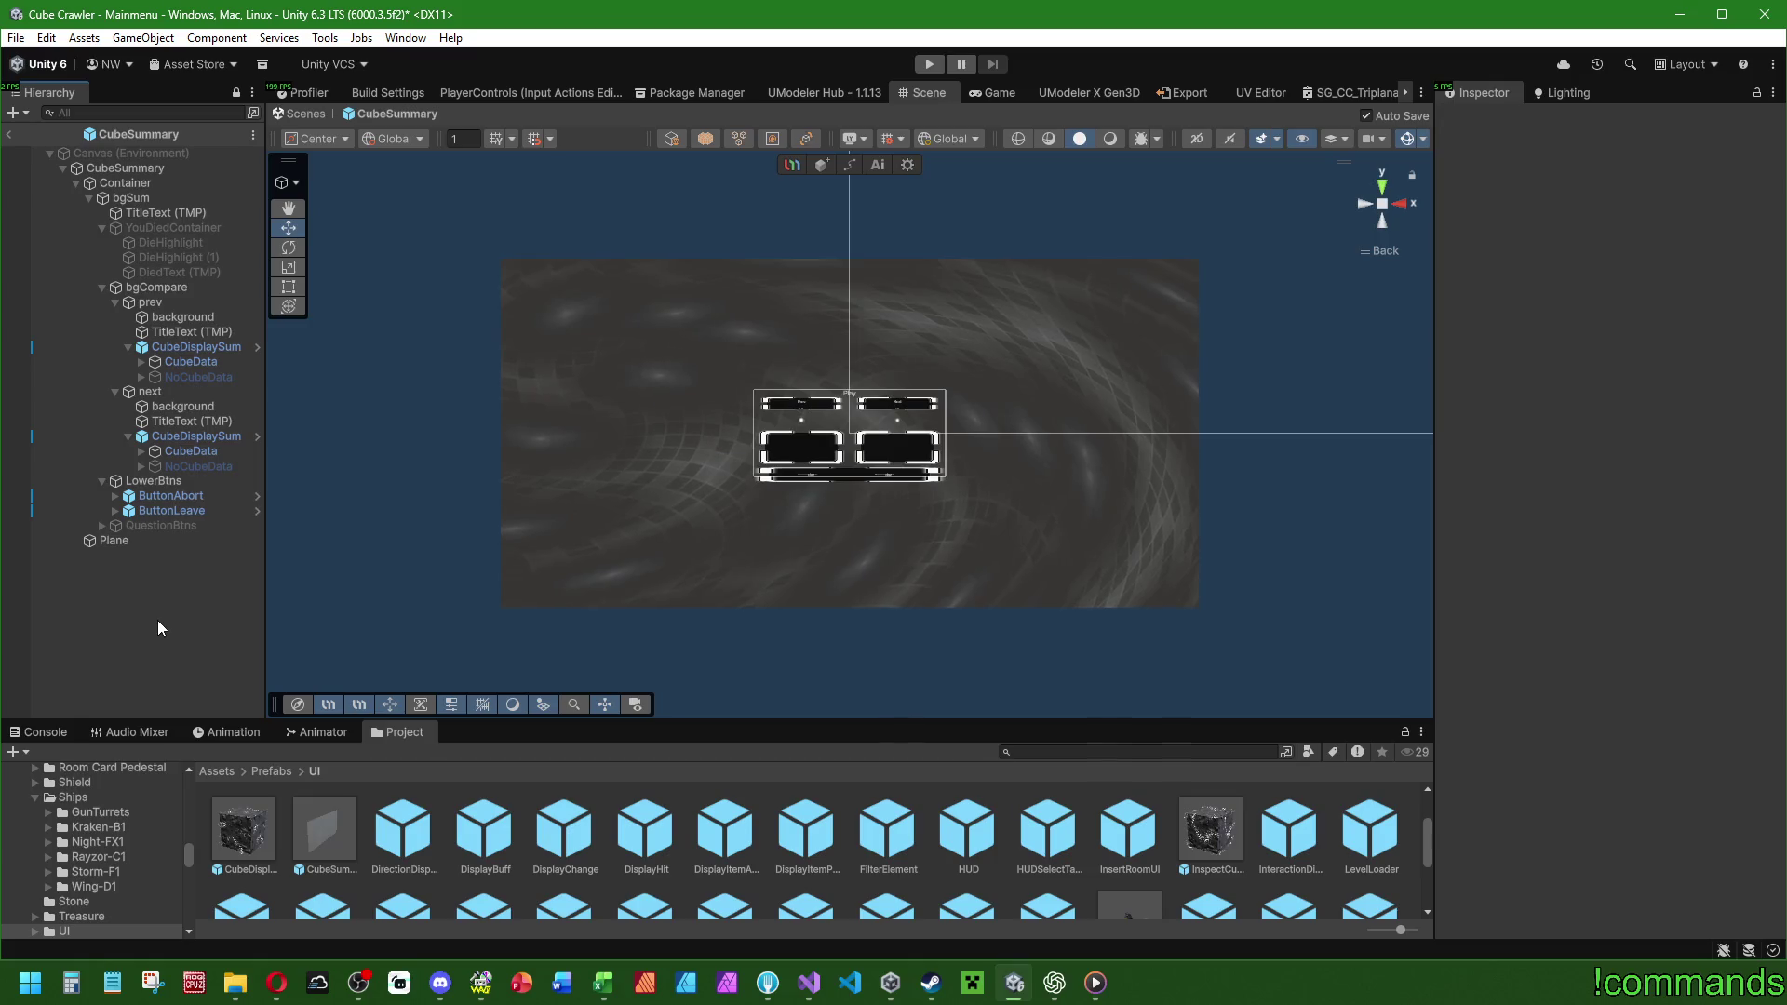
Toggle YouDiedContainer on and back off, then exit CubeSummary prefab mode to the Assets root.
click(186, 227)
click(1483, 120)
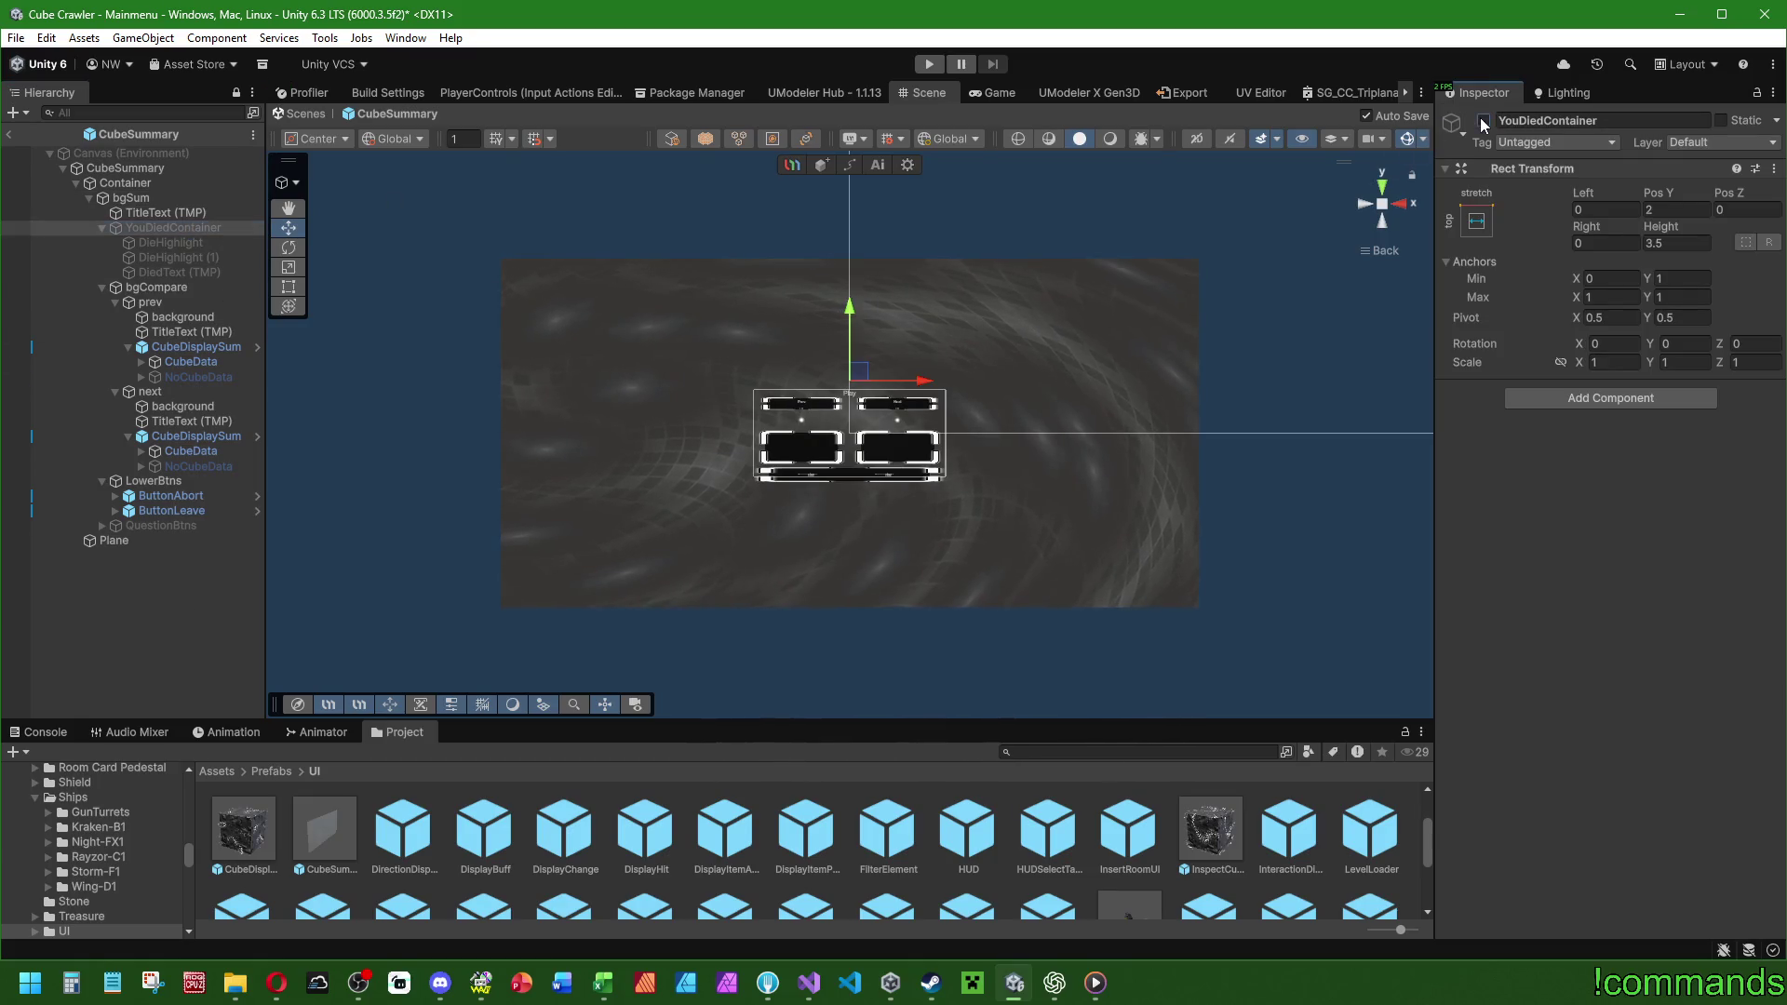
click(1483, 120)
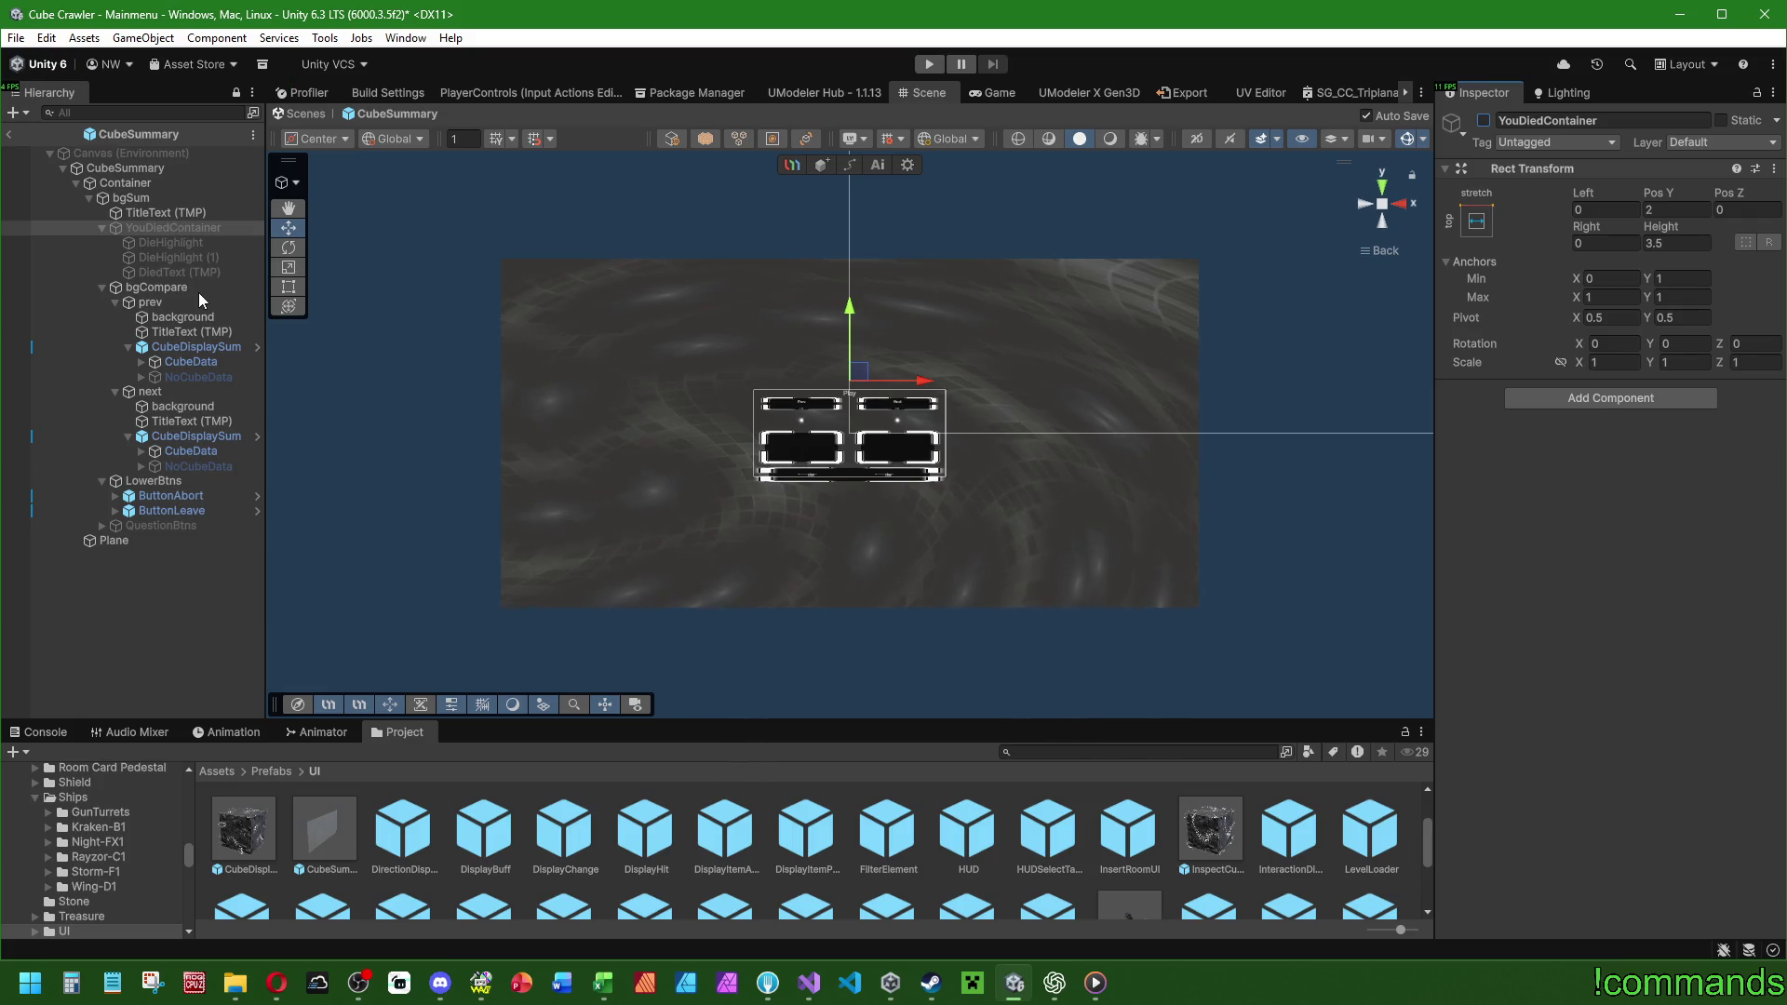
click(8, 134)
click(207, 773)
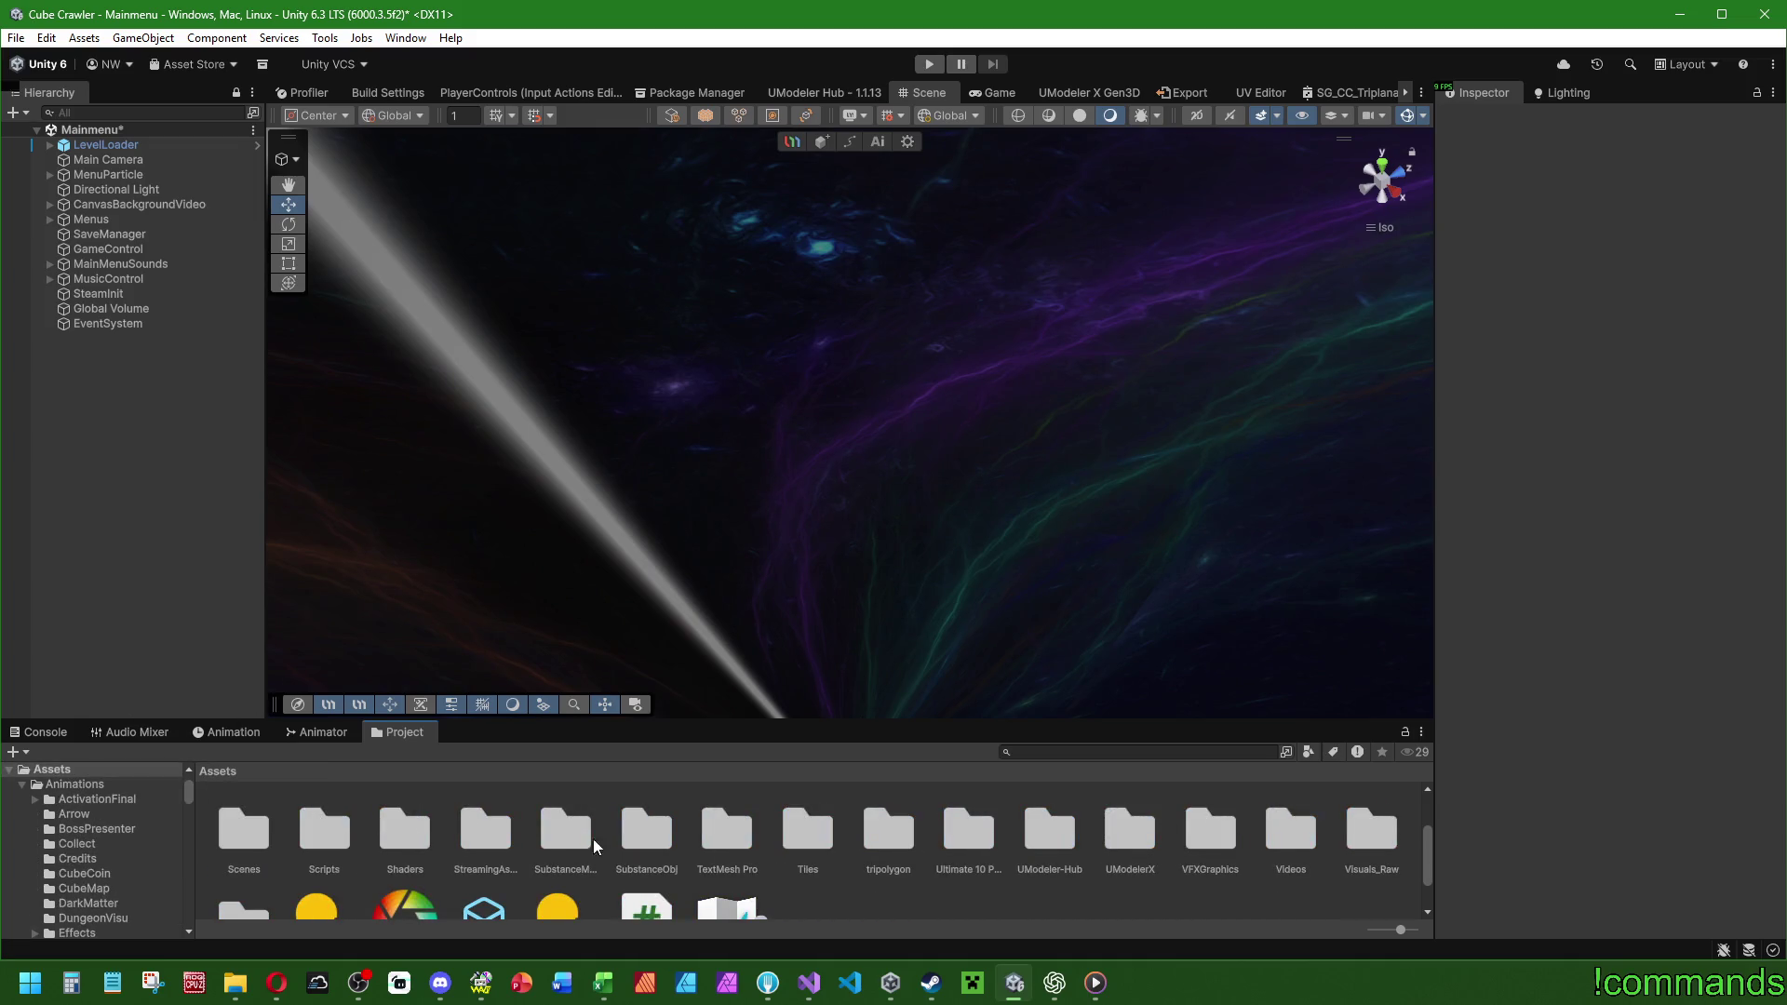
Open the Dungeon scene from Assets > Scenes, saving the Mainmenu changes first.
double_click(240, 822)
double_click(243, 821)
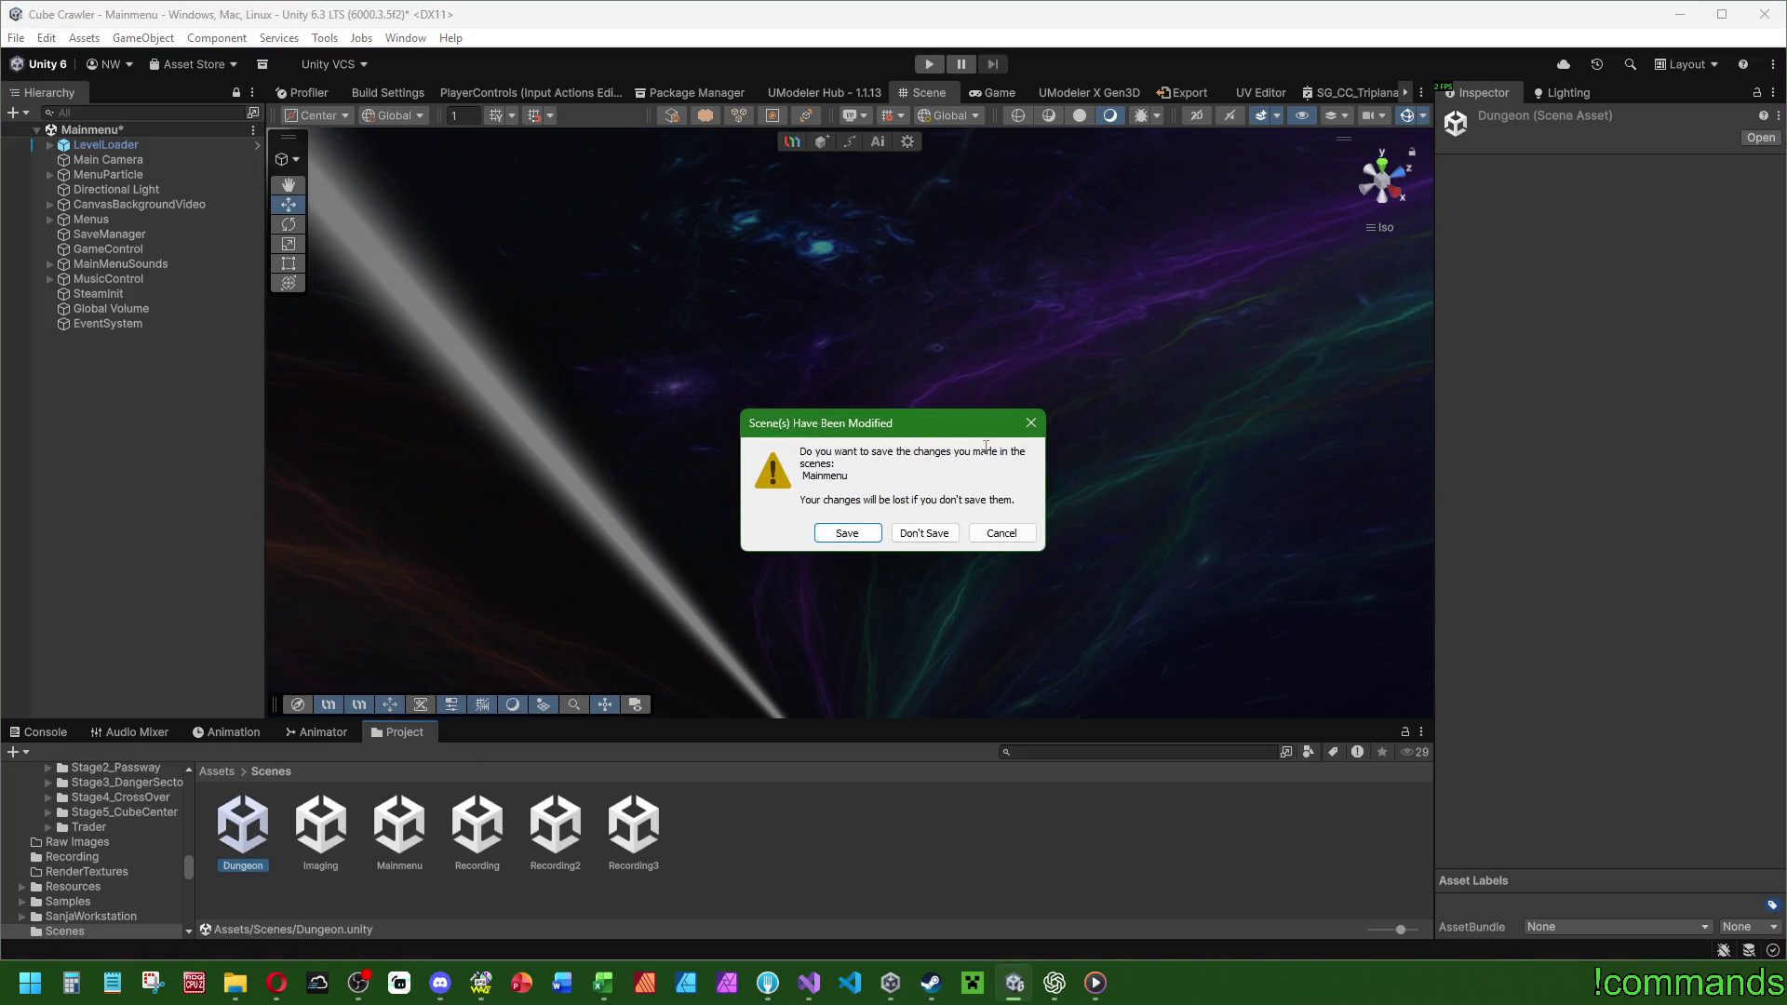
click(821, 533)
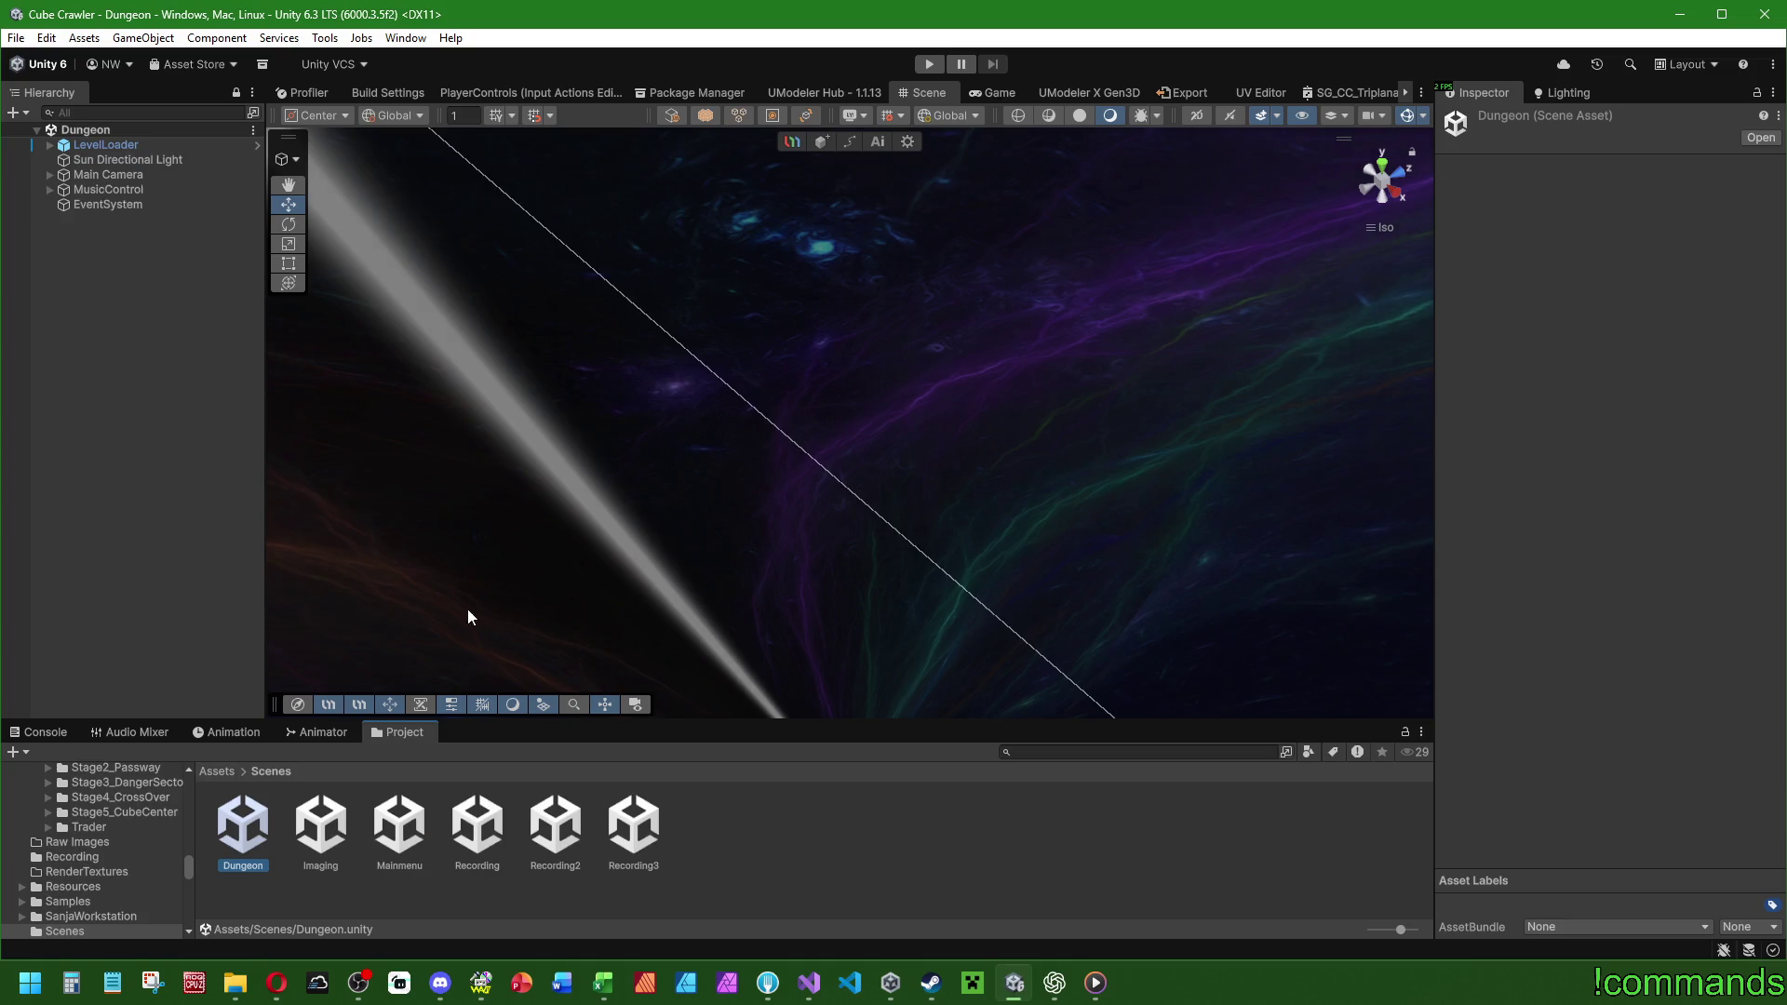
Select and frame the Main Camera, orbiting the Scene view to face it front-on.
click(108, 175)
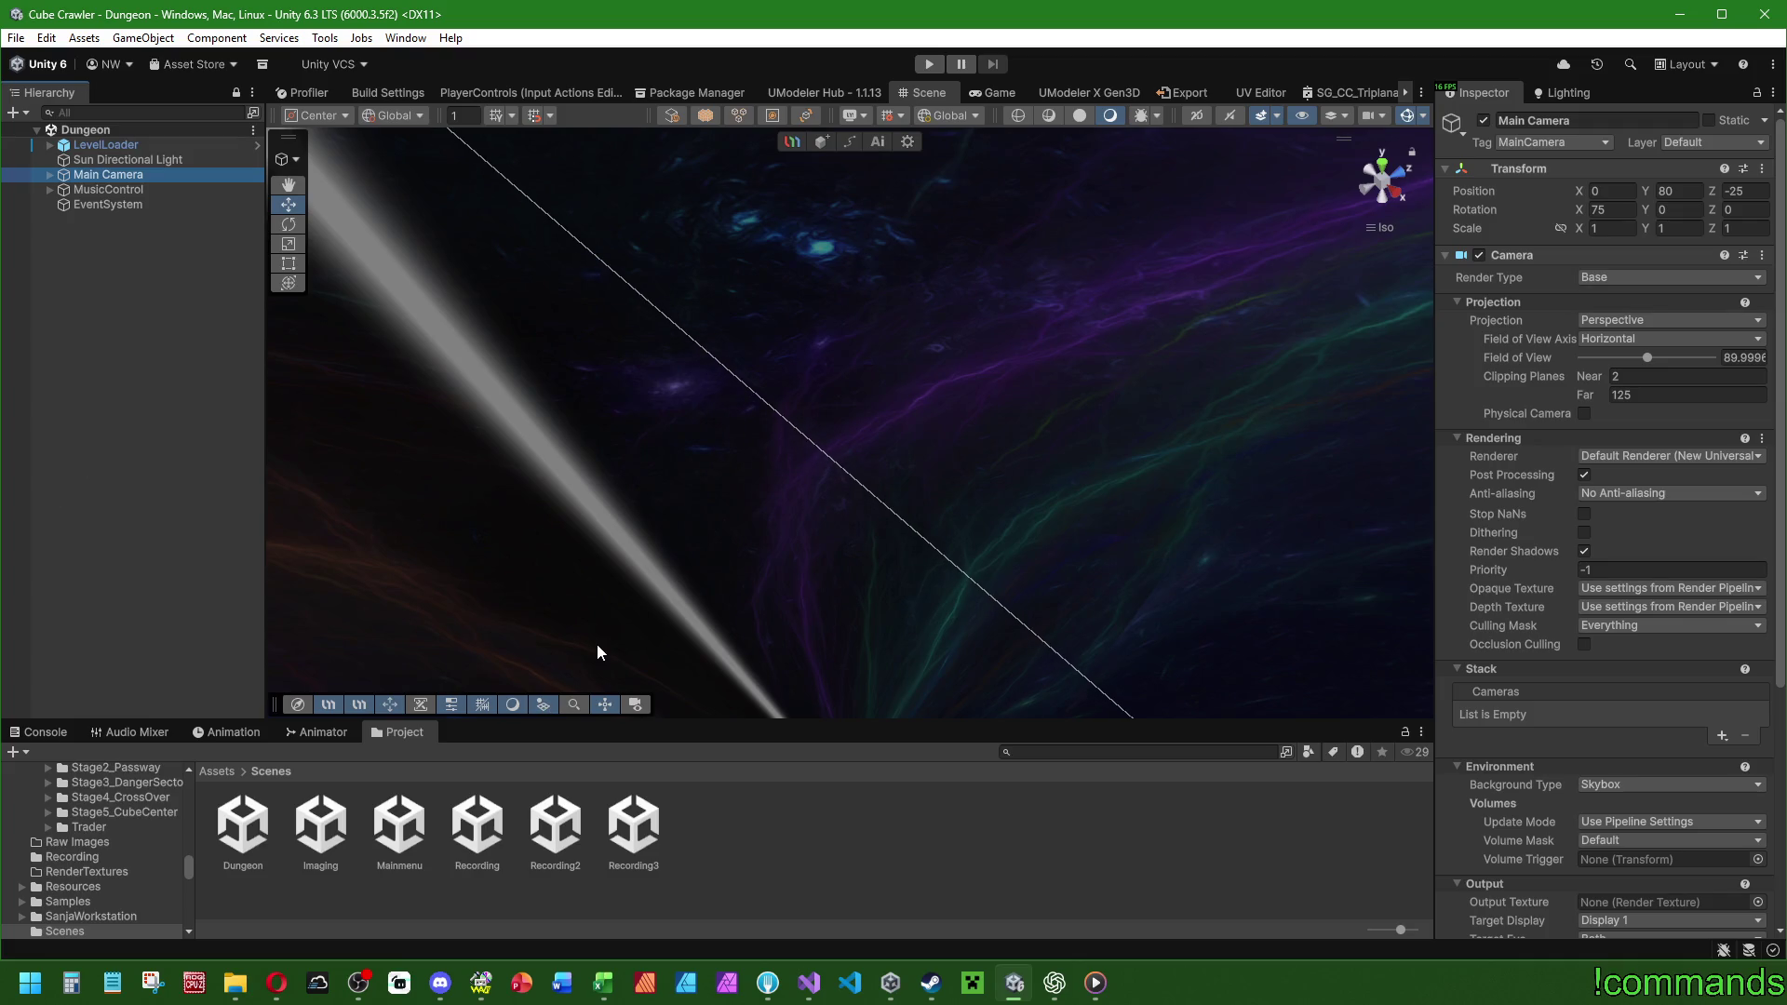
key(f)
mouse_move(763, 613)
mouse_down()
mouse_move(963, 370)
mouse_move(467, 488)
mouse_up()
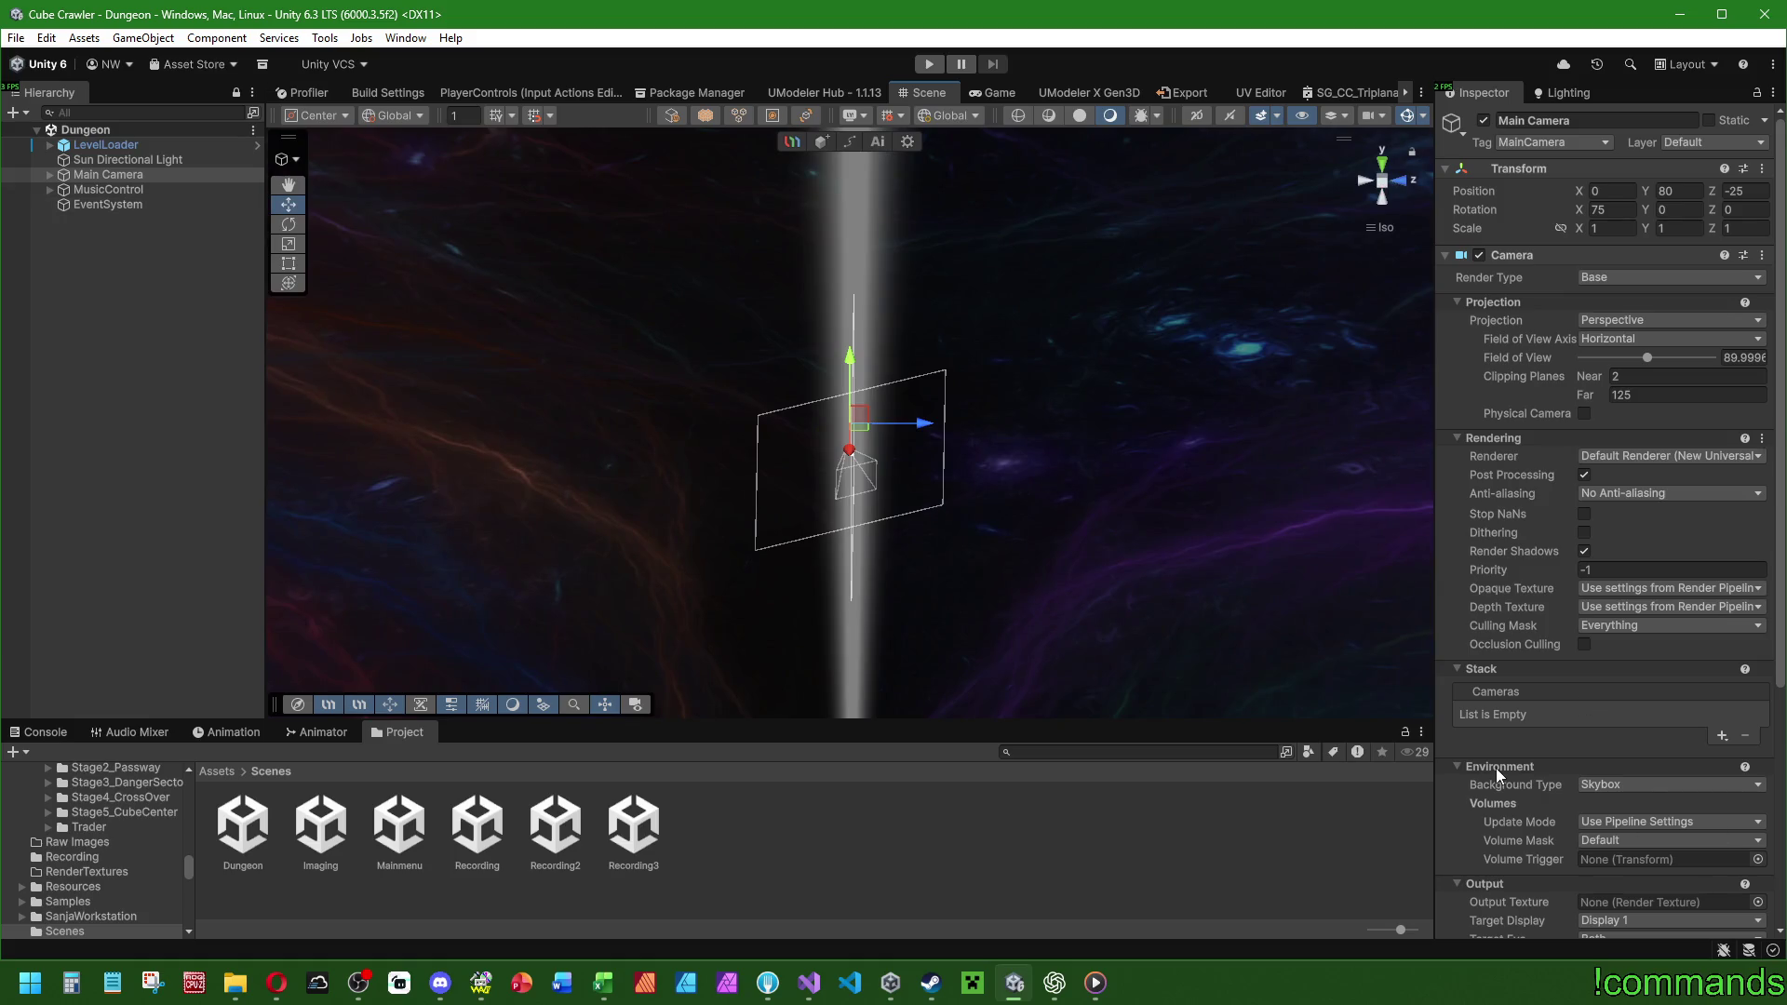
scroll(1495, 768, down, 5)
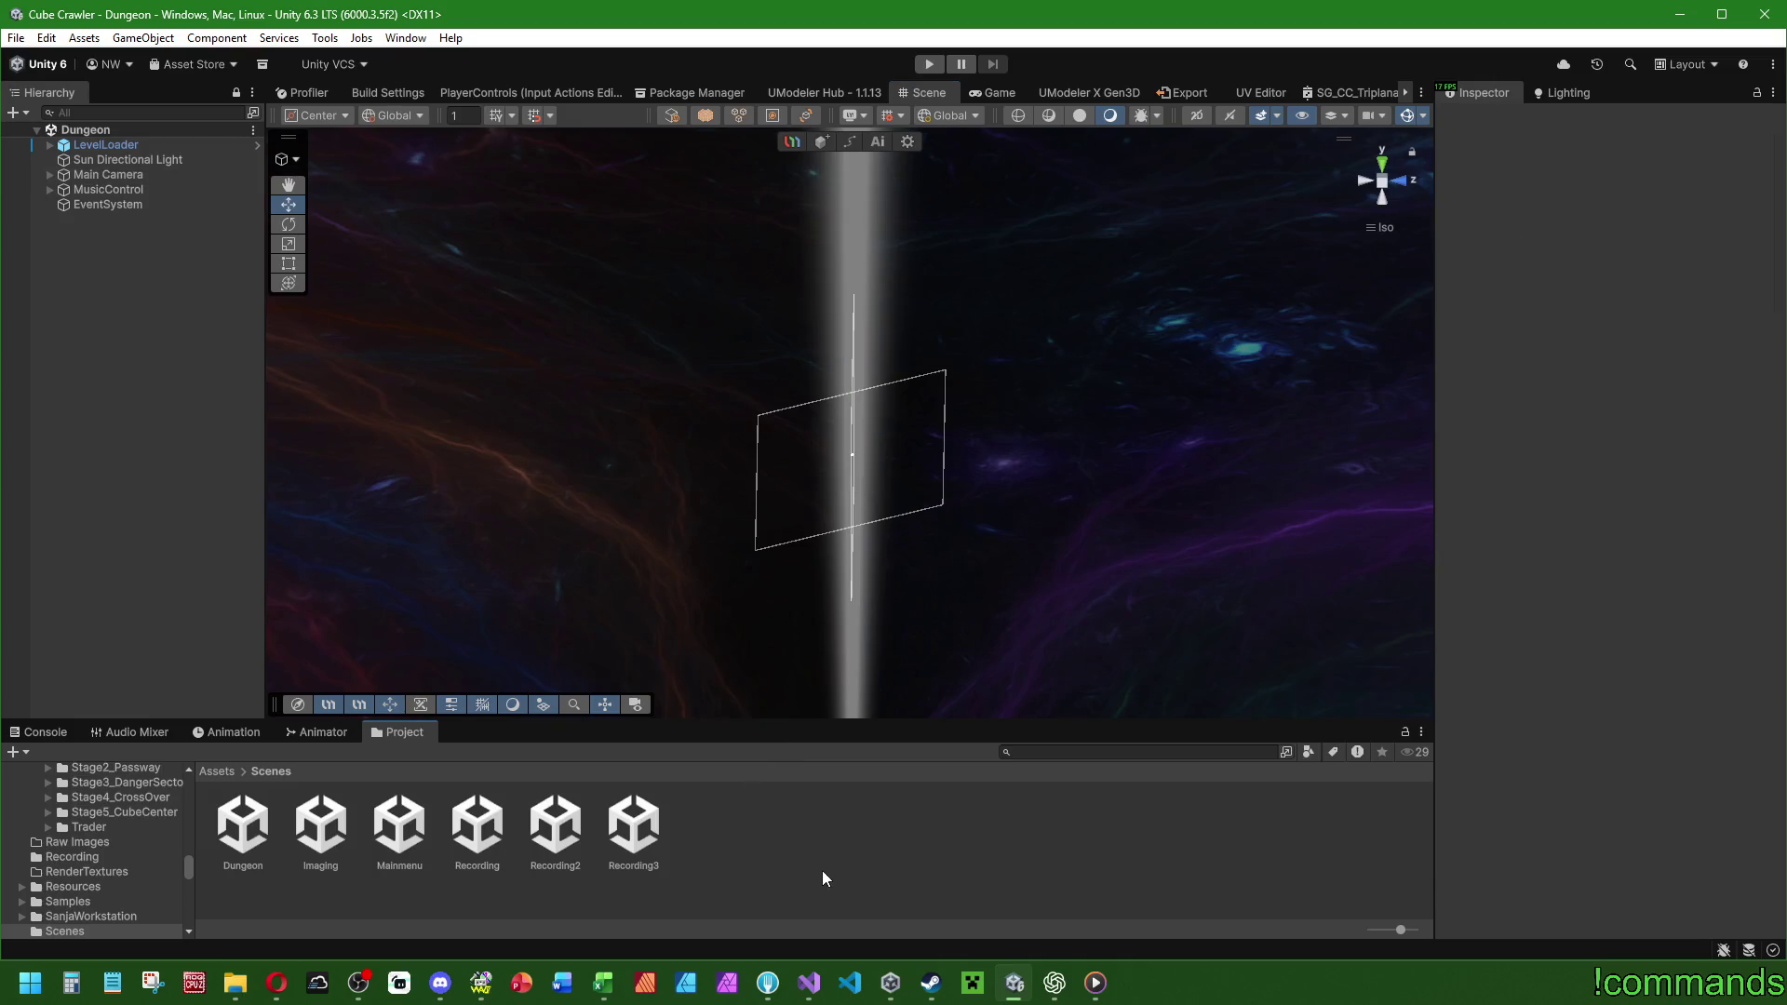
click(809, 981)
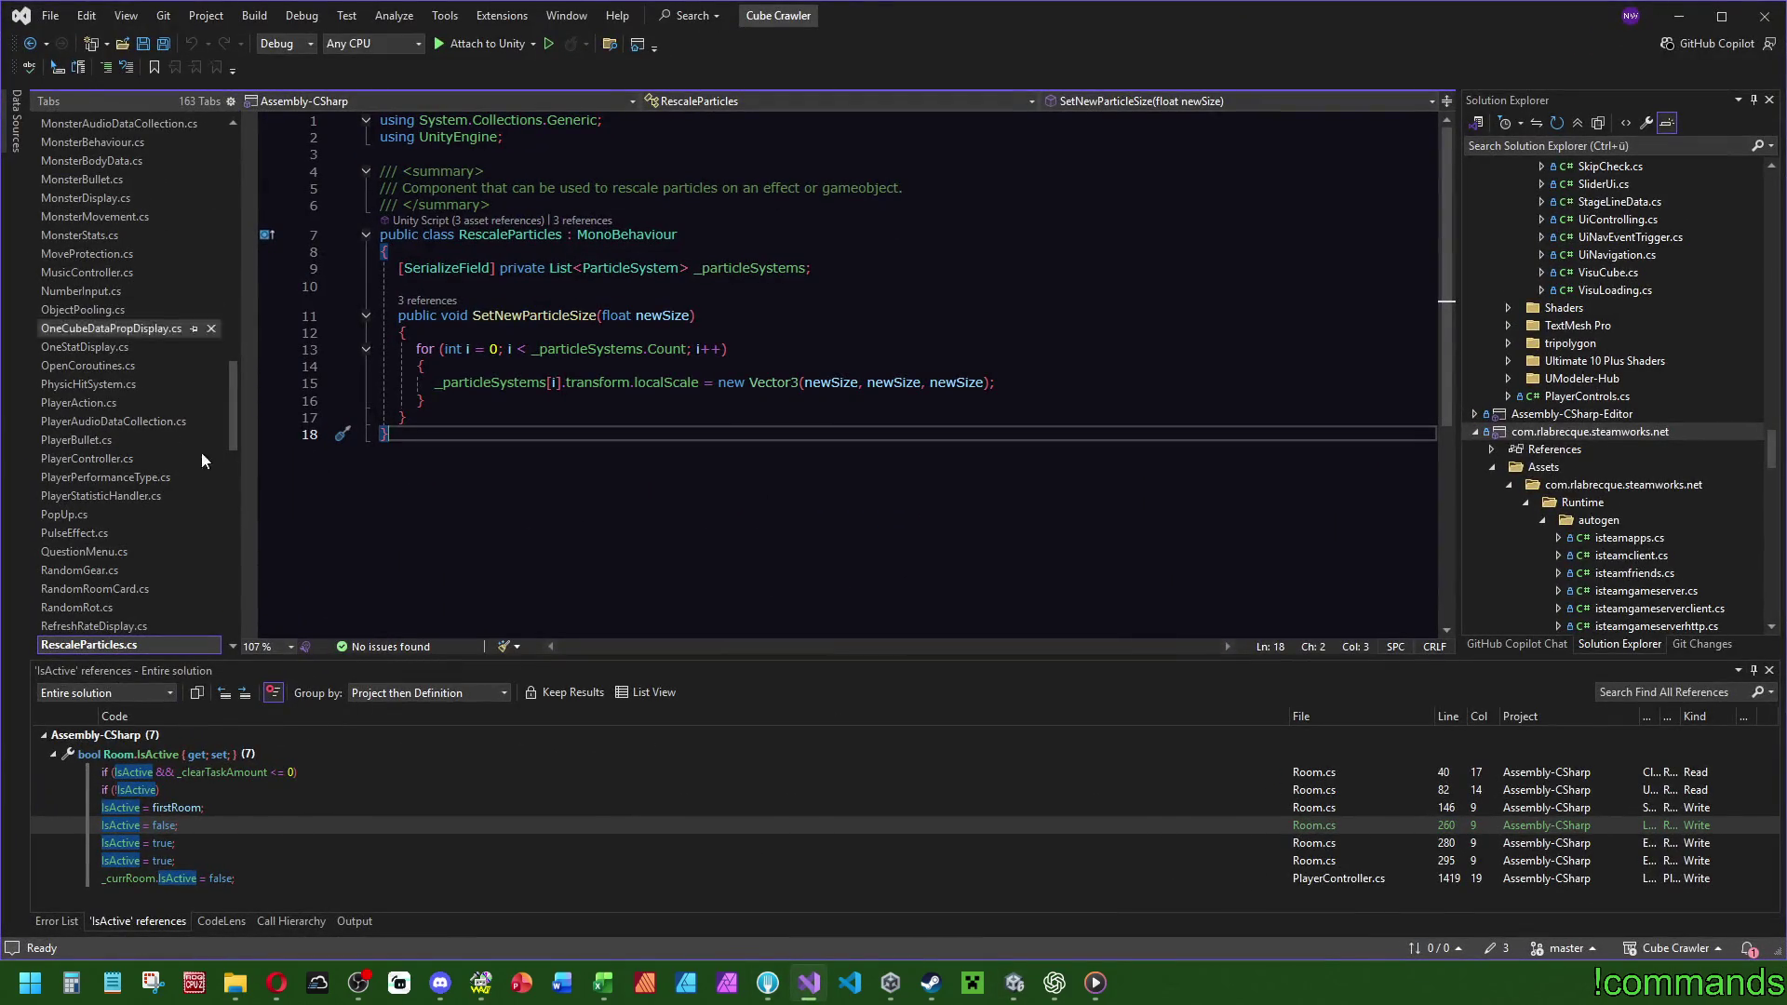
Close the AlertDesign.cs tab from the Tabs list.
mouse_move(233, 427)
mouse_down()
mouse_move(283, 212)
mouse_move(268, 284)
mouse_up()
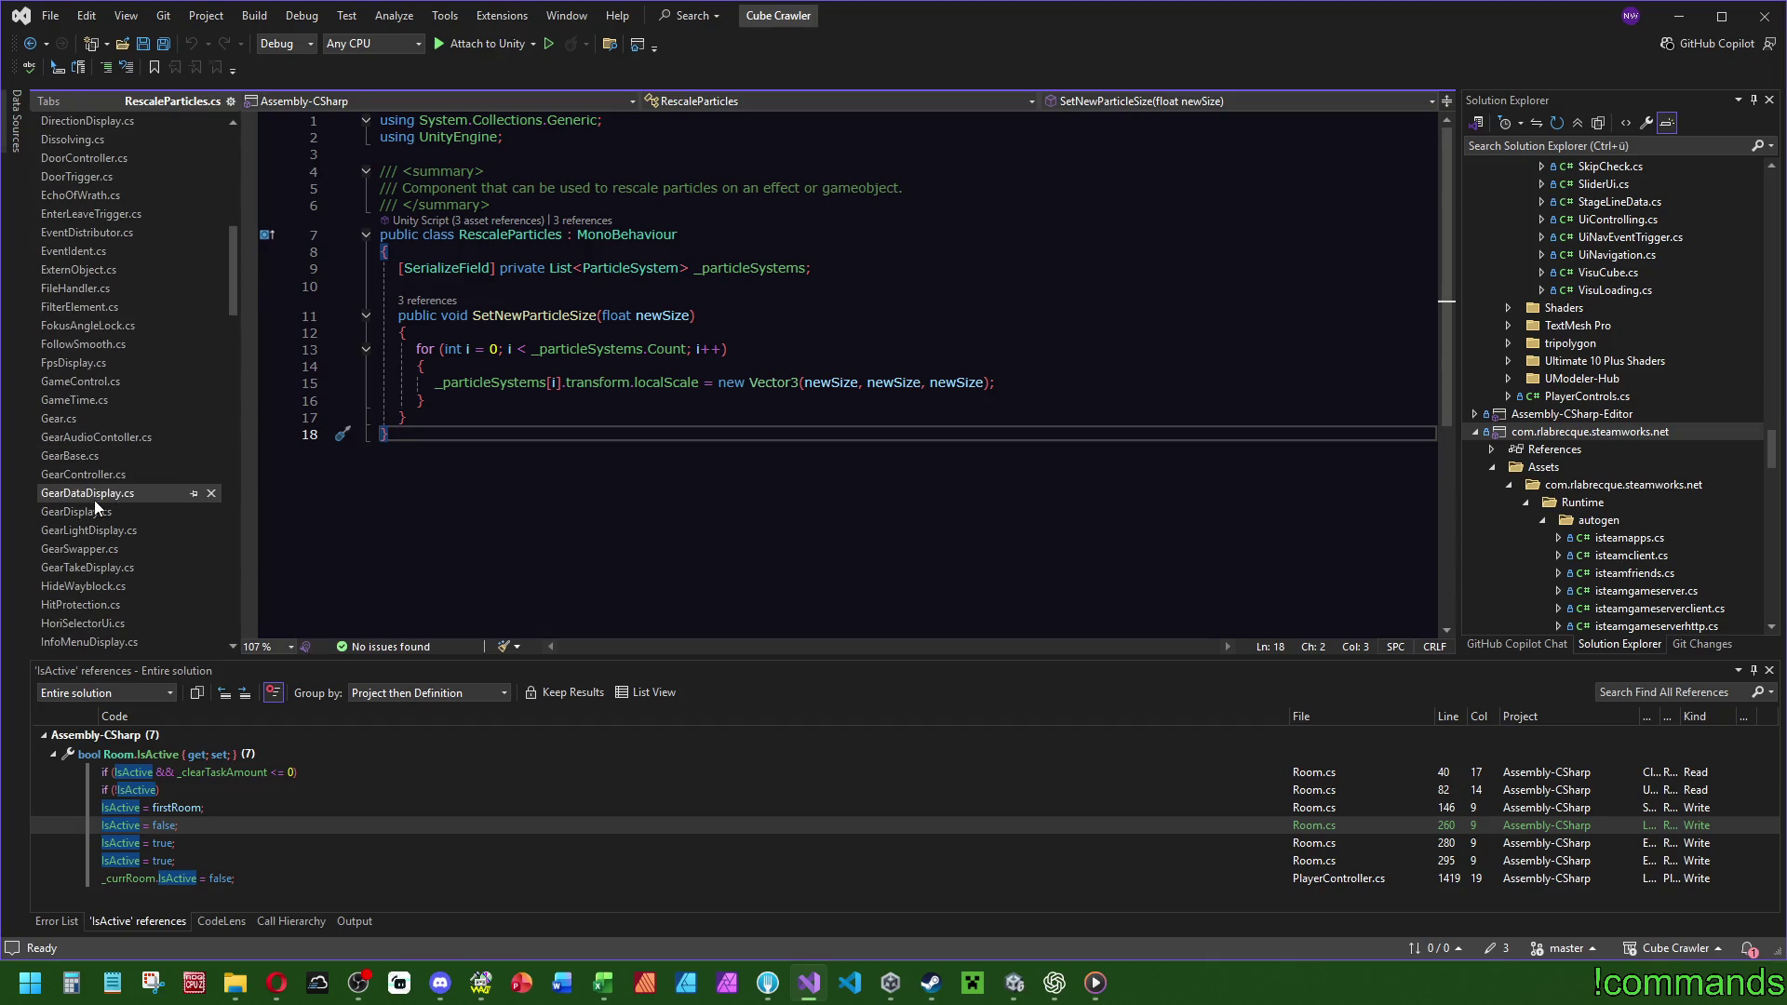
scroll(97, 382, up, 10)
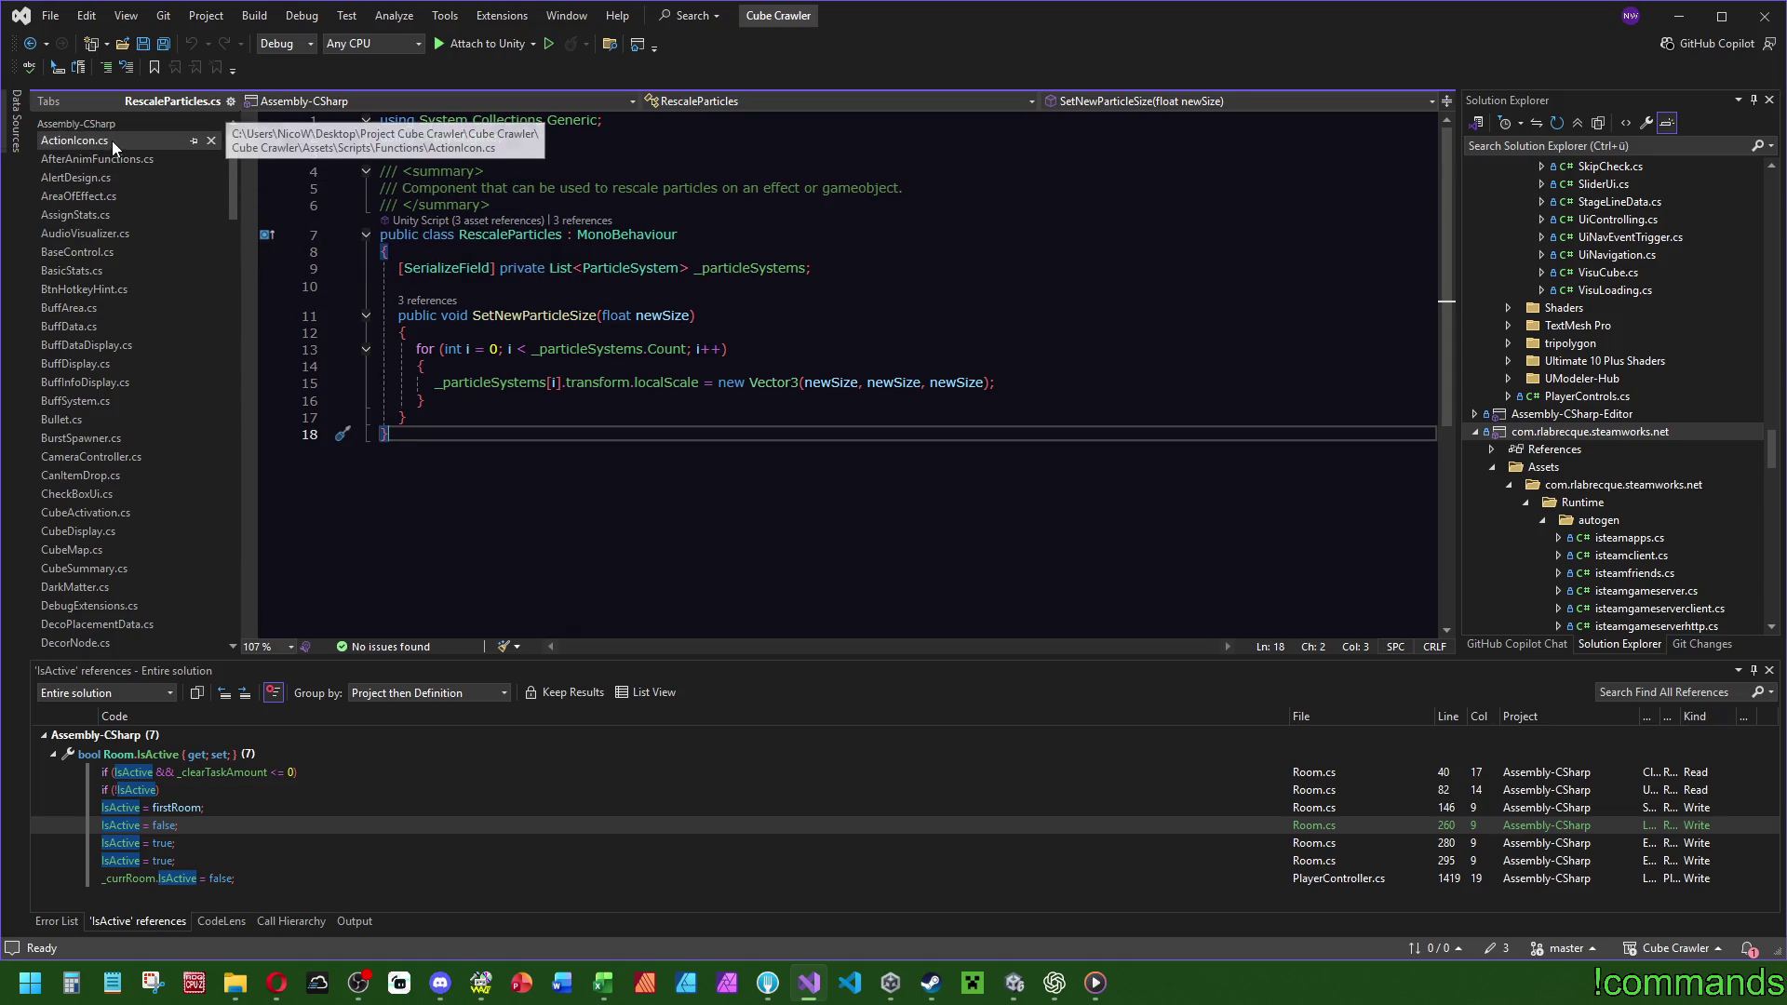
click(128, 178)
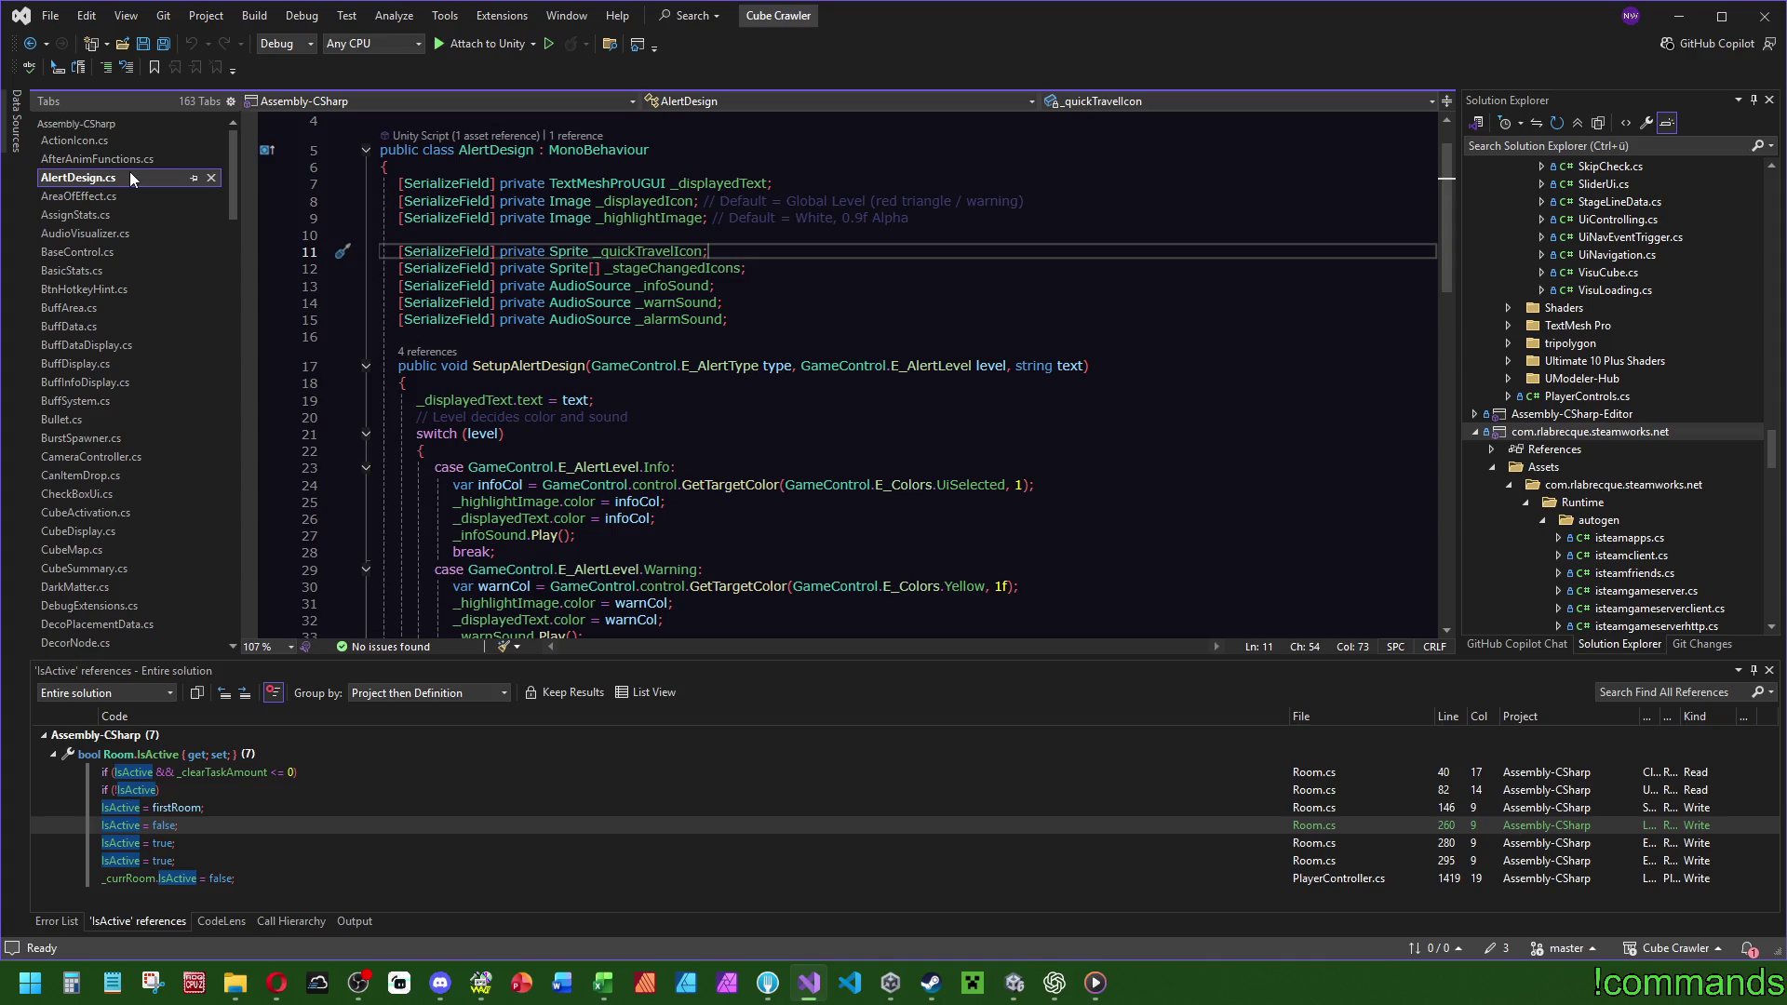
click(213, 178)
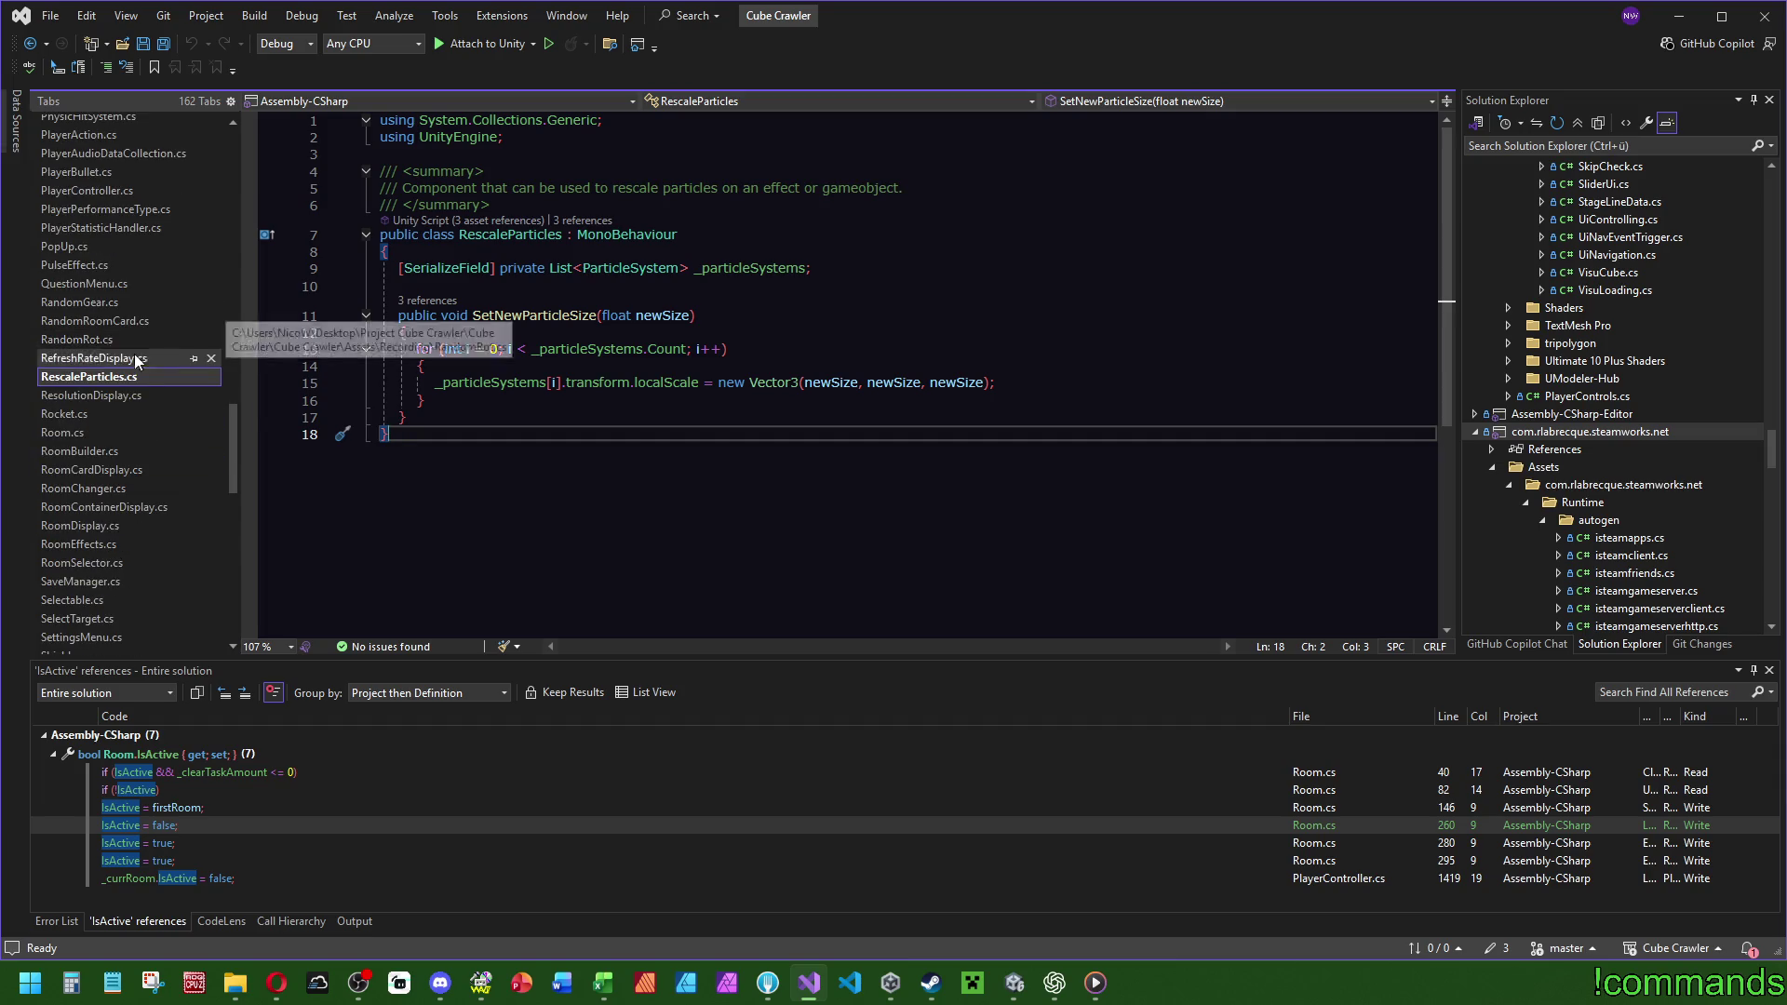
Close RescaleParticles.cs and try DecorCorner.cs, which reports it cannot be opened.
click(213, 378)
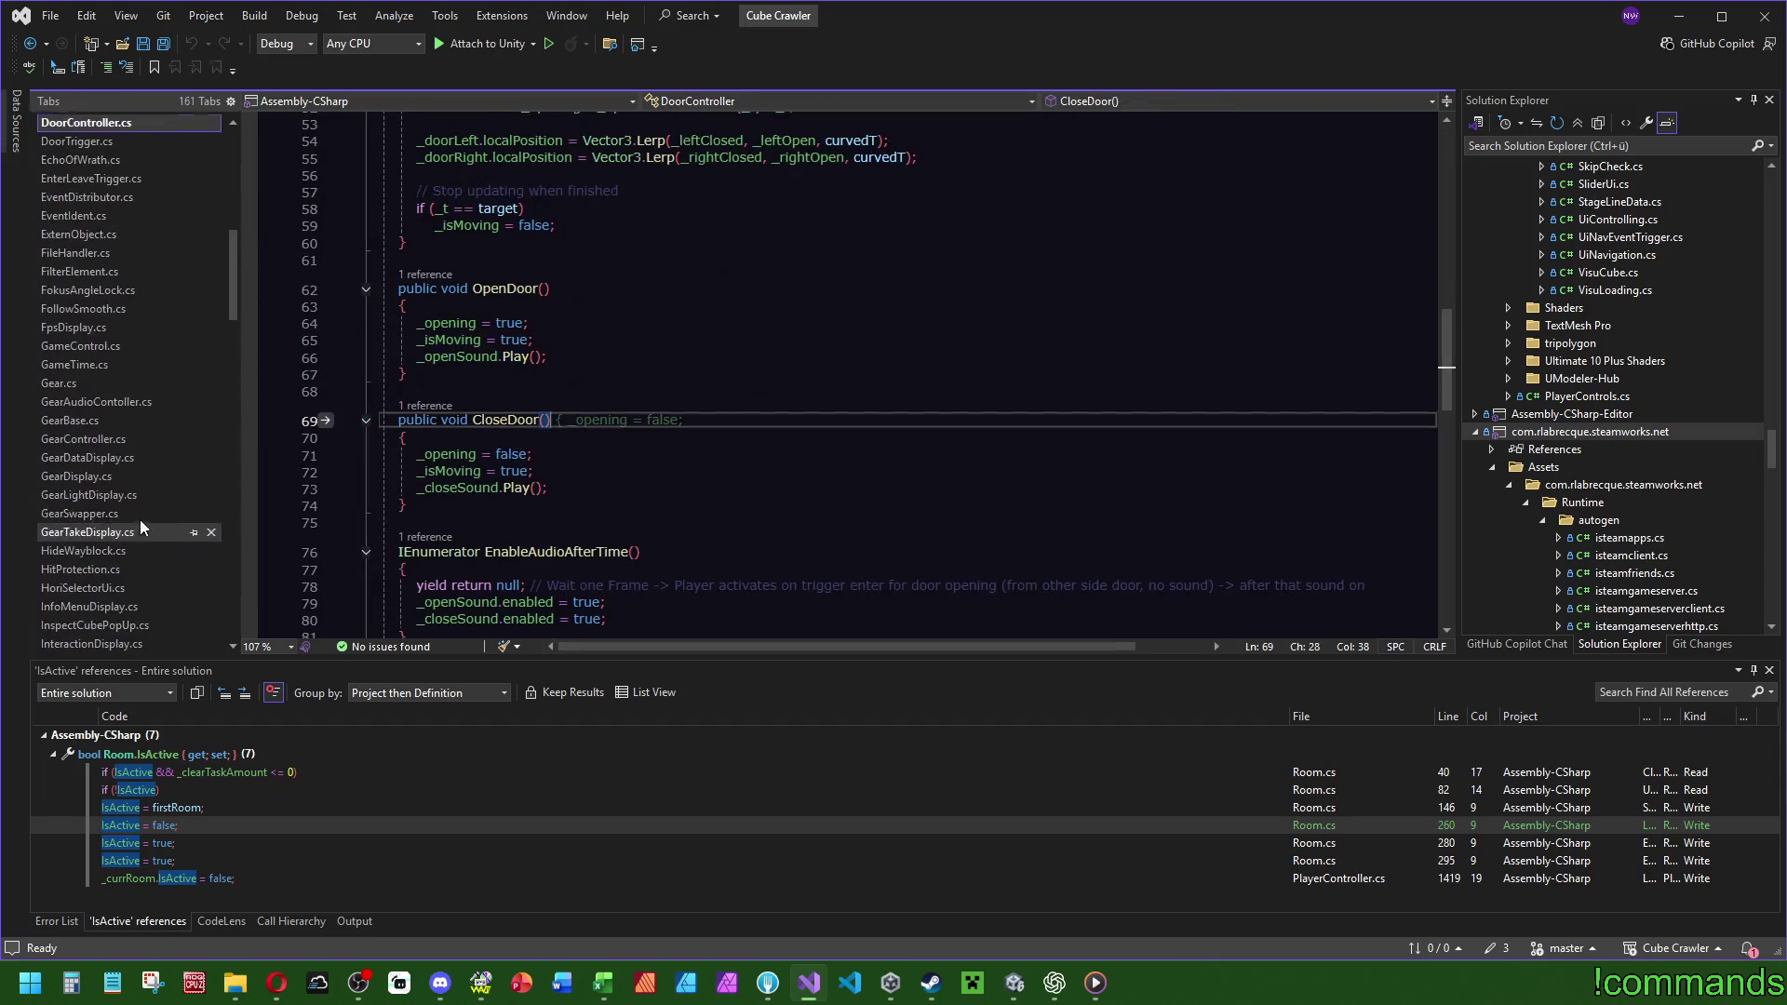
scroll(116, 326, up, 5)
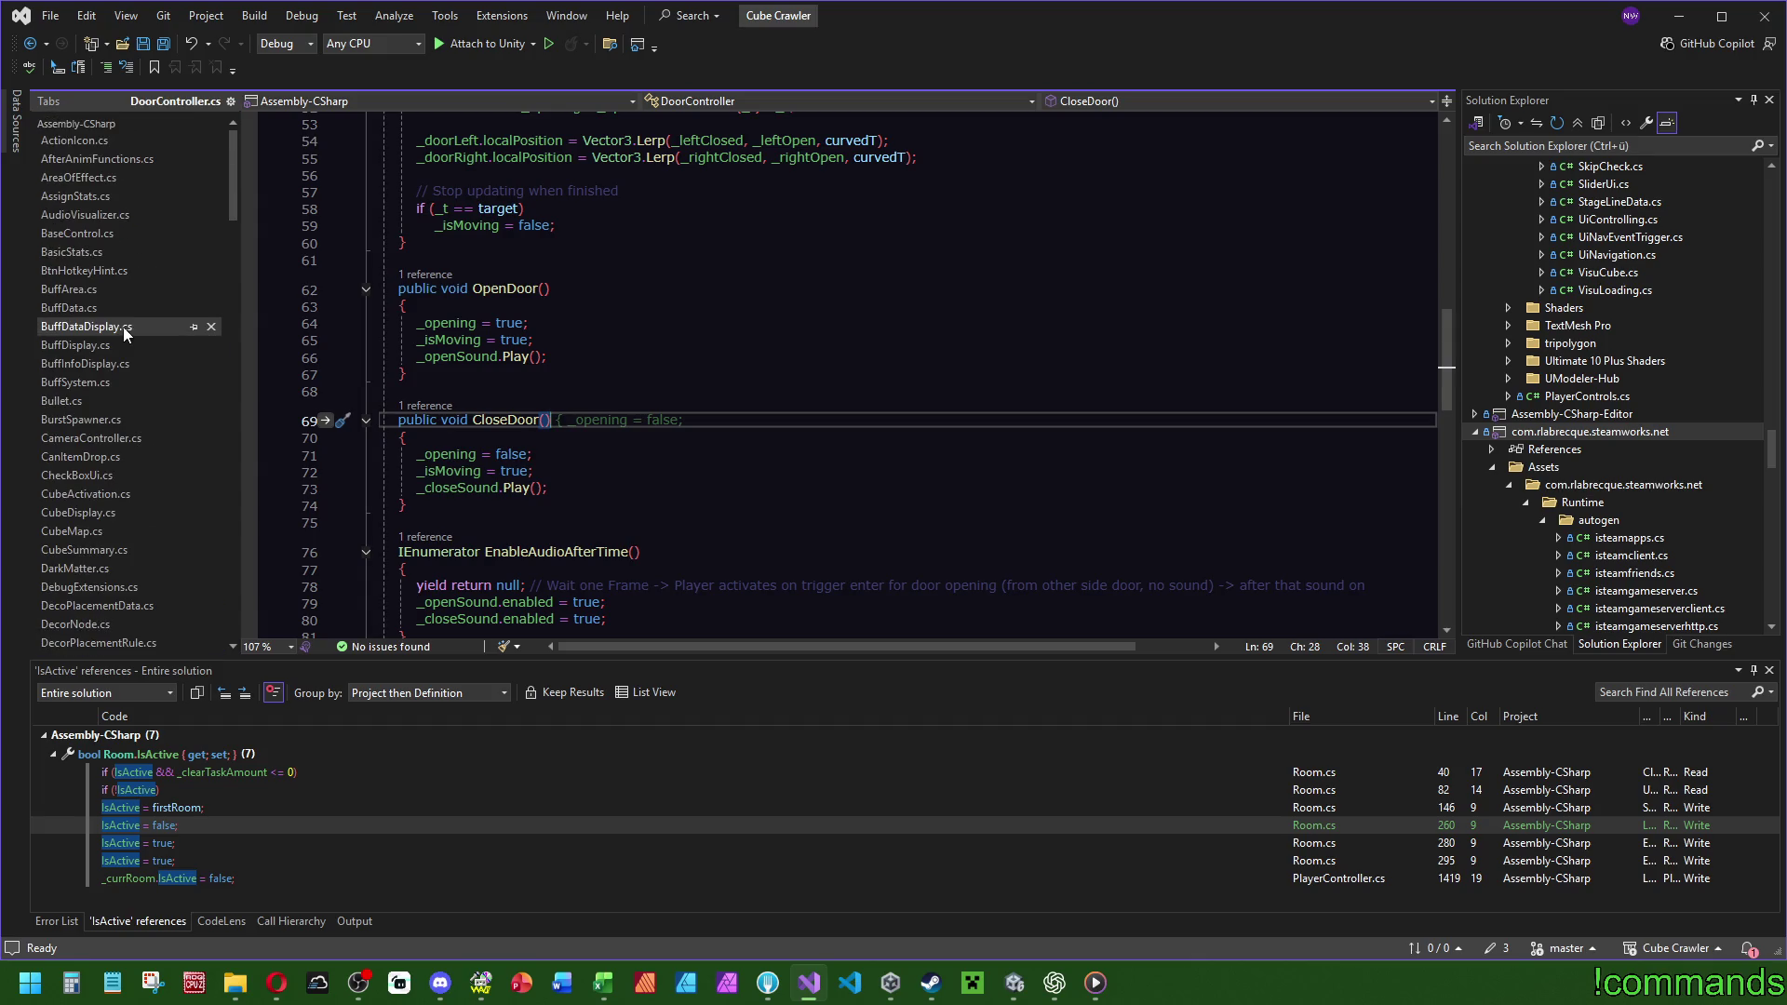
scroll(99, 310, down, 15)
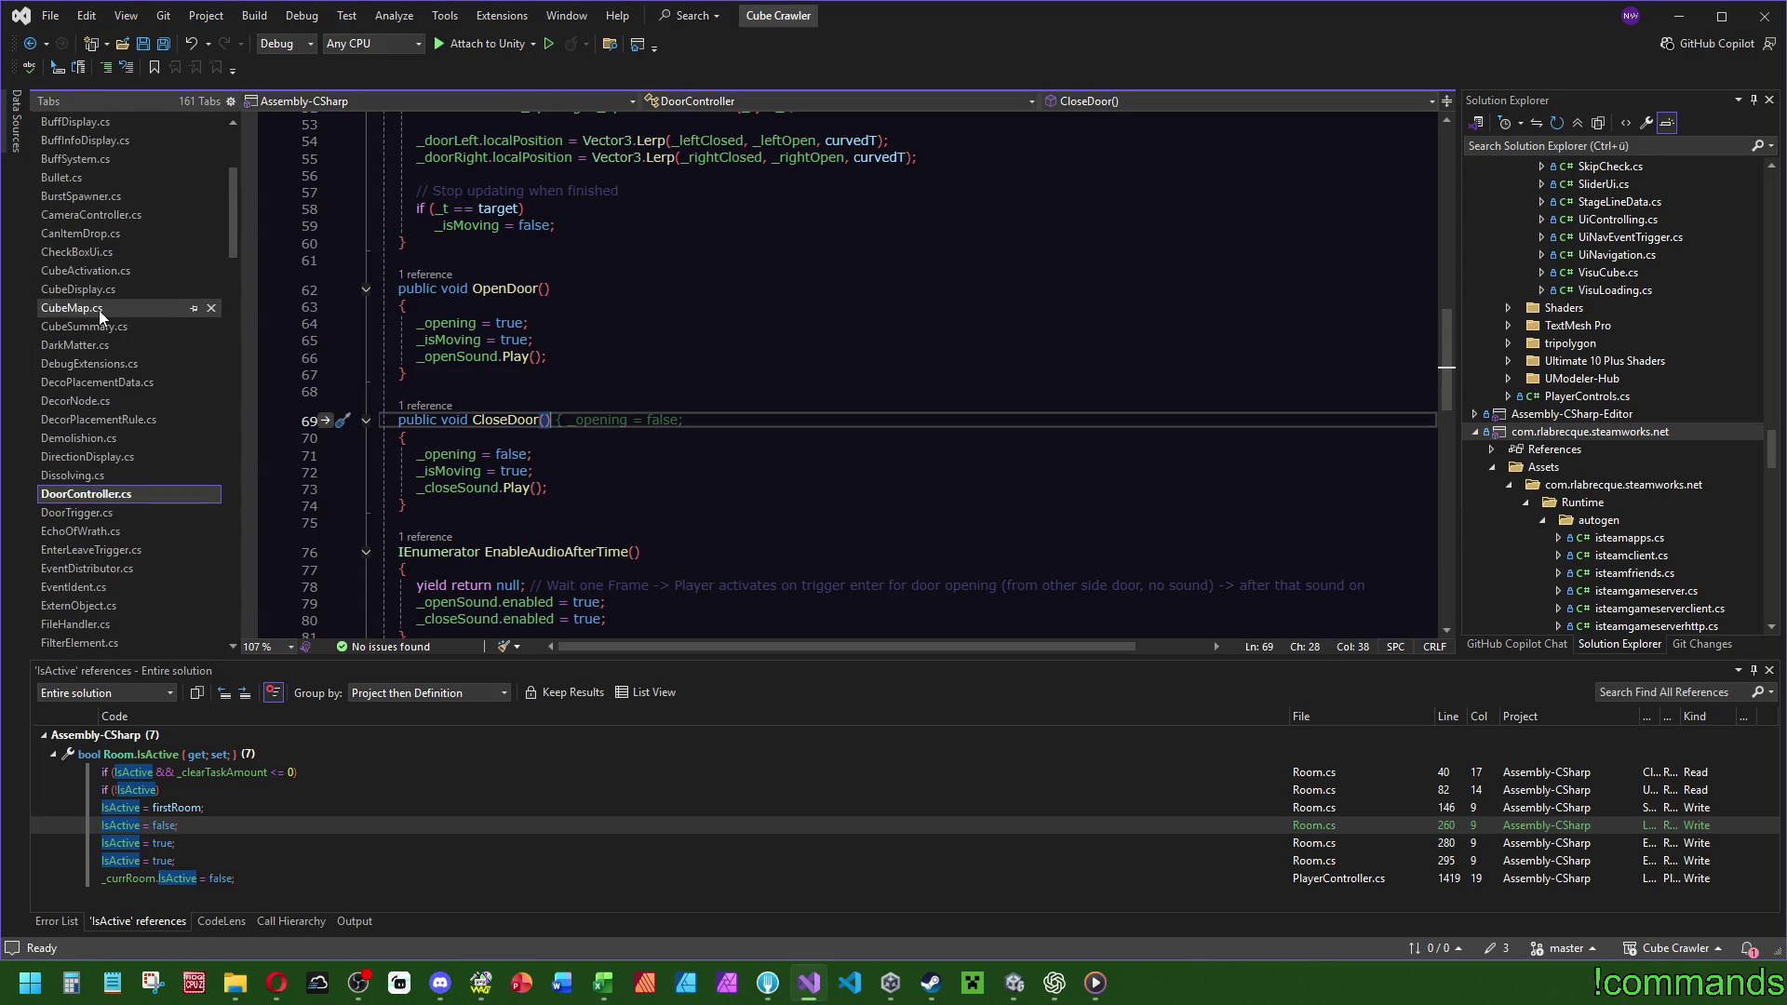
scroll(110, 326, down, 20)
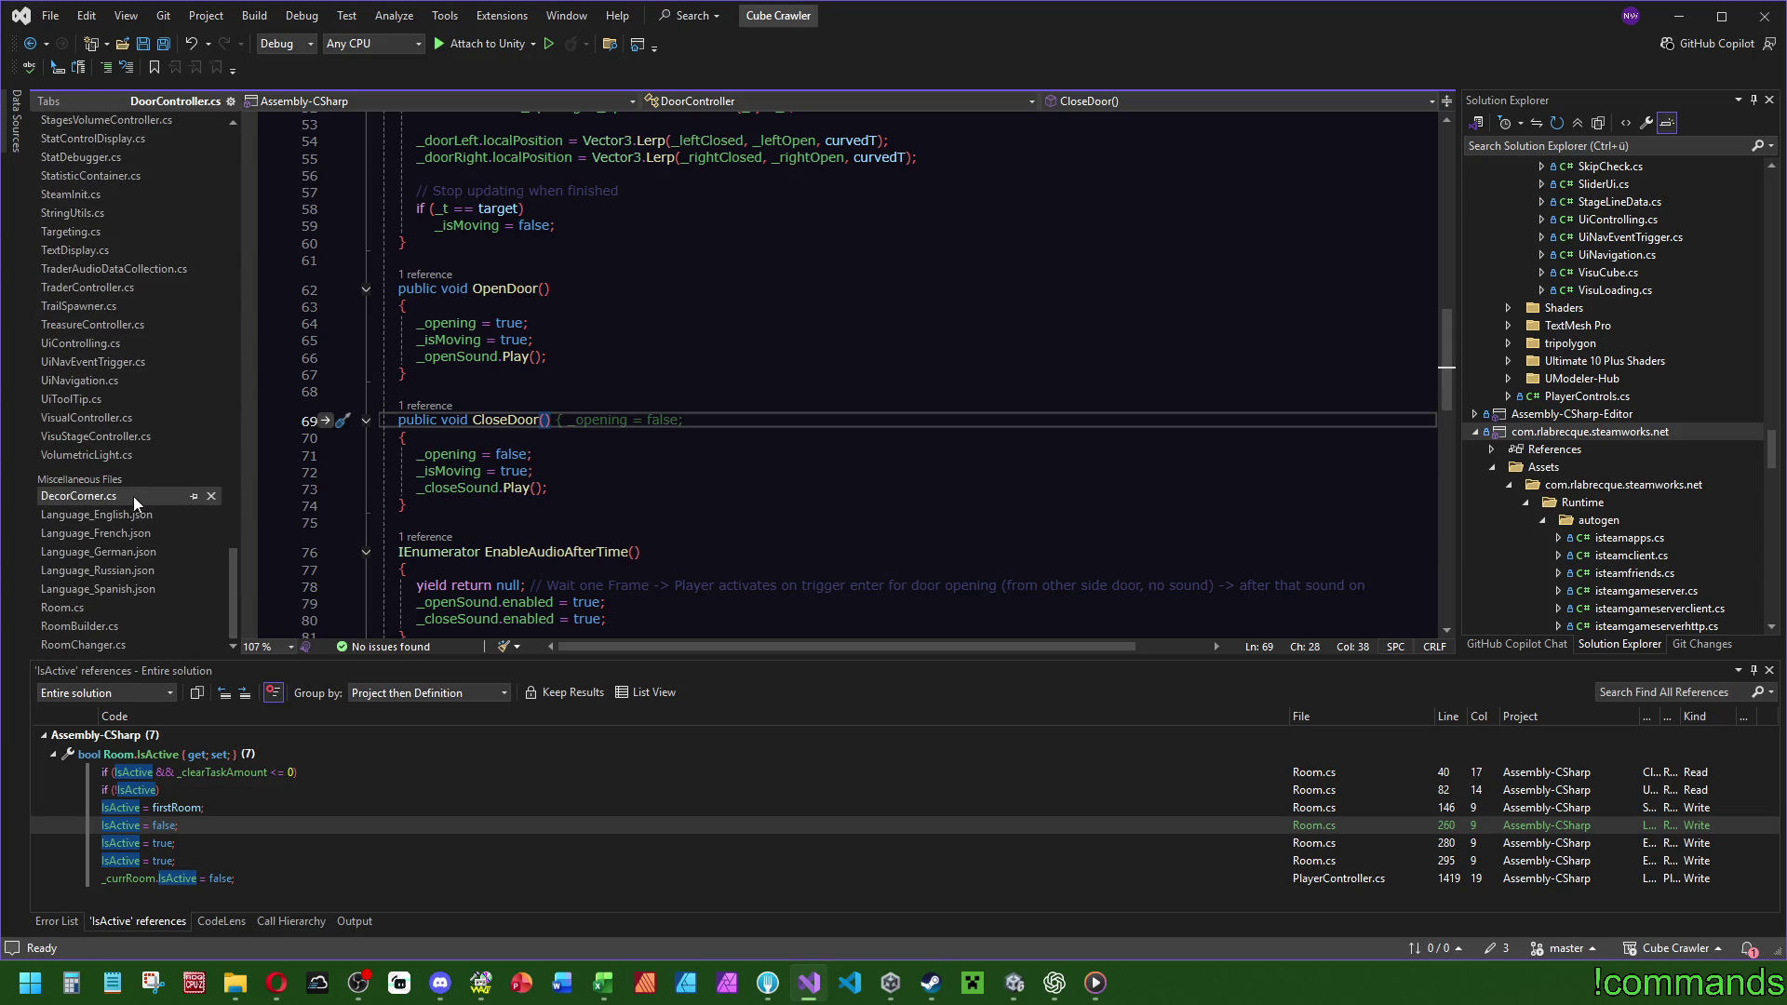
click(136, 495)
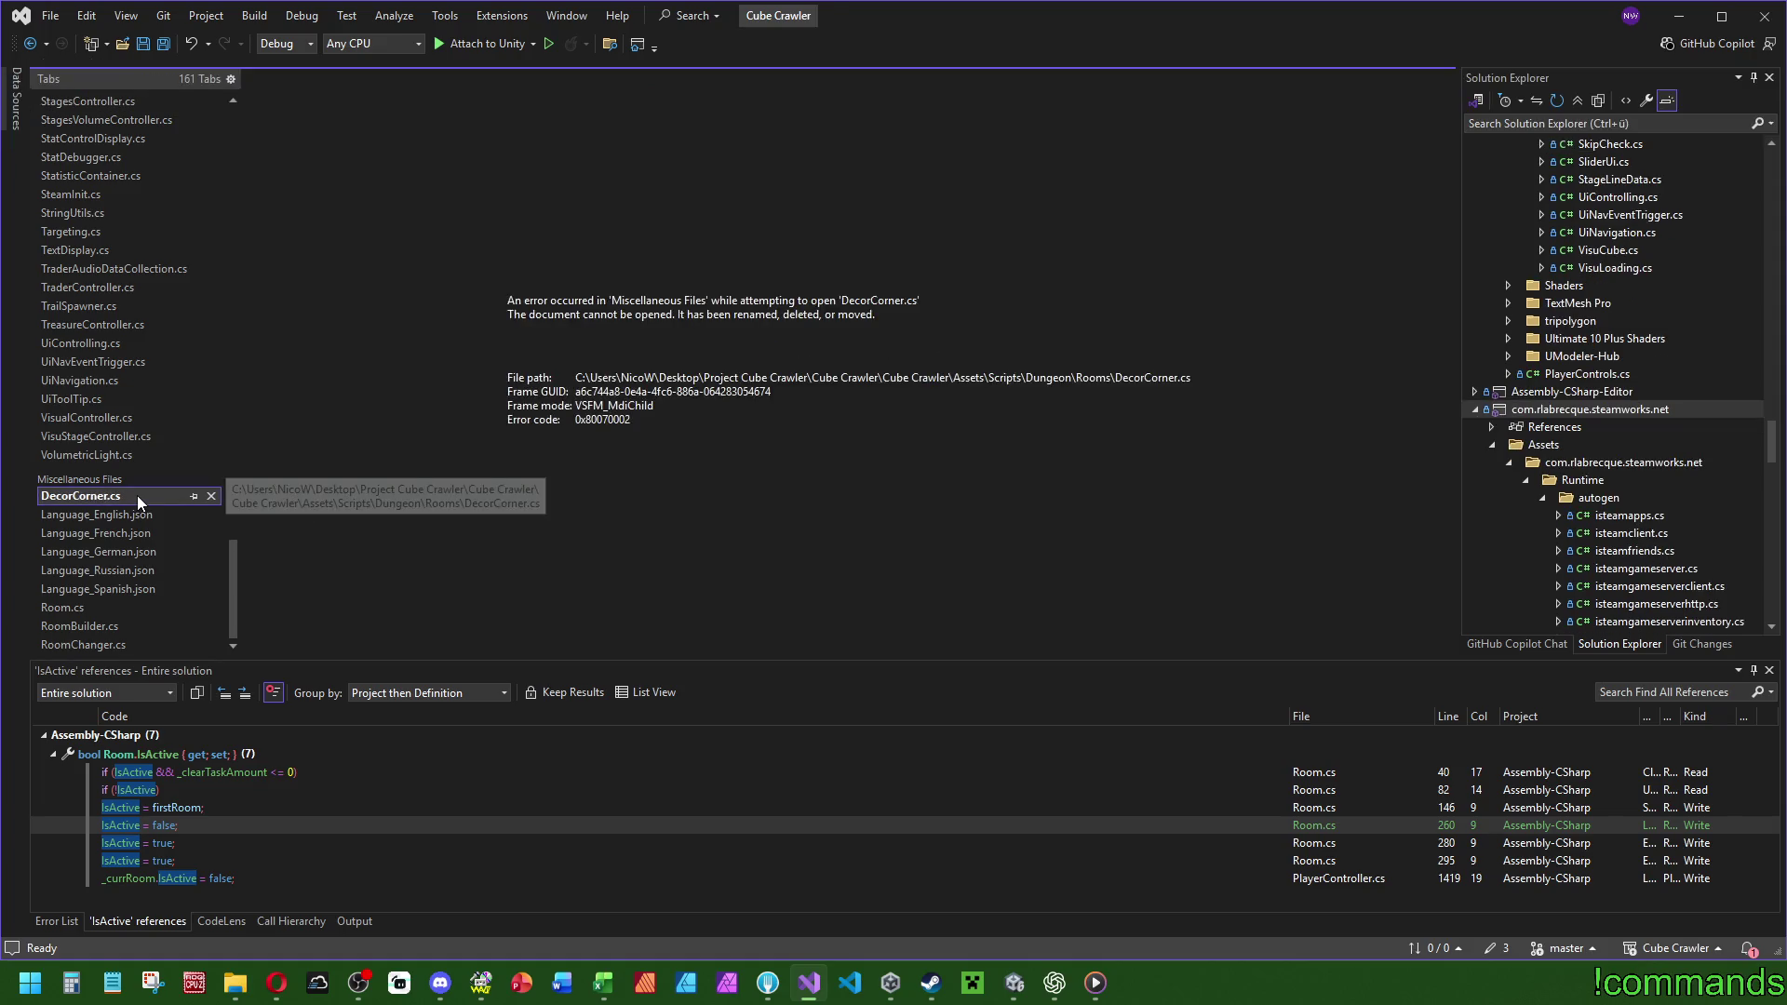
Close the DecorCorner.cs error, narrow the Tabs pane, and close the RoomBuilder and RoomChanger tabs.
click(209, 495)
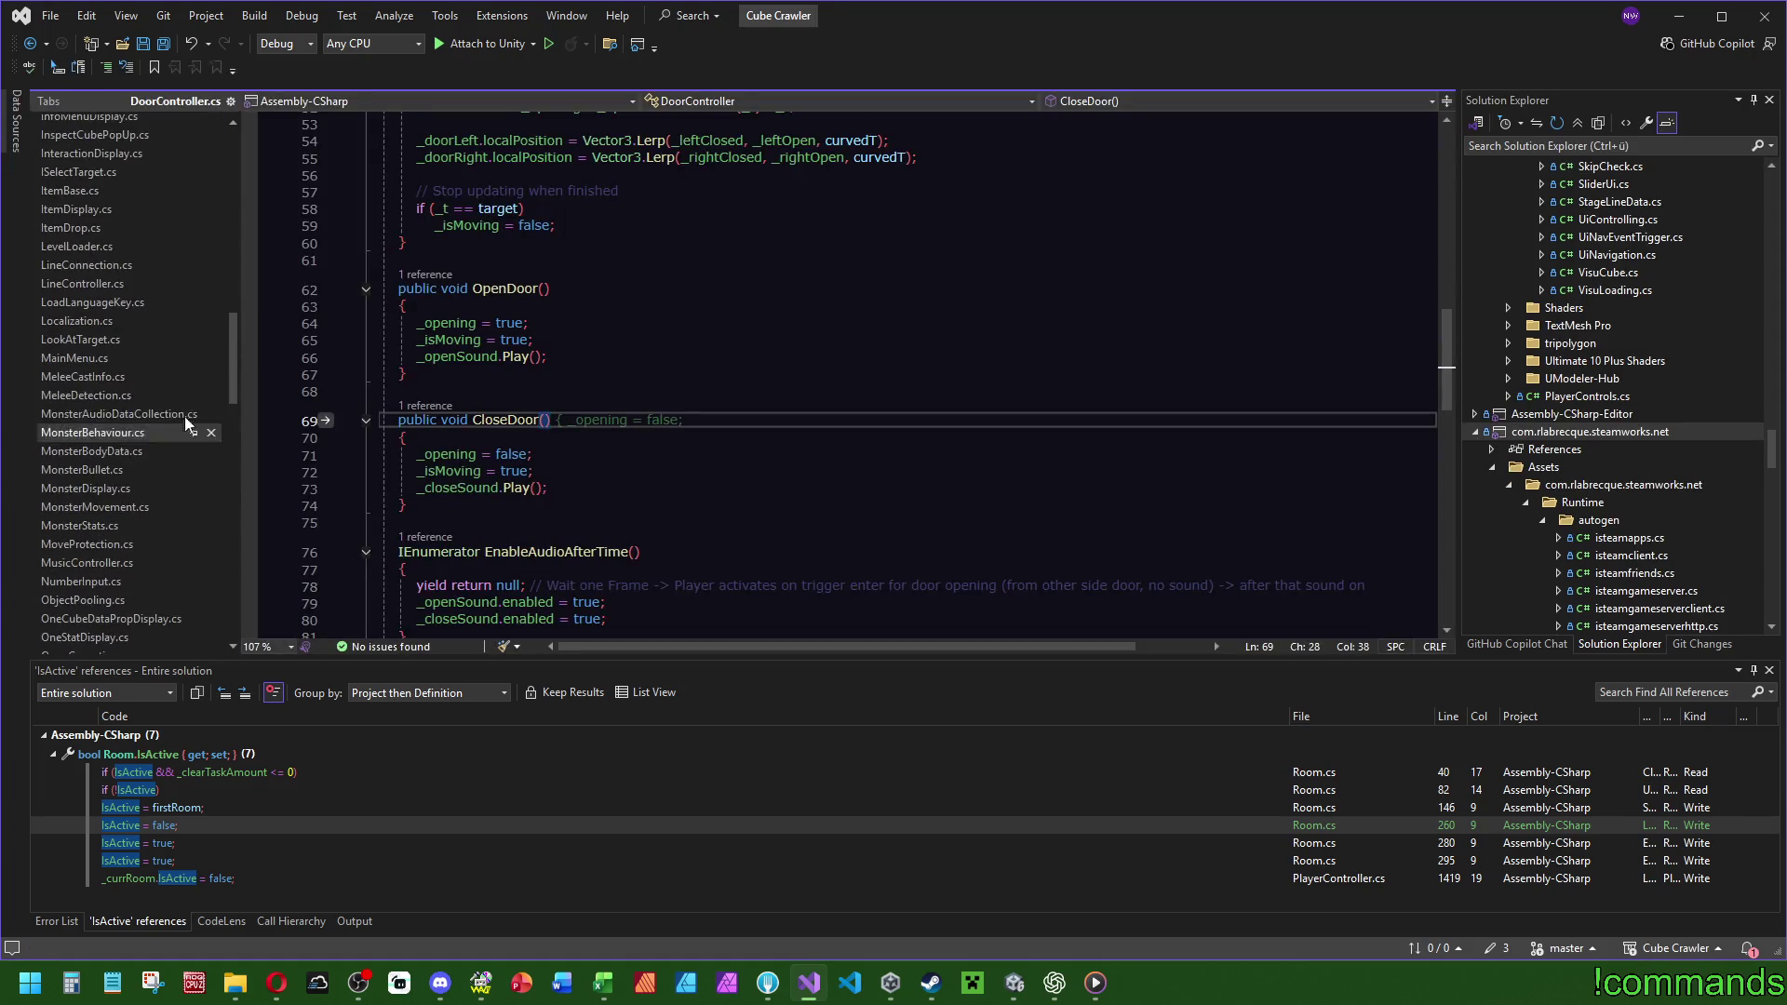
drag(224, 558, 209, 557)
drag(218, 372, 205, 649)
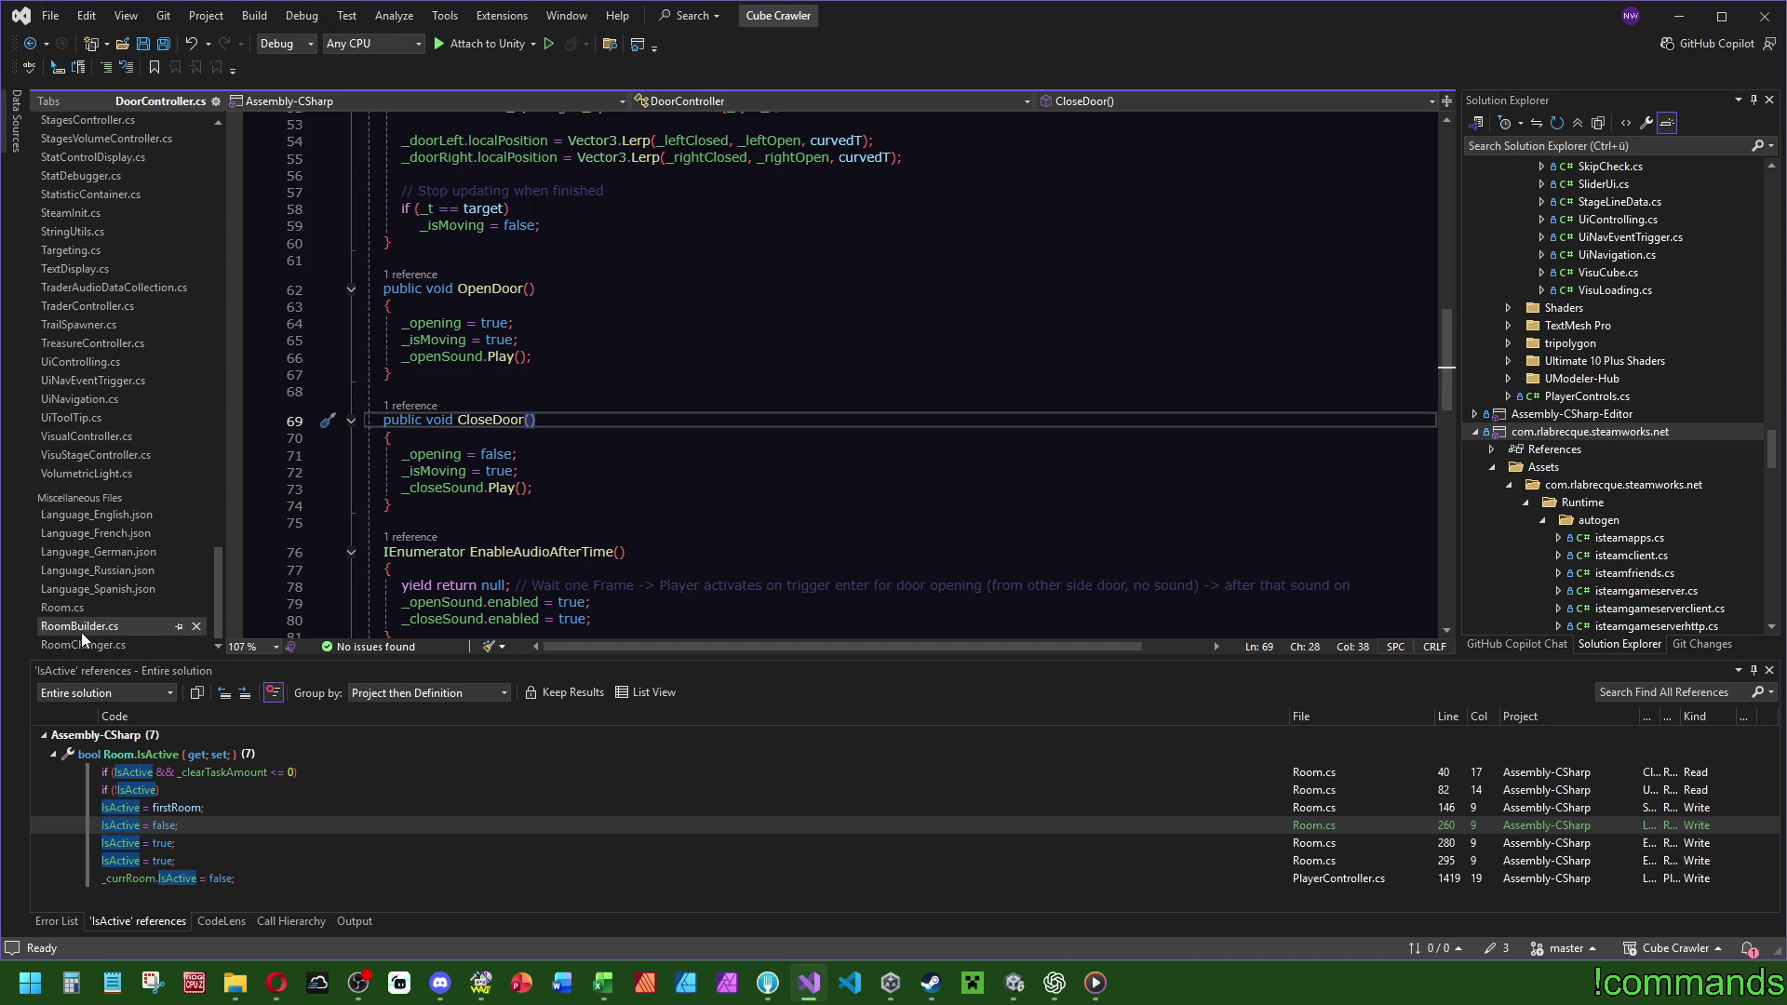
click(125, 626)
click(197, 626)
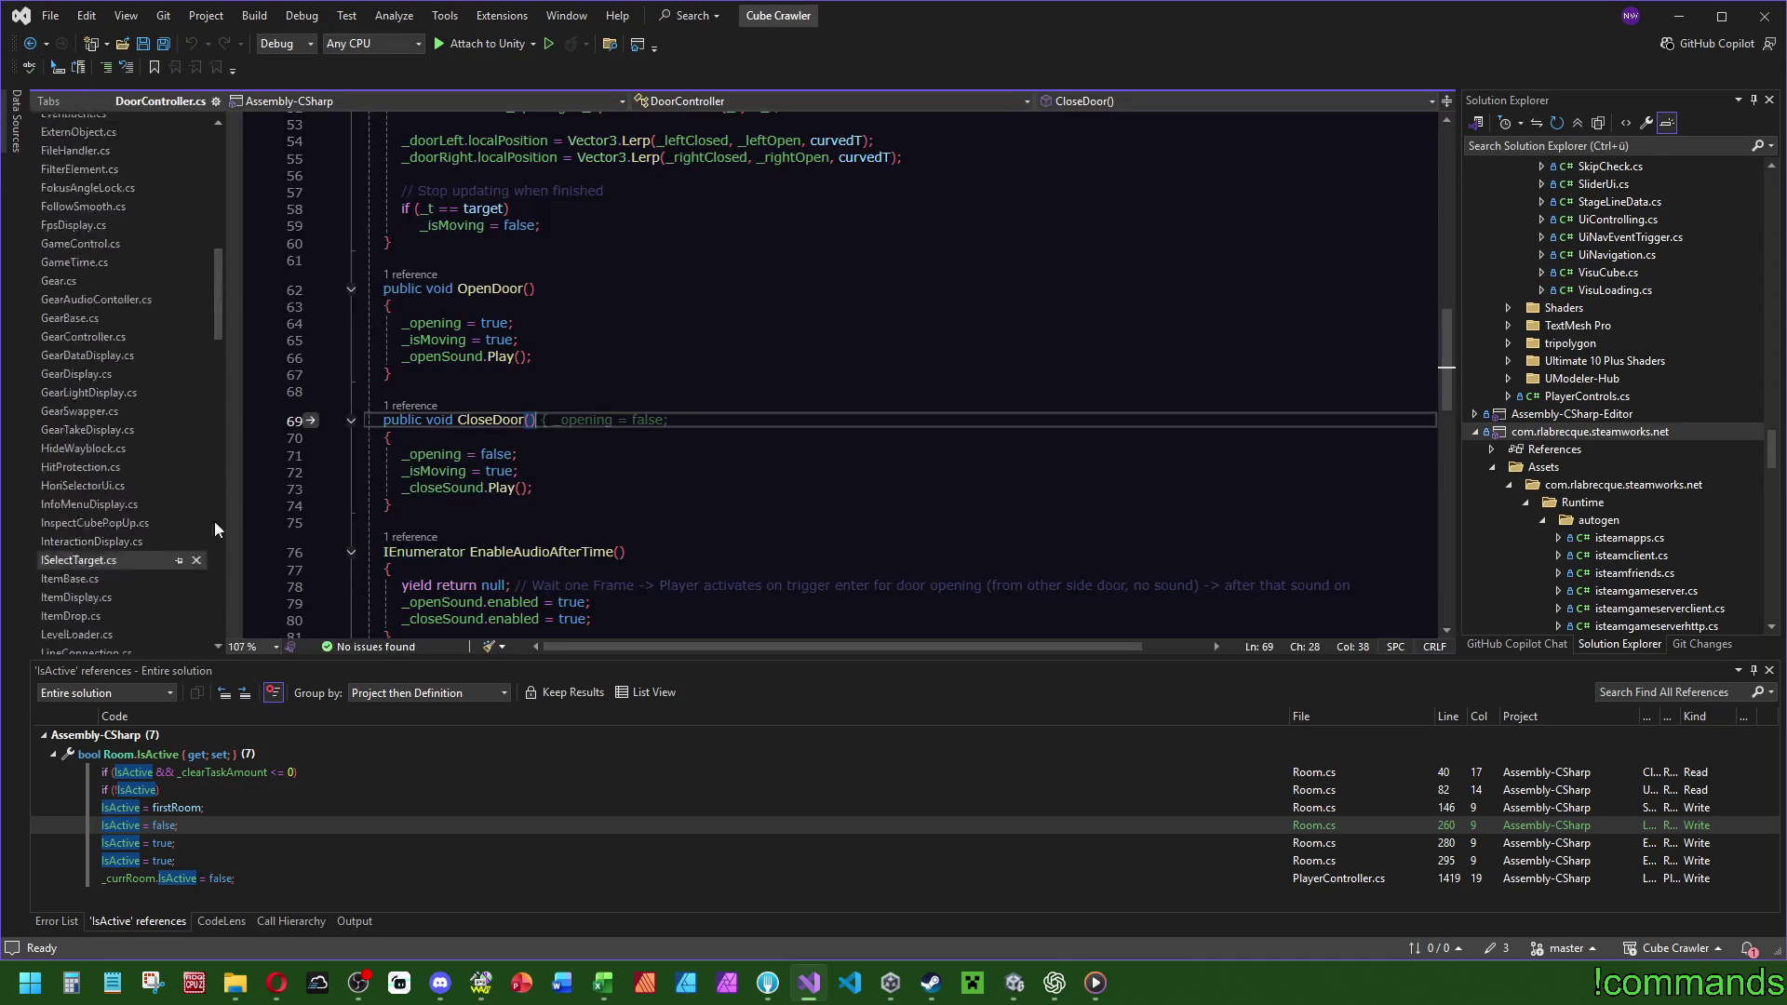
drag(218, 307, 93, 616)
click(196, 626)
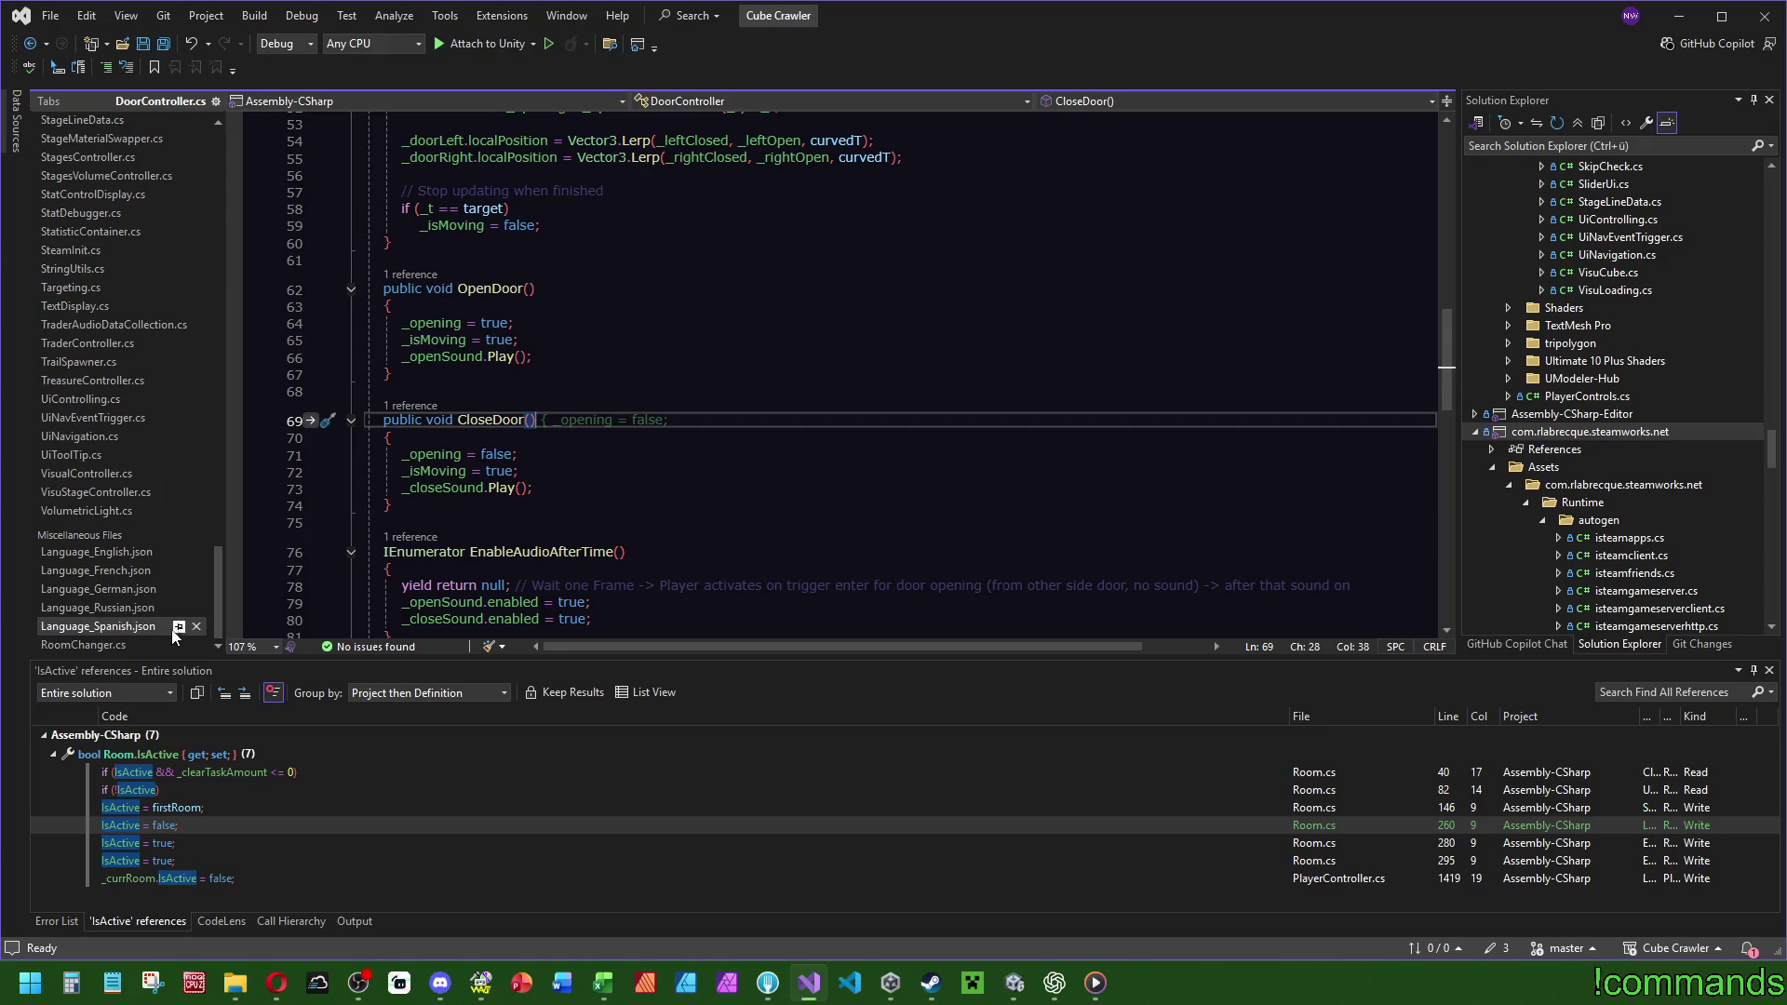
click(197, 645)
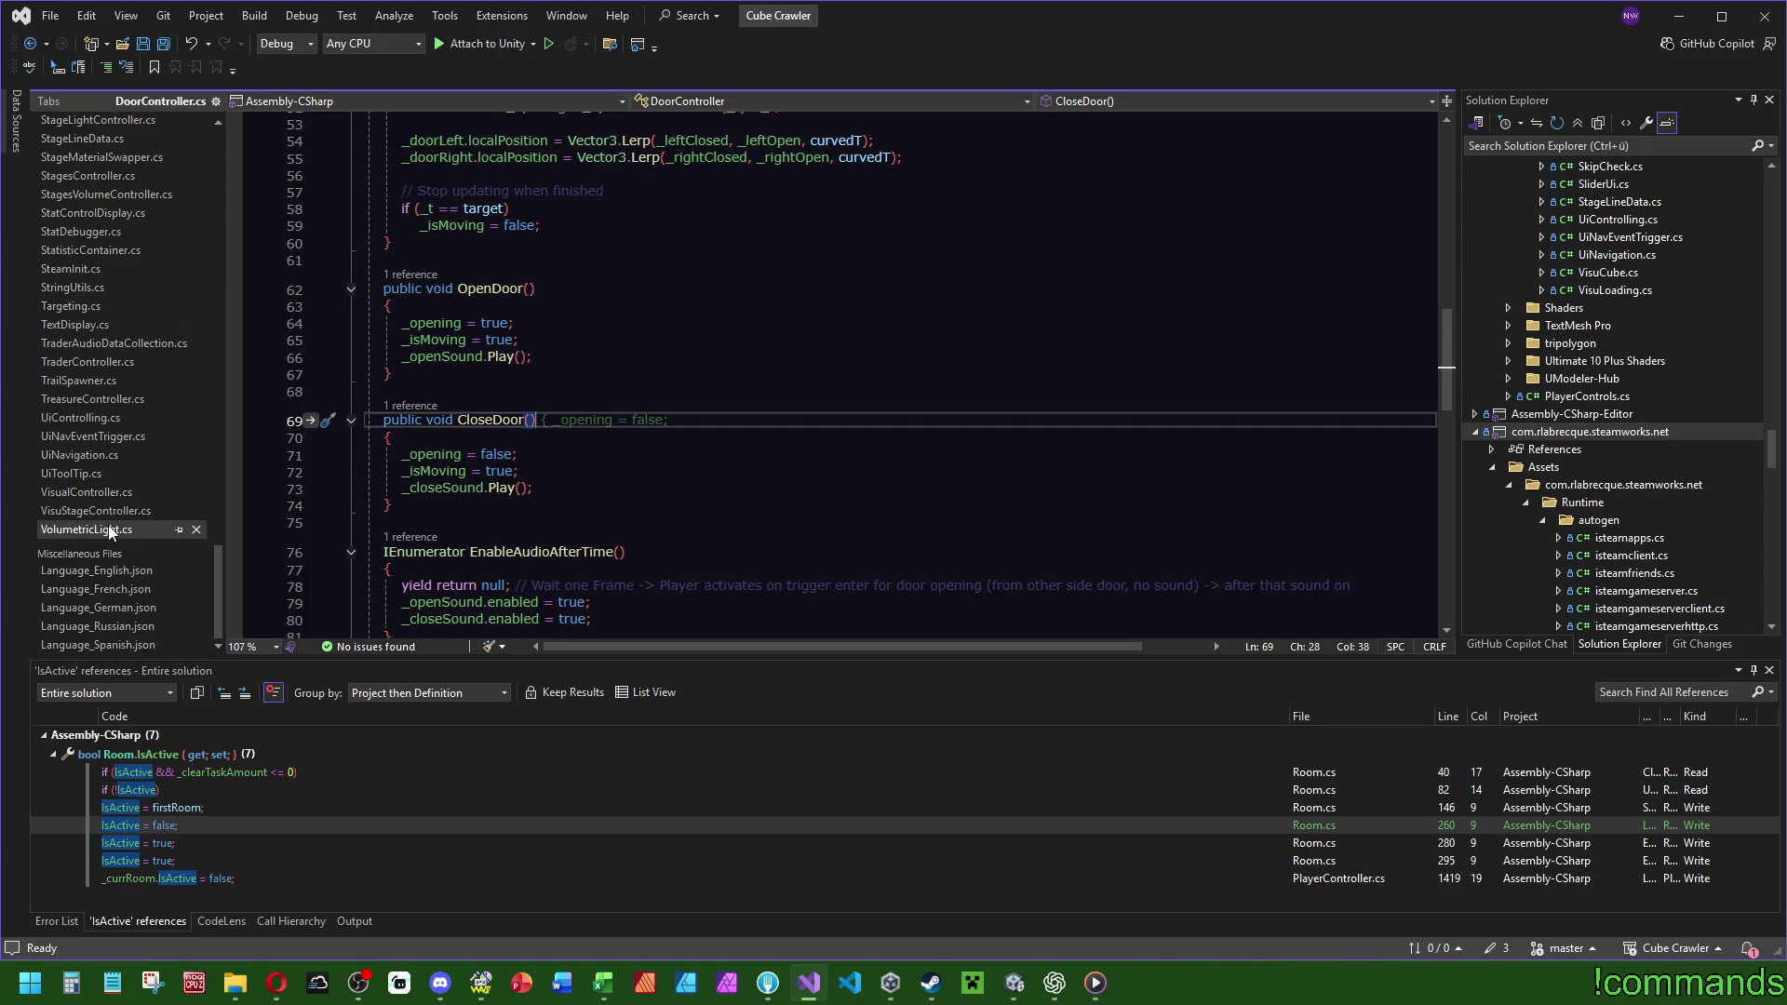
Close VolumetricLight.cs, then view VisualController.cs and UiToolTip.cs.
click(196, 531)
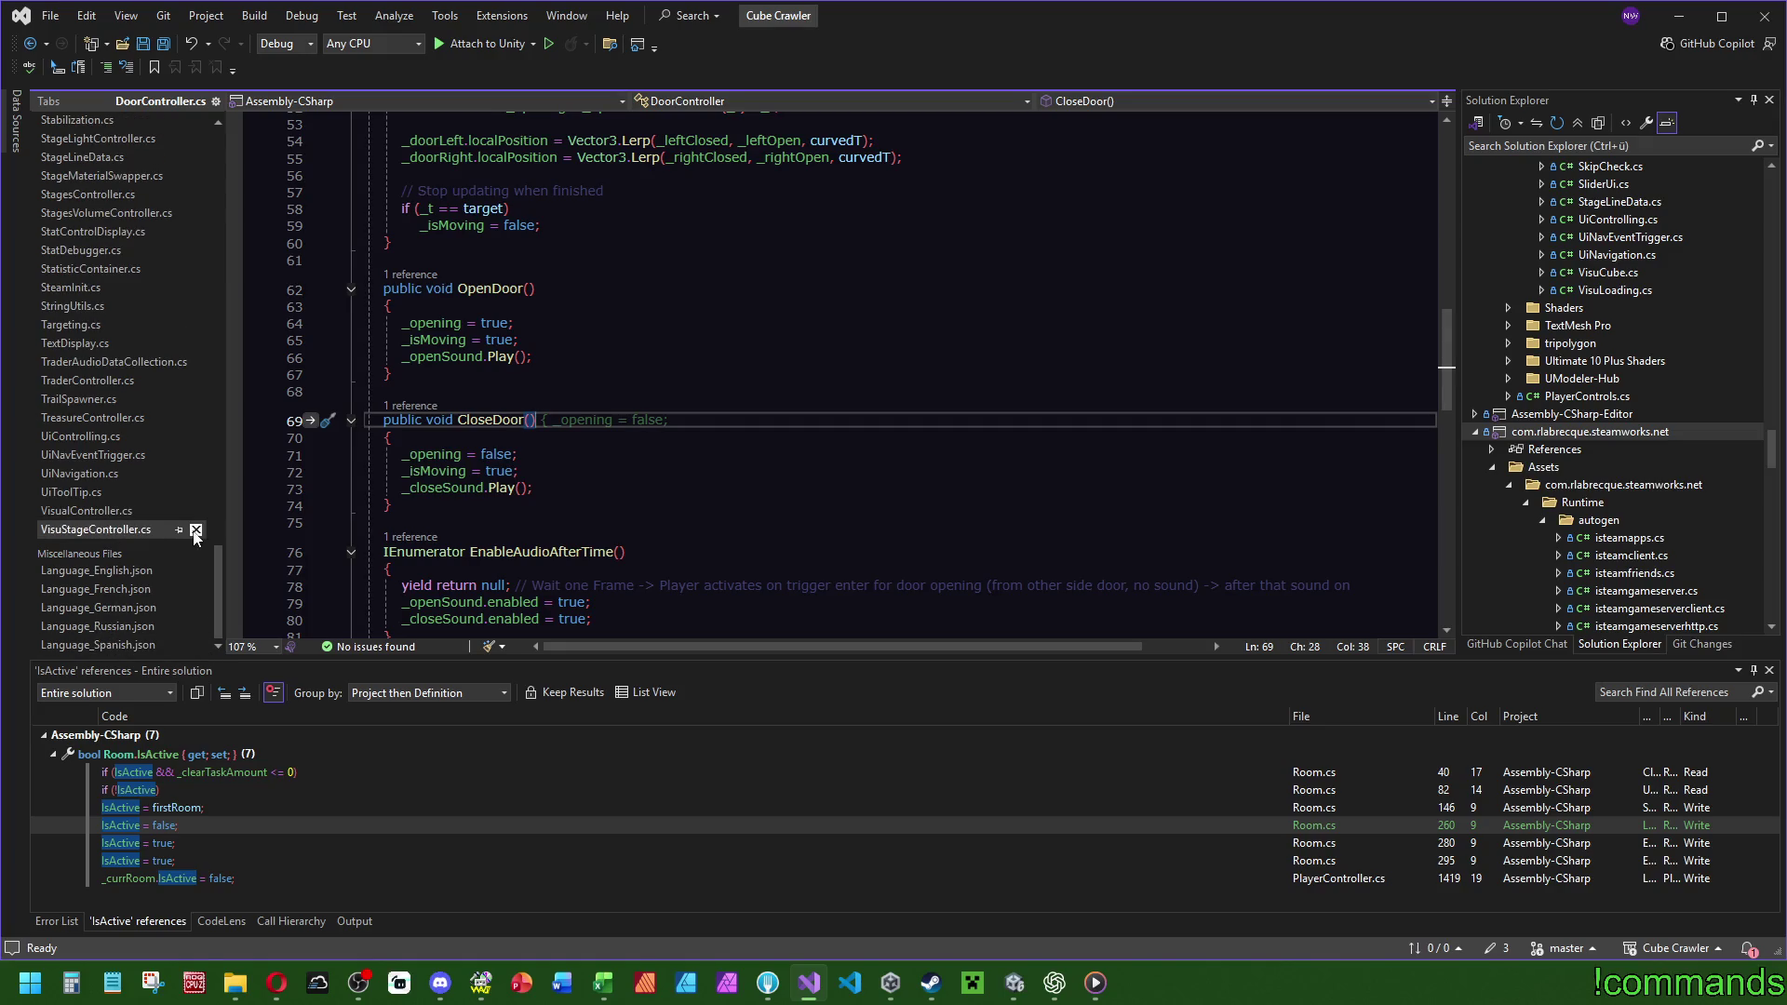
click(101, 511)
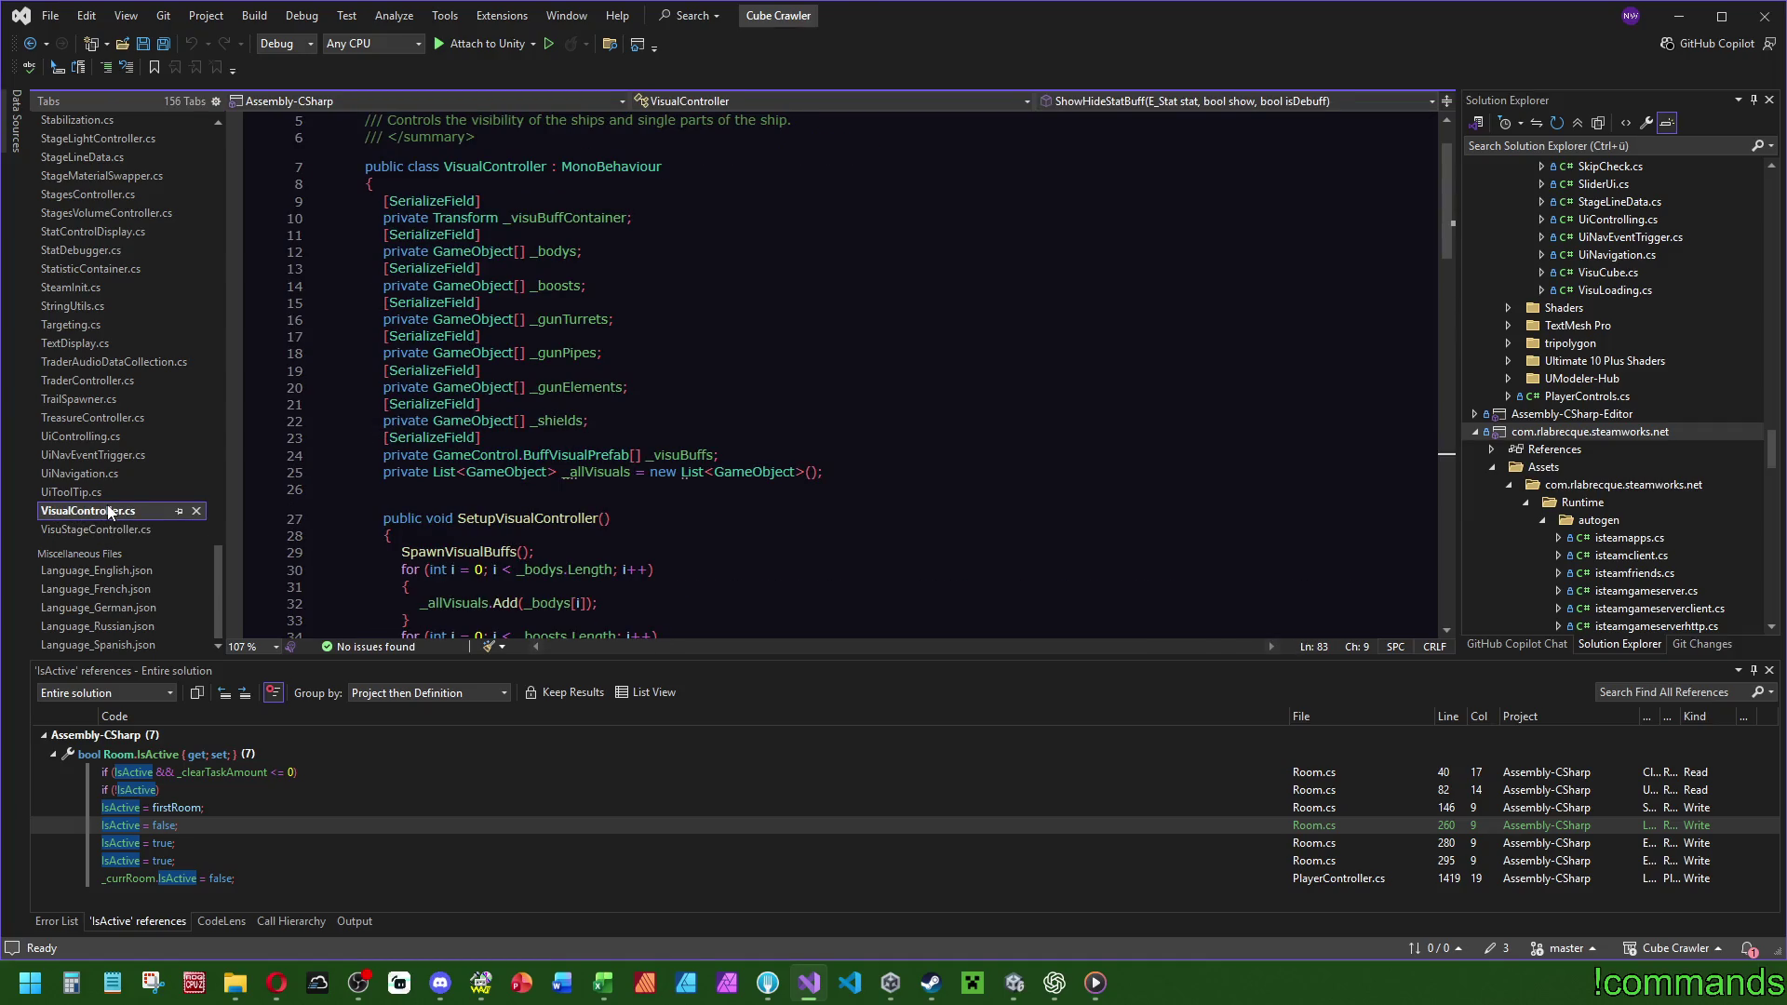
scroll(596, 439, up, 2)
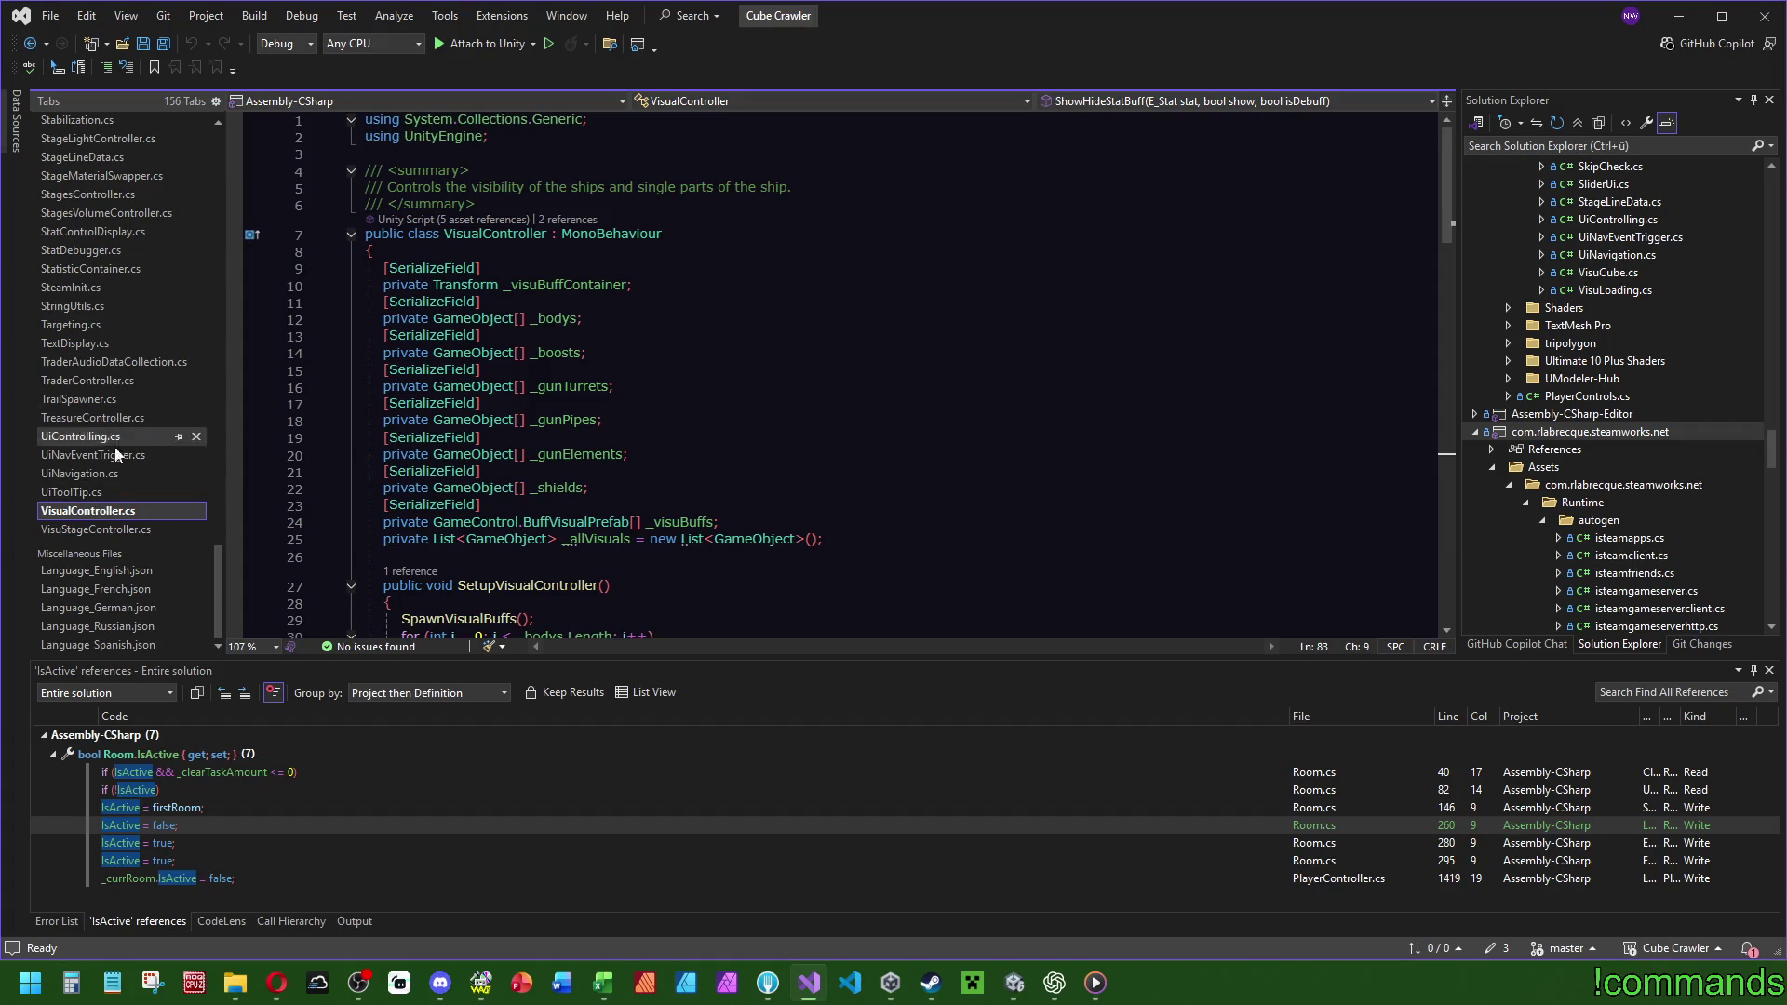
click(92, 493)
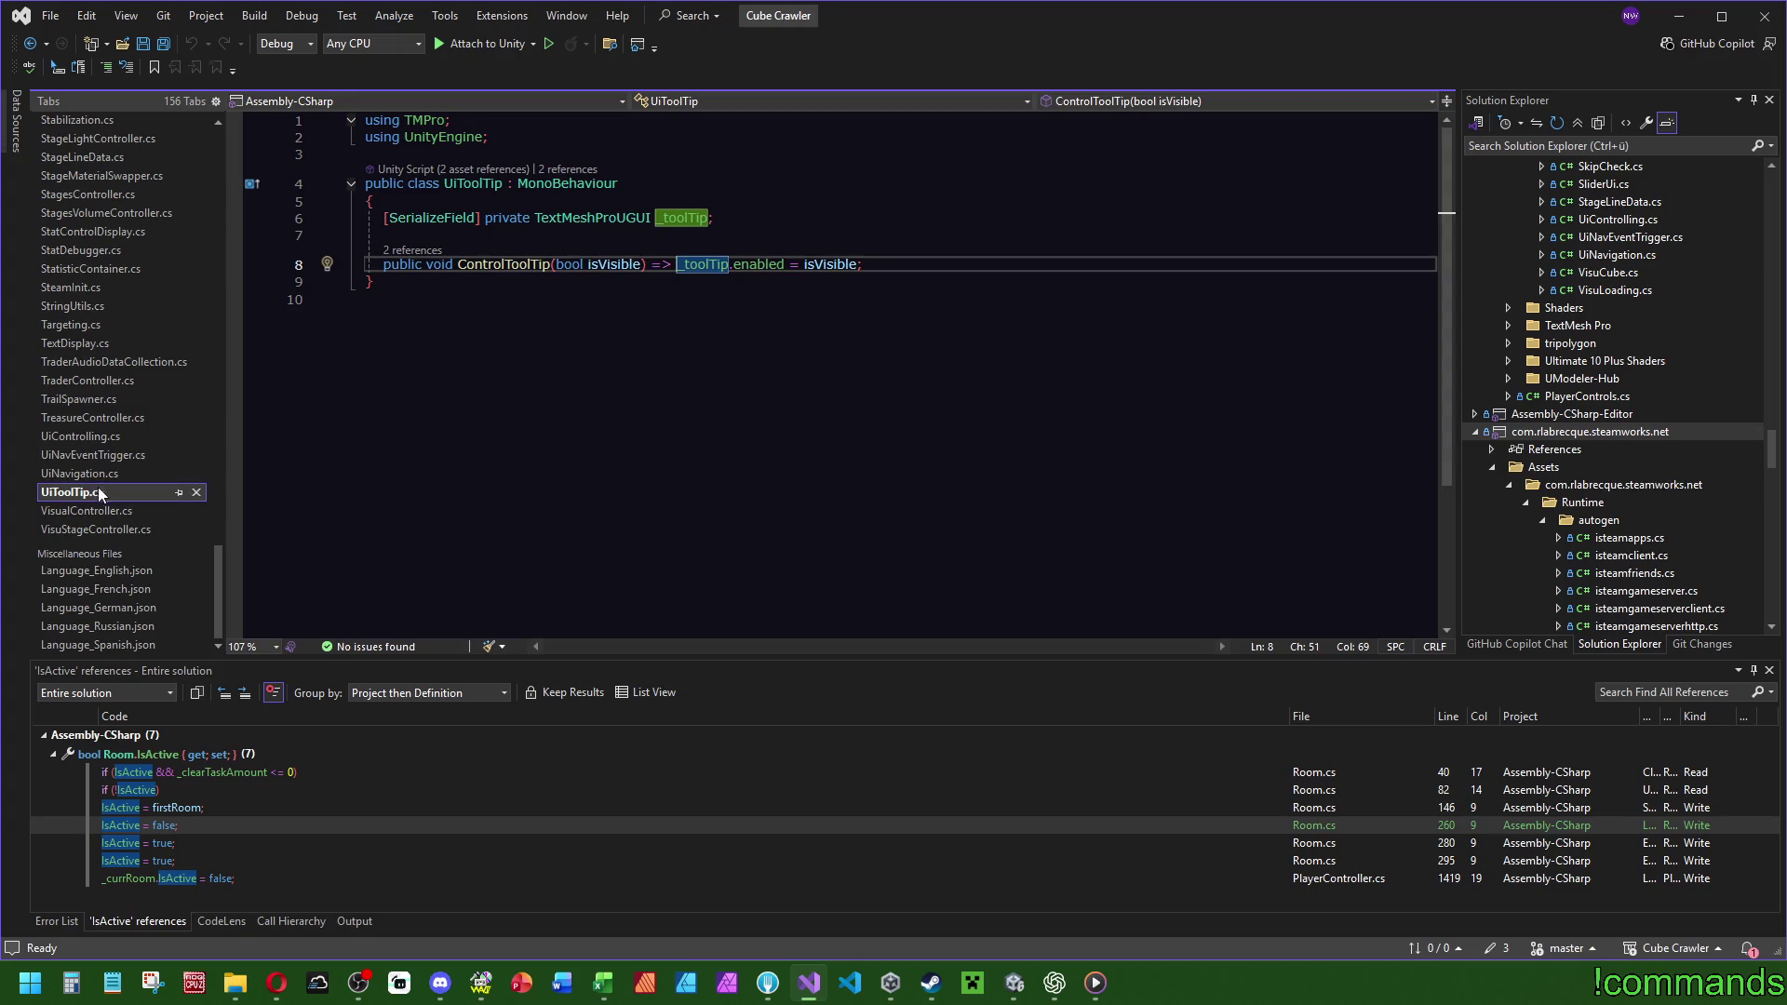
Check ControlToolTip call sites, close TrailSpawner.cs, and bring up TraderController.cs.
click(436, 252)
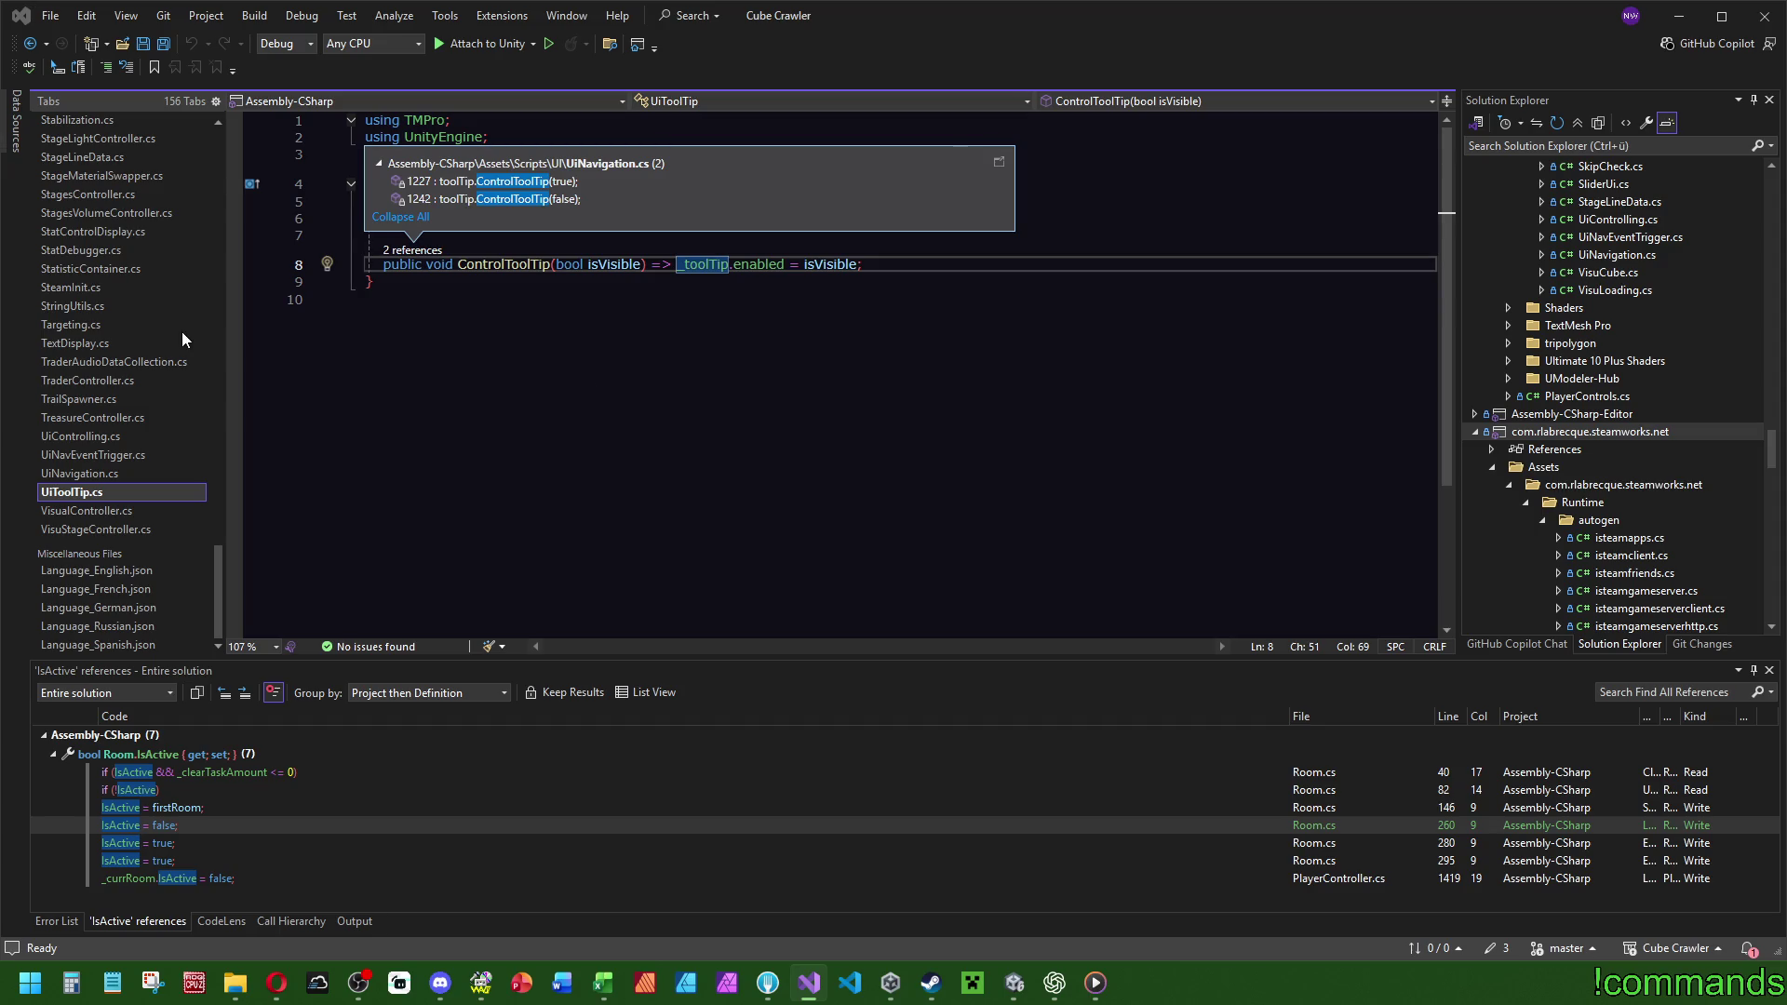
click(102, 438)
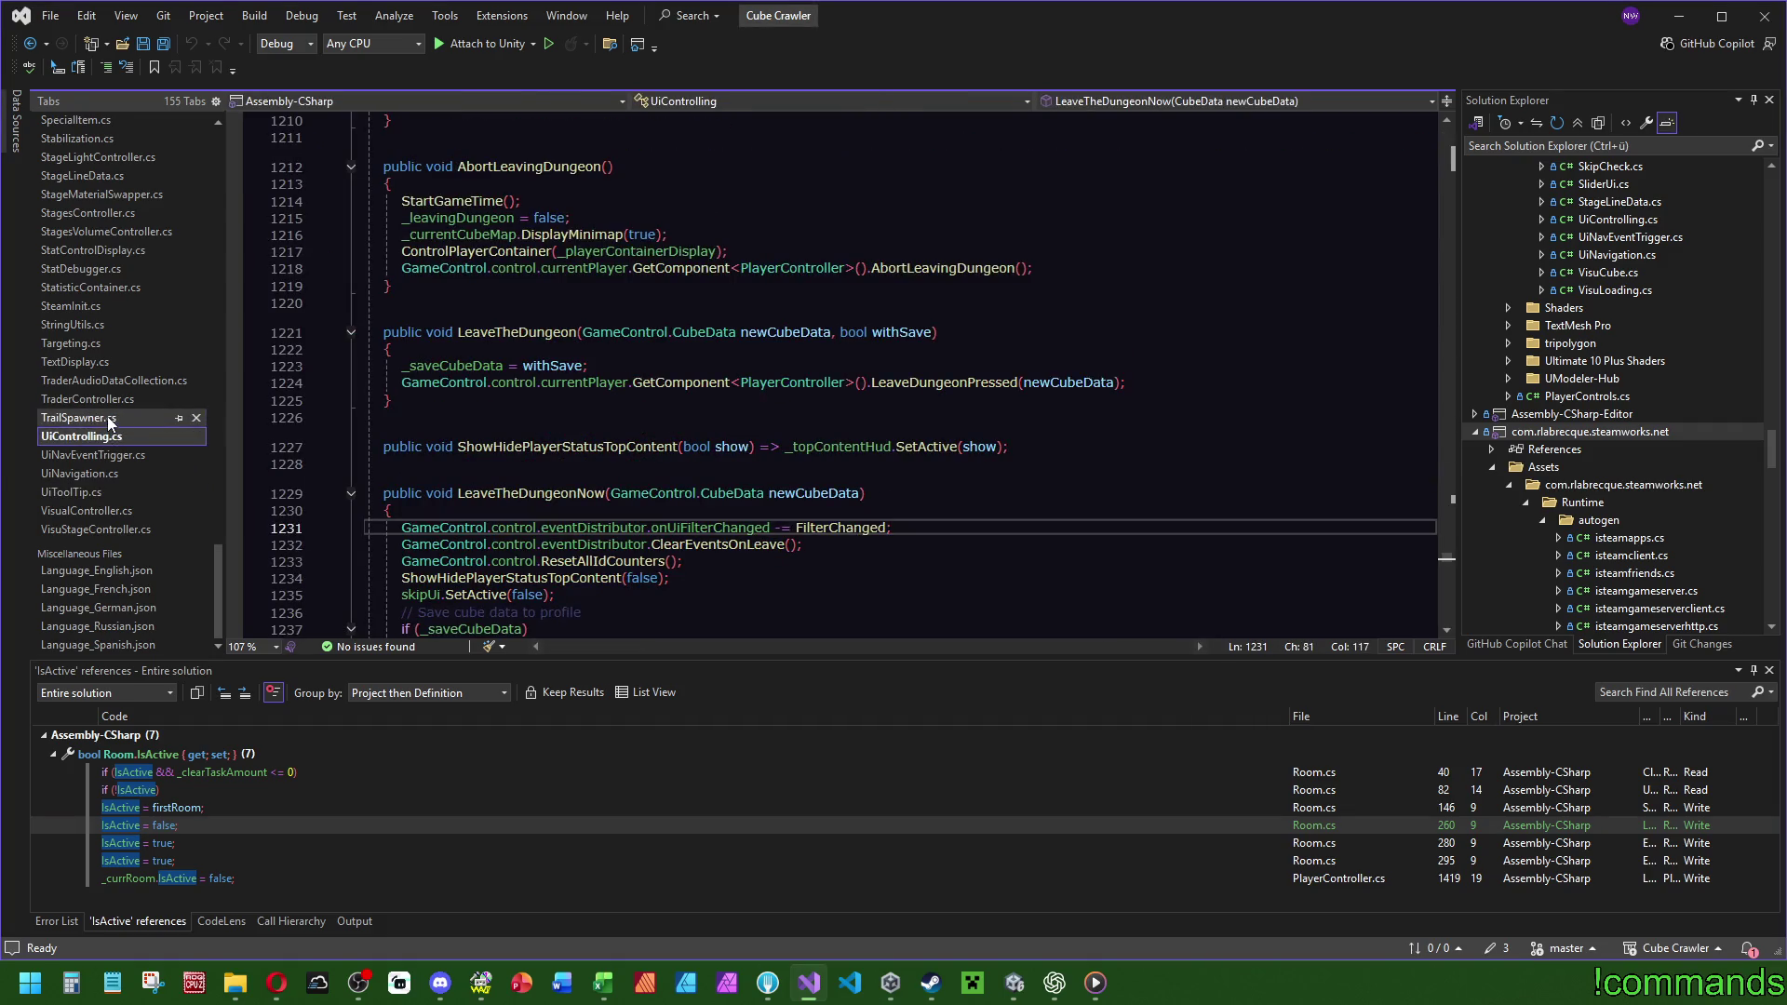
click(104, 419)
click(196, 418)
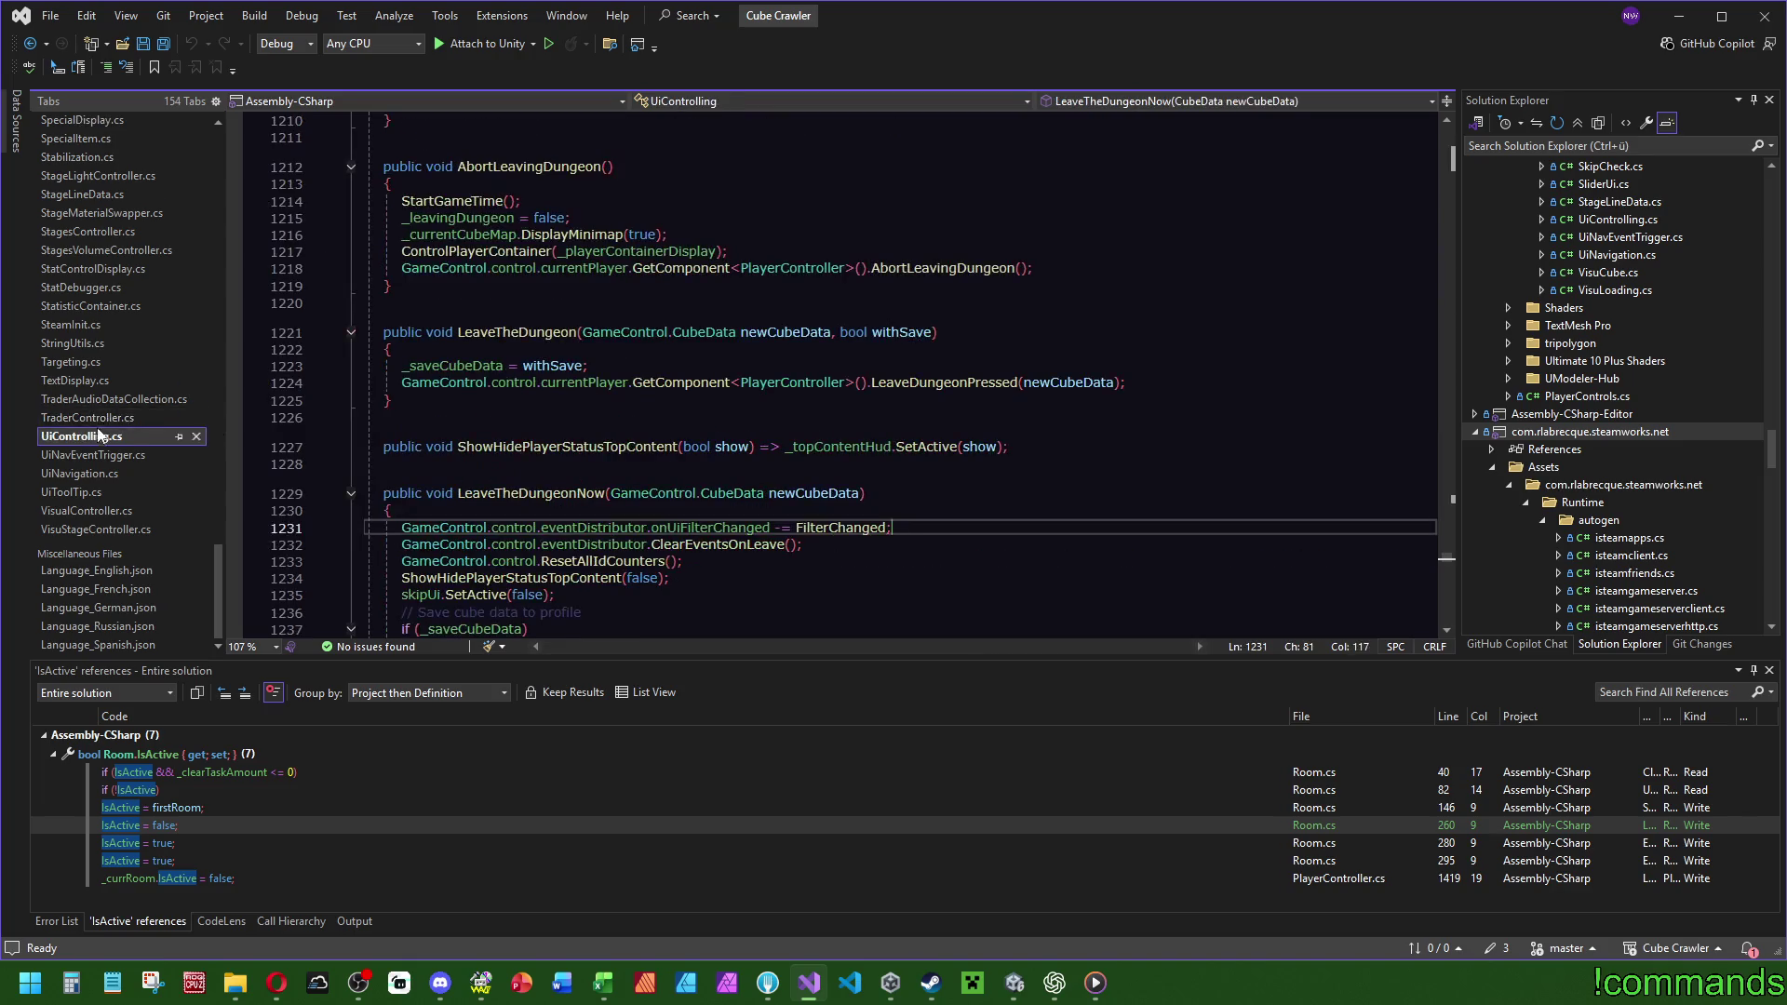
click(189, 420)
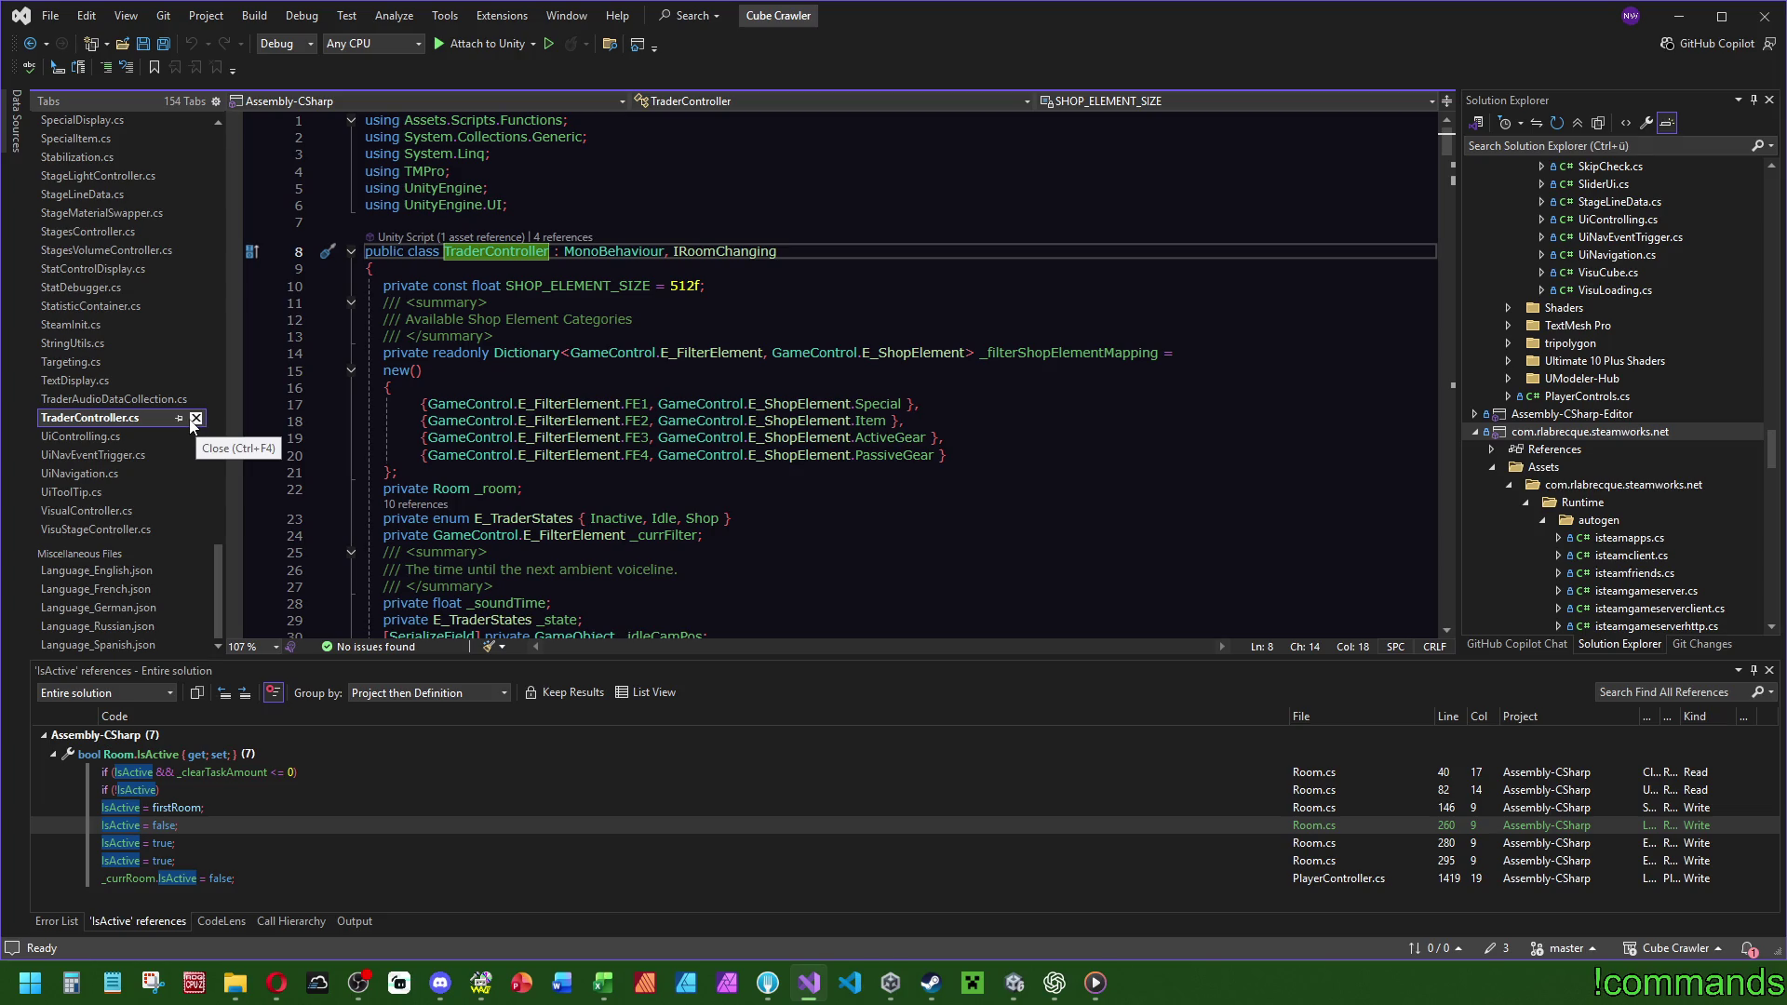
scroll(663, 500, down, 13)
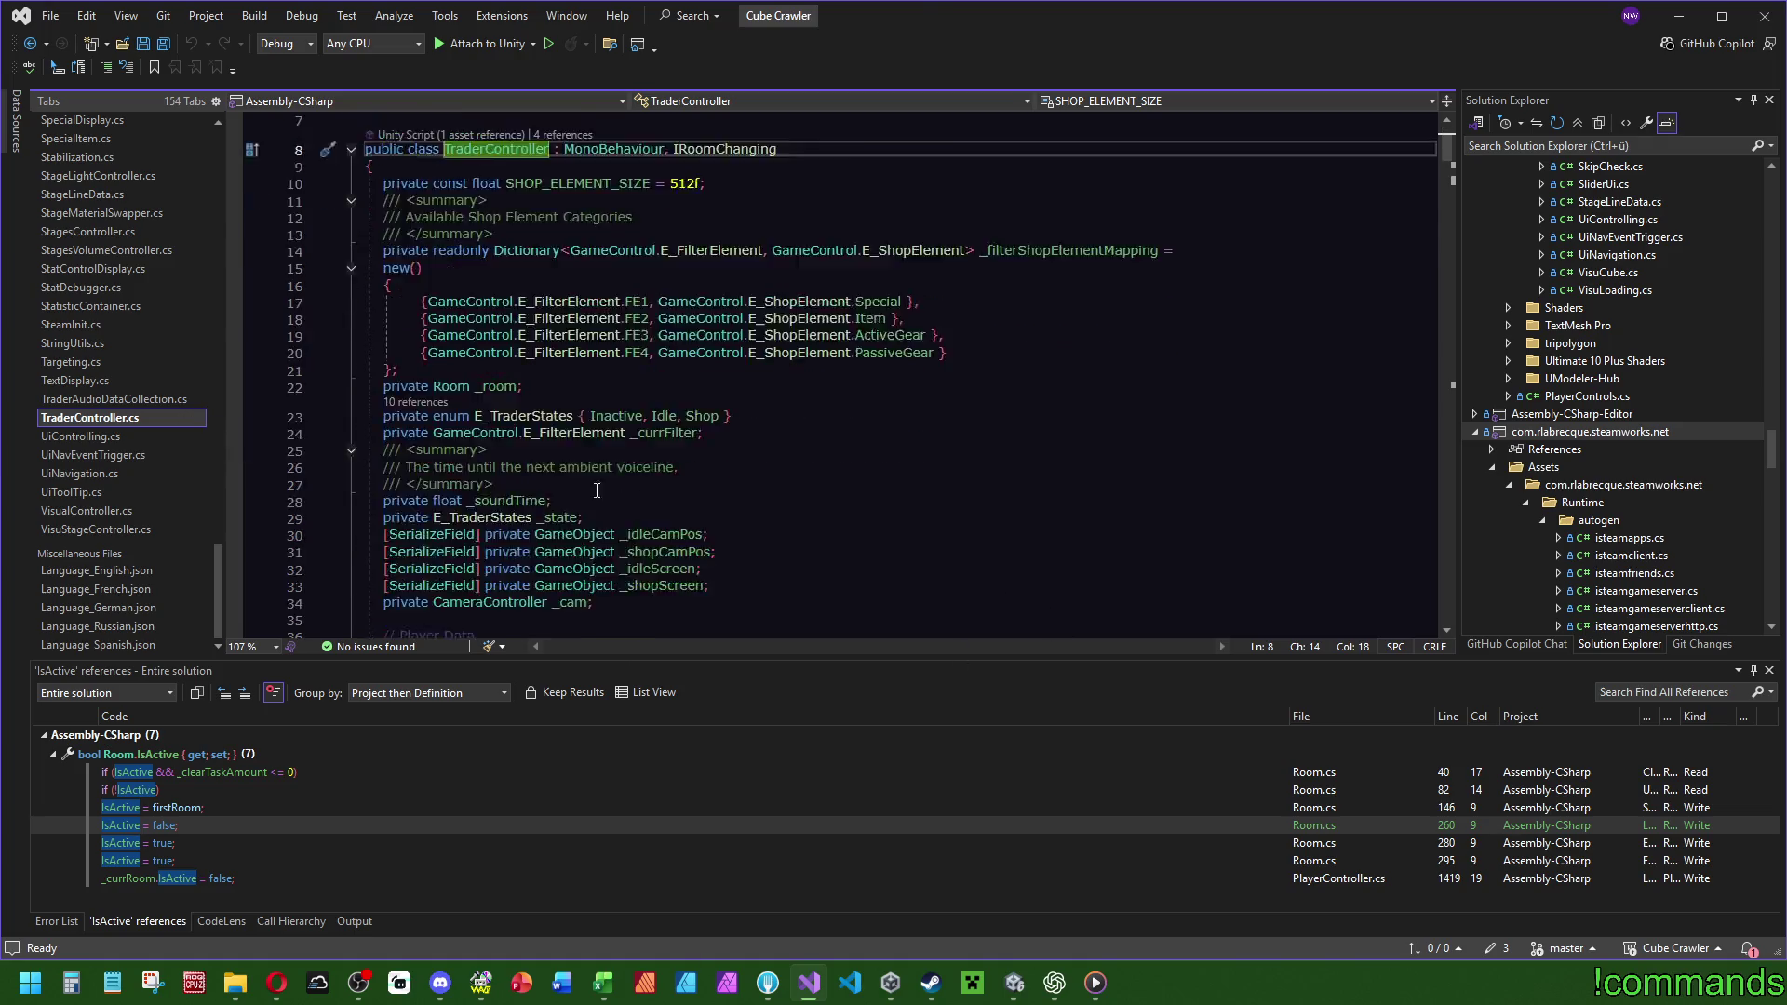
scroll(1146, 313, down, 6)
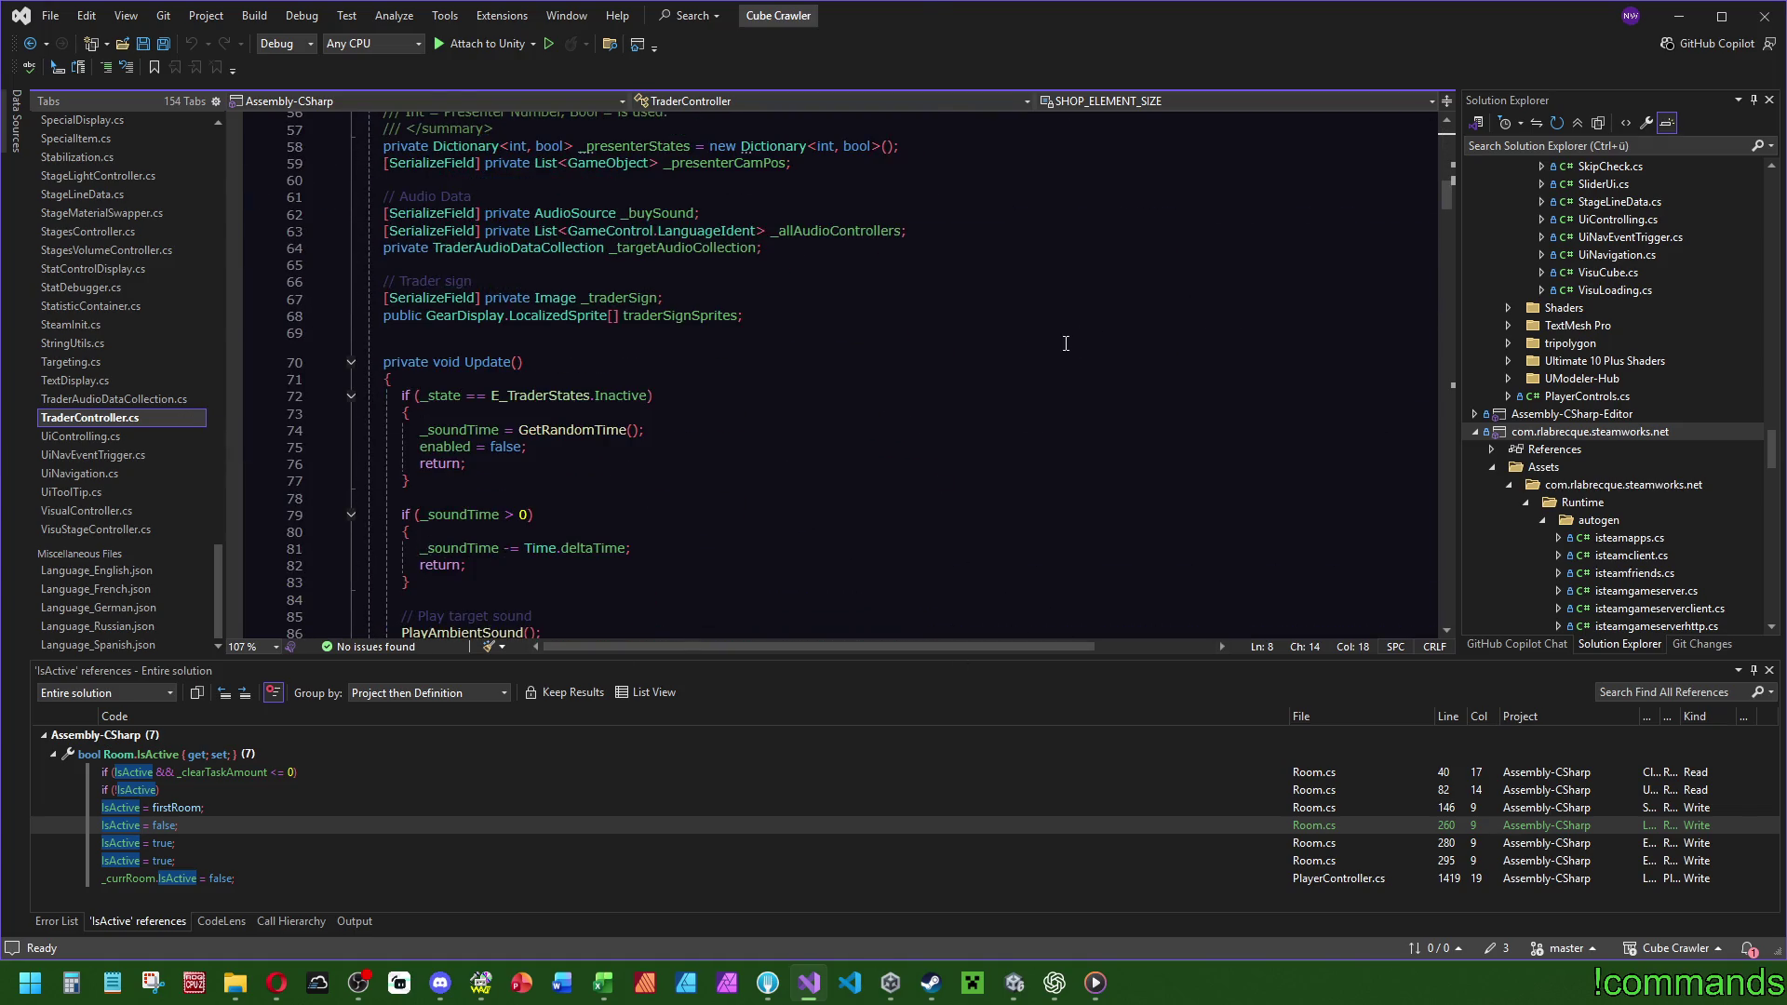
scroll(1024, 373, down, 7)
scroll(991, 402, down, 6)
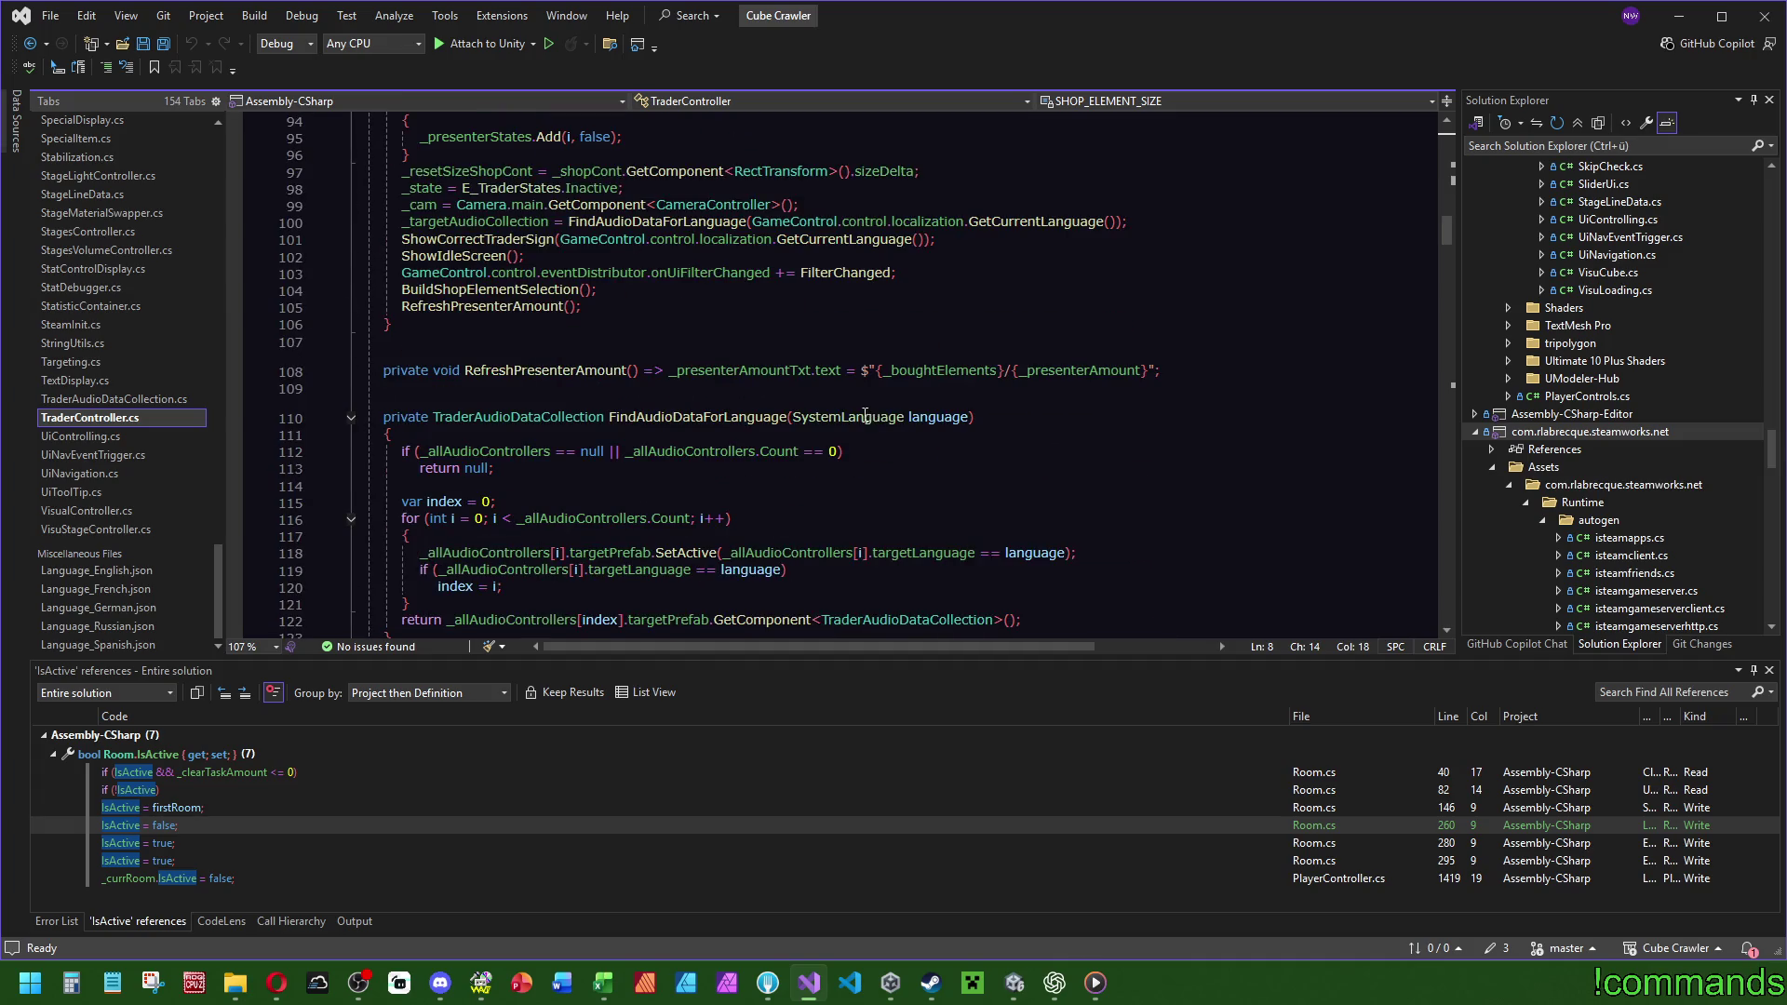
scroll(861, 428, down, 7)
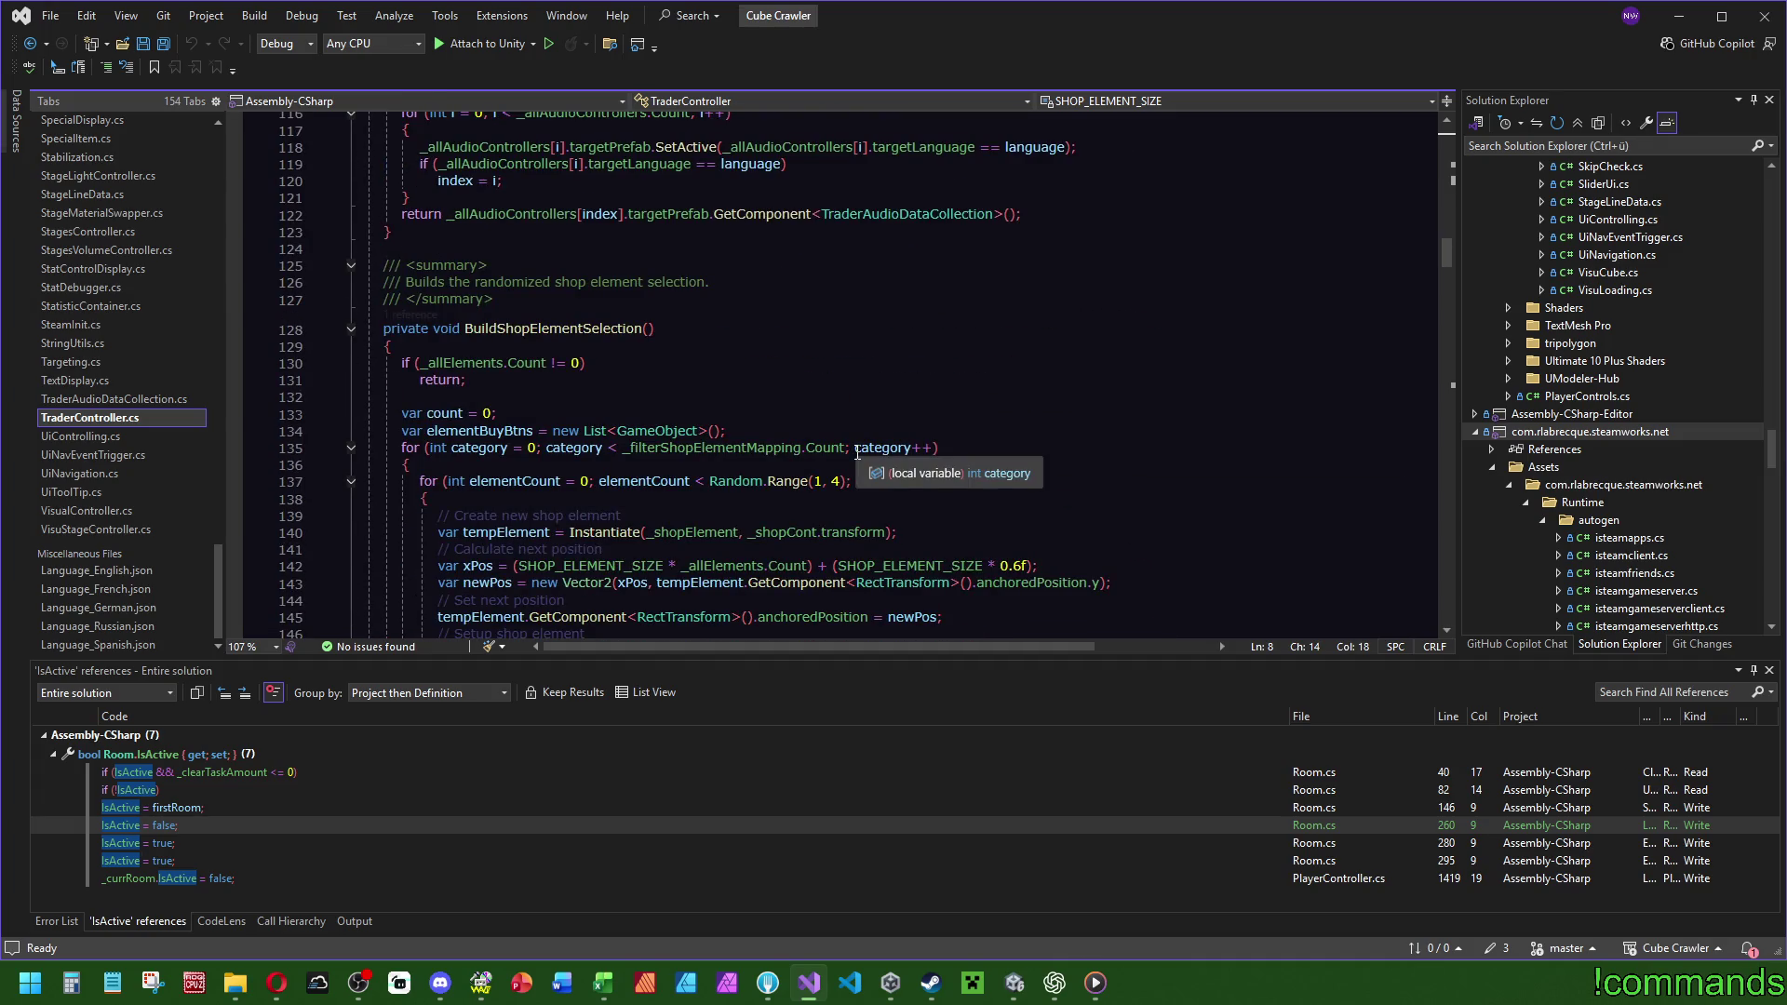
scroll(857, 453, down, 6)
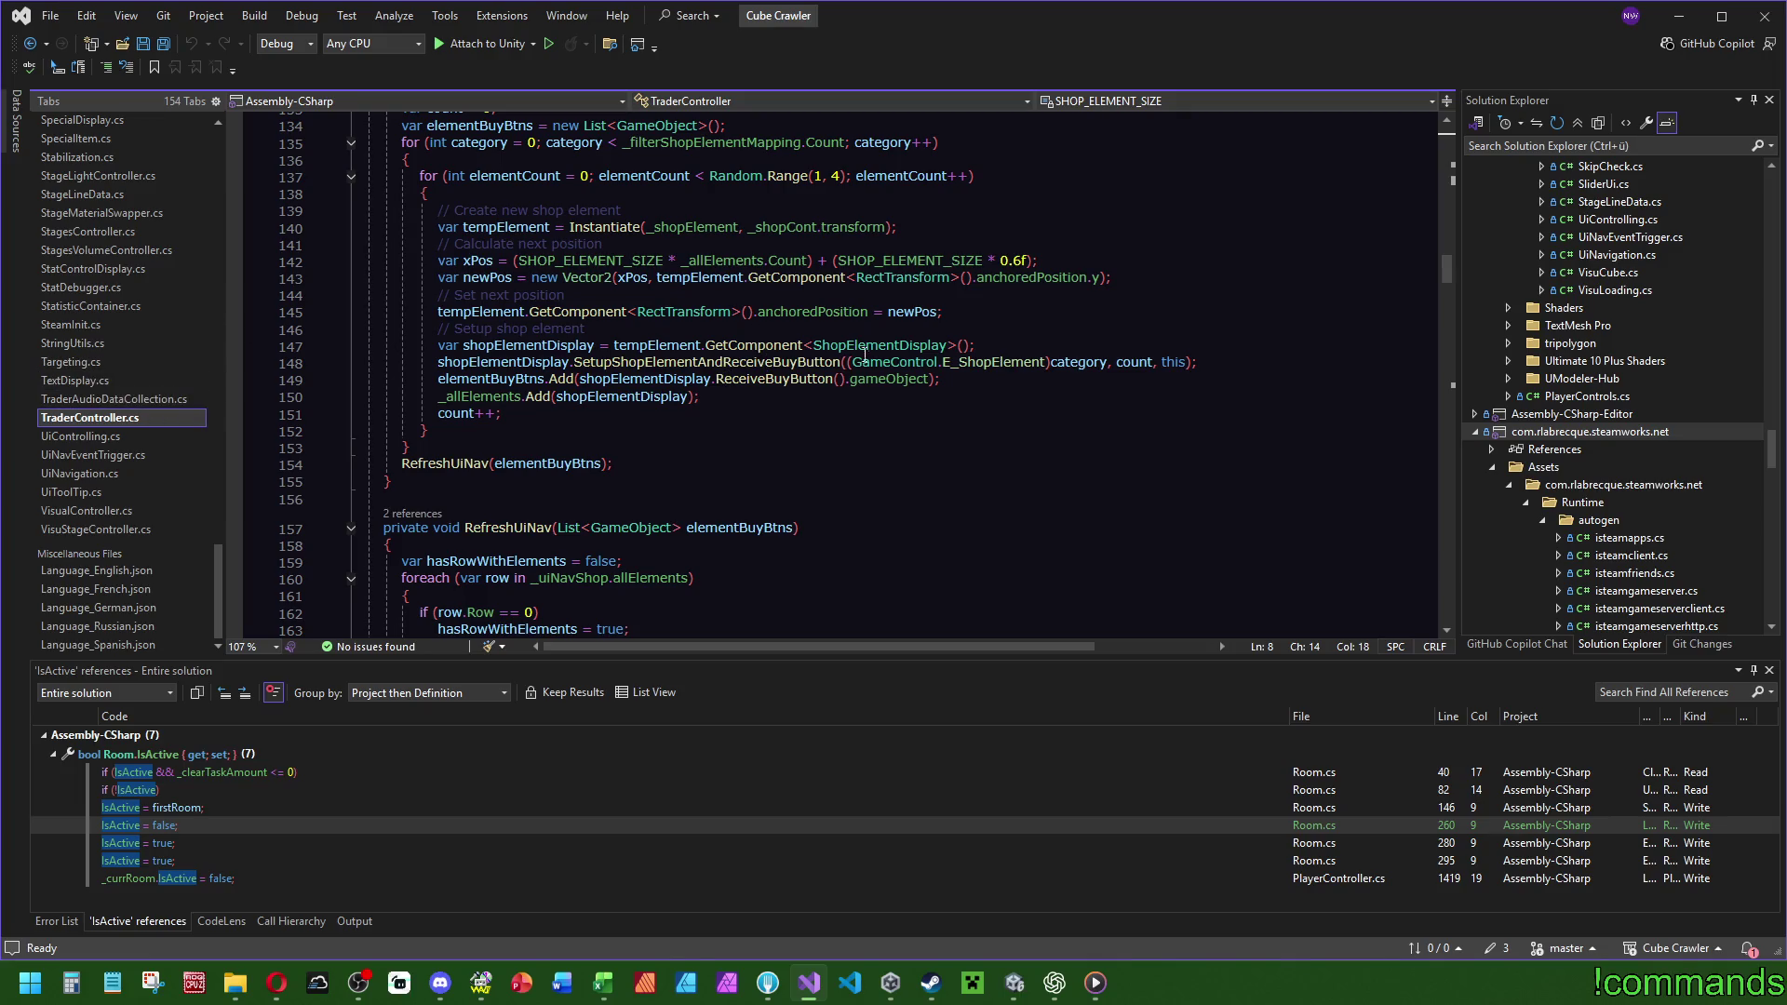
click(196, 419)
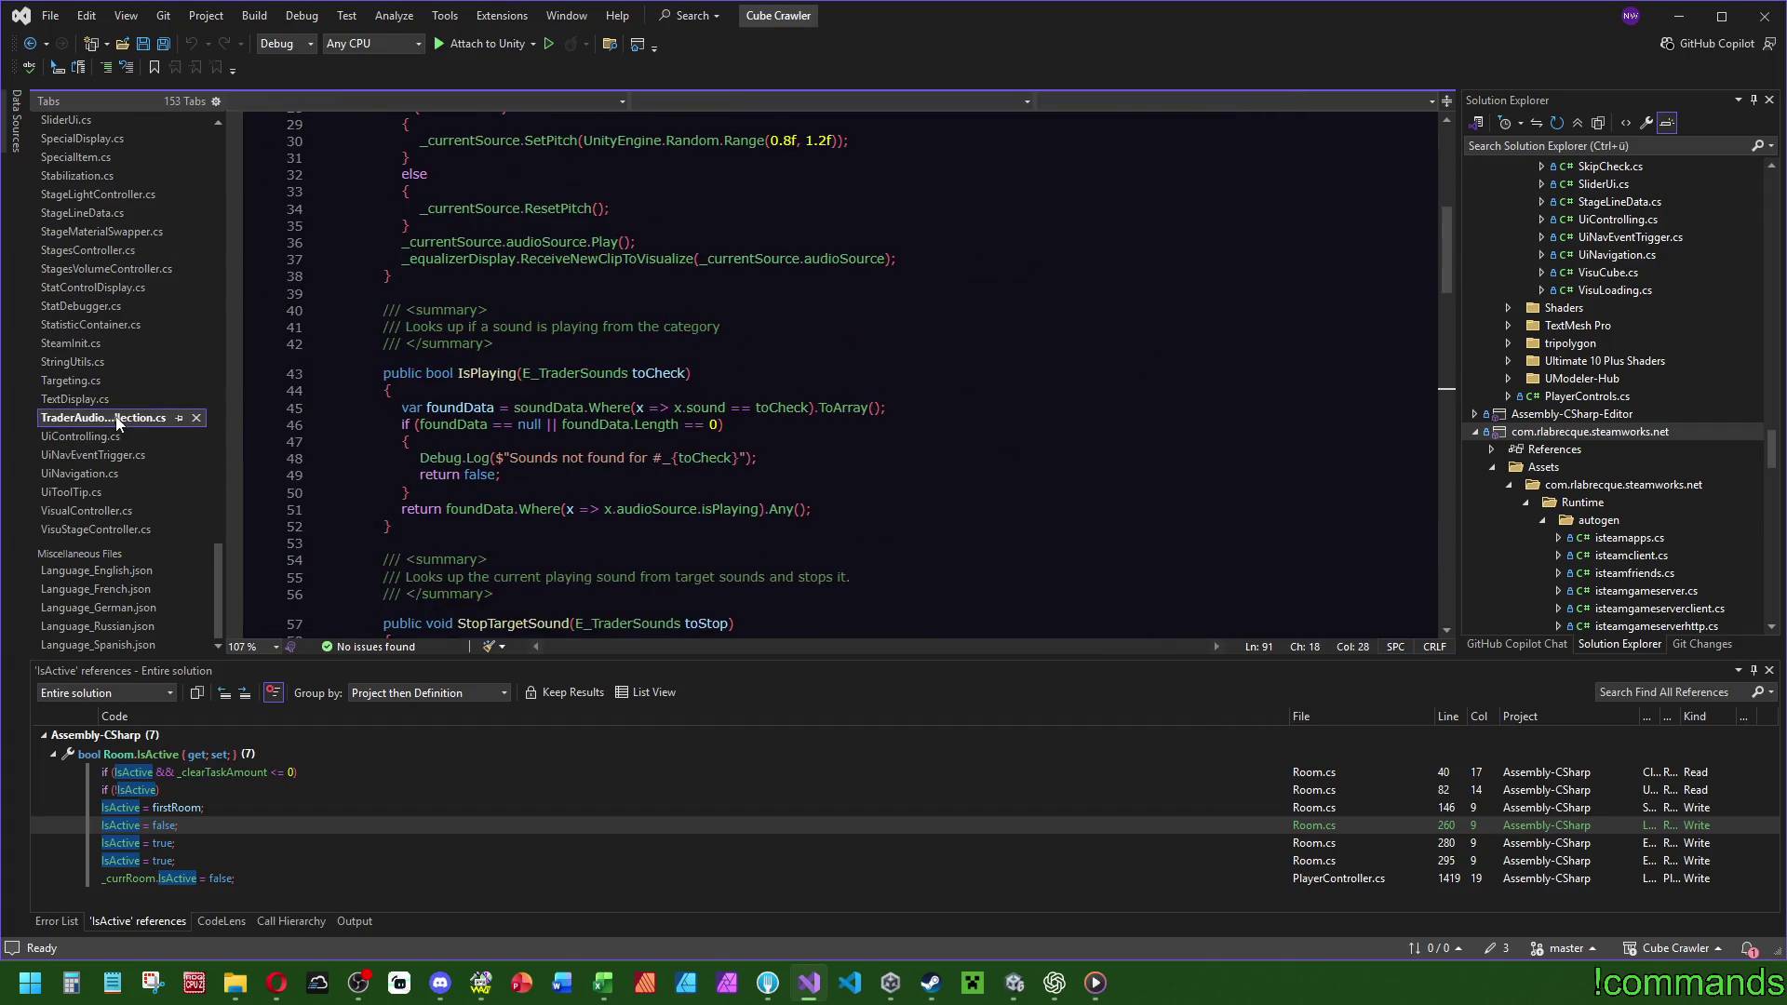
Close TraderAudioDataCollection, StringUtils.cs and Targeting.cs after glancing at TextDisplay.cs.
middle_click(117, 420)
click(126, 420)
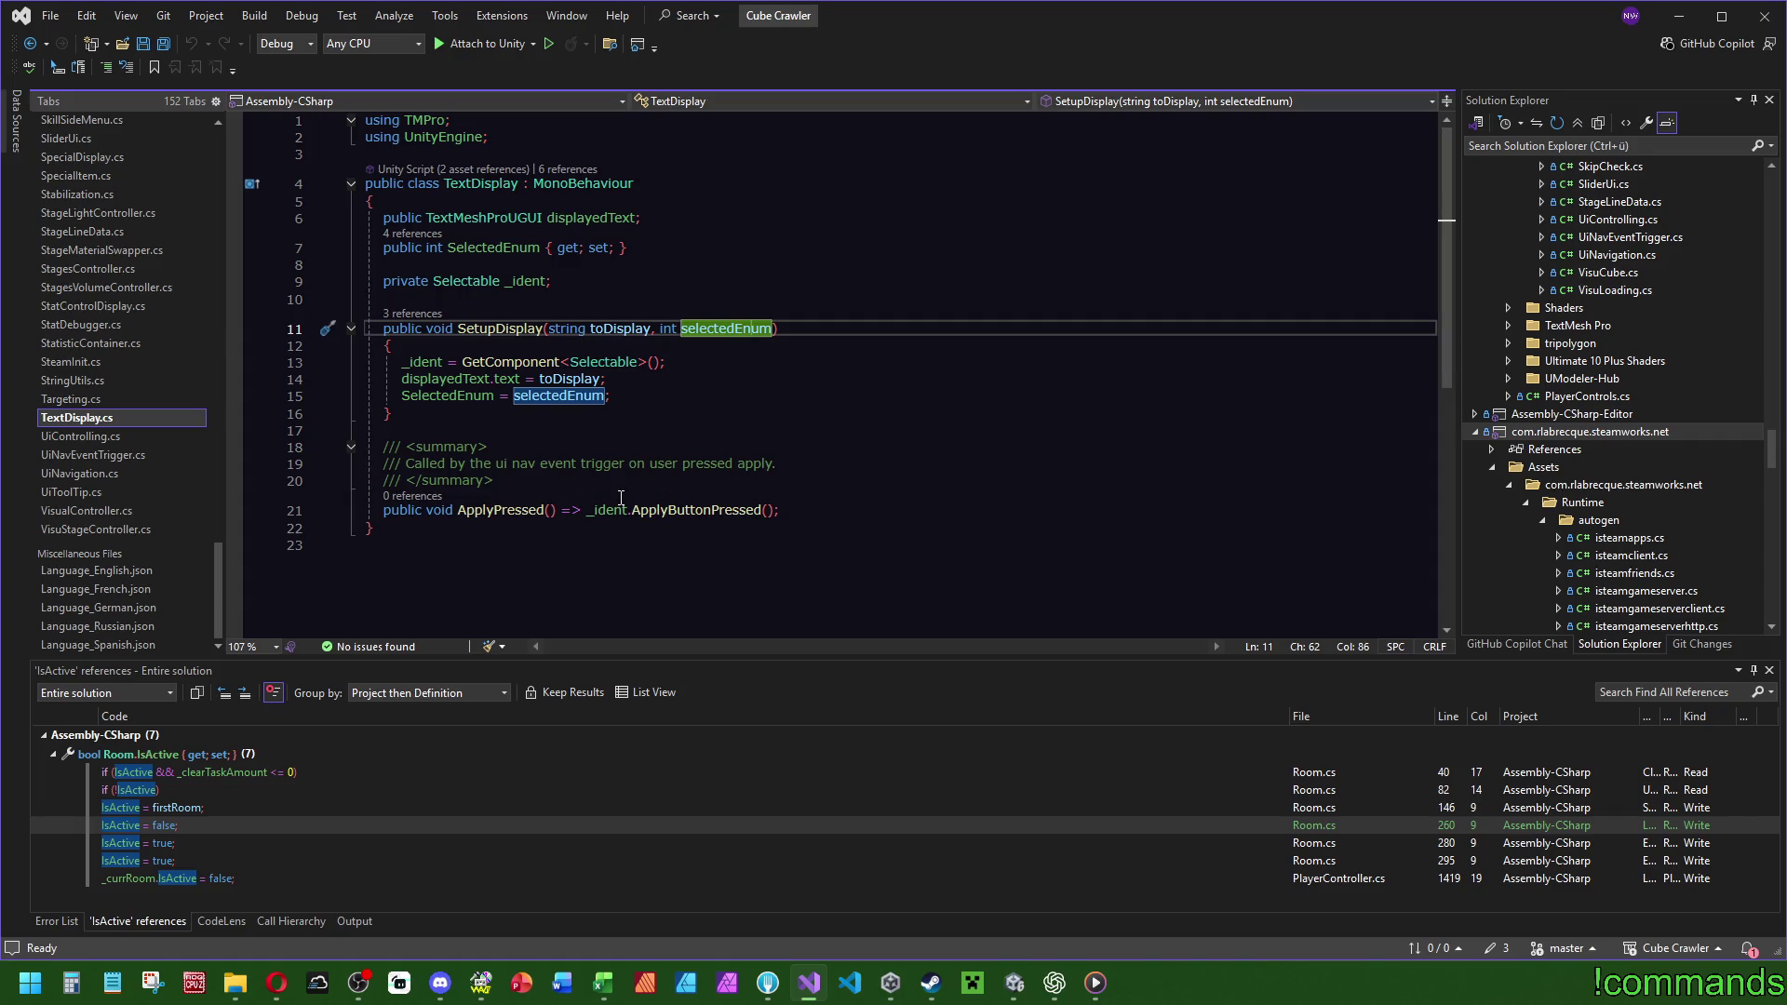
mouse_move(677, 505)
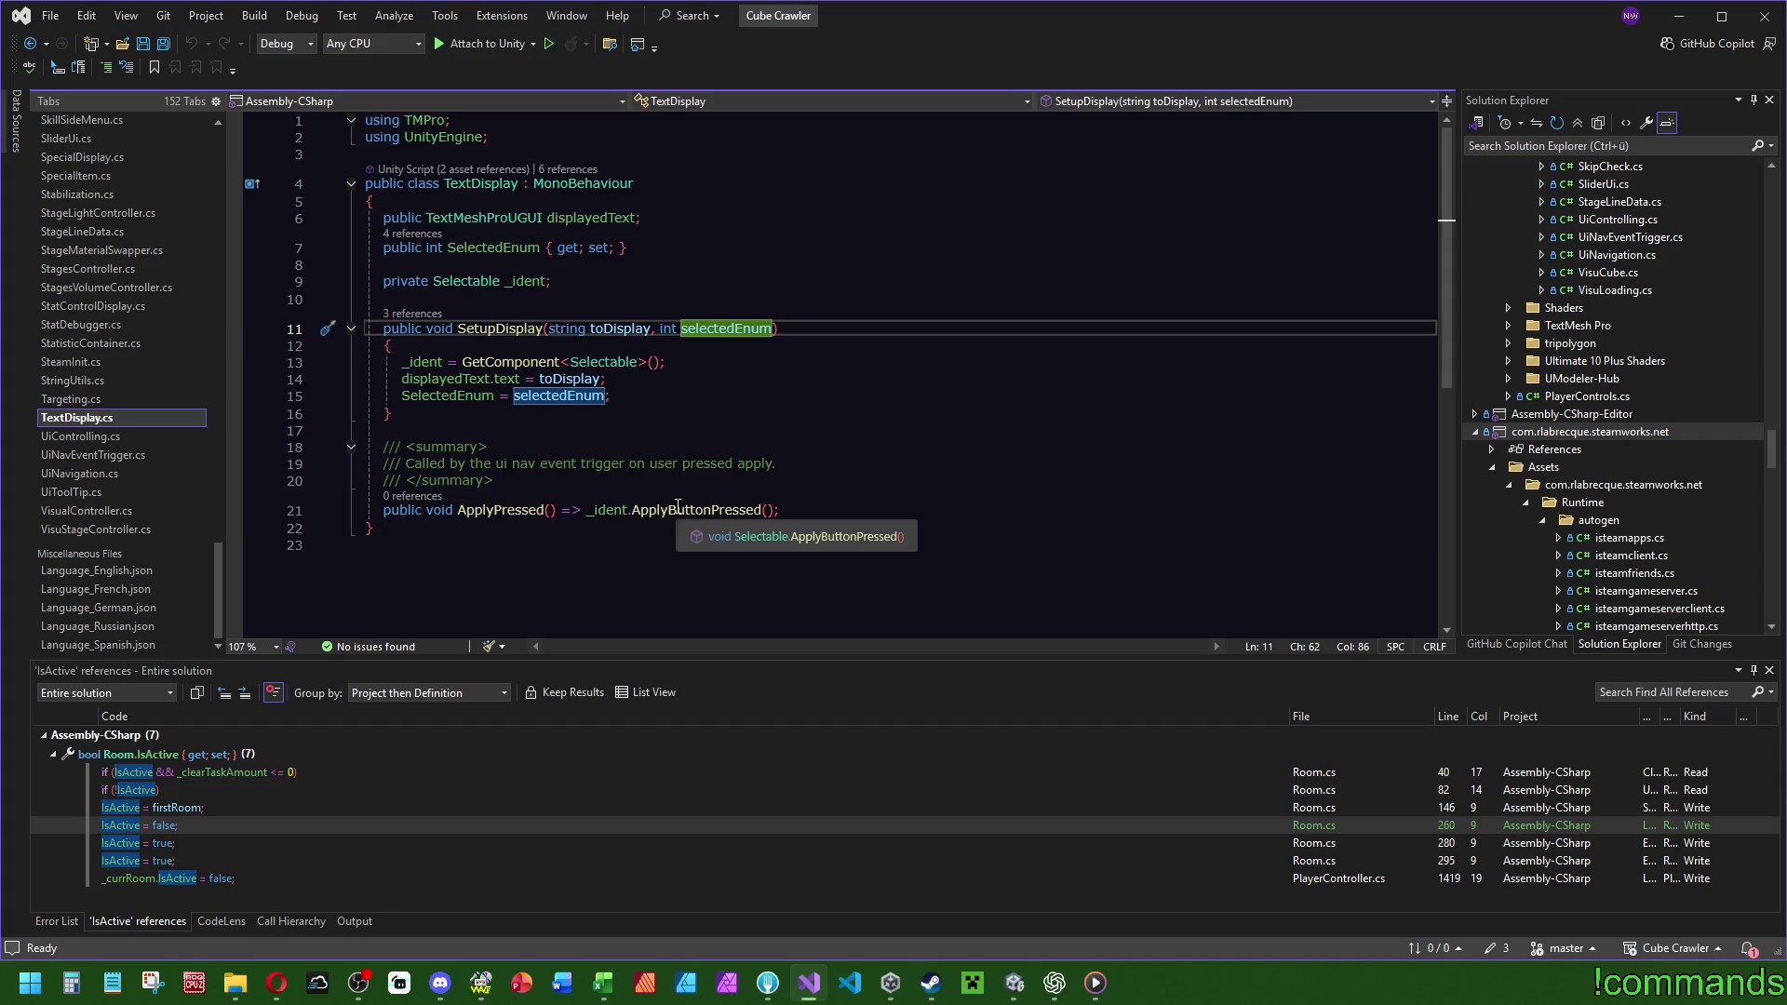
click(129, 394)
click(142, 381)
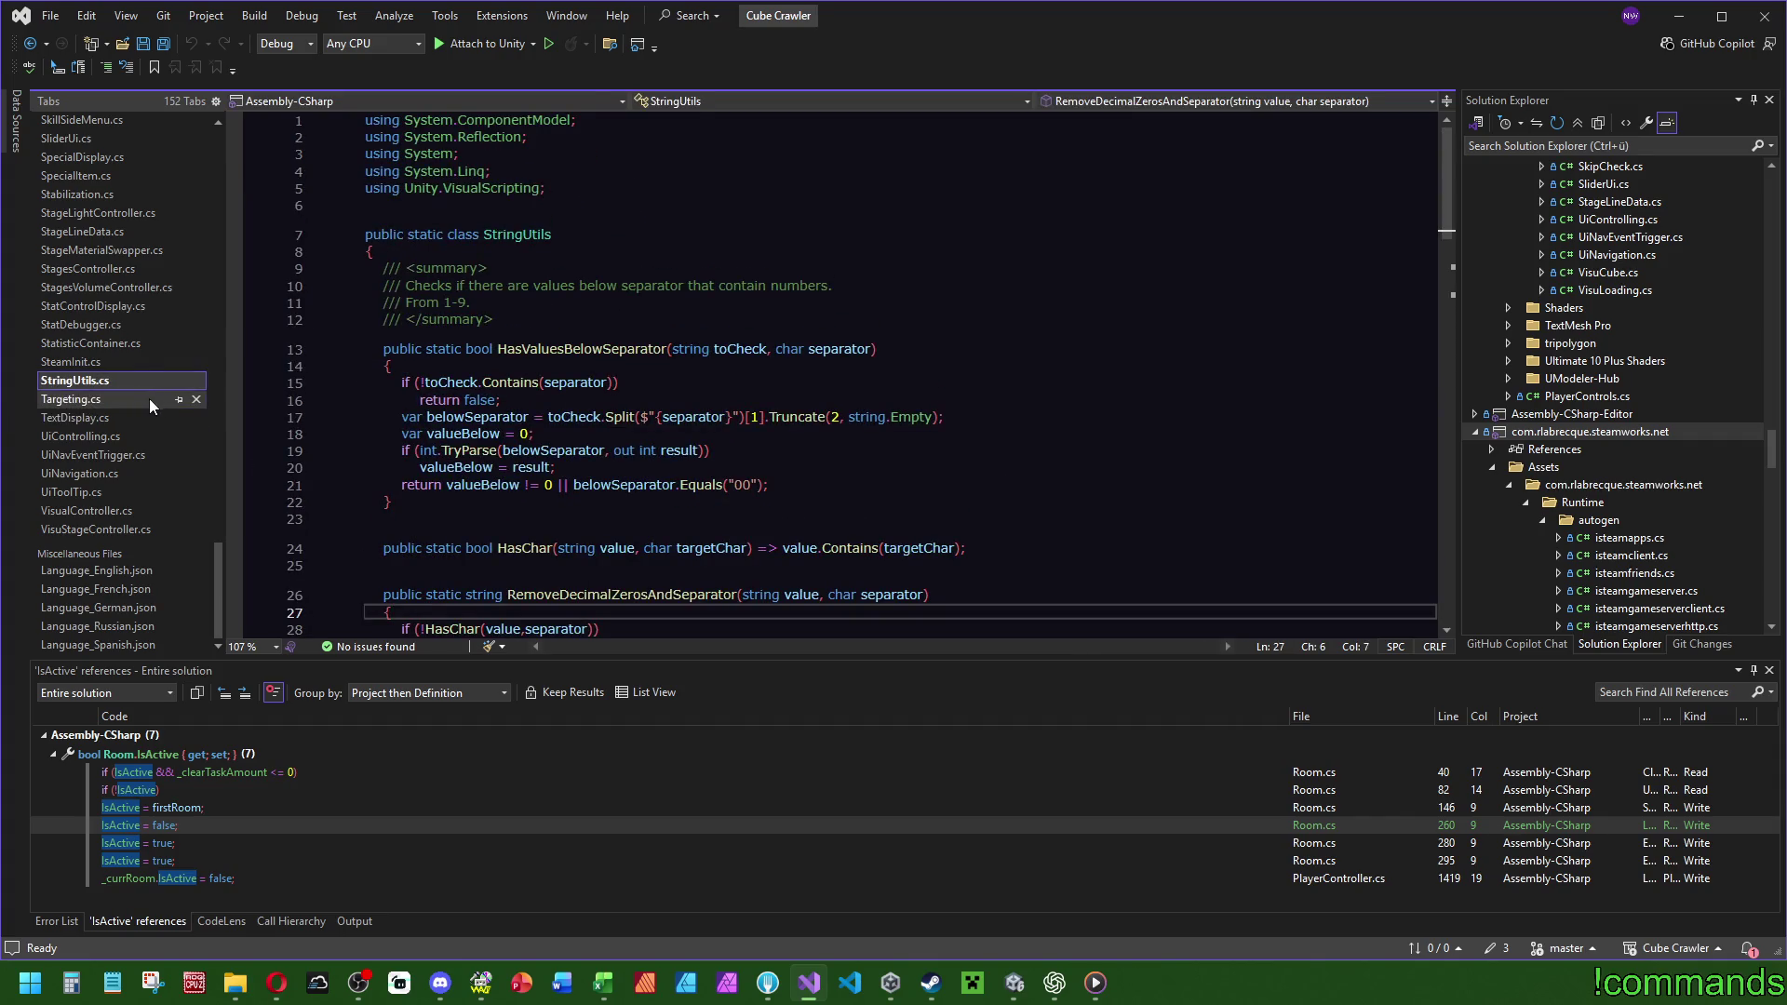
click(197, 381)
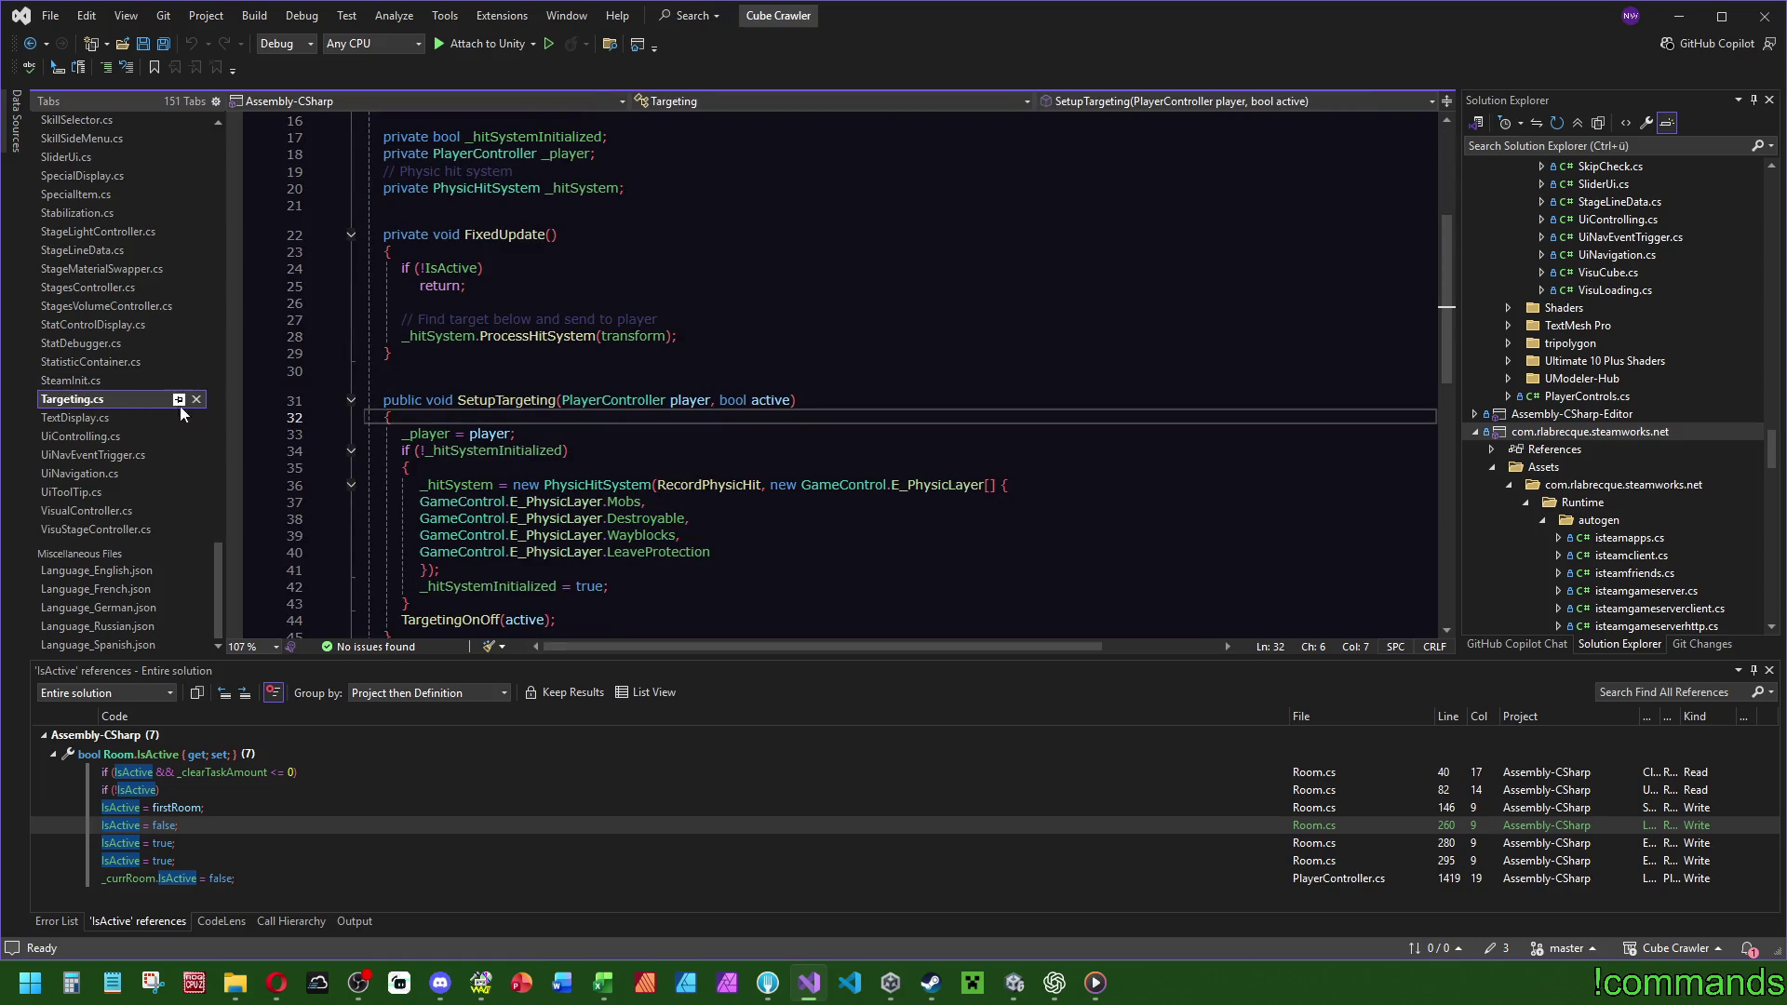
click(197, 400)
Browse SteamInit.cs and StatisticContainer.cs.
click(99, 402)
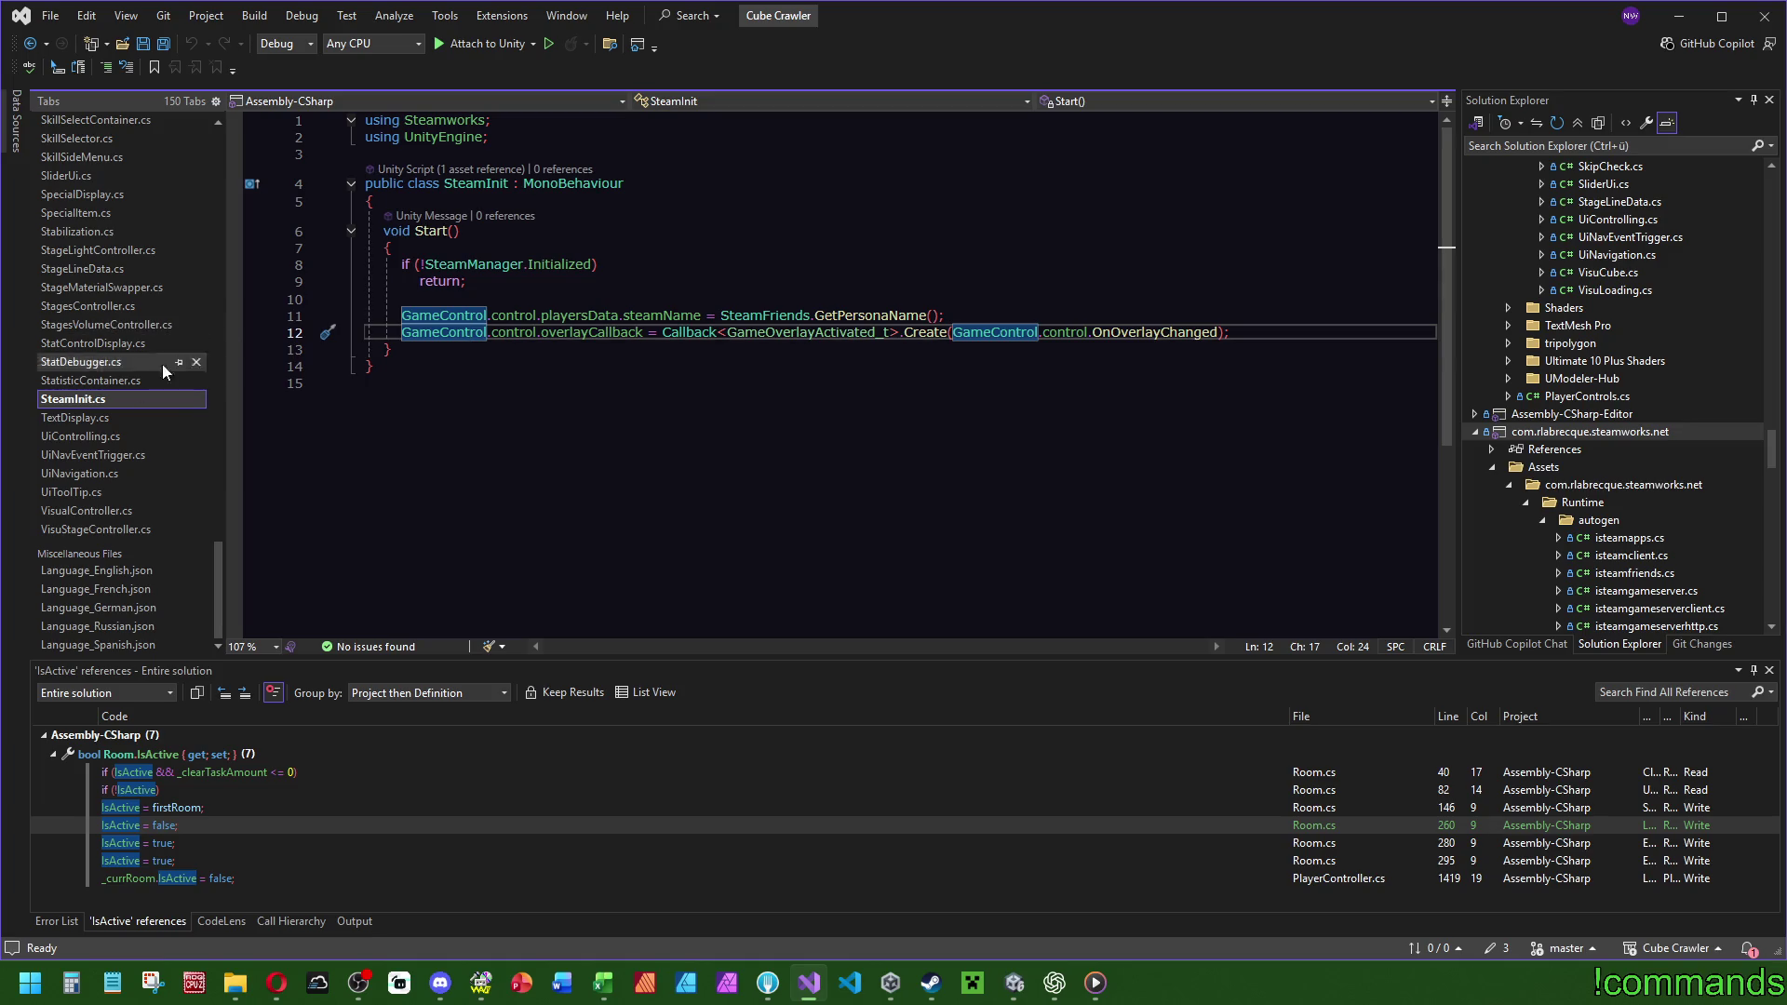
click(131, 384)
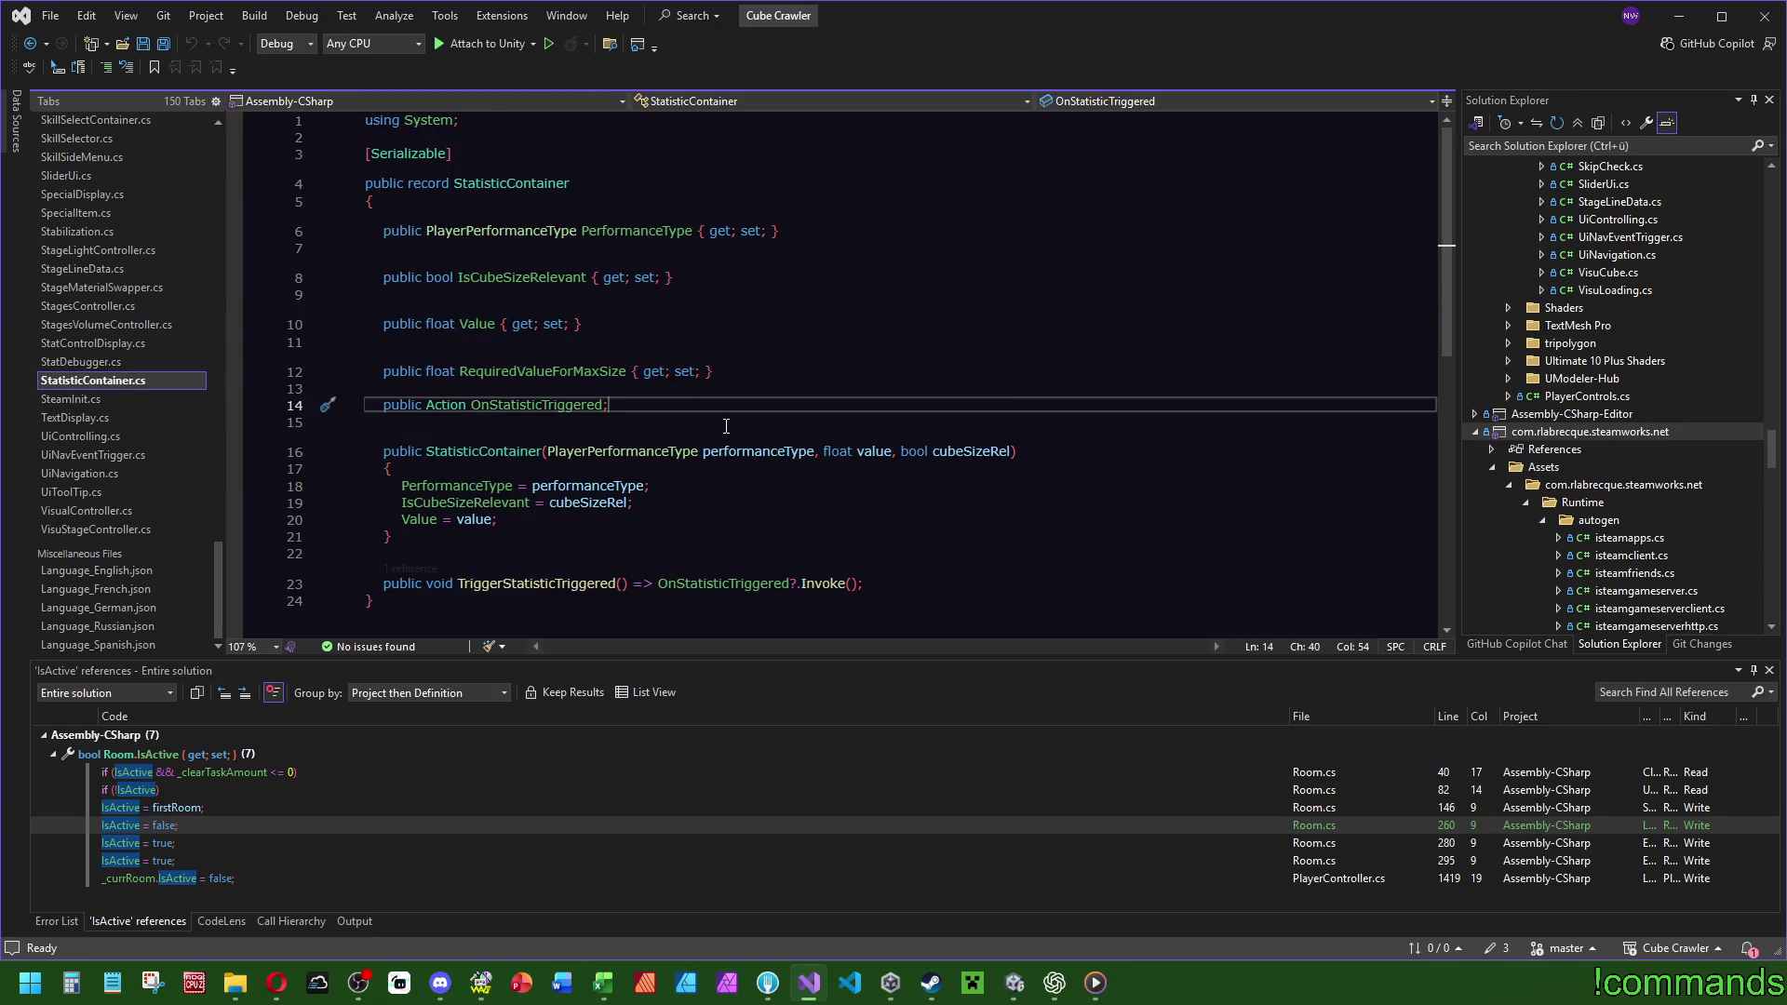
scroll(696, 510, down, 3)
scroll(696, 510, up, 3)
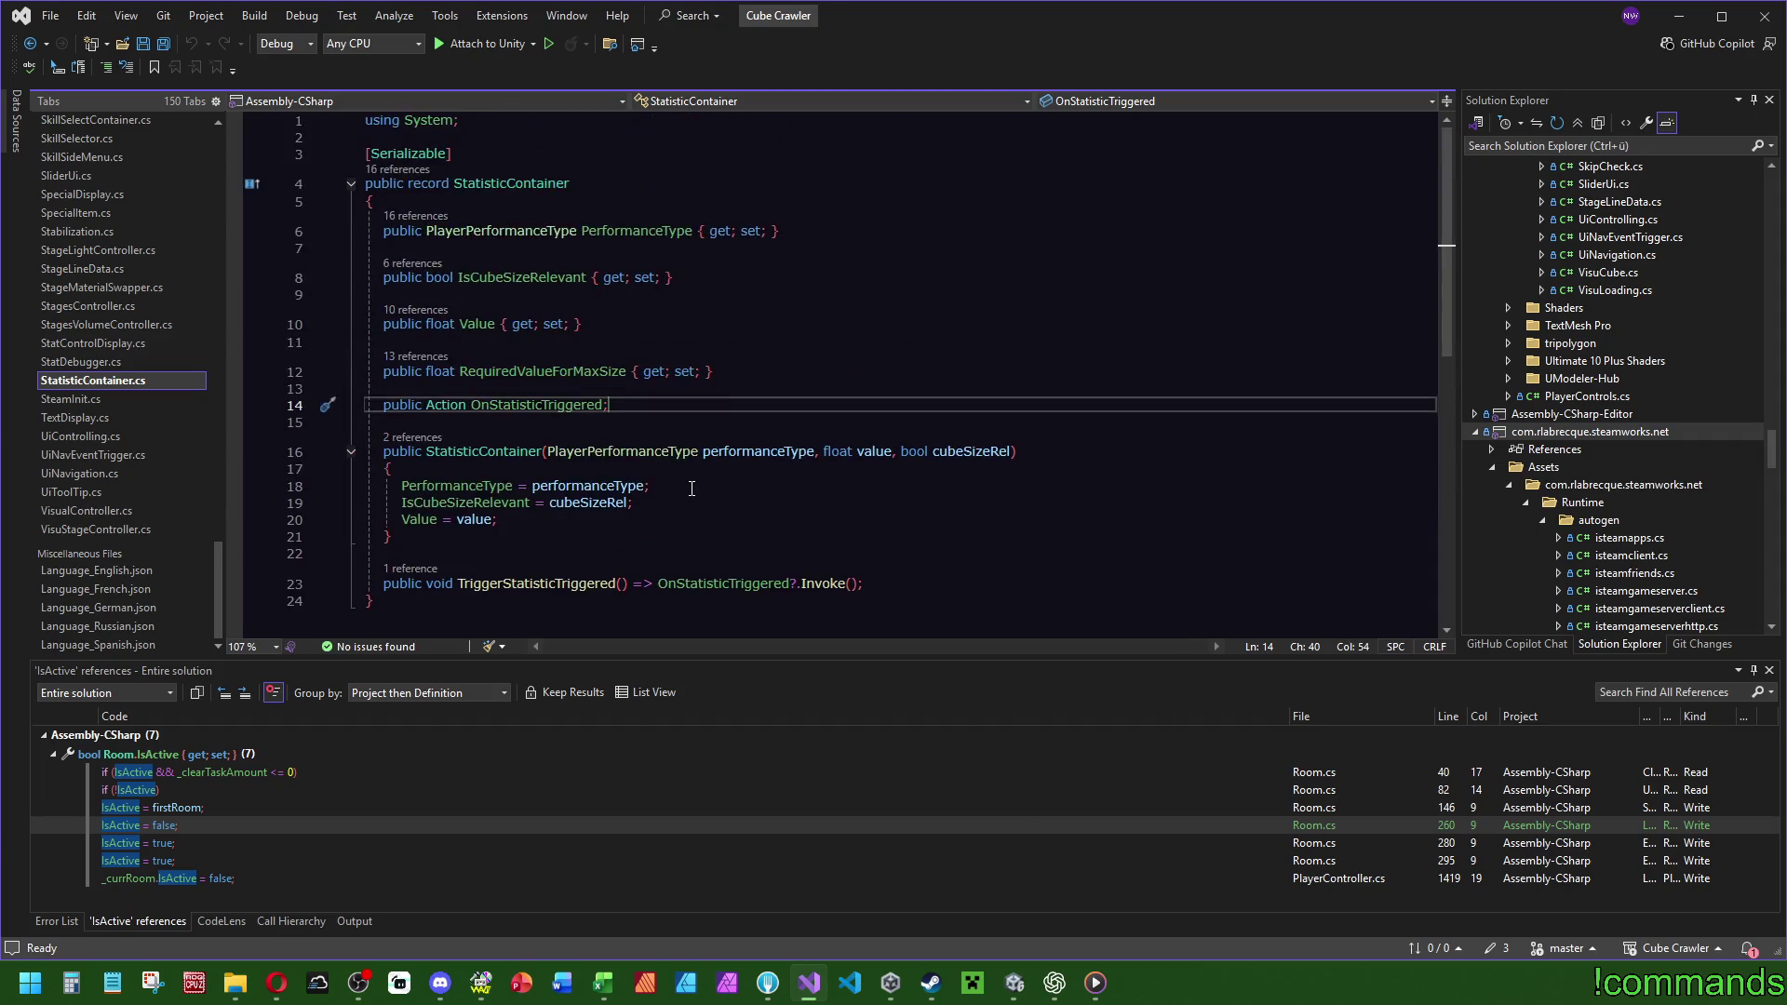
Open StatDebugger.cs, review its Start method, and Save All.
click(93, 363)
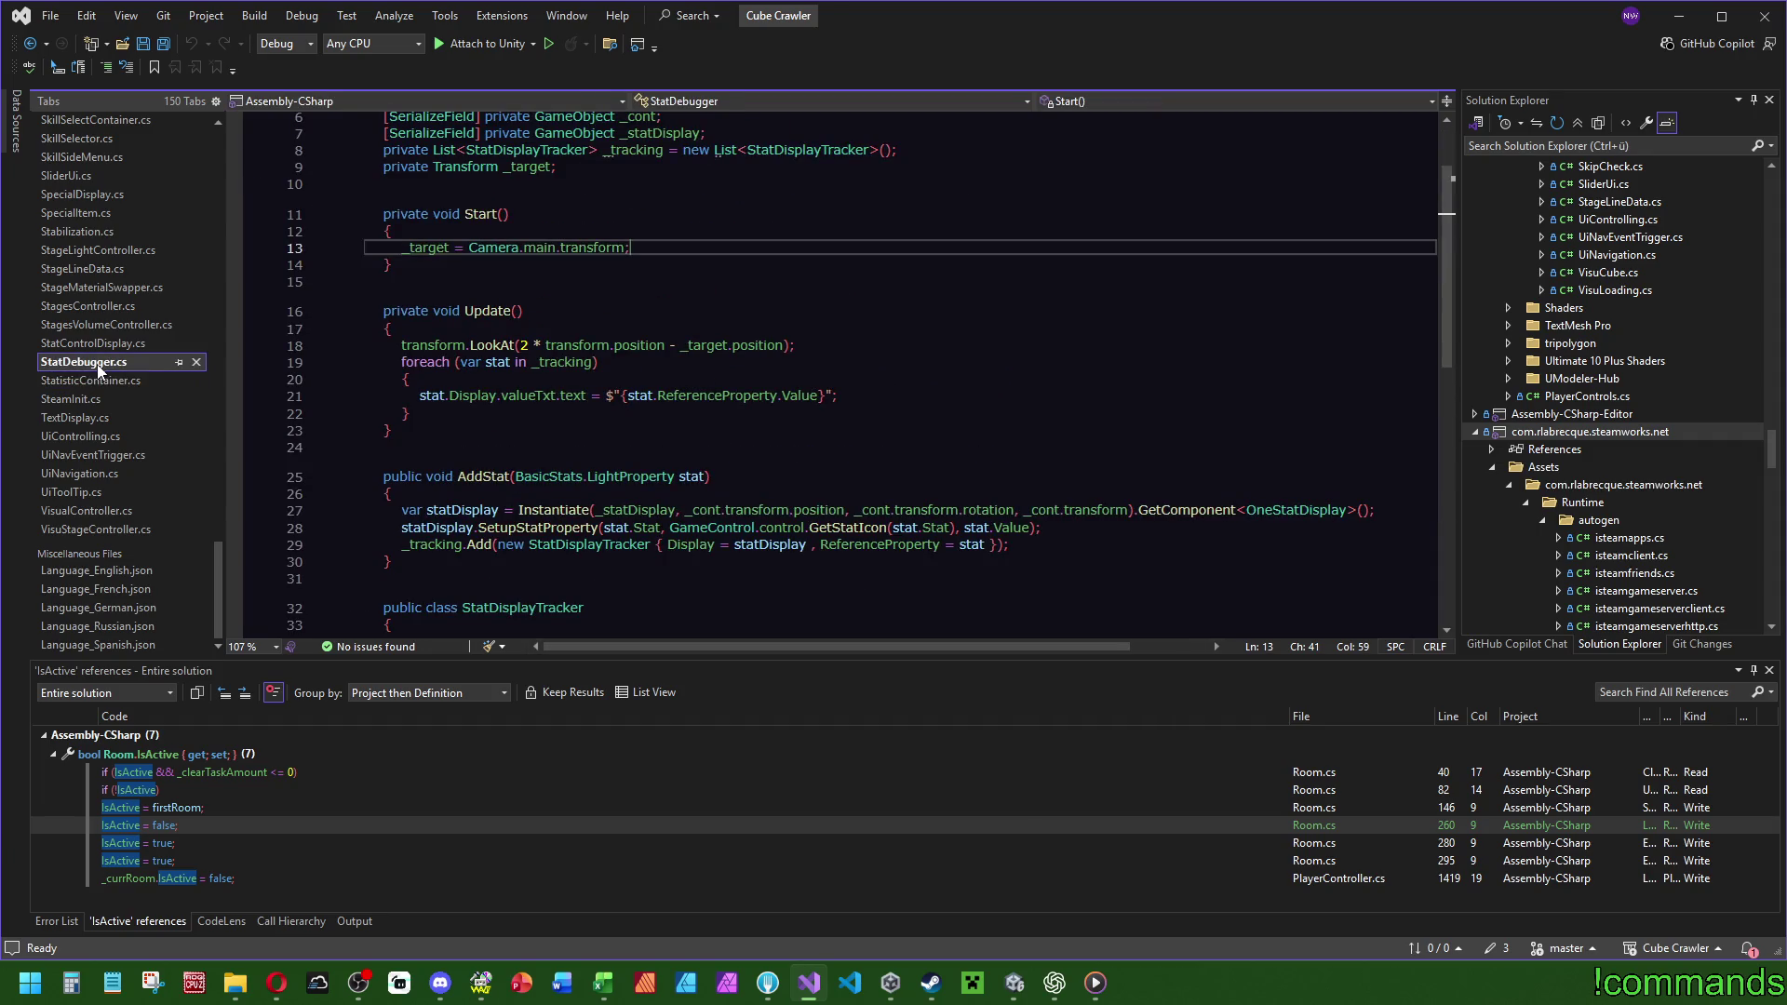
scroll(665, 478, up, 2)
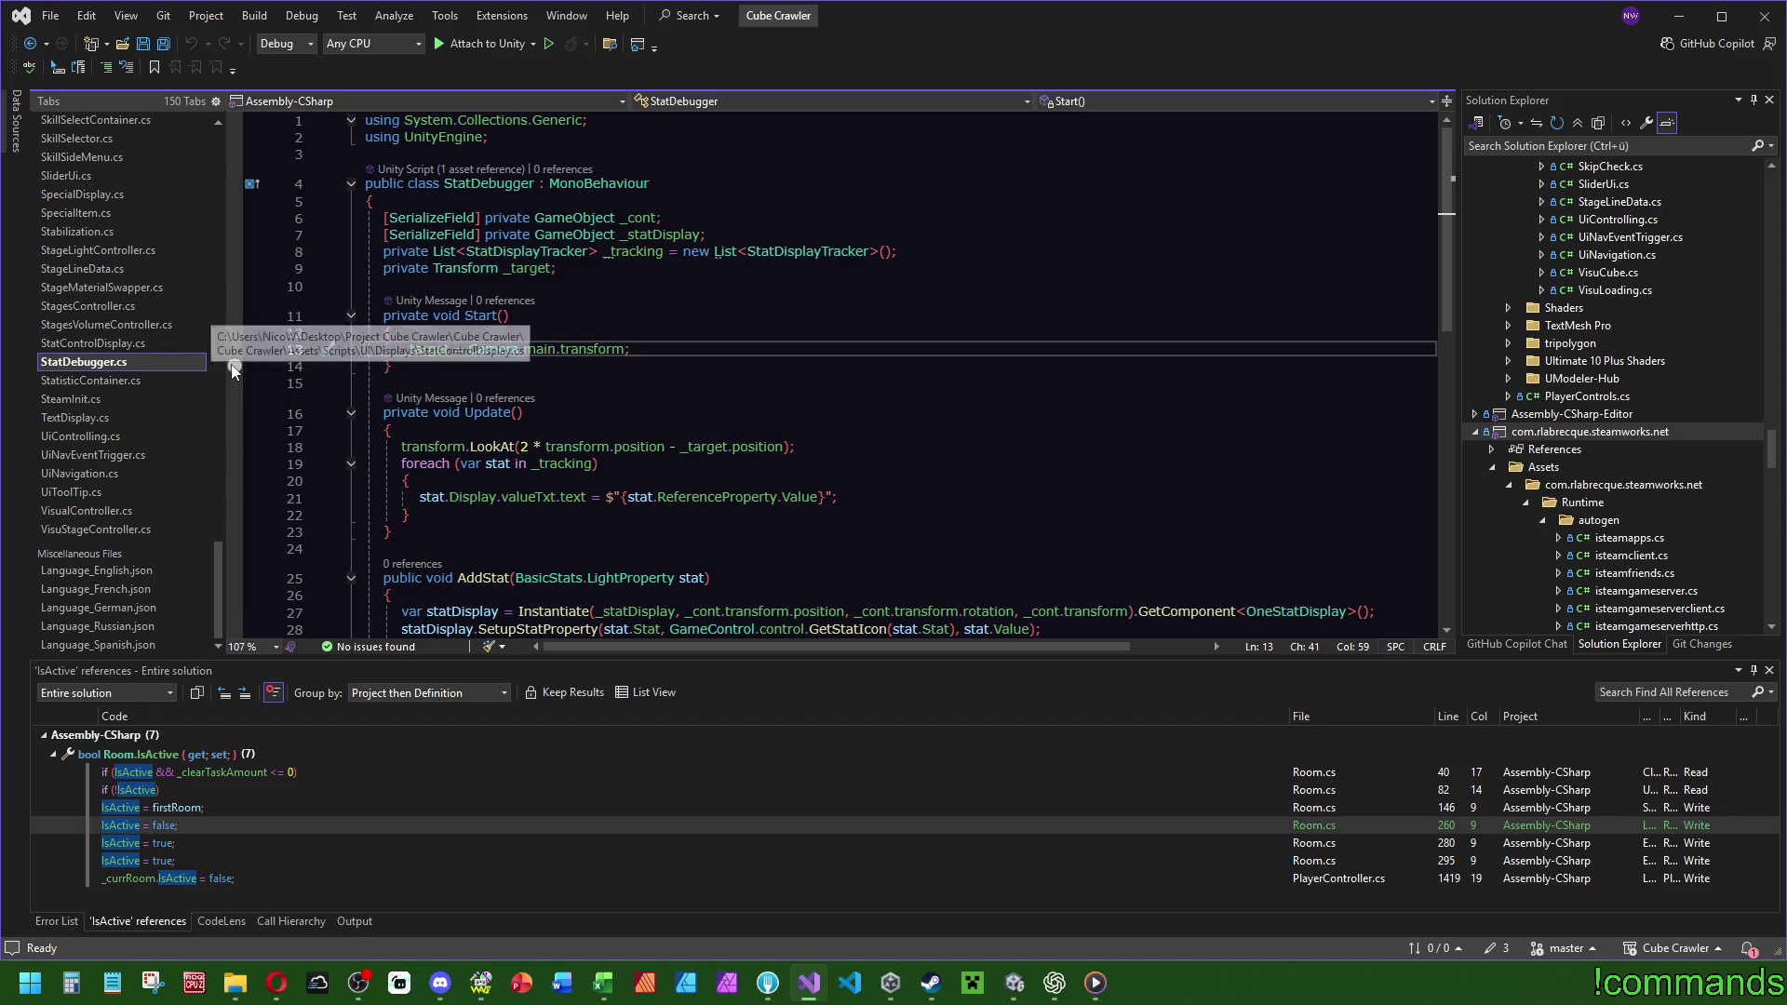
scroll(125, 478, up, 5)
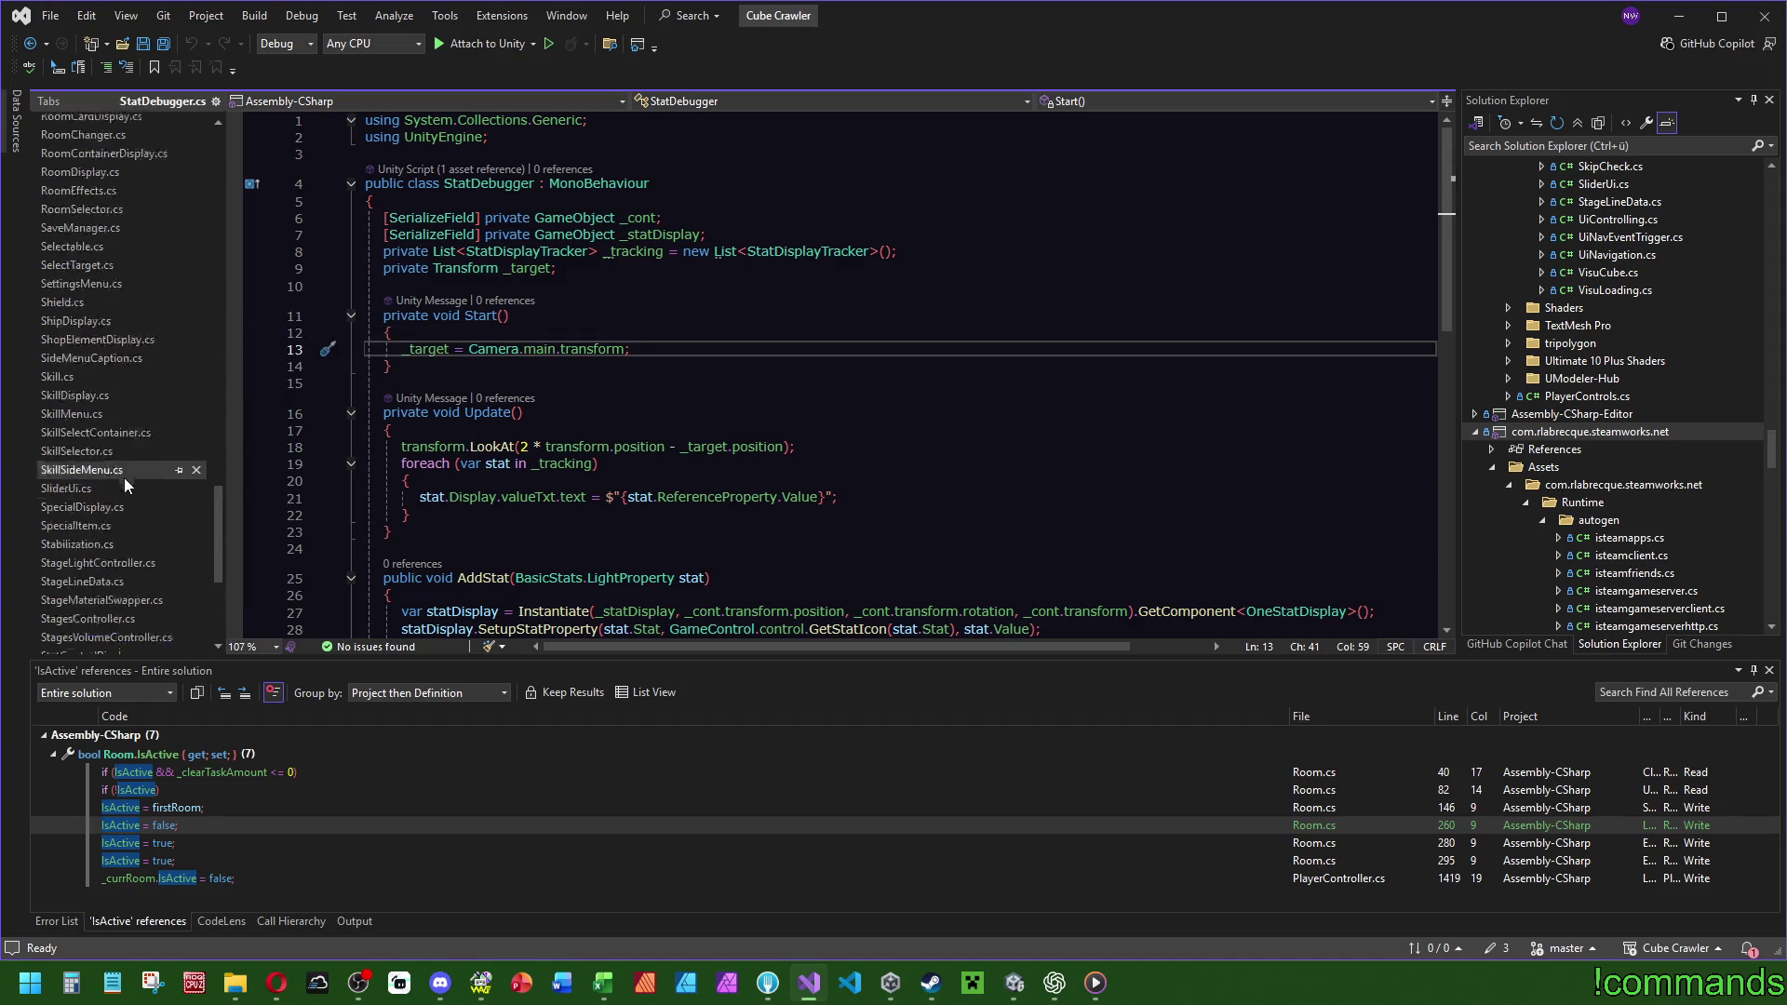
scroll(135, 631, up, 6)
scroll(108, 607, up, 15)
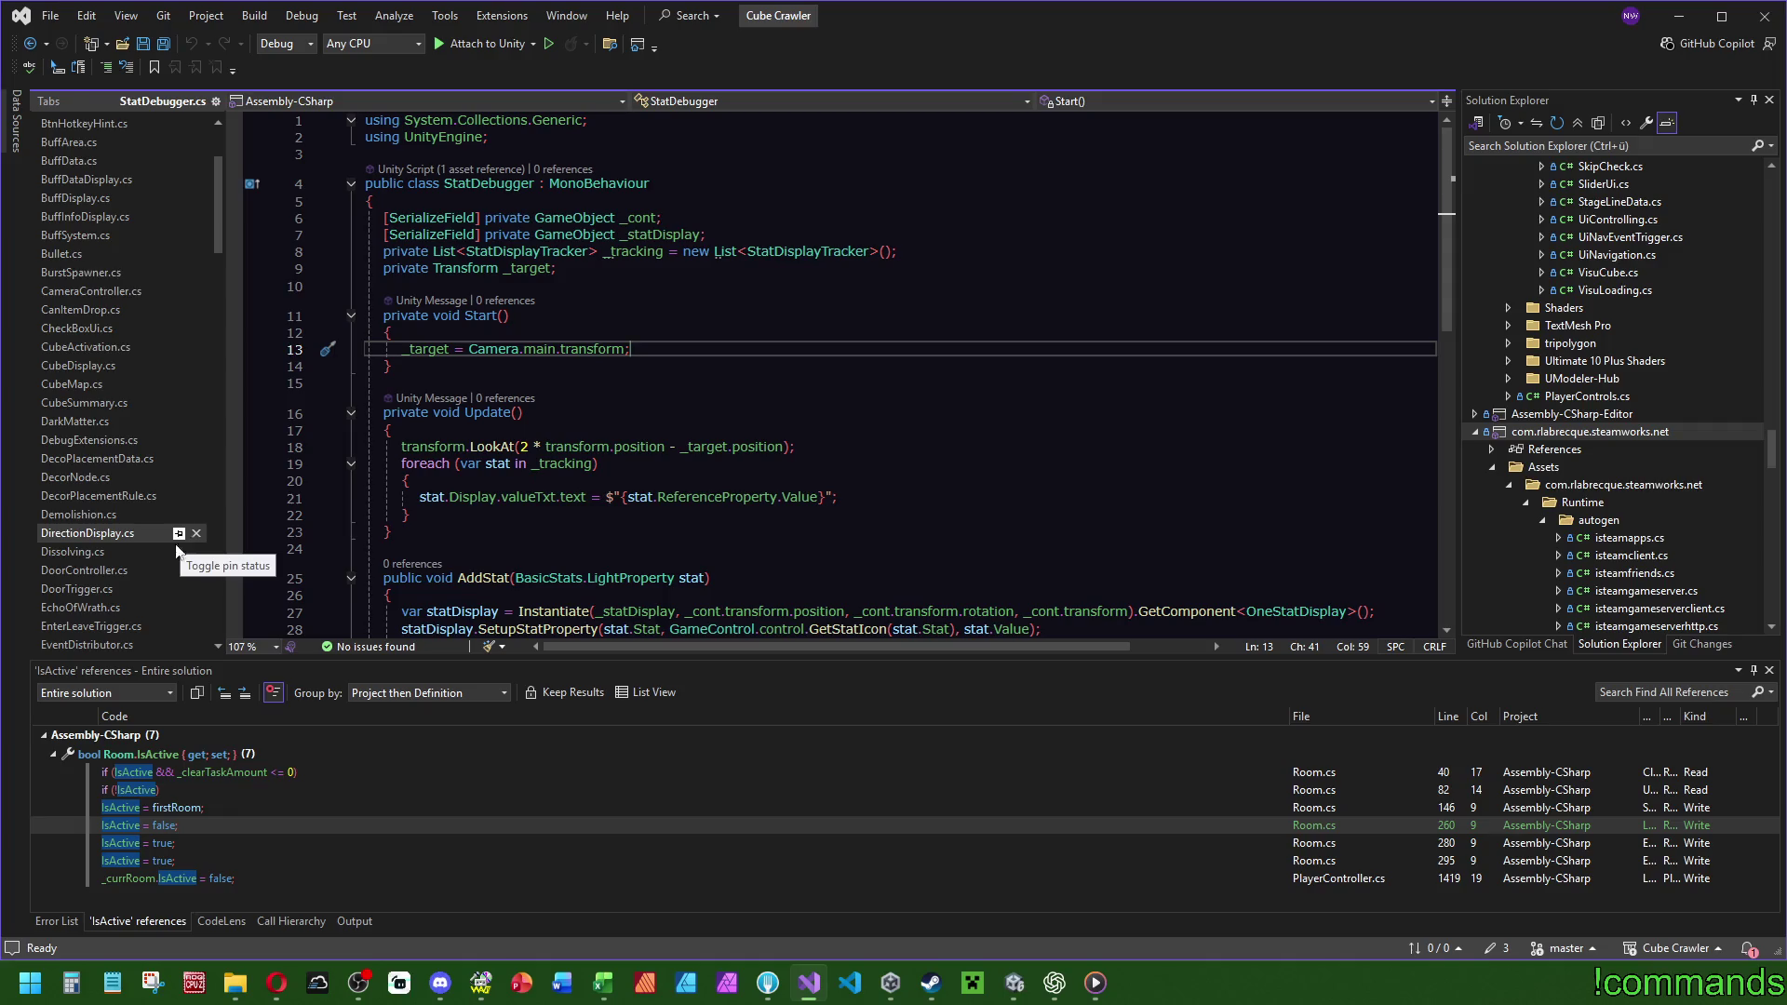
scroll(151, 560, up, 3)
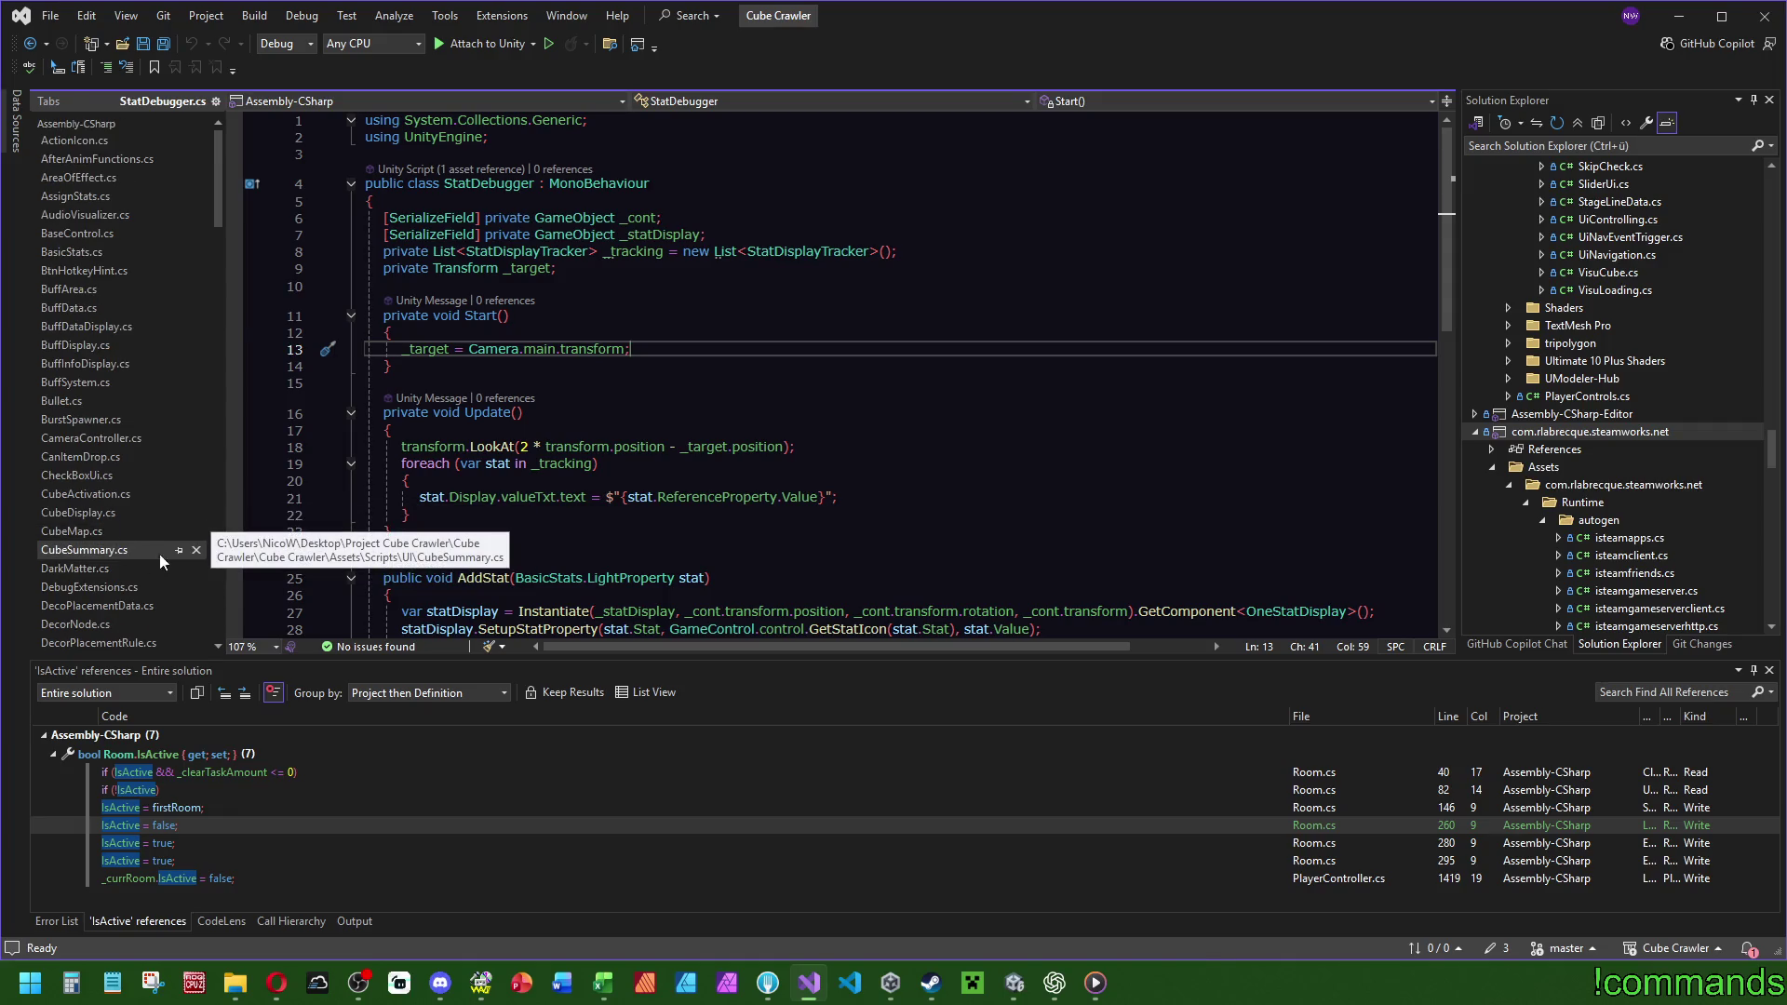
click(163, 43)
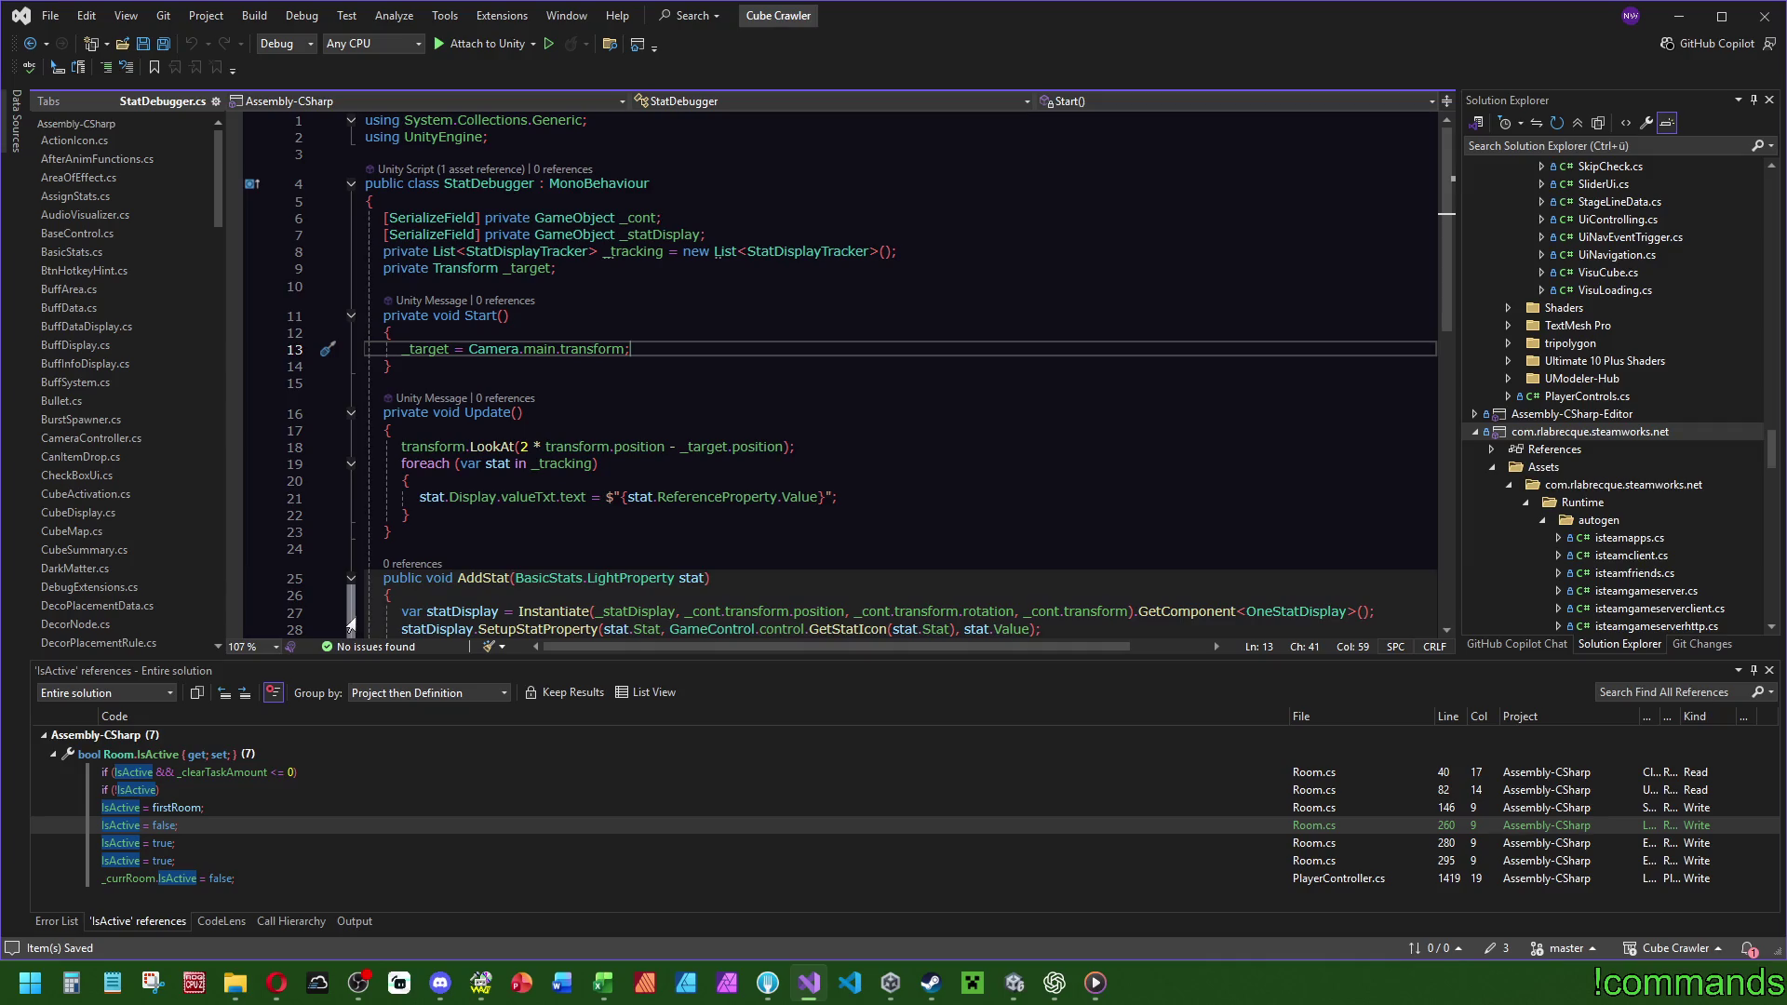
click(709, 385)
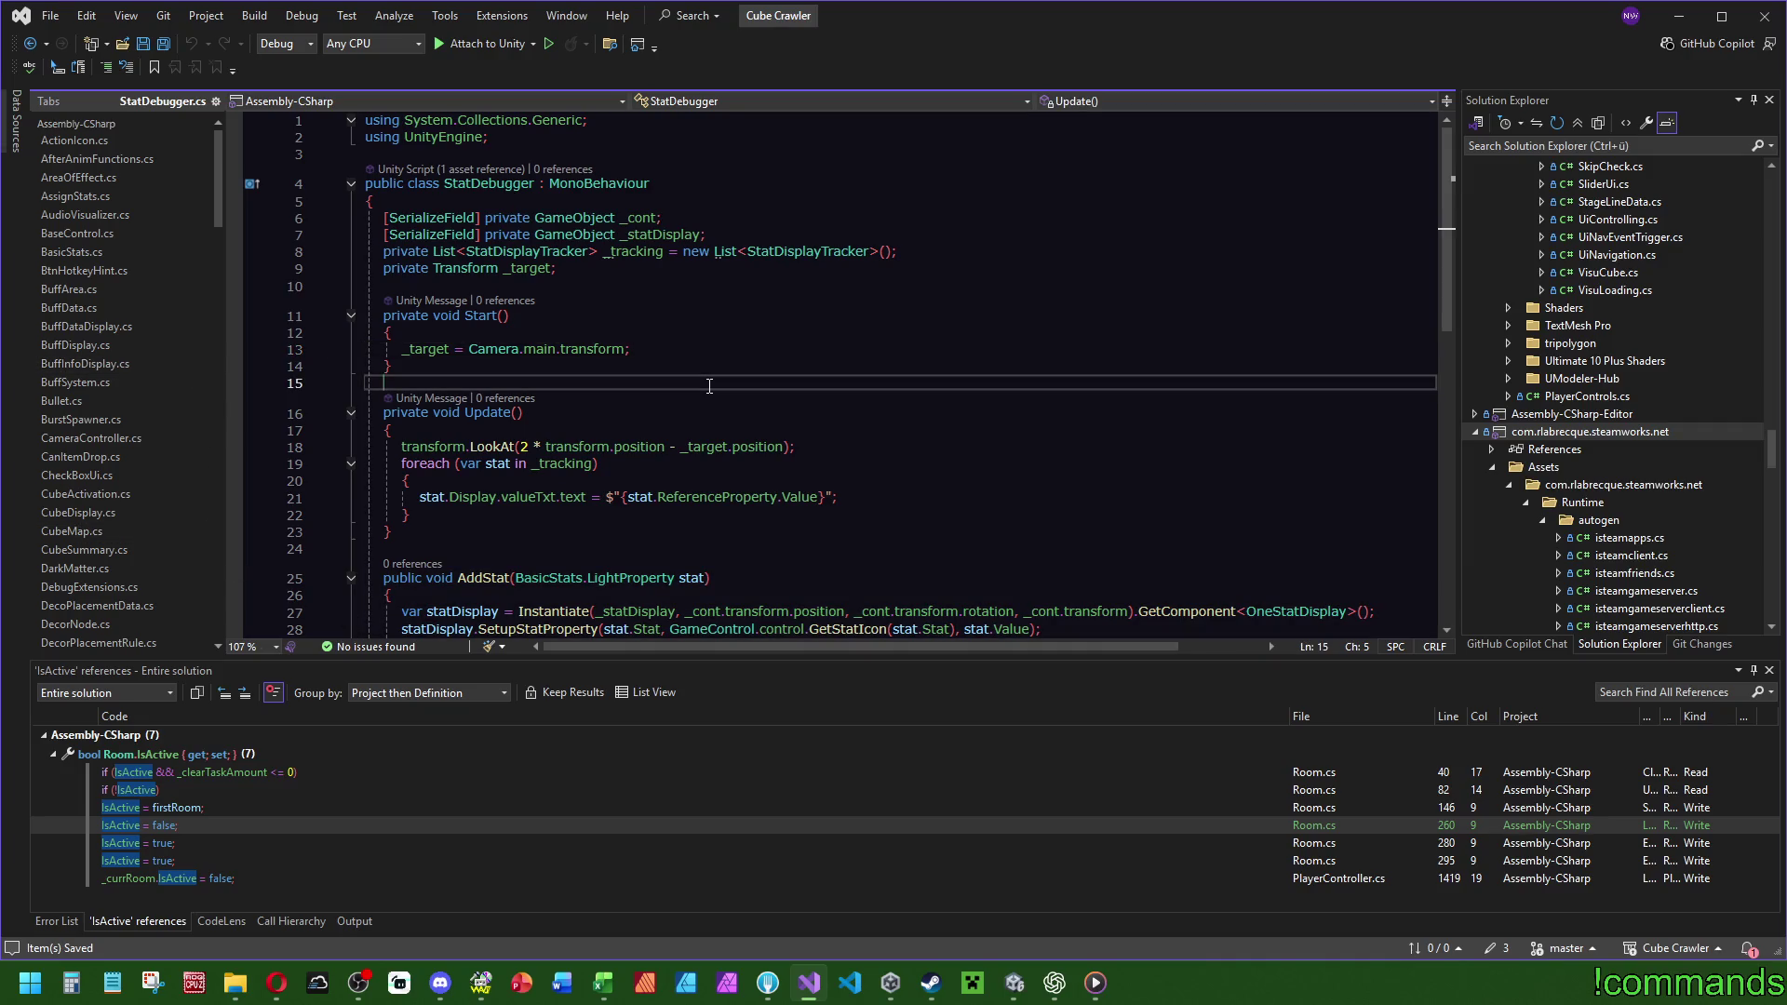
Search the whole solution for 'summary'.
key(ctrl+shift+f)
text(summ)
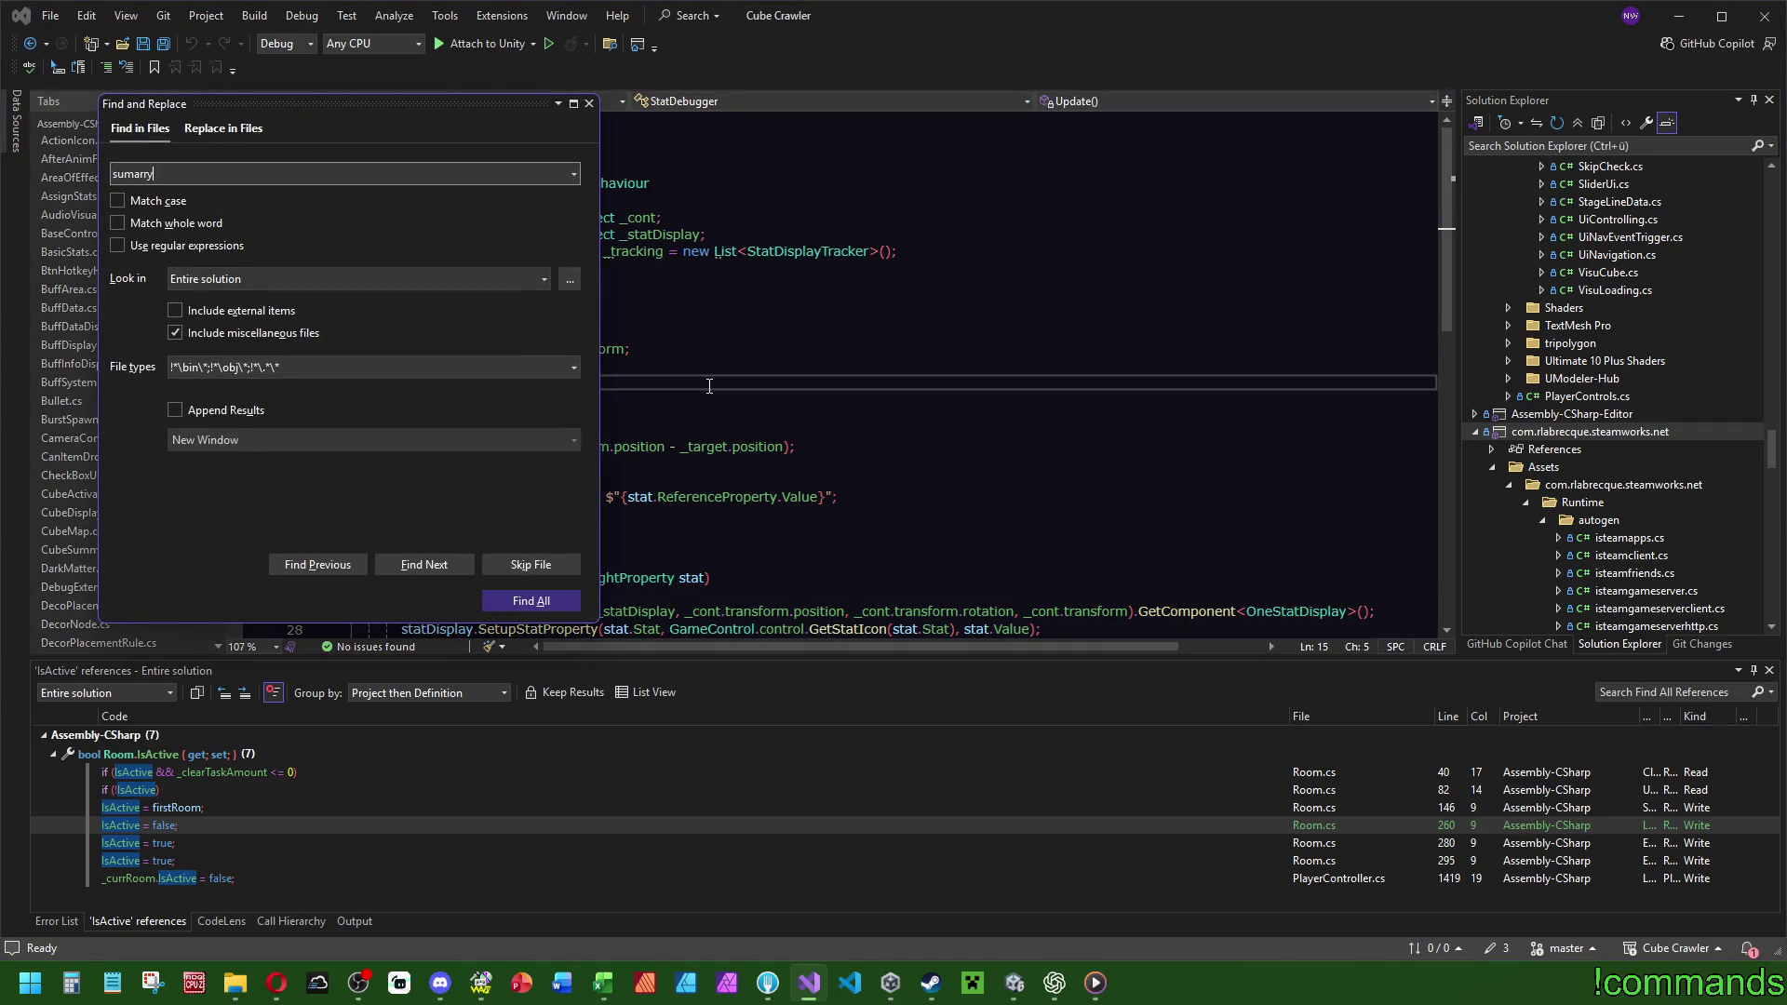
text(ary)
key(Return)
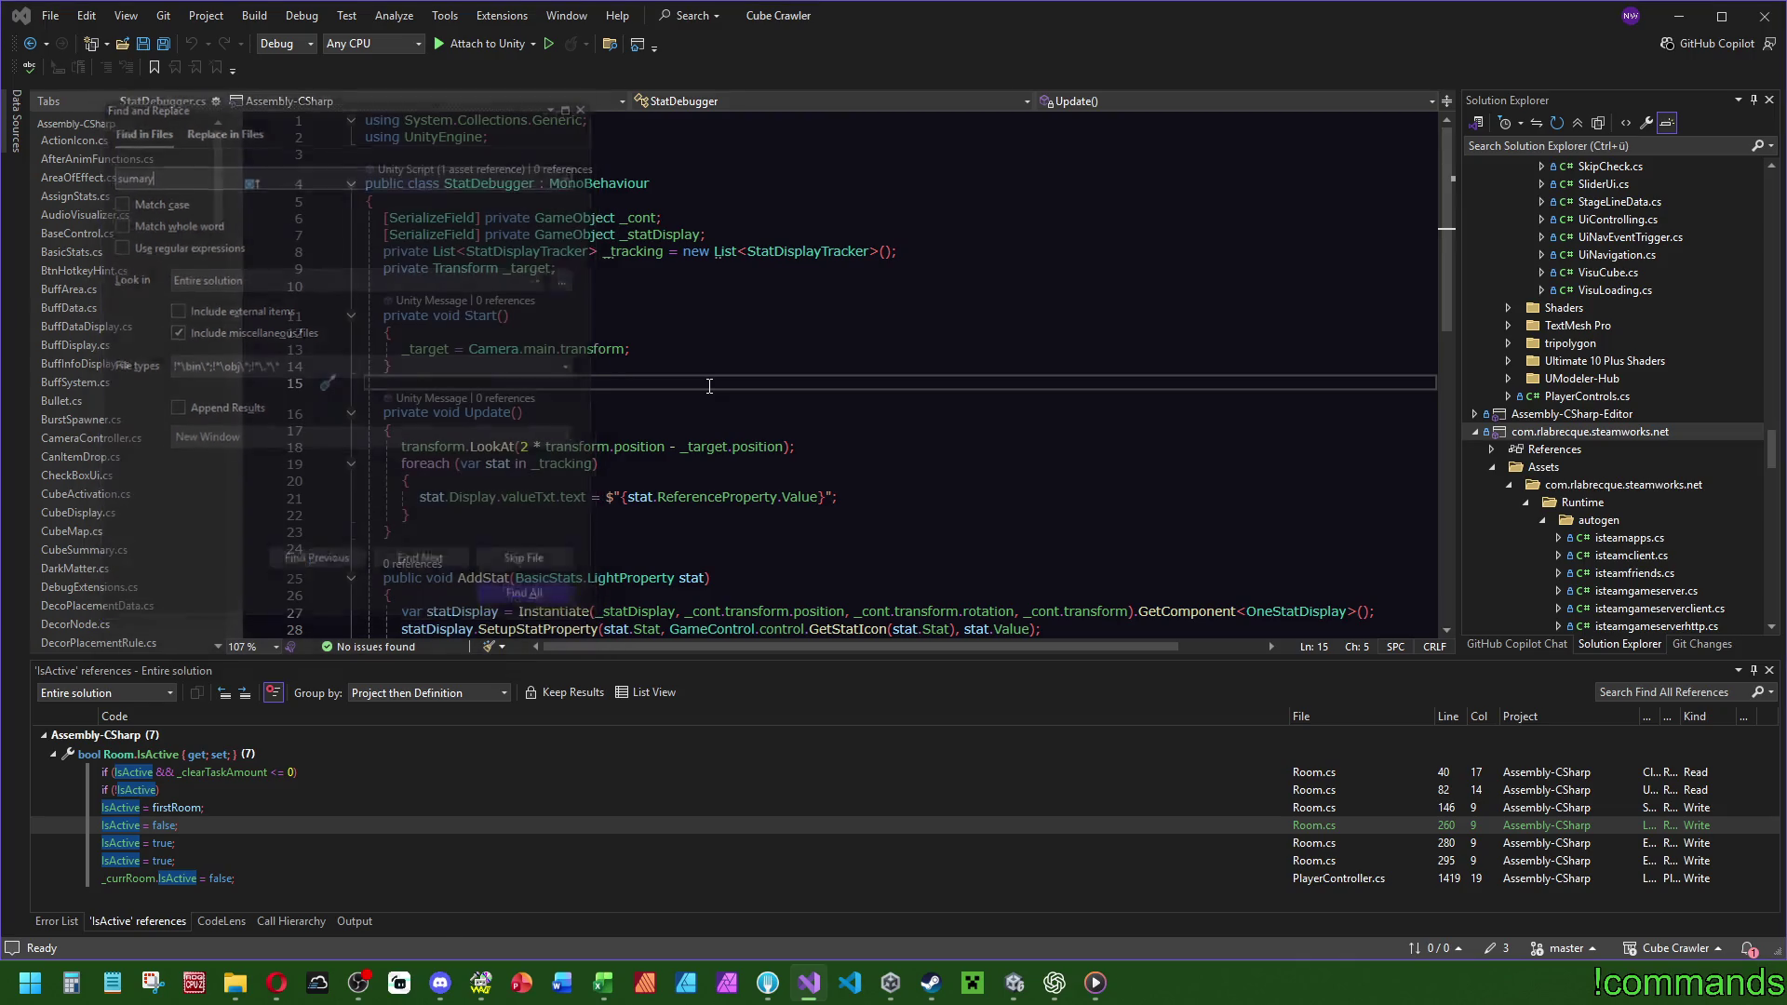
key(ctrl+shift+f)
text(summary)
key(Return)
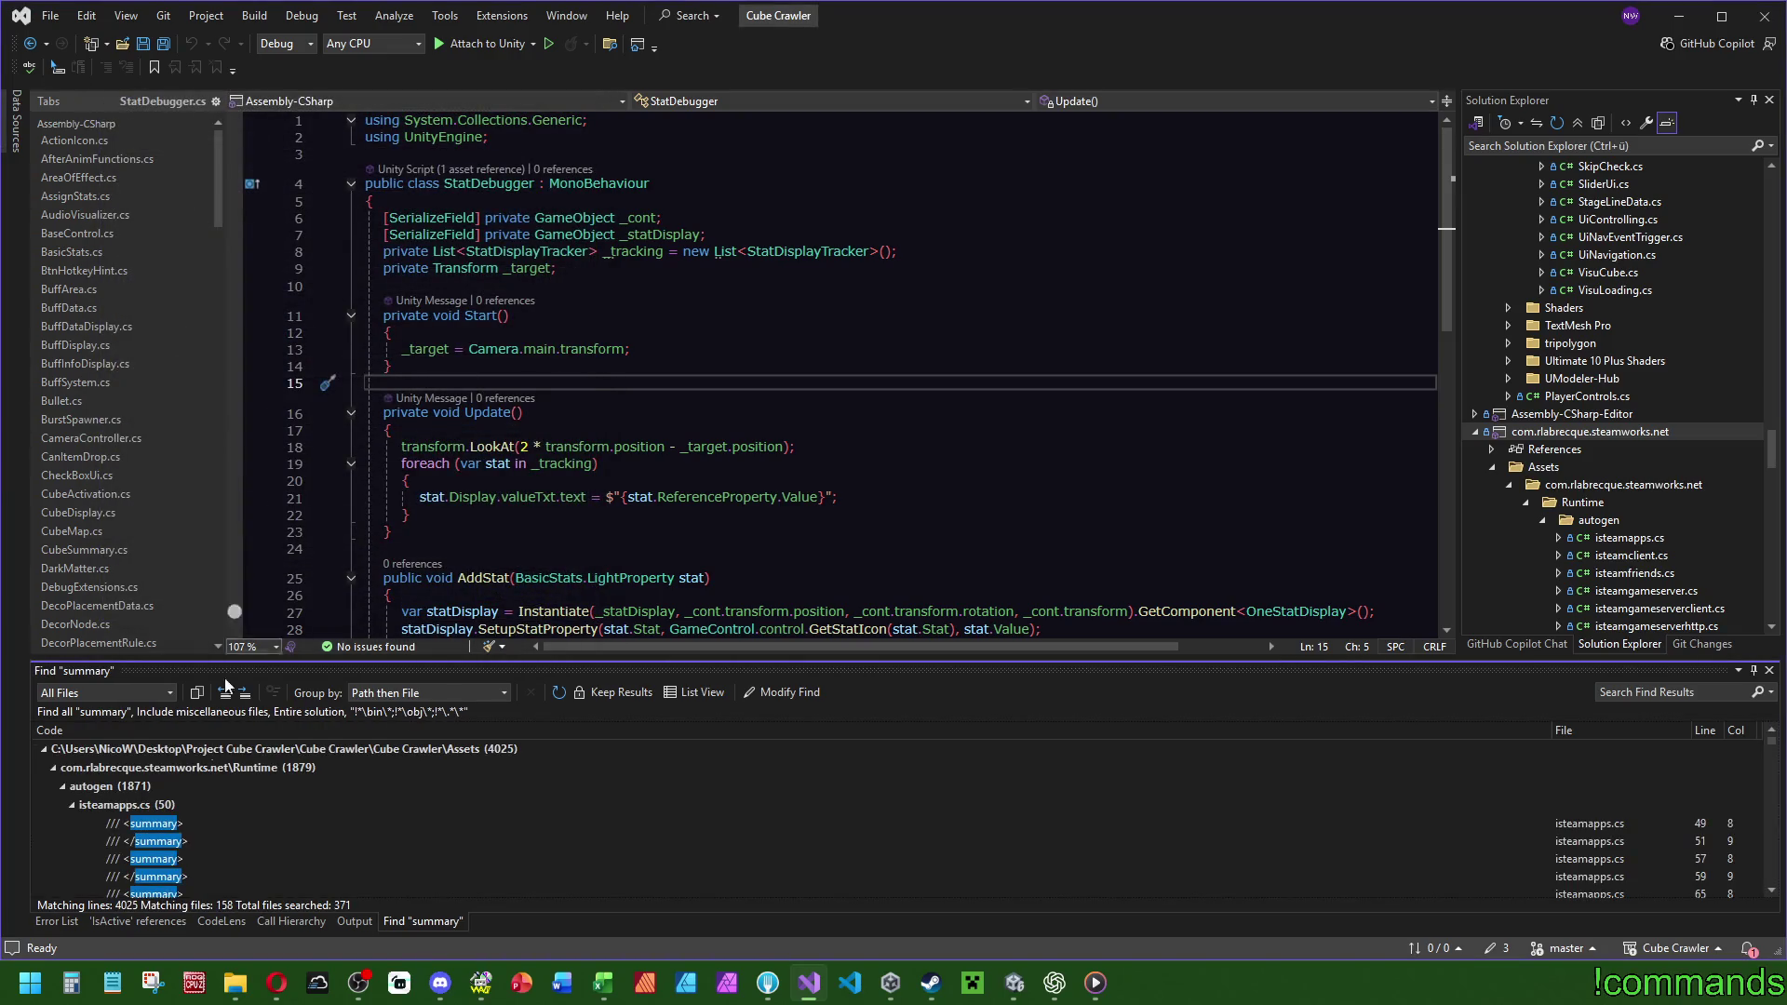
click(797, 382)
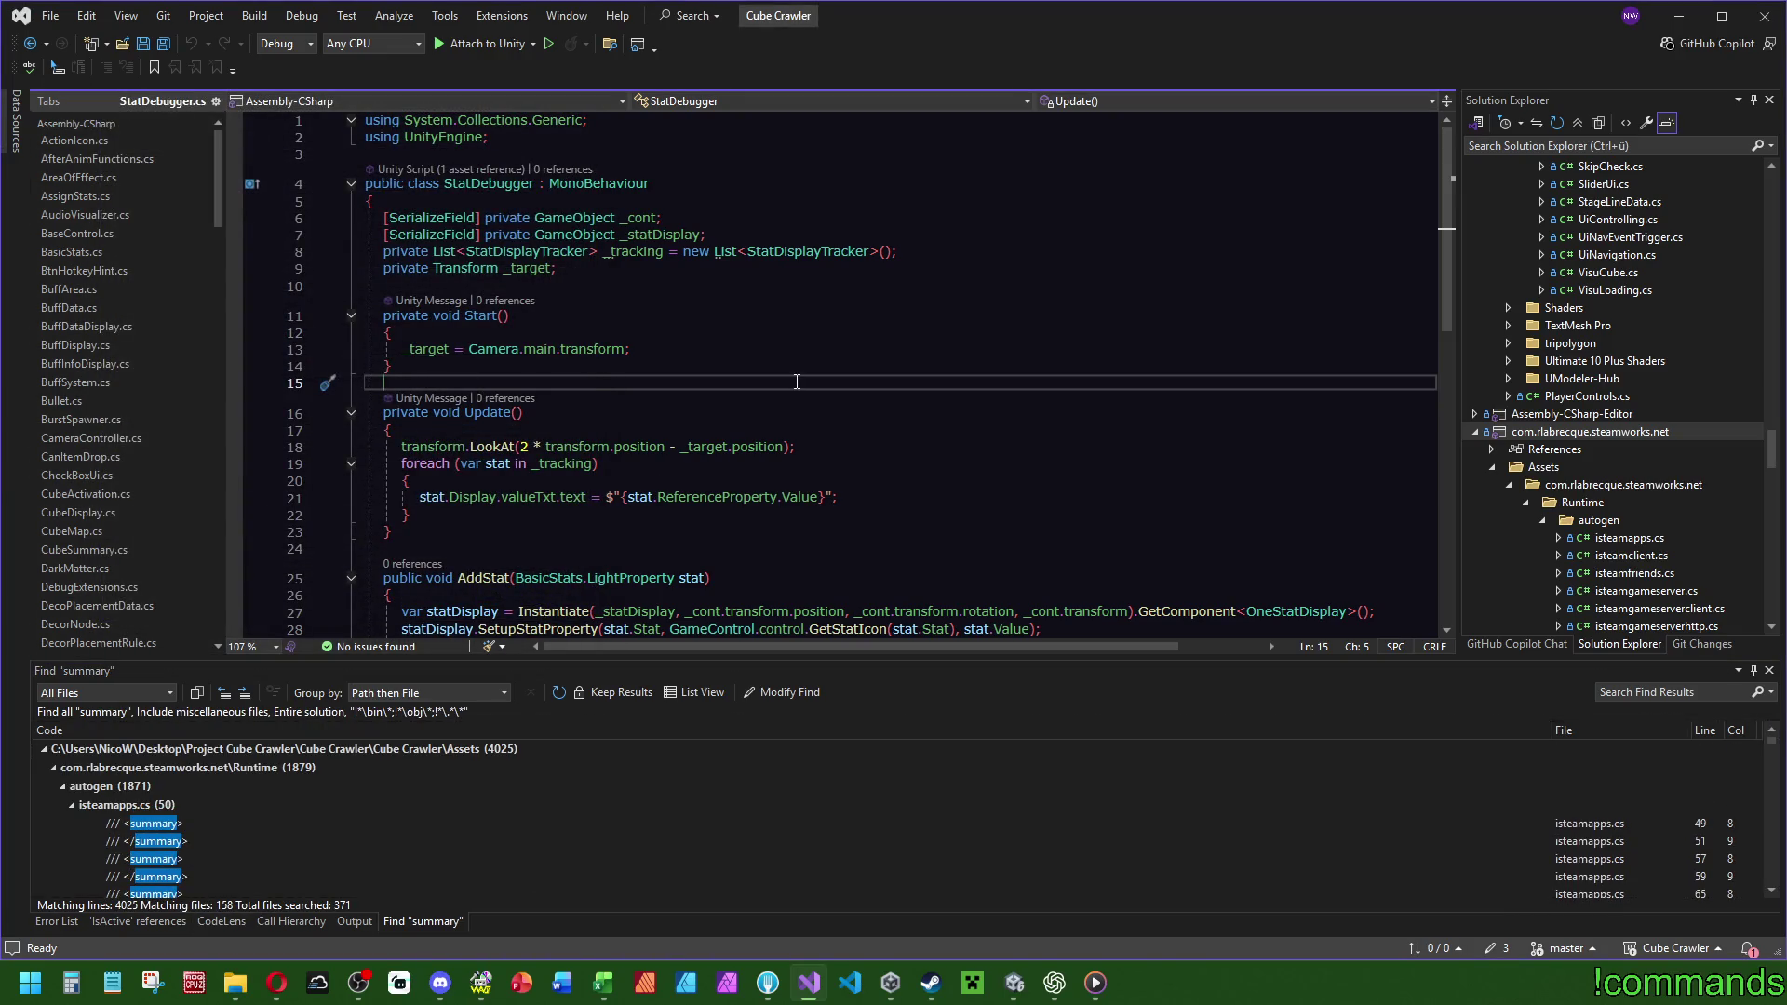
Search the solution for 'gamesum' and open the first match in UiControlling.cs.
key(ctrl+shift+f)
text(gamesum)
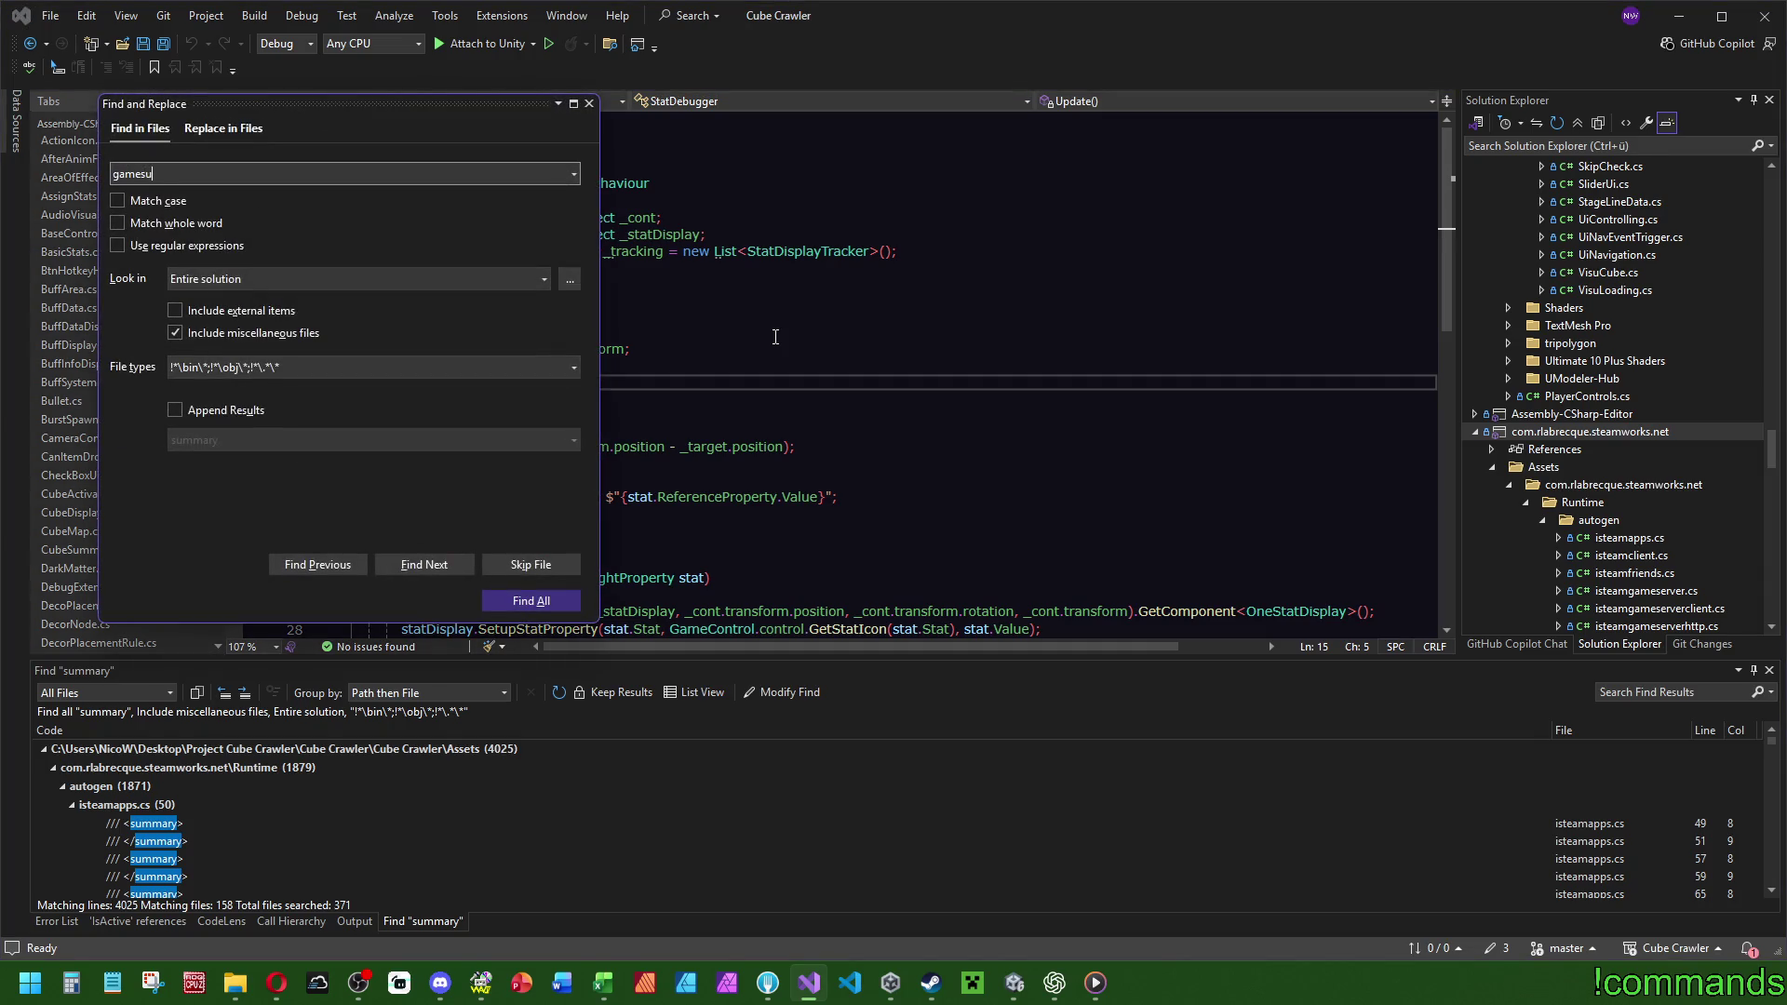
key(Return)
double_click(251, 791)
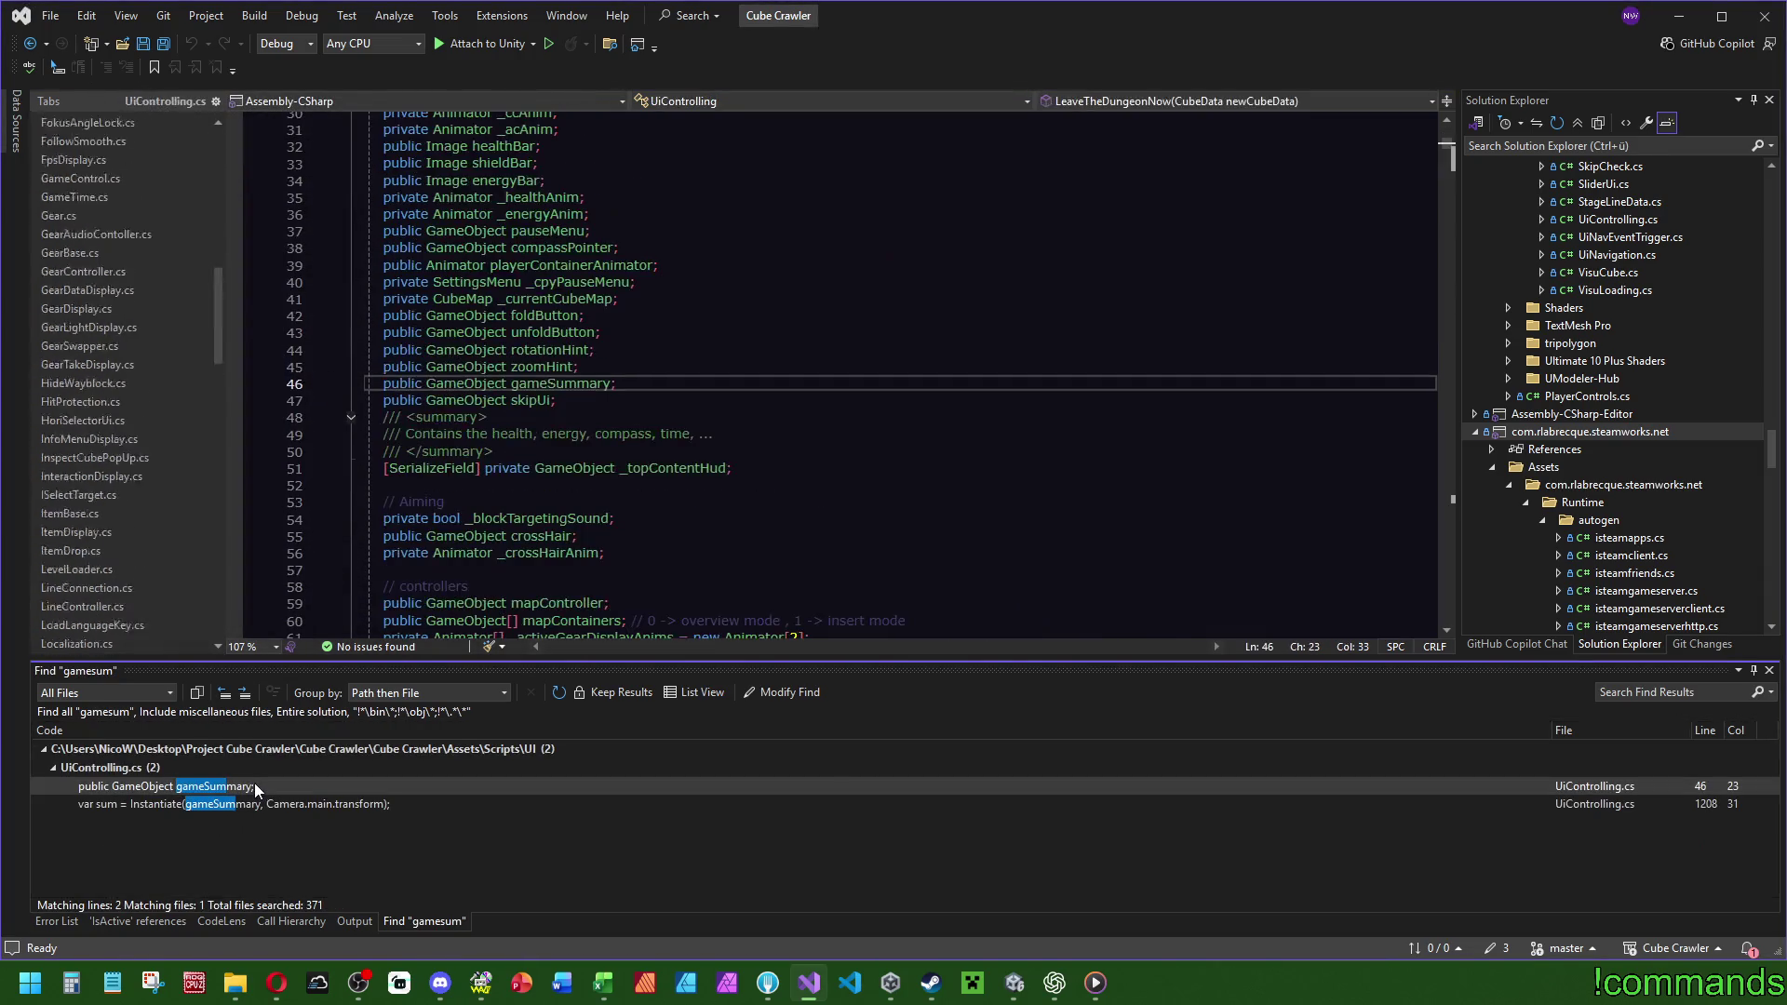
Find the gameSummary use on line 1208 in InitializeDungeonSummary.
click(796, 478)
double_click(558, 383)
key(ctrl+f)
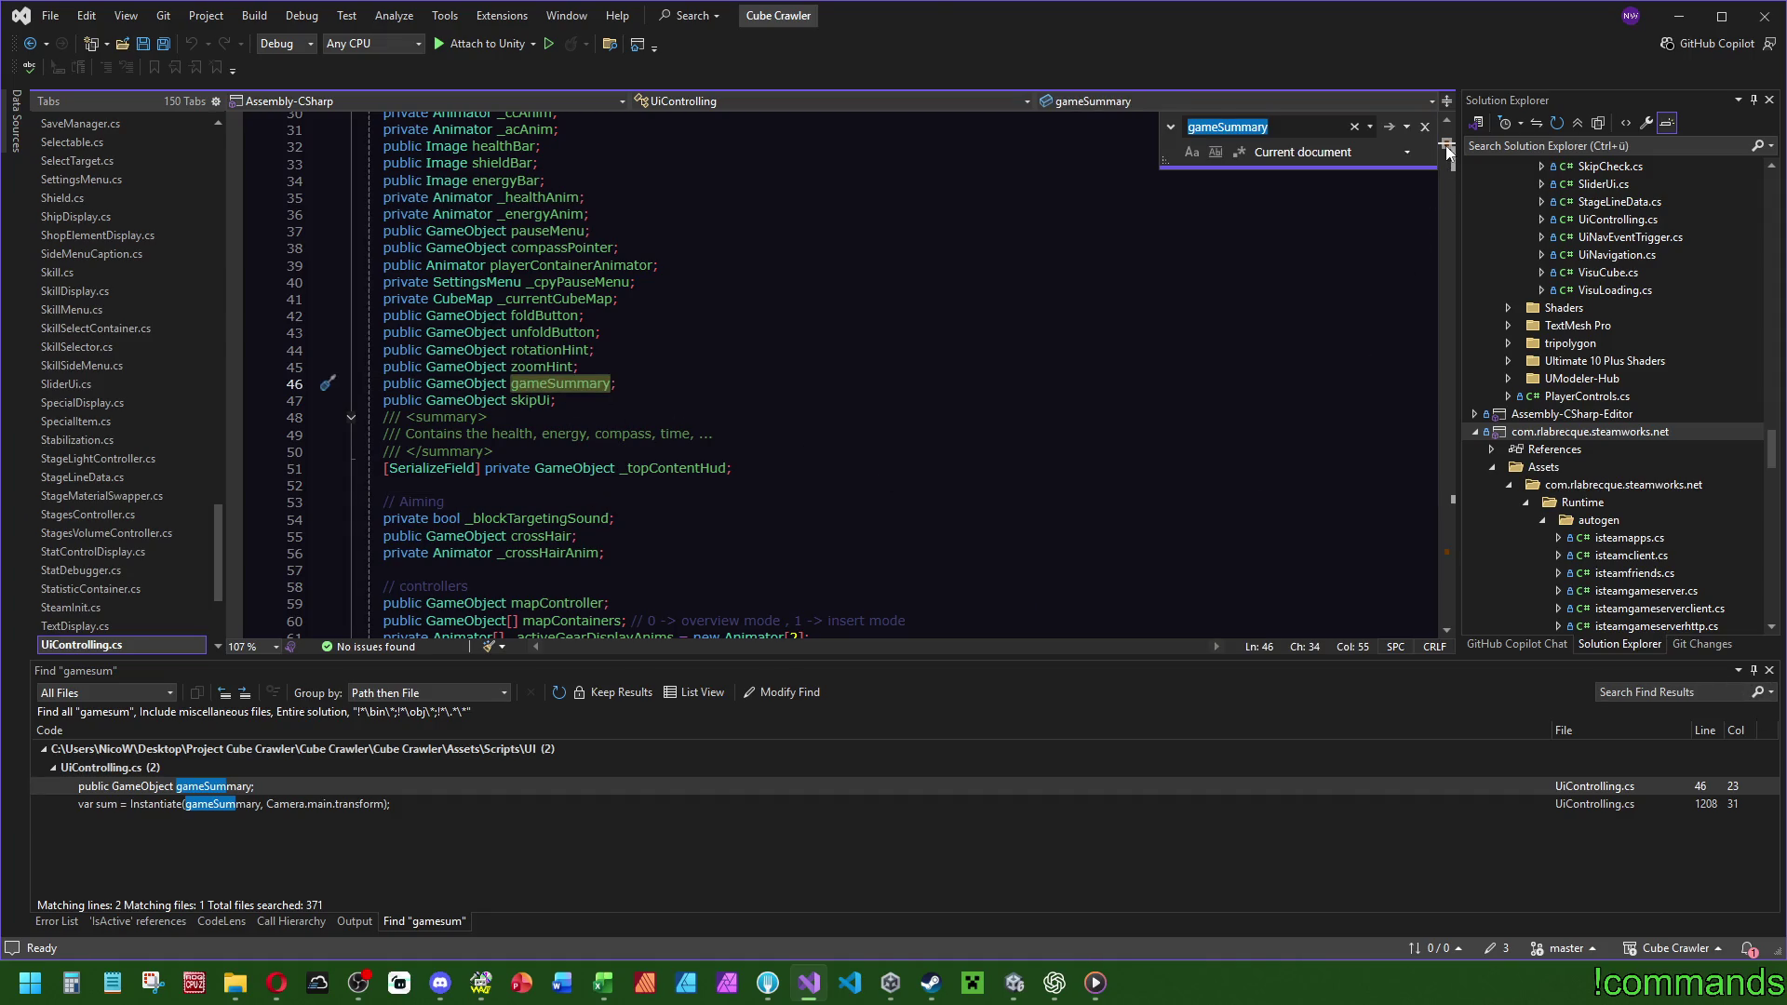
click(1450, 550)
click(458, 540)
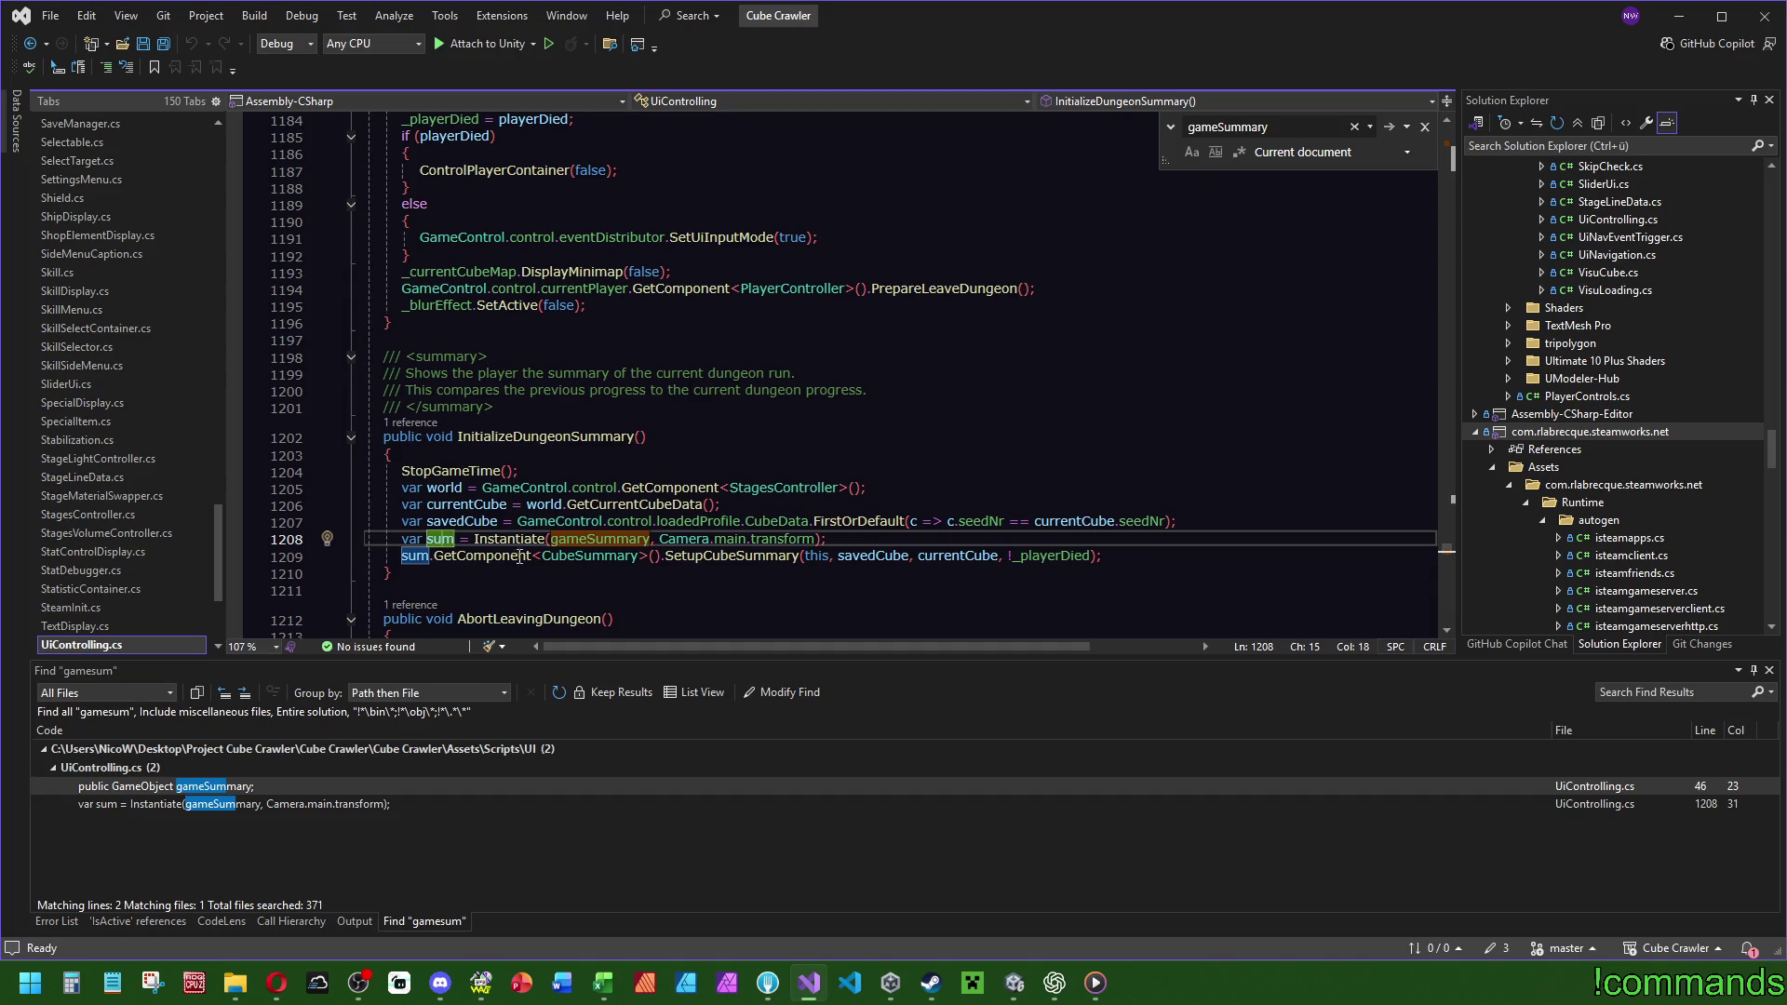
Go to the SetupCubeSummary definition in CubeSummary.cs, then return to Unity.
mouse_move(731, 540)
click(719, 556)
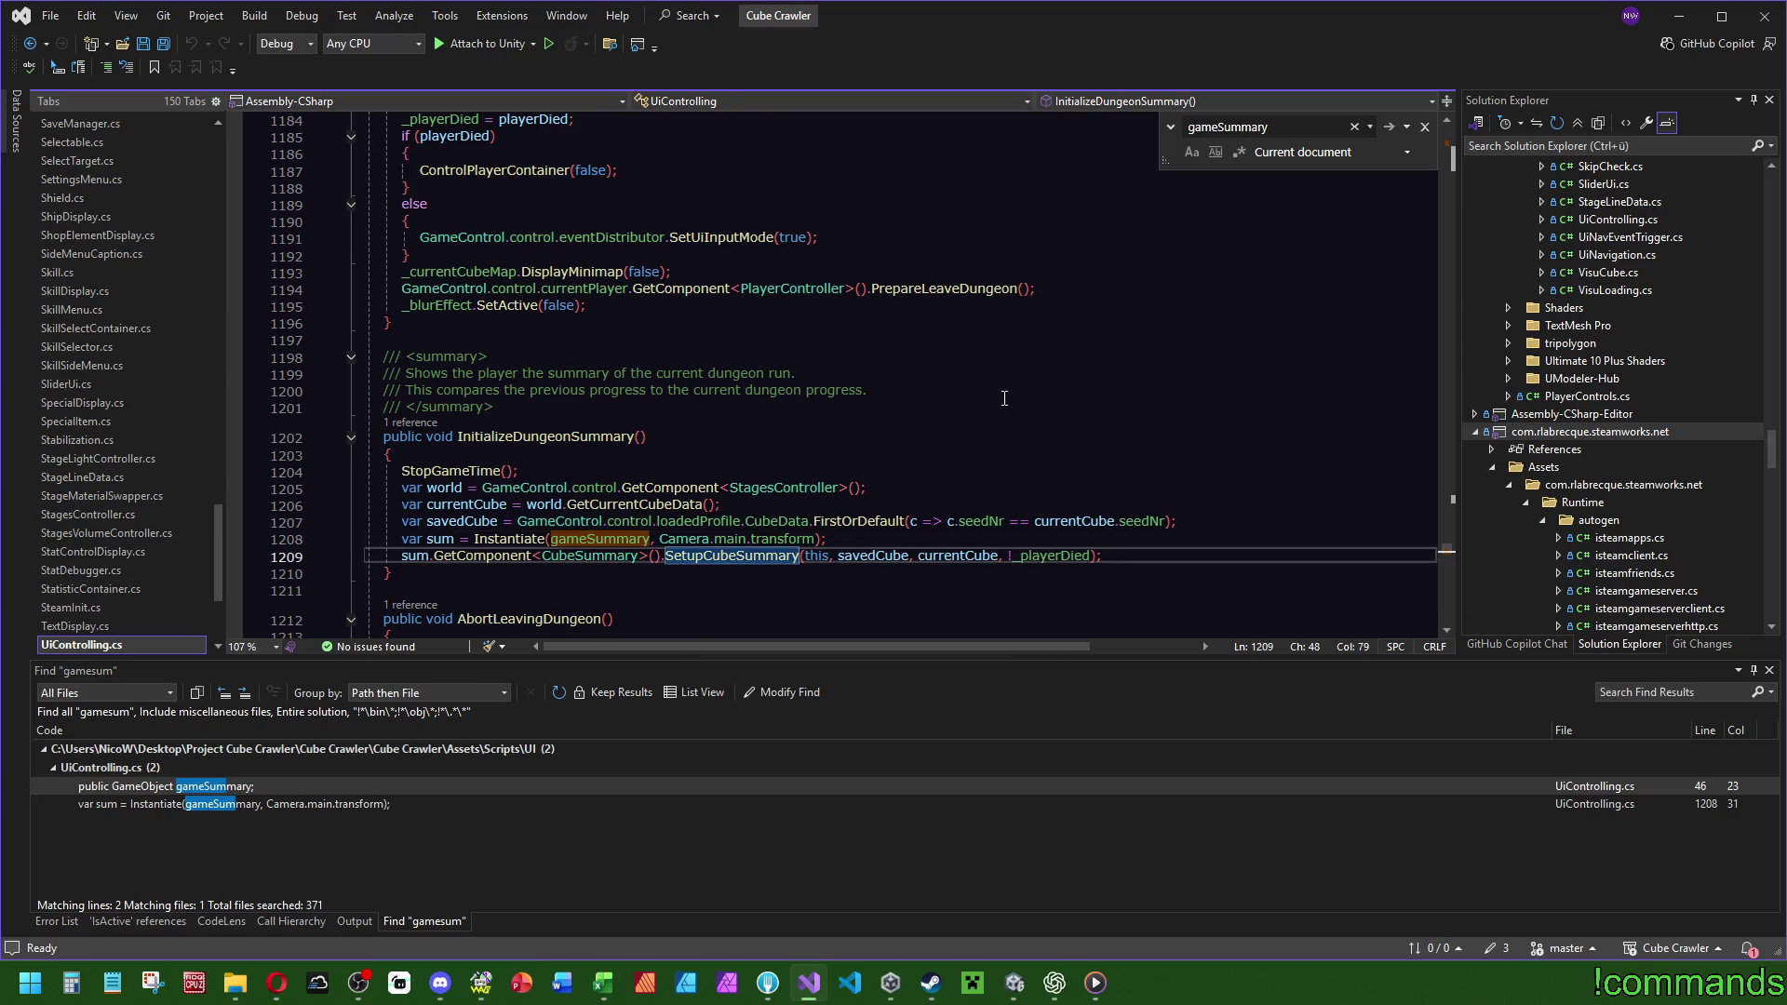
key(F12)
scroll(70, 263, up, 2)
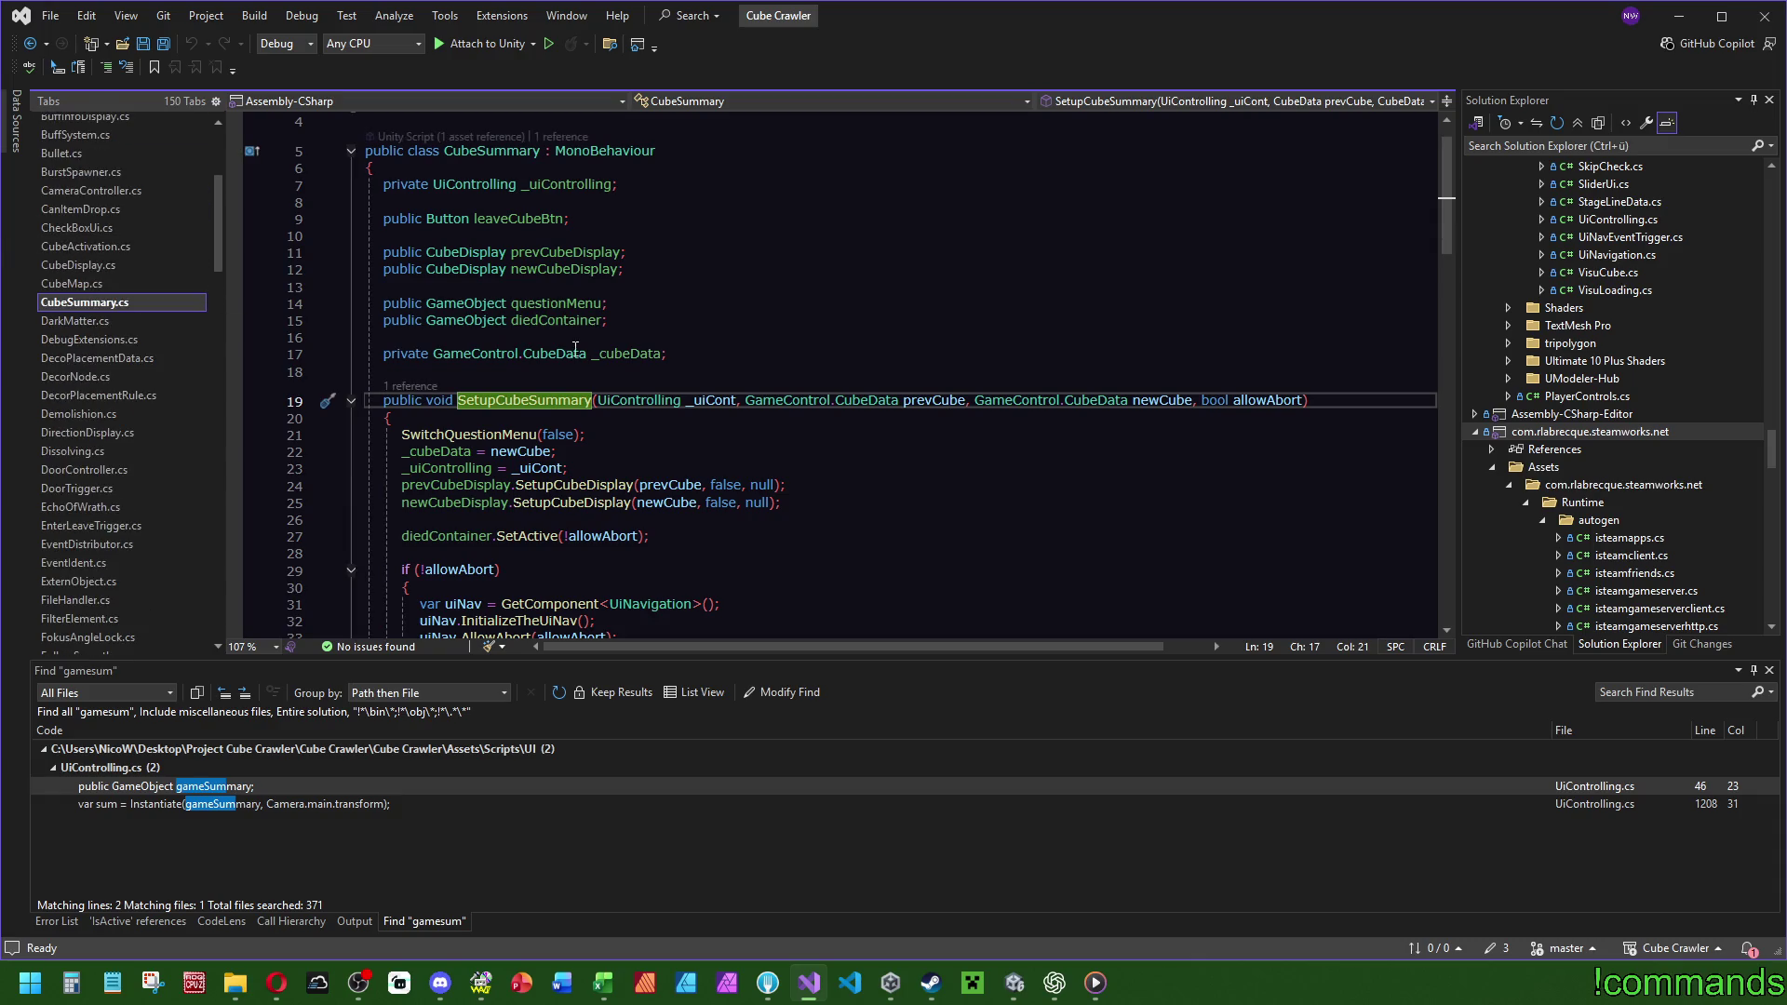
scroll(789, 419, down, 3)
click(789, 467)
scroll(790, 383, down, 8)
scroll(789, 382, down, 10)
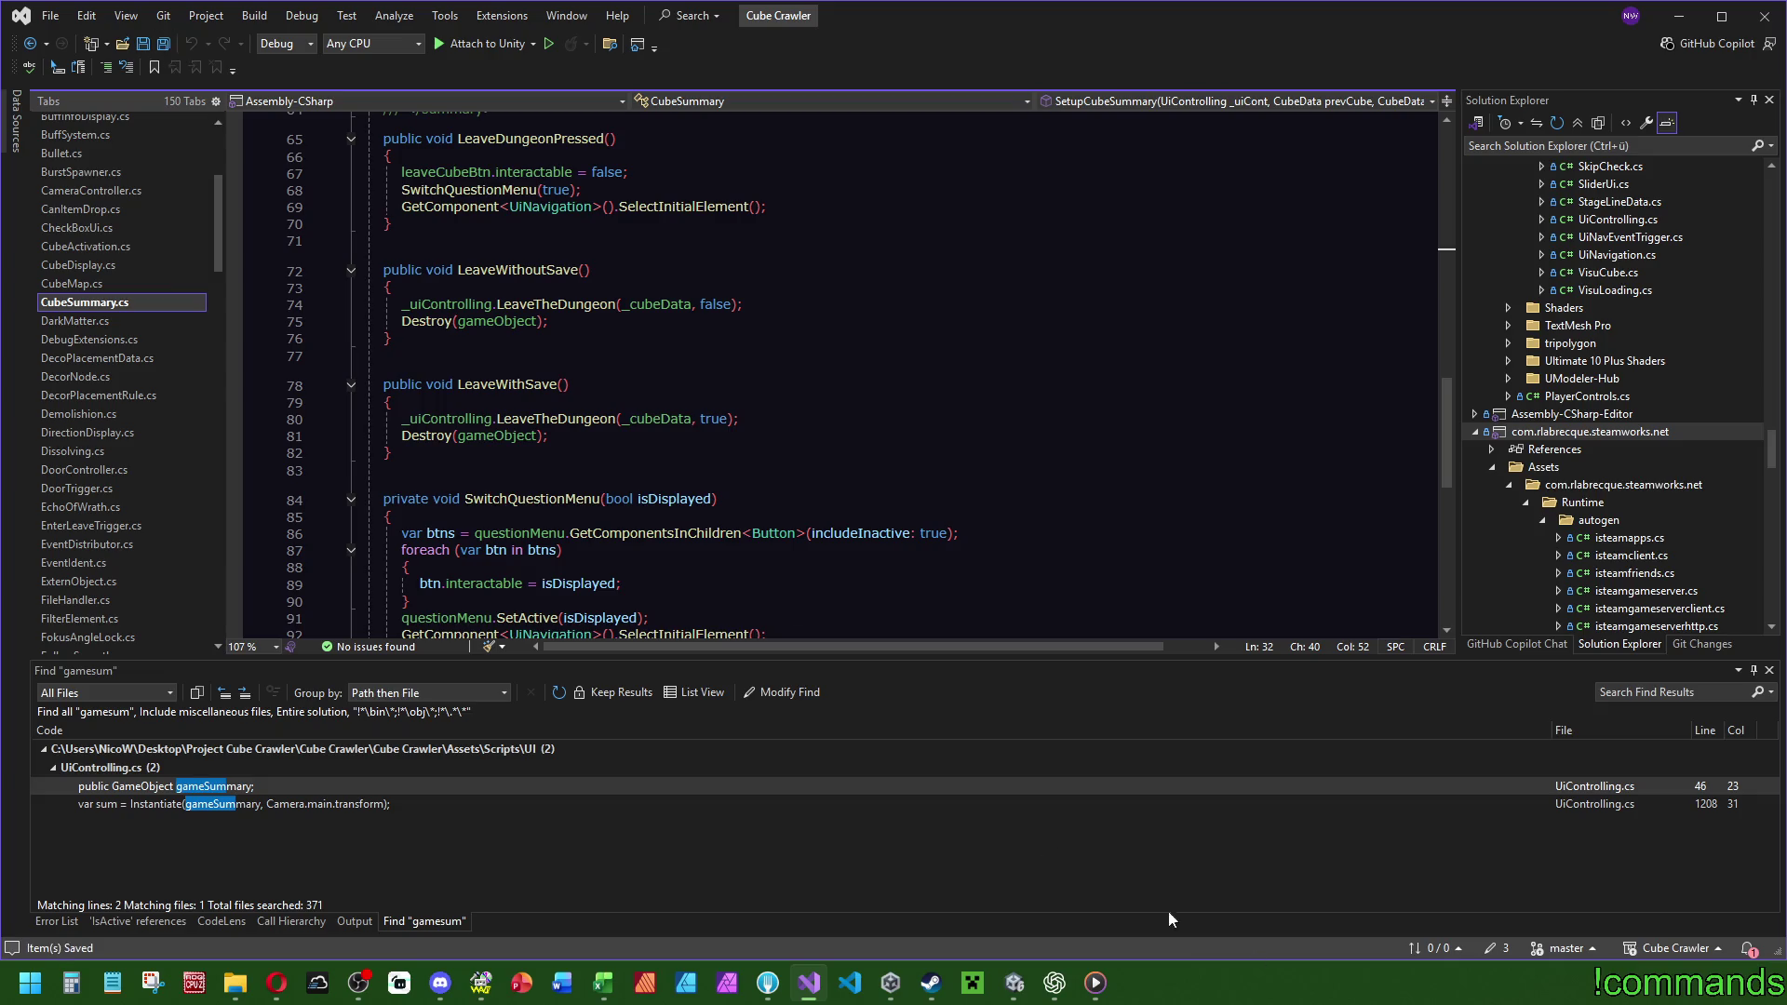
click(1015, 983)
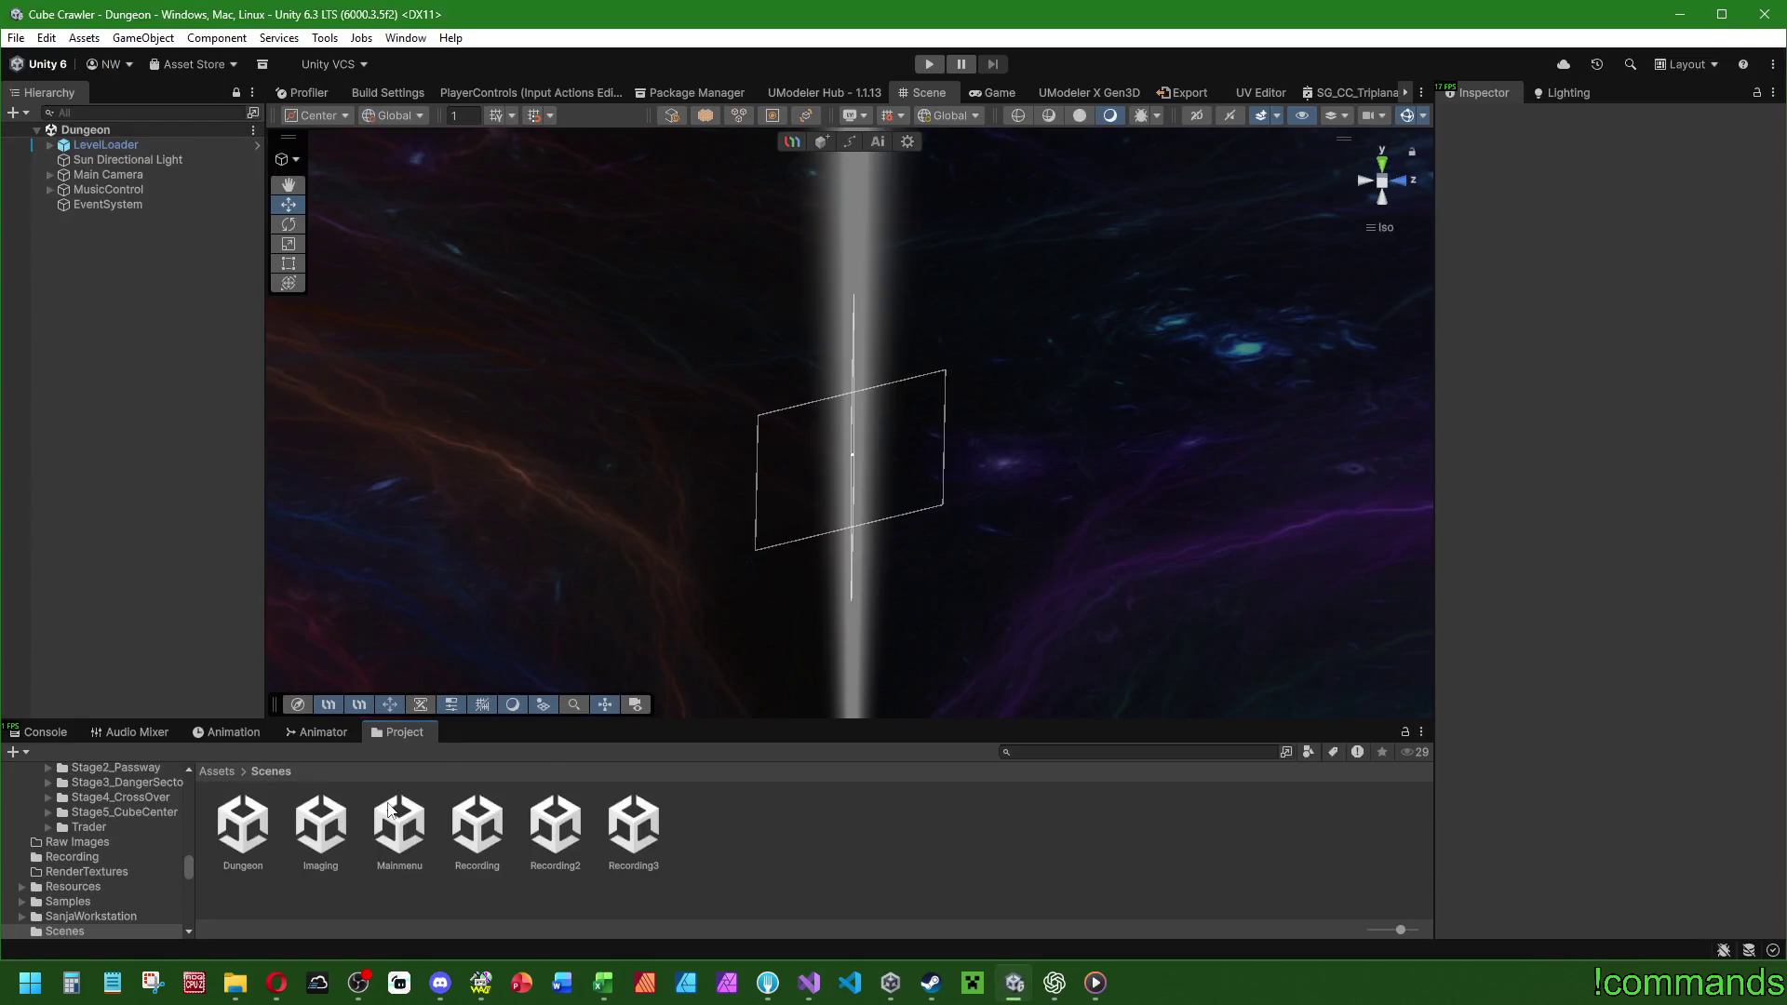
Select Main Camera and check its Camera component's roughly 90 Field of View.
click(50, 174)
click(106, 175)
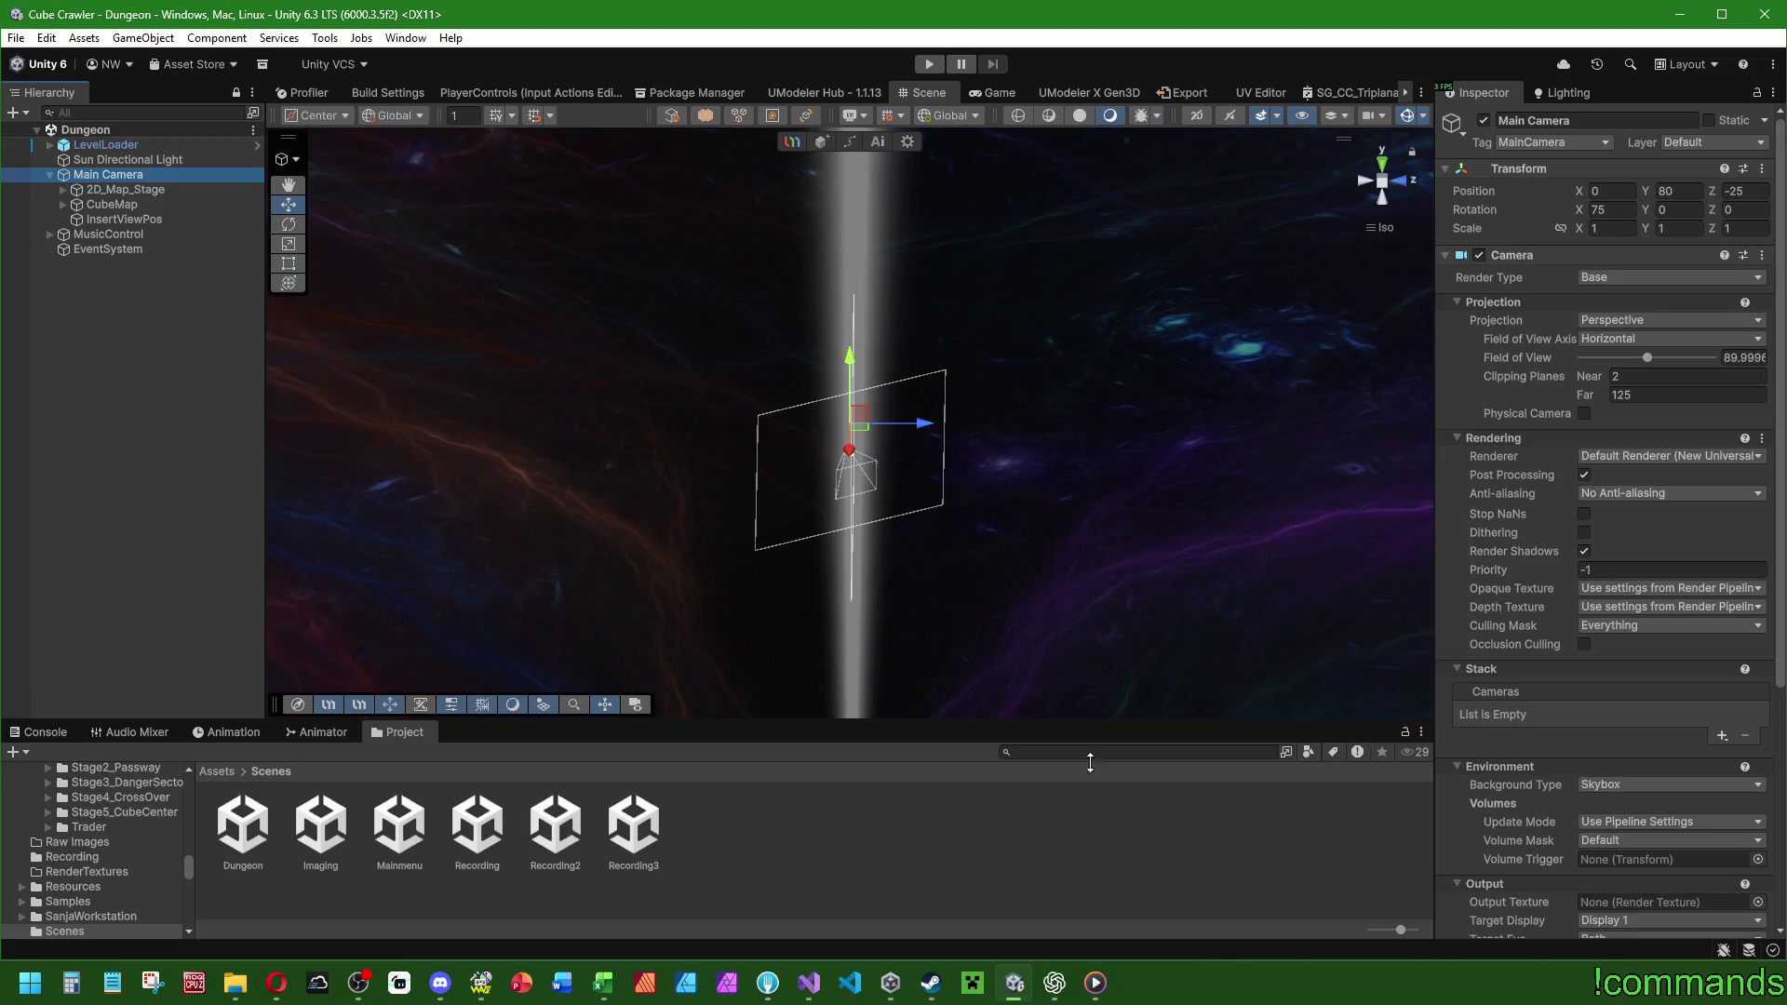
click(796, 989)
scroll(120, 404, down, 5)
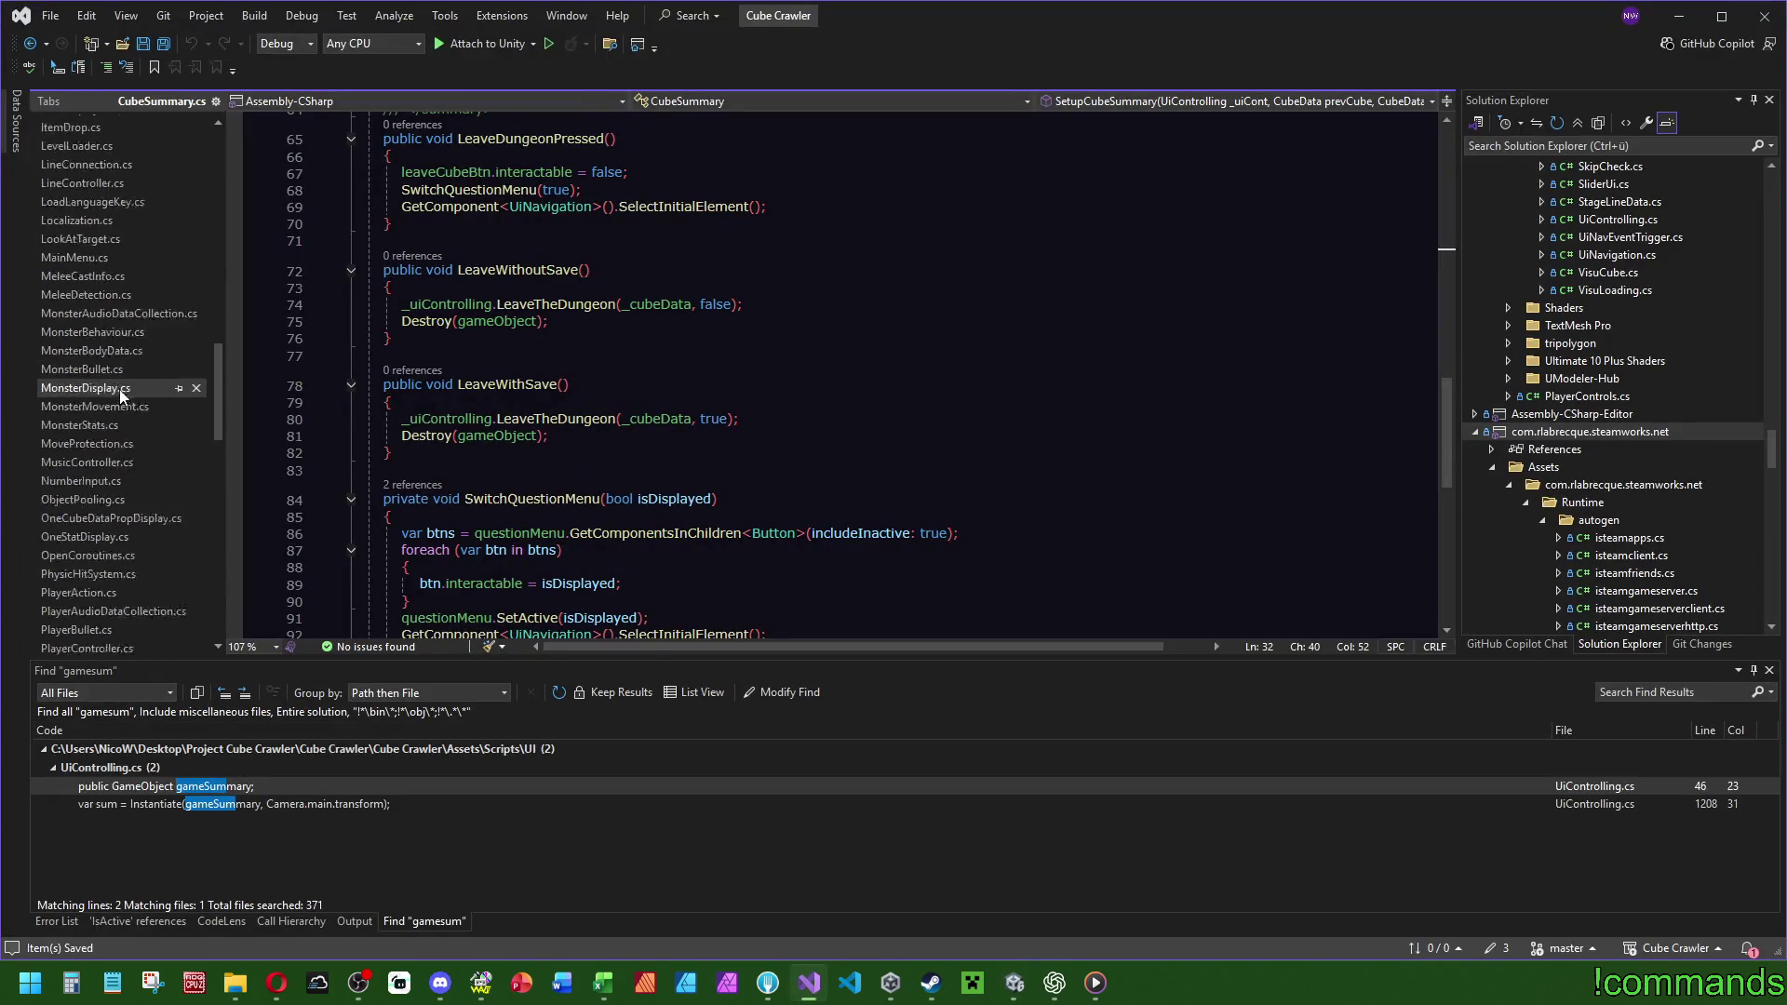
Search SettingsMenu.cs for 'fov' to see how the Field of View setting is applied.
scroll(115, 363, down, 5)
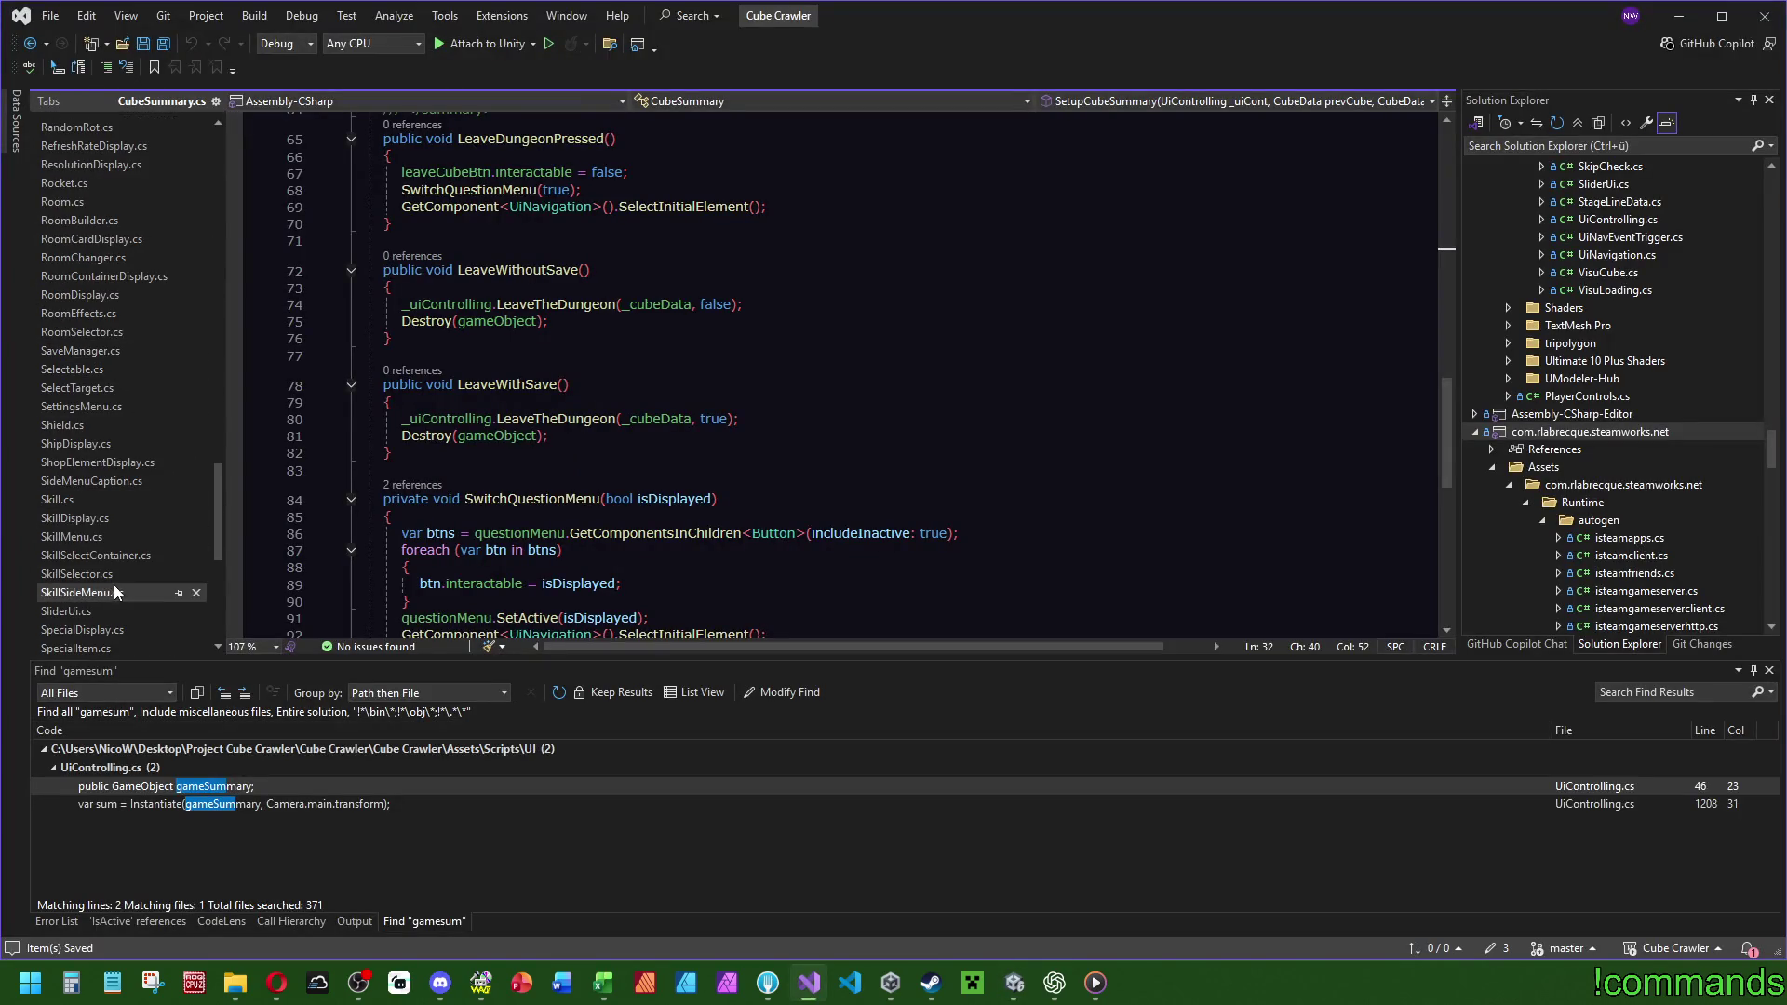
scroll(126, 614, down, 2)
click(84, 317)
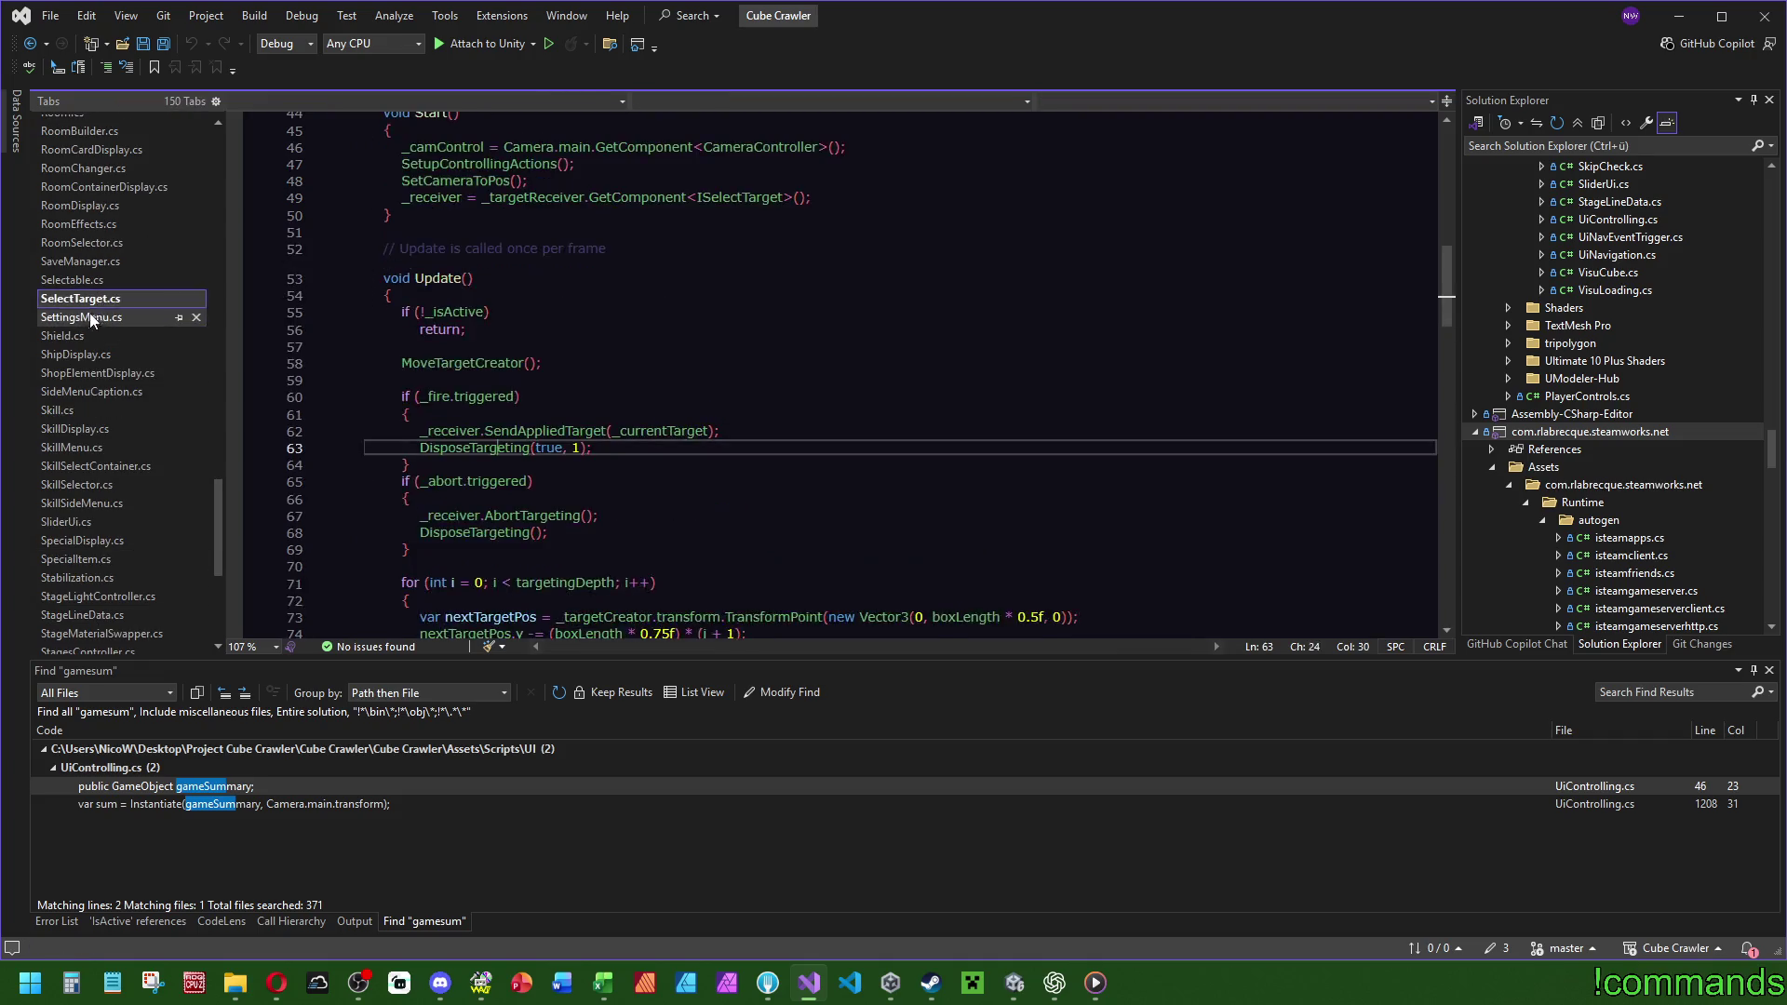
click(977, 406)
key(ctrl+f)
text(fov)
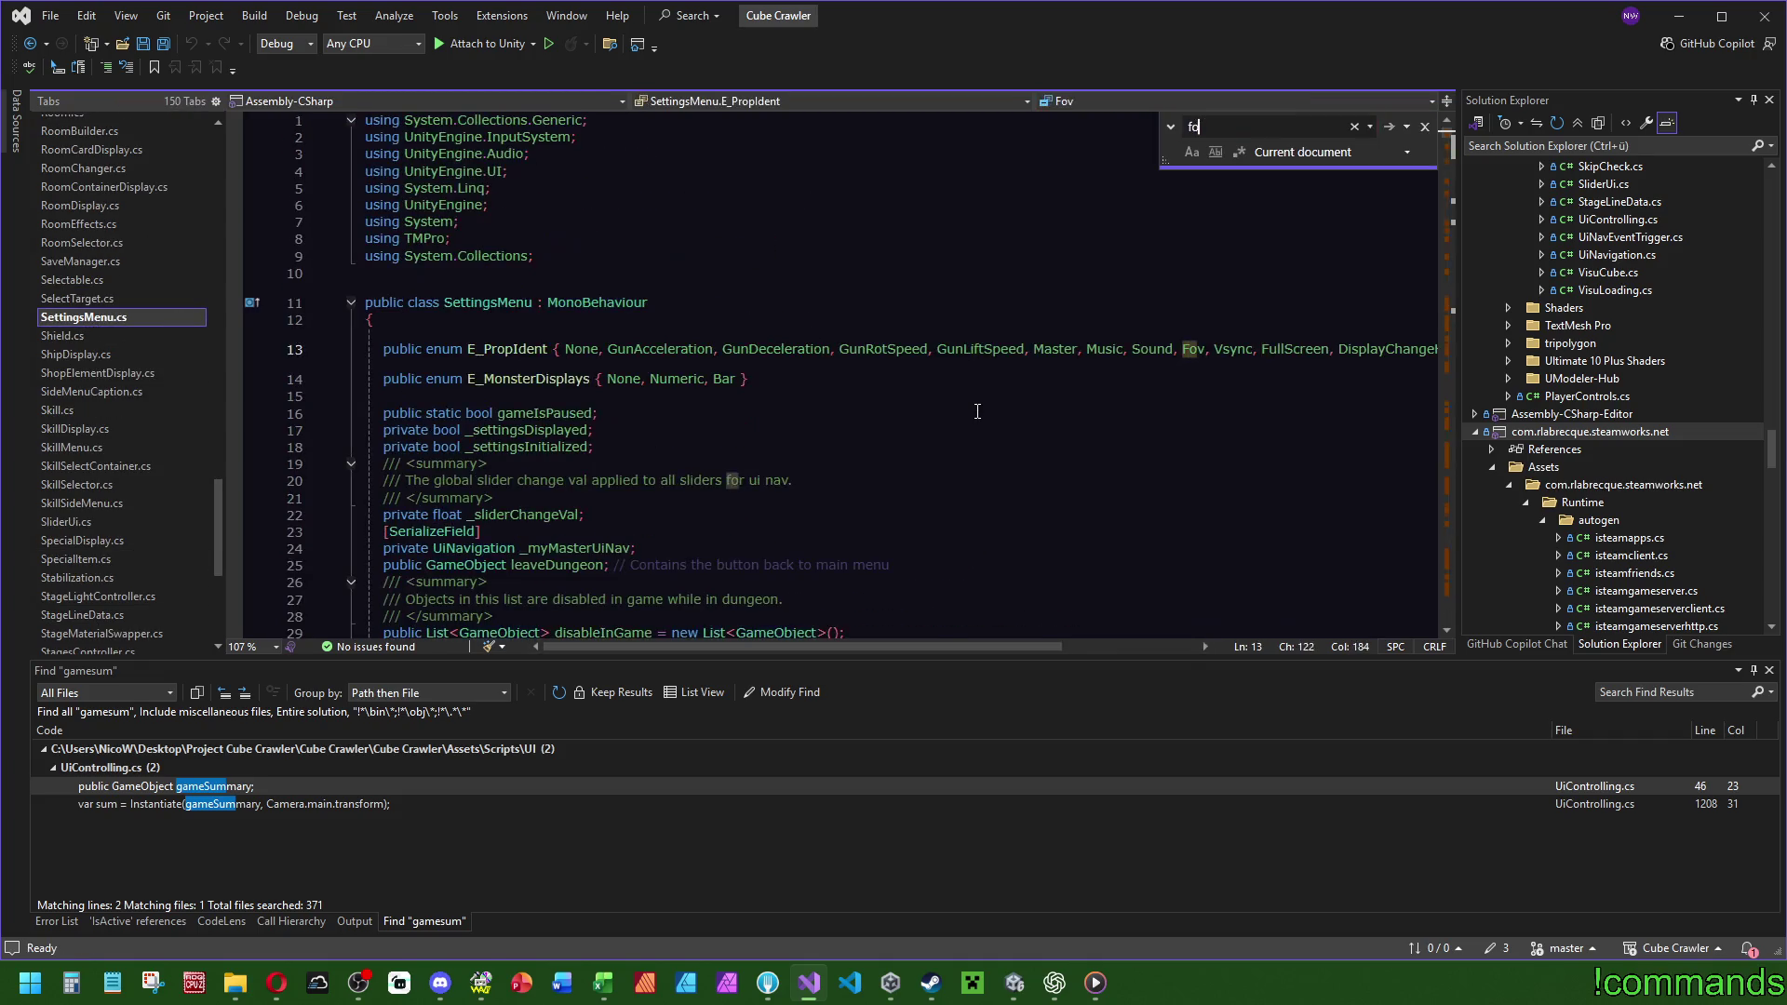
drag(1448, 128, 1482, 550)
click(1014, 983)
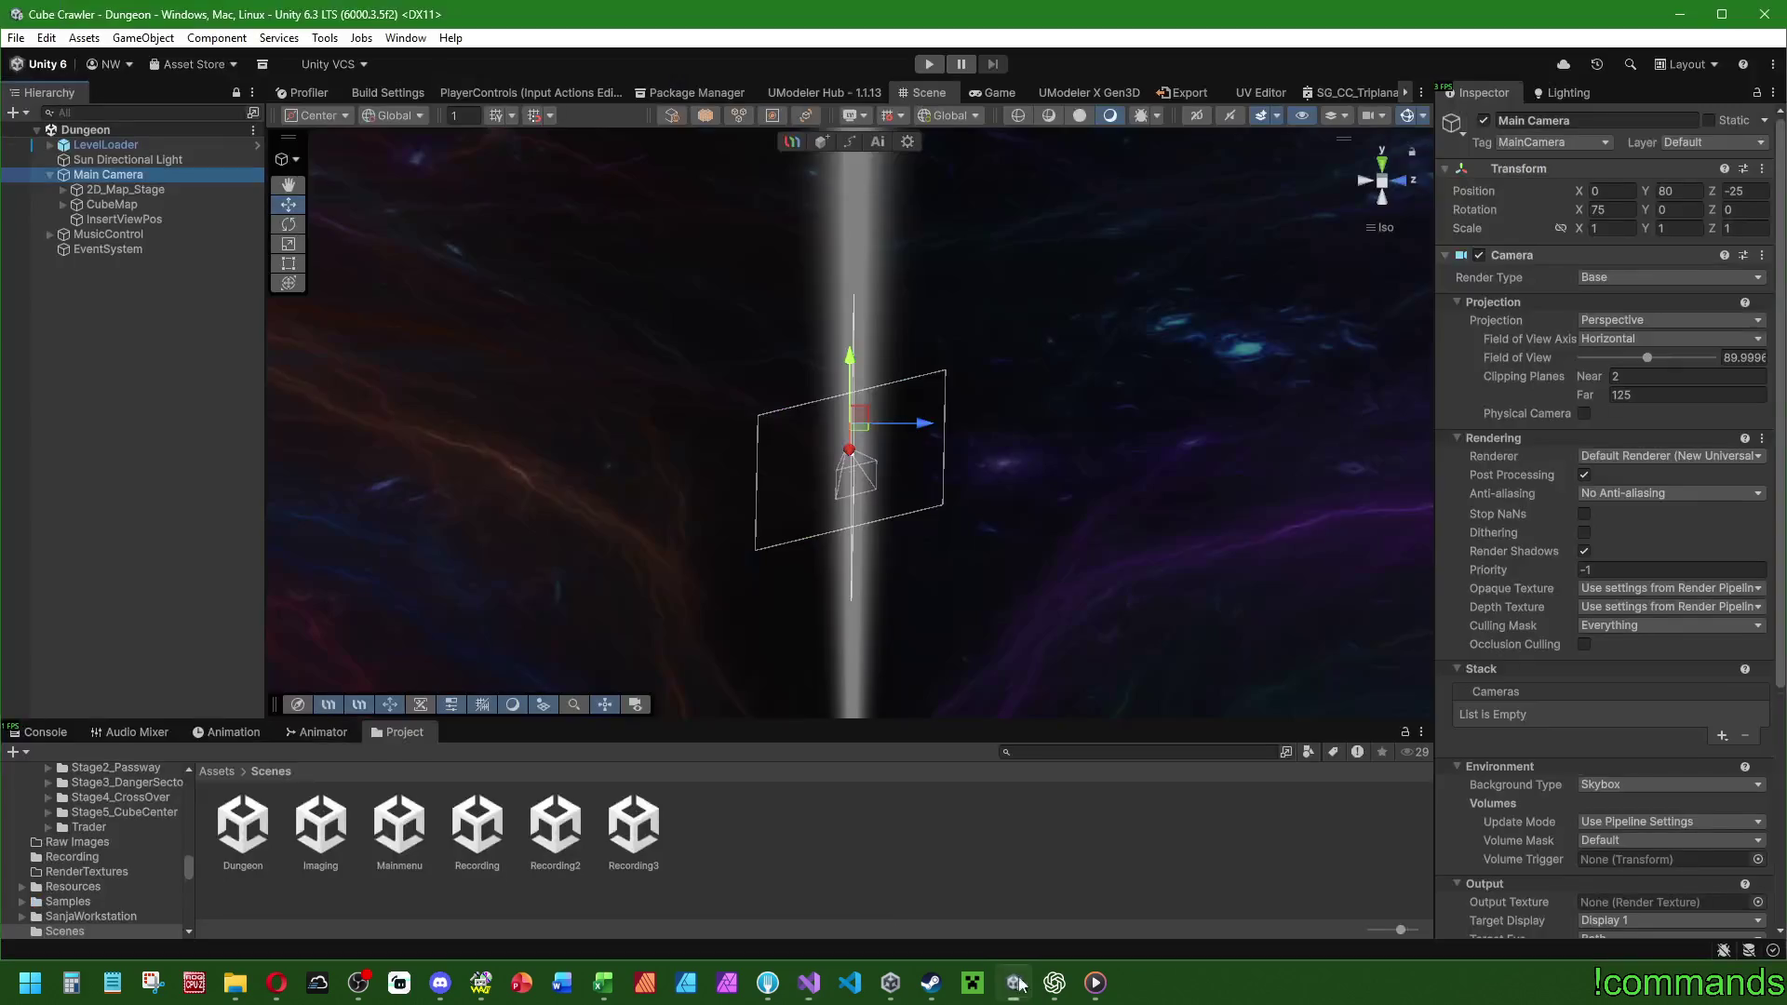
Browse Assets > Prefabs > UI and open the SettingsMenu prefab in Prefab Mode.
click(234, 773)
scroll(839, 856, down, 3)
scroll(866, 821, up, 2)
double_click(867, 828)
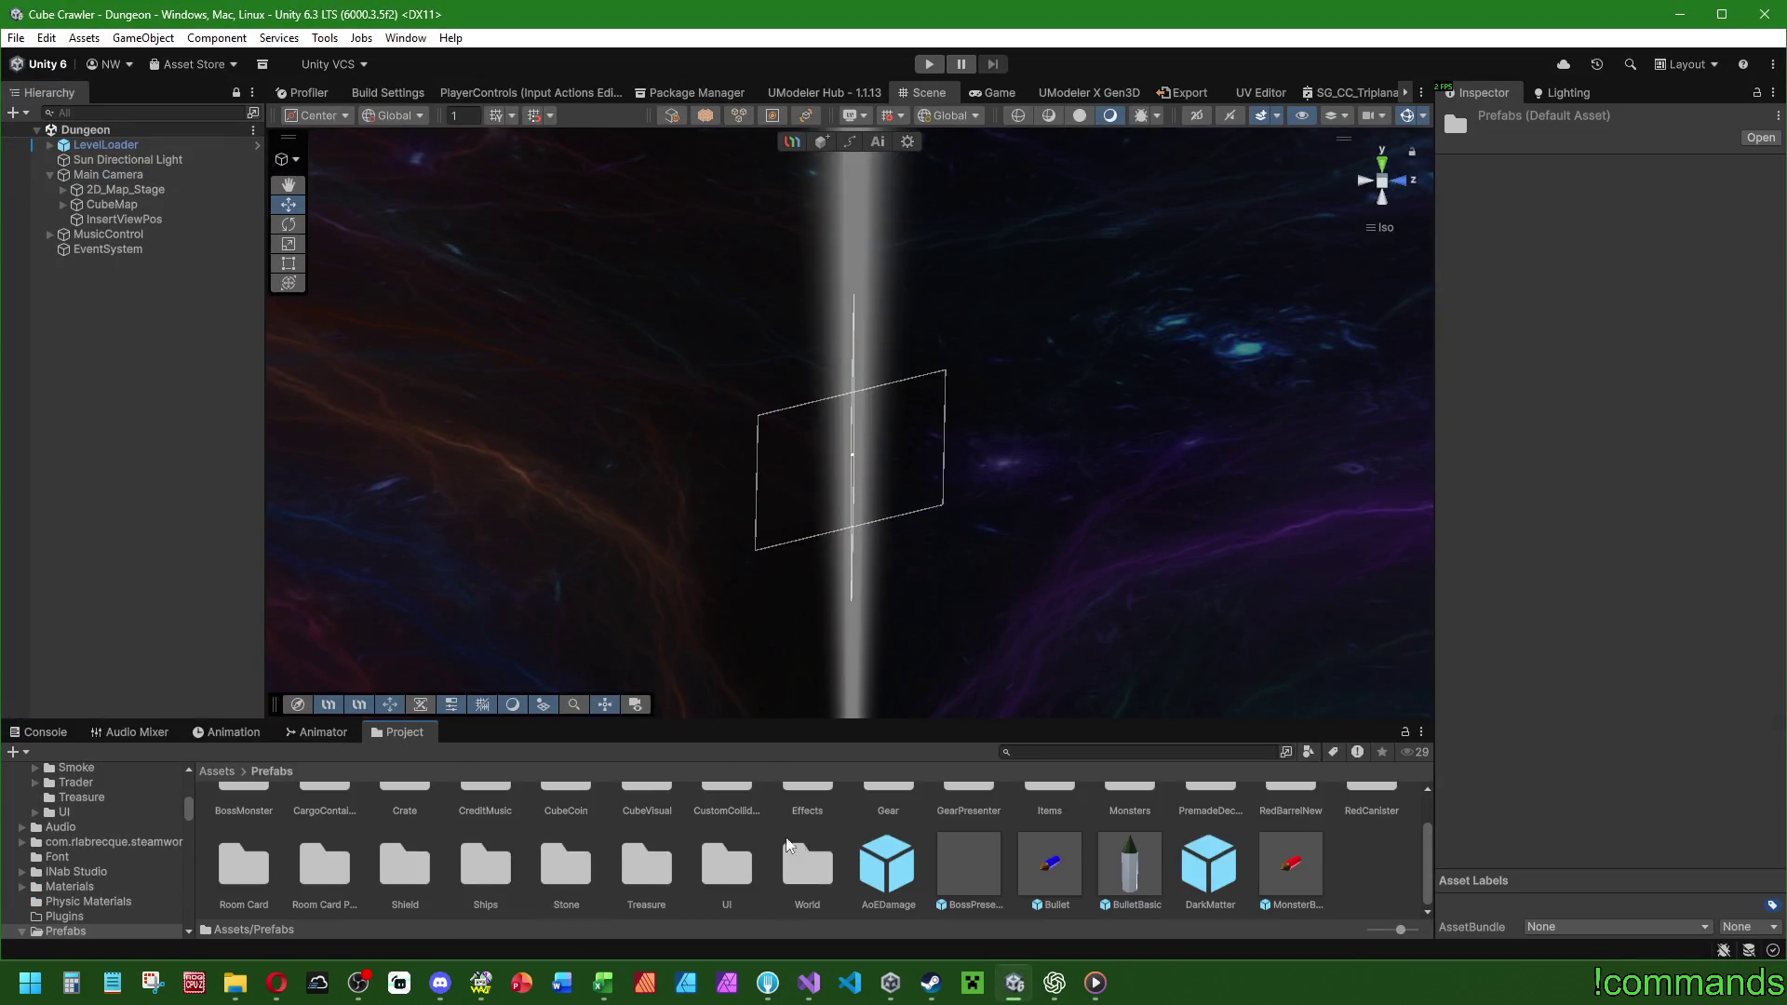
double_click(712, 866)
scroll(858, 879, down, 2)
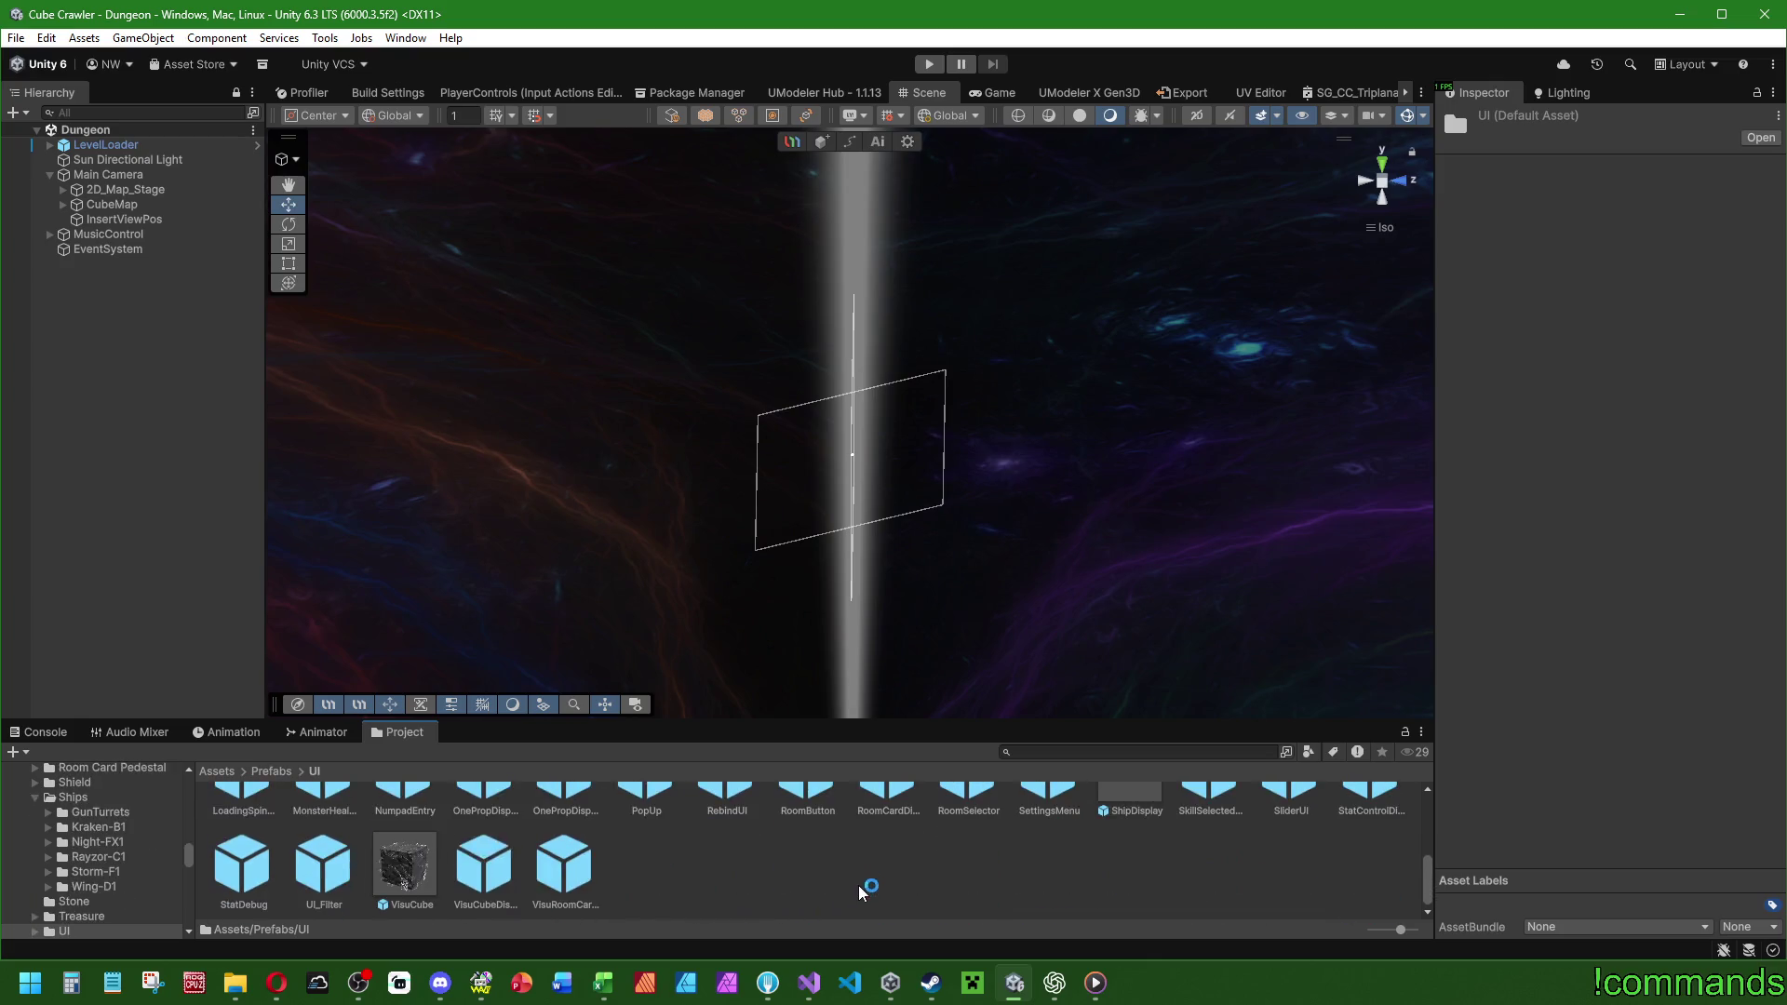
scroll(922, 885, up, 2)
double_click(1047, 826)
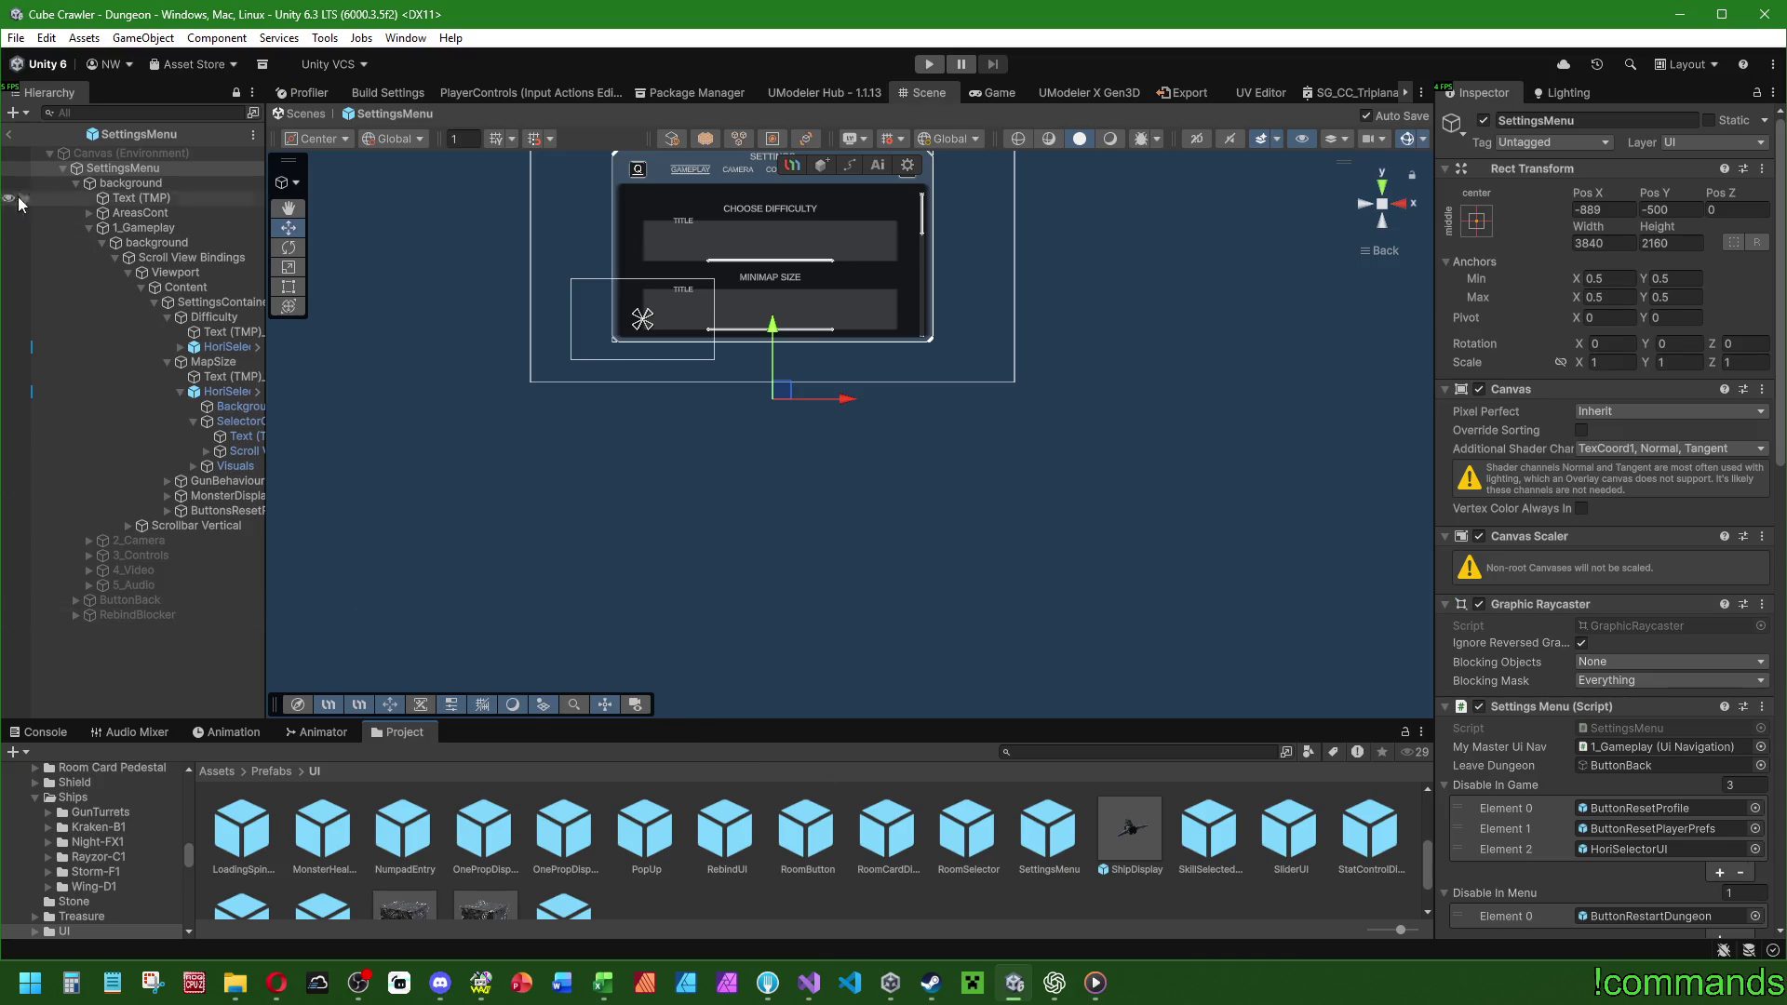
Return from the prefab to the Dungeon scene and bring Visual Studio forward.
click(9, 134)
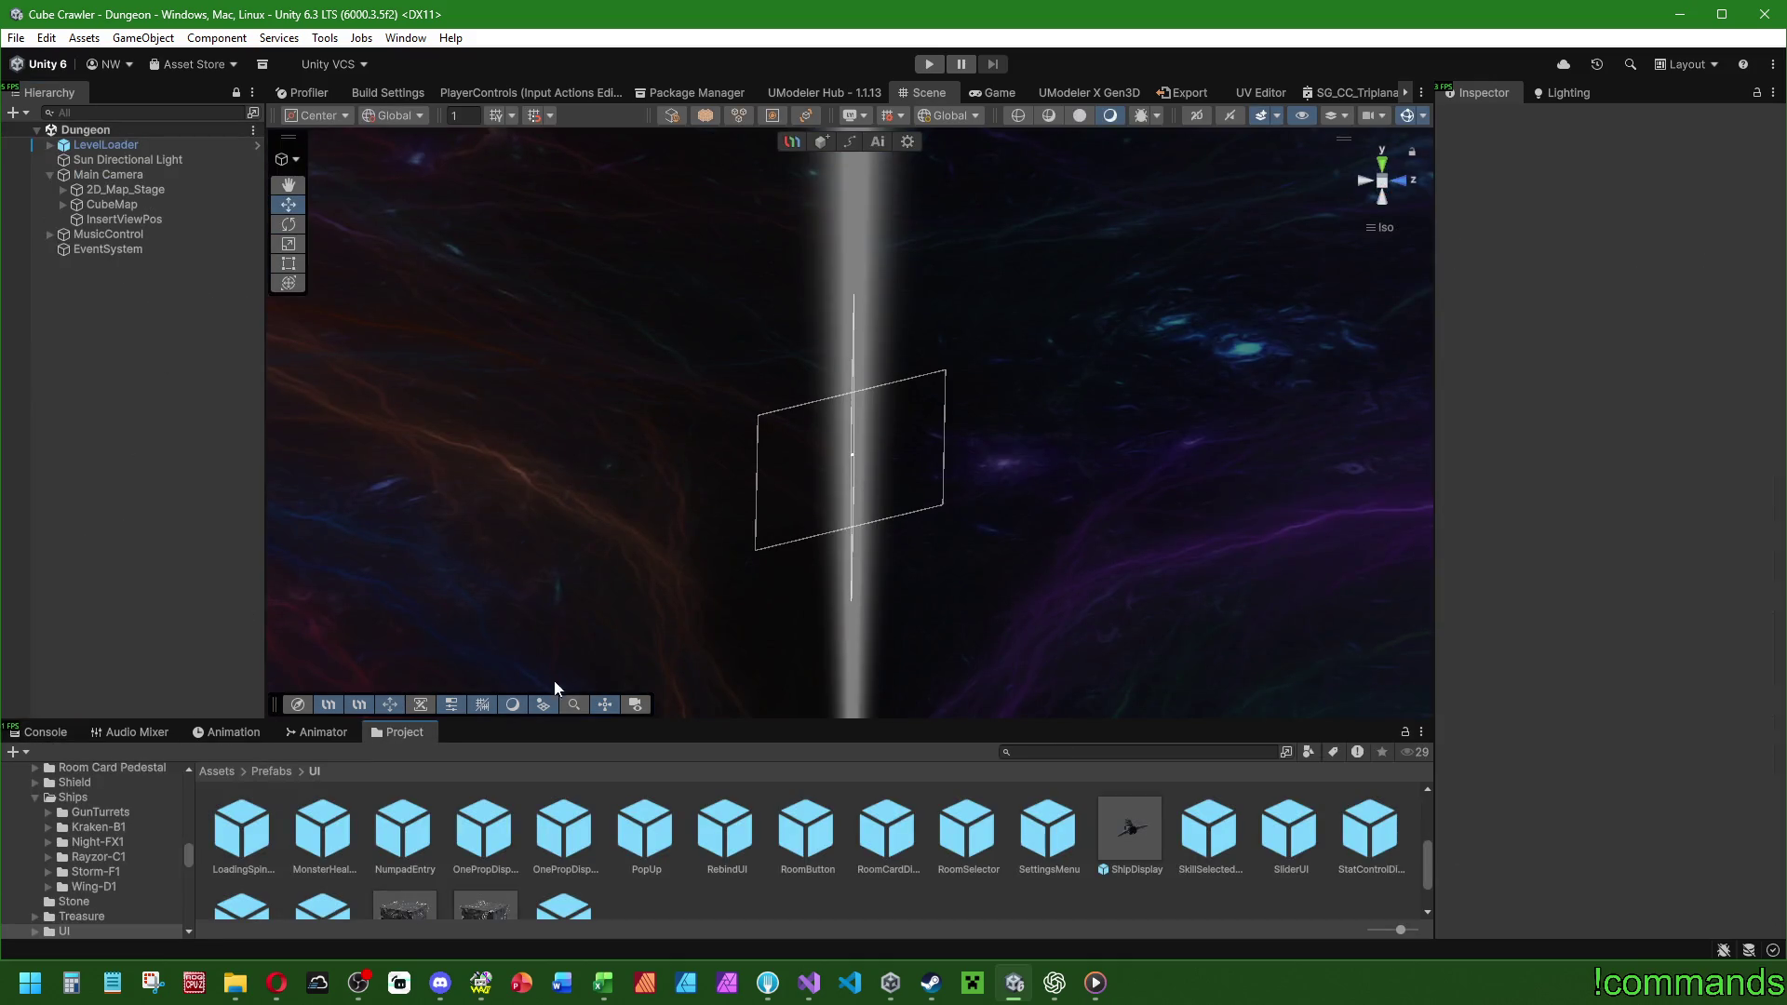
scroll(416, 868, up, 2)
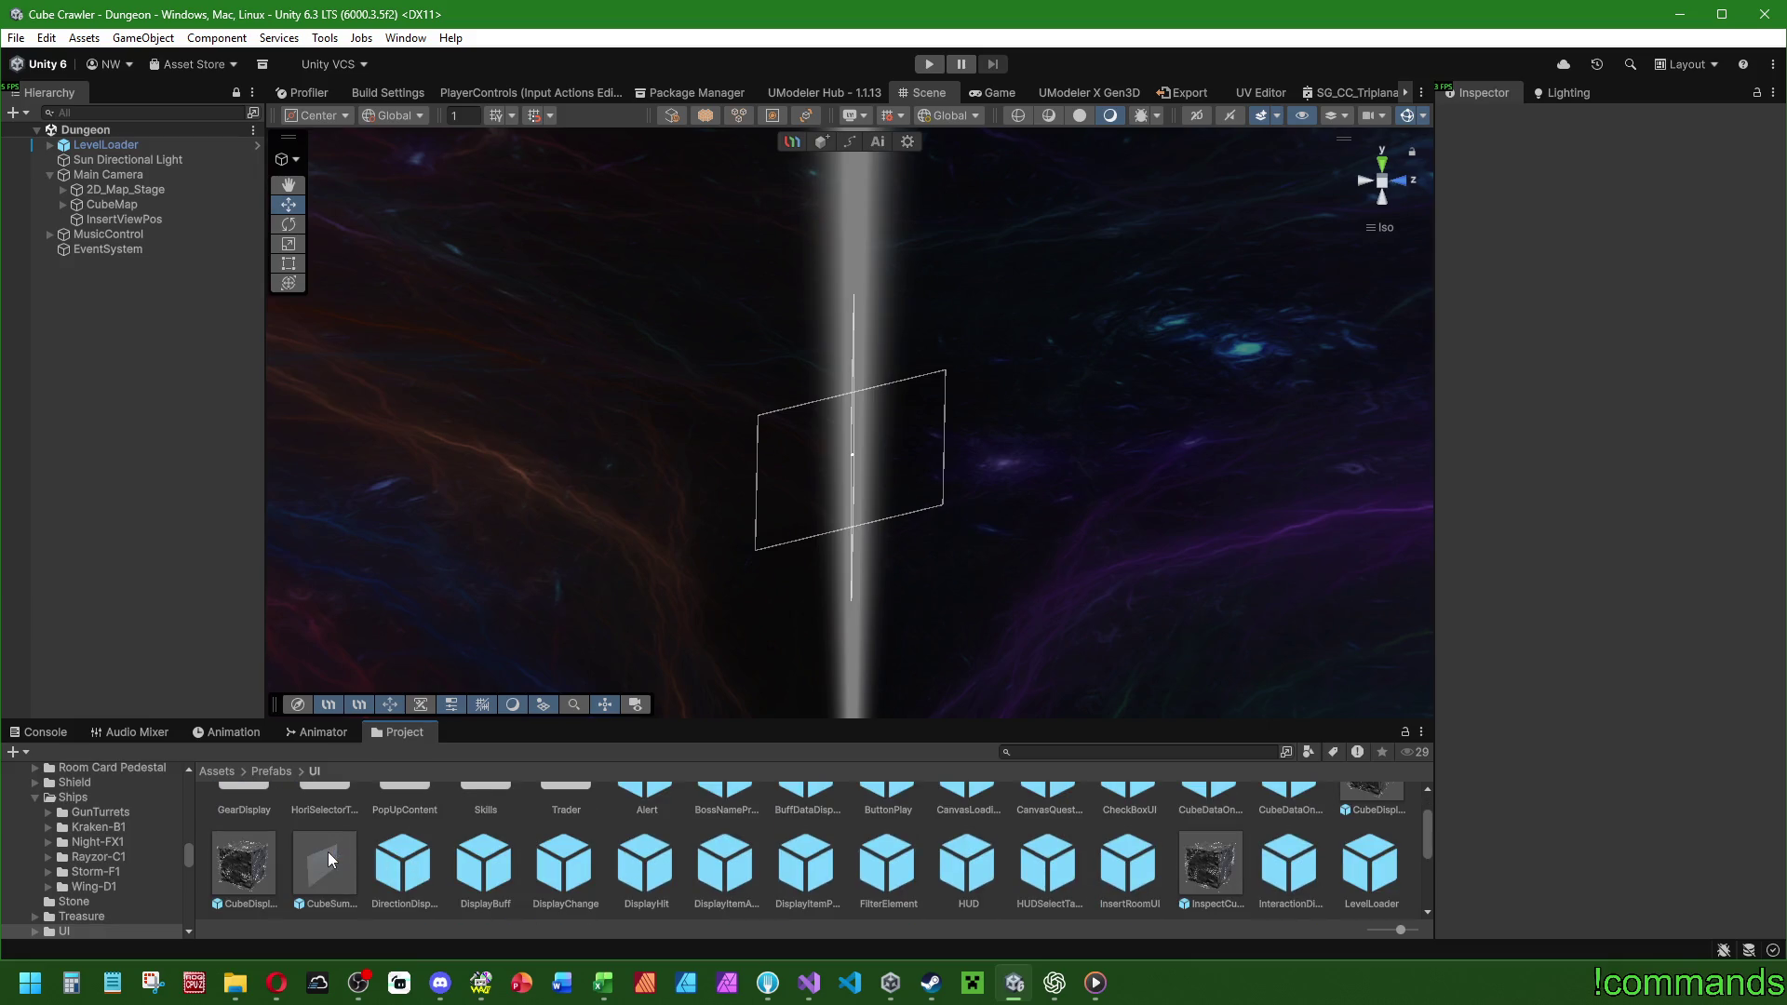
click(809, 983)
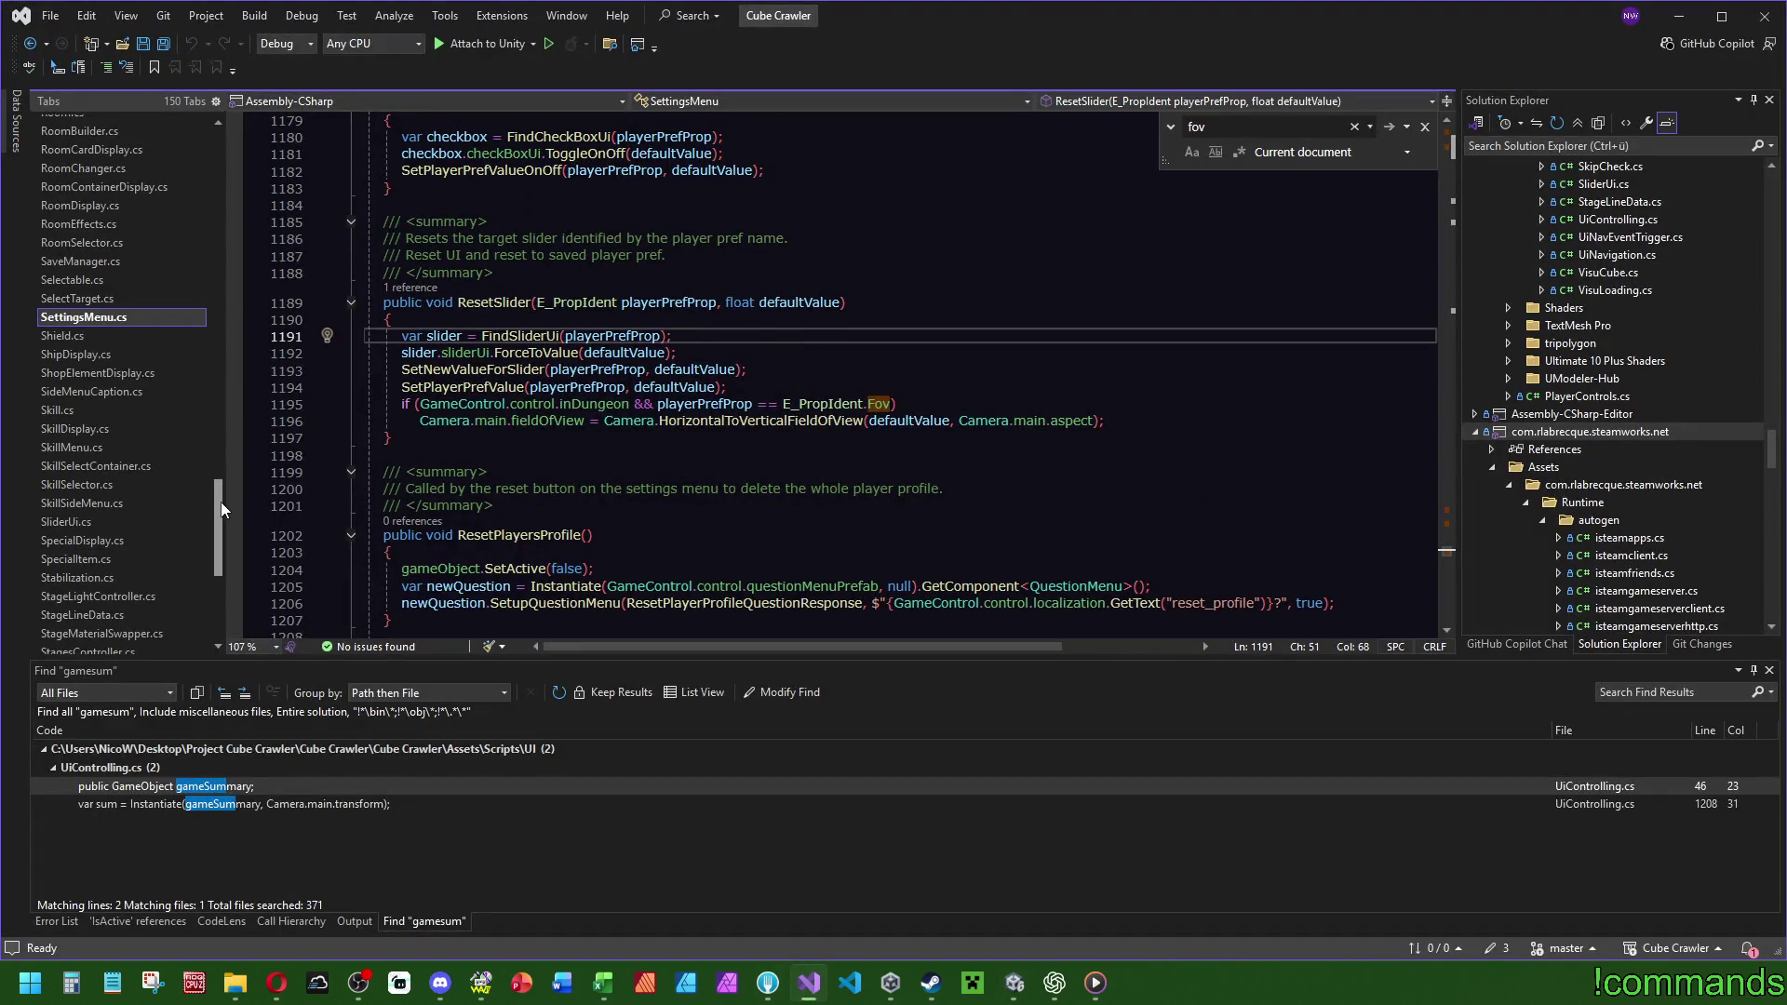
Trace SetupCubeSummary's call into UiControlling.cs and inspect the Camera.main usage on line 1208.
click(80, 298)
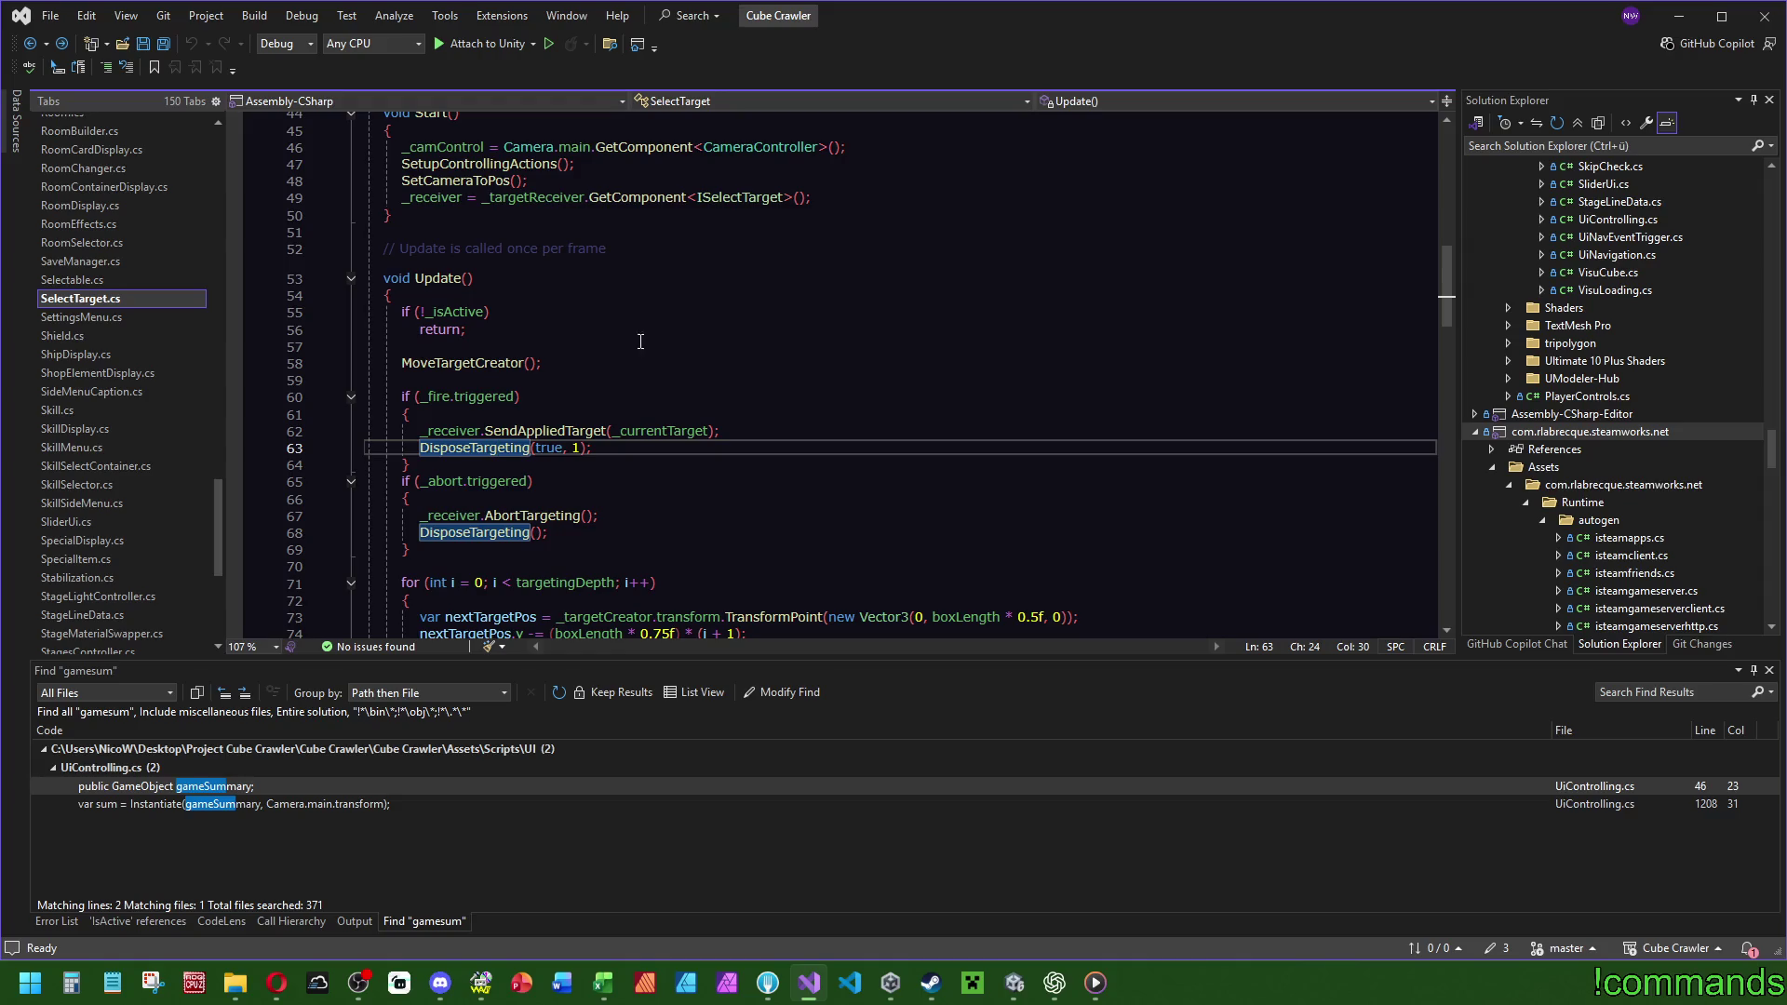
click(84, 347)
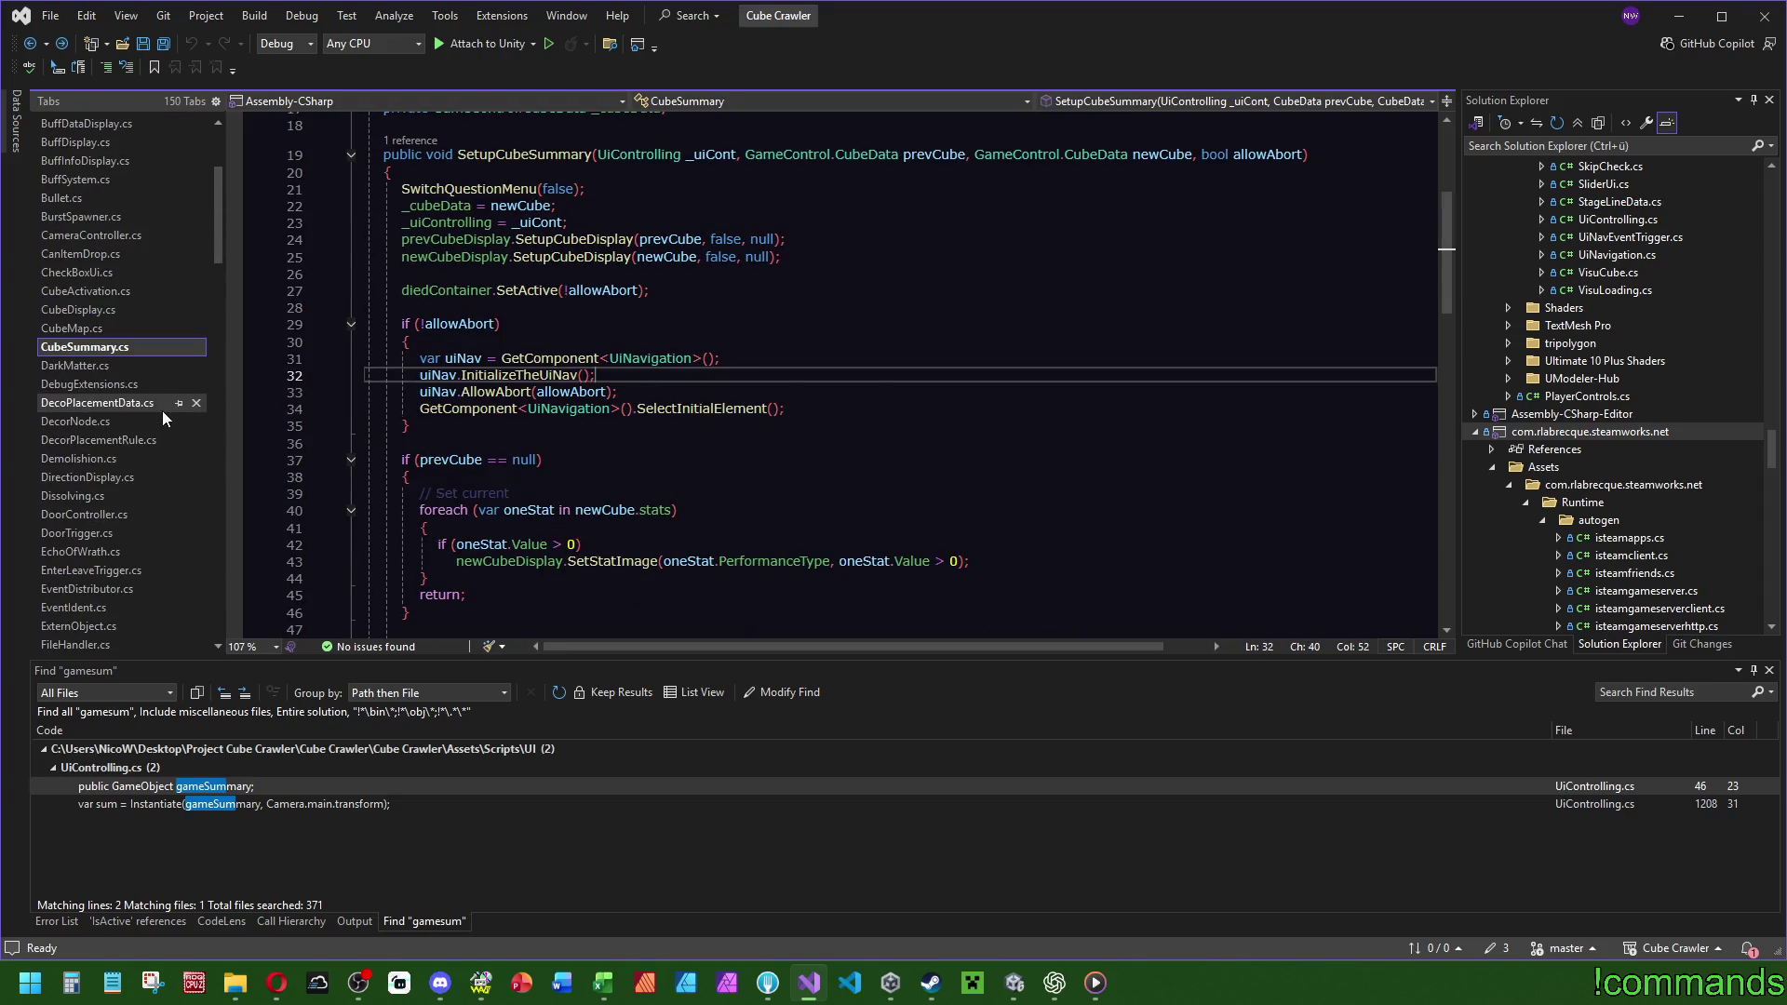
scroll(569, 453, up, 5)
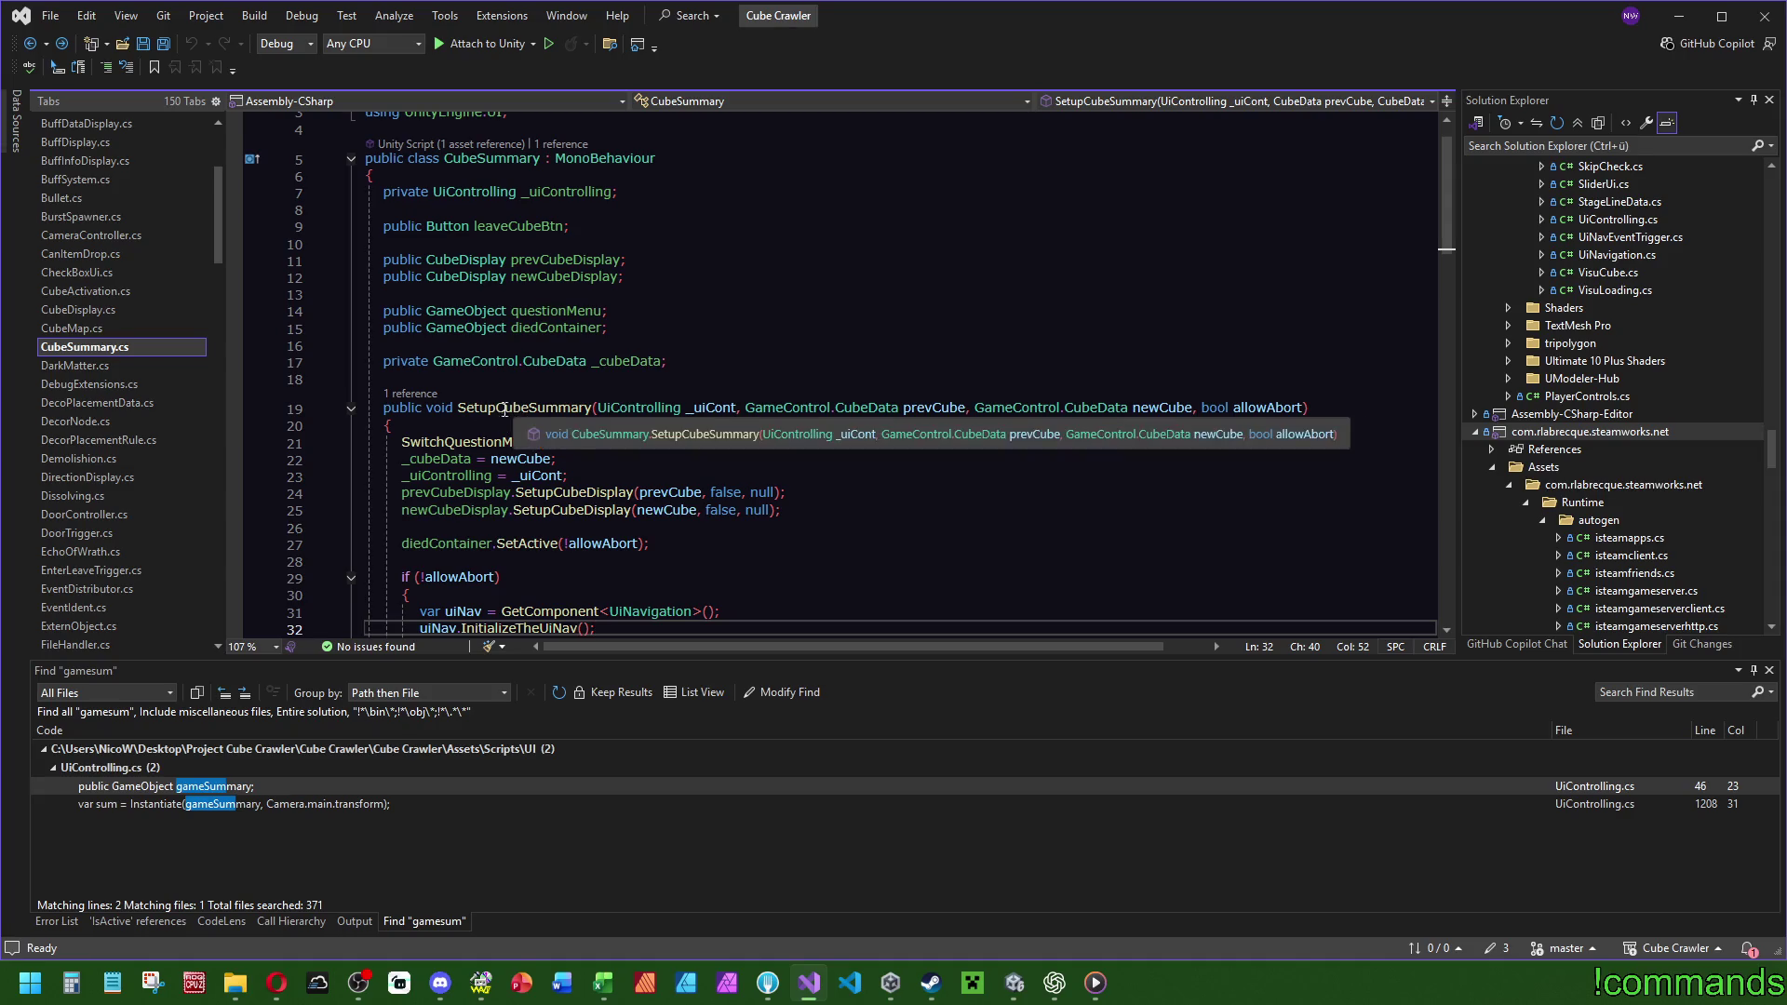
click(400, 393)
double_click(465, 384)
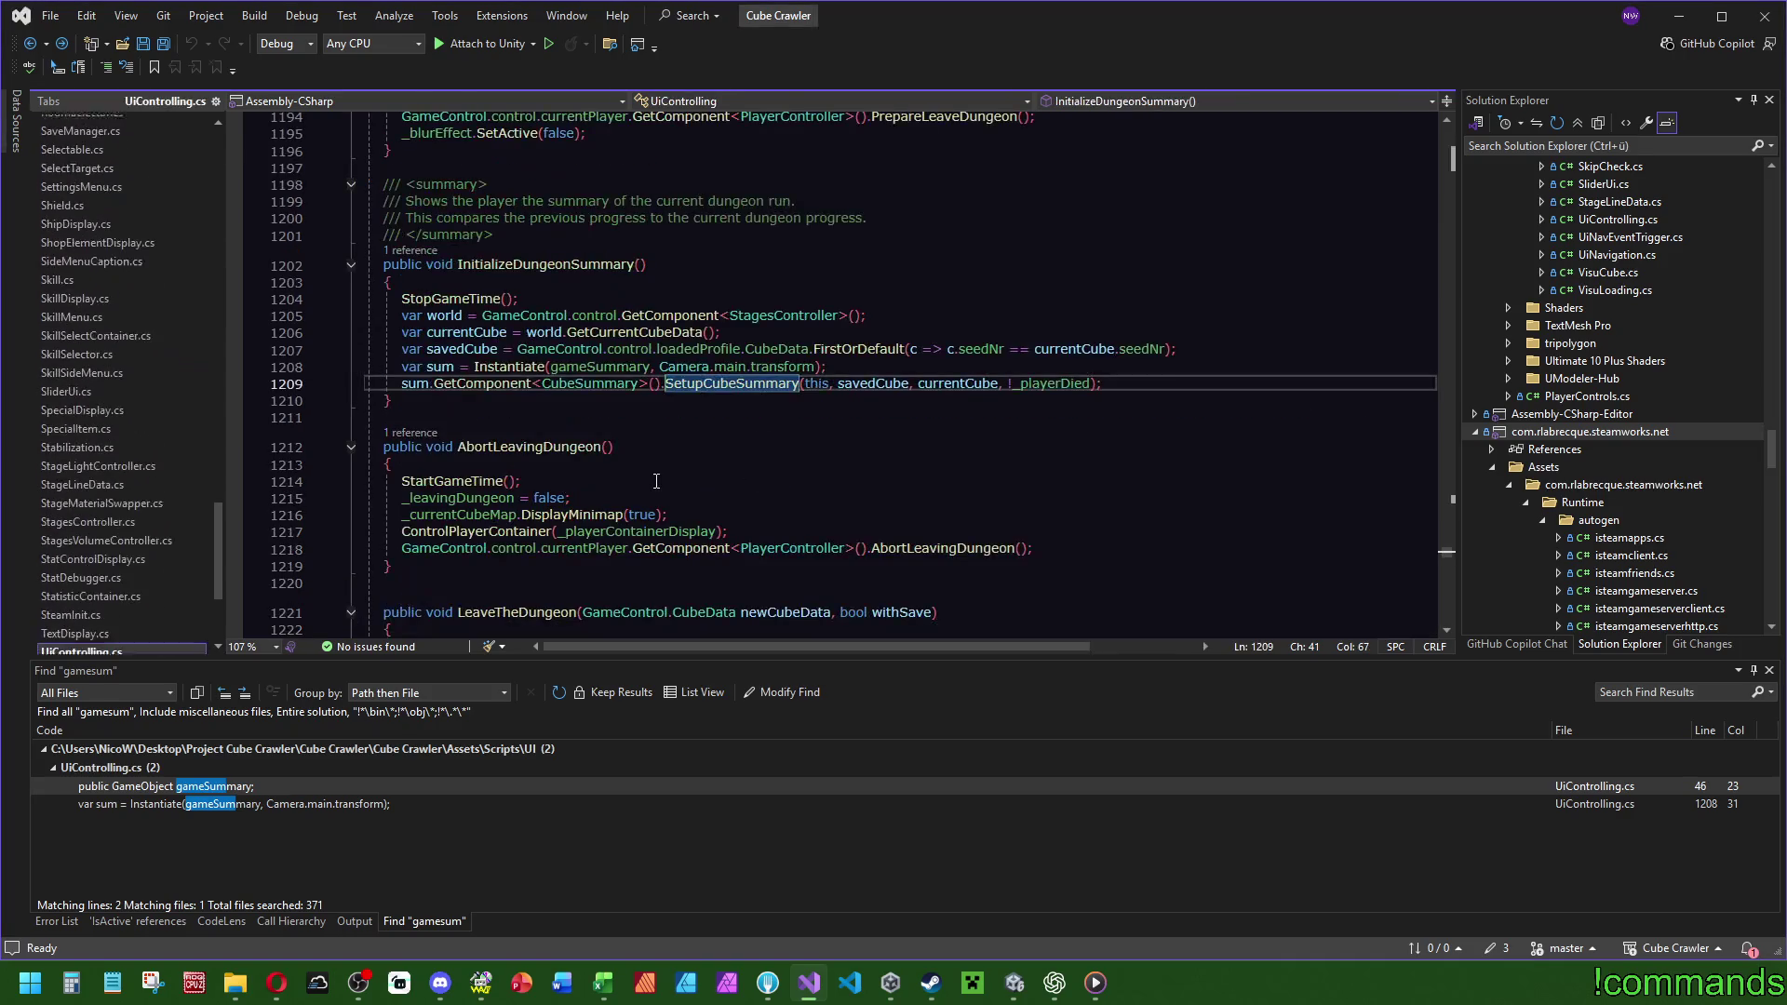
mouse_move(572, 258)
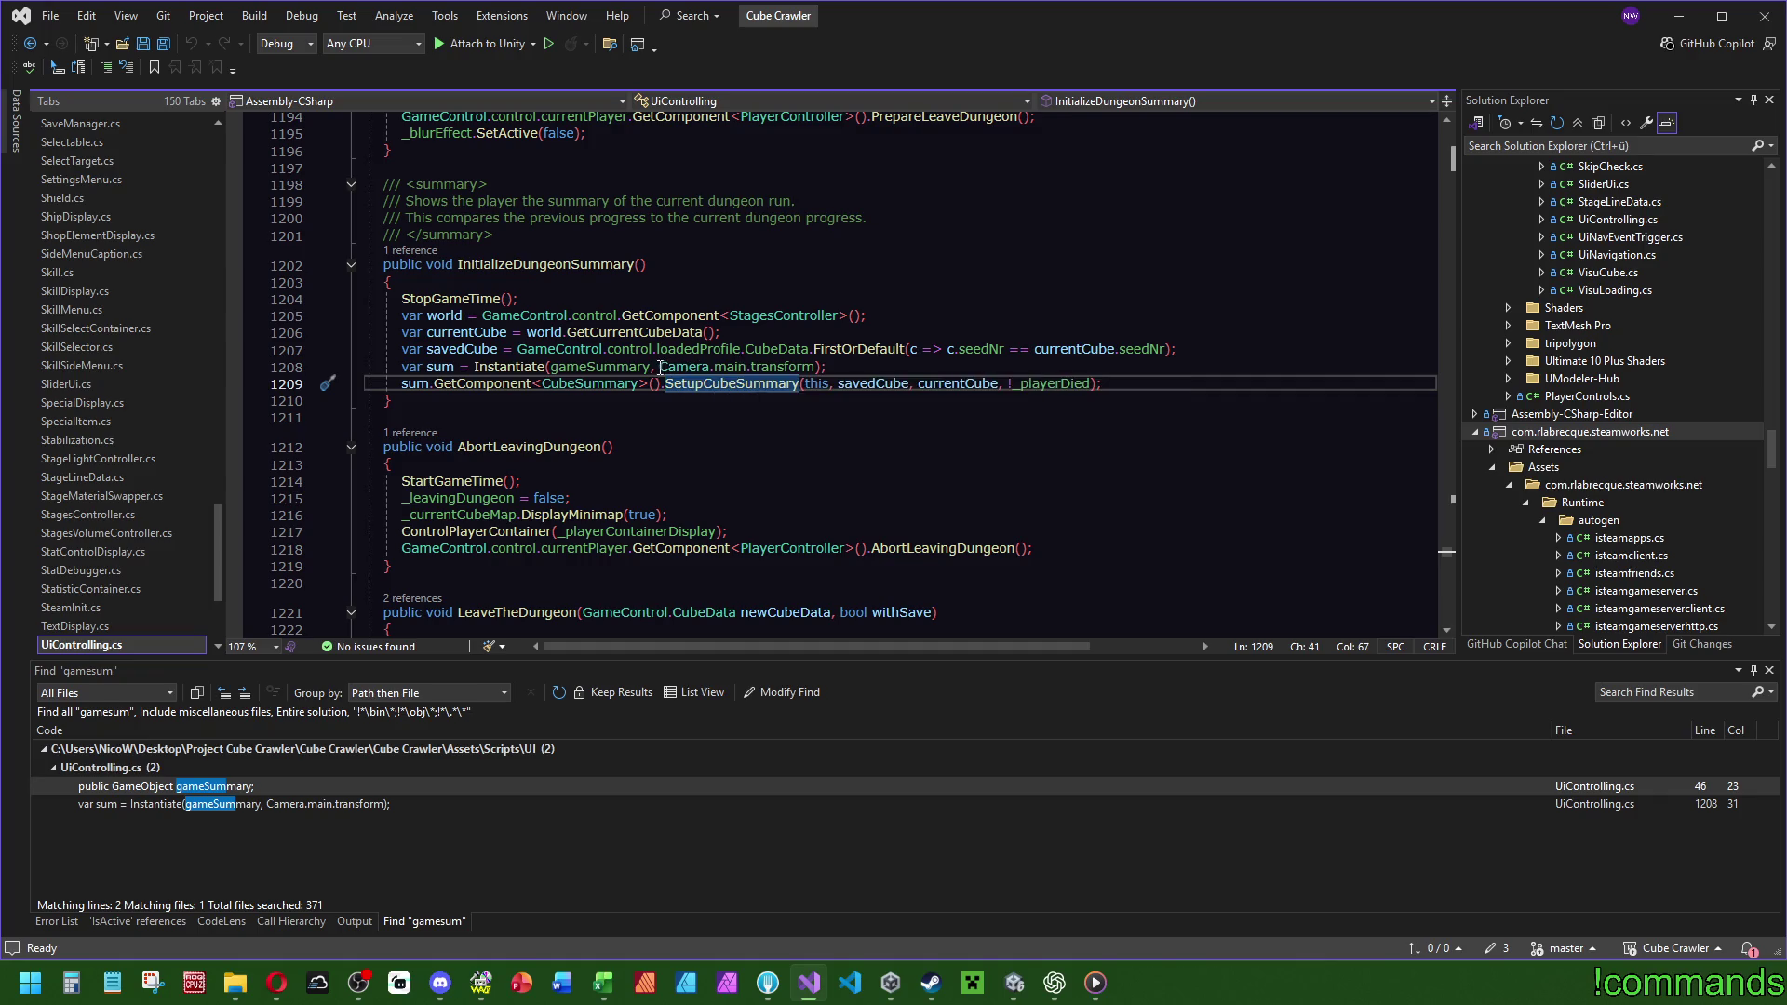
click(741, 367)
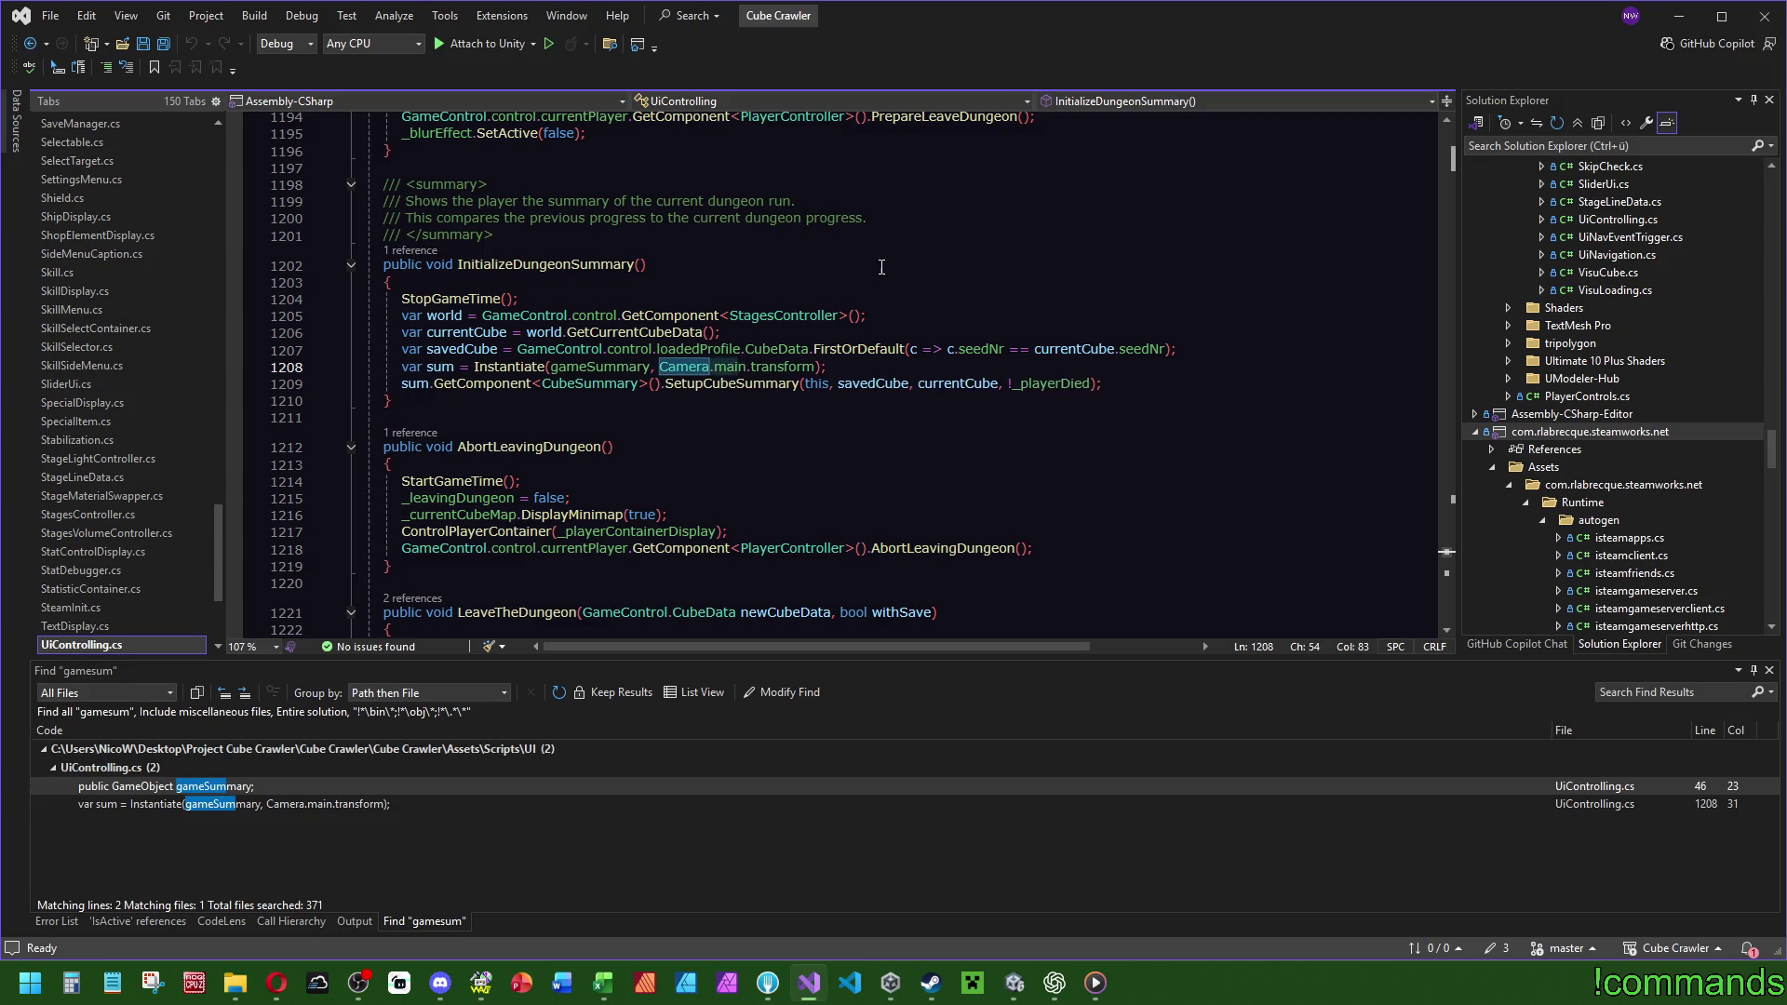
click(1017, 215)
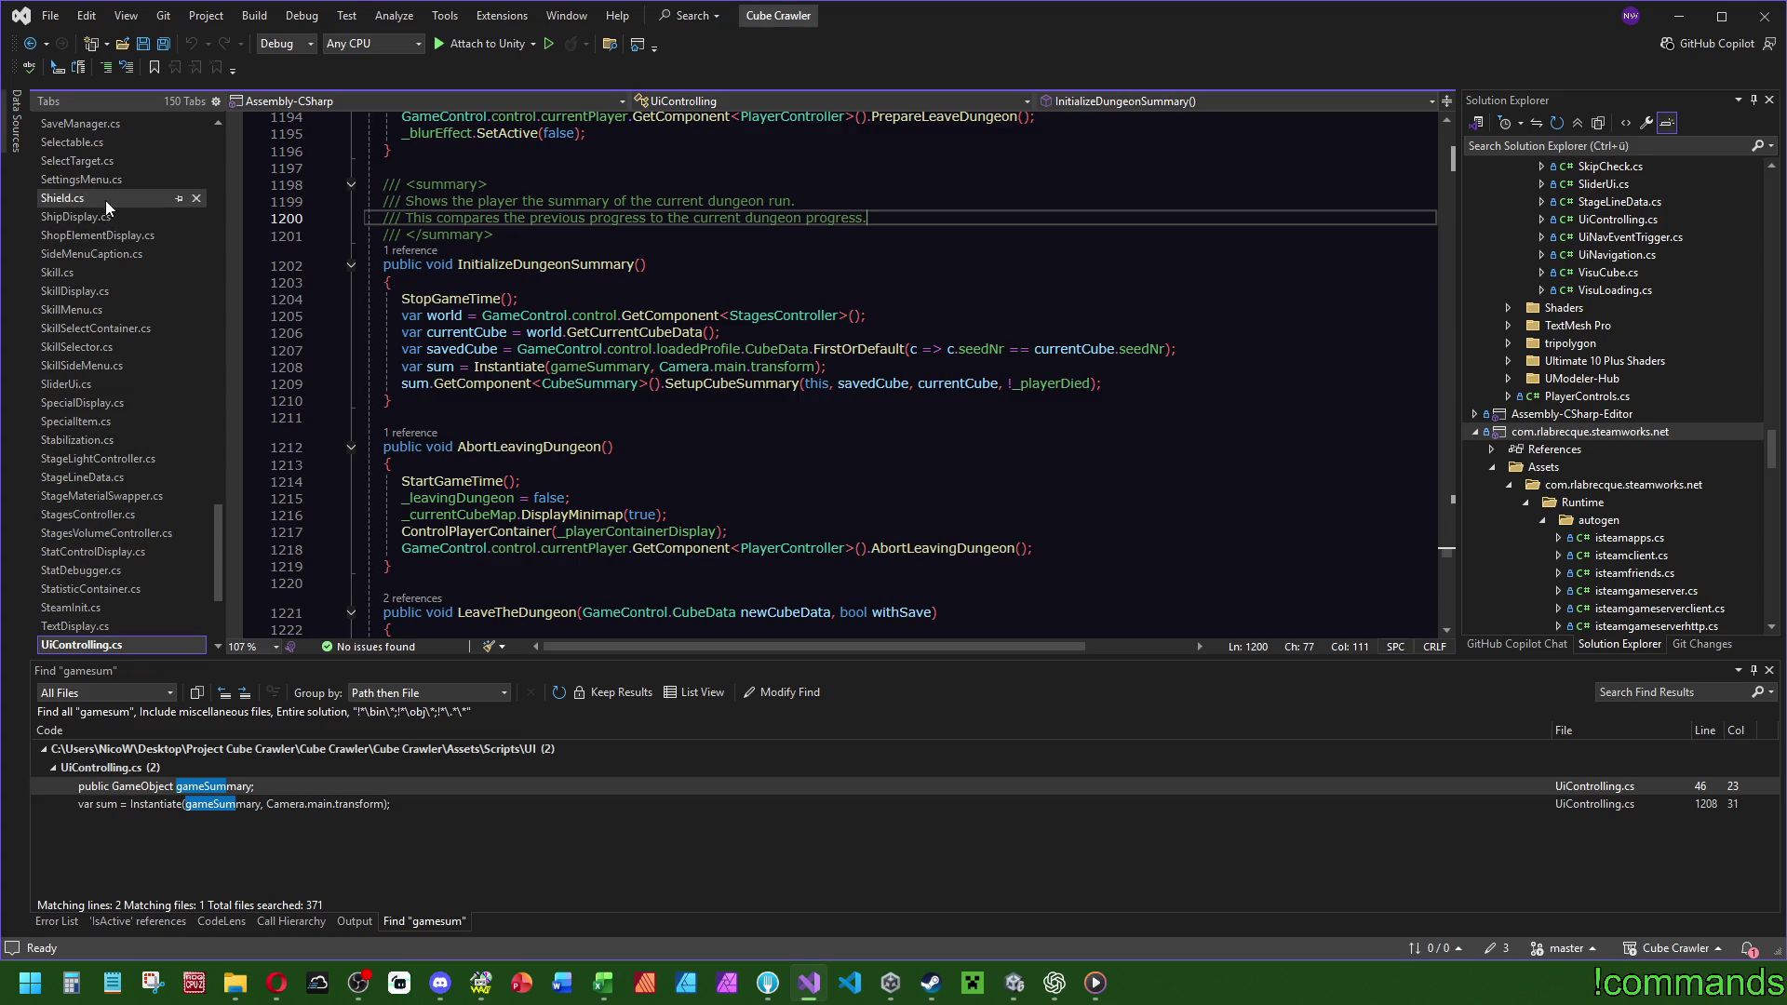
Search SettingsMenu.cs for 'fov' to locate the Fov setting code.
click(84, 179)
click(963, 353)
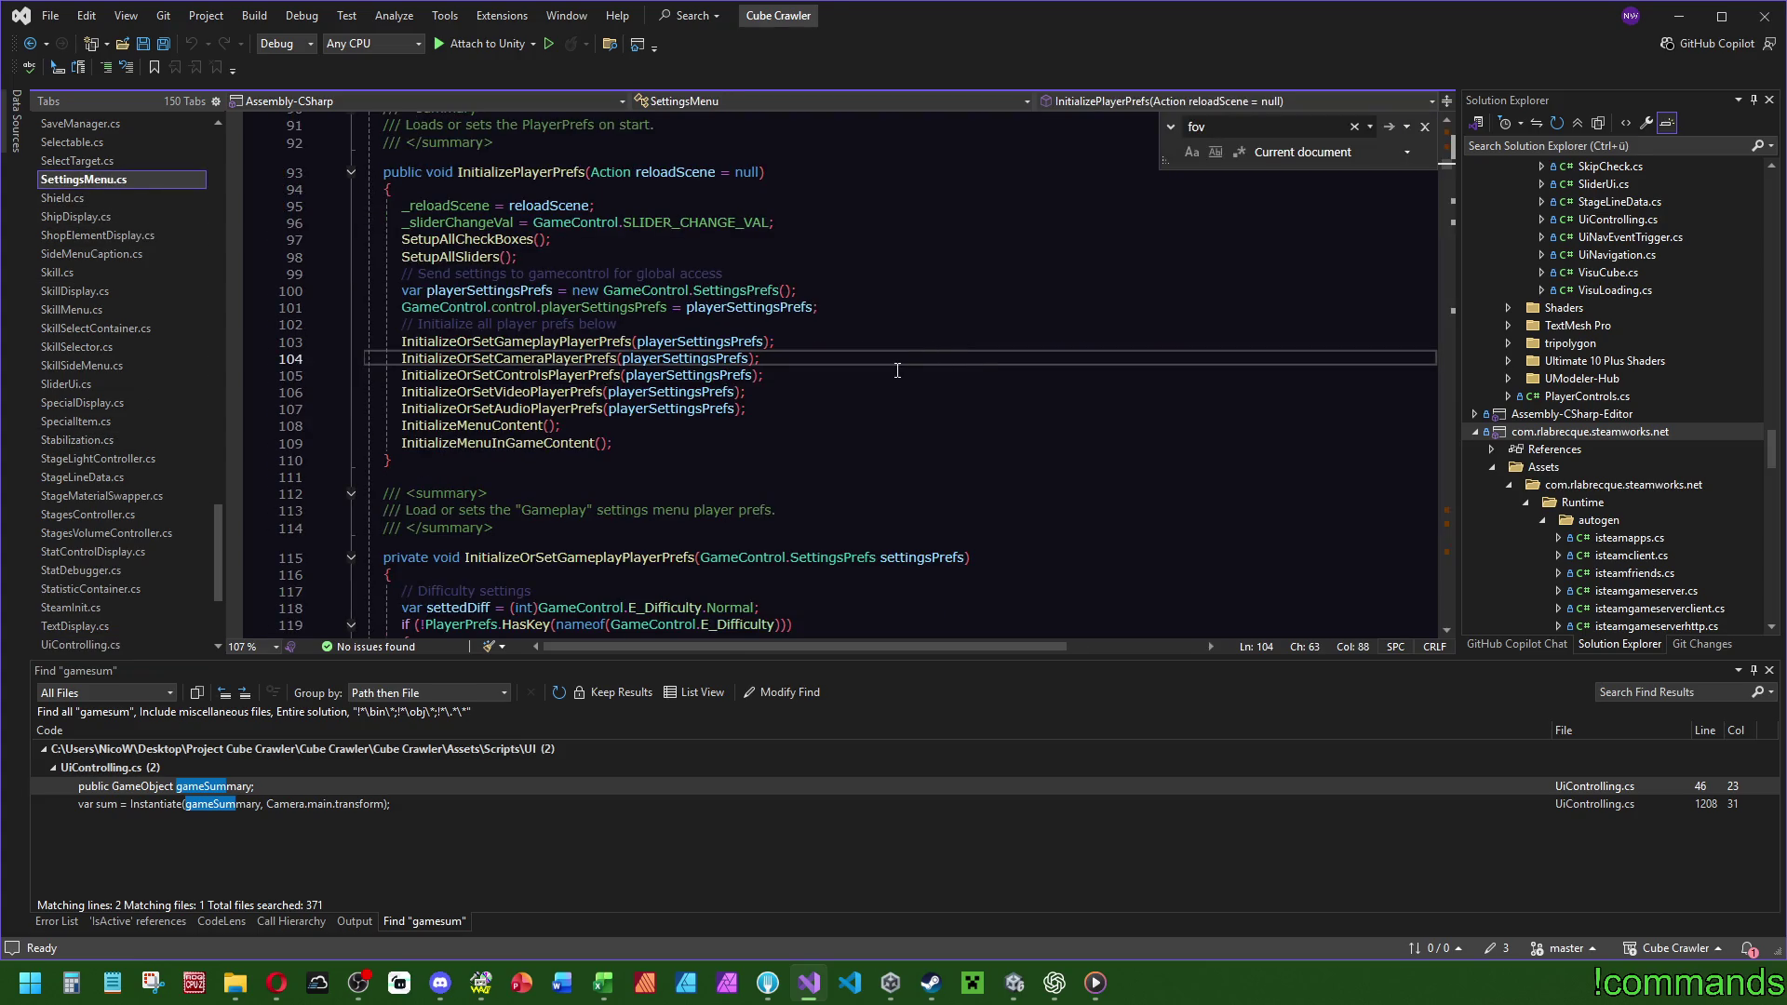
key(ctrl+f)
text(foc)
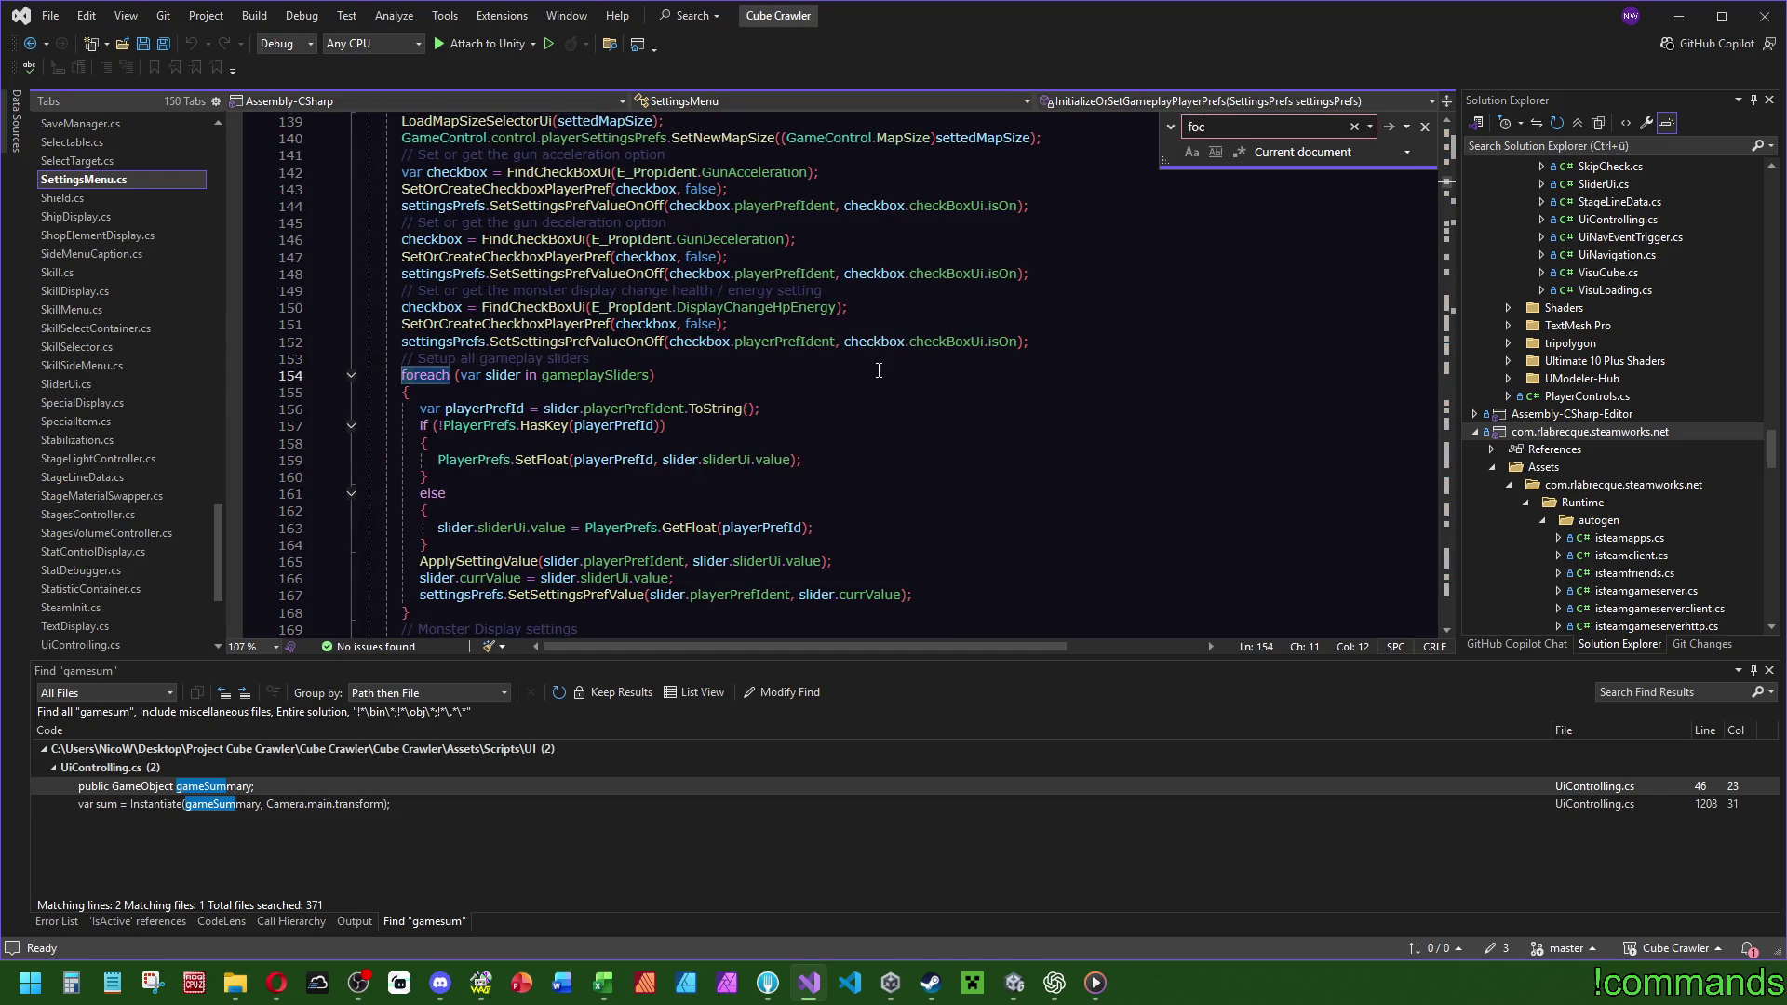
key(BackSpace)
text(v)
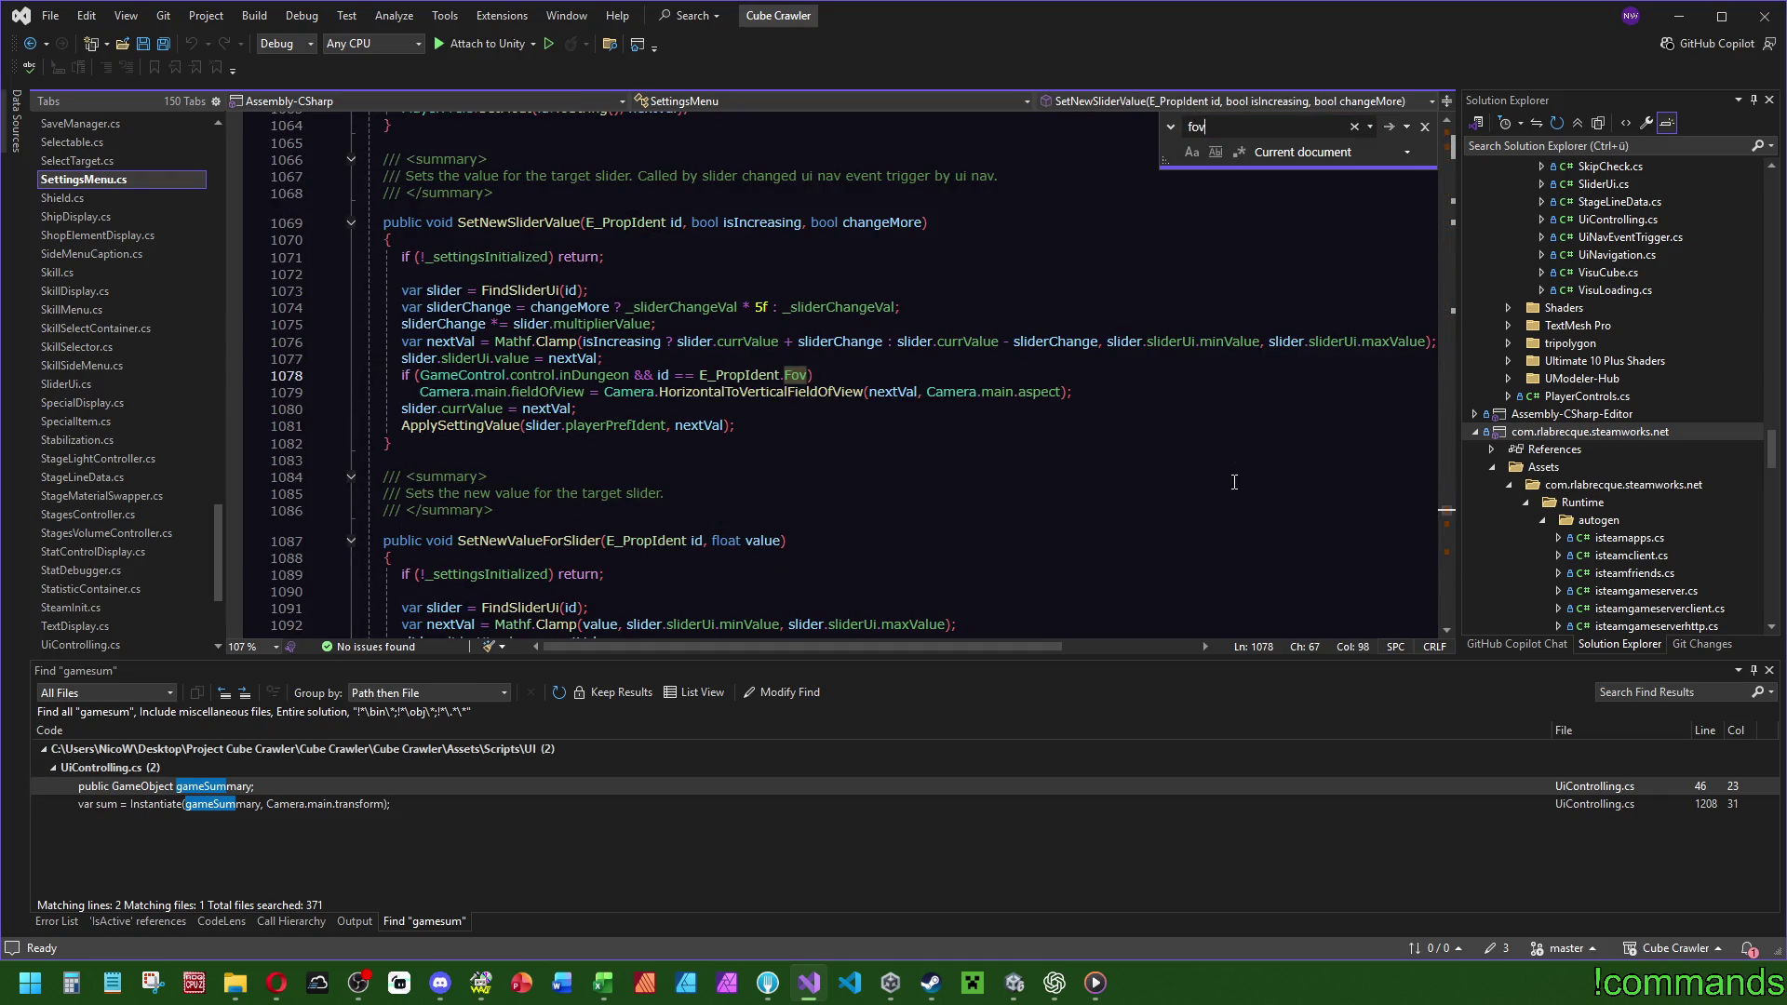
mouse_move(547, 399)
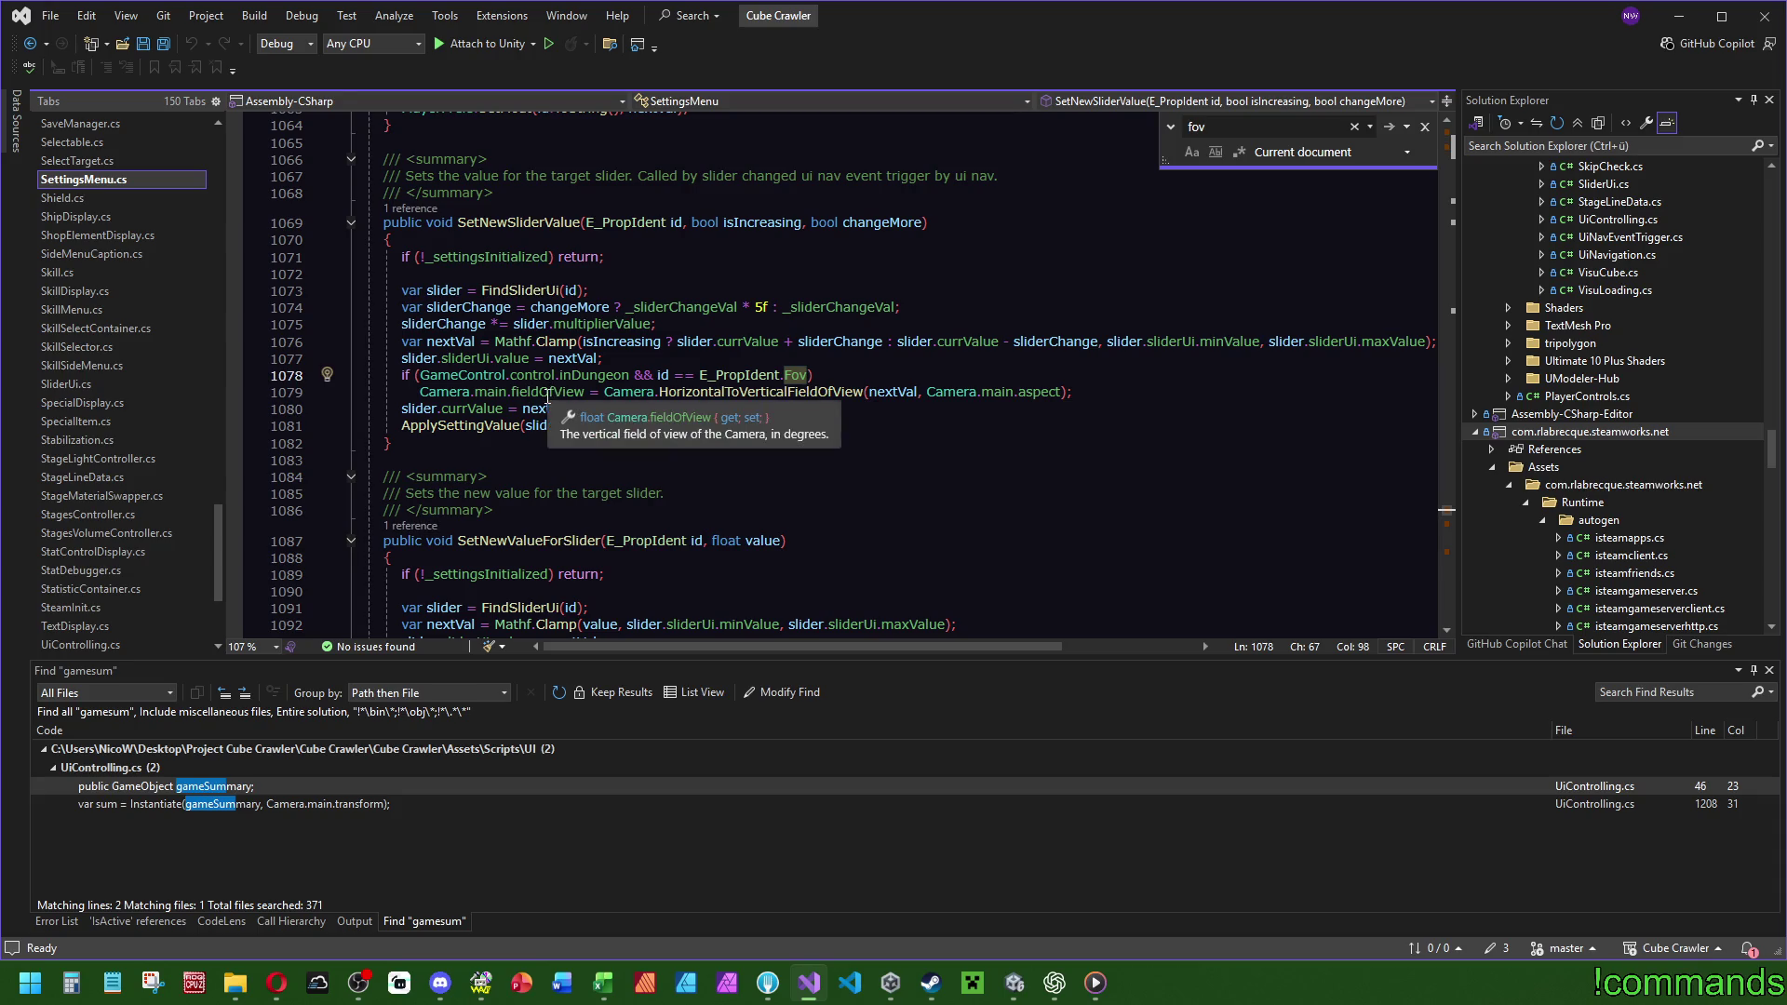
mouse_move(732, 395)
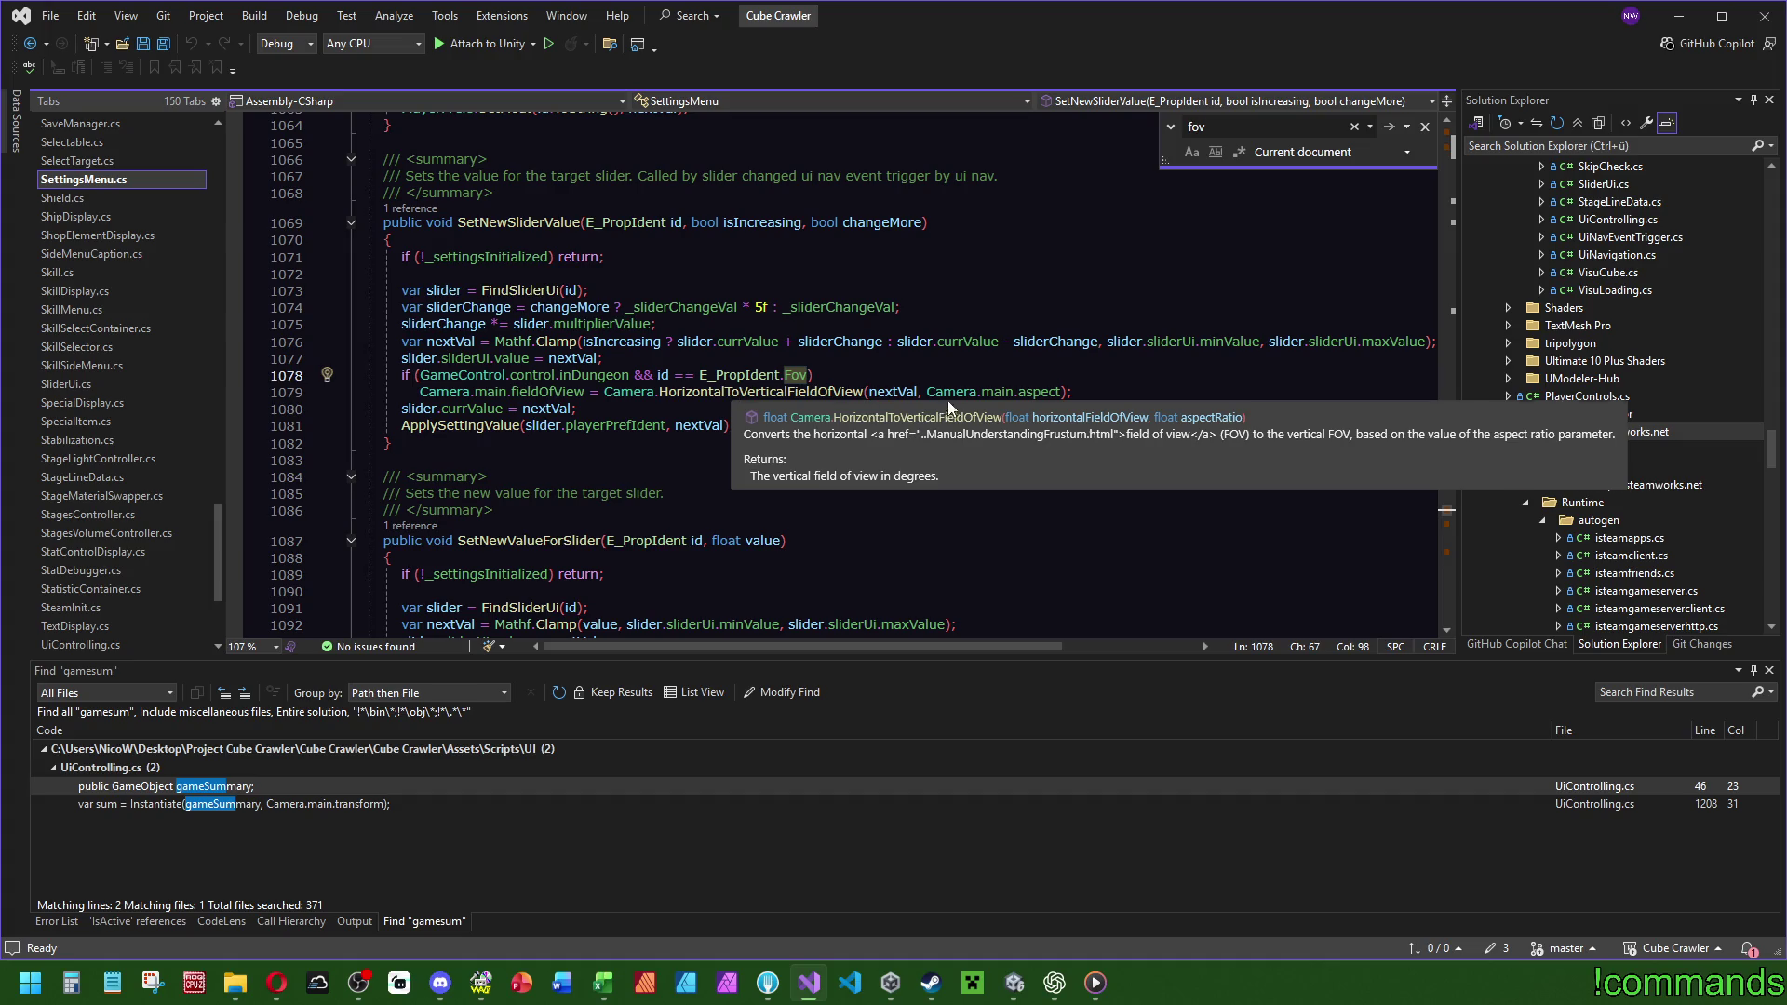
click(1117, 382)
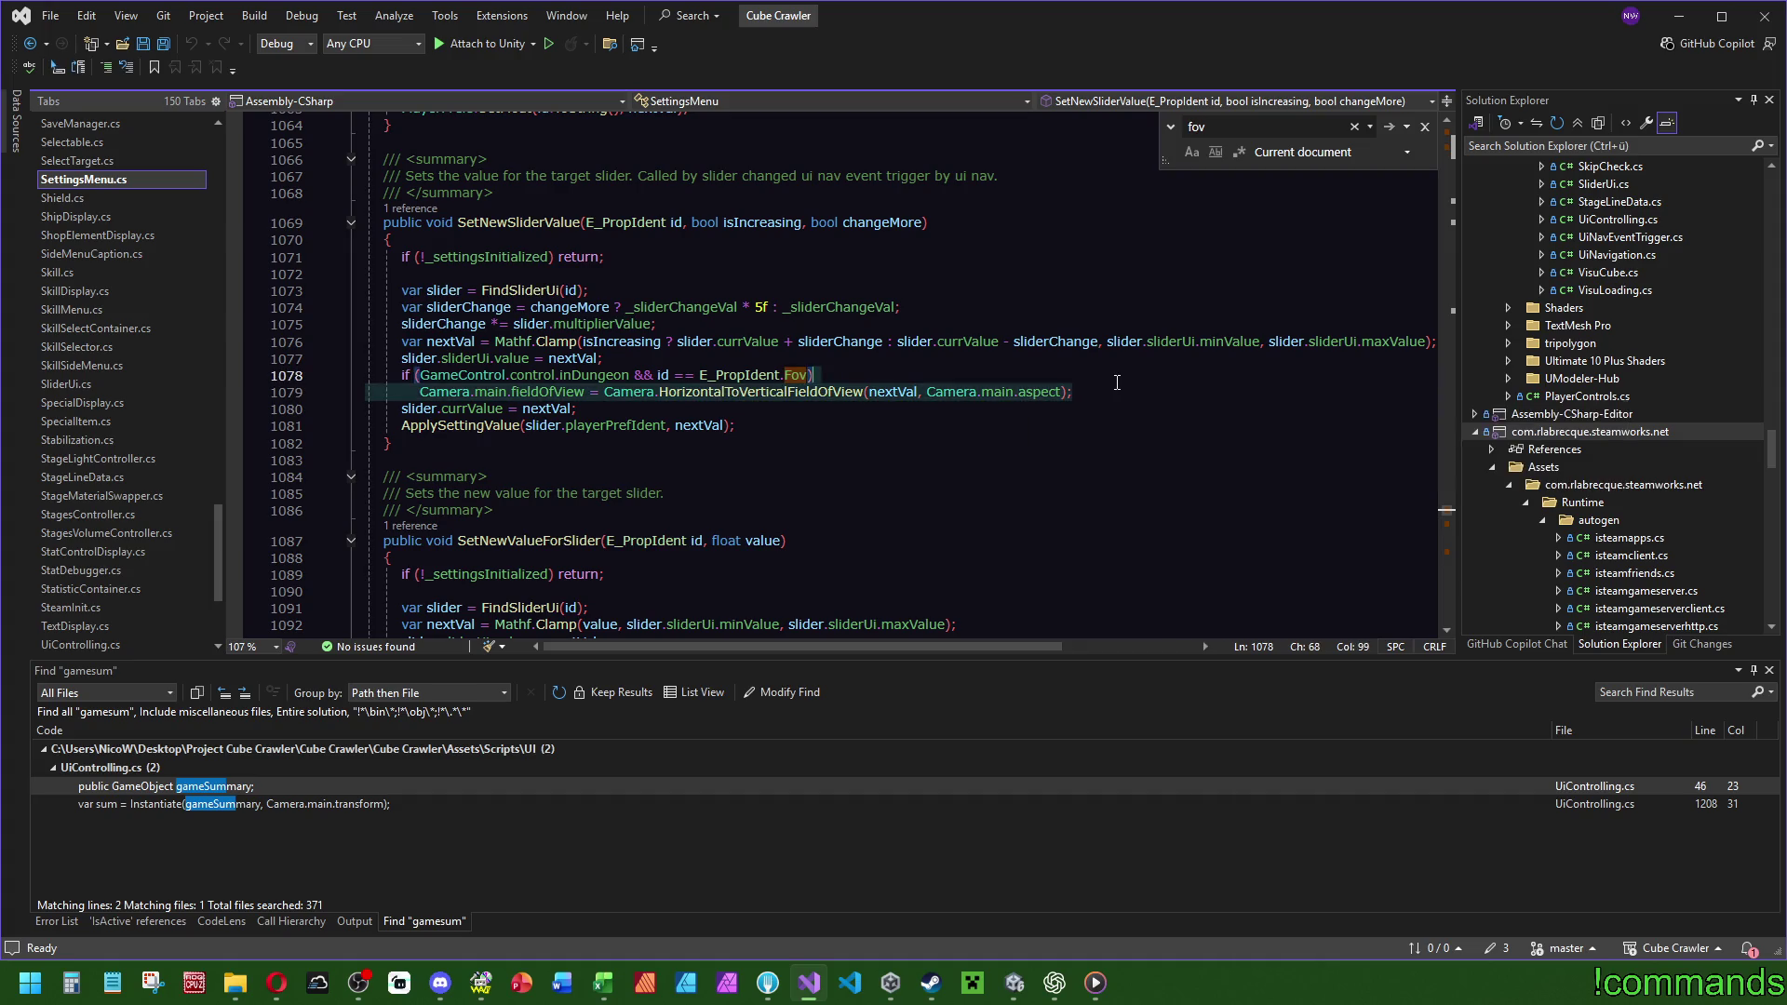
Select Camera.main.fieldOfView on line 1079 and start an Entire solution Find in Files for it.
scroll(1444, 516, down, 4)
scroll(1444, 516, up, 10)
scroll(1448, 523, down, 17)
drag(1448, 523, 1456, 551)
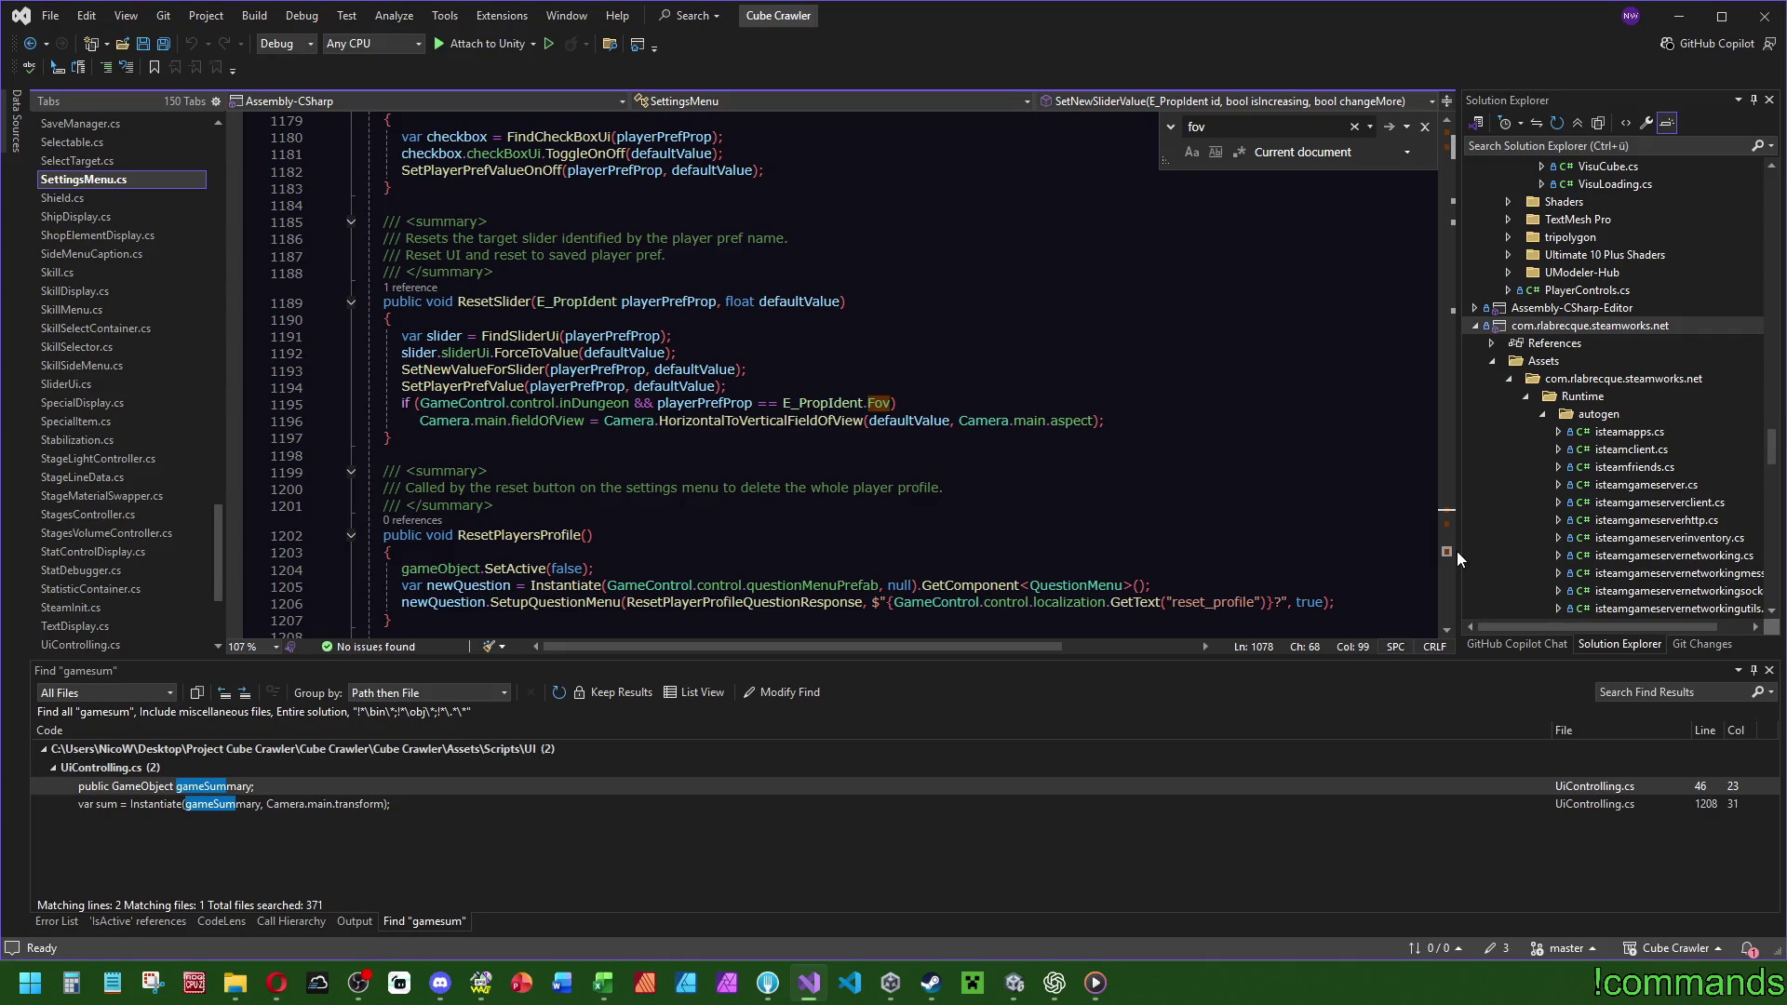
key(ctrl+minus)
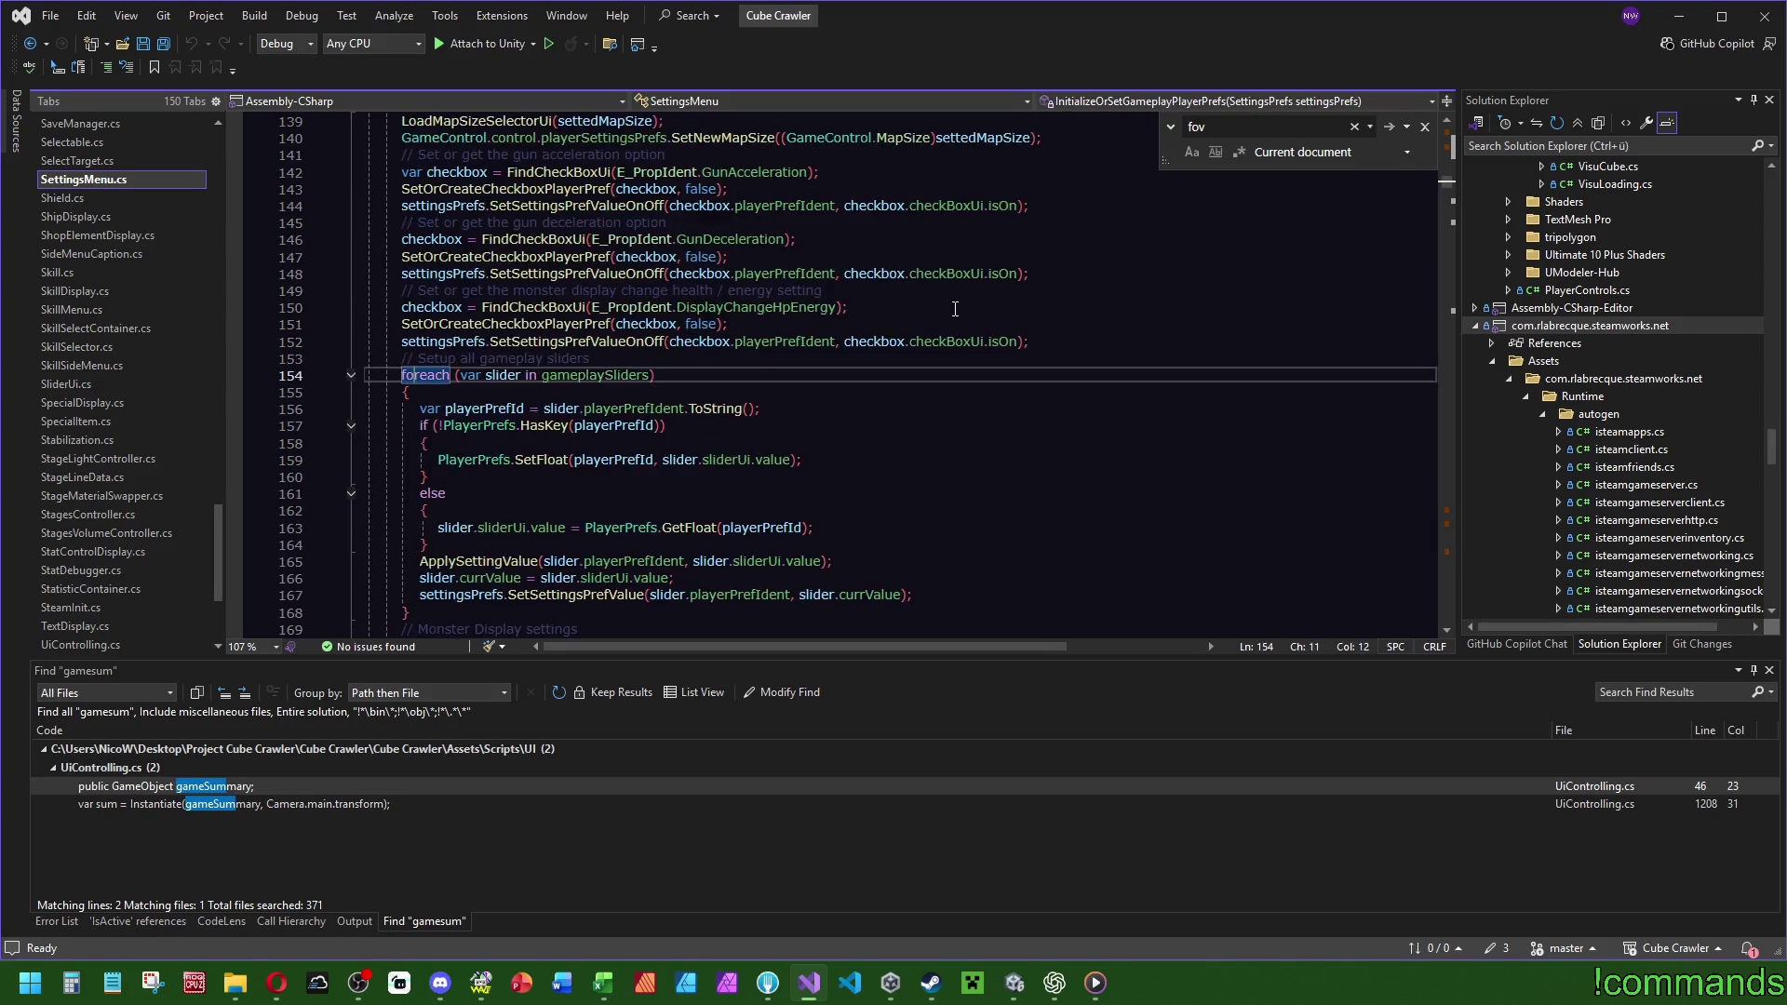
key(ctrl+shift+minus)
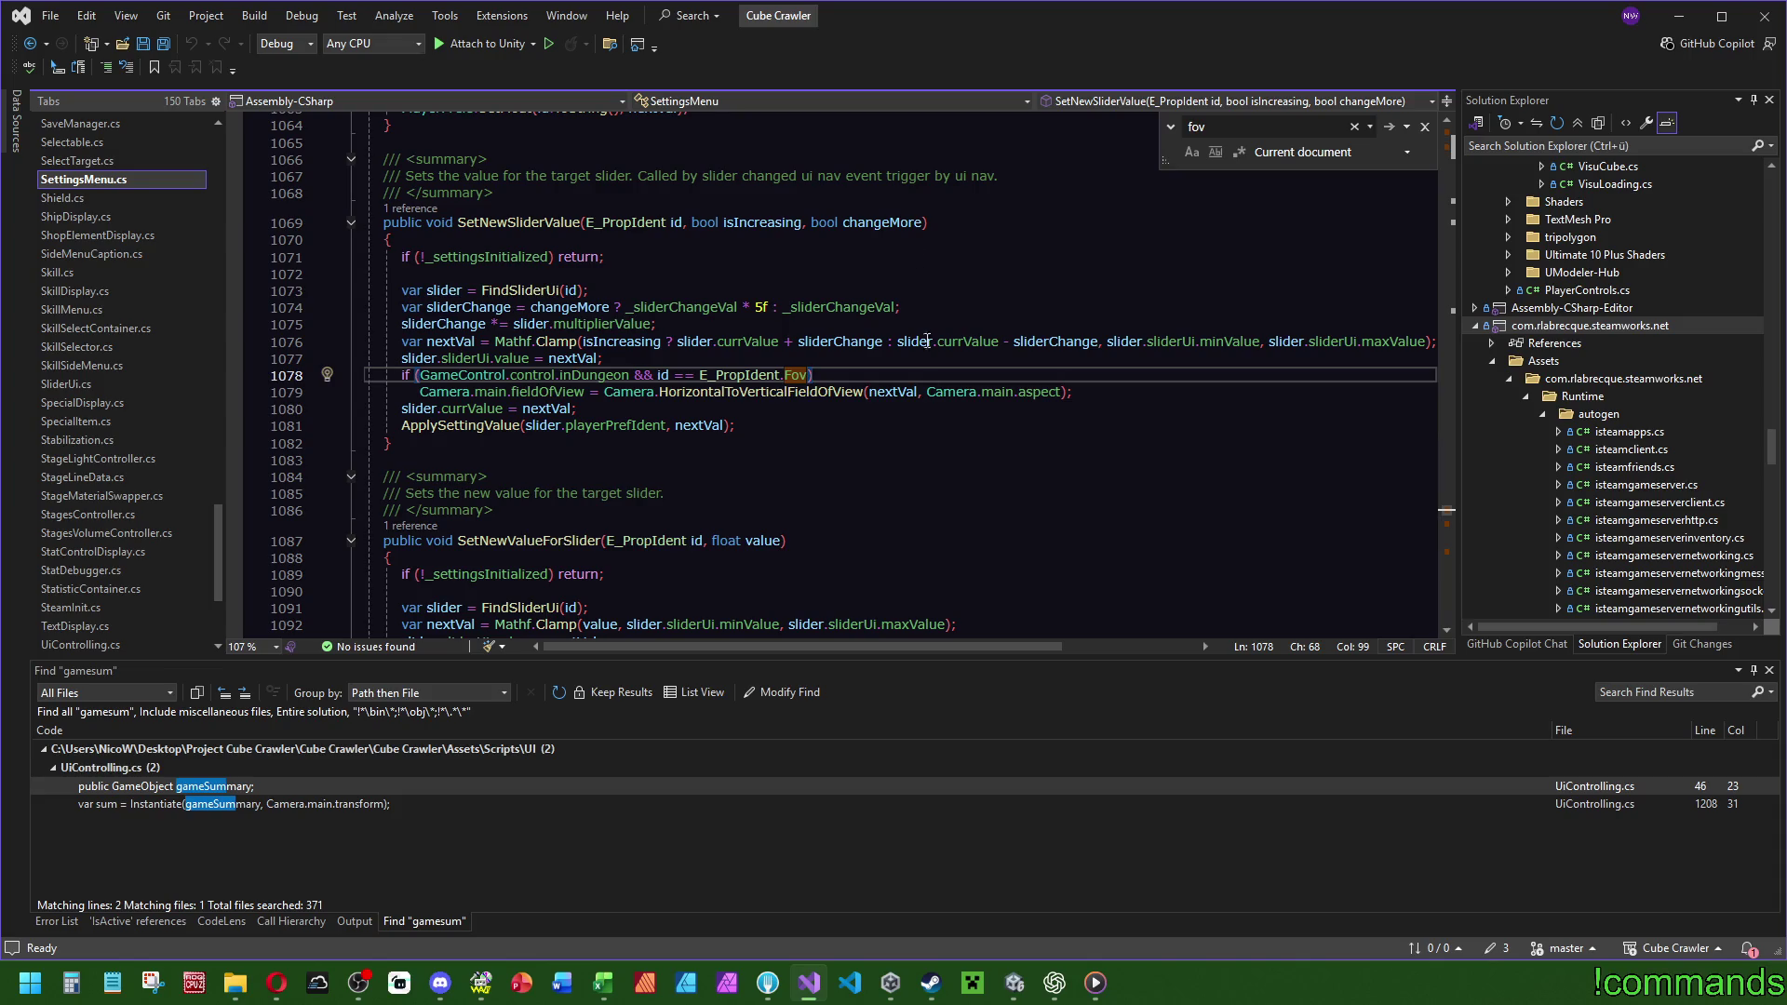
drag(420, 392, 583, 392)
key(ctrl+f)
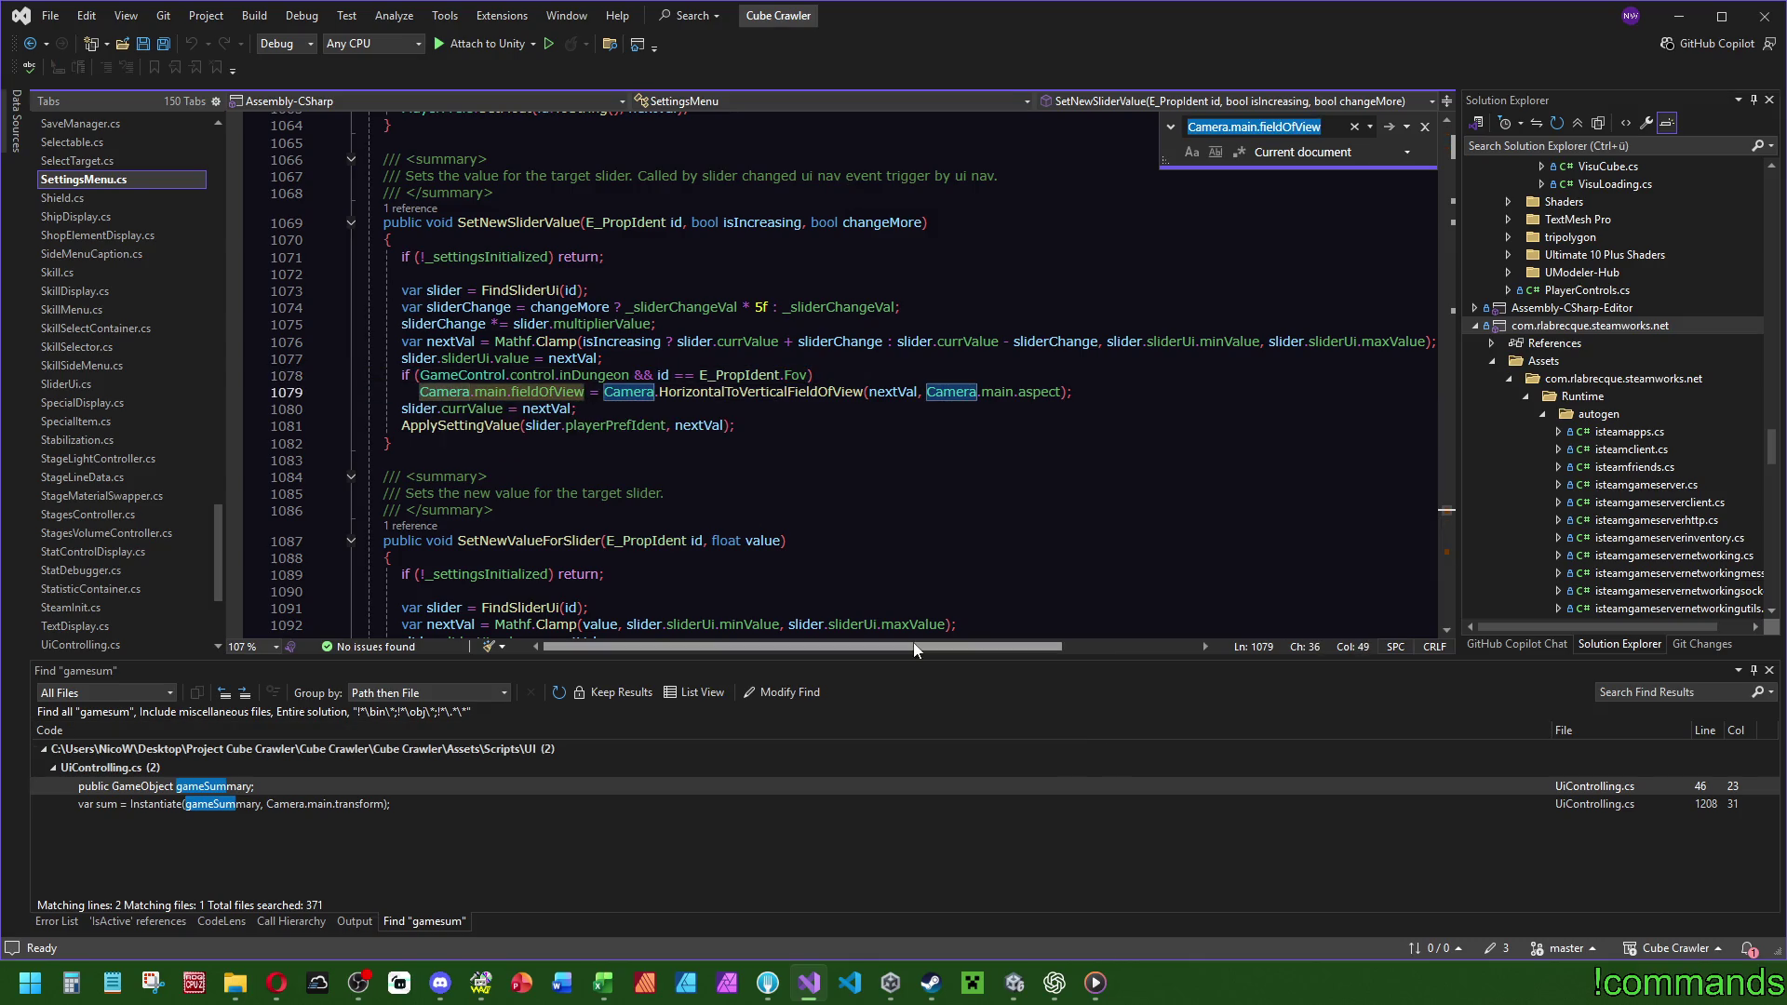
key(ctrl+shift+f)
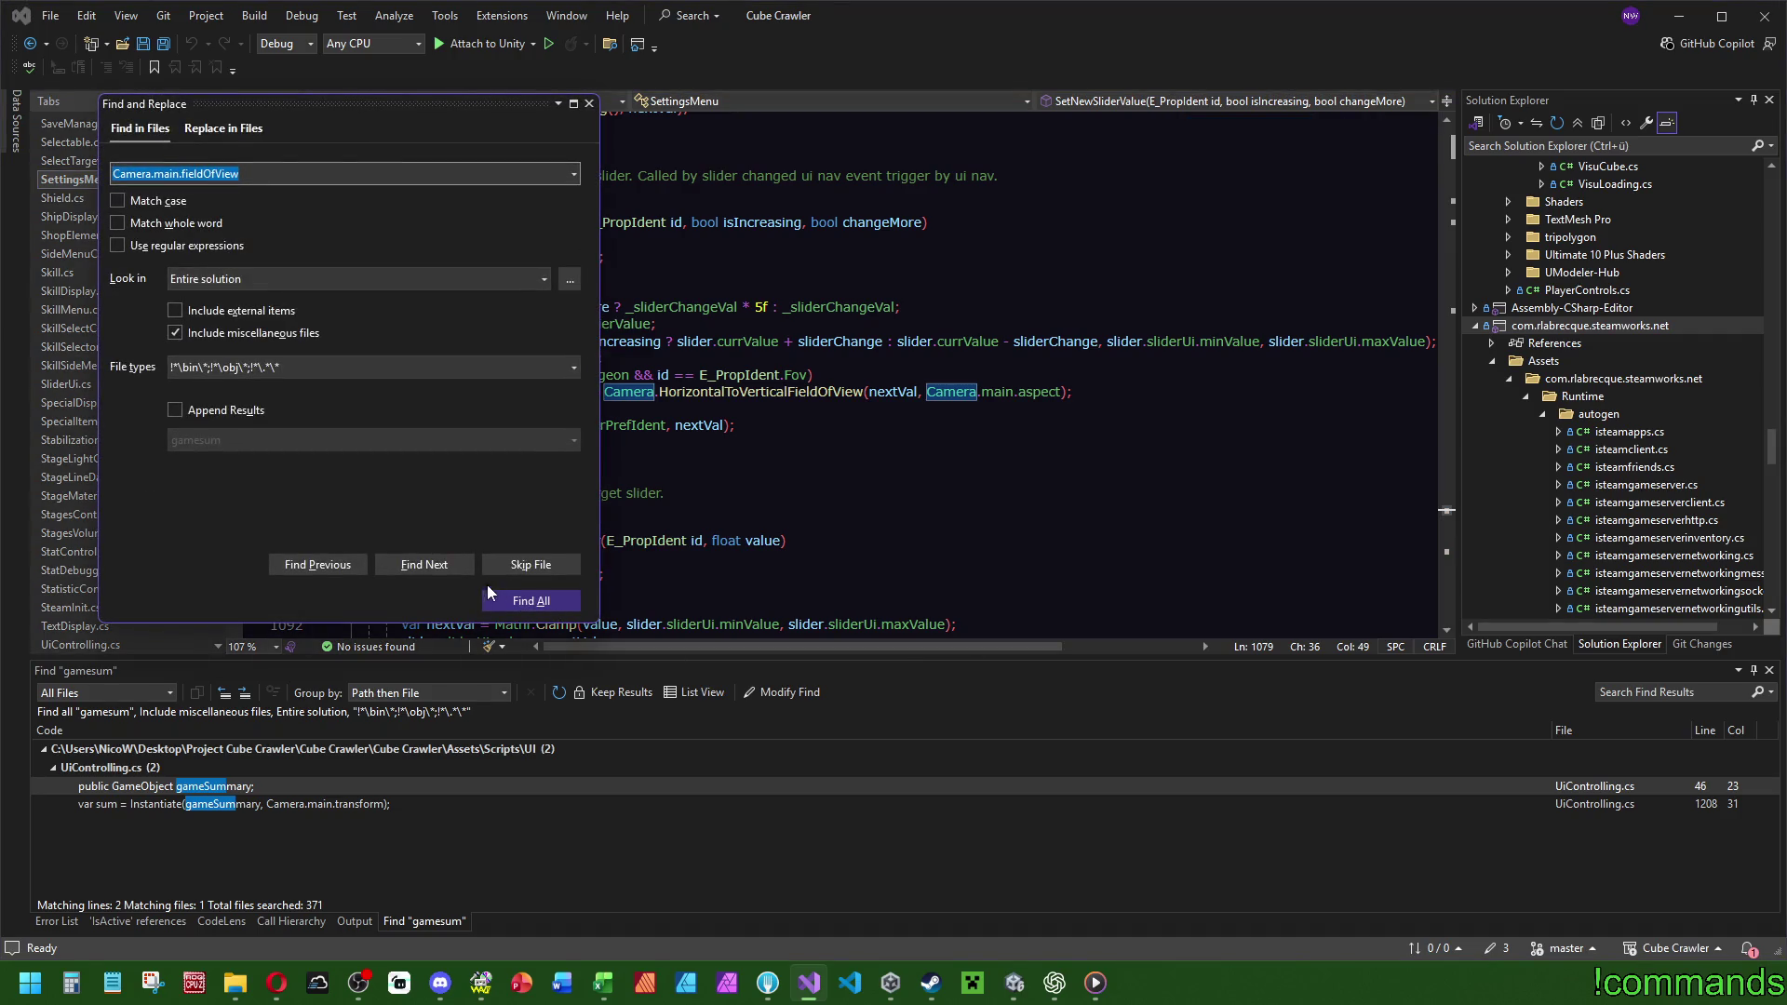
List all Camera.main.fieldOfView matches and open the CameraController.cs match at line 492.
click(493, 586)
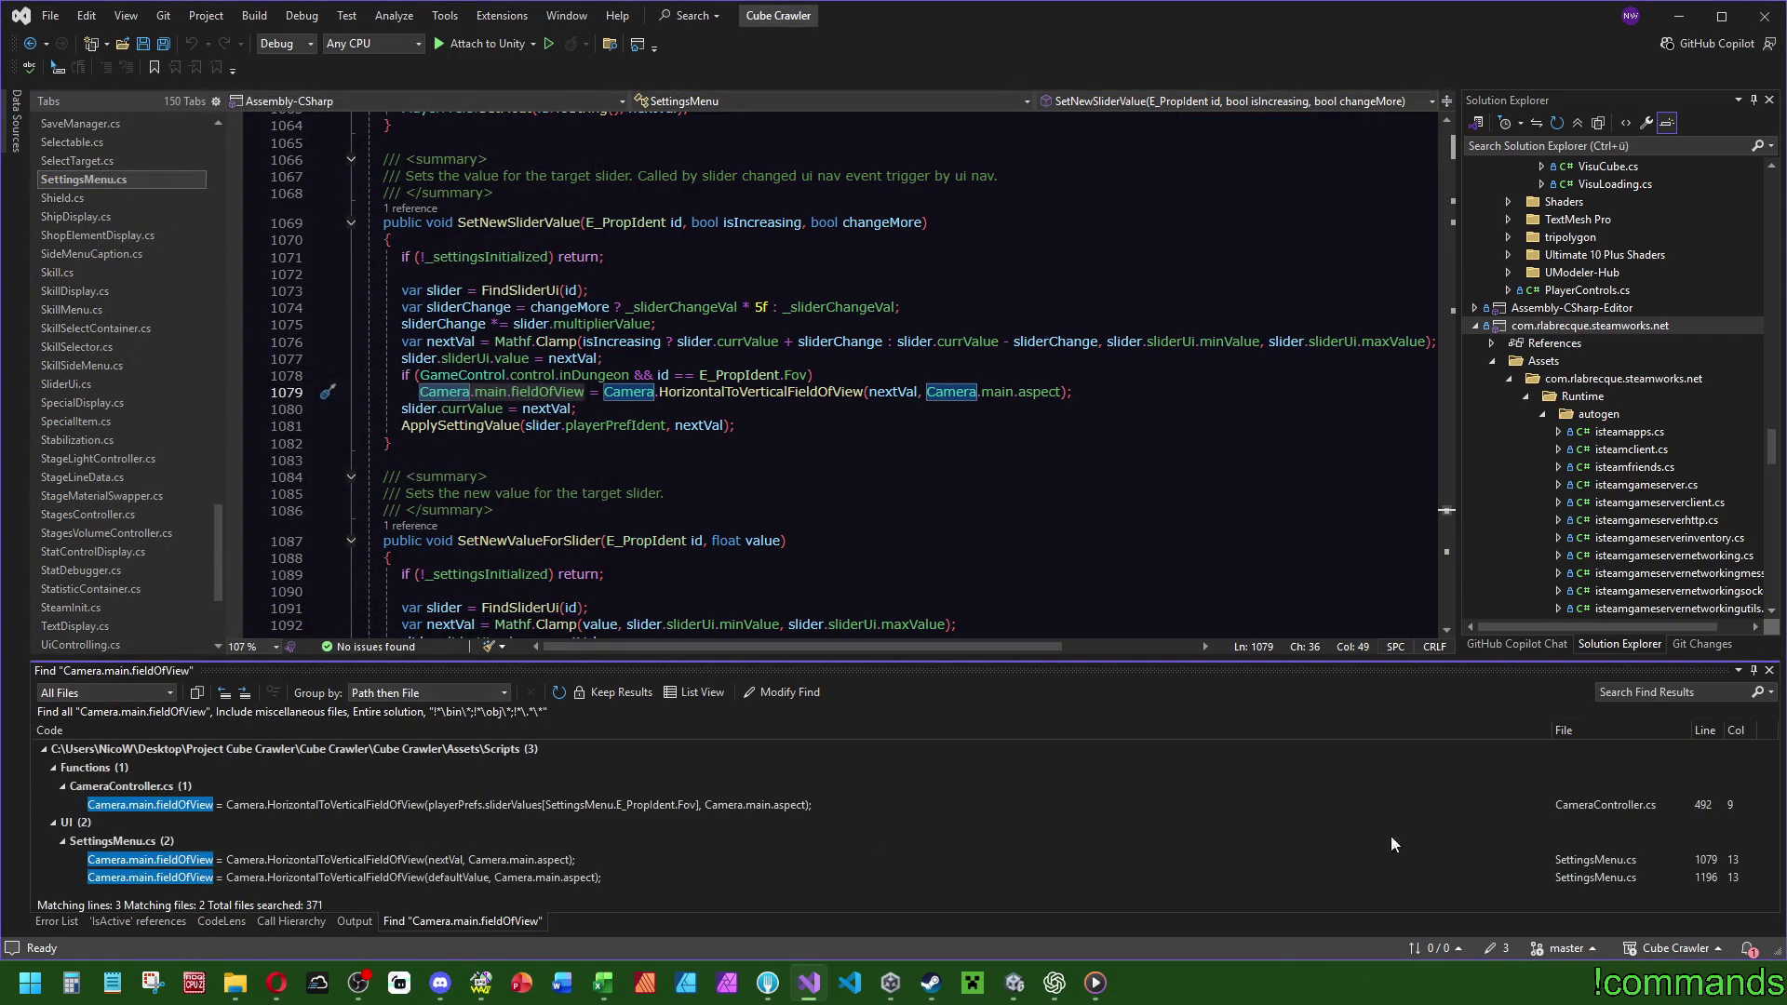
double_click(249, 802)
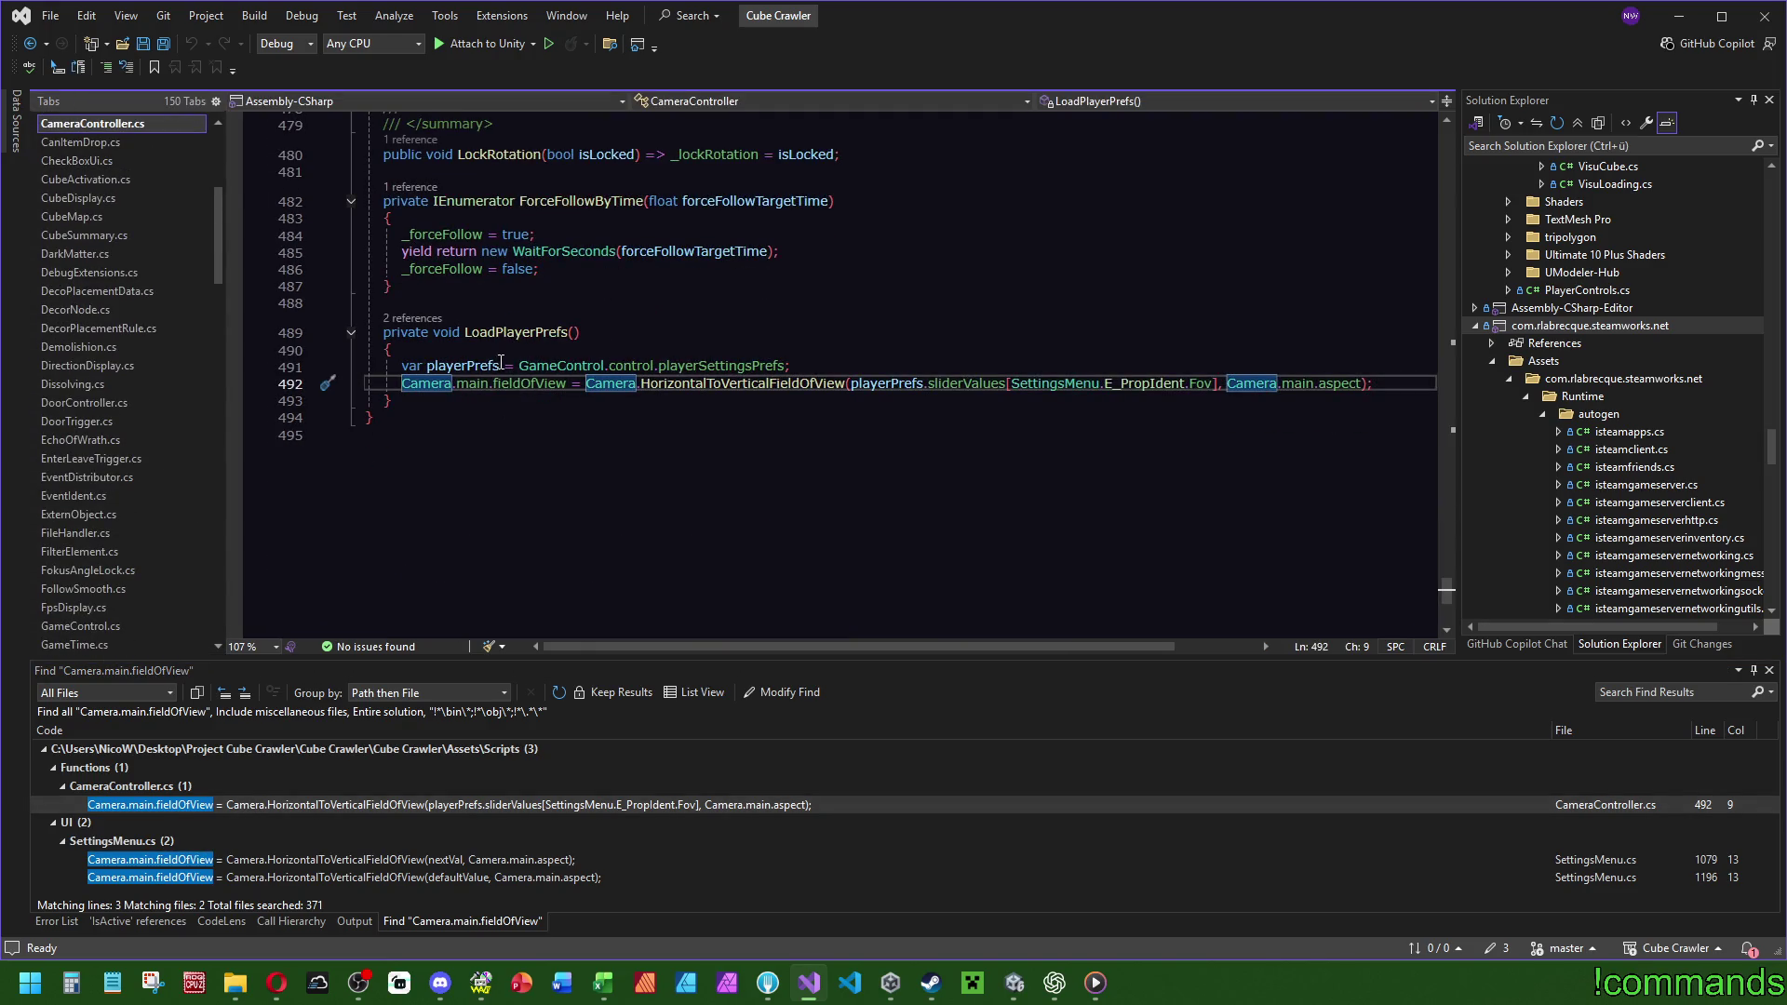
scroll(595, 527, up, 4)
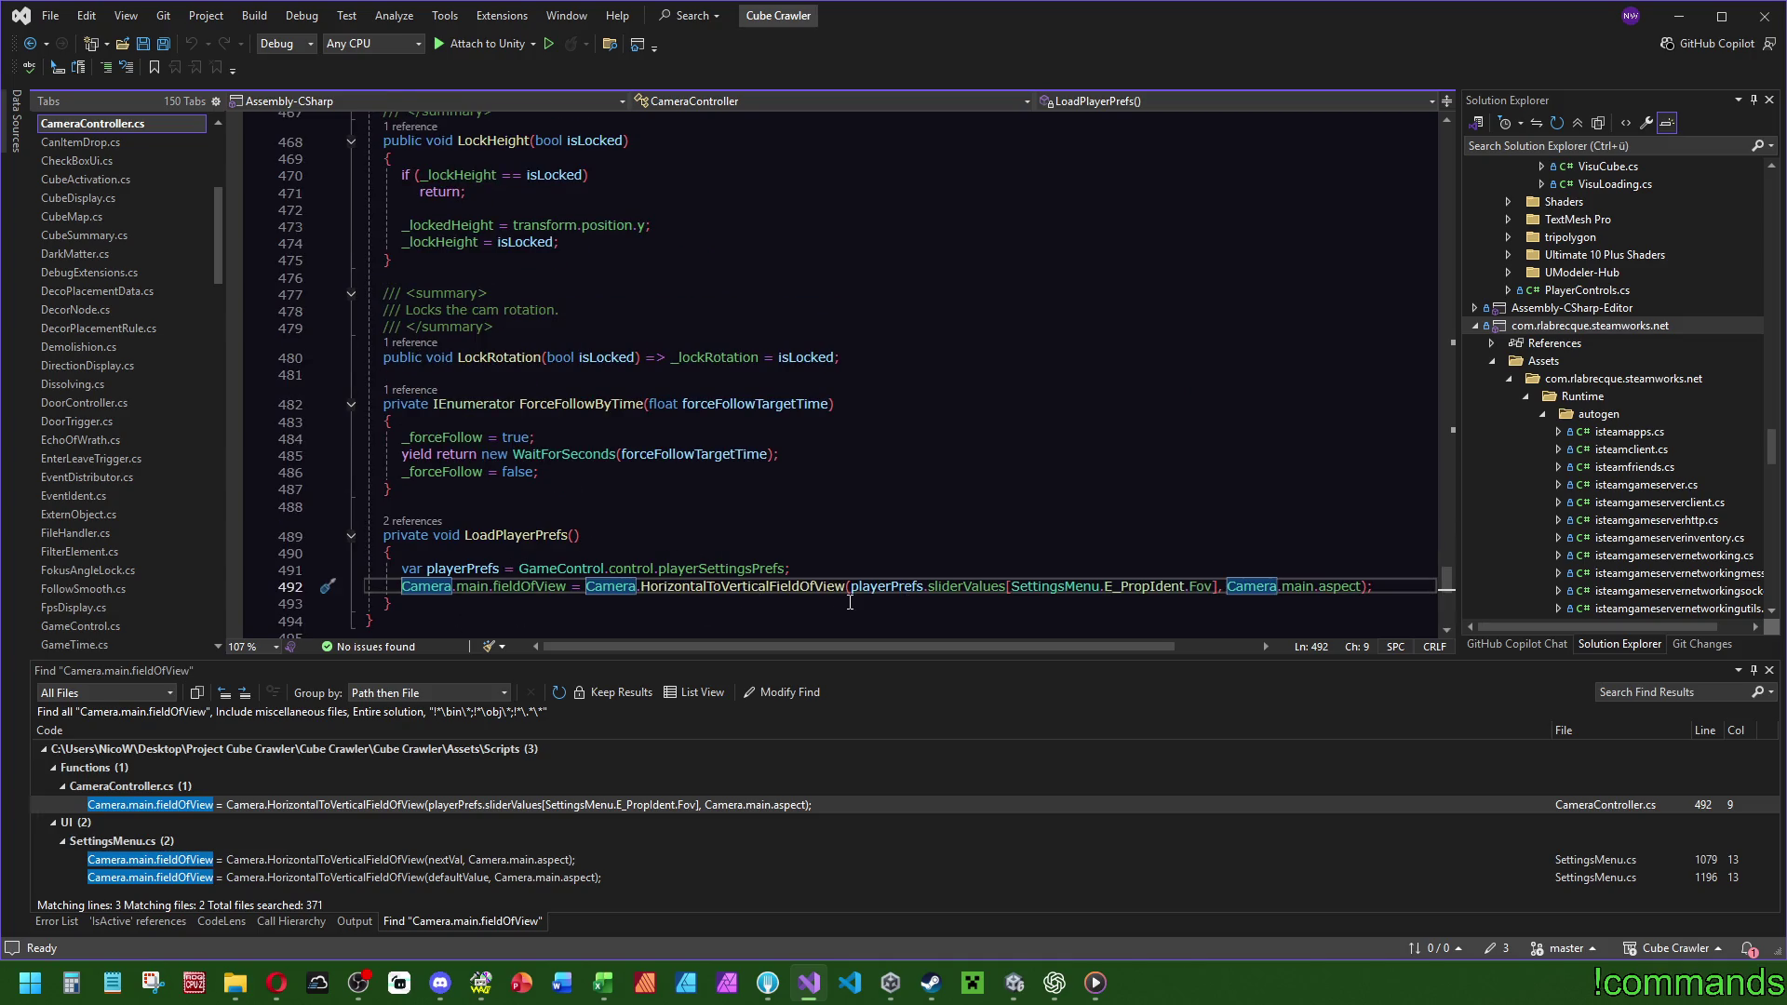
Trace LoadPlayerPrefs references to its subscription on line 62, then select its private modifier.
click(413, 521)
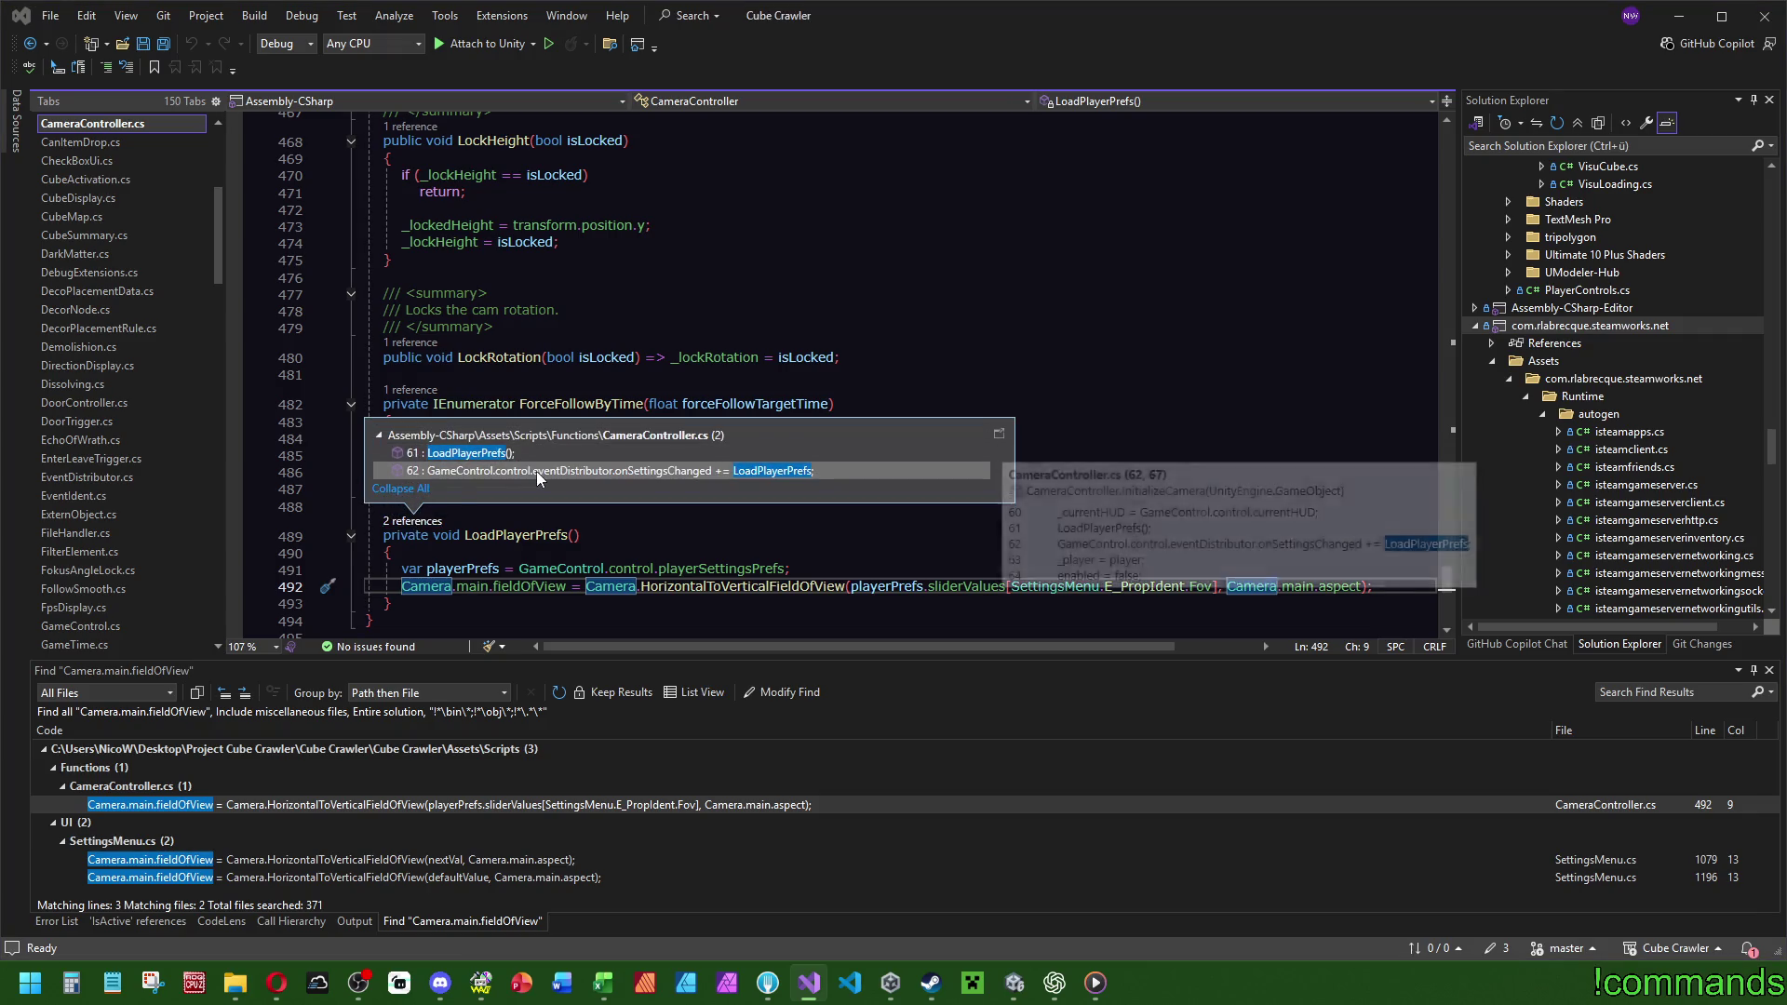
double_click(510, 535)
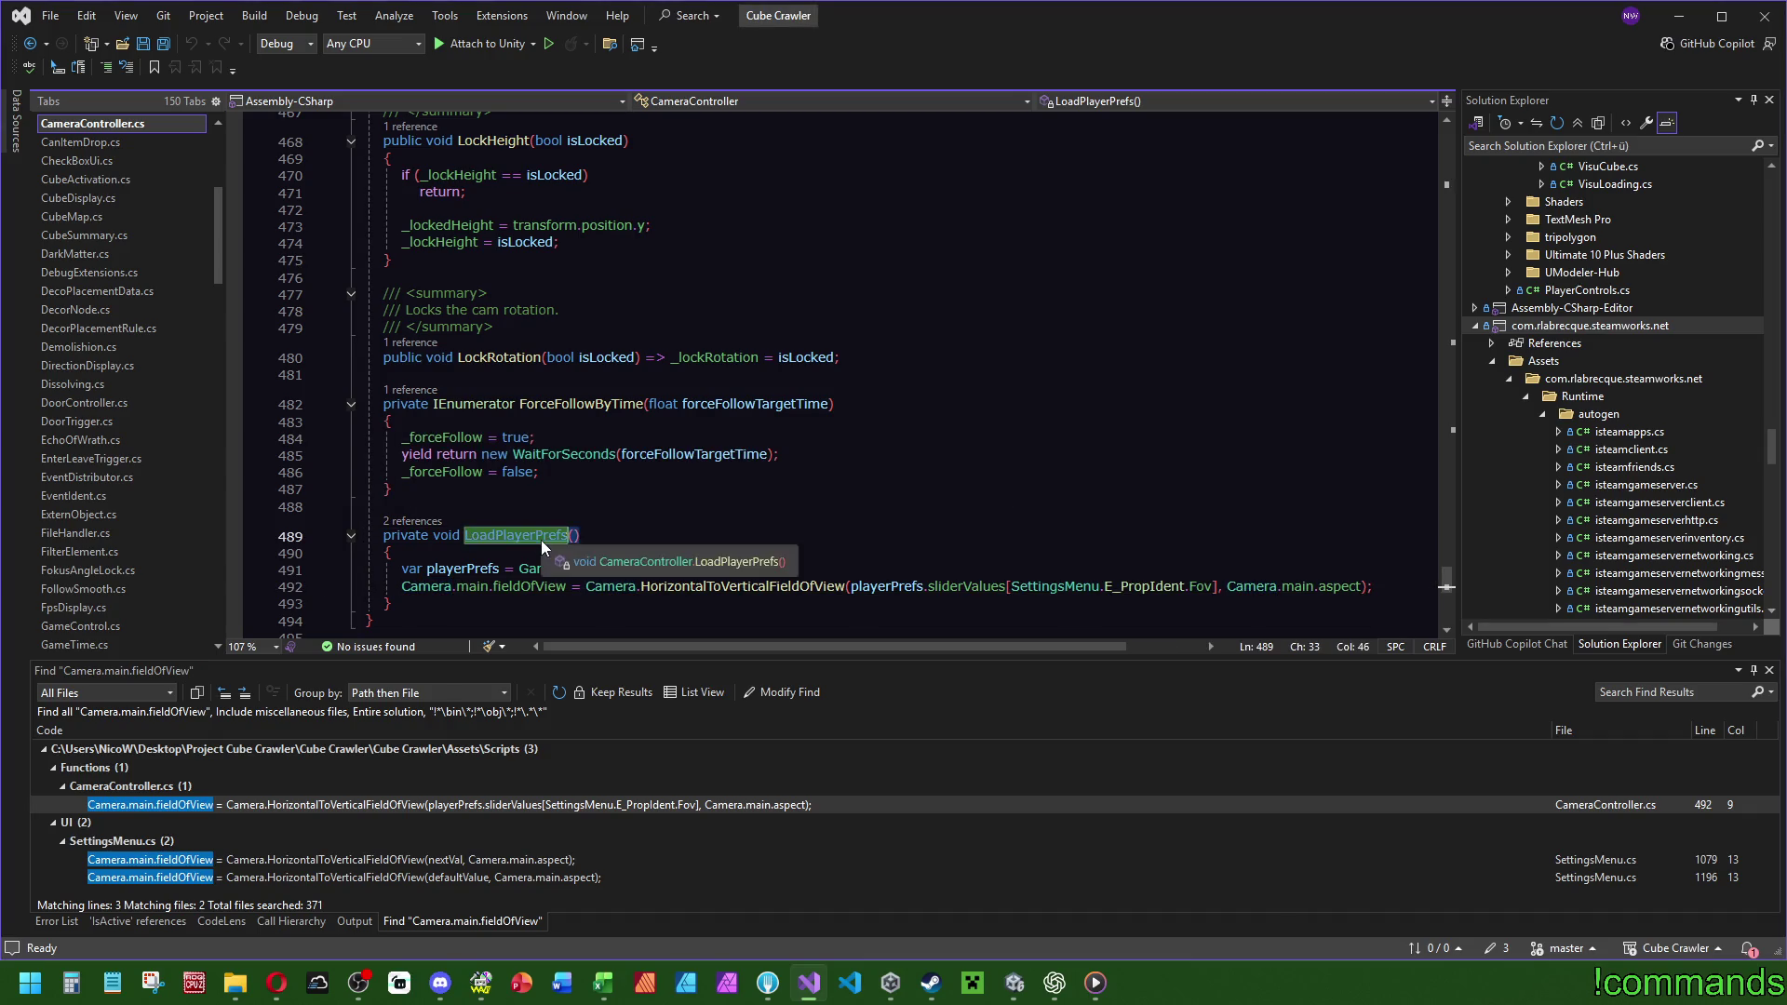
key(ctrl+f)
scroll(746, 304, up, 1)
mouse_move(1446, 577)
mouse_down()
mouse_move(1493, 183)
mouse_move(1463, 588)
mouse_up()
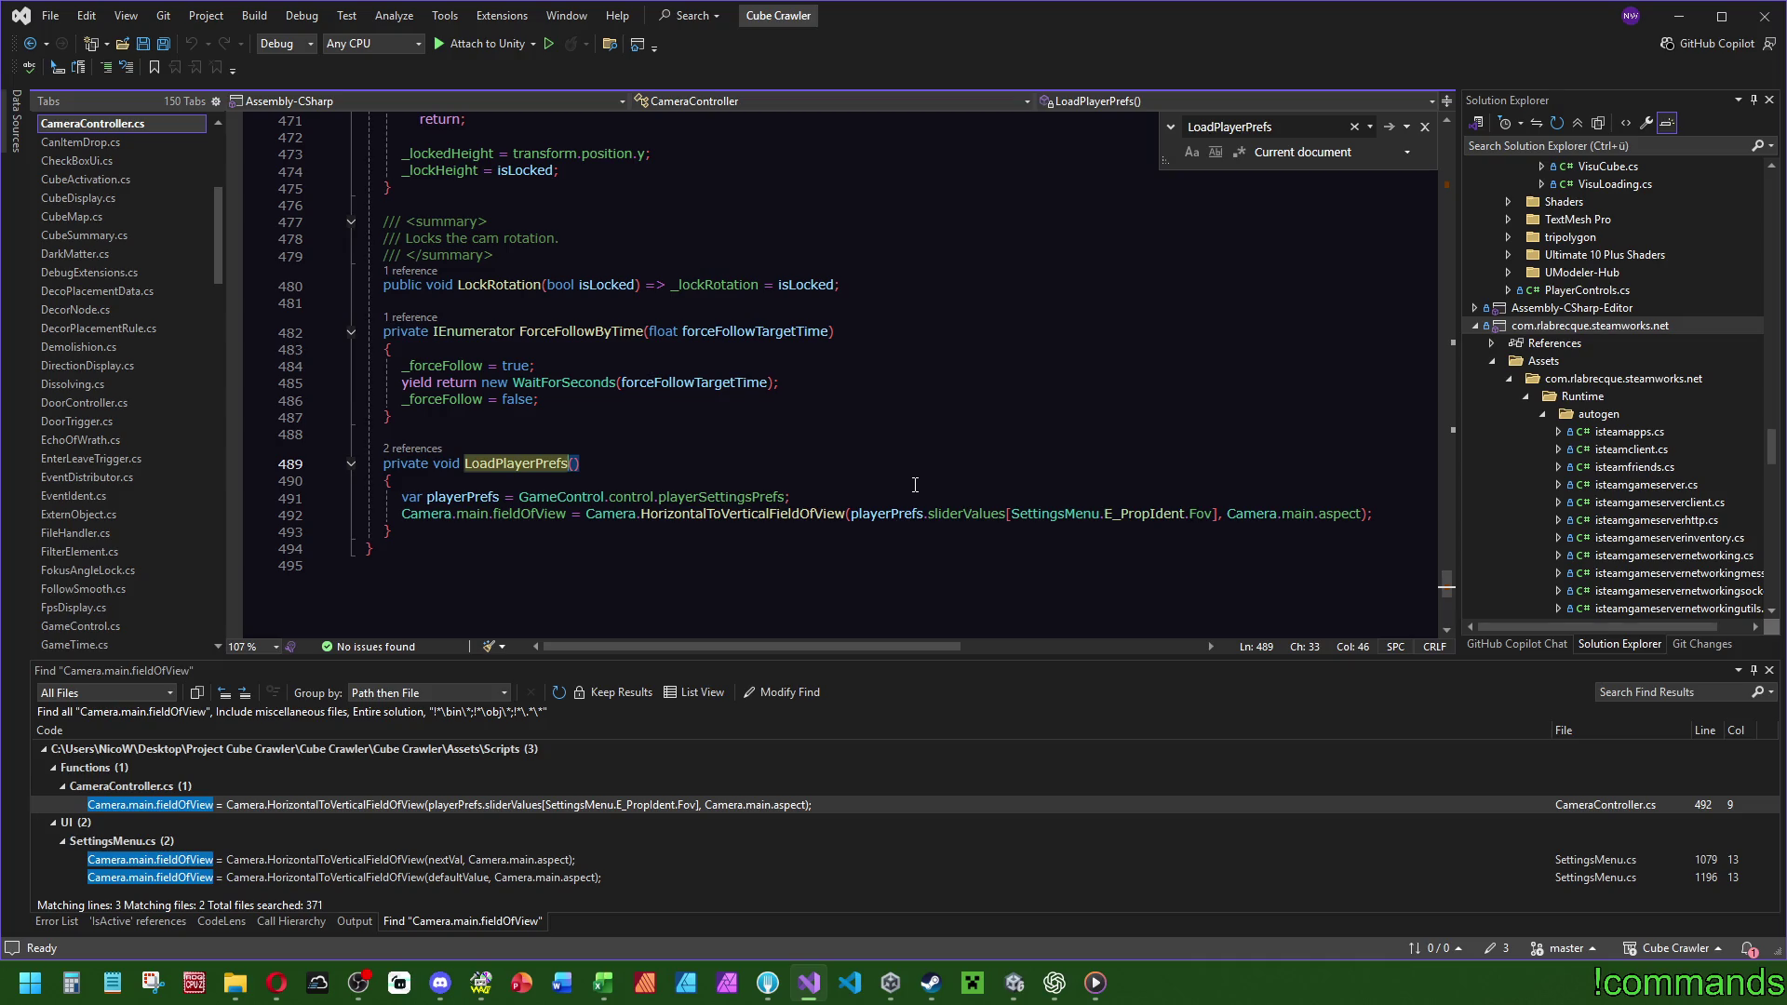
click(414, 449)
double_click(659, 395)
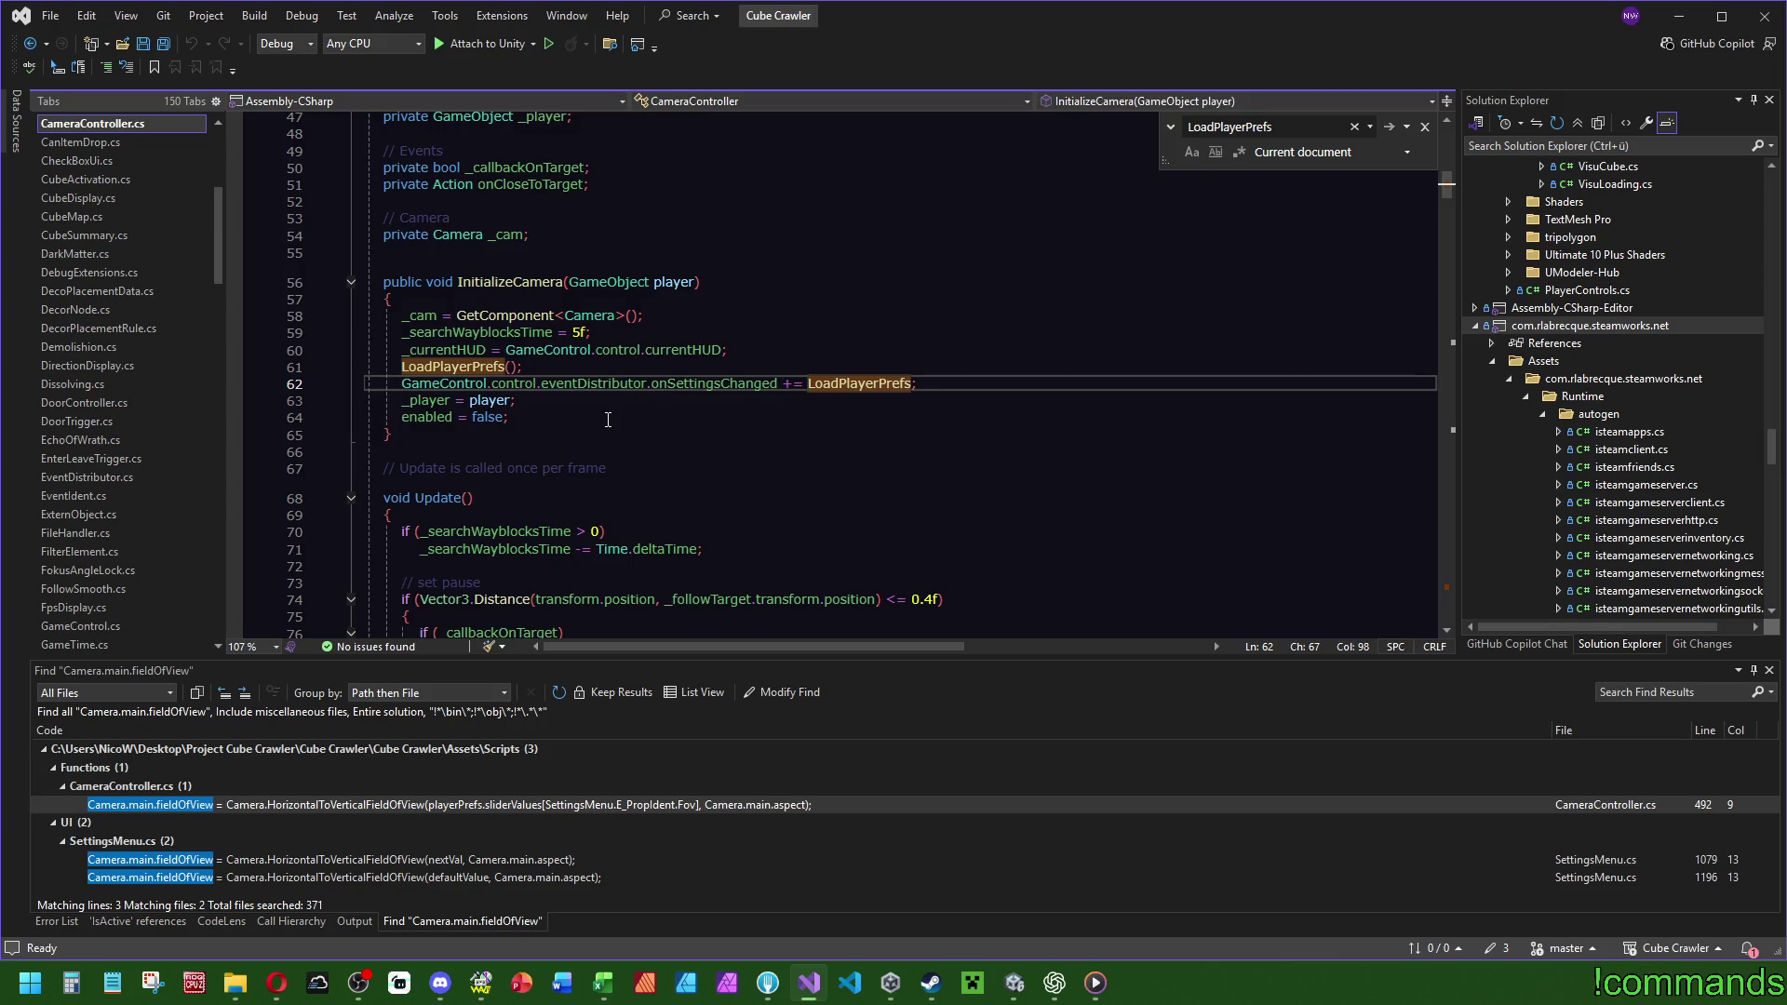
mouse_move(718, 385)
drag(1447, 185, 1459, 588)
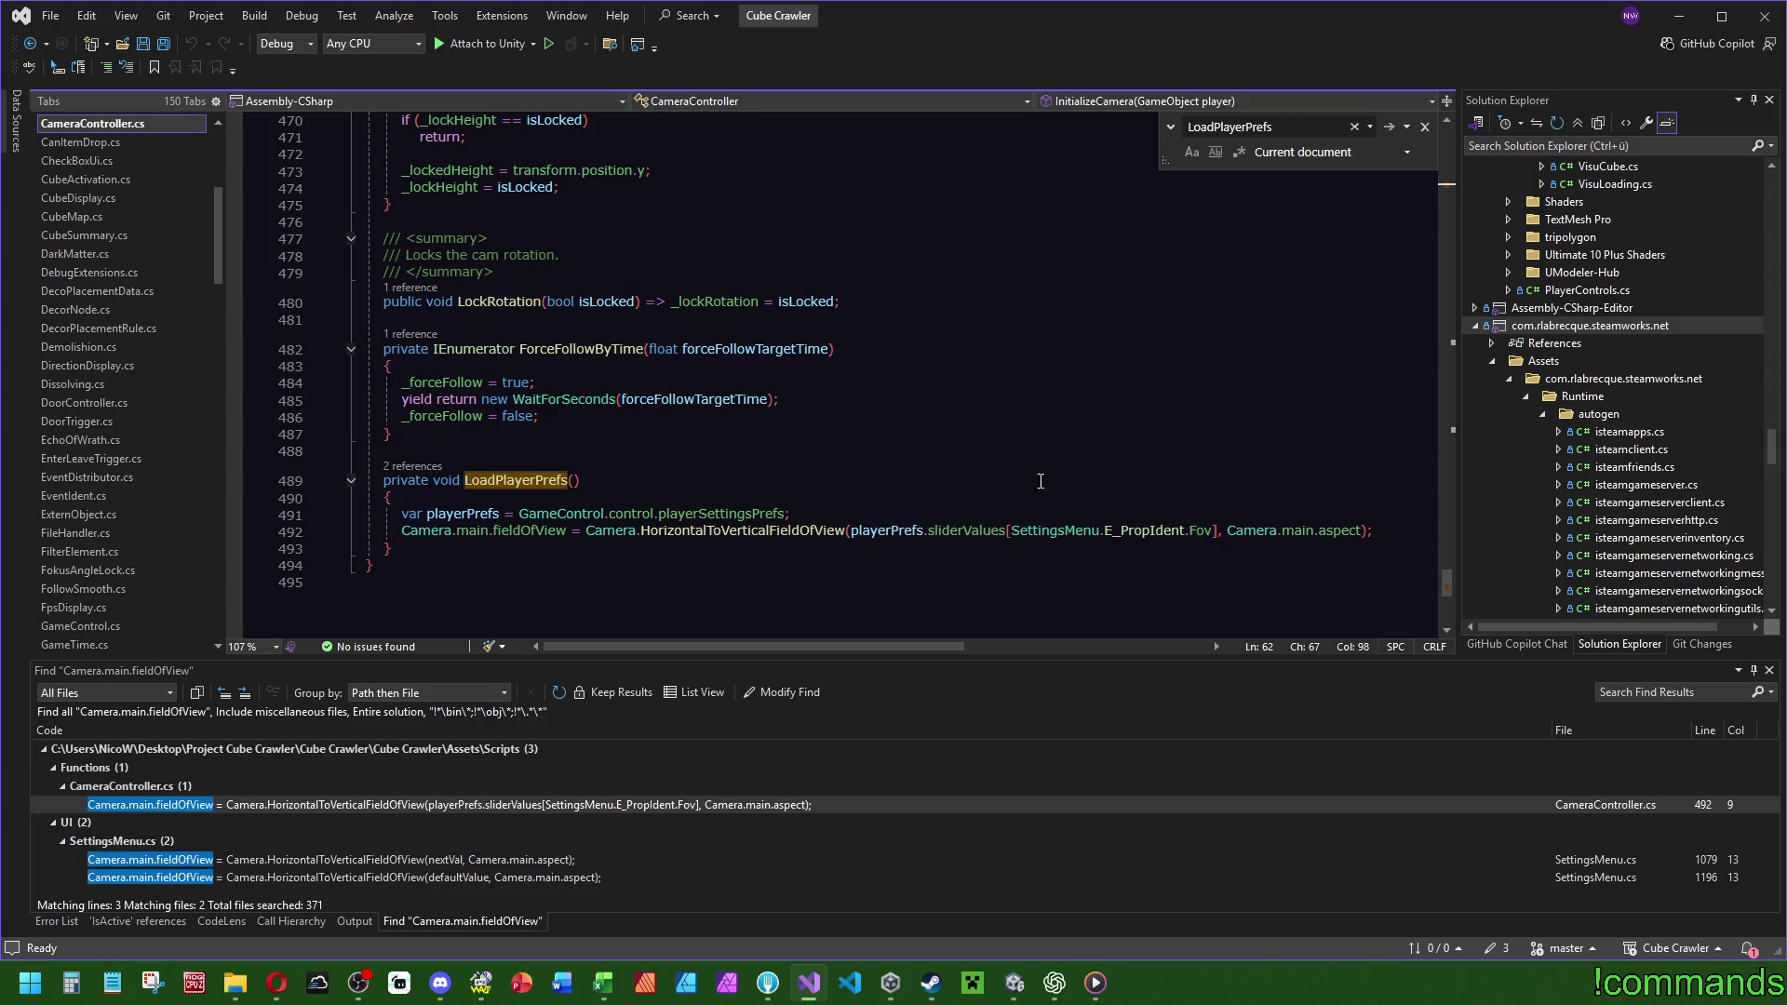
double_click(409, 481)
Change LoadPlayerPrefs to public, save all, then revert it to private.
text(puzb)
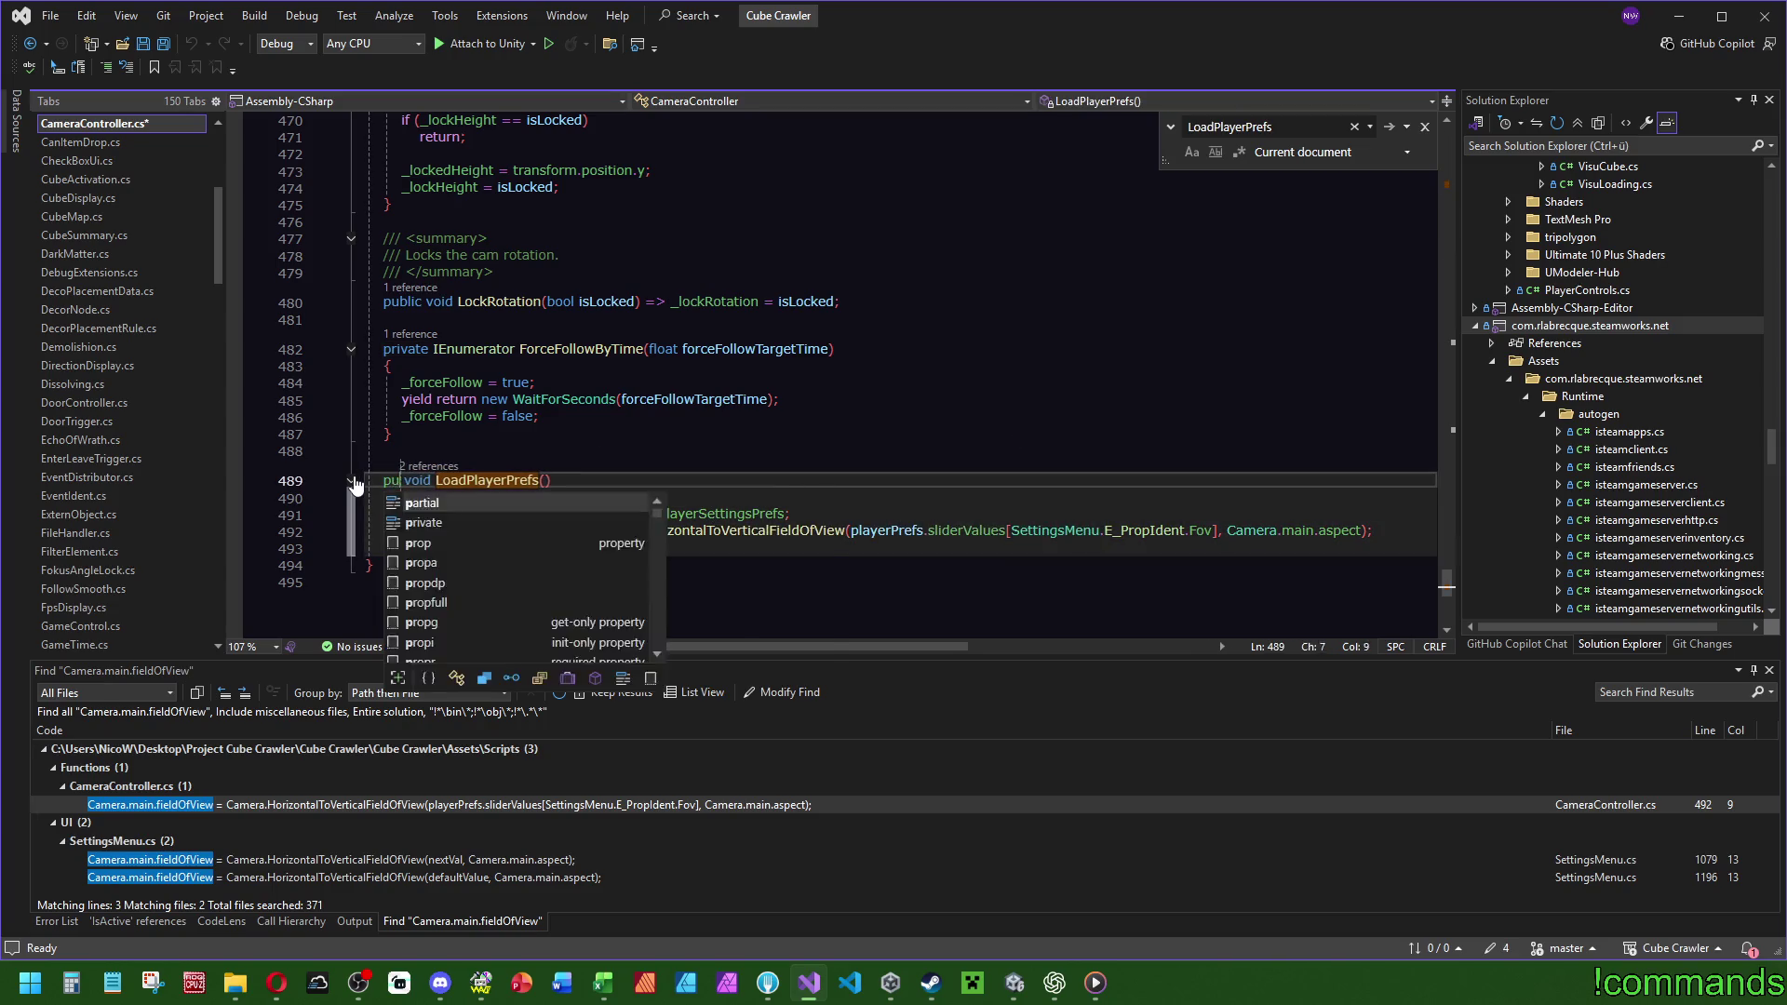
key(BackSpace)
key(BackSpace)
text(b)
key(Tab)
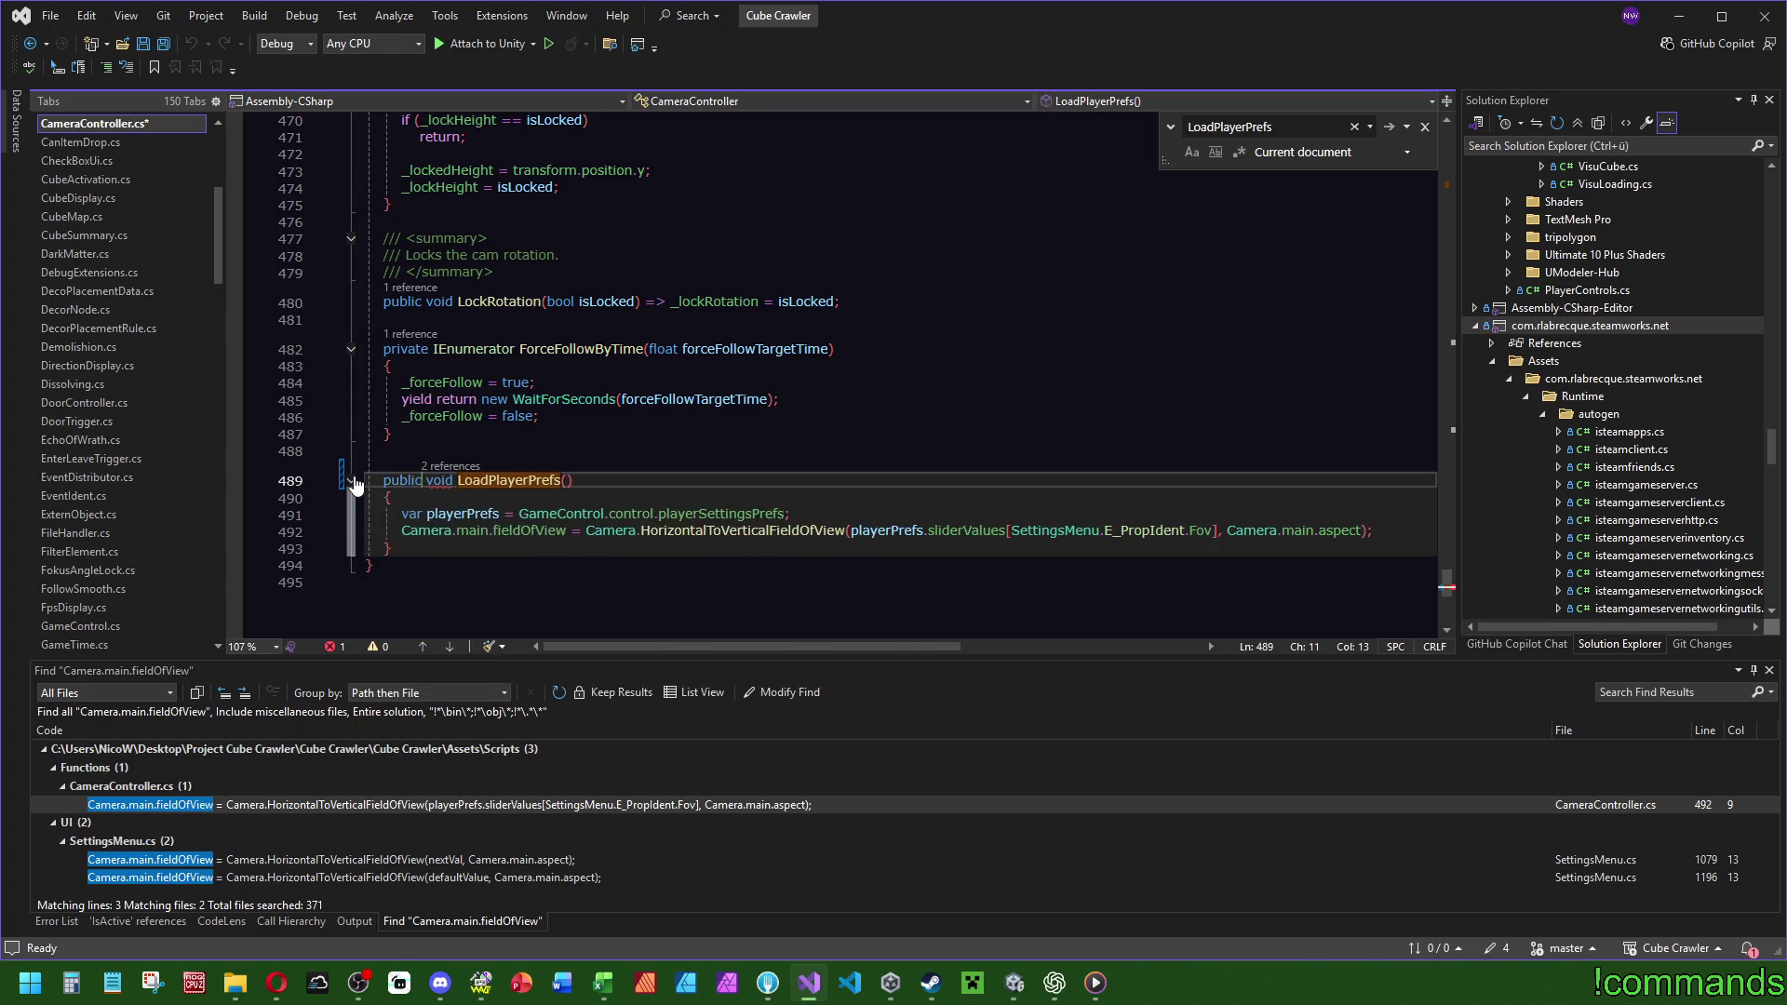
click(168, 43)
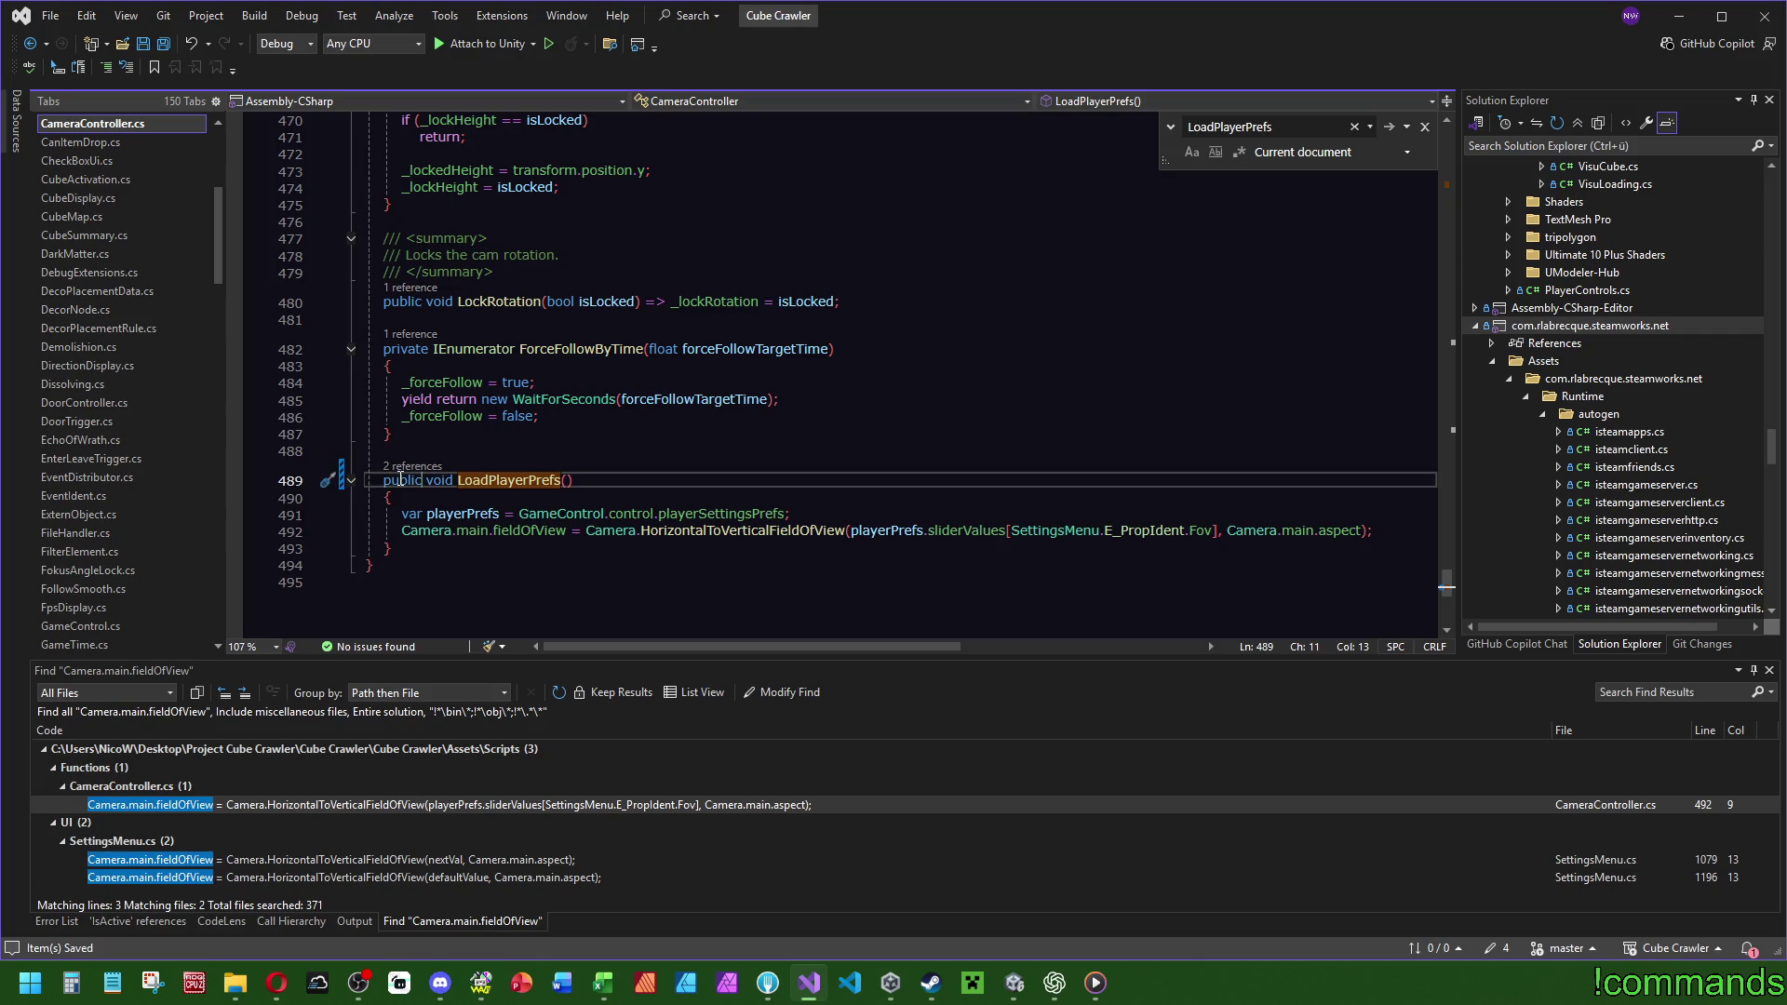
text(private)
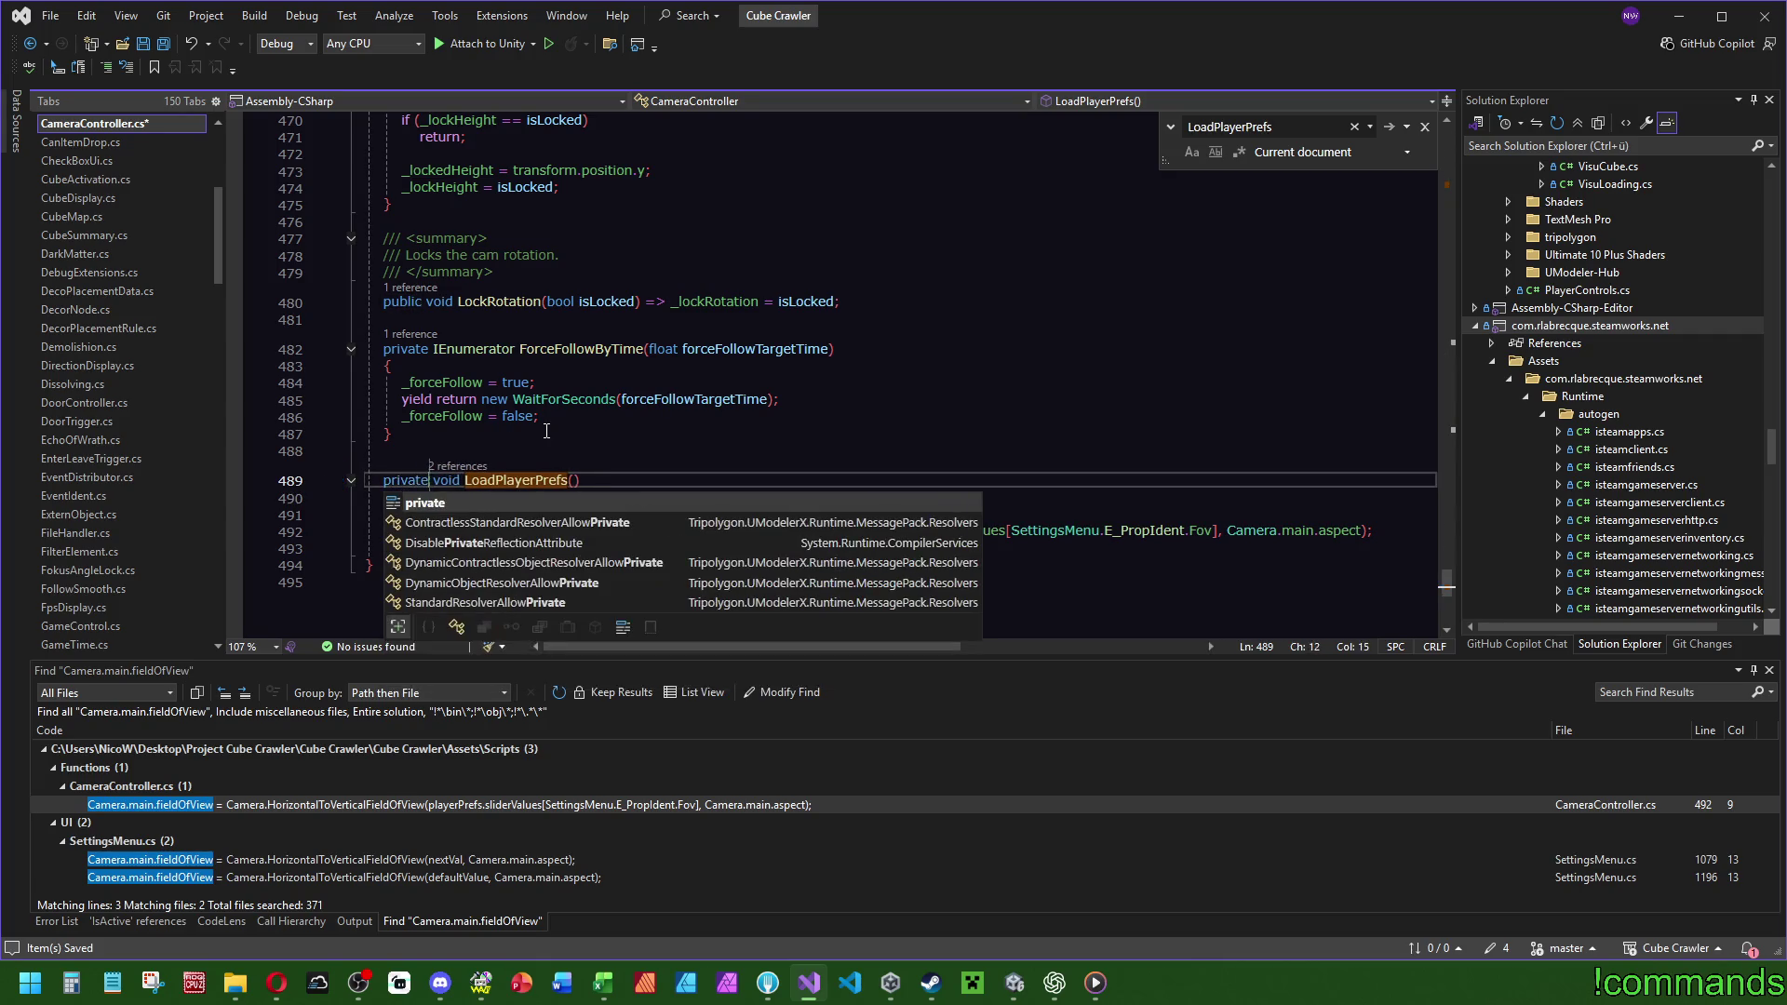
click(429, 452)
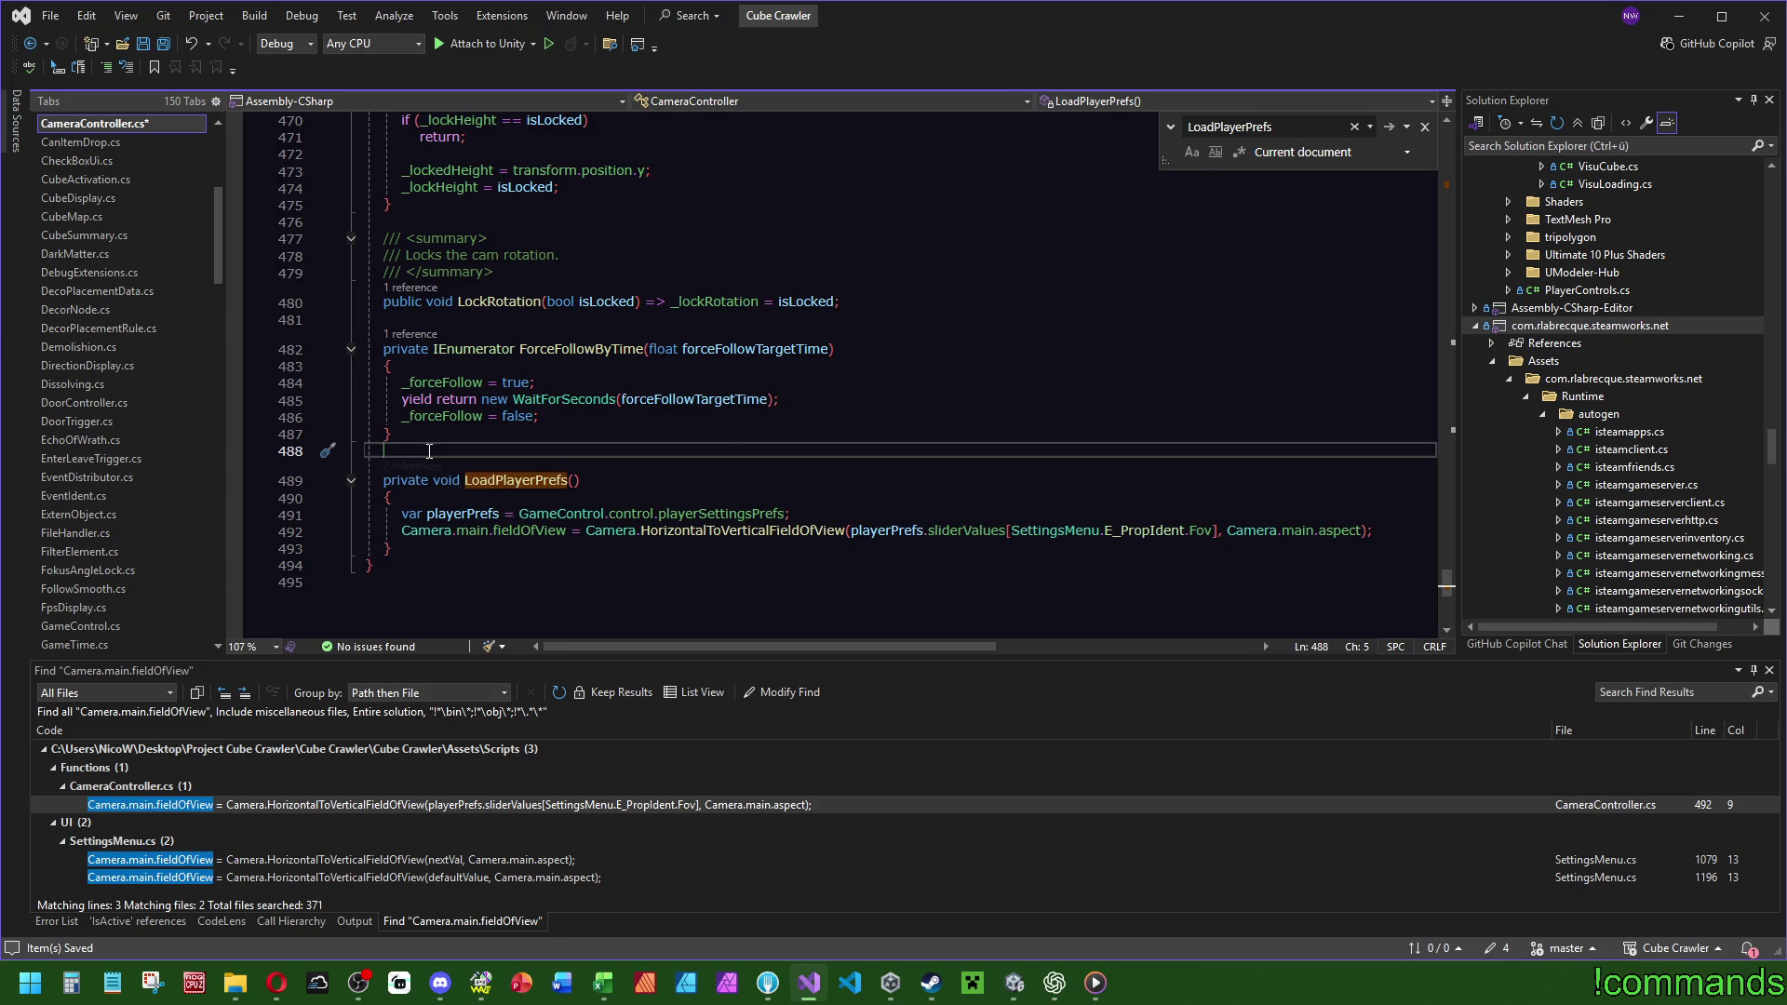
Insert a new blank line after LockRotation in CameraController.cs.
scroll(429, 452, up, 1)
click(960, 361)
key(Return)
key(Return)
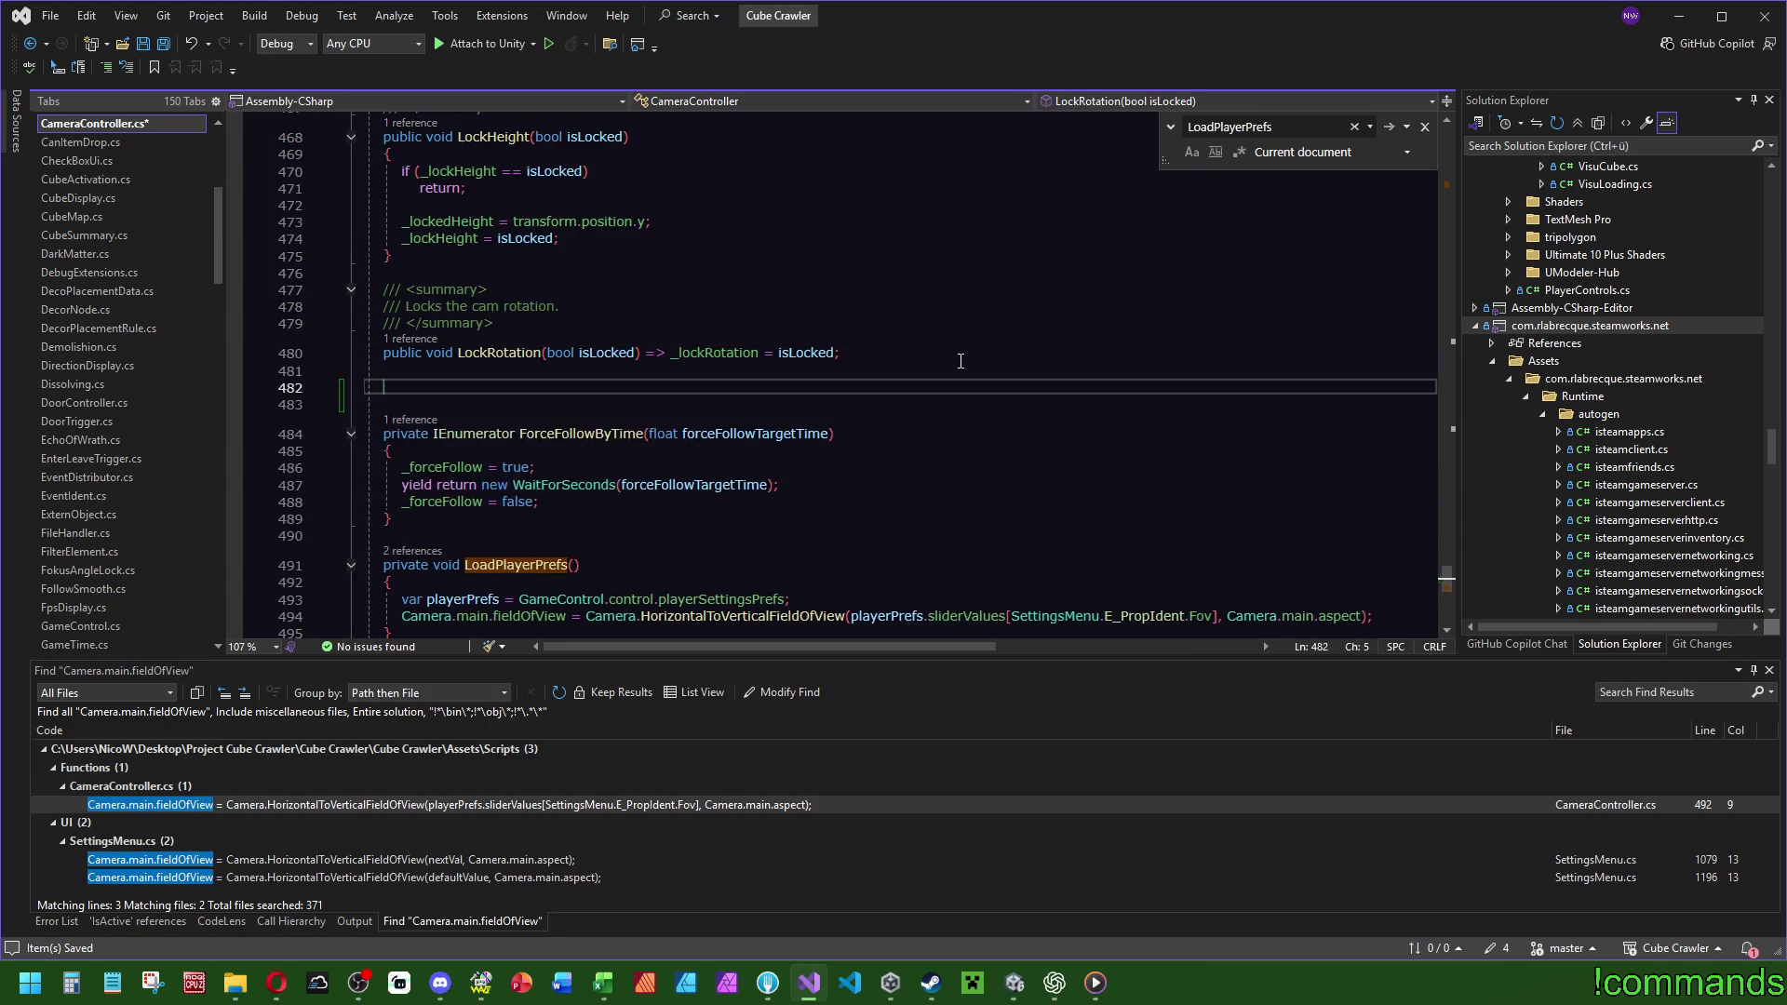
Add public void ResetFovToPlayerPref() => LoadPlayerPrefs(); and save CameraController.cs.
text(public void Reset)
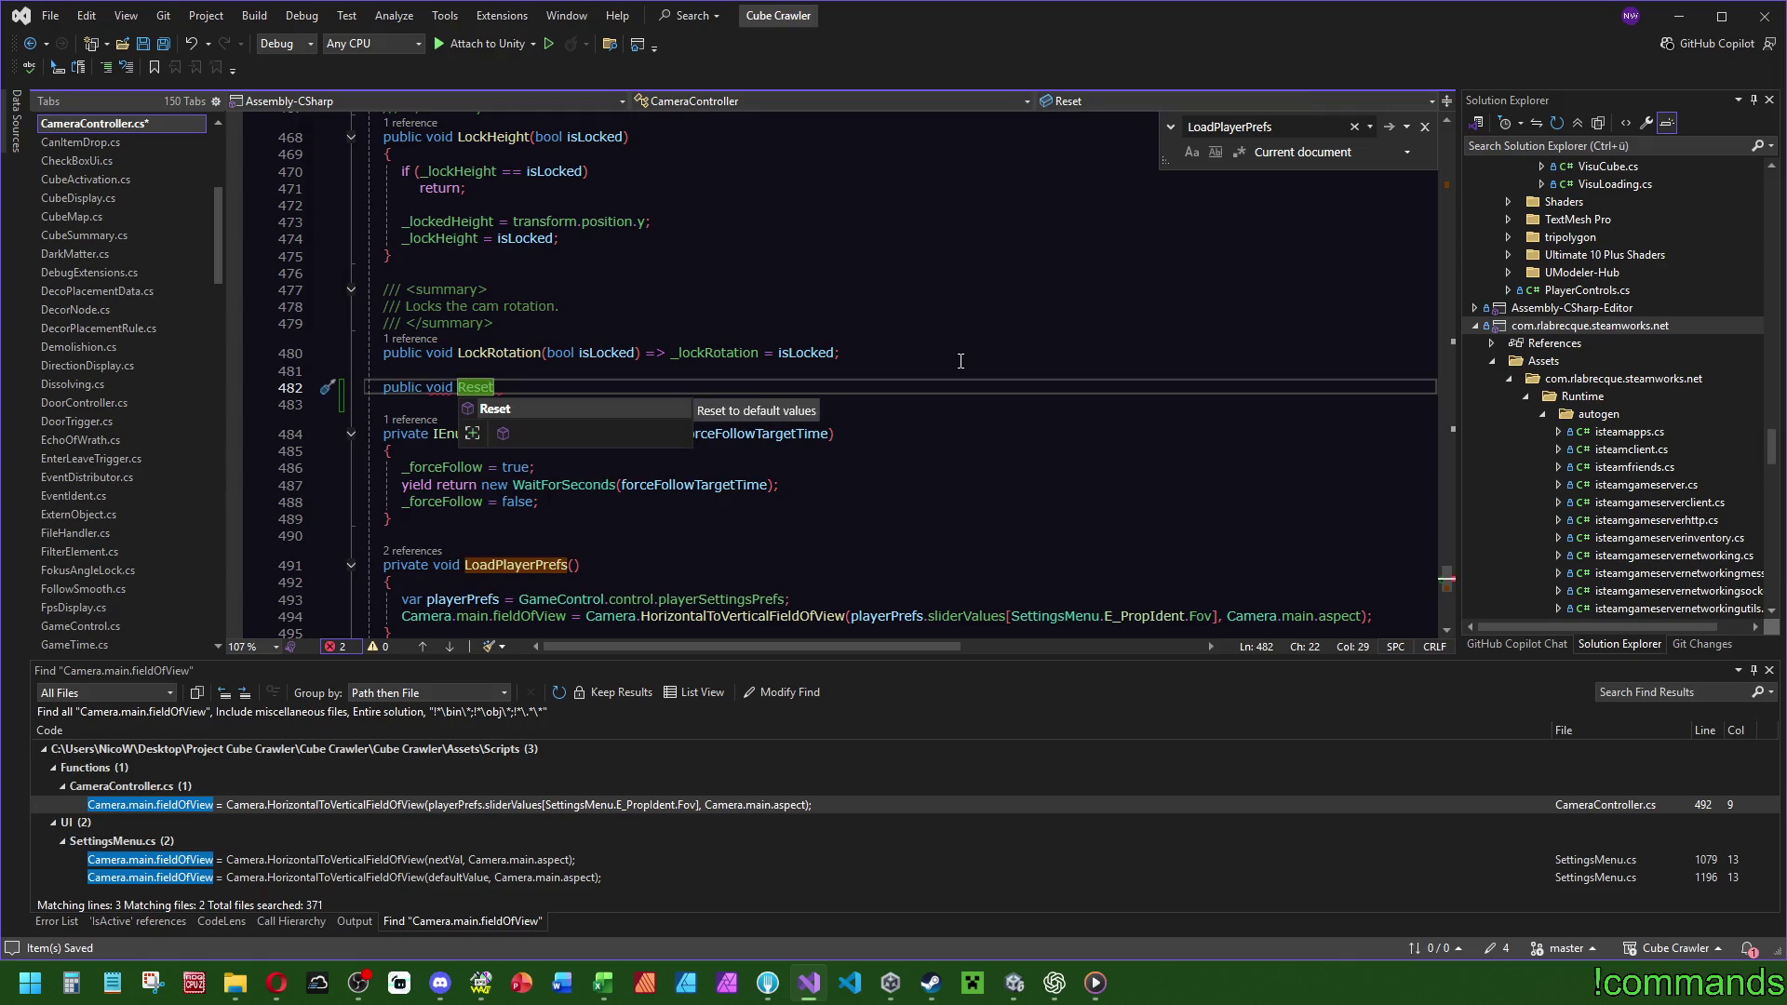
text(FovTo)
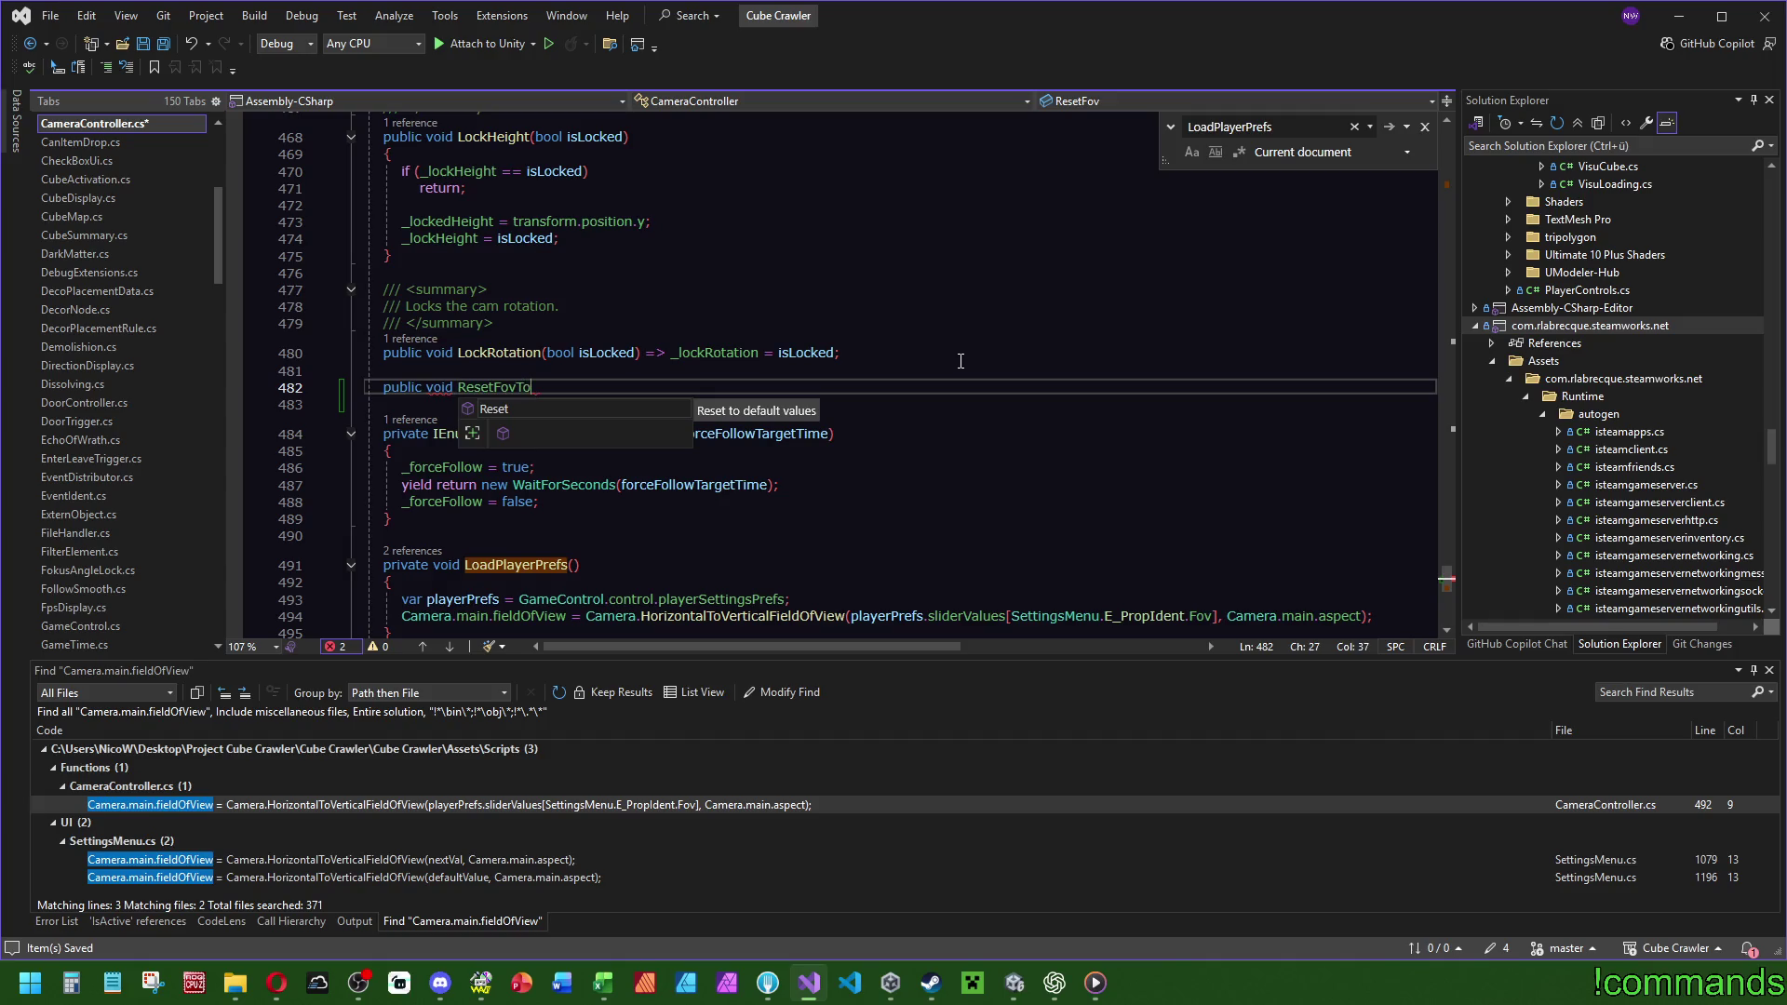
text(PlayerPrev)
key(BackSpace)
text(f() => )
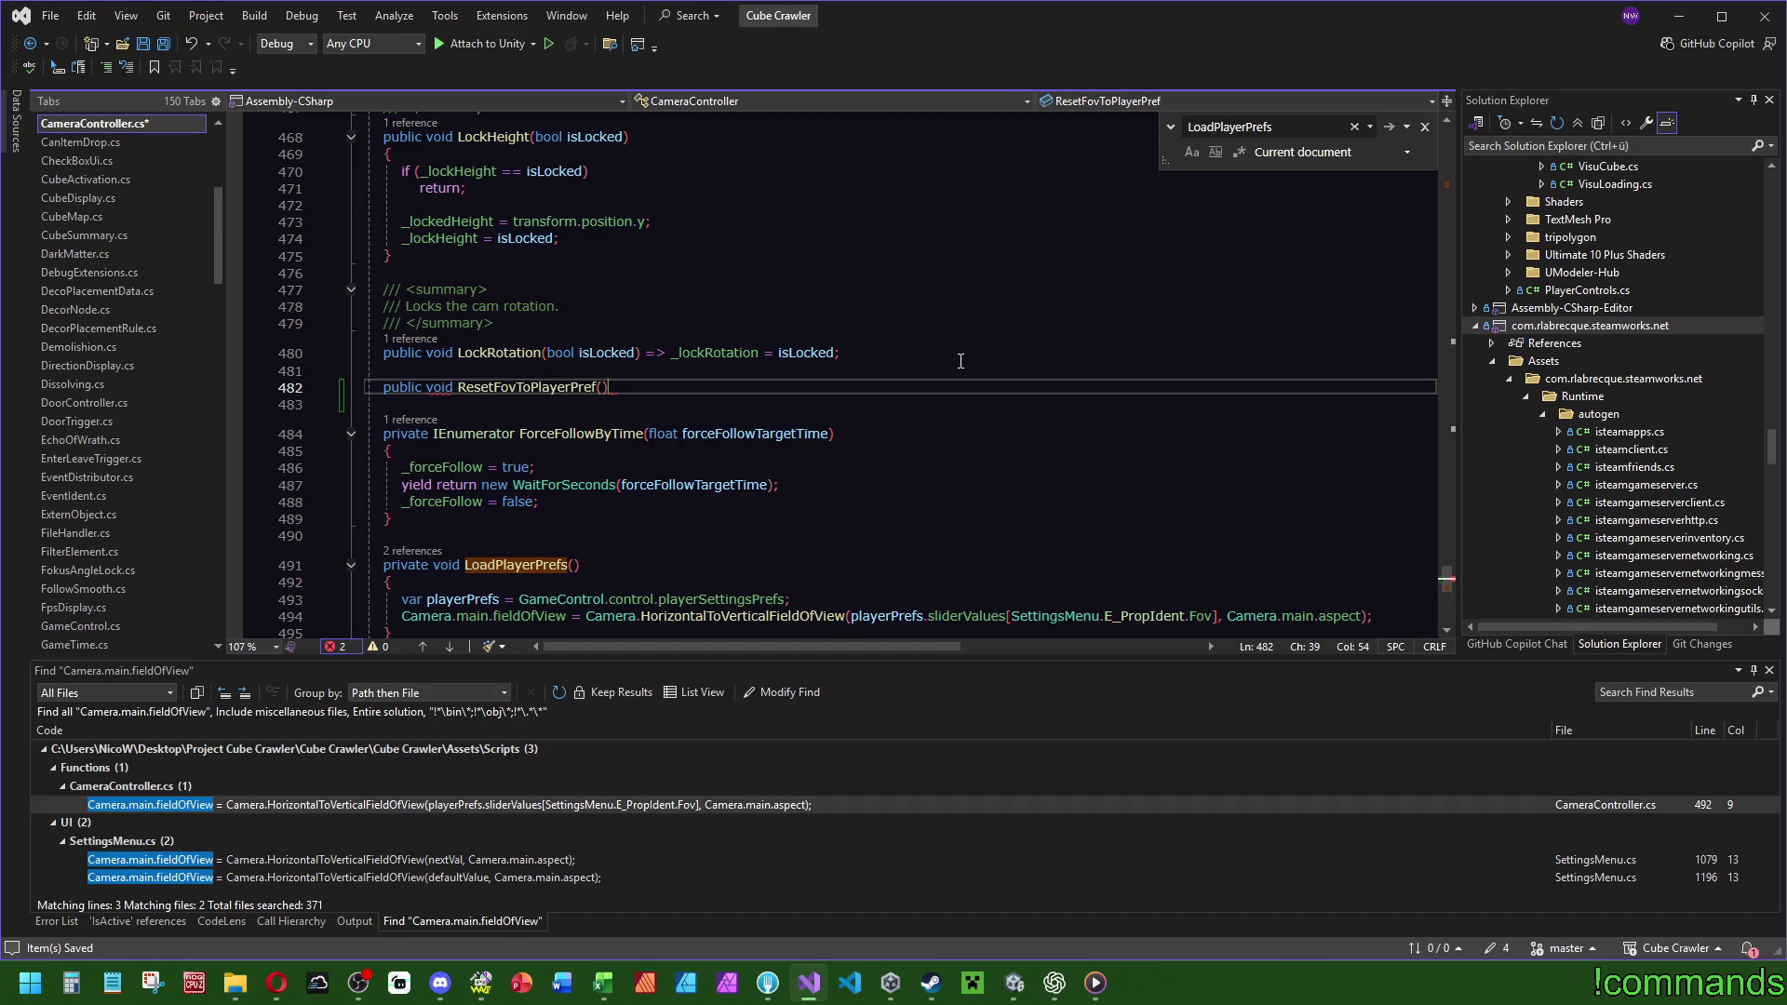
text(LoadP)
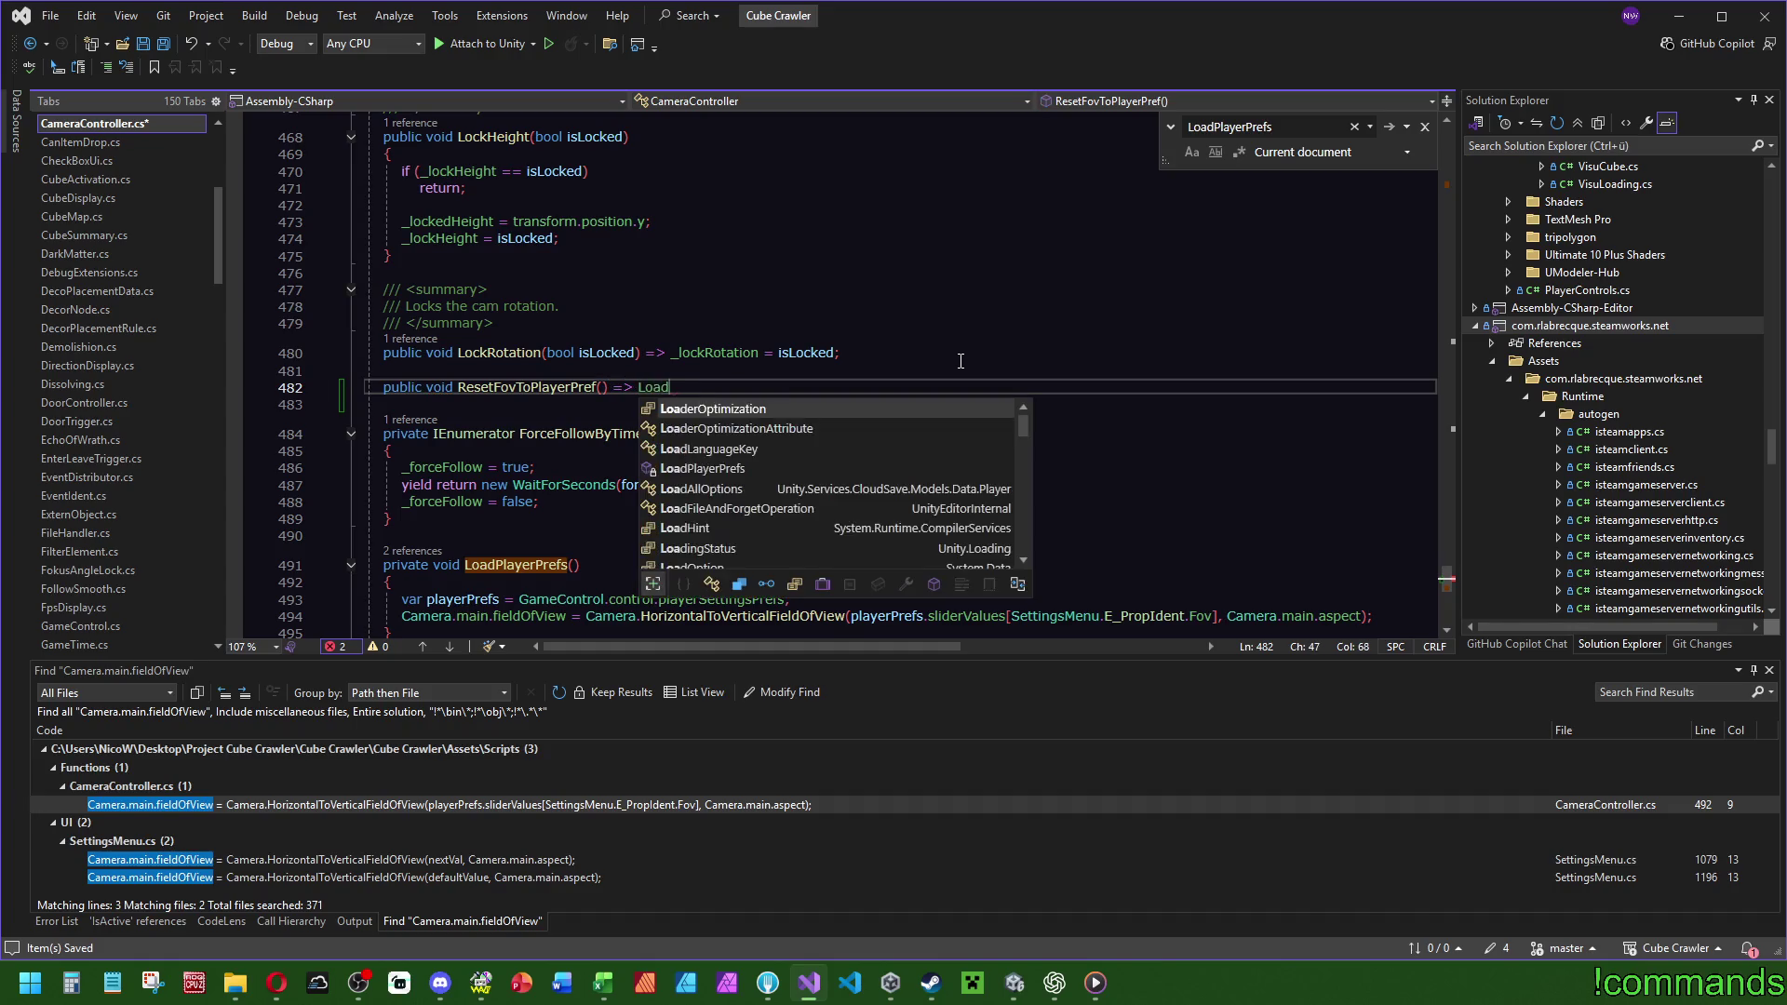
key(Tab)
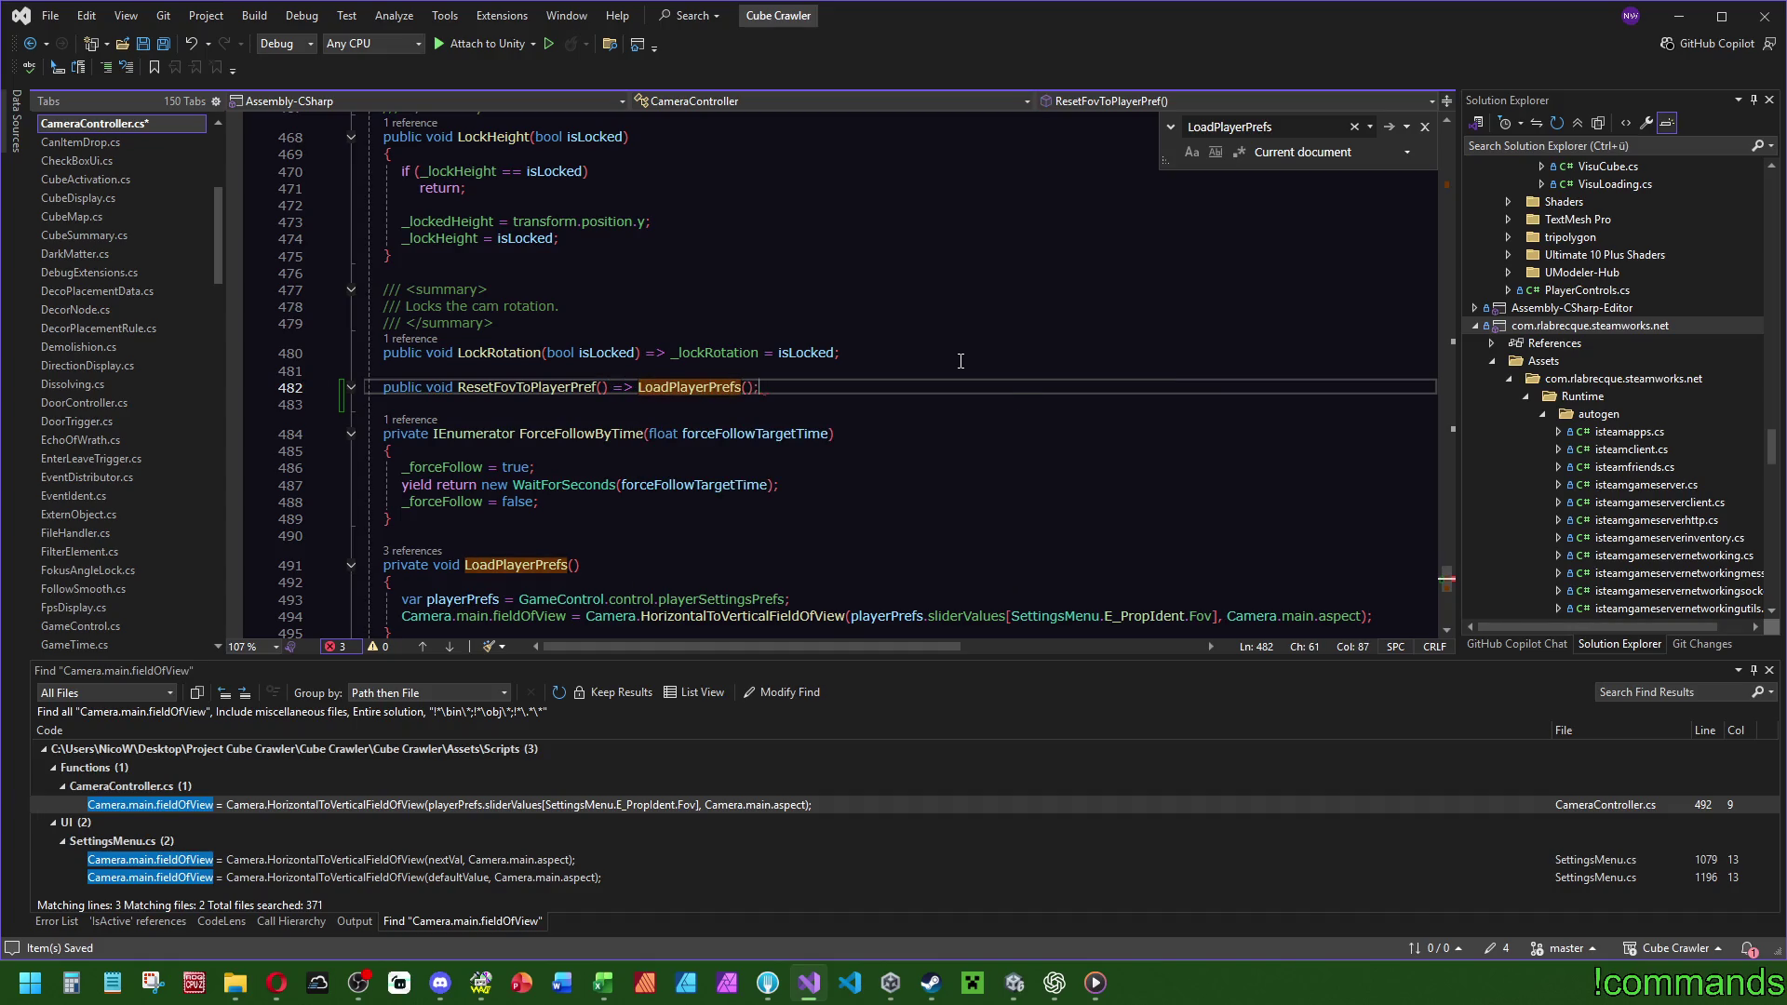
click(817, 257)
key(ctrl+s)
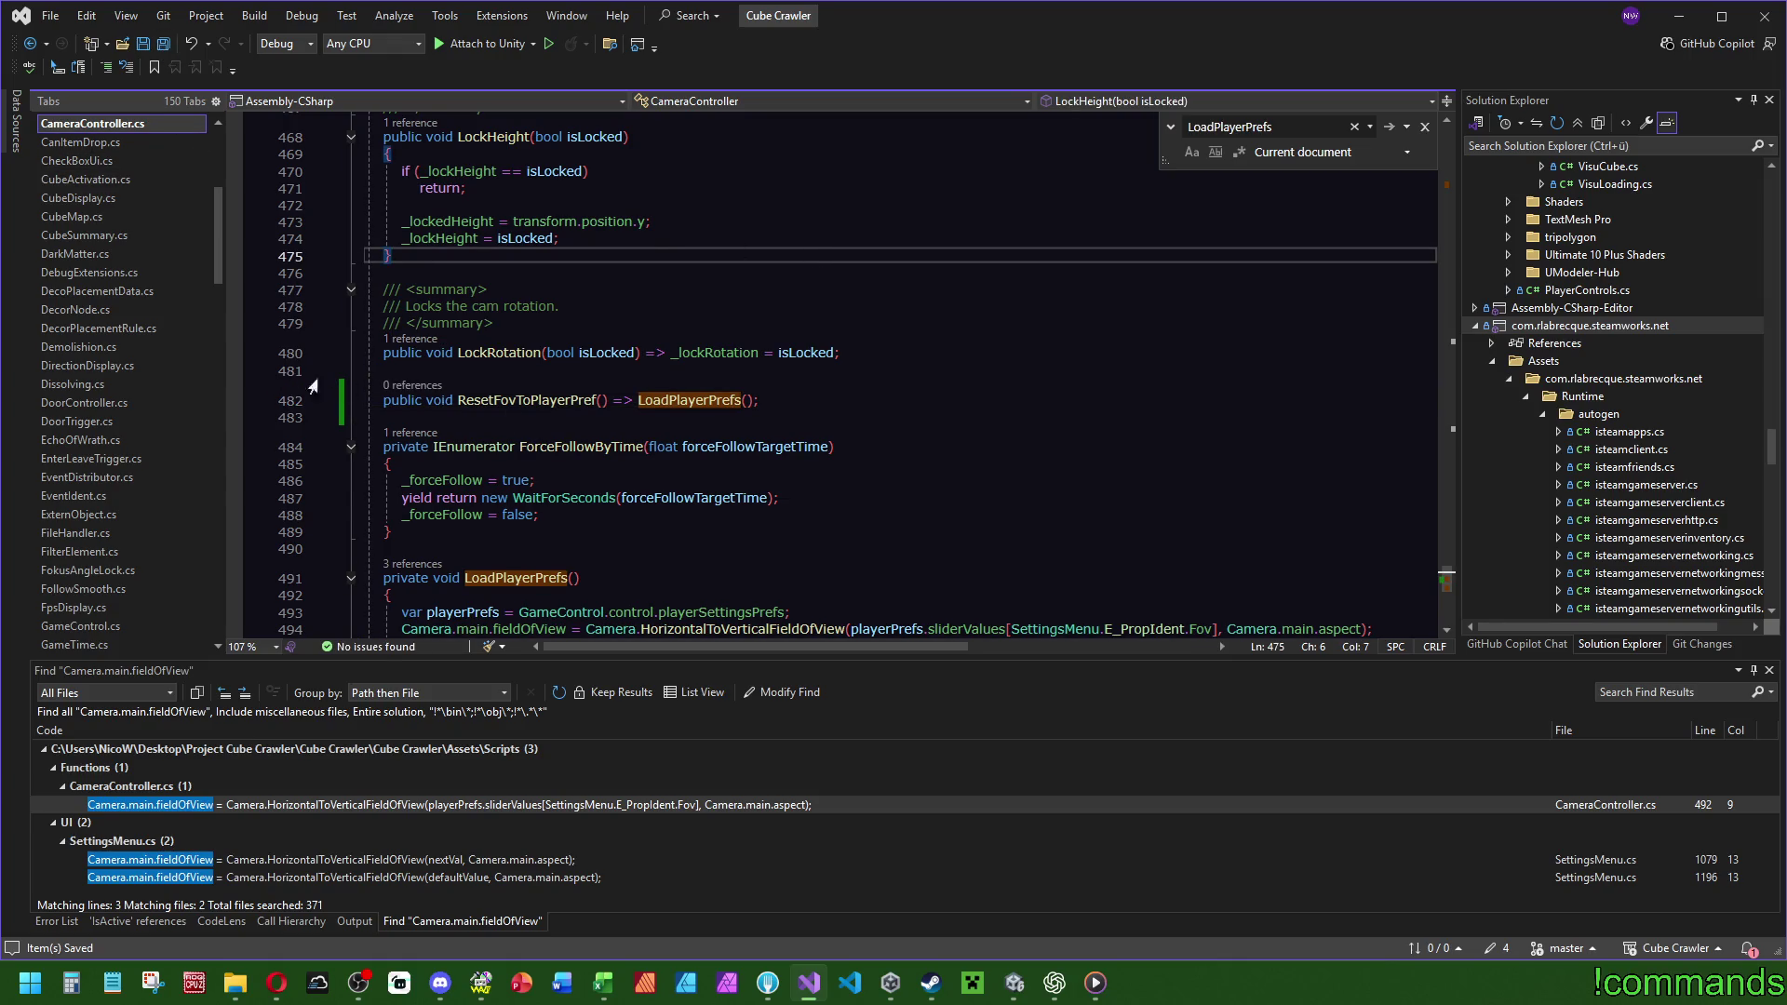
Add the doc comment '/// Set the fov value to player prefered value' above it and save all.
click(469, 377)
key(Return)
text(/// Set the fov value to player prefered value)
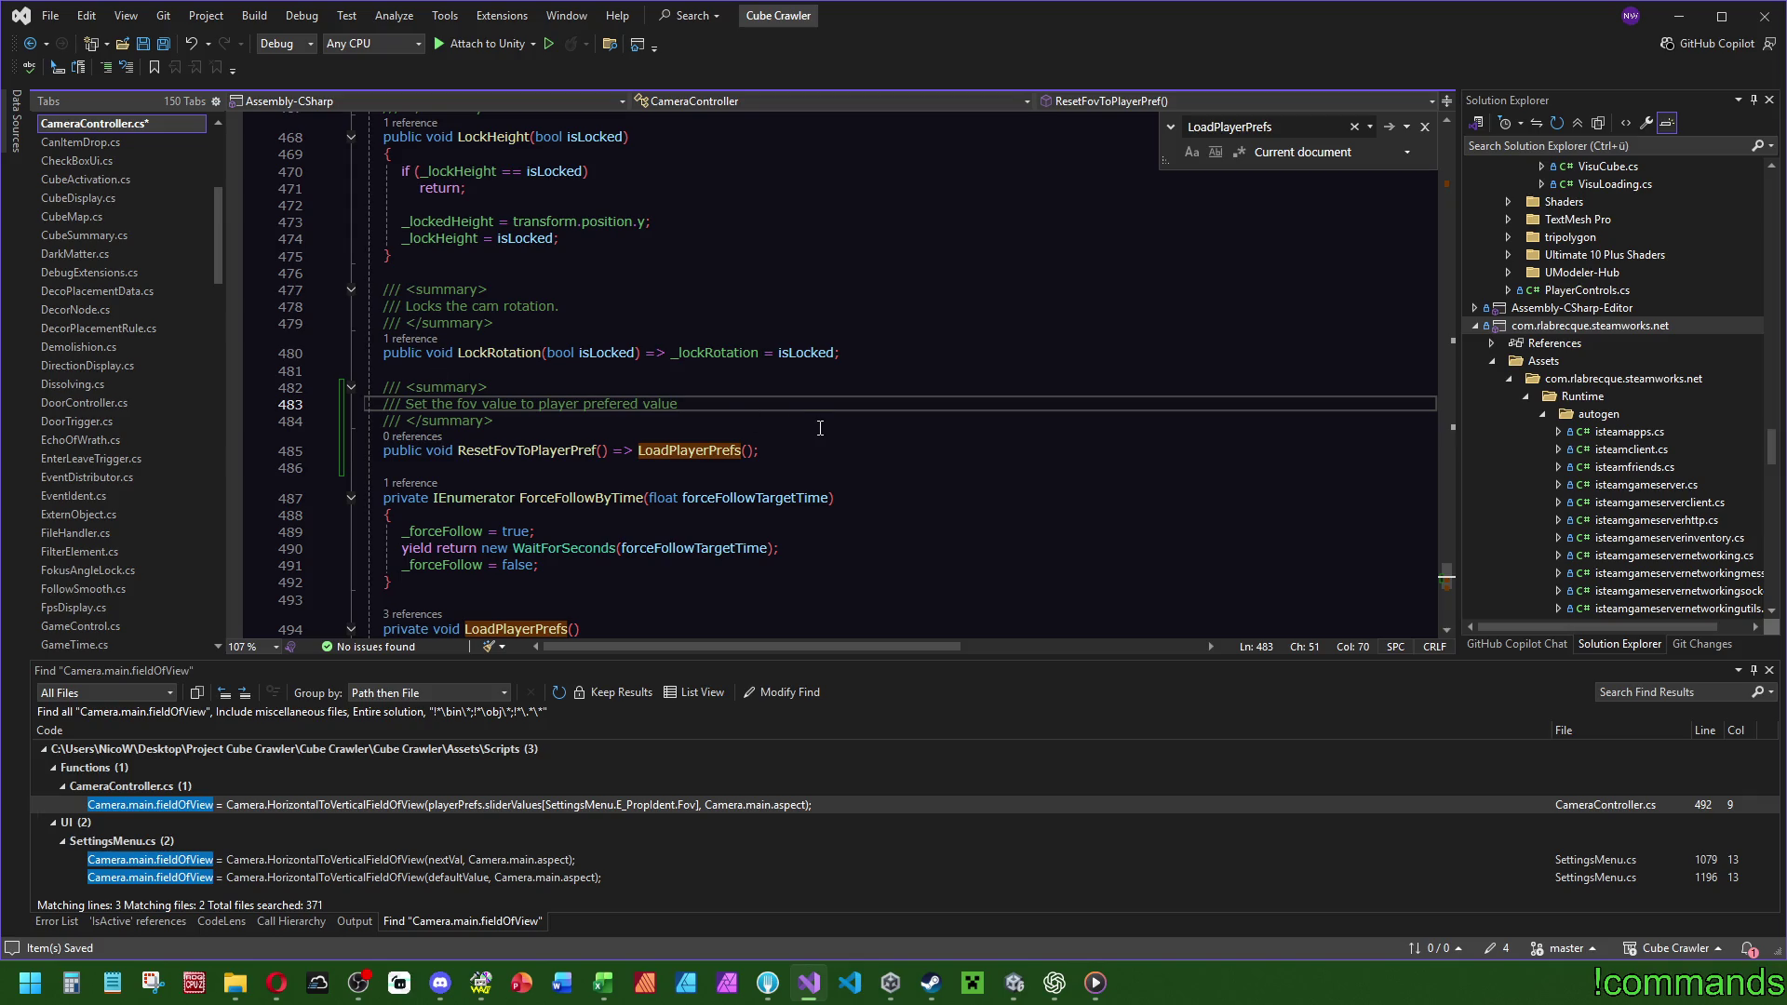
scroll(708, 493, down, 3)
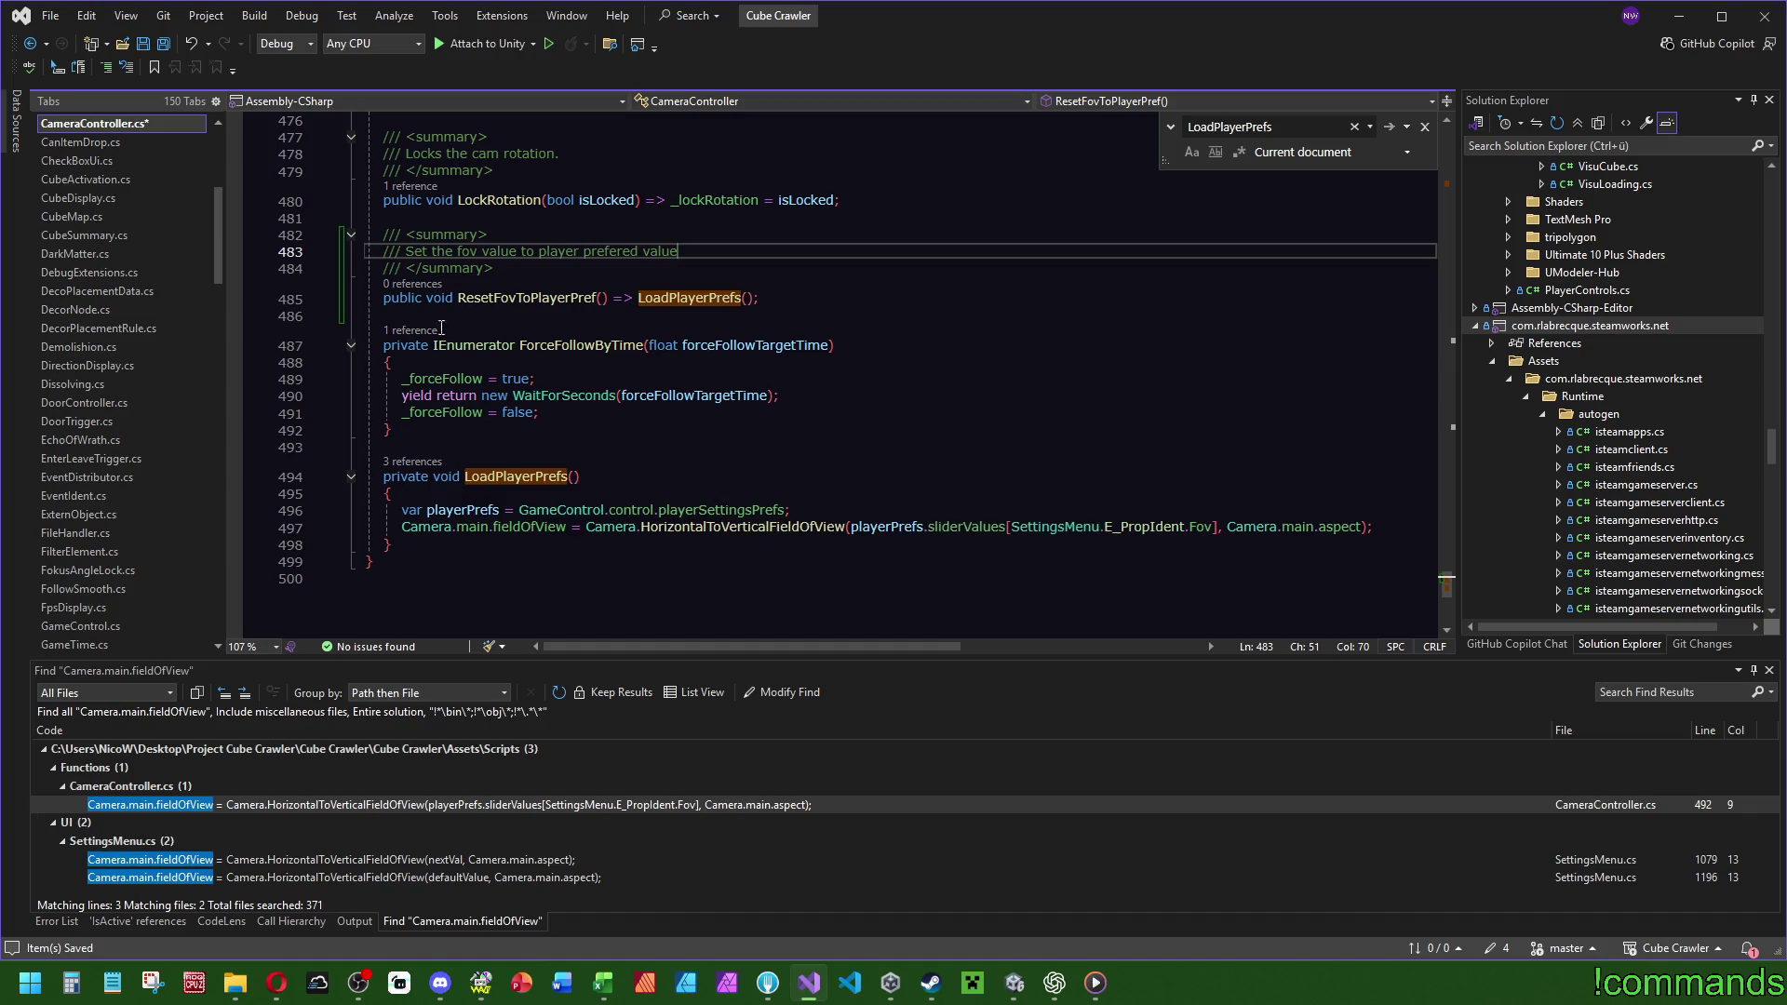
click(166, 43)
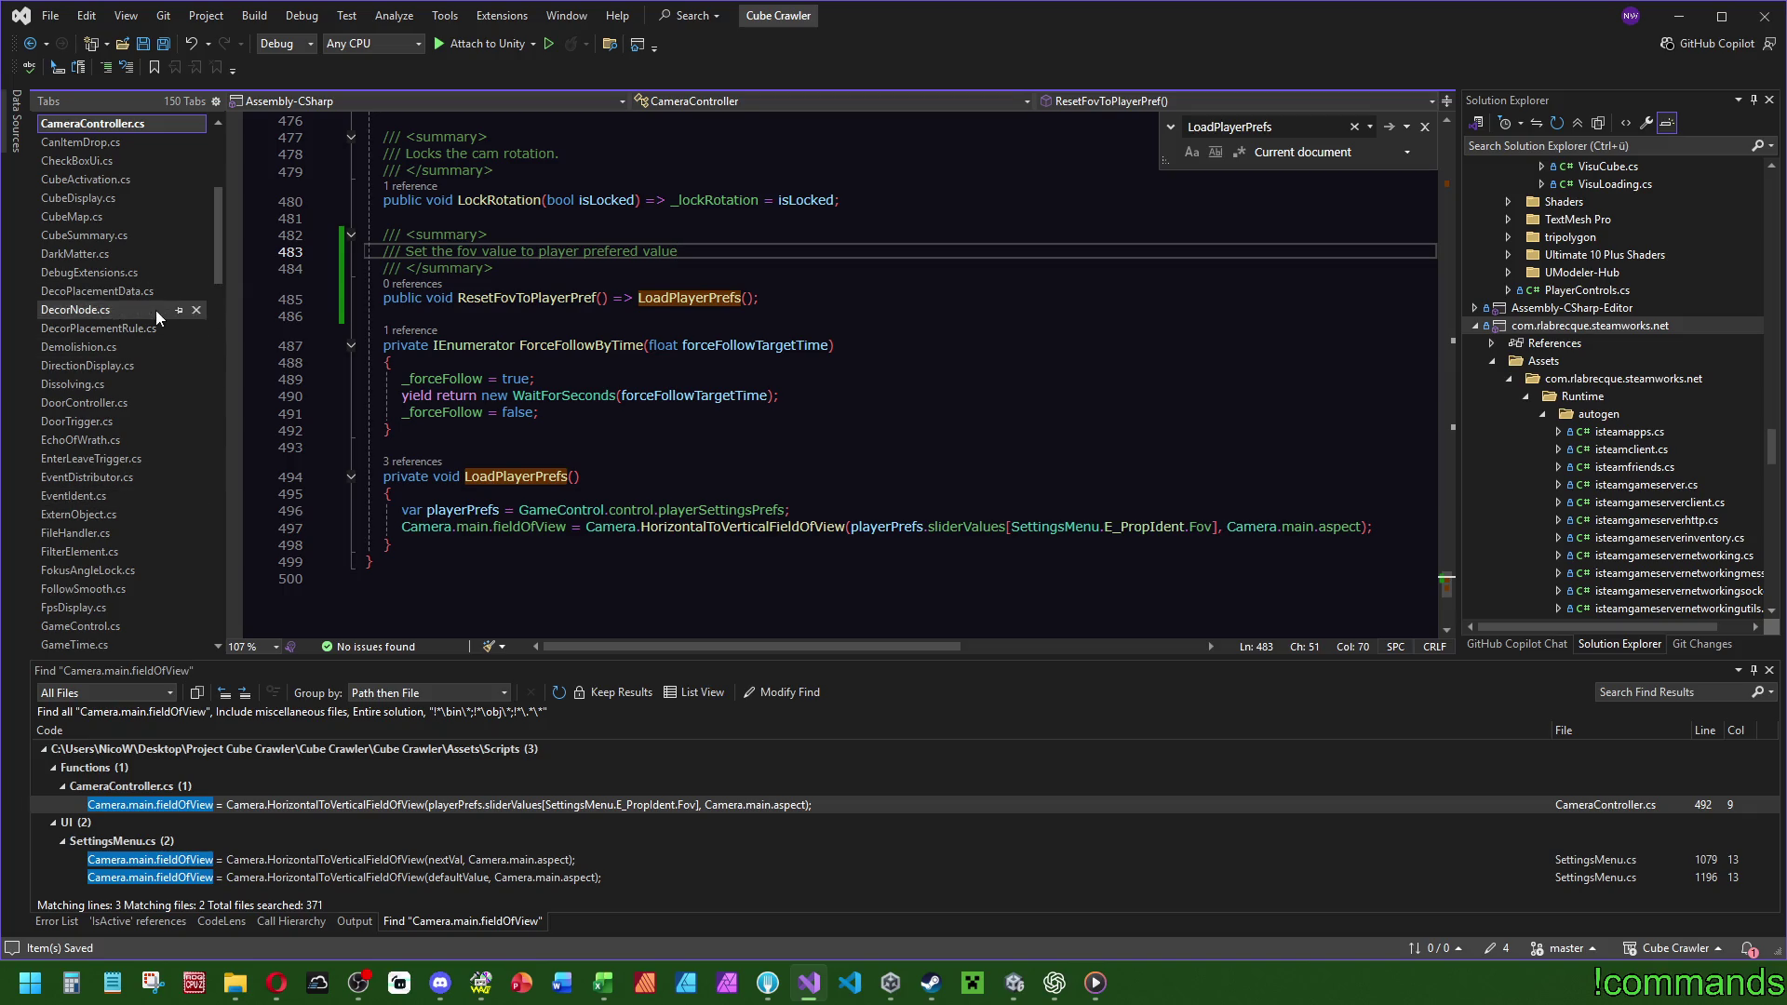
Jump from CubeSummary's SetupCubeSummary references to its call in UiControlling.cs.
click(127, 233)
click(409, 403)
double_click(496, 343)
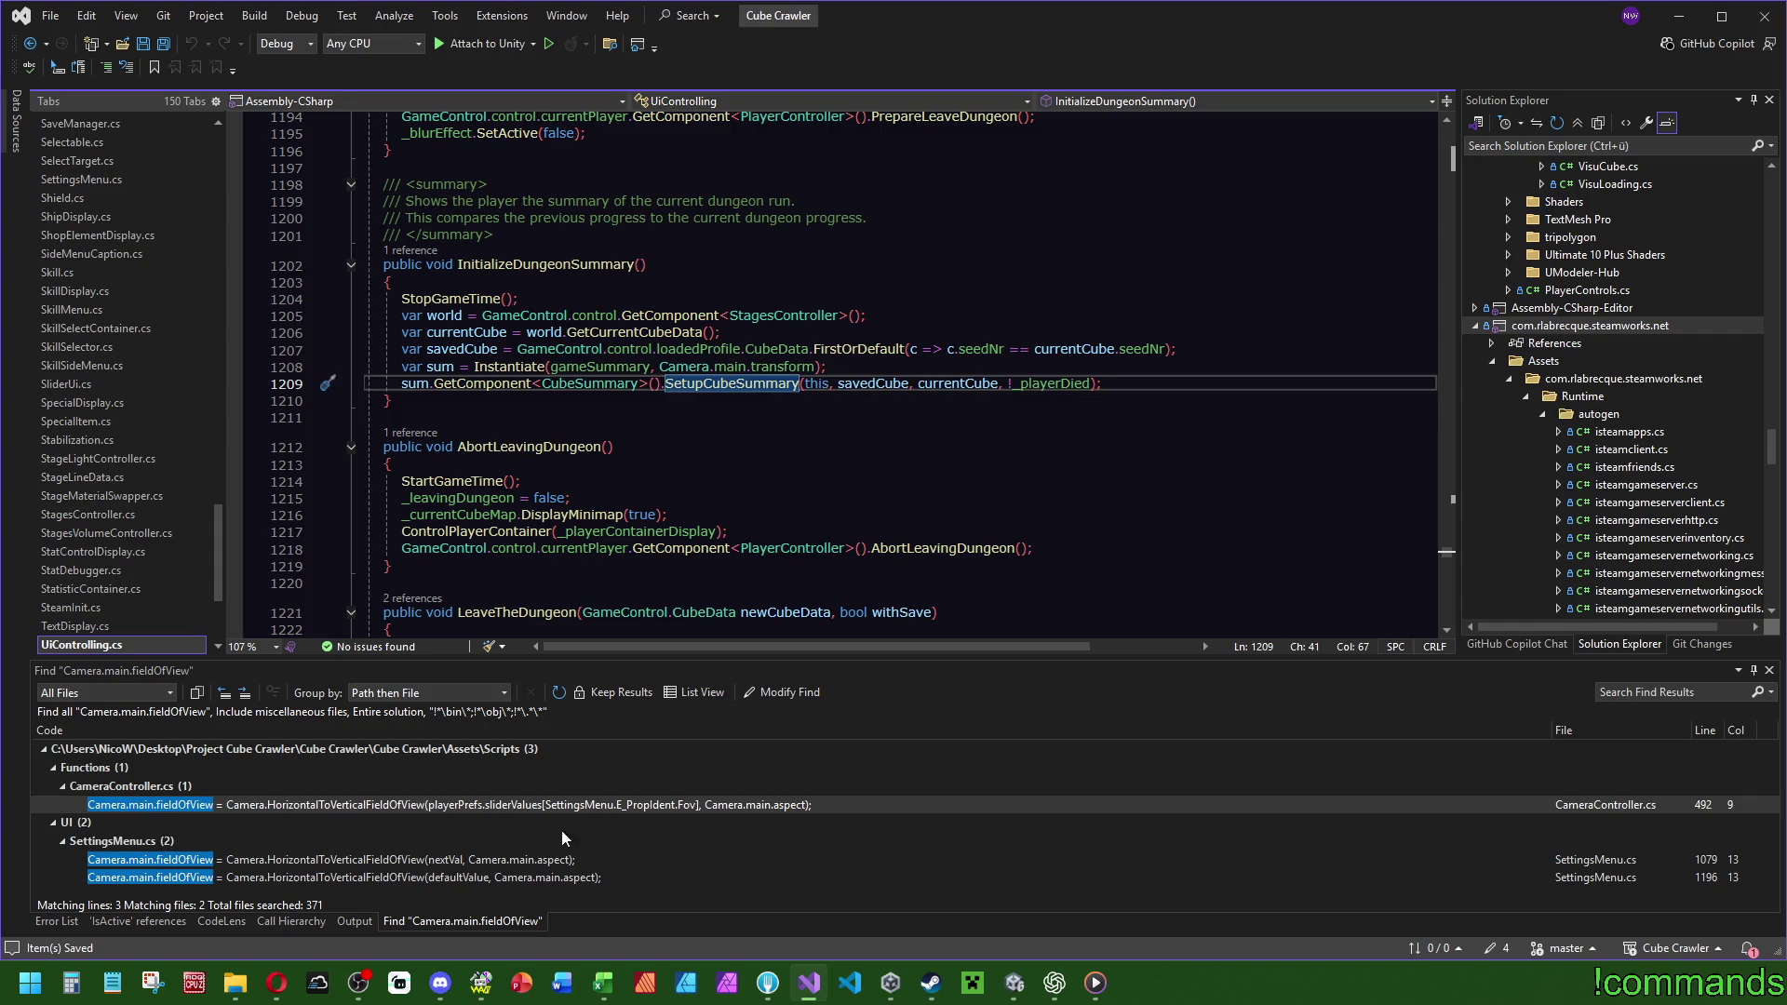
Go from CameraController.cs's field-of-view line to the SetupCubeSummary definition.
double_click(365, 806)
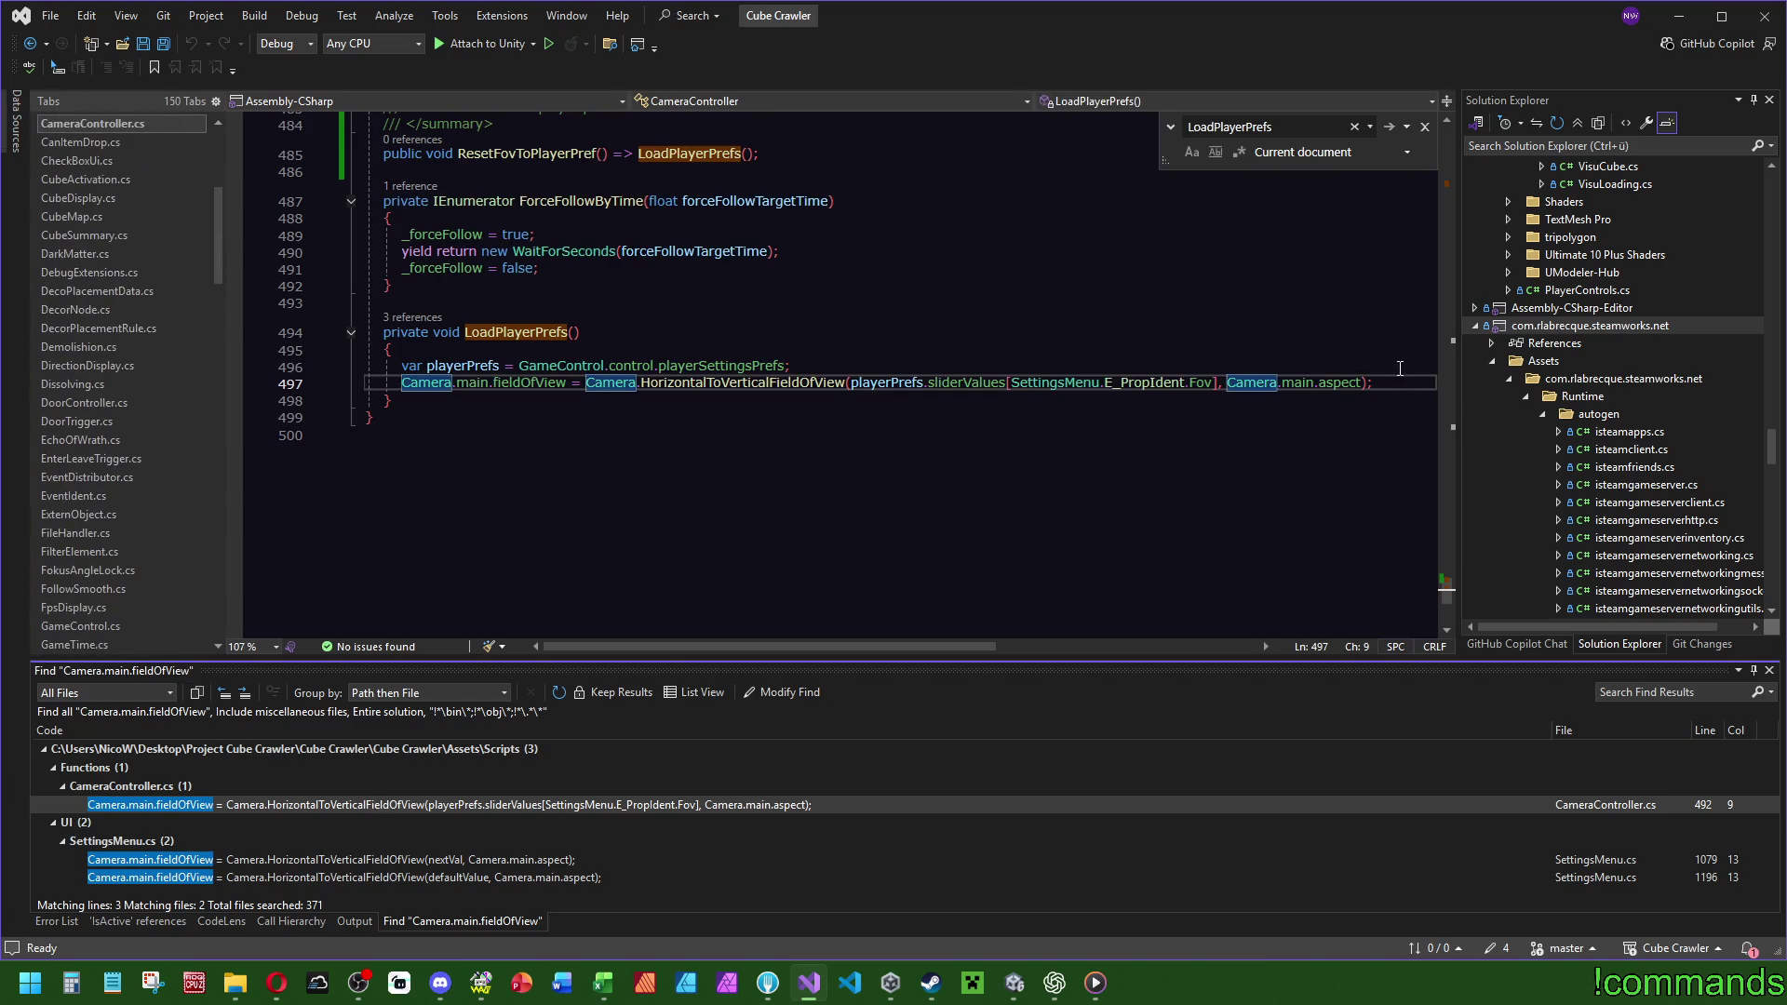
key(ctrl+minus)
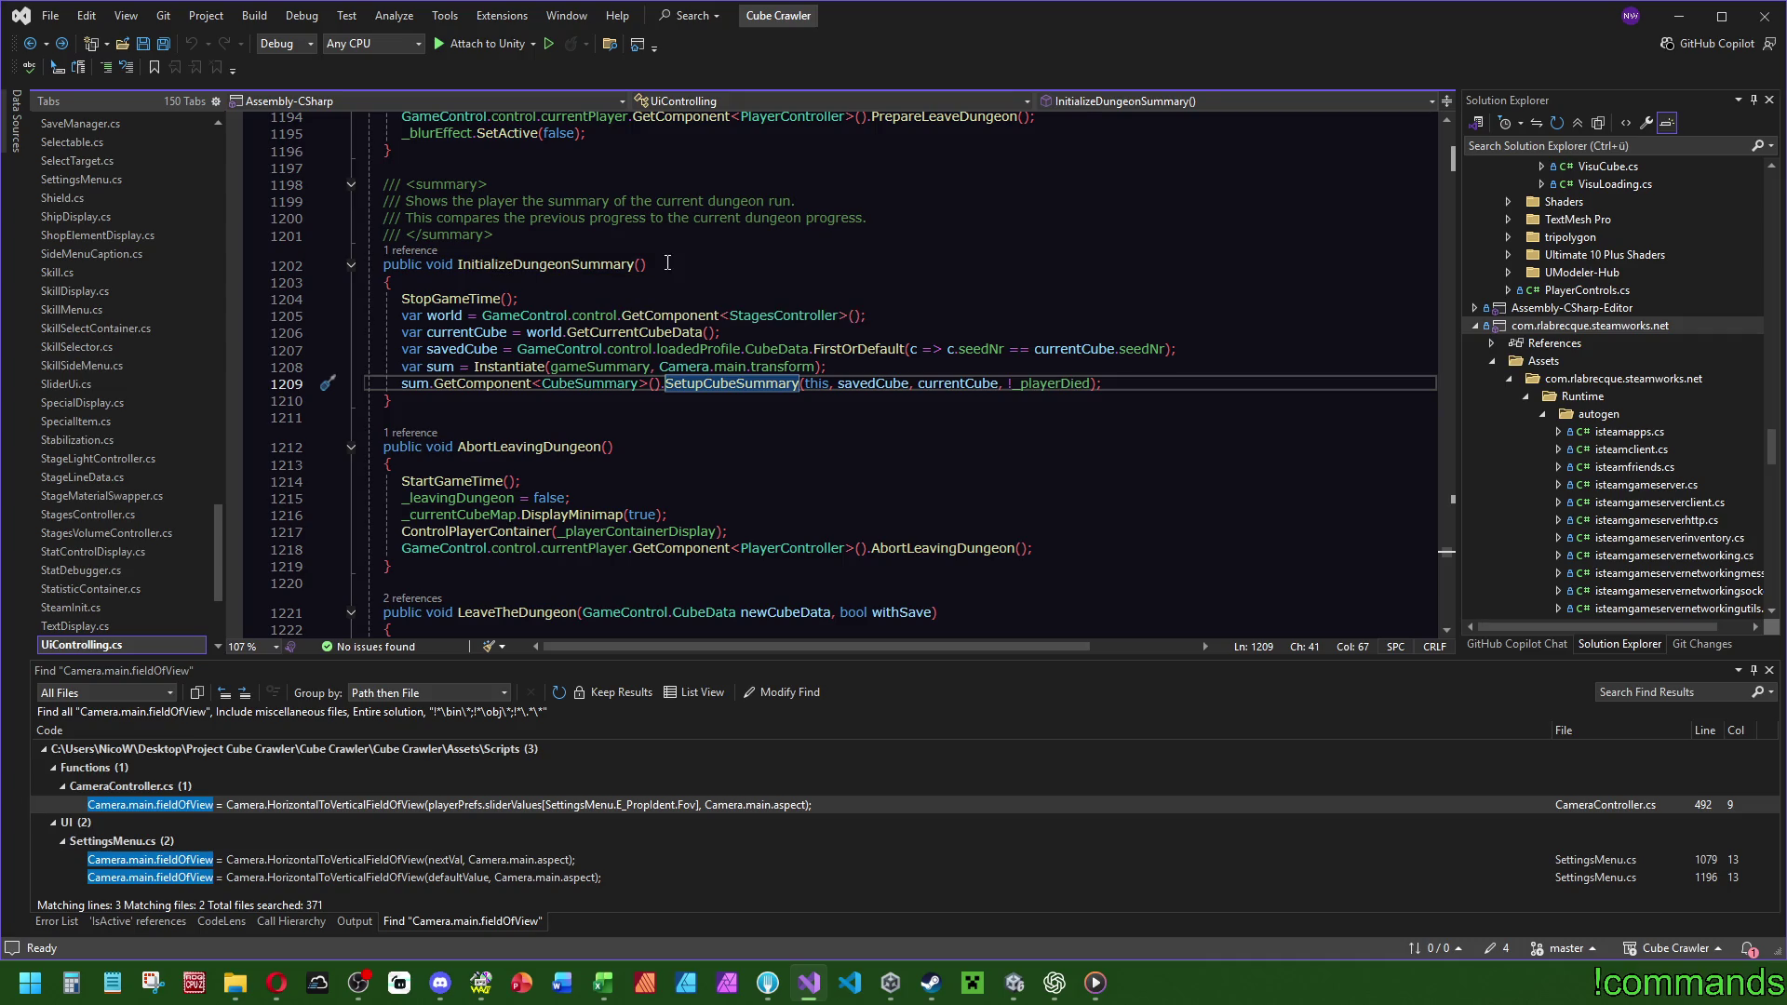
click(889, 369)
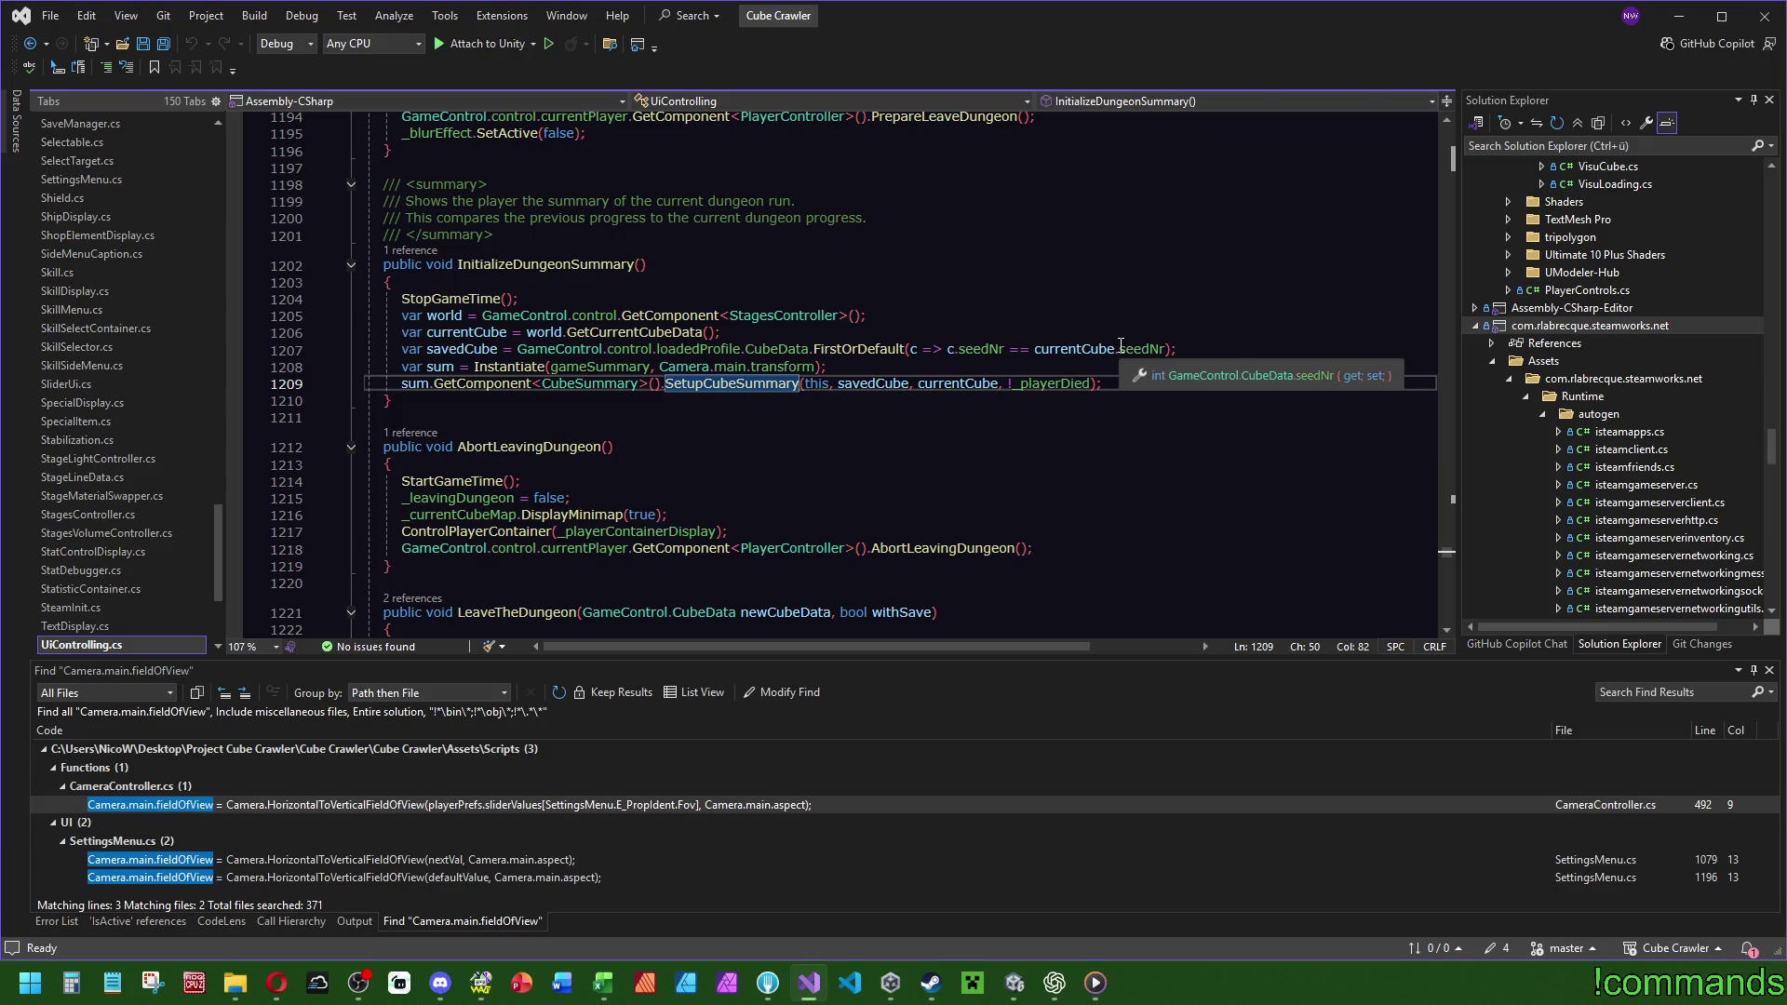
ctrl+click(736, 385)
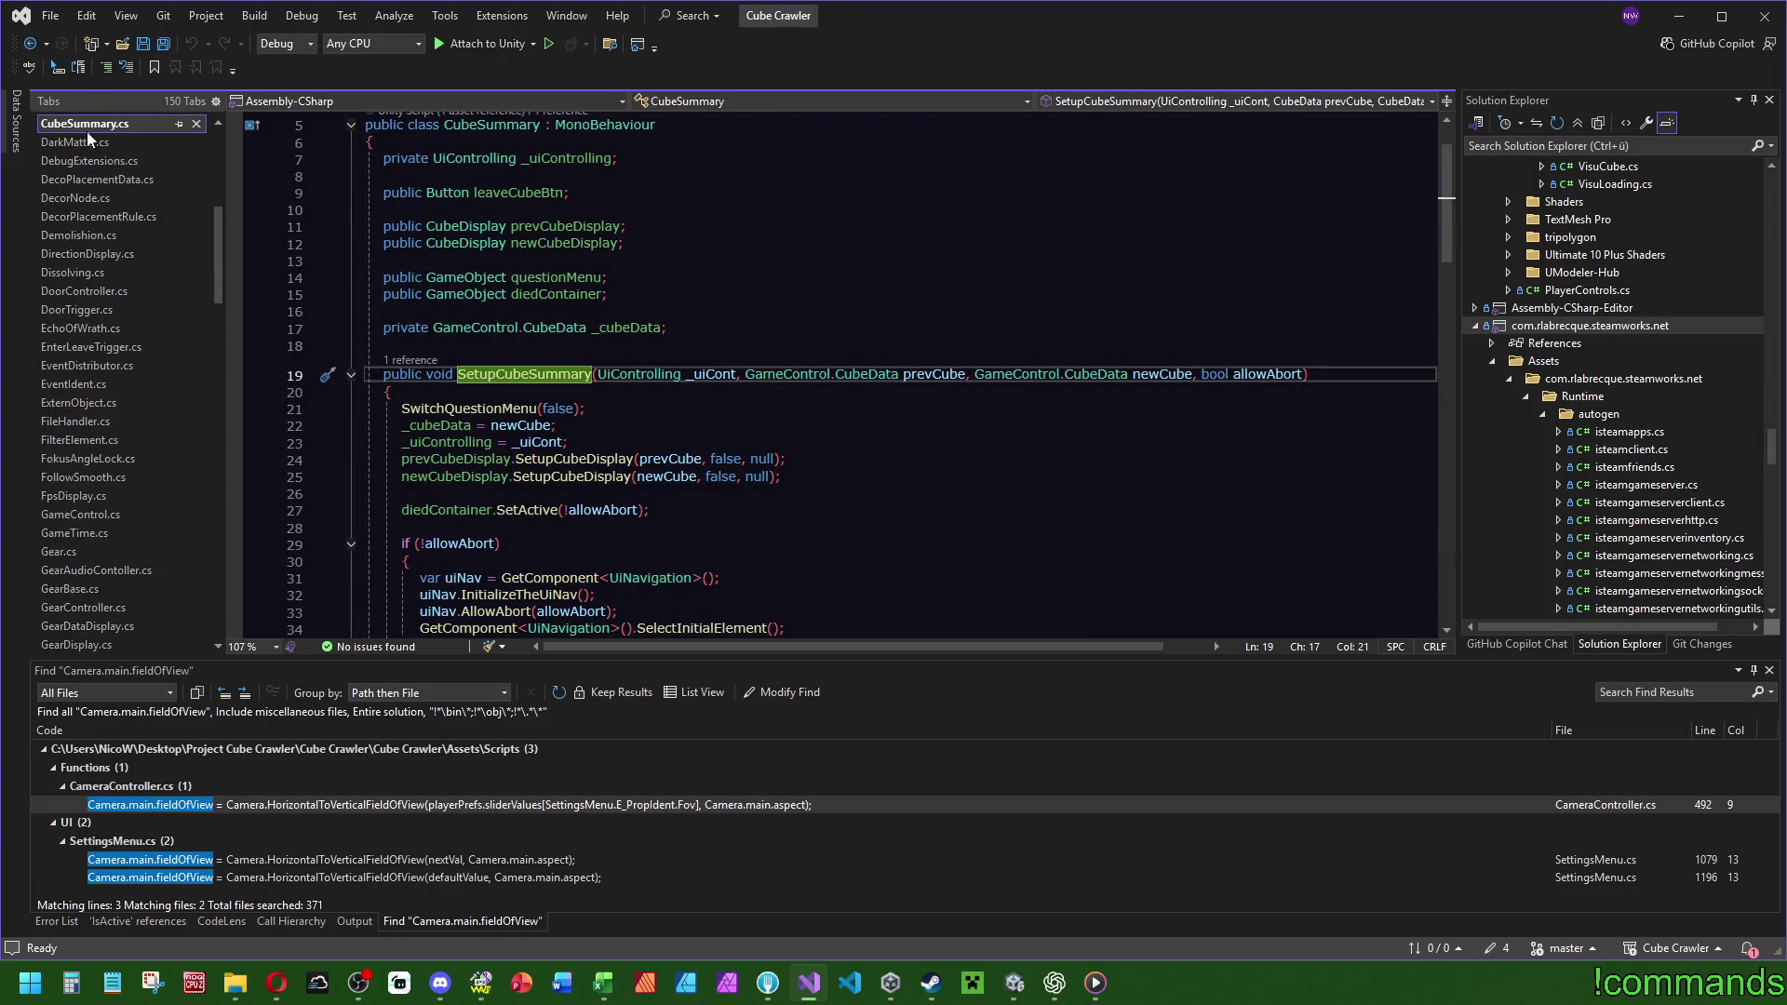
Paste the fieldOfView assignment at the top of SetupCubeSummary, replacing the slider expression with 100.
click(430, 391)
key(Return)
text(Camera.main.fieldOfView = Camera.HorizontalToVerticalFieldOfView(playerPrefs.sliderValues[SettingsMenu.E_PropIdent.Fov], Camera.main.aspect);)
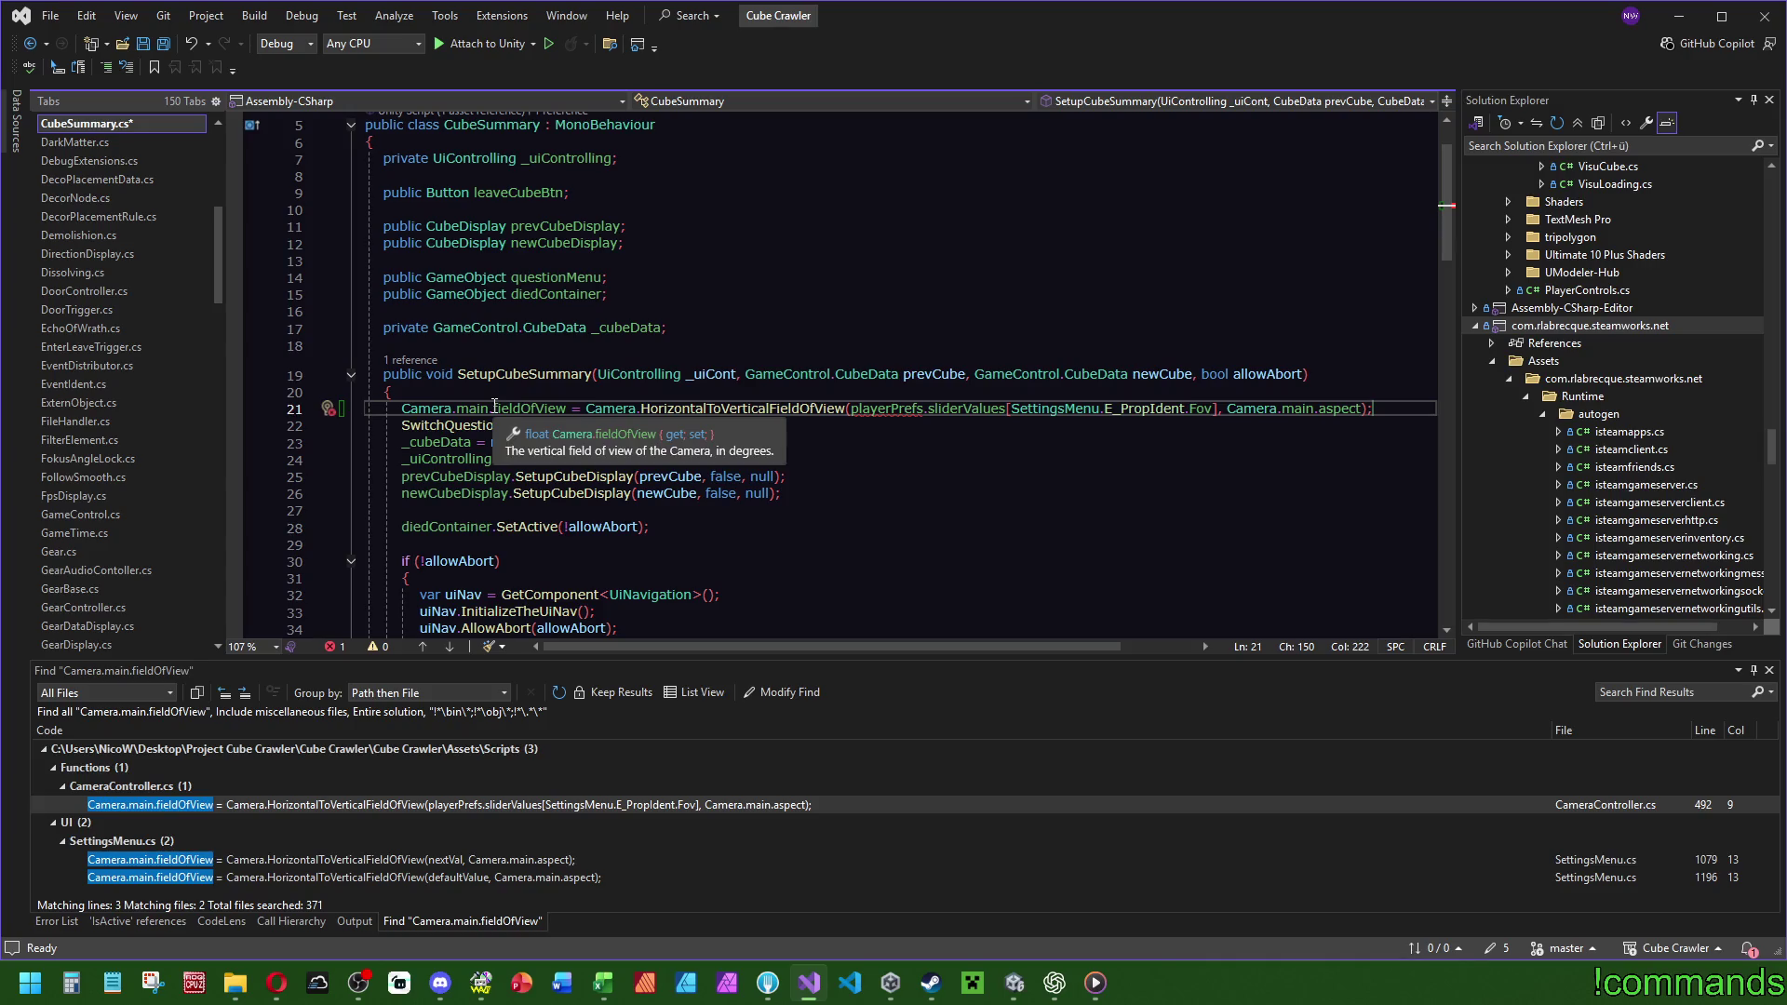
mouse_move(900, 406)
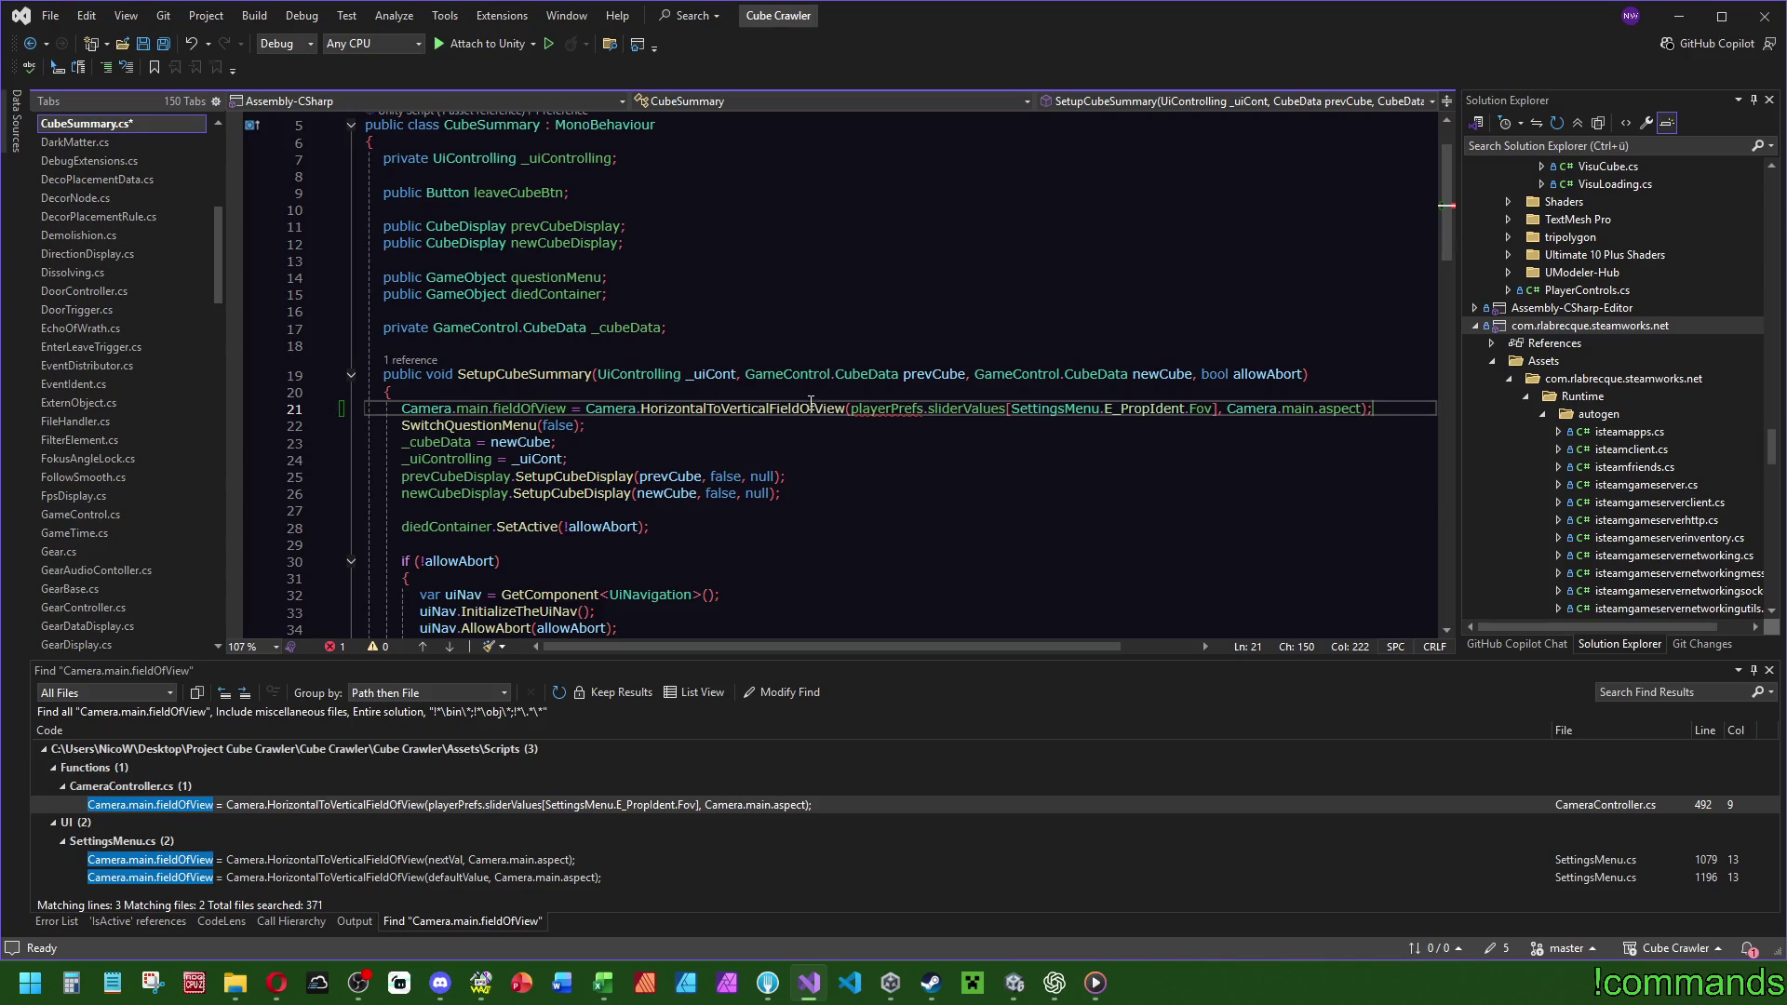
mouse_move(805, 409)
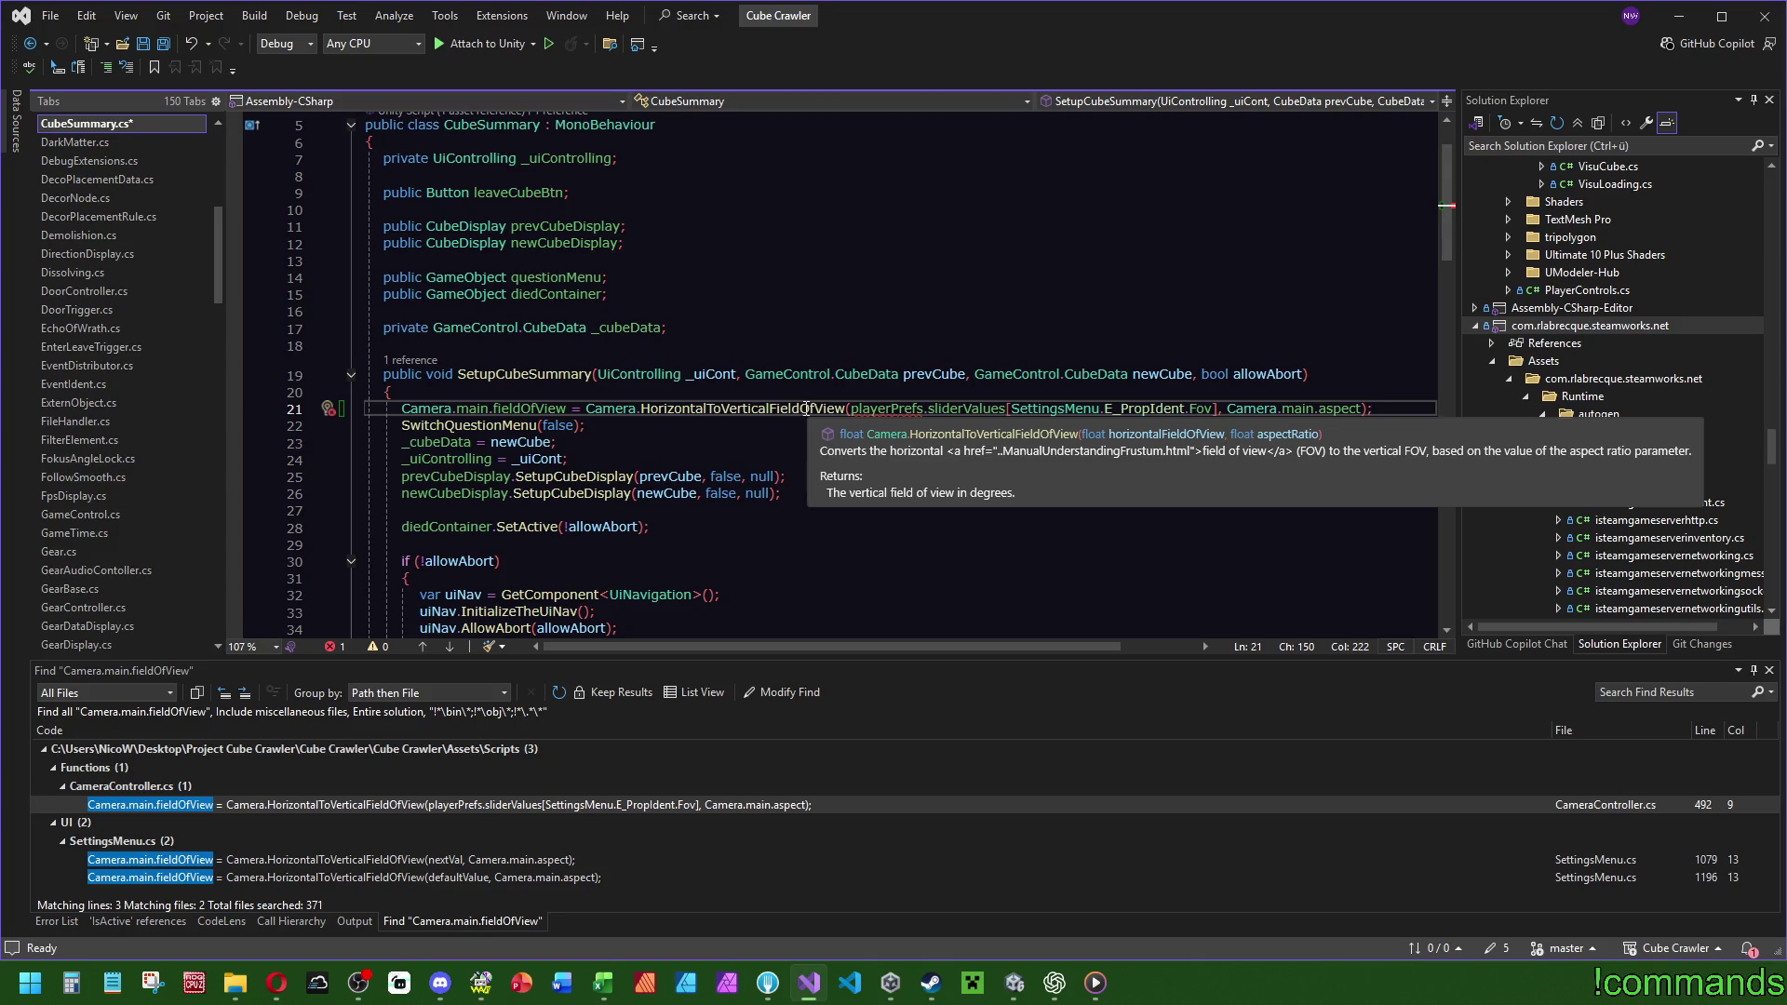
drag(1218, 410, 850, 410)
text(100)
click(828, 304)
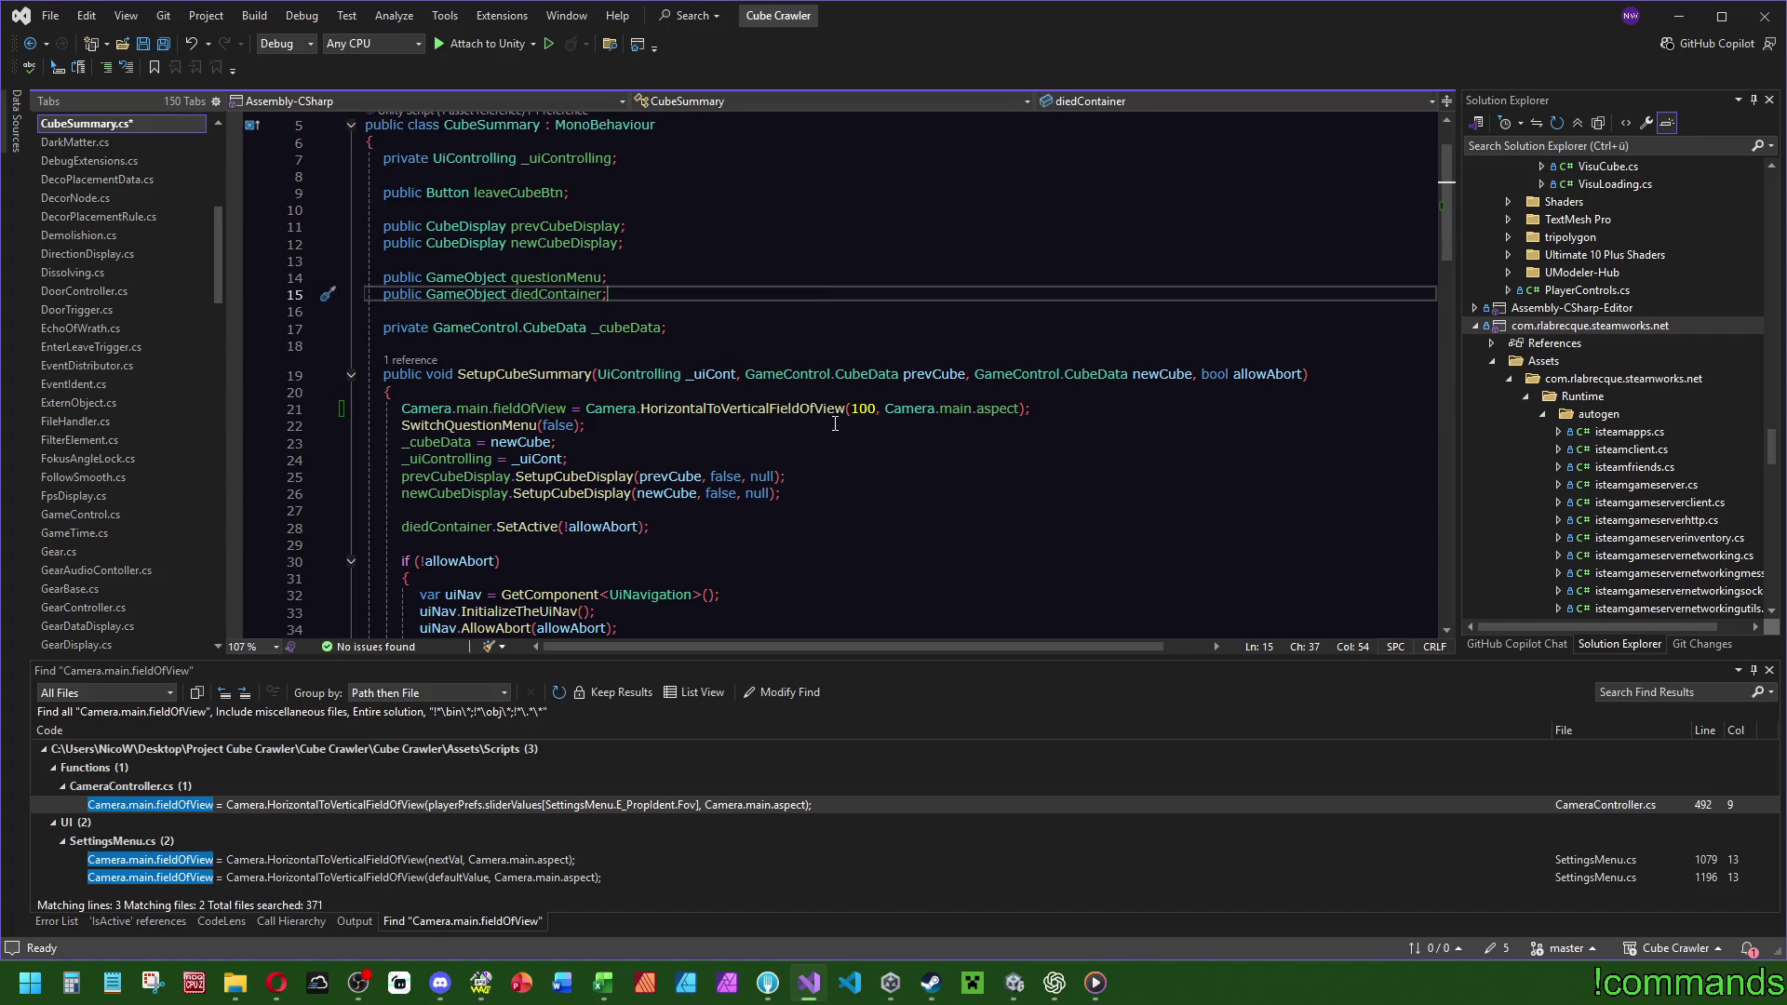
Go from LeaveWithoutSave's call to the LeaveTheDungeon definition in UiControlling.cs.
scroll(762, 422, down, 17)
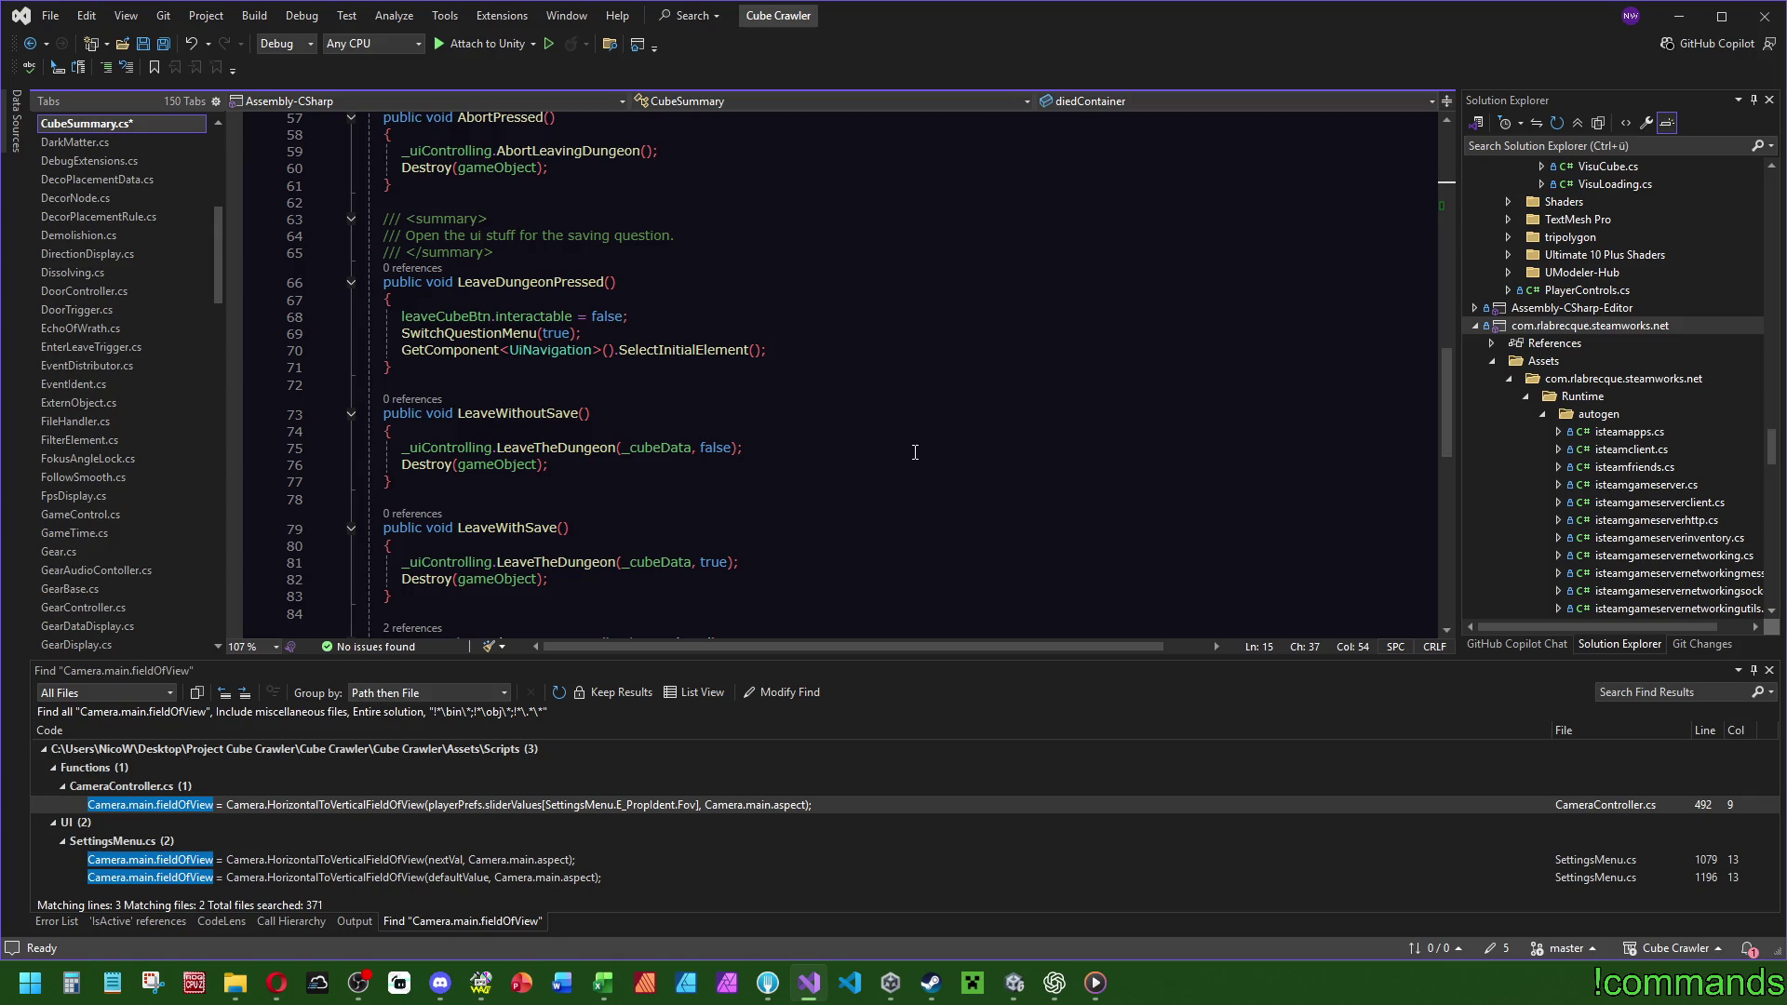
scroll(914, 452, down, 2)
scroll(845, 468, up, 4)
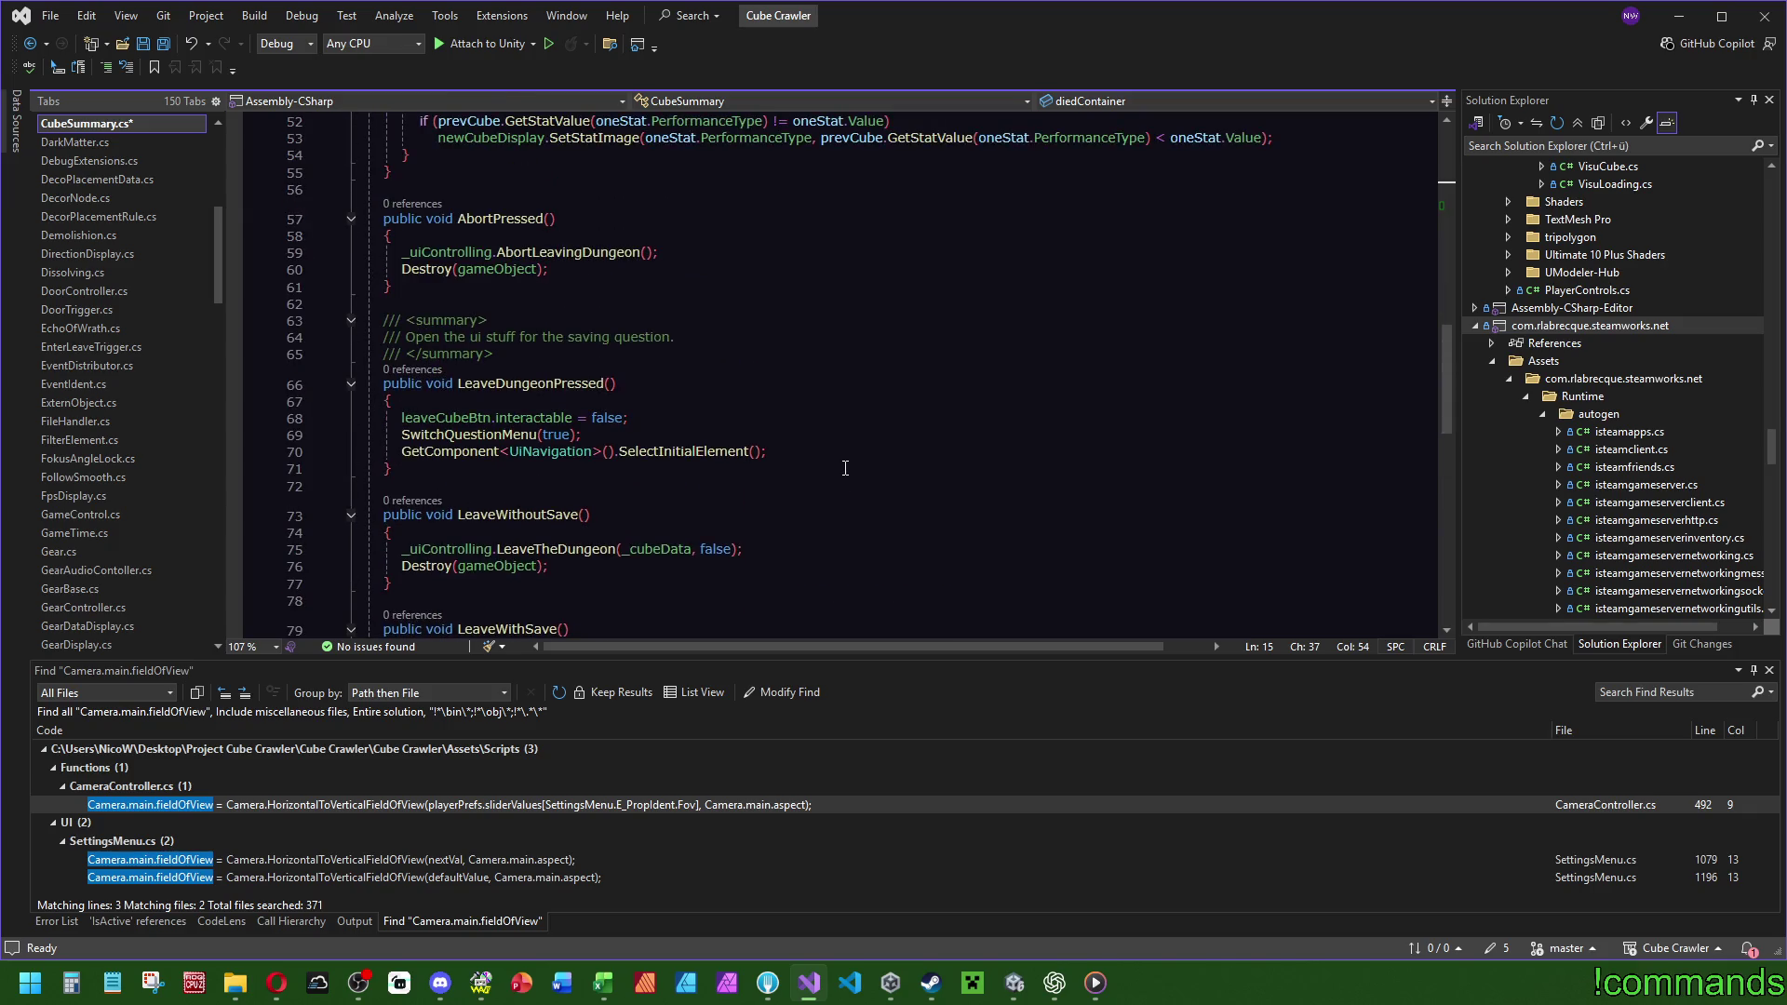
scroll(800, 461, down, 3)
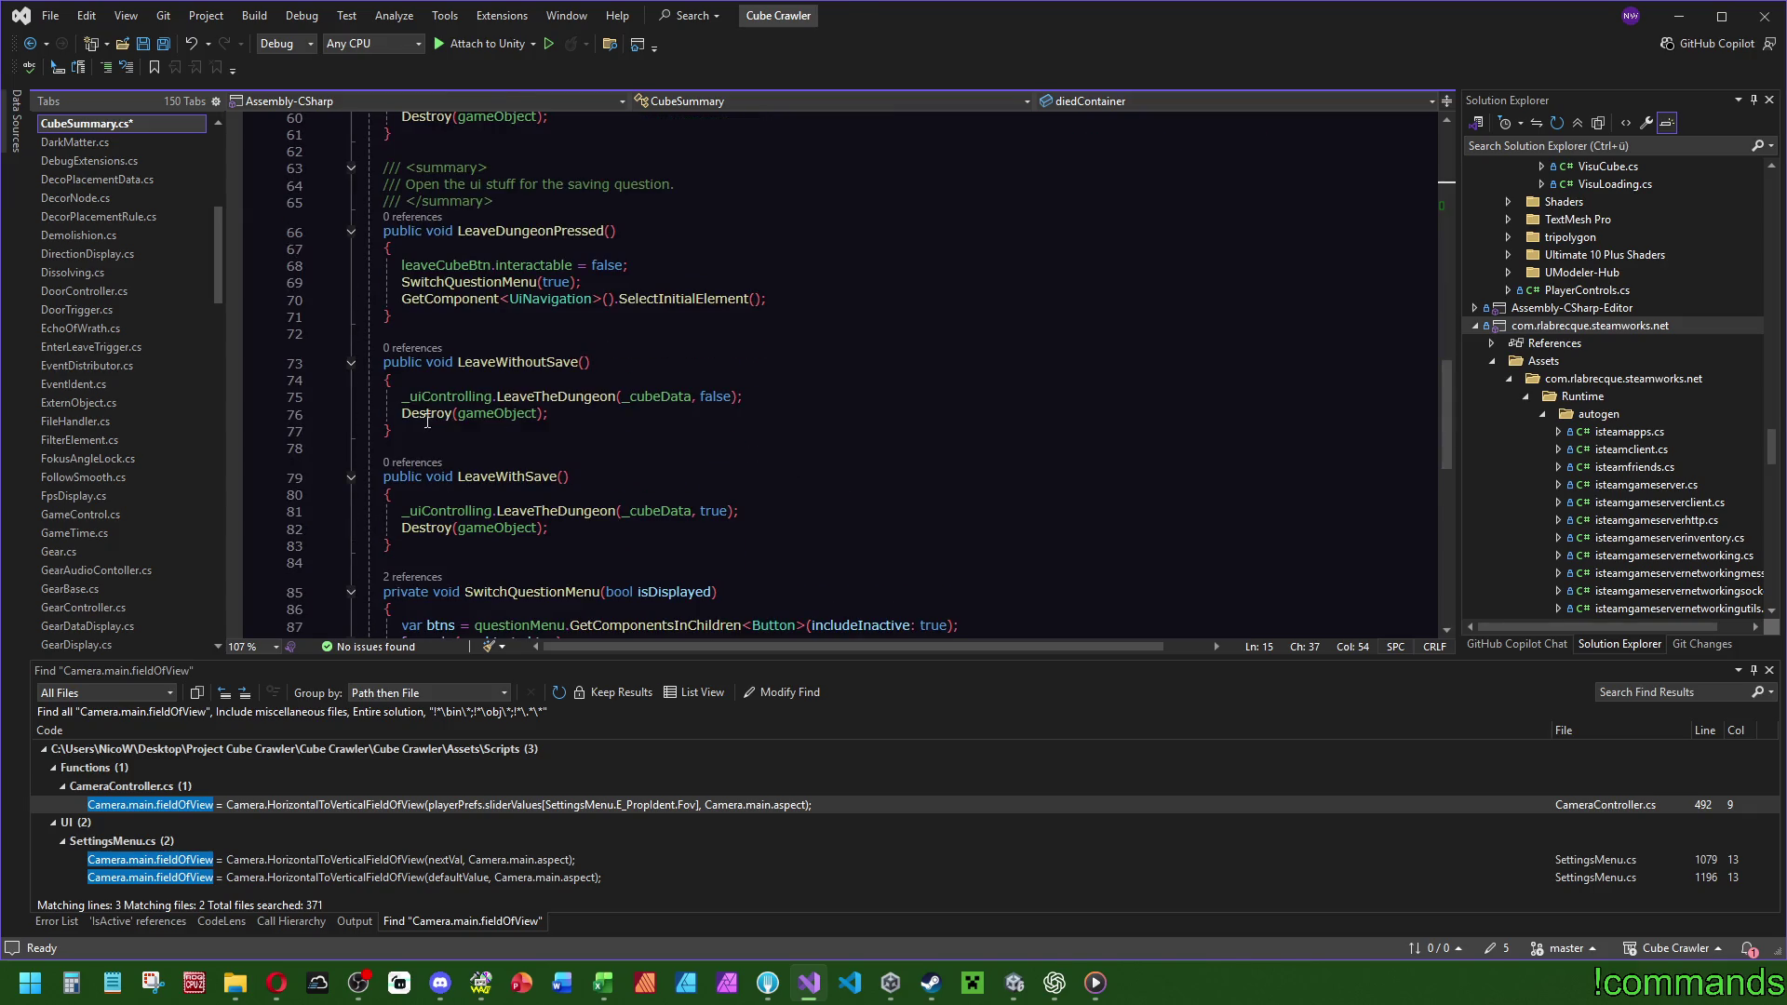
scroll(832, 426, down, 3)
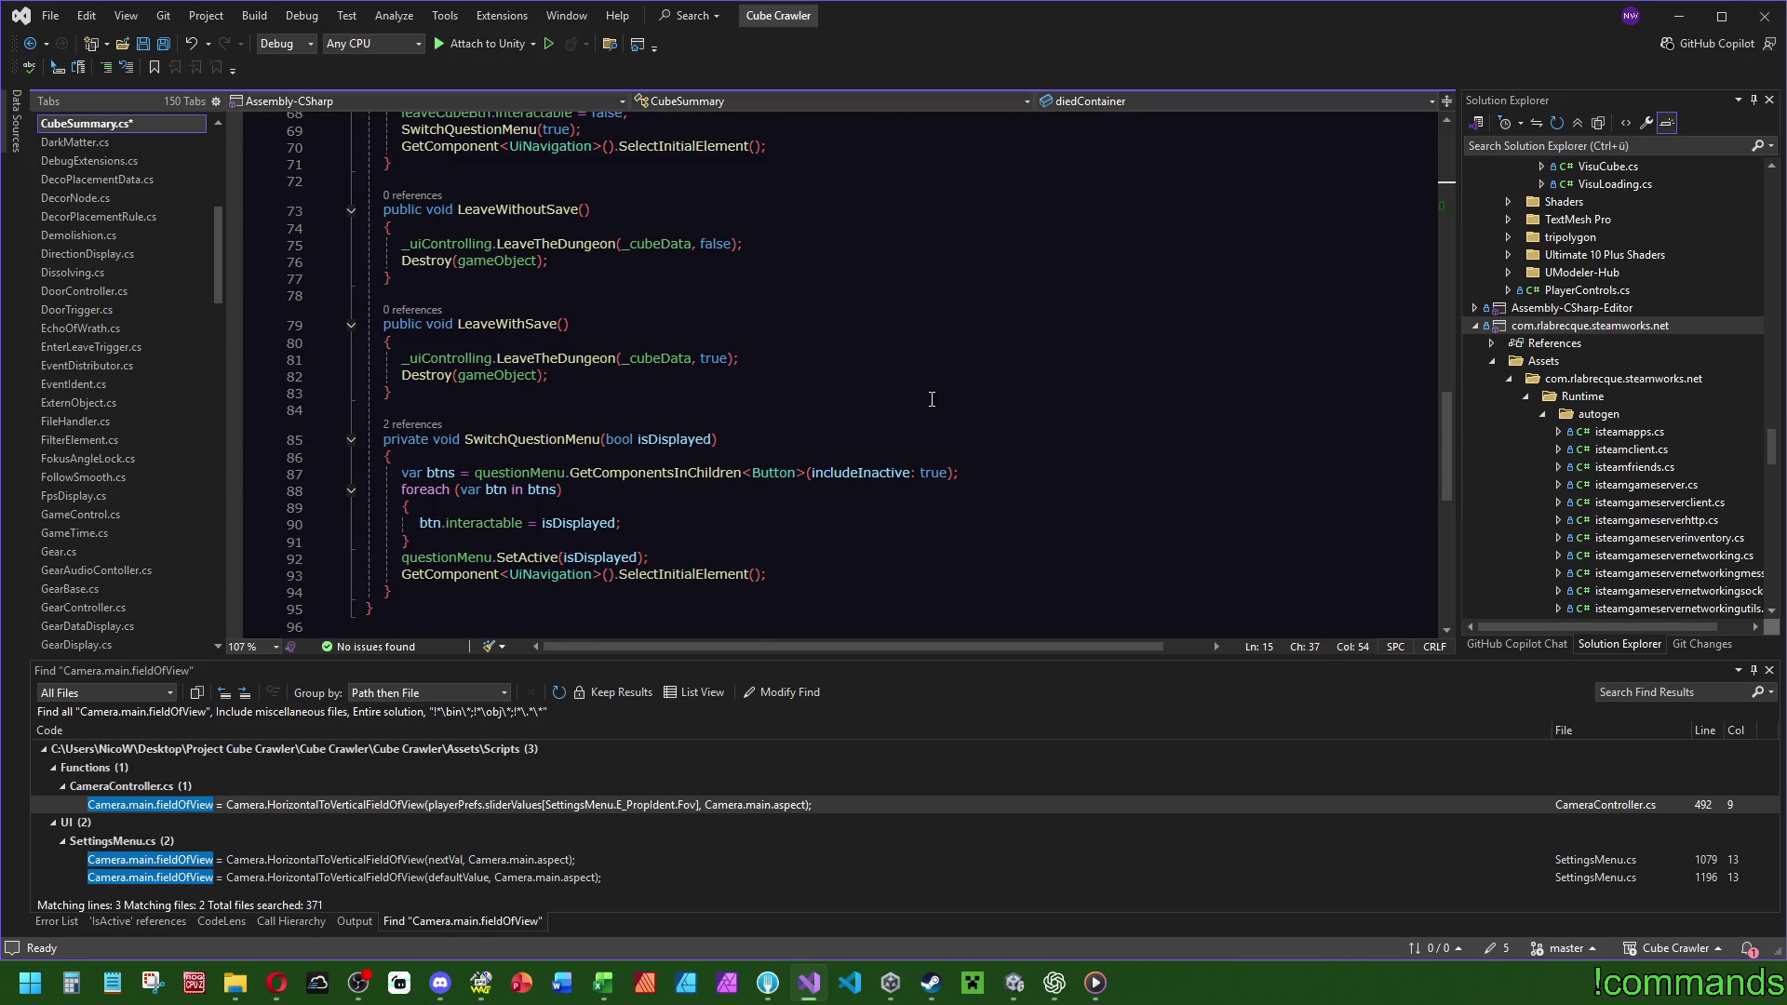
scroll(932, 399, up, 4)
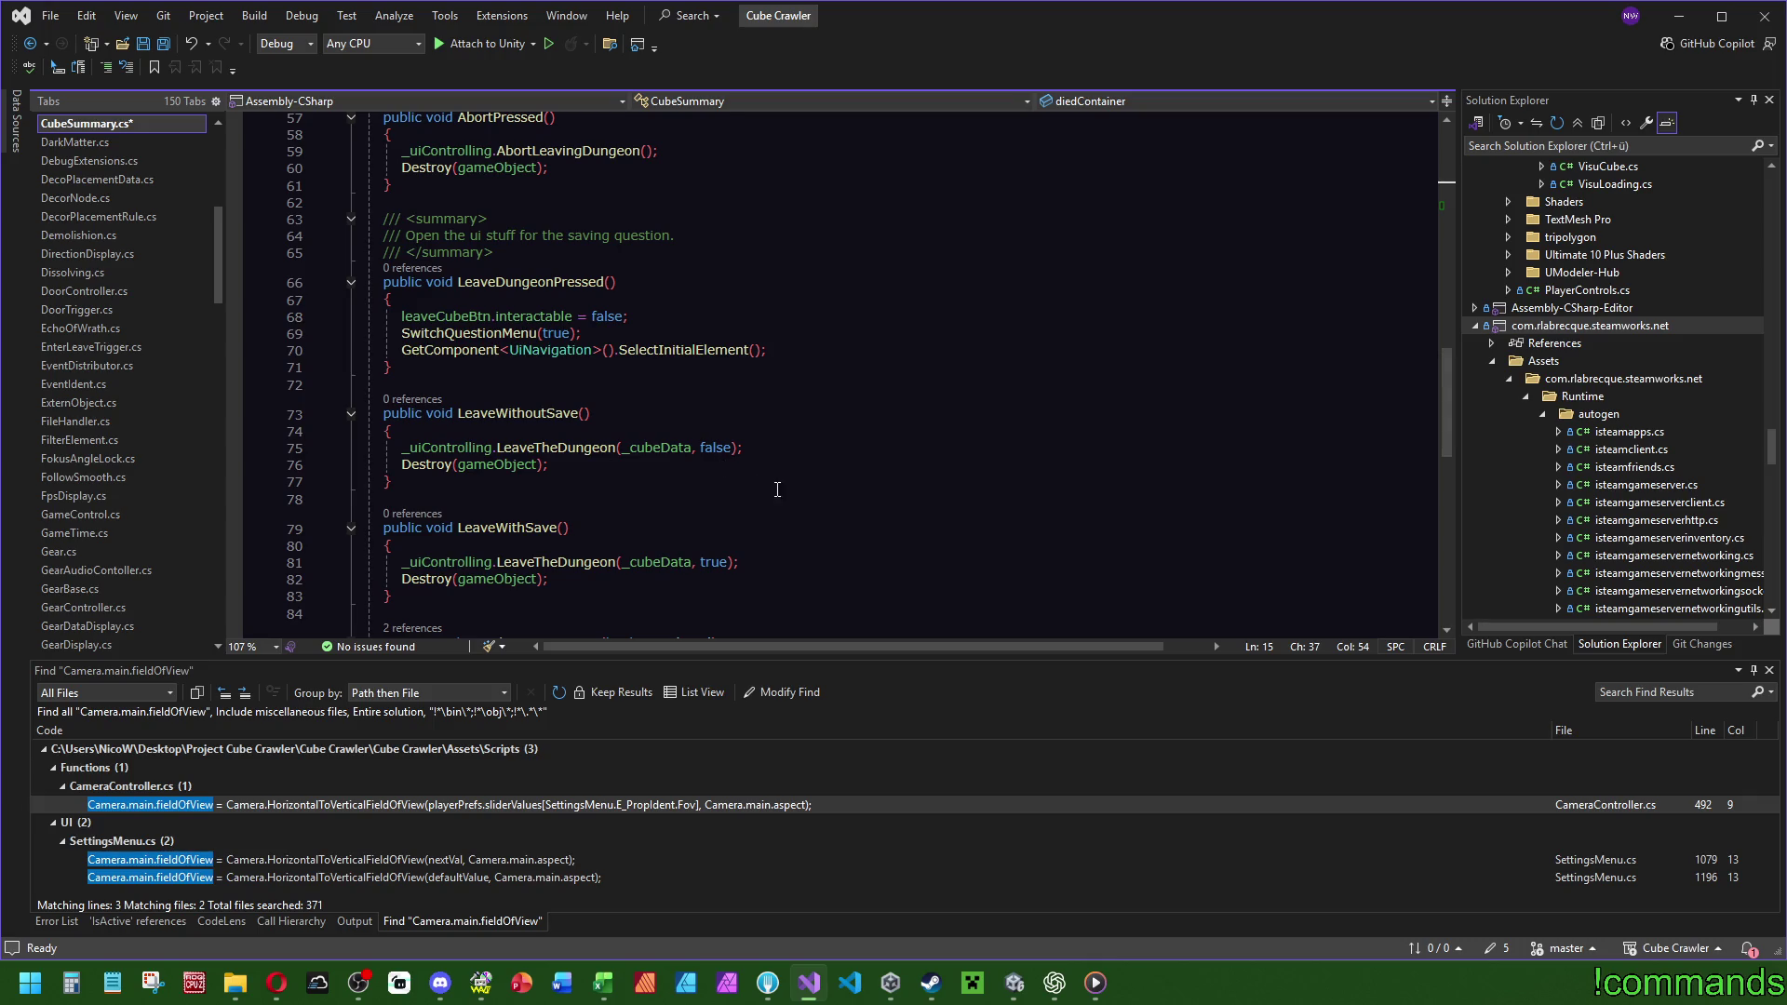
click(549, 448)
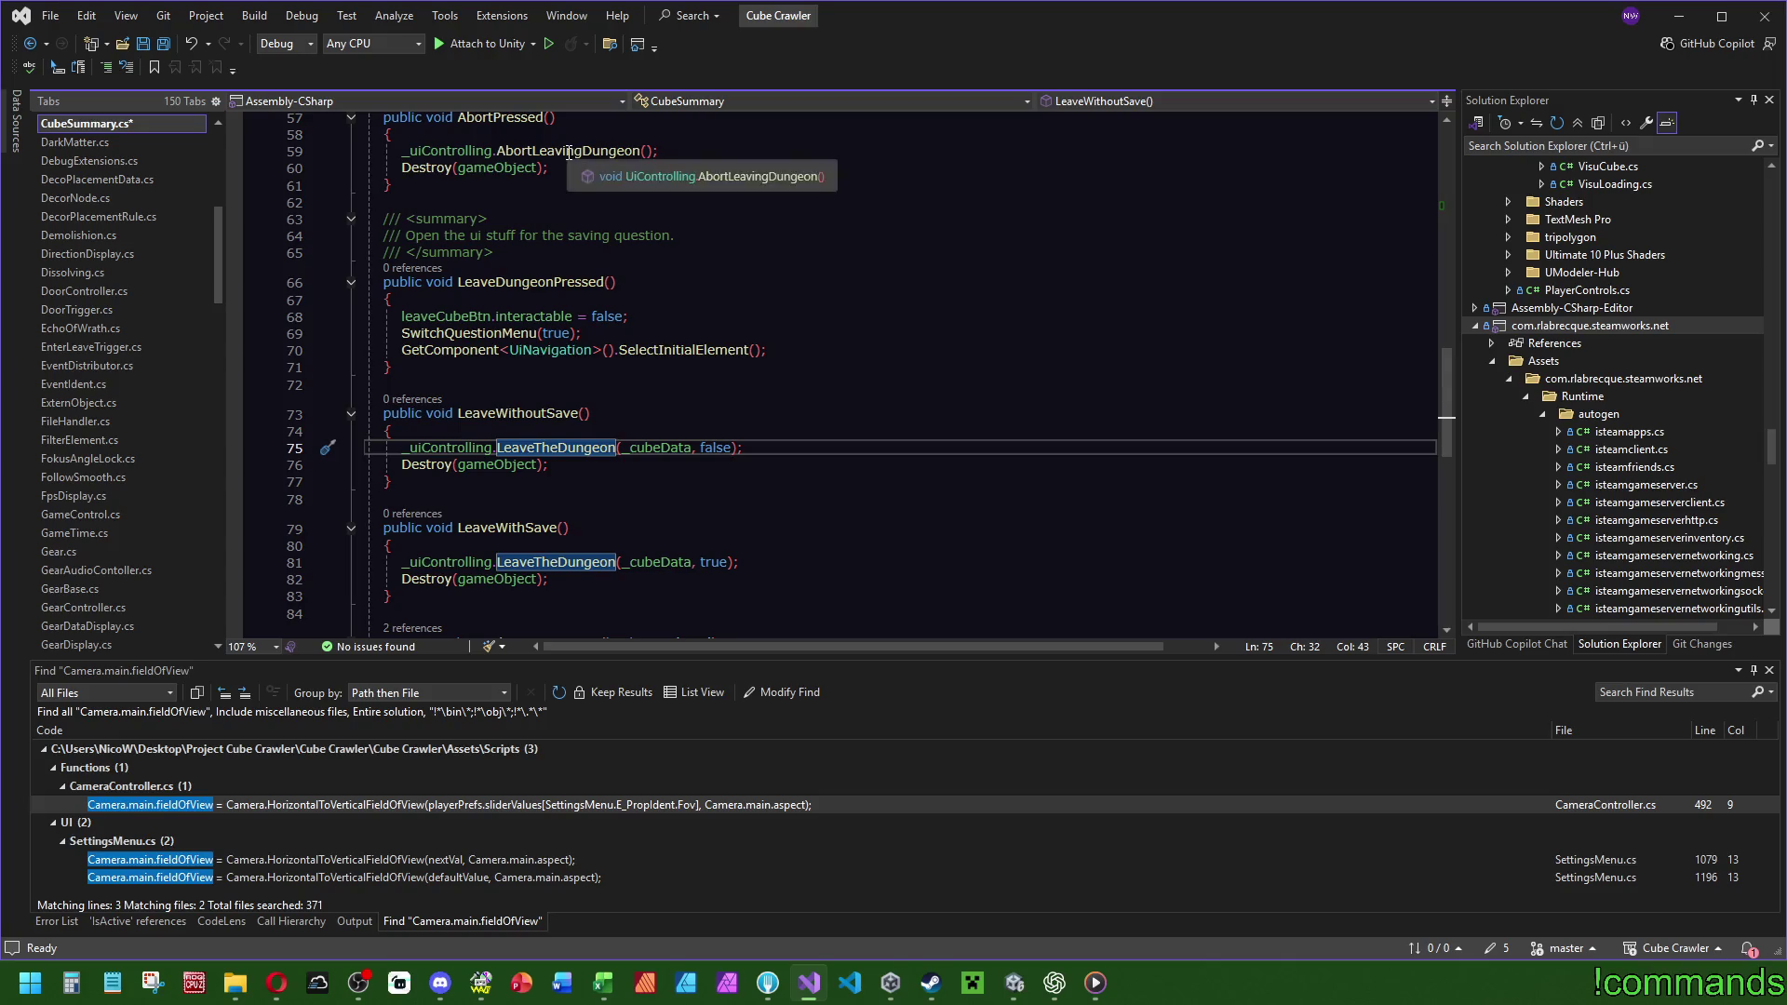
ctrl+click(539, 447)
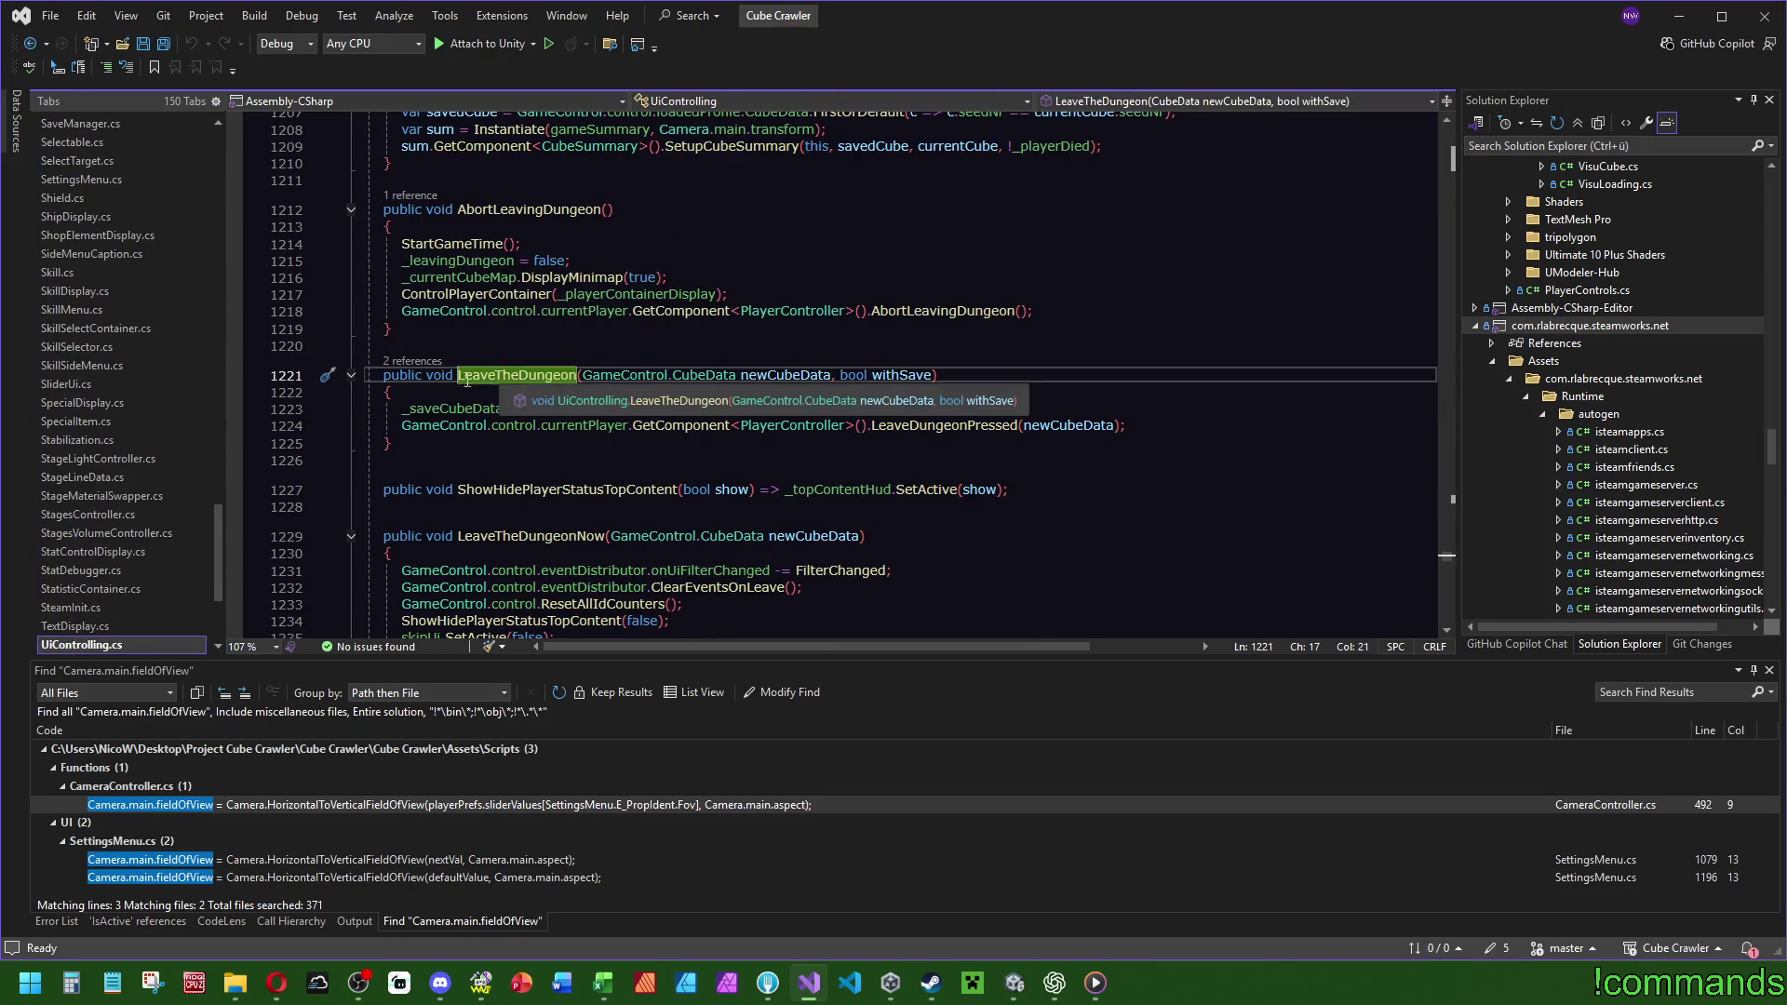
Add Camera.main.GetComponent<CameraController>().ResetFovToPlayerPref(); at the top of LeaveTheDungeon.
click(1286, 393)
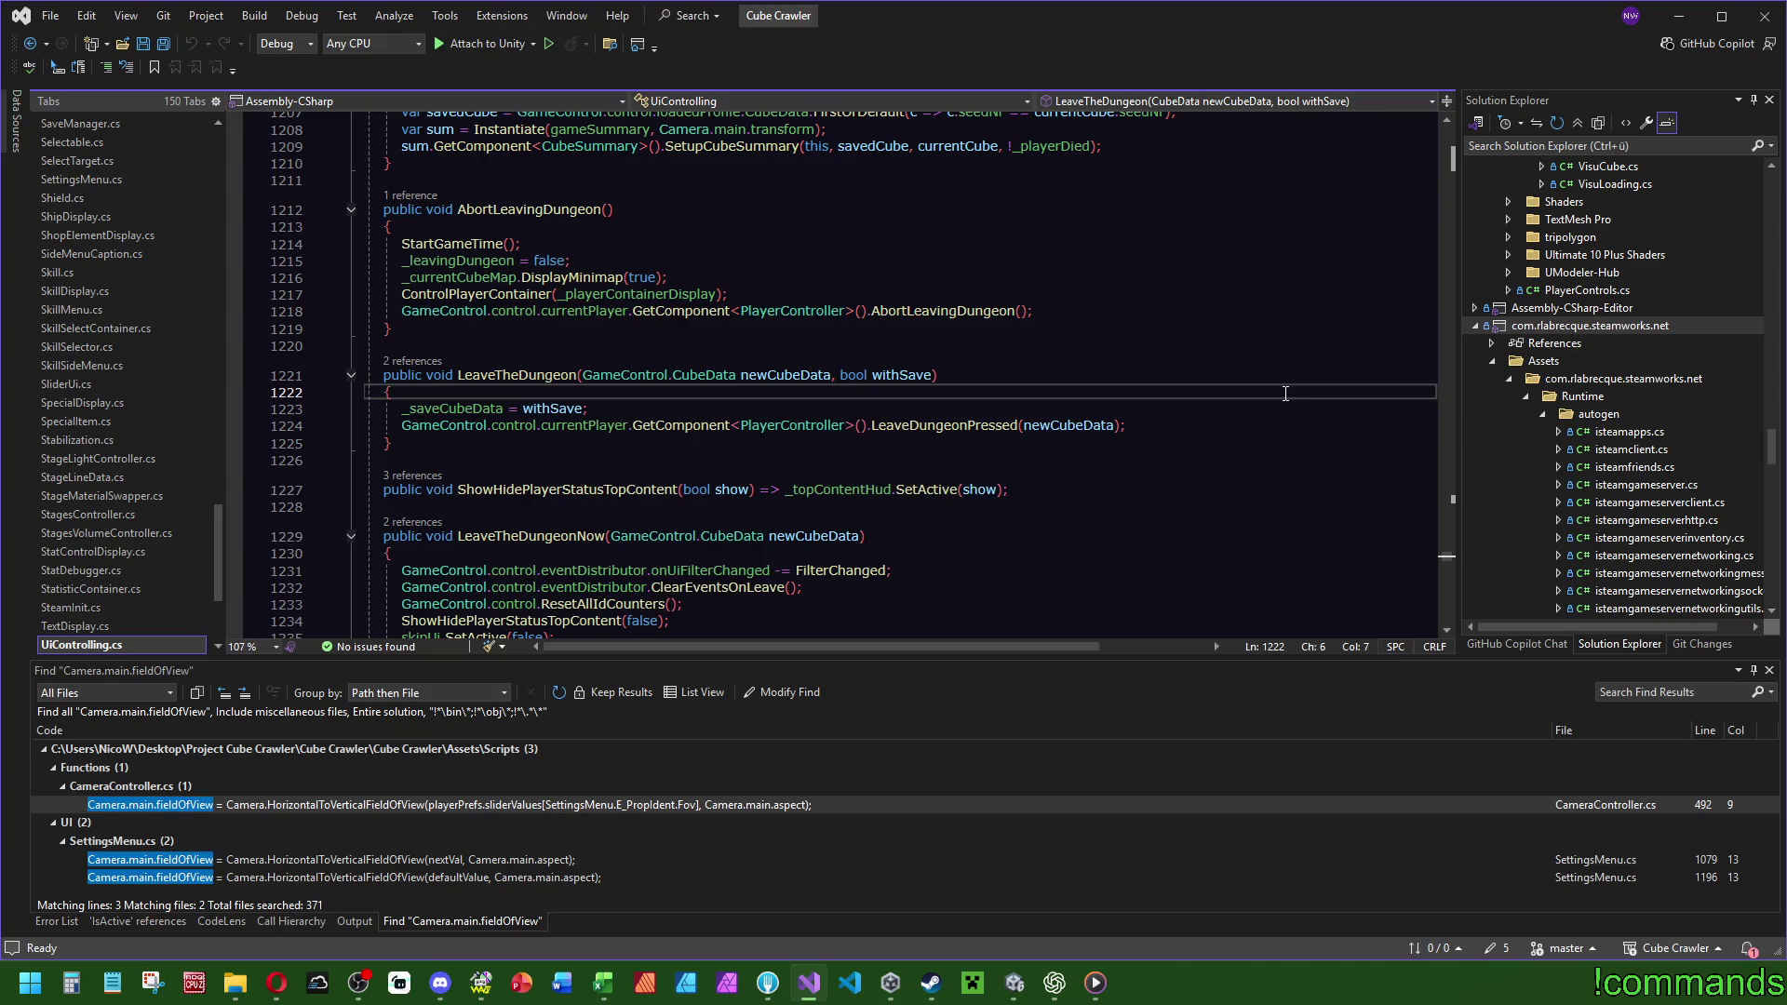
key(Return)
text(Camera.main.g)
key(Down)
key(Down)
key(Down)
key(Tab)
text(came)
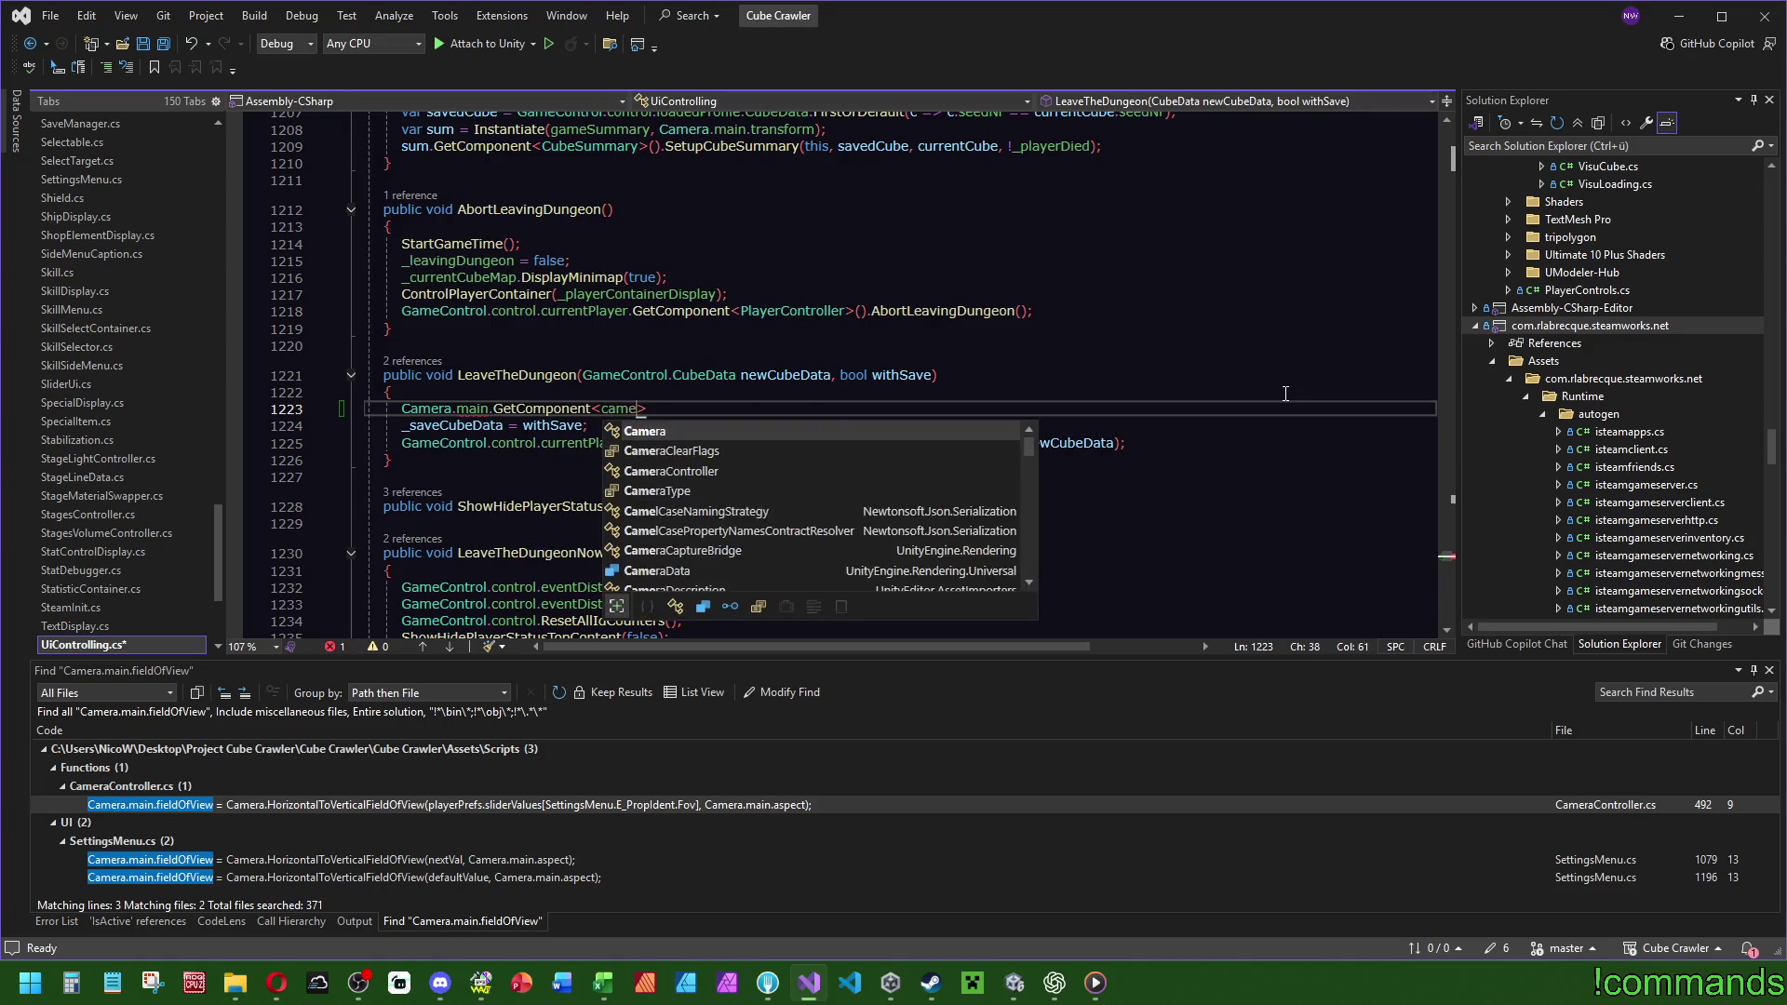
text(cont)
key(Tab)
key(Right)
text(().rese)
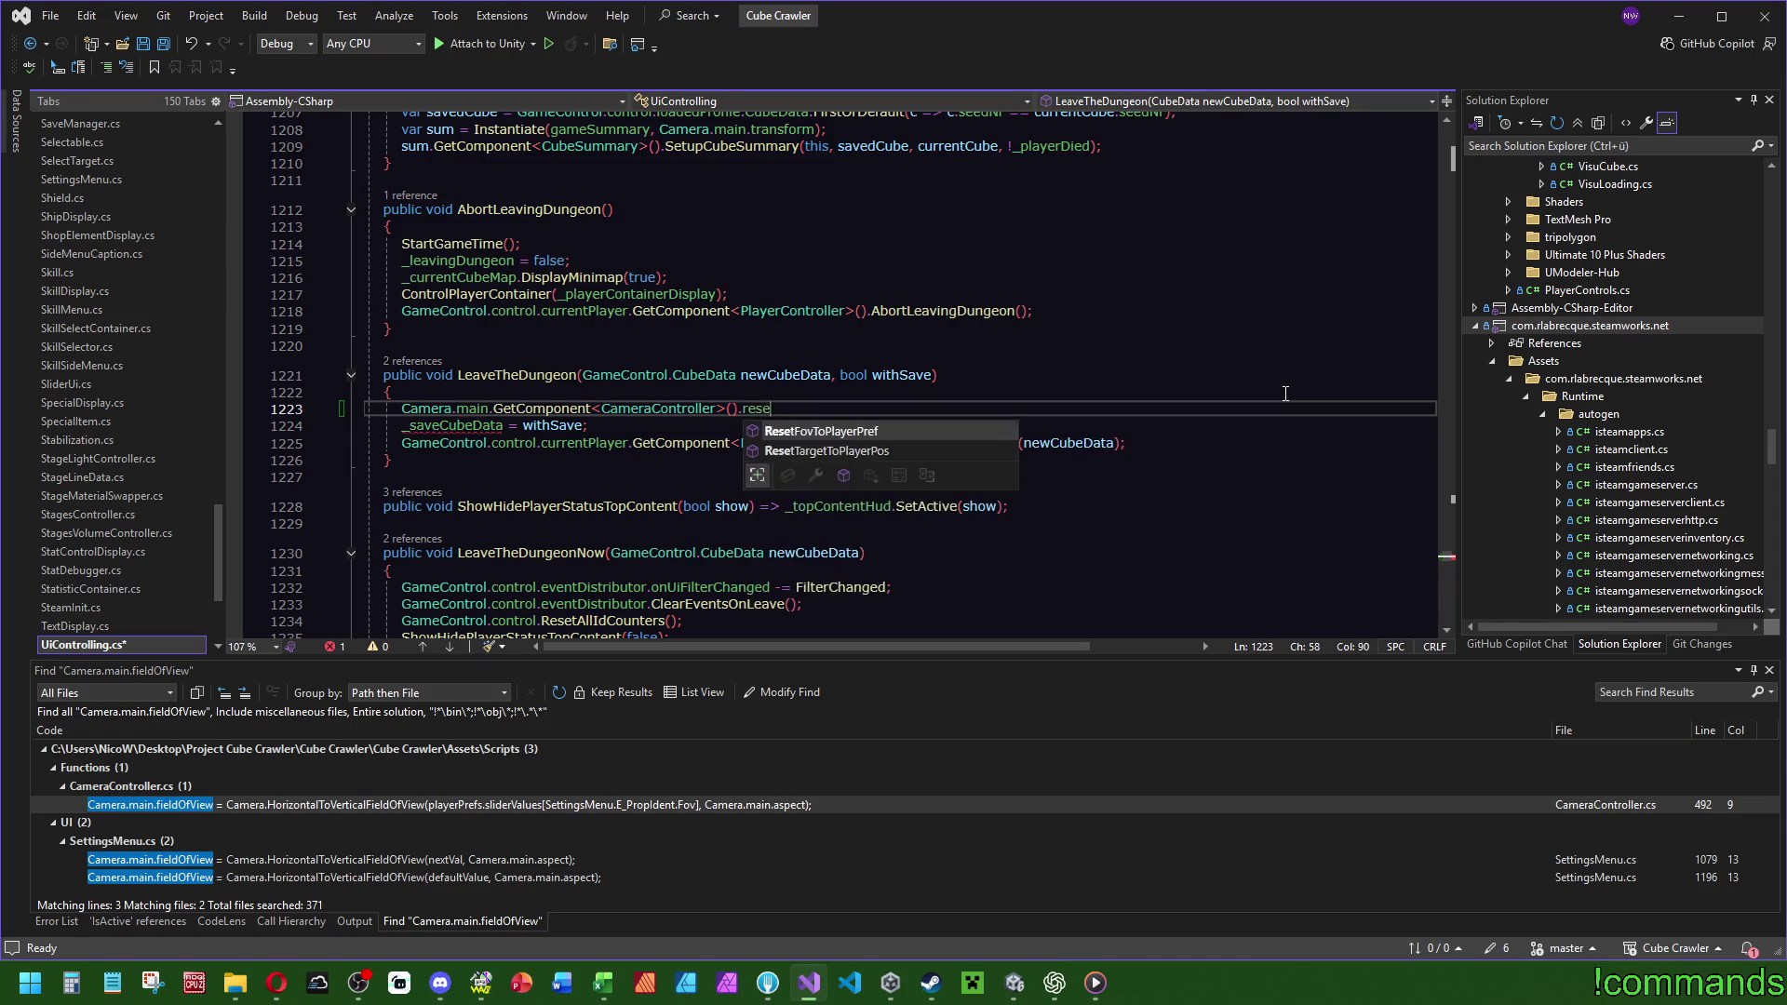
key(Tab)
text(();)
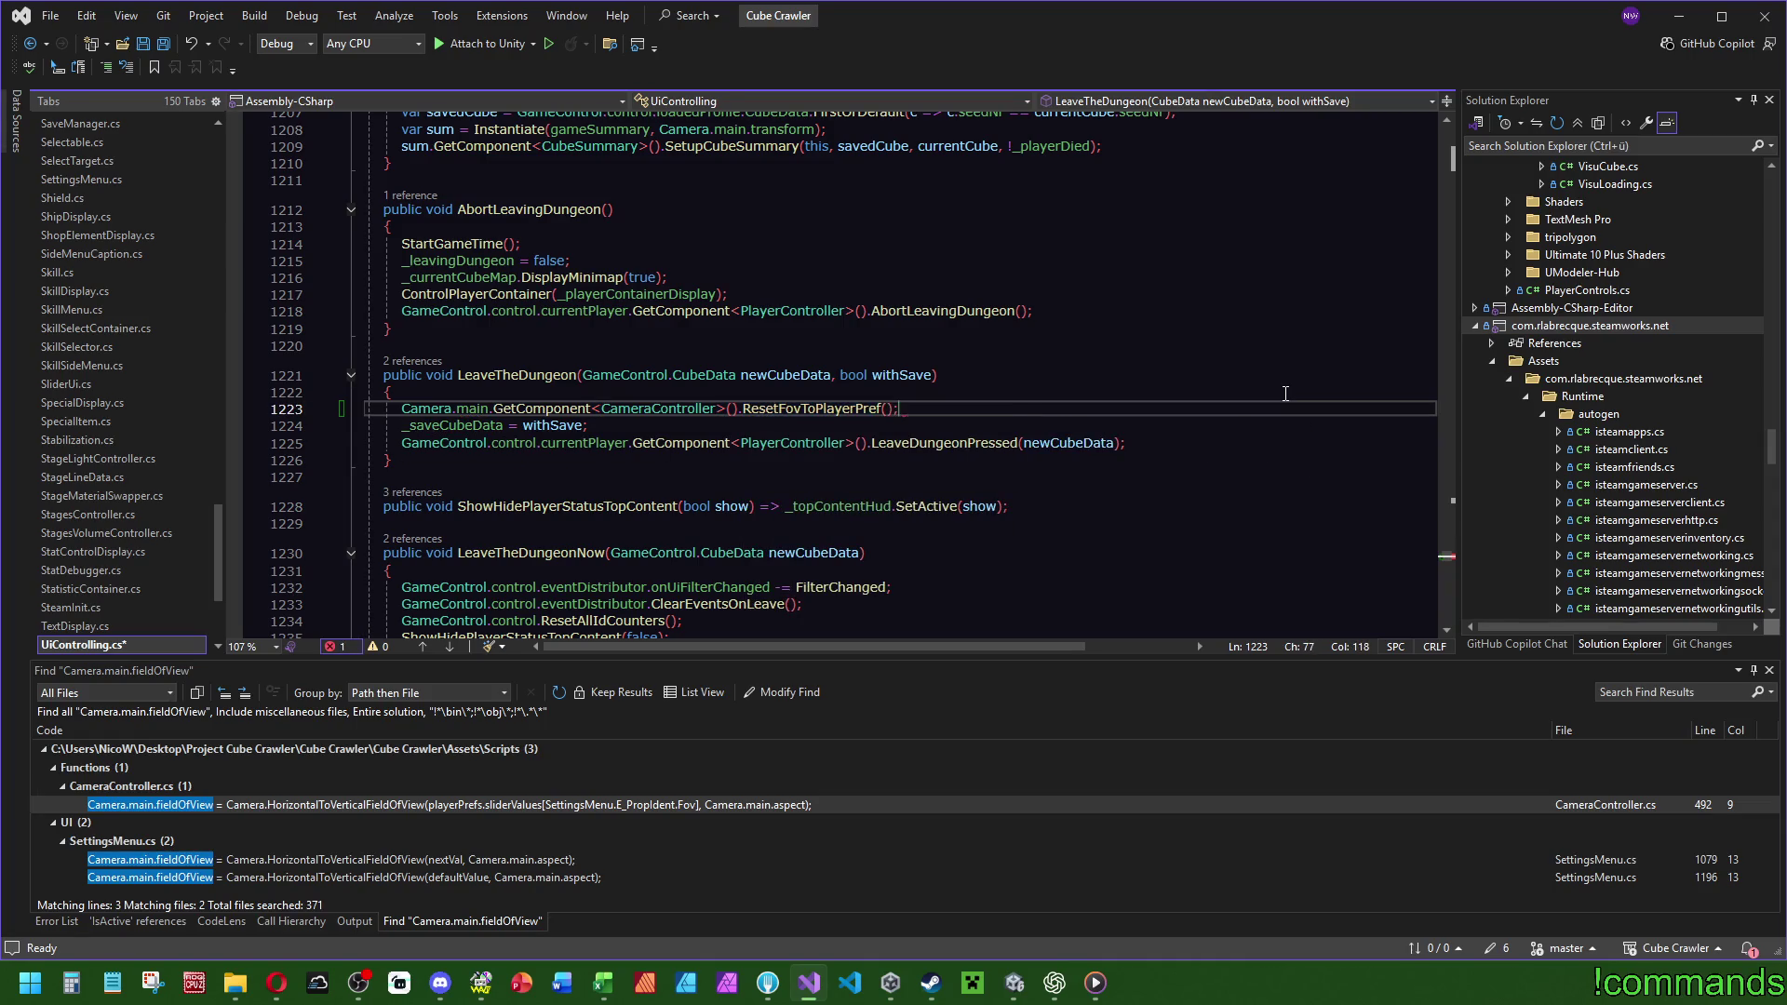
click(917, 394)
Go via CubeSummary.cs's AbortPressed to the AbortLeavingDungeon definition.
click(412, 360)
double_click(546, 381)
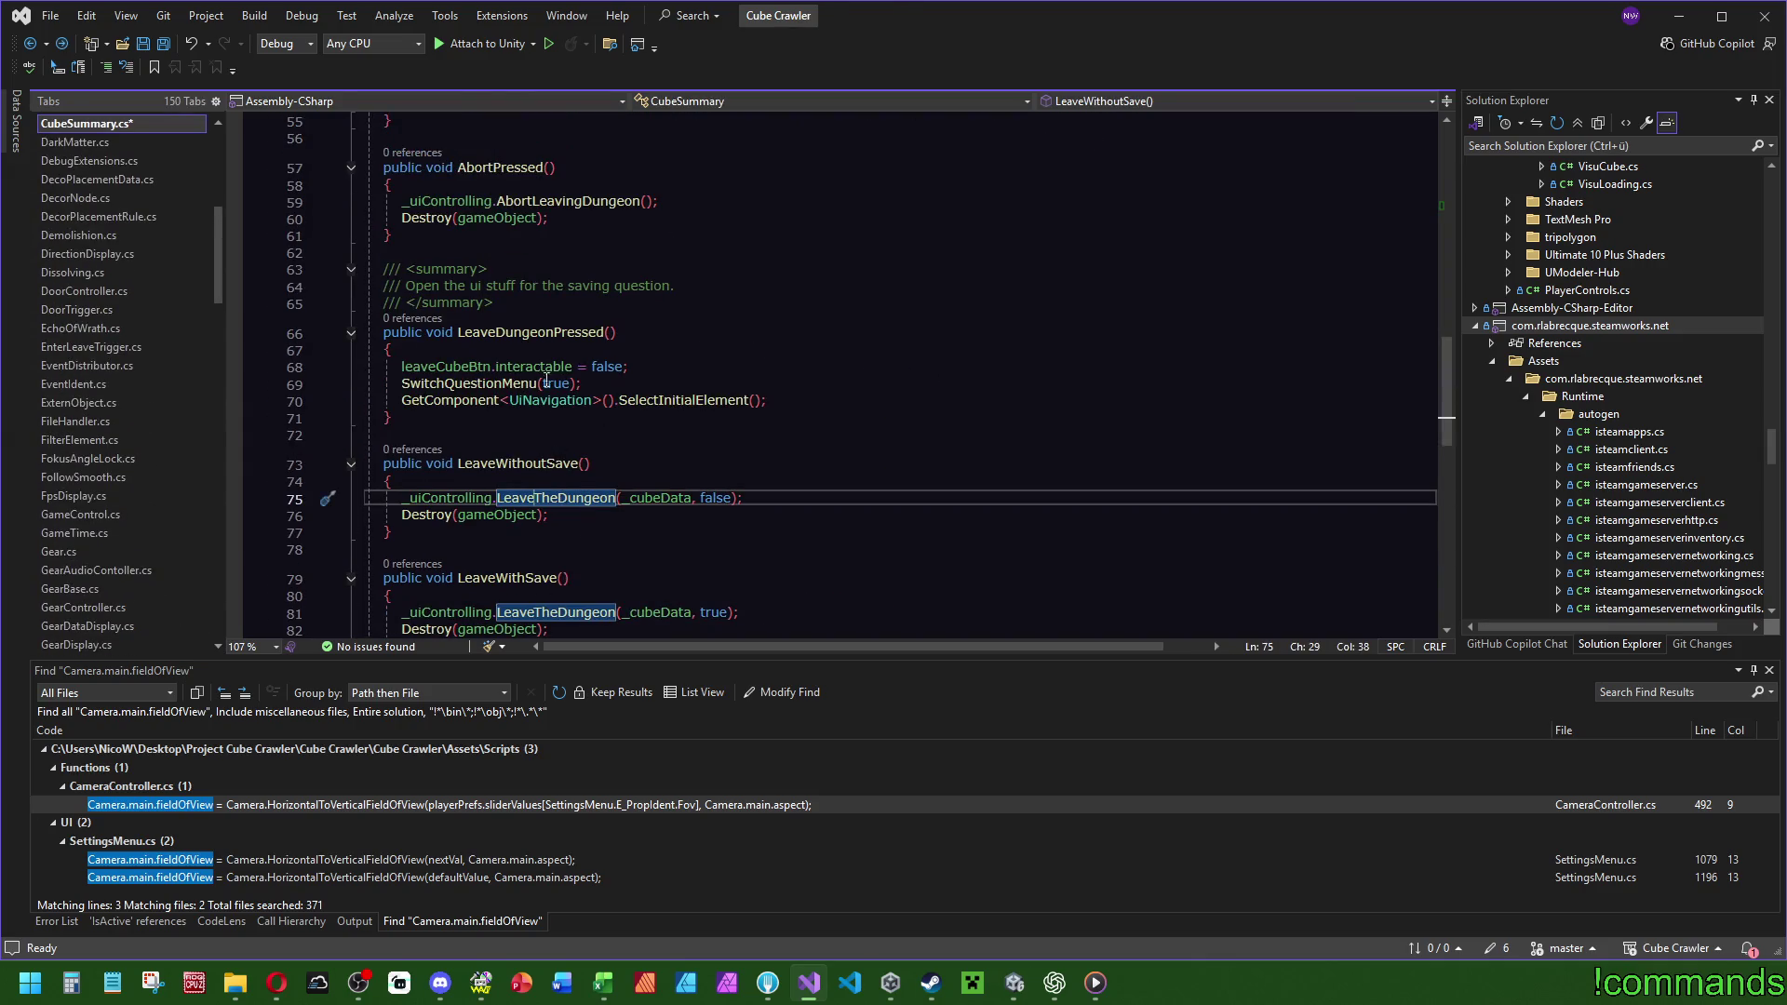
click(565, 201)
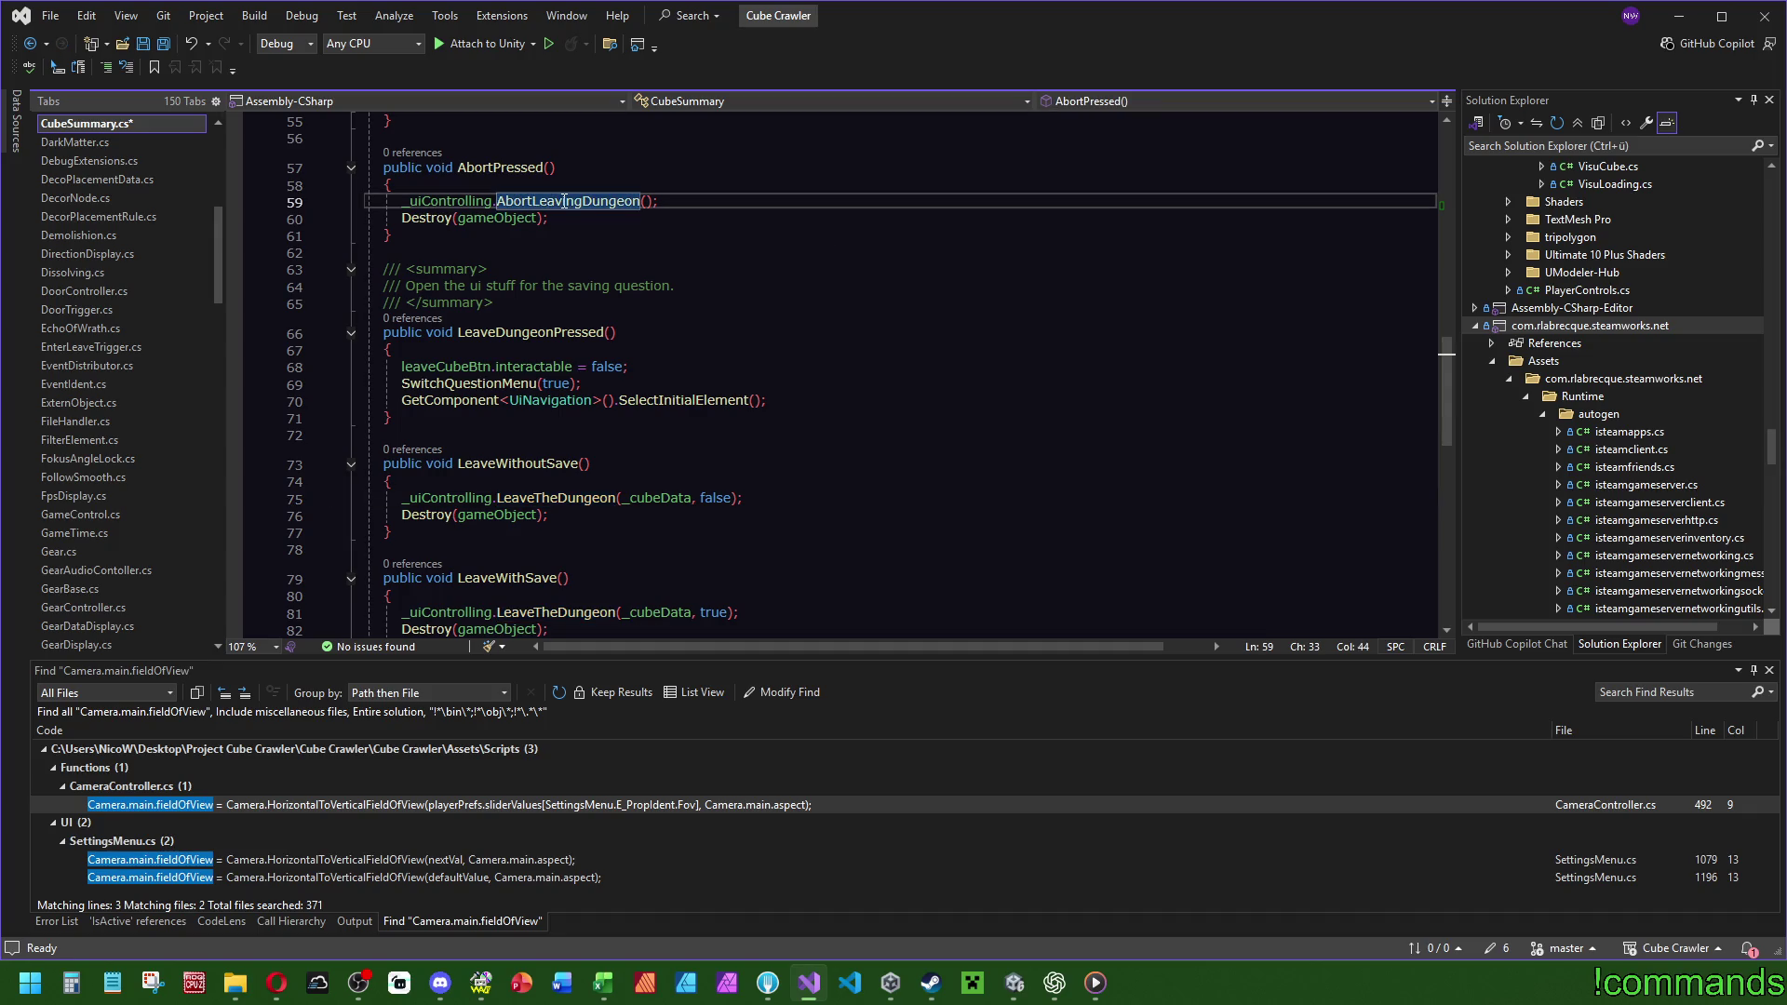
click(479, 201)
scroll(827, 312, down, 1)
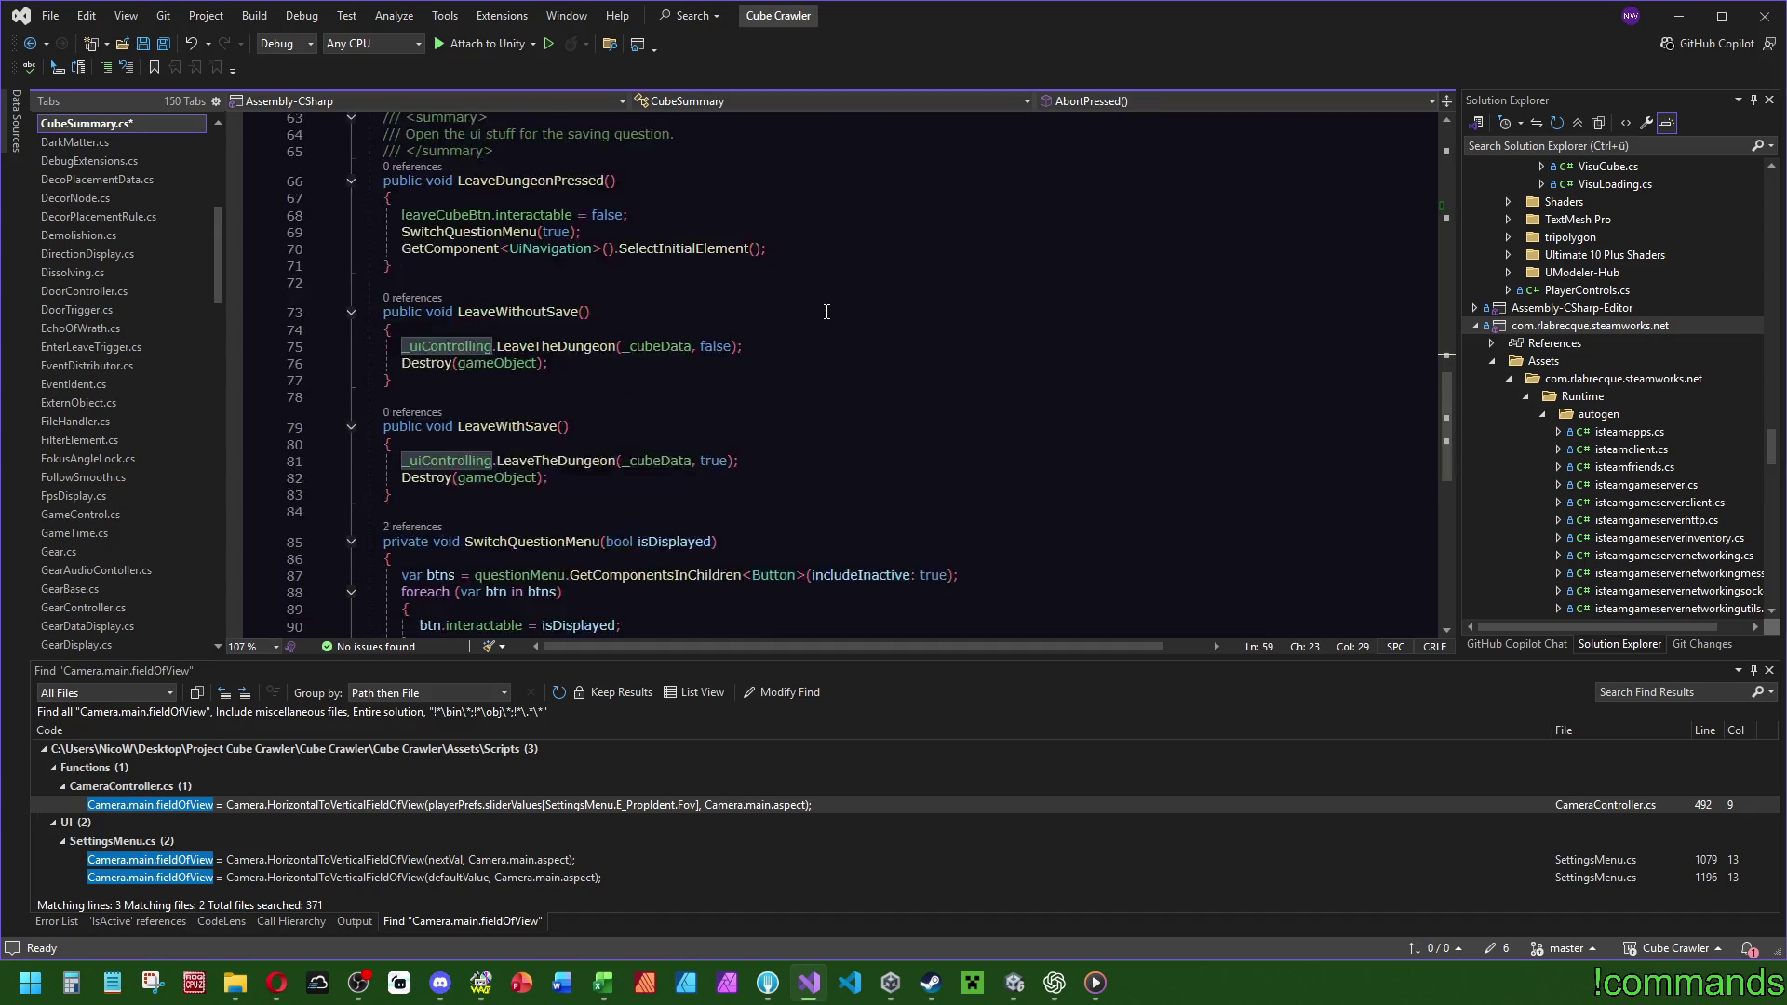
scroll(826, 312, up, 2)
ctrl+click(558, 235)
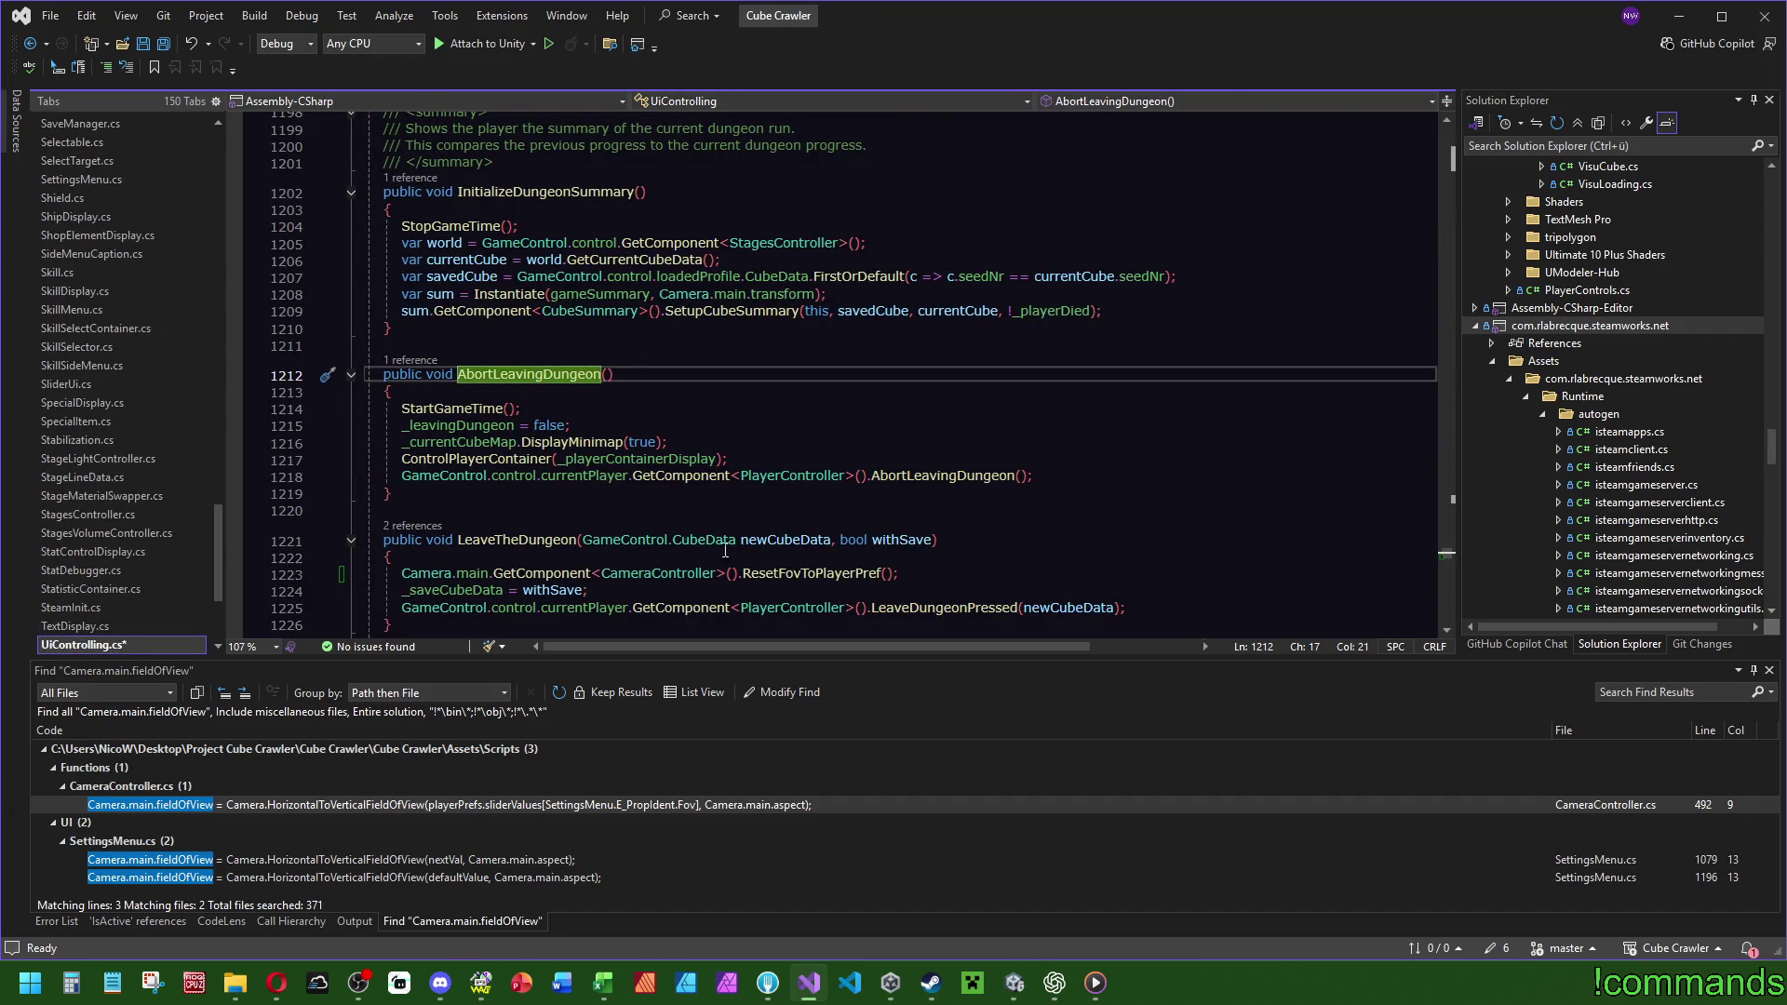
Paste the same reset call into AbortLeavingDungeon, save UiControlling.cs, and return to Unity.
click(523, 397)
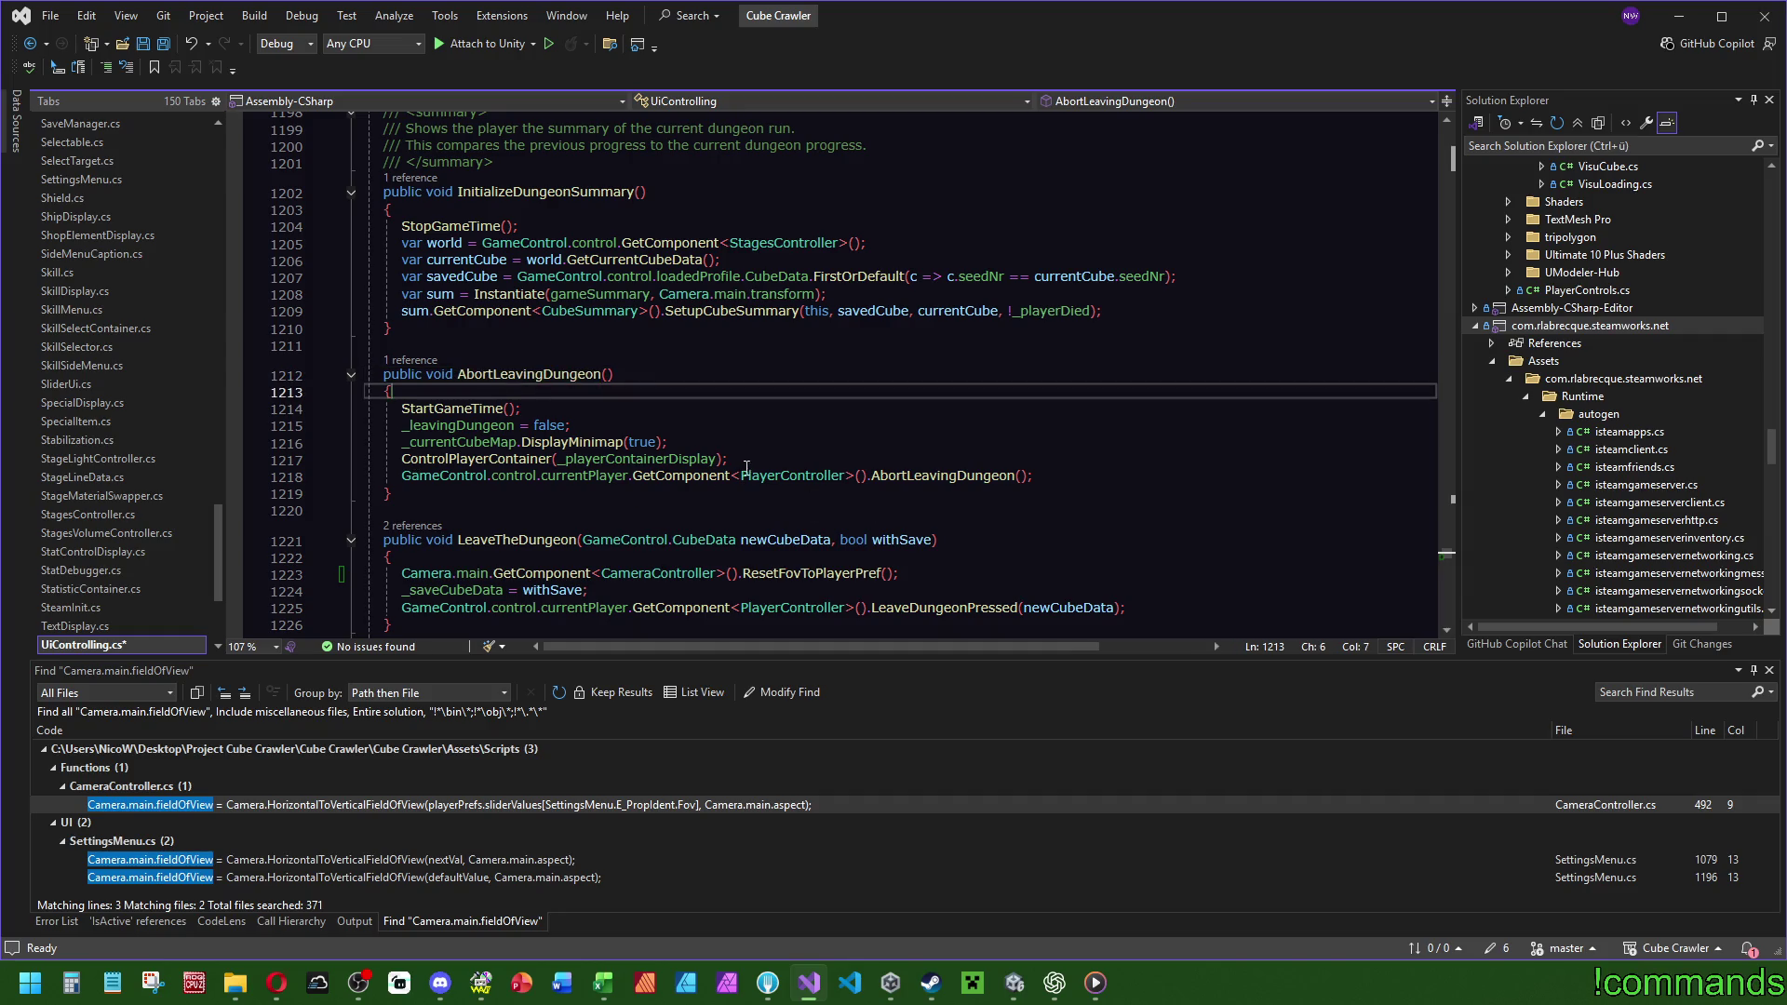
text(Camera.main.GetComponent<CameraController>().ResetFovToPlayerPref();)
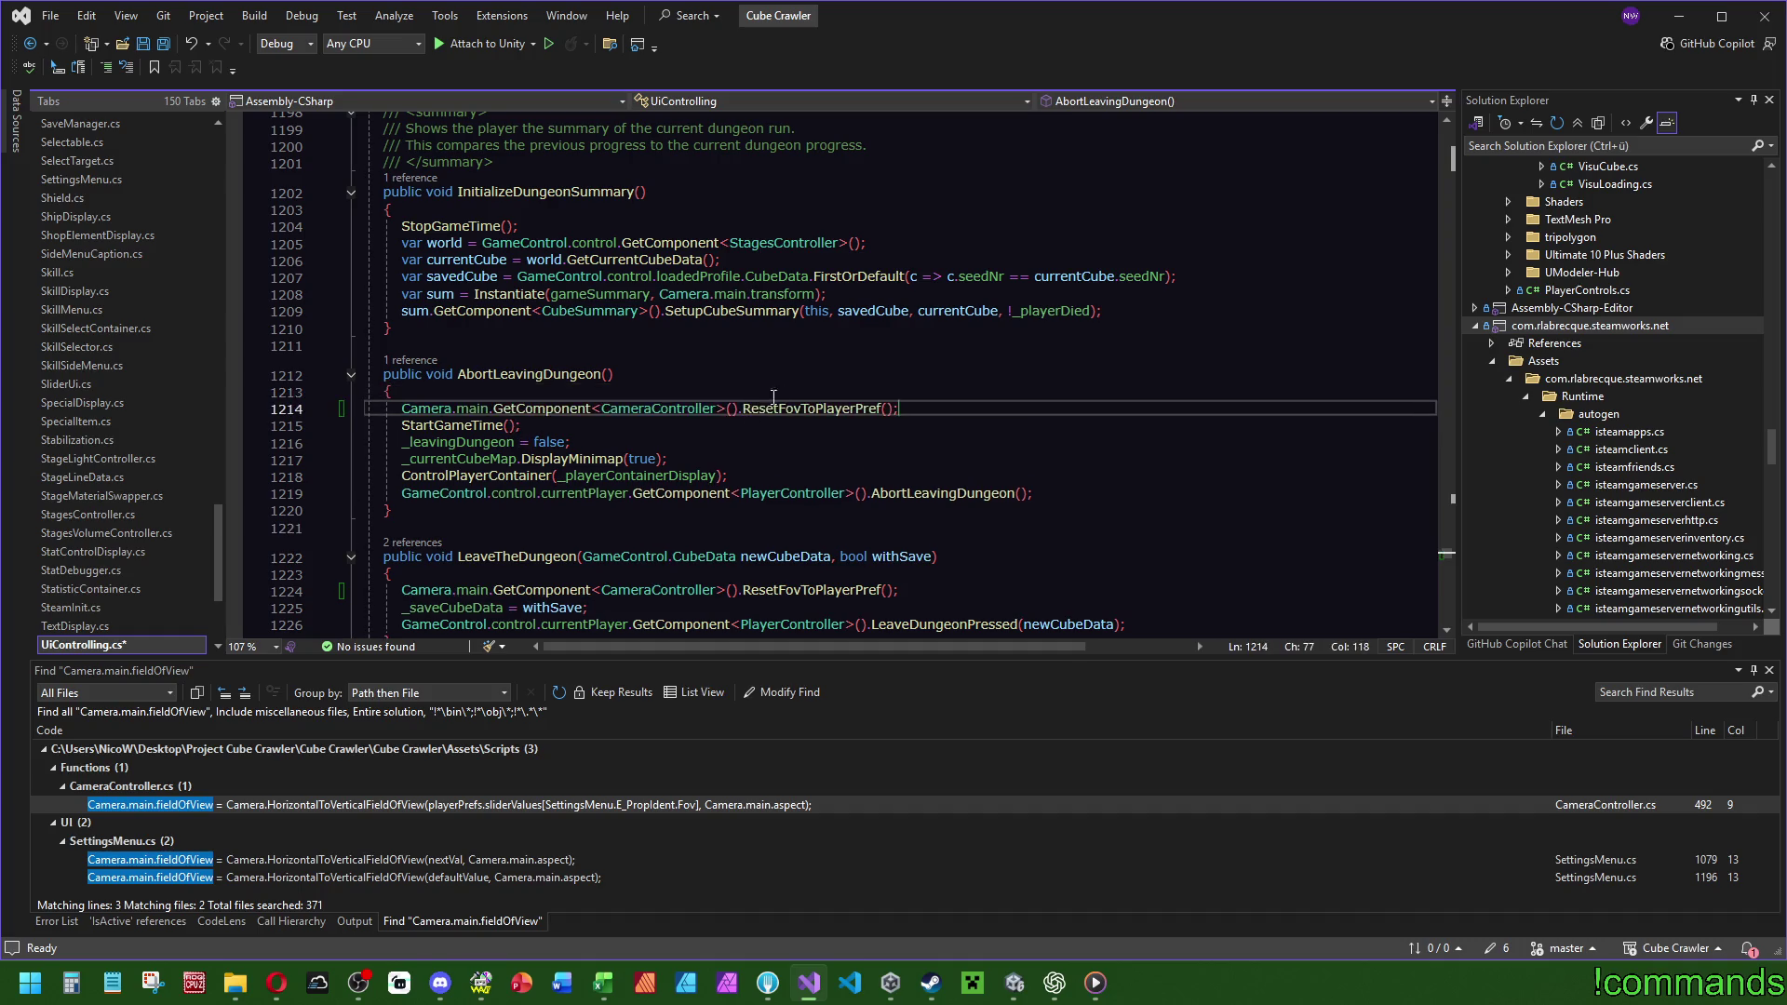
click(612, 374)
click(163, 44)
click(1014, 983)
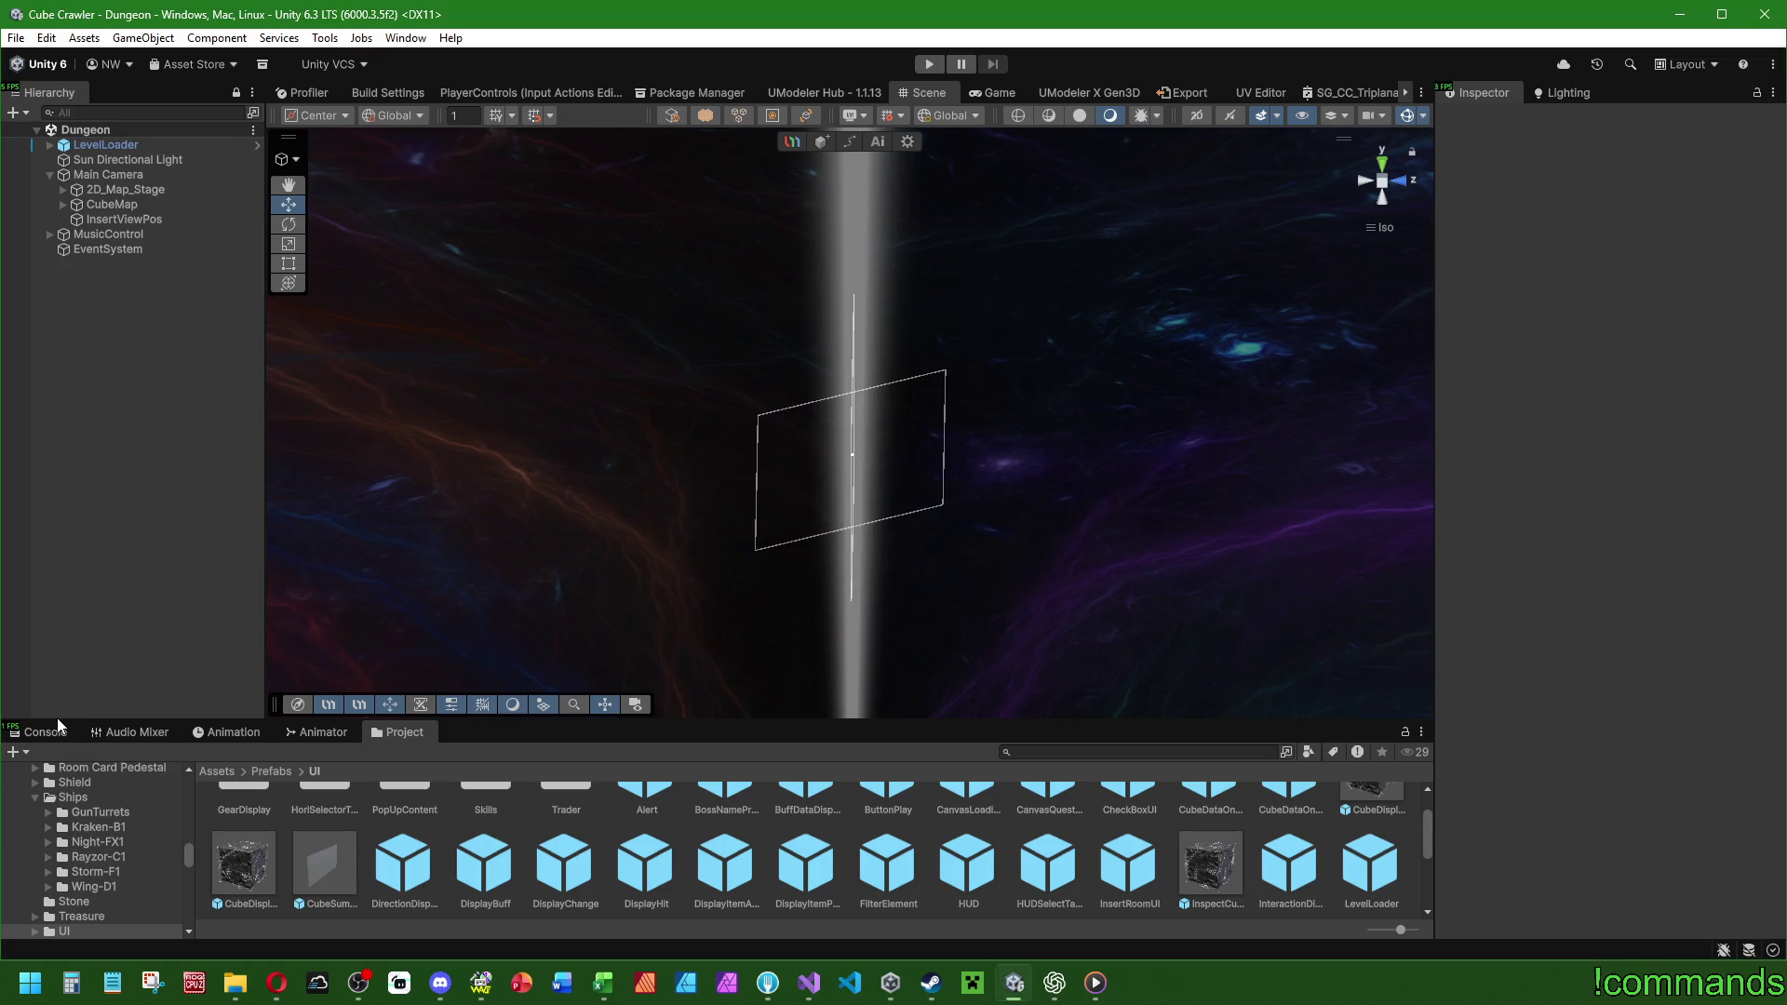
Open the Mainmenu scene from Assets > Scenes and enter Play mode.
click(51, 733)
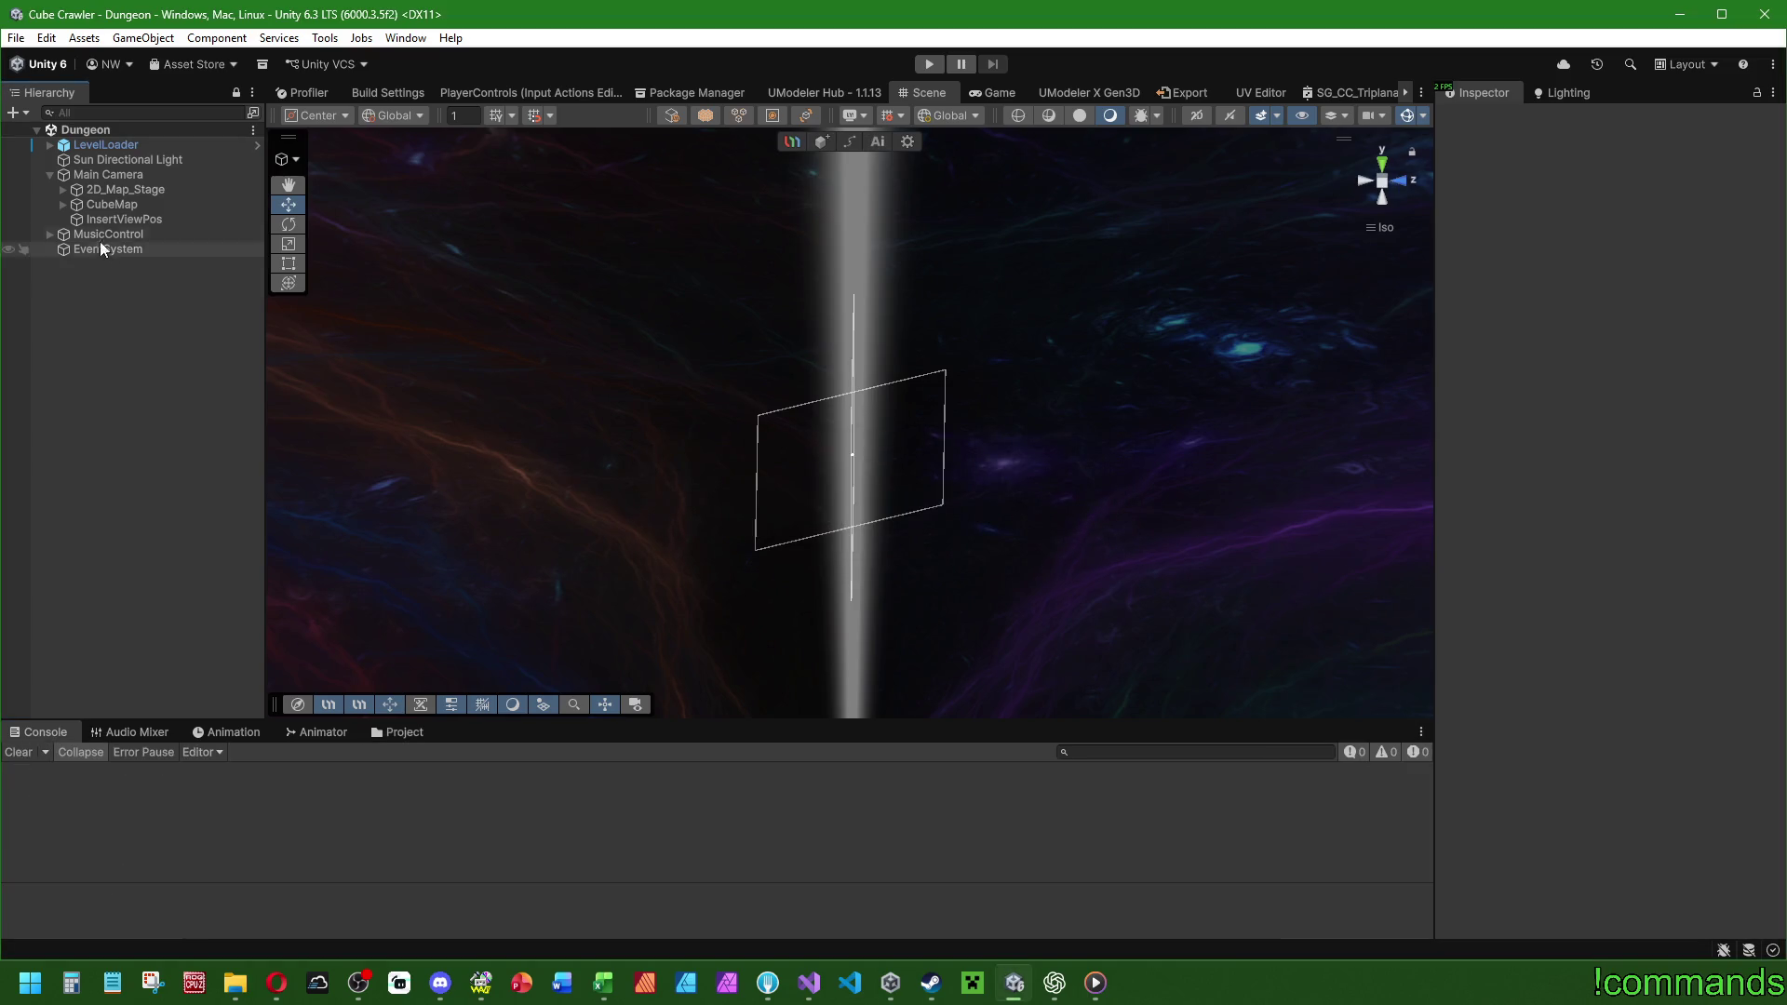
click(400, 733)
click(218, 771)
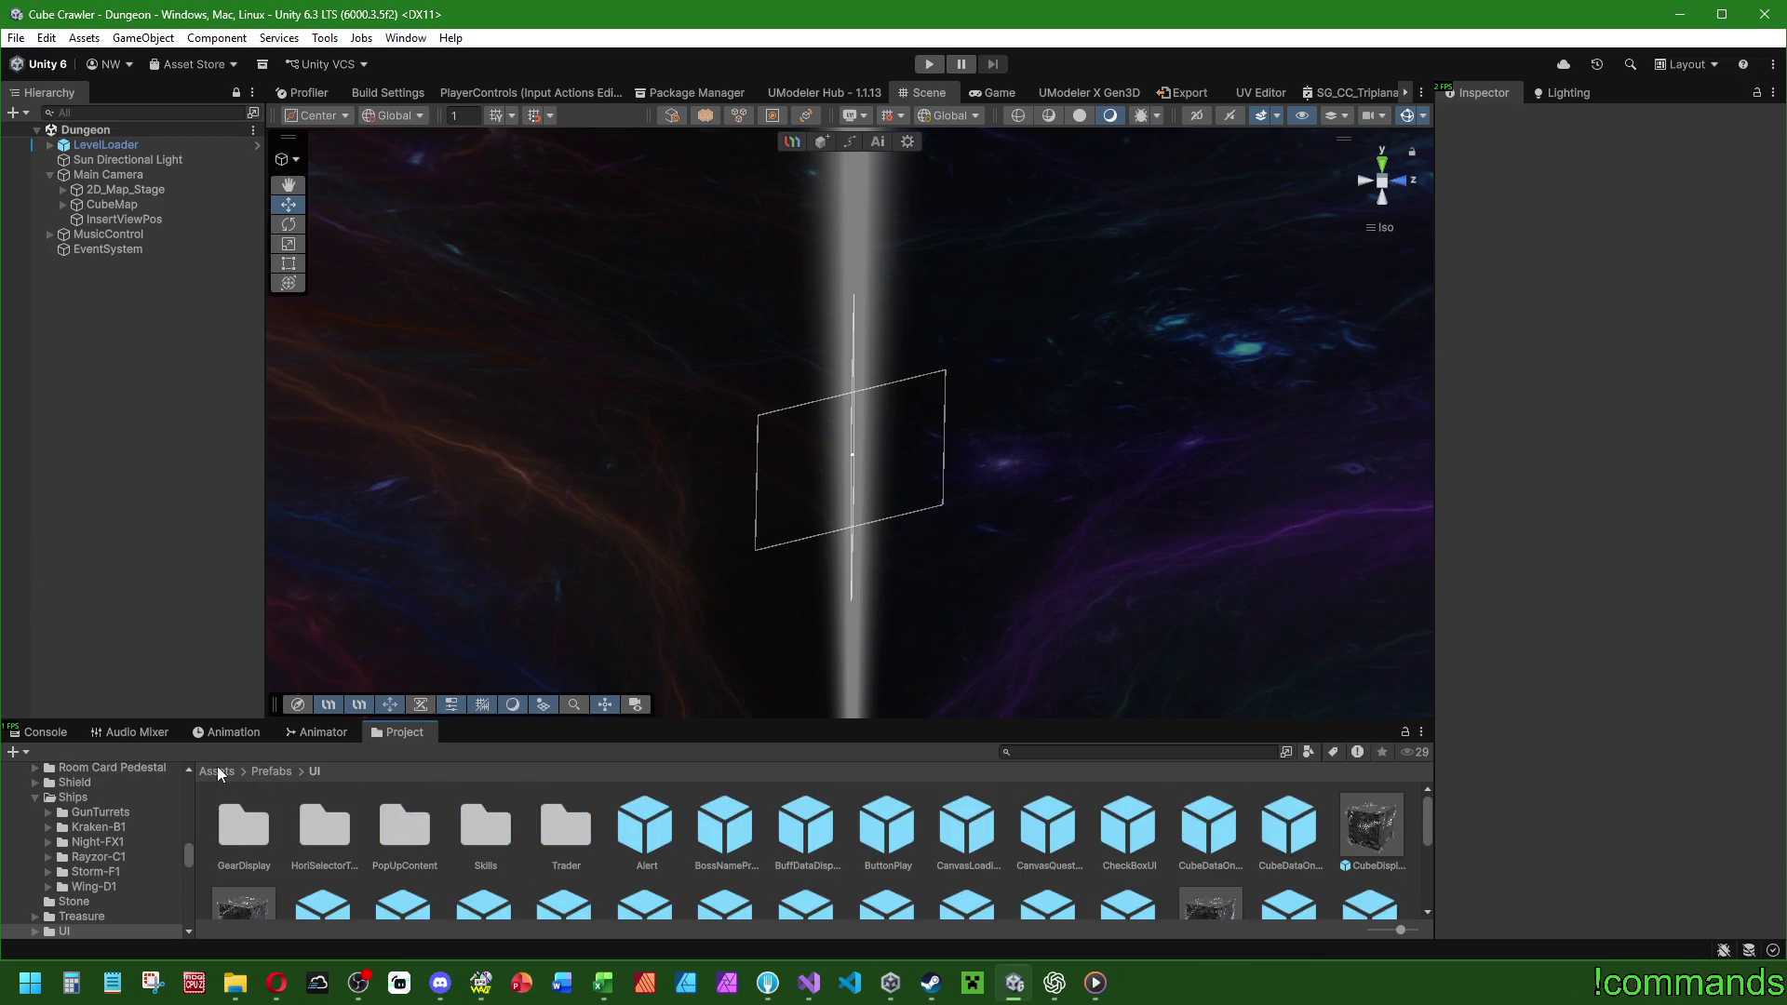
scroll(1046, 881, down, 3)
click(248, 831)
double_click(248, 831)
click(395, 823)
double_click(395, 823)
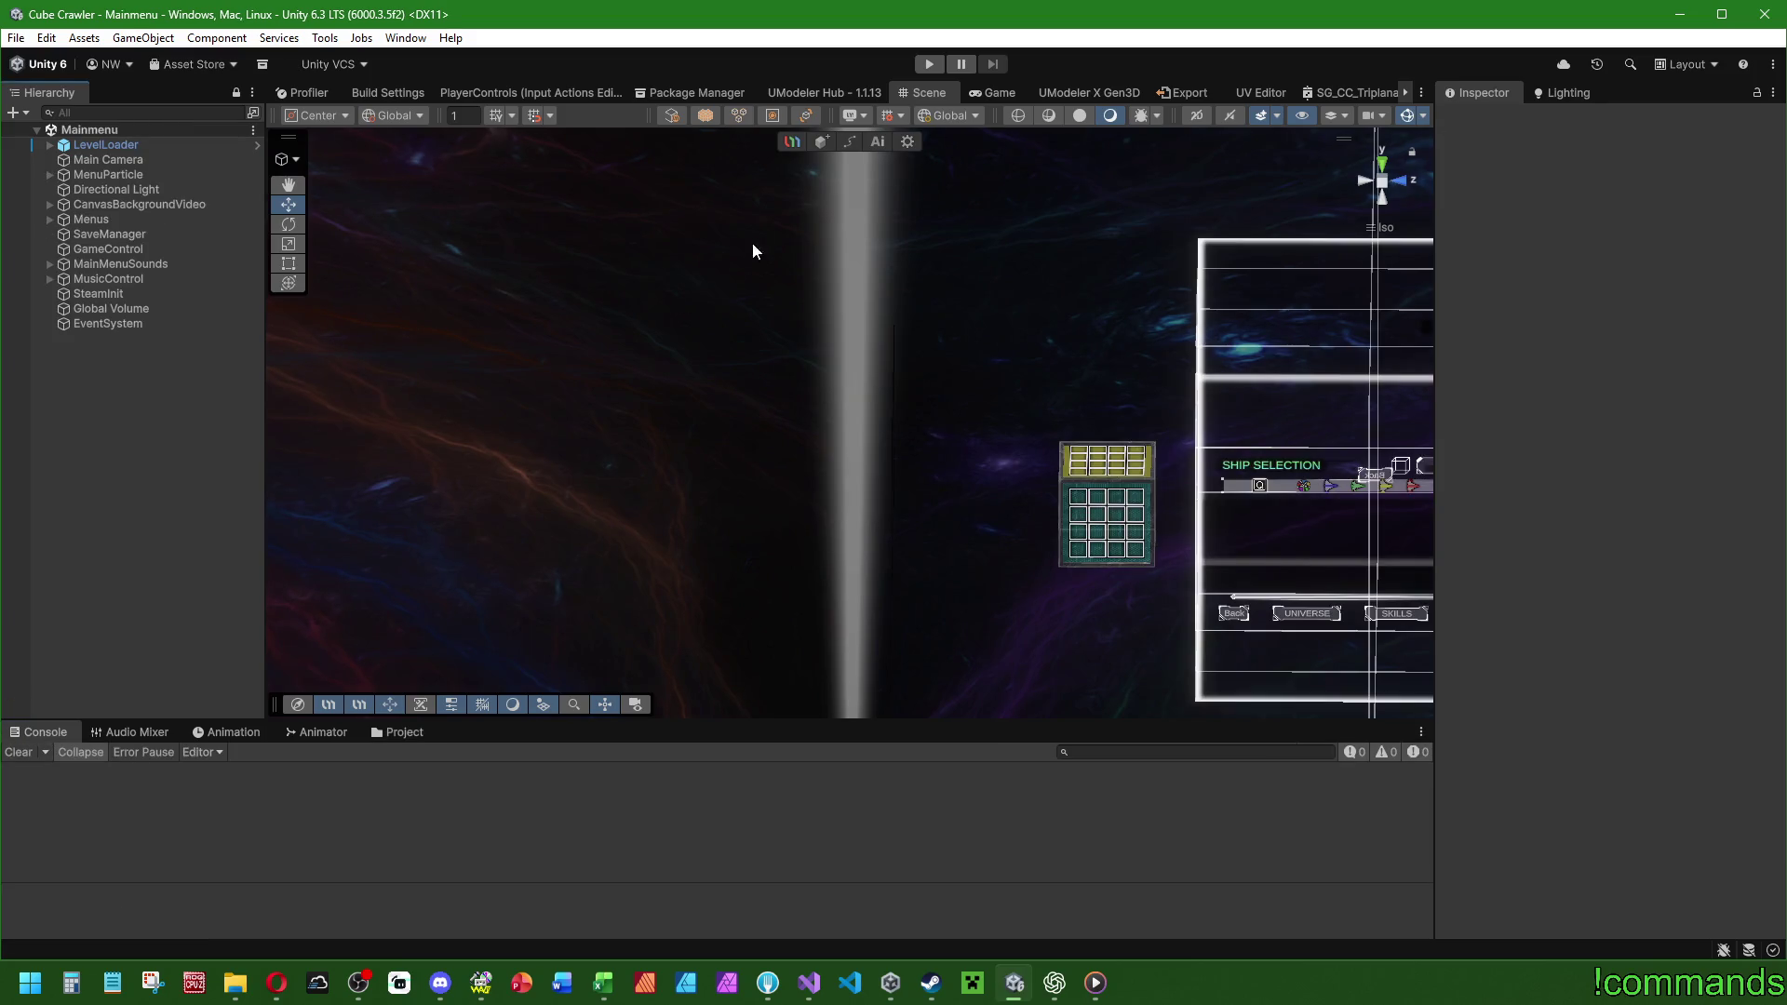
click(928, 64)
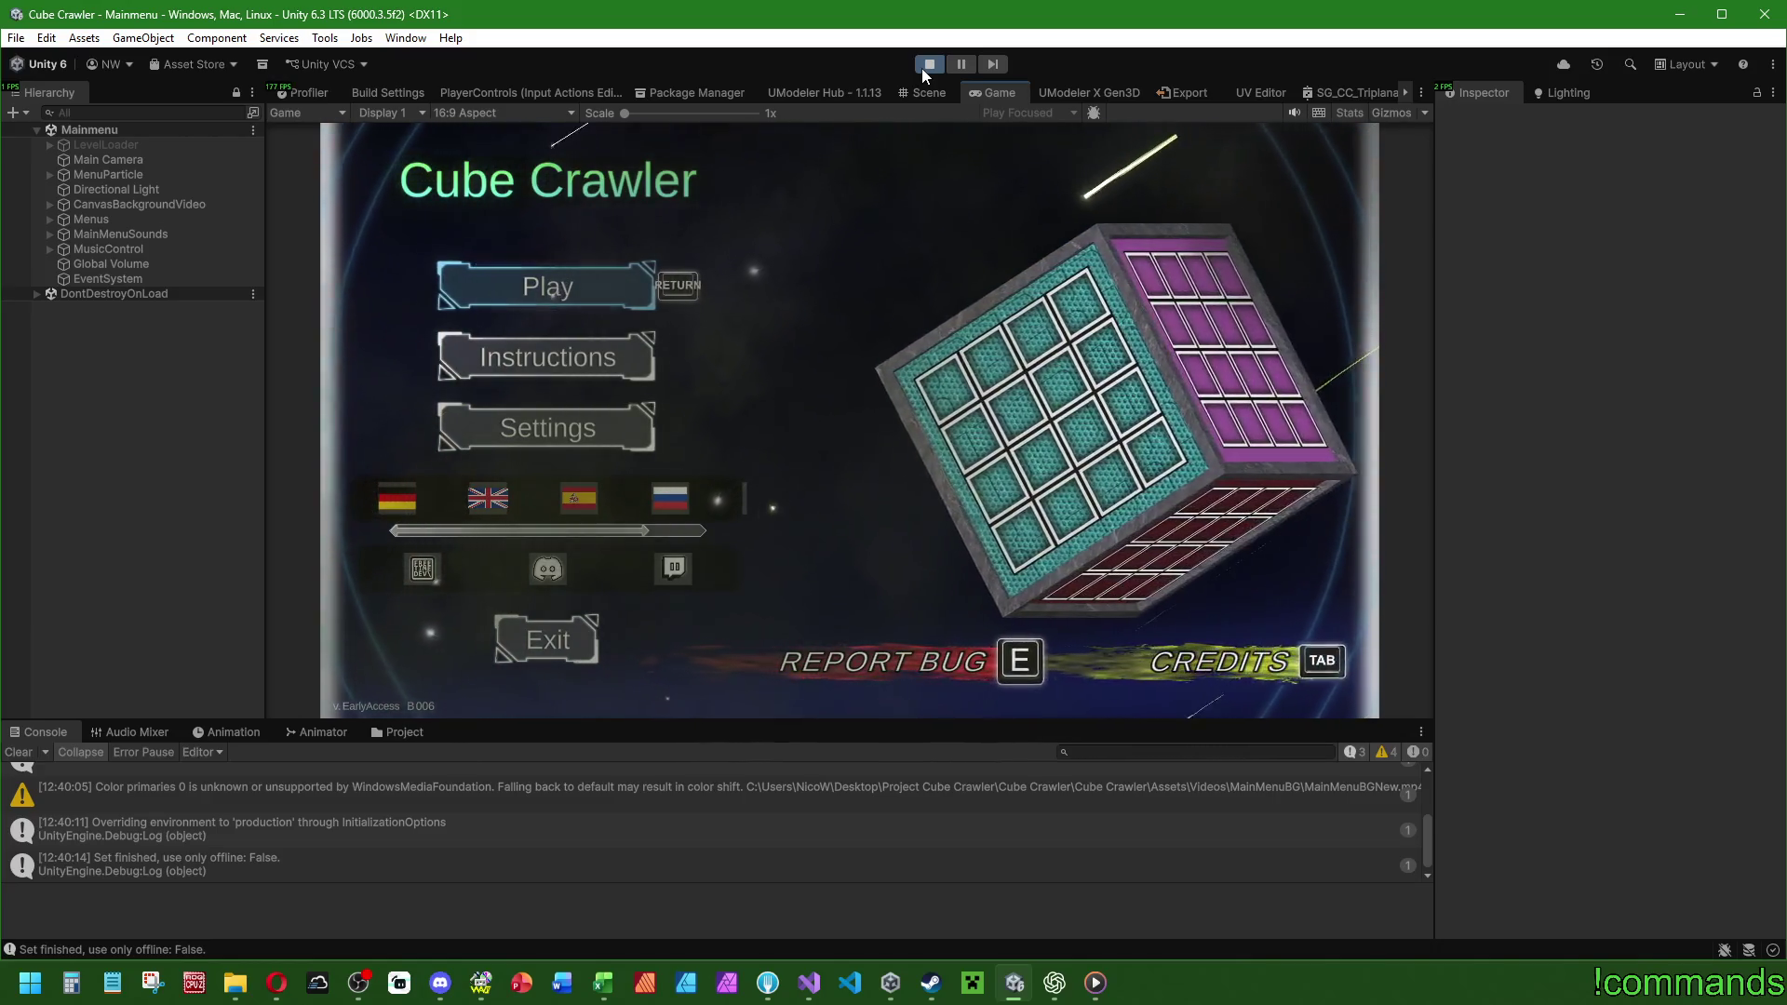
Start a new game, confirm the ship, and maximize the Game view.
key(Return)
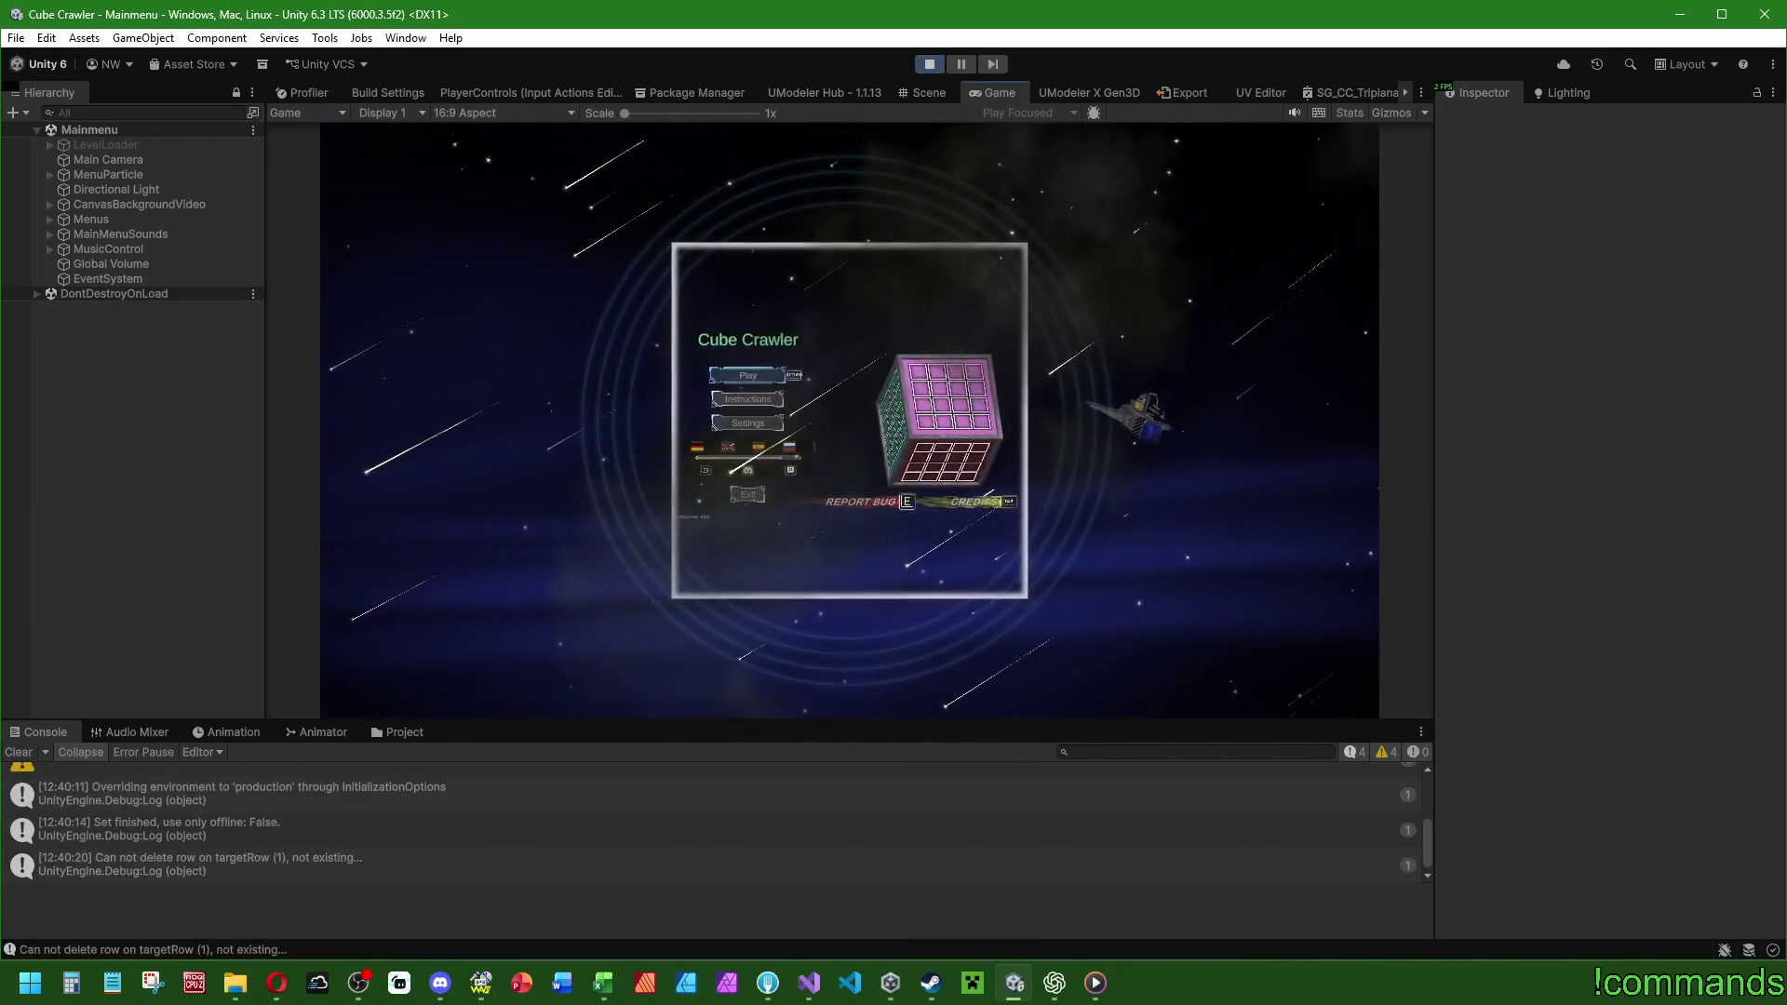
key(Return)
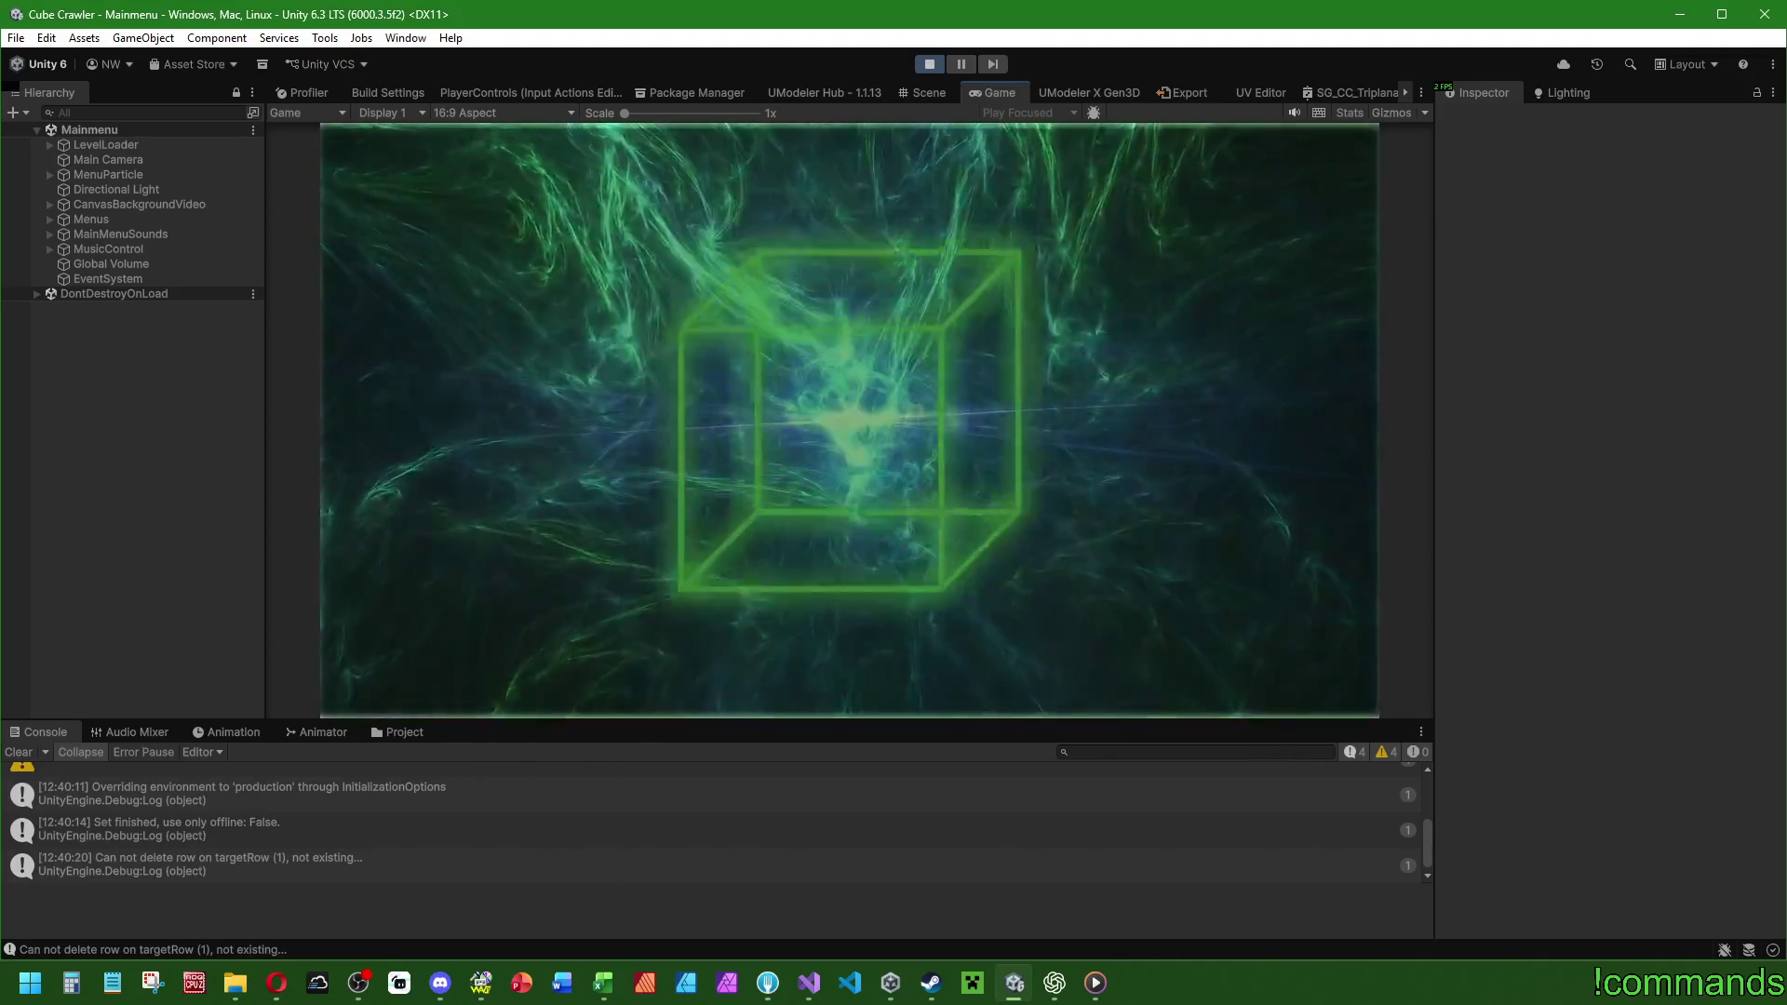
key(super)
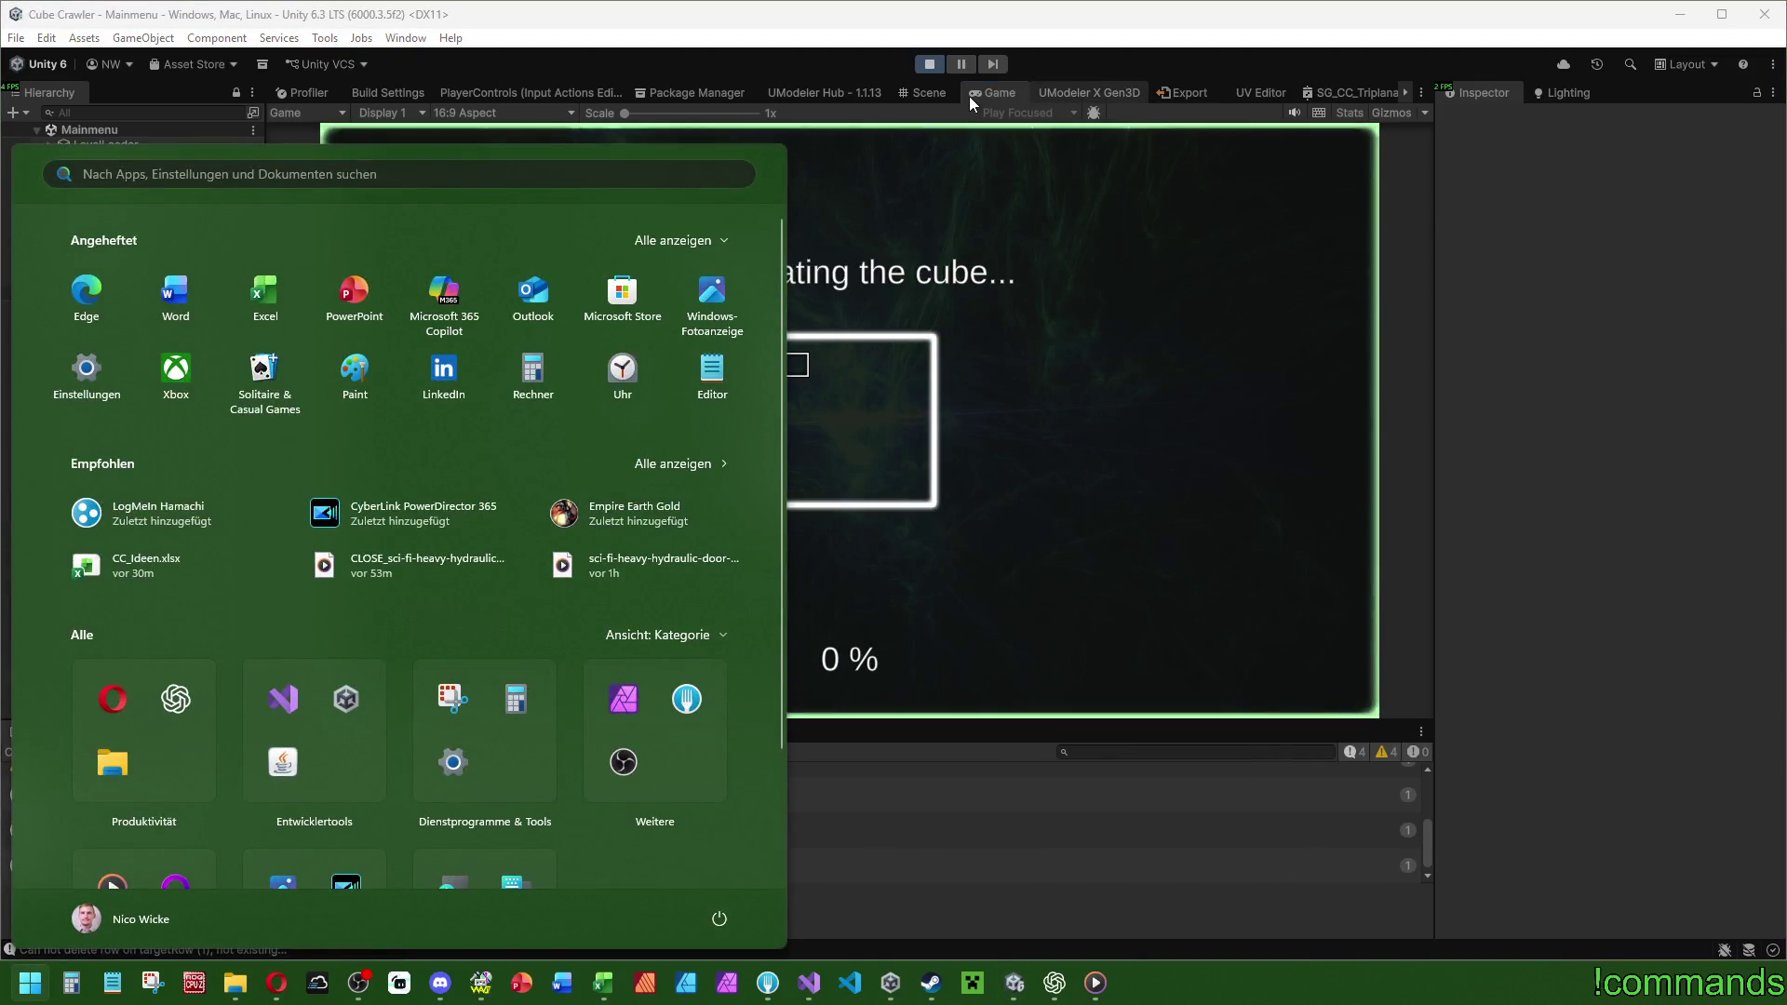
double_click(969, 96)
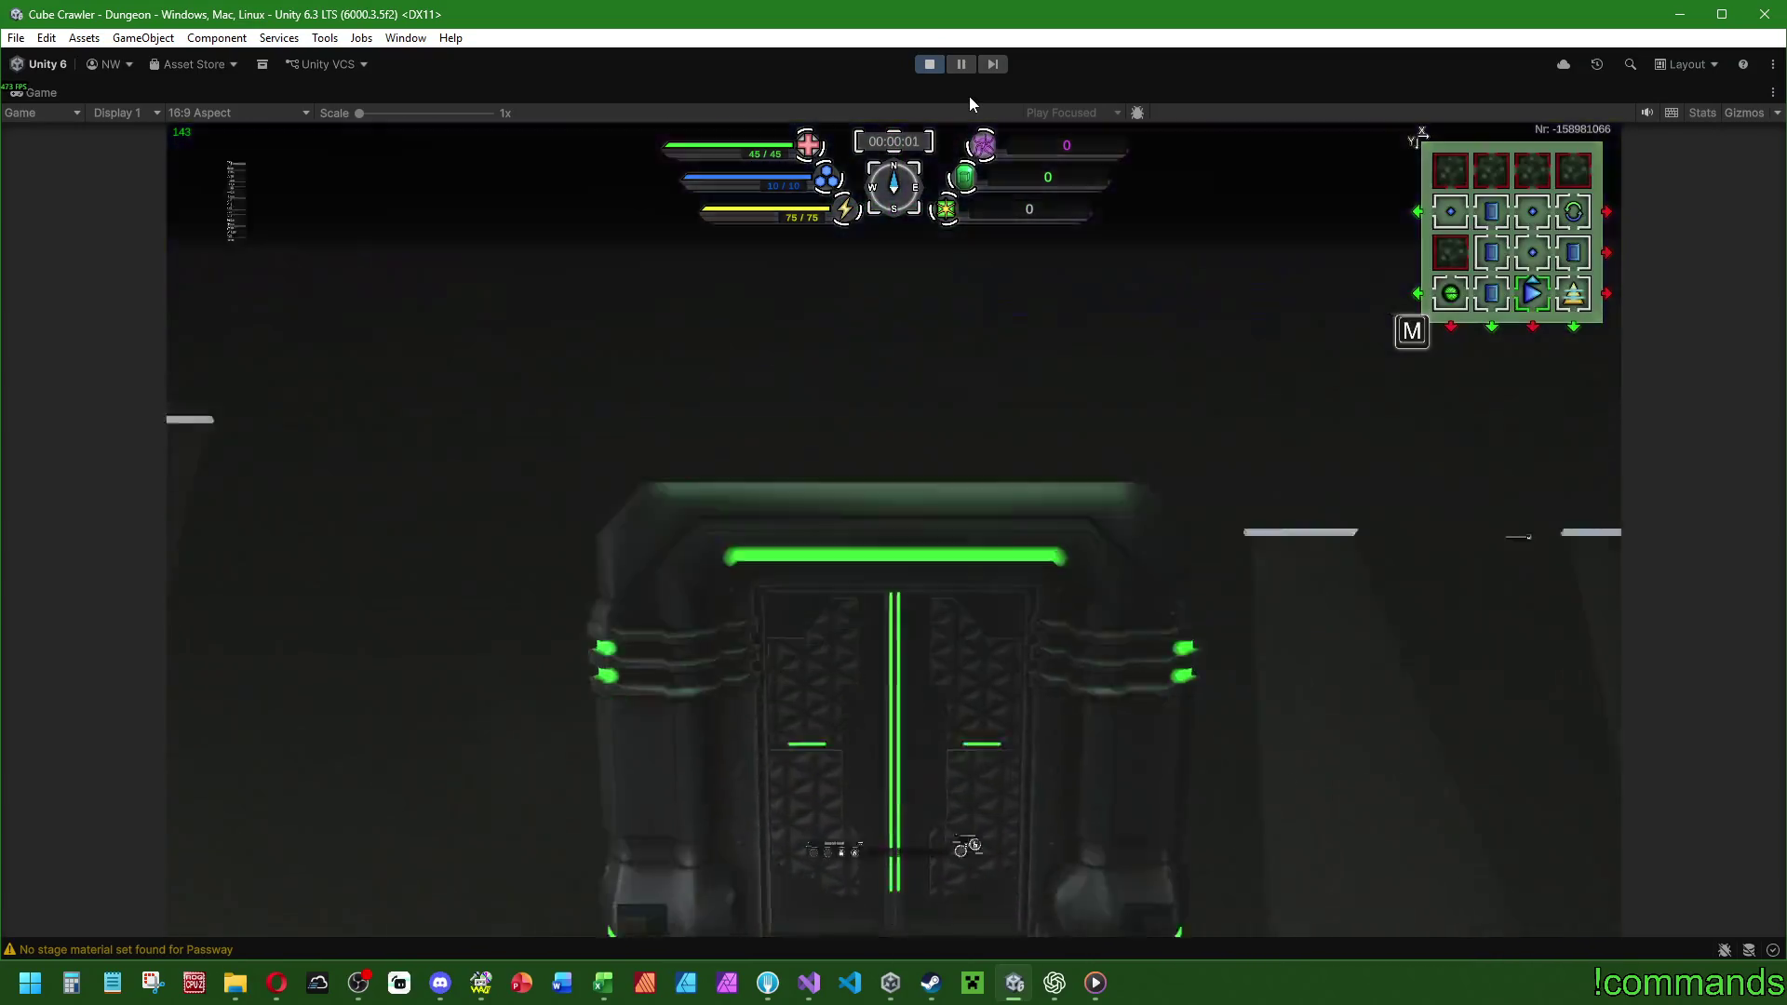
Raise the camera Field of View to 130 in the in-game settings and resume play.
key(Escape)
key(e)
key(e)
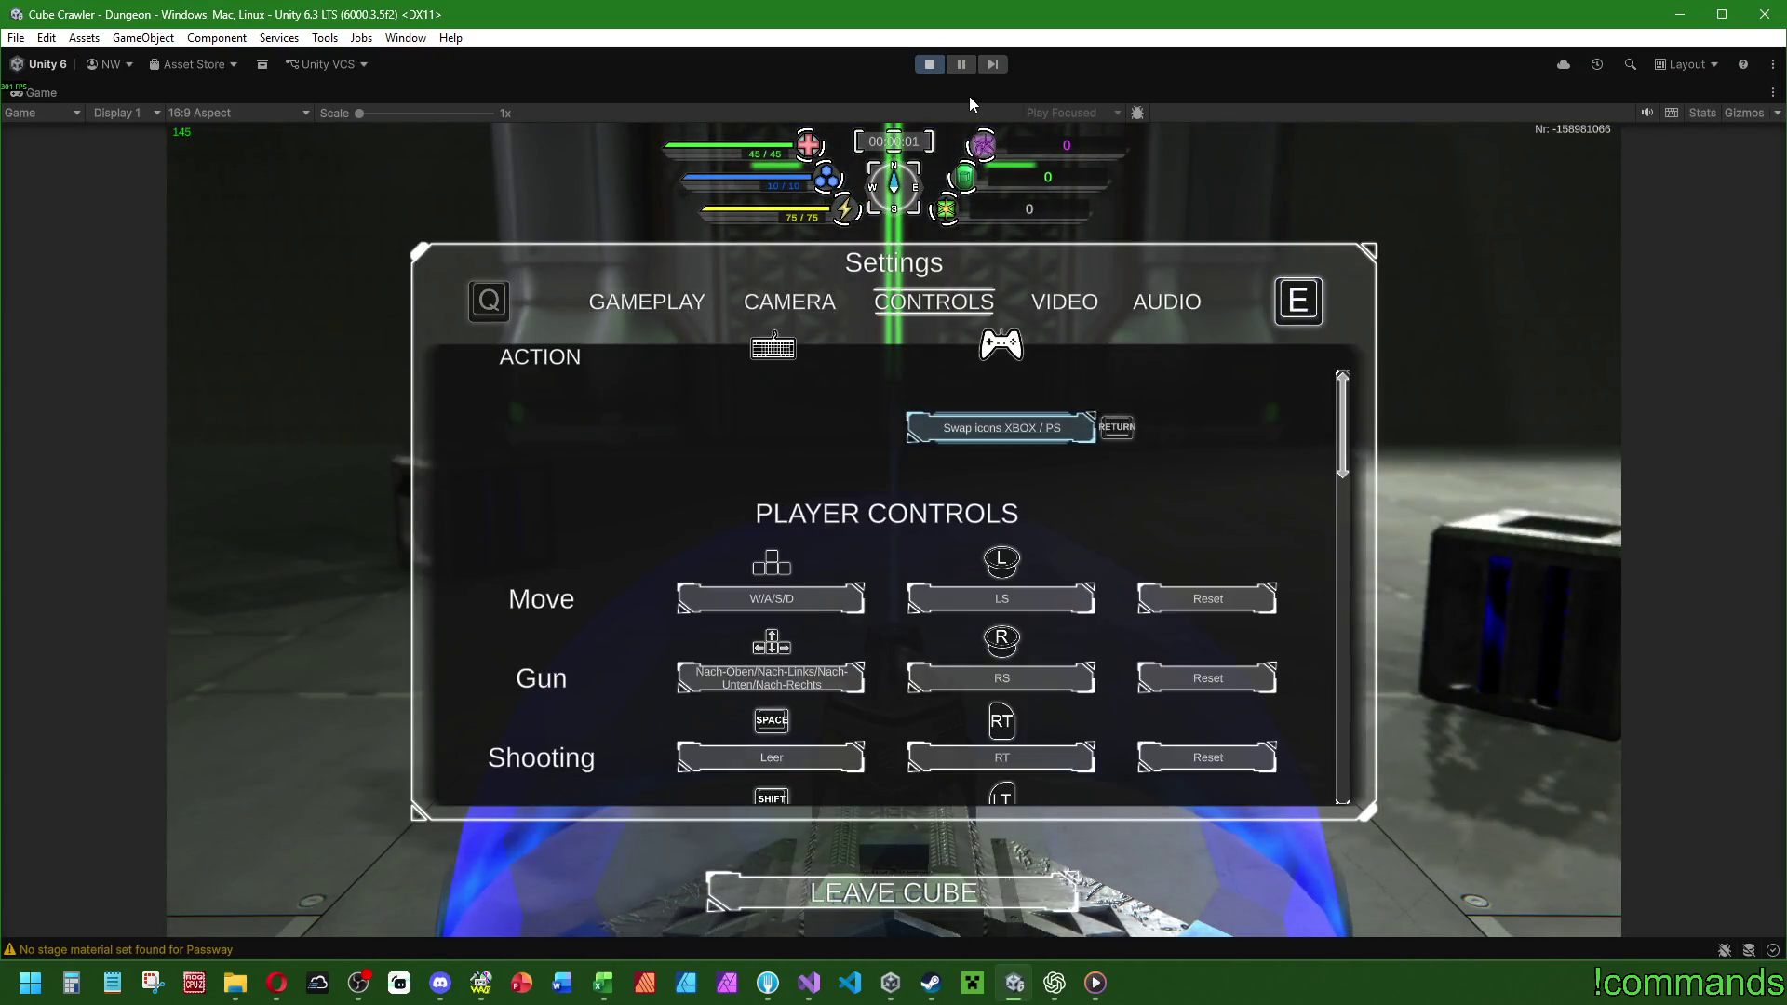
key(q)
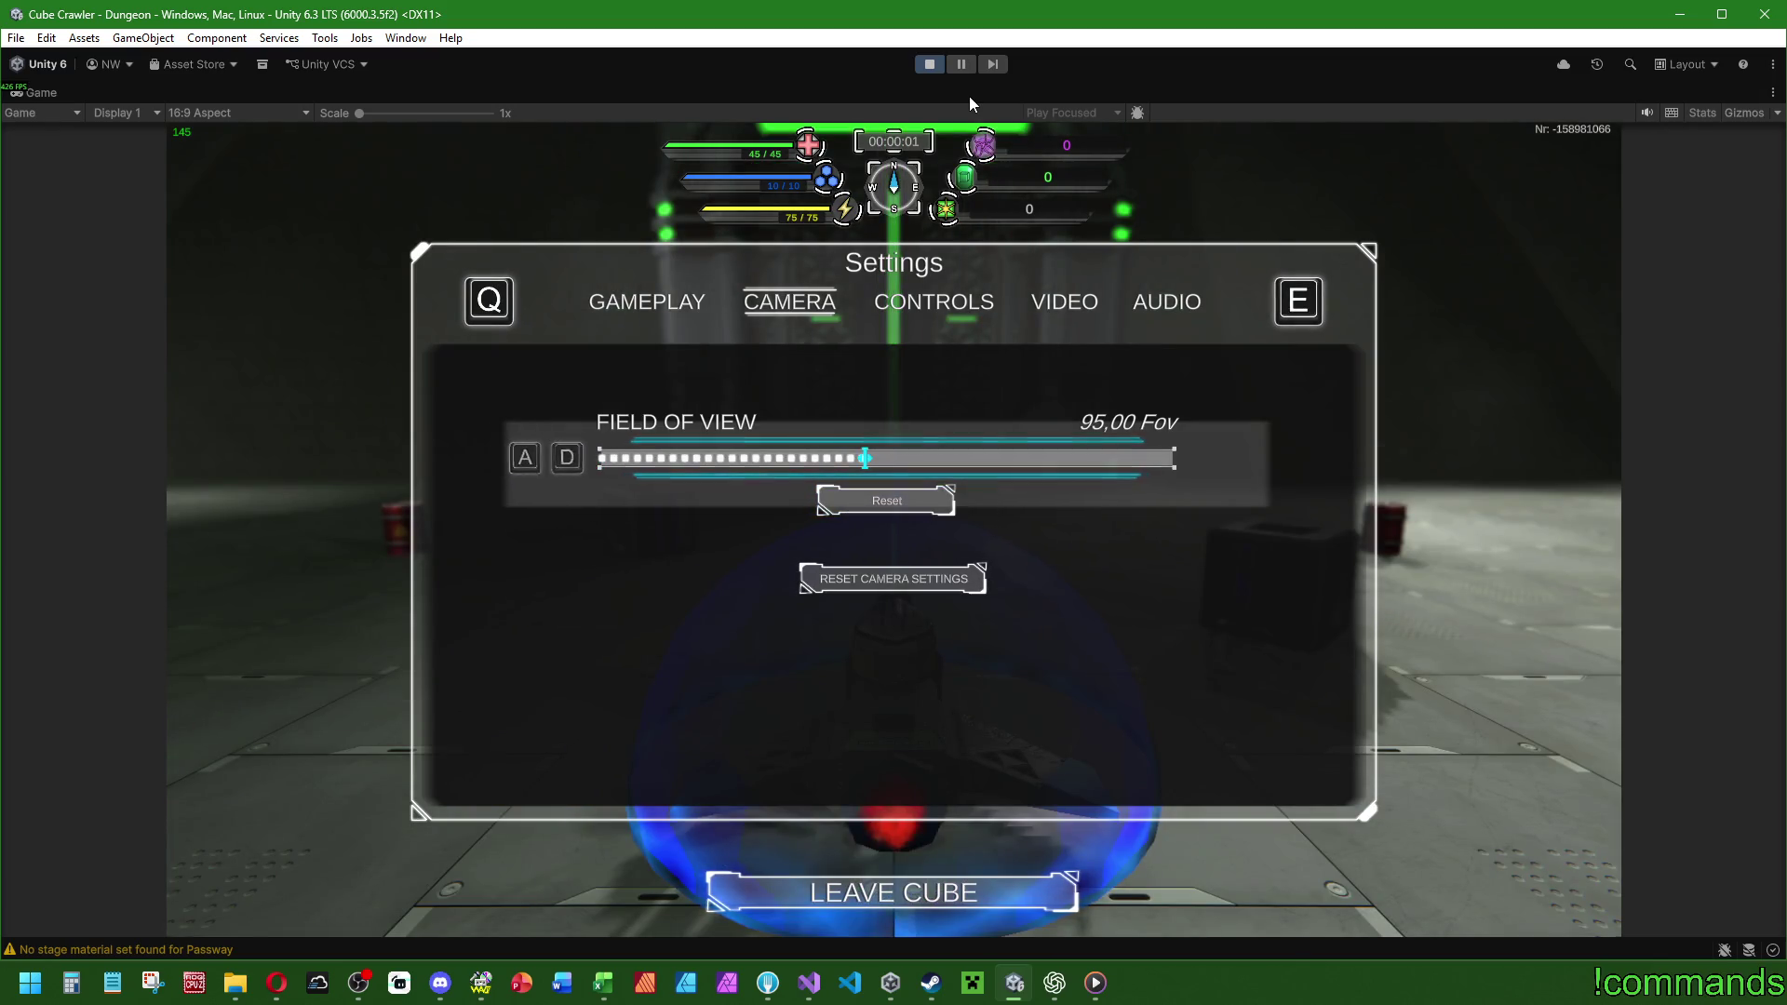
key(w)
key(d)
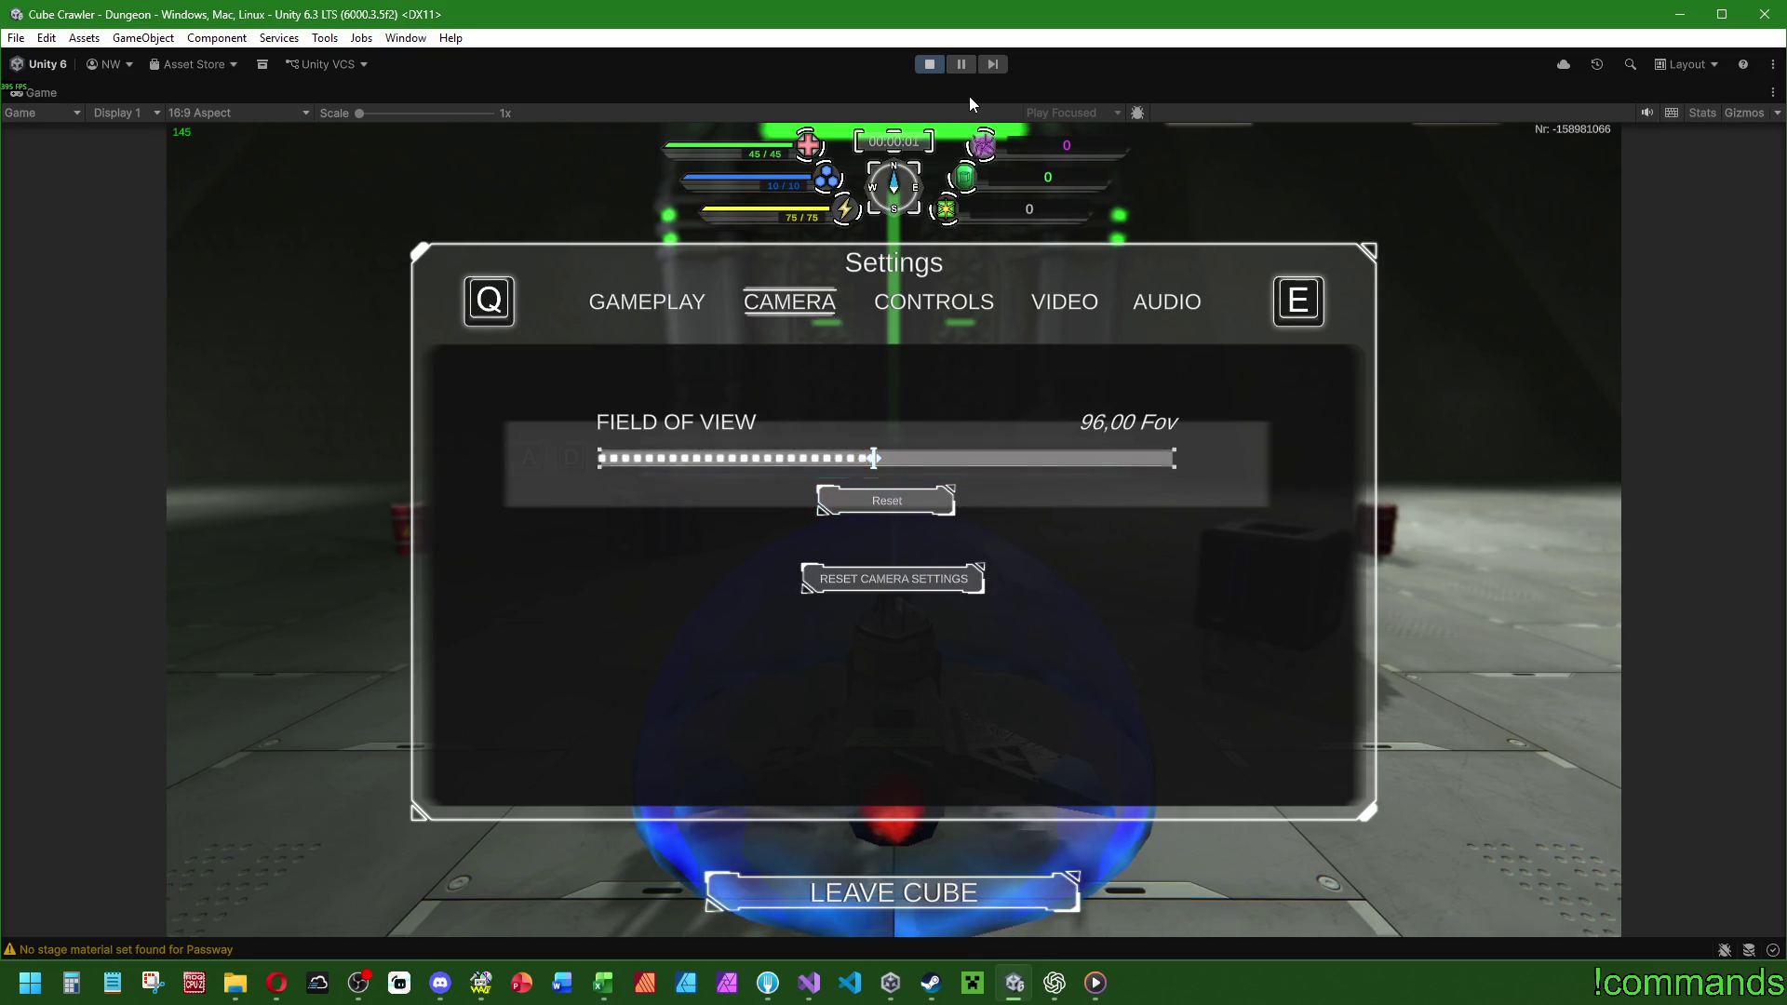
key(d)
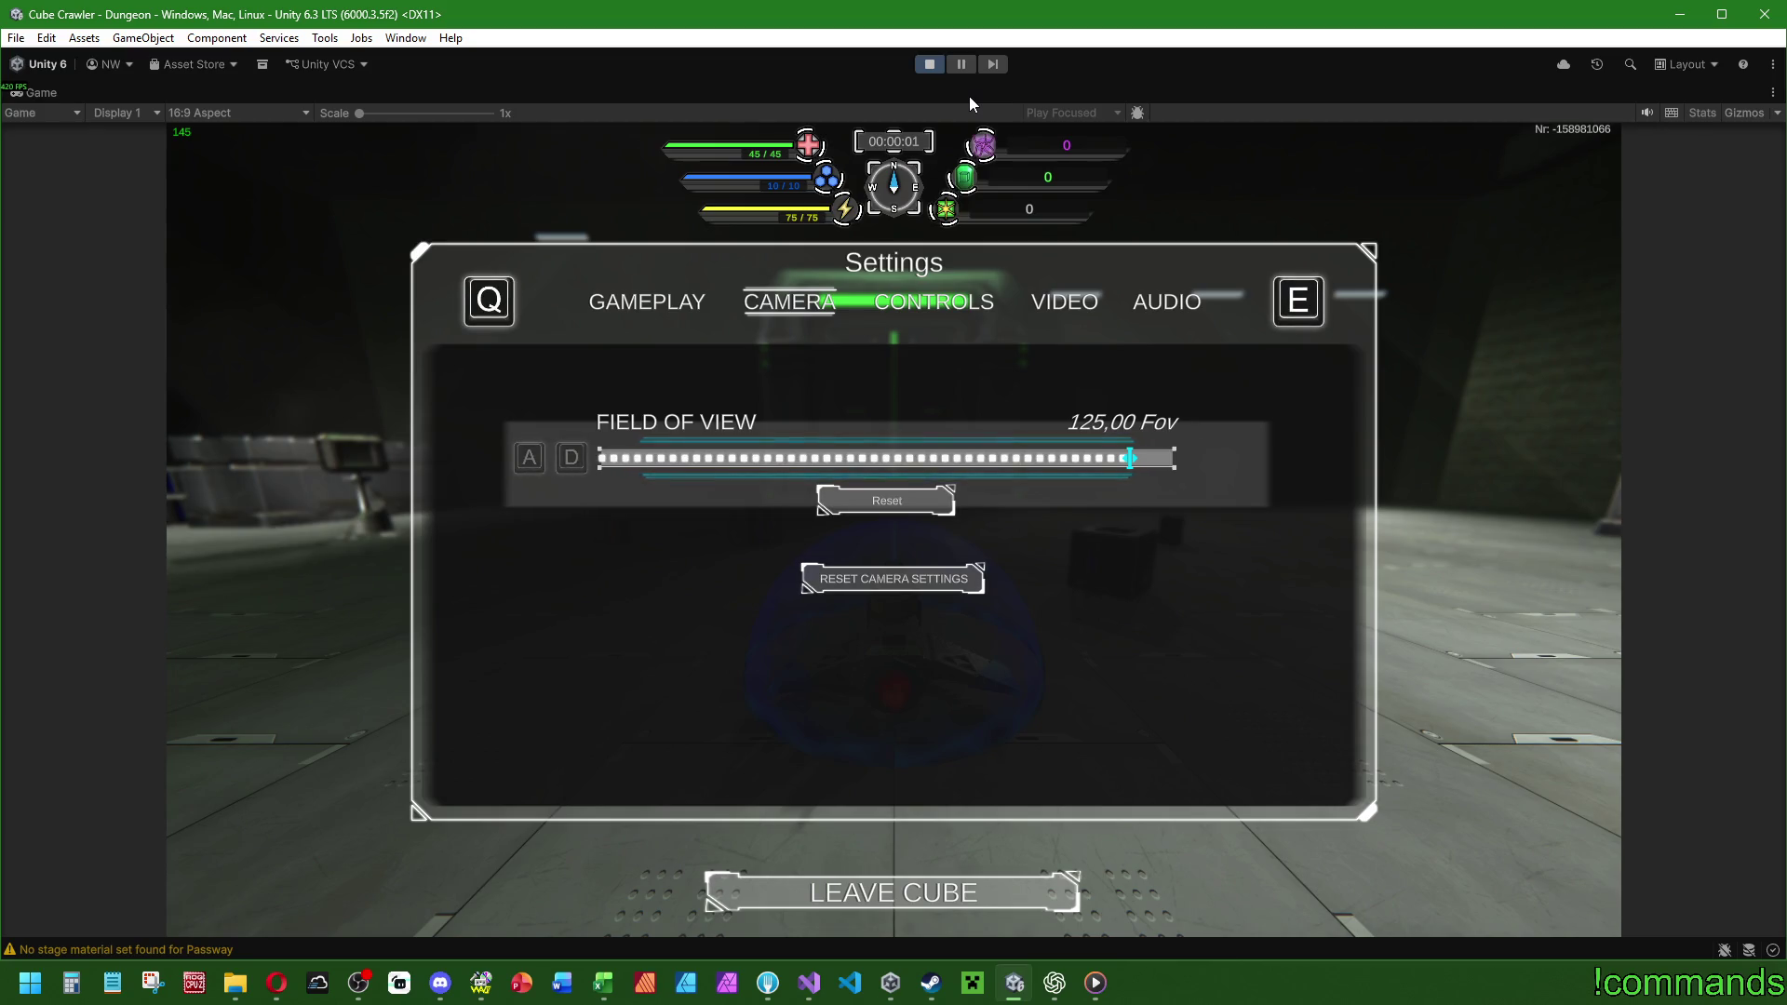
key(d)
key(d)
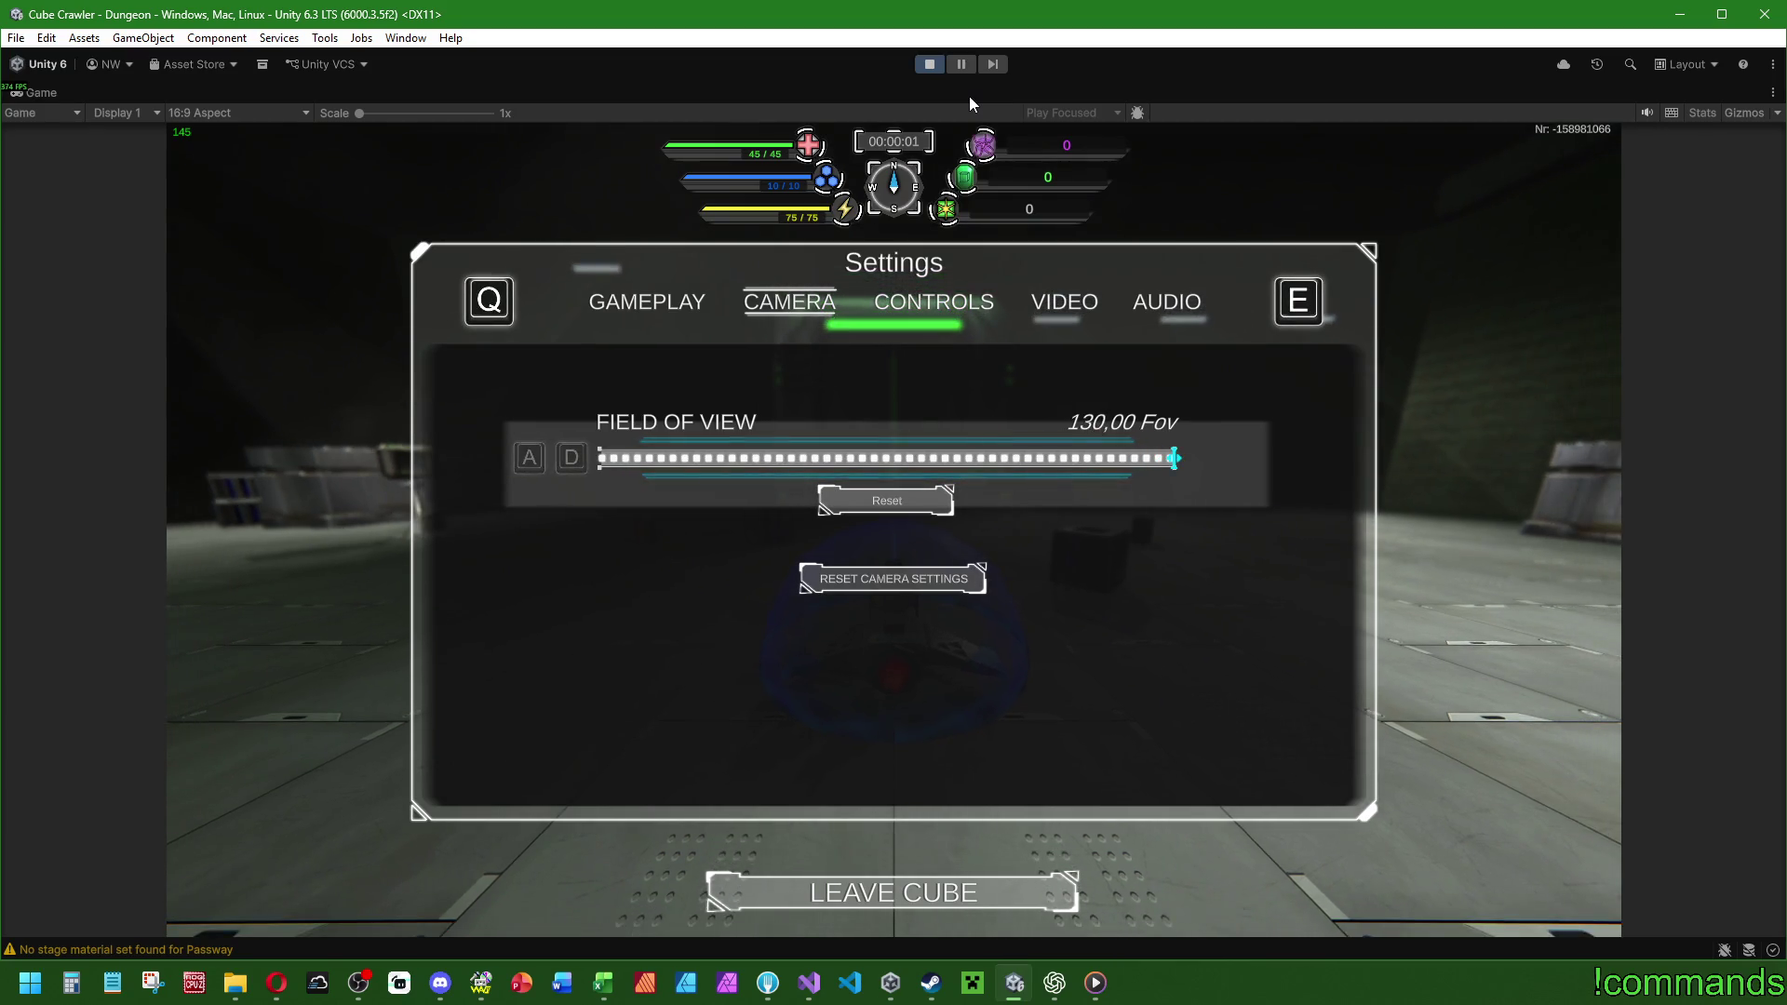
key(Escape)
key(d)
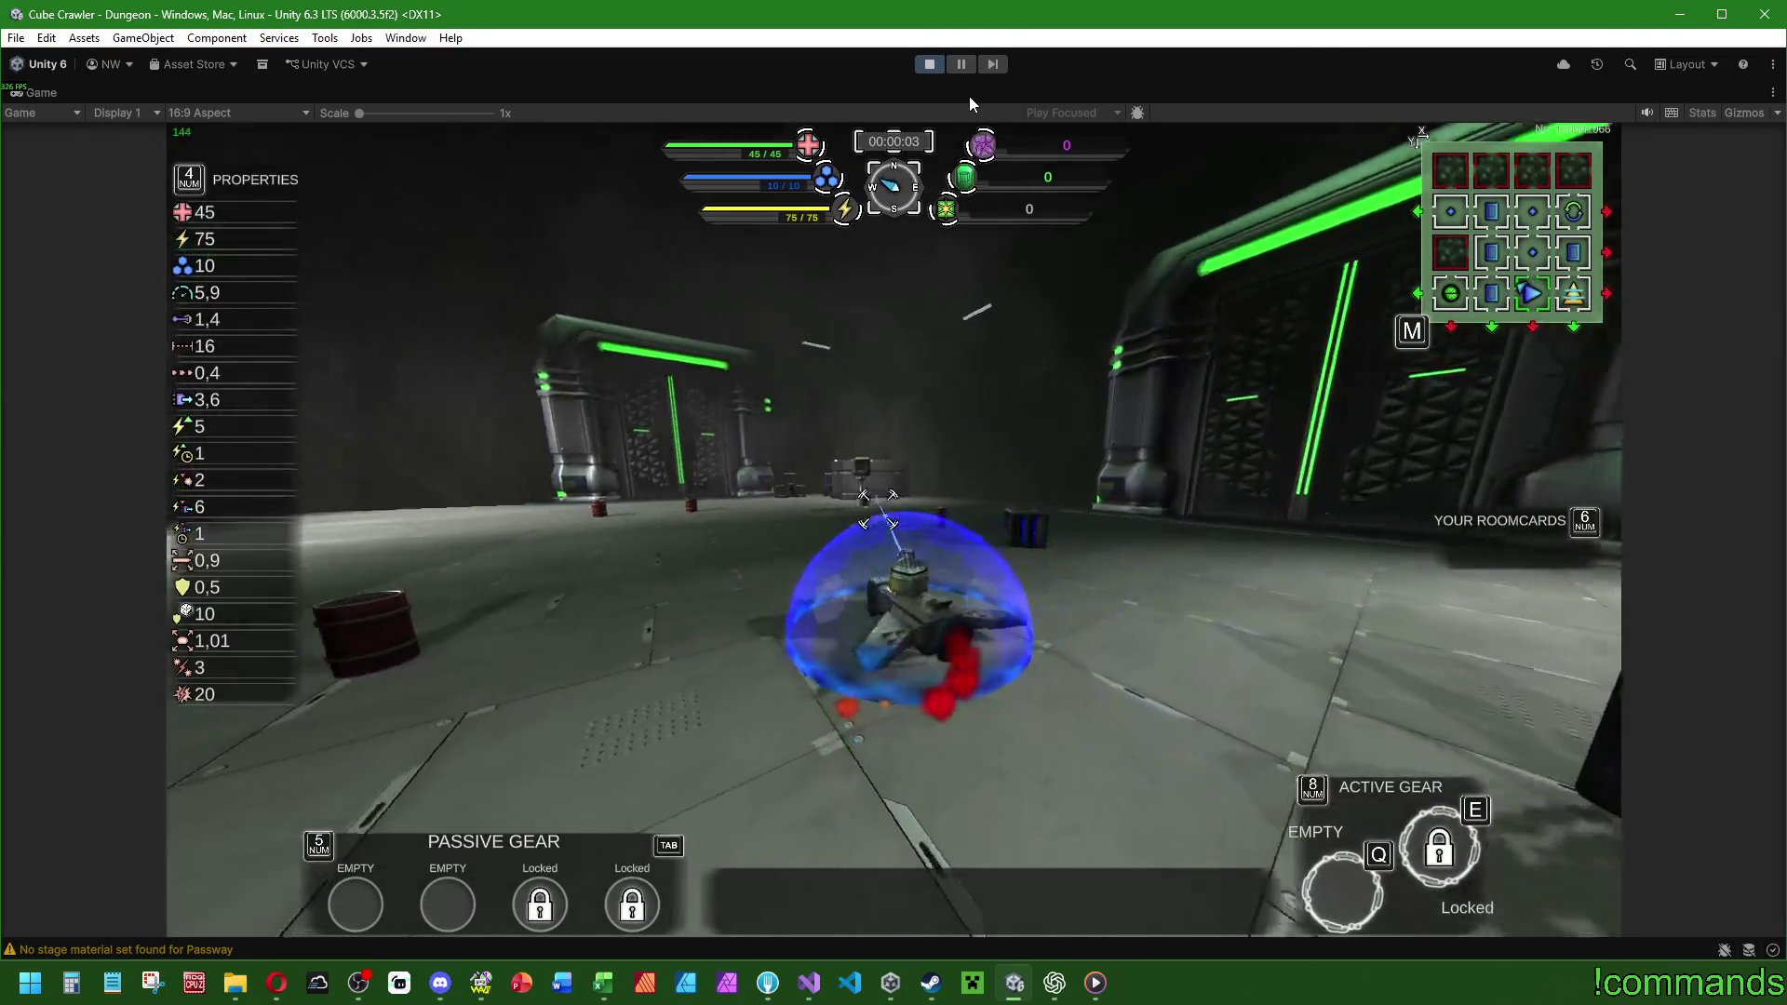
Check the in-game settings, then leave the cube and discard the run to return to the main menu.
key(Escape)
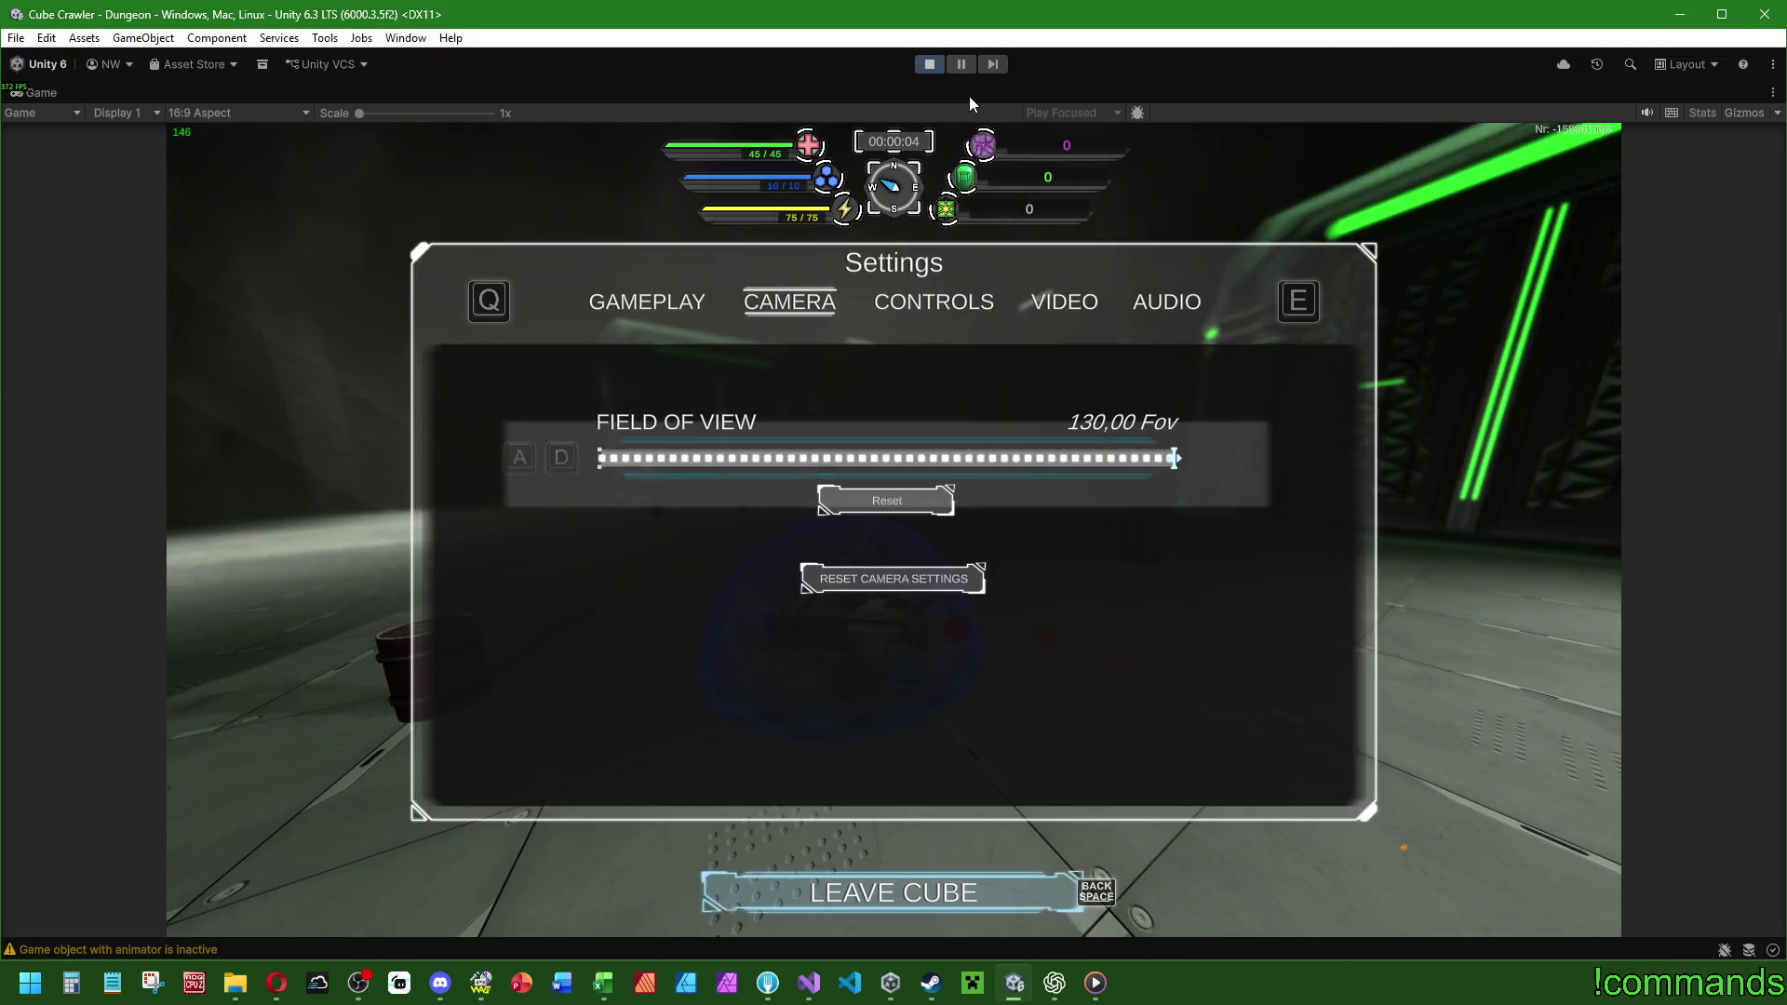
key(Escape)
key(Escape)
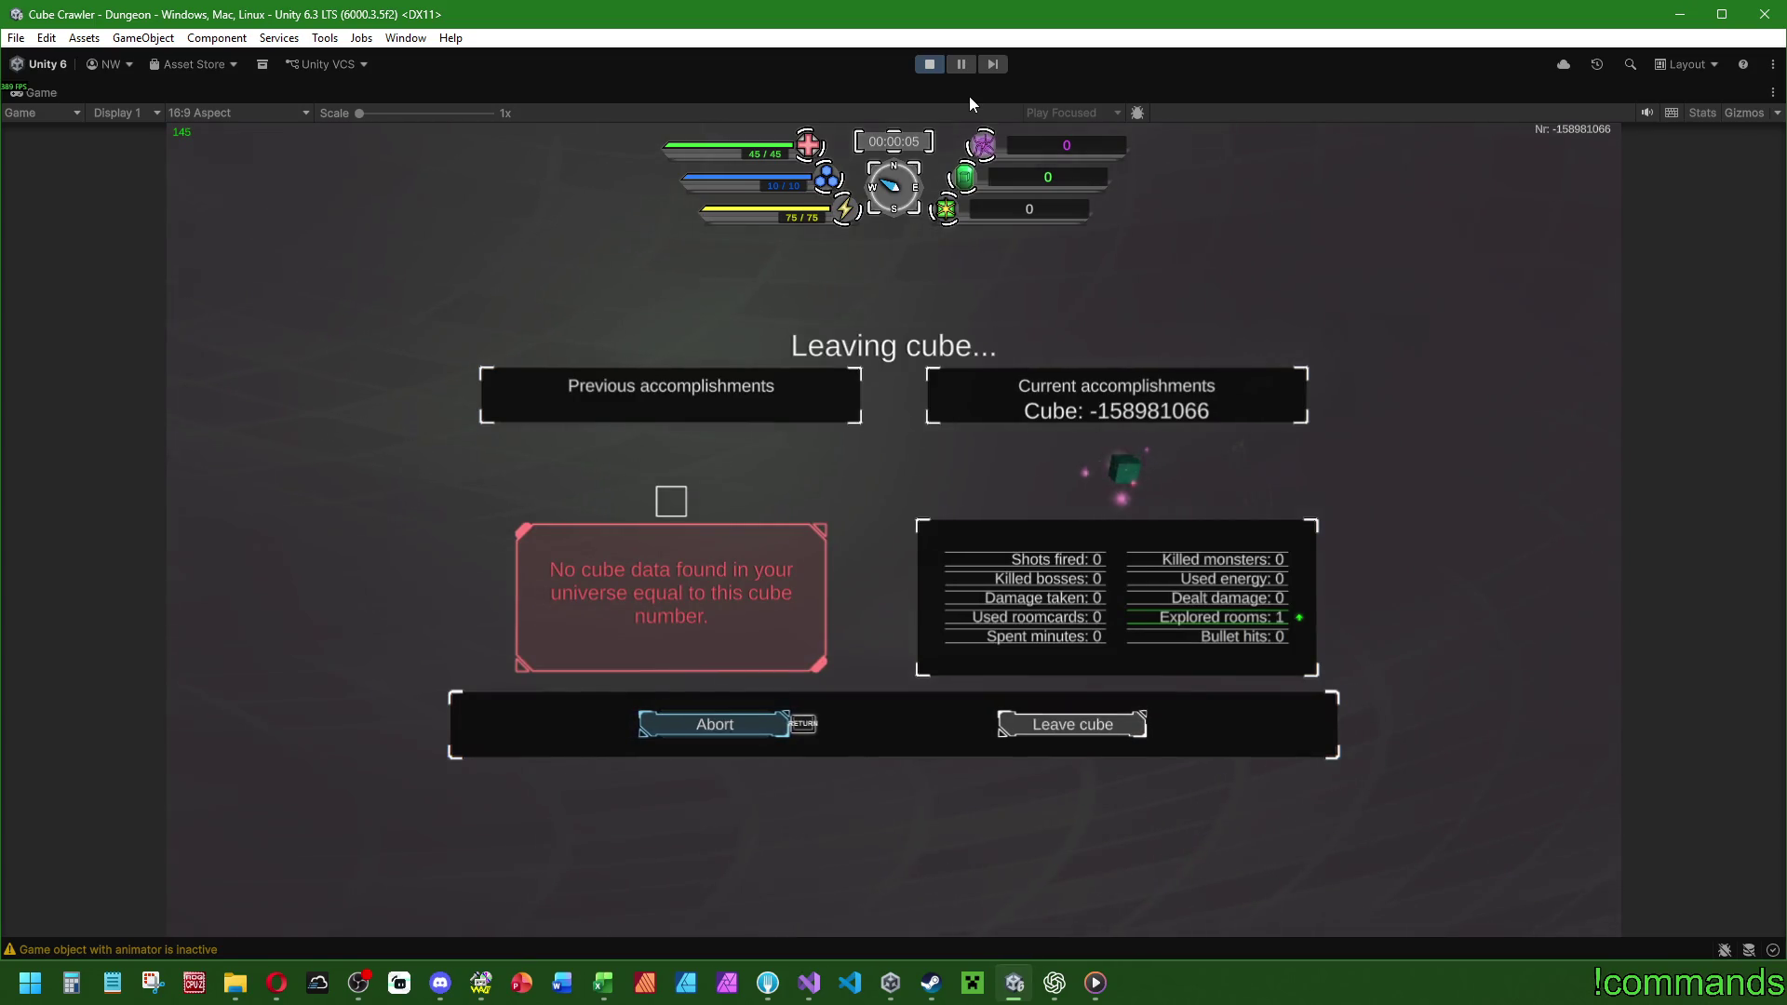
key(Return)
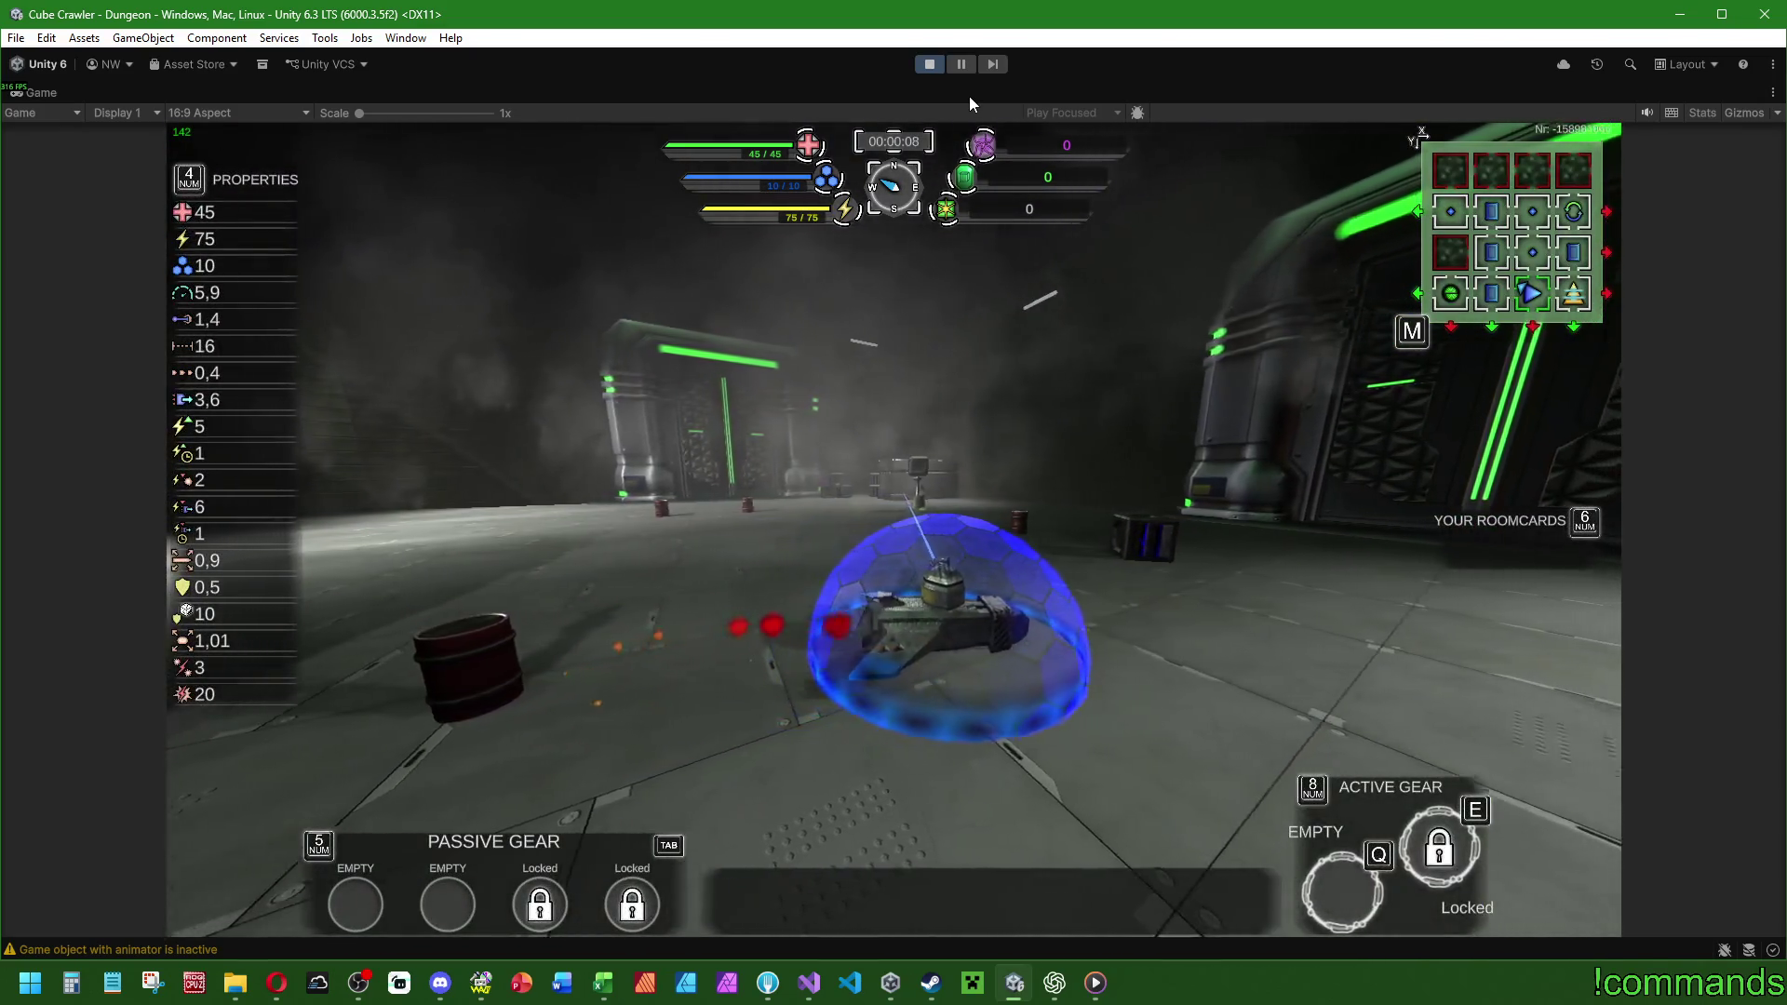
key(Escape)
key(Up)
key(Up)
key(Escape)
key(Escape)
key(Down)
key(Down)
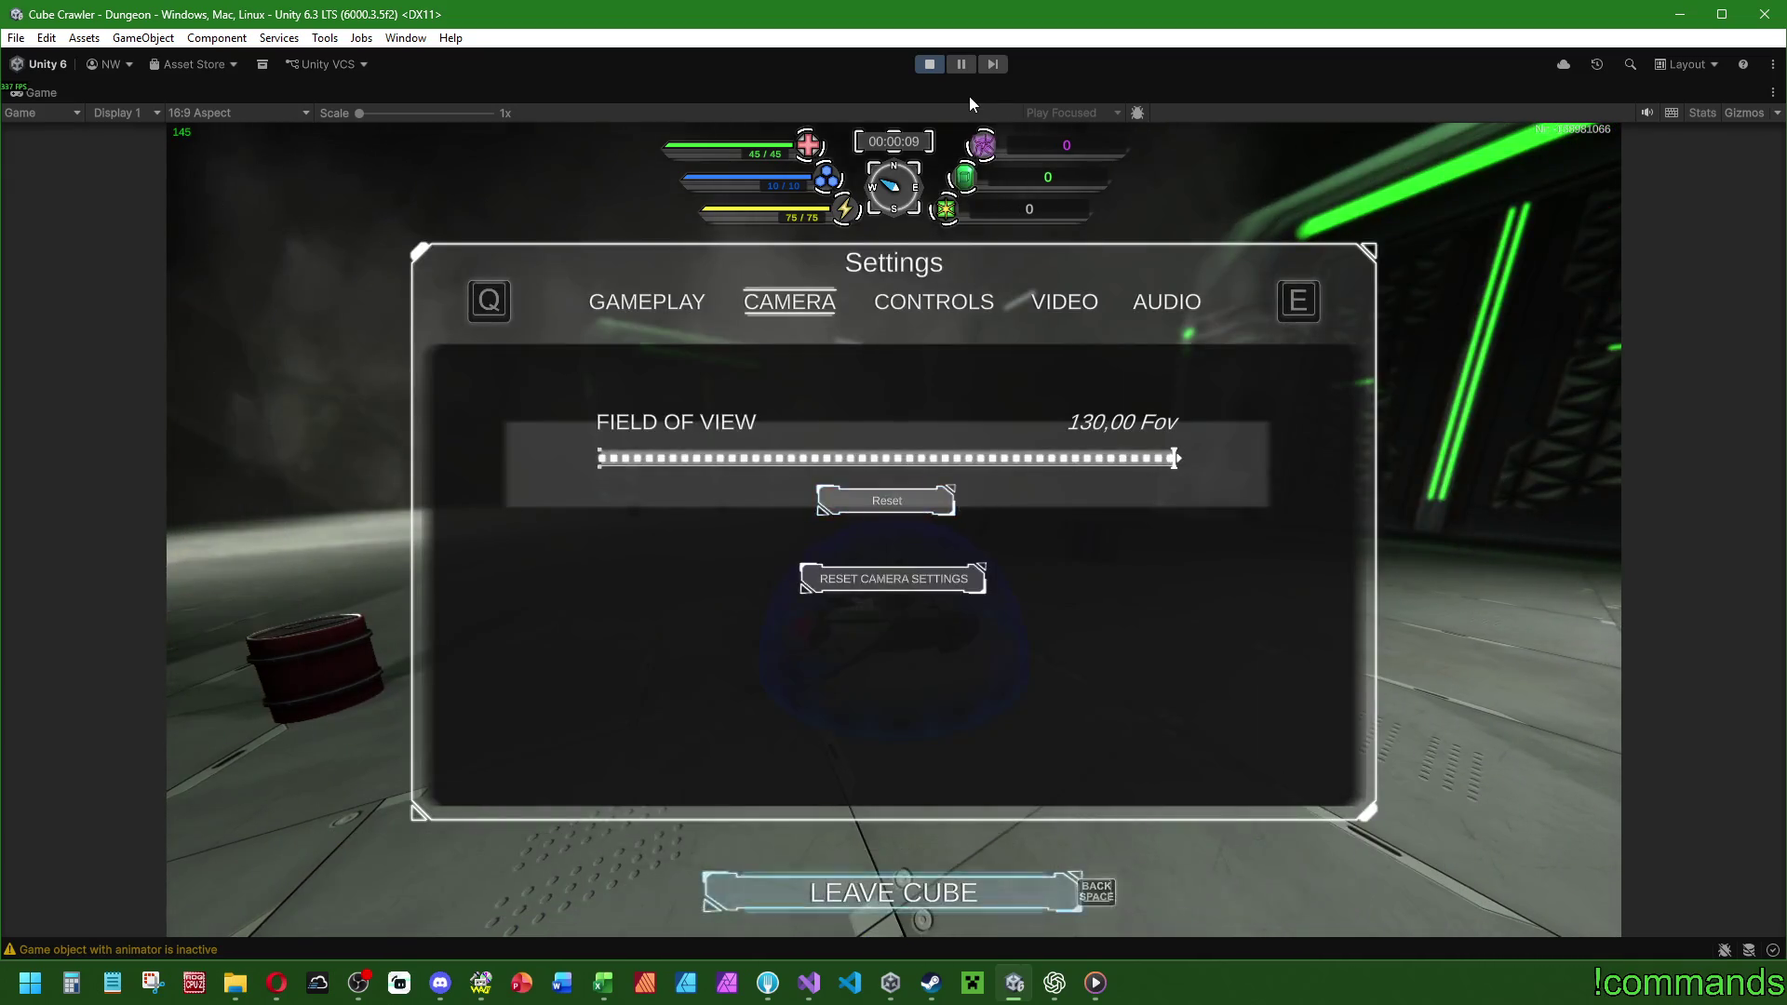
key(Return)
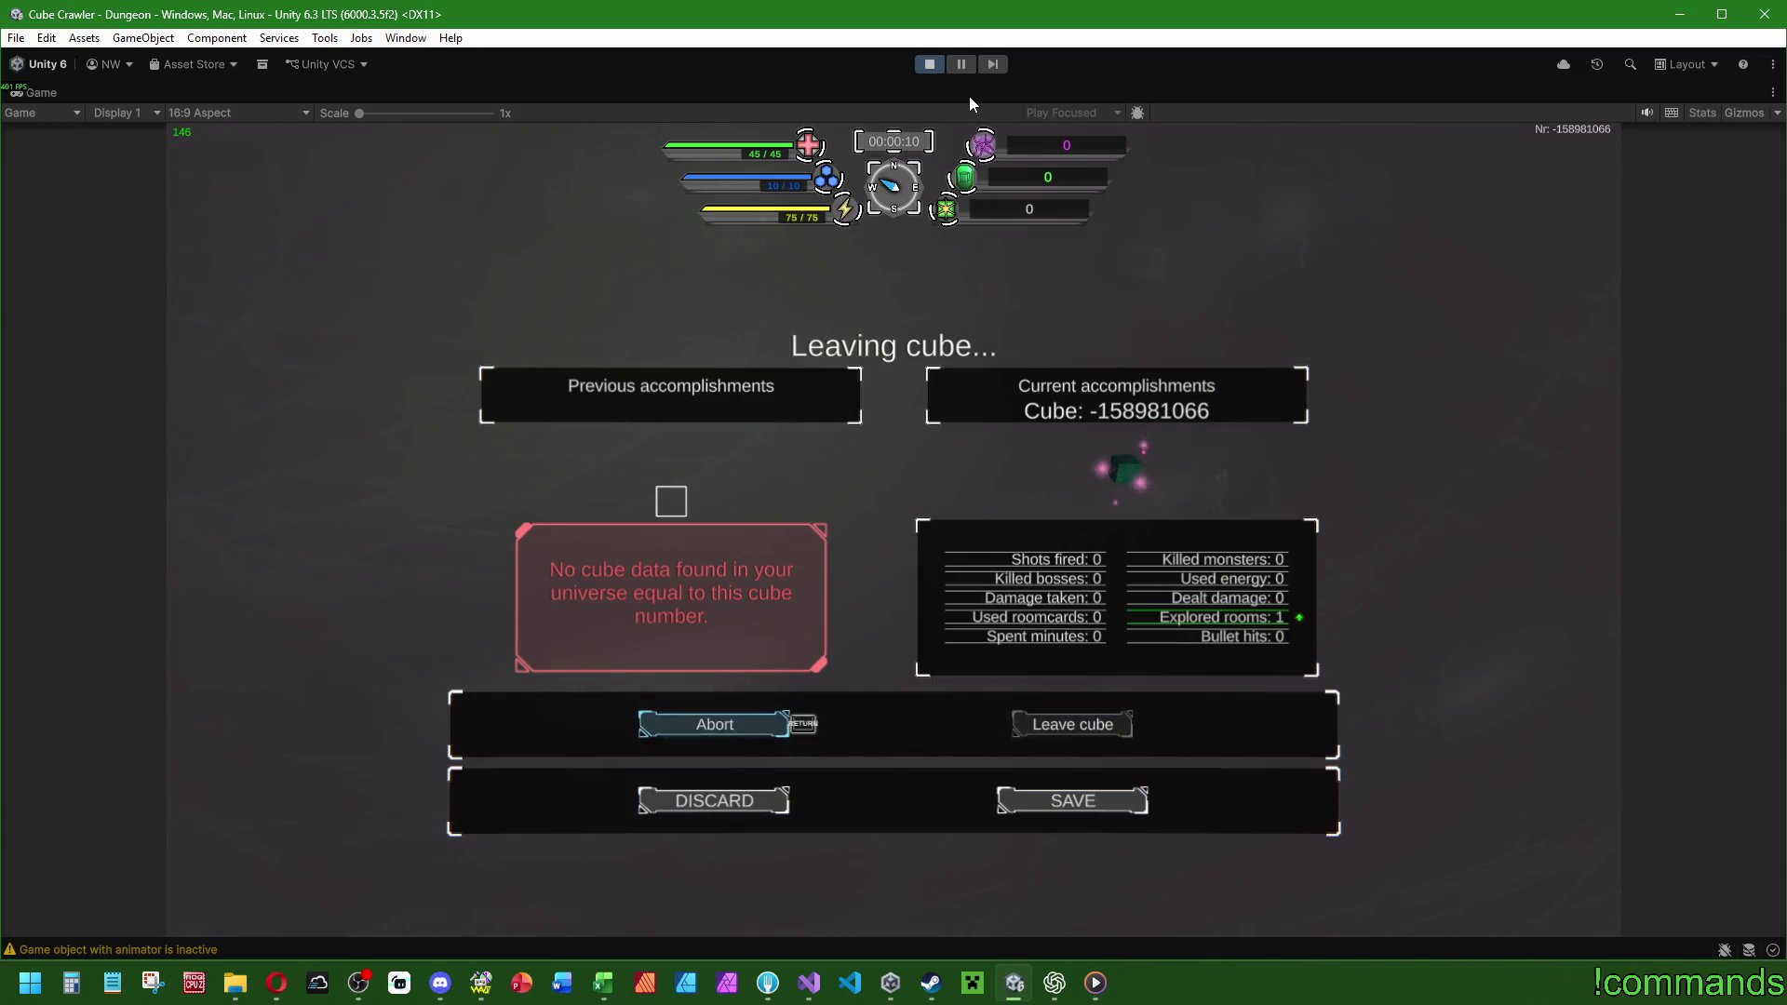
key(Return)
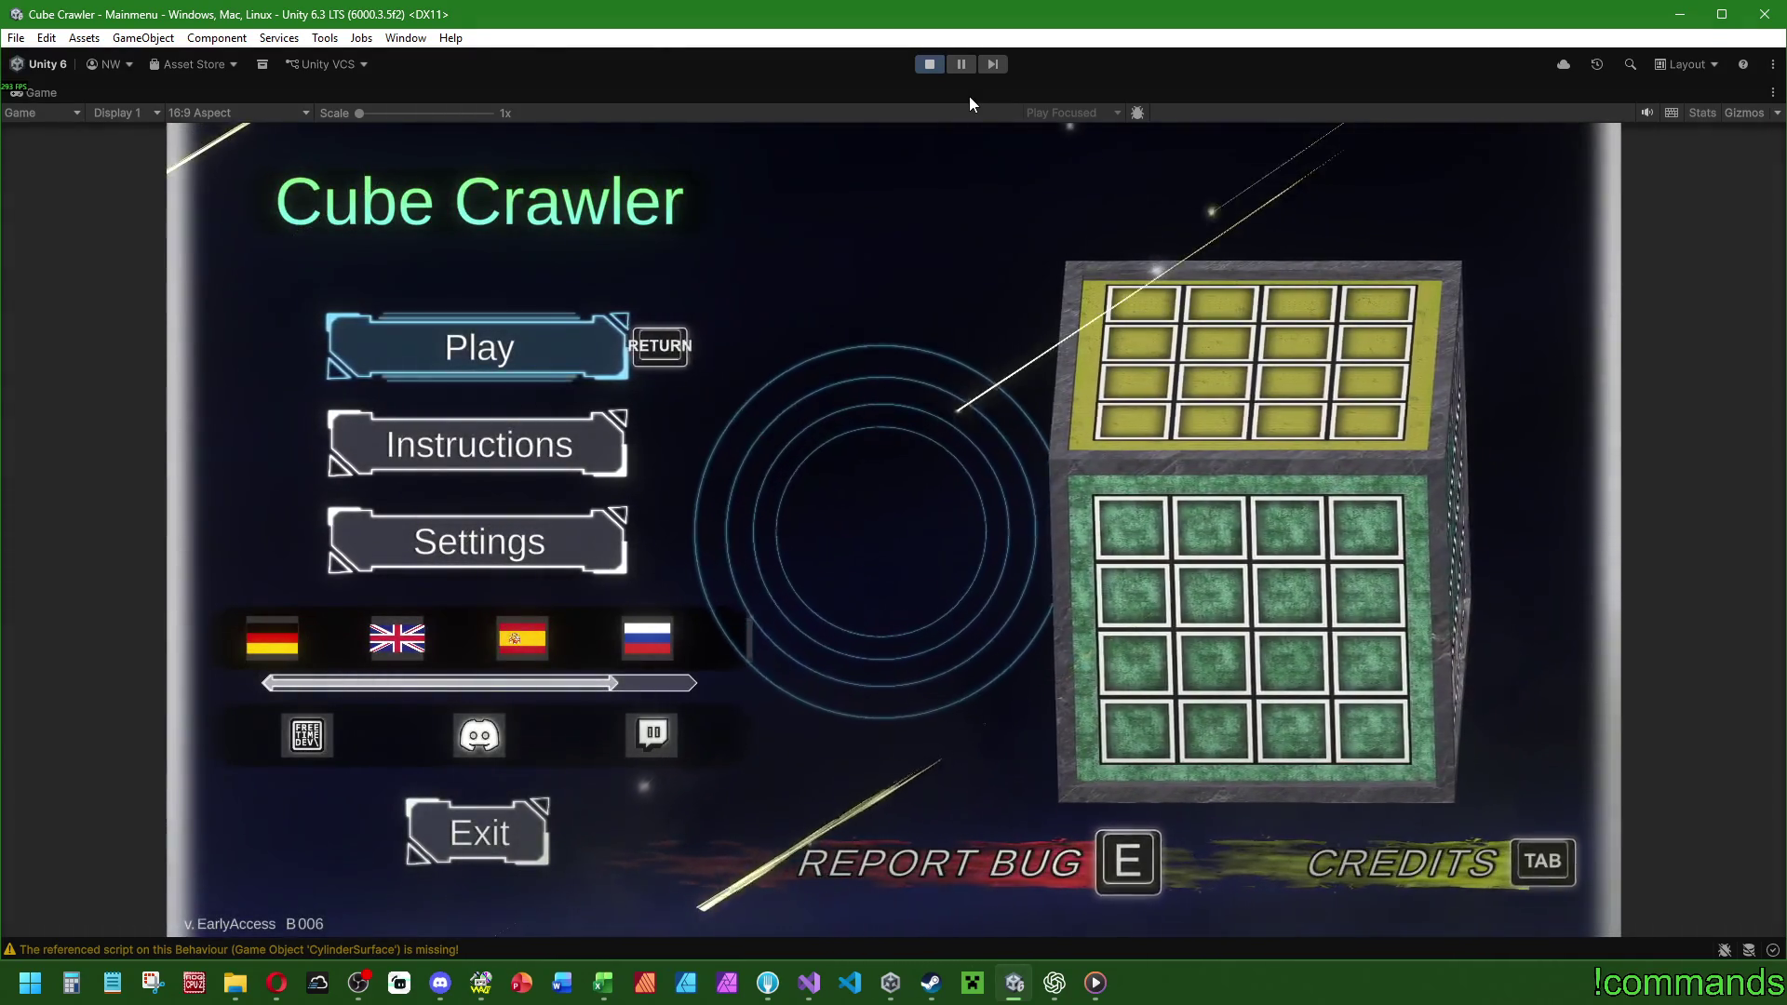
Start a new game in a freshly generated cube and lower the camera field of view to 94.
key(Return)
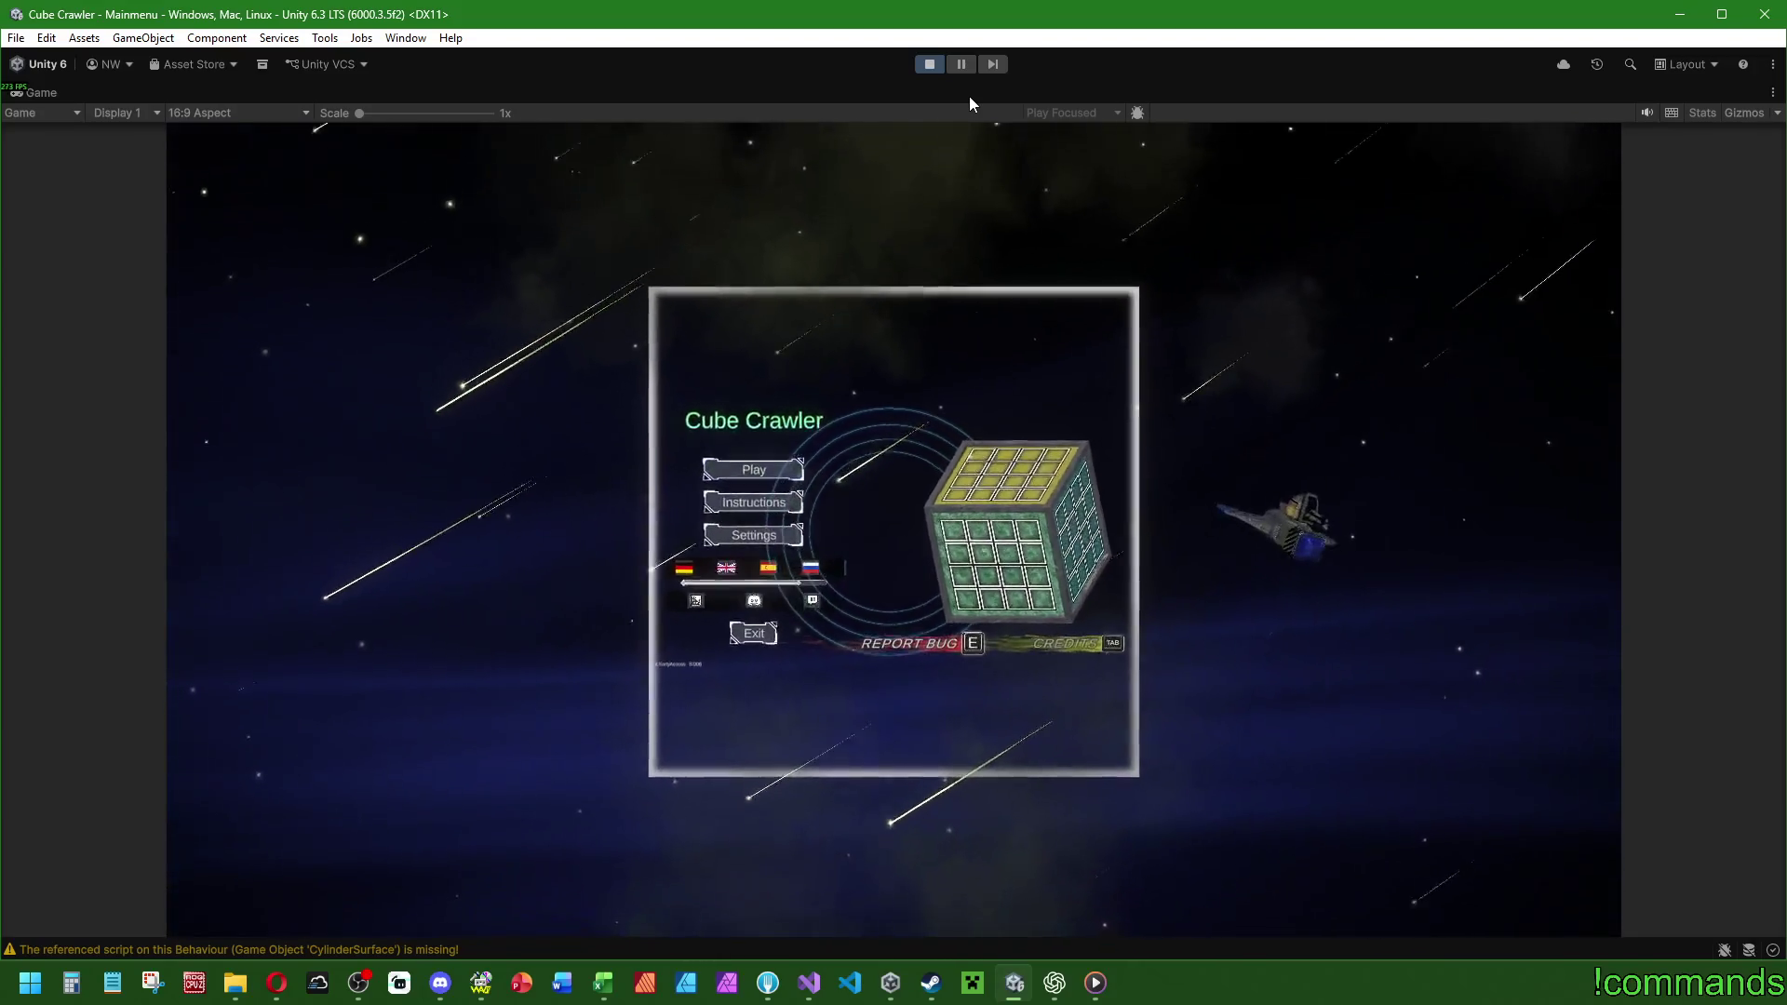
key(Return)
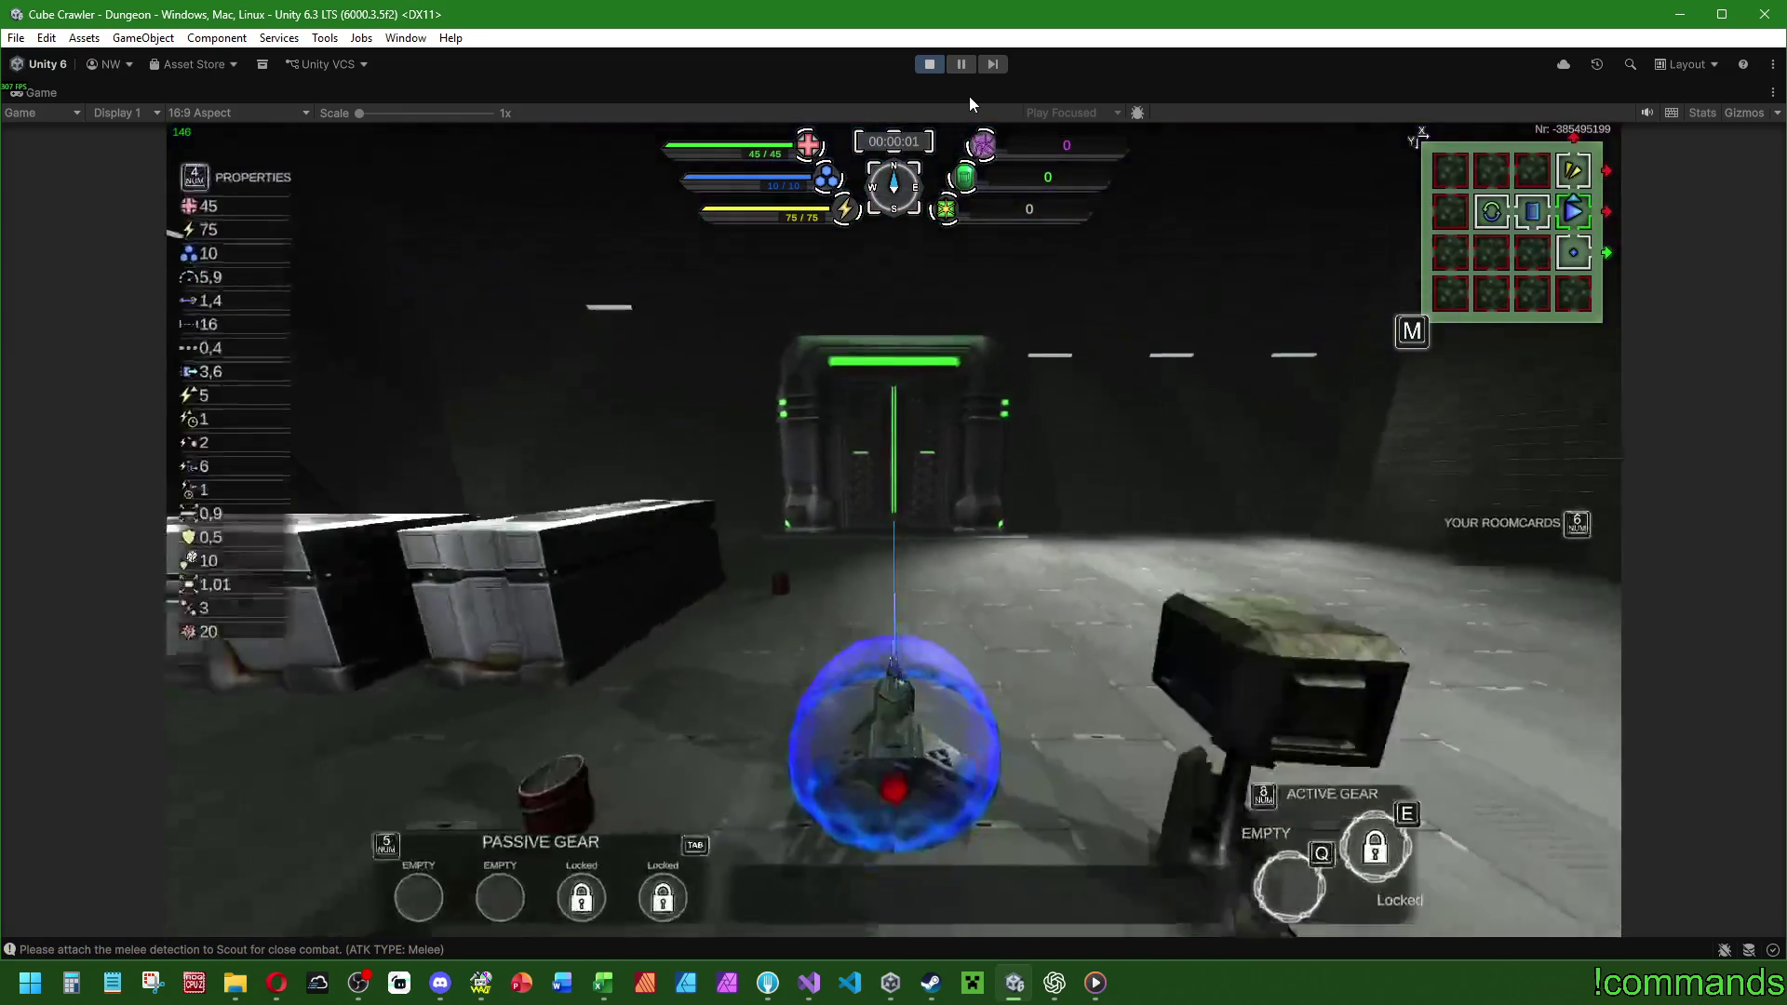
key(Escape)
key(e)
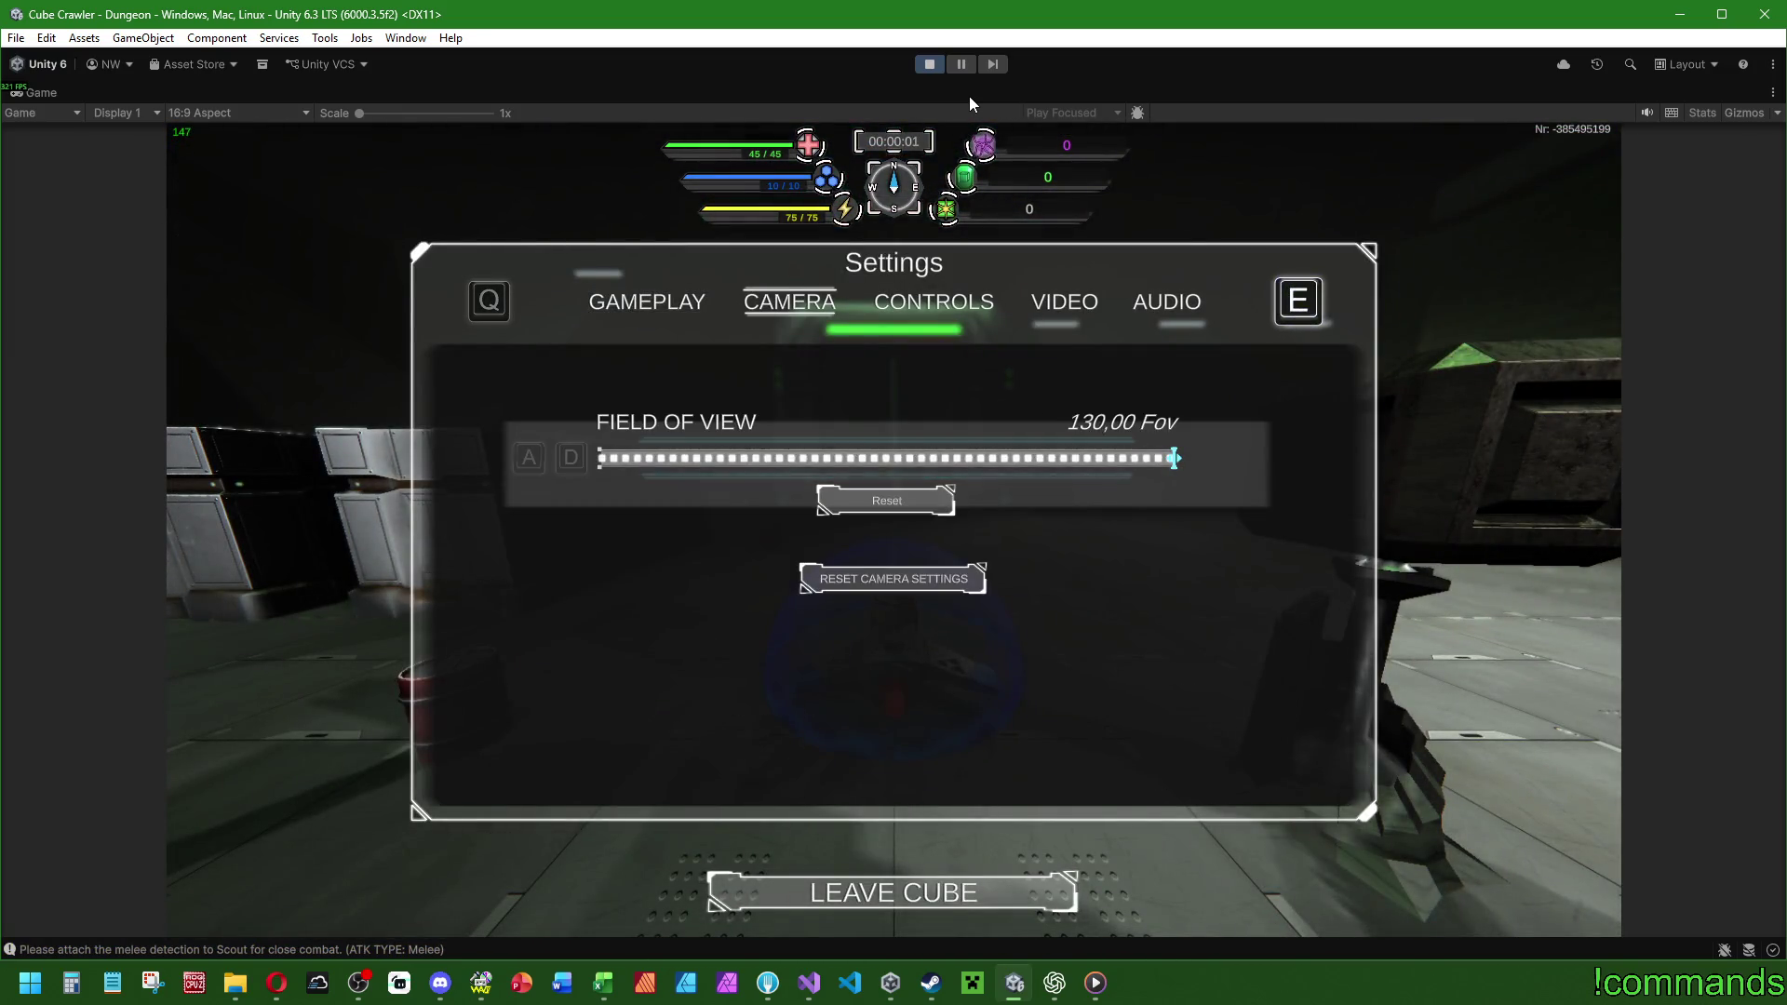
key(a)
key(a)
key(a)
key(a)
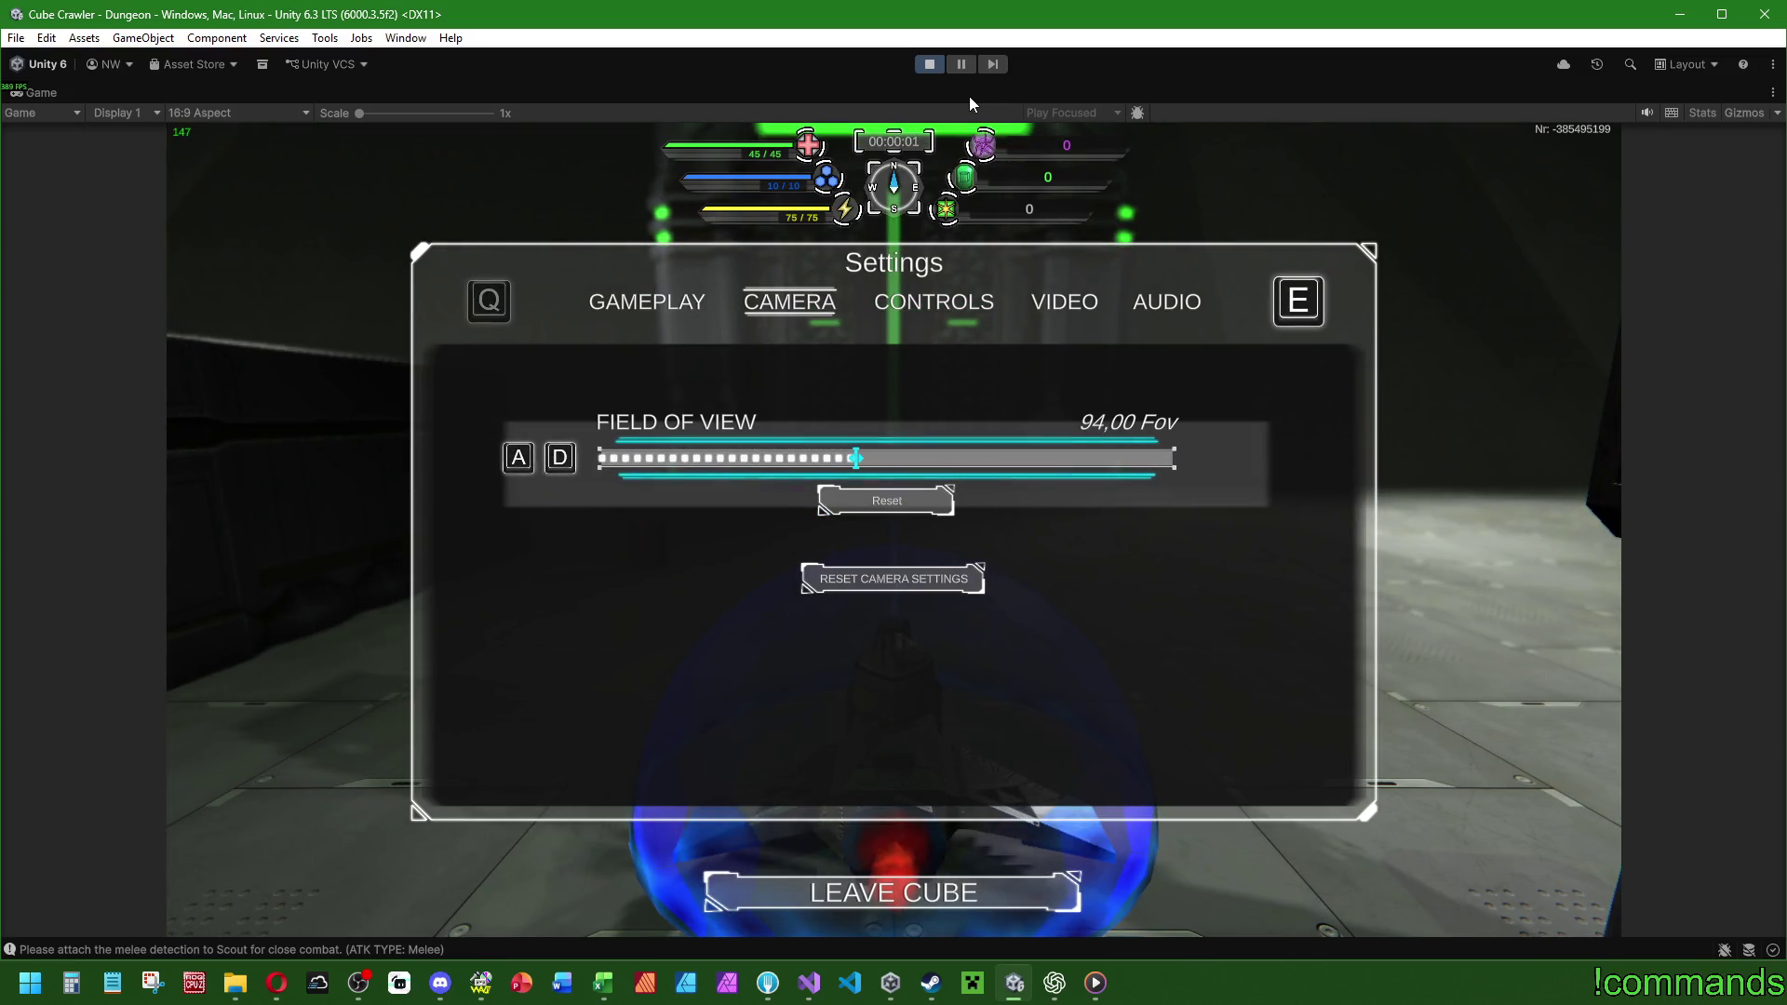
key(Escape)
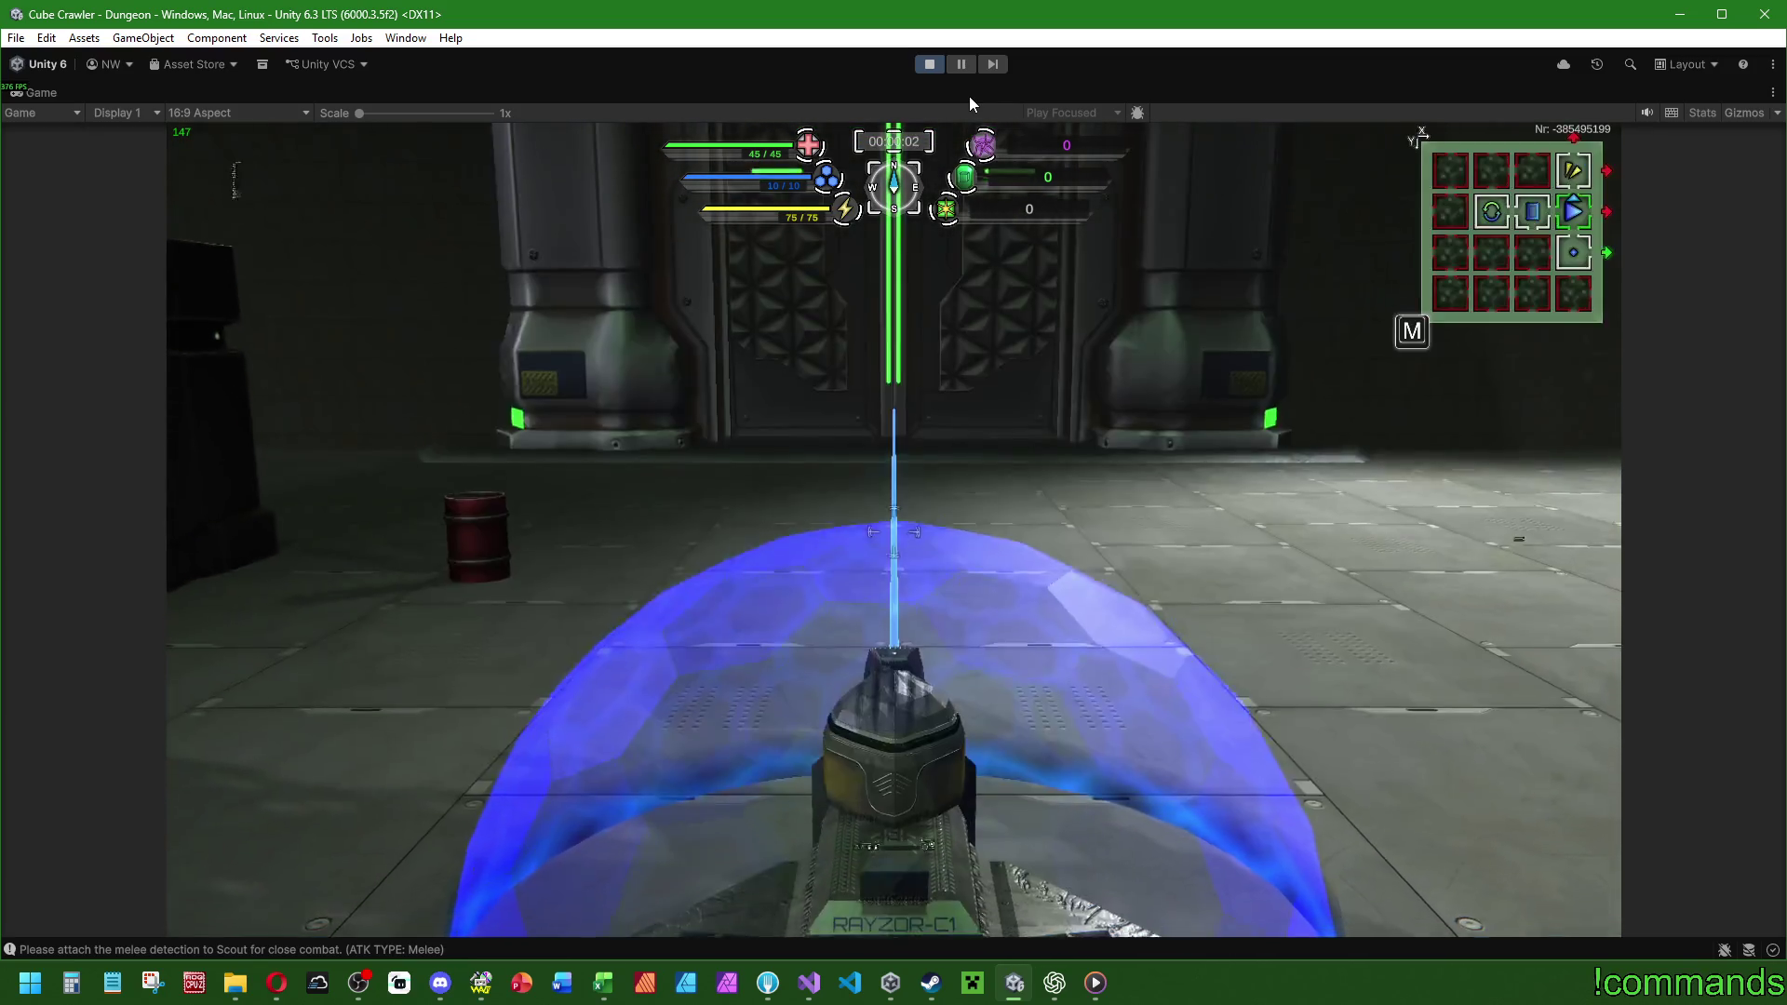
key(Escape)
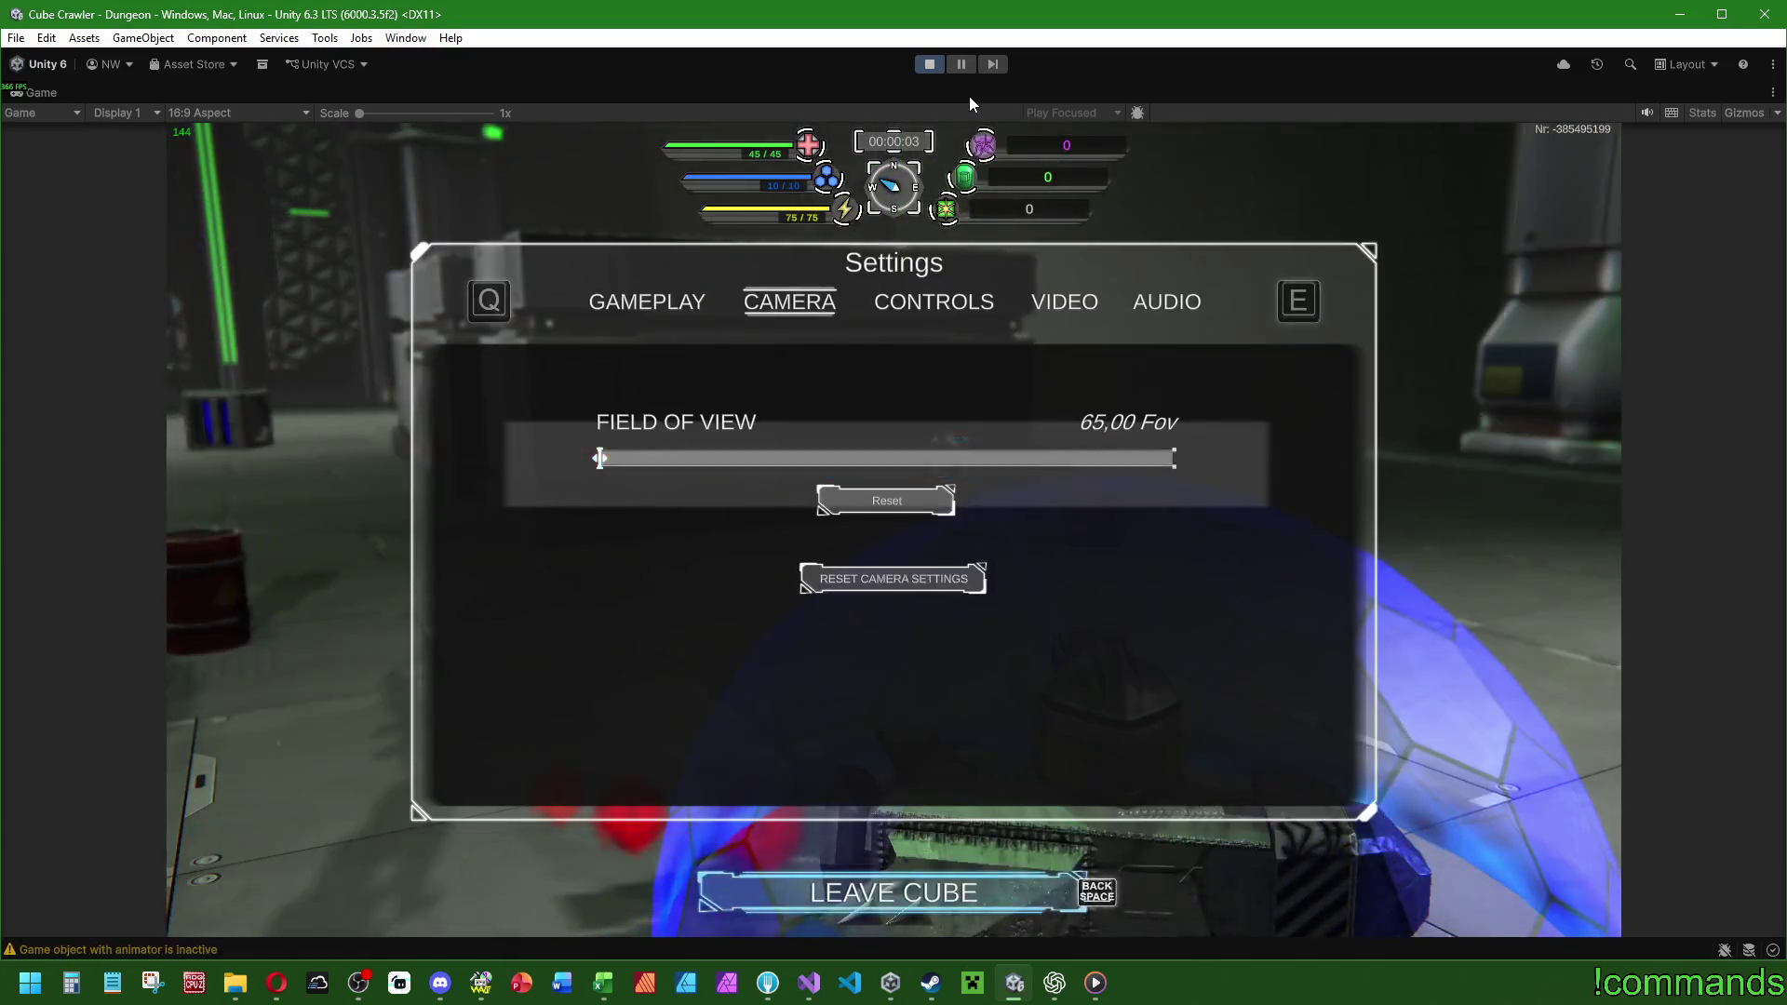
key(Return)
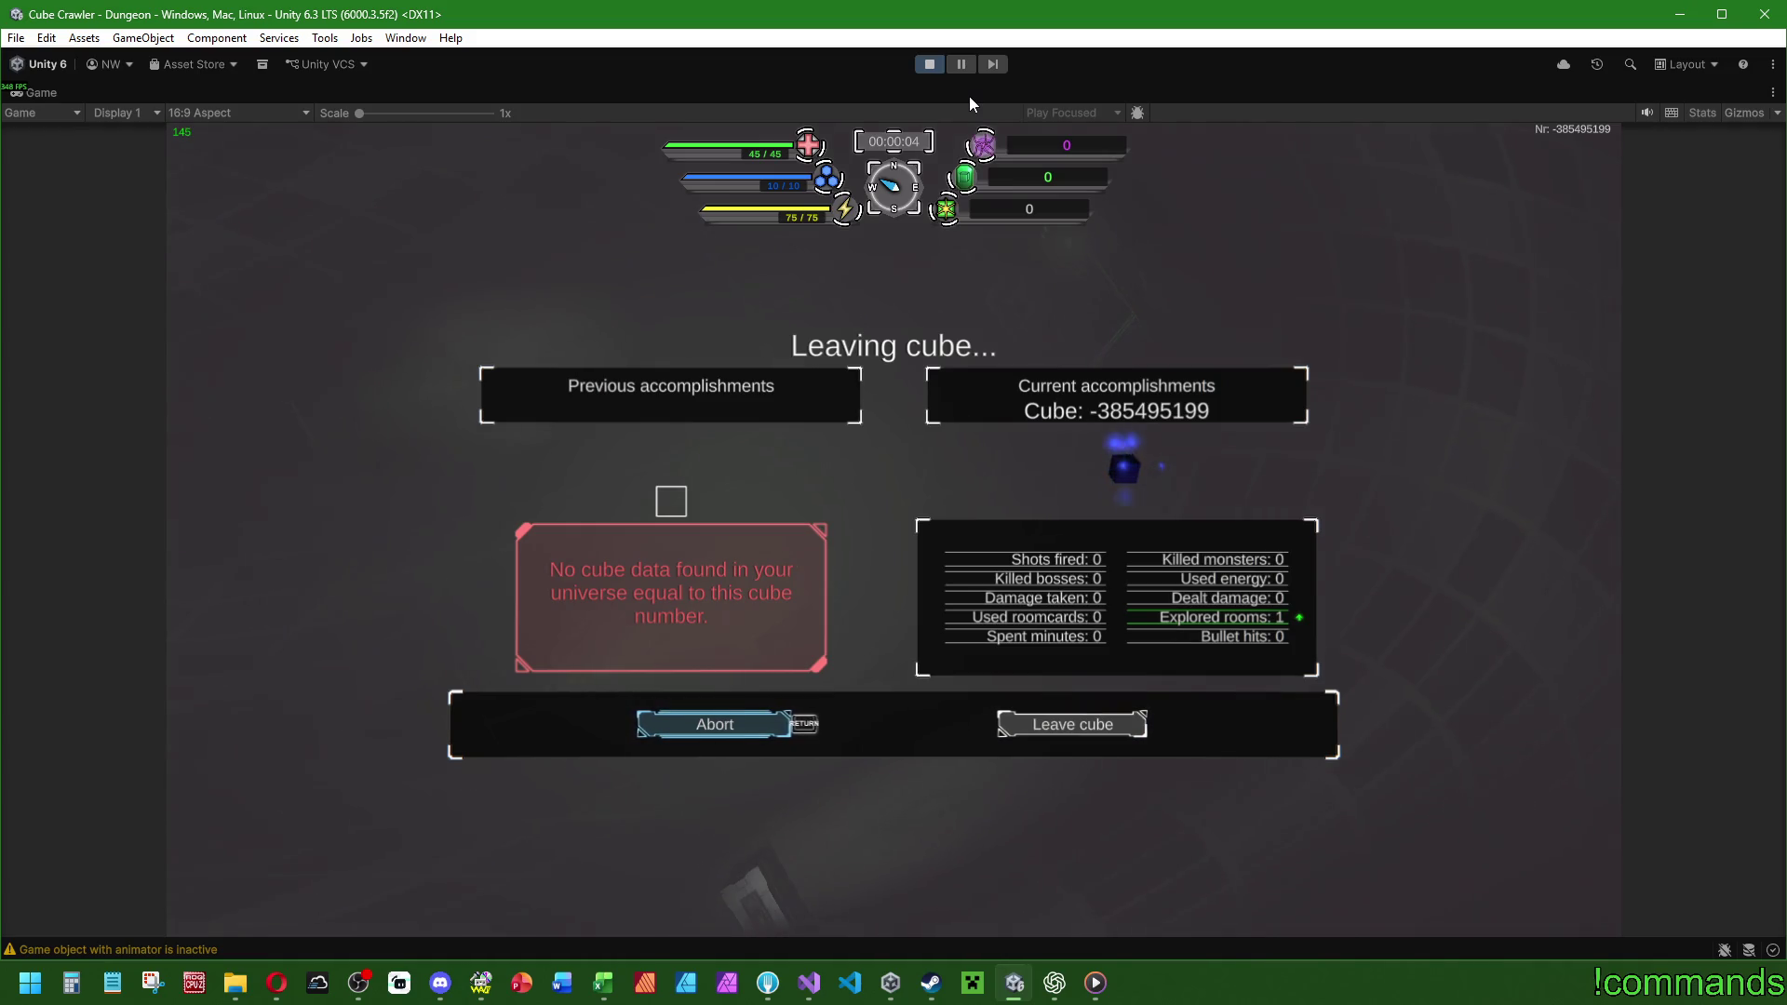
key(Return)
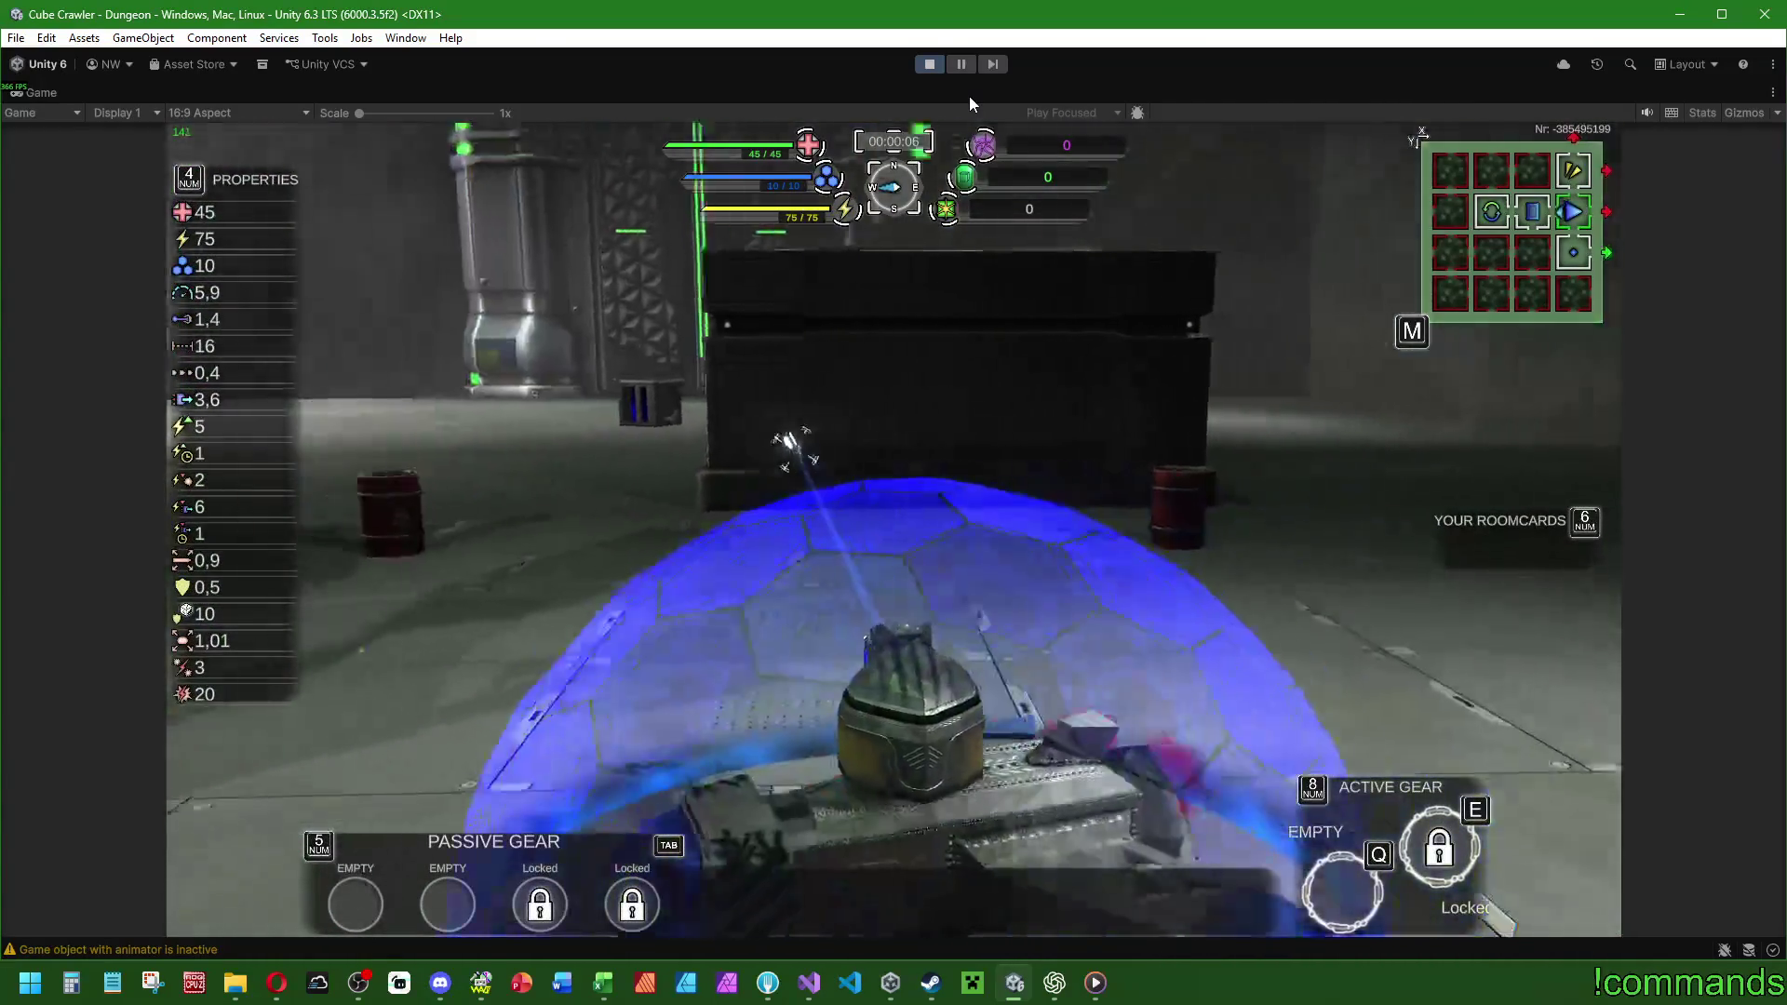
Boost the ship through the dungeon rooms past the cargo box and dark block, then leave the cube and stop play mode.
key(shift)
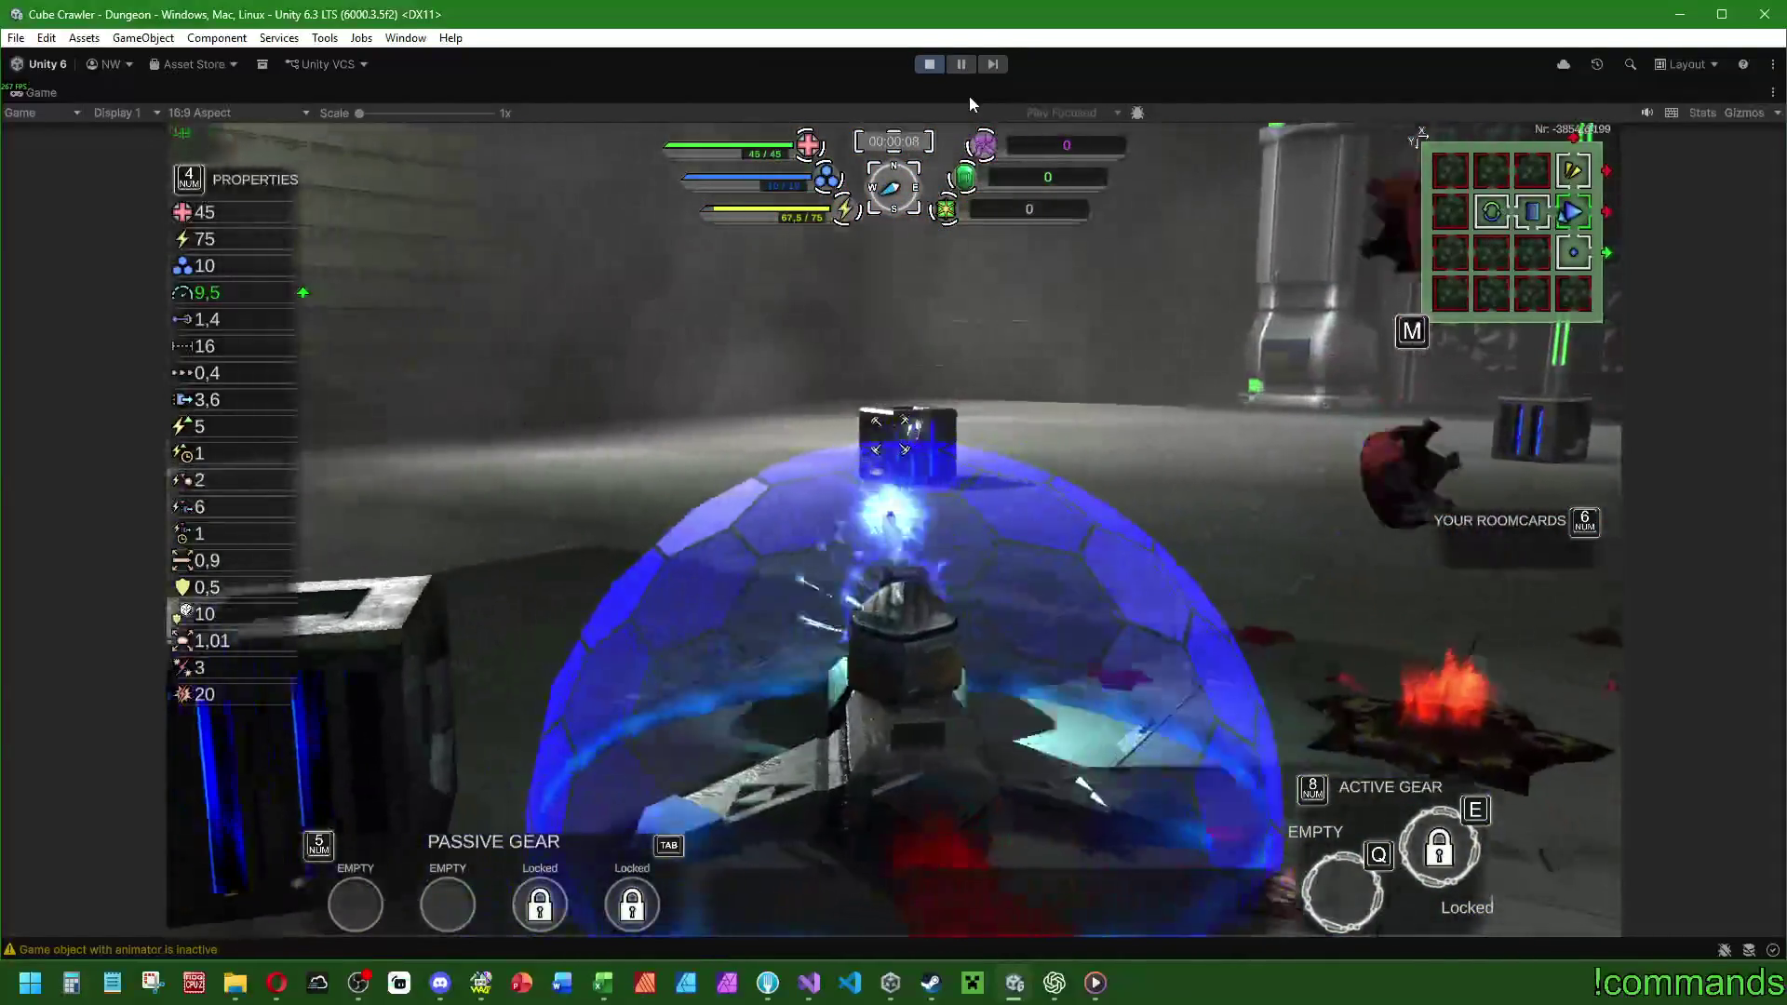
key(w)
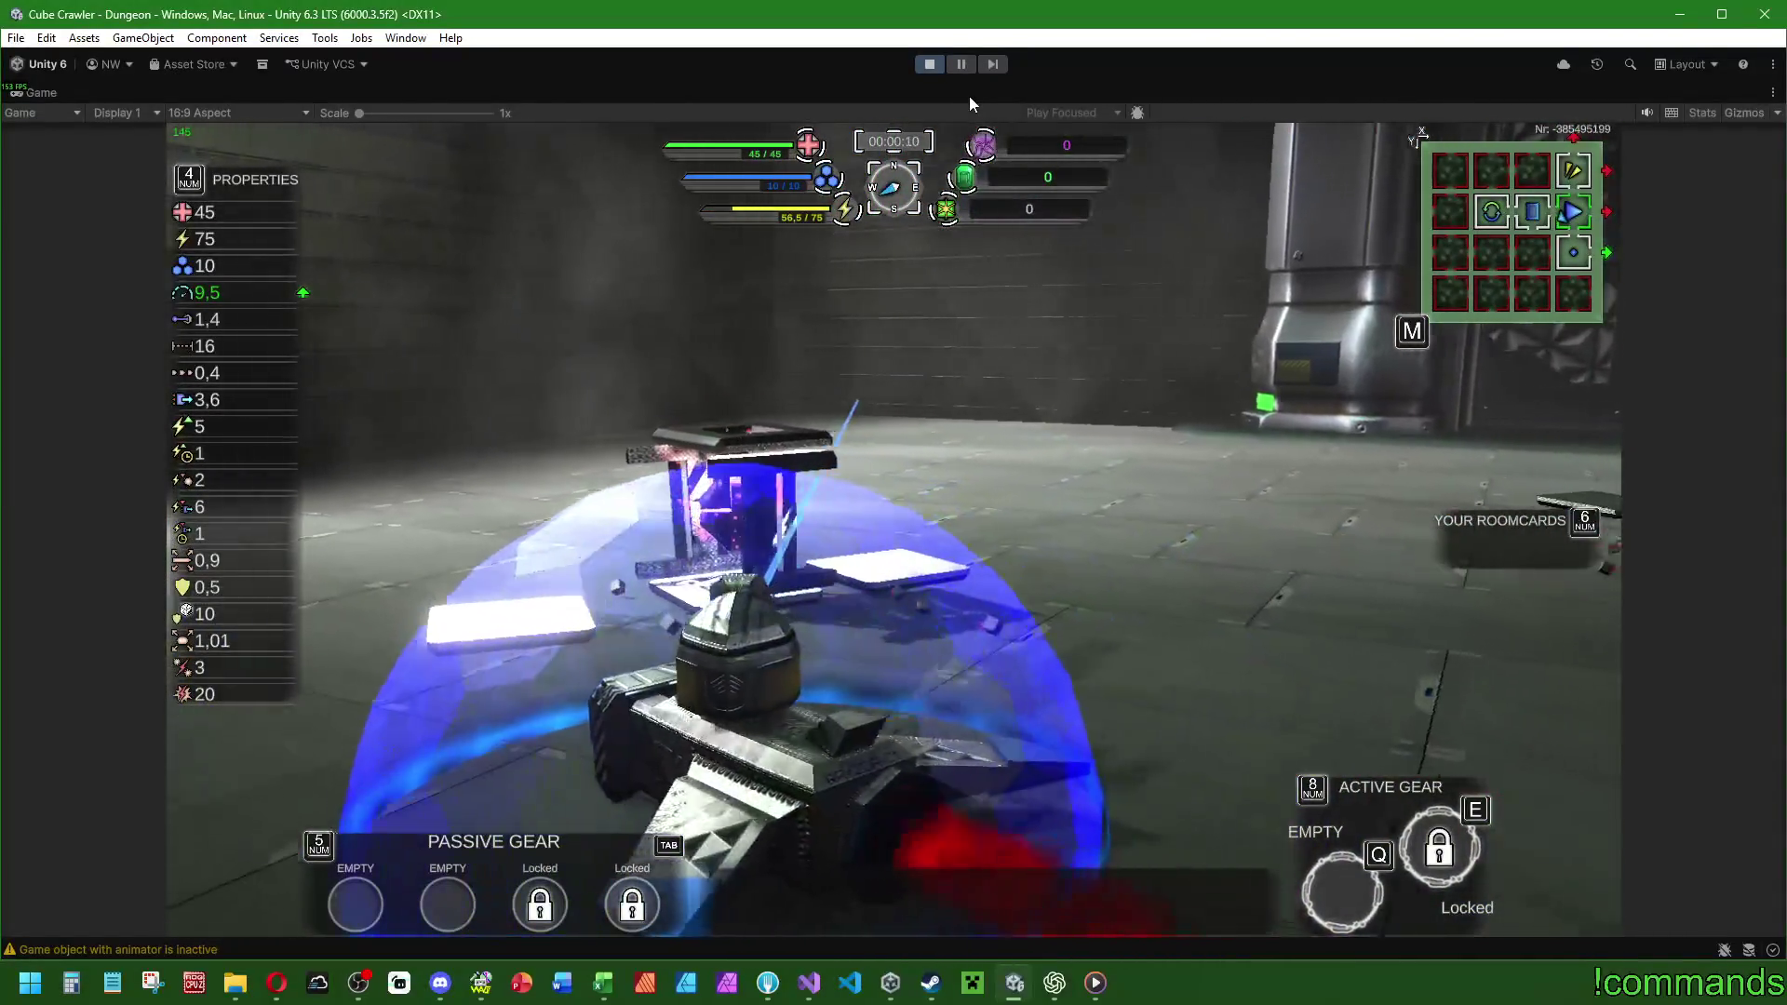
key(w)
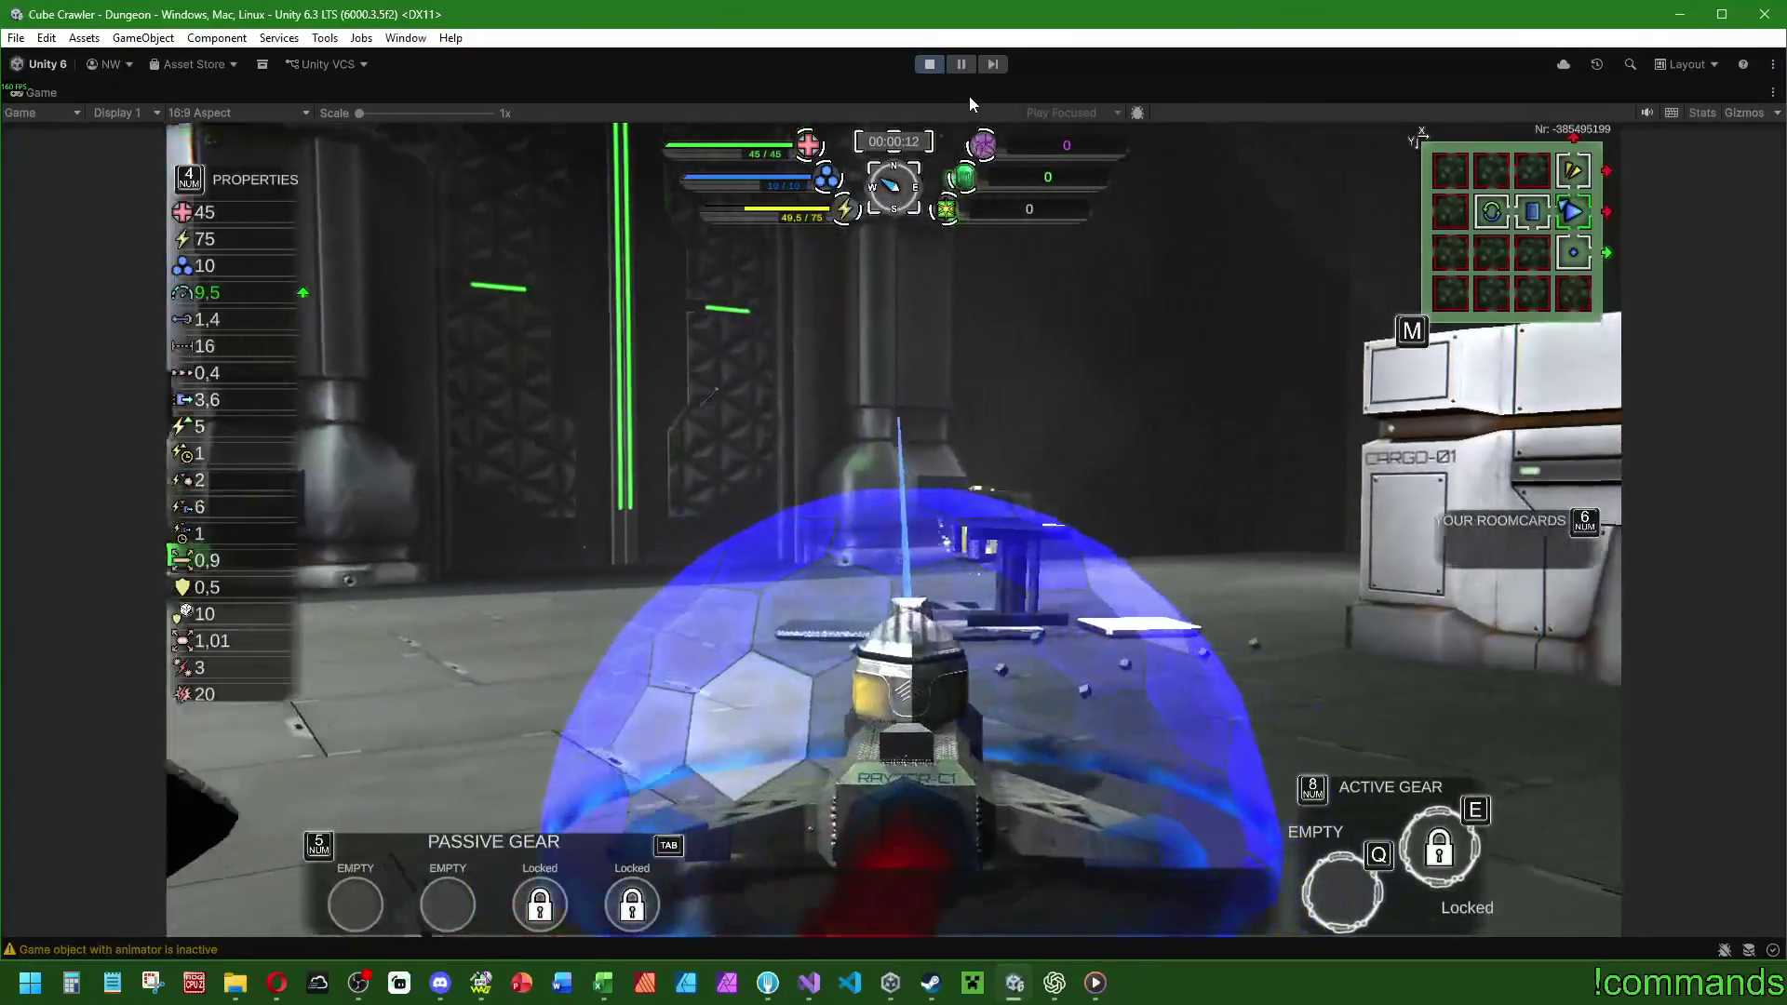
key(w)
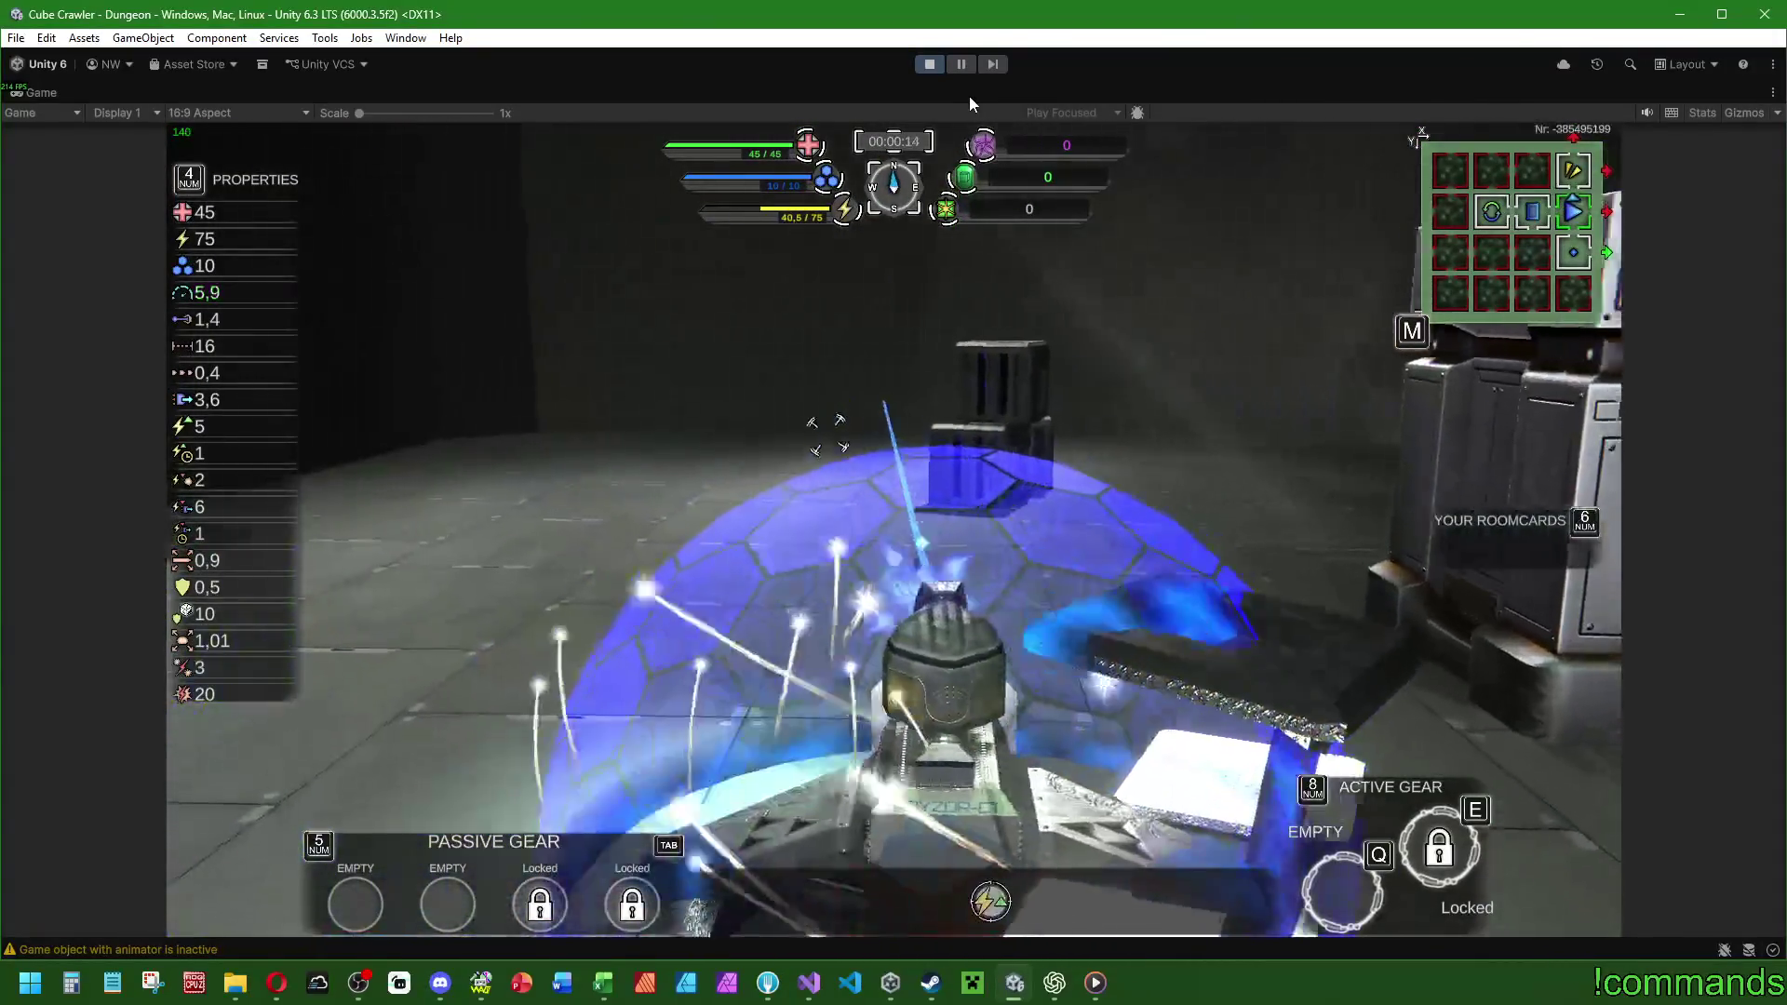
key(w)
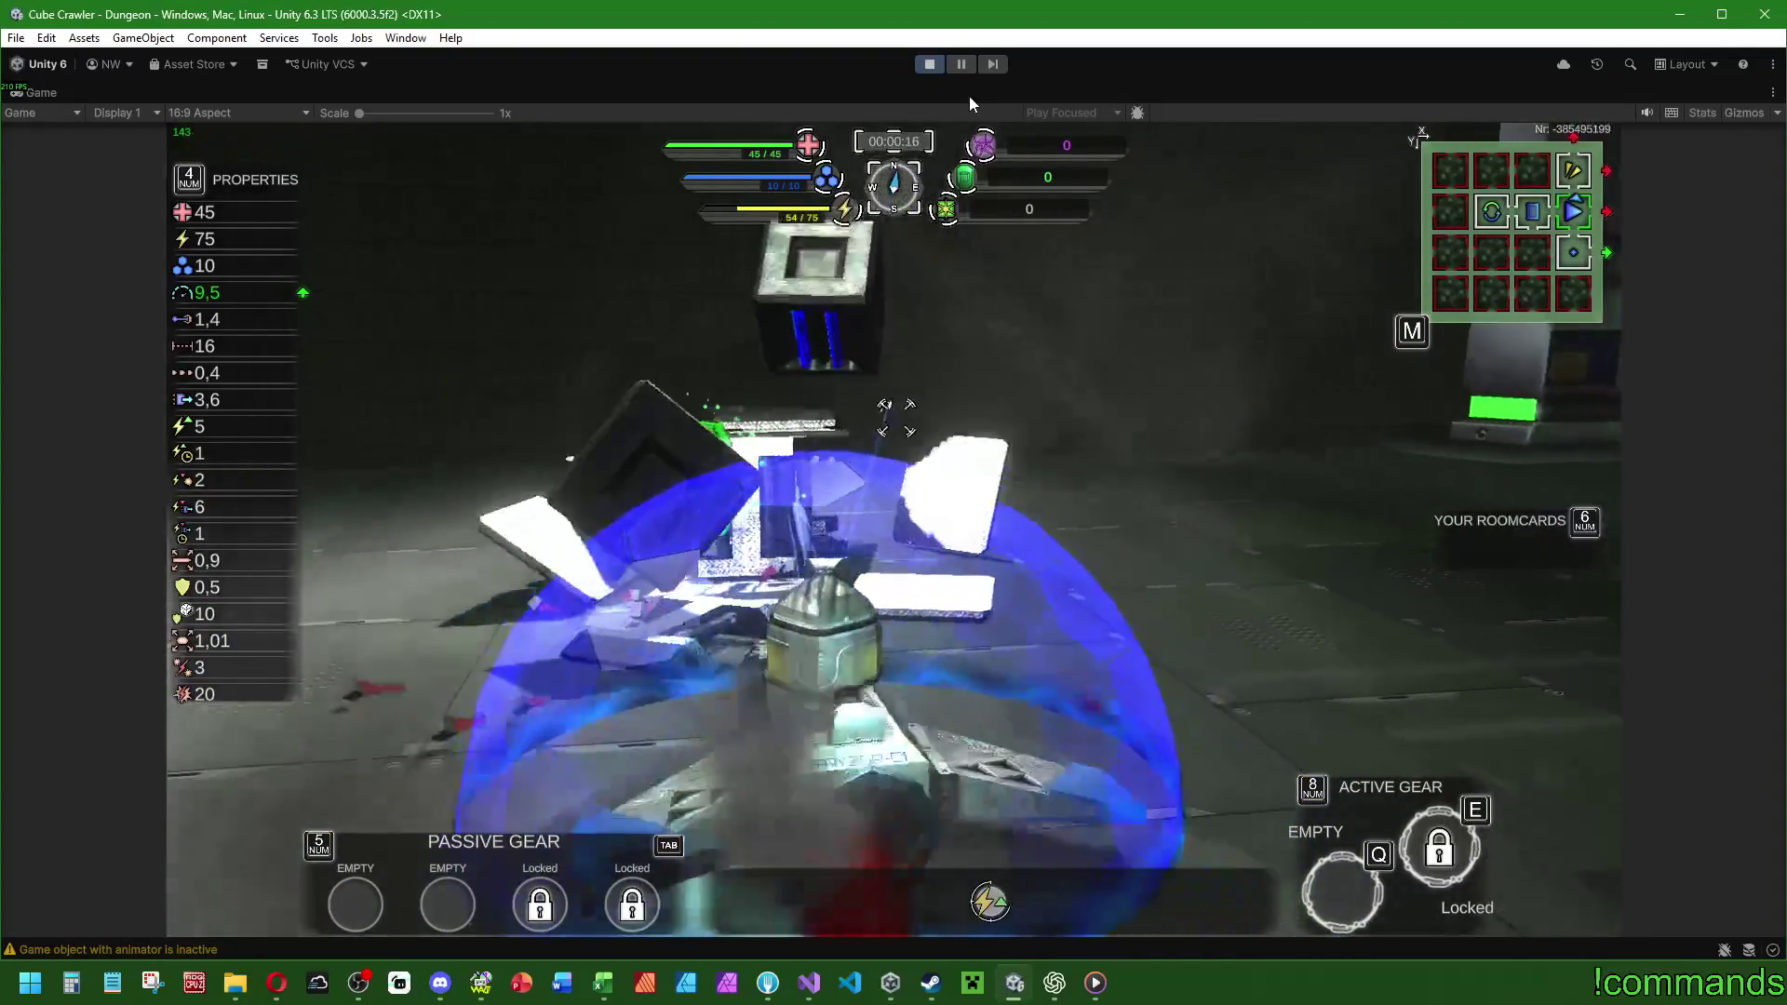
key(w)
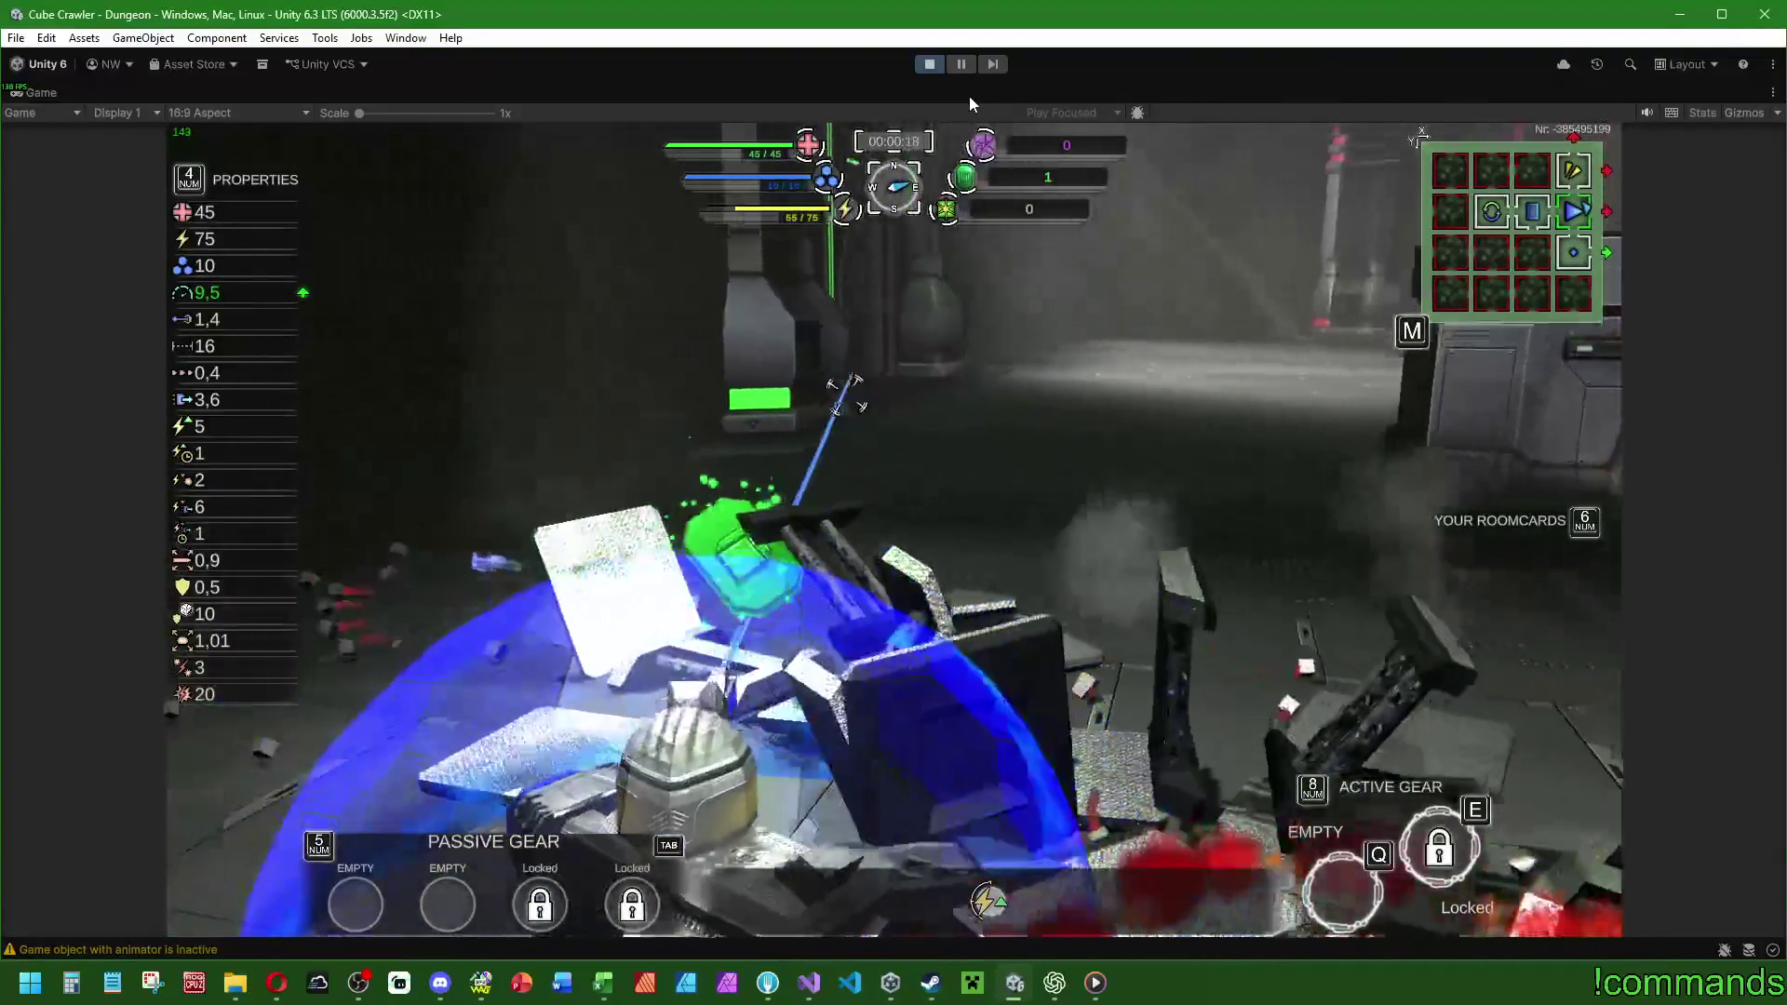
key(w)
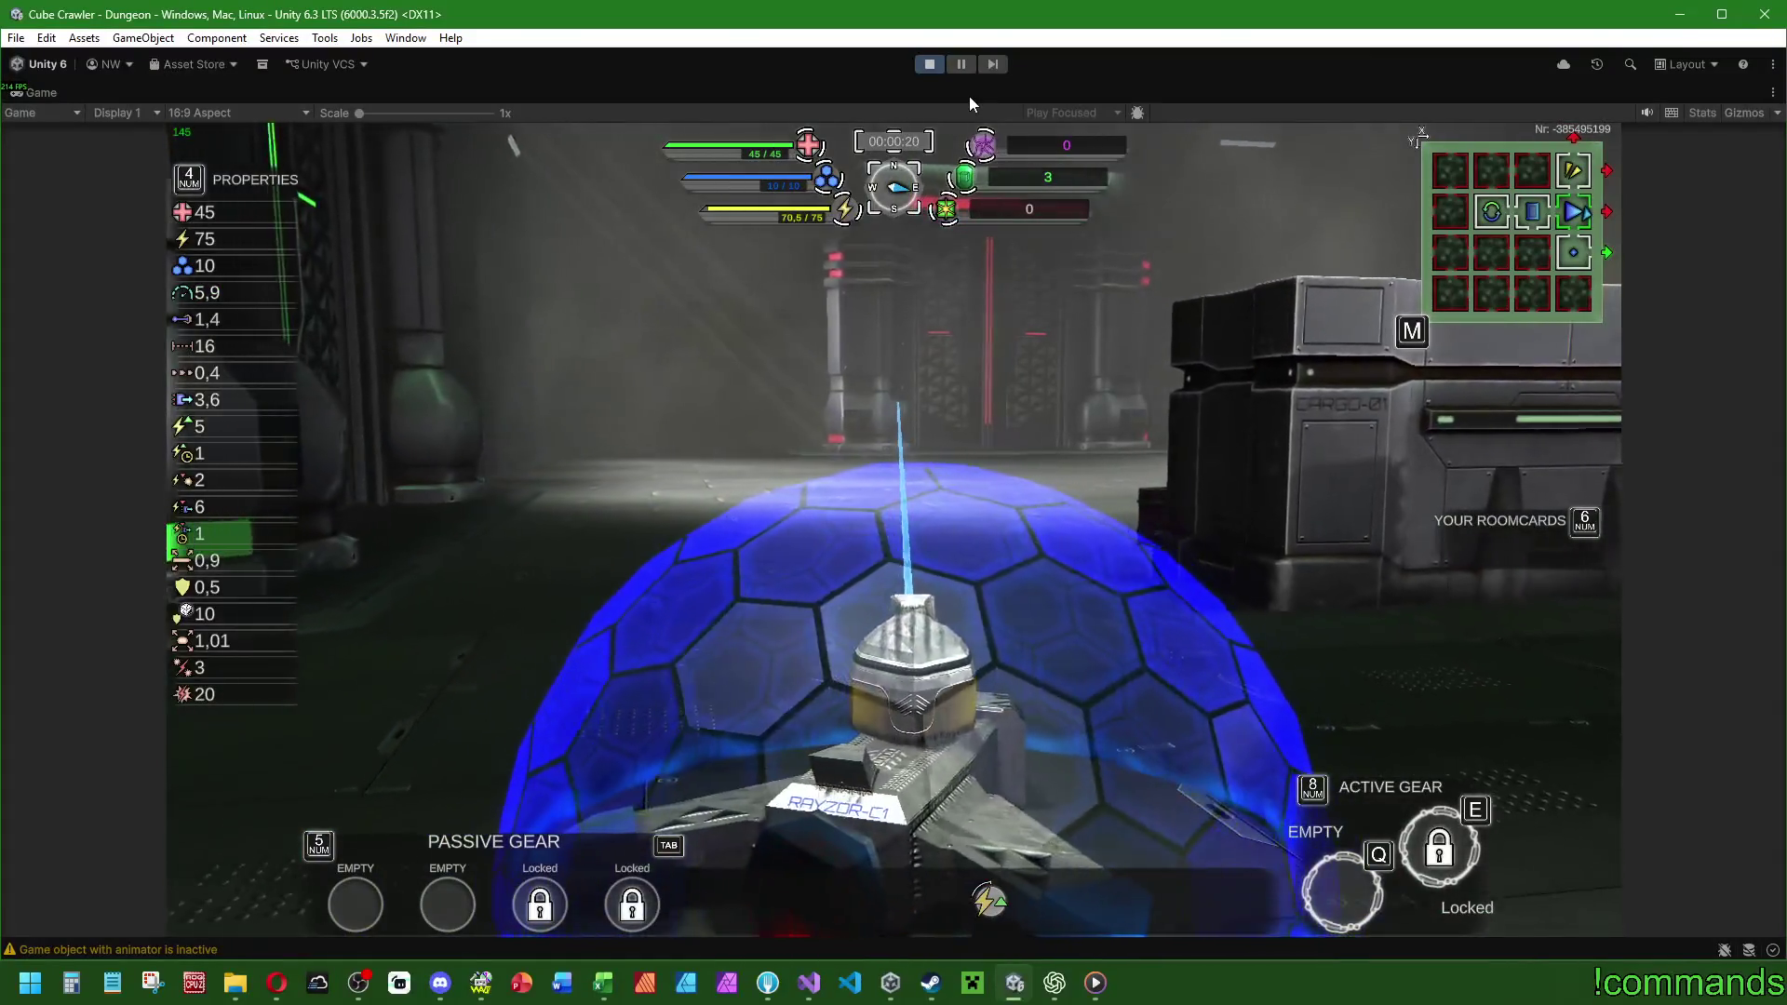
key(Escape)
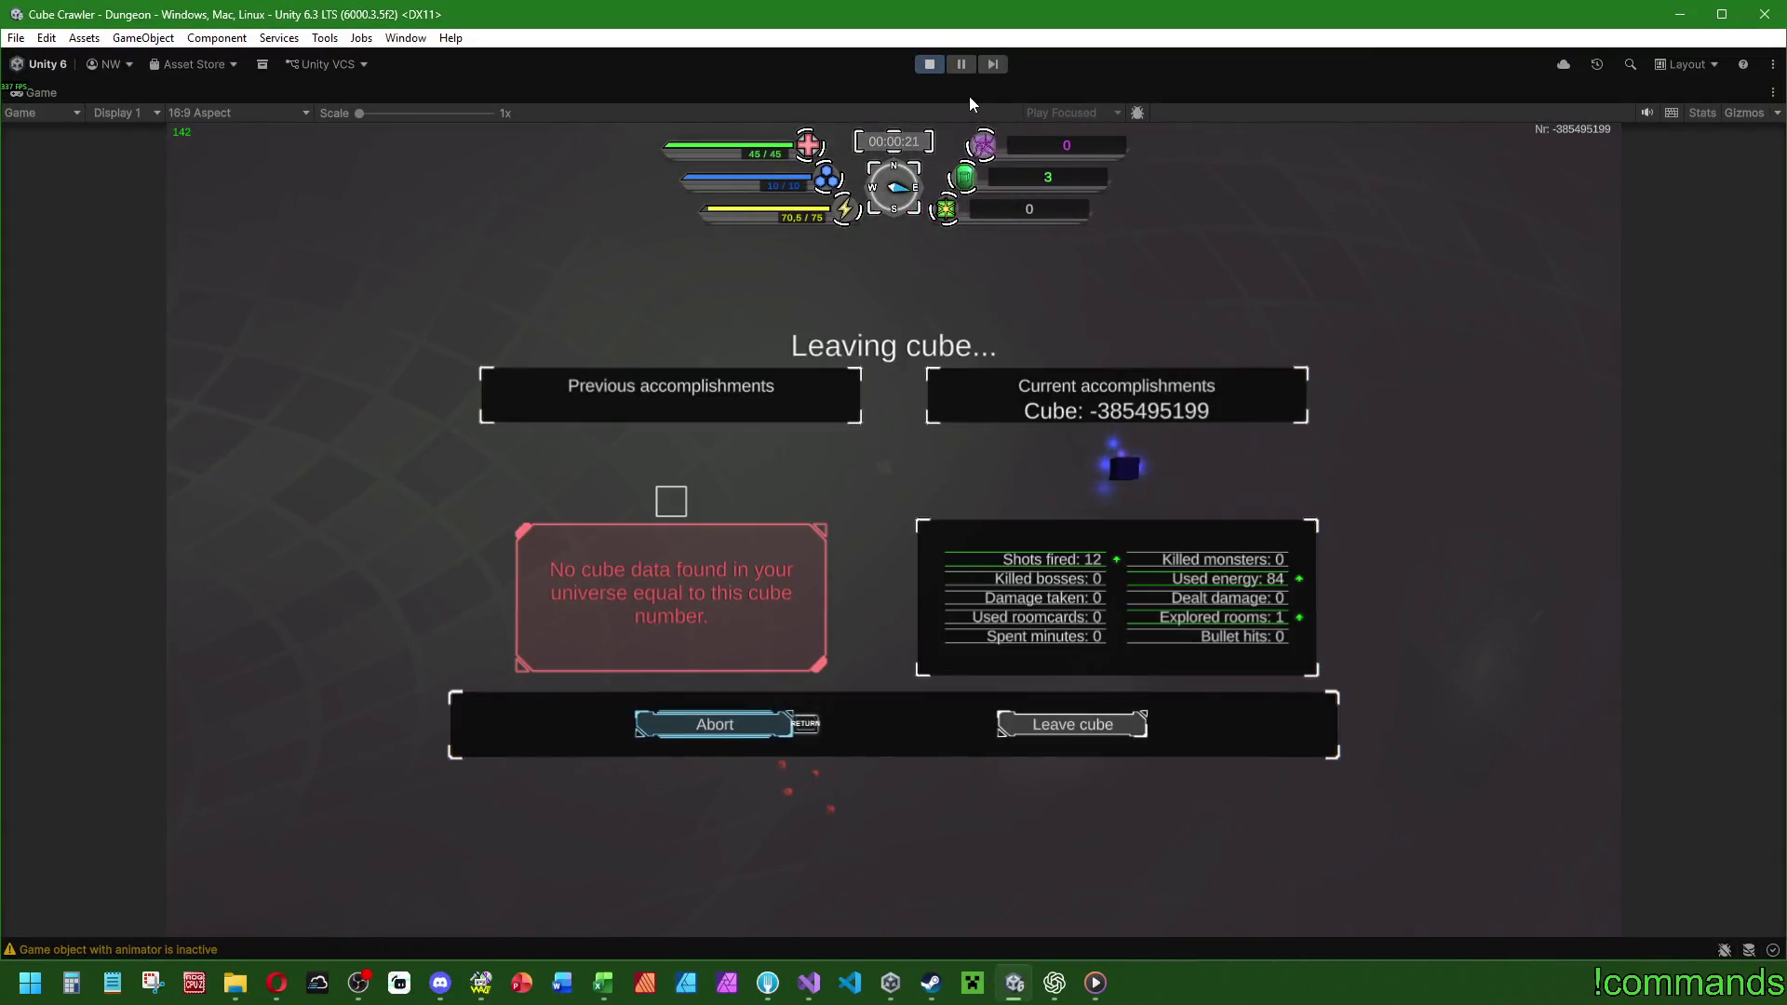
click(929, 63)
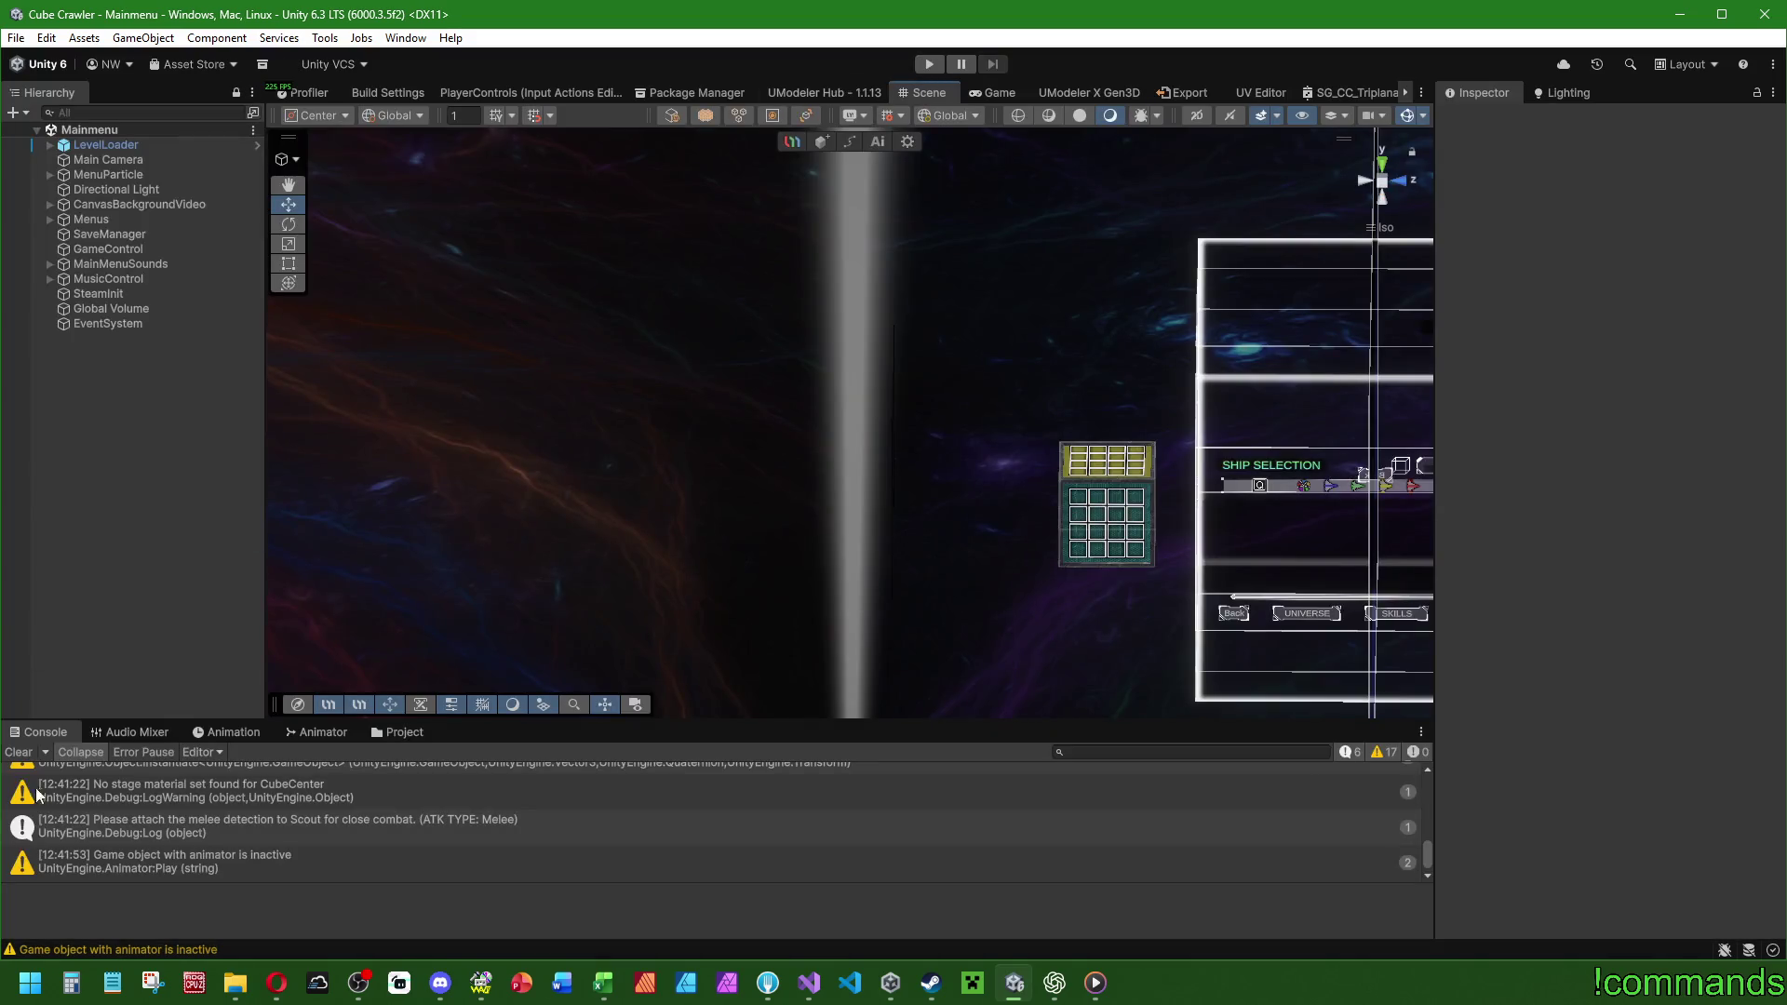
Clear the Console warnings, show Assets > Scenes, and bring the ChatGPT Cube Crawler project to the front.
click(18, 754)
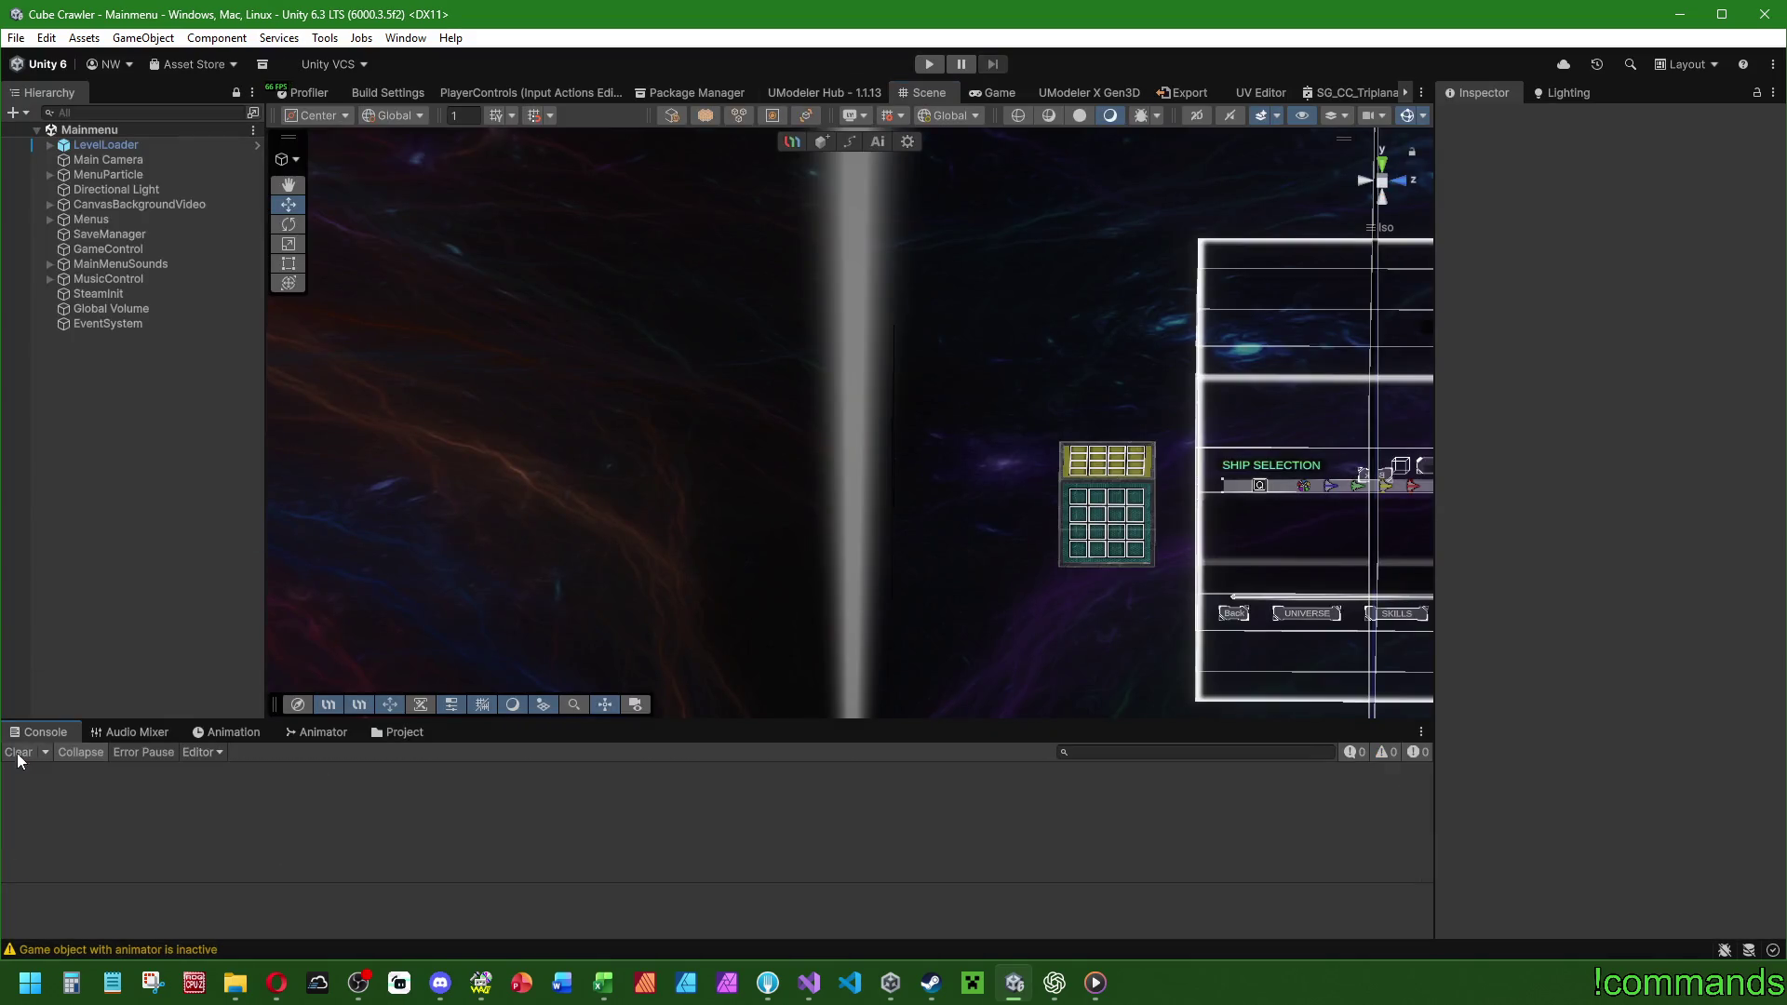
click(402, 732)
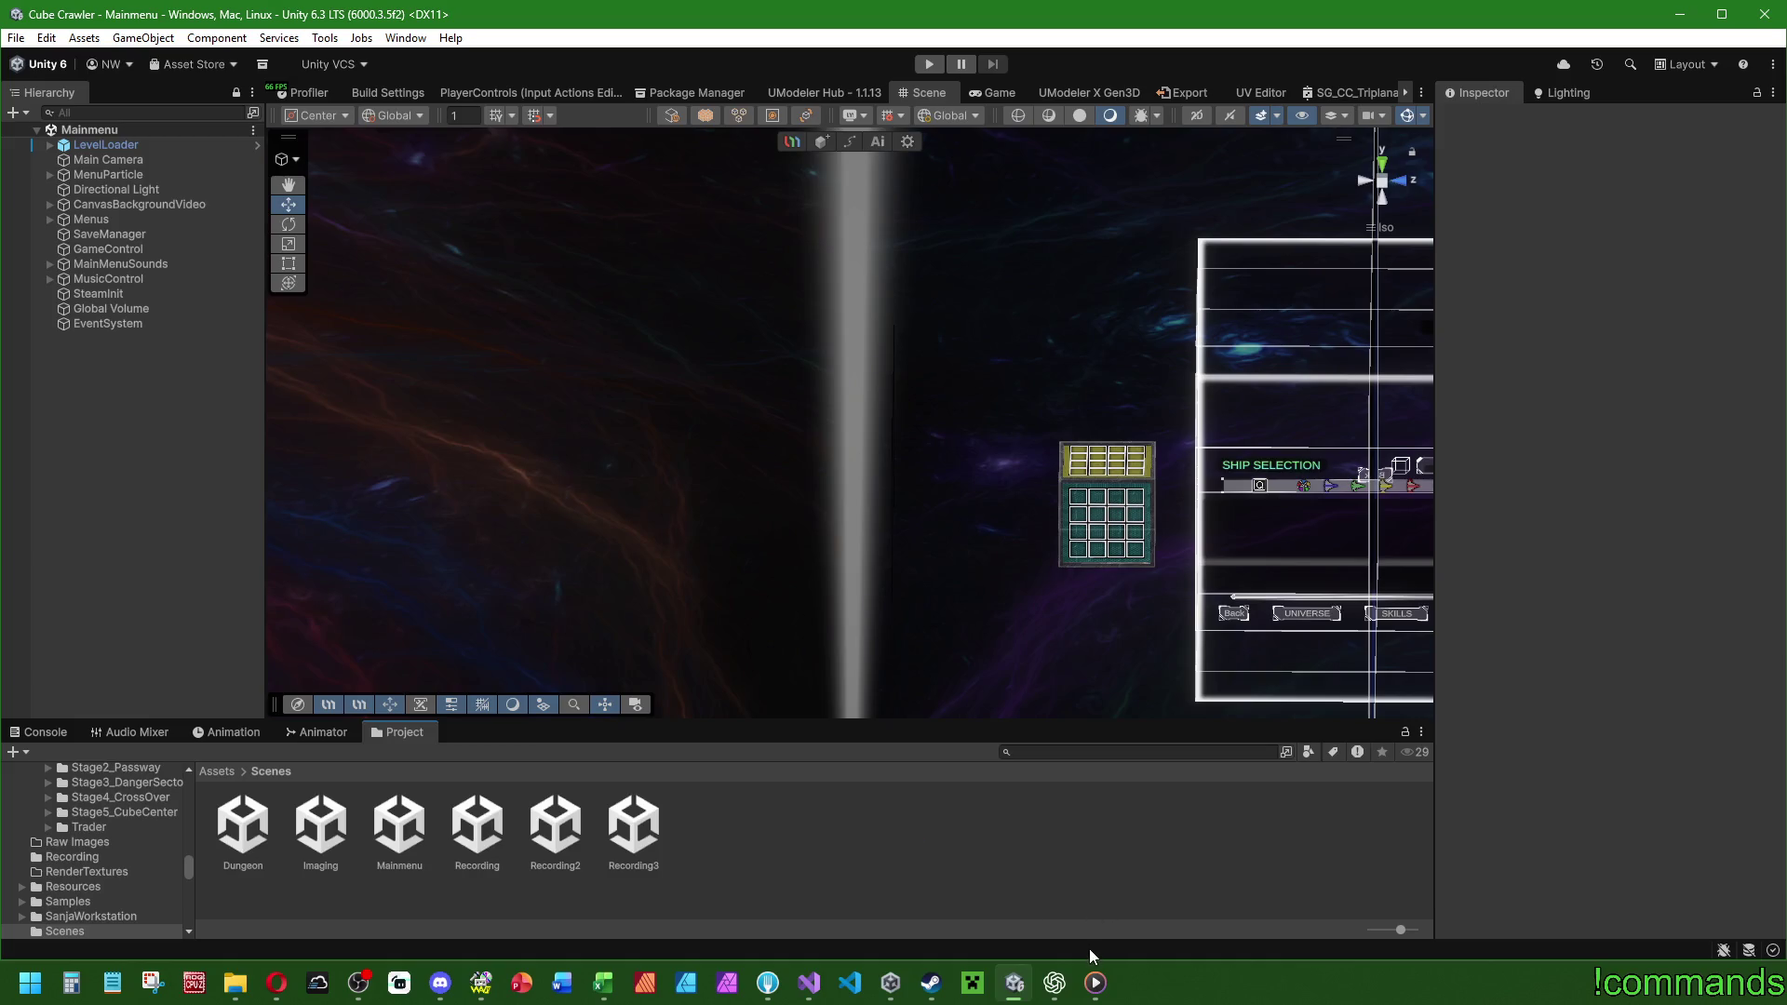
click(1054, 983)
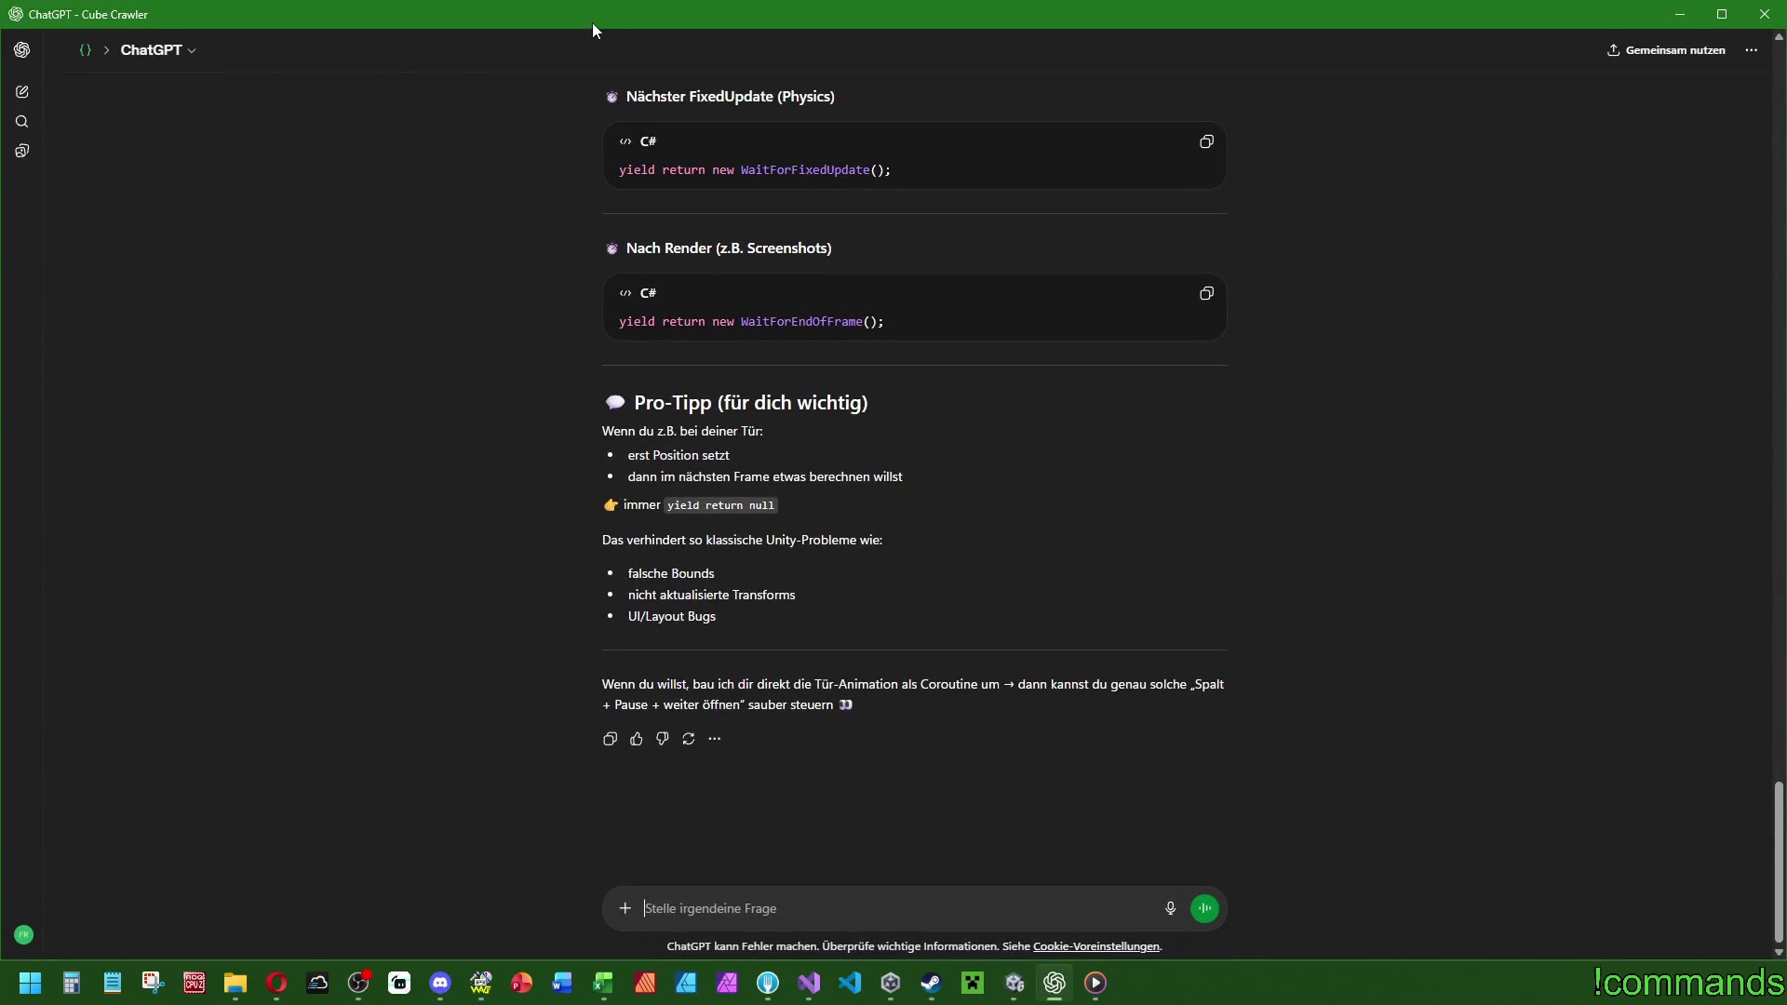
key(alt+Tab)
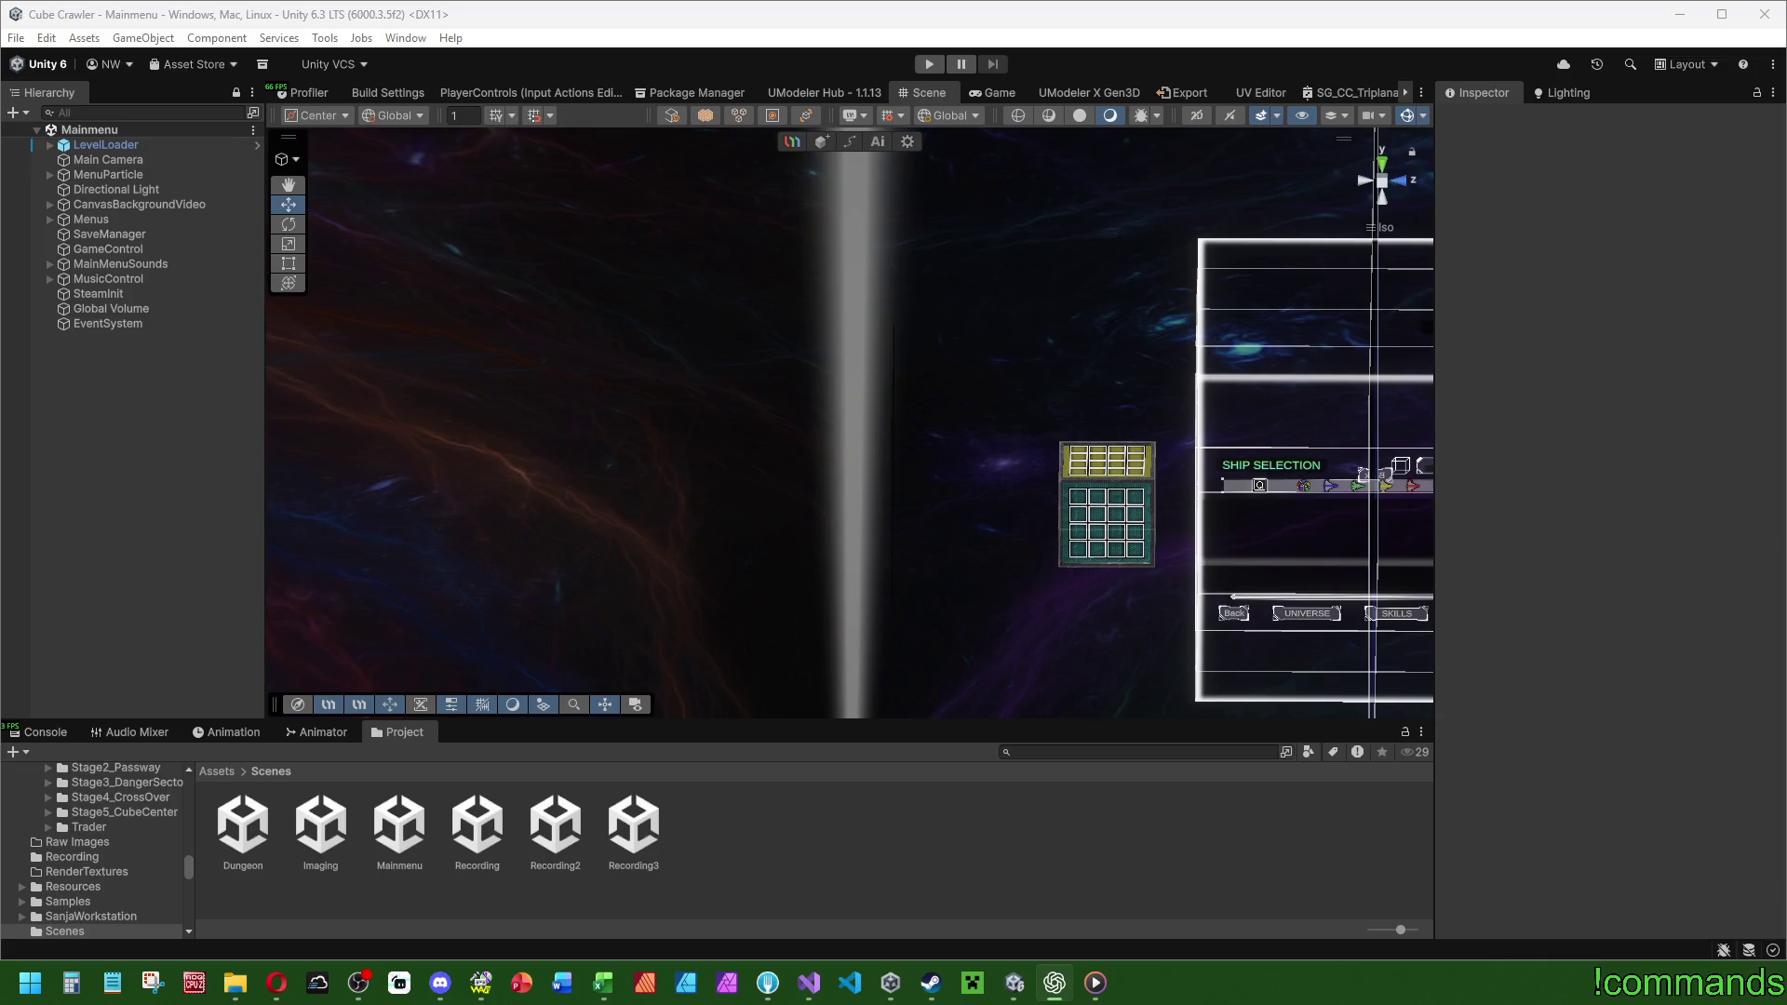
key(alt+Tab)
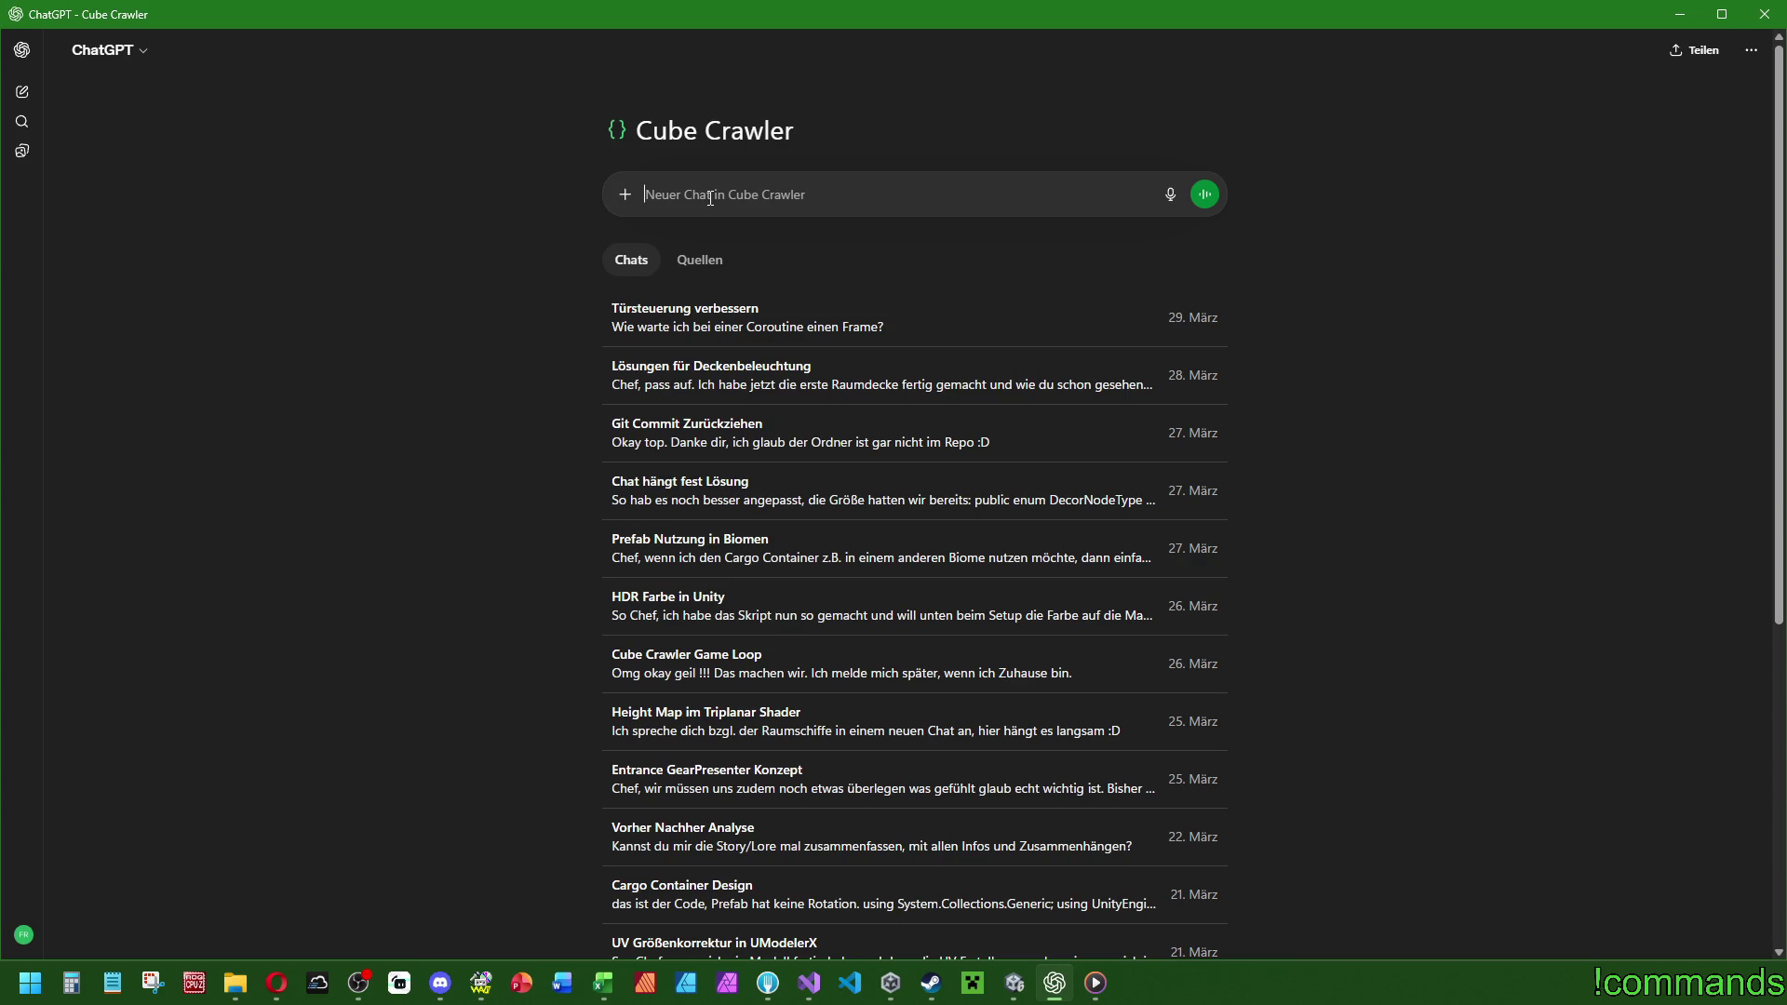
Begin the message introducing the Reward System, triggered when the player leaves the dungeon manually or dies.
text(Chef,)
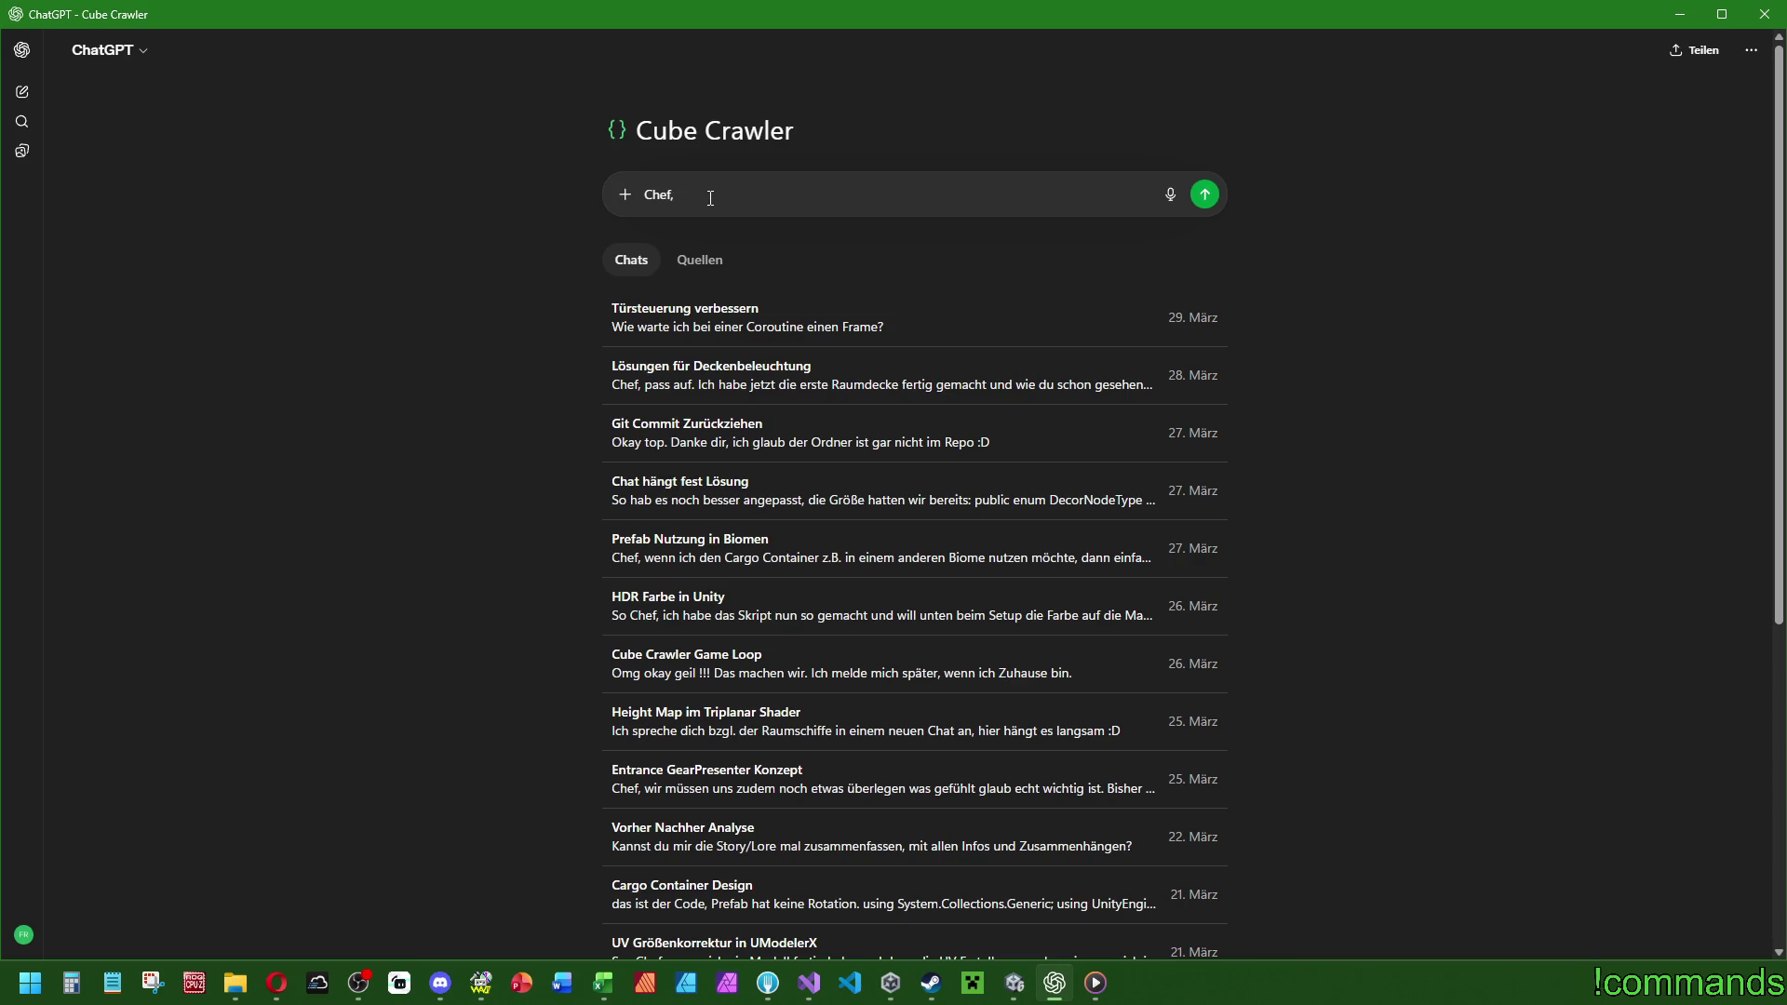
text( jetzt geht es ans eingemac)
text(hte! Ich baue jetzt das Reward )
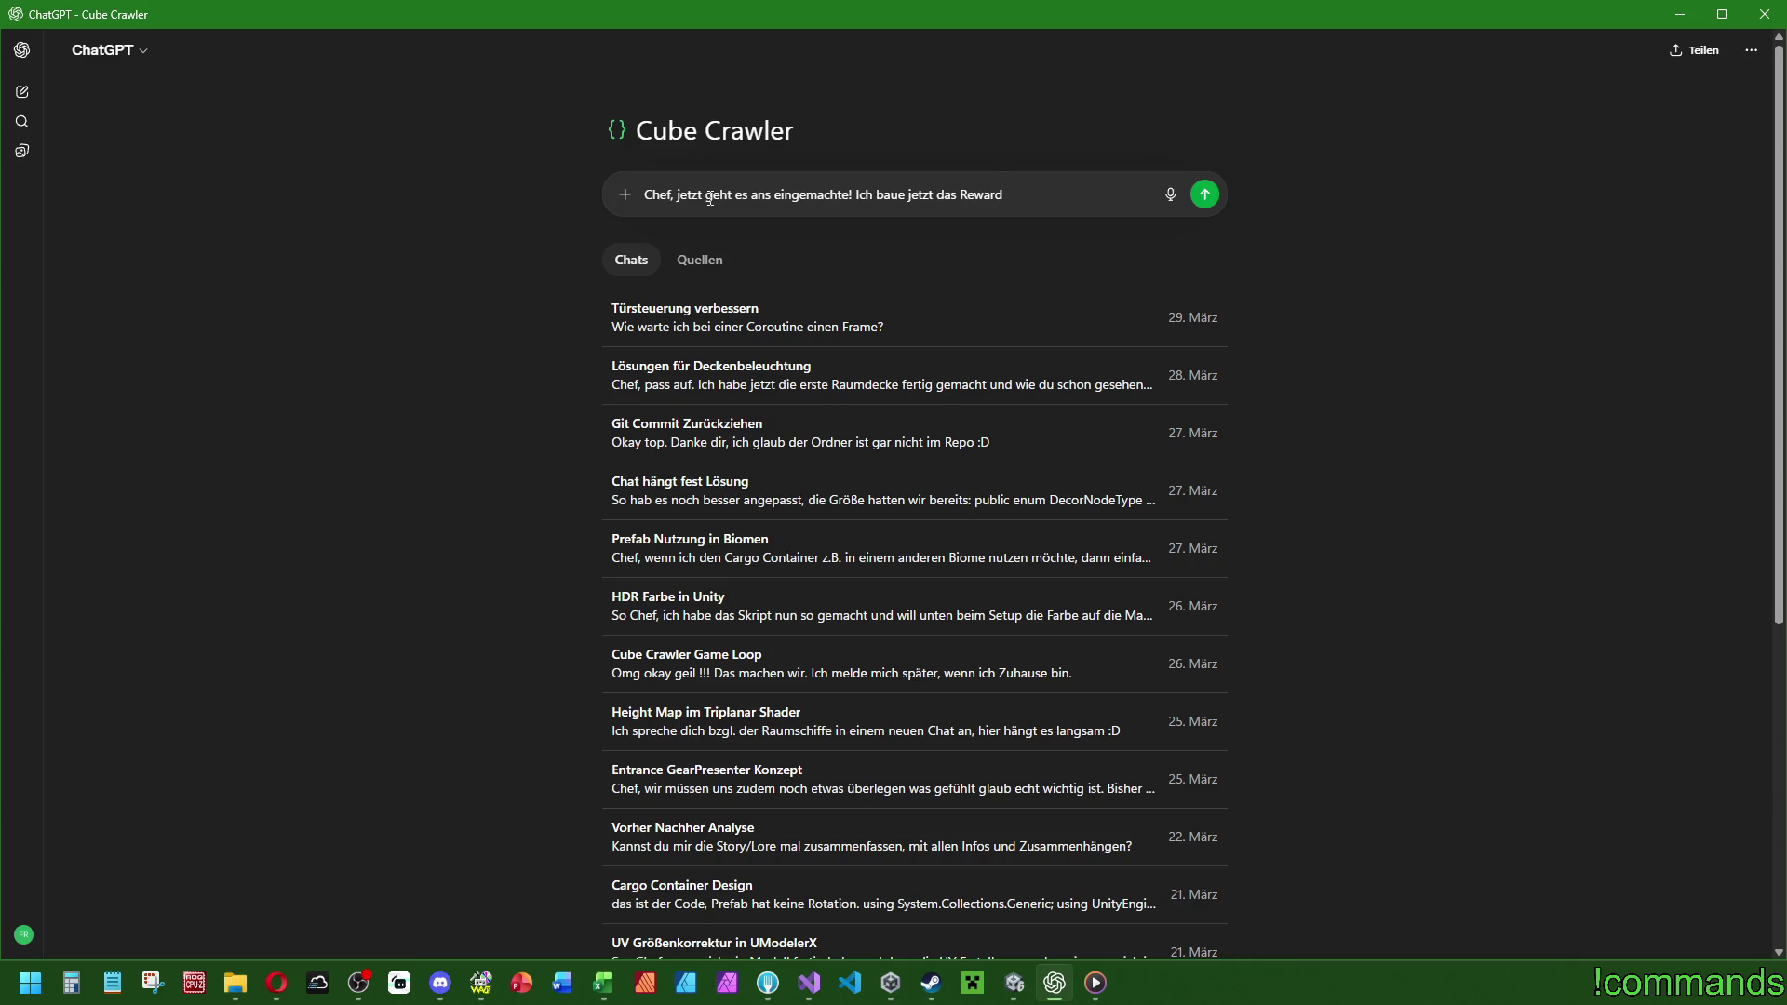
text(System)
text(, was aktiv wird,)
text( sobald der)
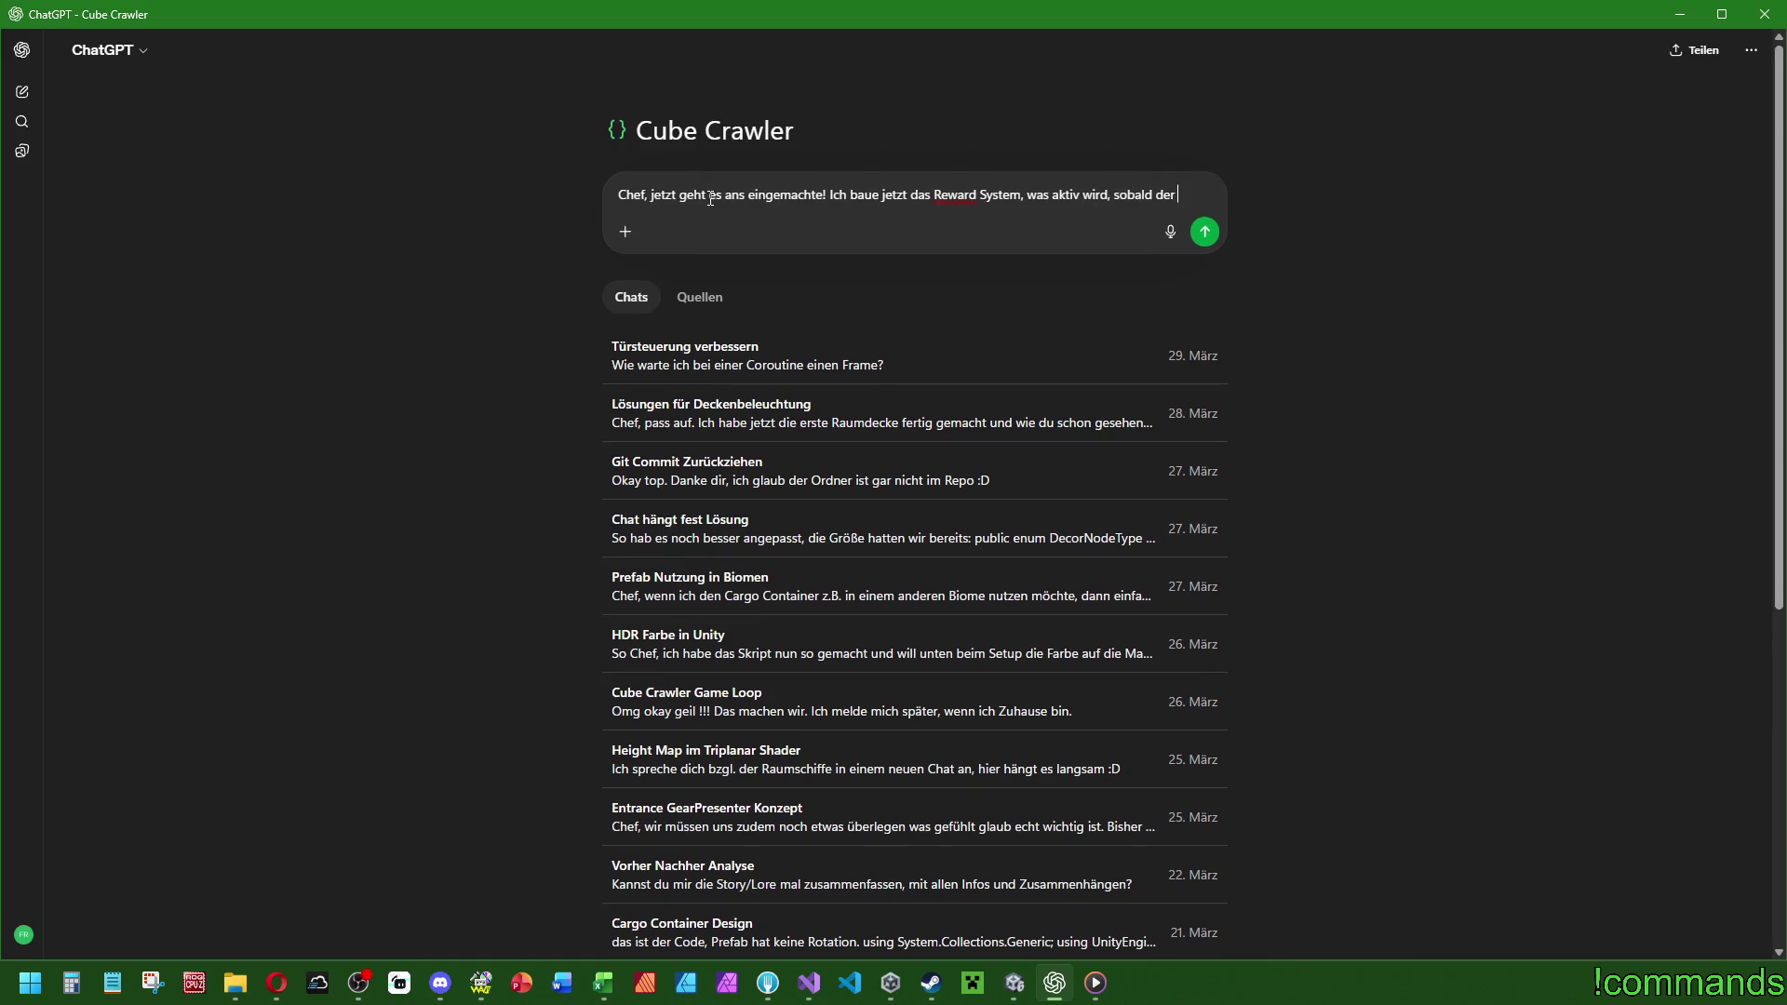
text( Spieler e)
text(ntweder den Dungeon manuell verlässt o)
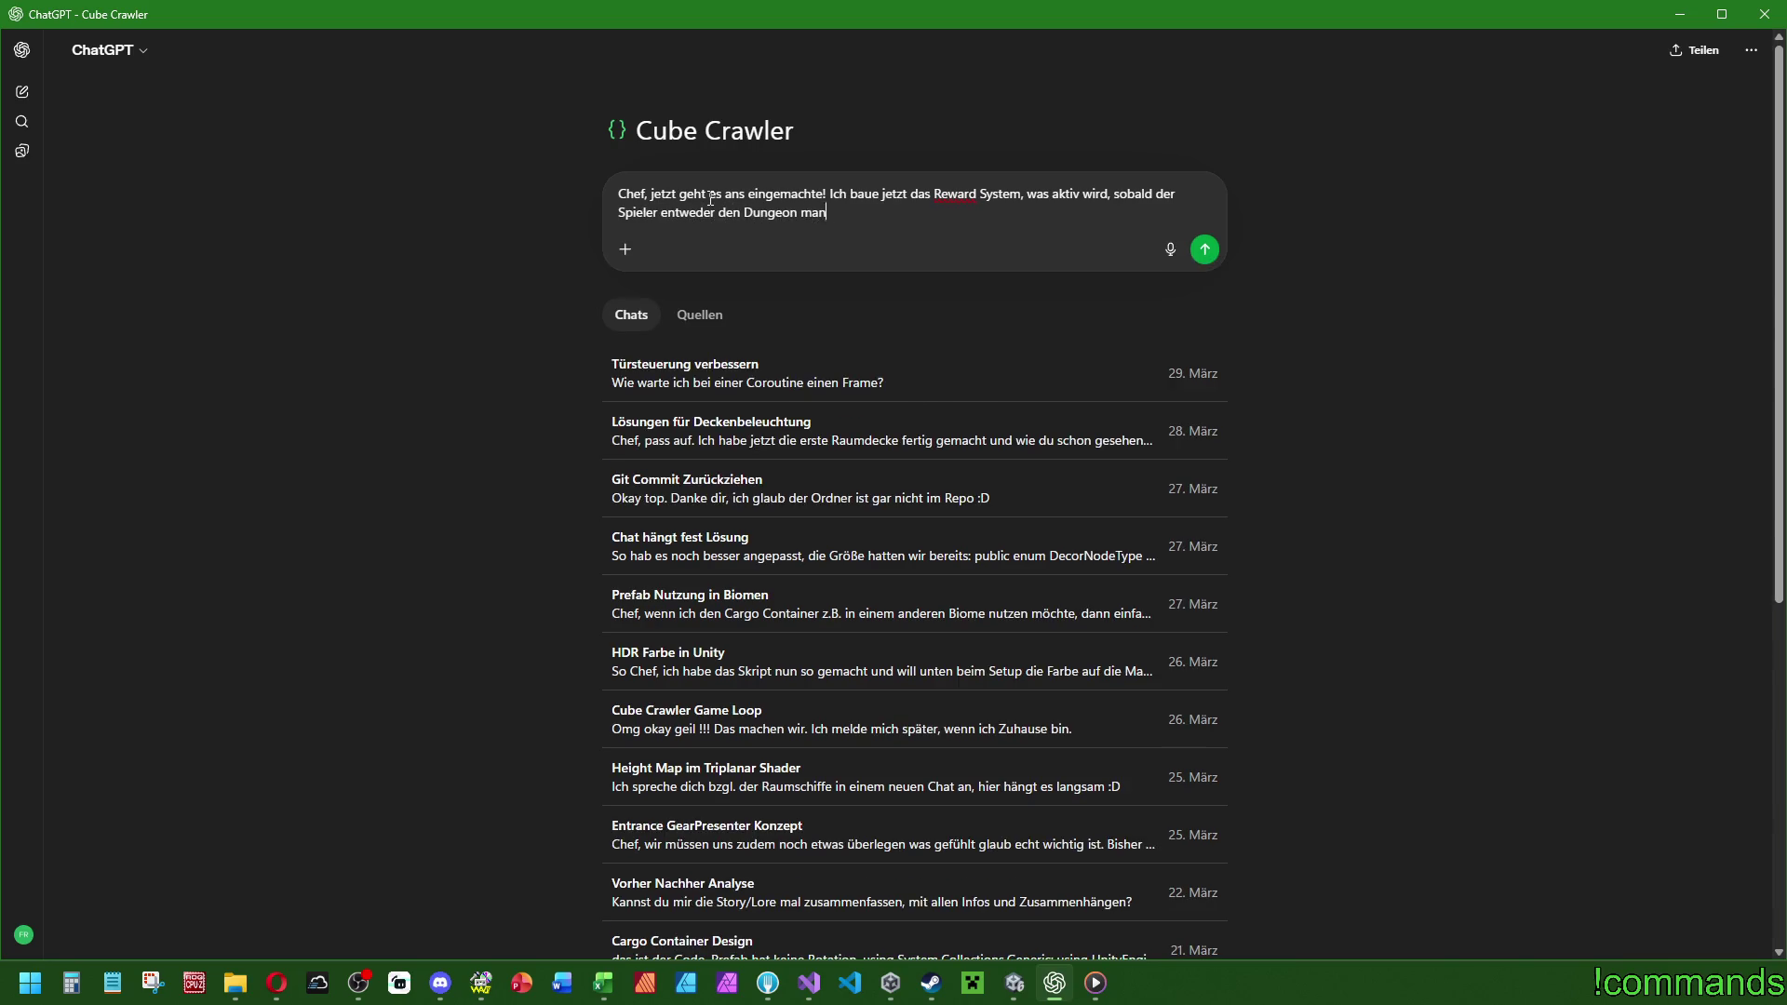
text(der aber)
key(BackSpace)
key(BackSpace)
key(BackSpace)
text(irbt)
text(er )
text(den Finalen NB)
key(BackSpace)
key(BackSpace)
text(Bos)
key(BackSpace)
key(BackSpace)
key(BackSpace)
Add beating the final Boss as a trigger, and note the currencies will stay exactly as they are.
text(Boss  )
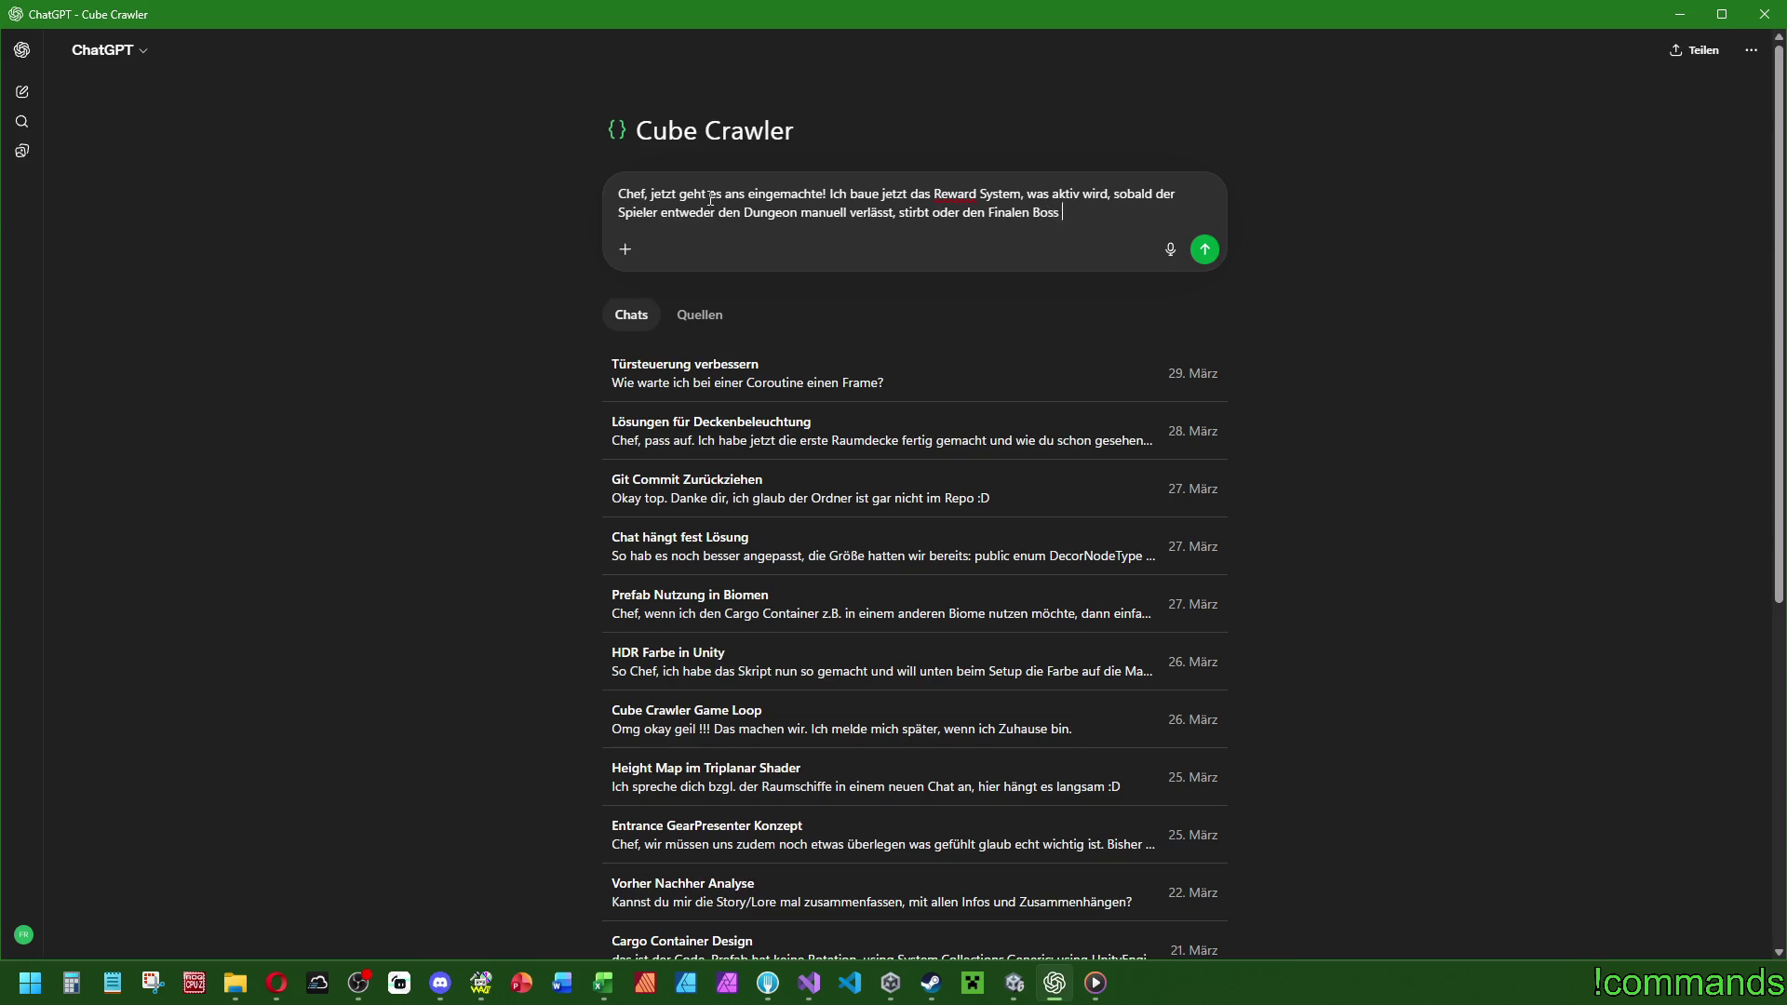
text((den wir noch einbaue)
text(n, unse)
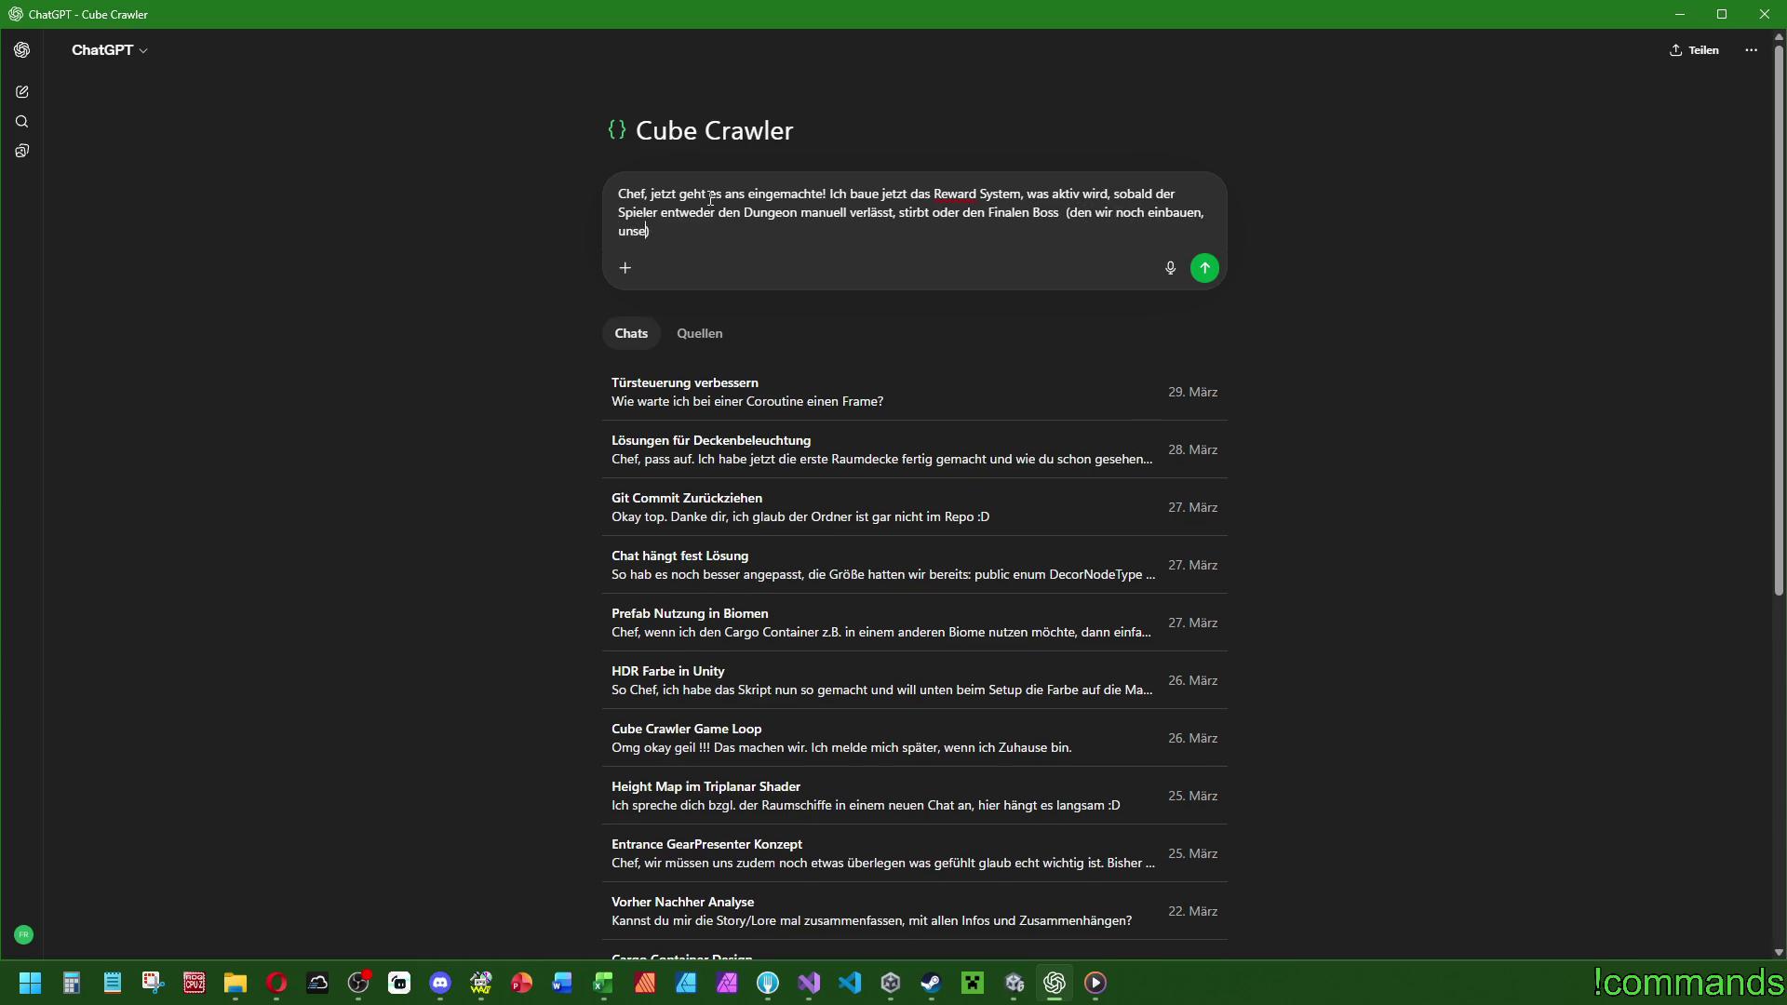
text(re Idee mit den Nodes us)
text(w. du erinnerst )
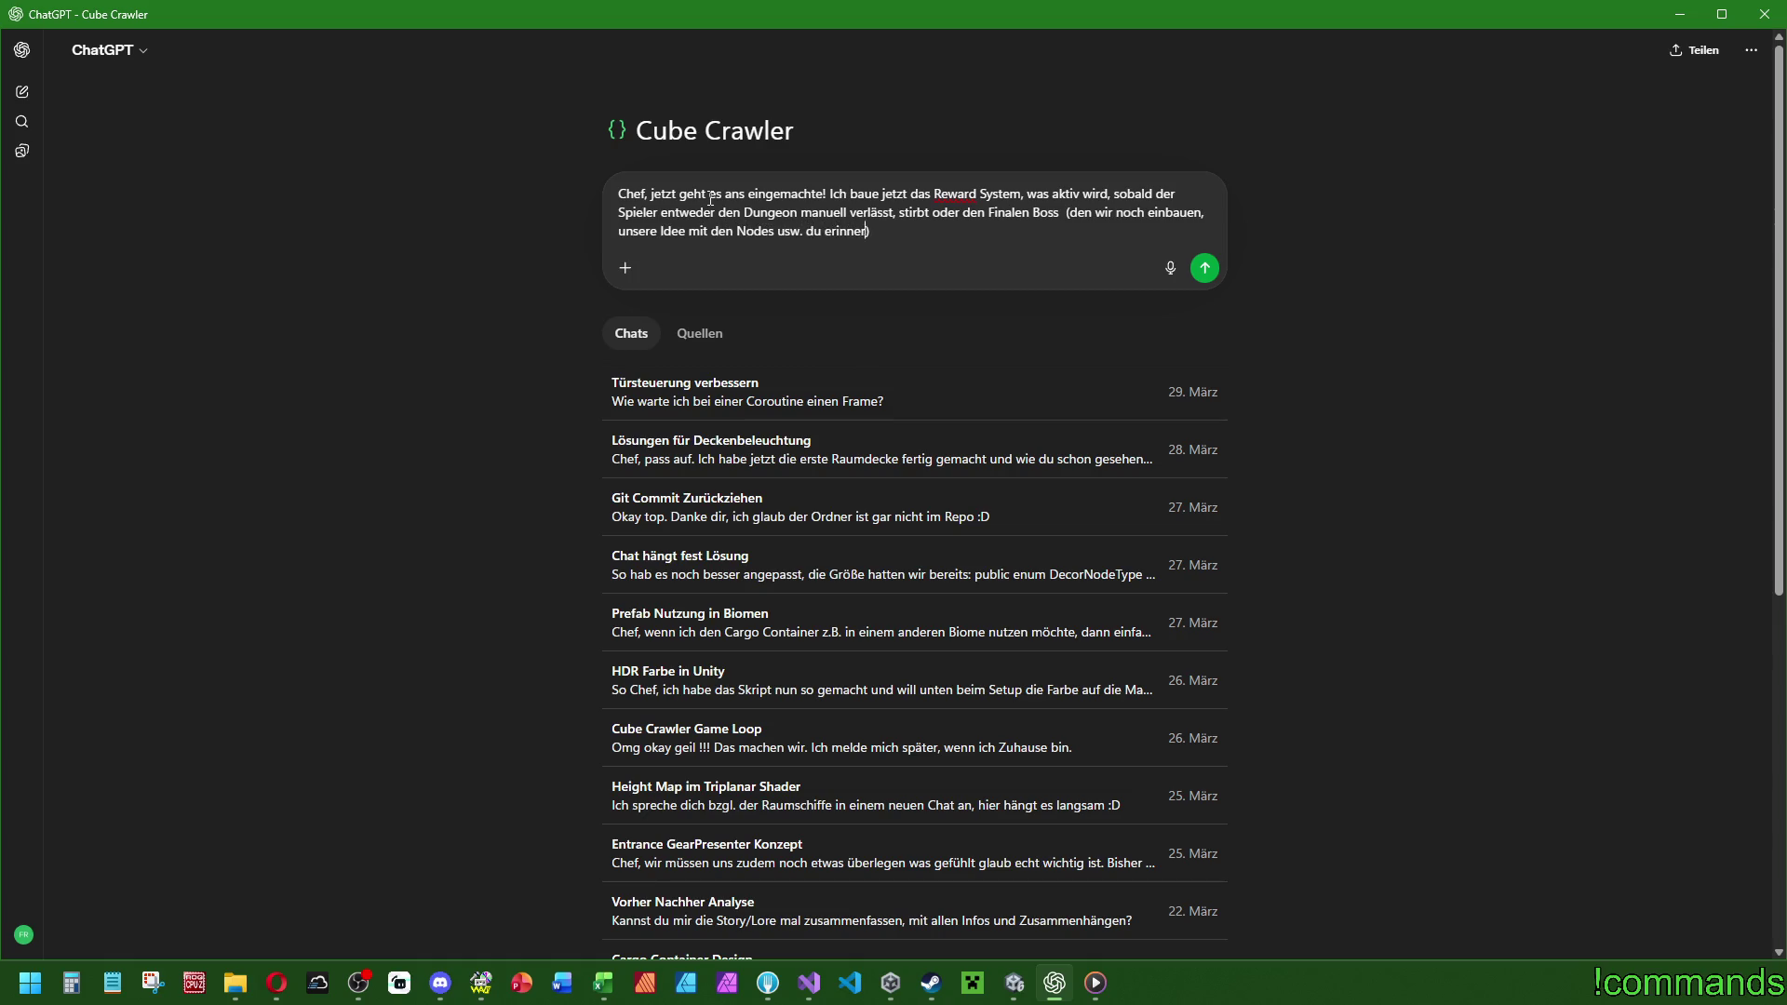
text(dich evtl)
text(killt und som)
text(it gewinnt.)
key(Up)
key(BackSpace)
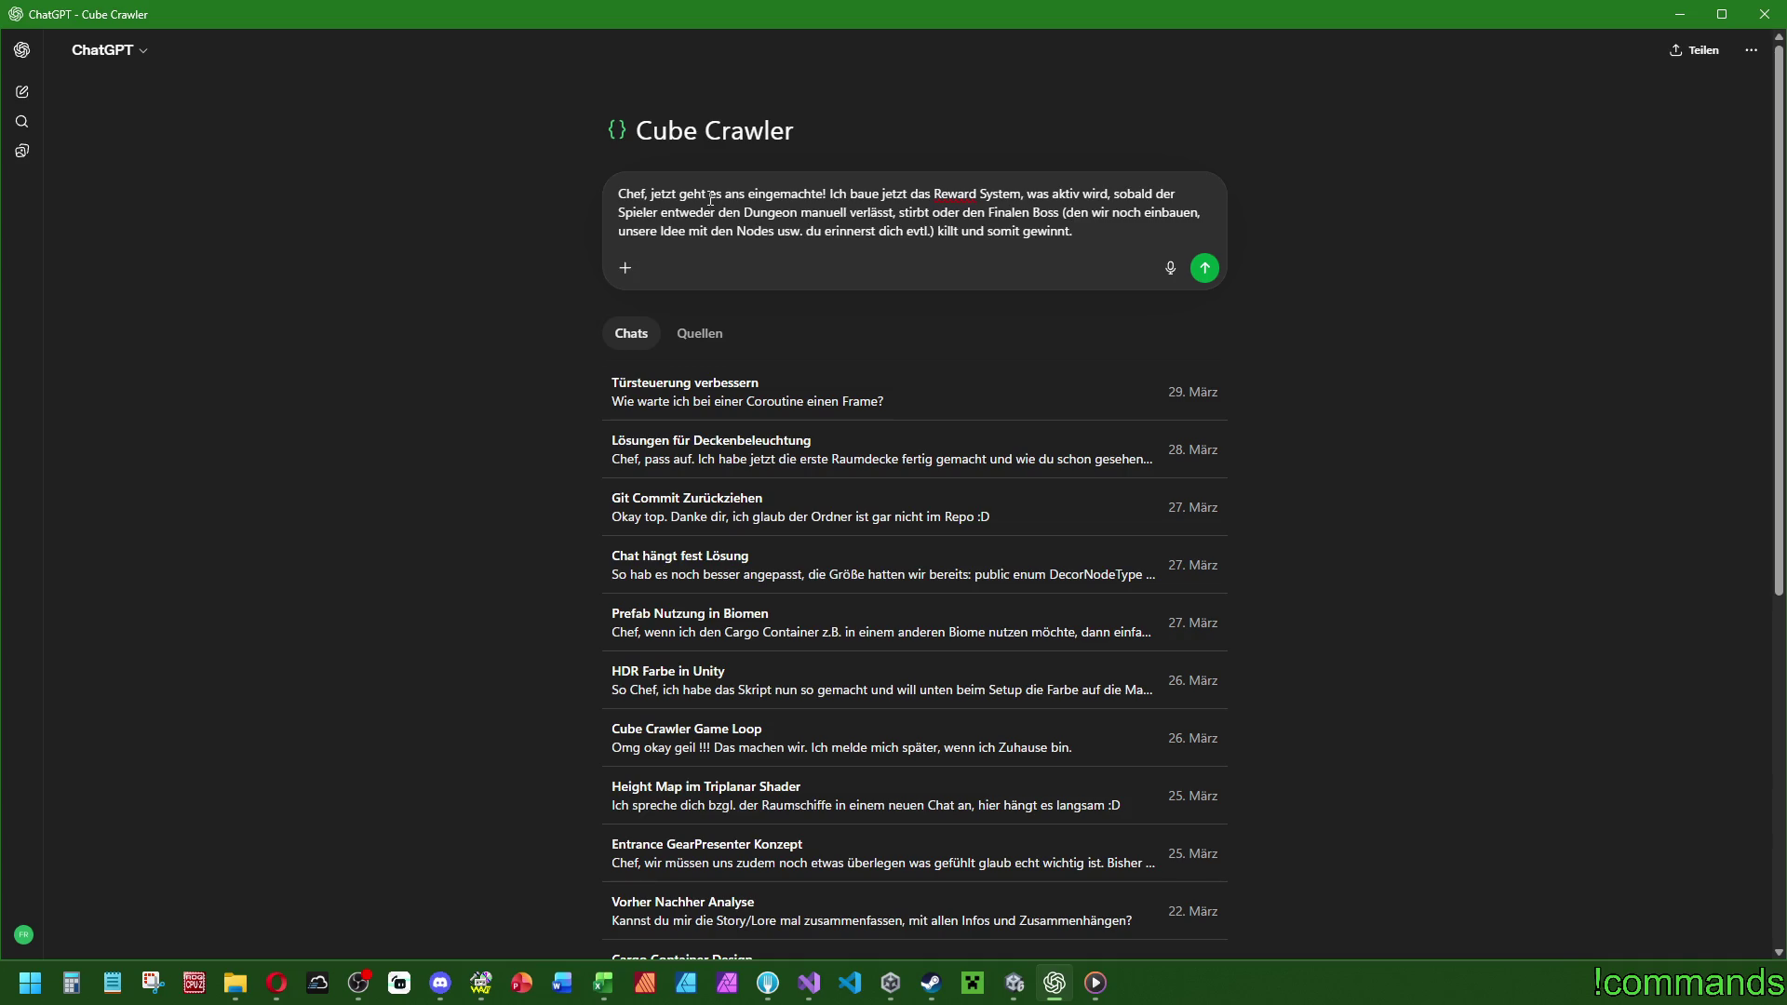
text(Bedeutete )
text(ich habe mir überle)
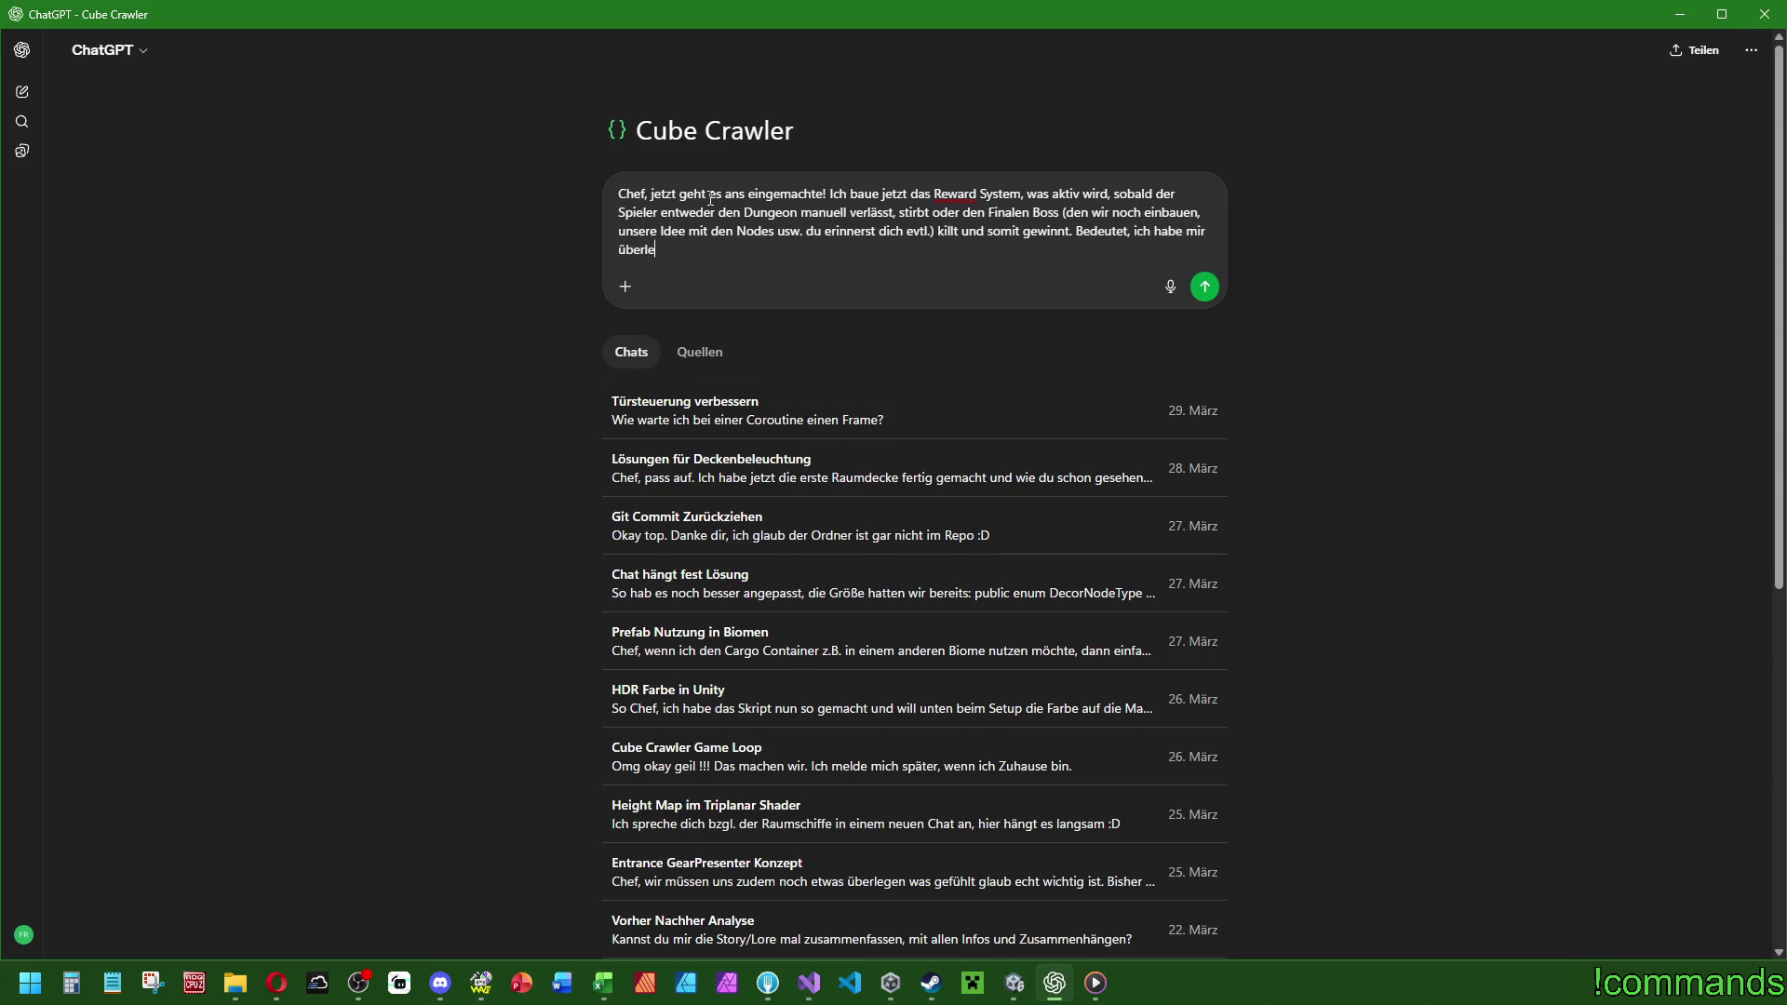
text(gt, dass wir die )
text(Währungen ex)
text(akt so behalten)
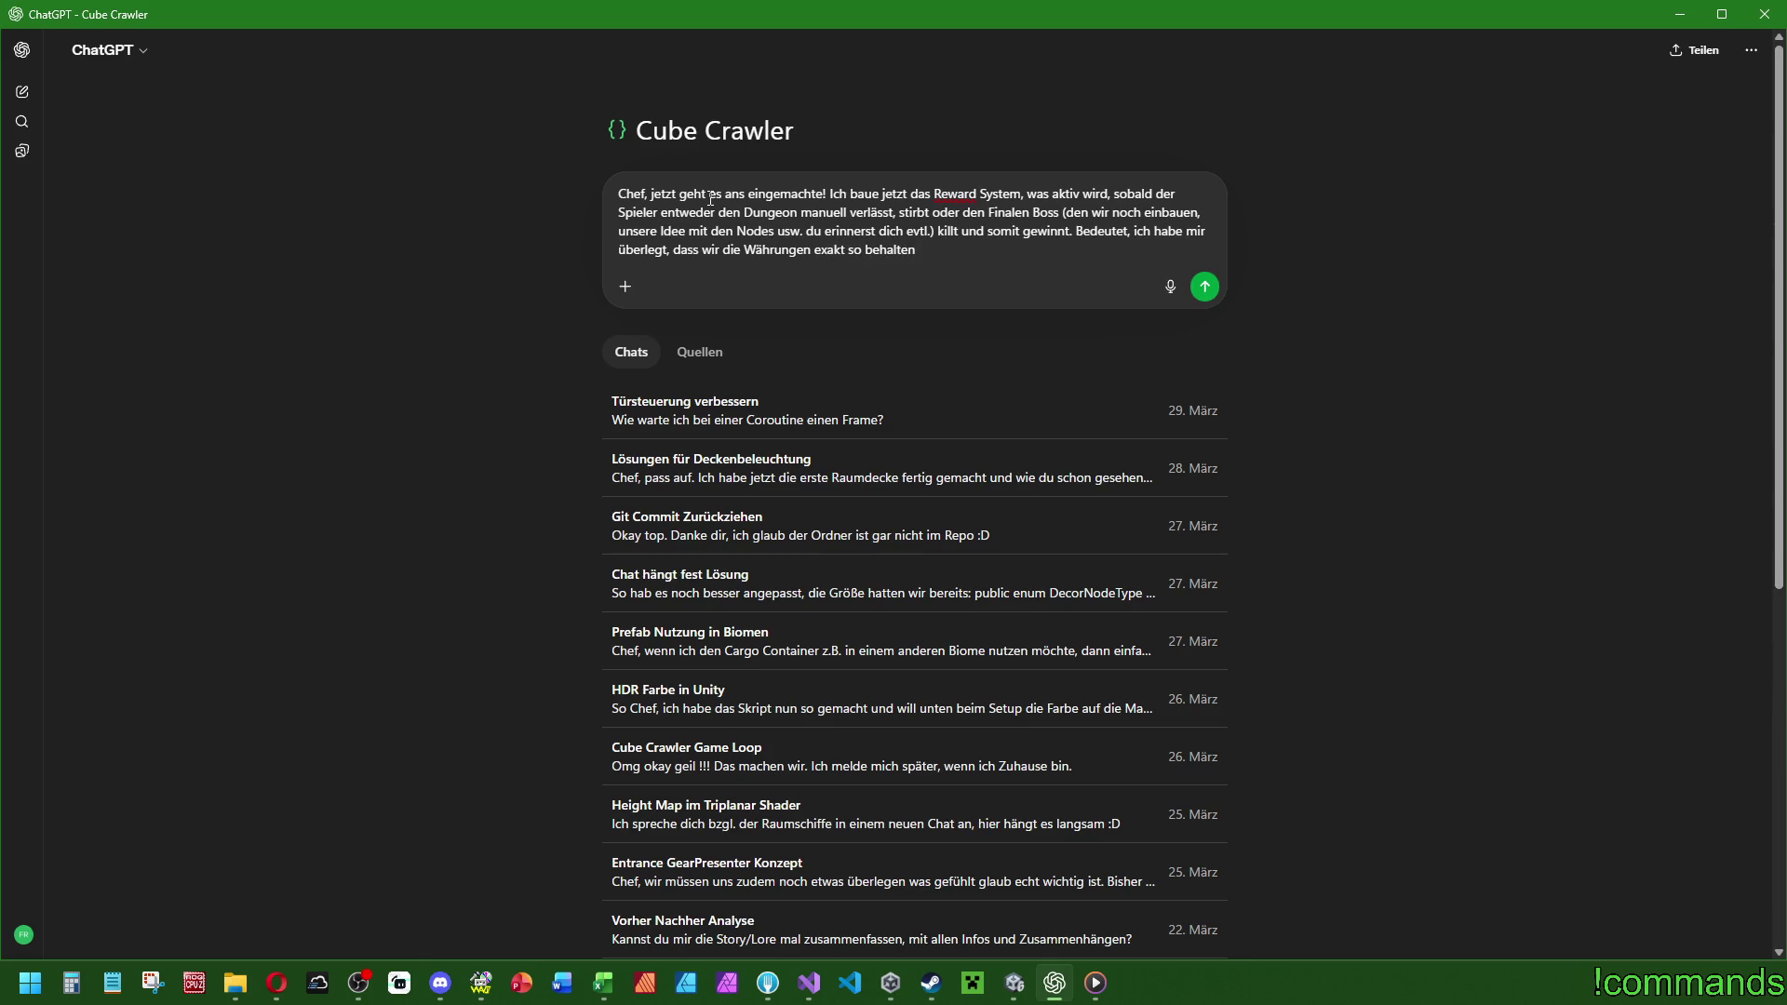
key(shift+Return)
key(shift+Return)
Write list item '1.) Temporär -> Cube Coins -> nur im Dungeon relevant', correcting its typos.
text(1.)
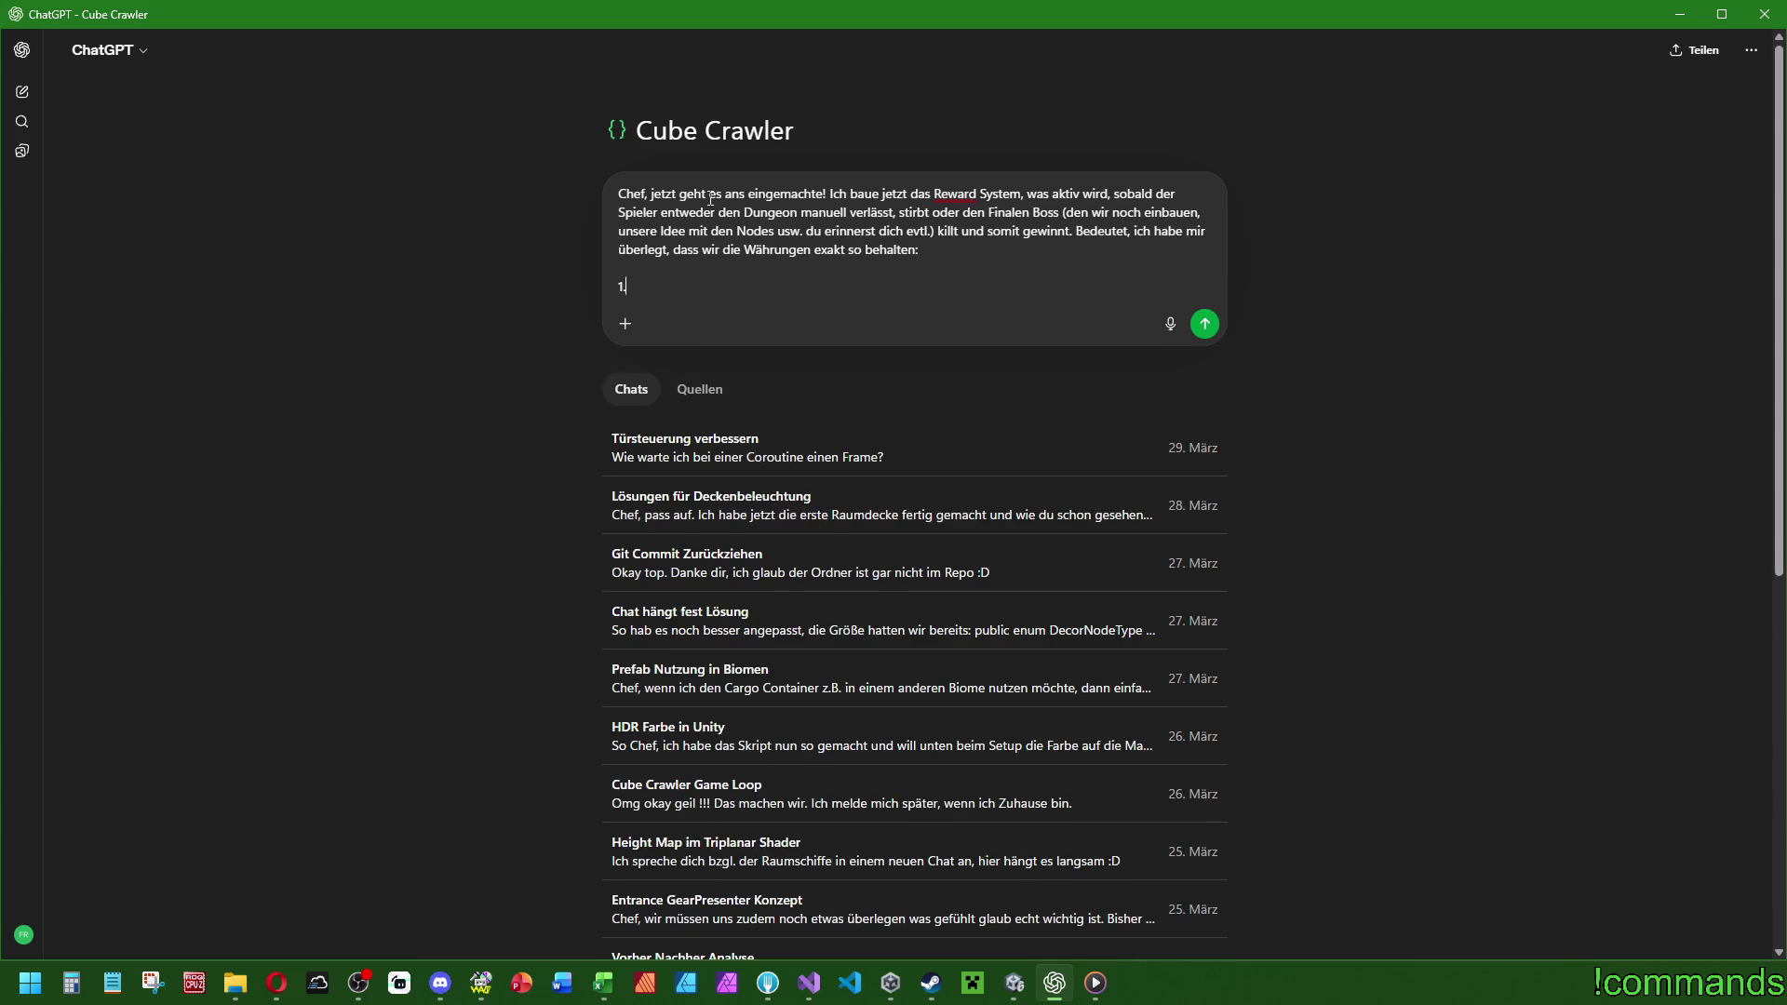
text() )
text(Temporär ->)
text( Cube Coins )
text(-> nur im Dungeon)
text( Rele)
text(av)
key(BackSpace)
text(vant -> egal bei )
text(Summary)
key(BackSpace)
key(BackSpace)
key(BackSpace)
text(Reward Syste)
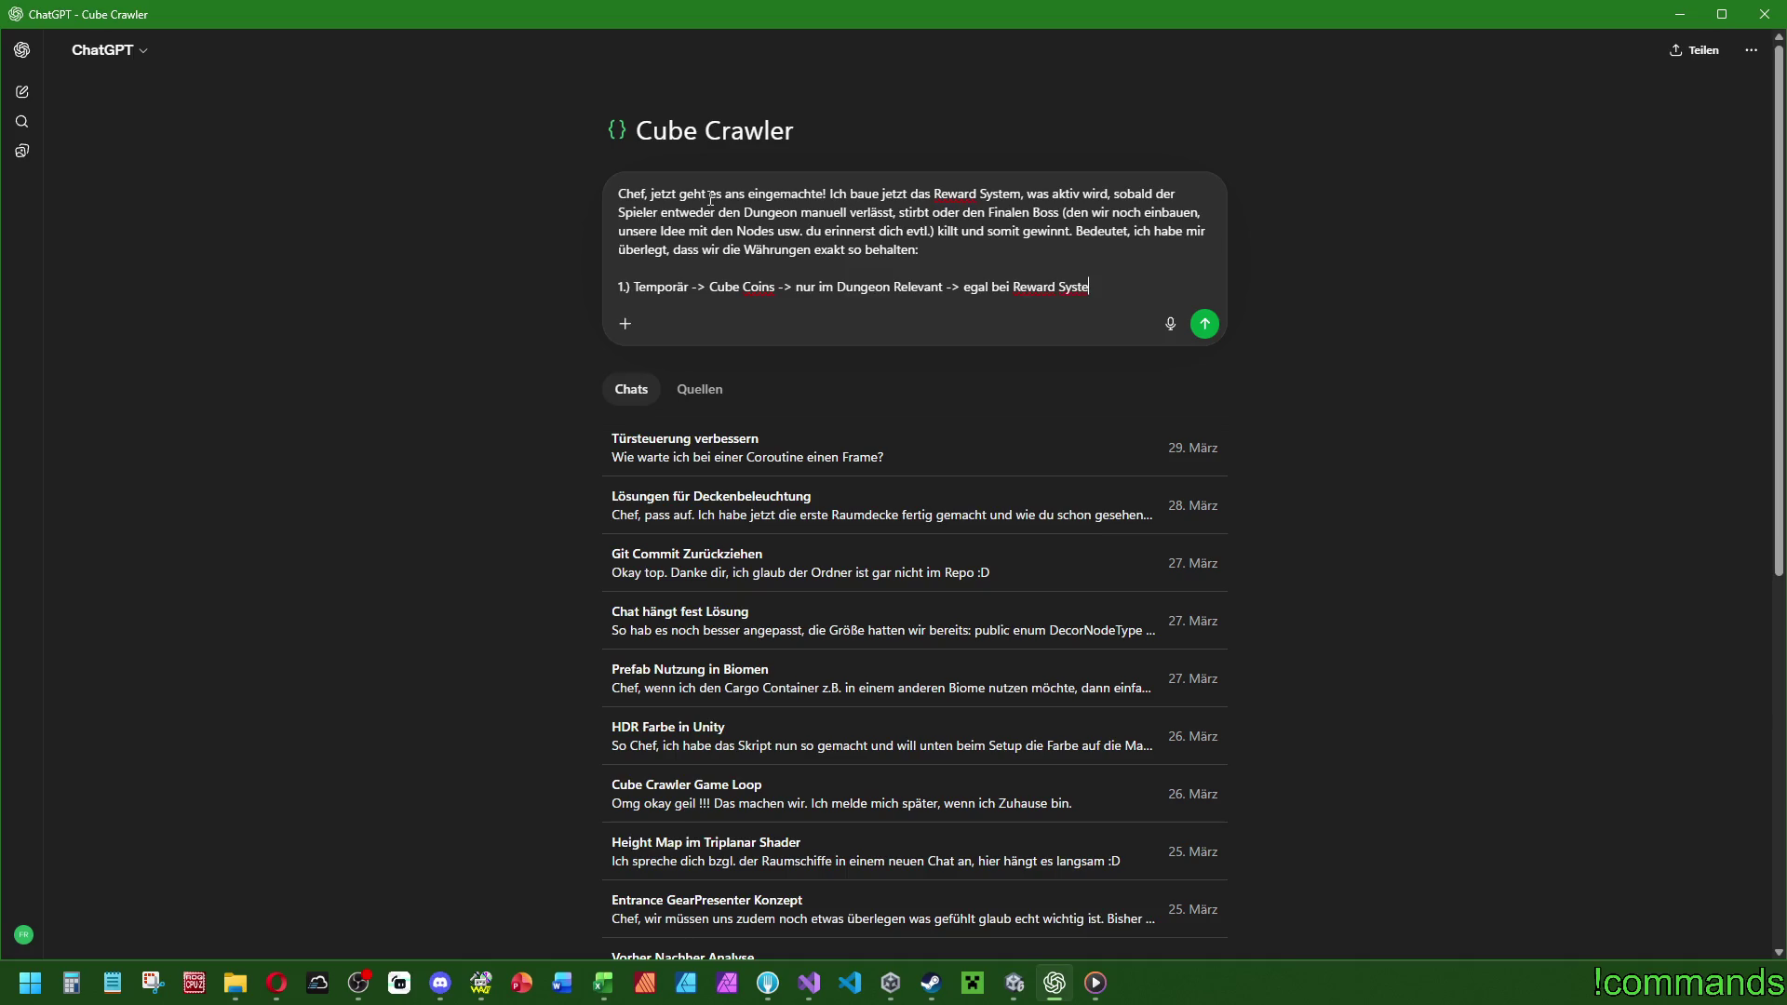
key(BackSpace)
key(BackSpace)
key(BackSpace)
key(BackSpace)
key(BackSpace)
key(BackSpace)
key(BackSpace)
text(->)
text(könnte trotzdem mit)
text( in s)
text(s REwa)
Add item '2.) Permanent -> Dunkle Materie -> spielübergreifend relevant für Skilltree' and start item 3.
key(BackSpace)
key(BackSpace)
key(BackSpace)
text(eward S)
key(BackSpace)
key(BackSpace)
key(BackSpace)
key(shift+Return)
text(2.)Perman)
key(BackSpace)
key(BackSpace)
key(BackSpace)
text(rmanent -> Dunkle Mate)
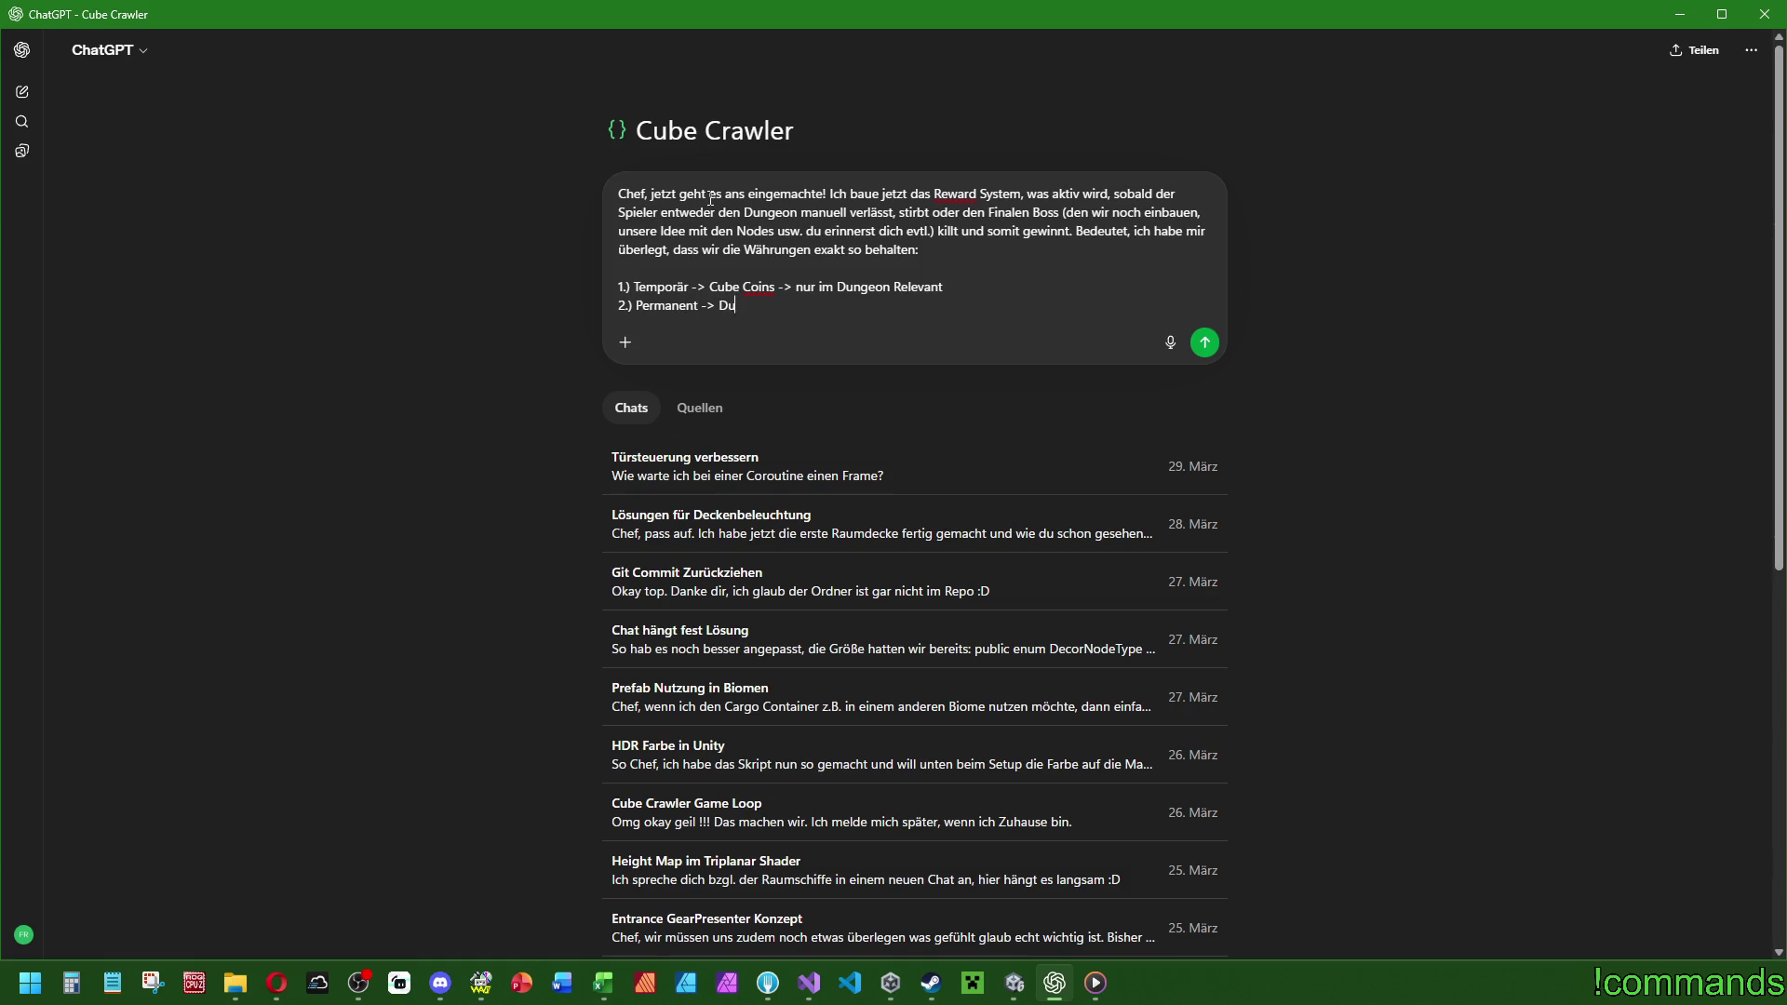
text(rie -)
text(> )
text(Spielübergreifen)
text( relevanm)
key(BackSpace)
text(t)
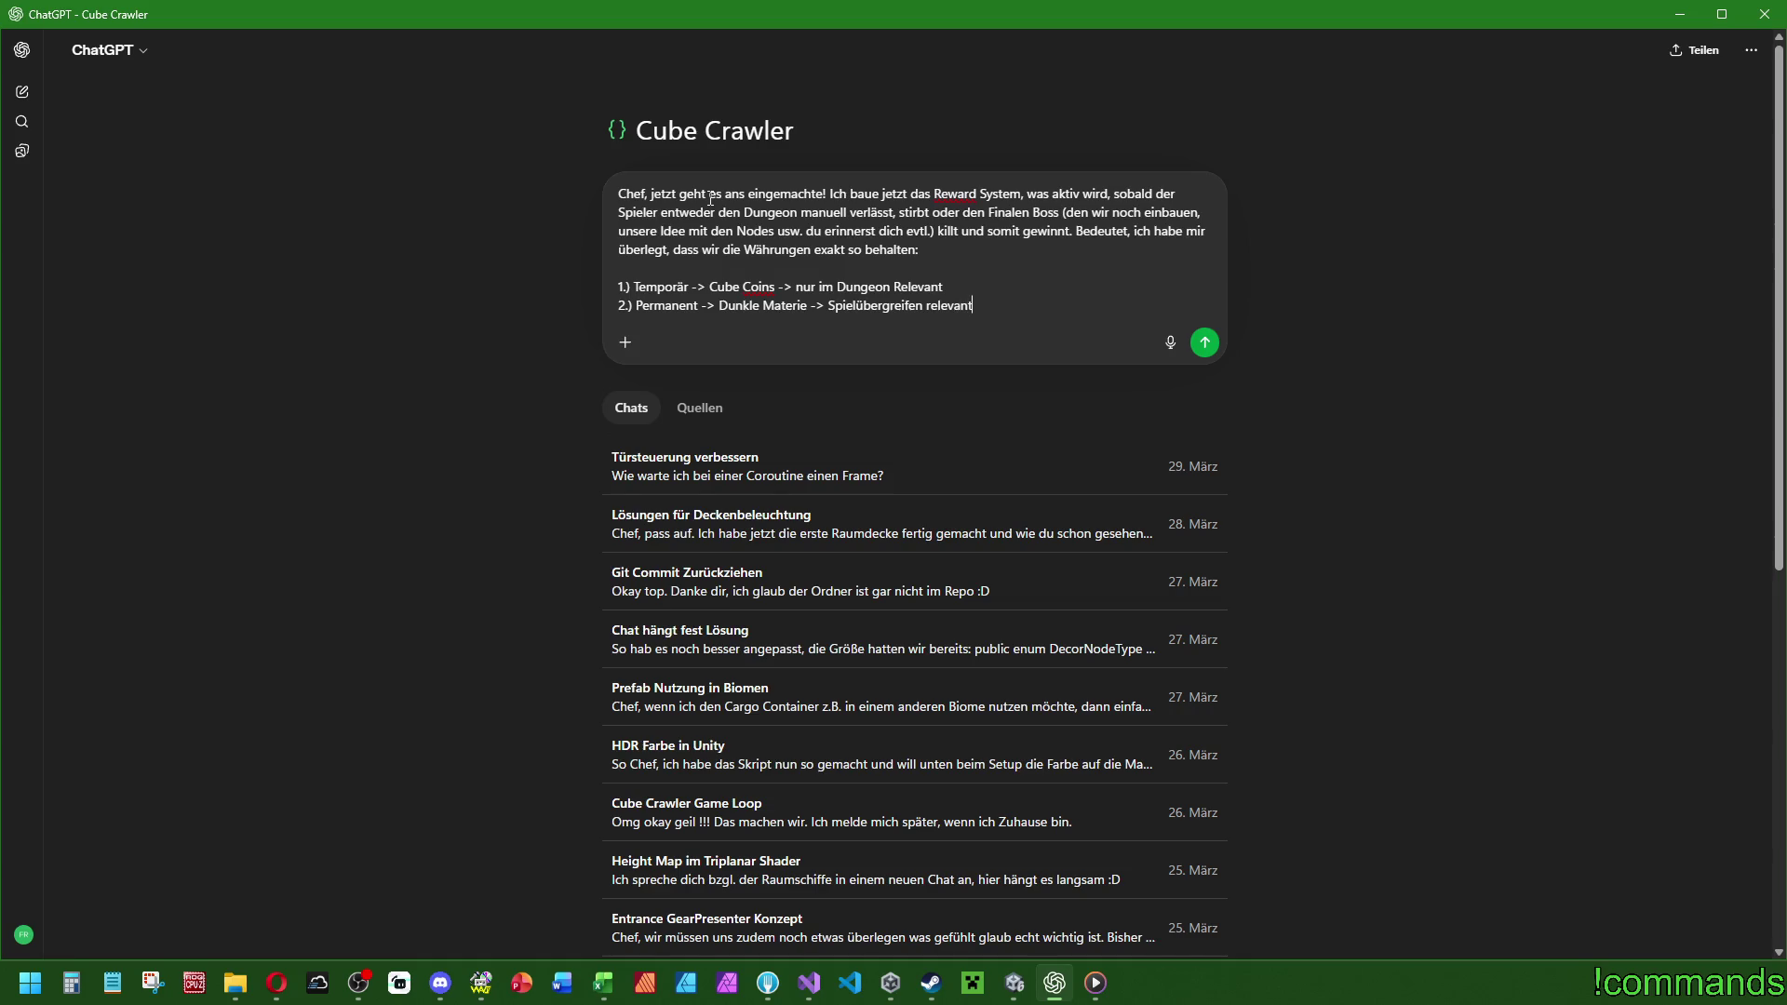
key(BackSpace)
text(r)
key(Down)
text(ür Skilltree)
key(shift+Return)
text(3.-)
text())
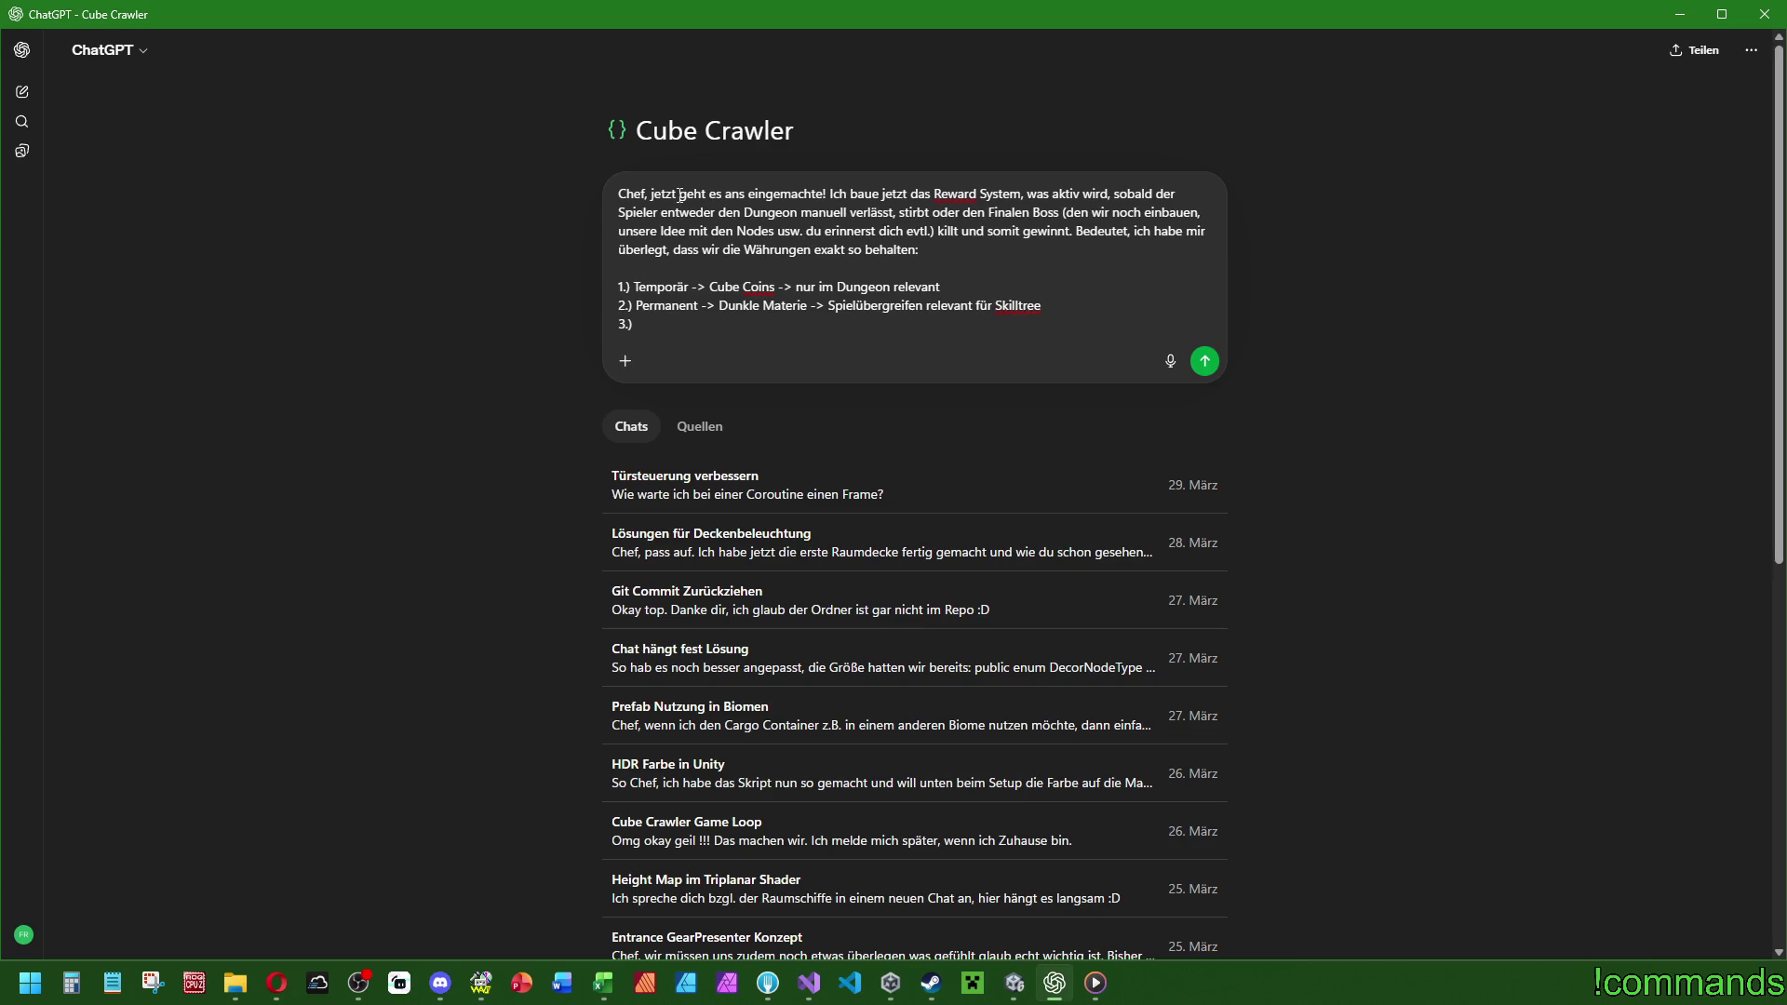
Return to Visual Studio and open GameControl.cs from the tab list.
click(808, 983)
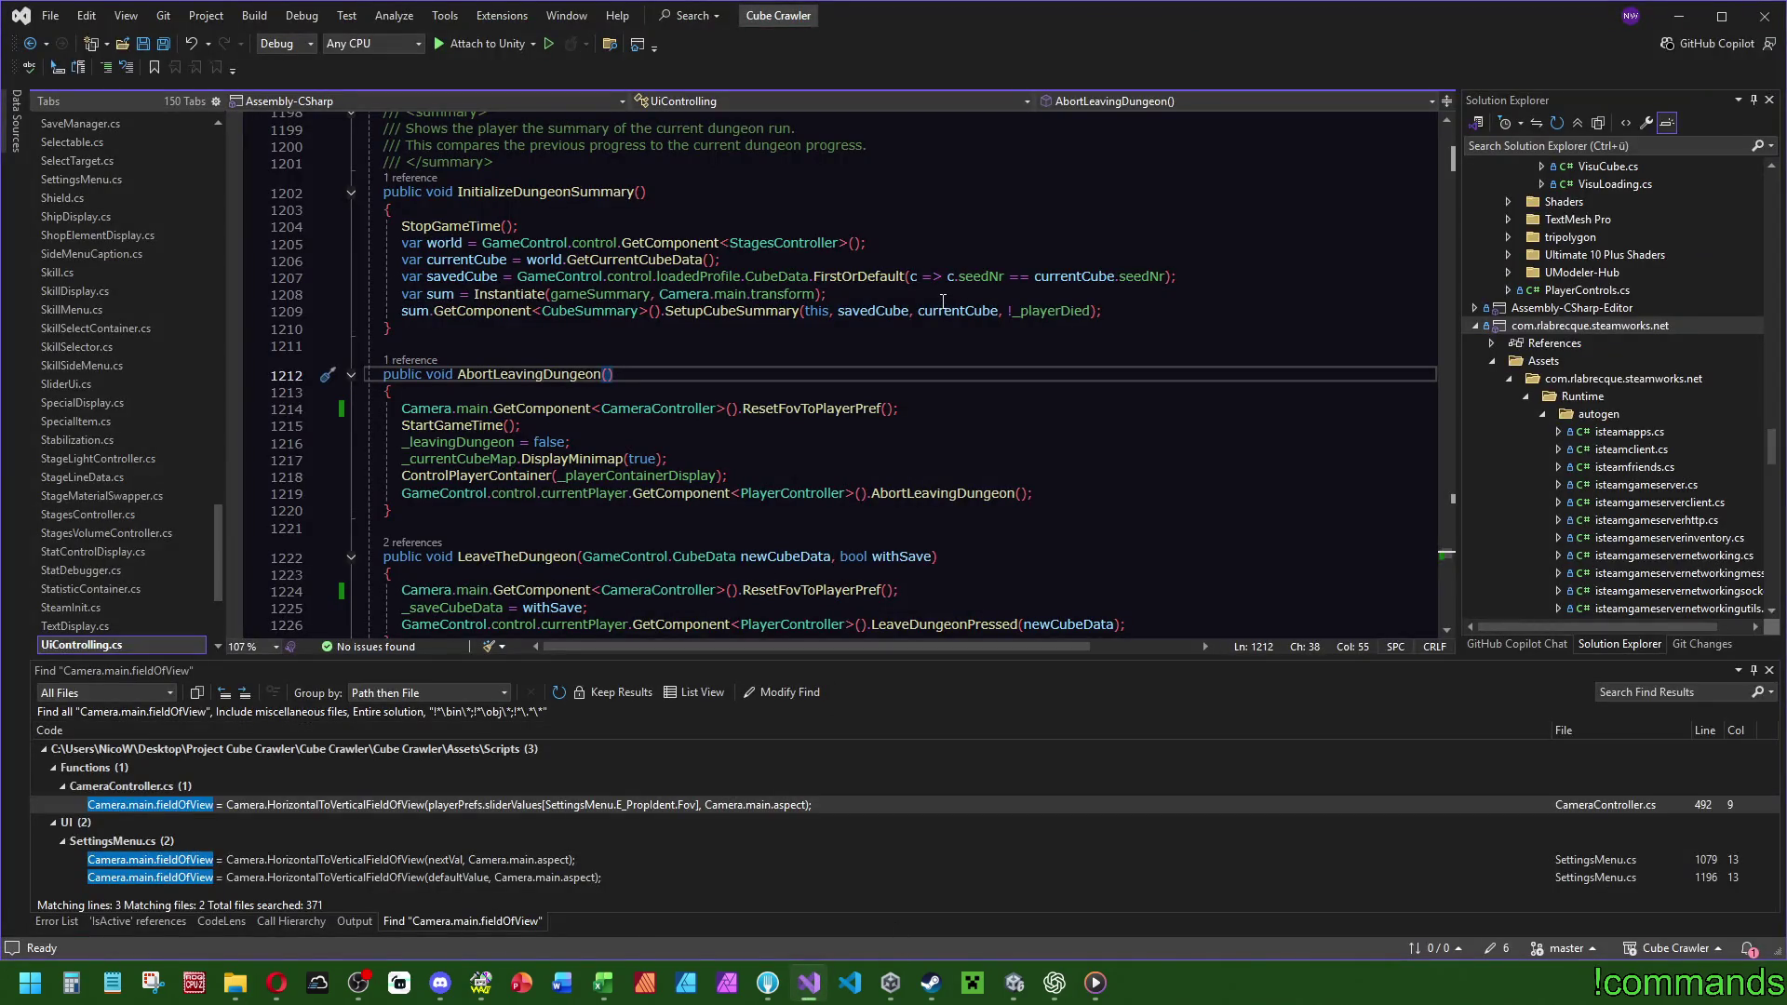
click(1065, 411)
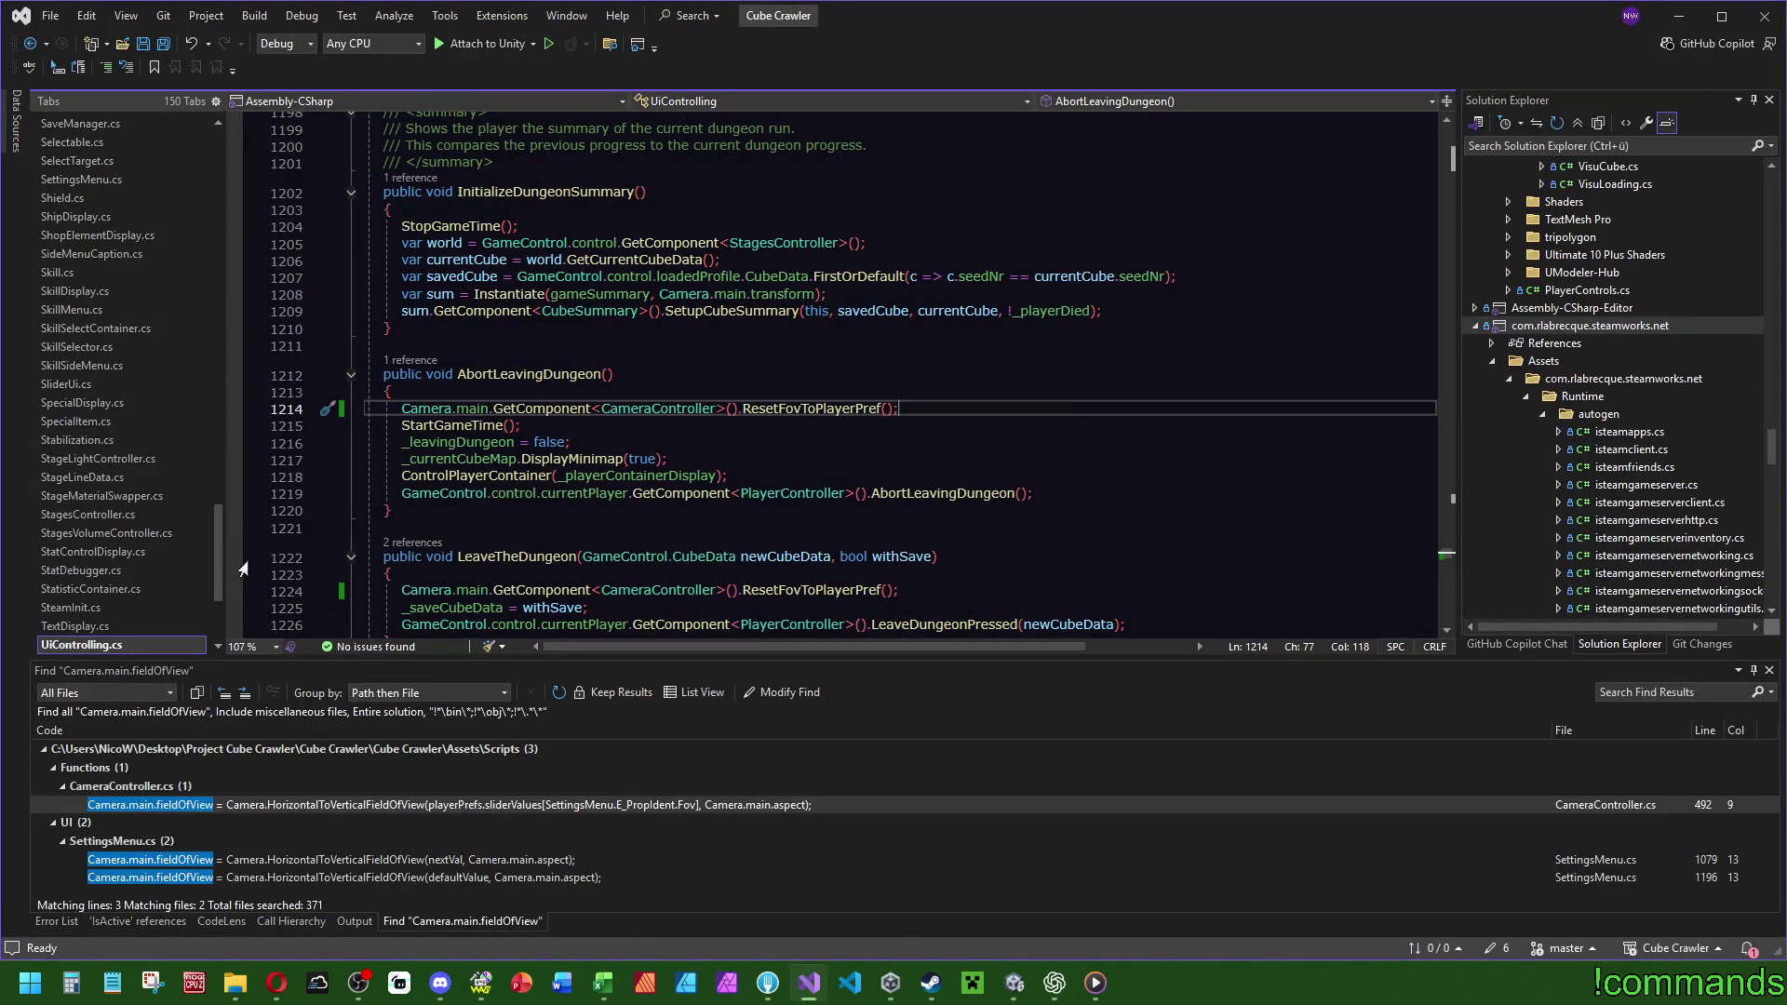
drag(218, 553, 217, 179)
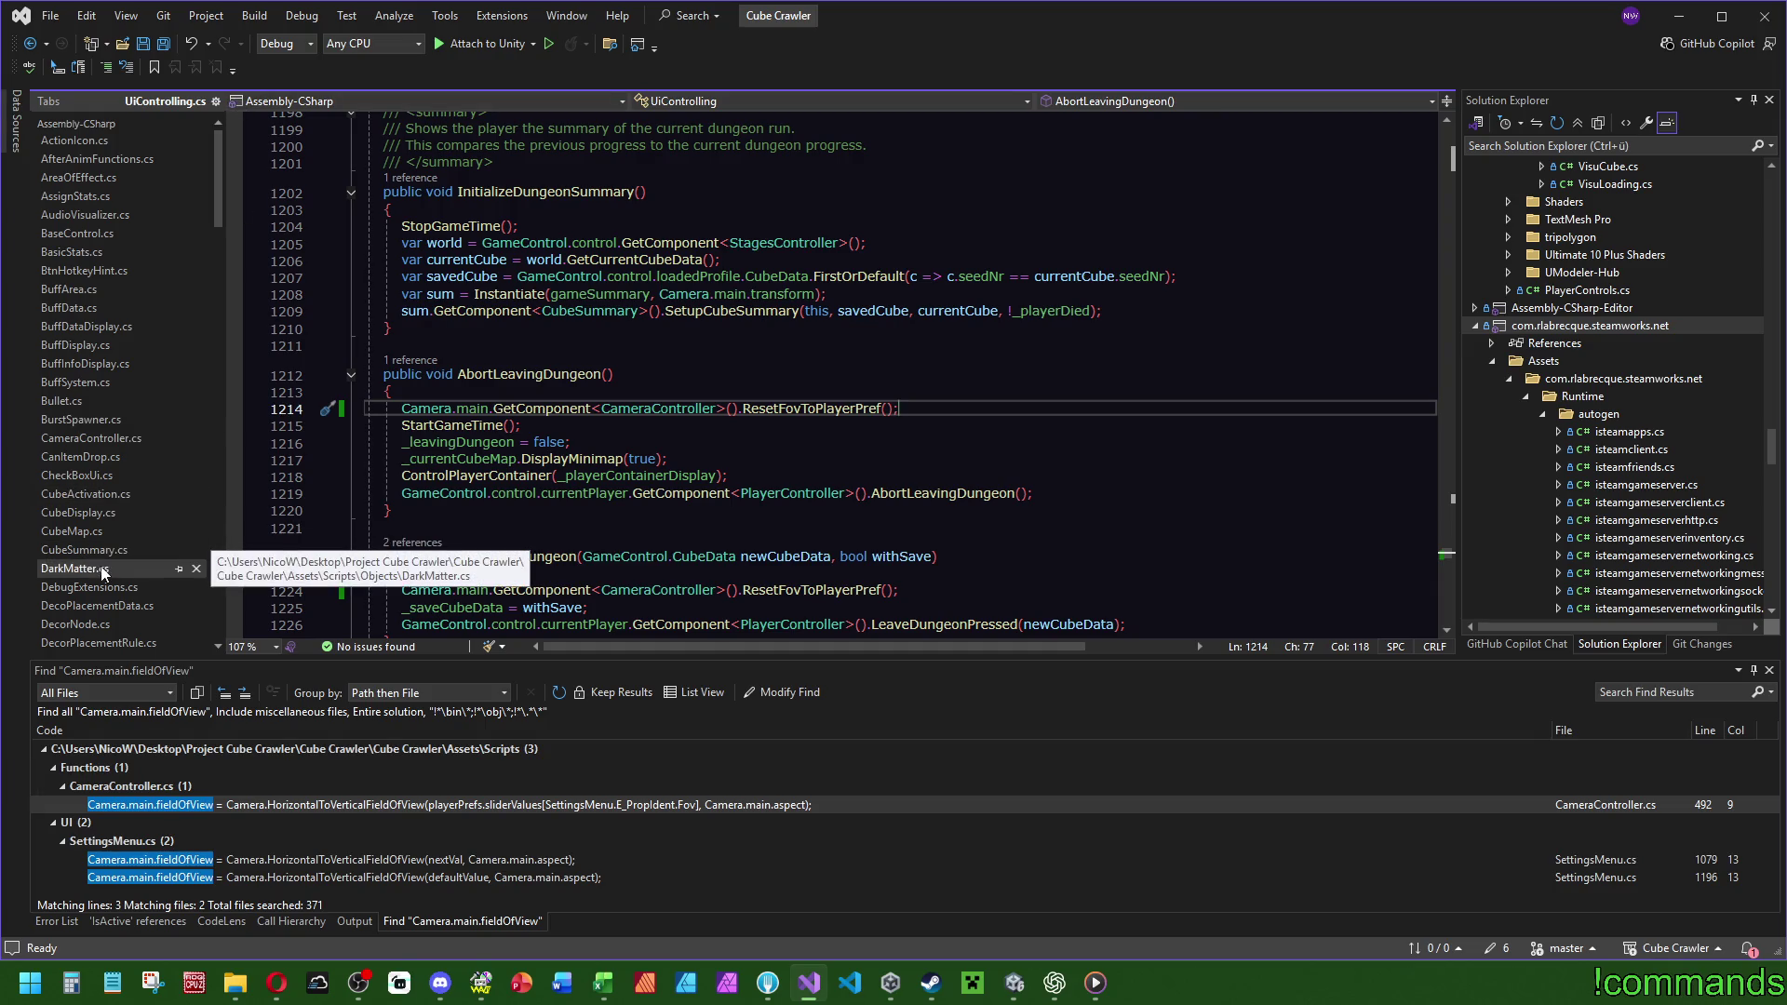
scroll(79, 503, down, 5)
scroll(84, 549, down, 5)
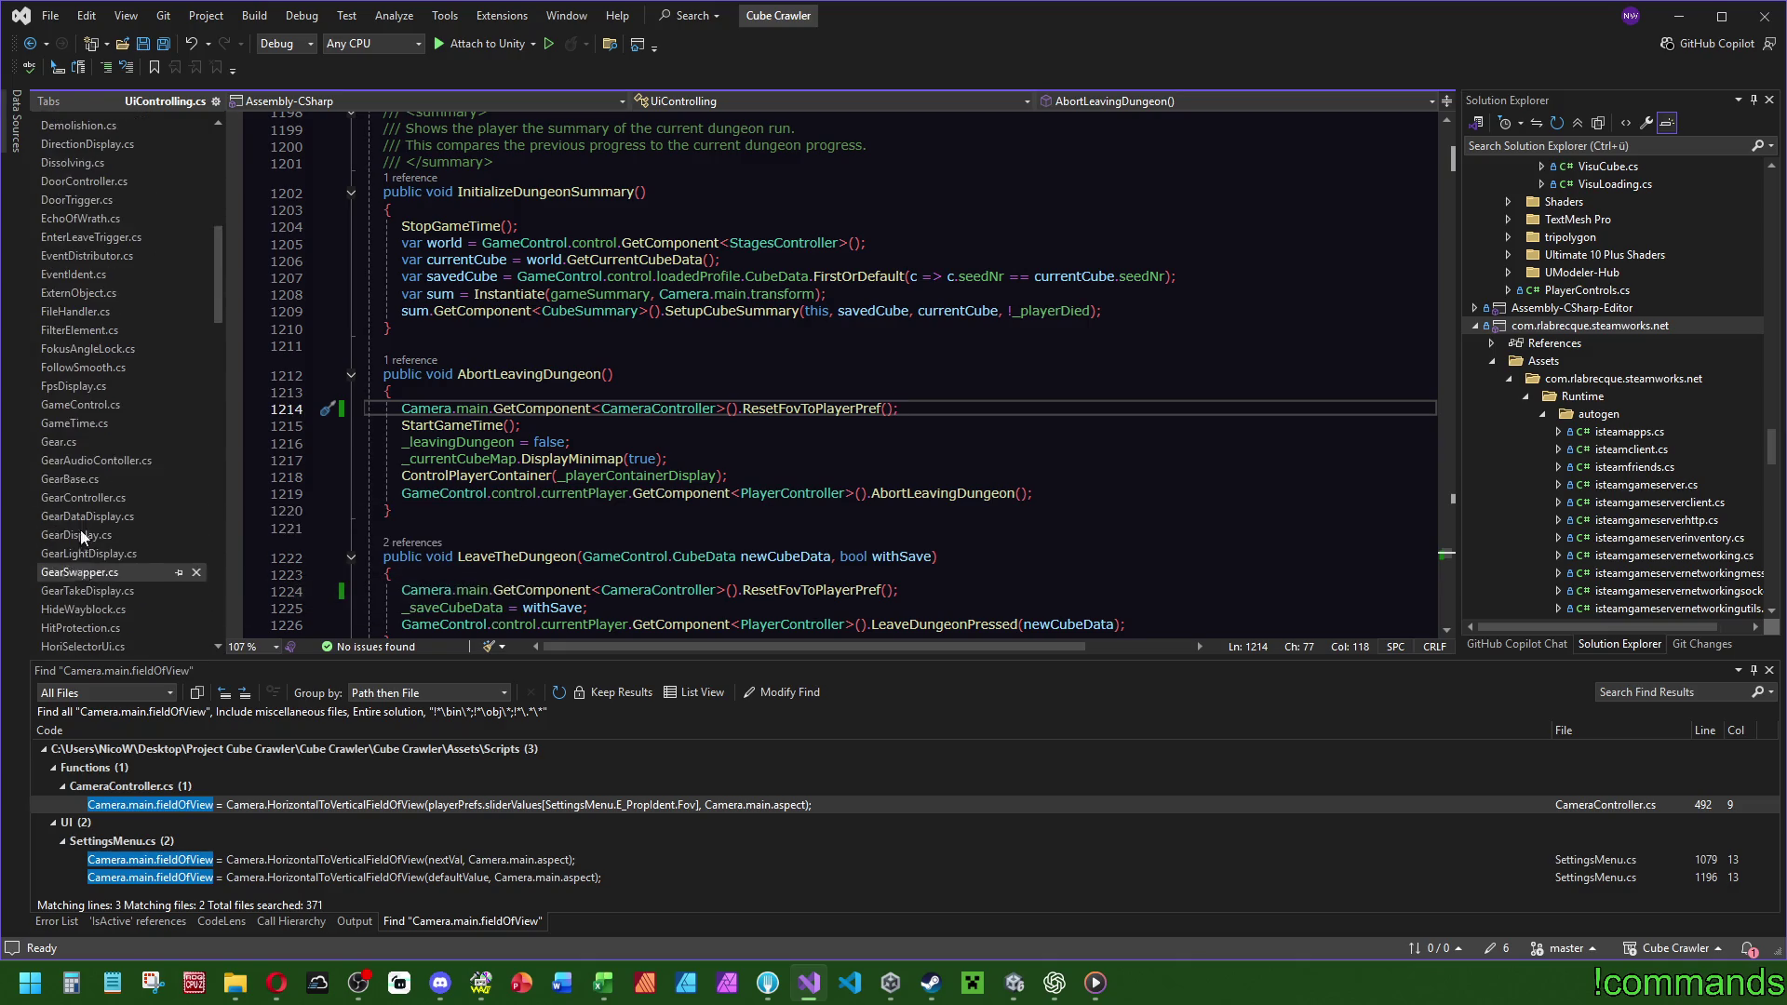
click(82, 406)
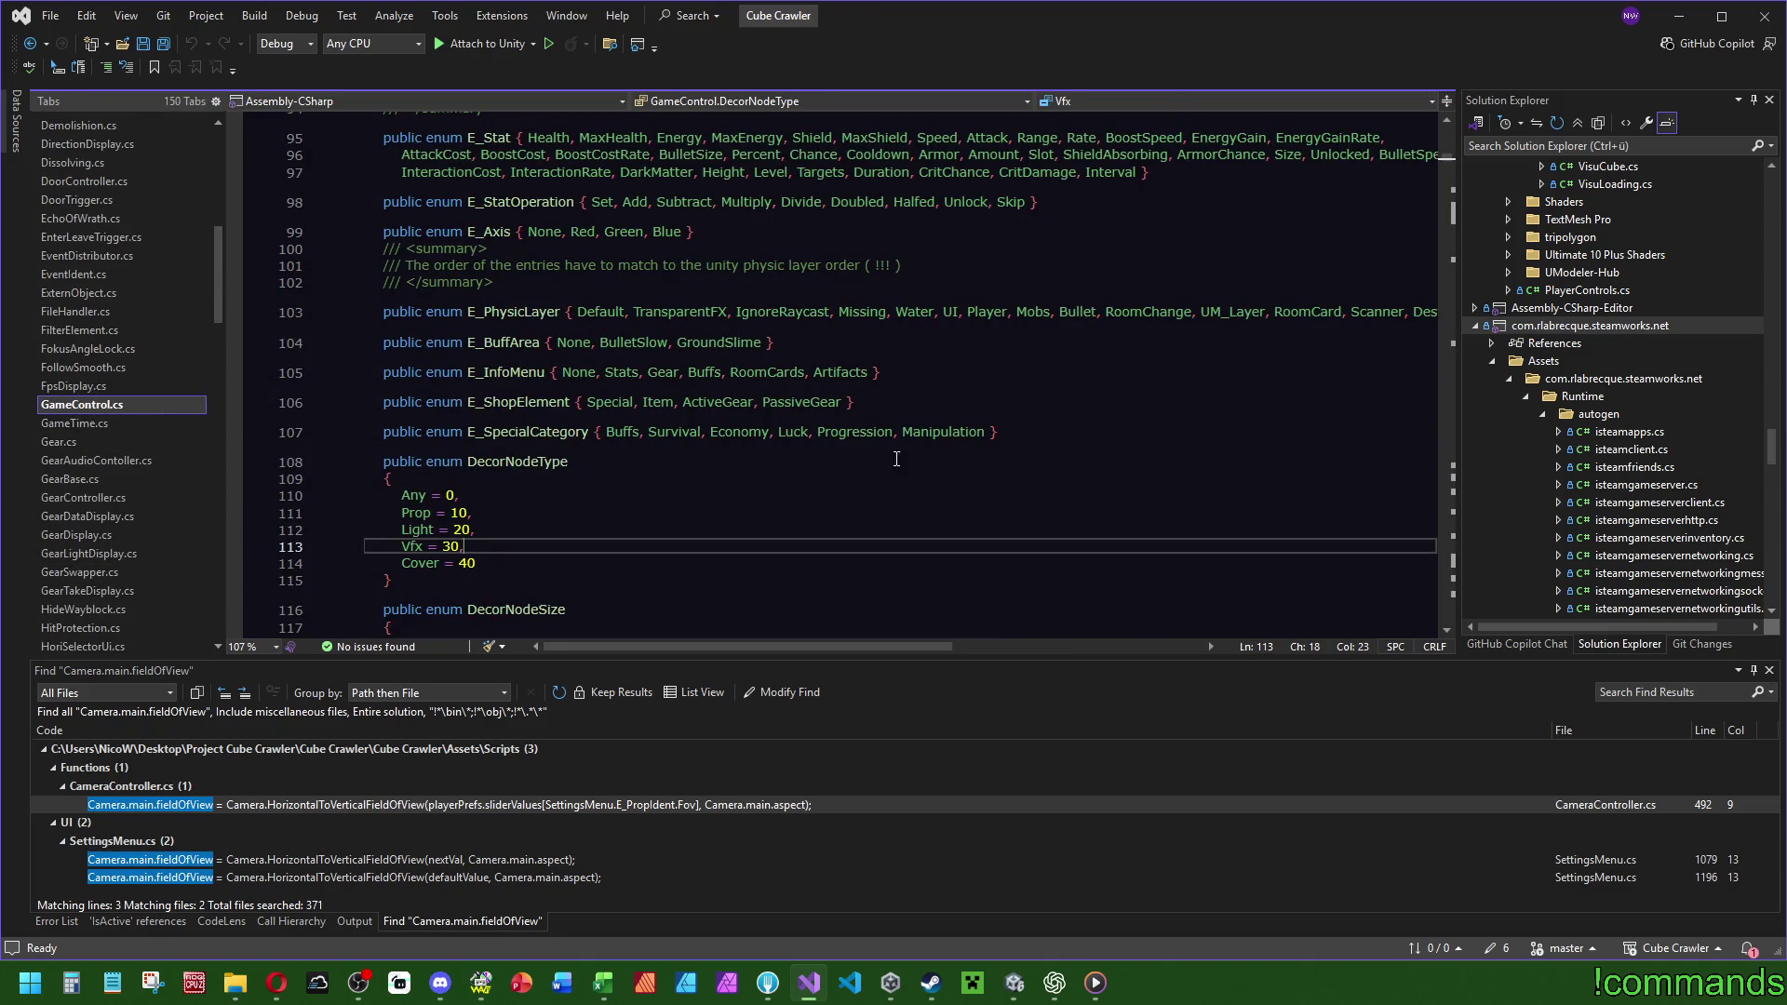
Search GameControl.cs for 'darkmatt', then for 'activated'.
click(1369, 498)
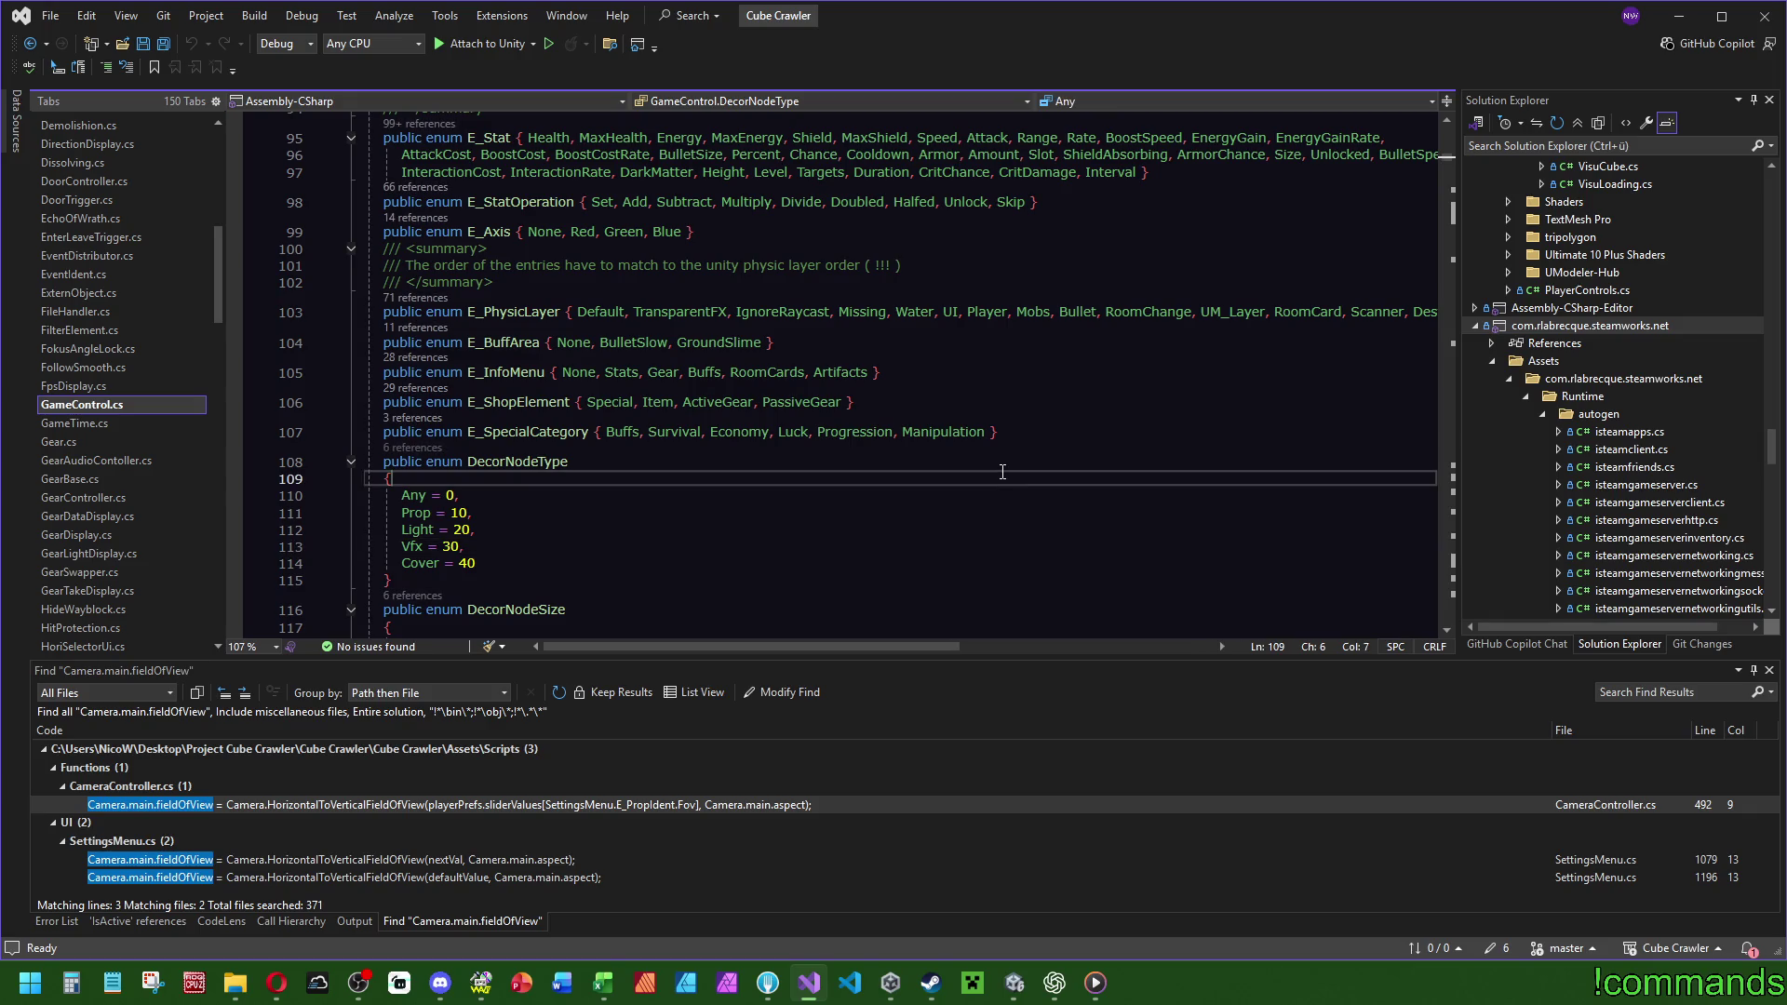
key(ctrl+f)
text(dark)
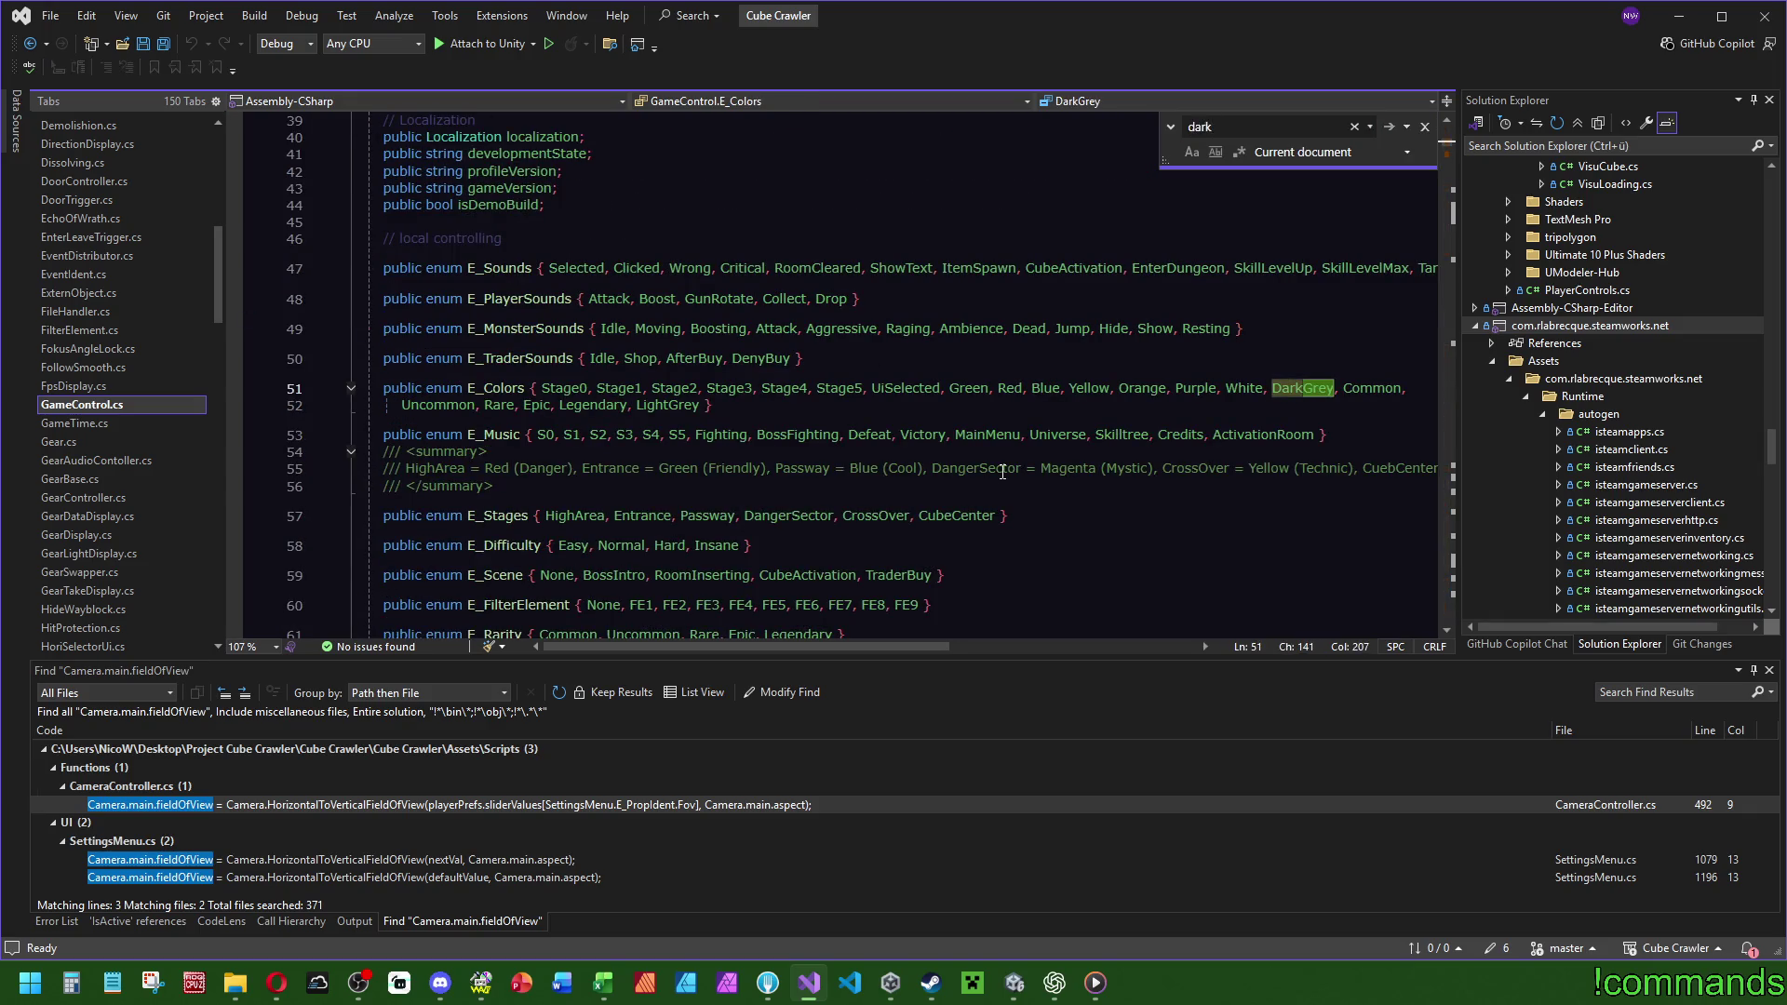
text(matt)
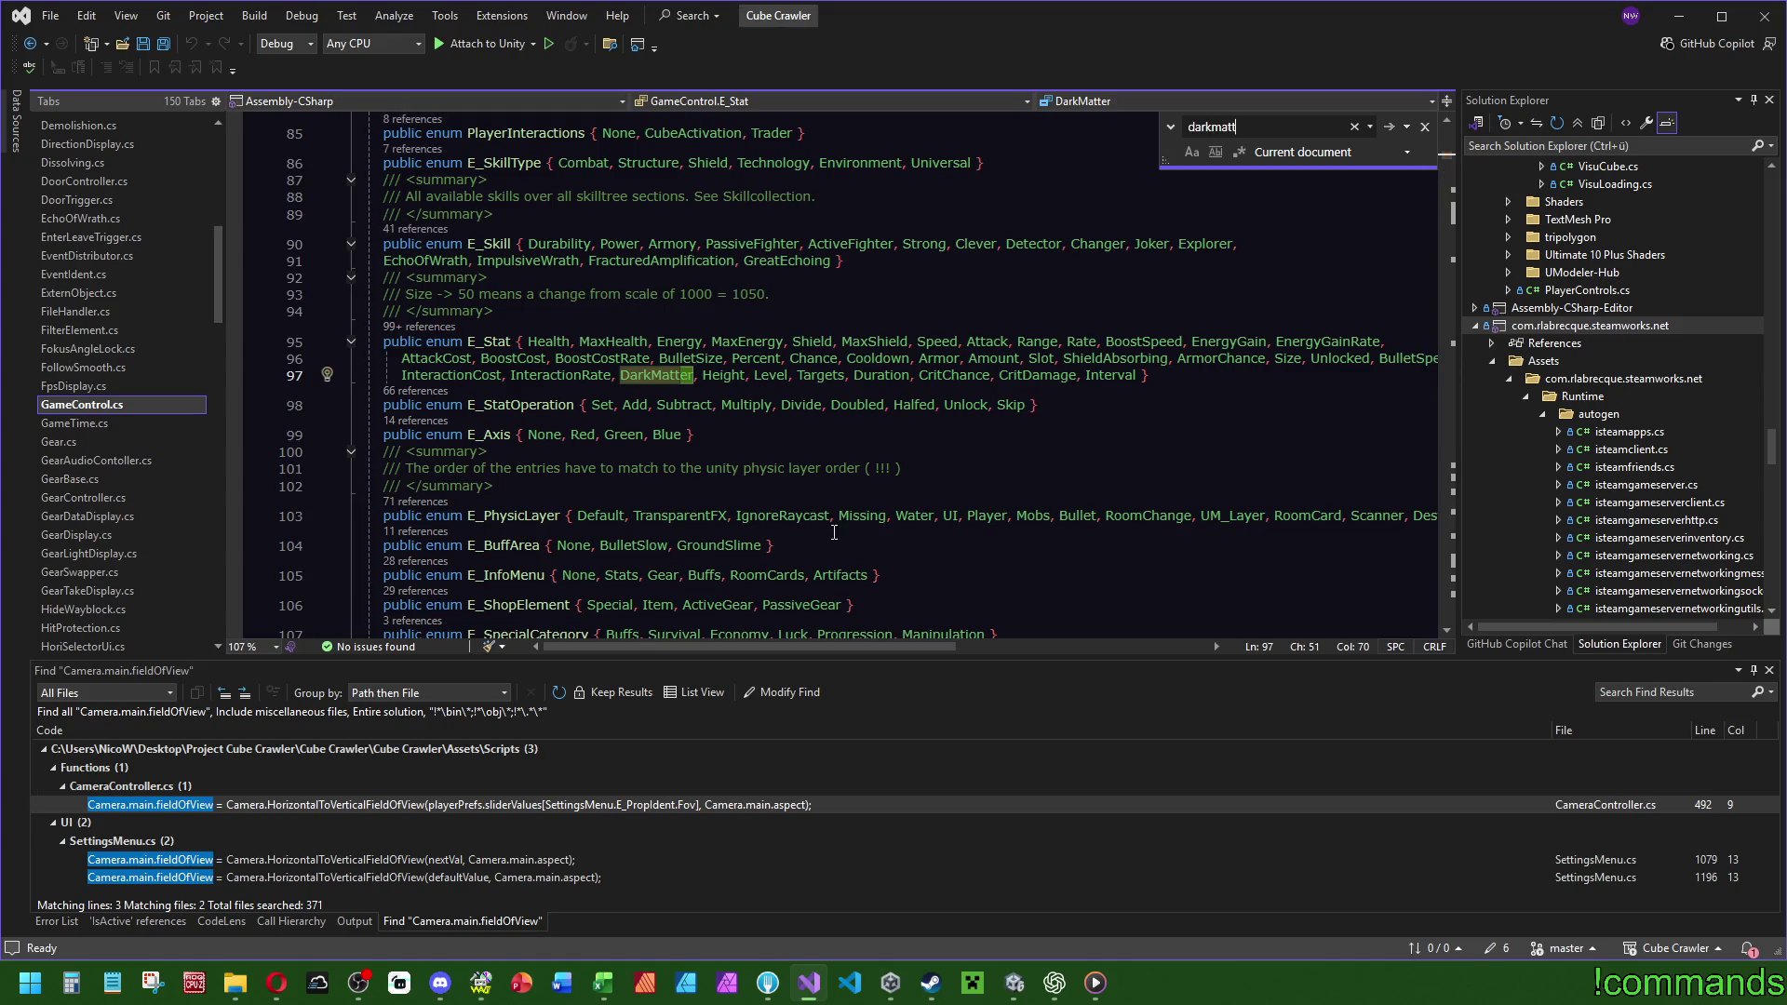
scroll(684, 651, right, 1)
key(ctrl+f)
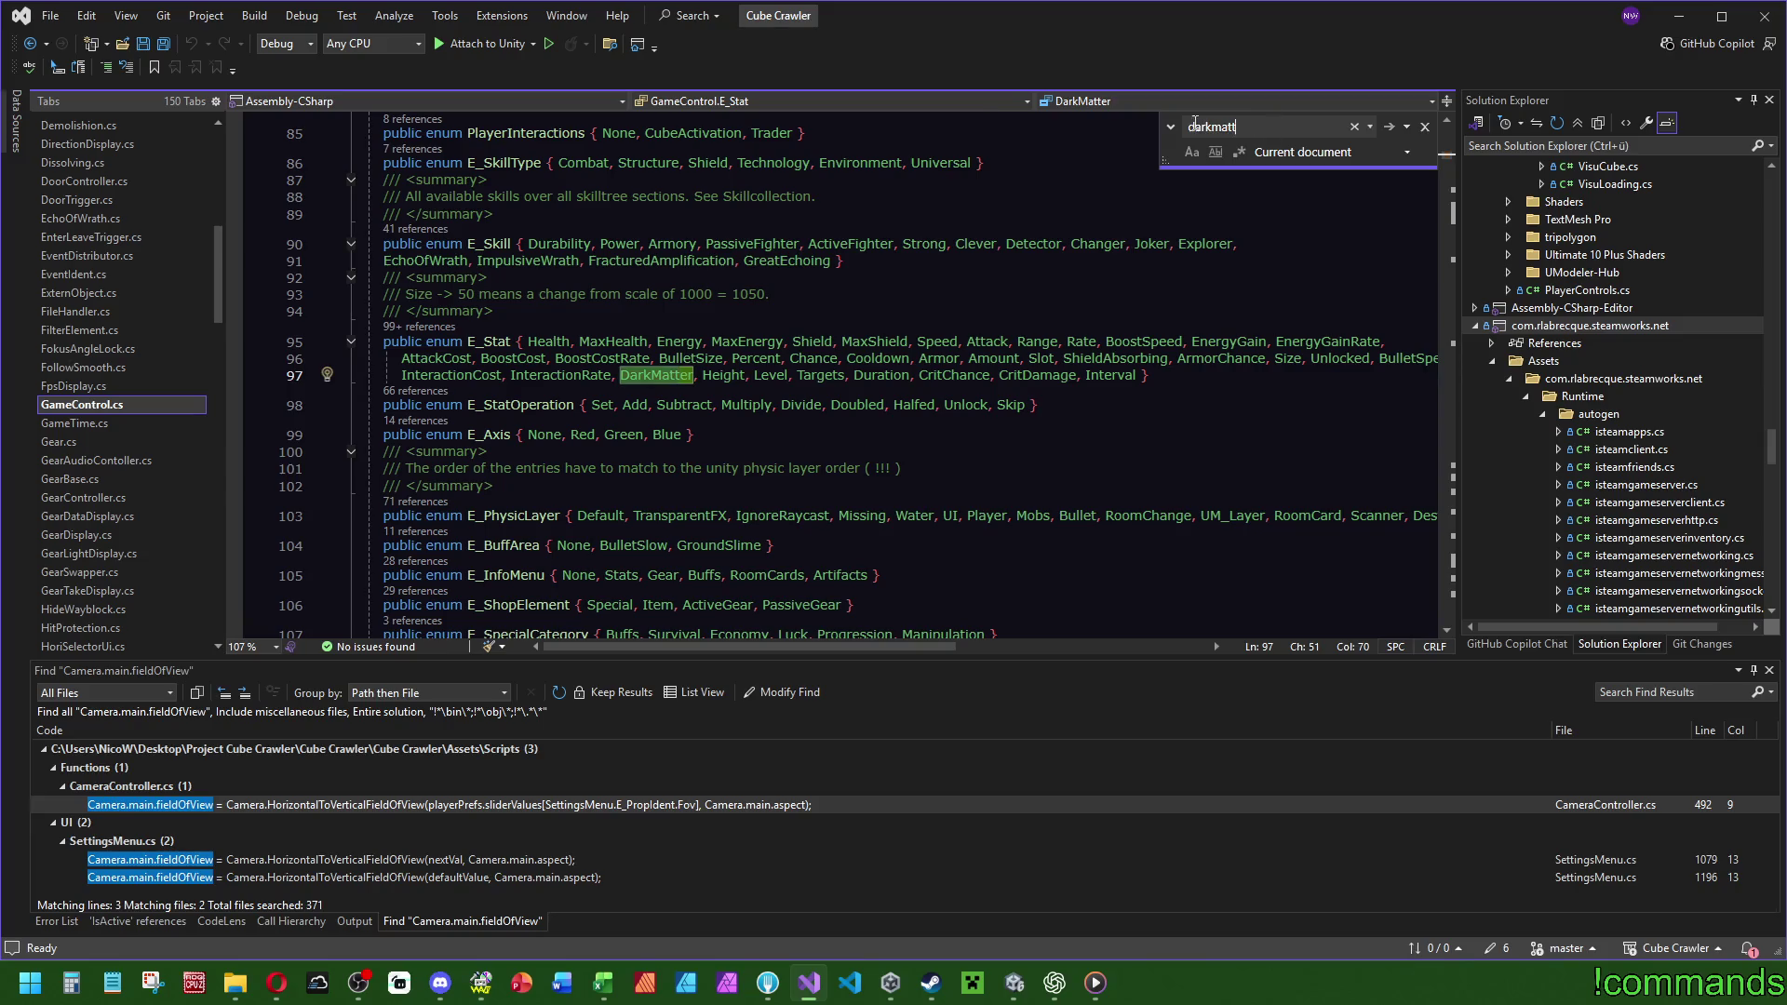
text(activated)
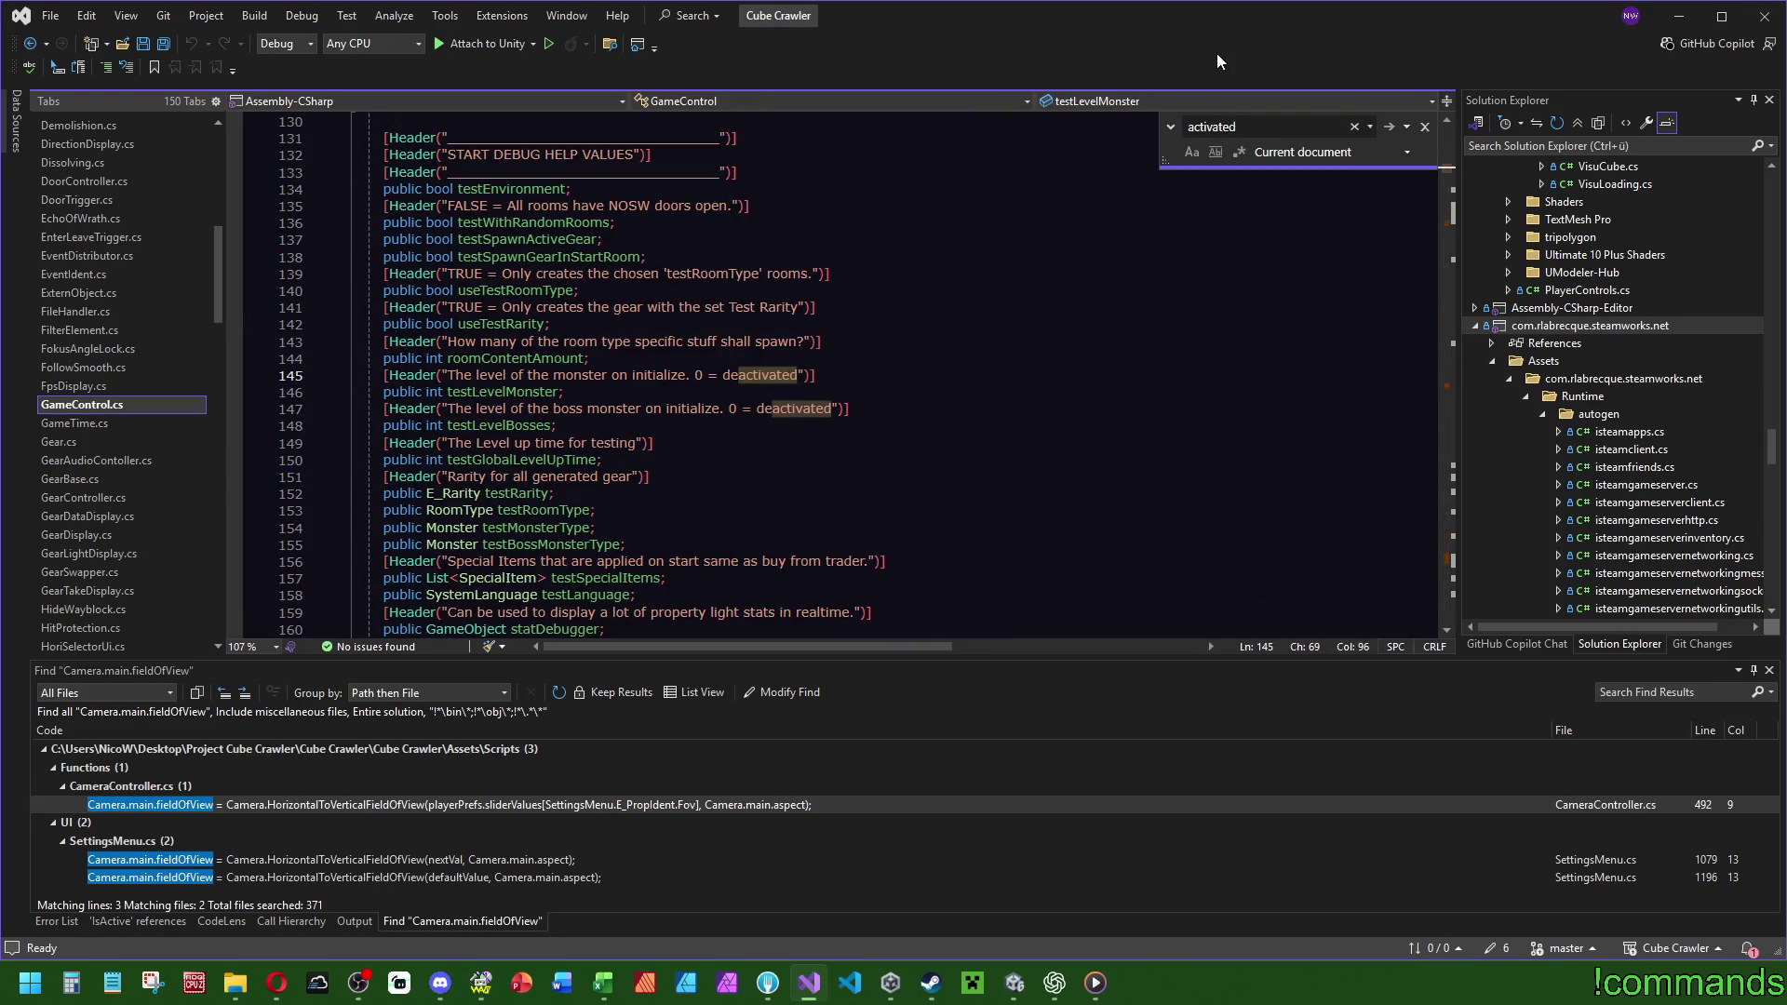
scroll(1303, 223, down, 20)
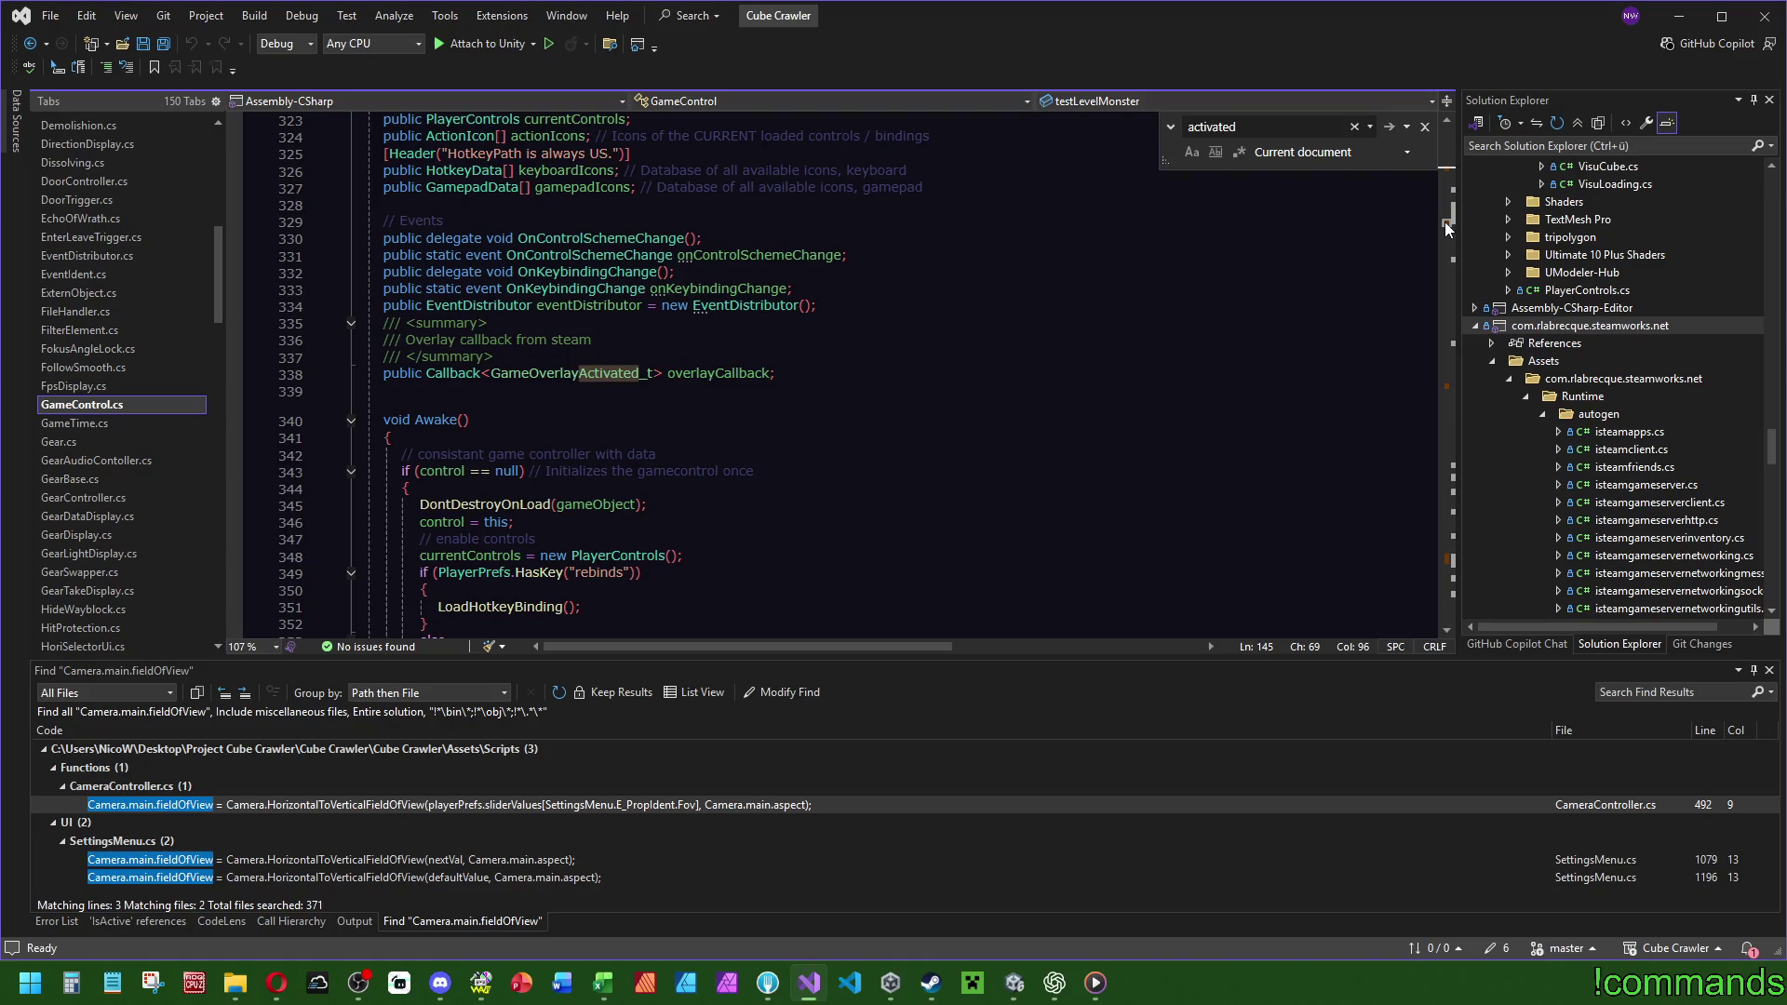
mouse_move(1447, 223)
mouse_down()
mouse_move(1447, 398)
mouse_move(1447, 158)
mouse_up()
click(1117, 268)
scroll(101, 267, up, 5)
scroll(100, 266, up, 5)
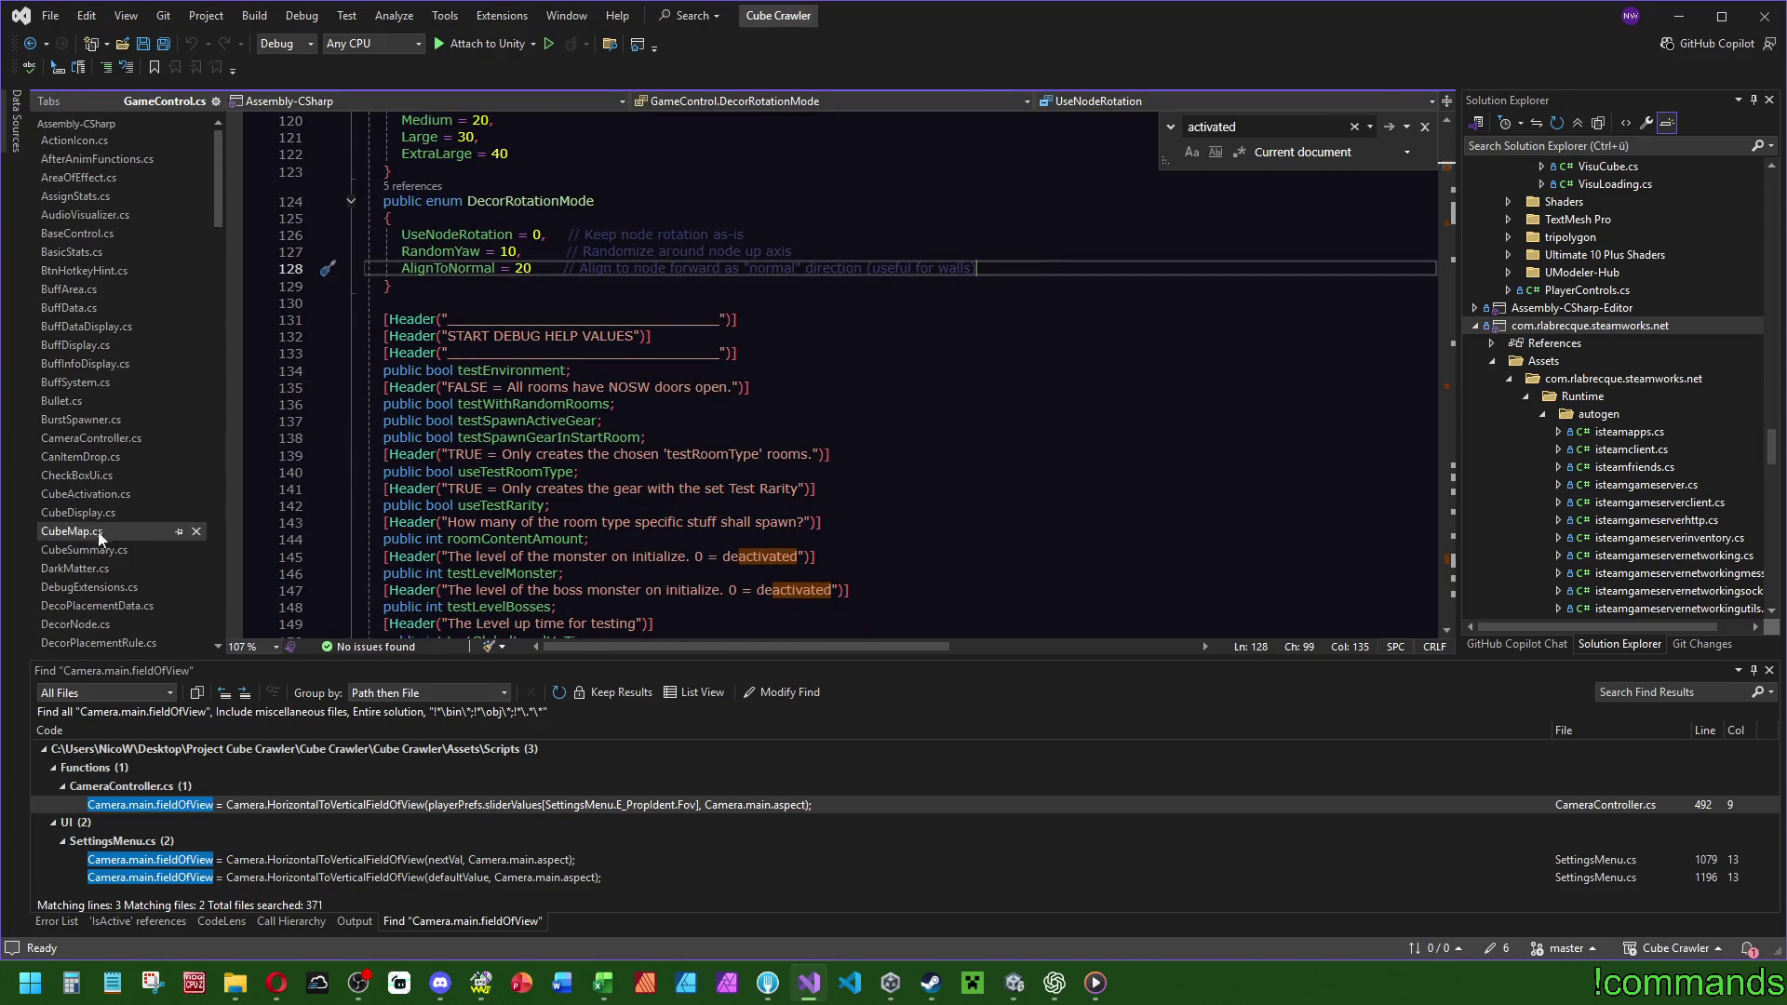
Open CubeActivation.cs and look through its code.
click(103, 496)
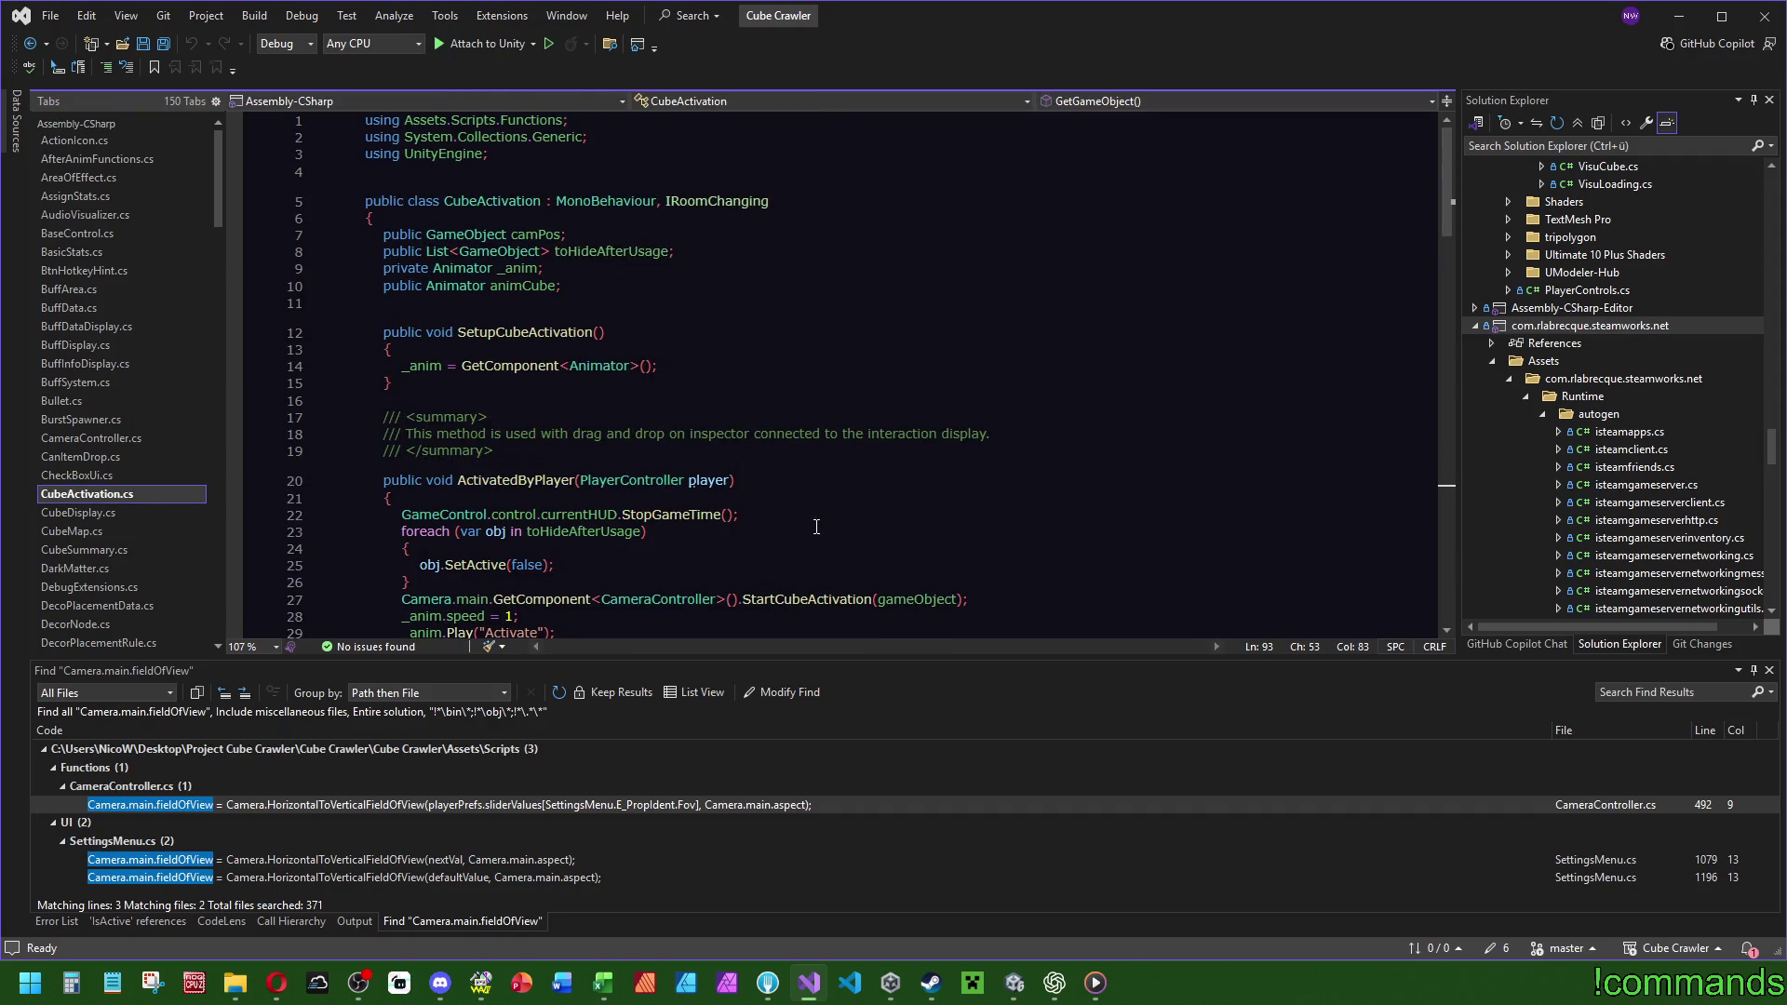
scroll(812, 466, down, 18)
scroll(813, 466, down, 8)
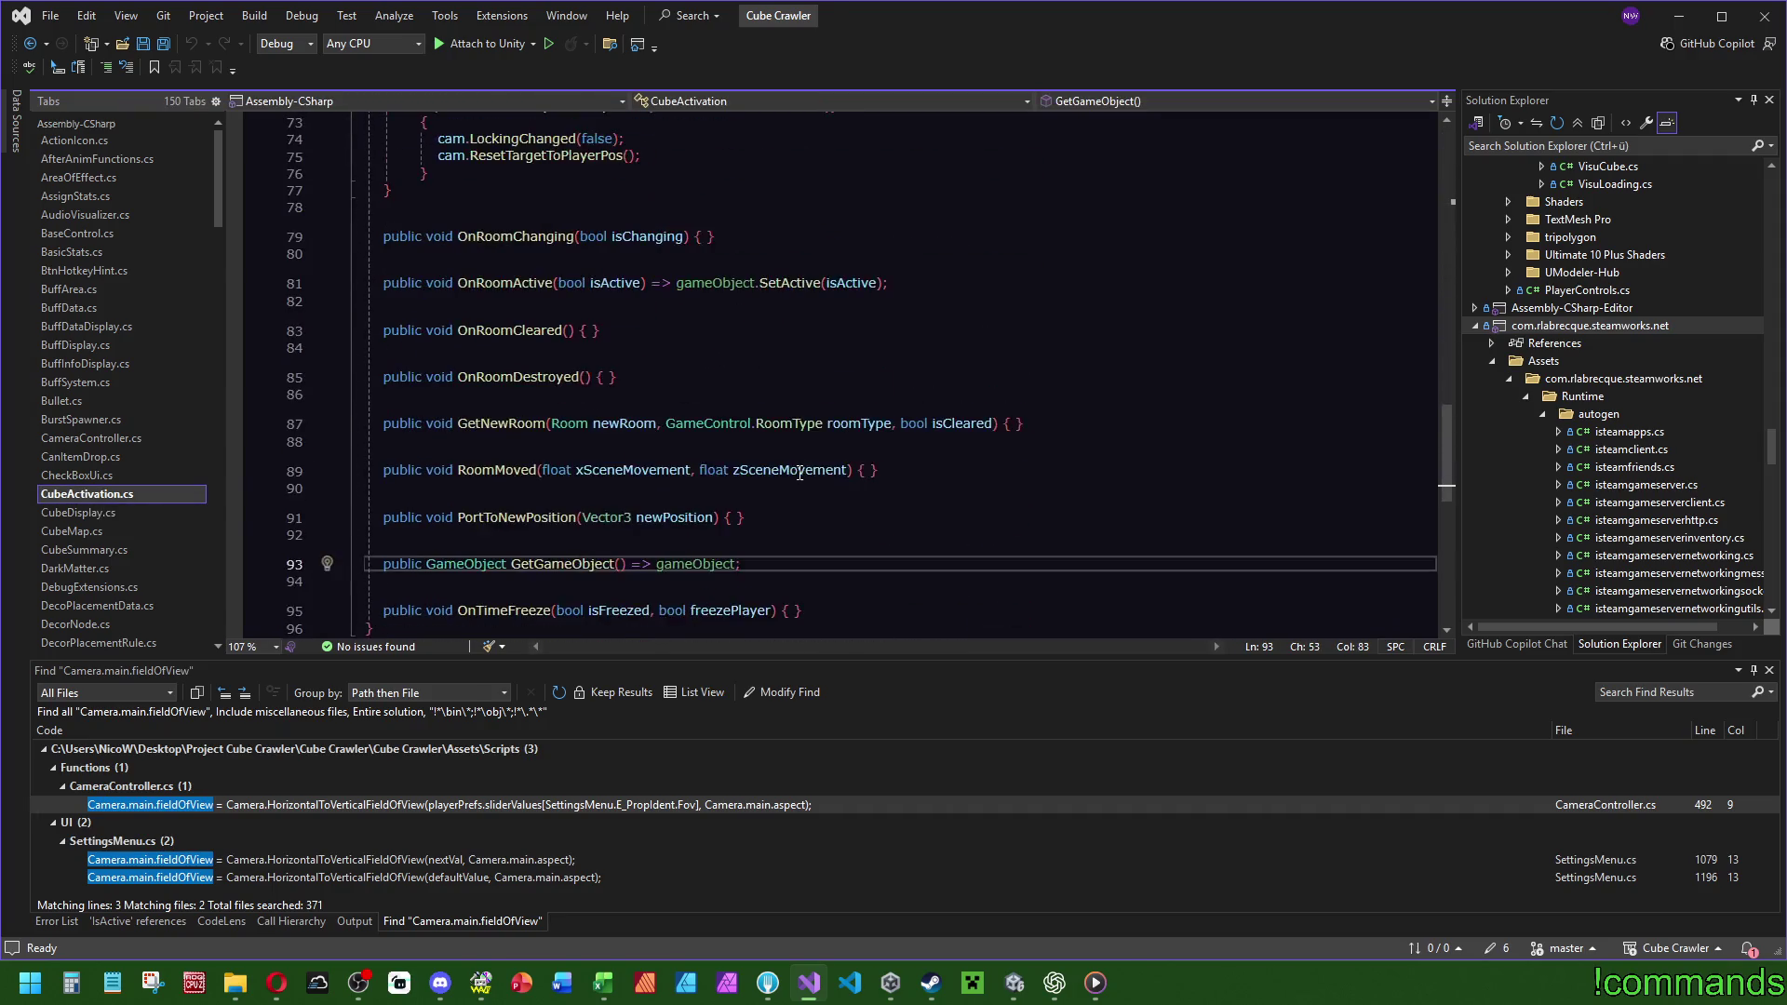
scroll(814, 473, up, 8)
scroll(816, 478, up, 9)
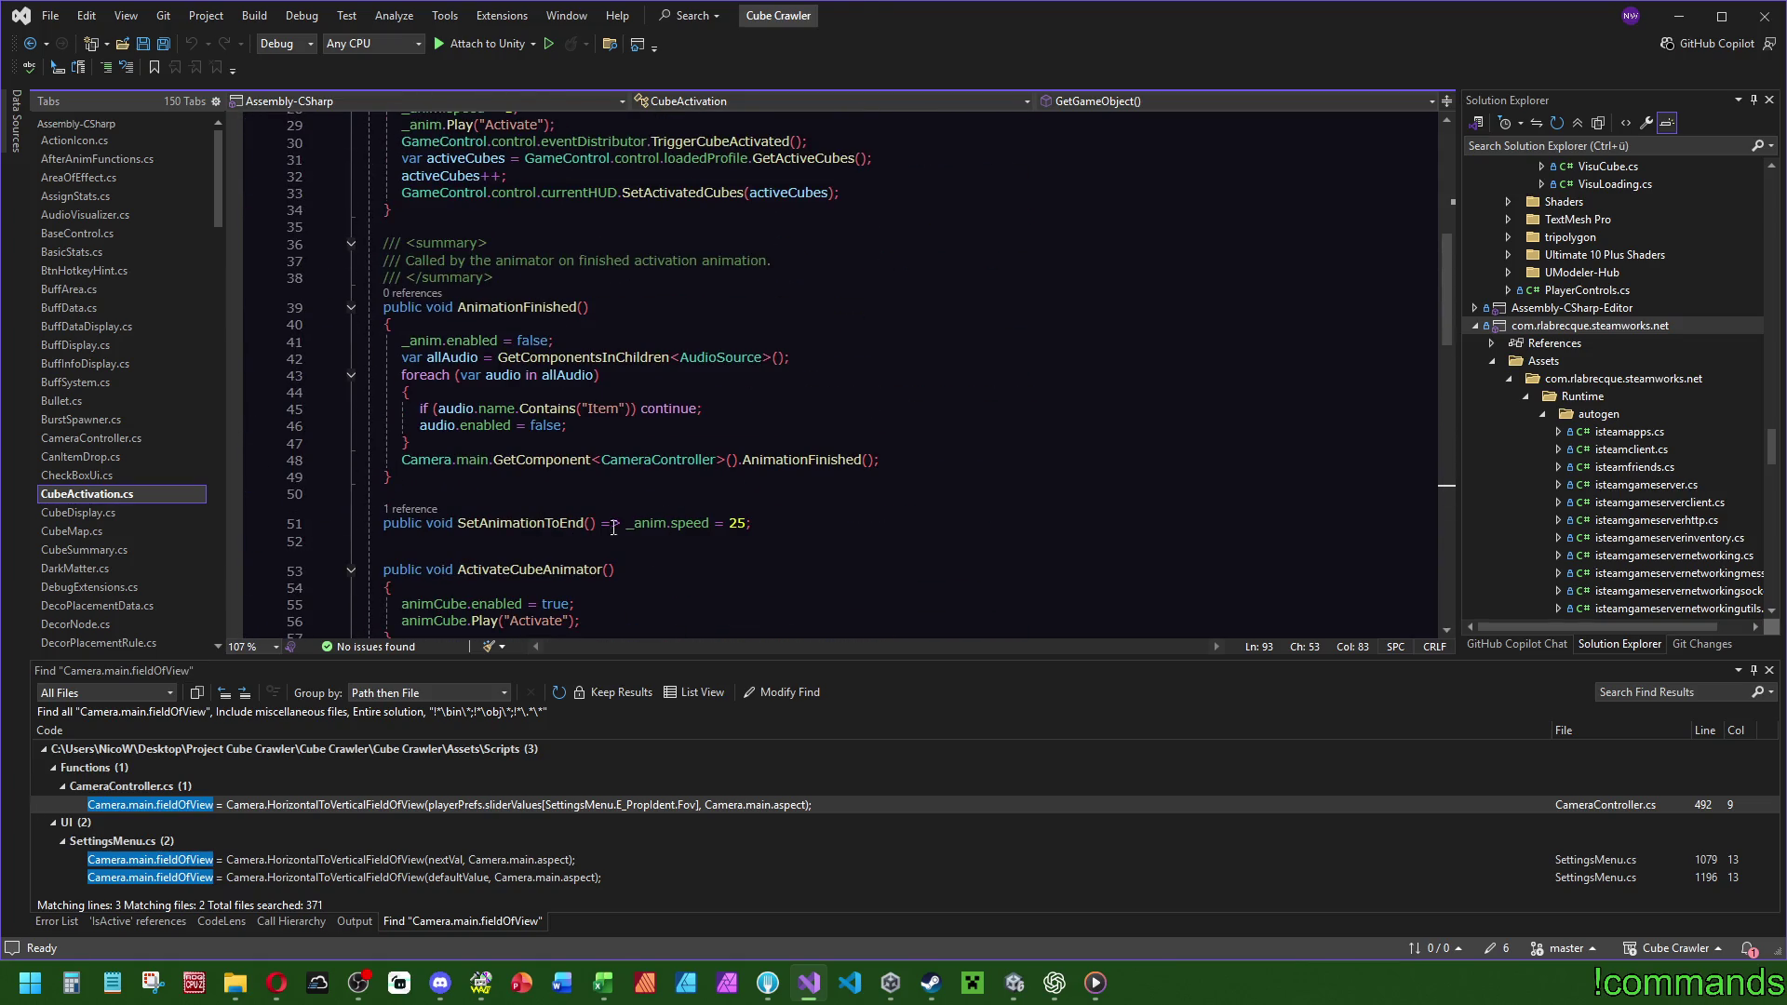
scroll(715, 504, up, 4)
scroll(696, 414, up, 2)
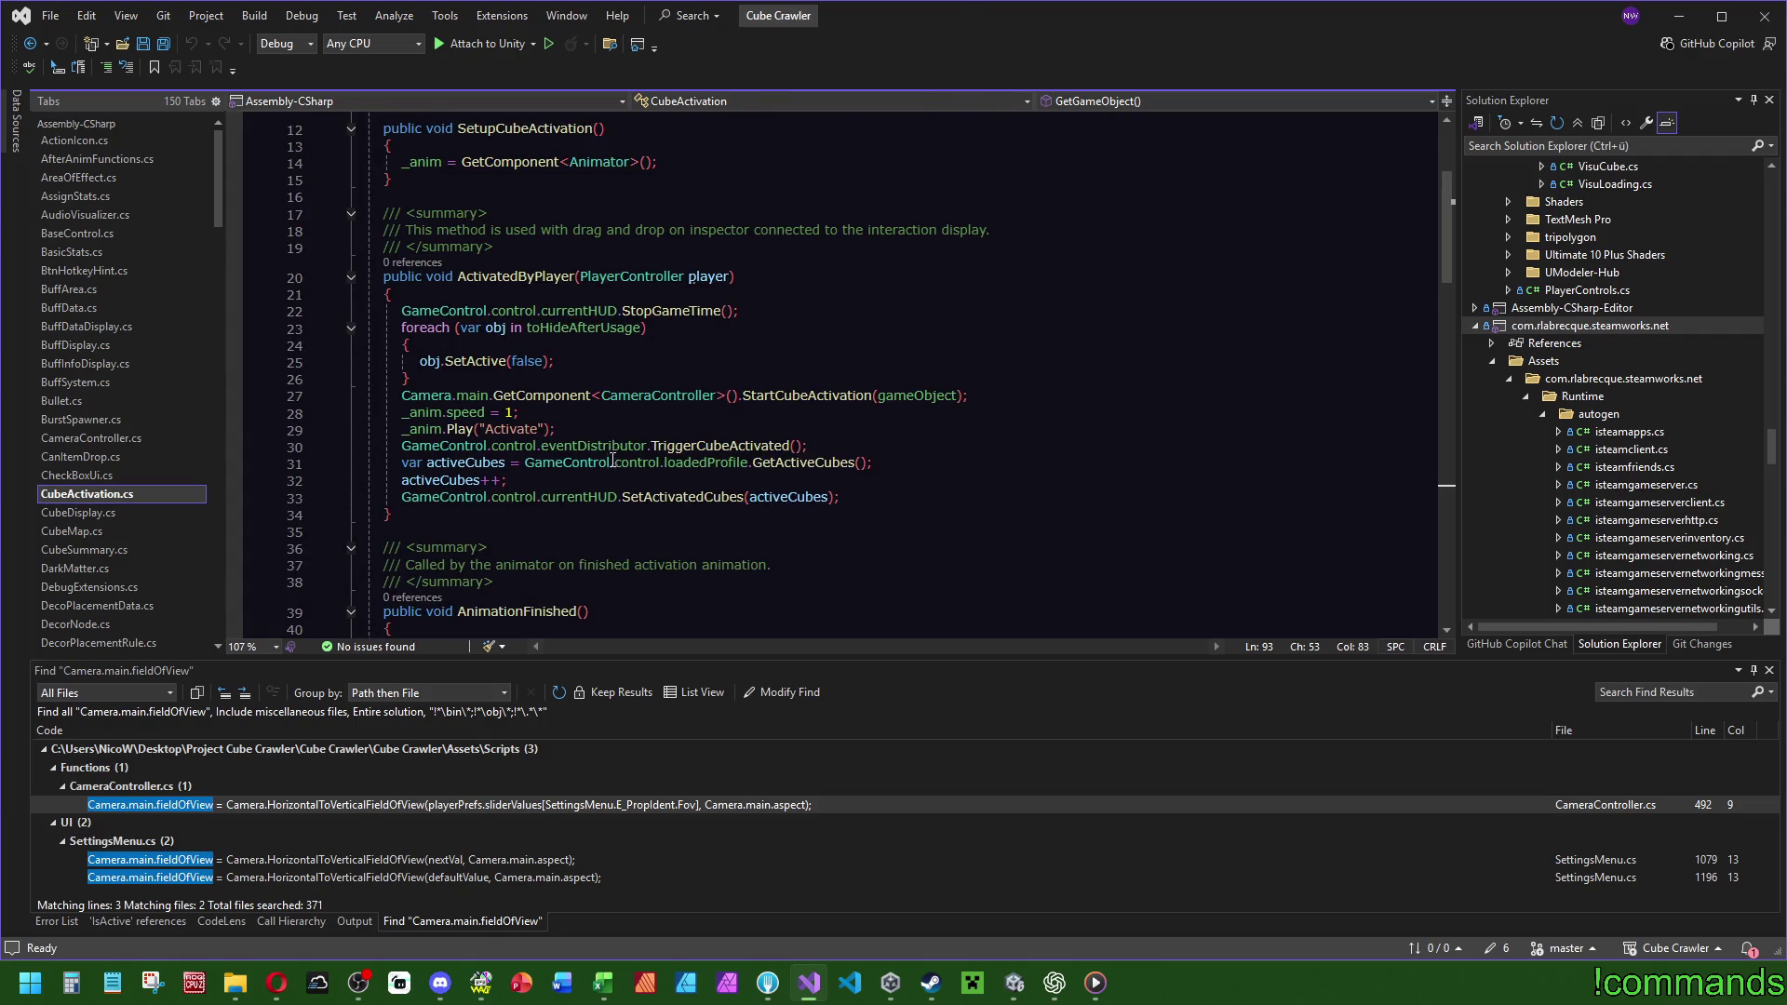
Follow GetActiveCubes to isActivated's definition, then navigate back to UiControlling.cs.
ctrl+click(804, 465)
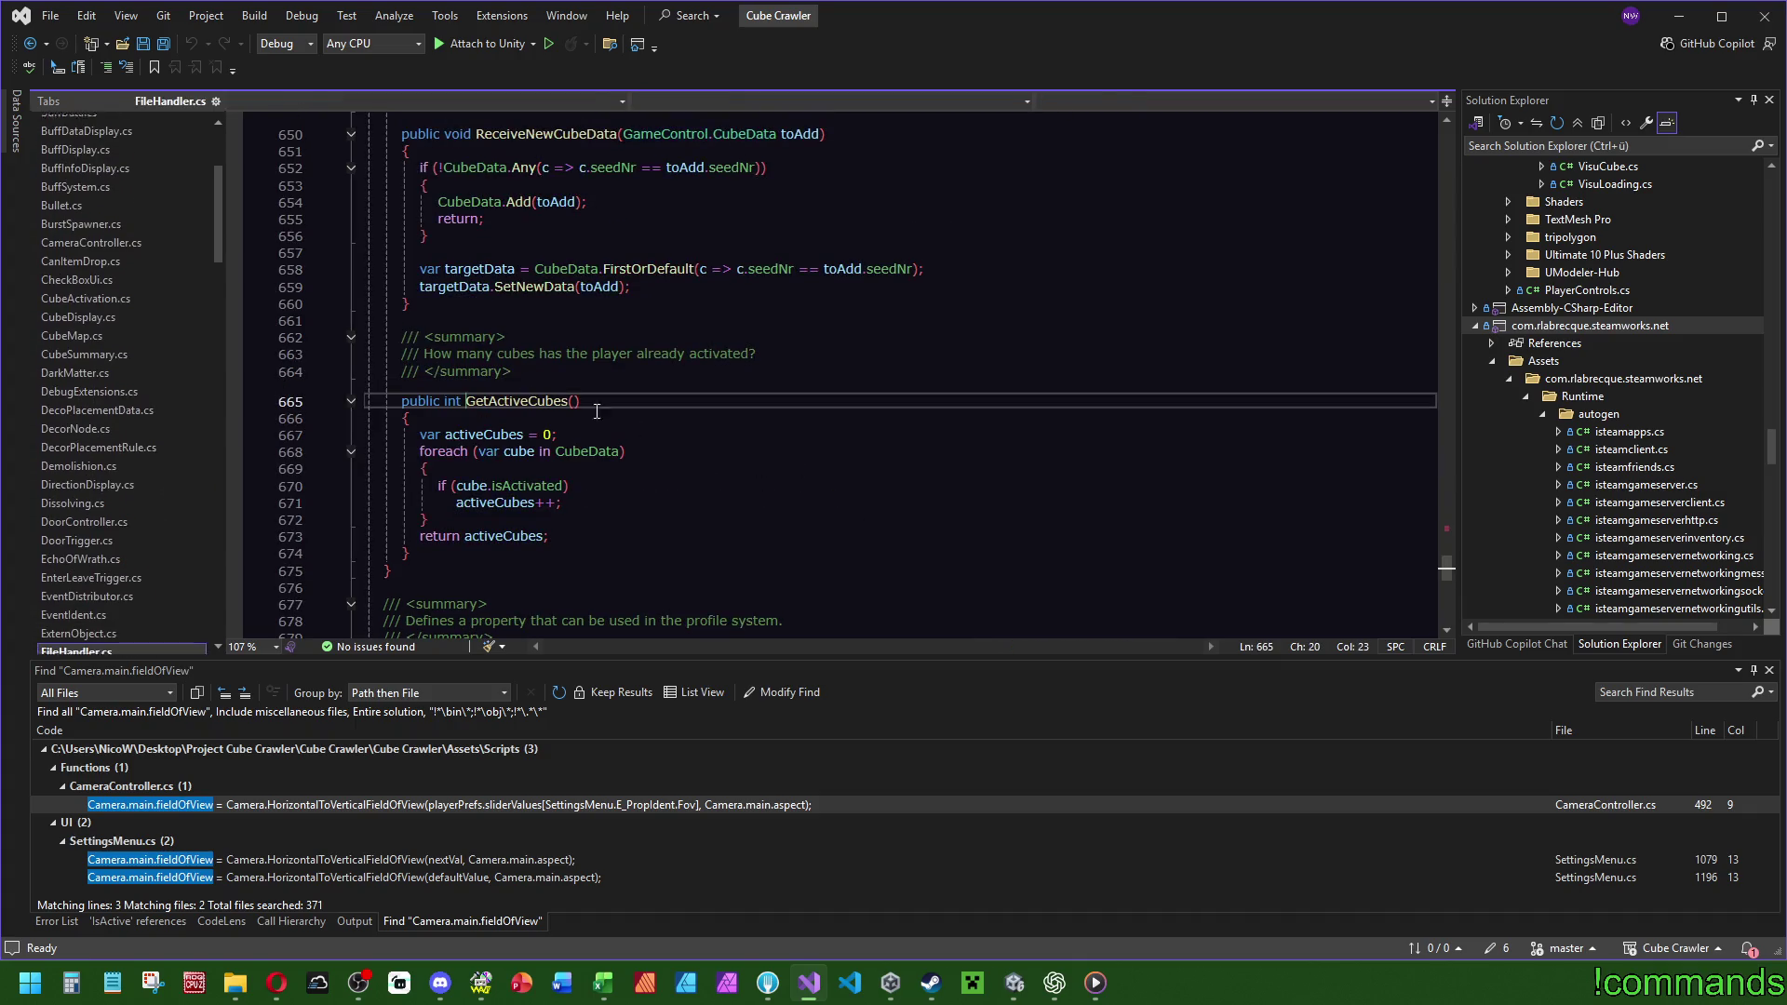
click(523, 483)
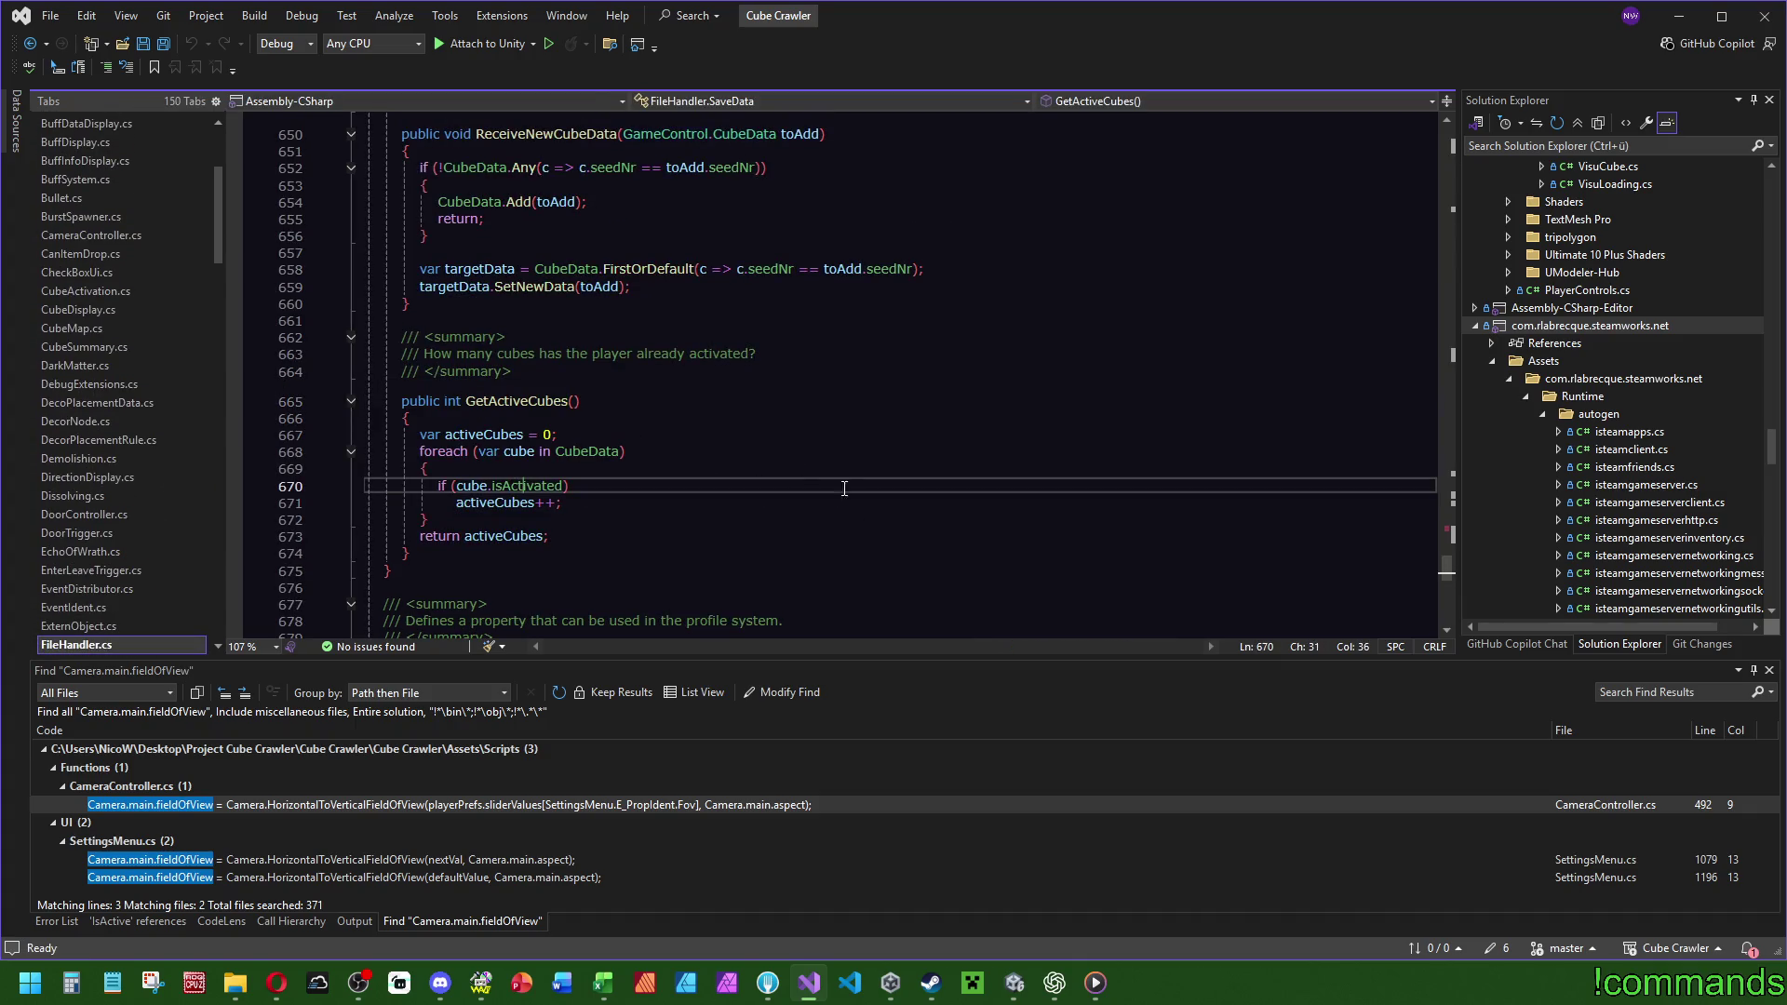
ctrl+click(510, 484)
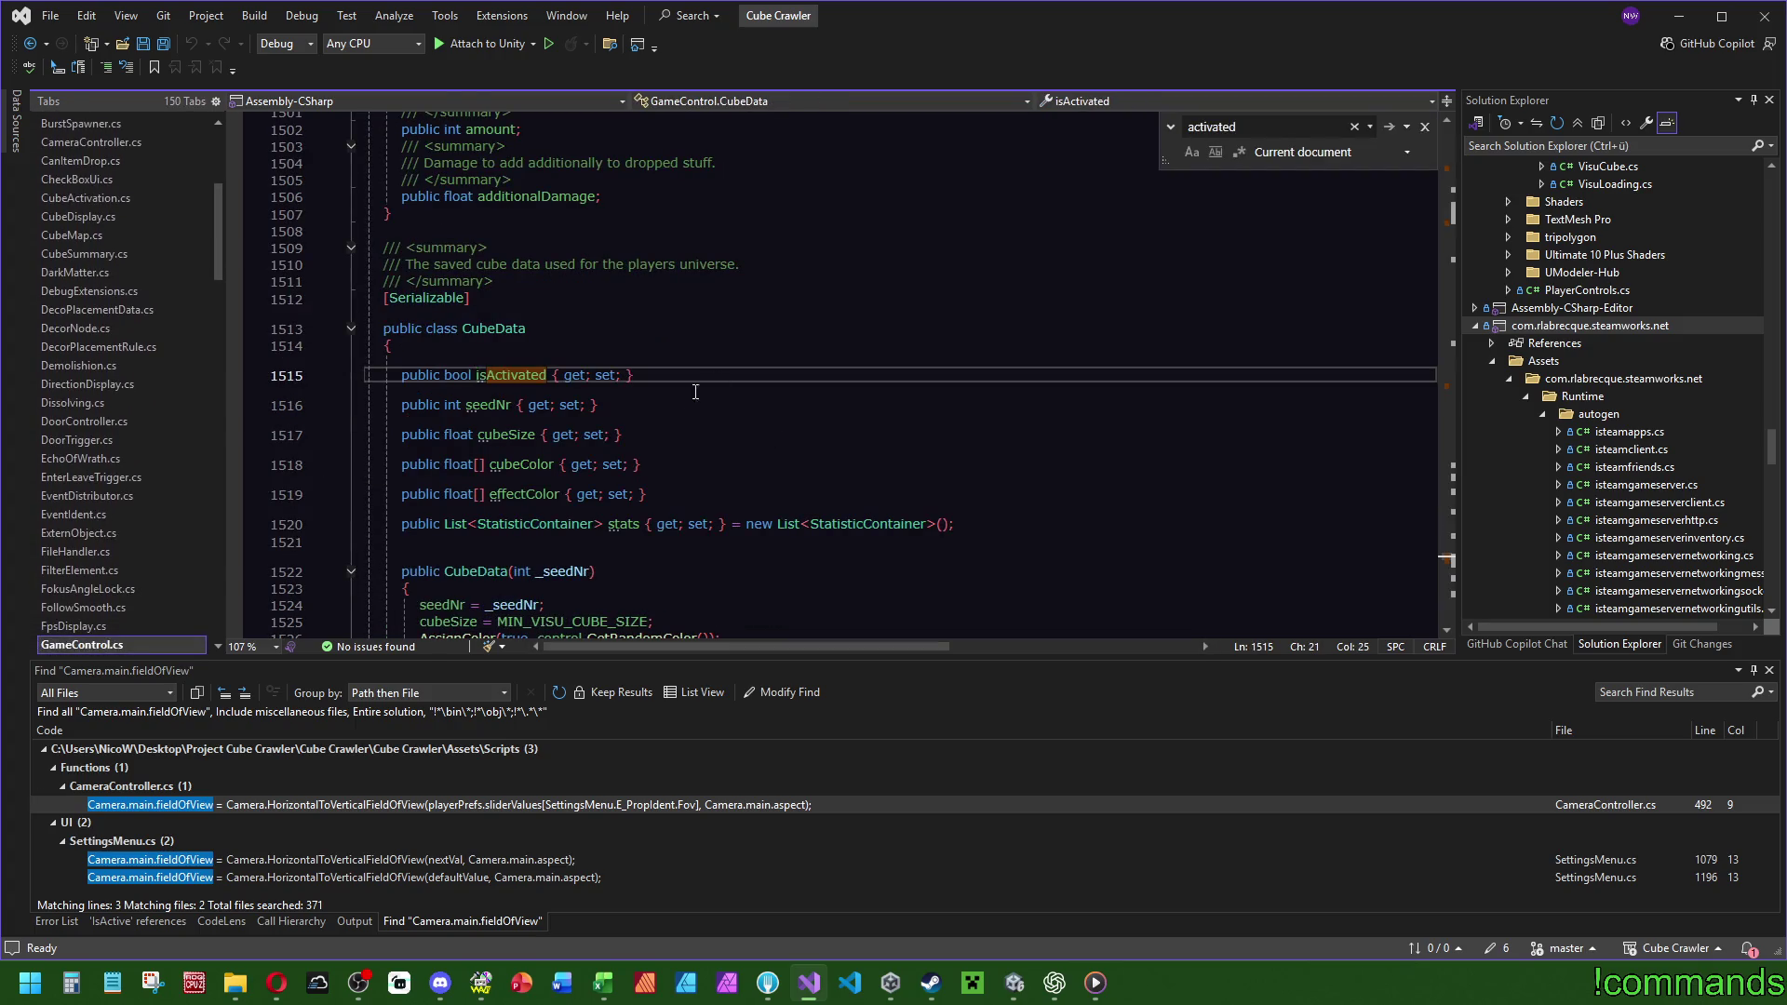
key(ctrl+minus)
key(ctrl+minus)
key(ctrl+minus)
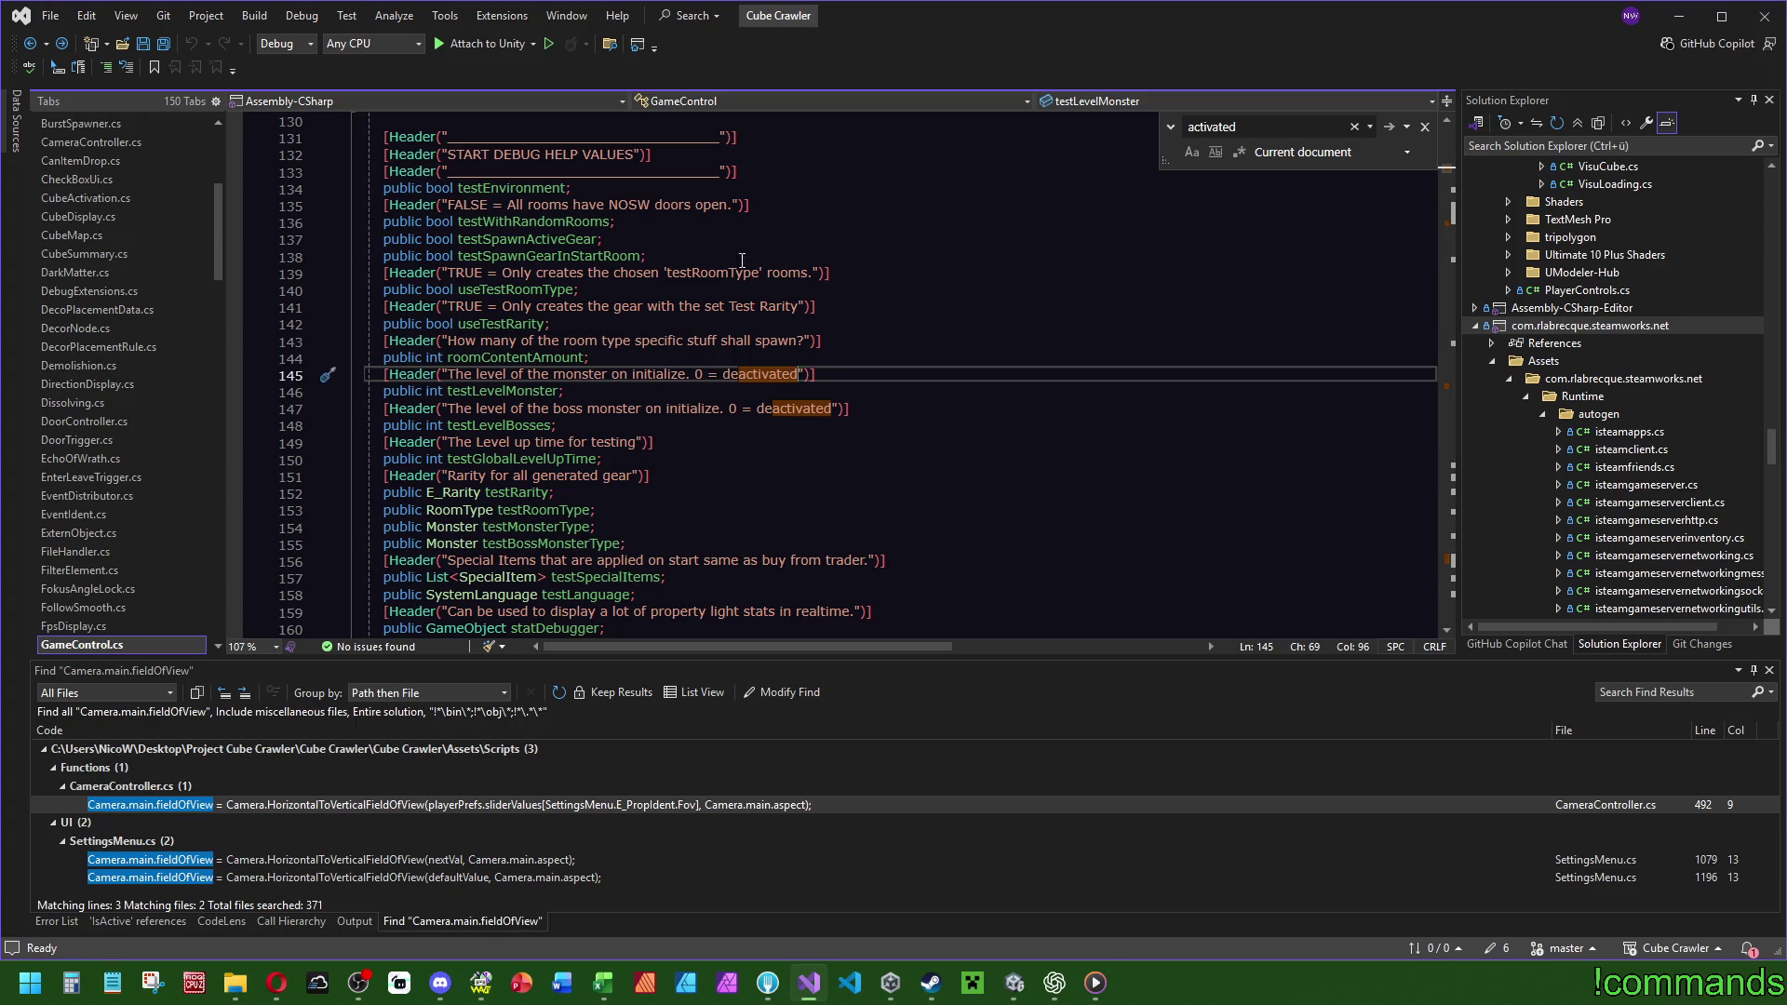
key(ctrl+minus)
key(ctrl+minus)
key(ctrl+minus)
key(ctrl+minus)
key(ctrl+minus)
key(ctrl+minus)
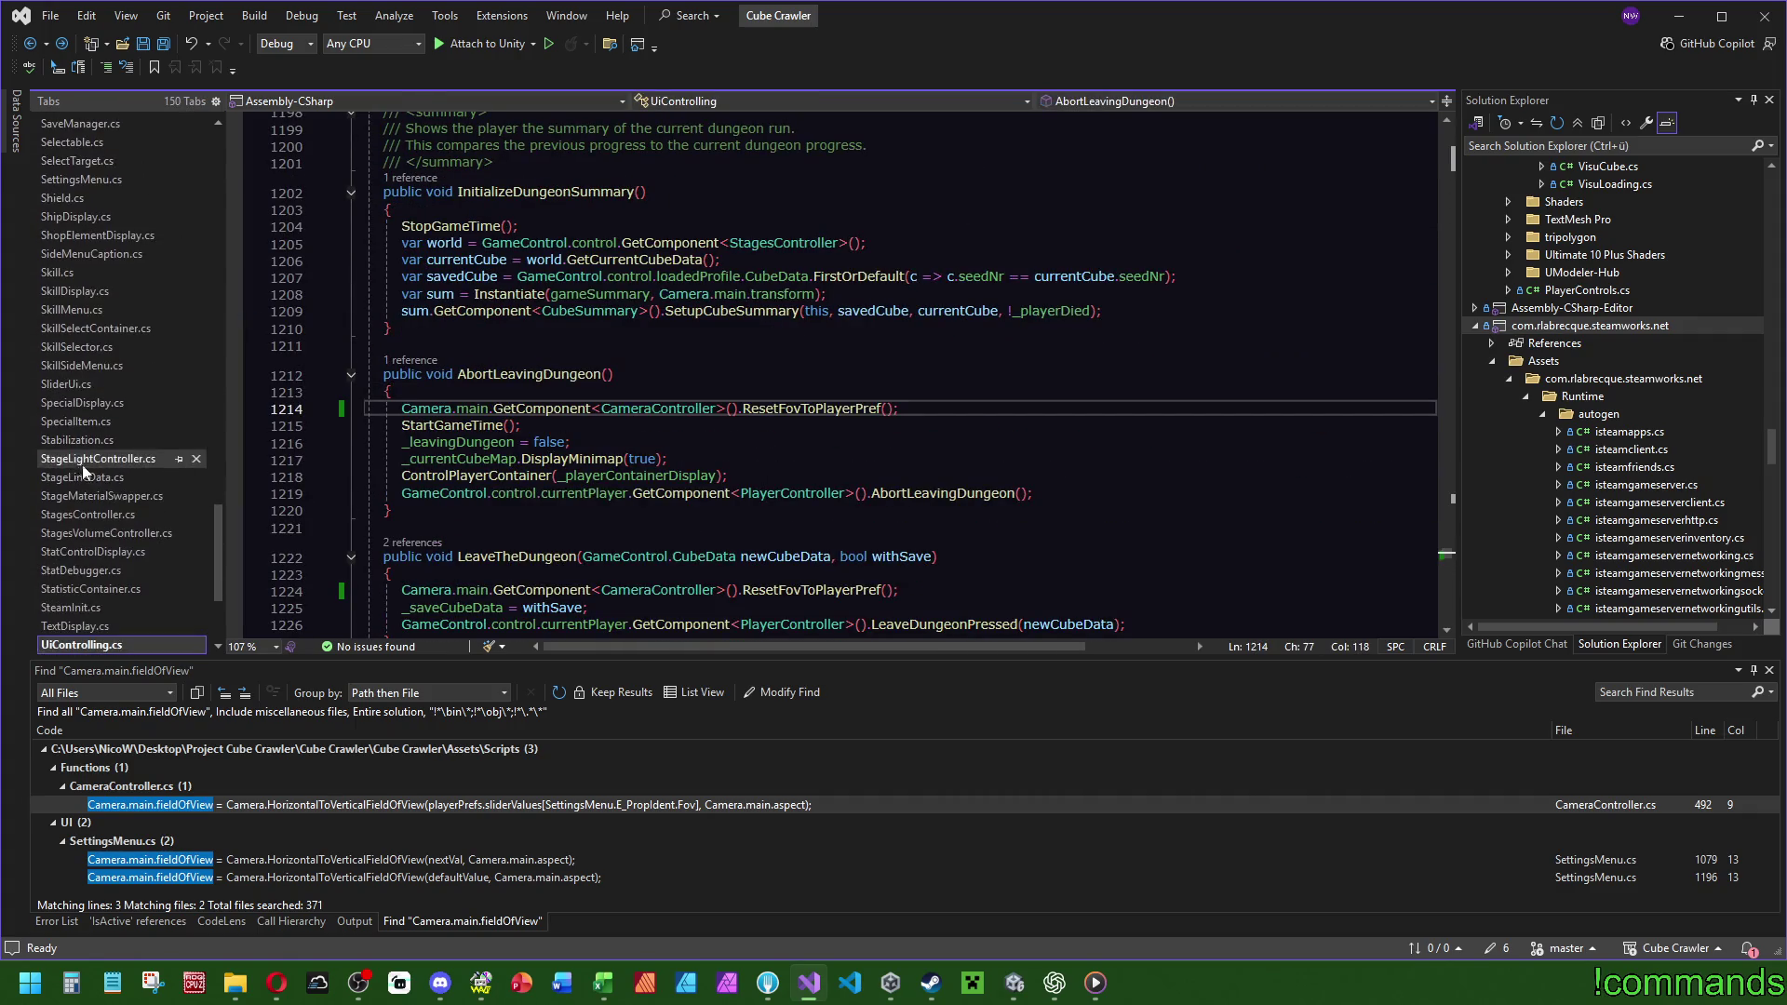
scroll(84, 472, down, 3)
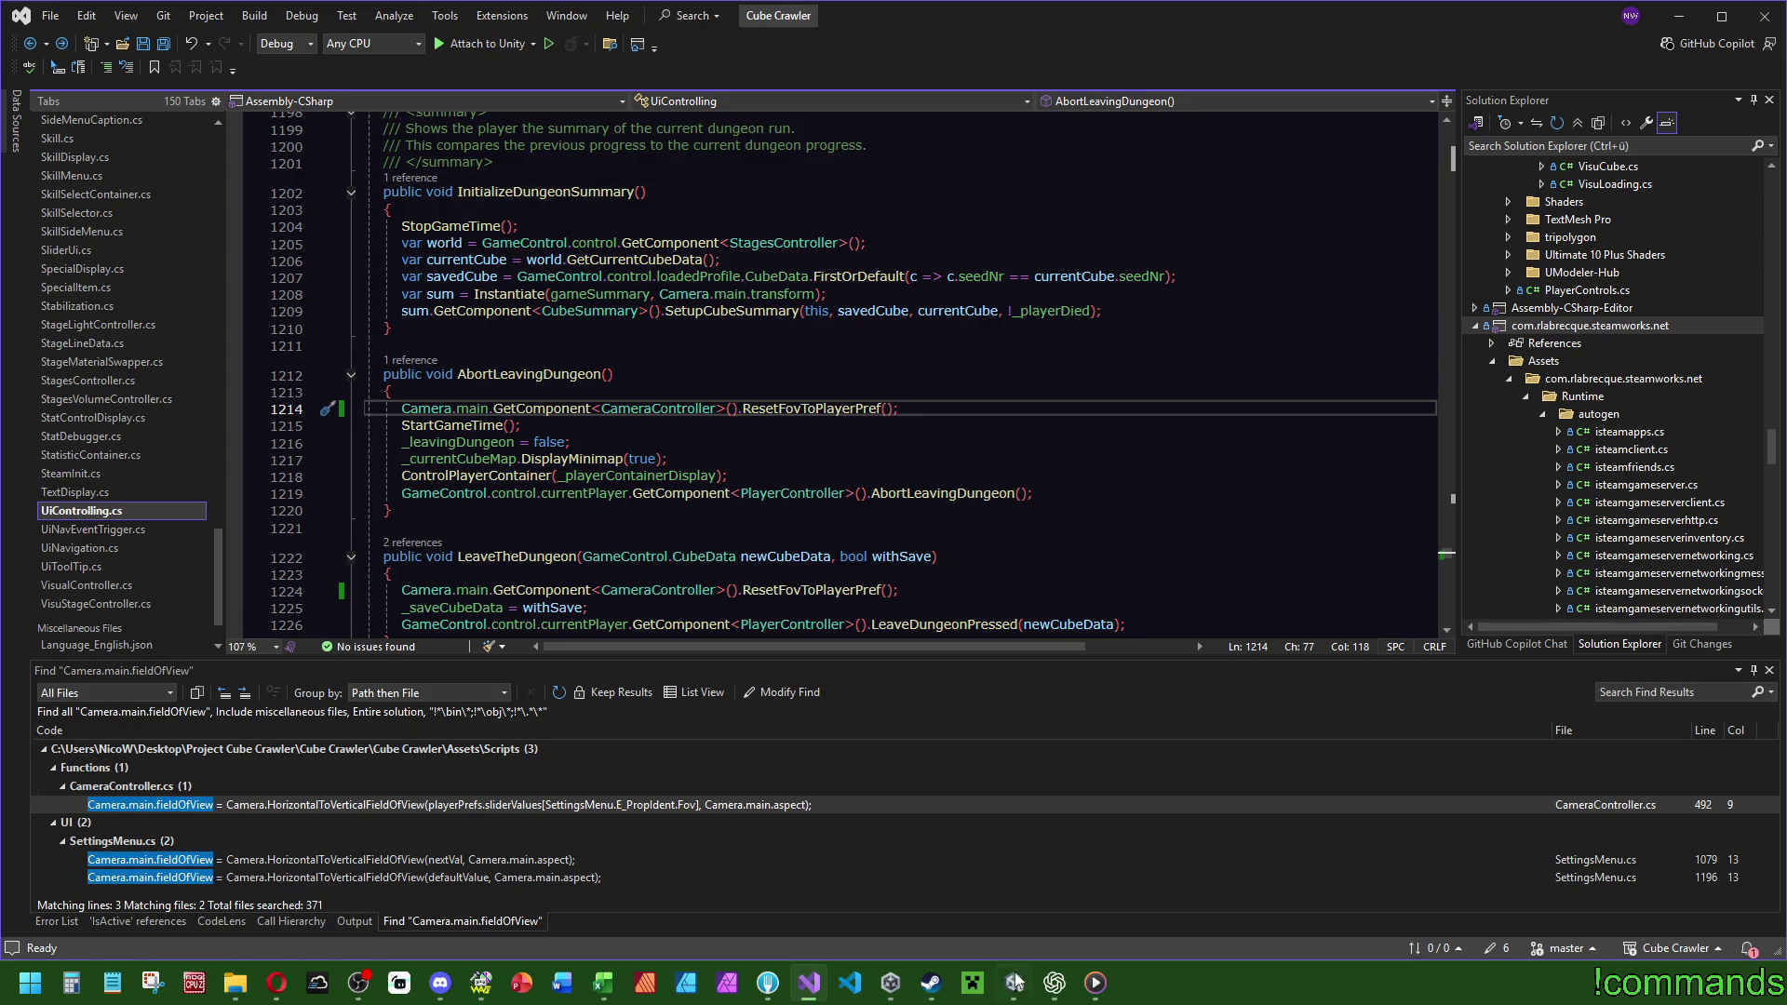
click(1054, 983)
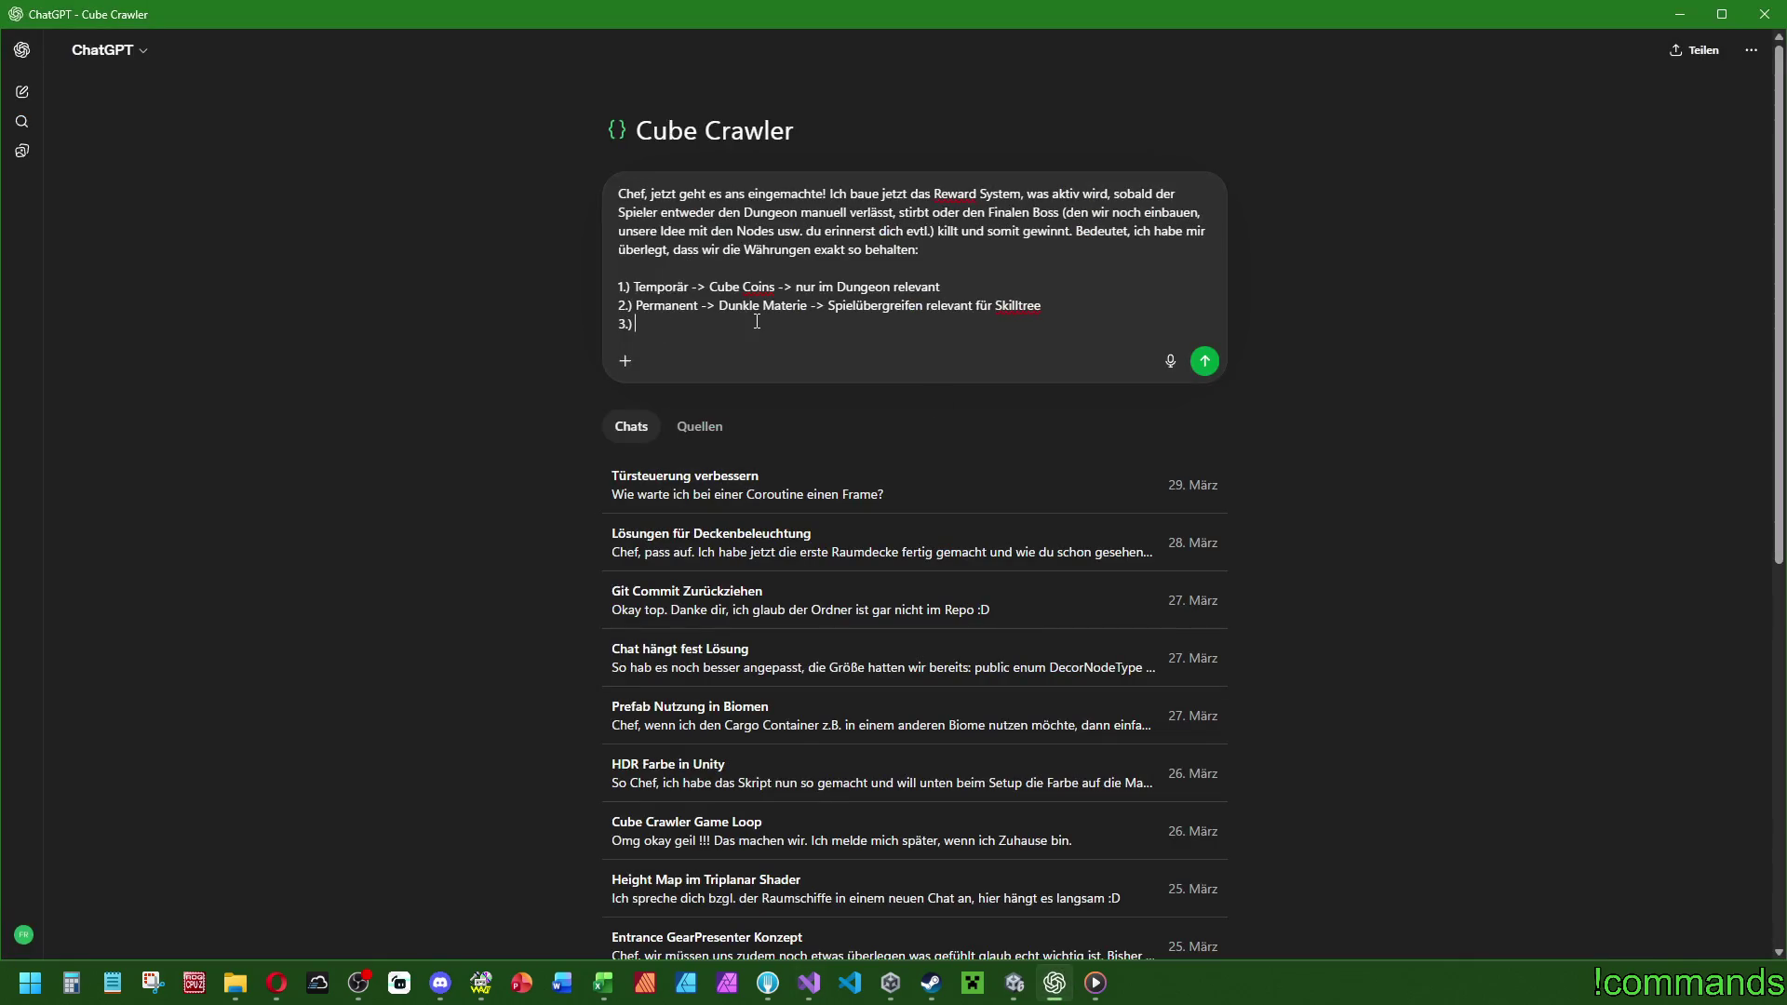
Complete line 3.) as 'Permanent (seltener) Cubes ->' plus the copied Skilltree phrase.
text(PErmanent)
key(BackSpace)
key(BackSpace)
key(BackSpace)
key(BackSpace)
text(ermanent)
text(>)
text( ()
text( (seltener))
key(BackSpace)
key(BackSpace)
text(Cubes ->)
drag(1042, 306, 828, 307)
key(ctrl+c)
click(832, 324)
key(ctrl+v)
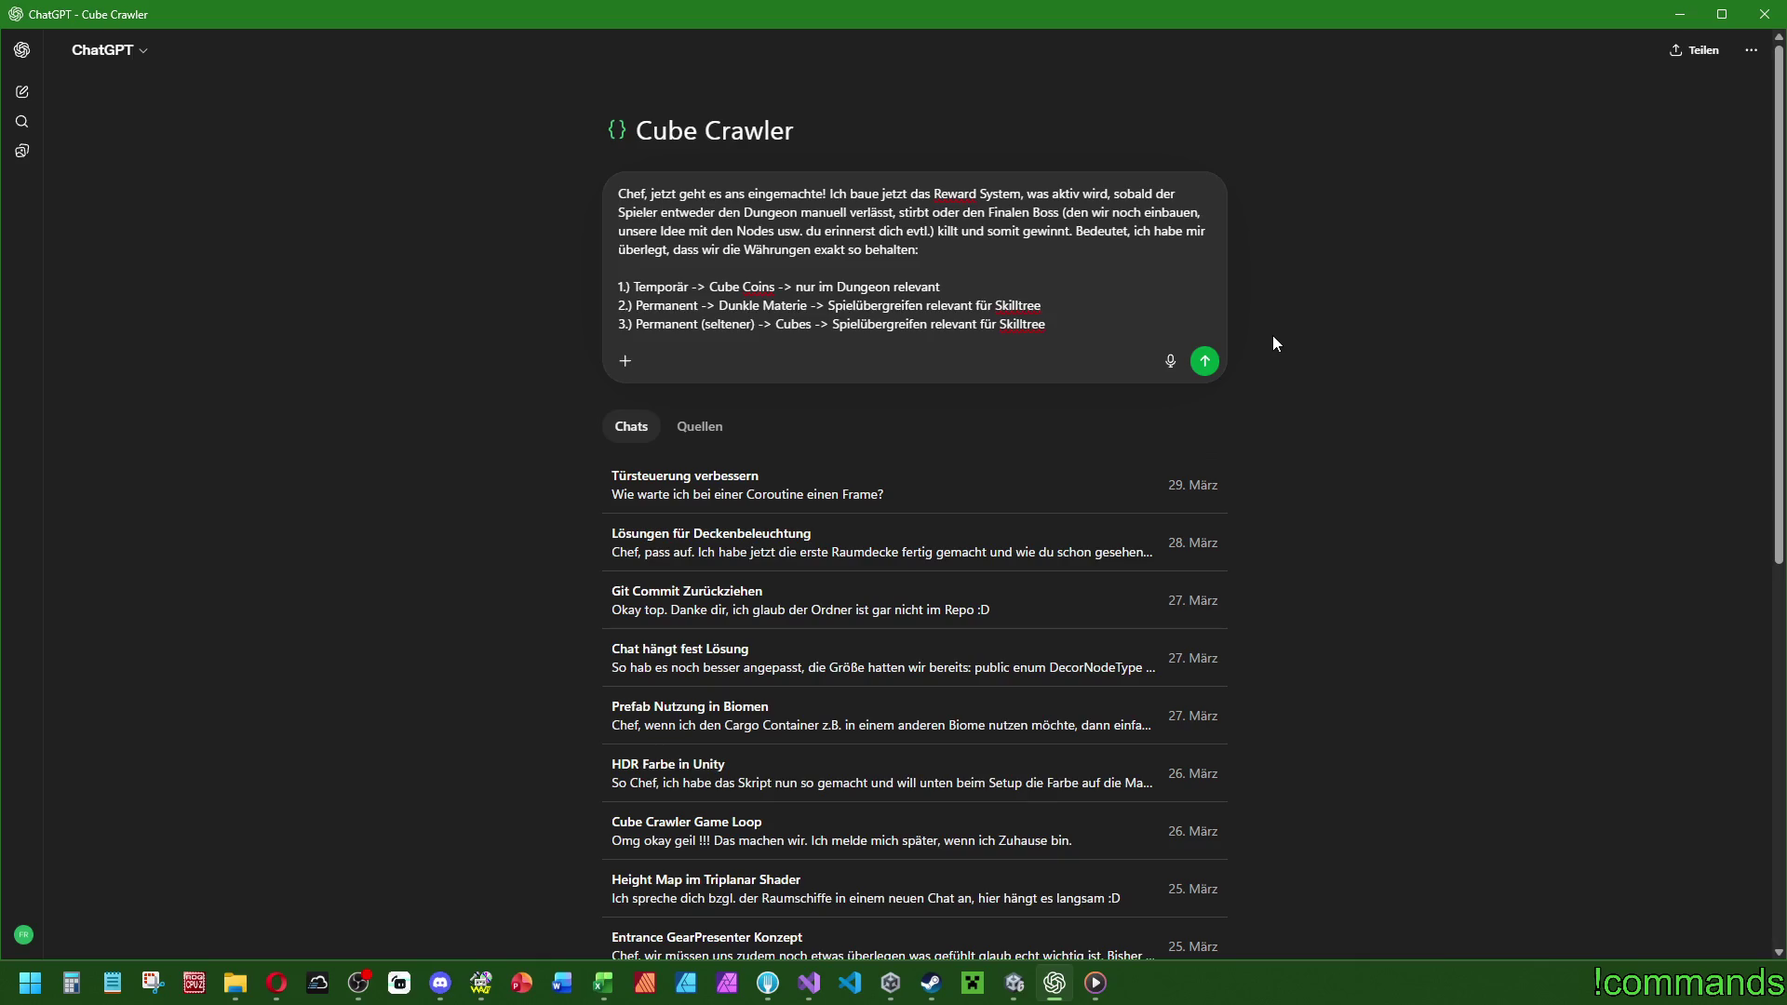
Add that Dunkle Materie currently comes from monster kills, chests or other dungeon events.
key(shift+Return)
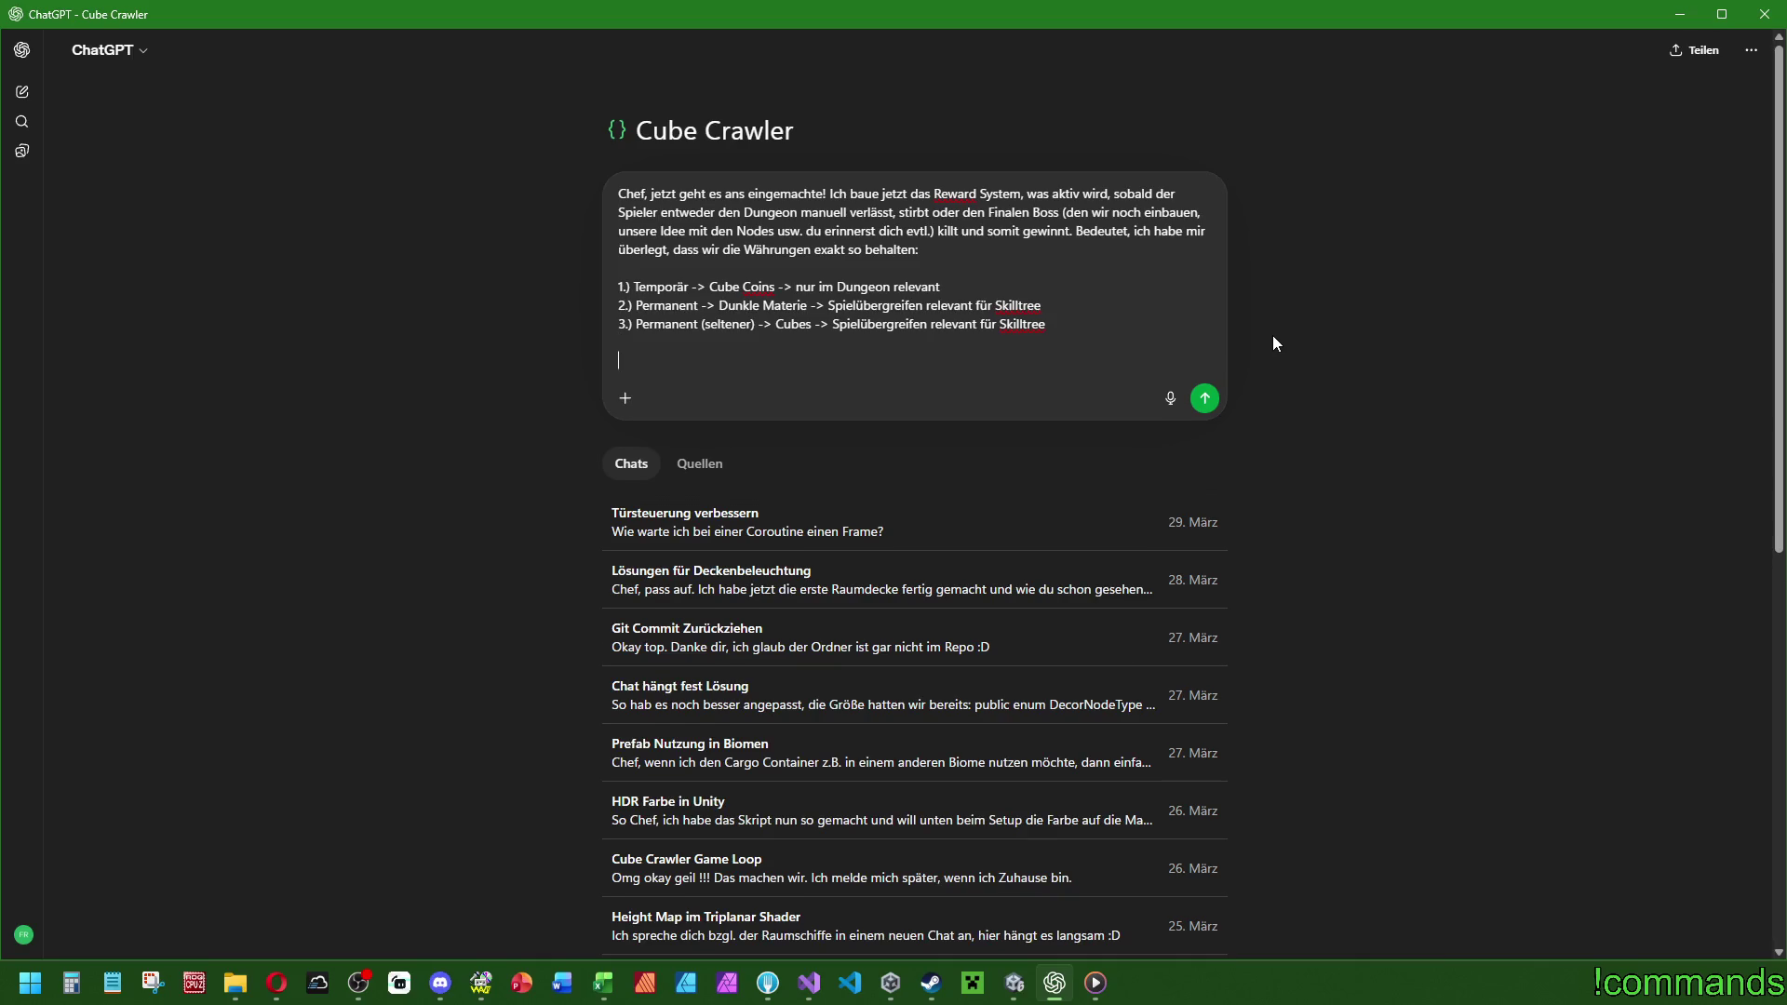
text(Dunkle MAteri)
key(BackSpace)
key(BackSpace)
key(BackSpace)
text(aterie)
text( bekommt man)
text( aktuell fü+)
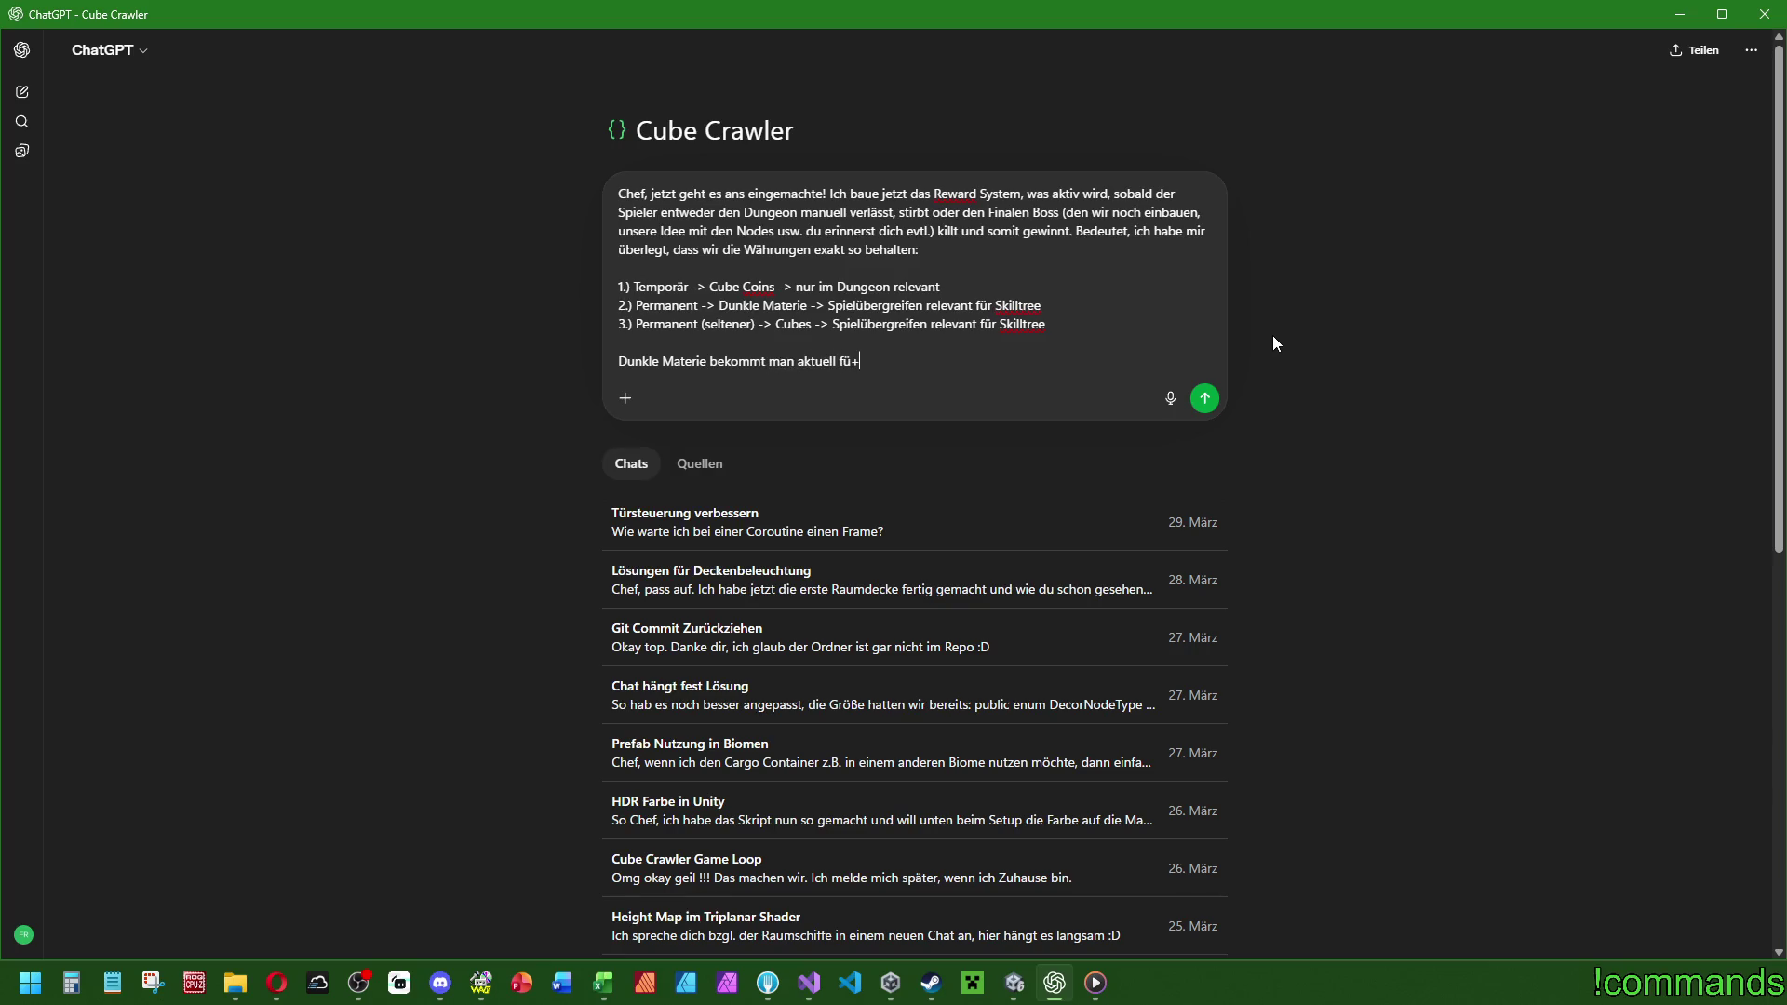
key(BackSpace)
text(r Monsterkills, )
text(Kisten oder ande)
text(re Events im Dungeon.)
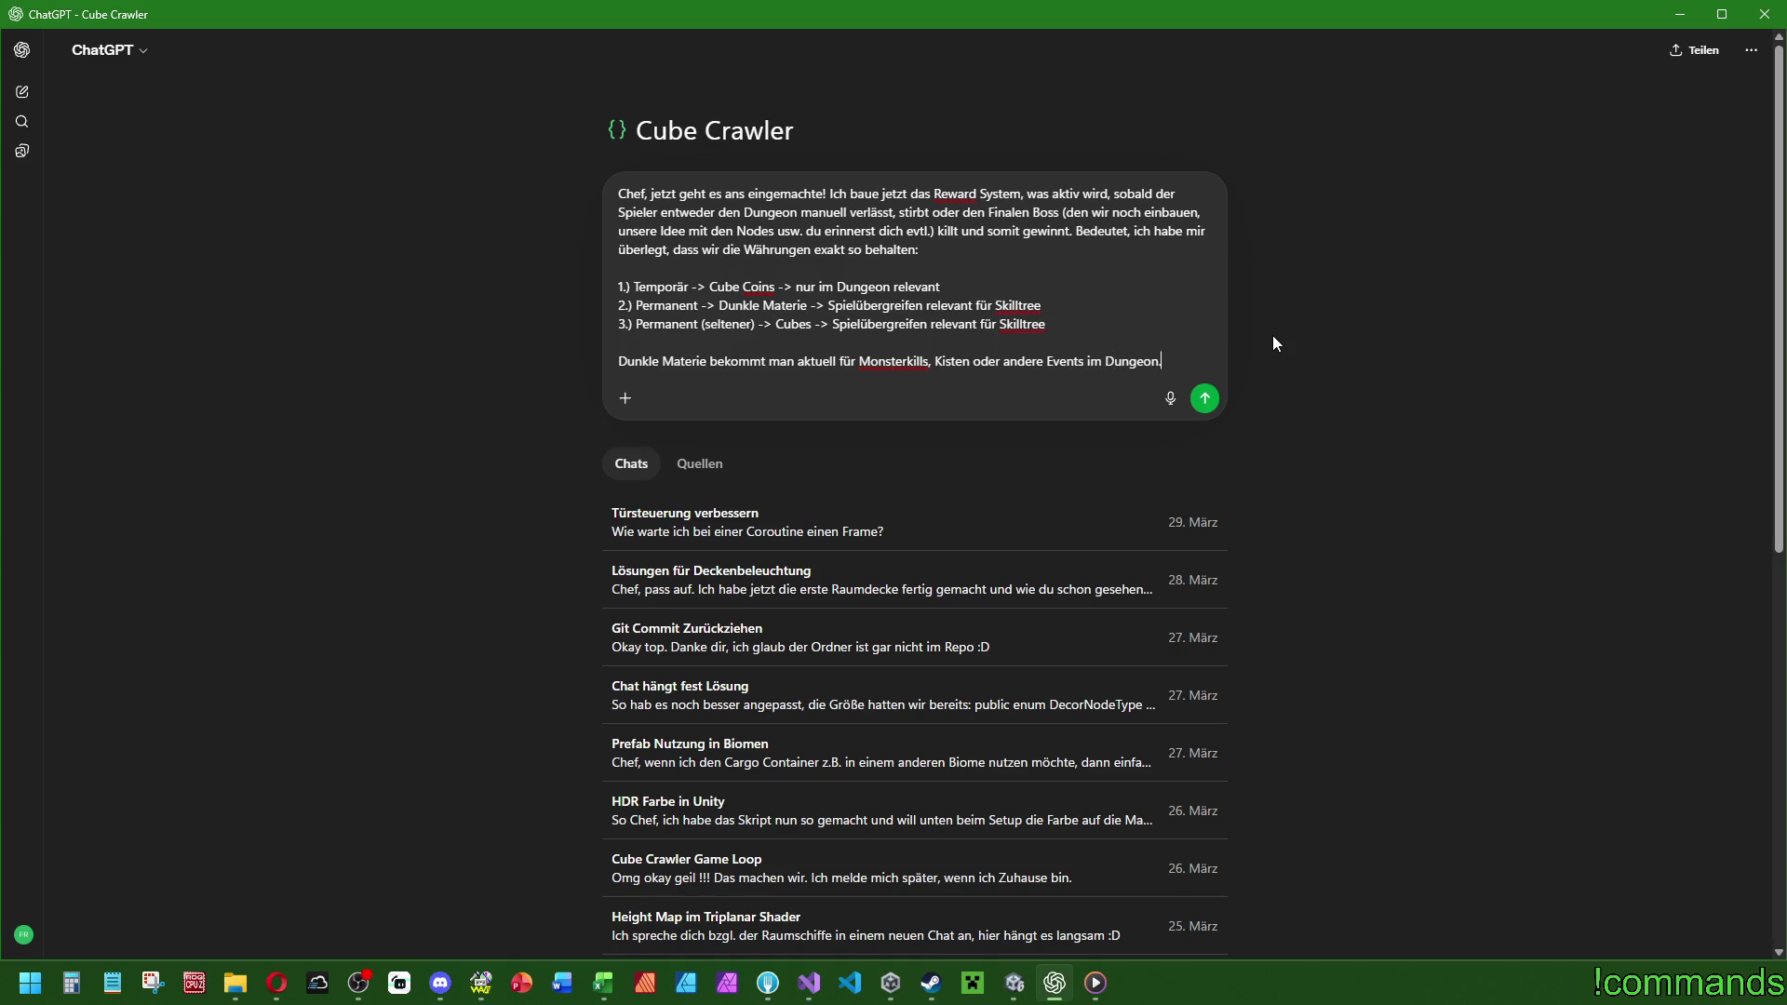
Add that Cubes come only from the one Aktivierungsraum, then begin the statistics proposal.
key(shift+Return)
text(Cubes bekommt man aktuell NURE)
key(BackSpace)
text(, wenn man den EINEN )
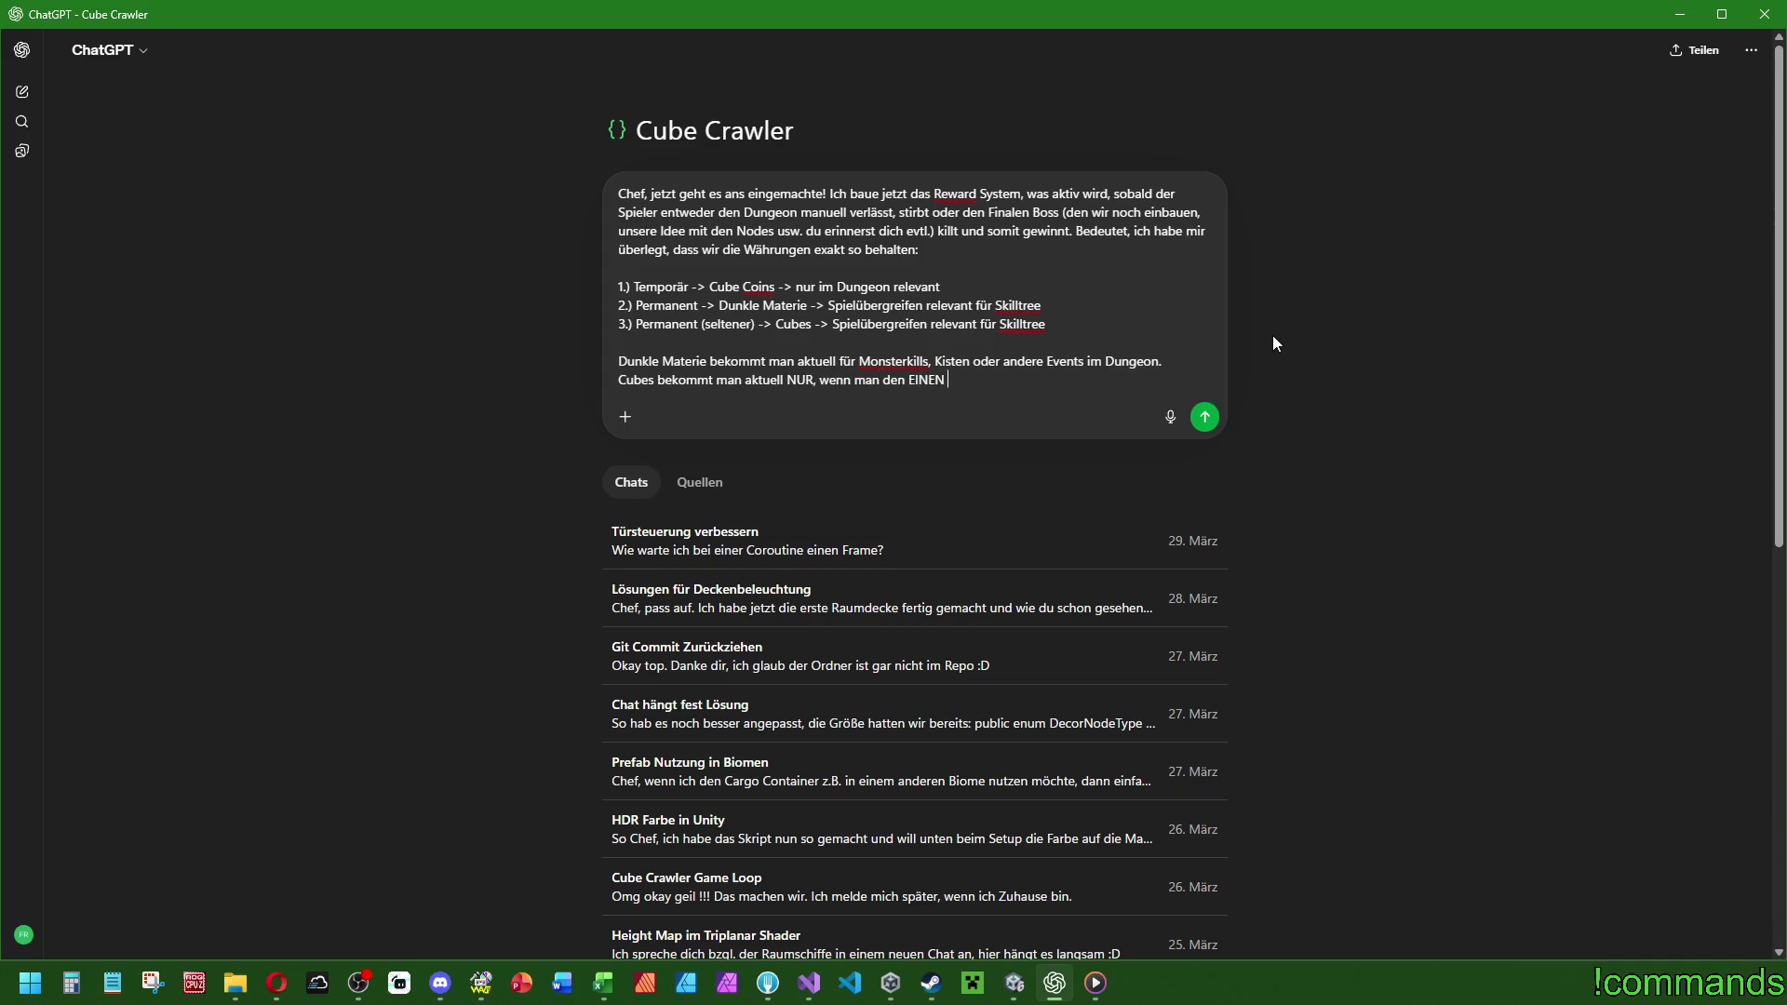
text(aktivierungsraum)
text( findet.)
key(Left)
key(Left)
key(BackSpace)
text(A)
key(shift+Return)
key(shift+Return)
text(Also ich würde es so aufbauen, dass wir beim Rewardsystem ALLE statistiken)
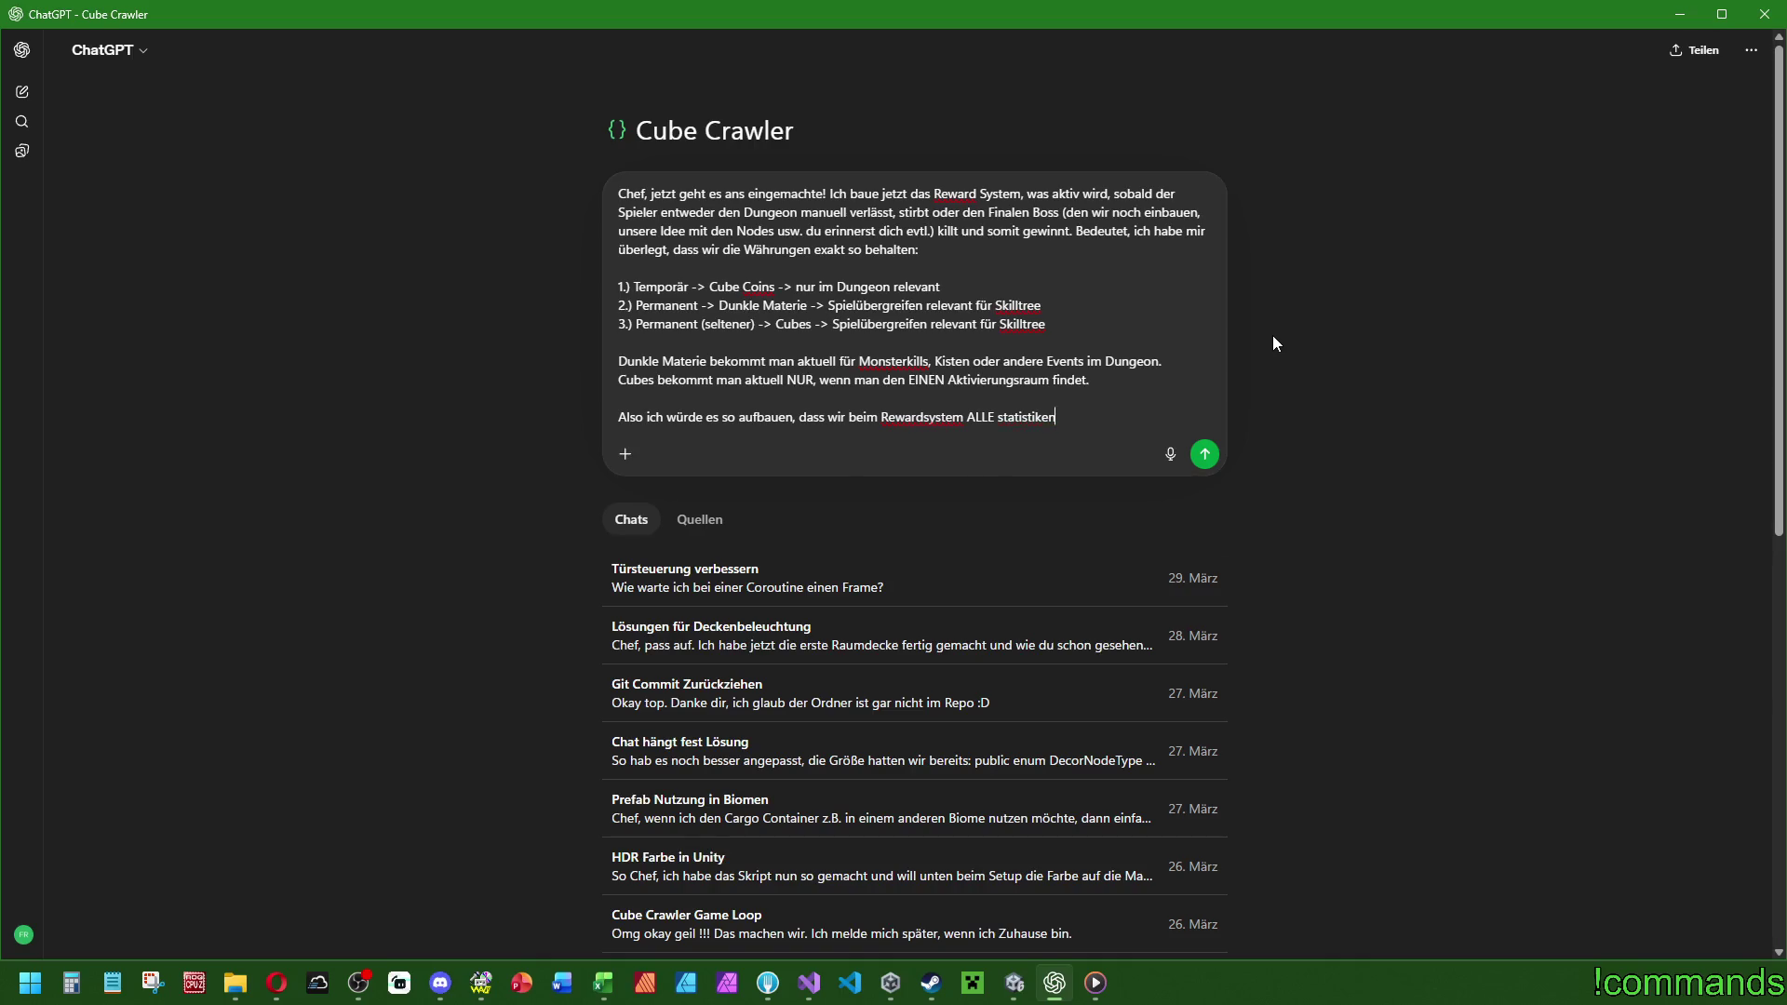
text( und Cube Coin)
text(s )
text("umrech)
text(nen" in D)
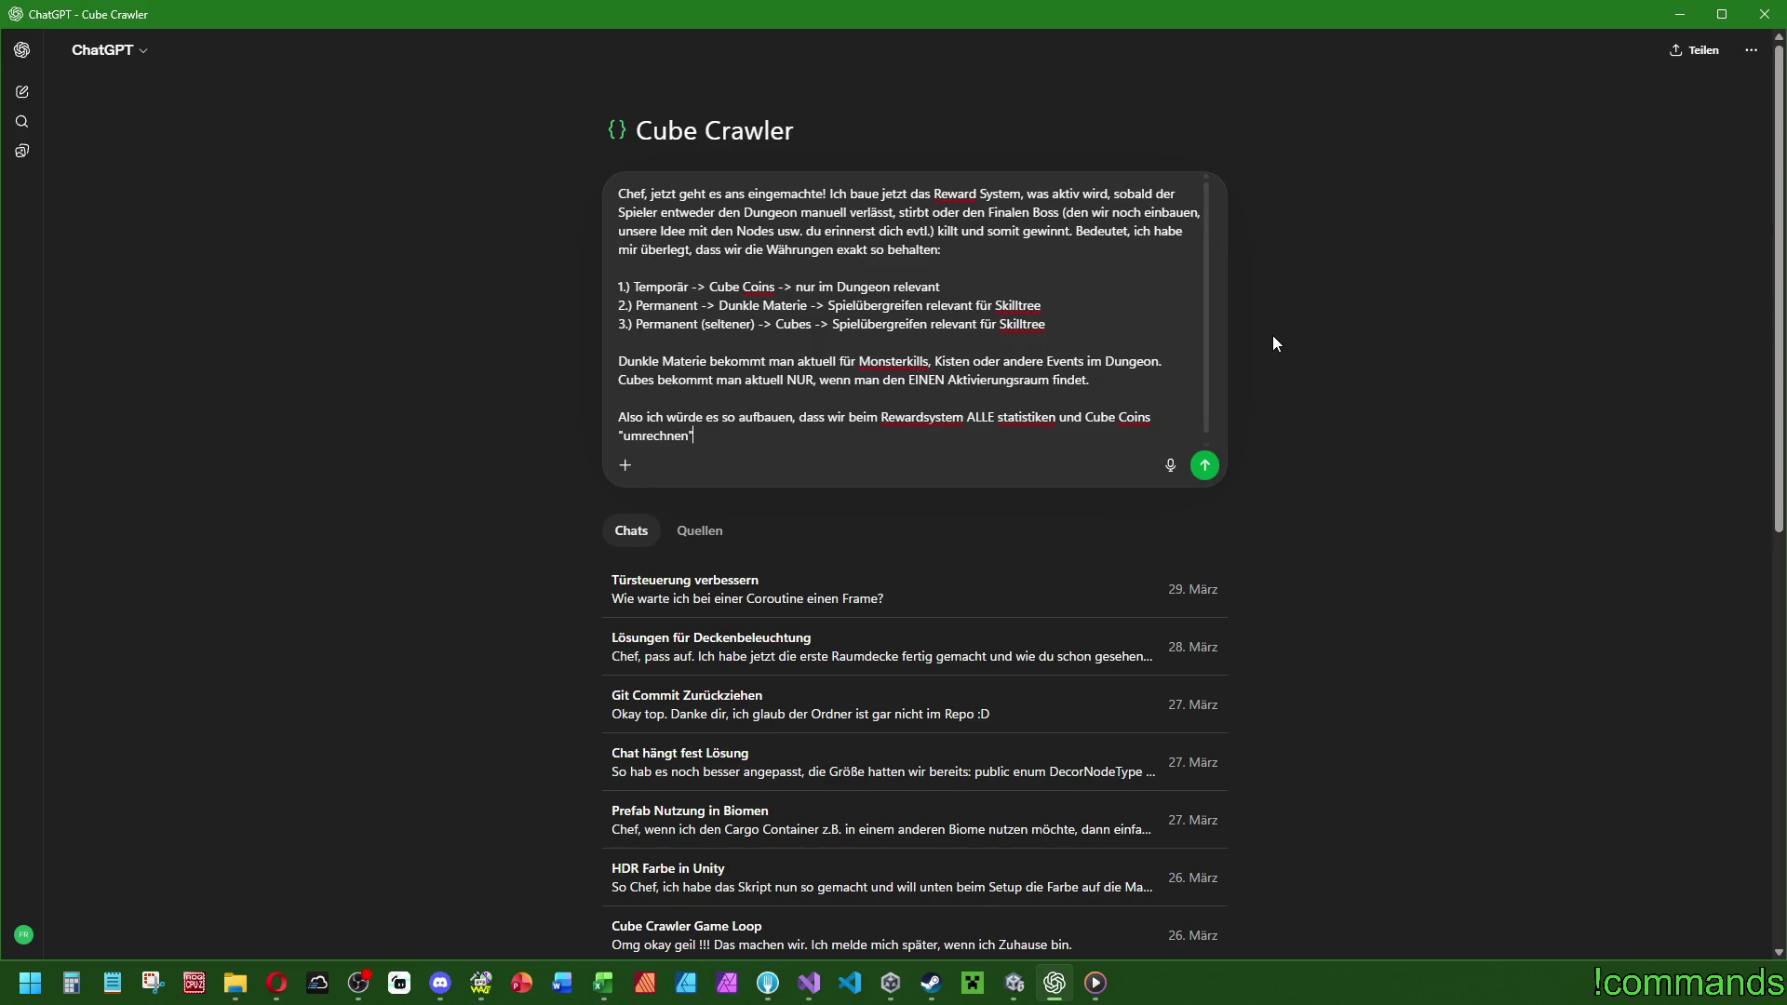
text(unkle Materi)
text(e und Cubes)
text( oder was sagst du?)
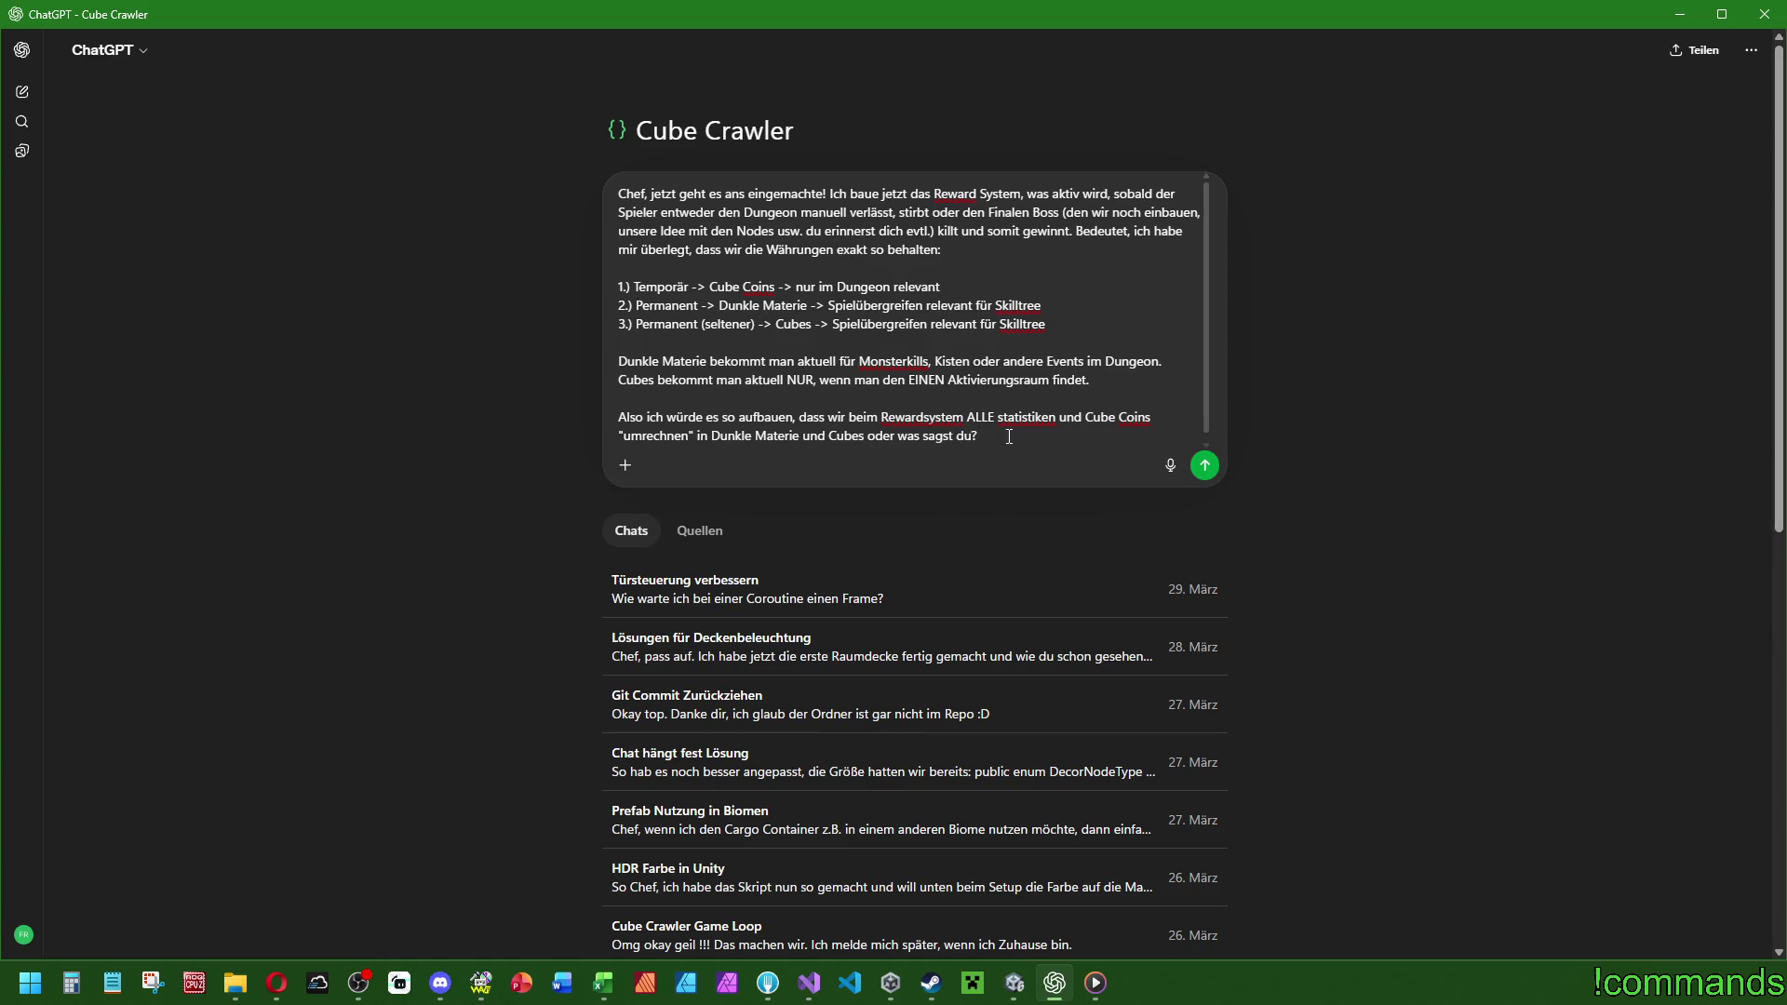
Review the question about converting all statistics and Cube Coins, then send it.
drag(1009, 437, 530, 410)
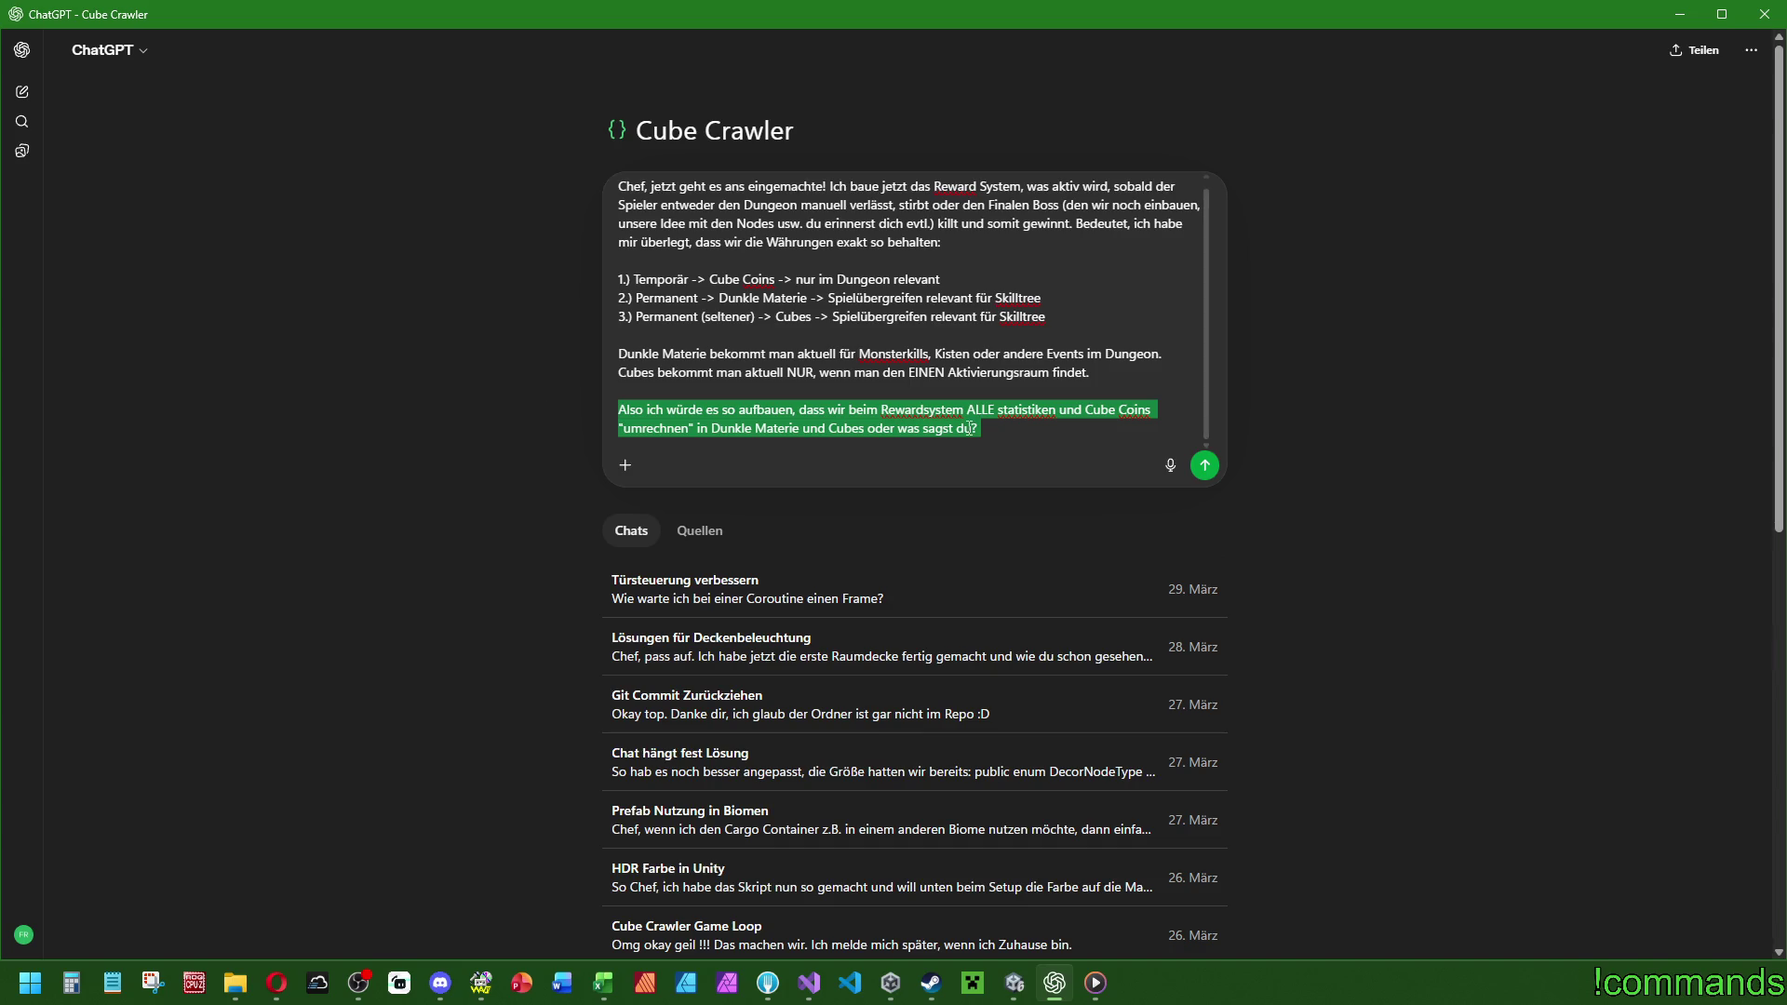
double_click(1014, 409)
click(986, 431)
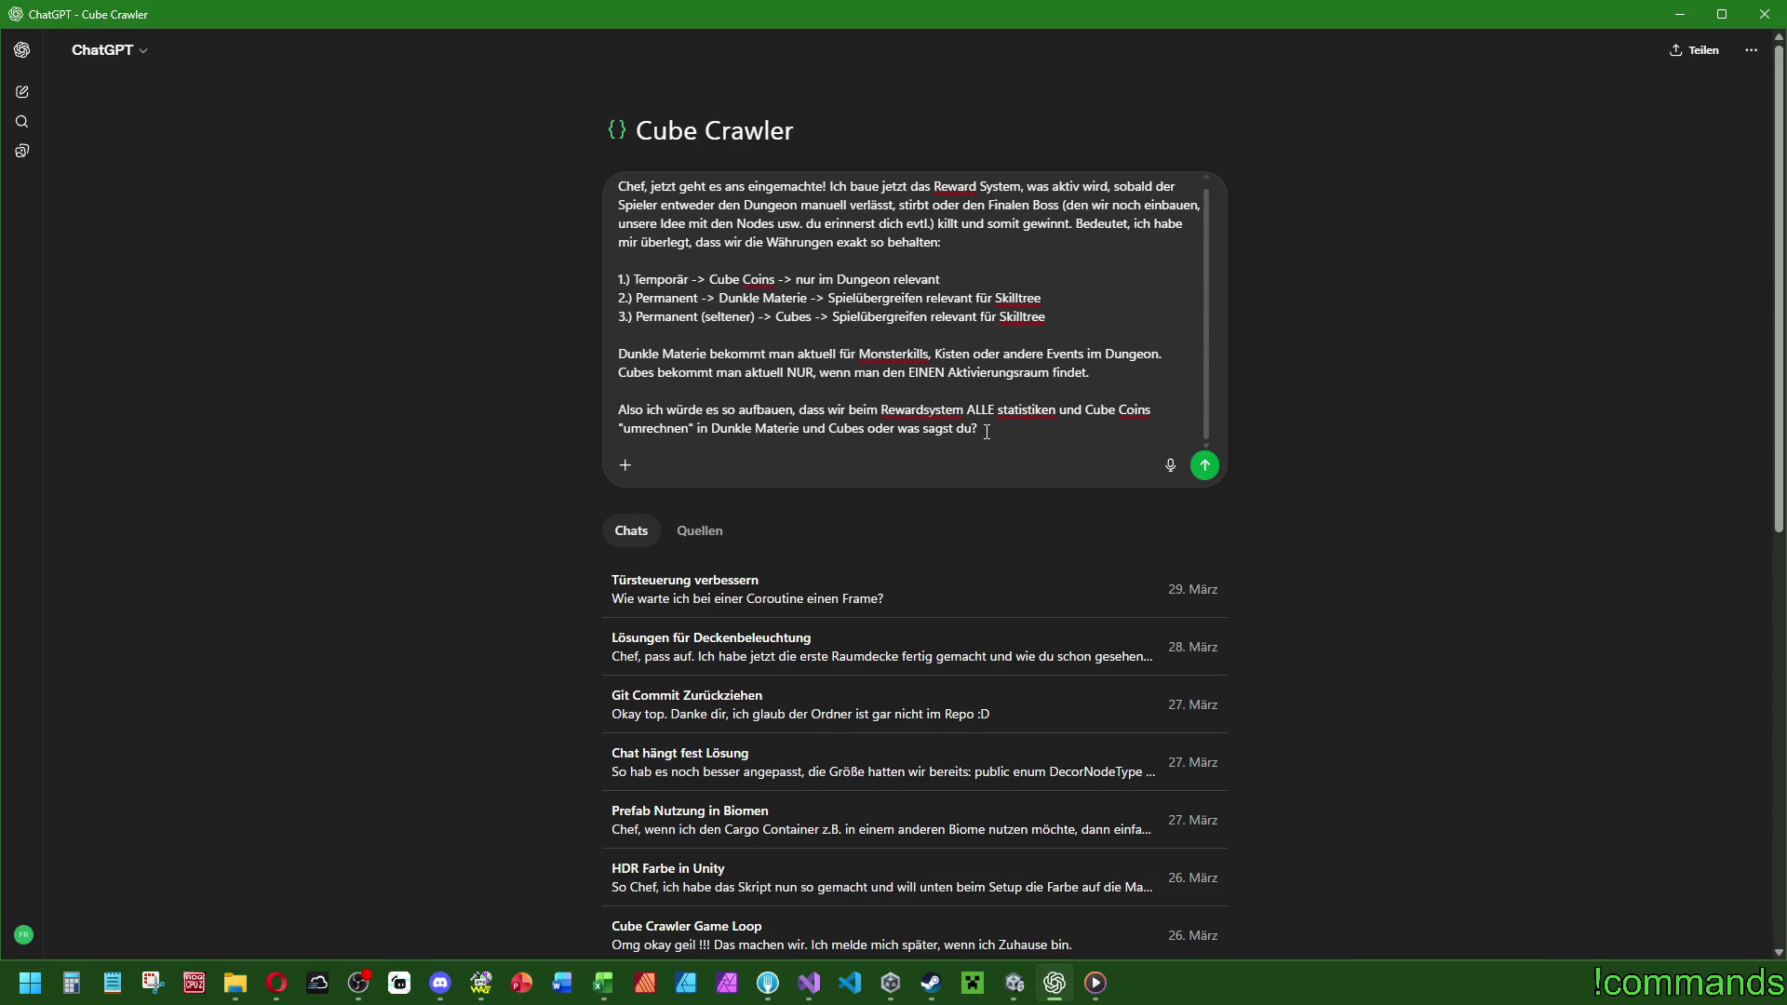
key(Return)
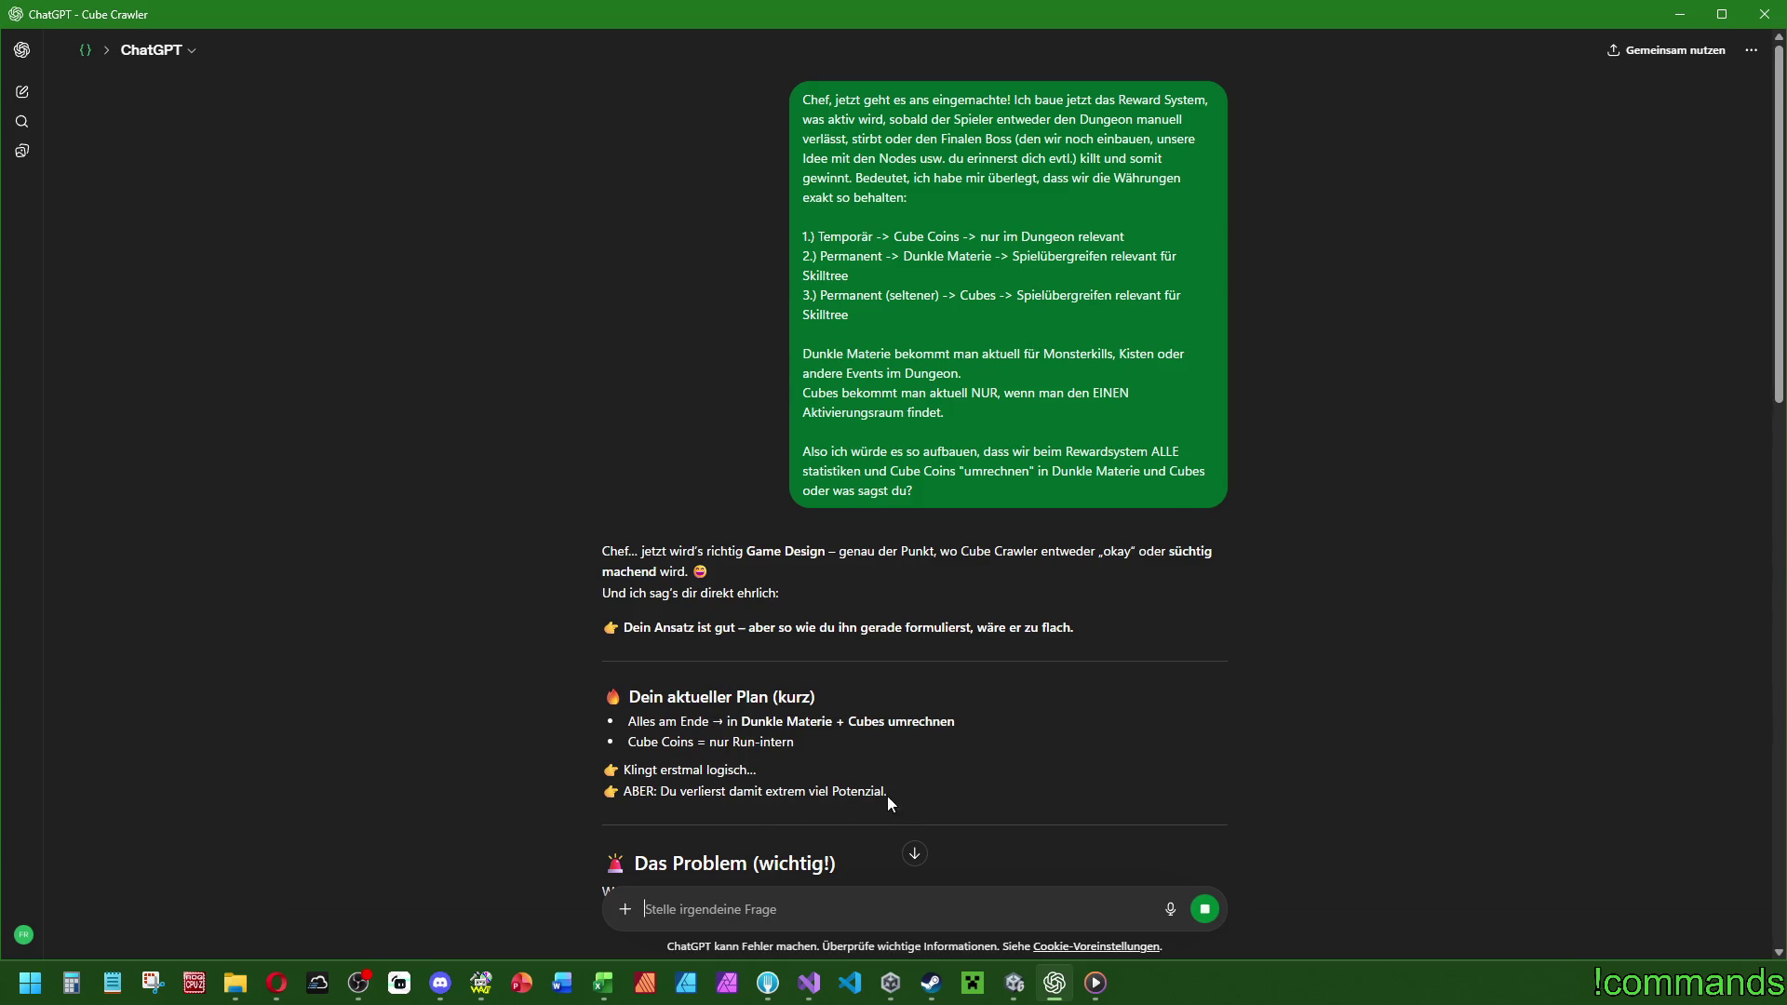
Read through ChatGPT's hybrid reward-system reply, highlighting key lines along the way.
drag(886, 796, 586, 785)
click(1001, 791)
scroll(1002, 790, down, 4)
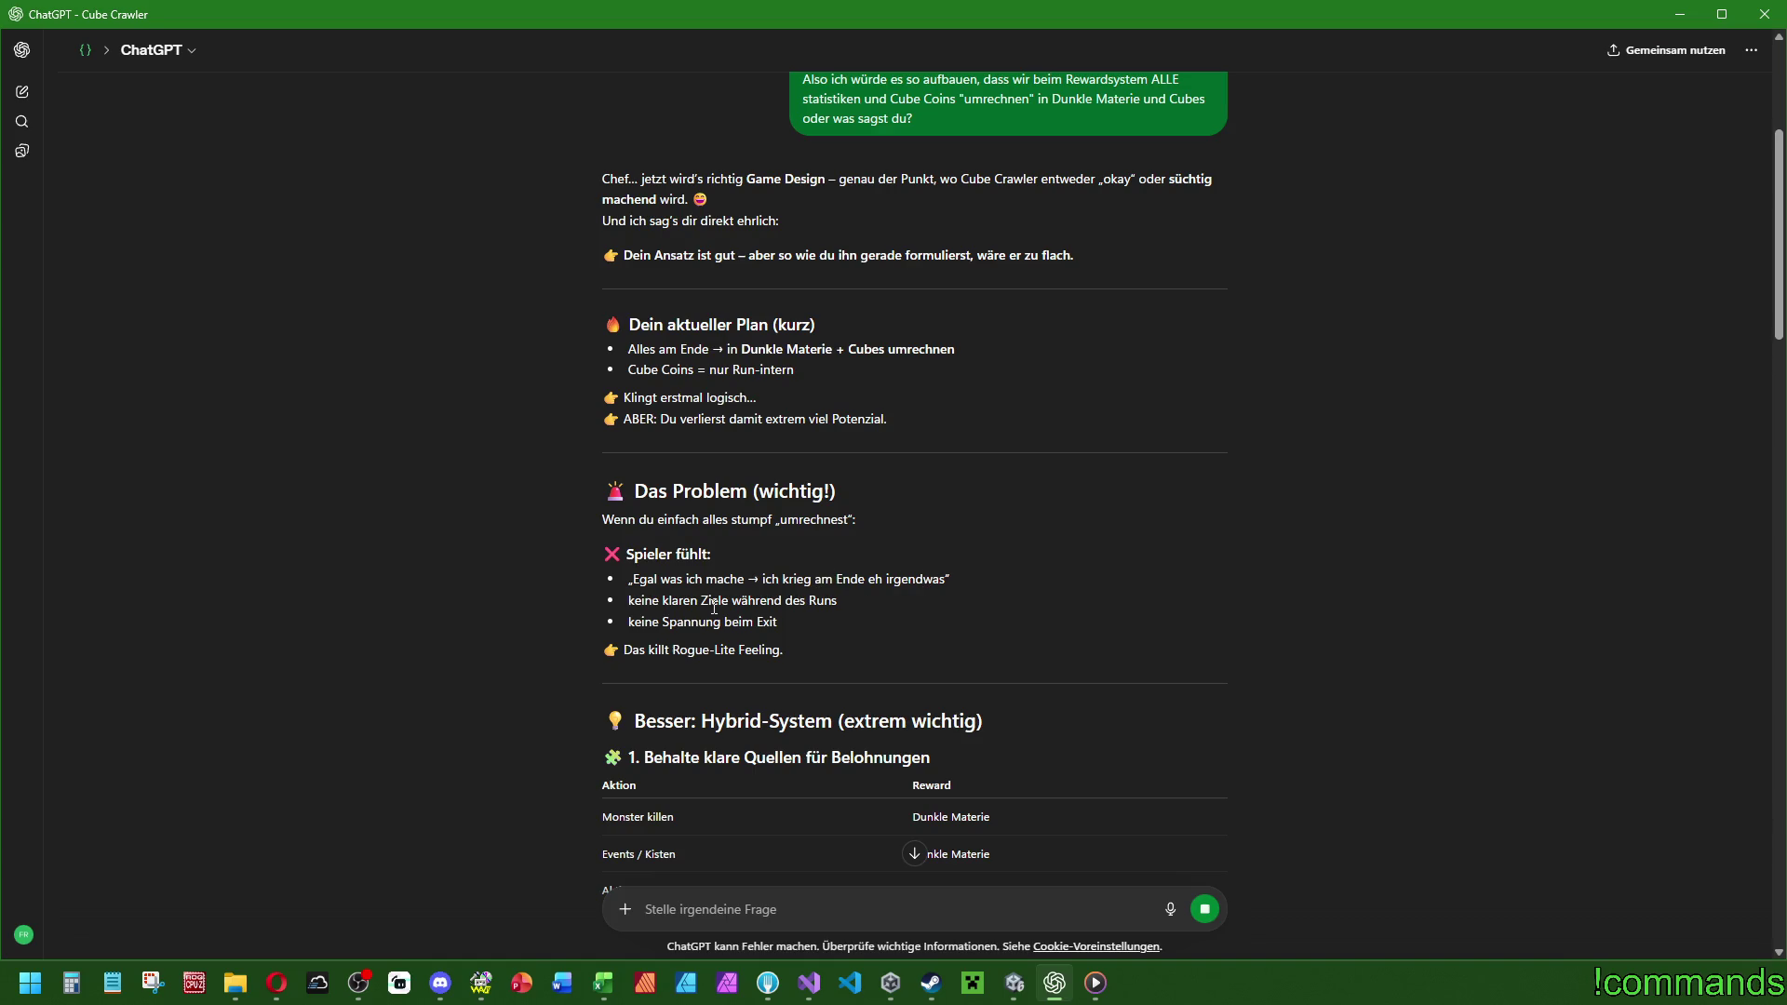
drag(628, 652, 945, 639)
click(792, 652)
scroll(762, 617, down, 2)
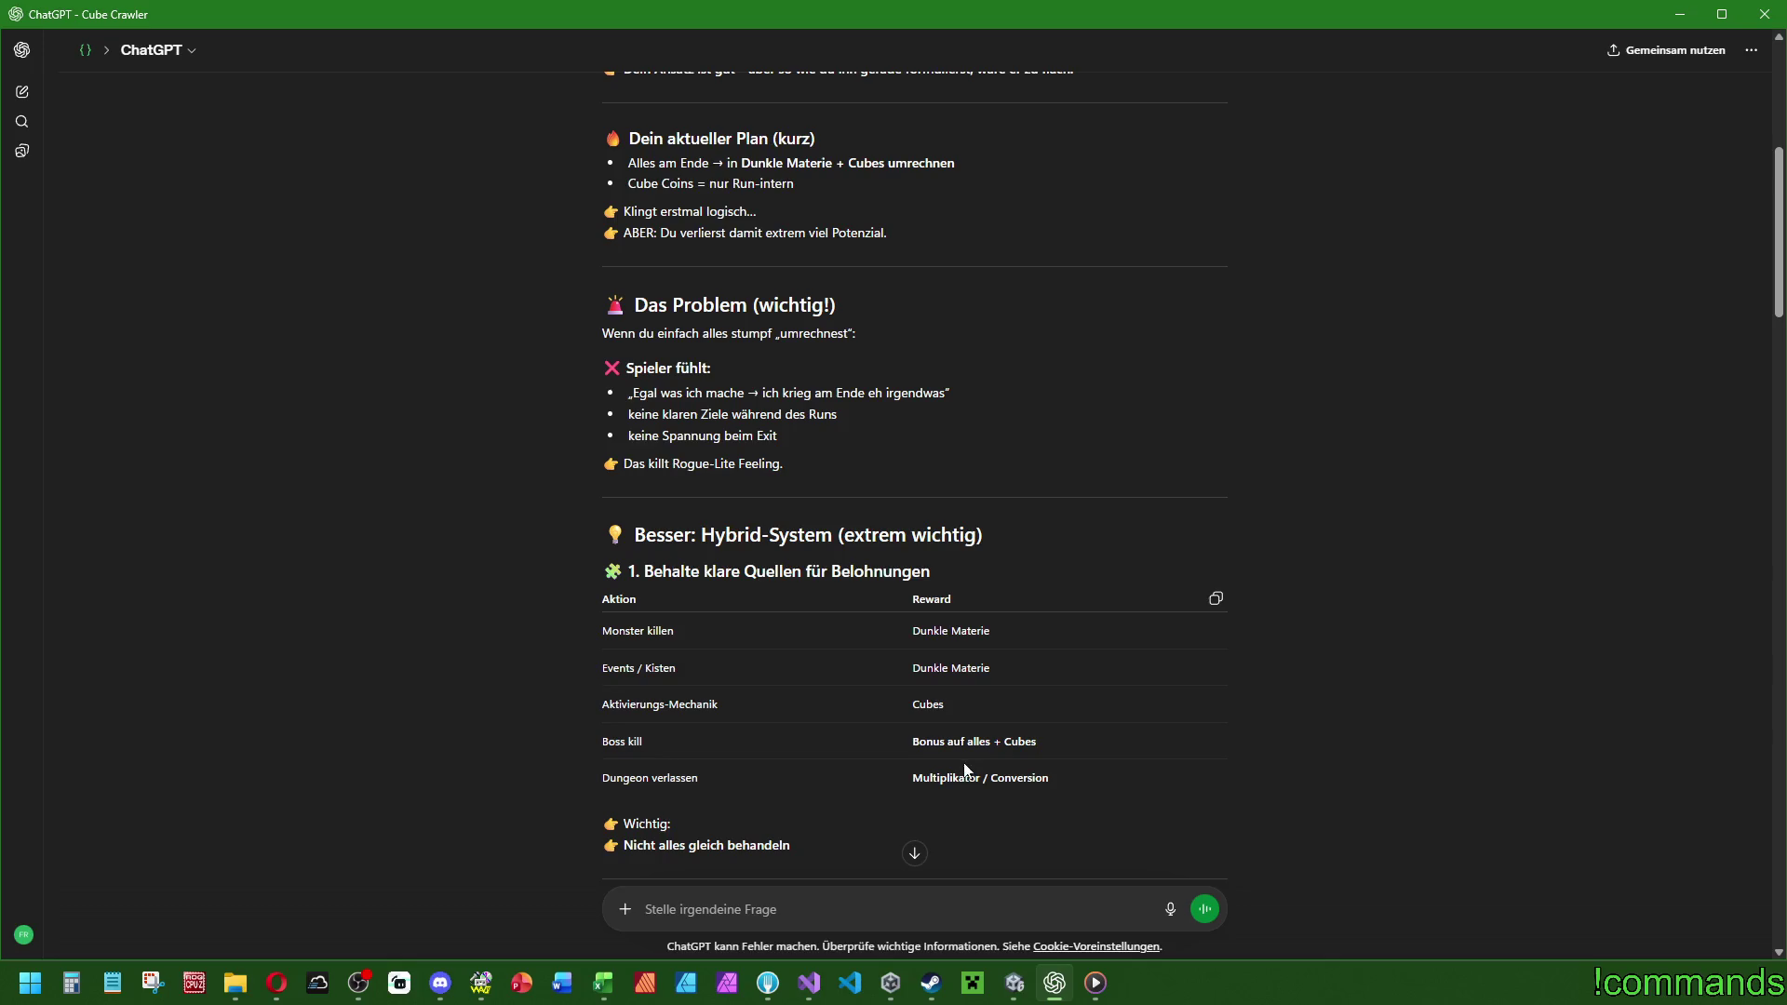
scroll(964, 765, down, 2)
drag(921, 592, 1028, 592)
click(1122, 613)
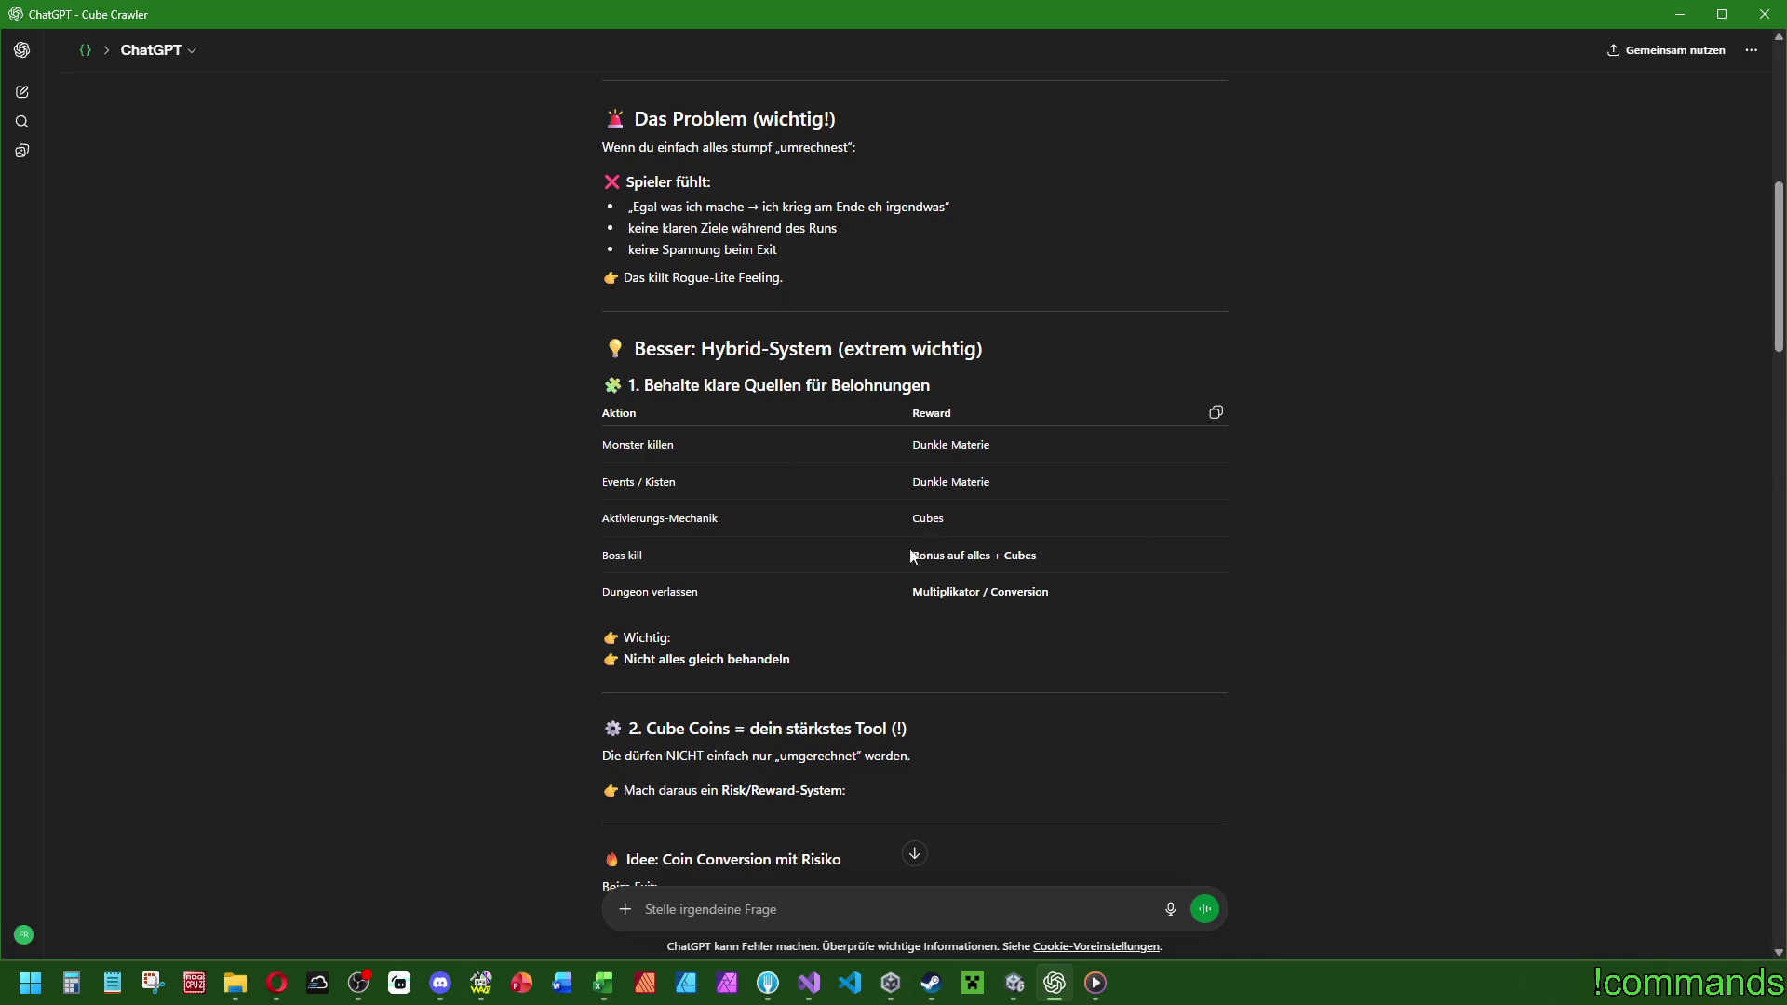
scroll(920, 514, down, 2)
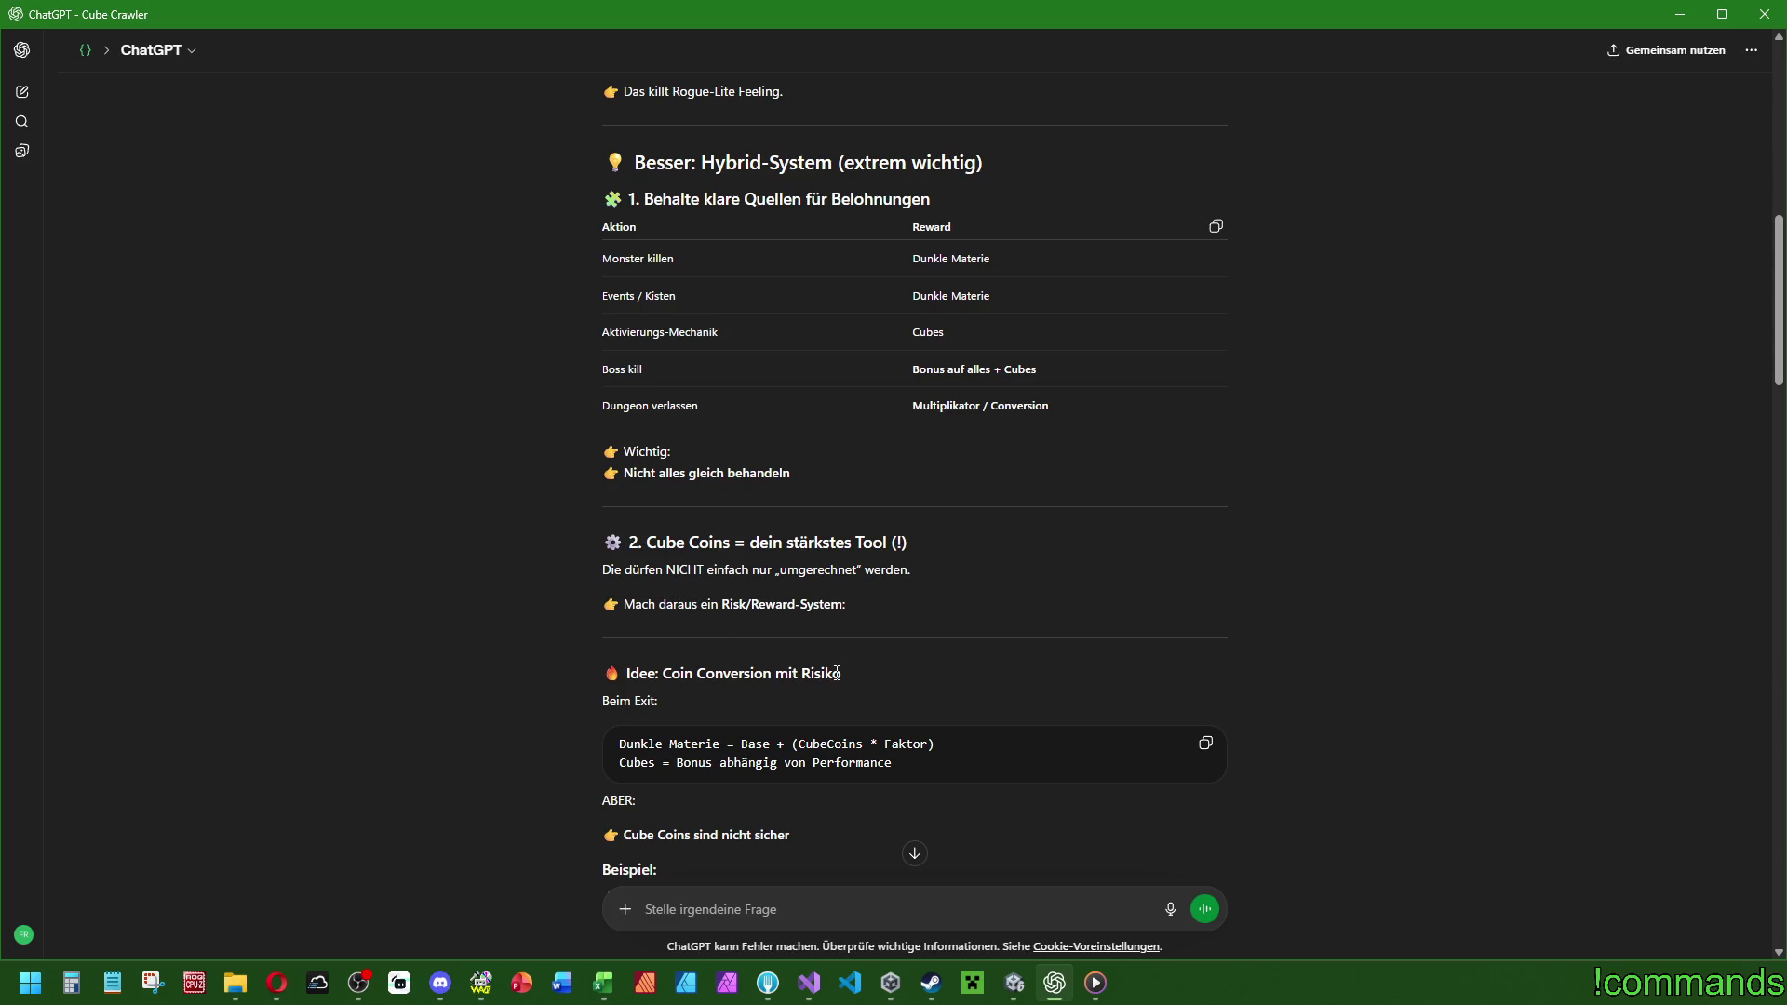
scroll(649, 549, down, 2)
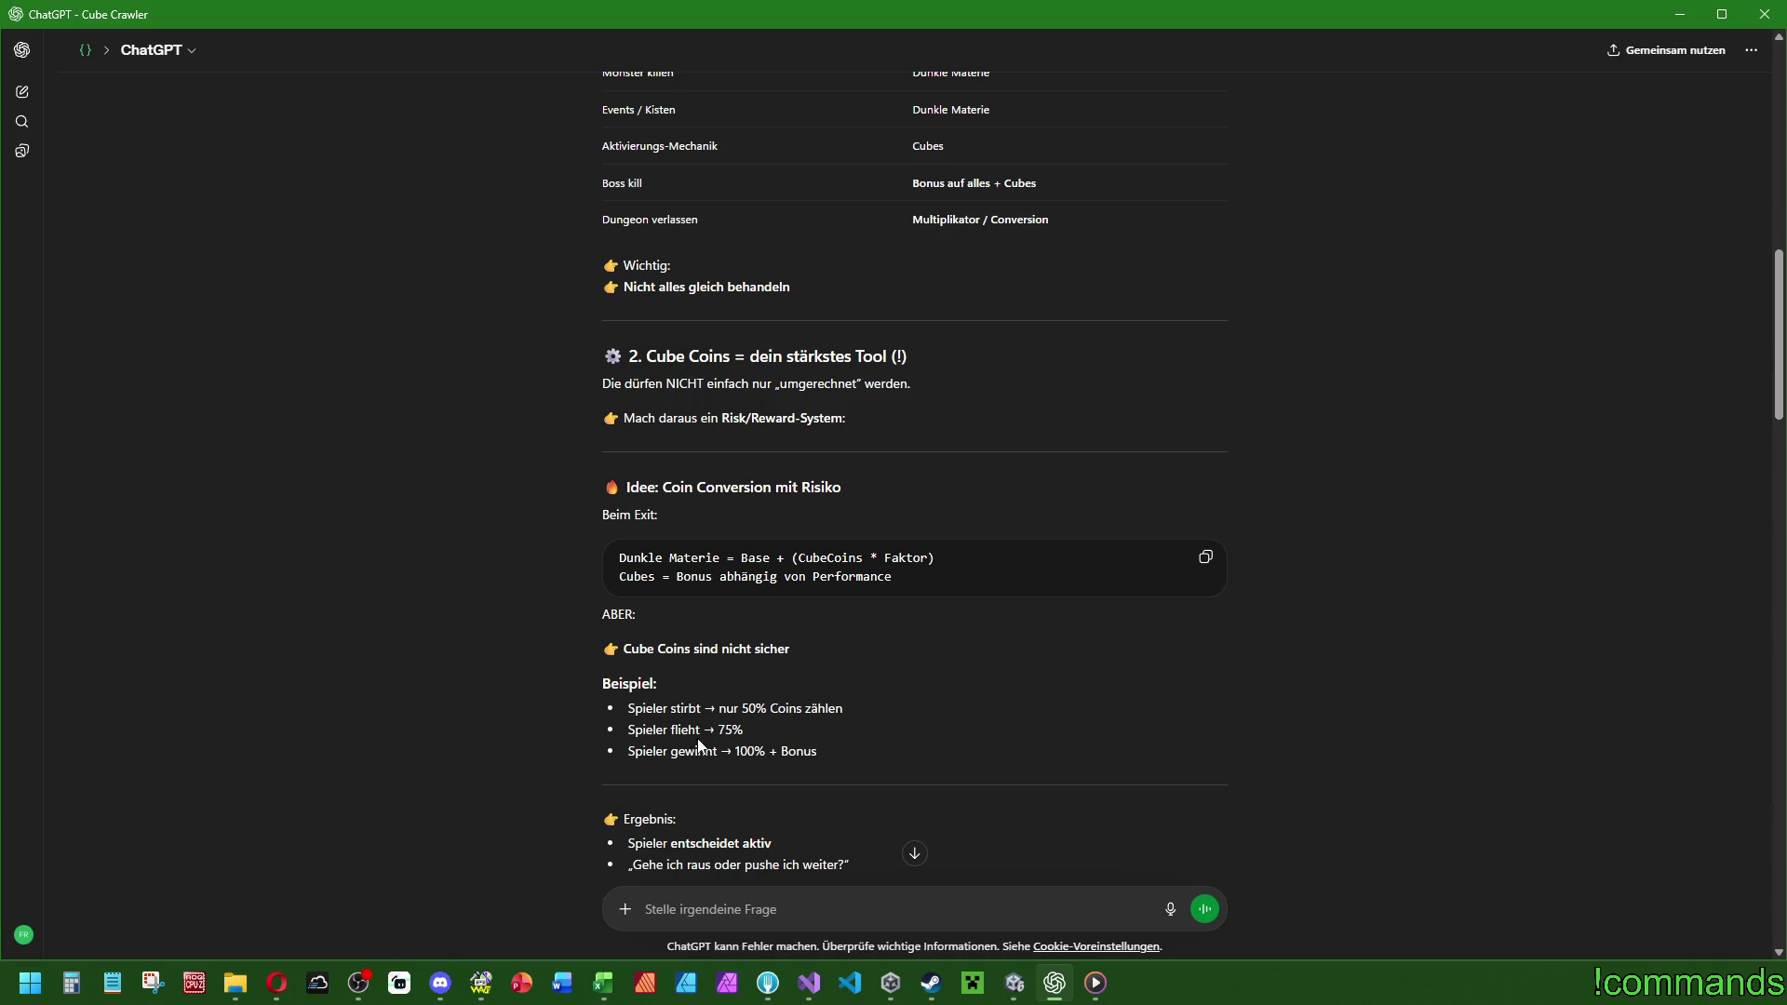
mouse_move(818, 751)
mouse_down()
mouse_move(633, 724)
mouse_move(597, 683)
mouse_up()
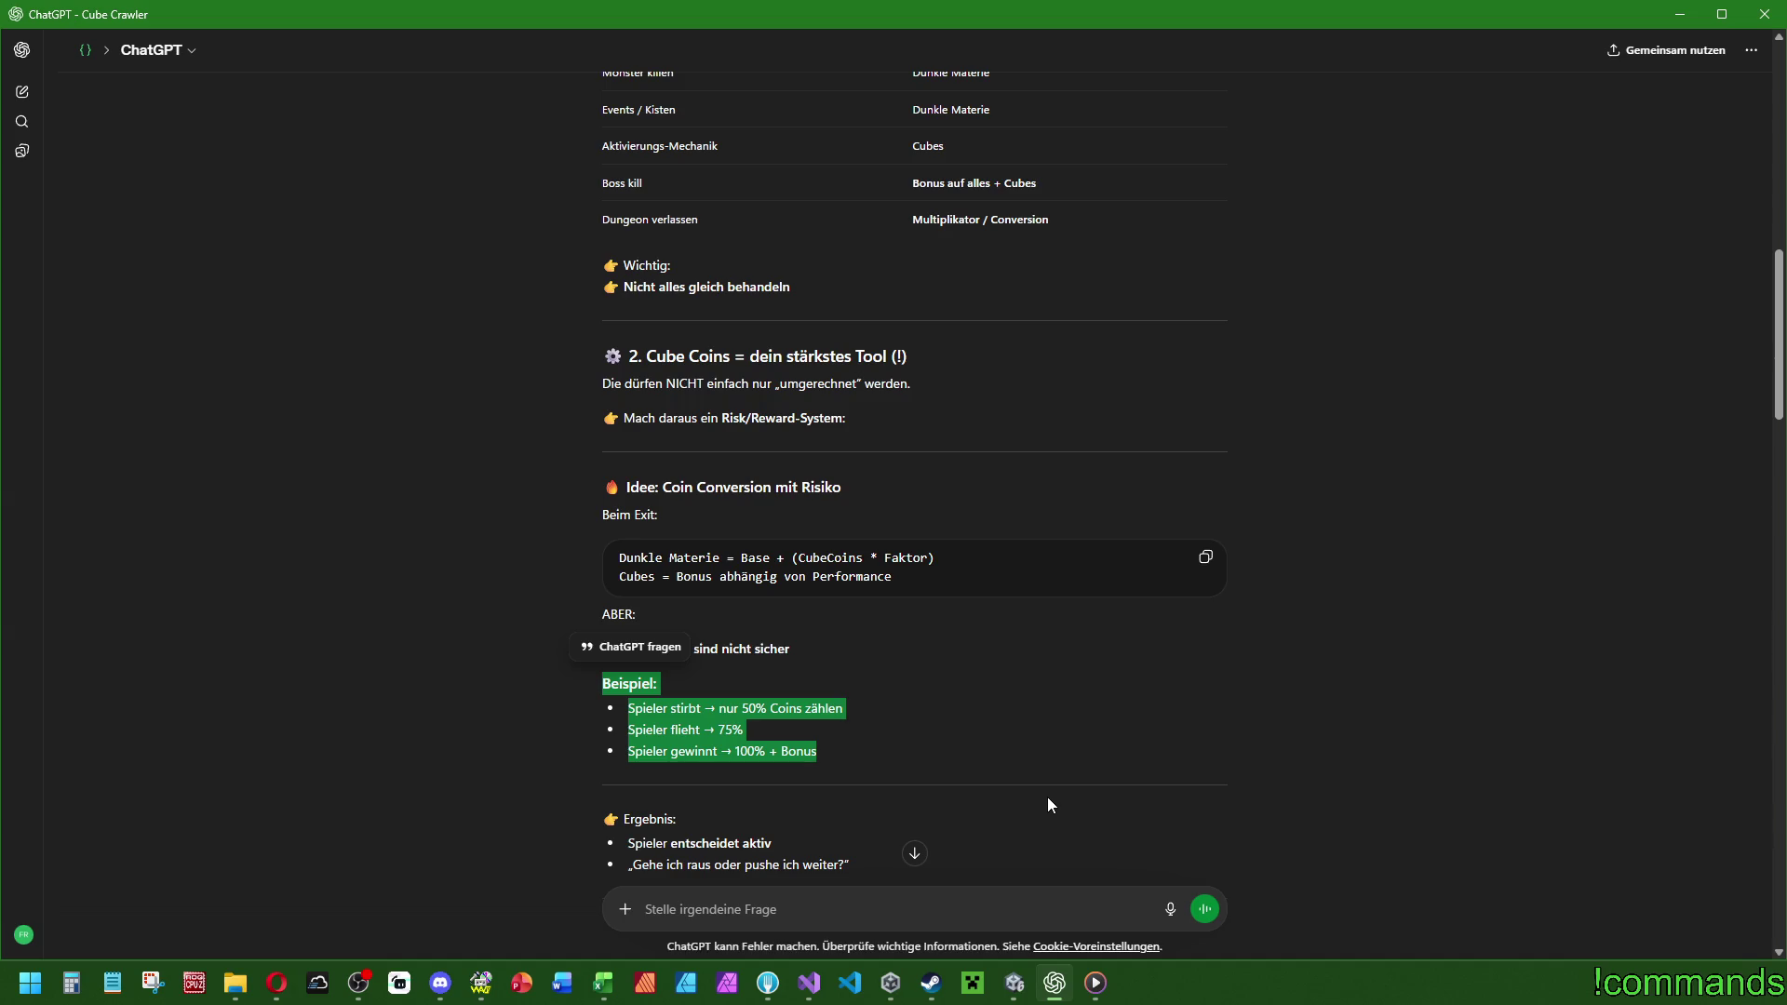
click(938, 763)
drag(630, 725, 701, 739)
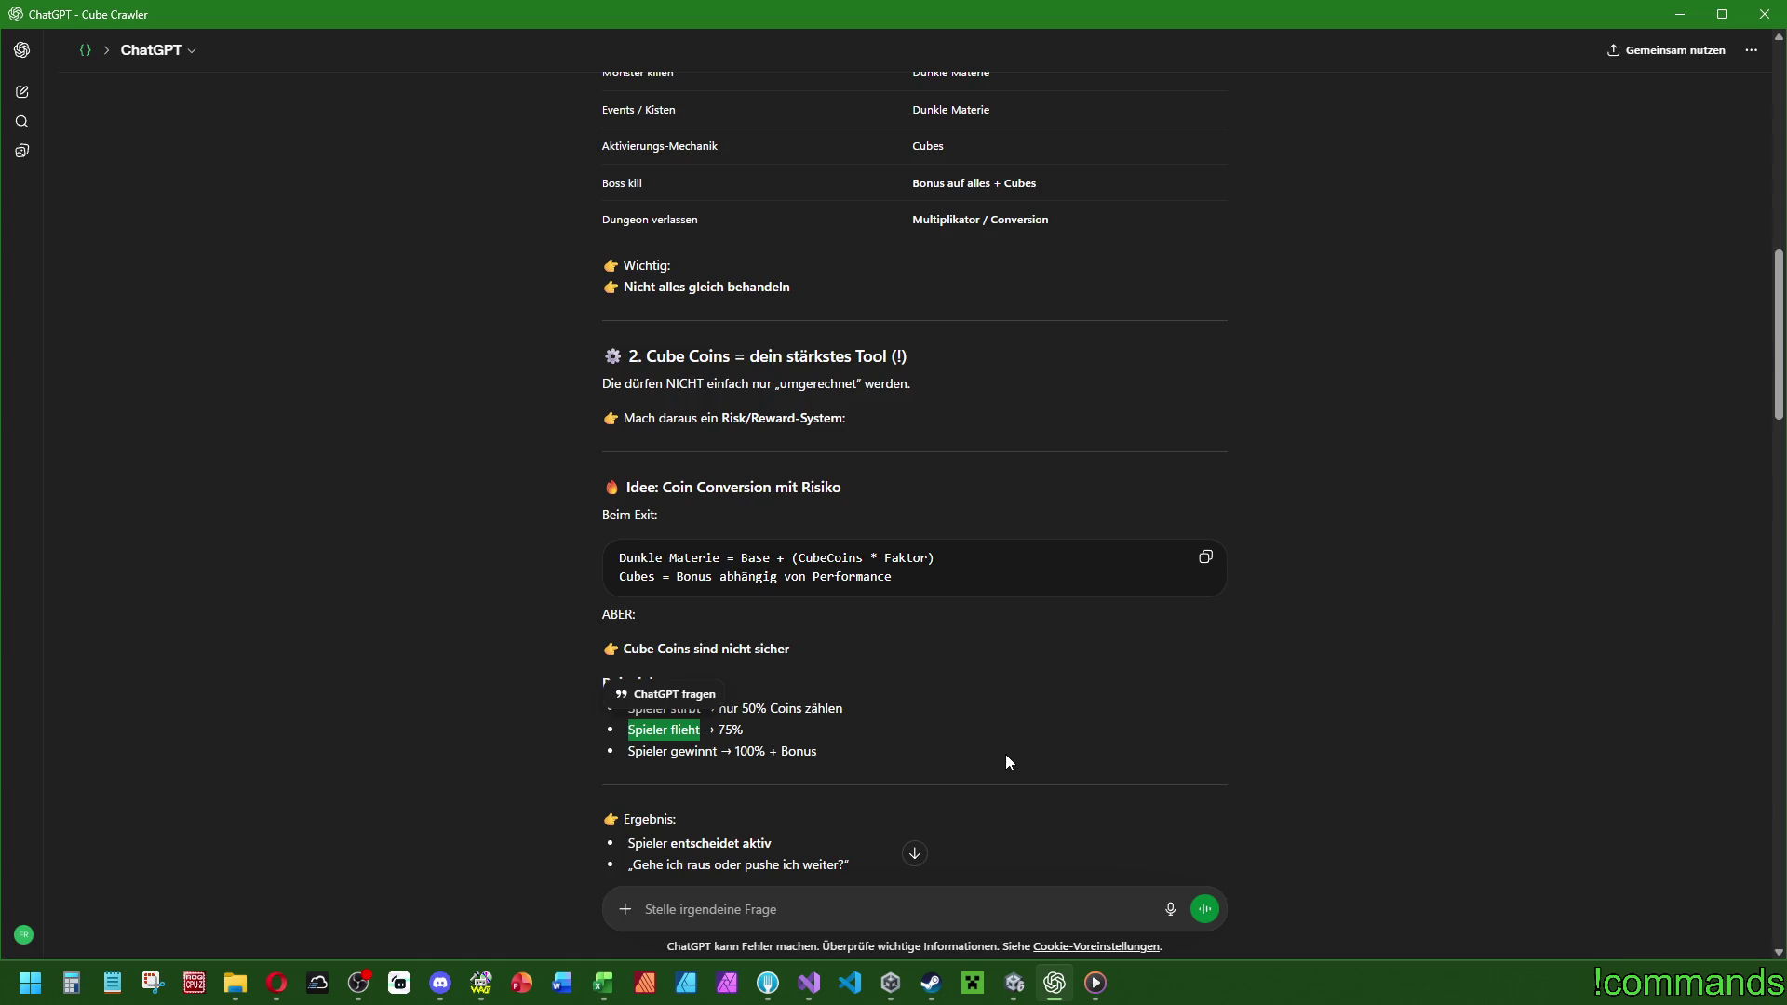
click(873, 745)
scroll(703, 674, down, 2)
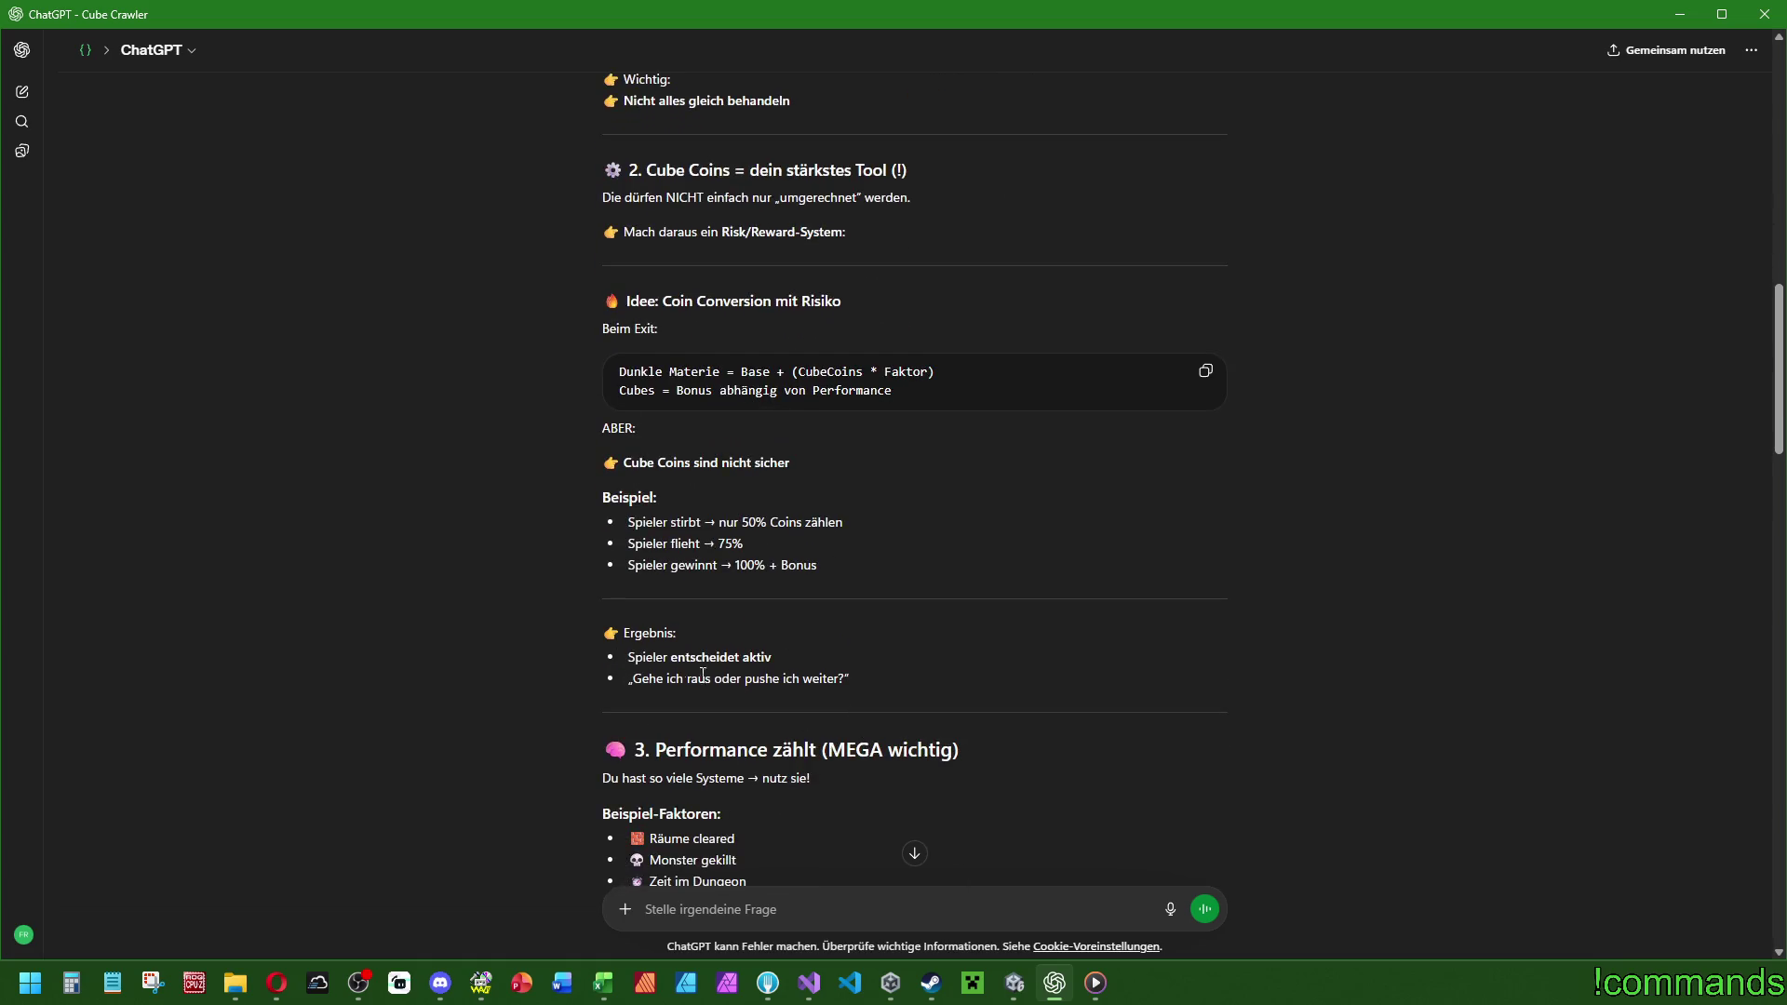
drag(824, 562, 600, 496)
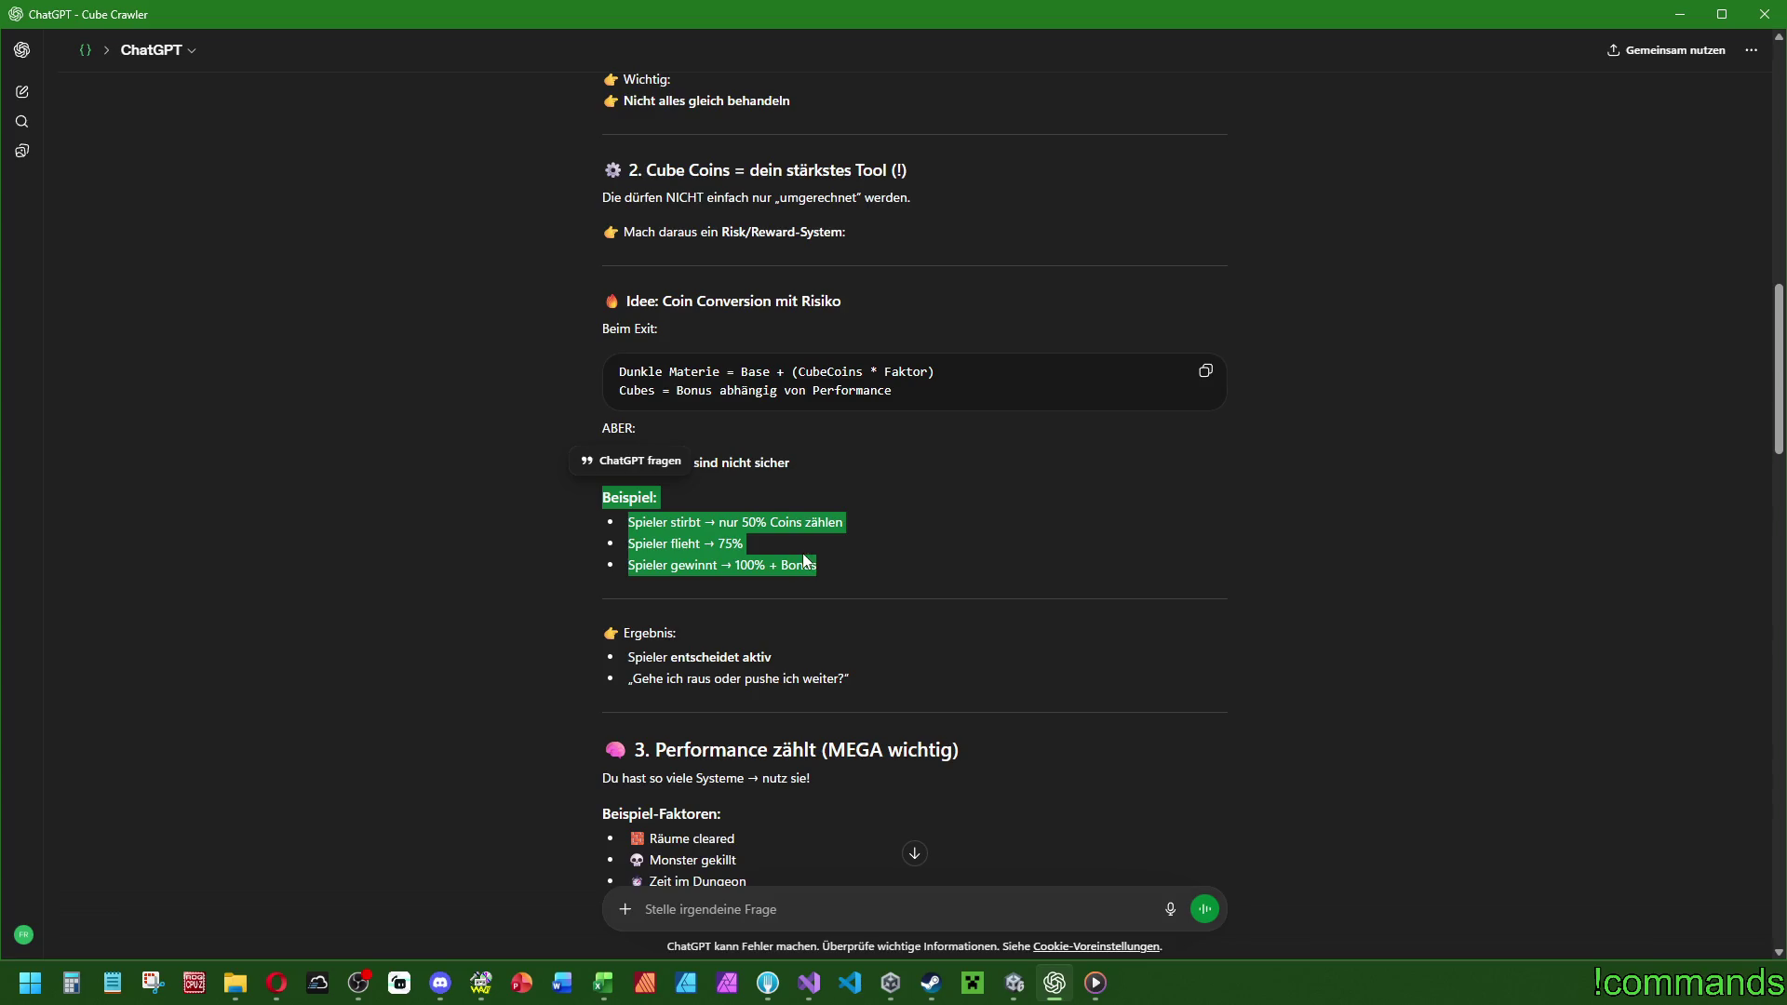
click(709, 368)
drag(617, 371, 940, 372)
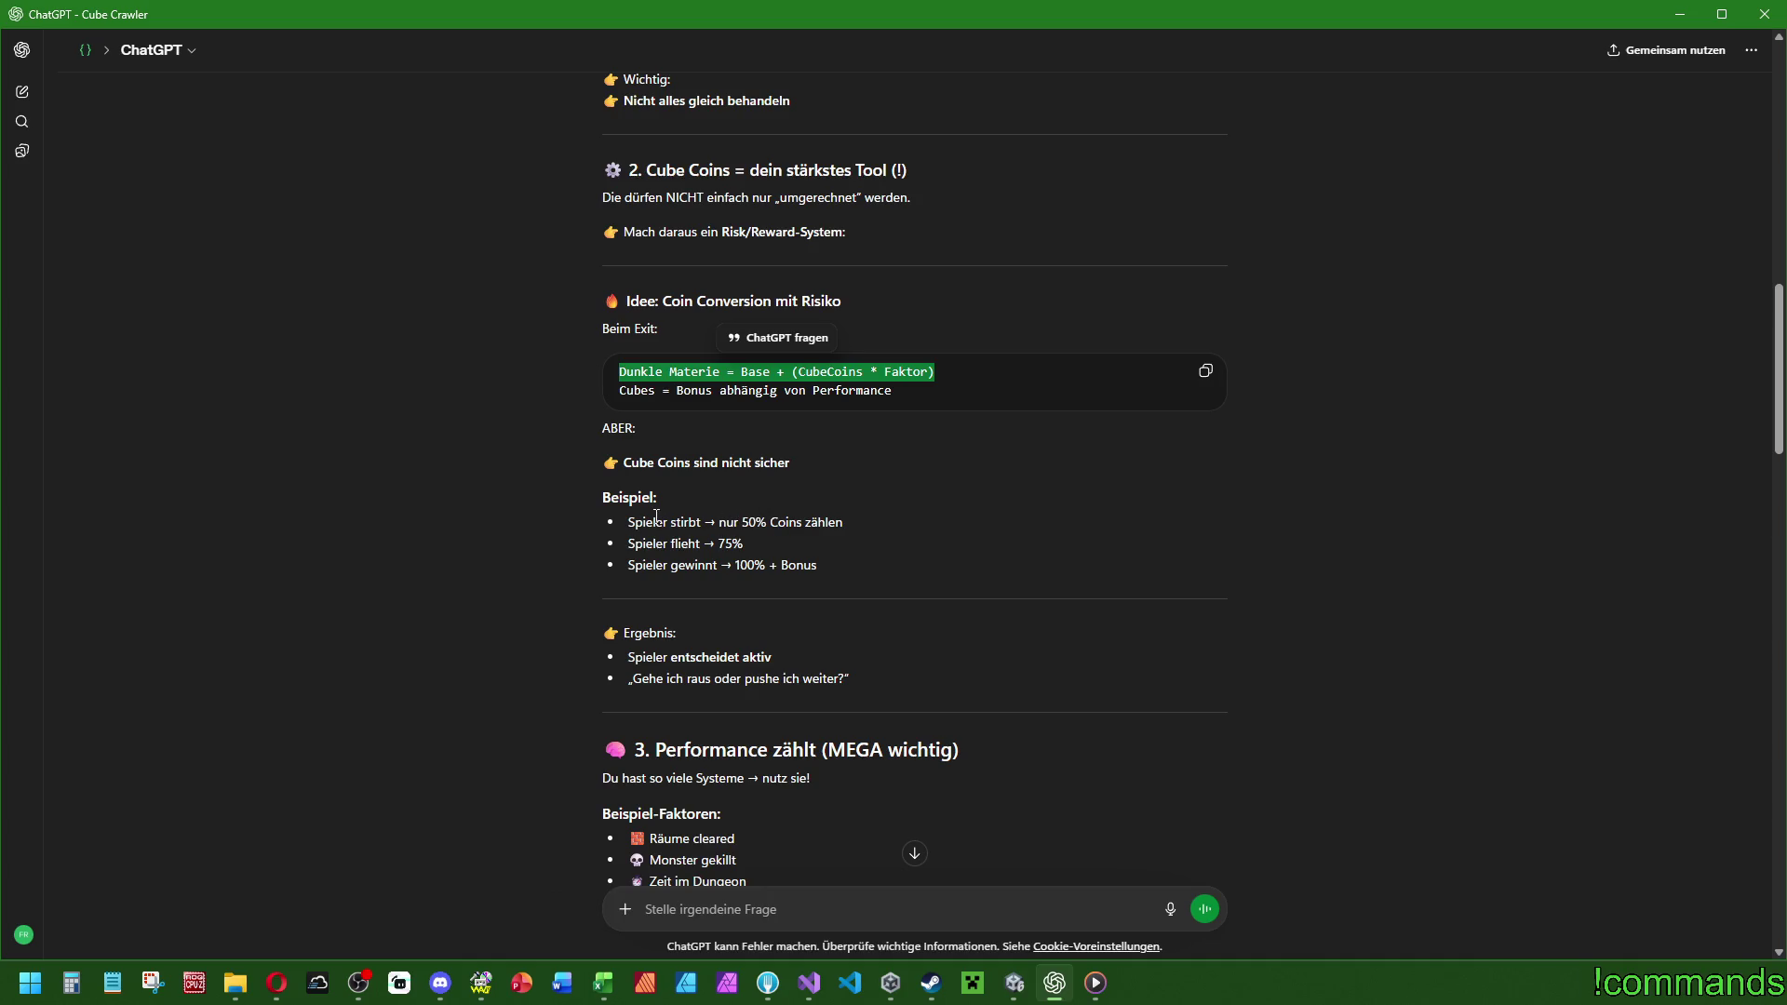
drag(629, 545, 757, 547)
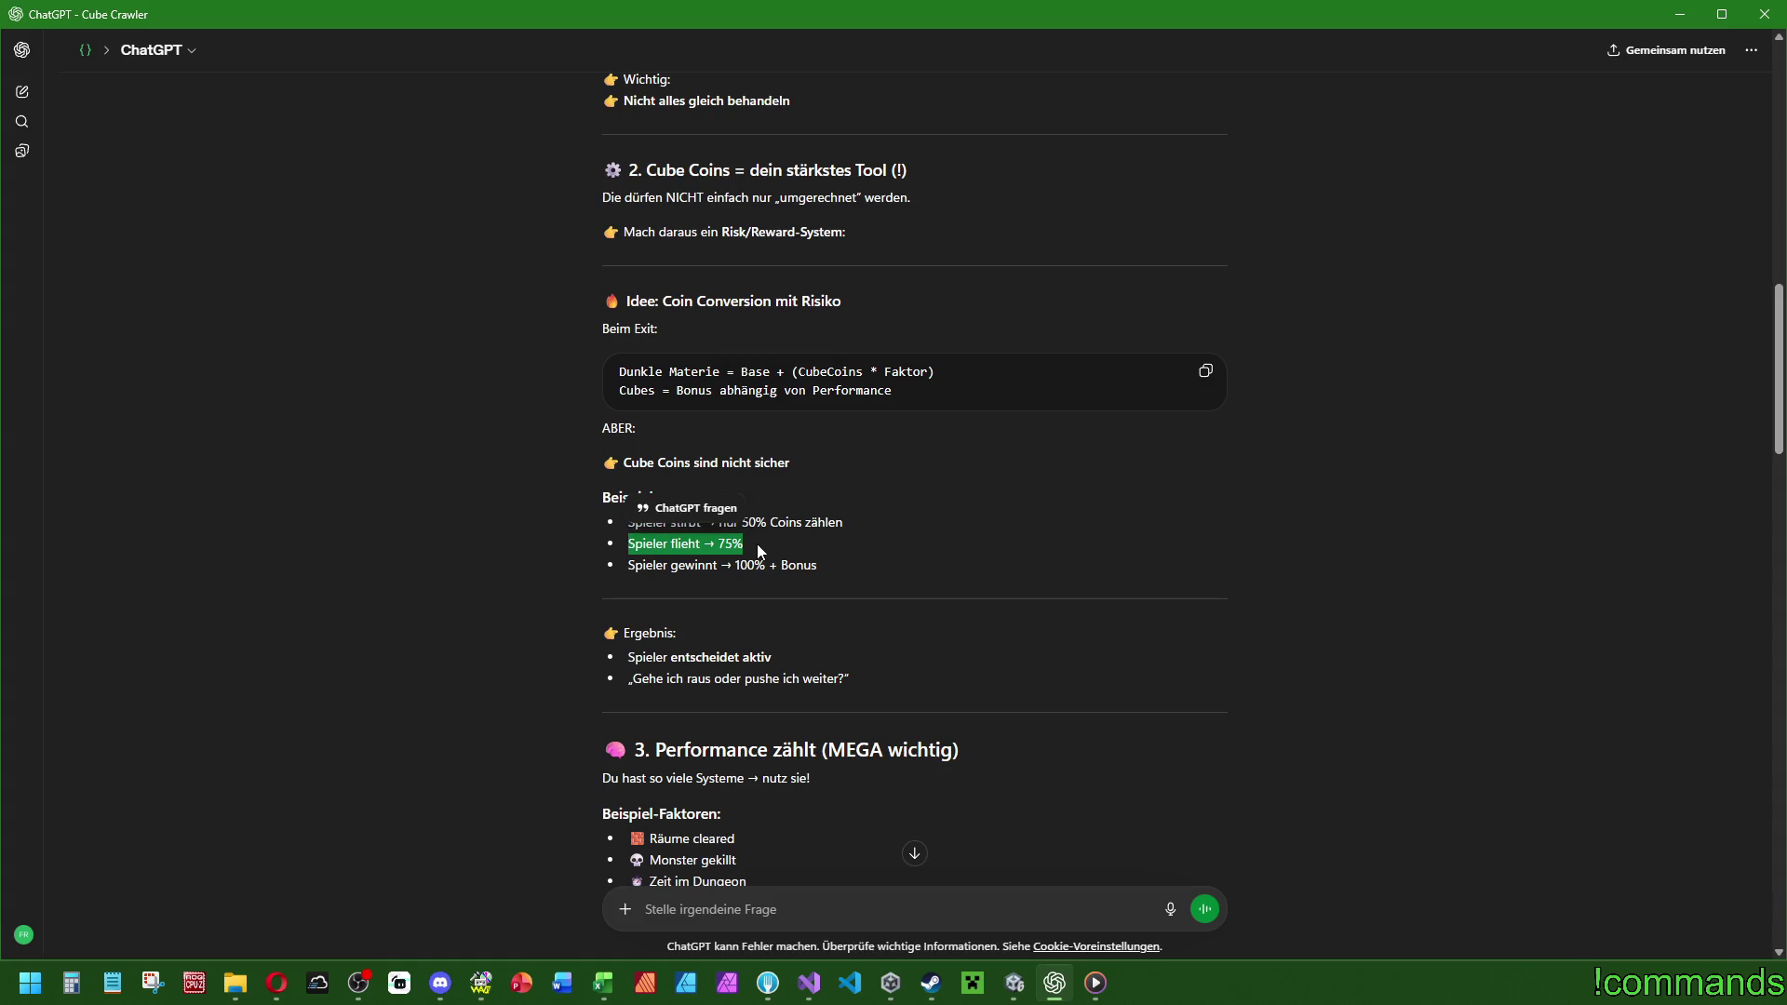
click(857, 538)
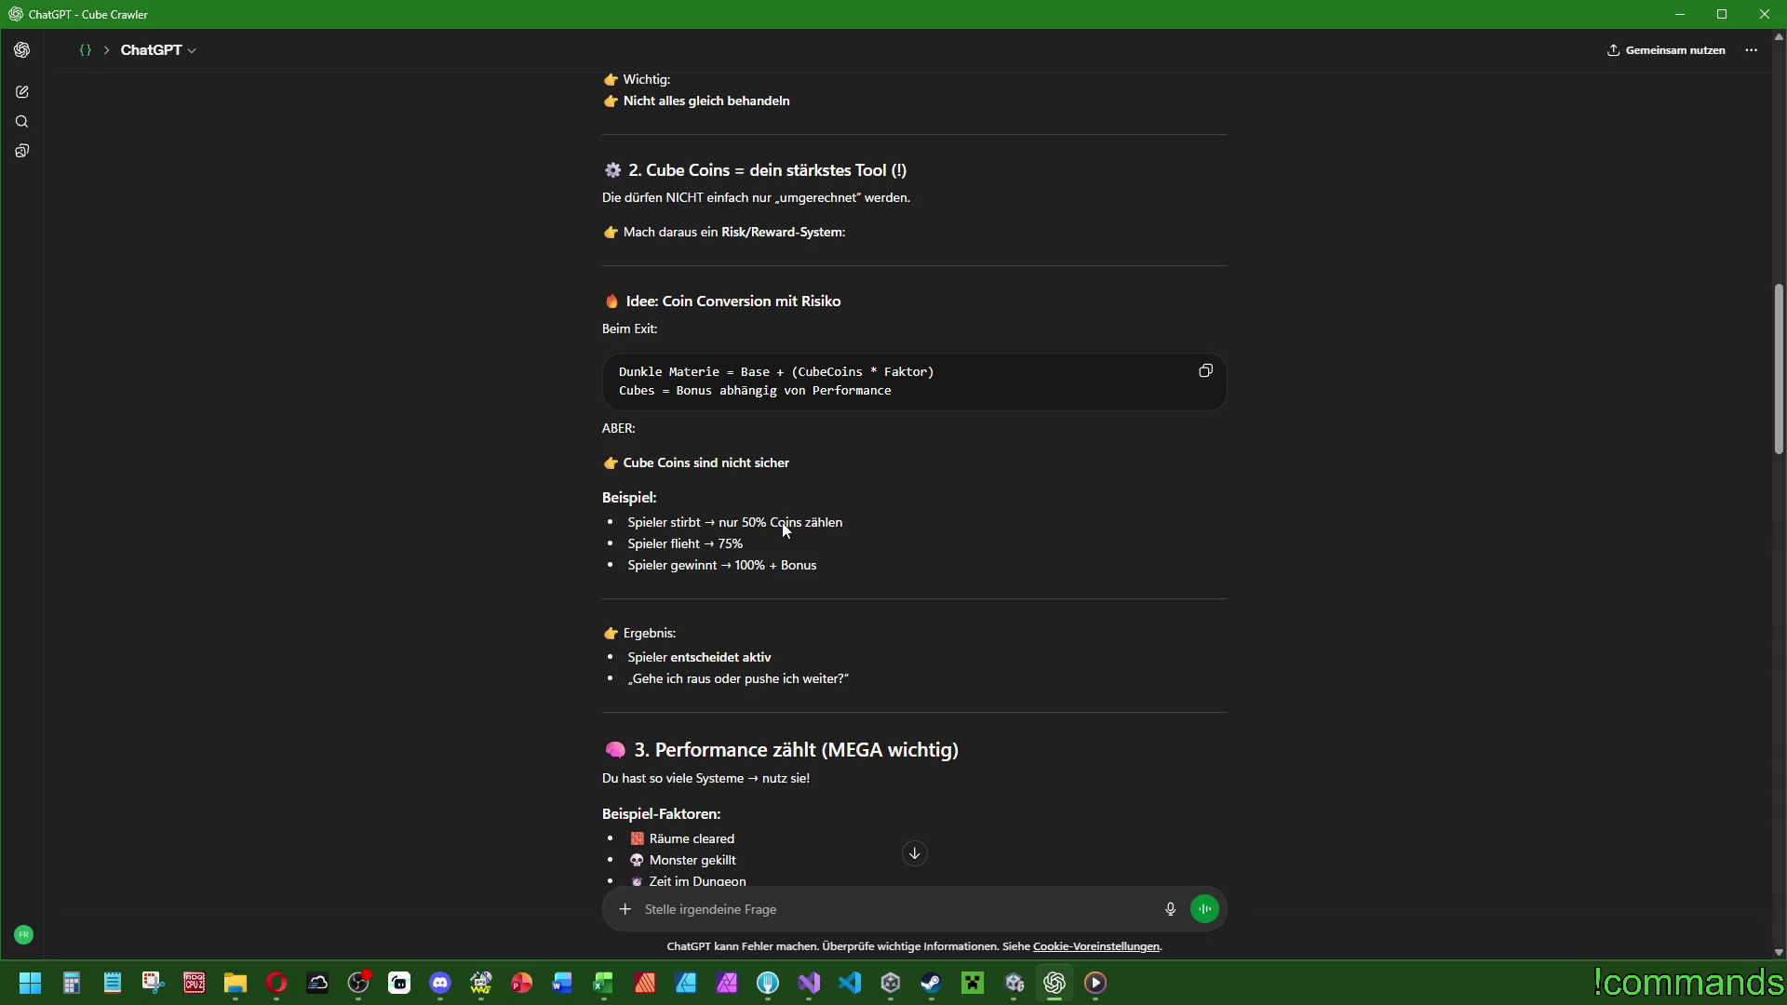
drag(732, 559, 825, 562)
click(809, 592)
drag(700, 544, 767, 543)
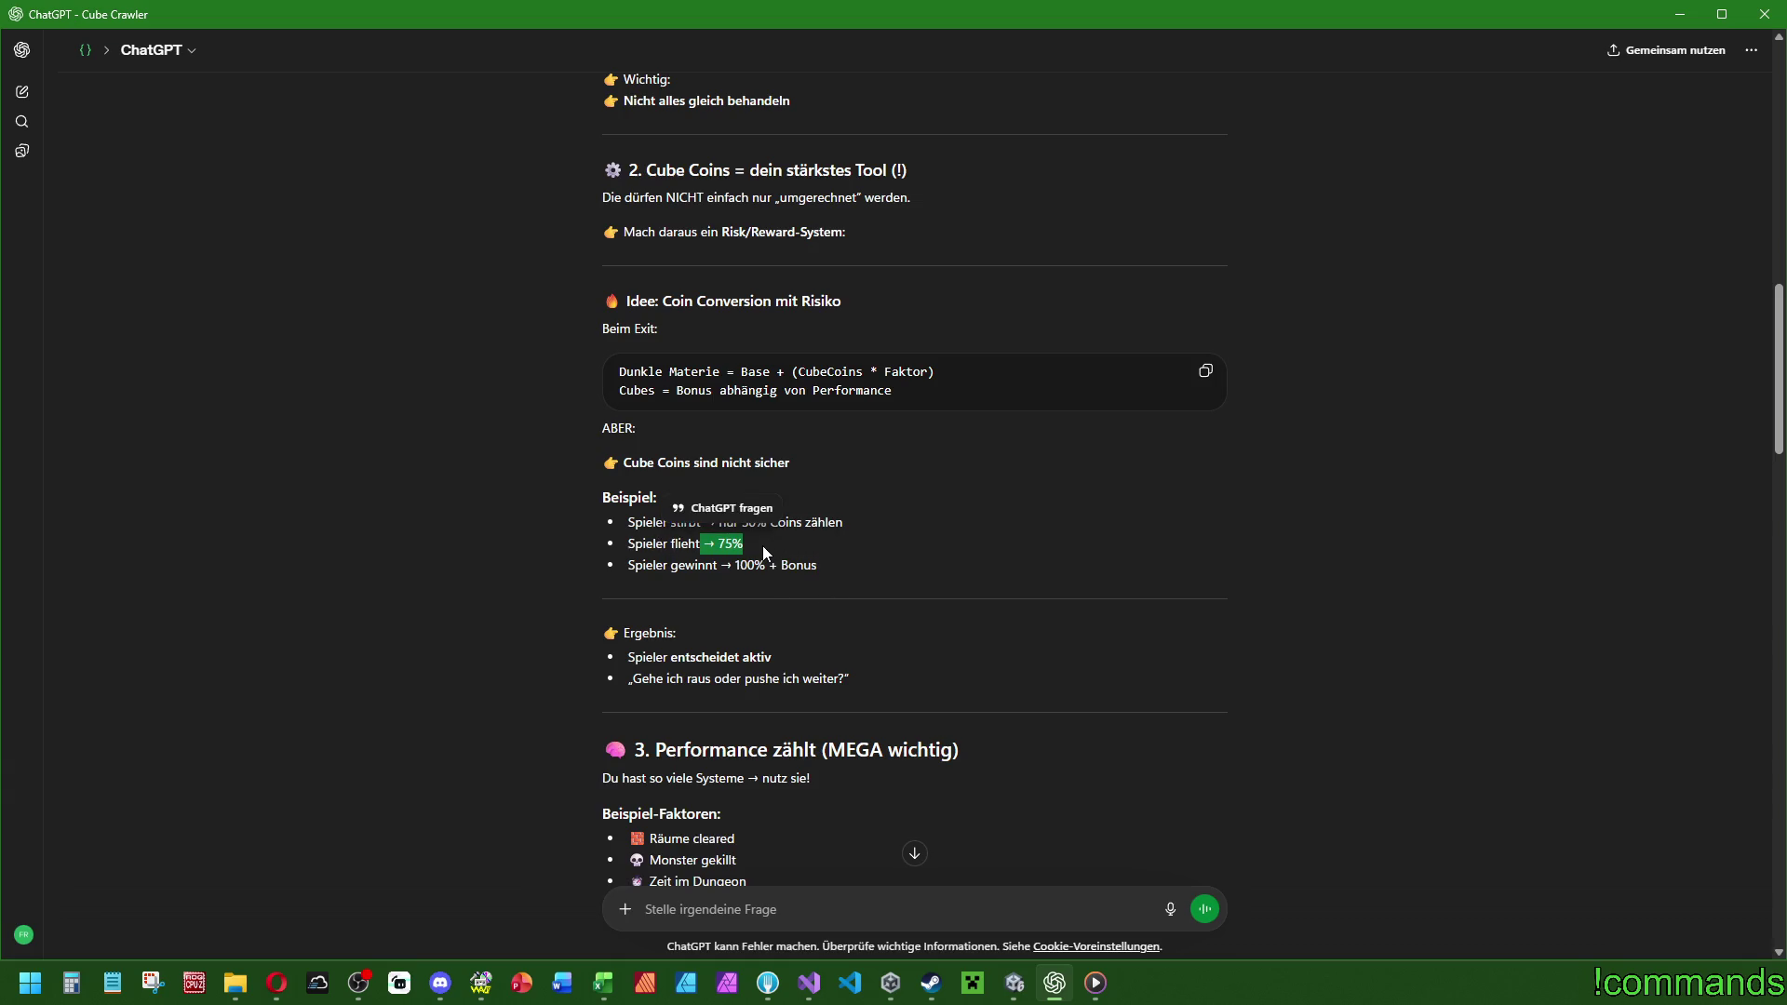
click(795, 559)
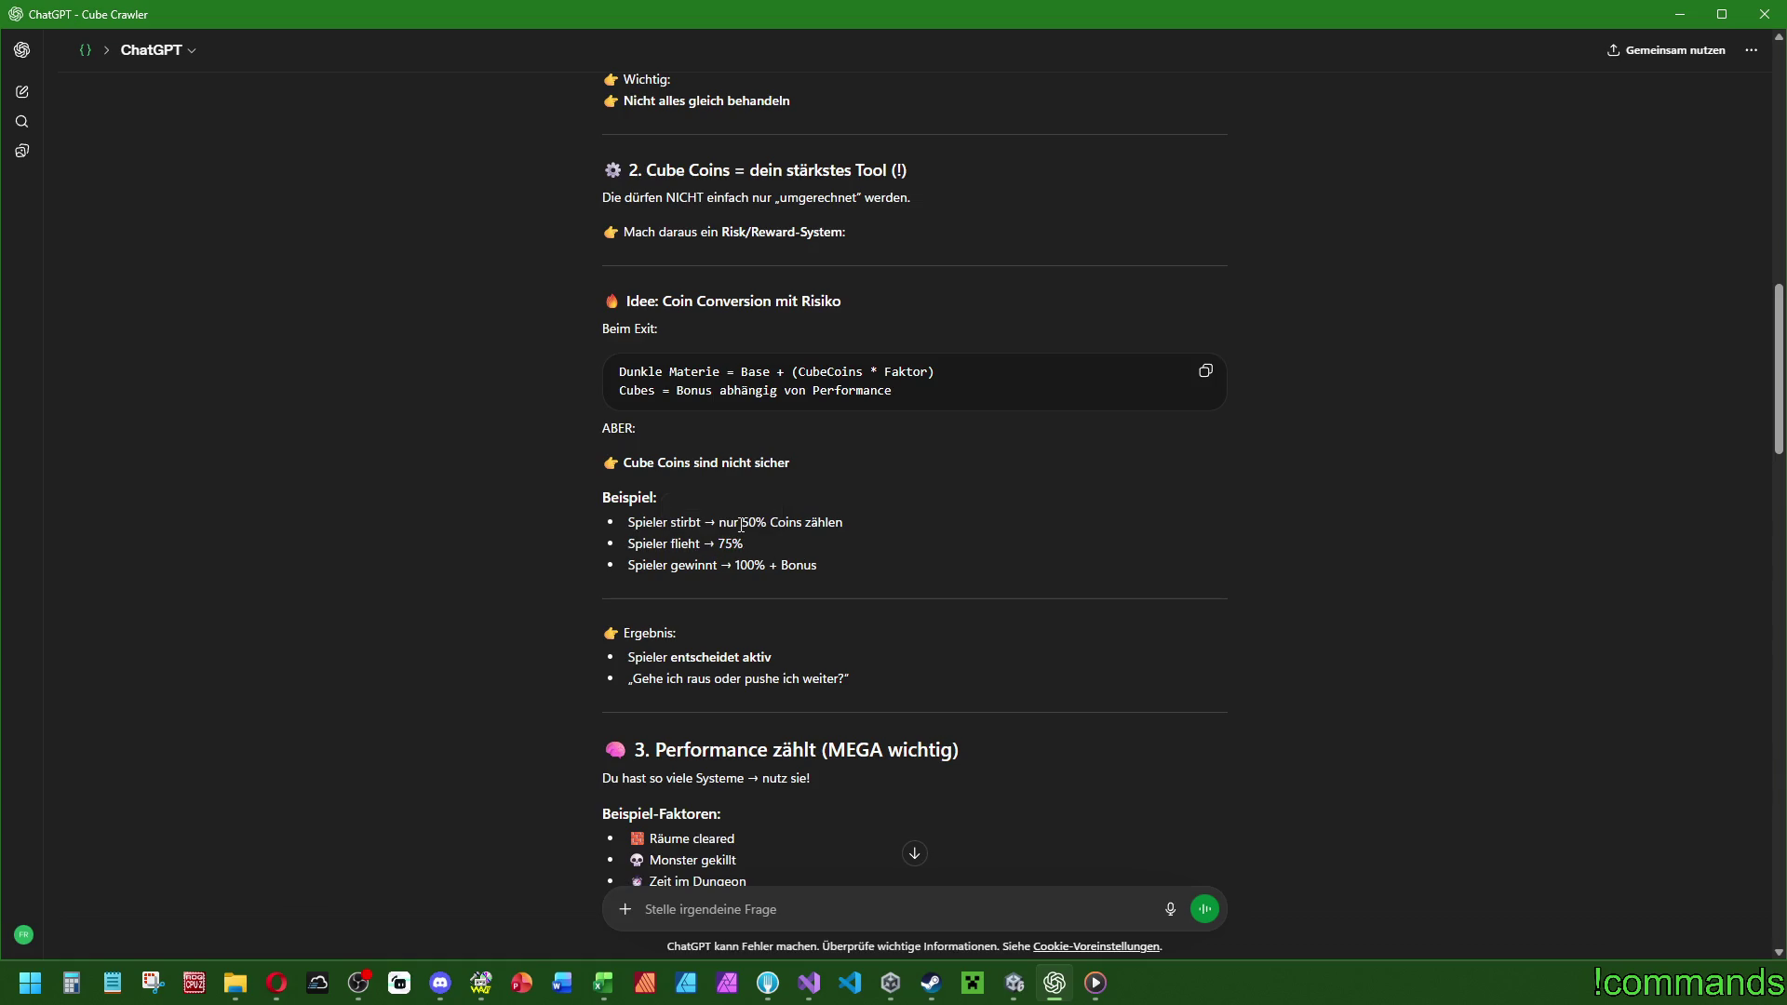
mouse_move(952, 708)
mouse_down()
mouse_move(642, 415)
mouse_move(651, 298)
mouse_up()
click(1106, 577)
scroll(909, 583, down, 4)
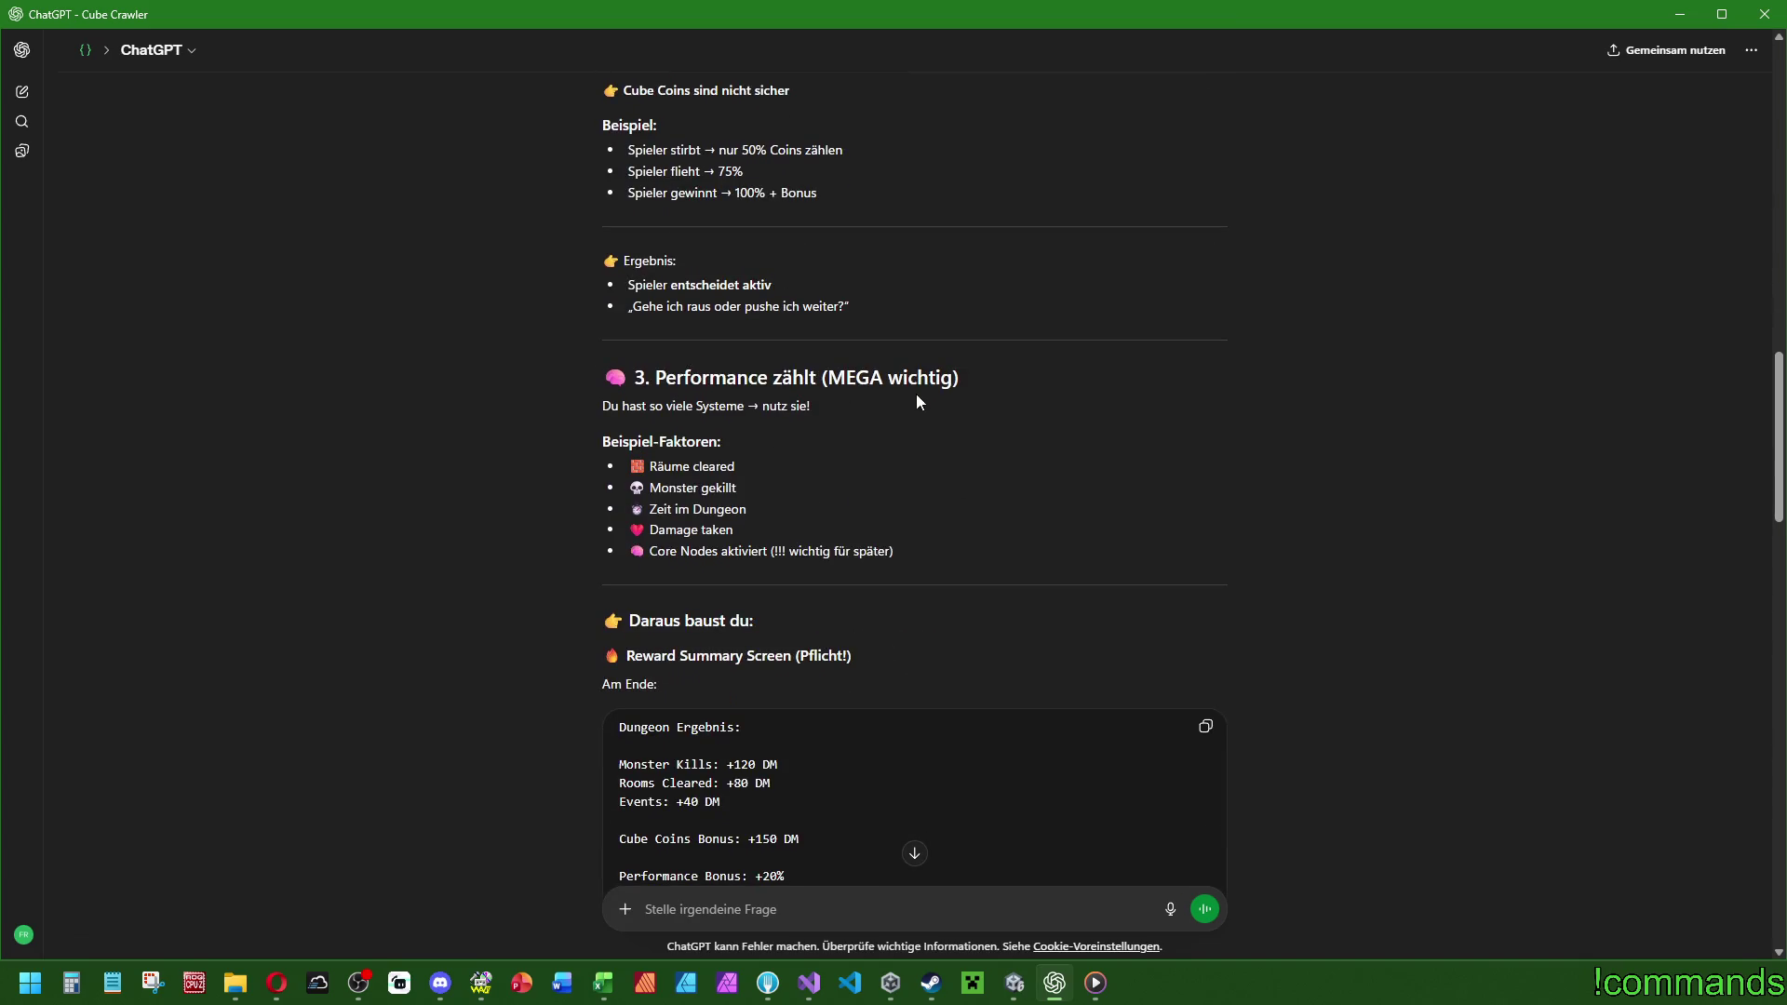
drag(748, 406, 809, 406)
click(693, 445)
mouse_move(645, 470)
mouse_down()
mouse_move(735, 490)
mouse_move(657, 487)
mouse_move(672, 509)
mouse_up()
drag(946, 556, 577, 439)
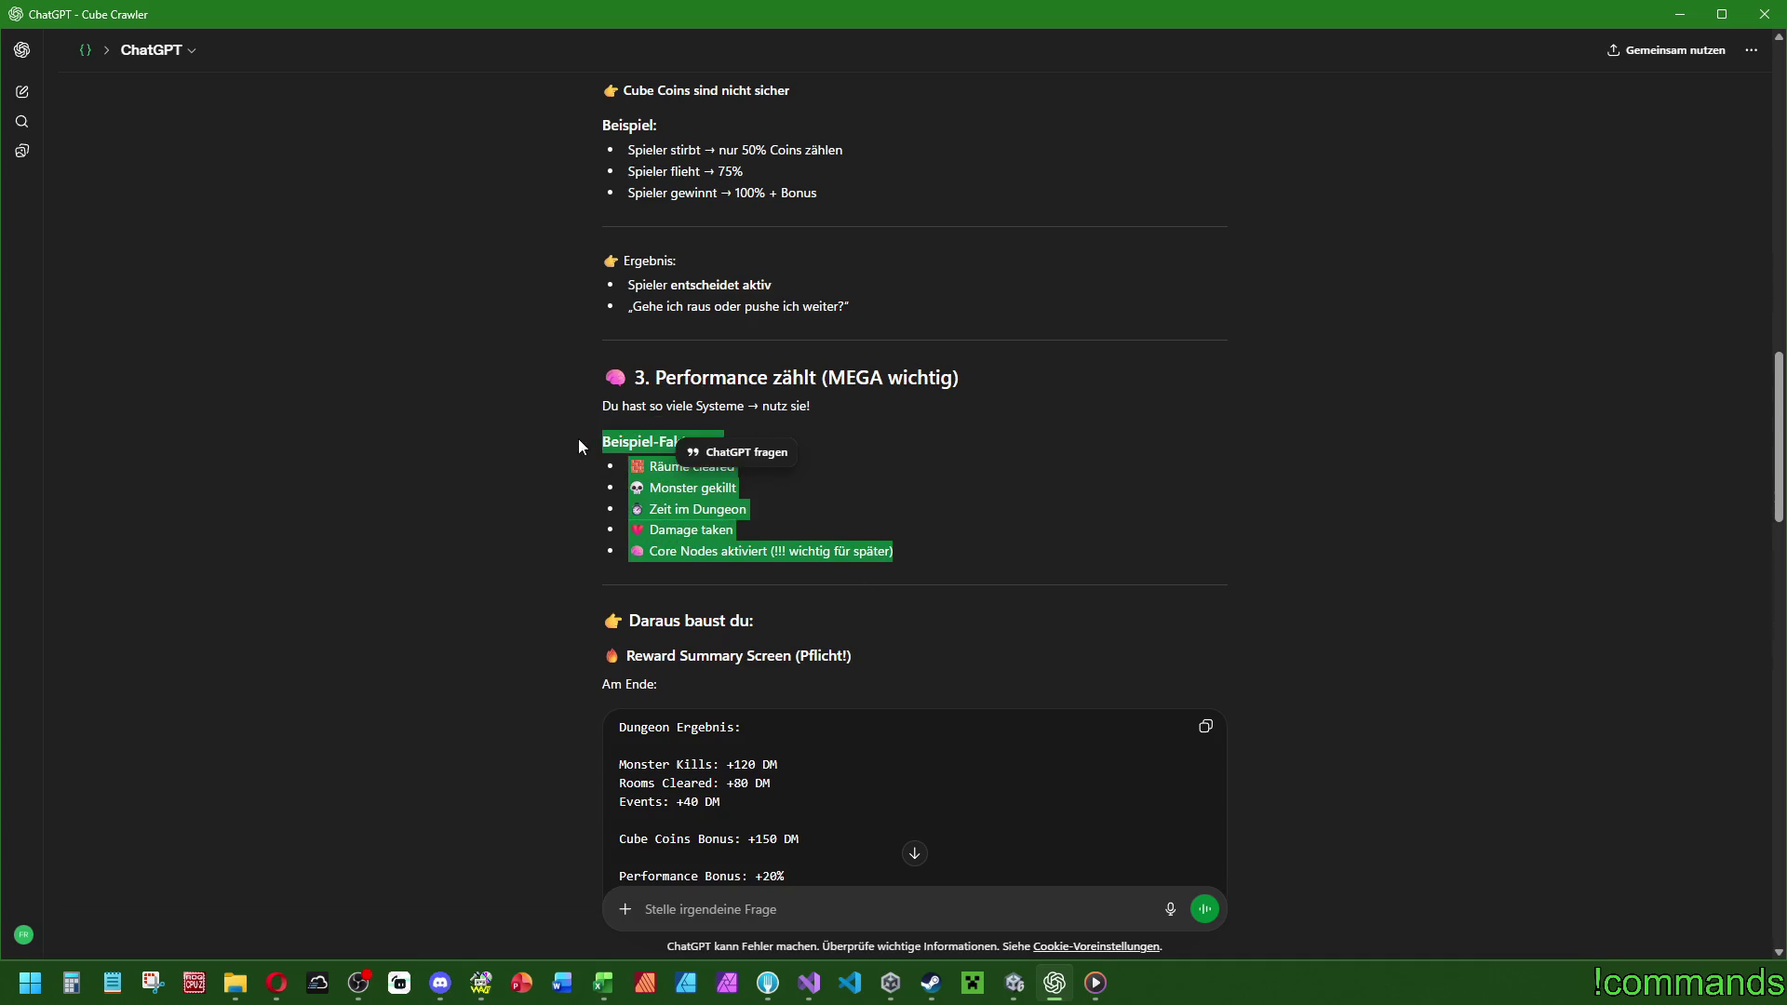
click(710, 546)
scroll(874, 554, down, 2)
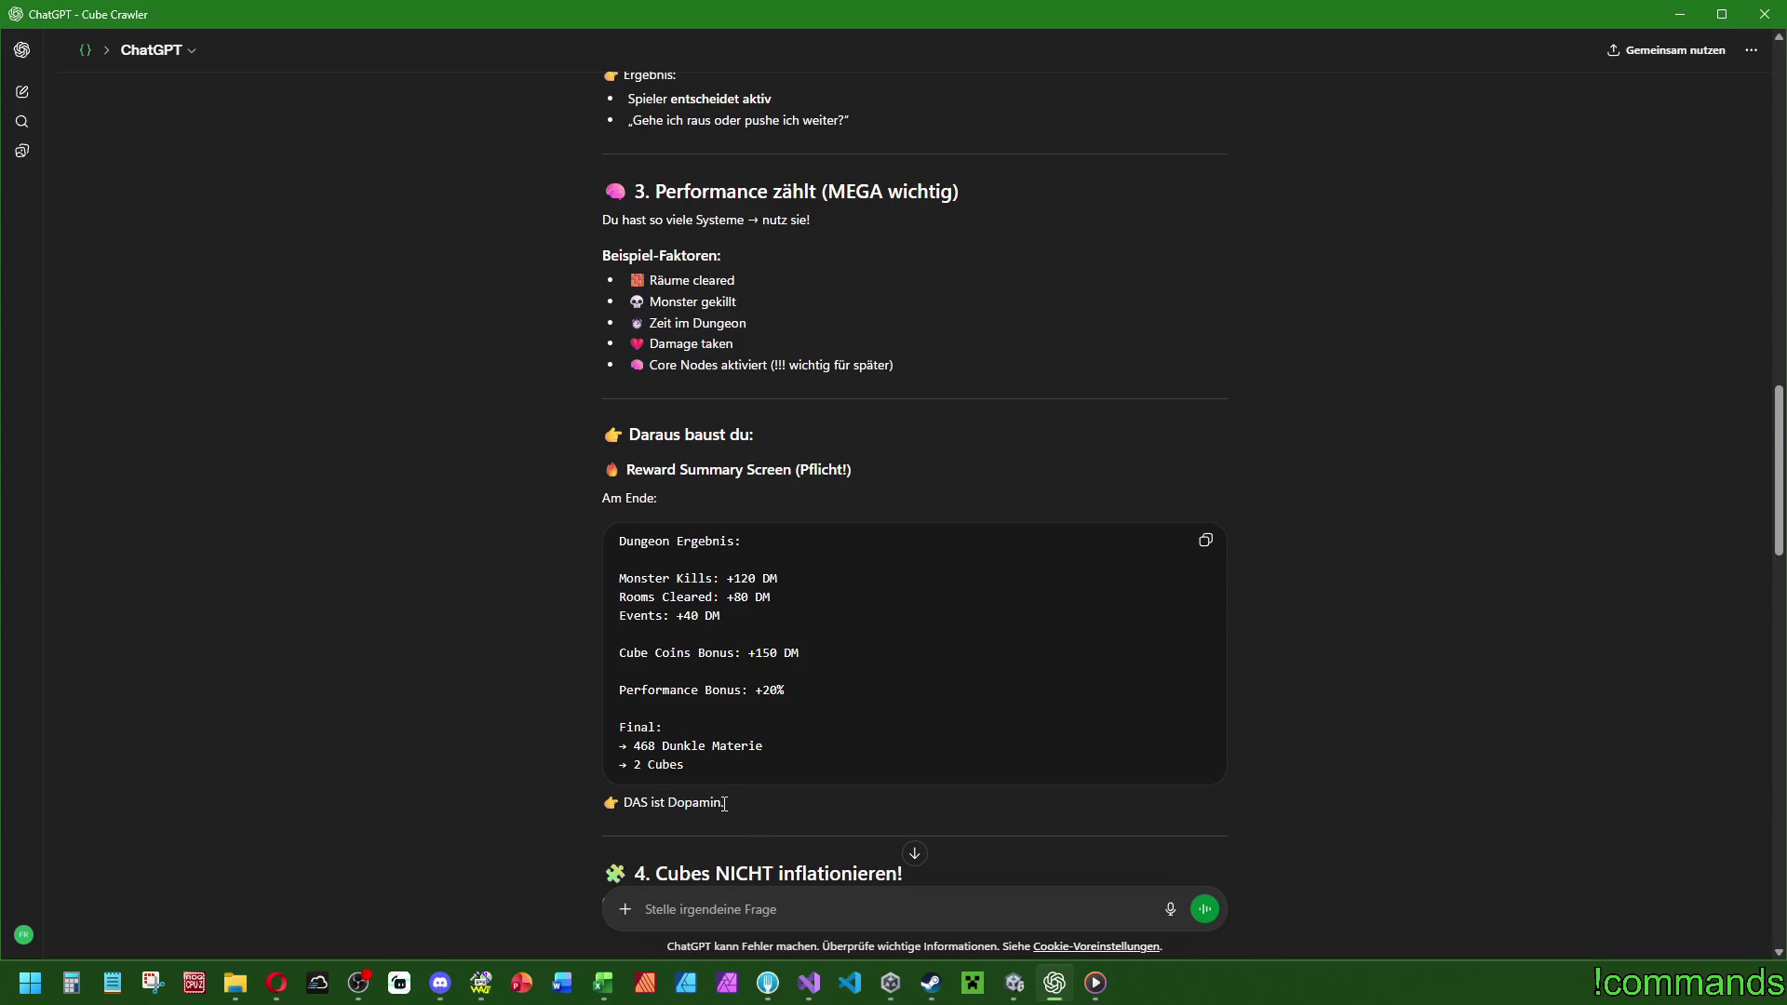
mouse_move(702, 802)
mouse_down()
mouse_move(603, 795)
mouse_move(597, 495)
mouse_up()
click(534, 566)
scroll(794, 426, up, 13)
scroll(800, 437, up, 3)
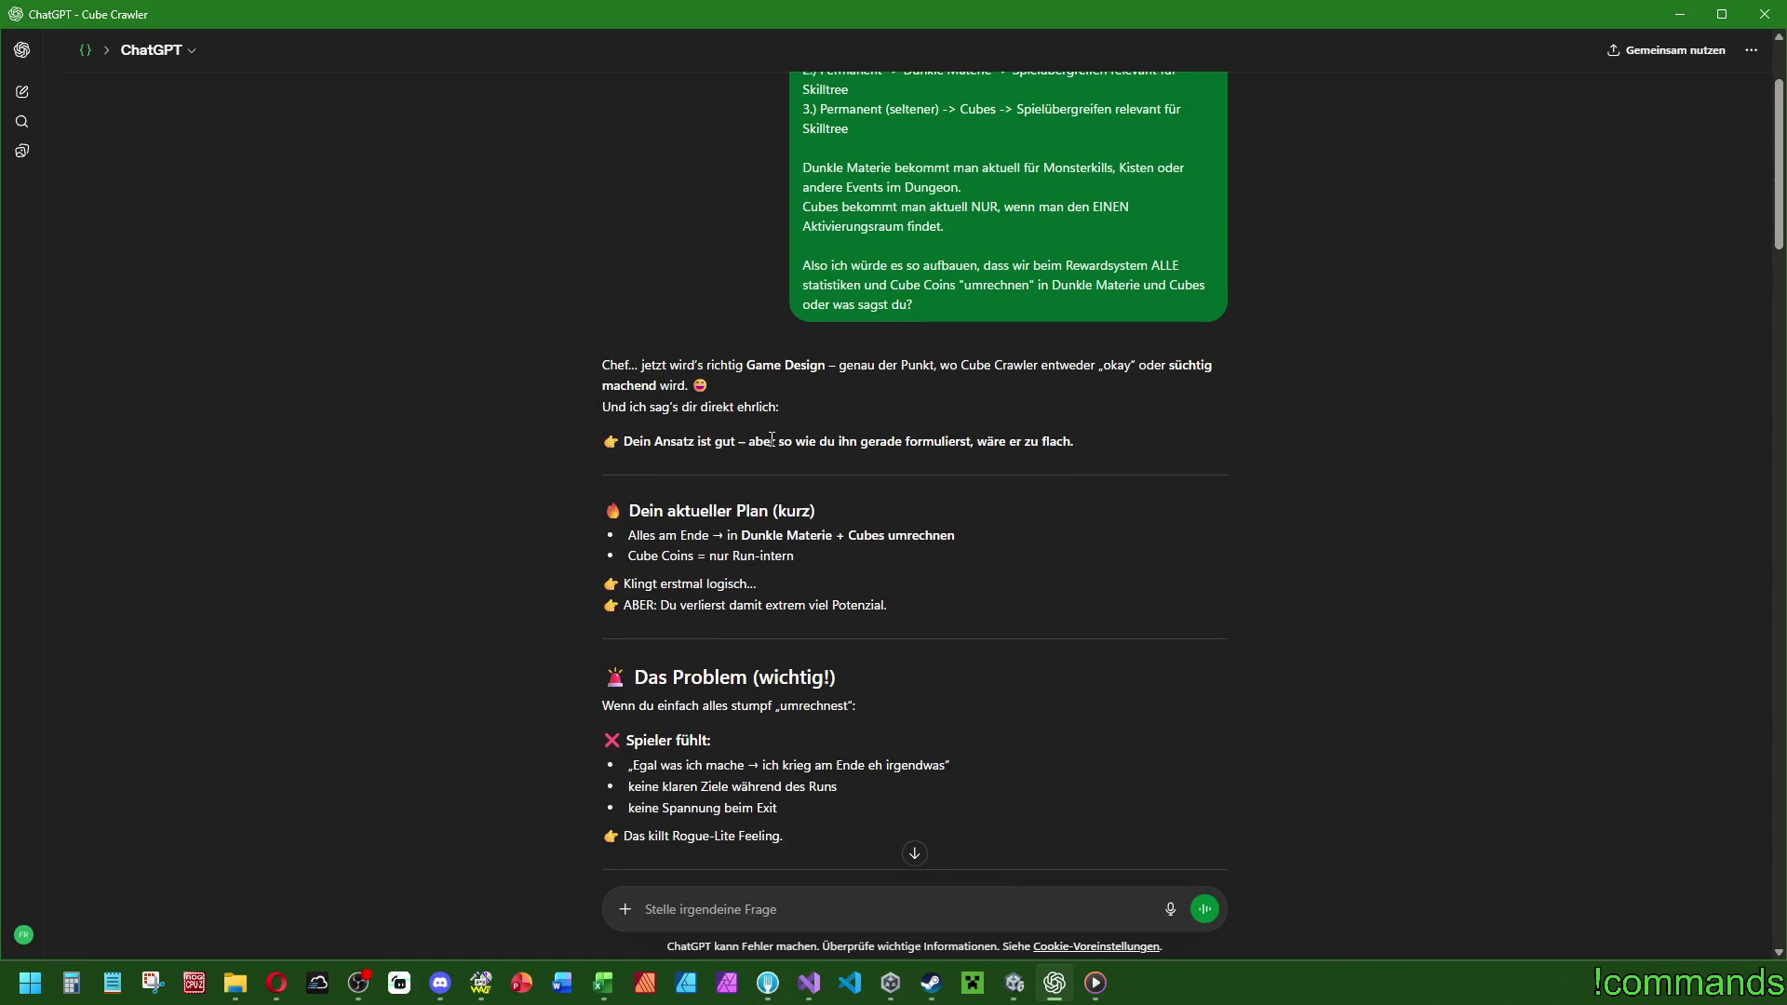
drag(974, 443, 1091, 448)
drag(886, 443, 973, 443)
click(1108, 523)
scroll(1034, 585, down, 10)
scroll(1044, 584, down, 8)
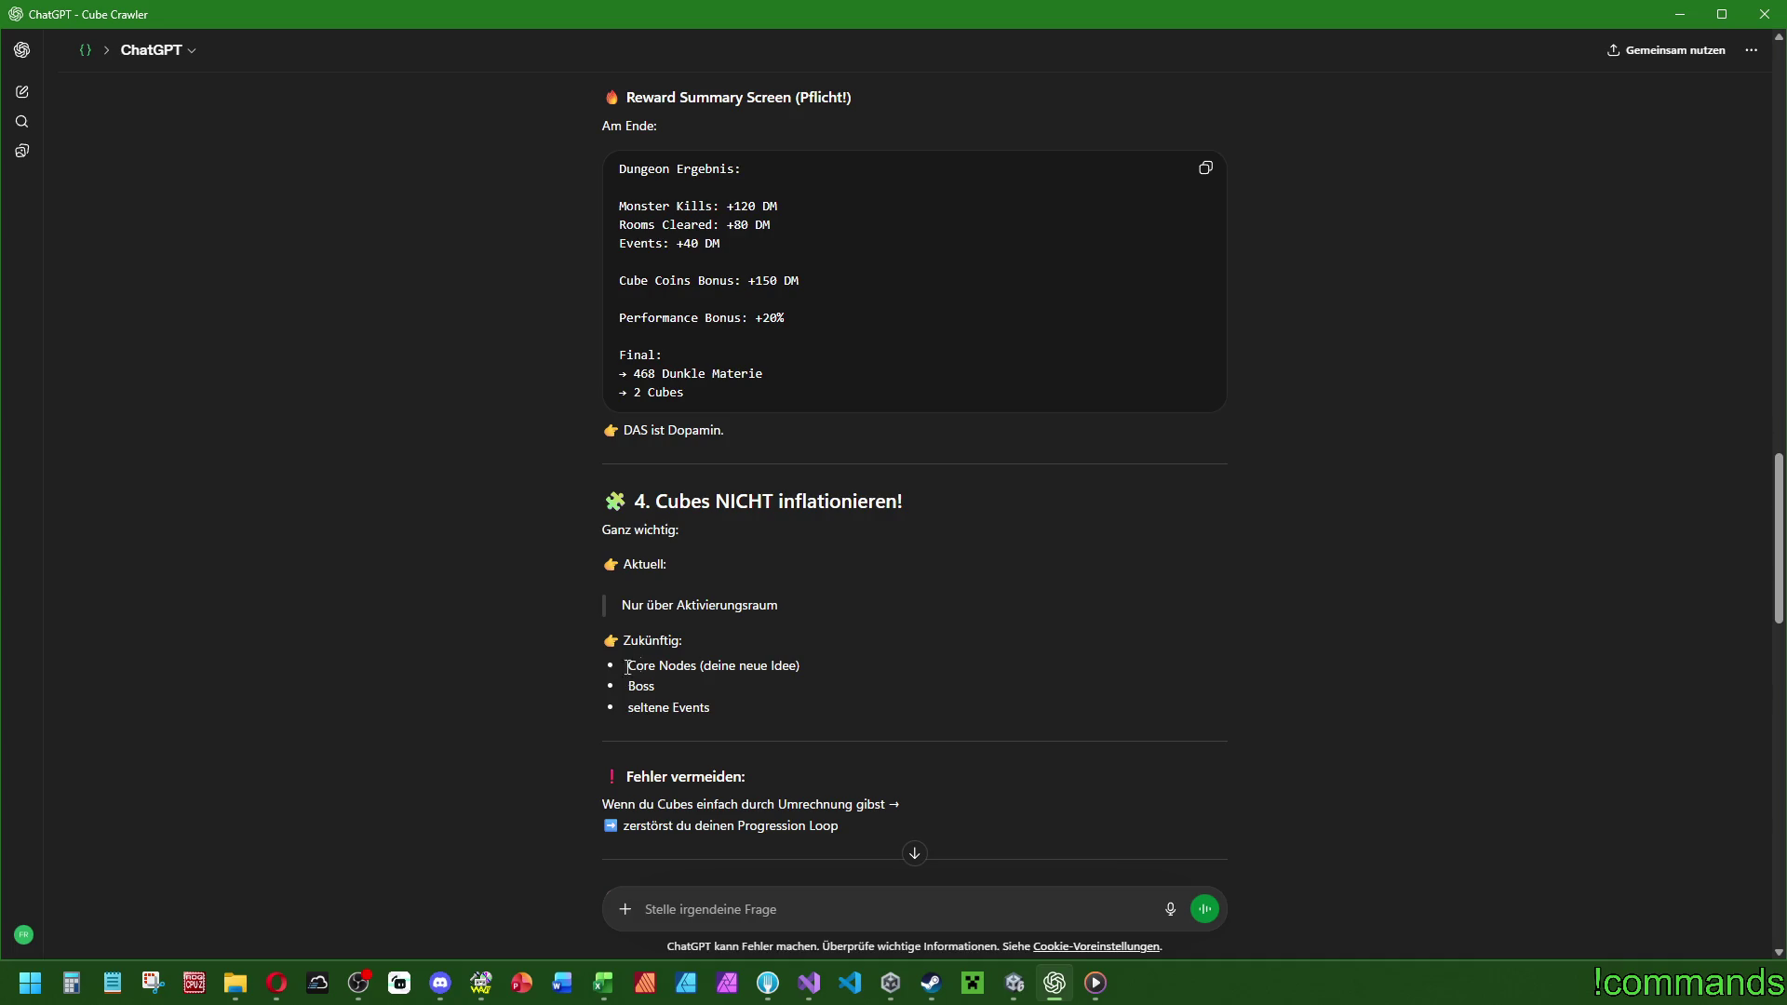
scroll(694, 699, down, 2)
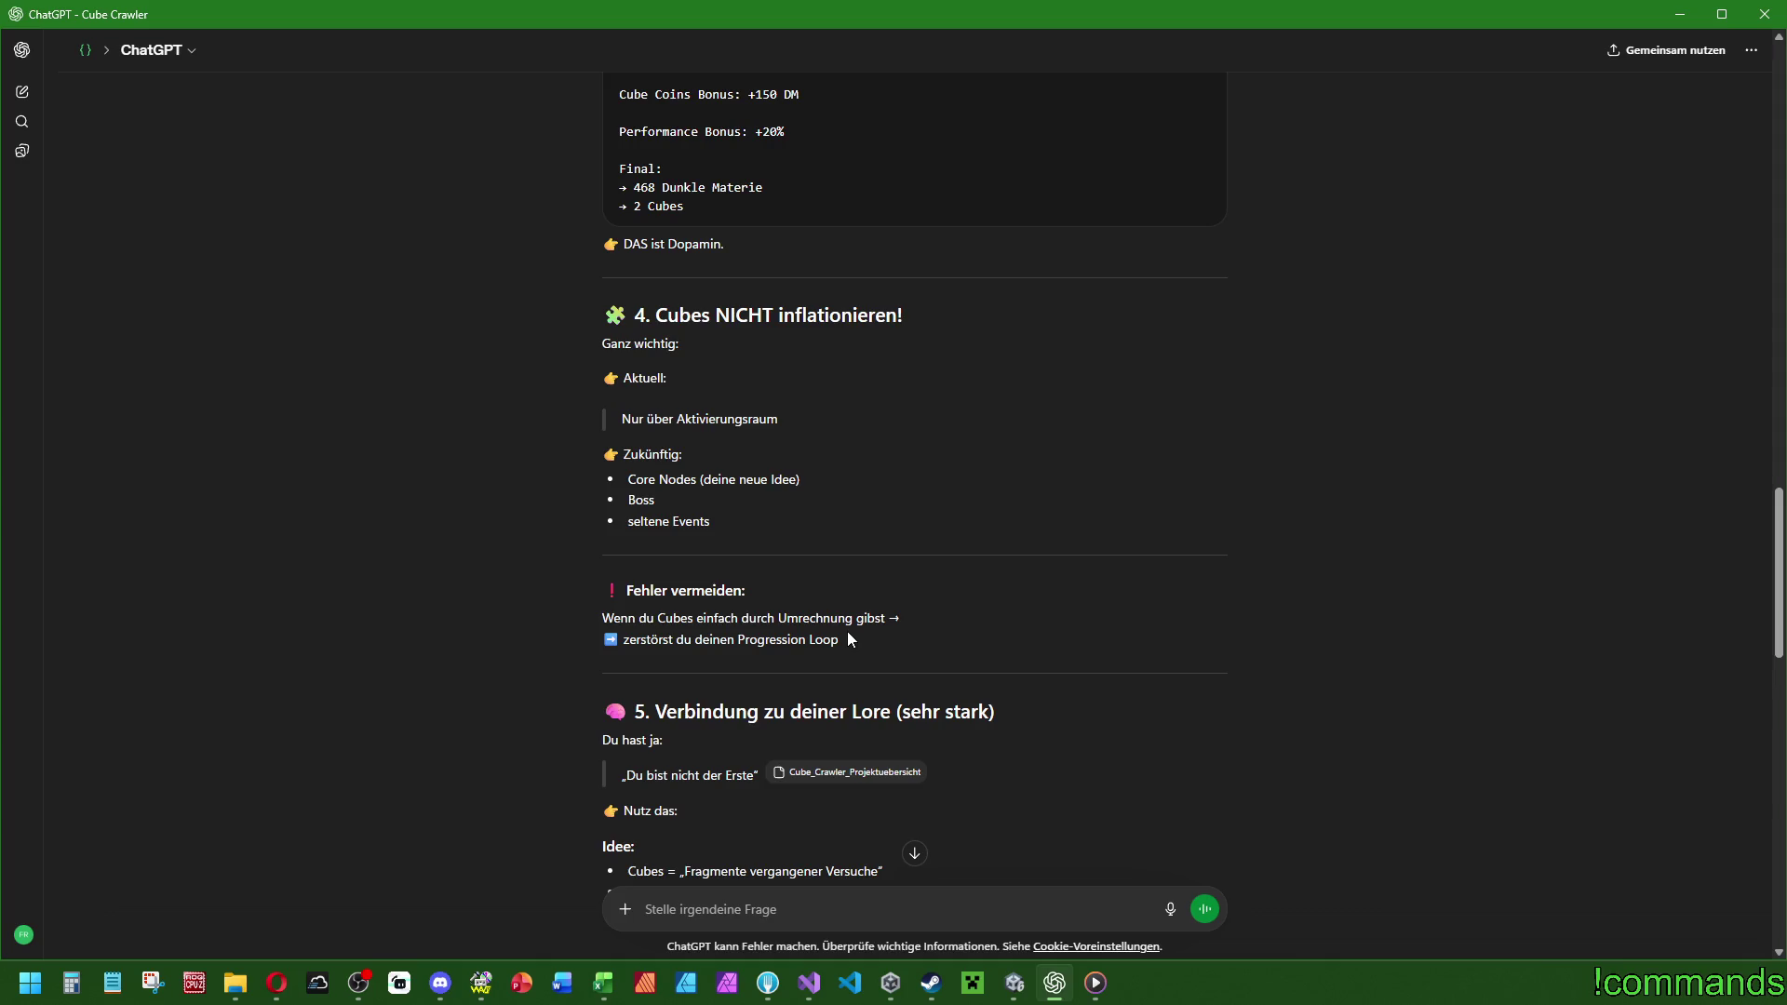
scroll(820, 516, up, 4)
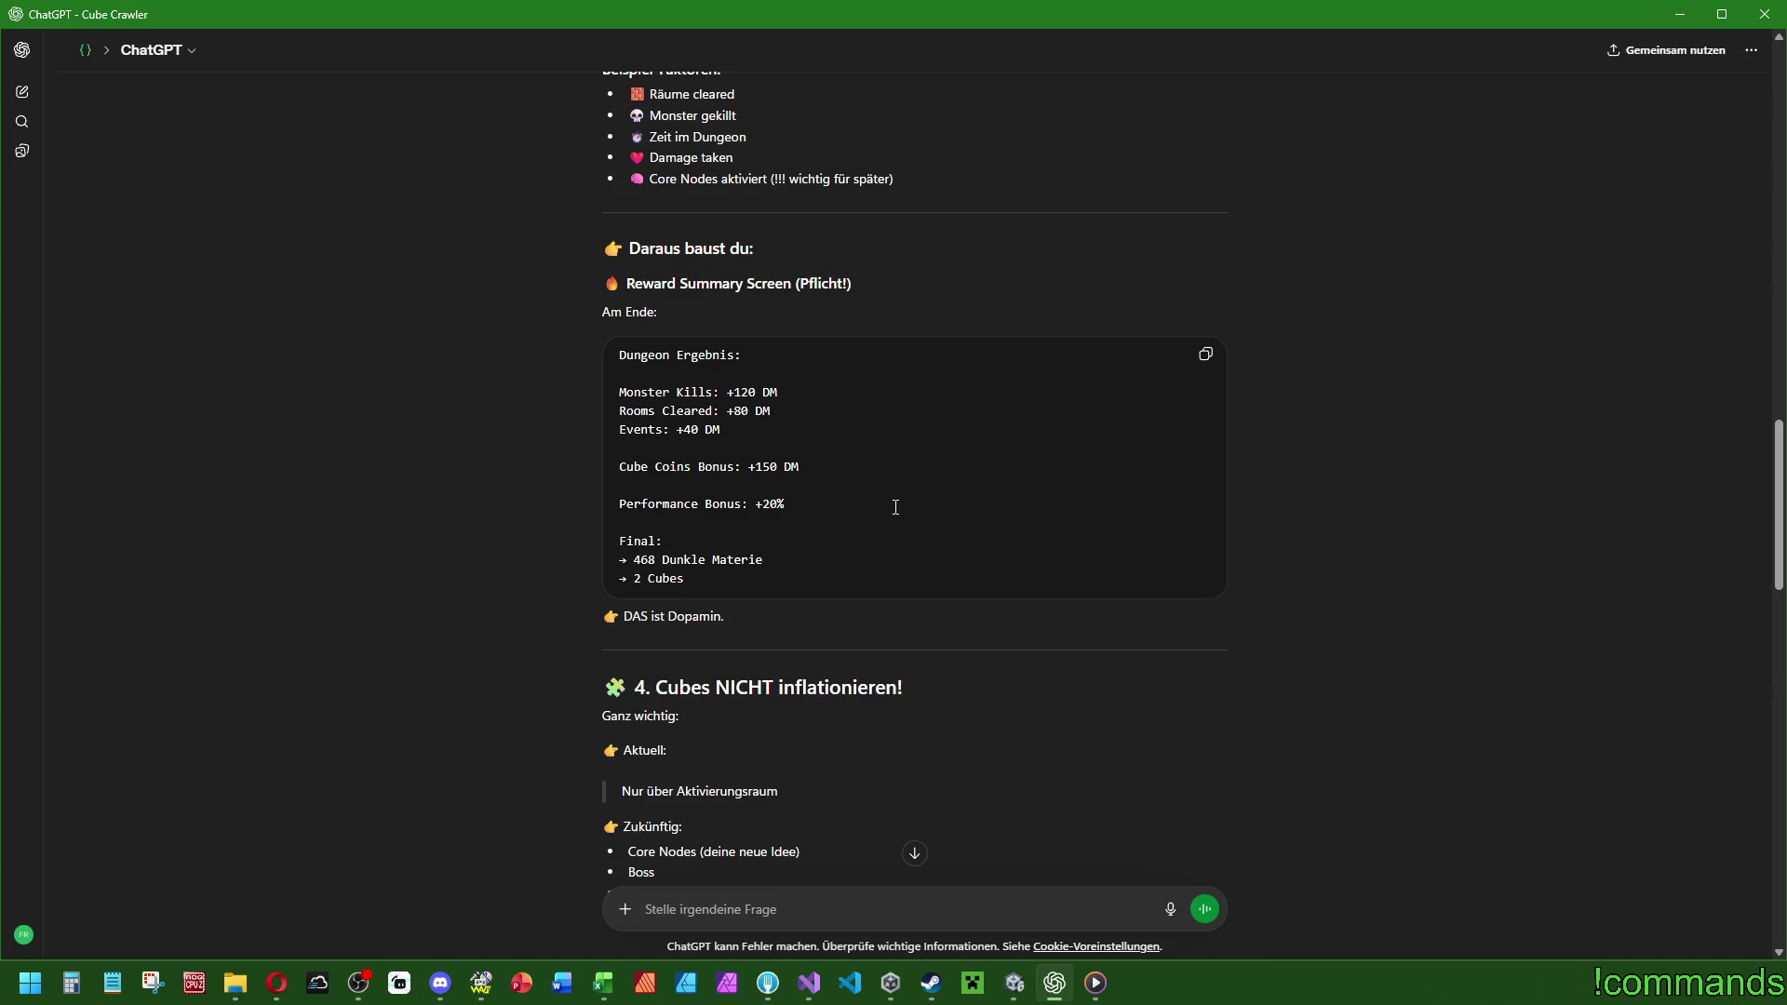
scroll(824, 504, up, 8)
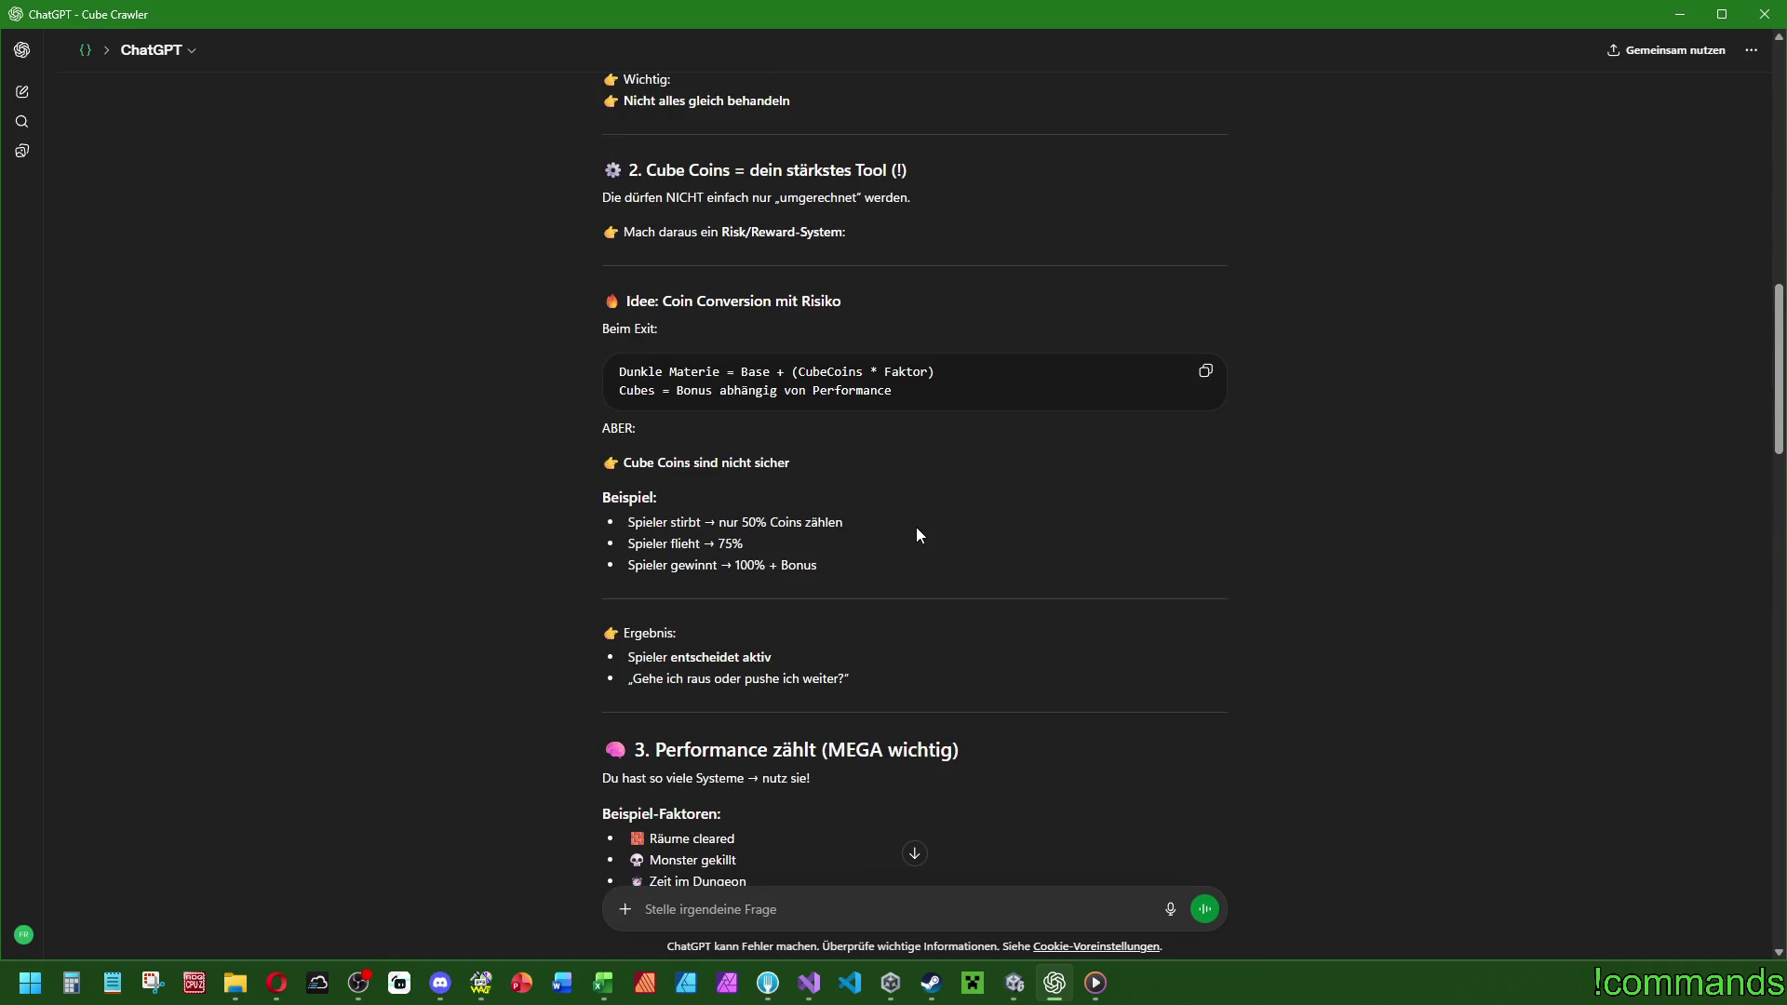
scroll(915, 534, down, 14)
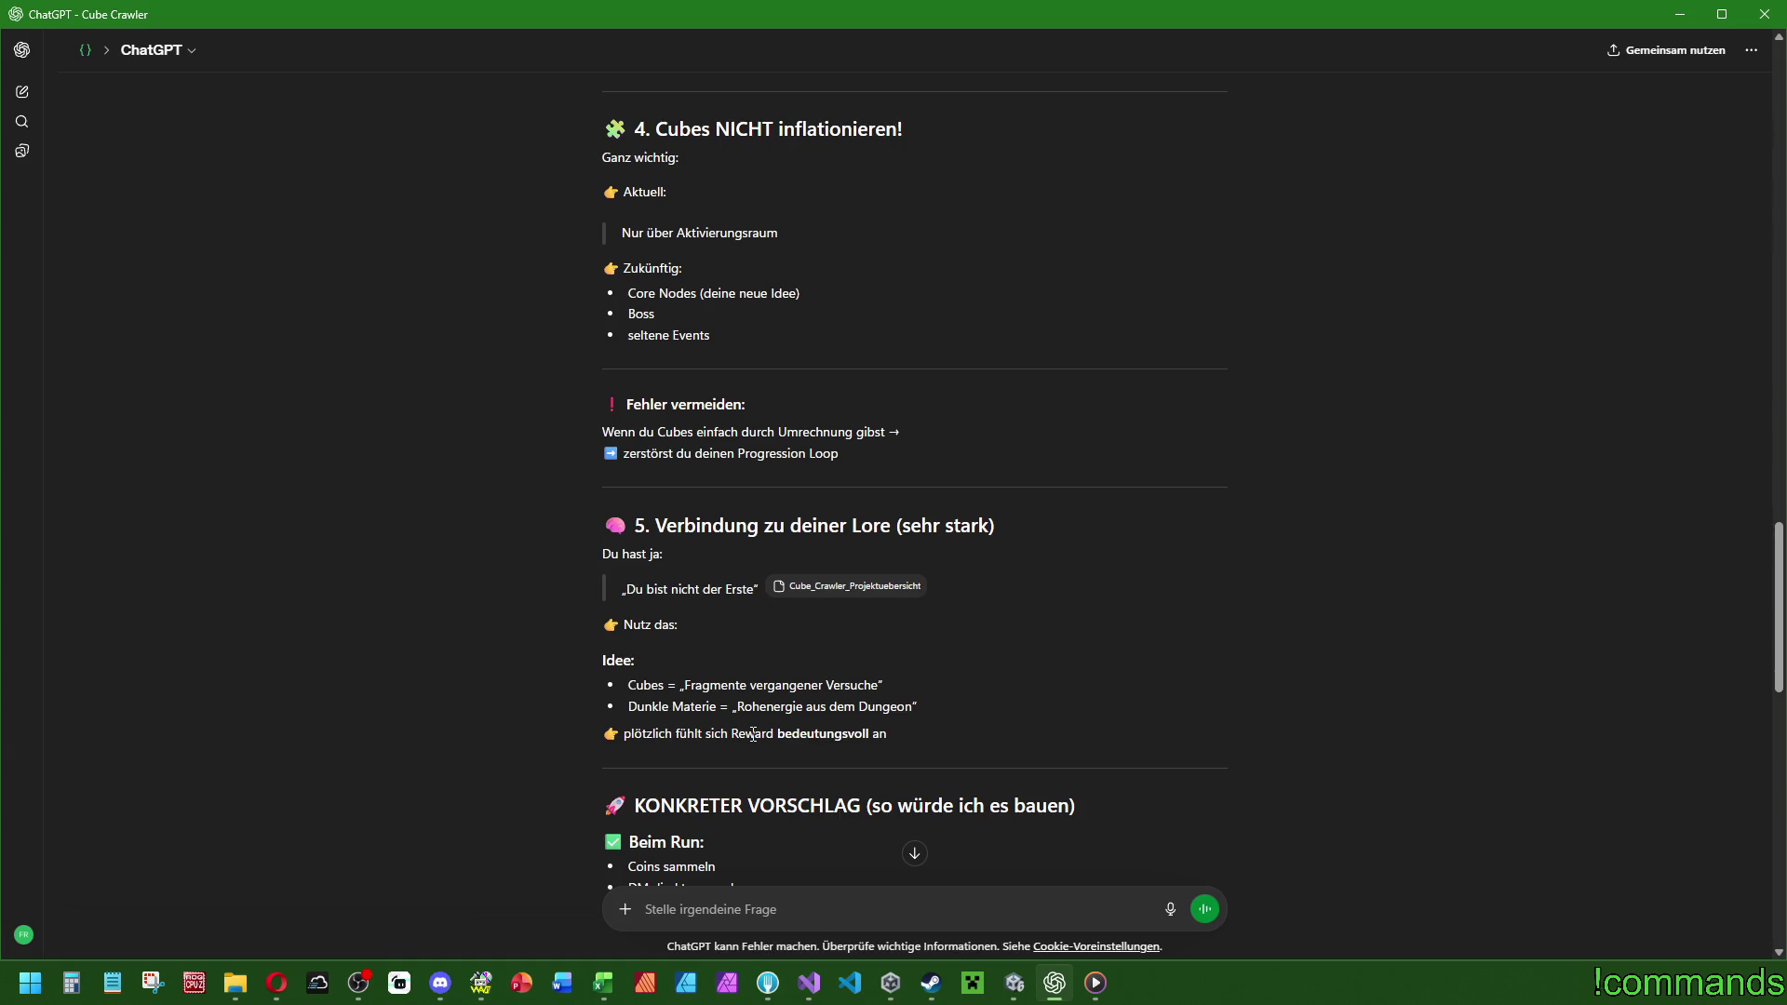
scroll(752, 734, down, 2)
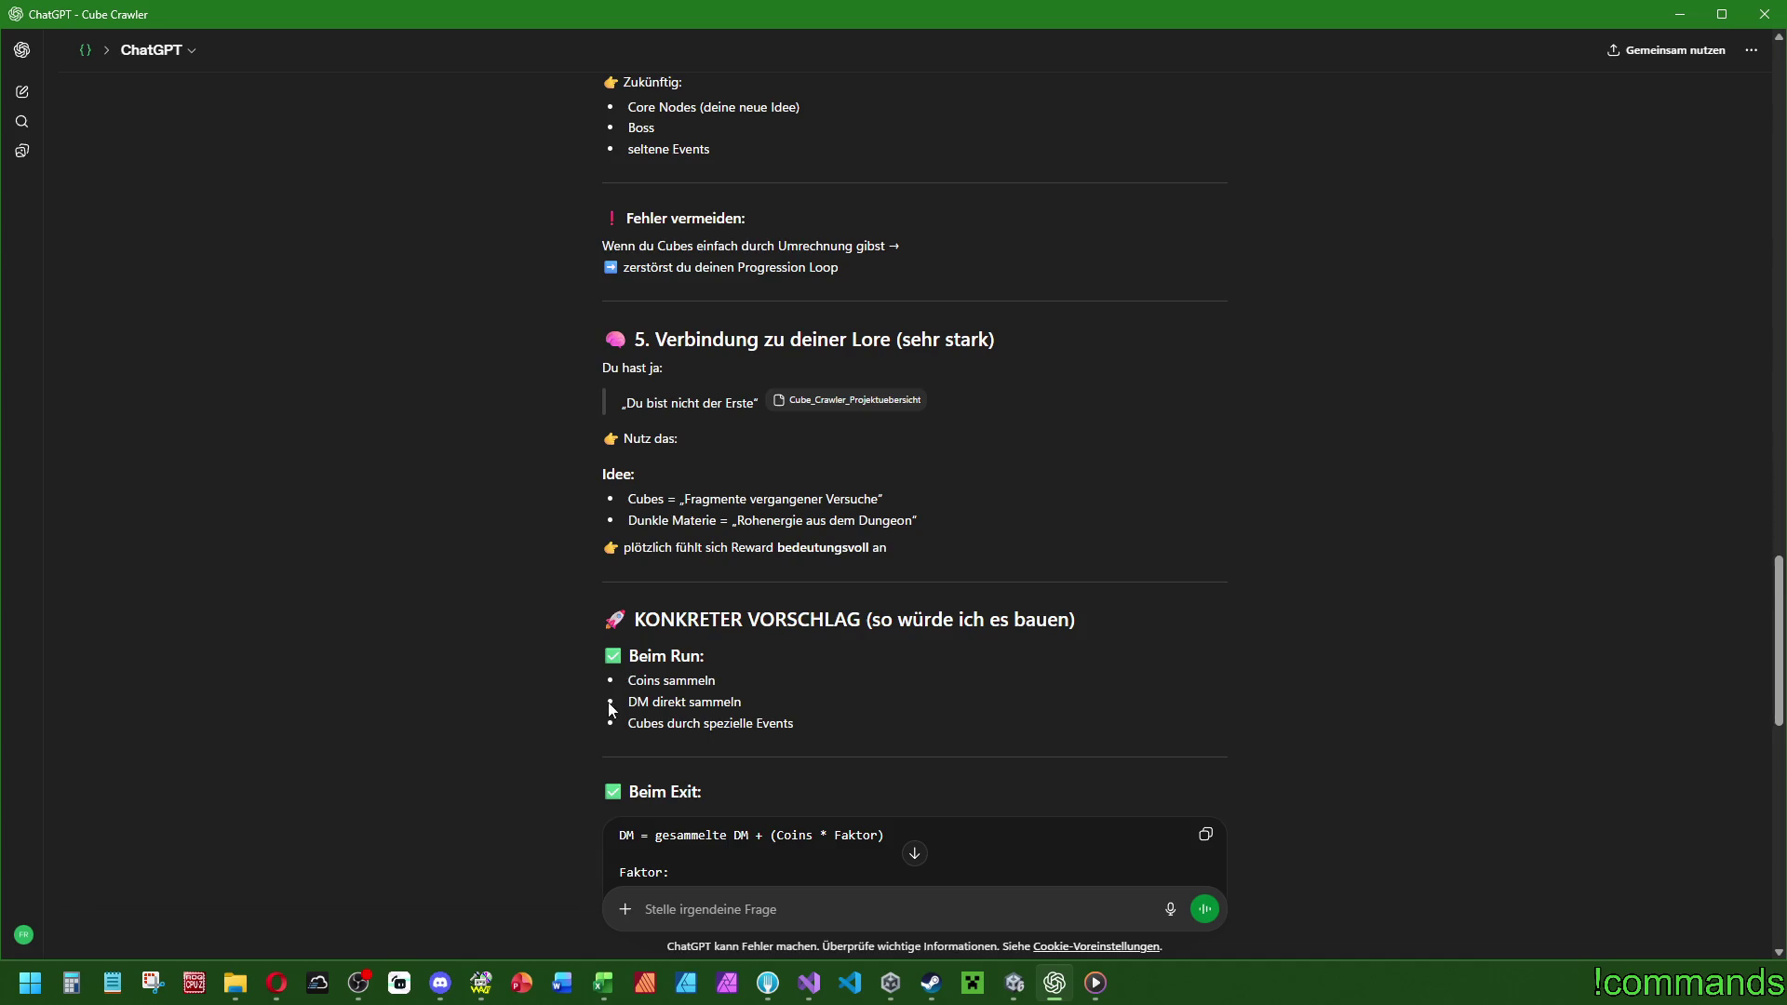
scroll(806, 729, down, 4)
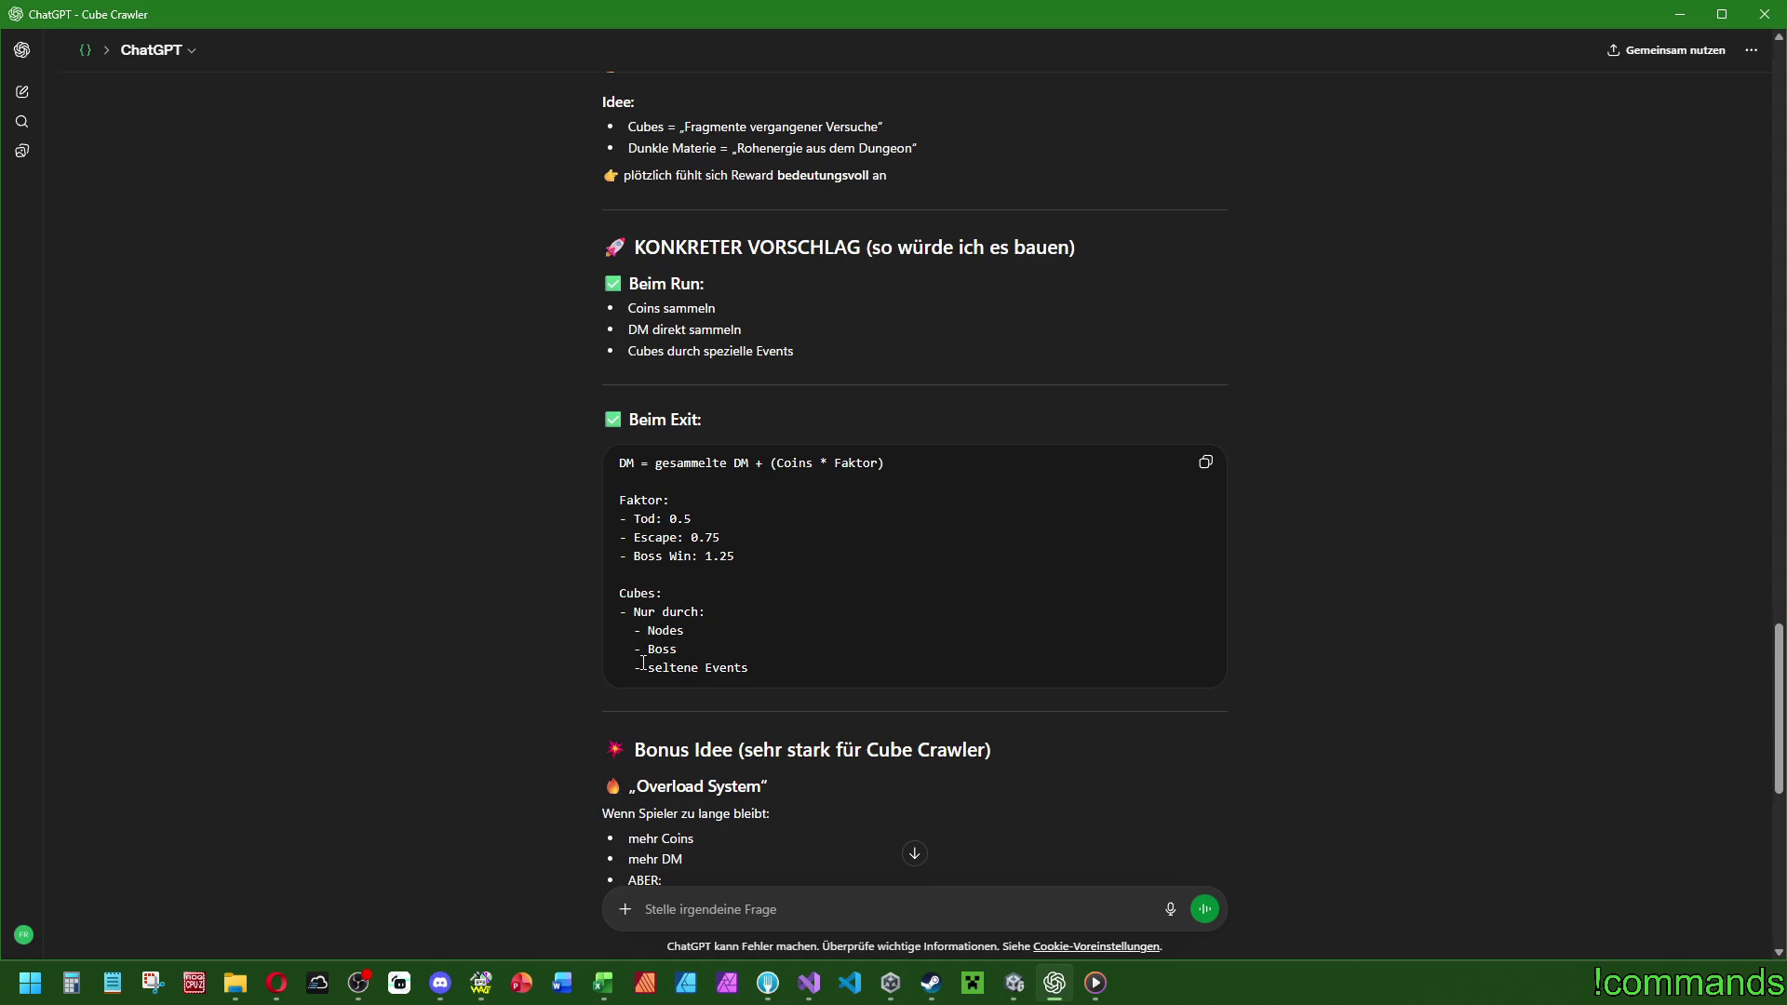
drag(640, 611, 835, 684)
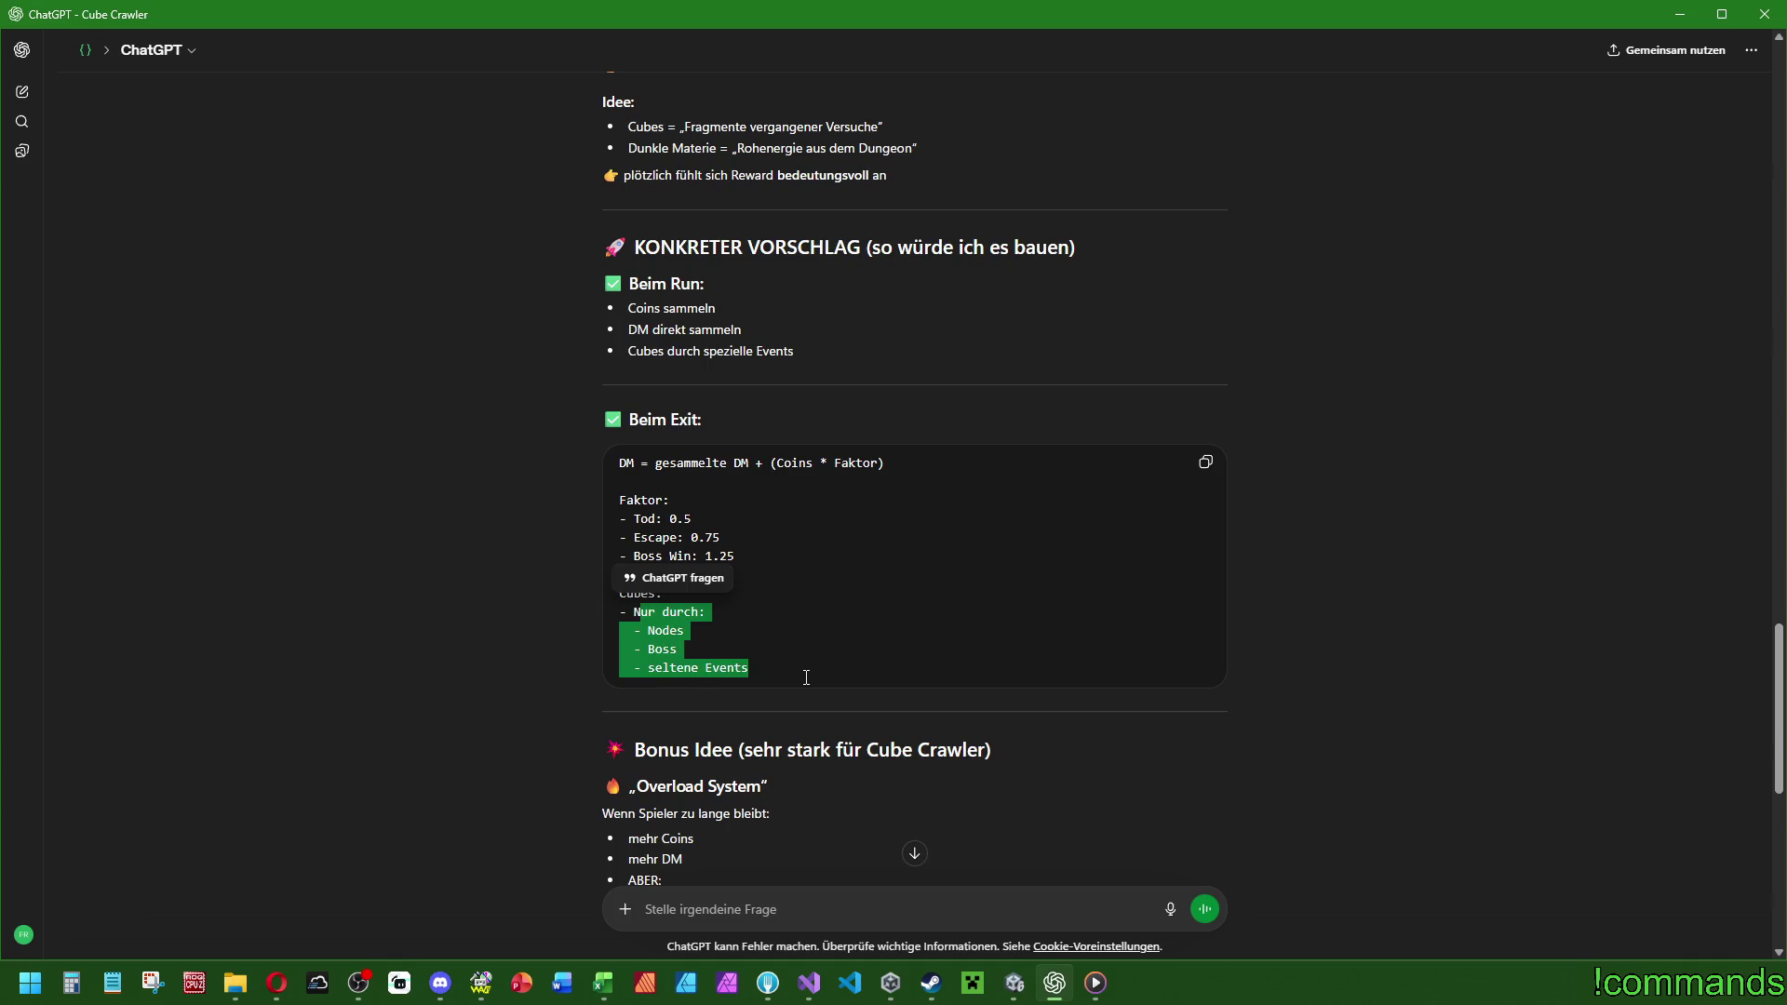
click(684, 637)
scroll(831, 586, down, 2)
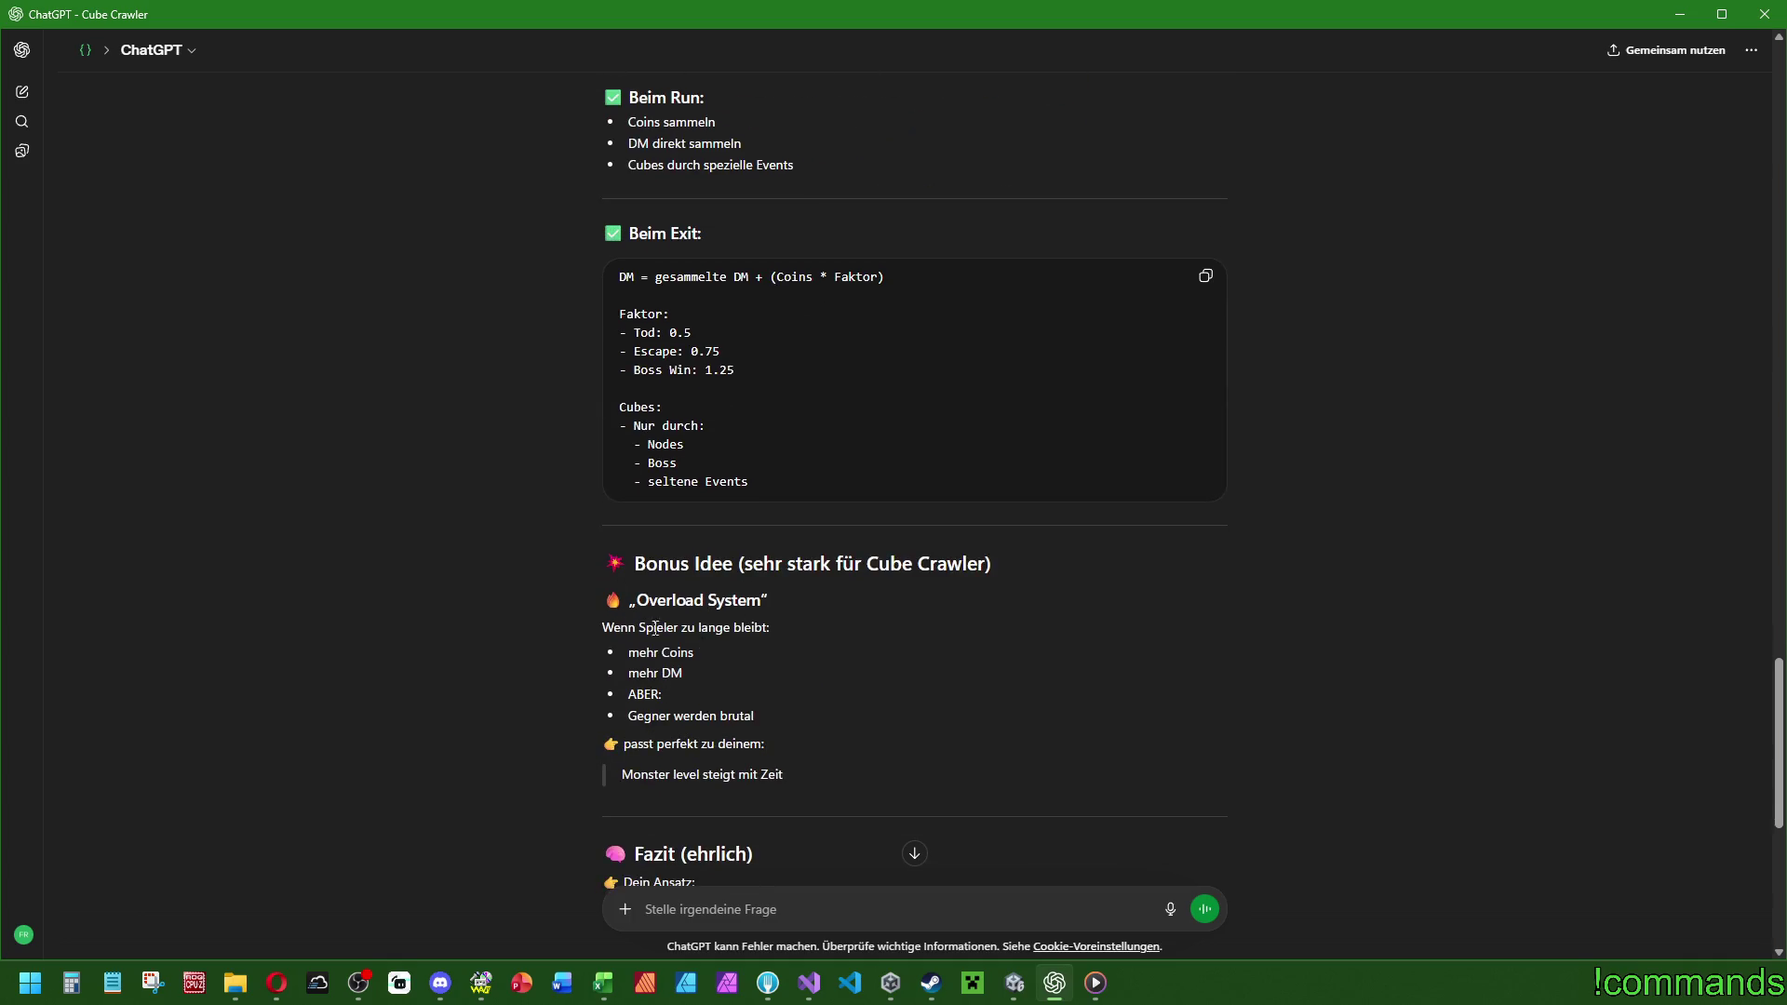
mouse_move(694, 652)
mouse_down()
mouse_move(639, 652)
mouse_move(682, 673)
mouse_move(653, 716)
mouse_move(757, 716)
mouse_up()
click(757, 716)
scroll(730, 739, down, 2)
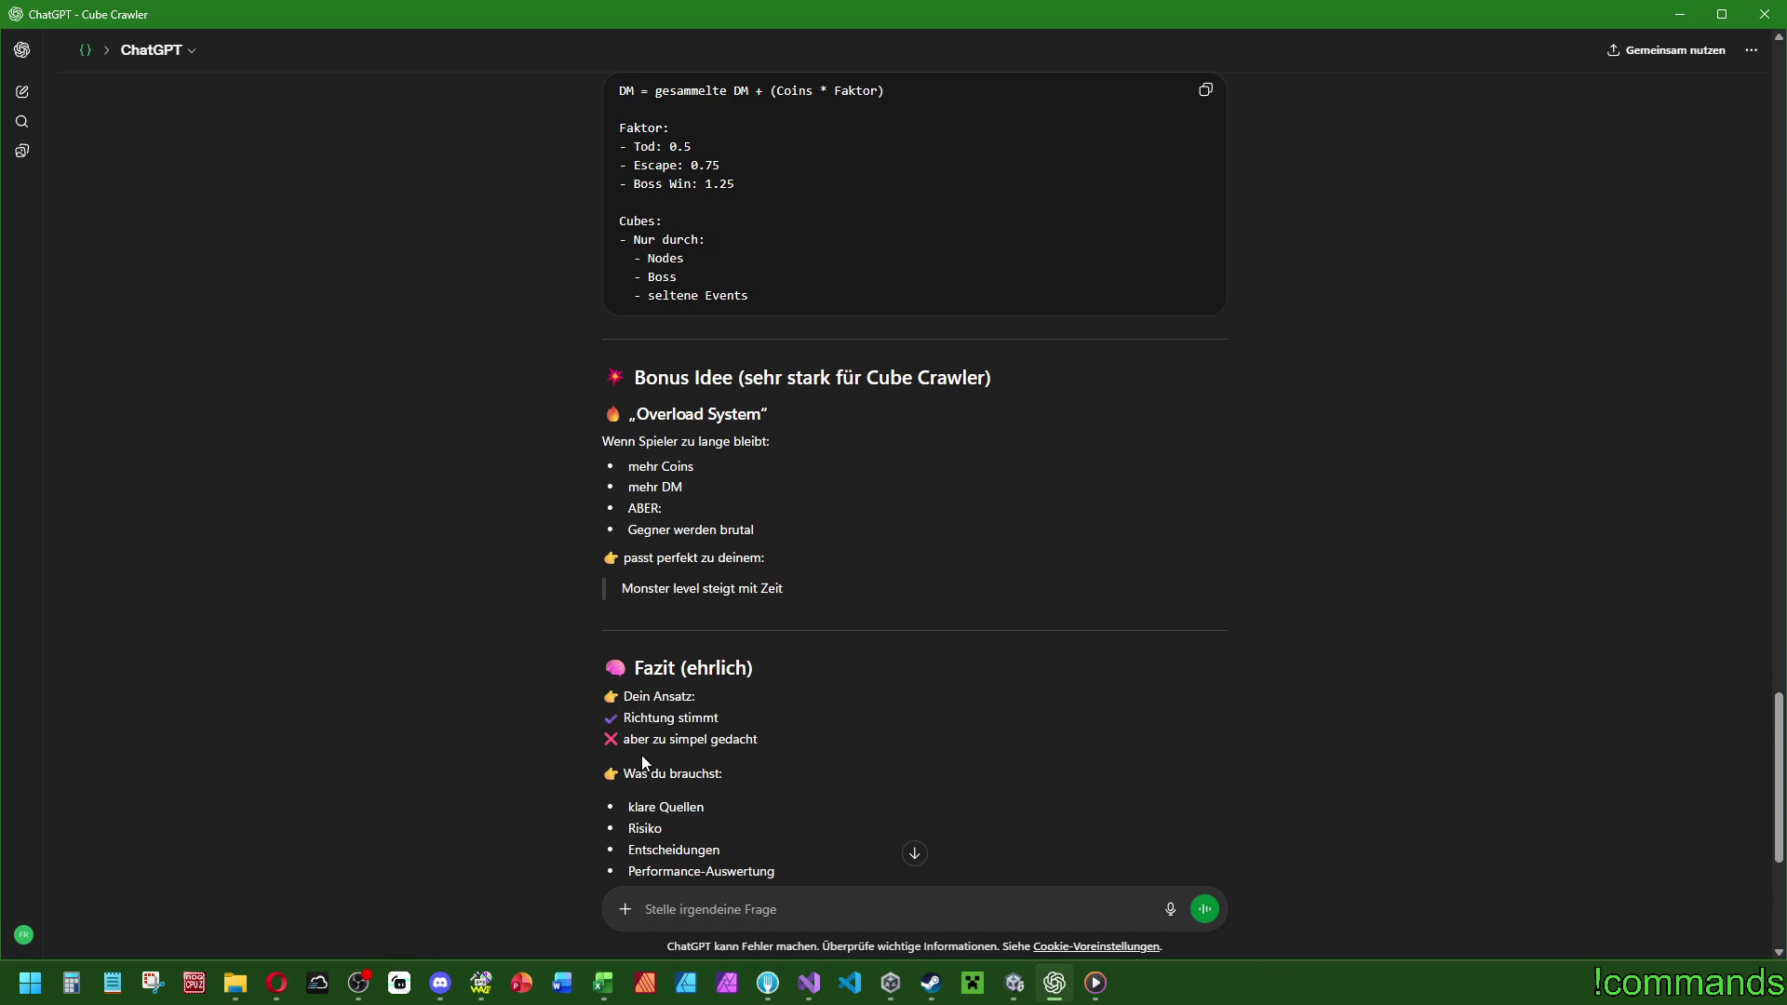
scroll(700, 768, down, 2)
scroll(677, 687, down, 3)
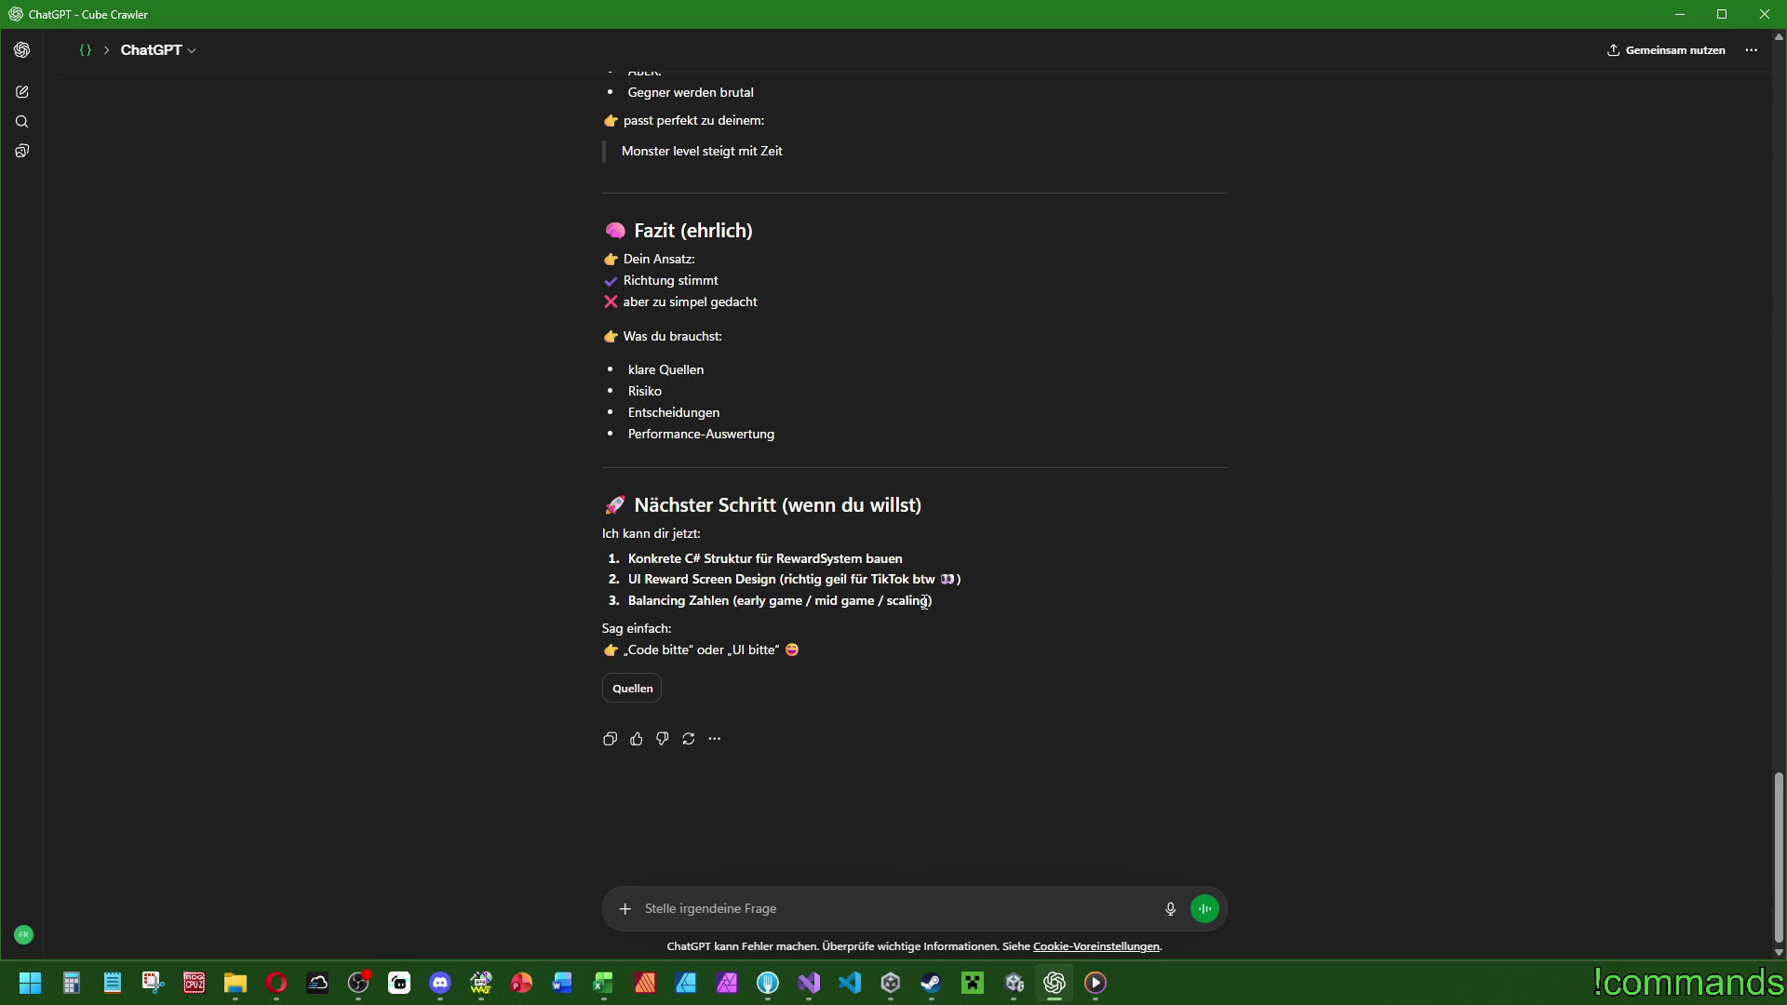
scroll(846, 659, up, 4)
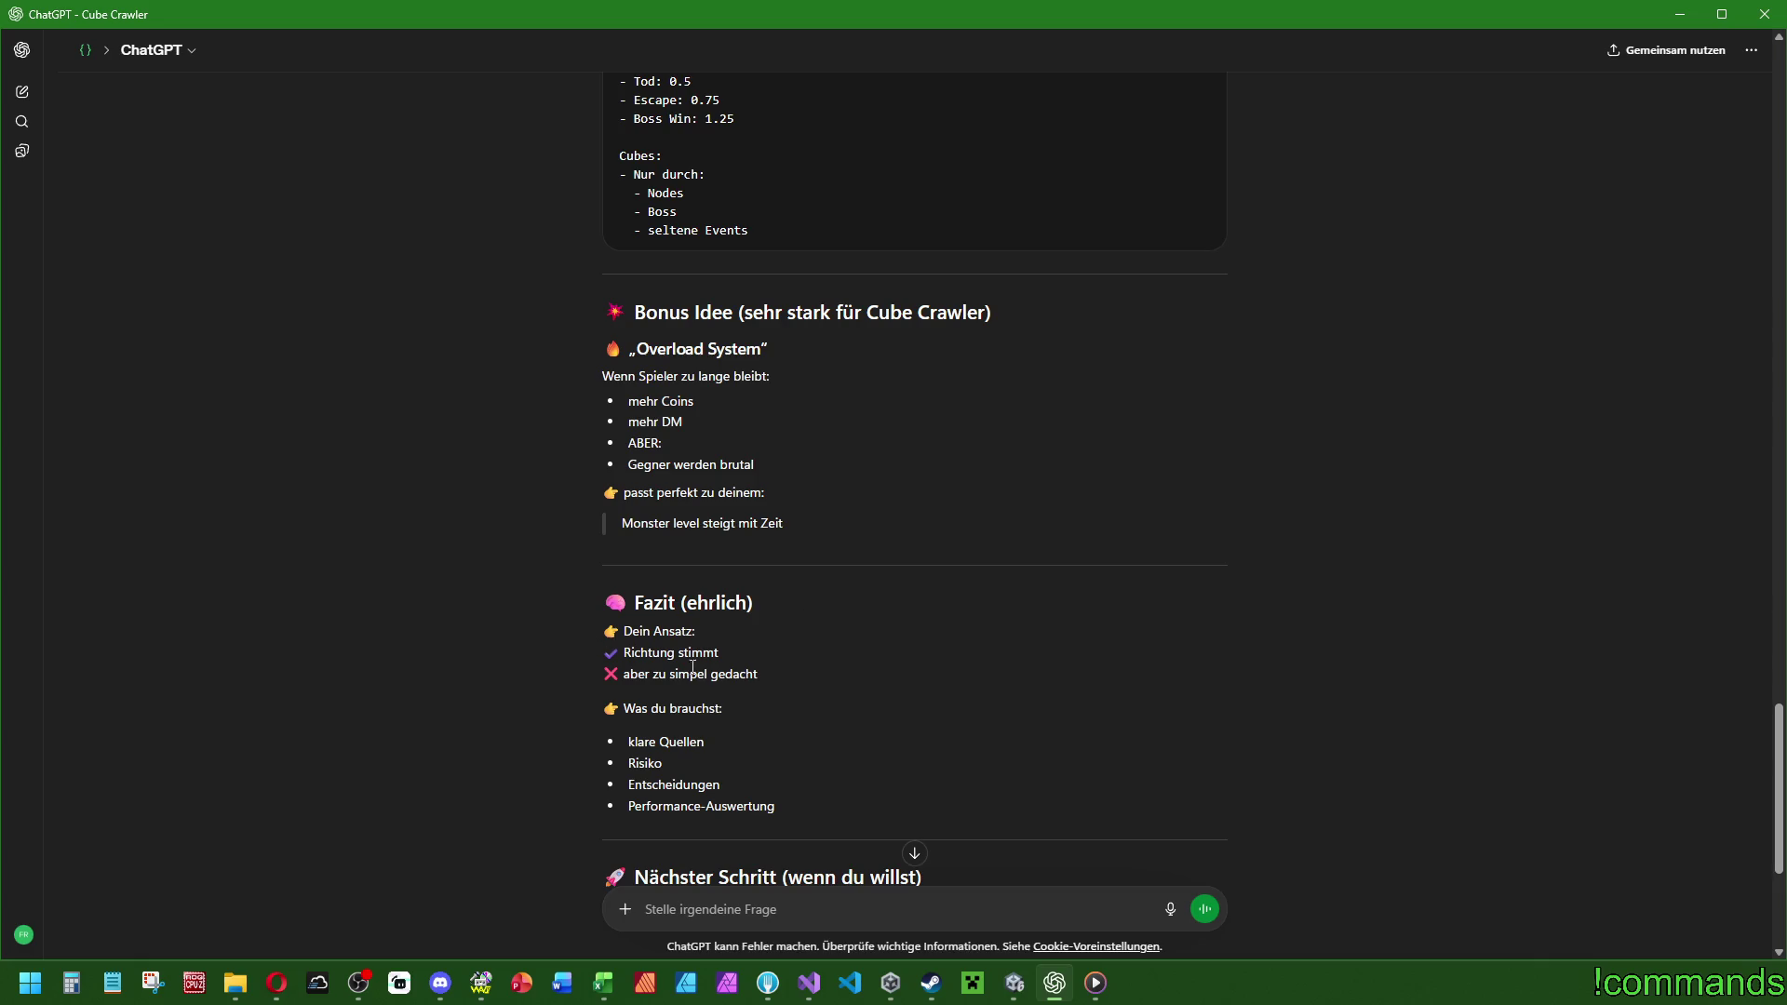
drag(622, 673, 762, 681)
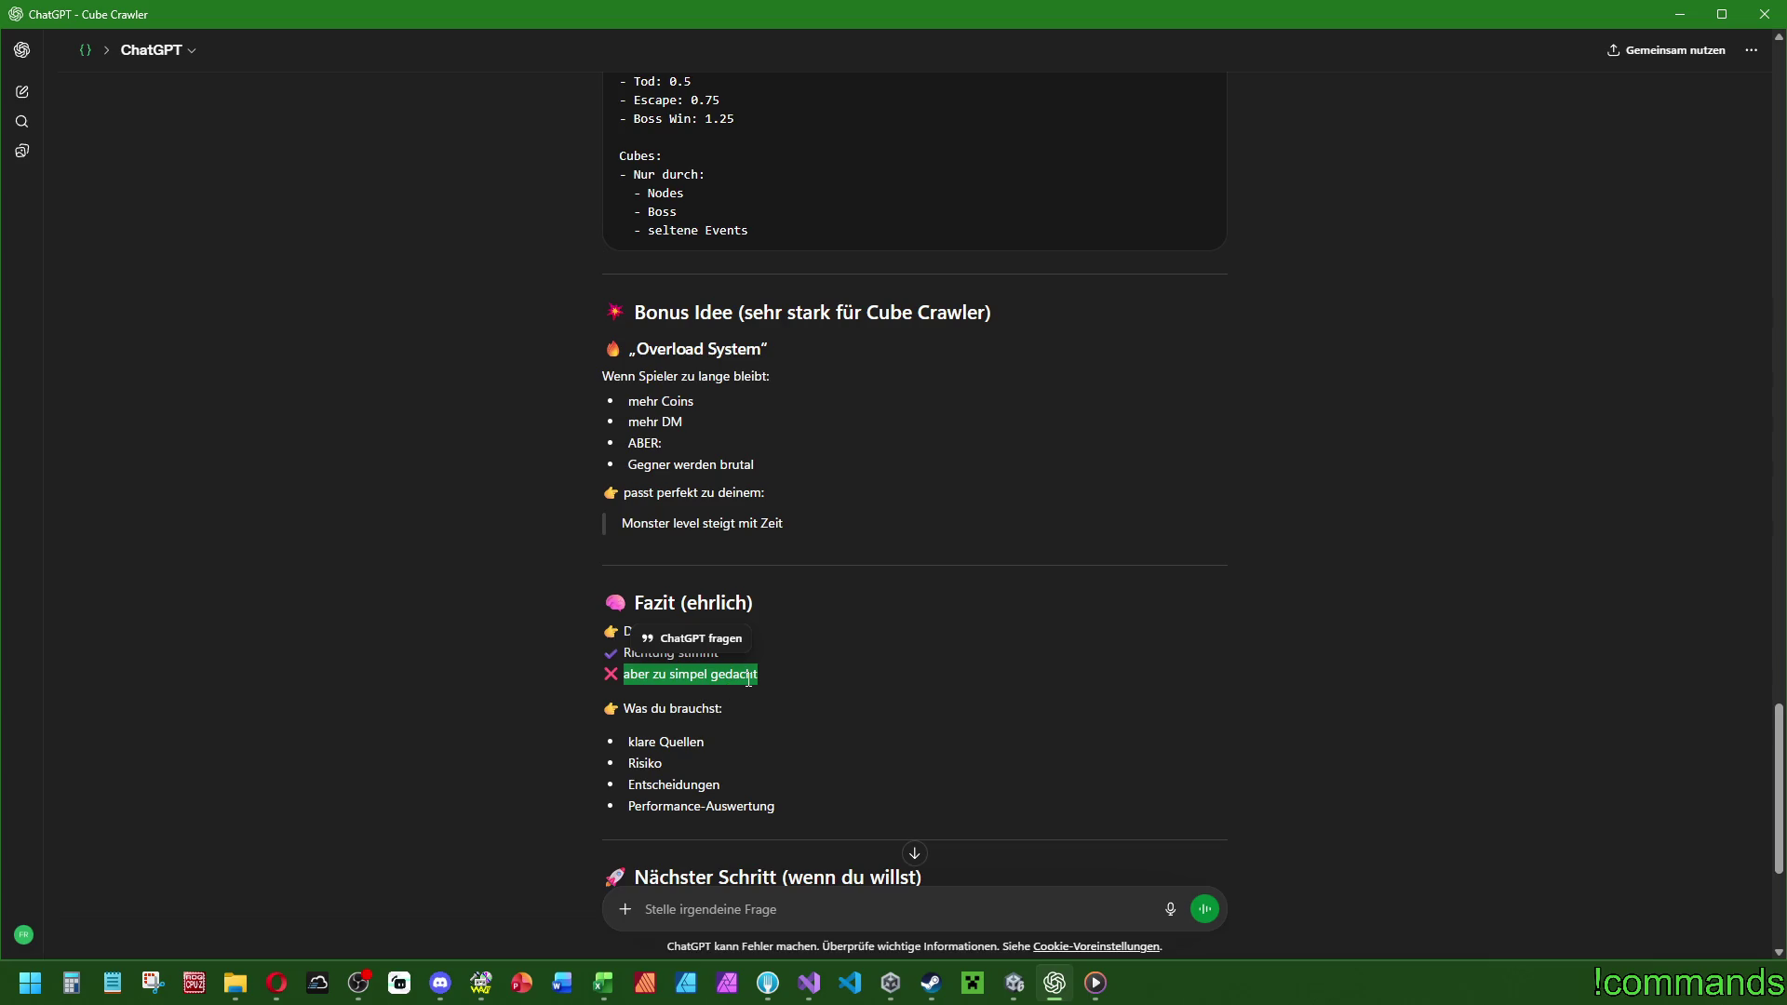
click(748, 680)
scroll(861, 674, up, 2)
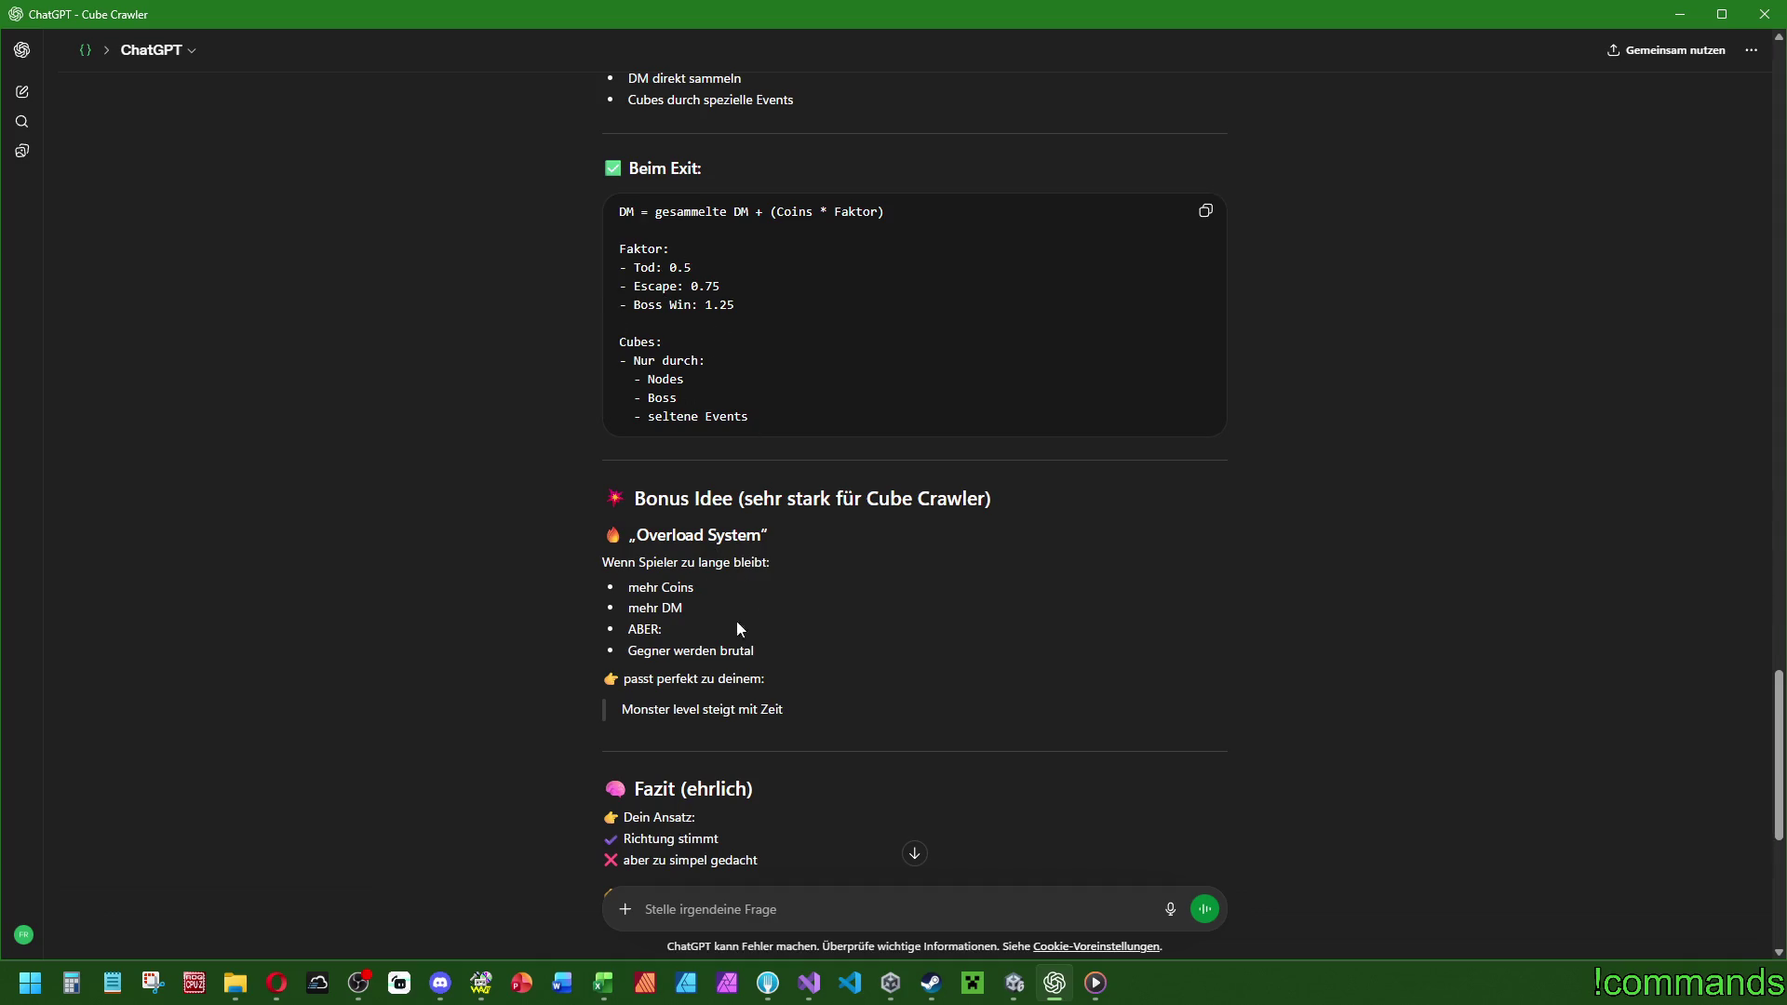
scroll(772, 574, up, 15)
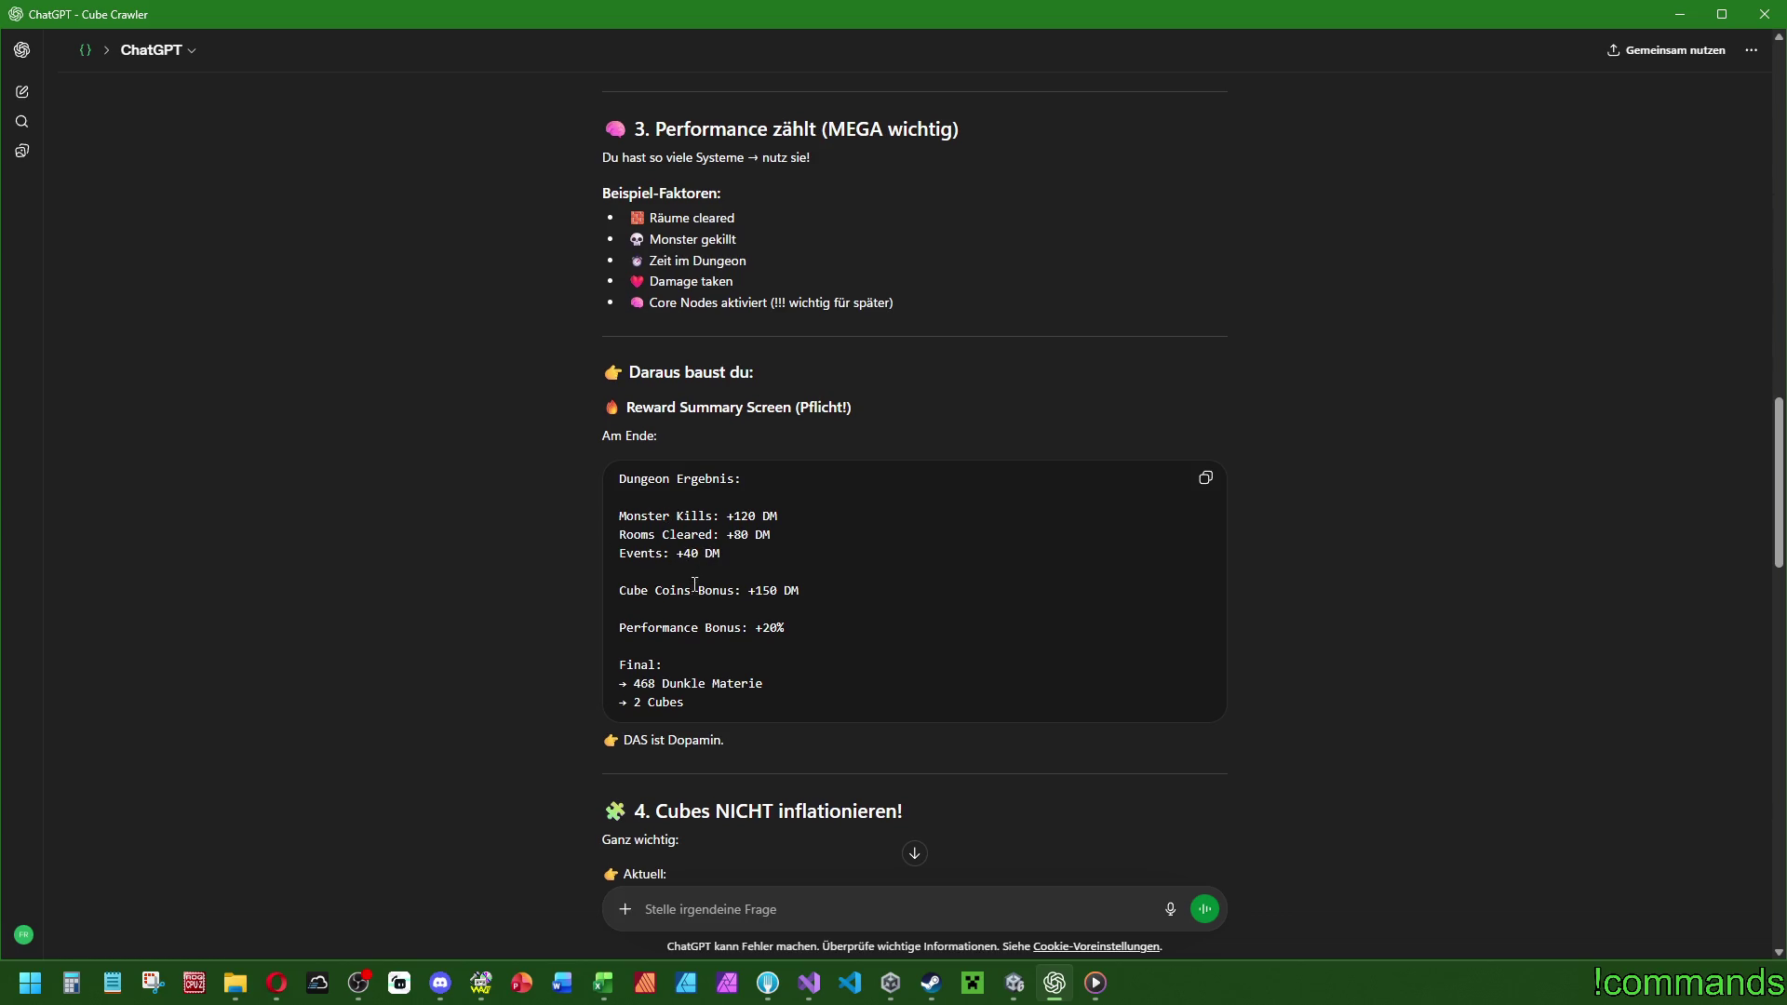
scroll(694, 559, up, 4)
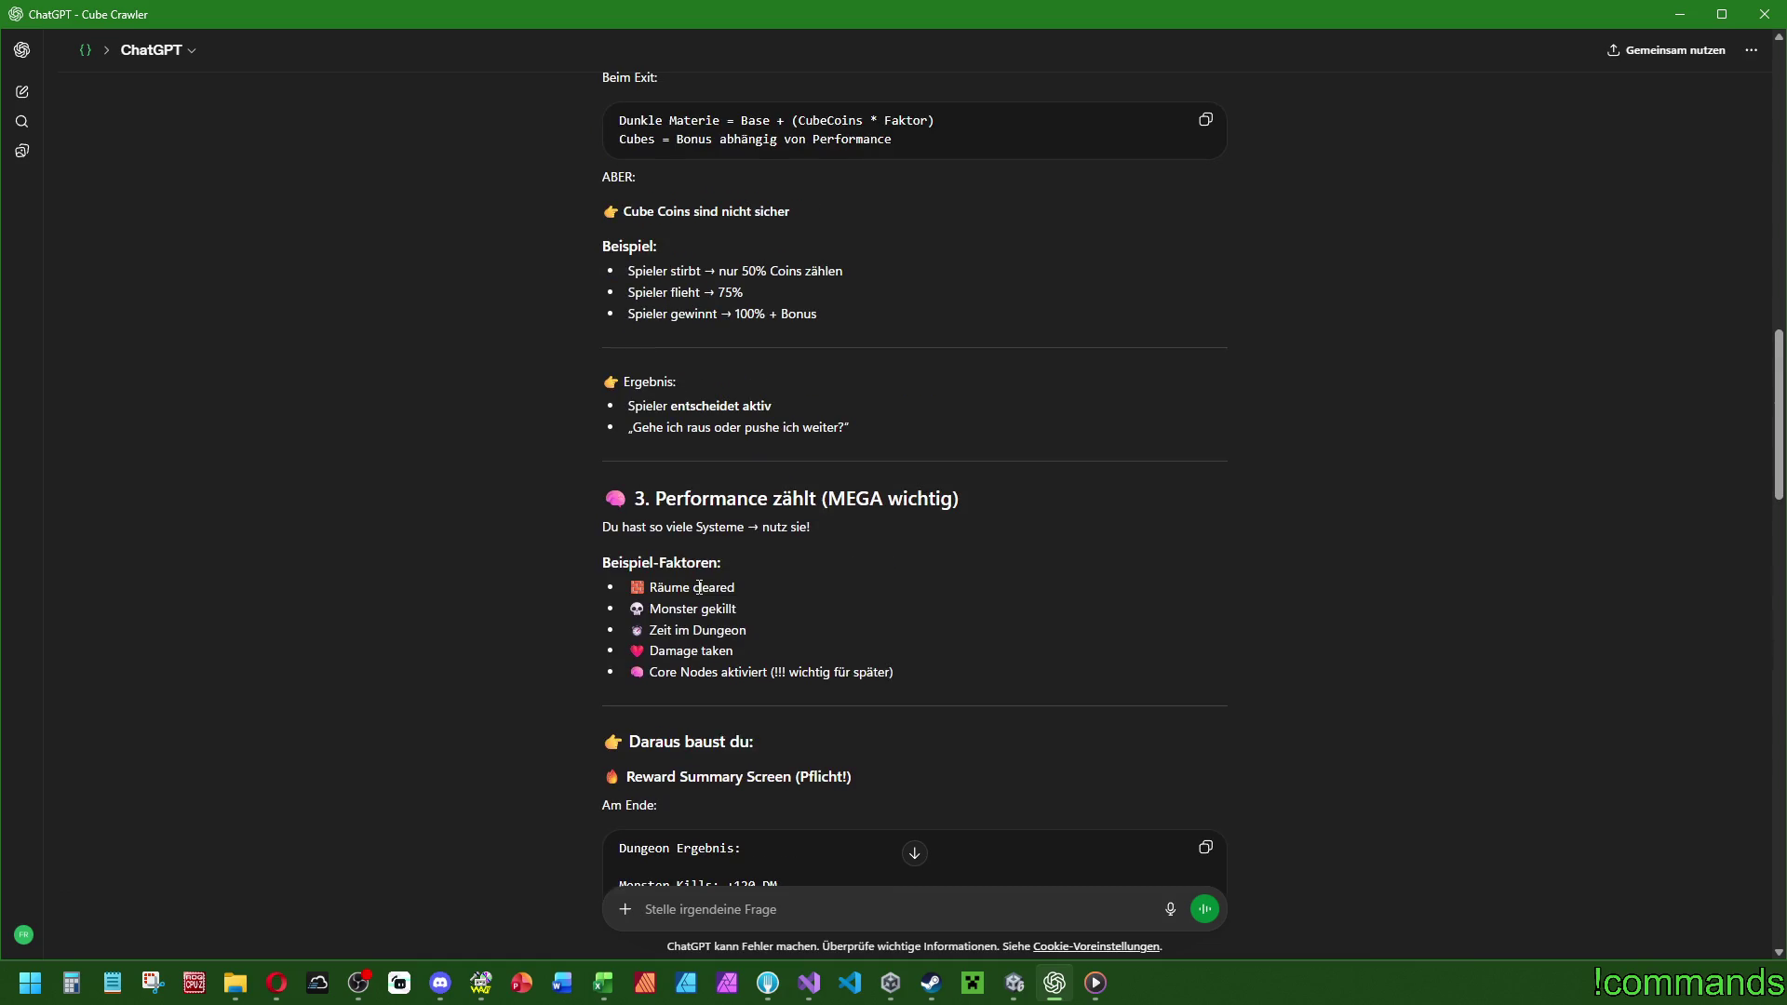
scroll(699, 587, down, 7)
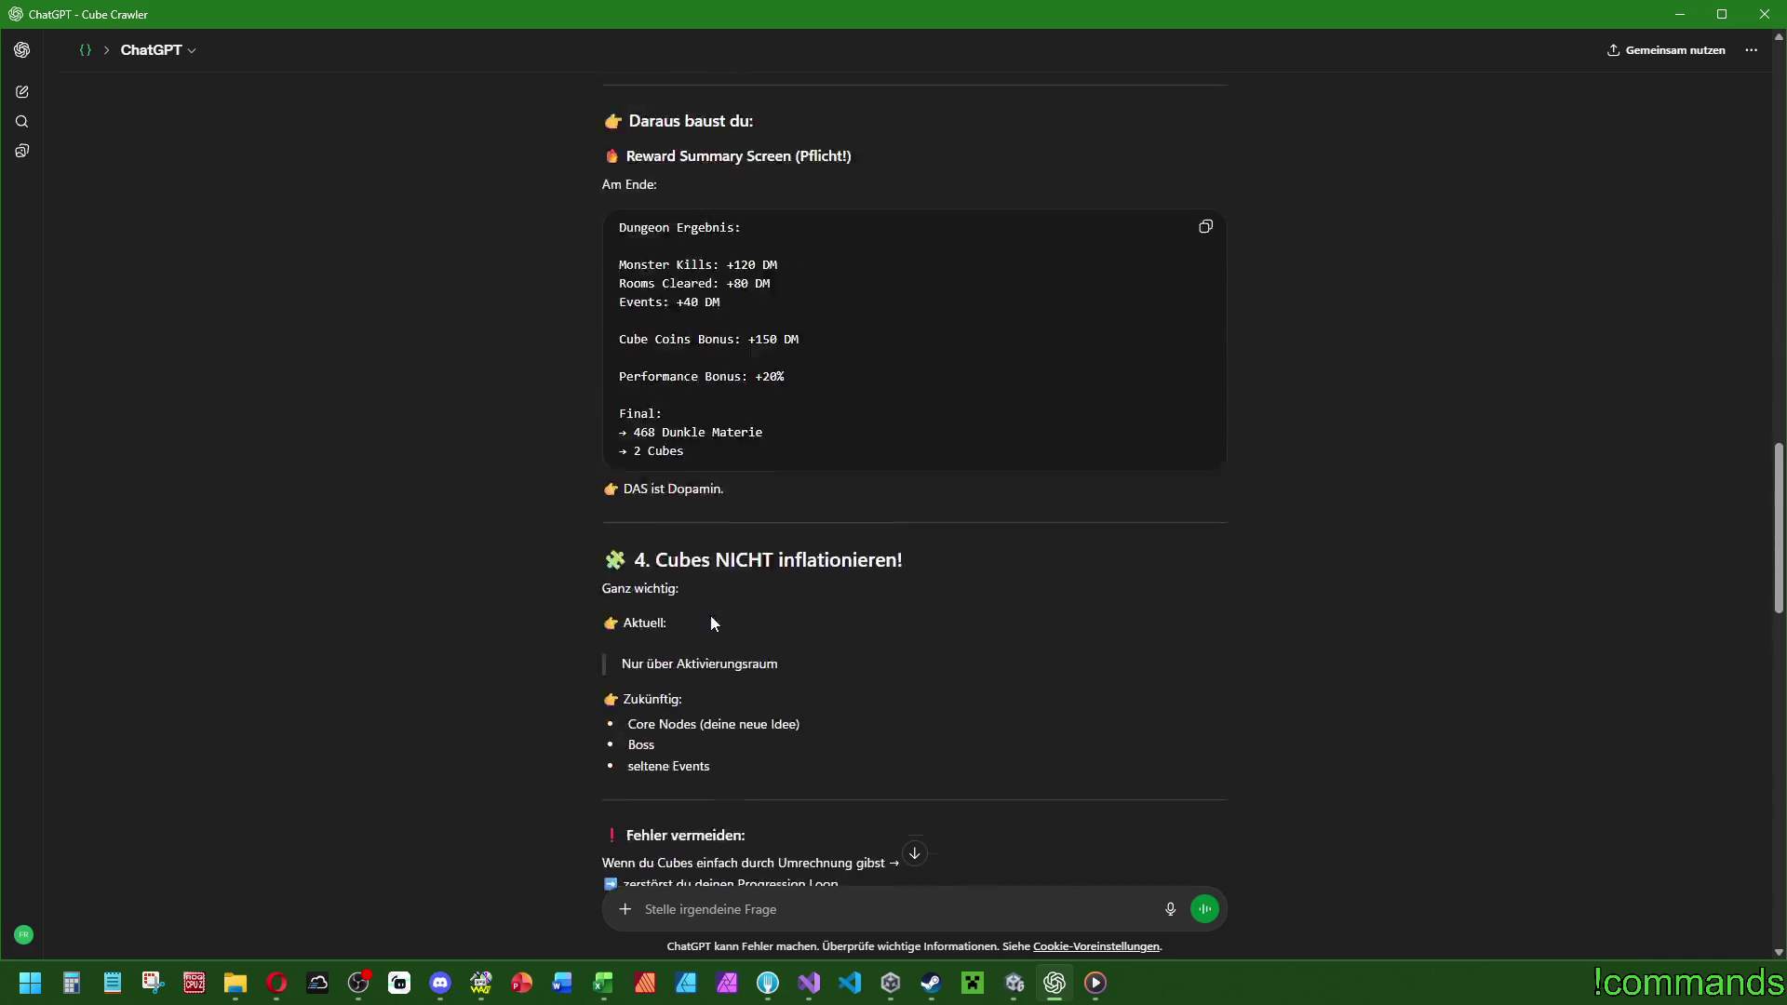
scroll(714, 622, down, 17)
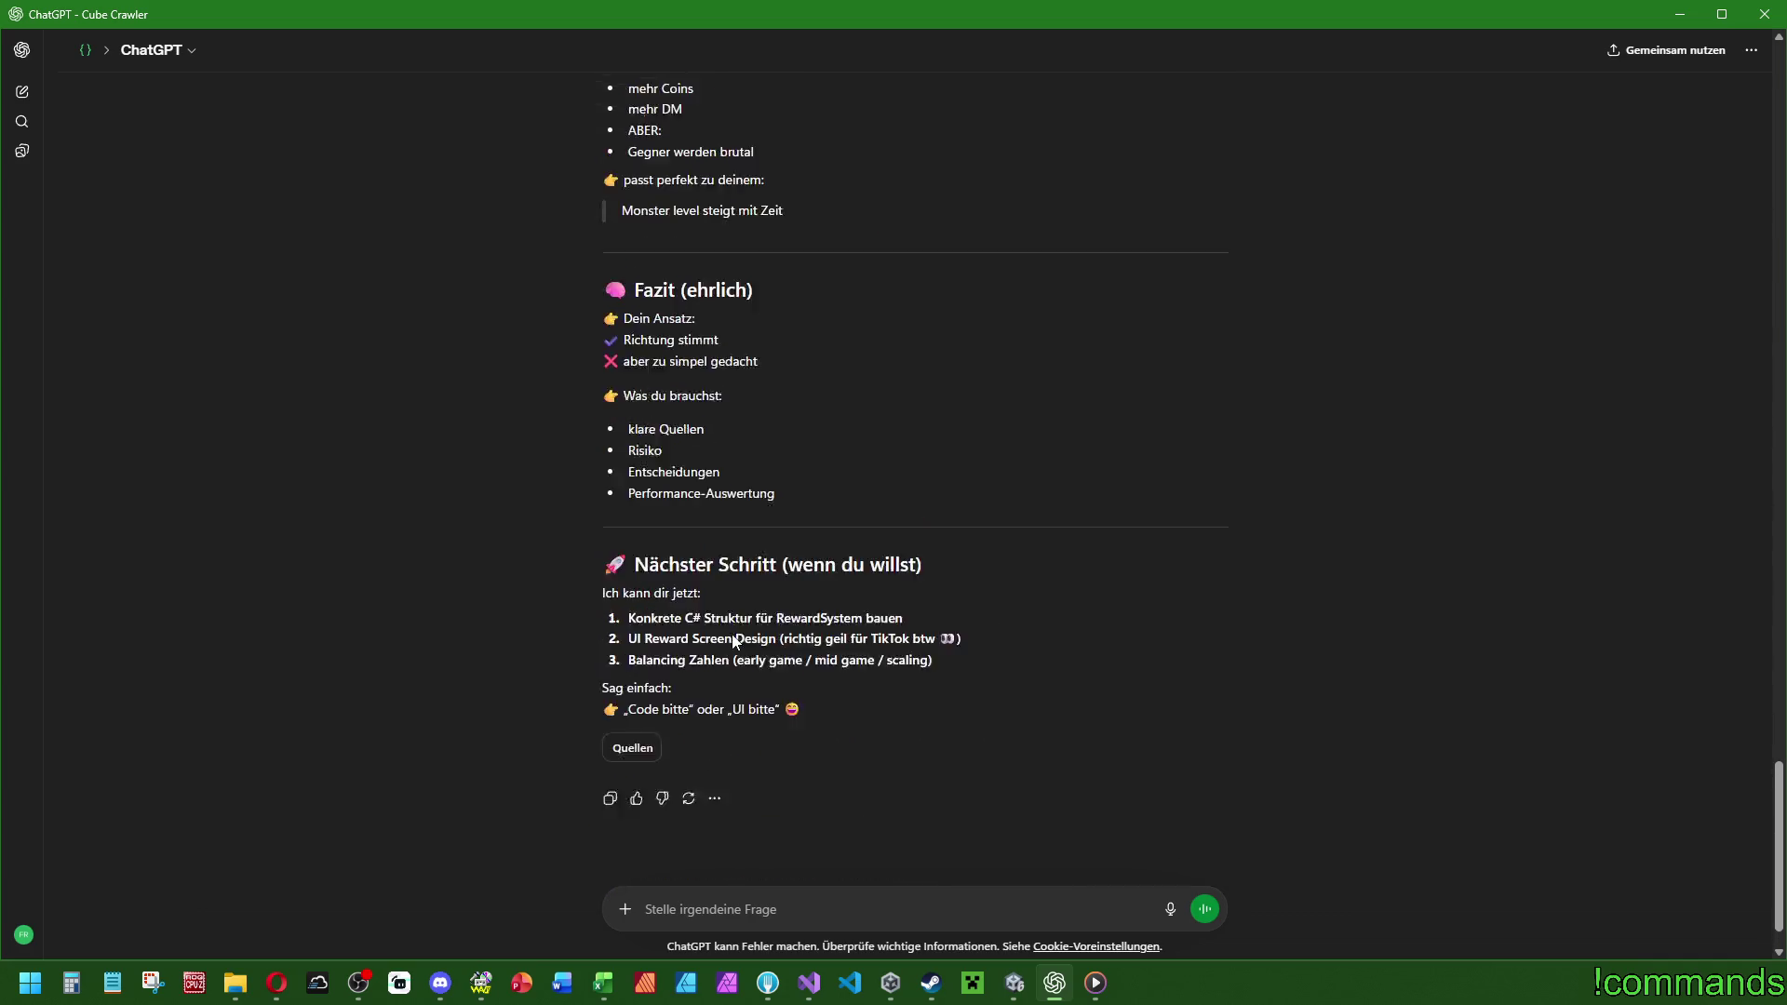
scroll(744, 639, up, 5)
scroll(873, 657, up, 5)
scroll(861, 698, down, 11)
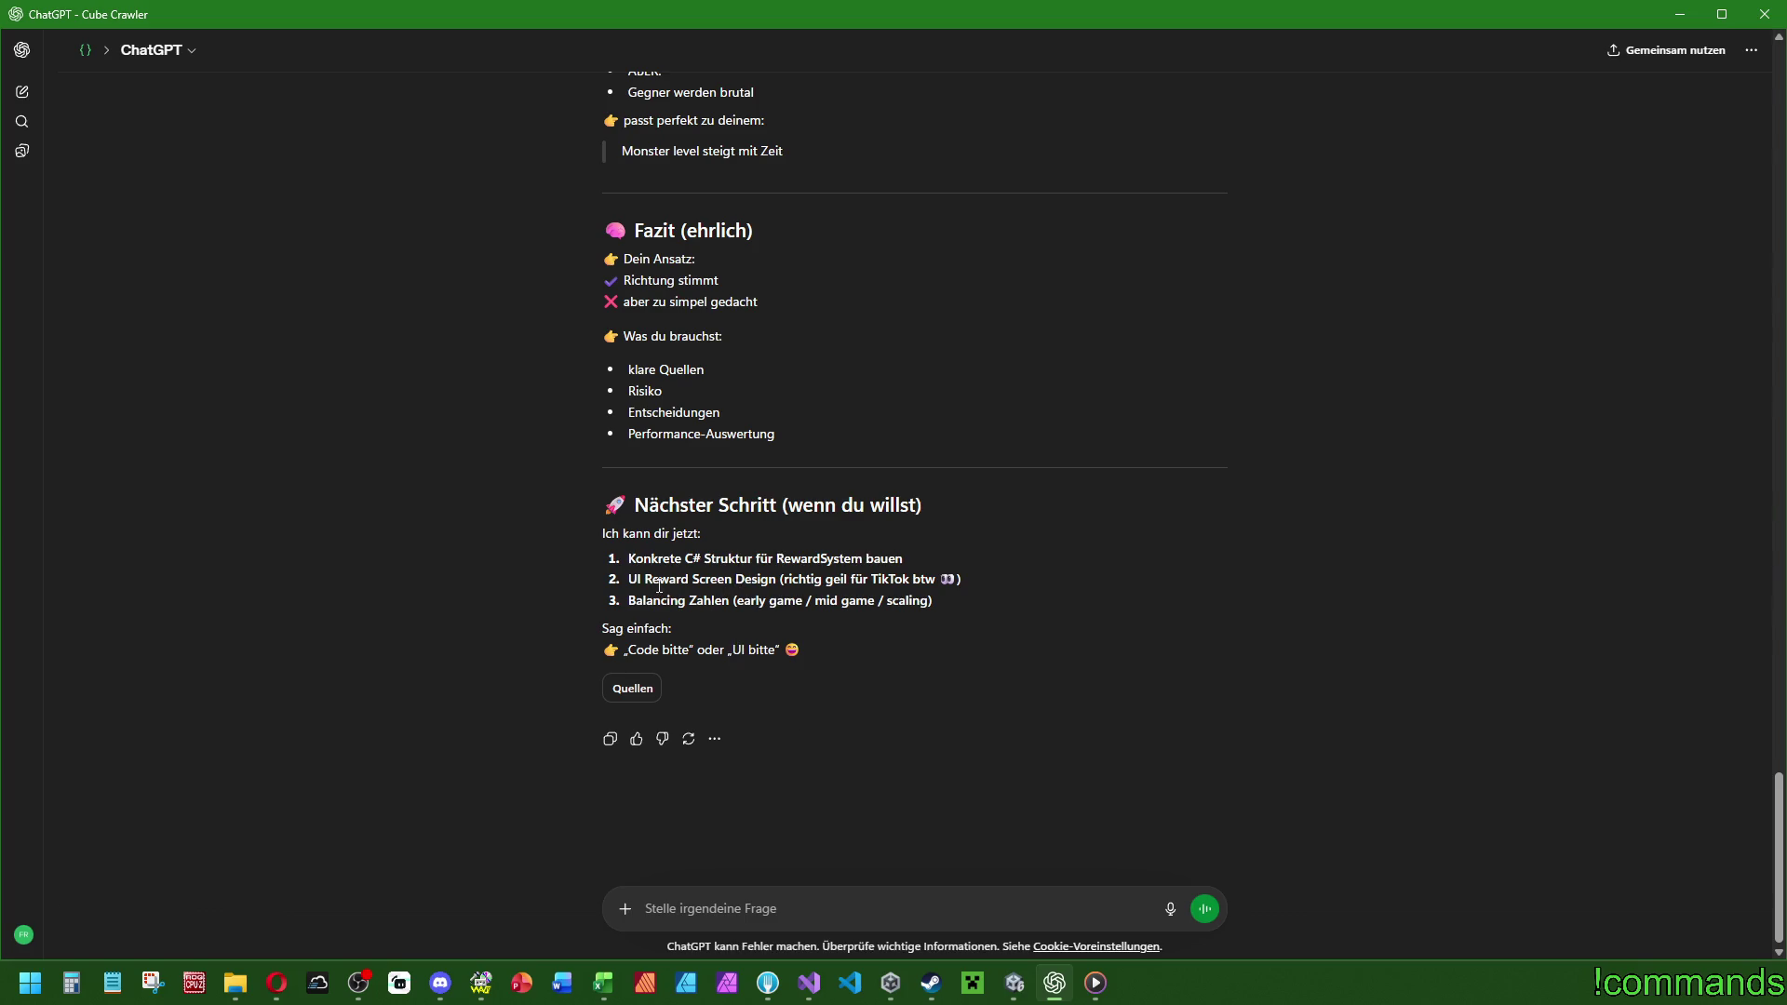
drag(955, 583, 583, 588)
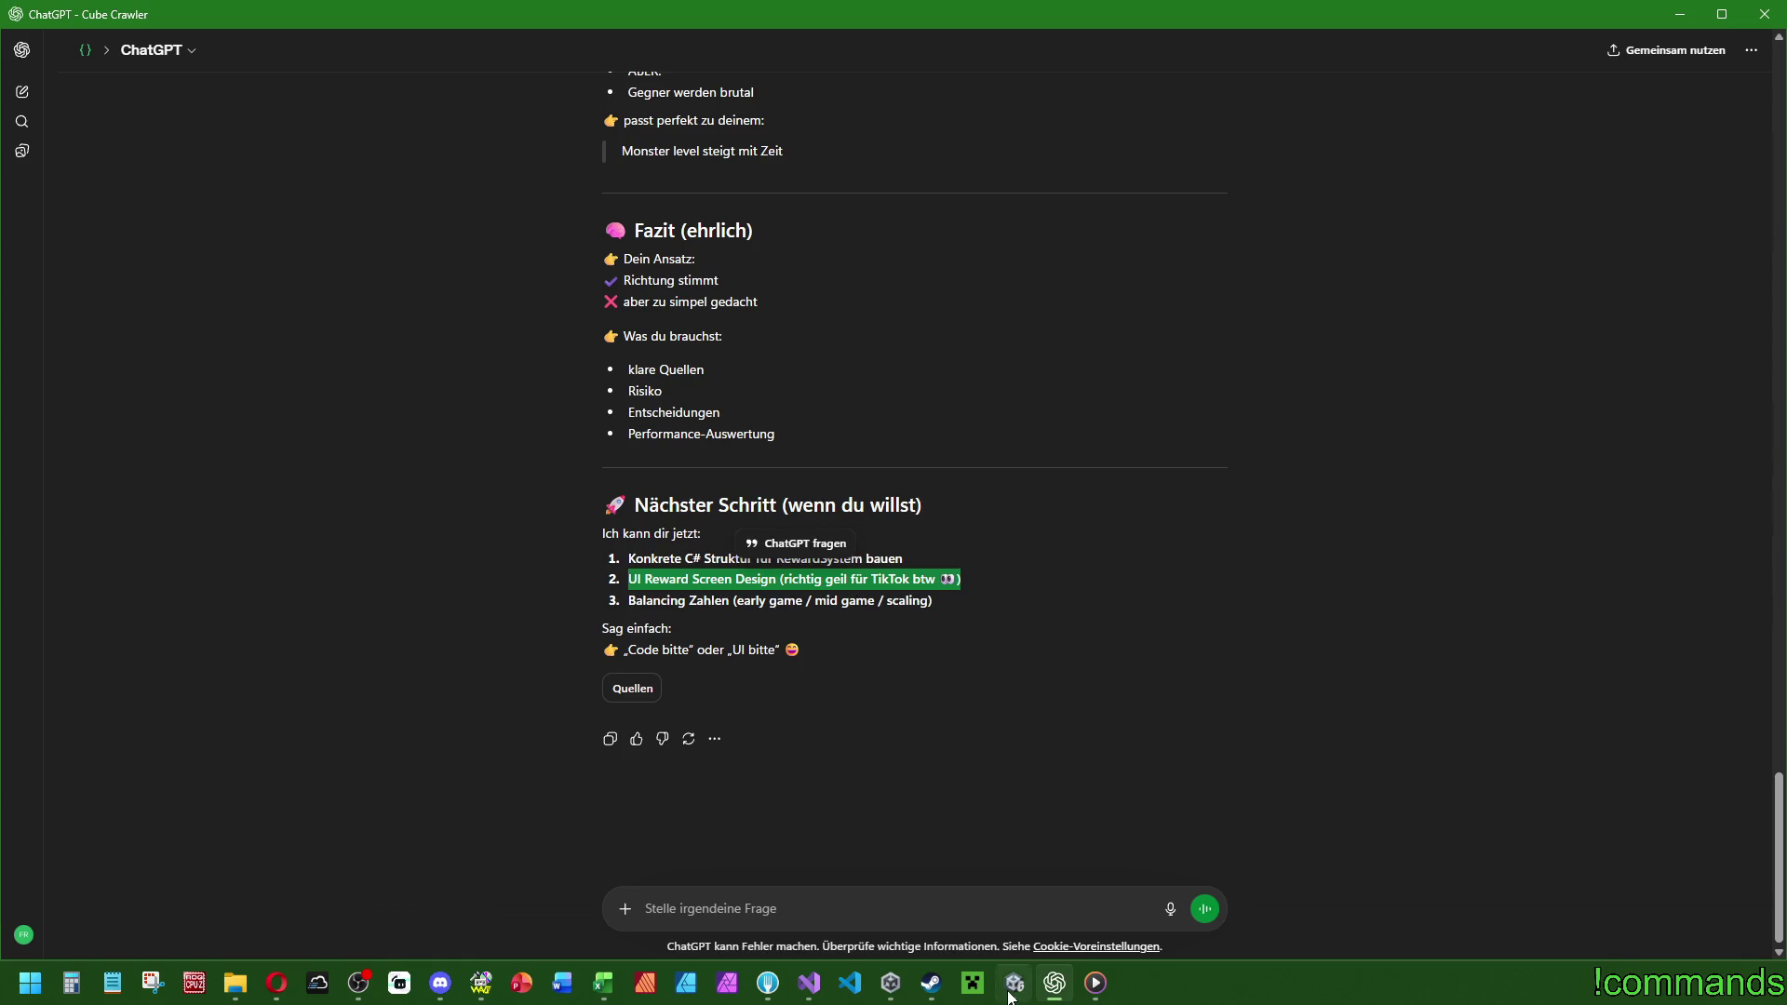
mouse_move(1014, 983)
click(1001, 904)
click(761, 898)
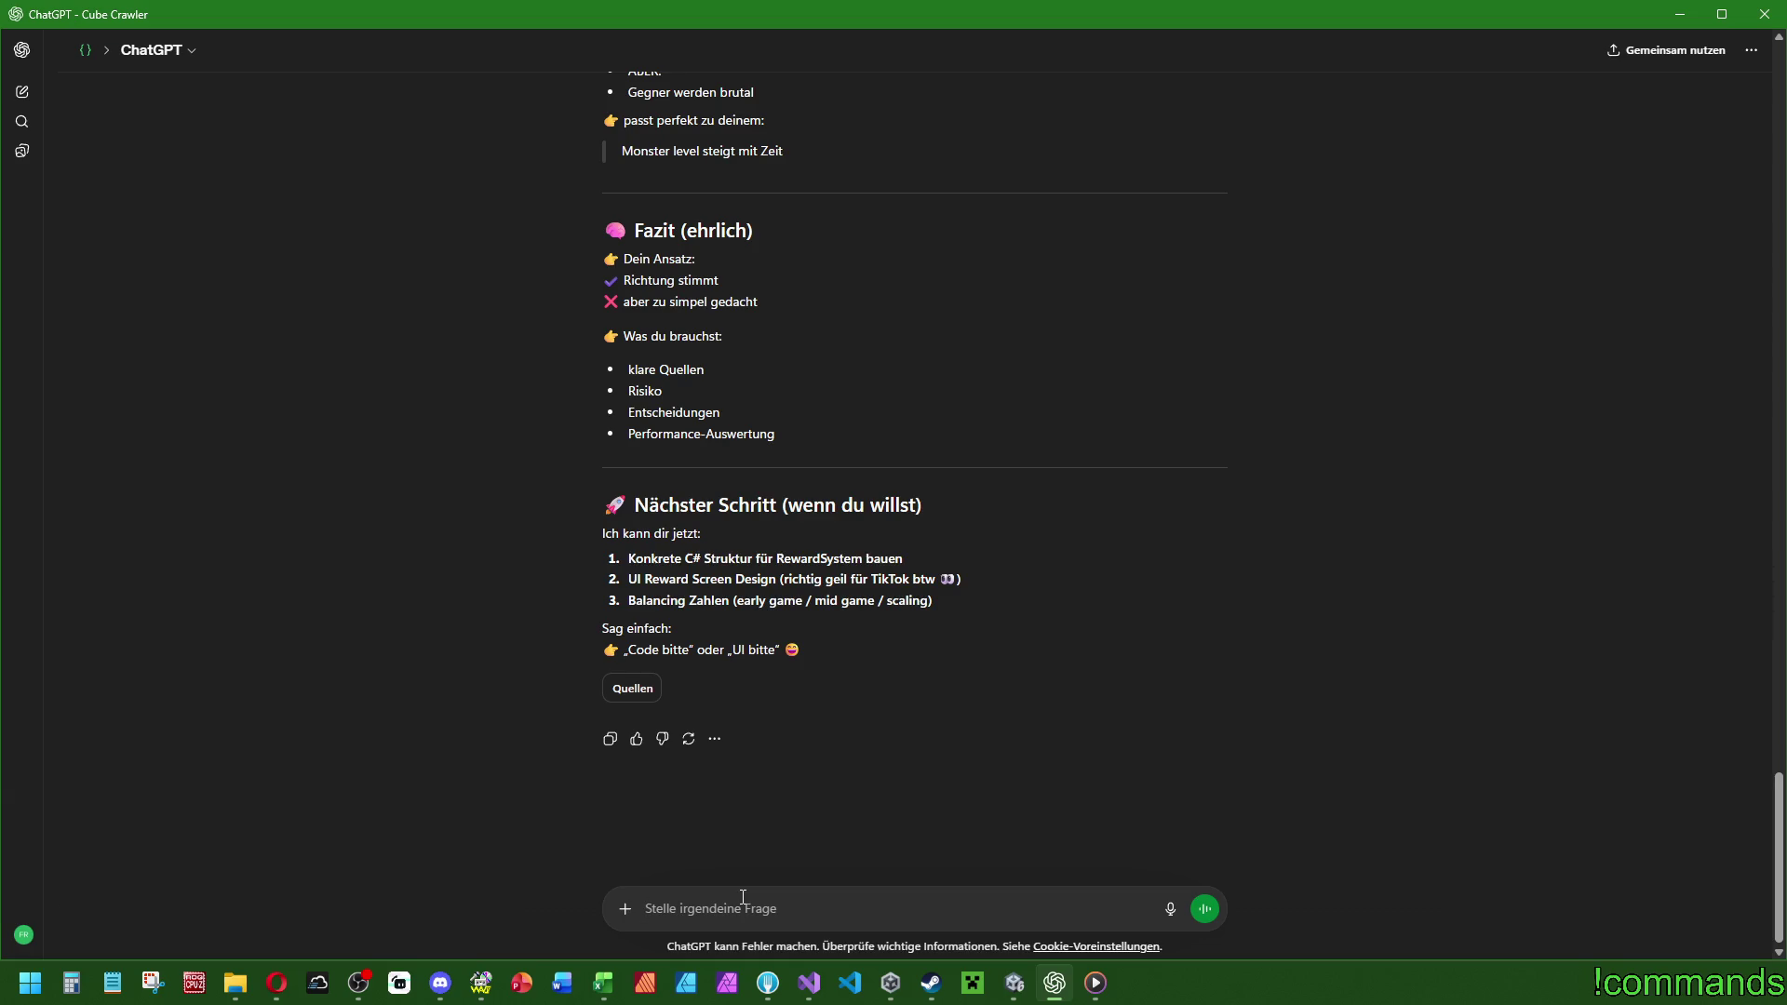
Quote the UI Reward Screen Design suggestion and ask what it means and where it fits.
drag(944, 579, 622, 585)
click(744, 908)
text(Ich habe da eigentlich)
text( schon etwas gebau)
text(t aber)
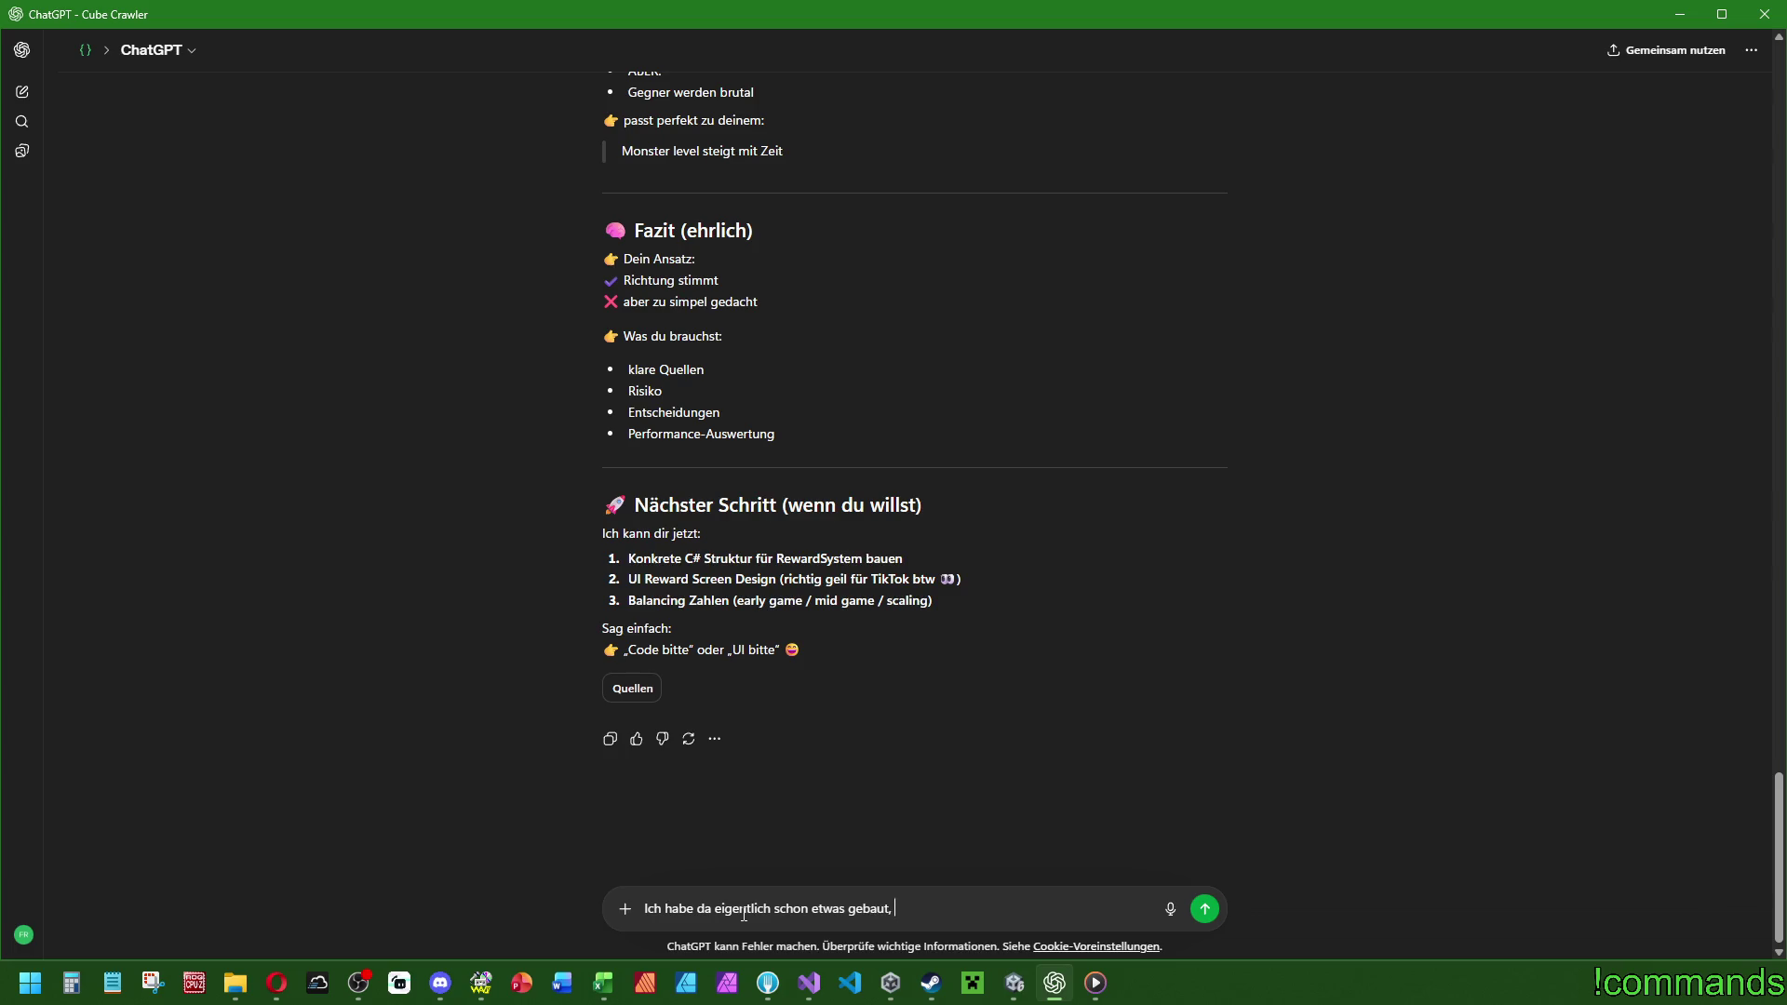
key(BackSpace)
key(BackSpace)
key(BackSpace)
text(aber was genau meinst d)
text(u damit?)
triple_click(974, 577)
drag(973, 579, 630, 579)
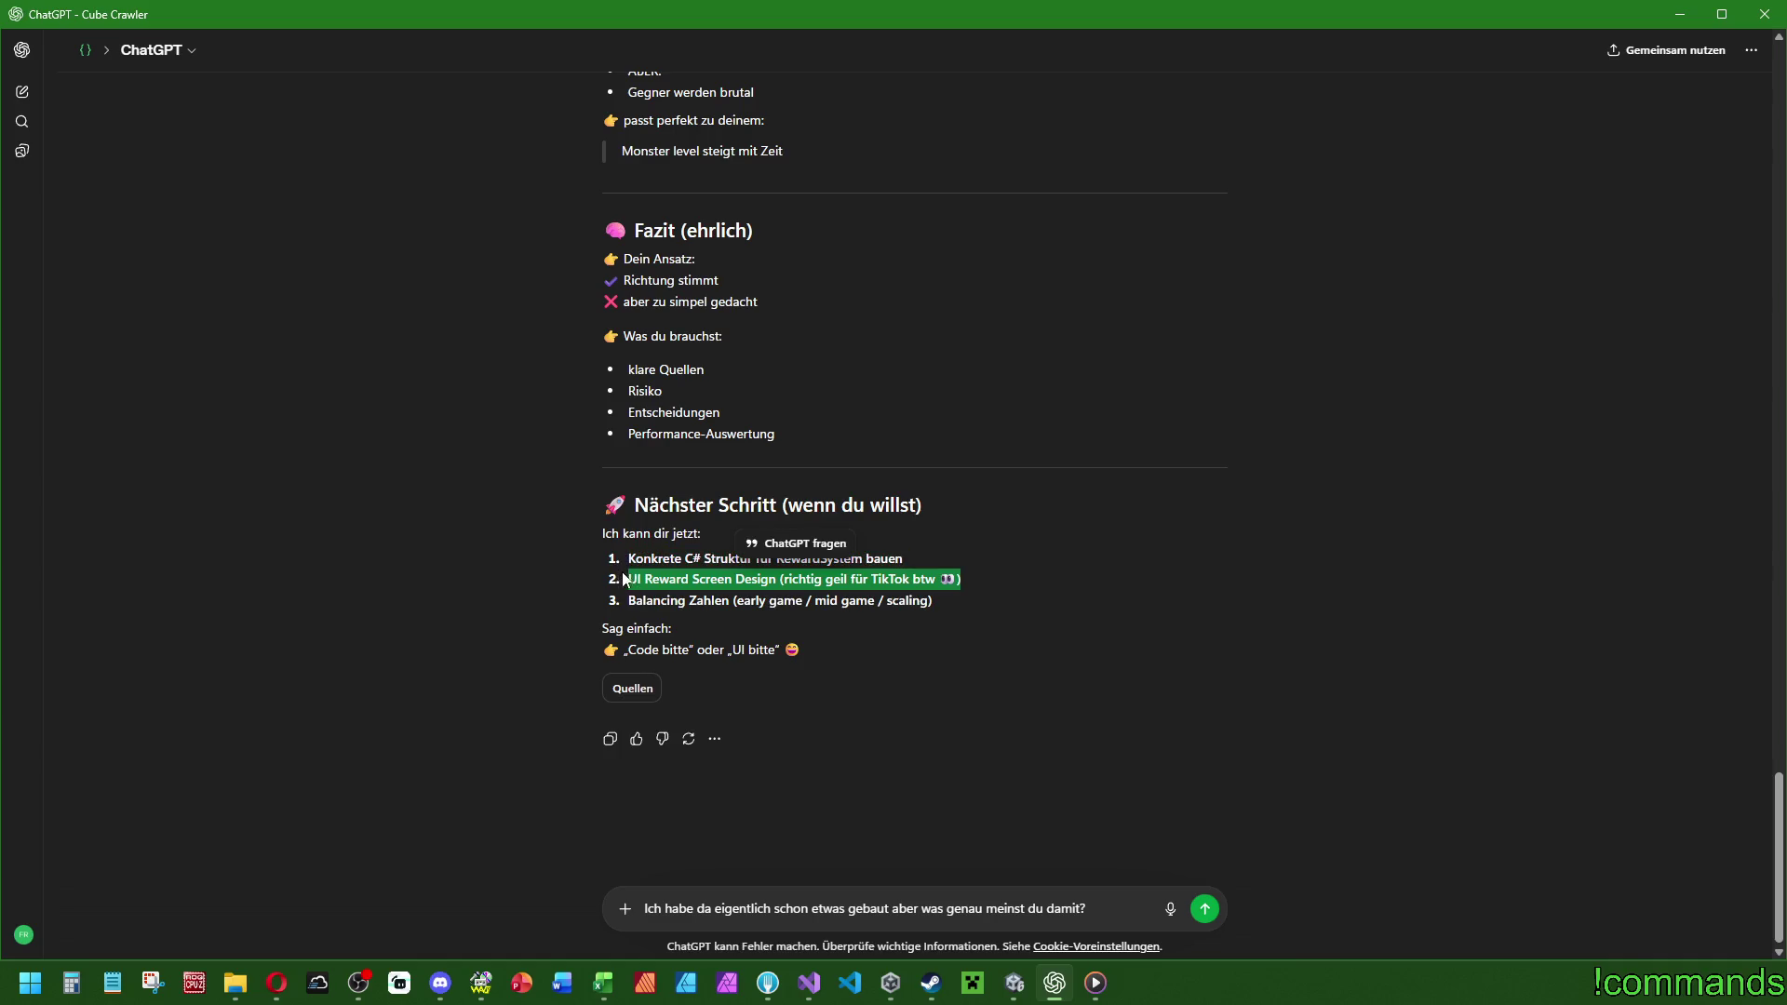
click(772, 536)
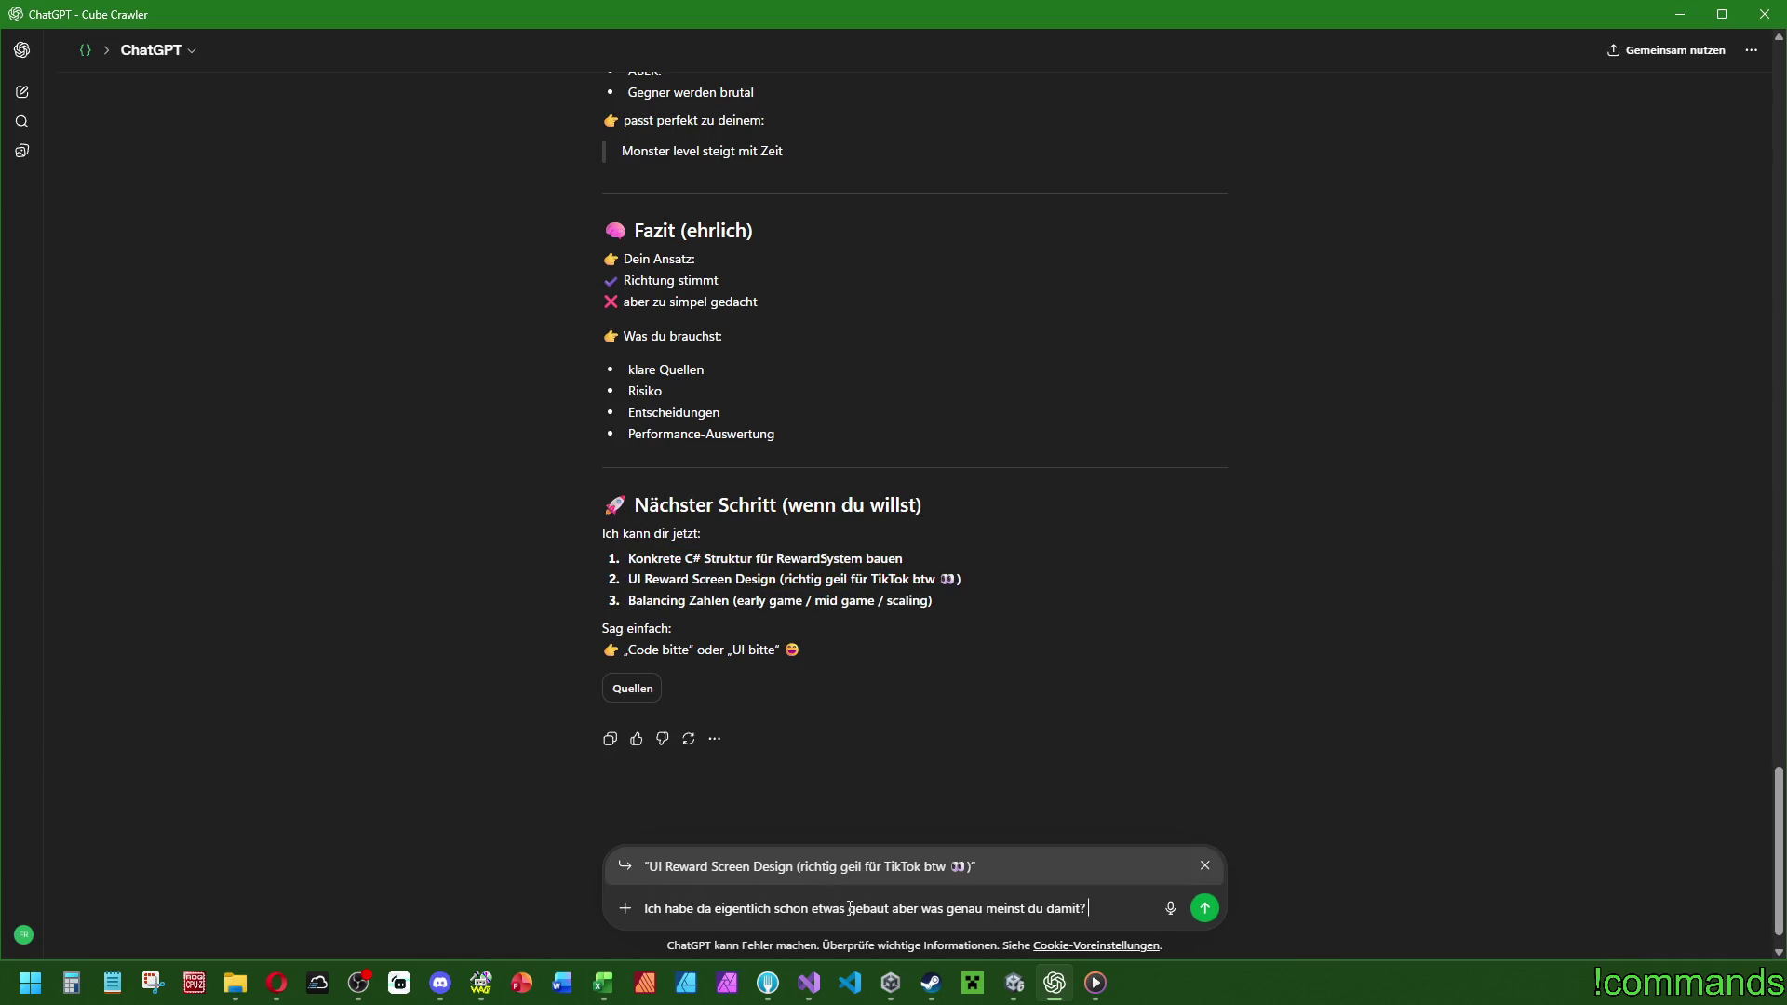
text(, wo ich das ein)
text(bringen )
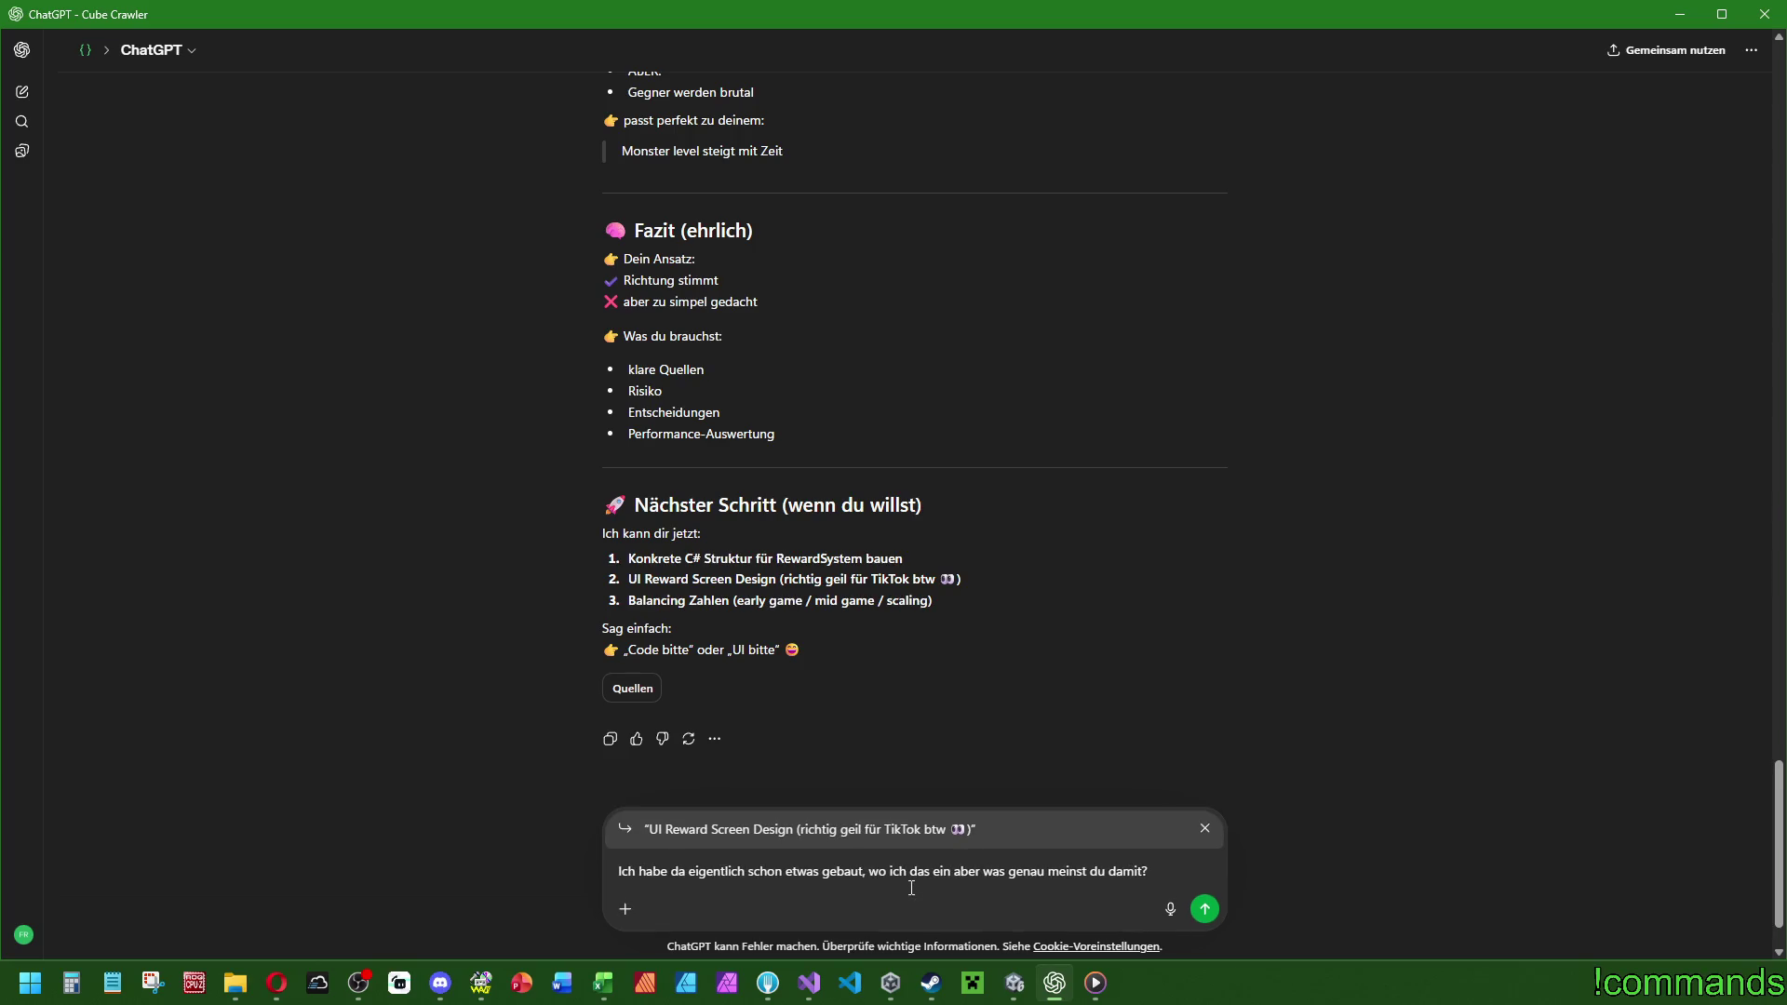
text(kann)
key(Return)
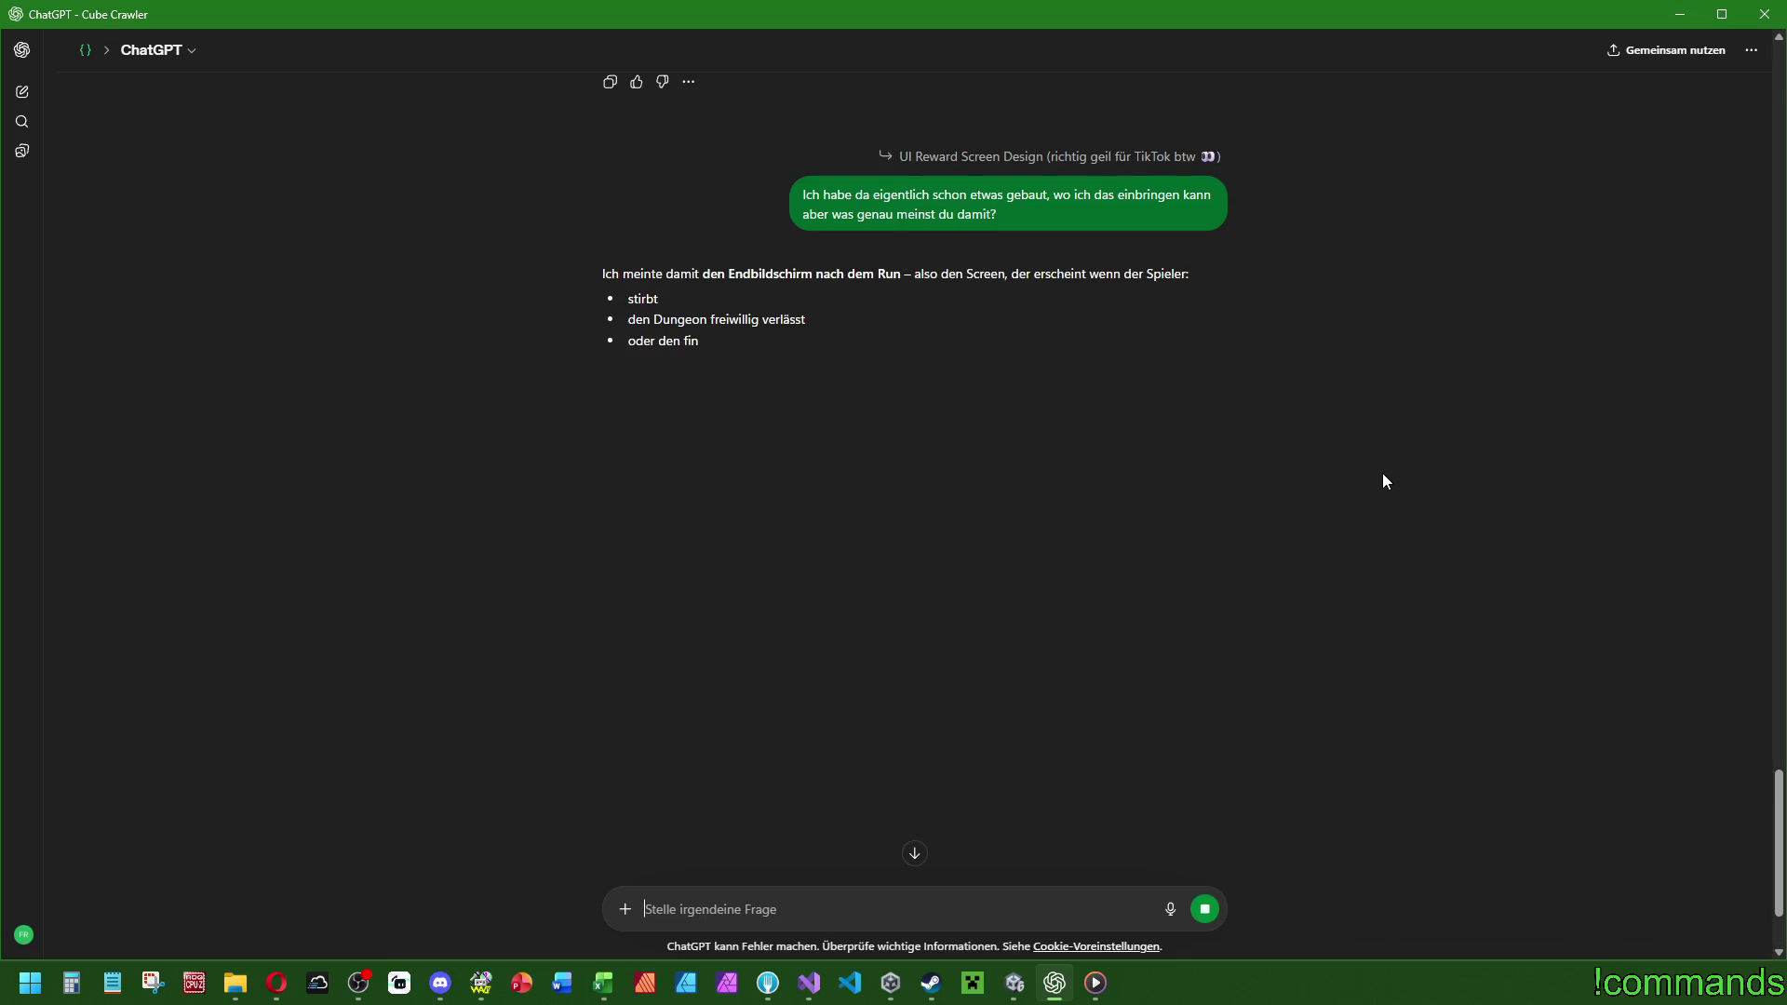
click(1014, 983)
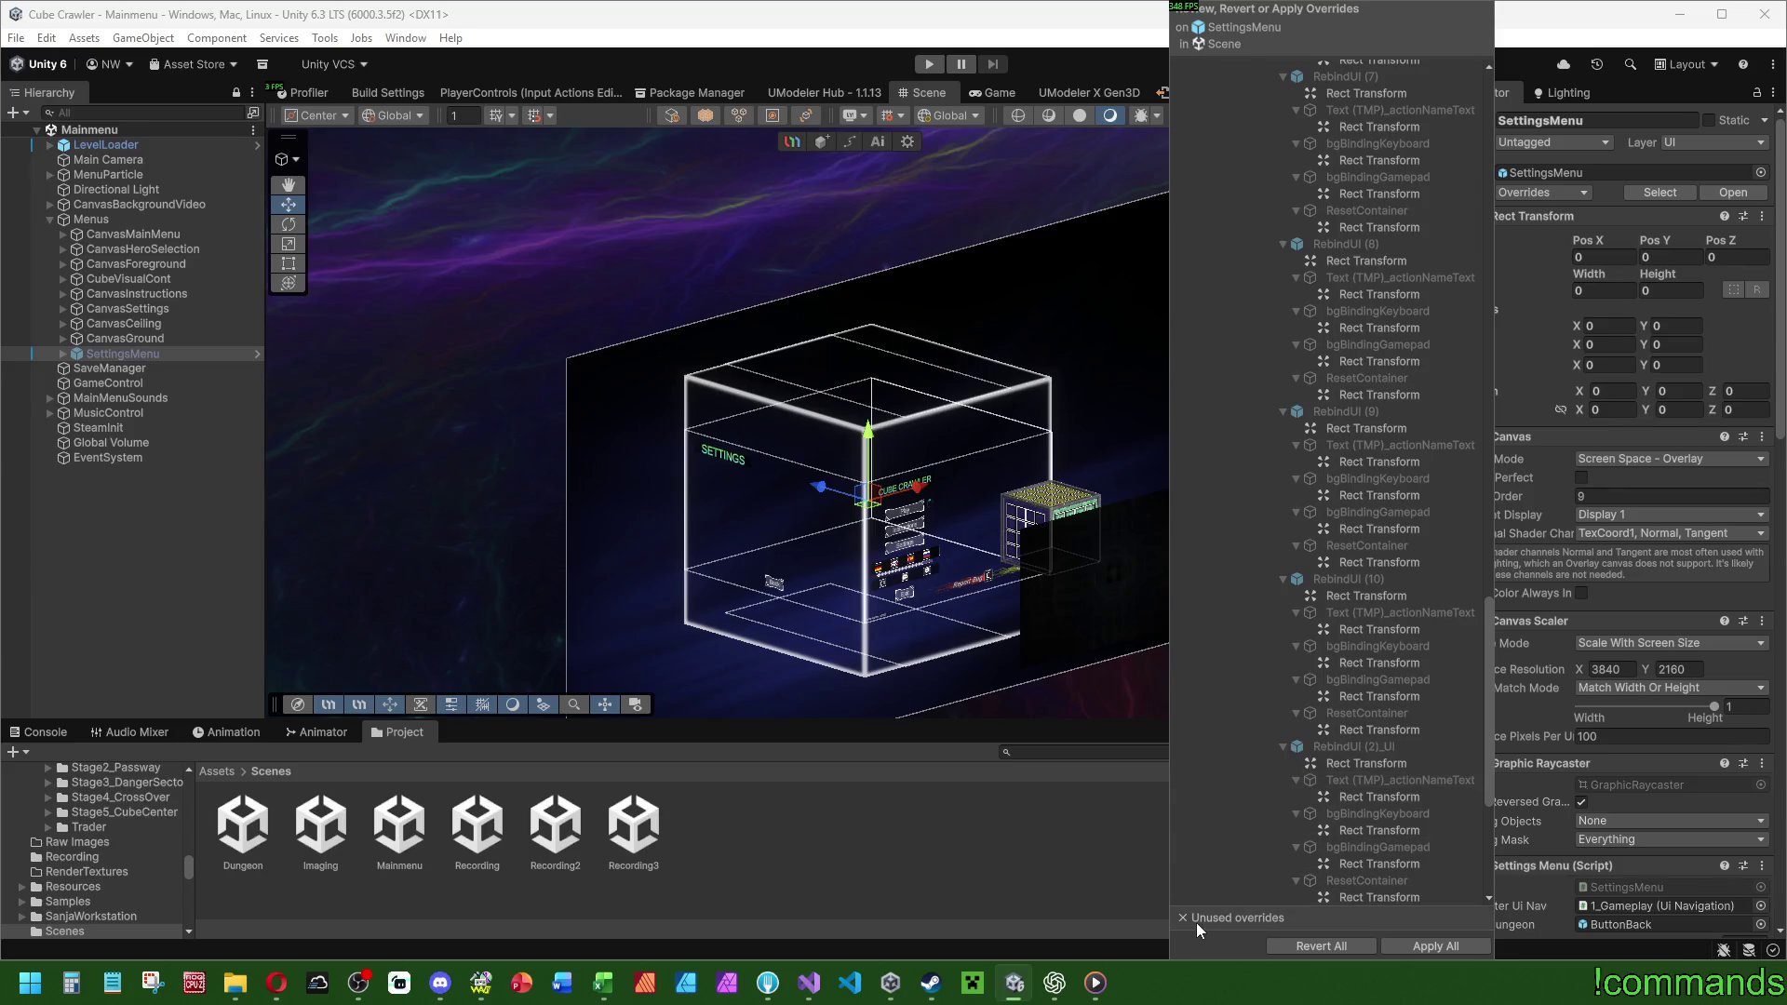
Compare the RebindUI (2_3)_UI and RebindUI (2)_UI overrides with the prefab source.
drag(1489, 723, 1467, 845)
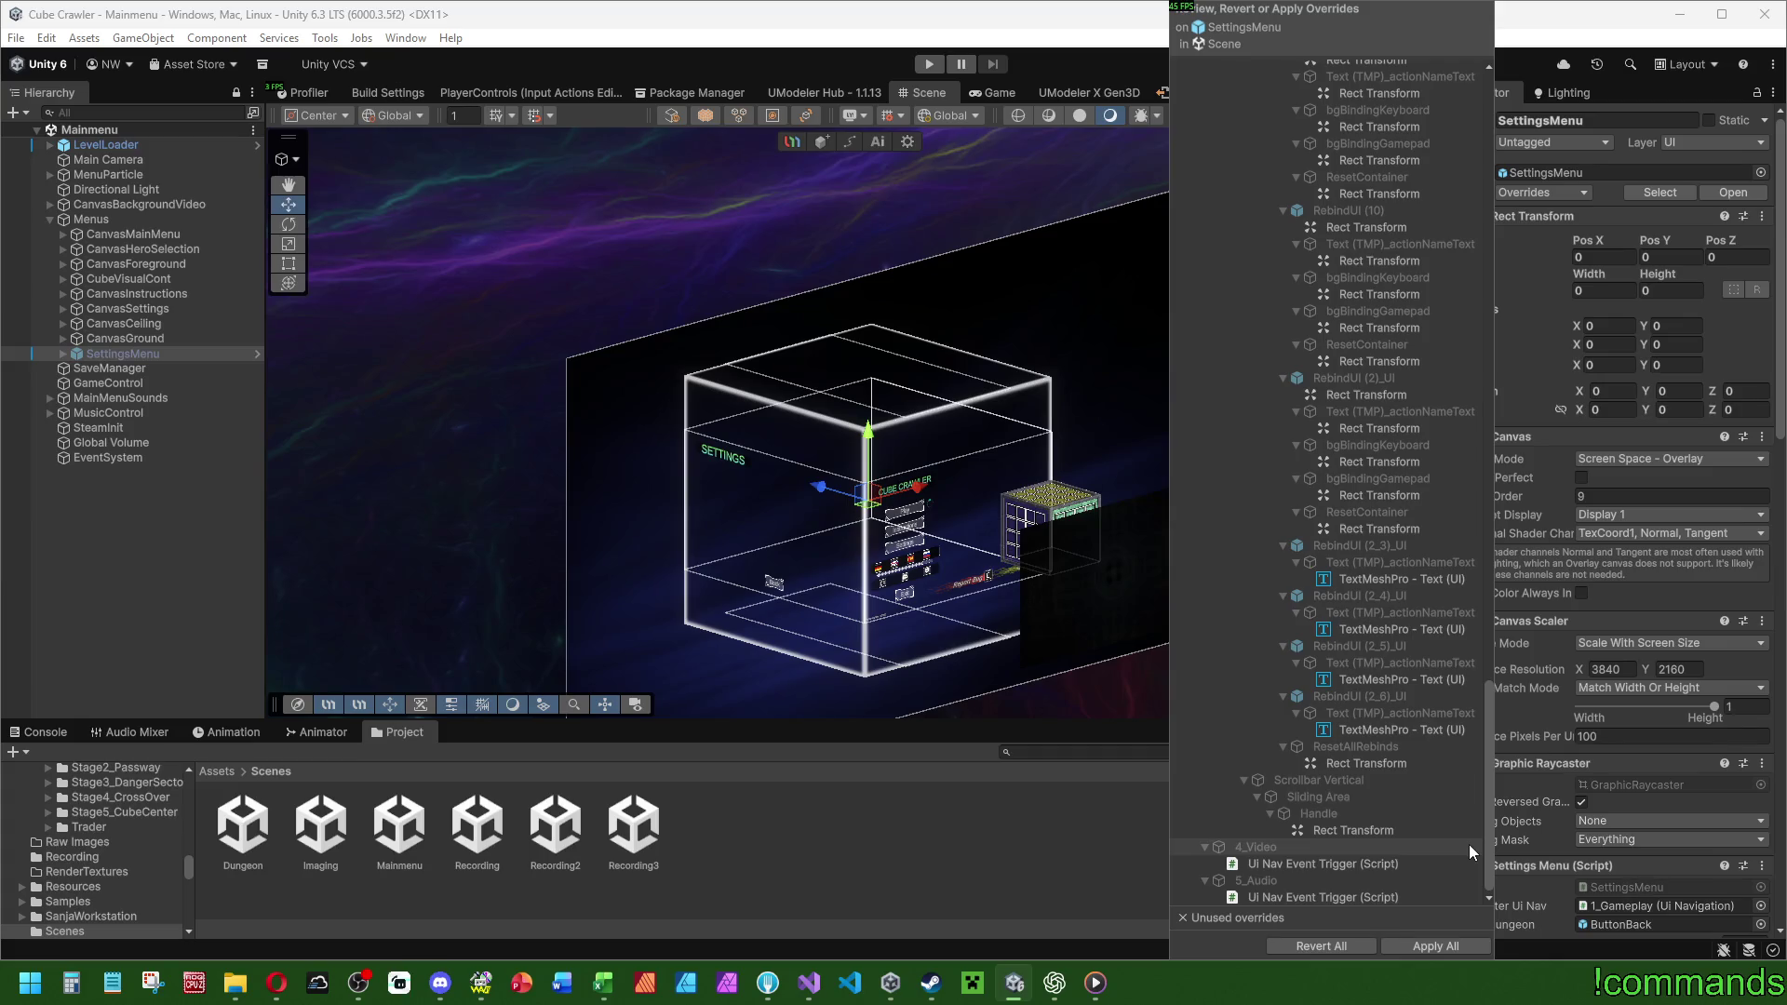
click(1443, 583)
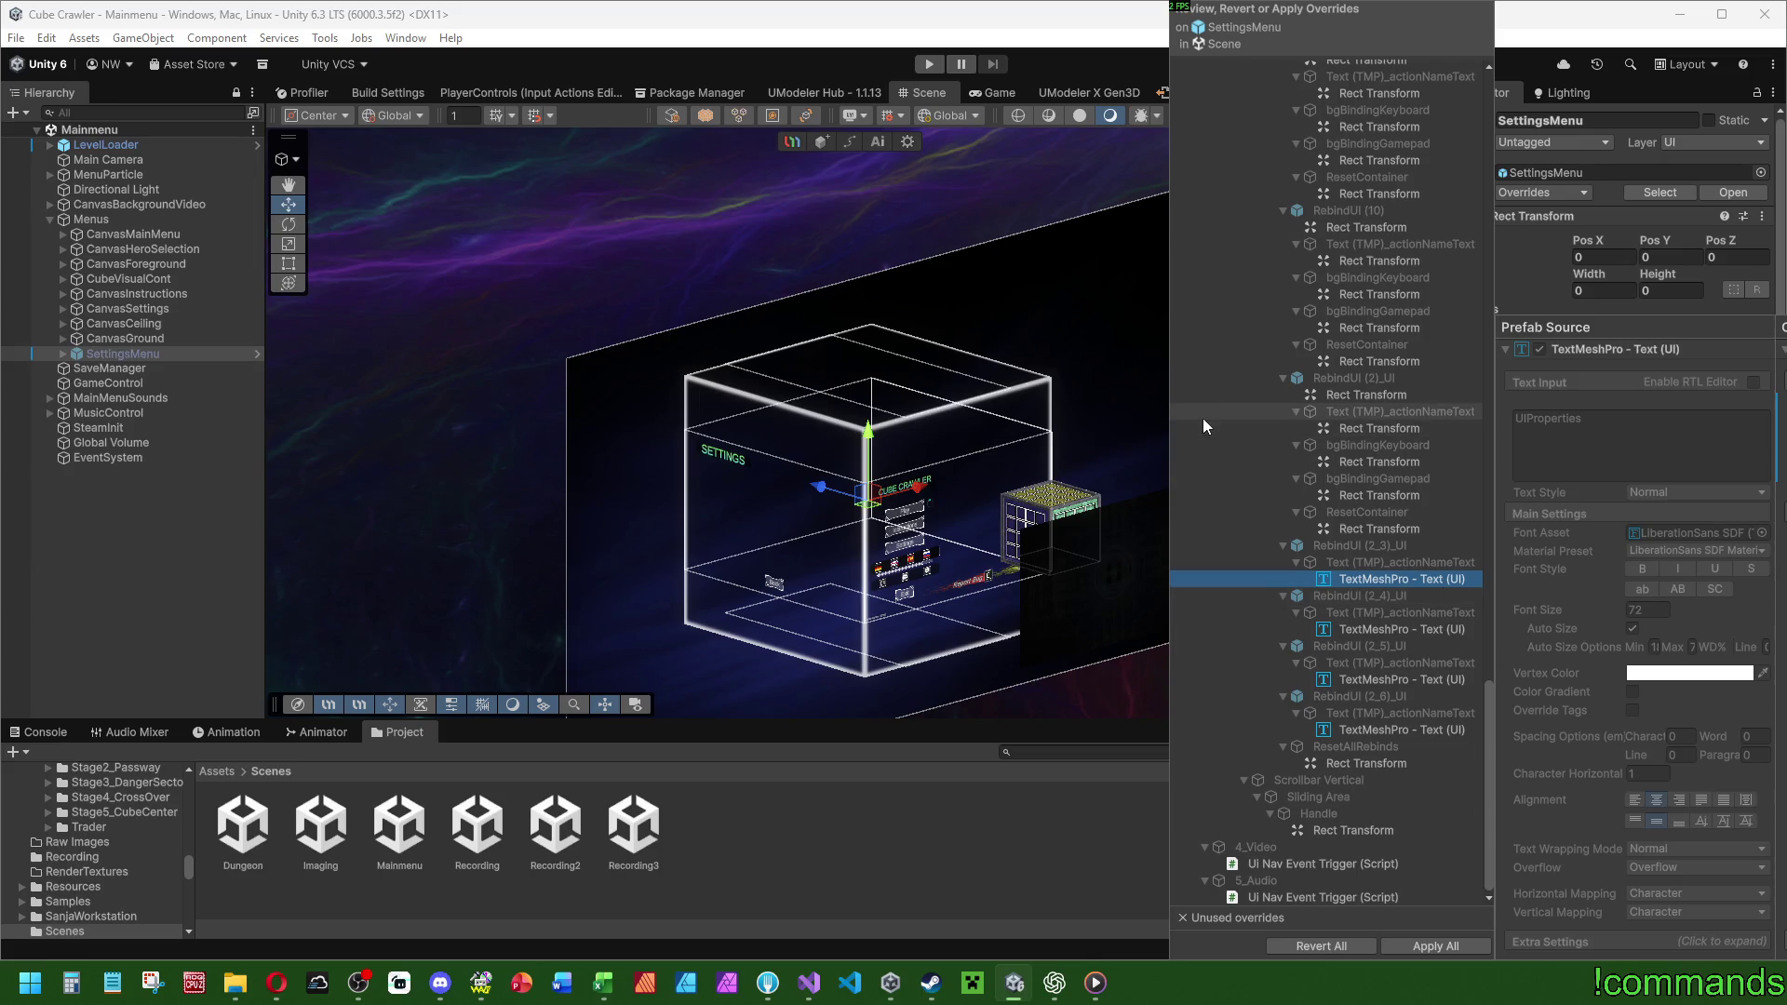
click(1365, 427)
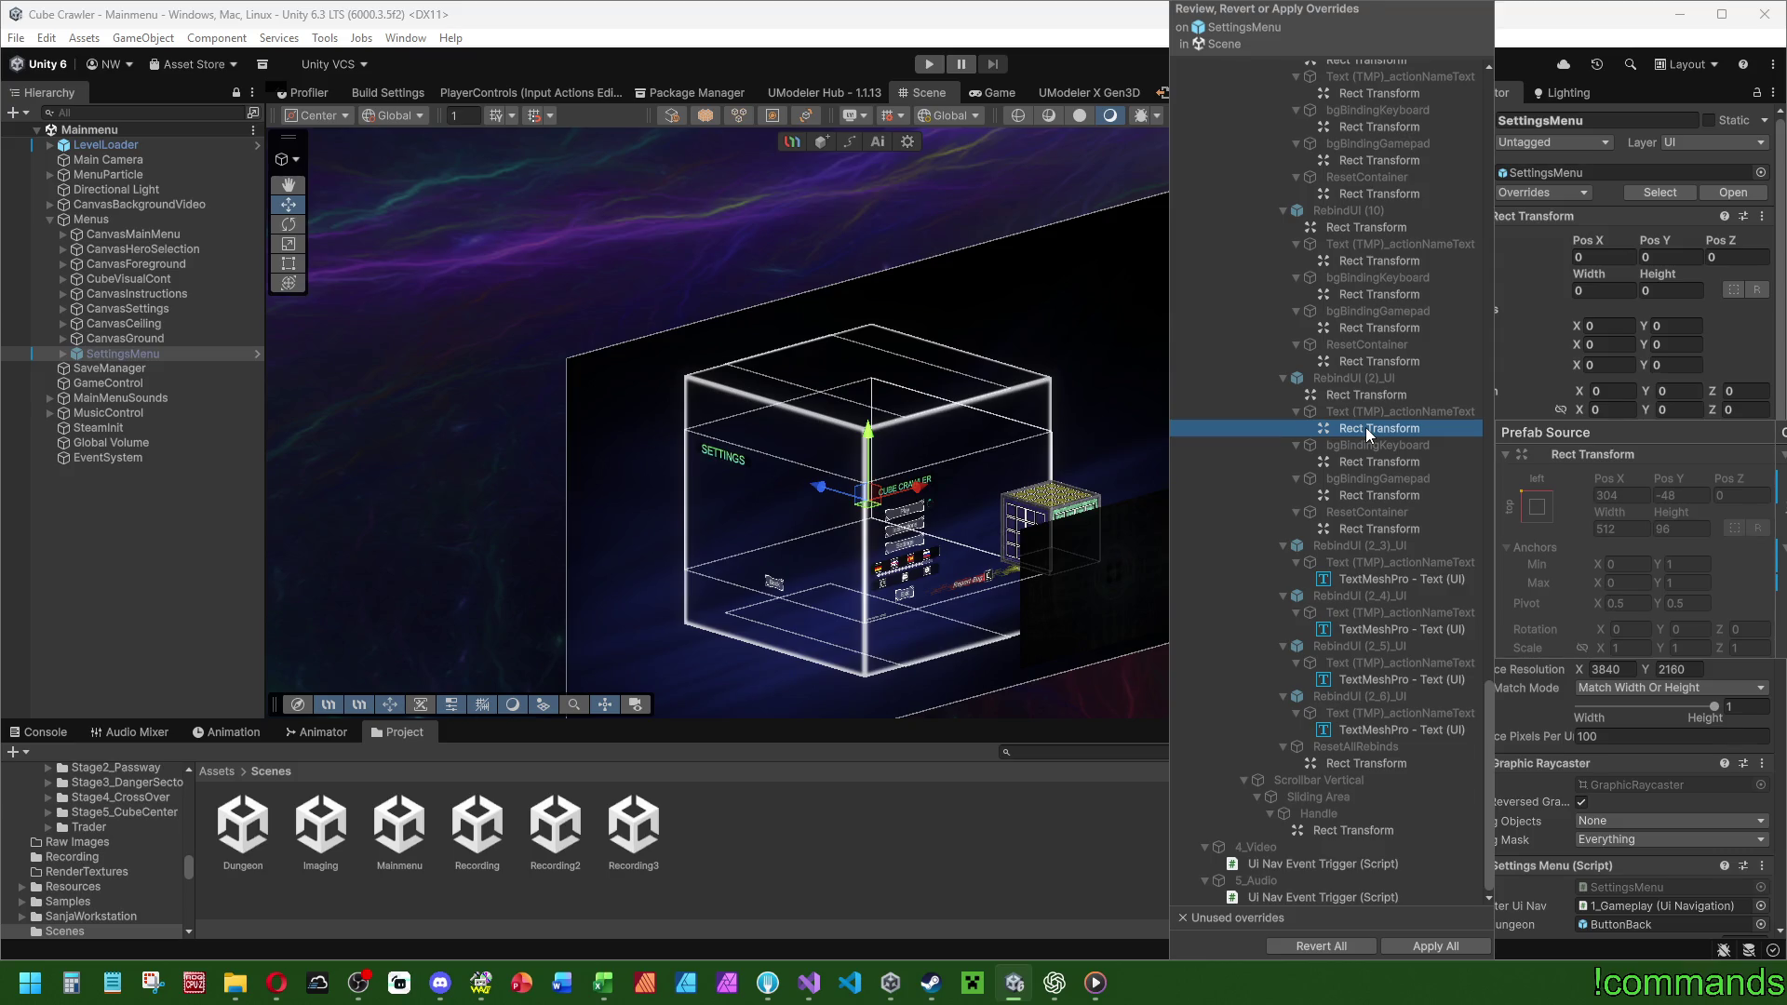
click(1348, 396)
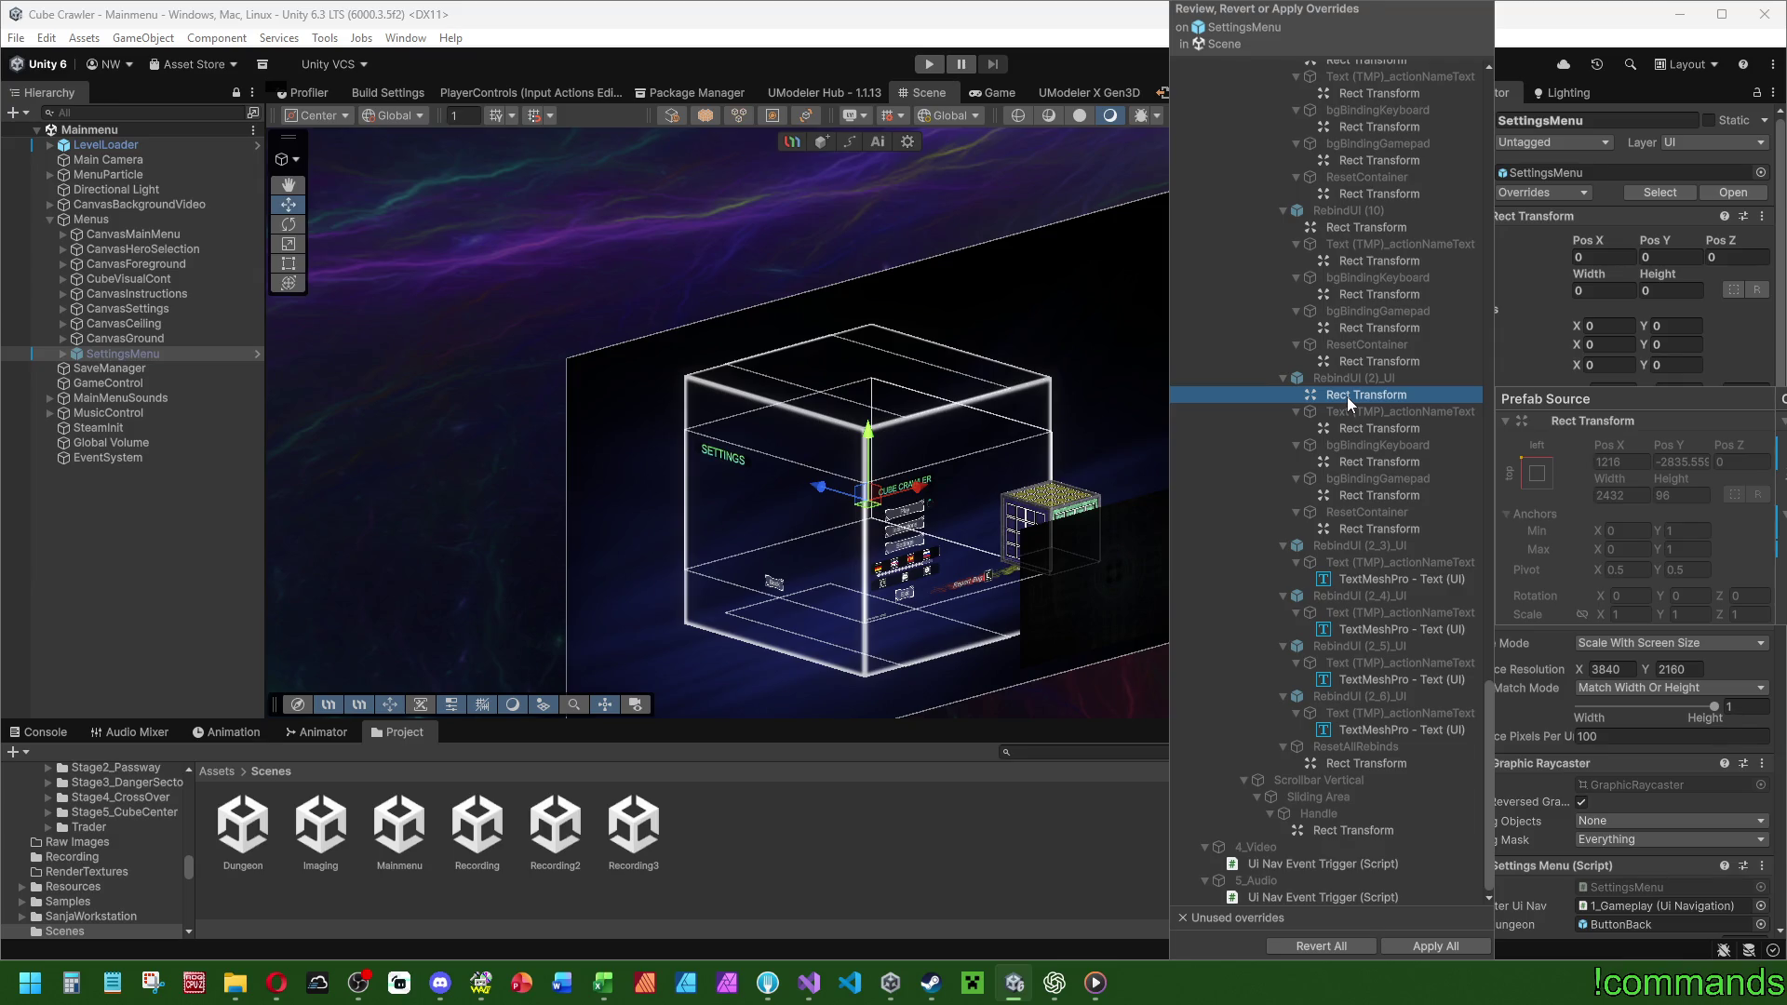
click(1364, 380)
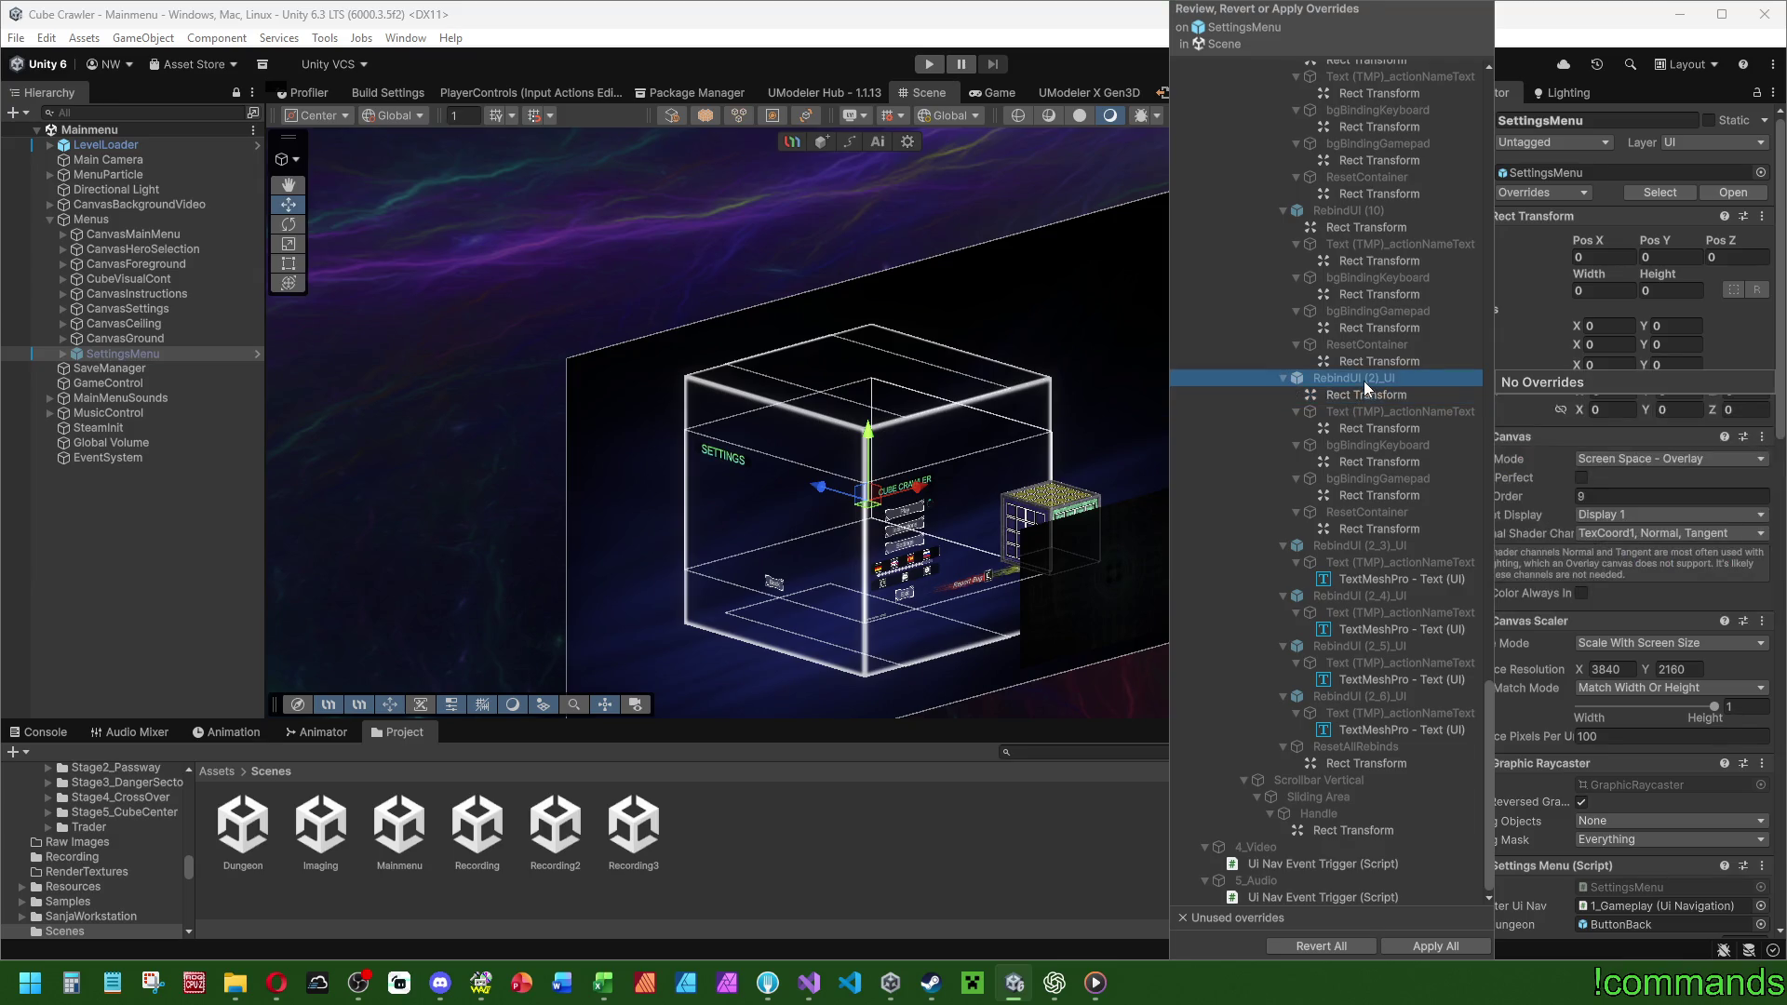
click(1376, 394)
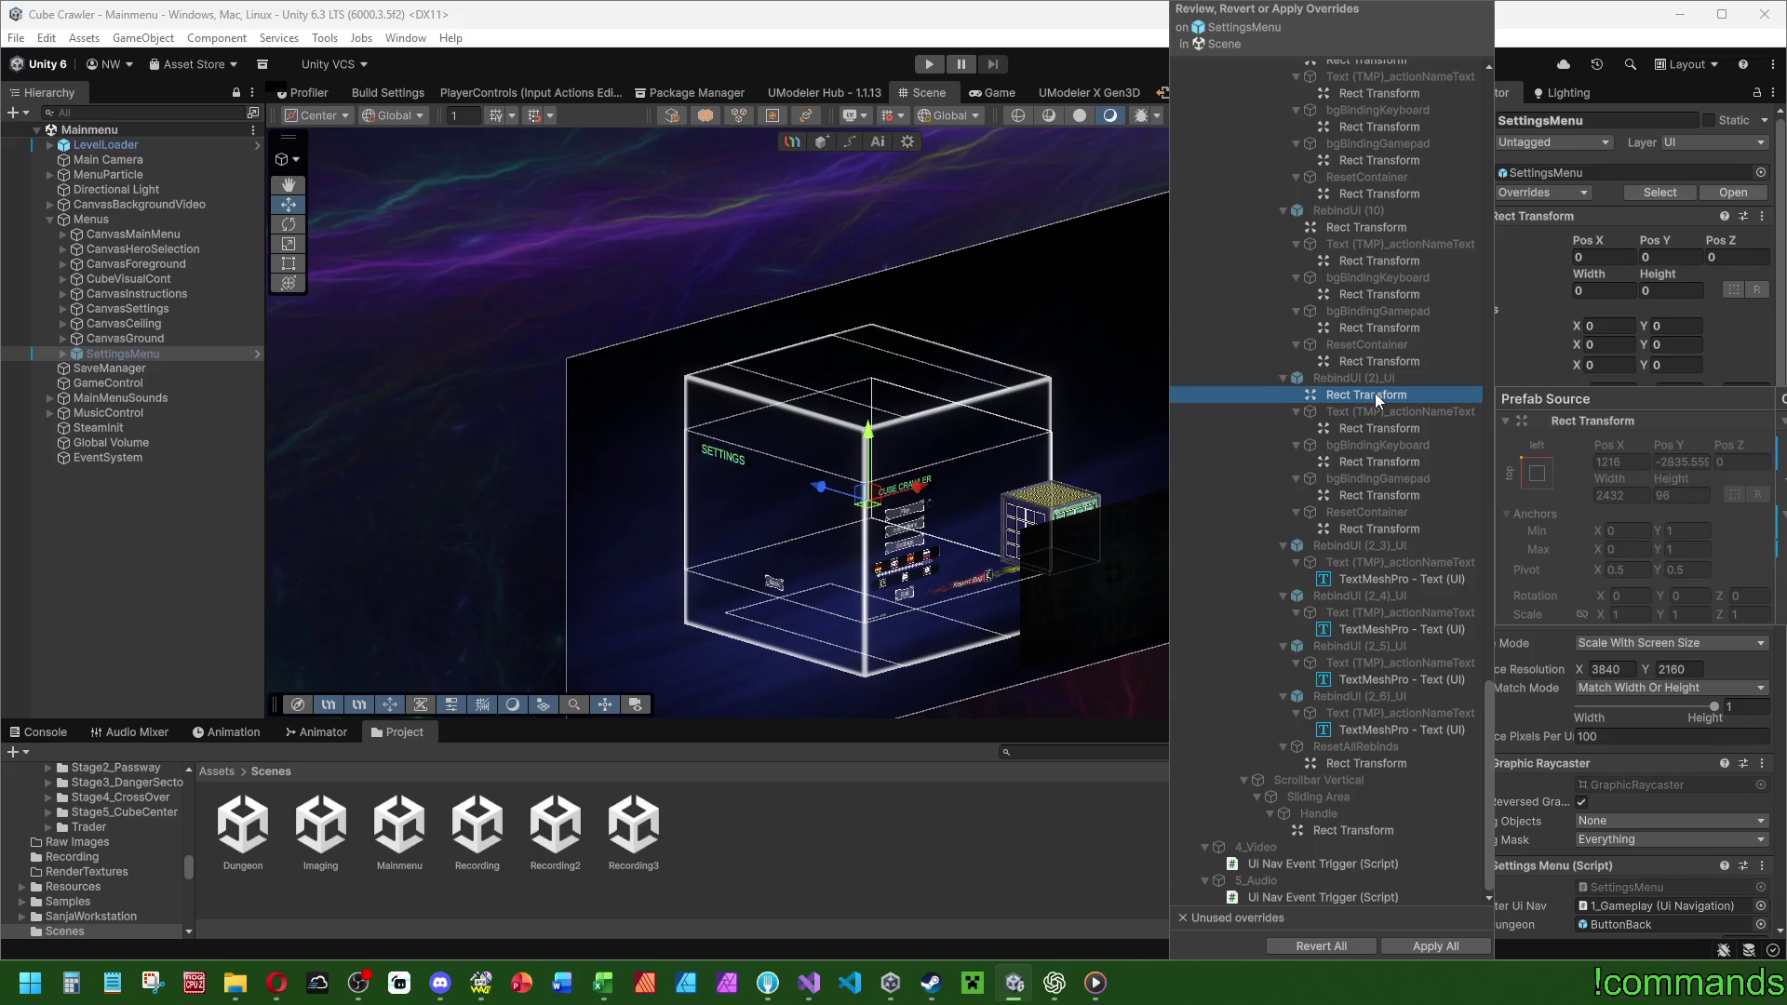
Check RebindUI (2_6)_UI, scrollbar handle and 4_Video overrides, then expand SettingsMenu.
click(1374, 696)
click(1374, 711)
click(1380, 729)
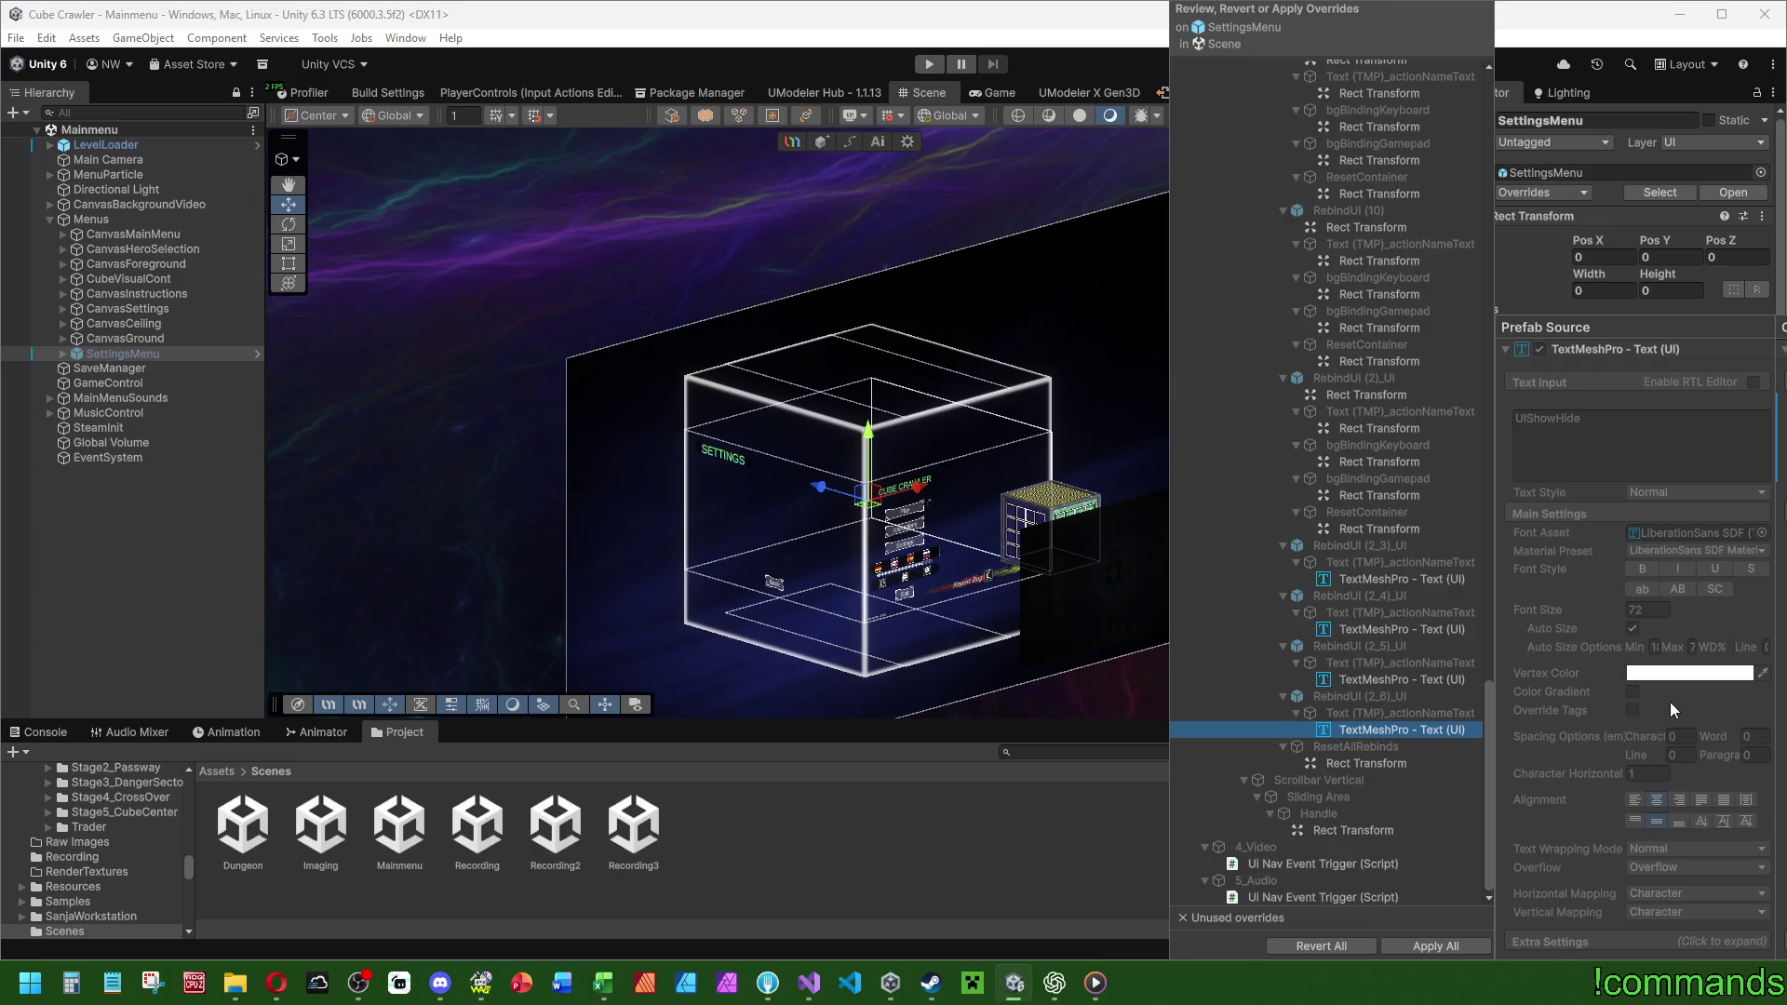
click(1355, 830)
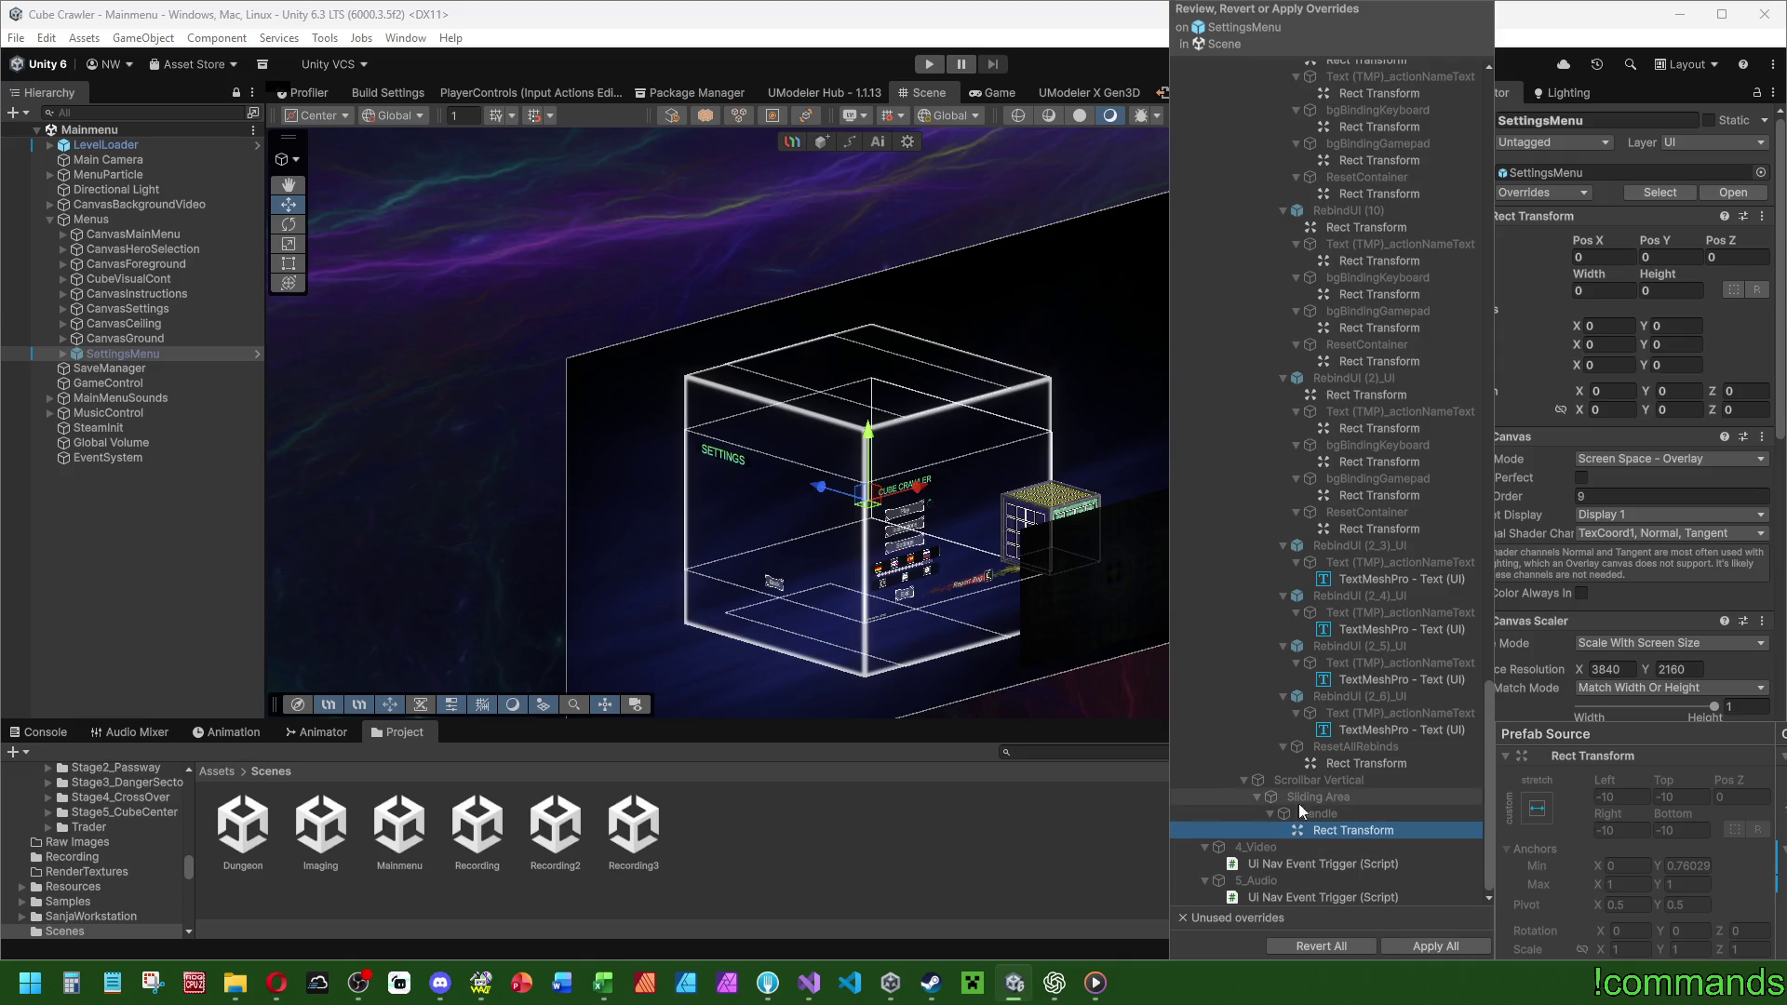
click(1348, 864)
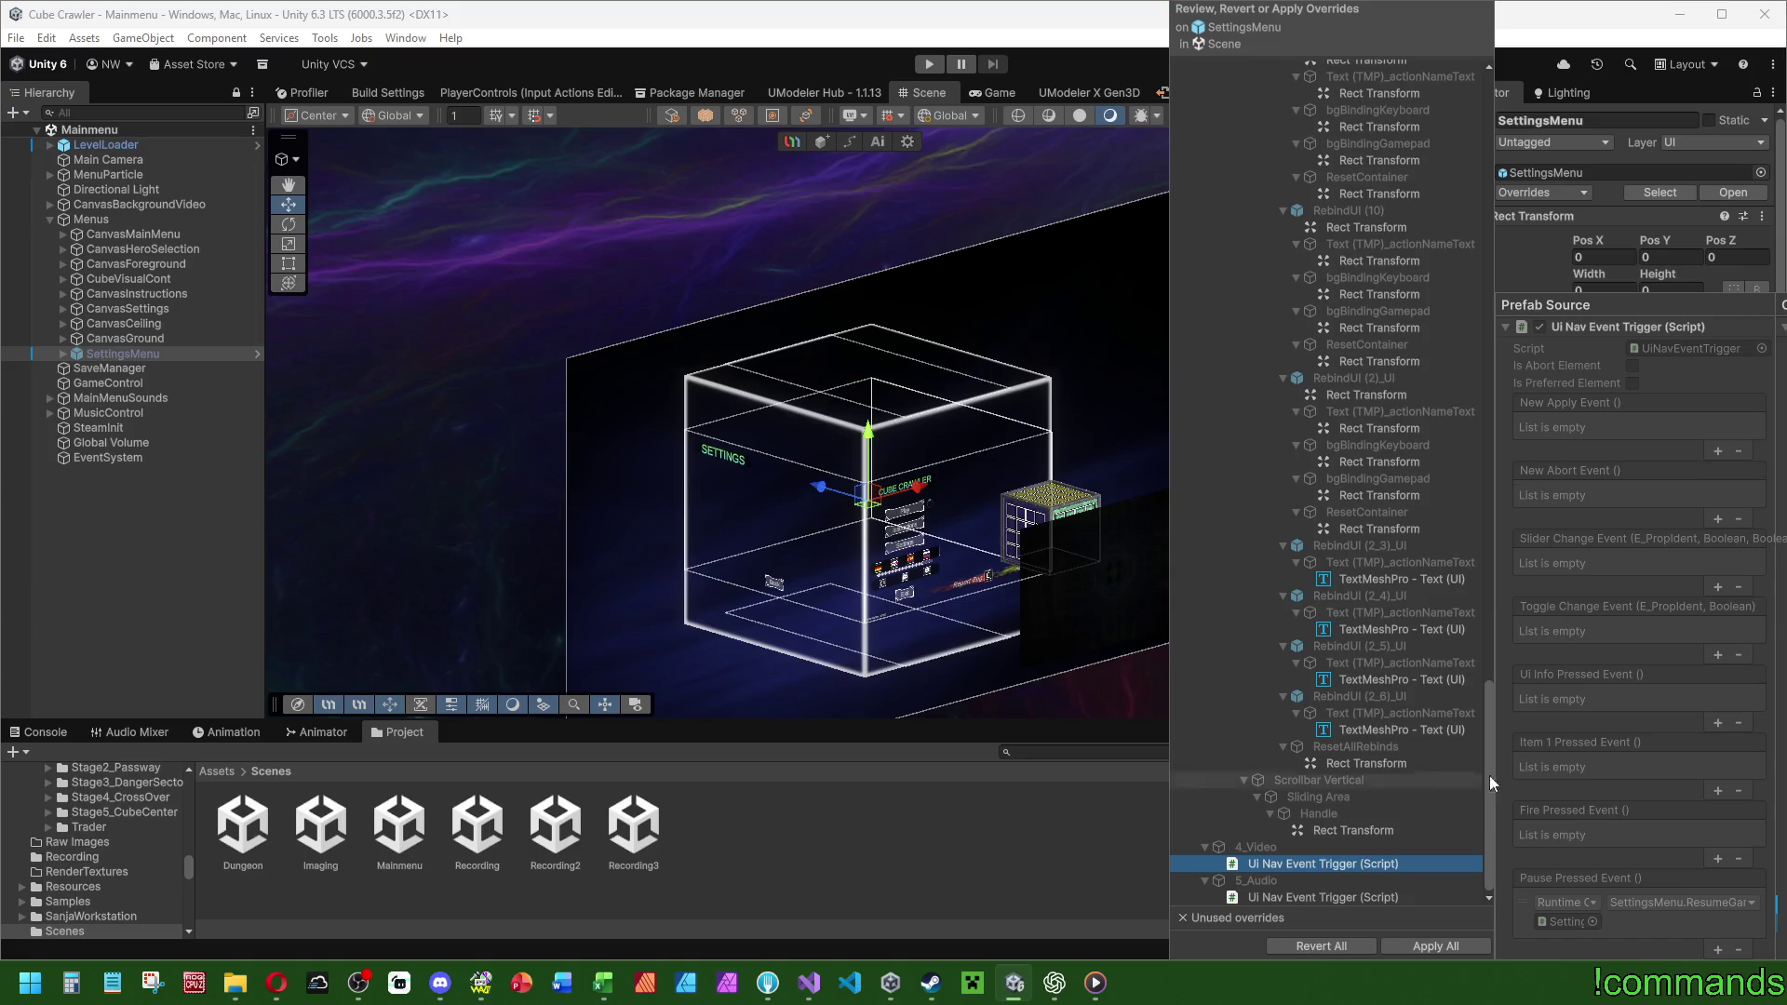
click(298, 544)
click(60, 353)
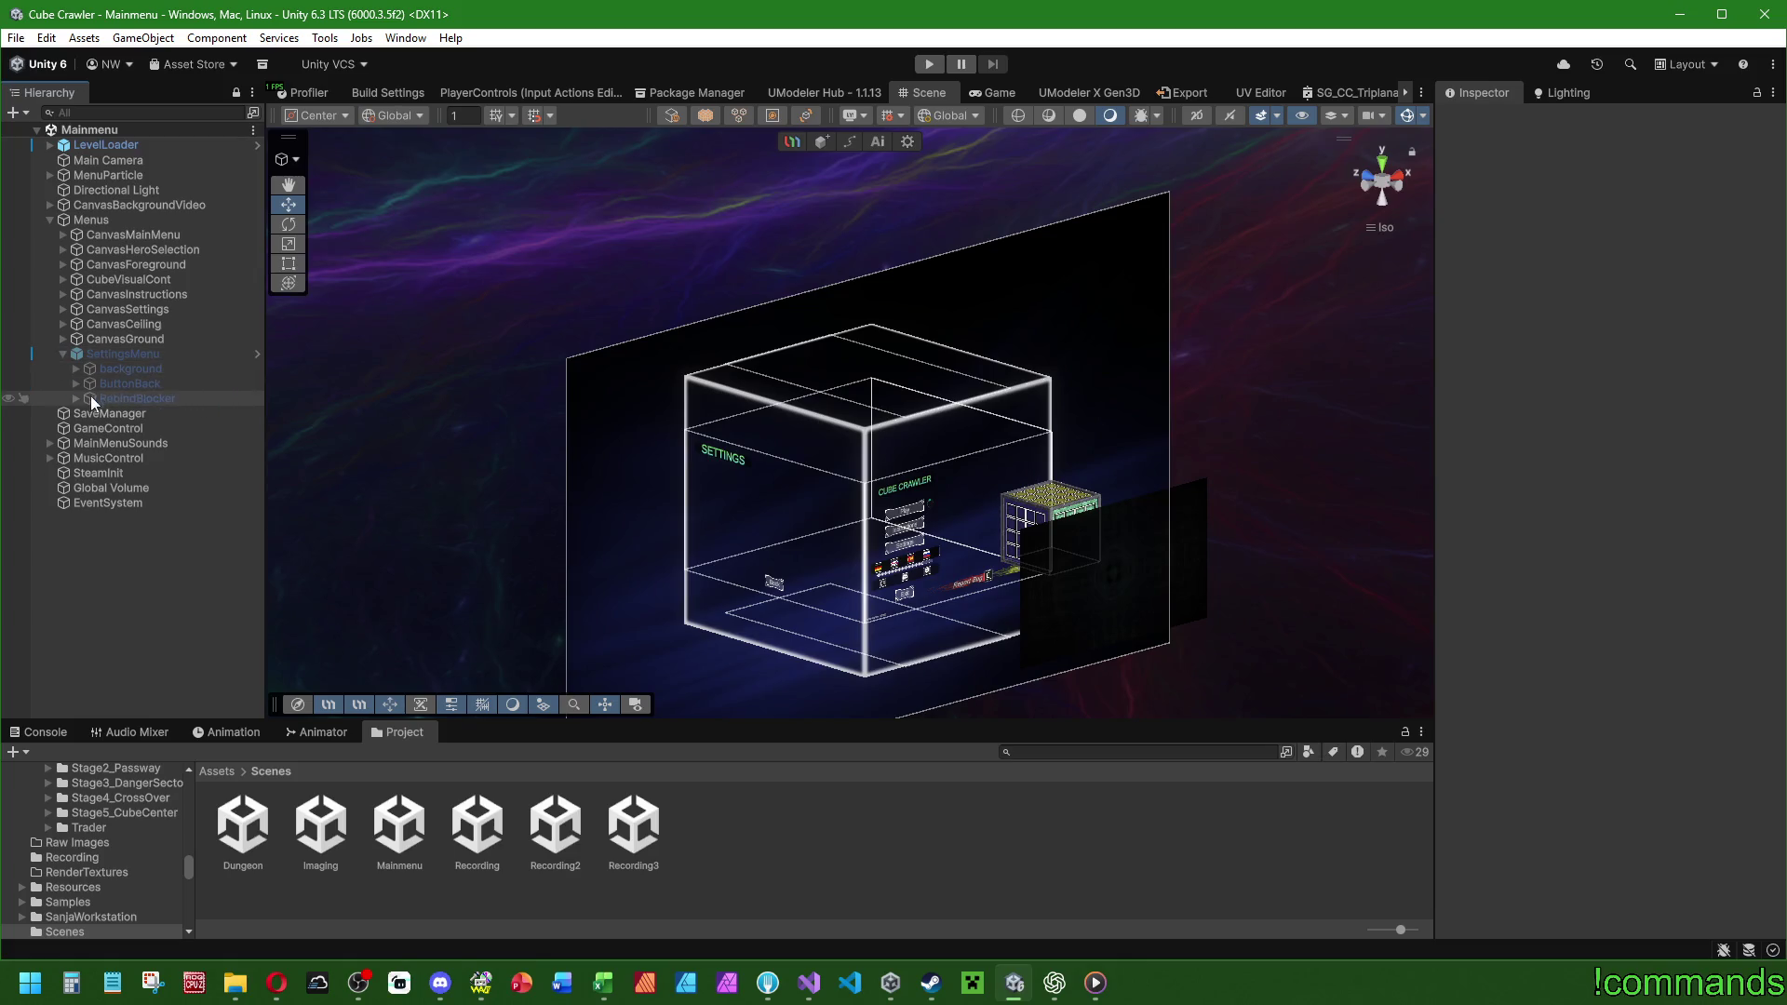
click(162, 357)
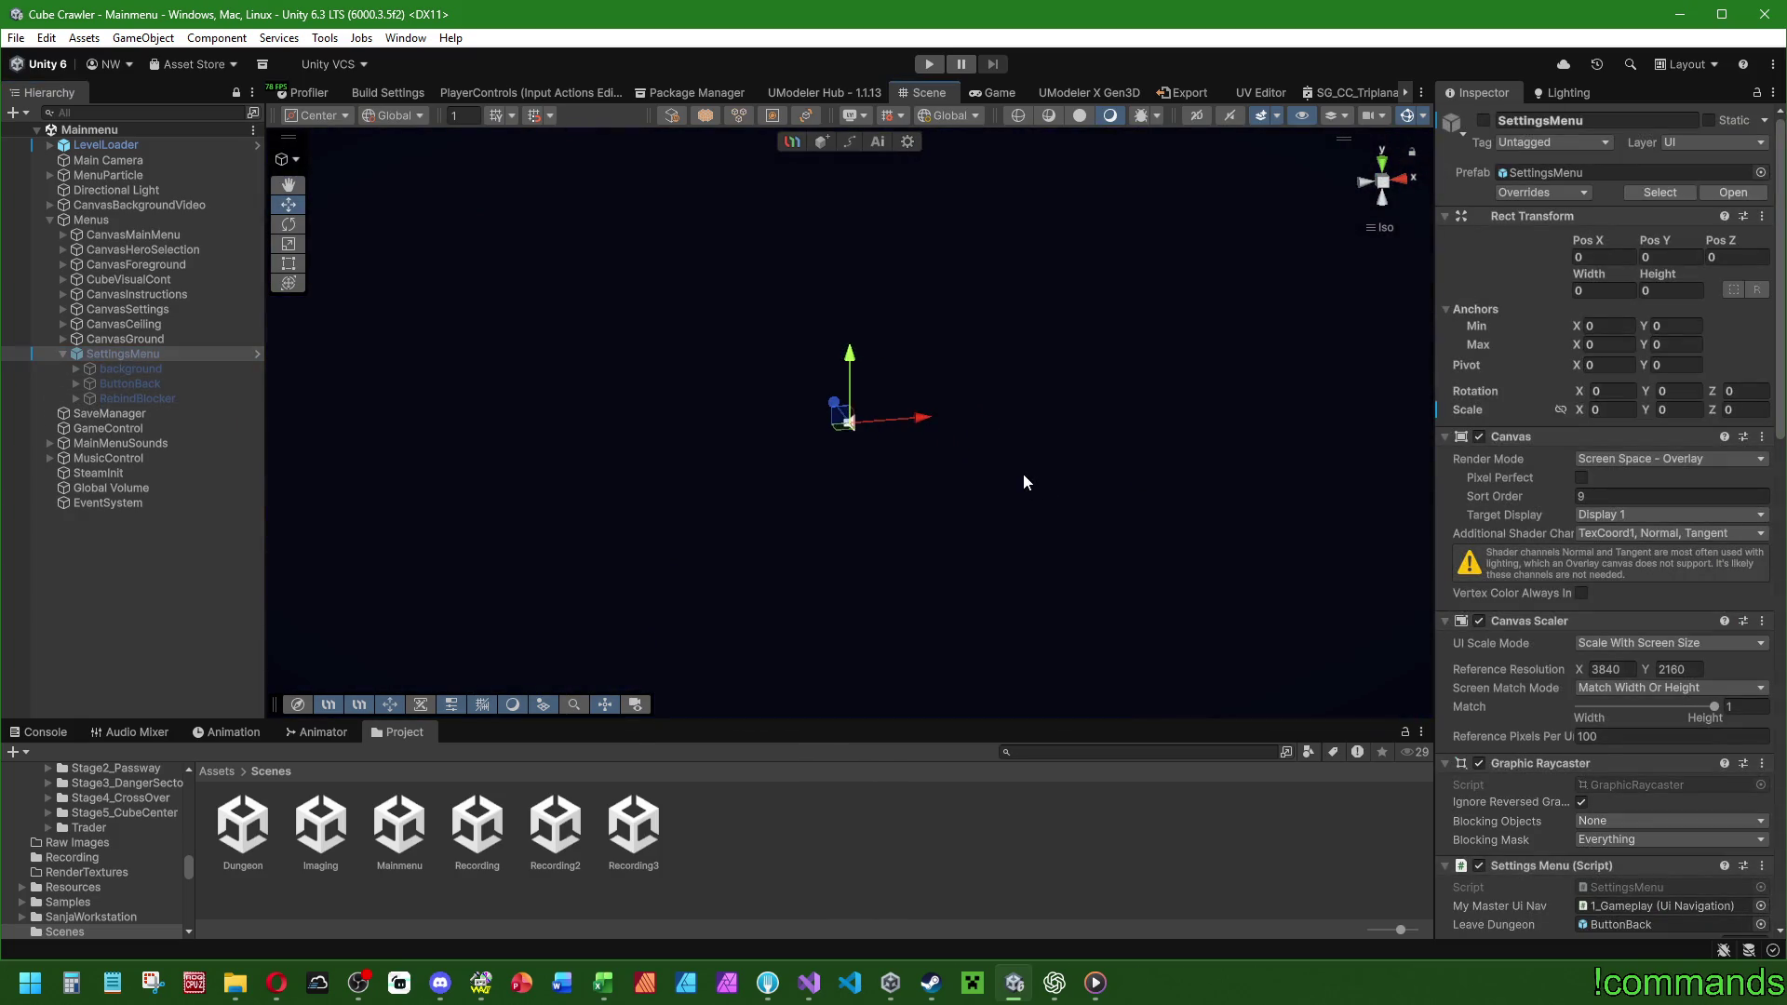
double_click(84, 221)
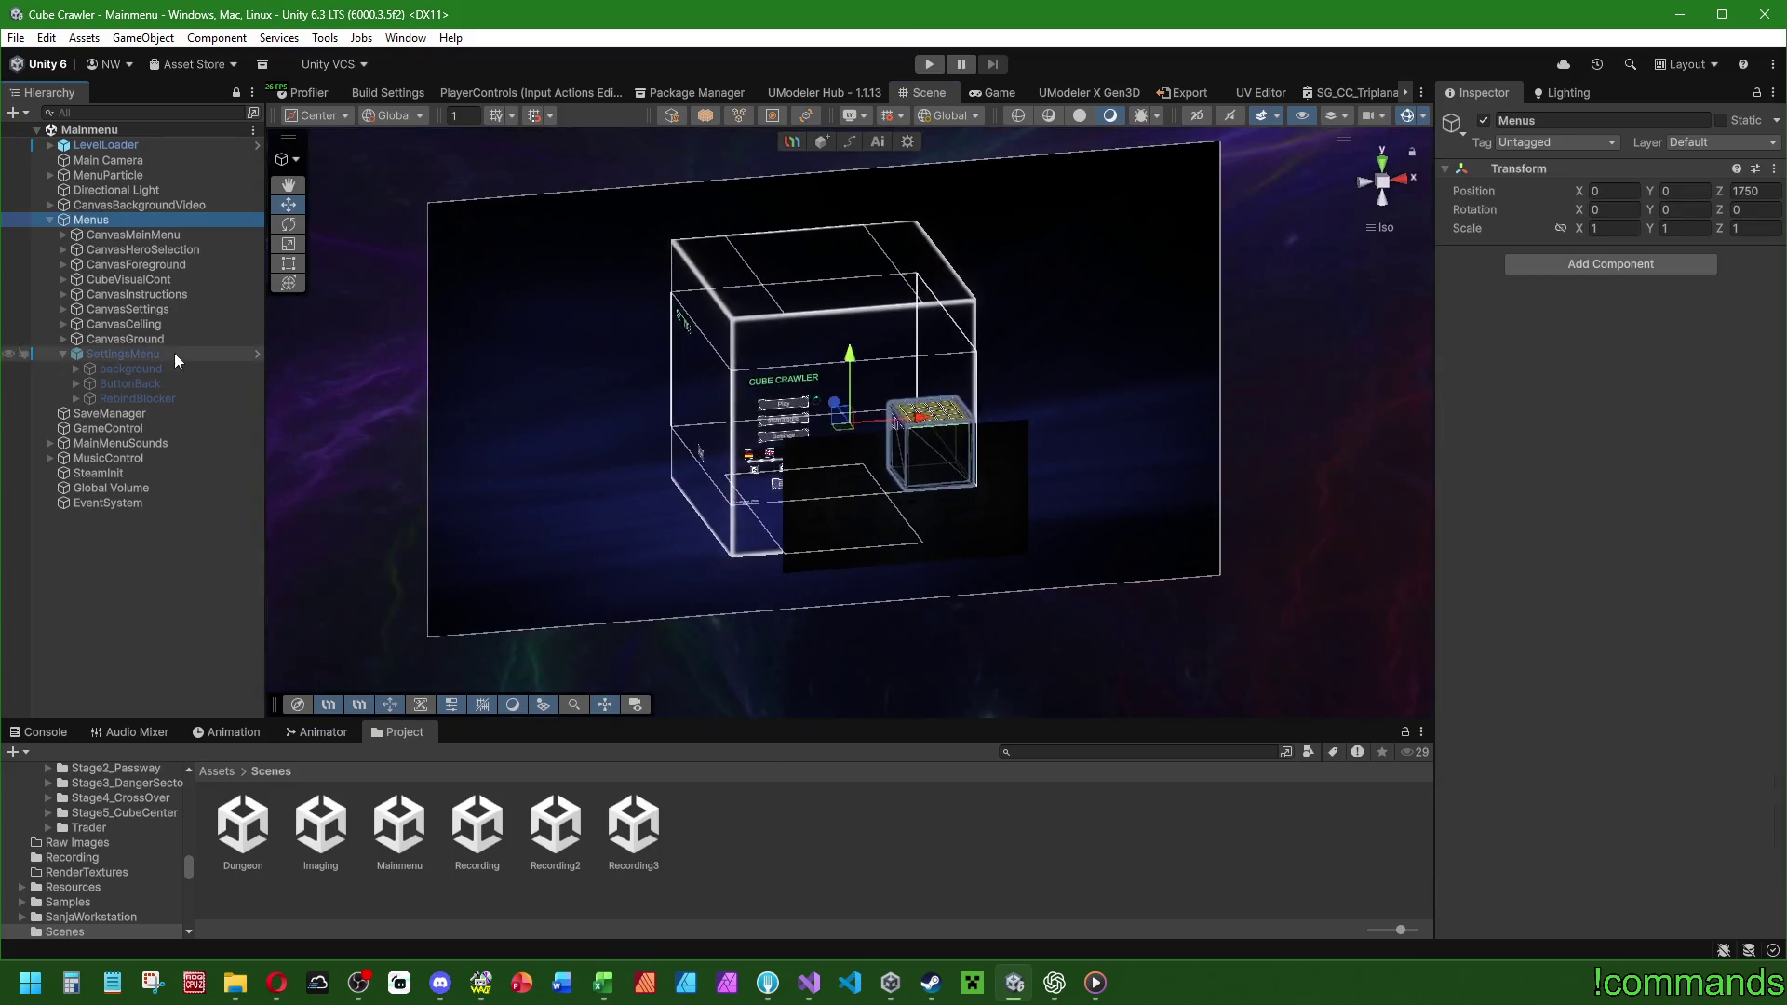
click(175, 354)
click(76, 370)
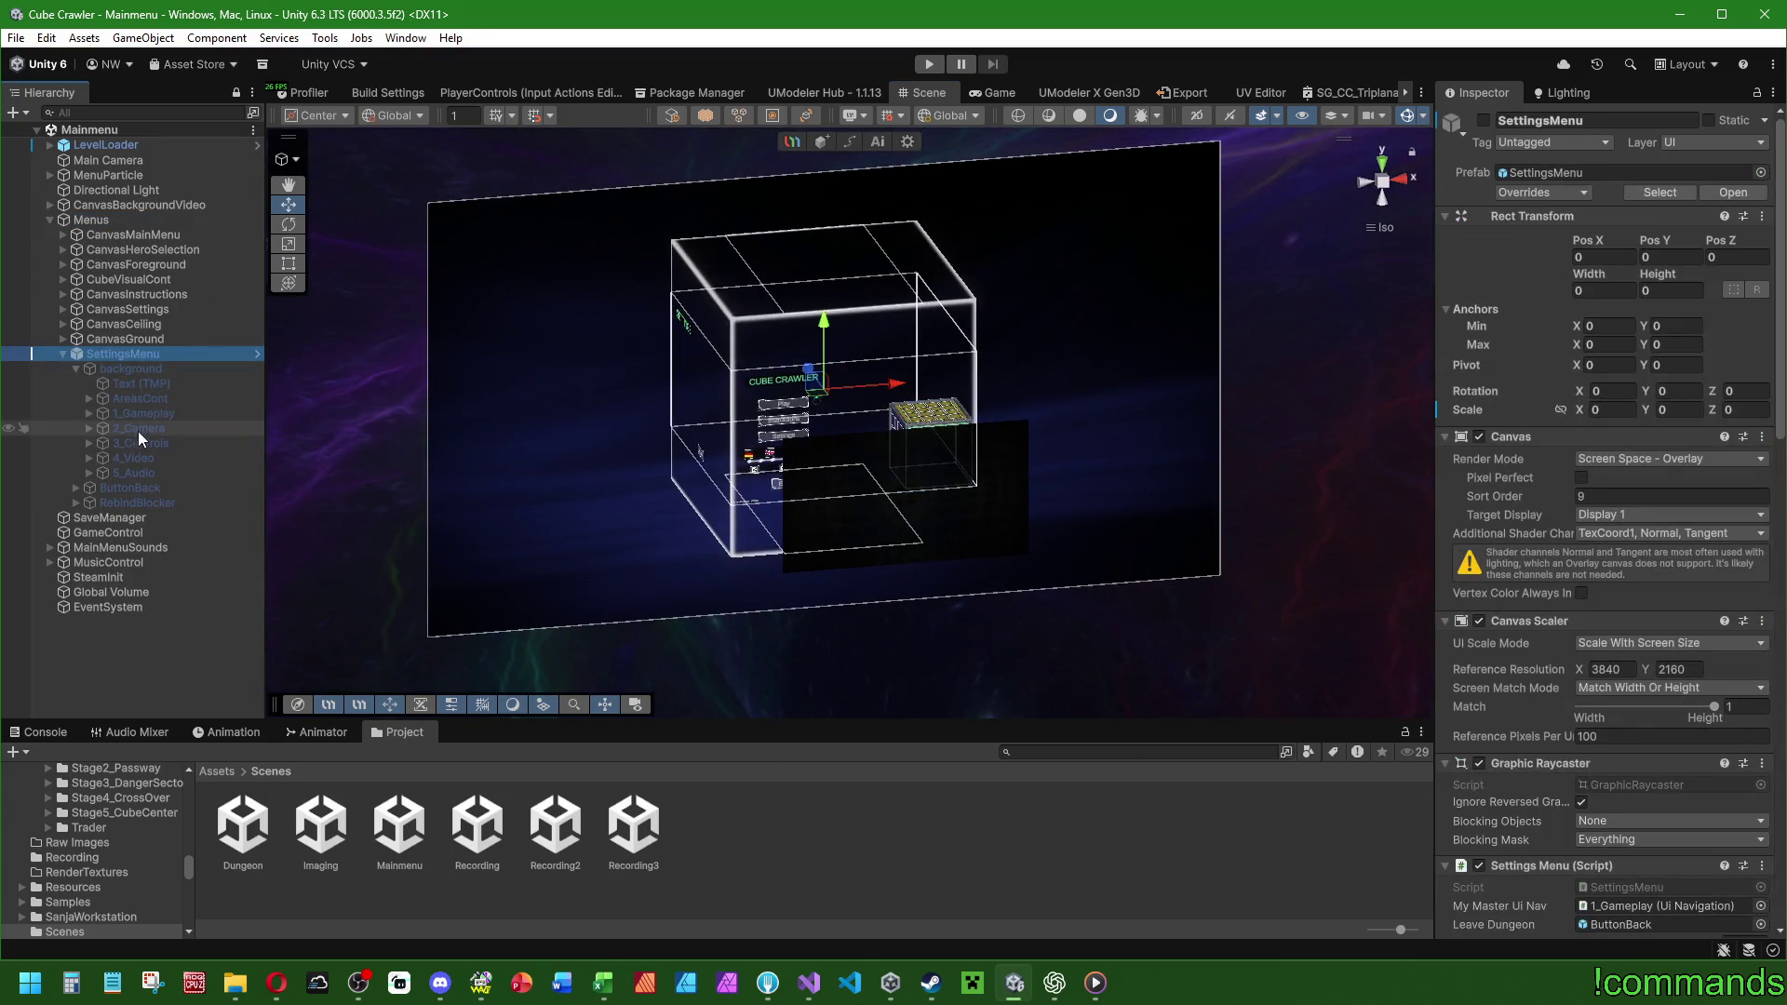
click(89, 428)
click(102, 443)
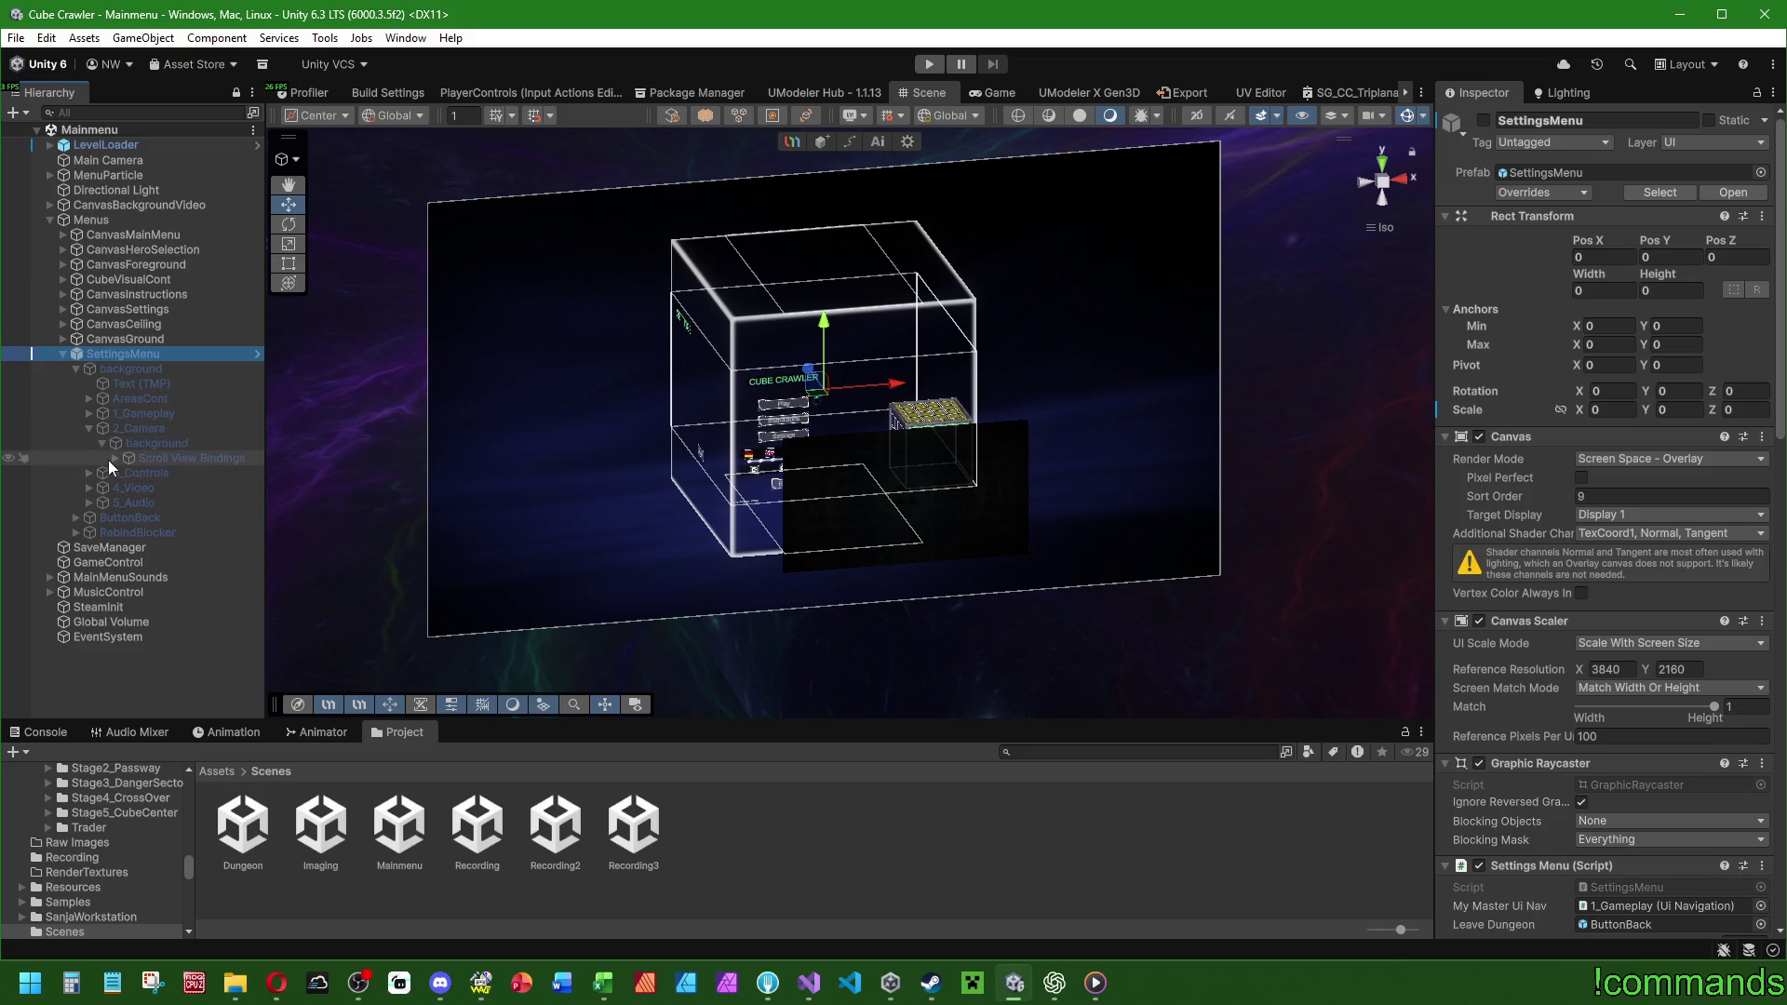
click(108, 460)
click(116, 457)
click(128, 473)
click(128, 502)
click(179, 504)
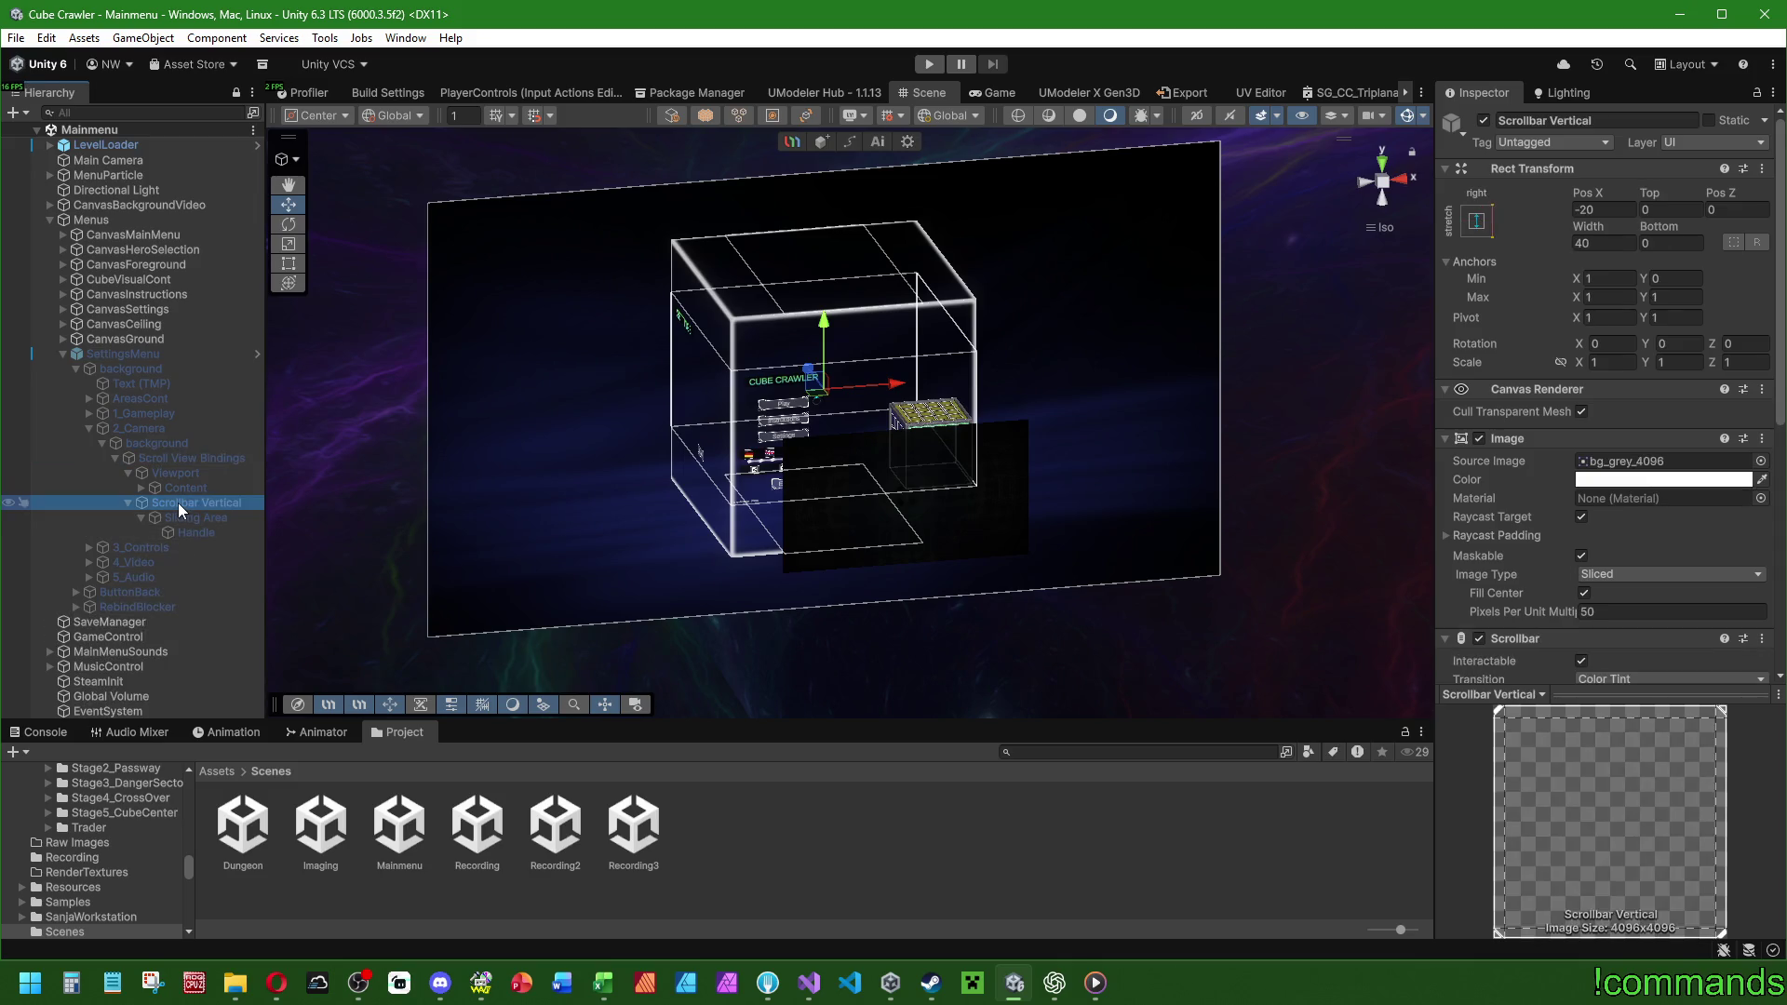
scroll(1524, 545, down, 3)
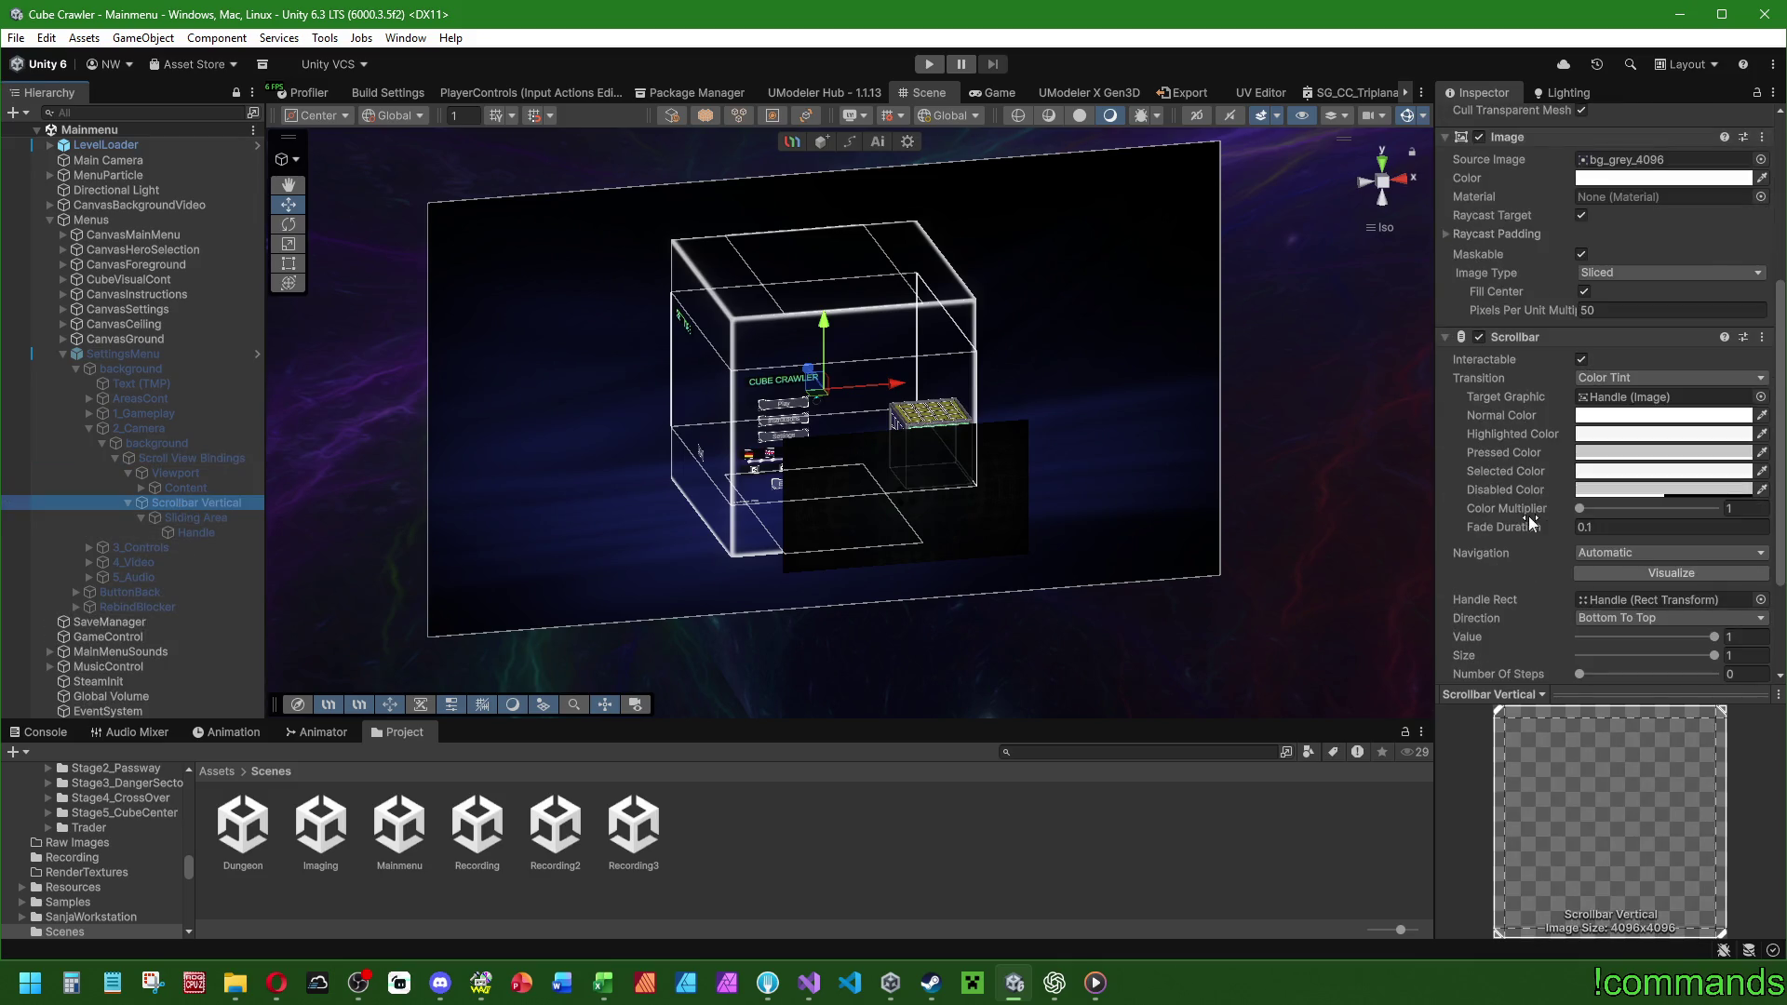
scroll(1528, 516, down, 3)
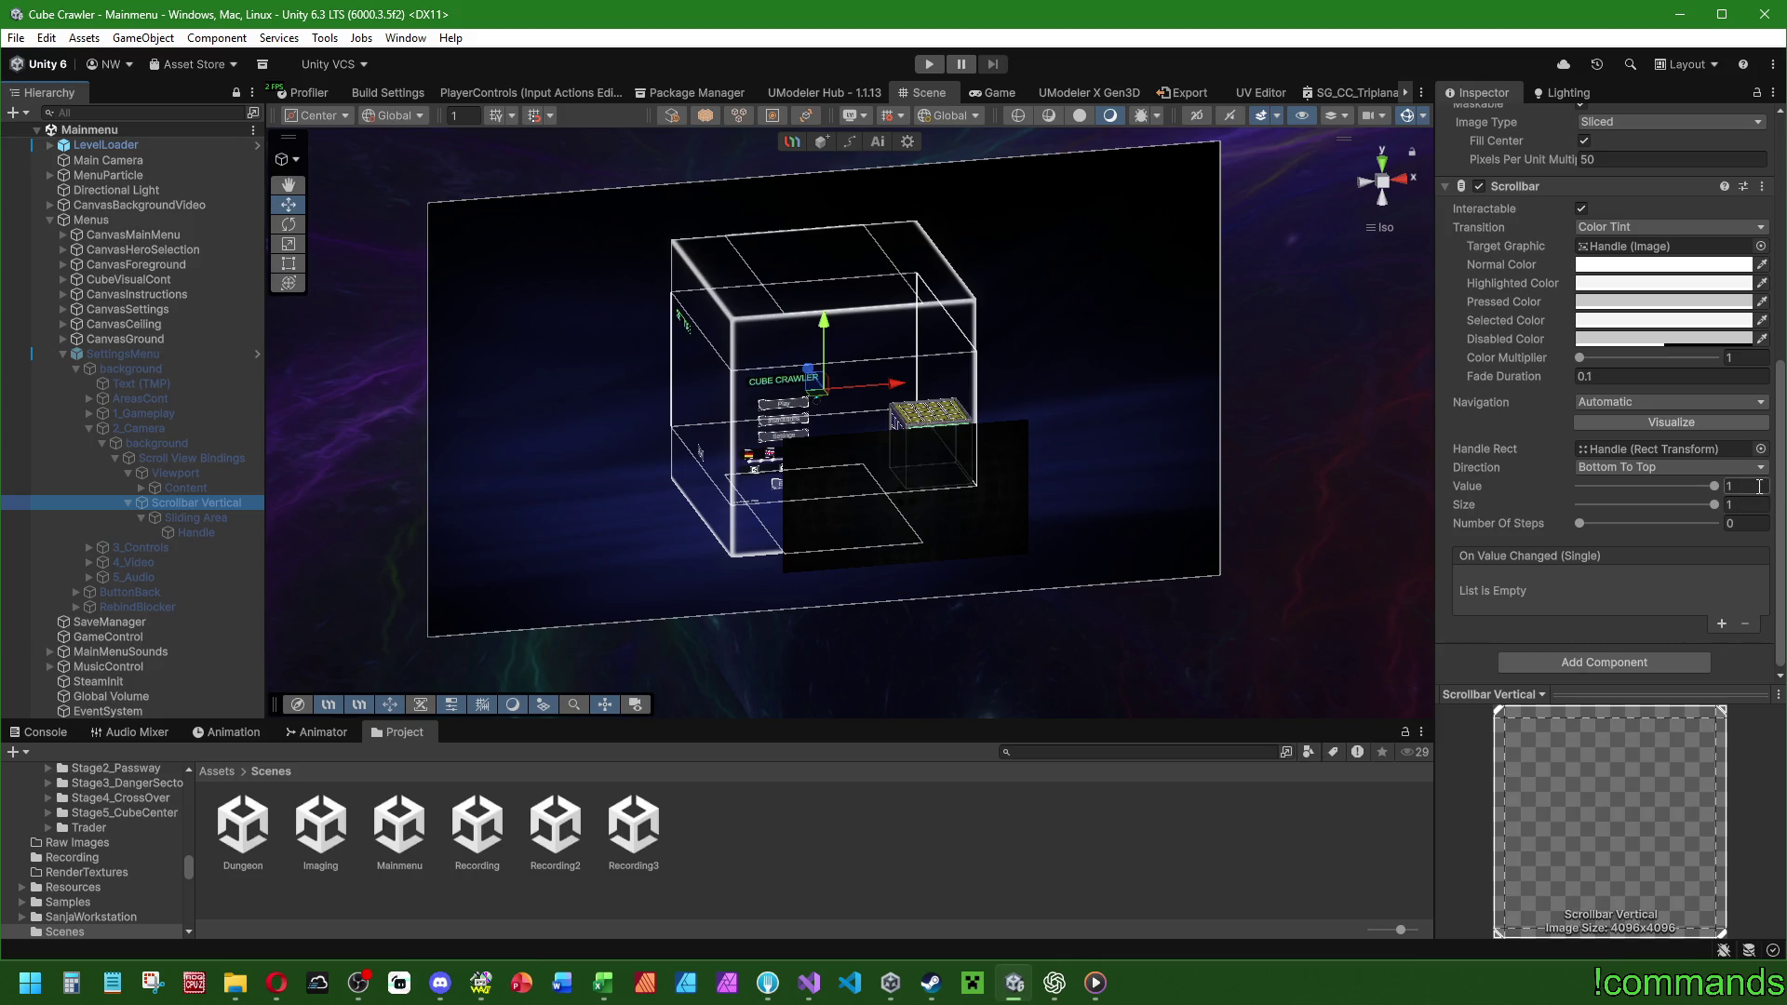
click(193, 486)
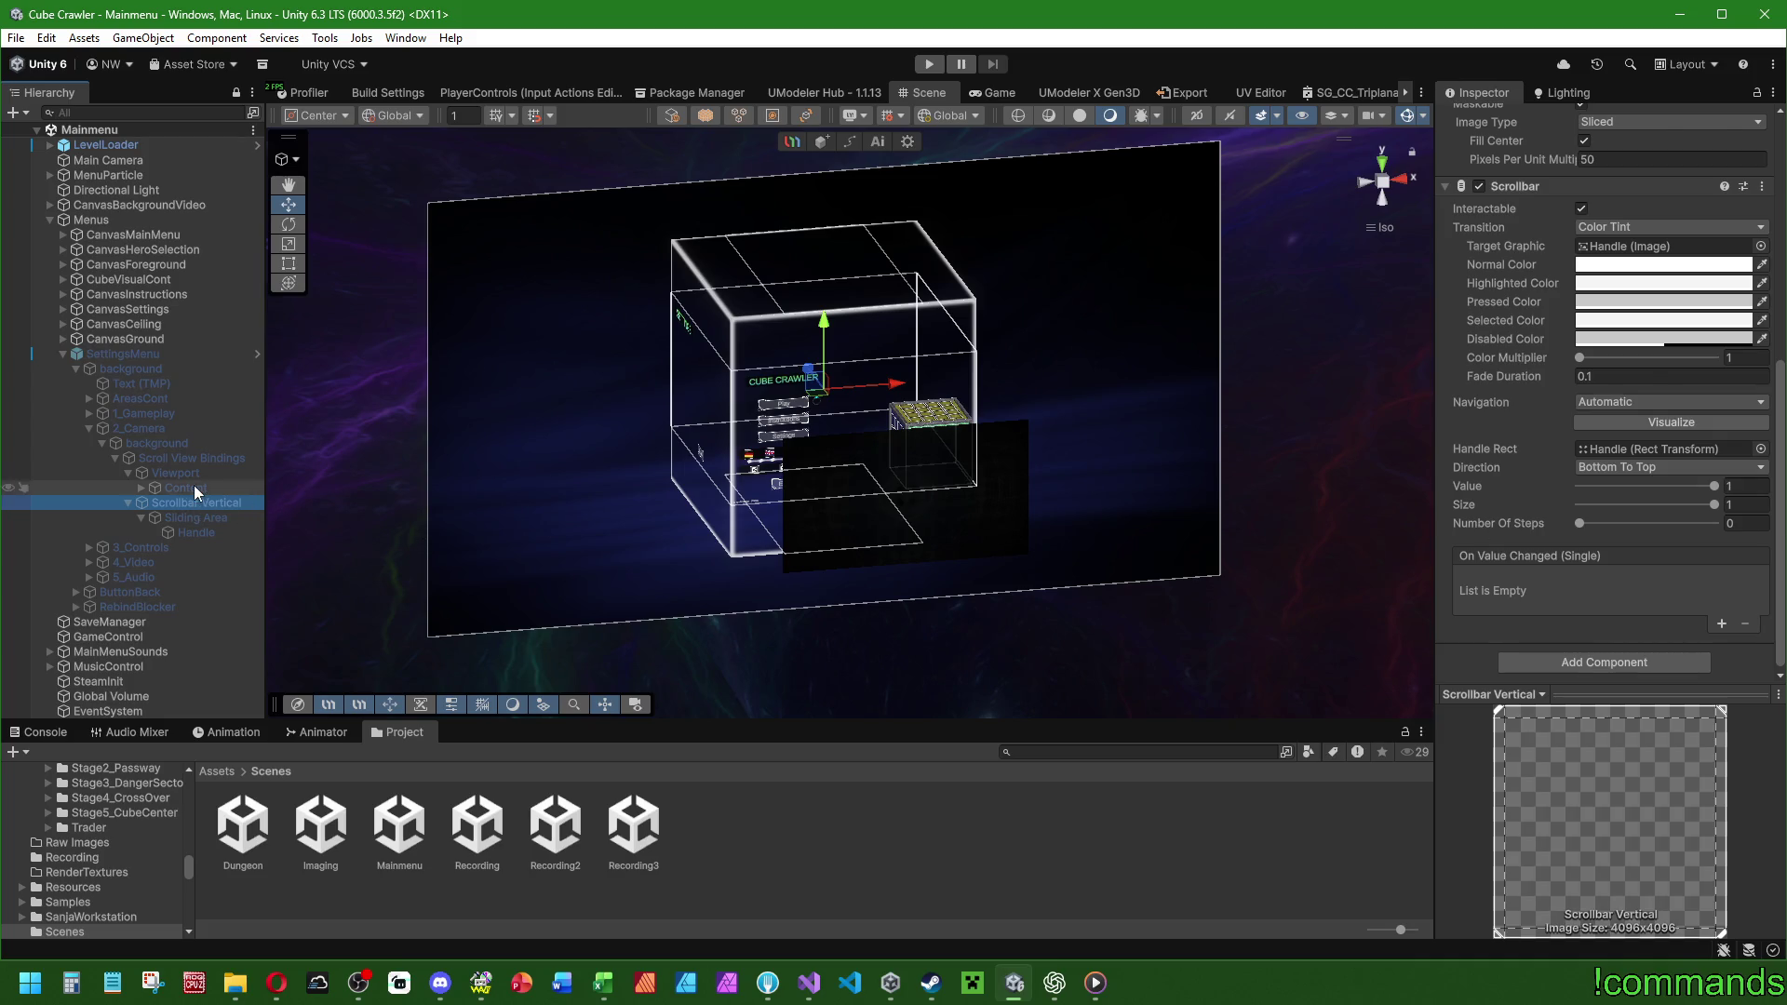
click(139, 490)
click(204, 503)
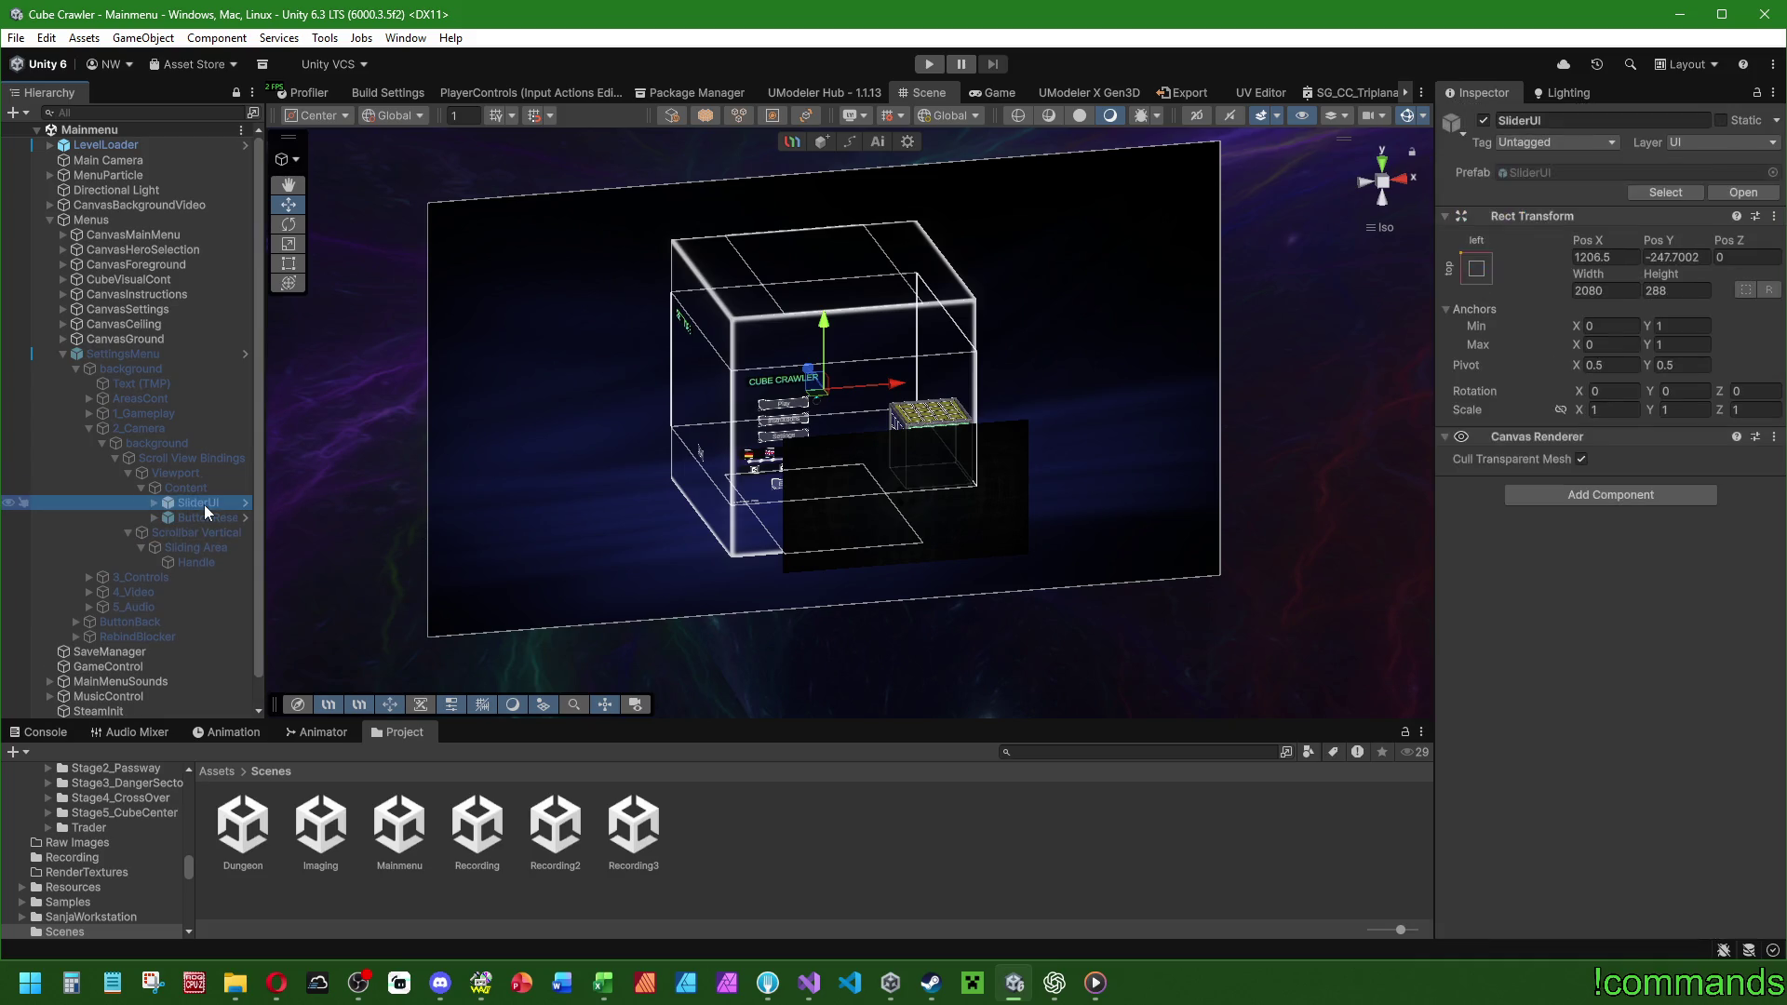
click(127, 532)
drag(267, 516, 370, 518)
click(153, 502)
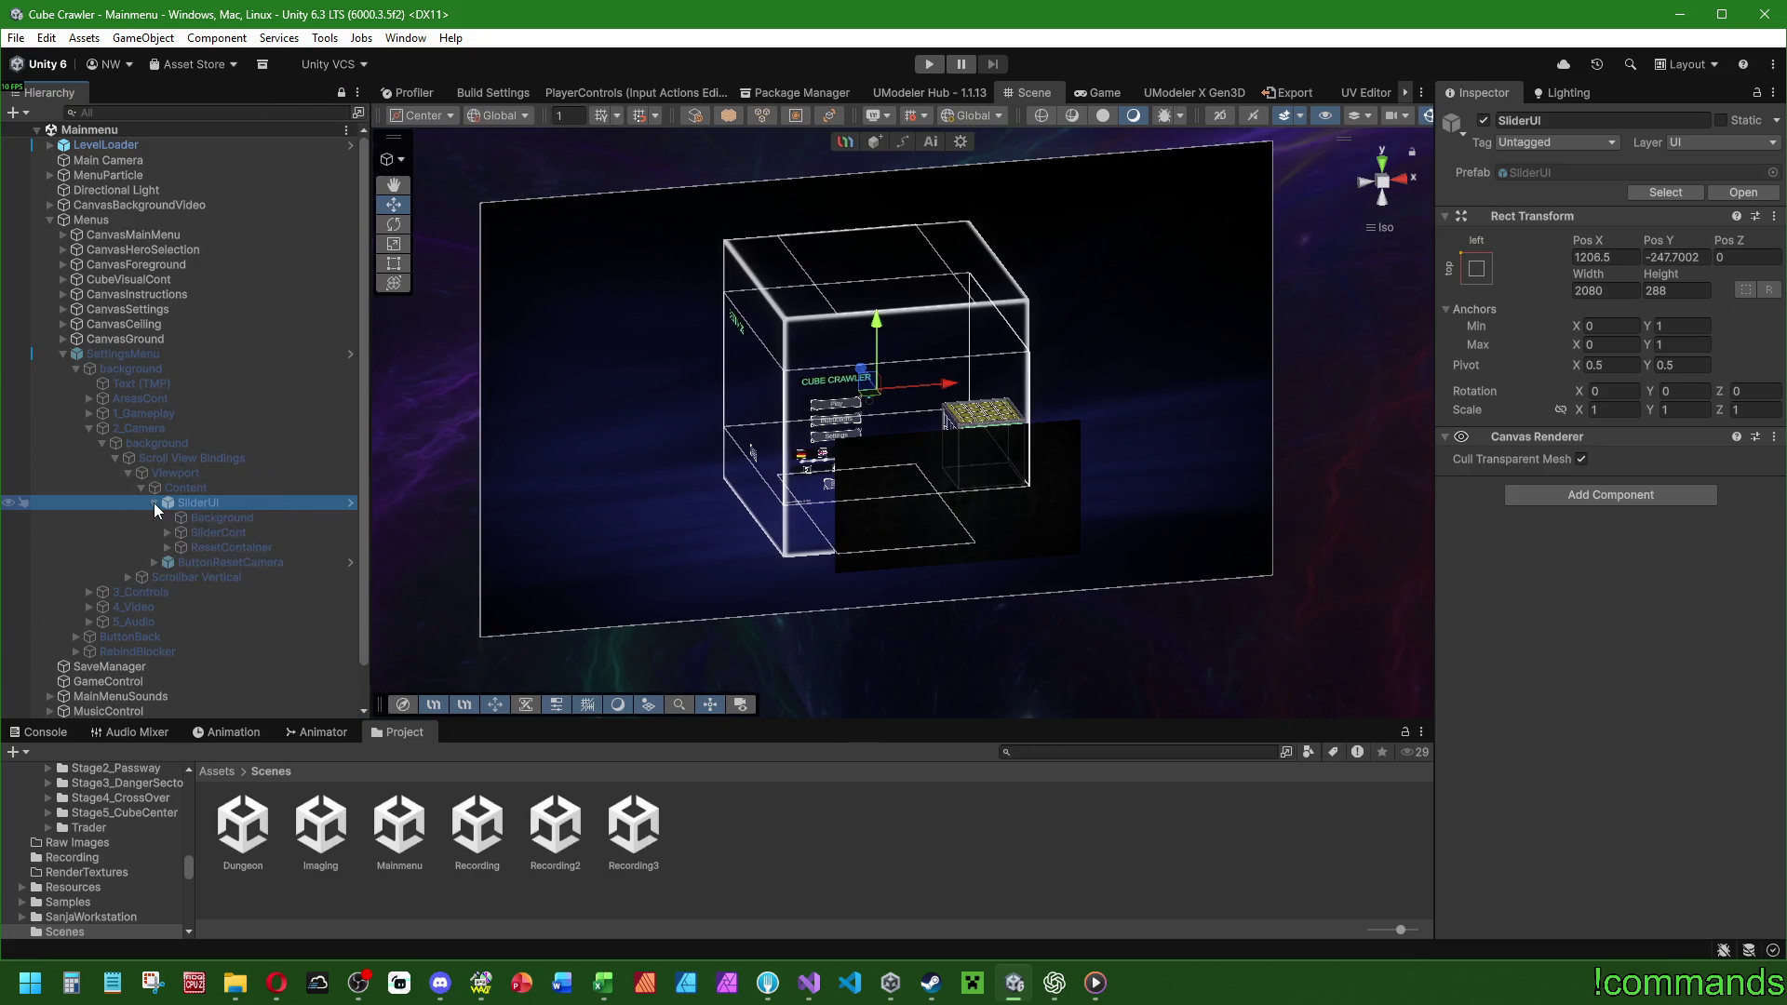
click(230, 532)
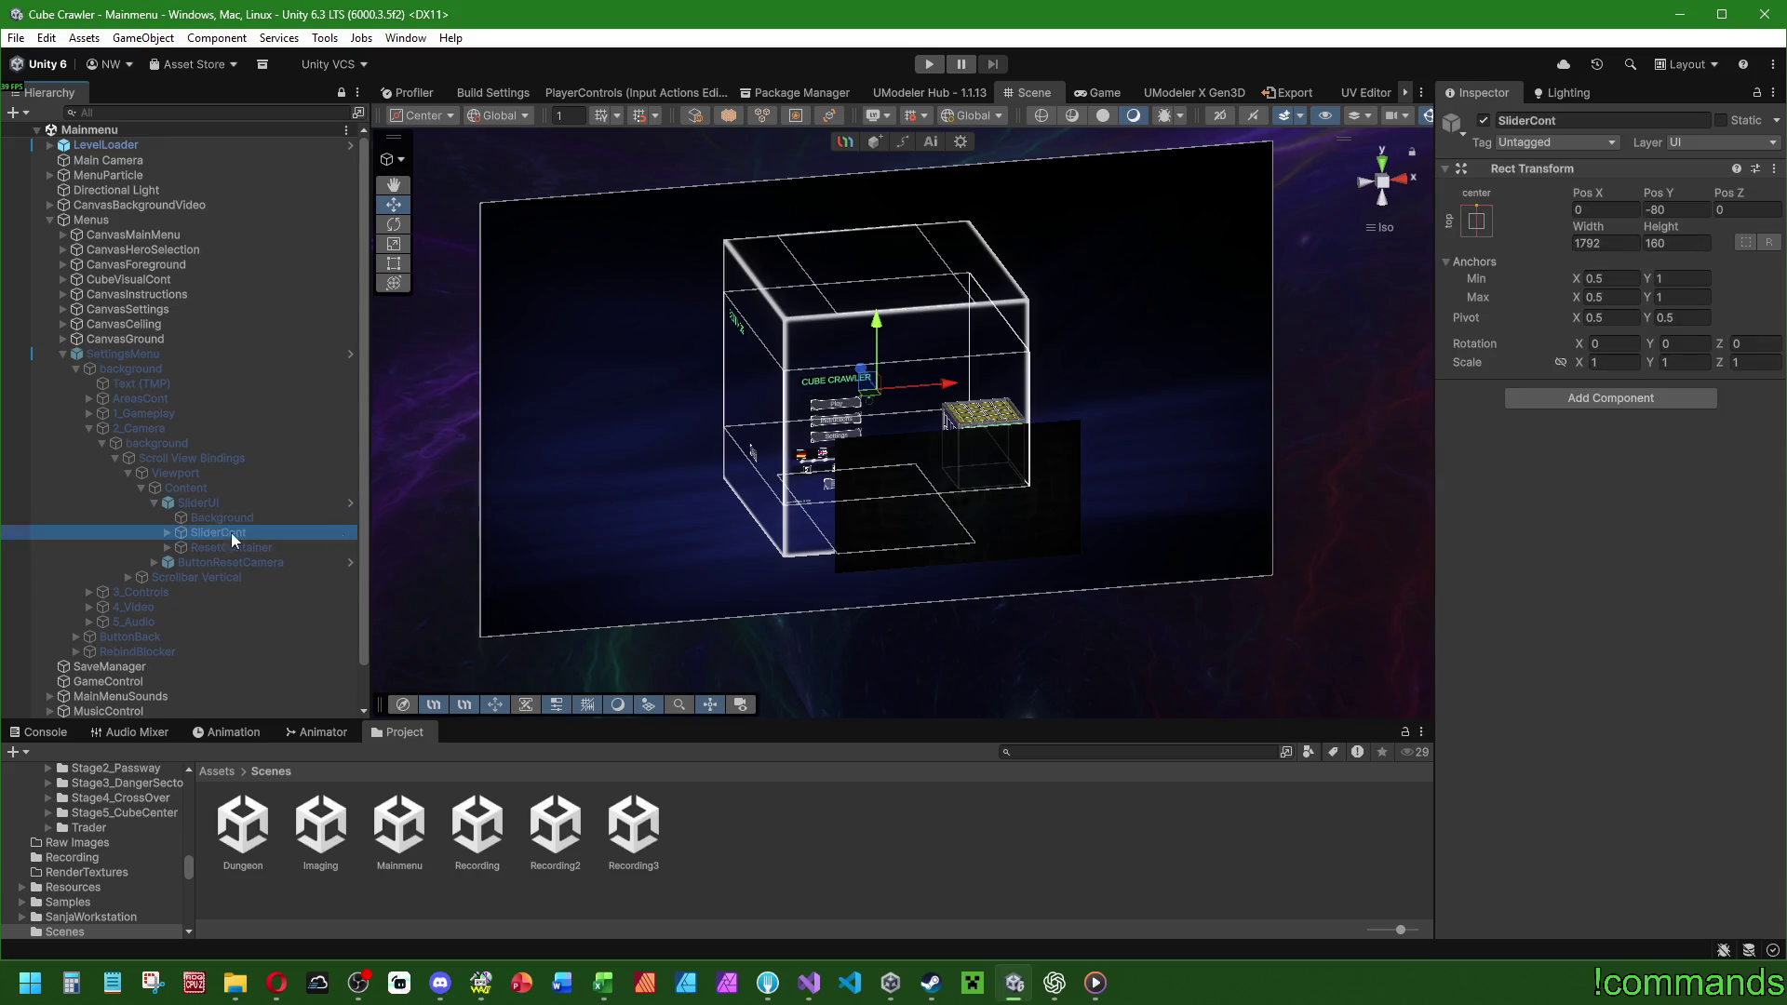
click(168, 532)
click(224, 549)
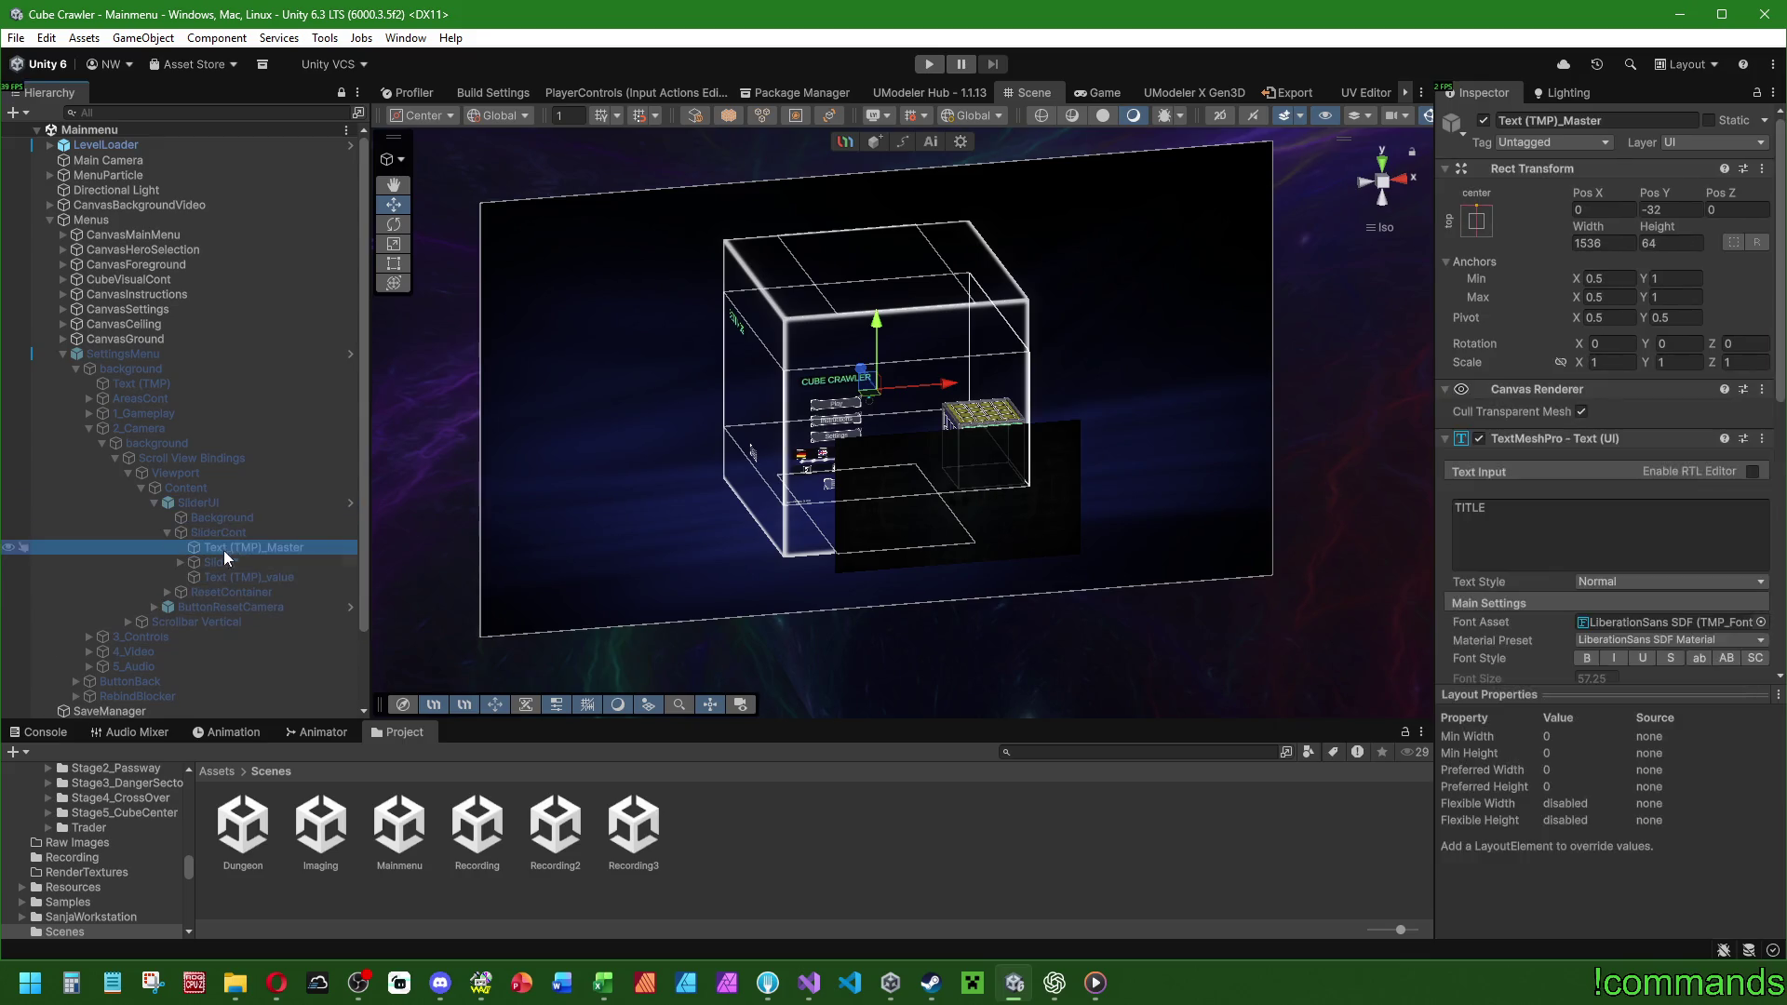
click(218, 561)
click(180, 562)
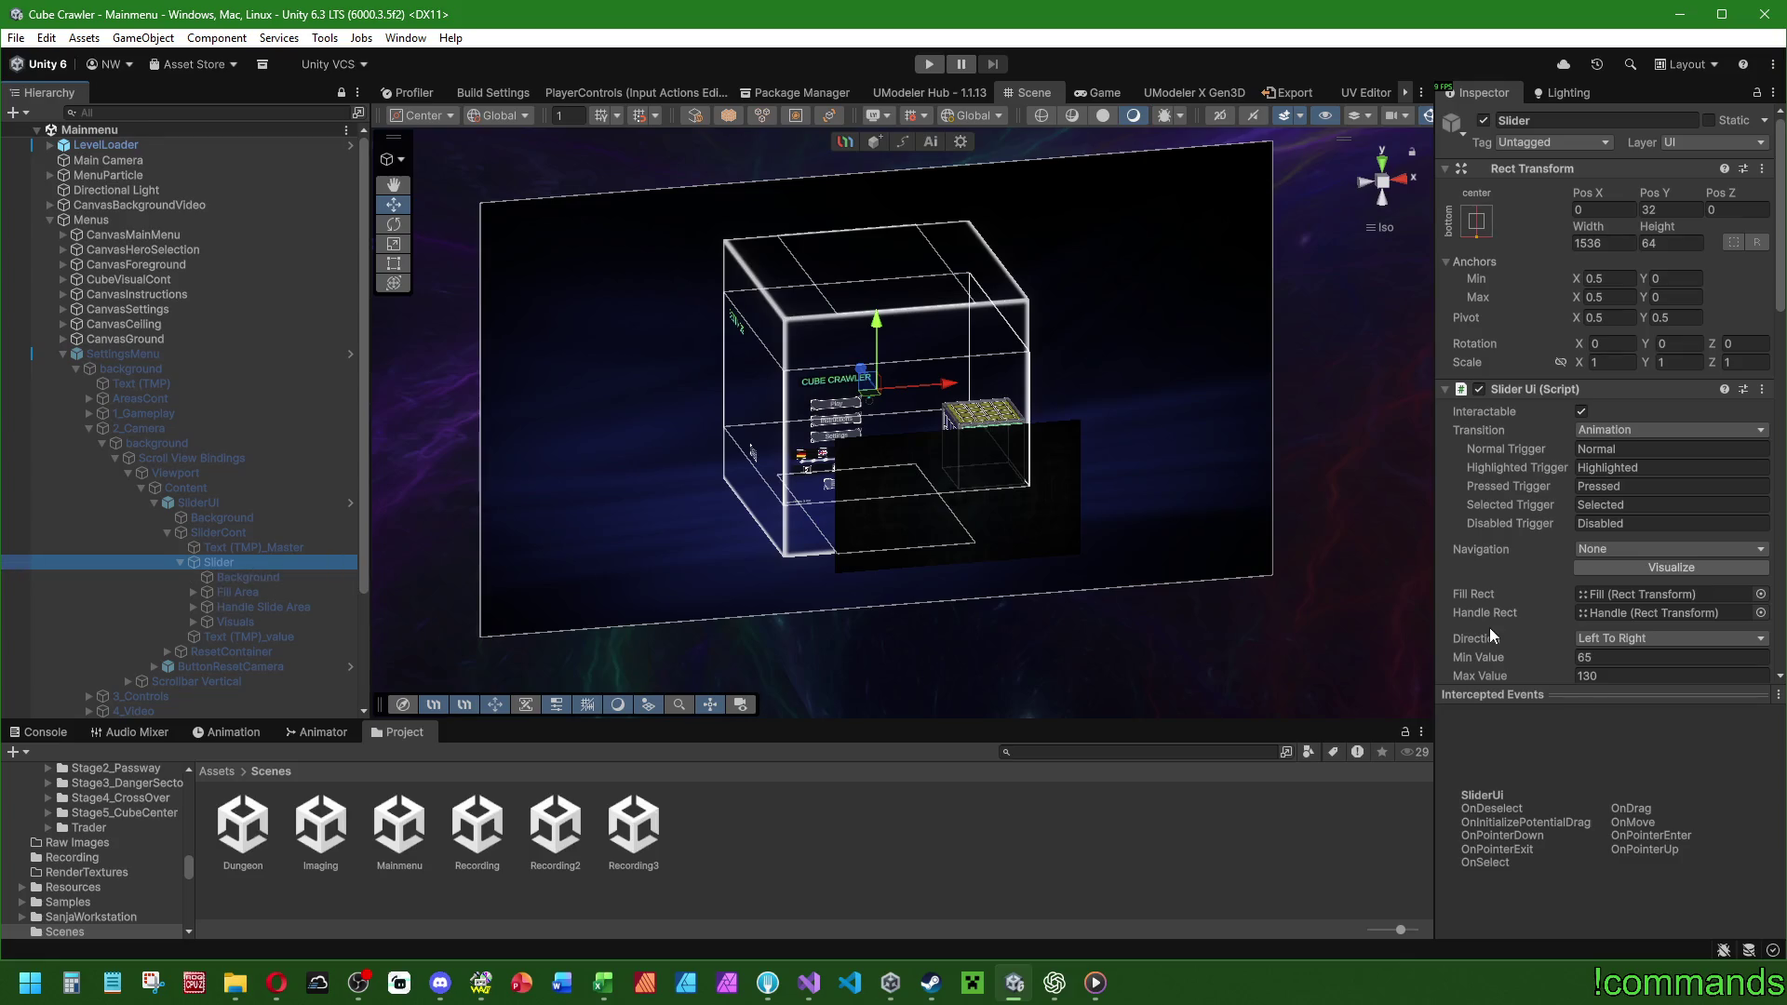
scroll(1528, 506, down, 5)
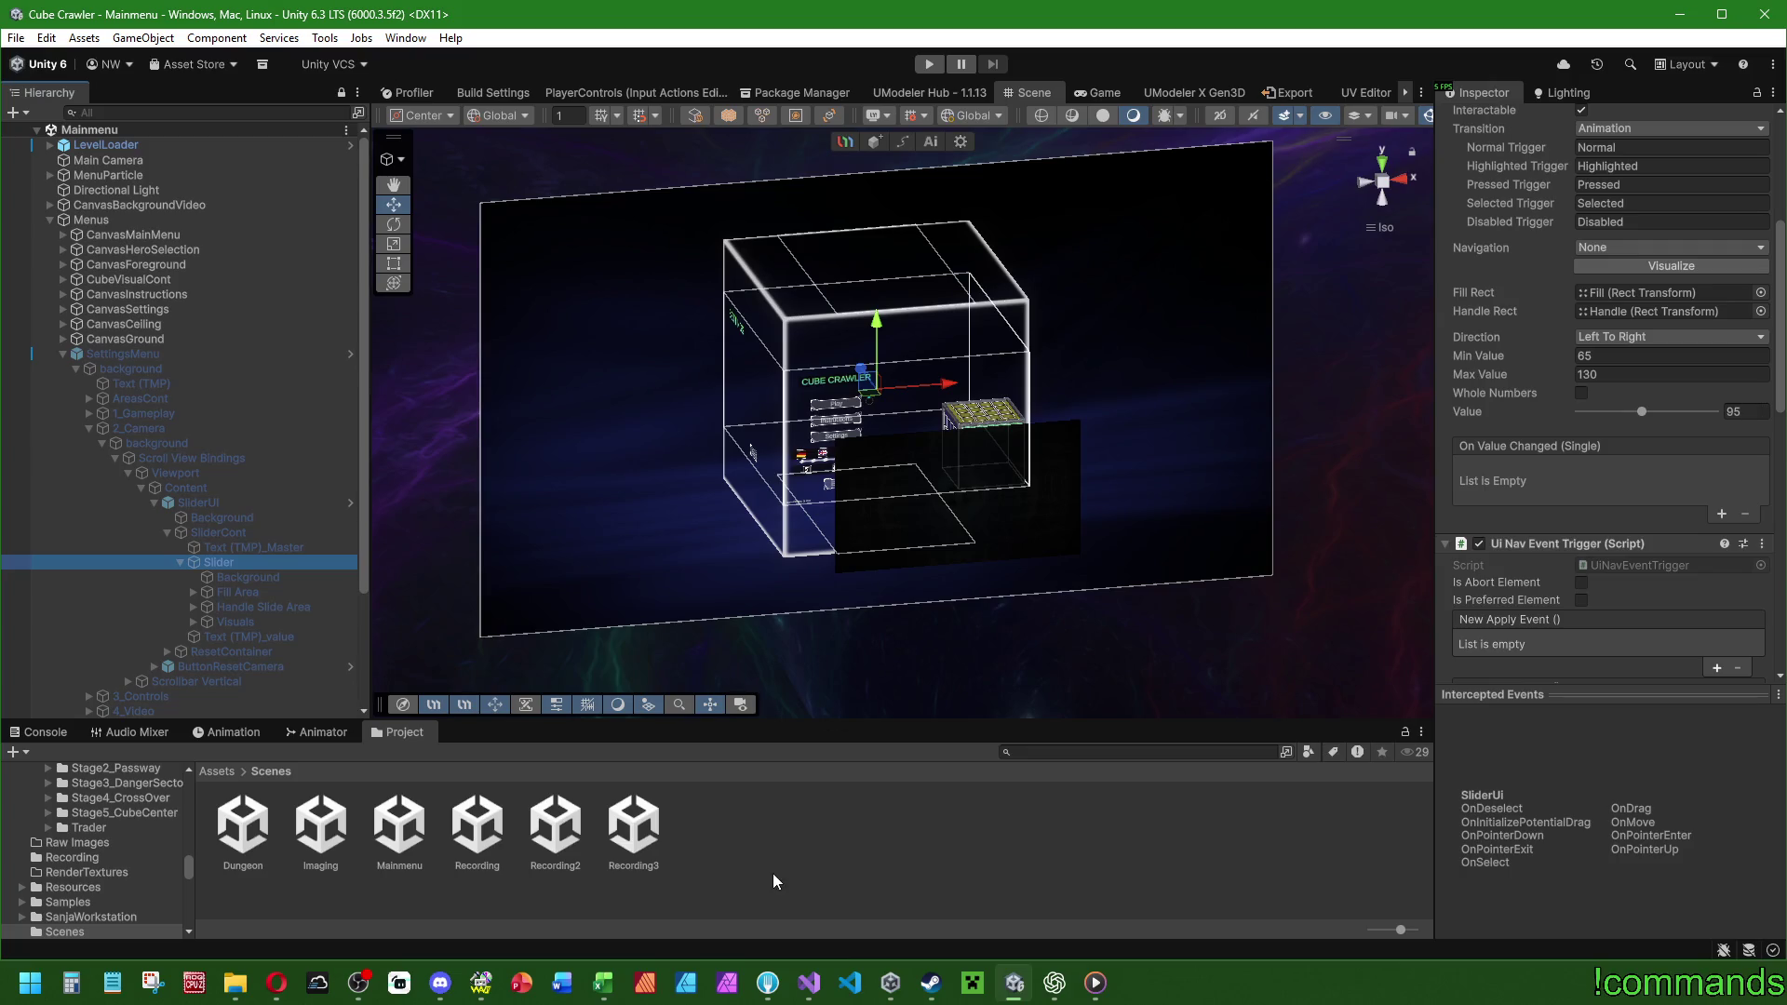
click(774, 881)
click(42, 732)
click(66, 355)
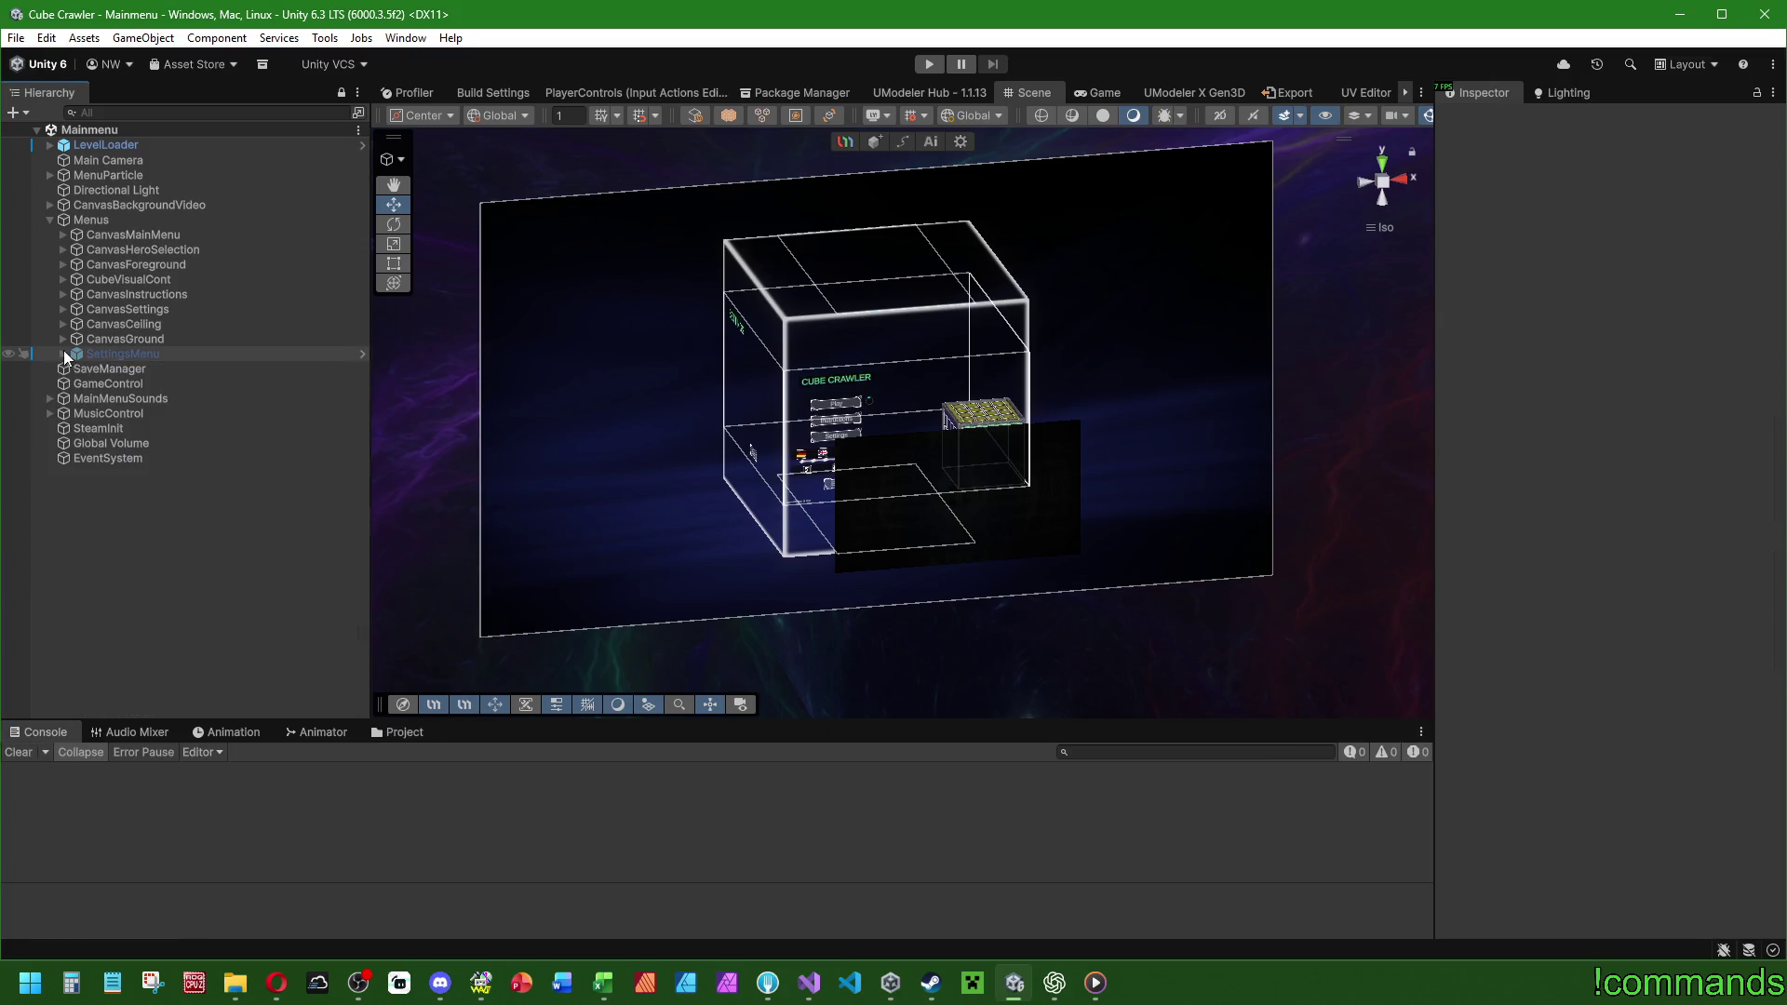
Collapse the Menus group and switch over to Visual Studio.
click(49, 219)
key(alt+f)
click(160, 605)
click(809, 983)
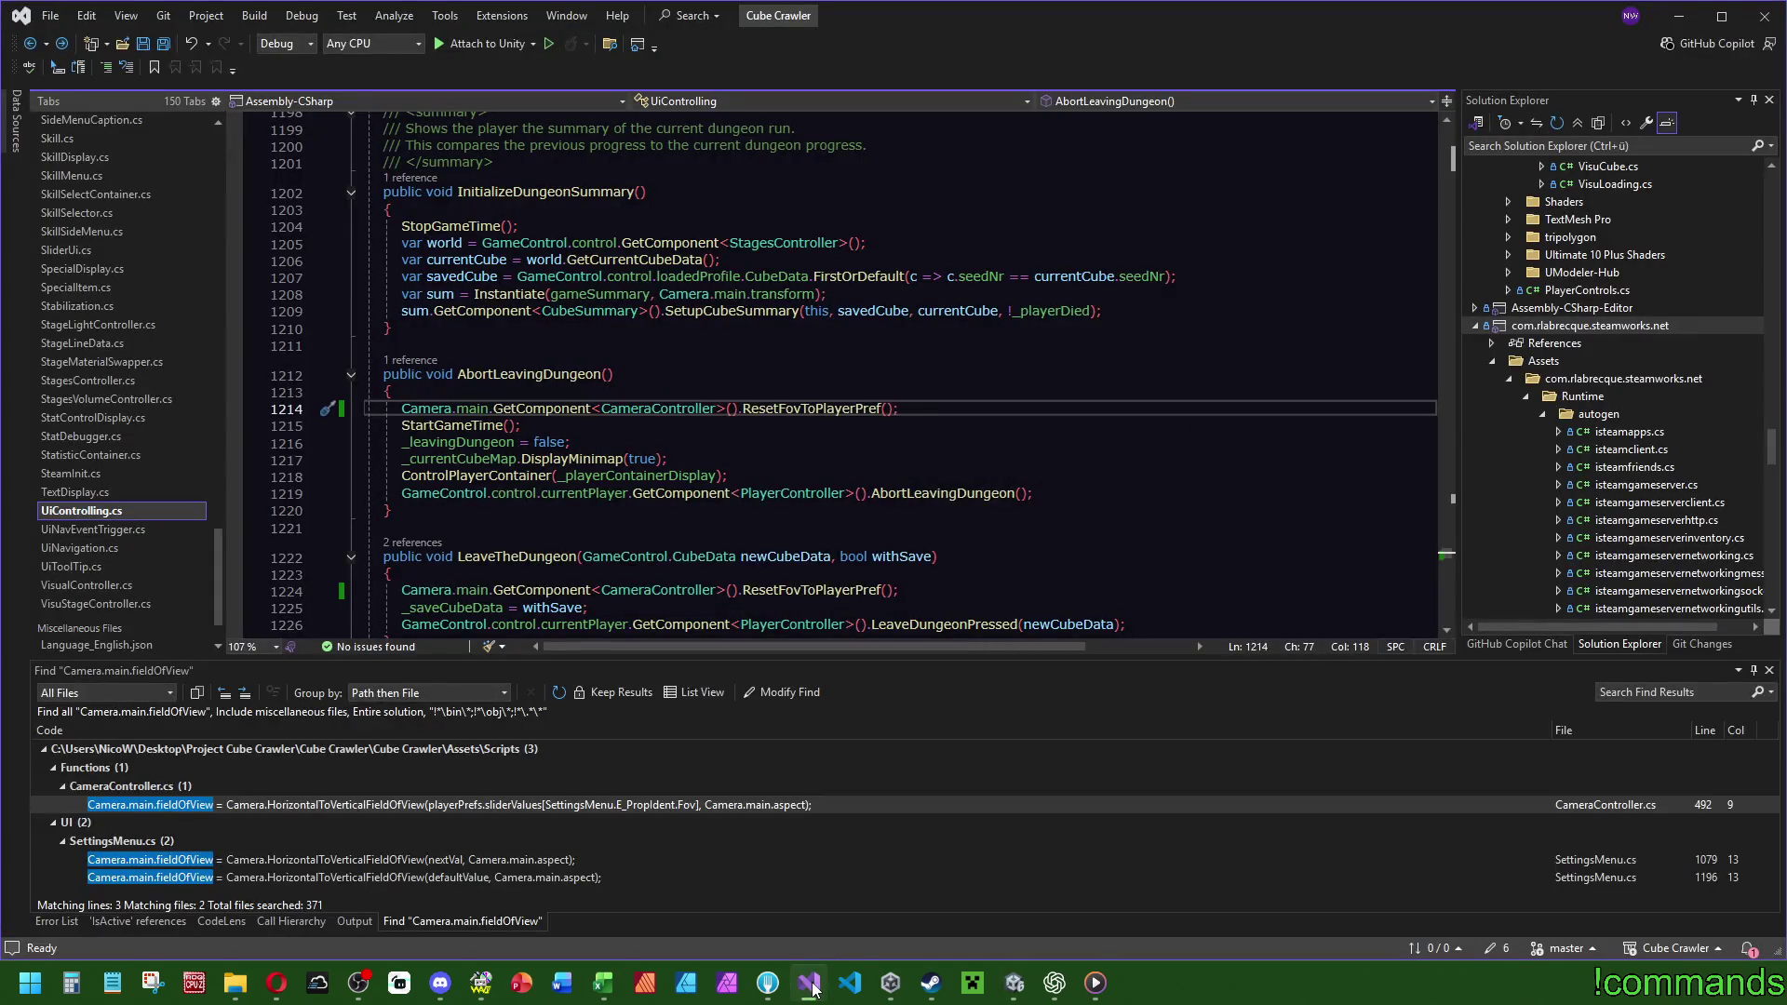
Change SetupCubeSummary's field-of-view argument from 100 to 95 and save CubeSummary.cs.
mouse_move(805, 416)
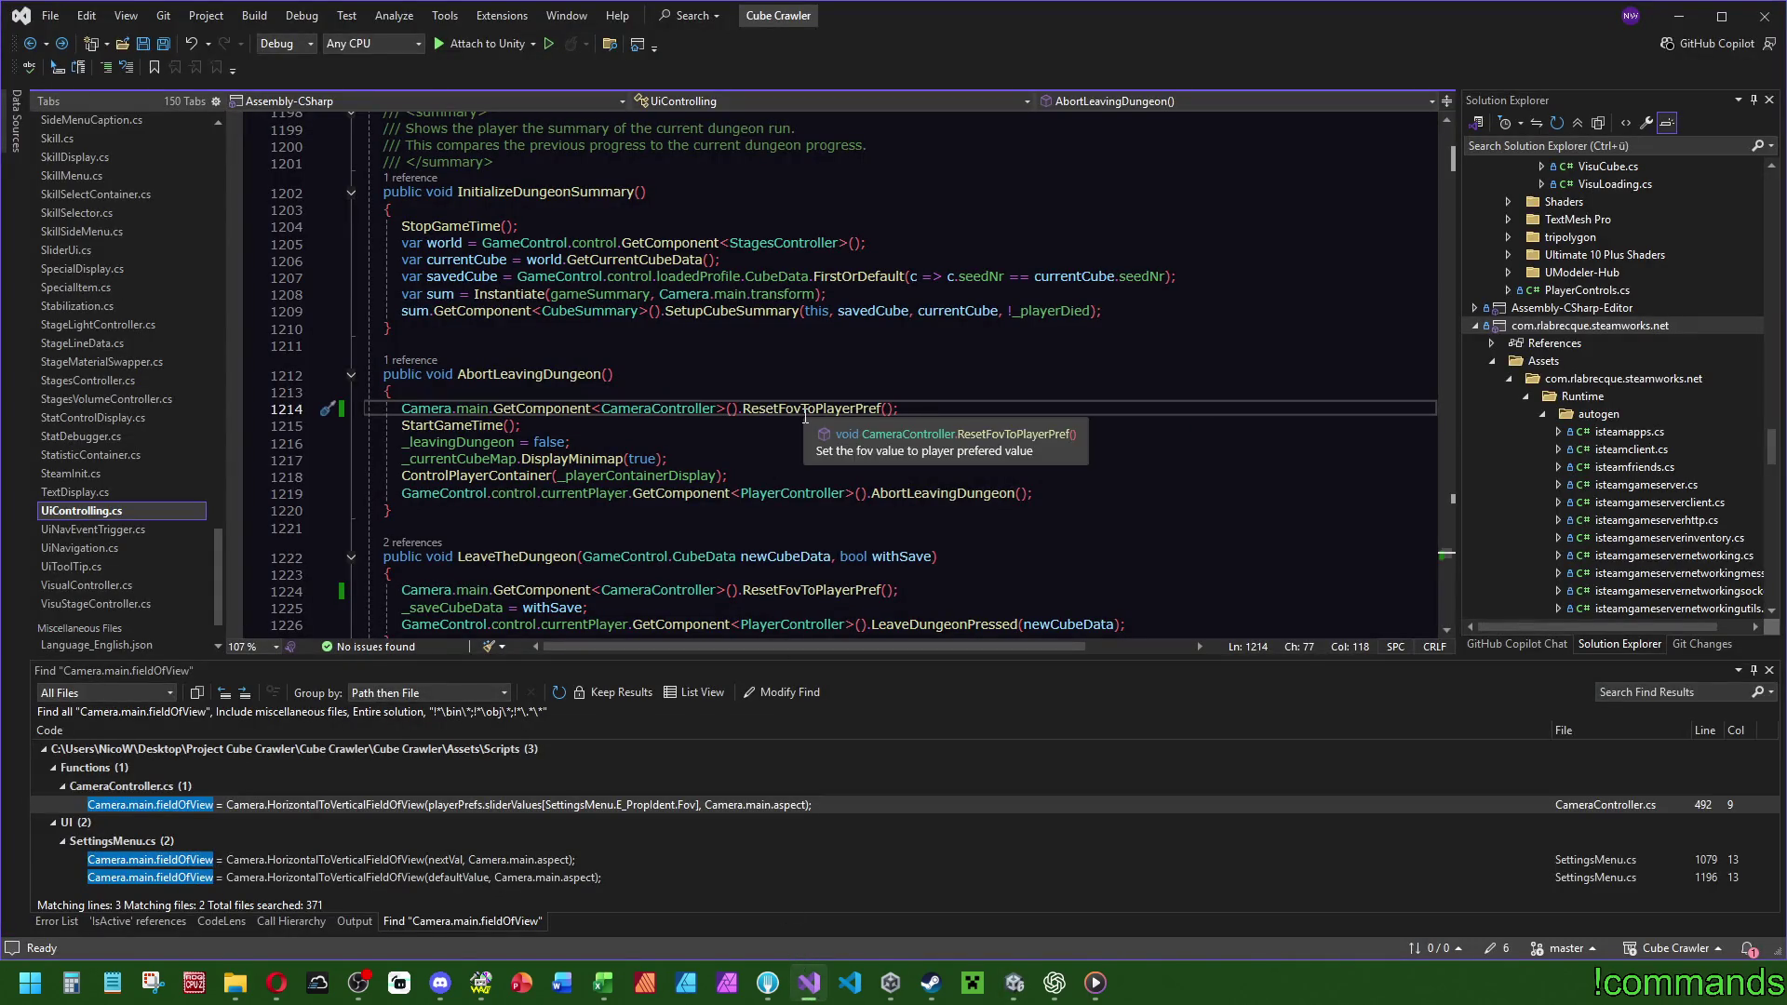
click(700, 309)
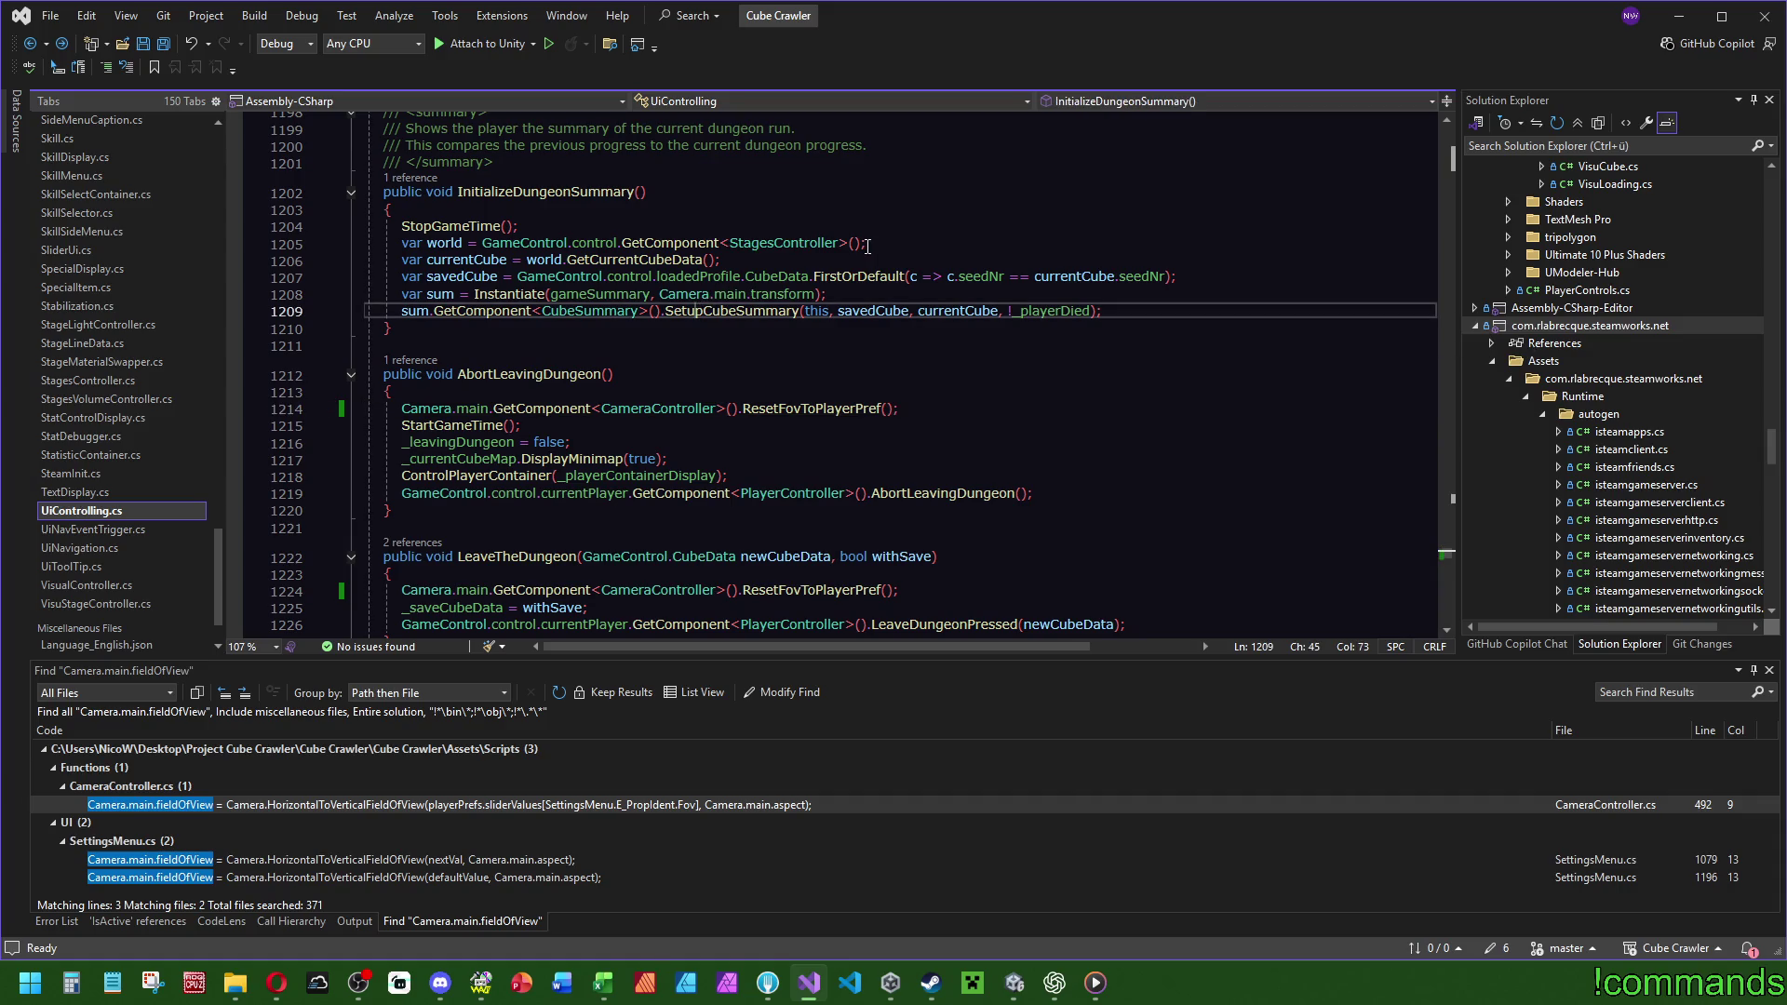
key(F12)
double_click(868, 409)
text(95)
click(163, 43)
key(Up)
key(Up)
key(Up)
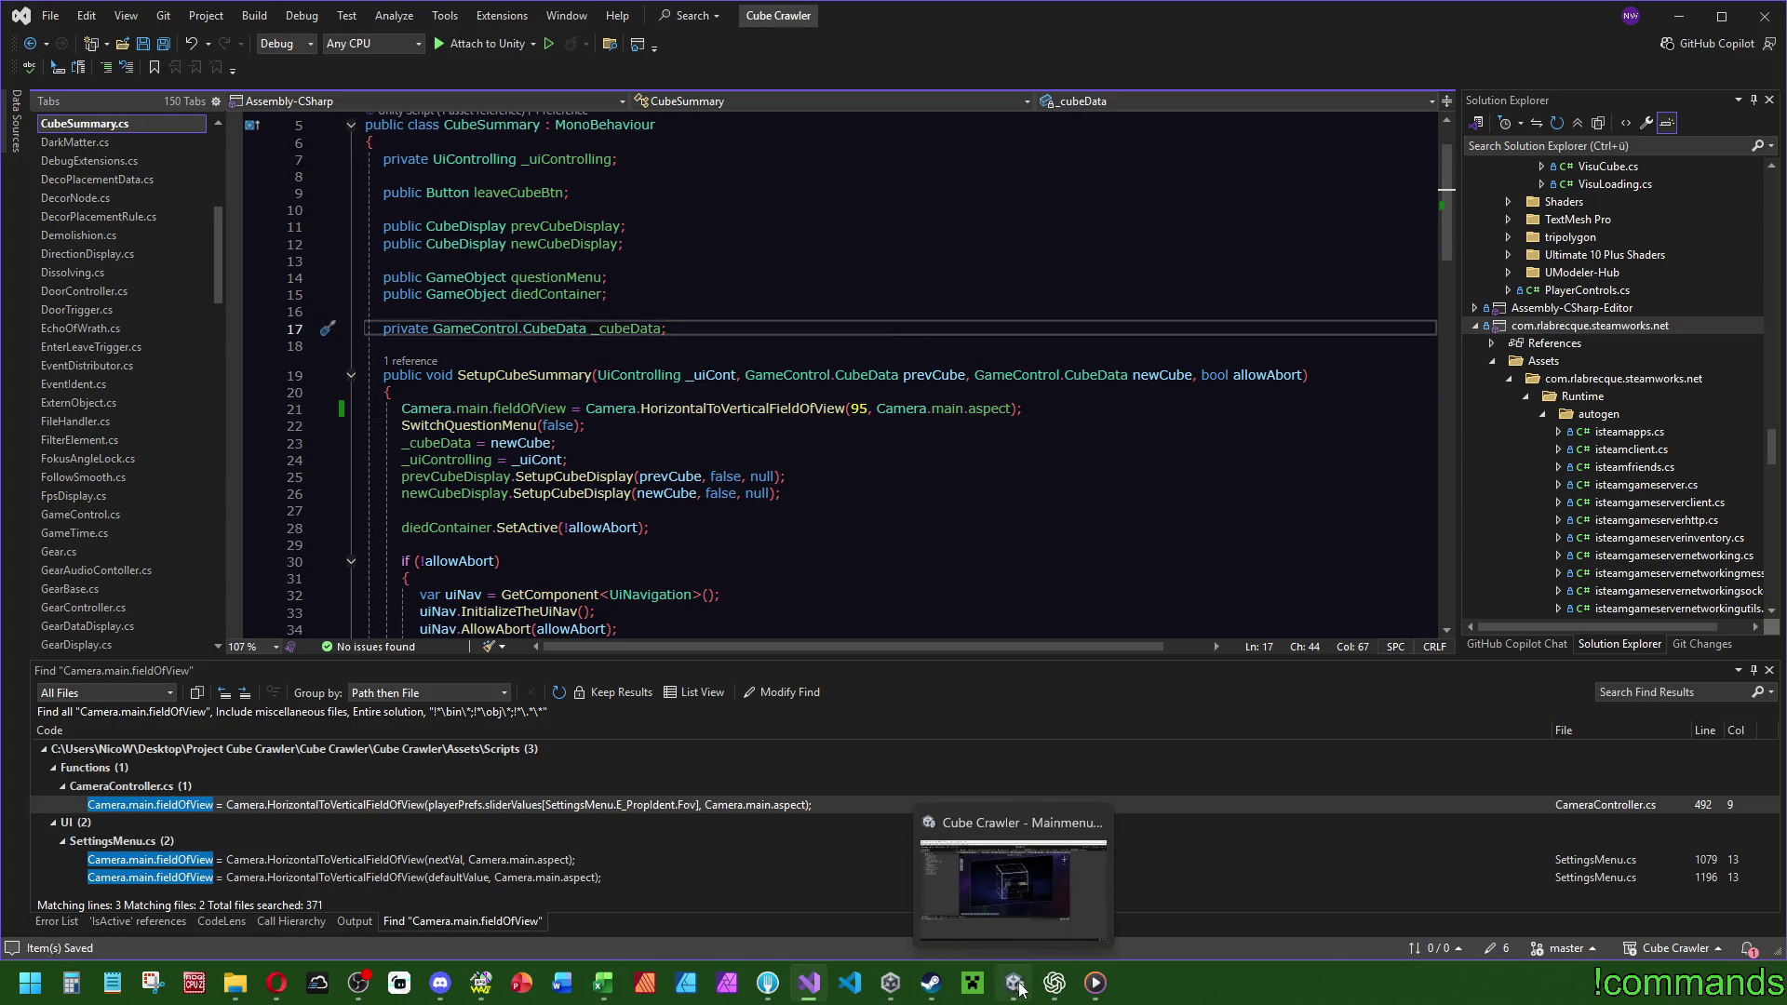
click(966, 838)
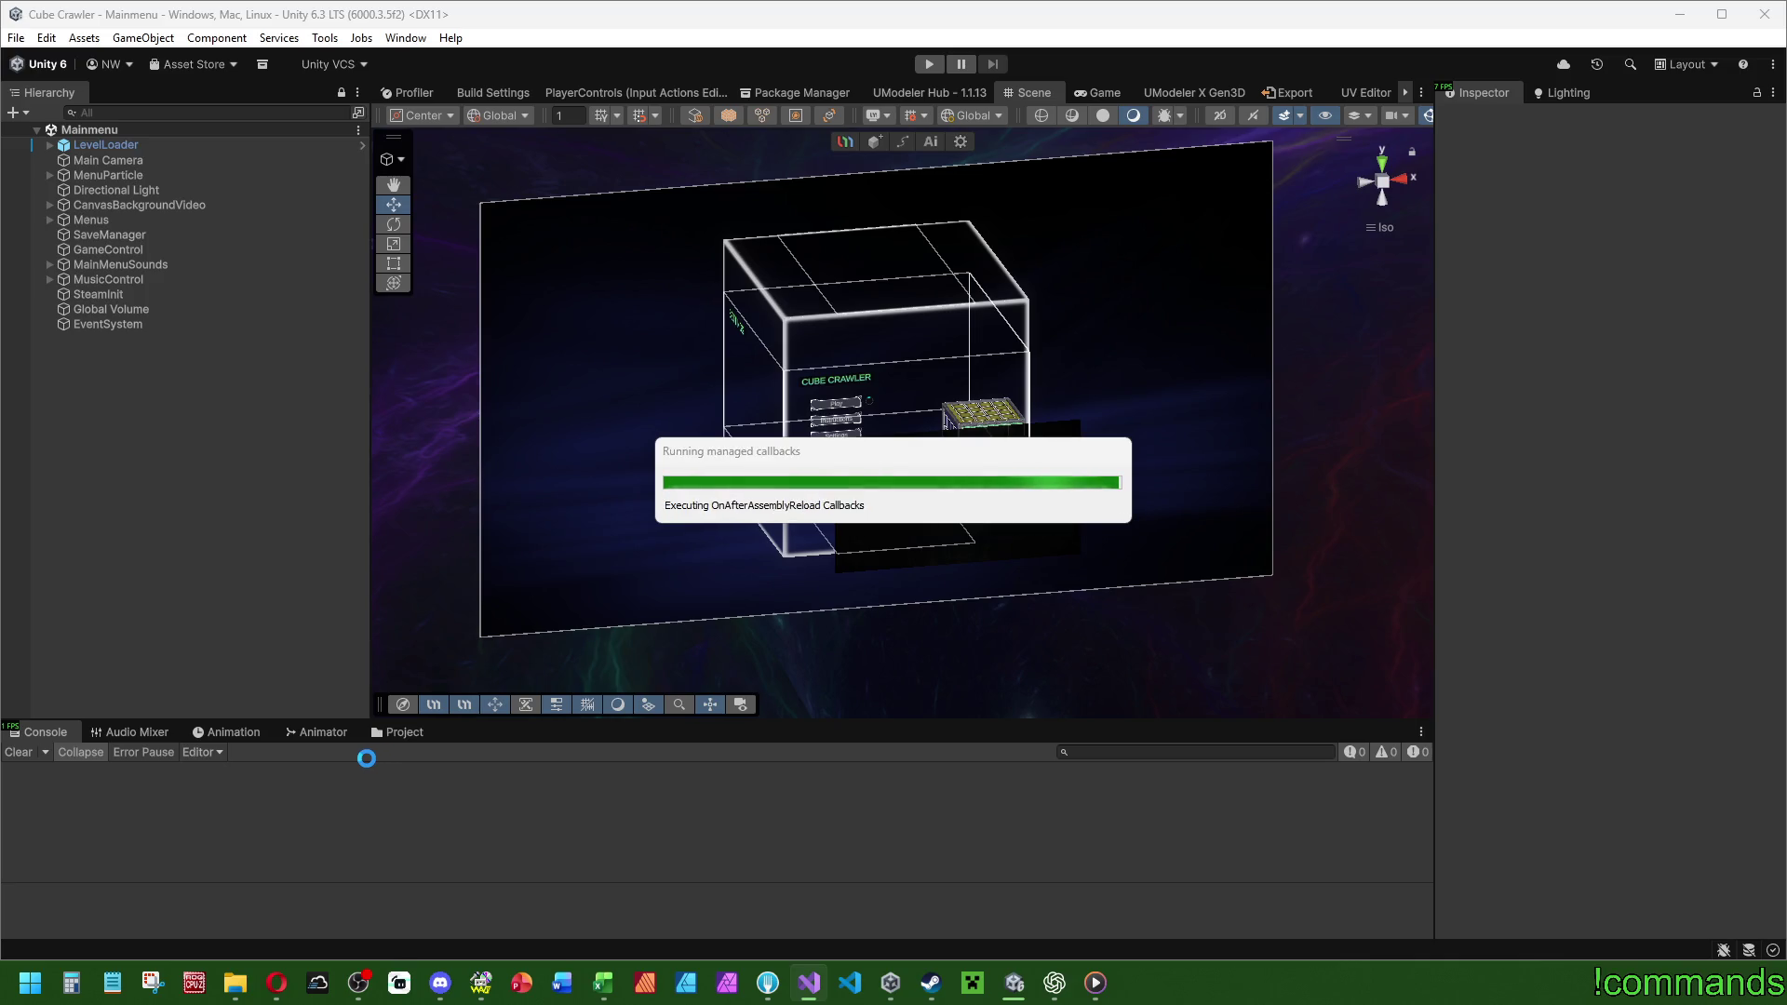
Open the Dungeon scene and enter 95 as Main Camera's Field of View.
click(401, 733)
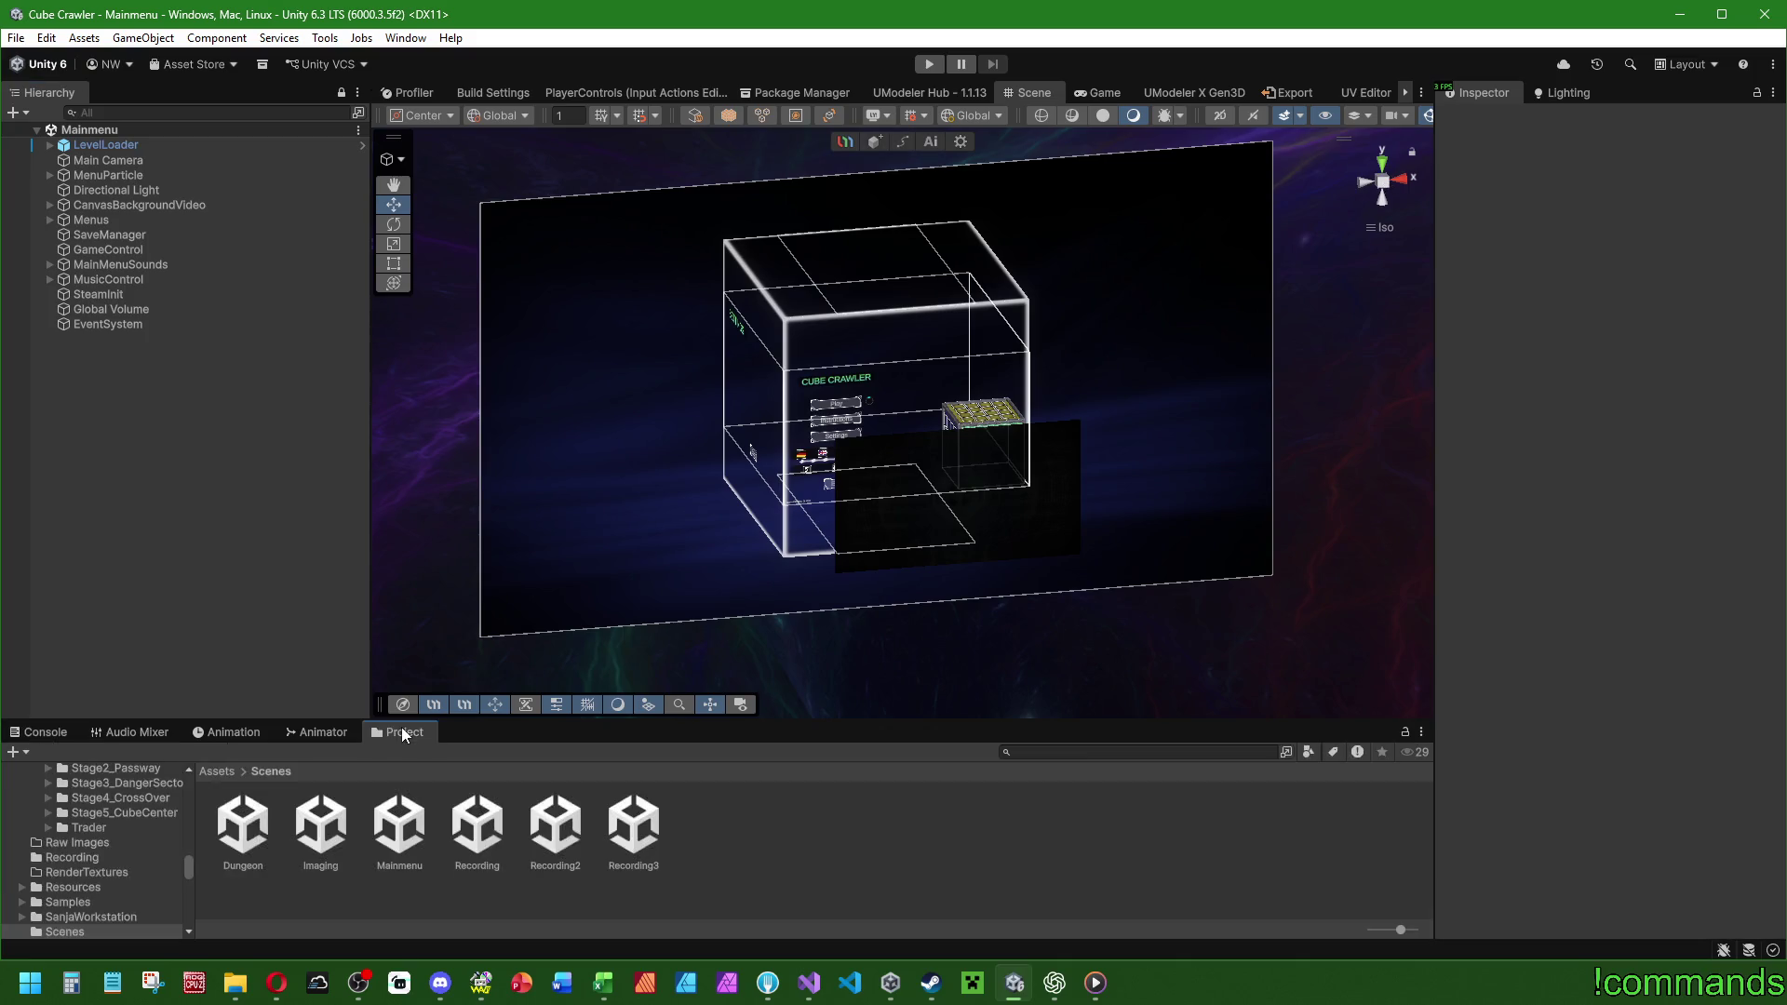
double_click(237, 842)
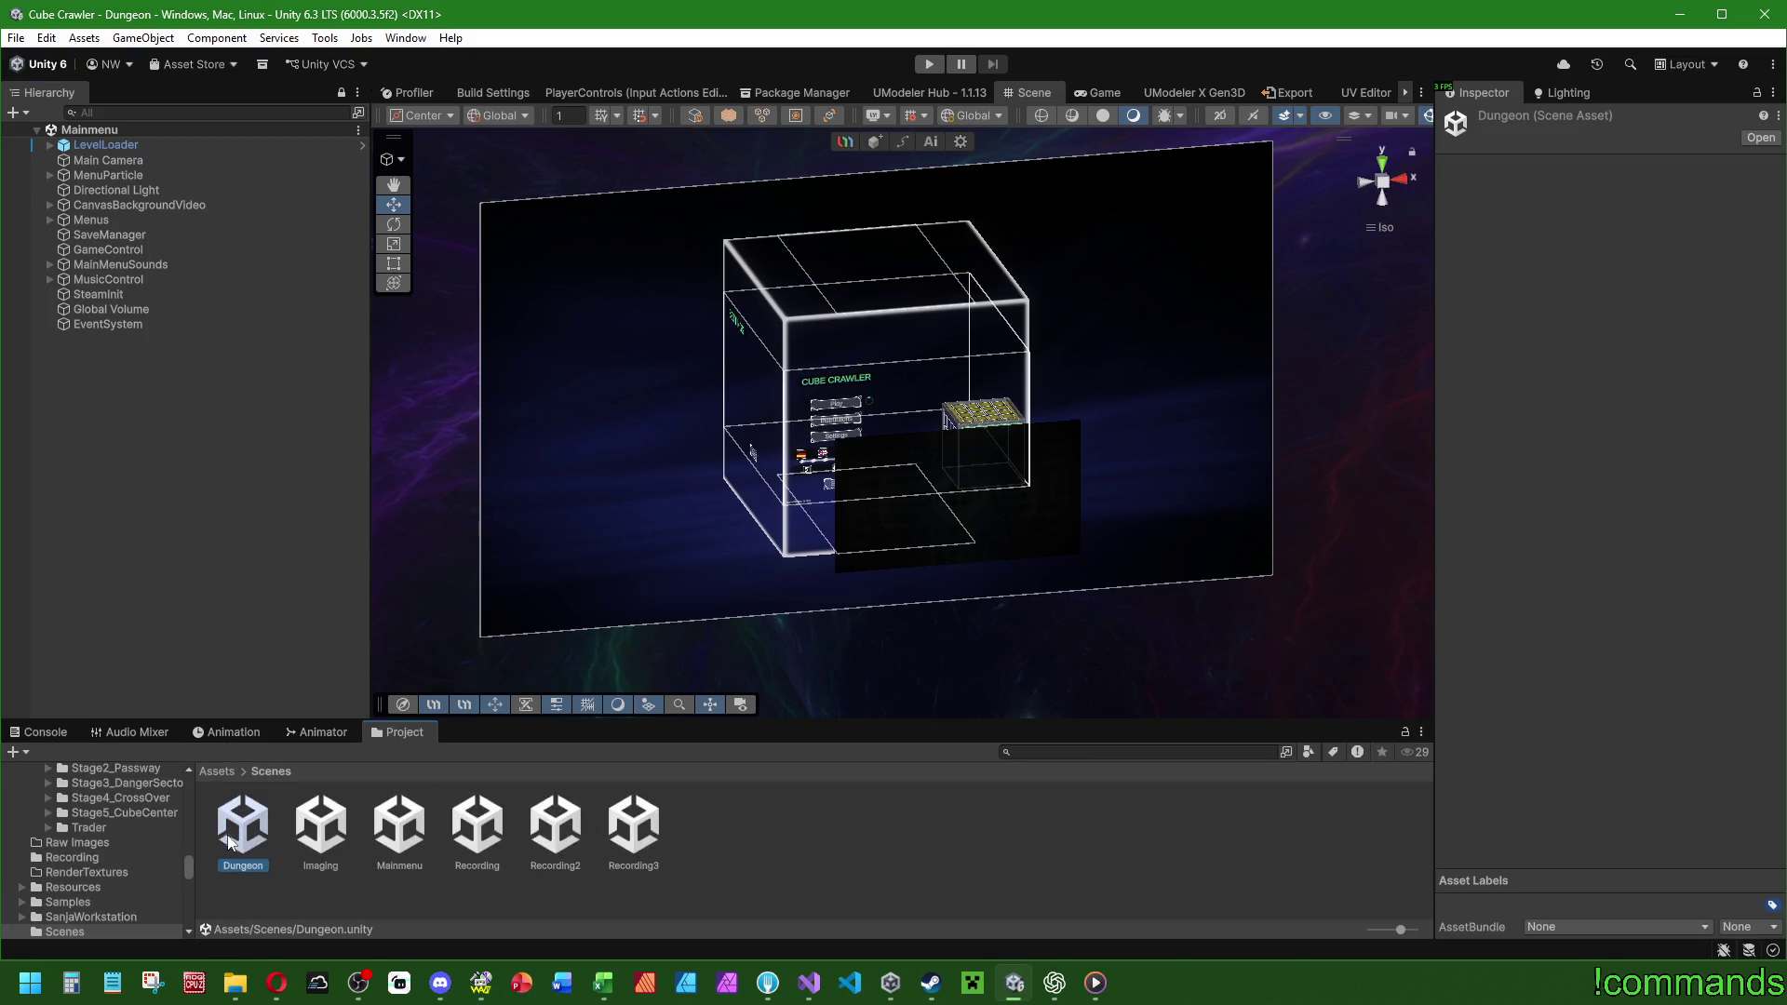
click(138, 175)
click(1730, 357)
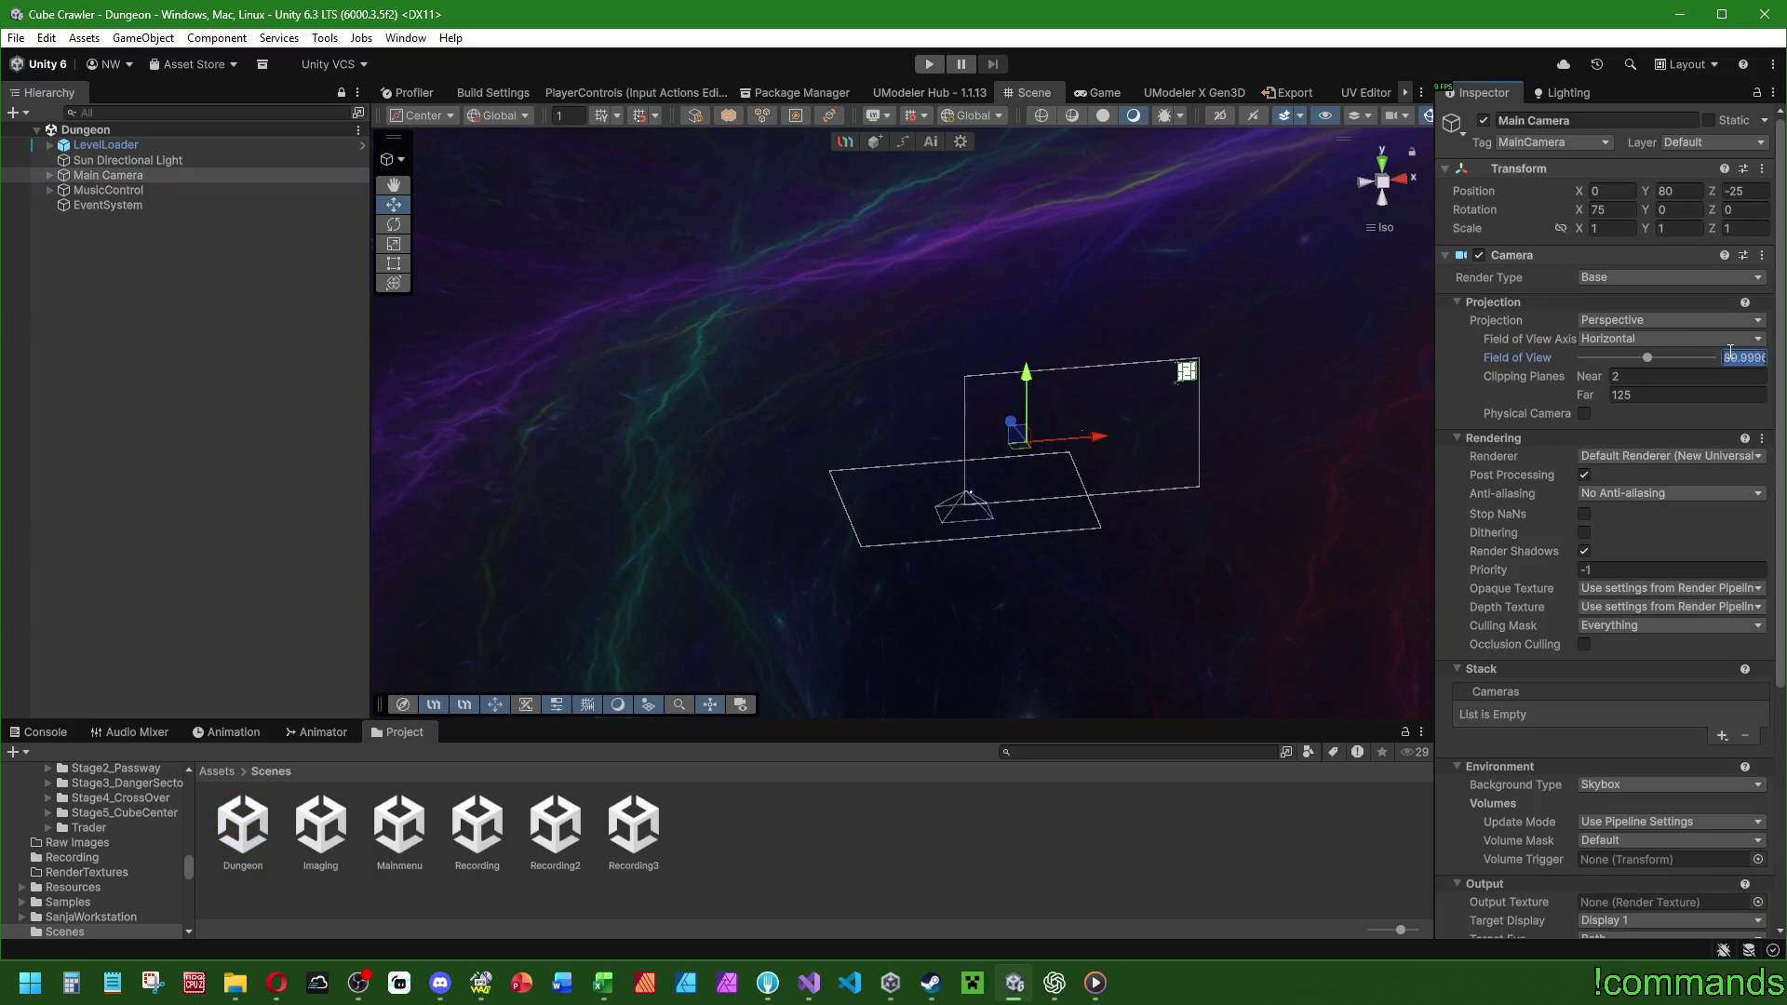
text(95)
key(Return)
click(1742, 356)
key(Return)
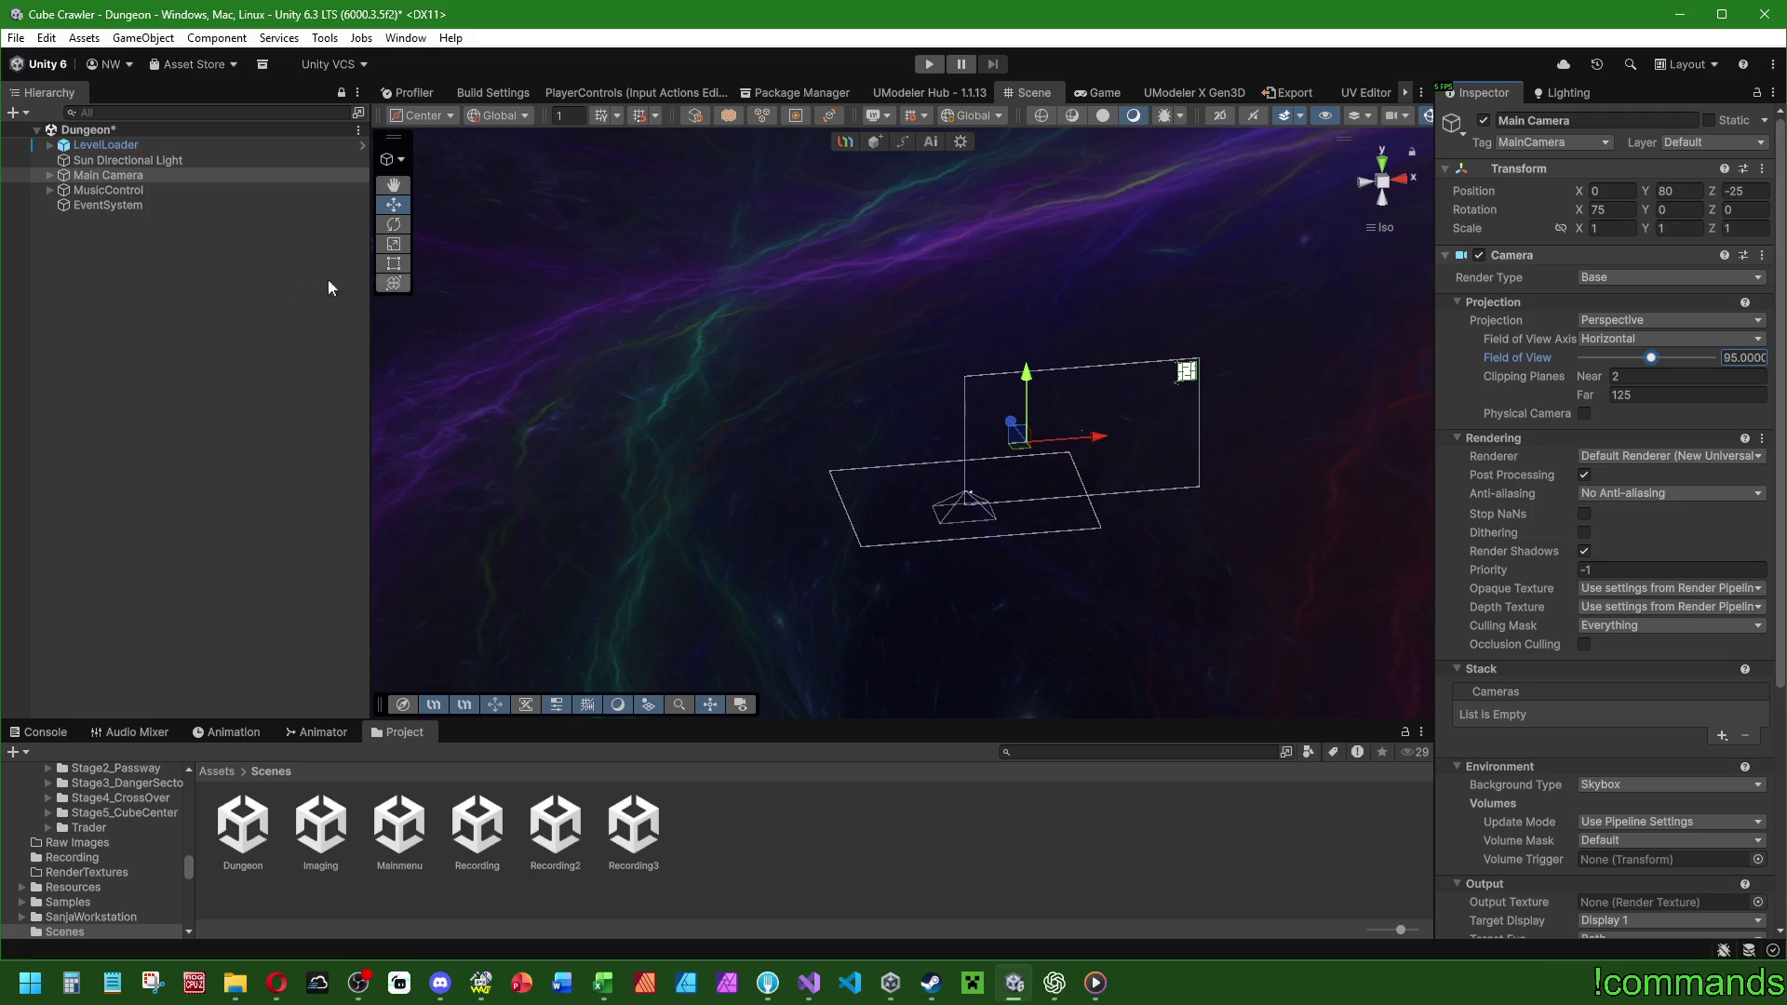
click(327, 280)
click(50, 175)
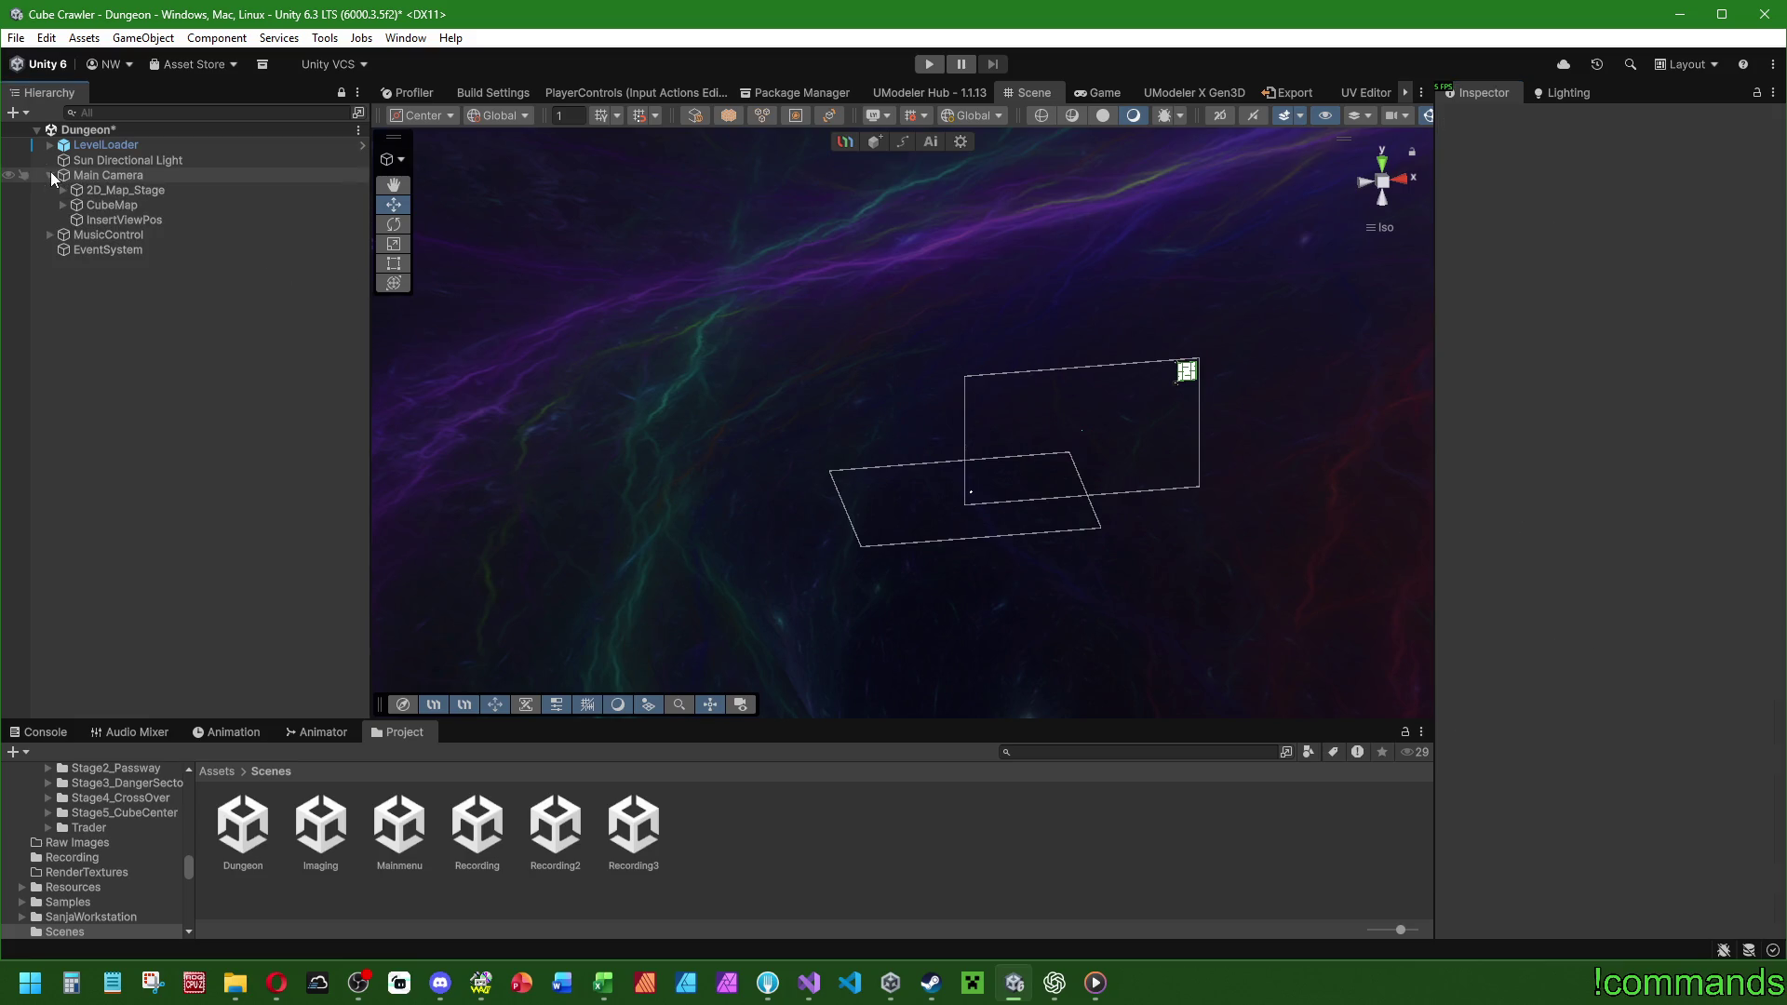
Drag the CubeSummary prefab from Assets/Prefabs/UI onto Main Camera in the Hierarchy.
click(217, 770)
double_click(875, 843)
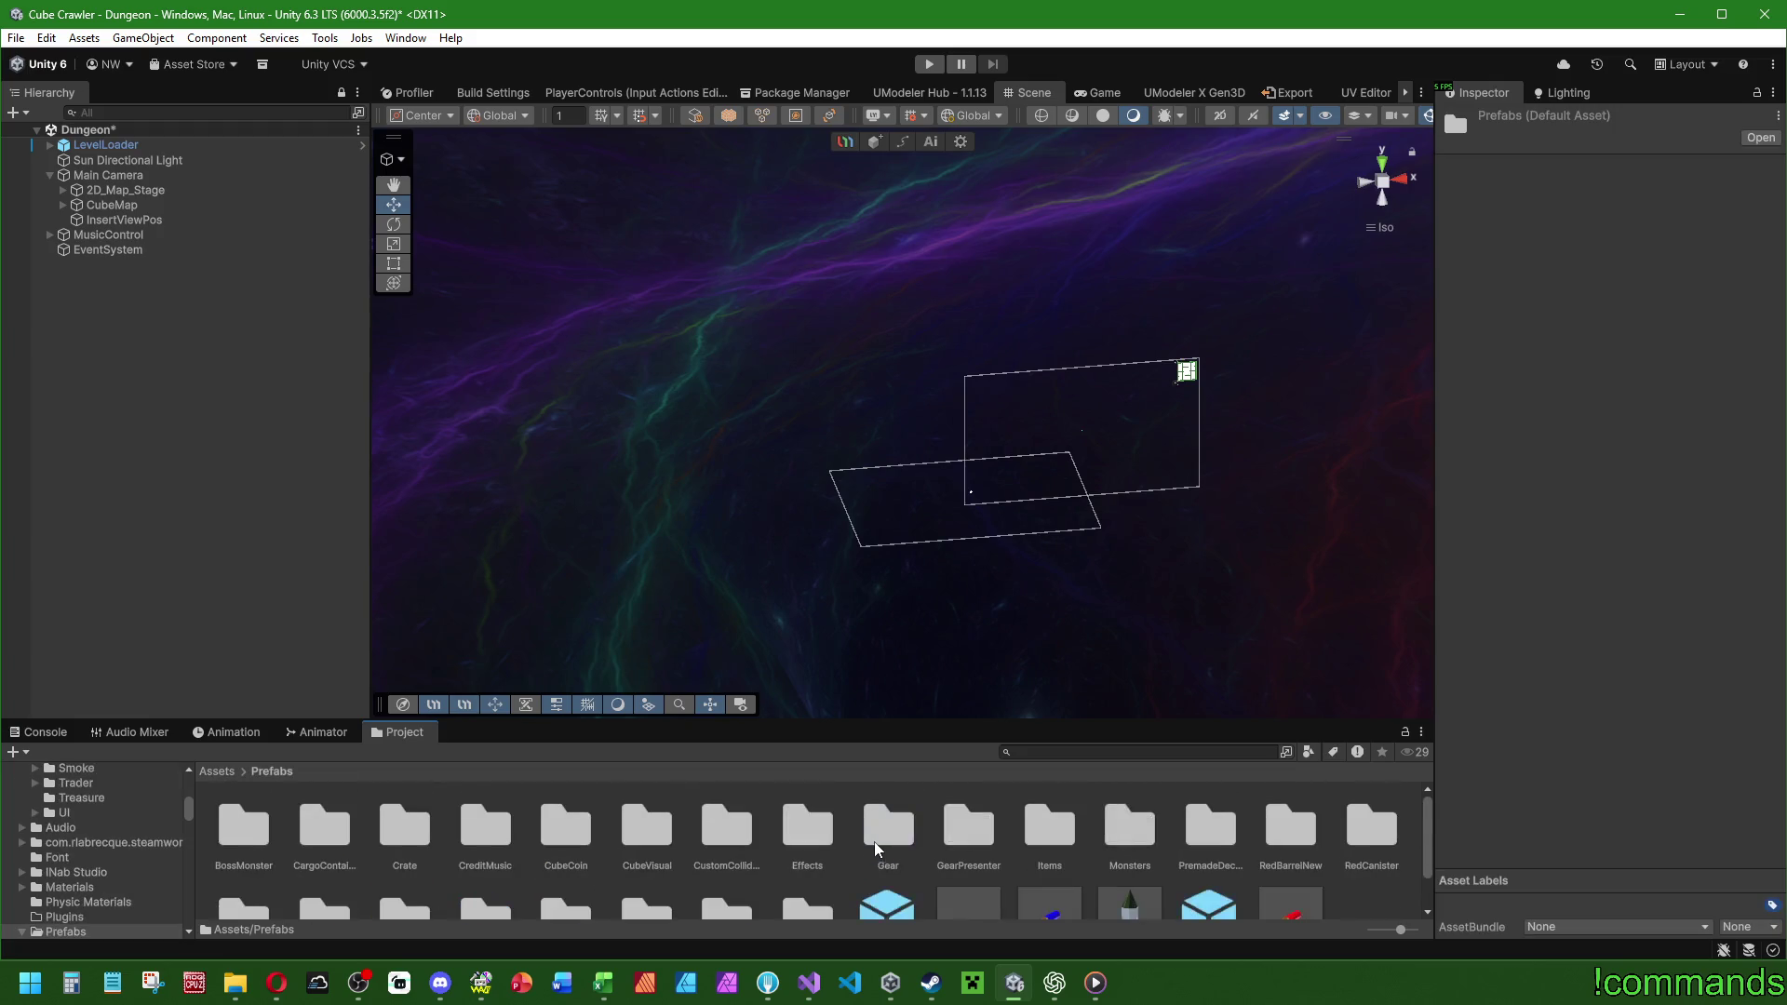
scroll(874, 842, down, 2)
double_click(727, 855)
mouse_move(325, 866)
mouse_down()
mouse_move(80, 351)
mouse_move(124, 176)
mouse_up()
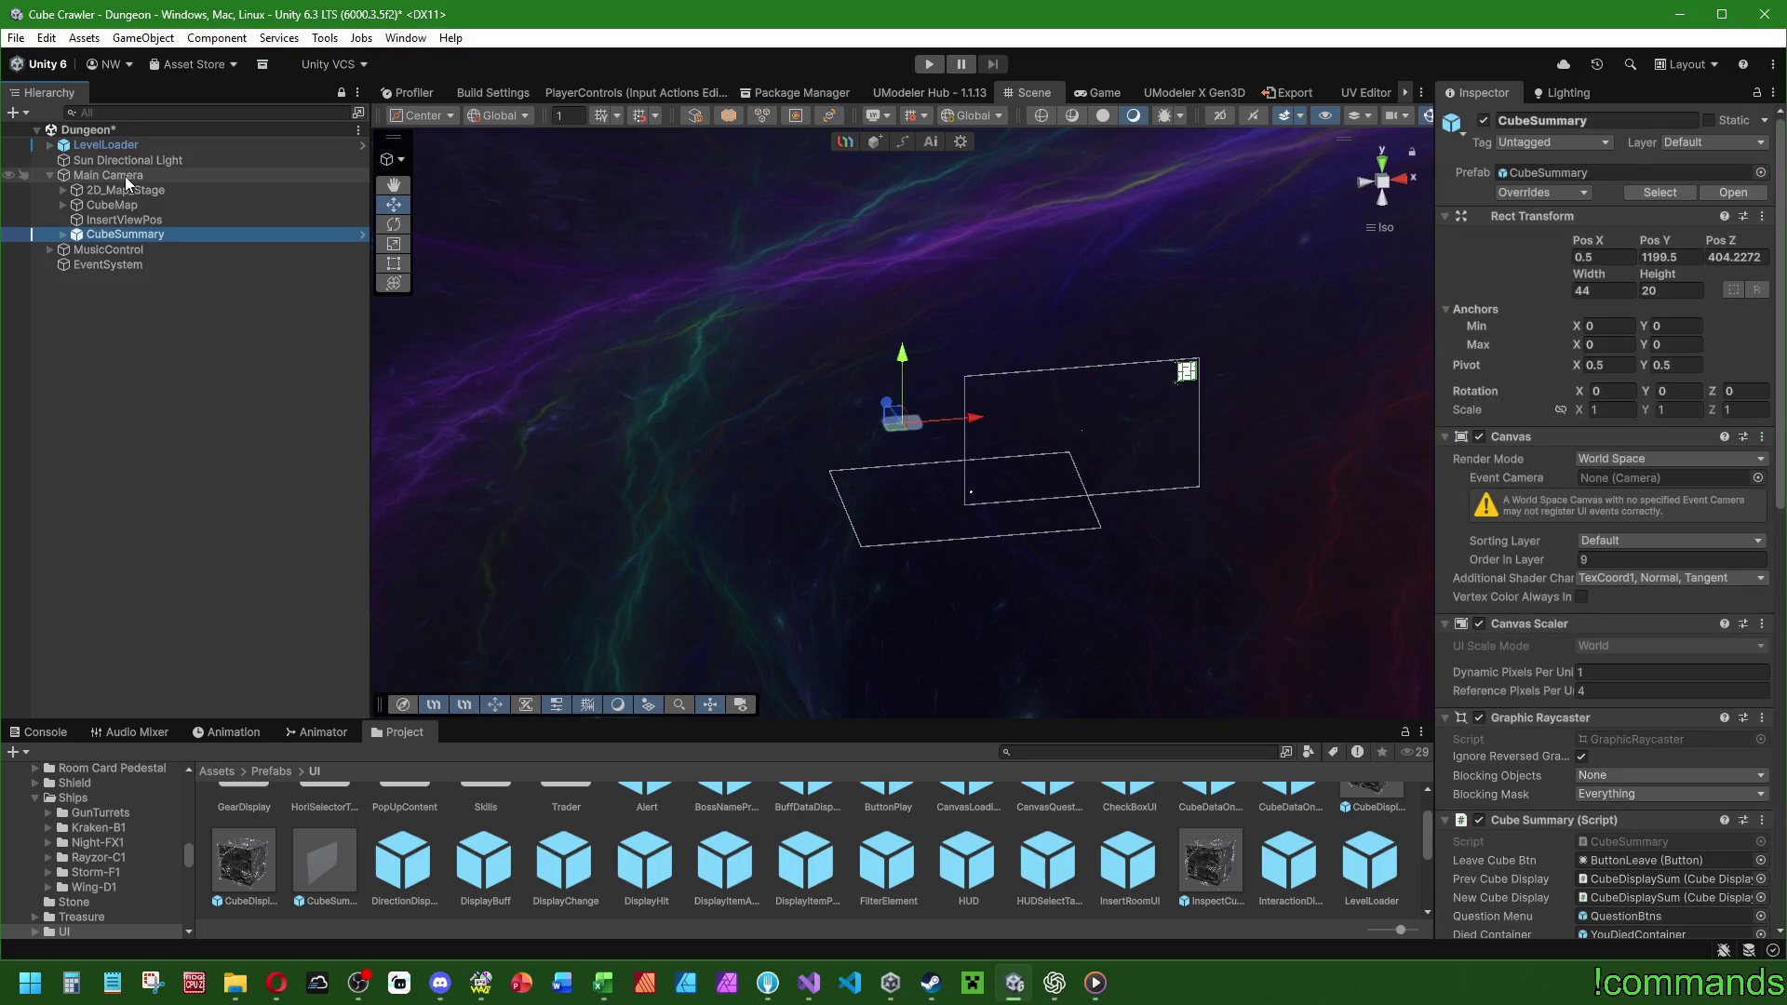
click(323, 861)
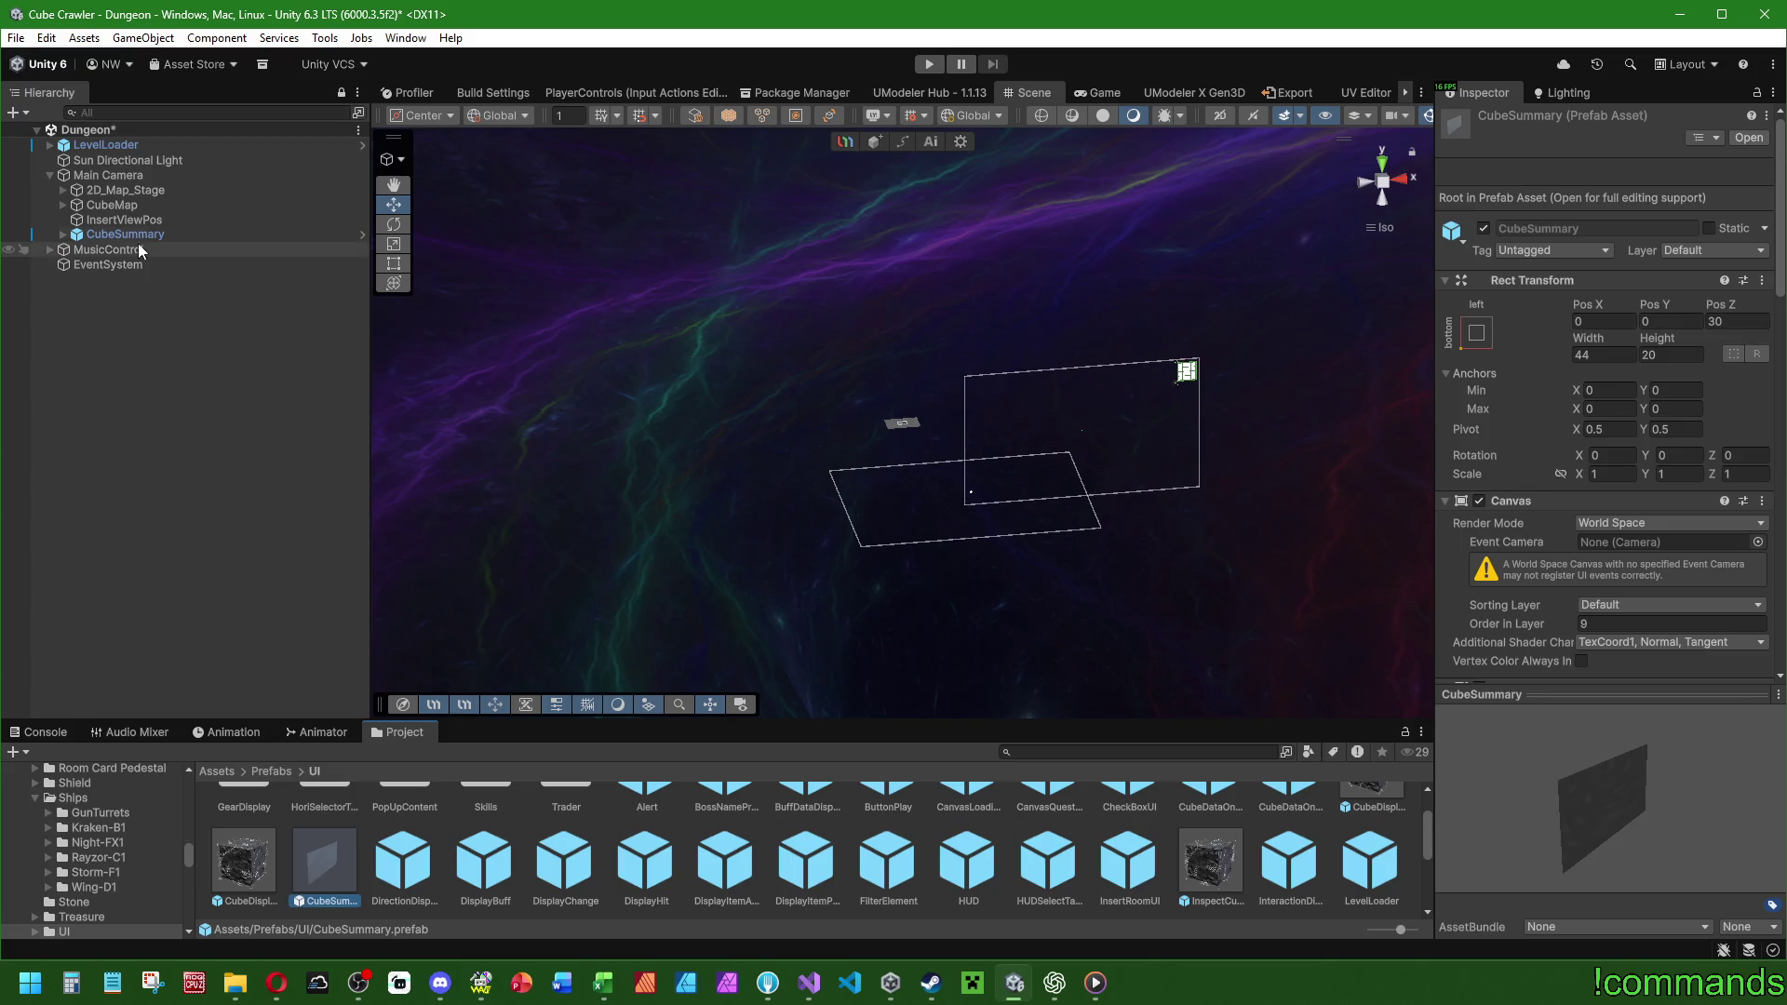
Set the placed CubeSummary's position to X 0, Y 0, Z 30.
click(125, 234)
click(1602, 256)
text(0)
key(Tab)
text(0)
click(1753, 256)
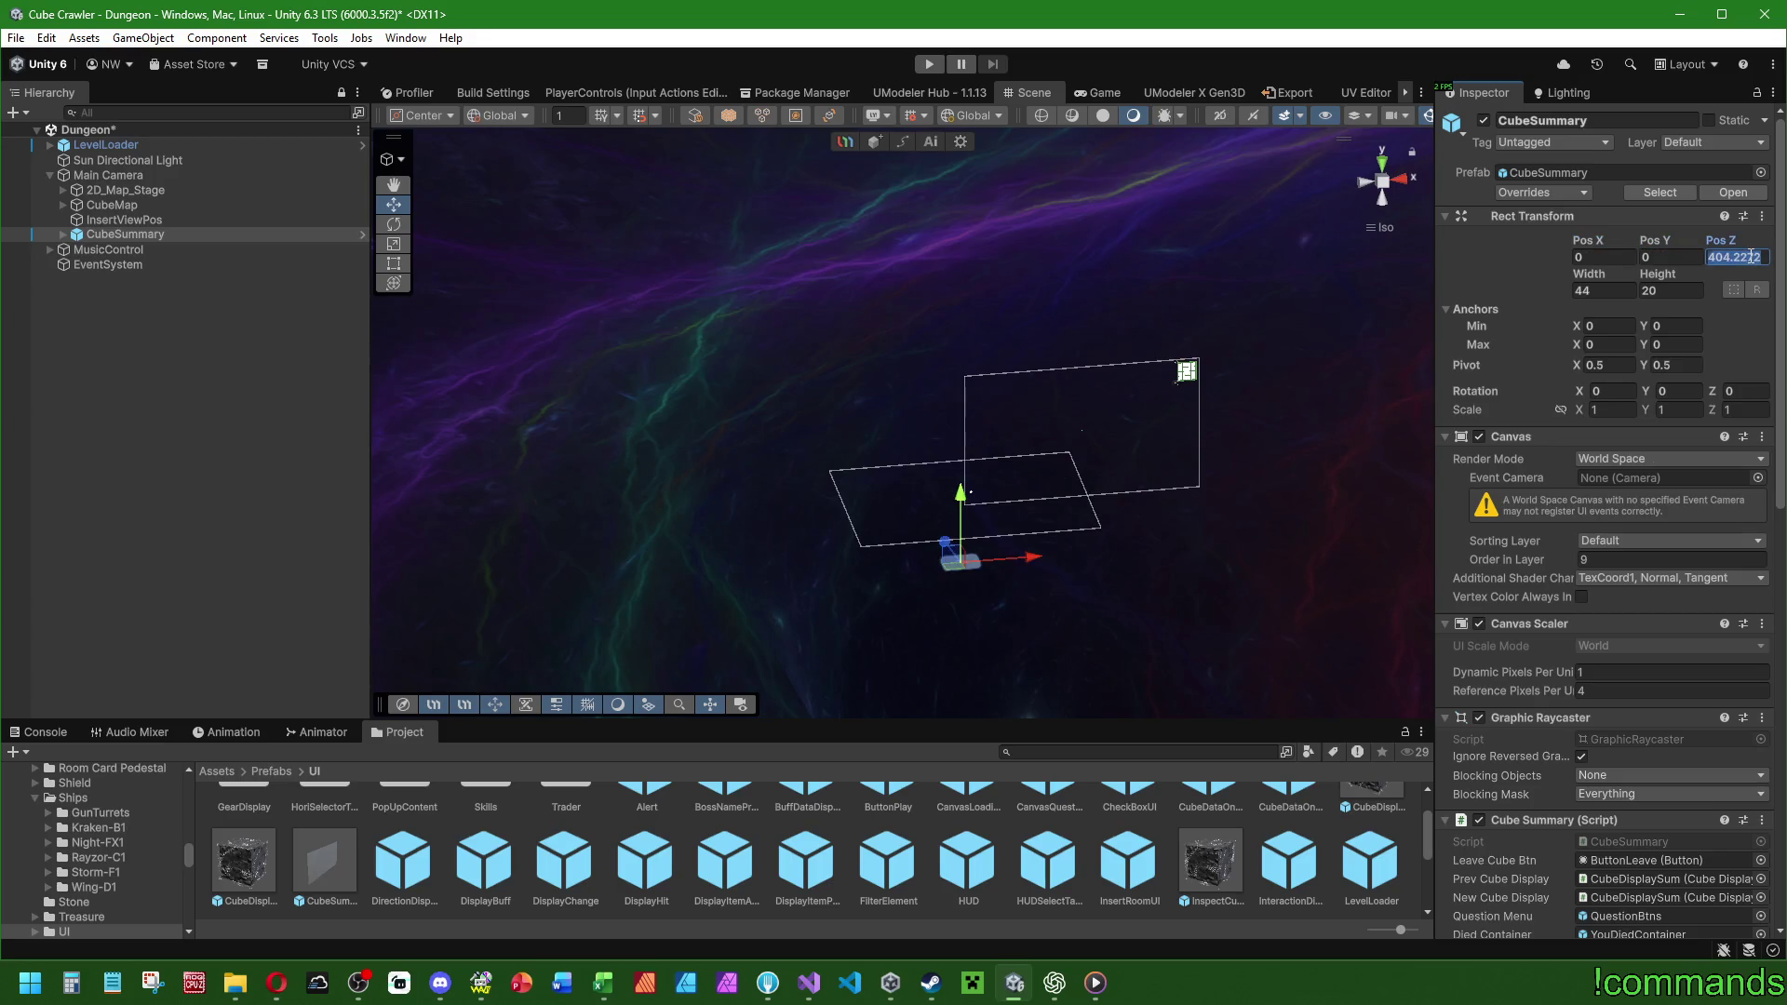
text(30)
click(315, 871)
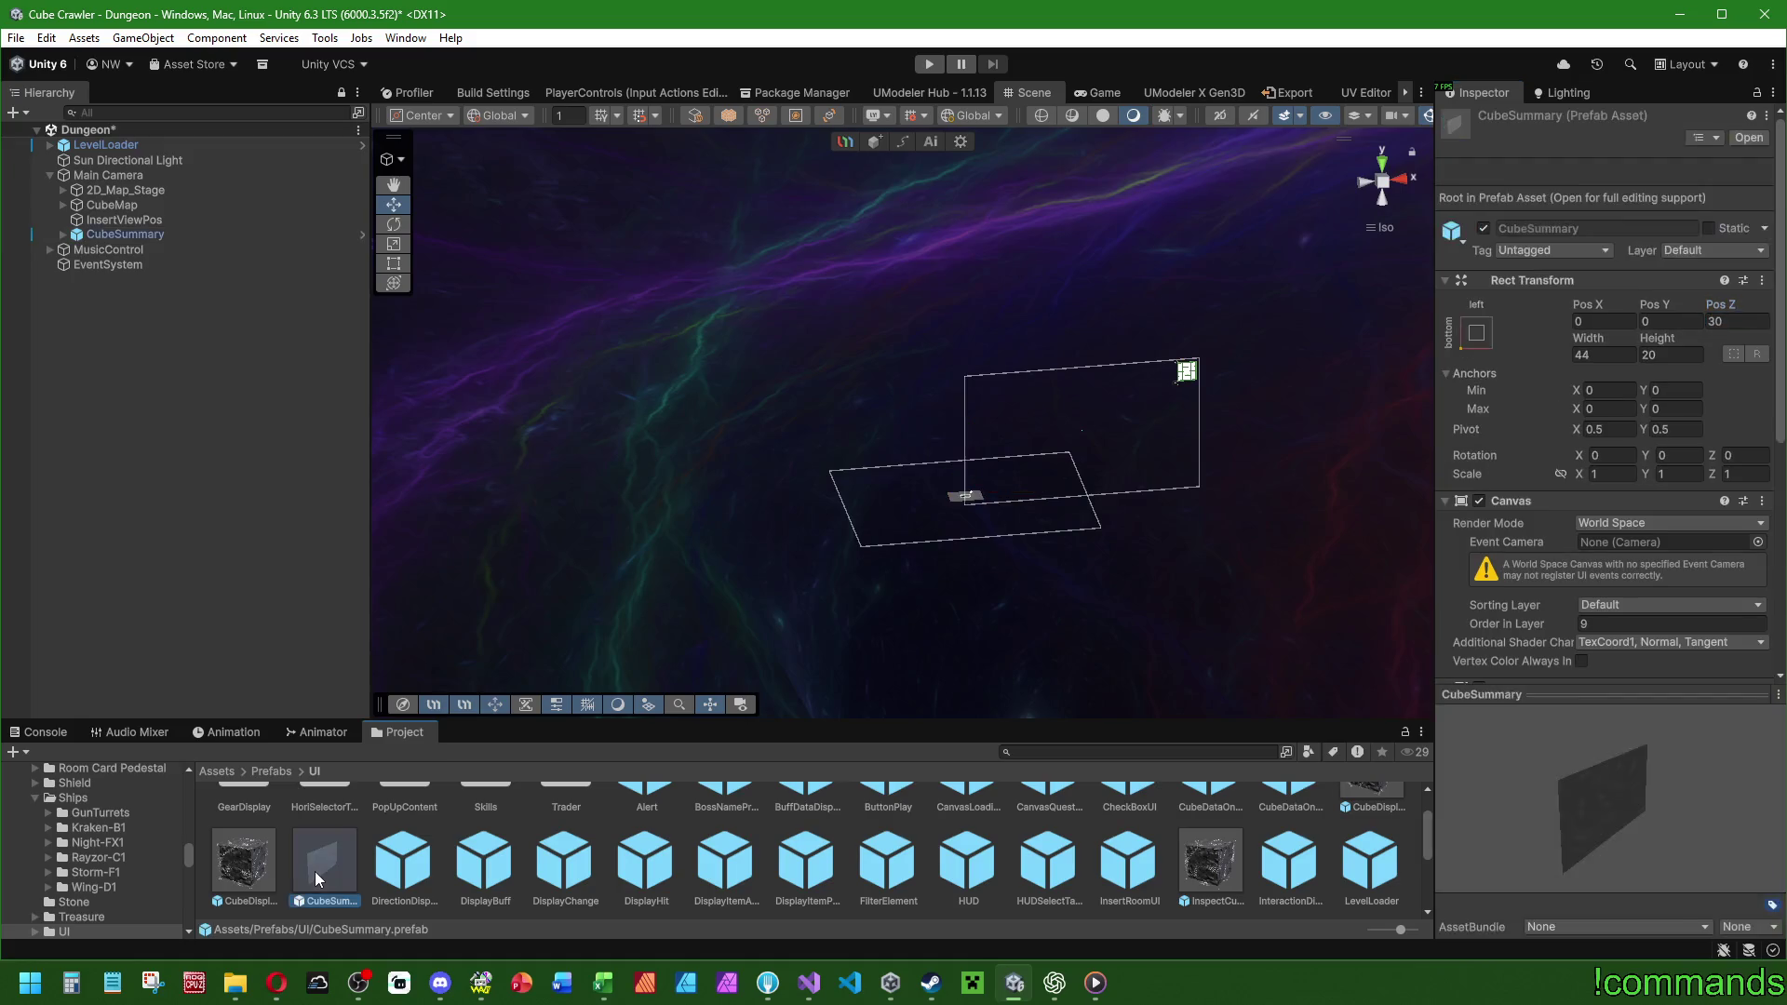
double_click(140, 175)
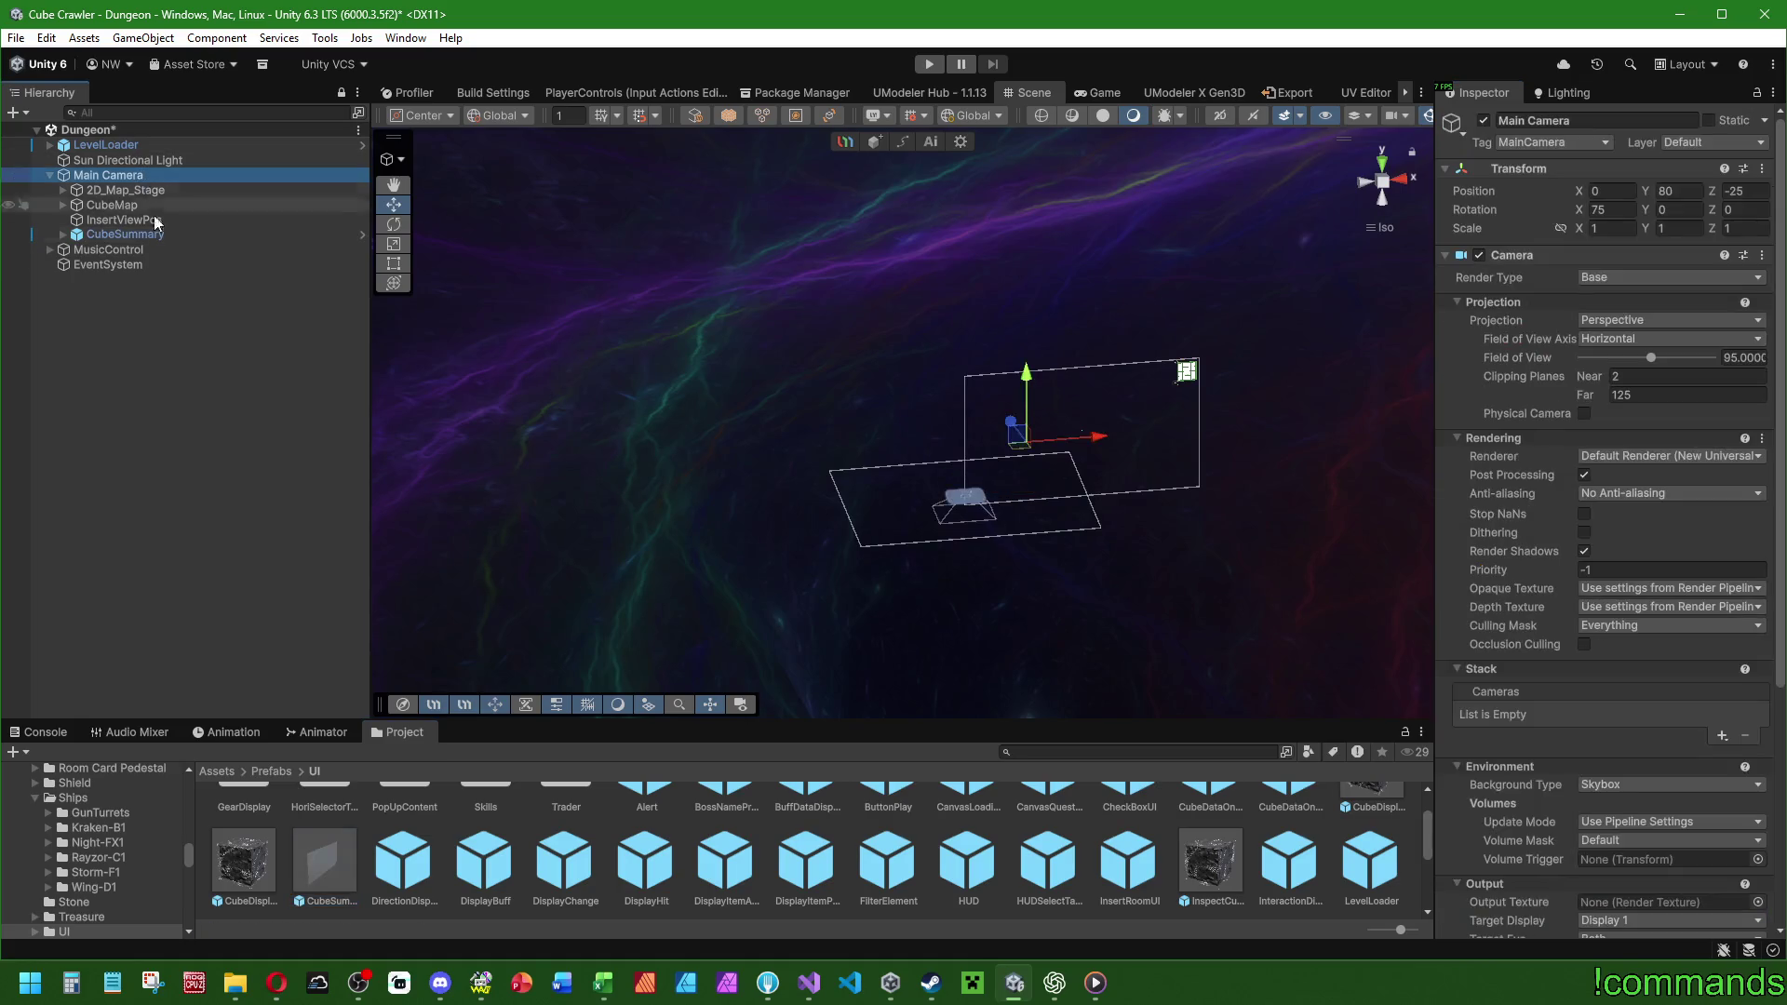
Frame the CubeSummary canvas and Main Camera frustum, orbiting to side and top views of the canvas.
double_click(128, 235)
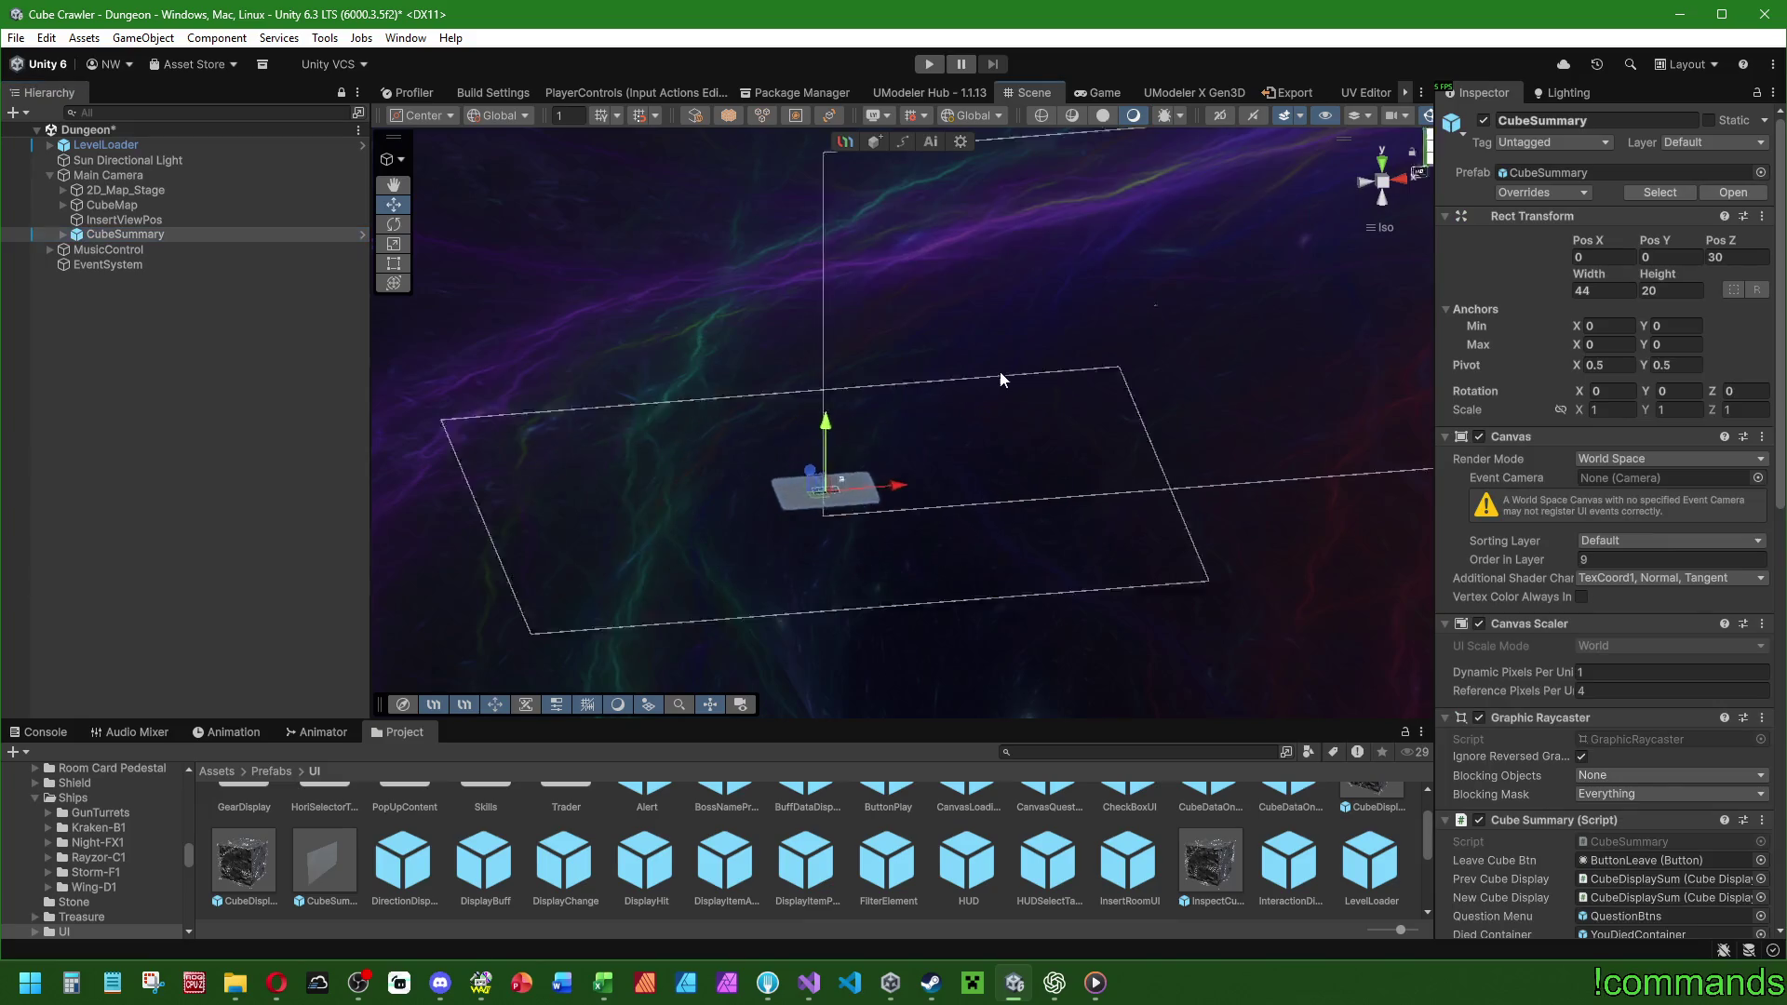
scroll(983, 502, up, 5)
mouse_move(942, 547)
mouse_down()
mouse_move(756, 445)
mouse_move(1045, 375)
mouse_move(831, 306)
mouse_move(744, 391)
mouse_up()
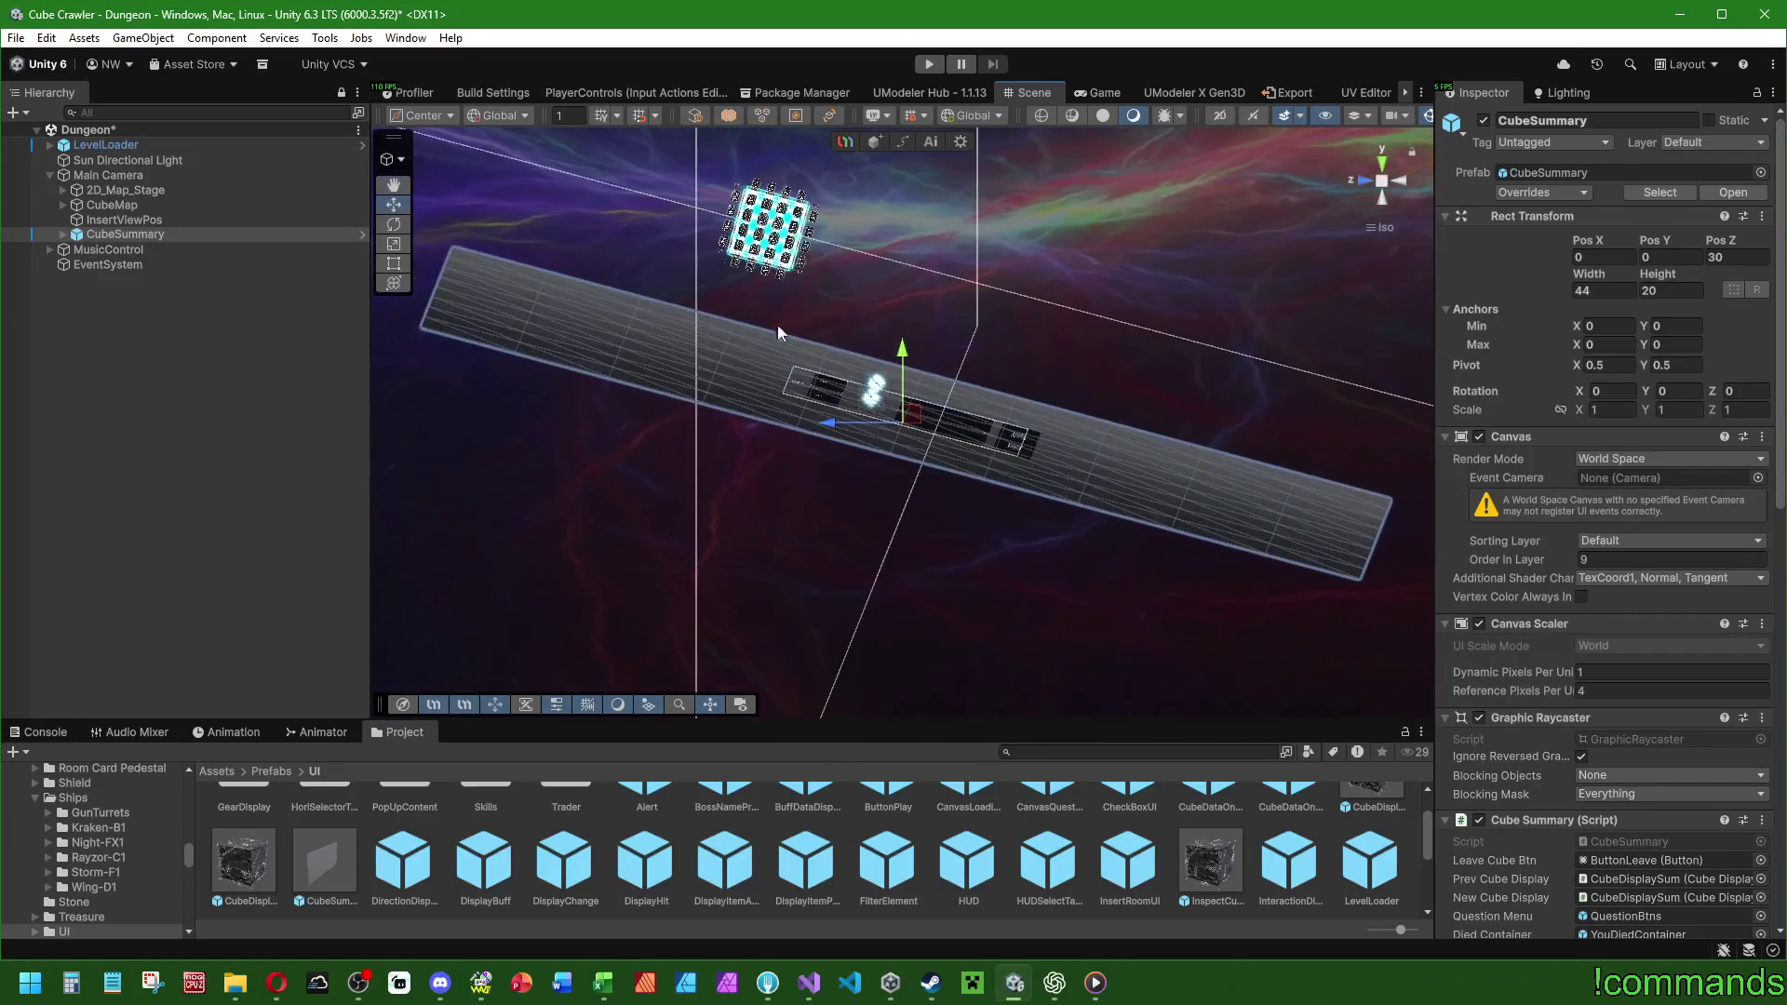
double_click(132, 177)
mouse_move(850, 400)
mouse_down()
mouse_move(681, 455)
mouse_move(698, 366)
mouse_move(654, 406)
mouse_move(810, 421)
mouse_up()
mouse_move(1005, 321)
mouse_down()
mouse_move(1197, 291)
mouse_move(965, 548)
mouse_move(879, 718)
mouse_move(1210, 428)
mouse_move(1370, 329)
mouse_move(1009, 522)
mouse_move(889, 730)
mouse_up()
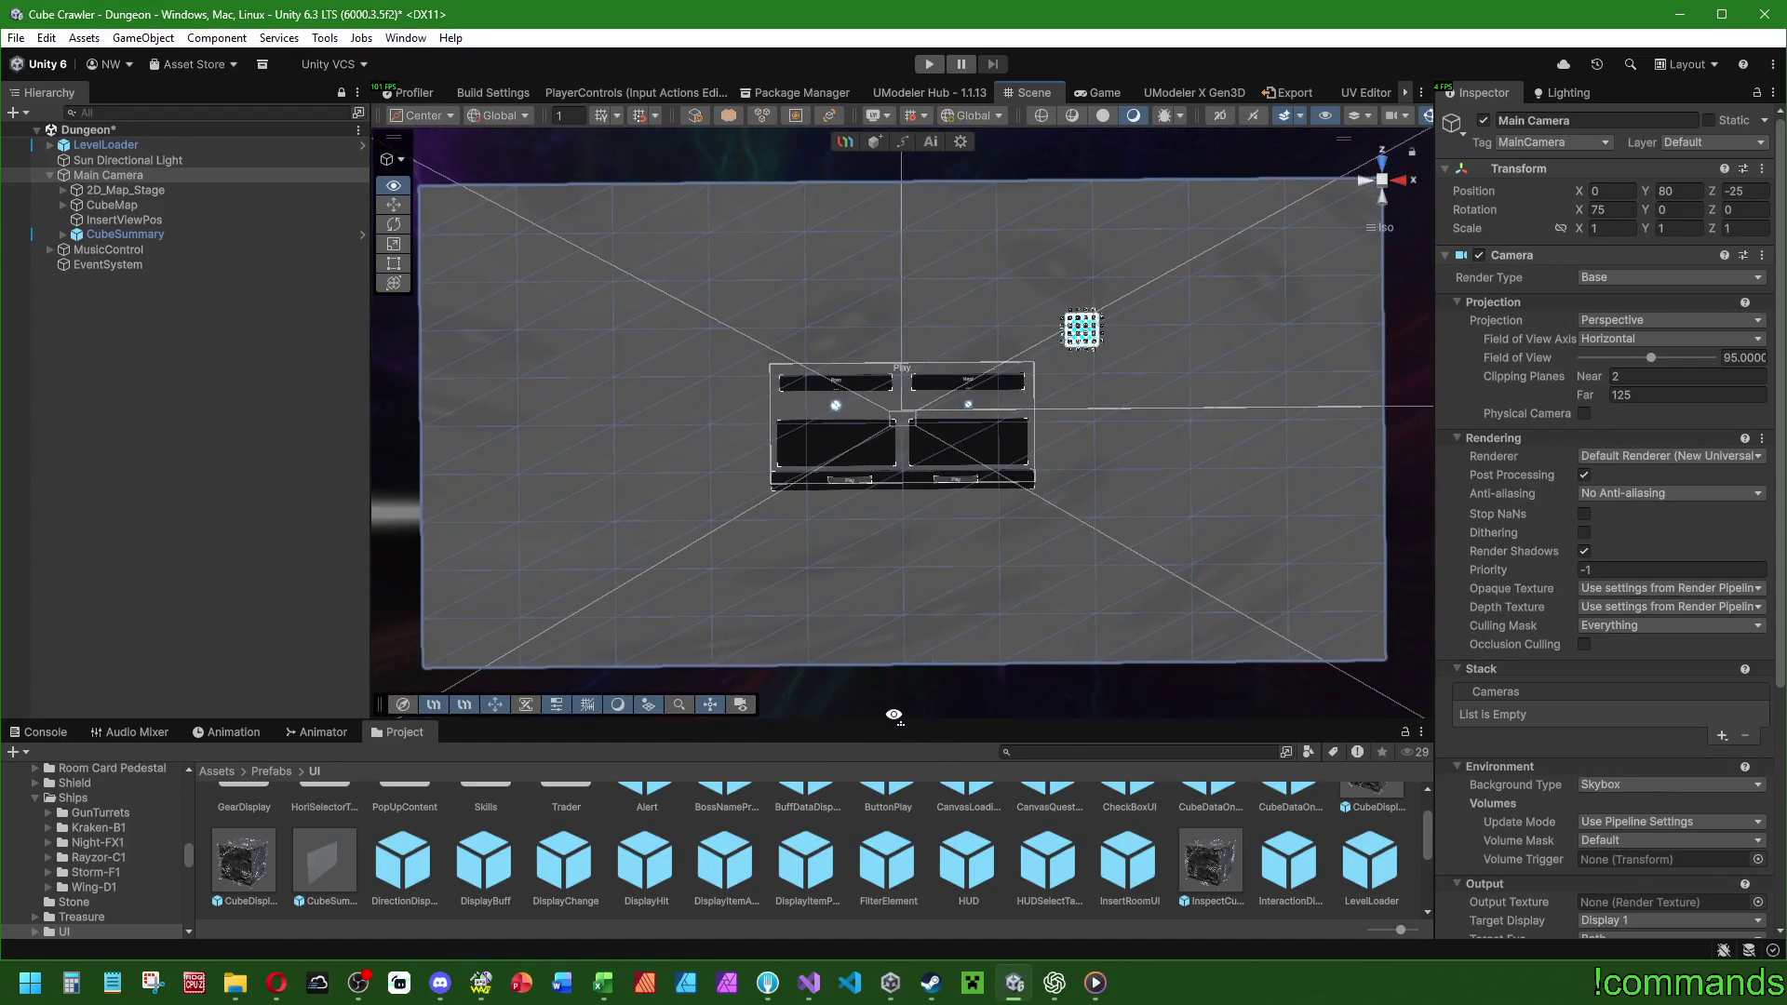
scroll(920, 433, up, 5)
click(125, 234)
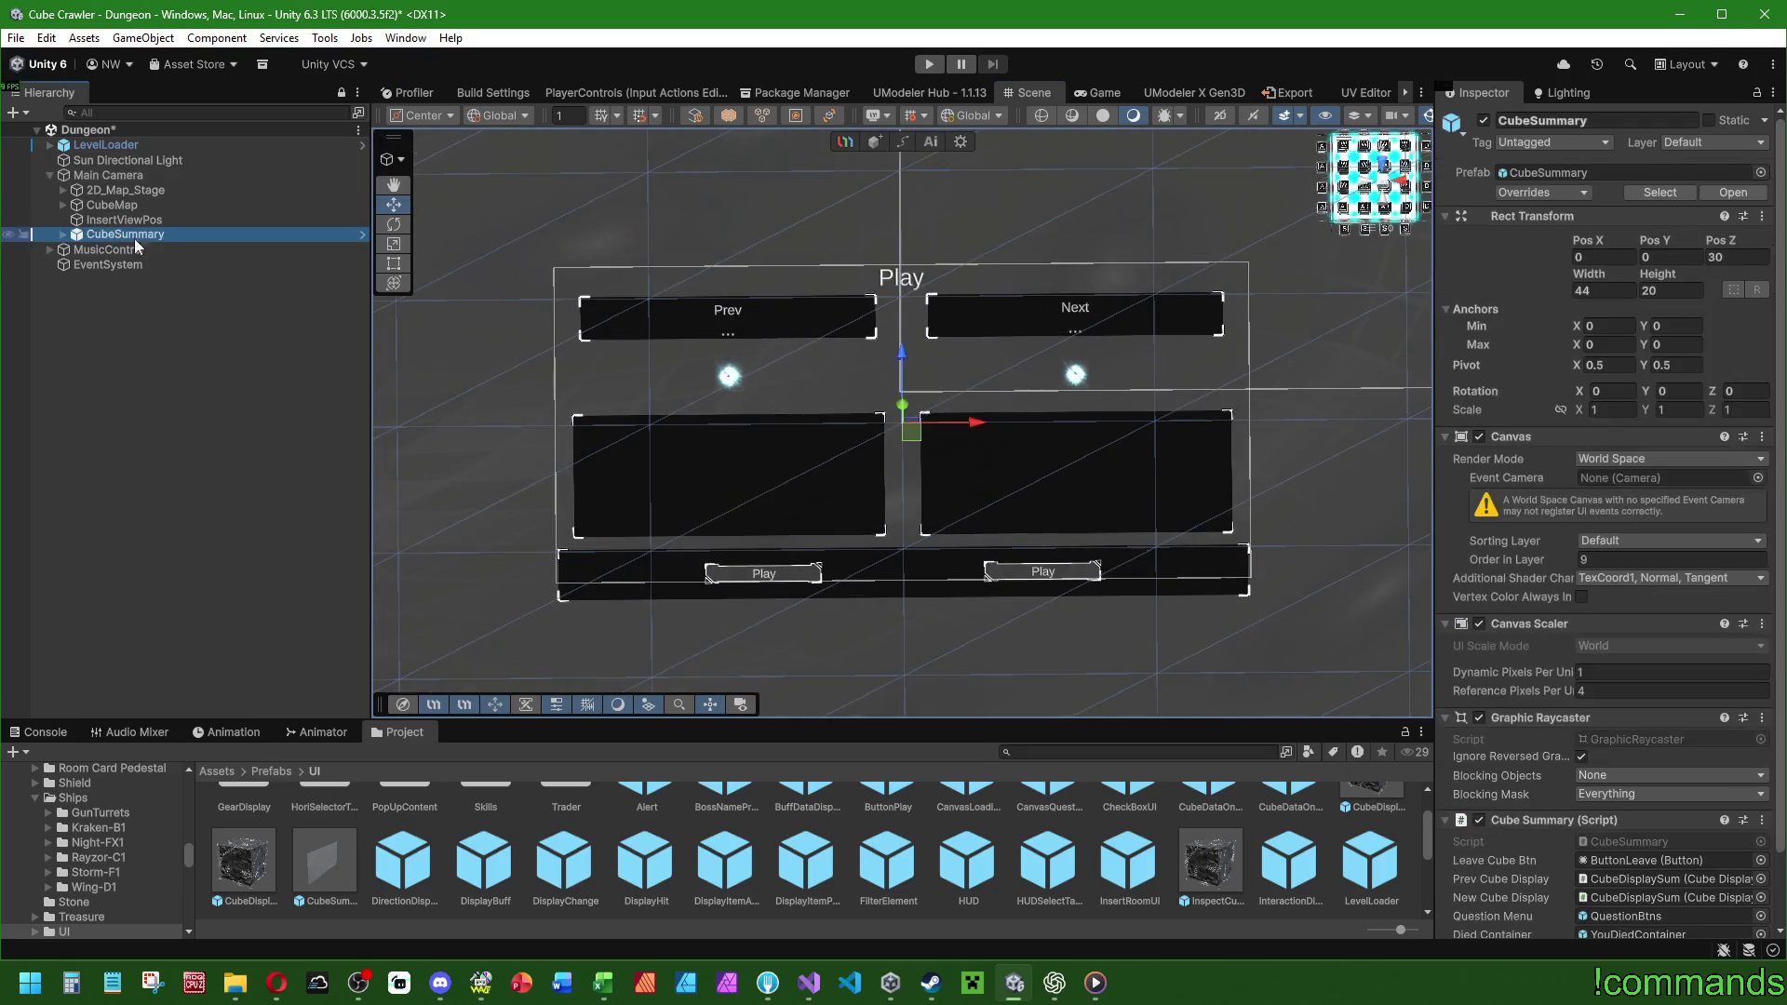
click(397, 268)
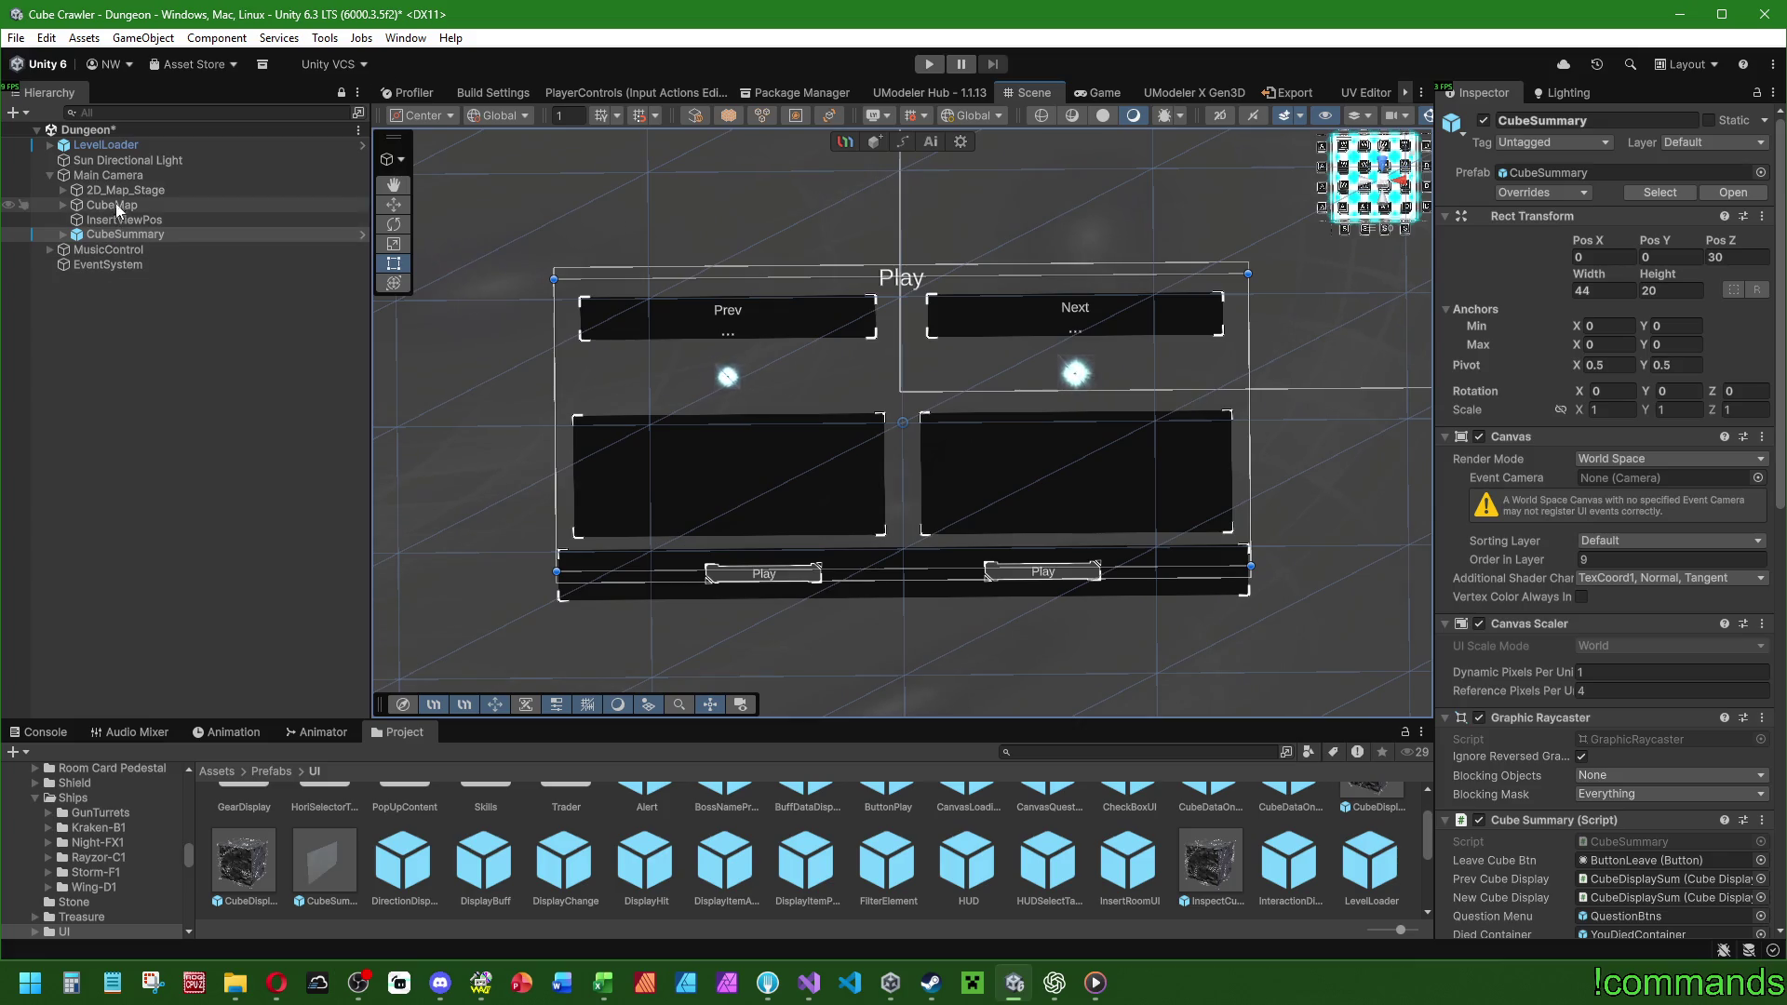
Zoom the Scene view out and tilt it to show the whole map with the panel.
click(126, 176)
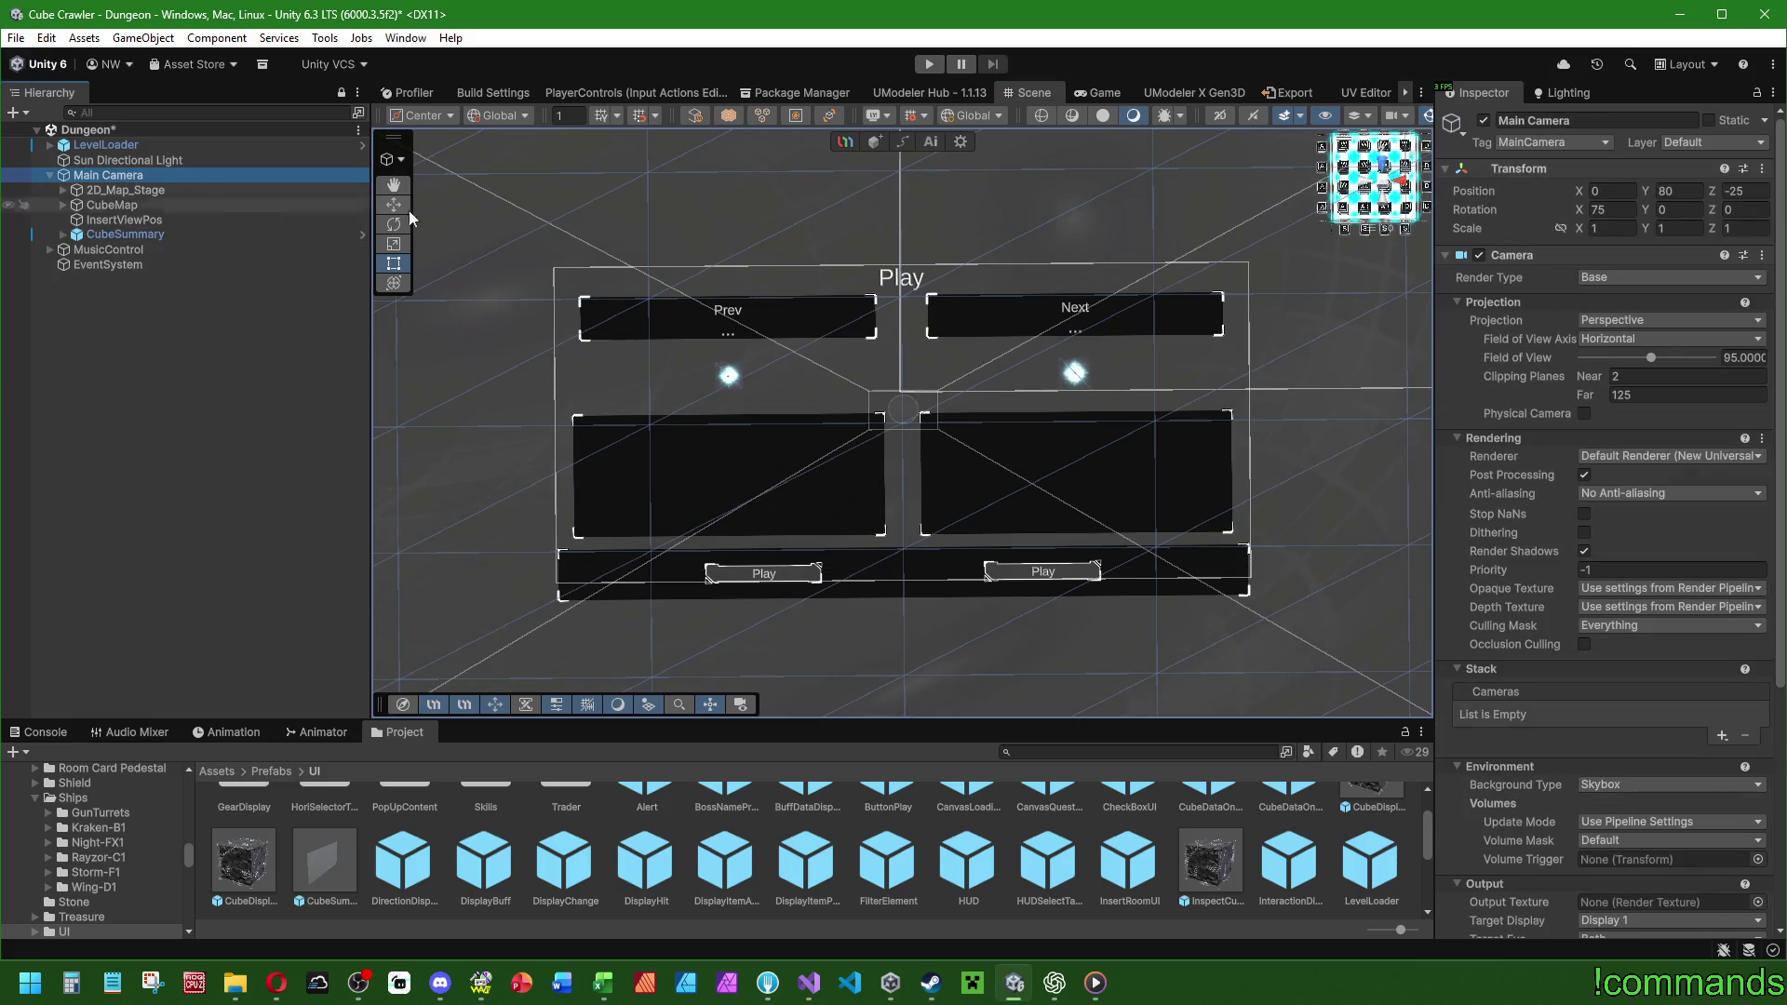
click(1411, 112)
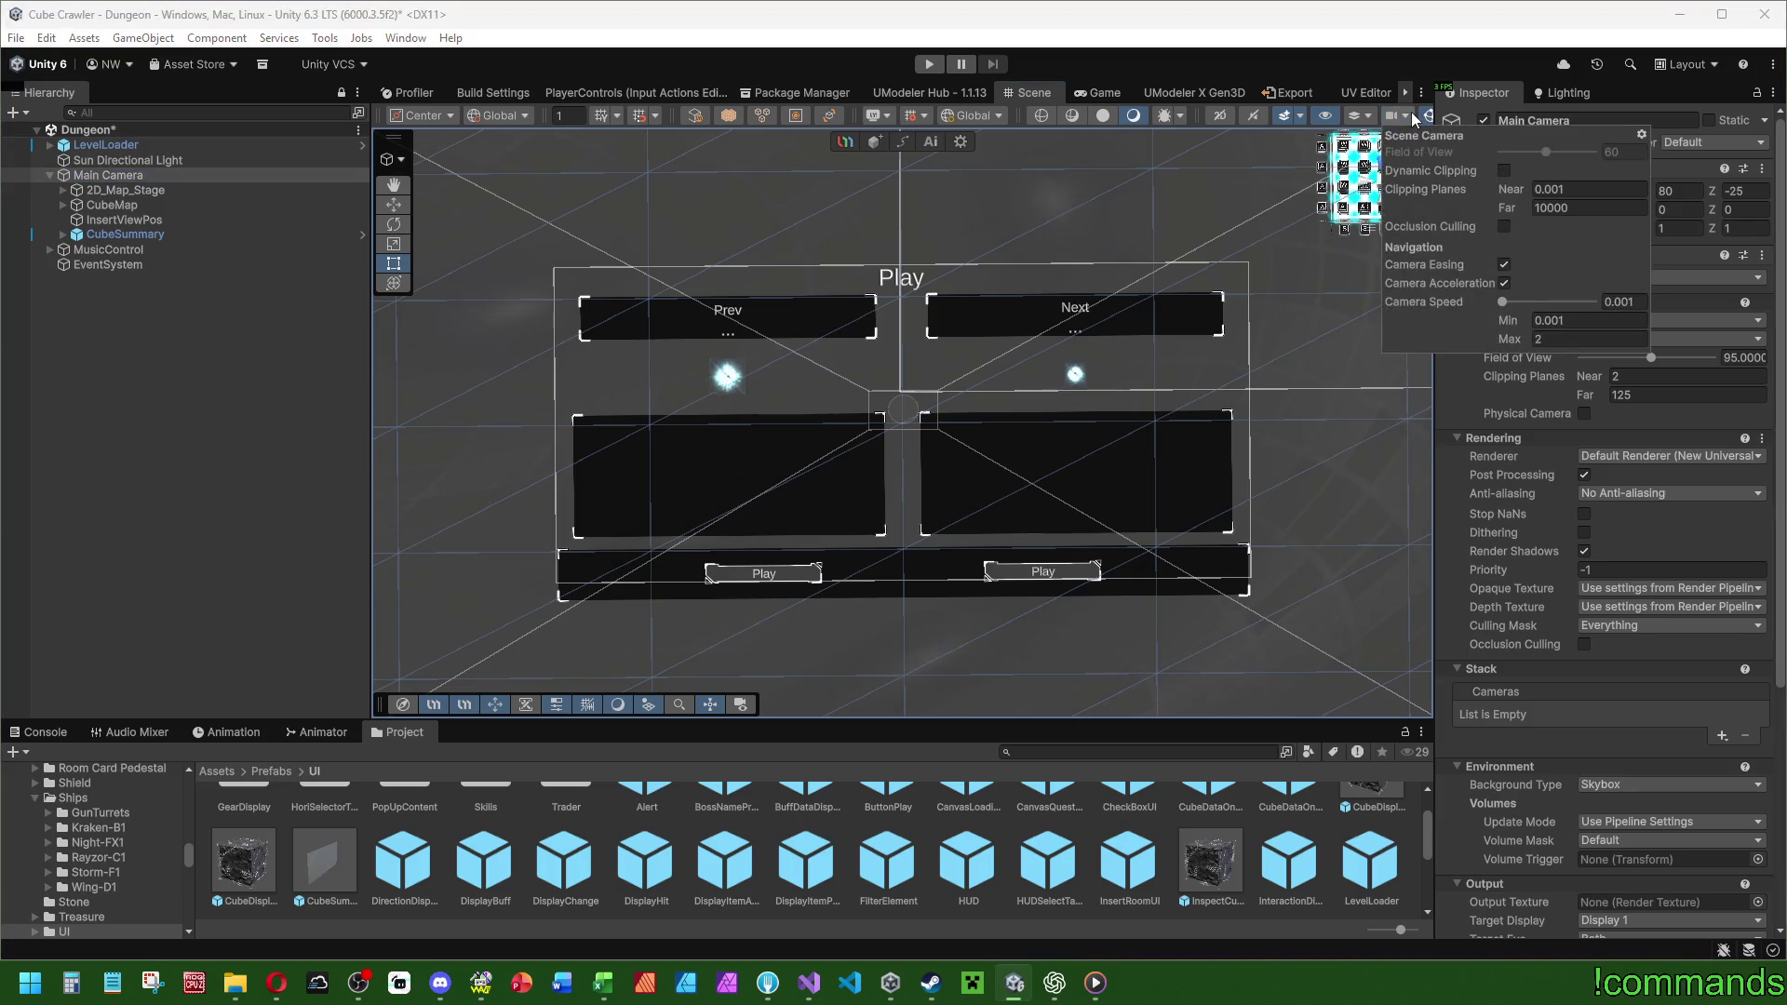
click(1411, 111)
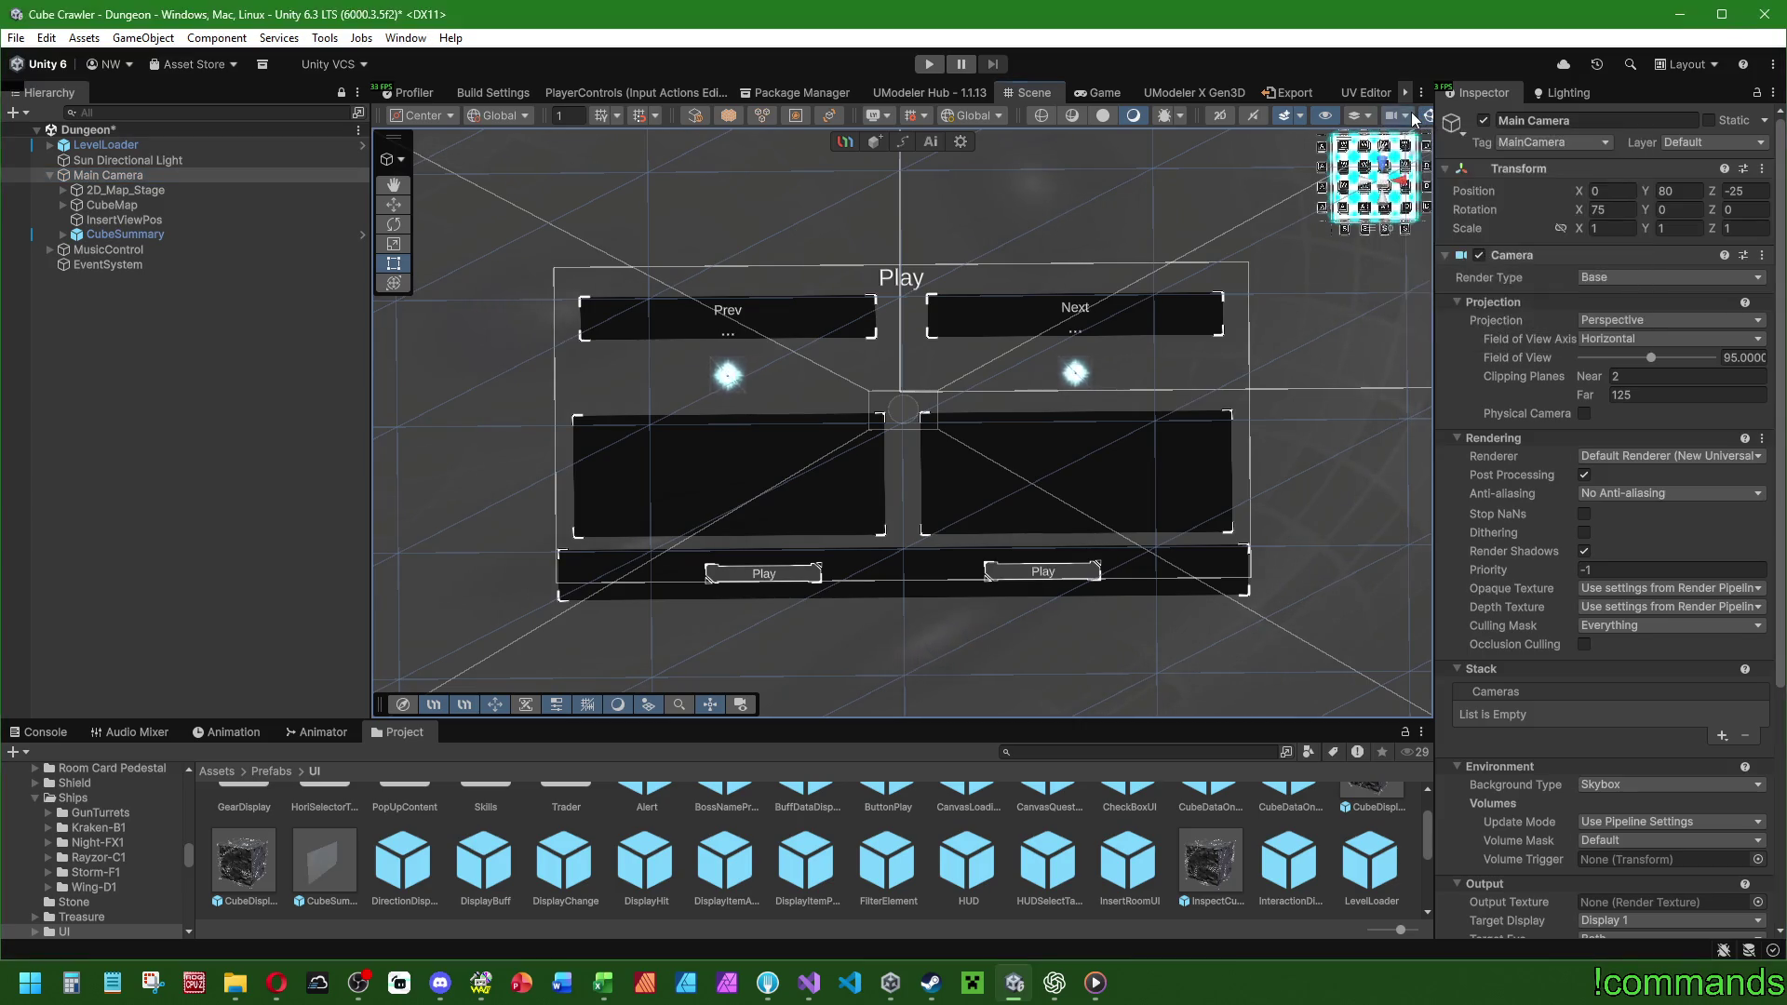
scroll(977, 398, down, 5)
mouse_move(807, 385)
mouse_down()
mouse_move(831, 28)
mouse_move(828, 1001)
mouse_move(875, 202)
mouse_move(893, 223)
mouse_up()
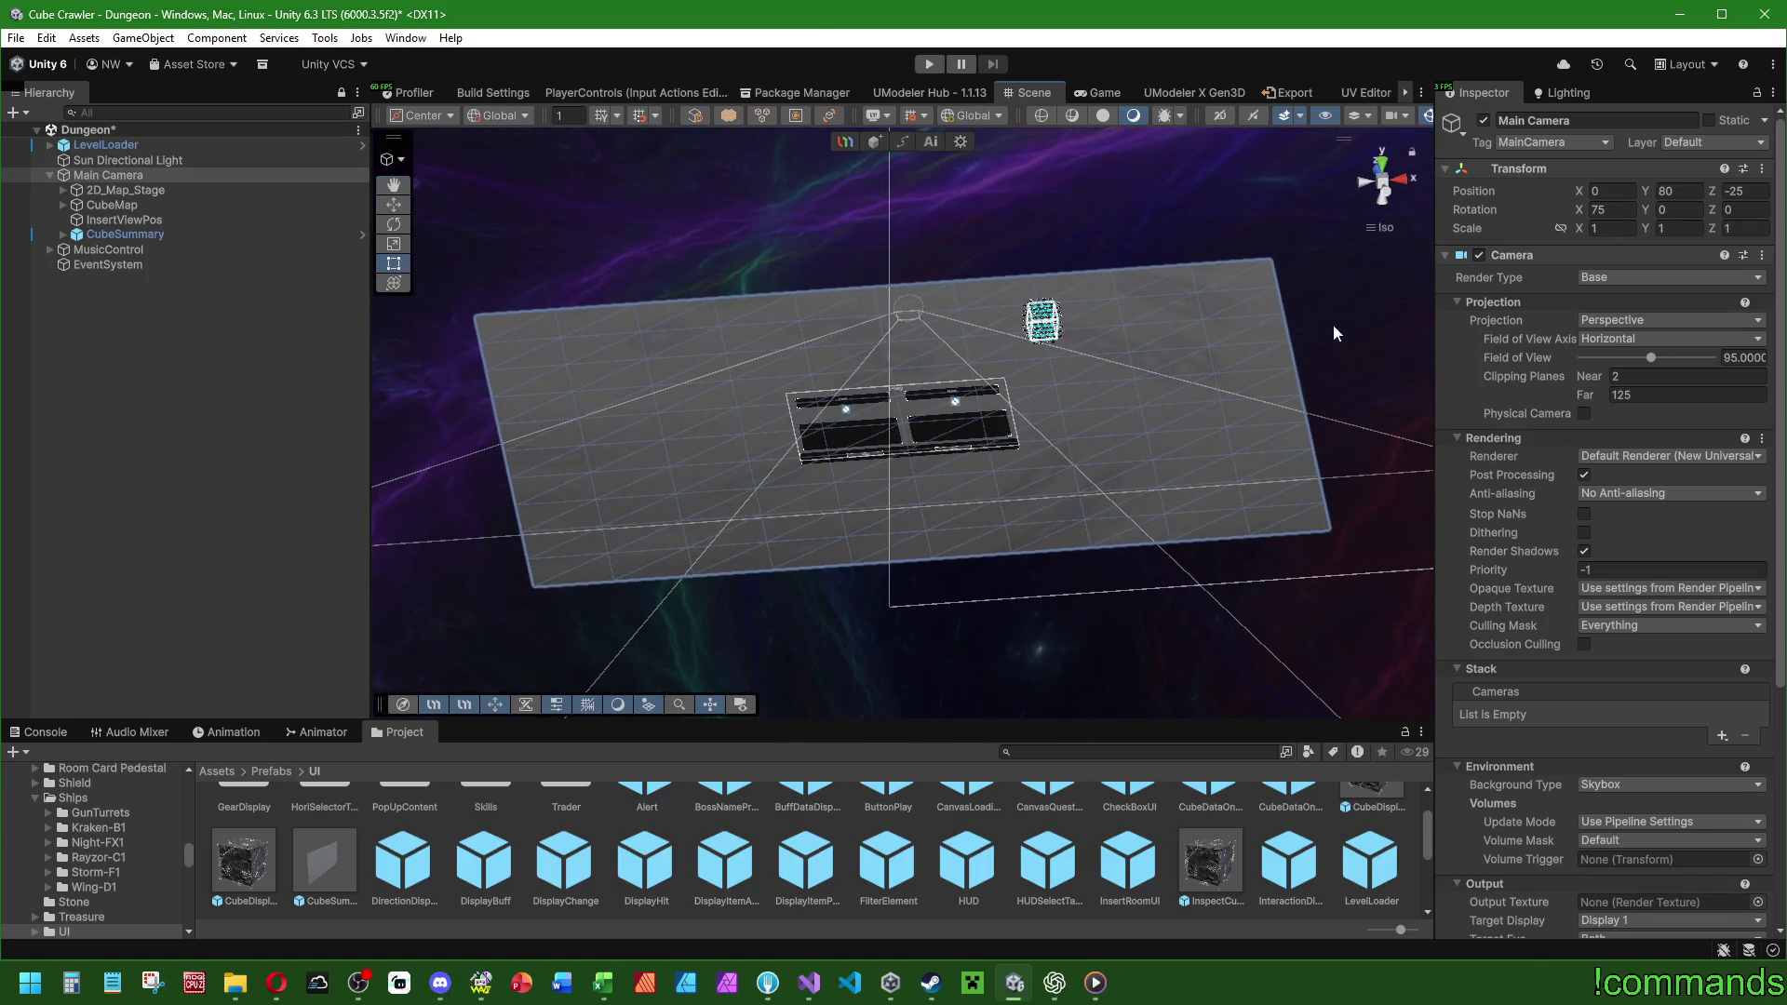
Preview the panel in the Game view, undock the Game tab, then orbit the Scene to a top-down angle.
click(1113, 91)
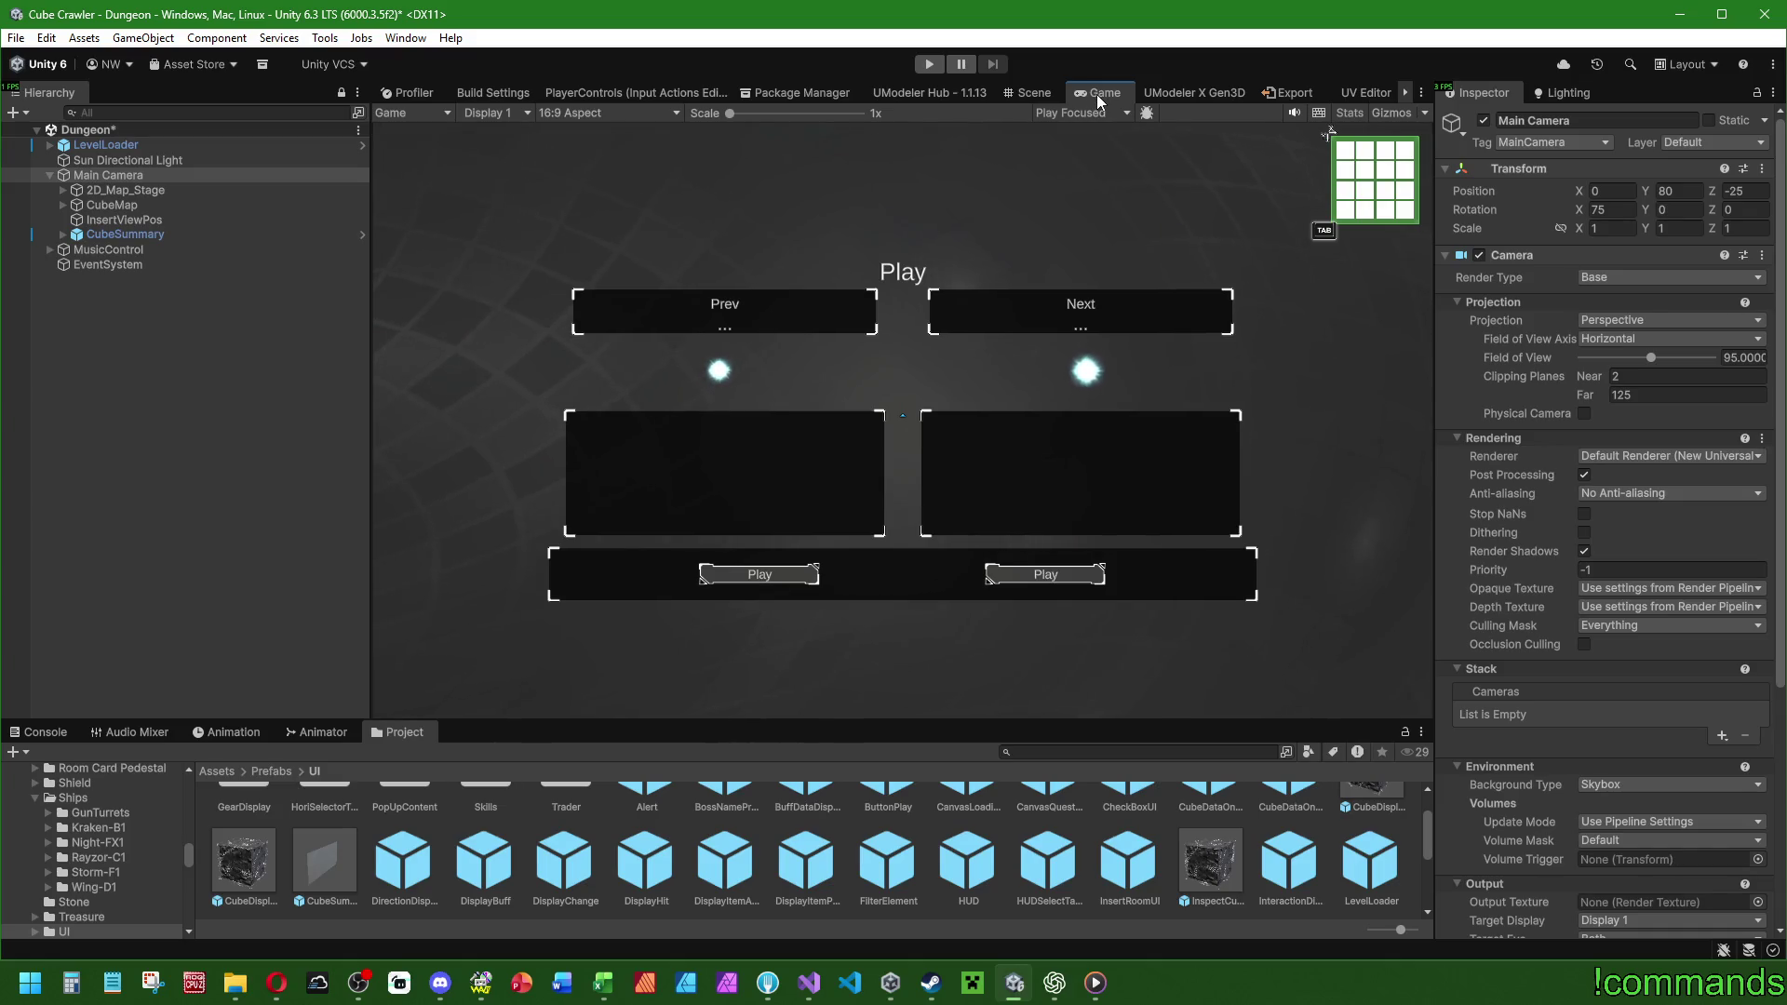
drag(1096, 93, 1786, 93)
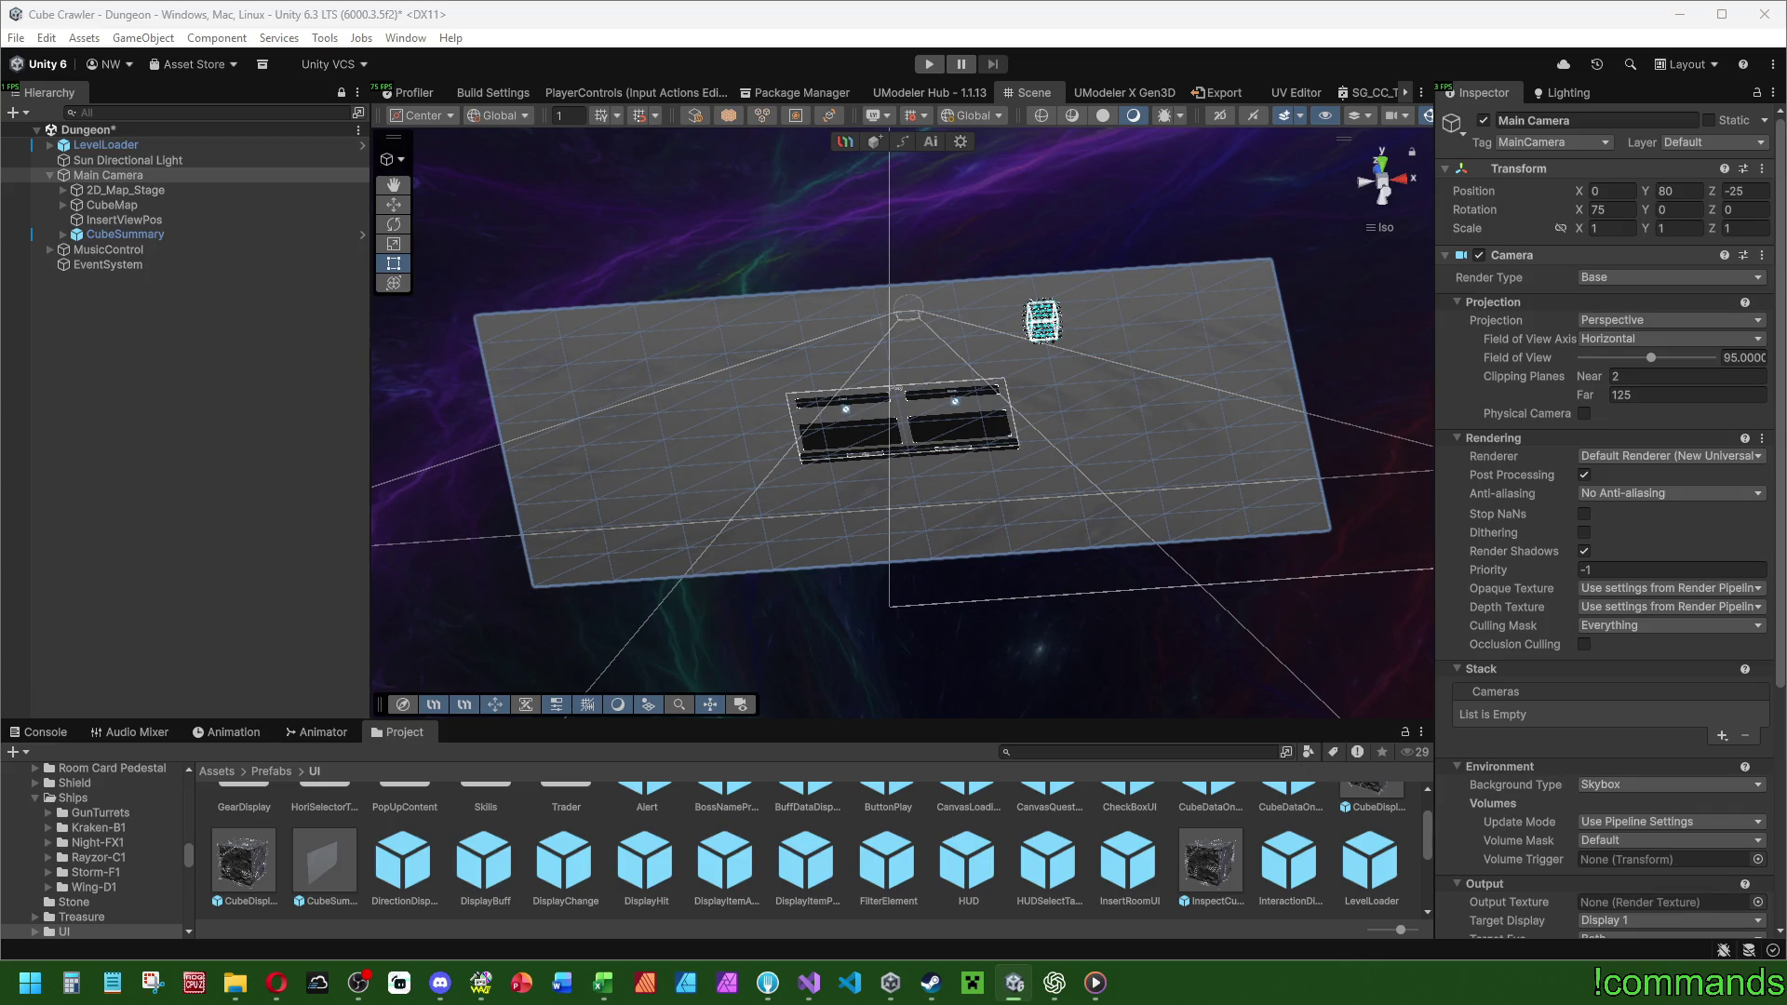
key(alt+Tab)
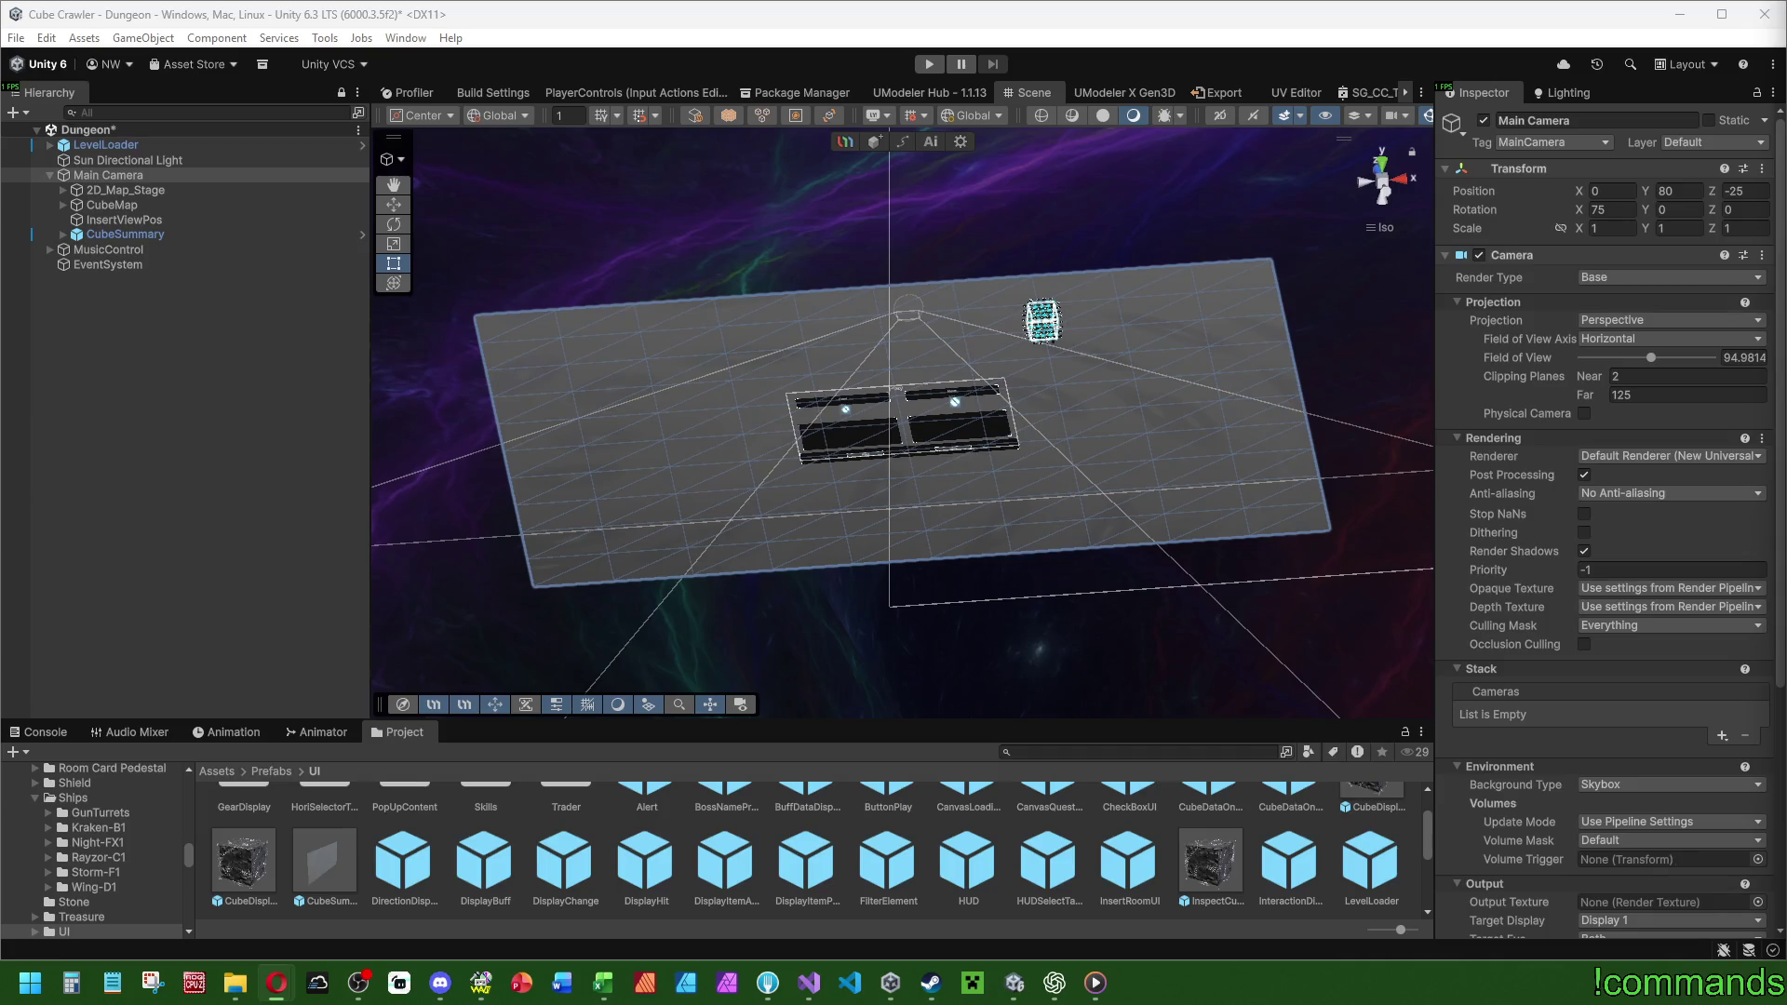
mouse_move(1003, 326)
mouse_down()
mouse_move(952, 372)
mouse_move(1077, 291)
mouse_move(929, 410)
mouse_move(731, 517)
mouse_move(629, 704)
mouse_move(804, 483)
mouse_up()
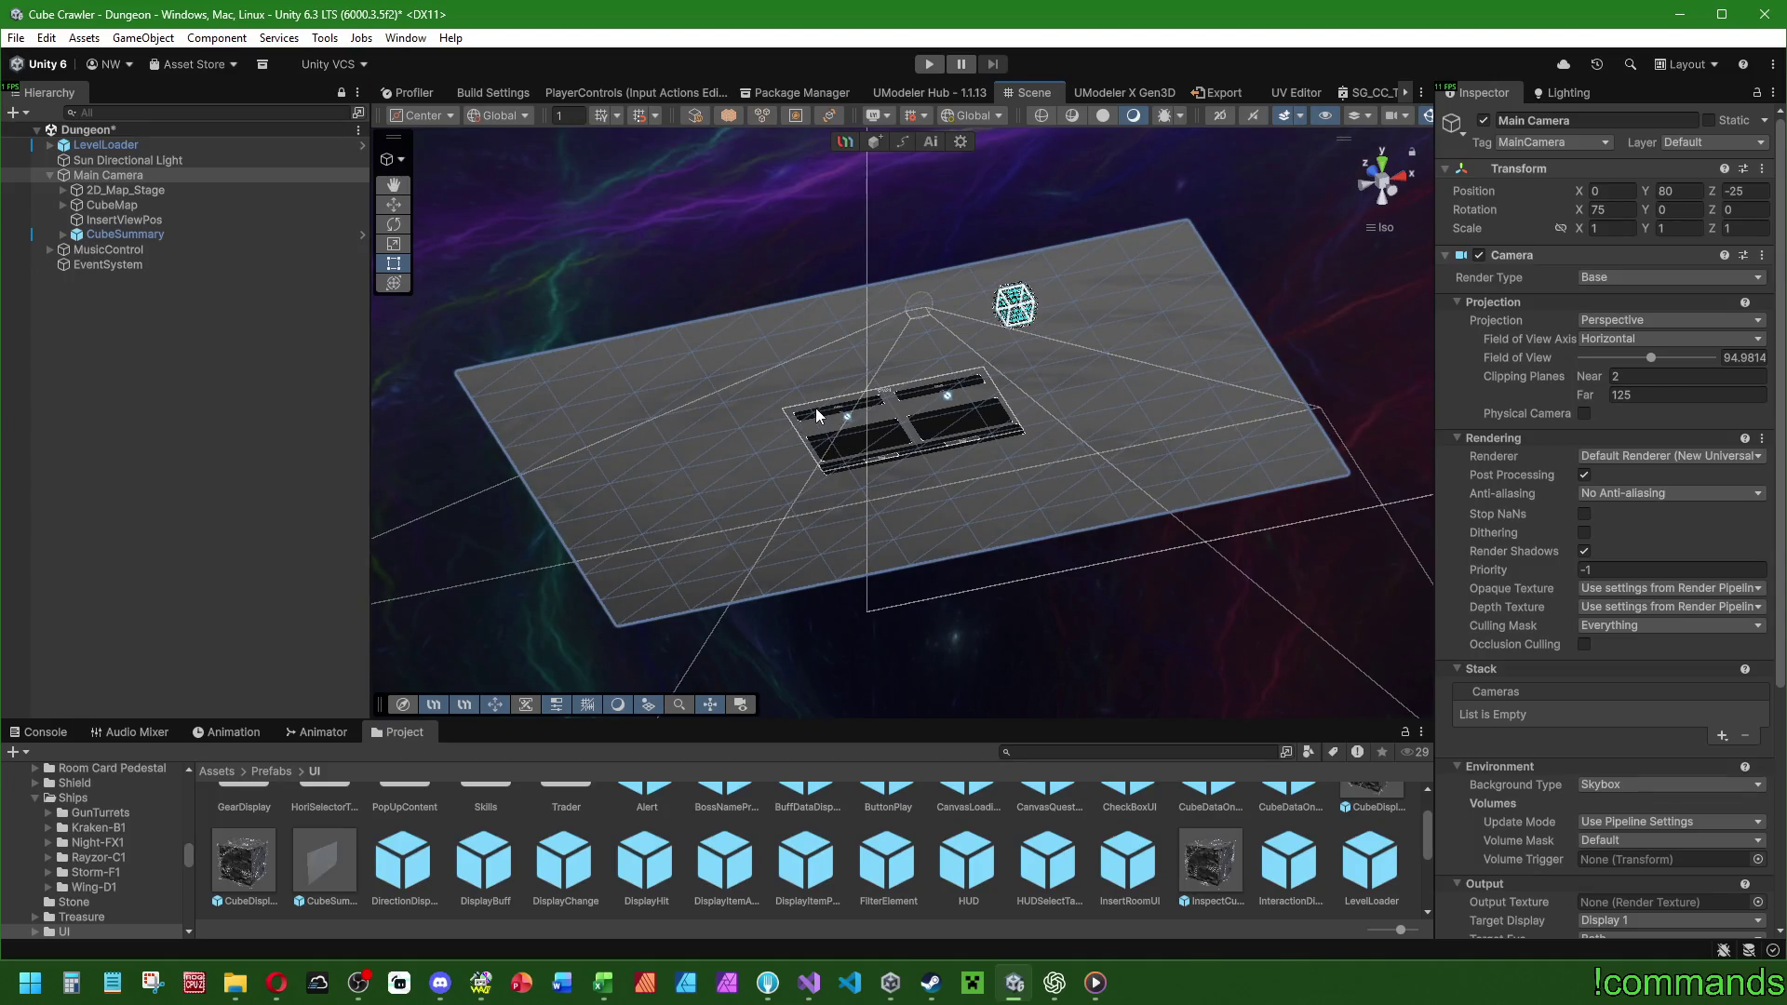
With CubeSummary selected, set handles to Pivot and Local and switch to the Move tool.
click(125, 233)
drag(931, 391, 1175, 372)
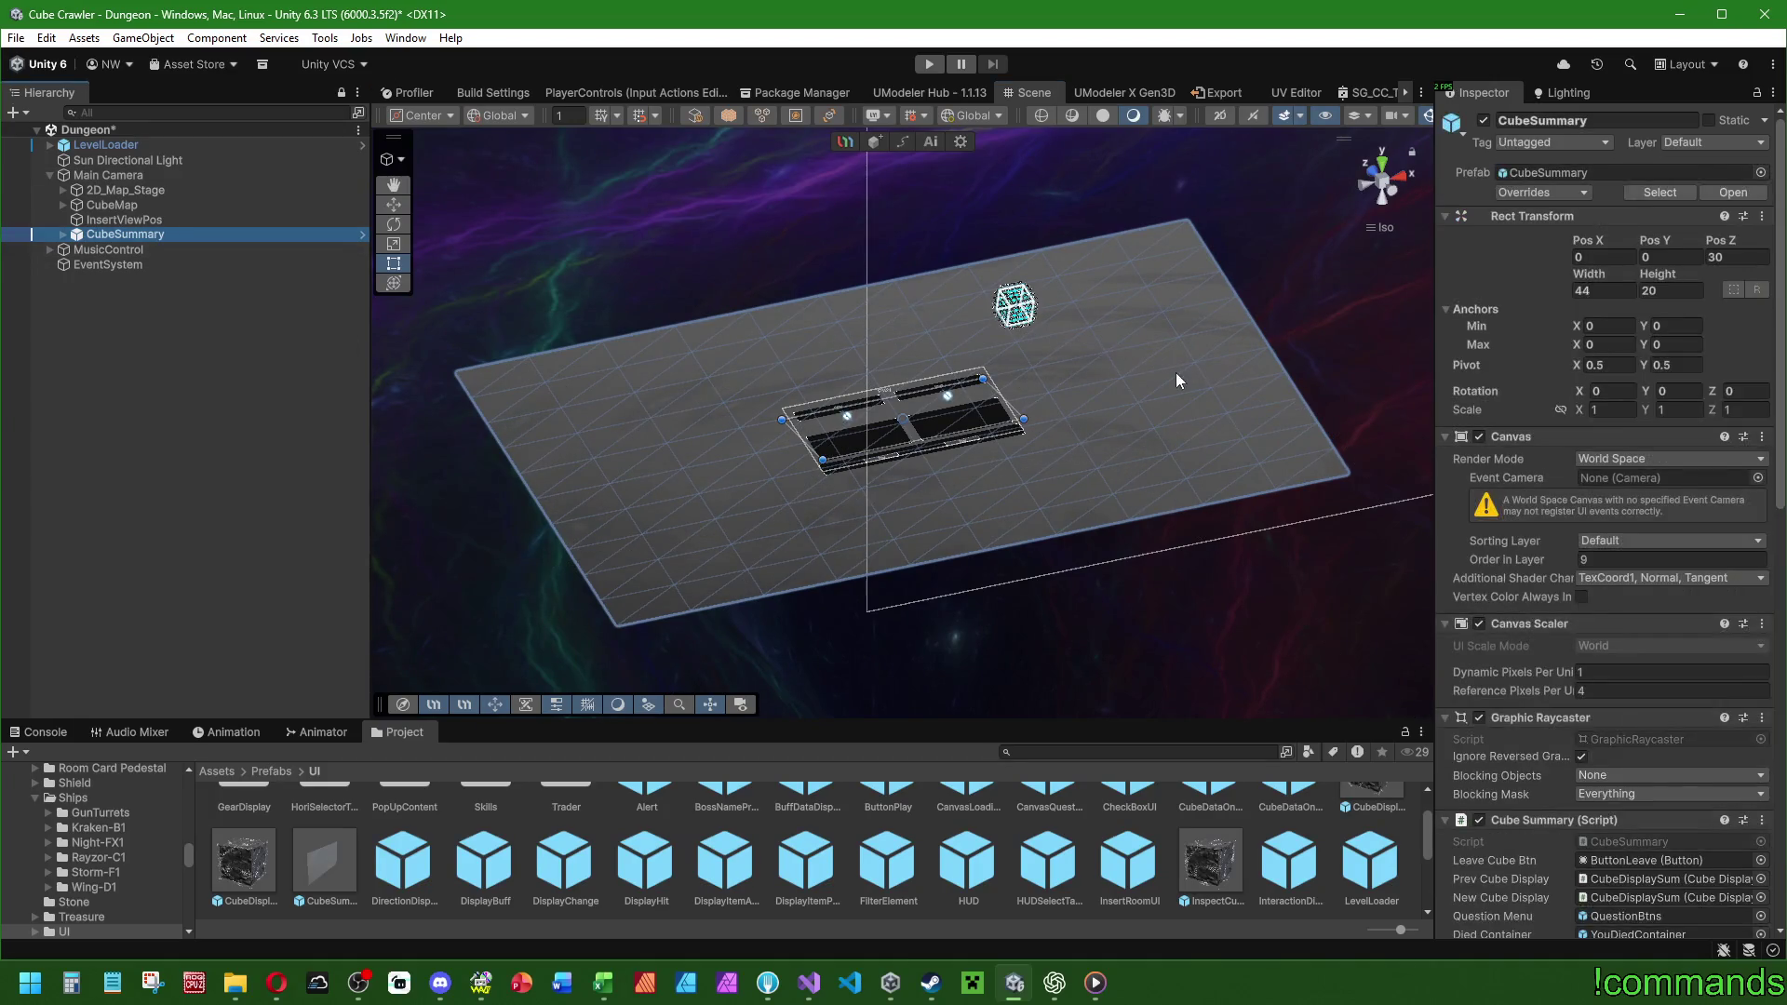
mouse_move(1046, 422)
mouse_down()
mouse_move(1204, 291)
mouse_move(1154, 335)
mouse_up()
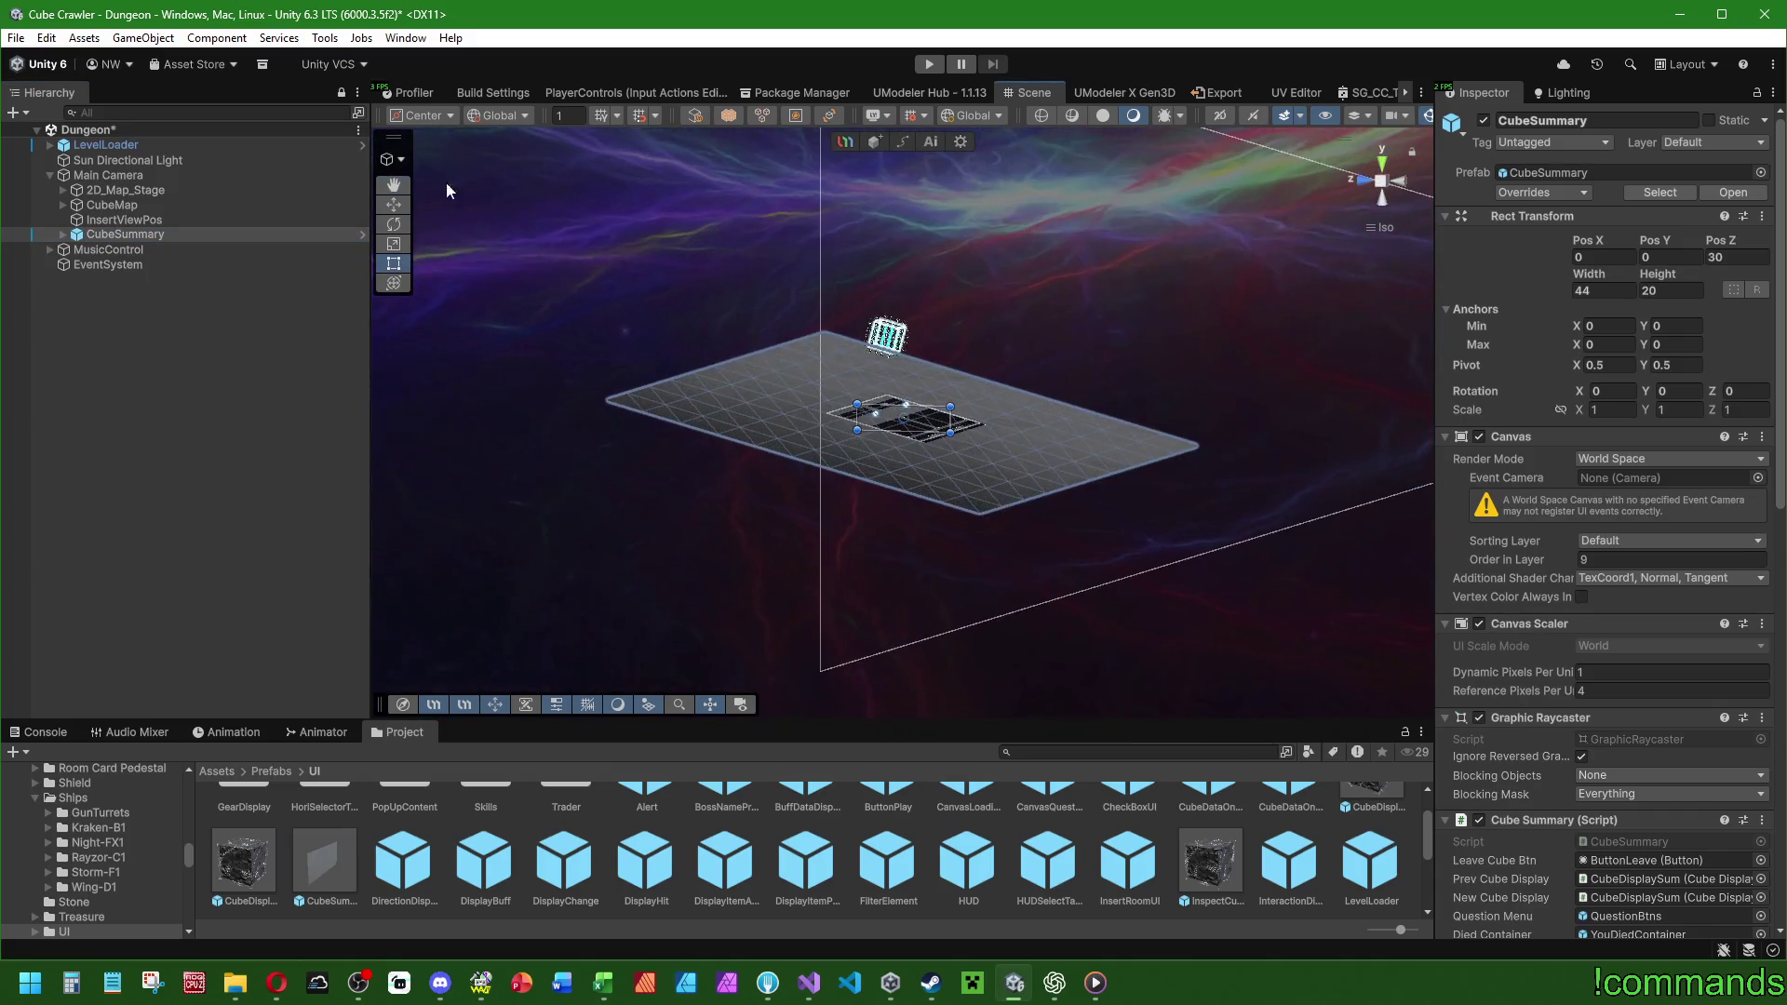
click(425, 114)
click(431, 158)
click(501, 116)
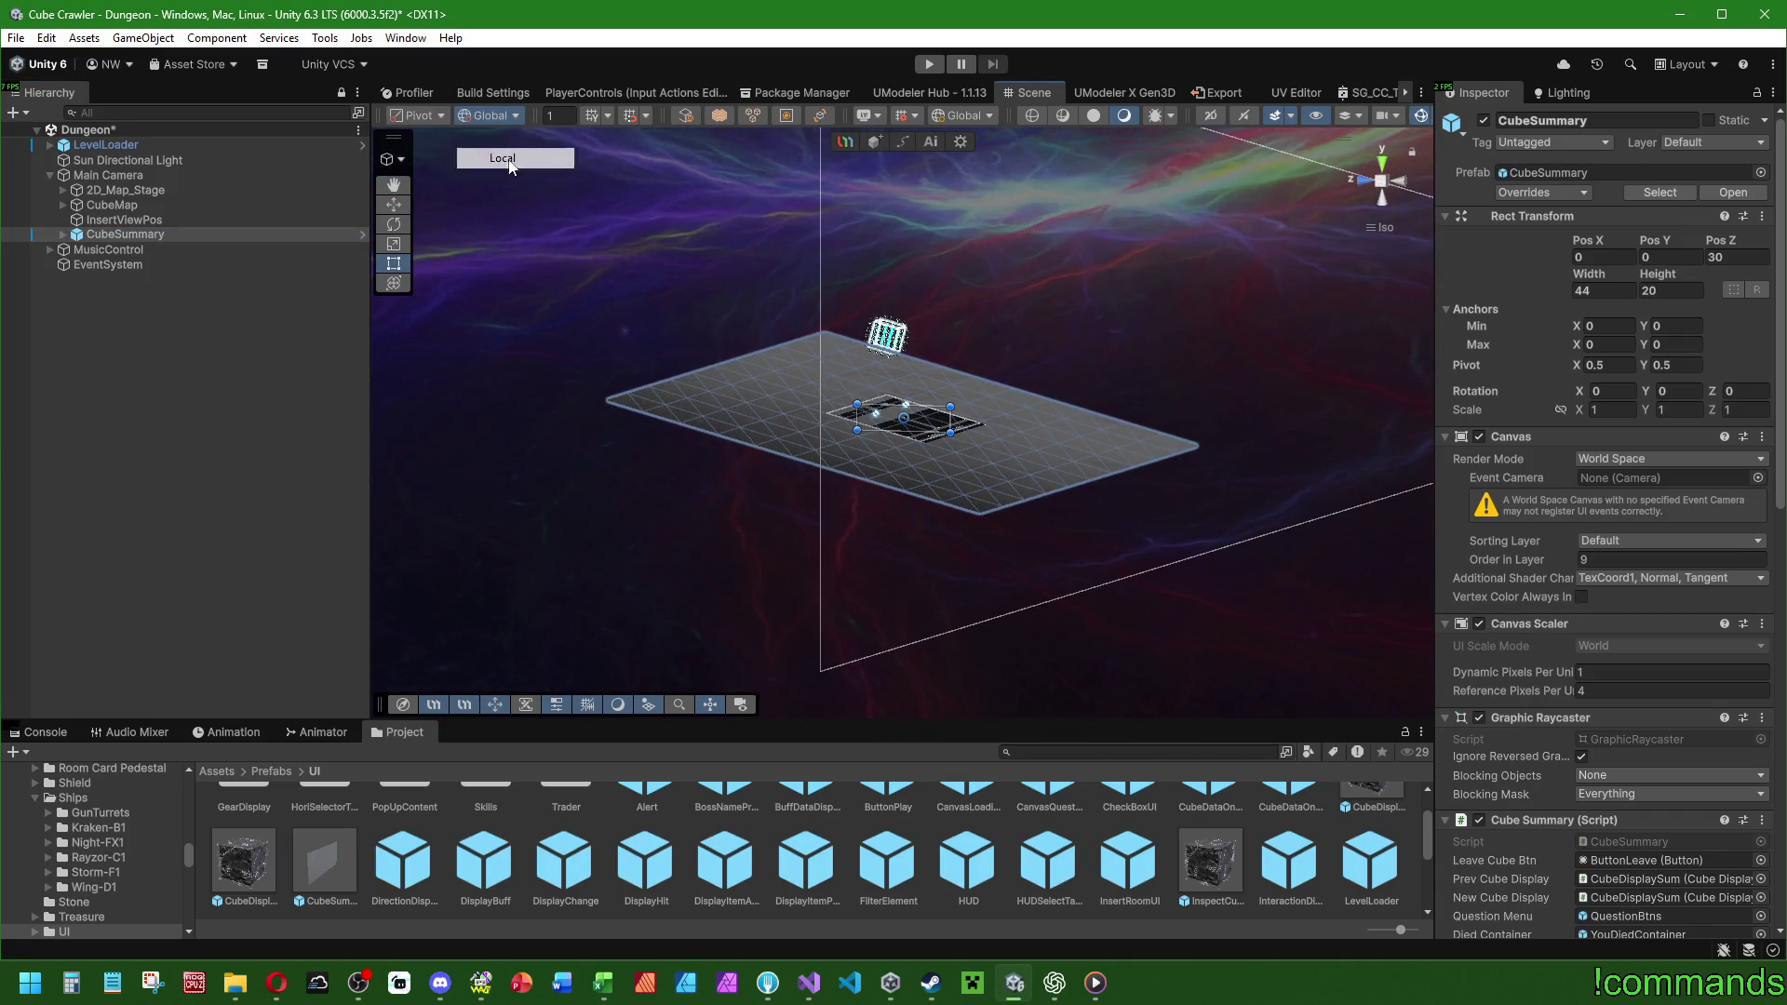
click(502, 158)
click(398, 207)
Move the CubeSummary panel to Pos Z 35.
mouse_move(838, 521)
mouse_down()
mouse_move(884, 477)
mouse_move(879, 536)
mouse_move(891, 521)
mouse_up()
key(ctrl+z)
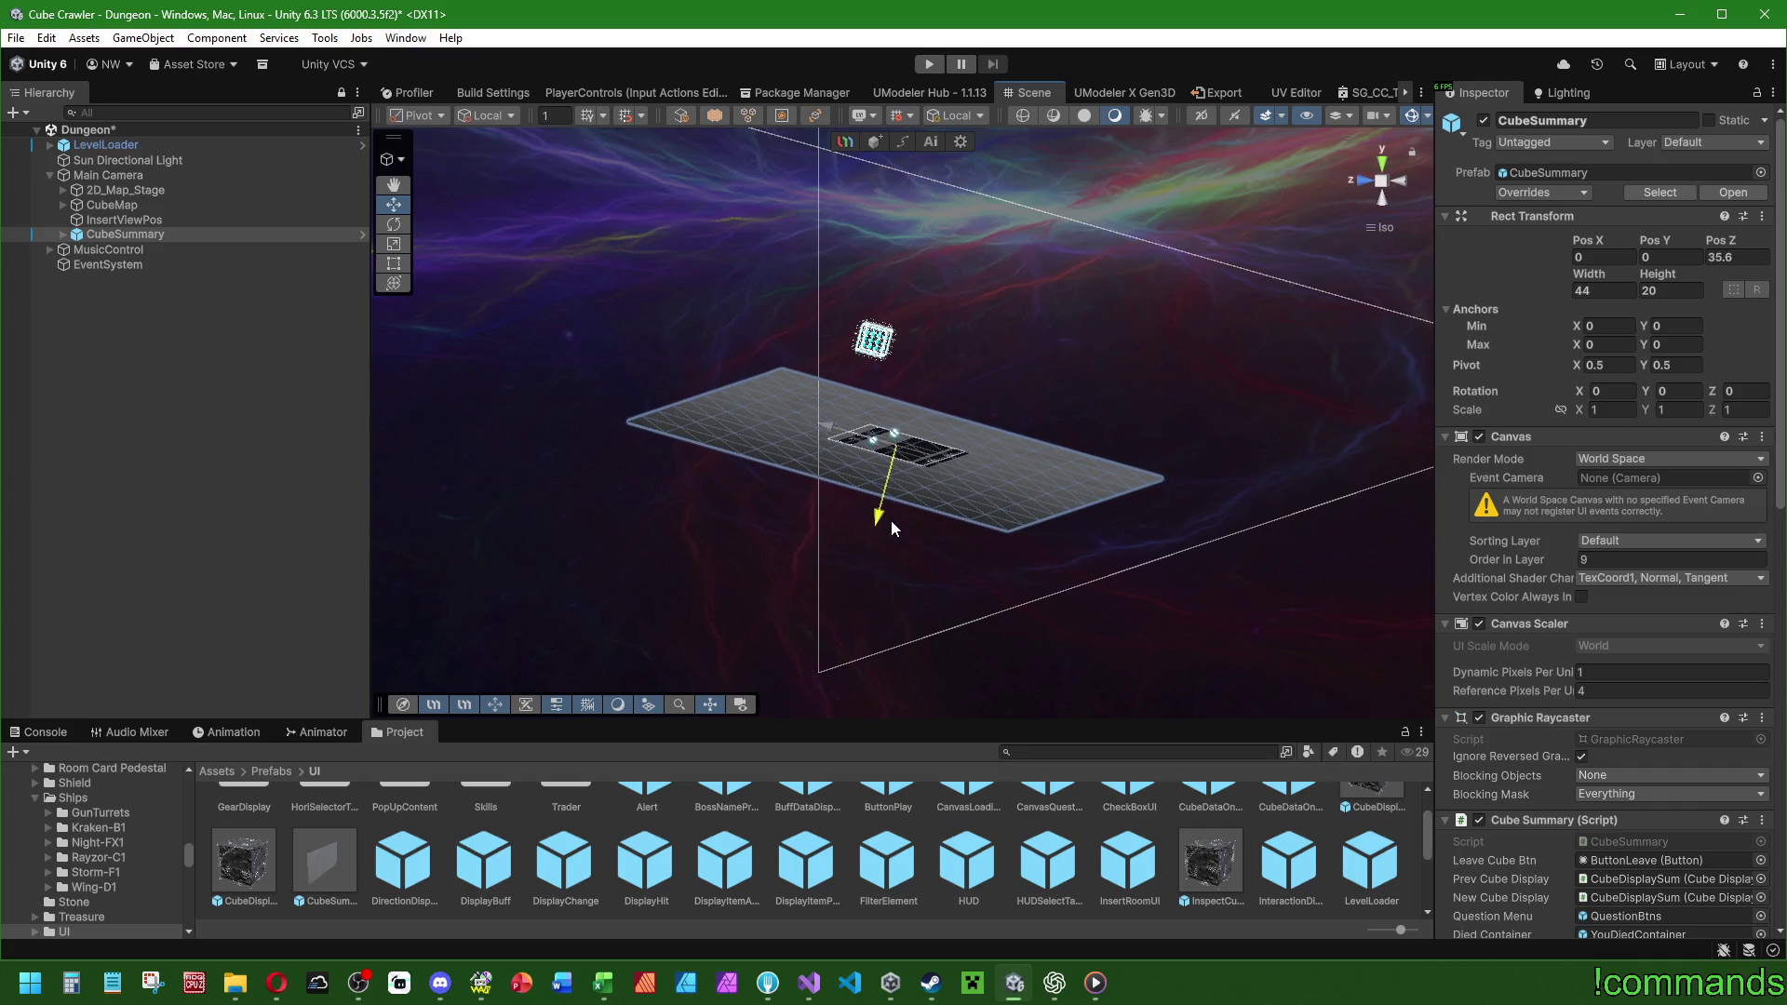
double_click(1736, 257)
text(35)
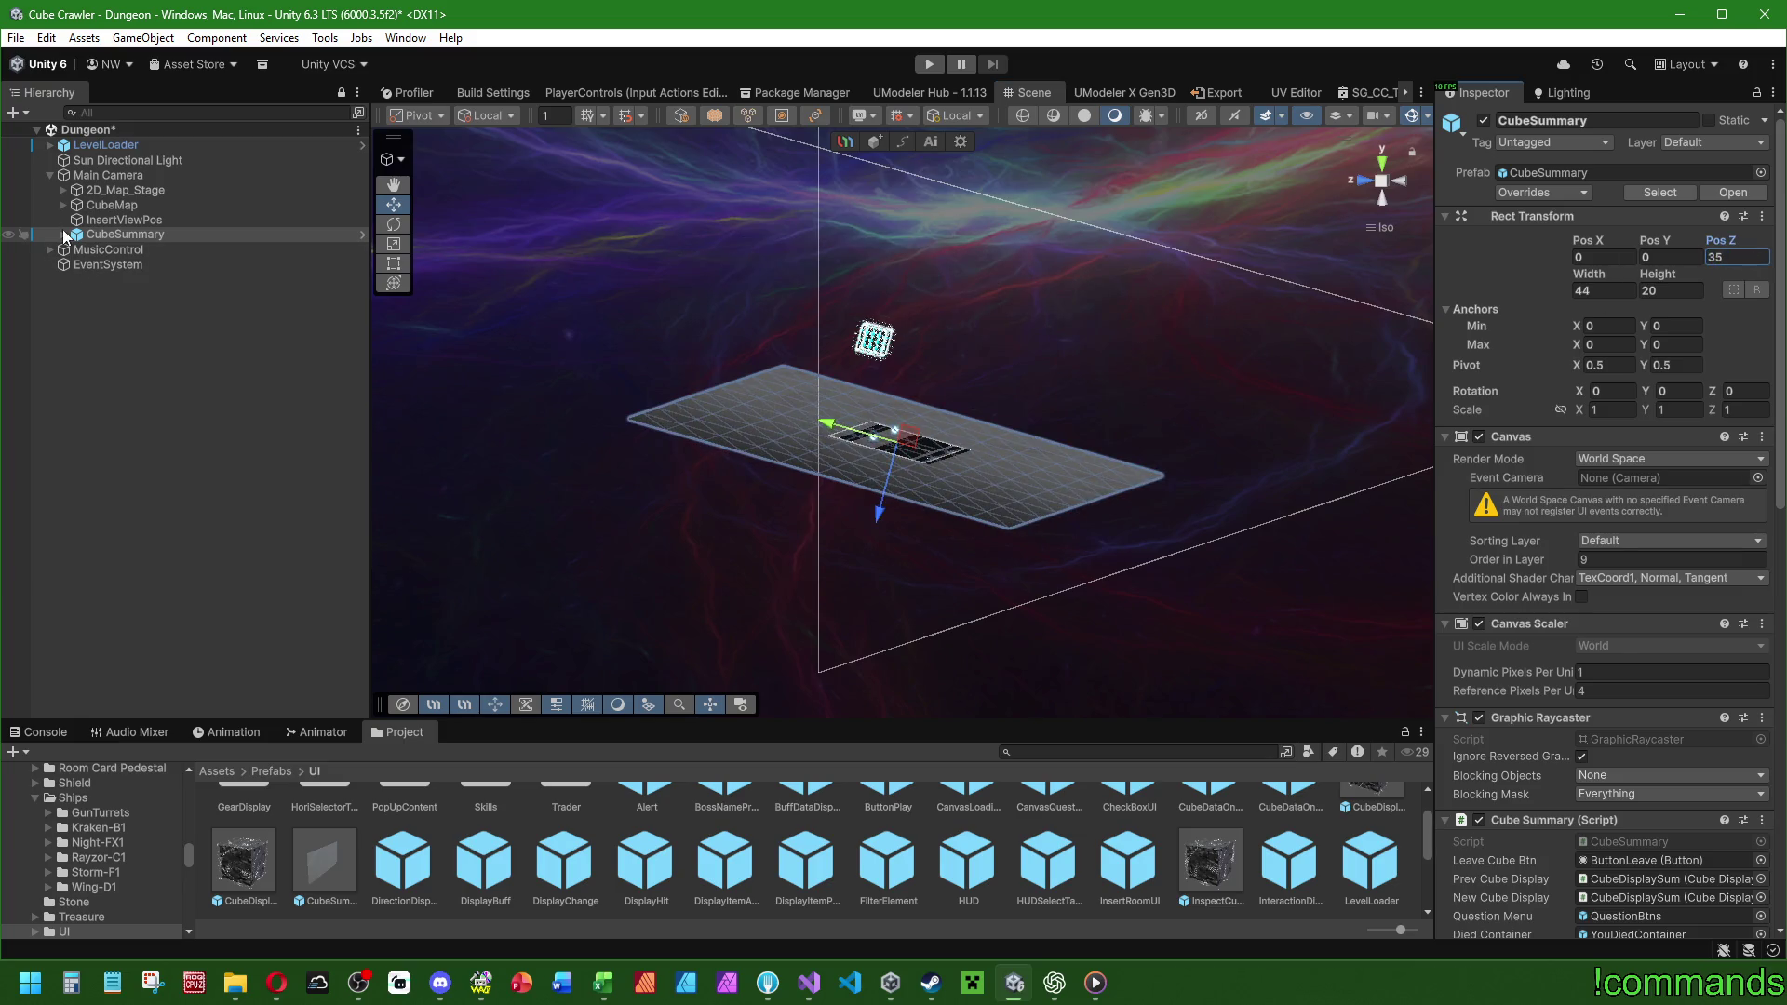
click(359, 860)
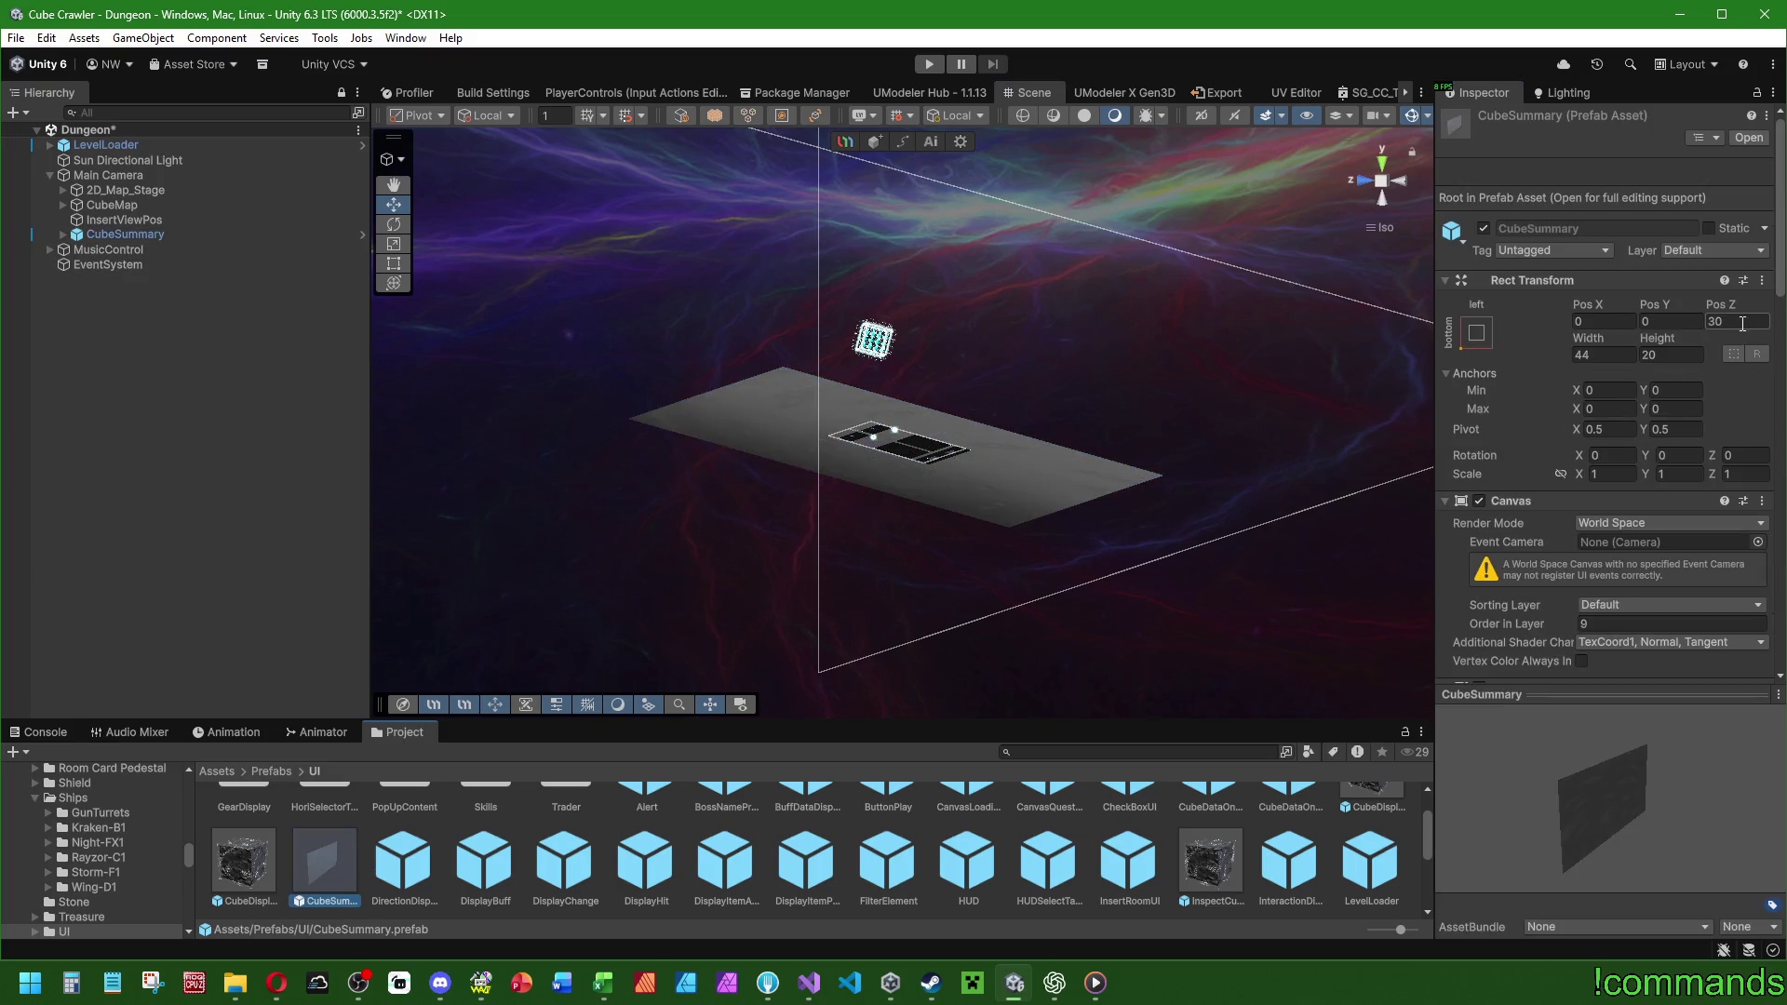
click(195, 231)
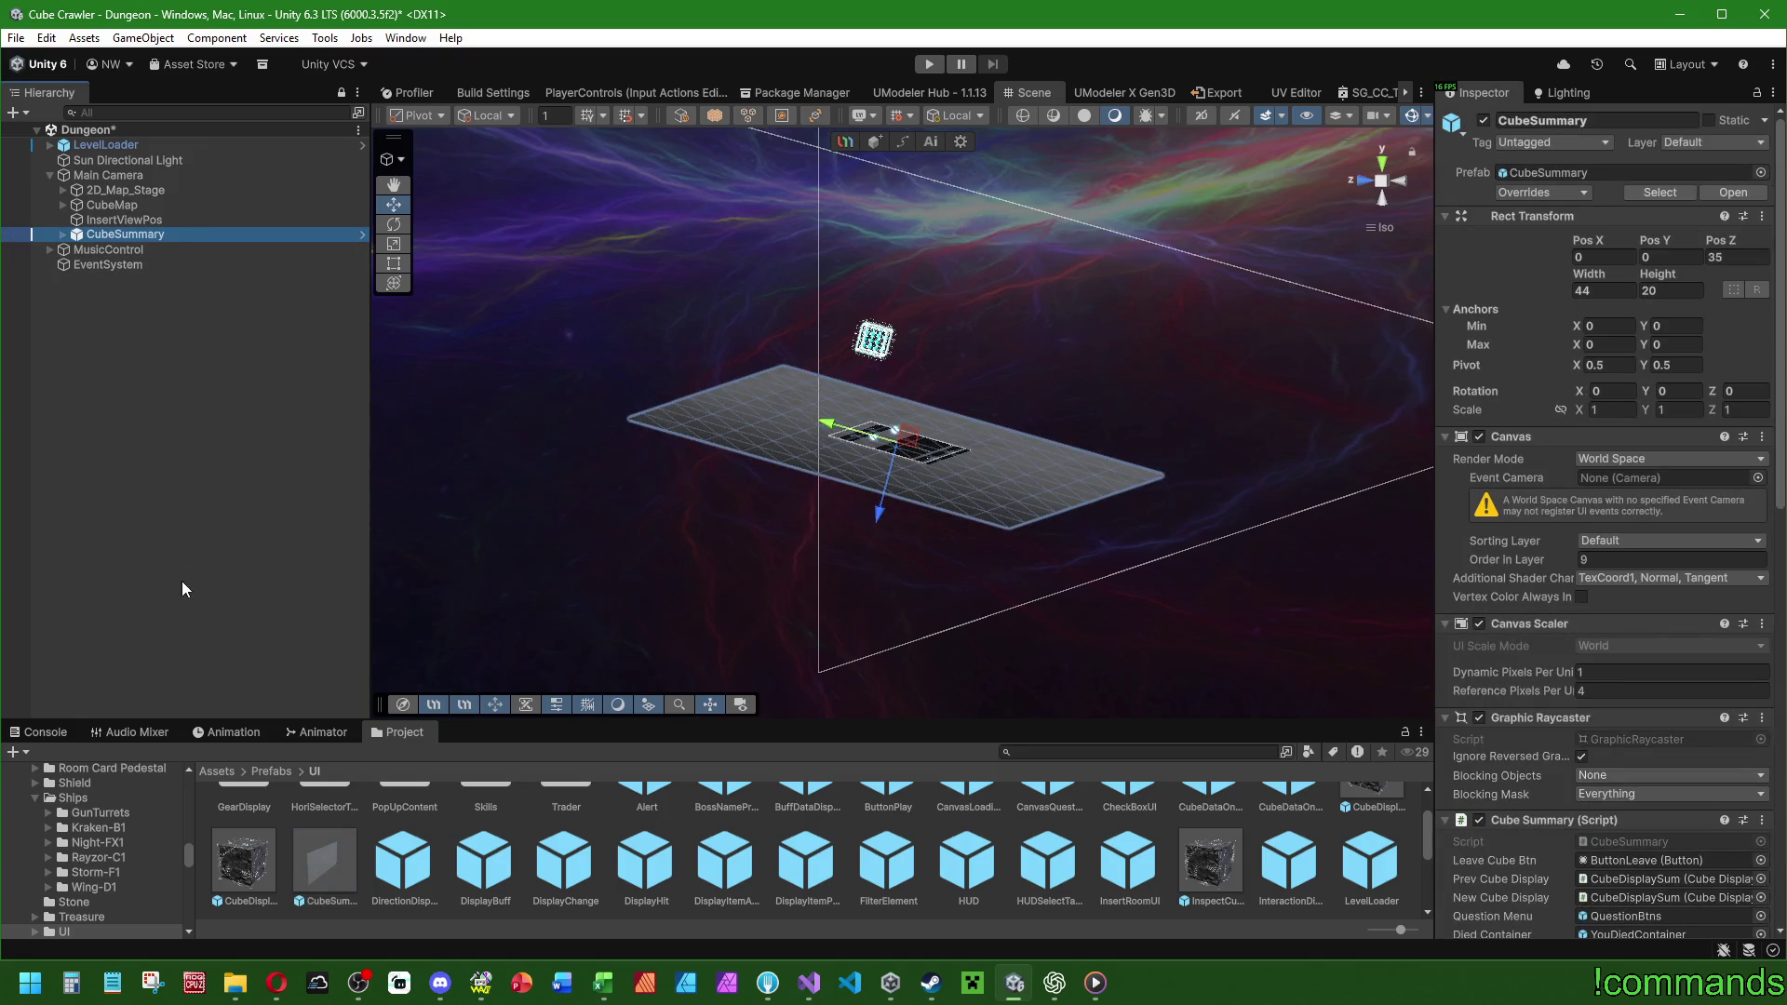
Deactivate the YouDiedContainer and QuestionBtns children under bgSum, then return to the Rect tool.
click(62, 233)
click(75, 248)
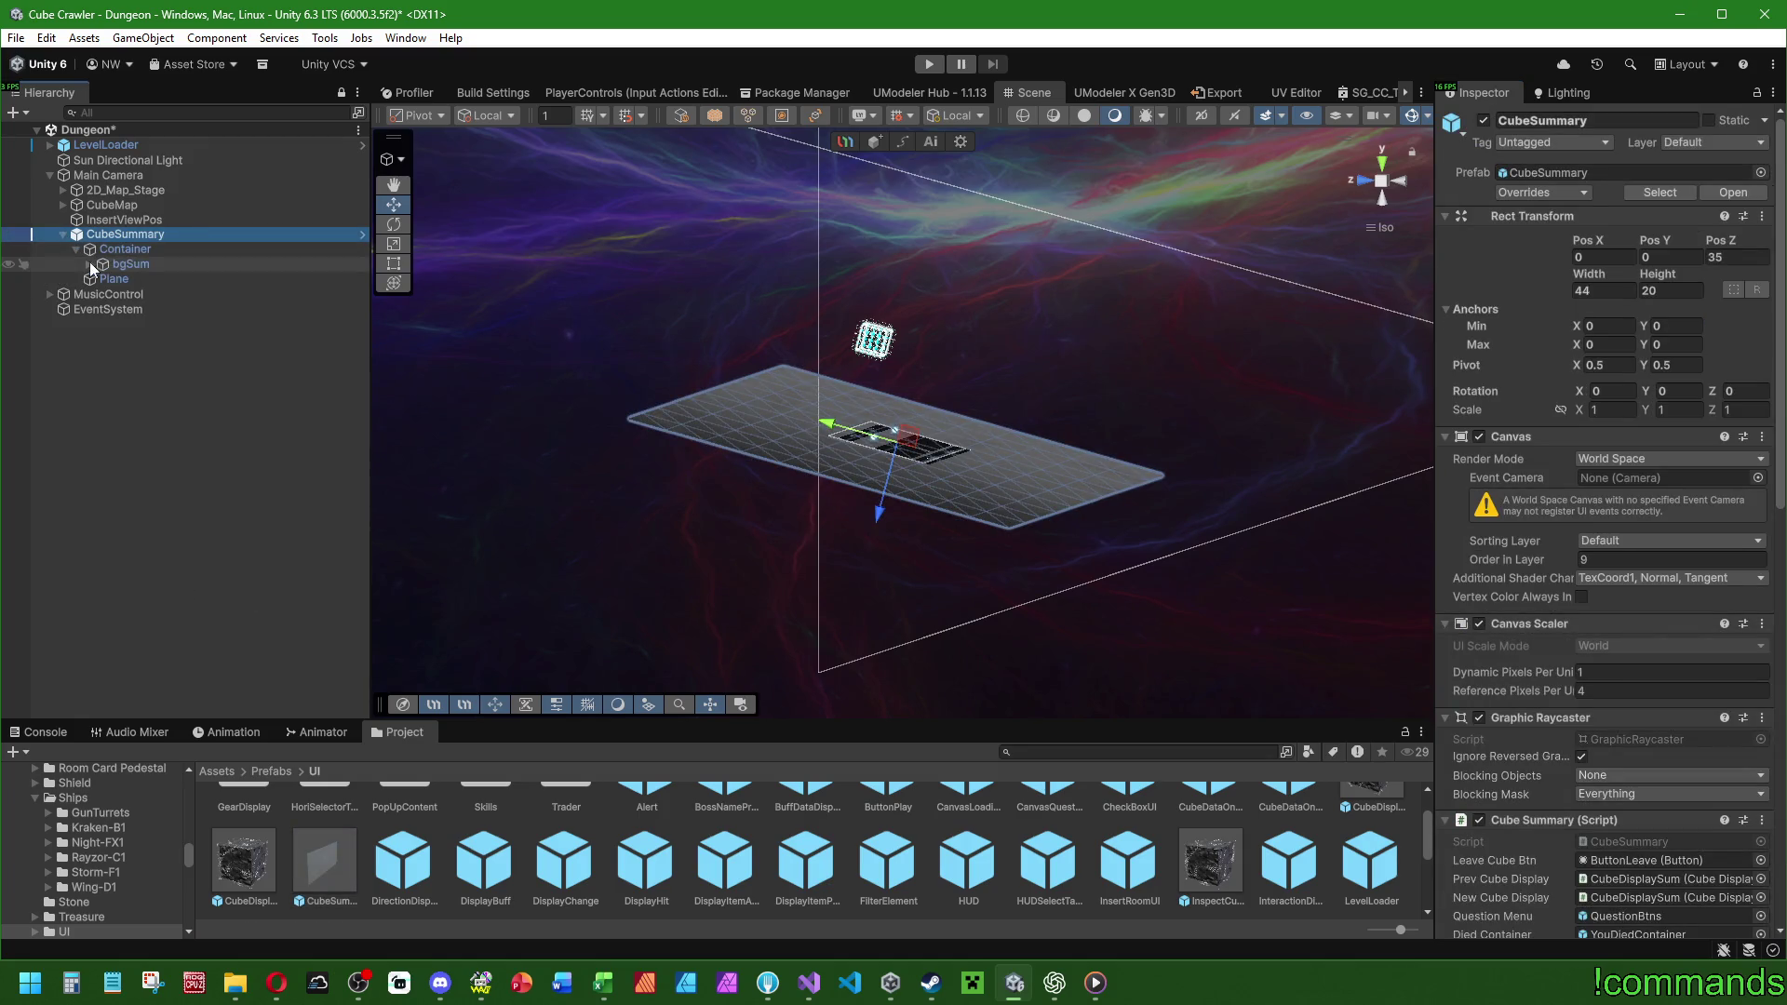
click(89, 263)
click(182, 294)
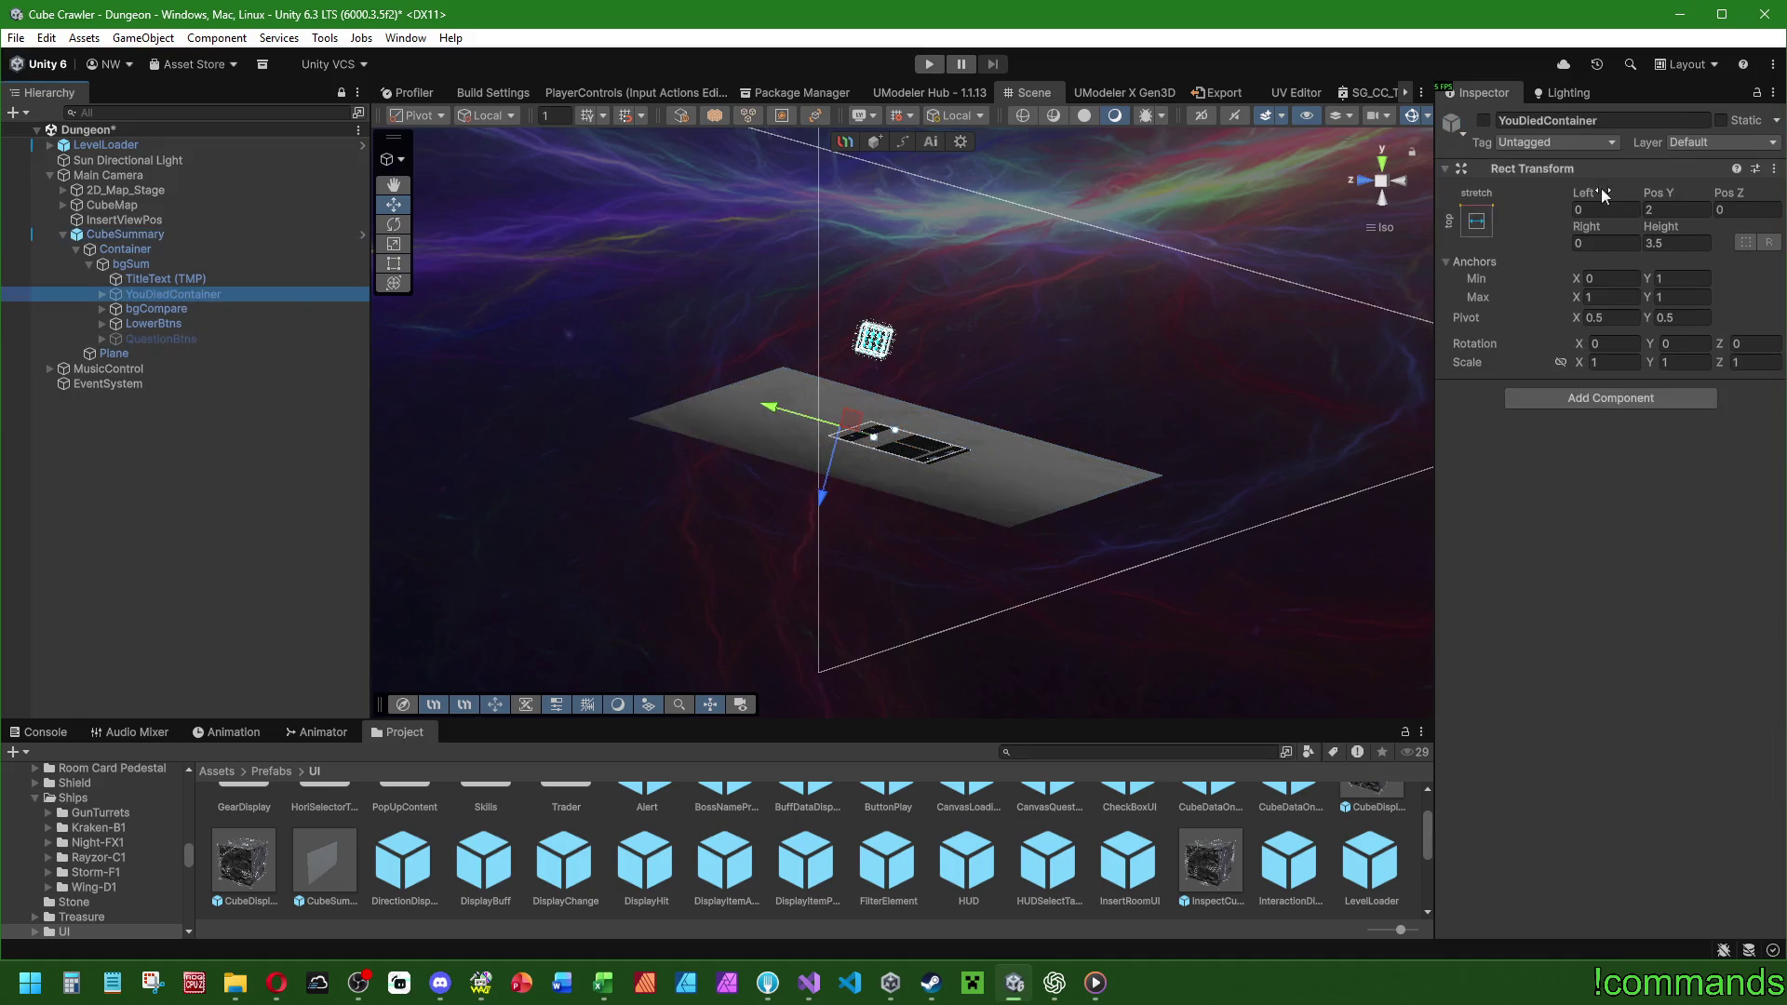
click(1483, 120)
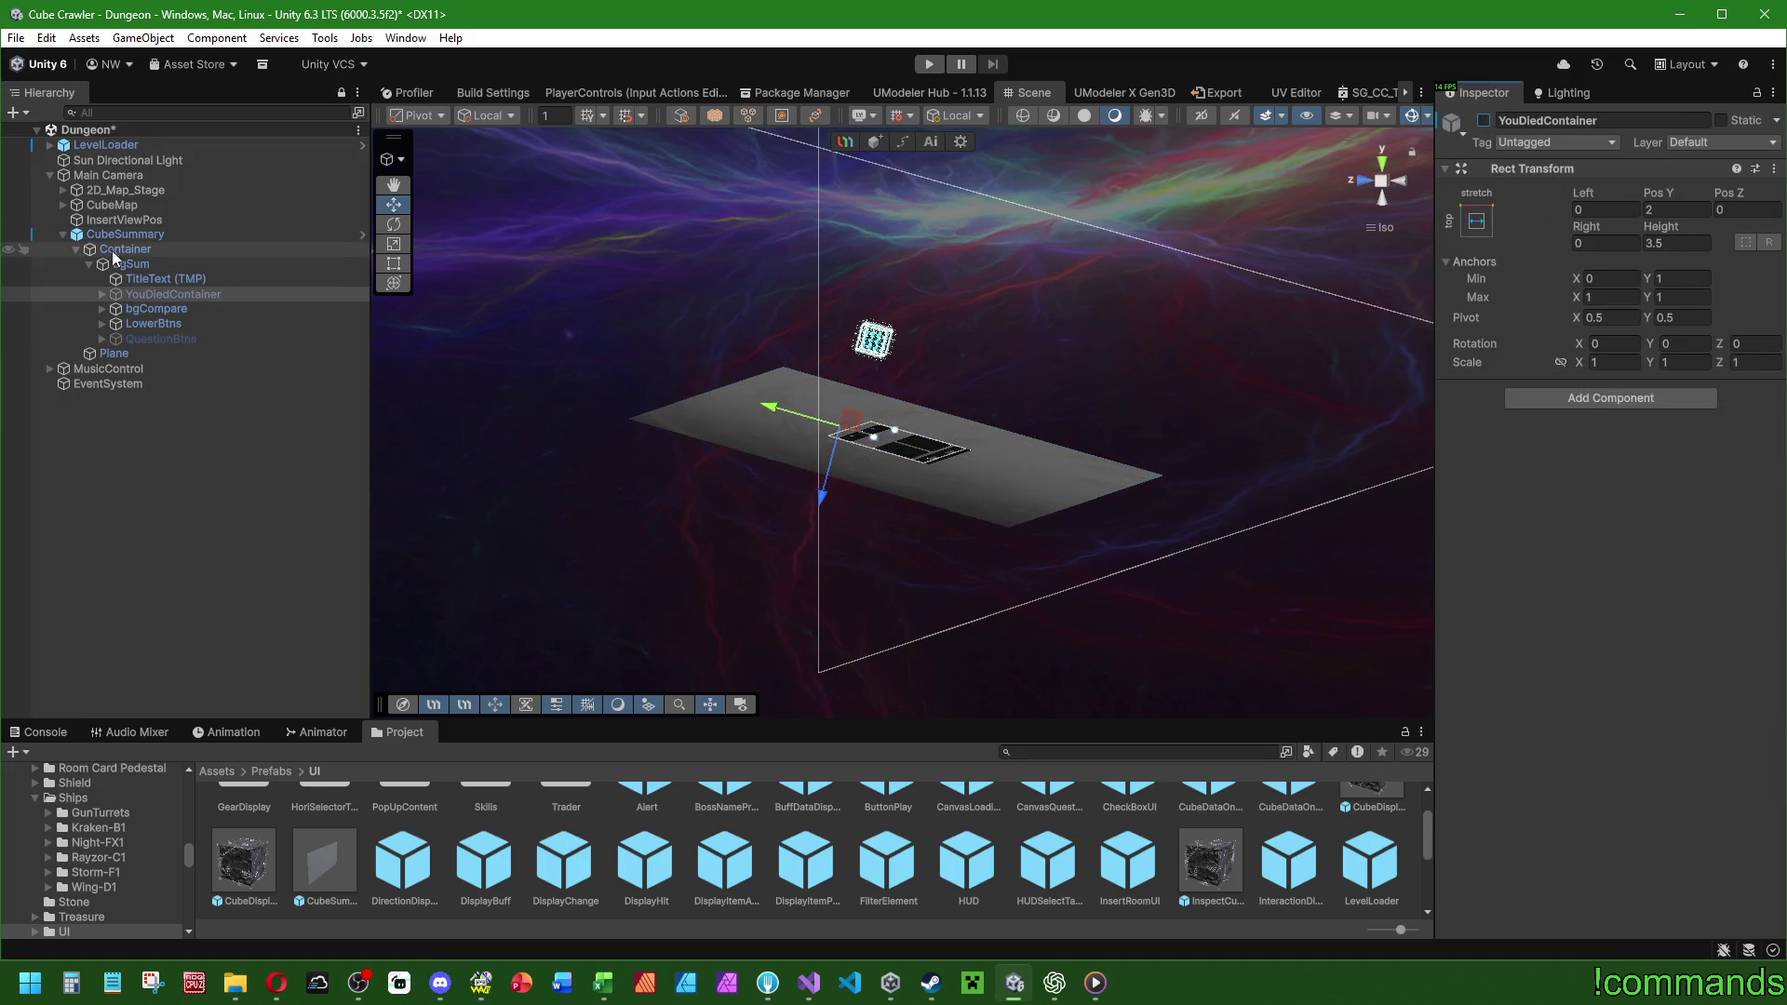
click(179, 338)
click(1485, 120)
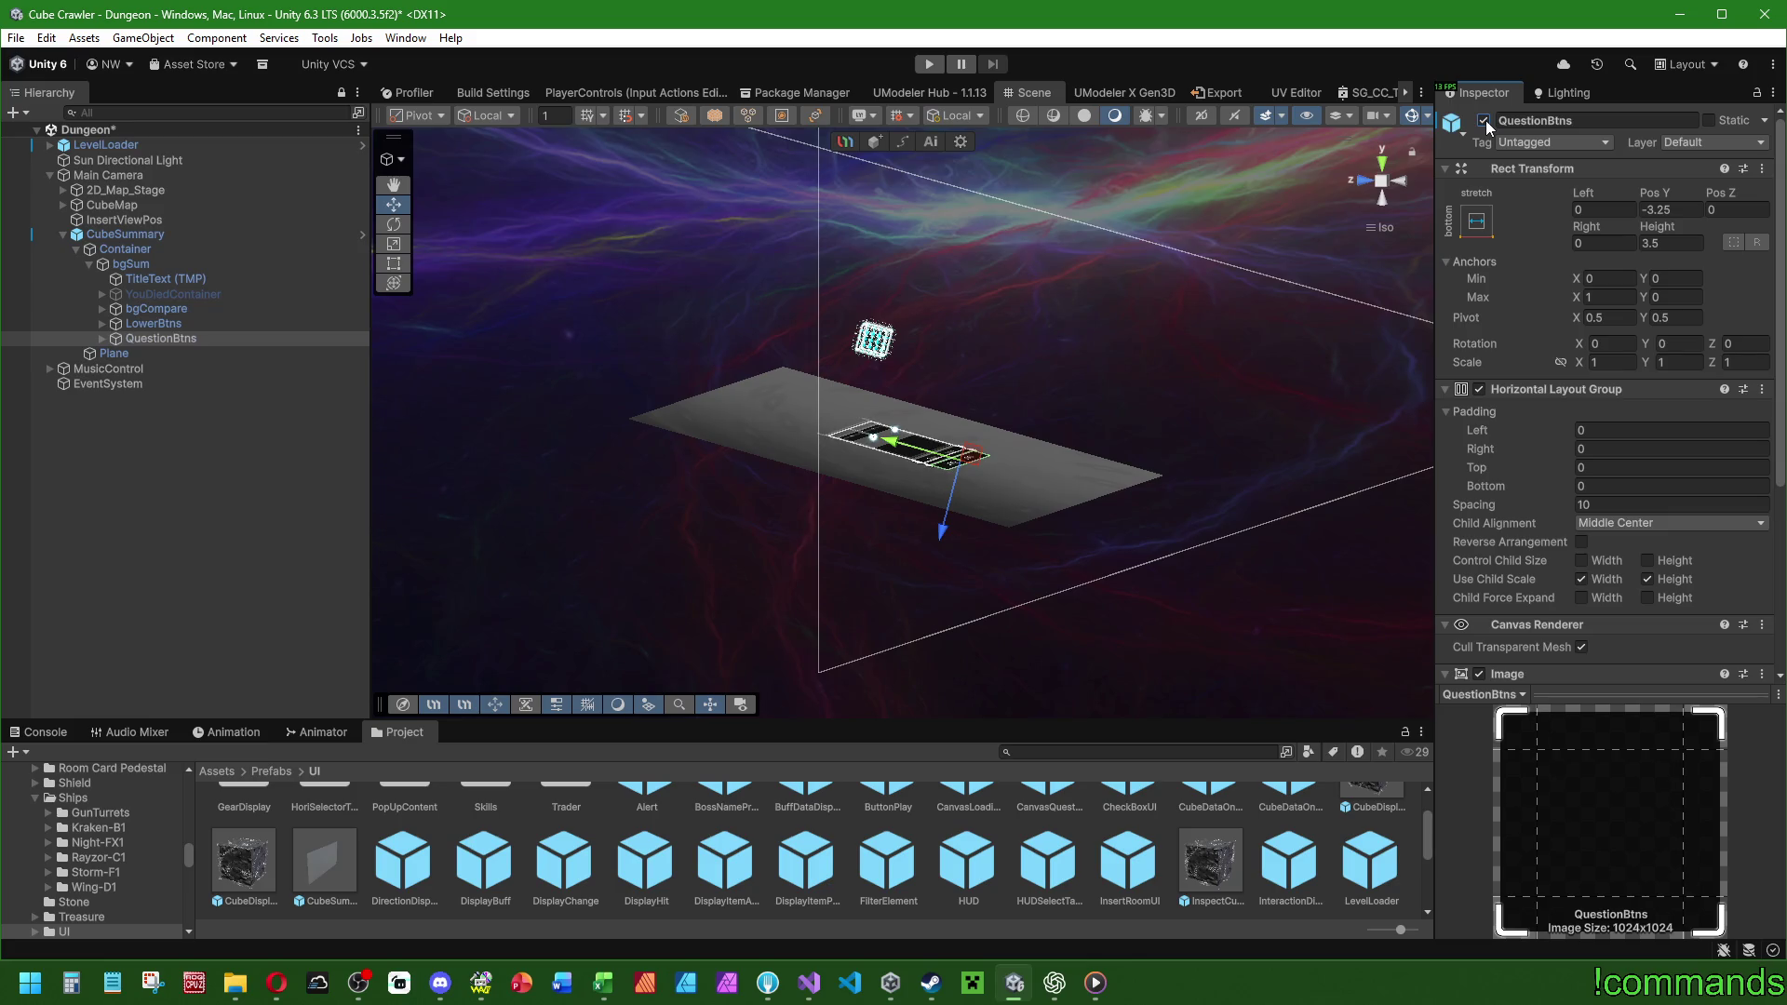
click(137, 234)
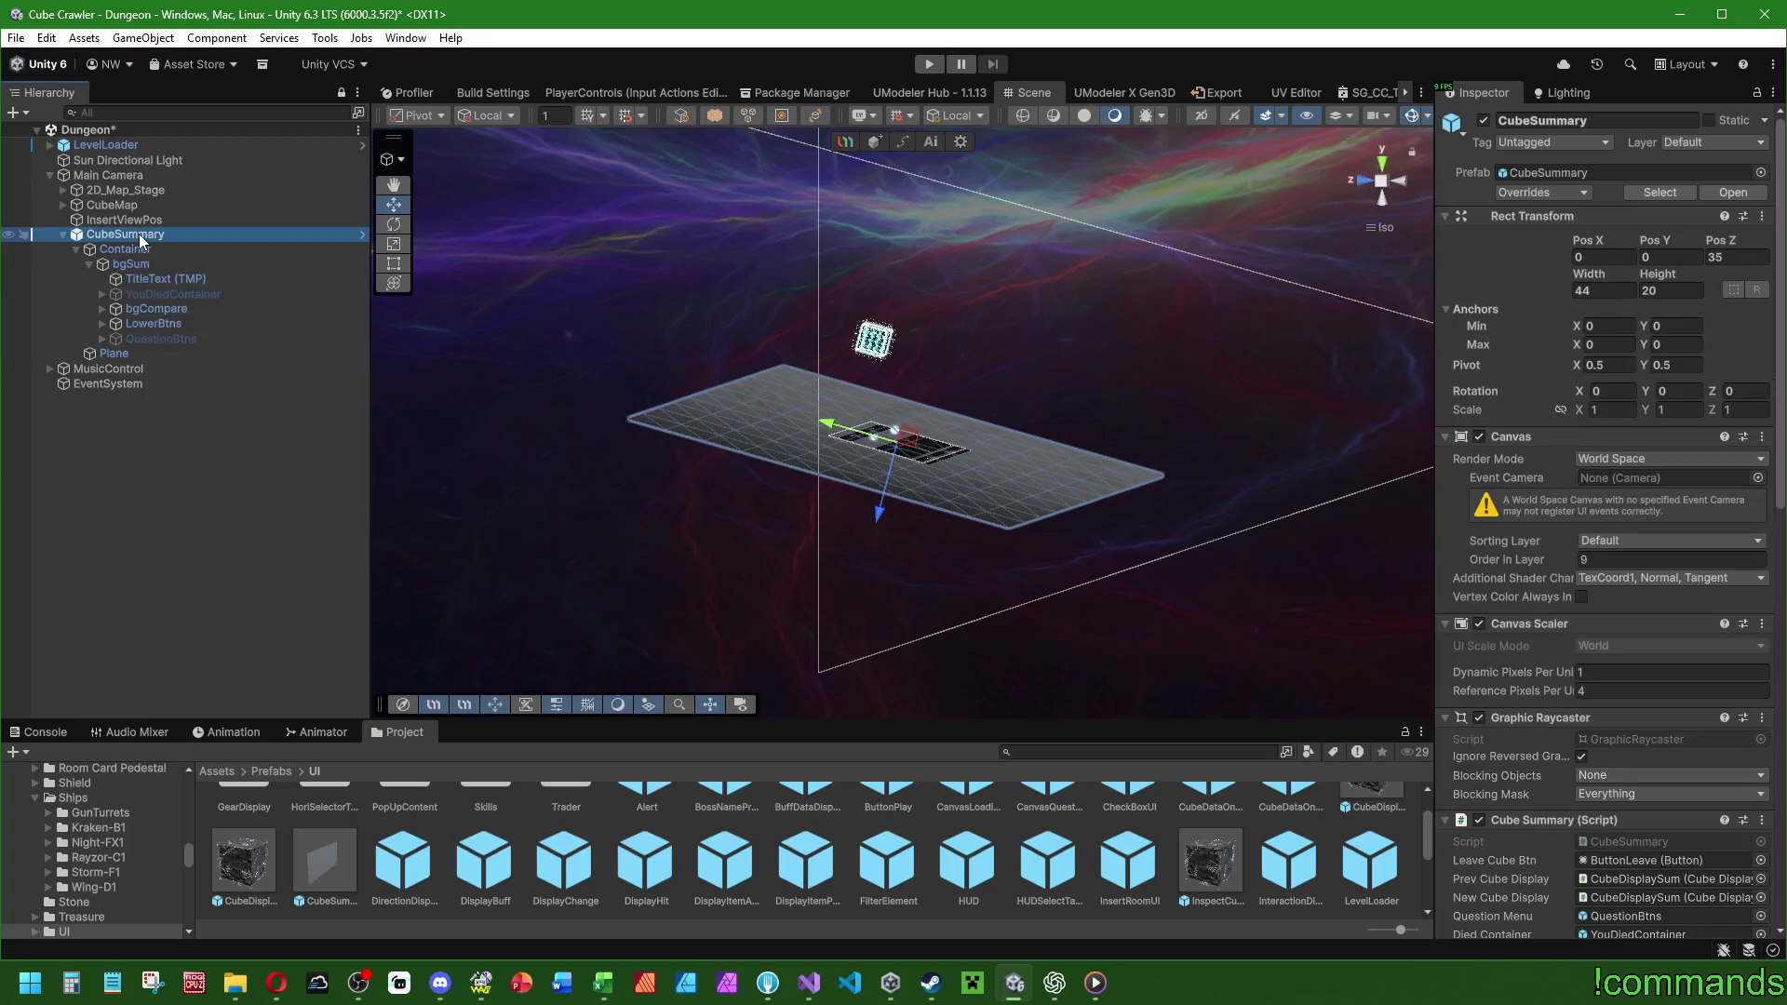
click(394, 263)
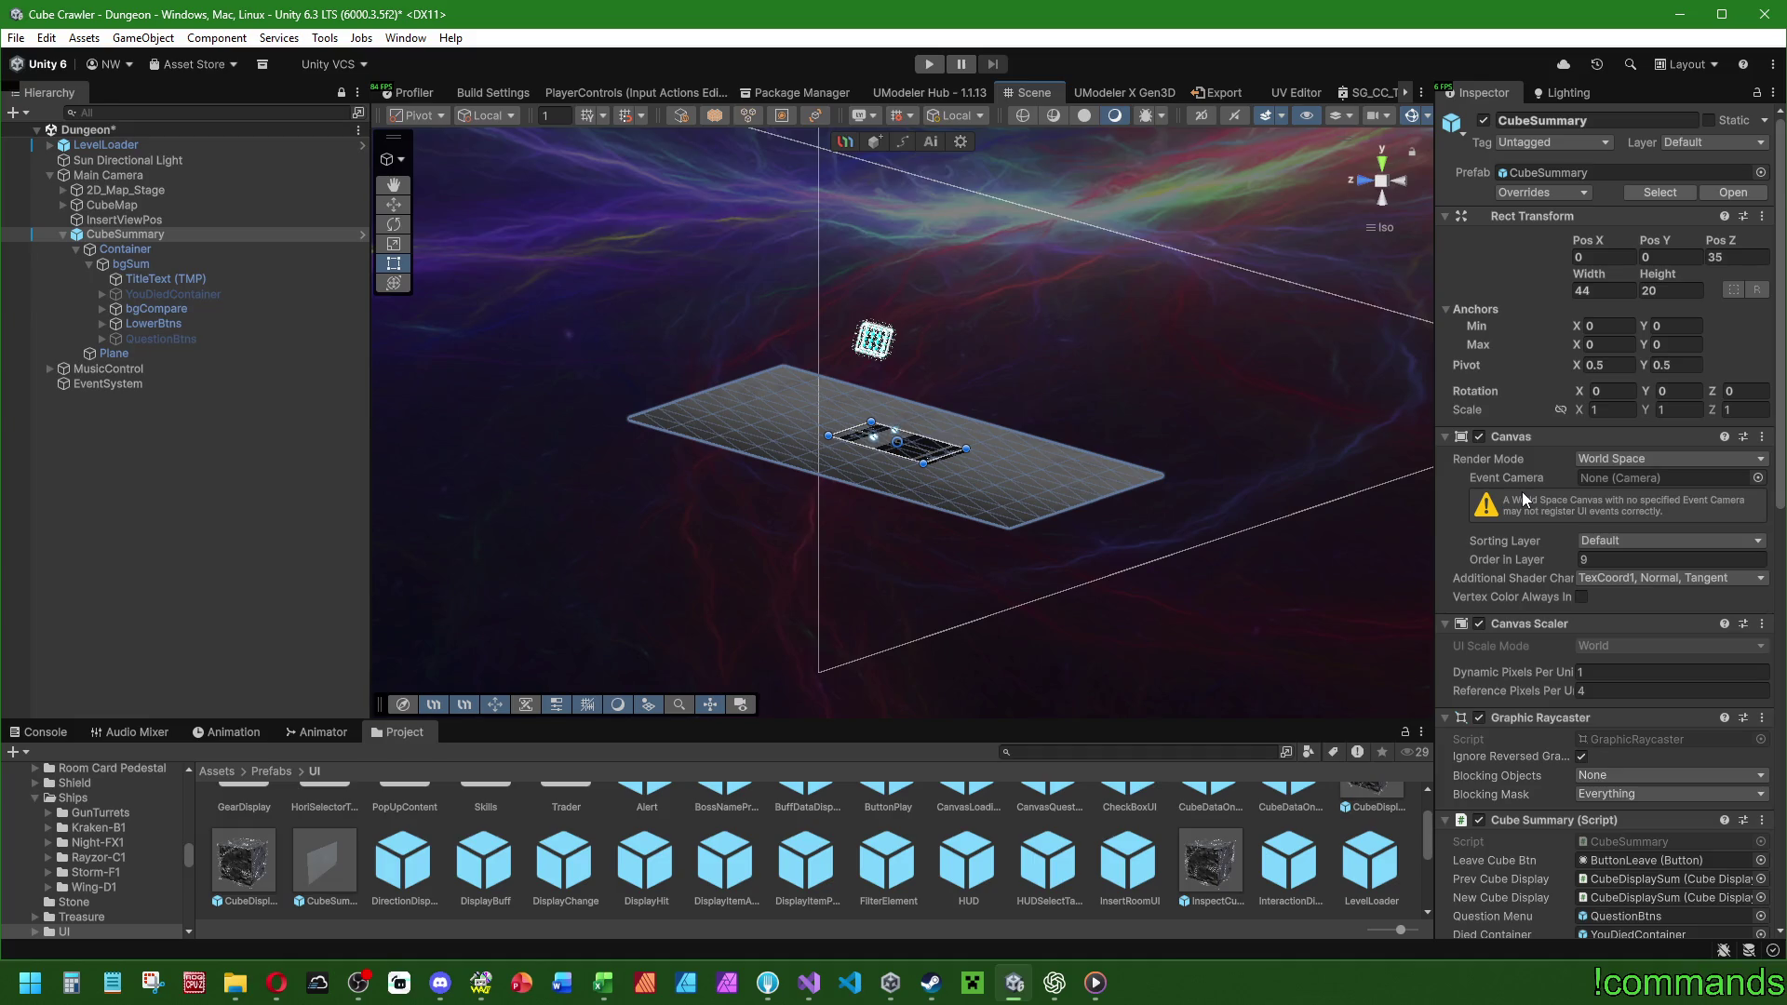
click(166, 312)
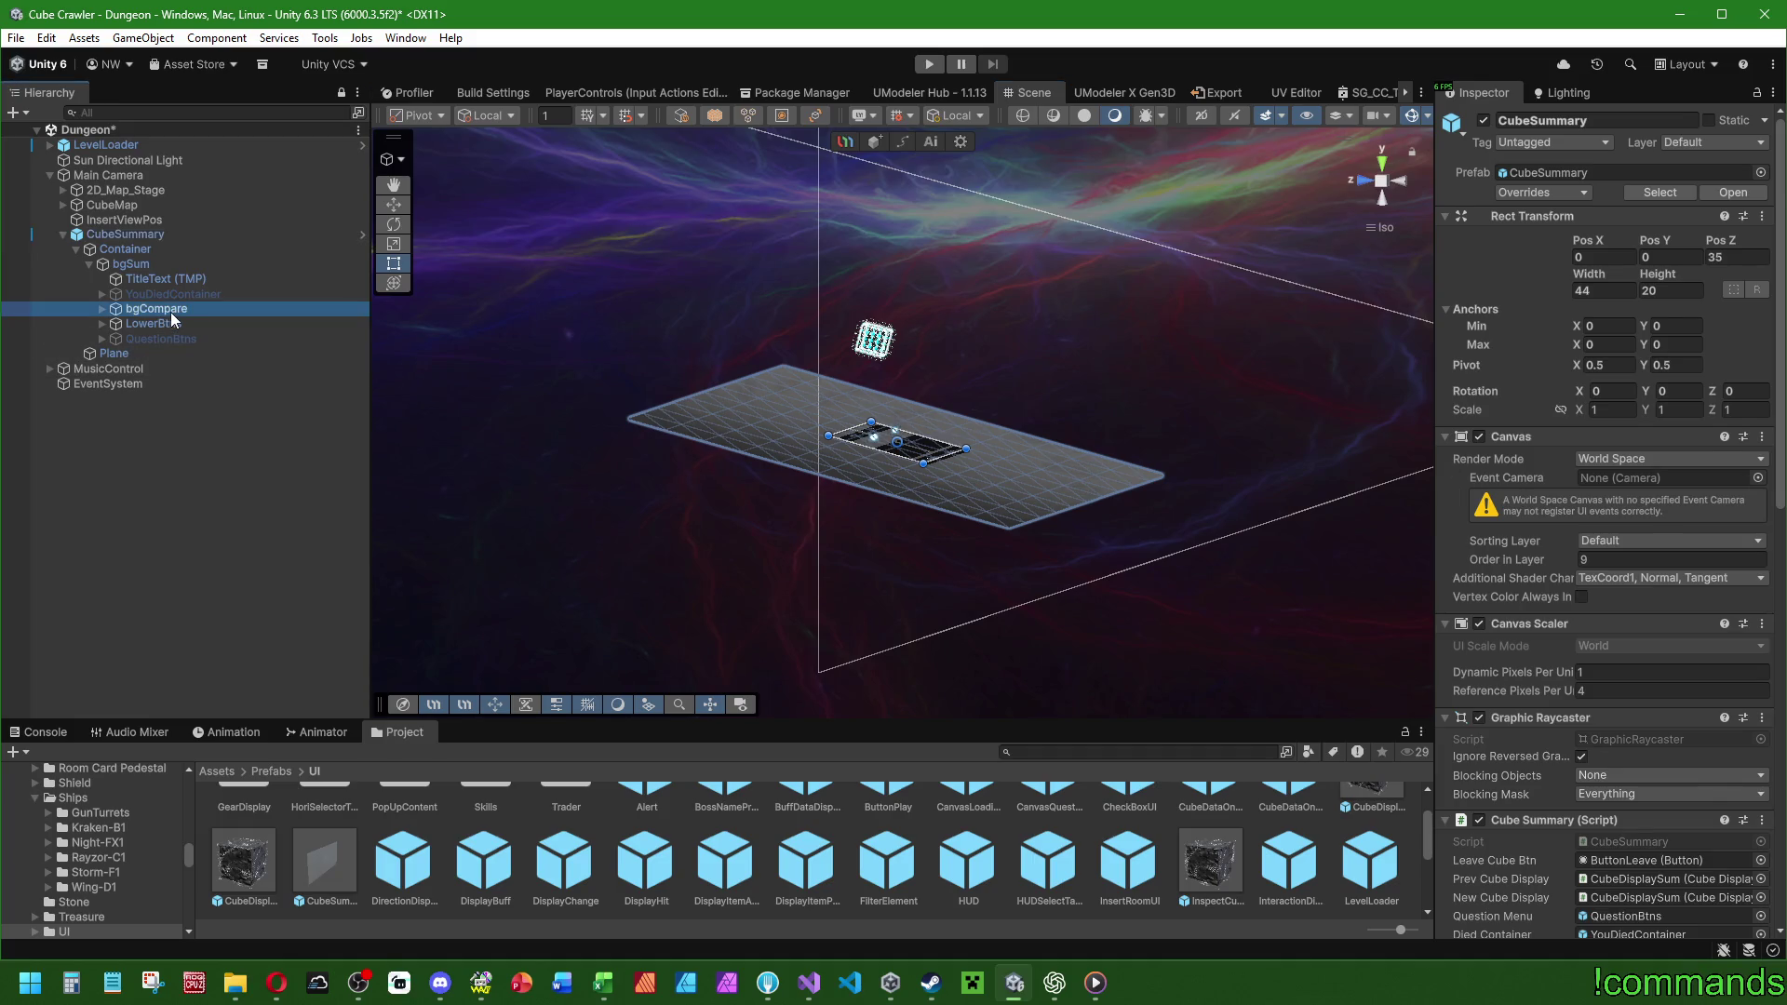
Set bgCompare's Horizontal Layout Group spacing to 4.
mouse_move(1481, 499)
mouse_down()
mouse_move(1372, 500)
mouse_move(1655, 502)
mouse_up()
key(BackSpace)
text(4)
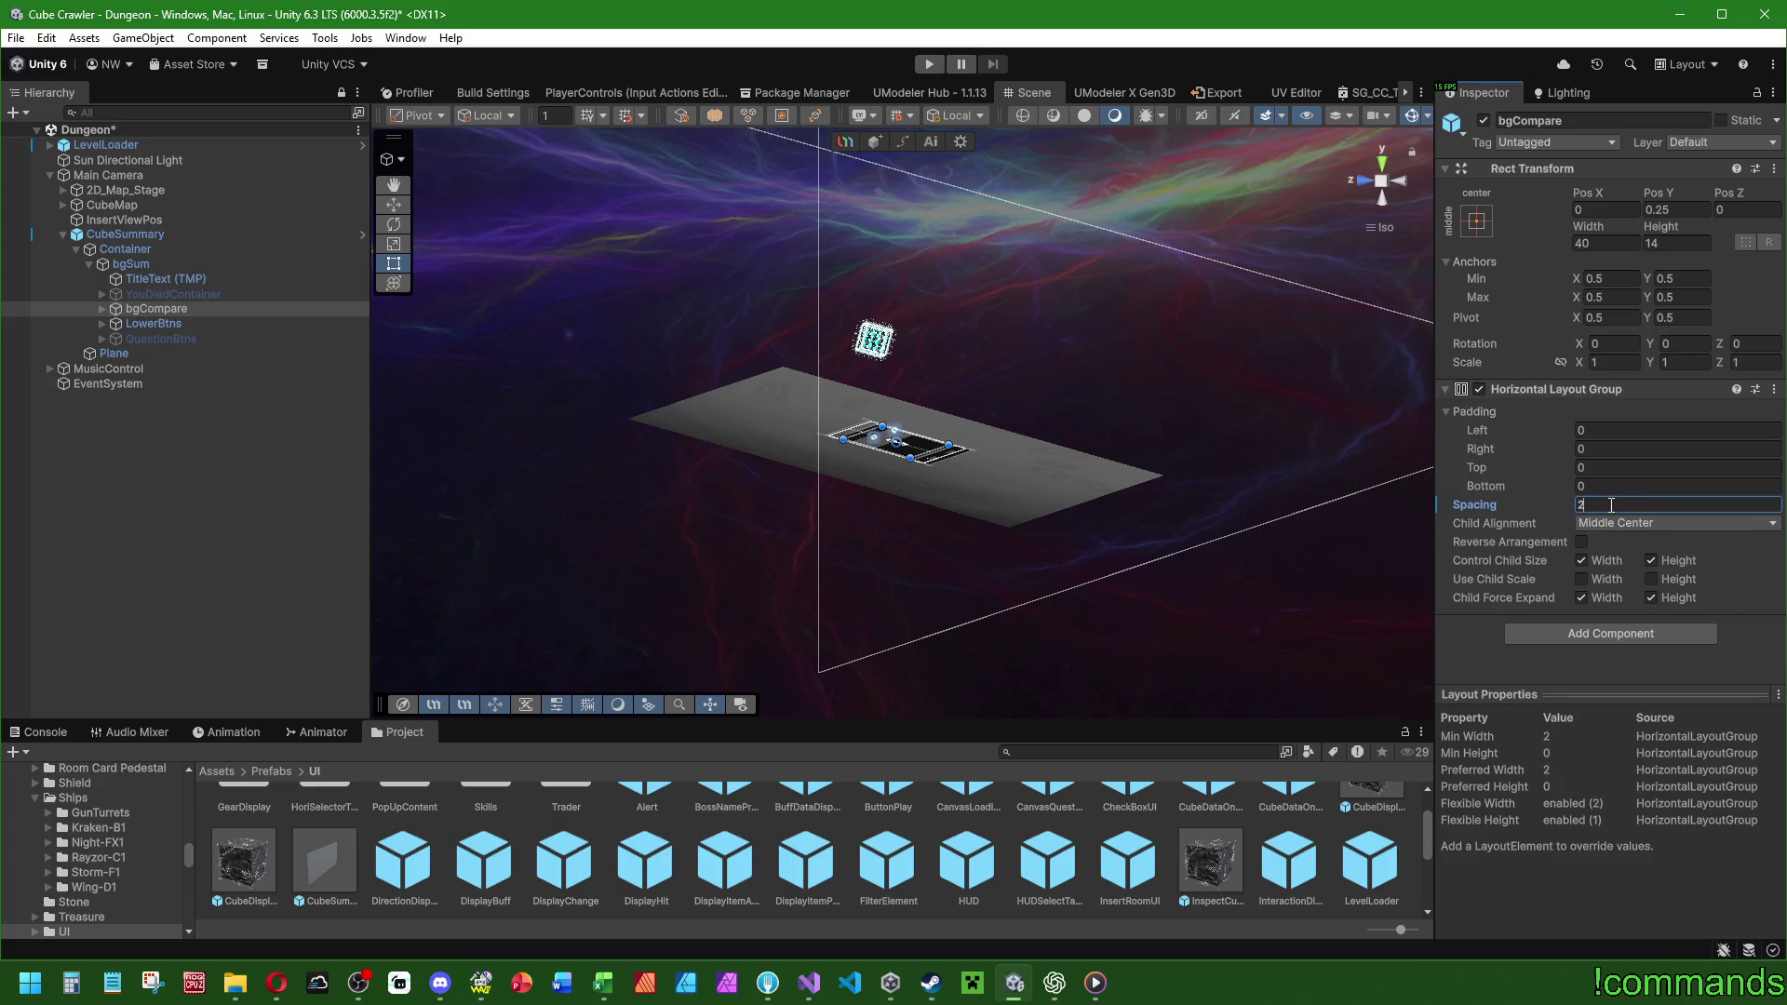
click(159, 281)
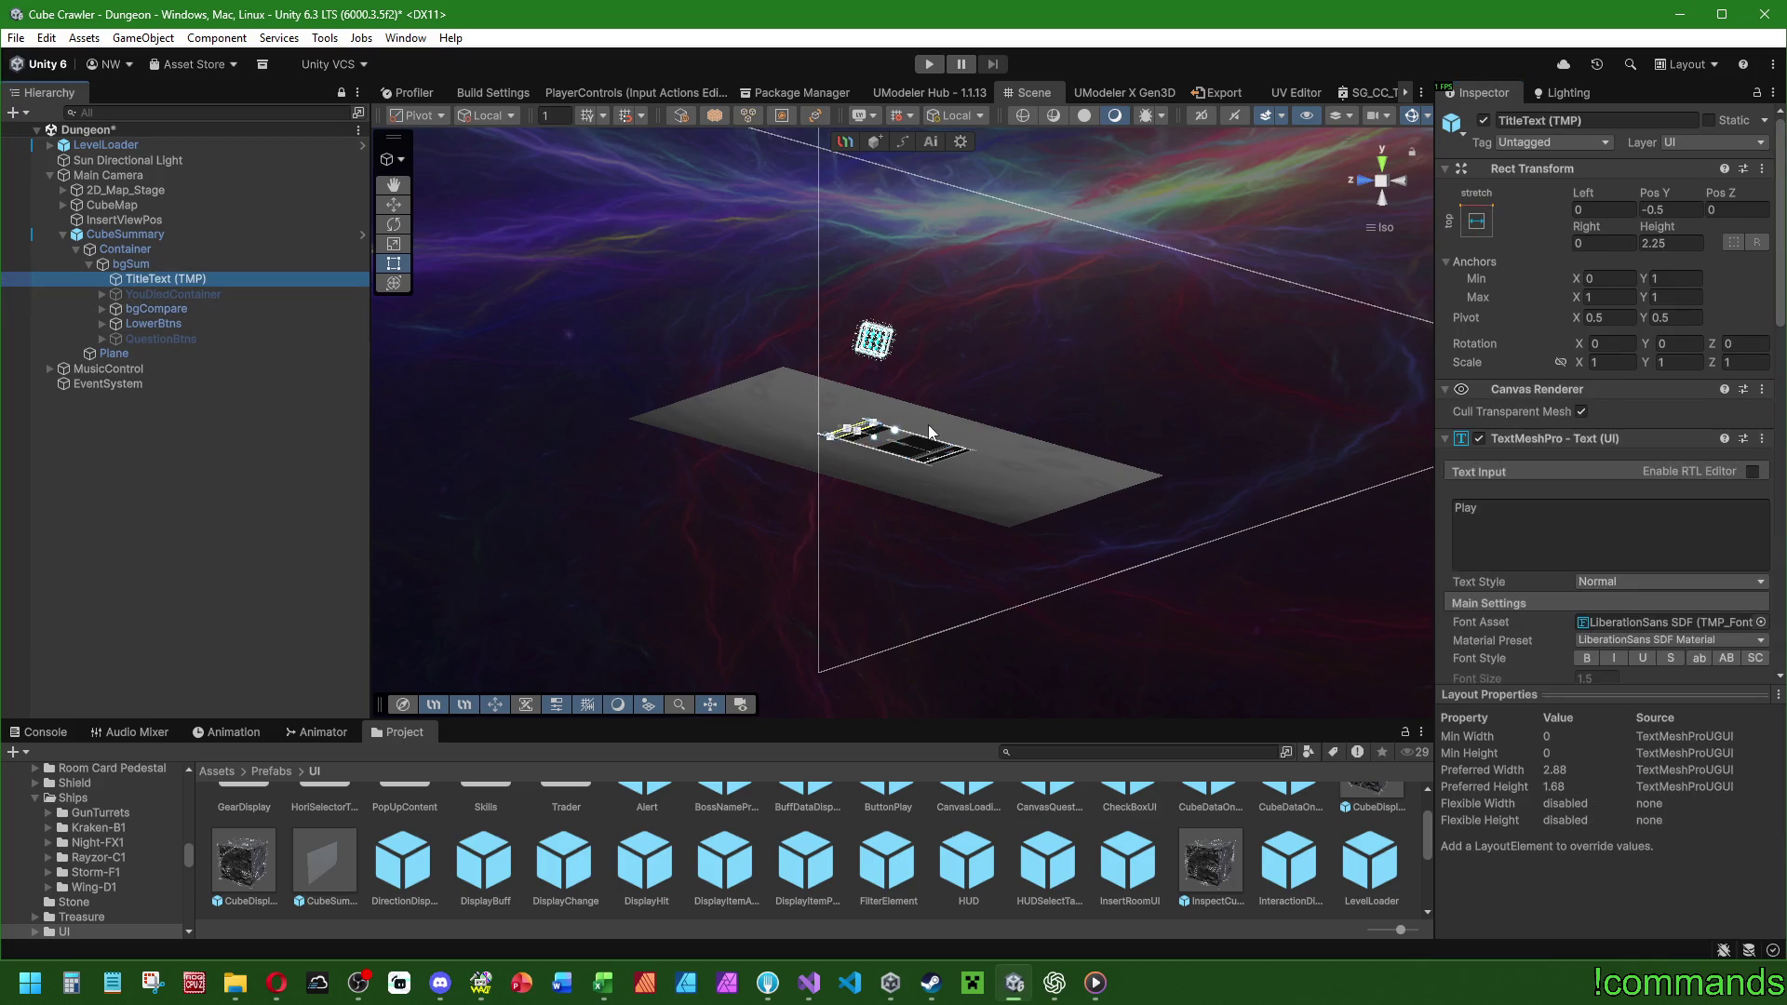
key(f)
mouse_move(928, 424)
alt+mouse_down()
mouse_move(881, 575)
mouse_move(848, 508)
mouse_move(917, 587)
mouse_move(935, 563)
mouse_move(942, 438)
mouse_move(969, 394)
mouse_move(937, 489)
mouse_move(936, 470)
alt+mouse_up()
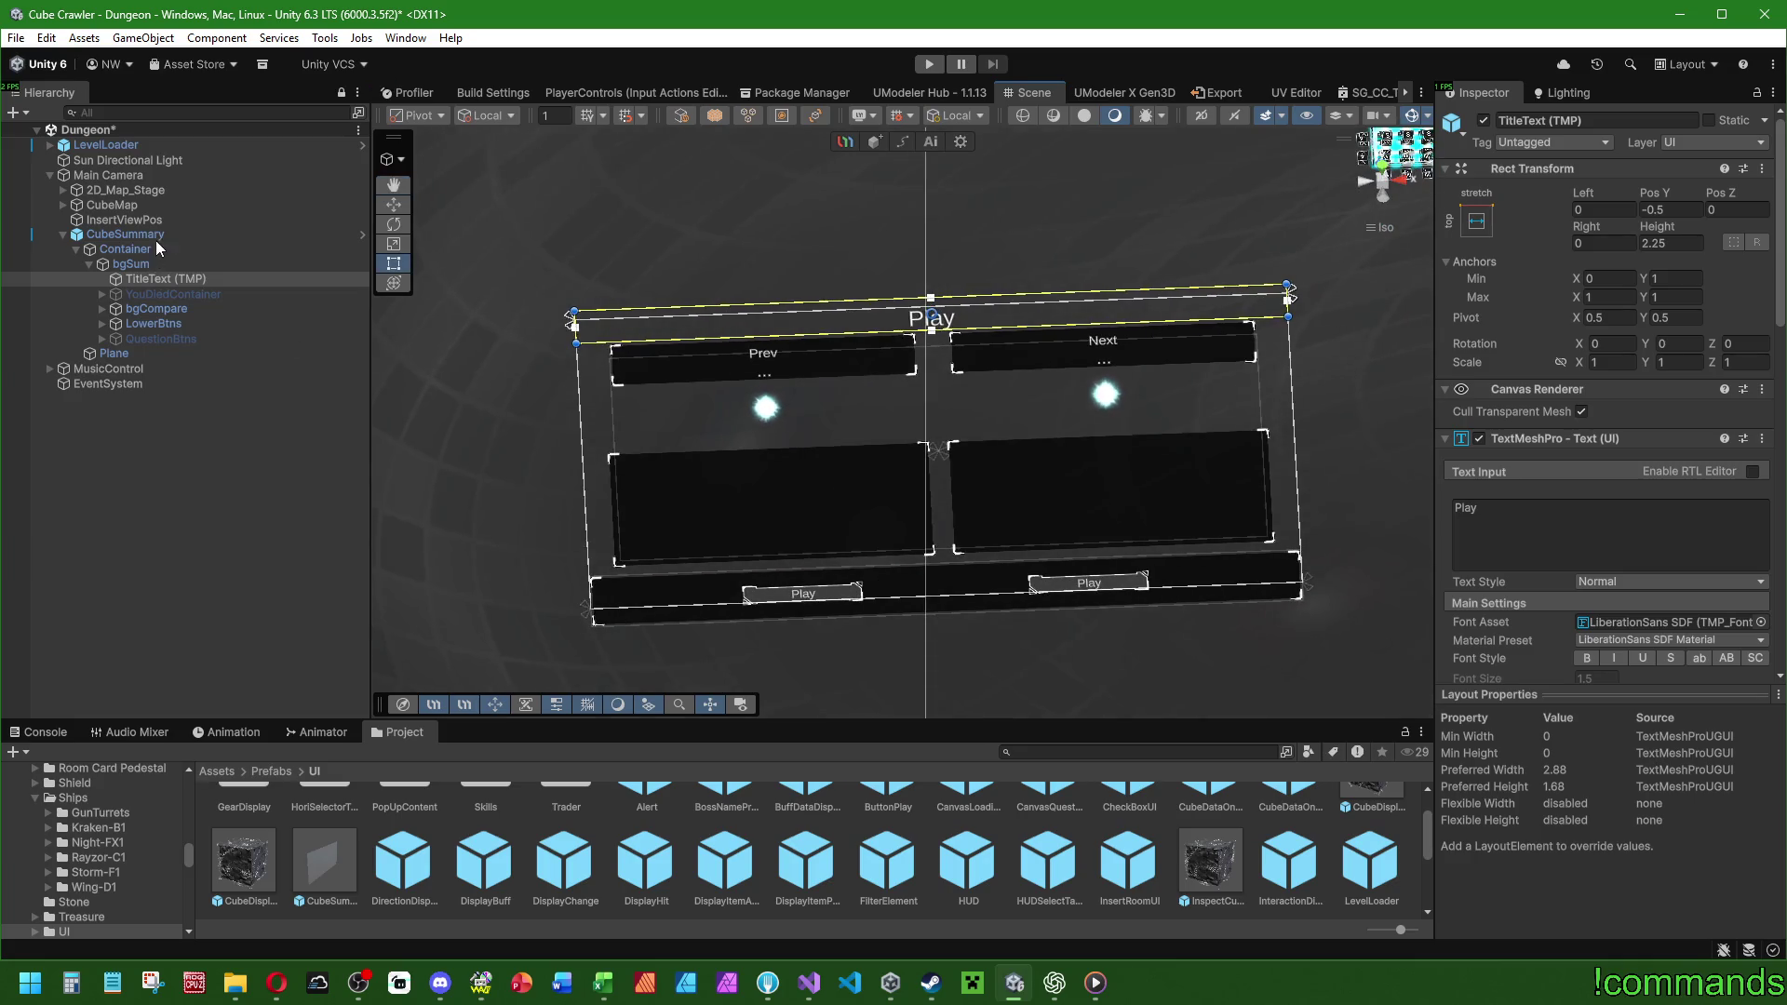
Widen the CubeSummary panel on both sides to about 74 units with the rect handles.
click(155, 238)
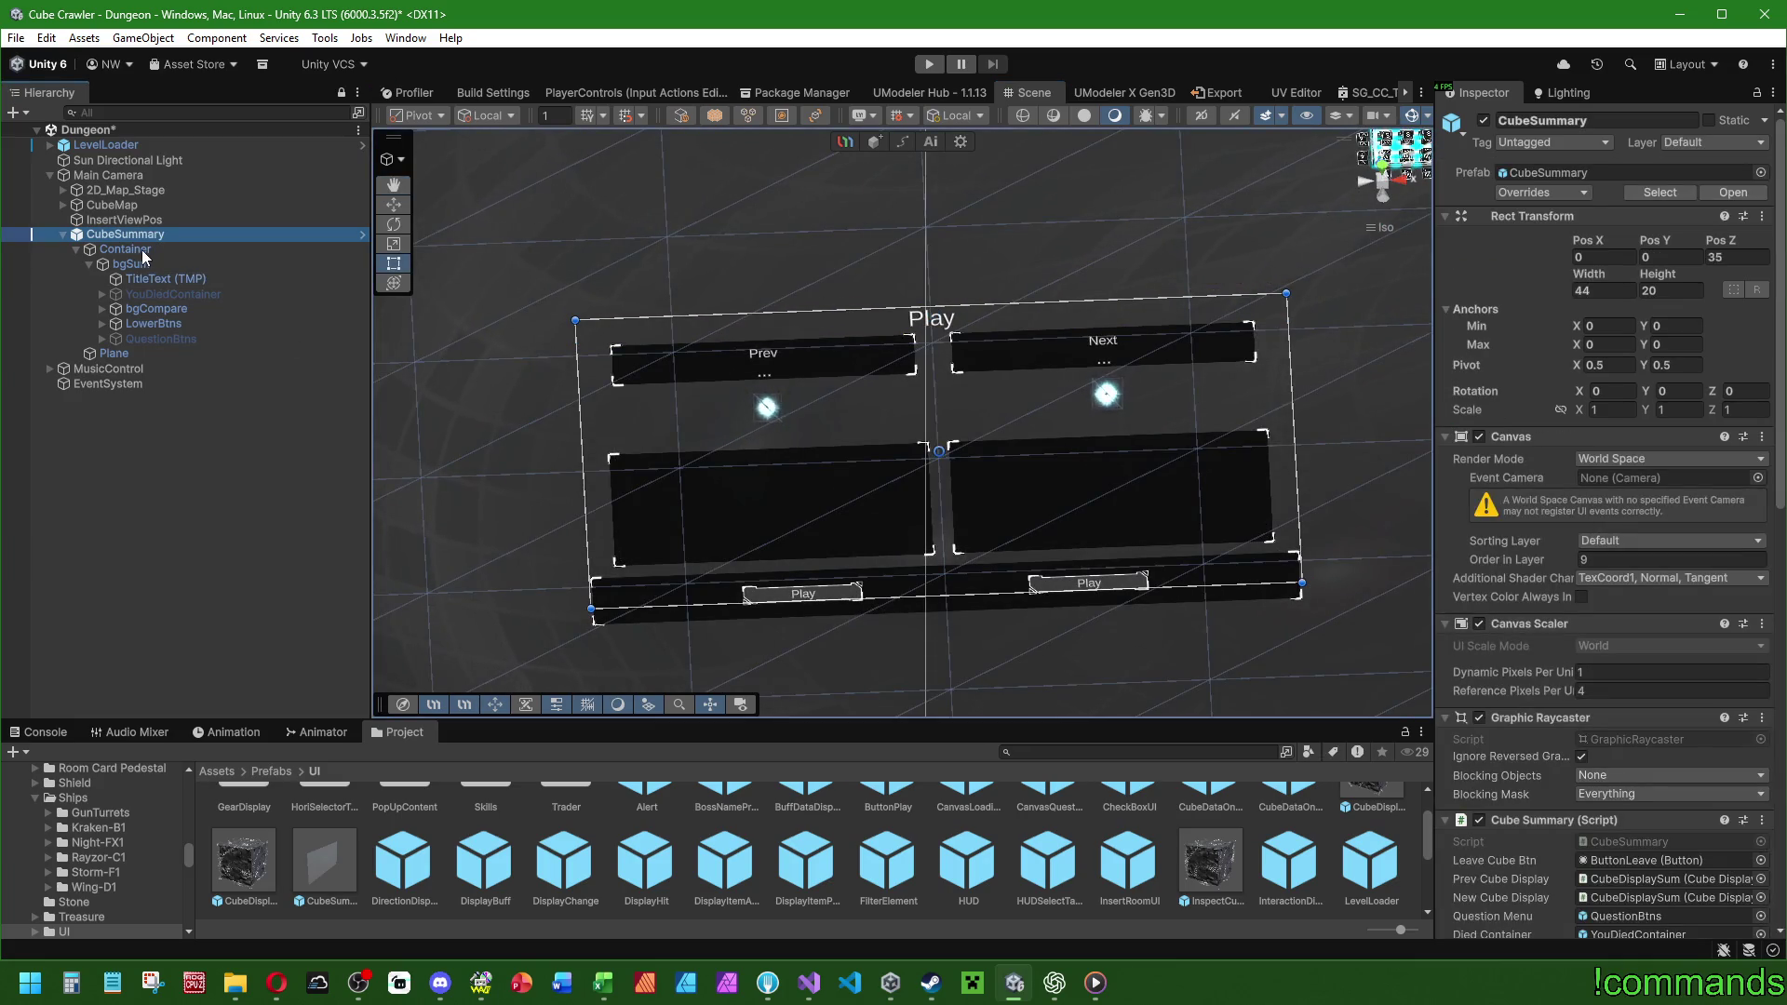
click(141, 250)
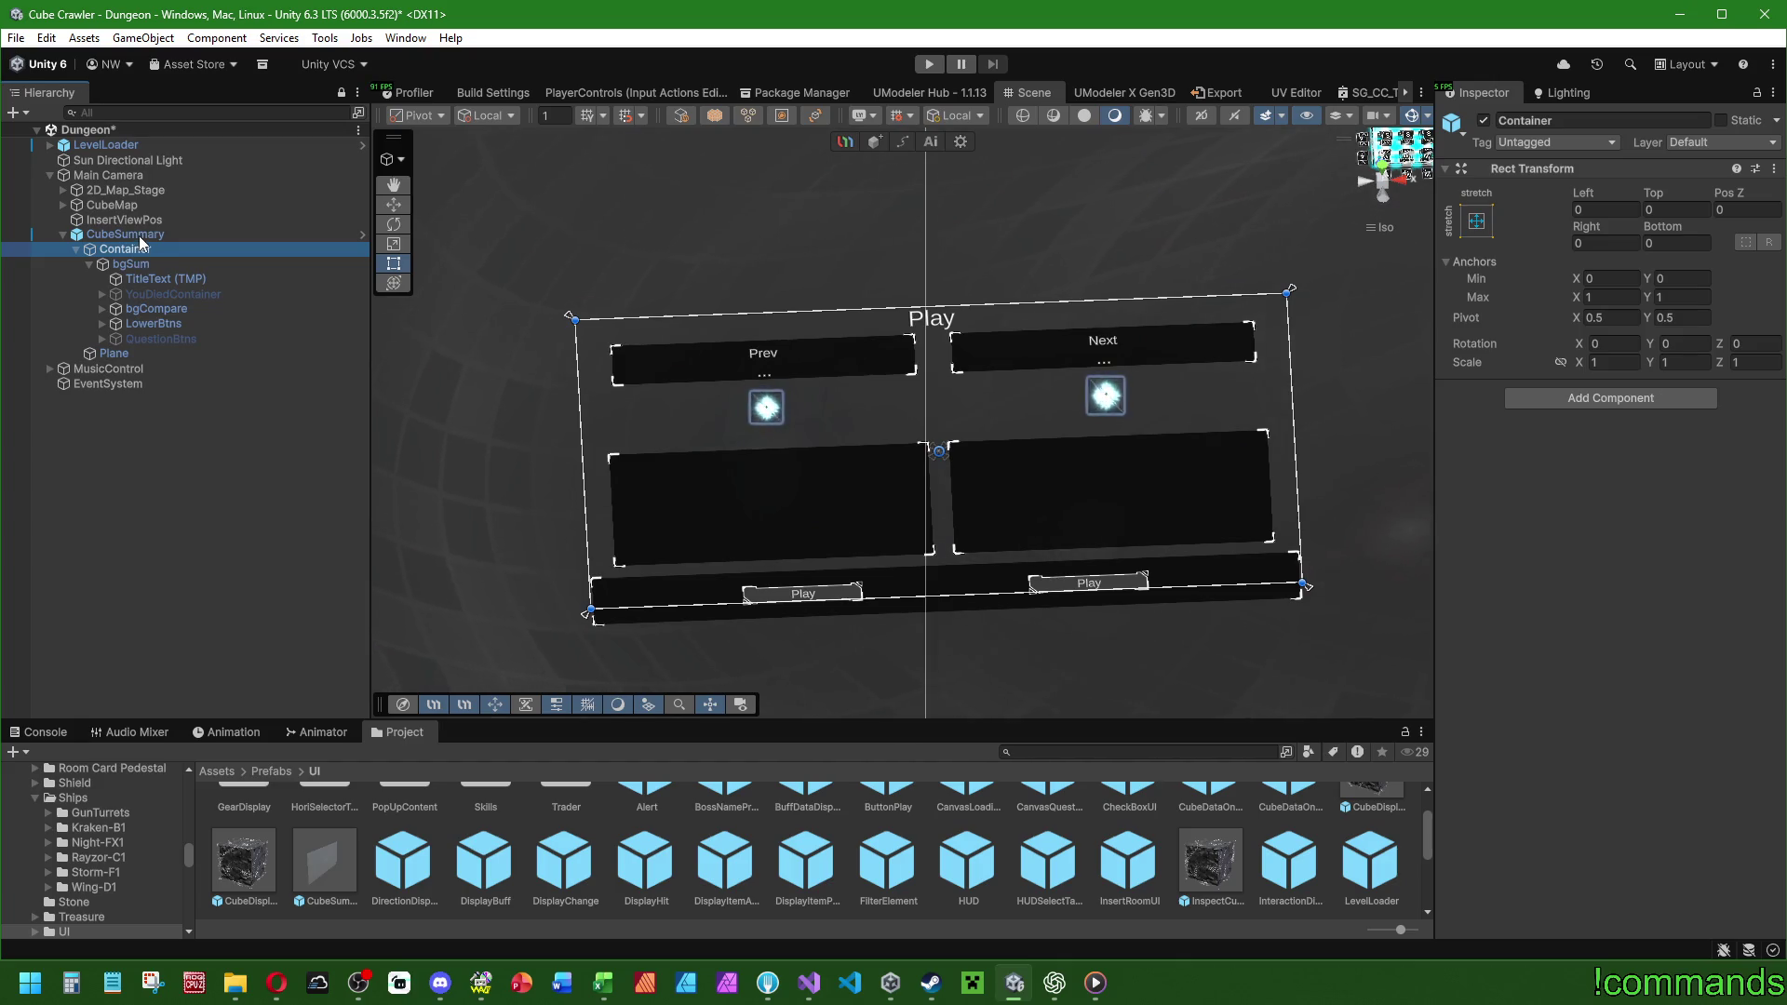
click(139, 236)
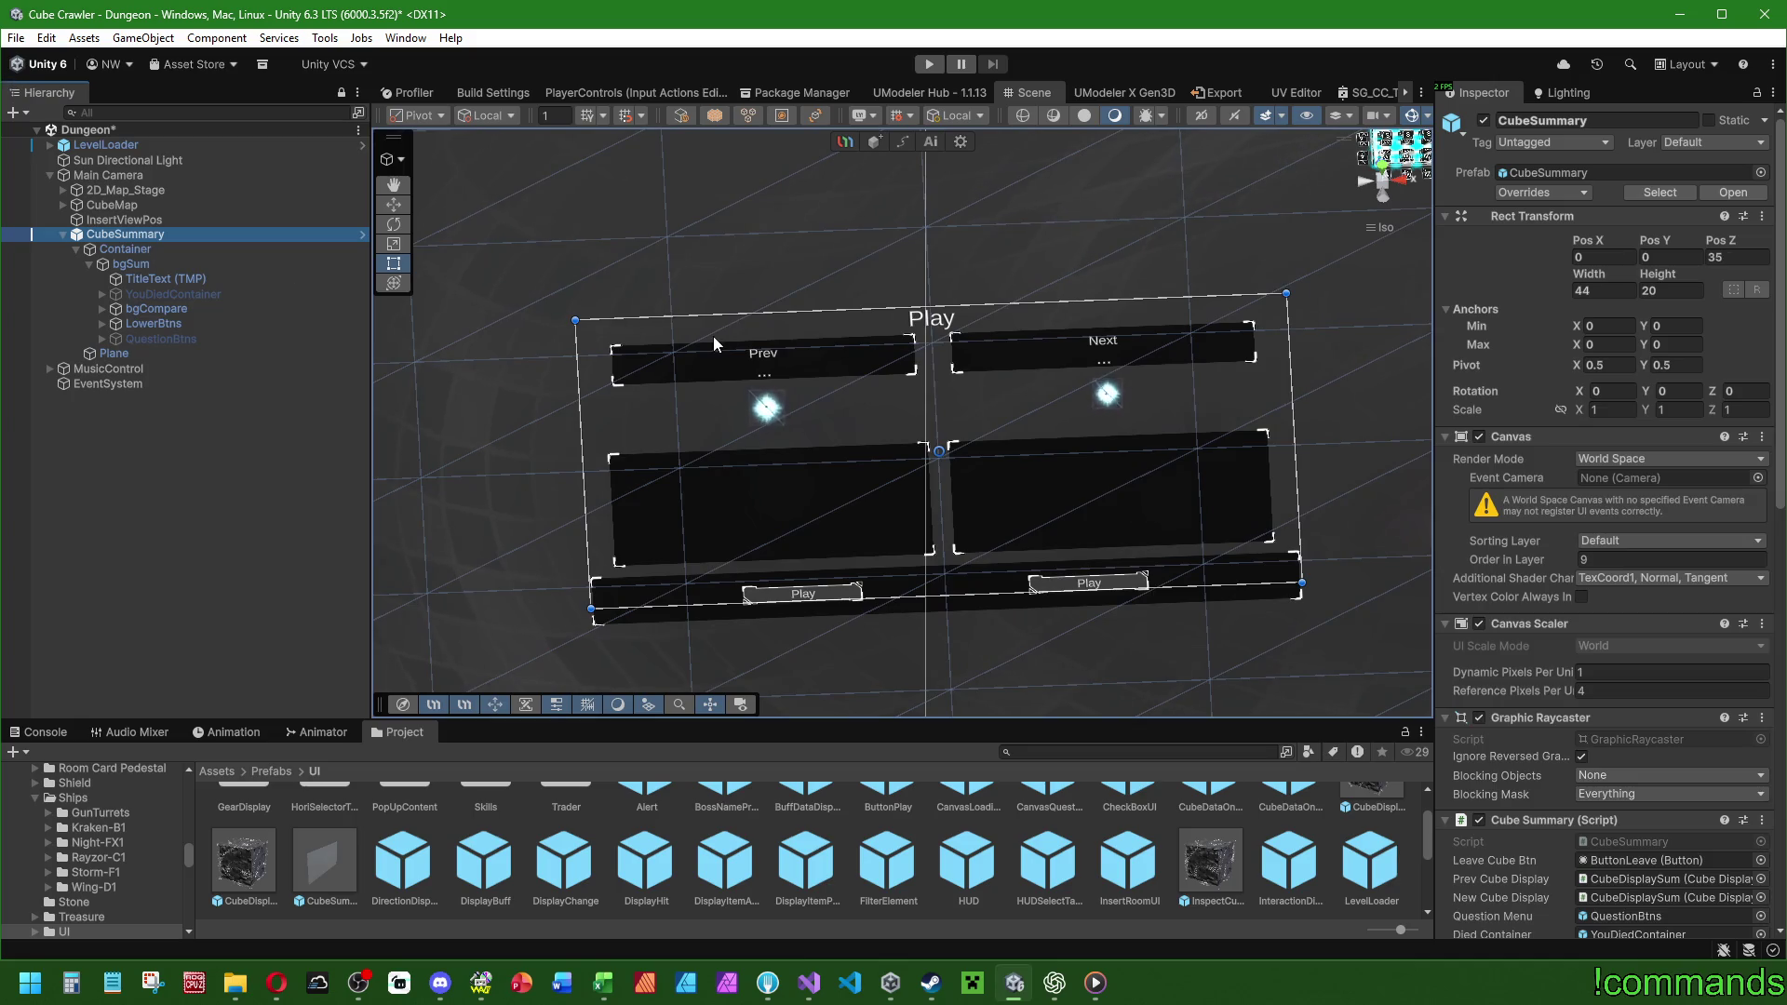
scroll(735, 343, down, 5)
scroll(735, 350, down, 2)
scroll(763, 340, up, 6)
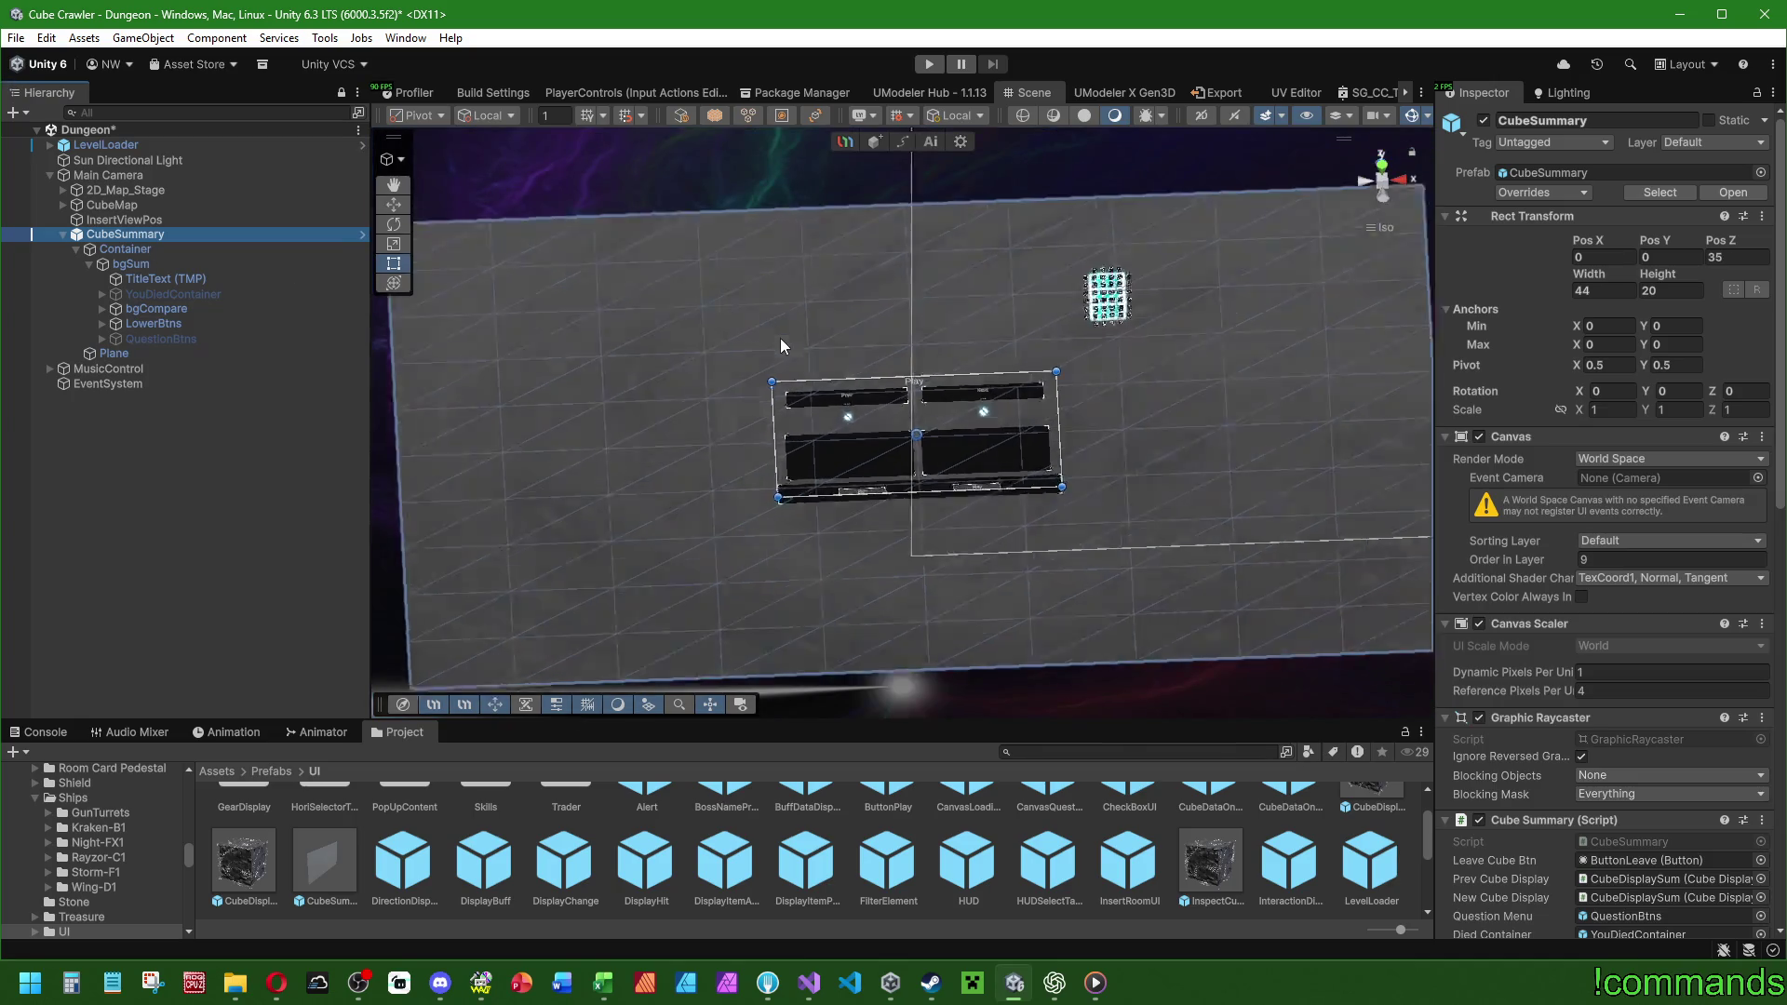
drag(1157, 409, 1326, 407)
click(1632, 291)
Set the CubeSummary canvas Rect Transform to width 70 and height 25.
text(75)
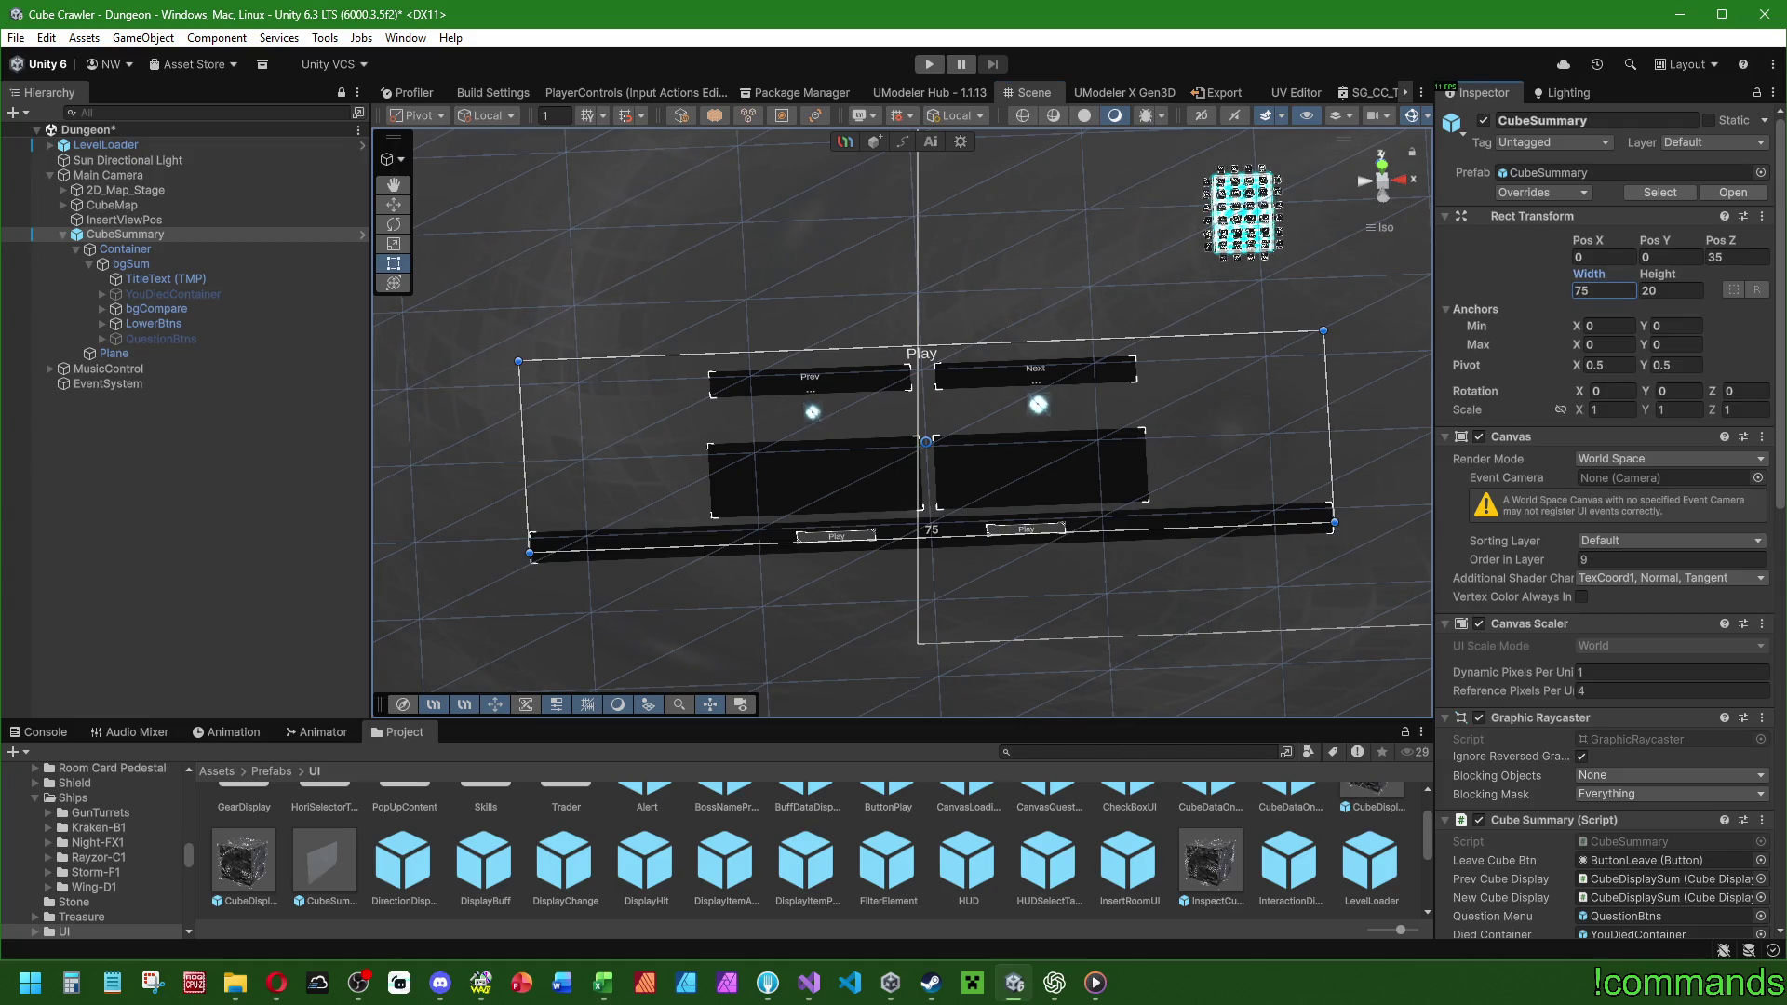
key(Return)
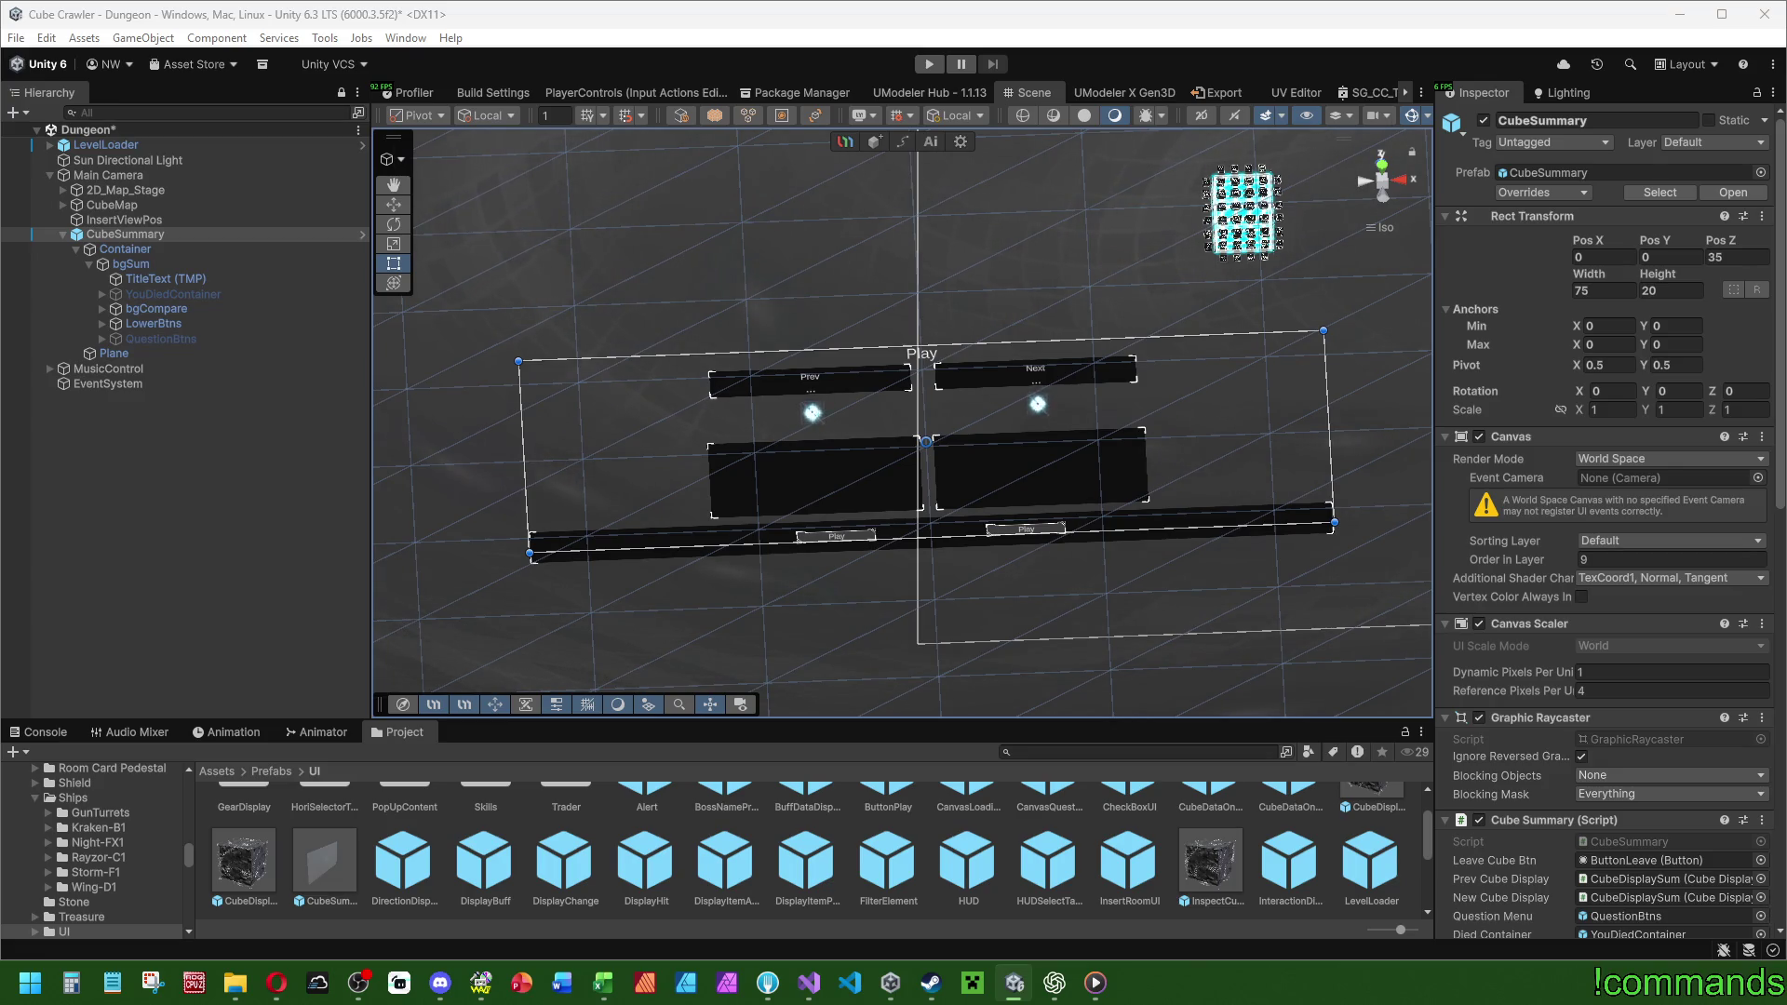
click(1584, 290)
text(70)
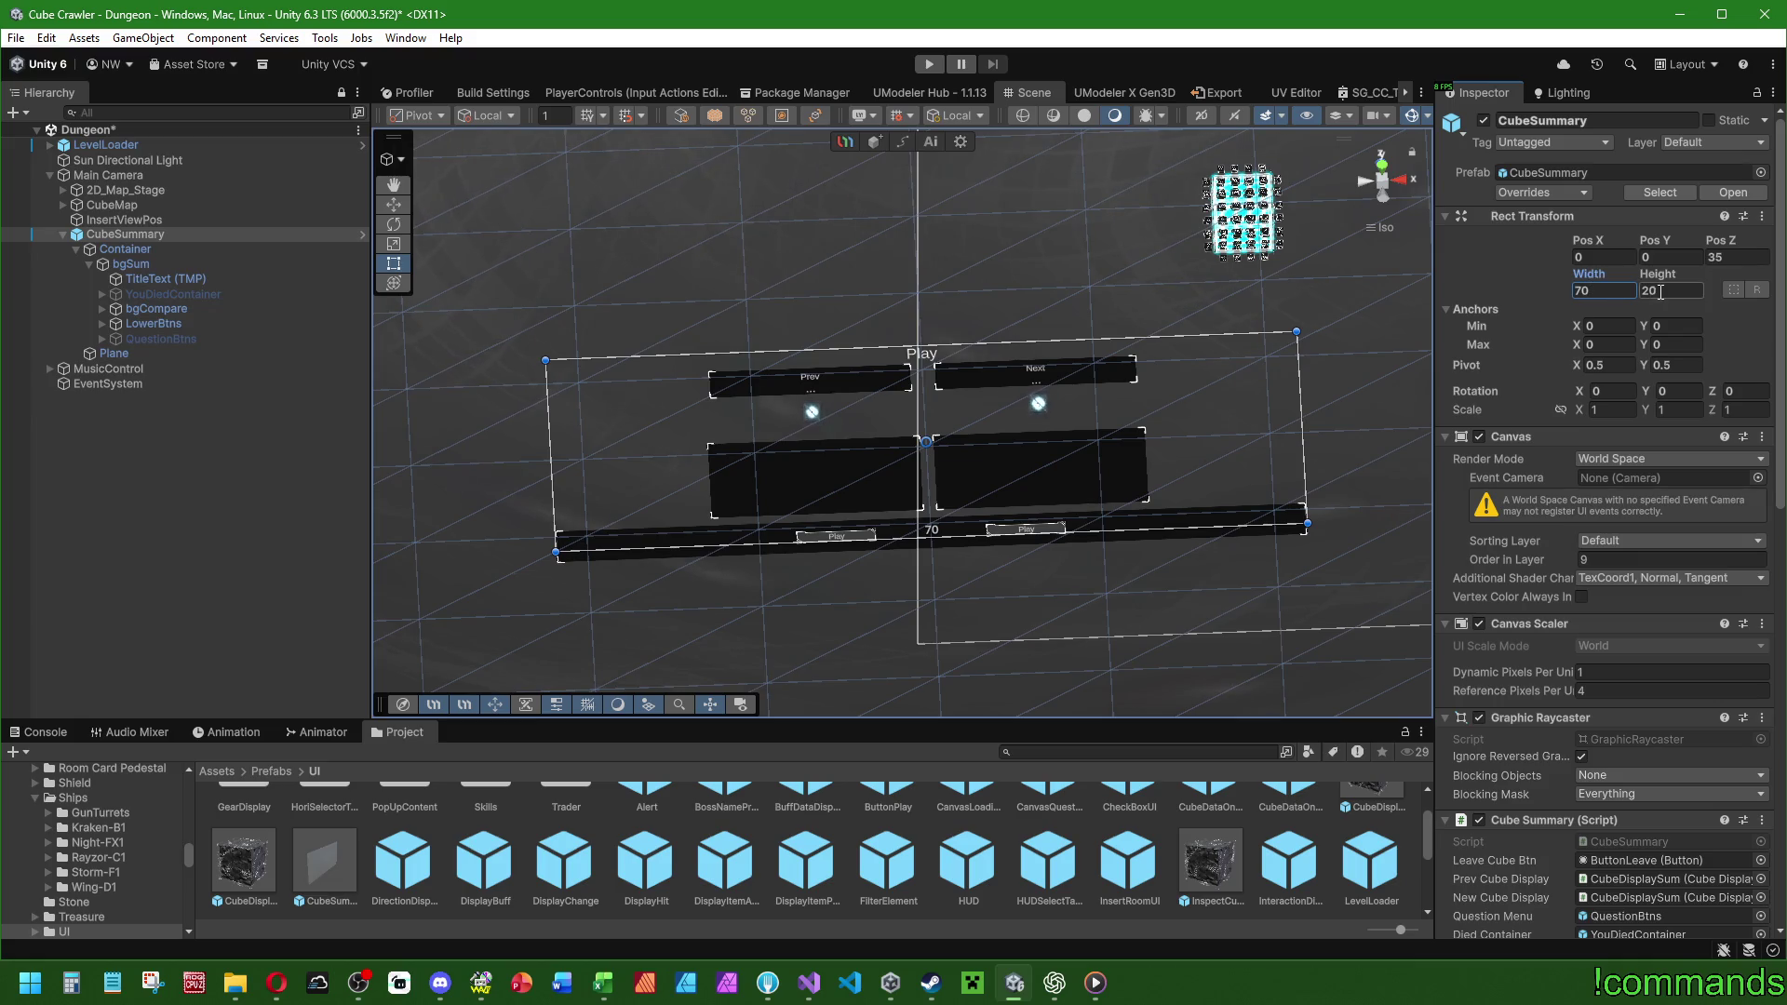
drag(1645, 272, 1710, 282)
click(1668, 290)
text(25)
key(Return)
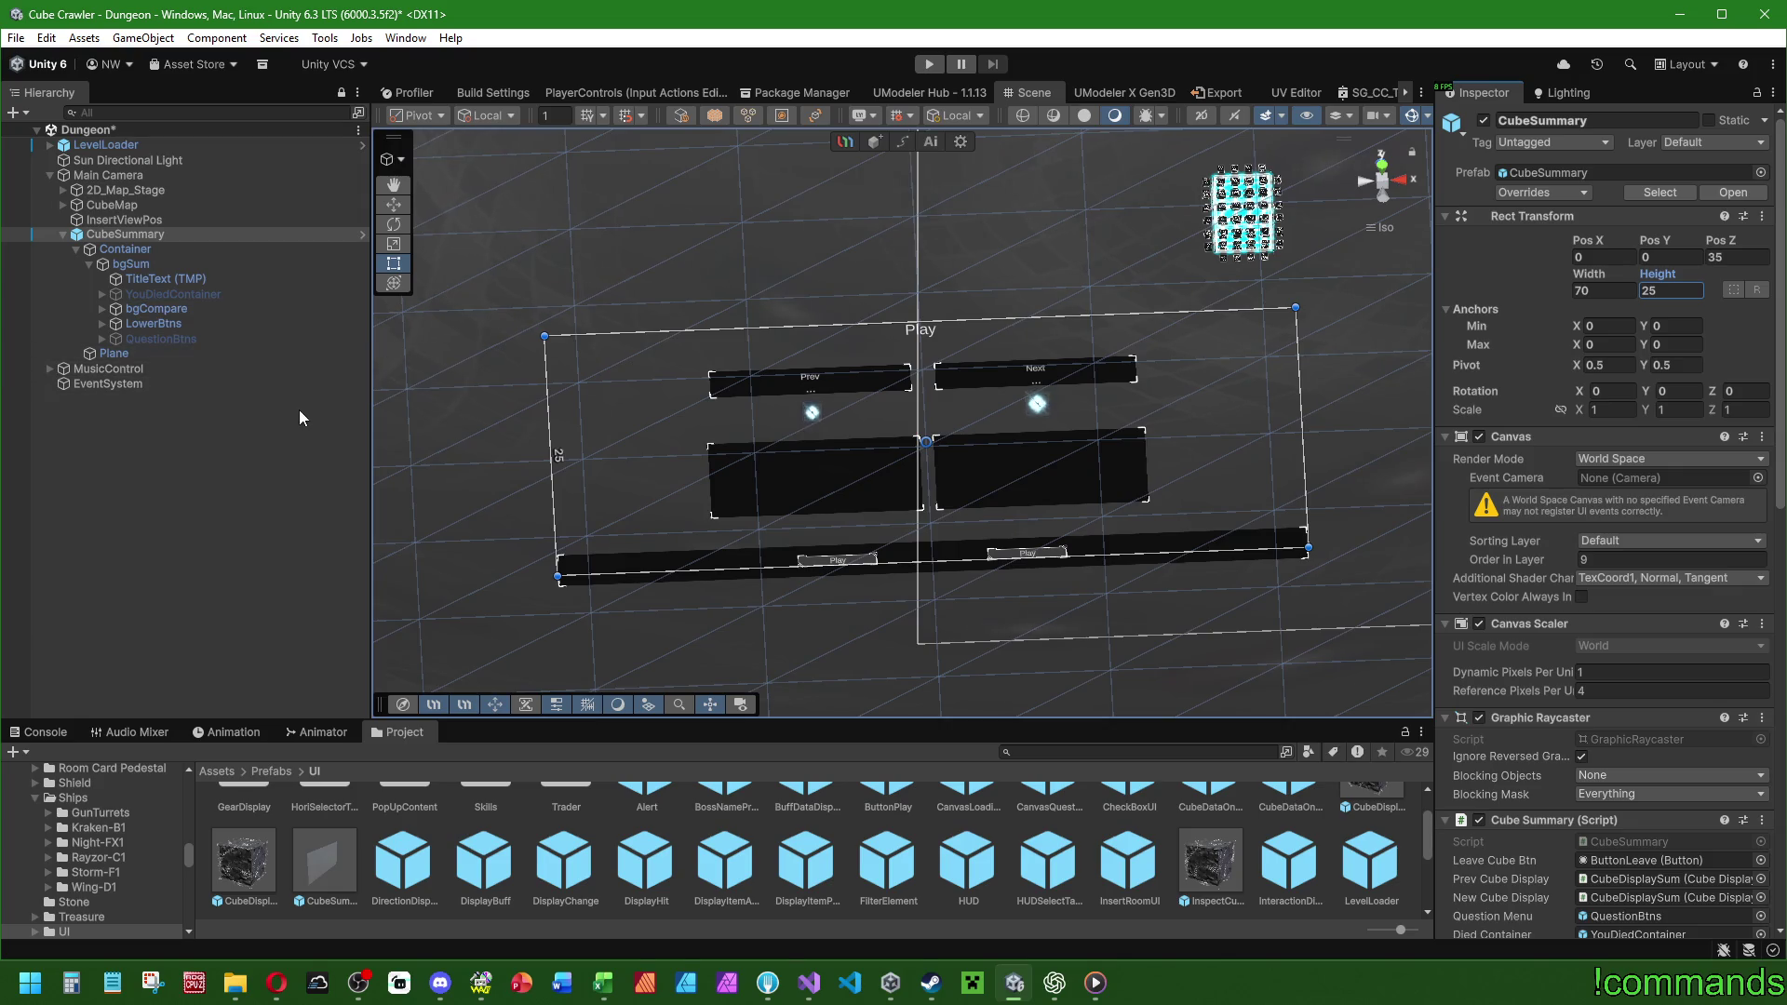
Toggle QuestionBtns on and off, check LowerBtns, then open CubeSummary in Prefab Mode.
click(149, 337)
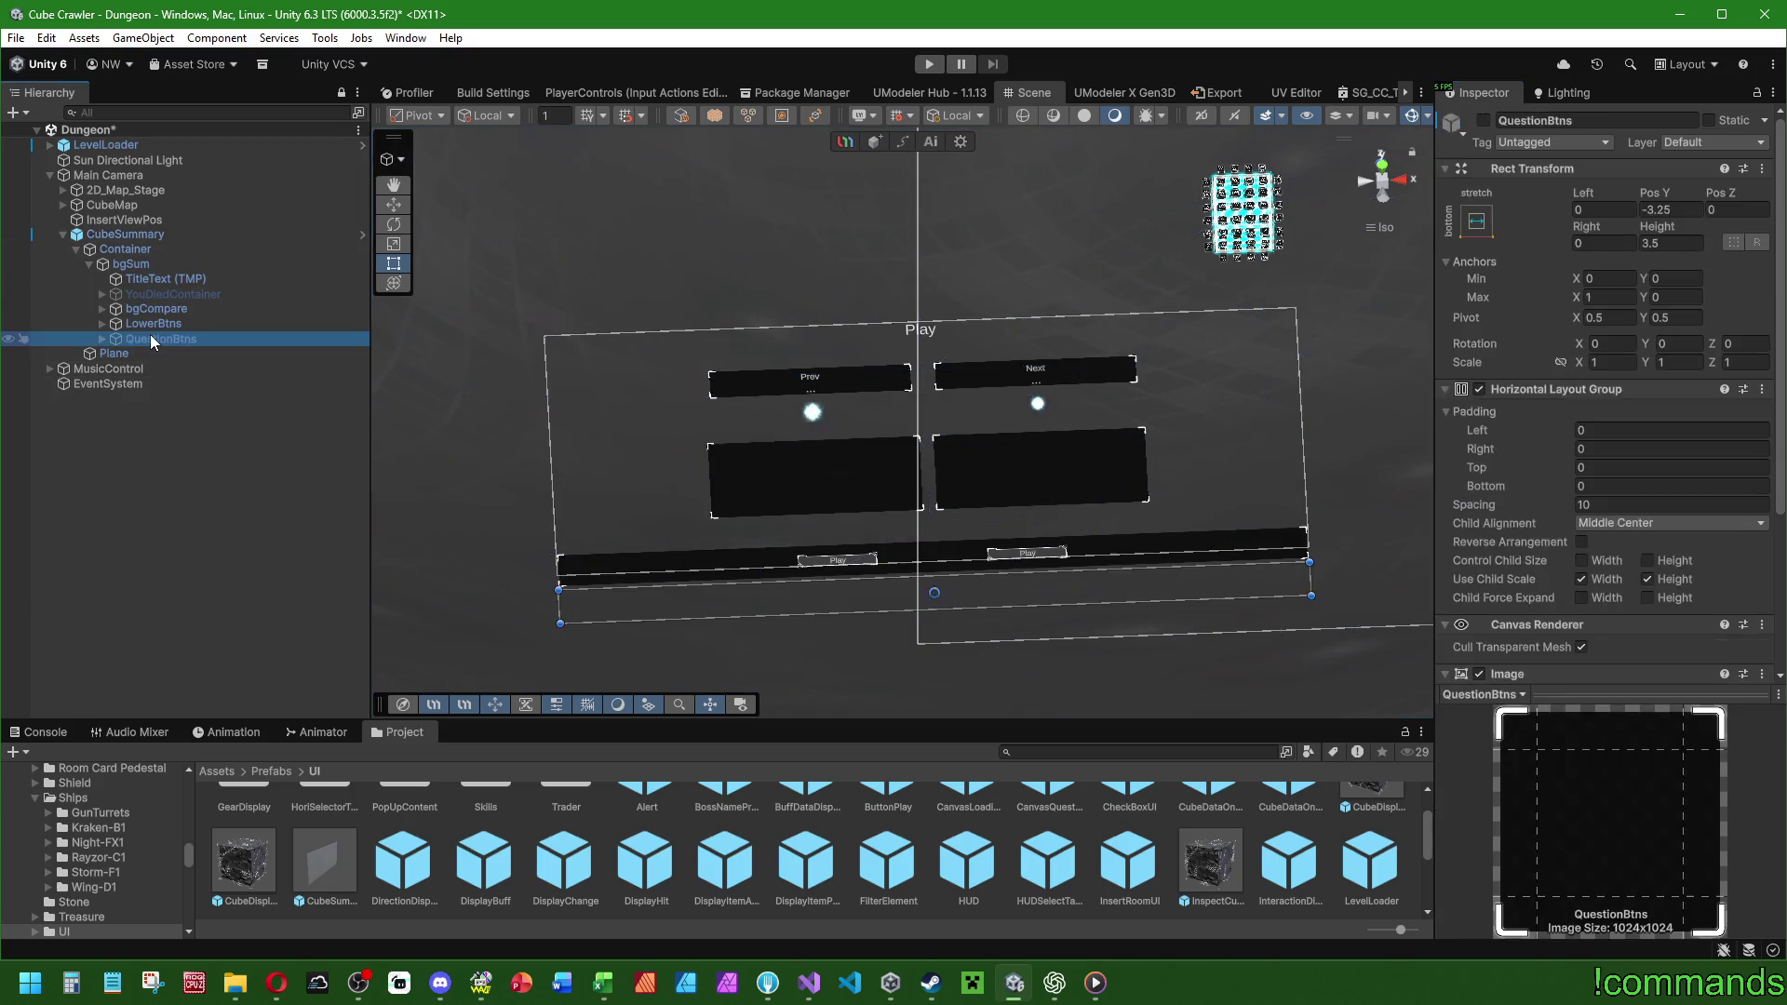
click(1483, 120)
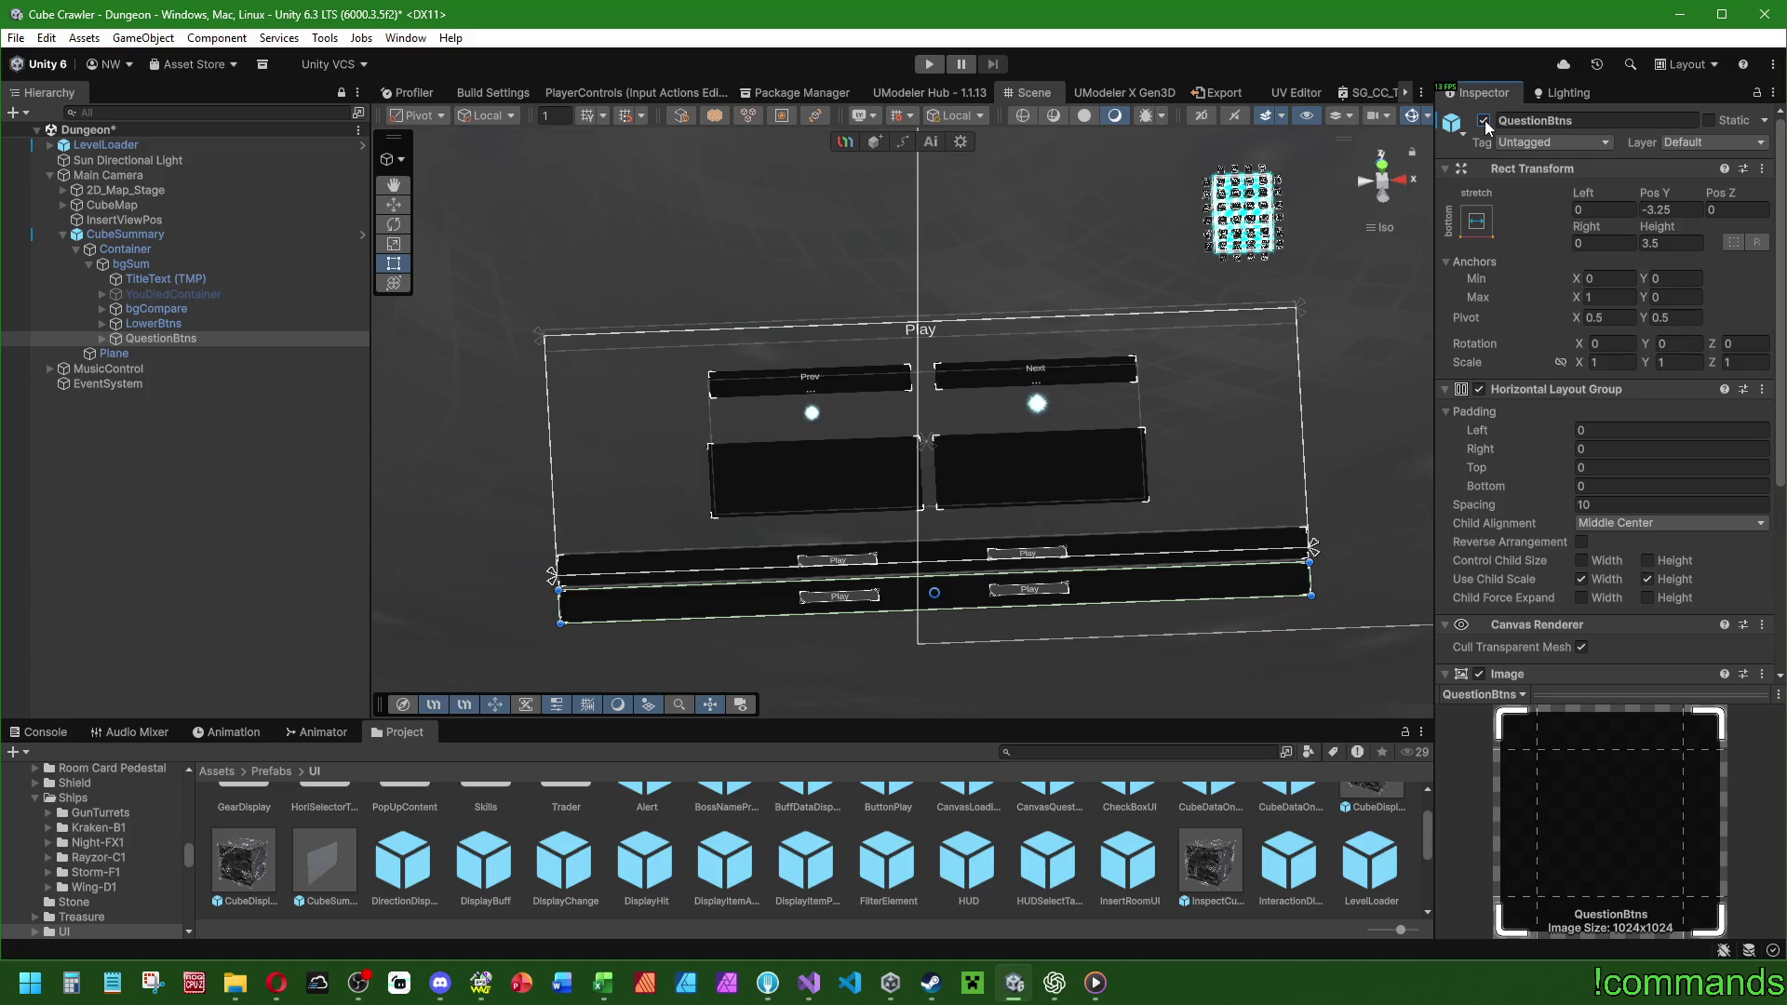
click(1483, 120)
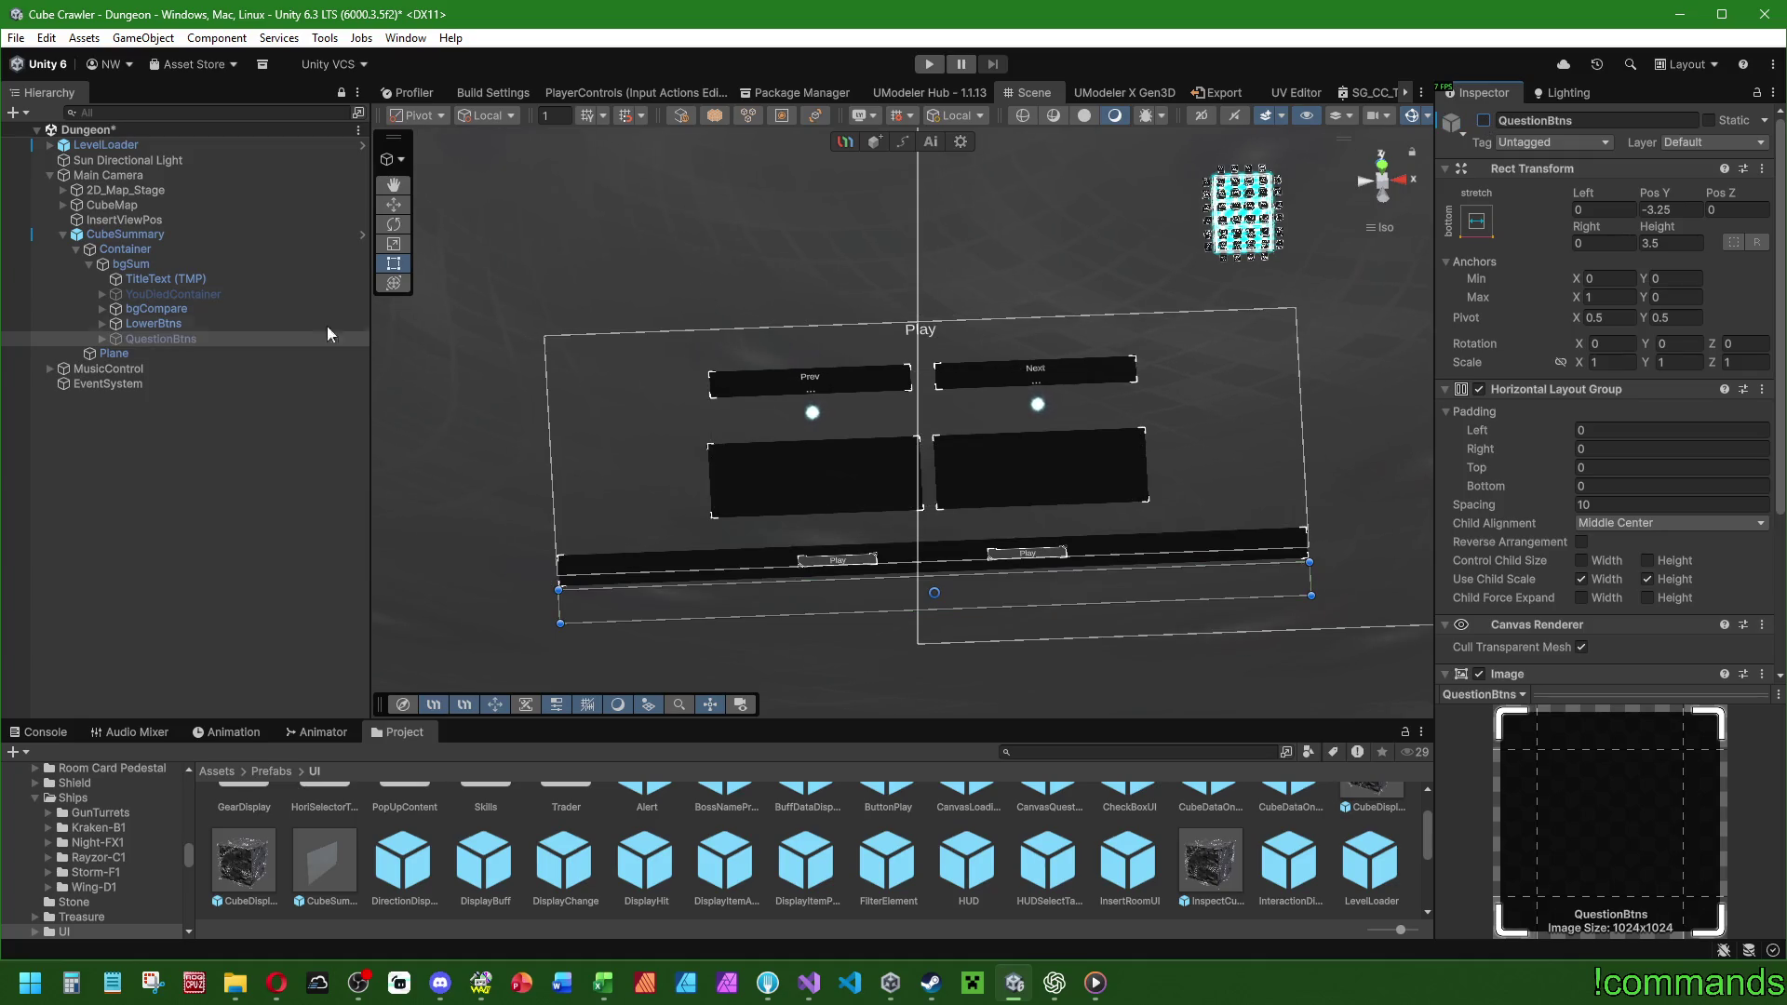
click(101, 324)
click(172, 322)
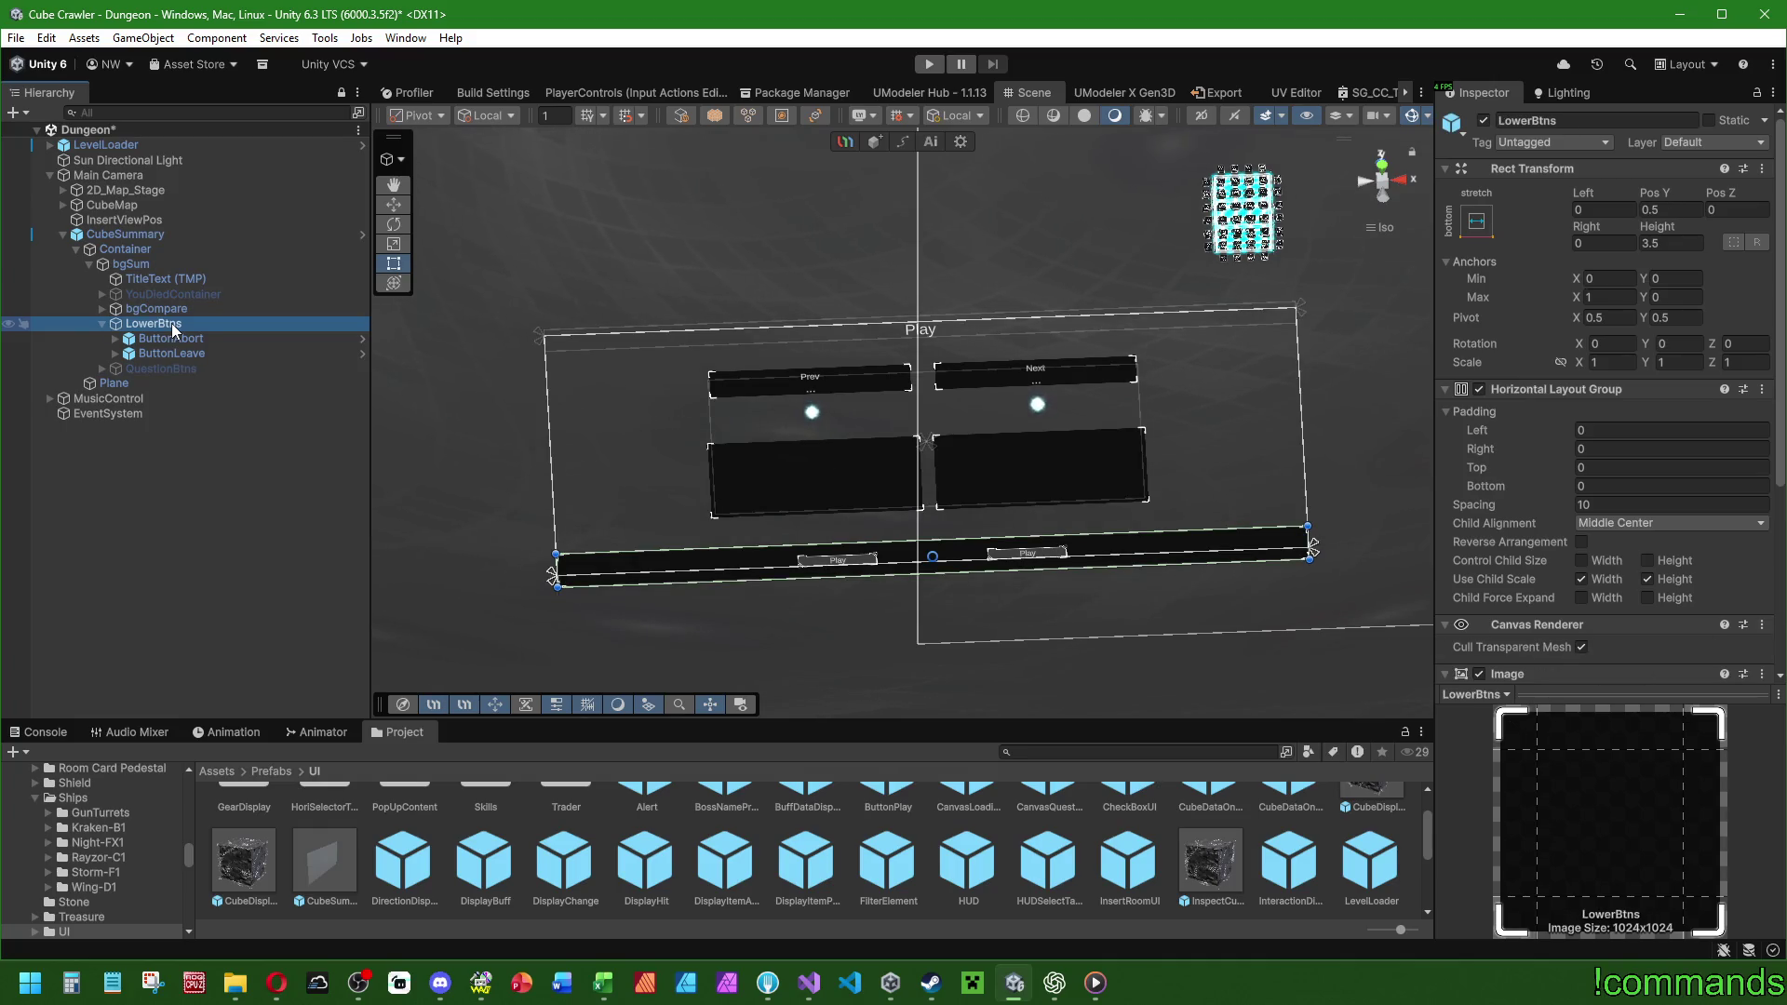
click(100, 324)
click(139, 235)
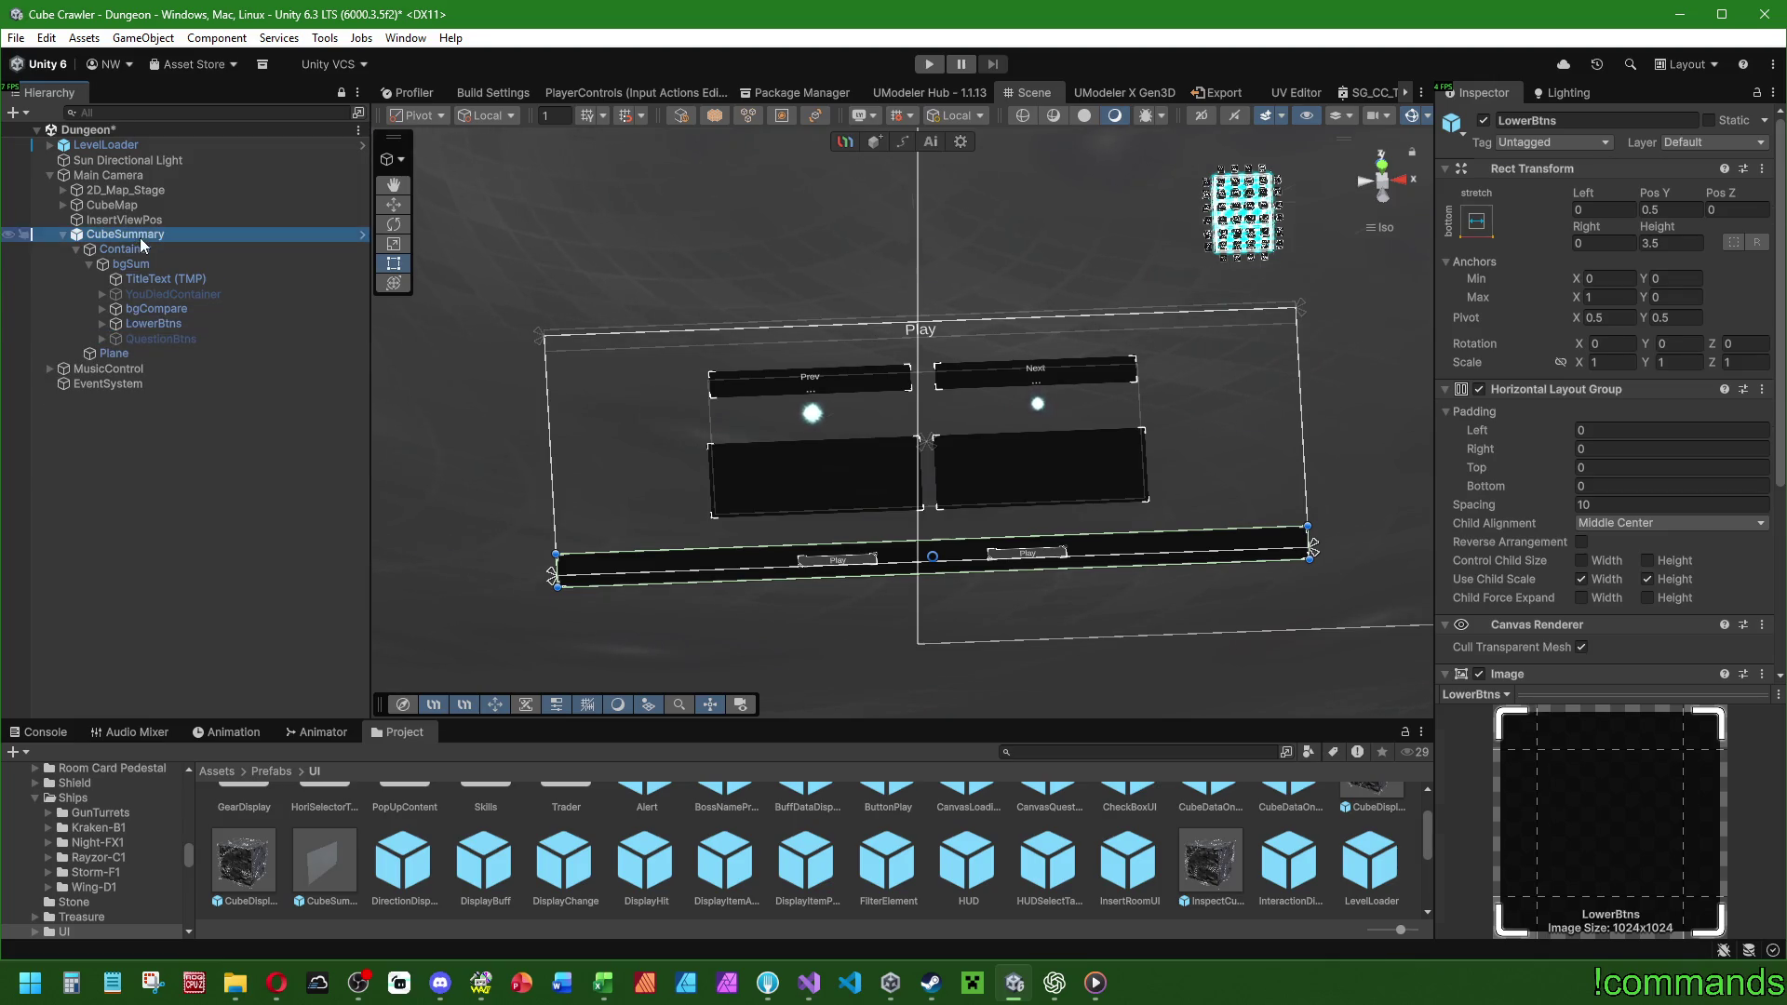
click(1732, 192)
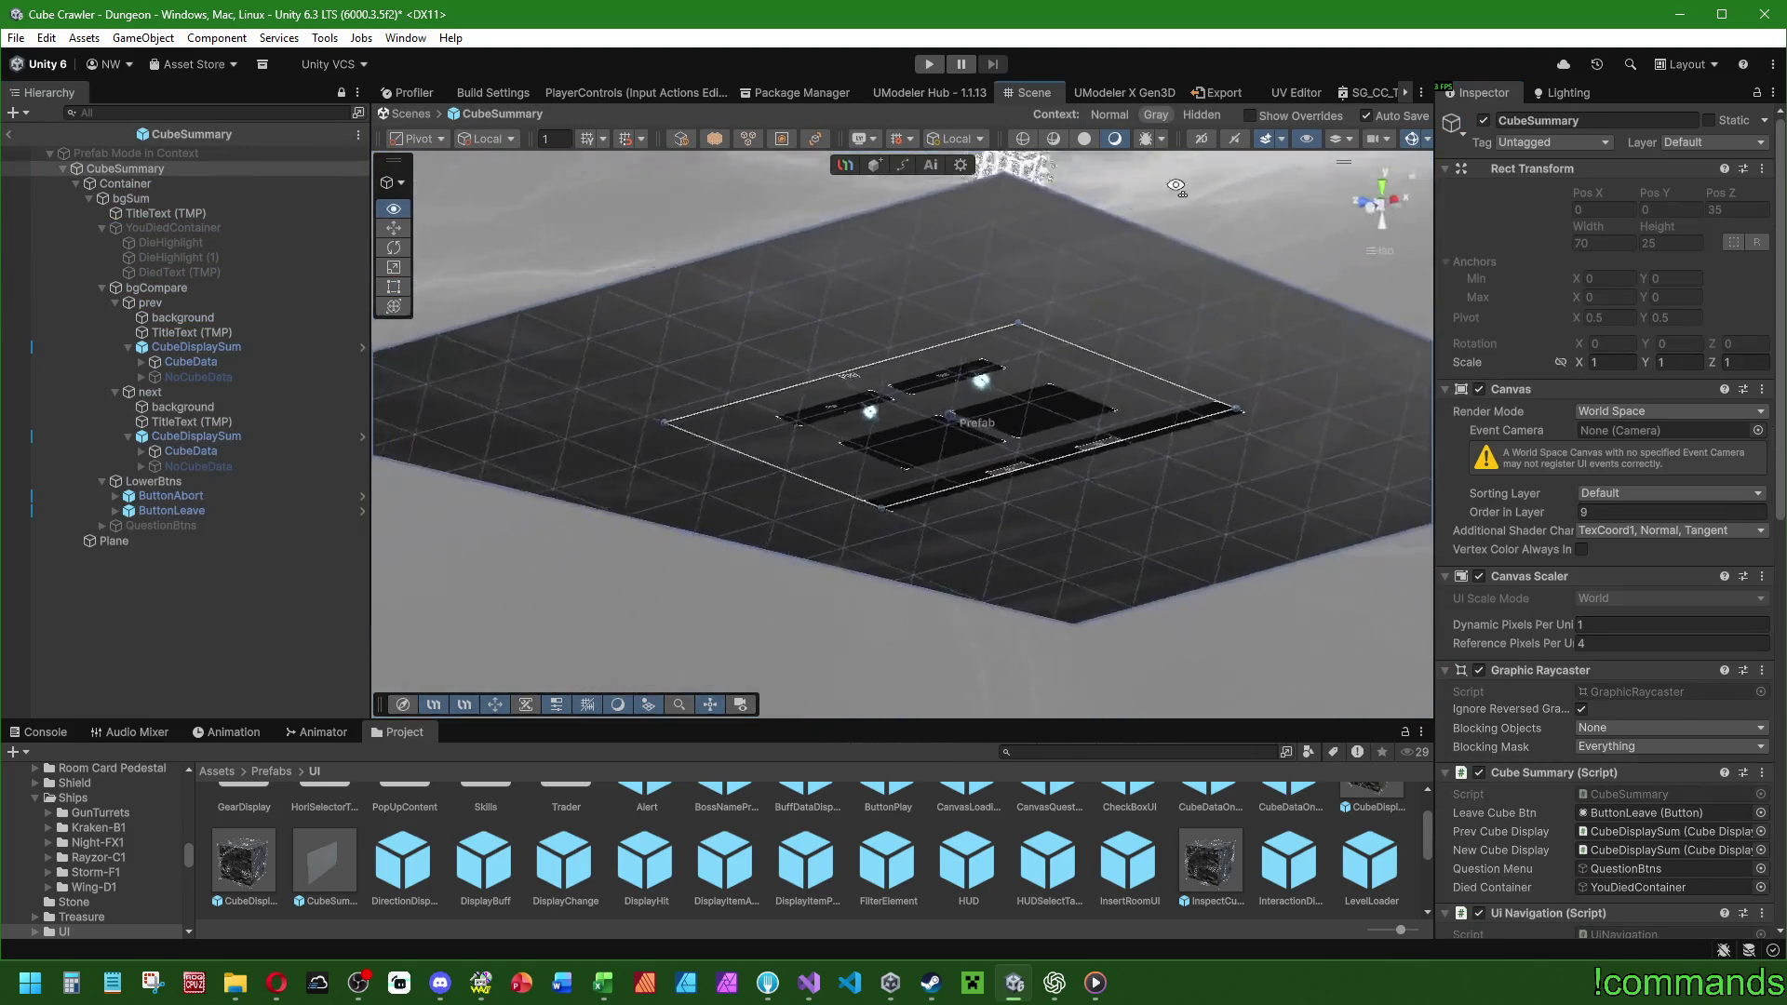
Collapse the prefab's YouDiedContainer, bgCompare and LowerBtns groups in the Hierarchy.
mouse_move(1183, 272)
mouse_down()
mouse_move(941, 314)
mouse_move(814, 482)
mouse_move(865, 491)
mouse_move(970, 451)
mouse_move(918, 486)
mouse_move(933, 547)
mouse_move(1019, 534)
mouse_move(902, 507)
mouse_up()
scroll(875, 493, down, 3)
scroll(907, 465, up, 3)
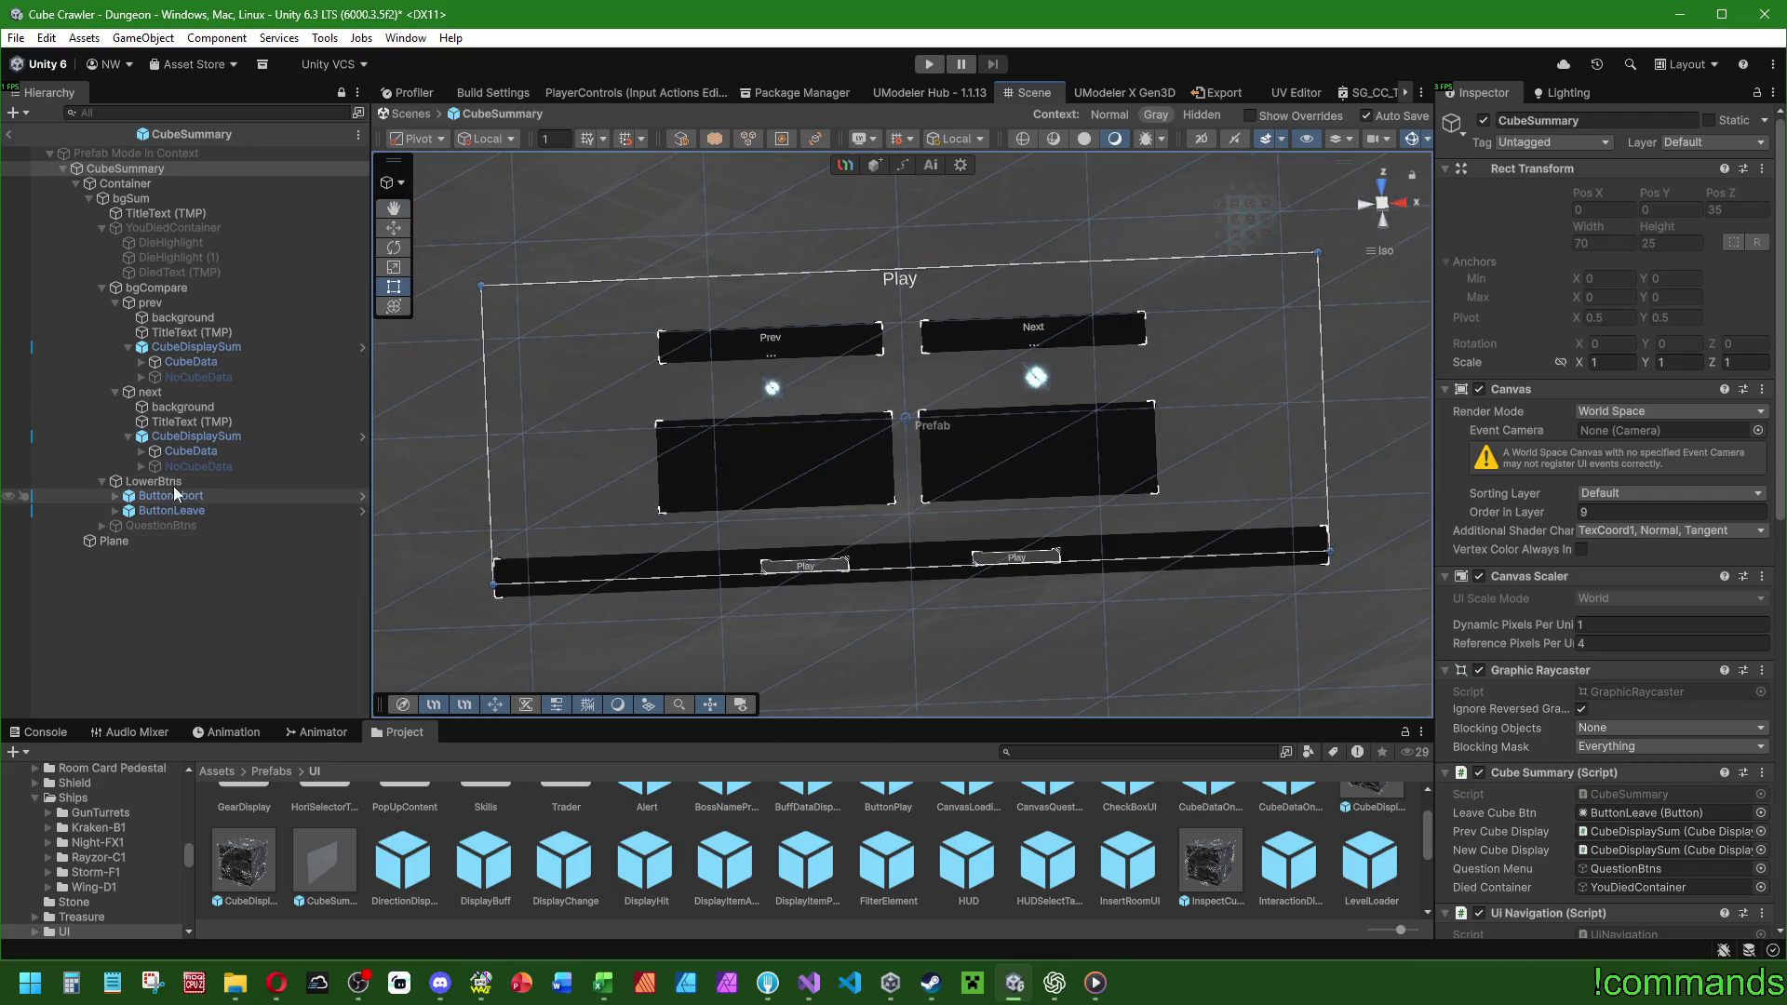
click(100, 227)
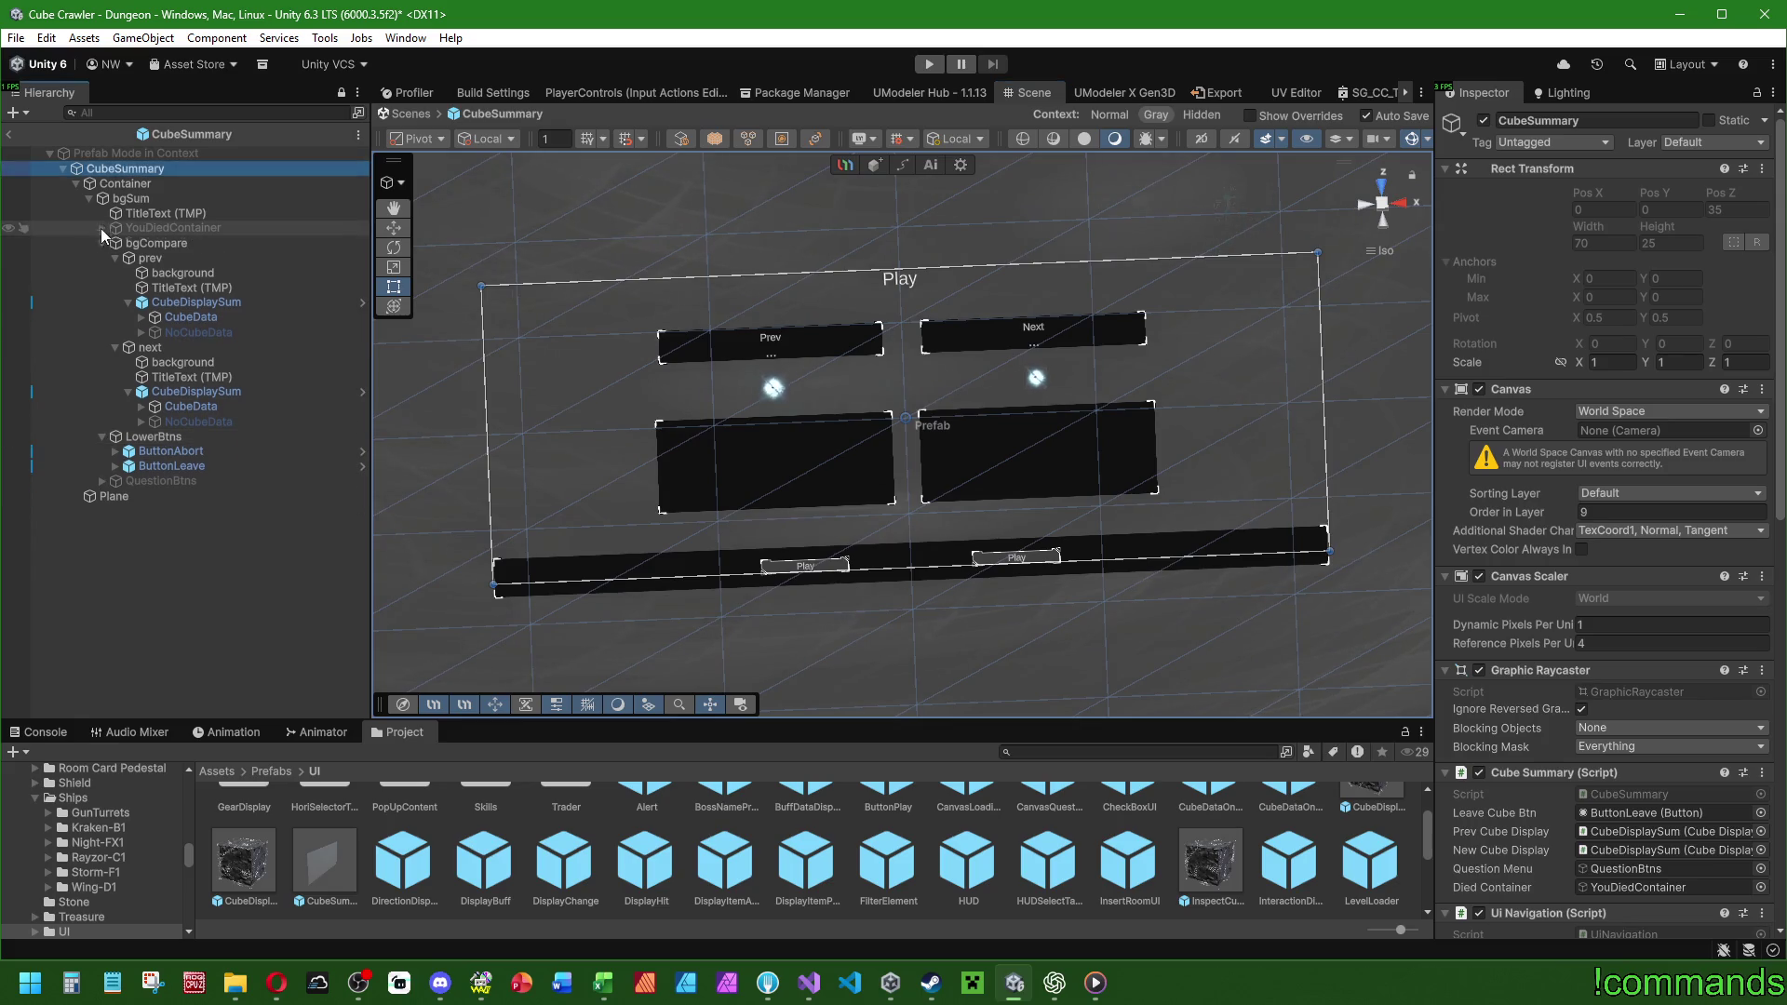
click(102, 243)
click(102, 255)
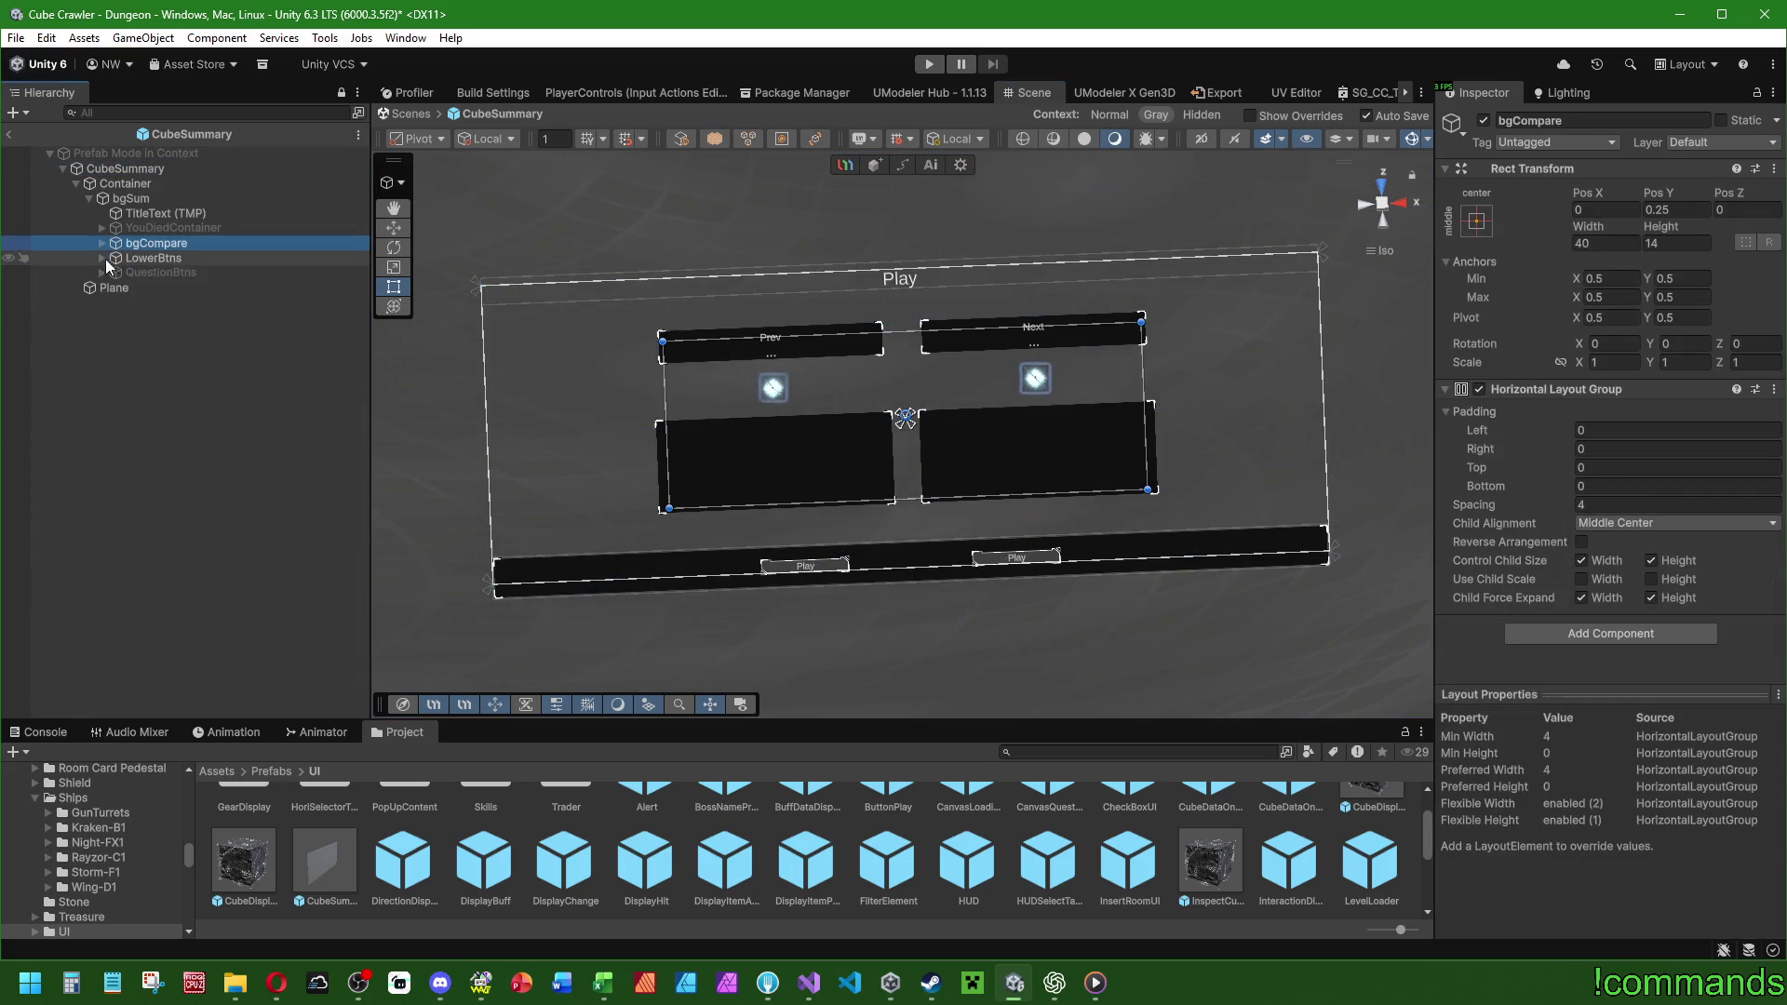
click(221, 399)
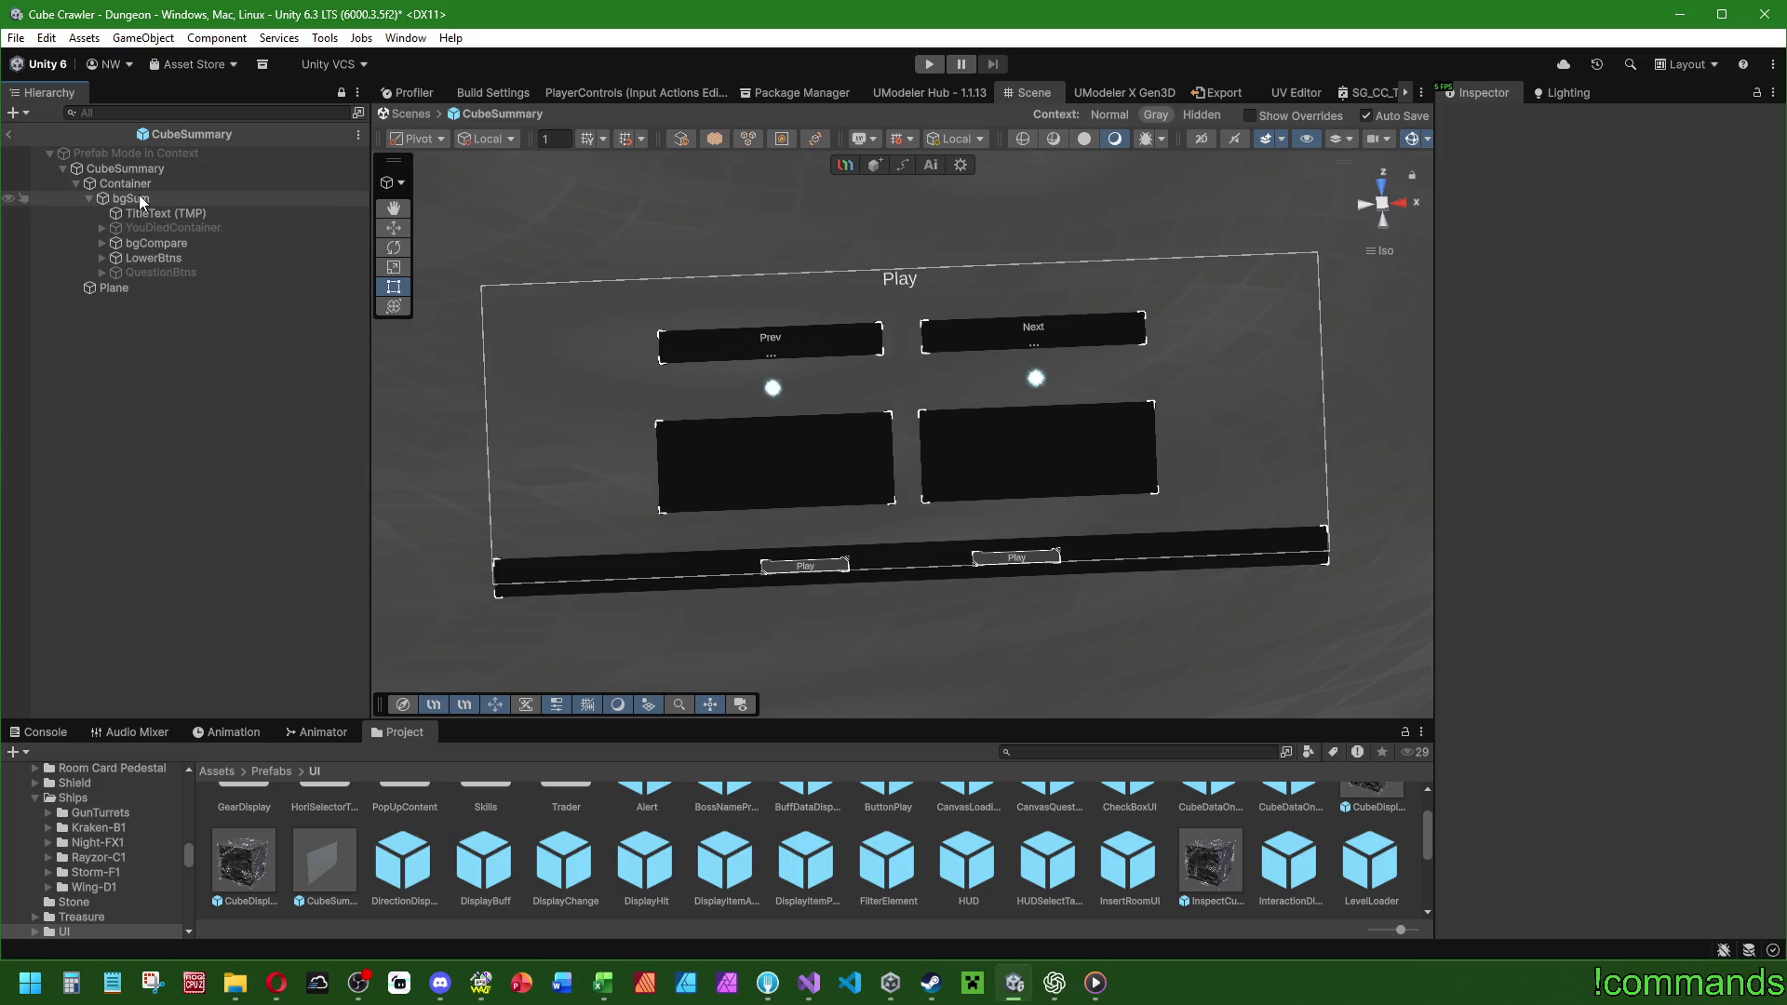
Create an empty child object under bgSum named HeaderArea.
click(143, 230)
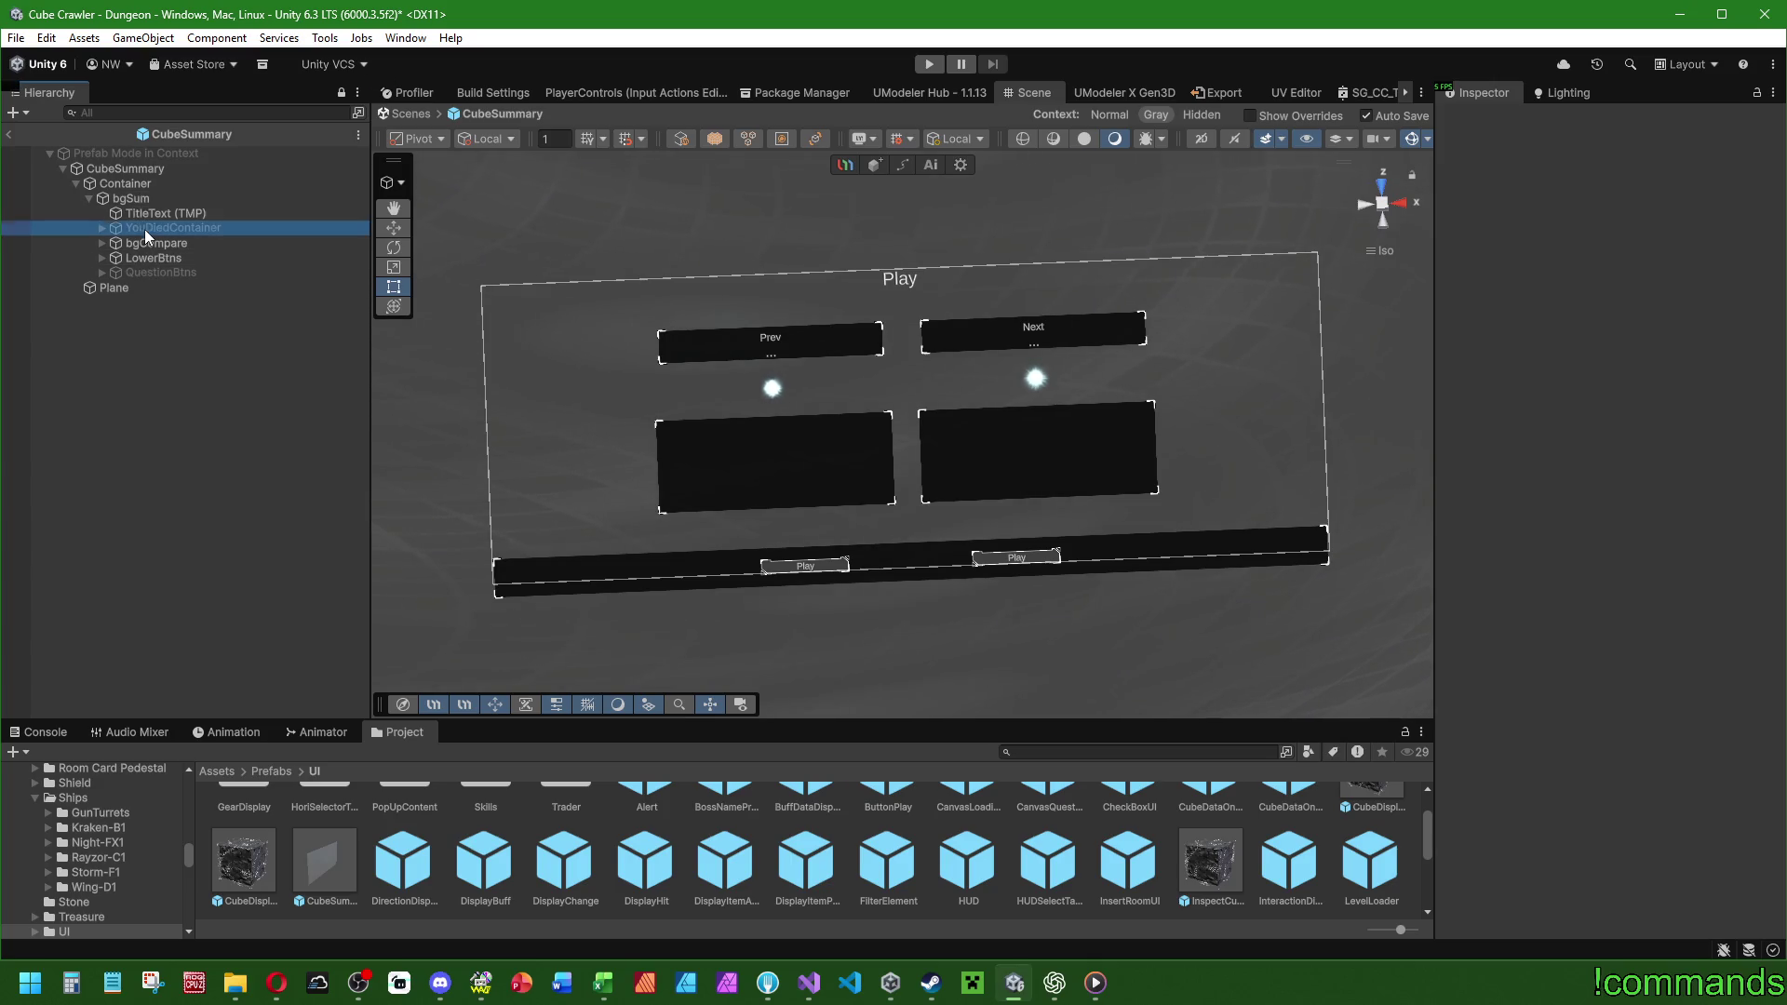
click(145, 243)
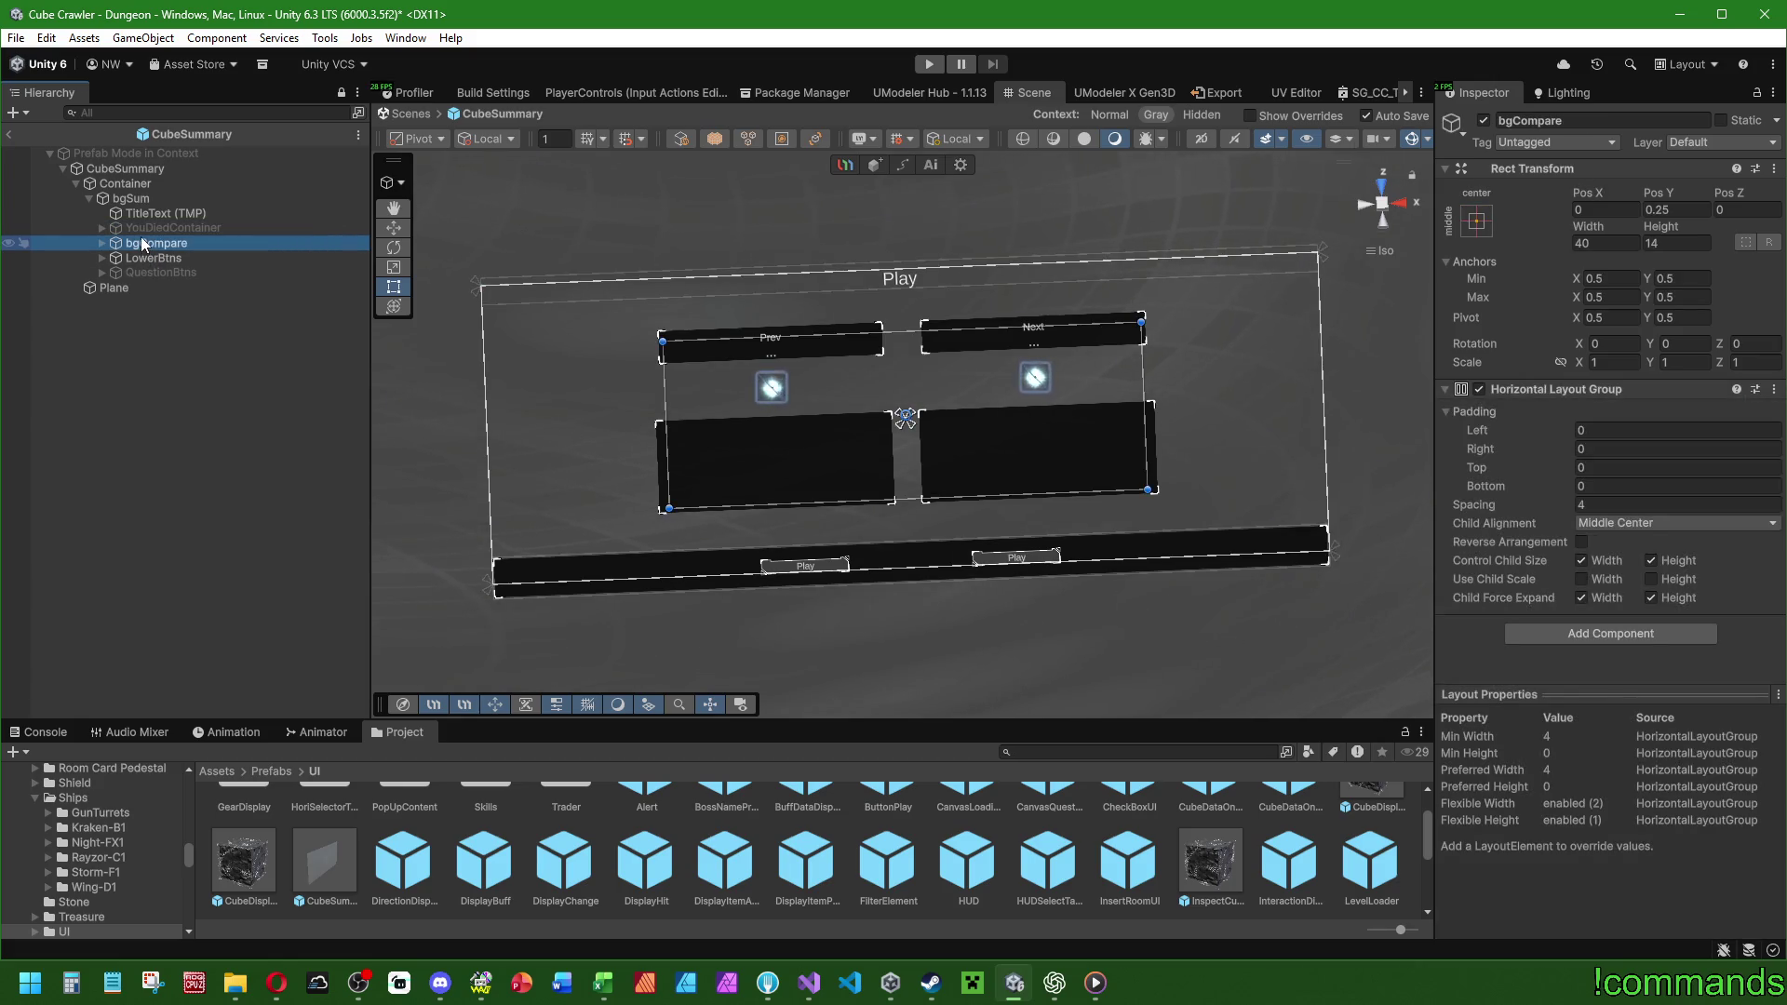
click(143, 199)
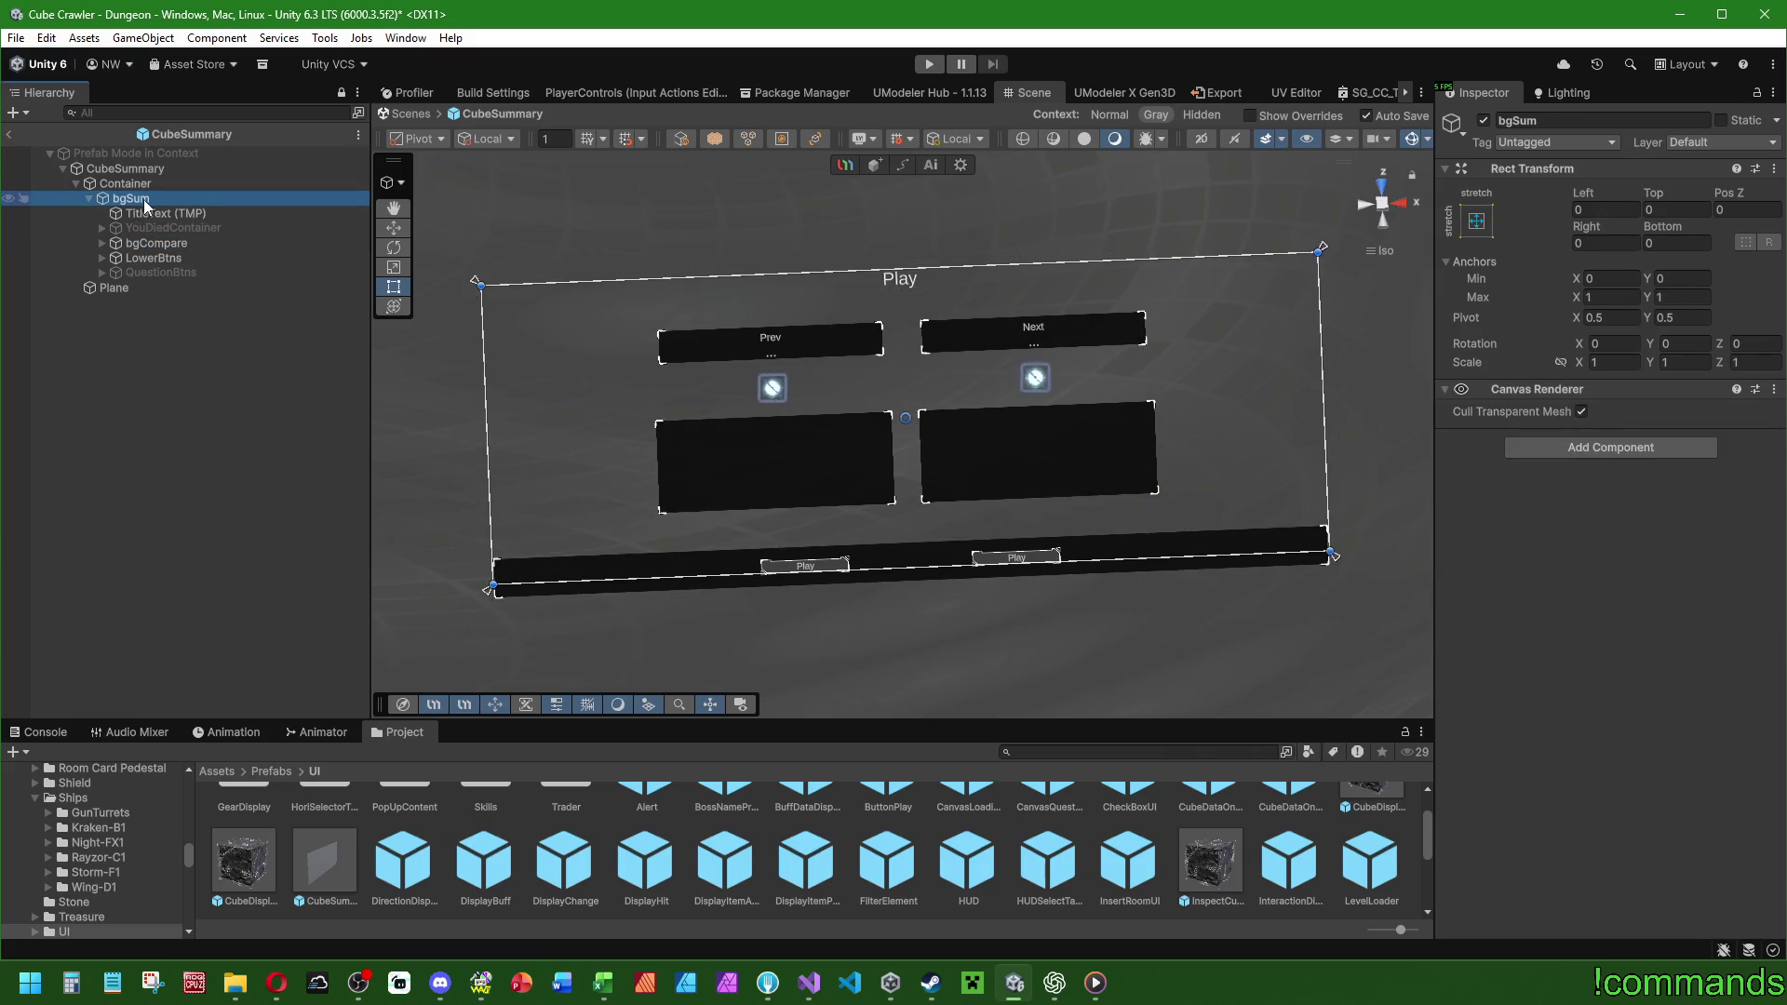
right_click(142, 198)
click(270, 509)
text(J)
text(HeaderArea)
Anchor HeaderArea stretched across the top of bgSum with height 5.
key(Return)
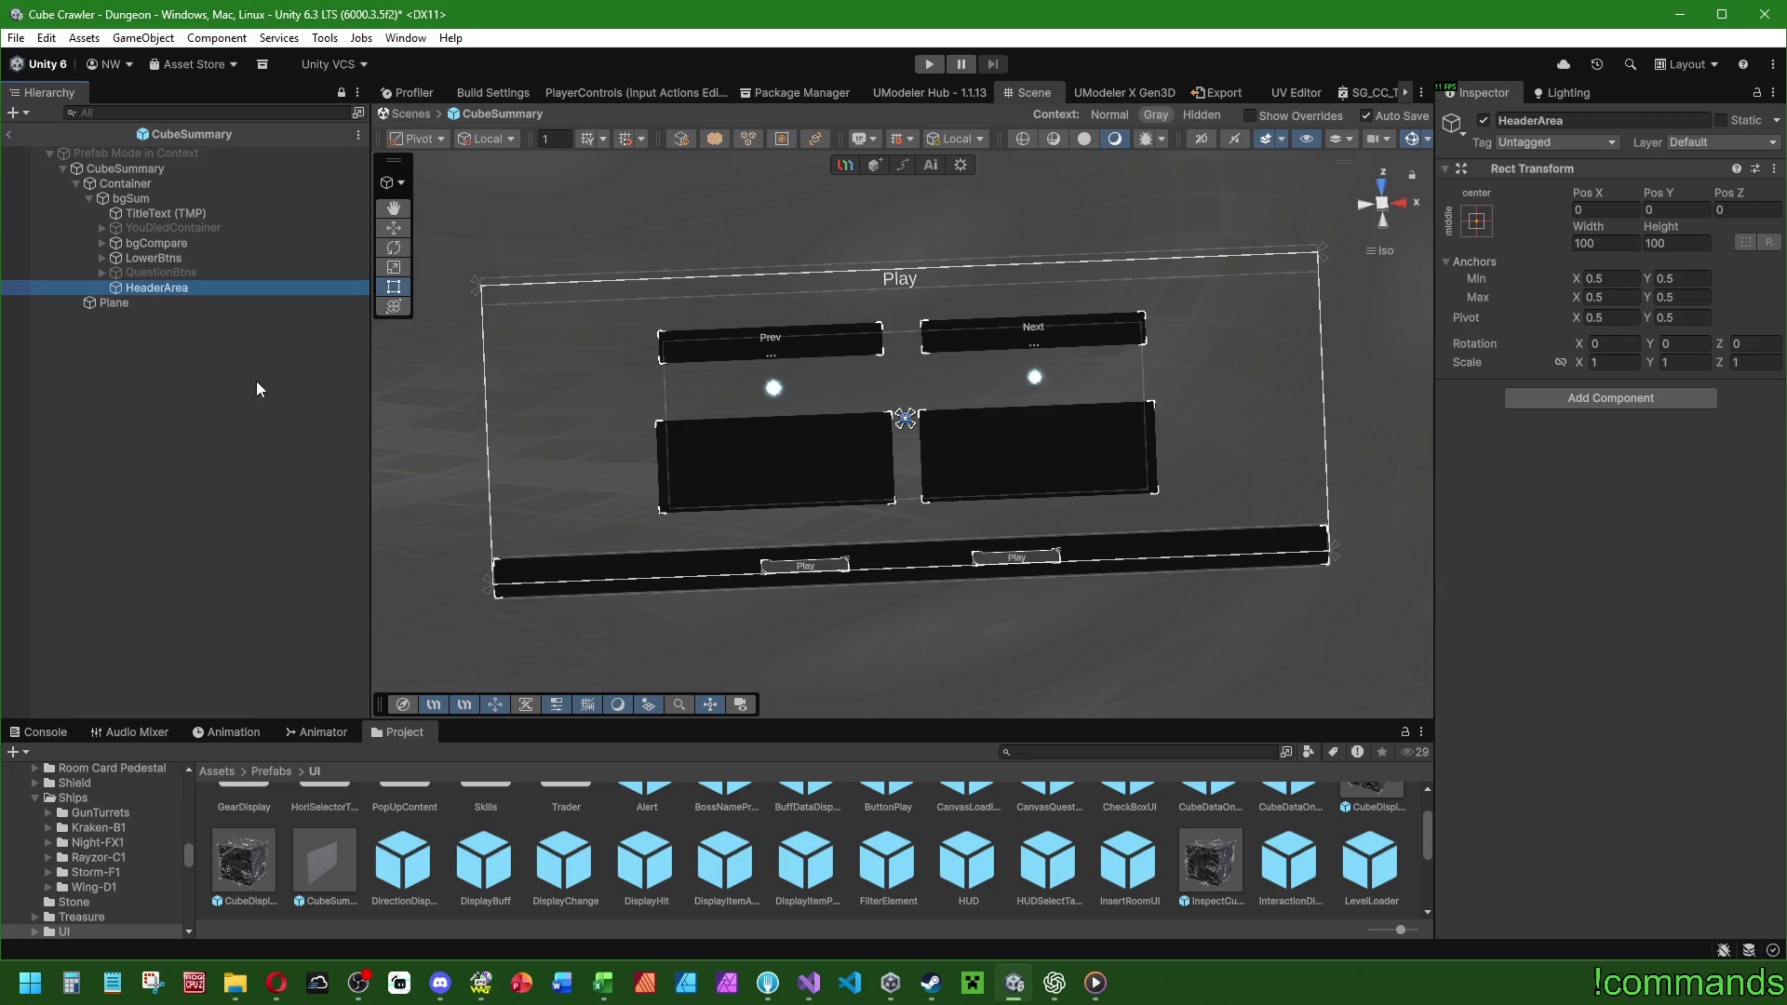
click(1476, 221)
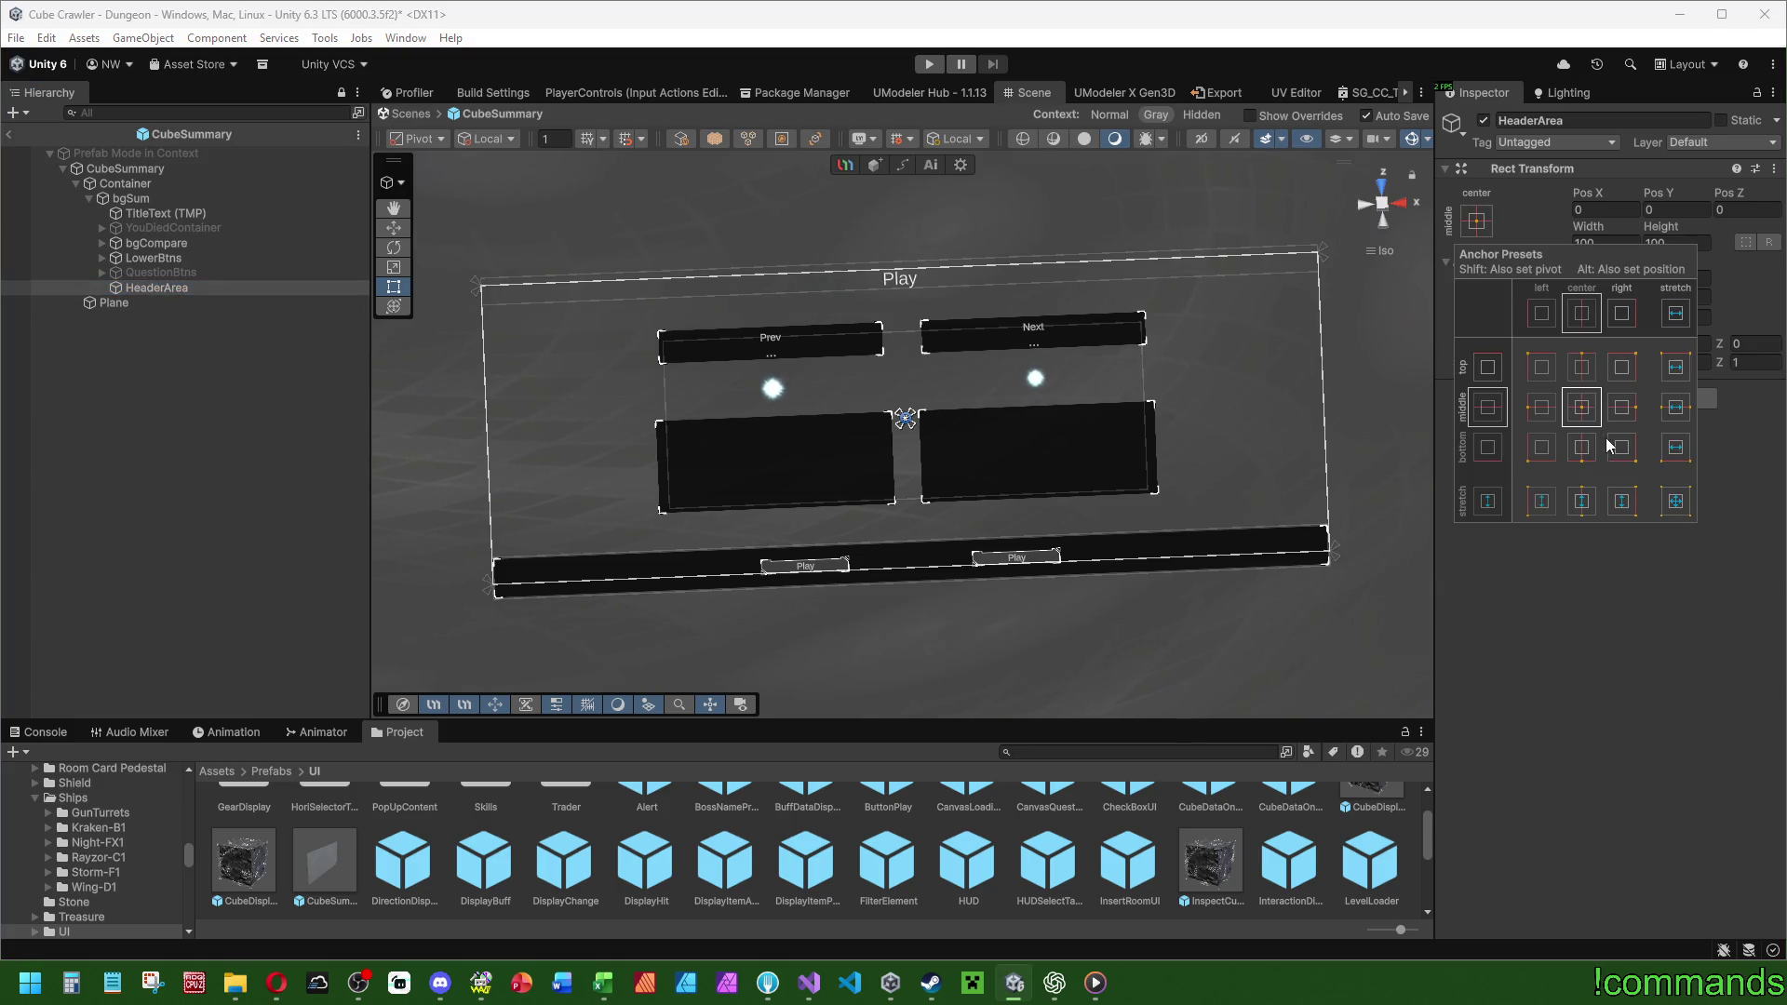
click(1673, 375)
click(1675, 244)
text(5)
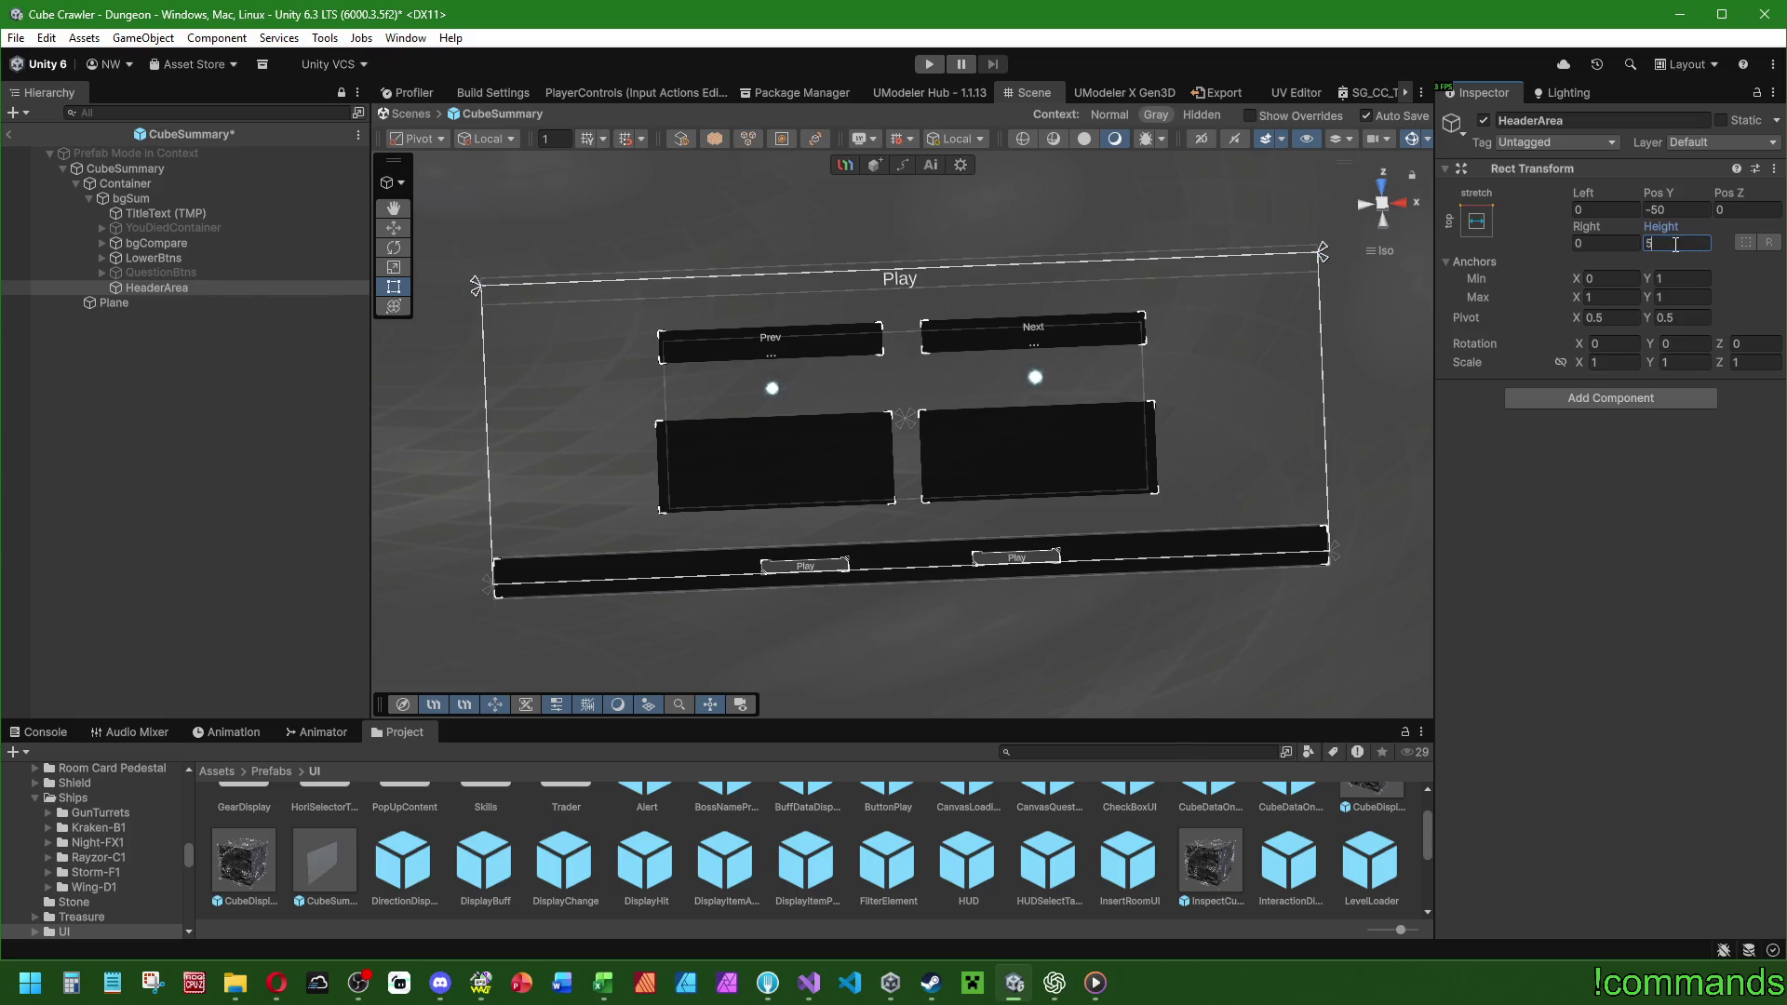
mouse_move(1661, 226)
mouse_down()
mouse_move(962, 212)
mouse_move(1101, 225)
mouse_up()
key(Escape)
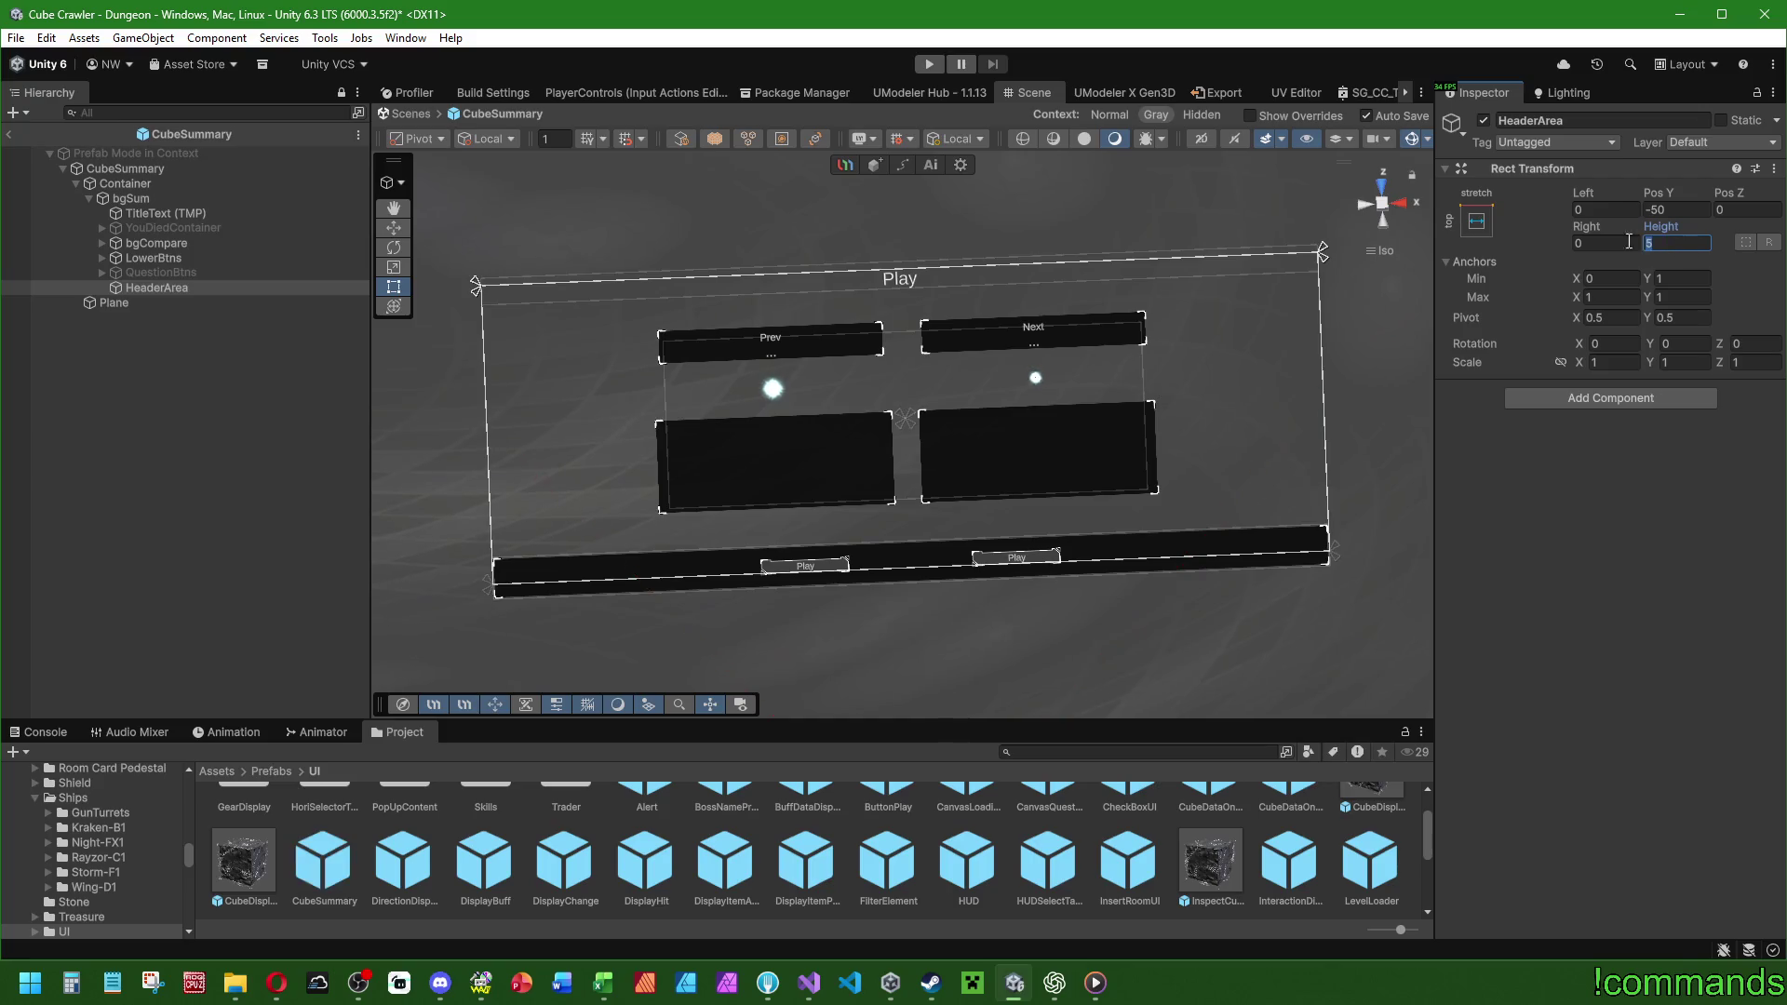
Duplicate HeaderArea to create the copy for the footer area.
click(1476, 221)
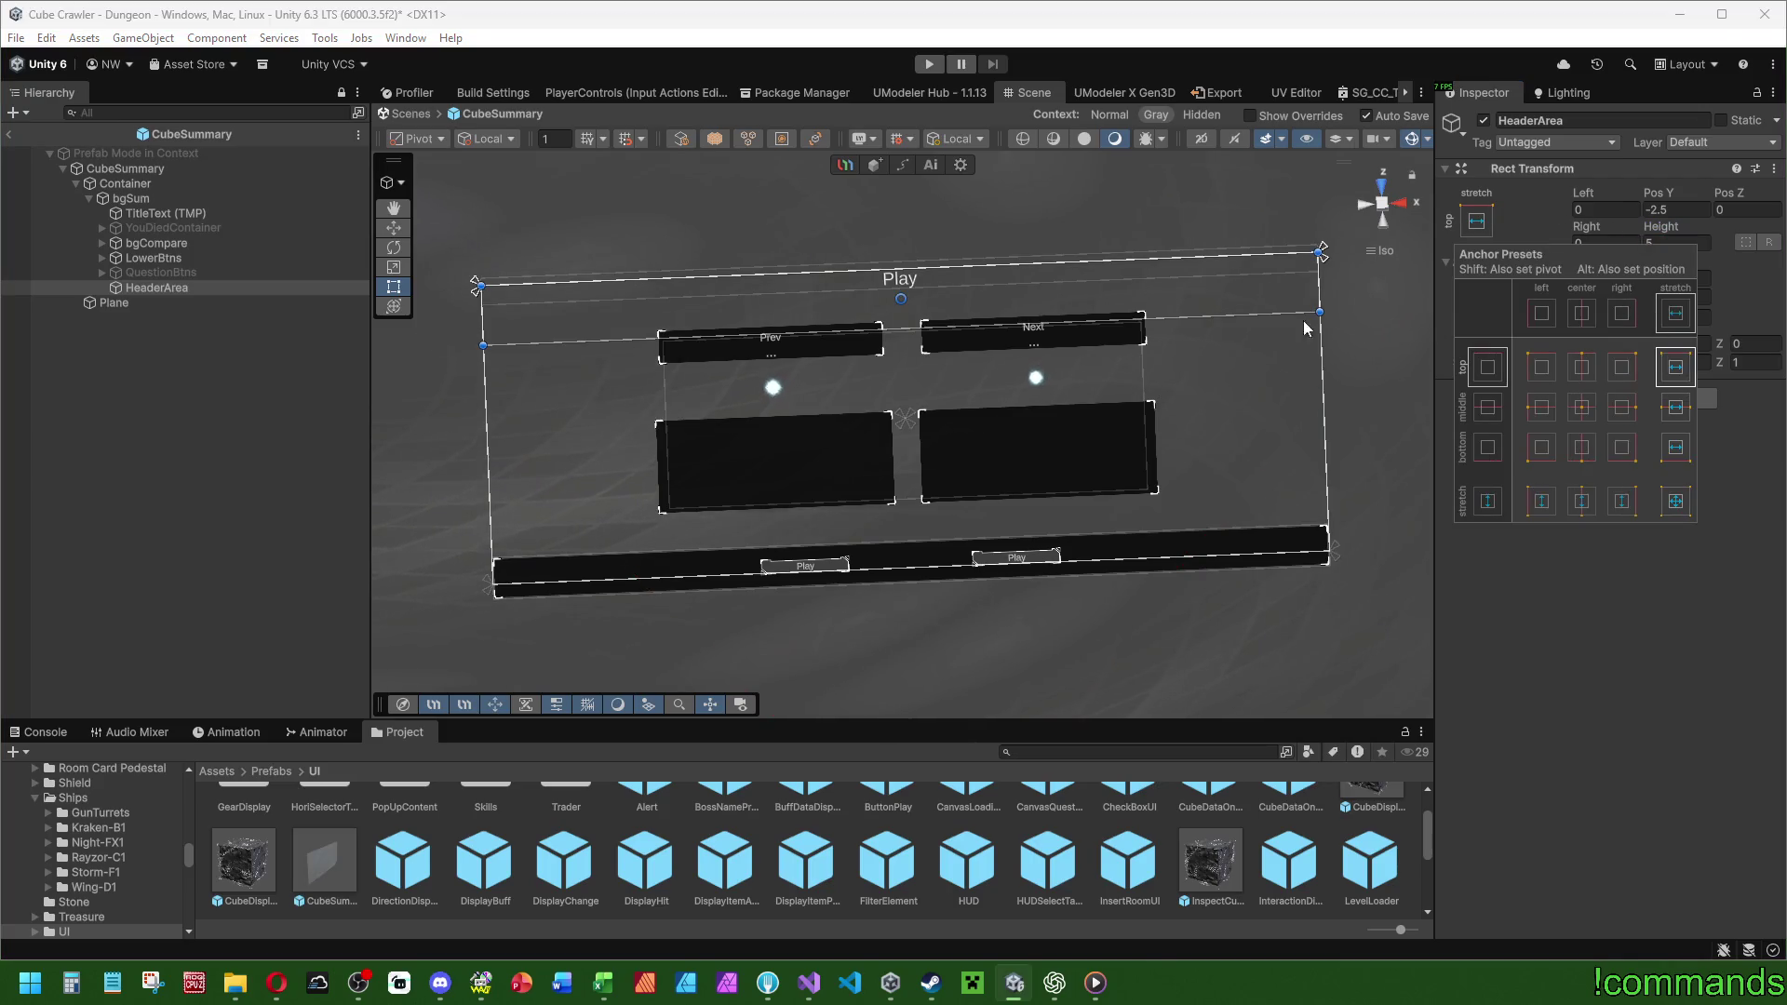
click(322, 426)
click(151, 170)
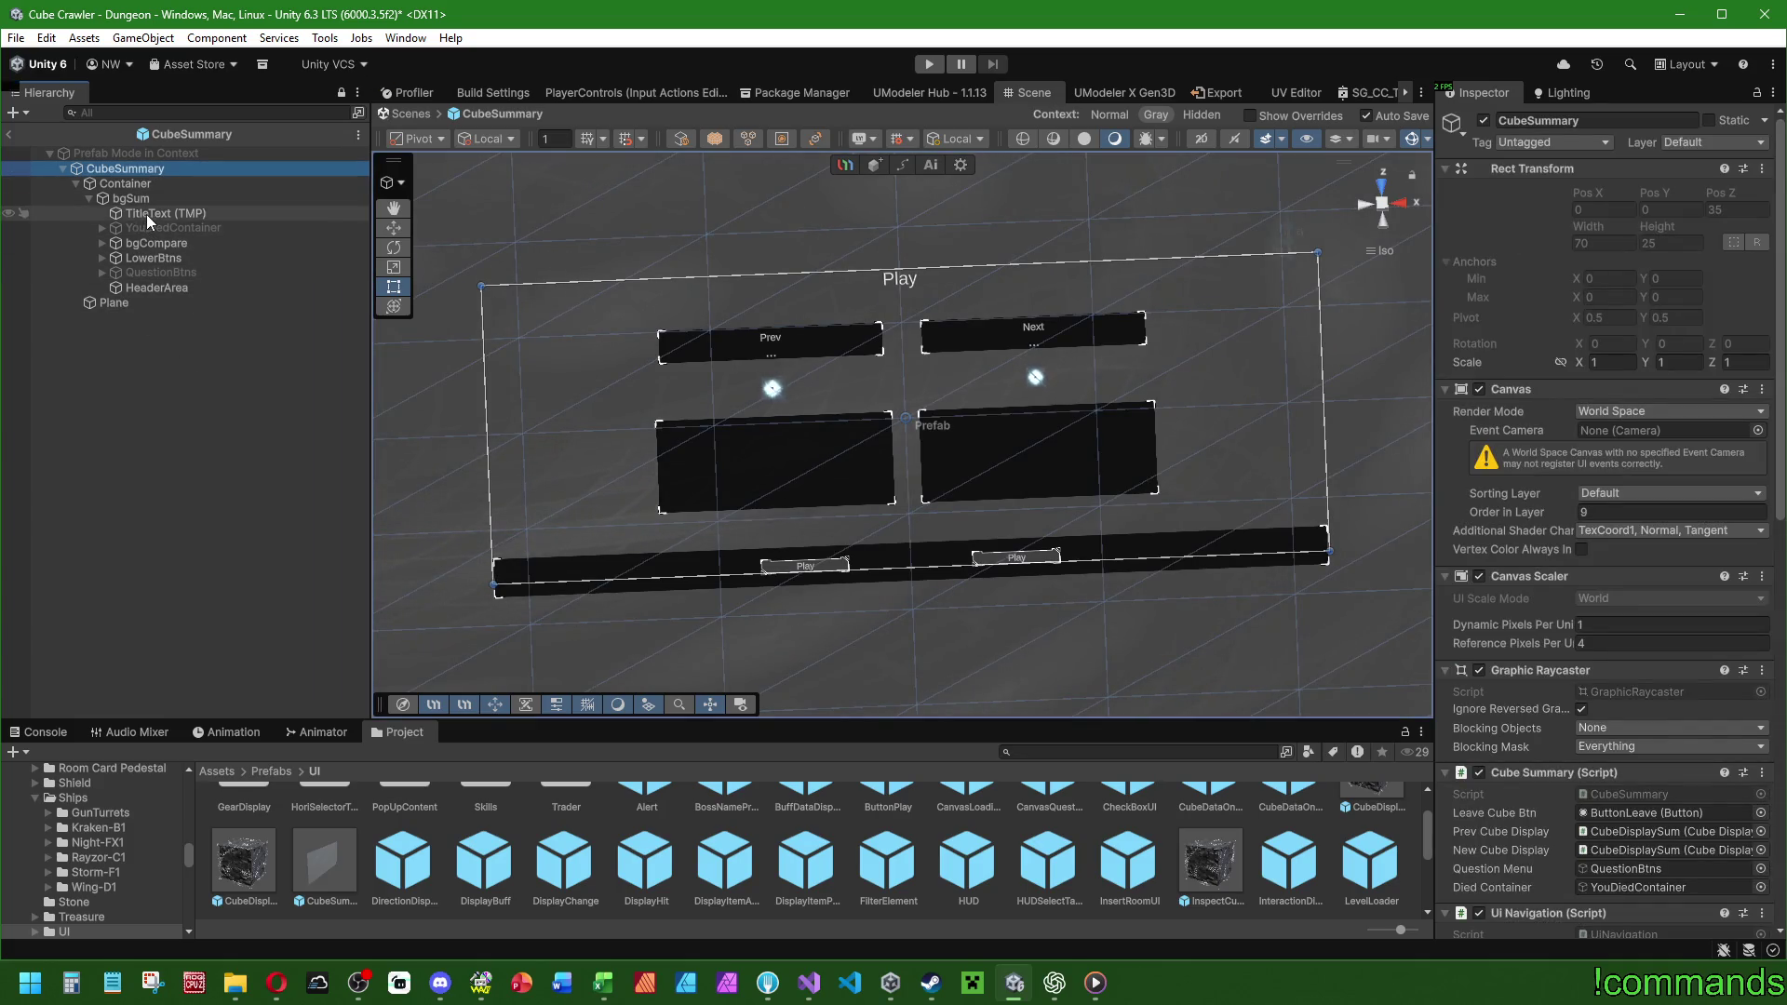
click(147, 213)
click(156, 288)
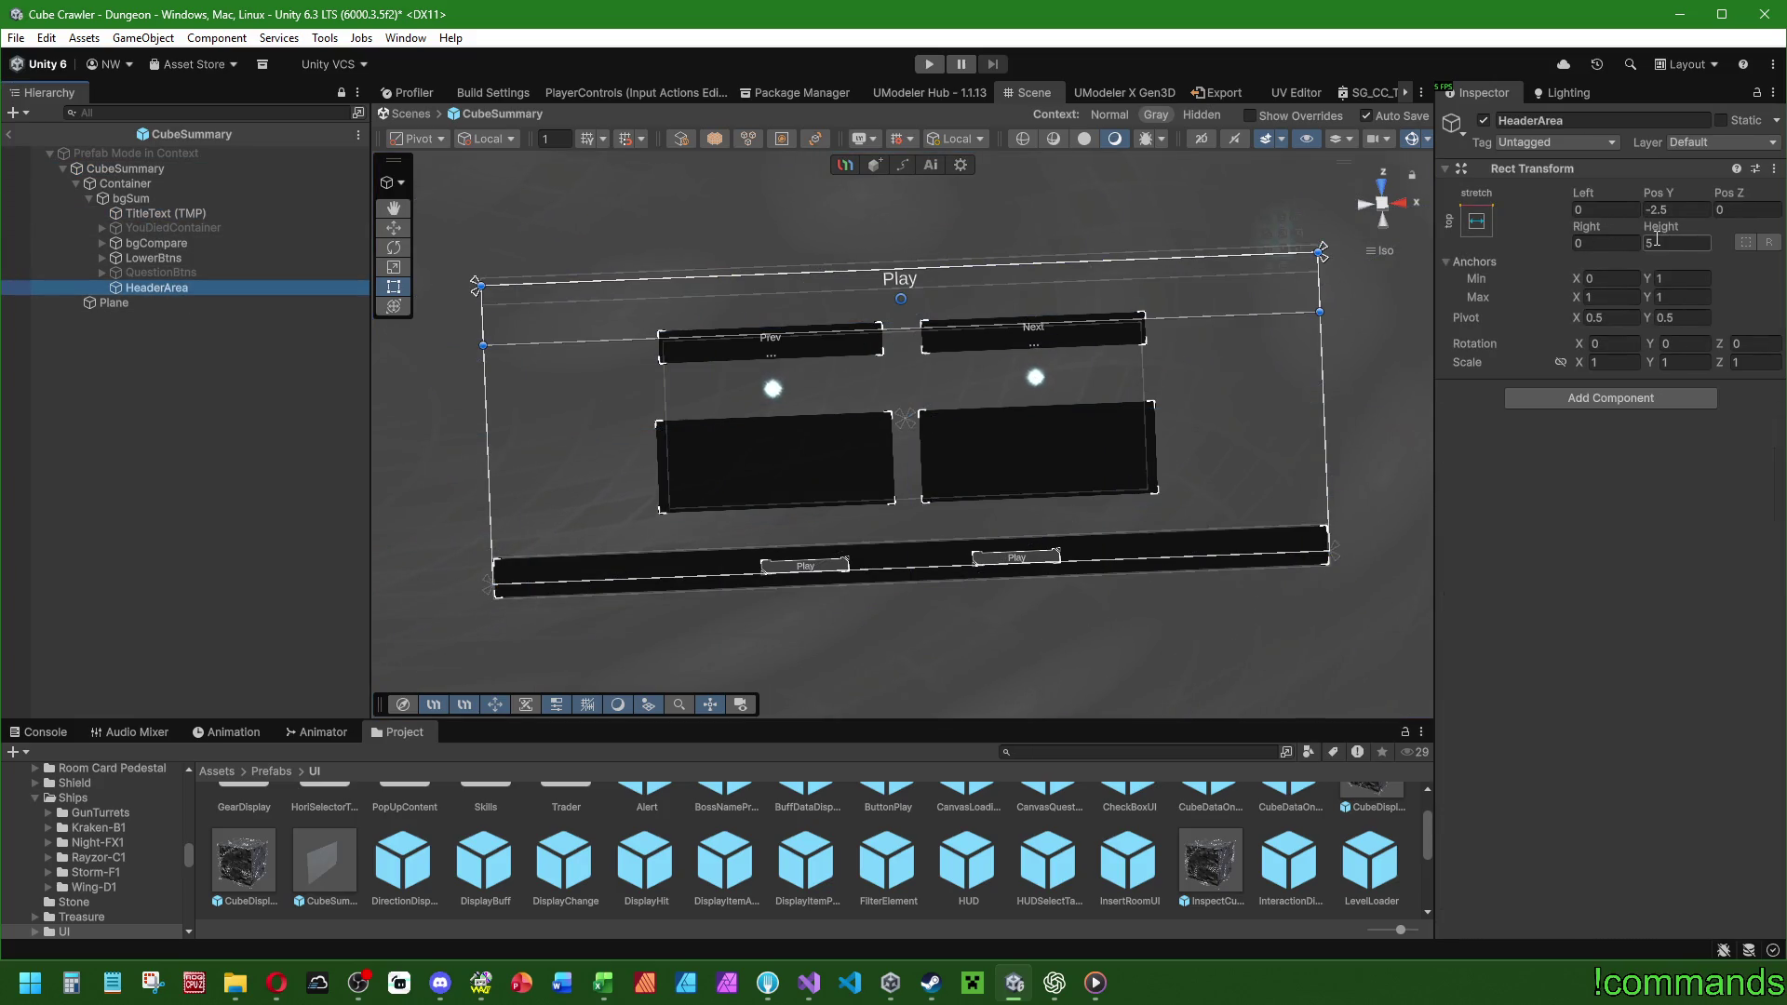
key(ctrl+d)
text(FooterA)
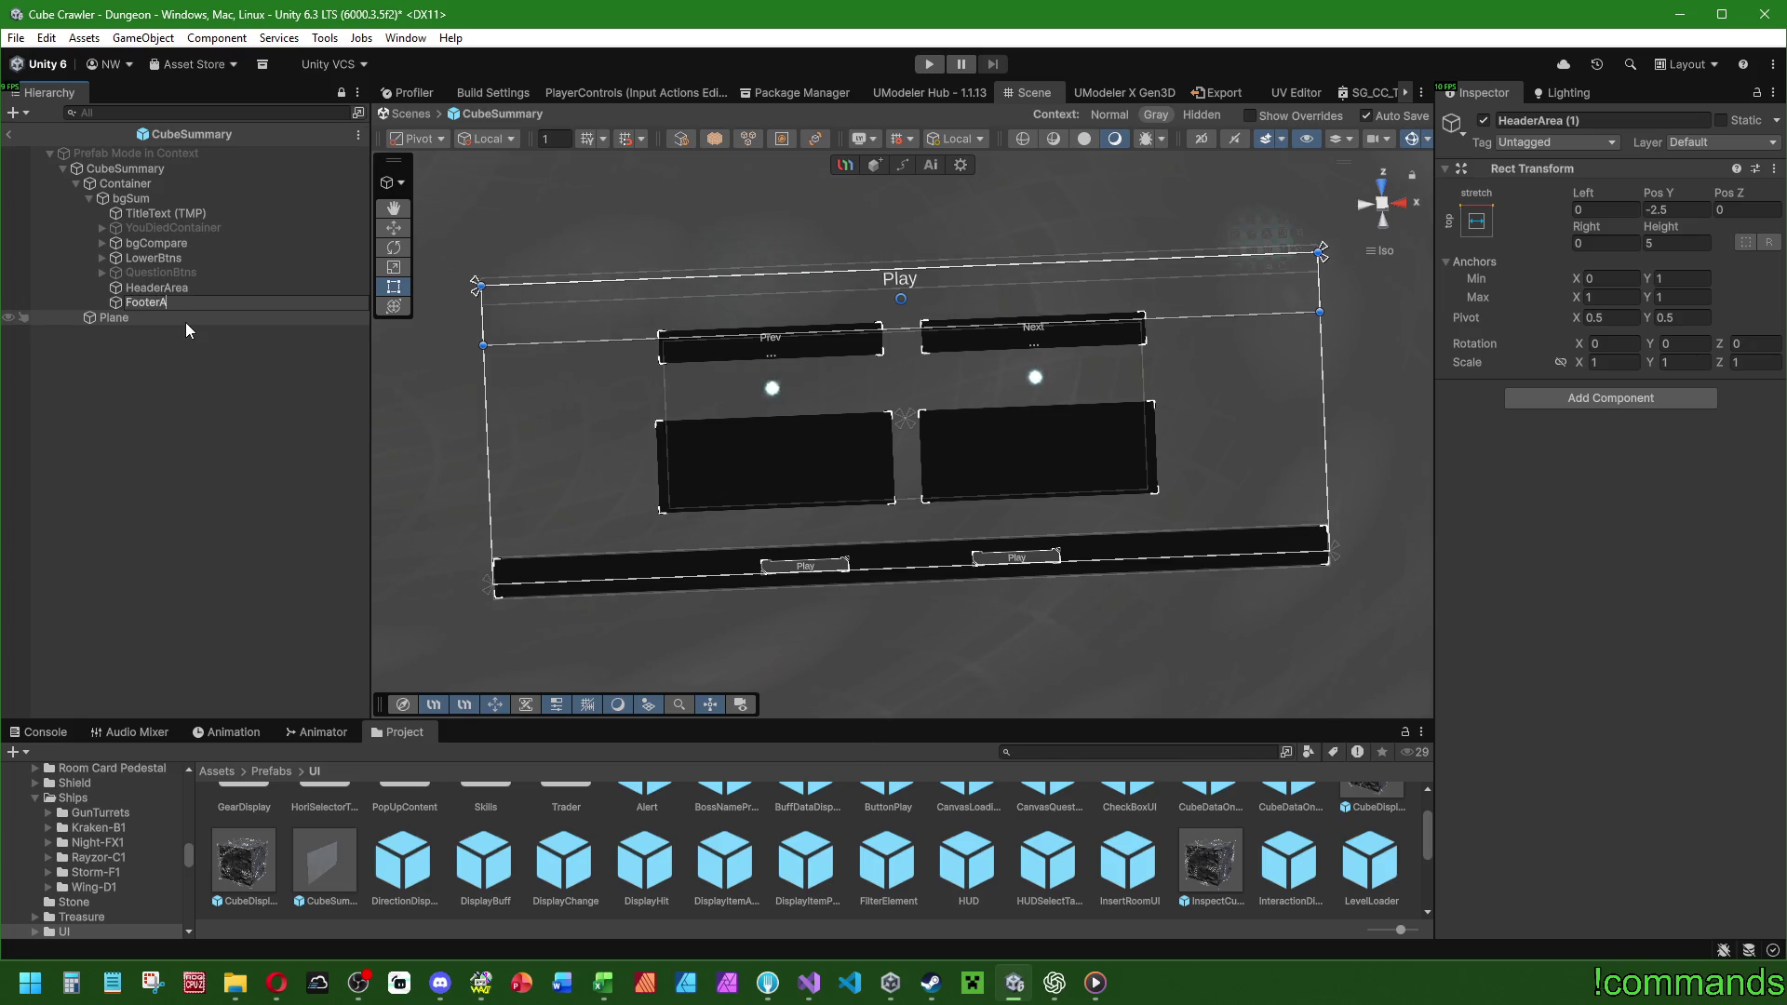
Name the copy FooterArea and anchor it stretched along bgSum's bottom.
text(rea)
key(Return)
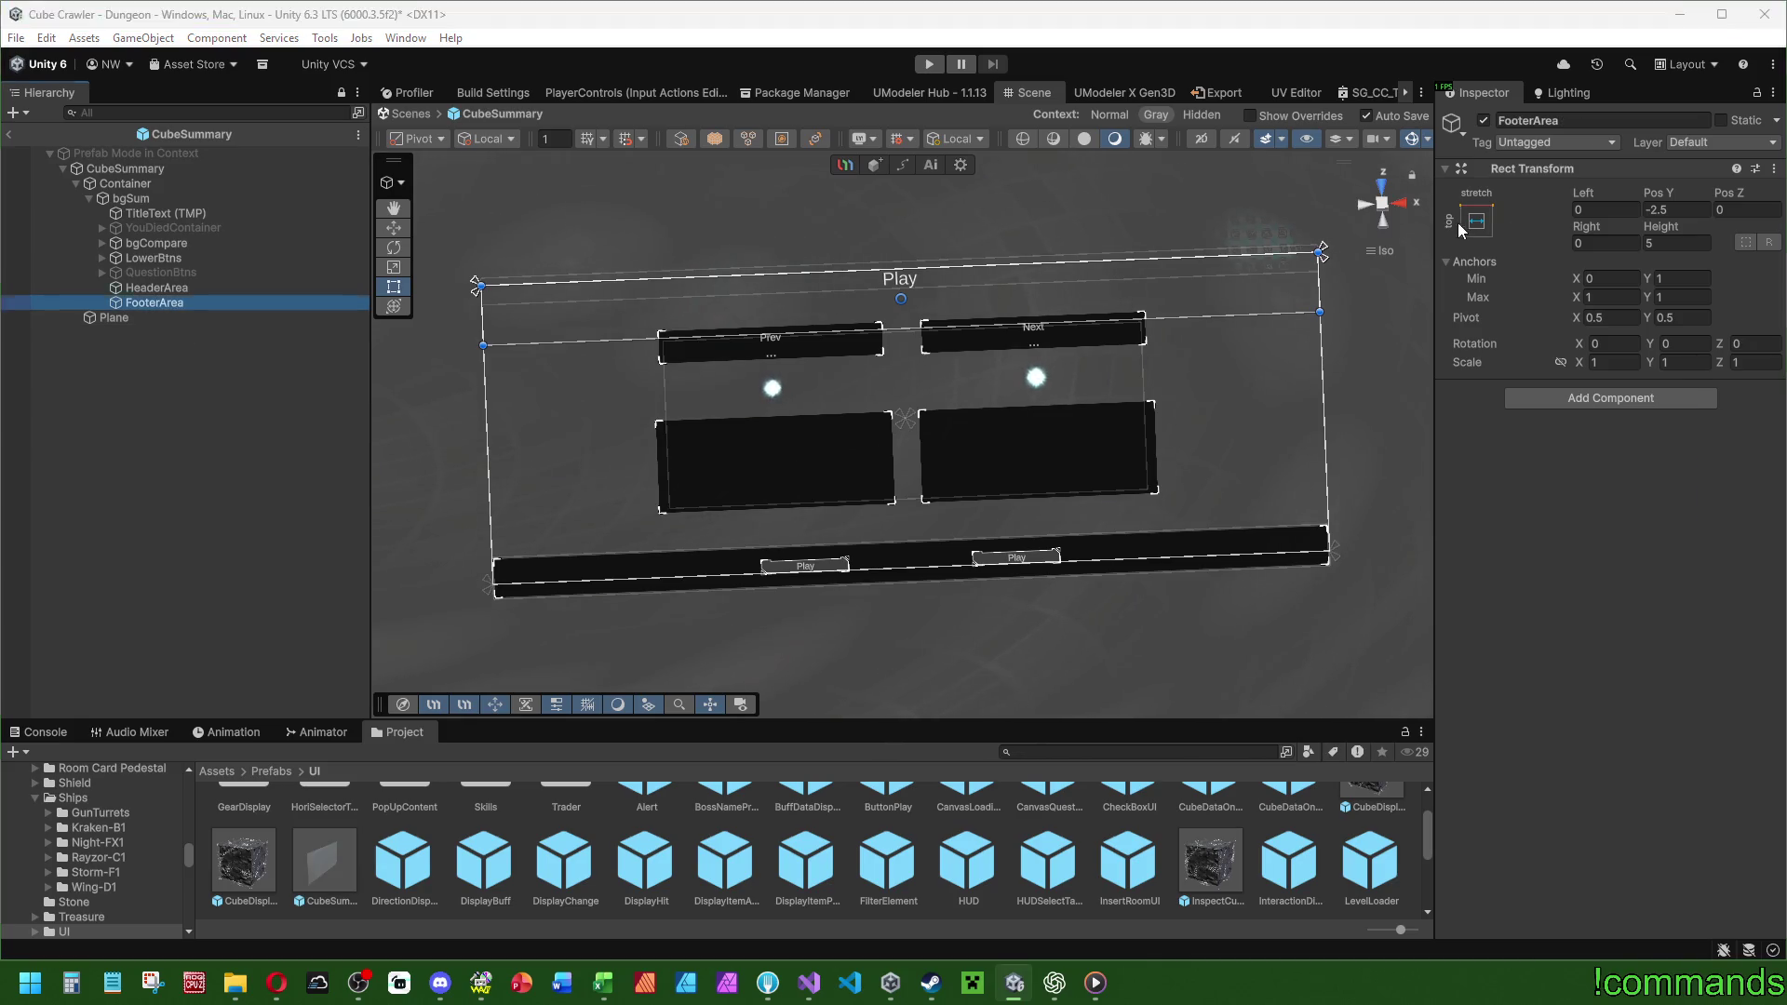
click(1476, 220)
alt+click(1675, 446)
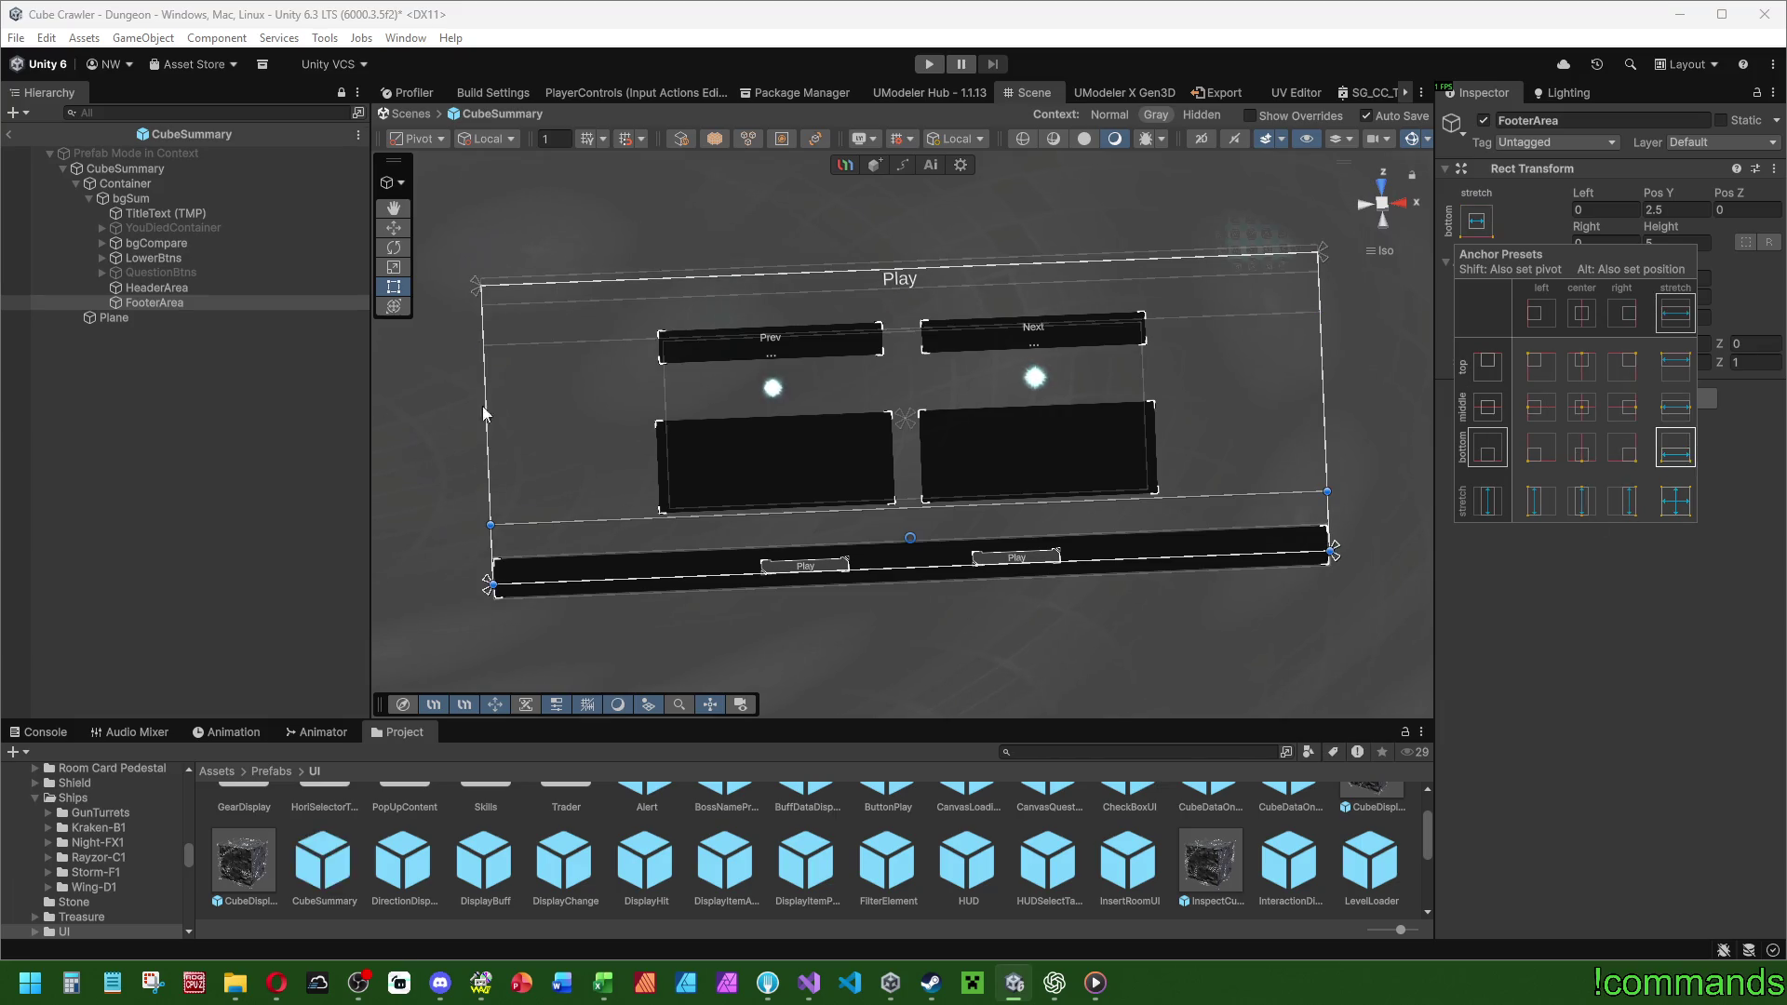
click(160, 304)
Duplicate it as MainArea, height 15, anchored stretched across the middle.
key(ctrl+d)
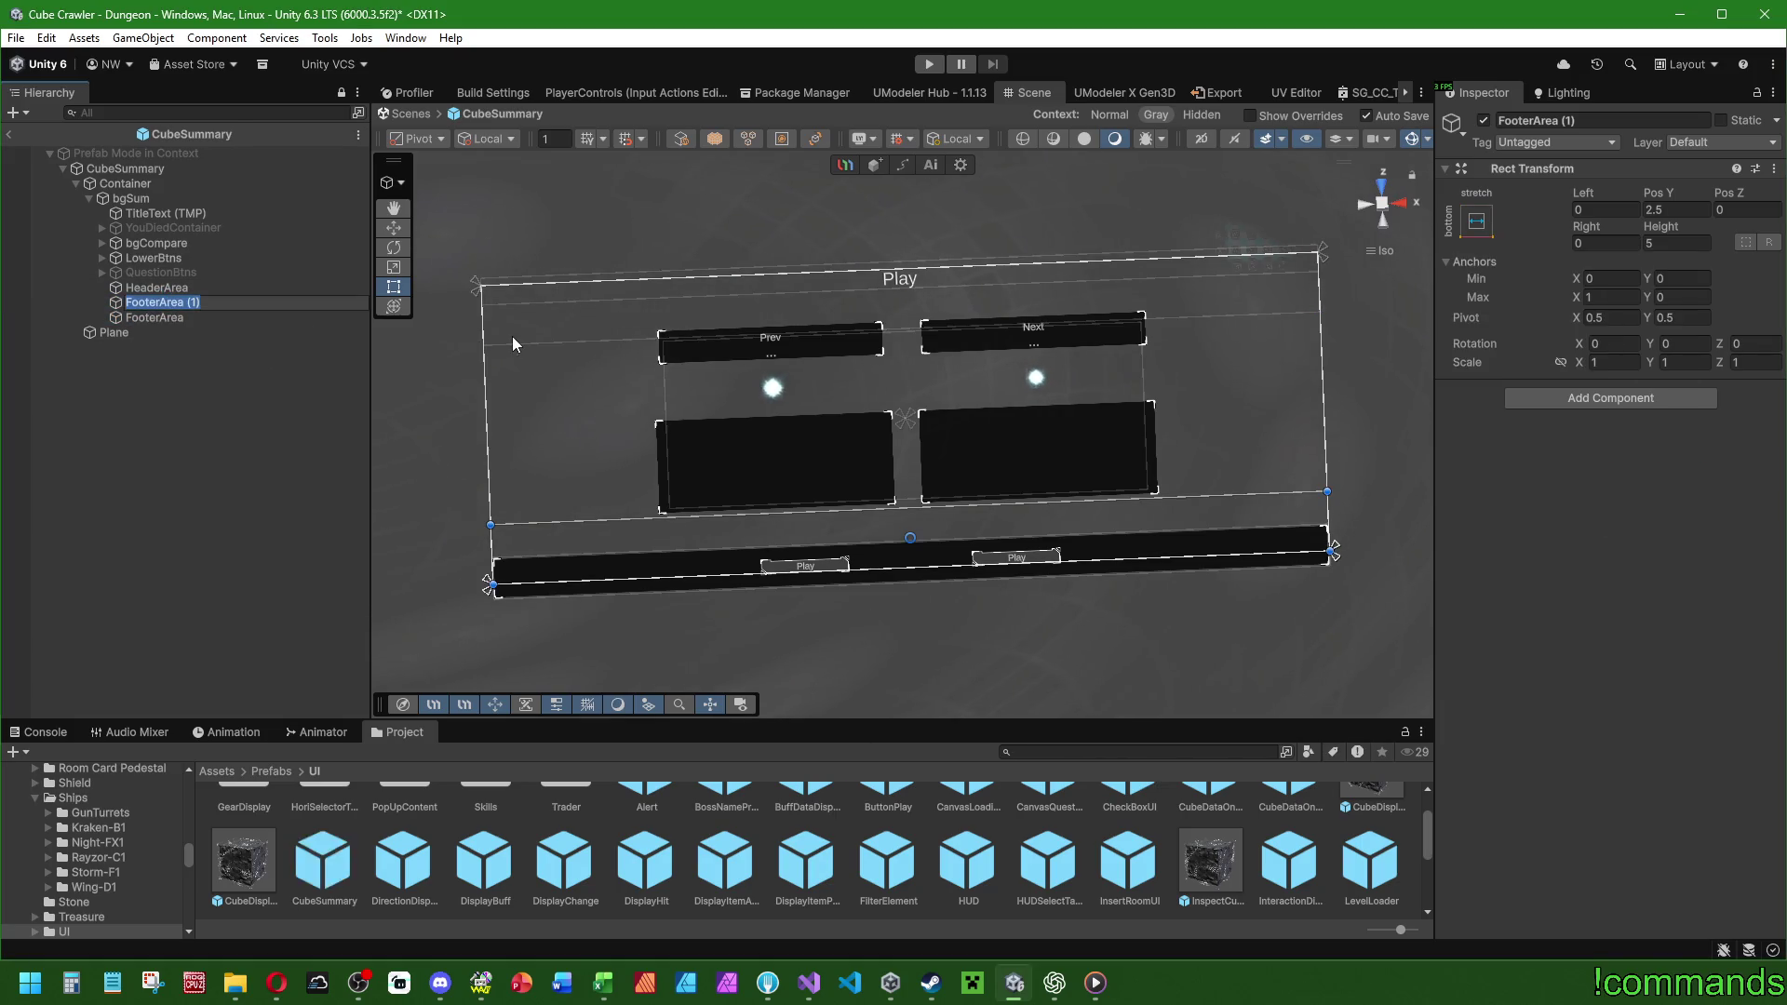
text(MainArea)
key(Return)
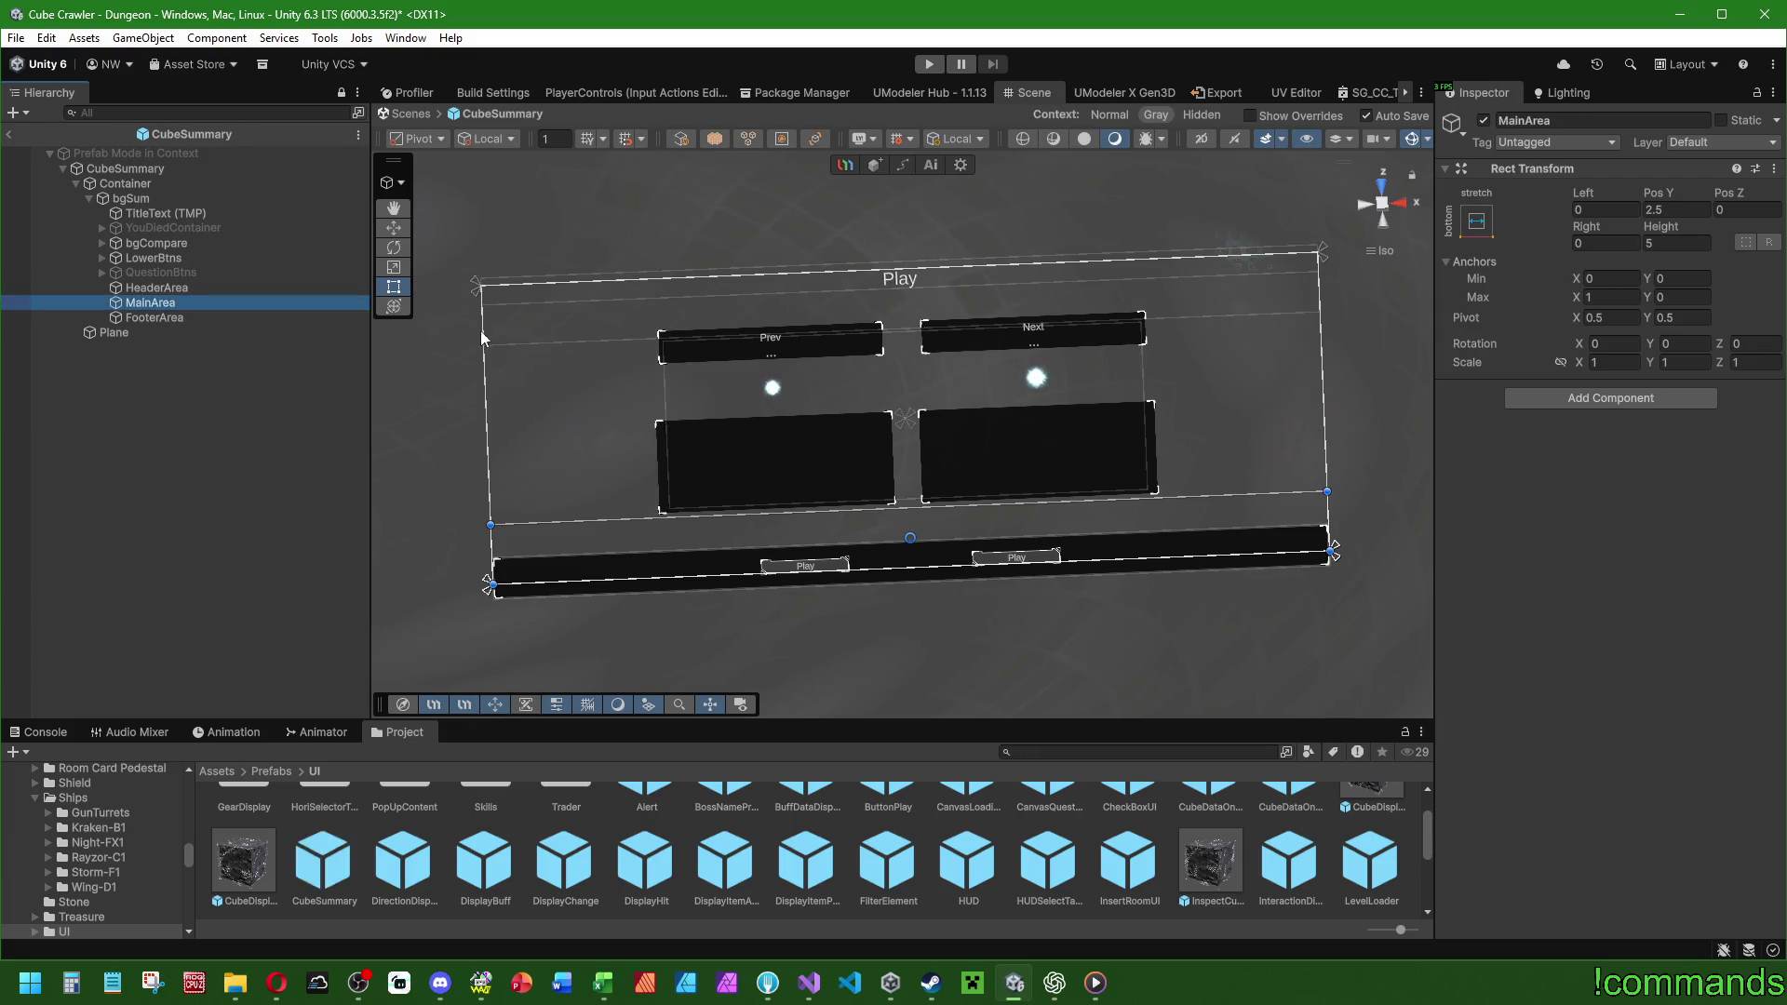
text(15)
click(1476, 220)
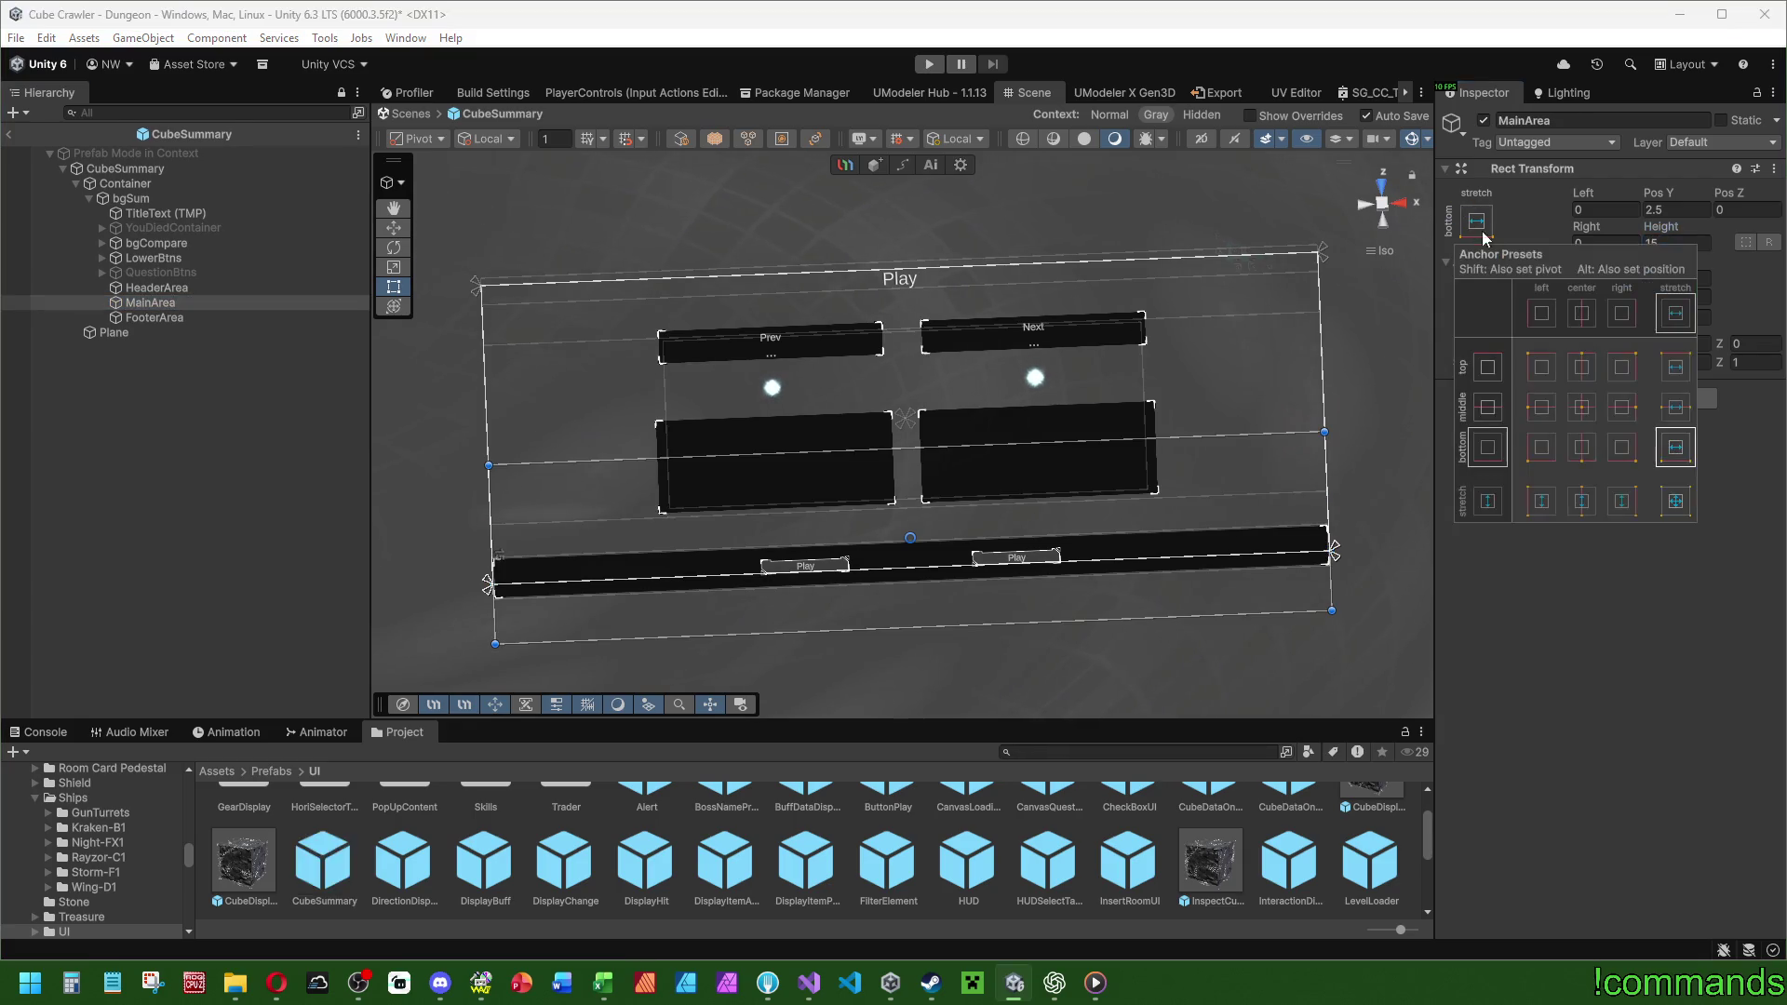
alt+click(1675, 407)
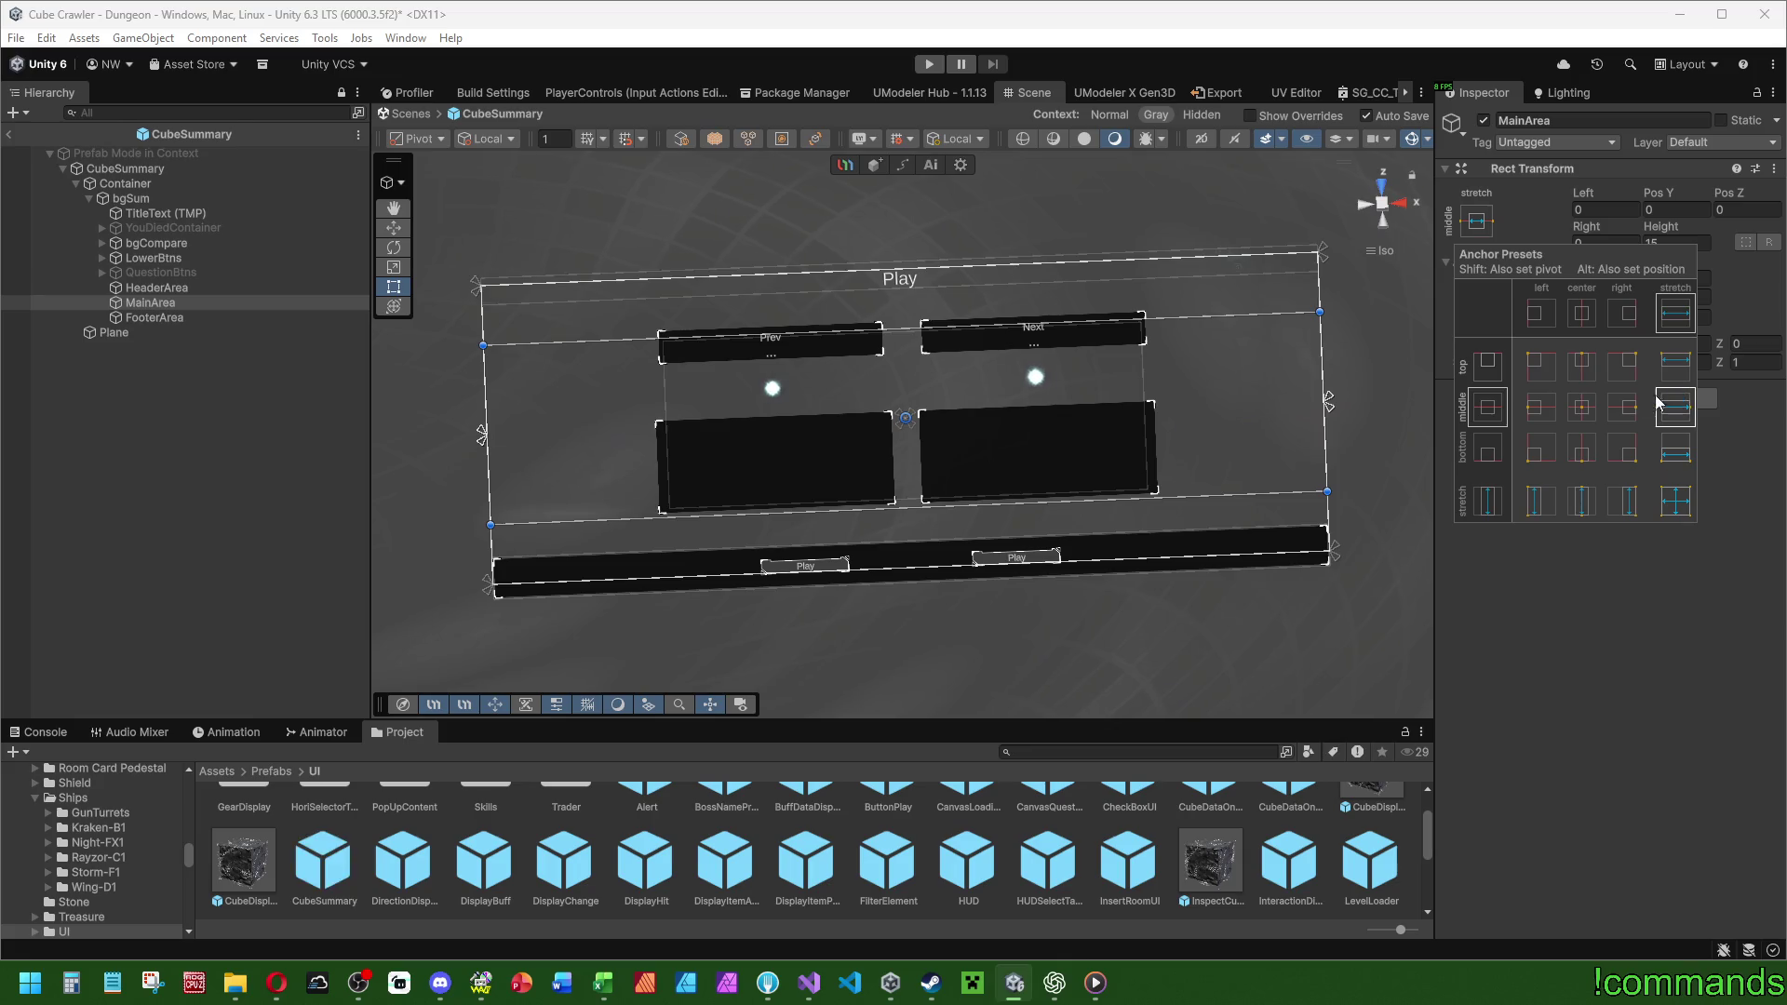
click(154, 290)
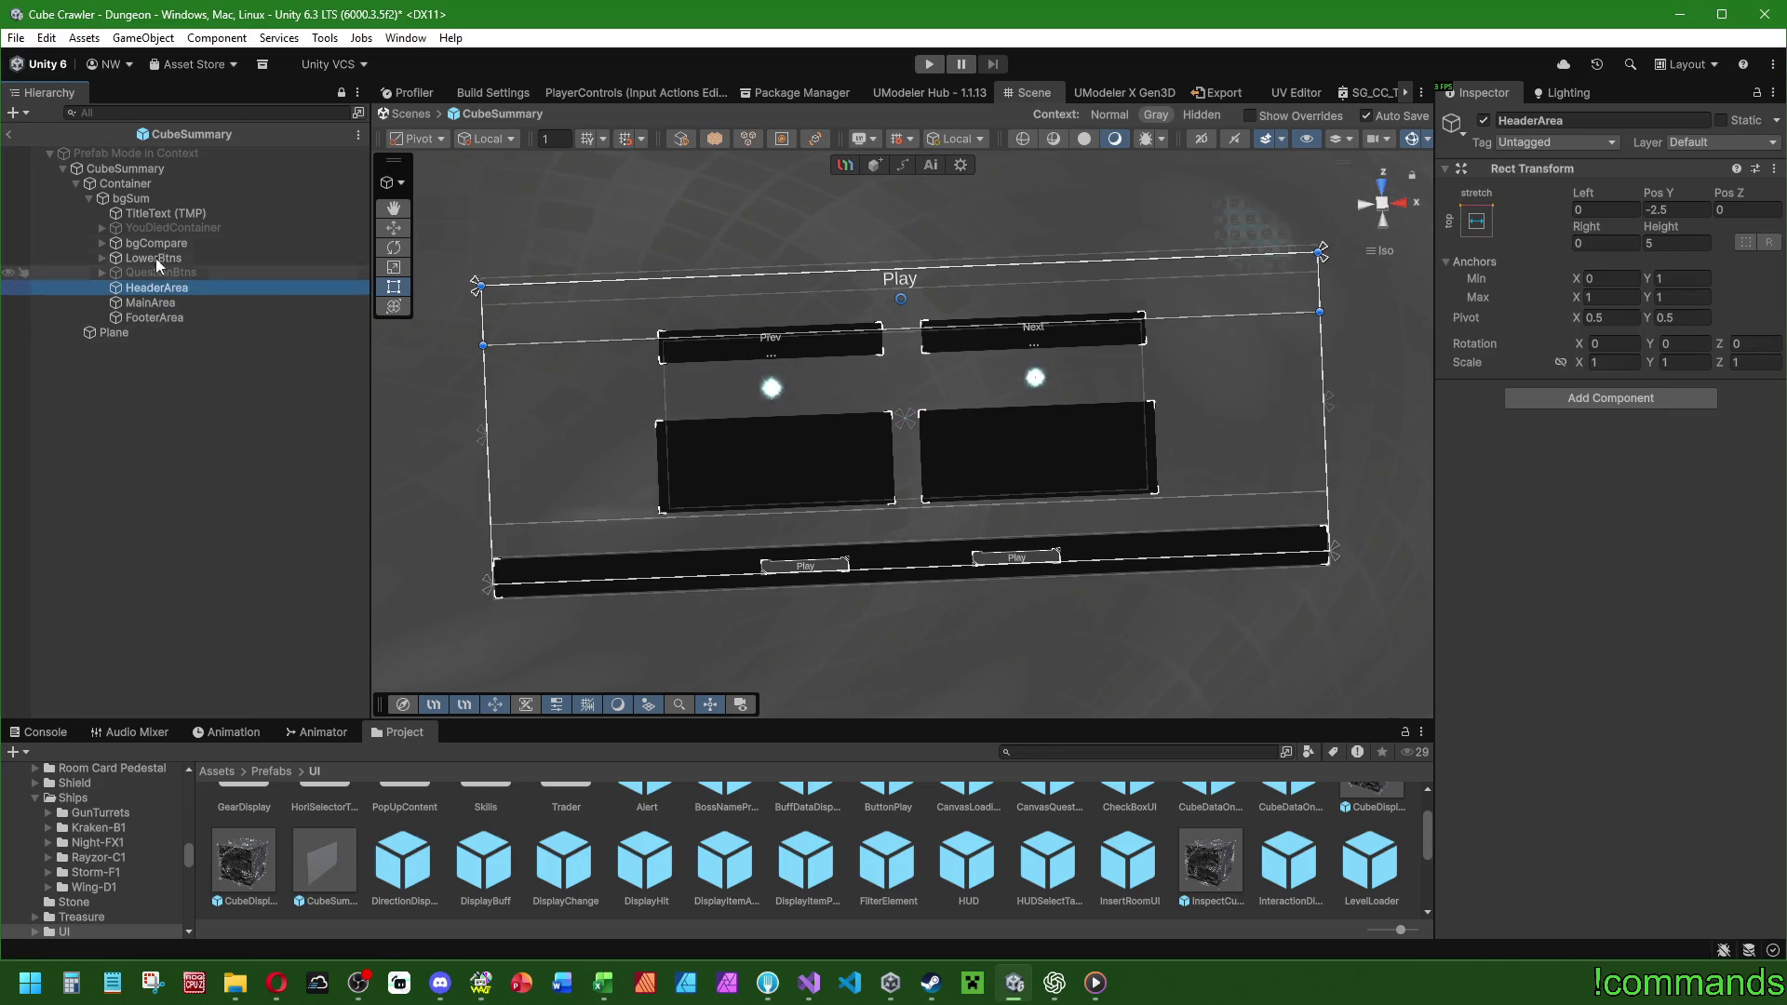
Compare the TitleText and YouDiedContainer Rect Transform settings.
click(167, 213)
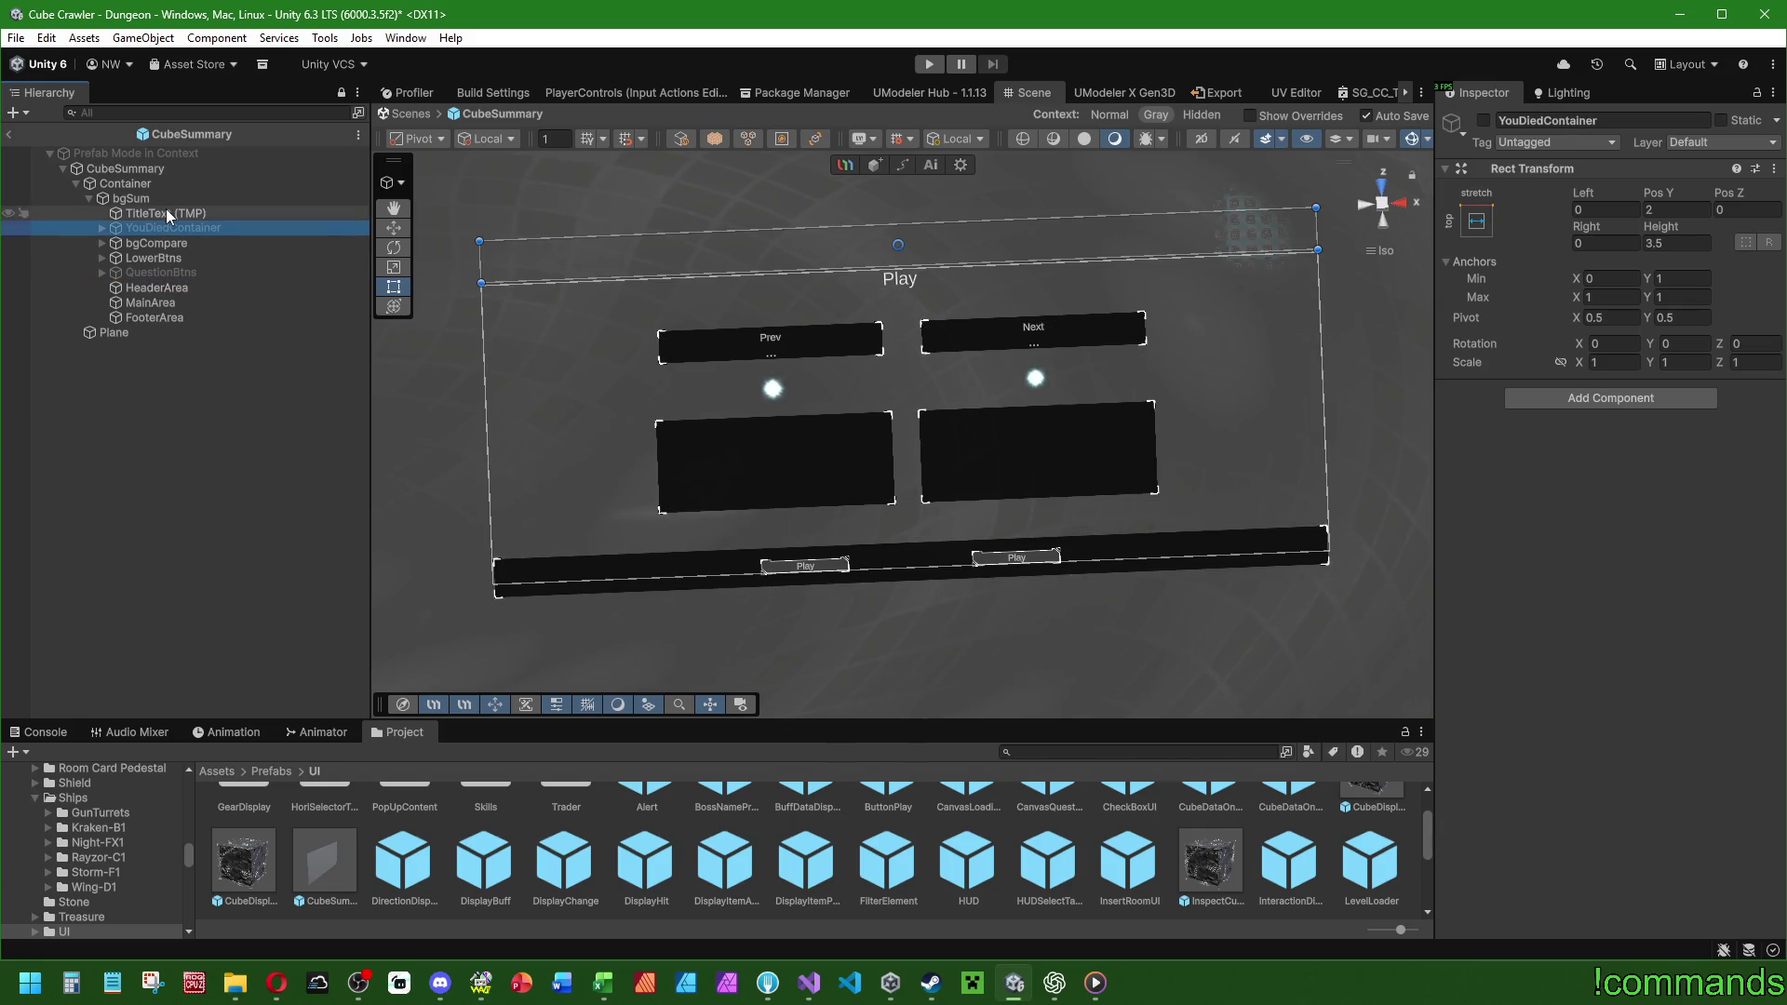
click(159, 227)
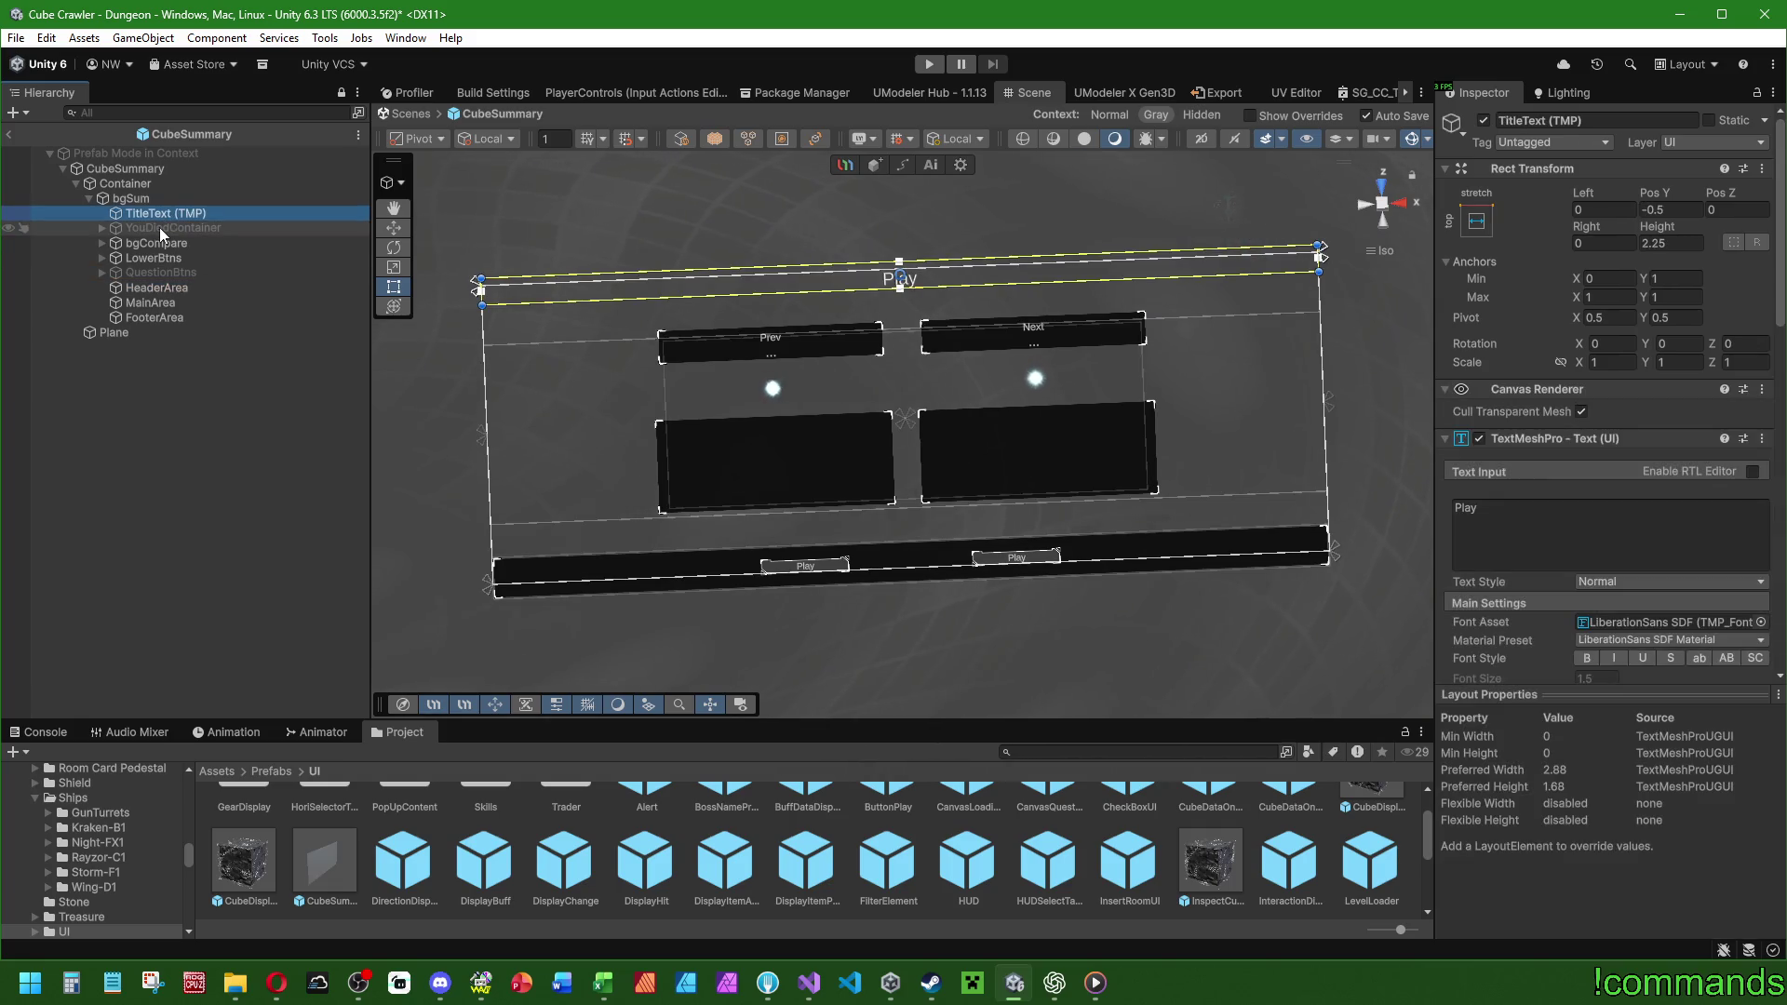
click(164, 220)
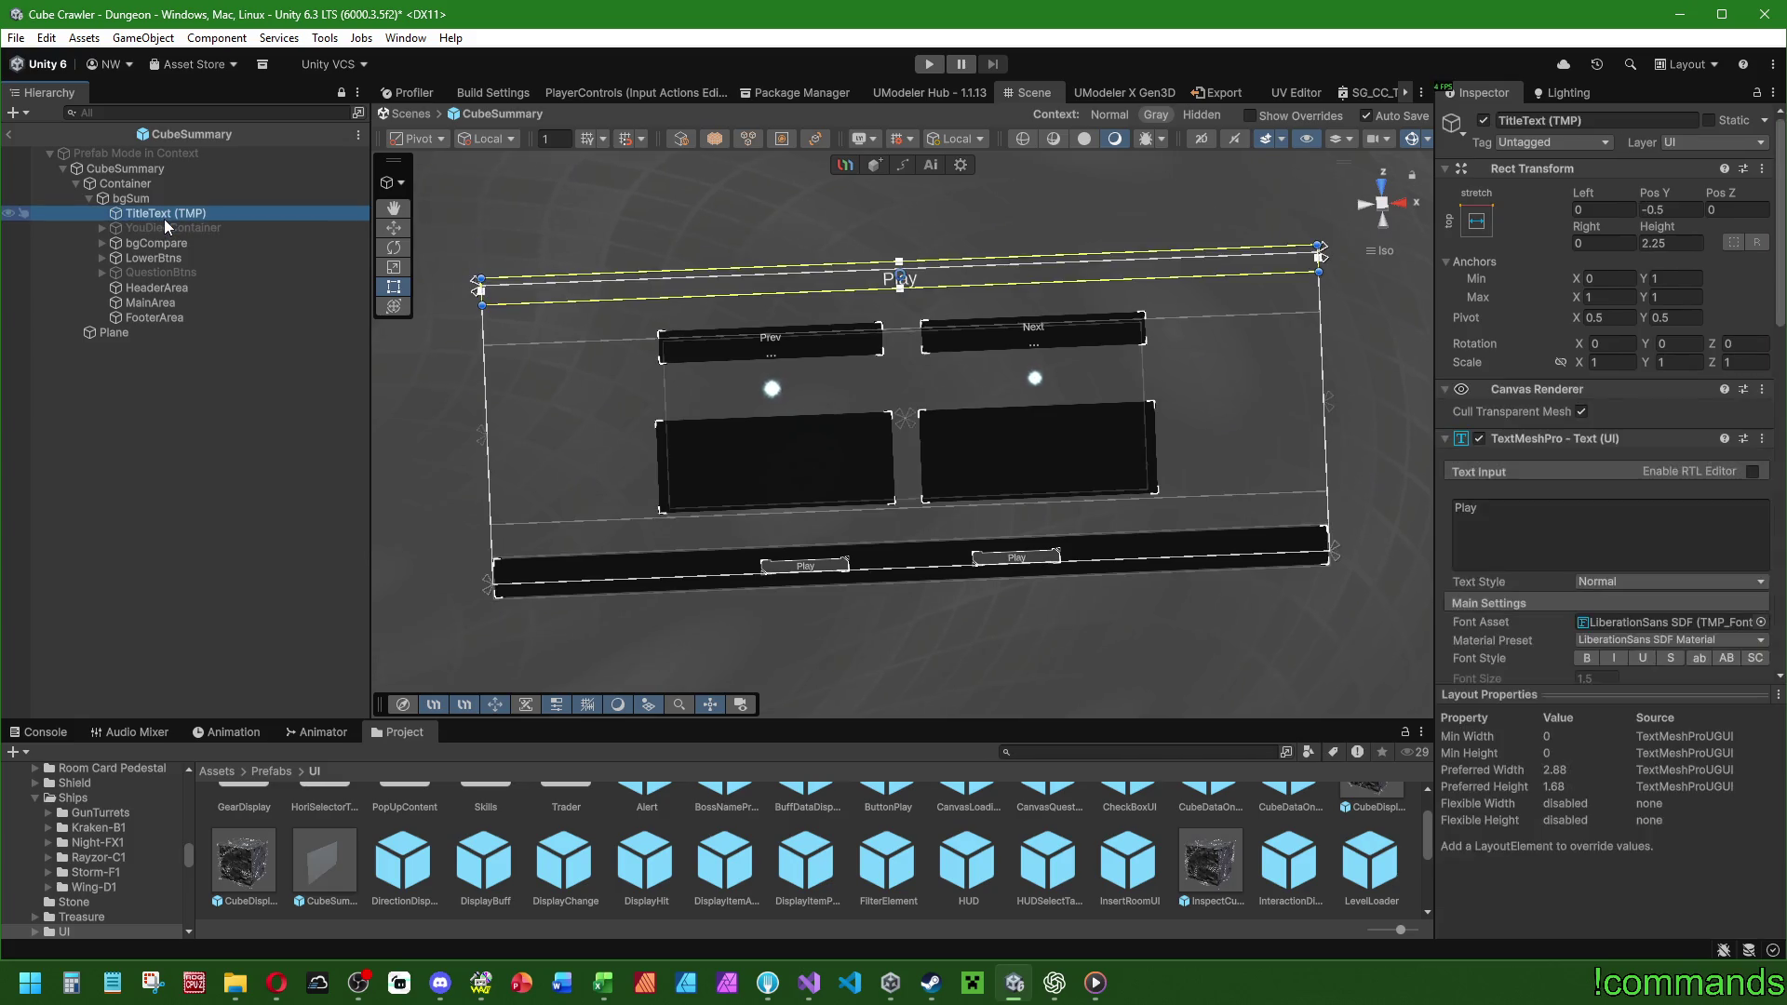
click(160, 231)
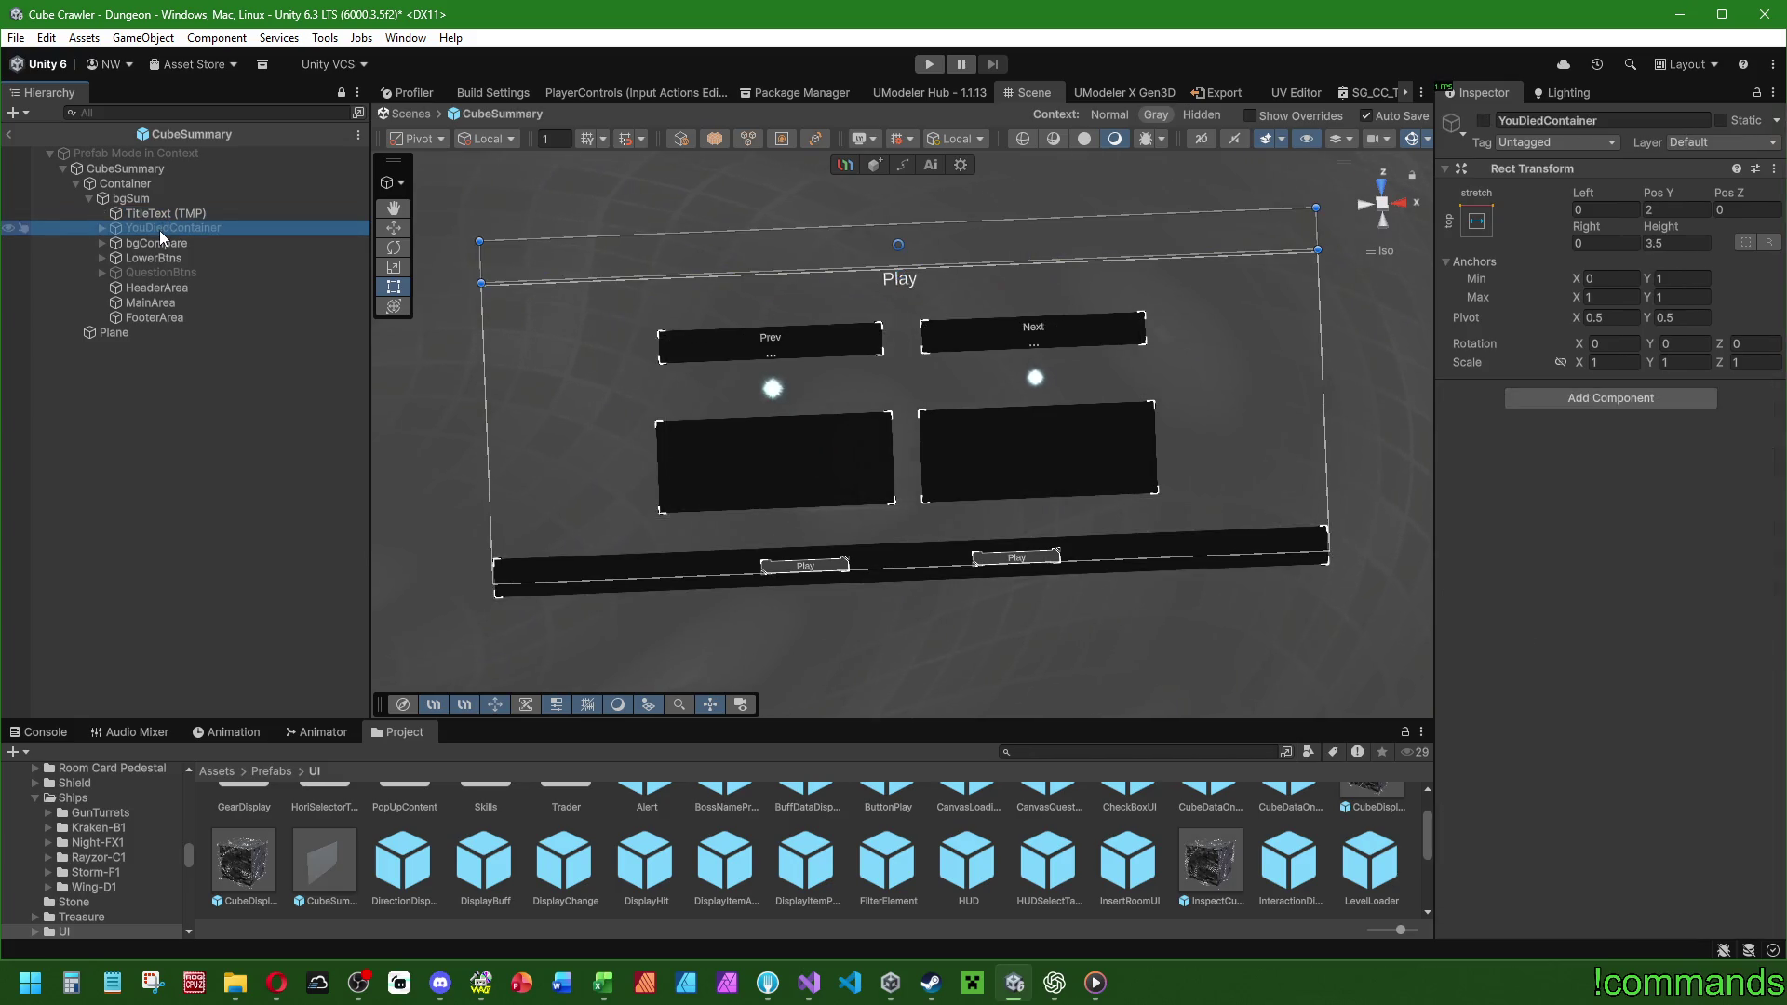
Set the TitleText (TMP) height to 1.5.
click(170, 215)
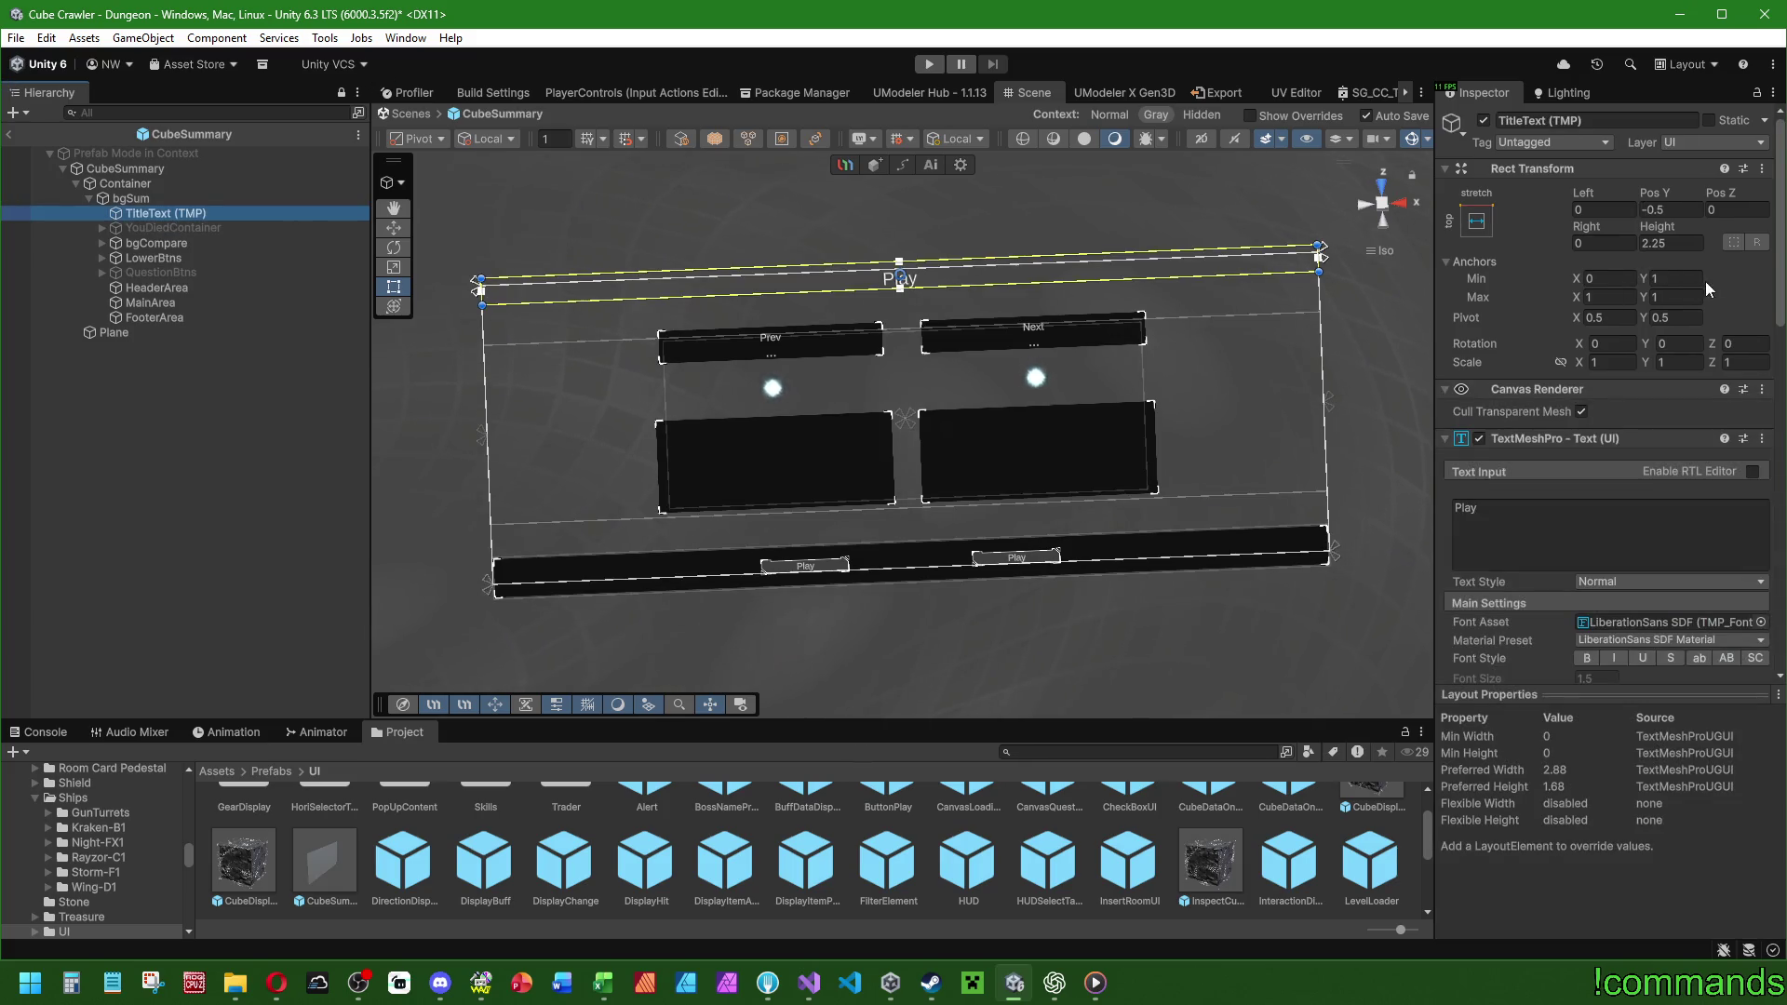
scroll(1515, 589, down, 6)
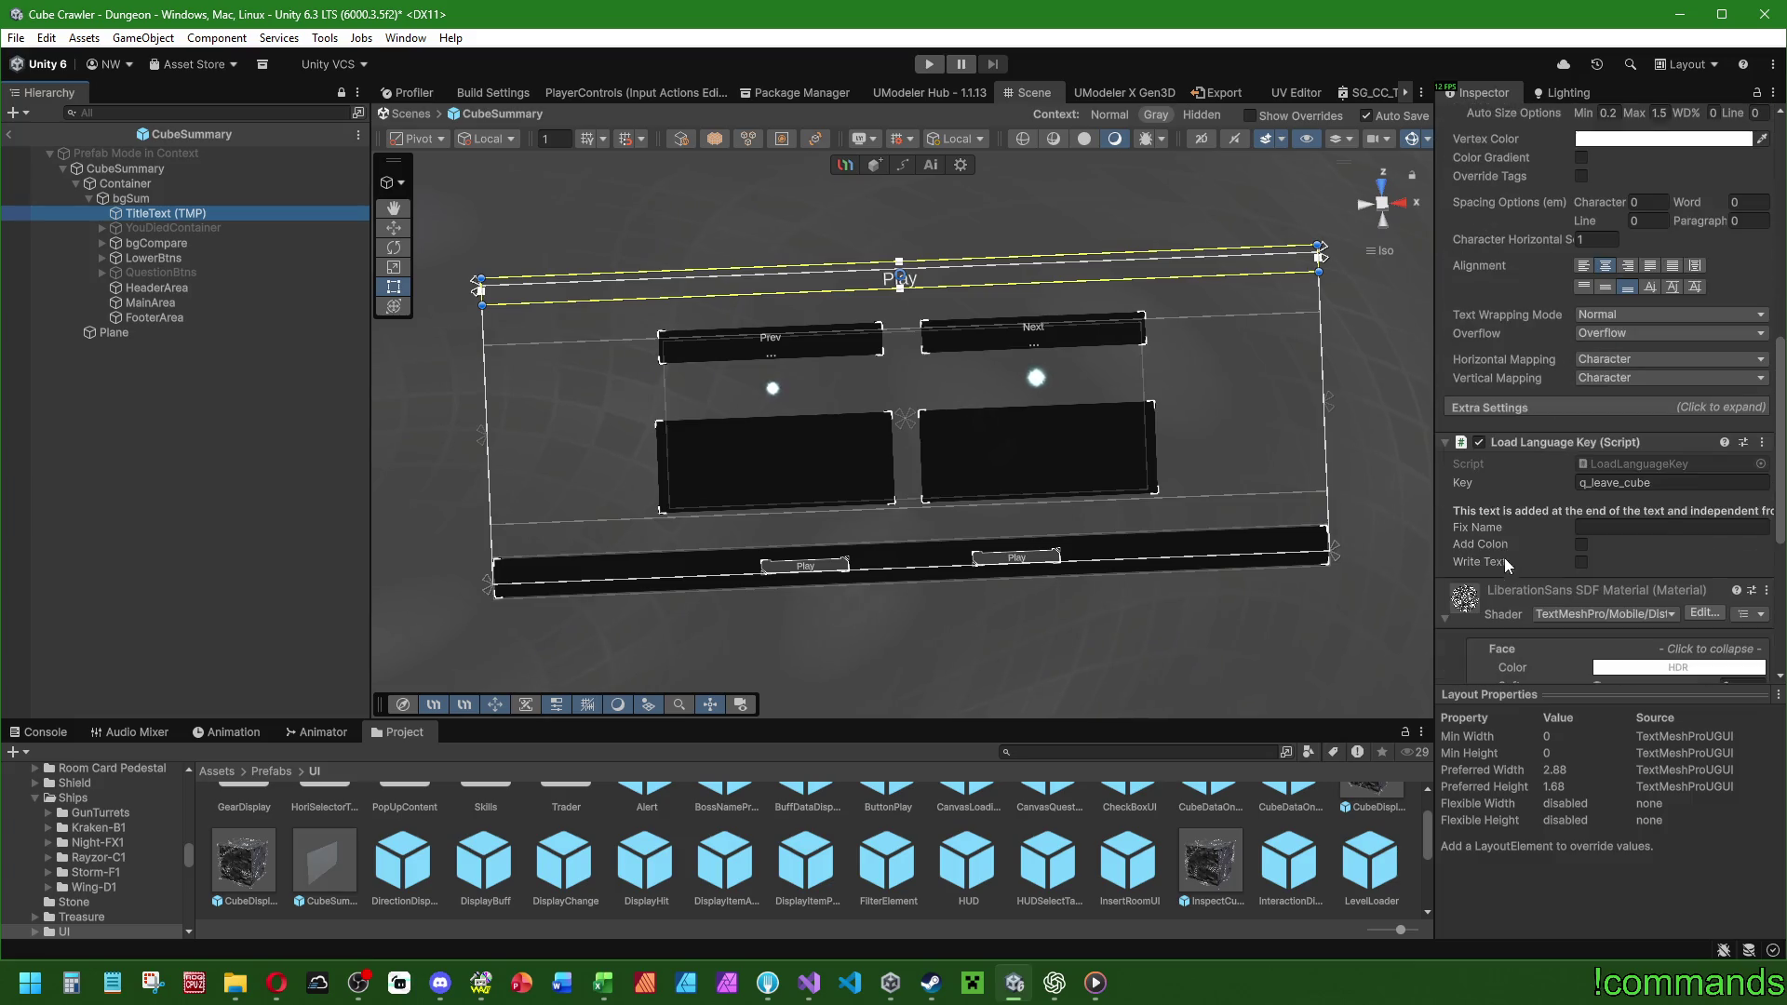
scroll(1510, 544, up, 6)
click(1684, 244)
text(1.5)
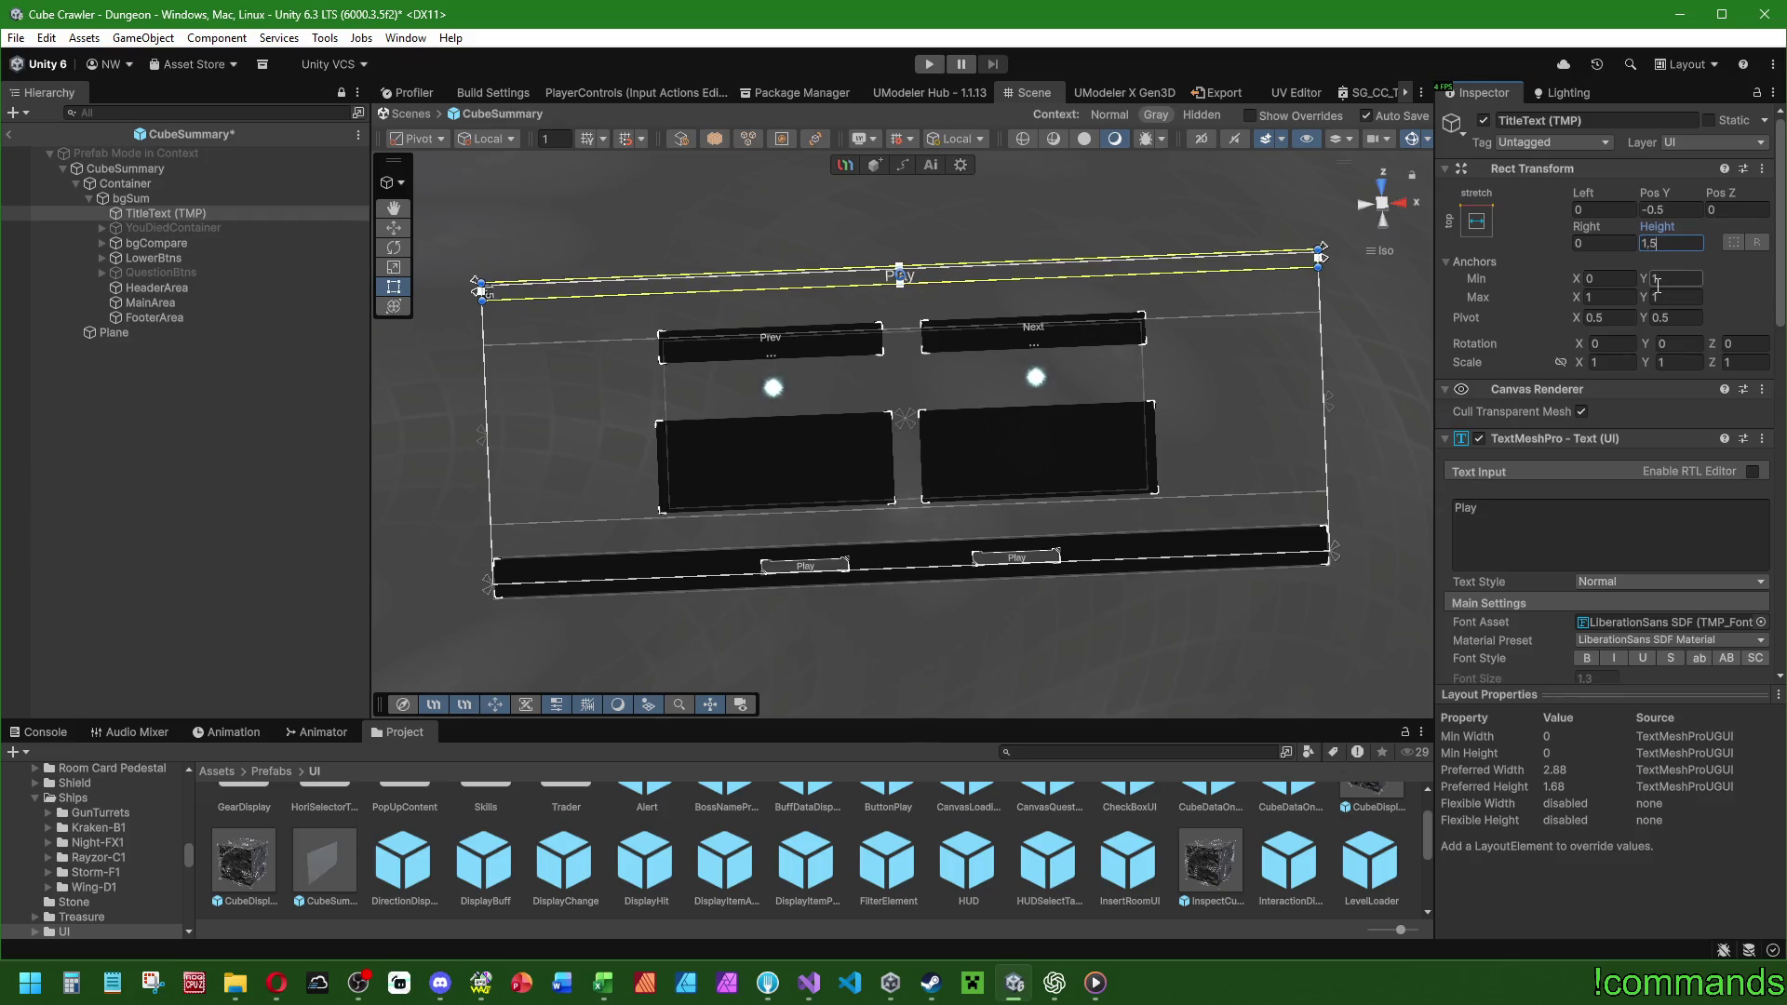
click(182, 223)
click(186, 213)
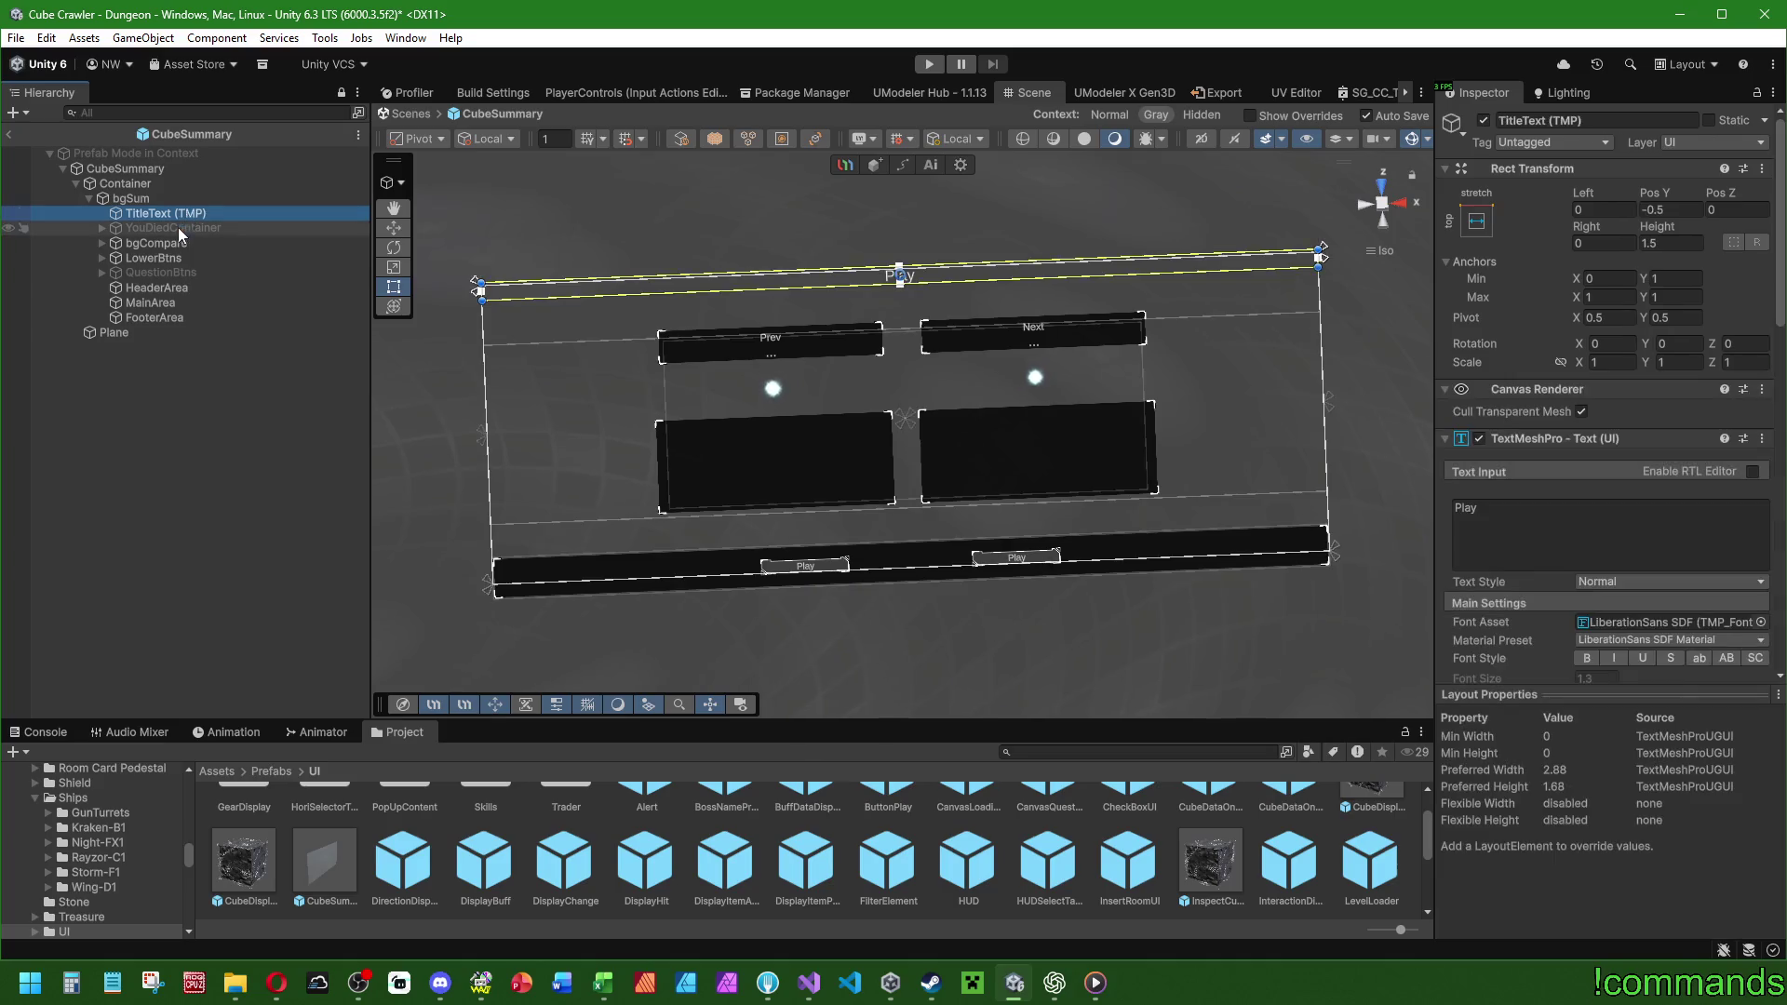
click(157, 290)
click(1598, 404)
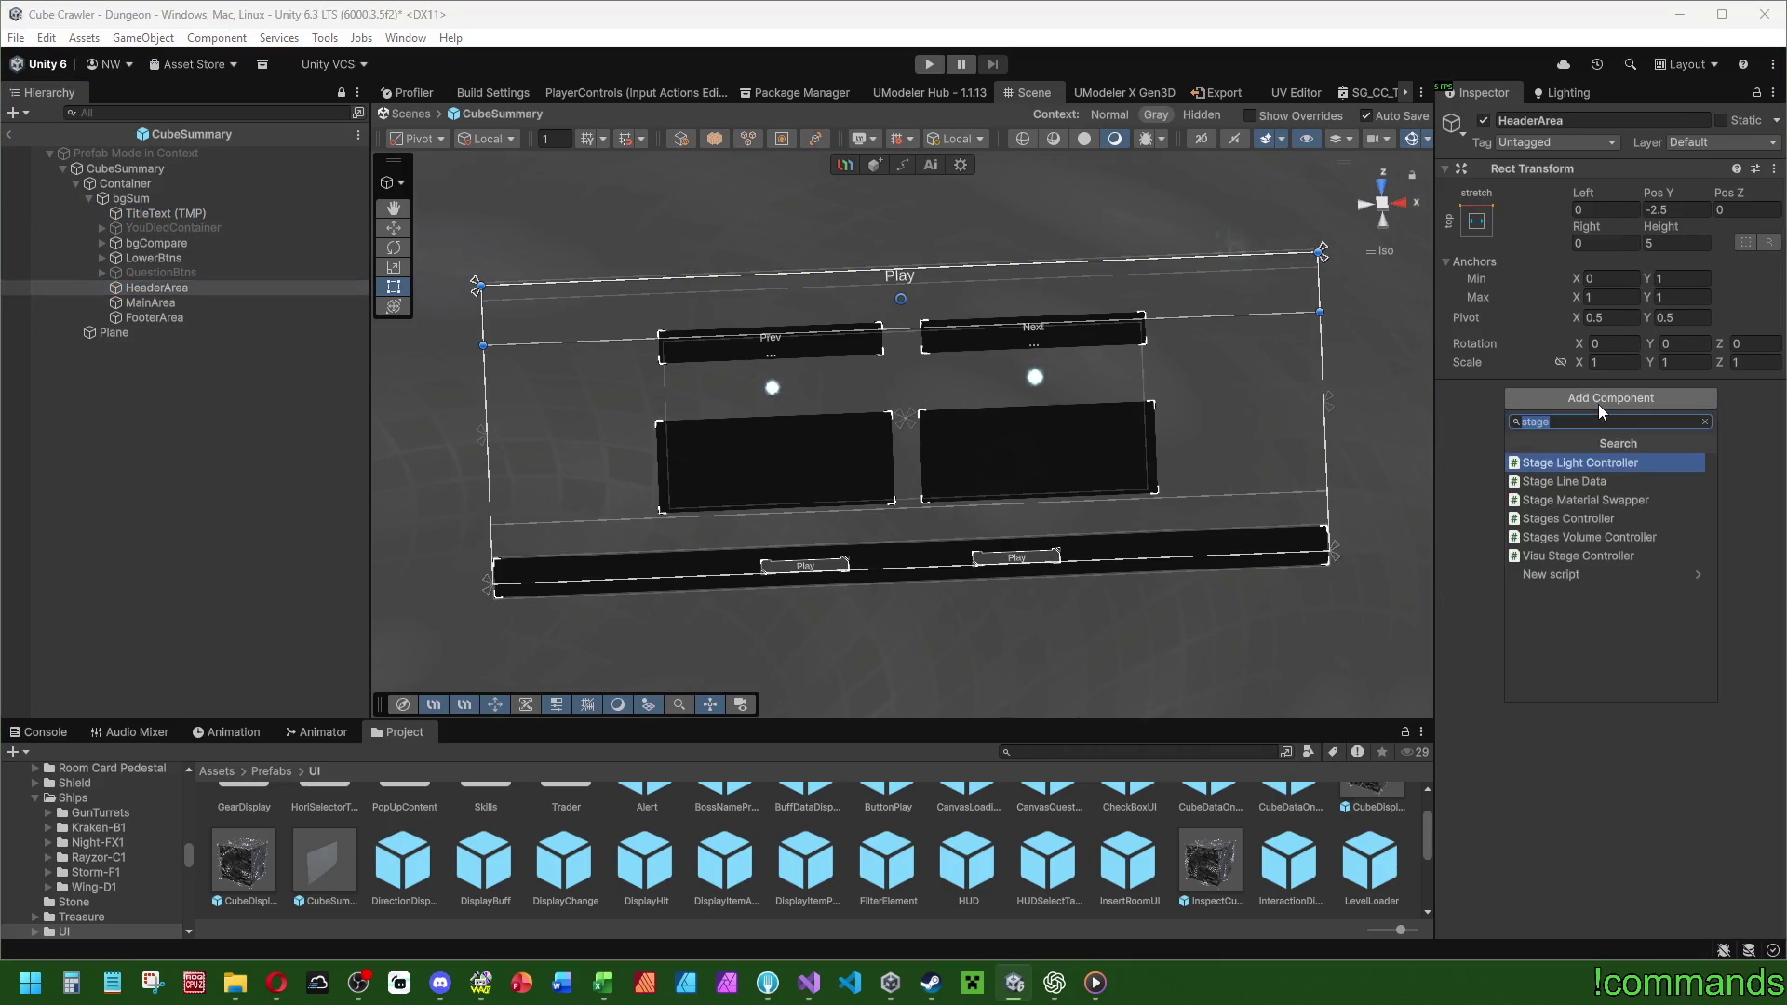
Add a Vertical Layout Group to HeaderArea and nest TitleText and YouDiedContainer inside it.
text(vertical)
key(Return)
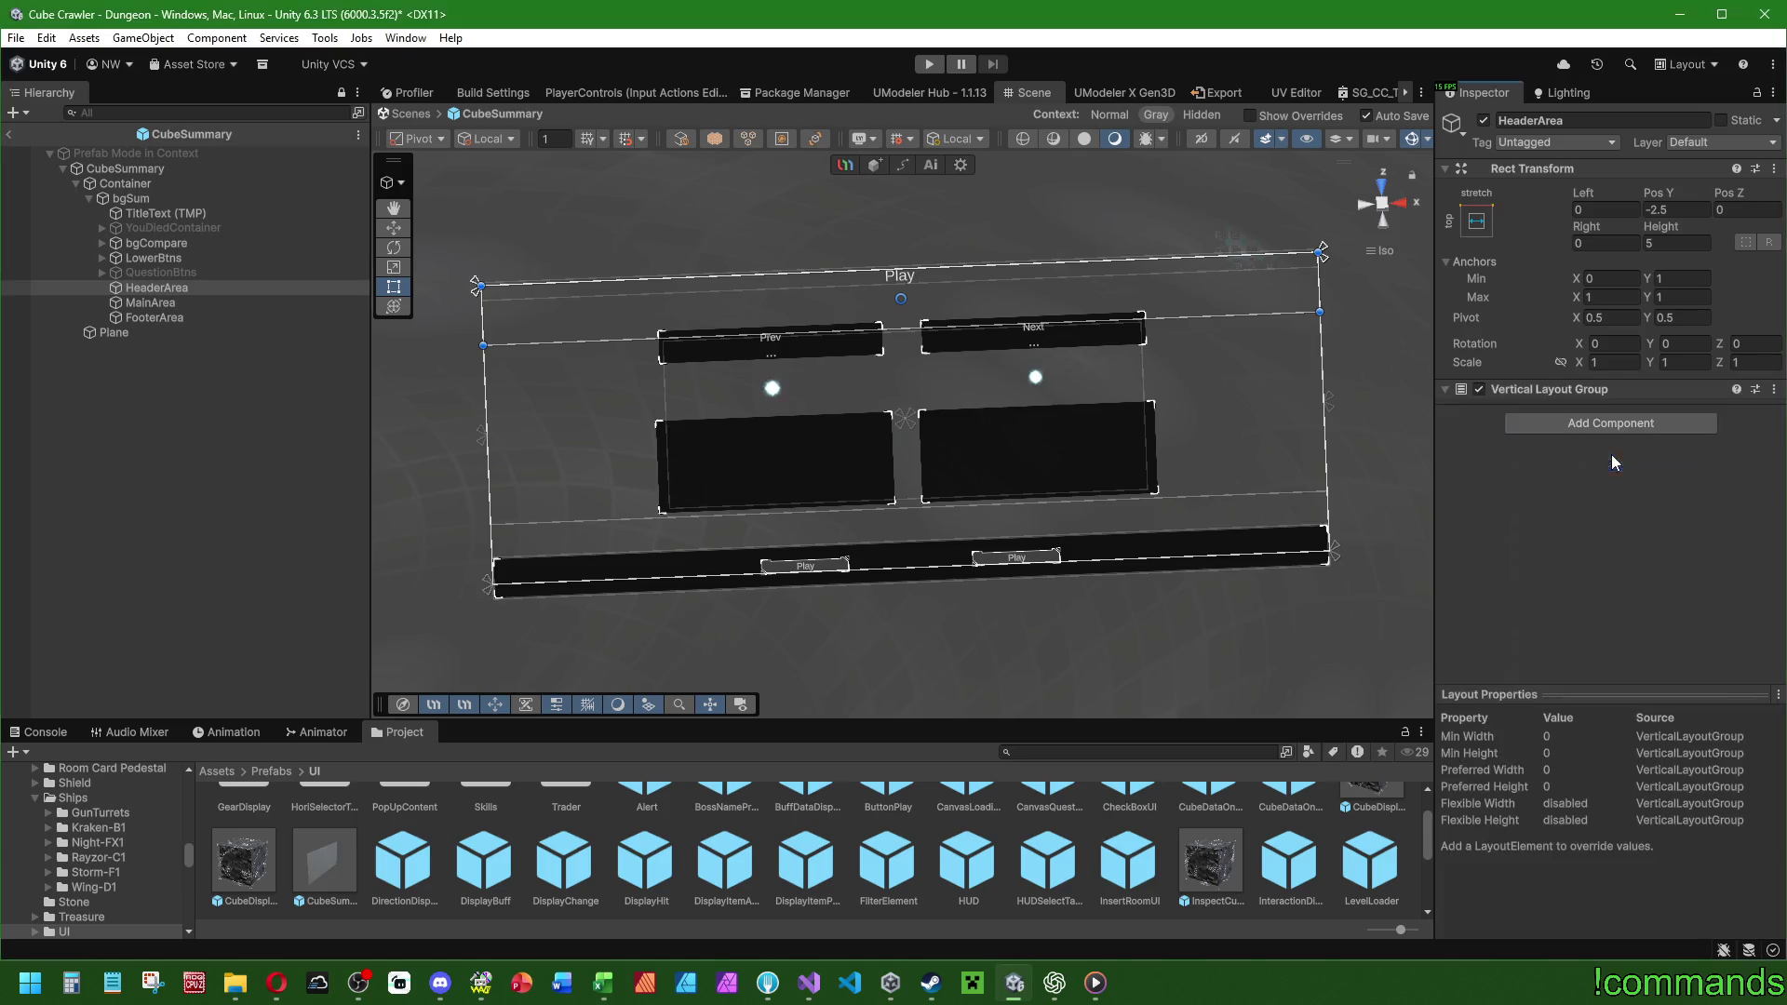
click(167, 209)
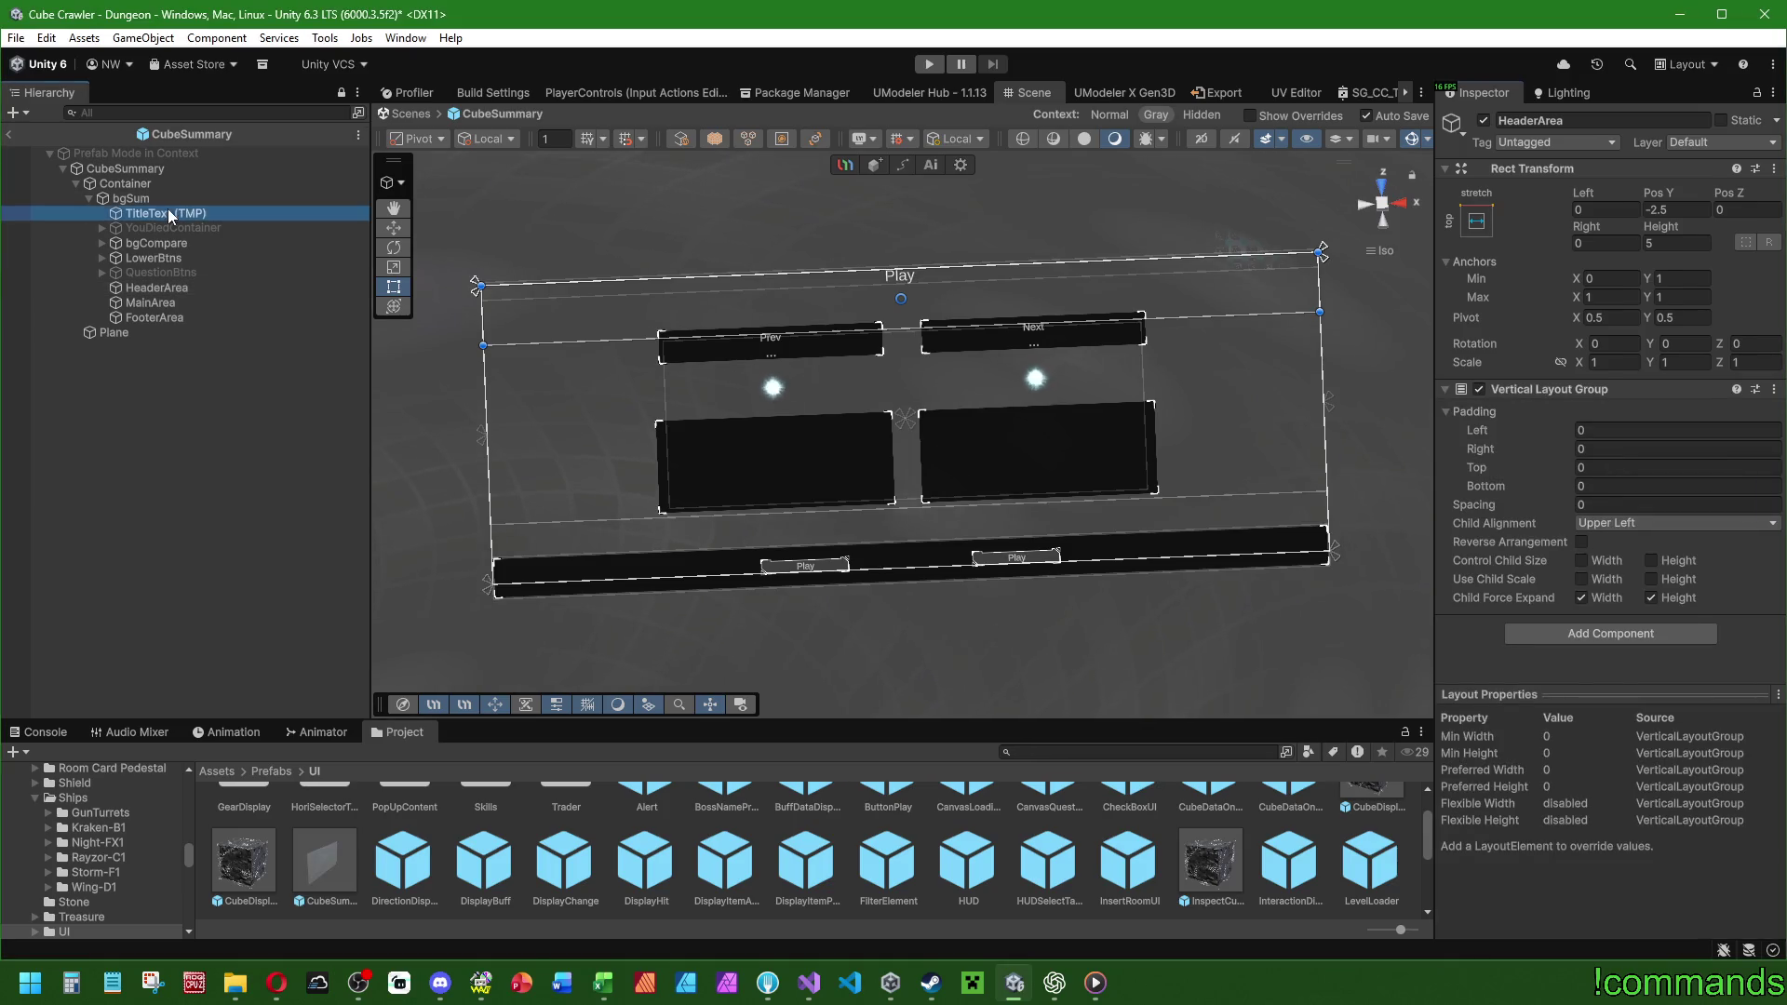
ctrl+click(165, 223)
drag(168, 212, 166, 287)
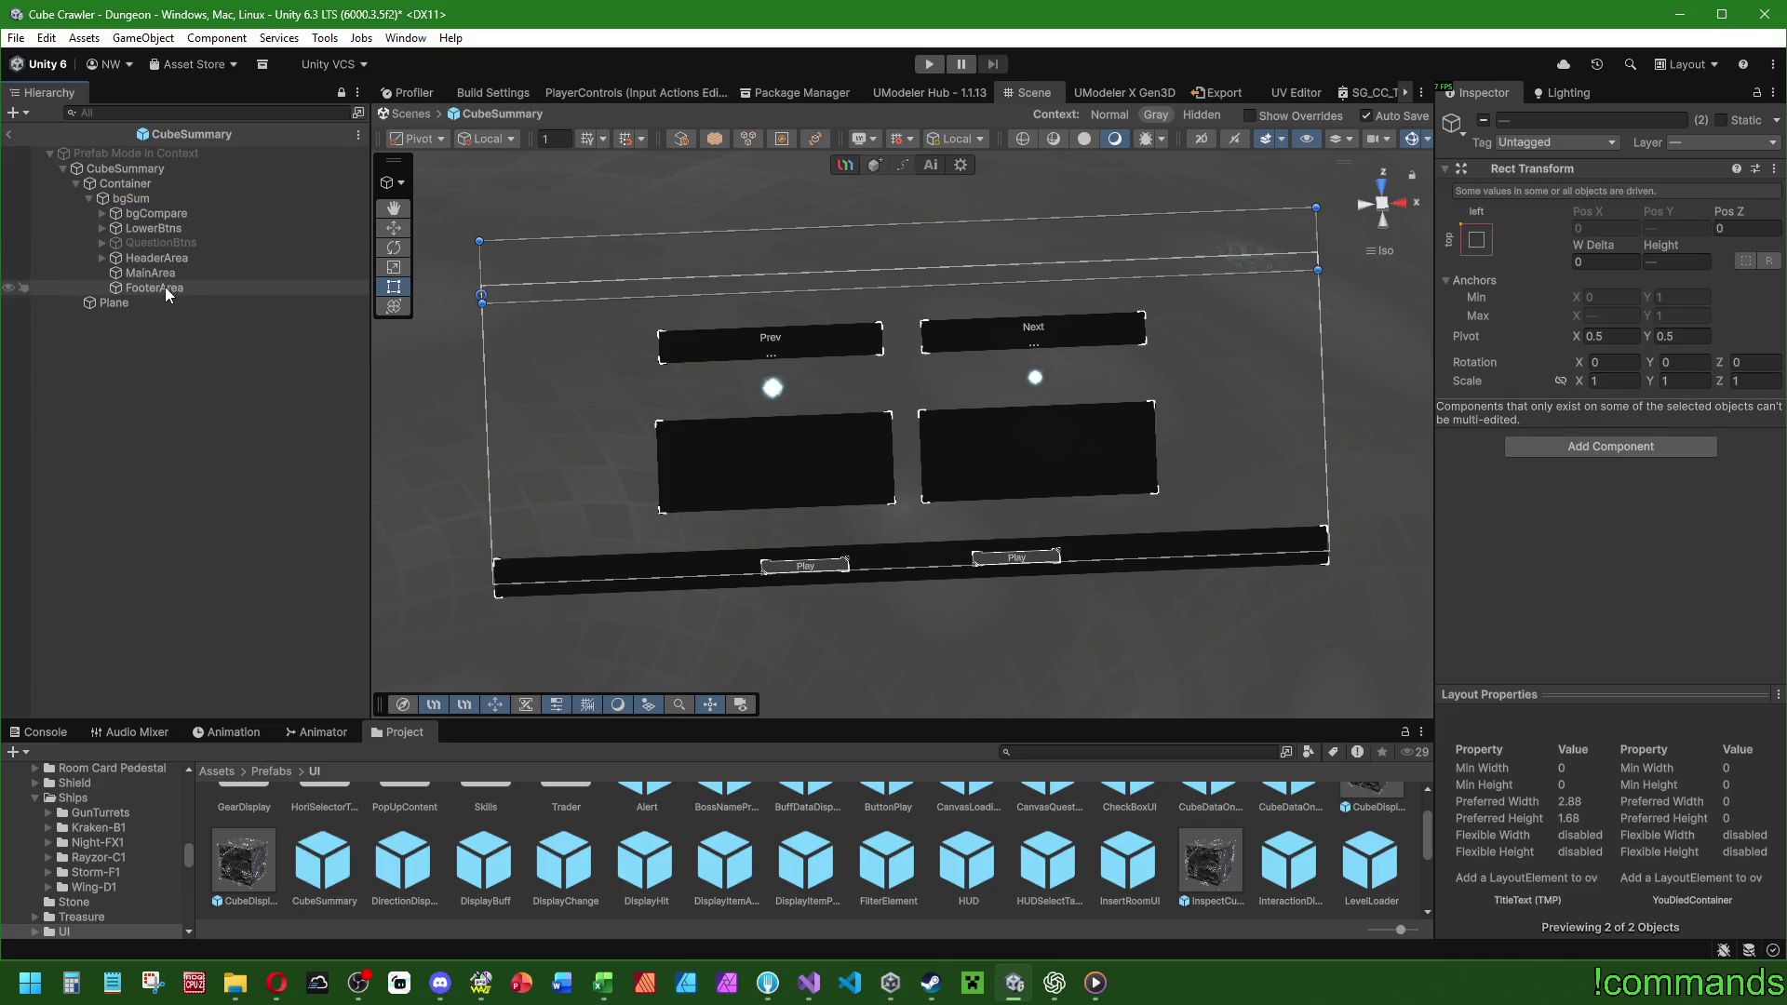
click(103, 258)
Set HeaderArea's child alignment to Middle Center and let it control child width and height.
click(1597, 523)
click(1668, 625)
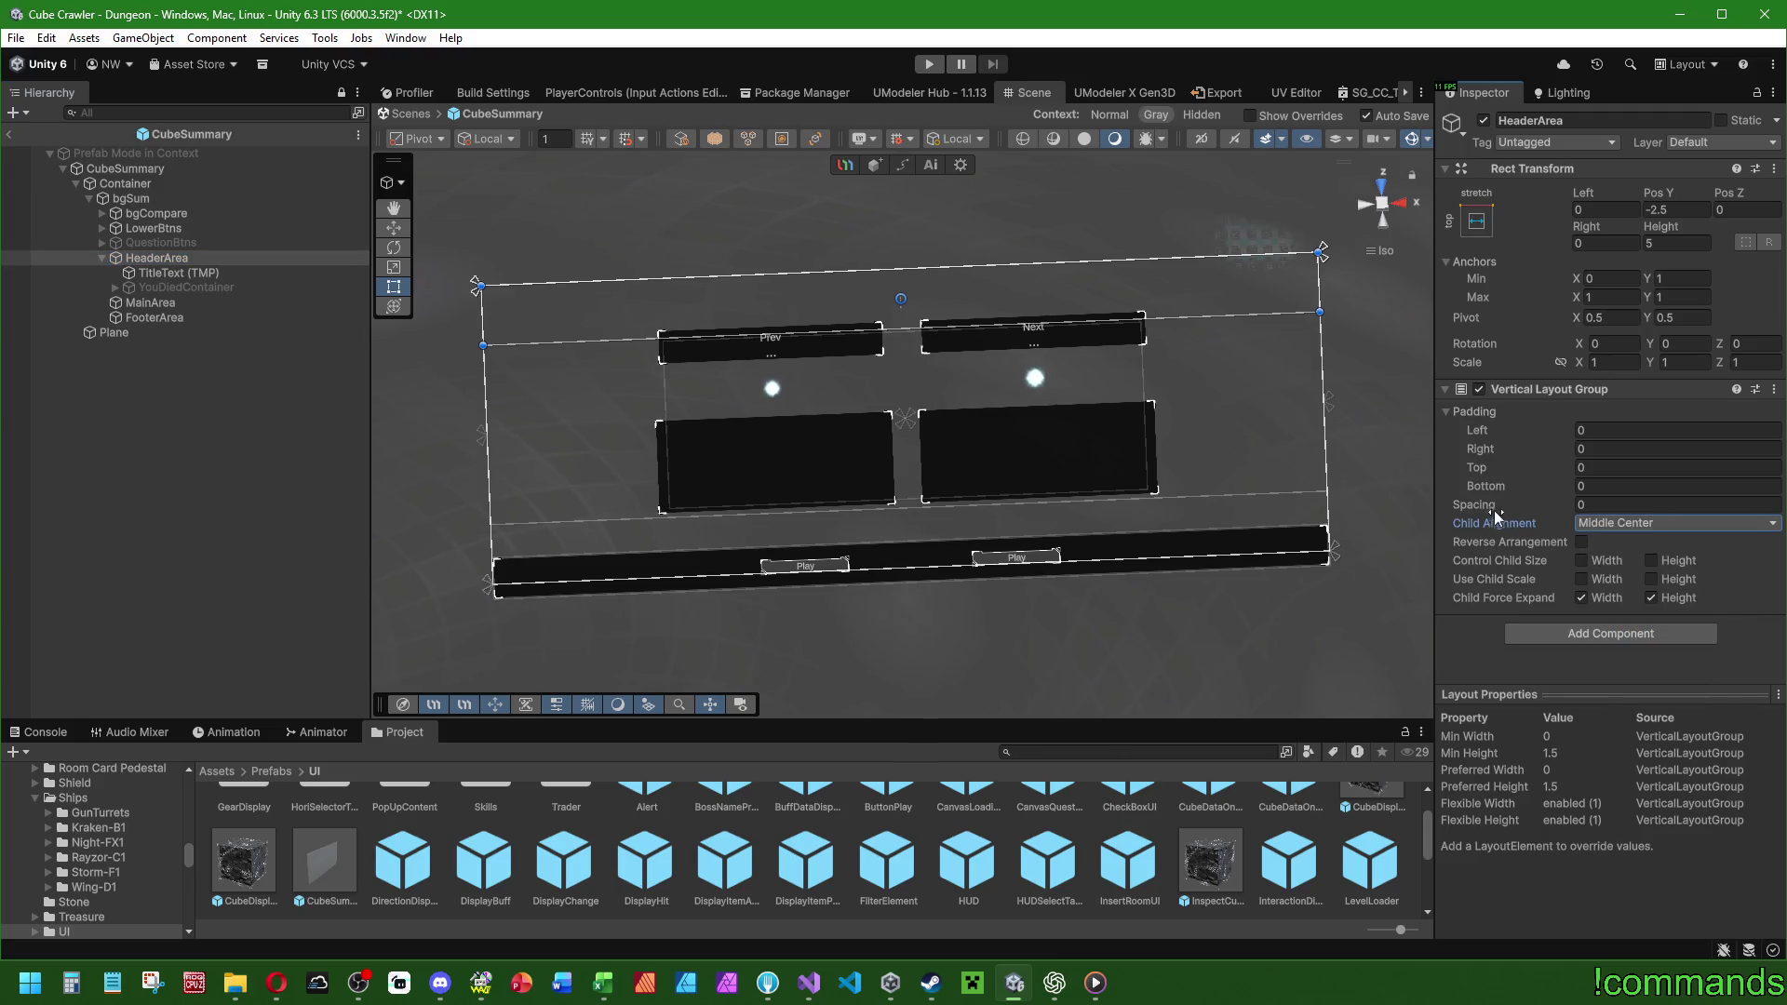
click(792, 324)
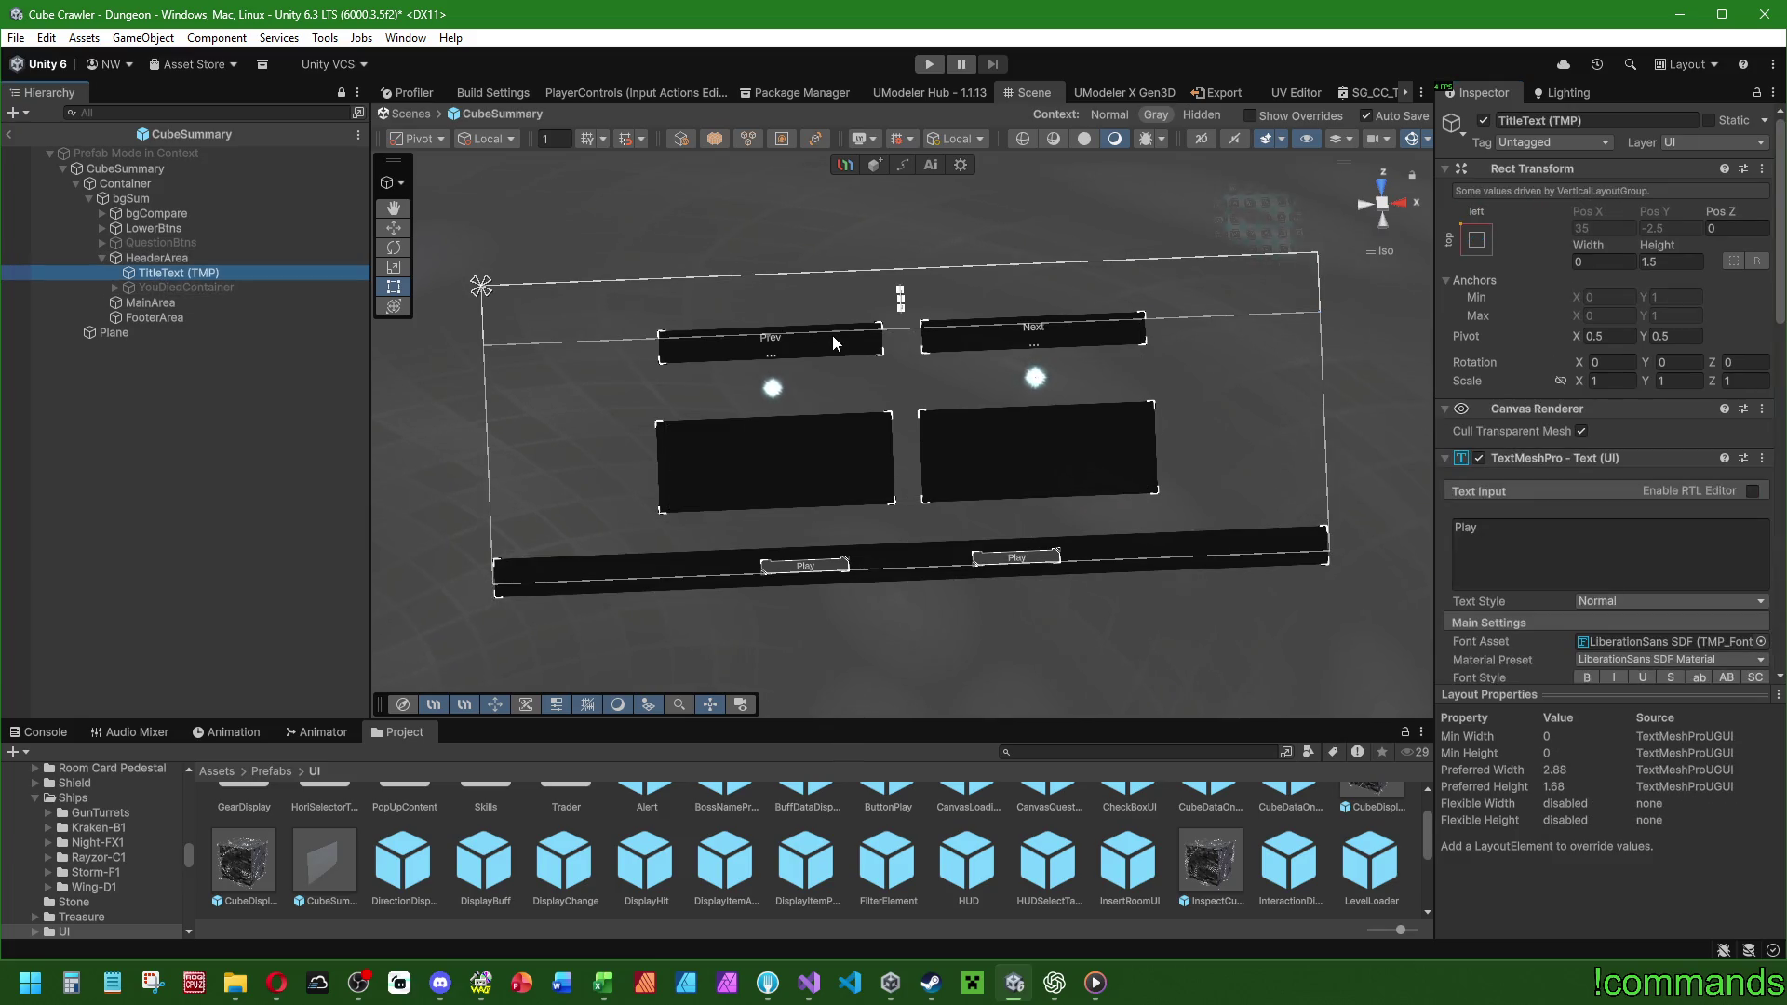
click(197, 262)
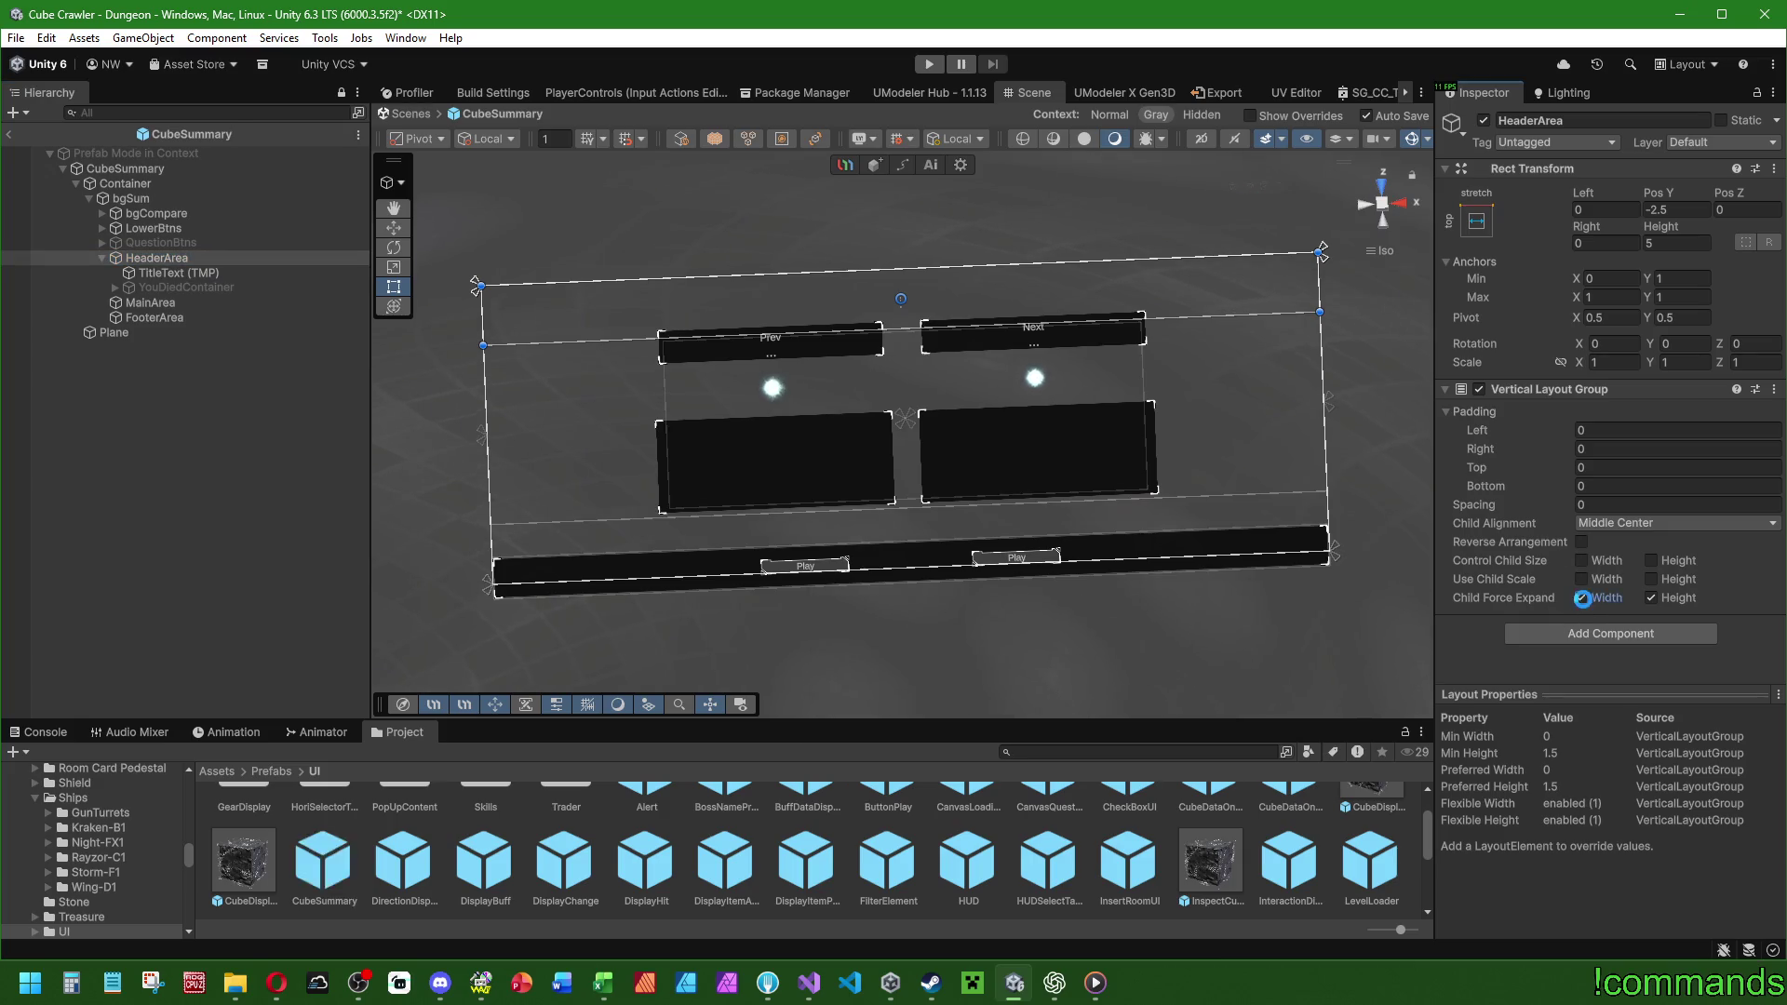
click(1581, 560)
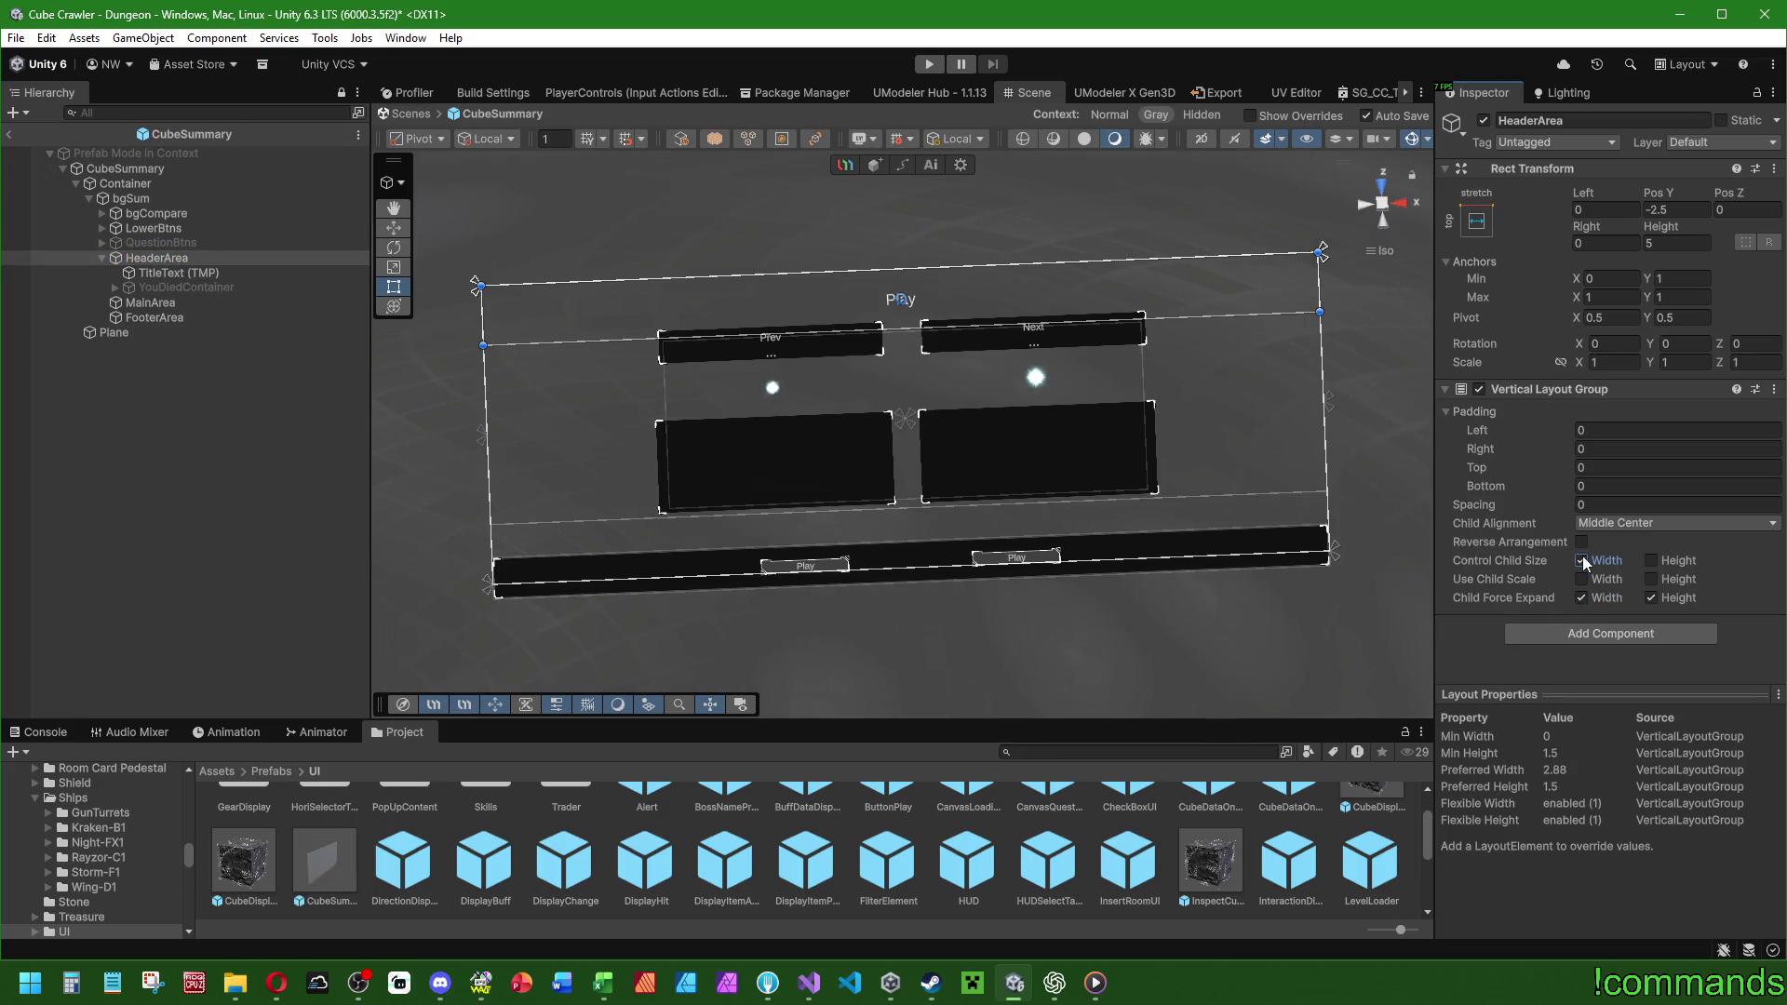
click(1653, 561)
click(180, 273)
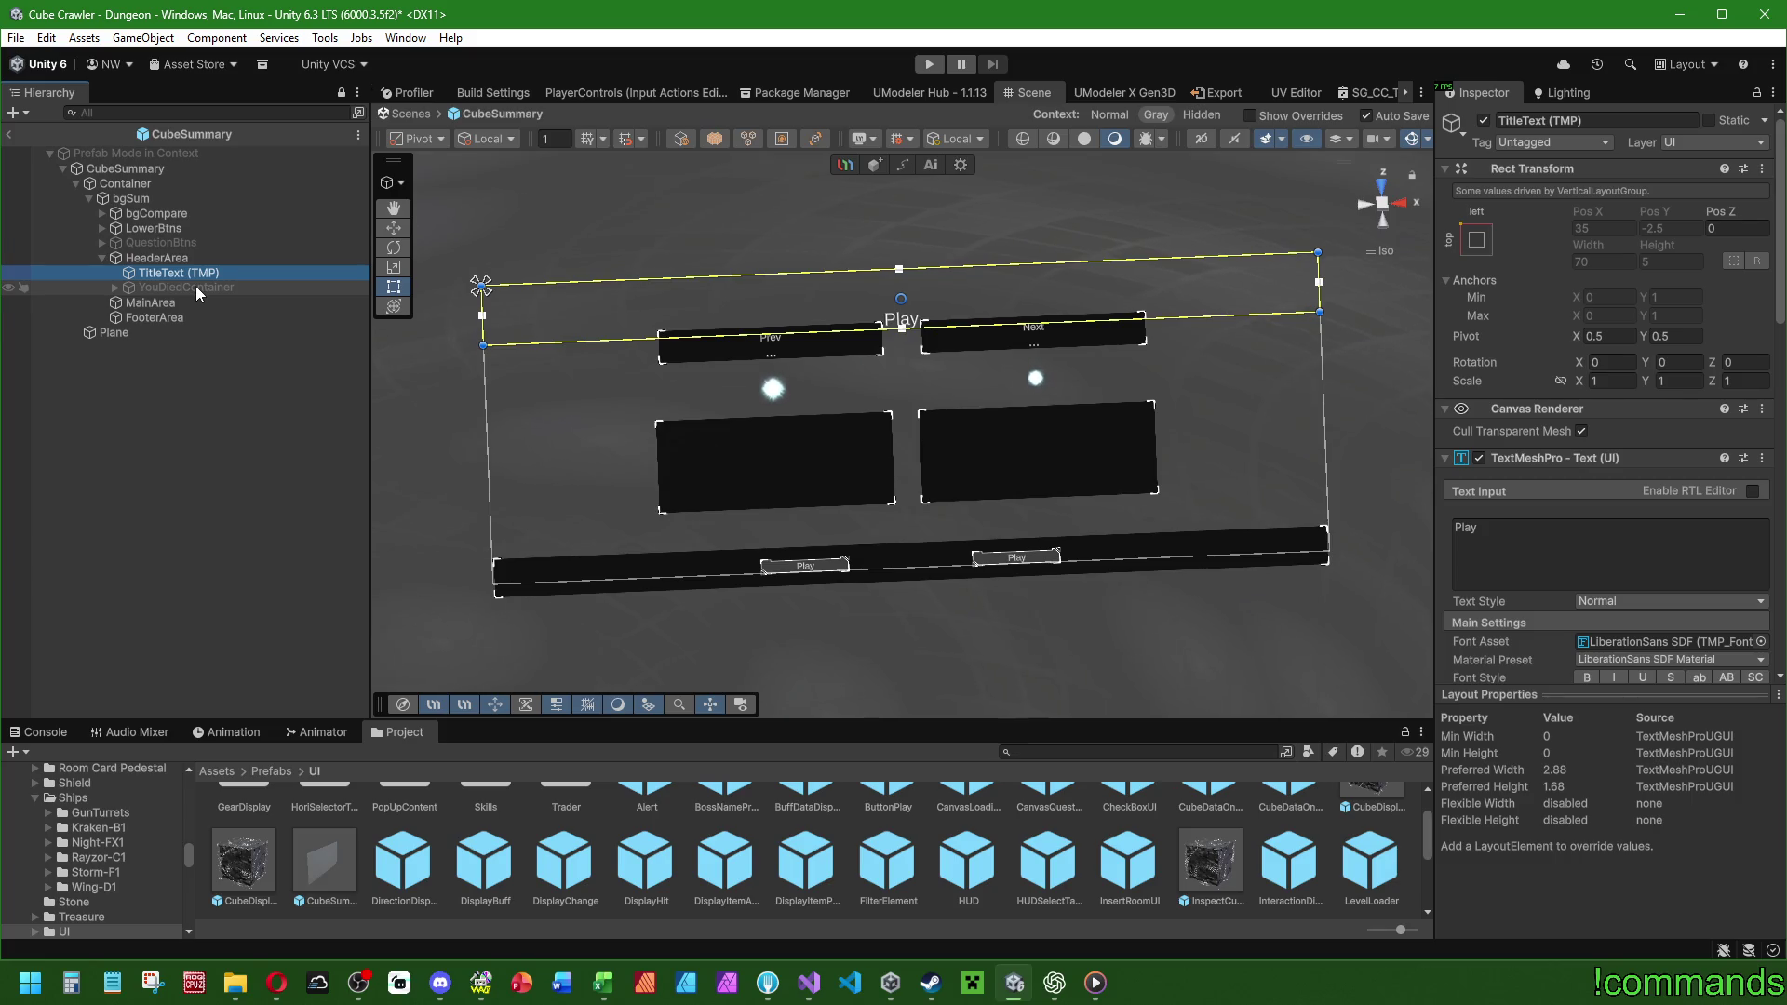
Change HeaderArea's child alignment to Upper Center, leaving TitleText sized 70 × 5.
click(184, 257)
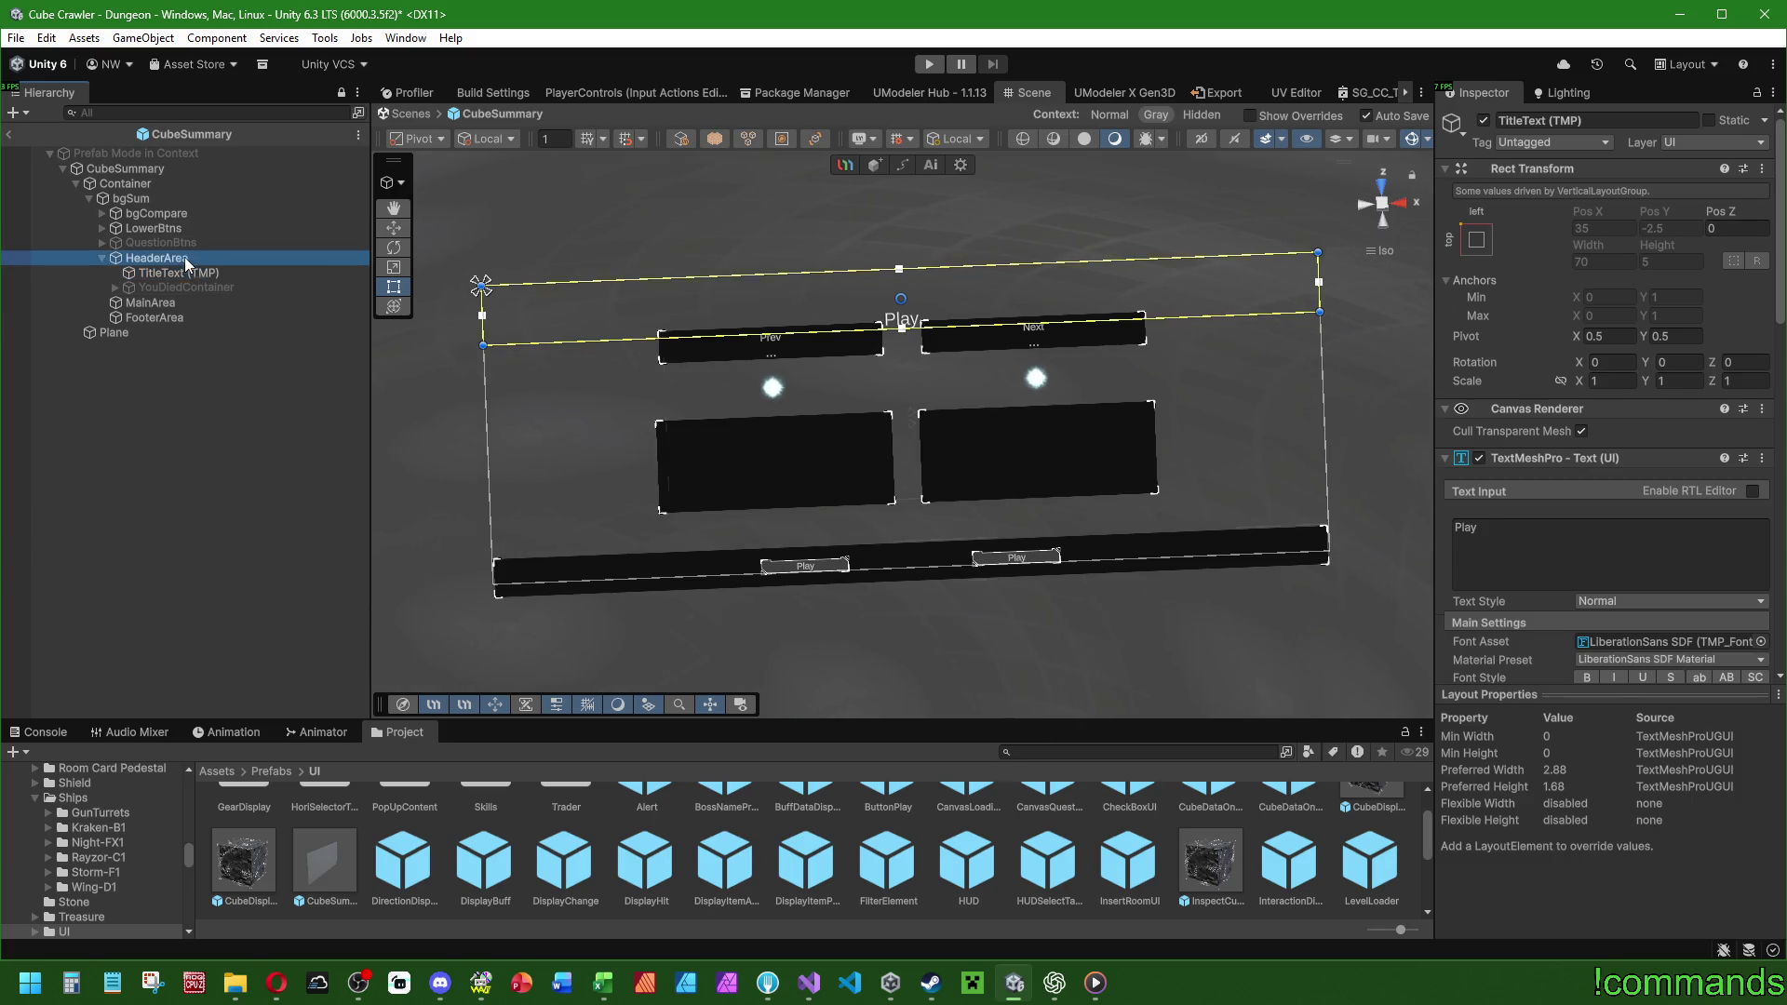
click(1666, 523)
click(1645, 565)
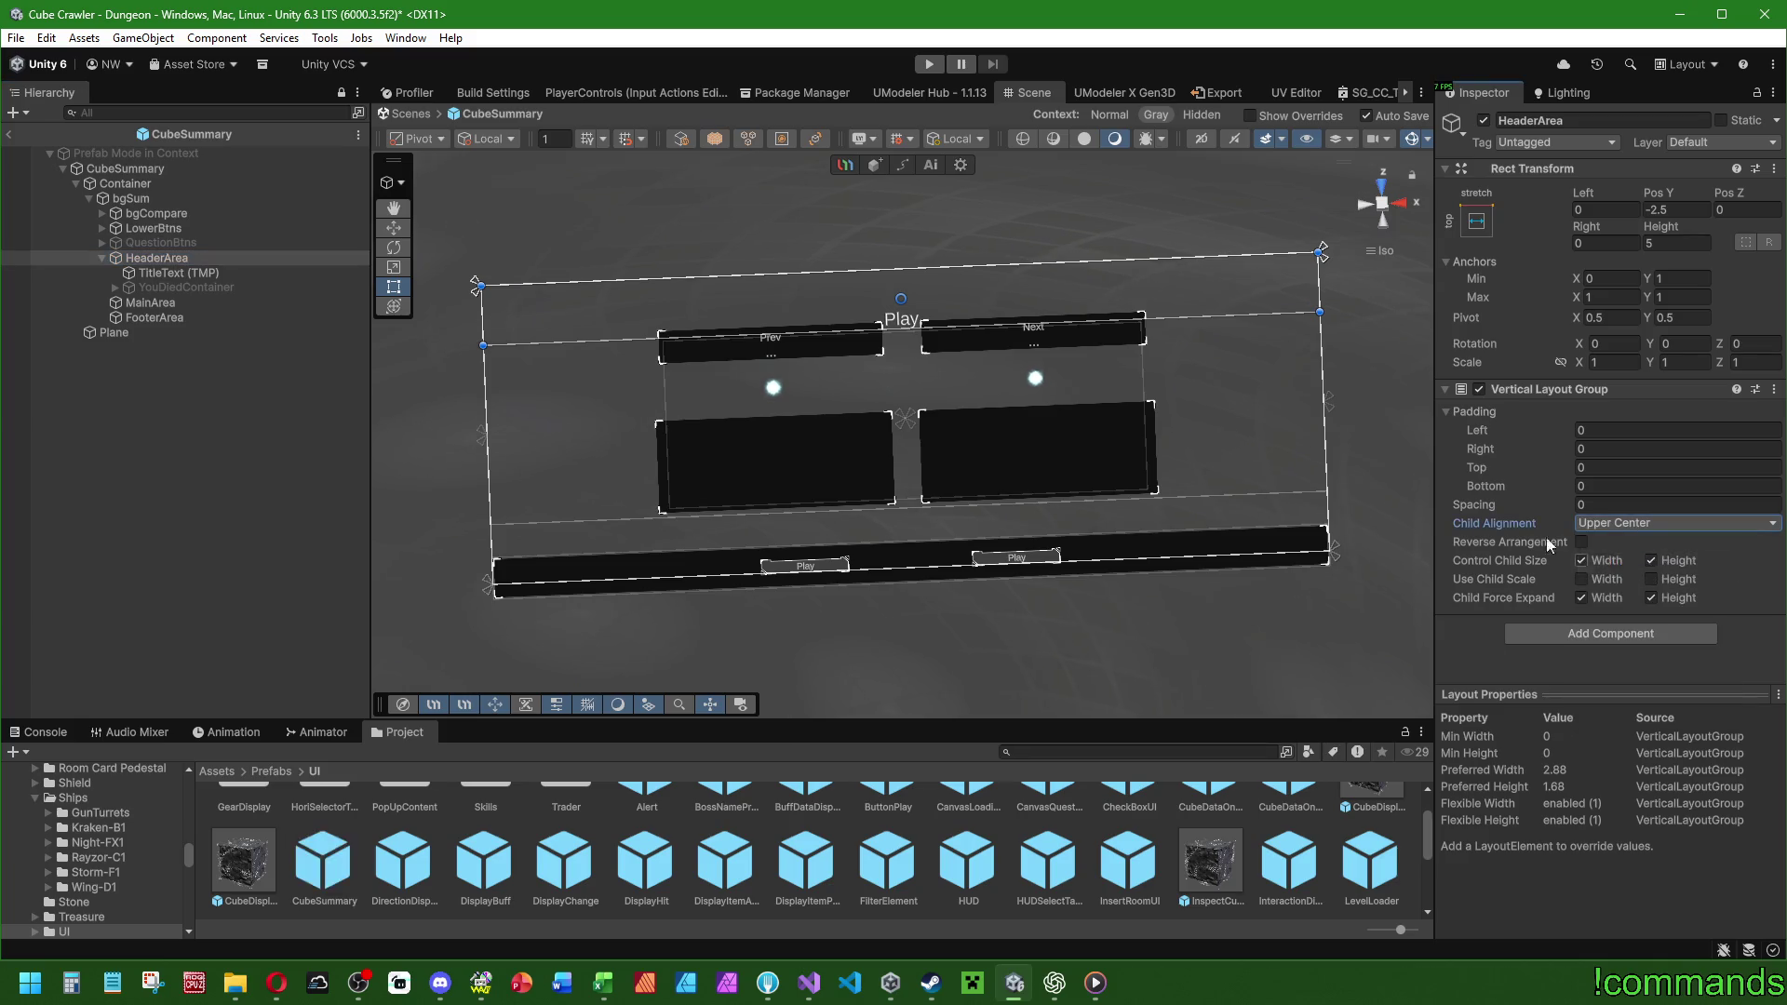
click(152, 273)
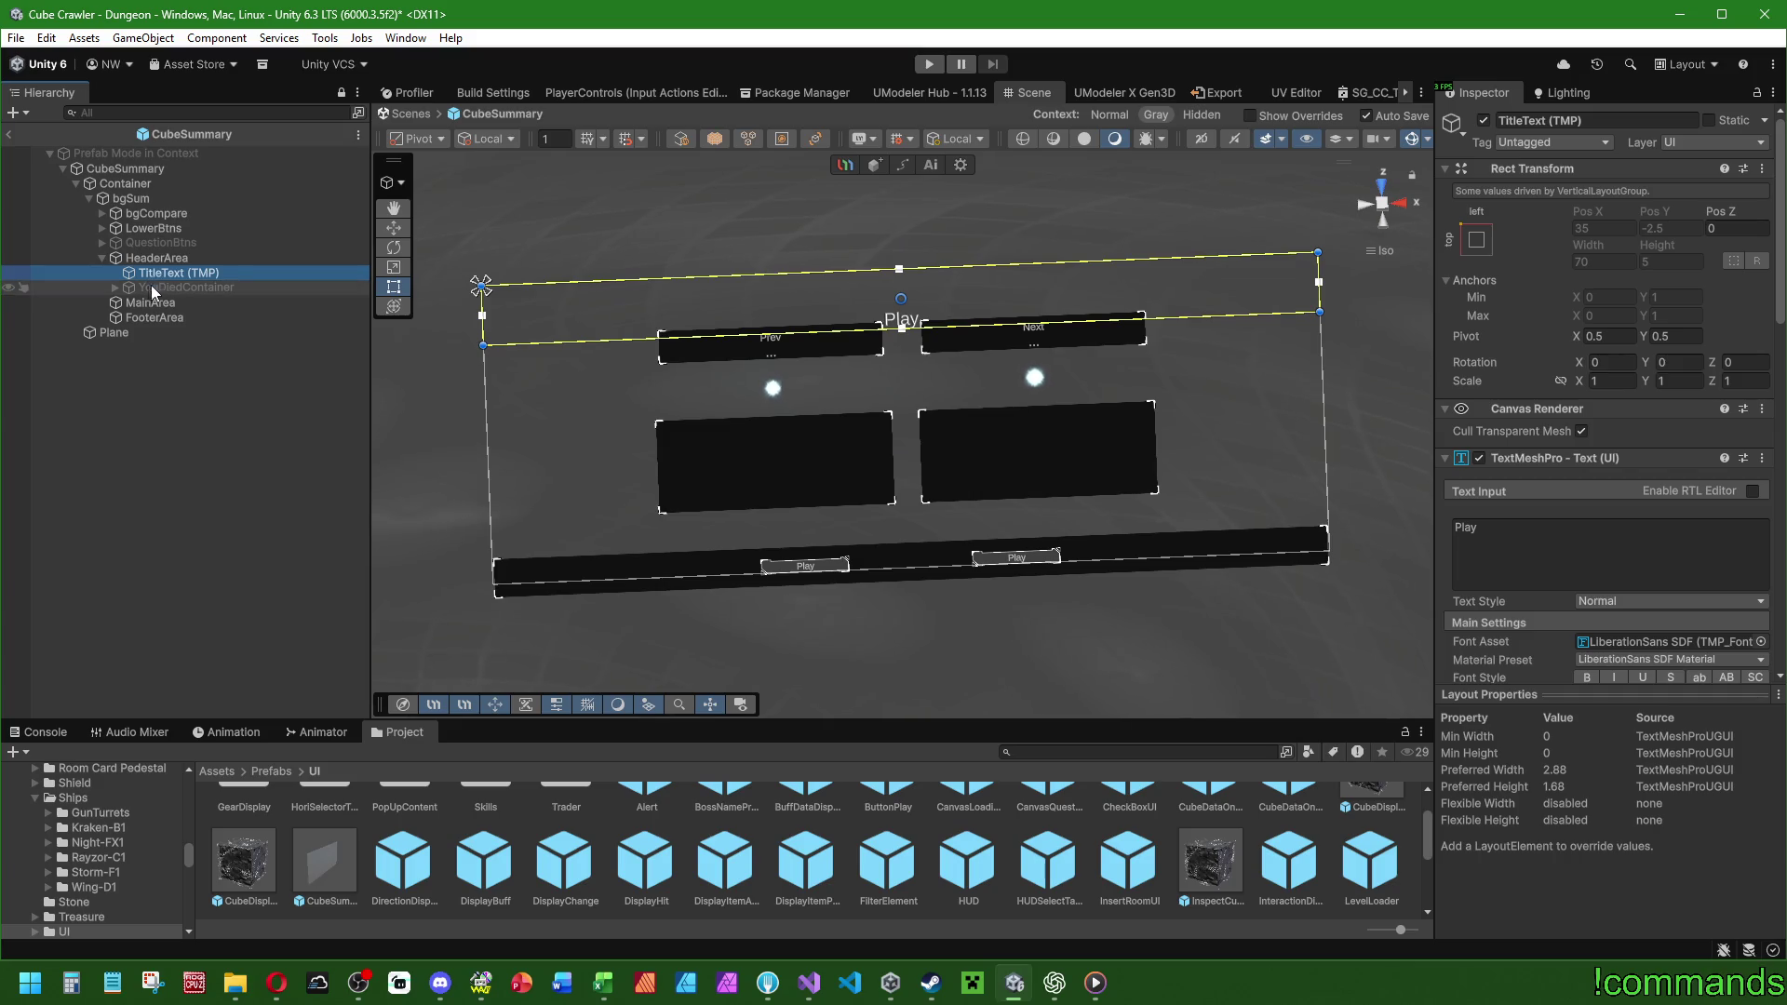
scroll(1536, 558, down, 3)
Middle-align the title vertically, preview then hide YouDiedContainer, and select MainArea and CubeSummary.
scroll(1543, 594, down, 3)
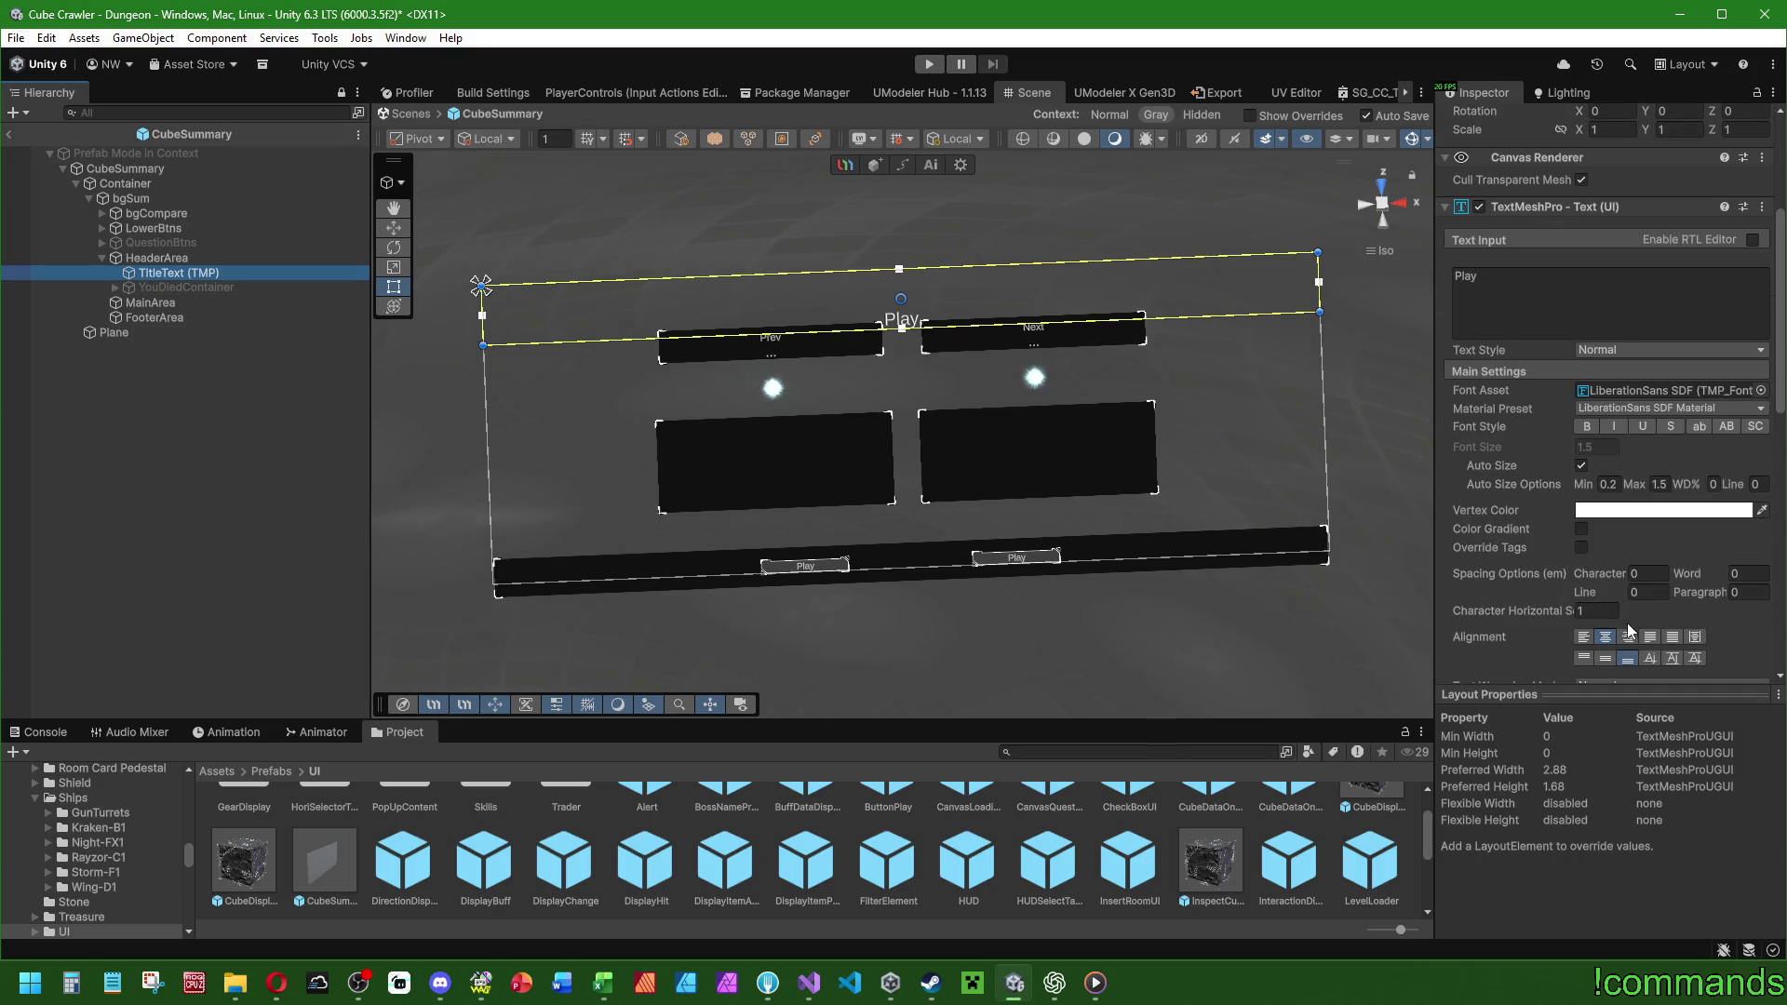
click(1604, 659)
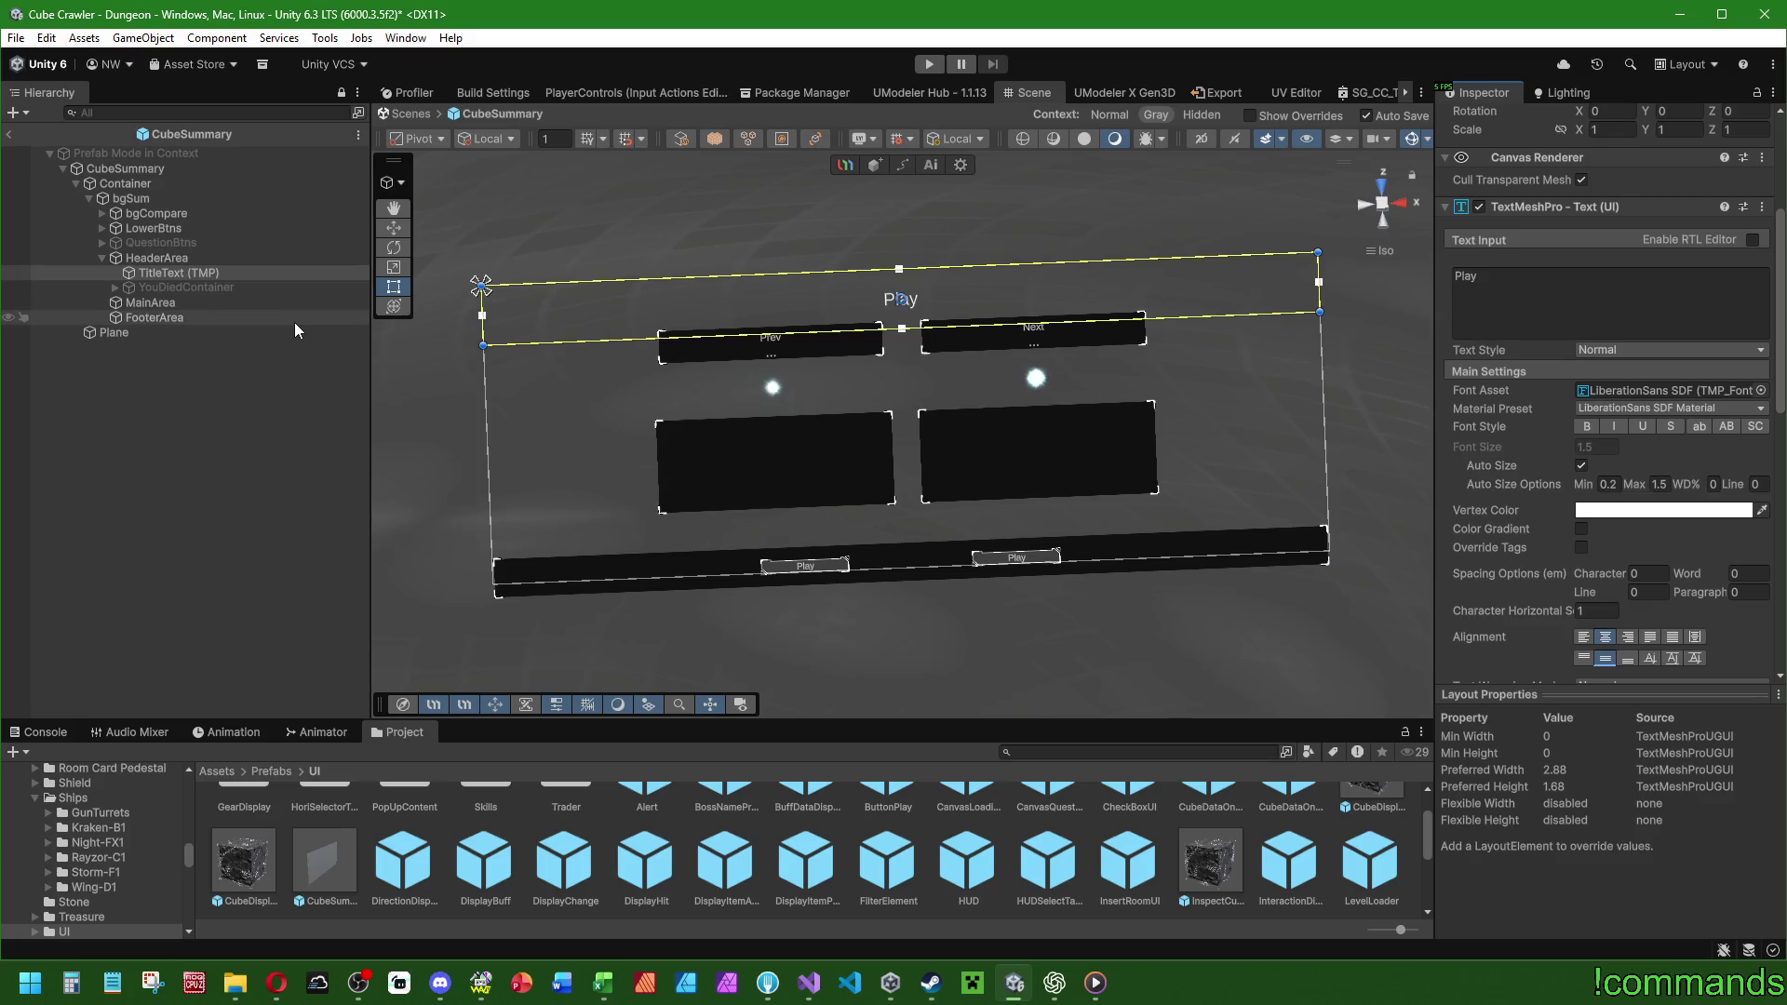
click(203, 288)
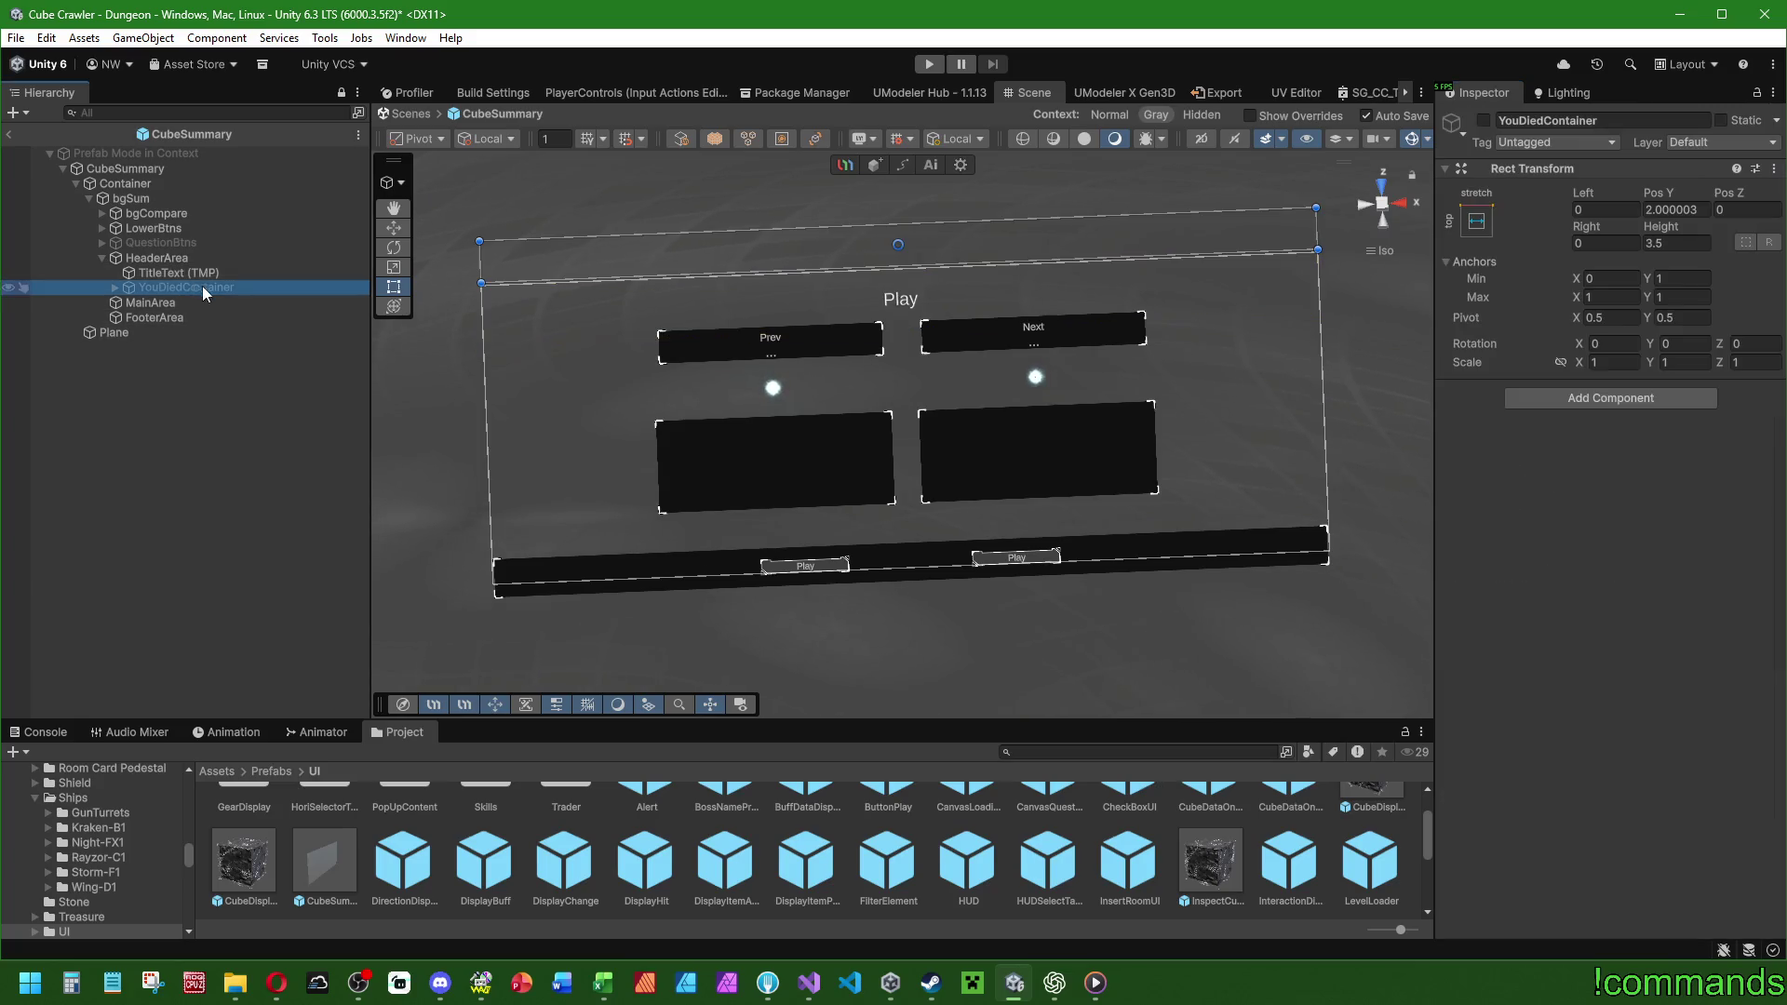
click(1483, 121)
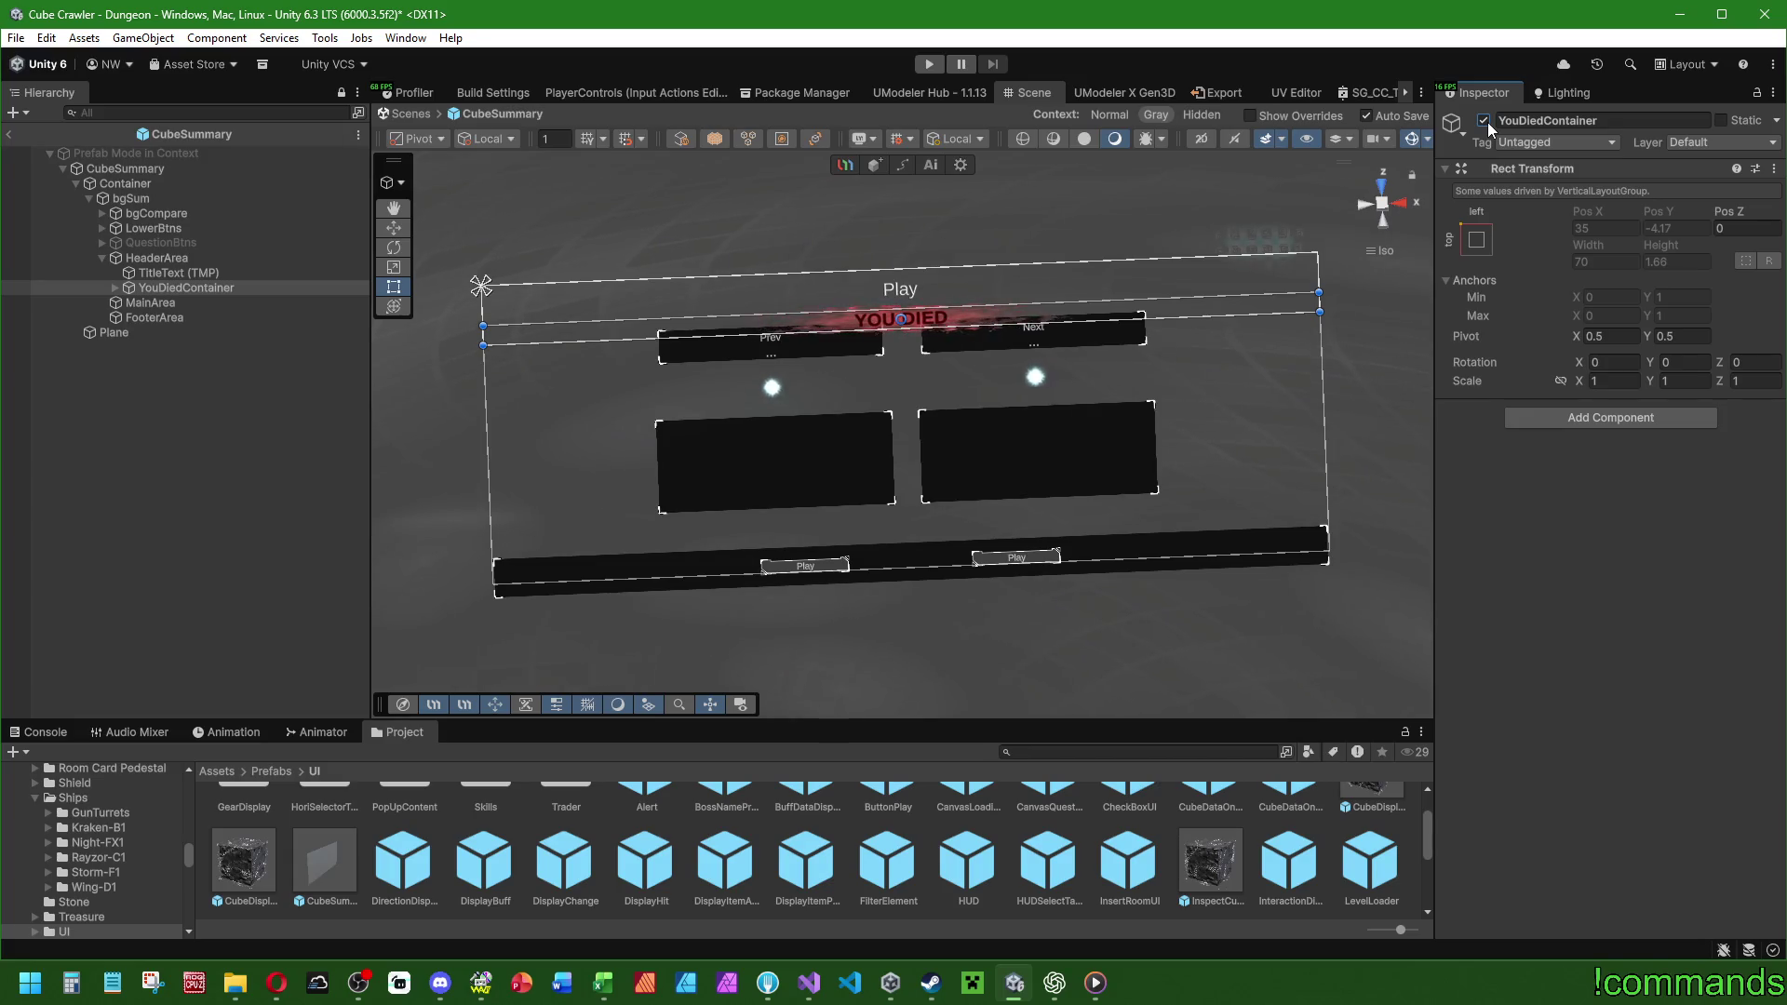
click(1484, 121)
click(1483, 121)
click(1483, 121)
click(164, 304)
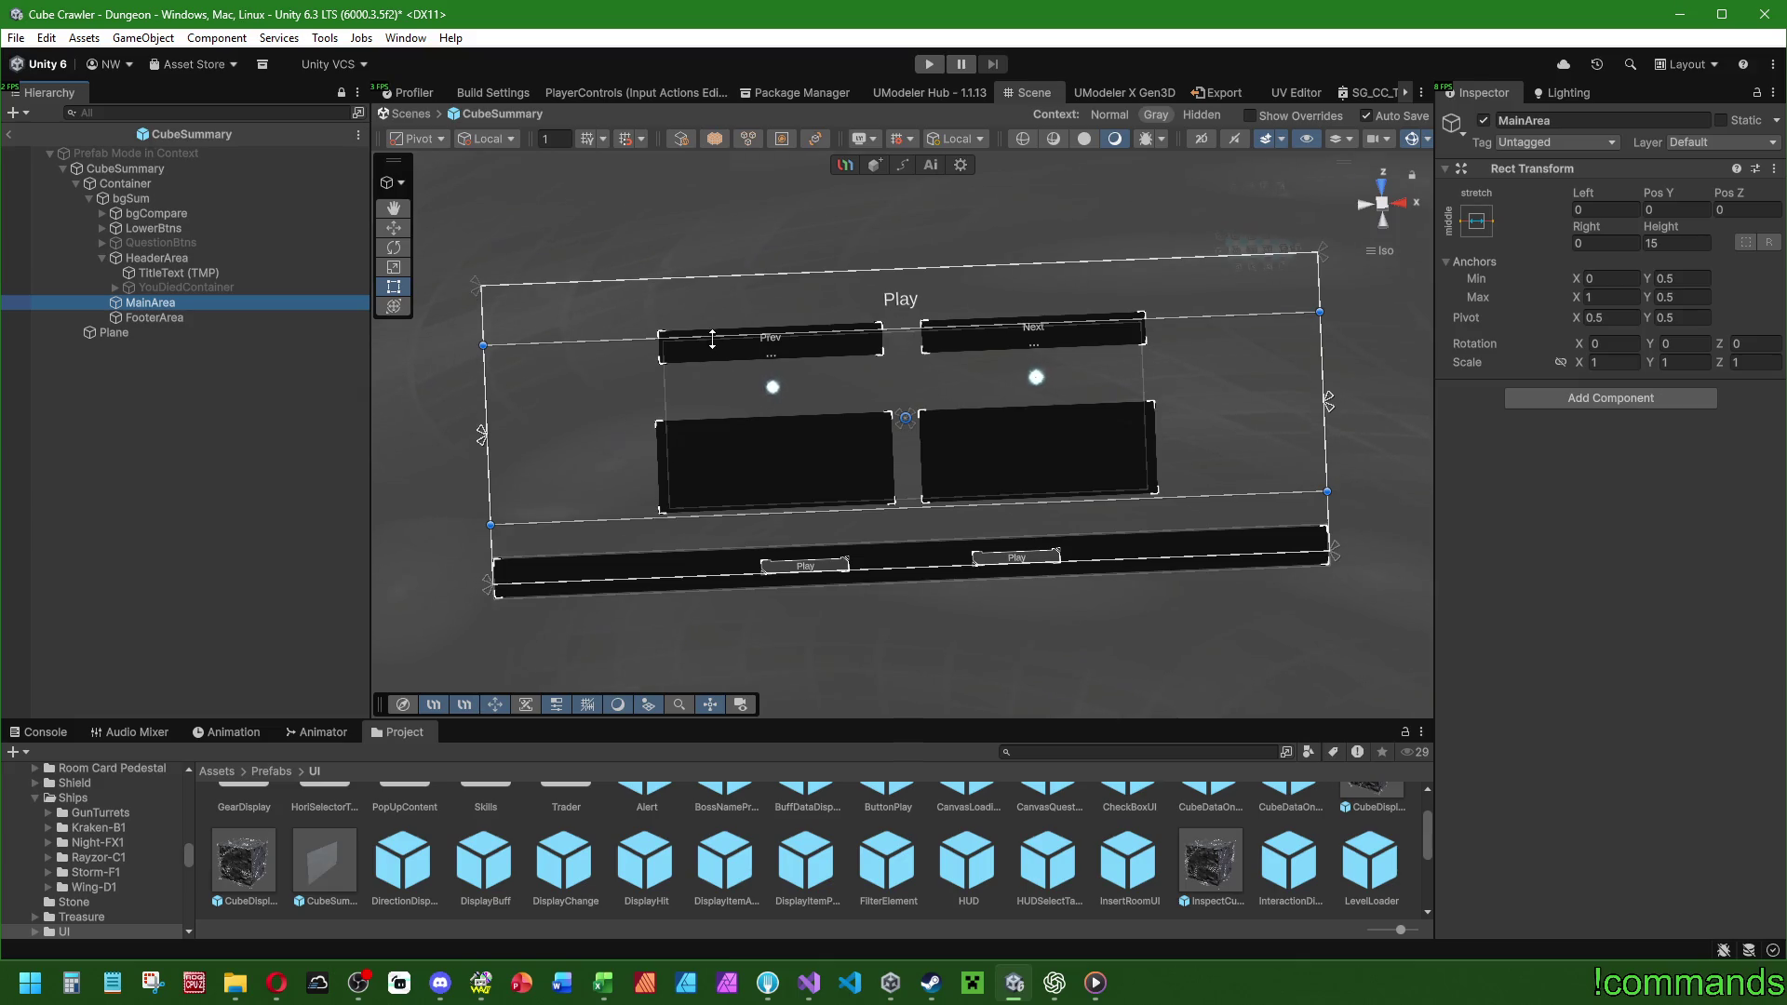
click(149, 168)
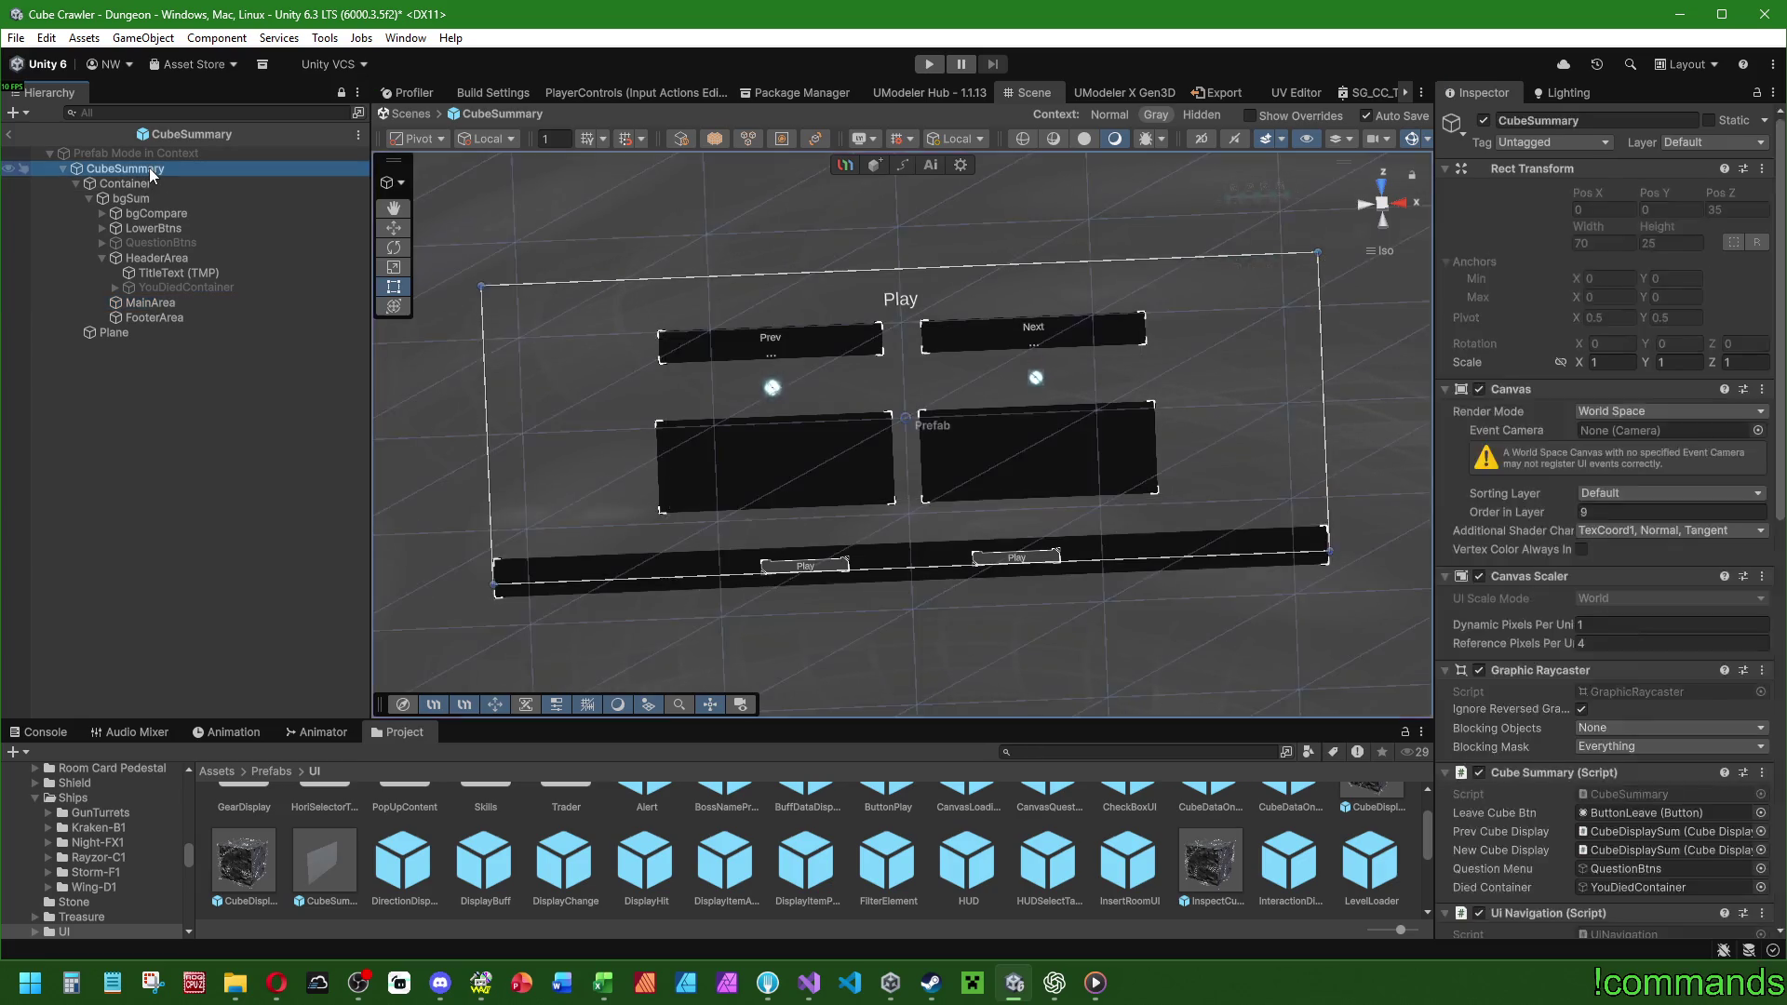
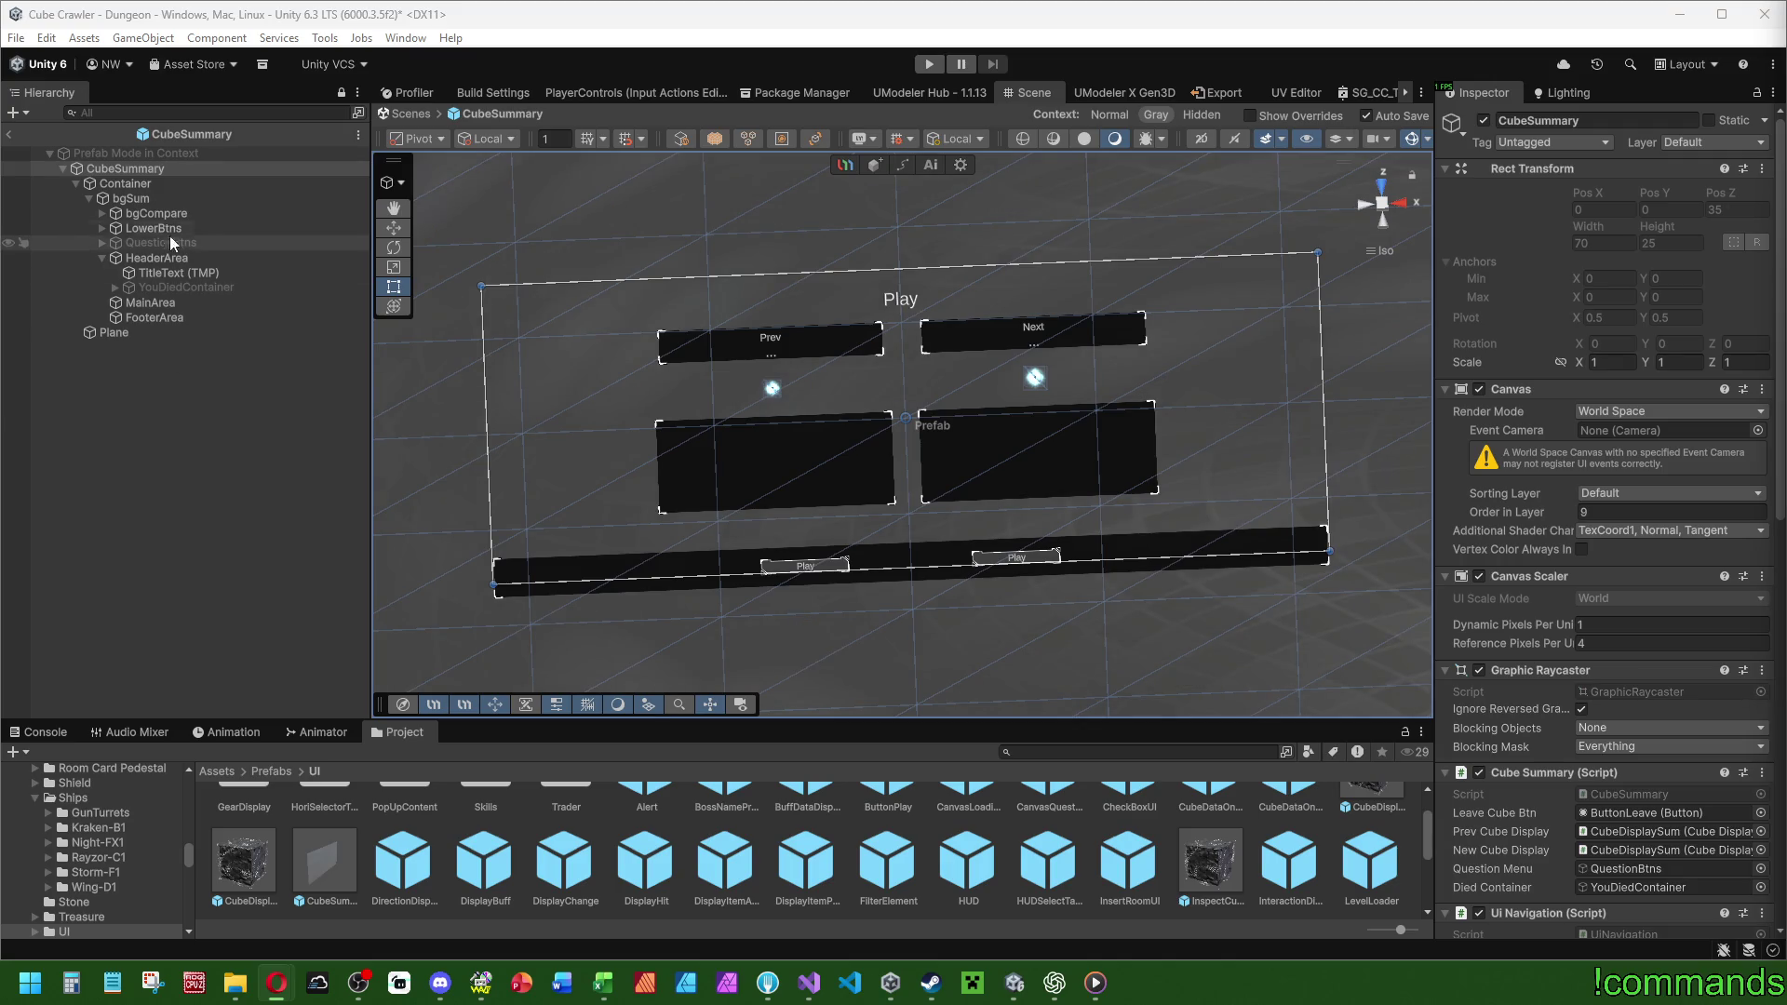
Back in the Dungeon scene, set the CubeSummary canvas height to 40, keeping width 70.
click(10, 137)
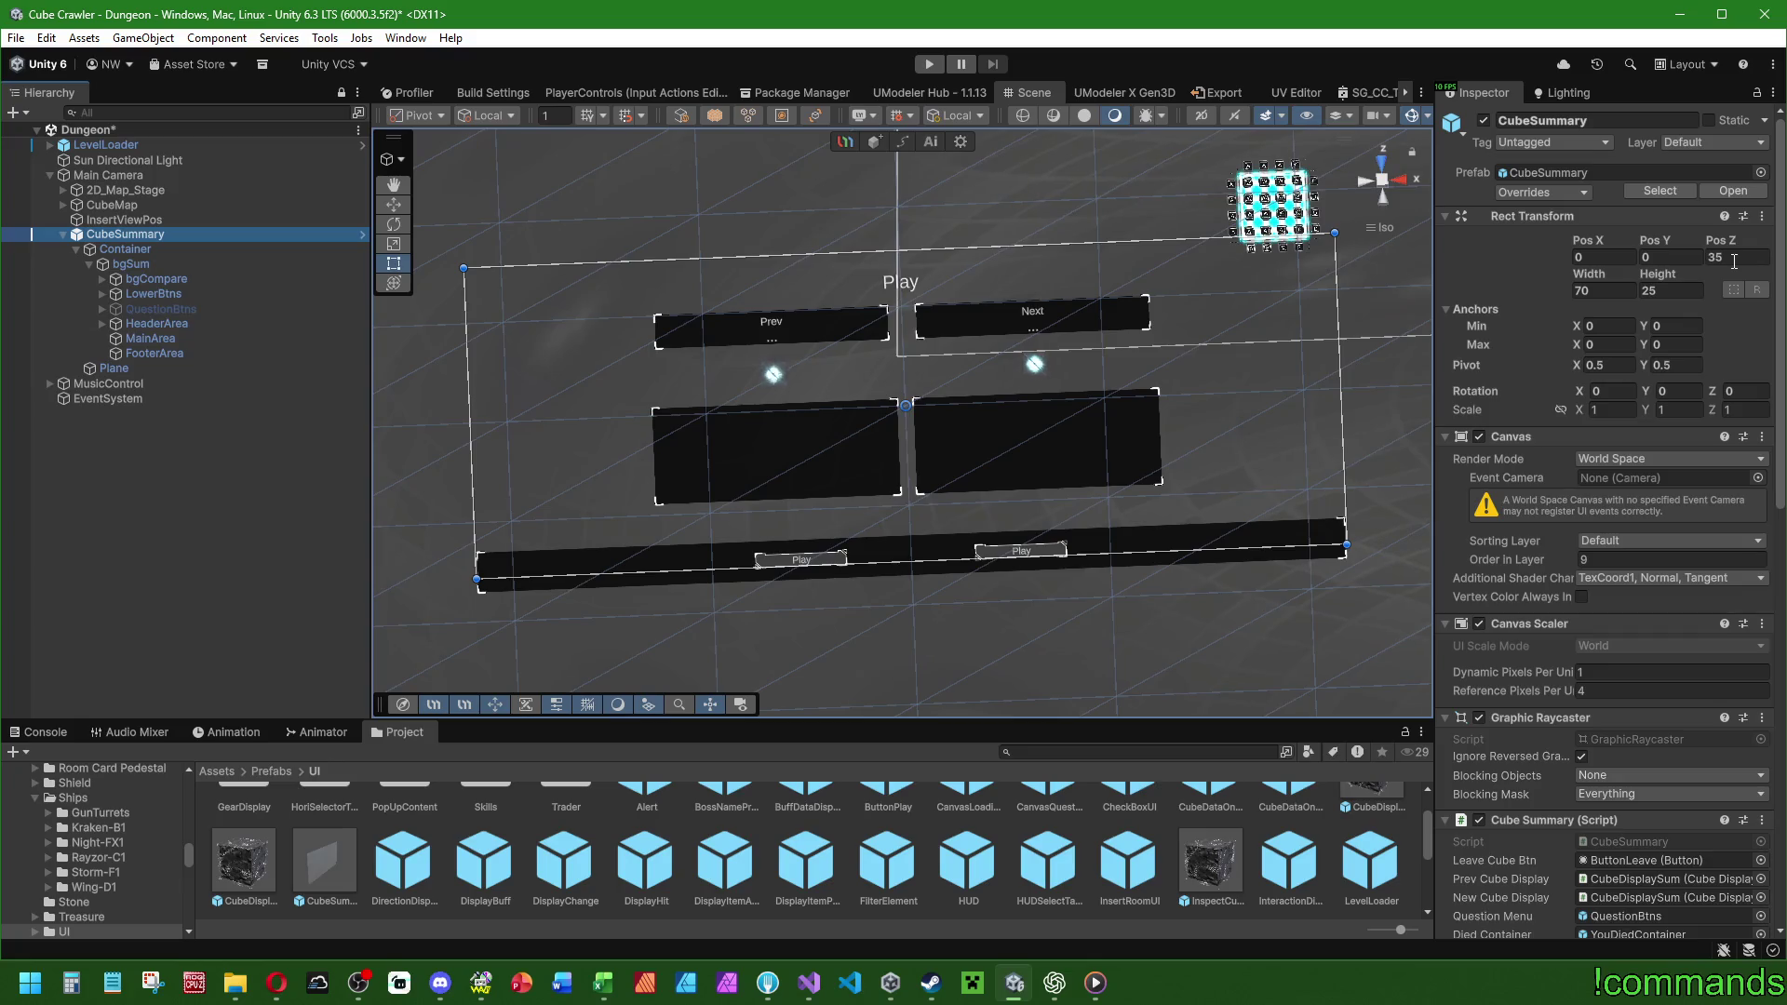
click(326, 870)
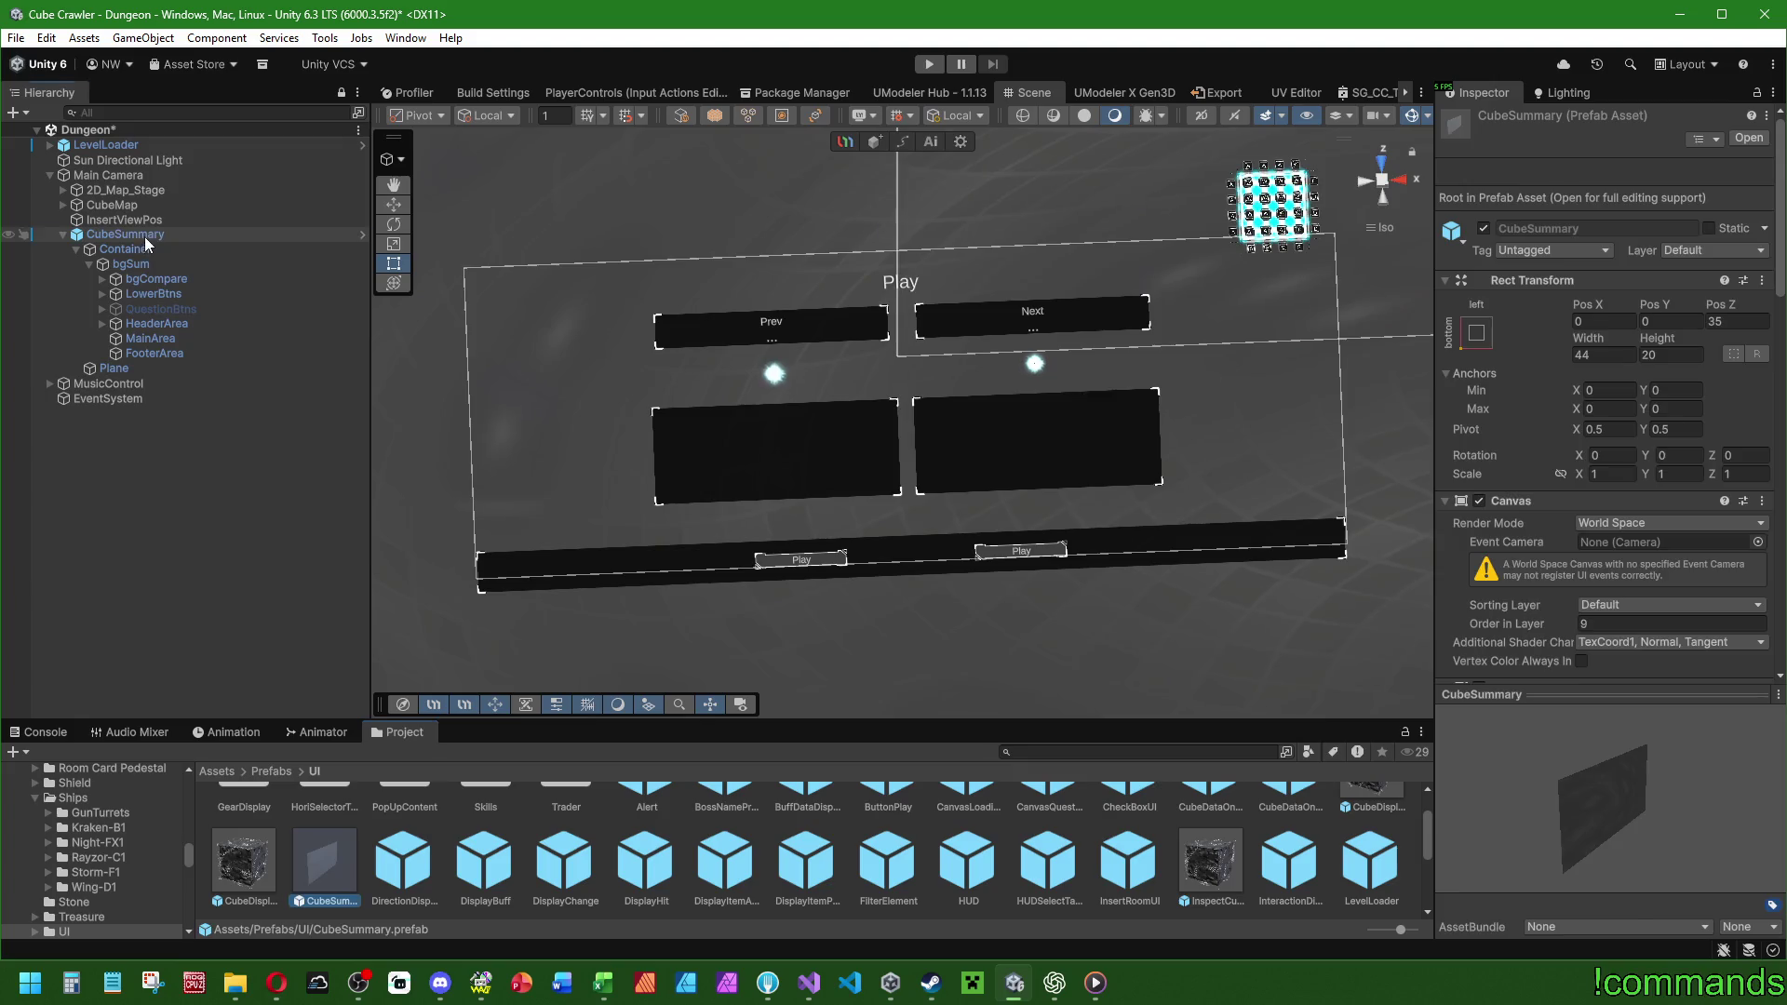
click(144, 236)
click(1606, 289)
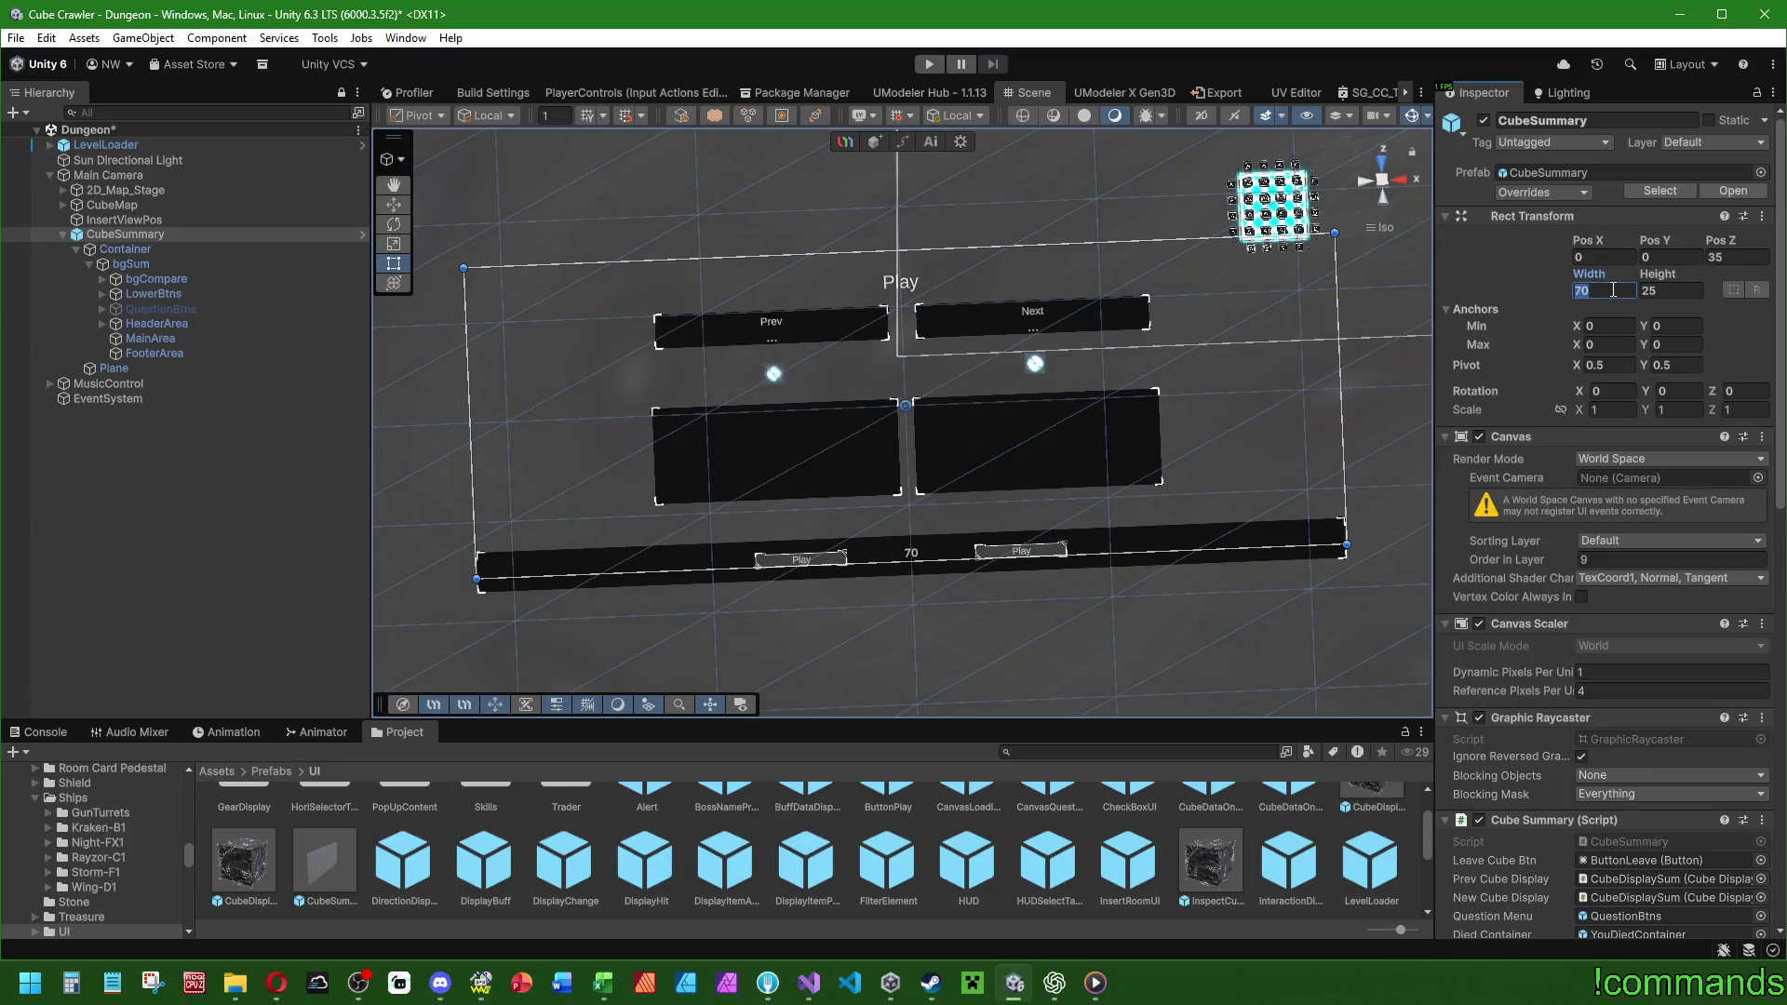
click(1680, 291)
text(35)
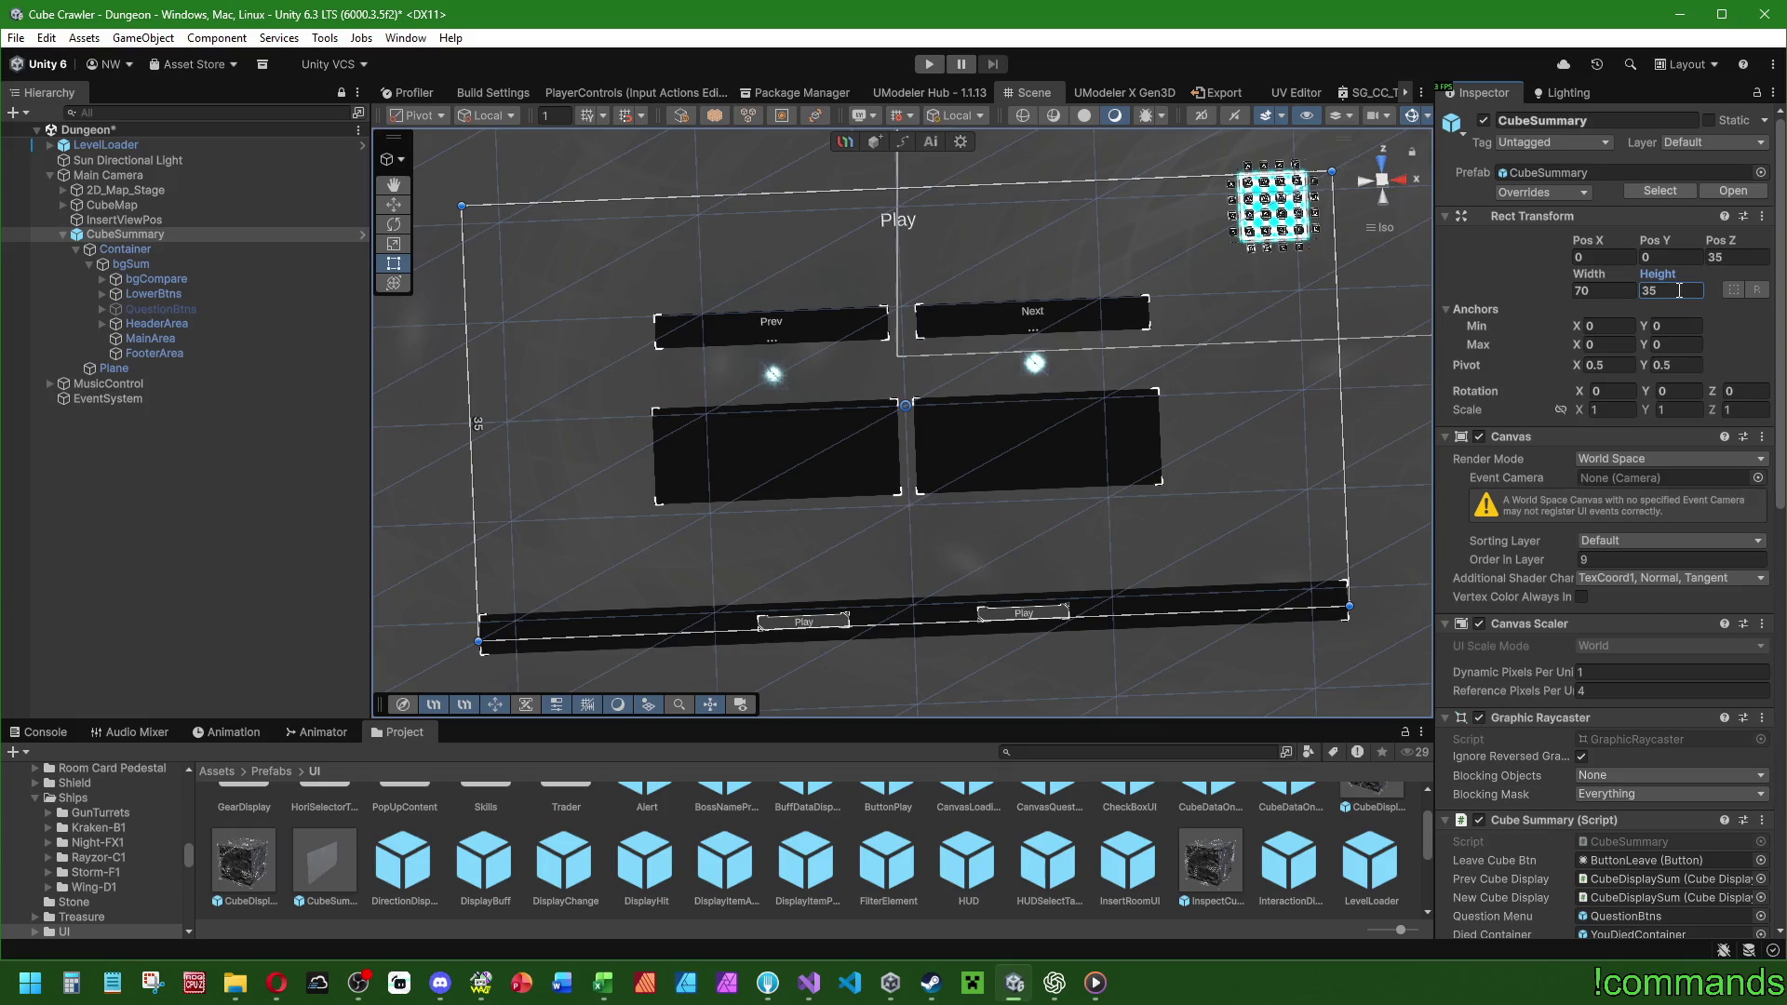
text(40)
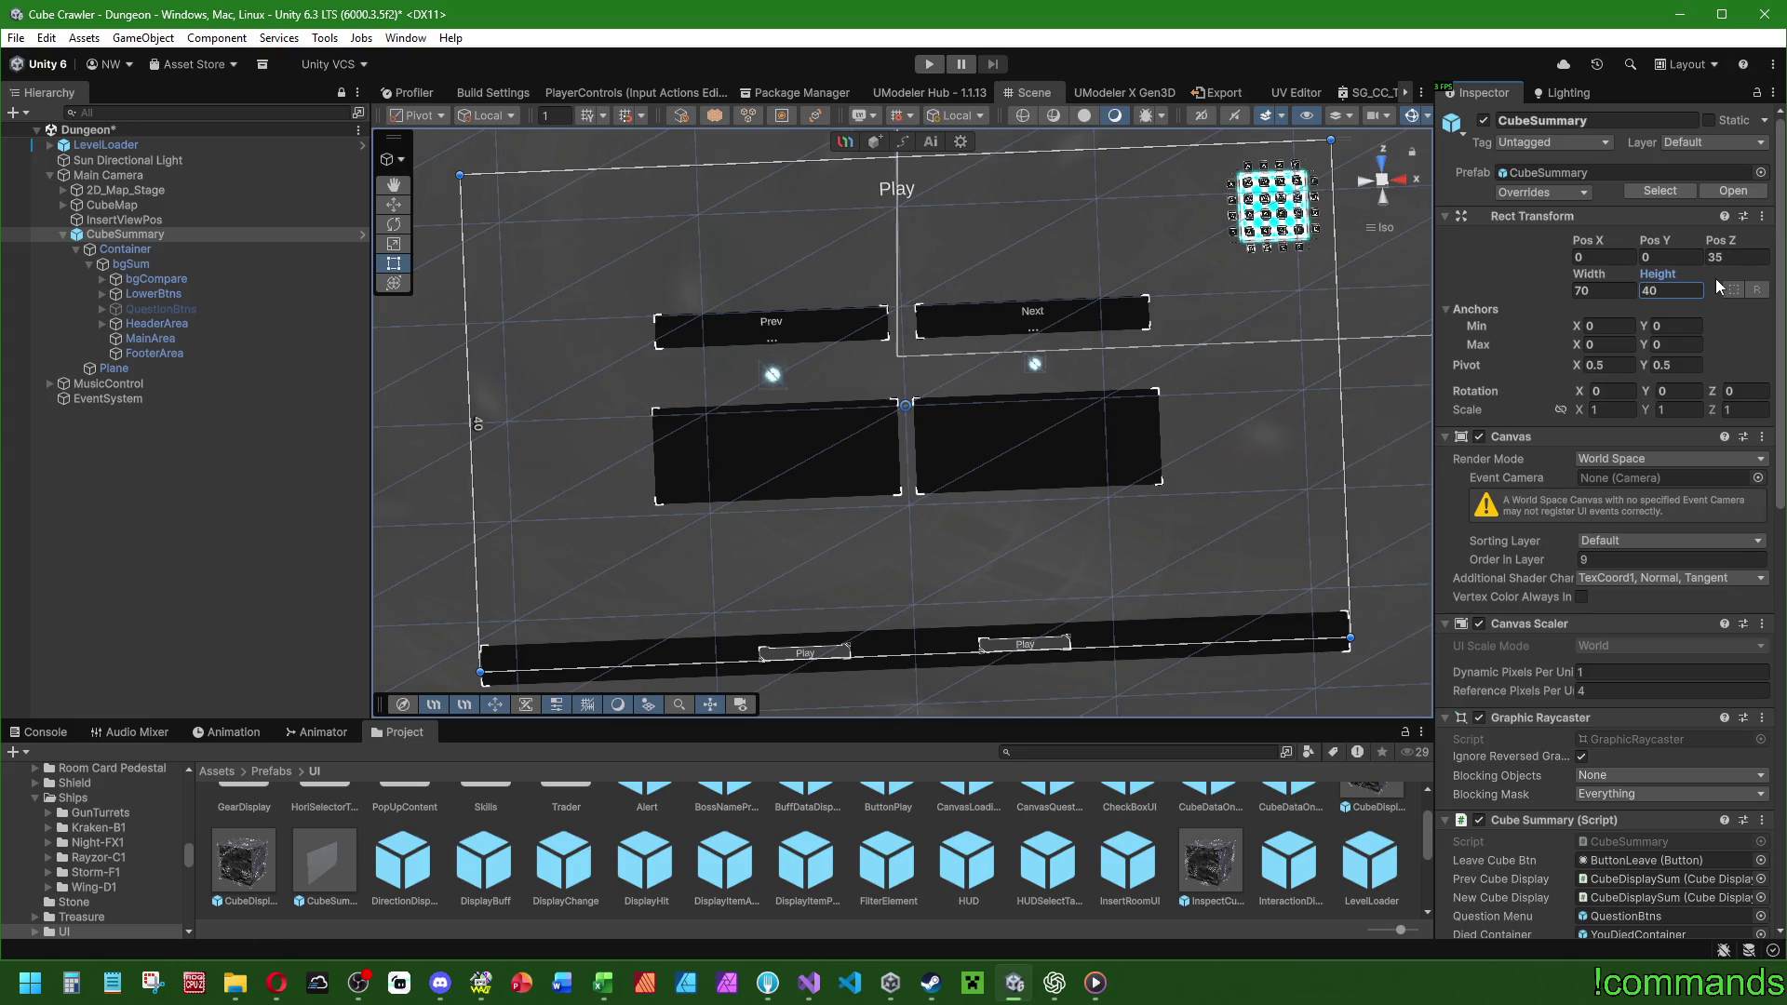
Work out sizes with a calculator, then open CubeSummary for prefab editing in context.
click(71, 982)
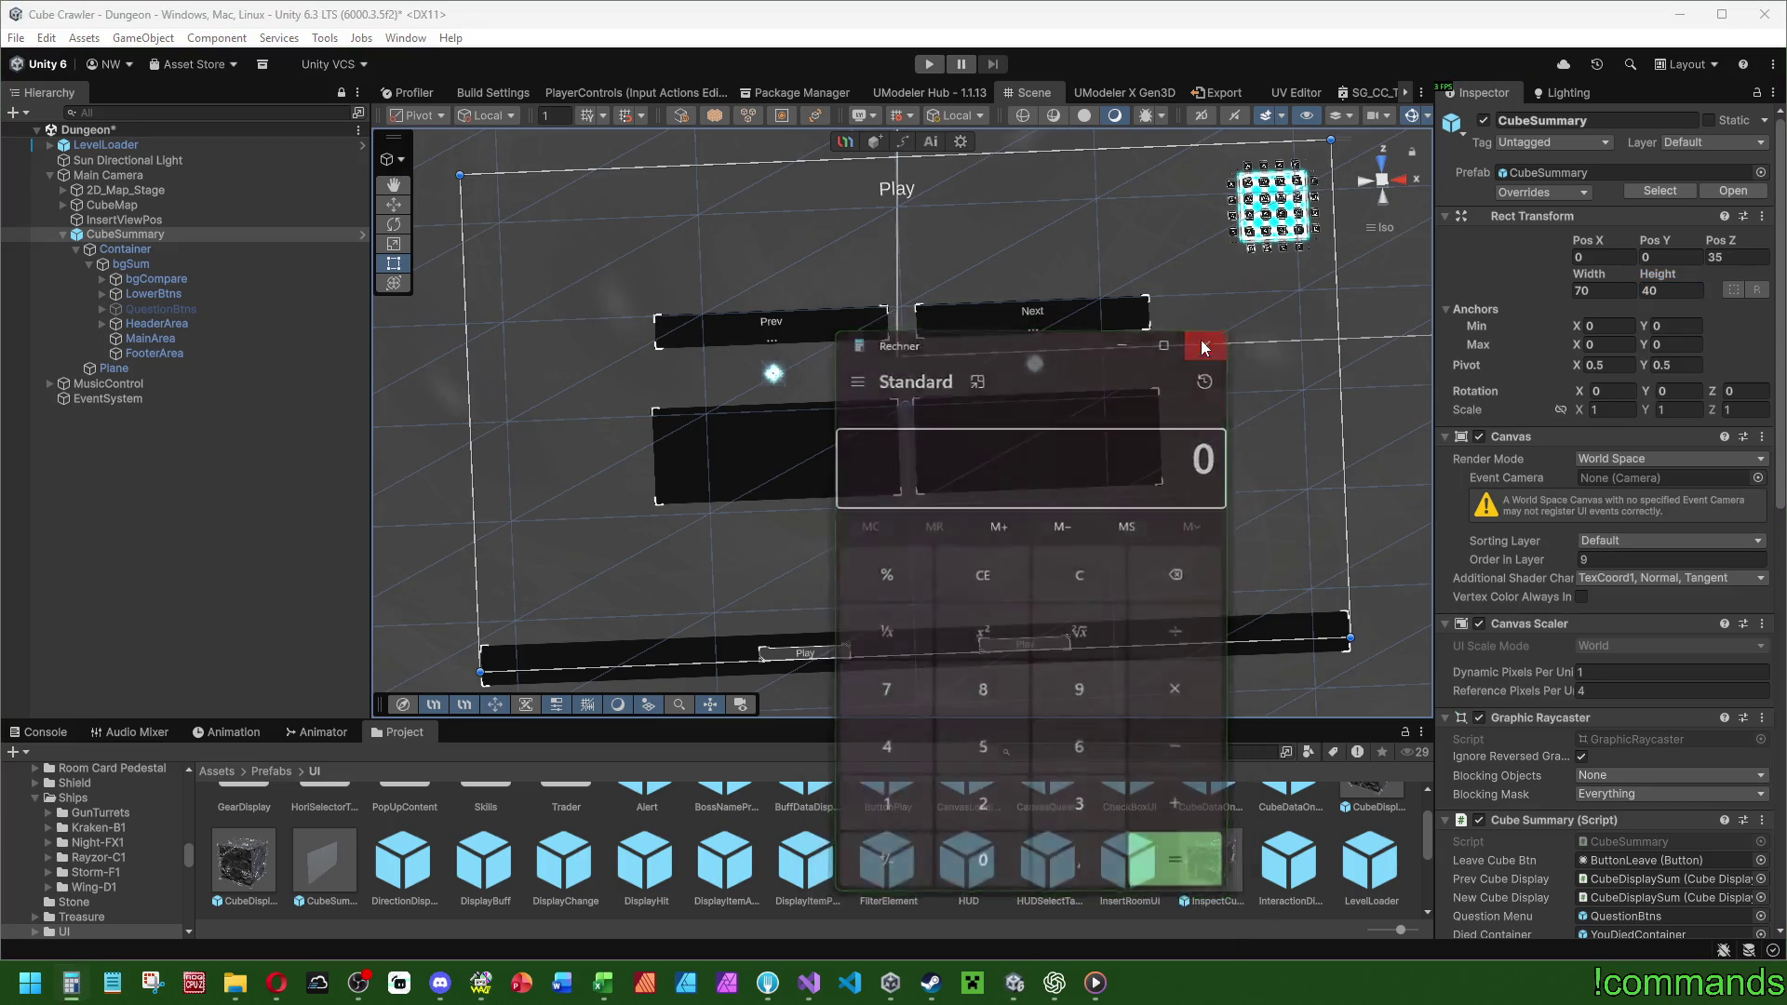
click(1209, 339)
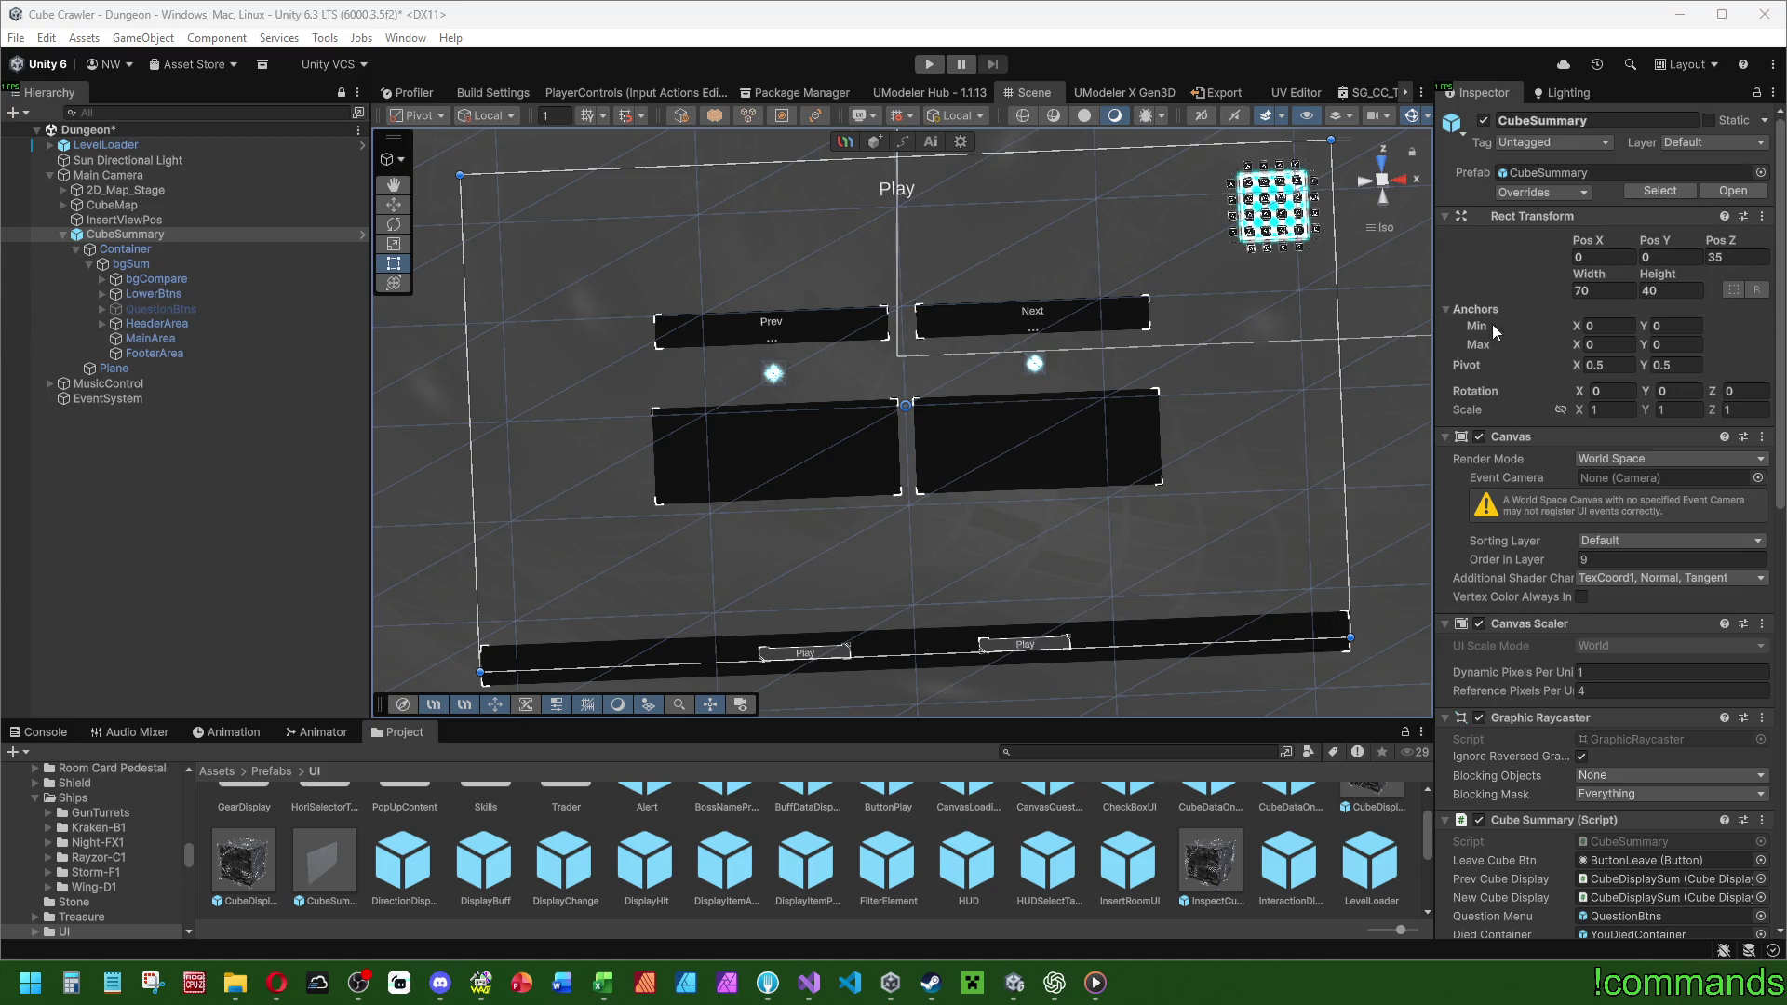
click(335, 866)
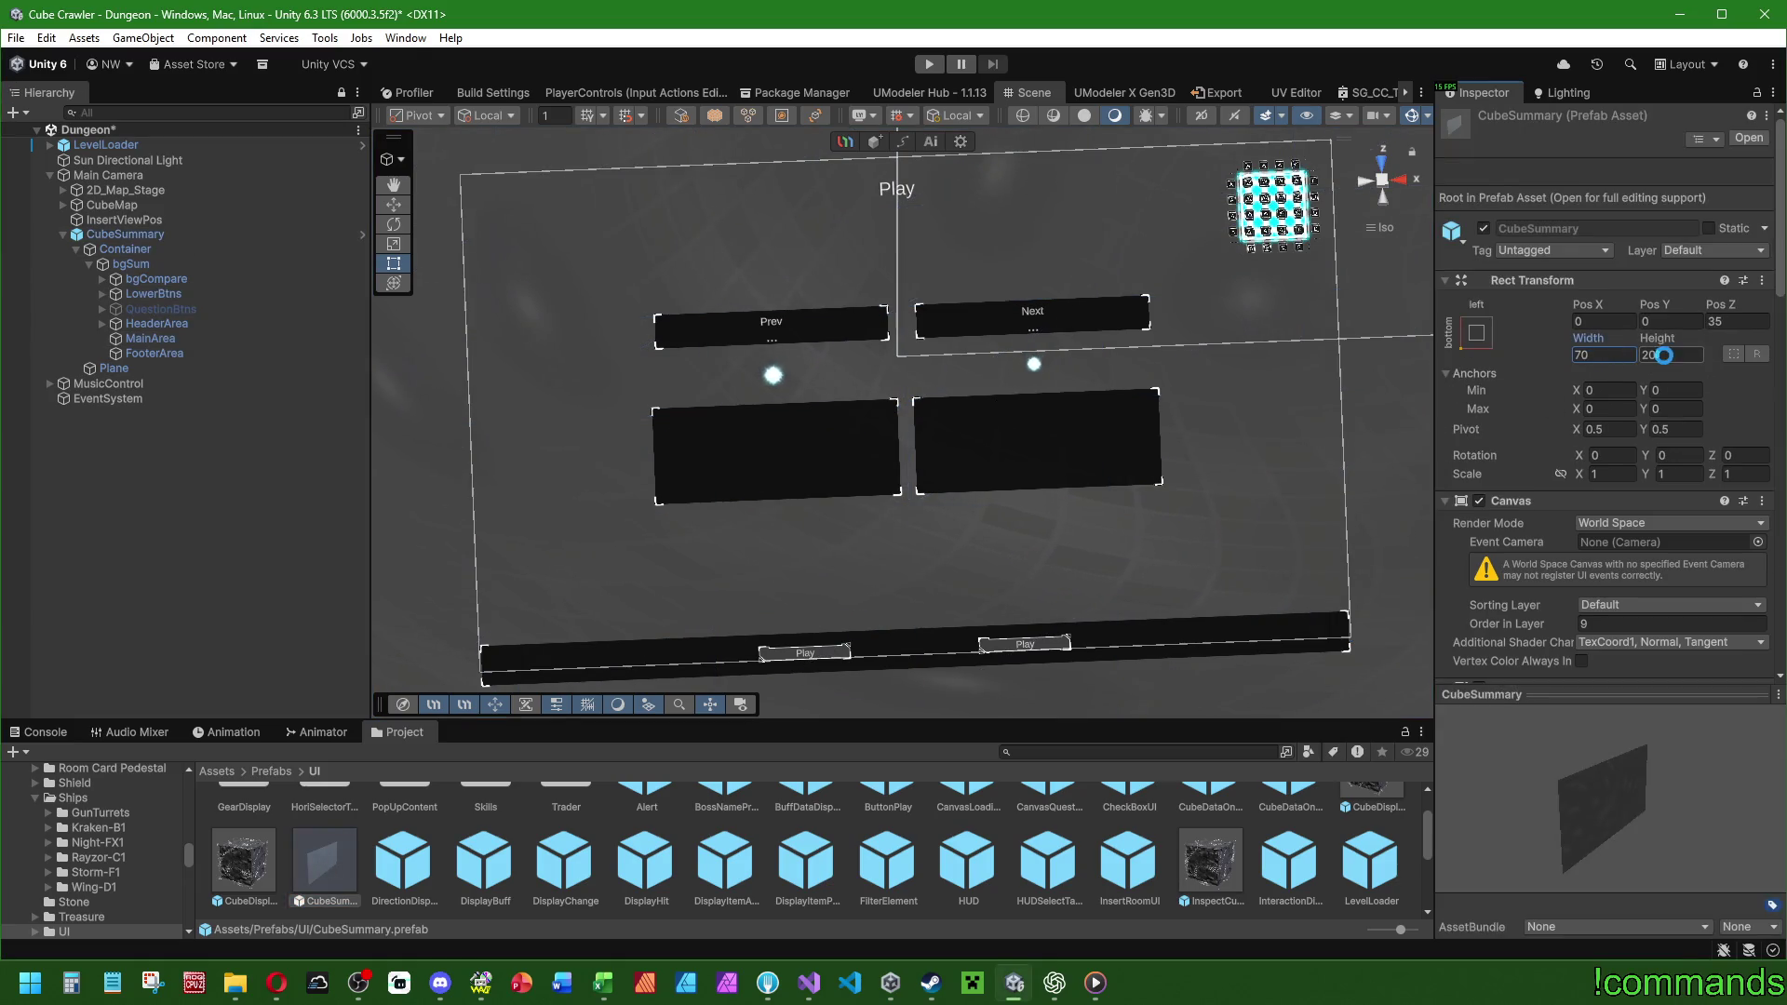
click(131, 234)
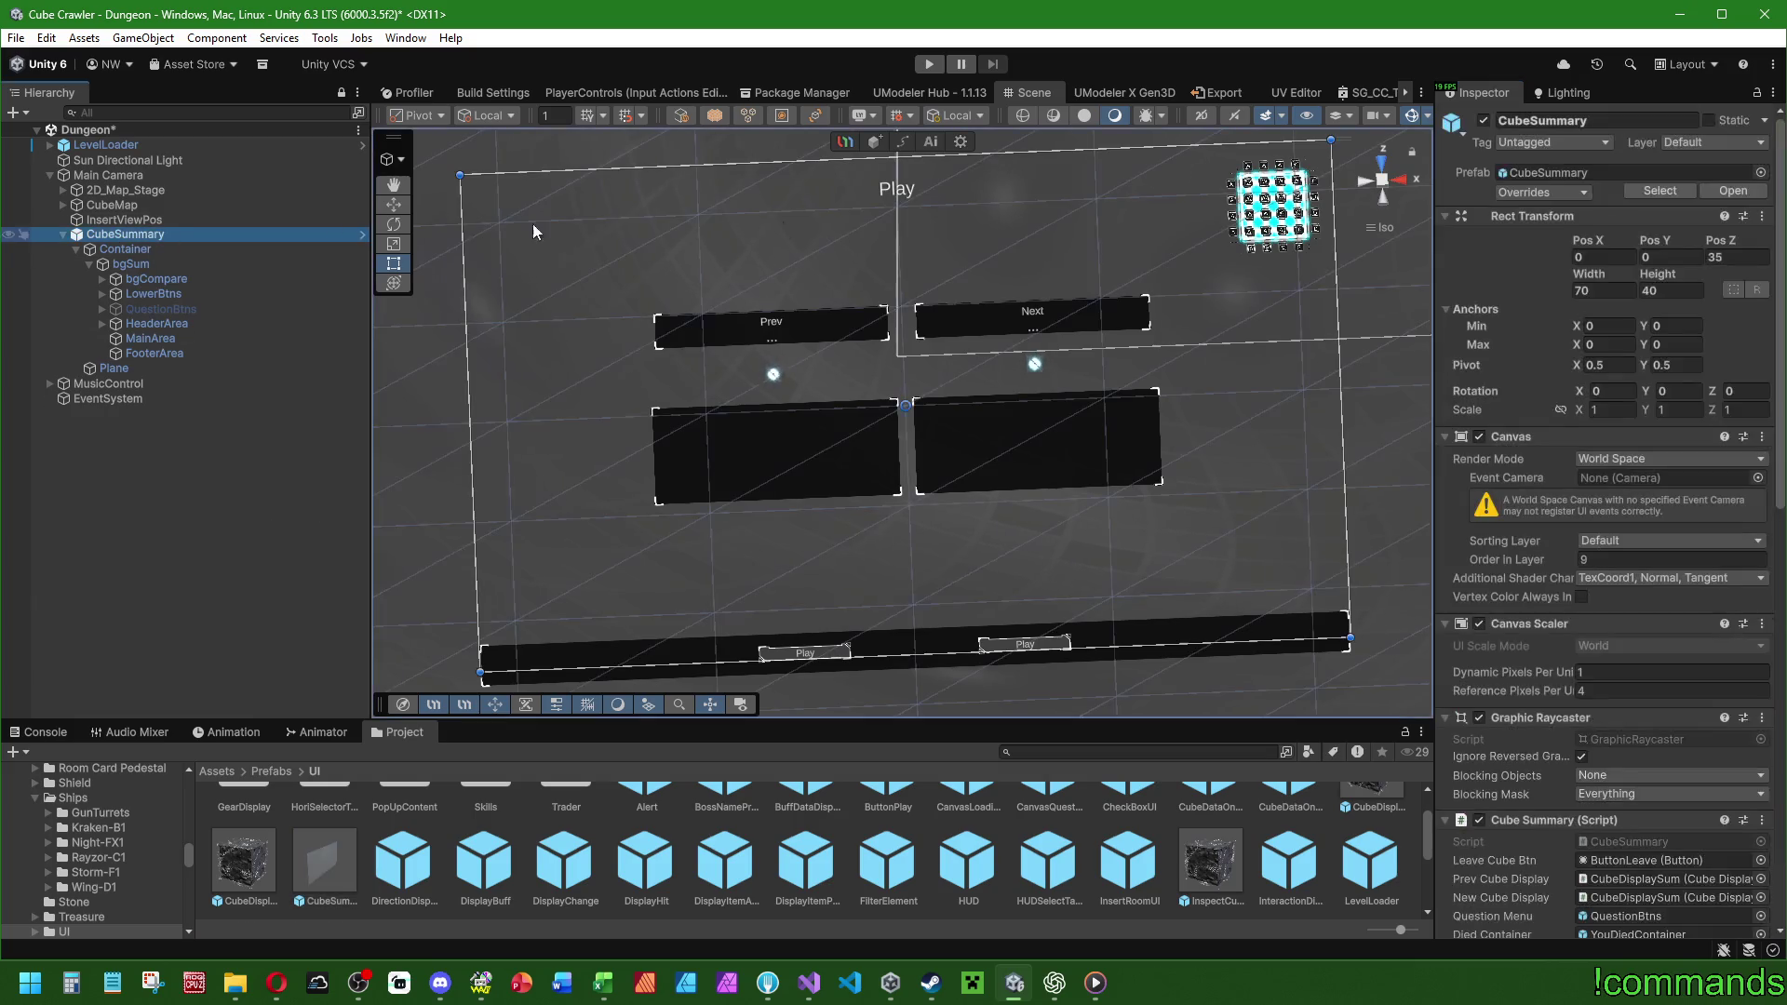
click(190, 573)
click(130, 234)
In prefab mode, inspect the Container, bgSum, bgCompare, HeaderArea and FooterArea layouts.
click(362, 234)
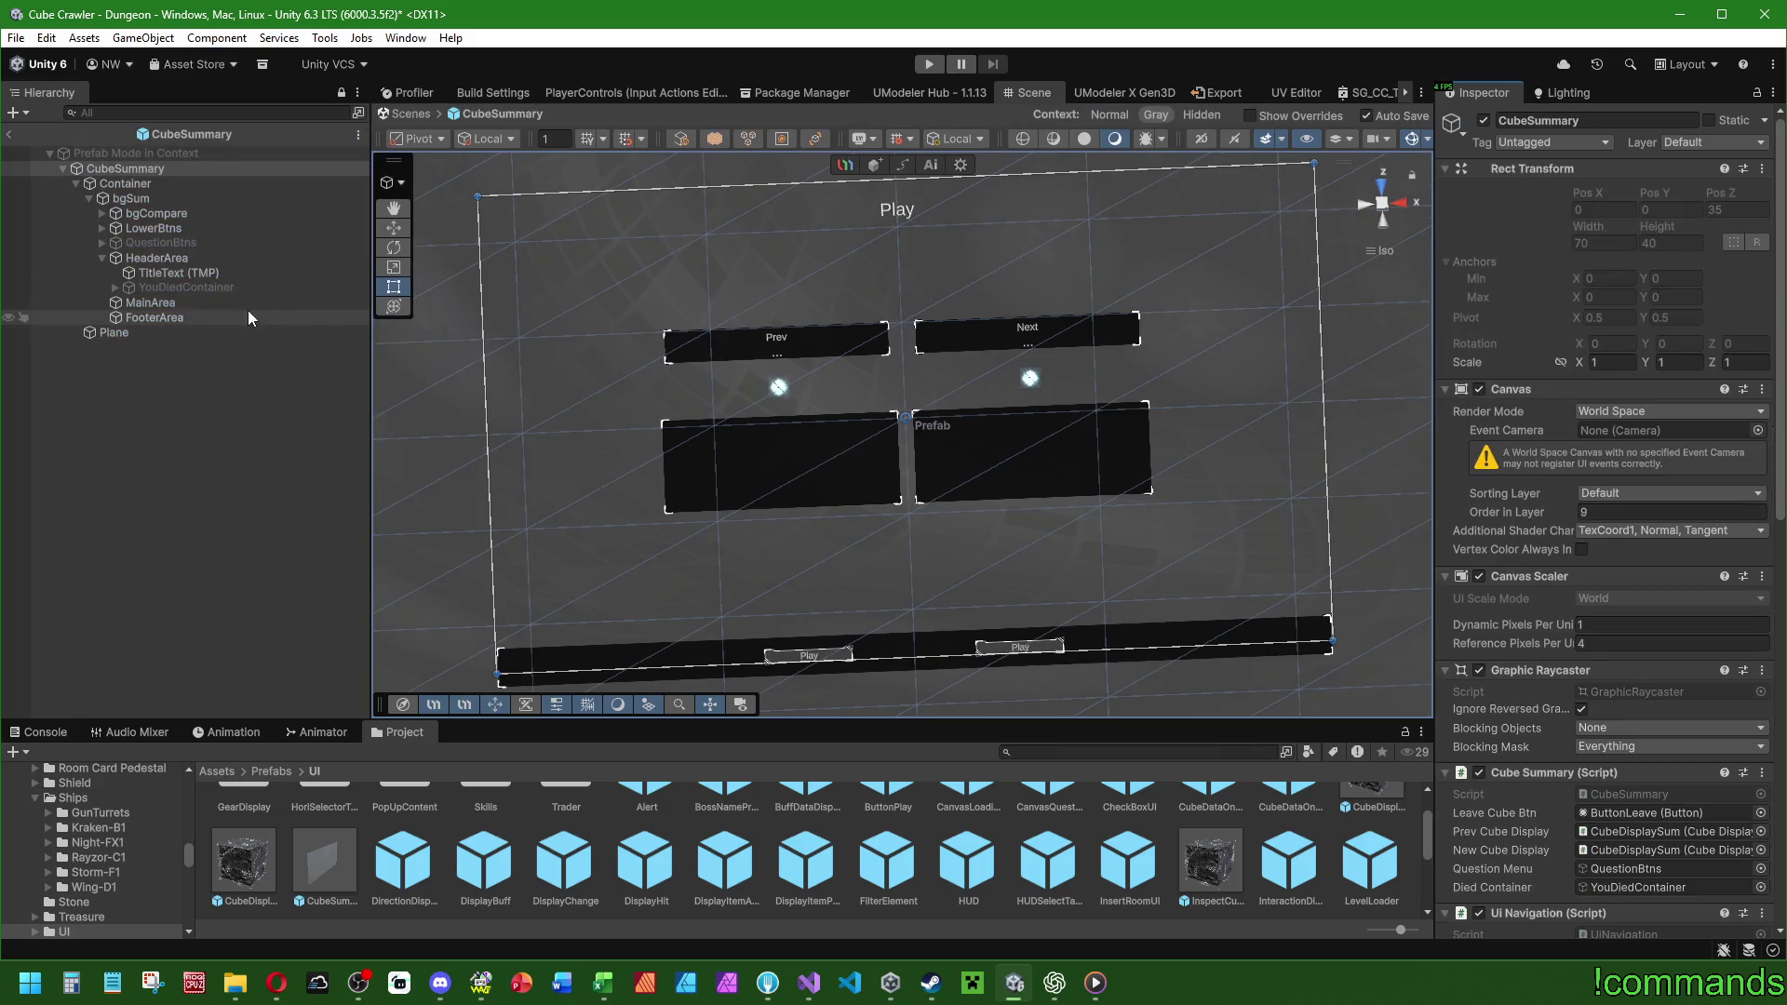
click(158, 187)
click(148, 197)
click(148, 212)
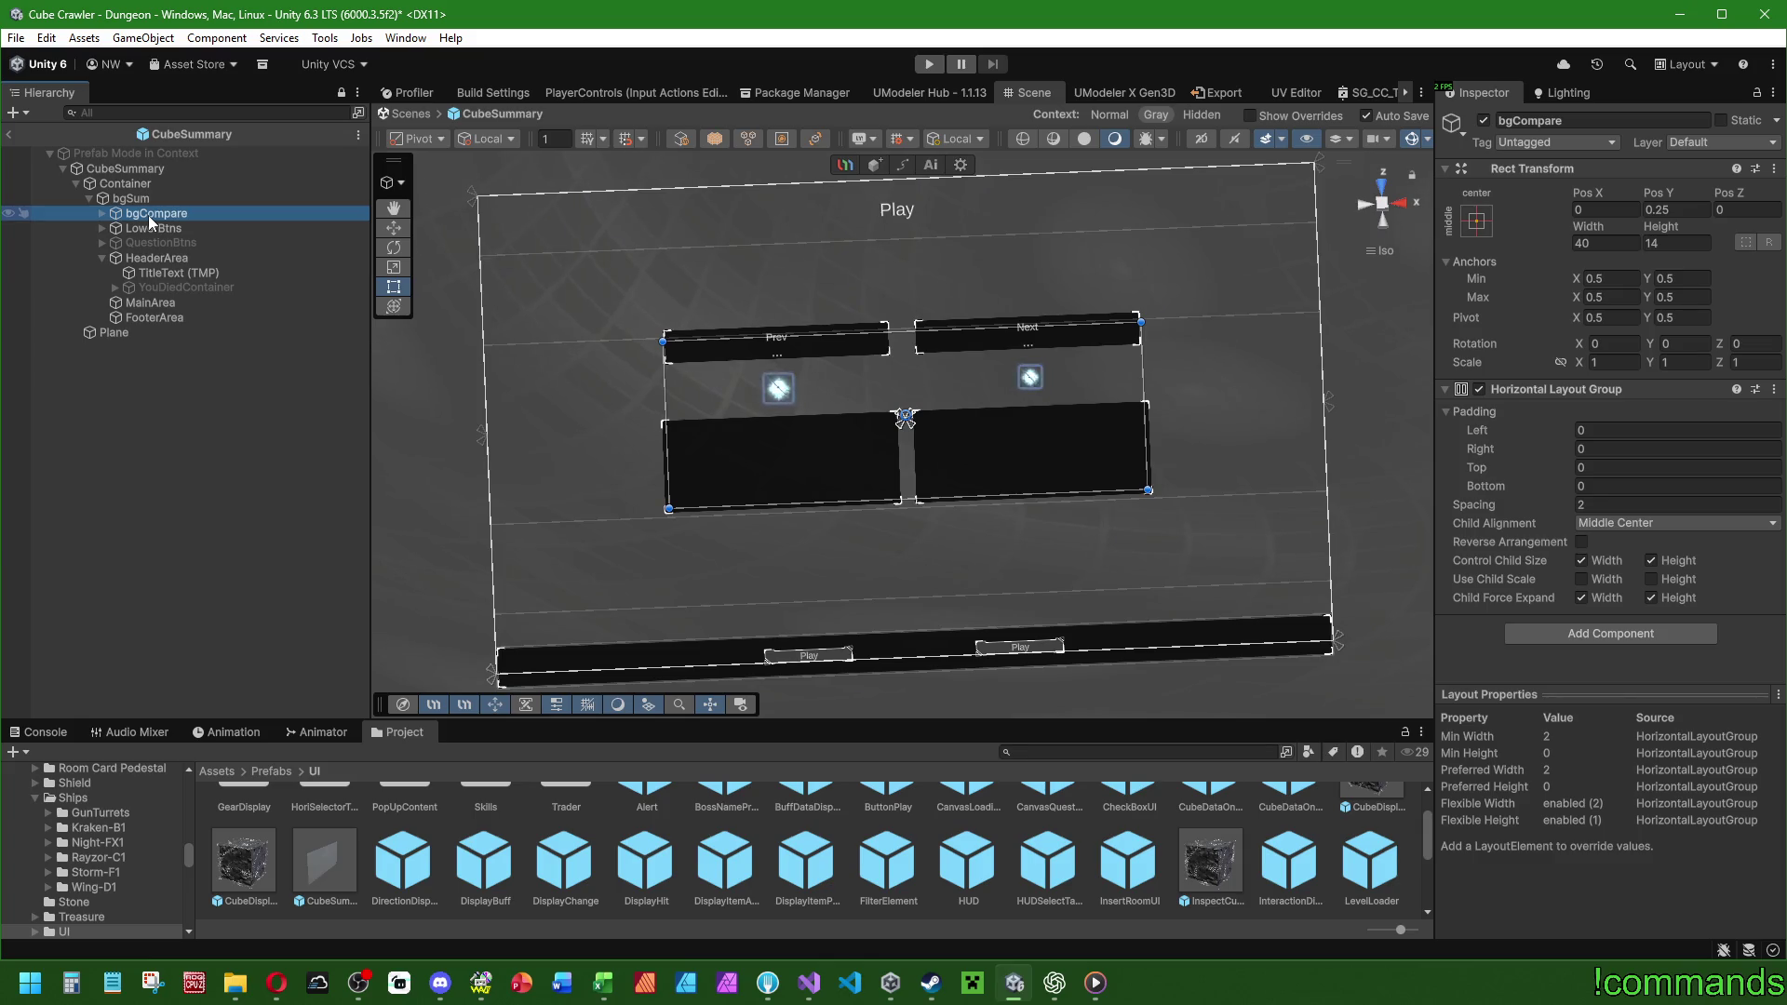
click(160, 259)
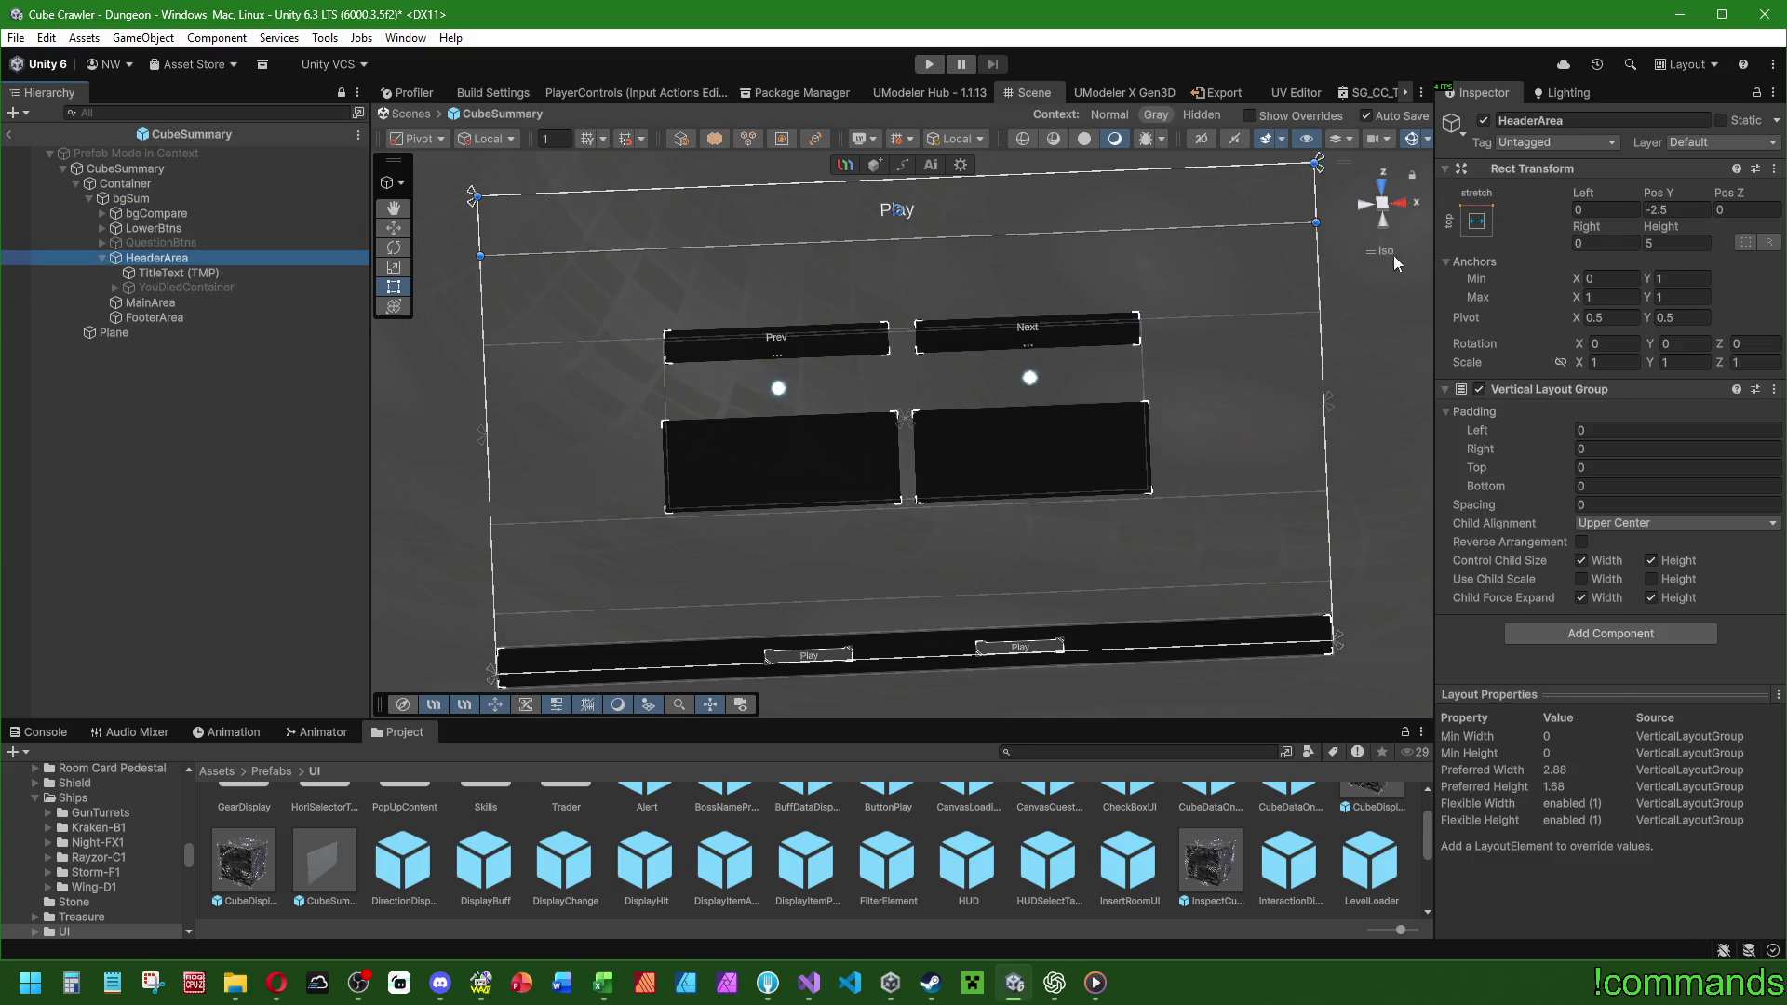
click(1476, 220)
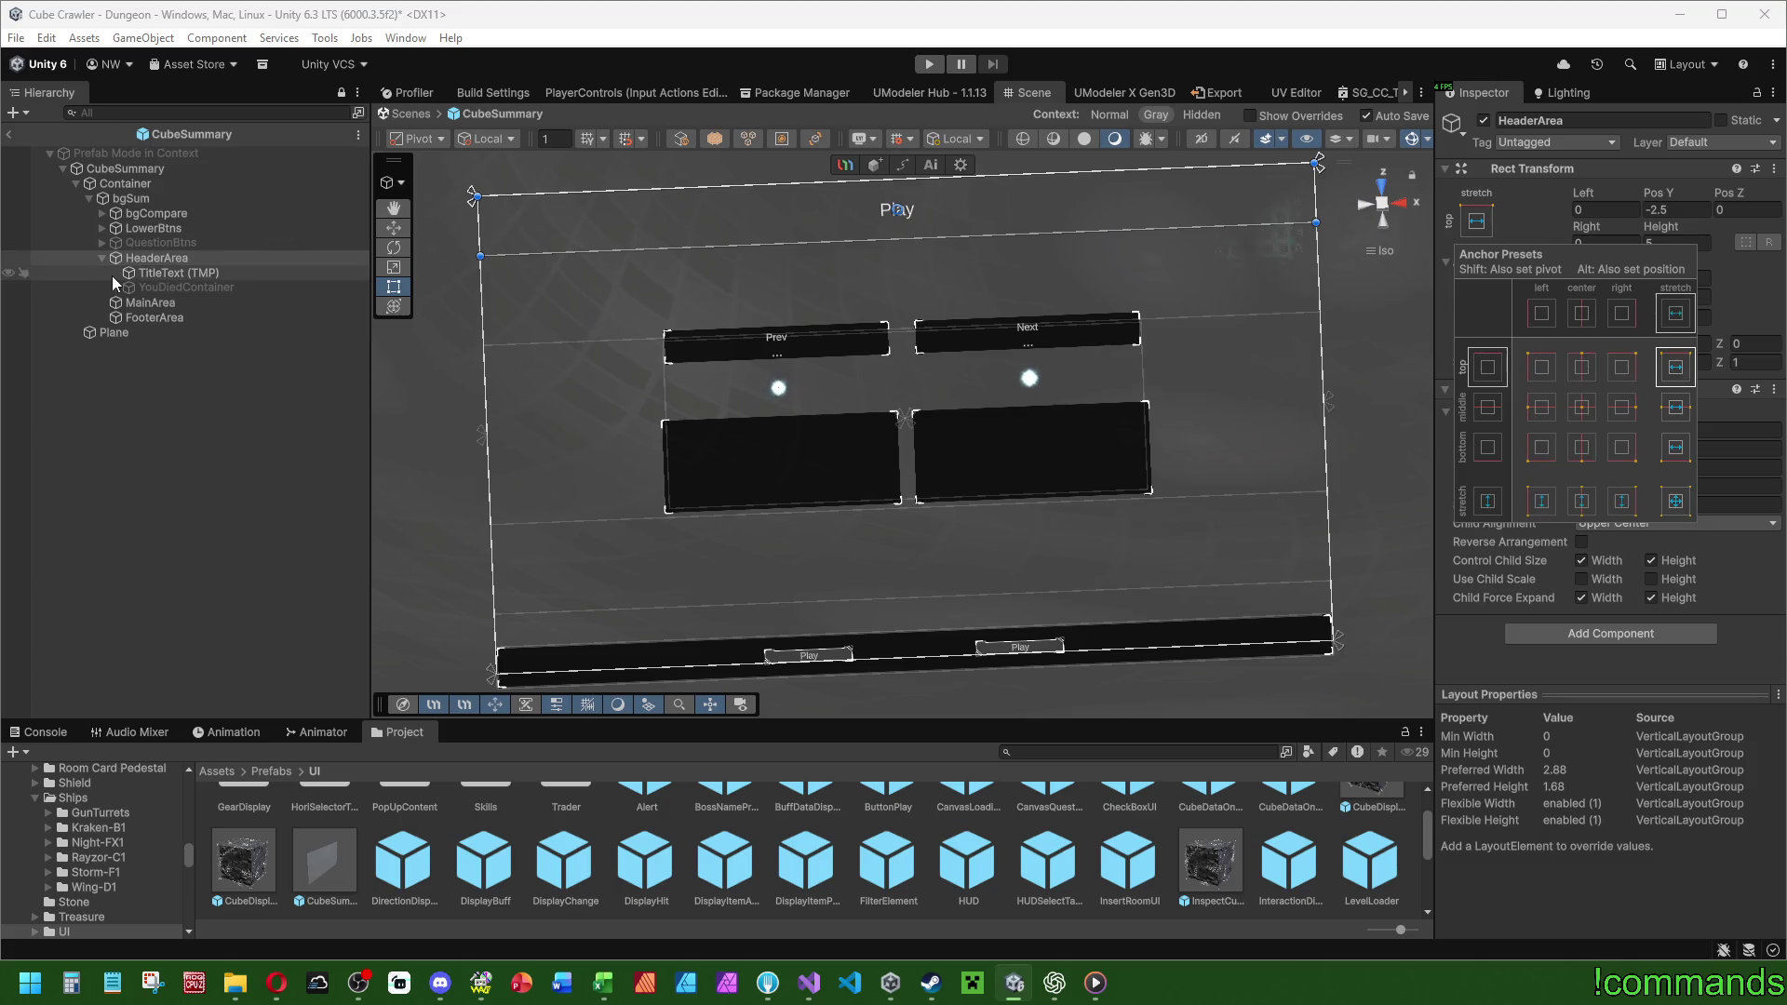
click(156, 316)
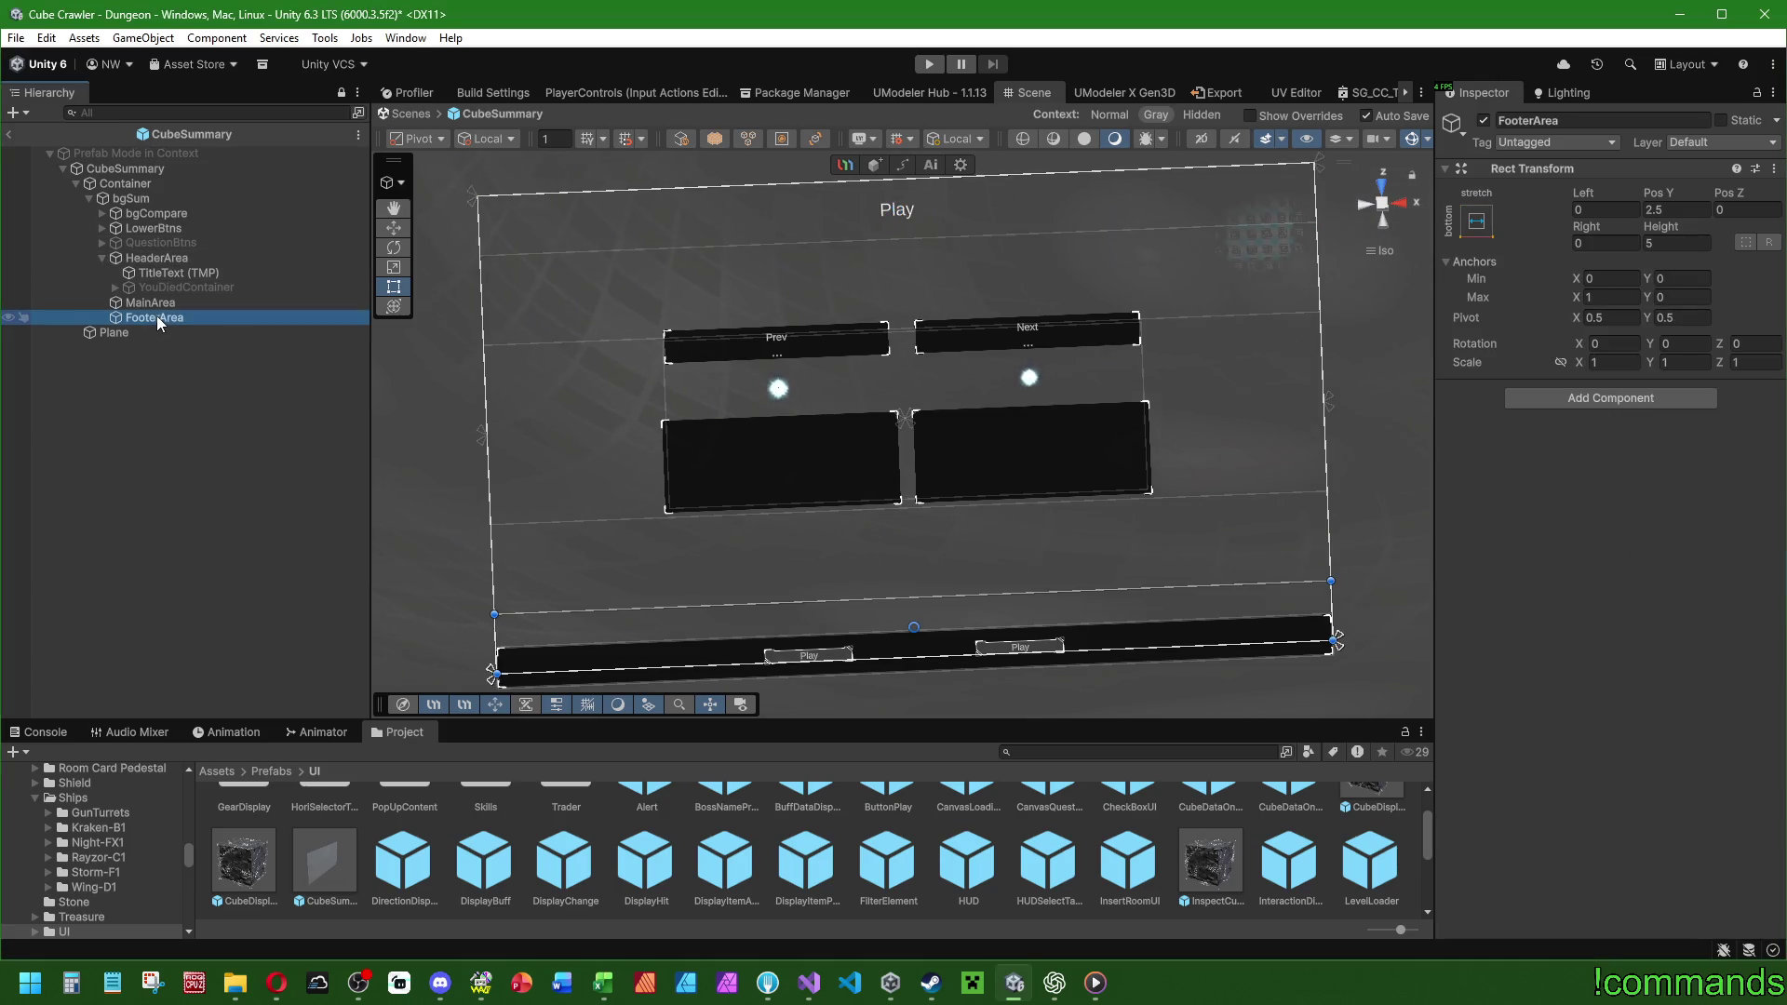
Make HeaderArea bgSum's first child and move LowerBtns and QuestionBtns inside FooterArea.
drag(142, 260, 149, 207)
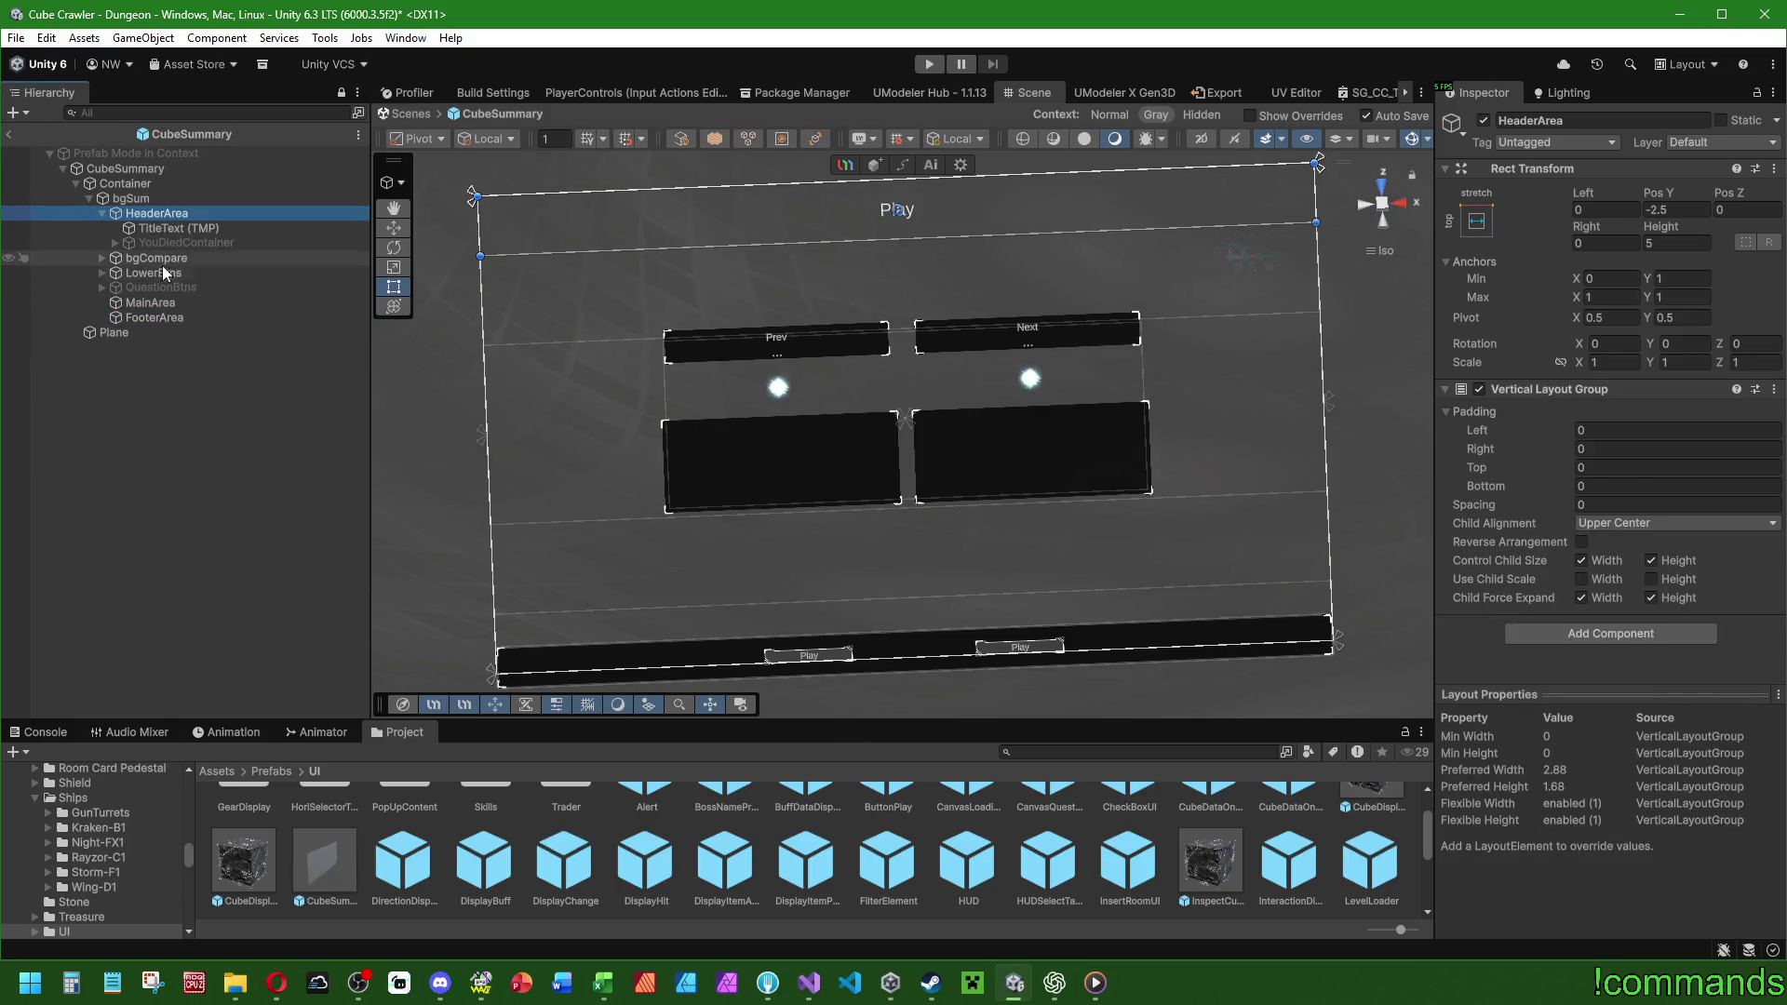
click(162, 271)
shift+click(160, 285)
drag(149, 278, 155, 317)
Anchor HeaderArea top-stretch and FooterArea bottom-stretch, 8 units tall at Pos Y -4 and 4.
click(149, 214)
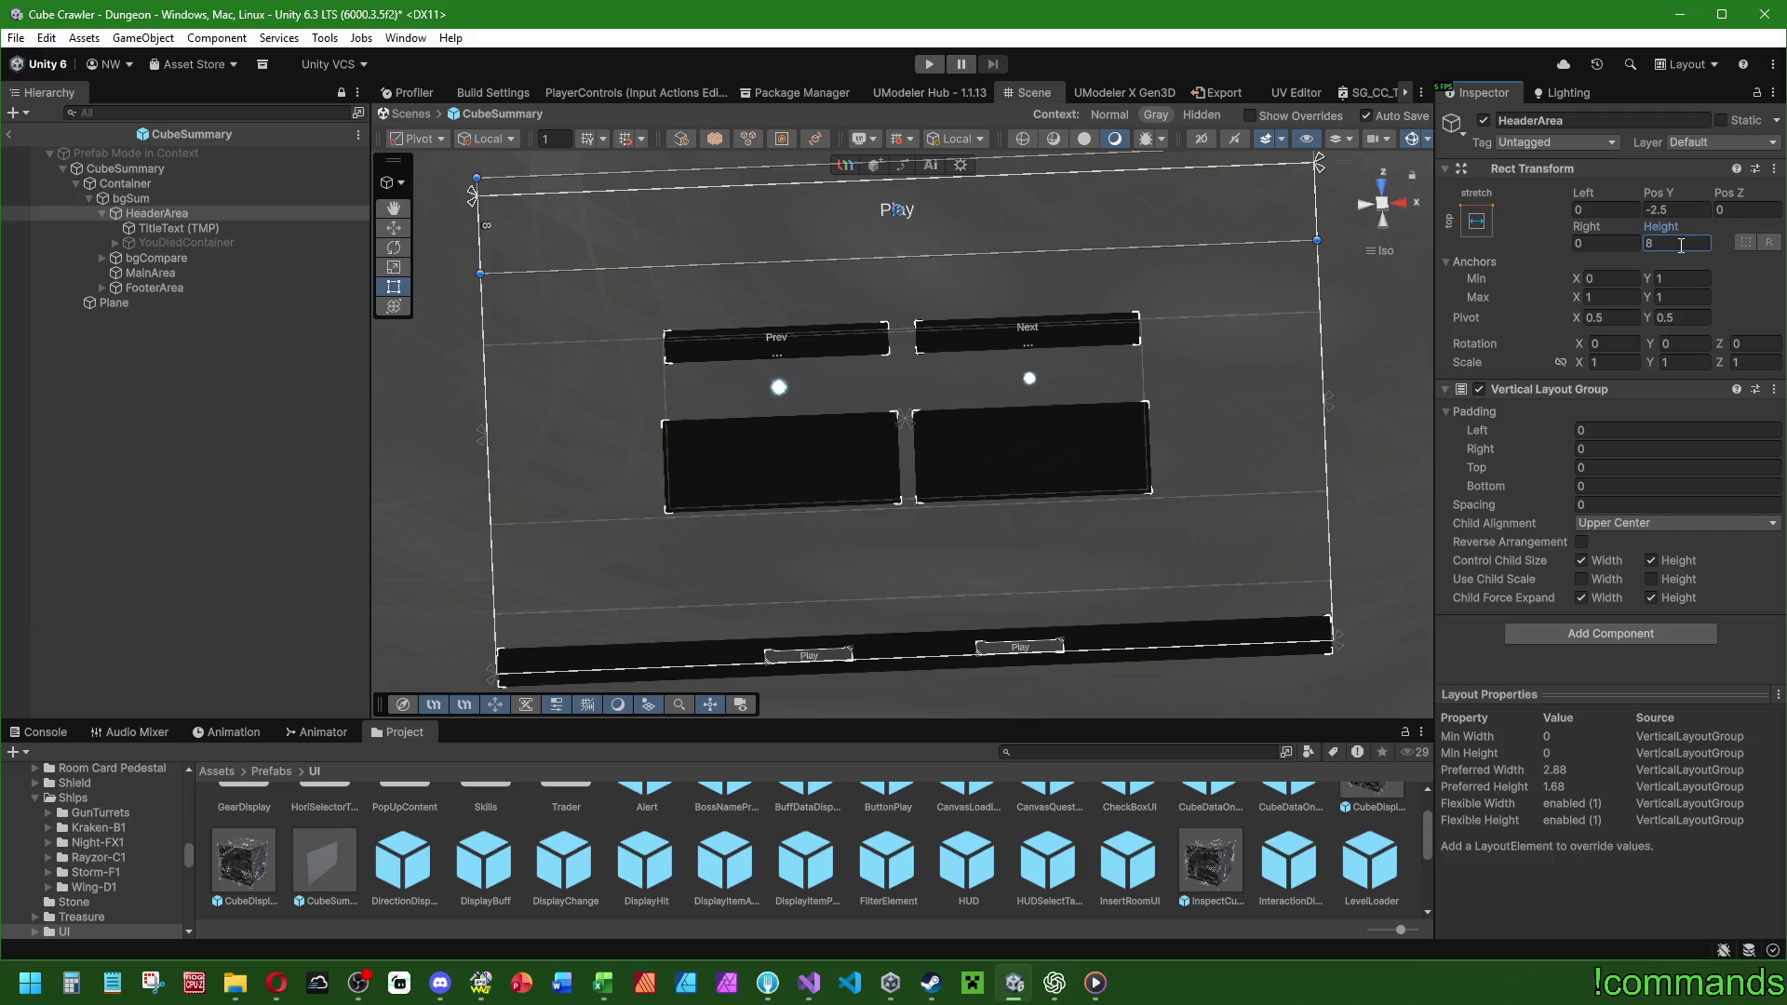
click(1475, 221)
alt+click(1675, 367)
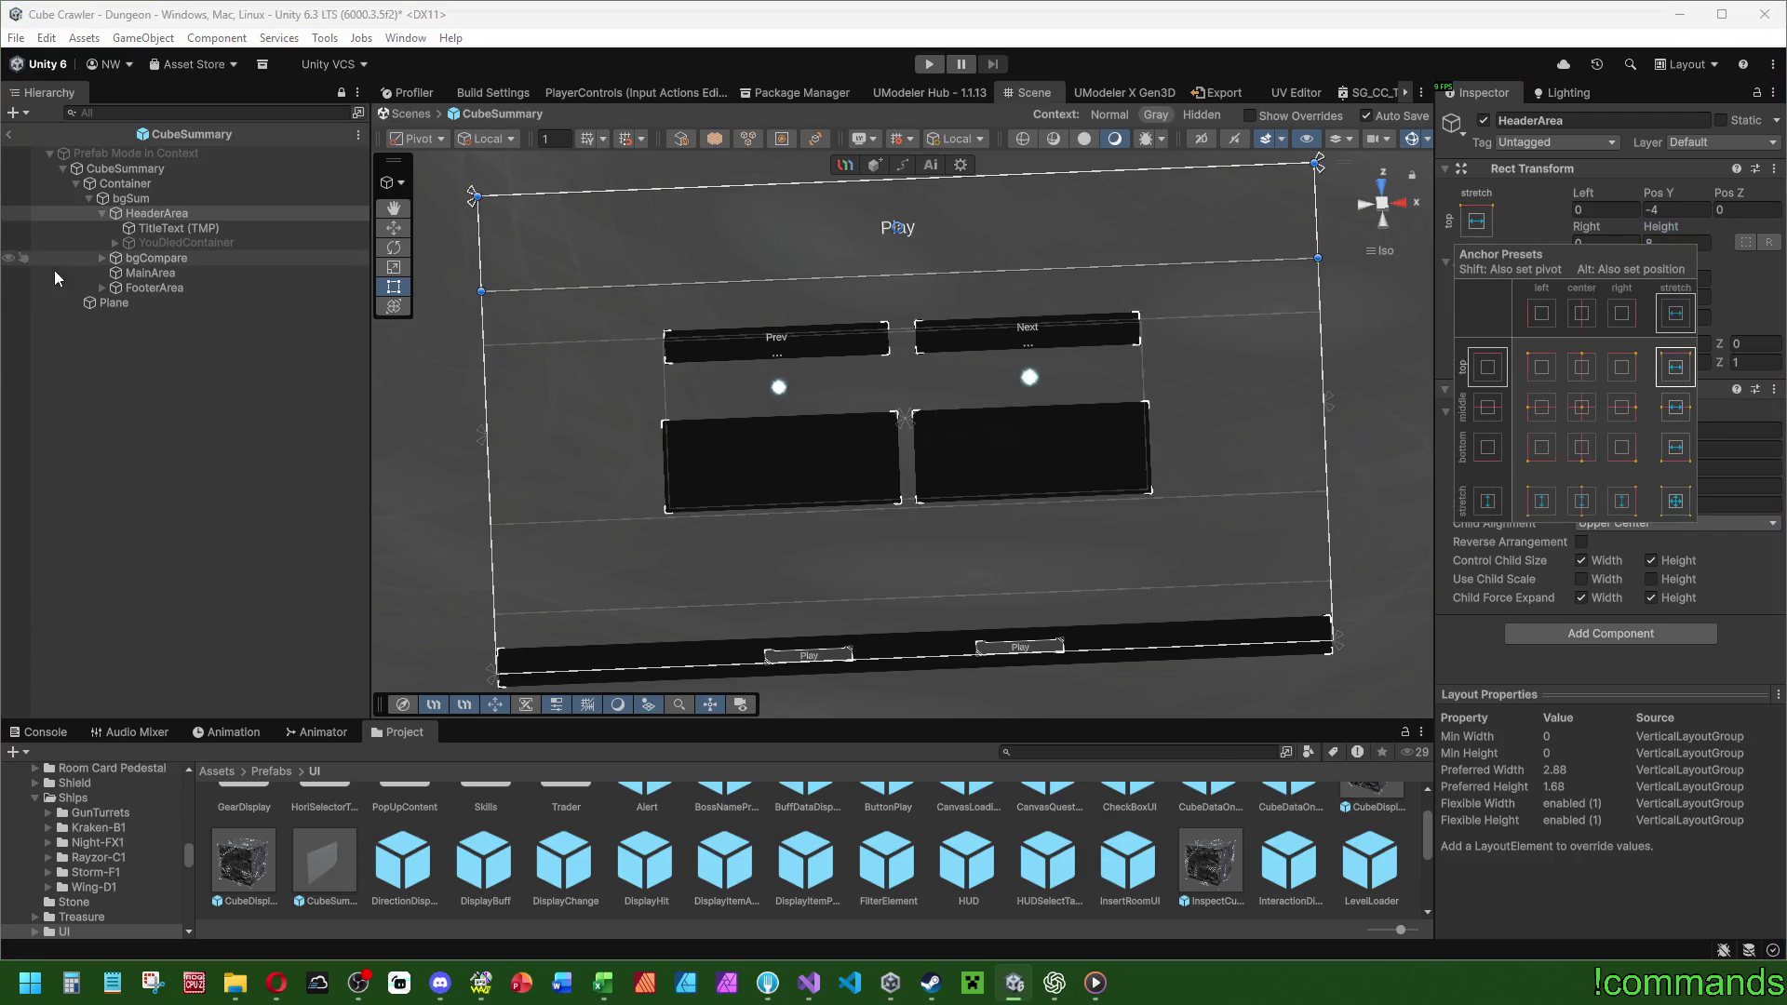
click(143, 287)
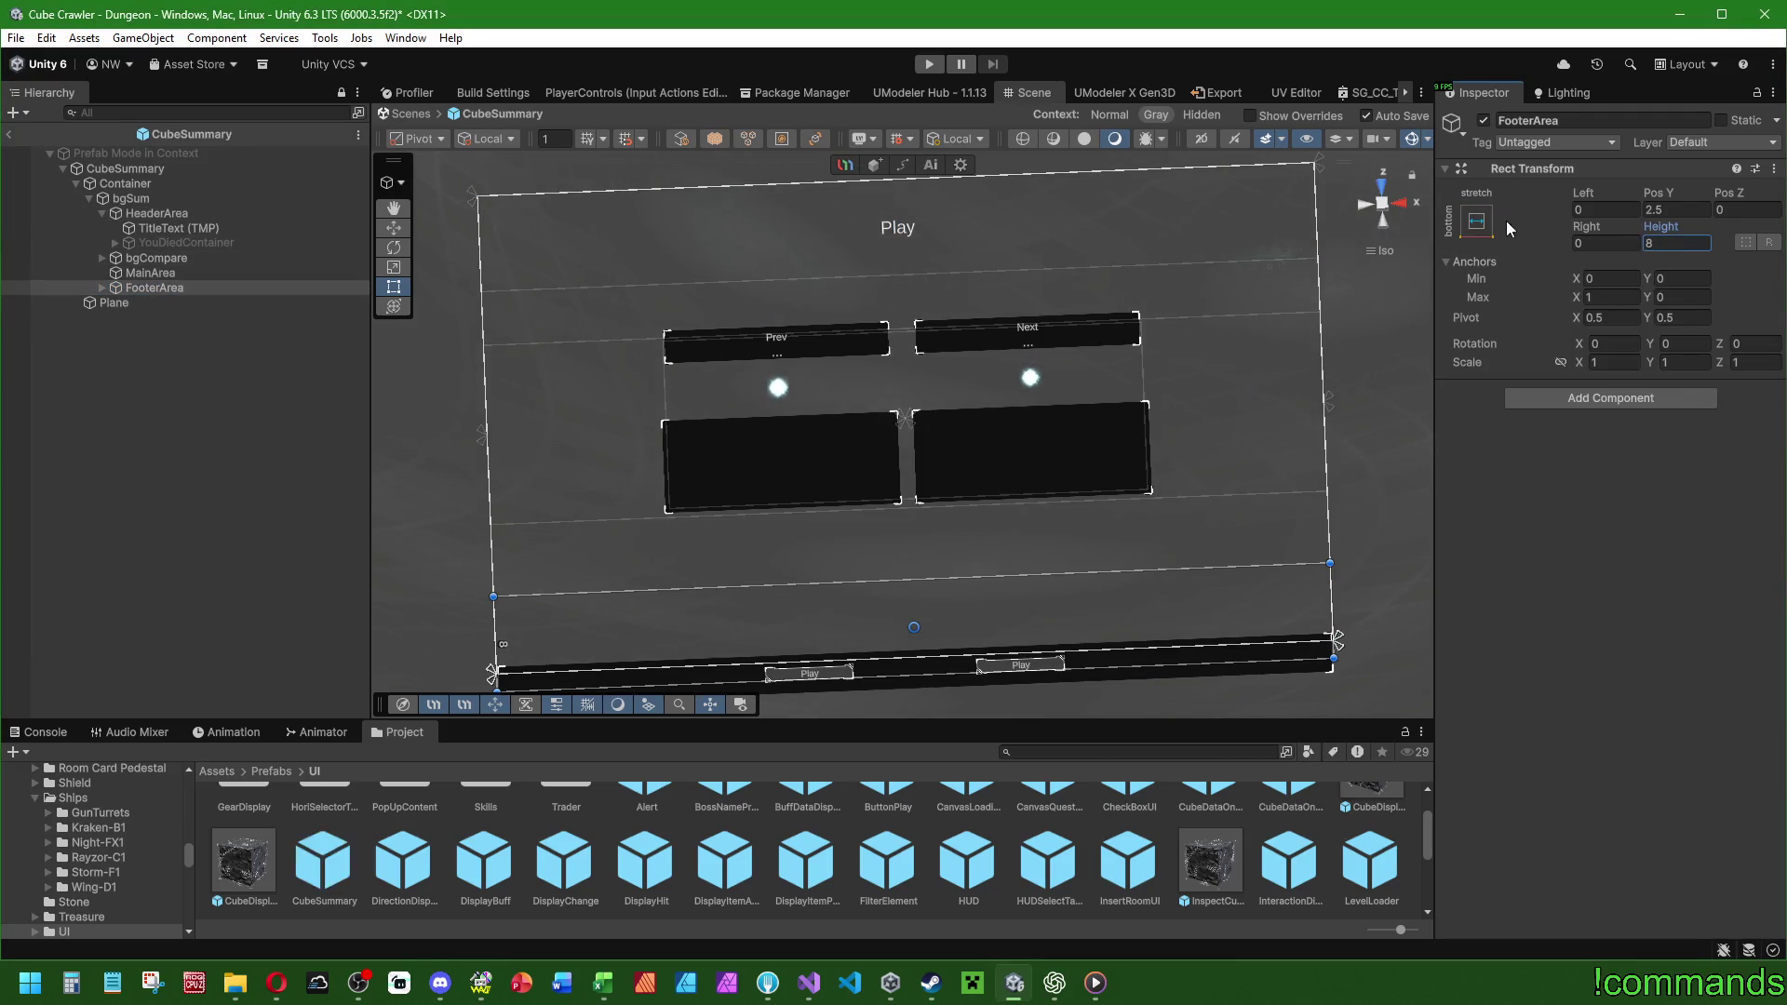
click(1476, 221)
alt+click(1684, 446)
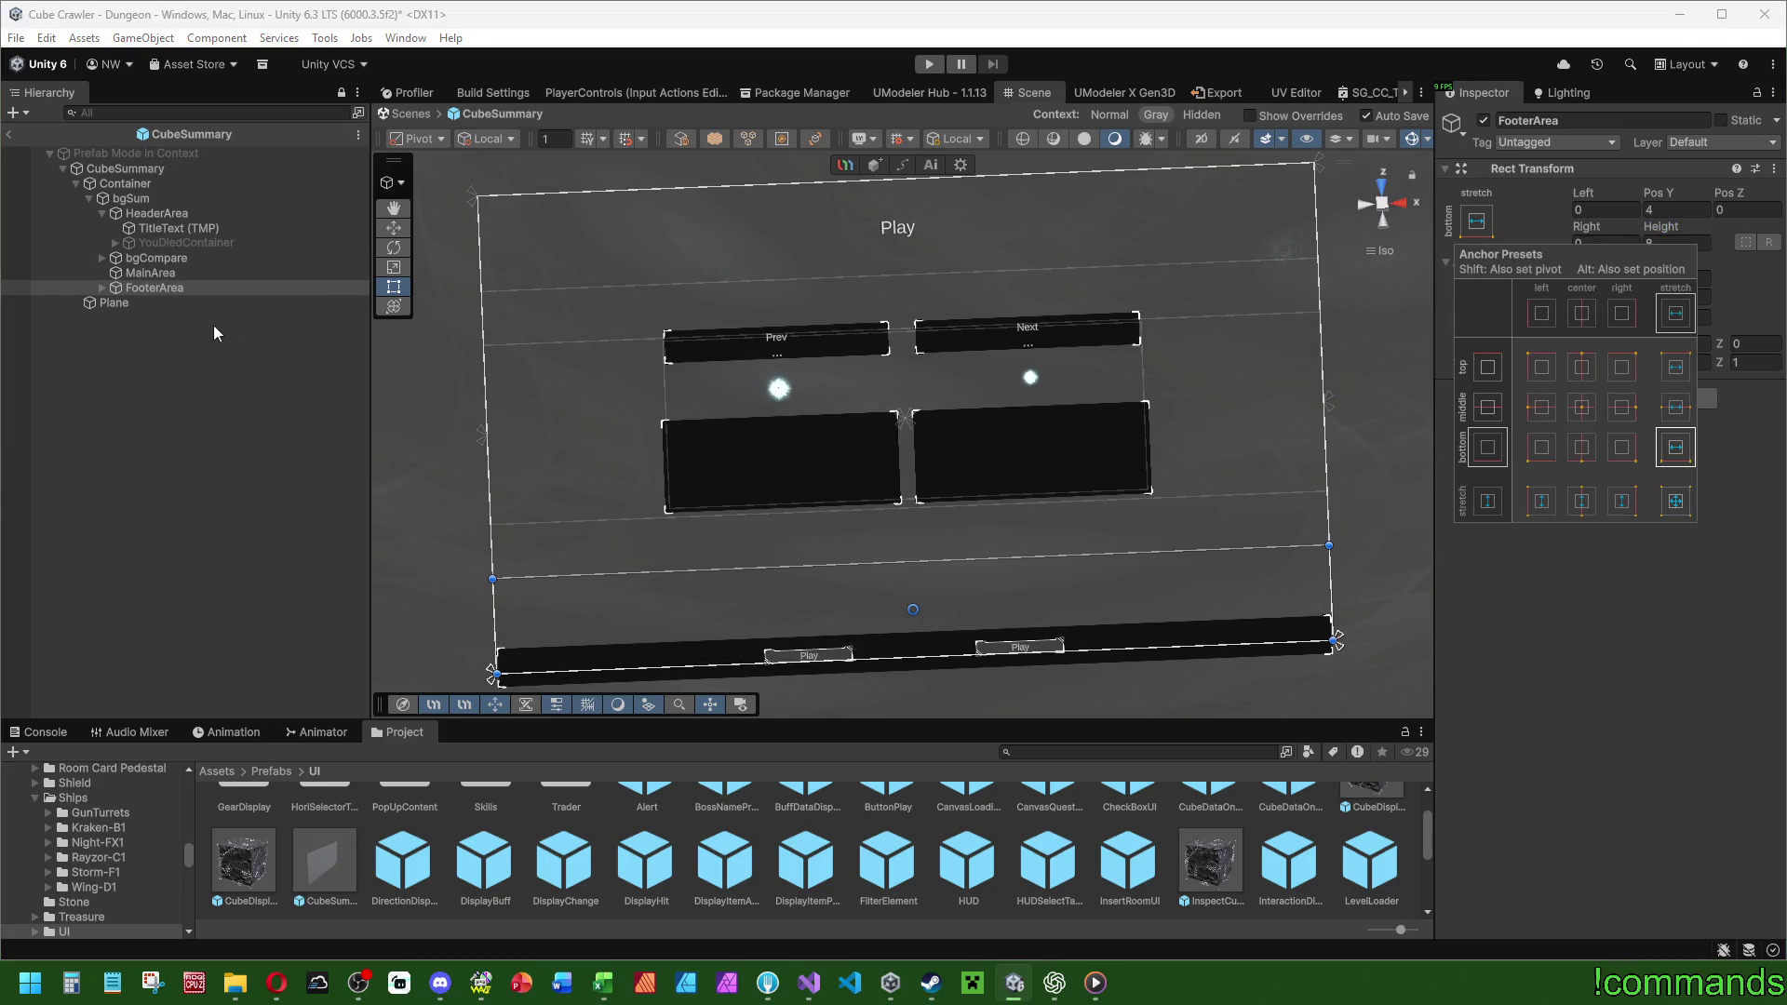
click(171, 292)
Add a Lower Center Vertical Layout Group controlling child width and height to FooterArea, and activate QuestionBtns.
click(101, 289)
click(1601, 400)
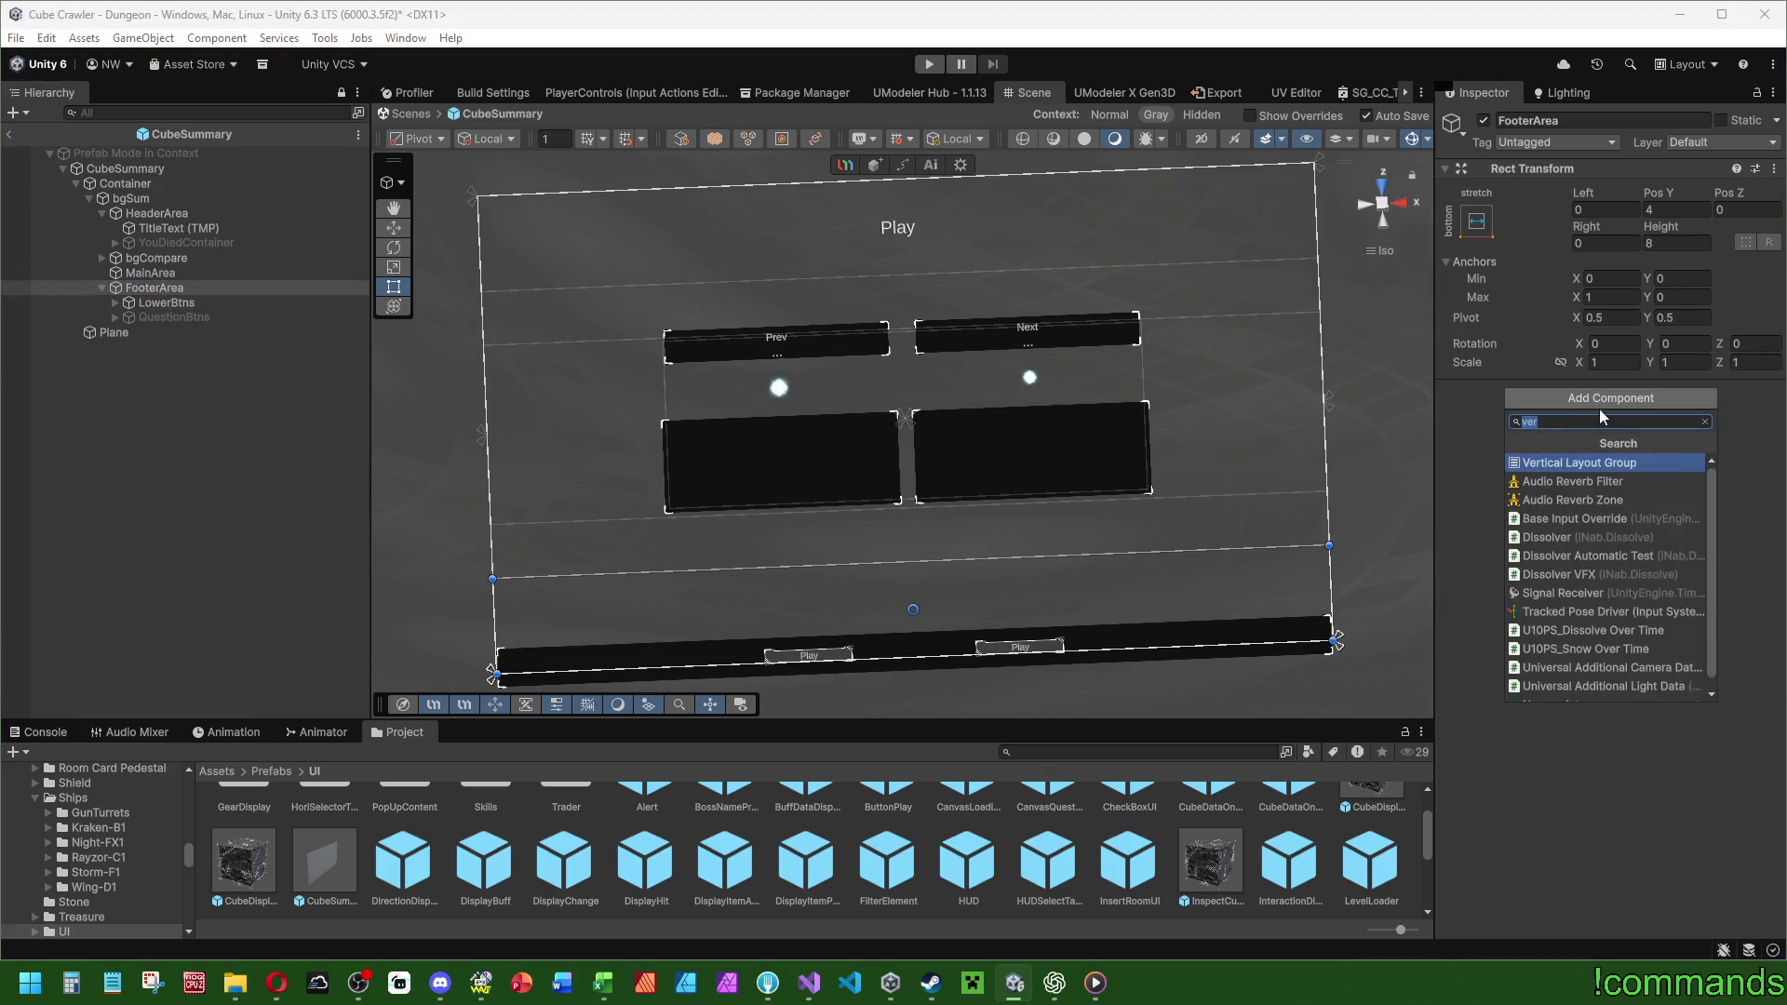
click(1578, 456)
click(1622, 523)
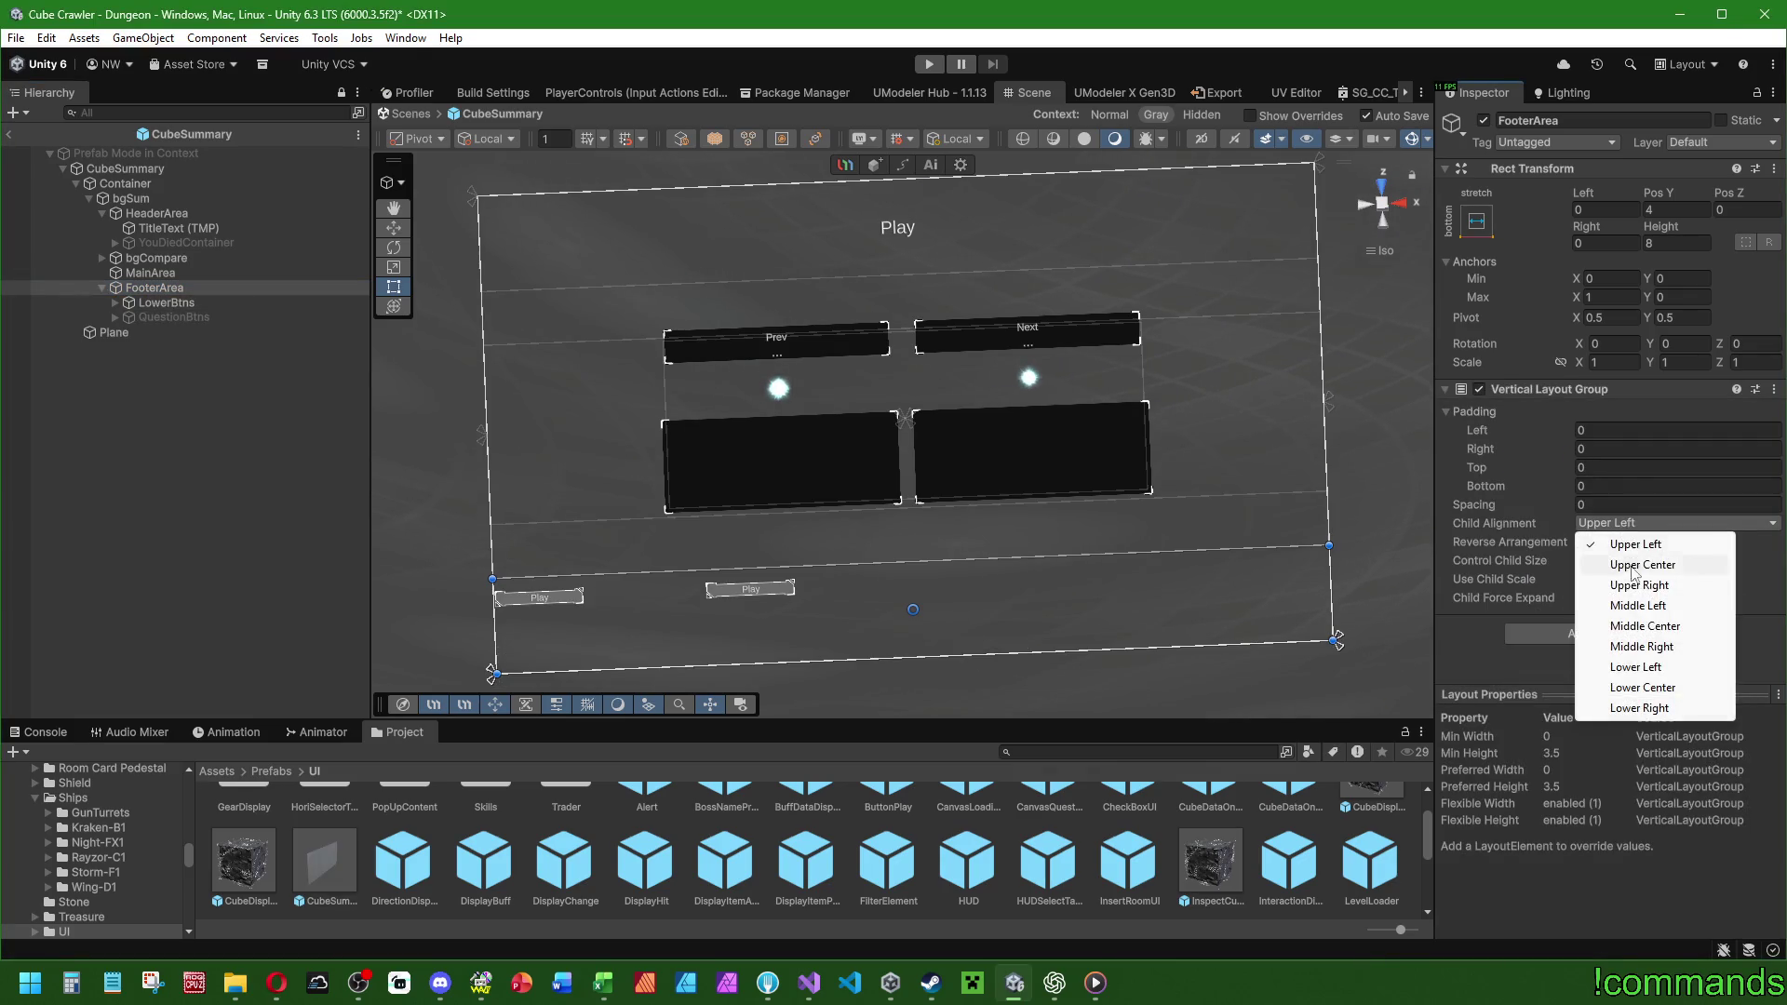
click(1644, 688)
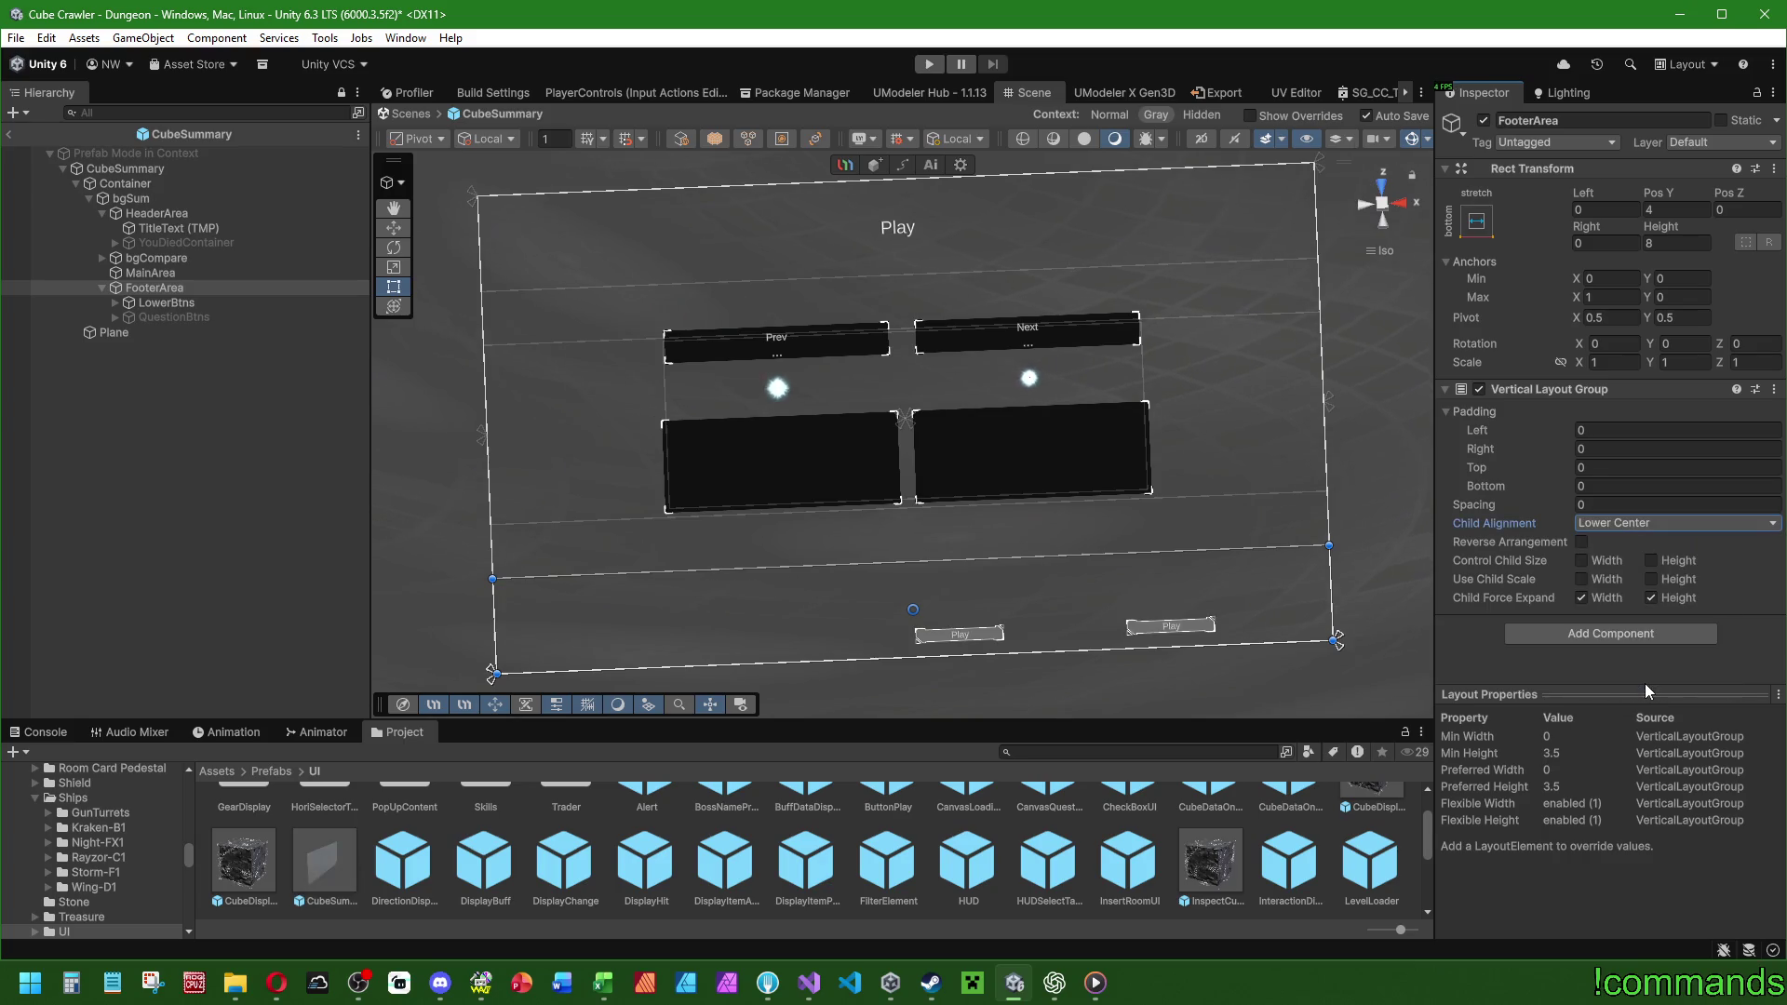
click(1580, 560)
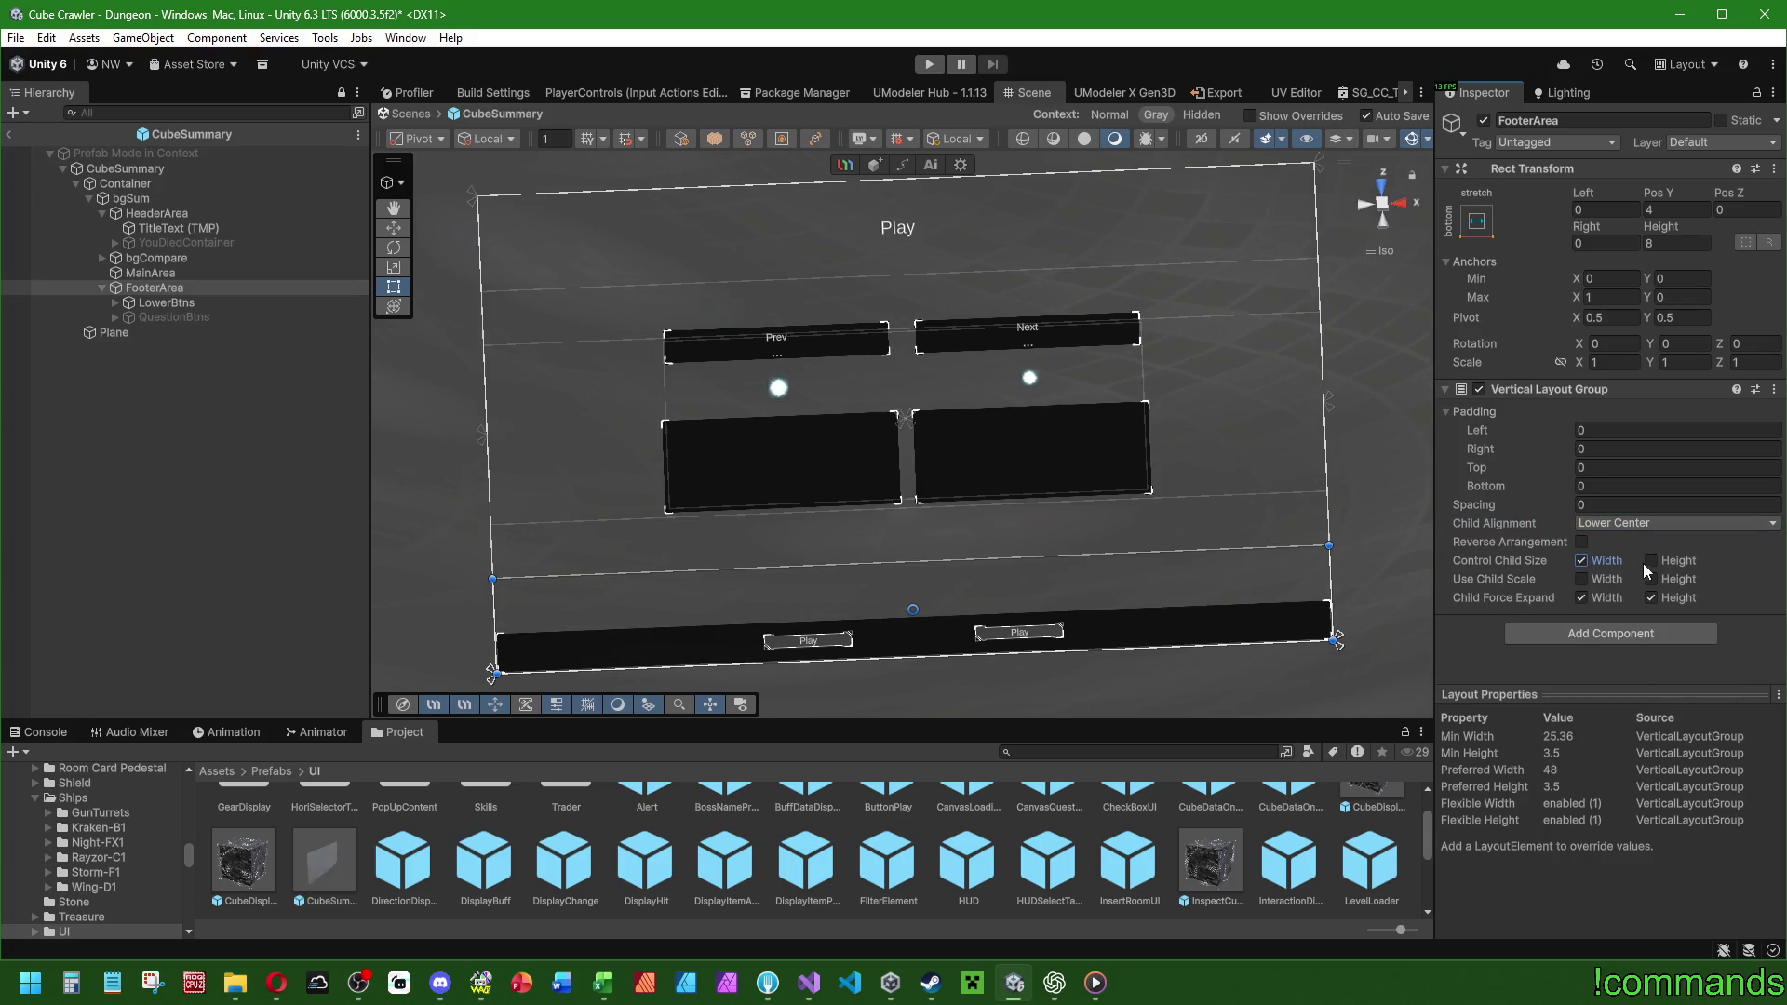
click(1648, 561)
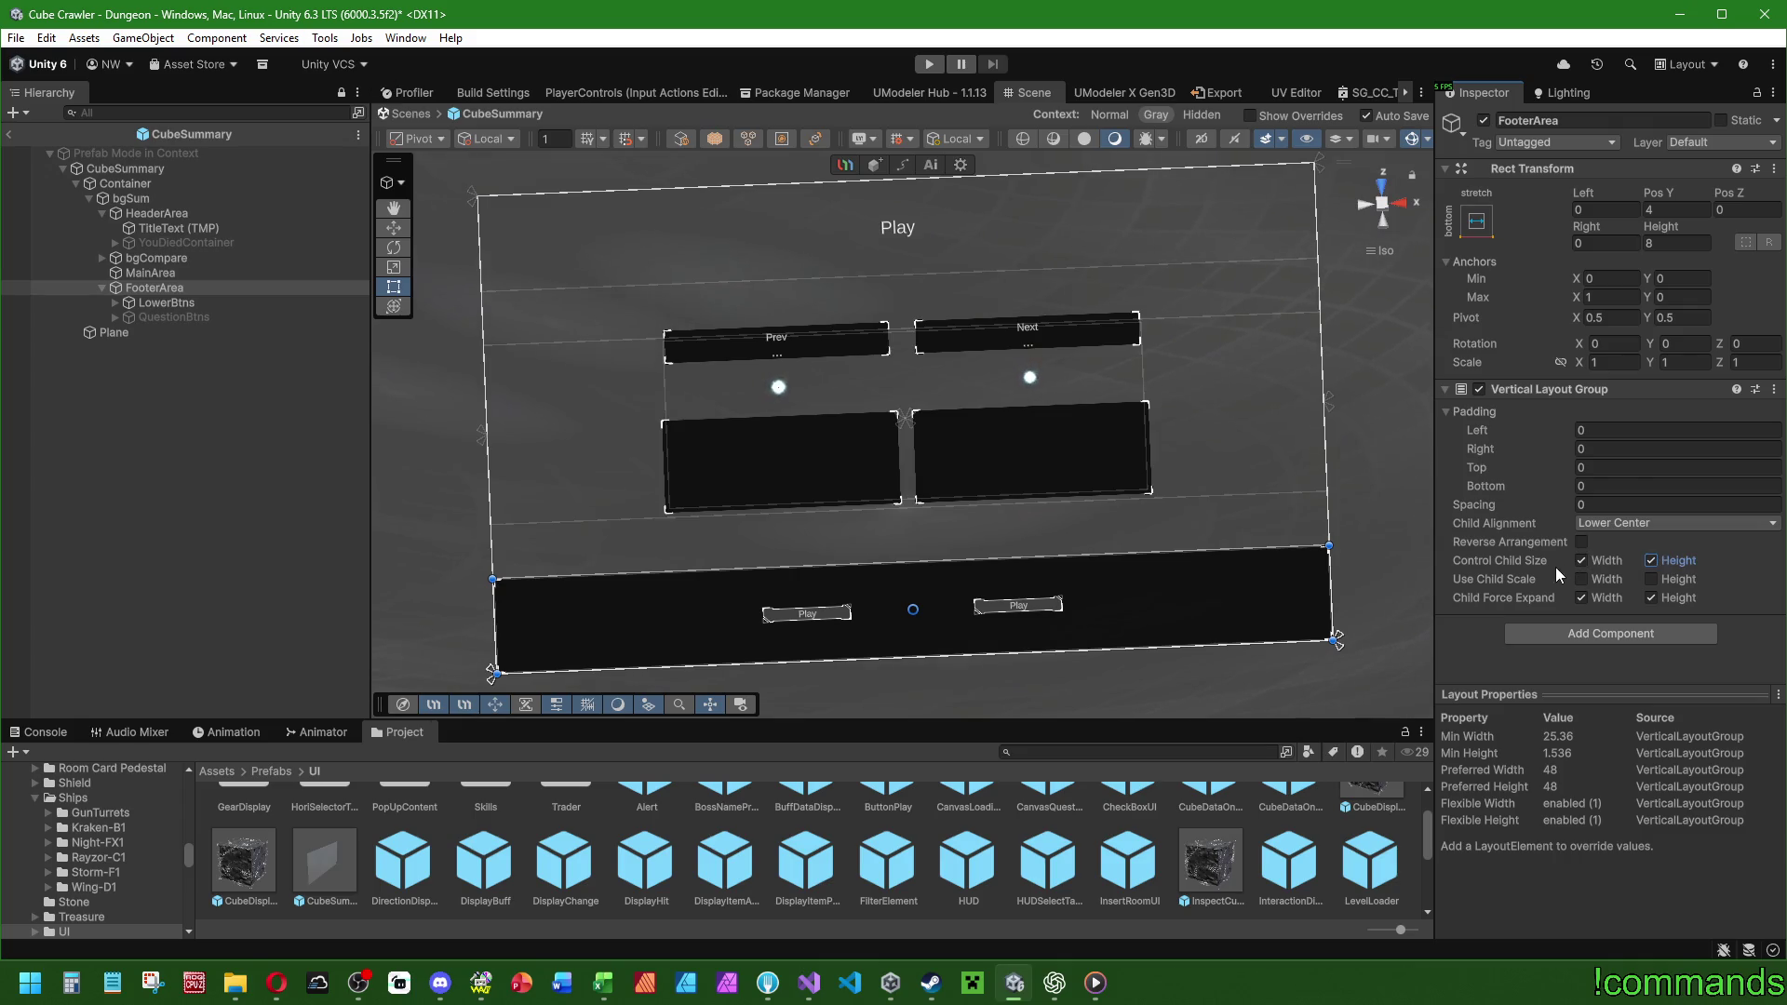
mouse_move(1483, 501)
mouse_down()
mouse_move(748, 498)
mouse_move(1426, 533)
mouse_up()
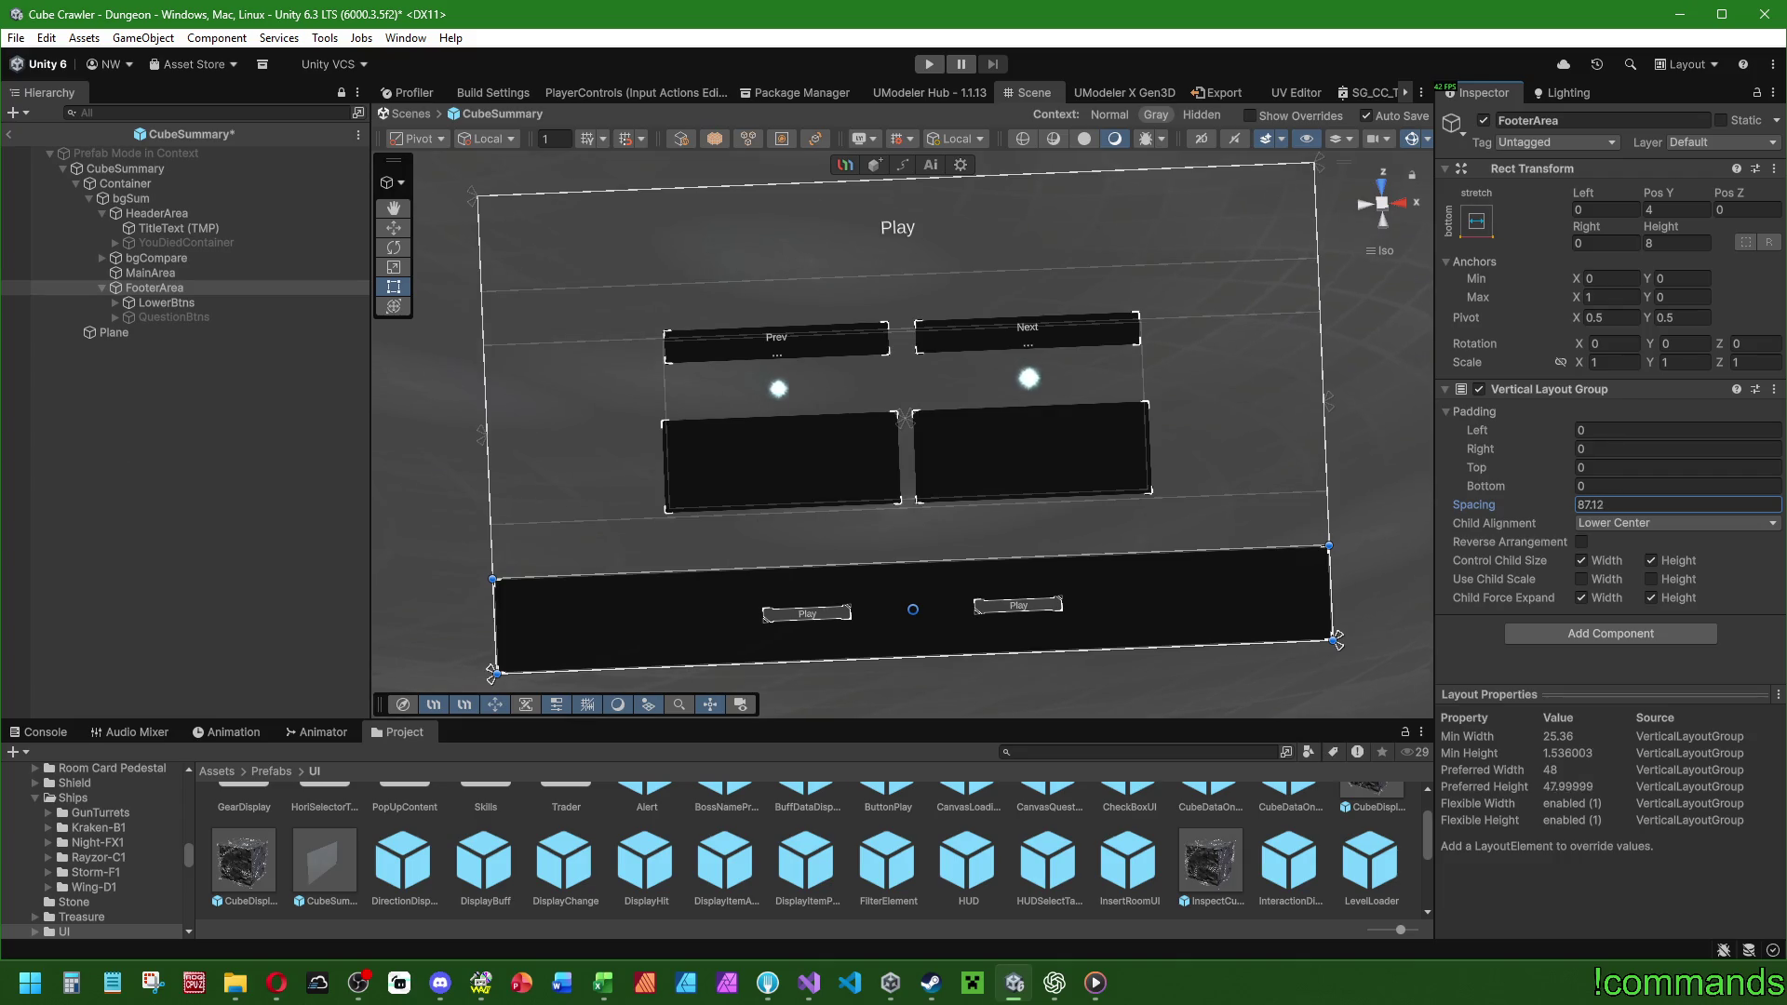
click(176, 315)
click(1484, 121)
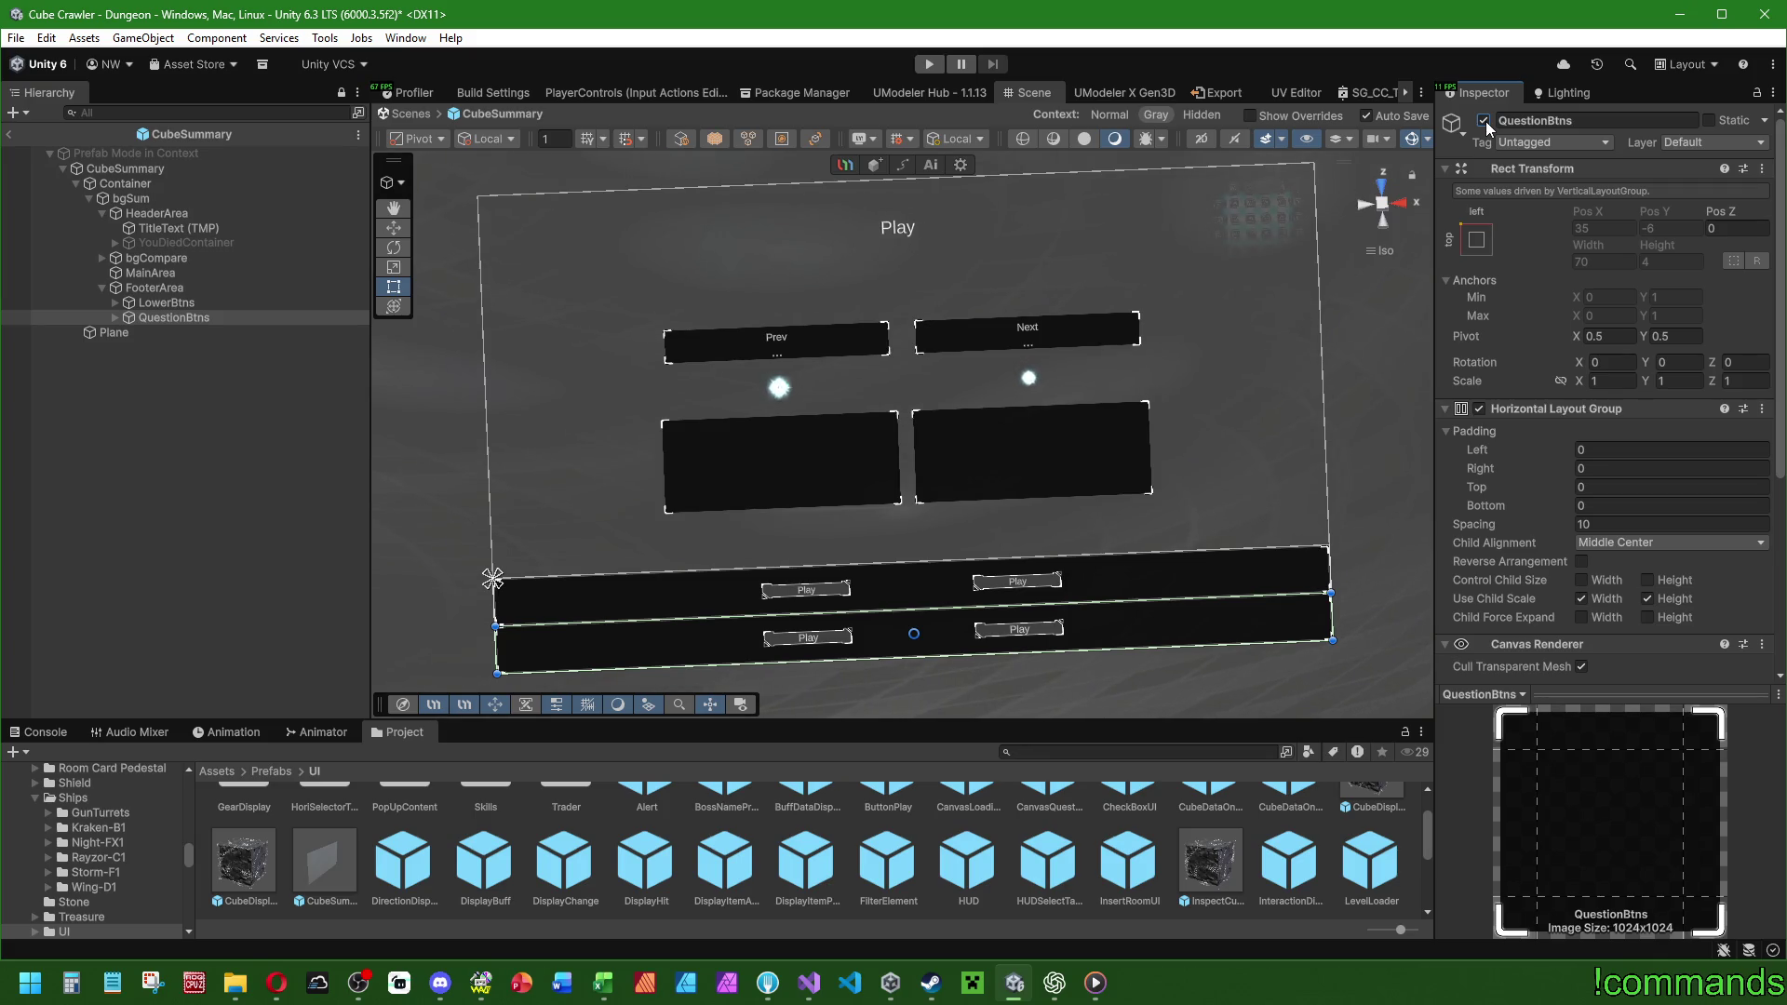
Undo a stray spacing change and set FooterArea's row spacing to 0.5.
mouse_move(1476, 525)
mouse_down()
mouse_move(1516, 525)
mouse_move(1424, 525)
mouse_up()
key(ctrl+z)
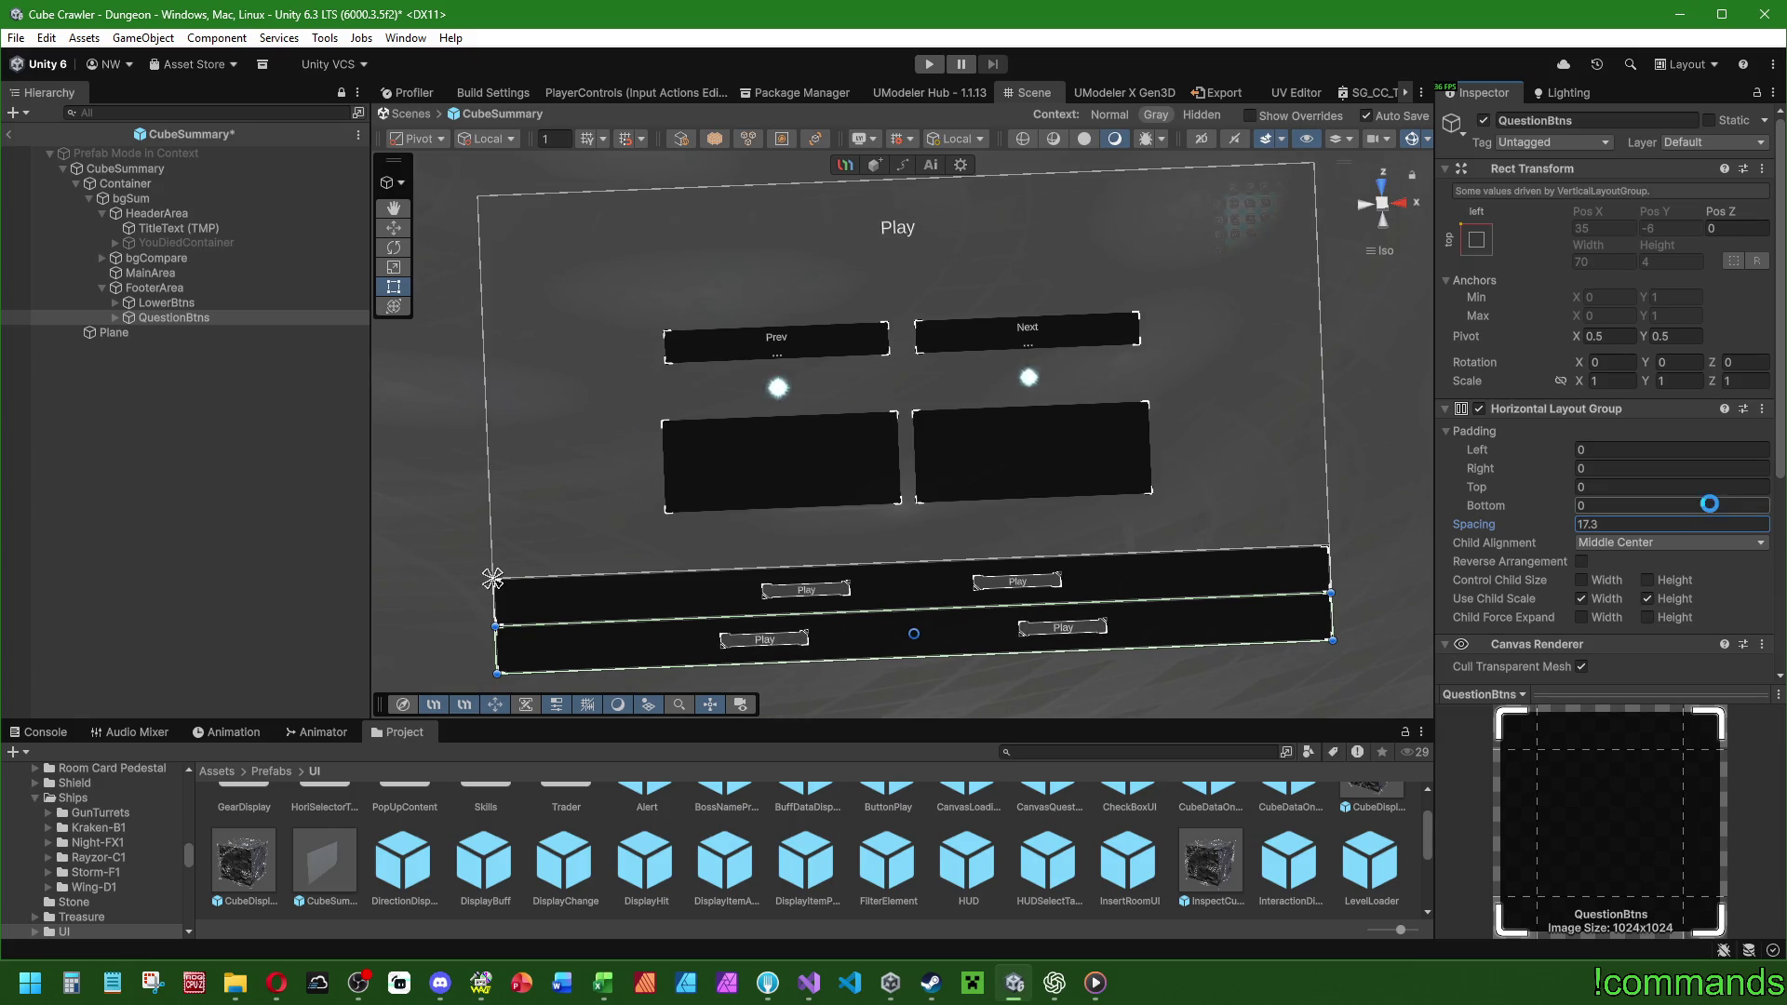
click(158, 287)
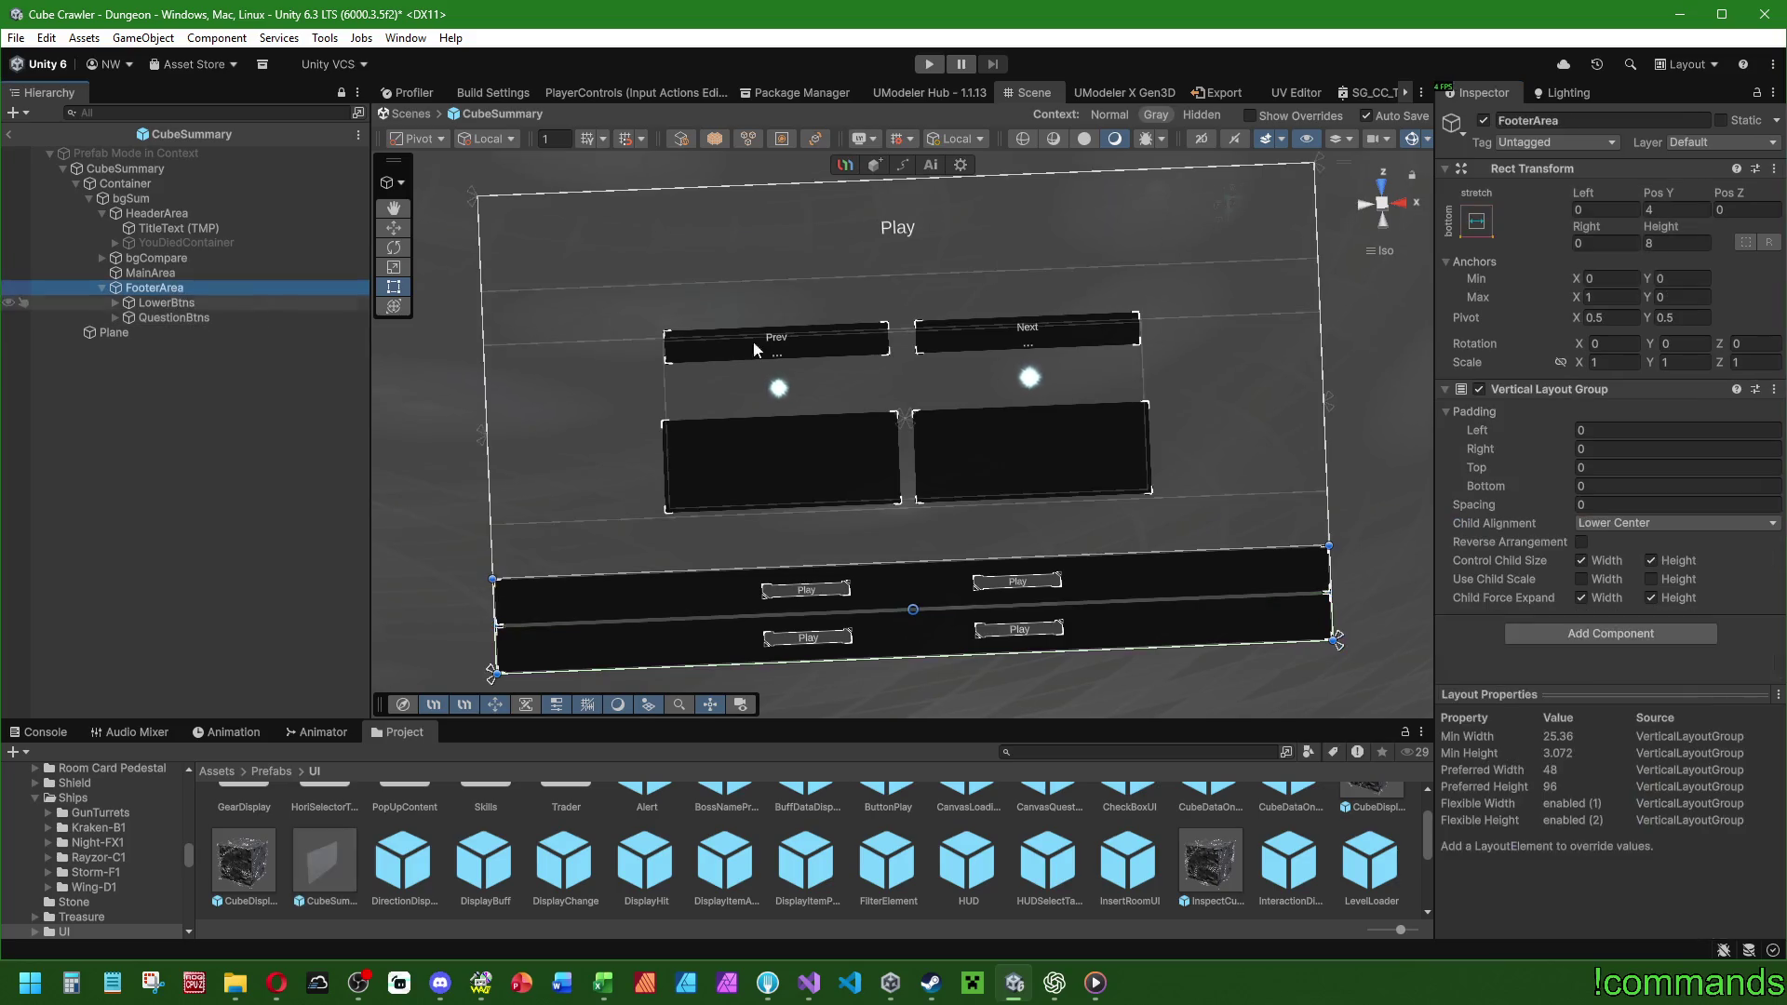
mouse_move(1499, 502)
mouse_down()
mouse_move(1654, 521)
mouse_move(1310, 522)
mouse_move(1516, 528)
mouse_move(1494, 530)
mouse_up()
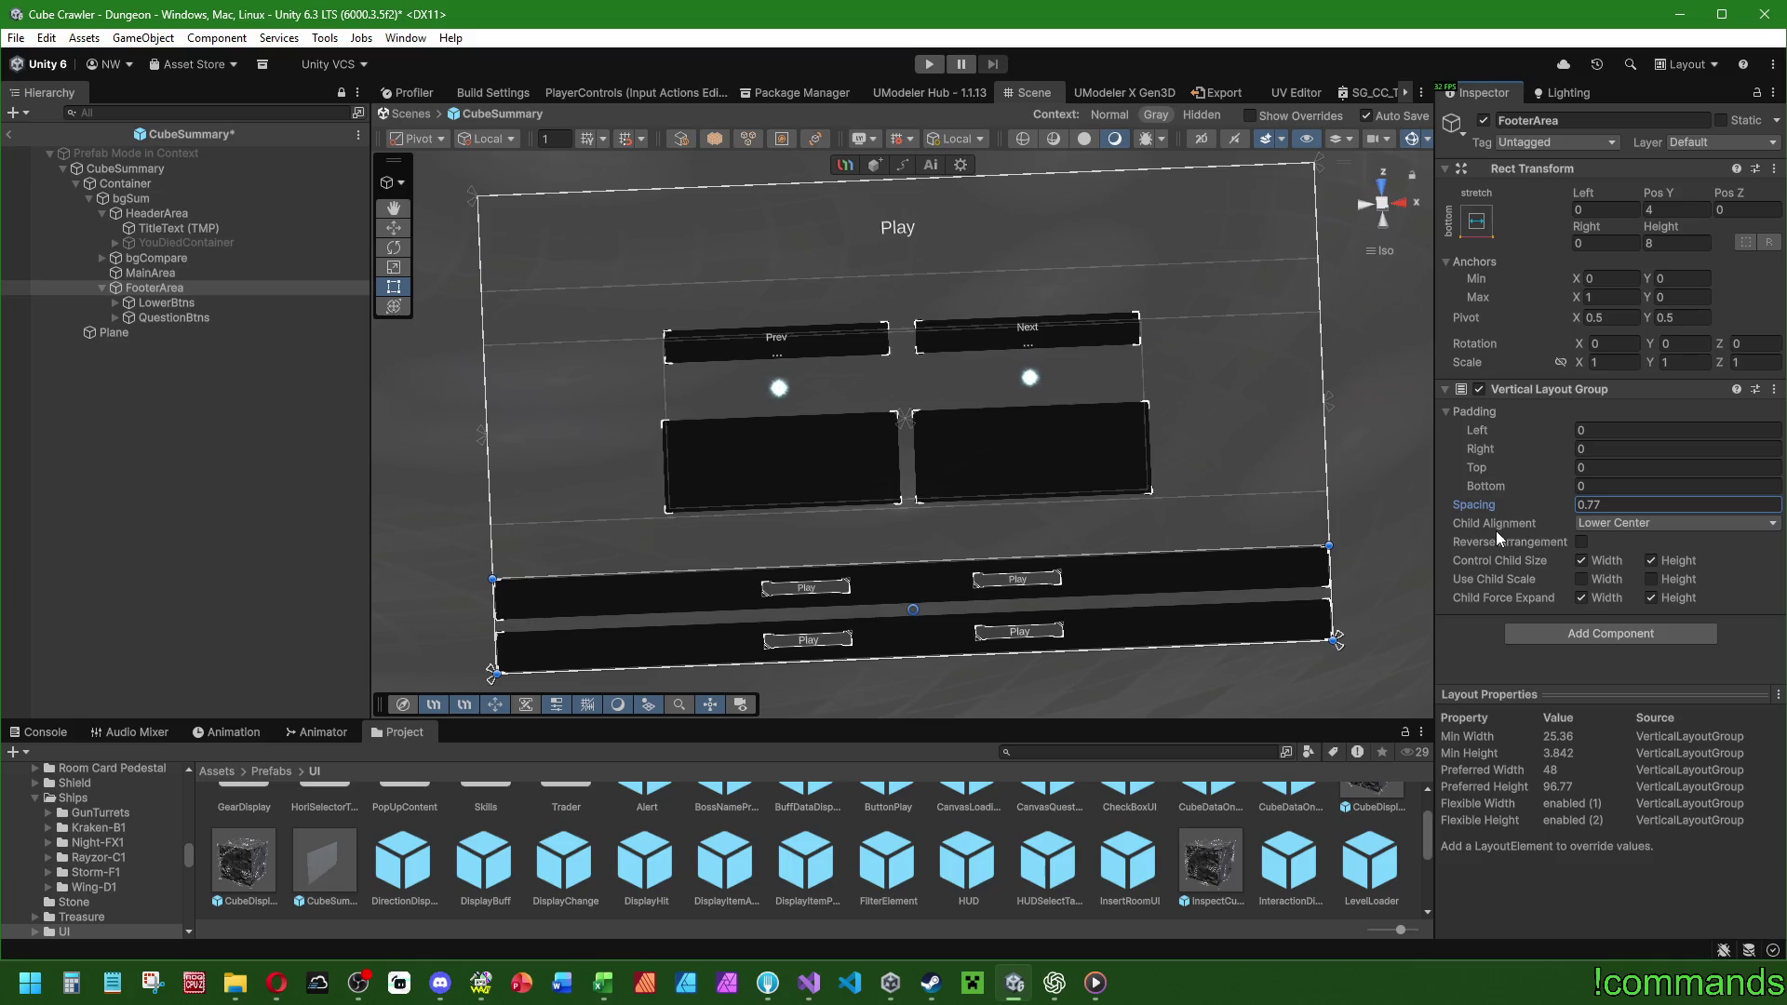
text(1)
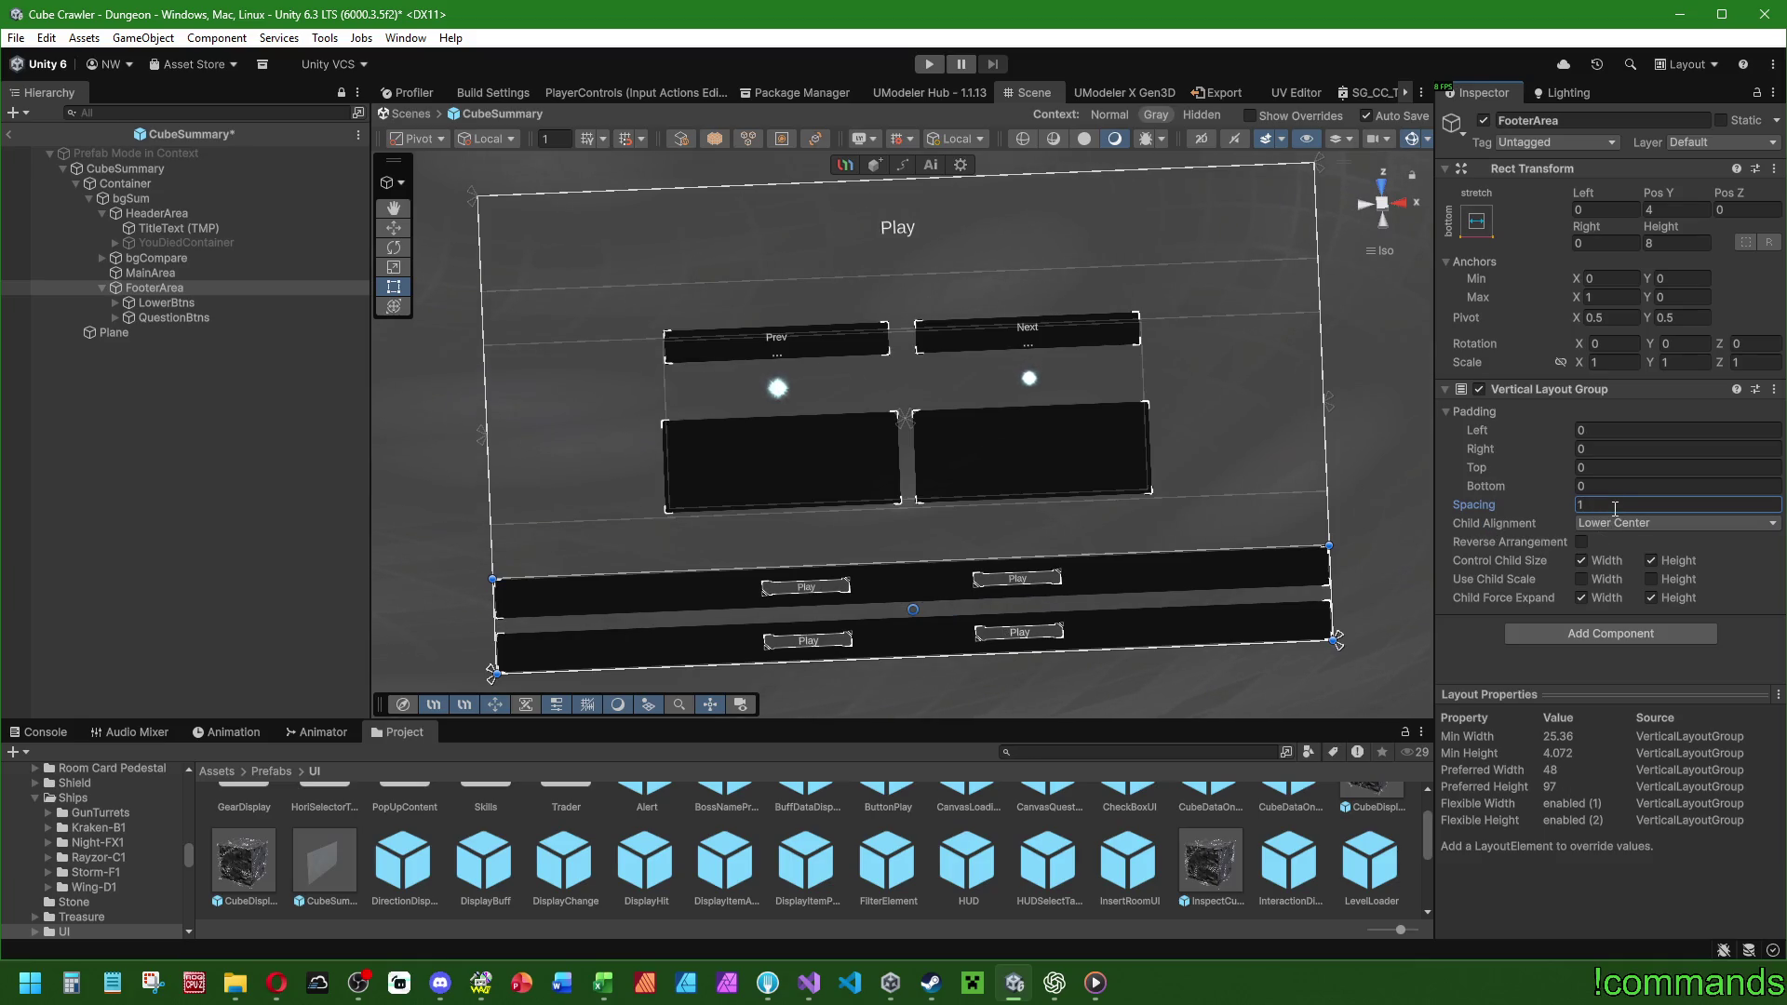
text(0.5)
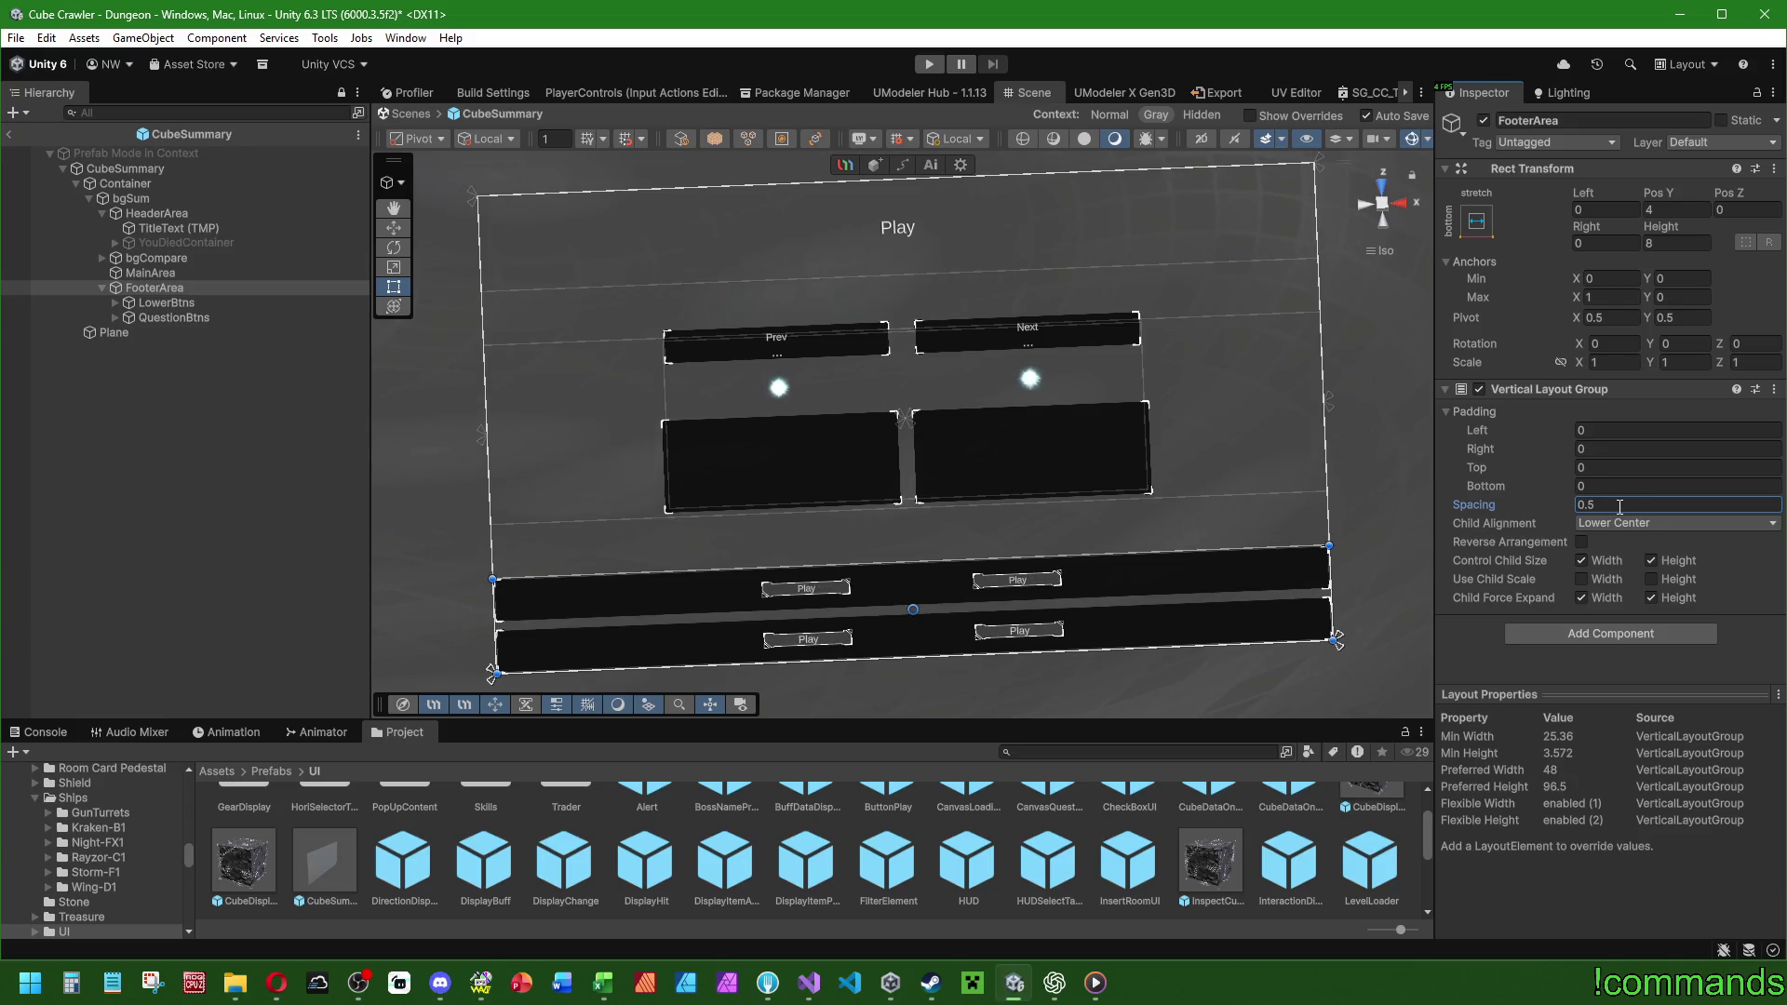
Set FooterArea's left and right padding to 32, after trying 2 and 16.
click(1630, 430)
text(2)
click(1605, 448)
text(2)
key(shift+Tab)
text(16)
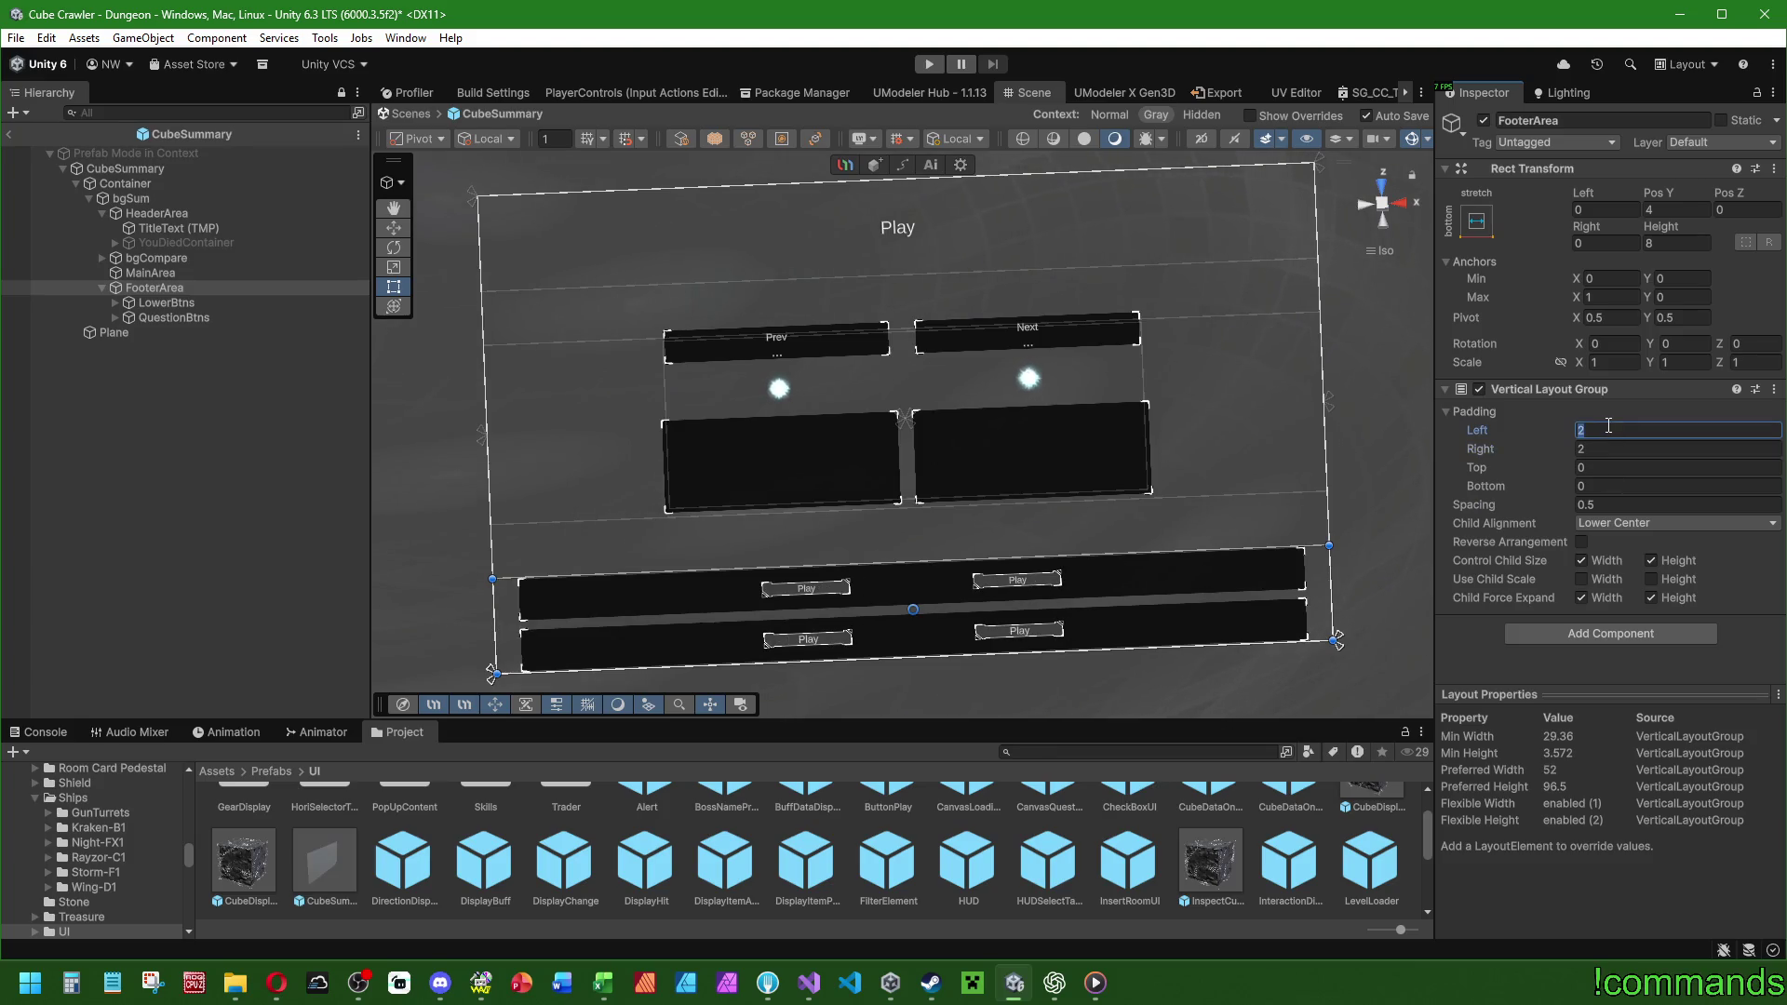
key(Tab)
text(16)
key(Return)
key(shift+Tab)
text(32)
key(Tab)
text(32)
key(Return)
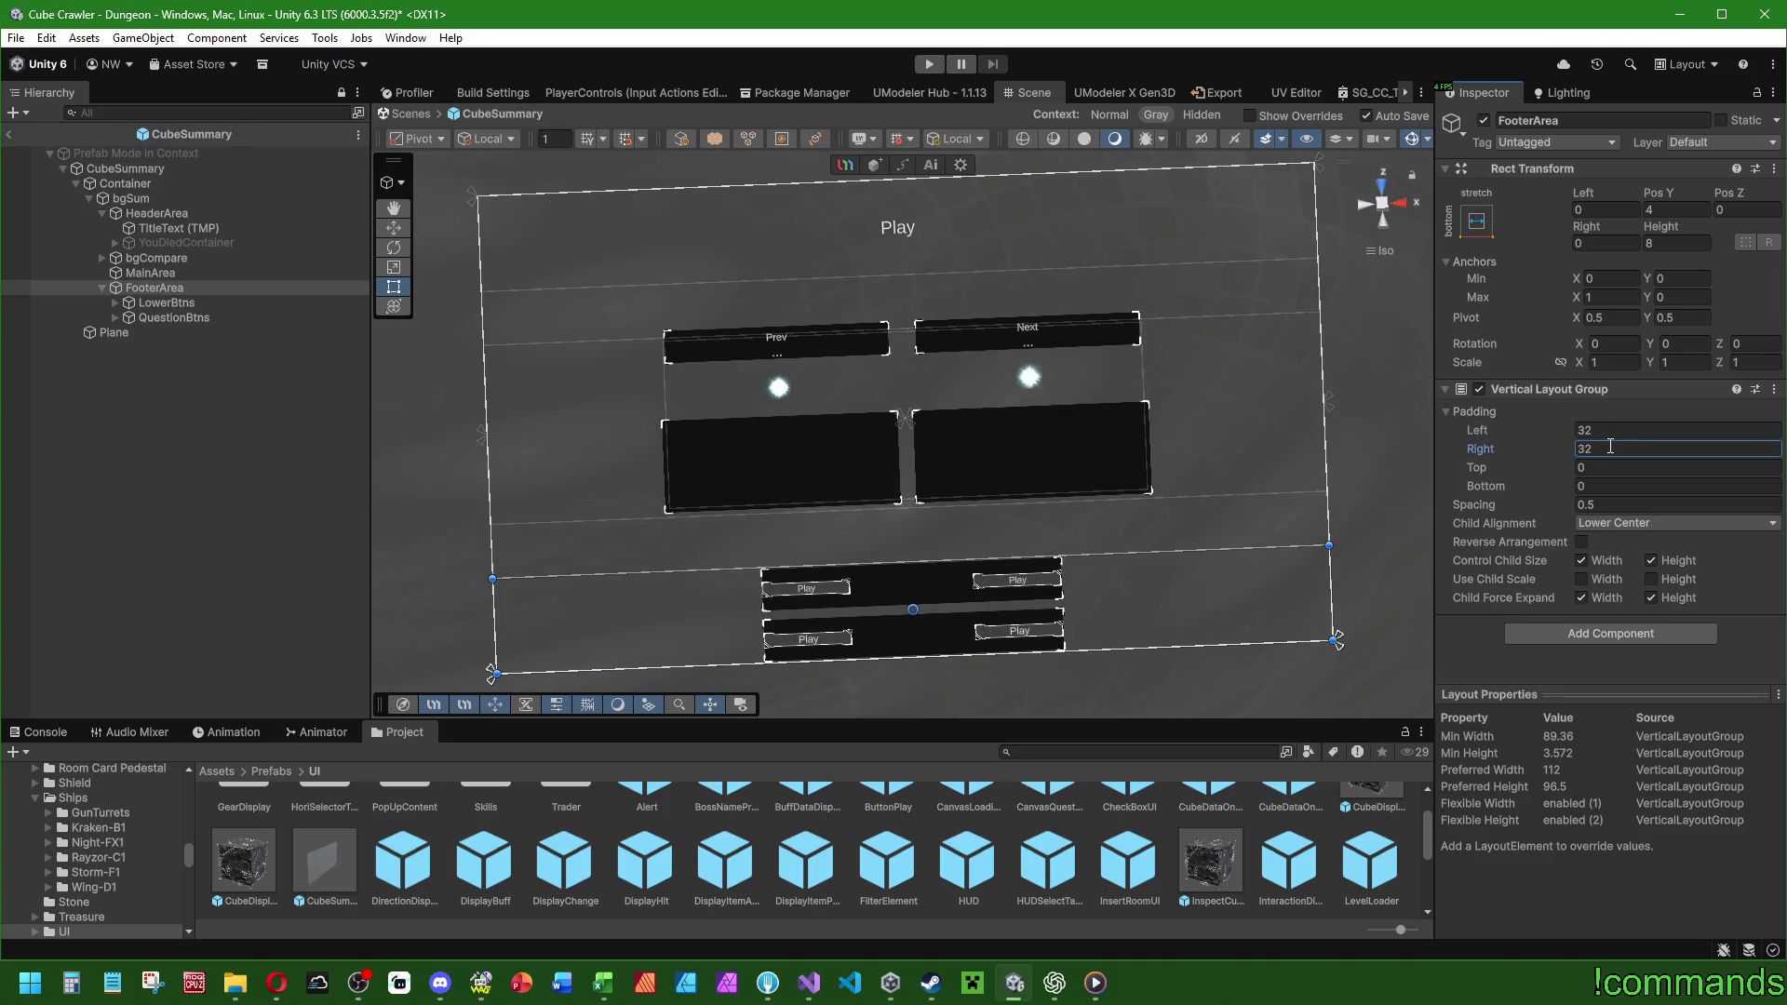
click(169, 307)
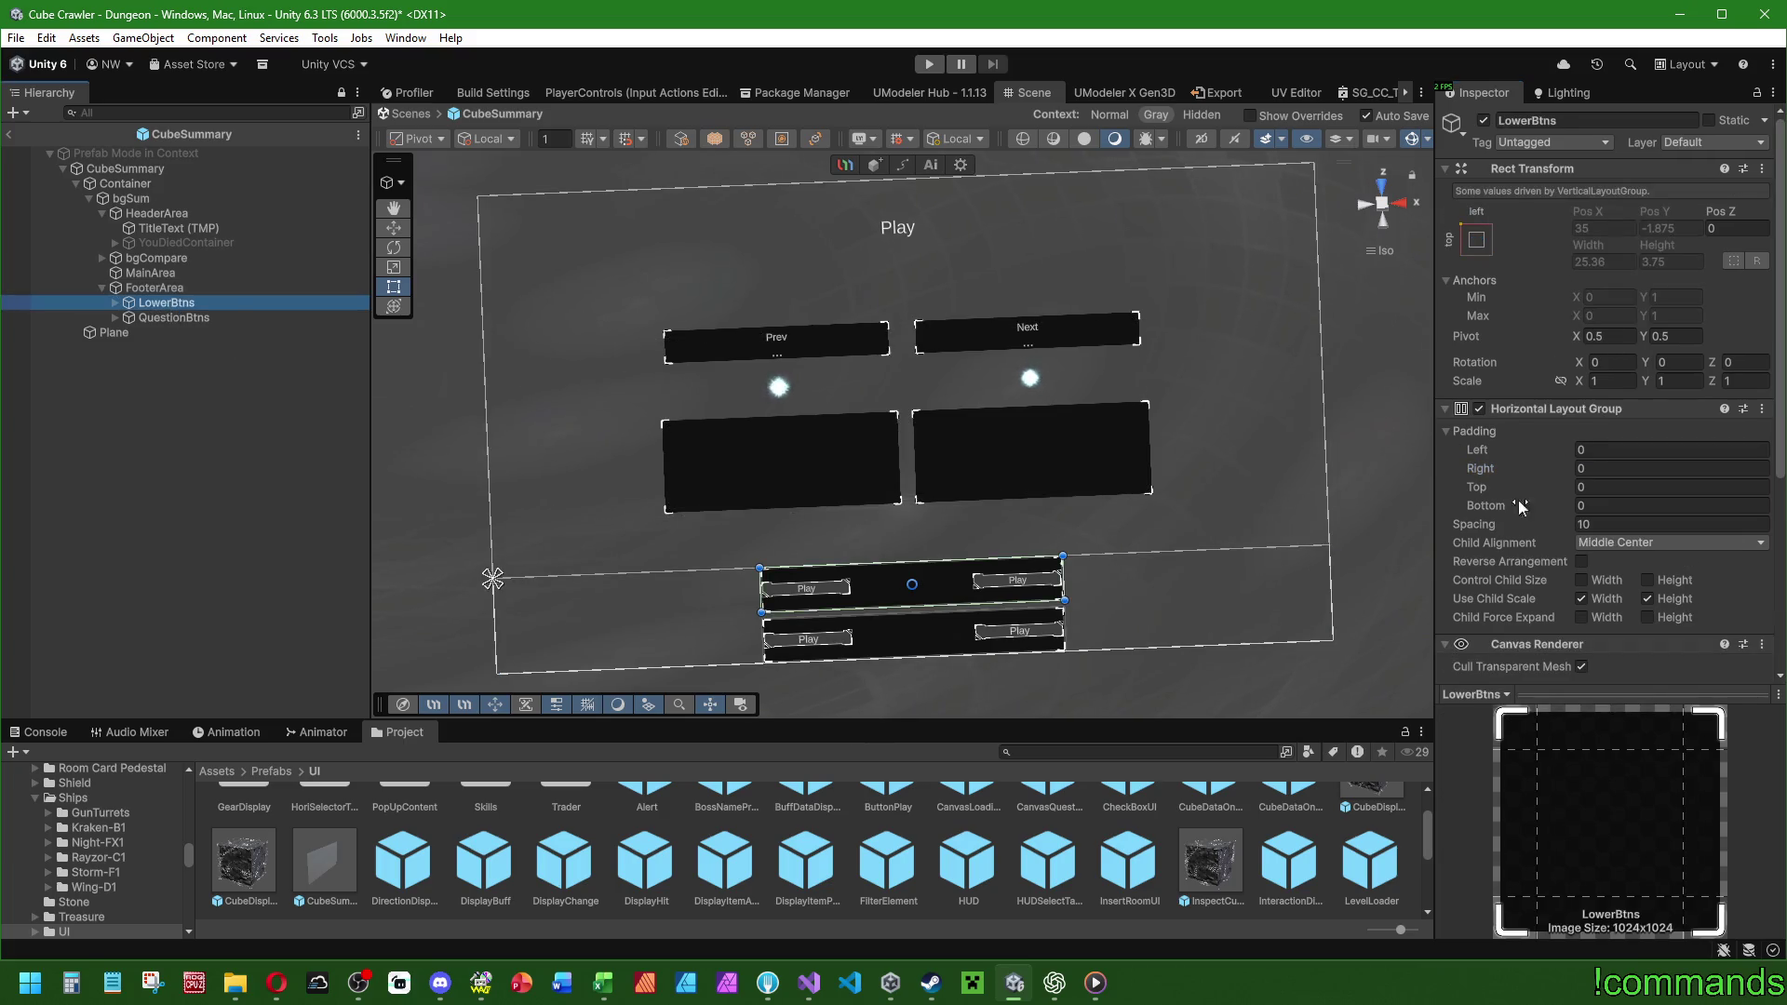
Give the LowerBtns row button spacing 4 with 4 left and right padding.
click(1597, 525)
text(5)
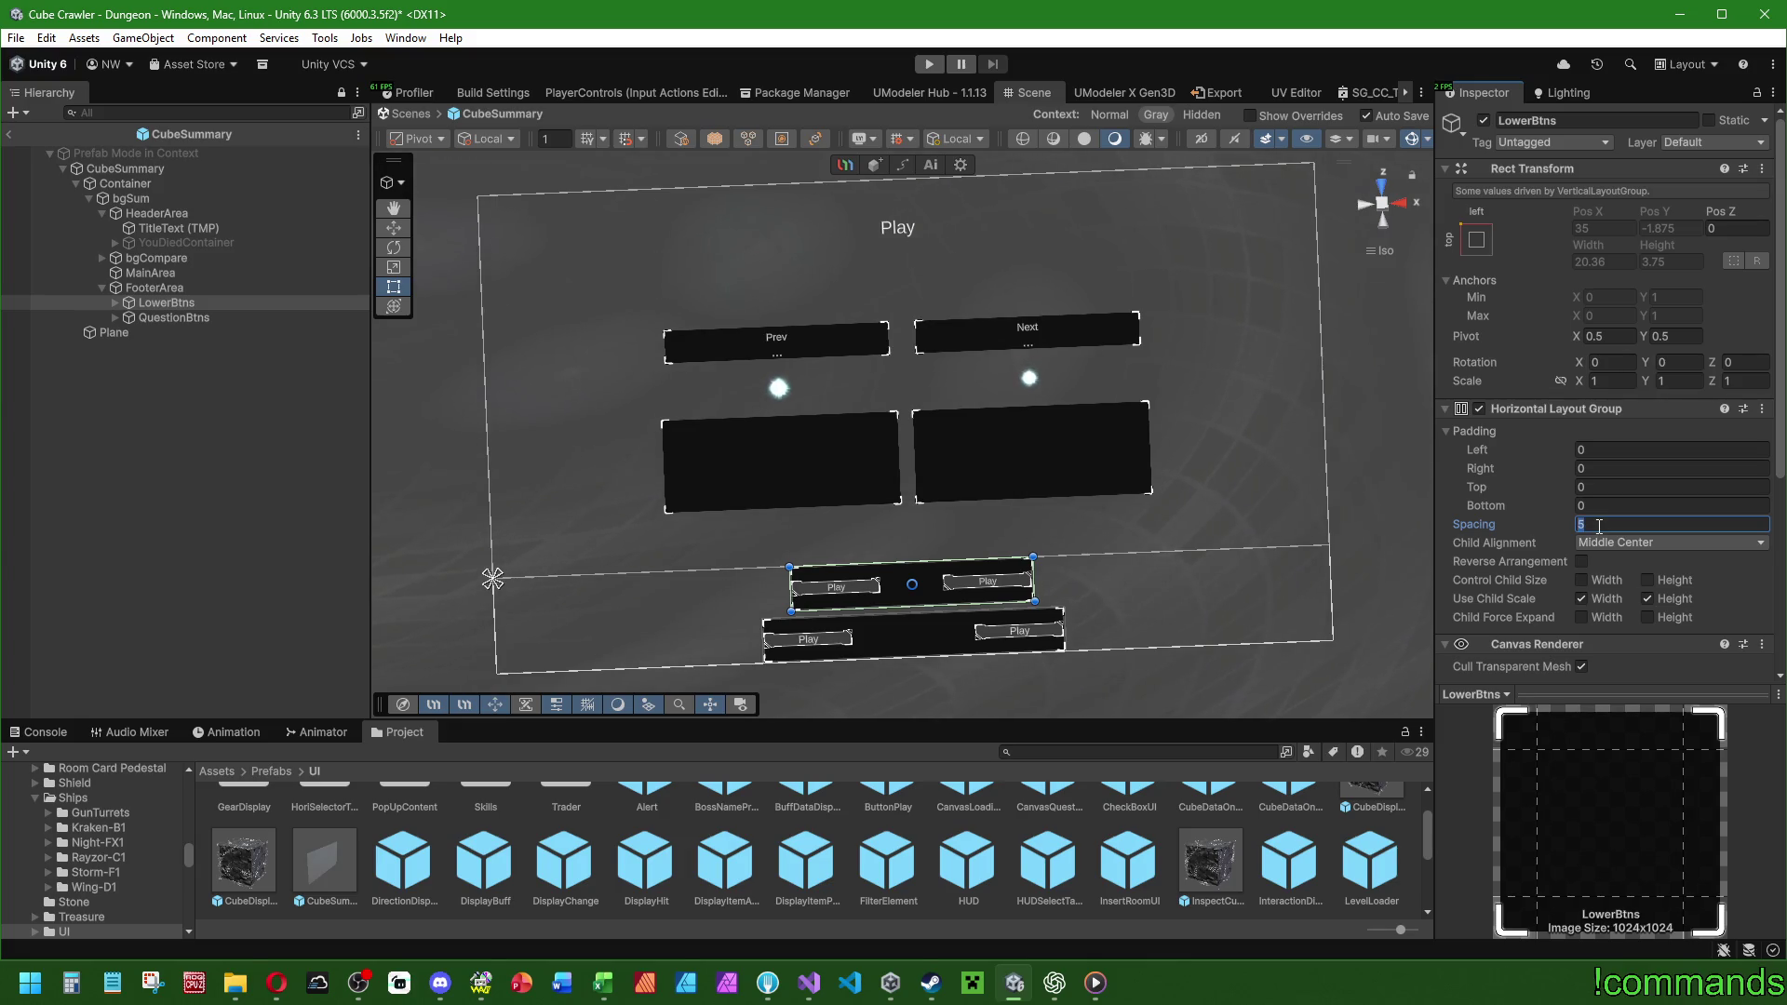
text(10)
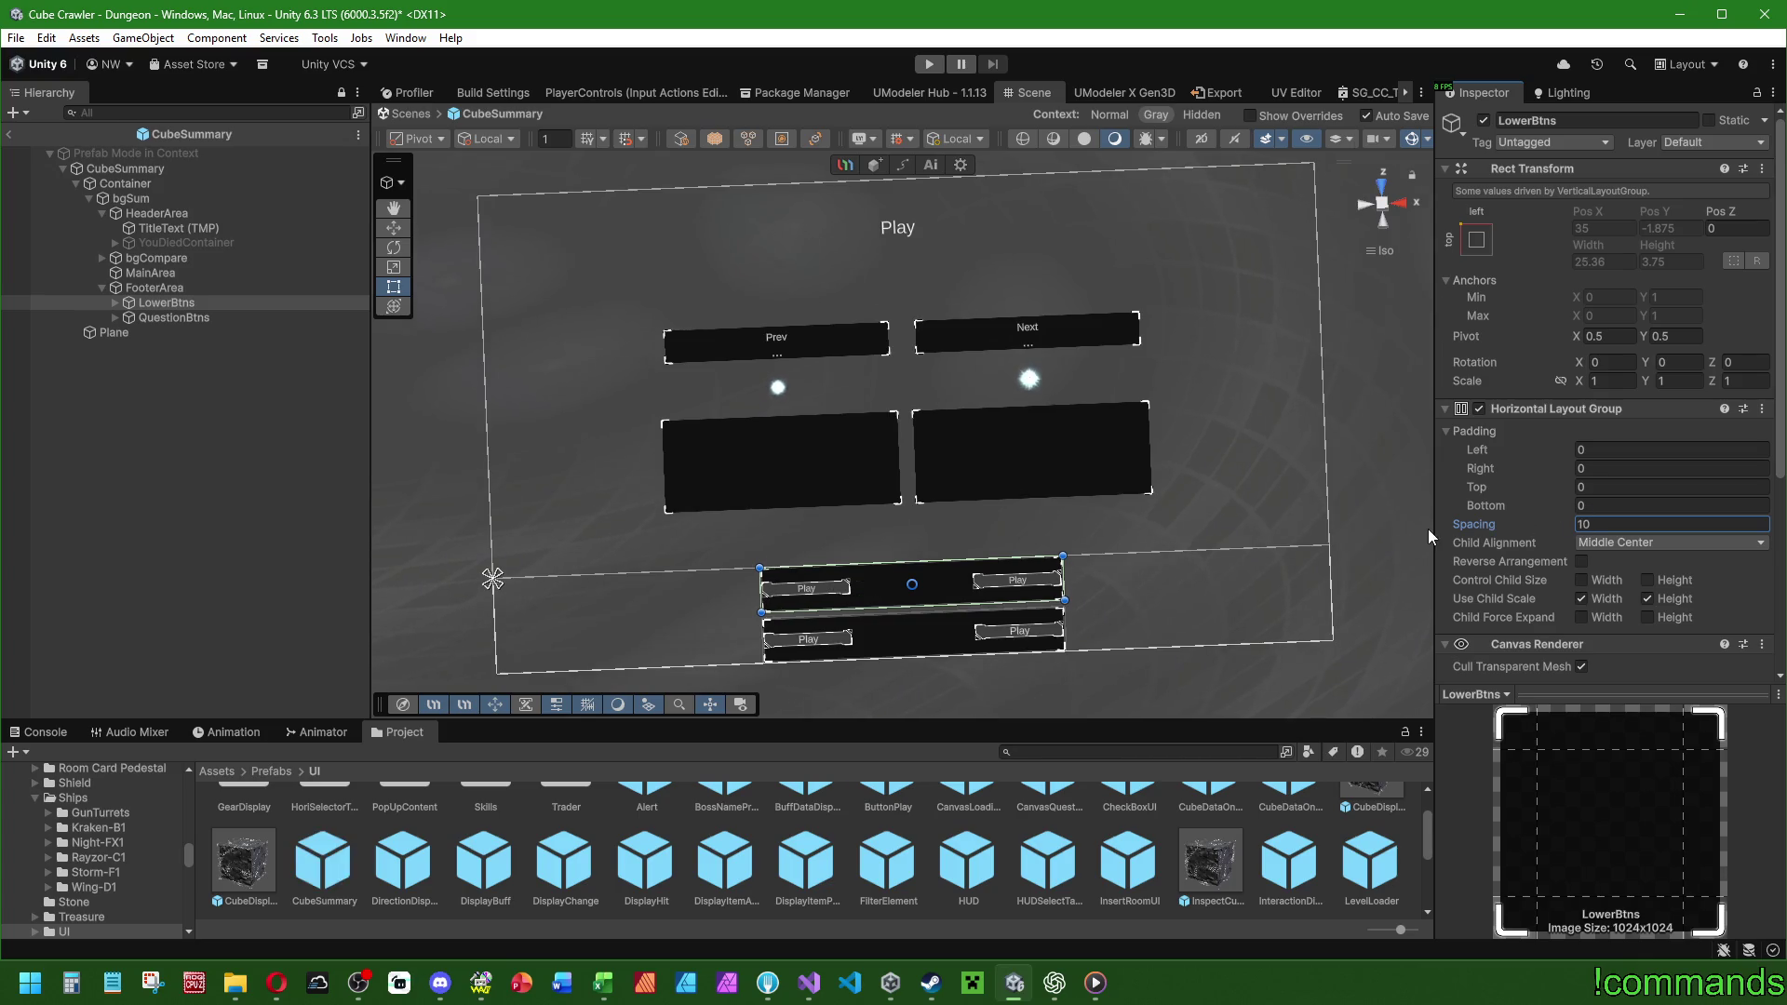
click(110, 300)
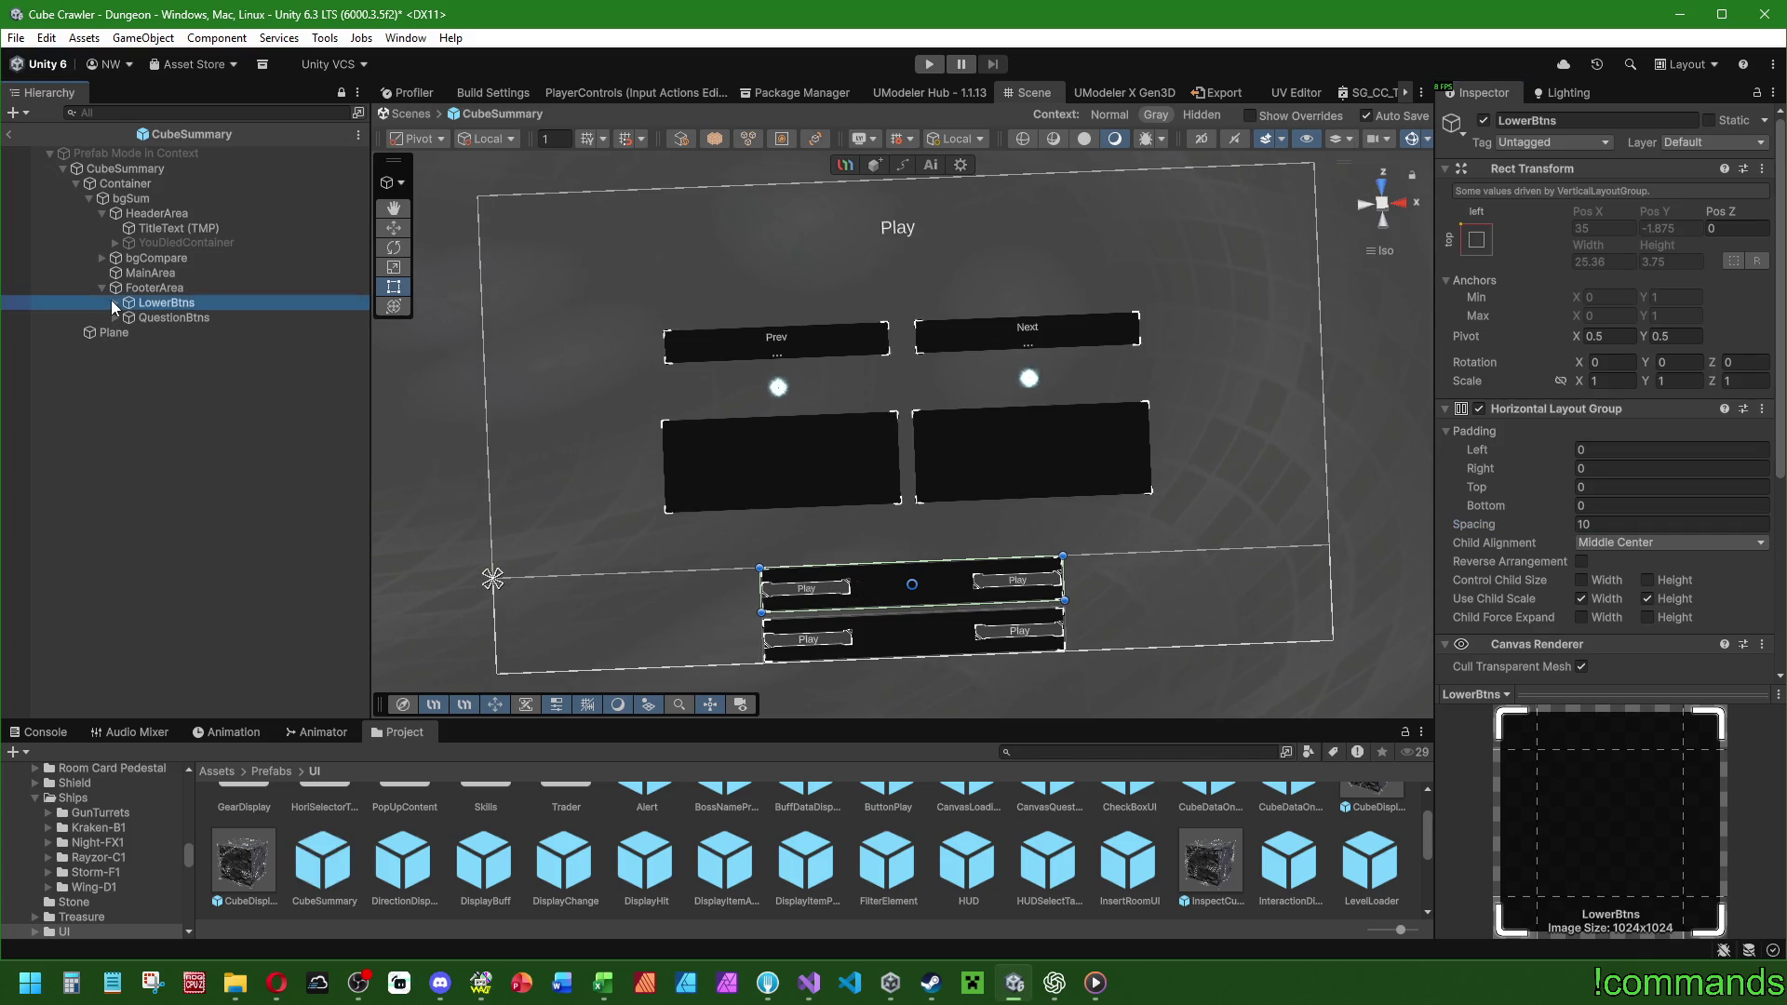
click(1604, 524)
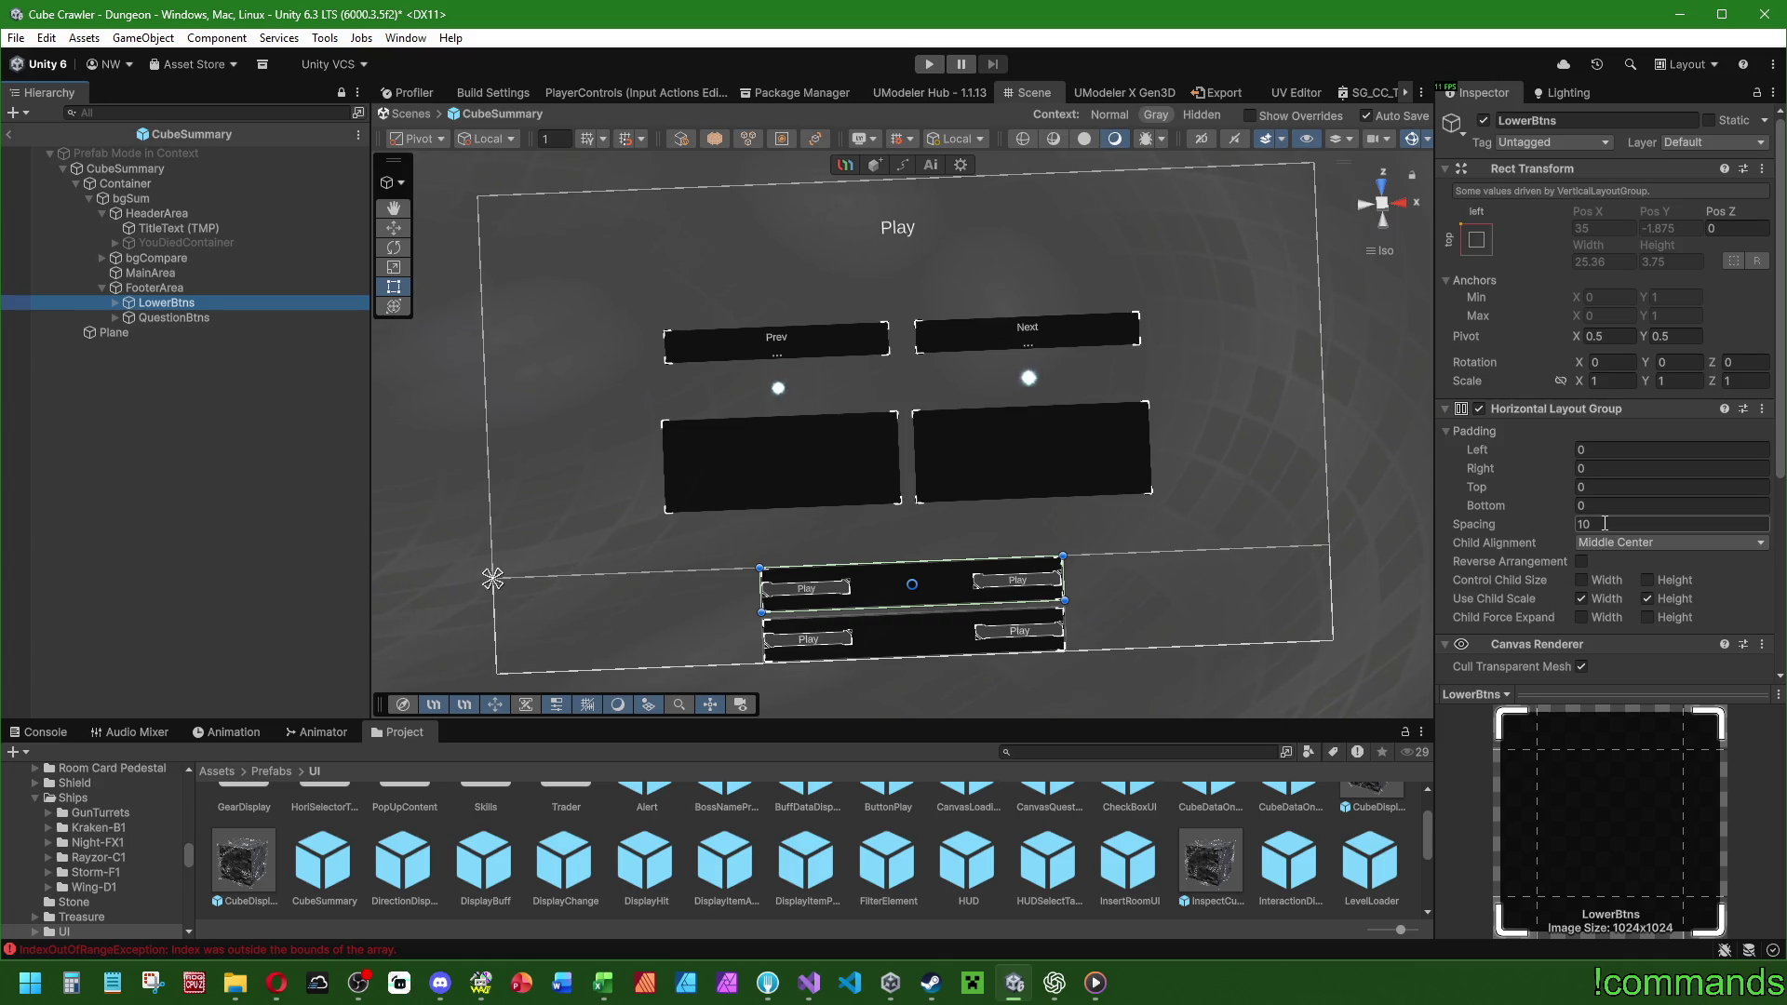
text(0)
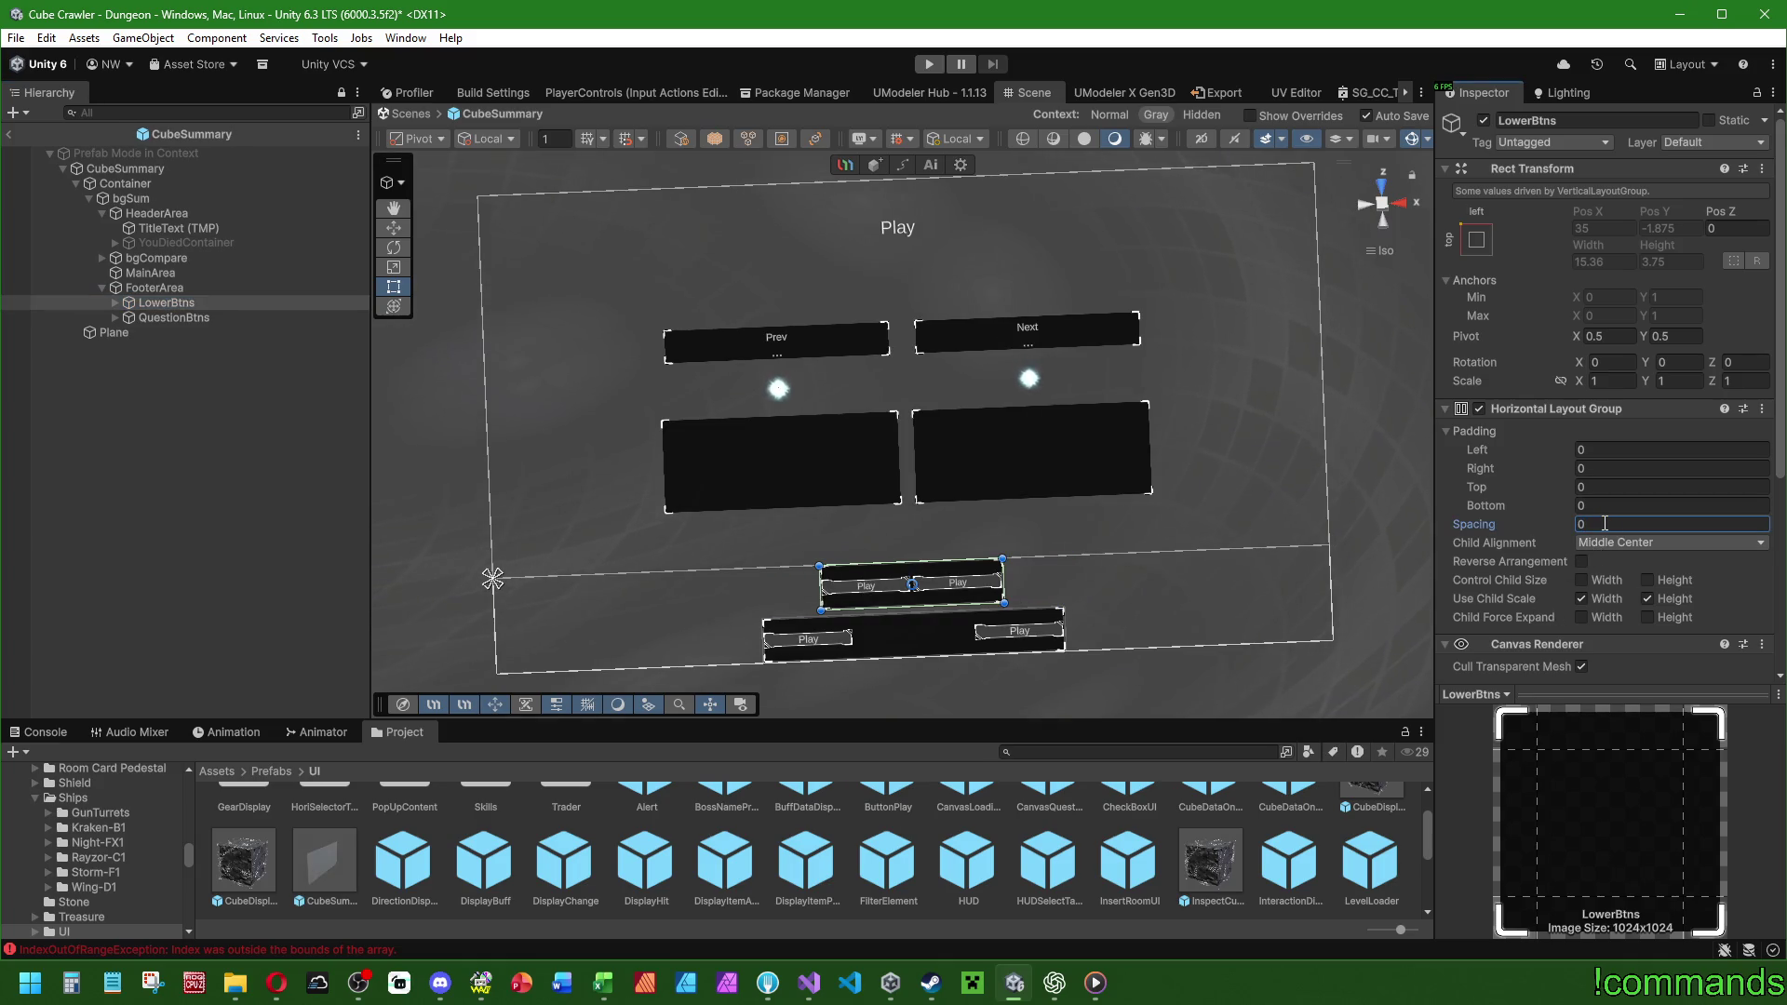
text(5)
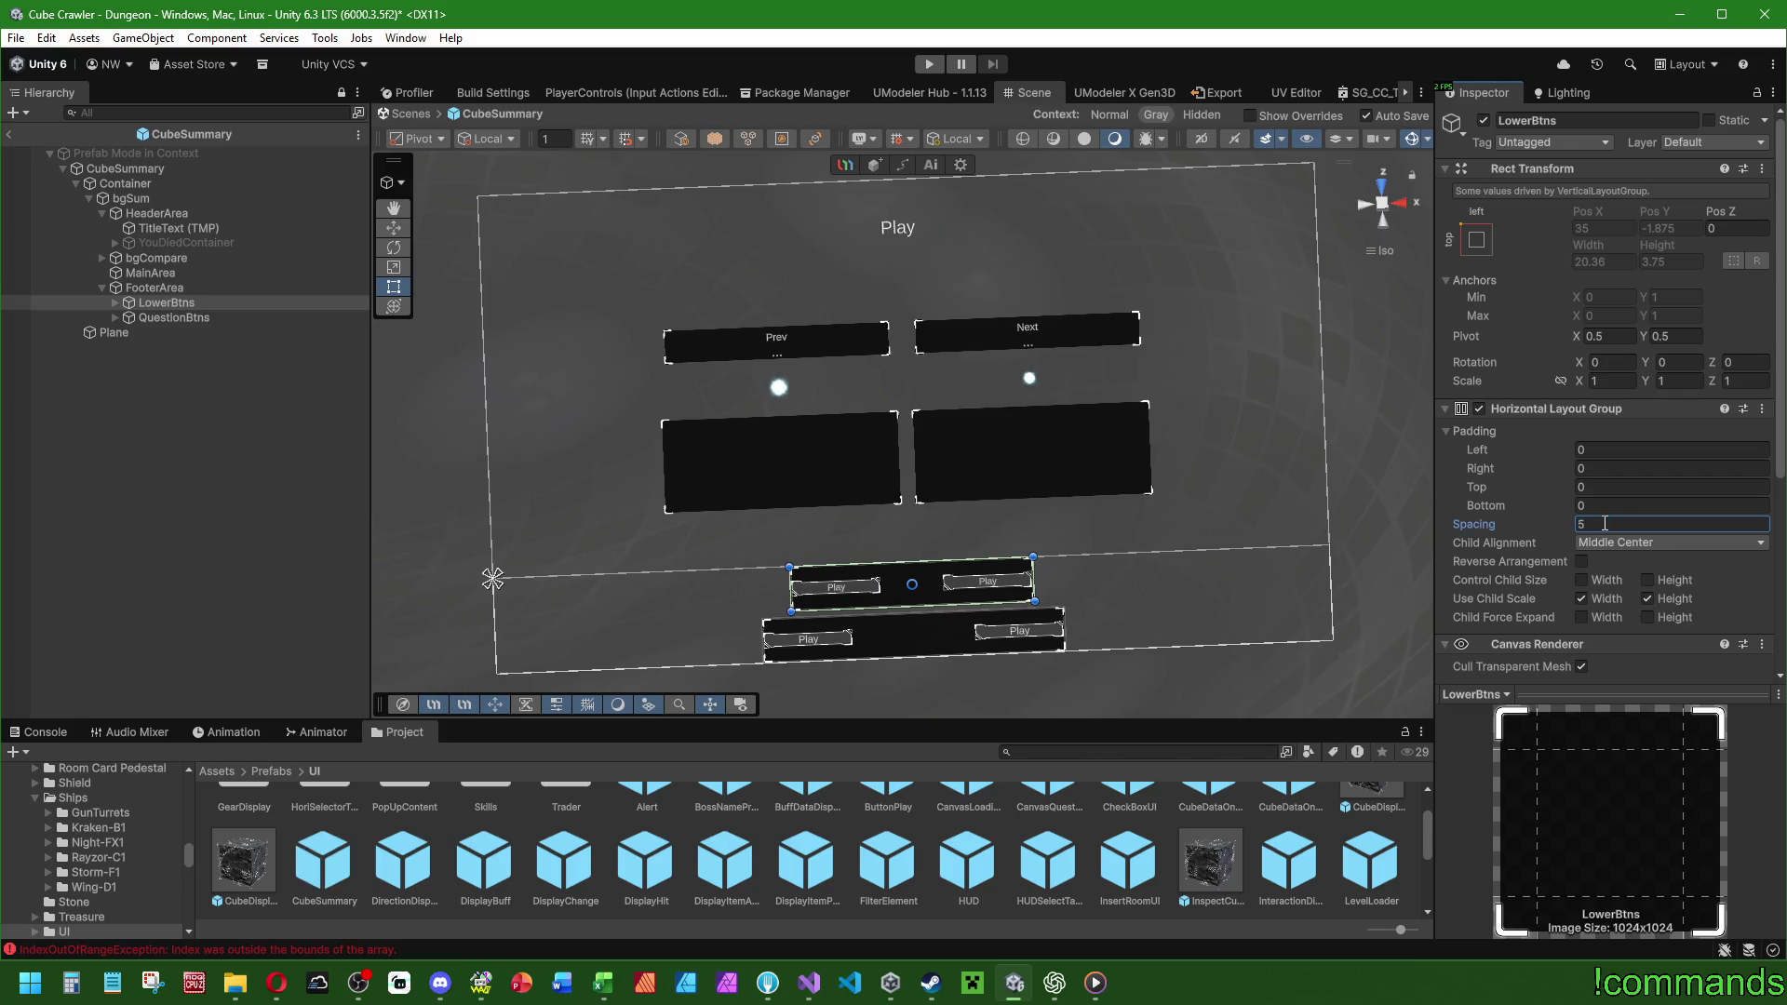
click(1608, 450)
text(5)
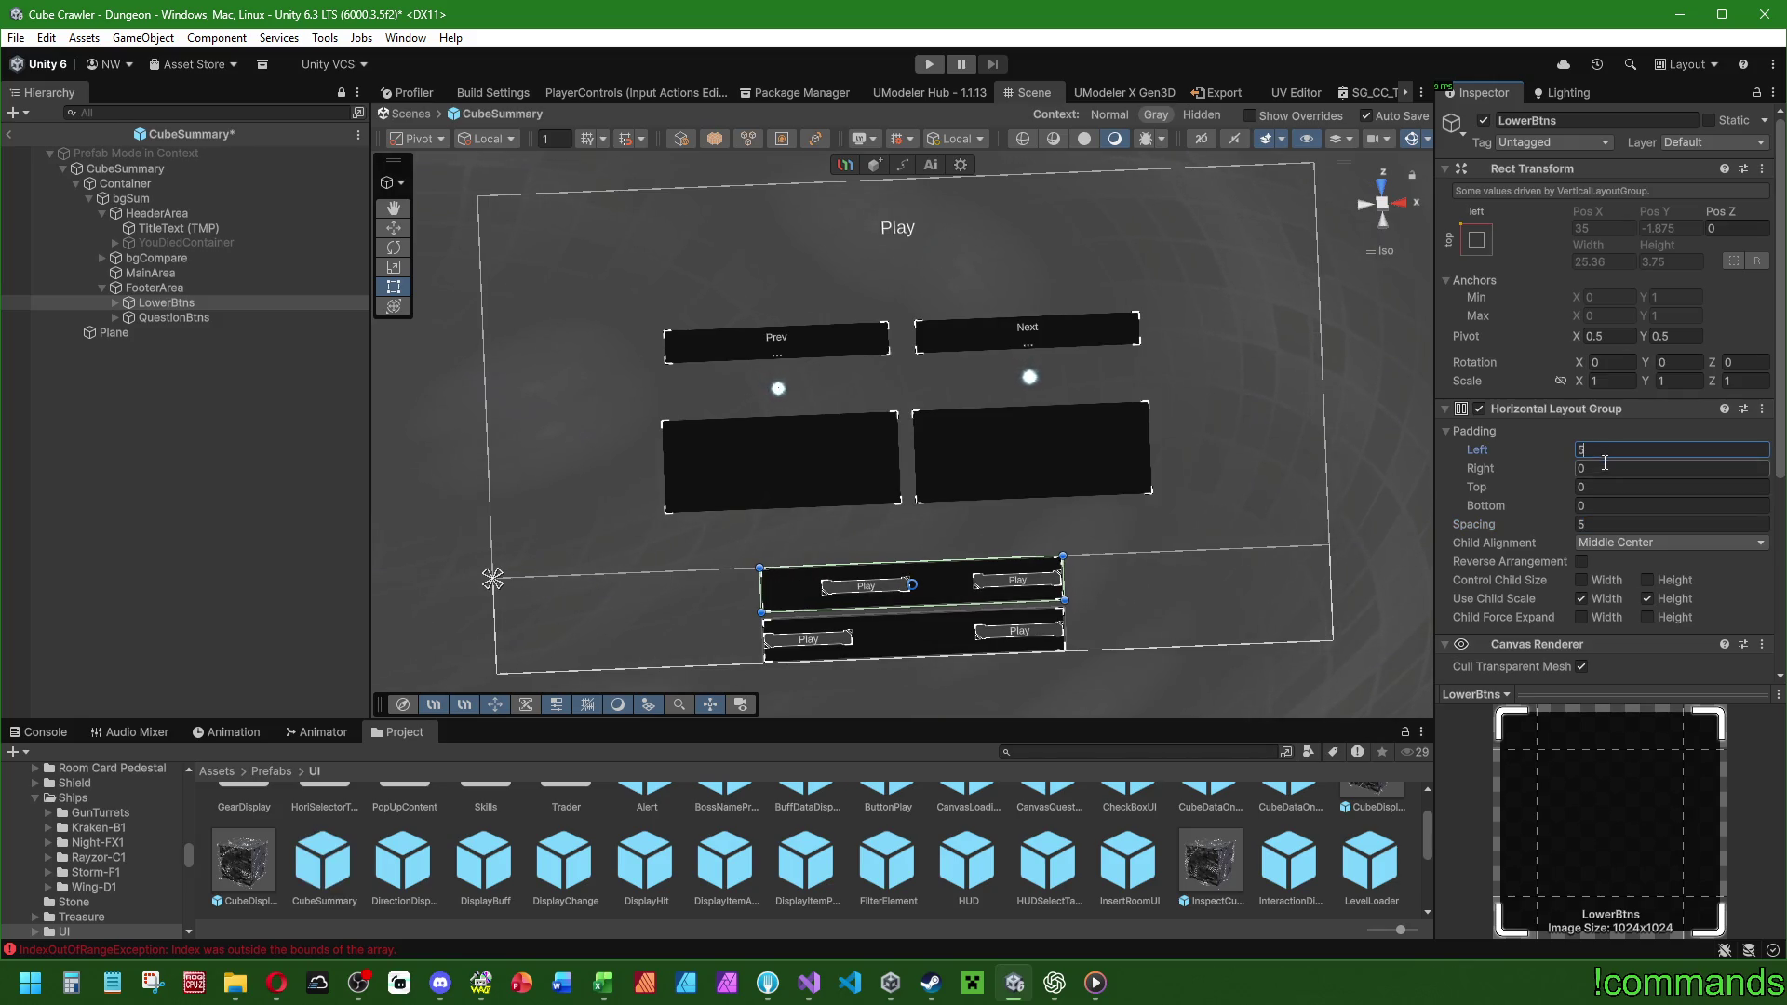
key(BackSpace)
text(1)
click(1604, 467)
text(1)
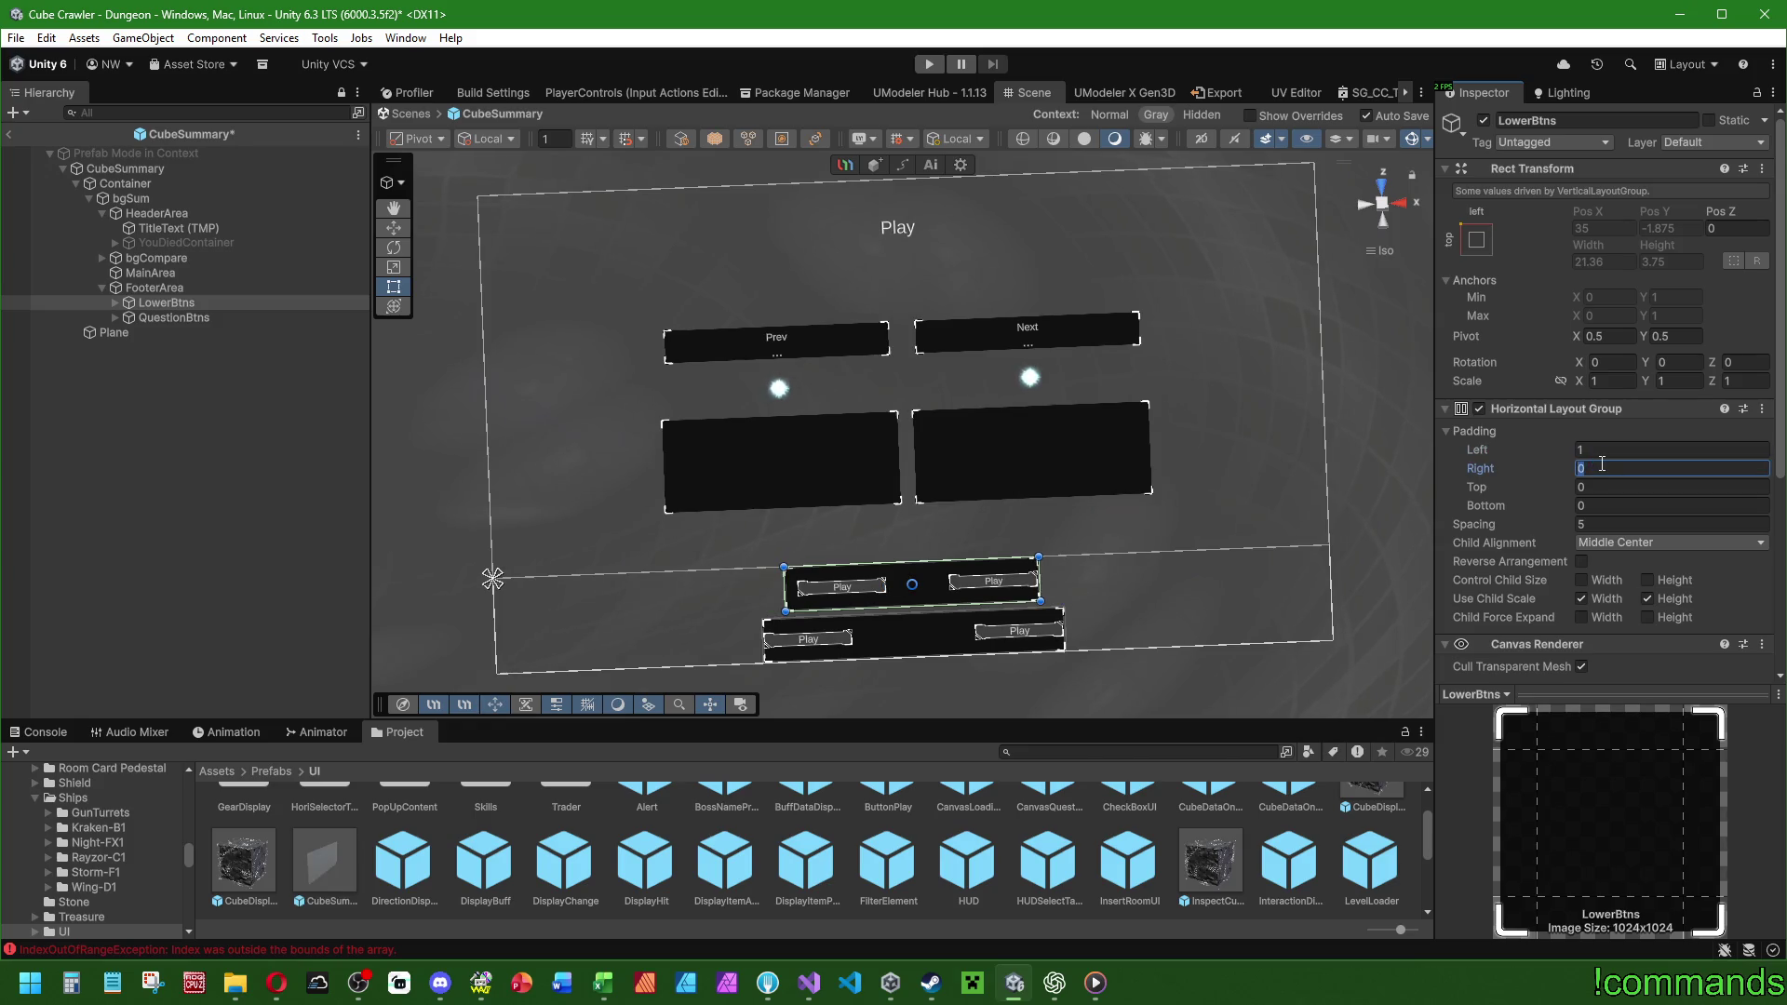
click(1603, 524)
text(4)
click(1610, 450)
text(2)
click(1610, 468)
text(2)
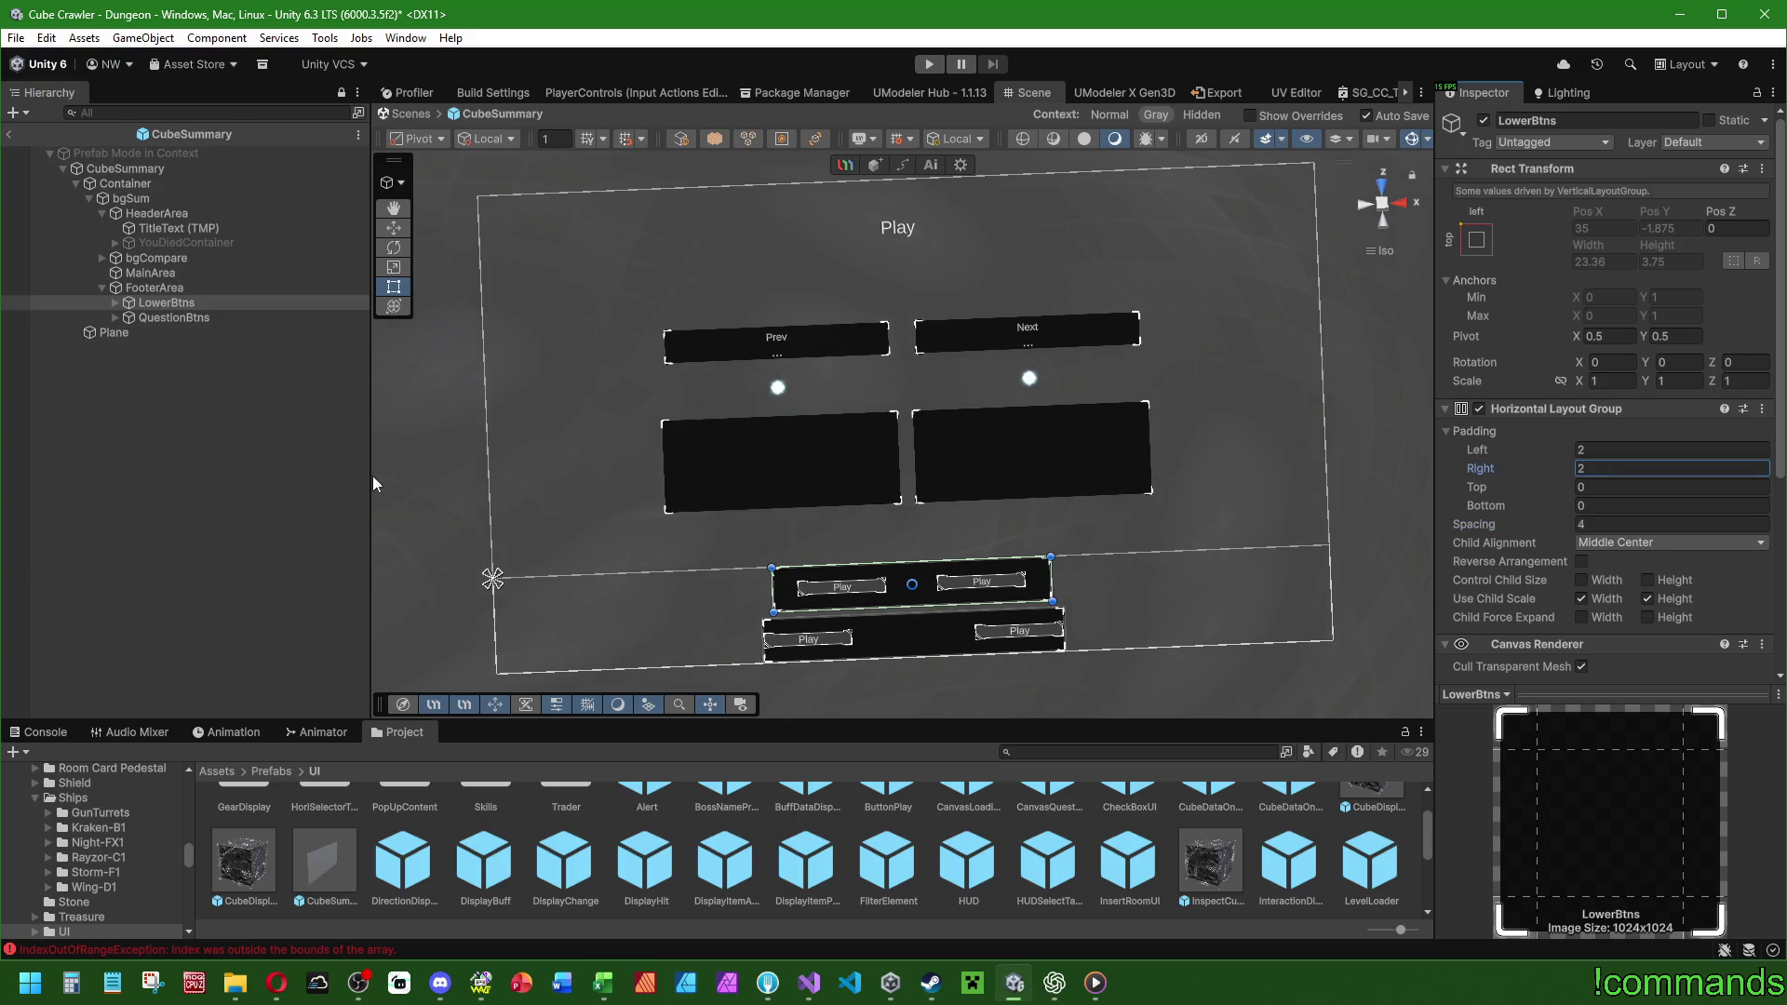
Give the QuestionBtns row the same 4 spacing and 4 left and right padding.
click(198, 315)
click(1610, 450)
text(2)
click(1610, 468)
text(2)
click(1604, 524)
text(4)
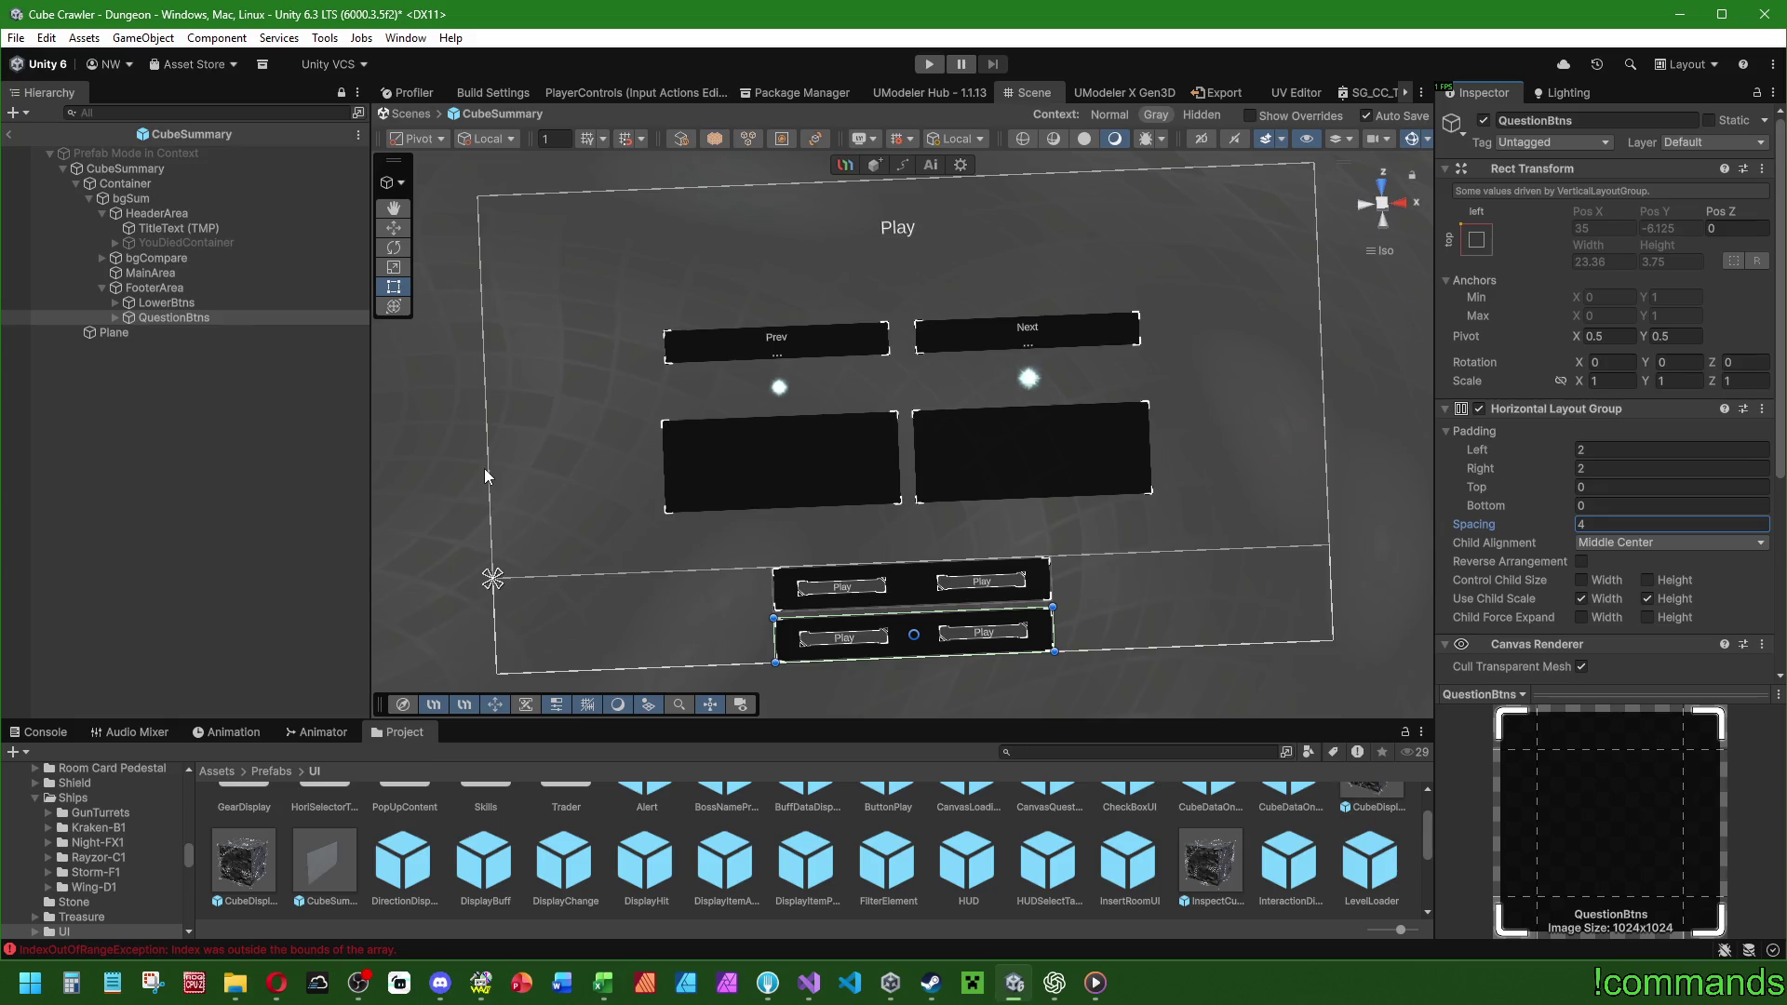
click(1605, 449)
text(3)
key(Tab)
text(3)
click(1600, 523)
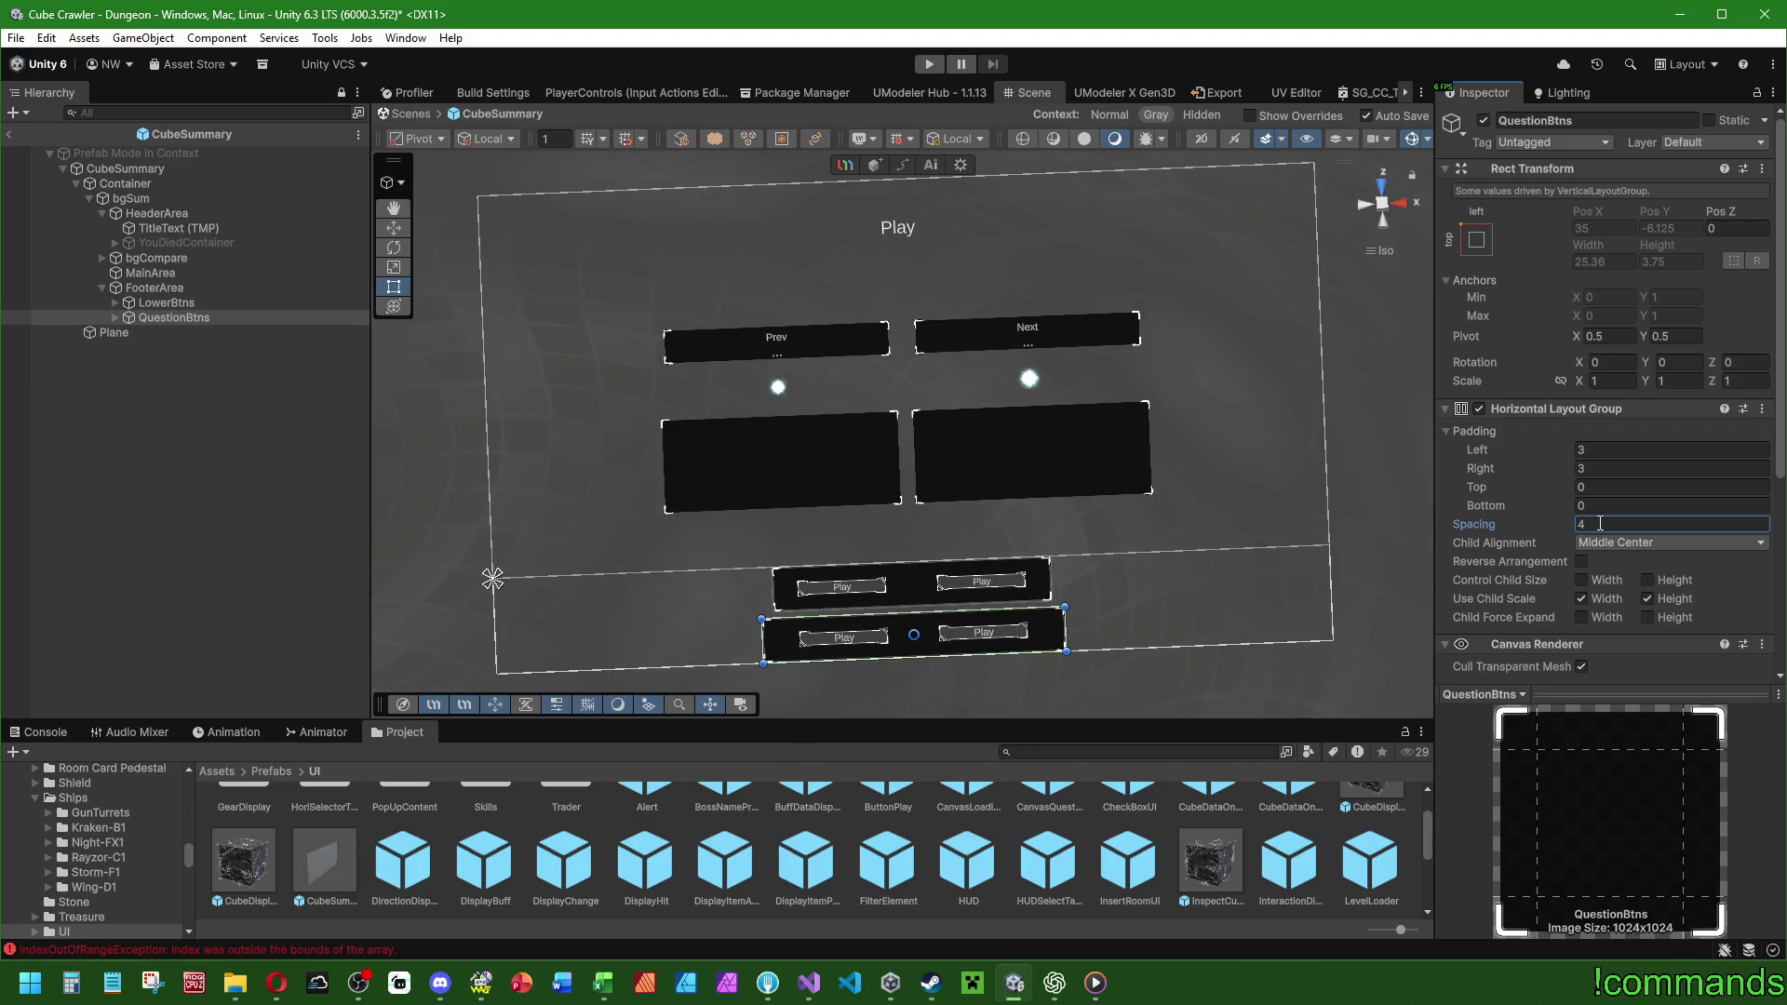
click(1605, 448)
text(4)
key(Tab)
text(4)
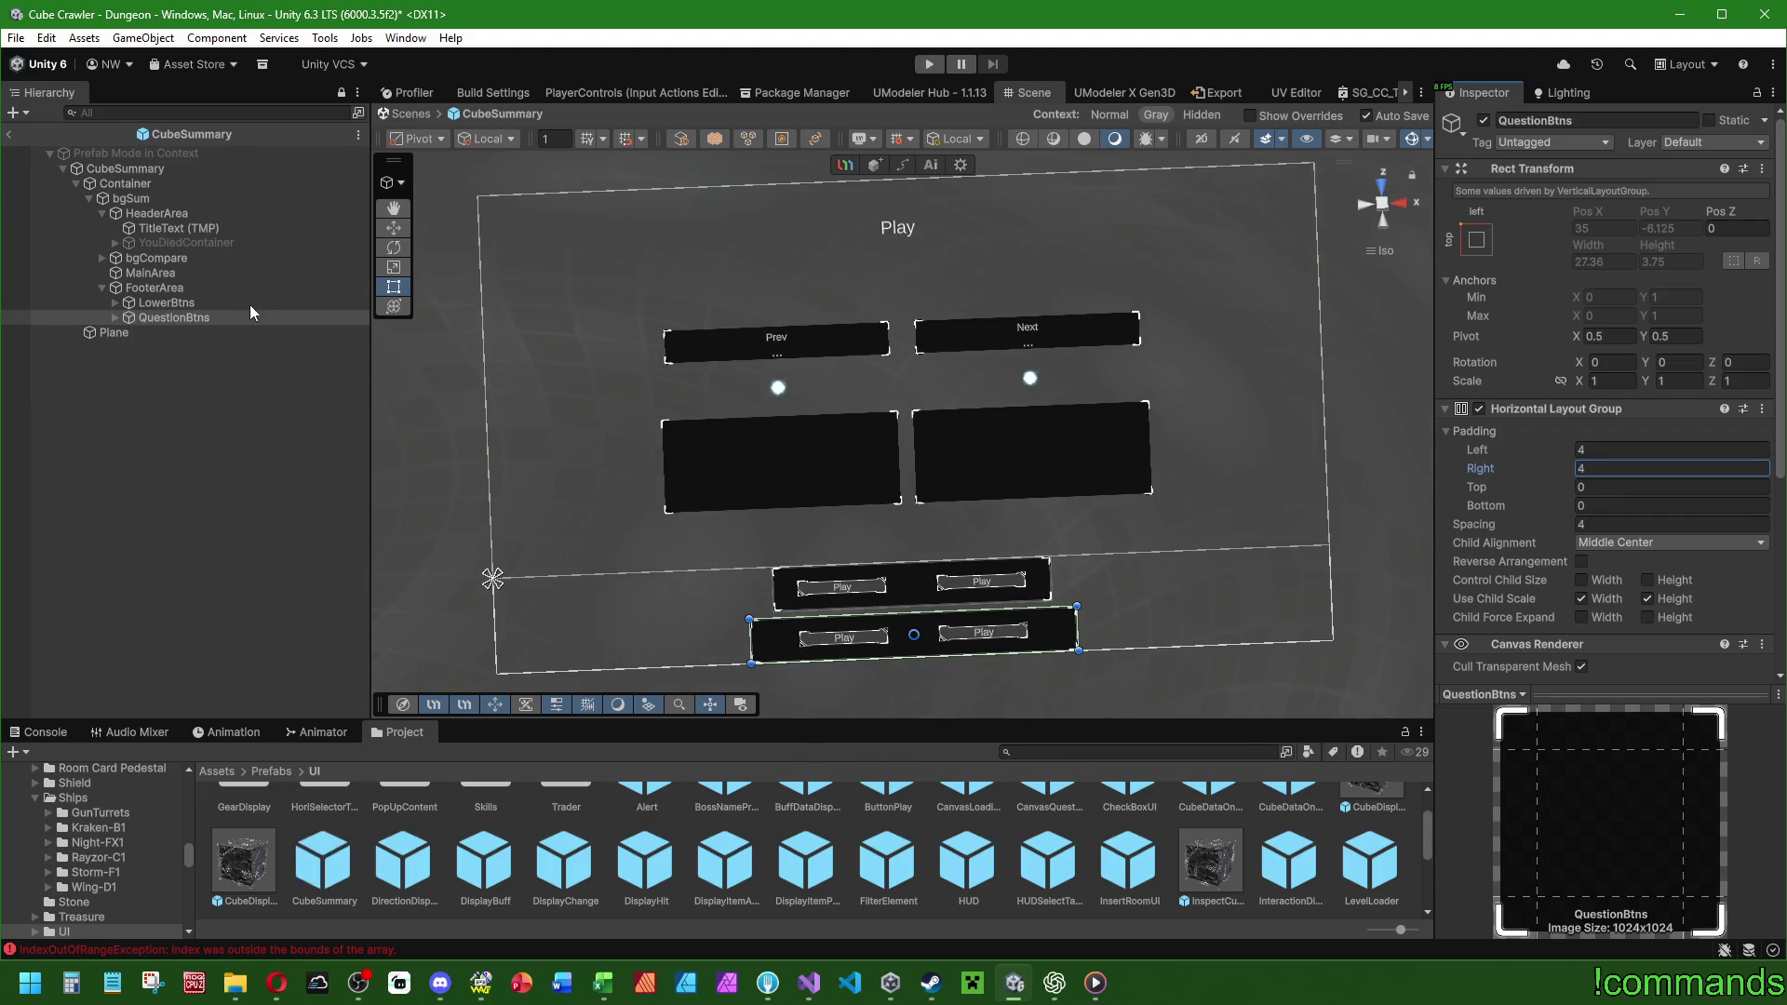
click(197, 299)
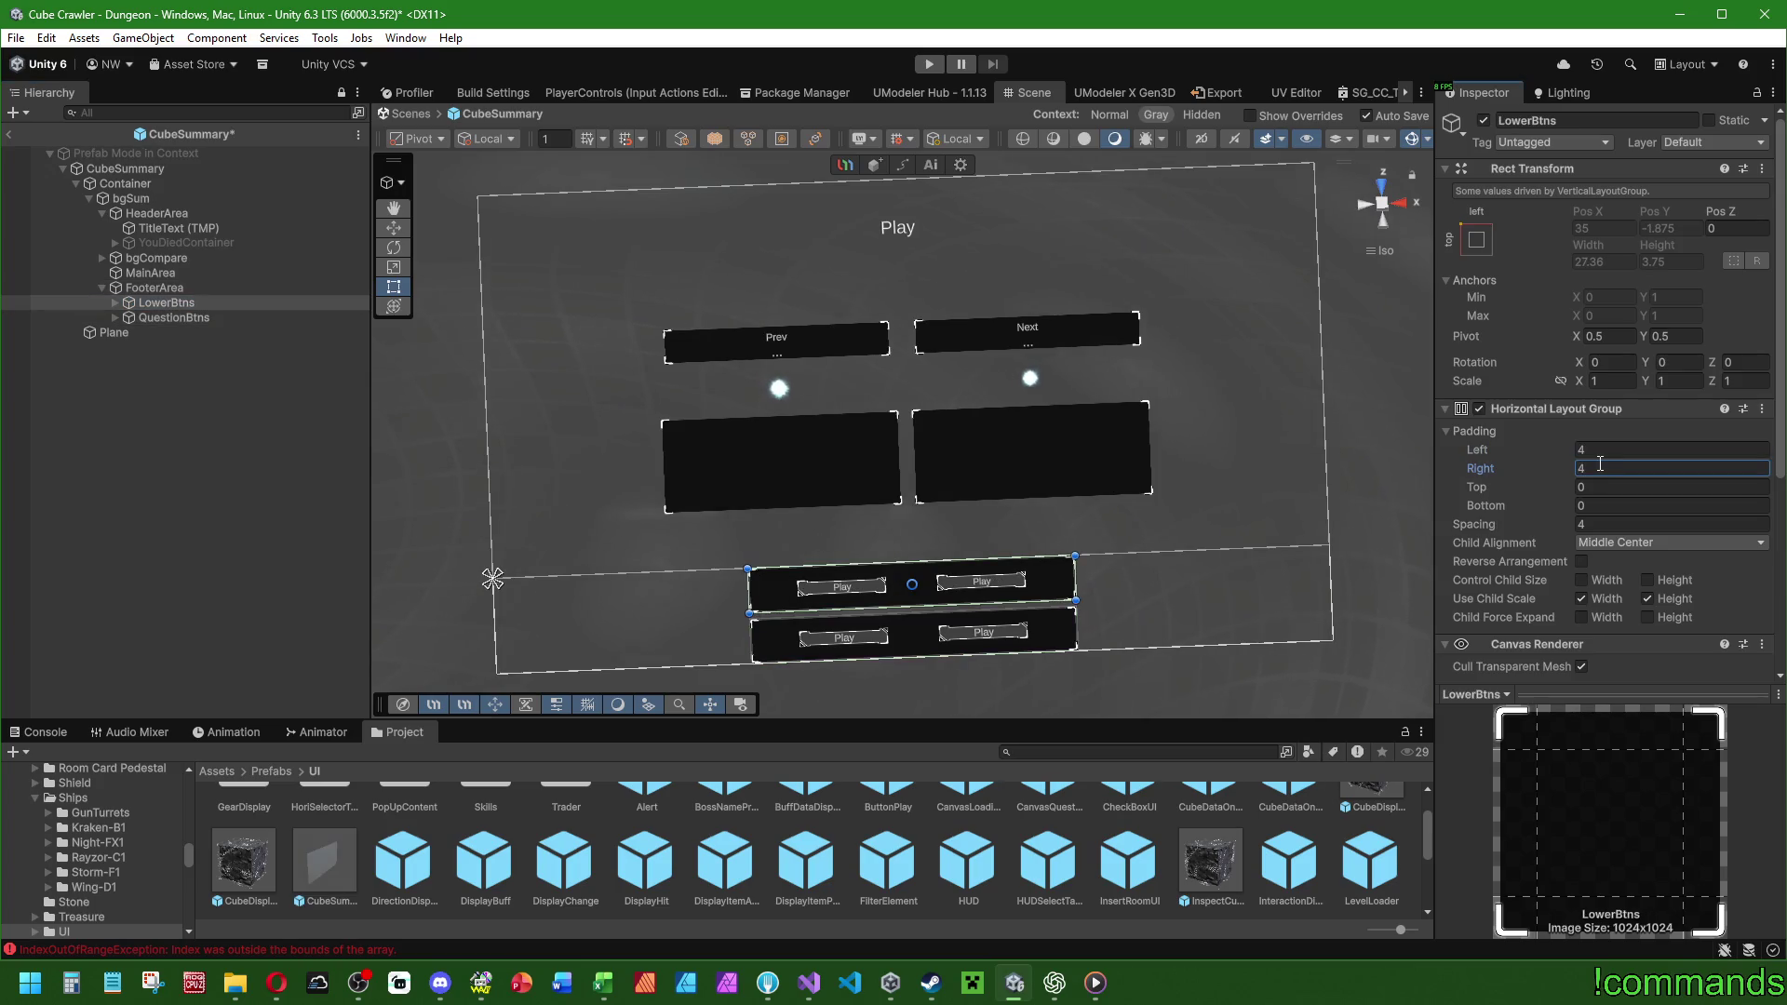
click(164, 289)
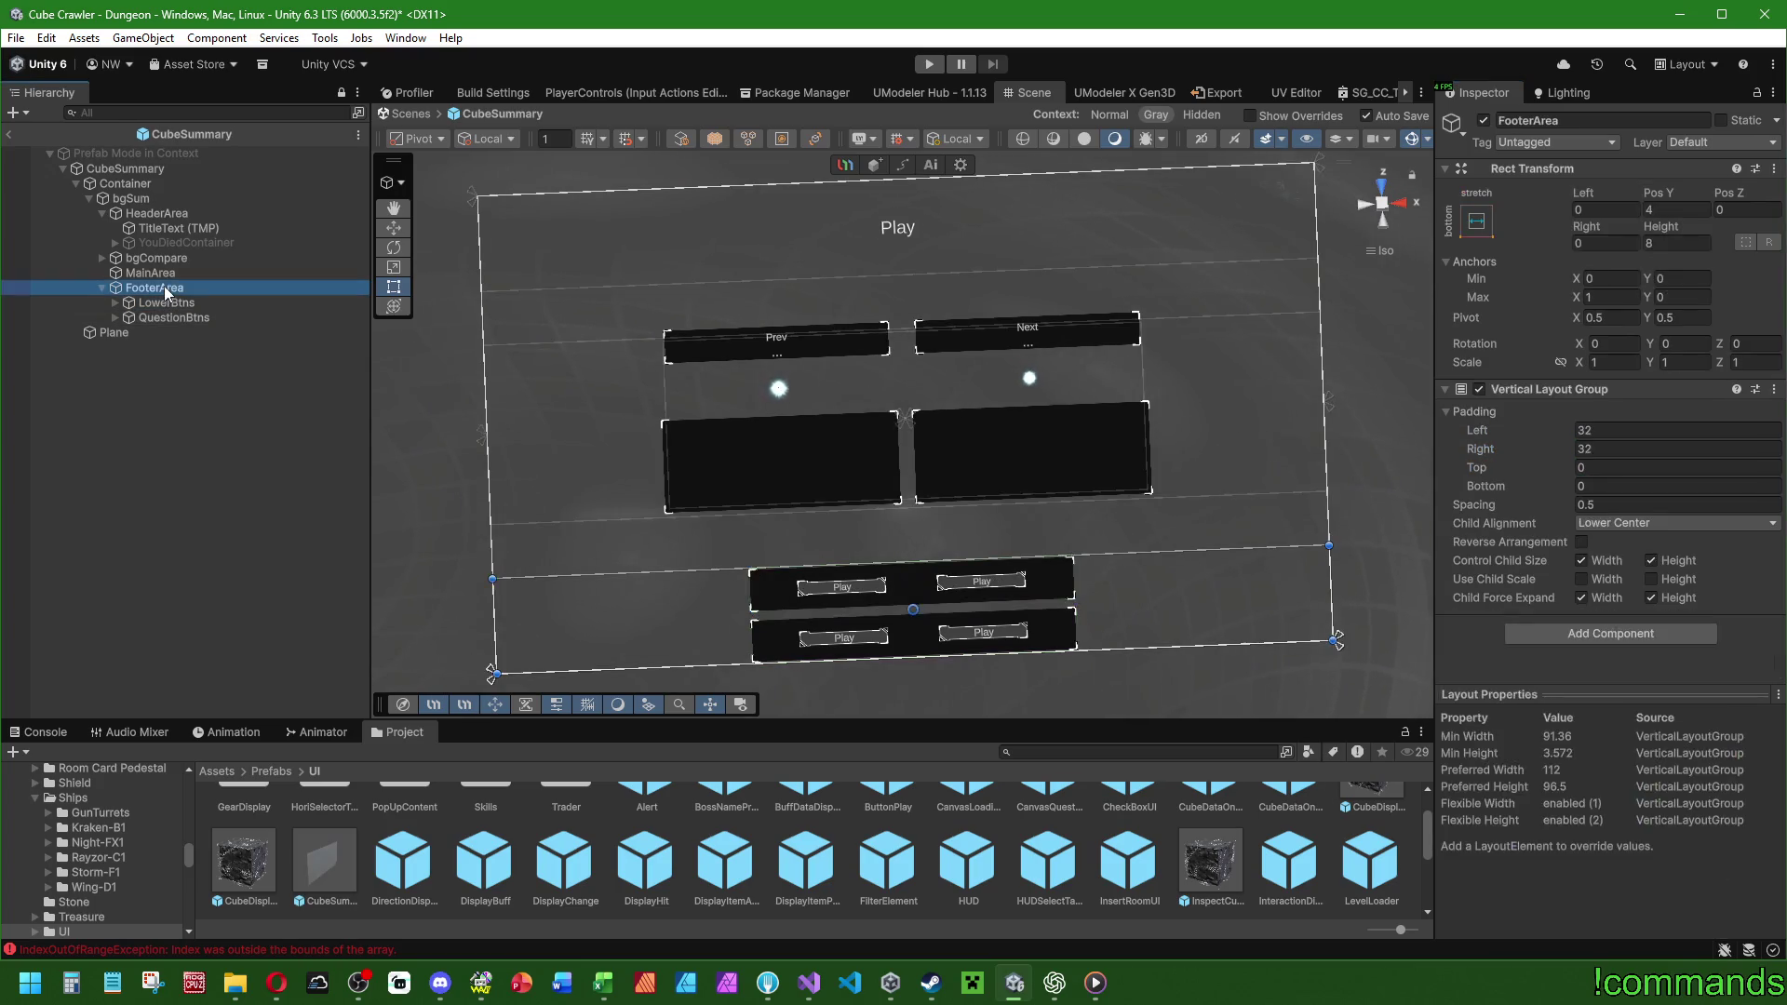
Hide the QuestionBtns row and try a FooterArea layout top padding of 52.
click(1476, 221)
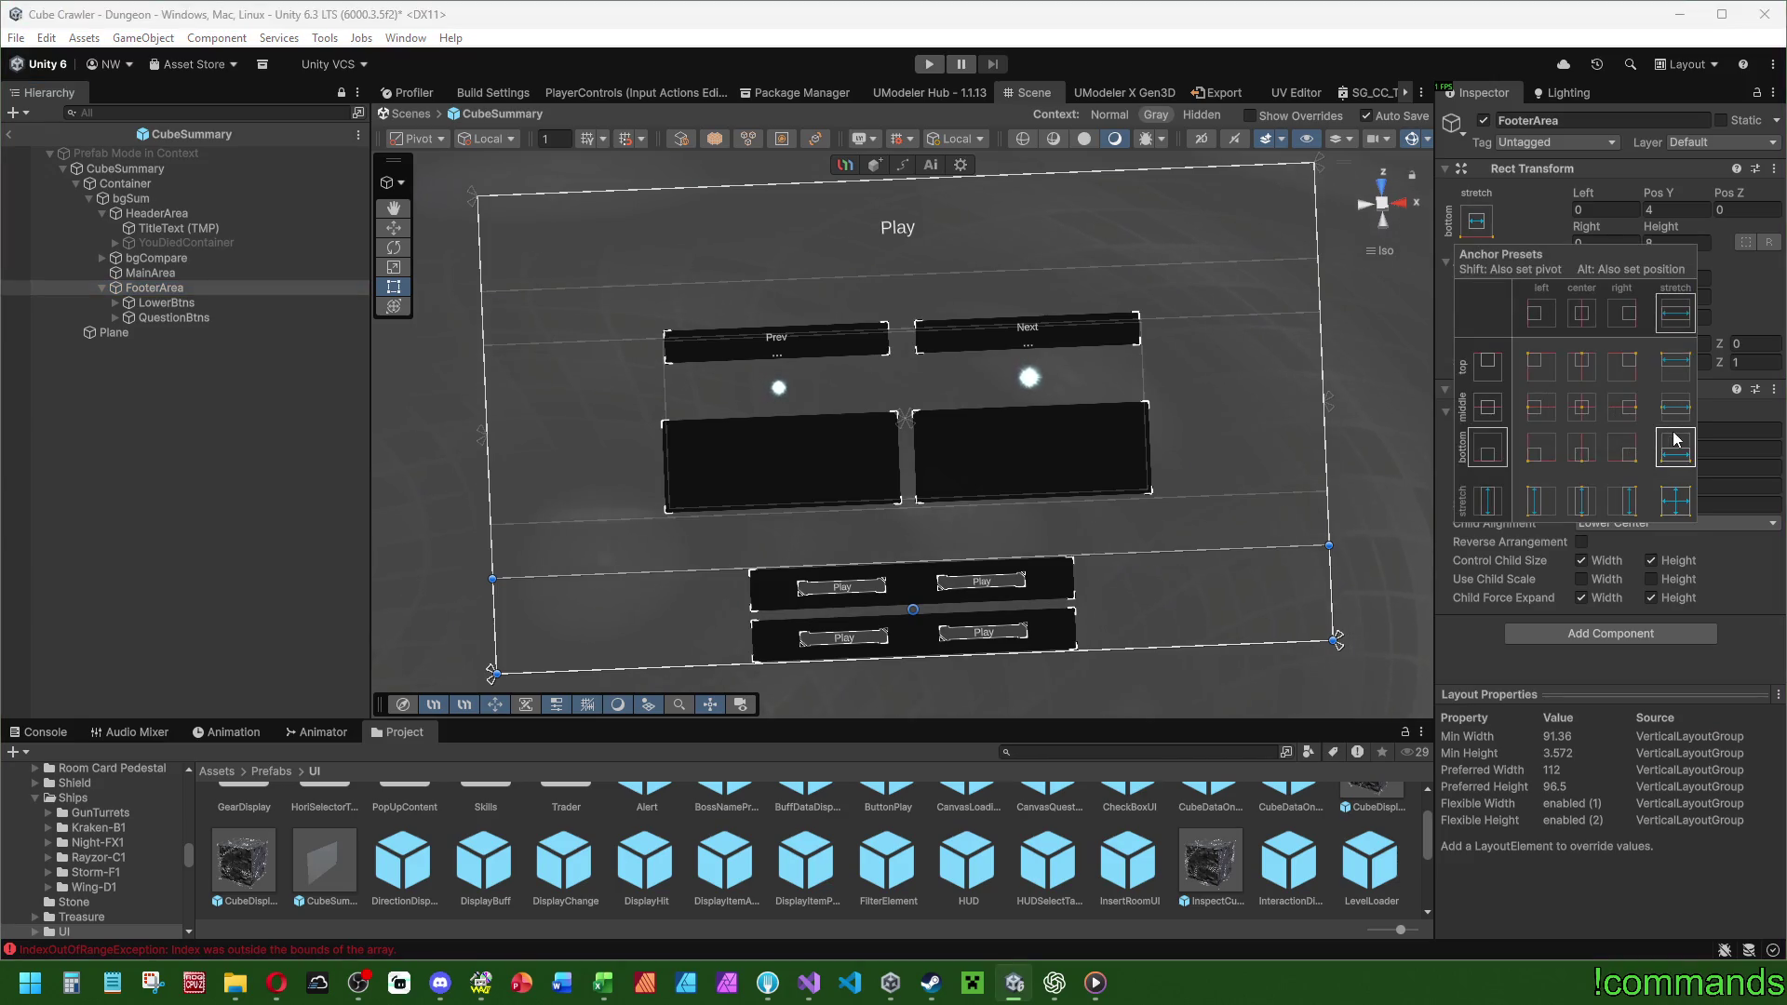
key(Down)
key(Down)
click(1482, 122)
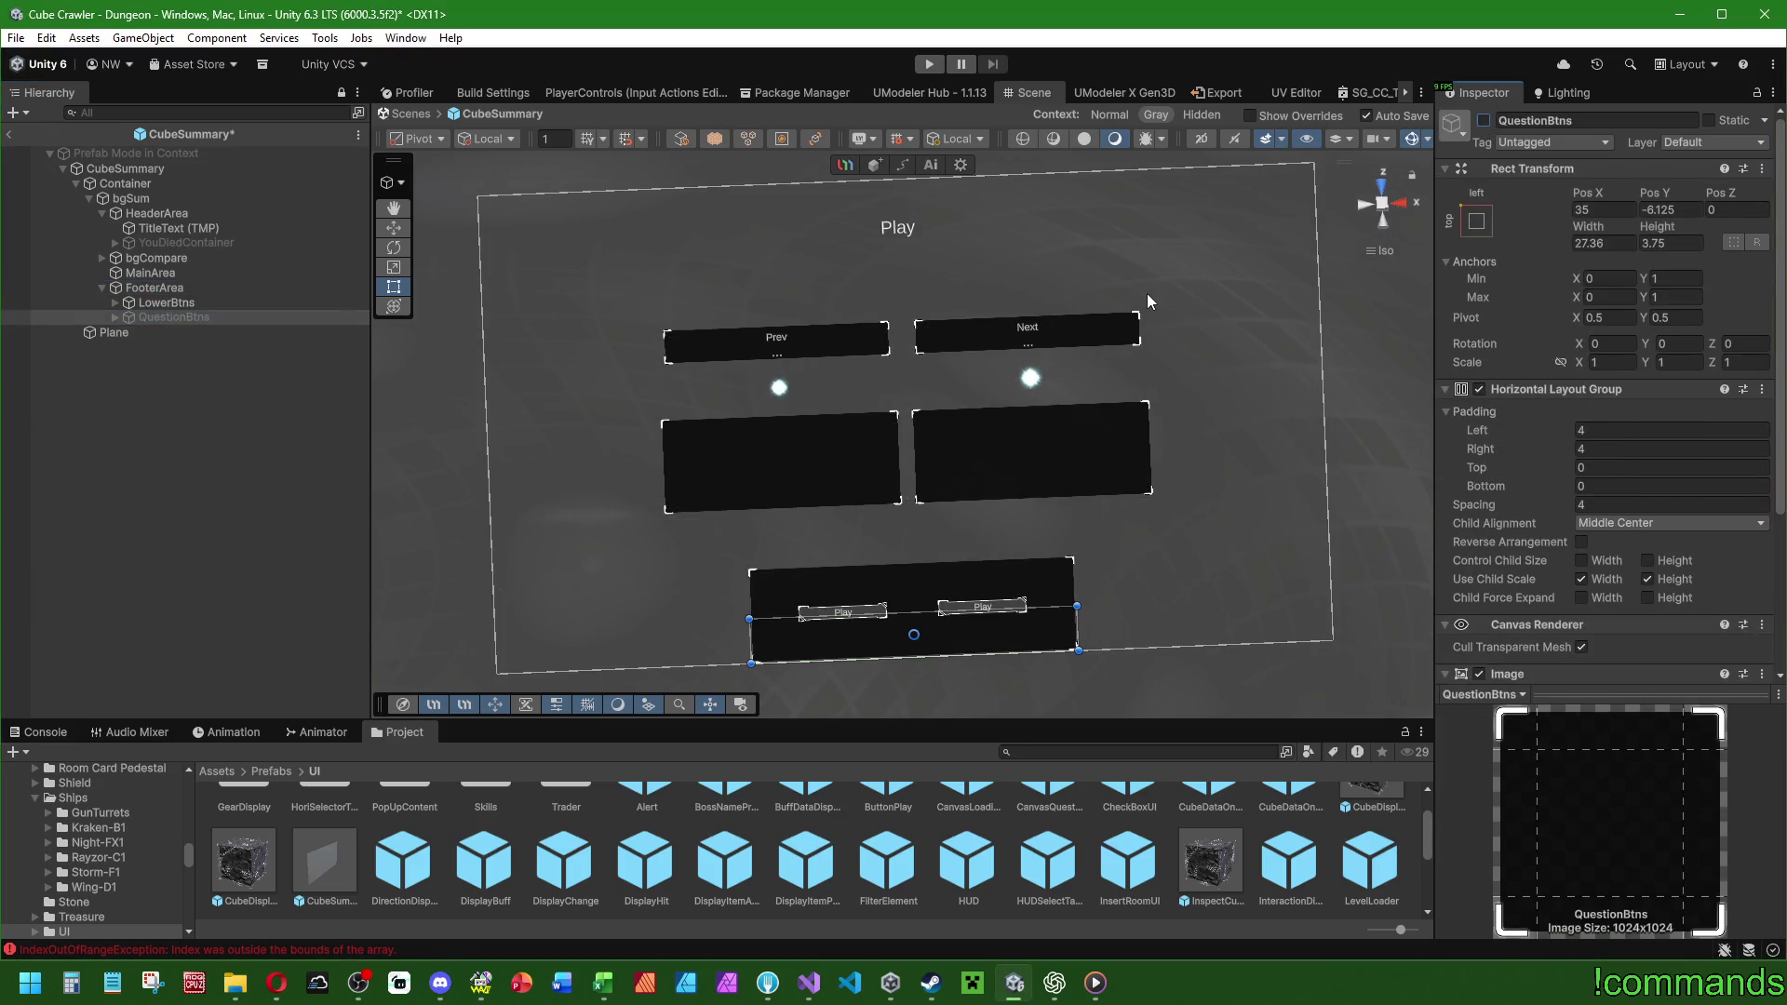
click(167, 304)
click(176, 292)
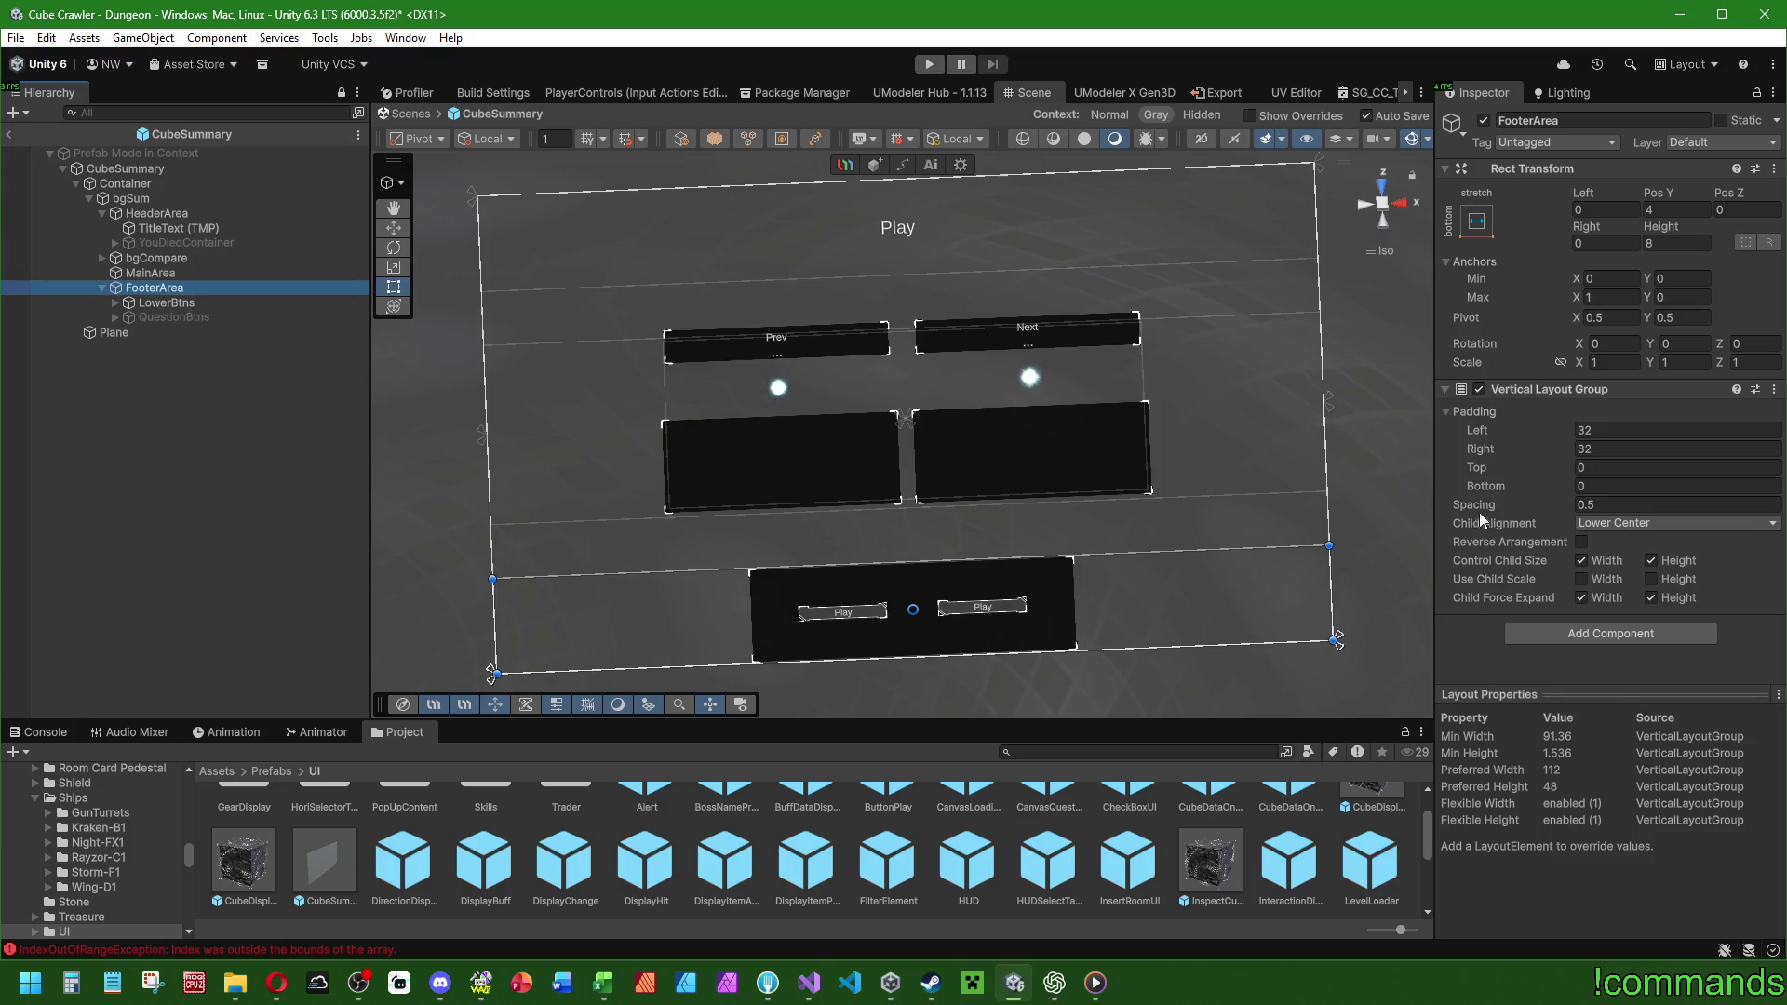
click(1614, 468)
text(5)
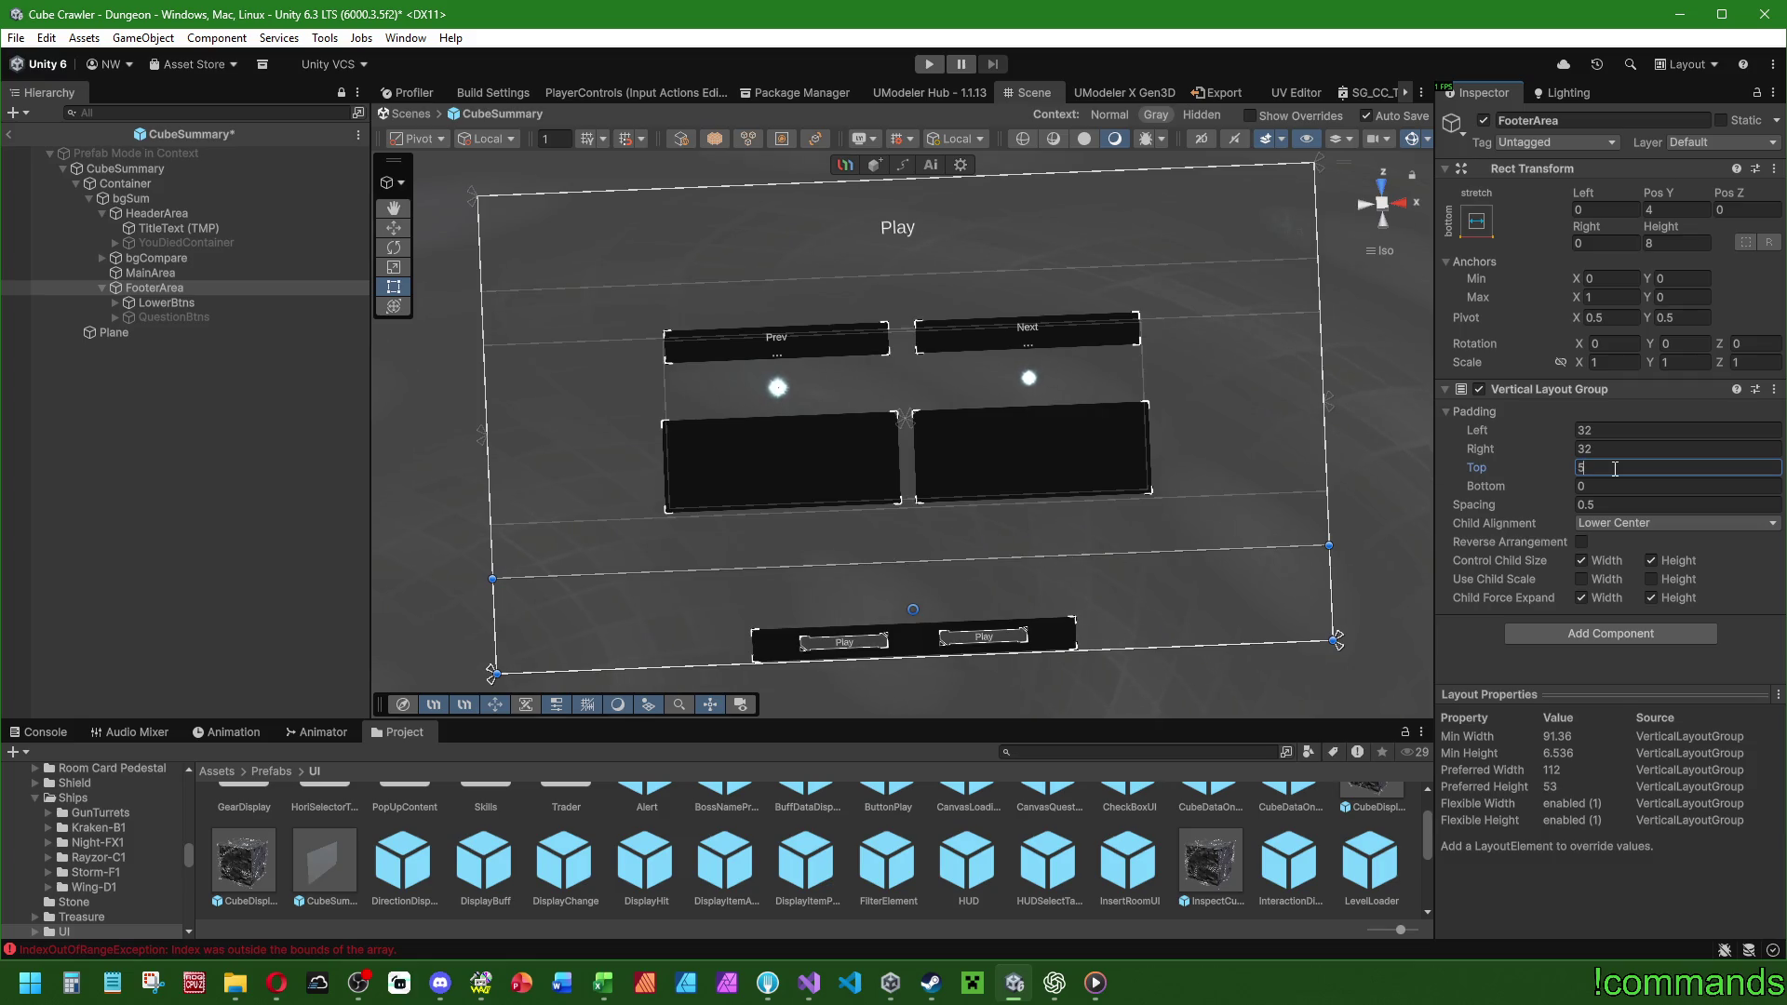
text(2)
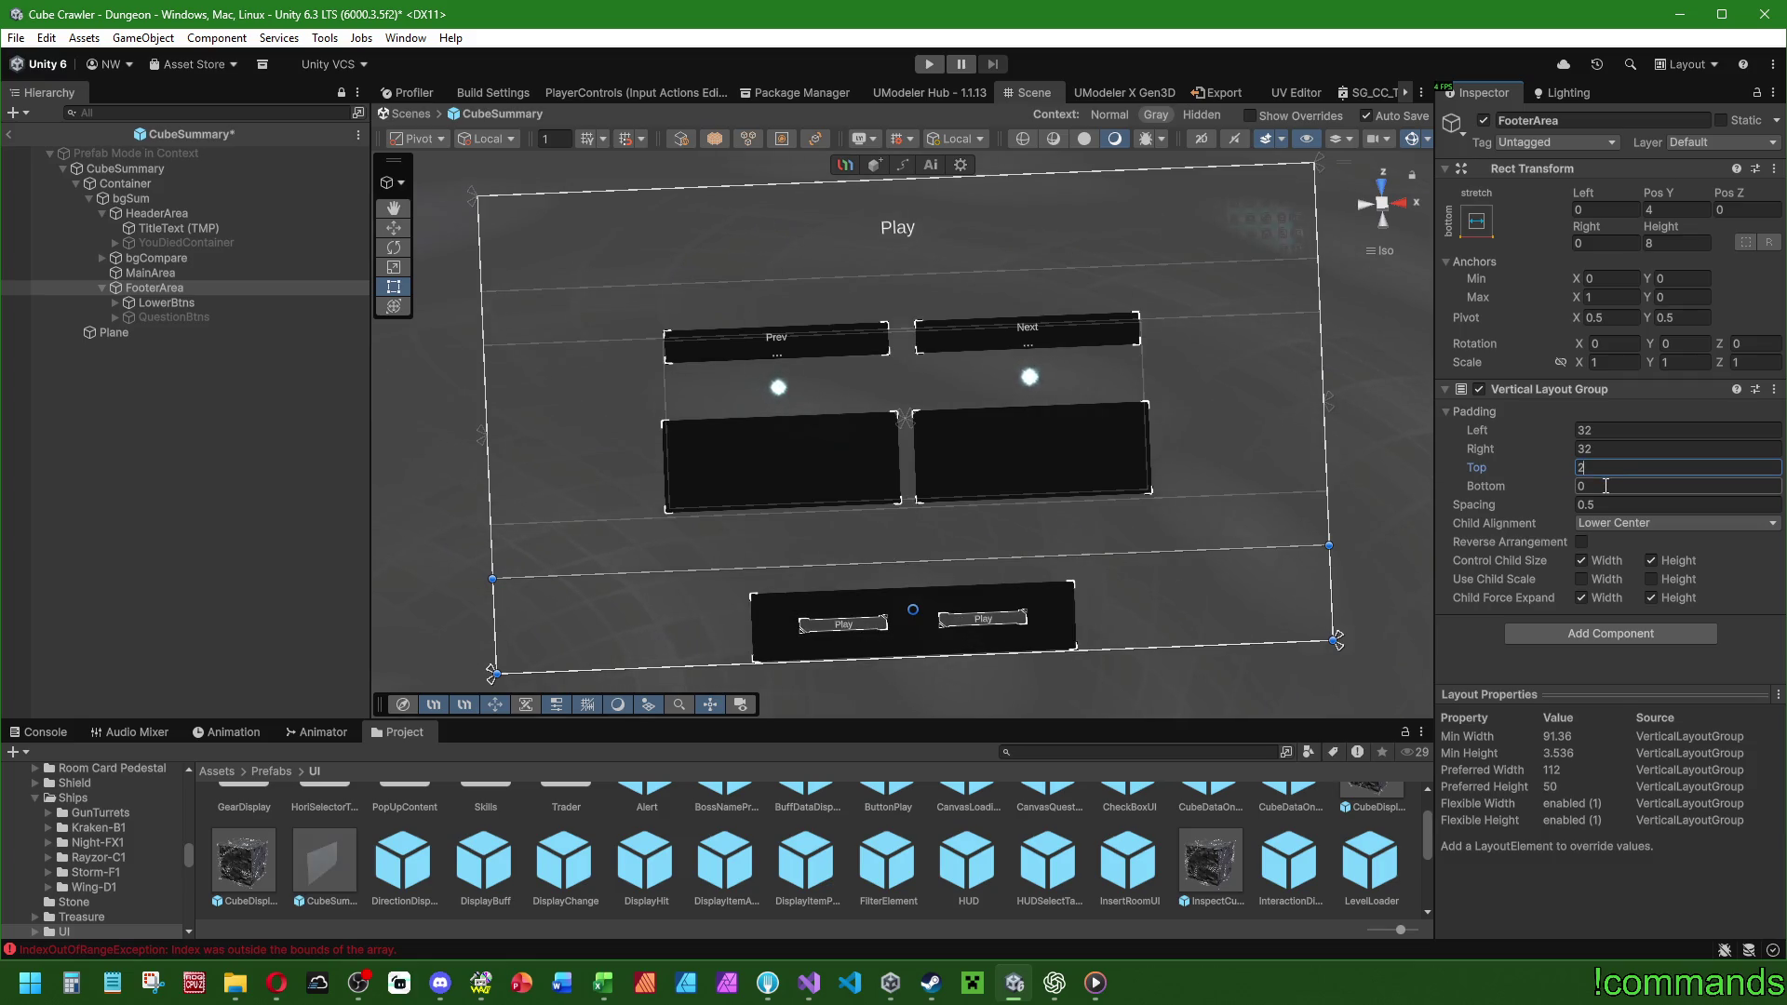
Toggle QuestionBtns on and off, then set FooterArea's top and bottom padding to 1.
click(174, 317)
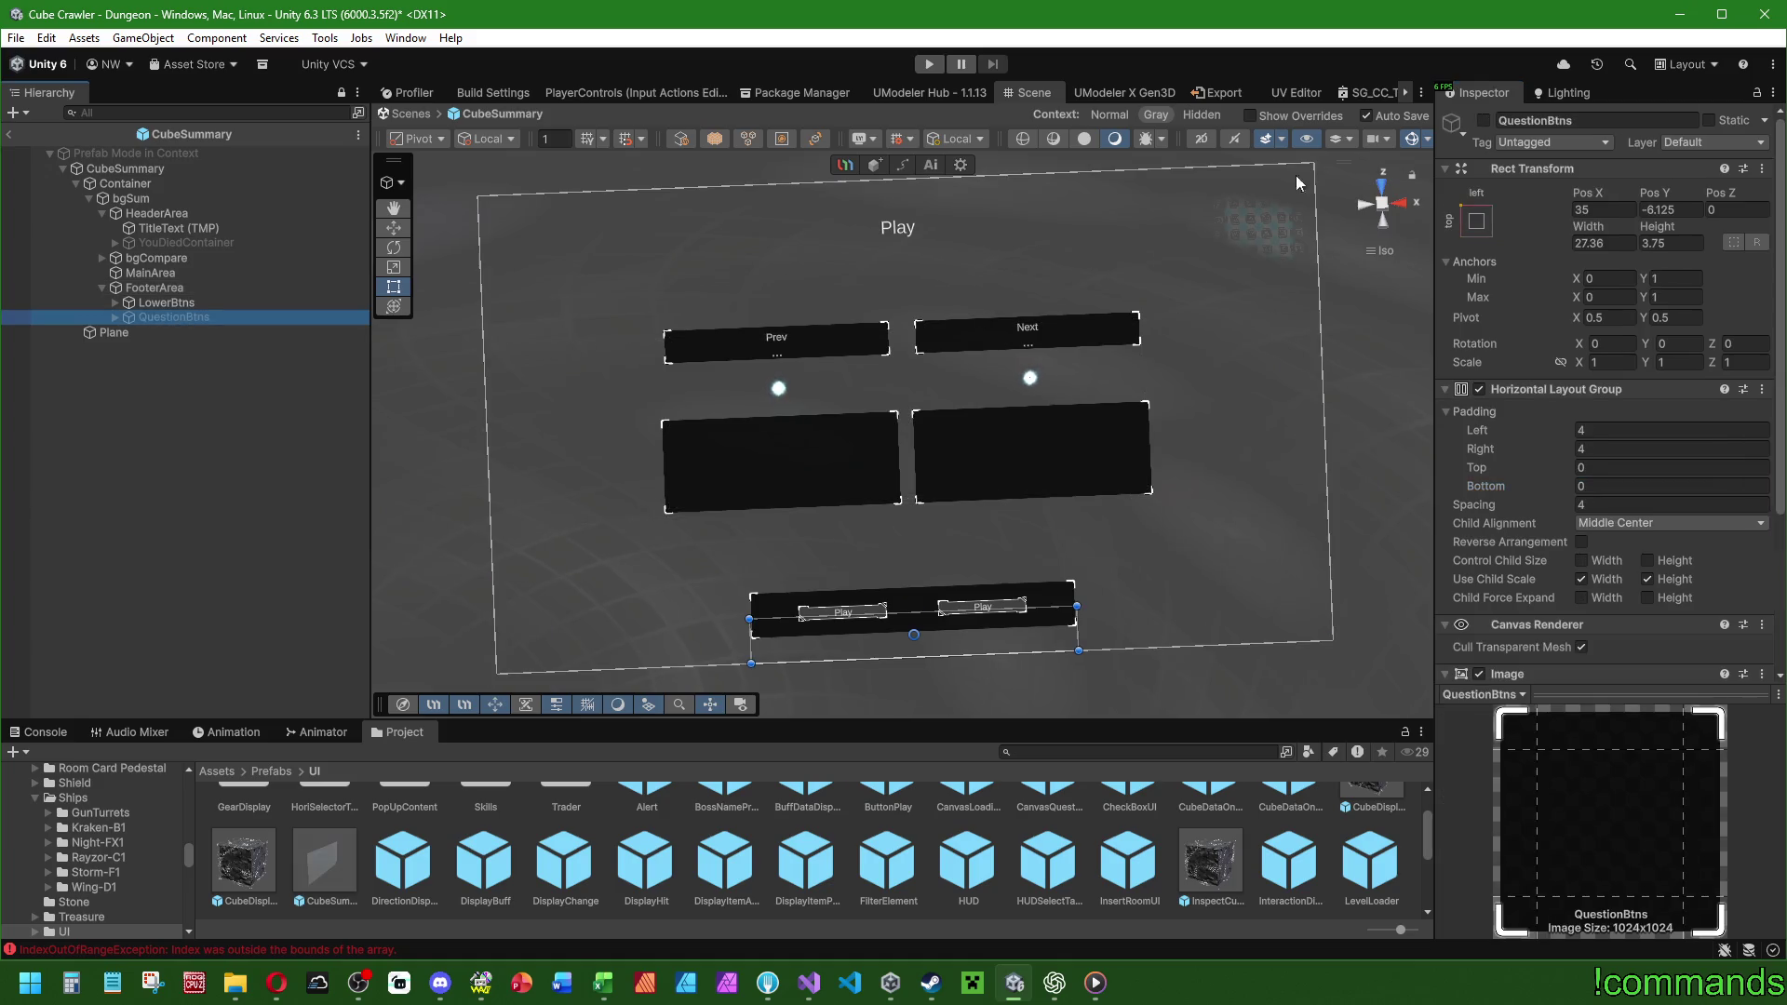
click(1484, 120)
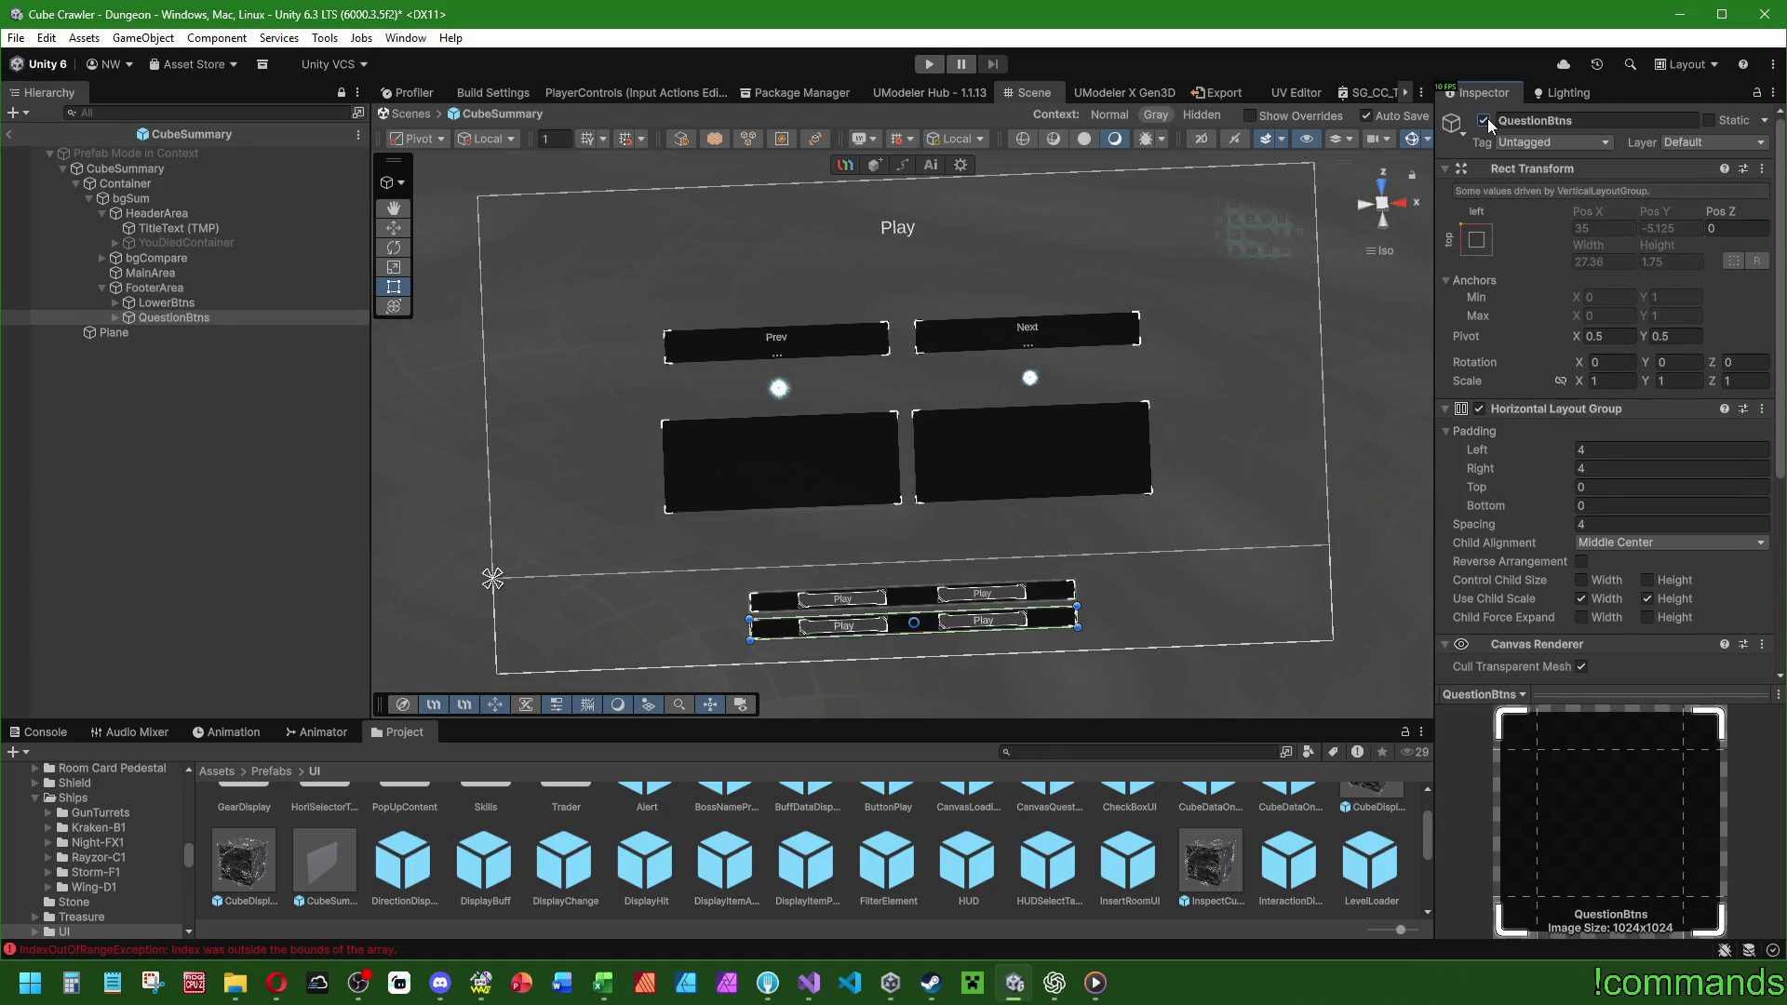
click(1484, 120)
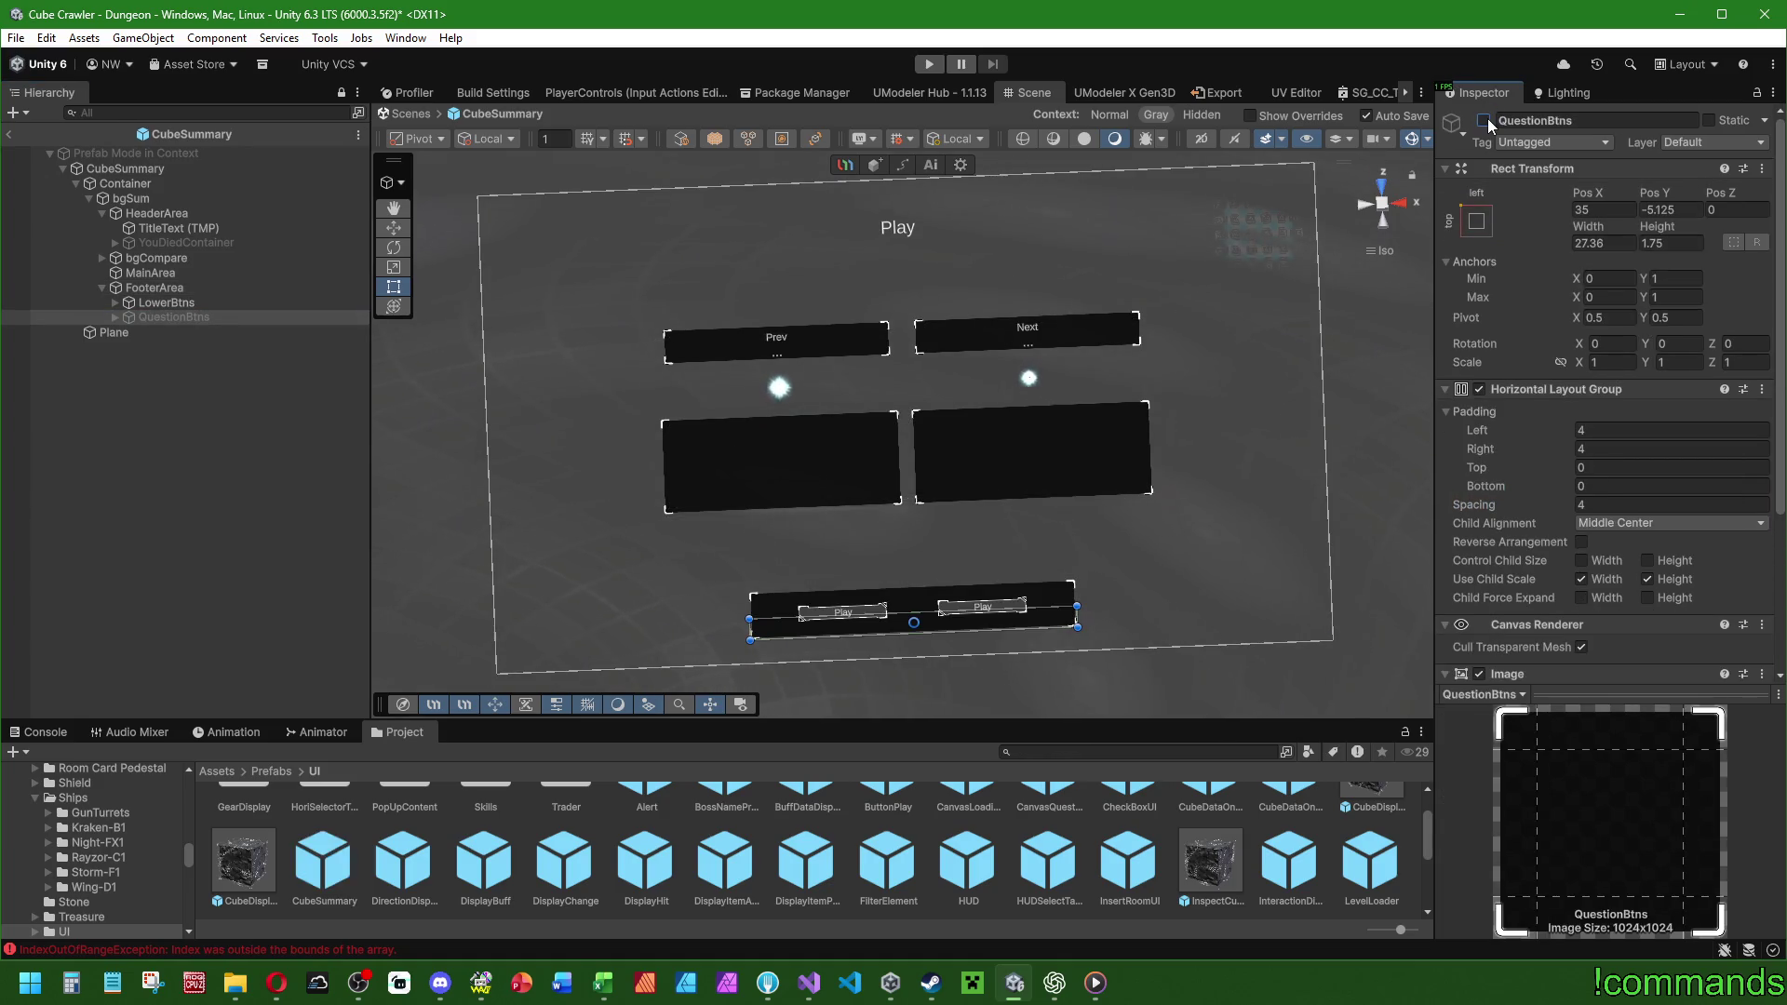
click(191, 288)
click(1614, 468)
text(1)
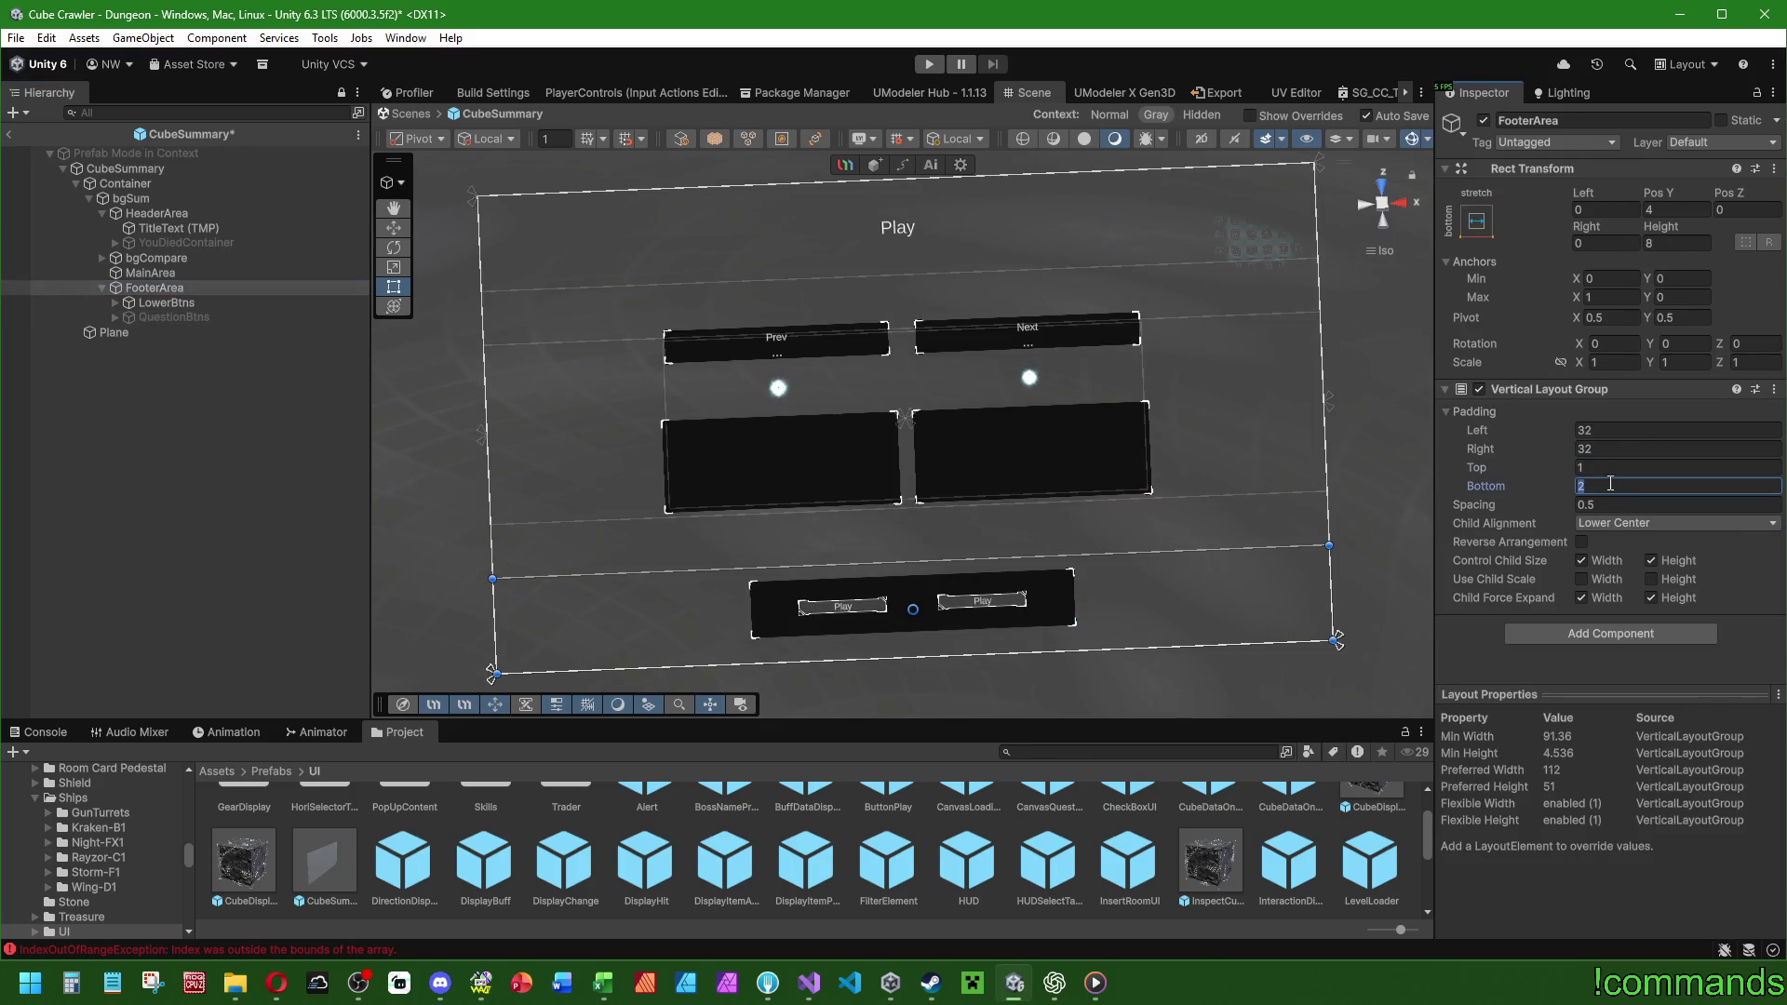
key(Tab)
text(1)
Show and hide QuestionBtns once more, then set FooterArea's bottom padding to 0.
click(179, 317)
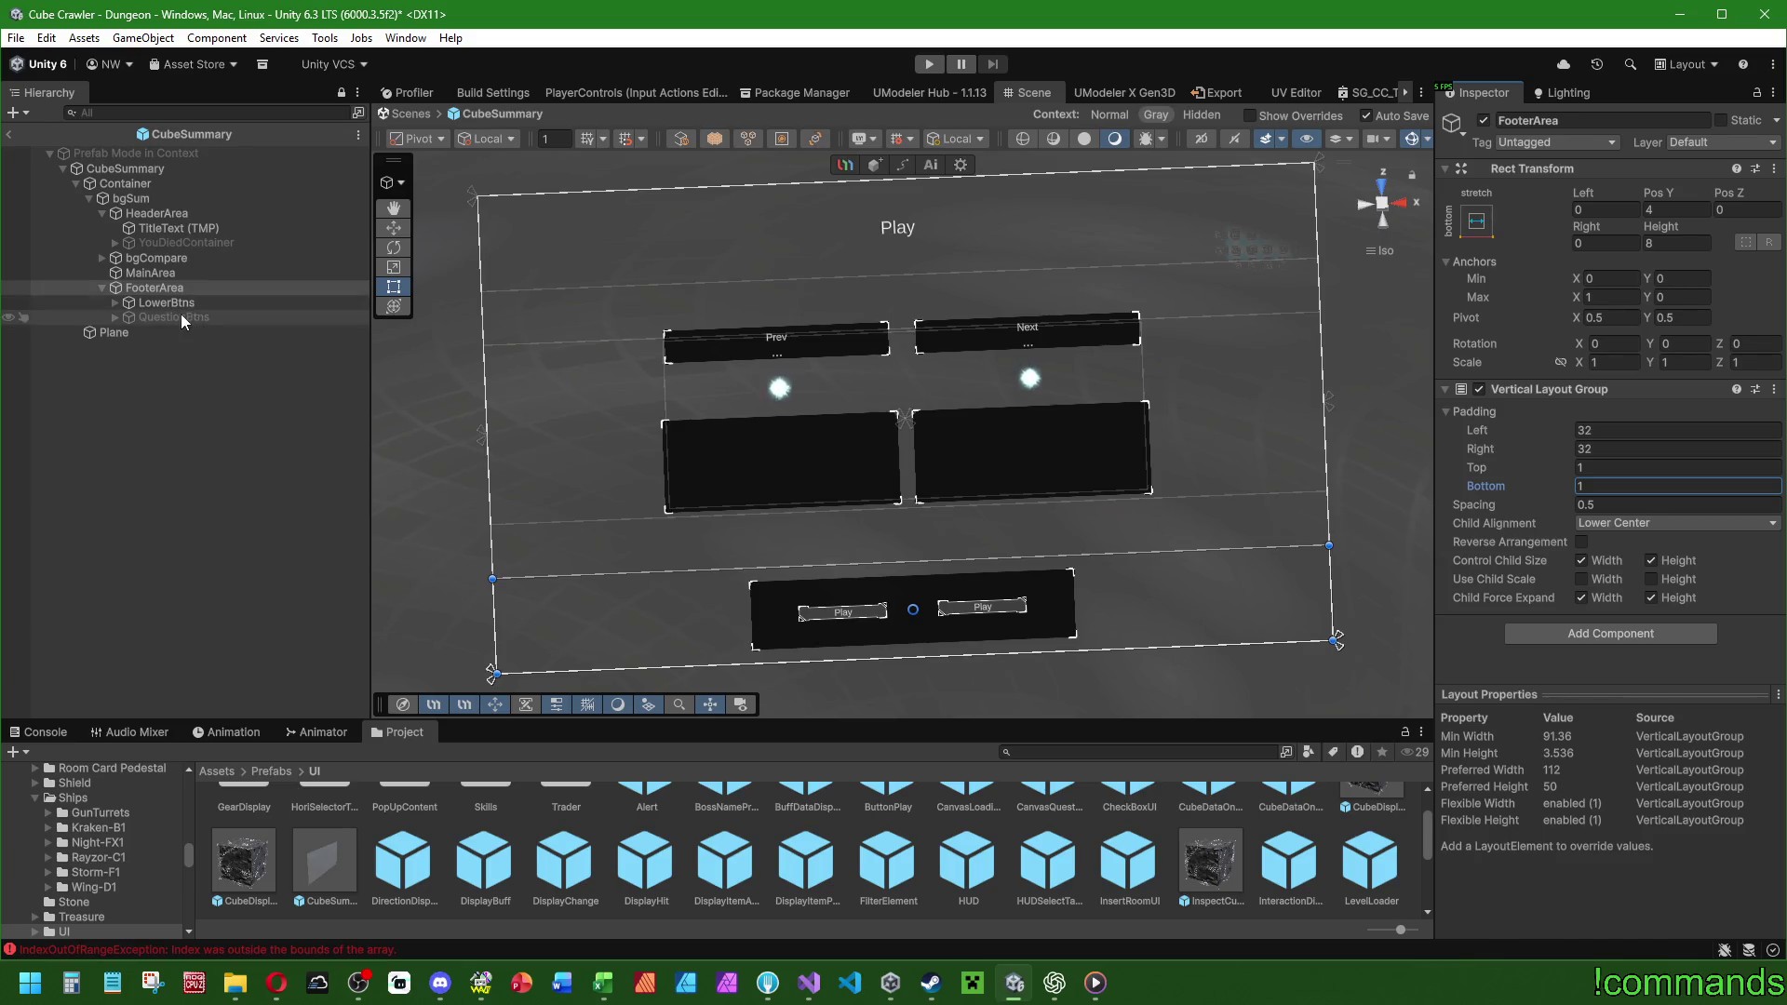
click(1483, 121)
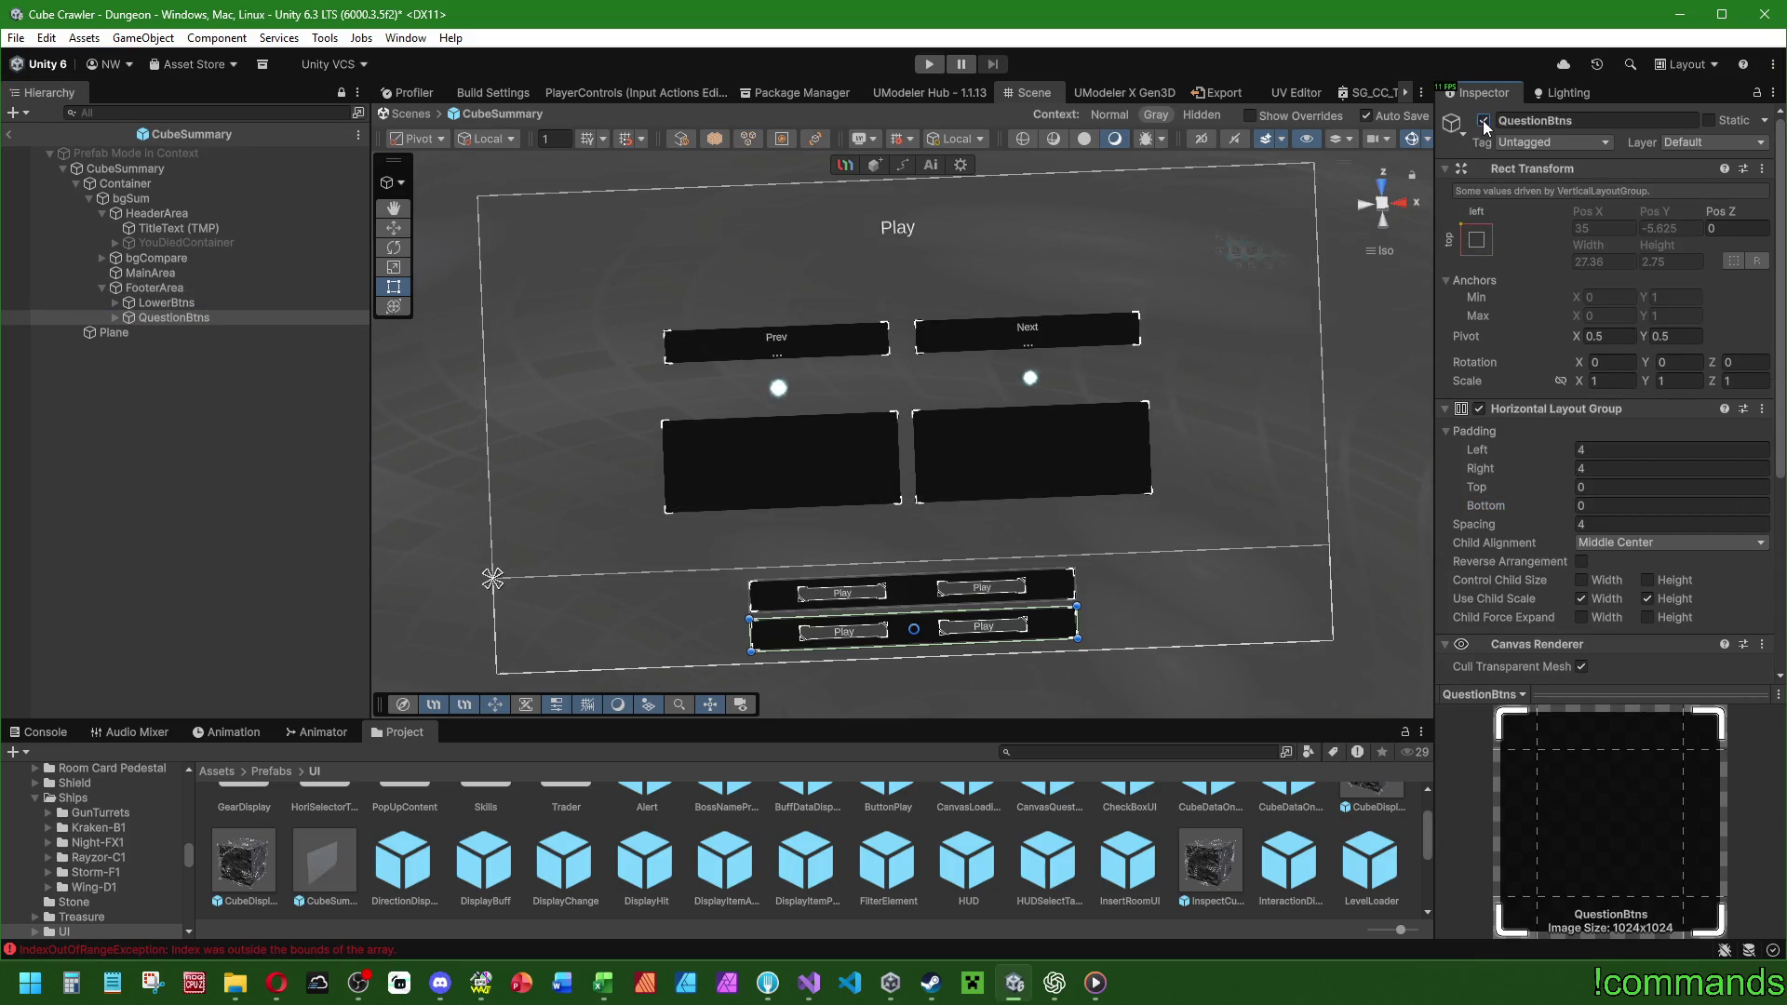
click(1483, 121)
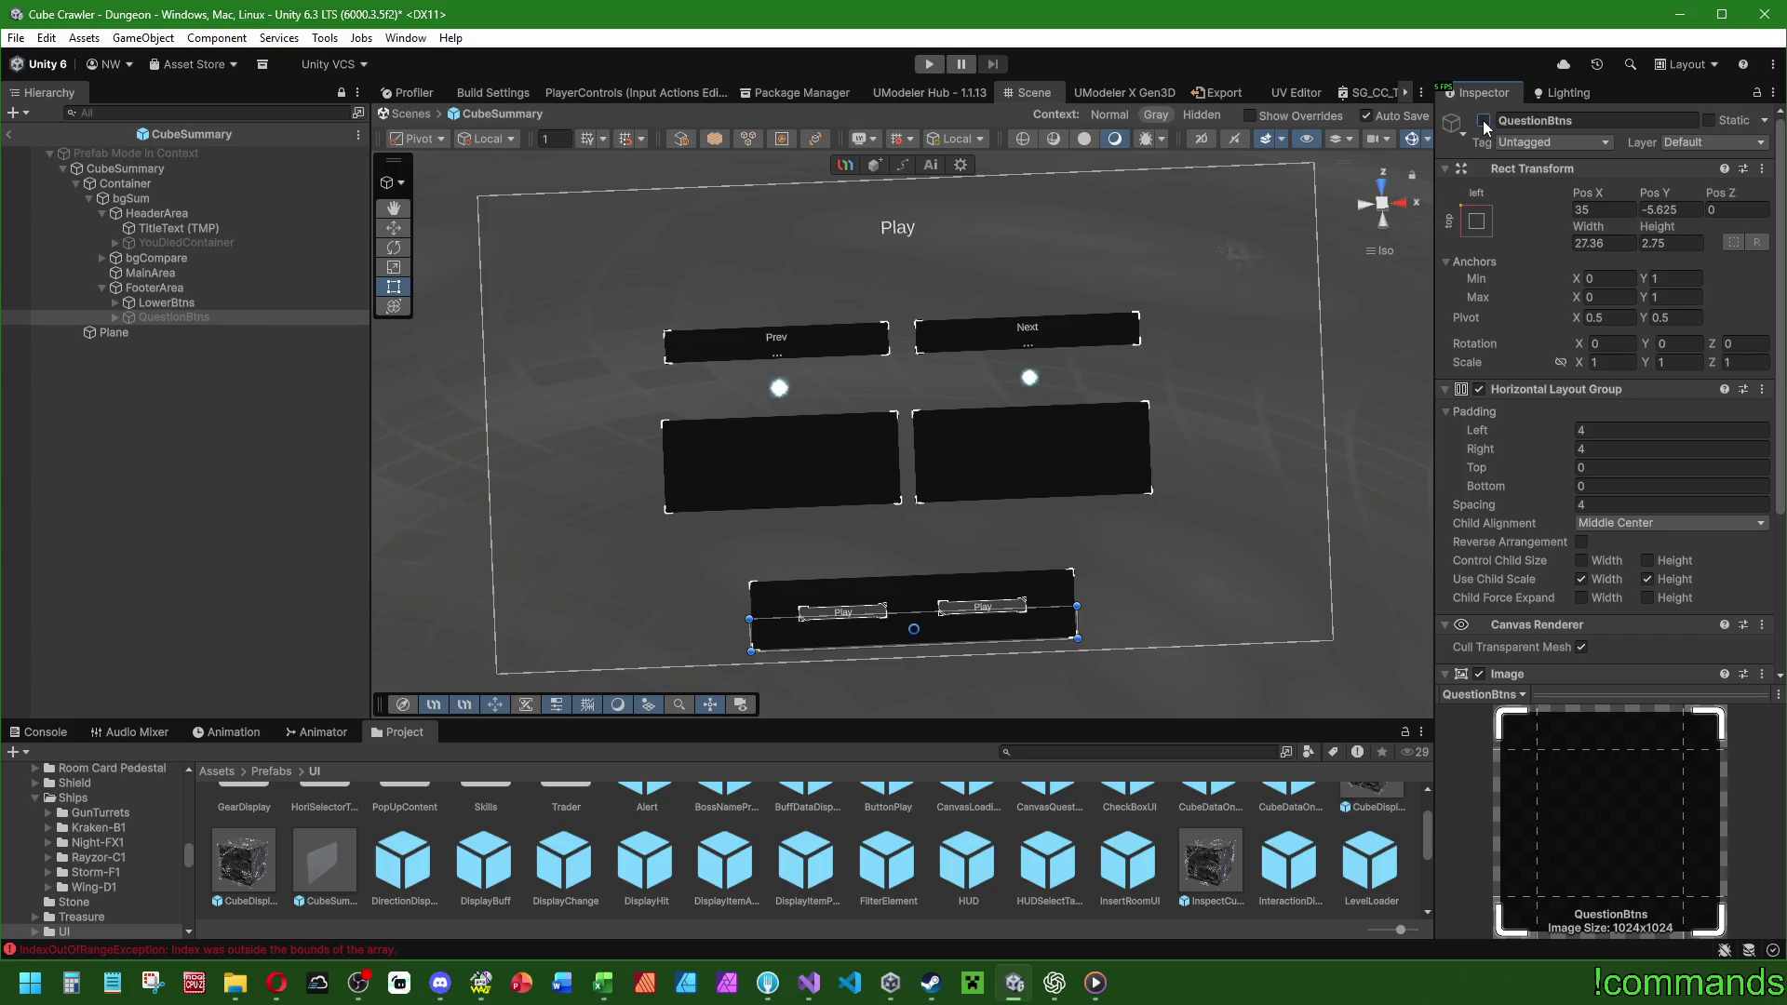
click(155, 287)
click(1591, 483)
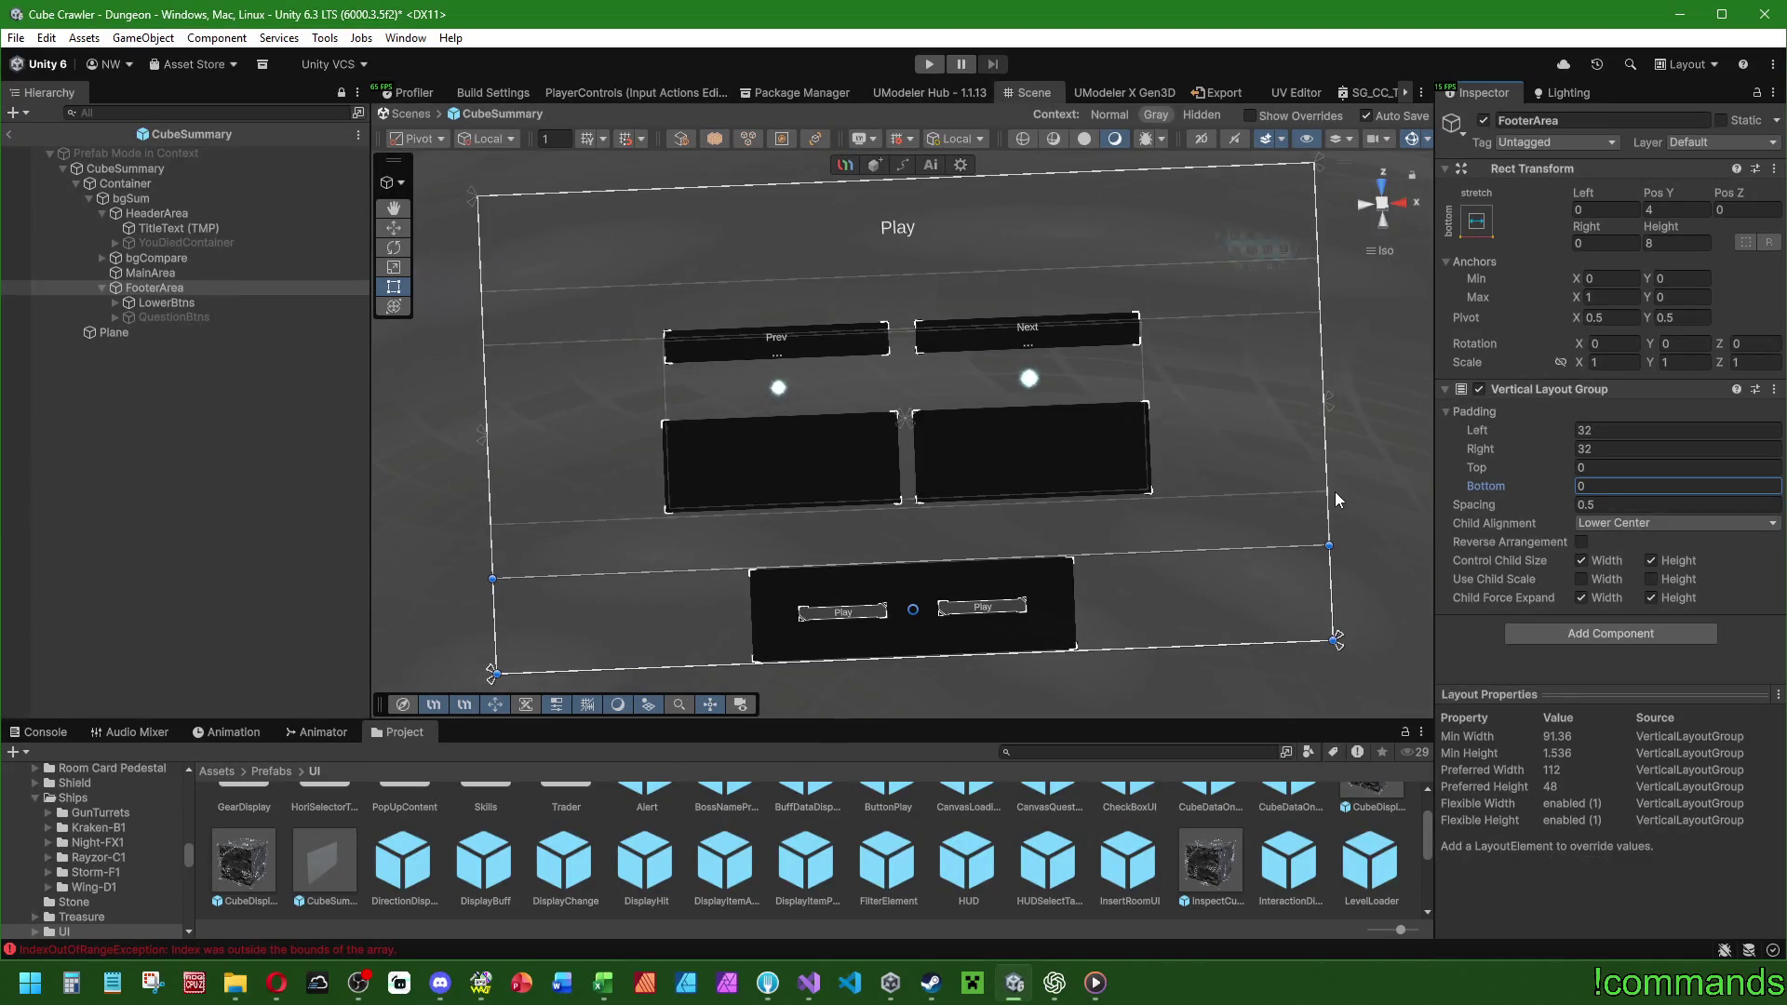
click(150, 270)
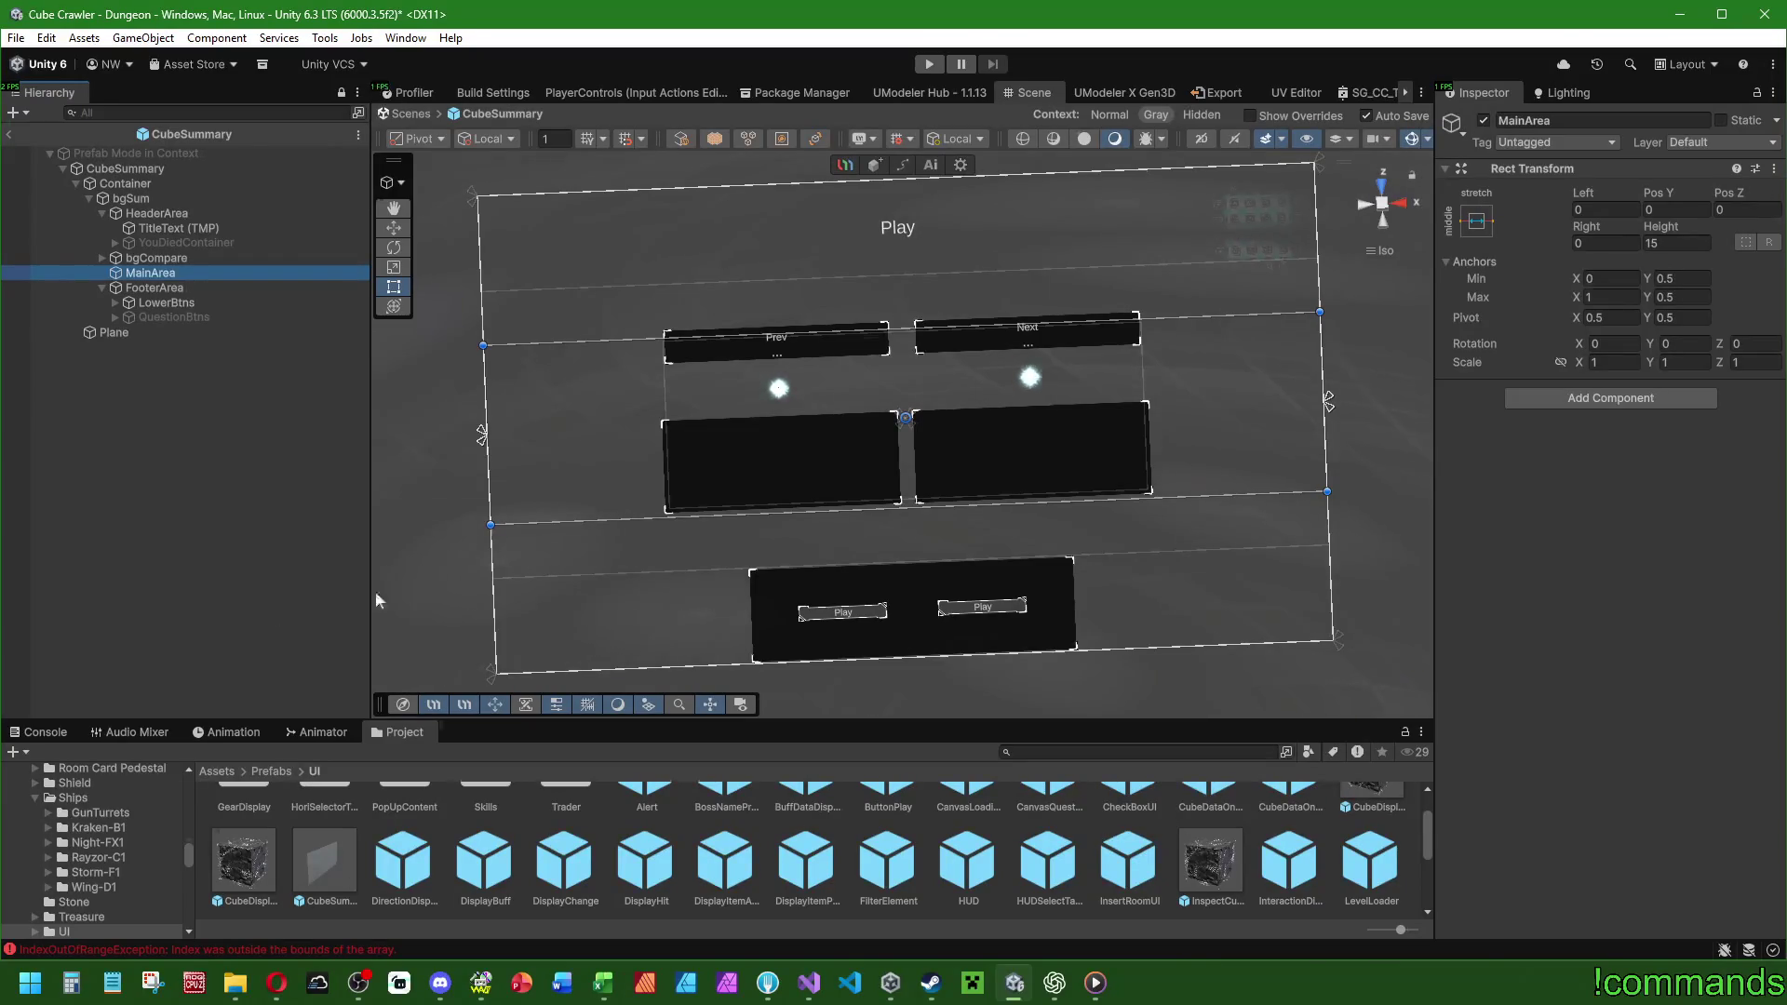
click(1675, 243)
Set MainArea's height to 24 with a middle horizontal-stretch anchor.
text(24)
click(1494, 224)
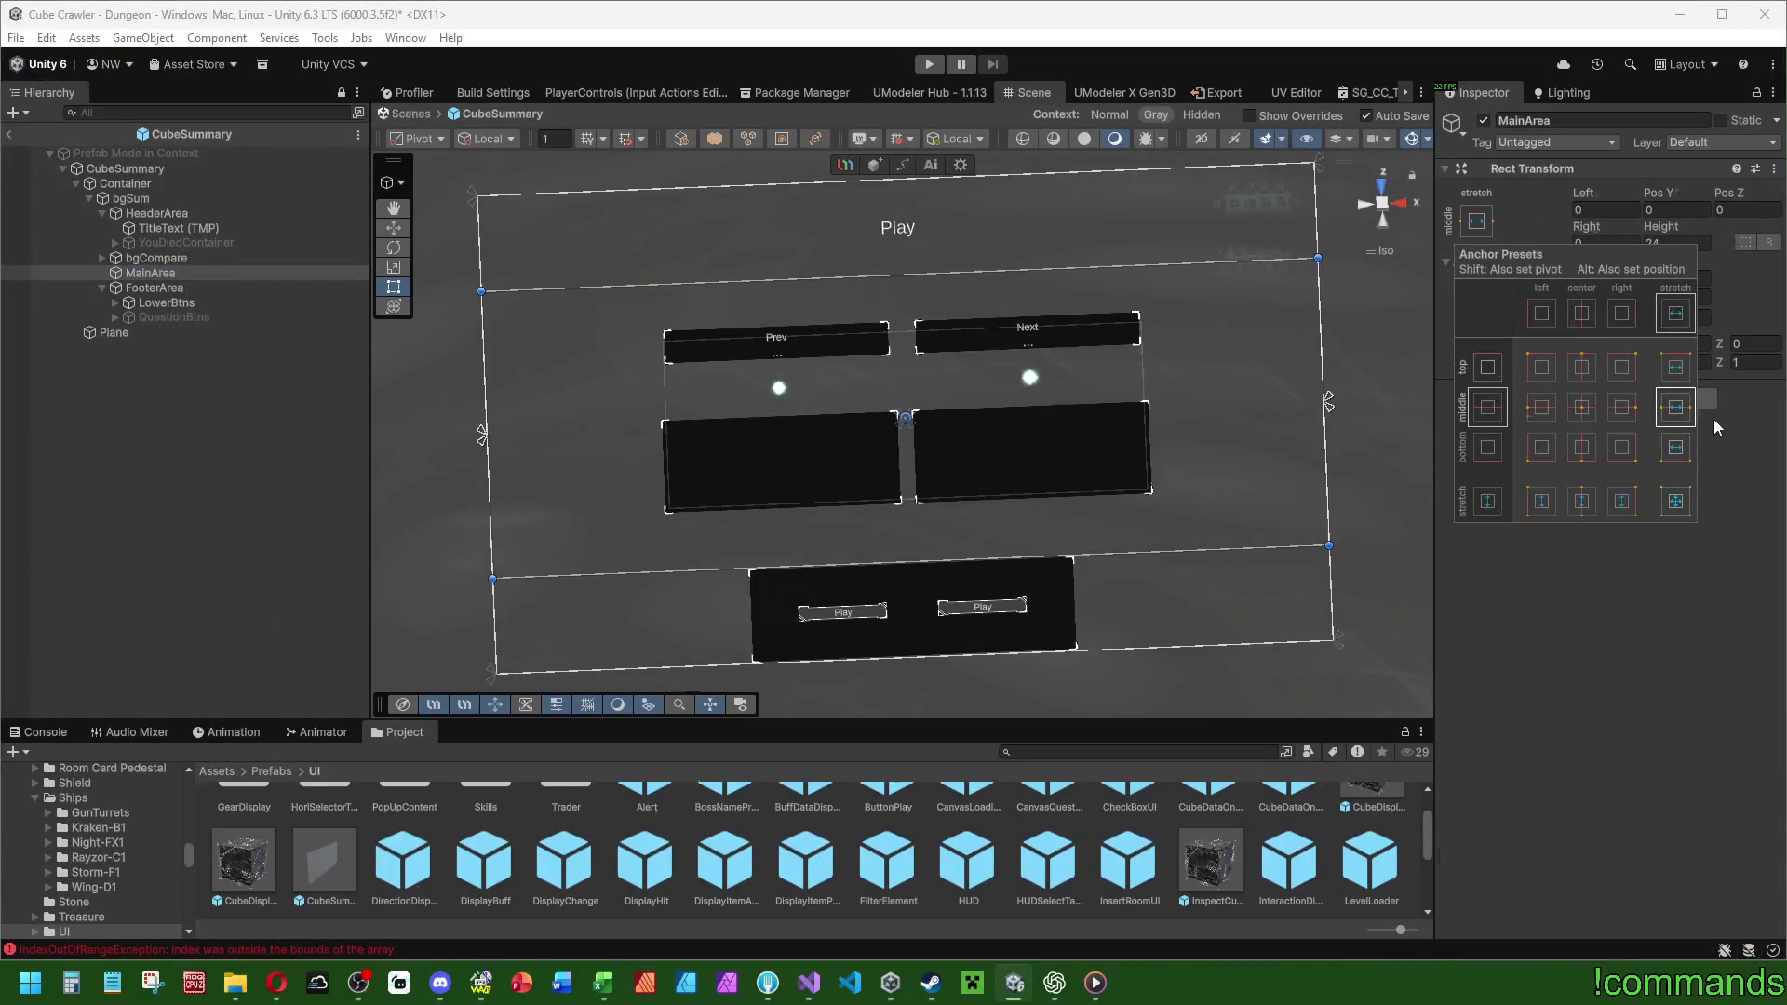
click(1588, 410)
click(1675, 406)
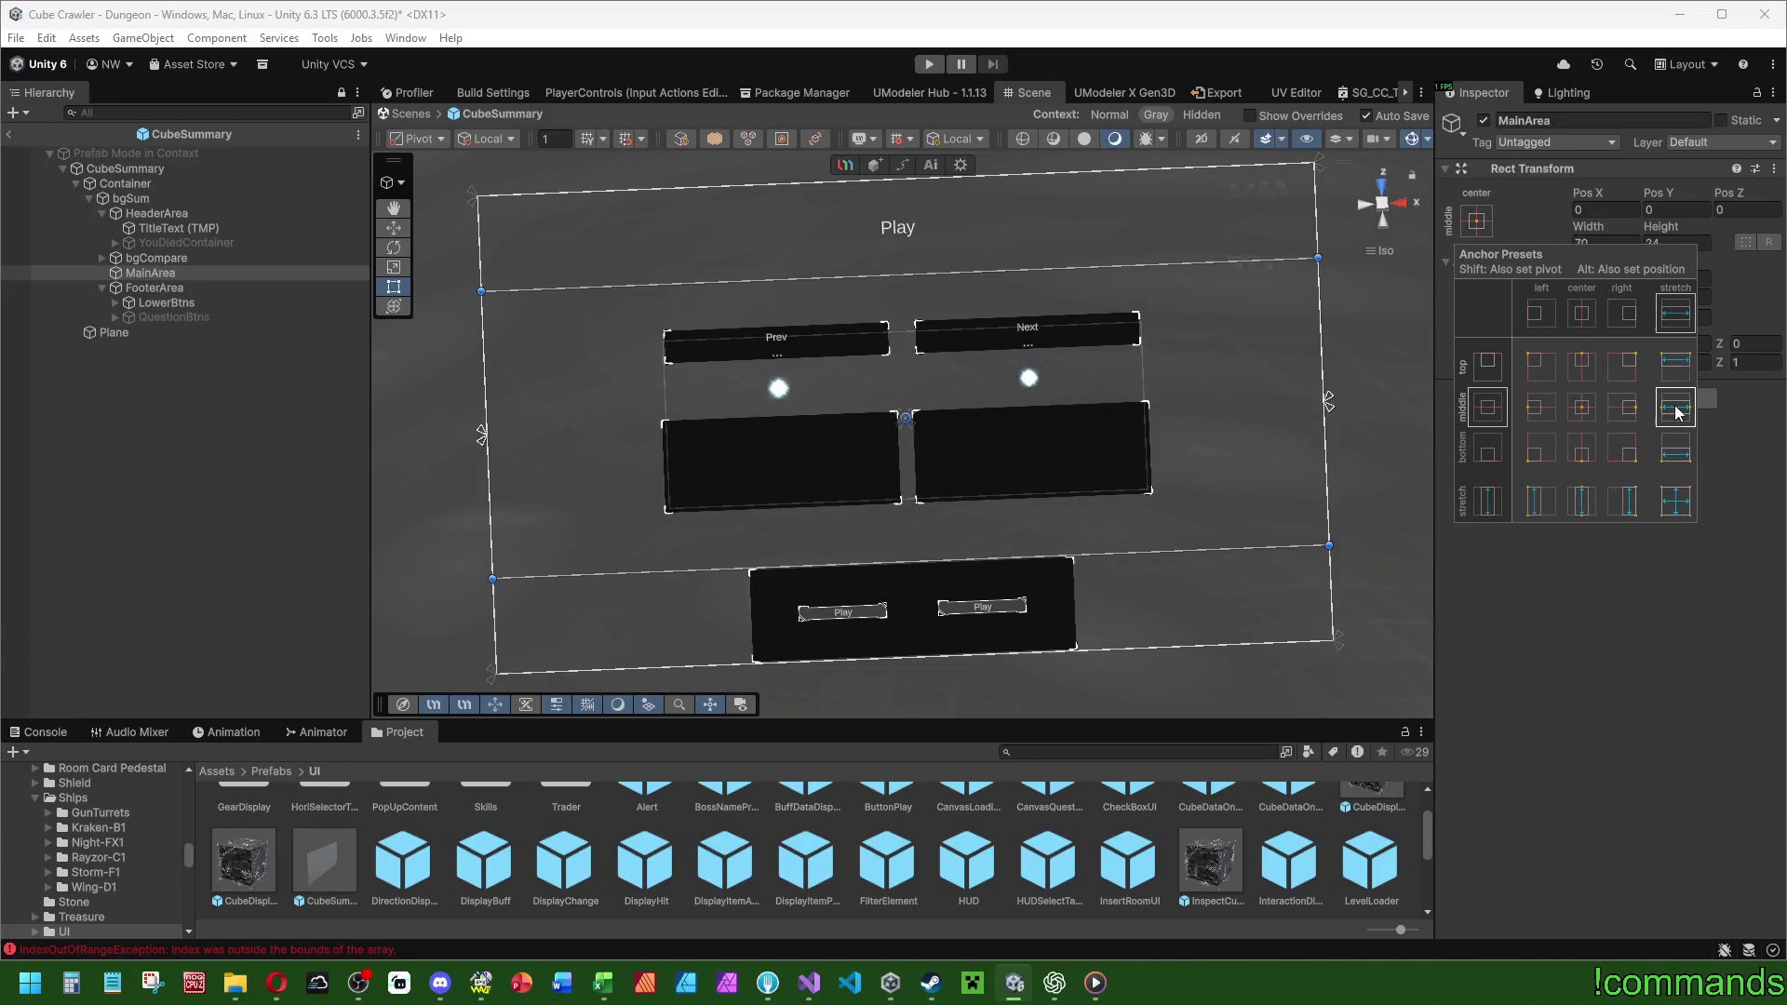
click(162, 261)
Nest the bgCompare panel inside MainArea and select it there.
click(156, 264)
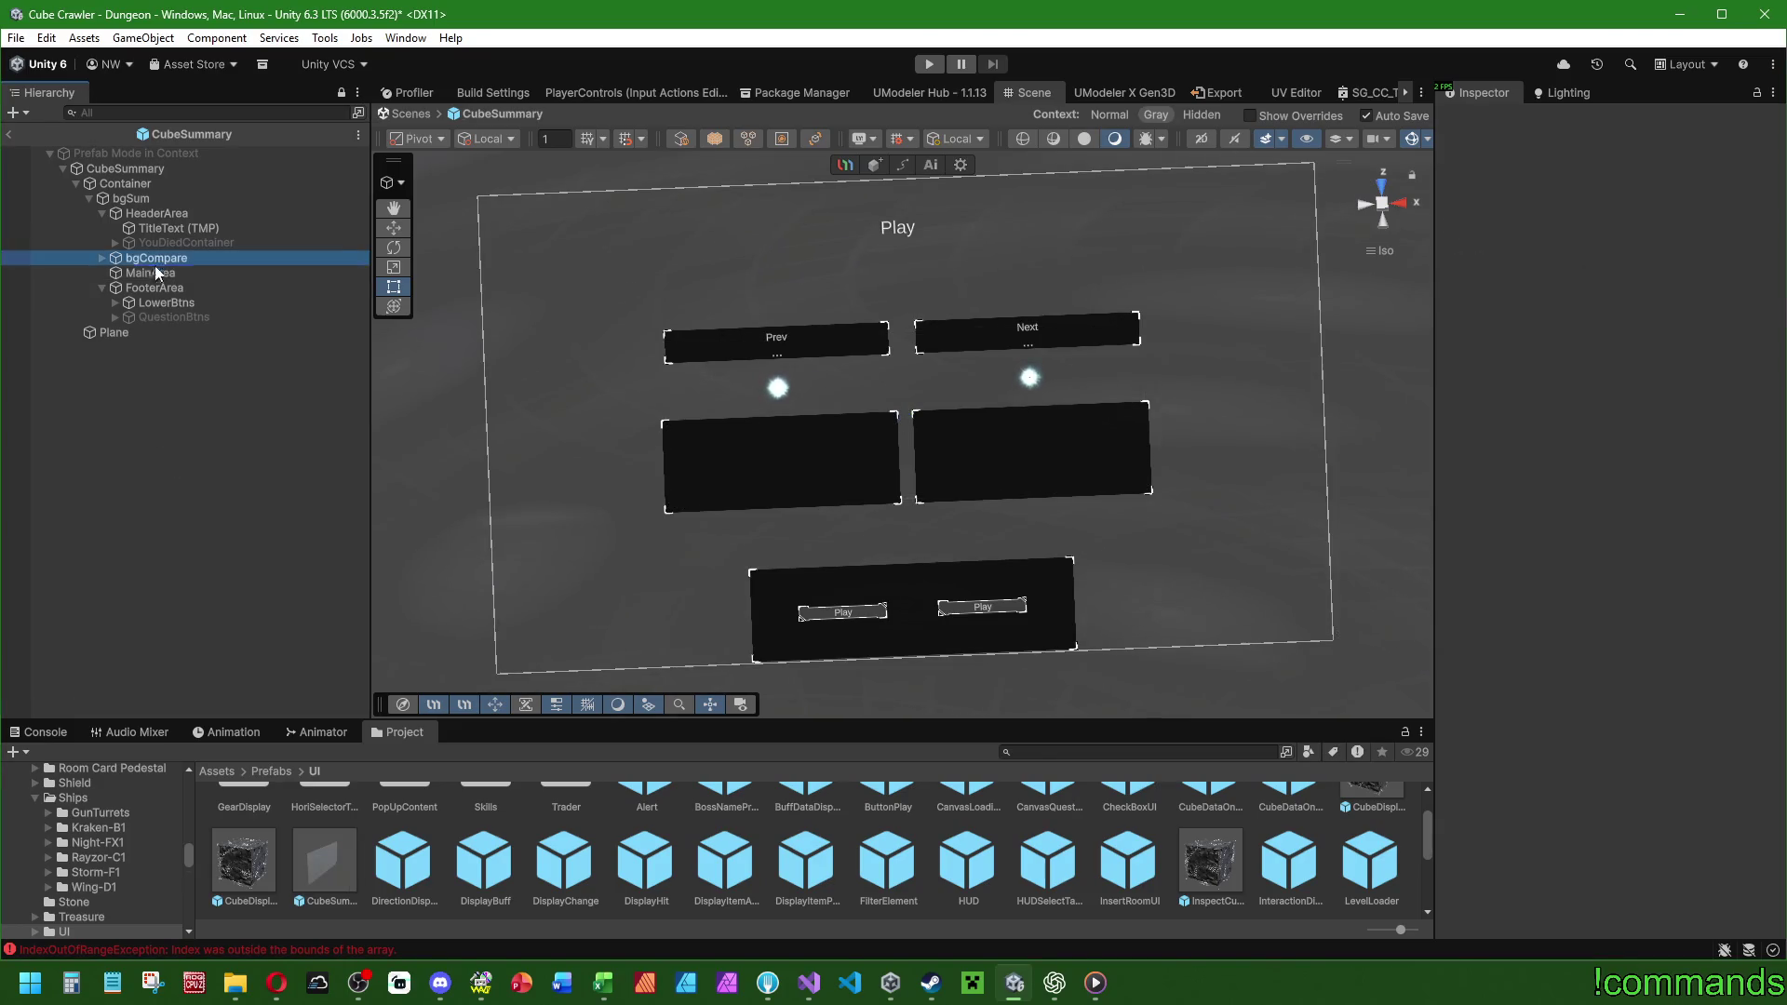
click(101, 213)
click(102, 243)
click(148, 228)
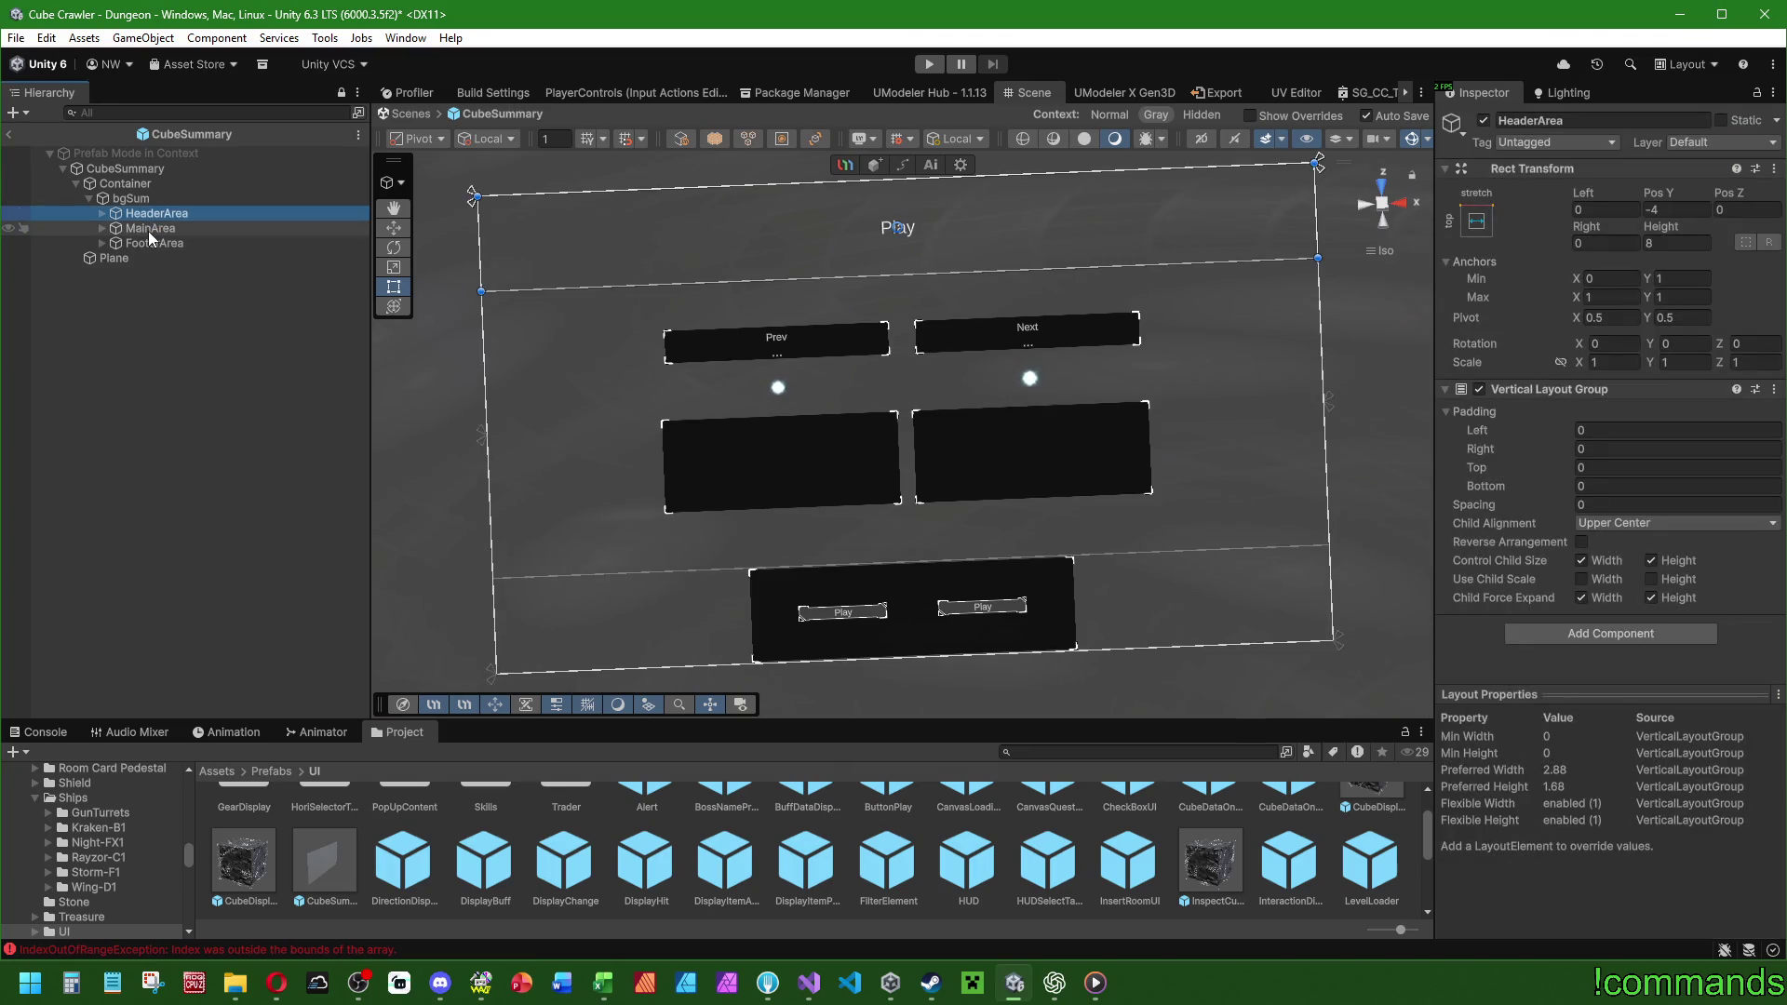
click(148, 244)
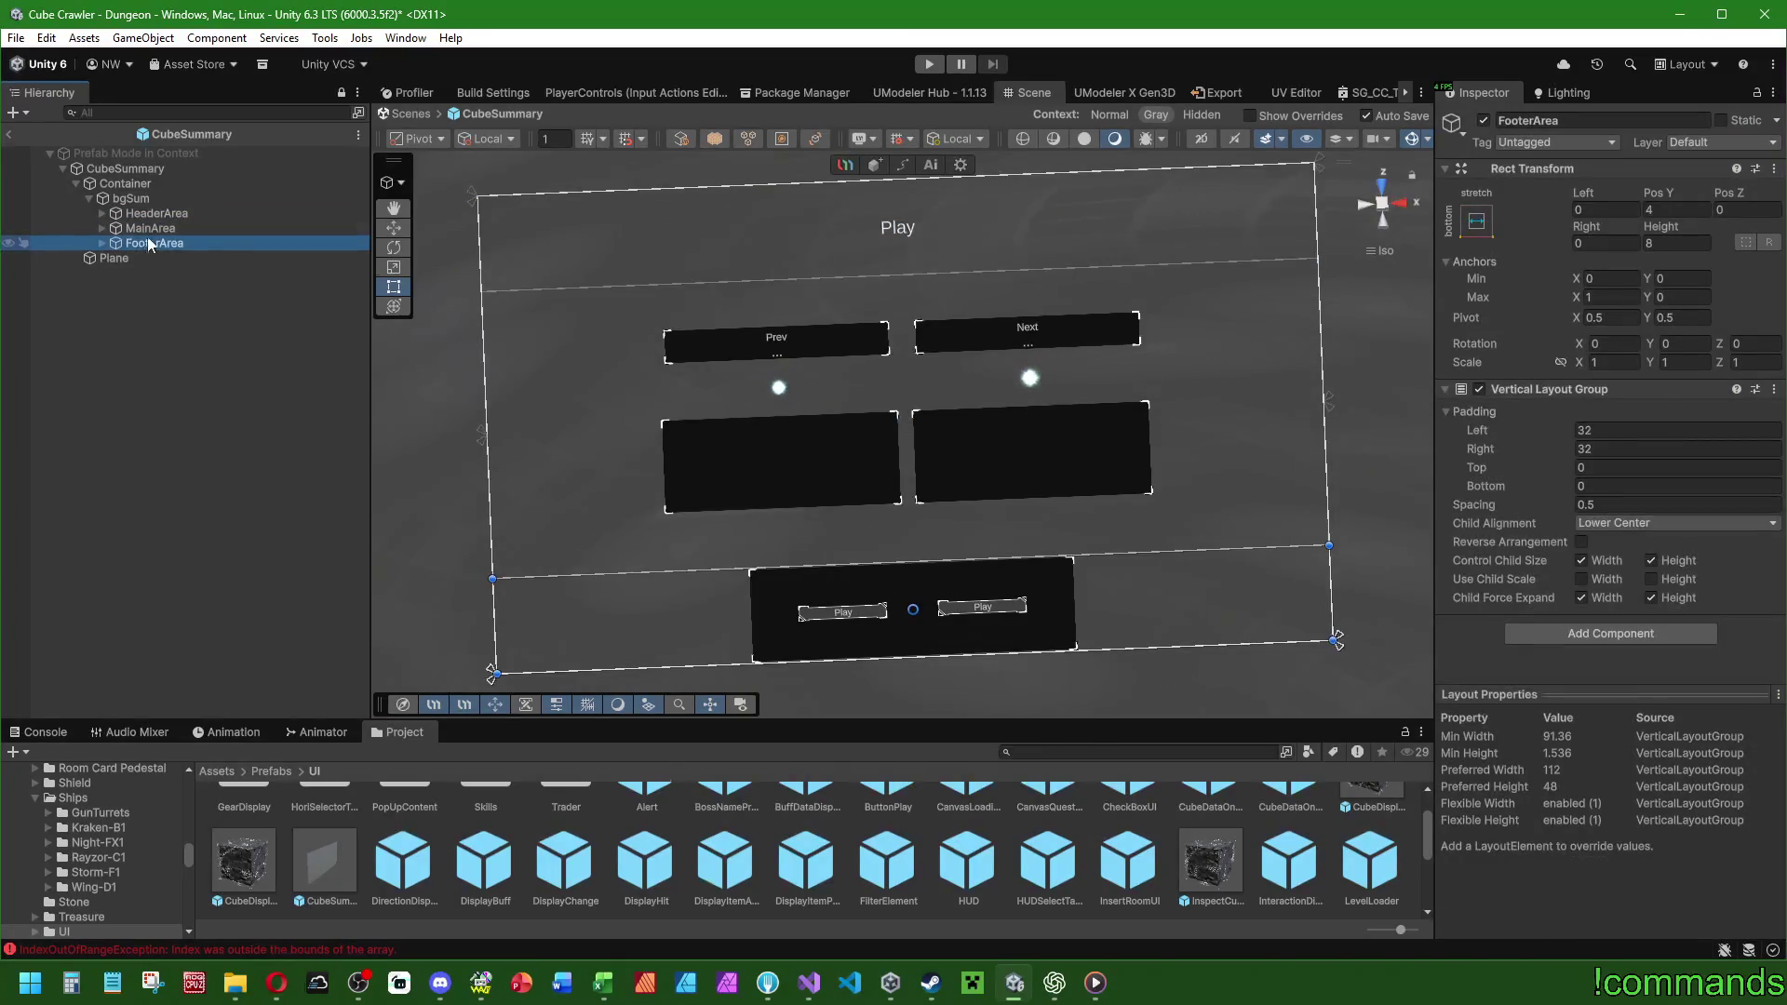
click(108, 227)
click(99, 227)
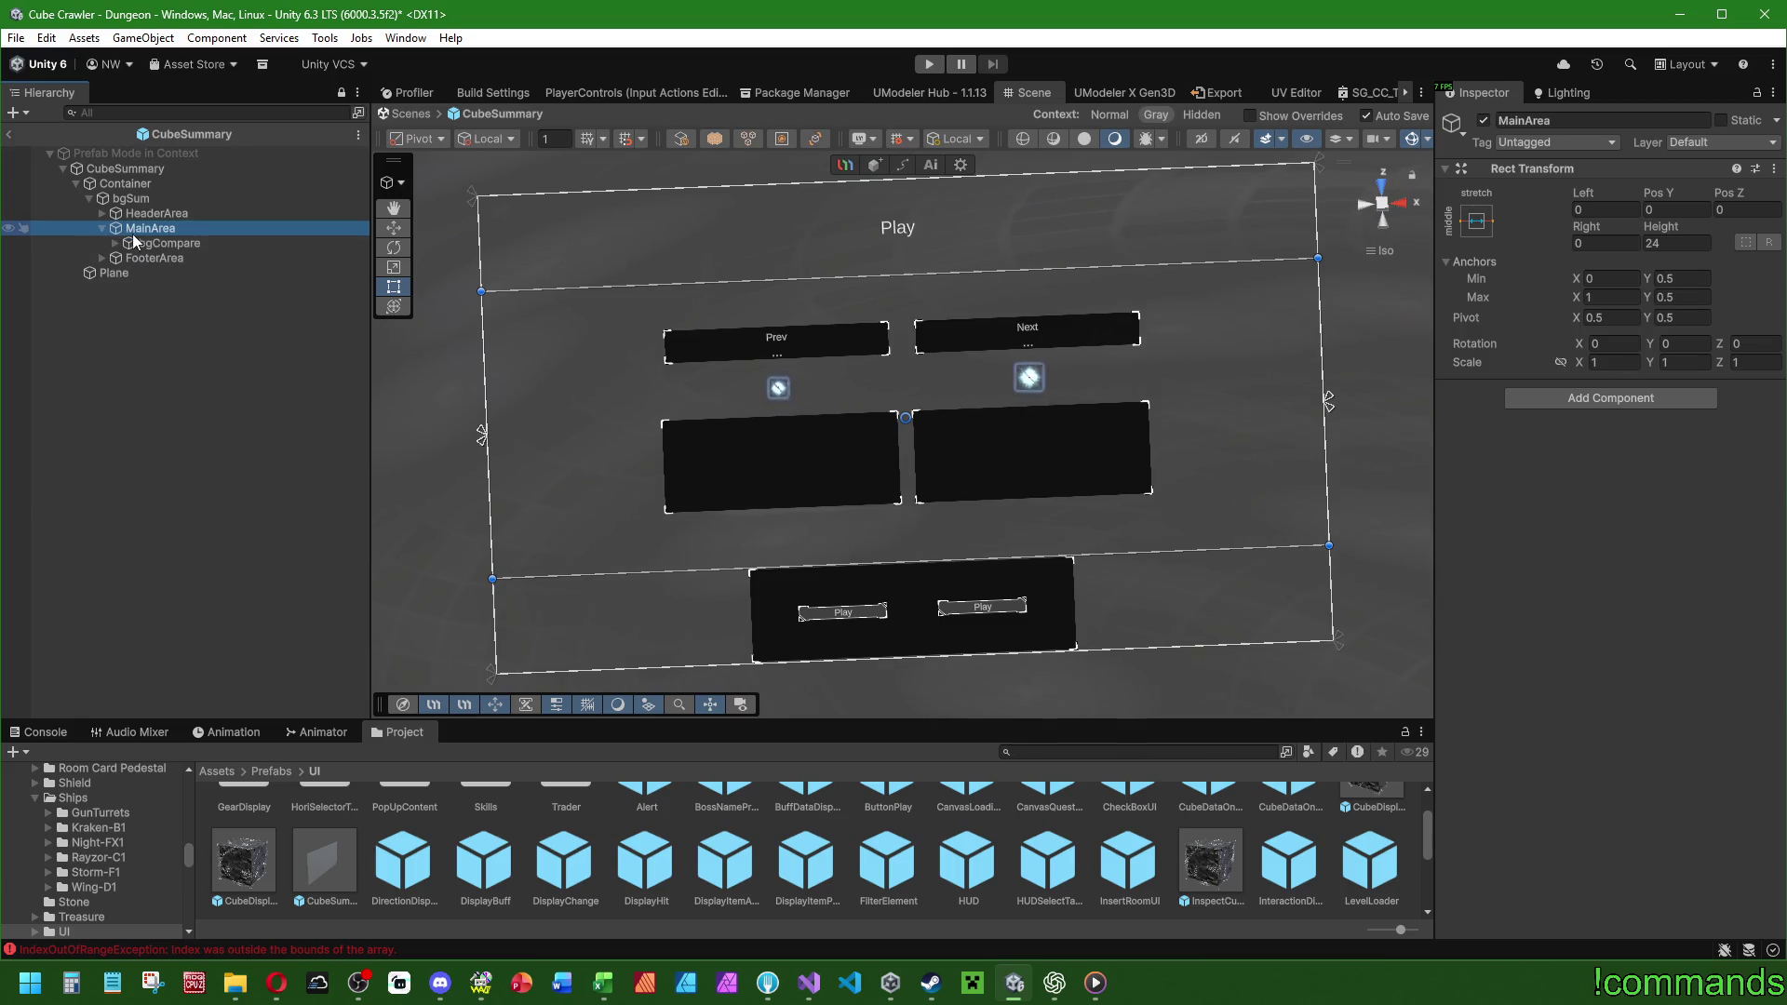
click(154, 244)
click(1476, 220)
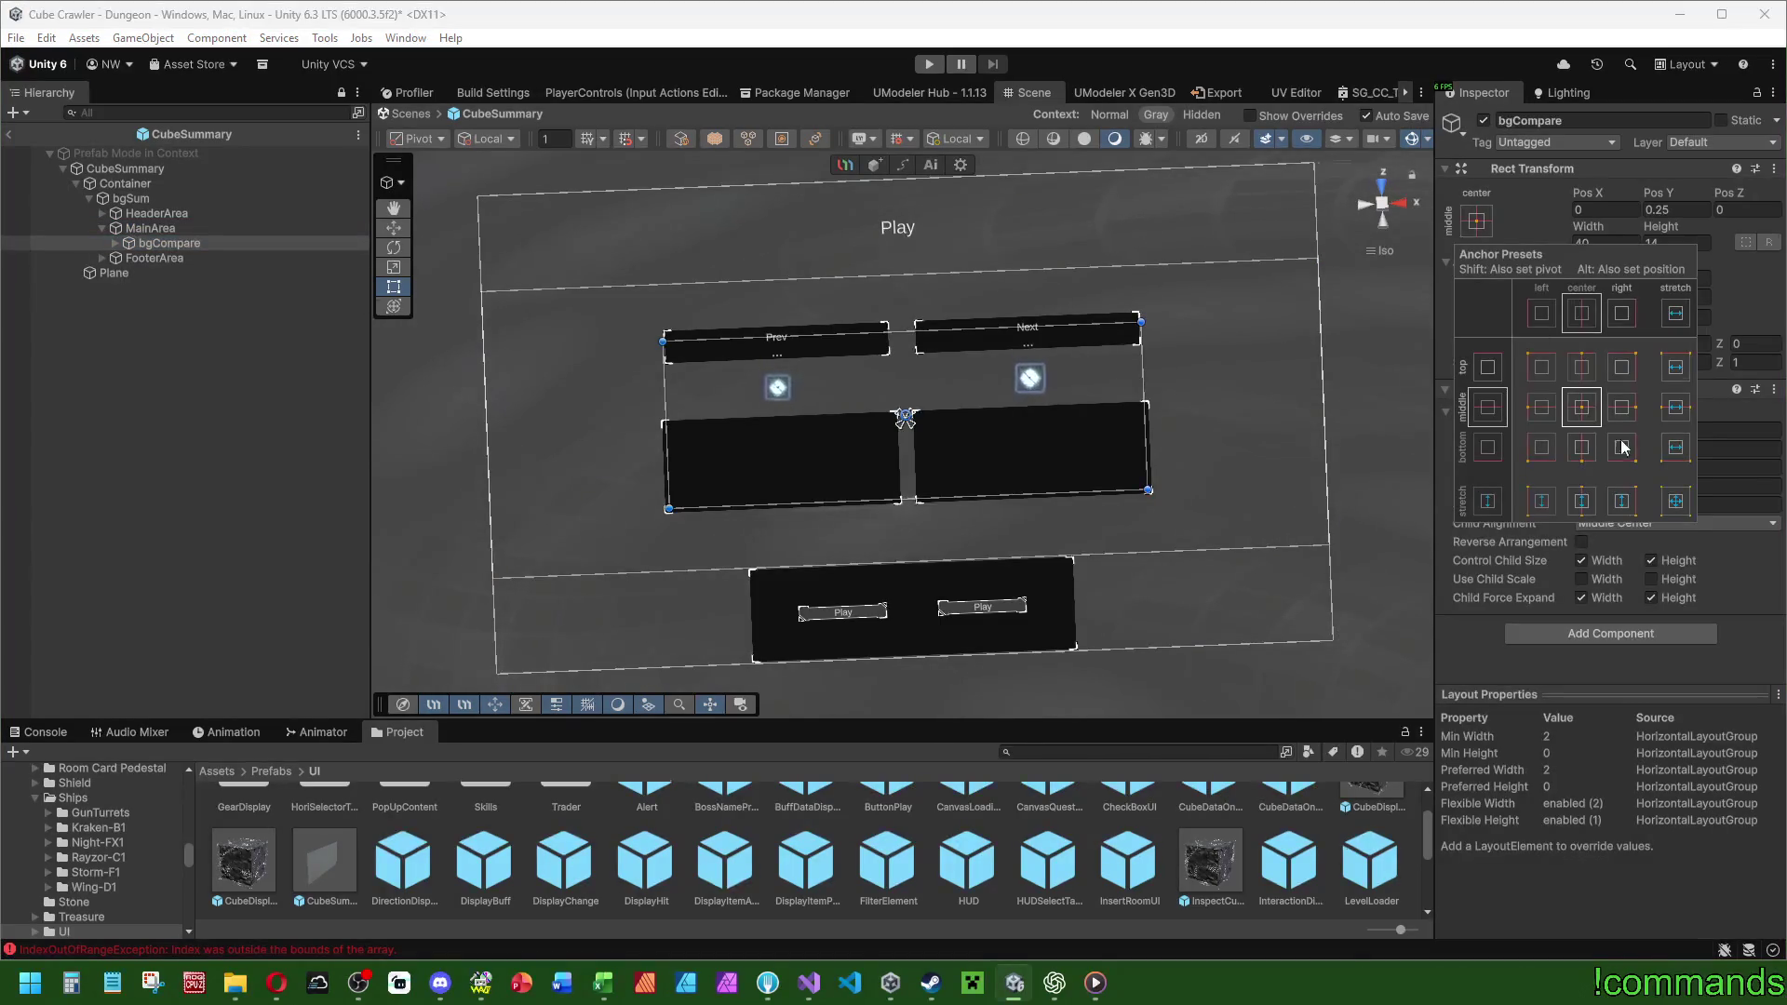
Anchor bgCompare stretch-stretch to fill MainArea and inspect its prev panel.
click(1678, 504)
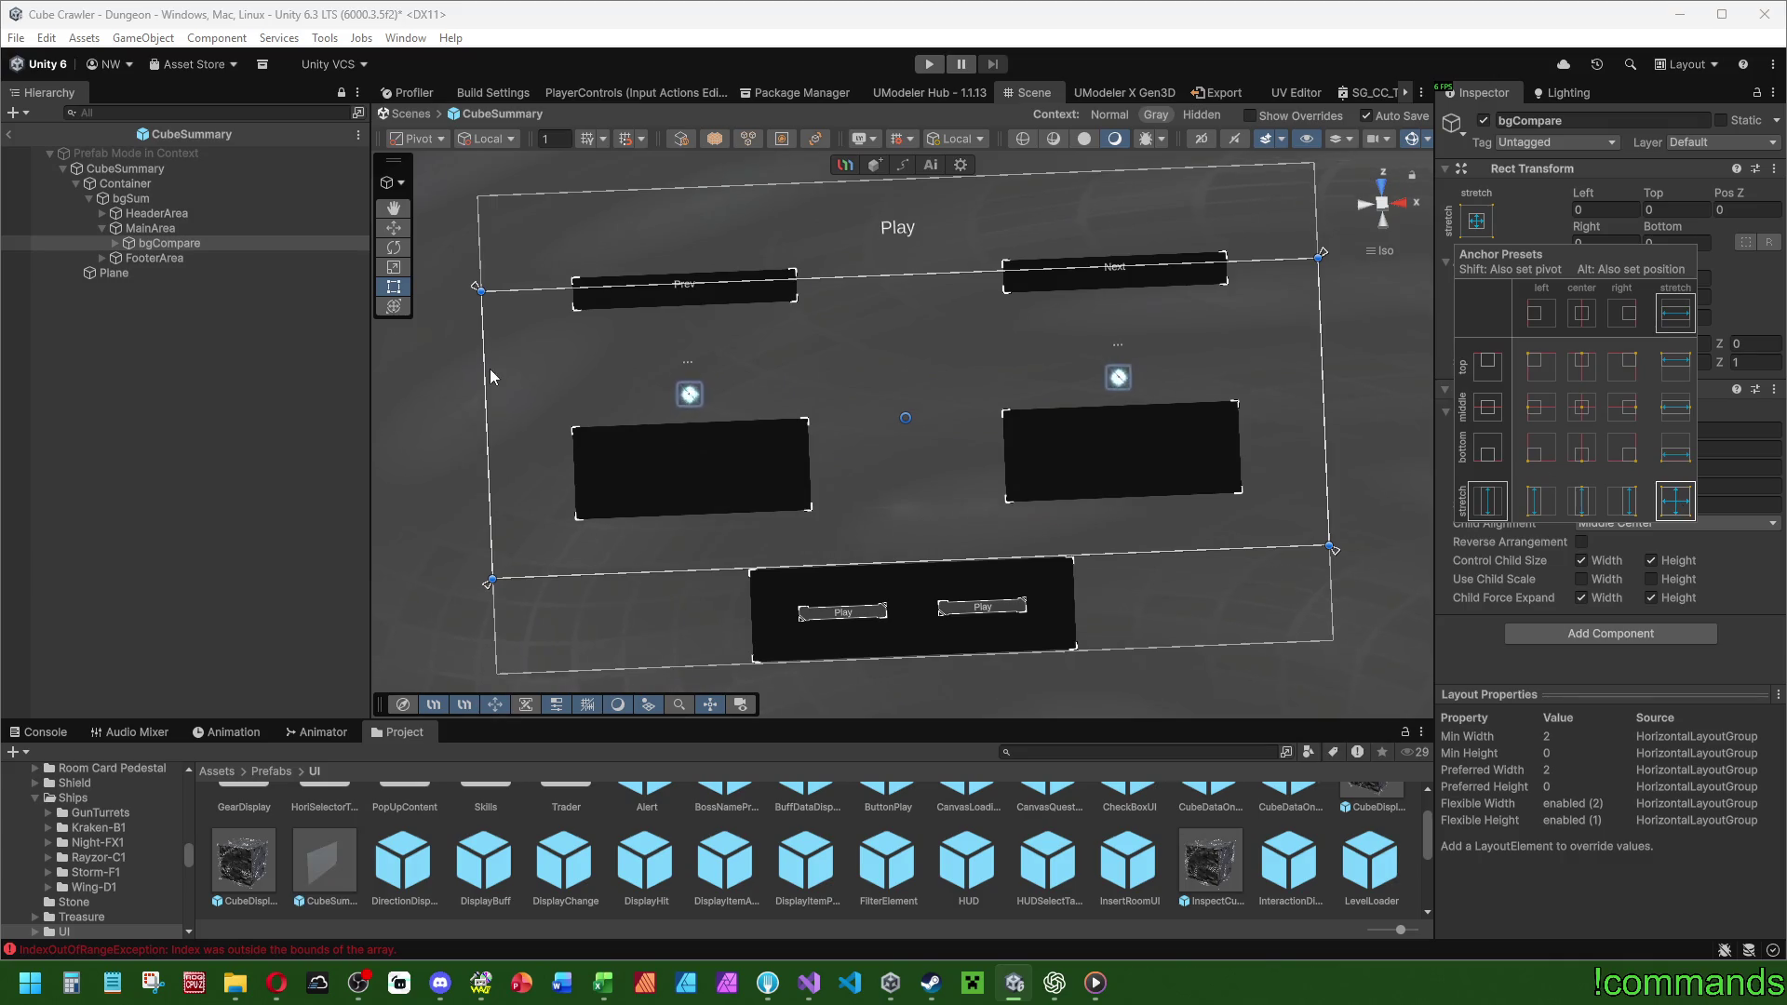
click(116, 243)
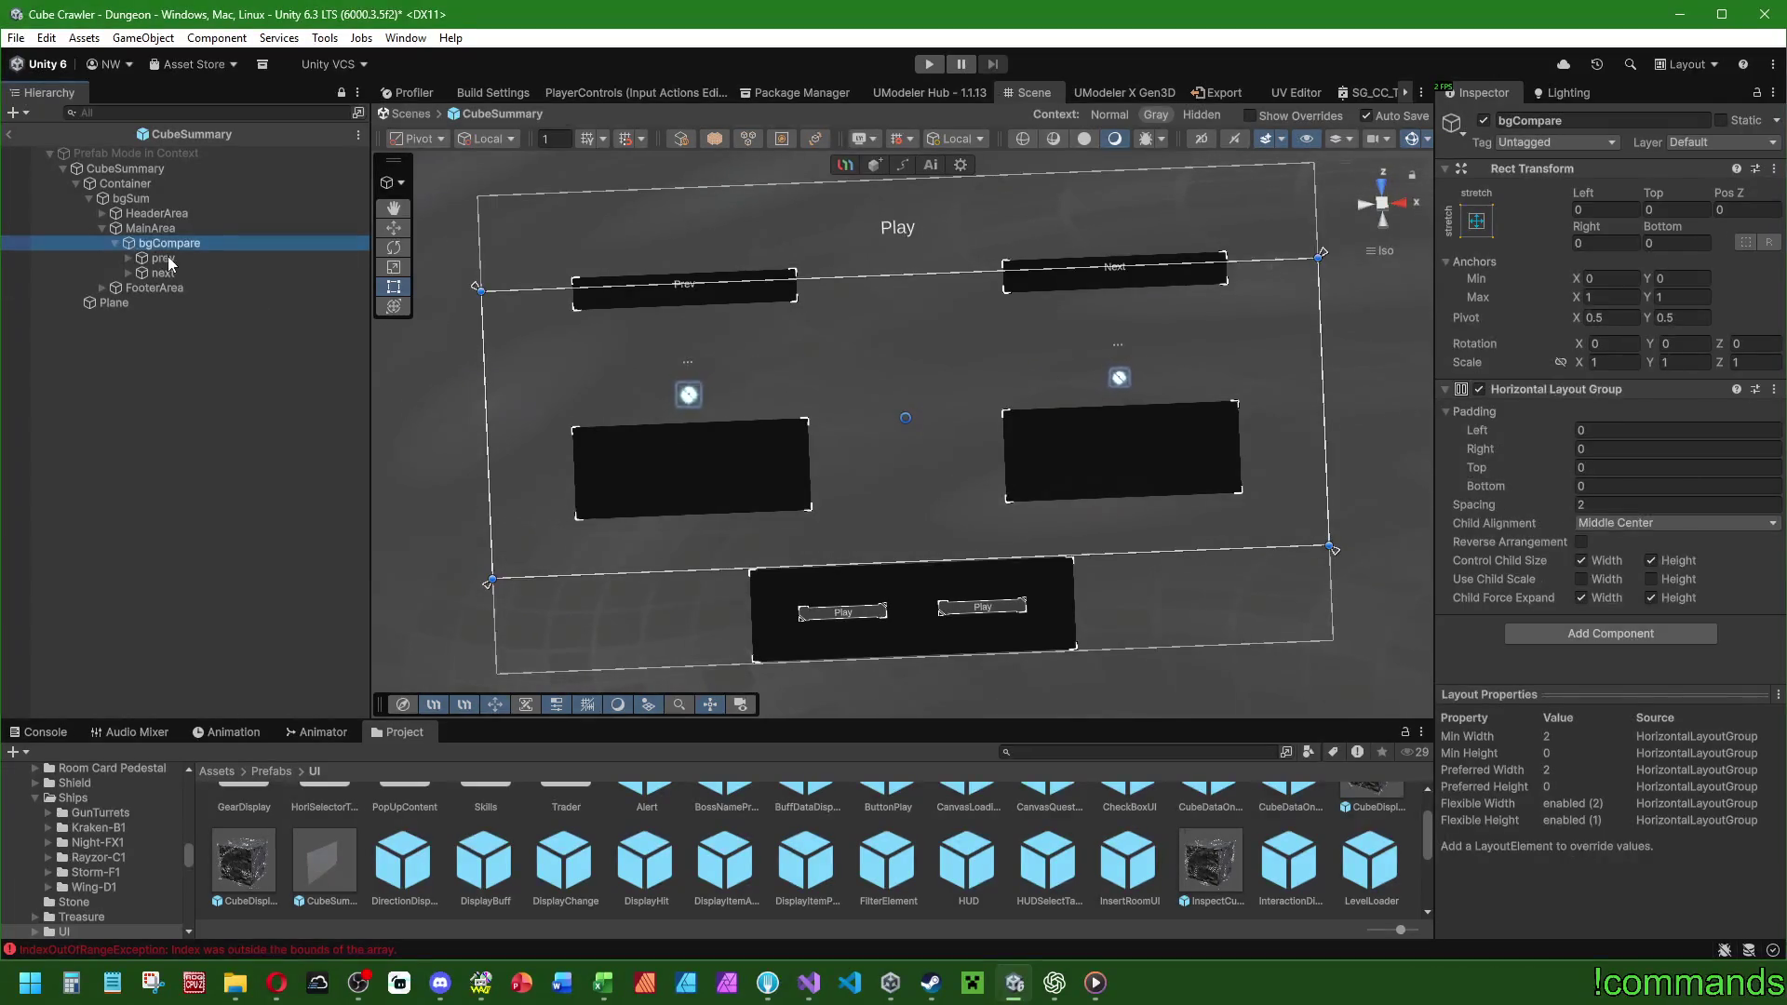
click(164, 258)
click(169, 243)
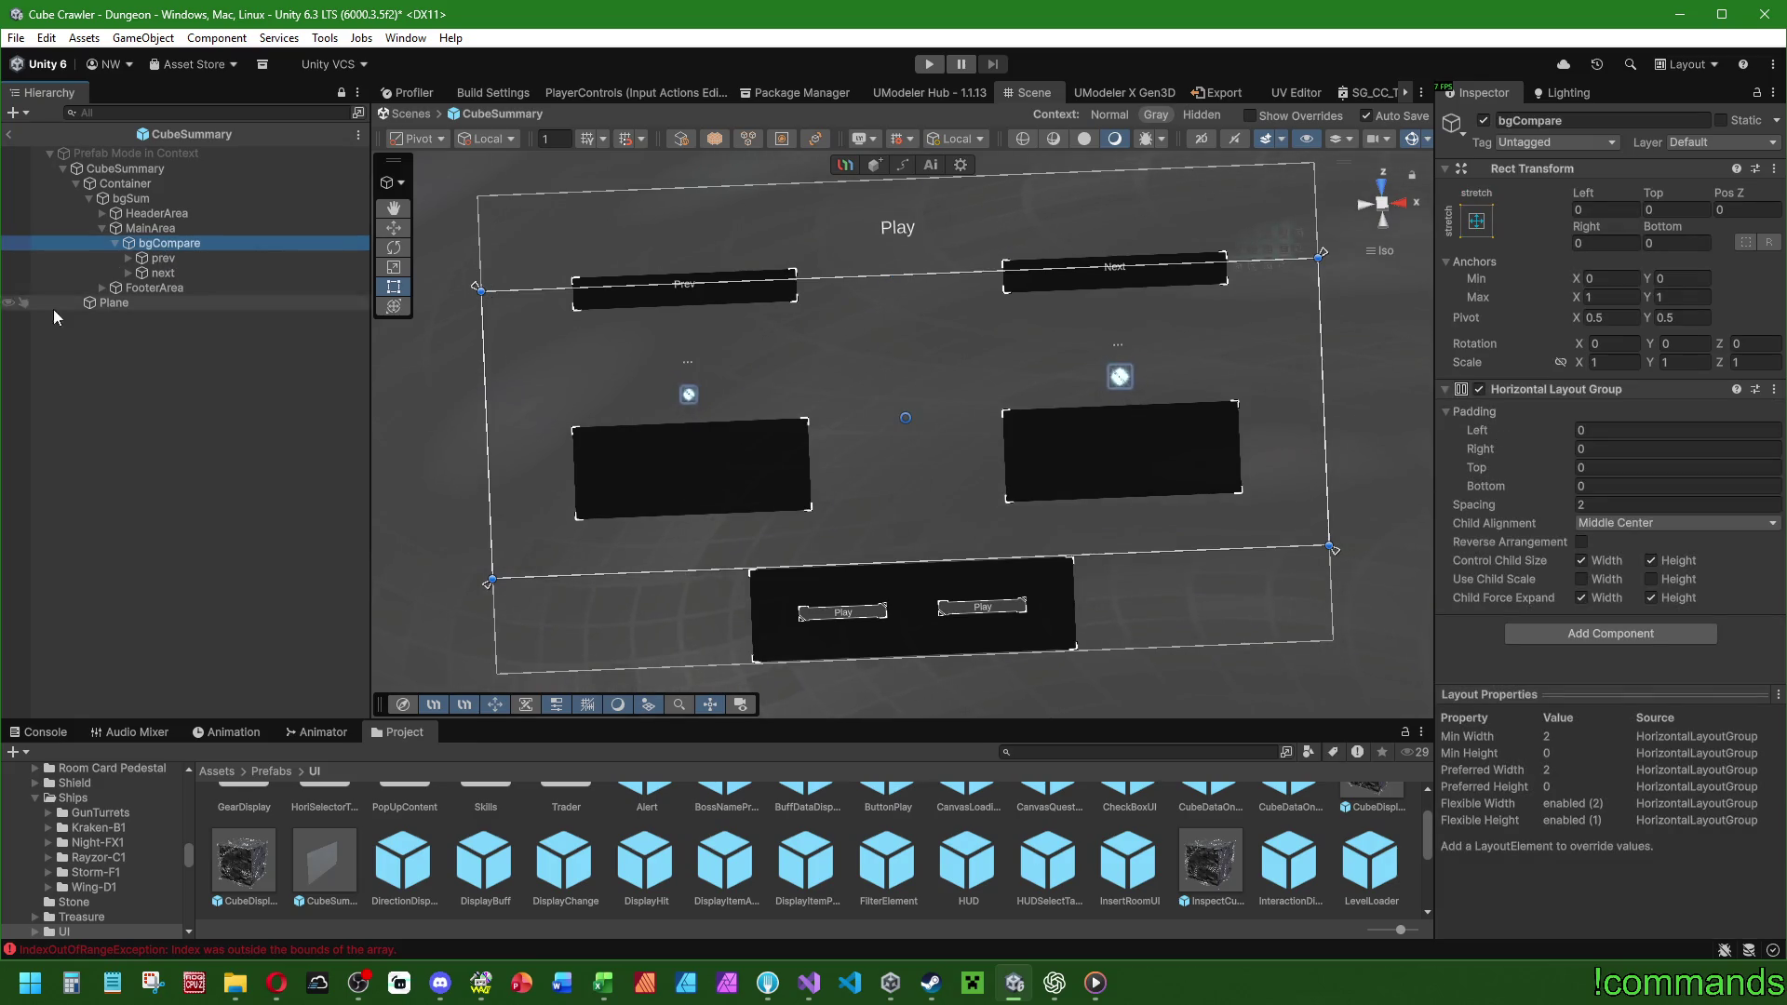
click(163, 259)
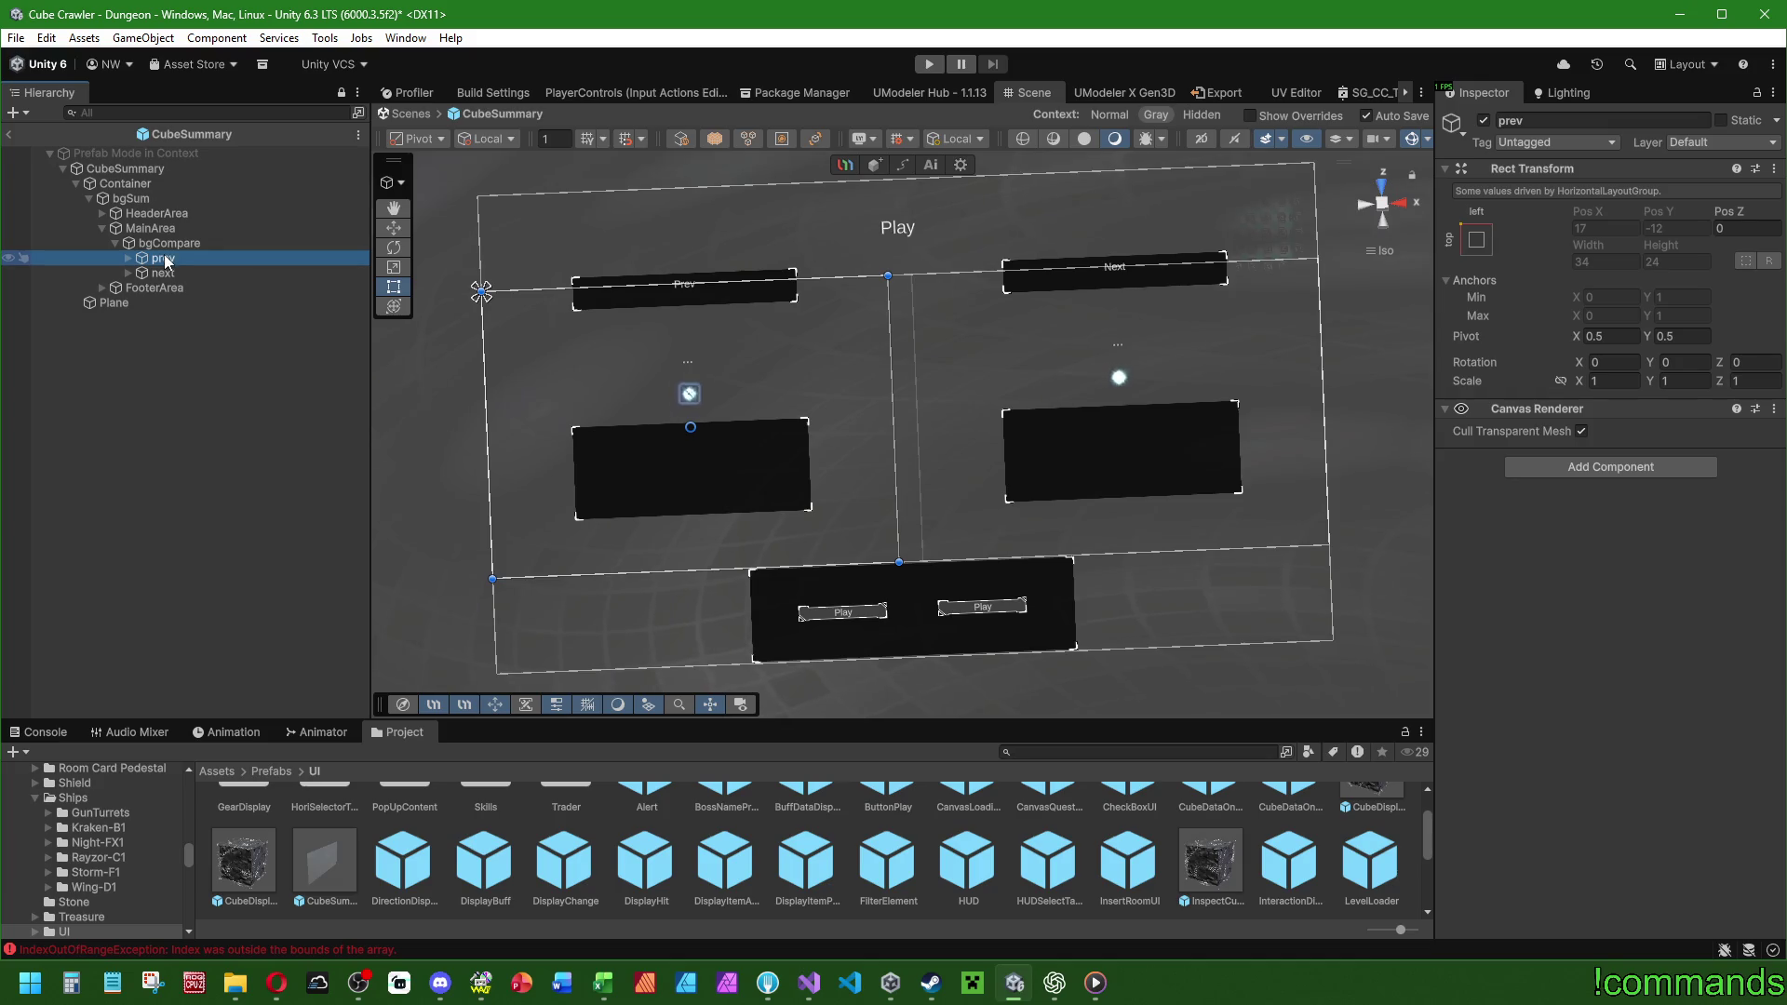
click(170, 243)
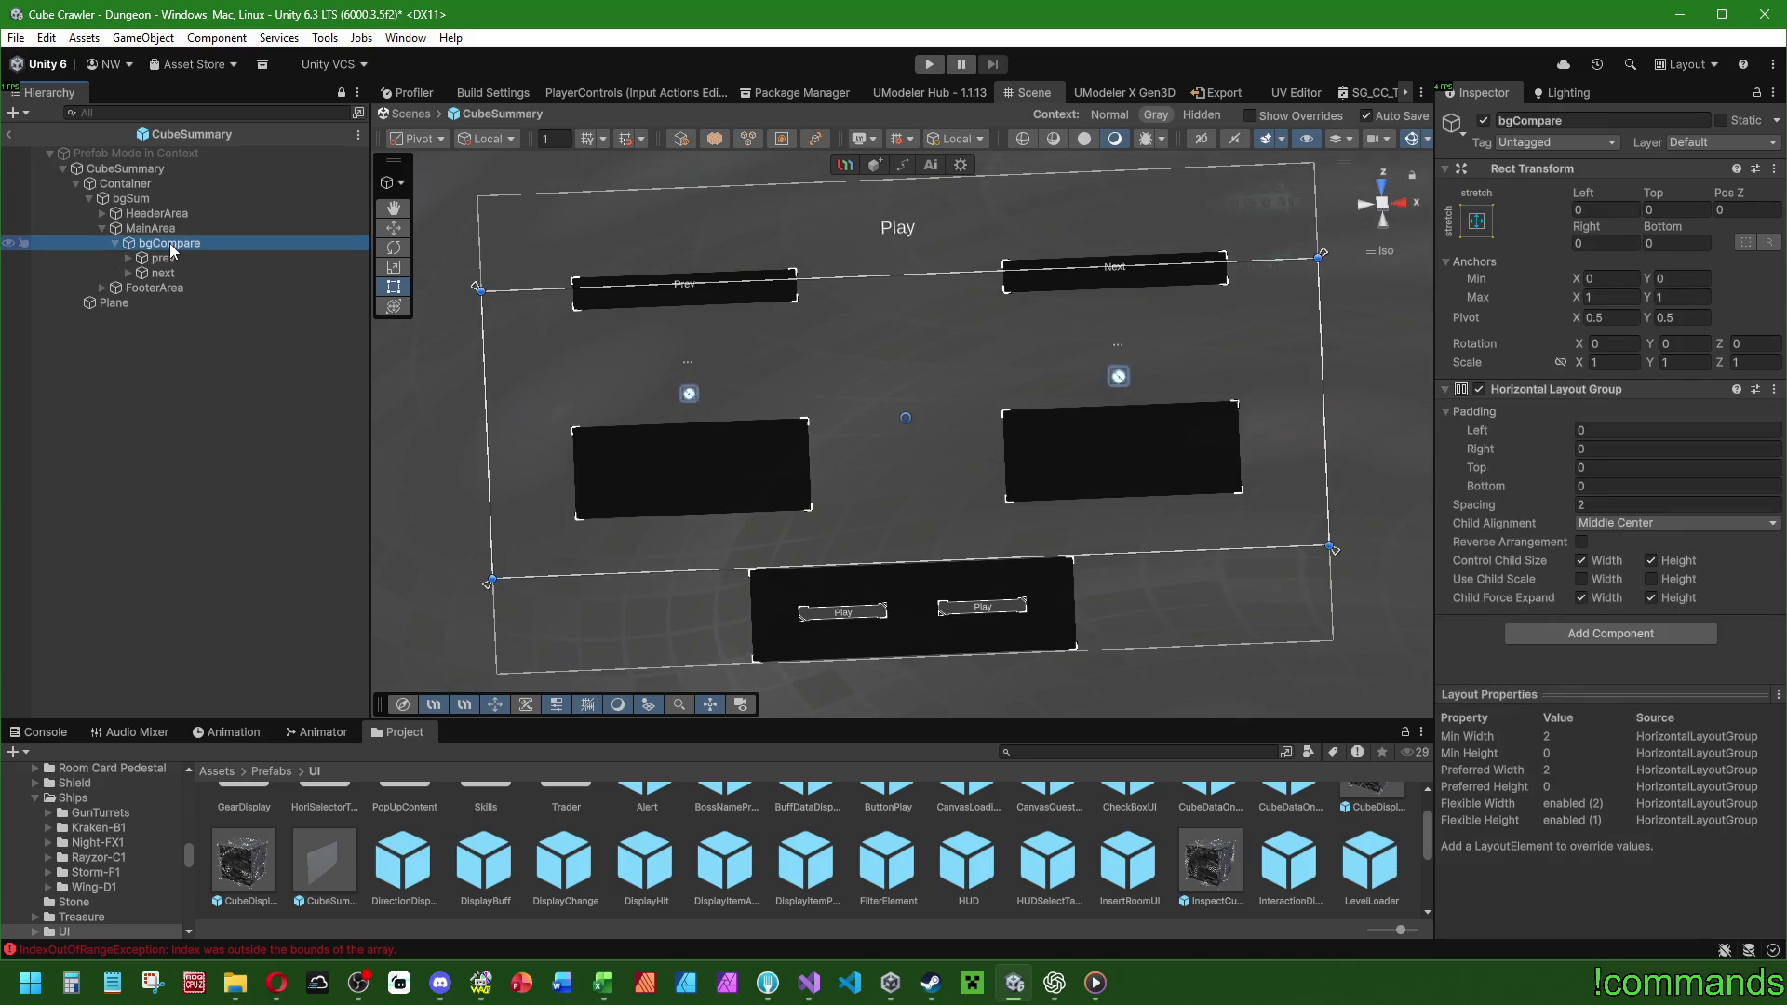
Give bgCompare's Horizontal Layout Group spacing 2, left/right padding 2 and top/bottom padding 1.
click(1598, 508)
text(1)
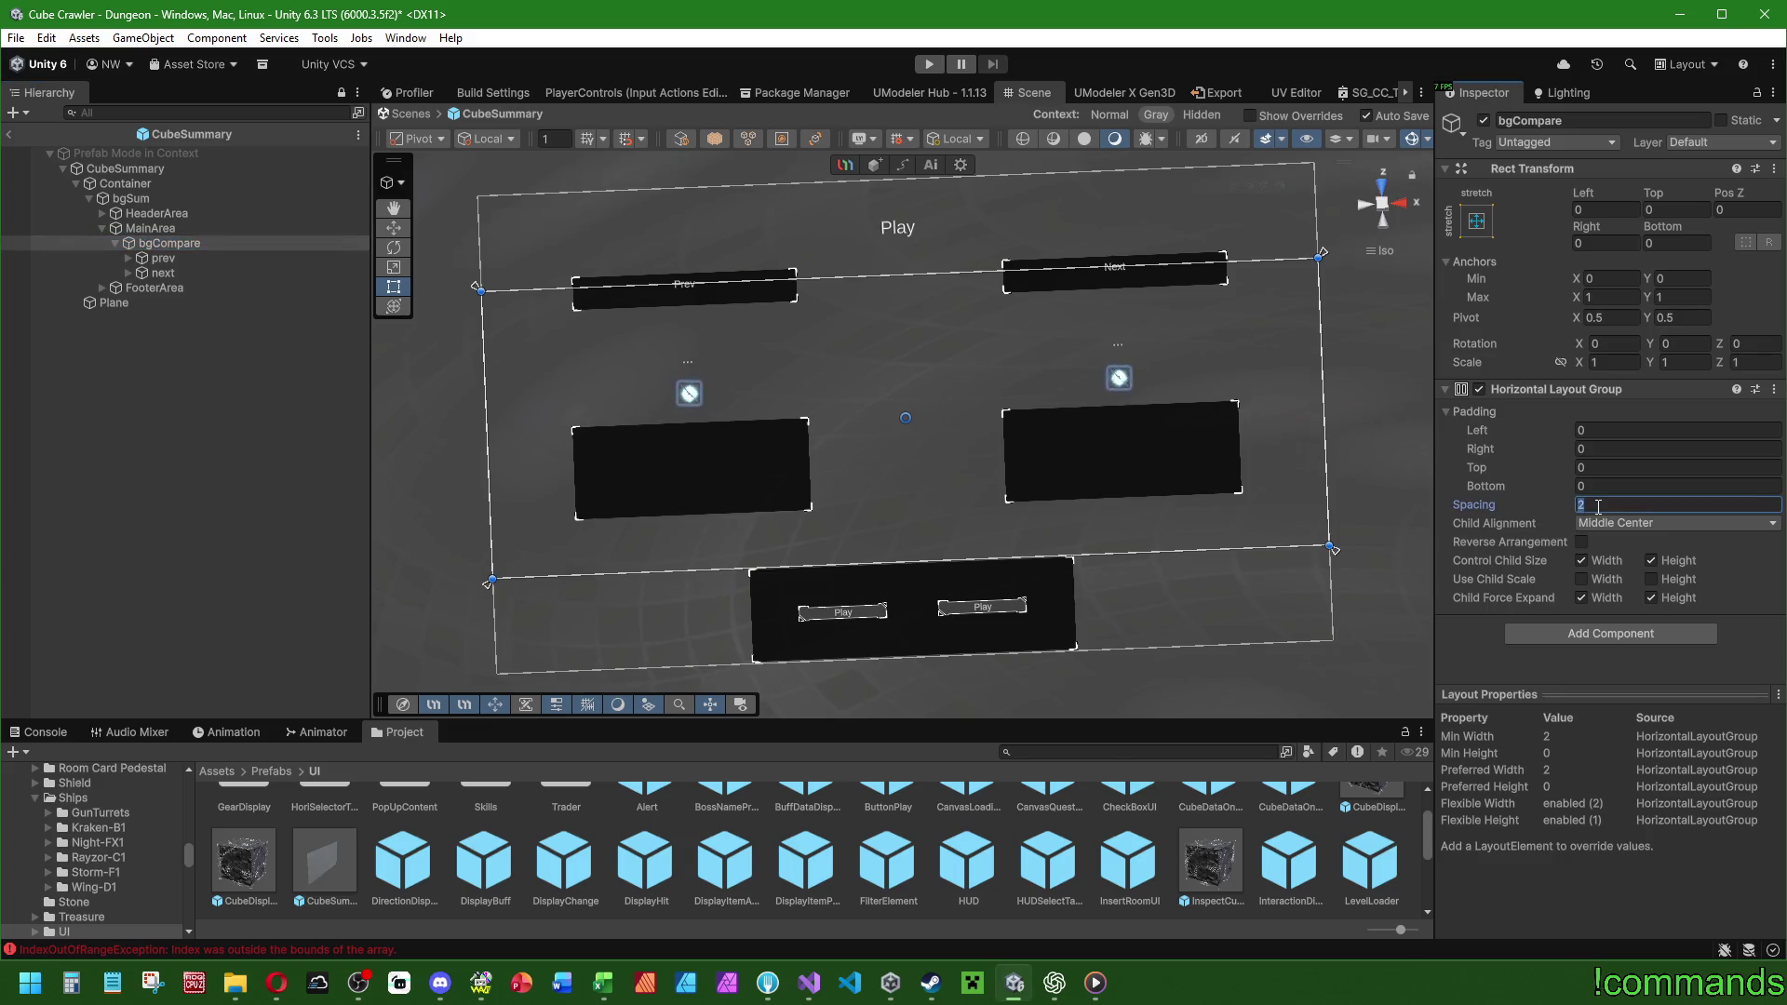
text(2)
click(1598, 430)
text(2)
click(1598, 449)
text(2)
click(1598, 467)
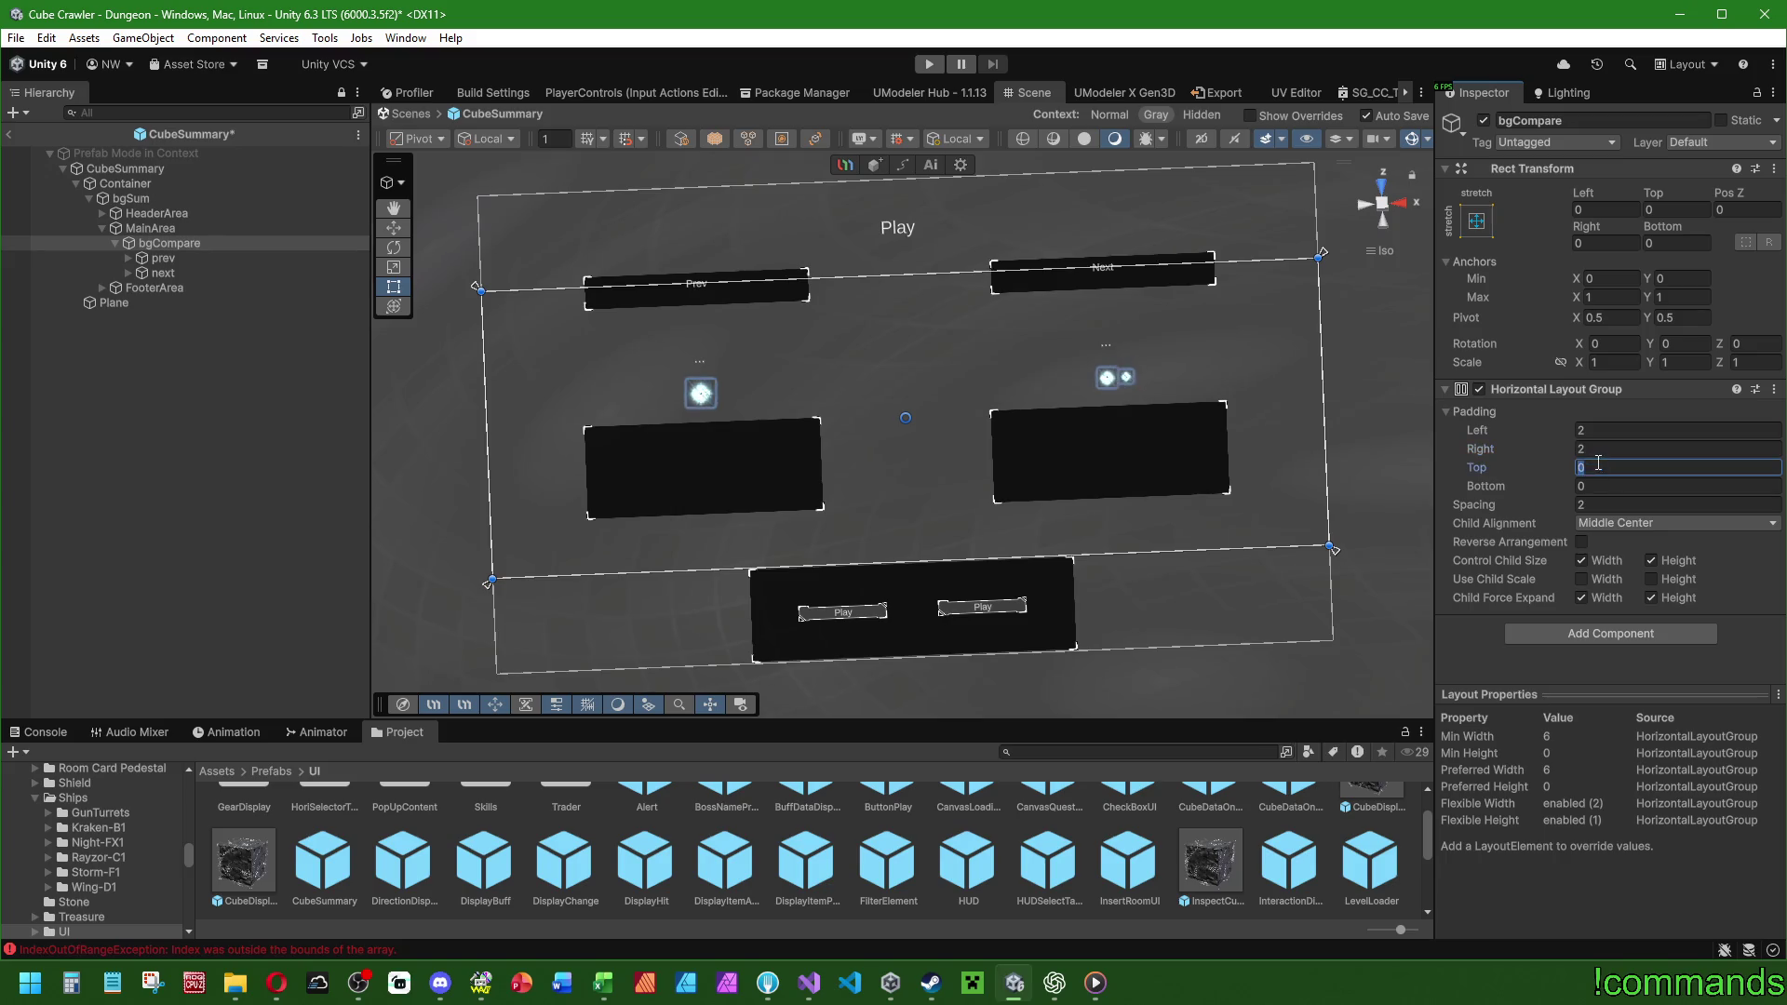
text(1)
click(1597, 485)
text(1)
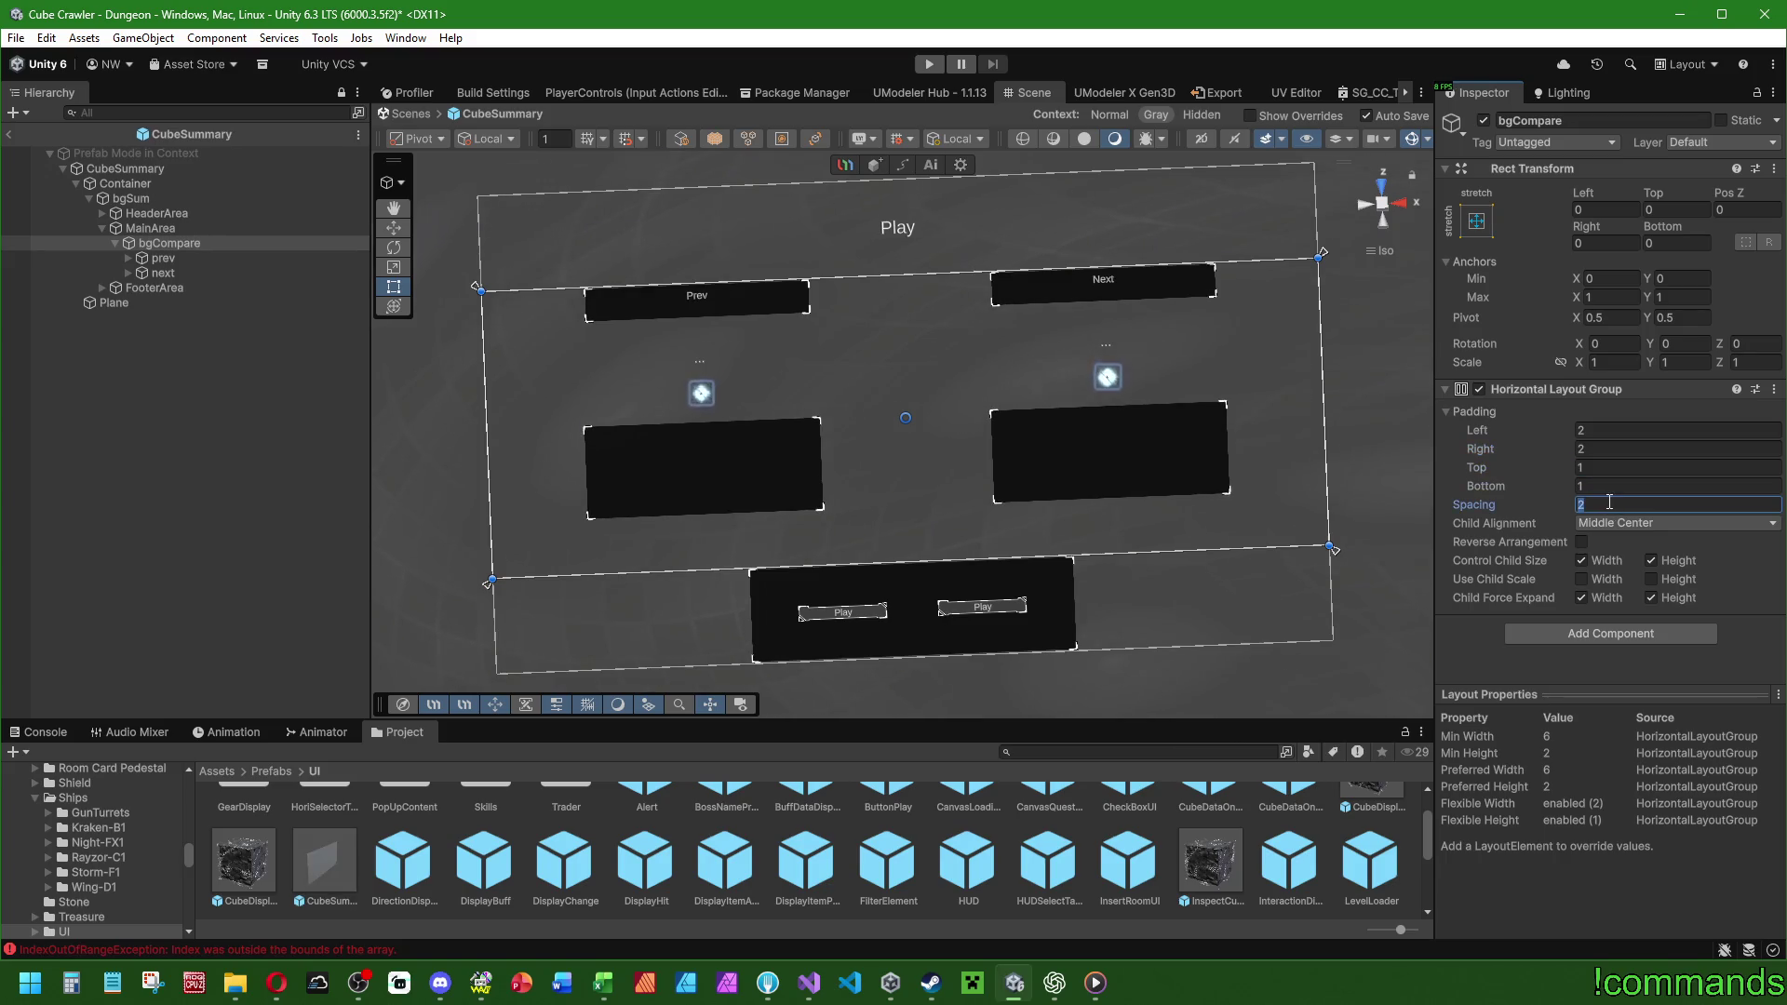
click(167, 258)
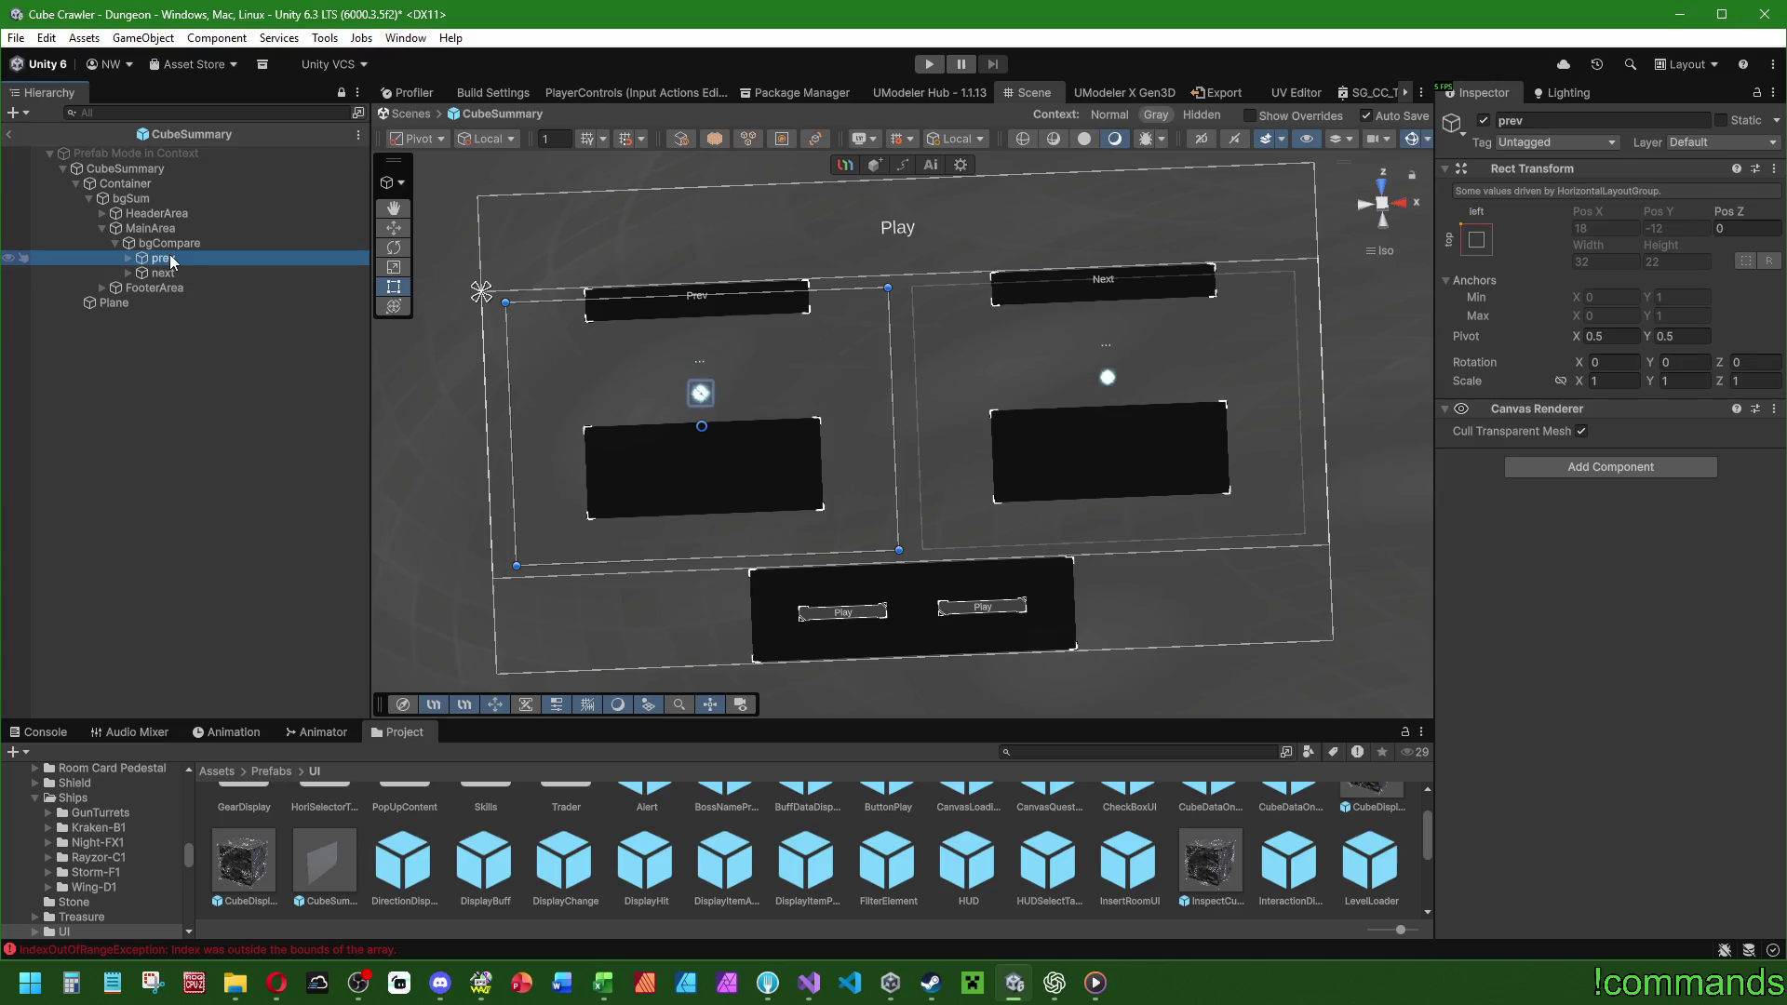
click(128, 258)
click(204, 274)
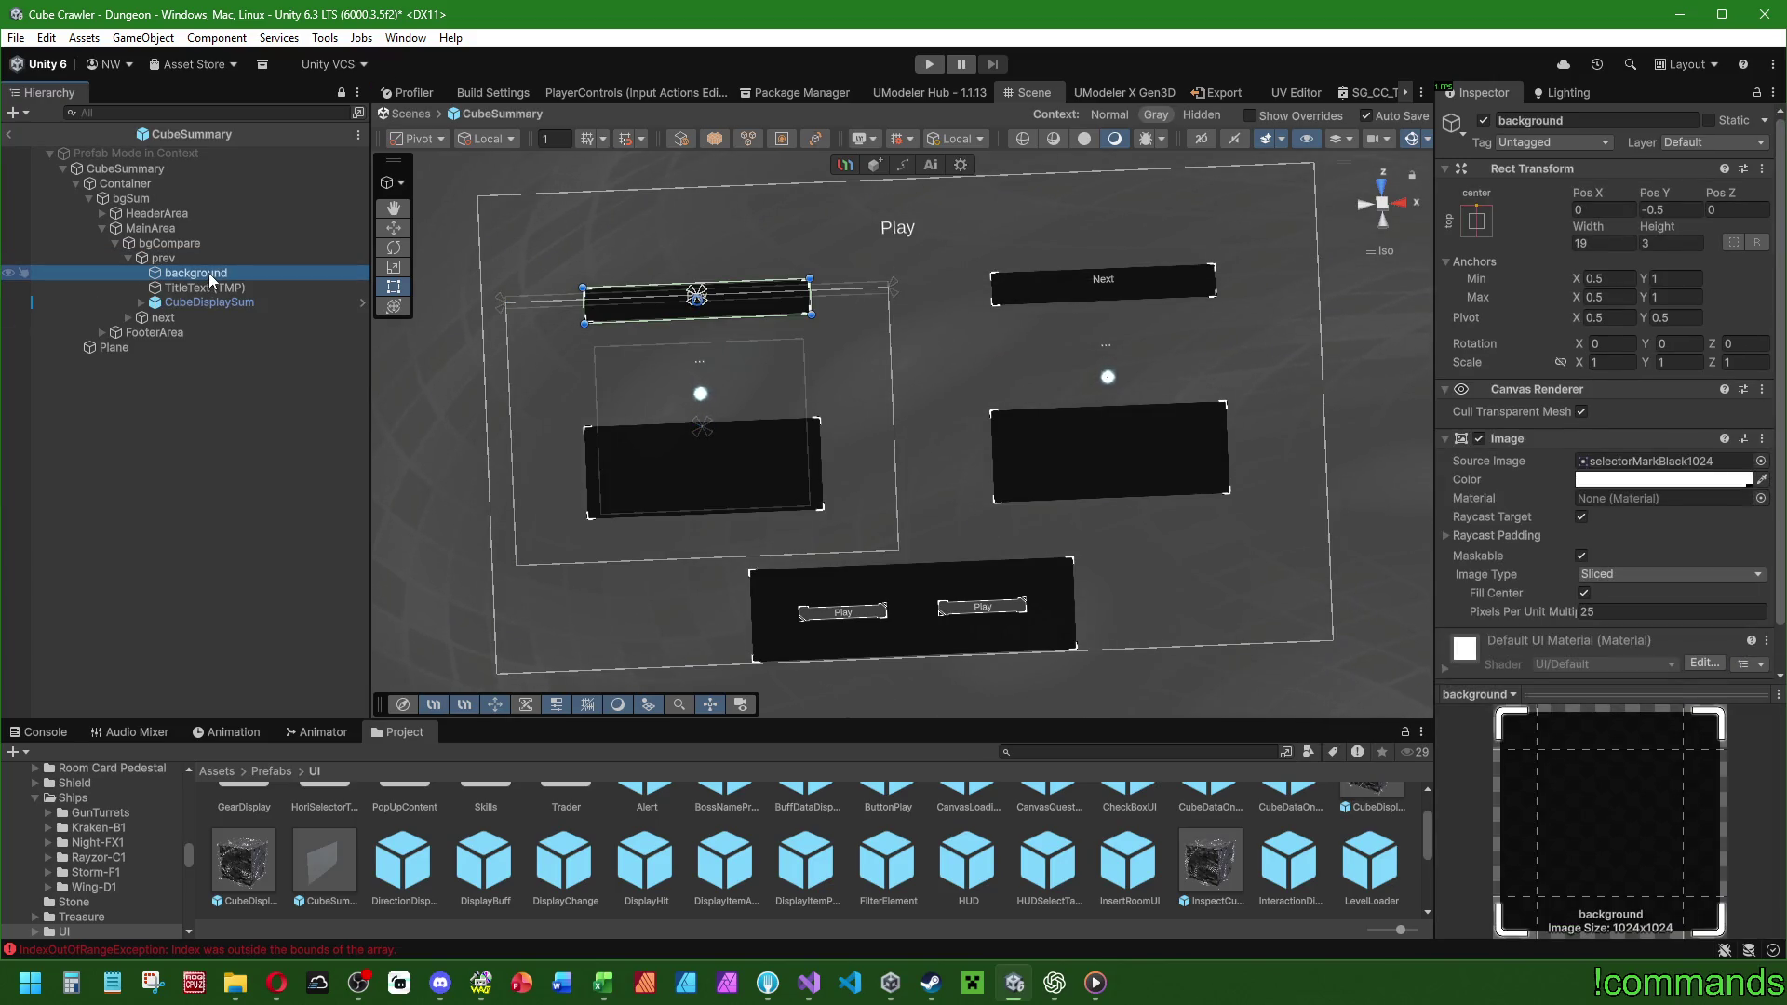
key(Down)
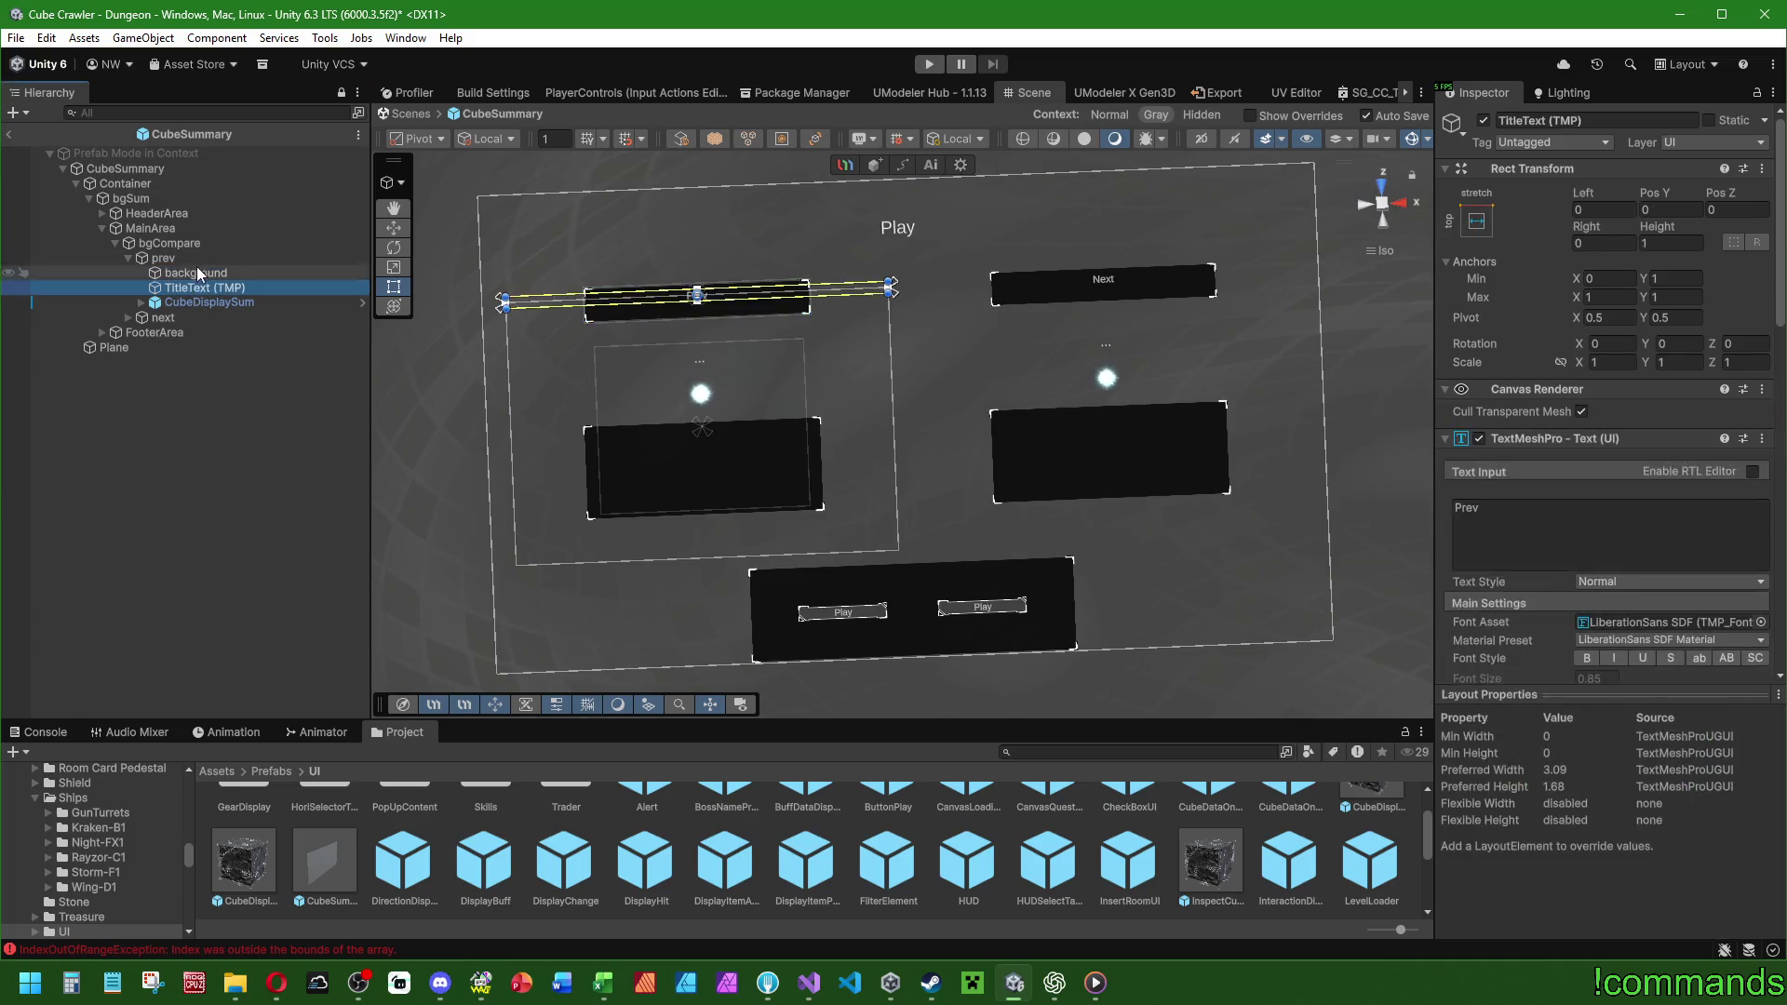
click(193, 260)
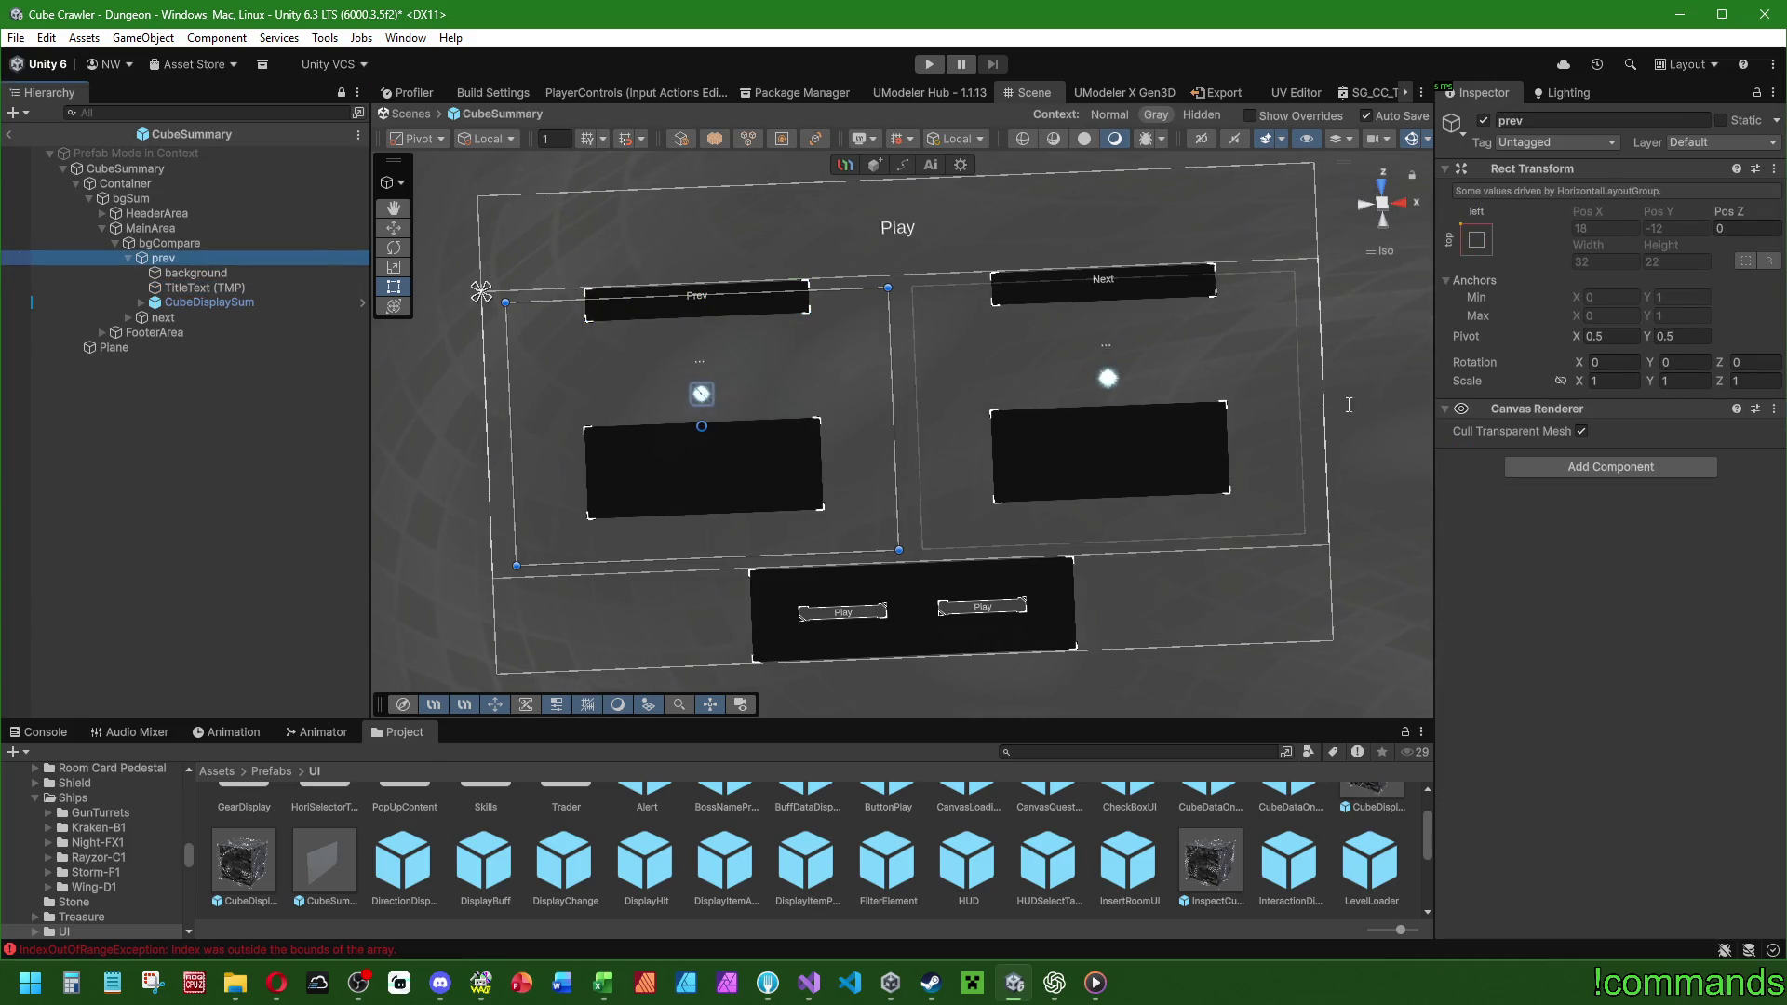
click(205, 244)
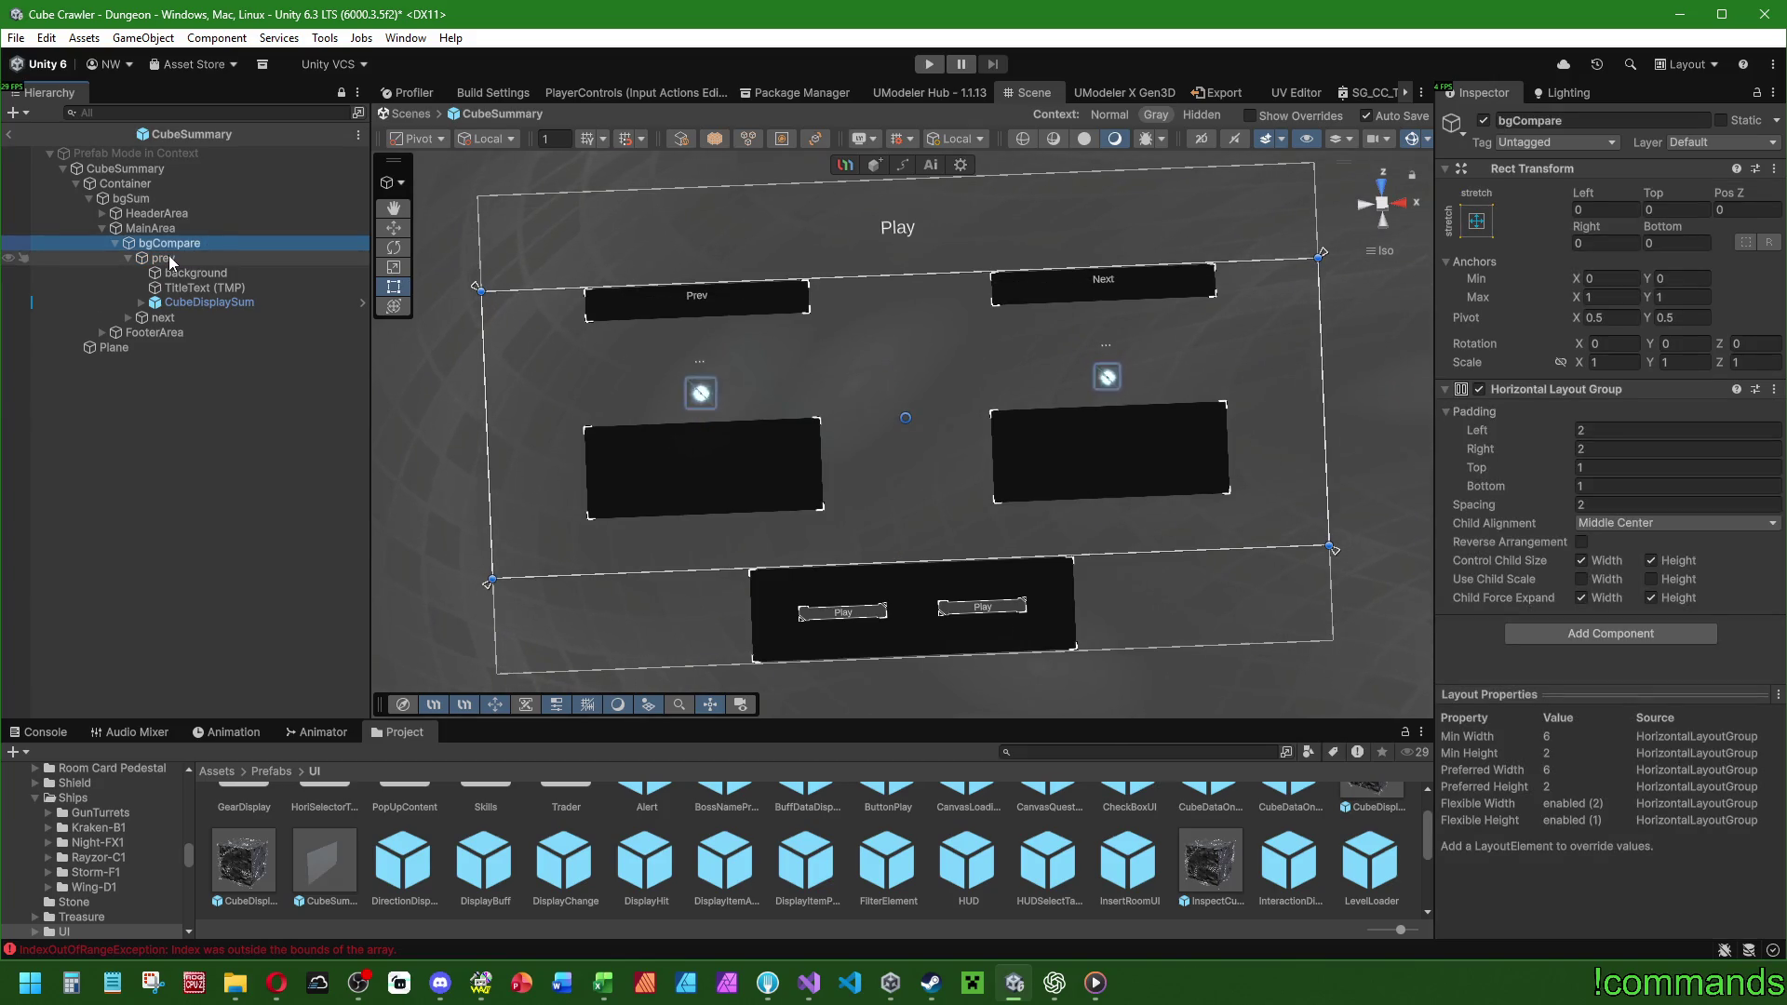
click(169, 255)
click(128, 256)
click(175, 274)
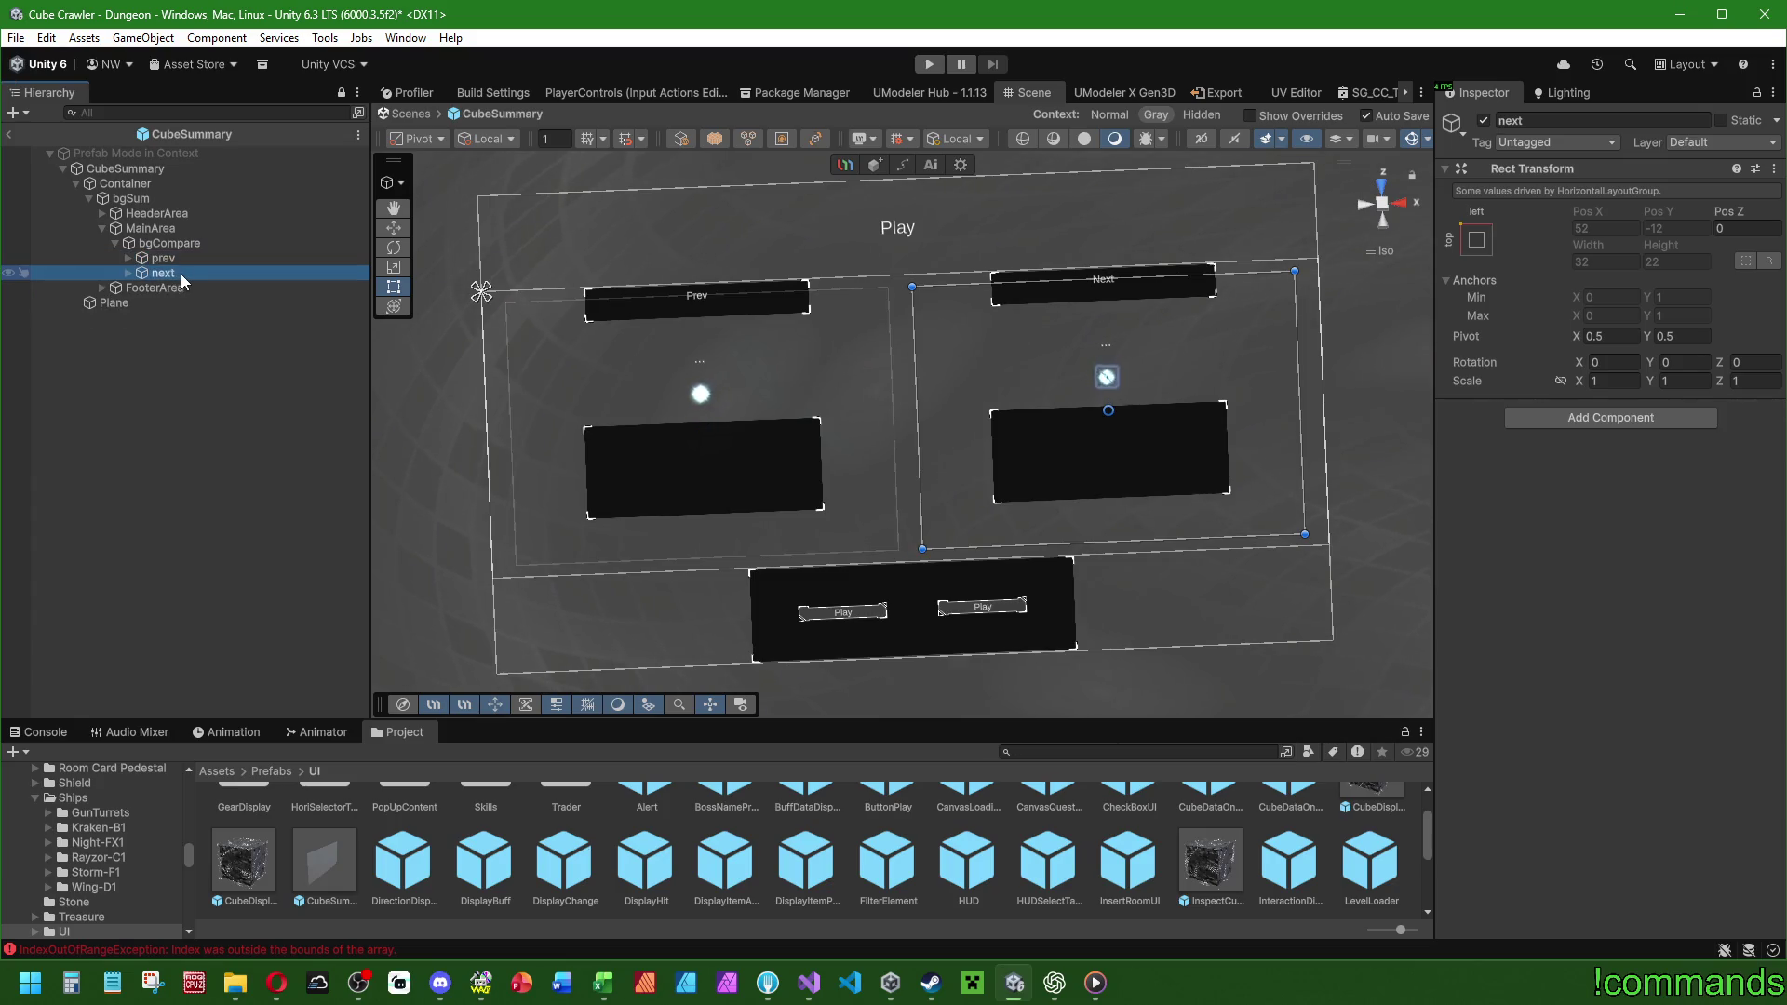
click(165, 257)
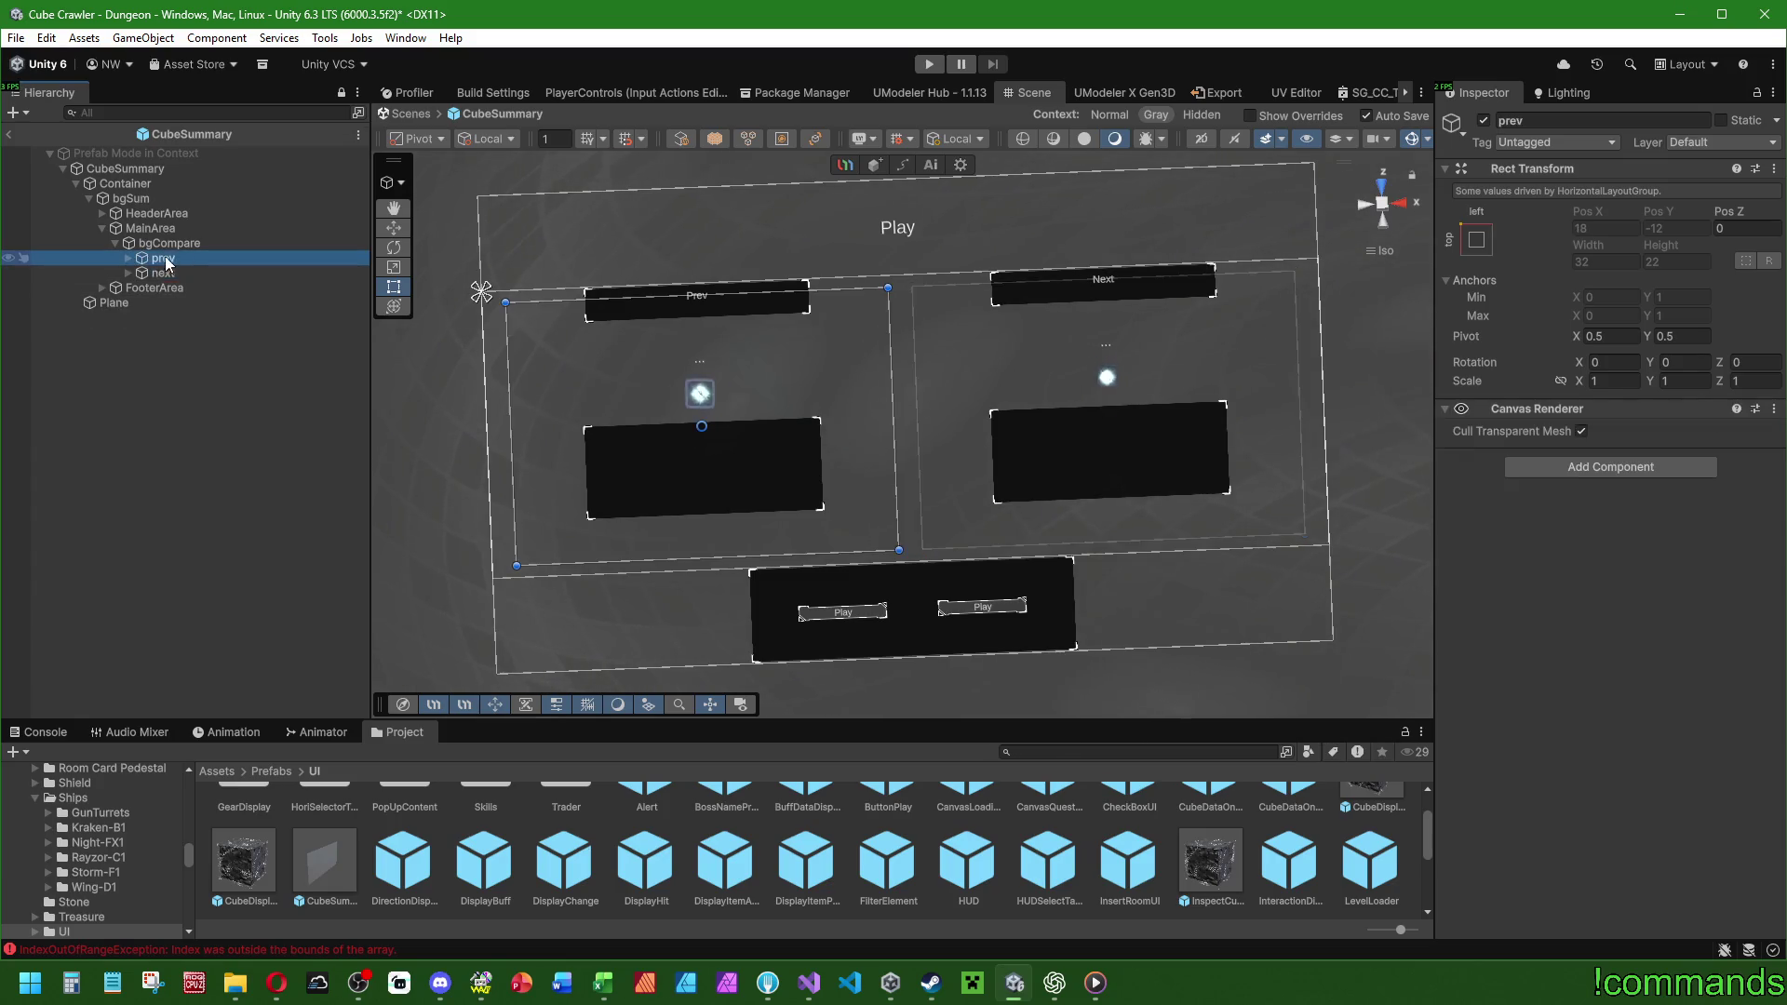
click(130, 259)
click(202, 274)
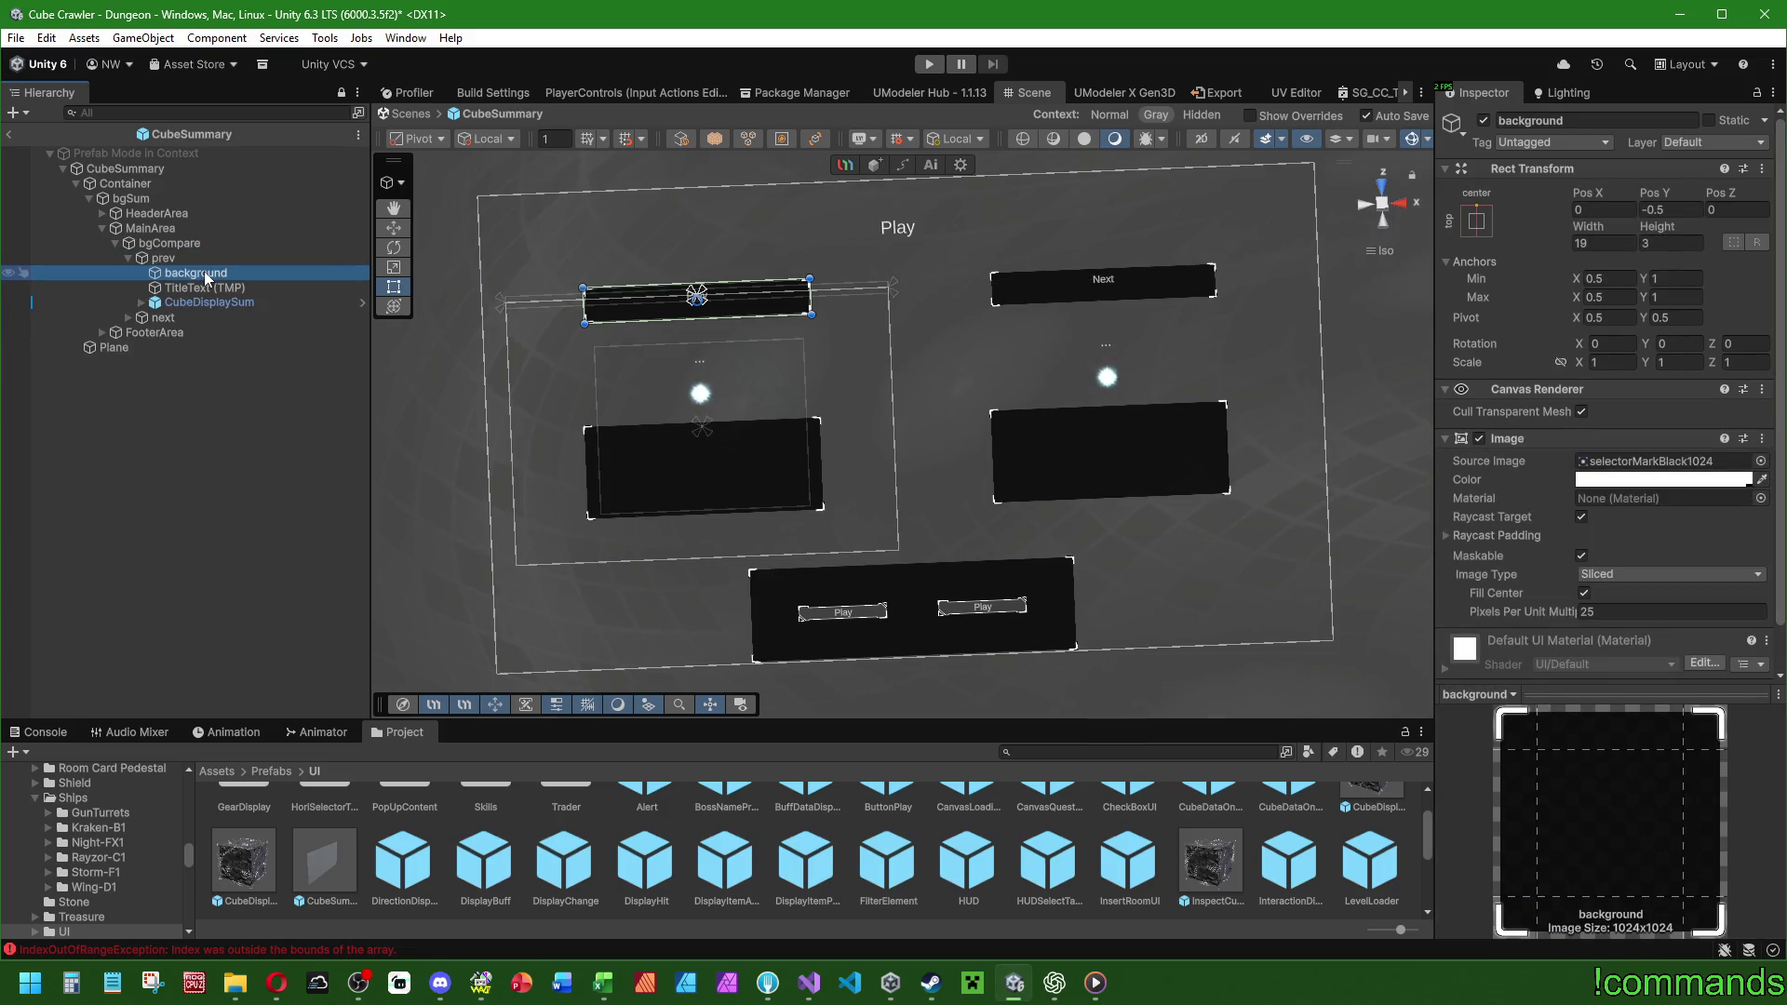
click(207, 288)
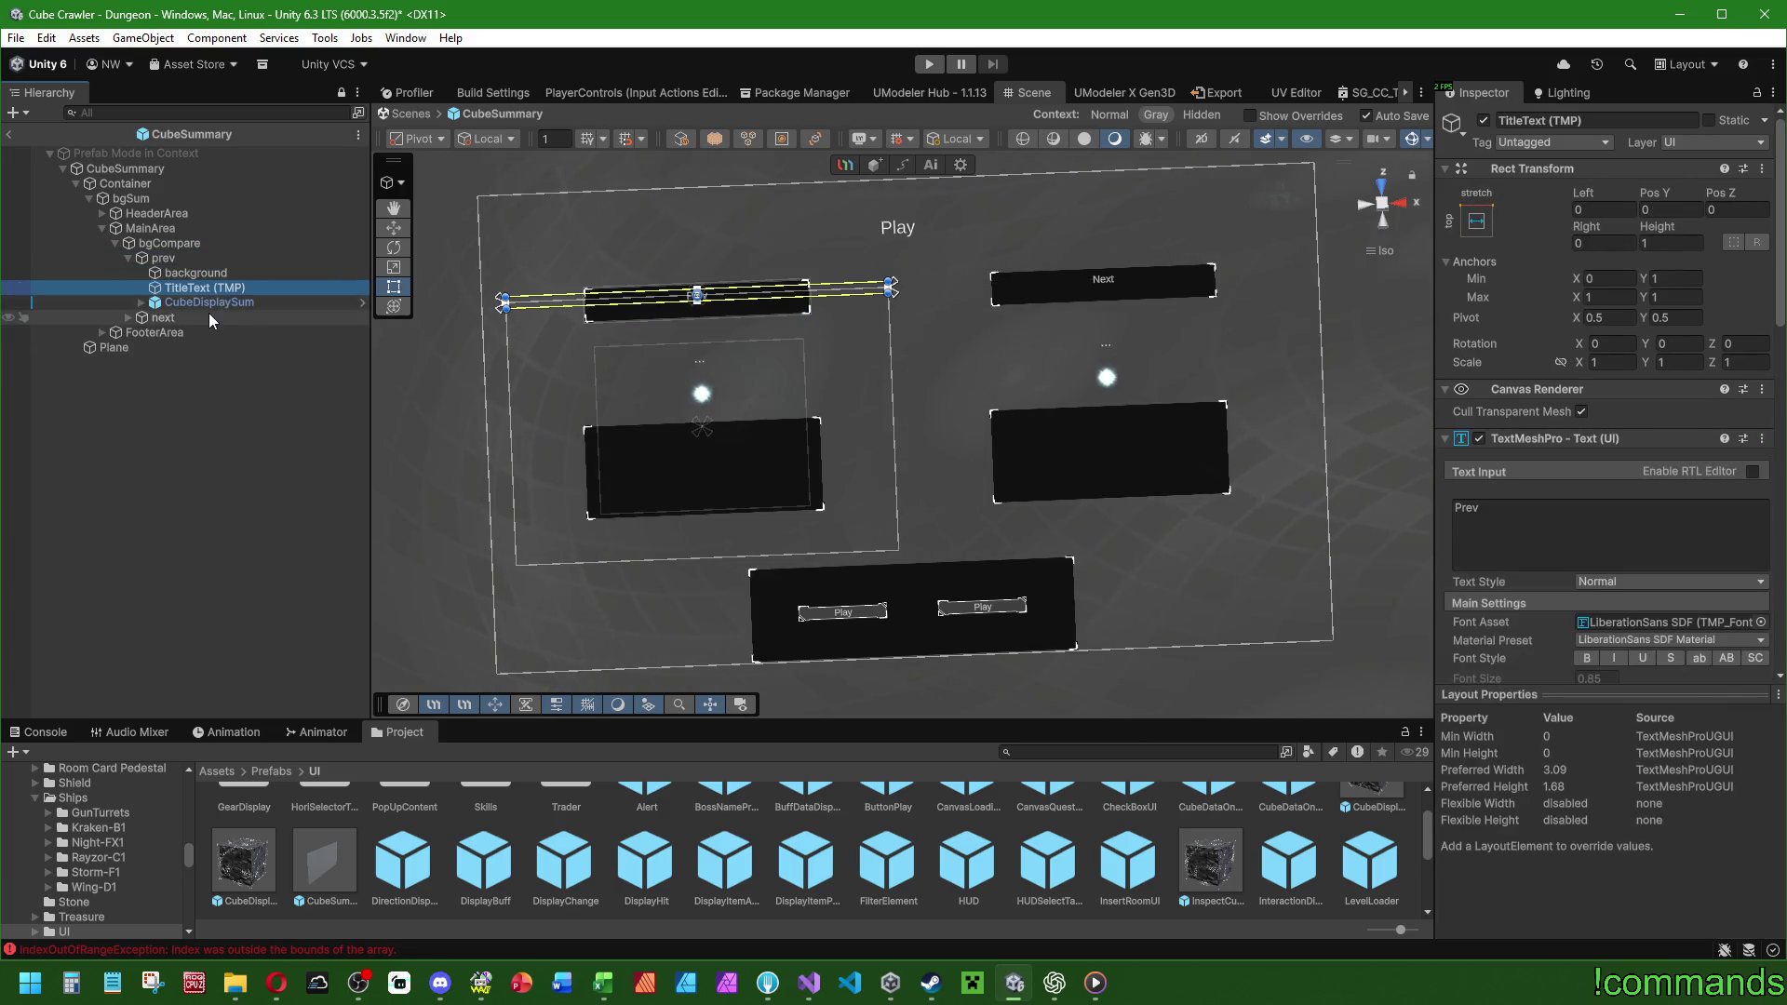
click(211, 303)
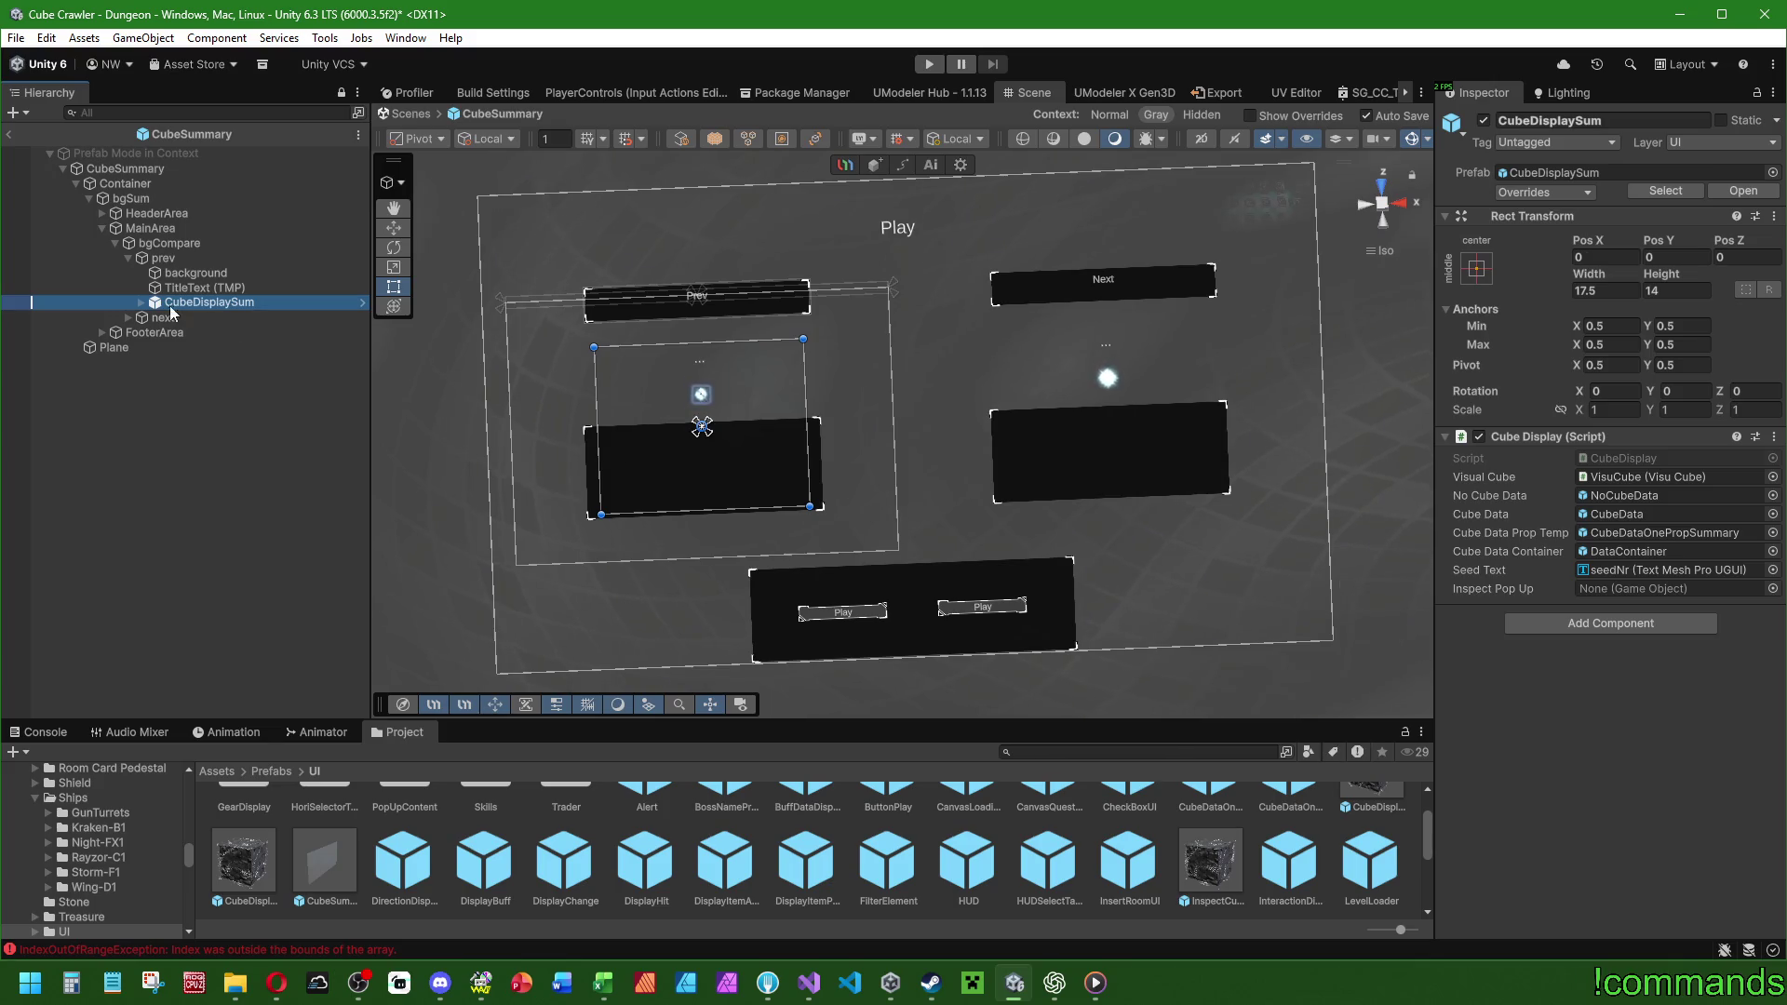
click(142, 303)
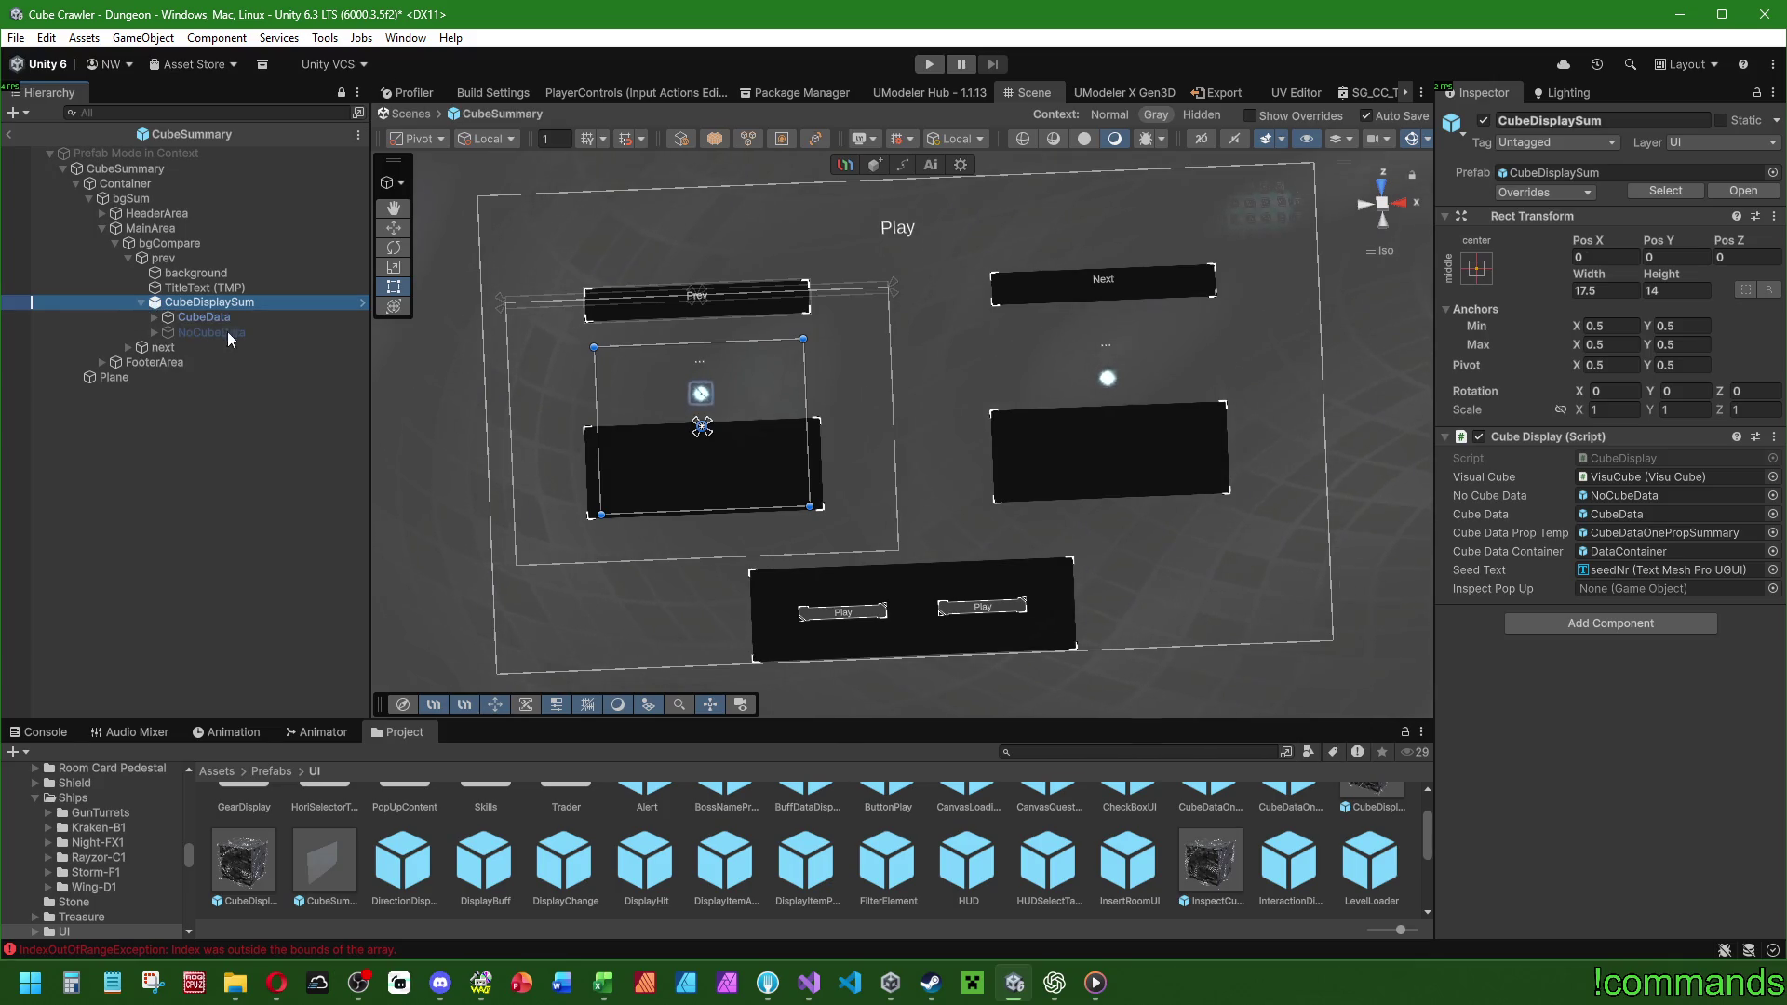
click(160, 316)
click(154, 317)
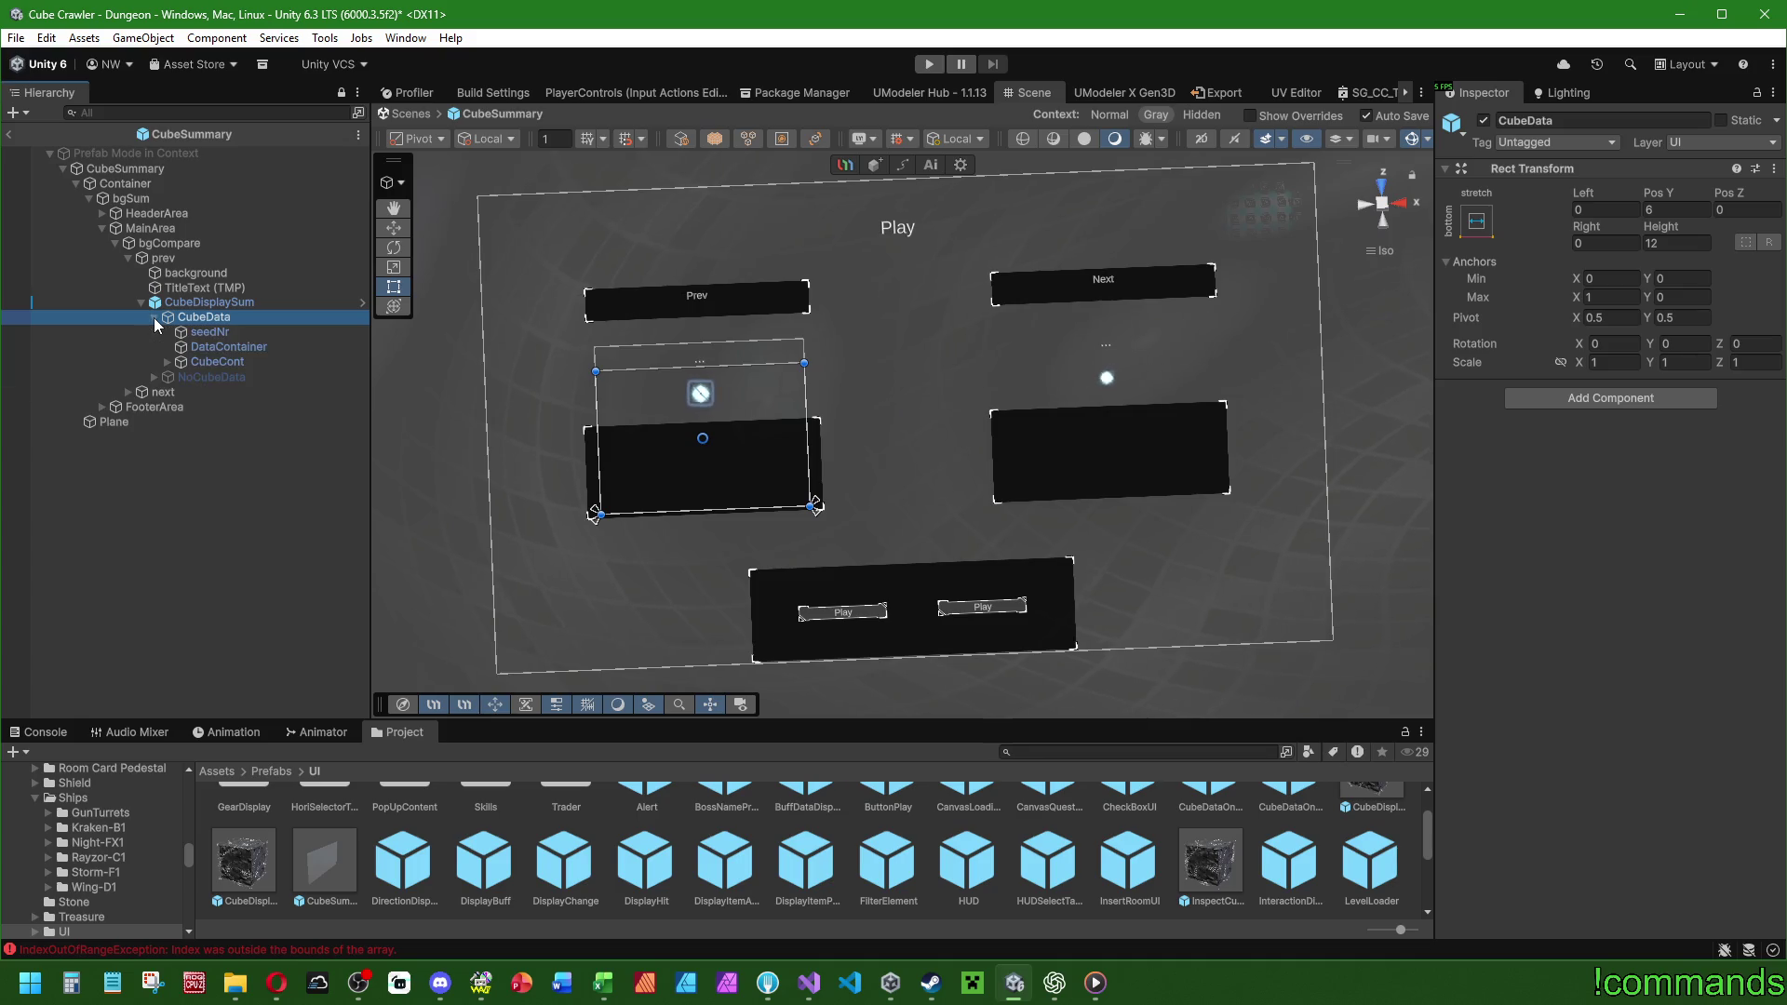
click(238, 349)
click(238, 363)
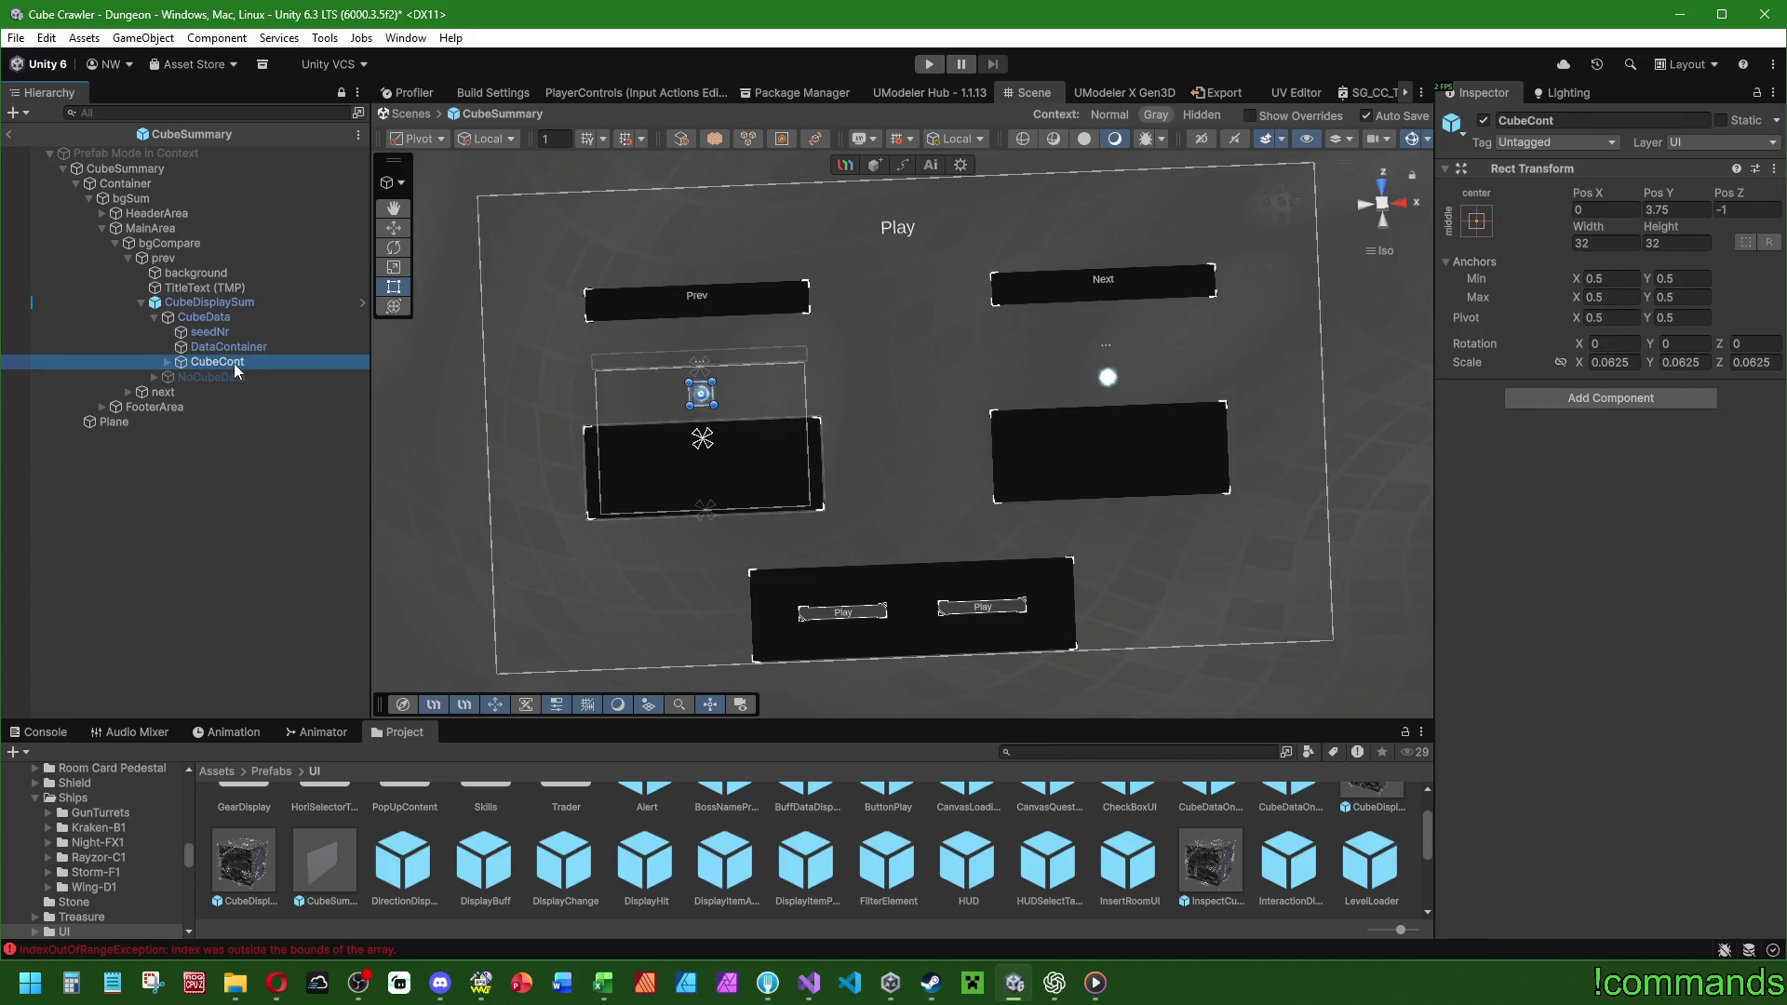
click(141, 303)
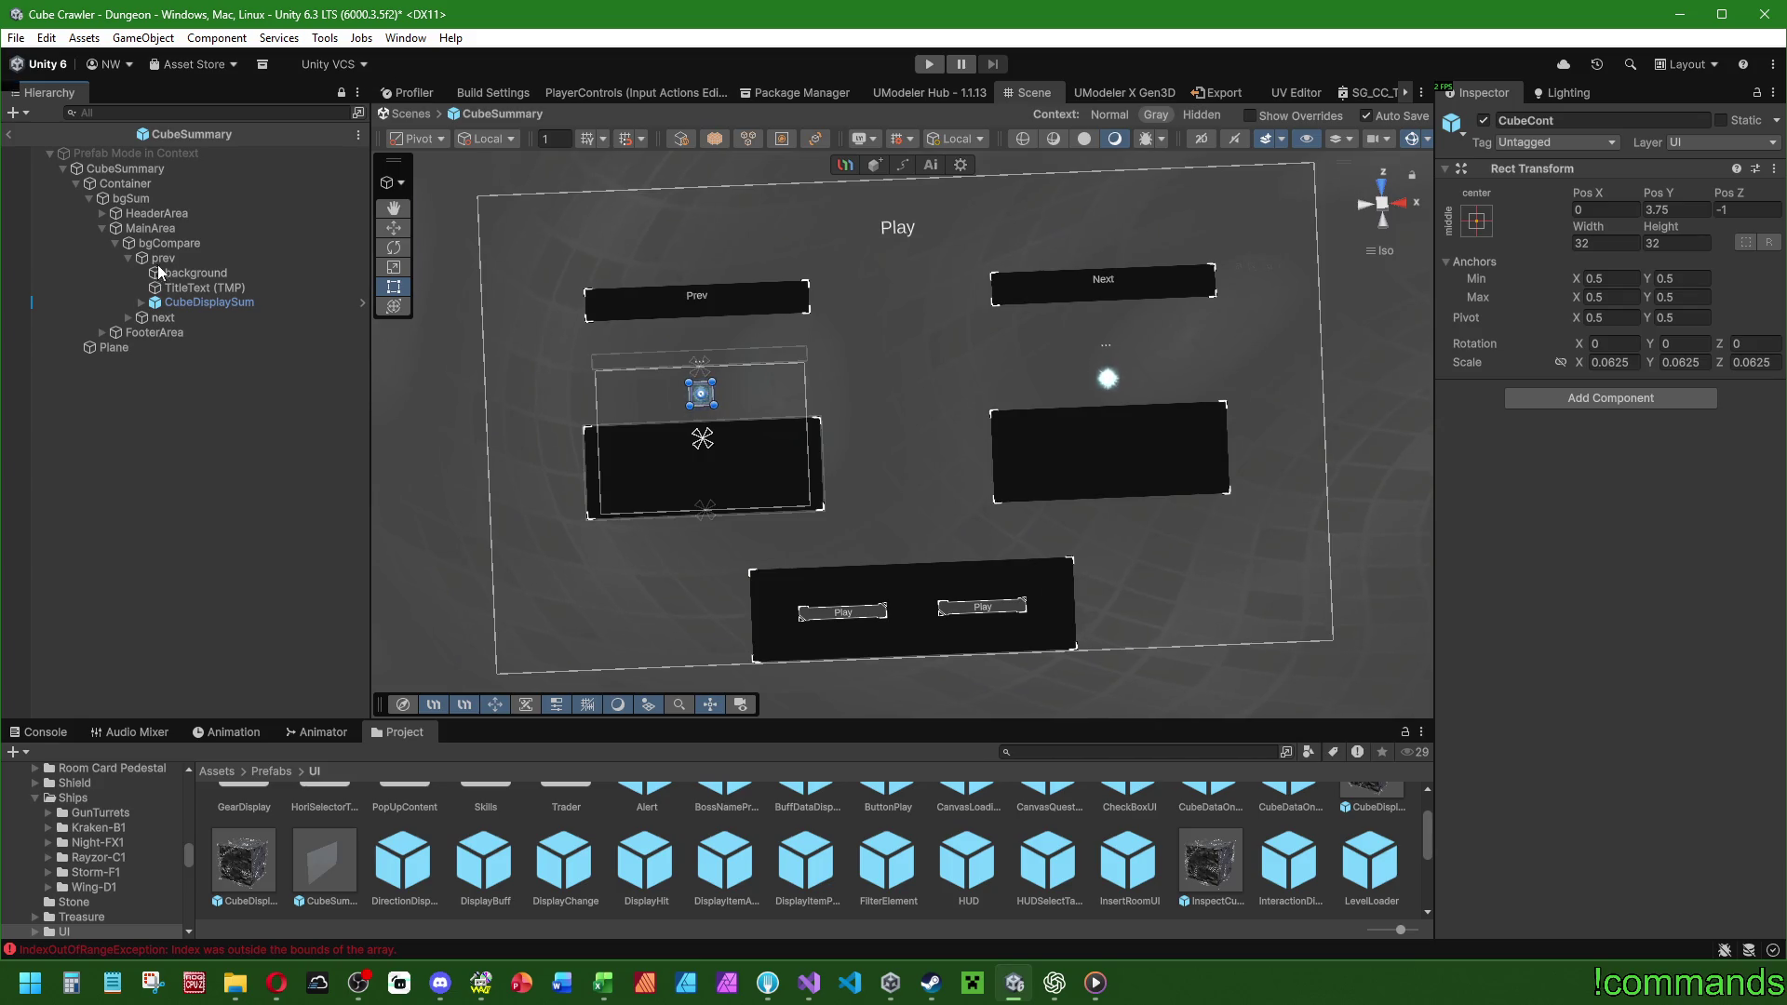
click(164, 258)
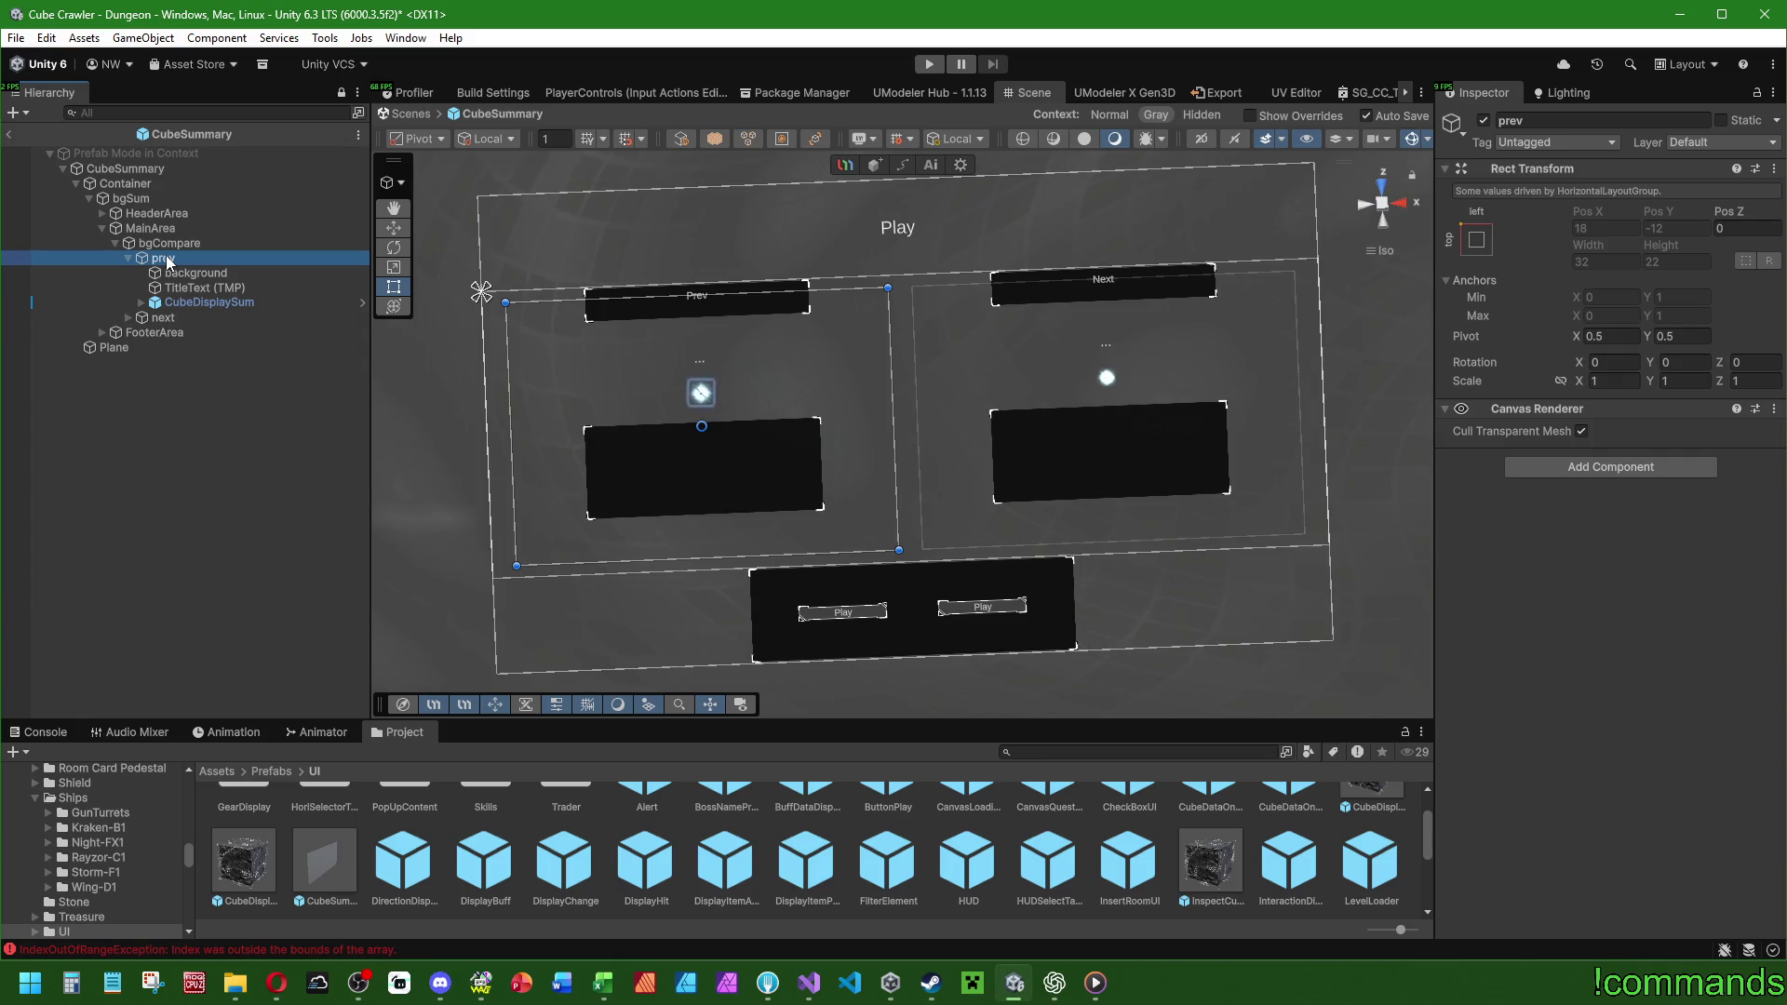
Pin the prev and next background bars to the top-centre anchor preset.
click(234, 274)
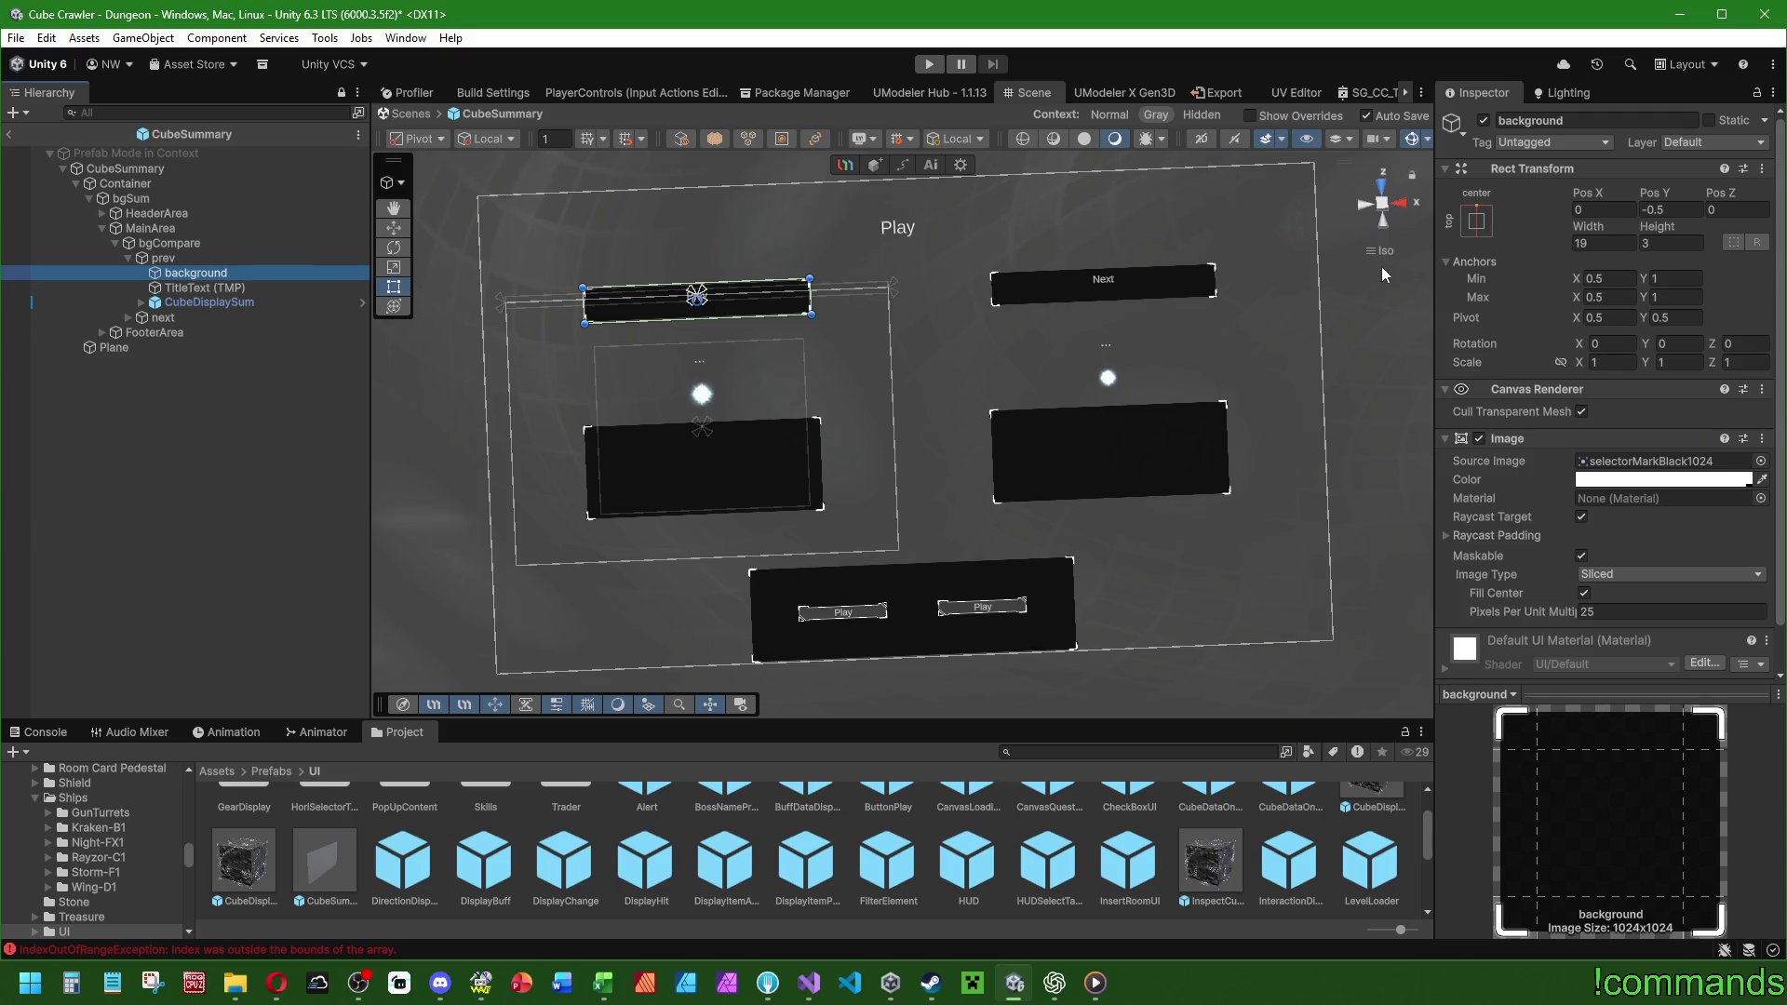
click(1476, 221)
alt+click(1581, 365)
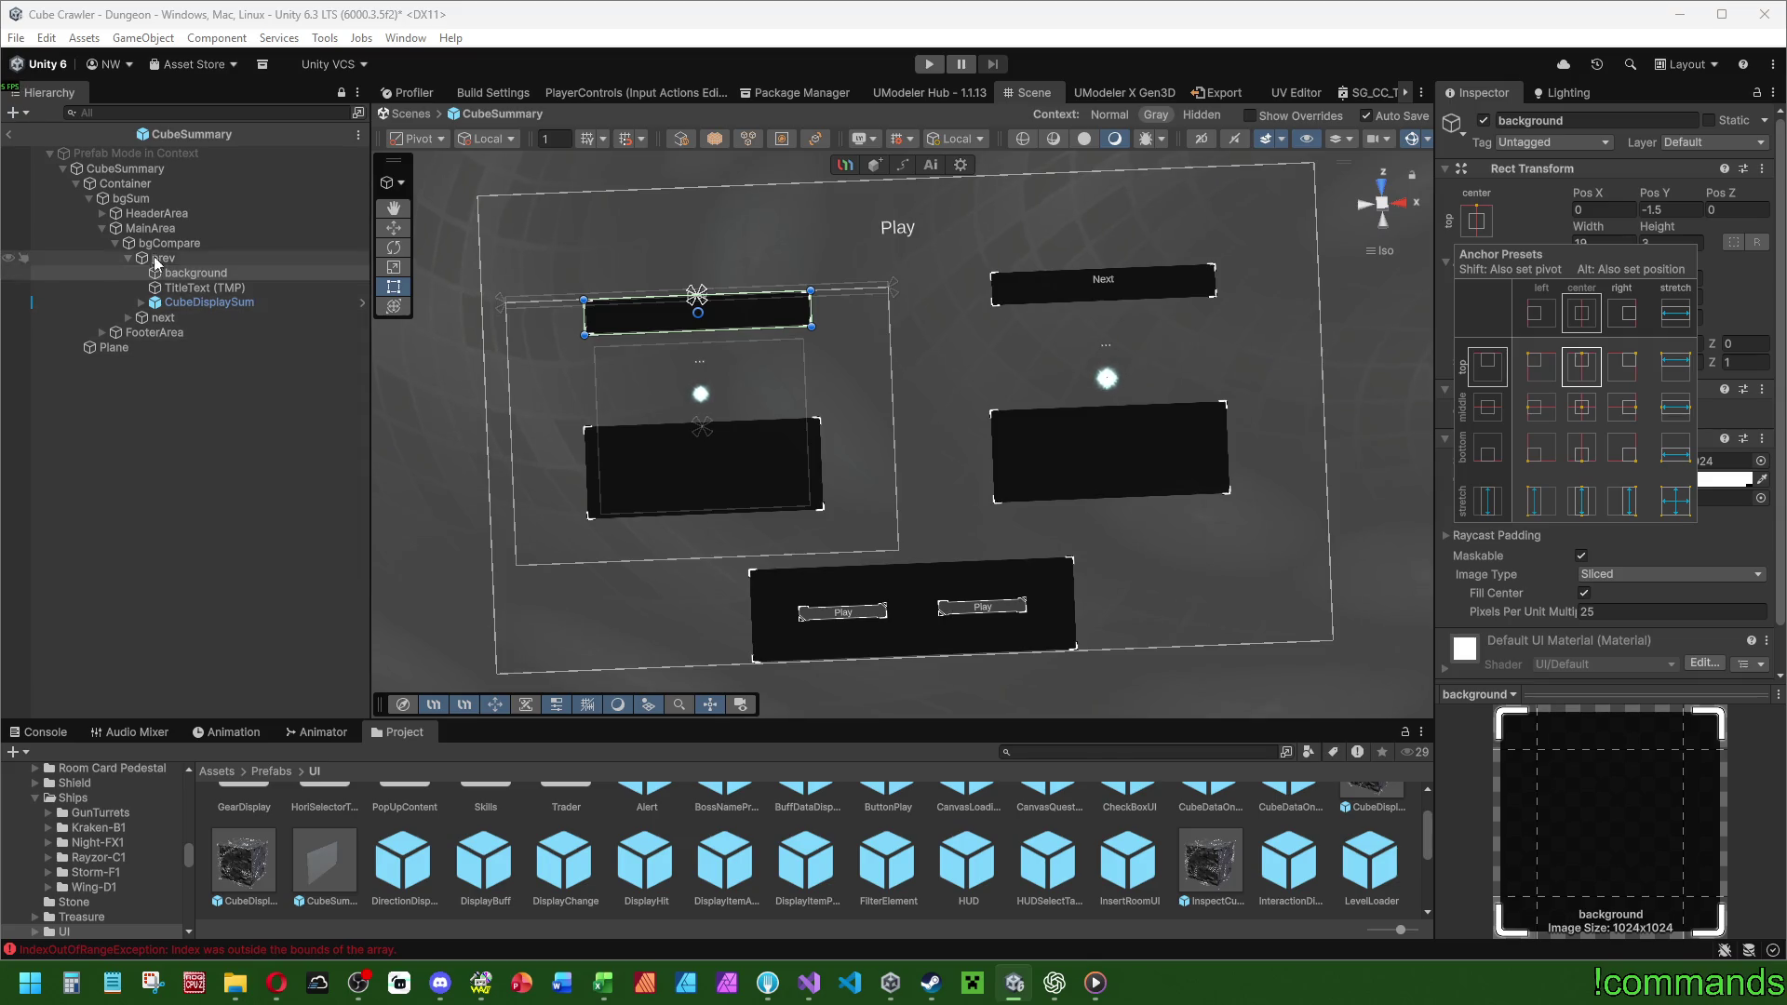
click(125, 317)
click(227, 334)
click(1476, 221)
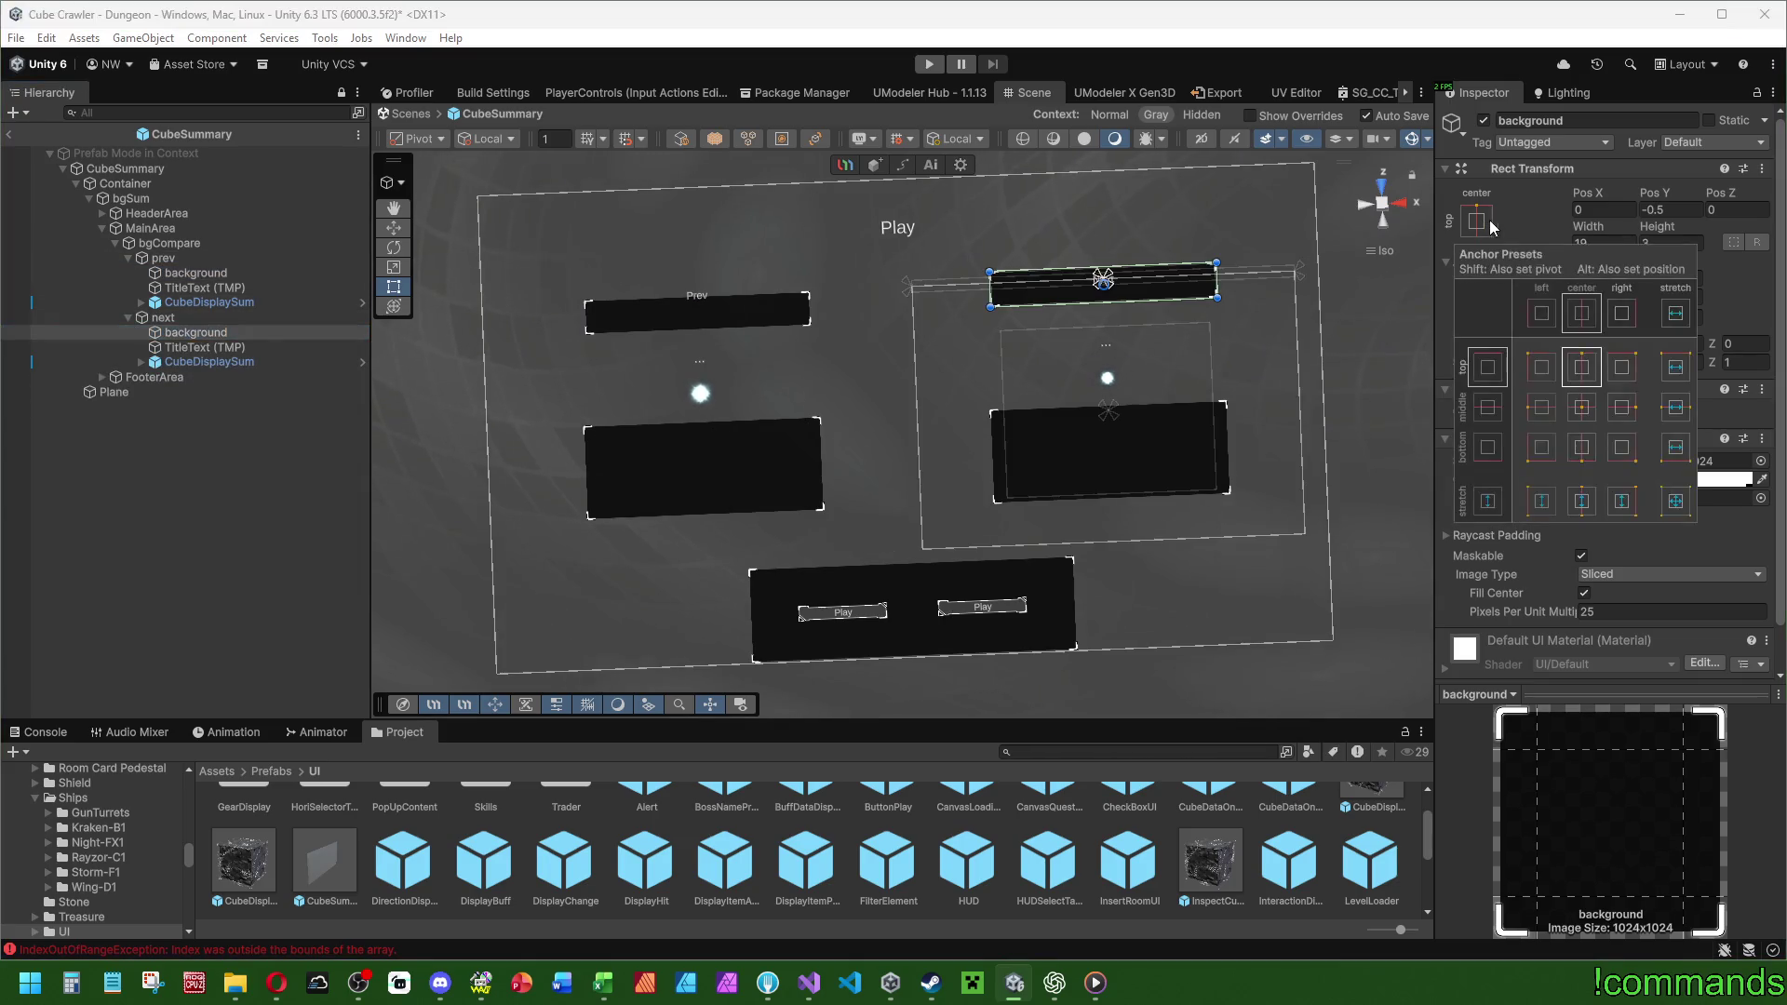
alt+click(1591, 363)
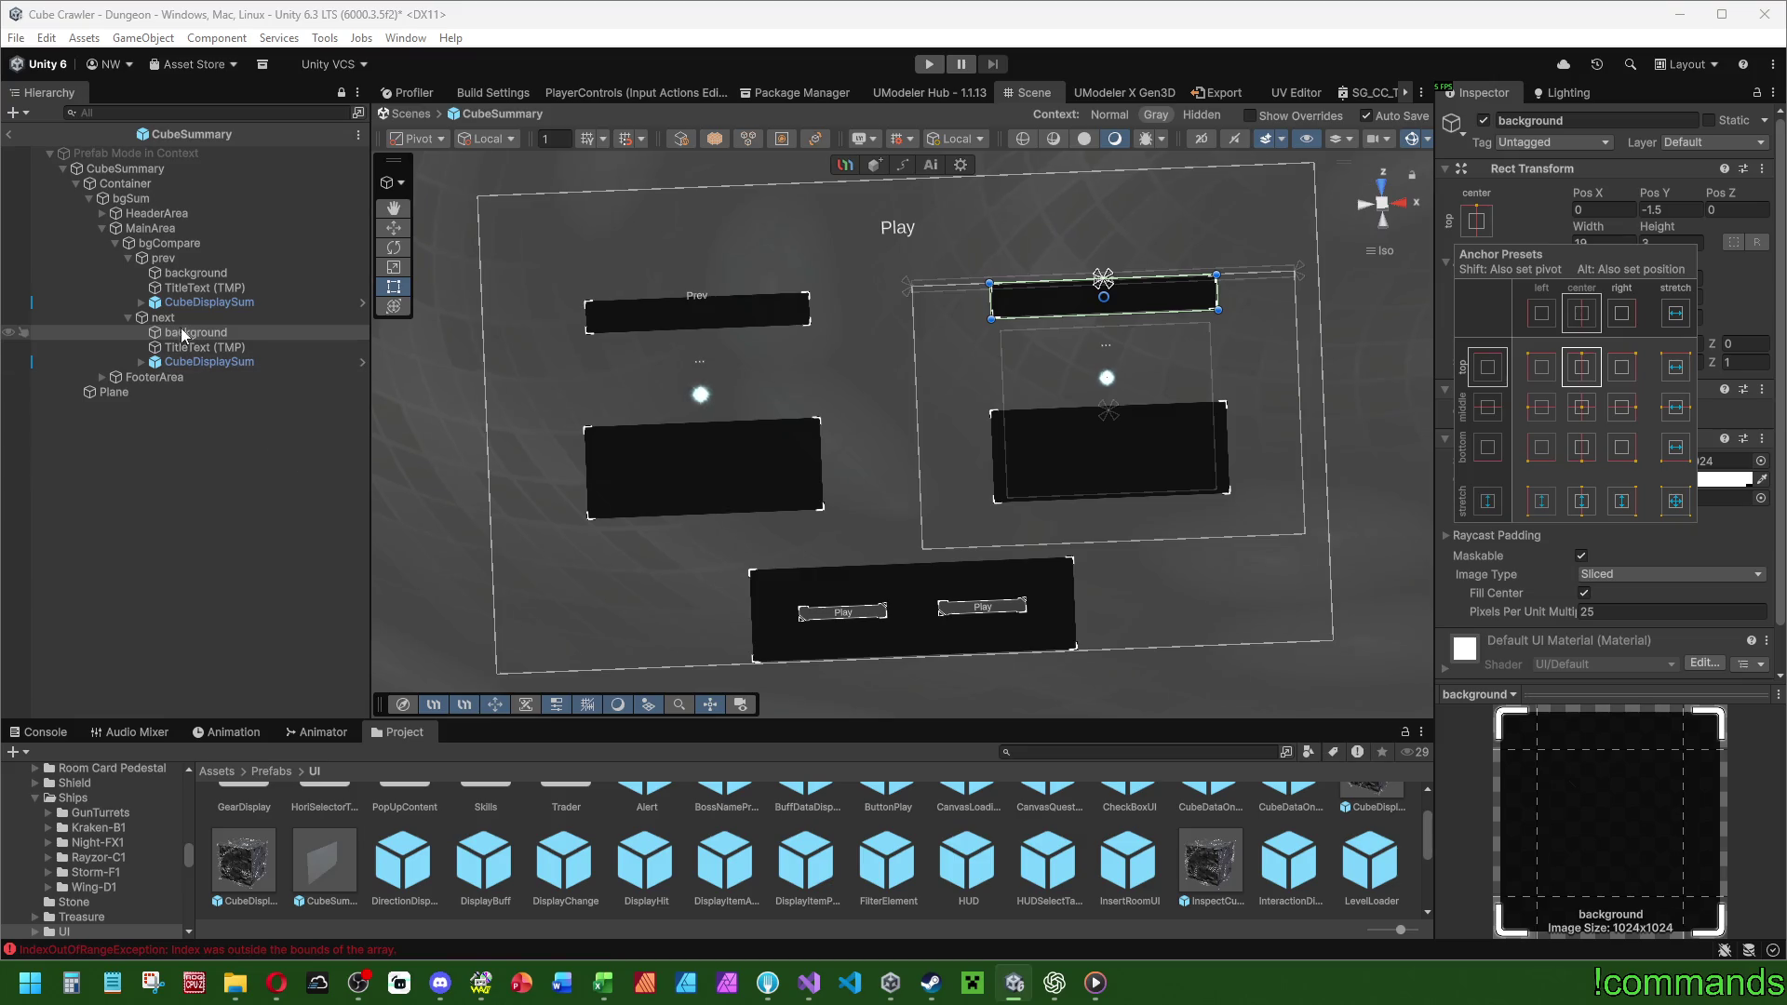
Move the Next TitleText into its background bar and stretch it to fill.
click(182, 348)
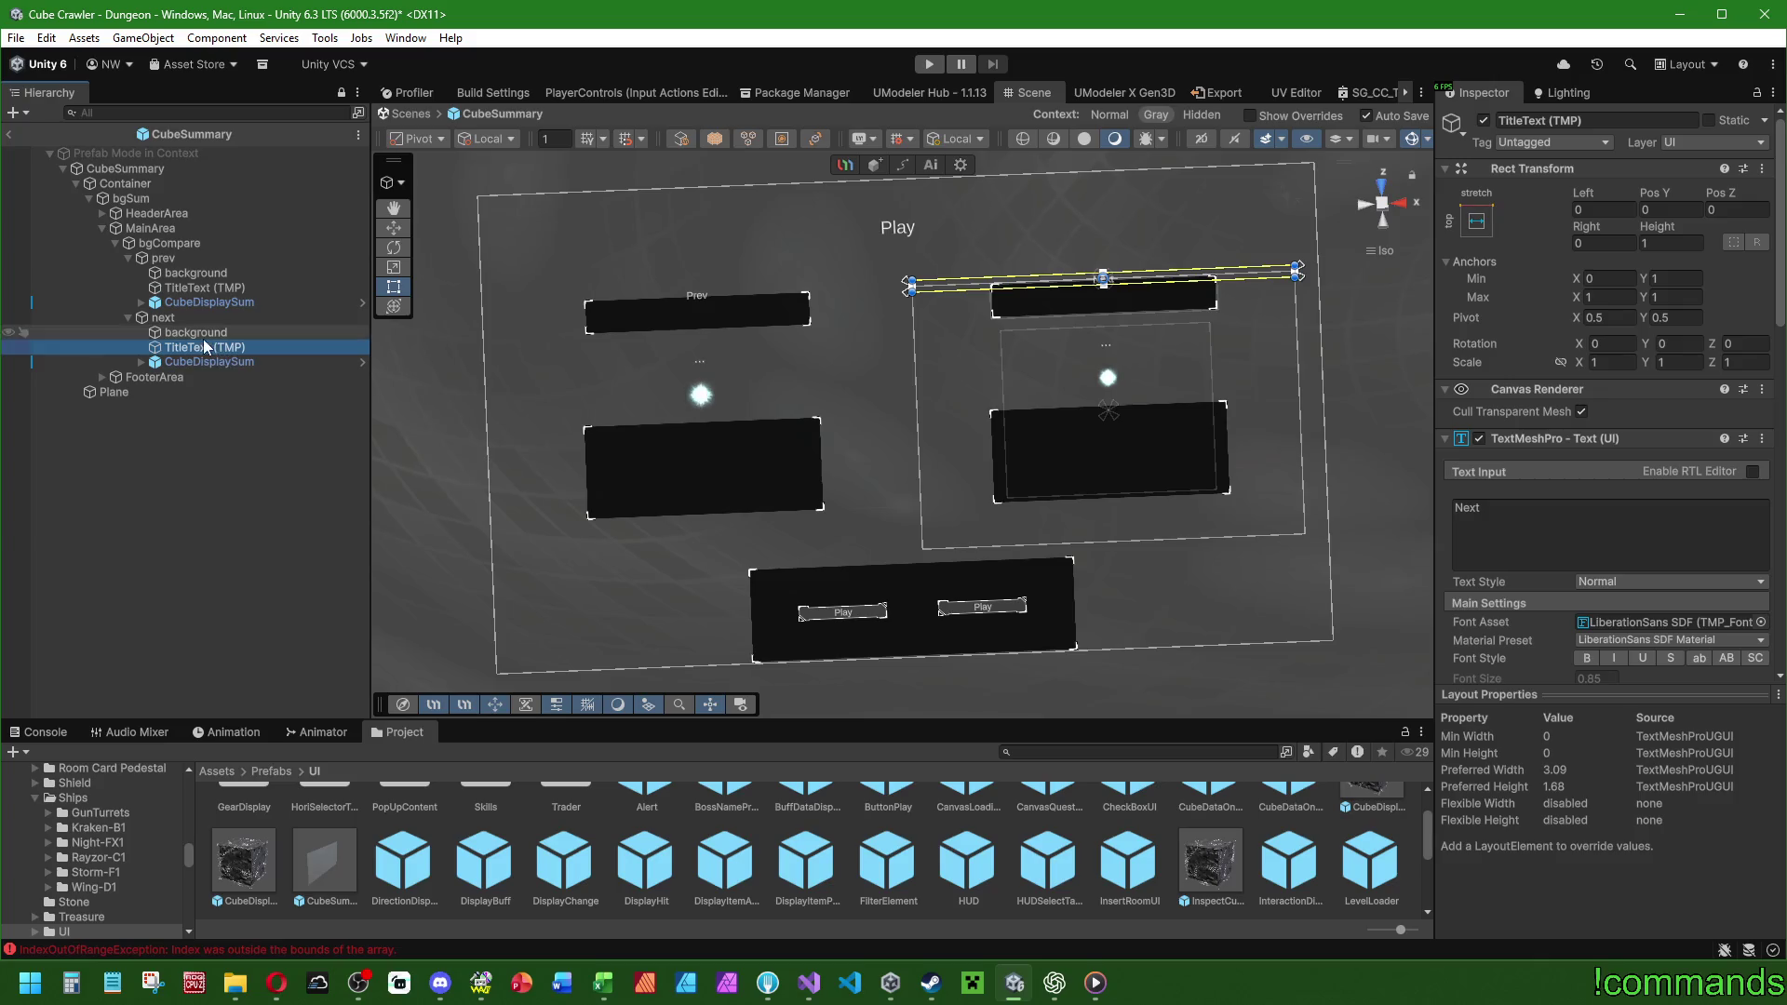
drag(208, 349, 209, 340)
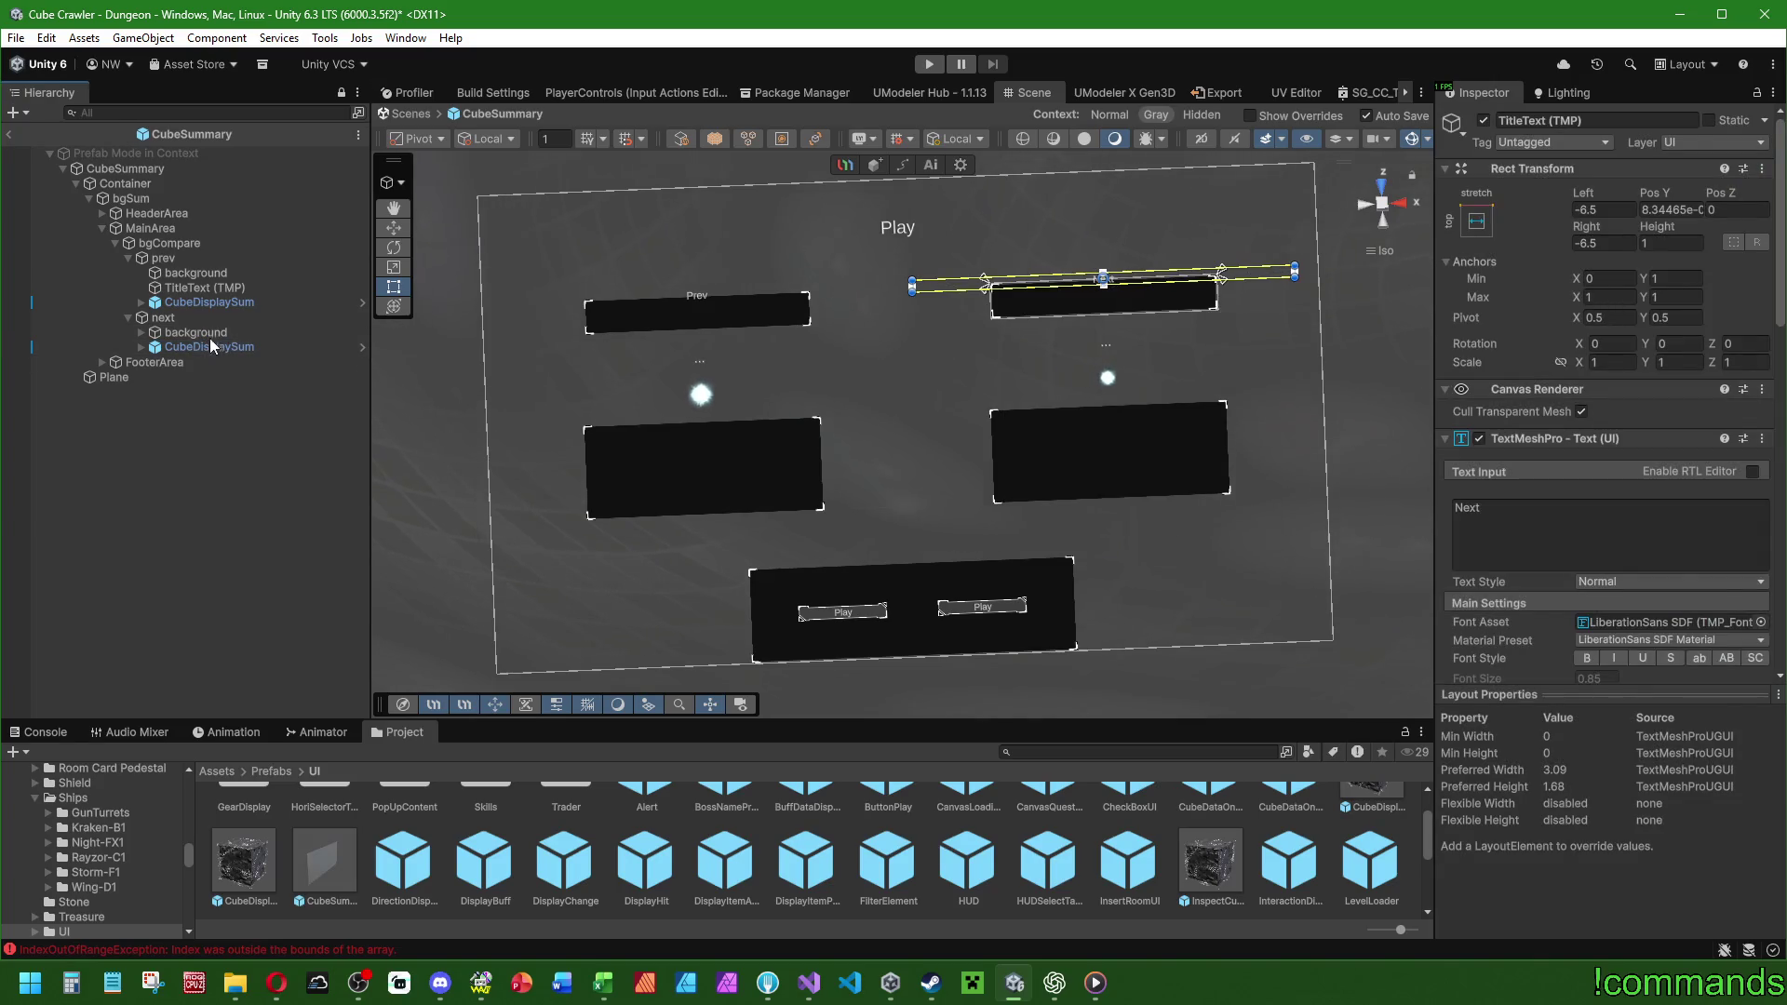
click(195, 333)
click(141, 332)
click(216, 347)
click(1476, 221)
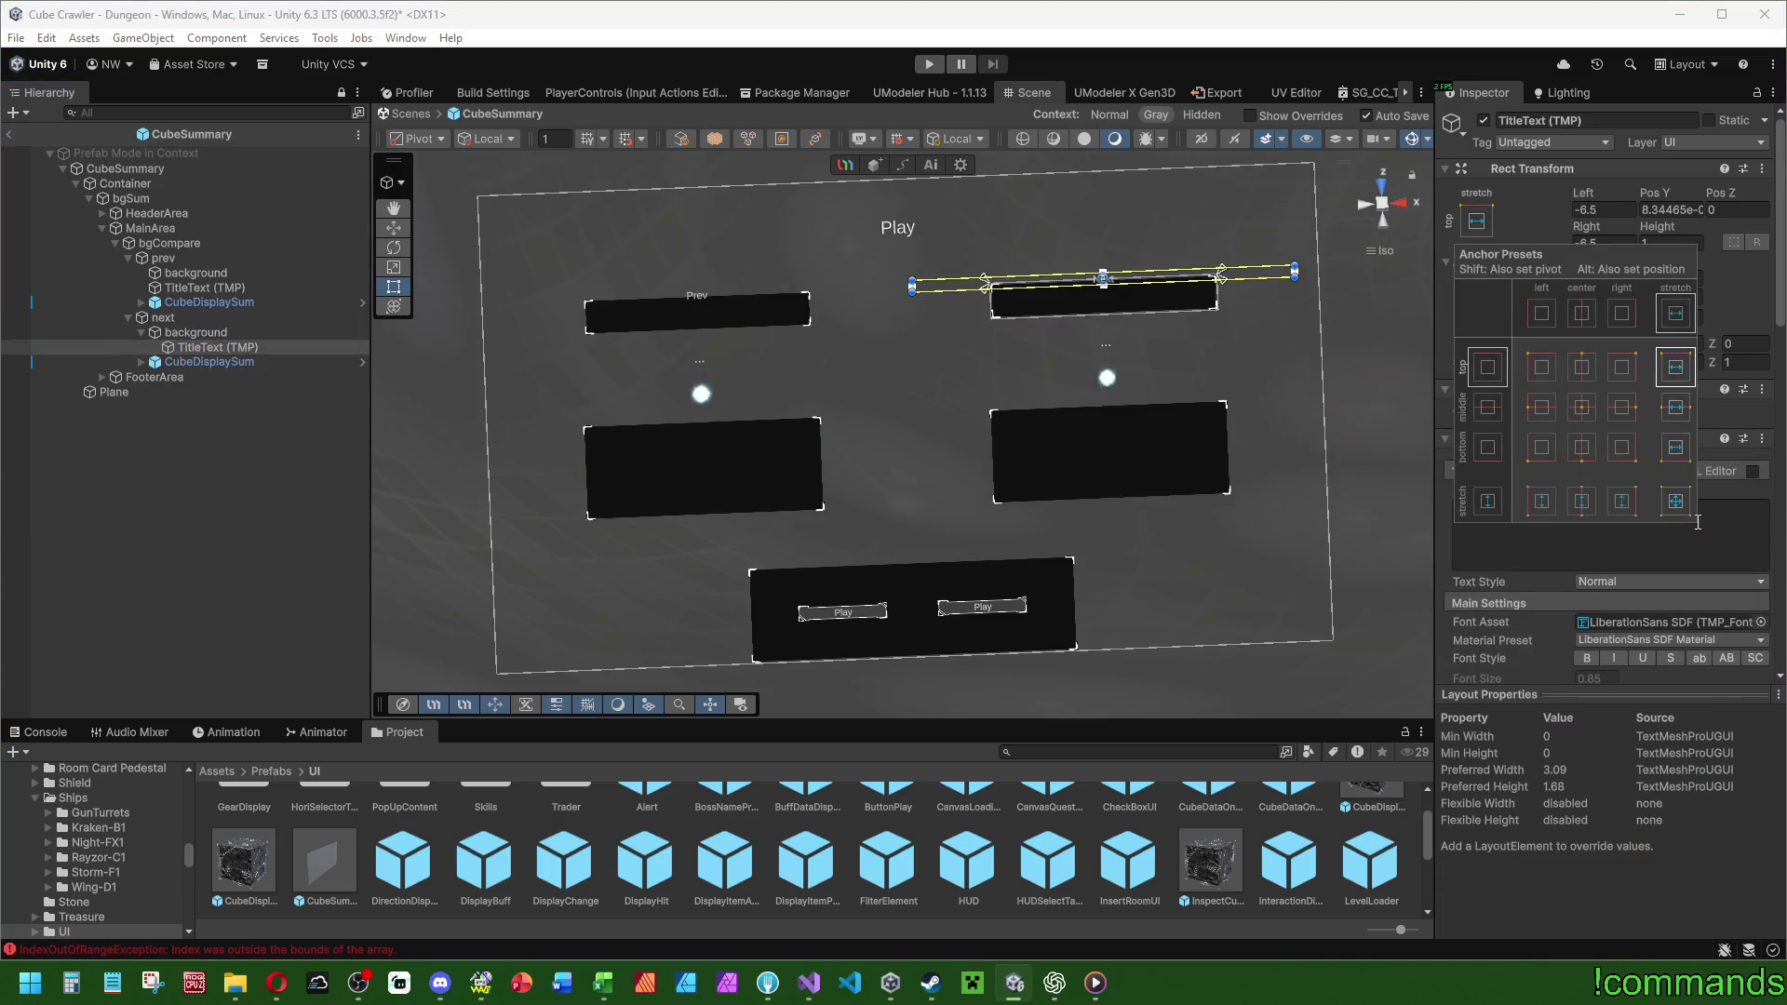
alt+click(1675, 501)
scroll(1579, 572, down, 3)
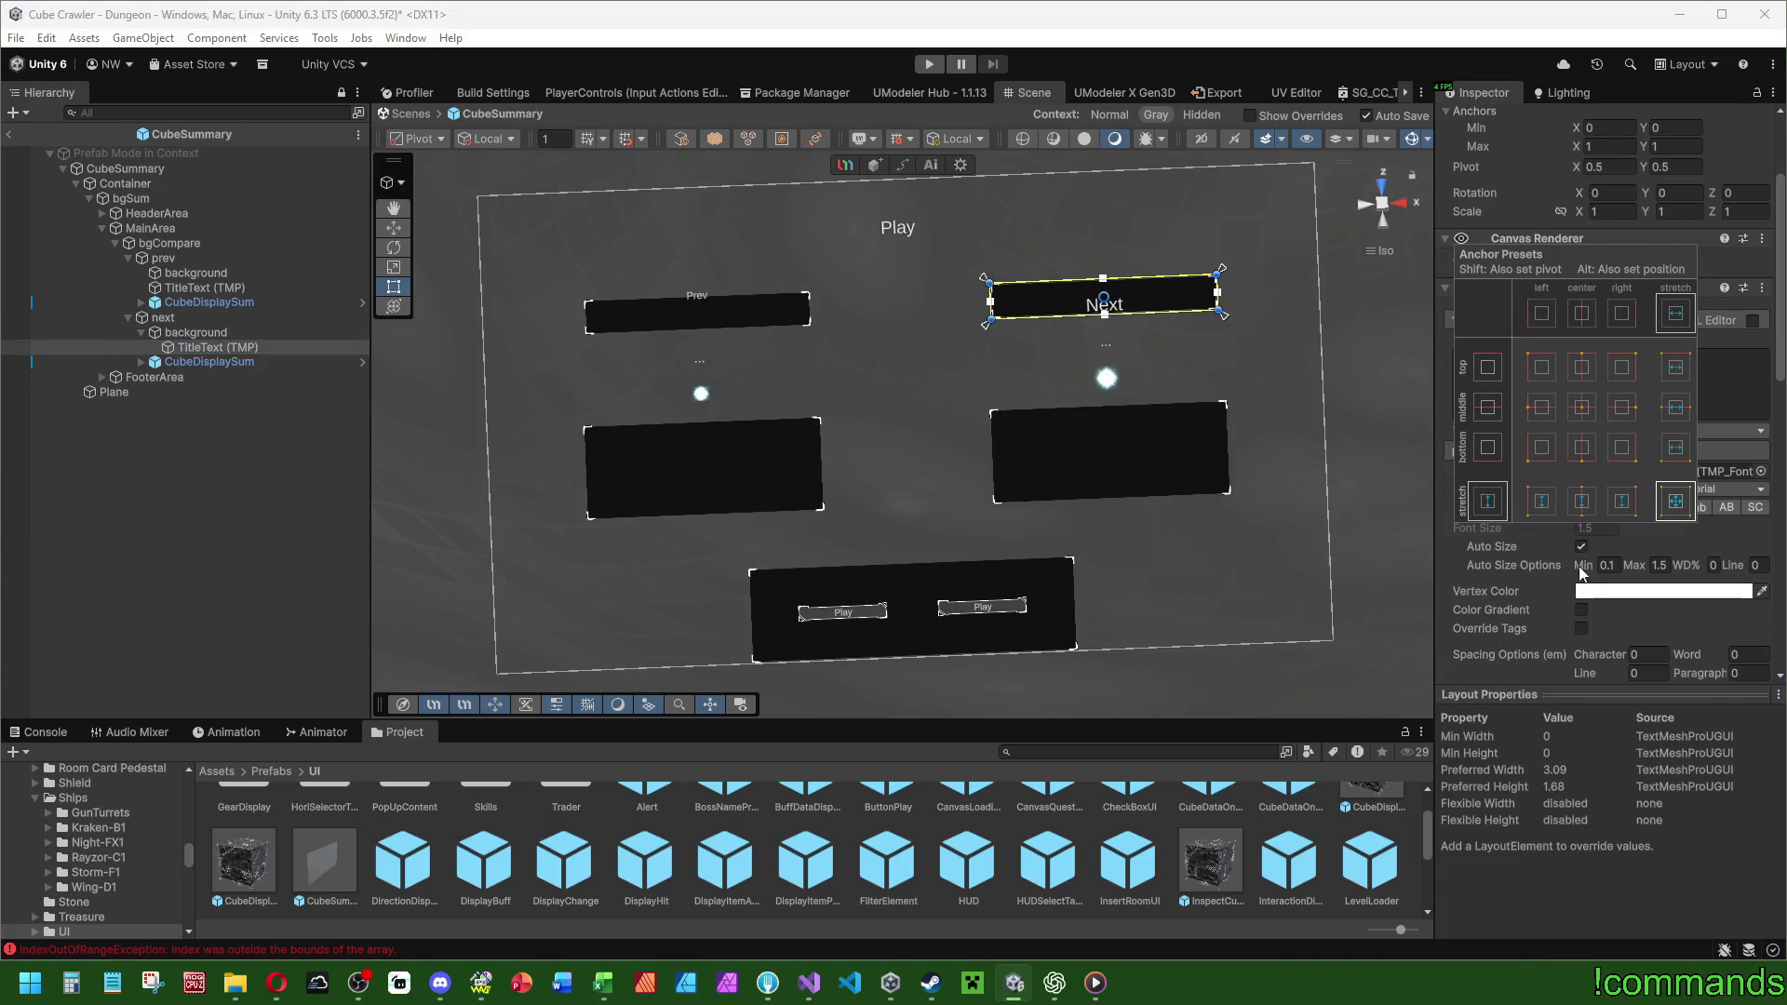
scroll(1579, 572, up, 2)
scroll(1517, 596, down, 3)
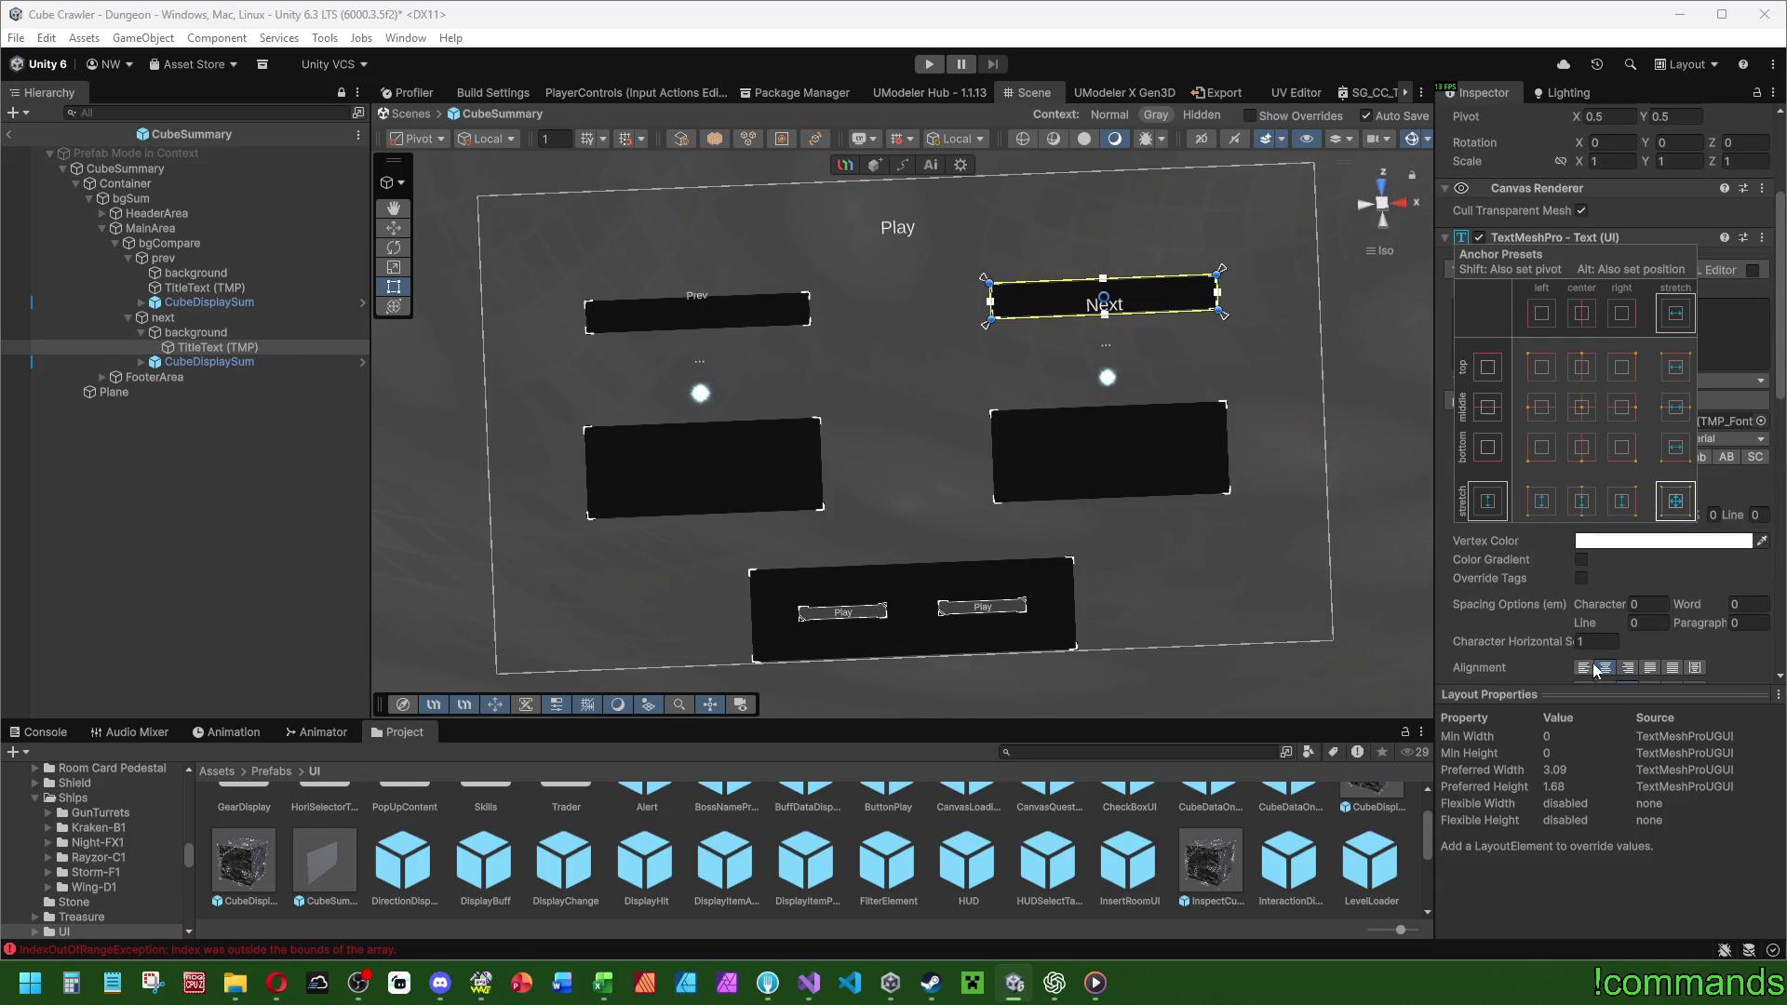
scroll(1594, 663, down, 2)
click(1595, 635)
Move the Prev TitleText into its background bar and stretch it to fill.
drag(205, 284, 205, 270)
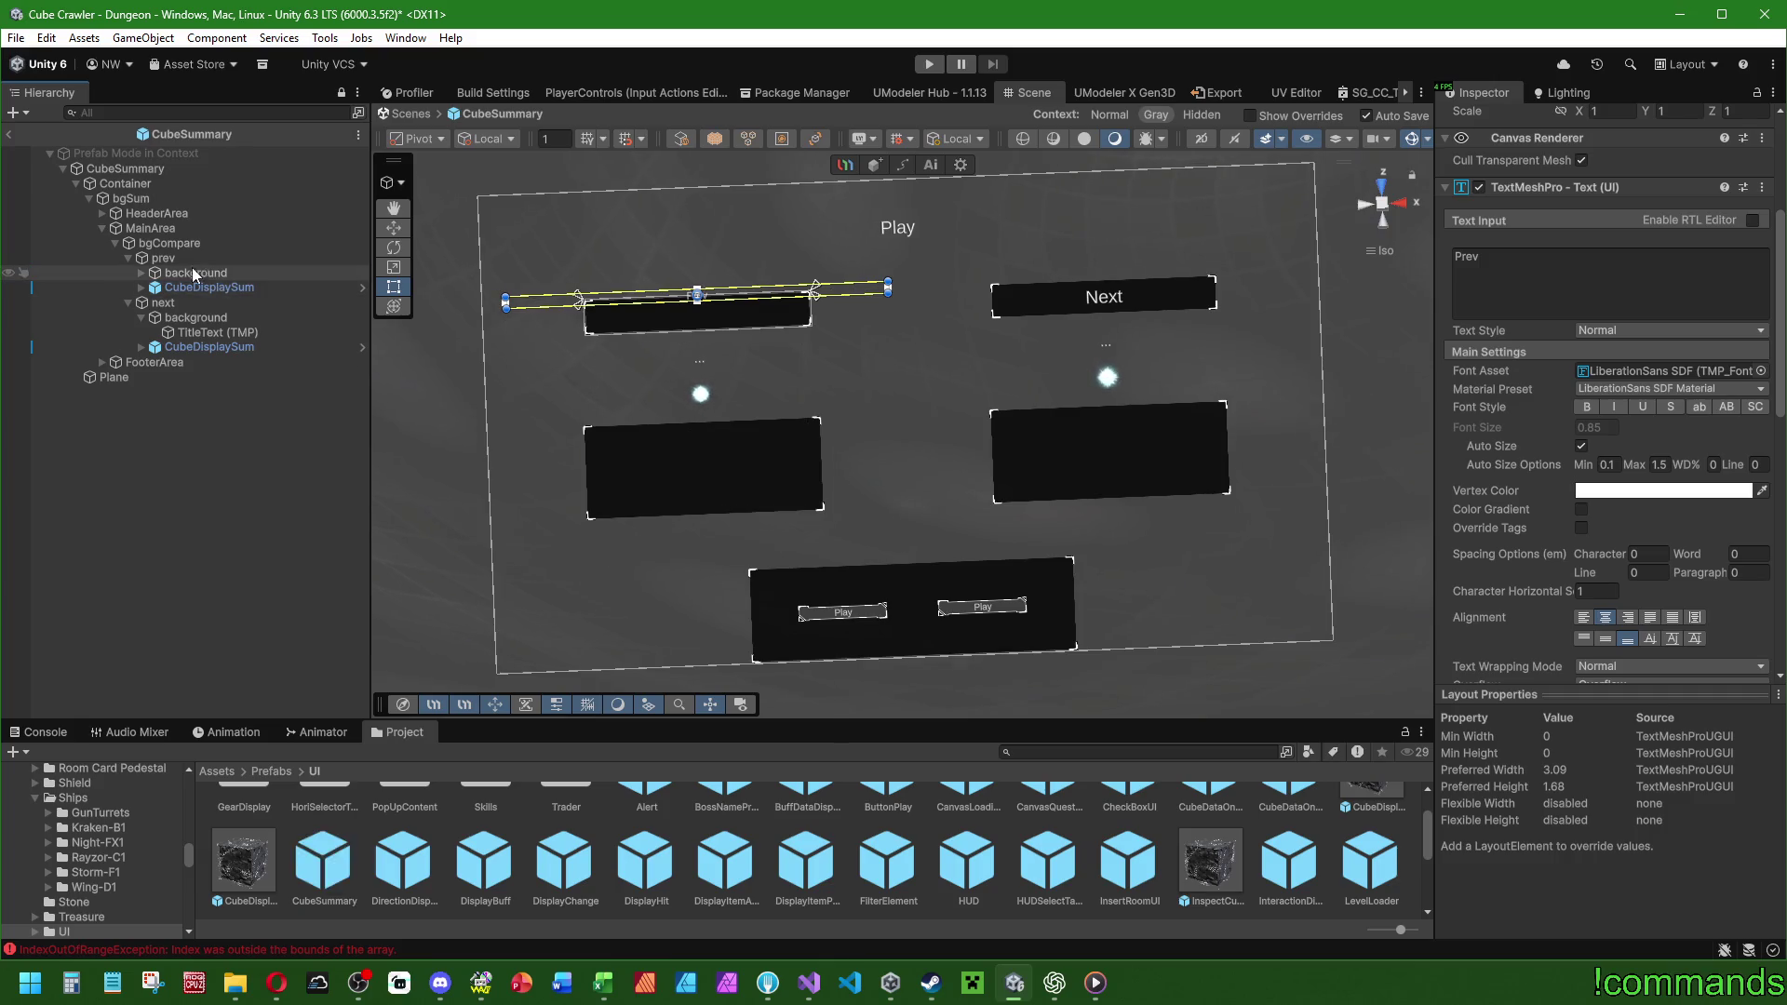
click(138, 272)
scroll(1510, 186, up, 5)
click(1476, 221)
alt+click(1656, 508)
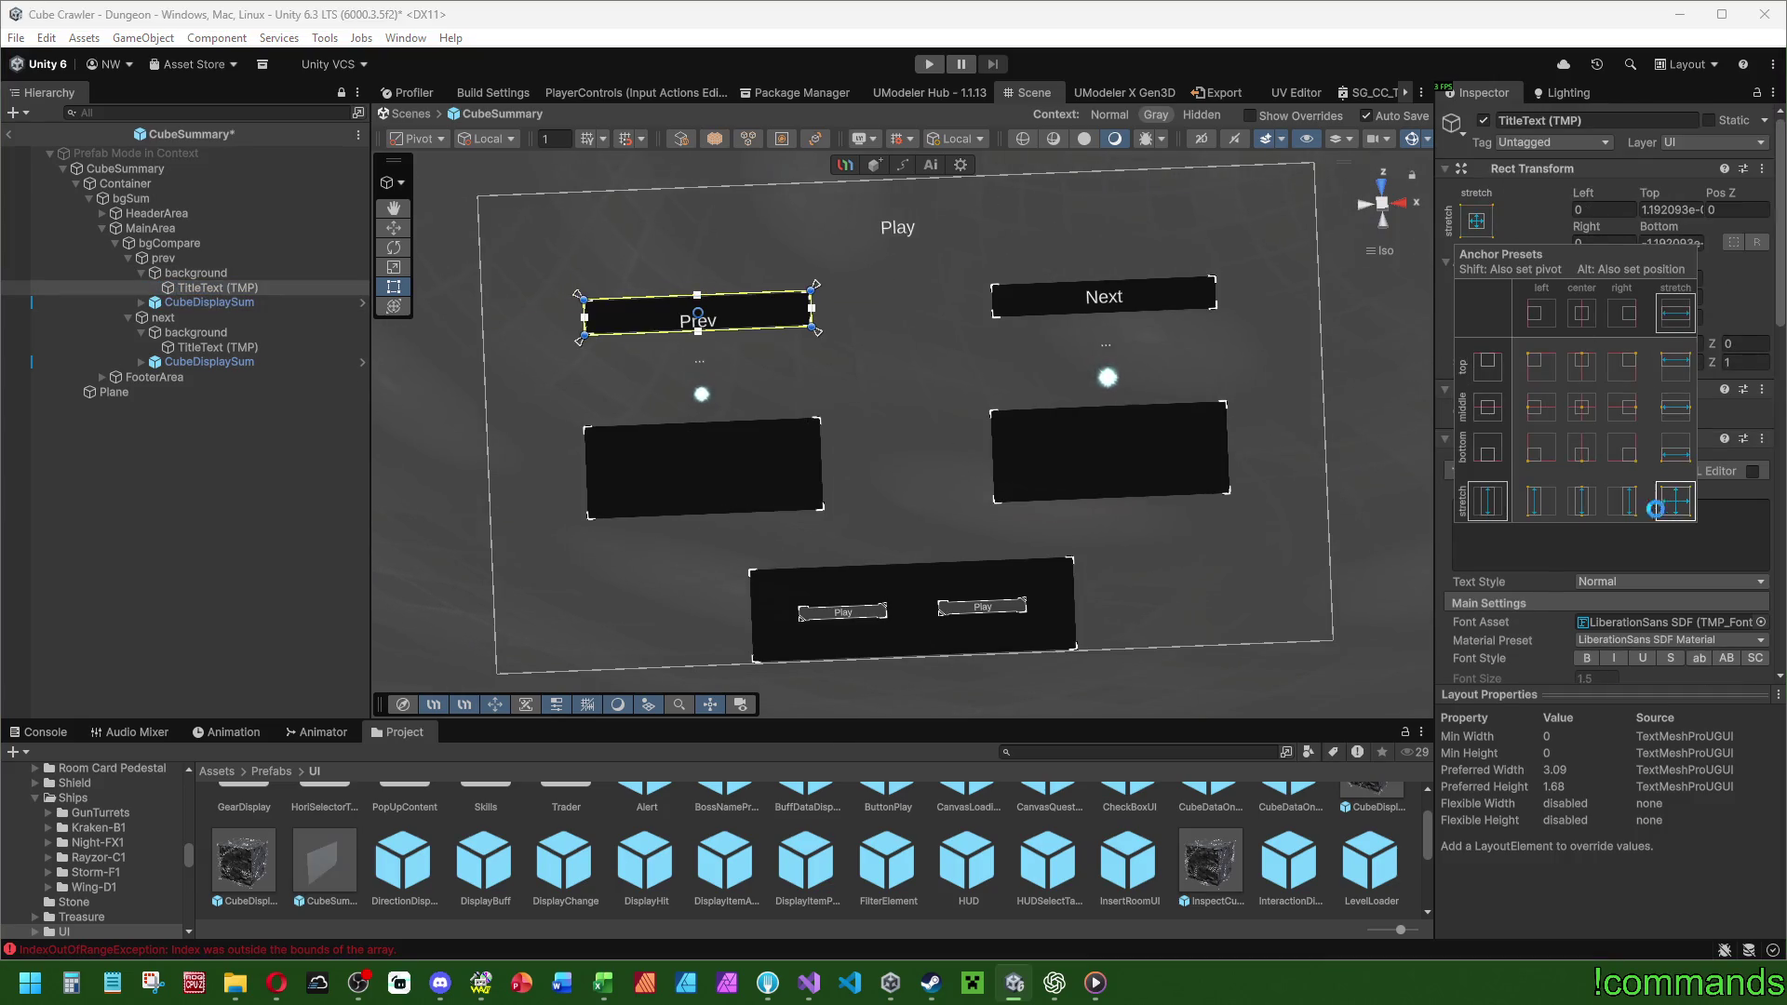
scroll(1498, 633, down, 10)
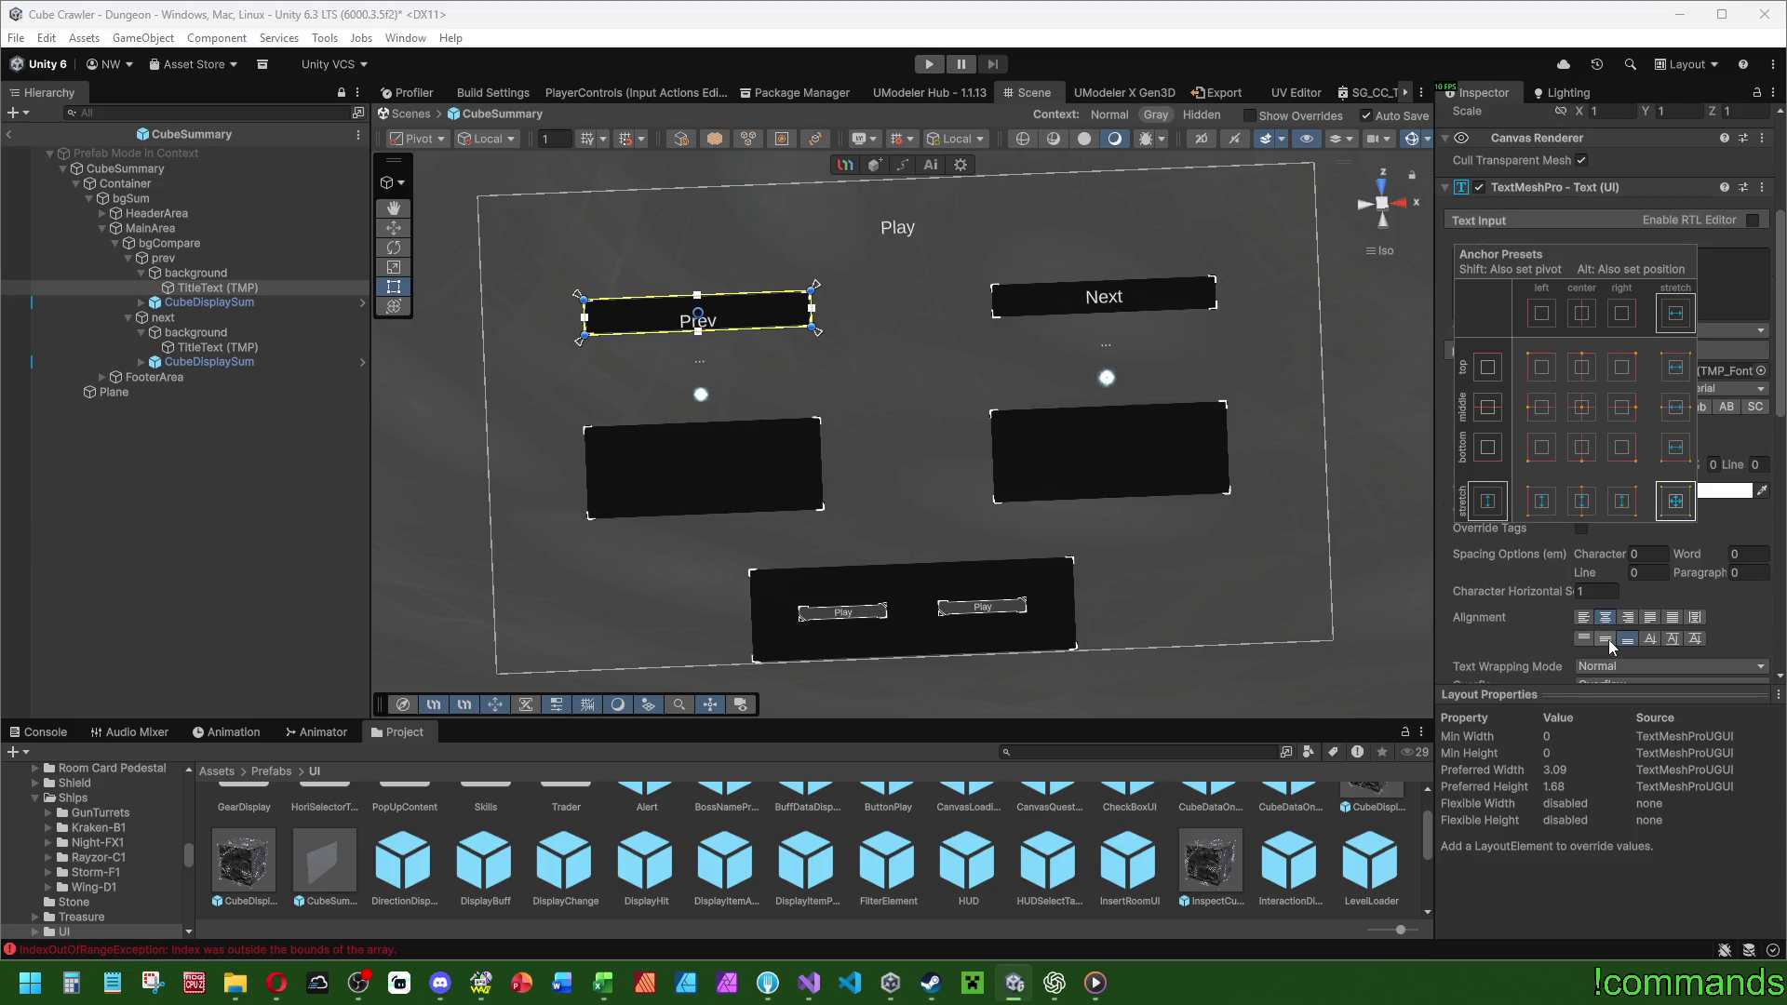
click(69, 568)
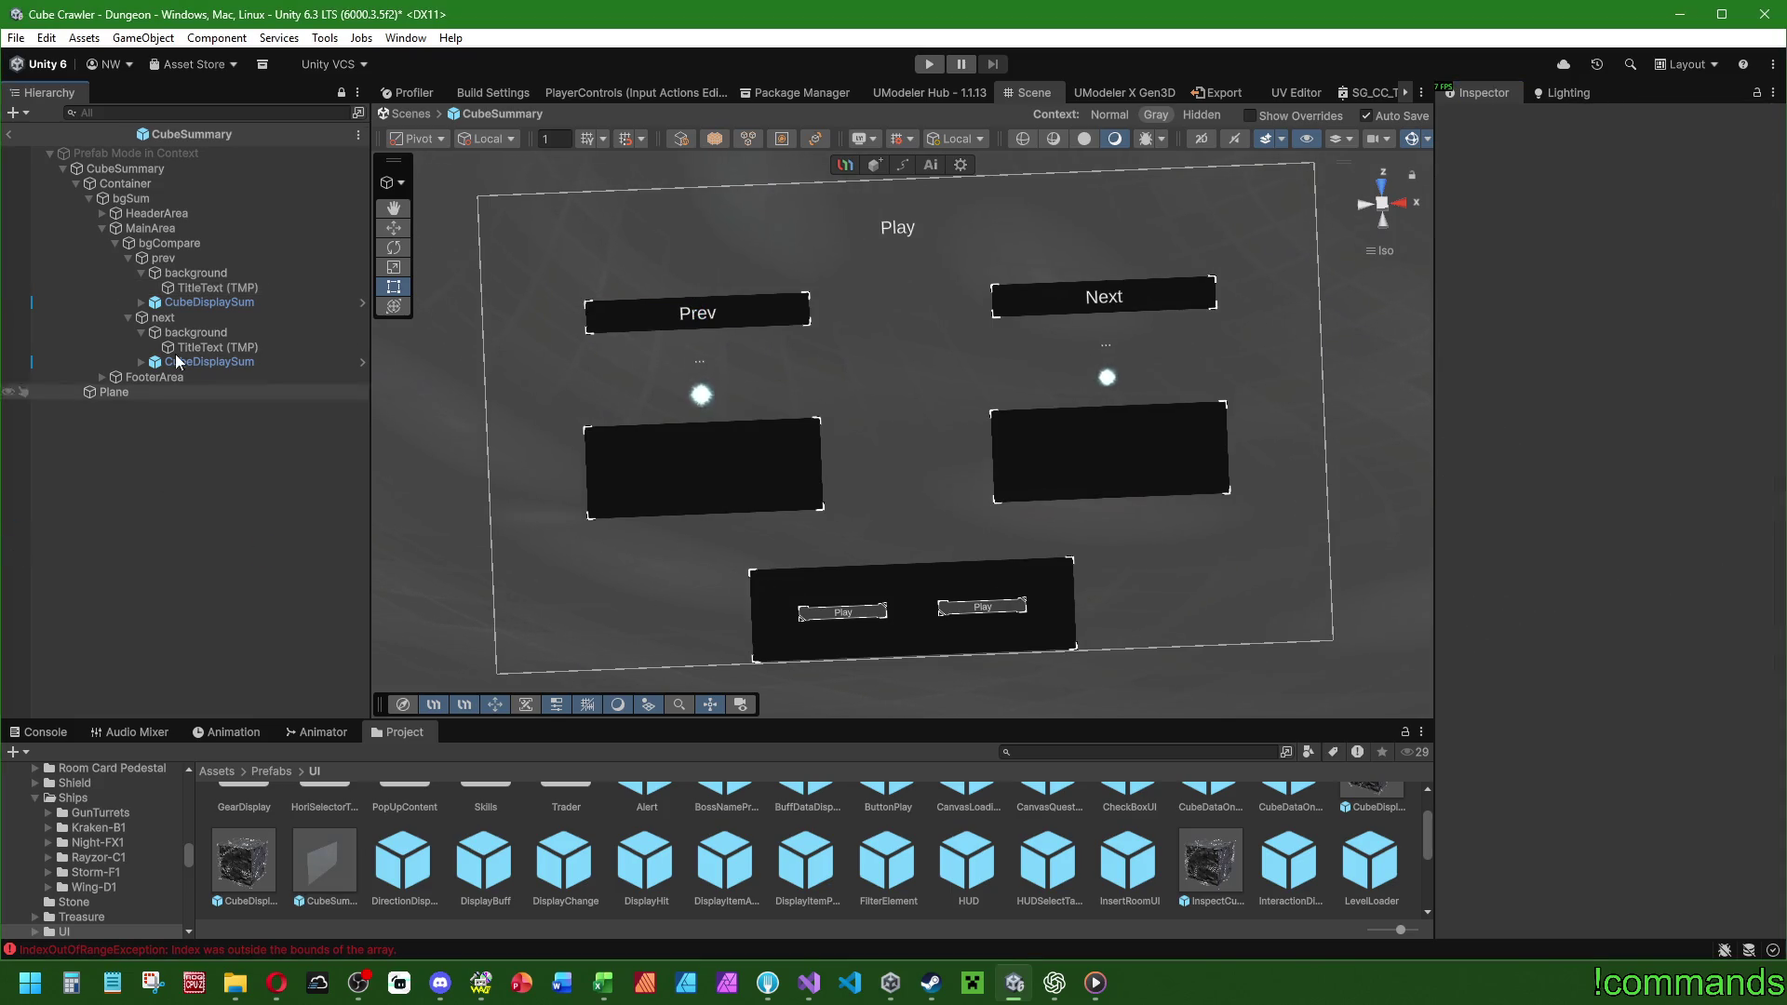
click(141, 273)
click(142, 317)
click(169, 259)
click(194, 244)
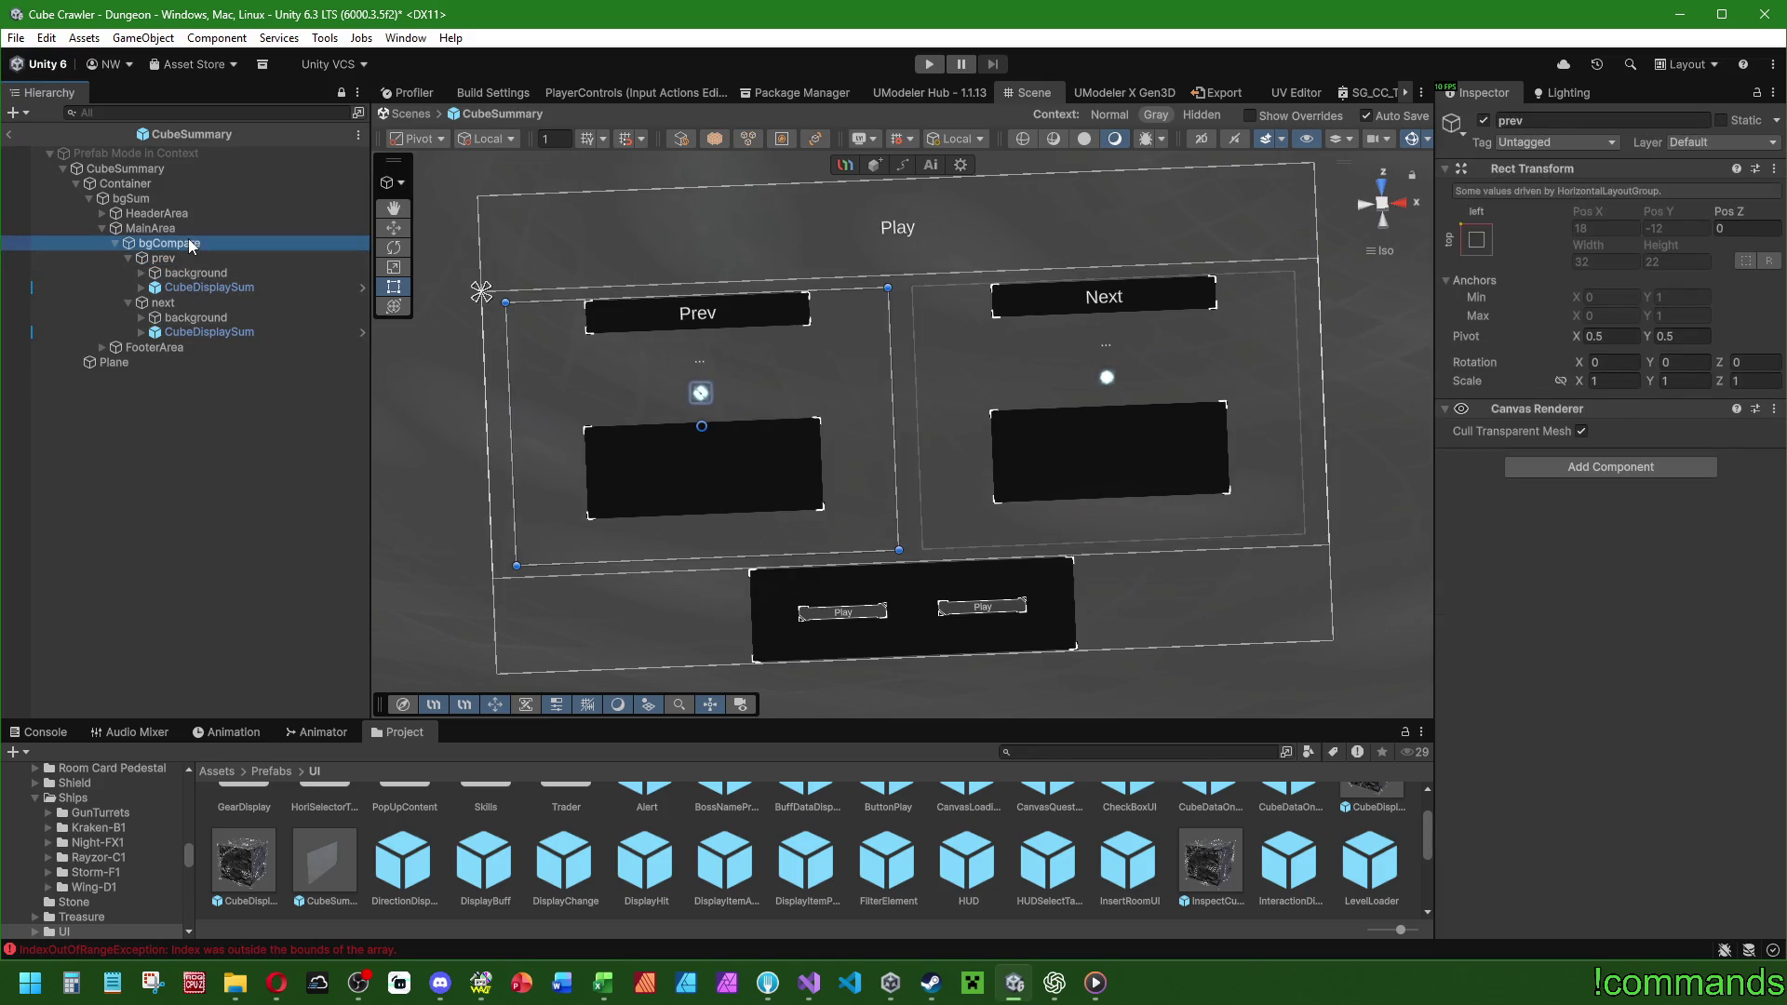
Reduce bgCompare's top and bottom padding to 0 and its spacing to 1.
click(179, 257)
click(180, 274)
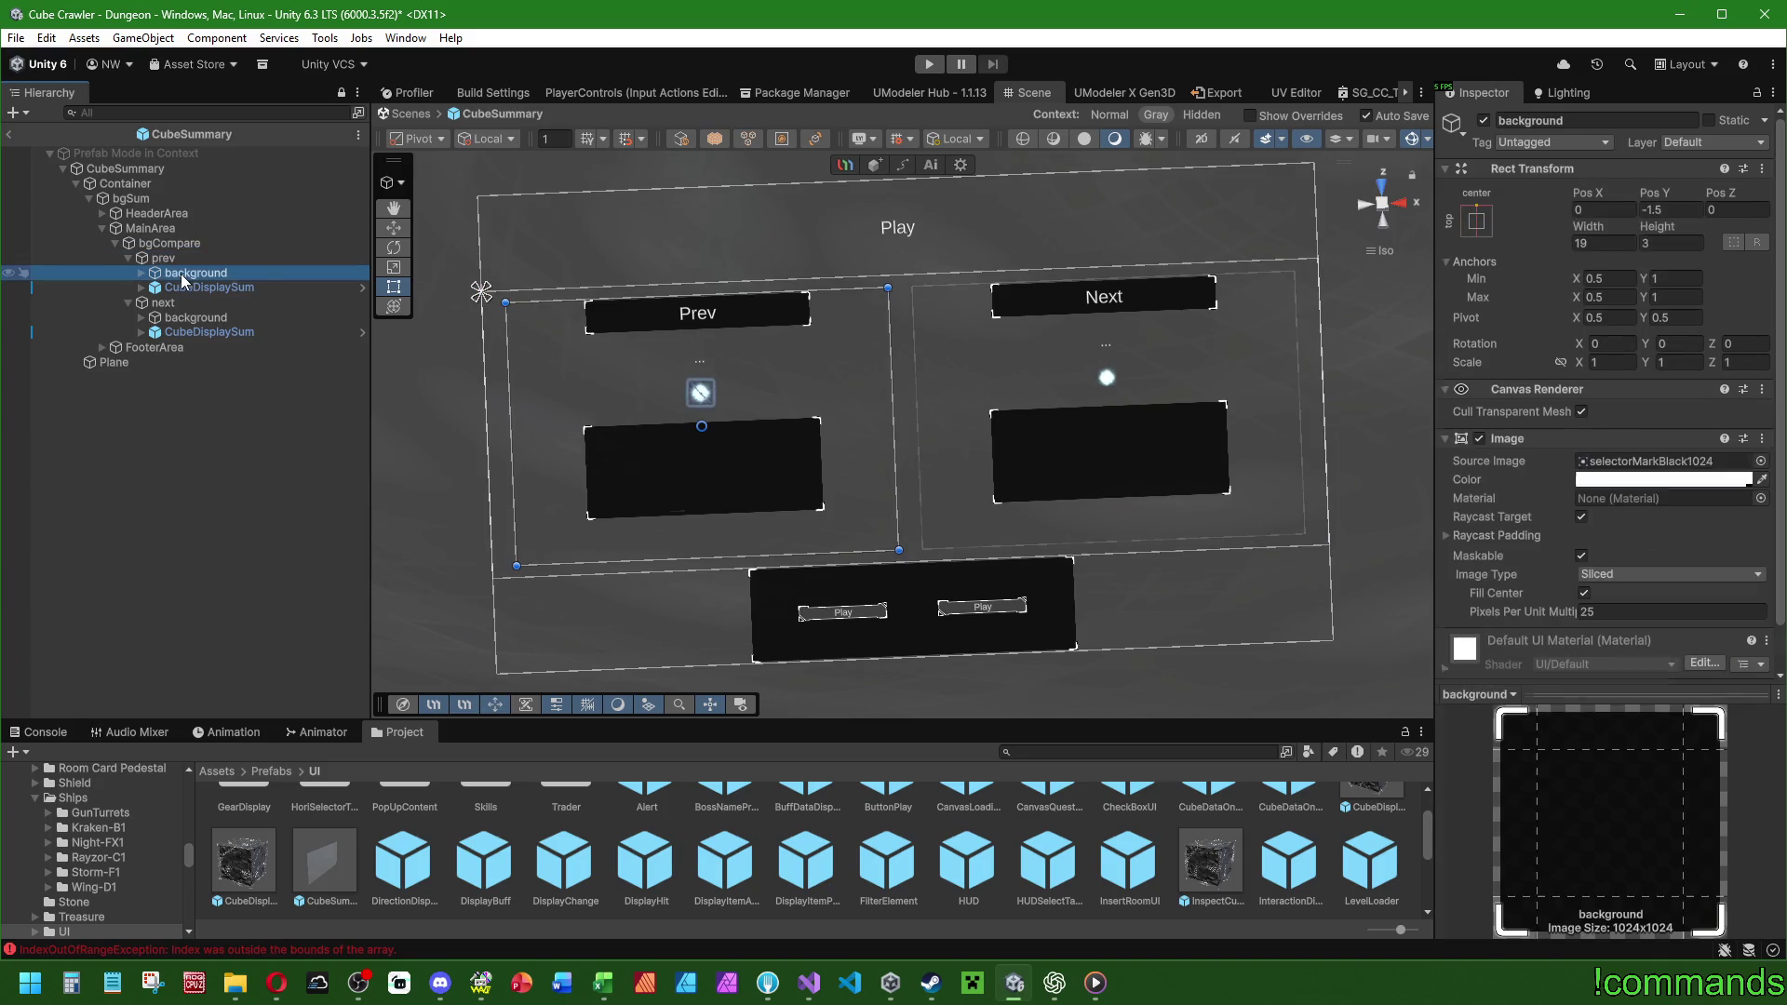
click(181, 258)
click(186, 245)
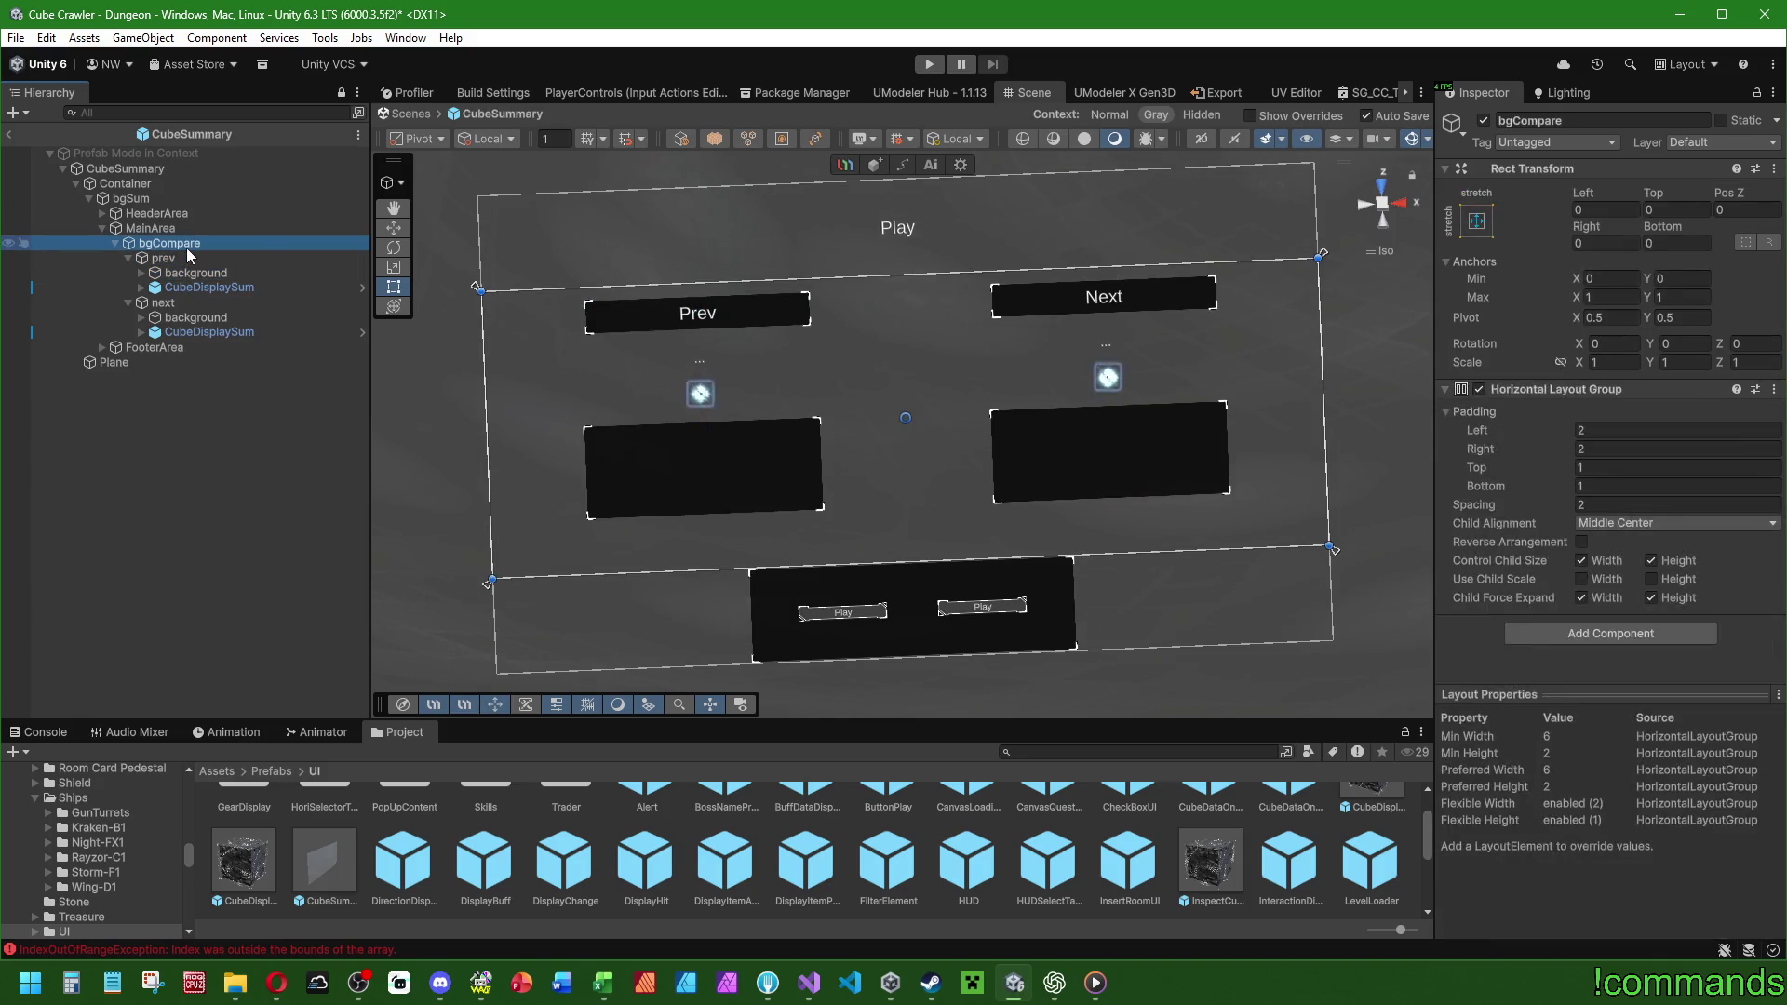
text(0)
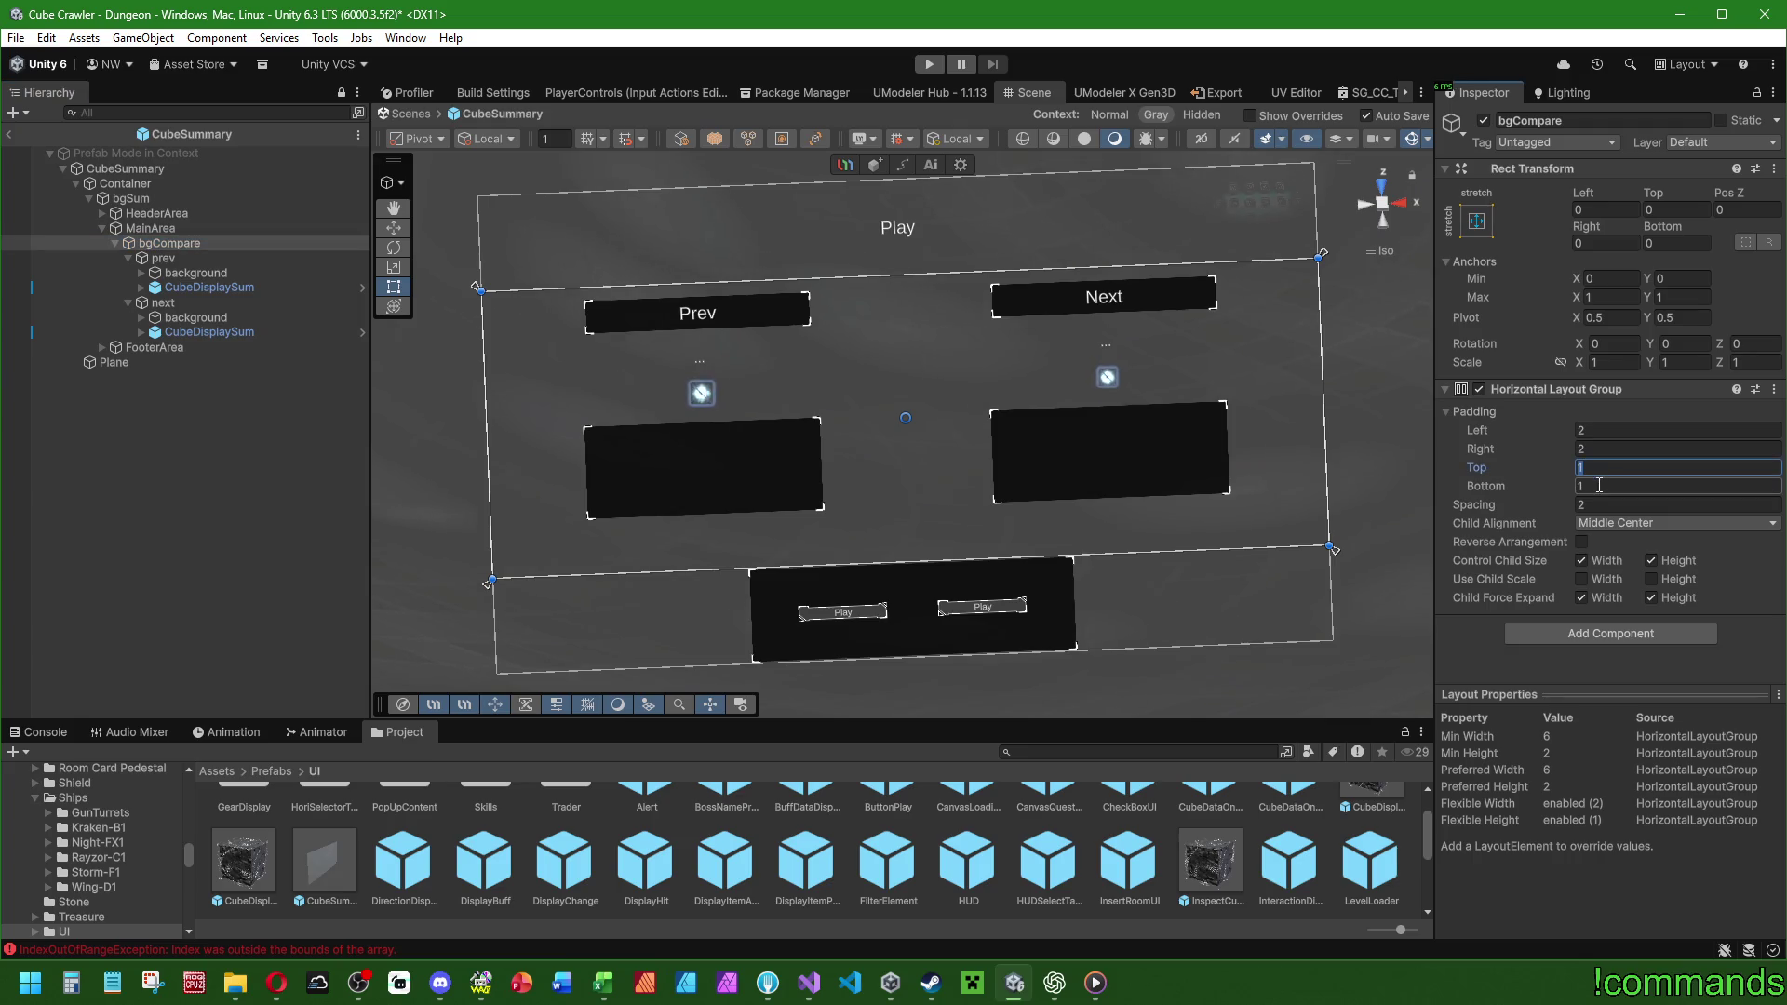
key(Tab)
text(0)
key(Return)
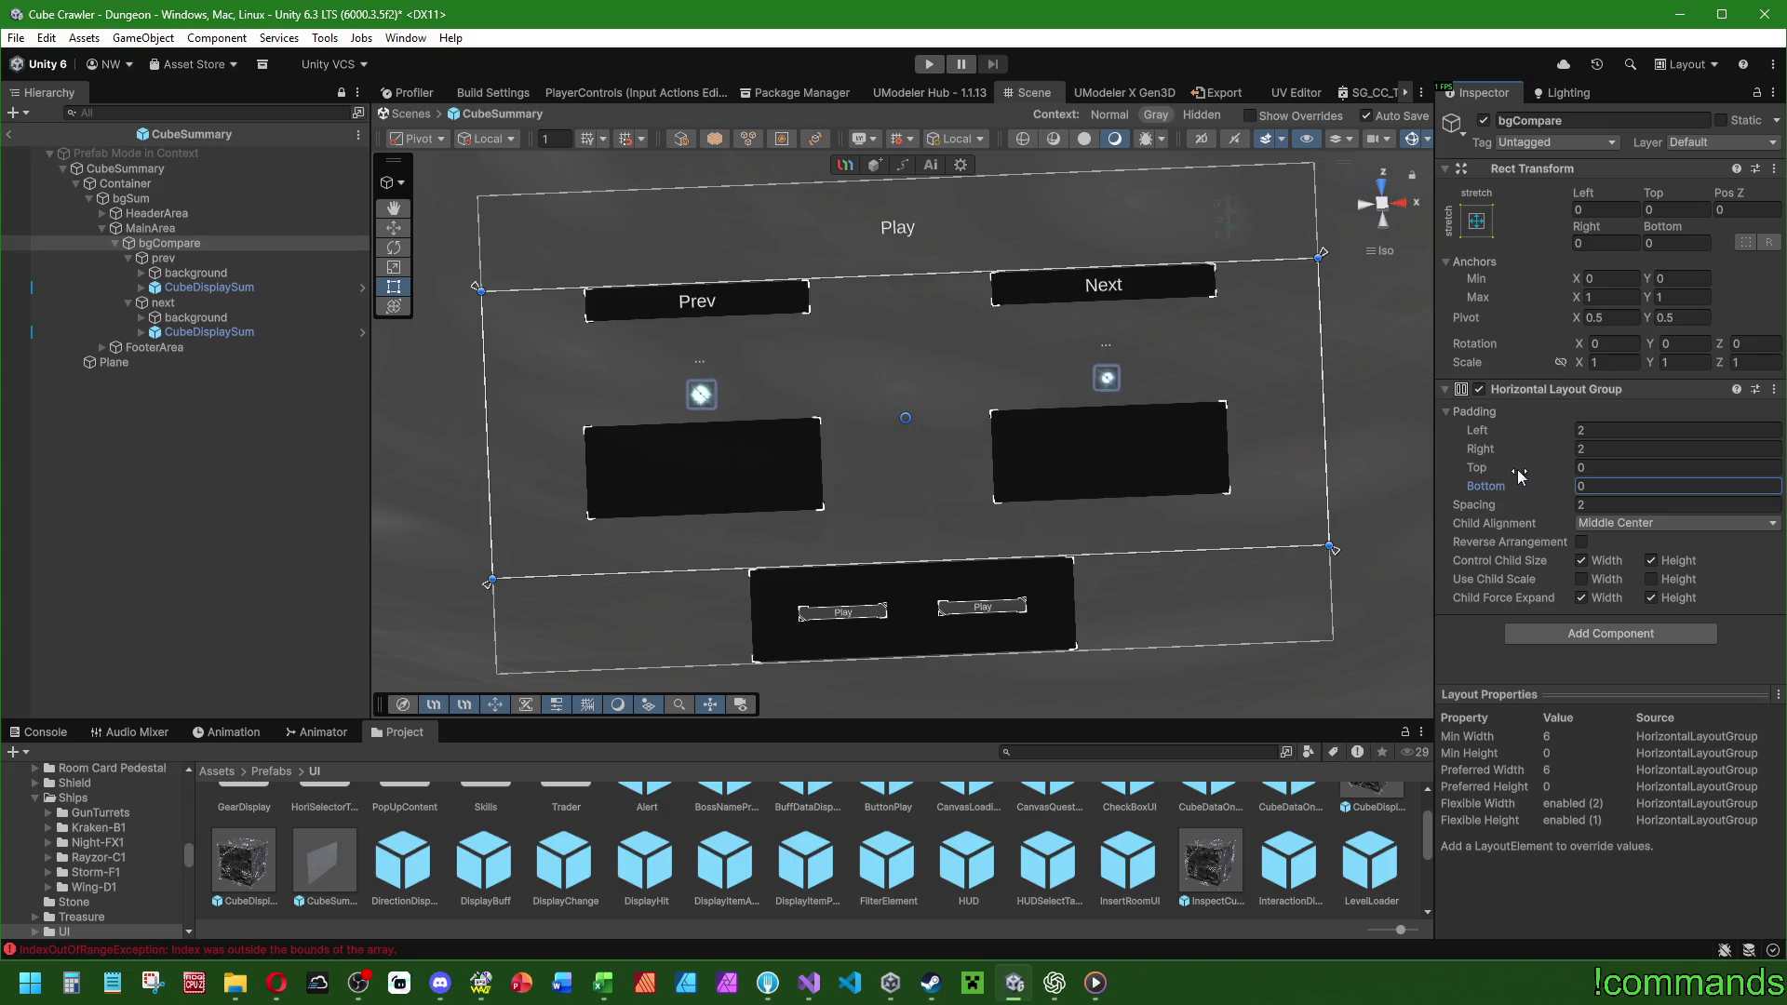
key(Tab)
text(1)
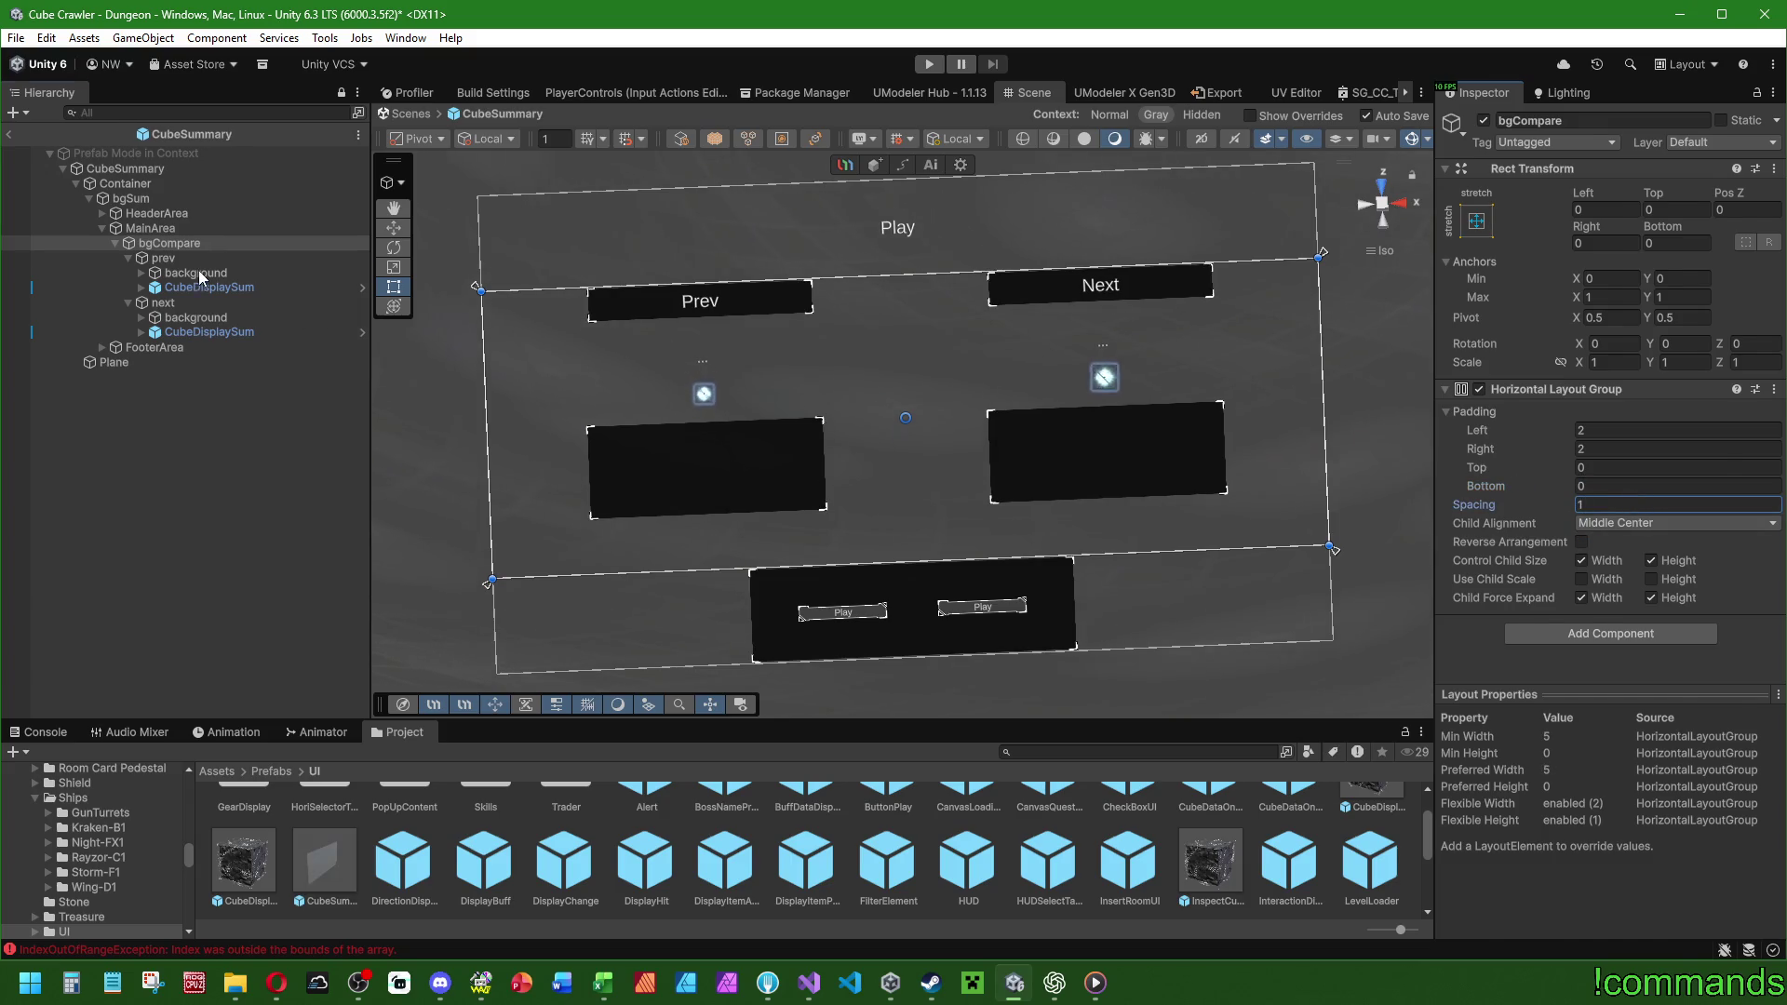
Widen the prev and next cube displays to 32.5, undoing a downward resize of prev.
click(198, 272)
click(195, 287)
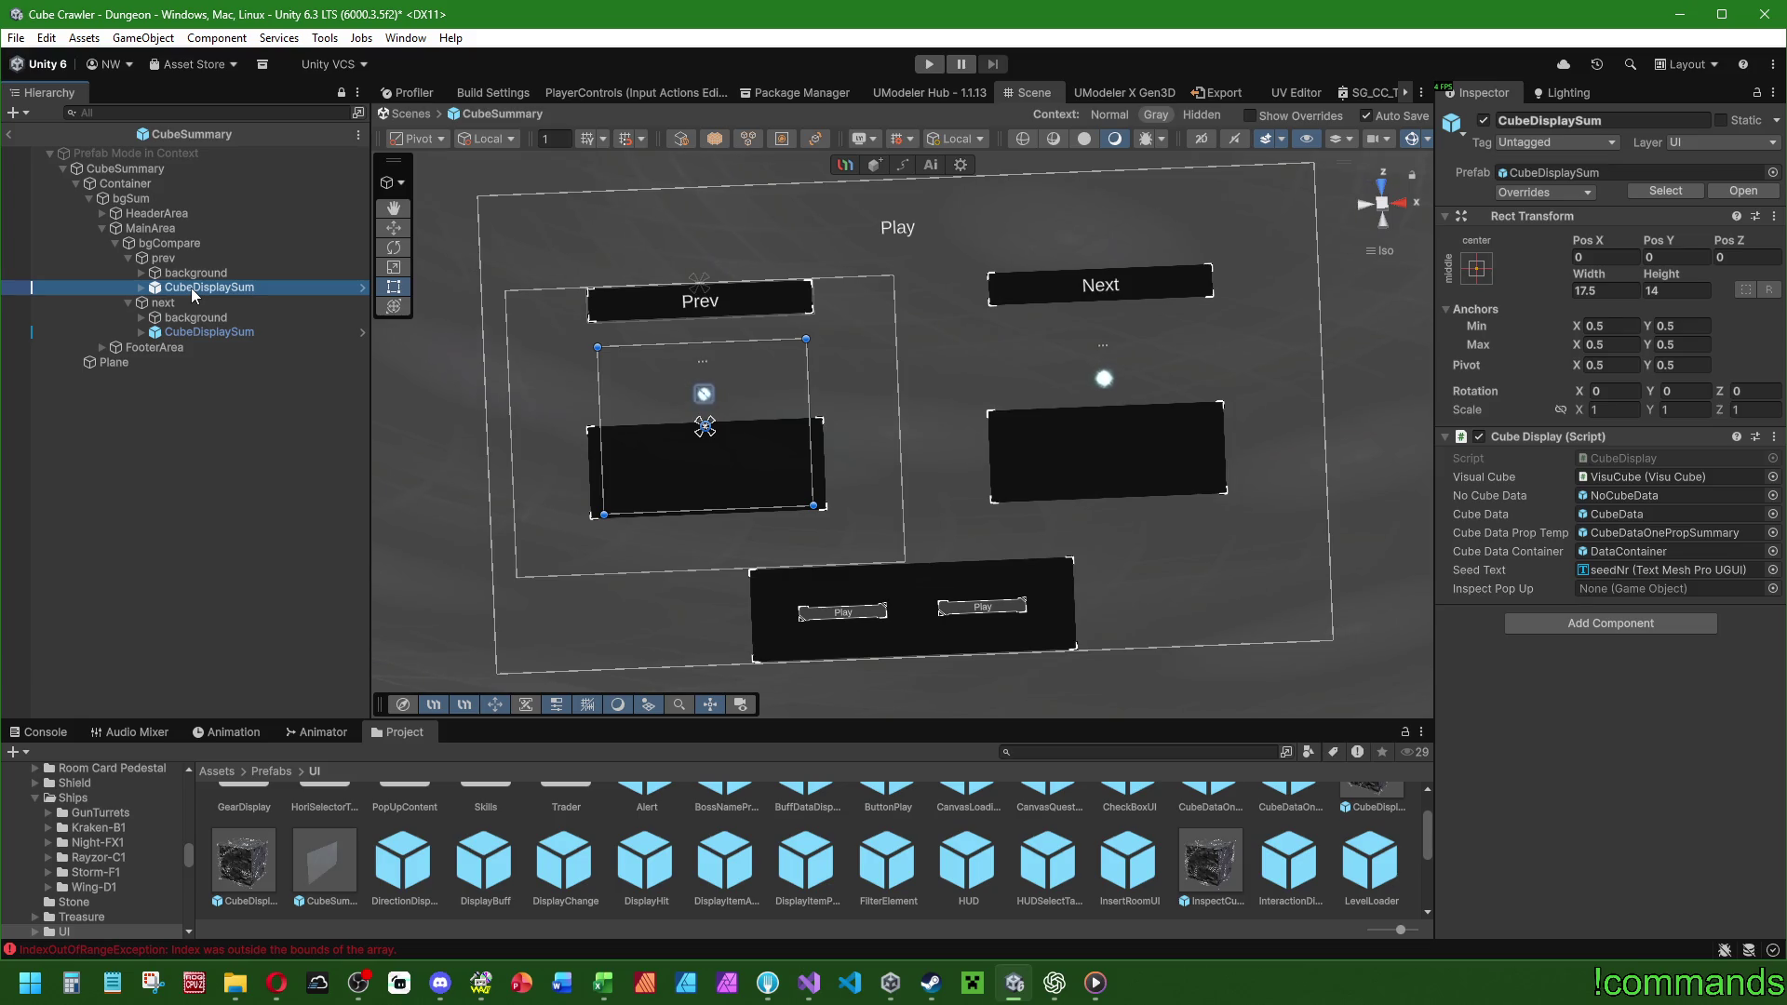
drag(797, 396, 896, 392)
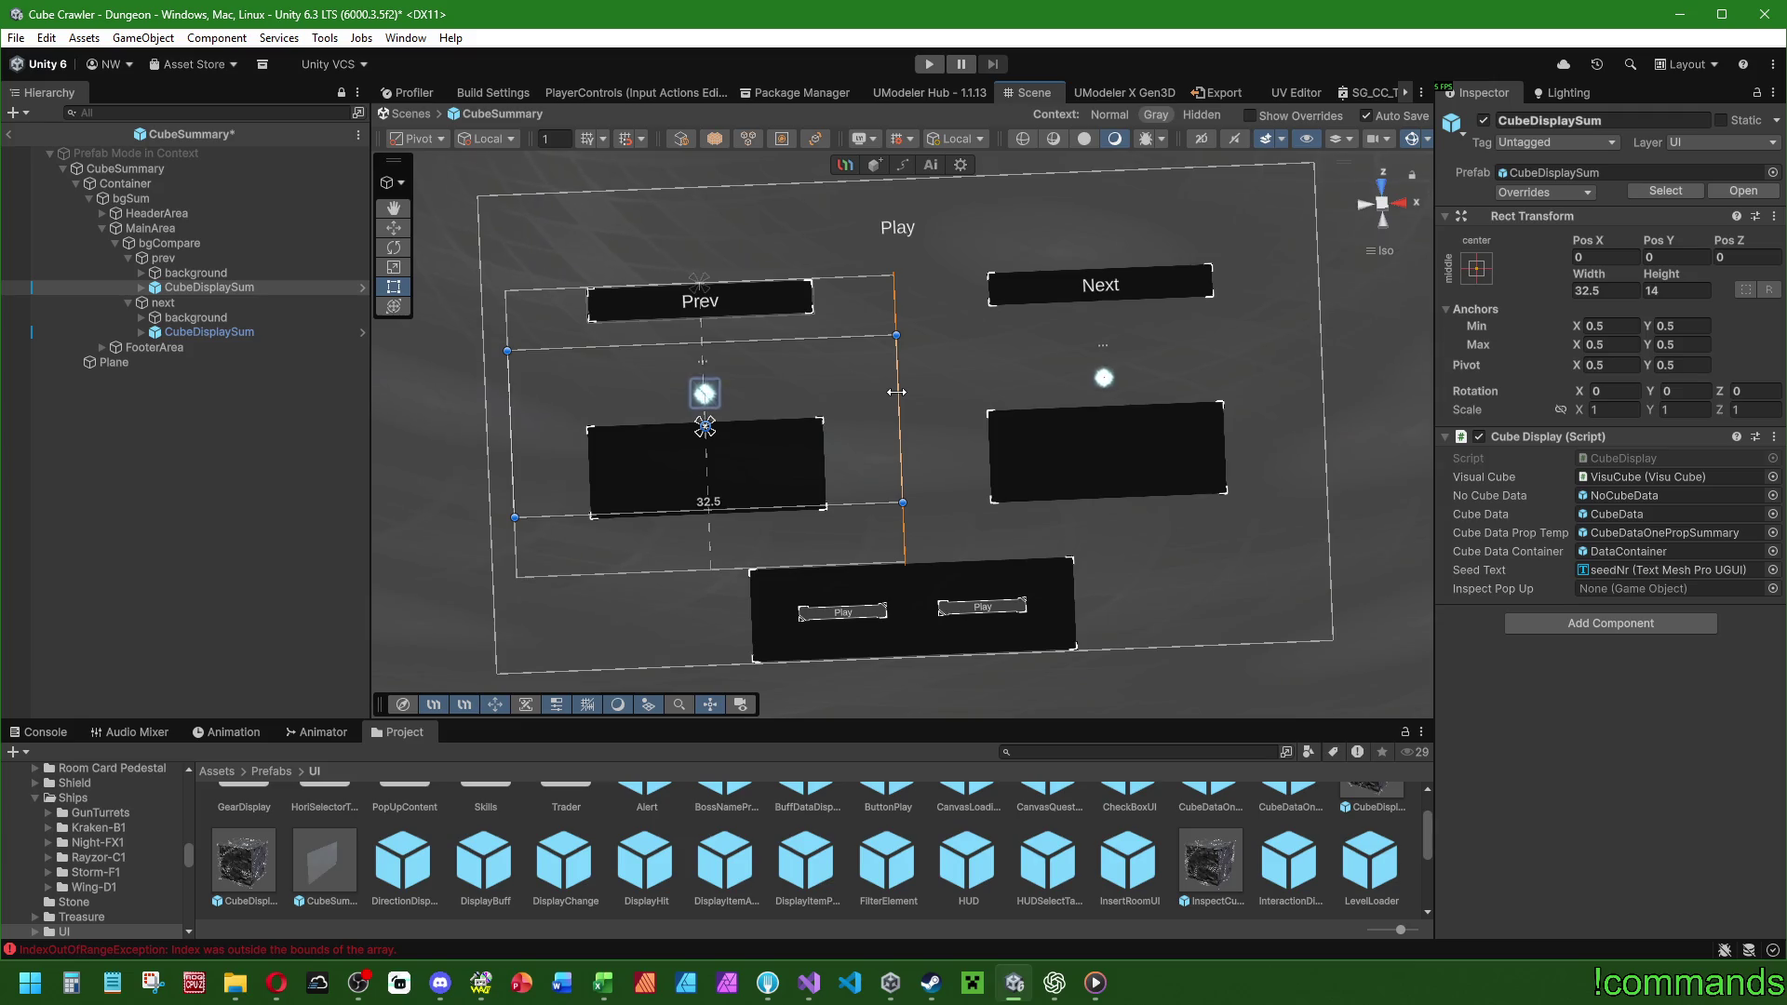
click(1103, 377)
drag(1209, 374, 1297, 375)
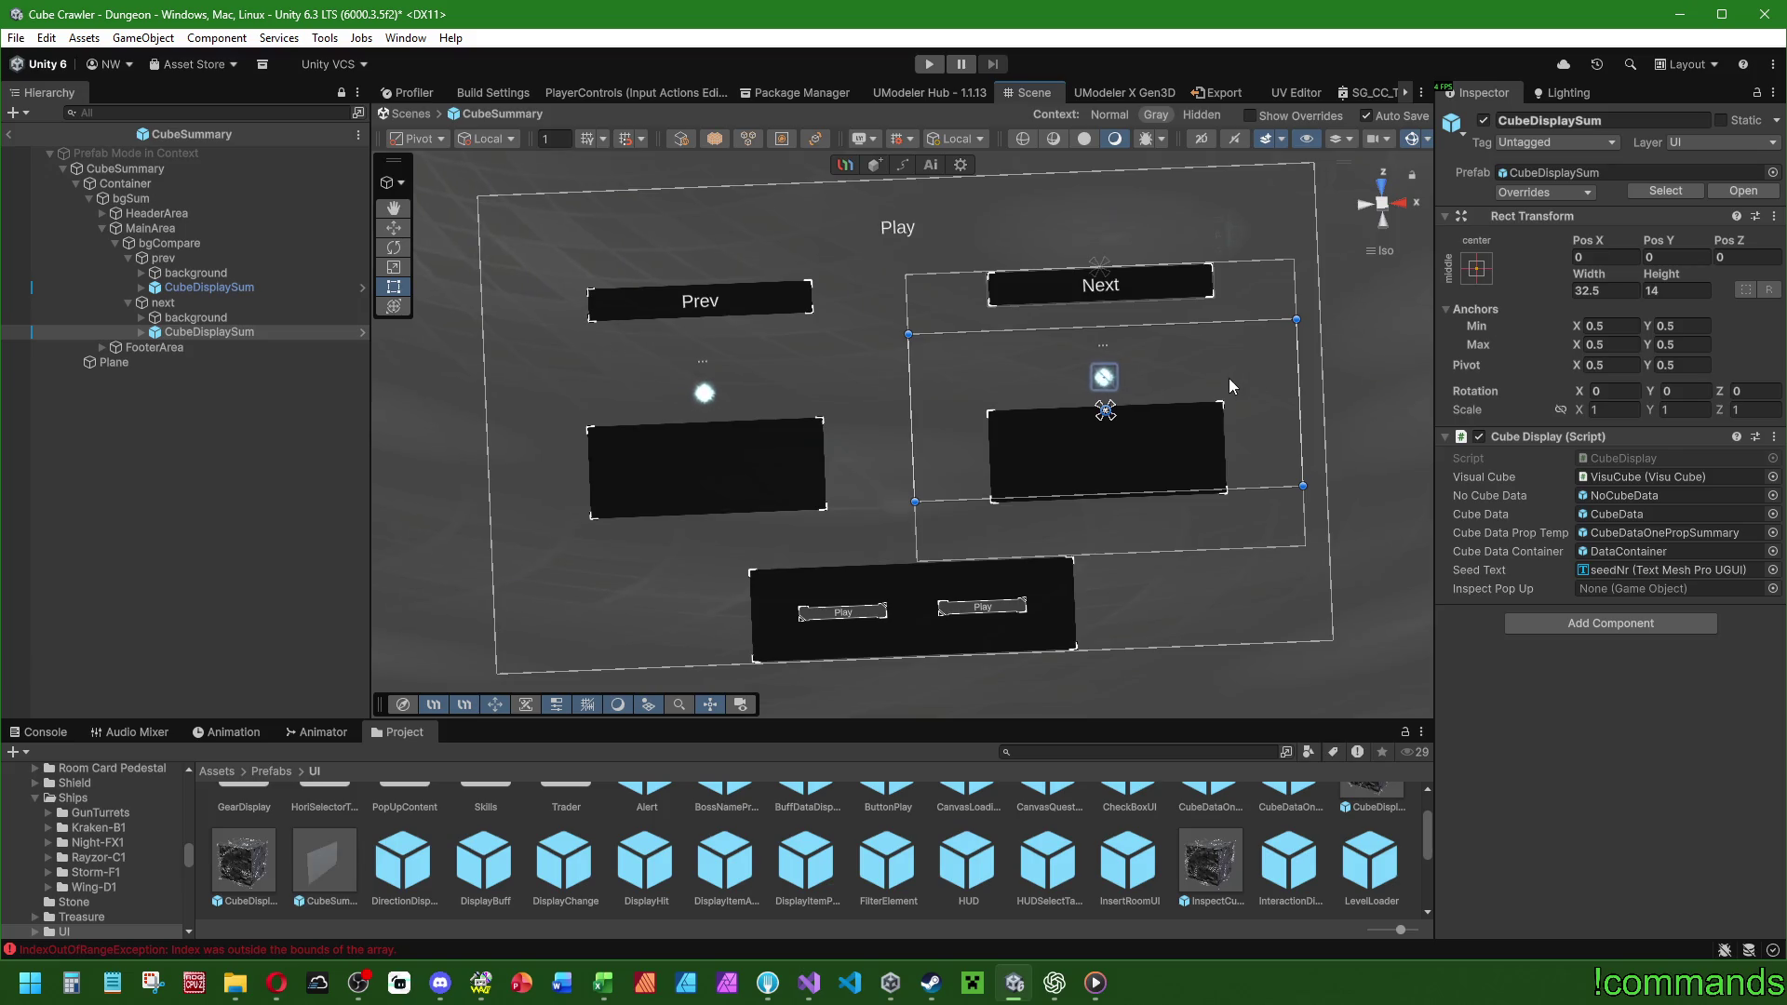
click(204, 285)
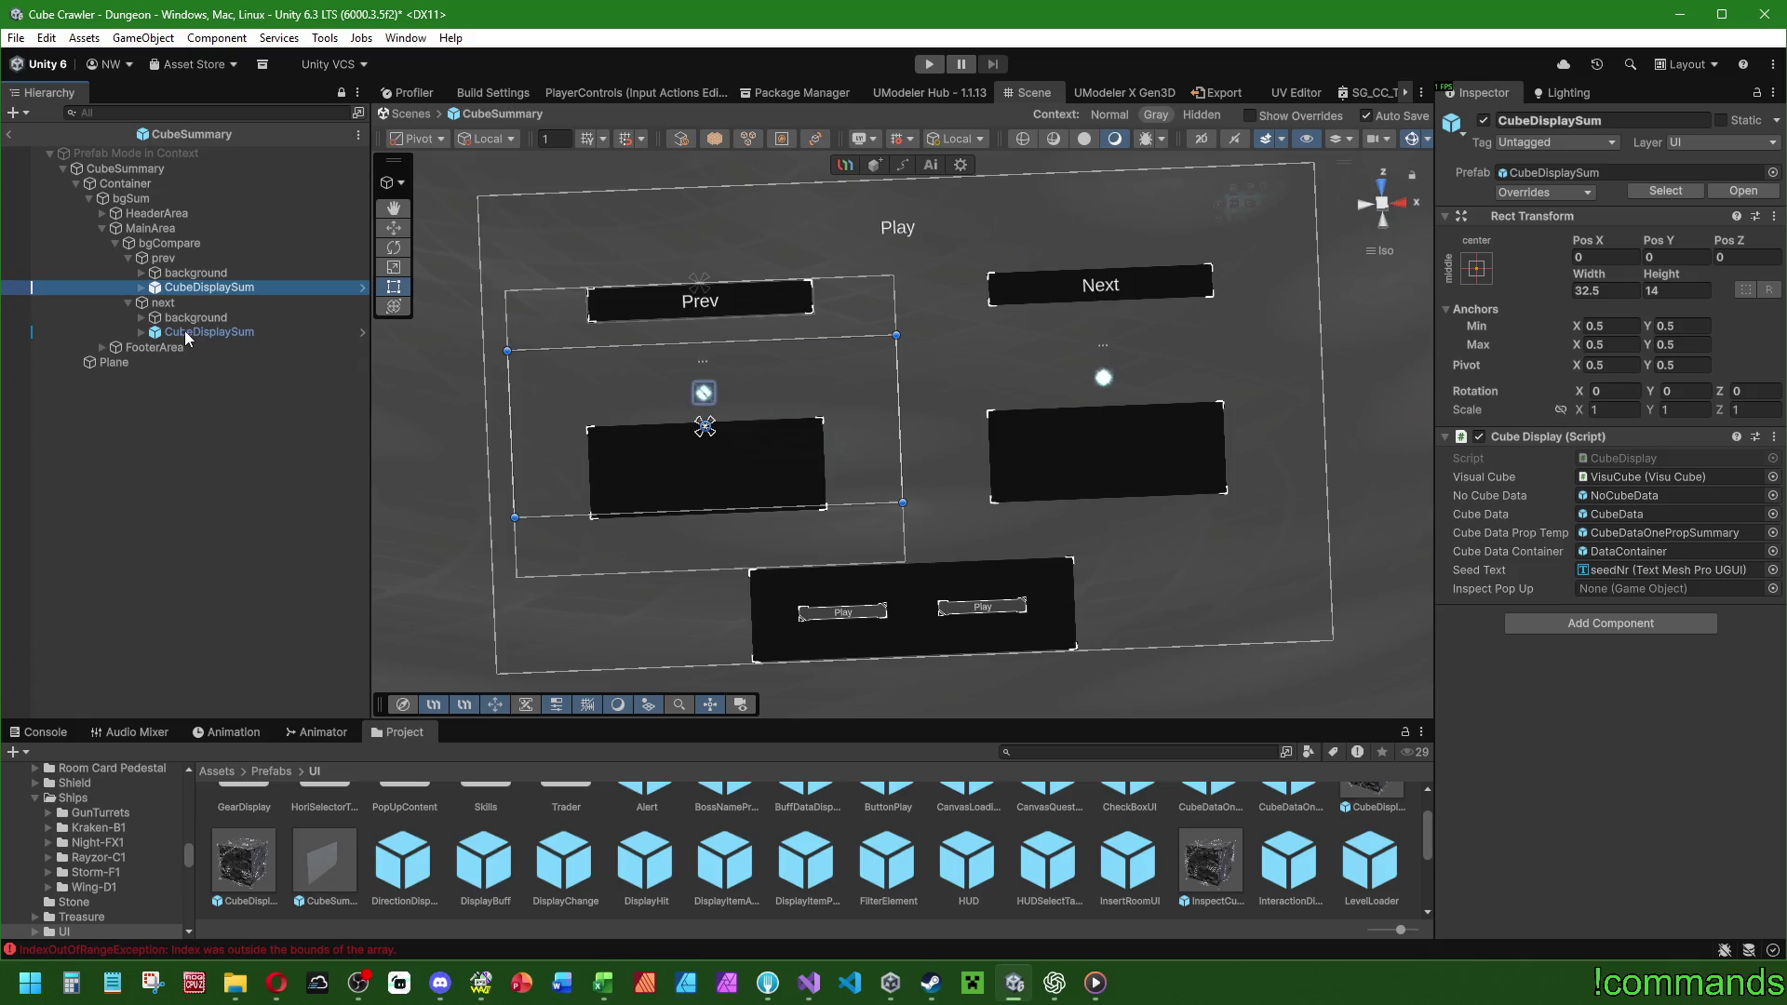
click(195, 272)
click(188, 287)
drag(562, 505, 560, 578)
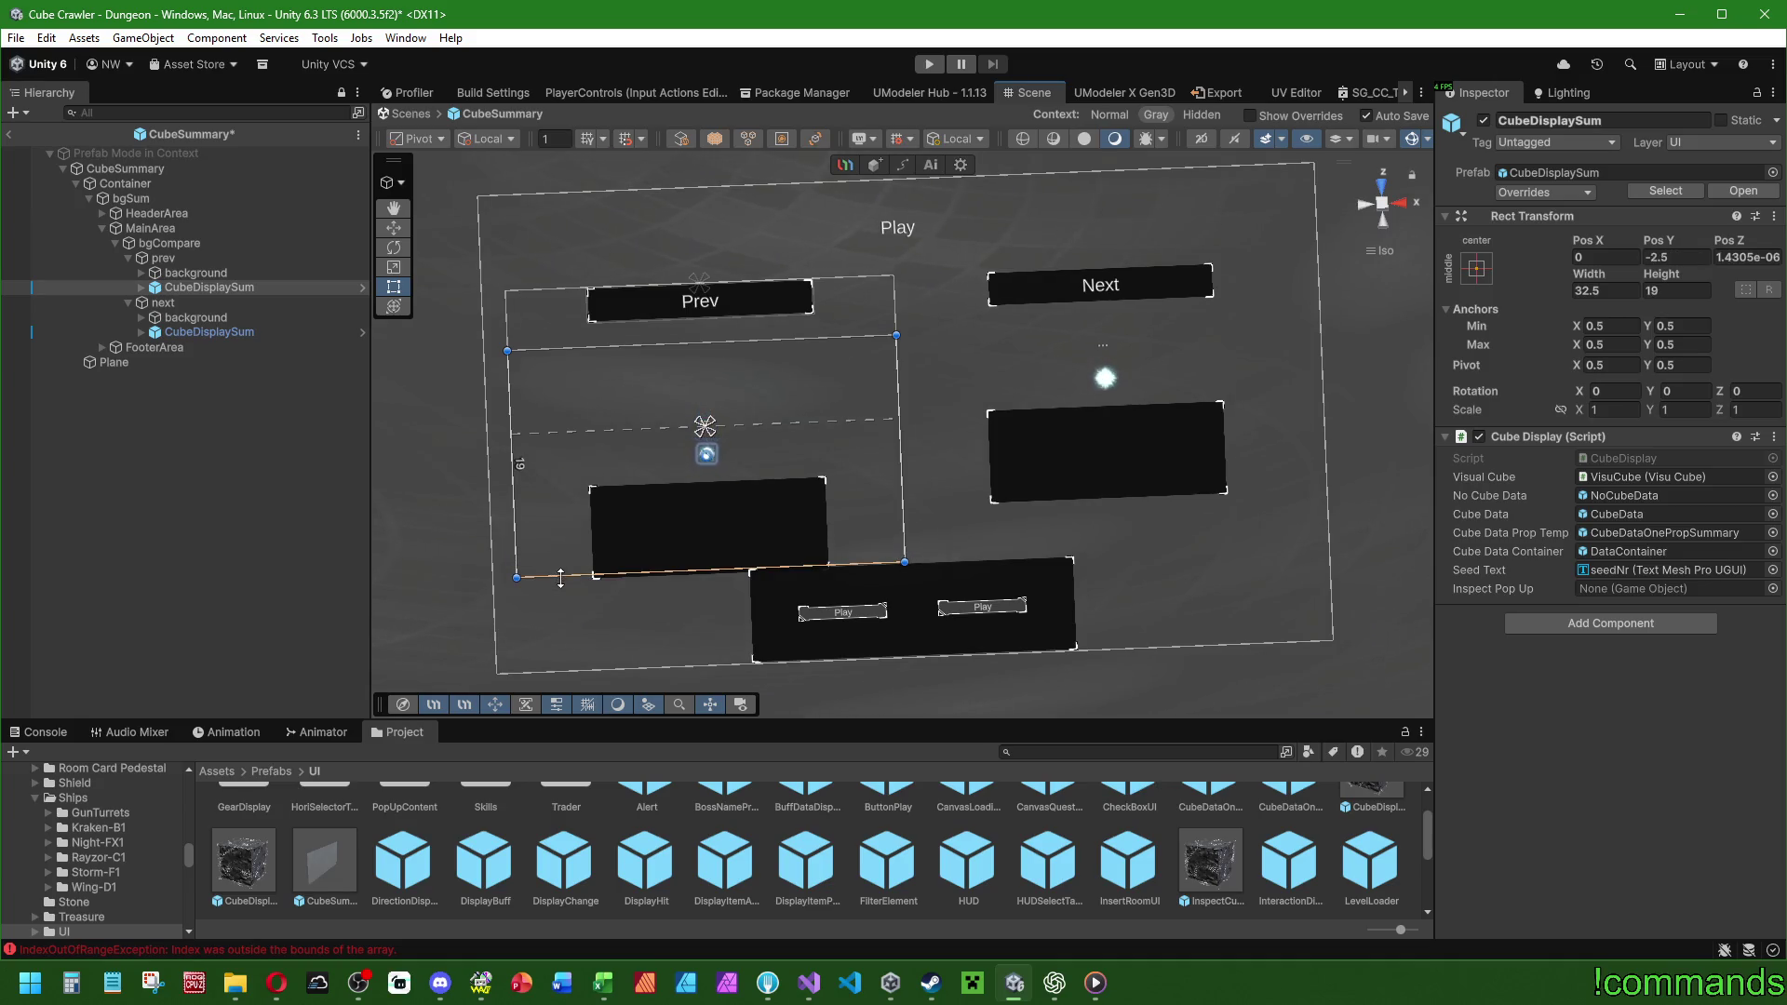
key(ctrl+z)
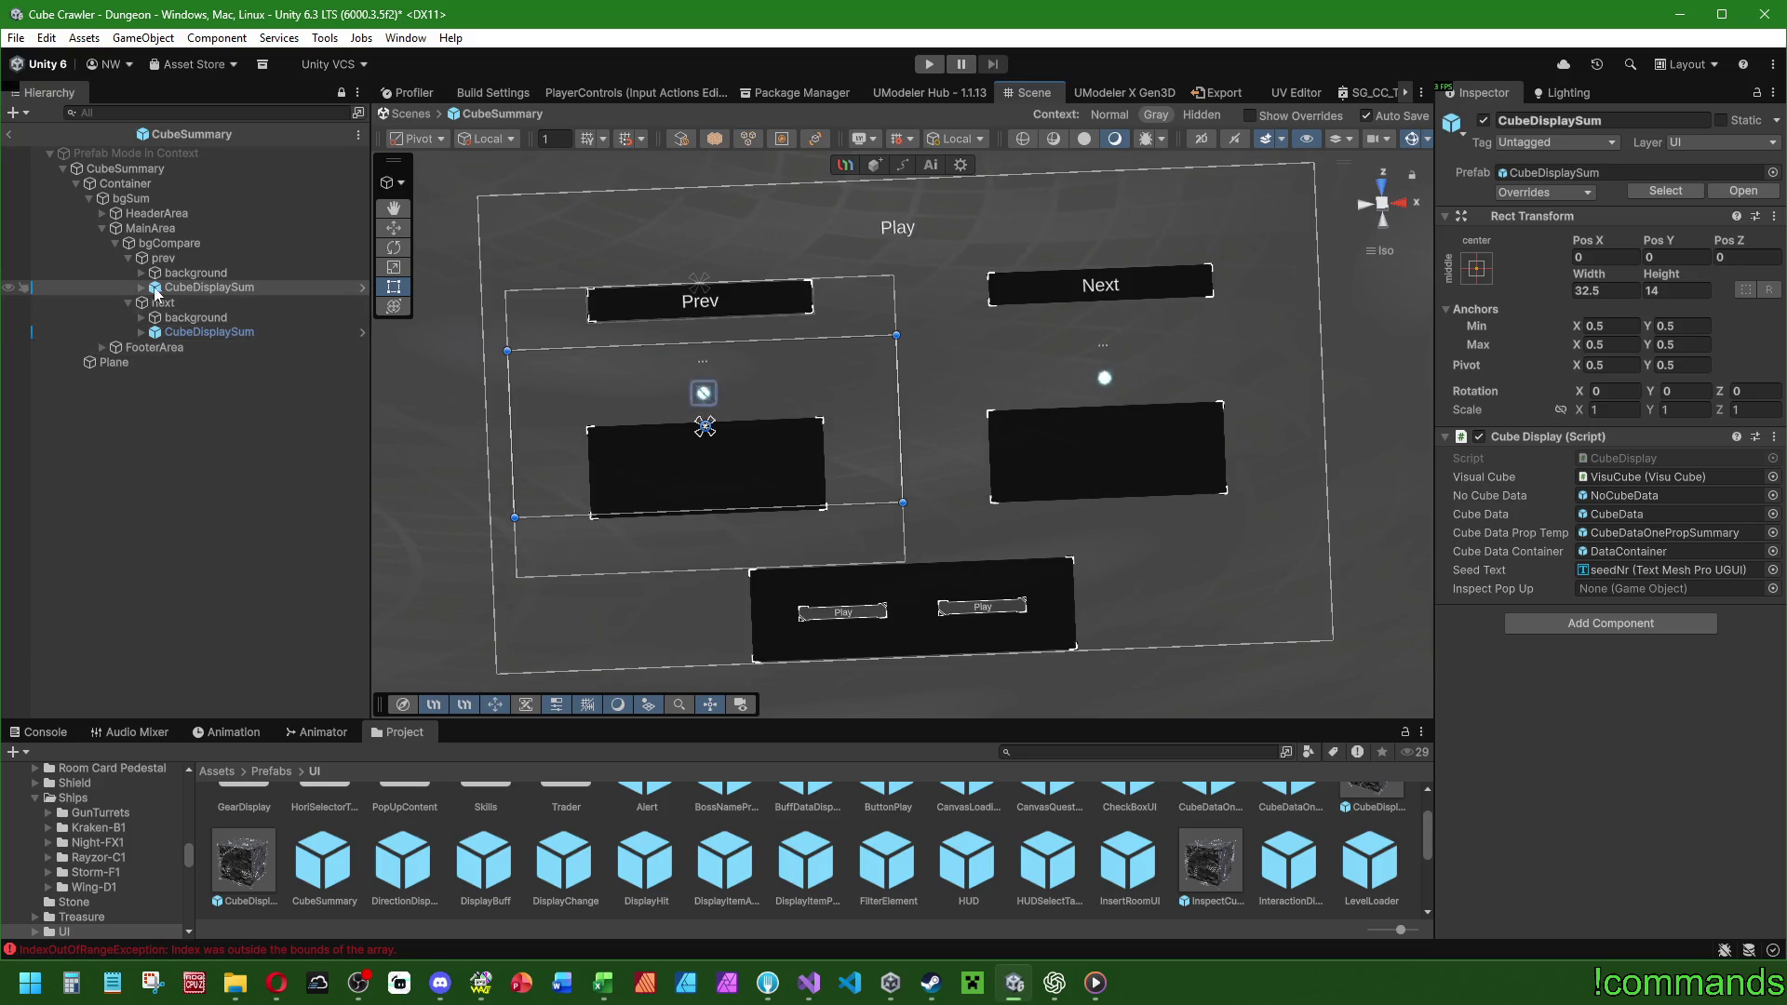
Review the pending overrides on prev's CubeDisplaySum and inspect the CubeDisplaySum prefab asset.
click(205, 288)
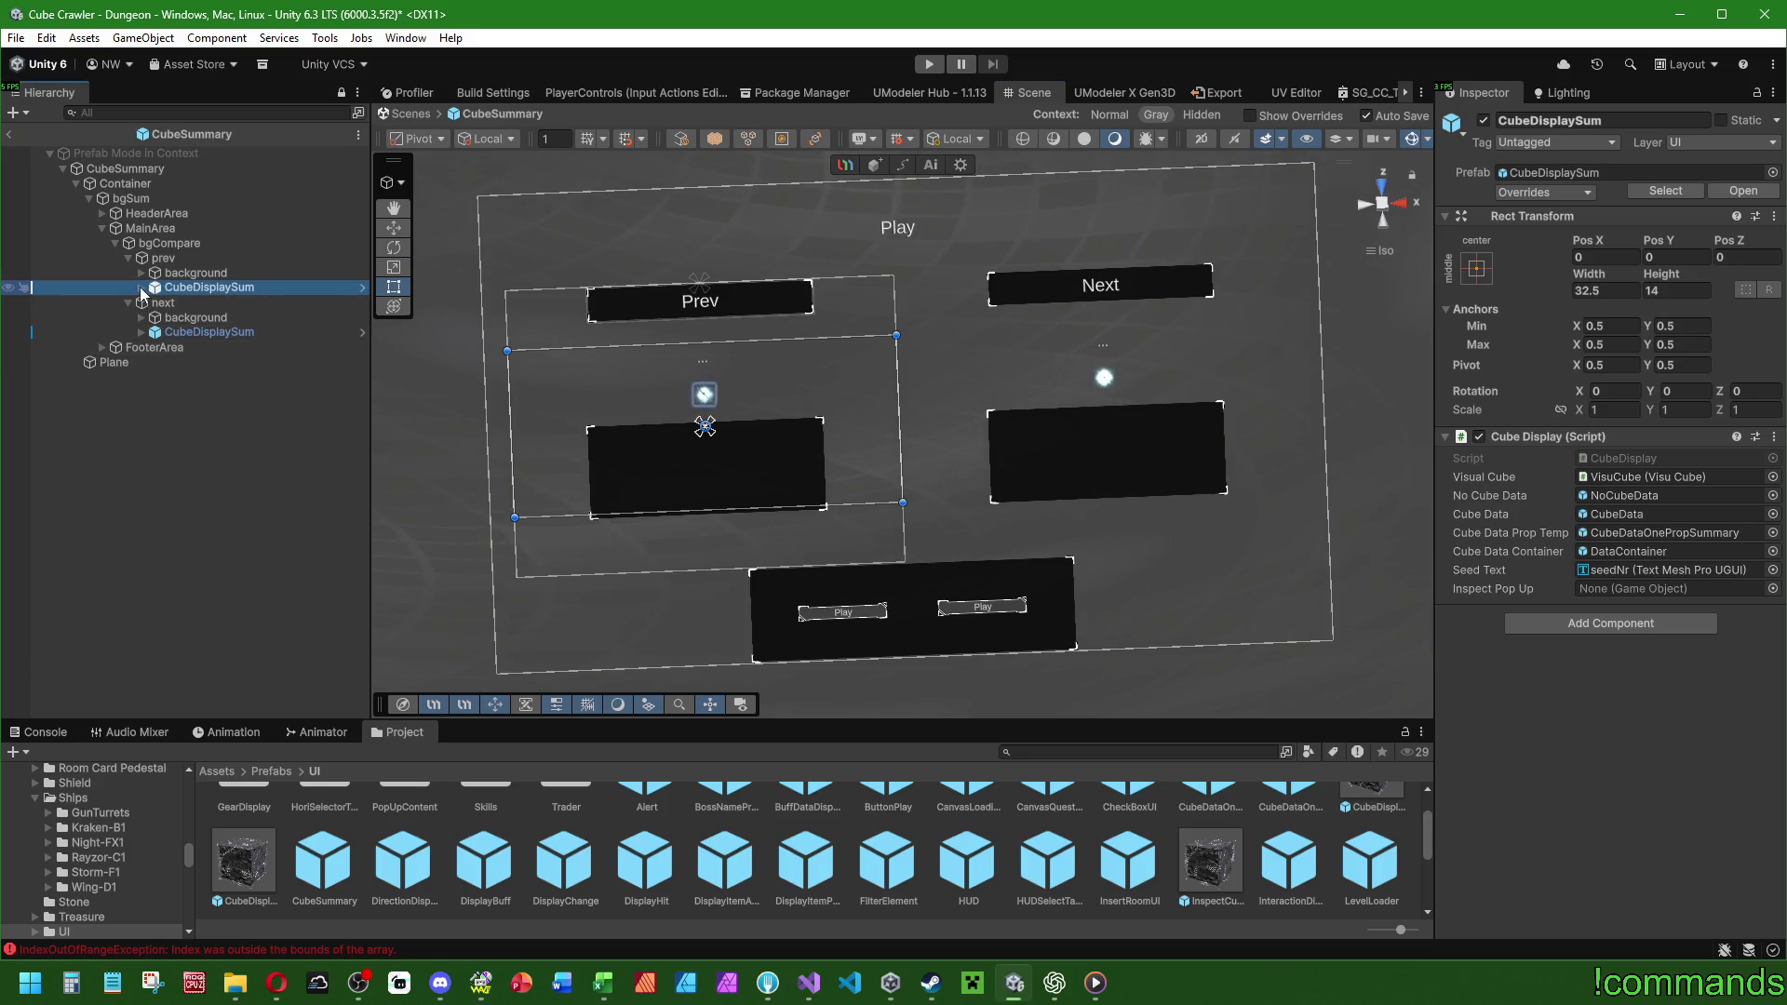
click(1582, 196)
click(1565, 193)
click(227, 285)
click(254, 490)
click(258, 288)
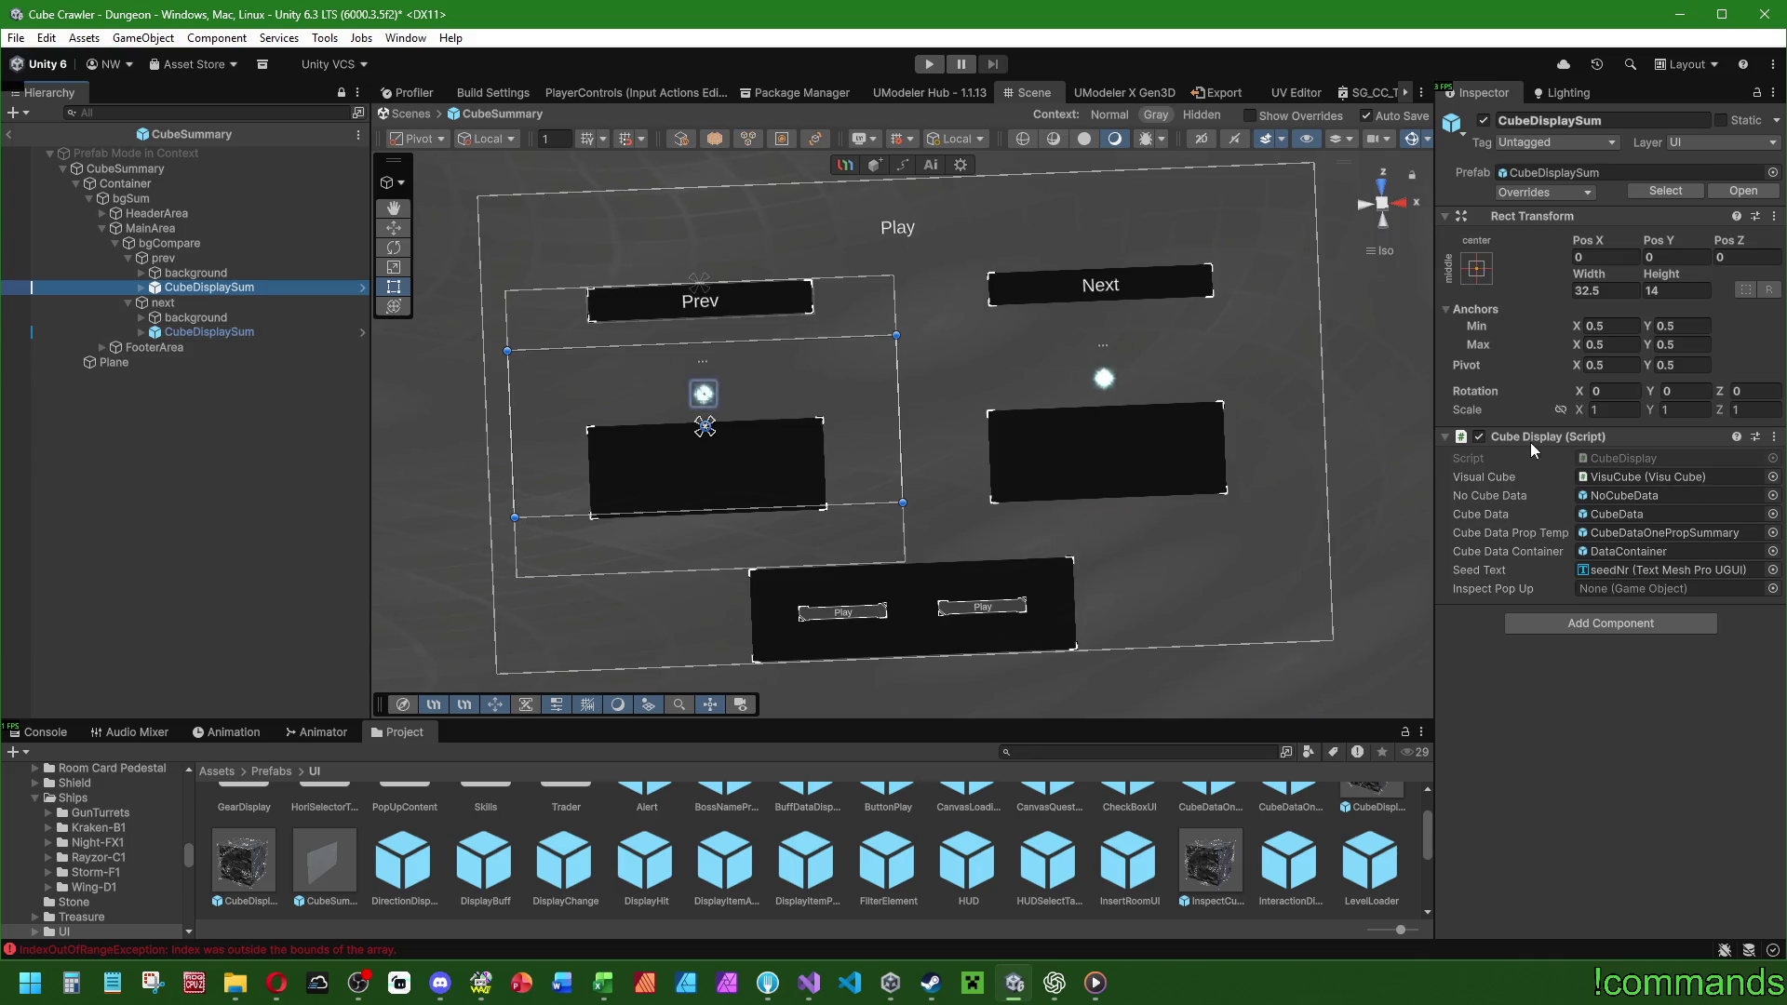
scroll(497, 861, down, 2)
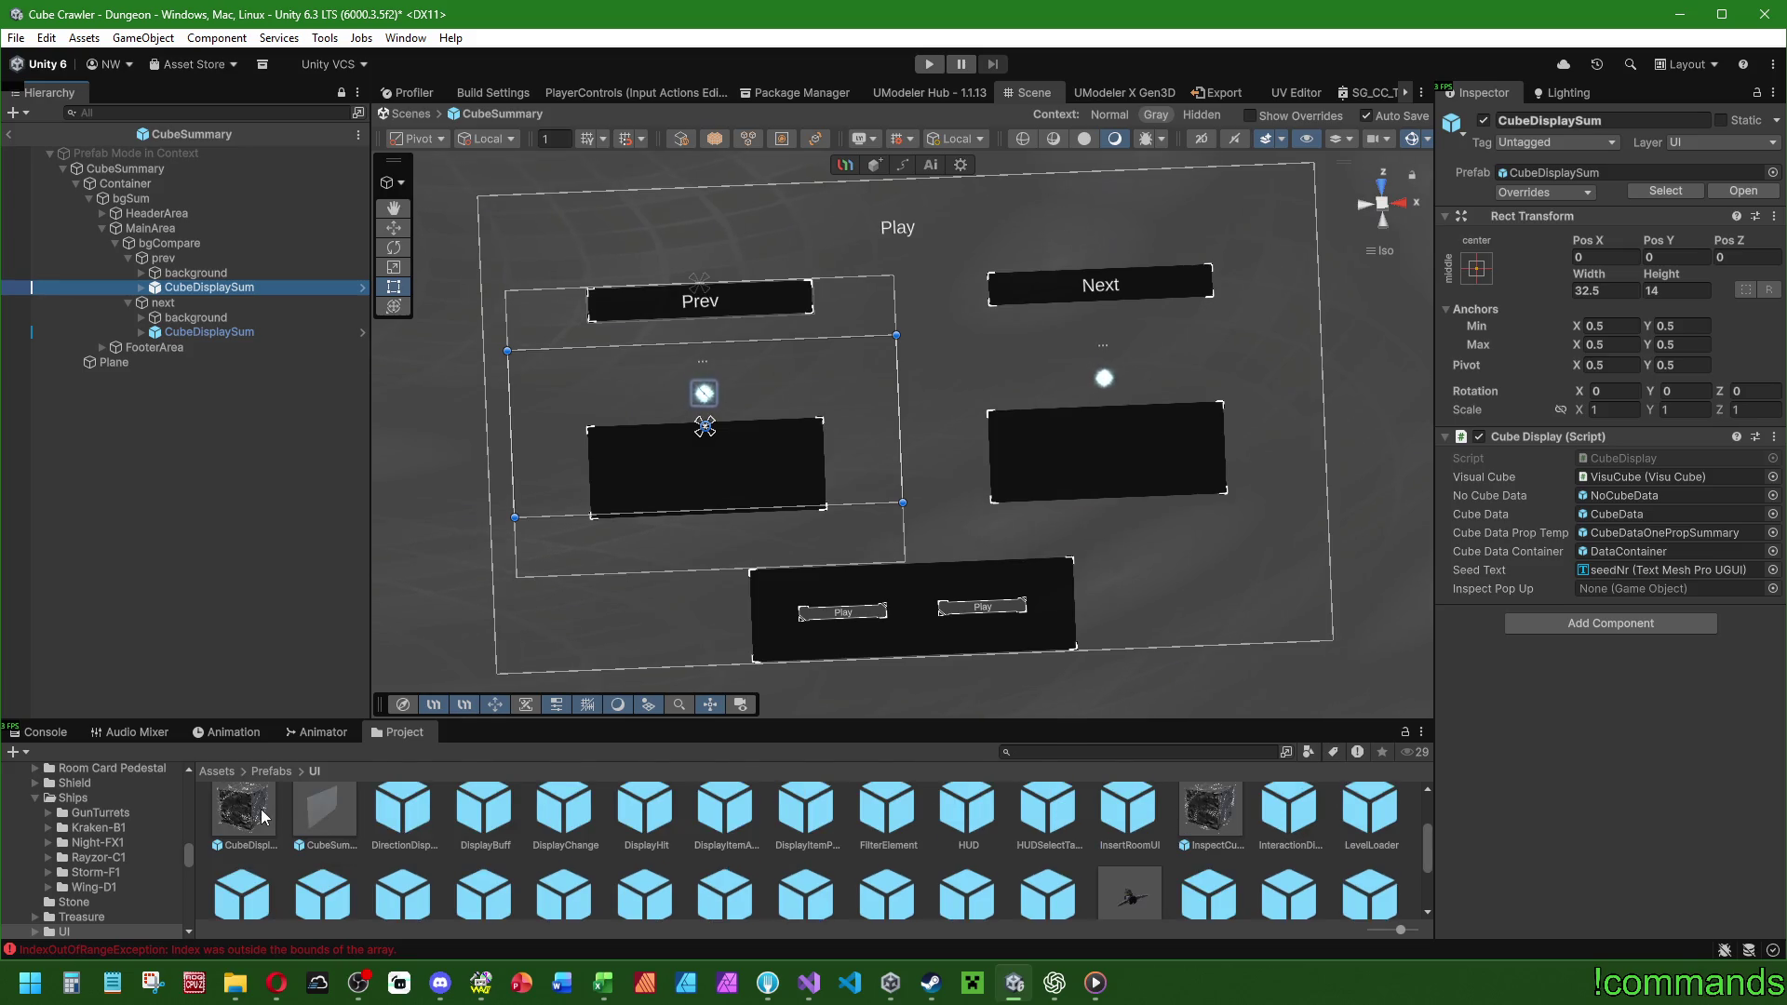
click(261, 808)
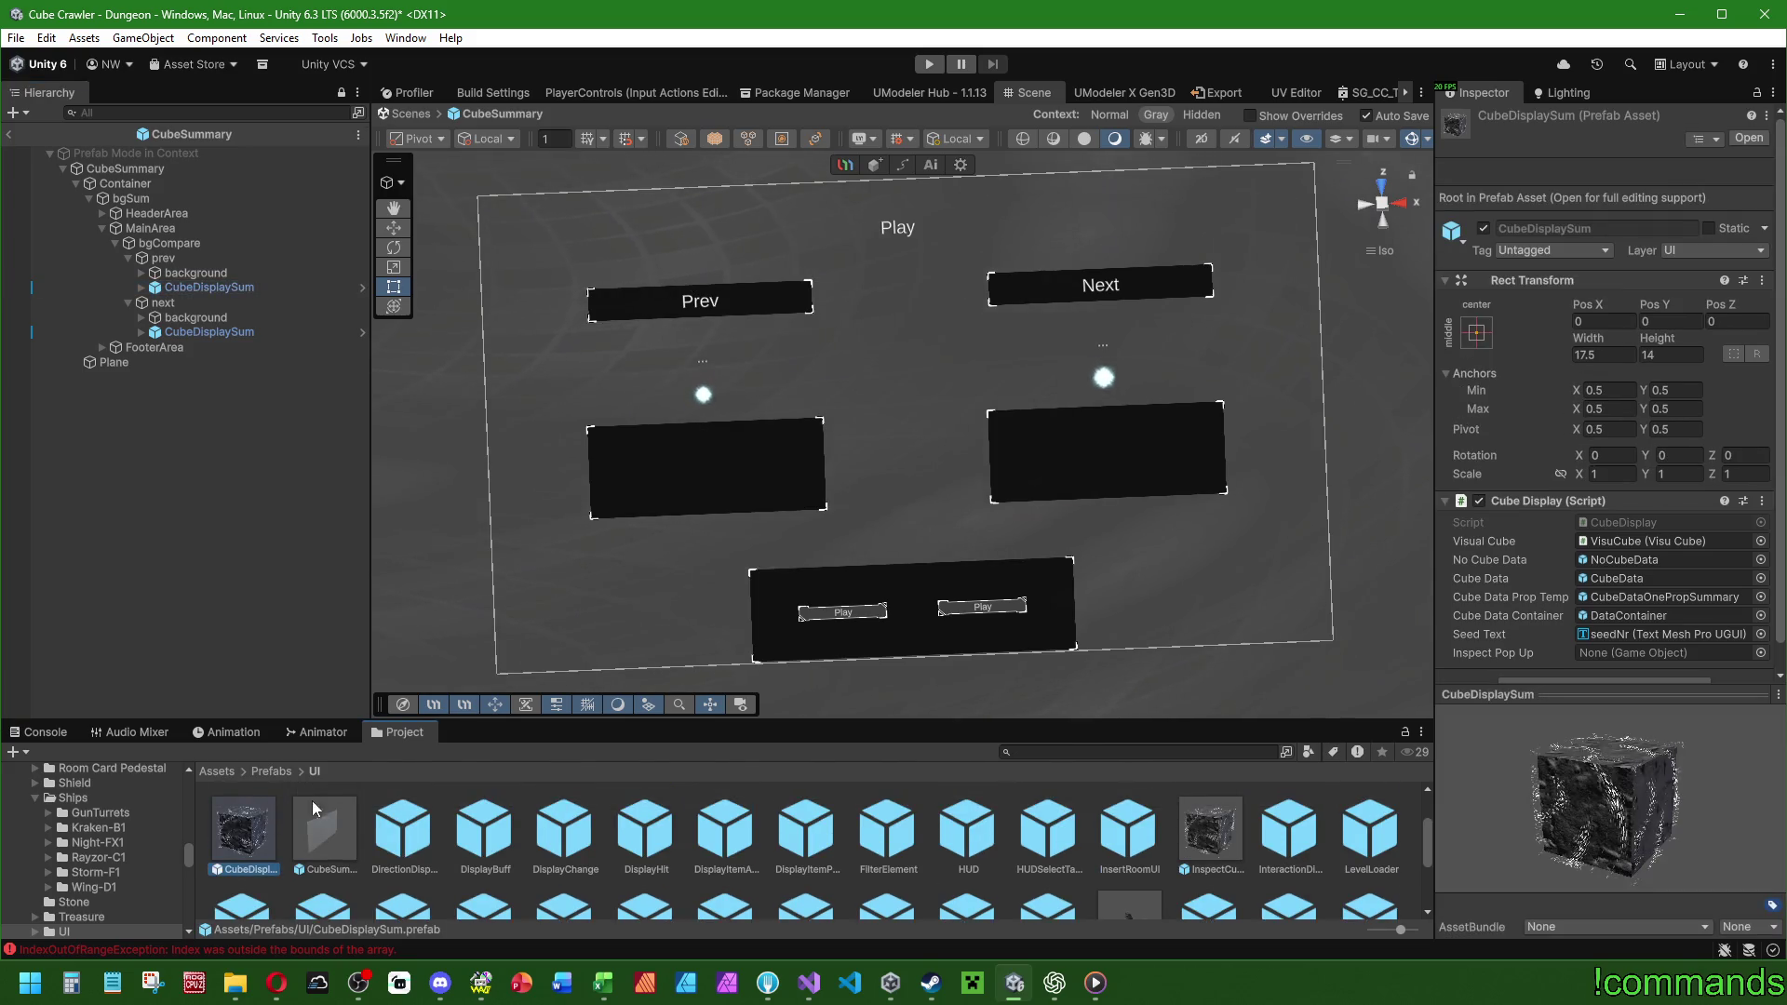
Apply all of prev CubeDisplaySum's overrides to the prefab and open it in Prefab Mode.
click(259, 287)
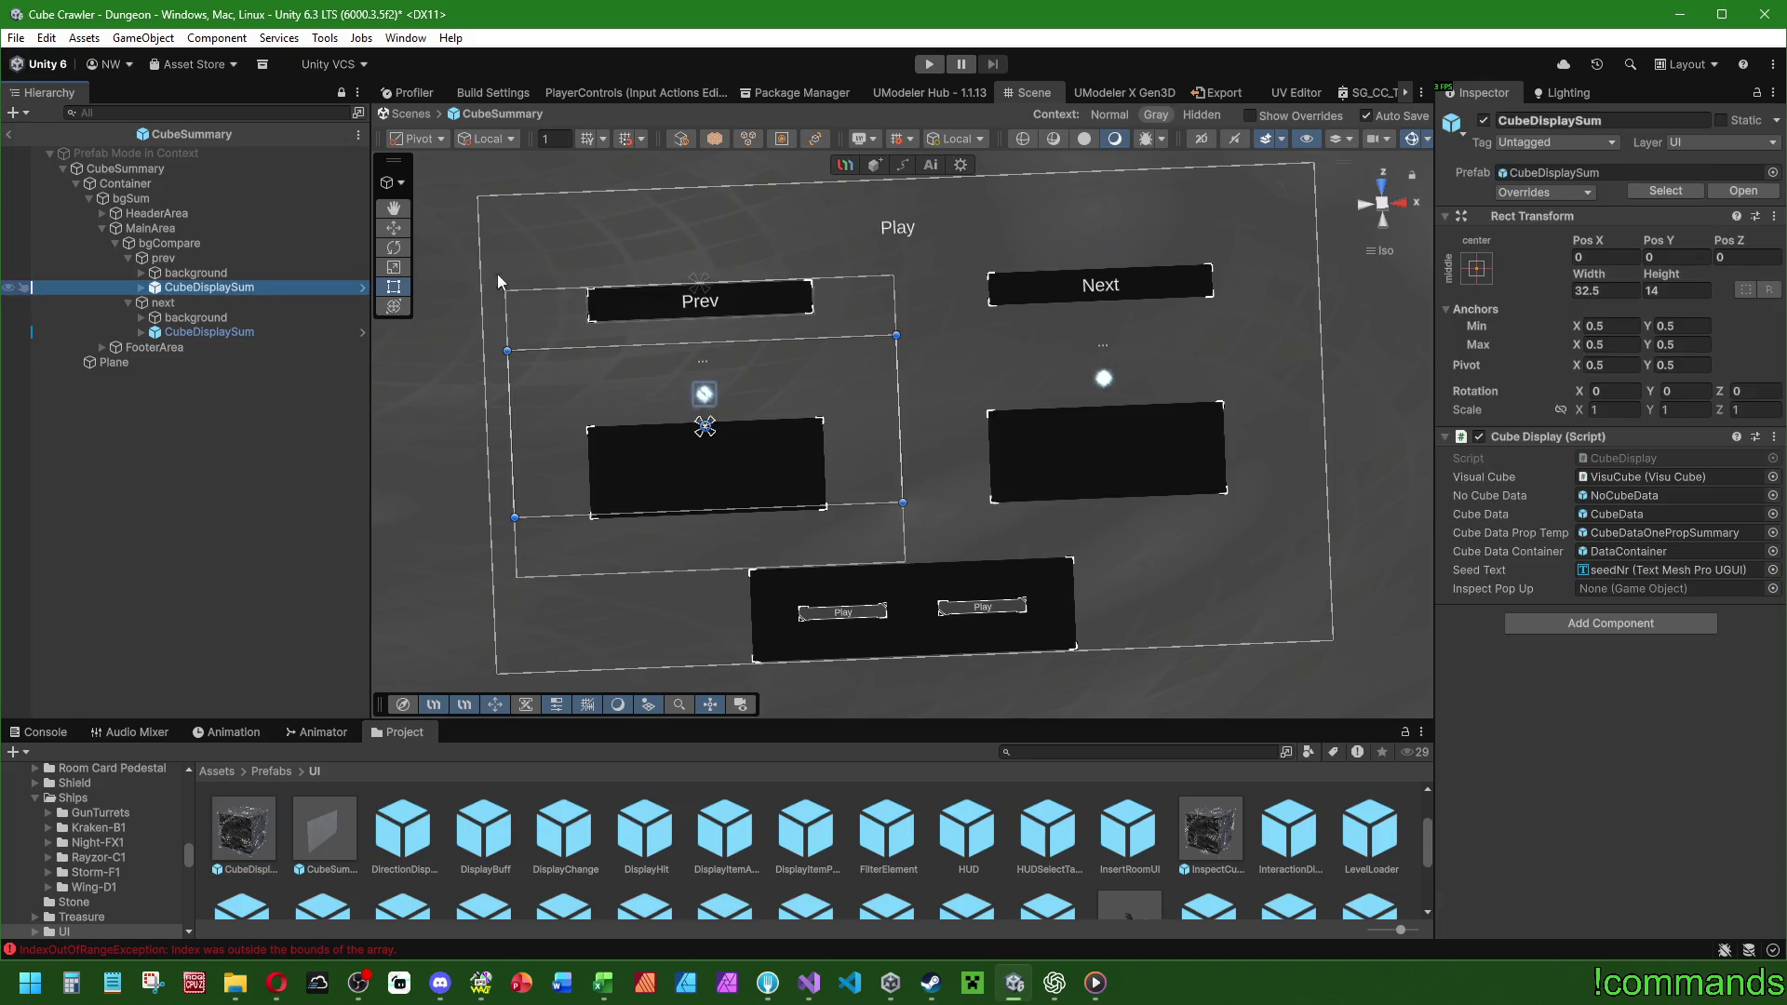
click(1531, 192)
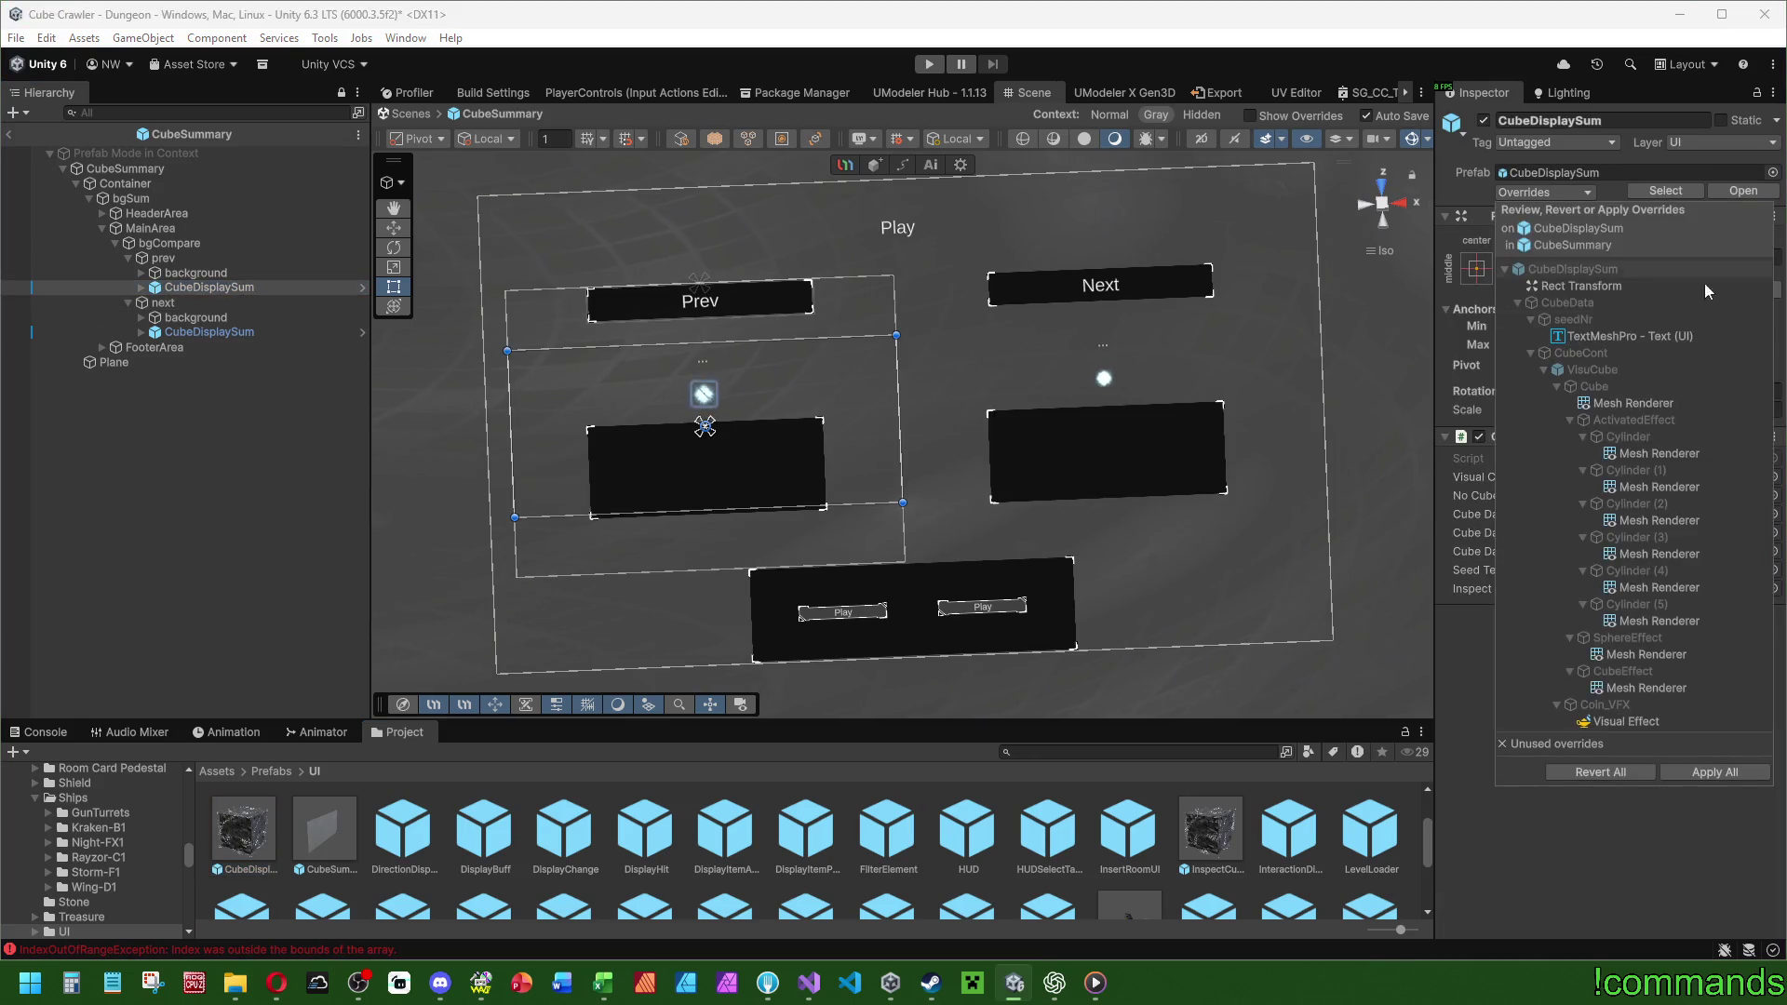
click(1699, 768)
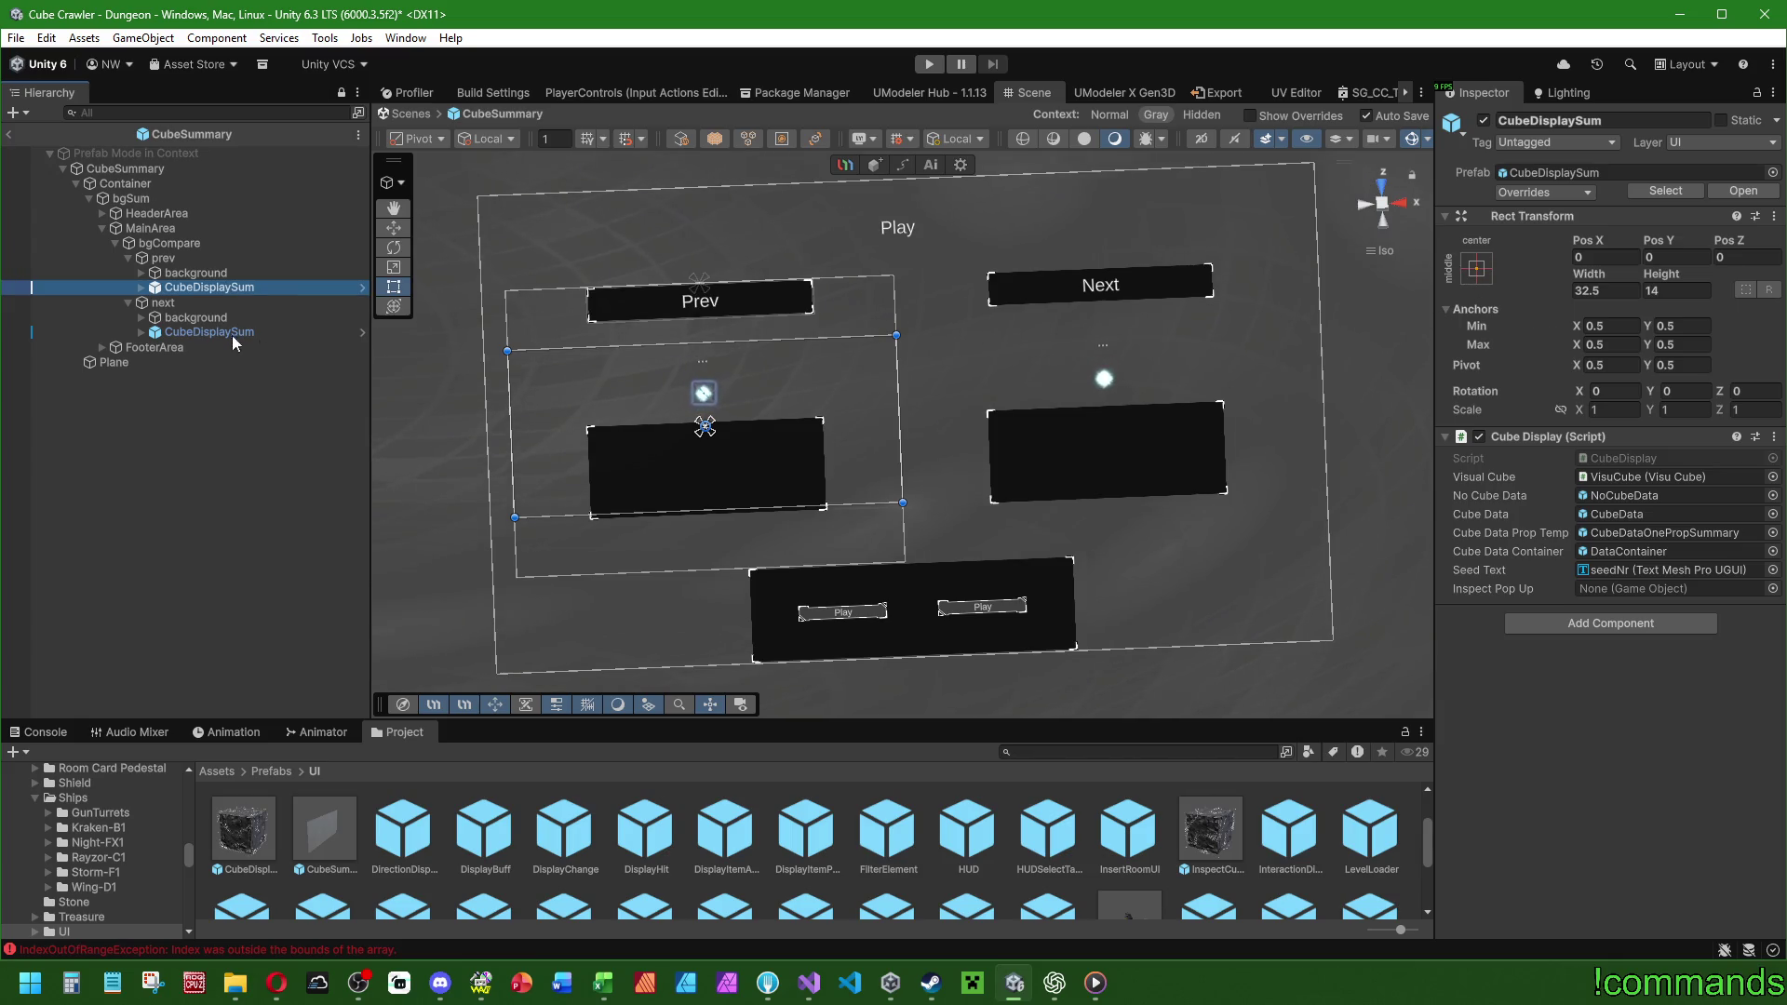
click(142, 286)
click(1733, 192)
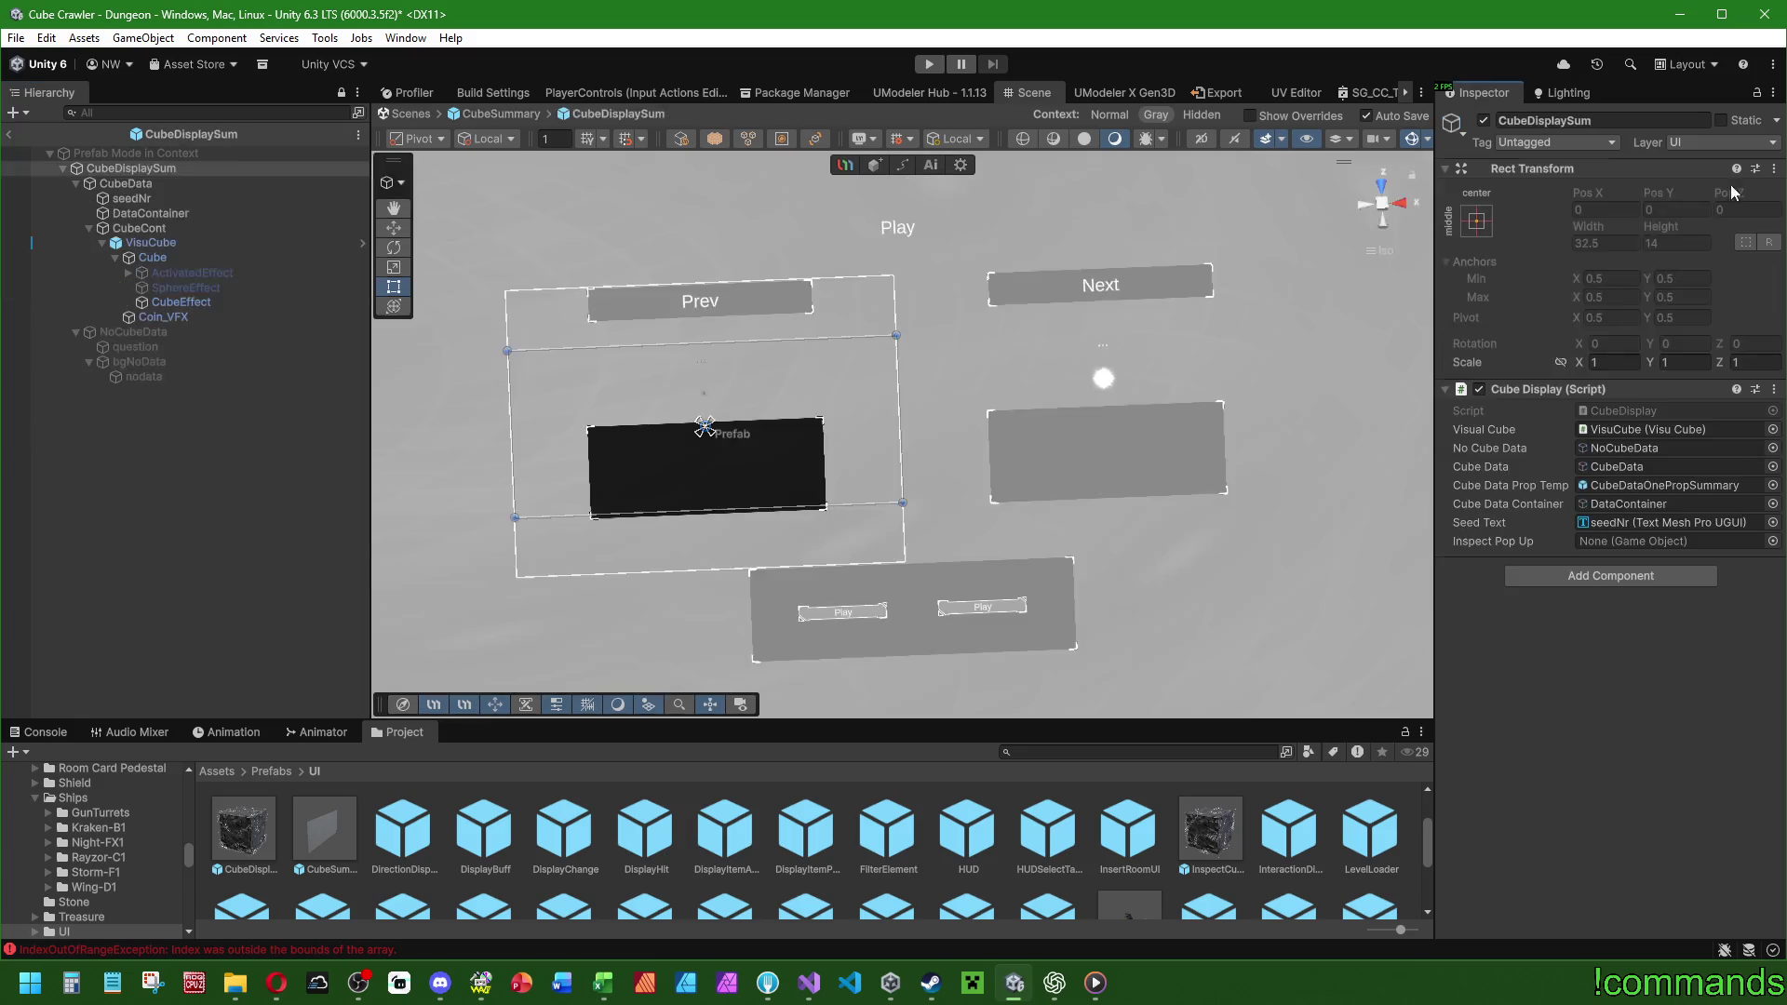
Make the prefab's CubeData element 18 tall.
click(172, 184)
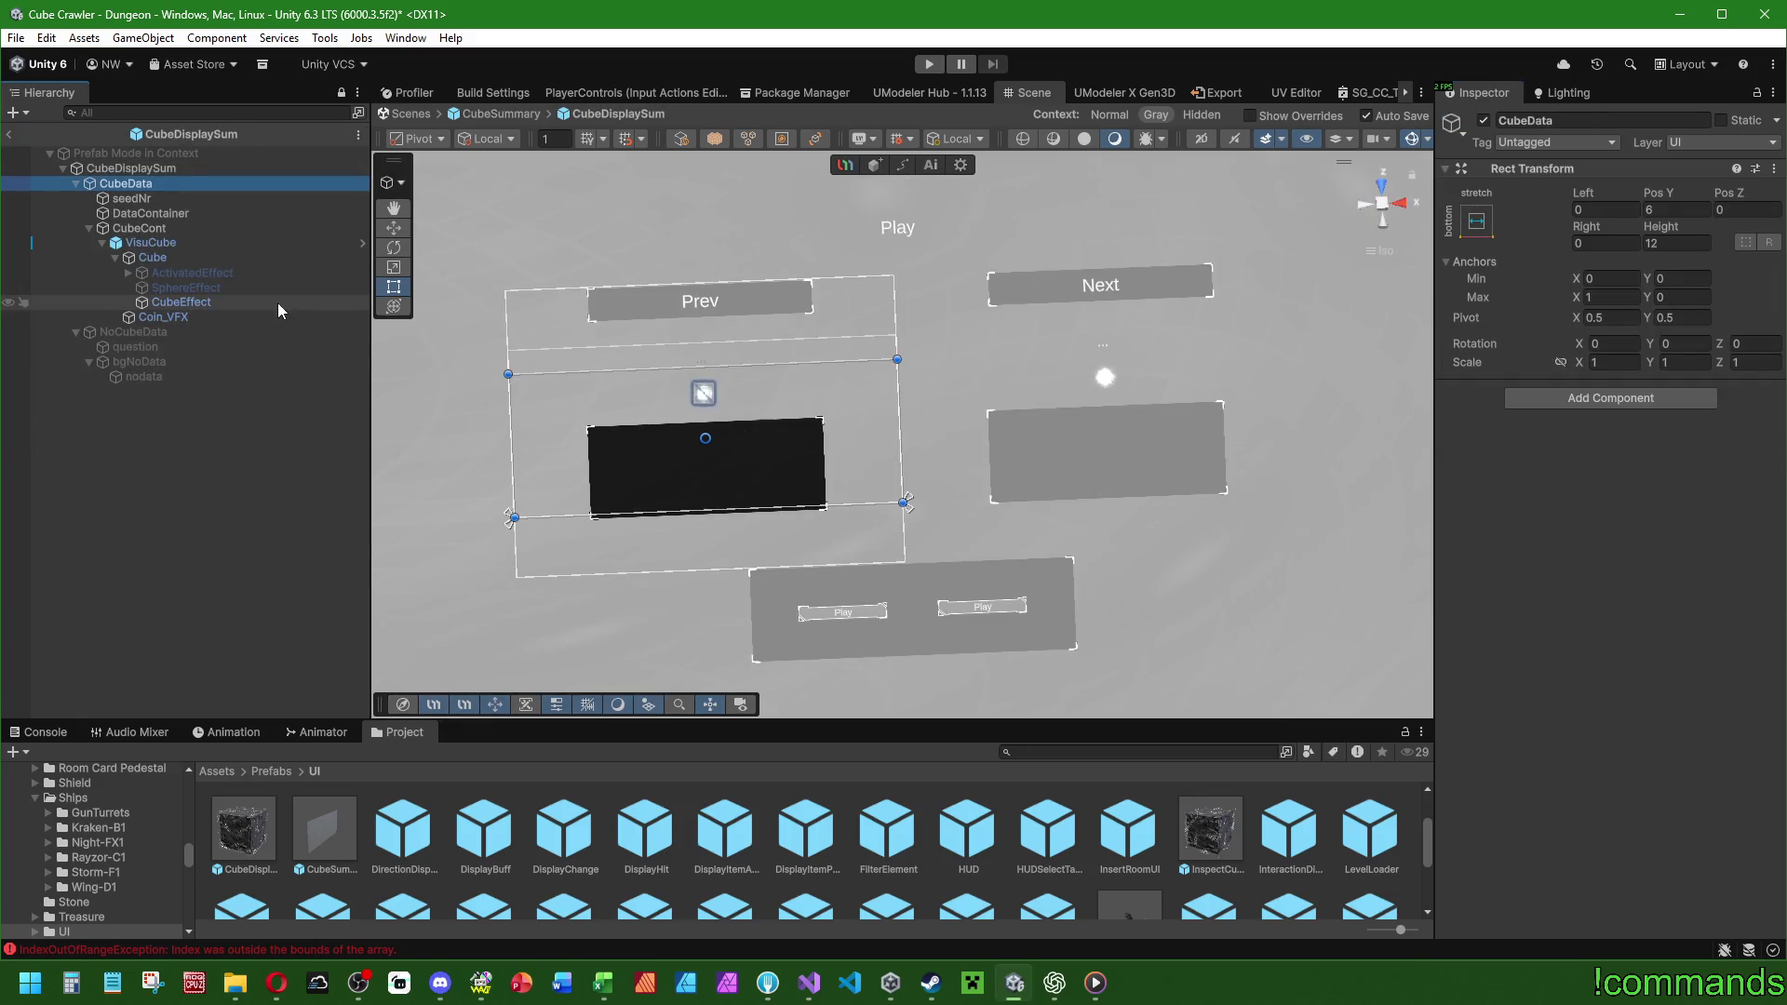
drag(650, 365, 649, 340)
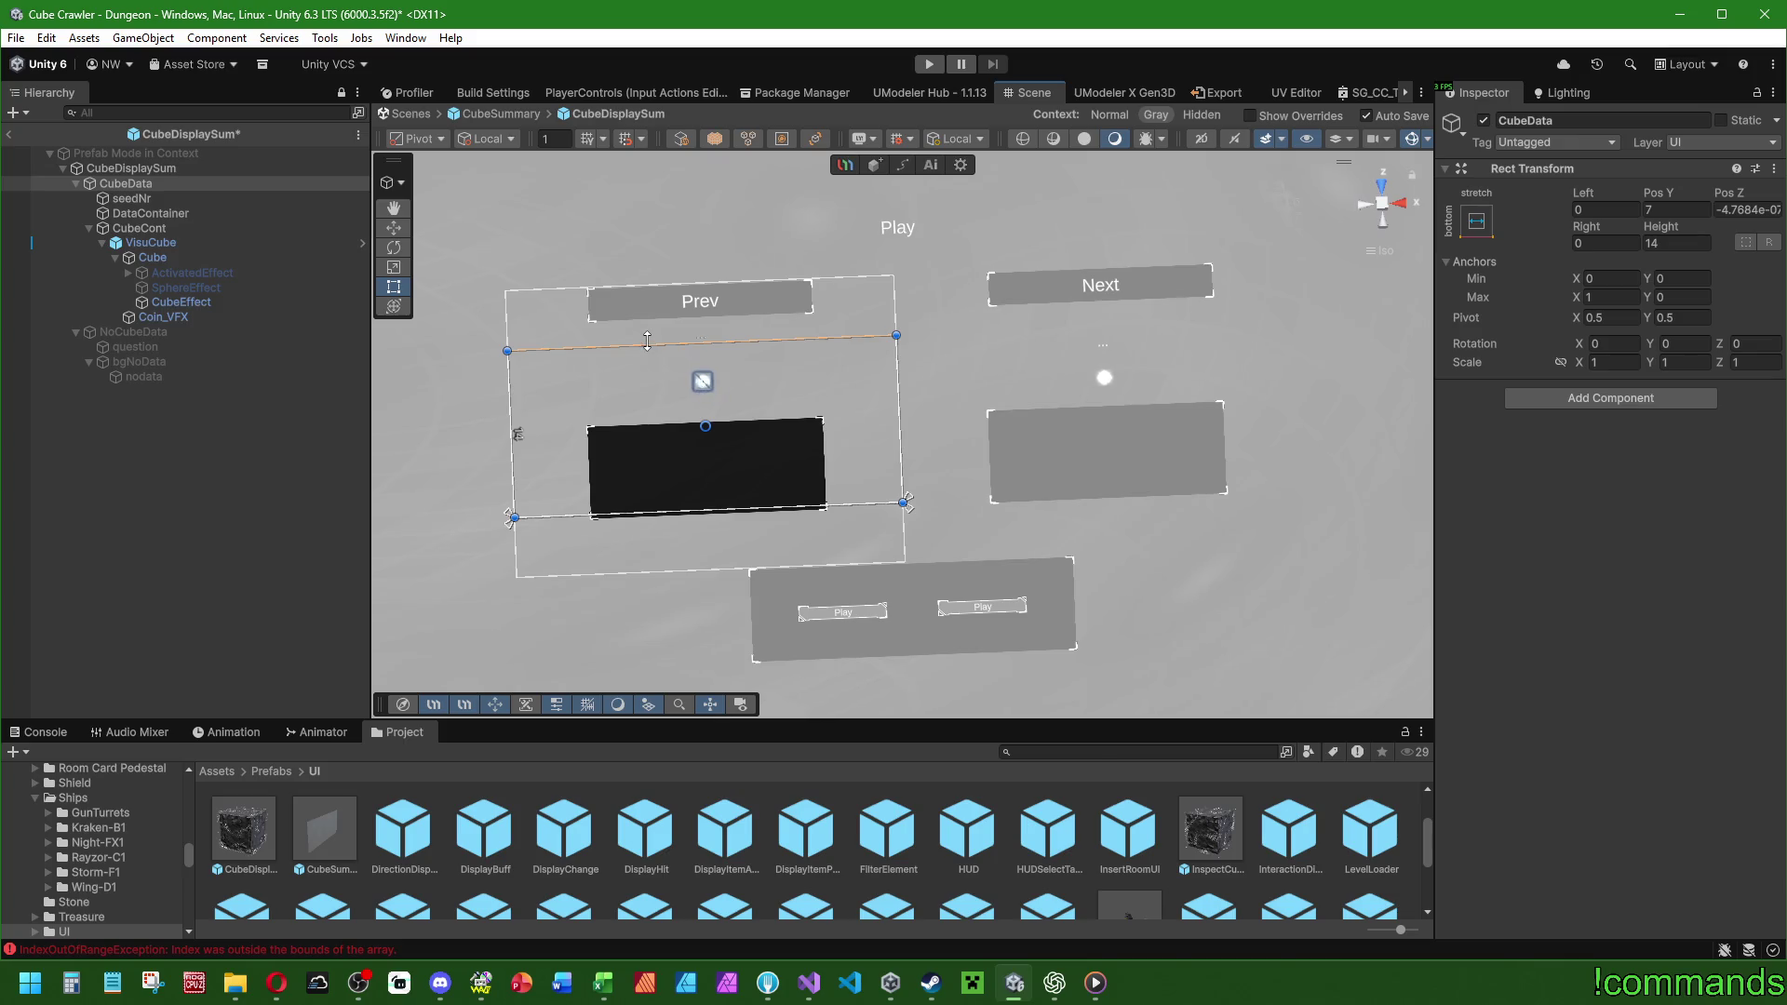
drag(586, 517, 585, 567)
click(1649, 243)
text(18)
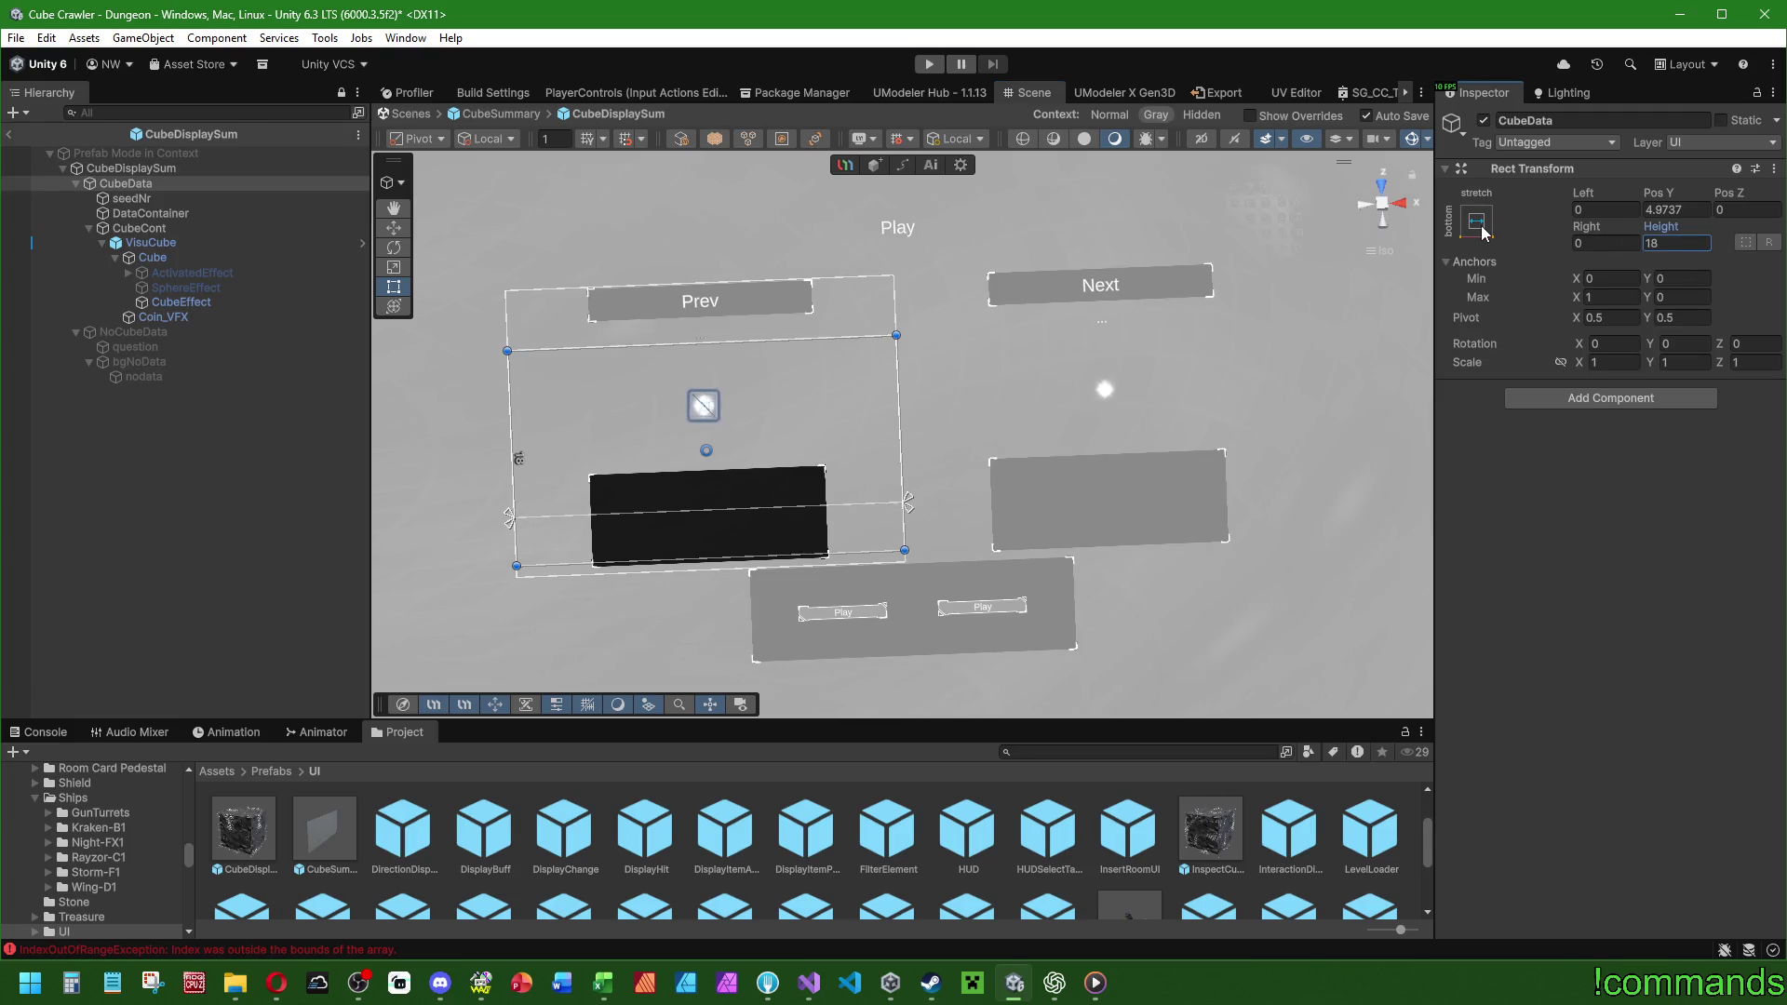
click(1478, 224)
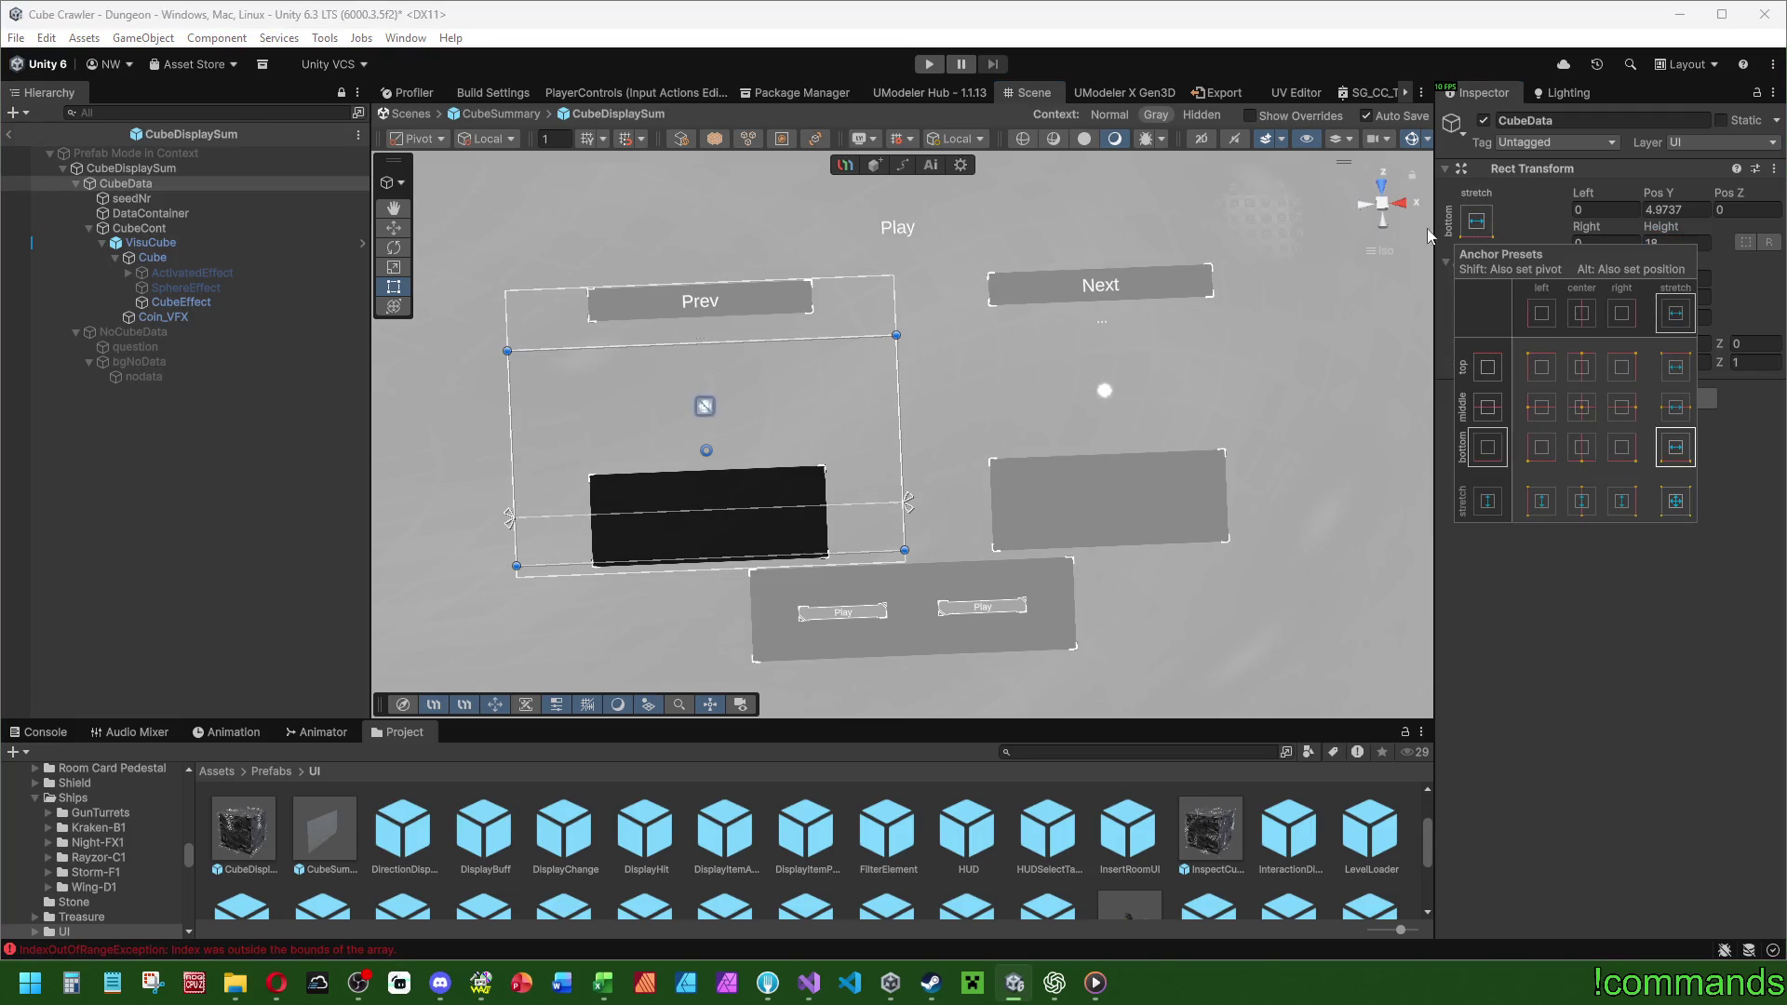
Back in CubeSummary, stretch prev's CubeDisplaySum to height 19, then reopen the prefab.
click(133, 169)
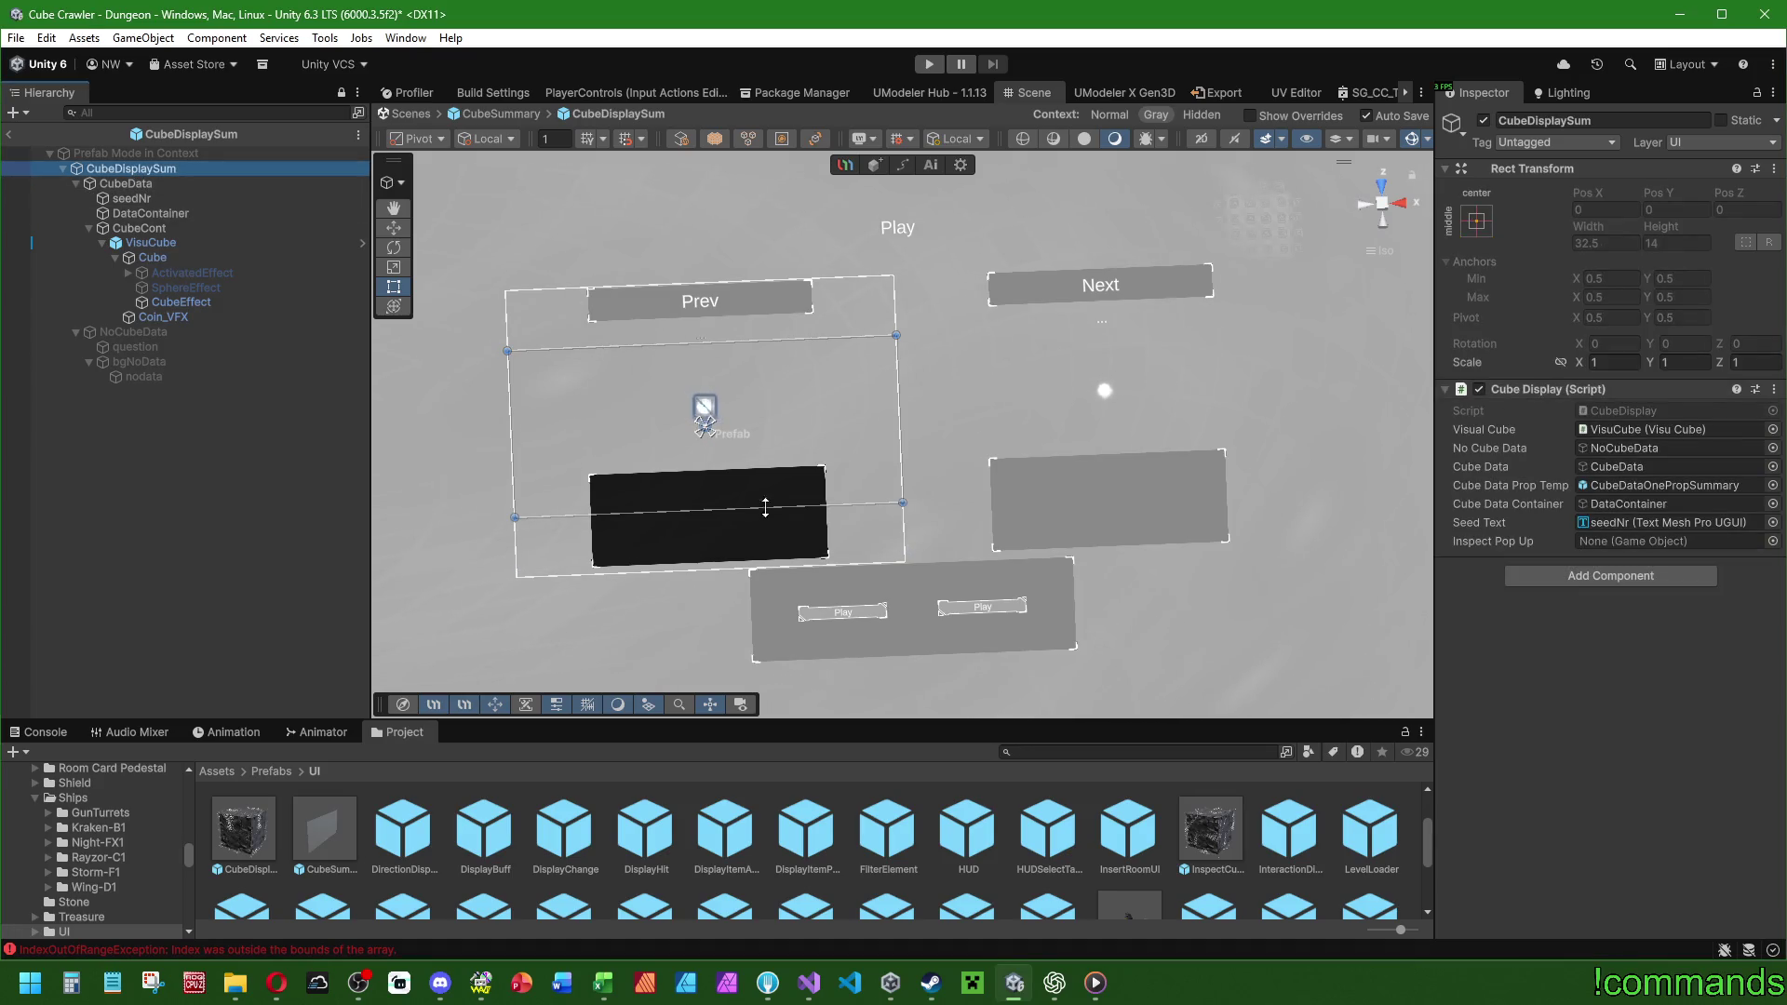
click(659, 515)
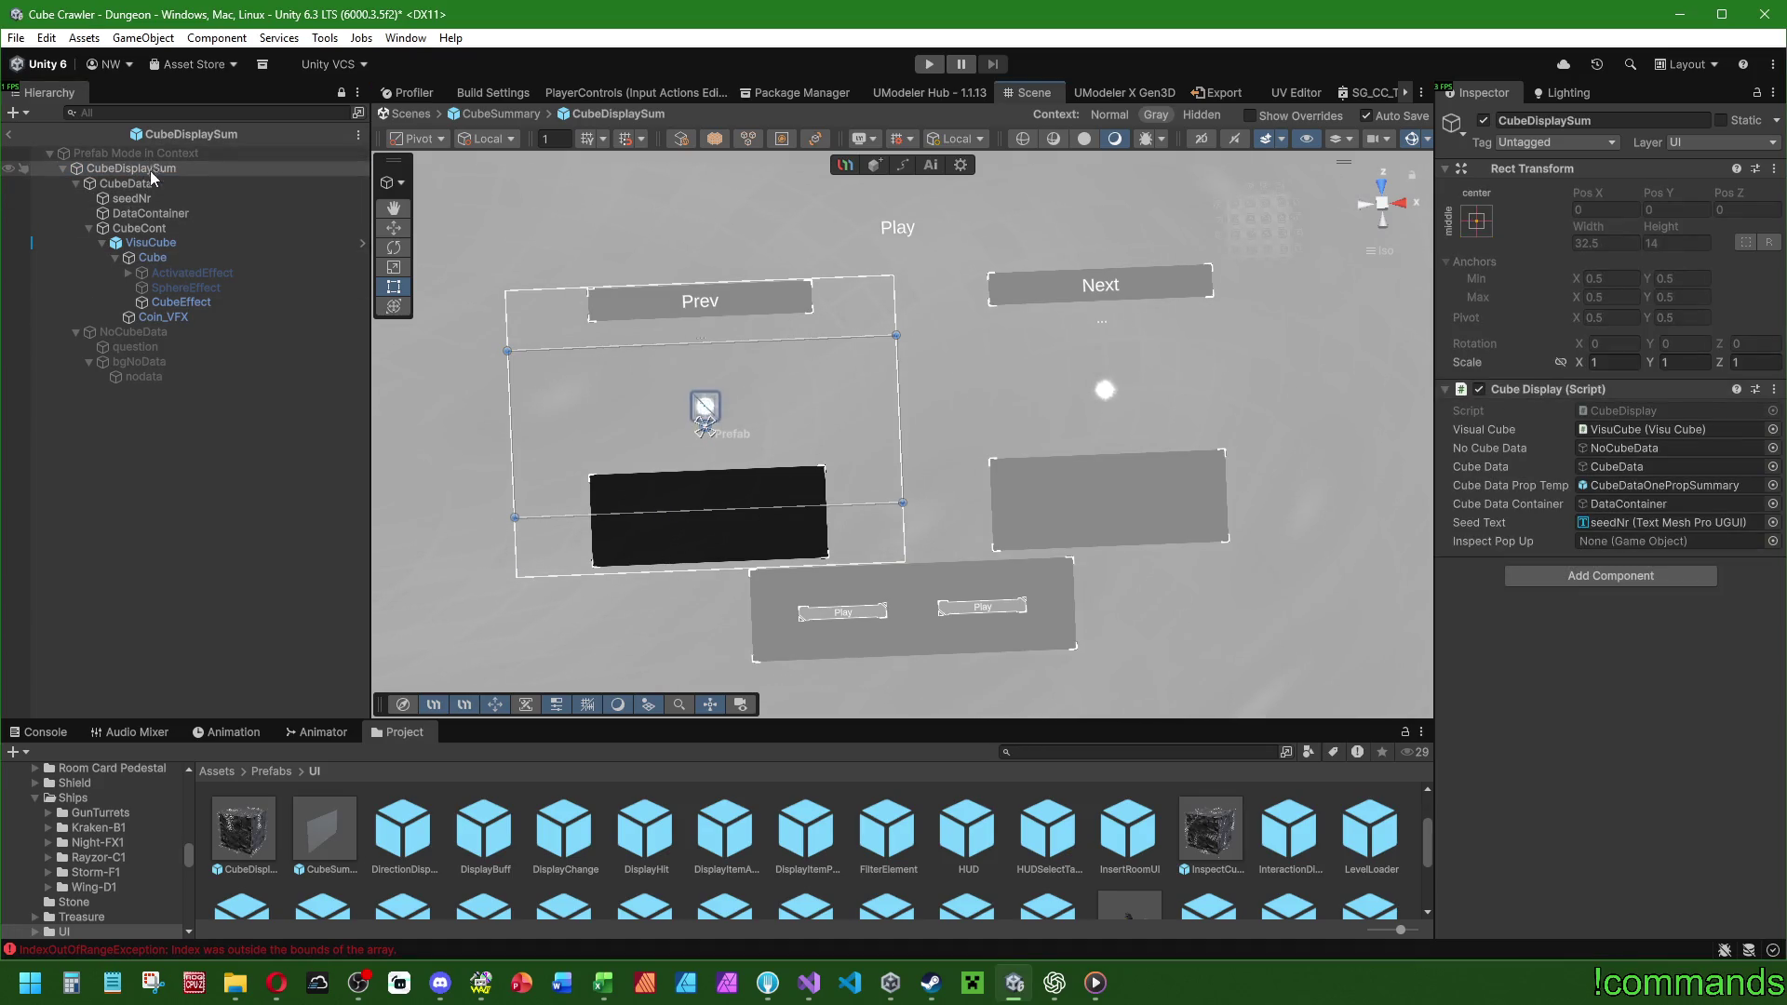
click(9, 134)
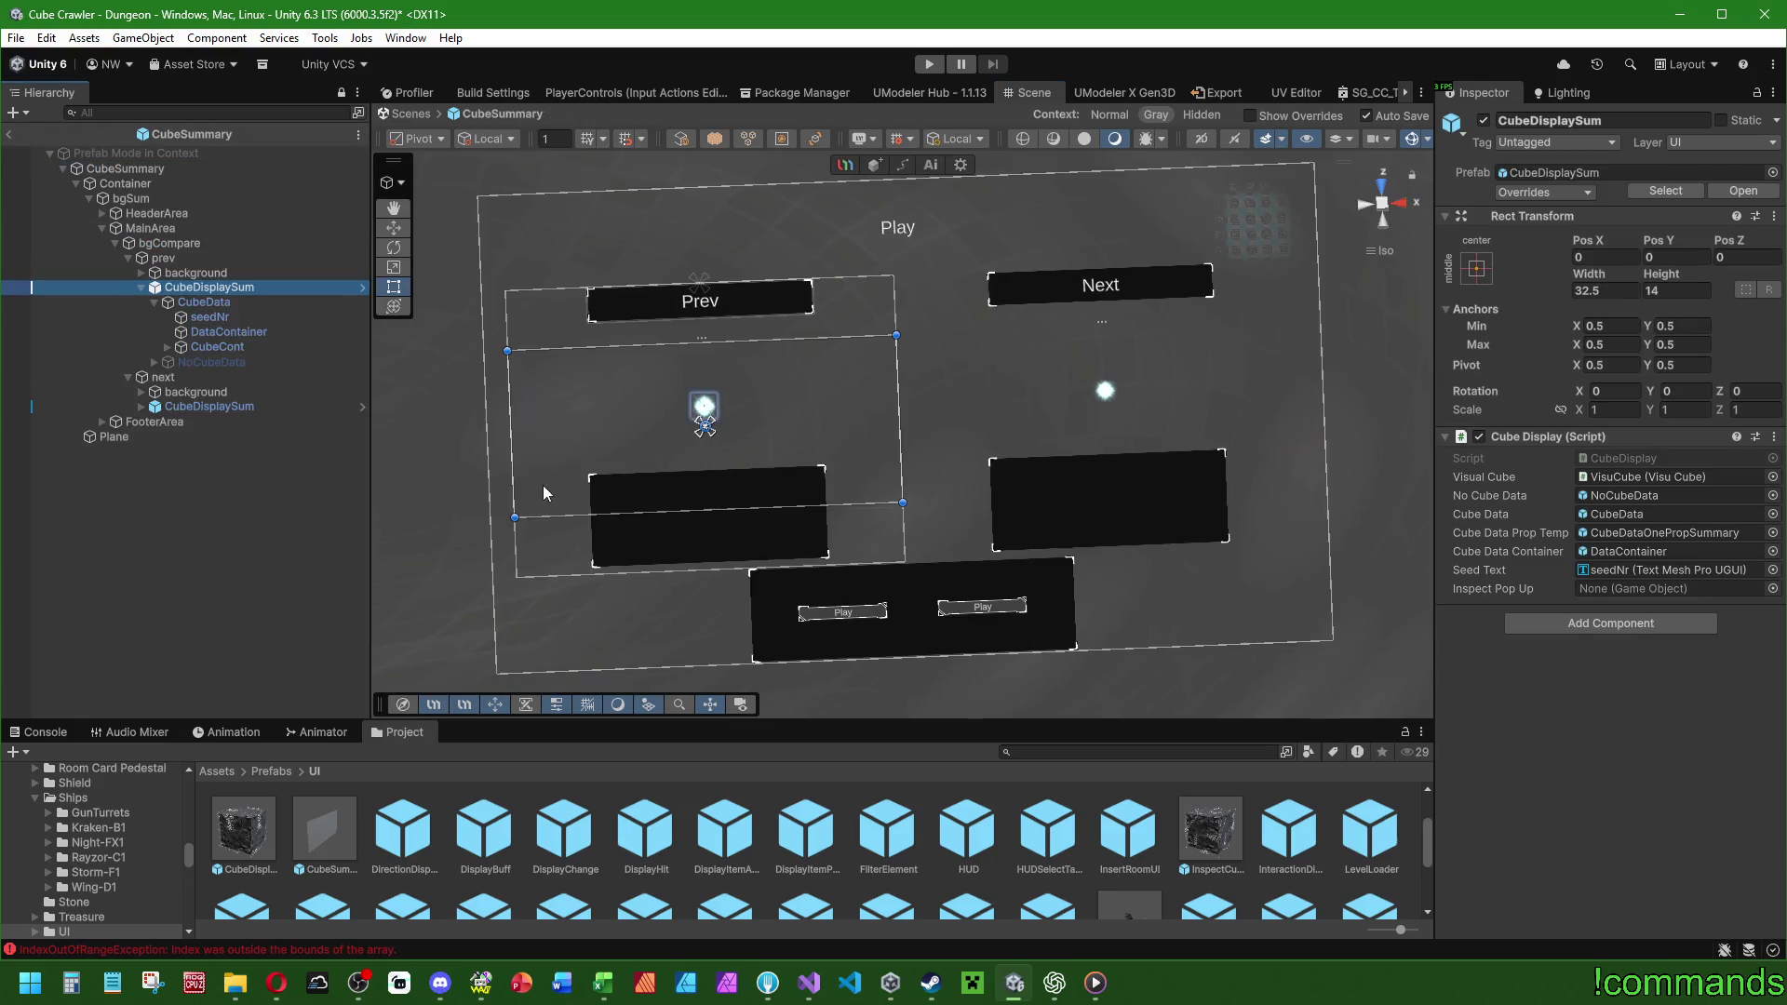
drag(553, 518, 554, 578)
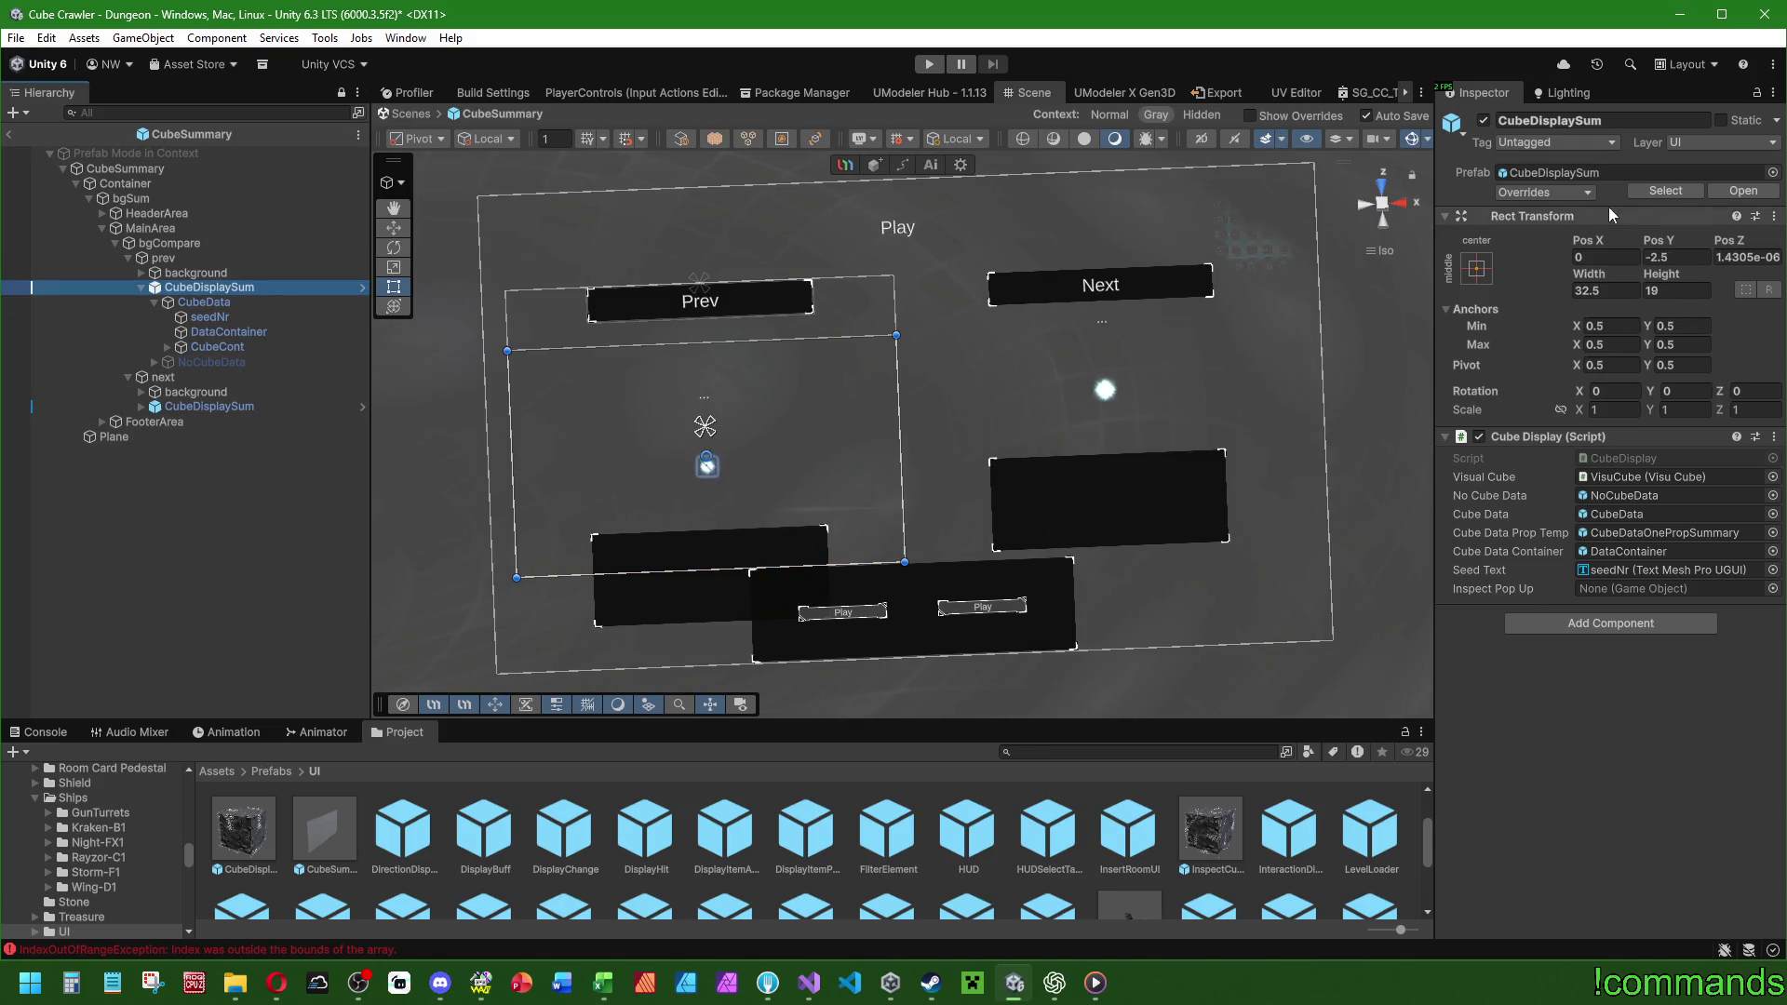
click(1742, 191)
click(125, 183)
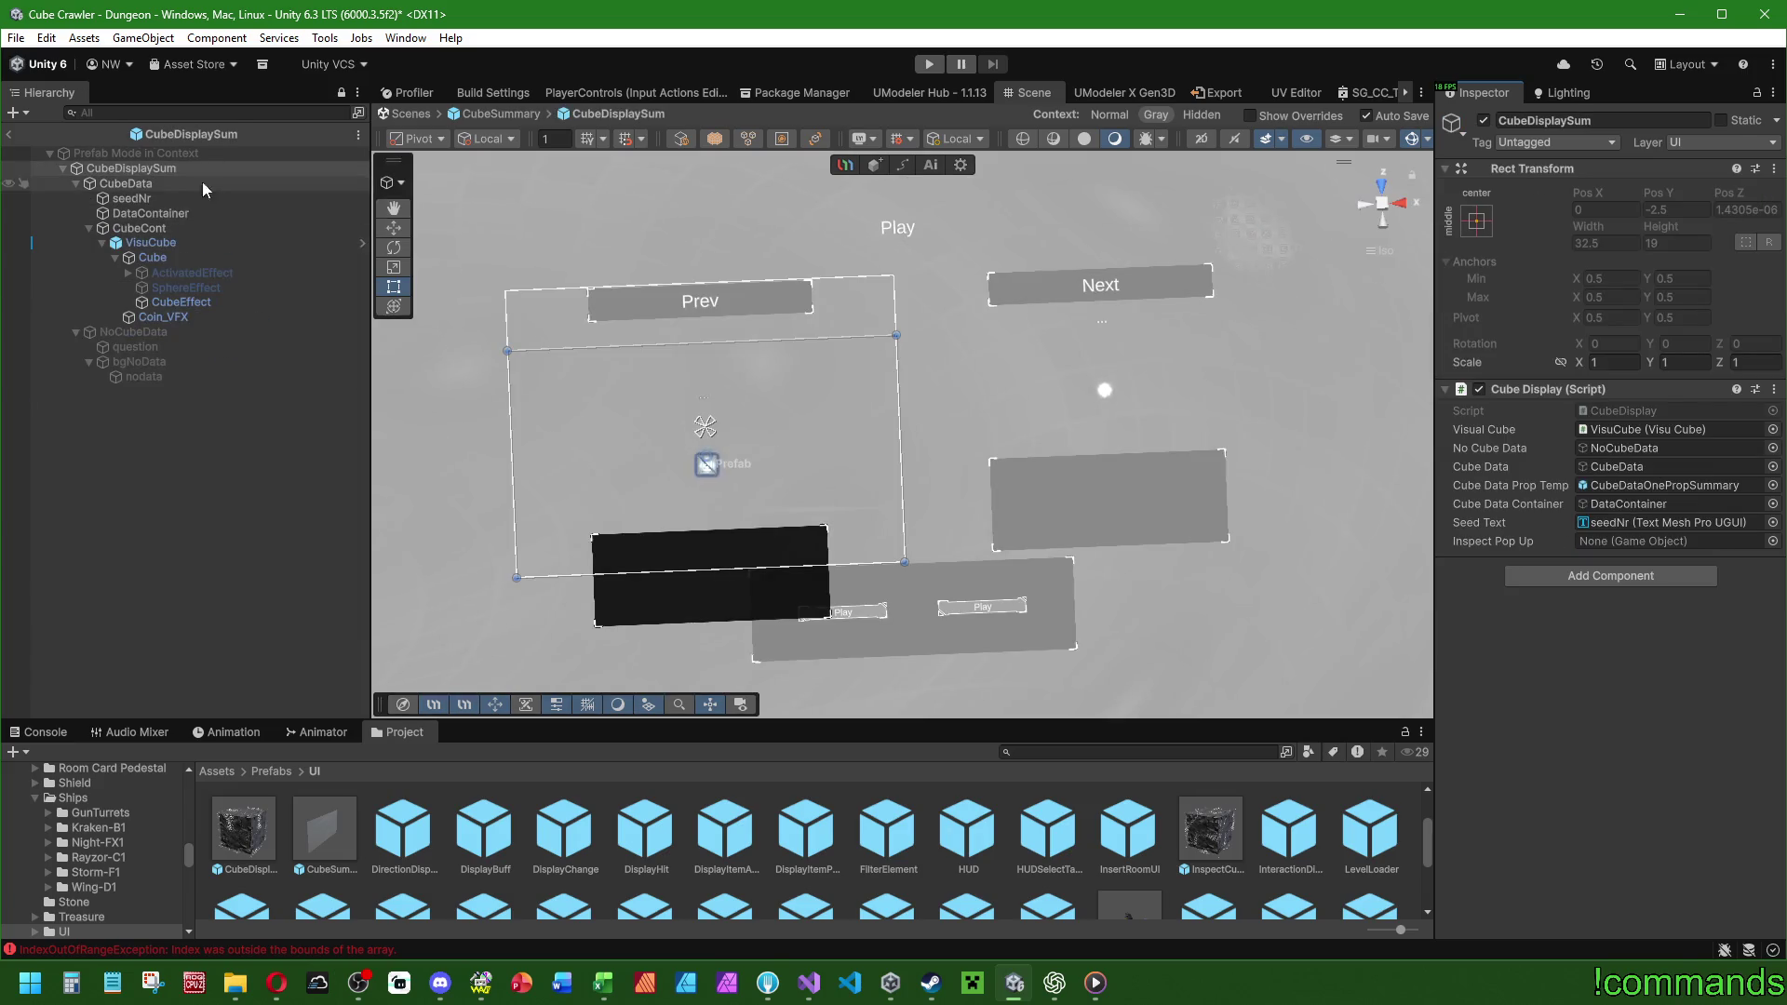
Set CubeData's height to 19 and adjust its anchor preset.
click(1673, 243)
text(19)
key(Return)
click(1476, 220)
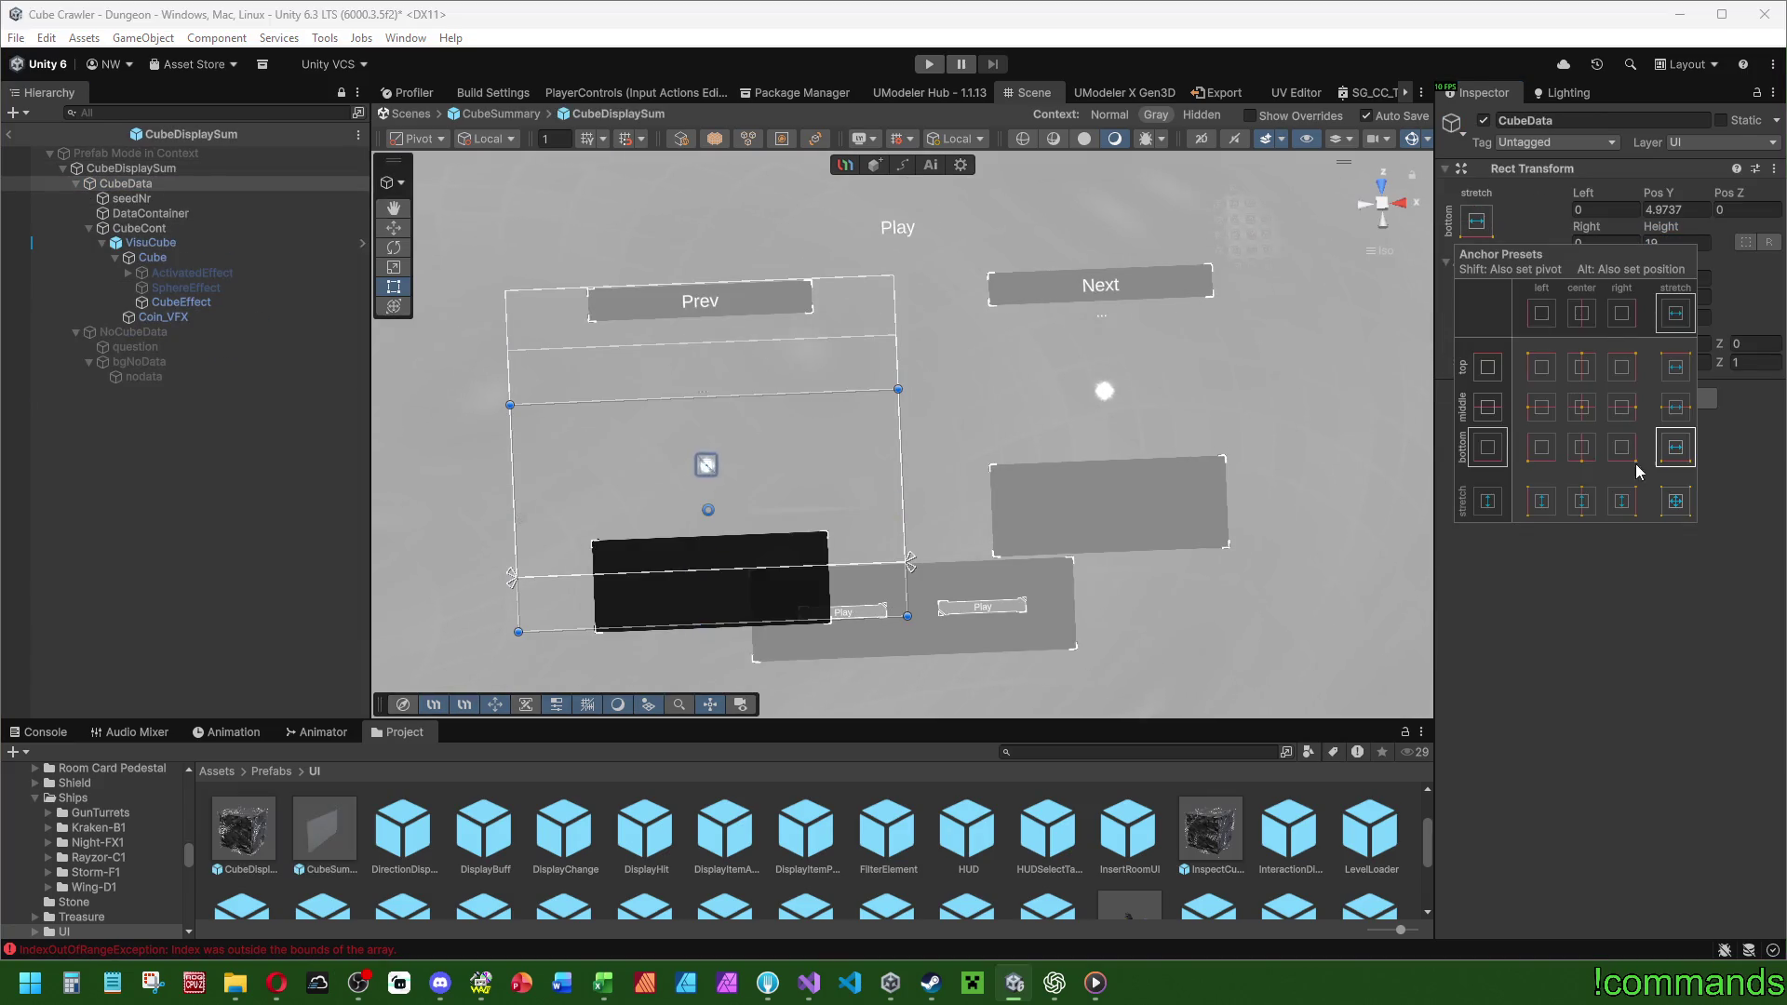
alt+click(1675, 449)
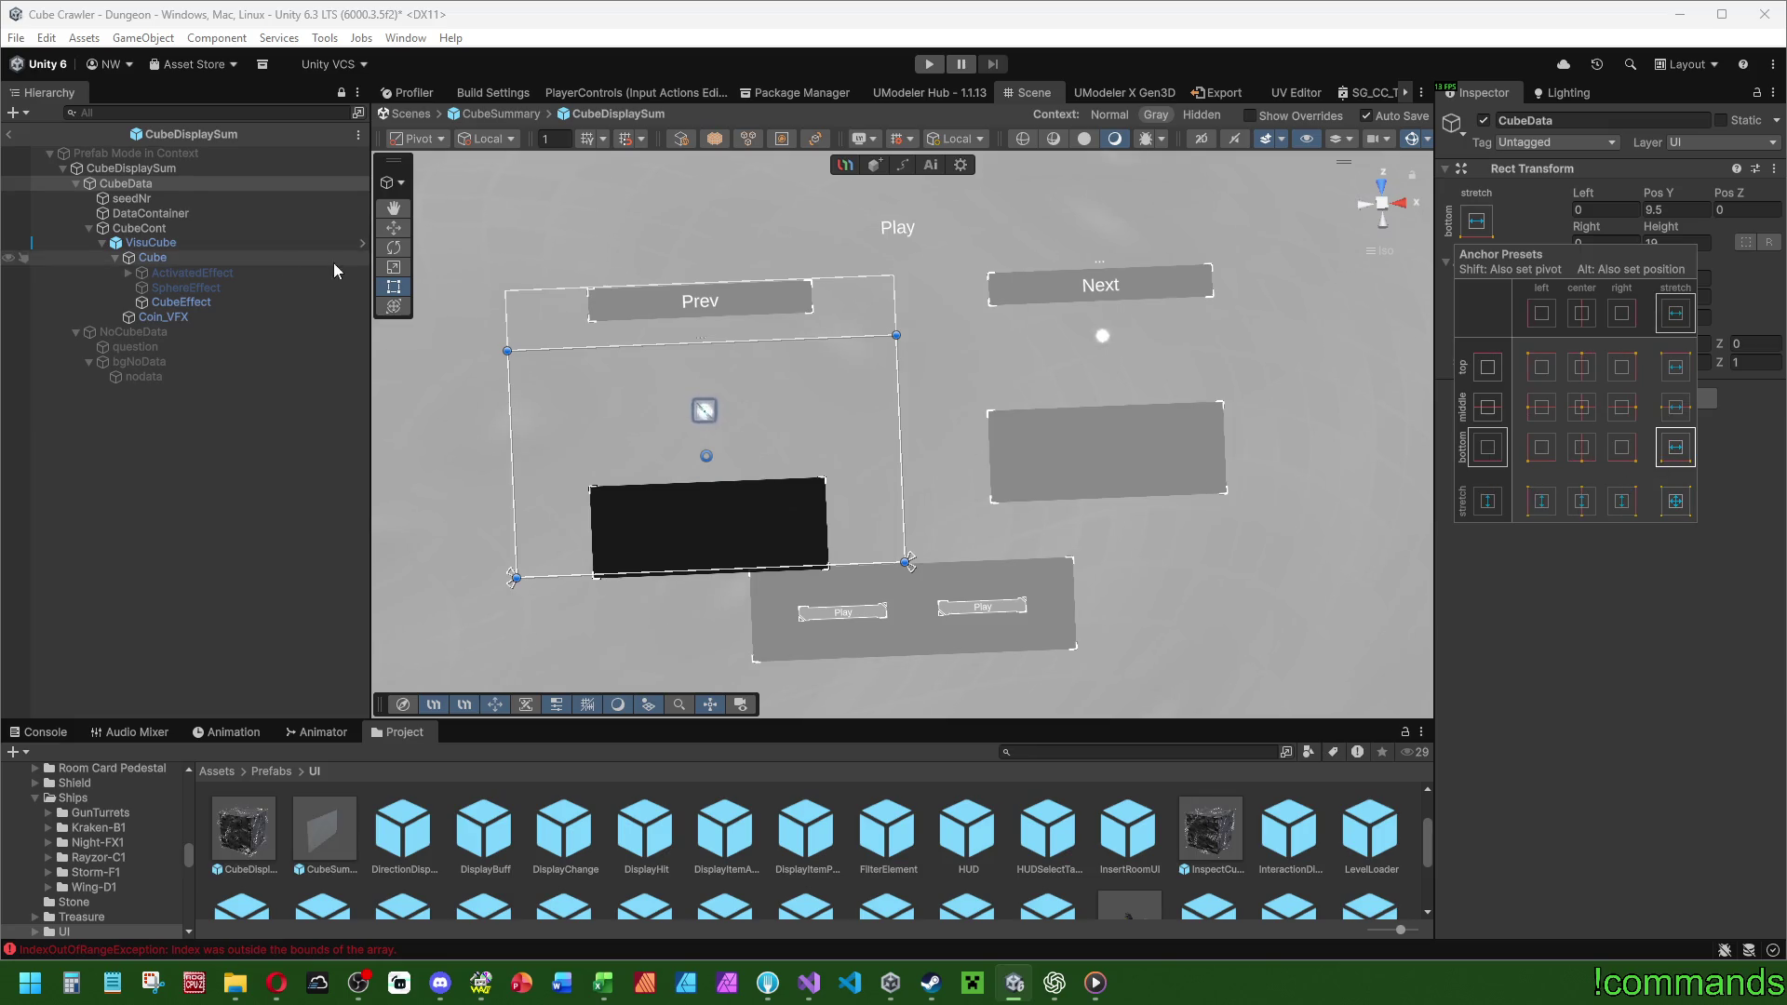
Inspect seedNr and DataContainer, checking DataContainer's anchor presets.
click(177, 198)
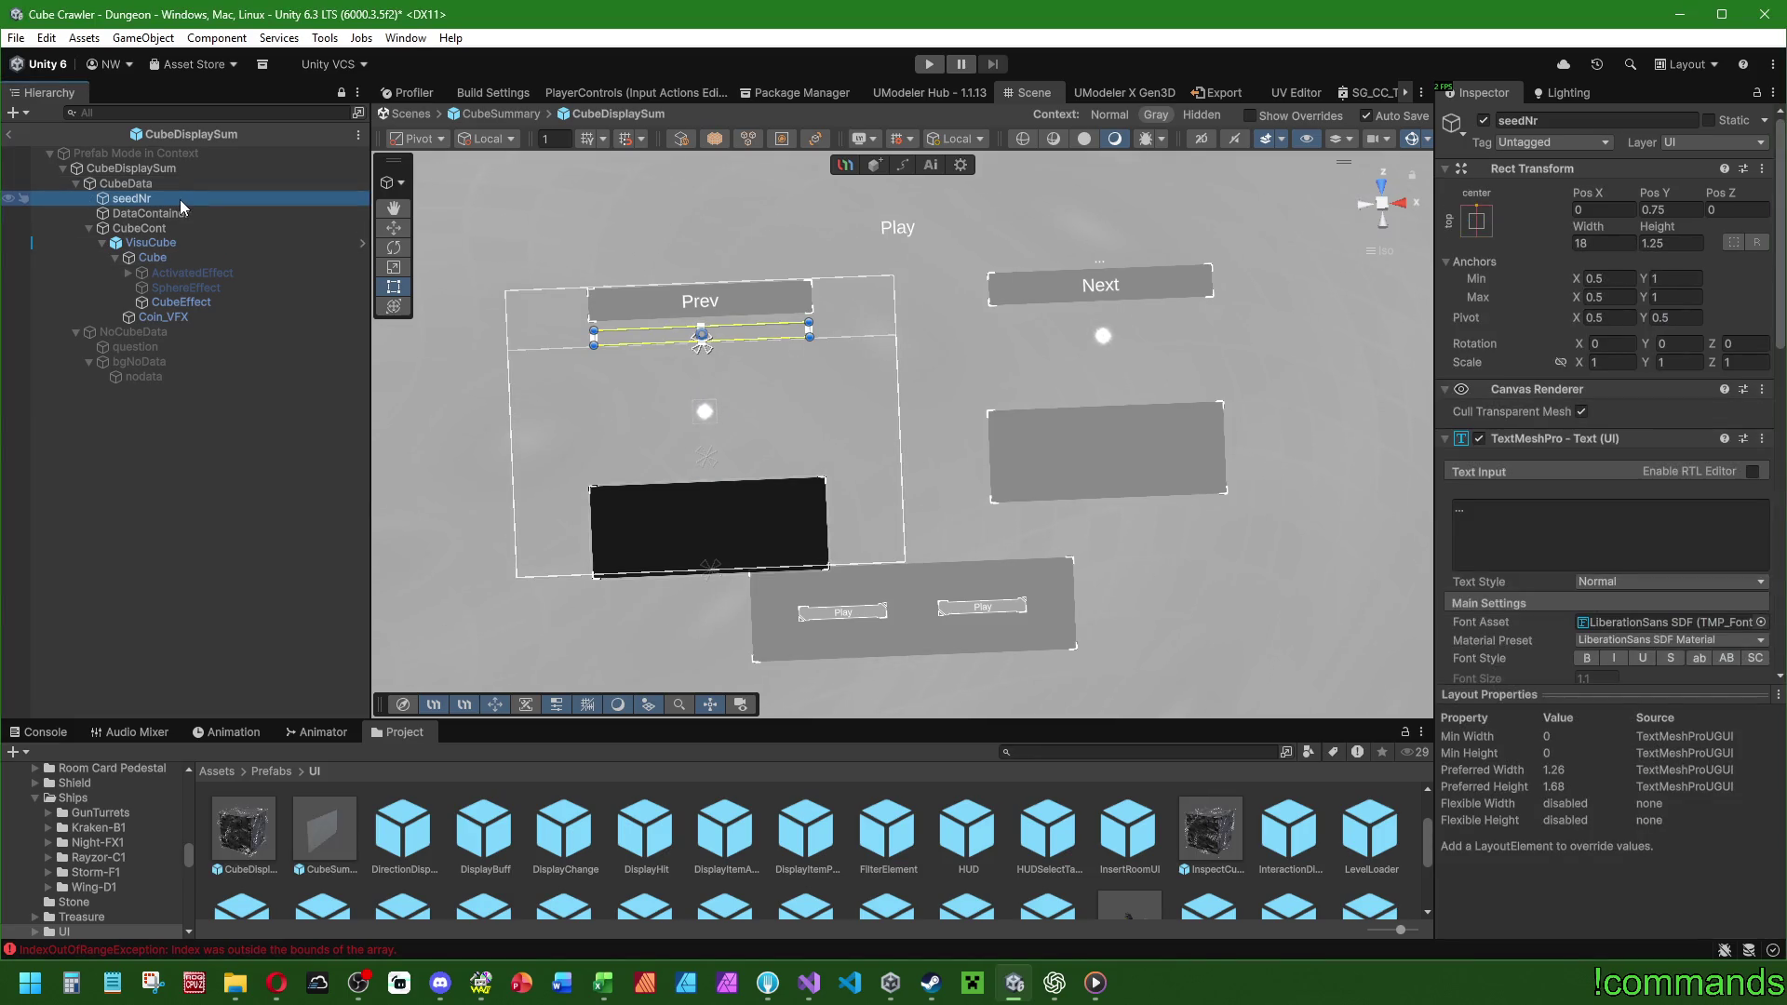
click(149, 214)
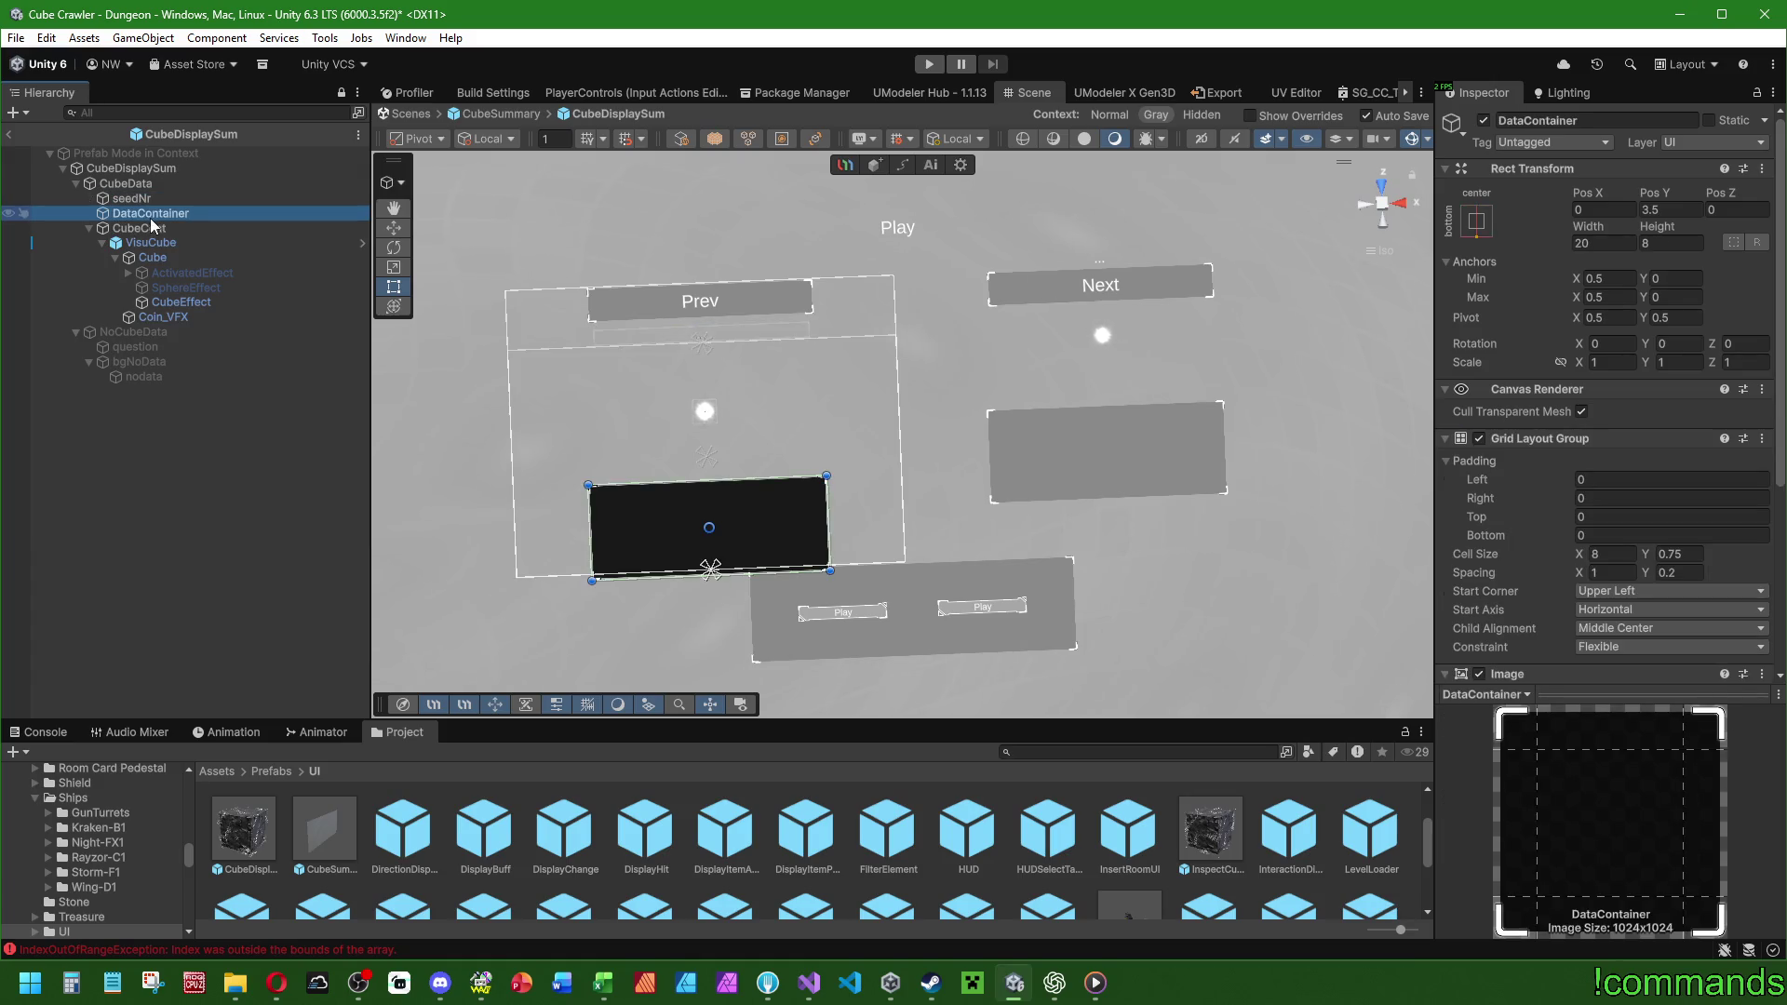
click(1478, 220)
alt+click(1581, 446)
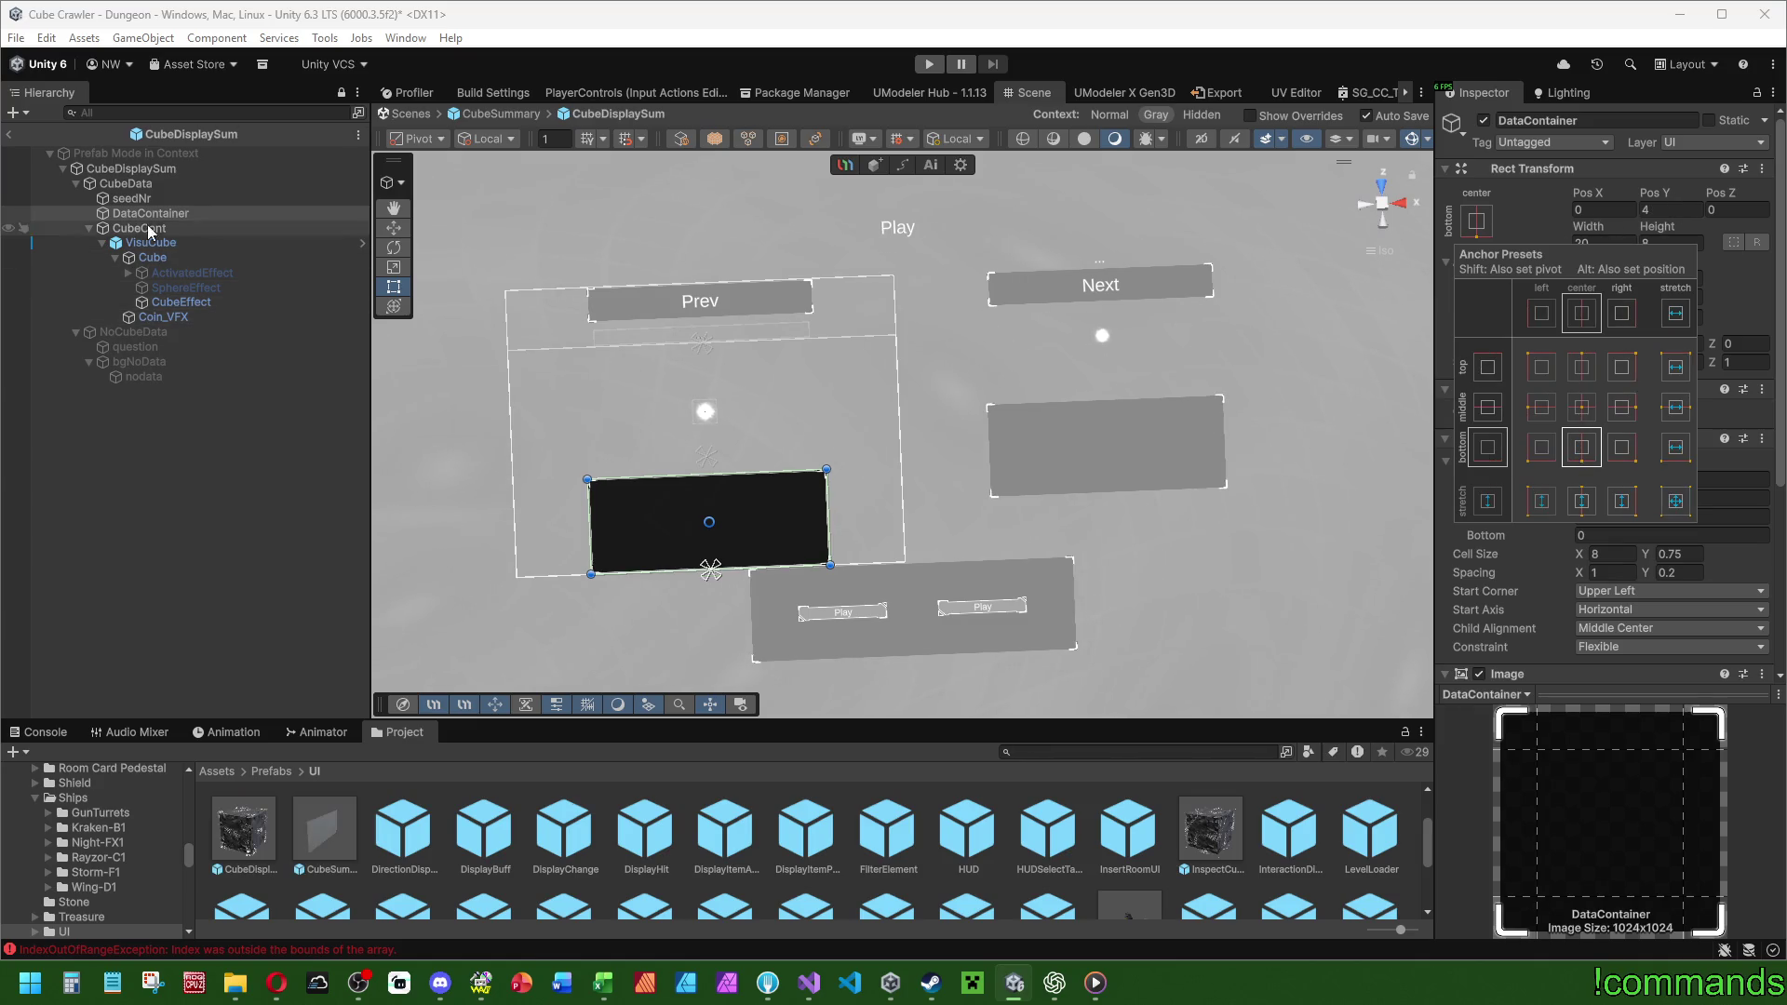
drag(733, 426, 763, 425)
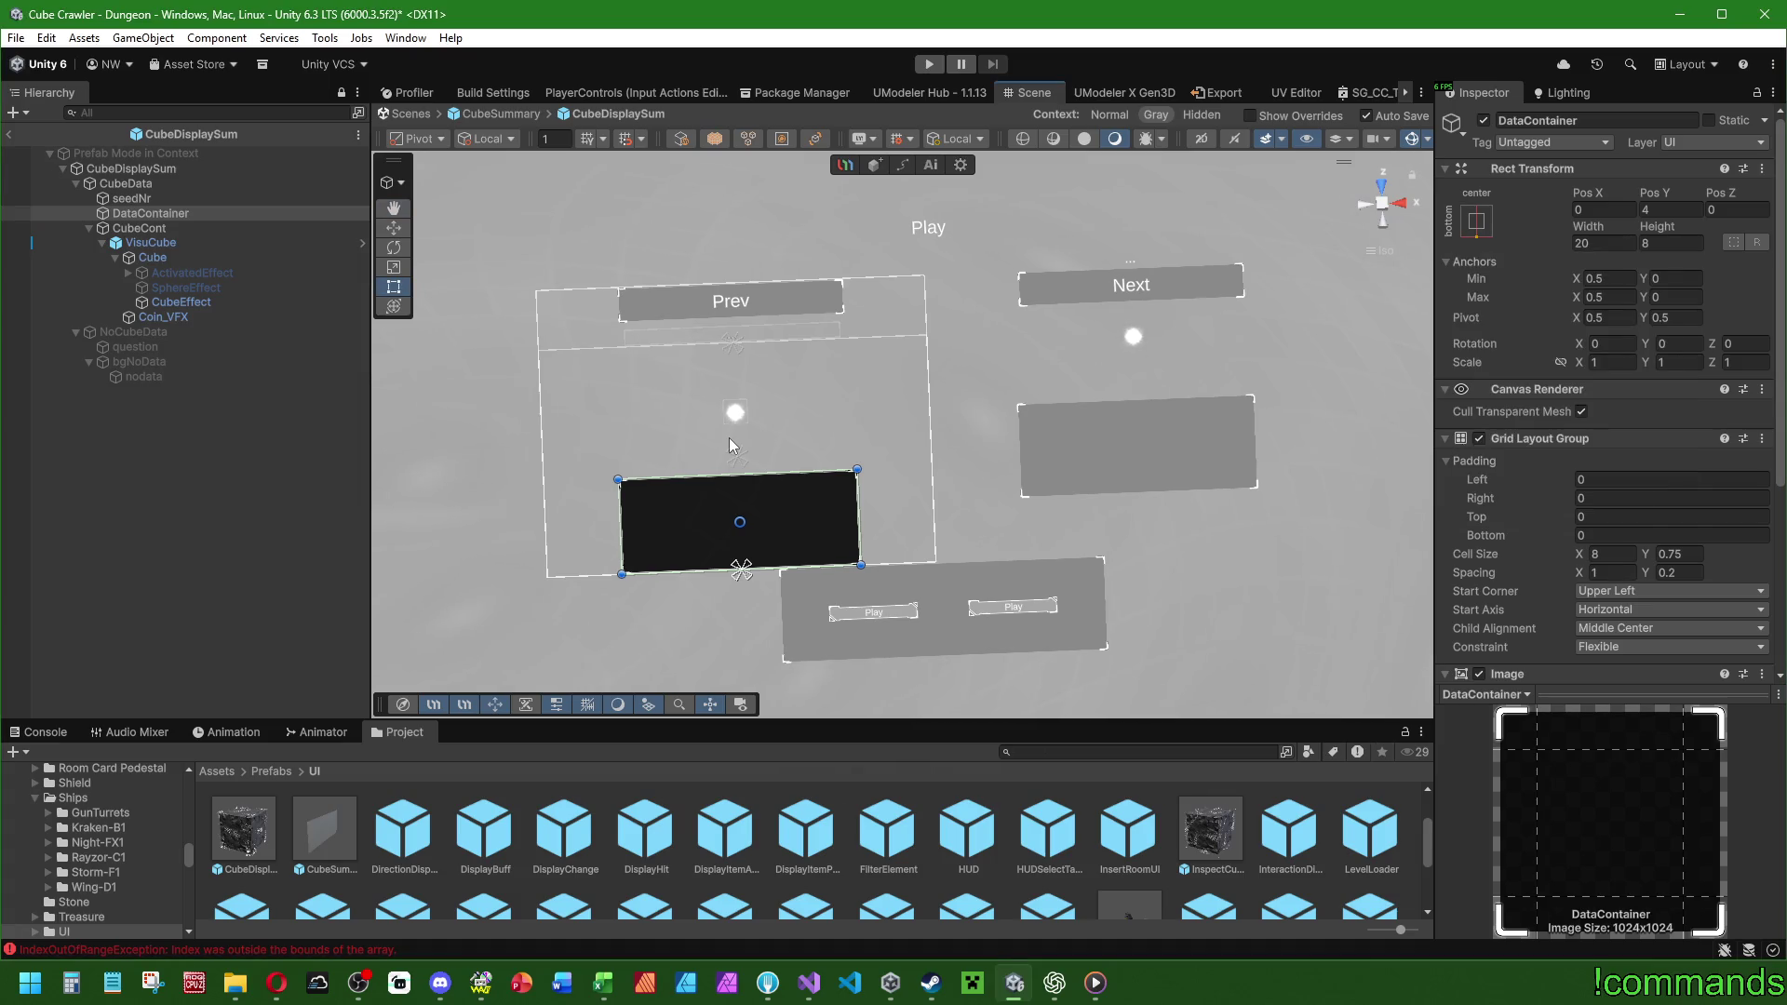
Preview the NoCubeData panel by toggling it on and off, then reselect DataContainer.
click(186, 228)
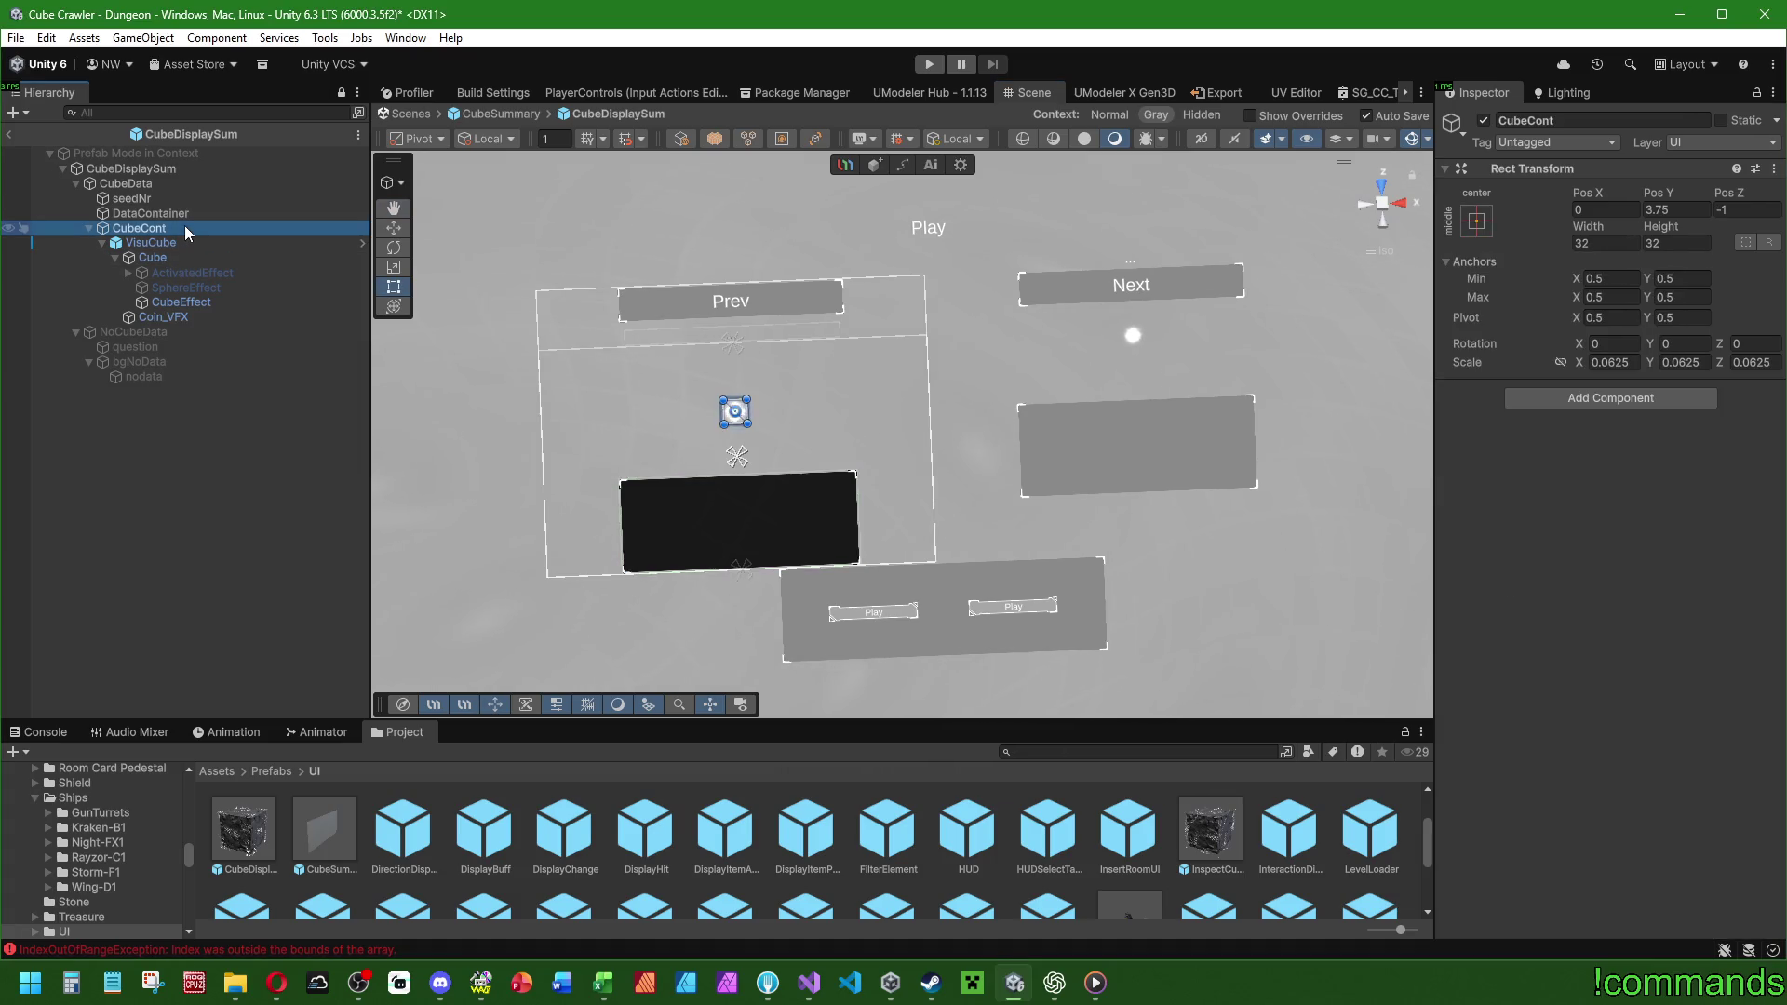
click(89, 229)
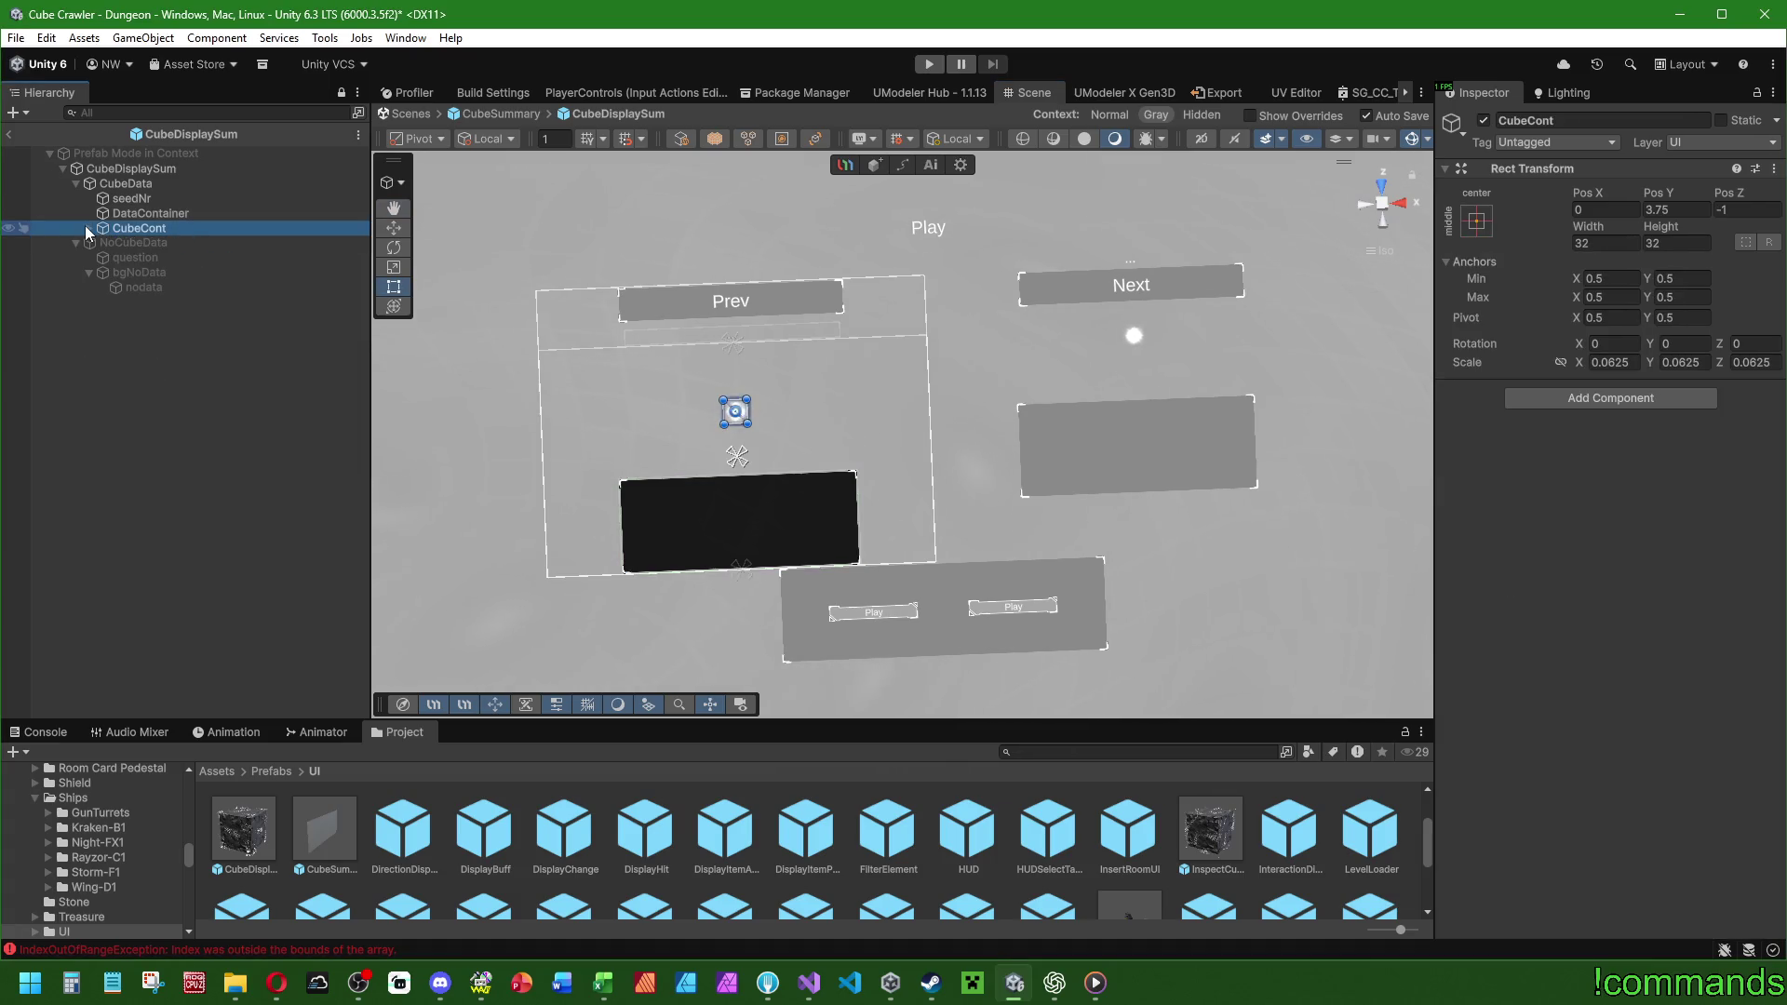
click(134, 243)
click(1482, 120)
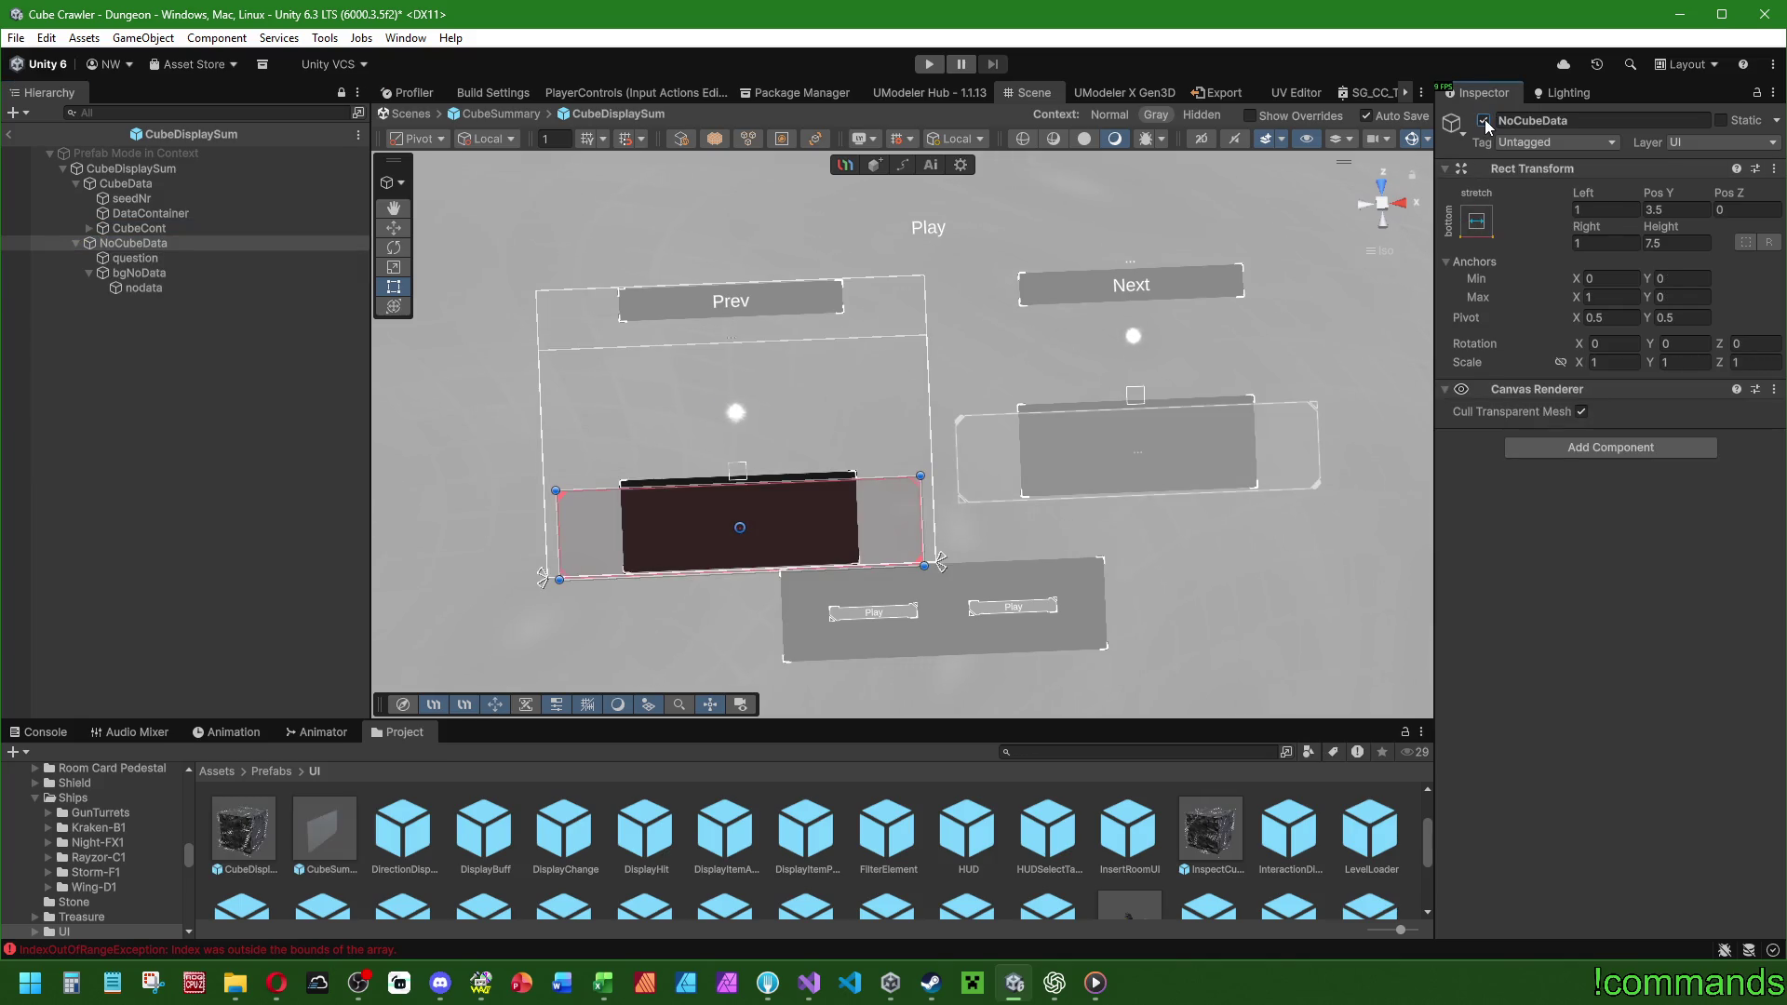
click(1483, 120)
click(1483, 120)
click(1483, 121)
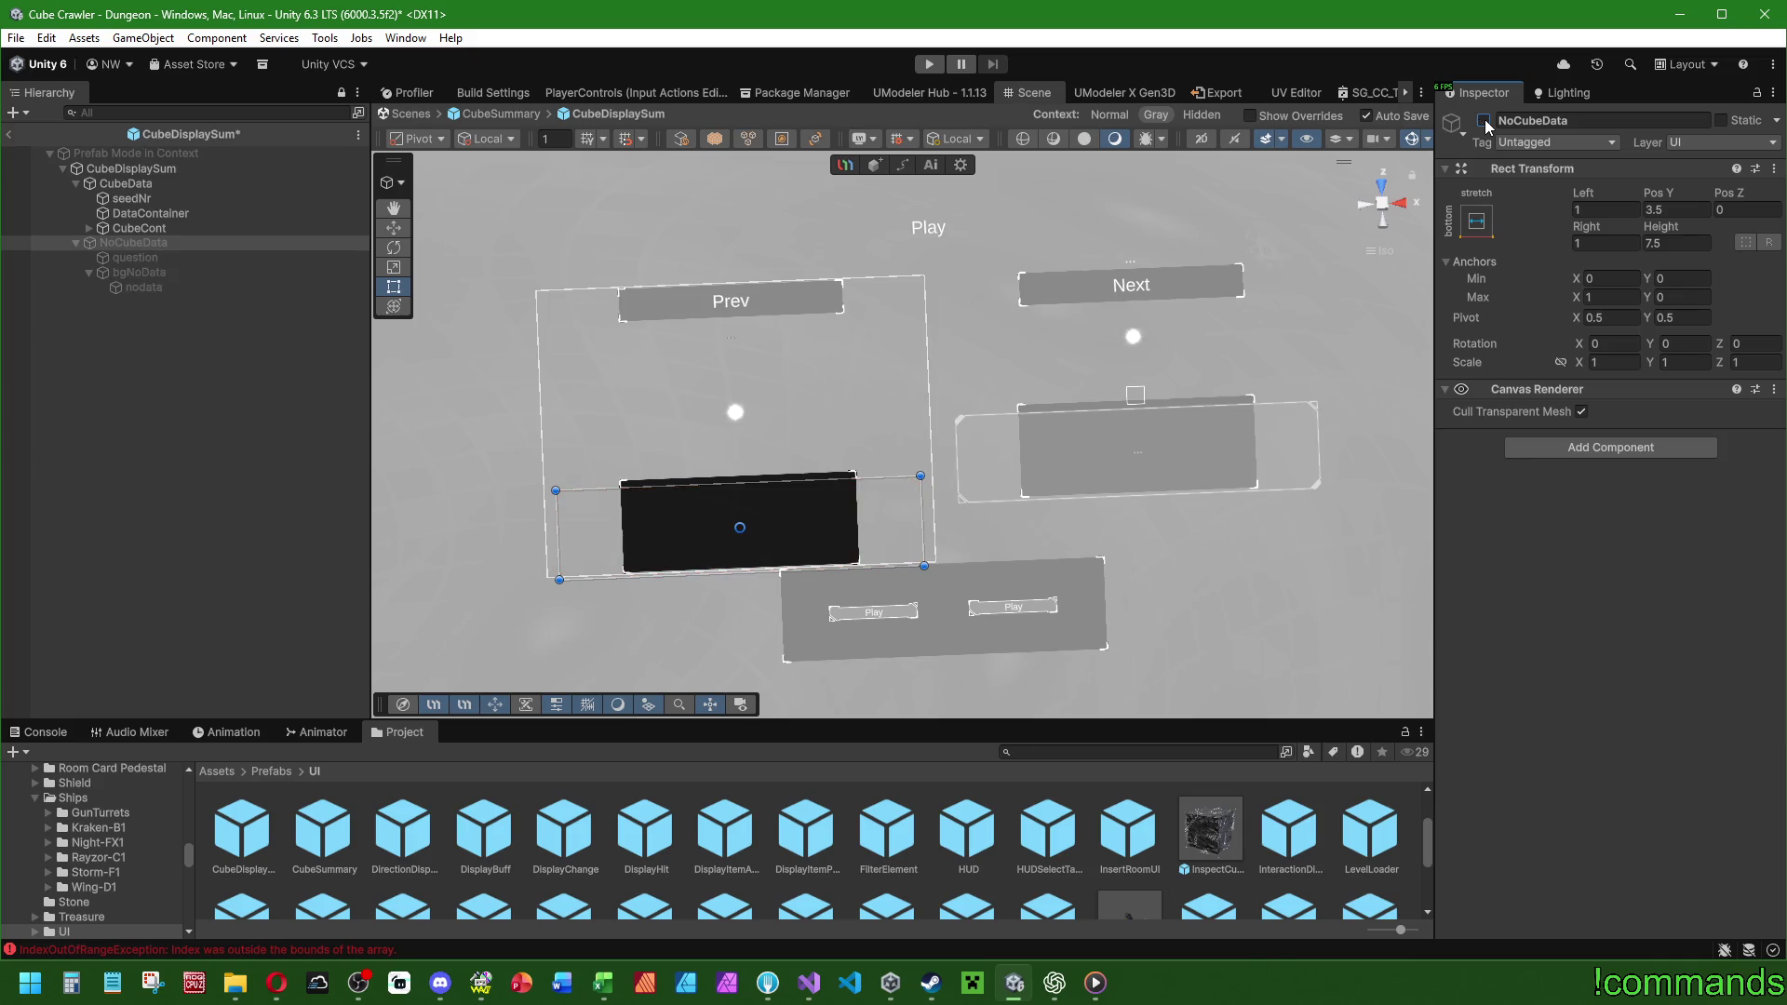
click(165, 230)
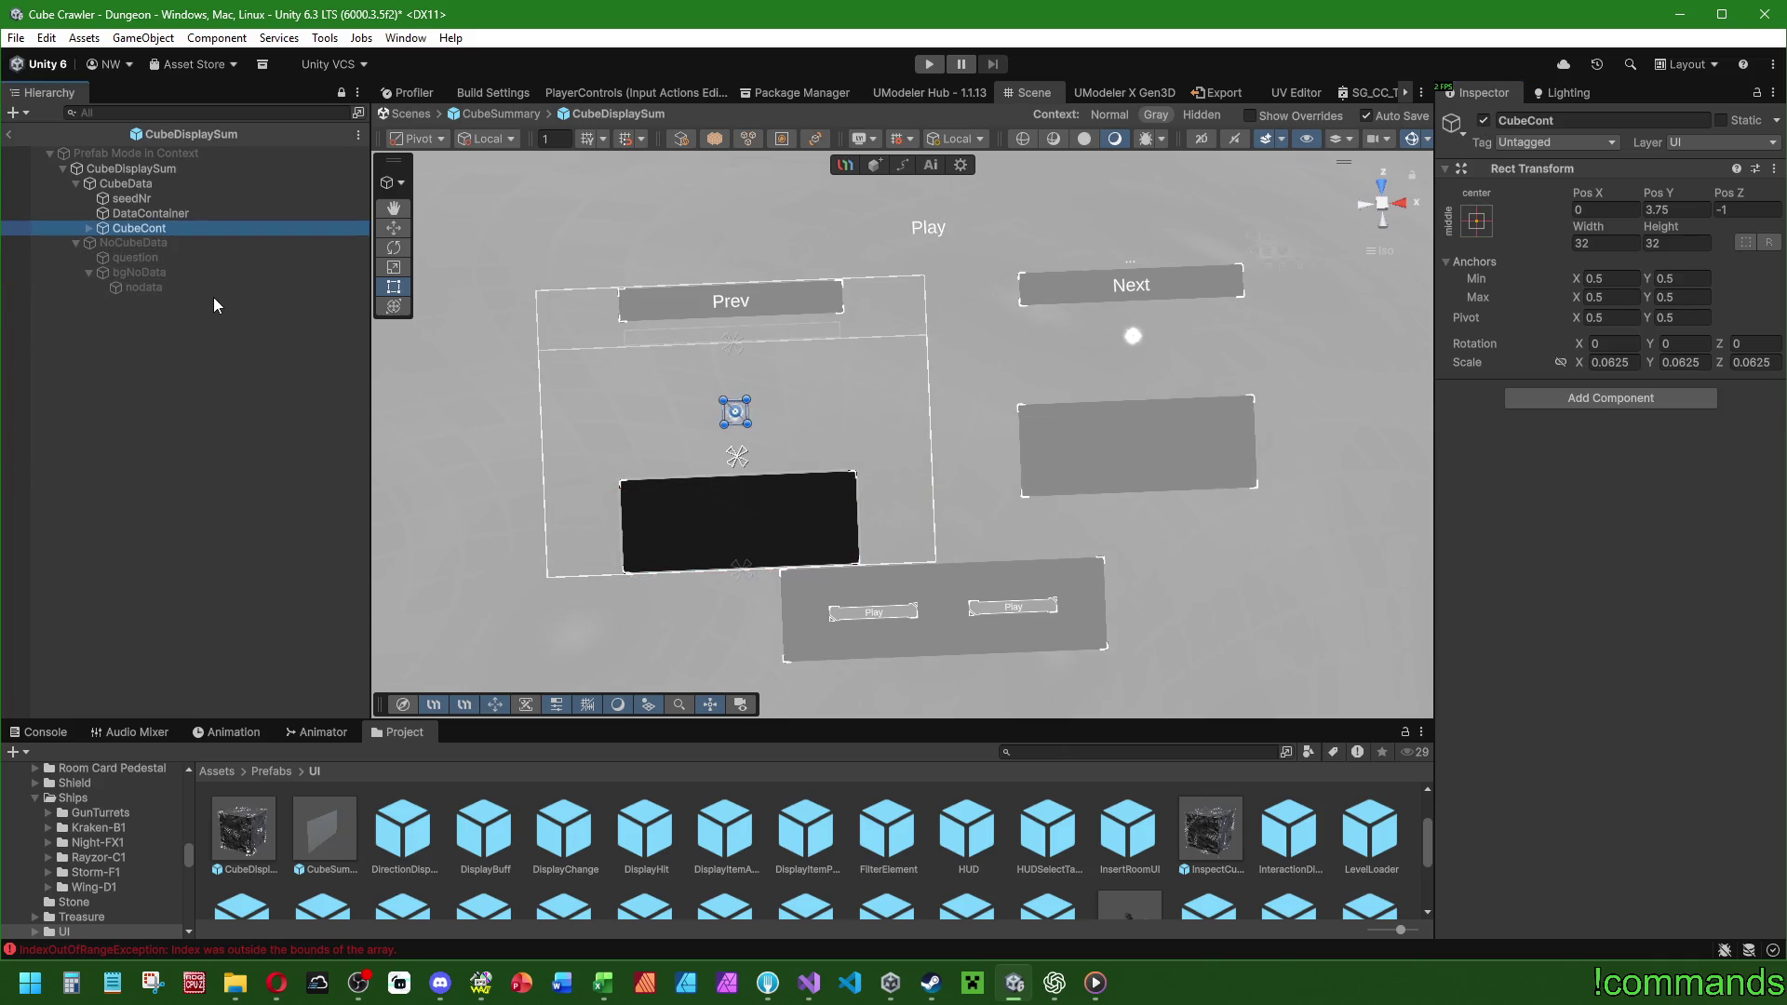
click(145, 214)
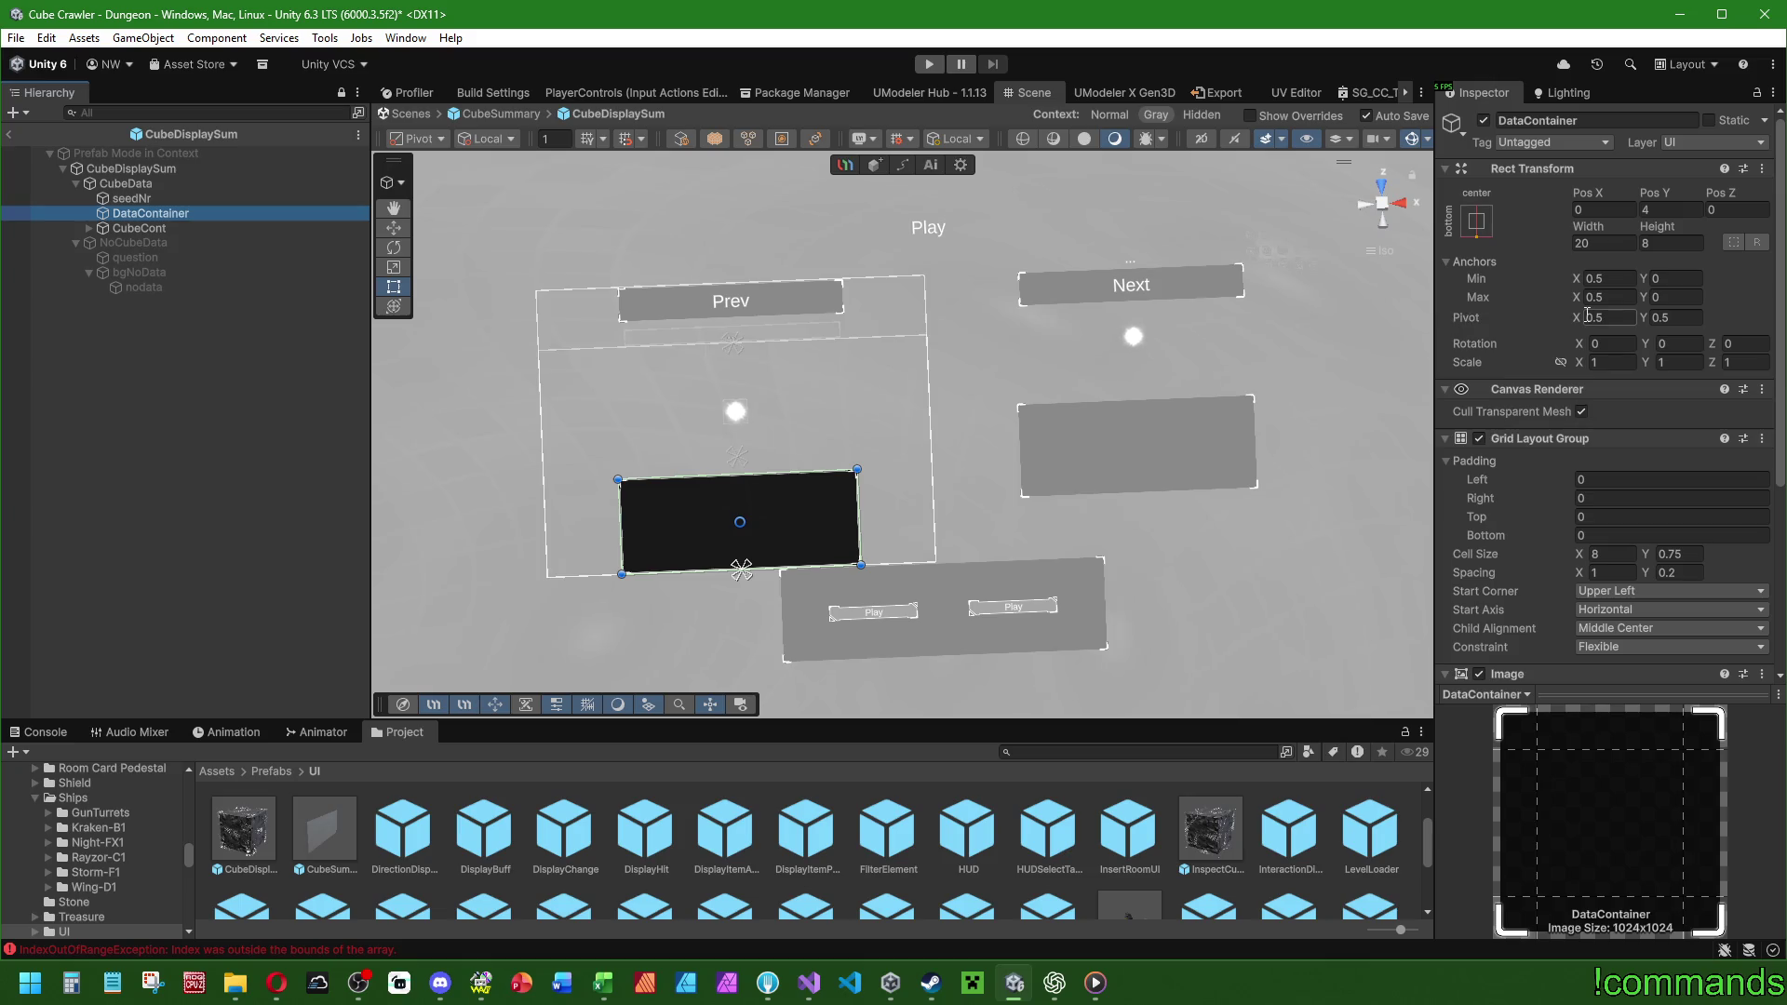
Anchor DataContainer bottom-stretch with a right margin of 1.
click(1475, 221)
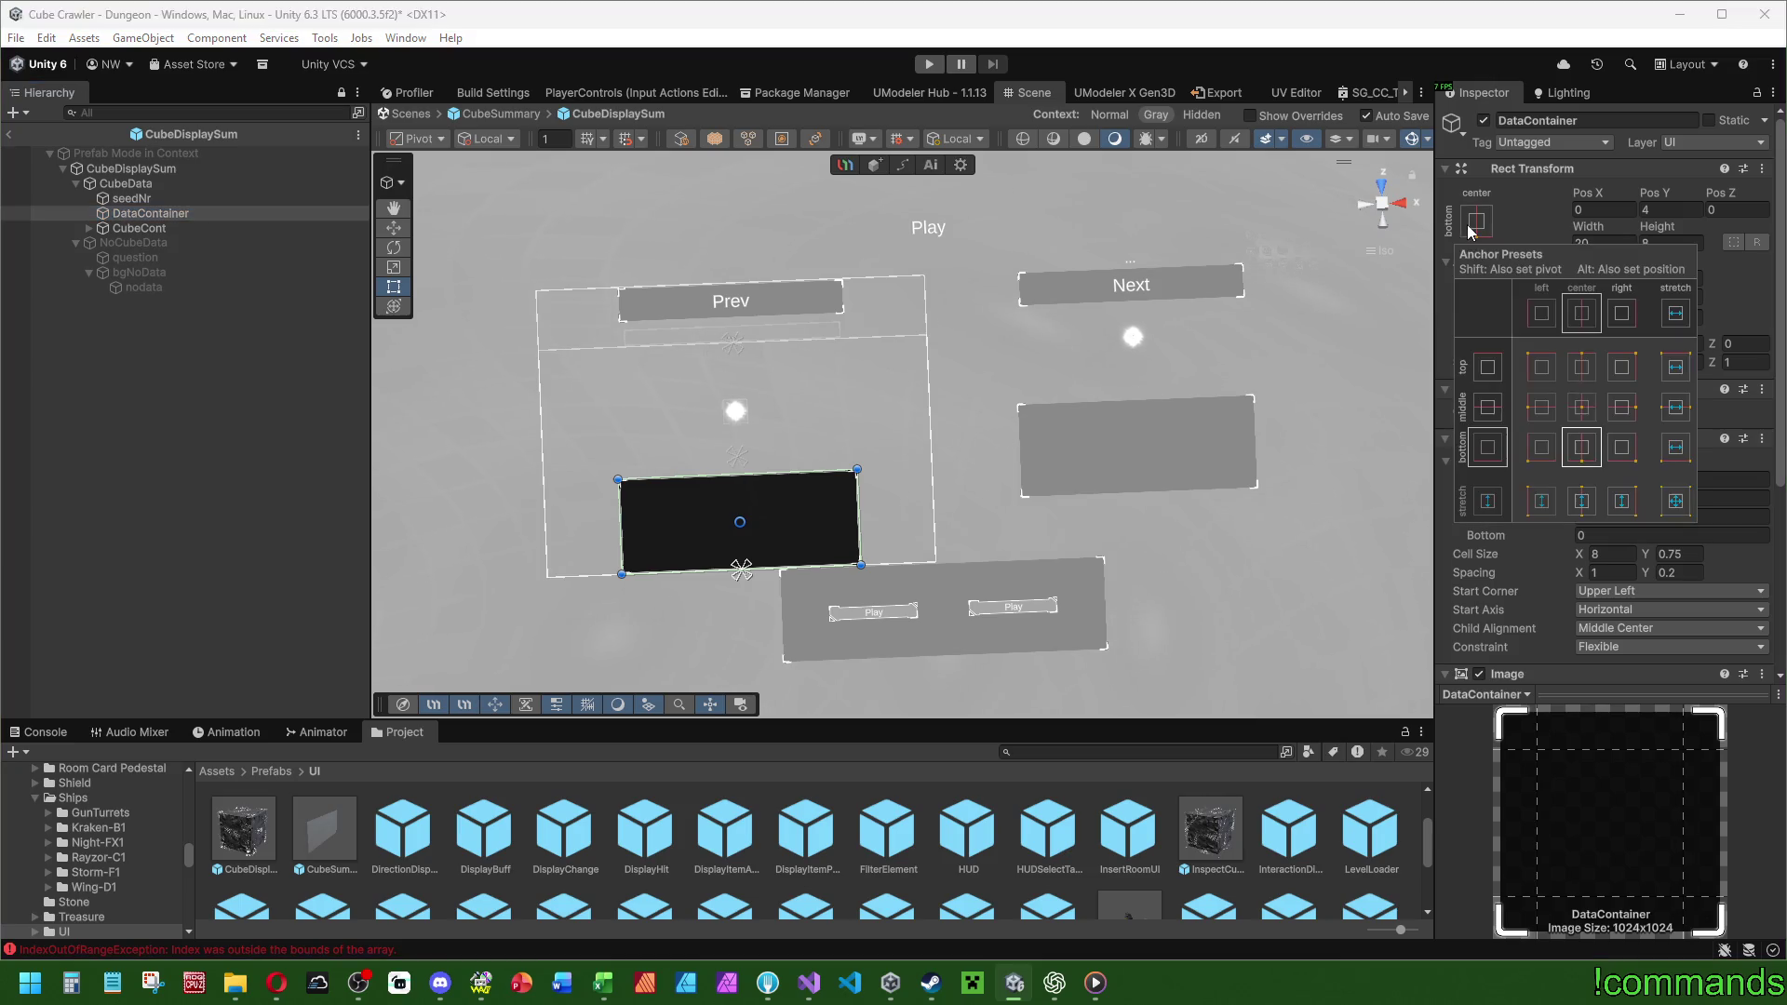
click(1675, 448)
click(1591, 242)
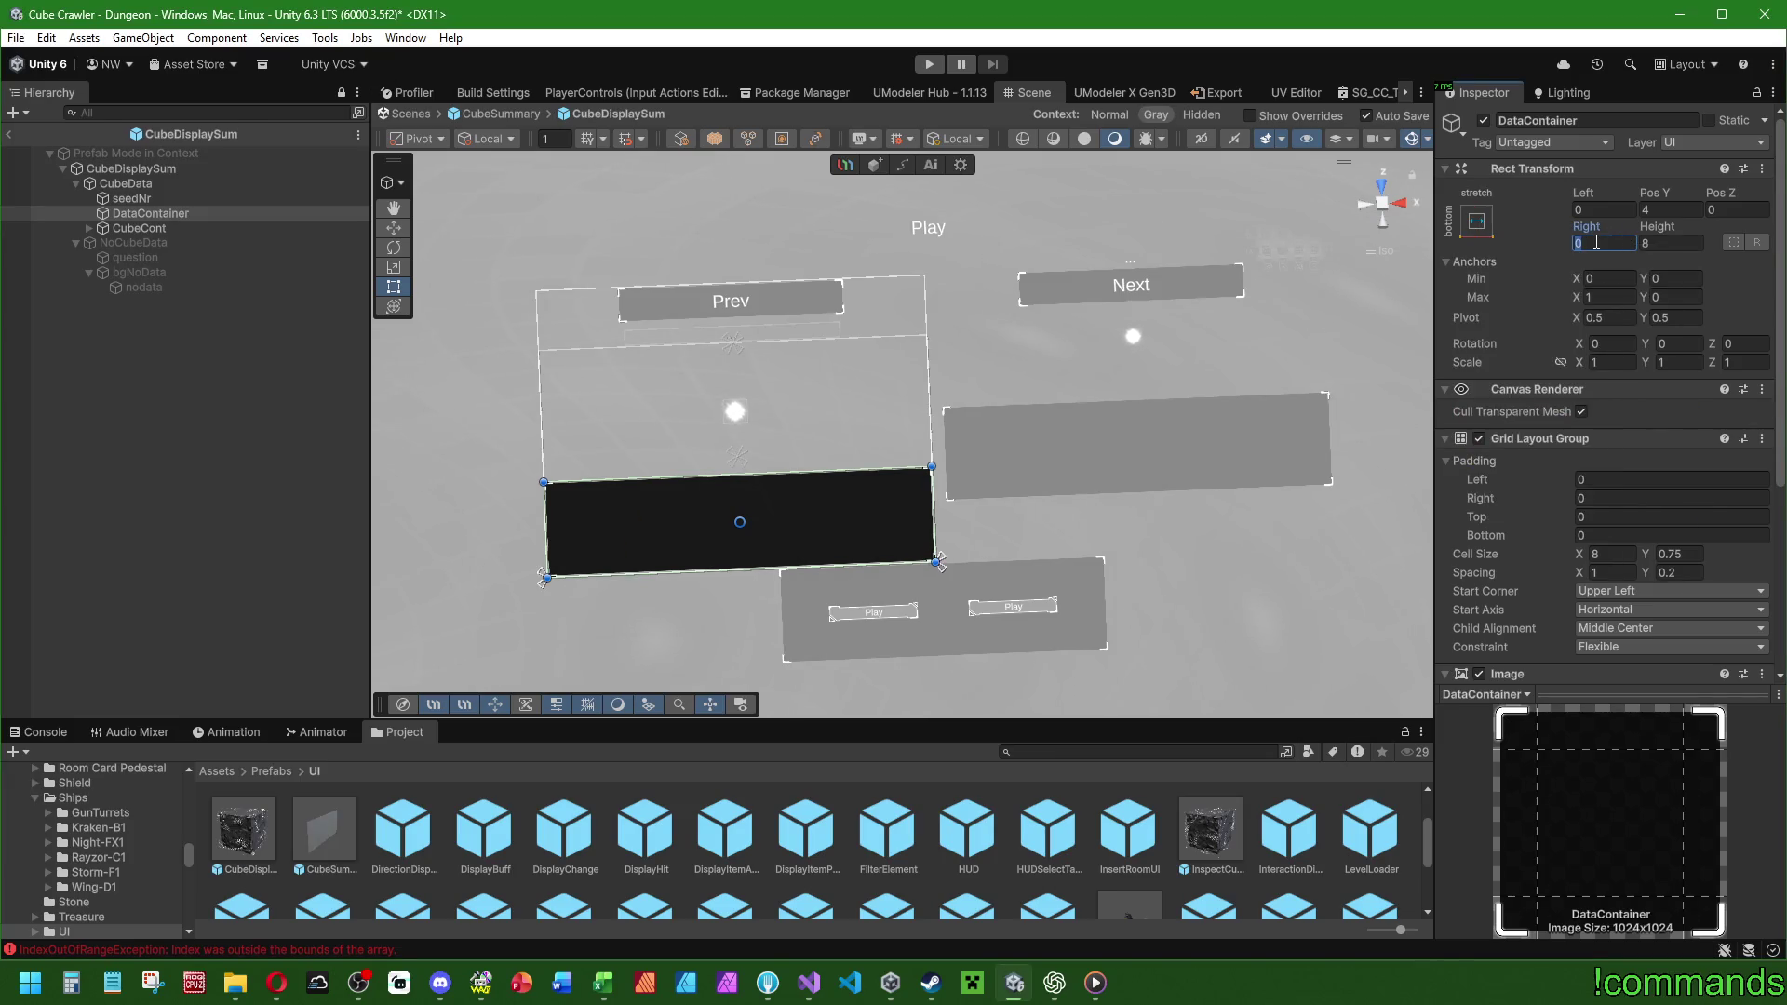
text(1)
click(1600, 208)
text(1)
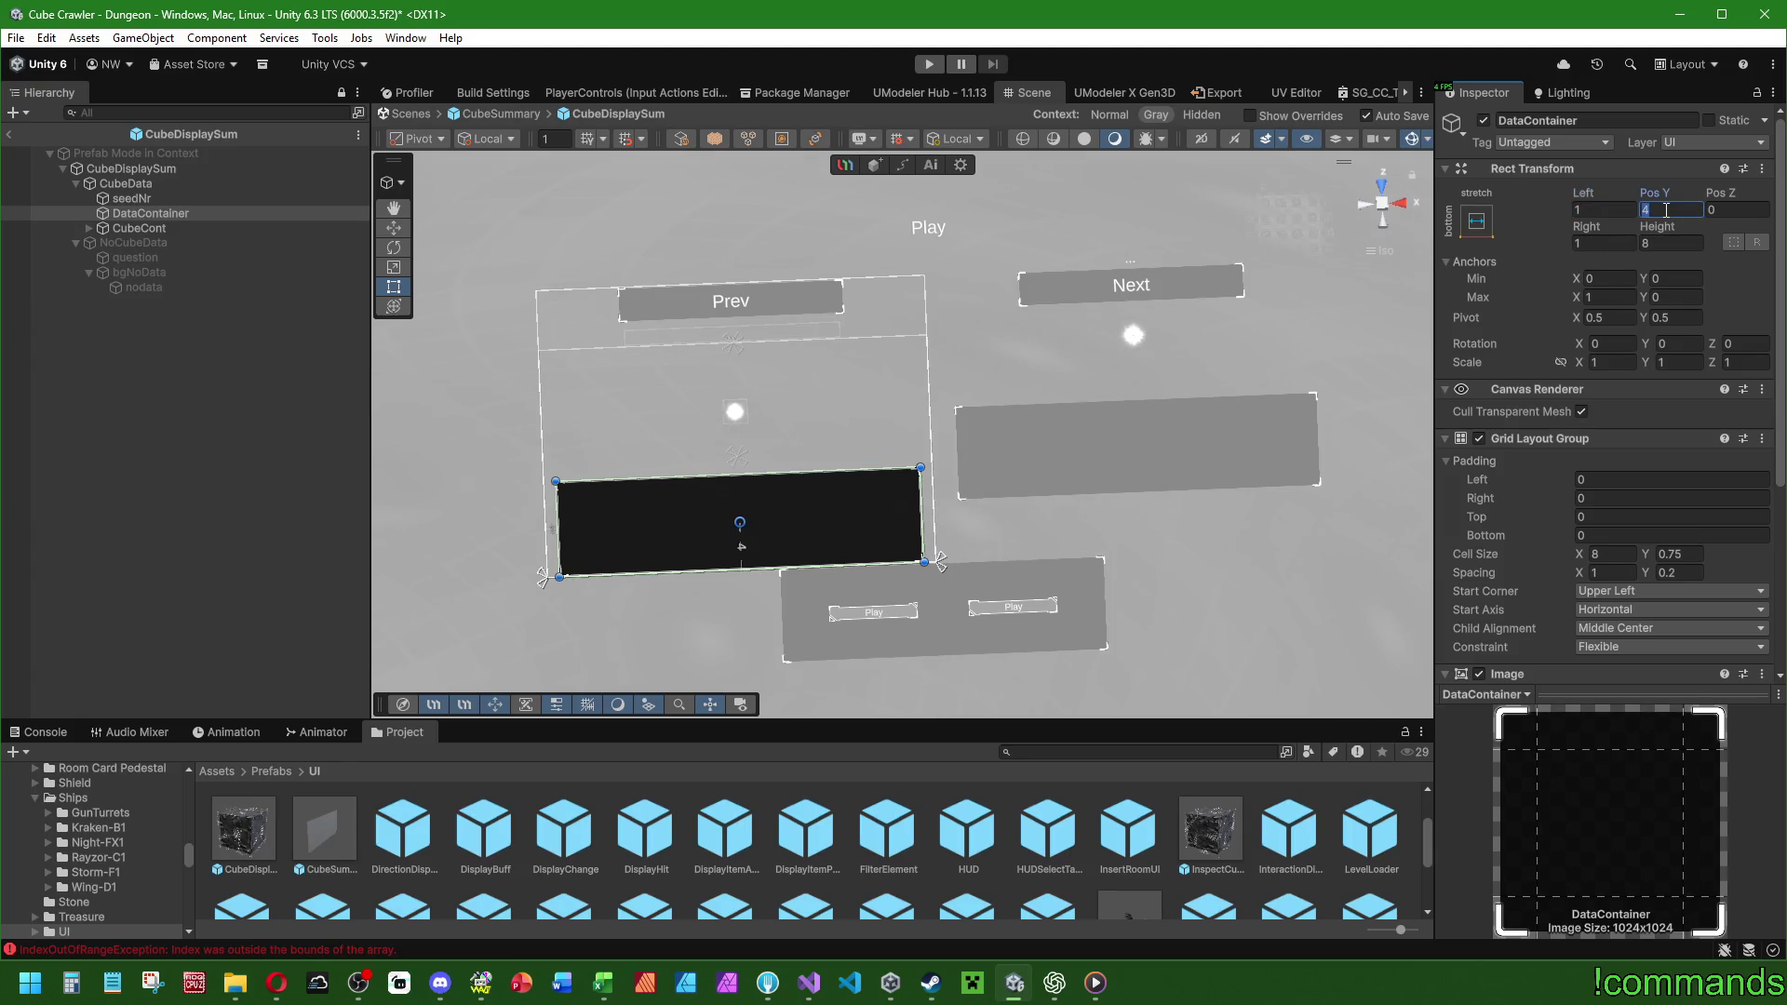
text(5)
text(4)
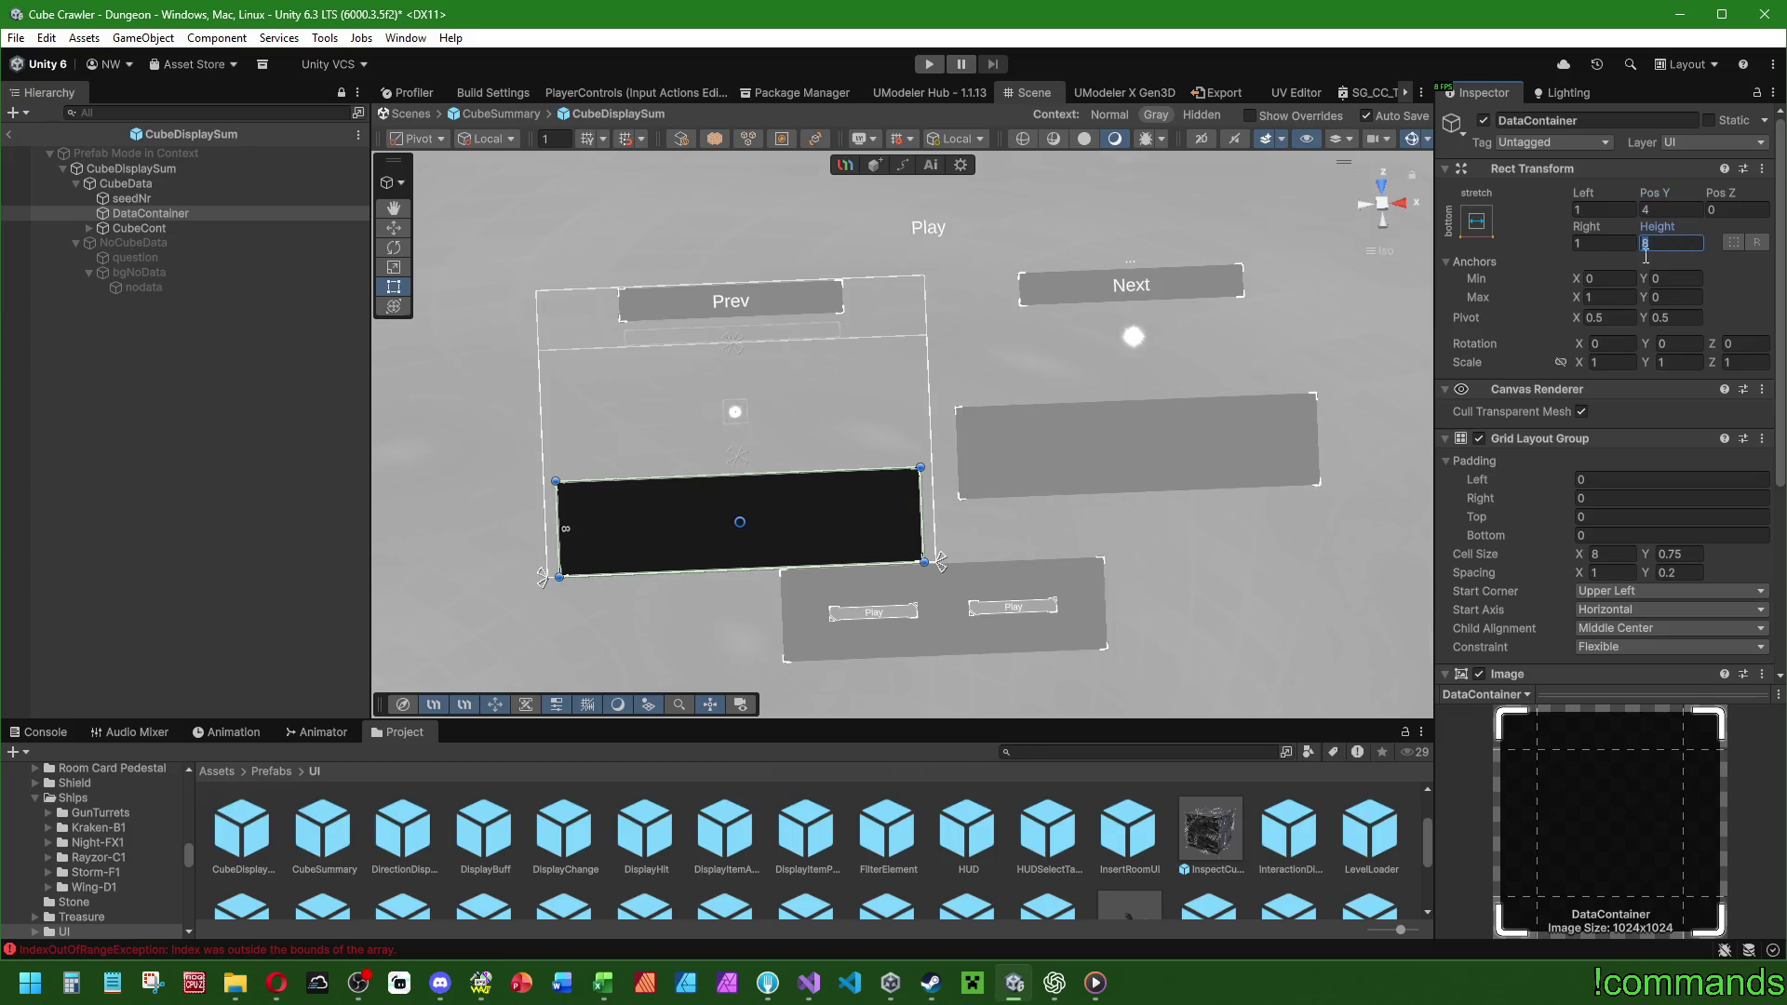
Raise CubeCont to Pos Y 6.
click(172, 199)
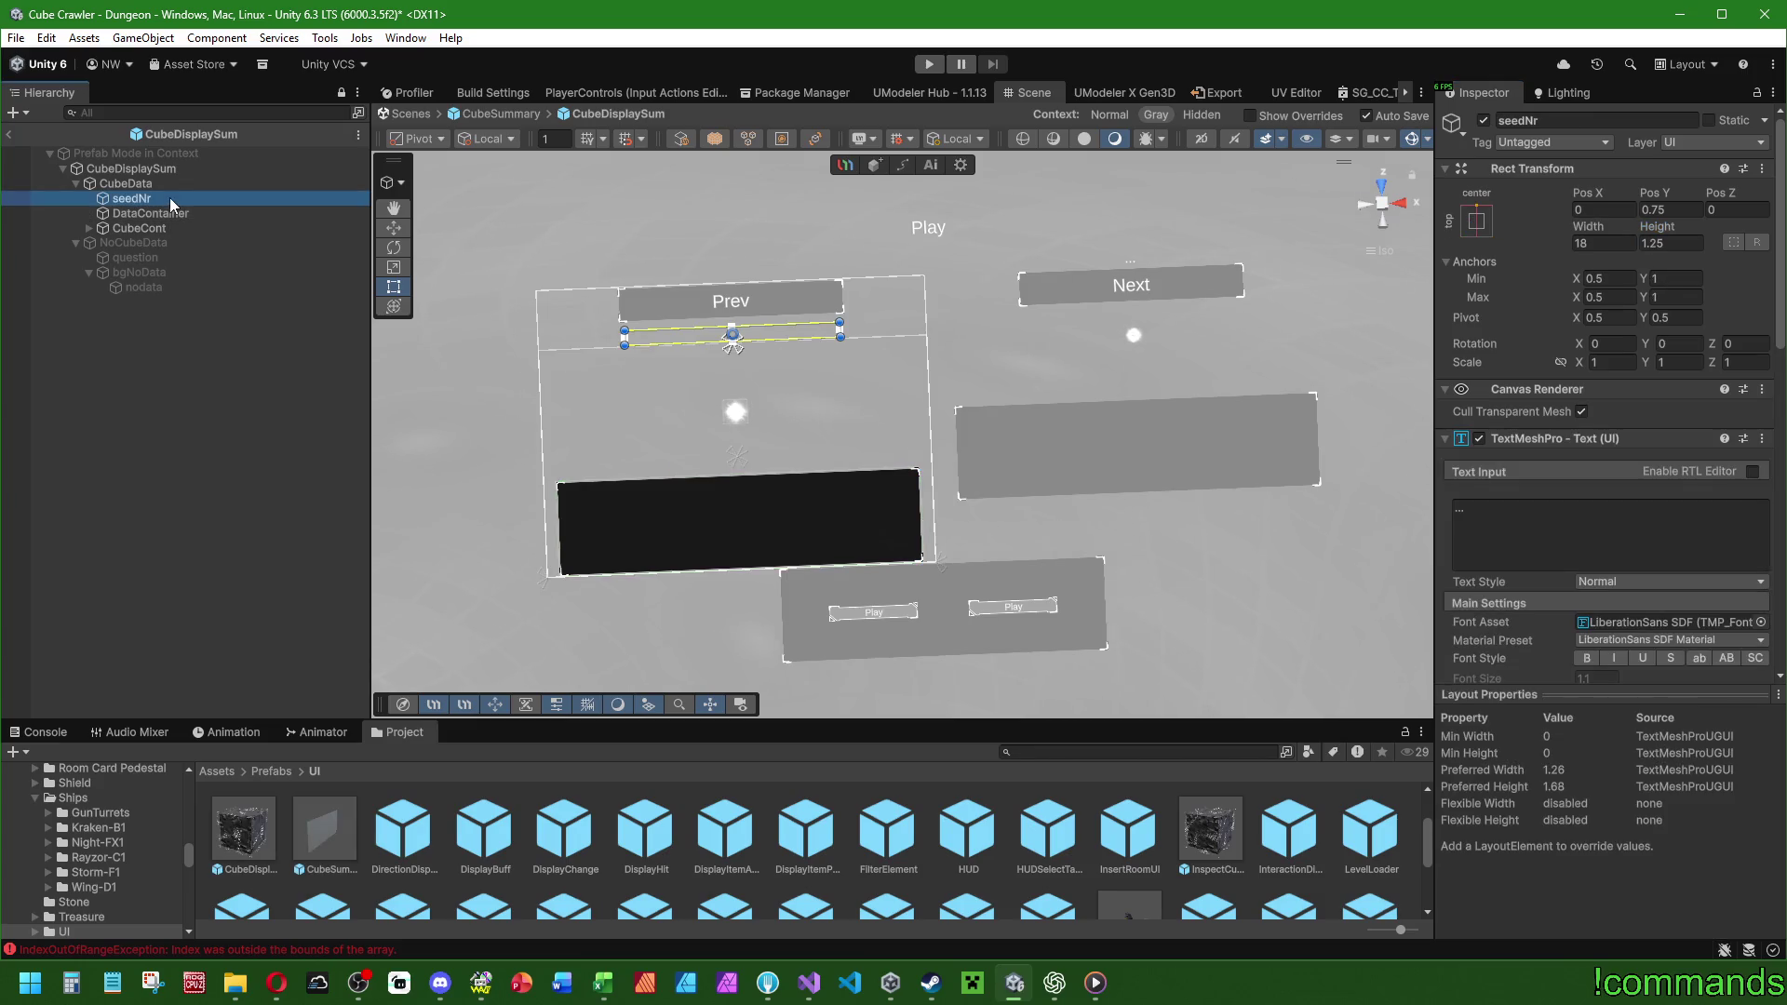
click(156, 229)
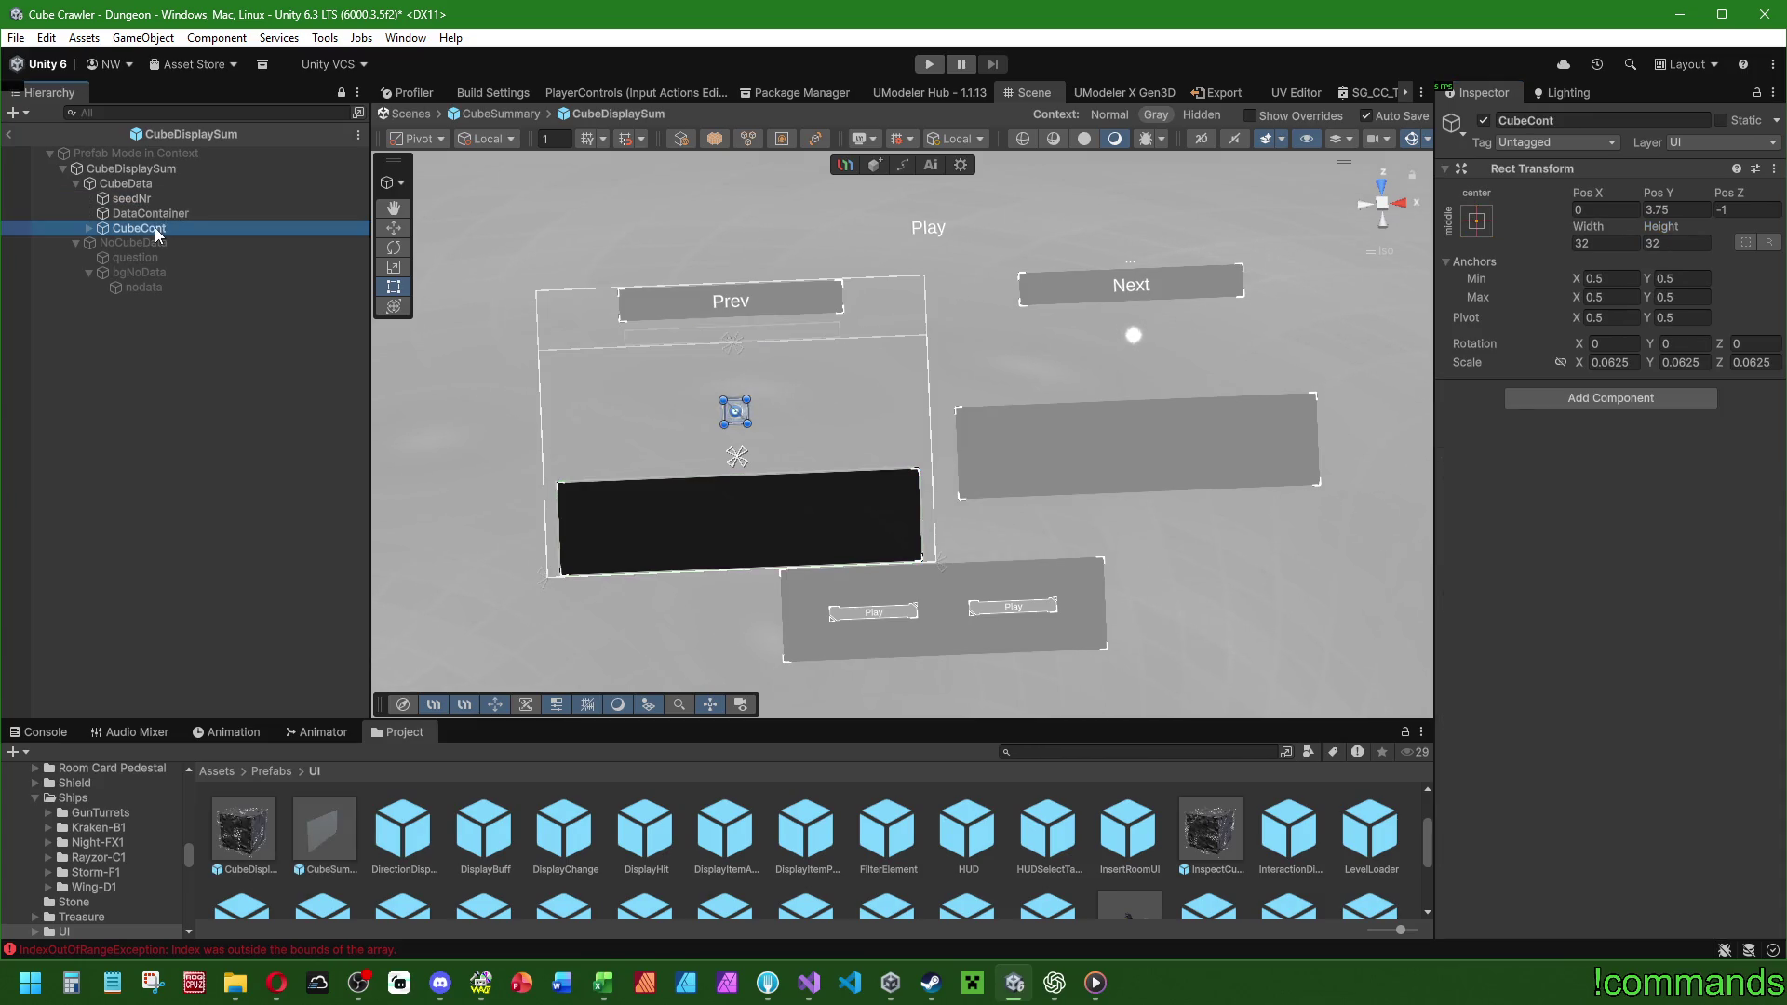
click(1680, 207)
text(6)
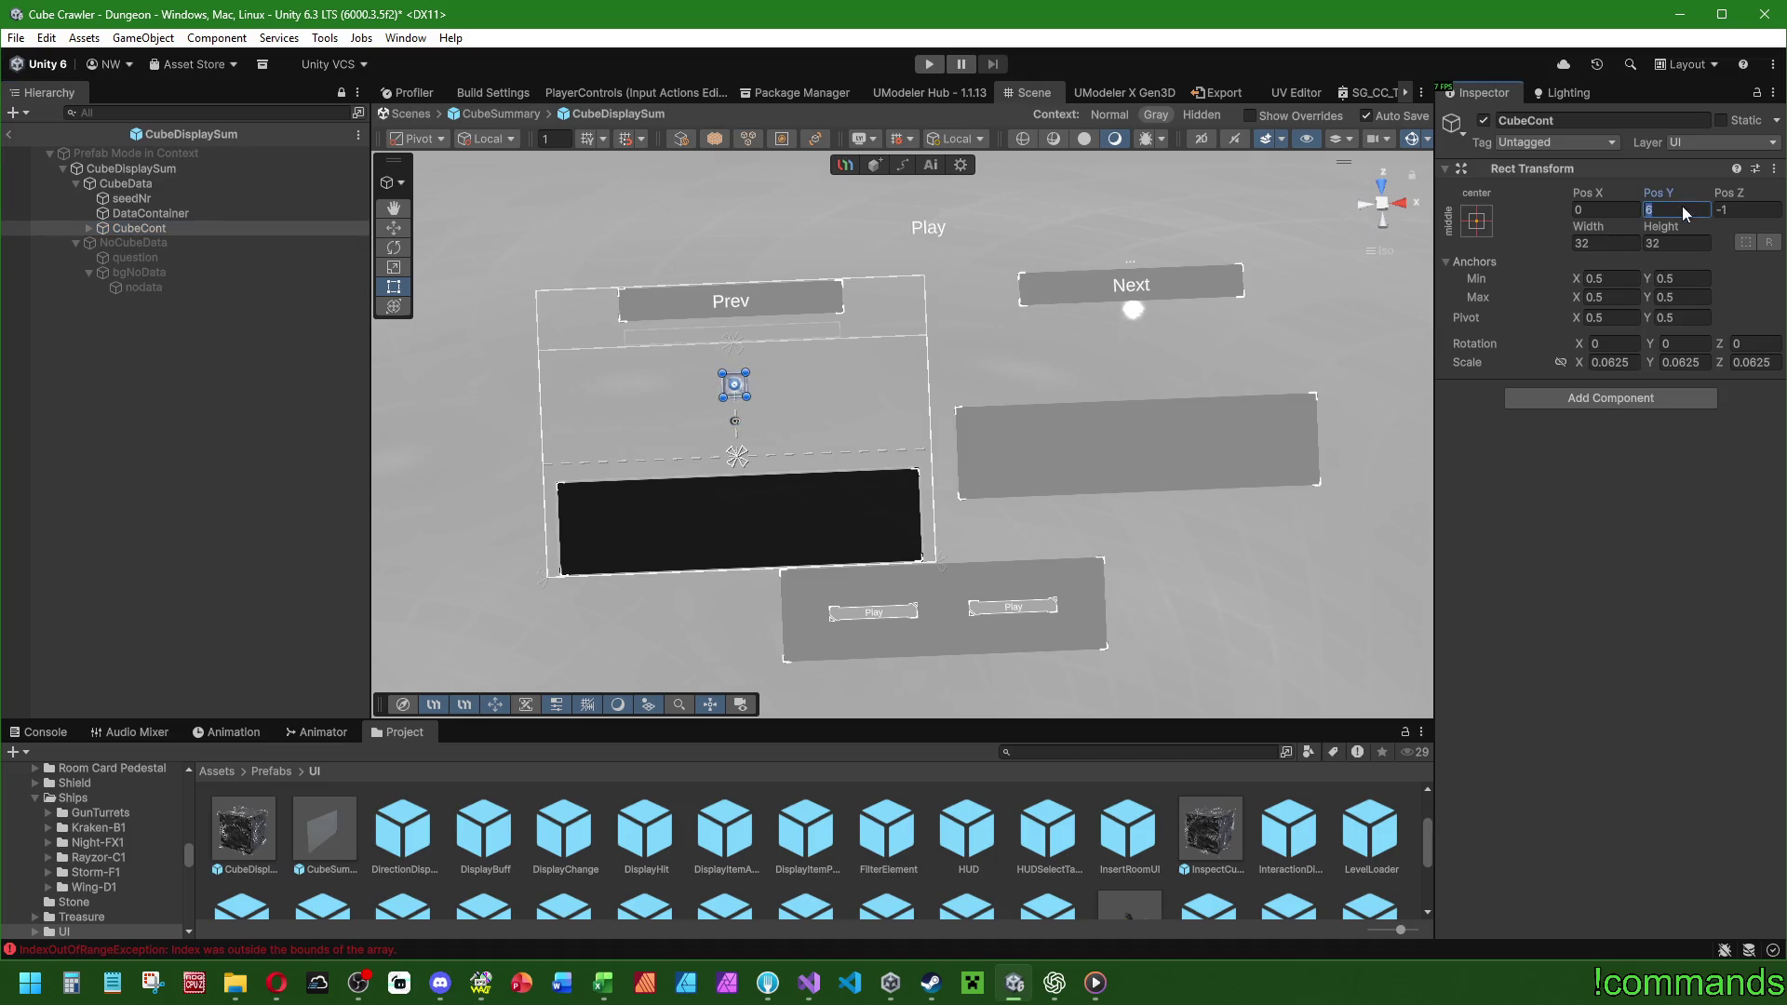
Give DataContainer height 10, left/right margins 1 and Pos Y 6, then return to CubeSummary.
click(149, 213)
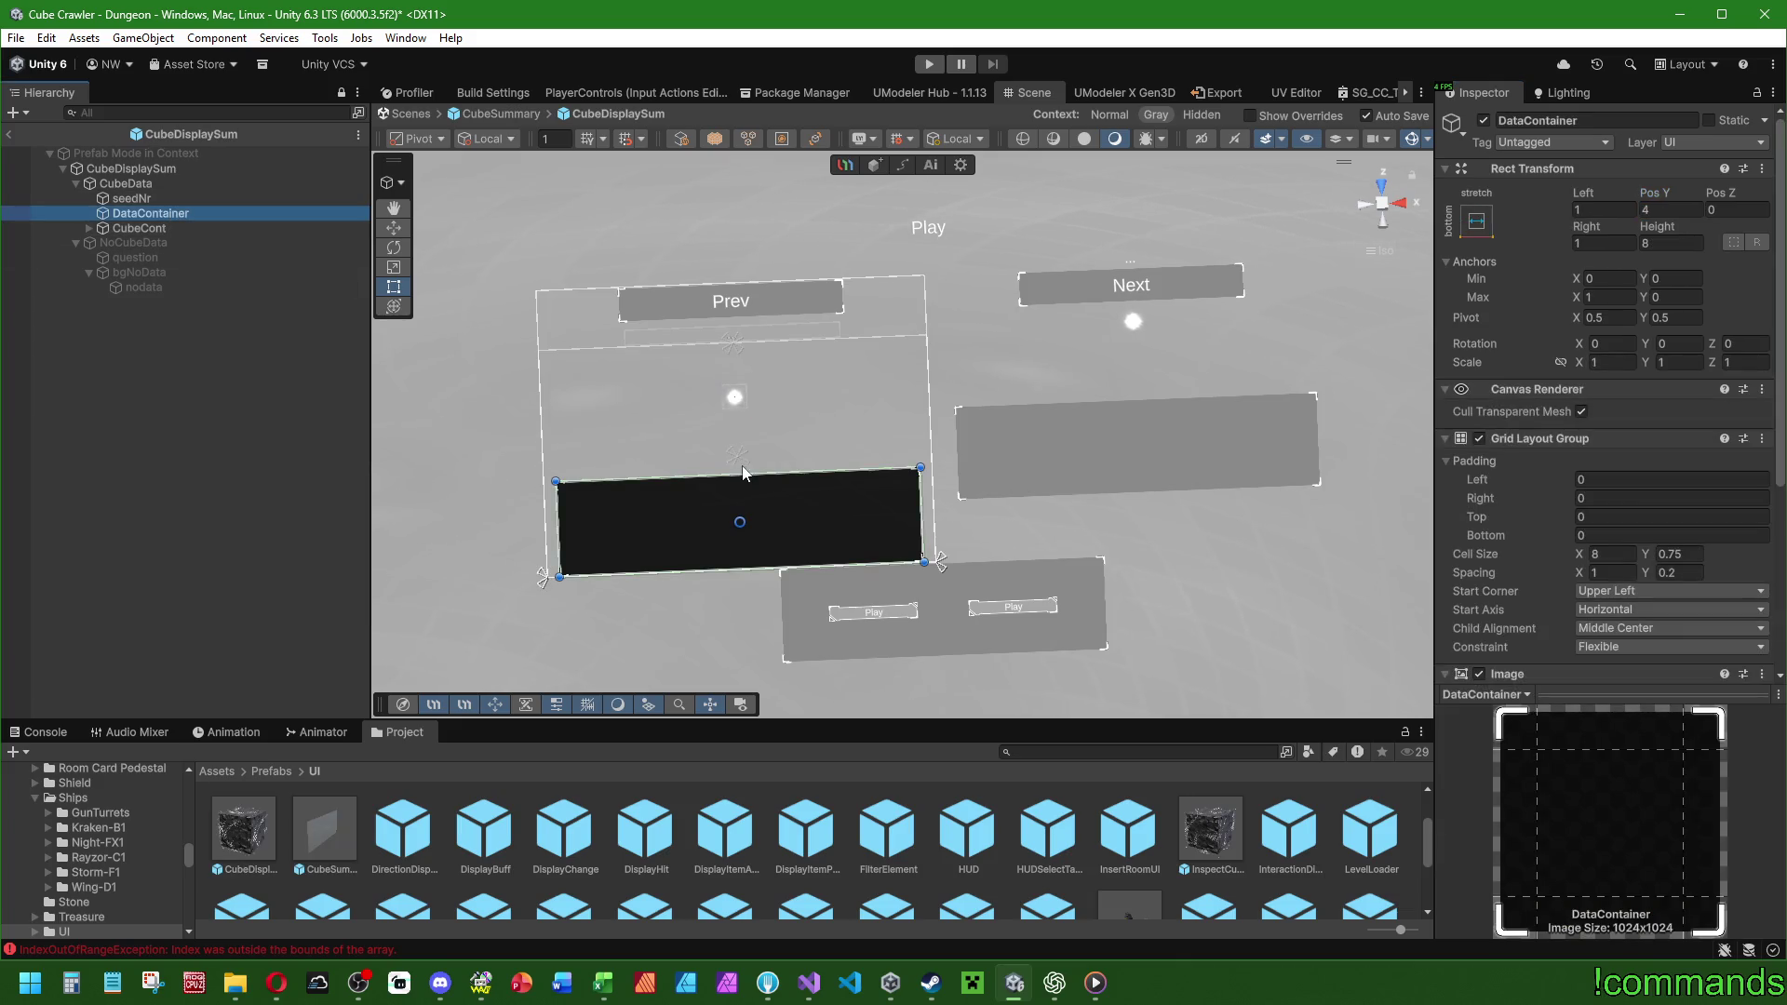
click(1670, 242)
text(10)
click(1476, 221)
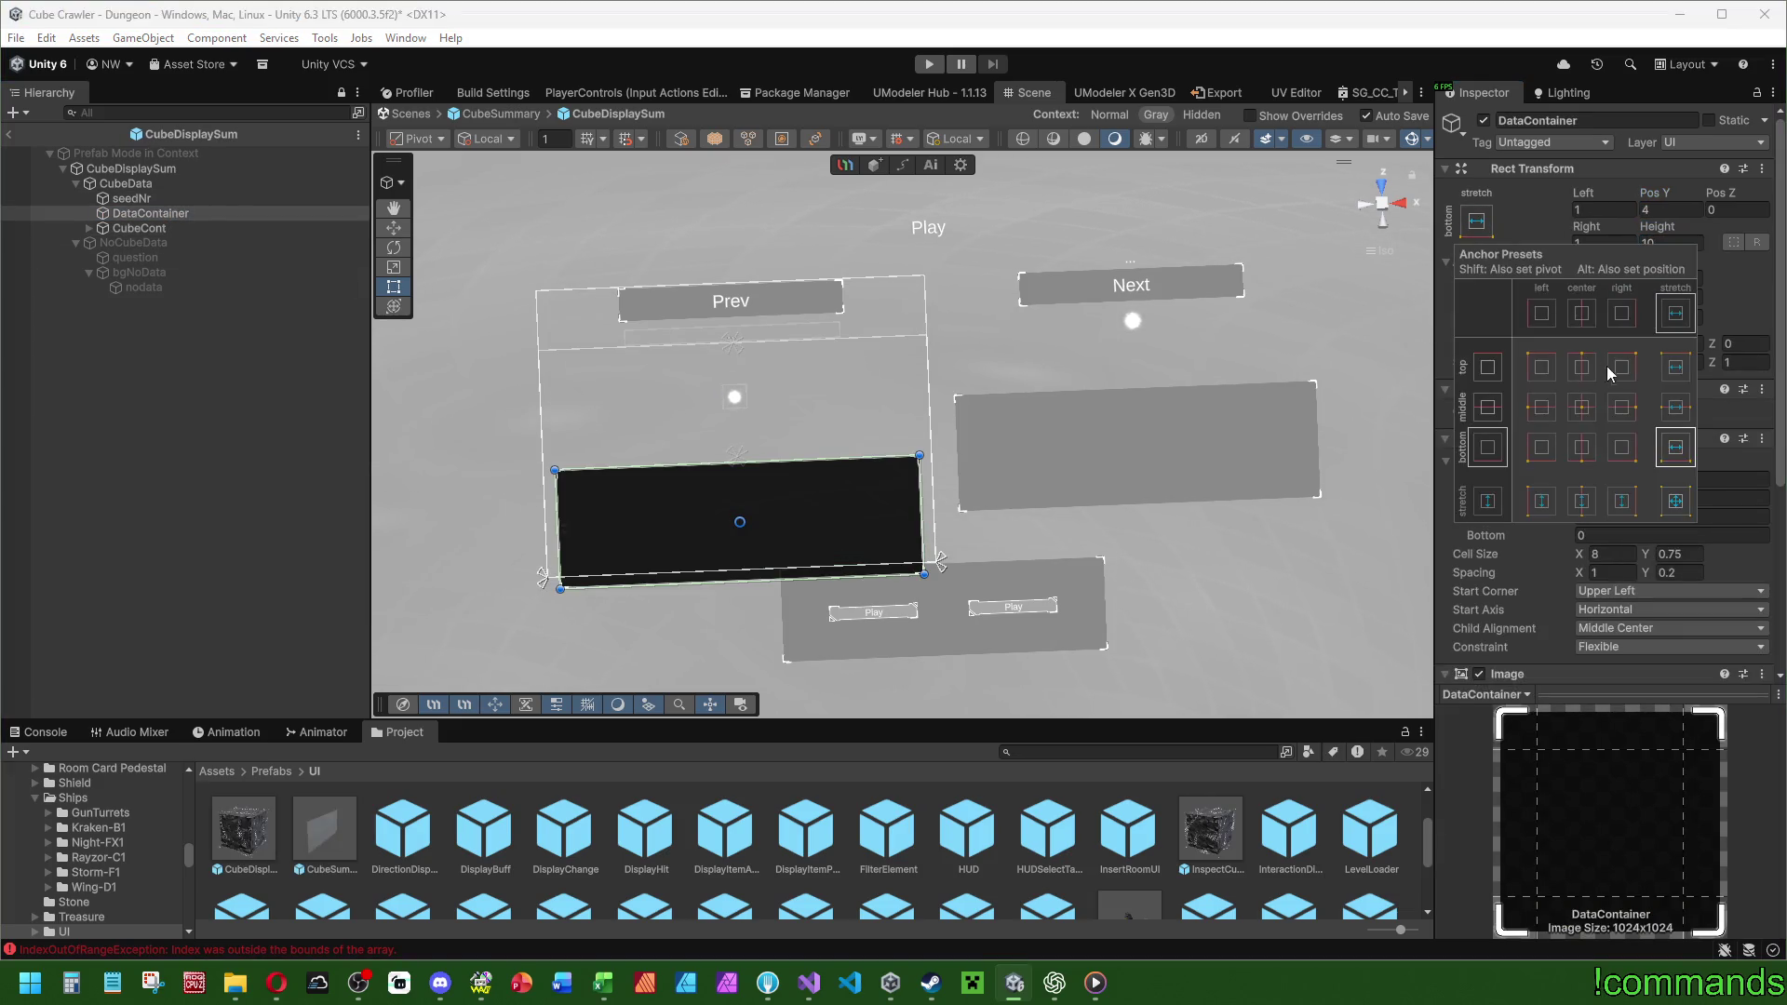
alt+click(1670, 455)
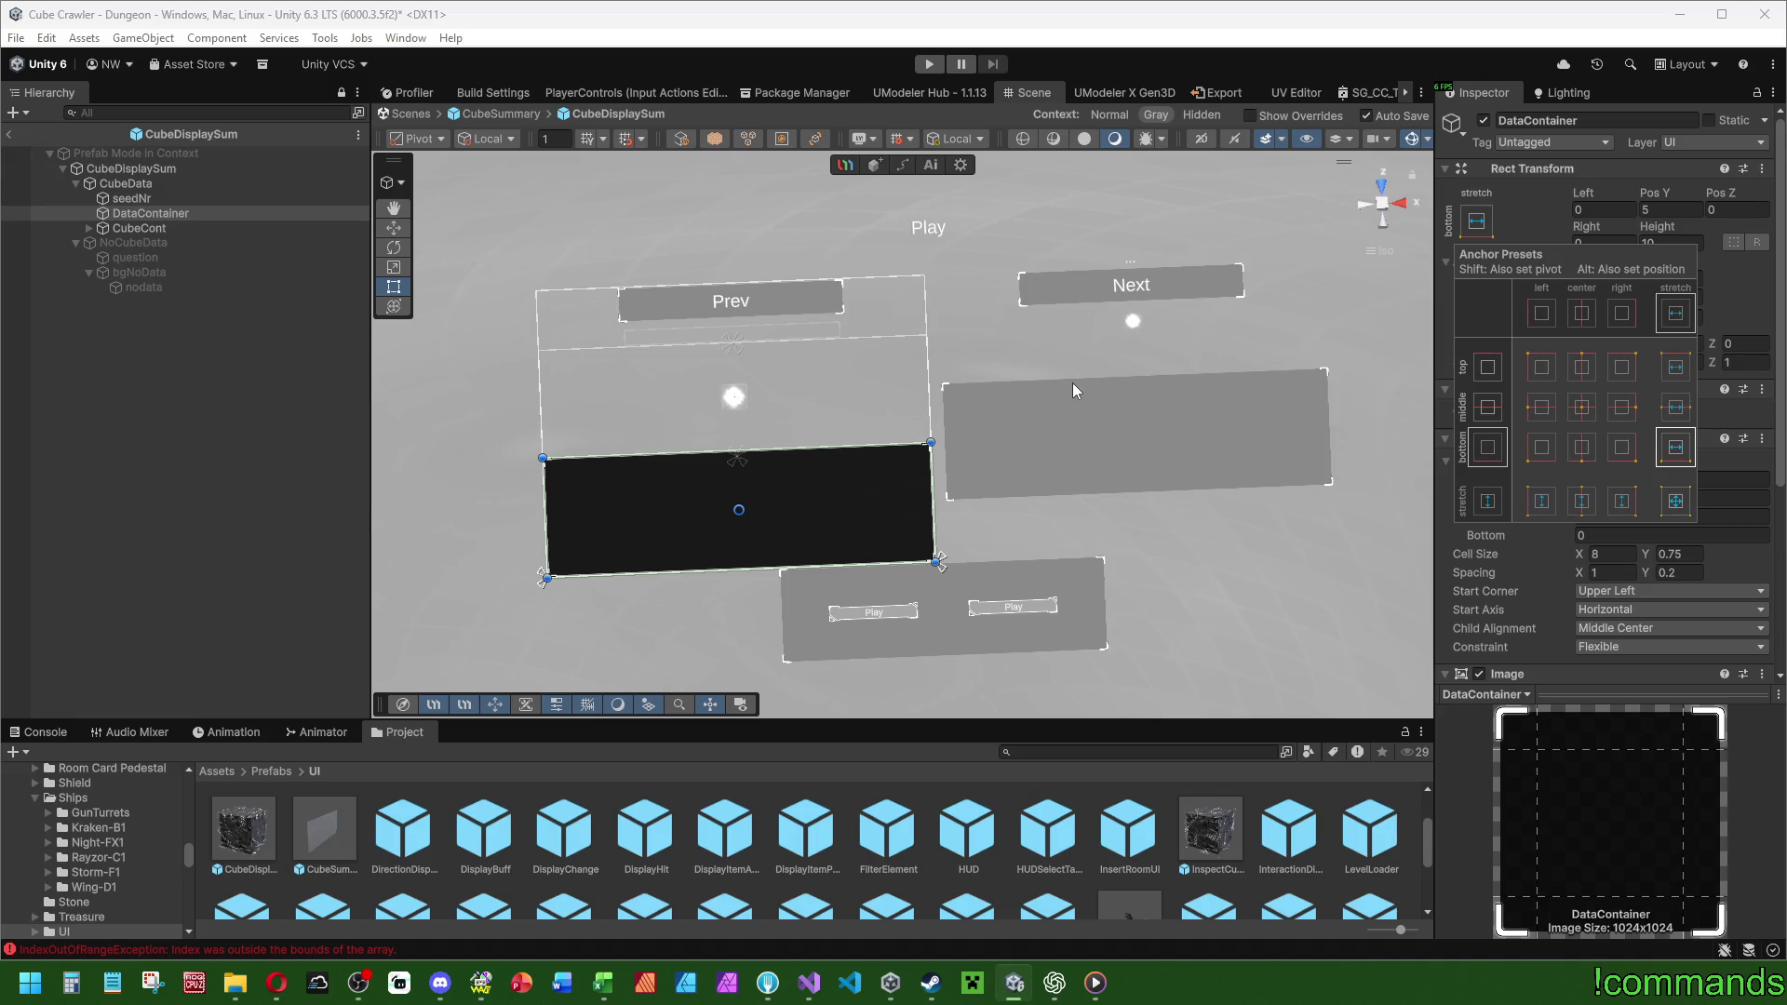
click(1601, 209)
text(1)
click(1601, 242)
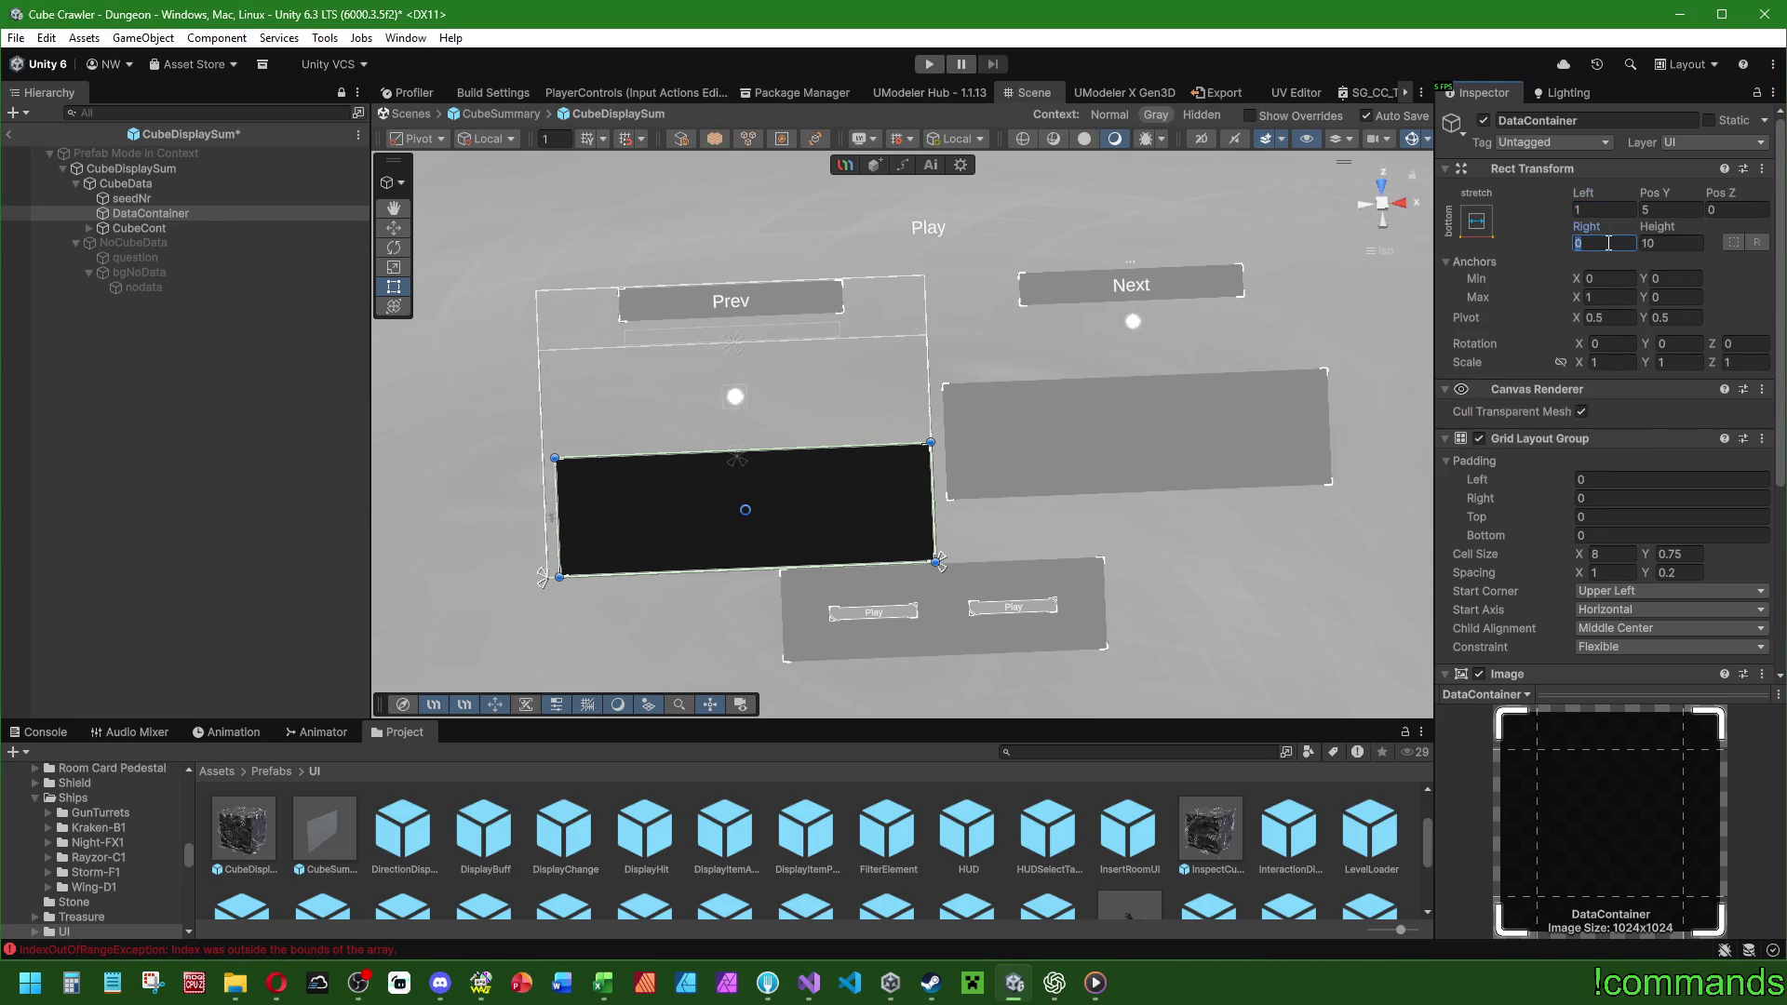
text(1)
click(1665, 209)
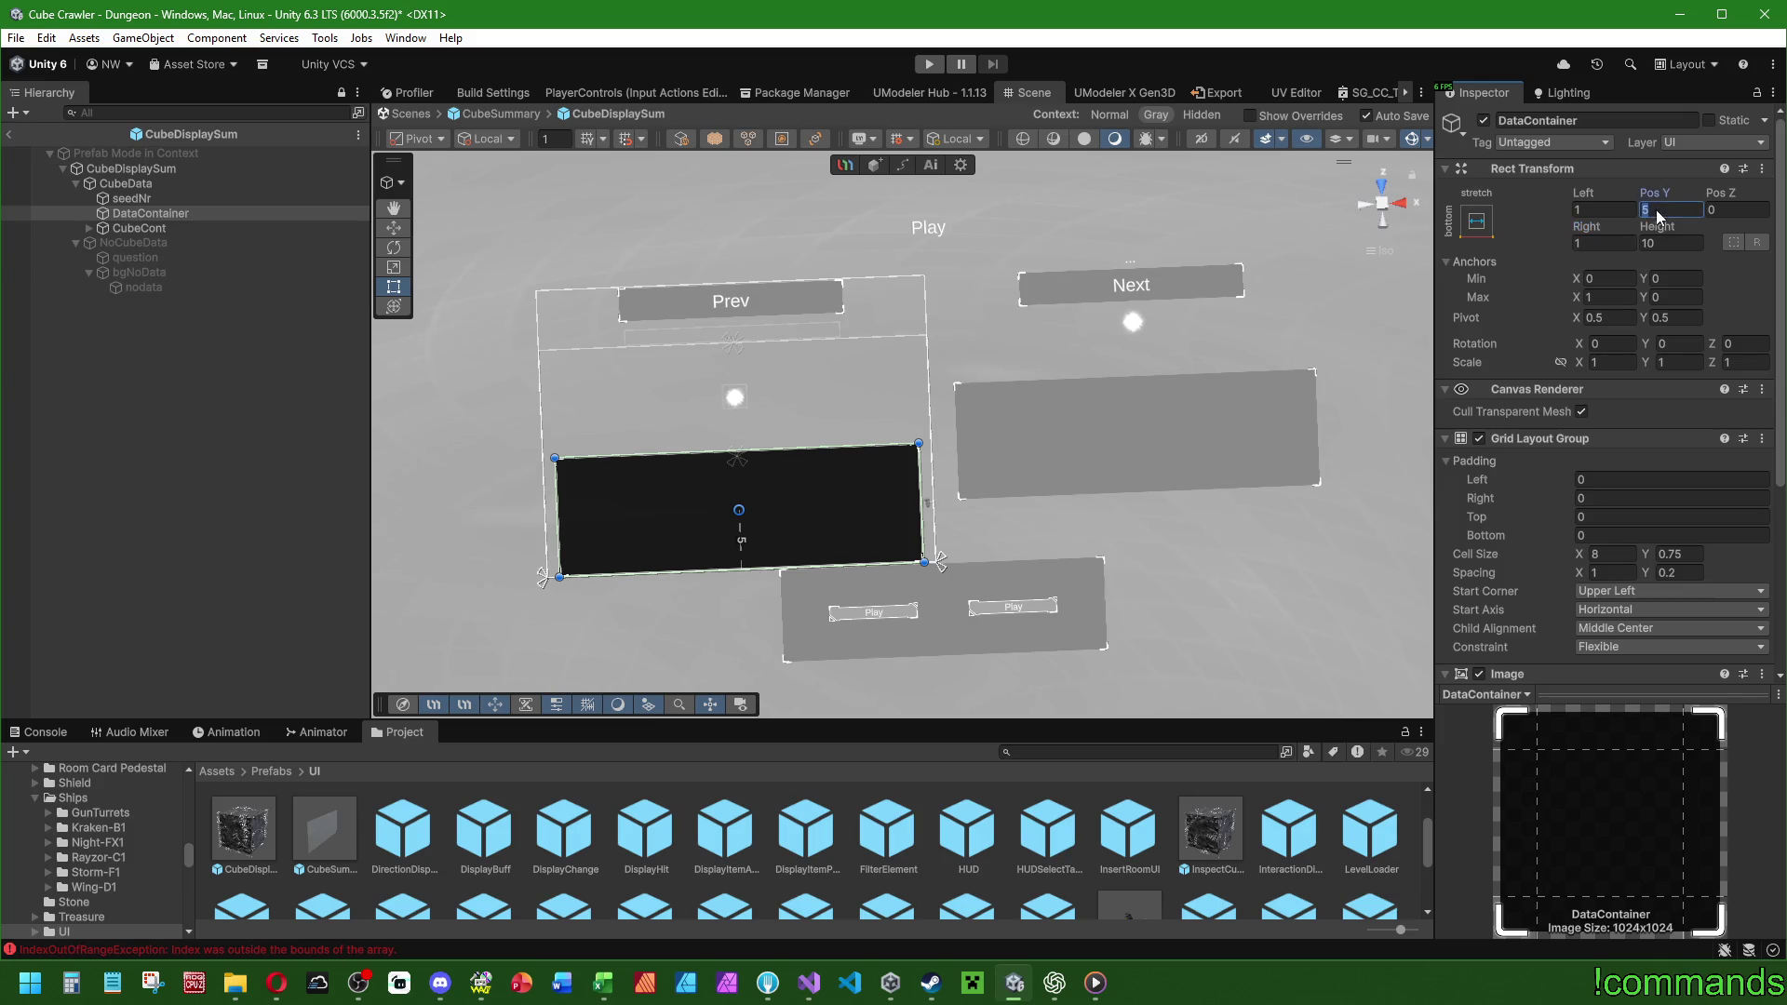
text(6)
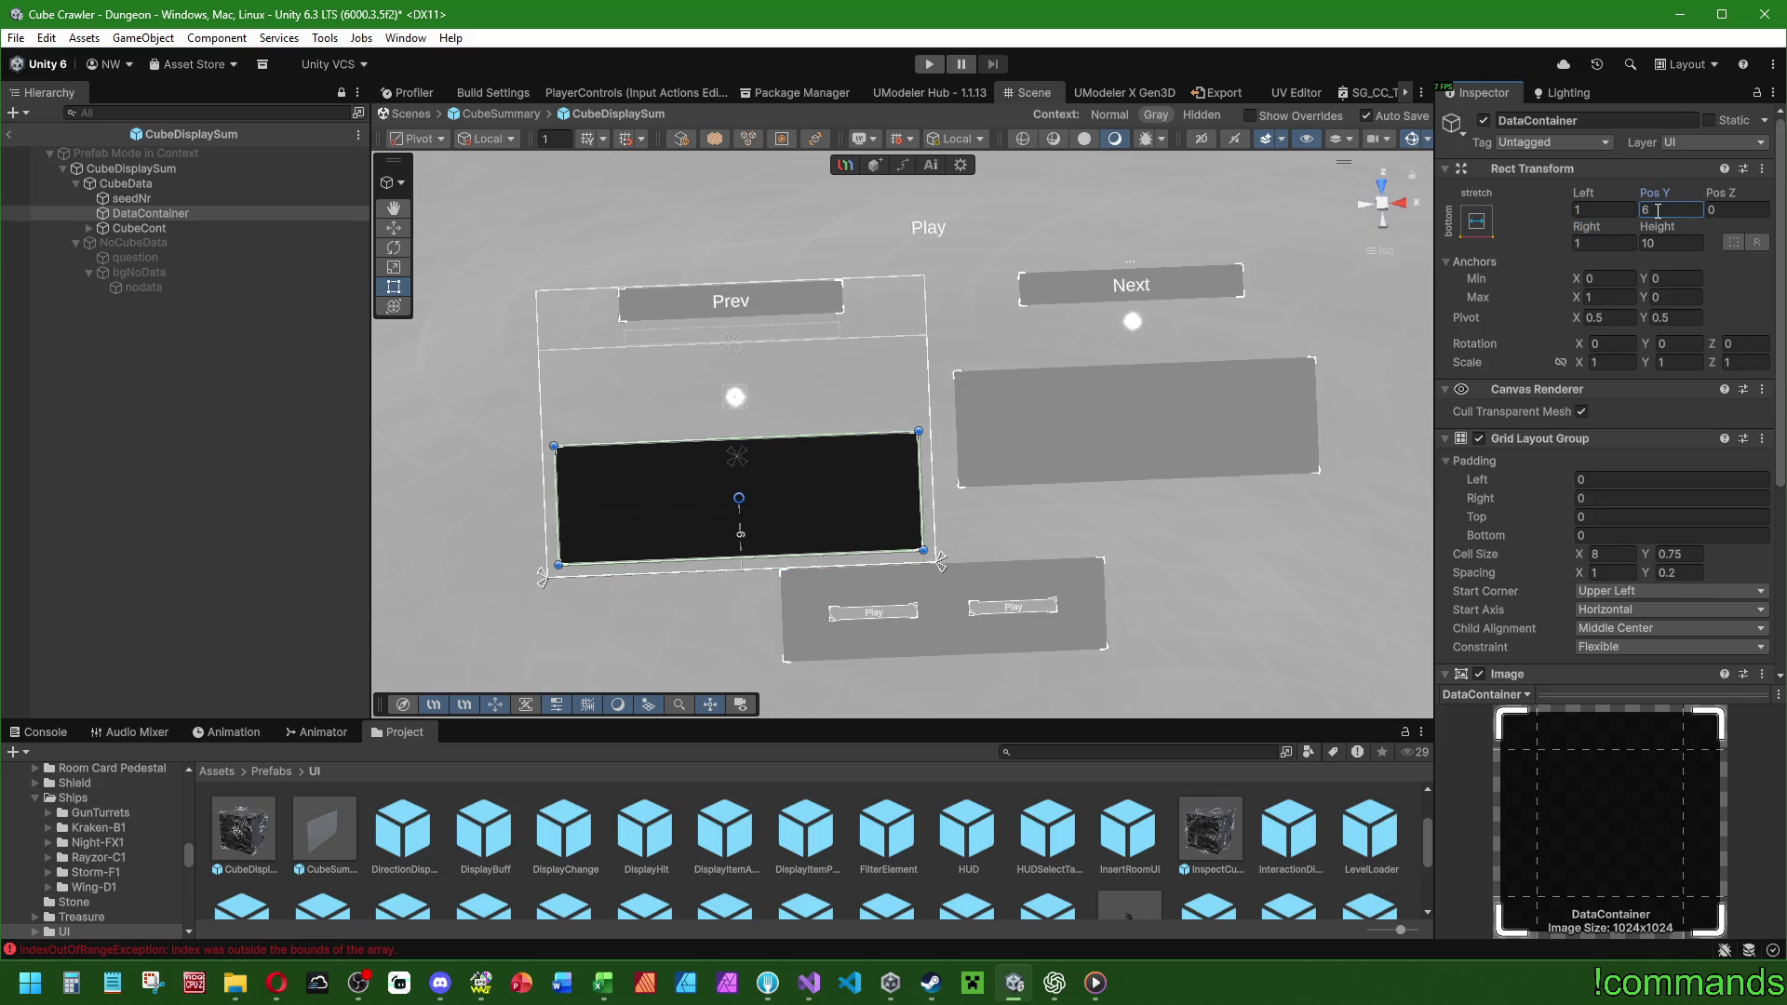
click(10, 136)
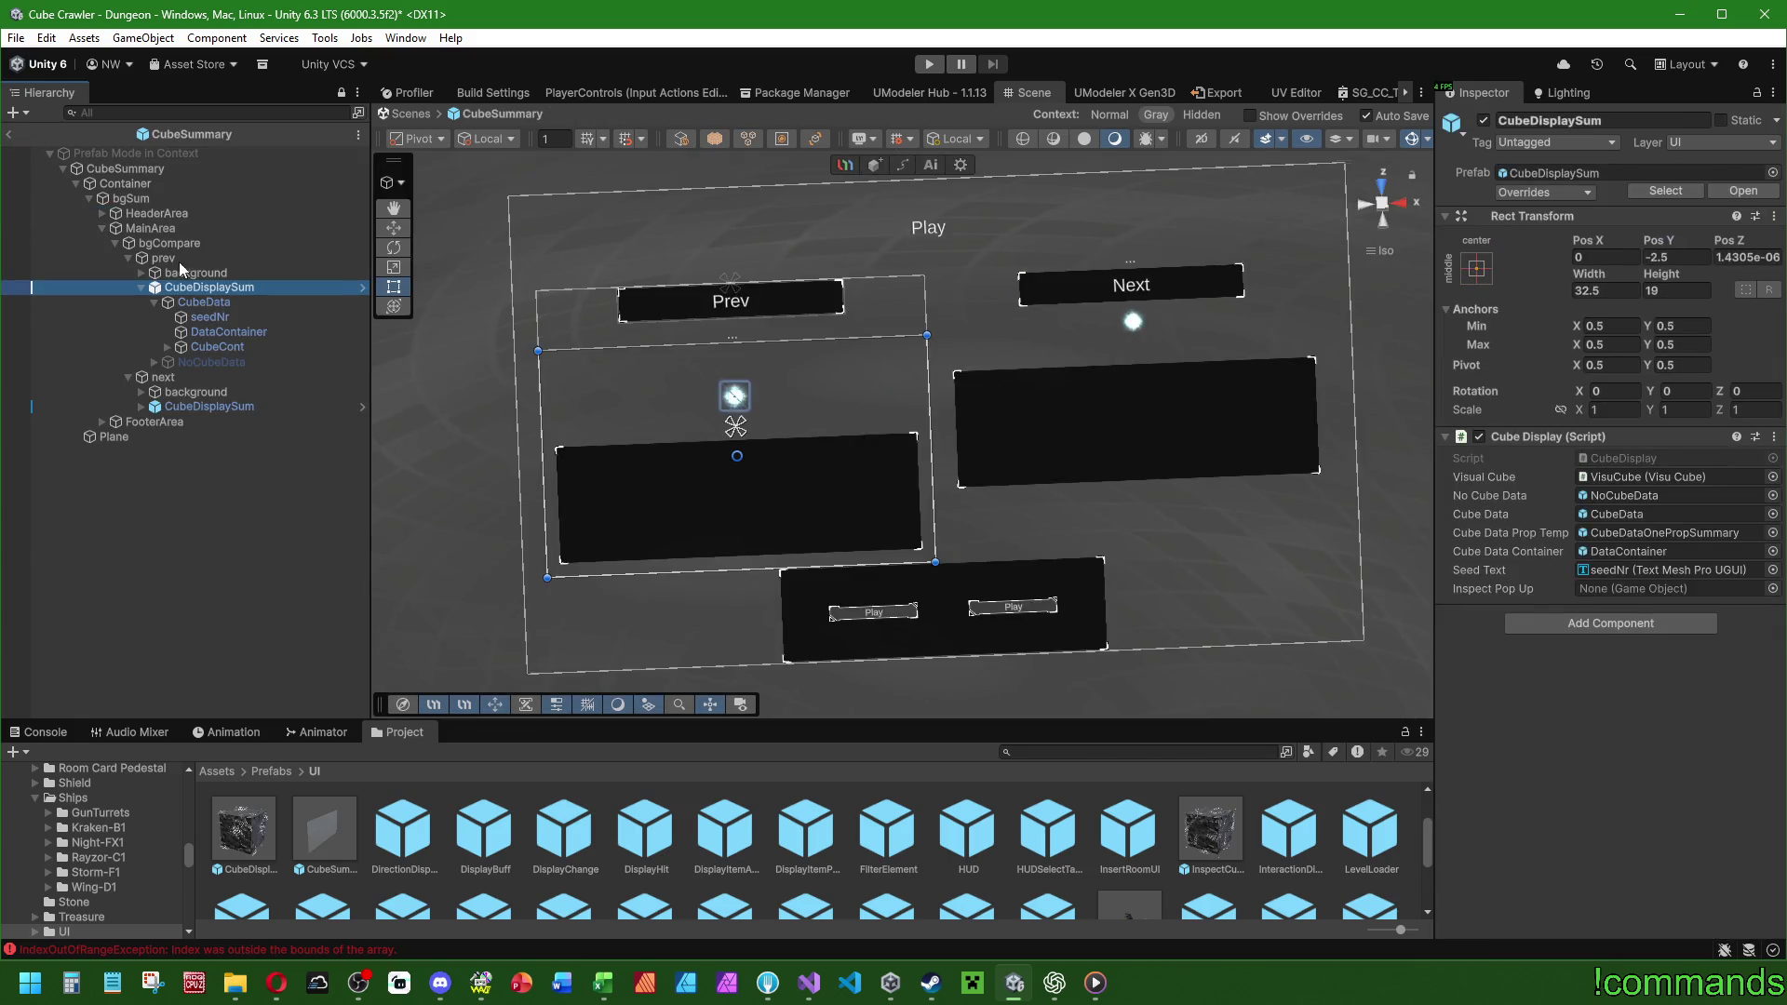
Apply all overrides to the CubeDisplaySum prefab, then review the remaining overrides list.
click(204, 406)
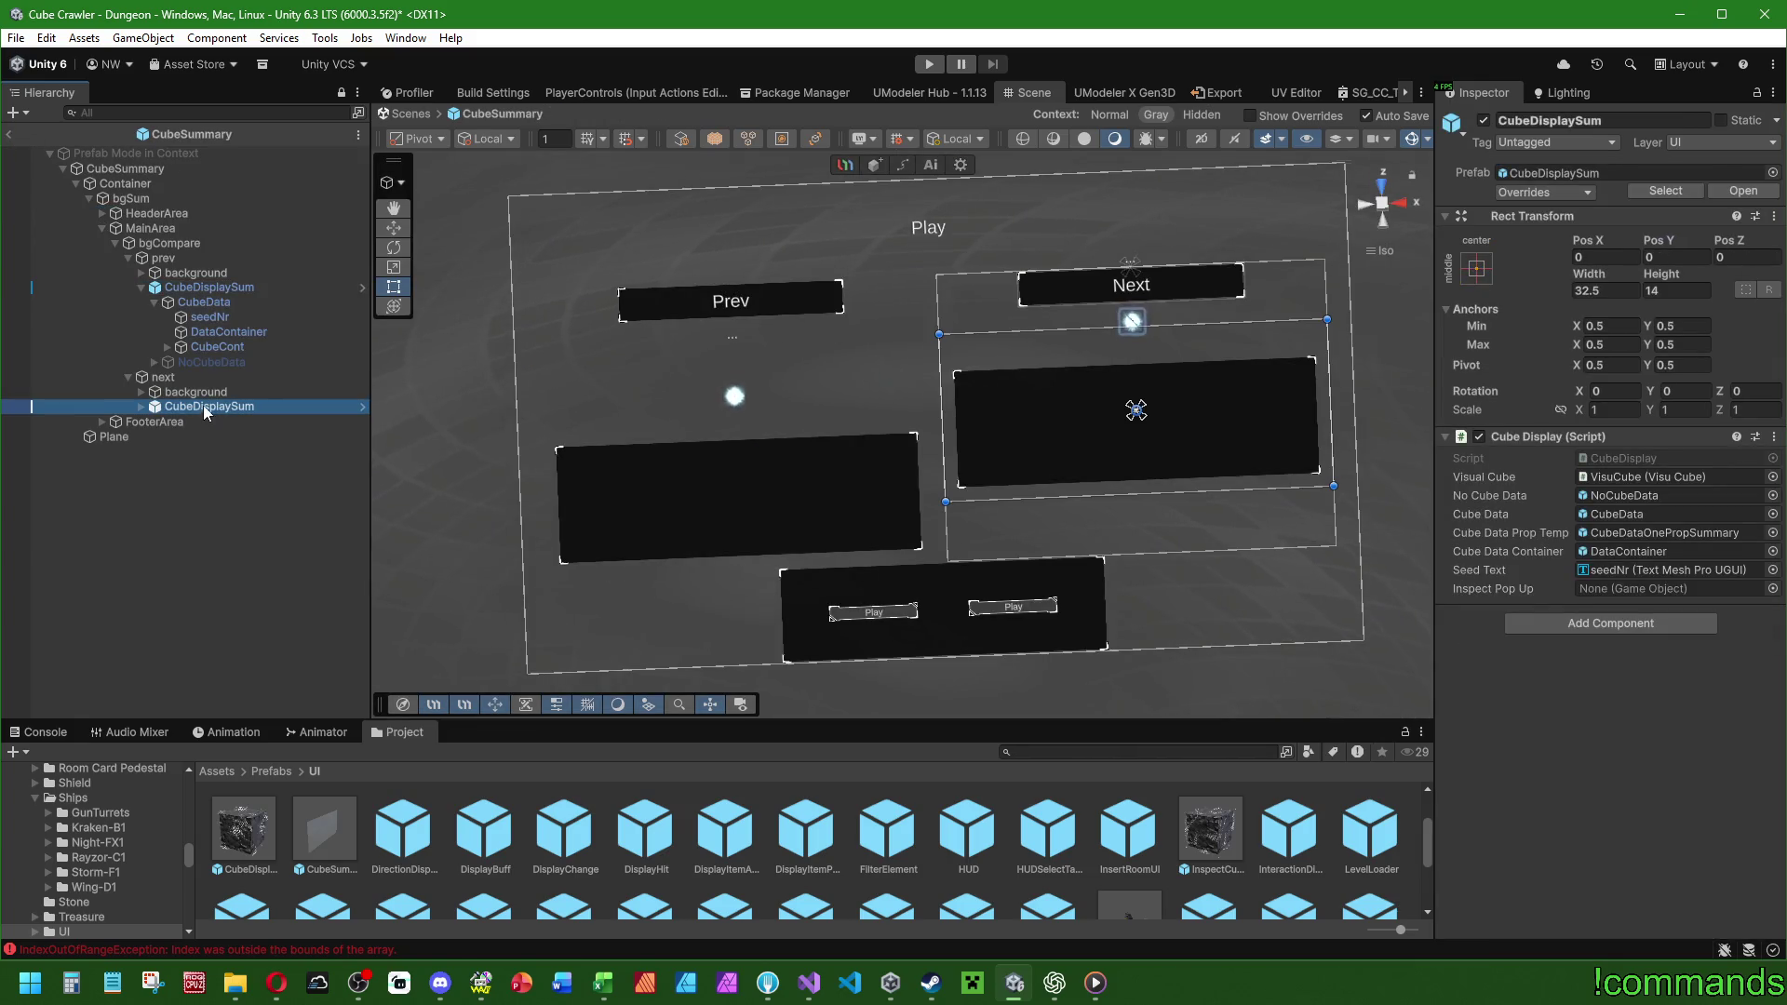
click(233, 288)
click(1544, 192)
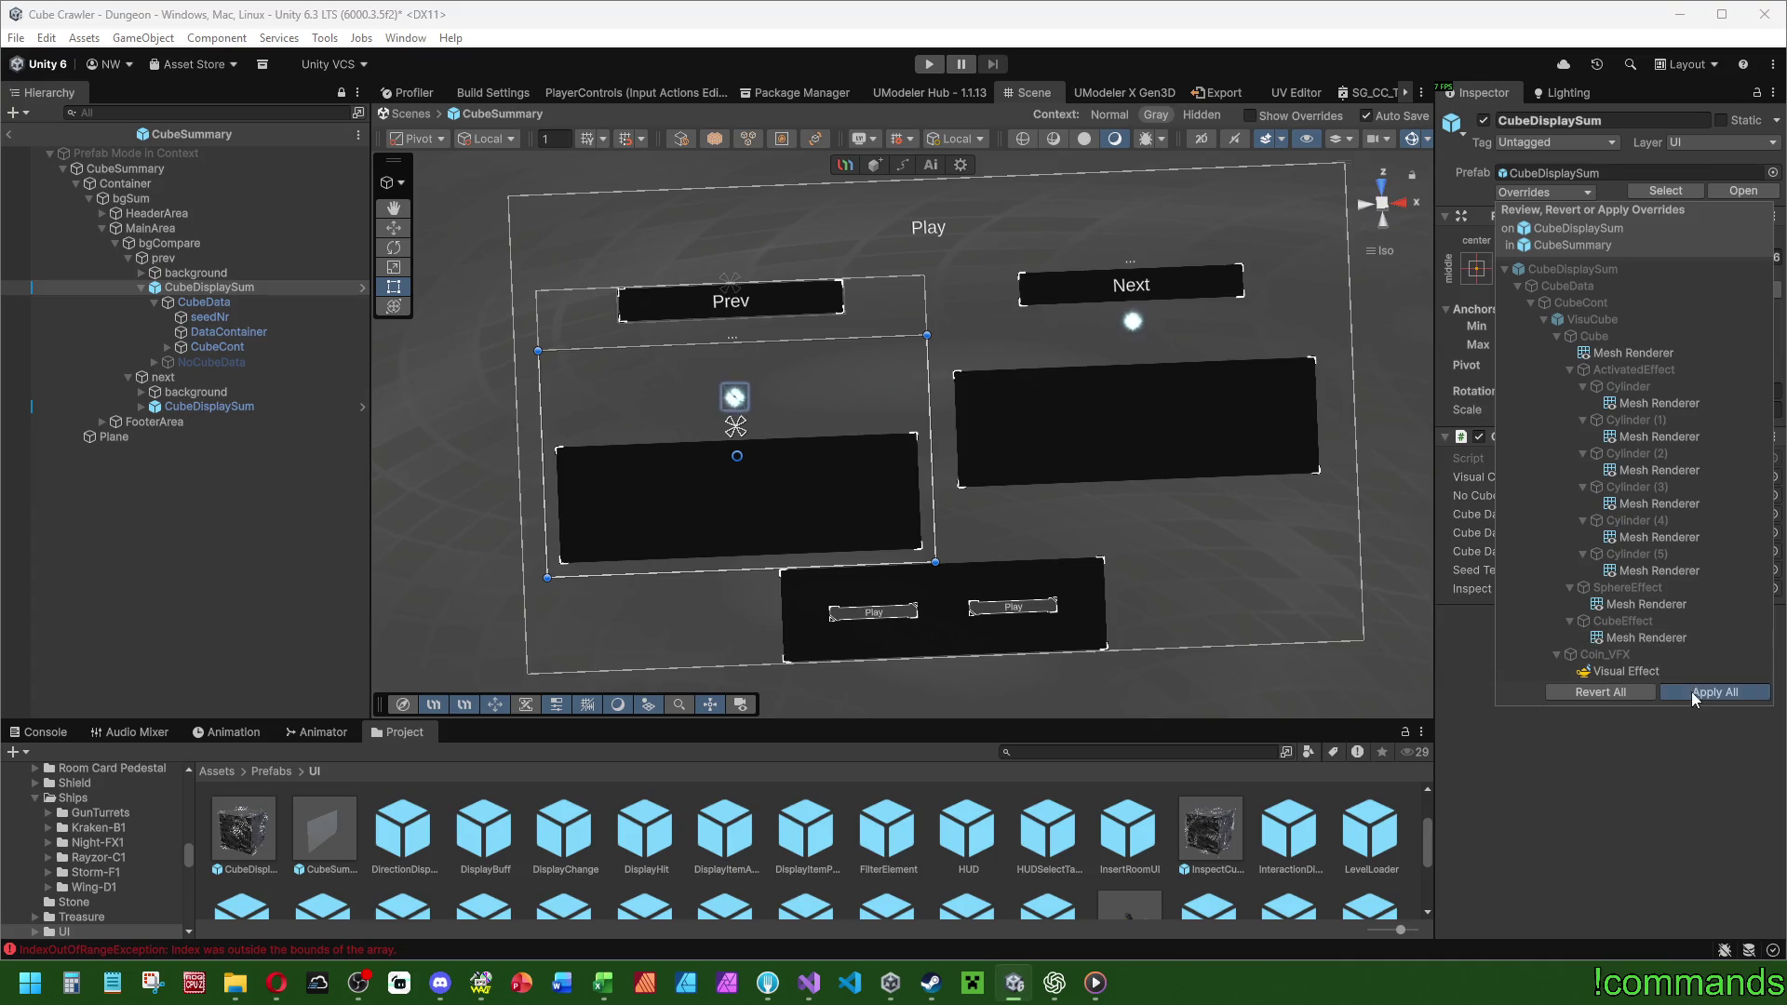
click(1690, 690)
click(1522, 193)
click(1685, 689)
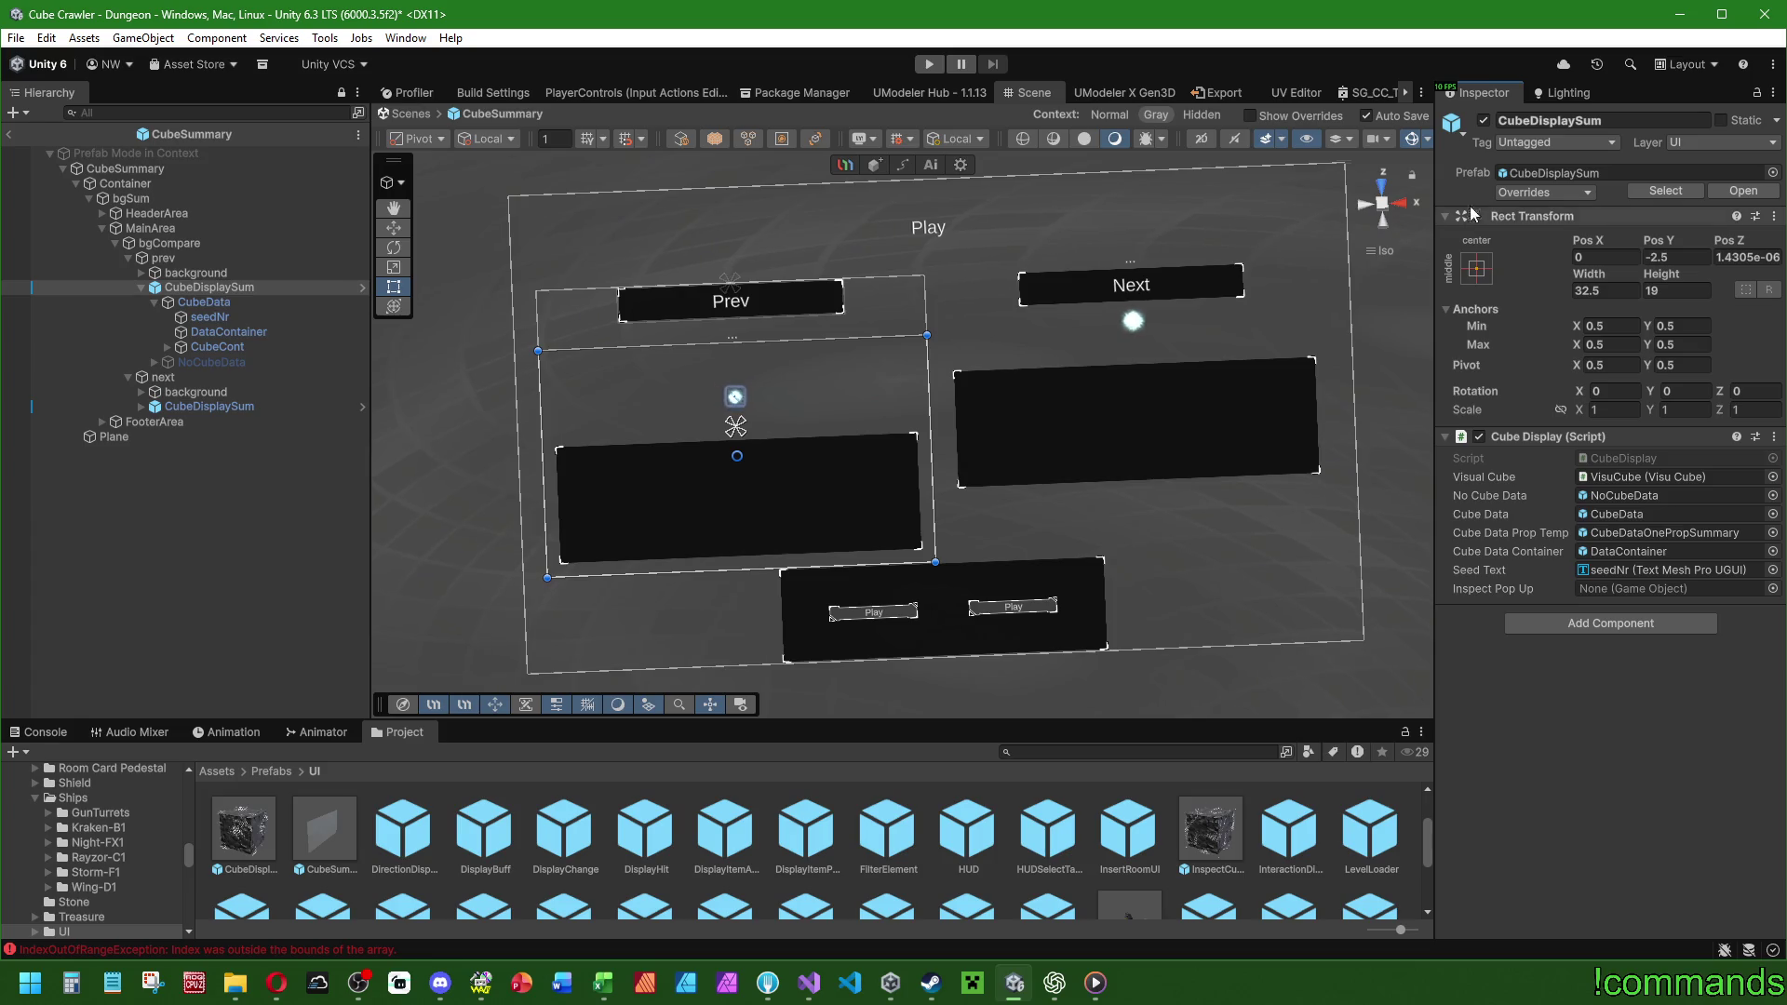
click(1545, 192)
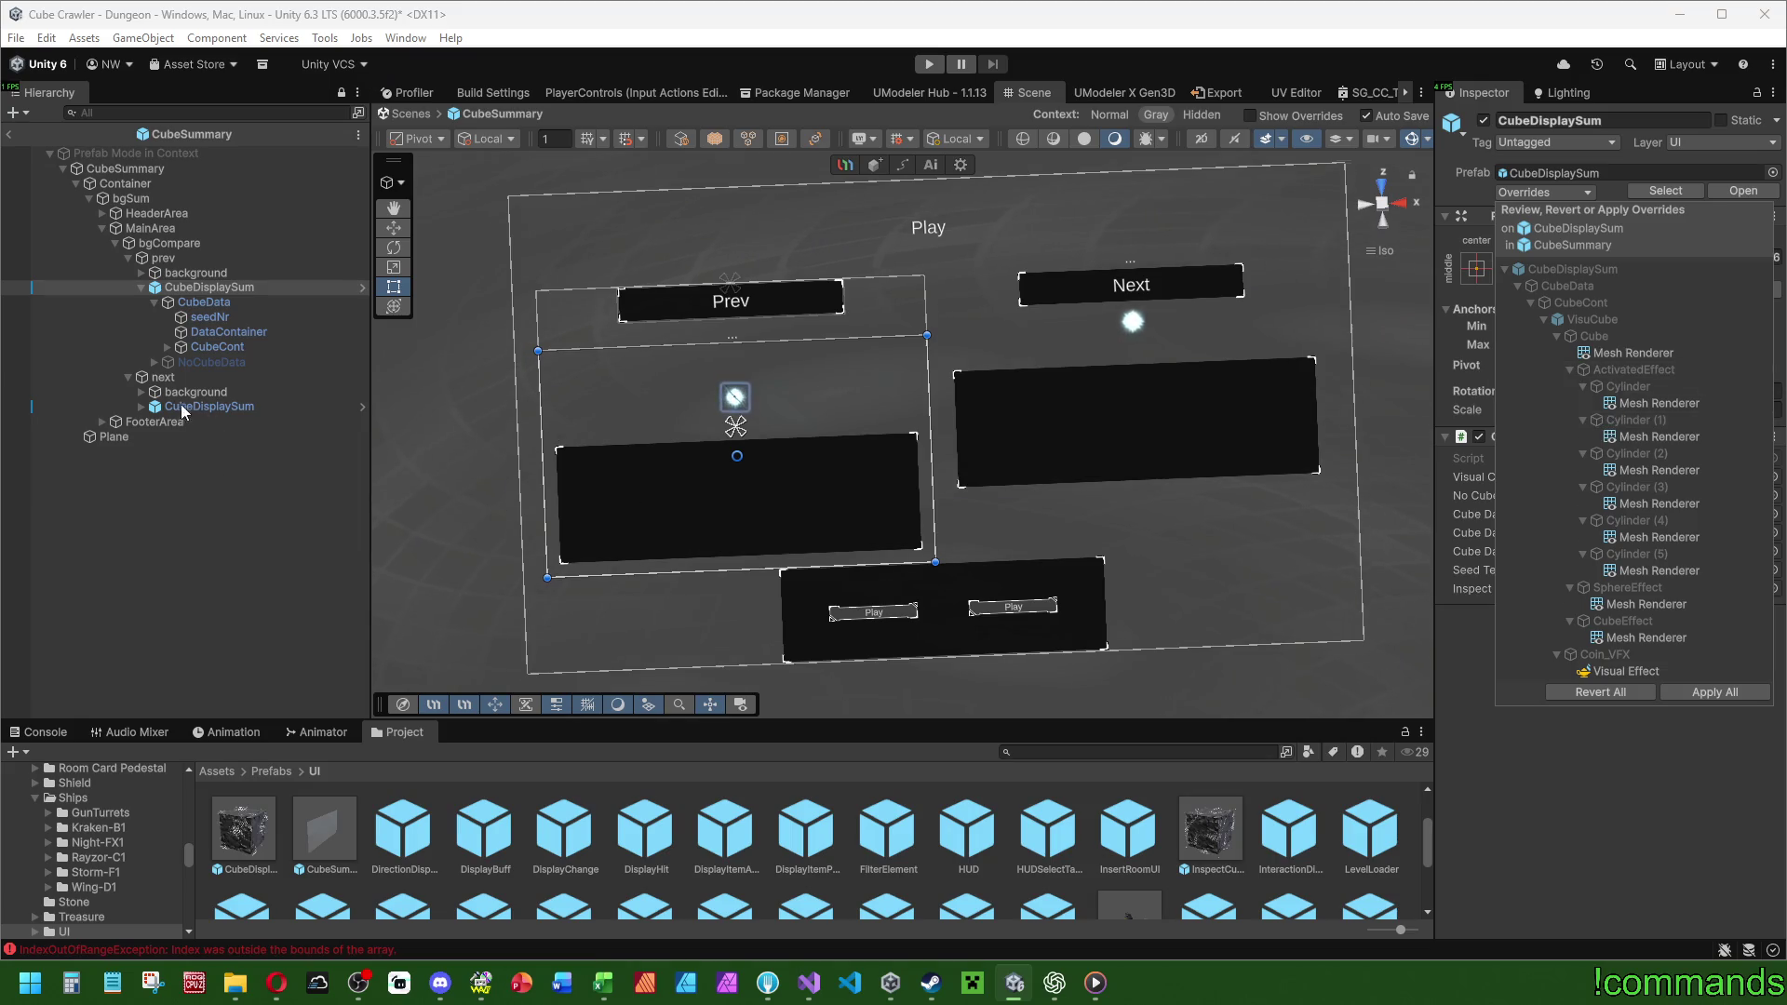
Give the Prev side's CubeDisplaySum the bottom-stretch anchor preset.
click(213, 406)
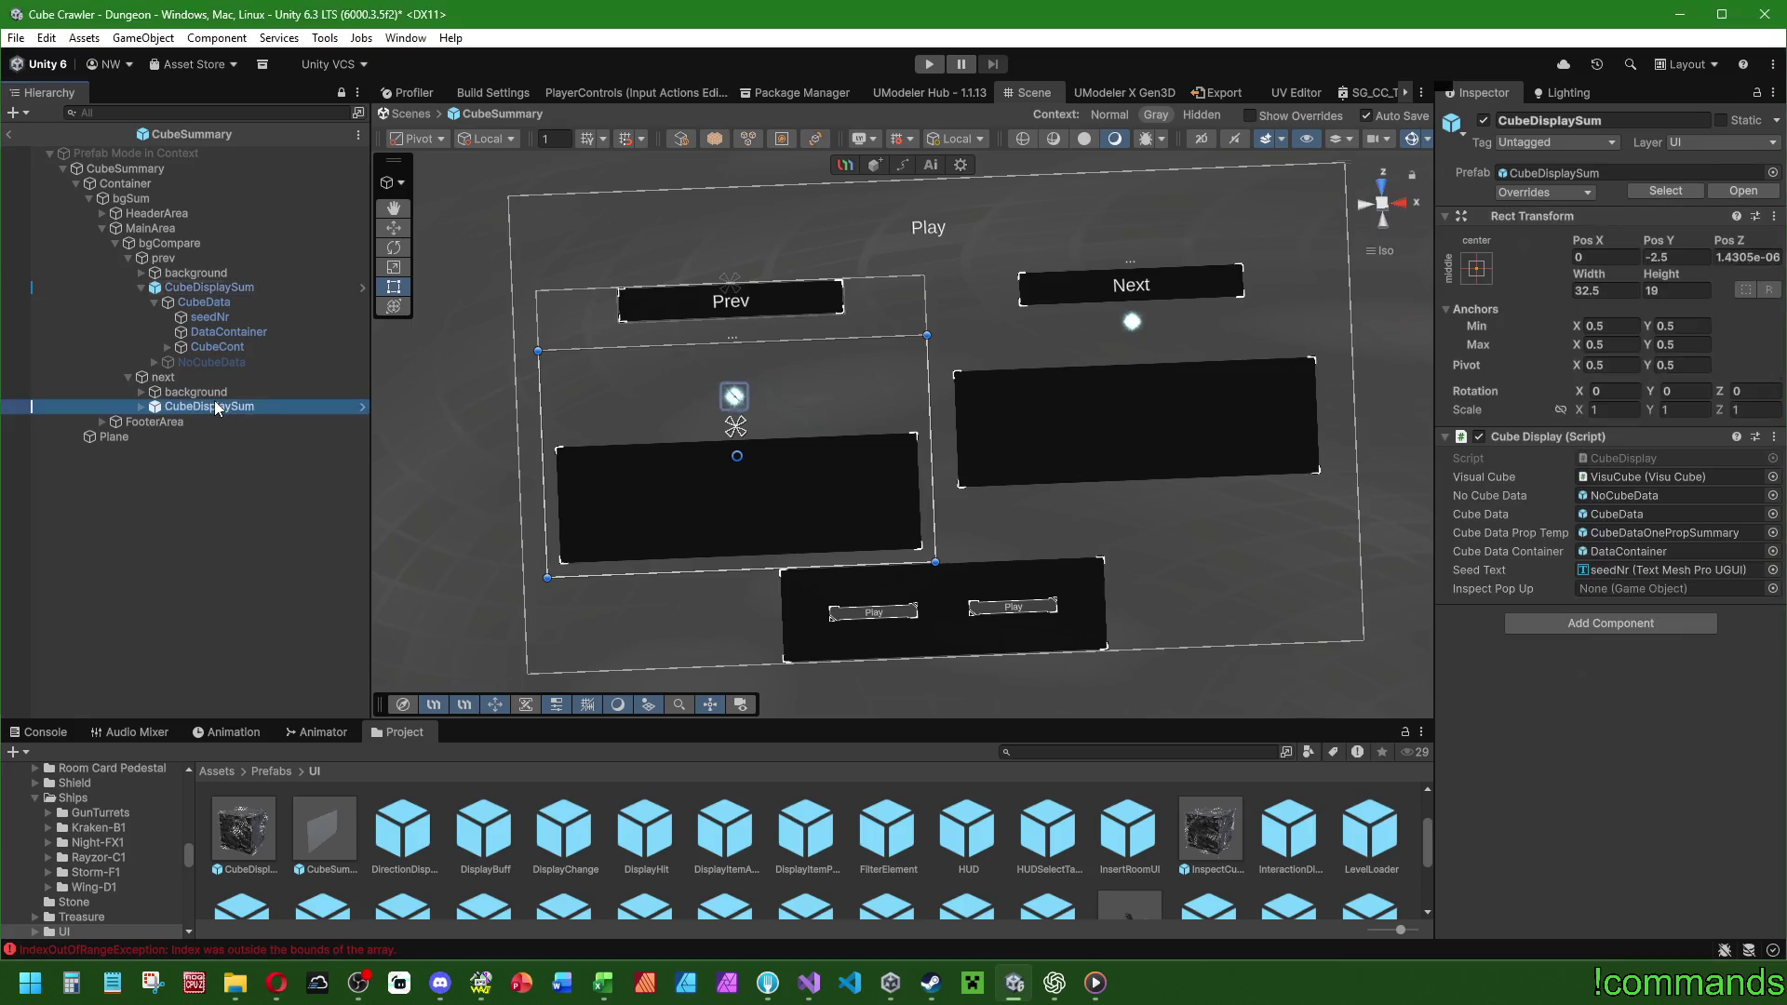
click(197, 289)
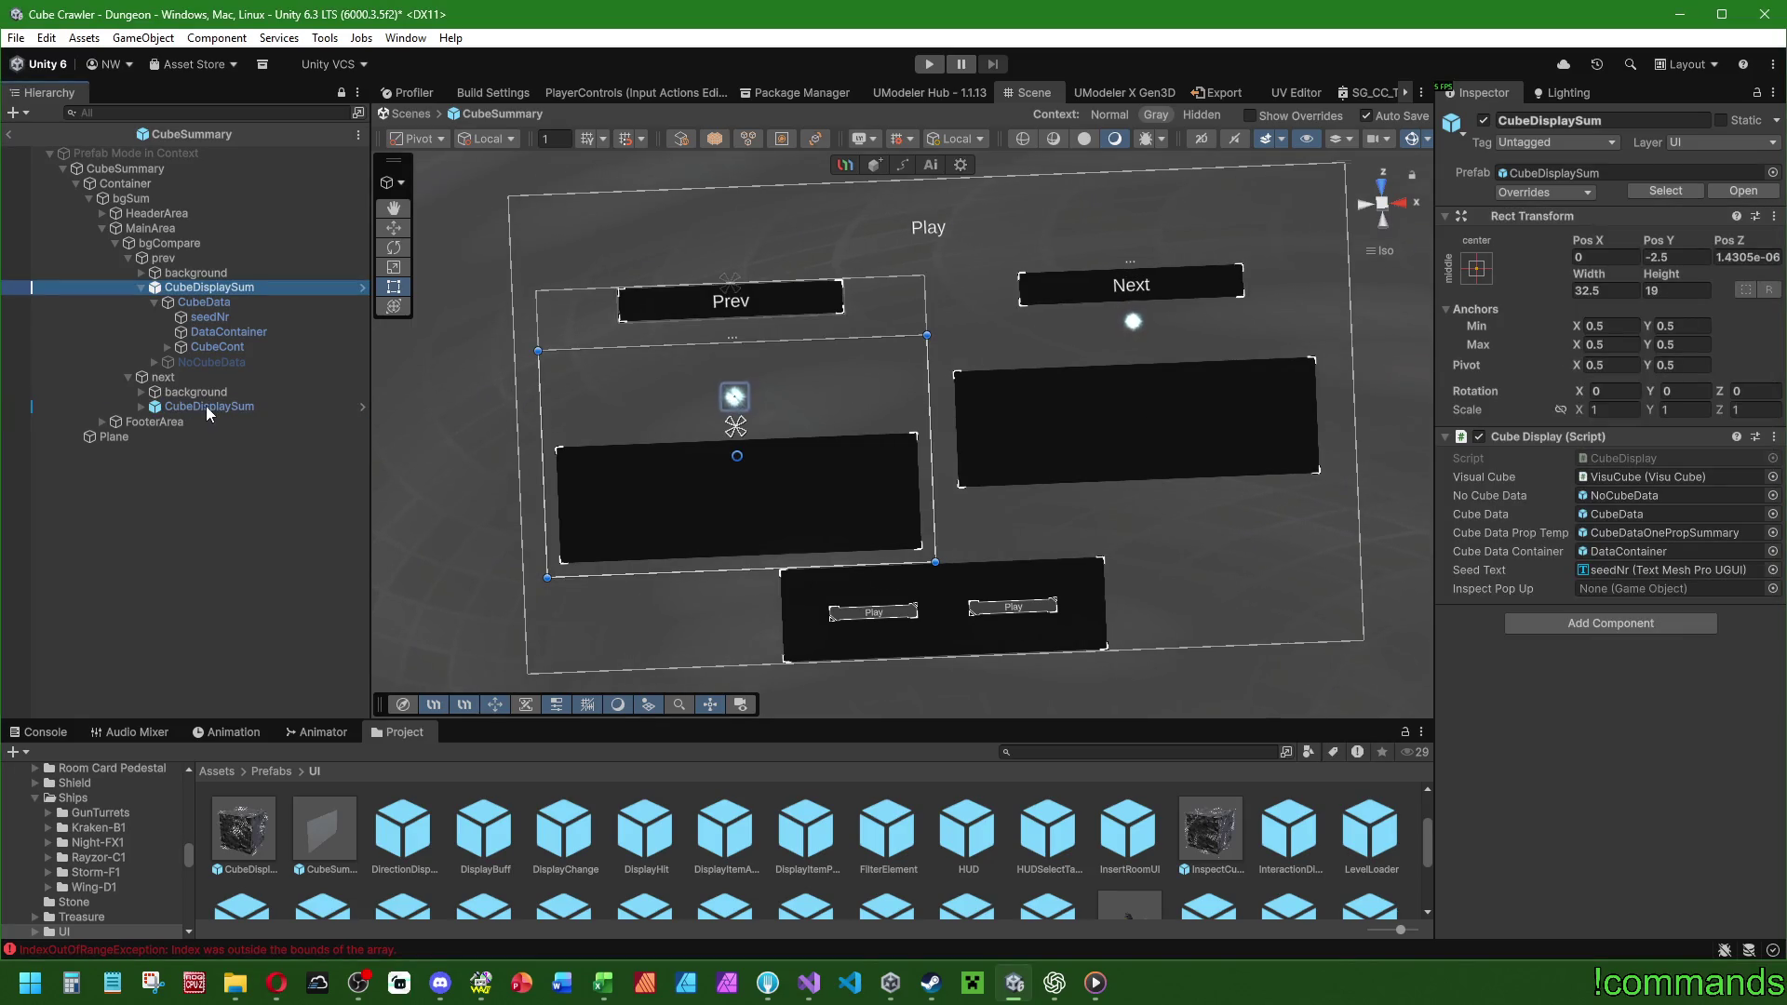
click(242, 287)
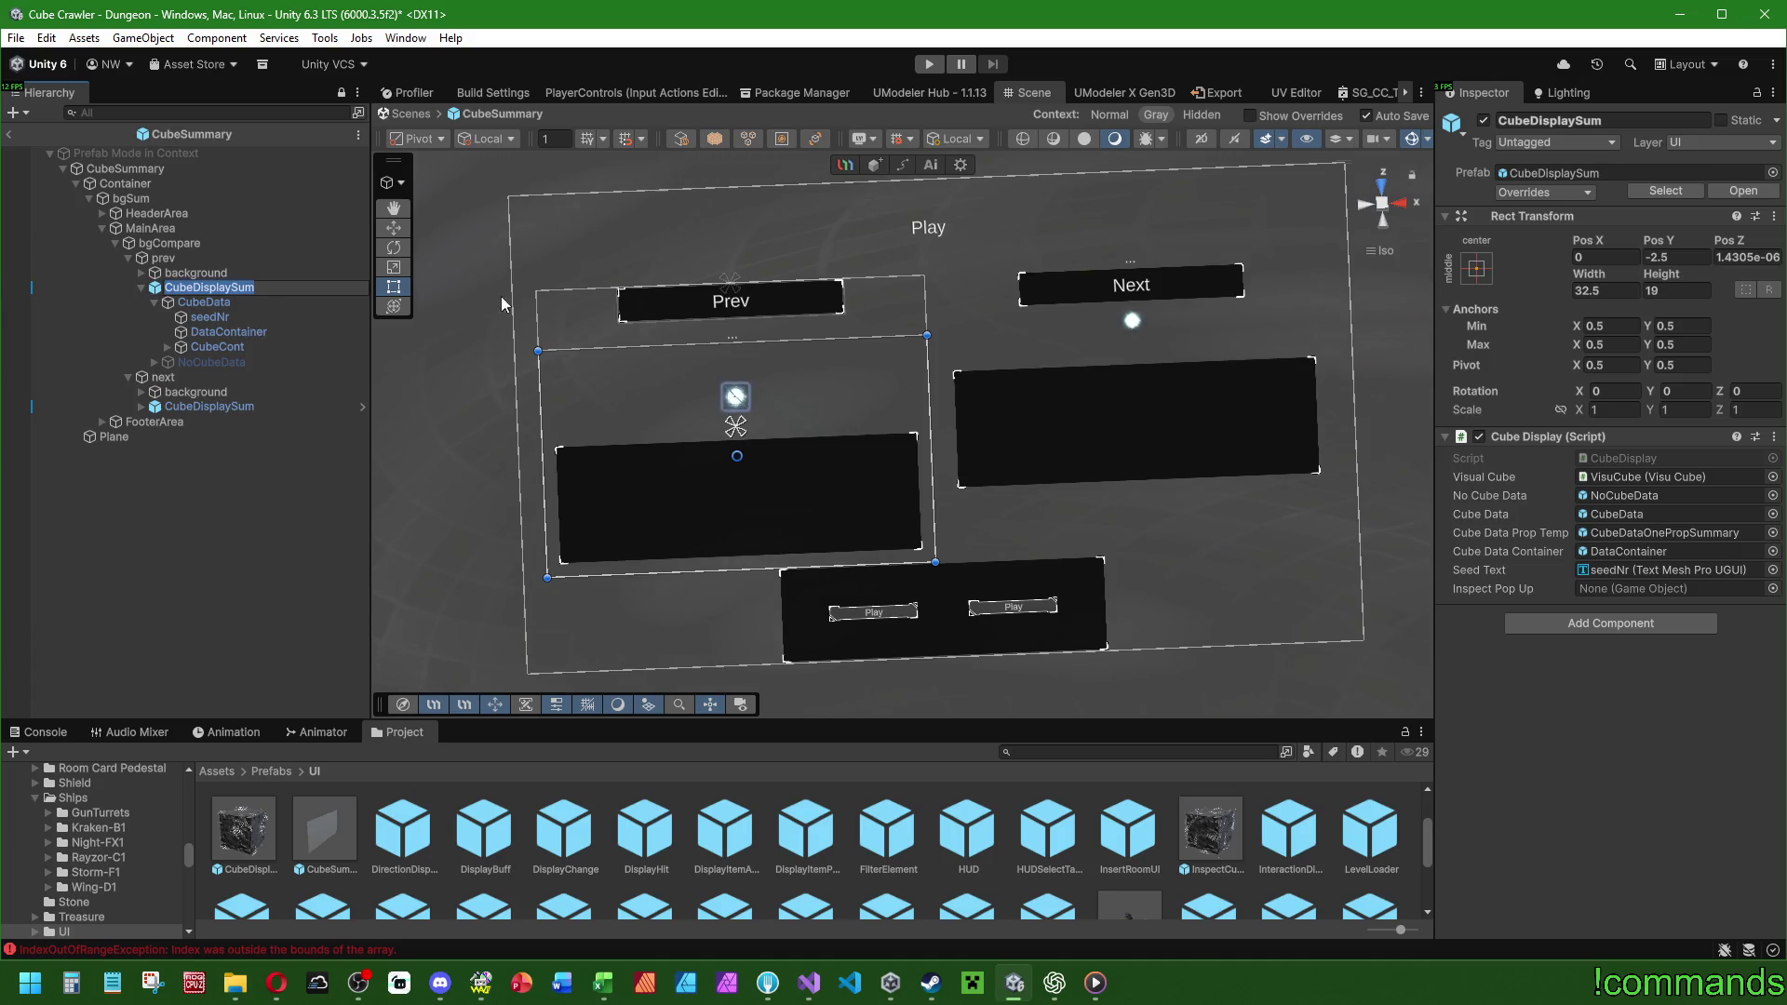
click(198, 259)
click(192, 286)
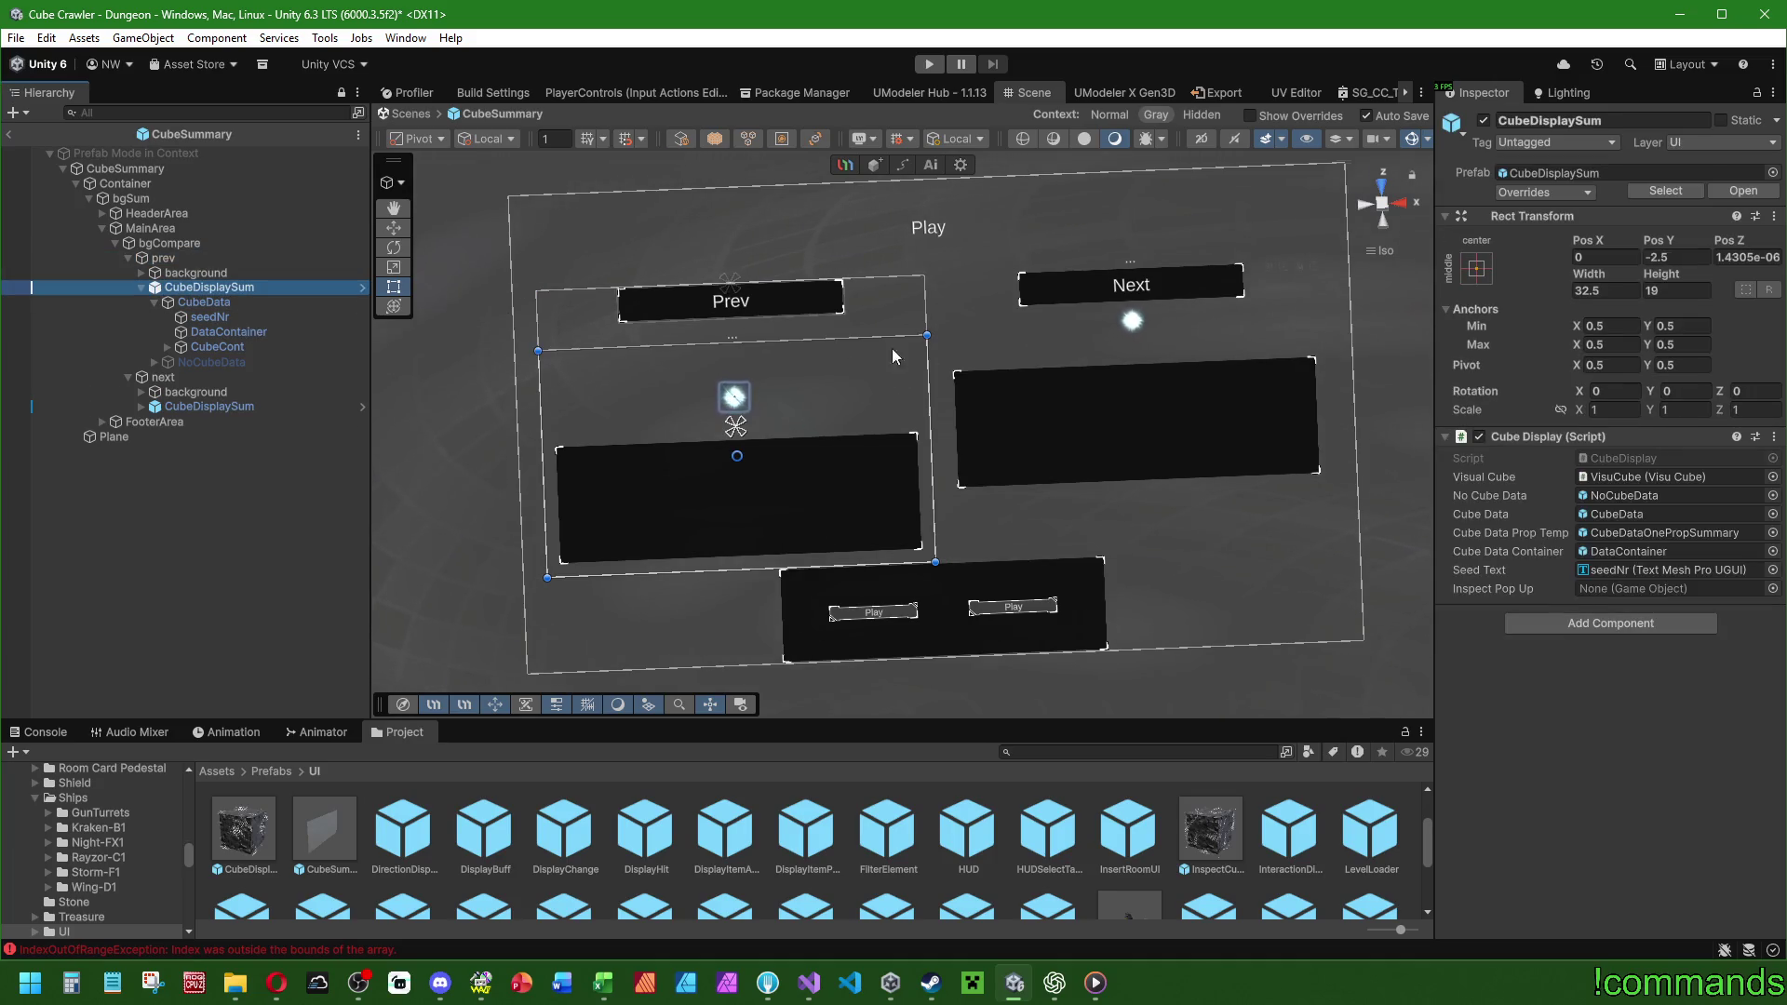
click(191, 272)
click(187, 256)
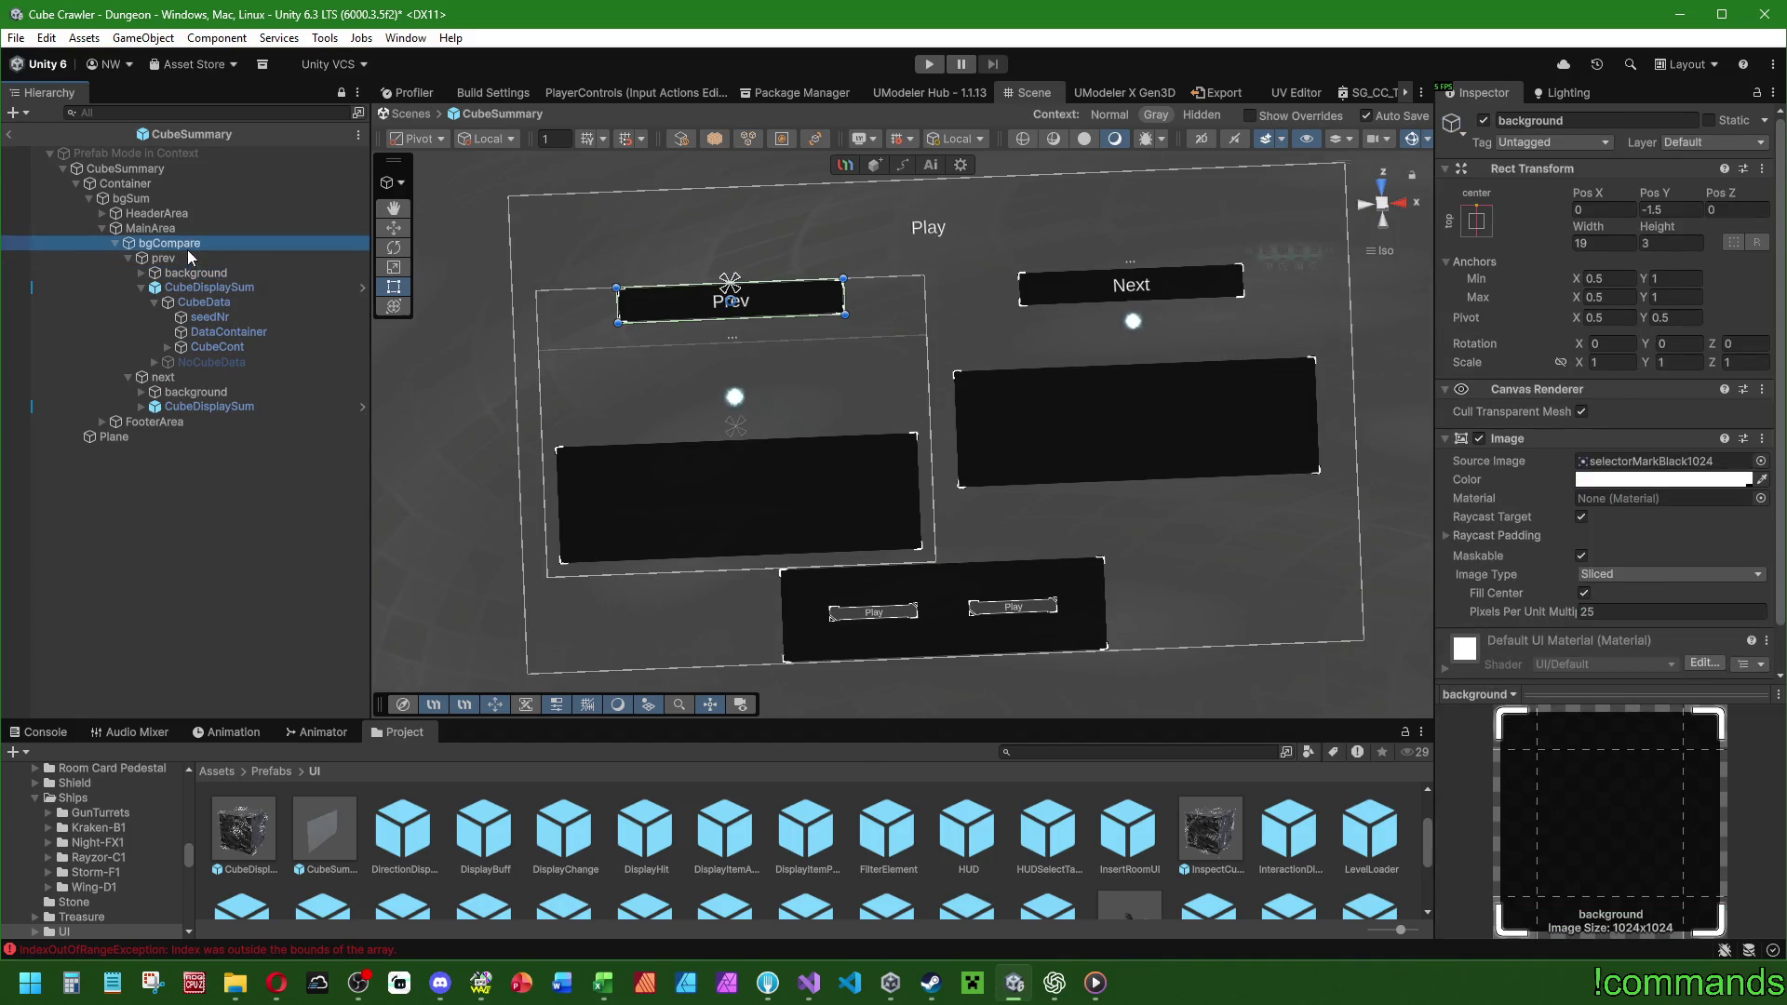
click(196, 286)
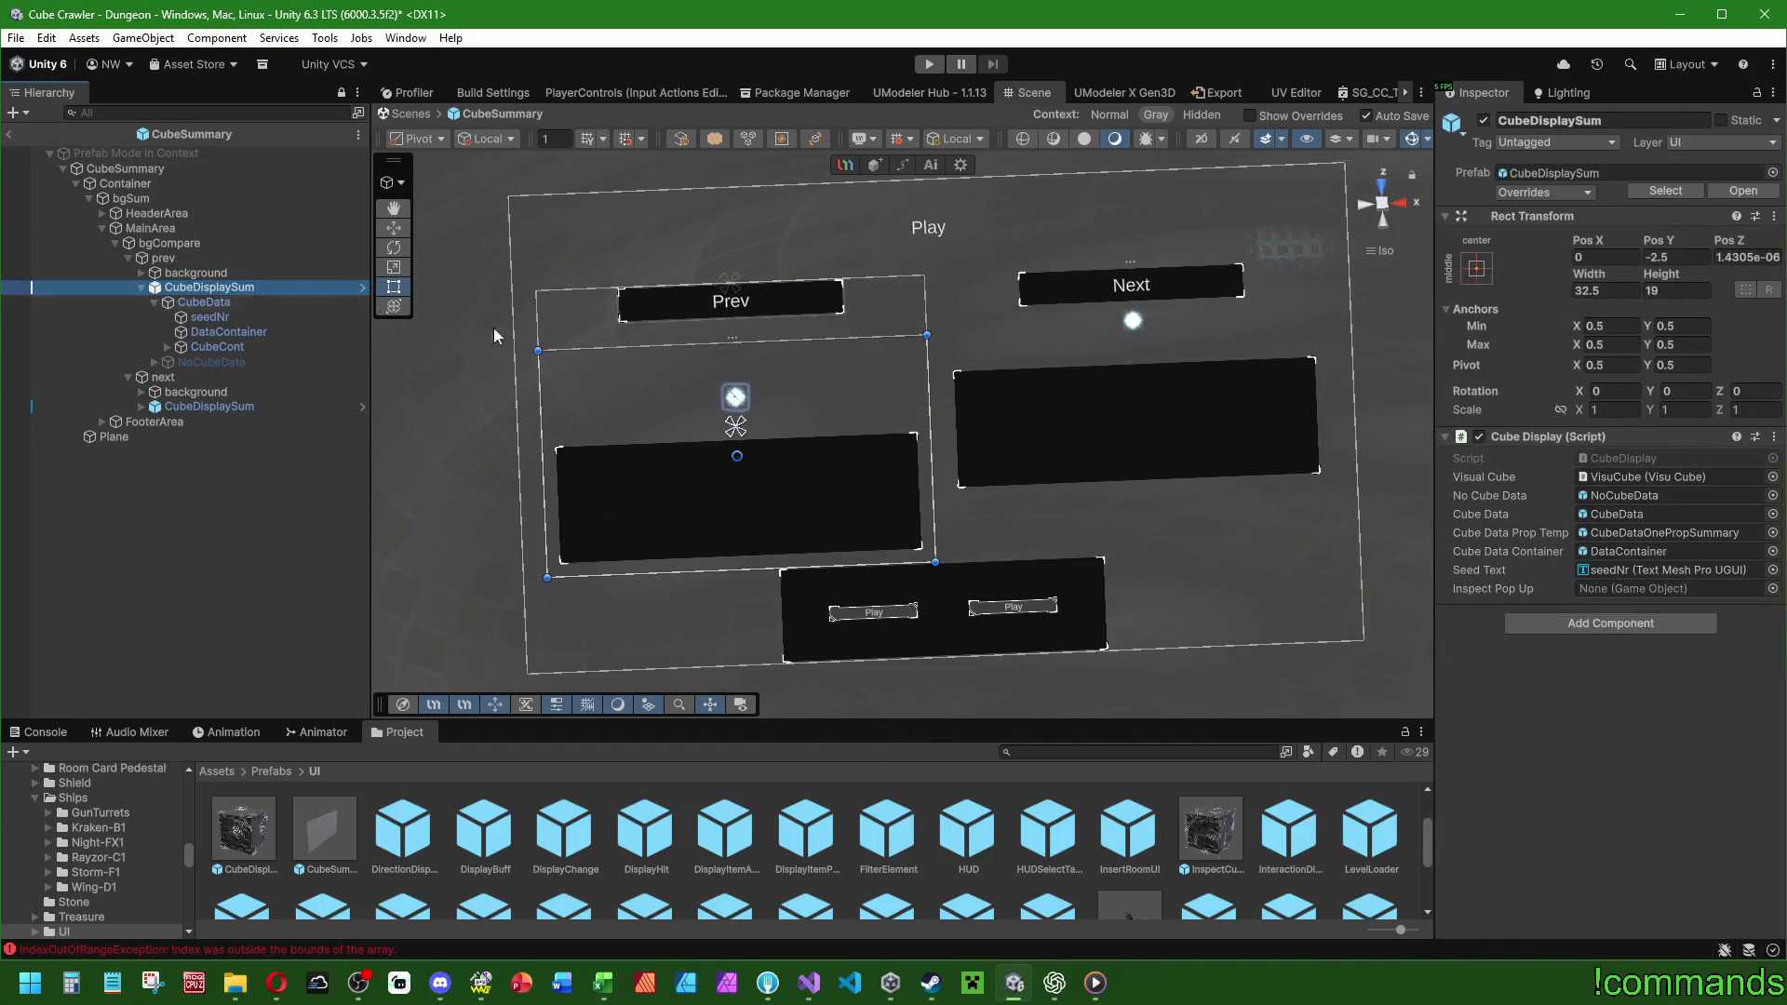
click(1477, 269)
click(1678, 496)
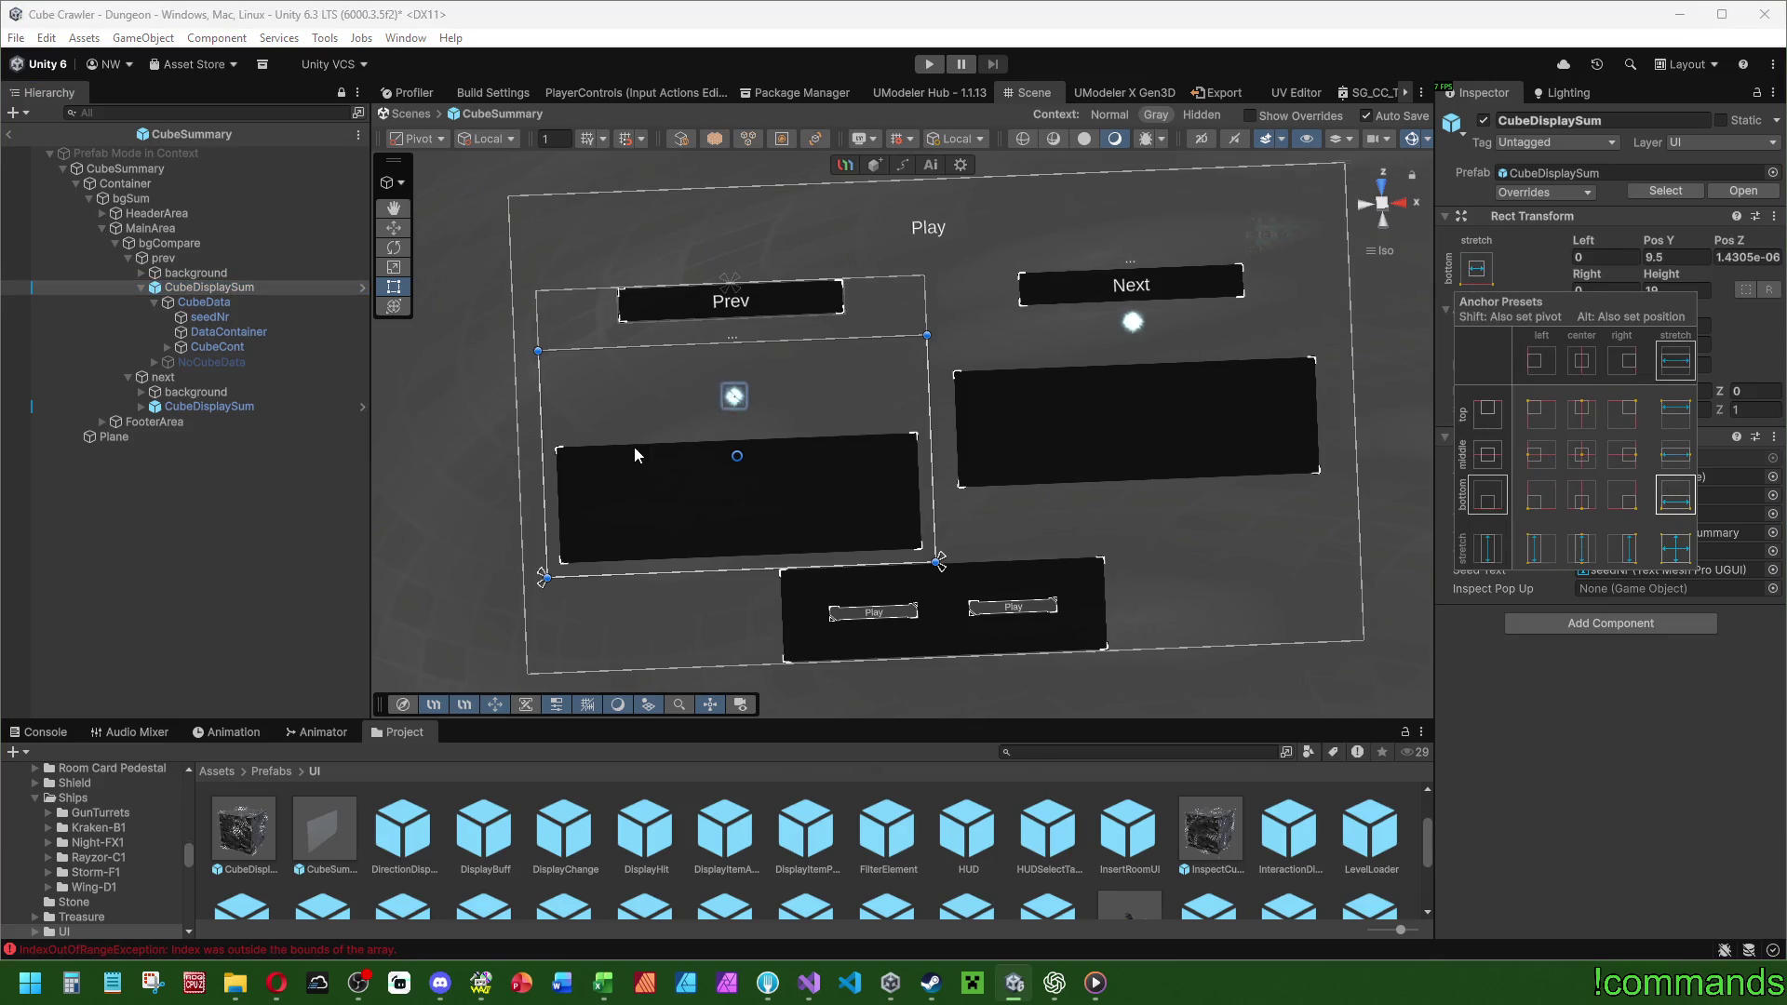
click(201, 406)
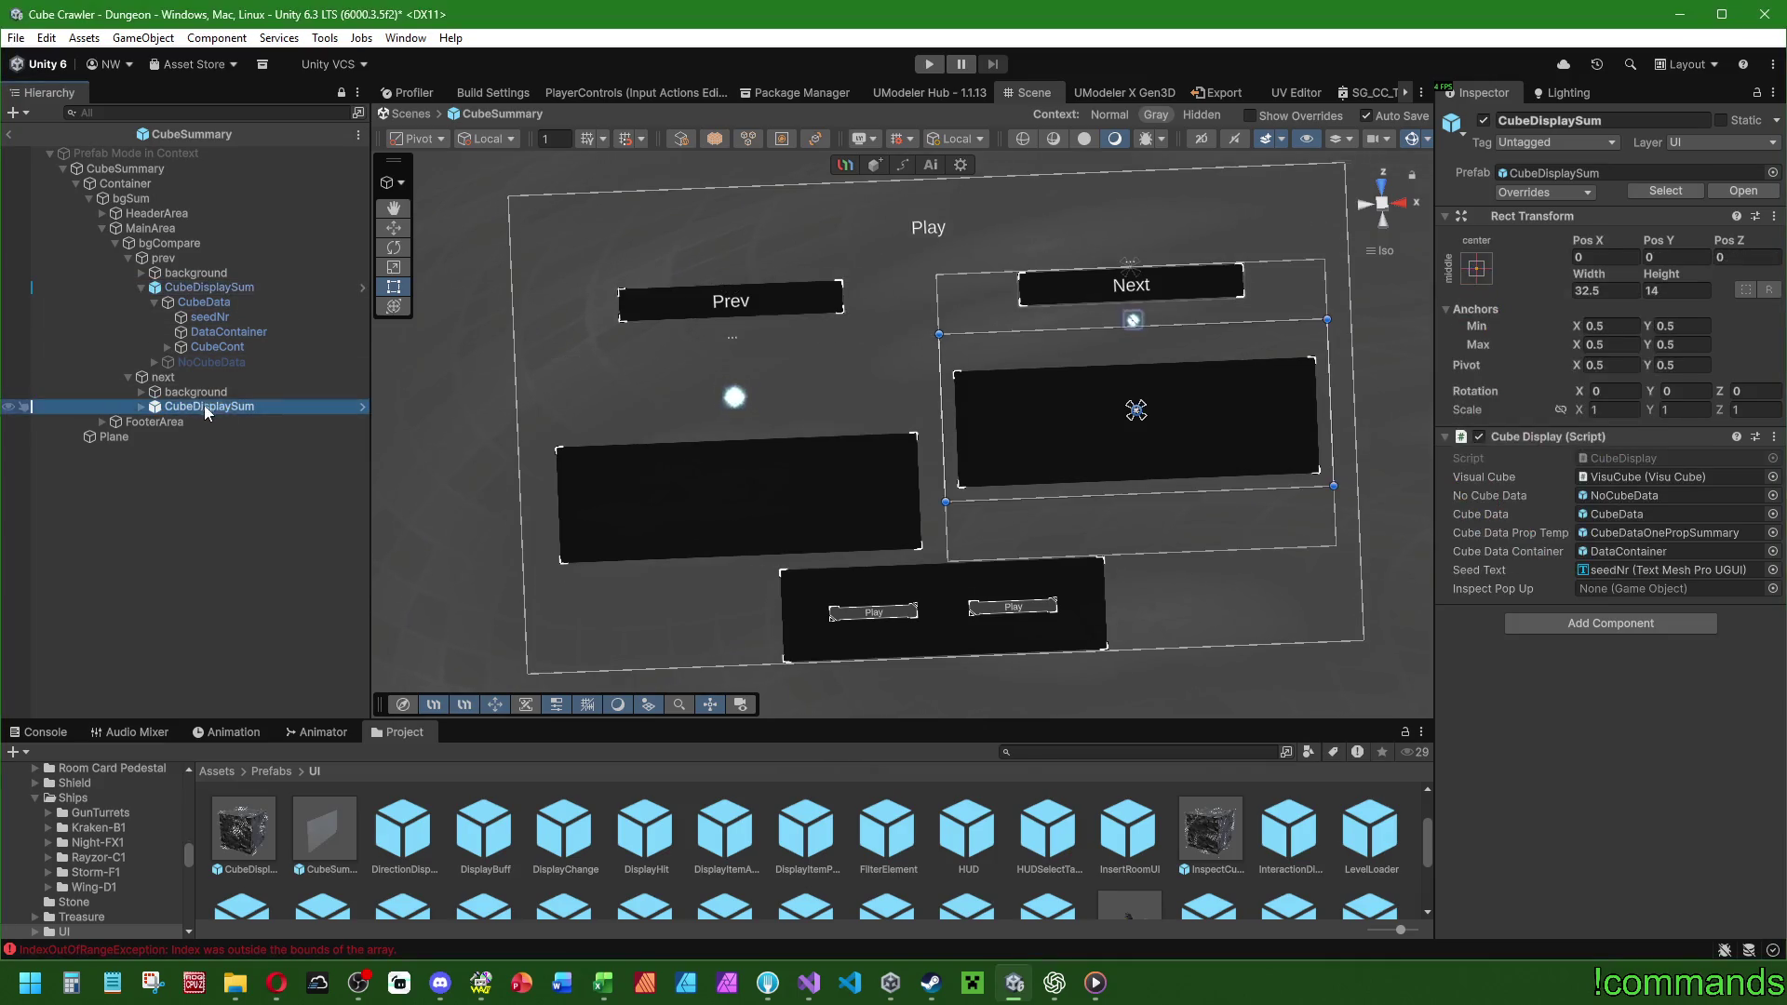
click(1477, 269)
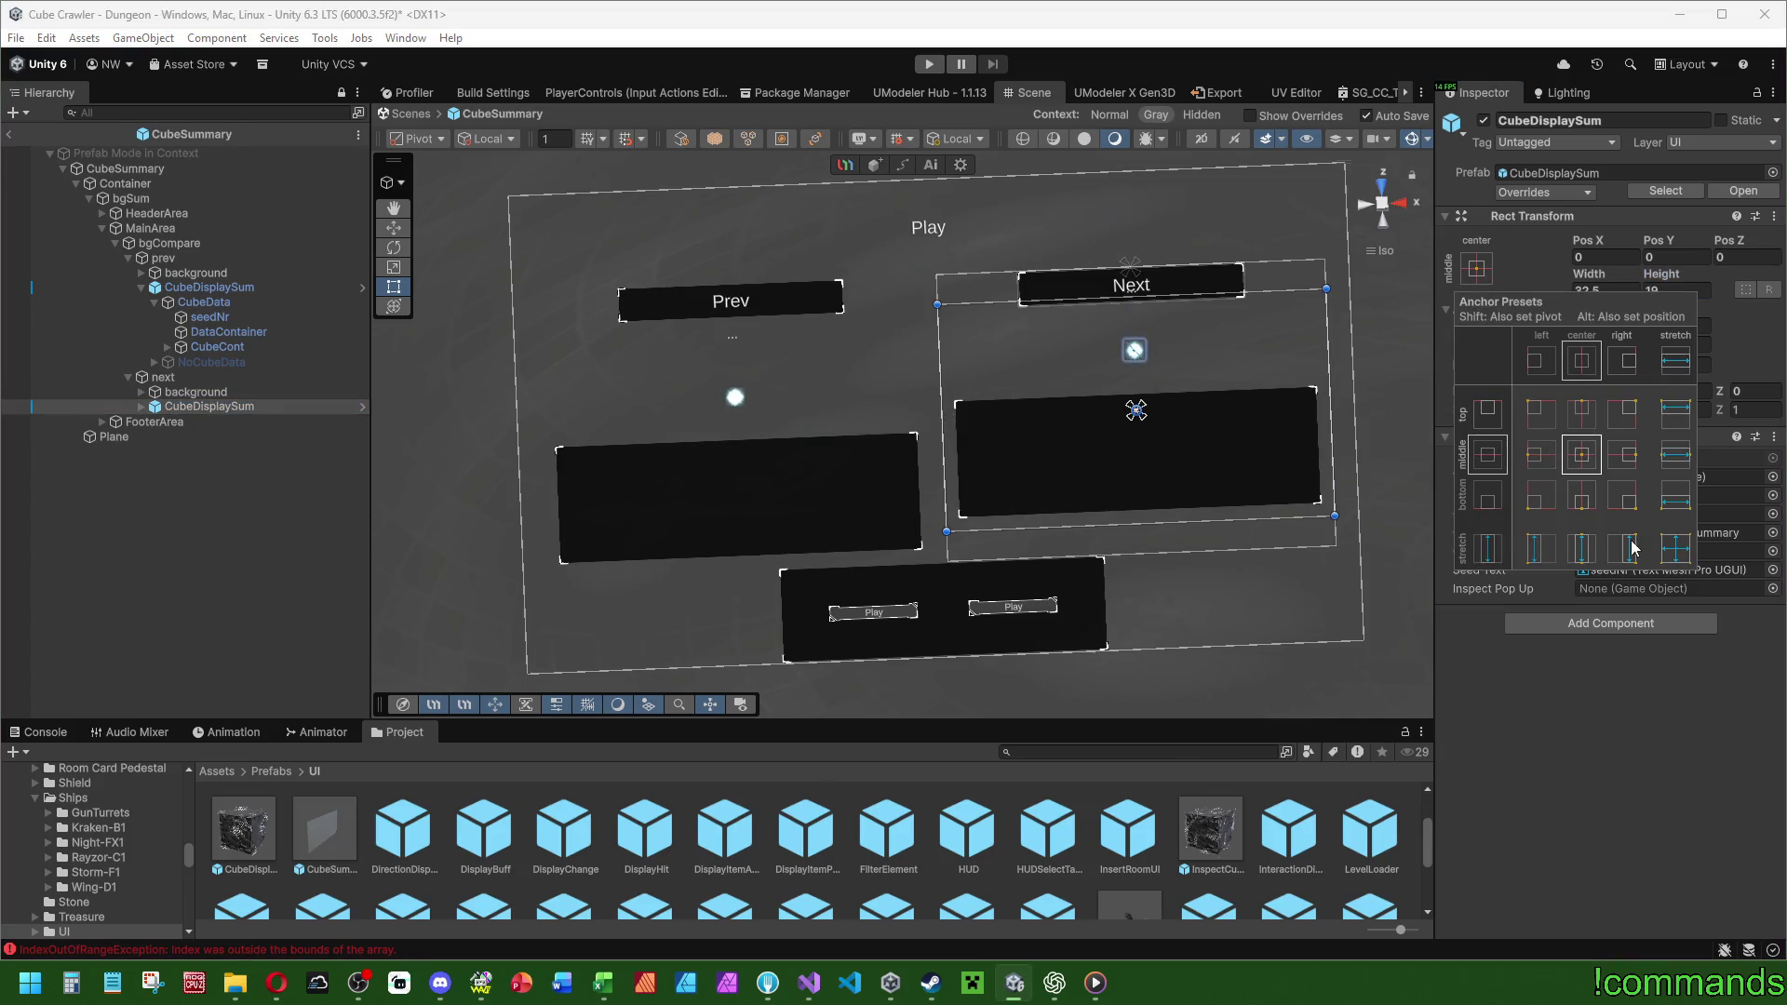
click(1675, 496)
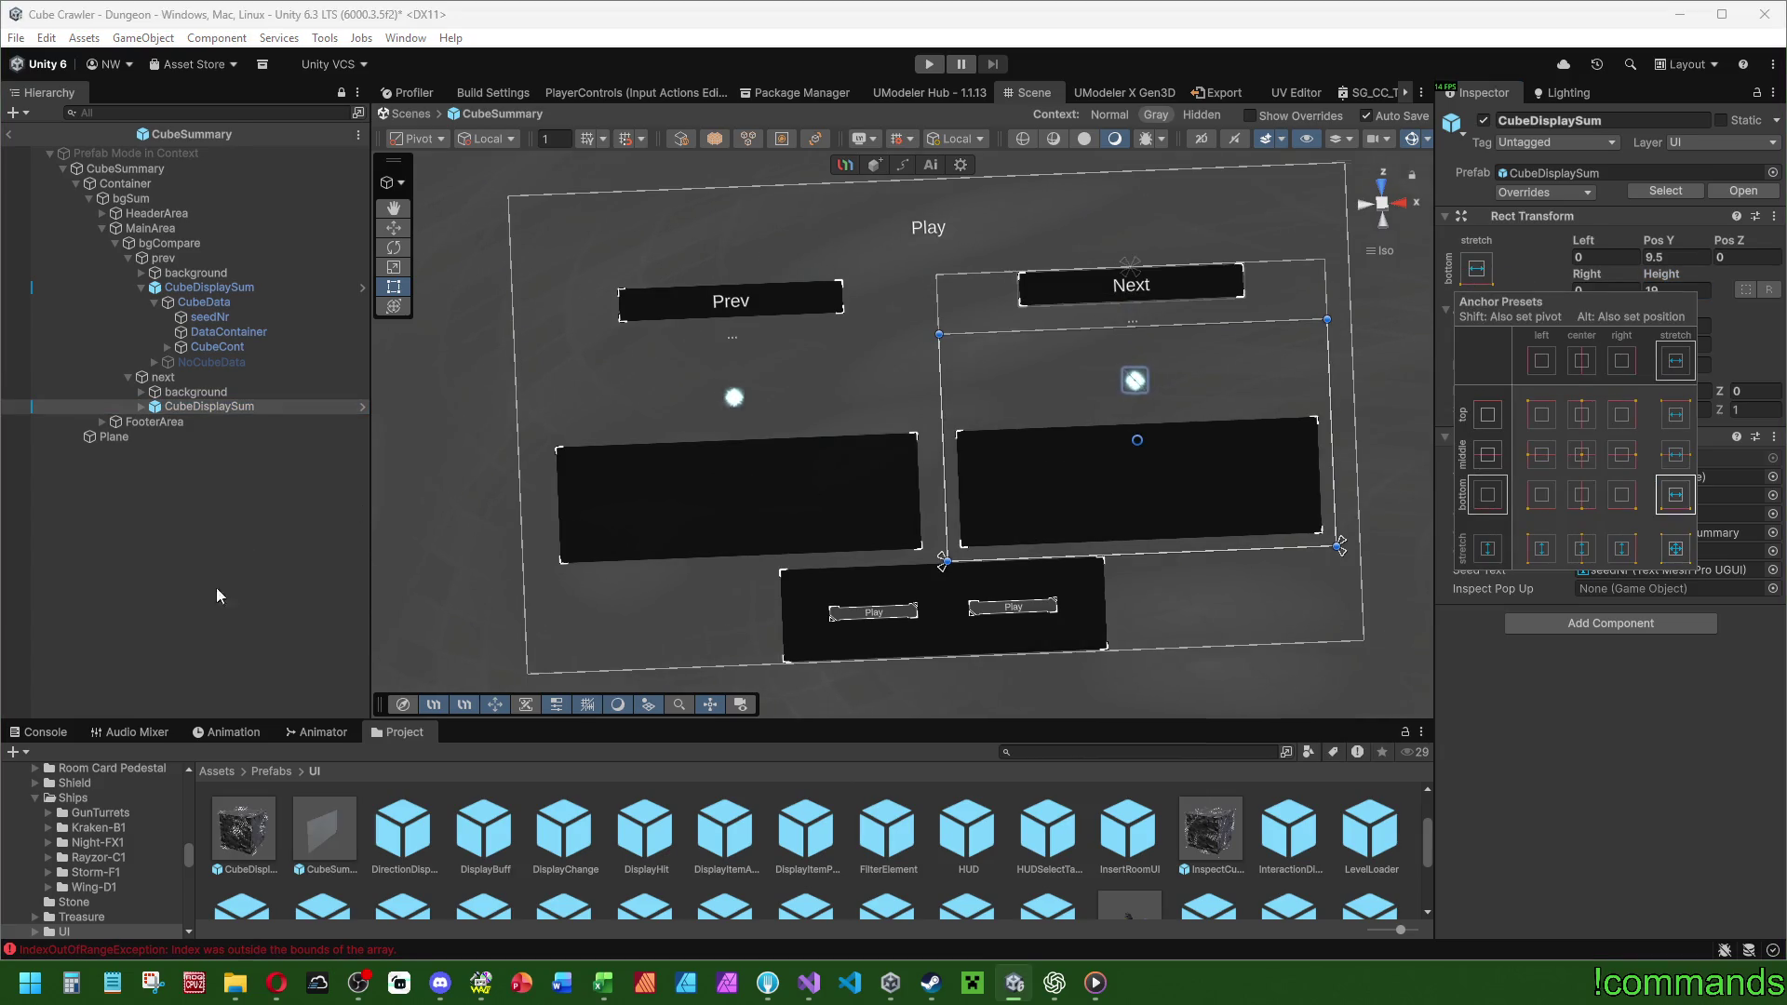
click(218, 620)
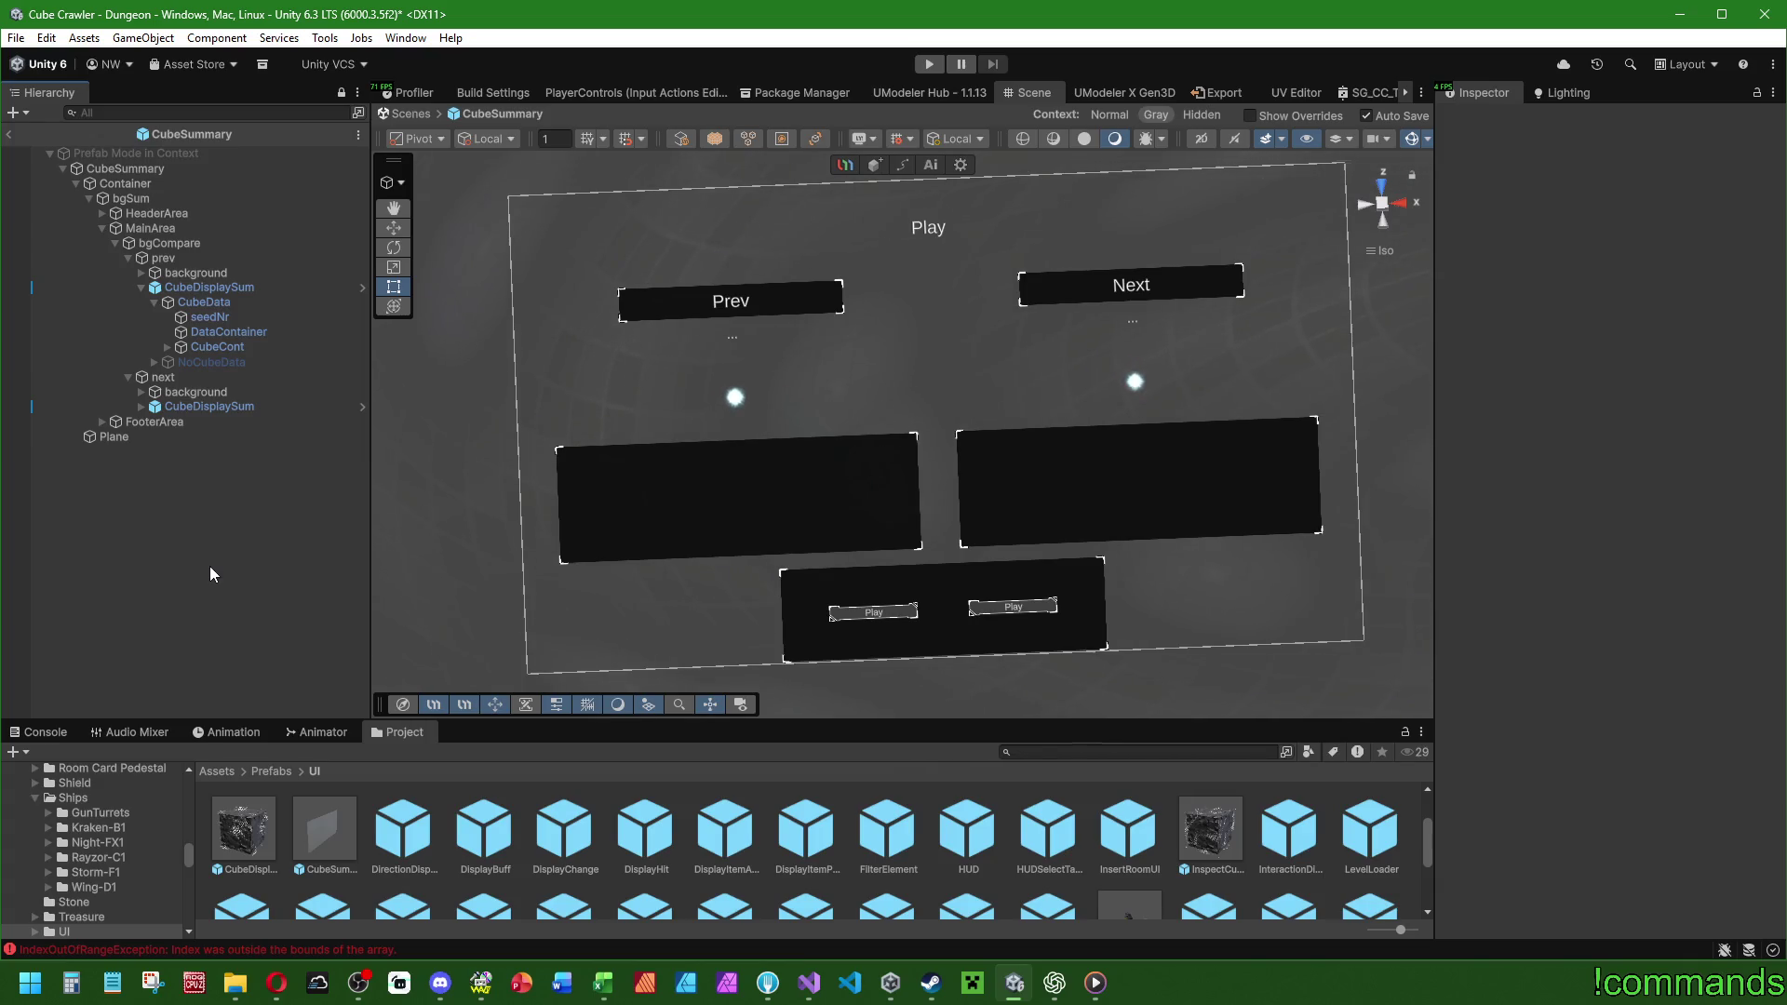
click(220, 287)
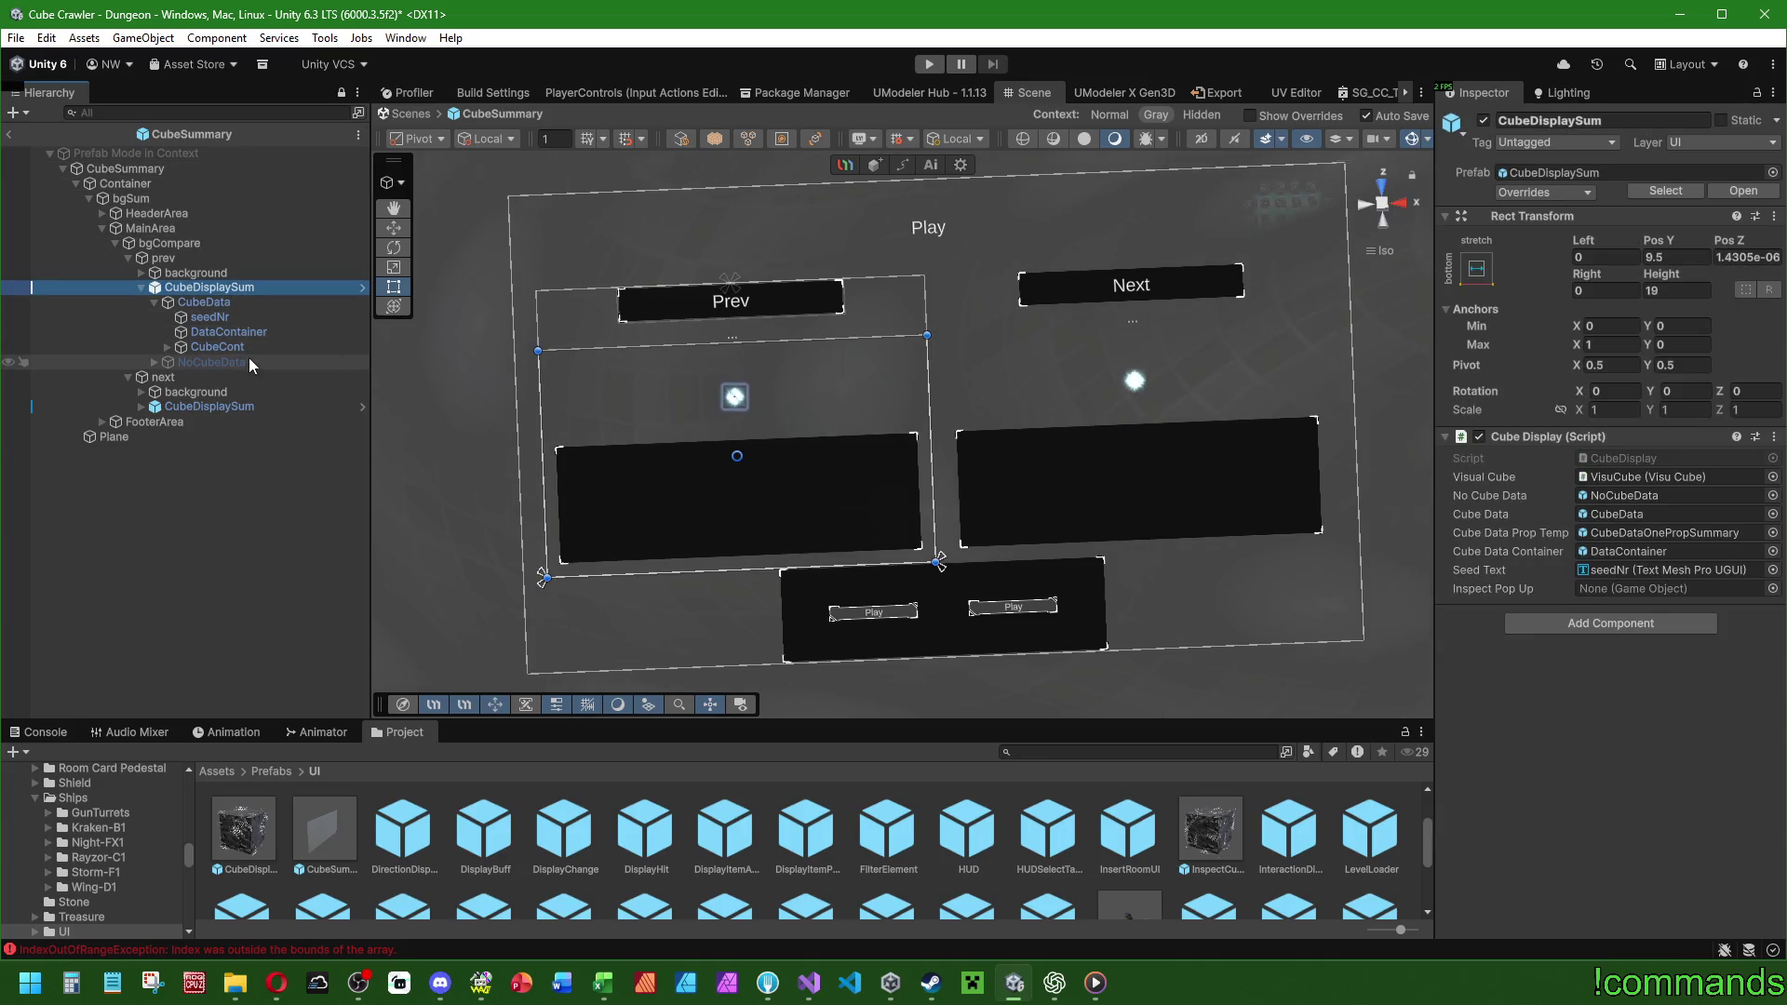
Anchor the Prev title bar background to top-stretch with Left and Right insets of 1.
click(197, 276)
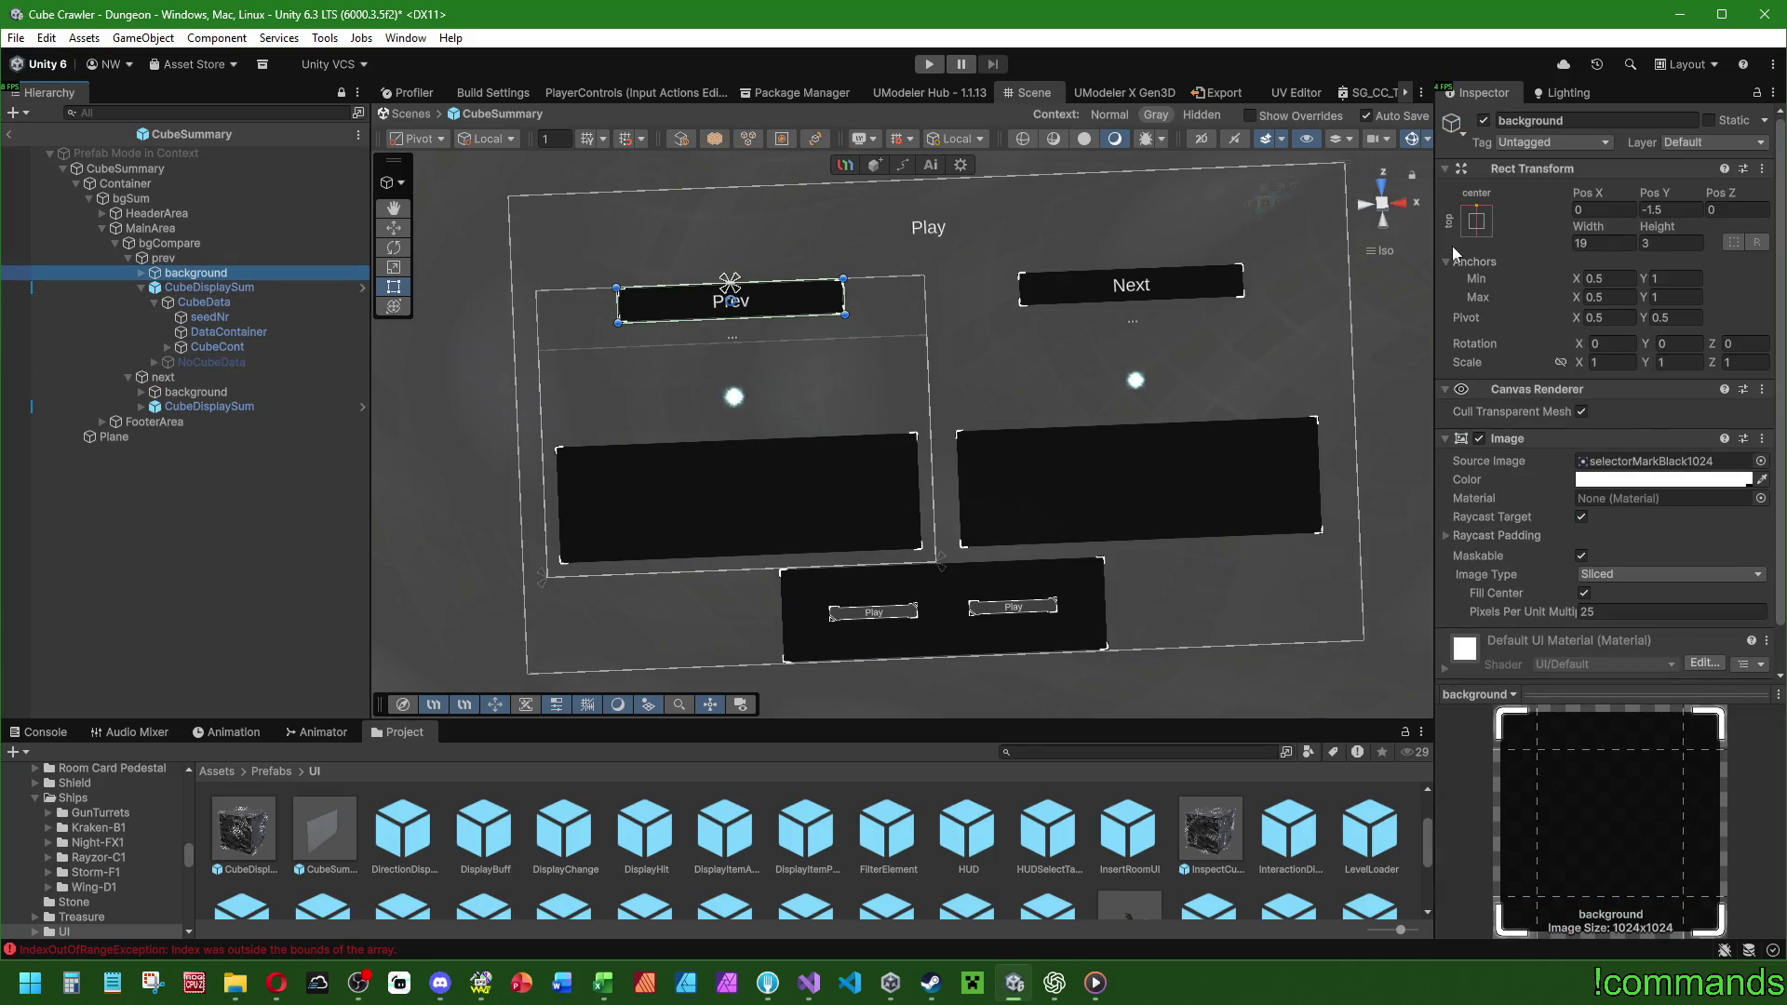
click(1477, 221)
click(1675, 368)
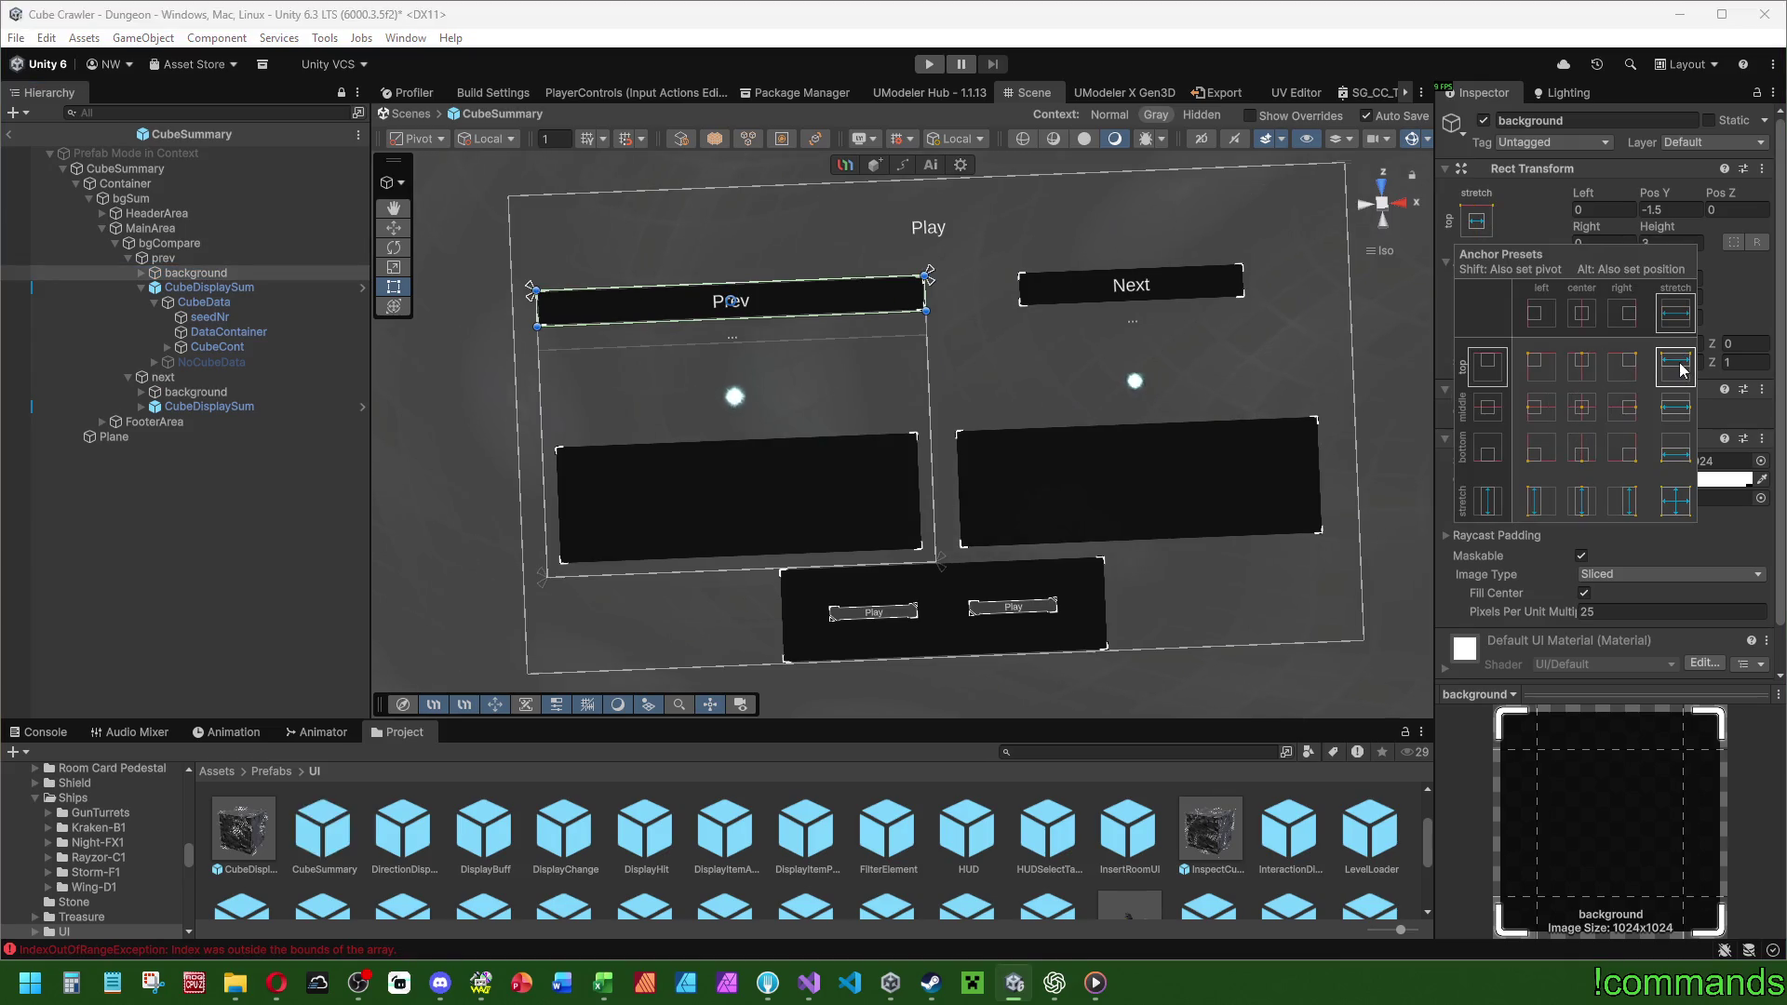
click(1601, 209)
text(1)
click(1595, 243)
text(1)
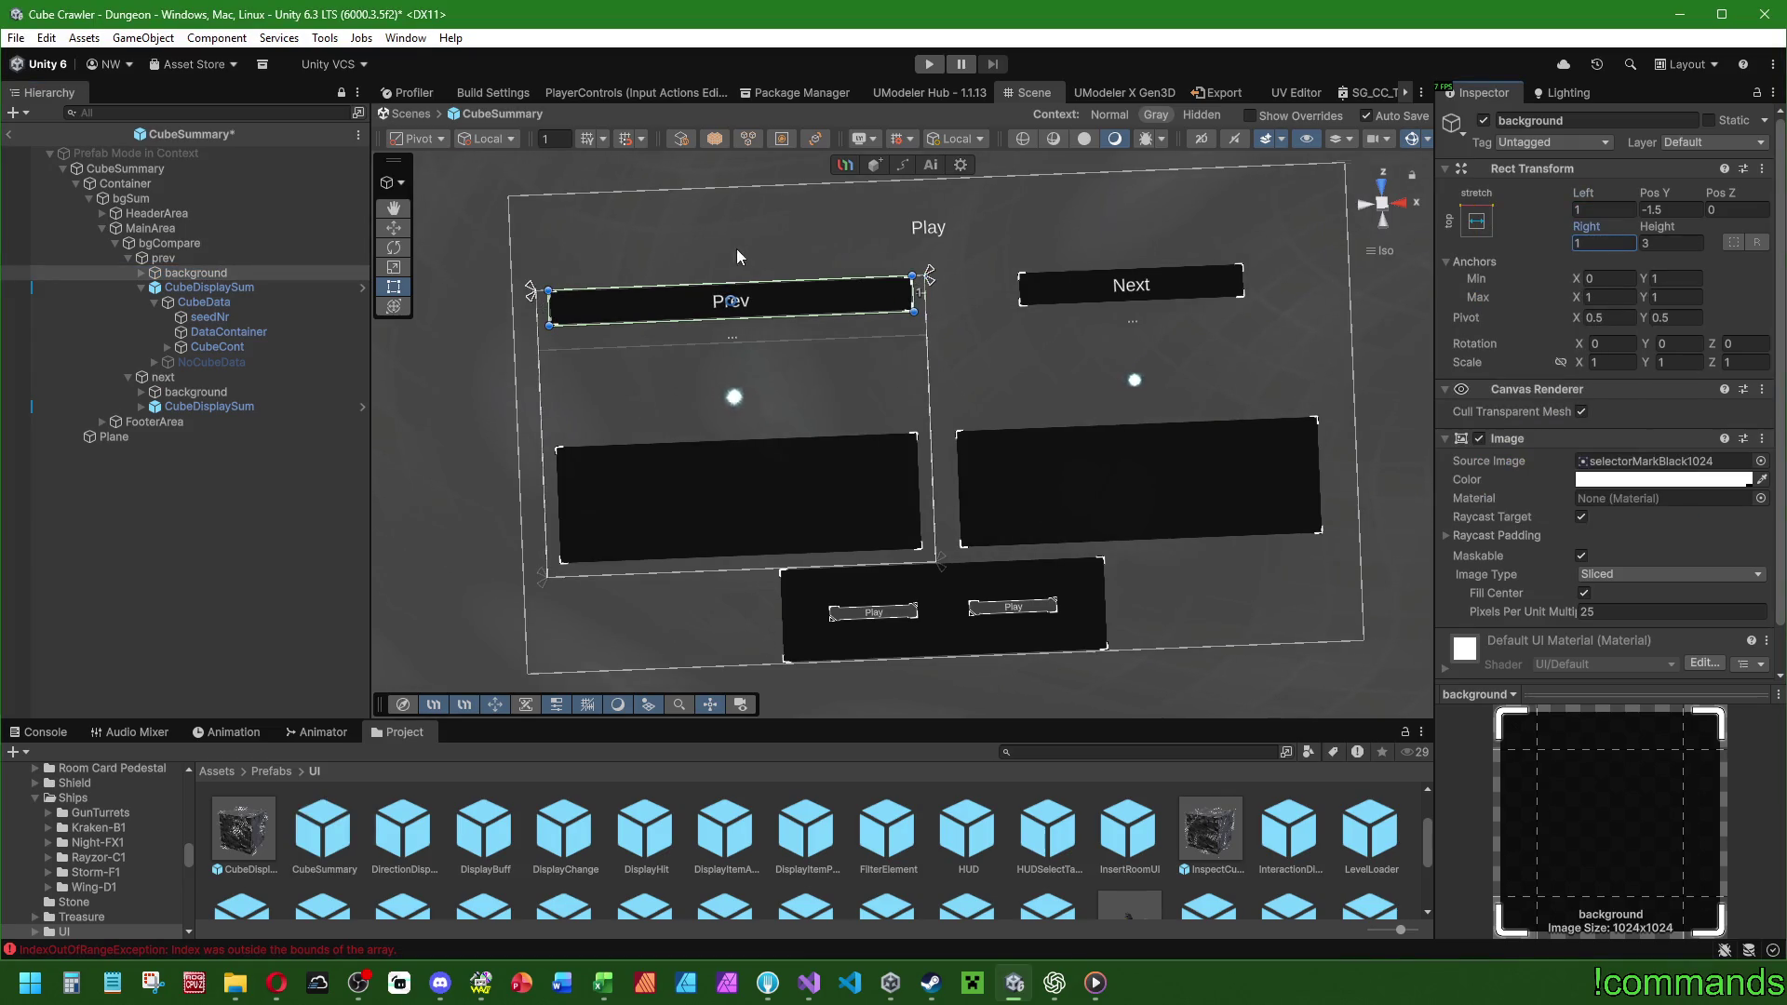
click(182, 244)
click(187, 258)
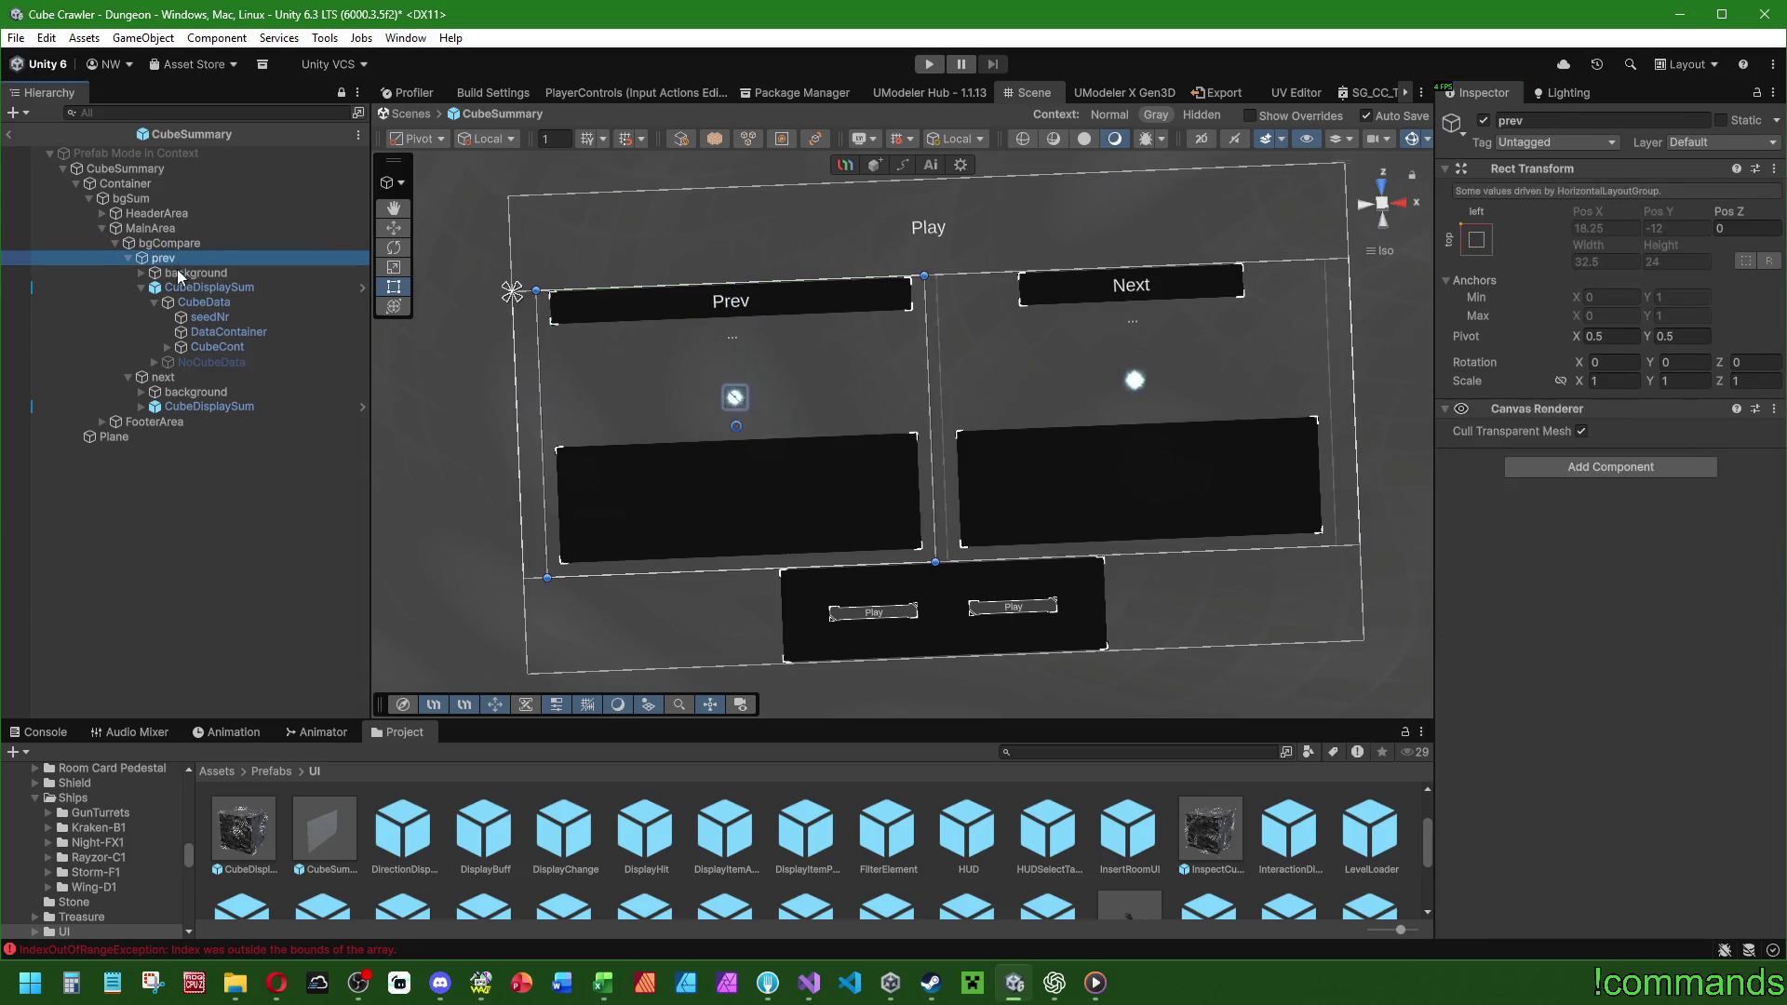
click(176, 274)
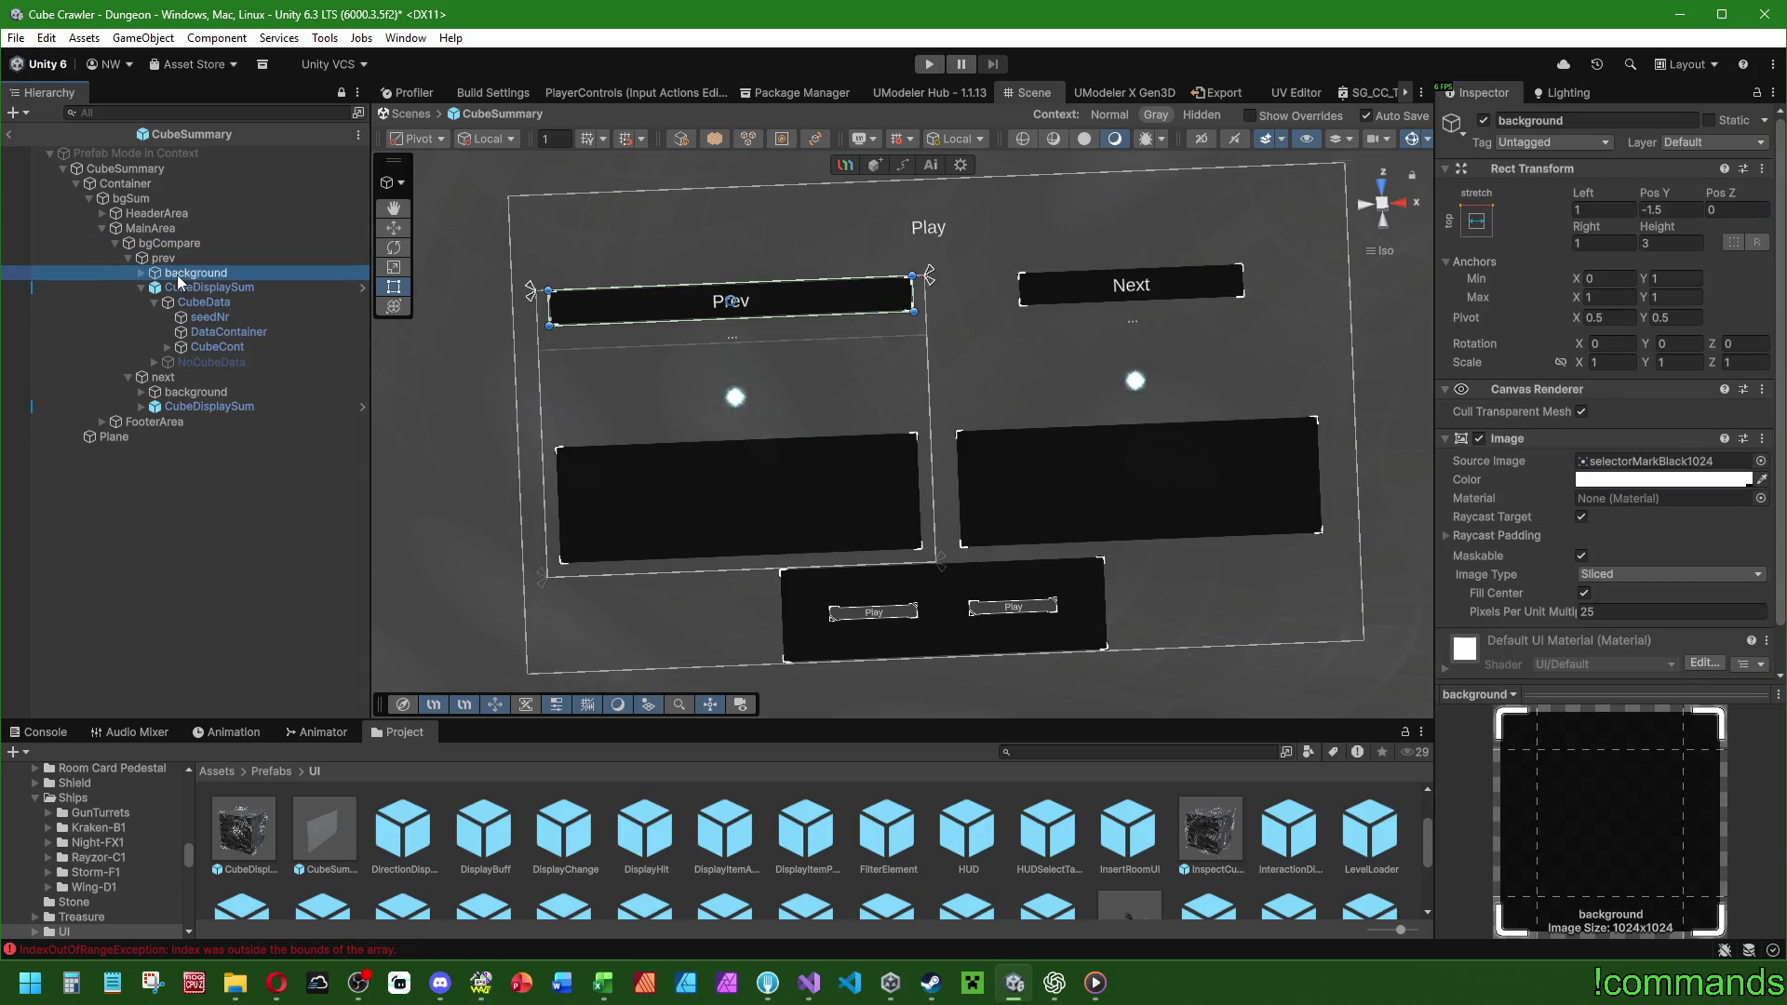
Stretch the Next title bar background across the top with matching 1-unit side insets.
click(183, 391)
click(1476, 220)
alt+click(1675, 374)
click(1602, 209)
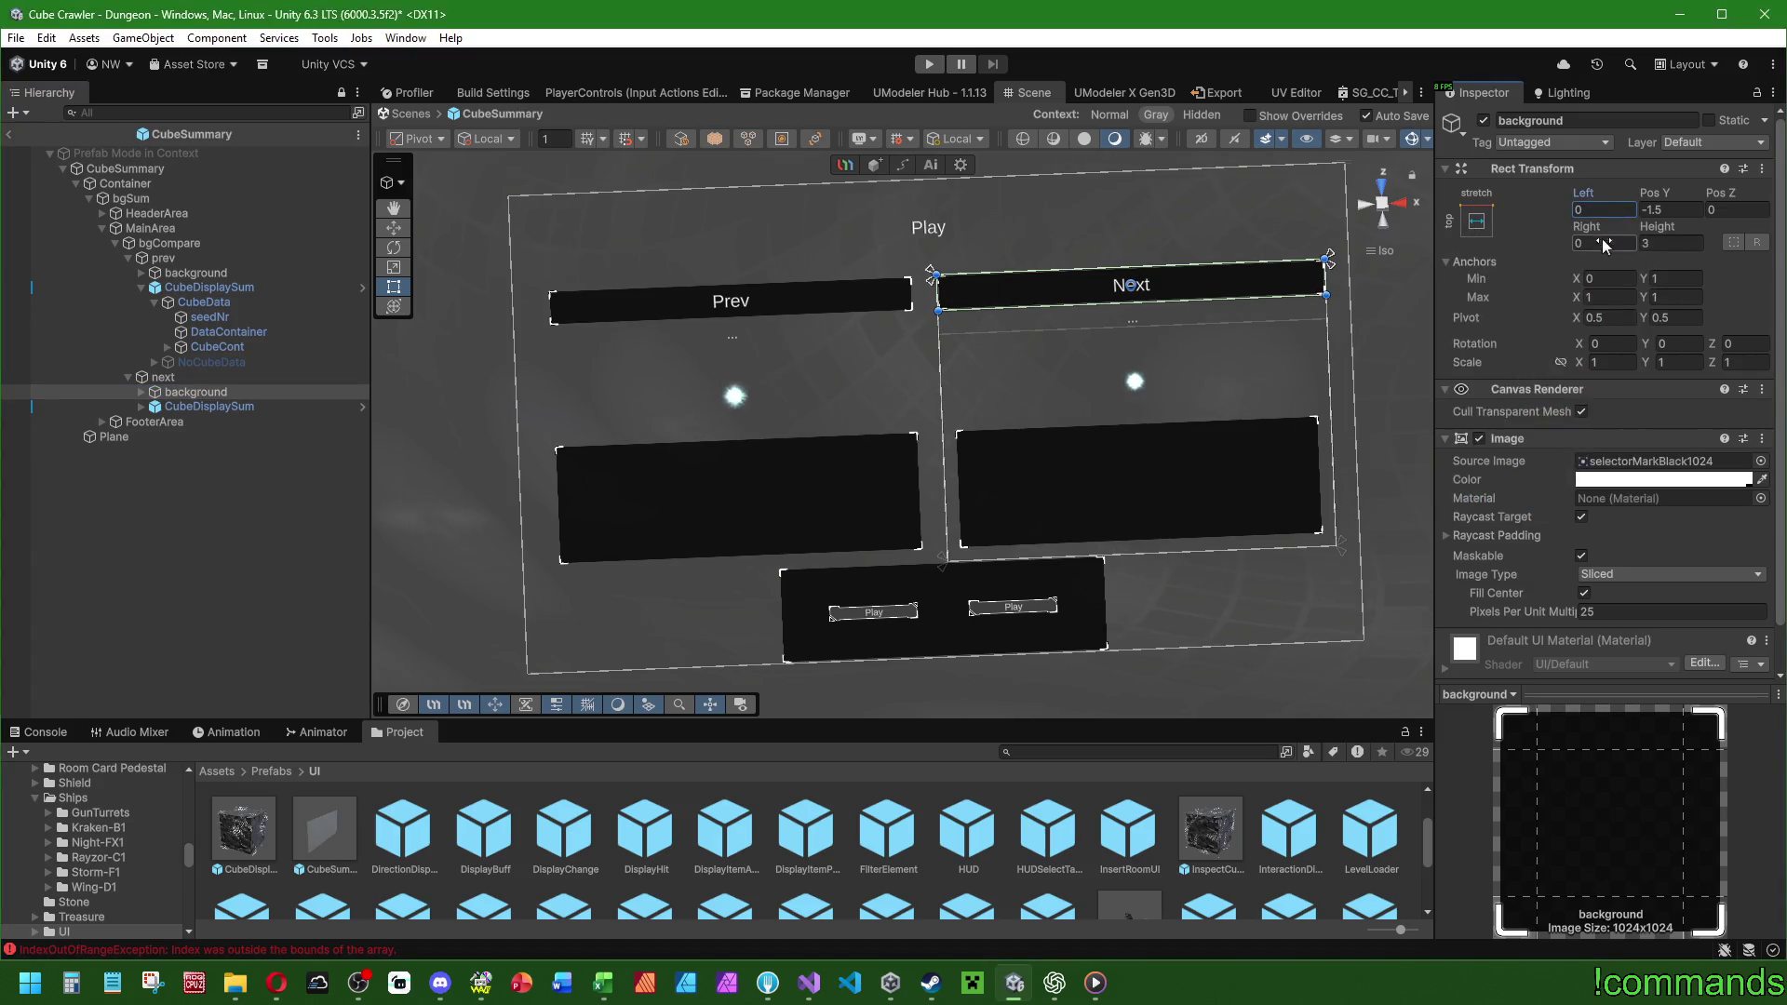
text(10)
click(1603, 243)
text(10)
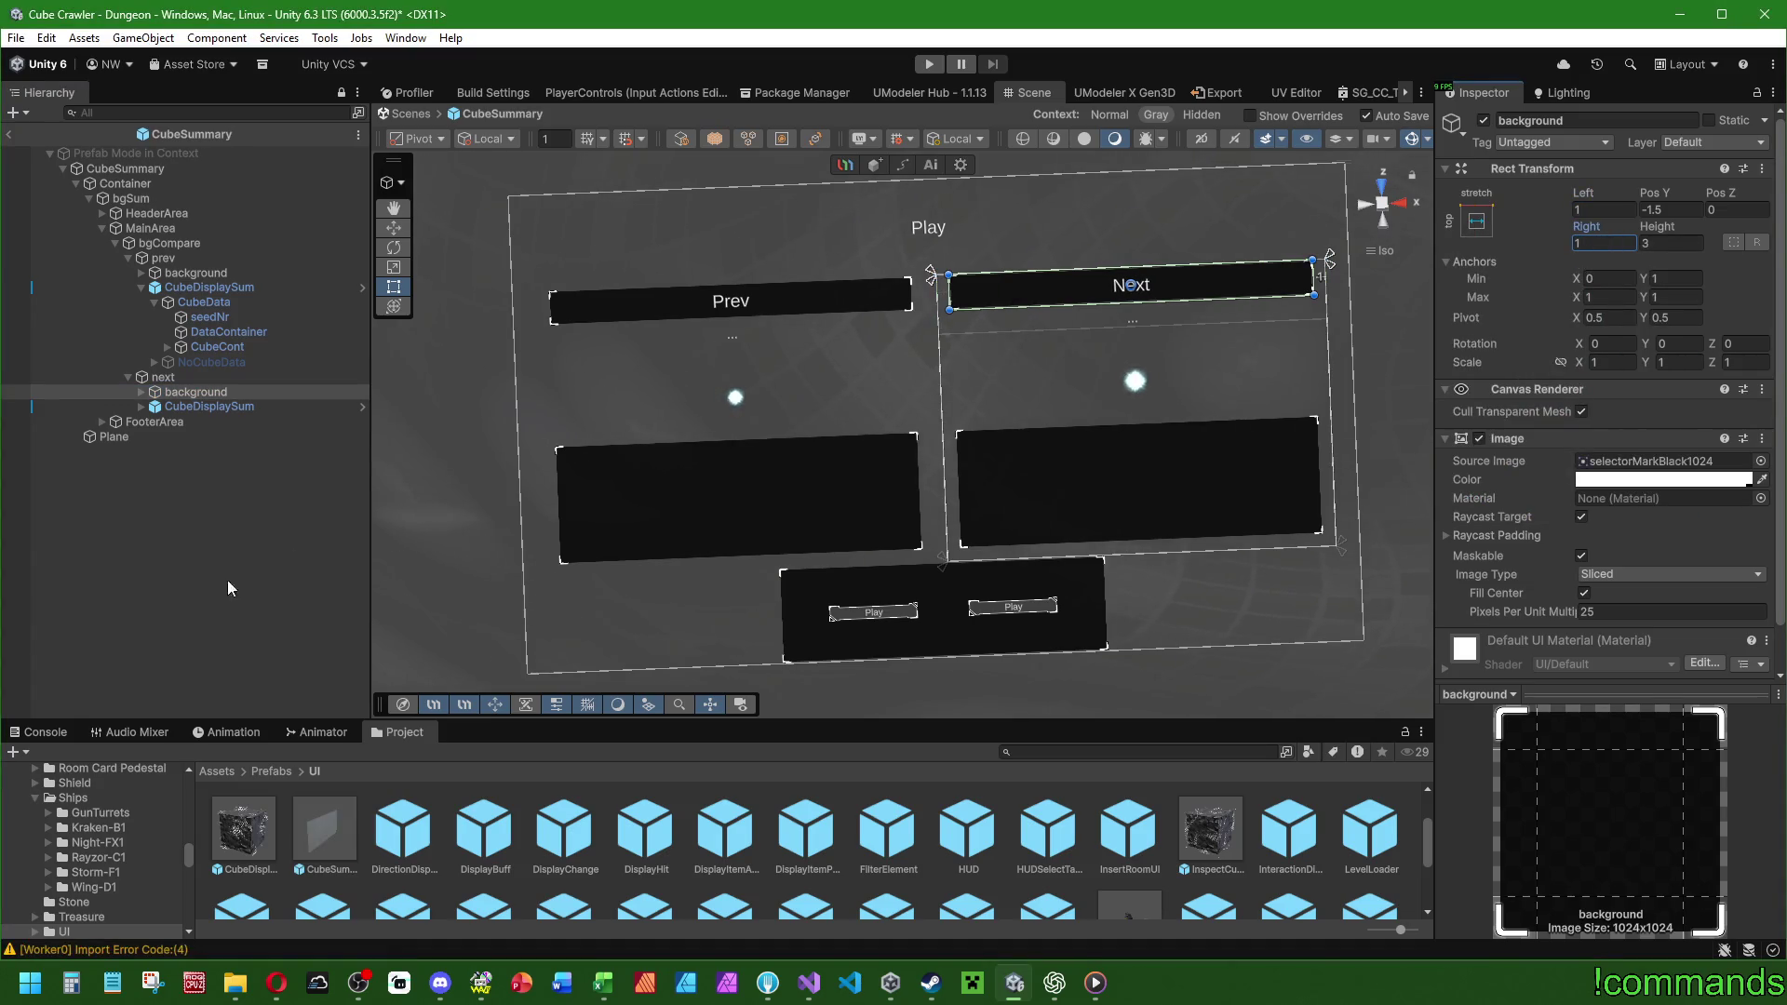
click(163, 257)
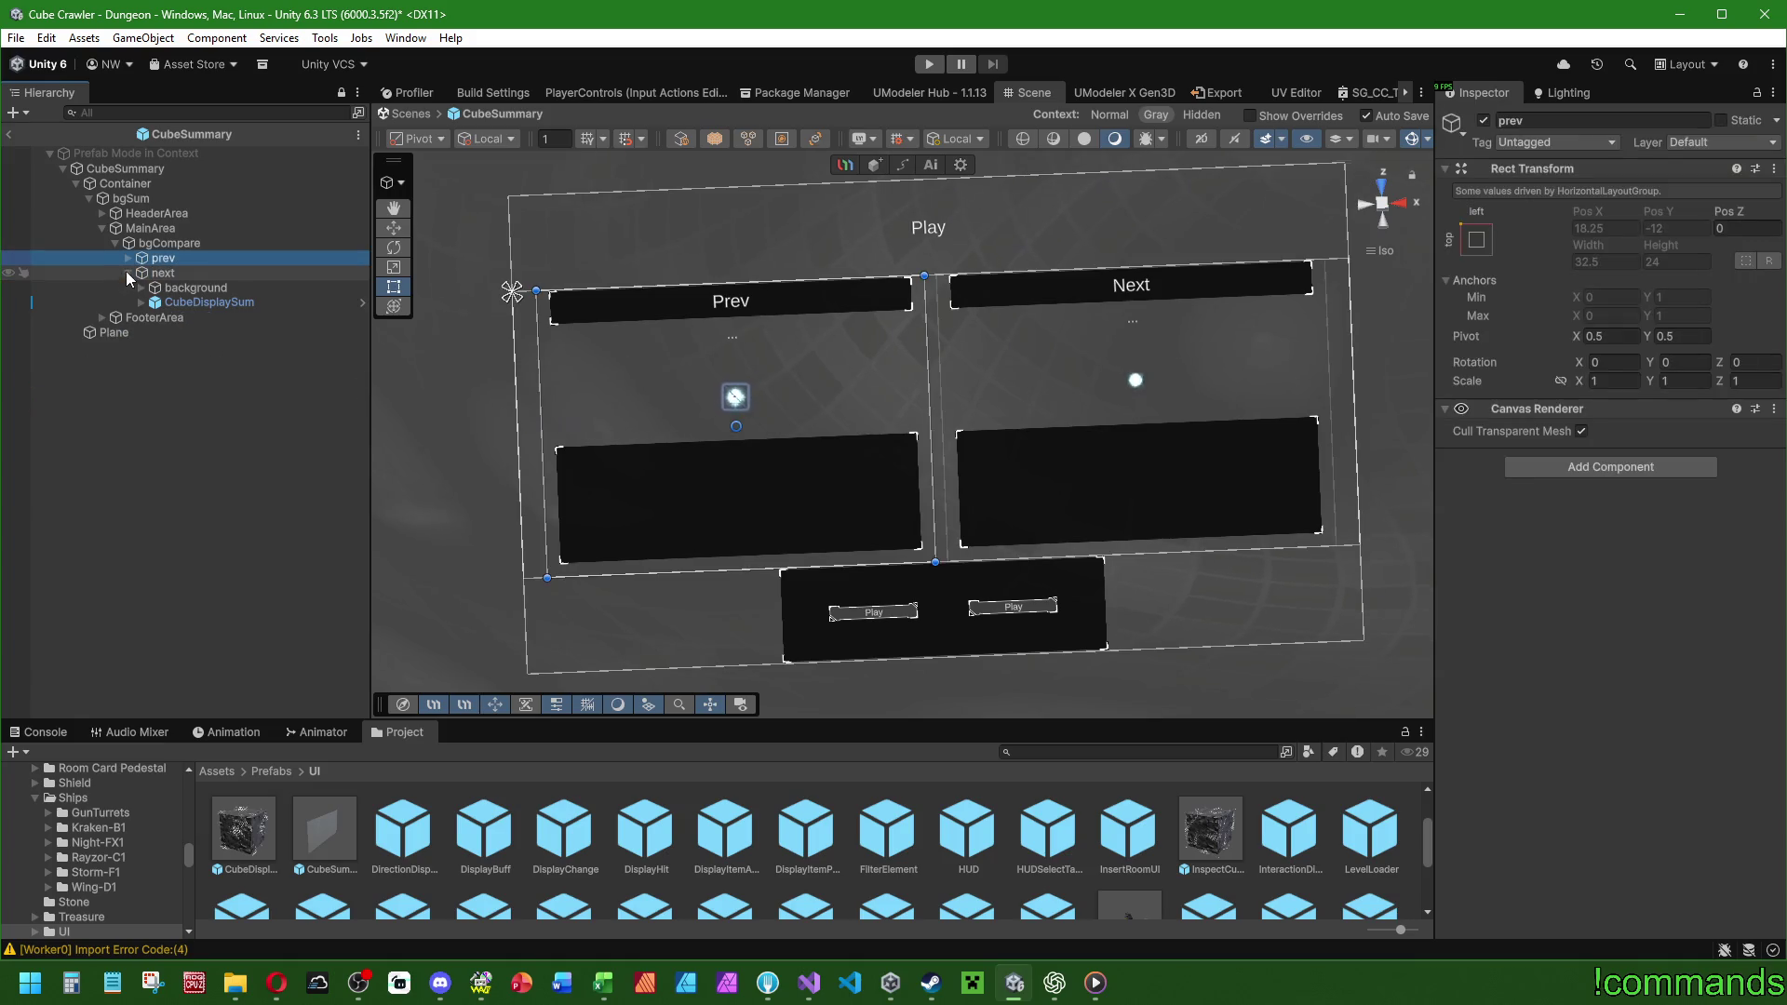
click(177, 245)
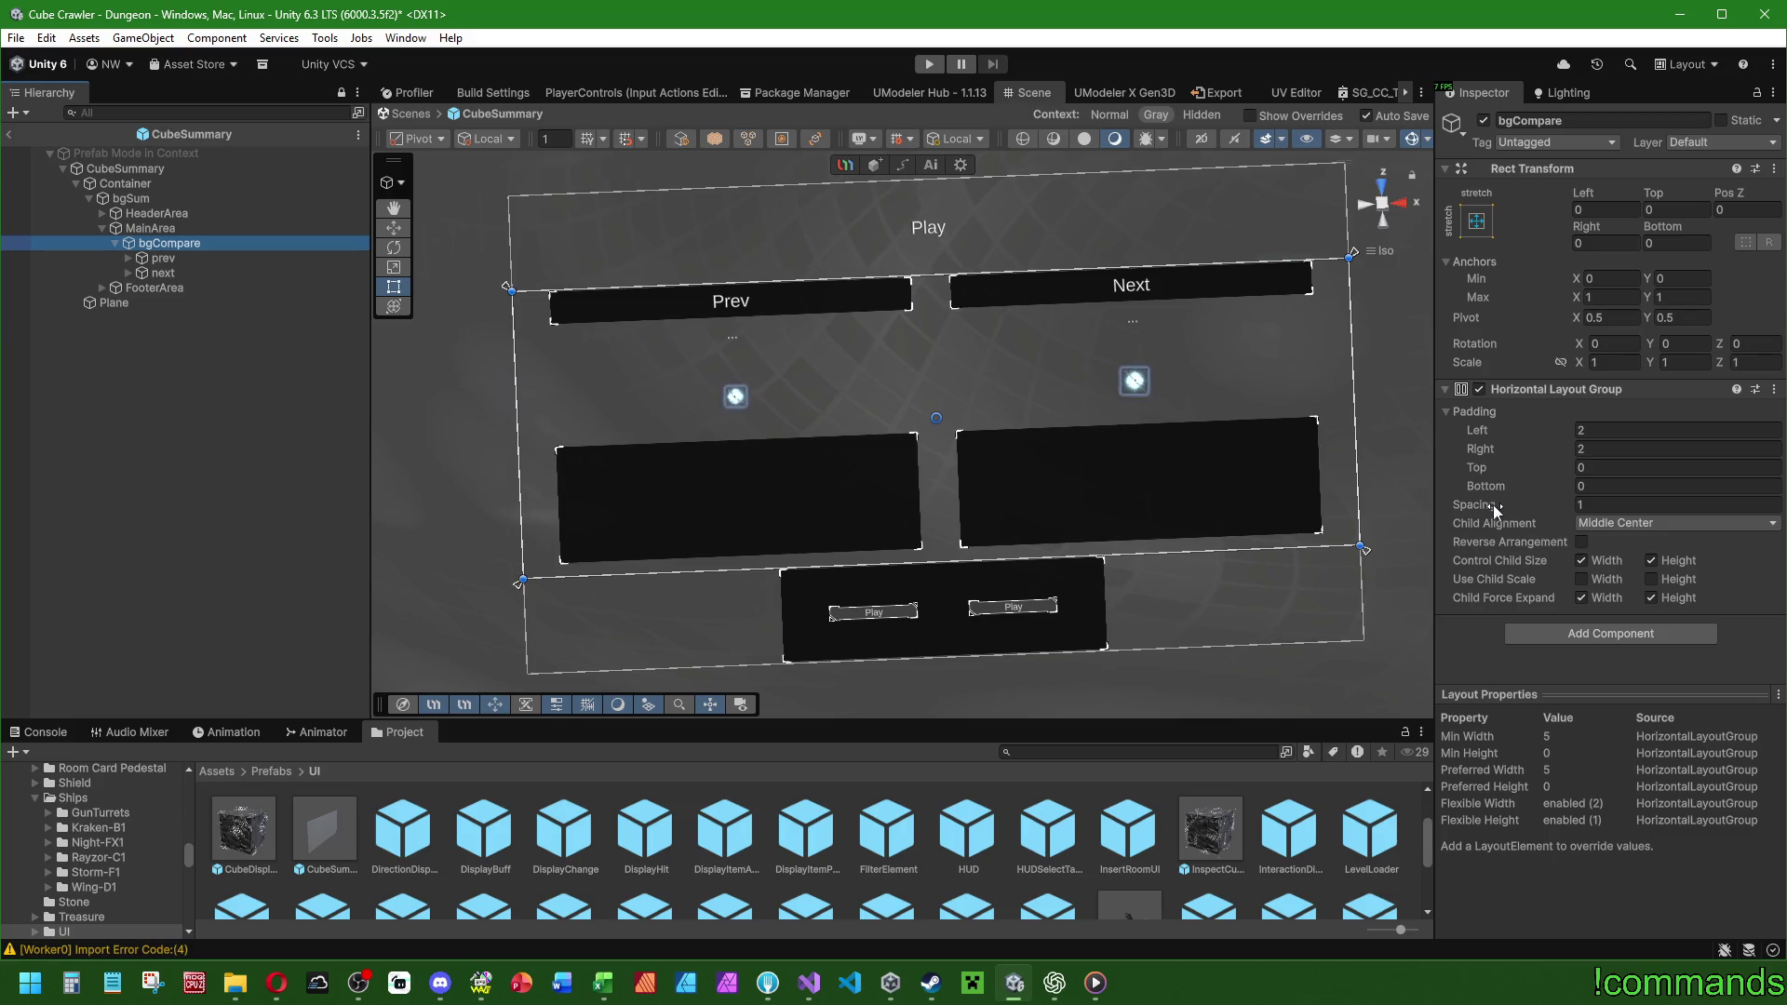
click(170, 274)
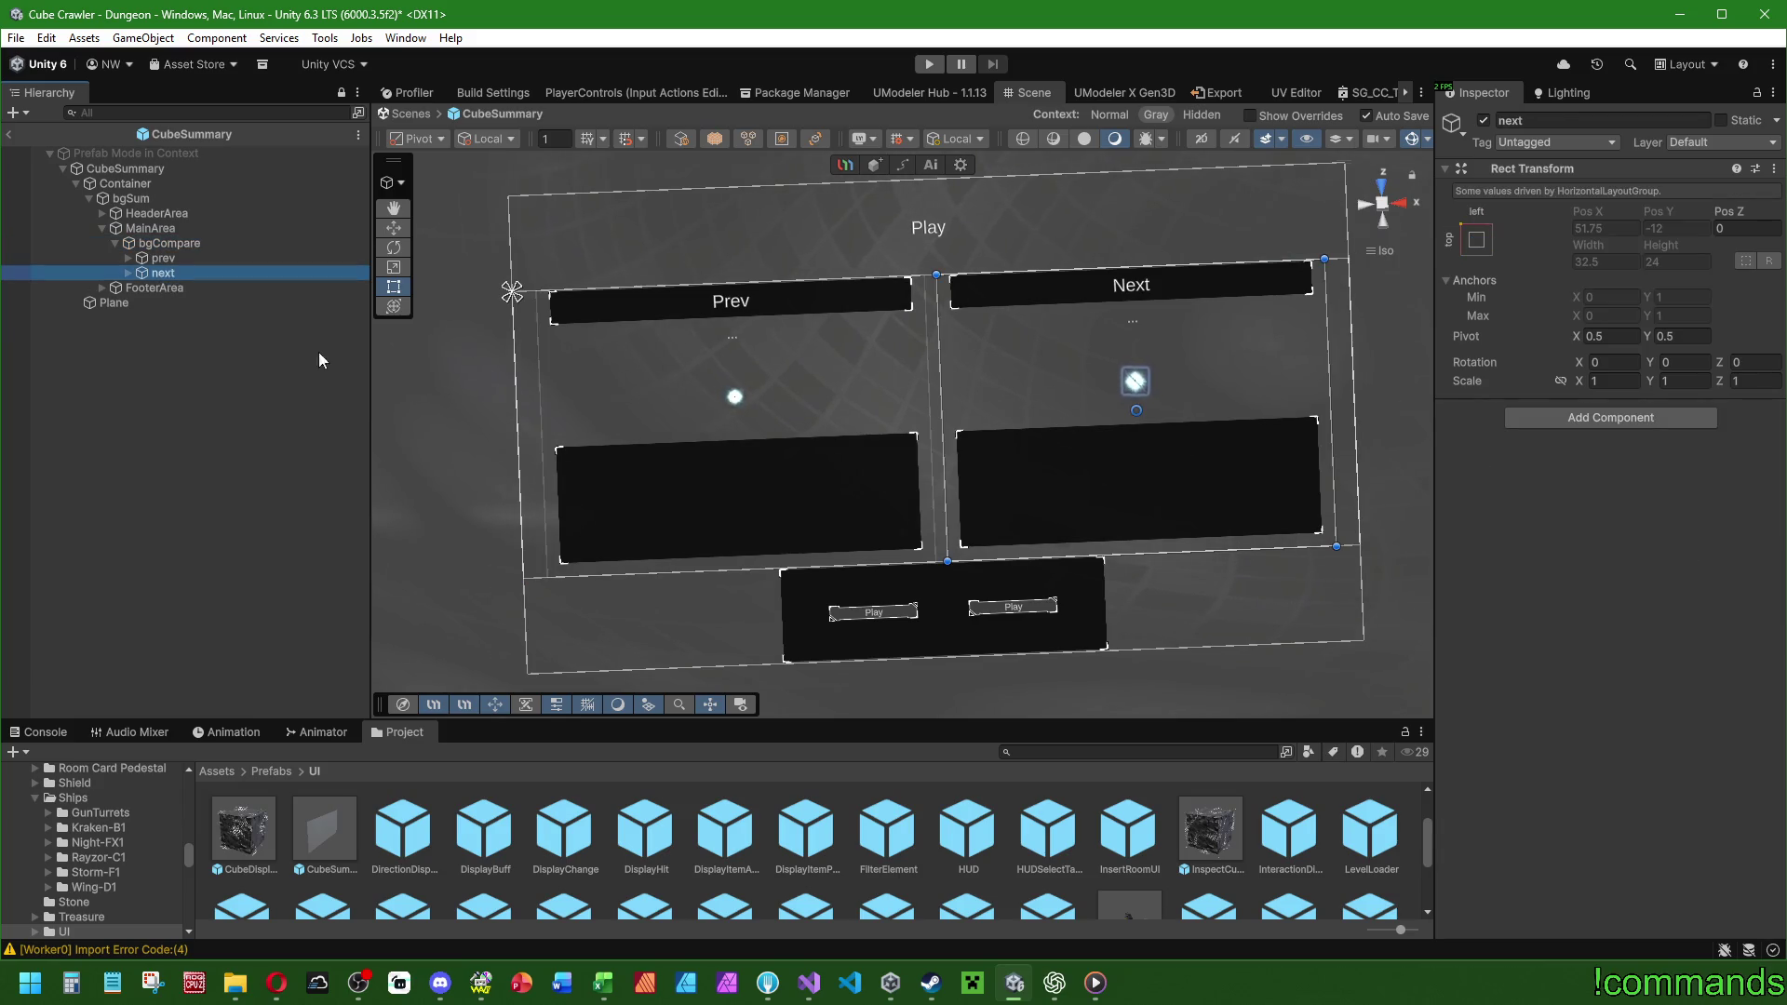
key(ctrl+d)
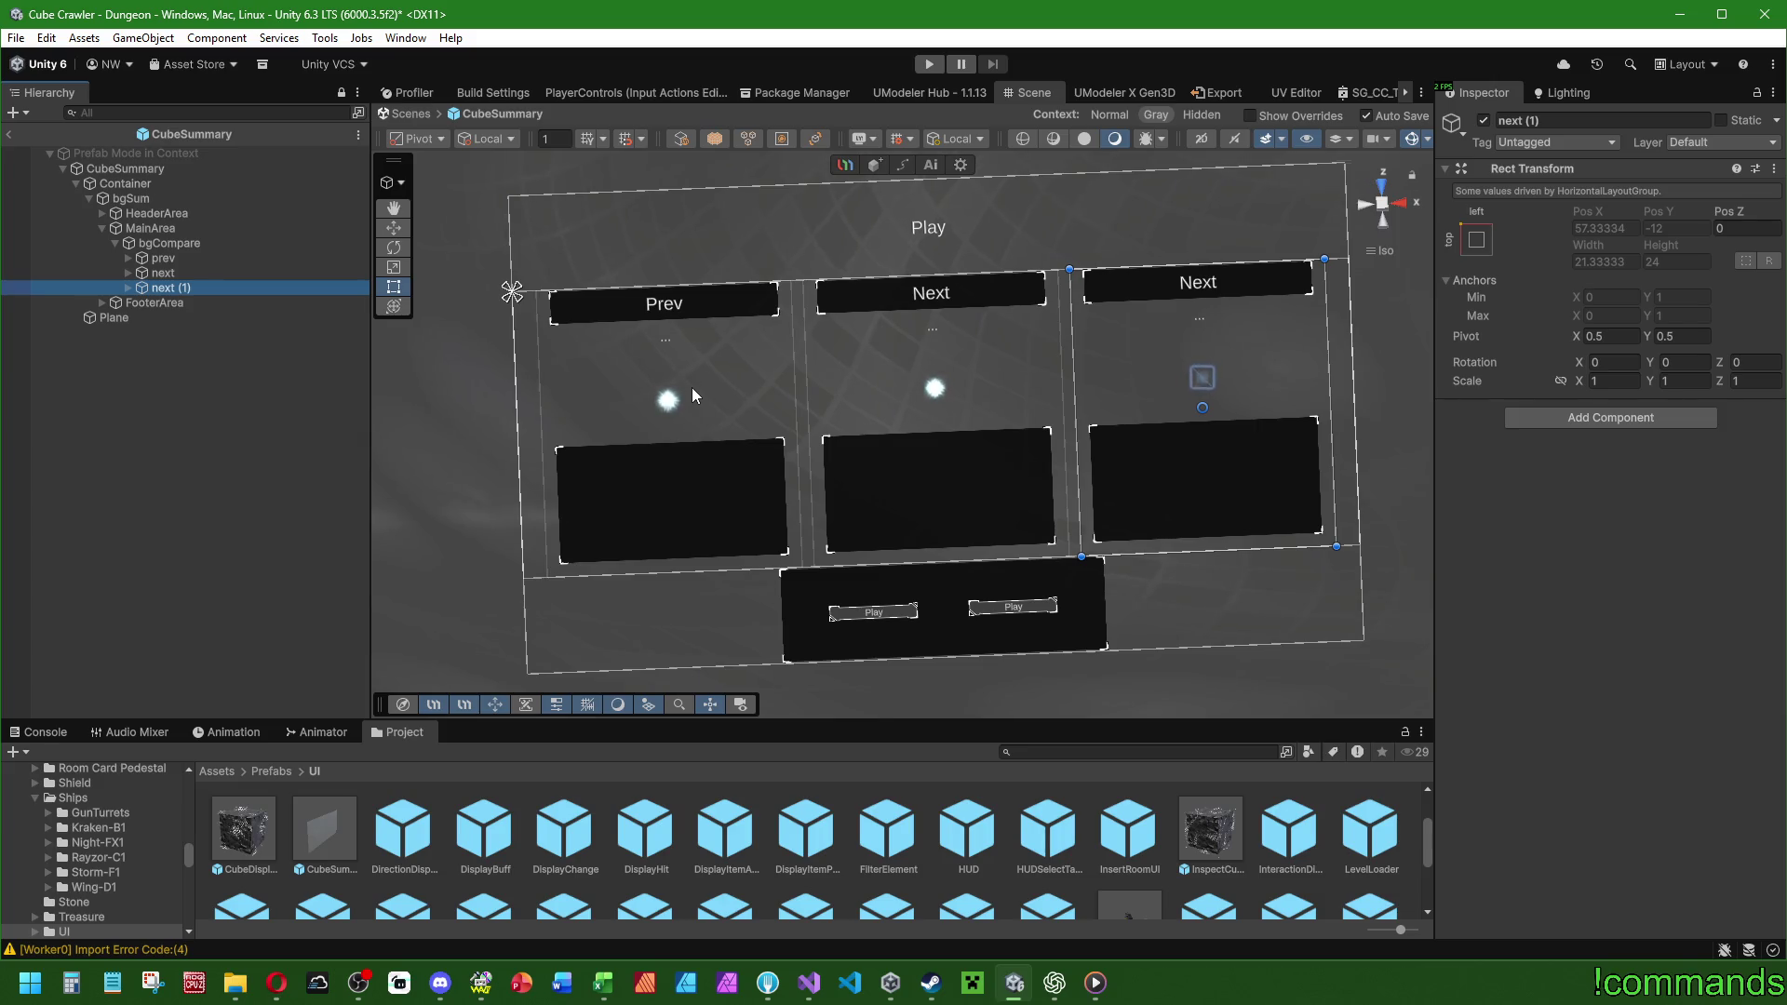
click(164, 273)
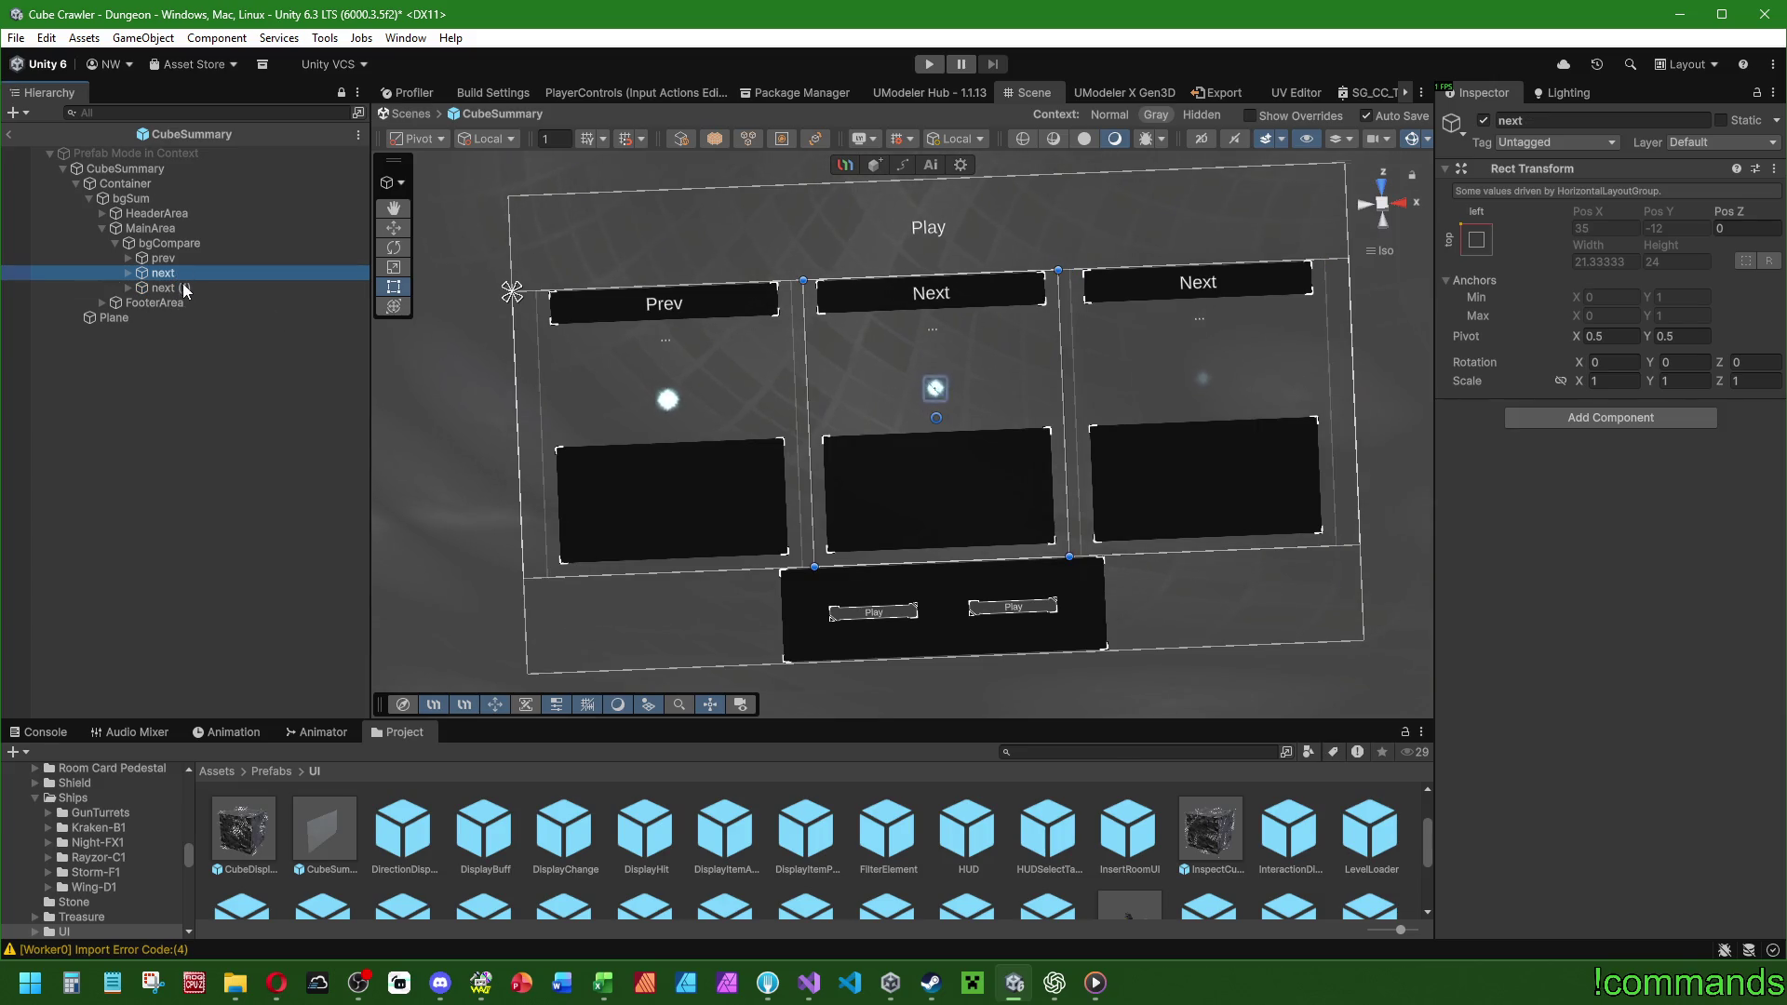
click(182, 287)
key(Delete)
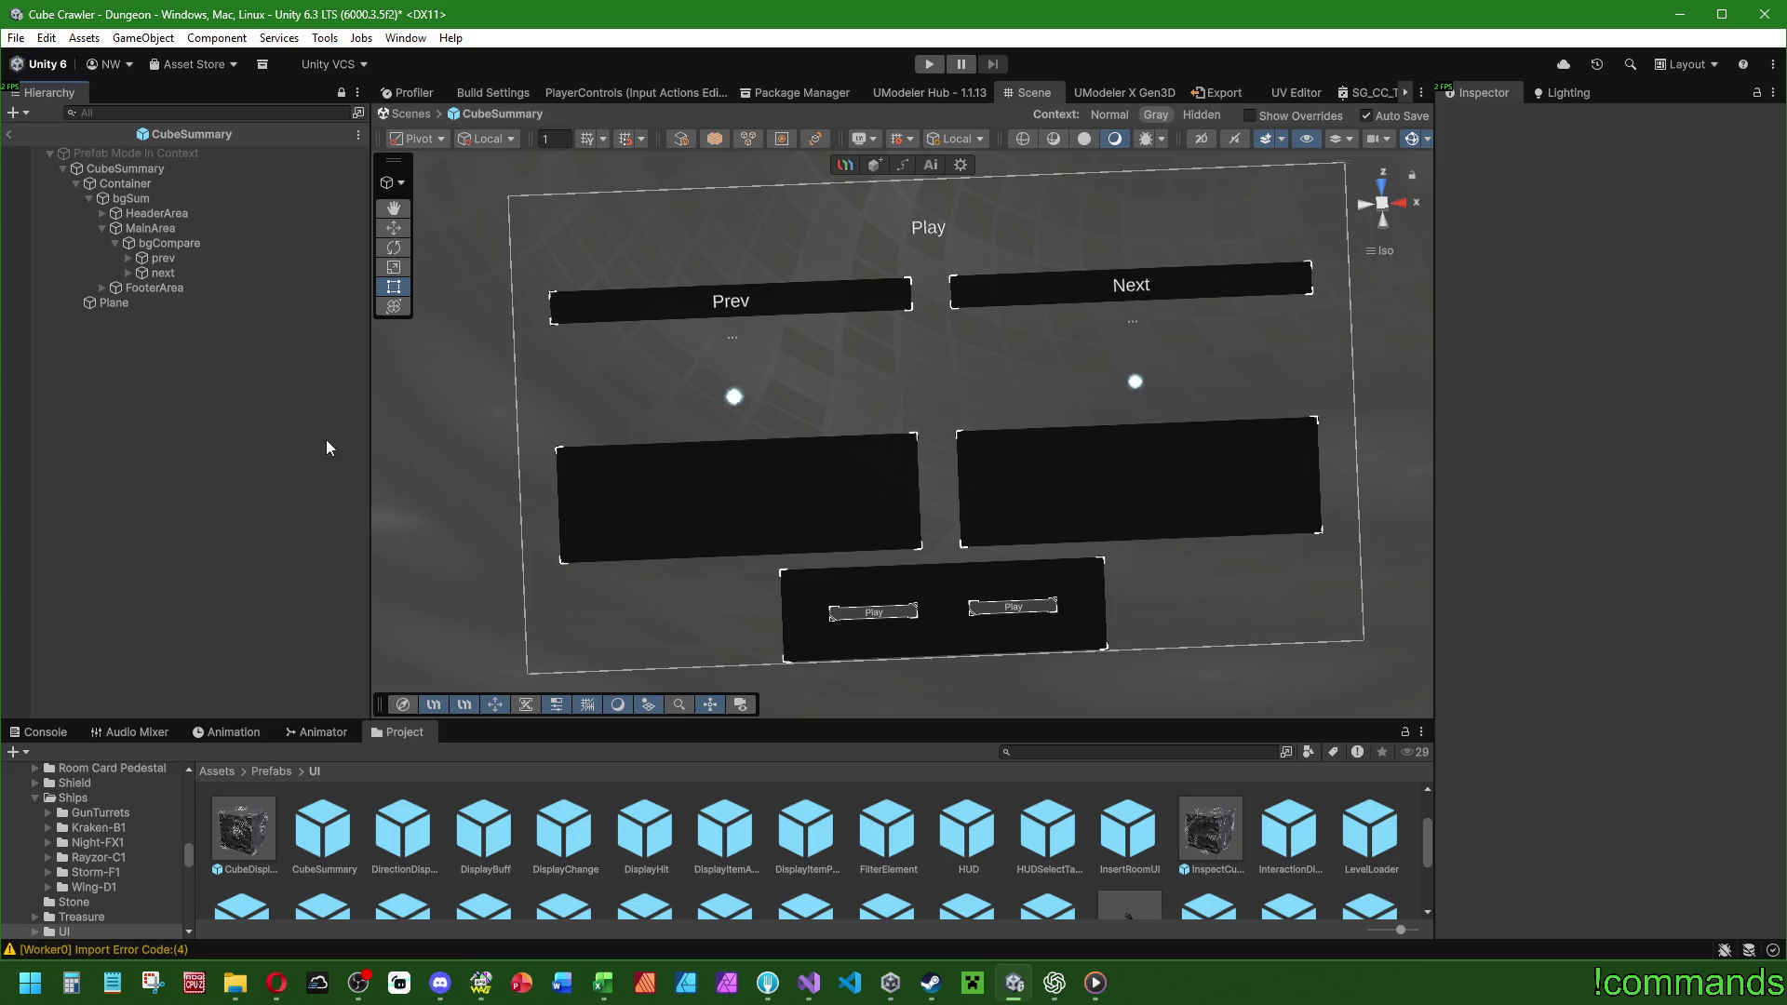
click(167, 169)
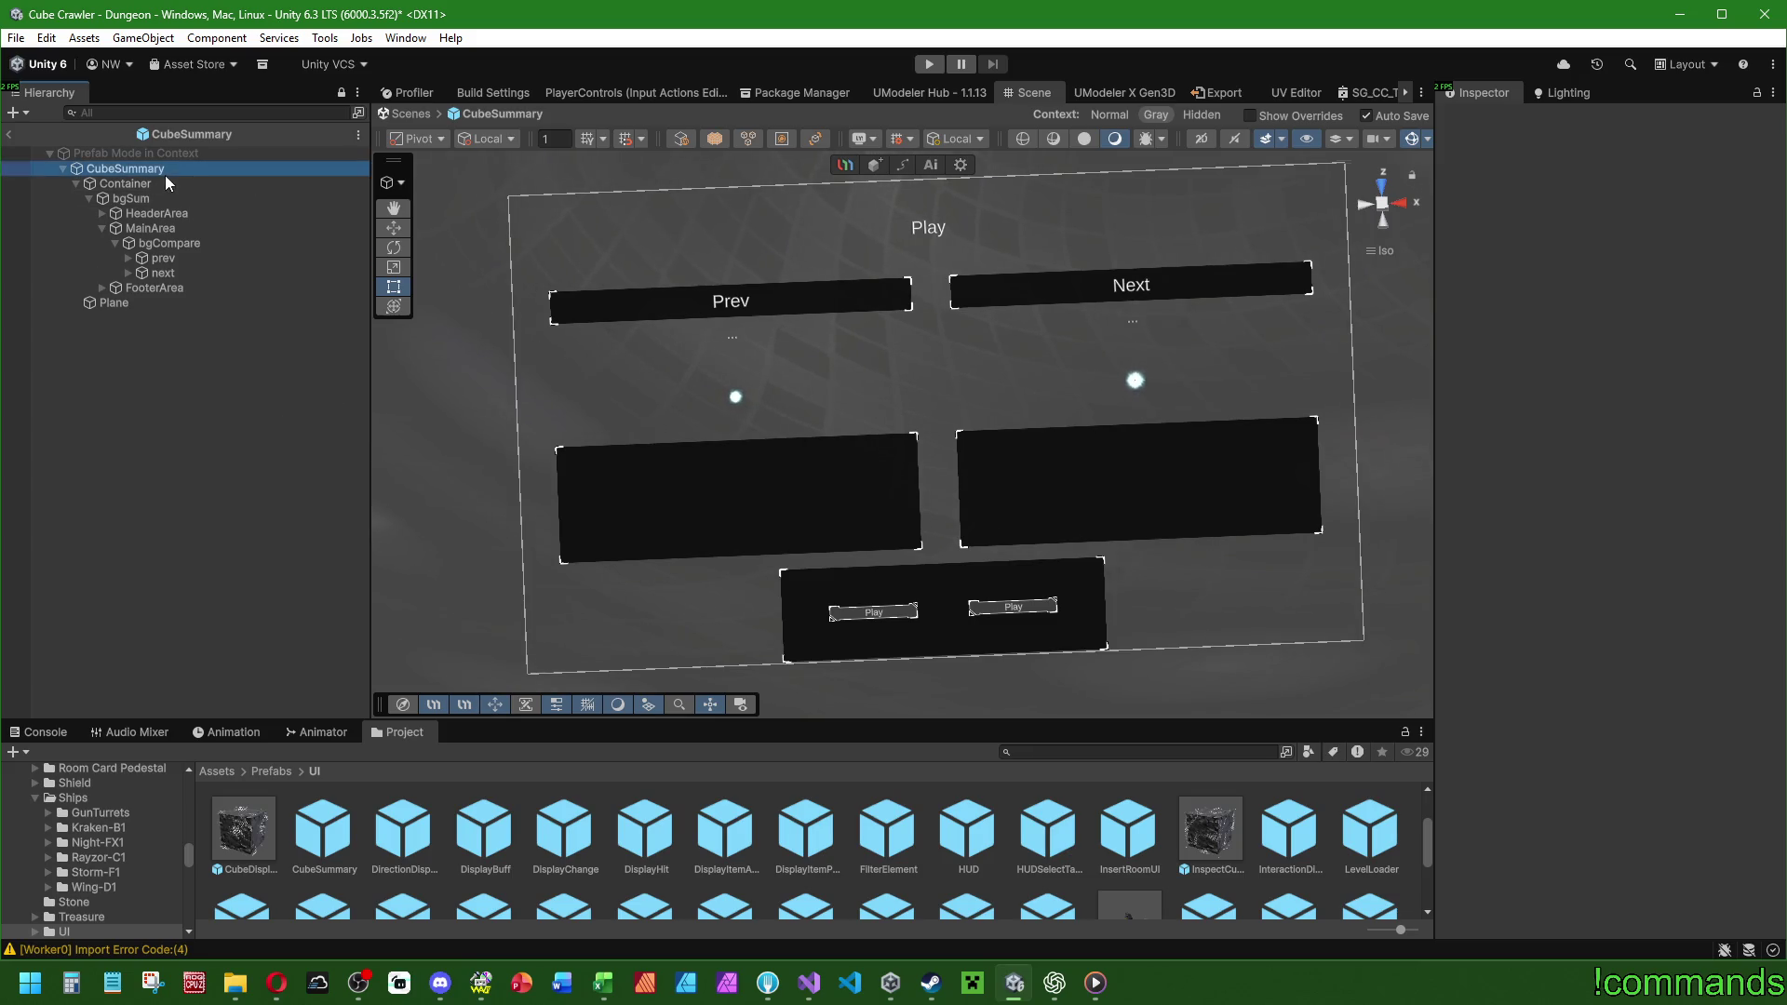
click(9, 139)
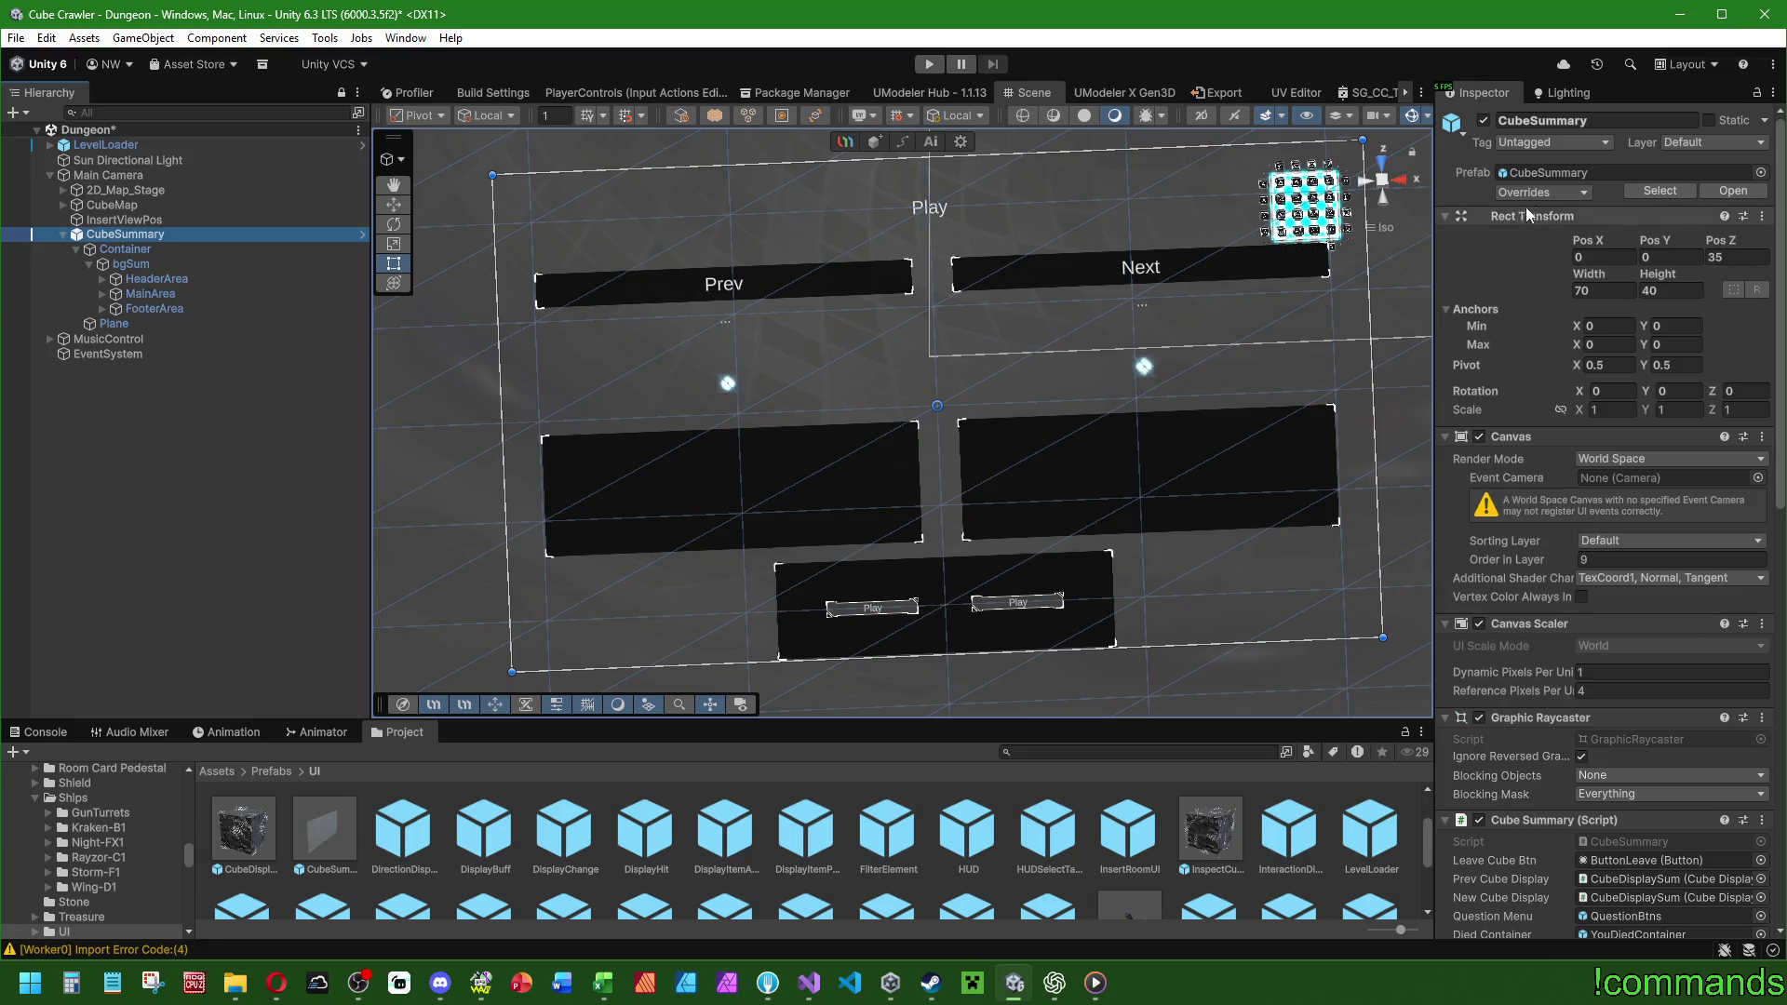
Apply all overrides to the CubeSummary prefab and delete it from the Dungeon scene.
click(125, 233)
click(1540, 191)
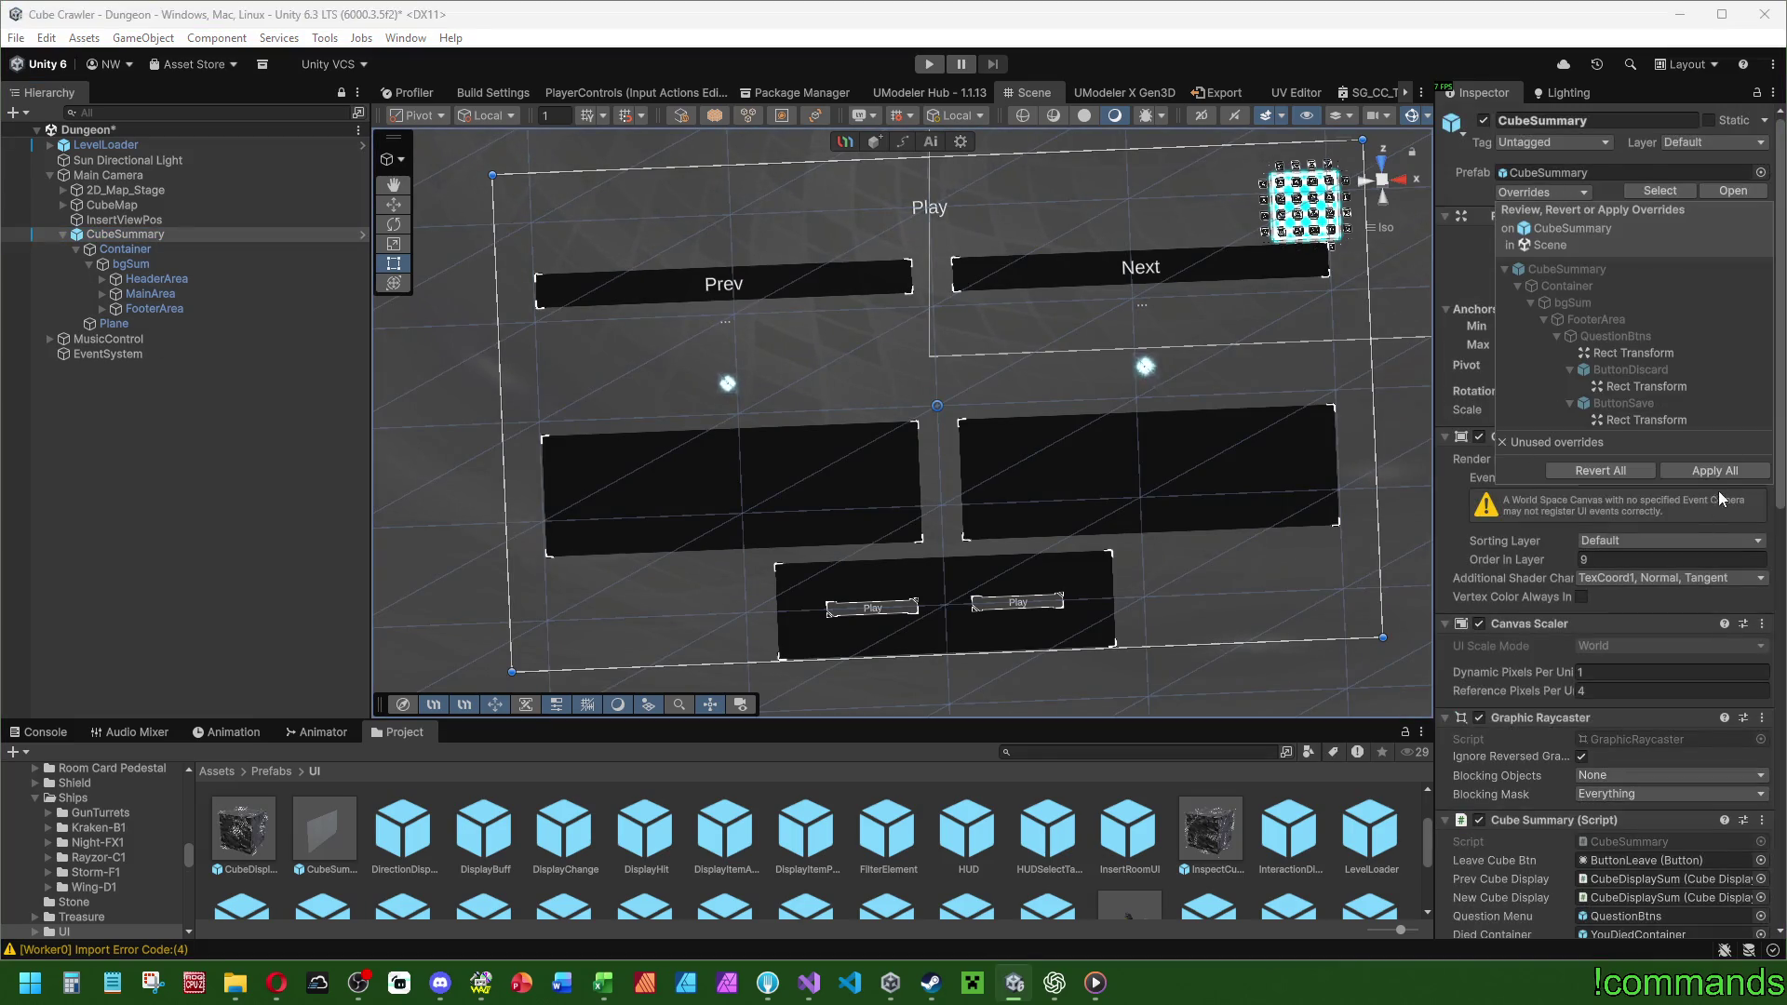
click(1713, 471)
click(148, 235)
key(Delete)
Save the Dungeon scene and clear the Console messages.
click(16, 39)
click(74, 233)
click(15, 38)
click(51, 129)
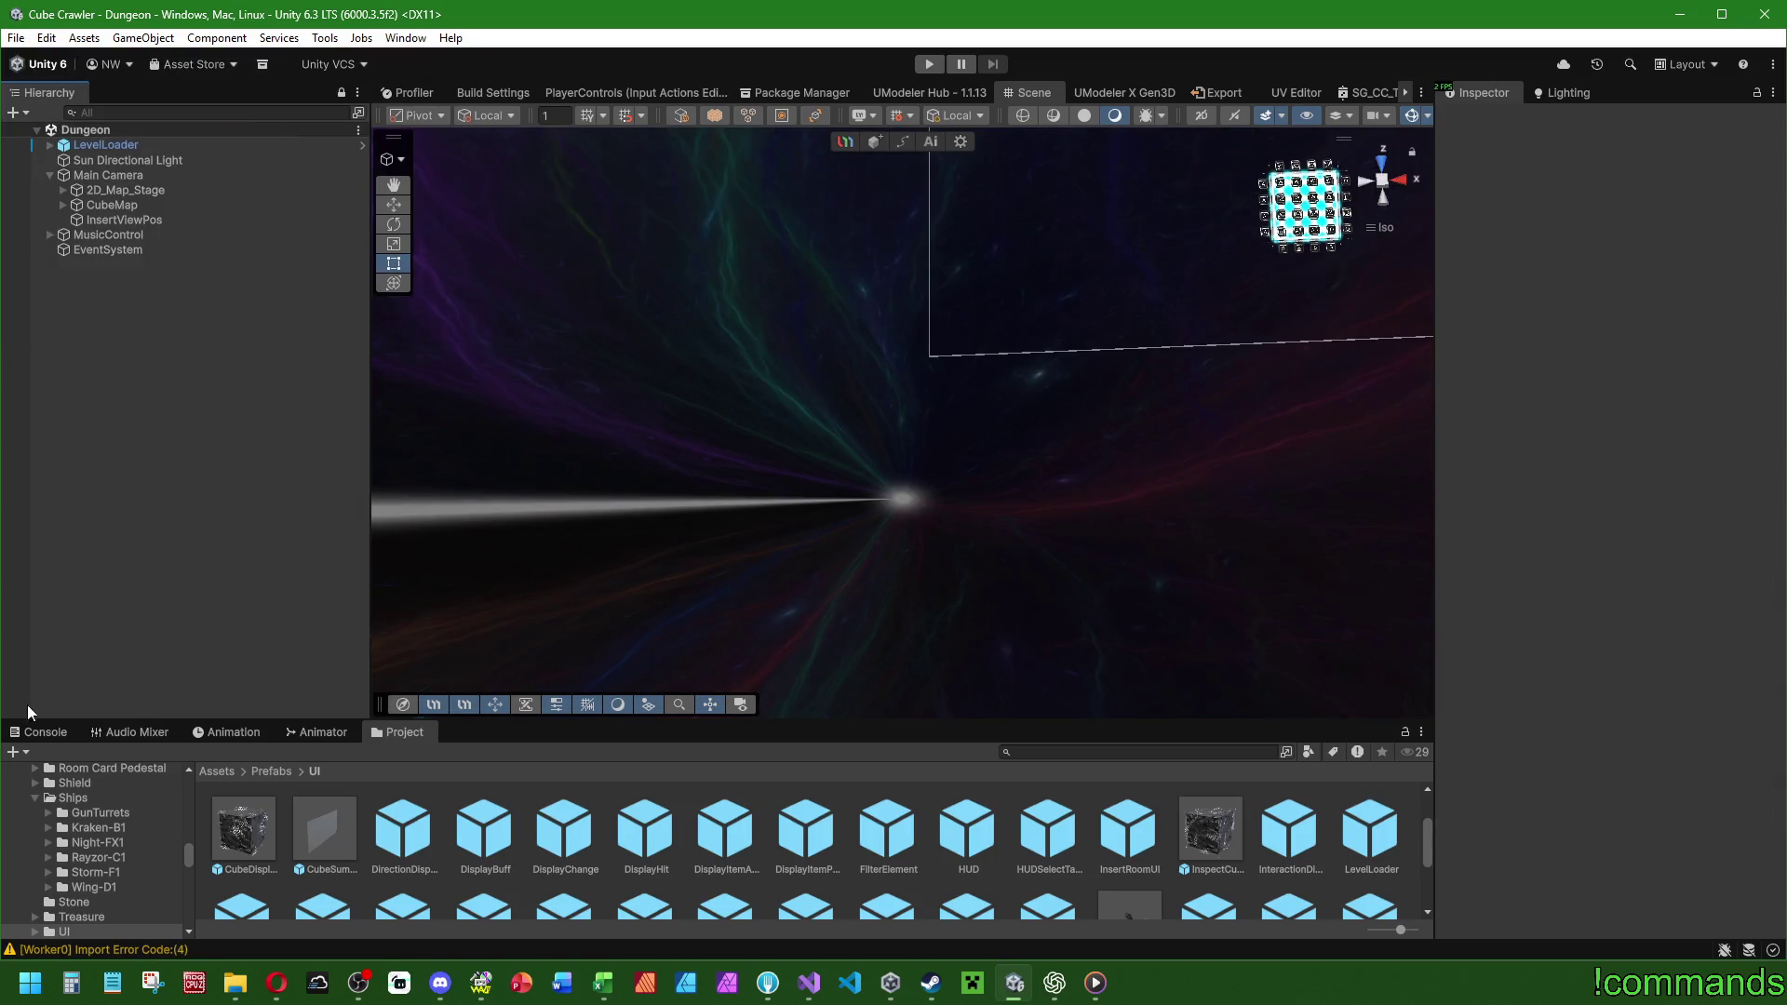
click(37, 732)
click(19, 752)
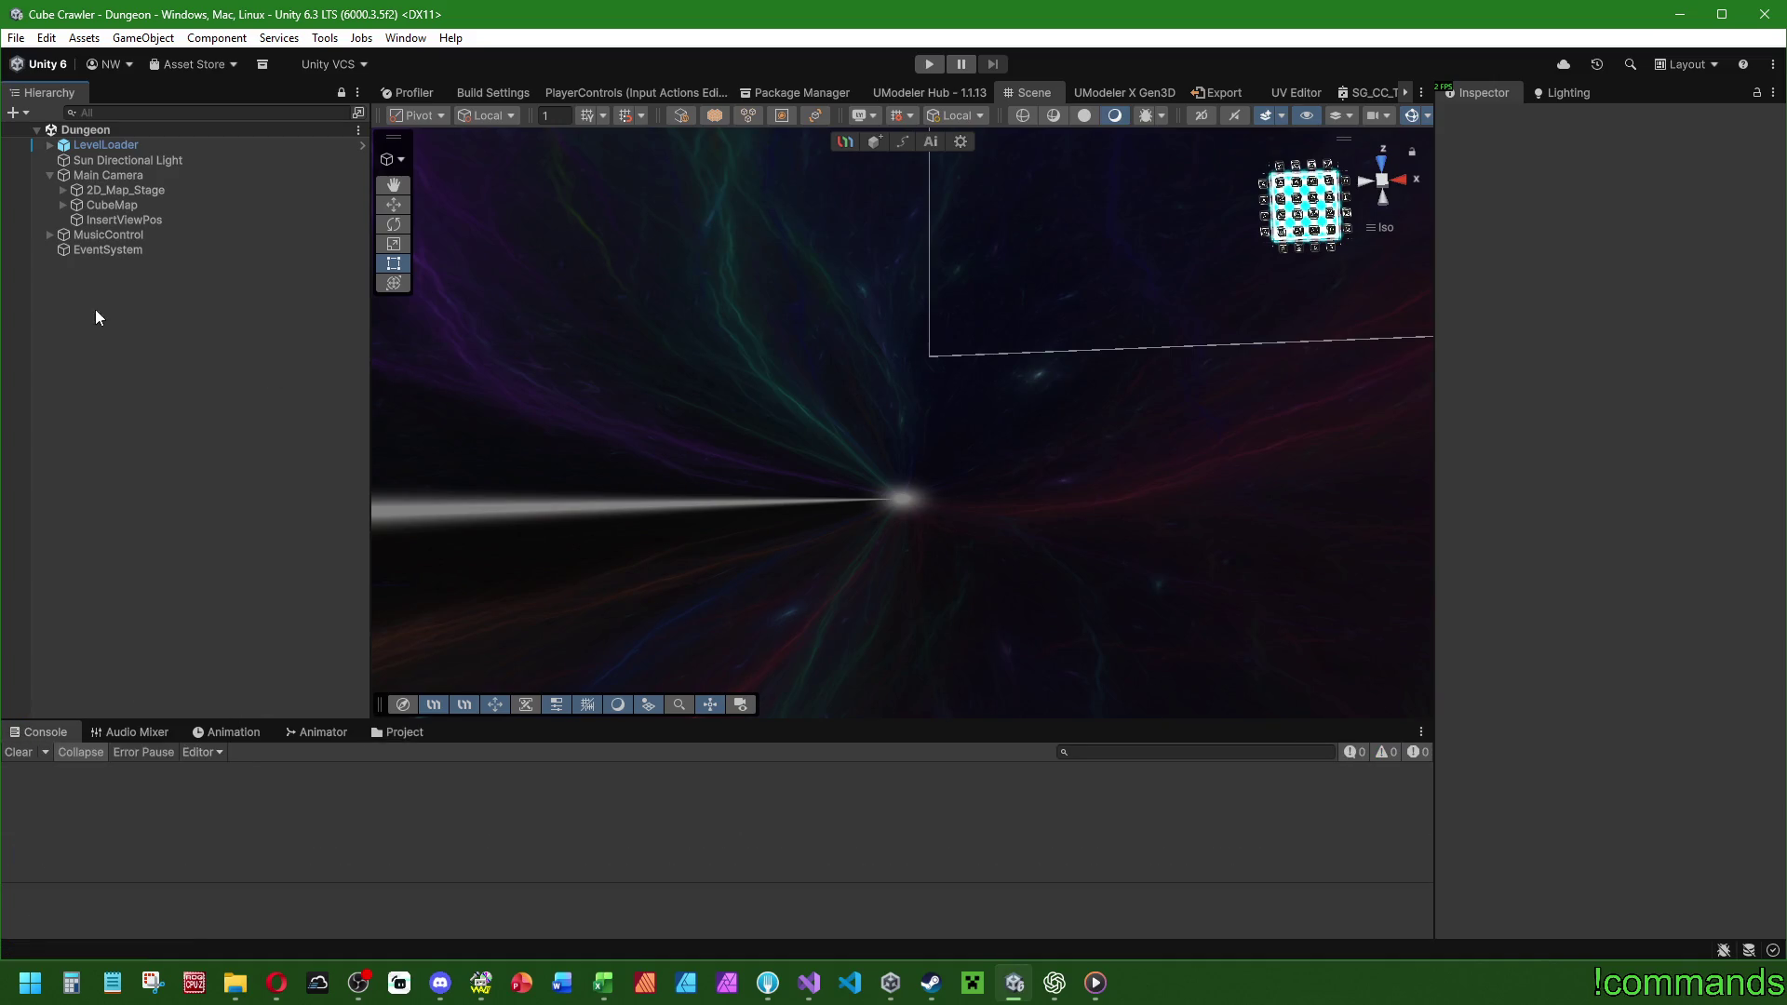
click(406, 735)
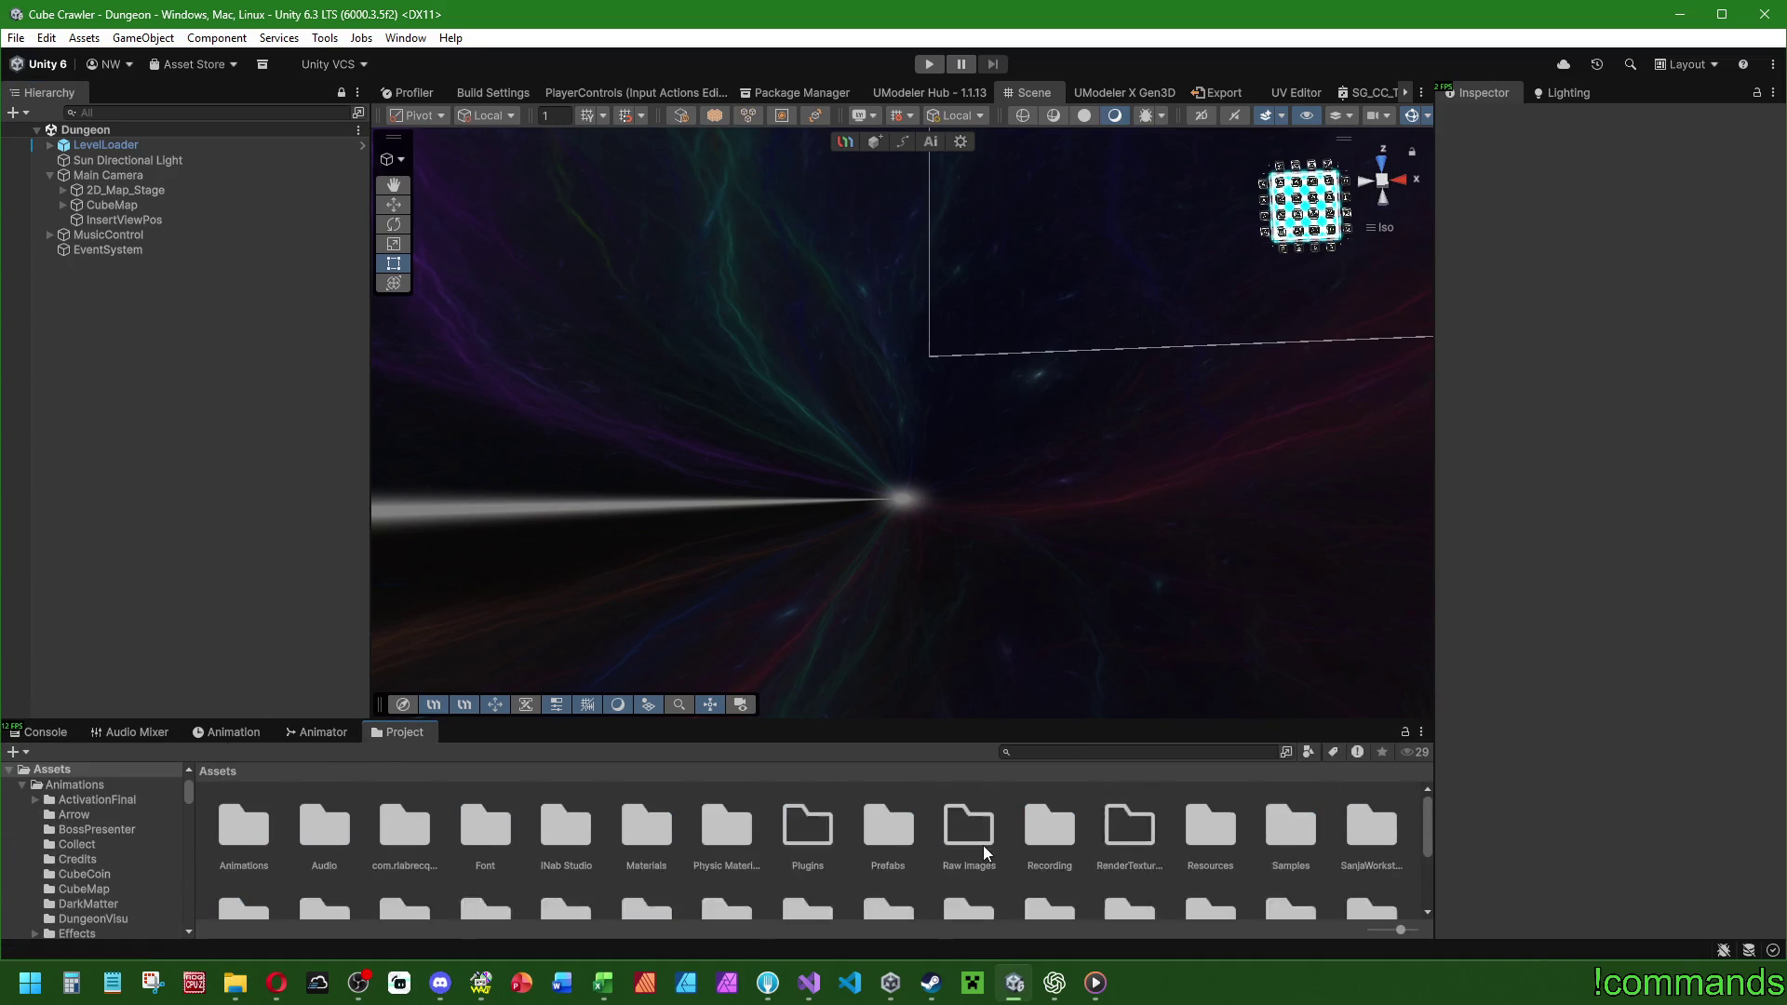
Open the Mainmenu scene from Assets/Scenes and run it in play mode.
scroll(983, 845, up, 1)
scroll(1015, 842, down, 1)
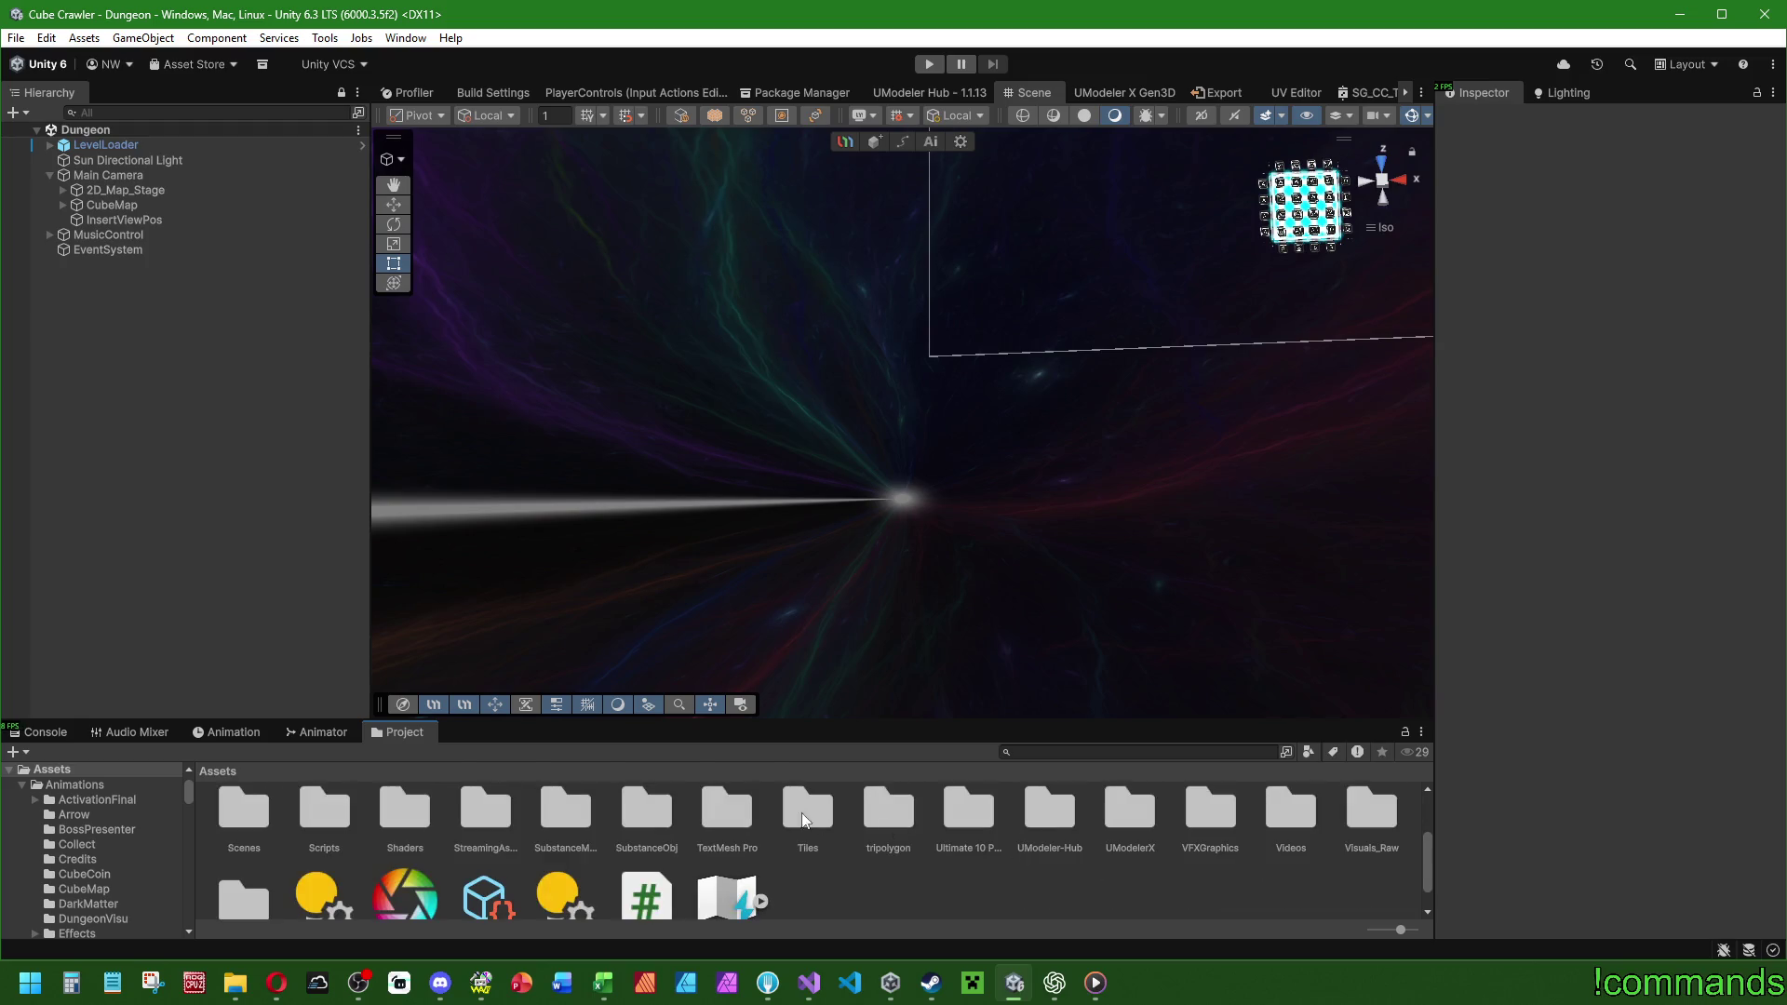
scroll(268, 863, up, 1)
double_click(268, 864)
click(322, 830)
click(381, 828)
click(36, 731)
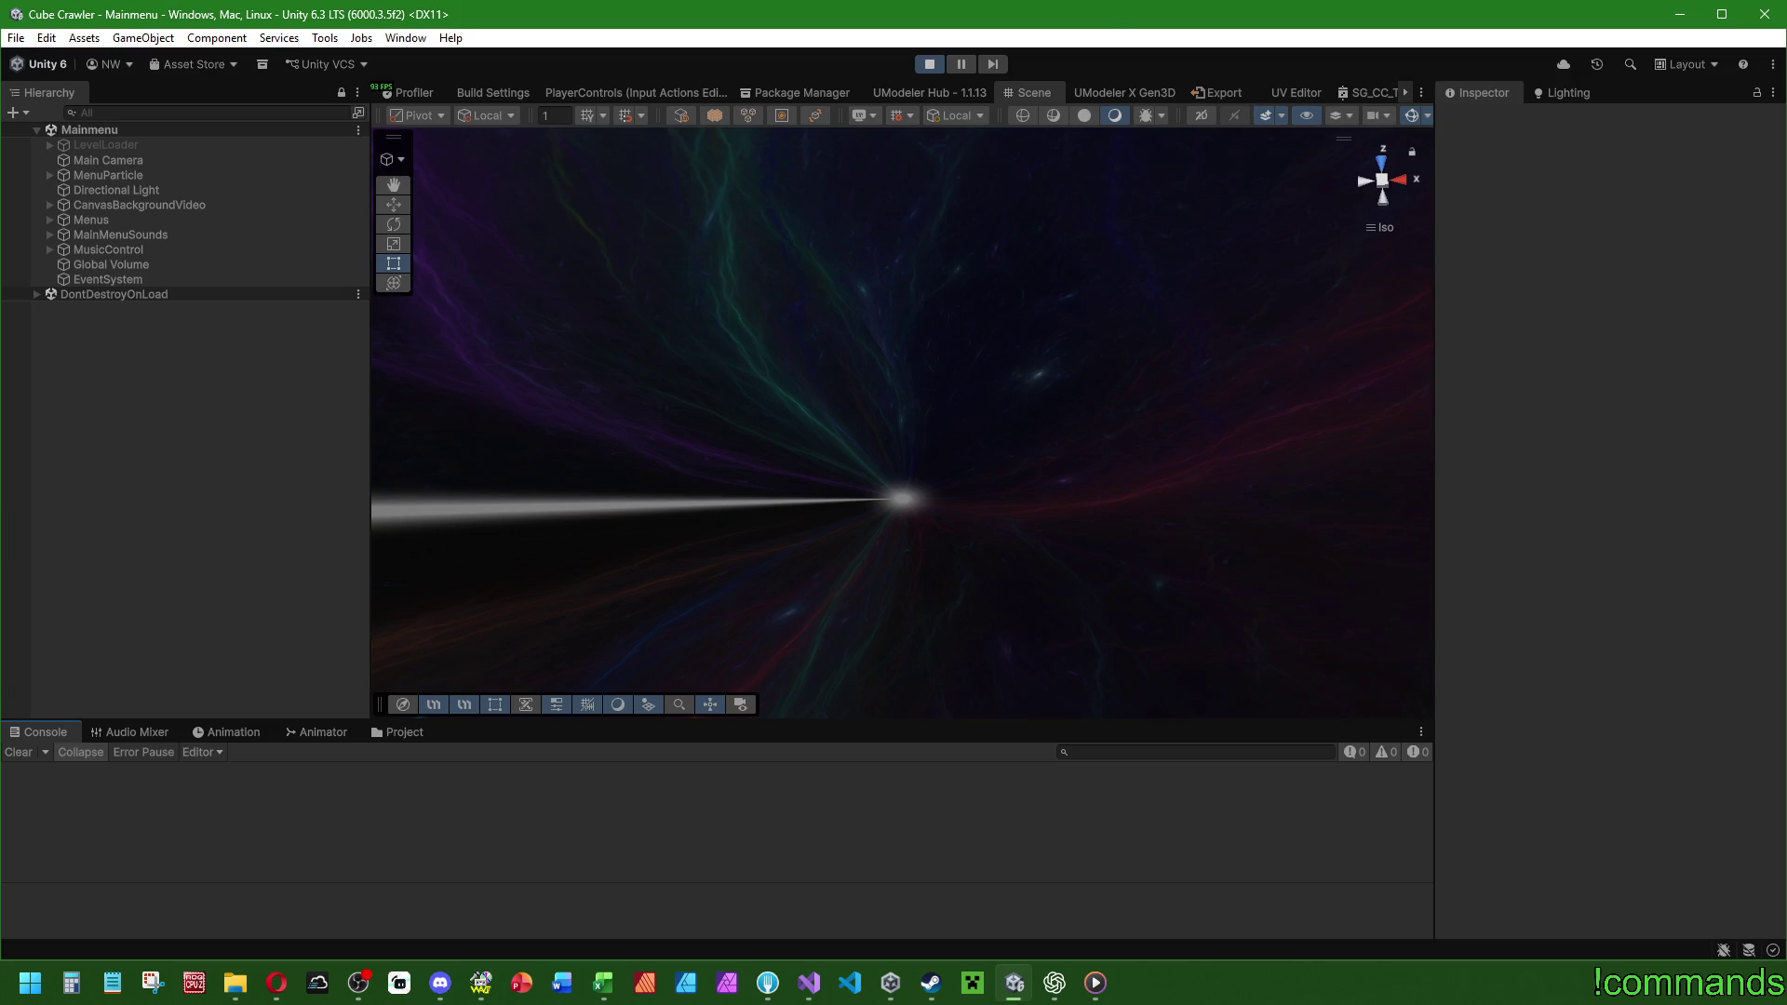
click(1124, 95)
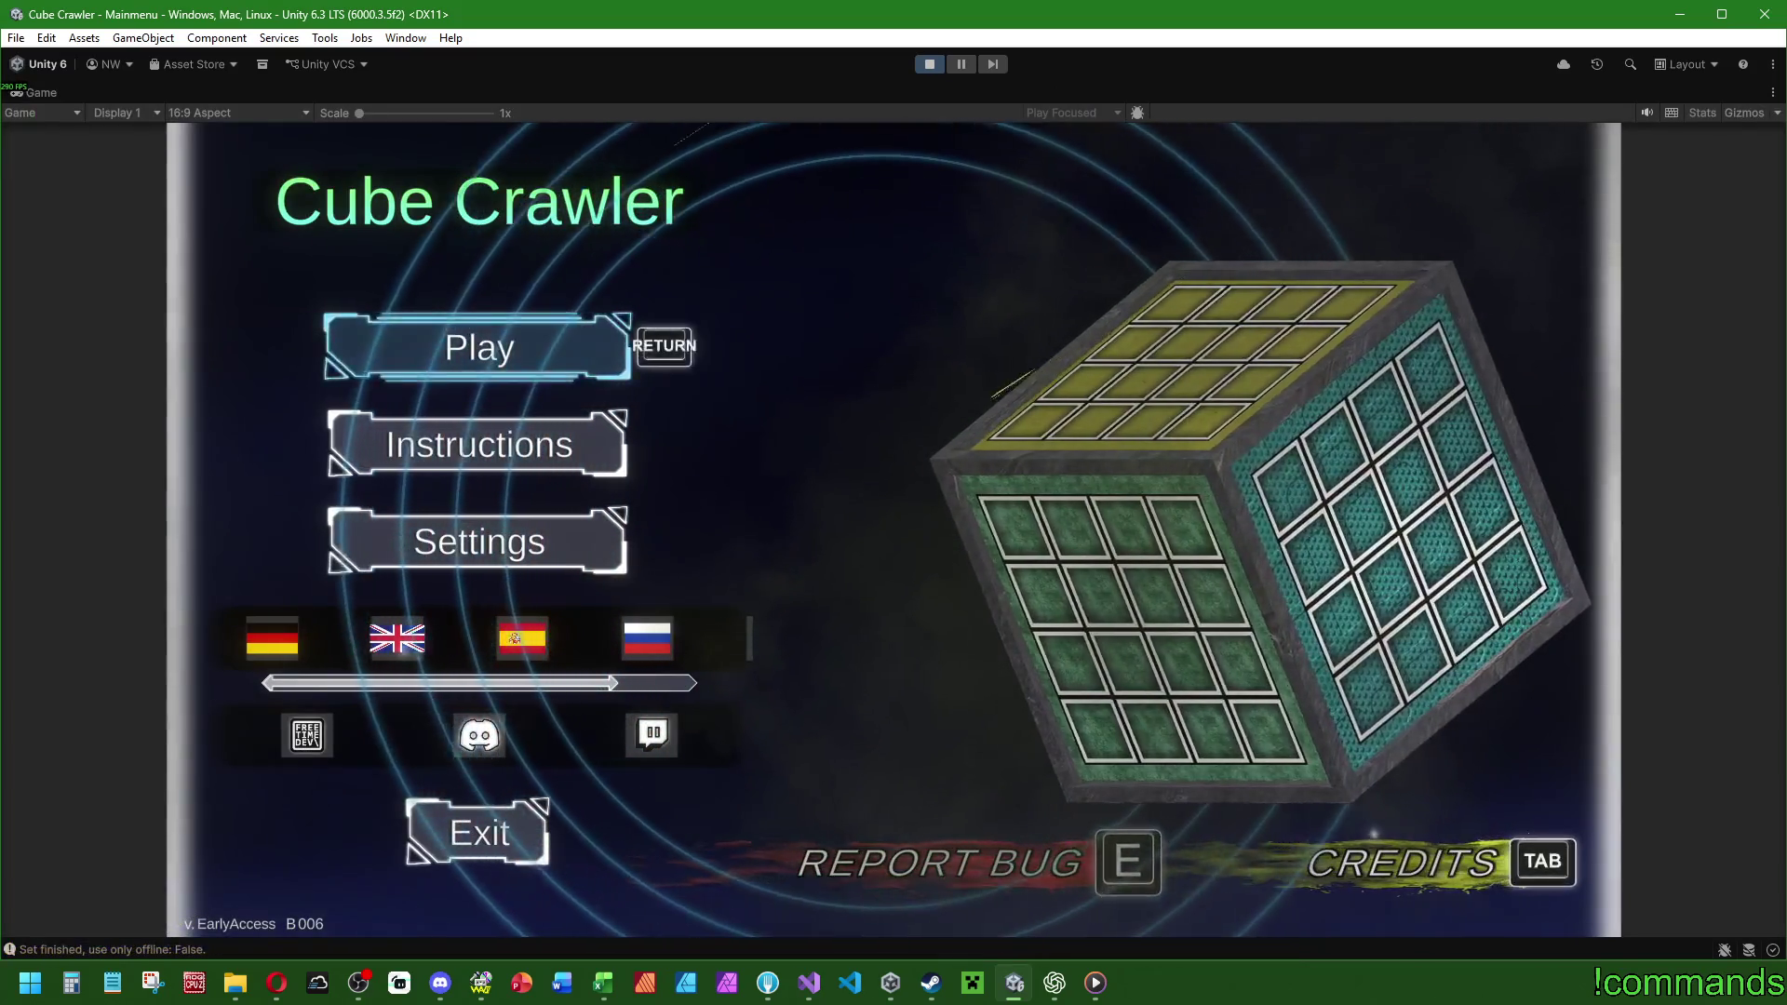
Choose Play on the title menu, pick the Rayzor ship, and enter the dungeon cube.
key(Return)
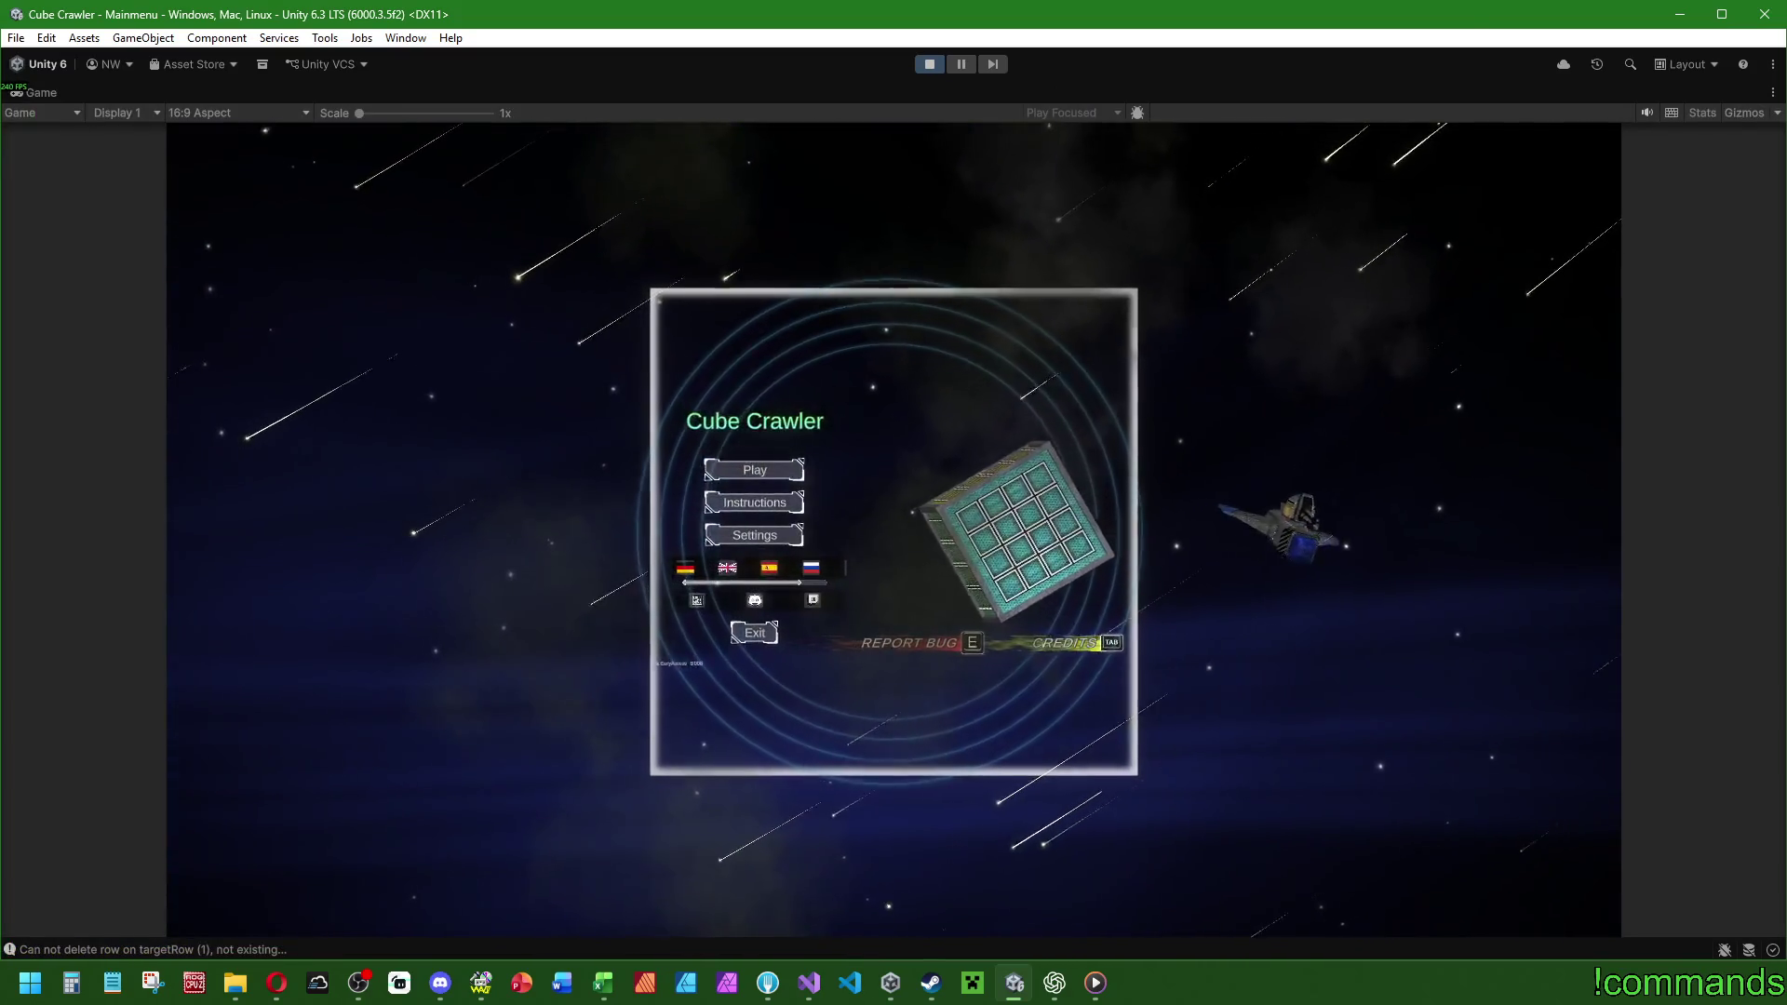
key(Return)
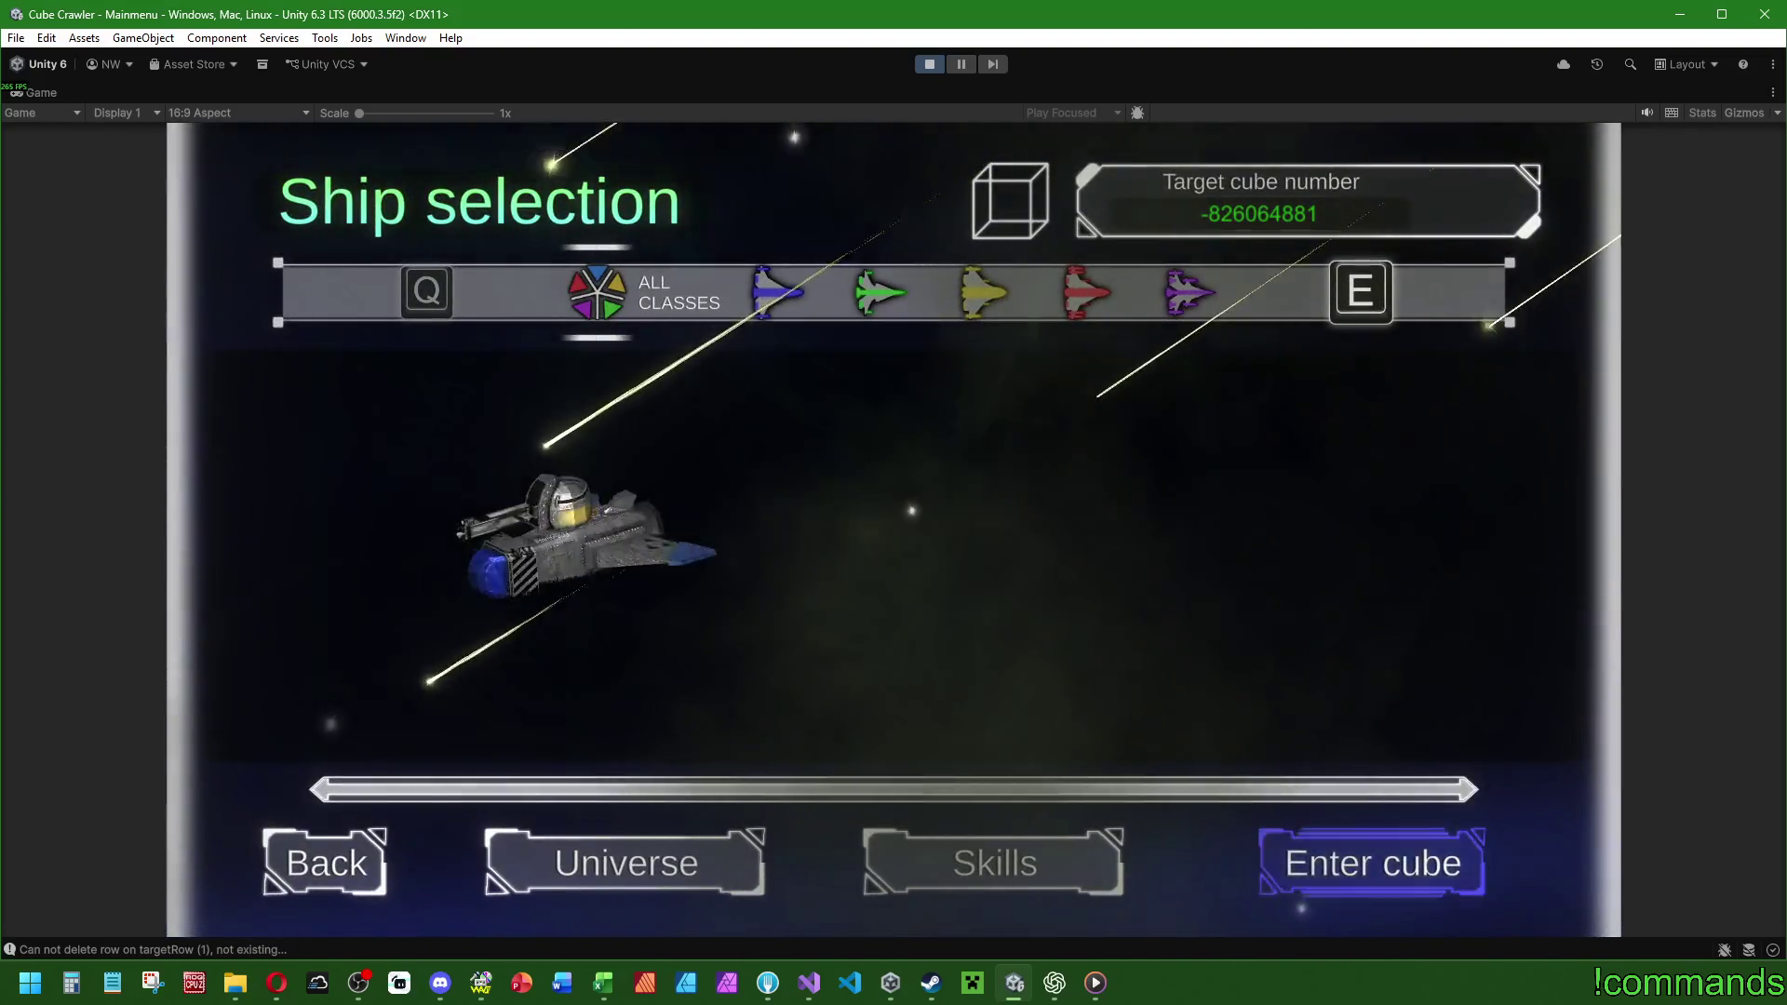
key(Return)
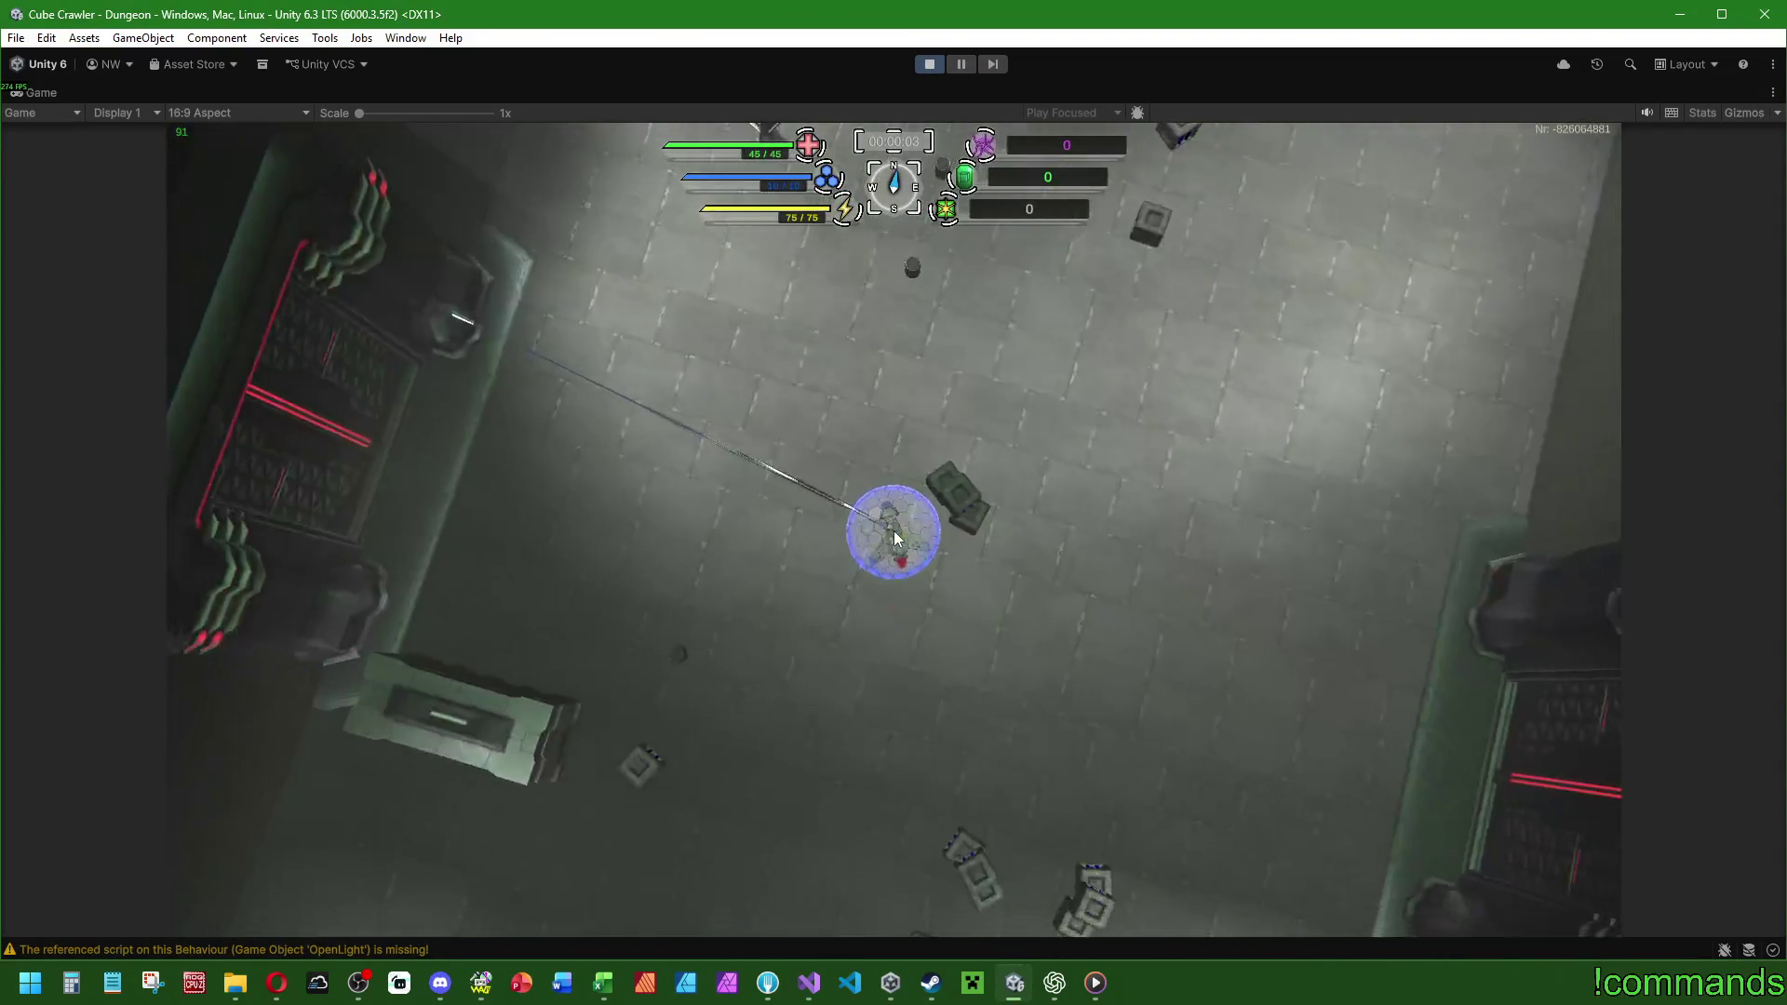
Leave the cube to display the accomplishments summary, then stop play mode.
key(Escape)
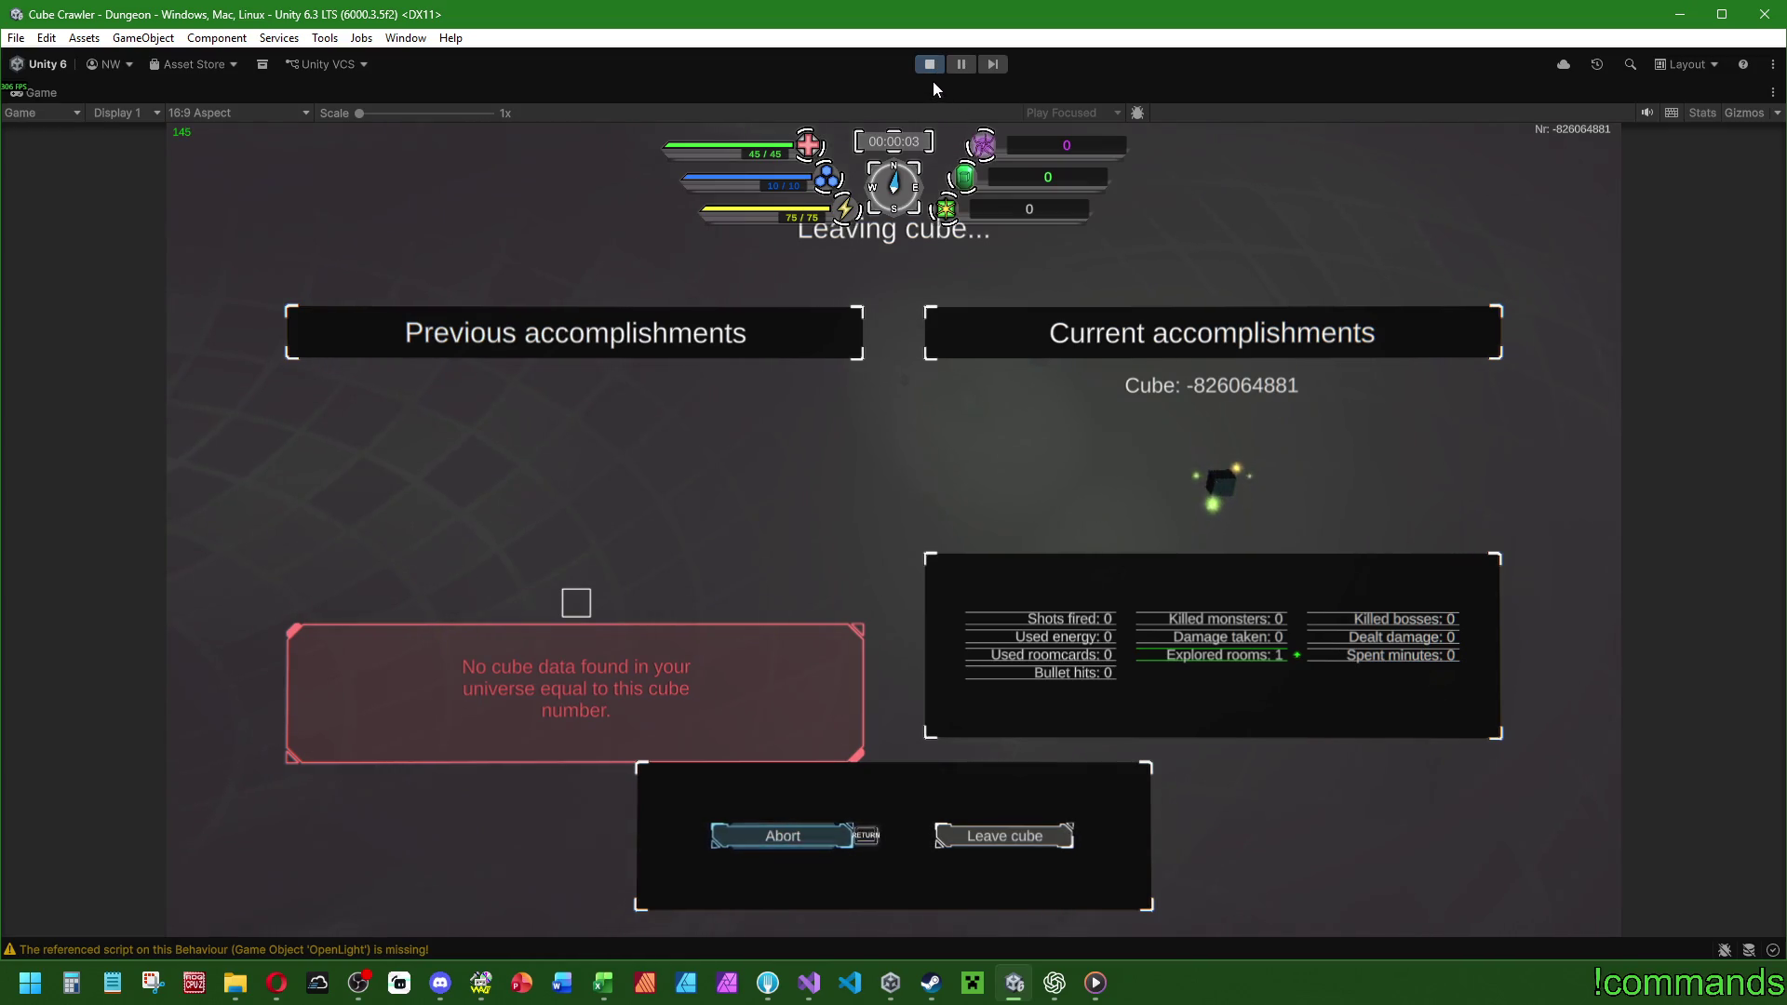
click(933, 65)
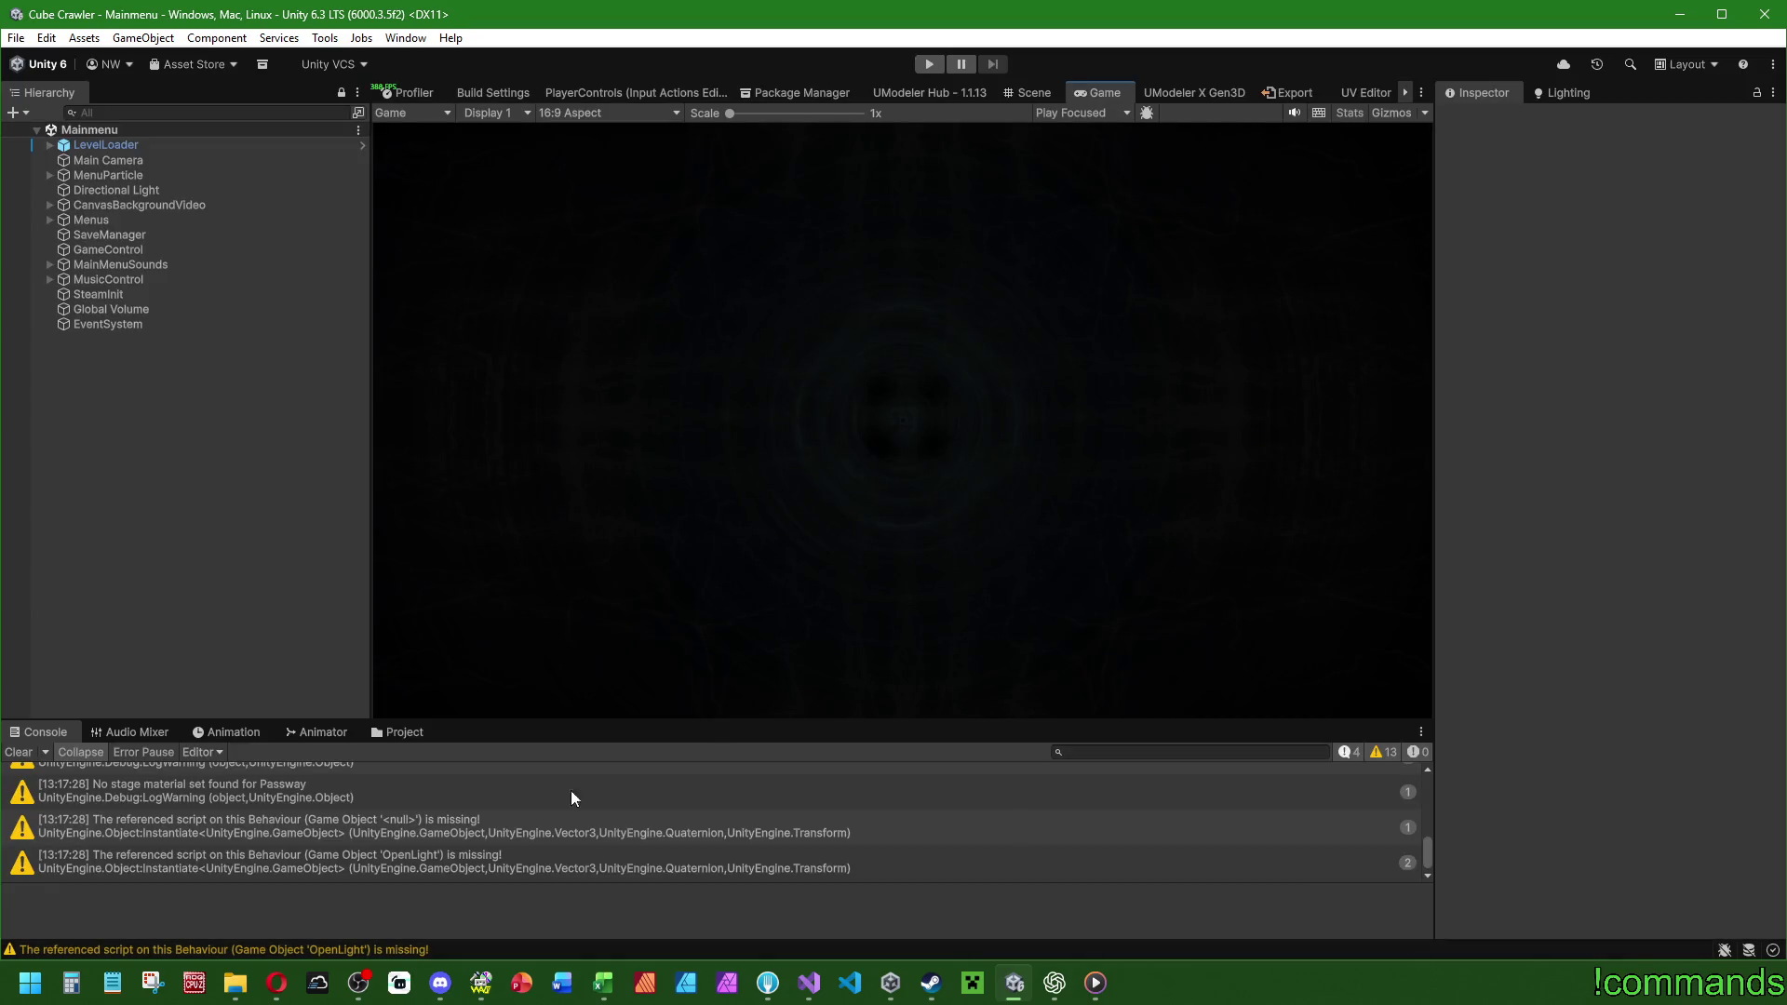
Trace the SetupCubeSummary and InitializeDungeonSummary callers to the _callDungeonSummaryOnTarget flag in CameraController.cs.
click(809, 983)
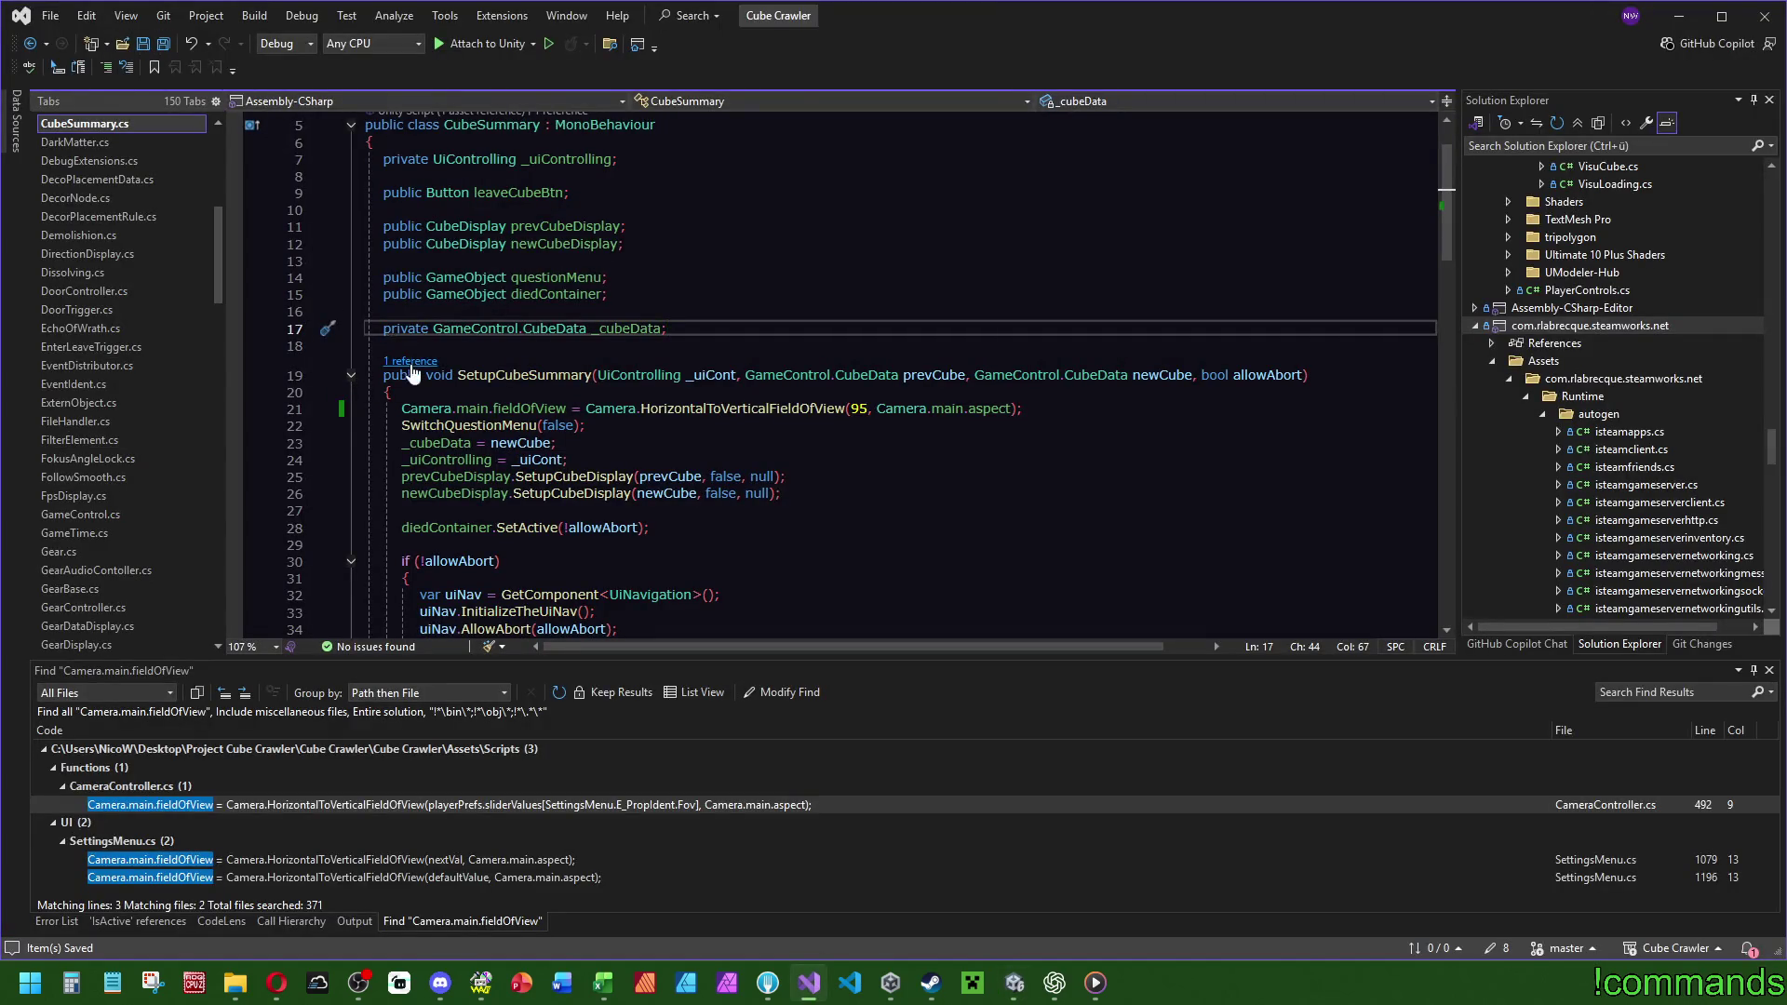
click(414, 360)
double_click(488, 313)
click(410, 250)
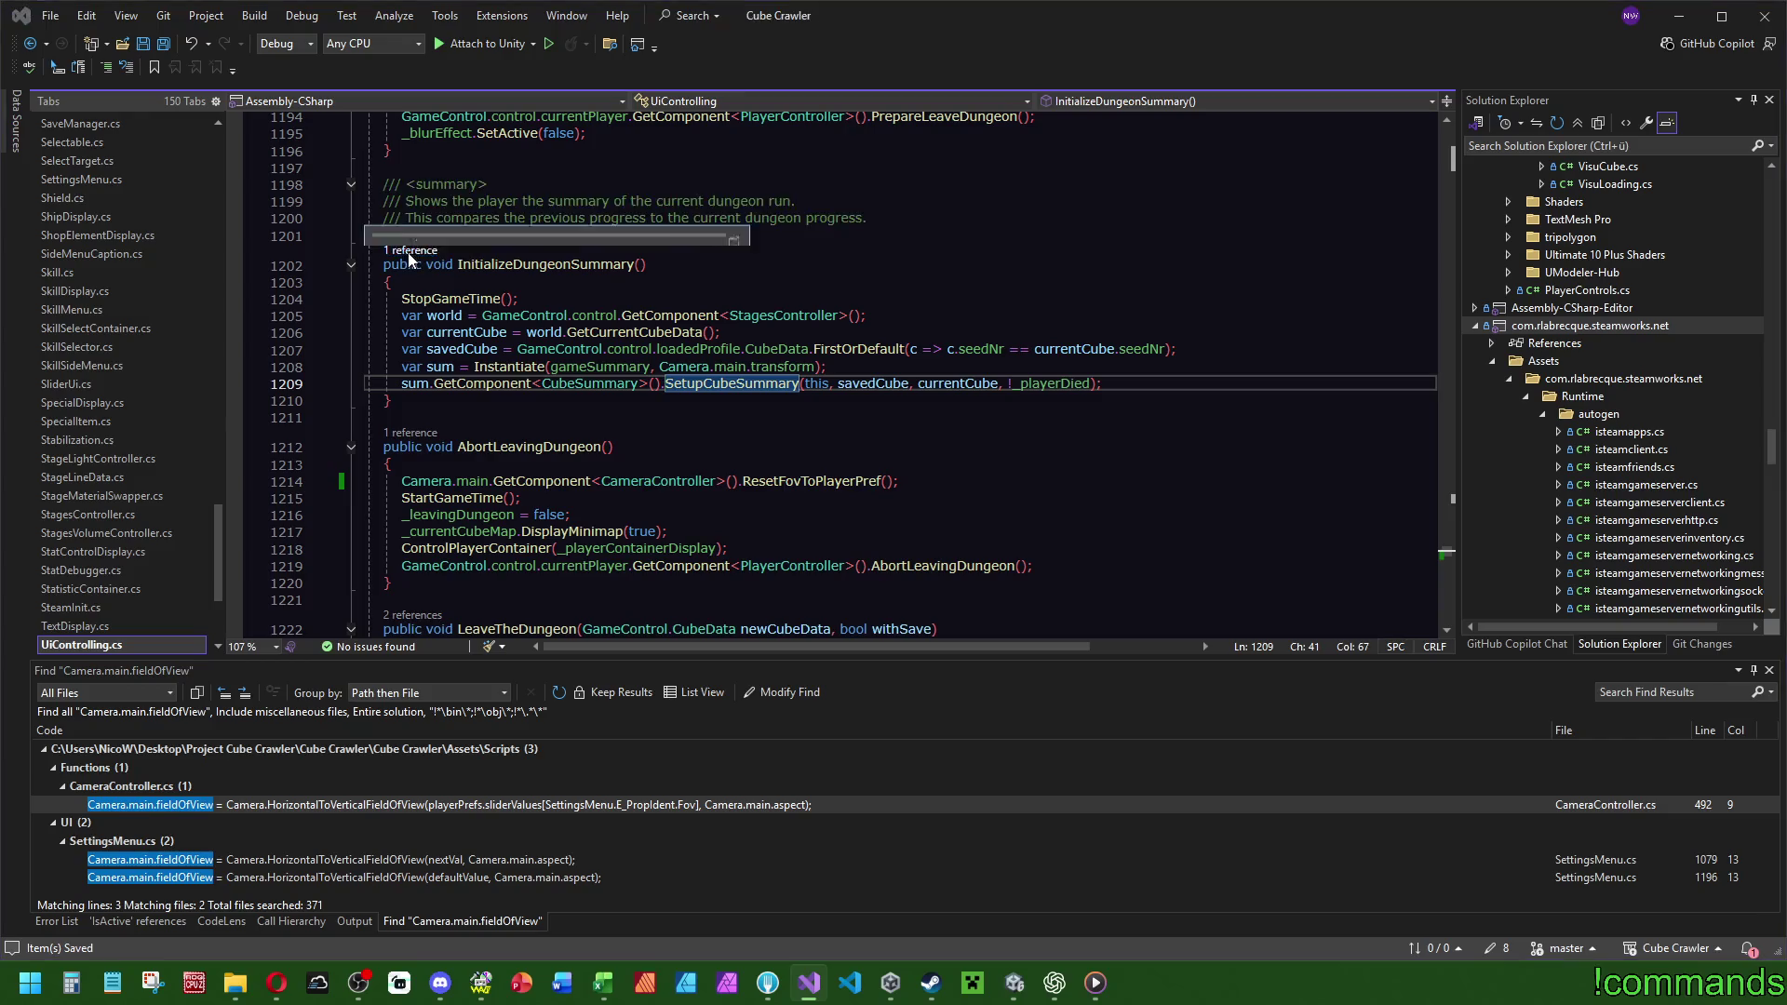
double_click(646, 201)
scroll(662, 447, up, 2)
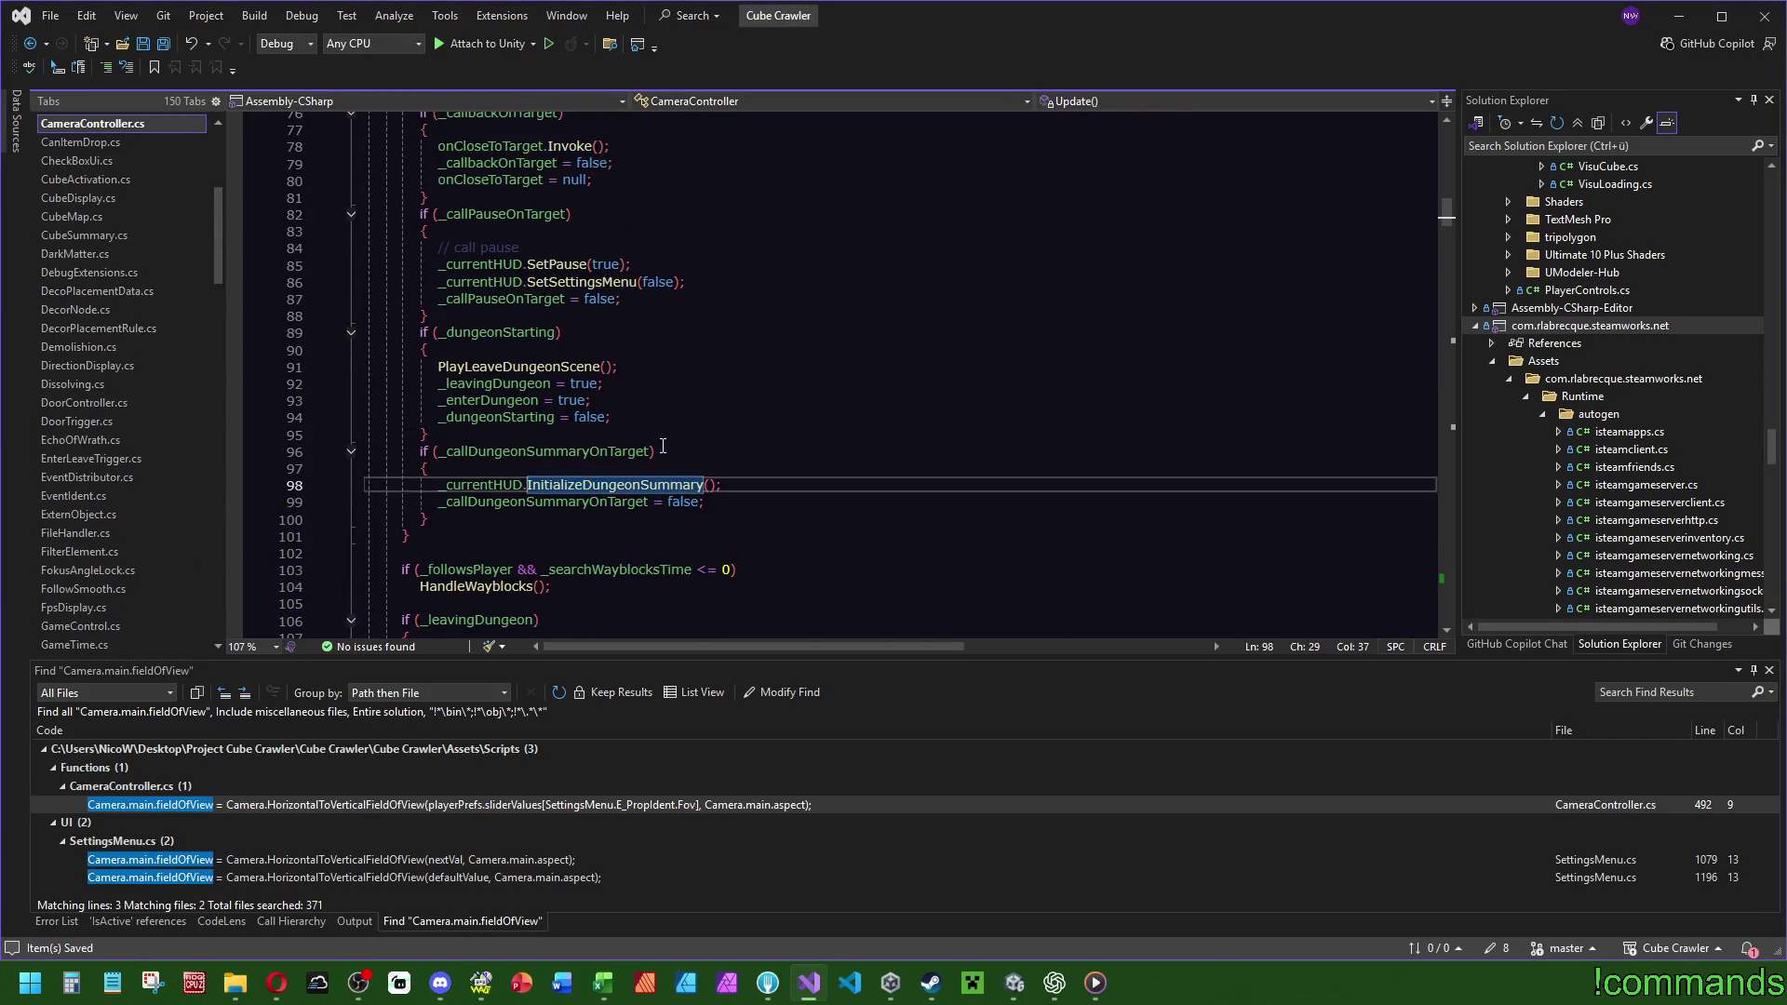
double_click(541, 453)
key(ctrl+f)
mouse_move(1441, 210)
mouse_down()
mouse_move(1470, 579)
mouse_move(1455, 365)
mouse_up()
Follow FollowLeaveDungeonPosition's caller in PlayerController.cs, then go to InitializeDungeonSummary's definition.
click(542, 383)
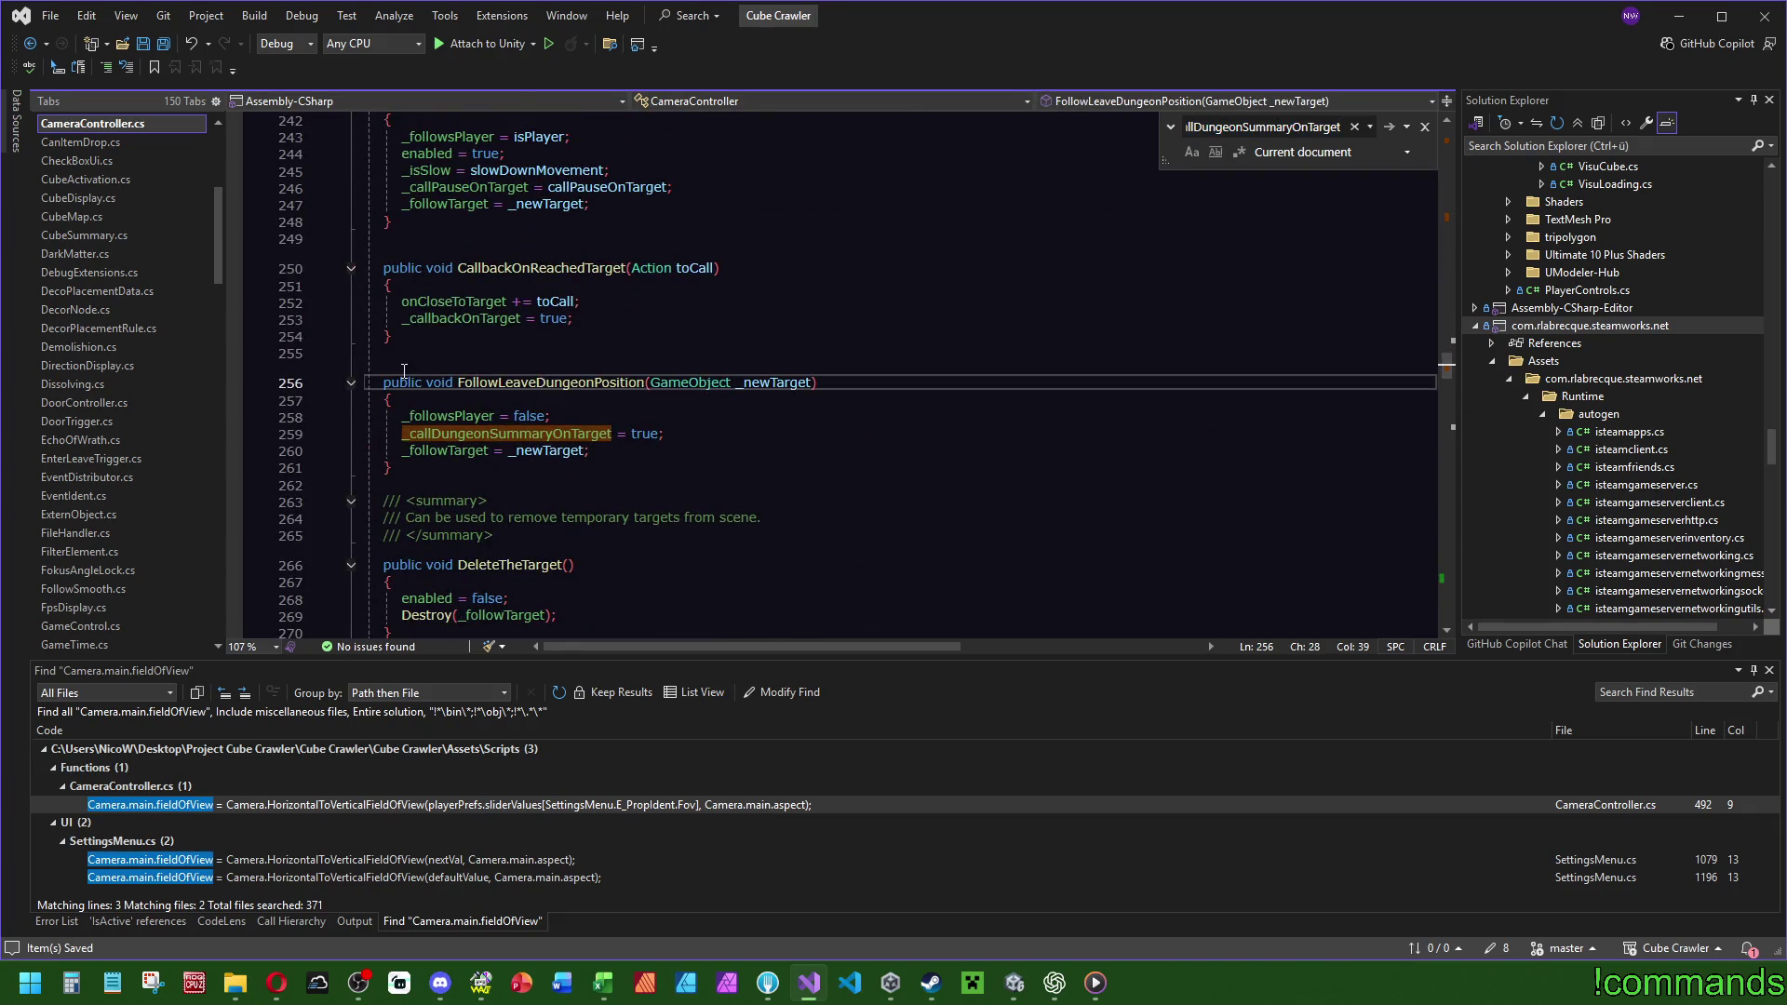
click(410, 368)
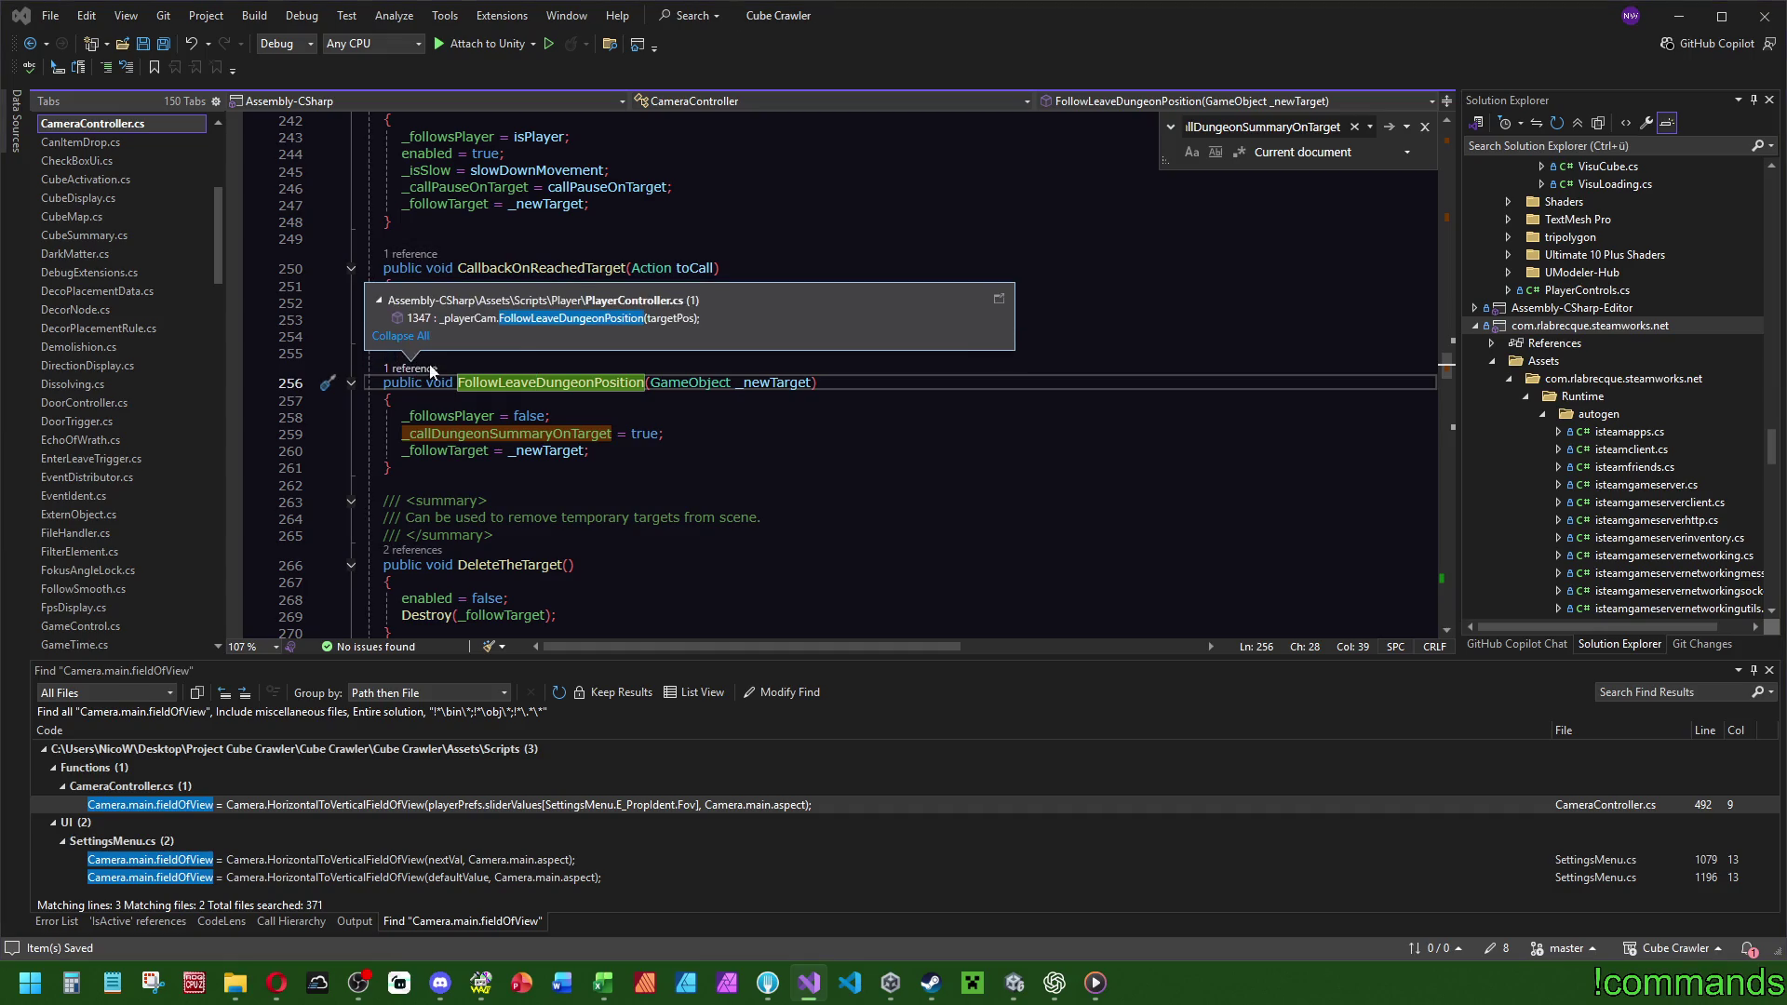
double_click(600, 318)
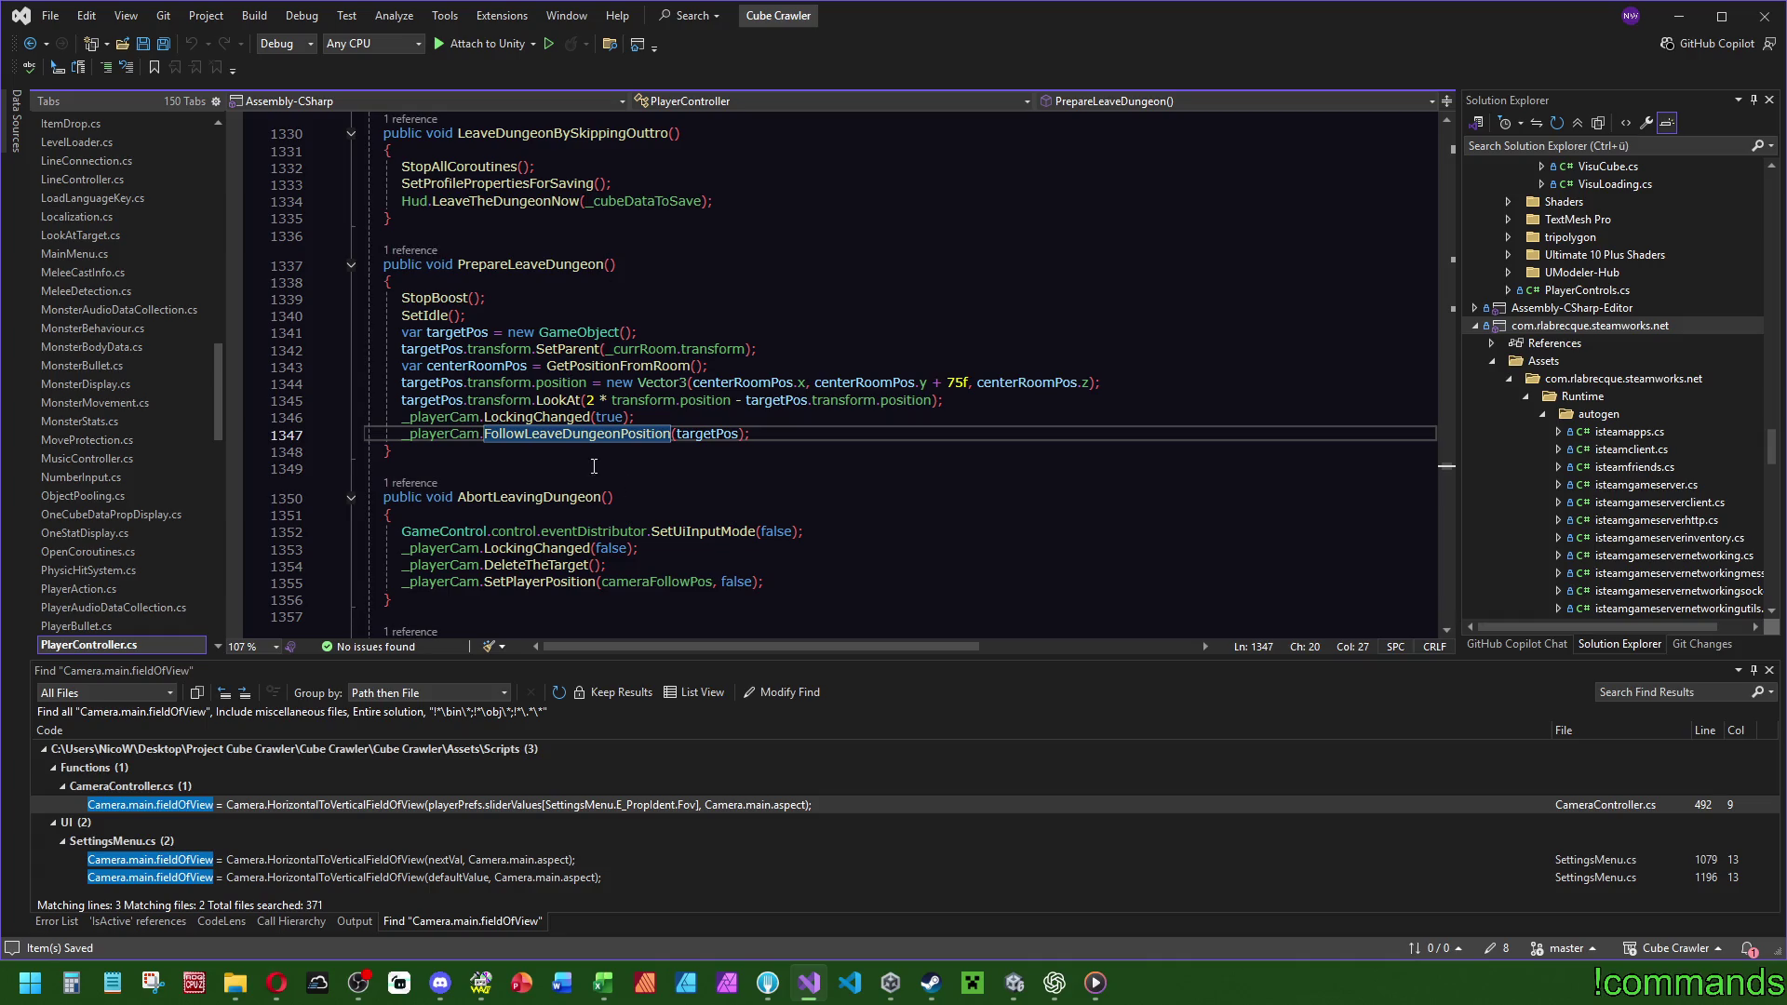
key(F12)
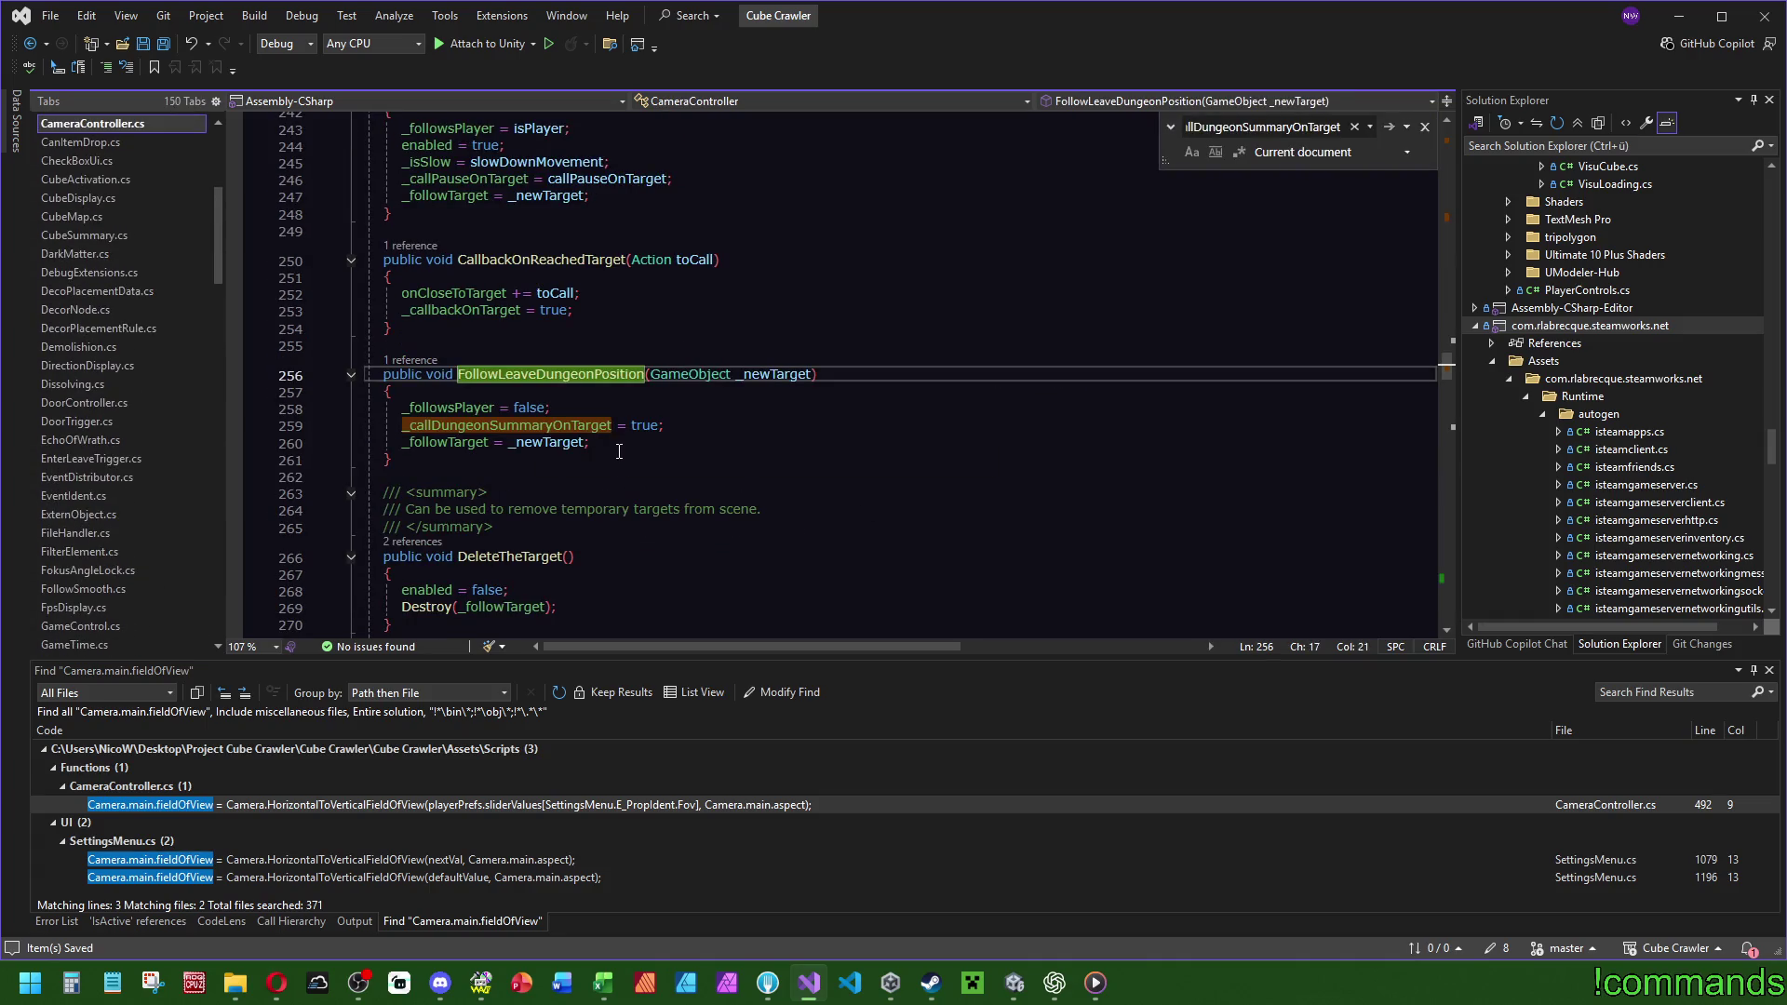
double_click(485, 424)
drag(1446, 372, 1464, 216)
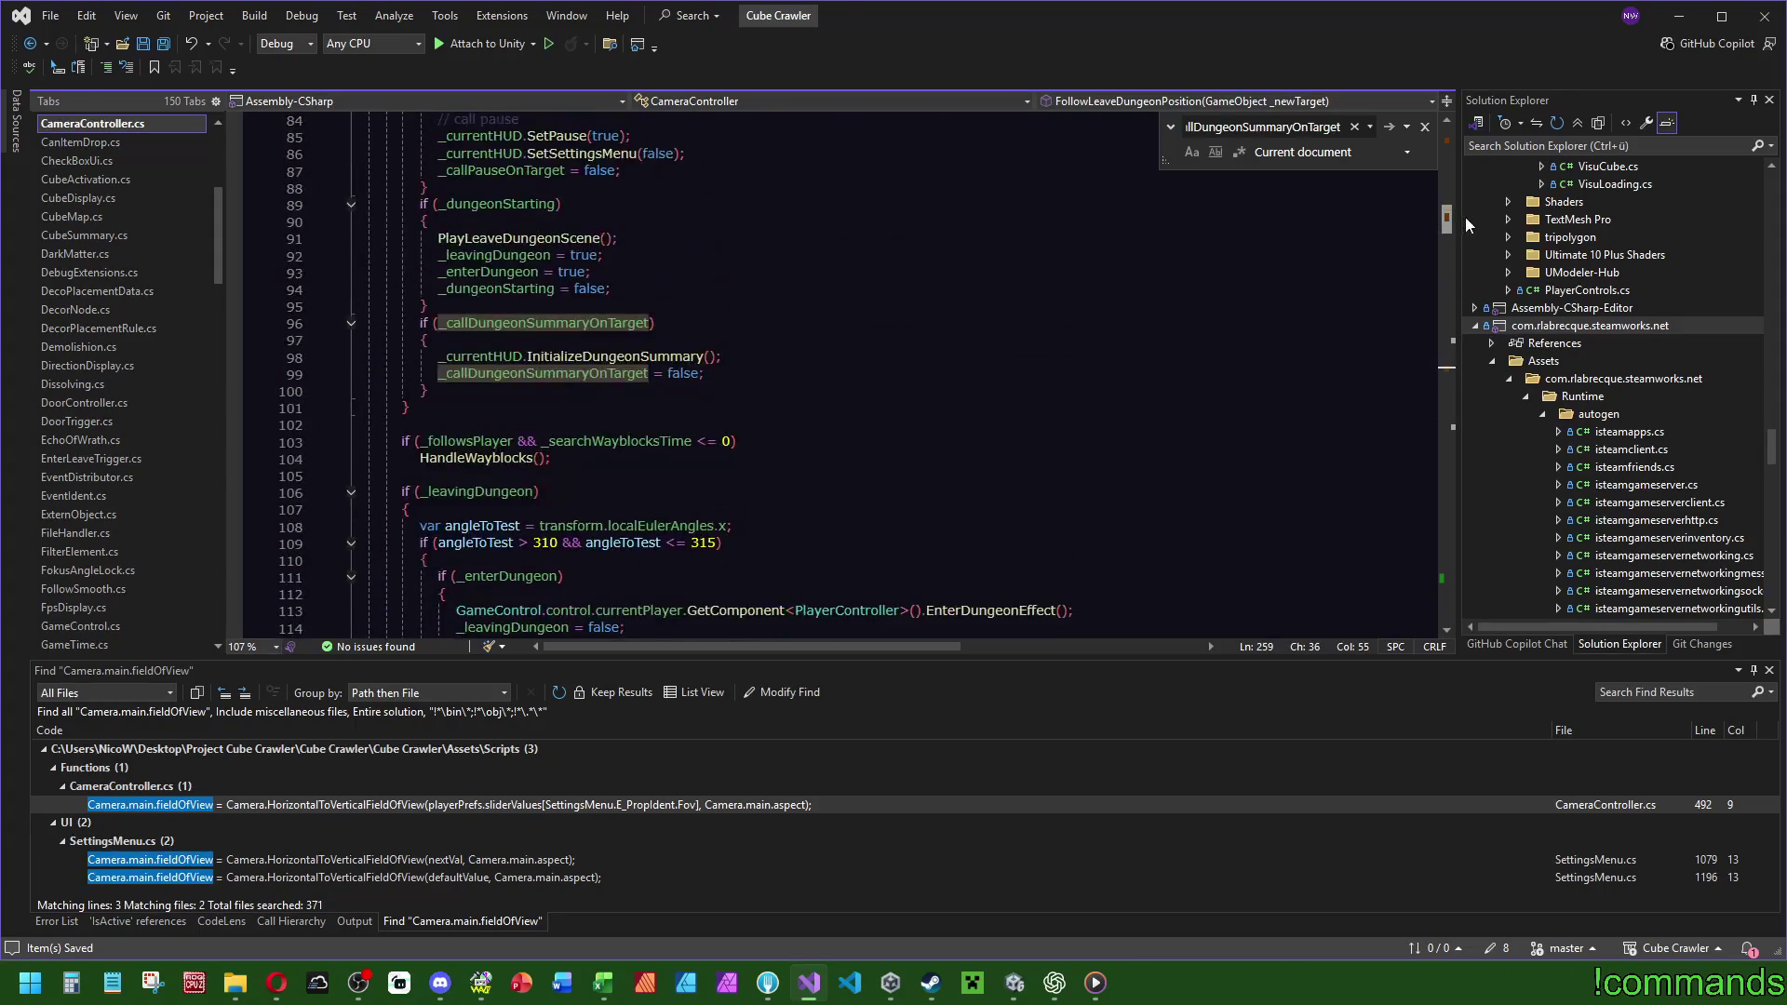
scroll(437, 498, up, 3)
ctrl+click(631, 506)
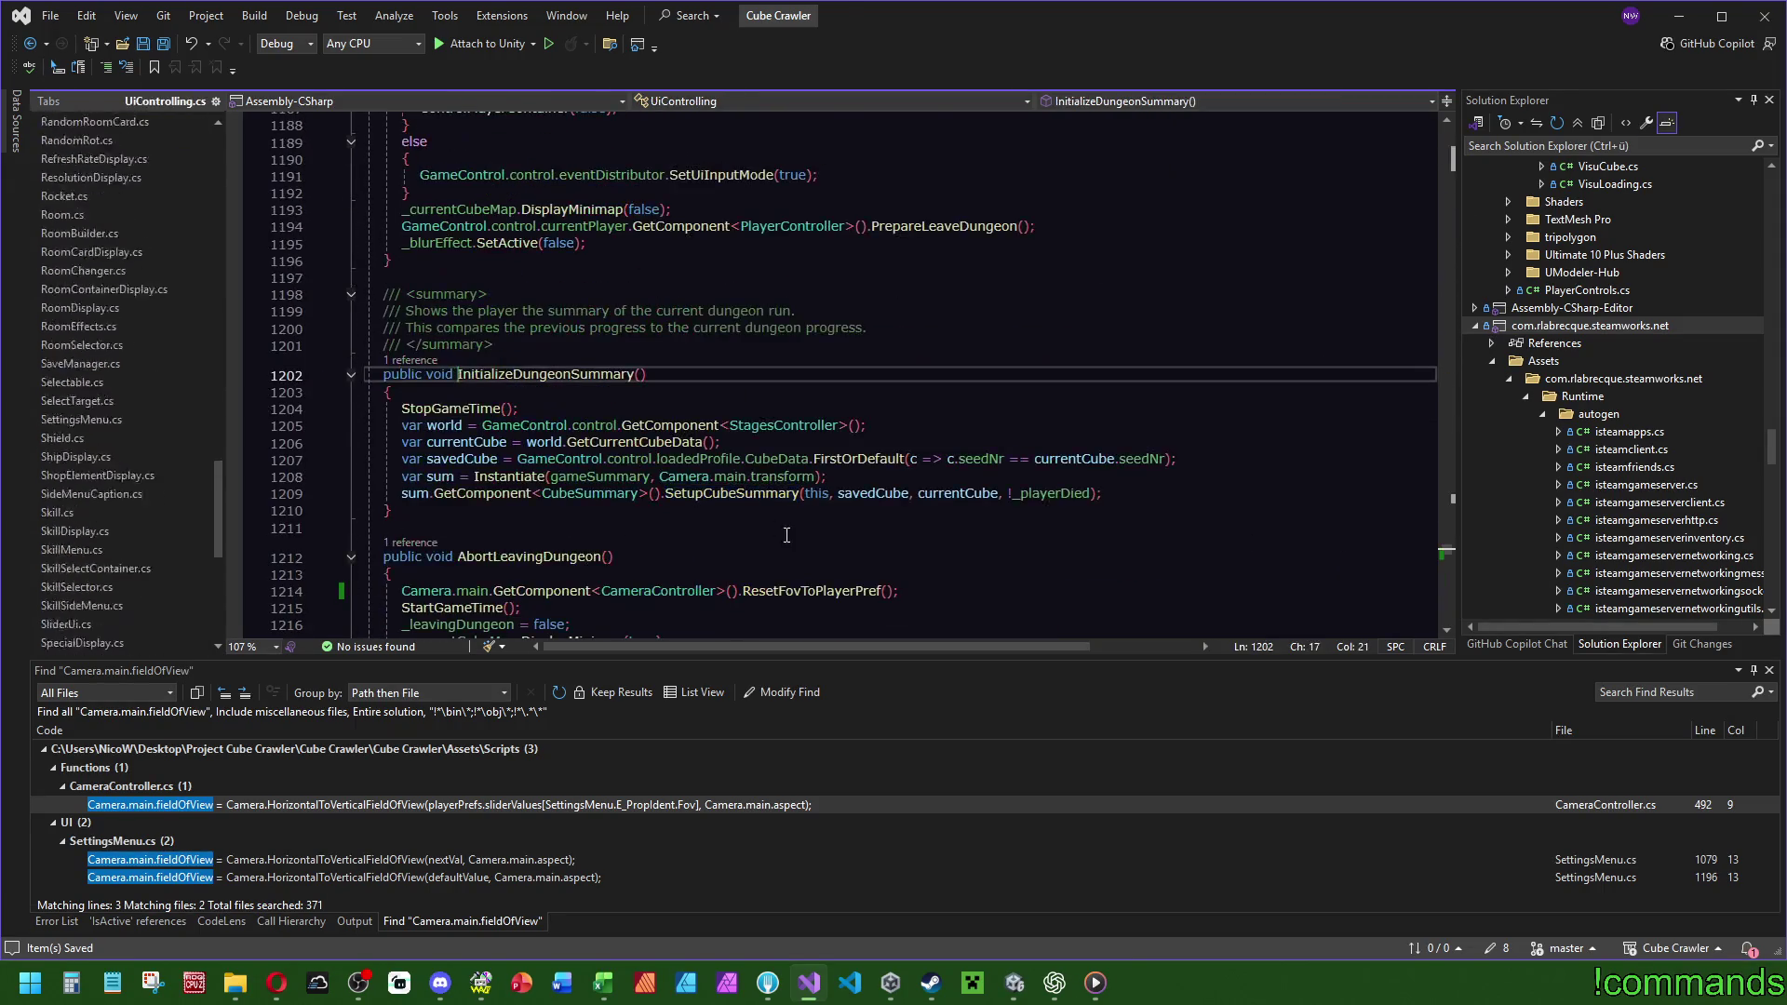
Add ShowHidePlayerStatusTopContent(false); at the top of InitializeDungeonSummary.
click(547, 389)
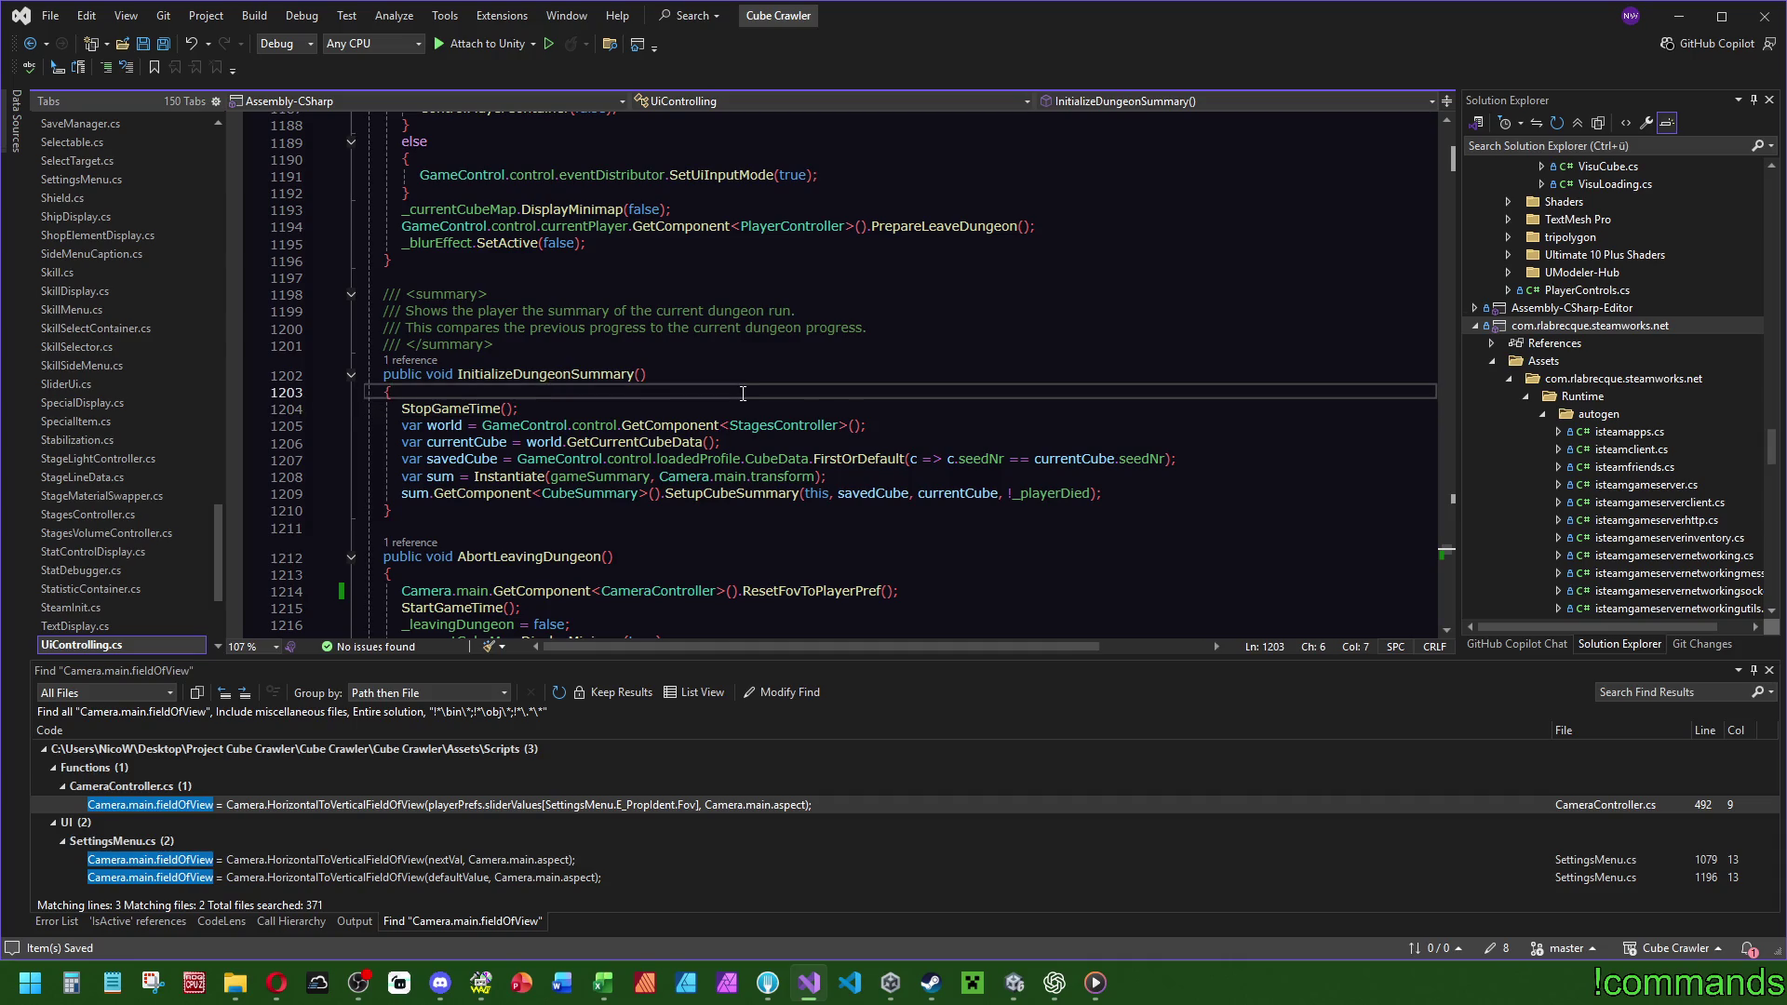
key(Return)
text(playercon)
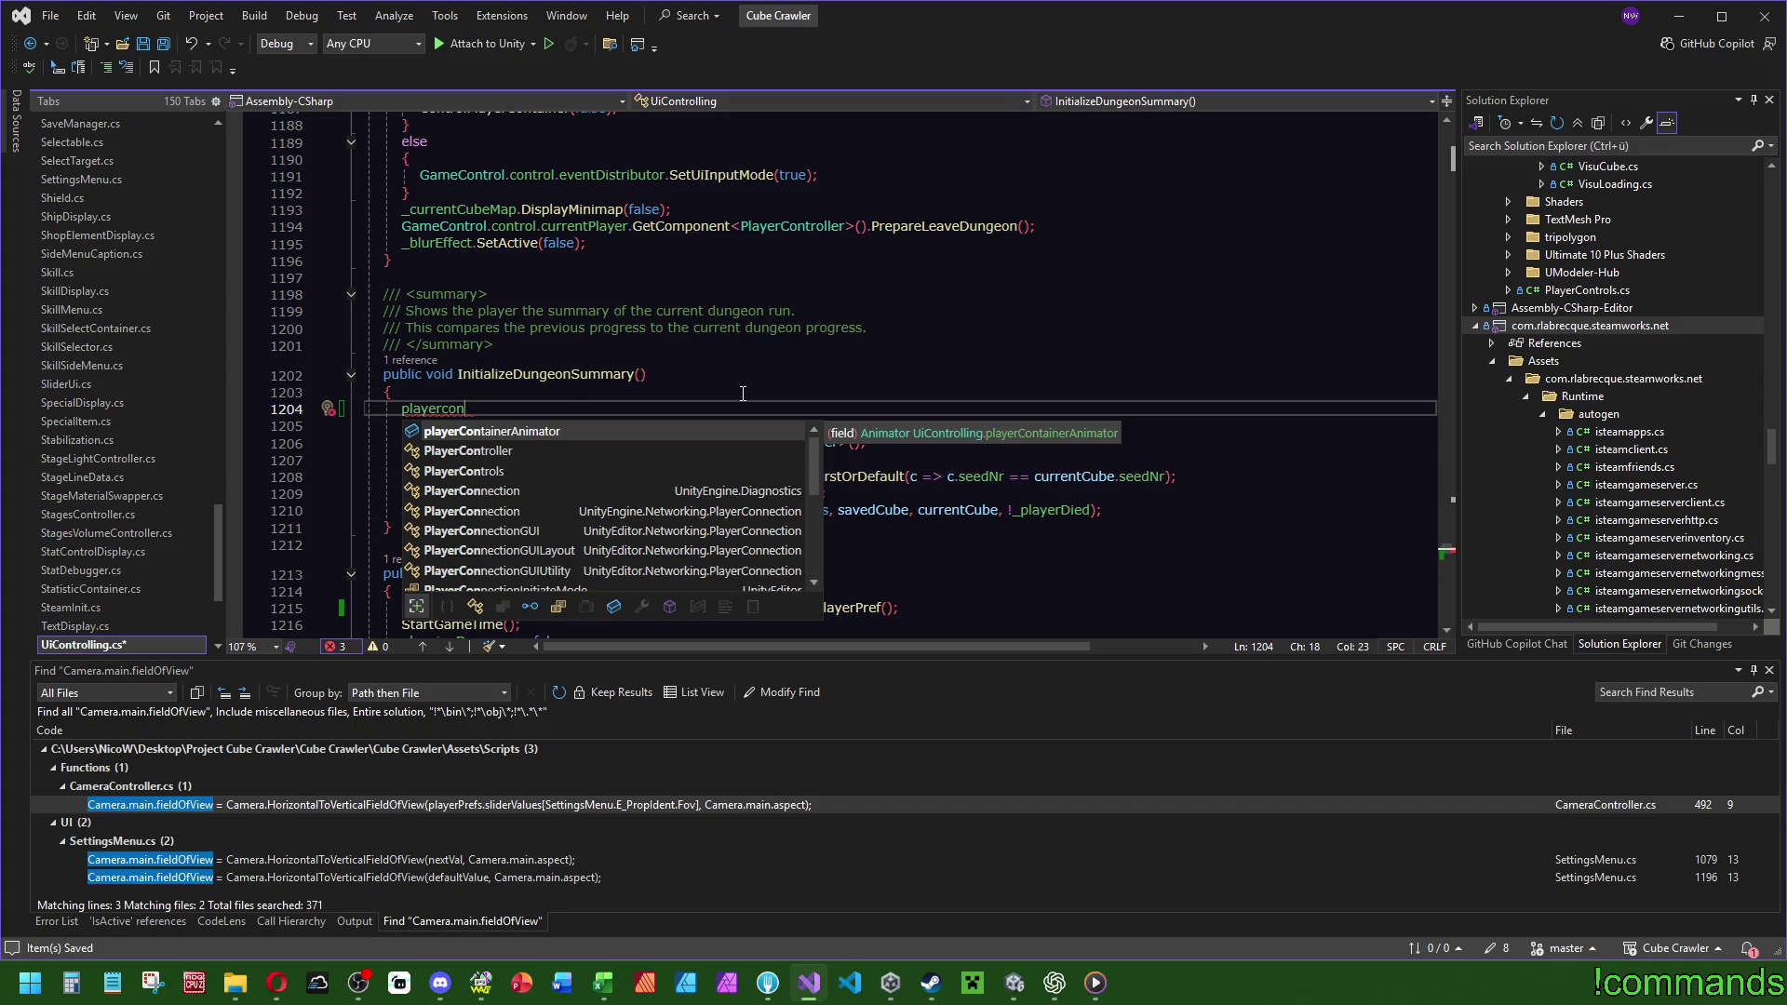
key(BackSpace)
key(BackSpace)
key(BackSpace)
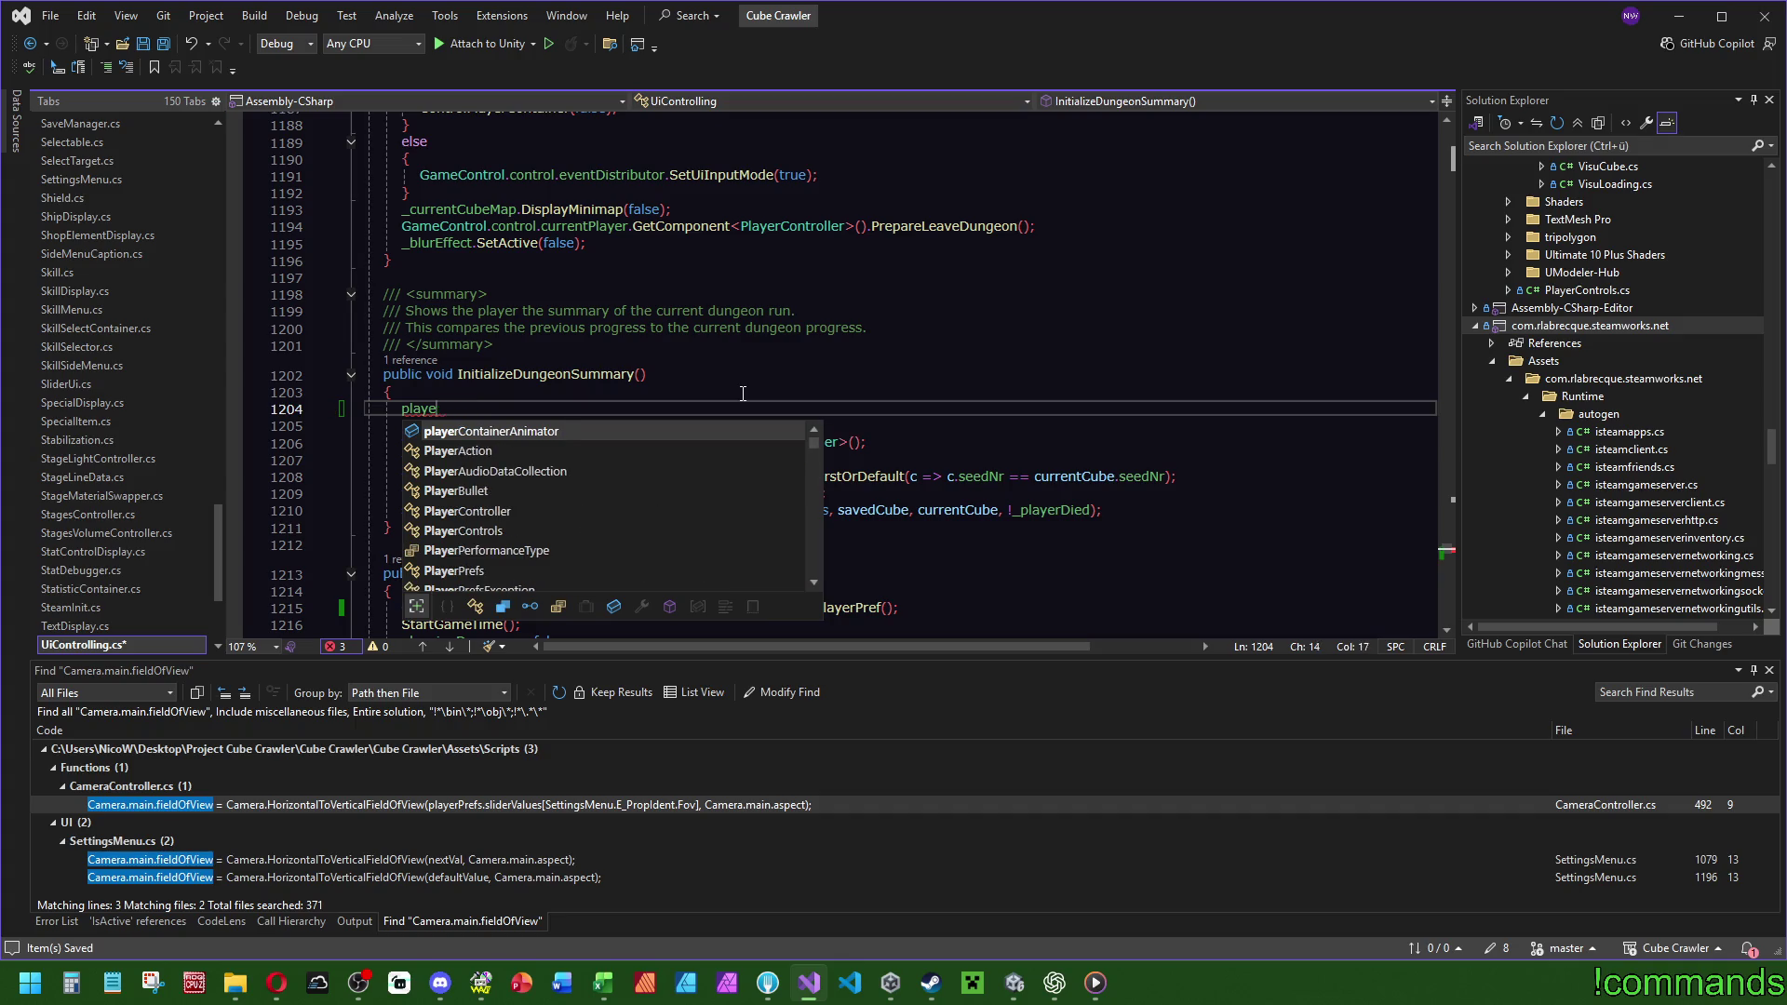
text(show)
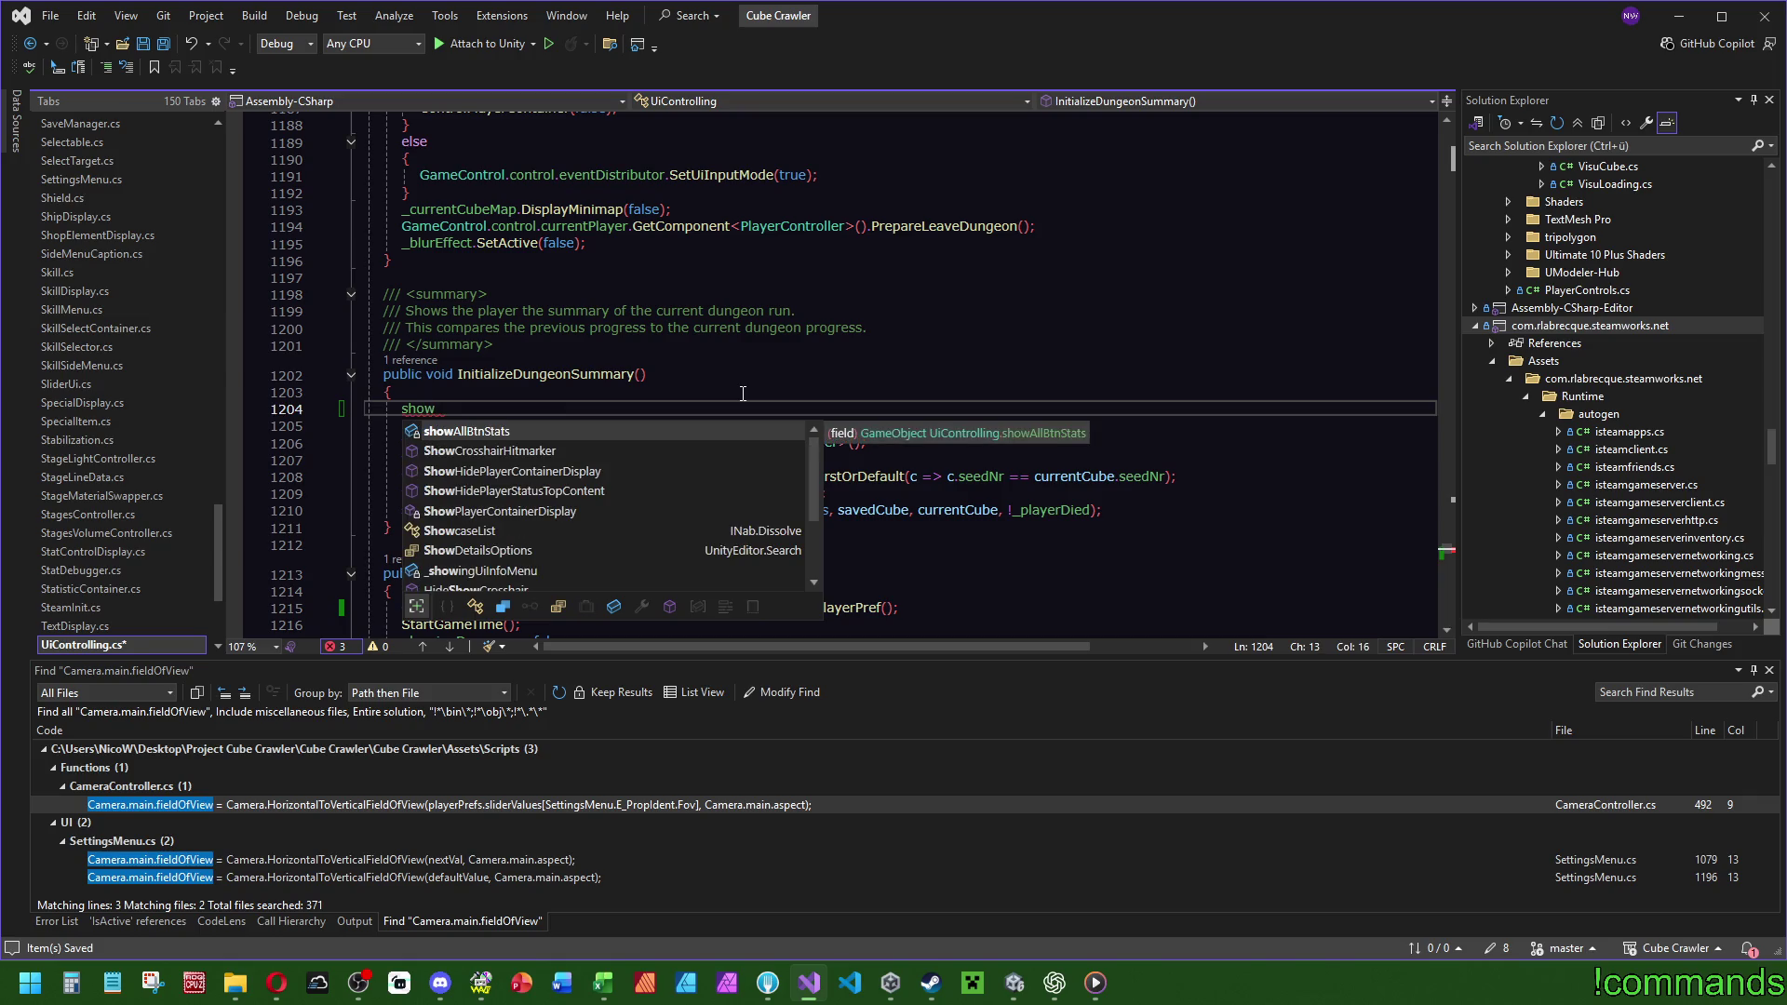
key(Down)
key(Down)
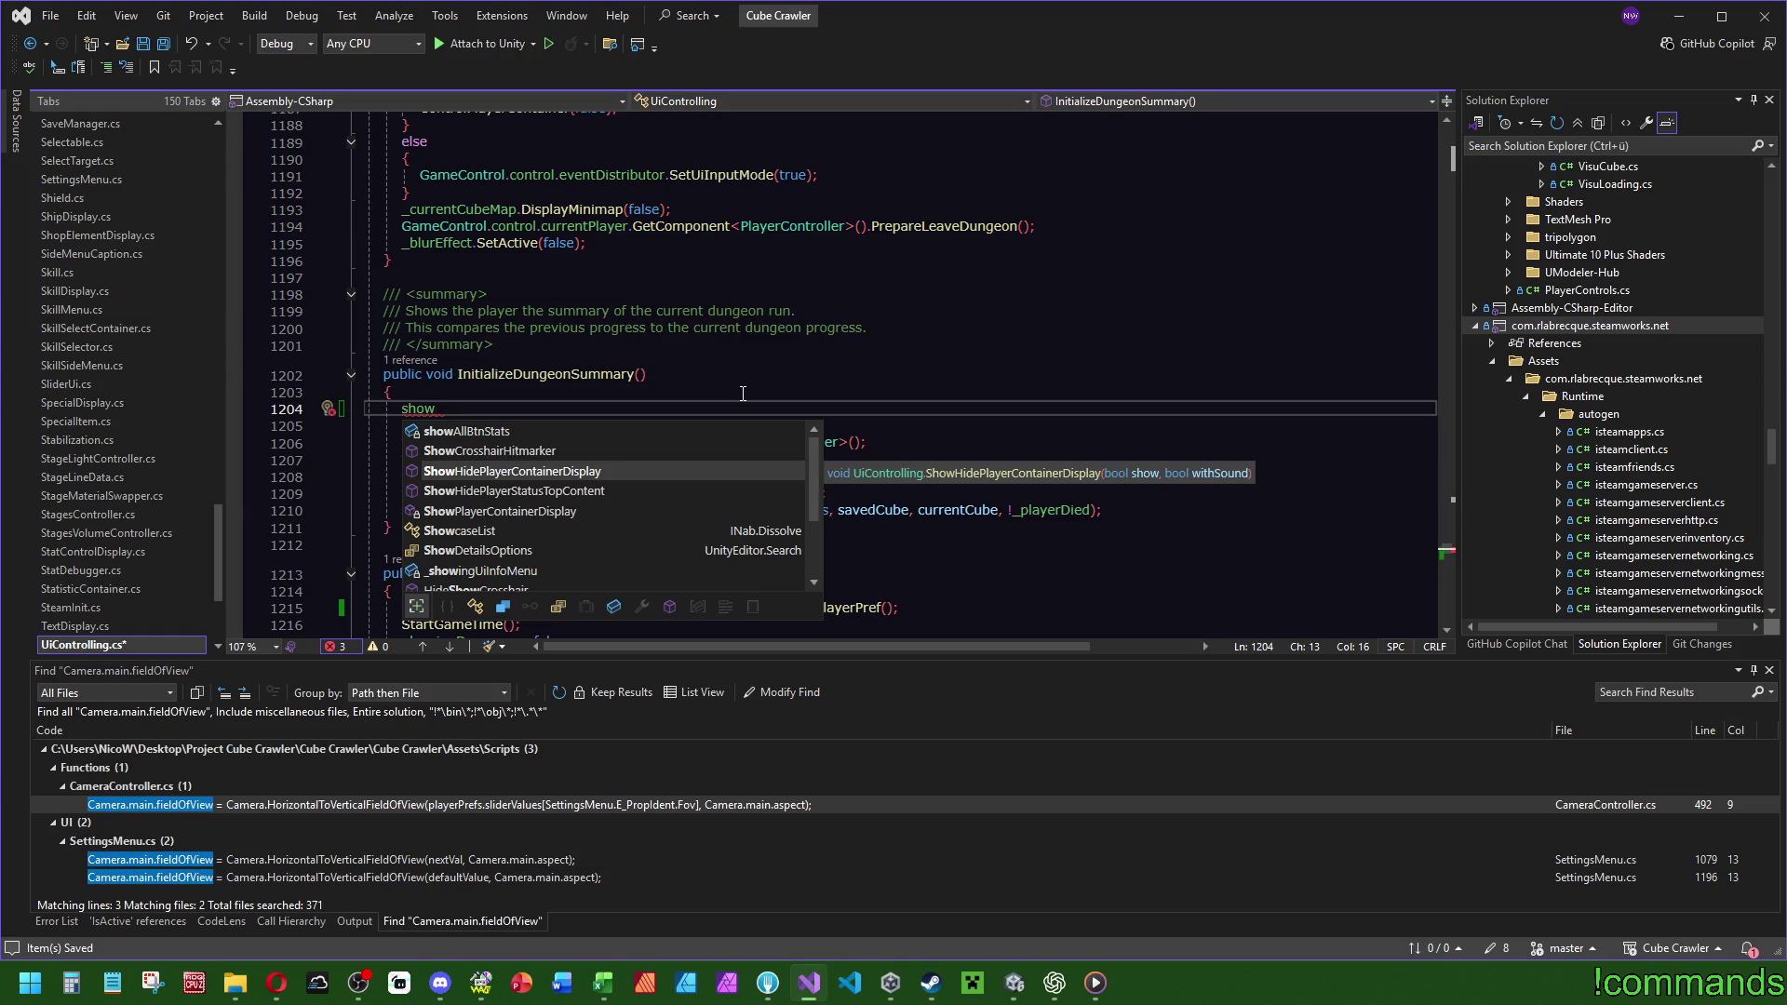
key(Down)
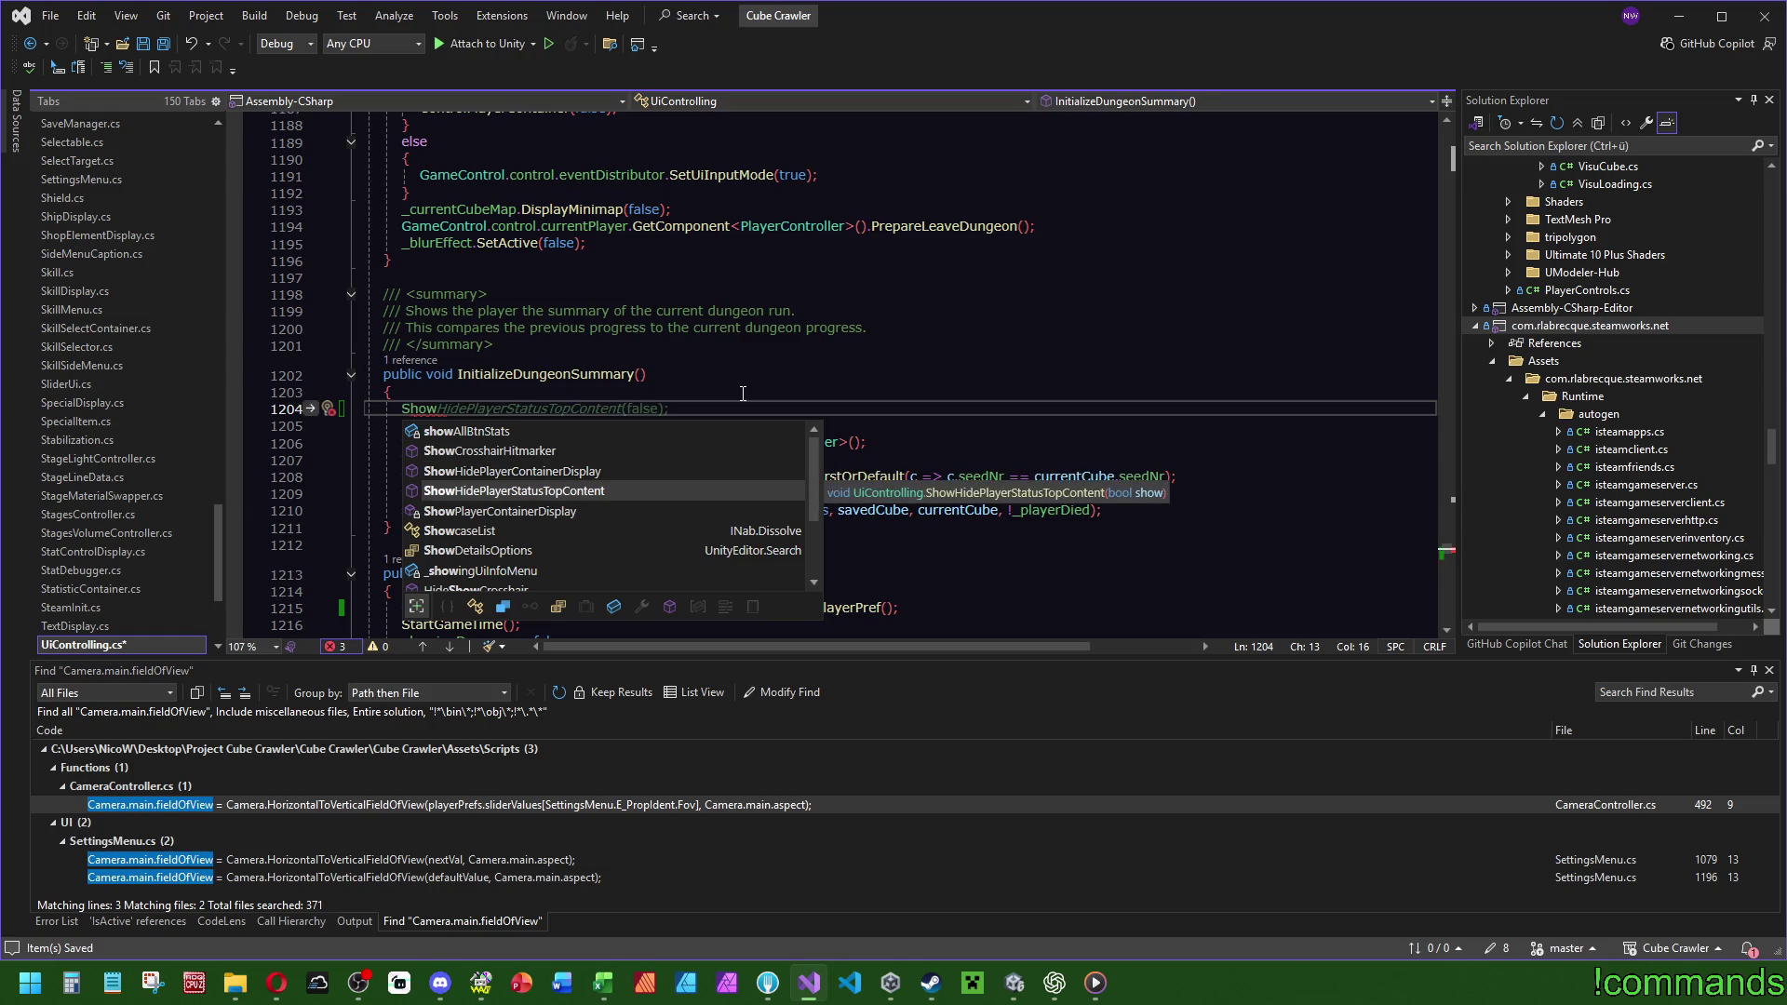
key(Tab)
key(Tab)
click(691, 390)
click(693, 374)
Add ShowHidePlayerStatusTopContent(true); to AbortLeavingDungeon and save the scripts.
scroll(787, 370, down, 3)
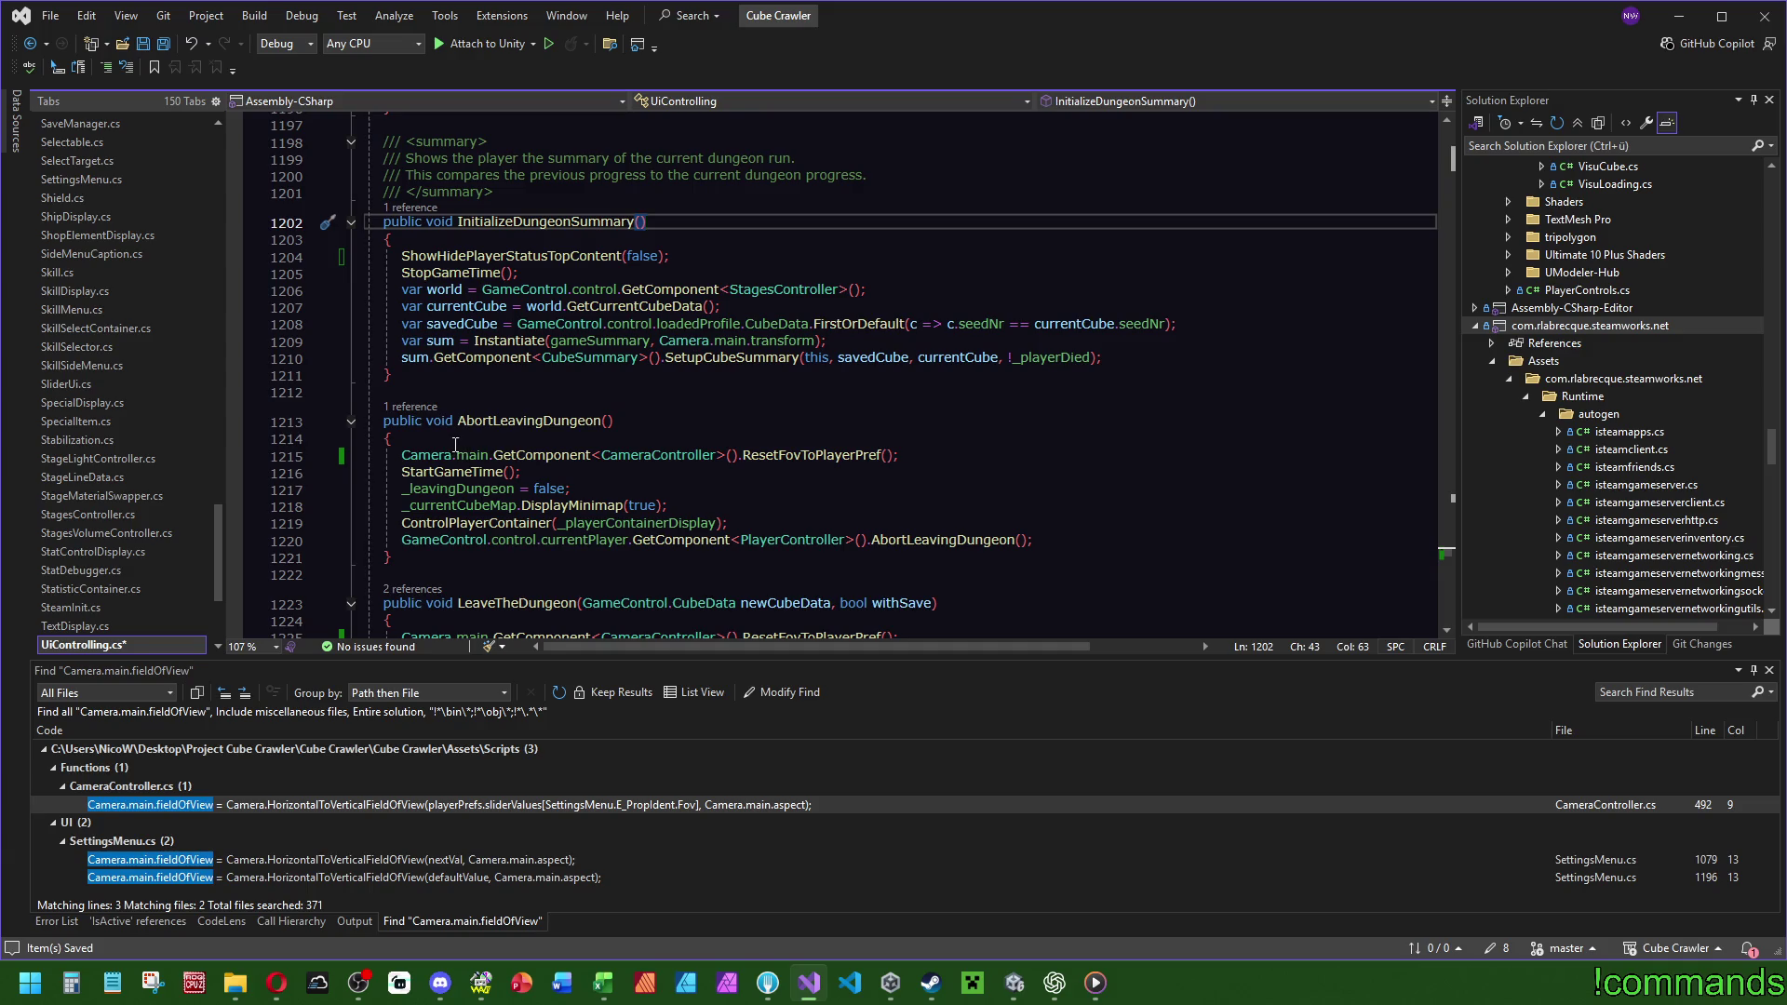
scroll(458, 440, down, 1)
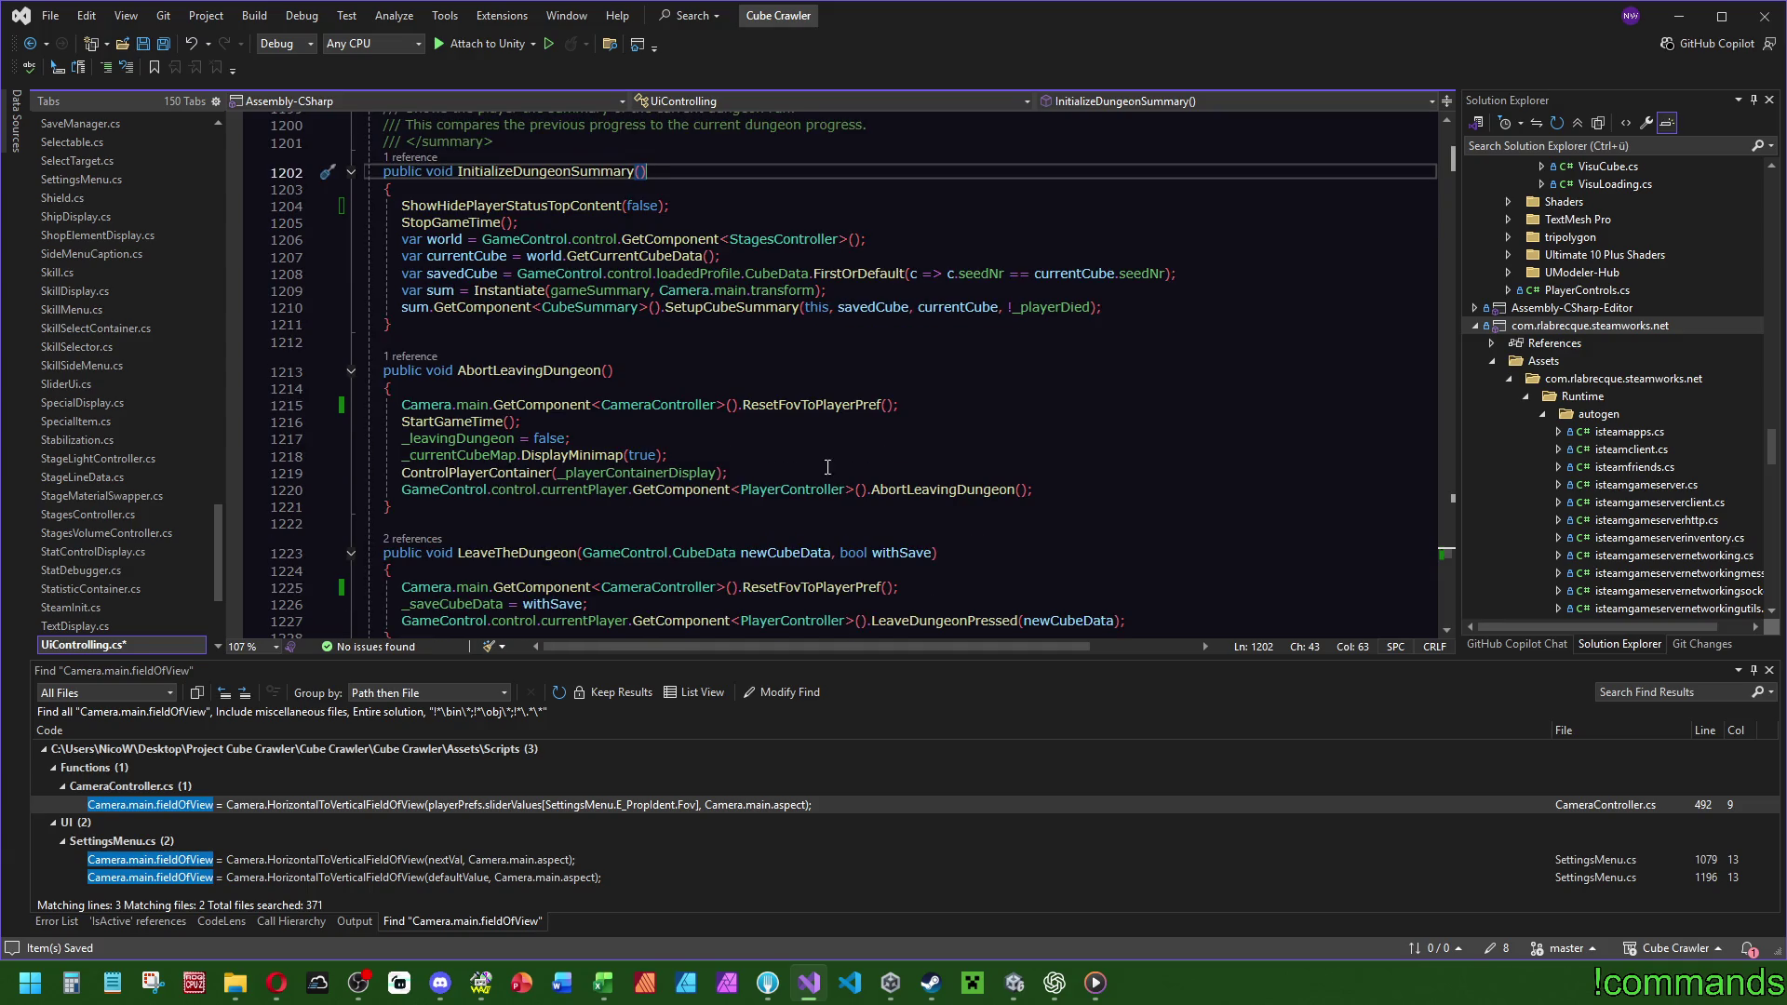
click(396, 388)
text(ShowHidePlayerStatusTopContent(false);)
click(640, 405)
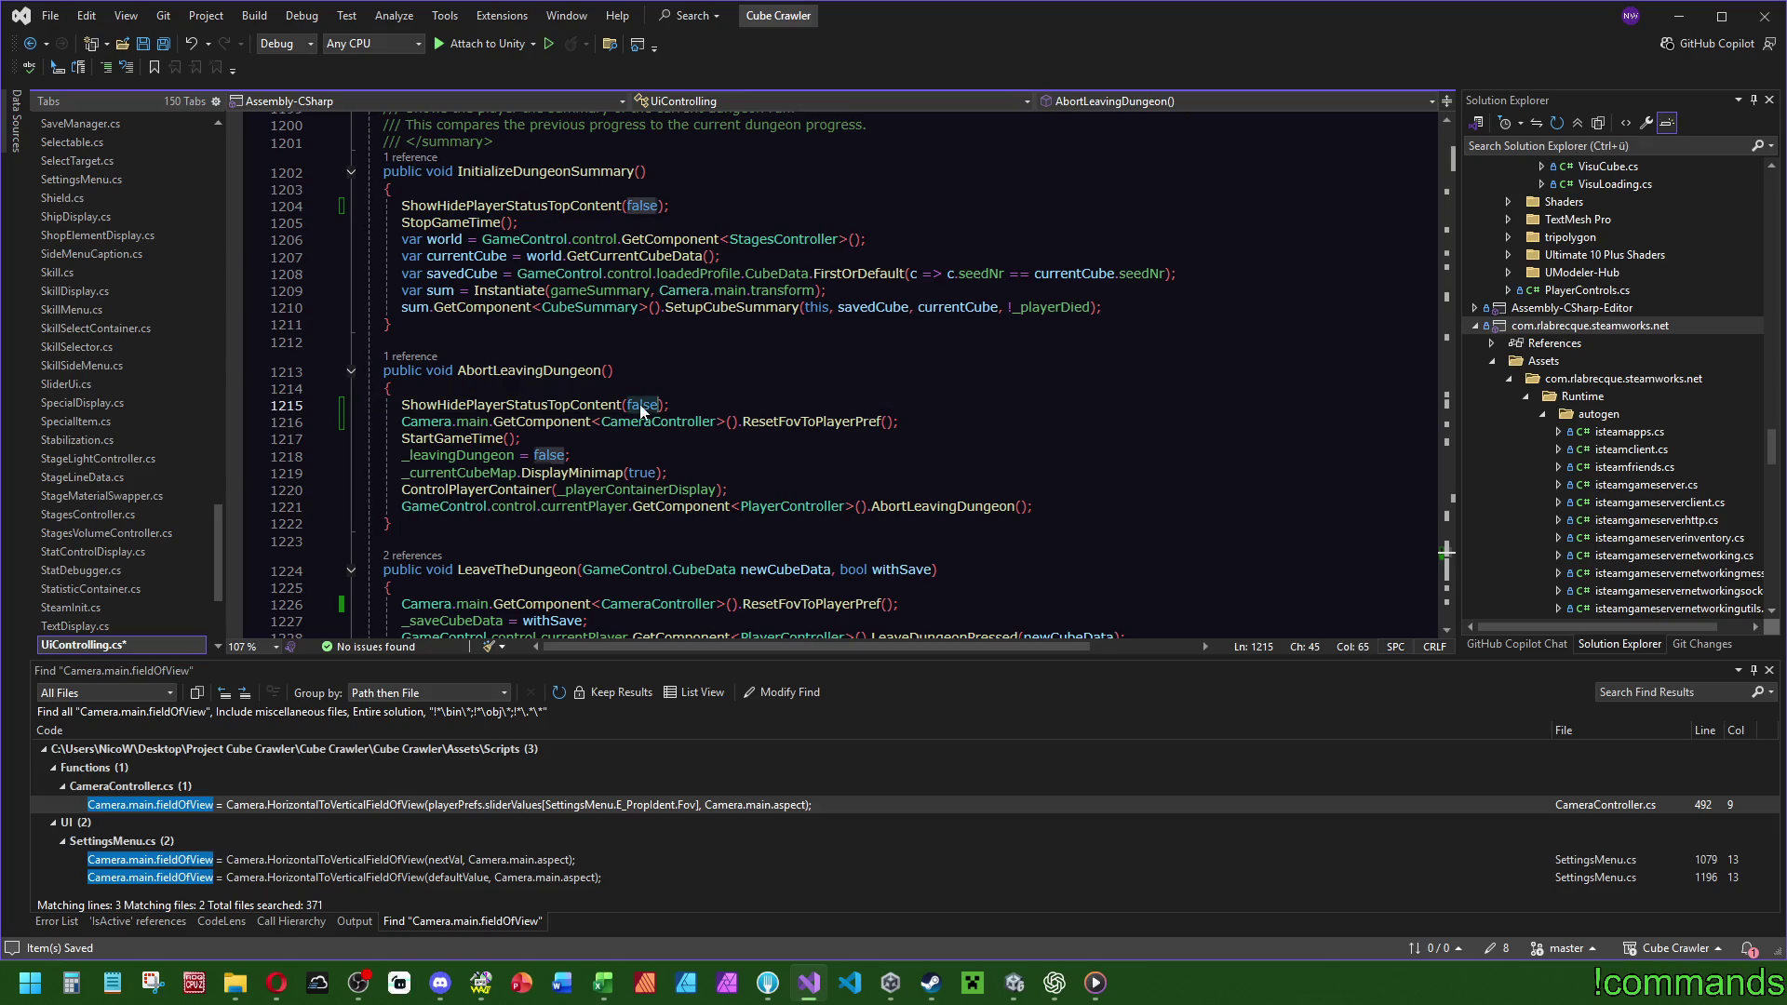
double_click(642, 405)
text(true)
click(522, 342)
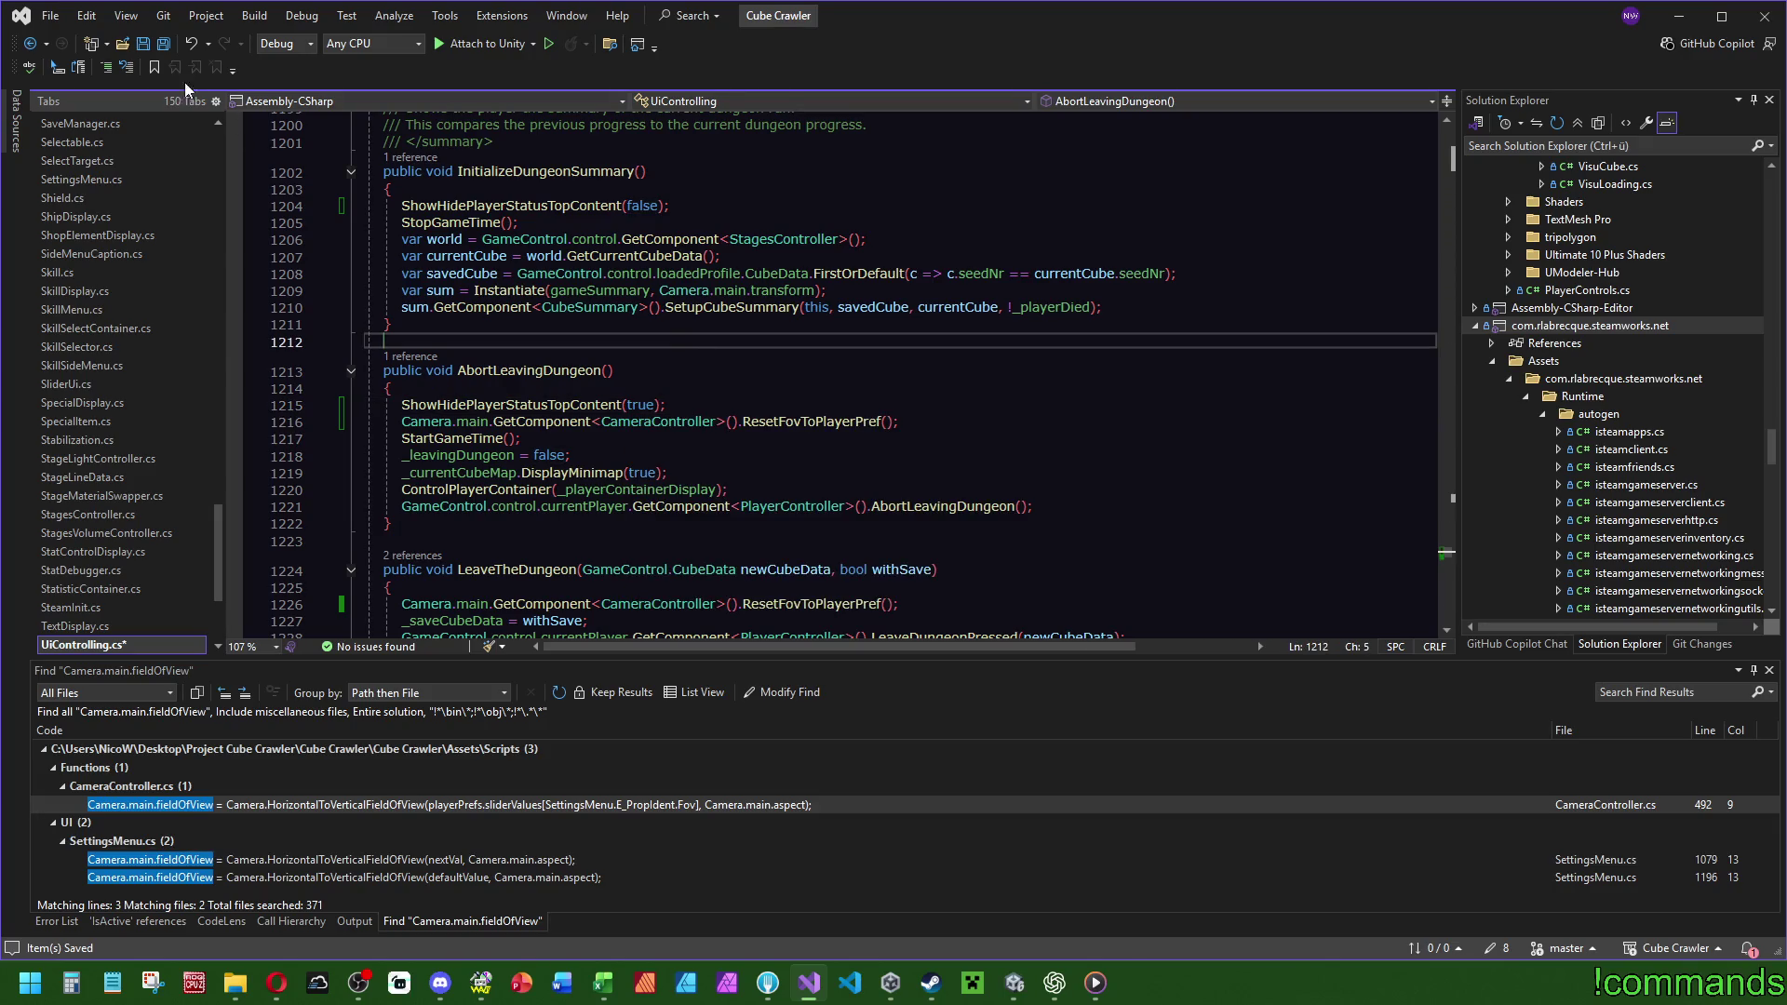
click(1015, 983)
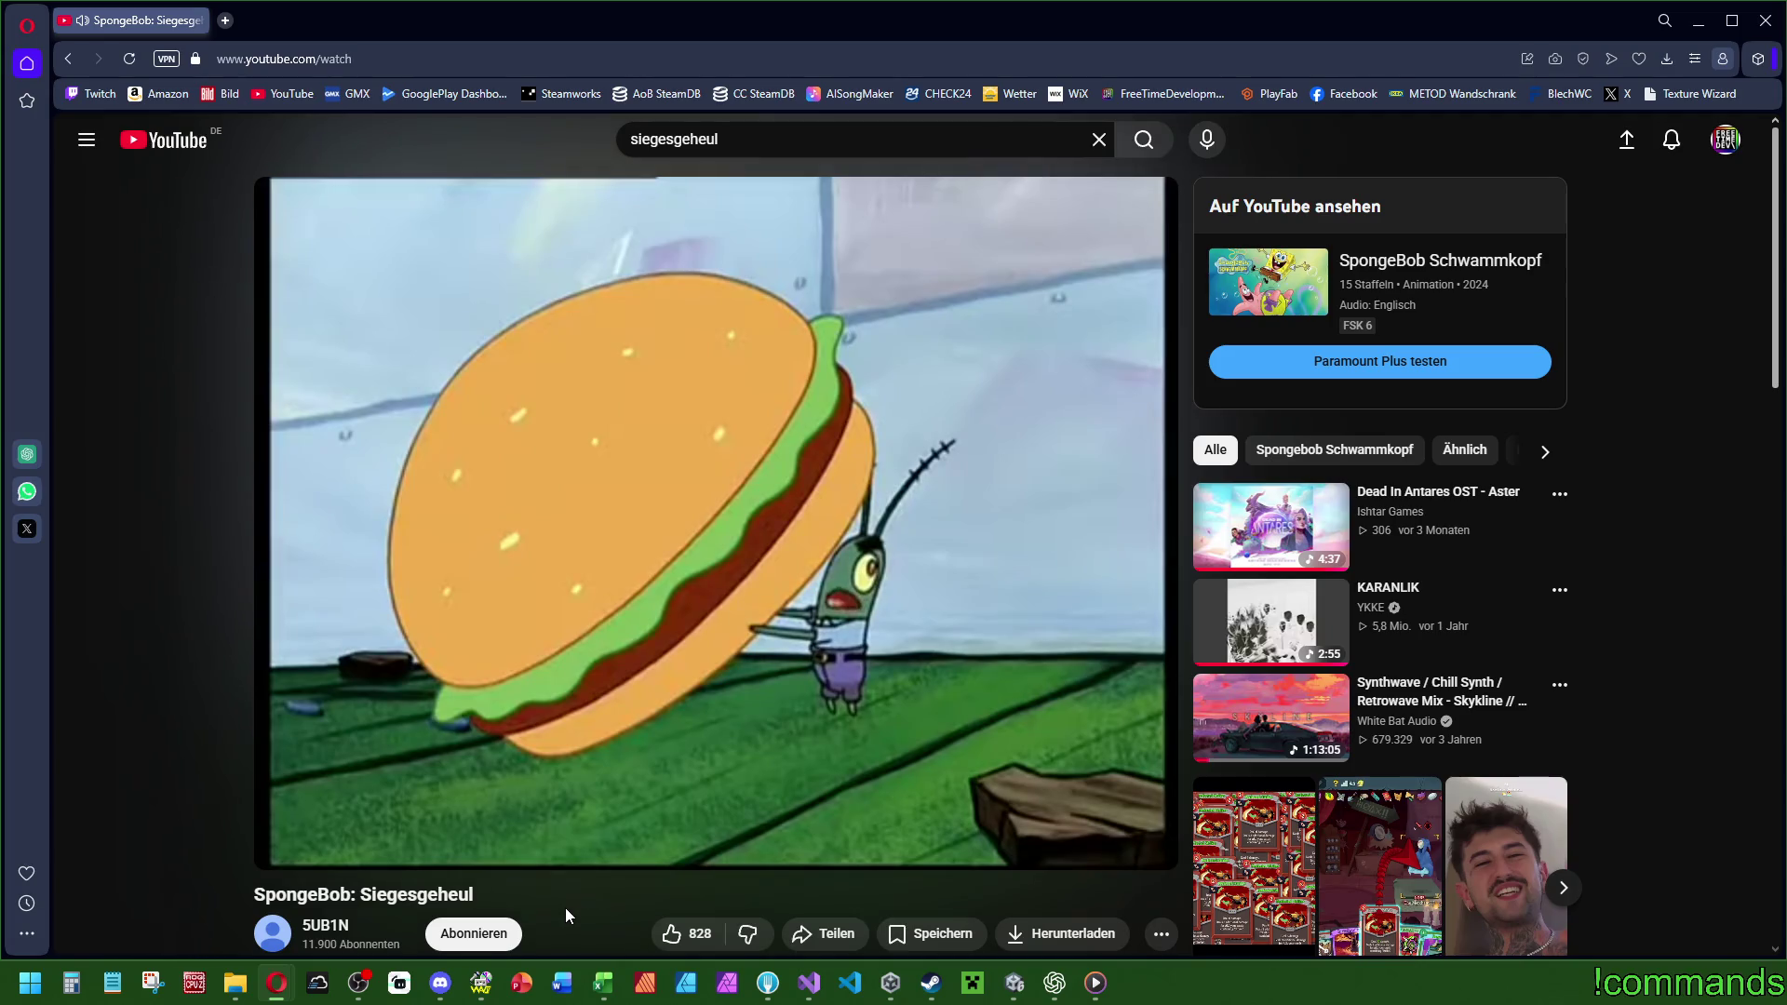
Close the browser playing the clip and start Unity's play mode with Ctrl+P.
mouse_move(1089, 983)
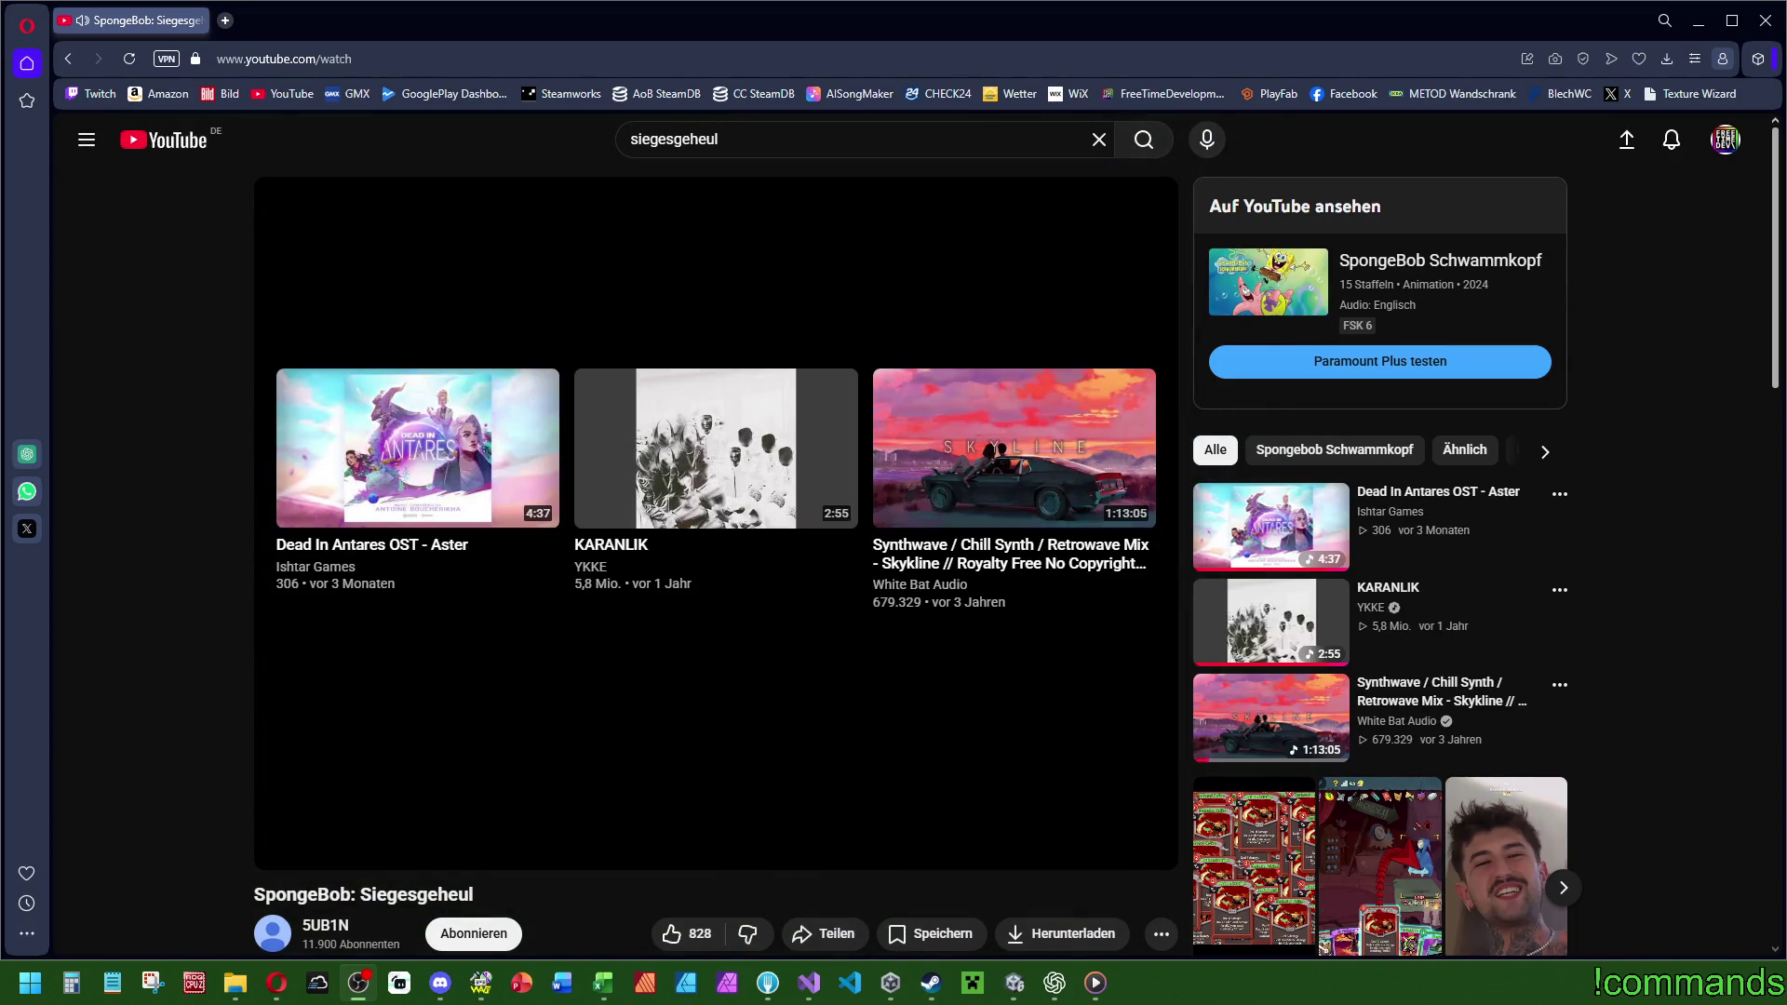
click(1766, 20)
key(ctrl+p)
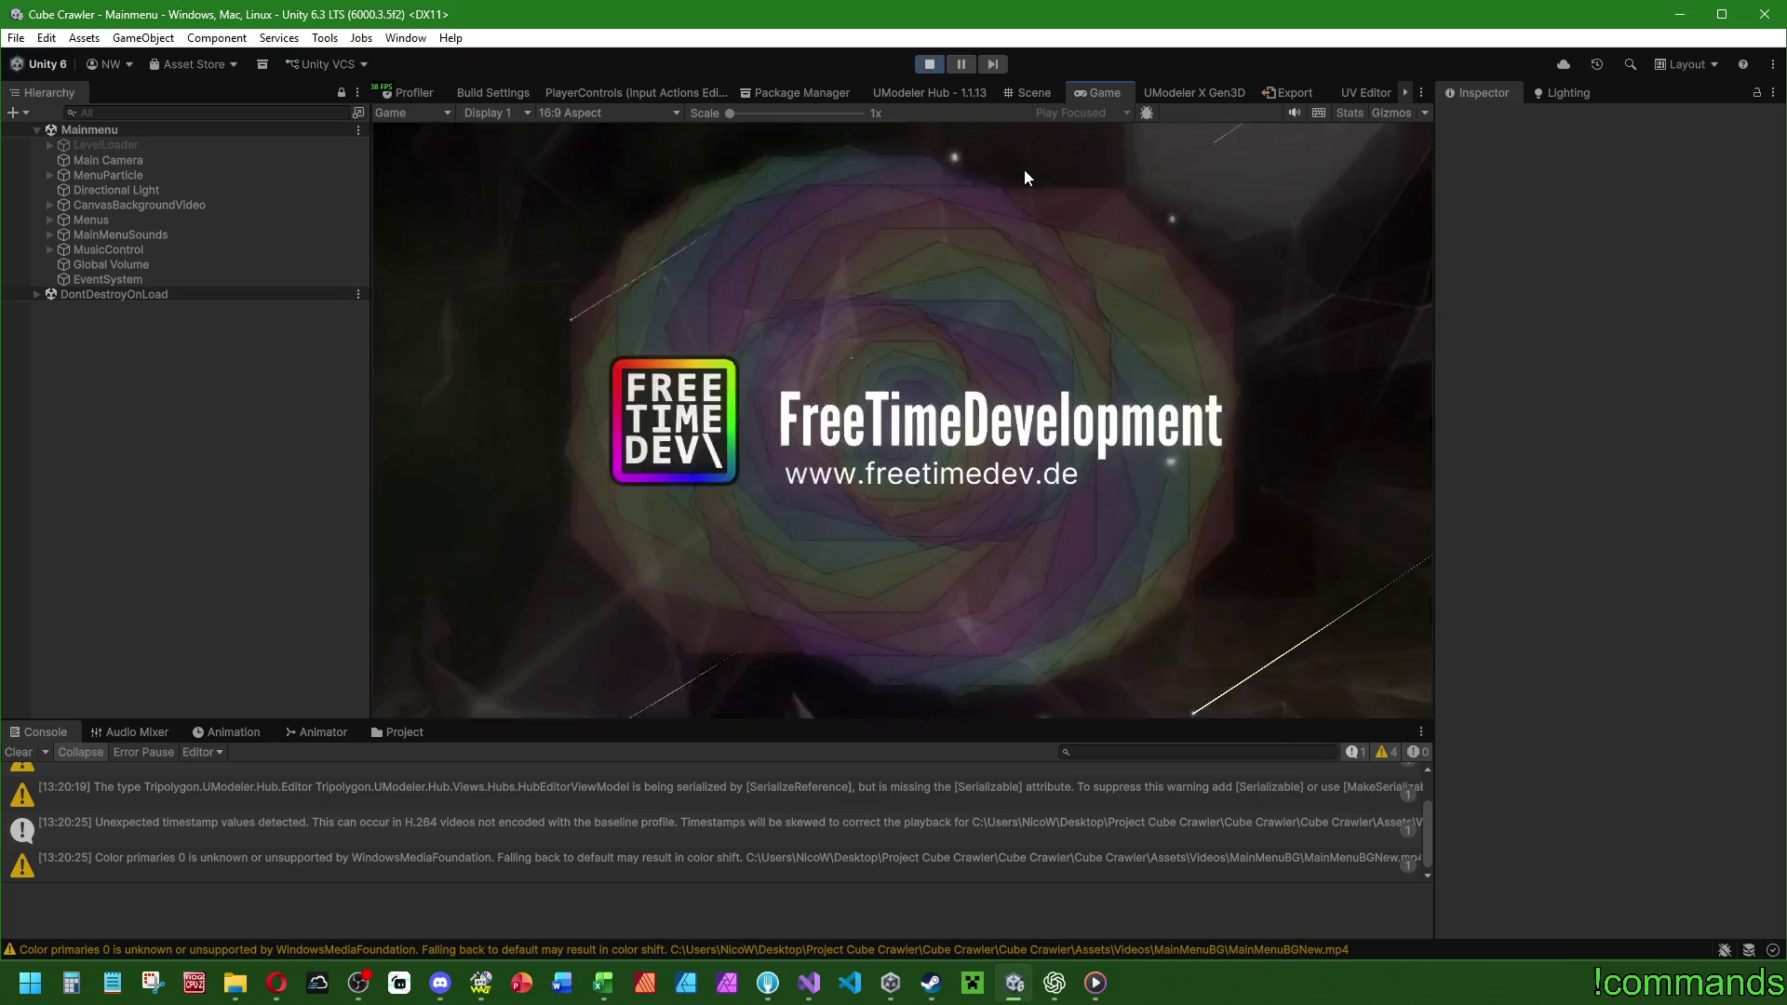
Maximize the Game view, raise the camera field of view in Settings, and start a dungeon run.
double_click(1113, 99)
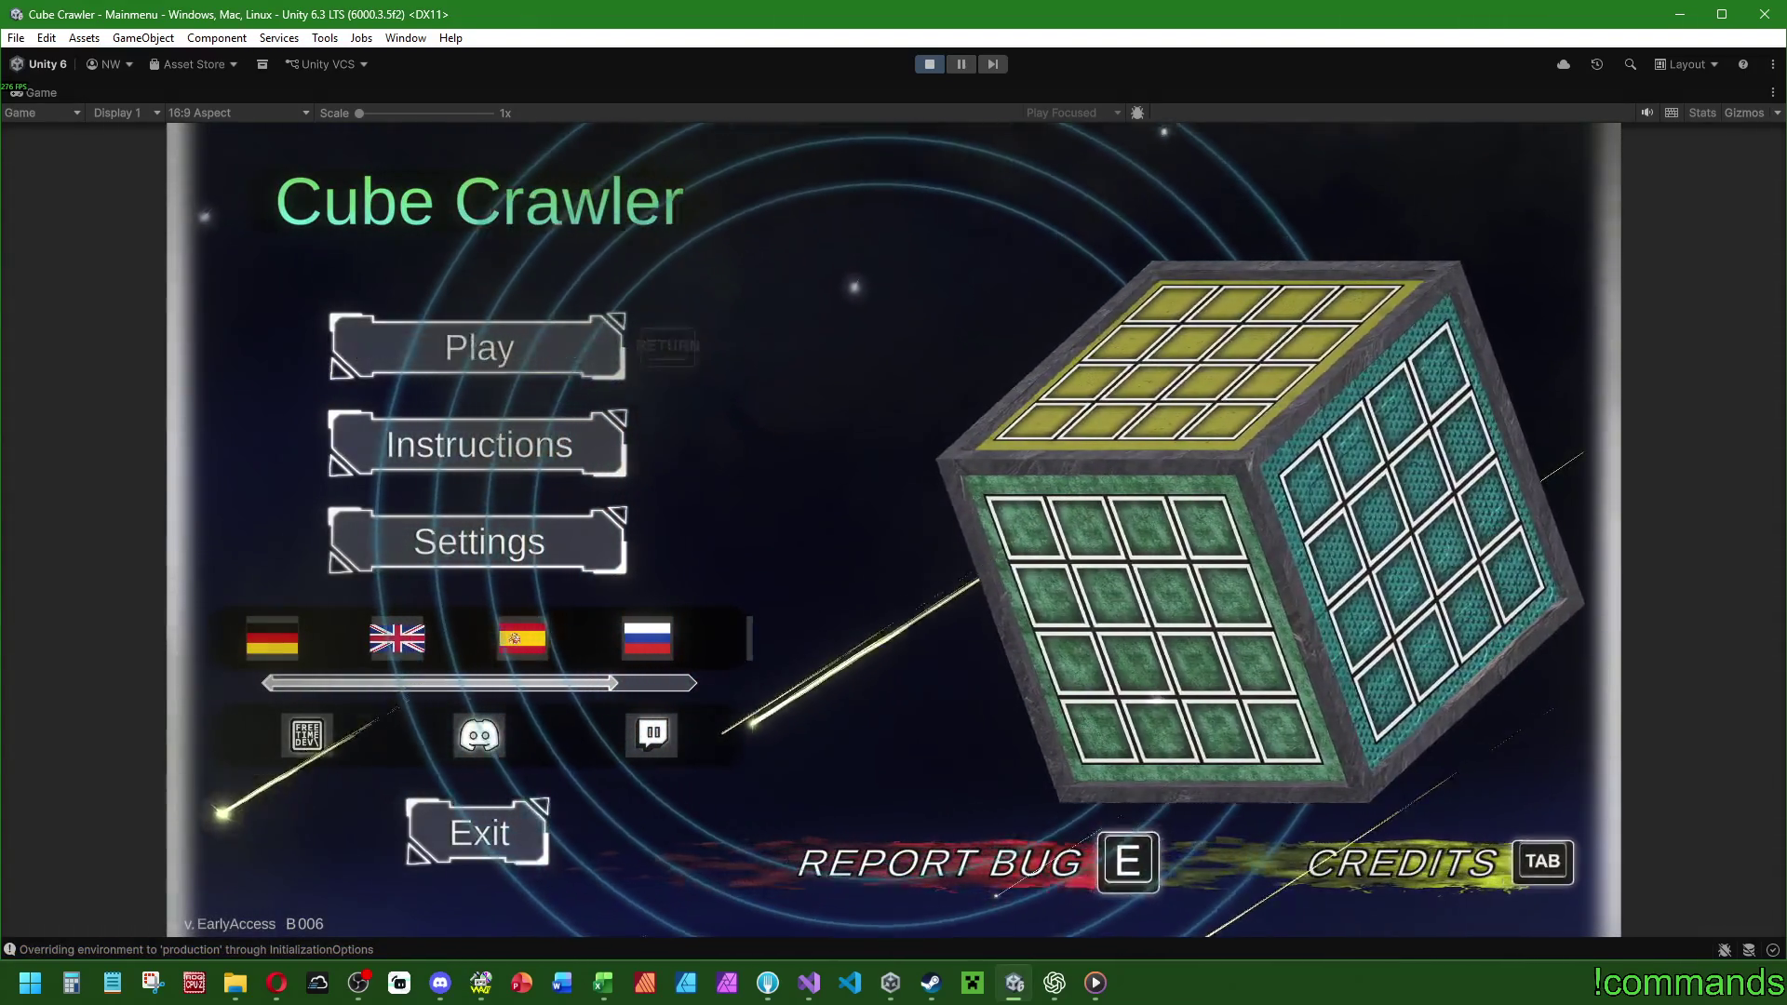
key(Return)
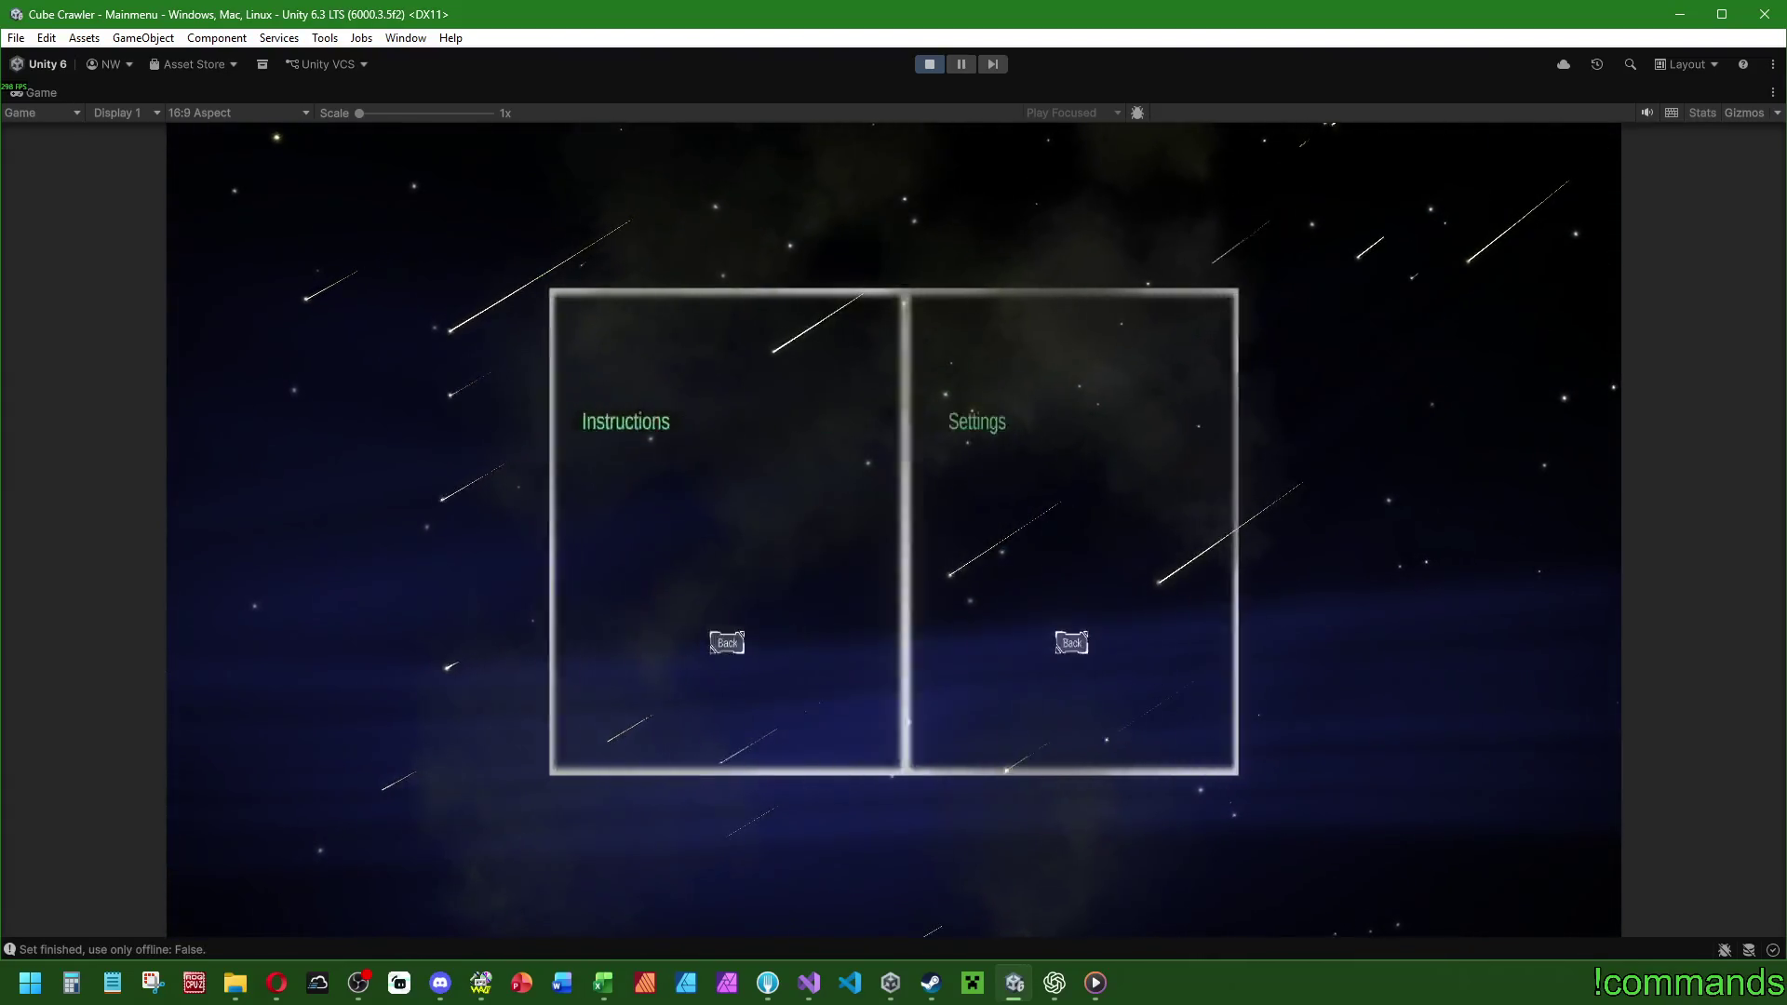
key(e)
key(d)
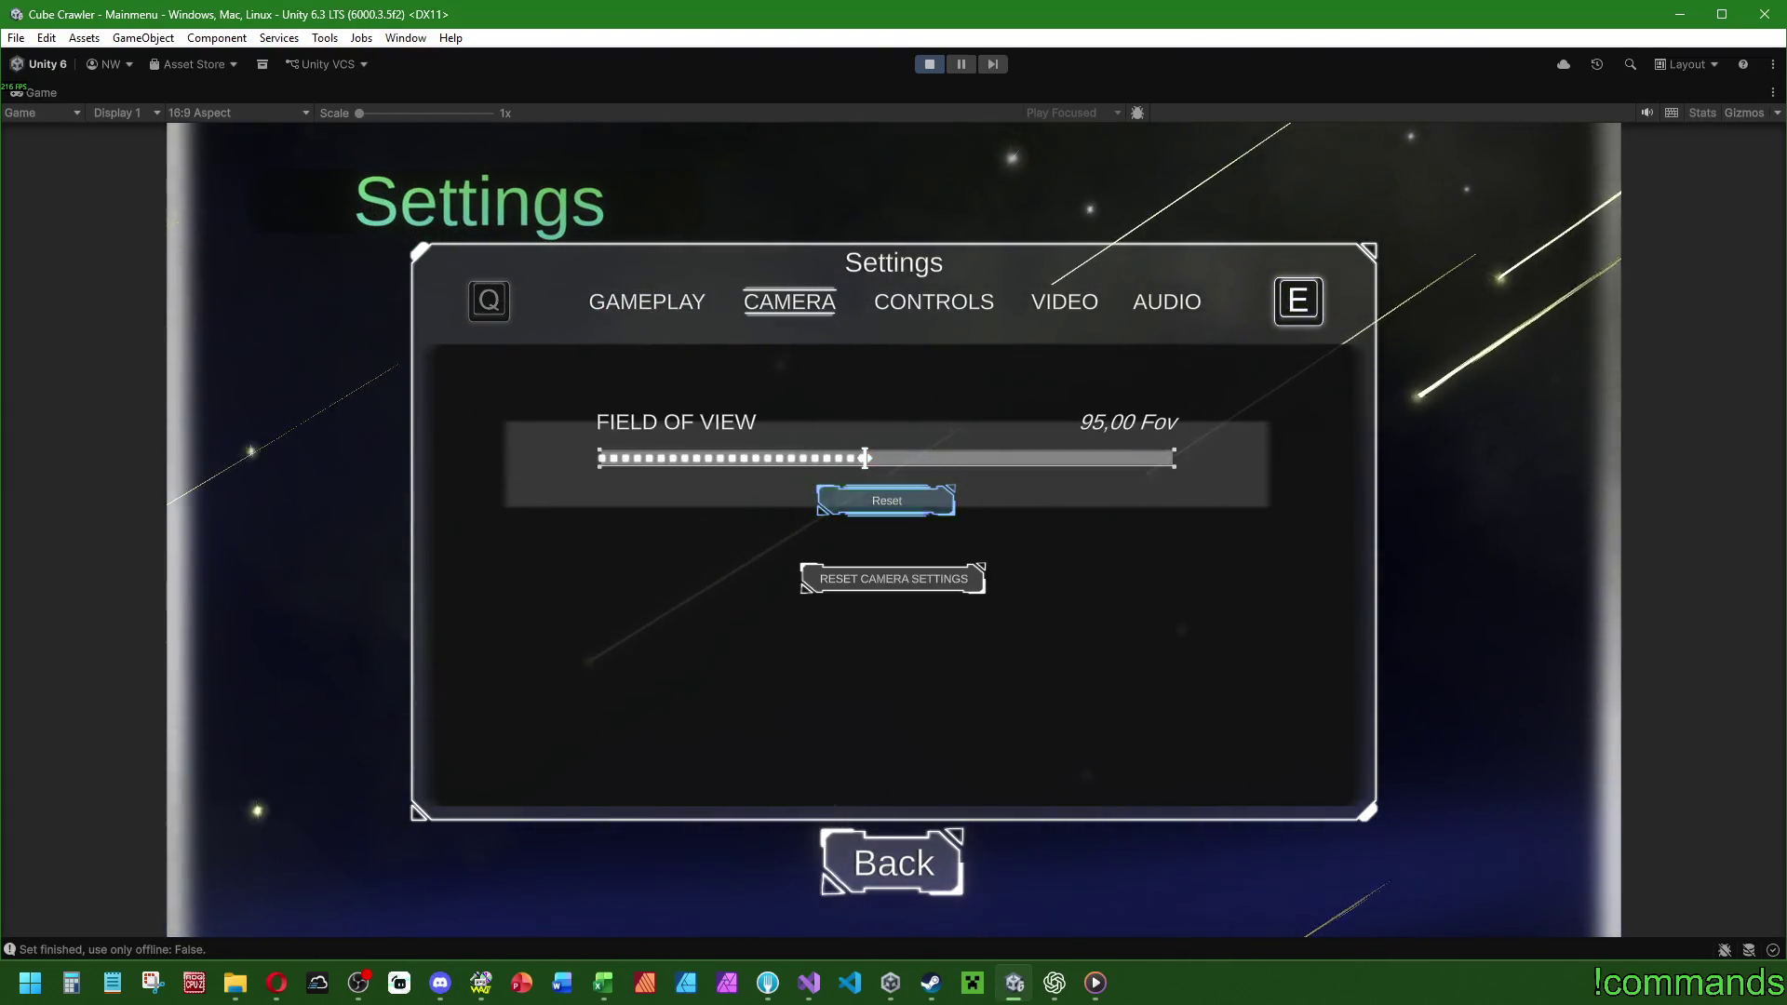
key(BackSpace)
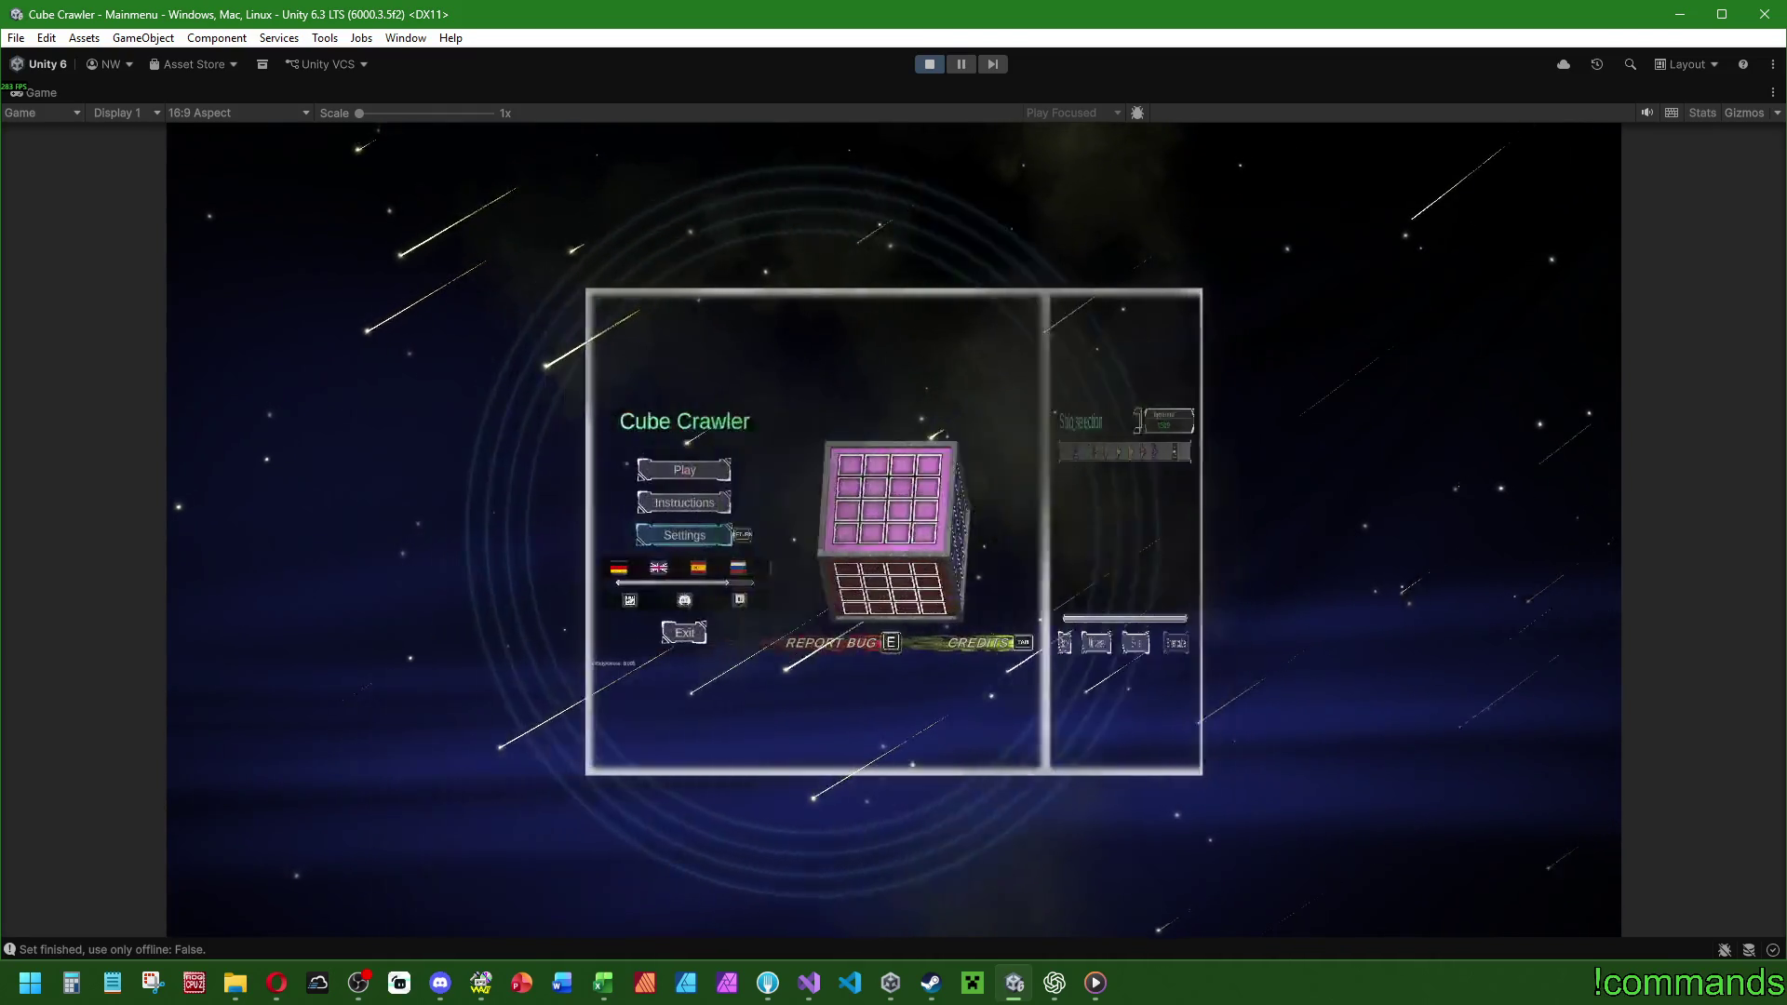
key(Return)
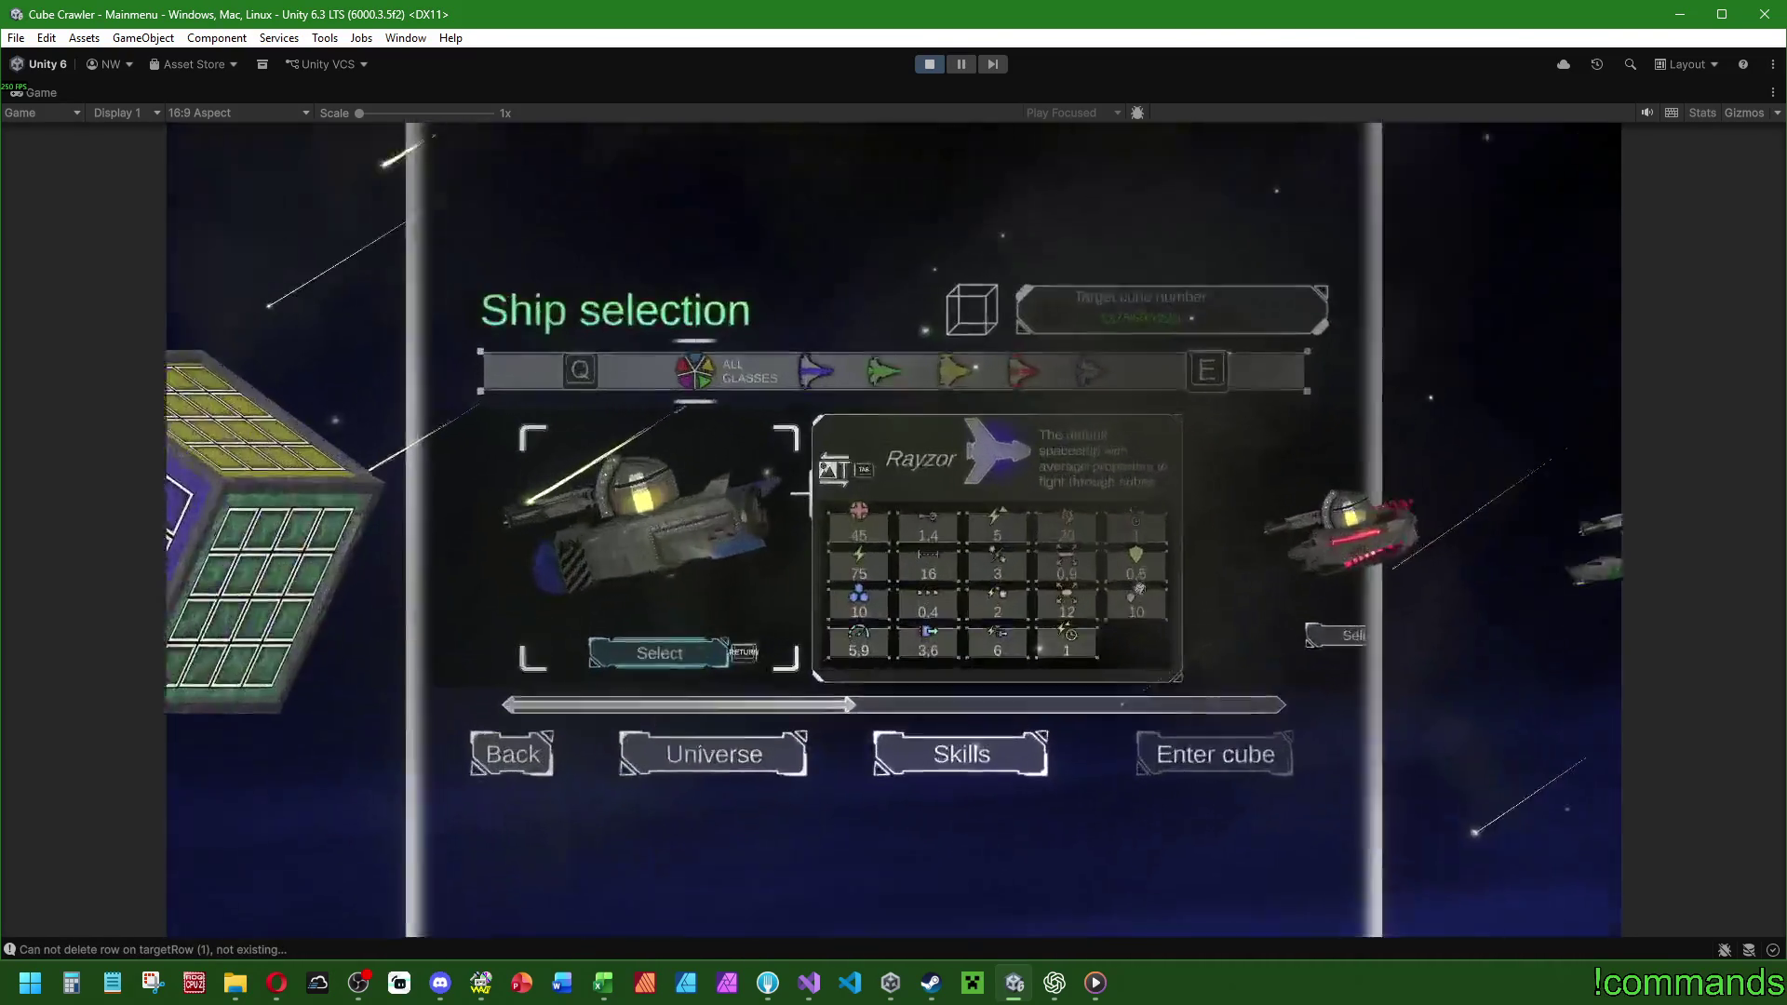
key(Return)
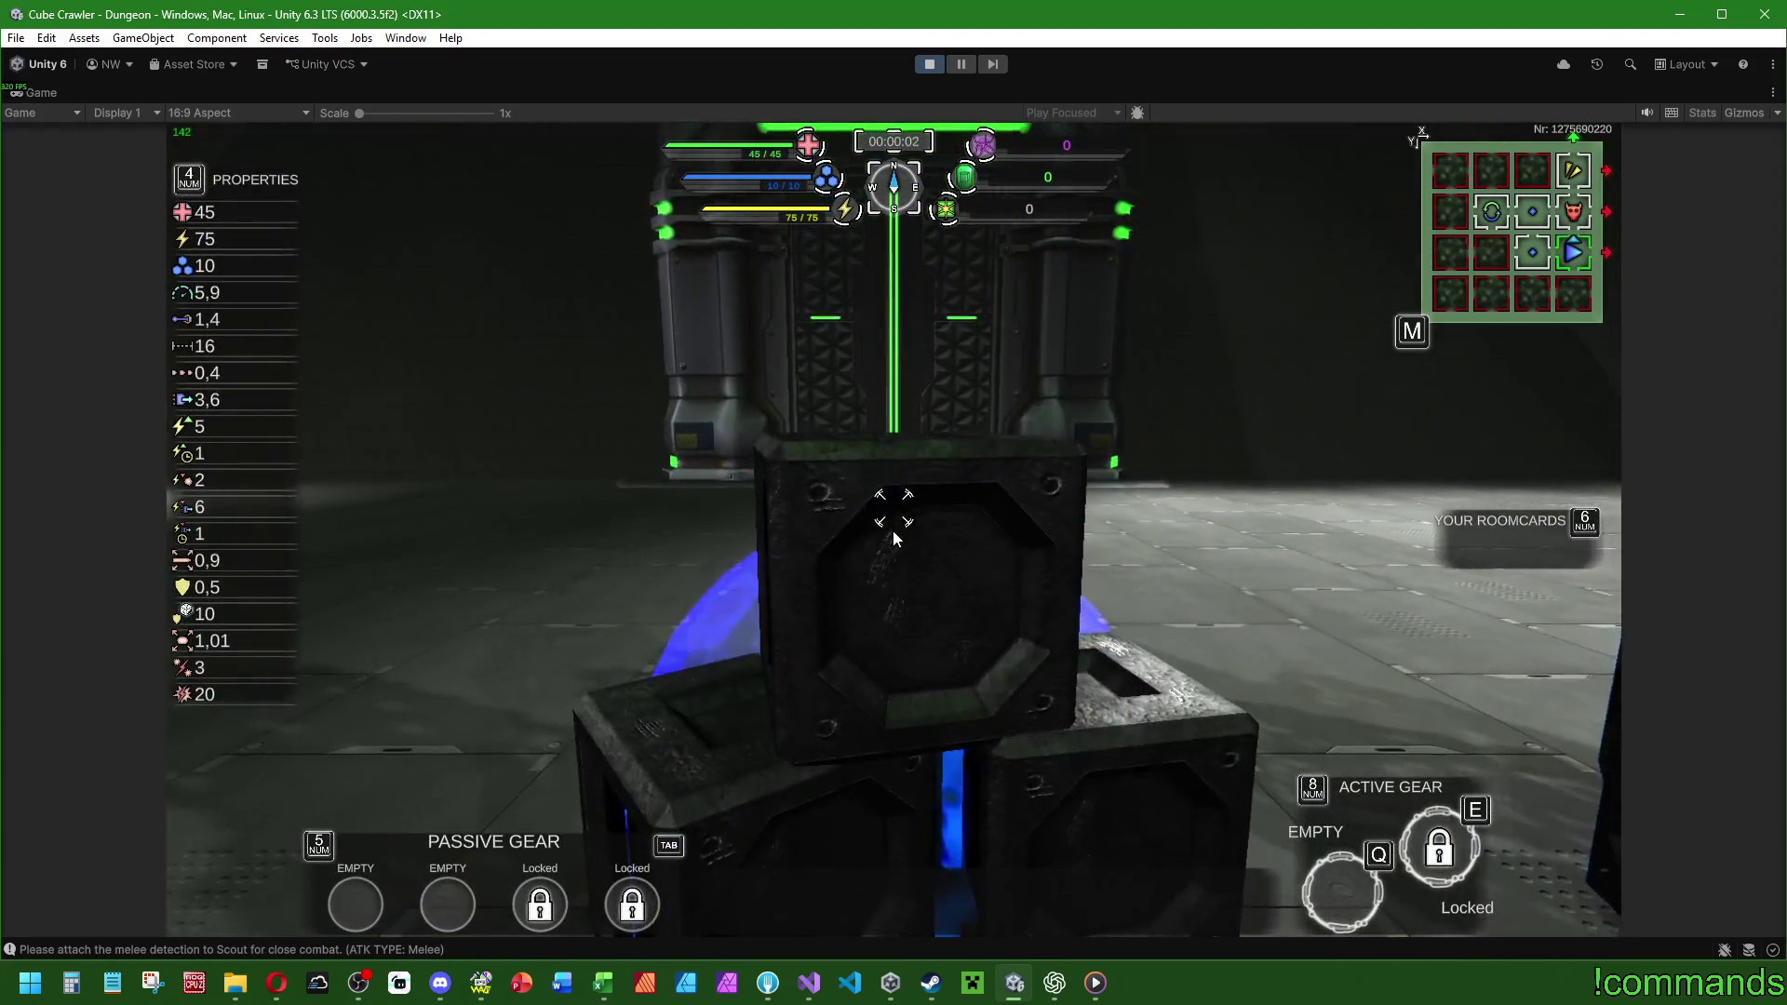
key(Escape)
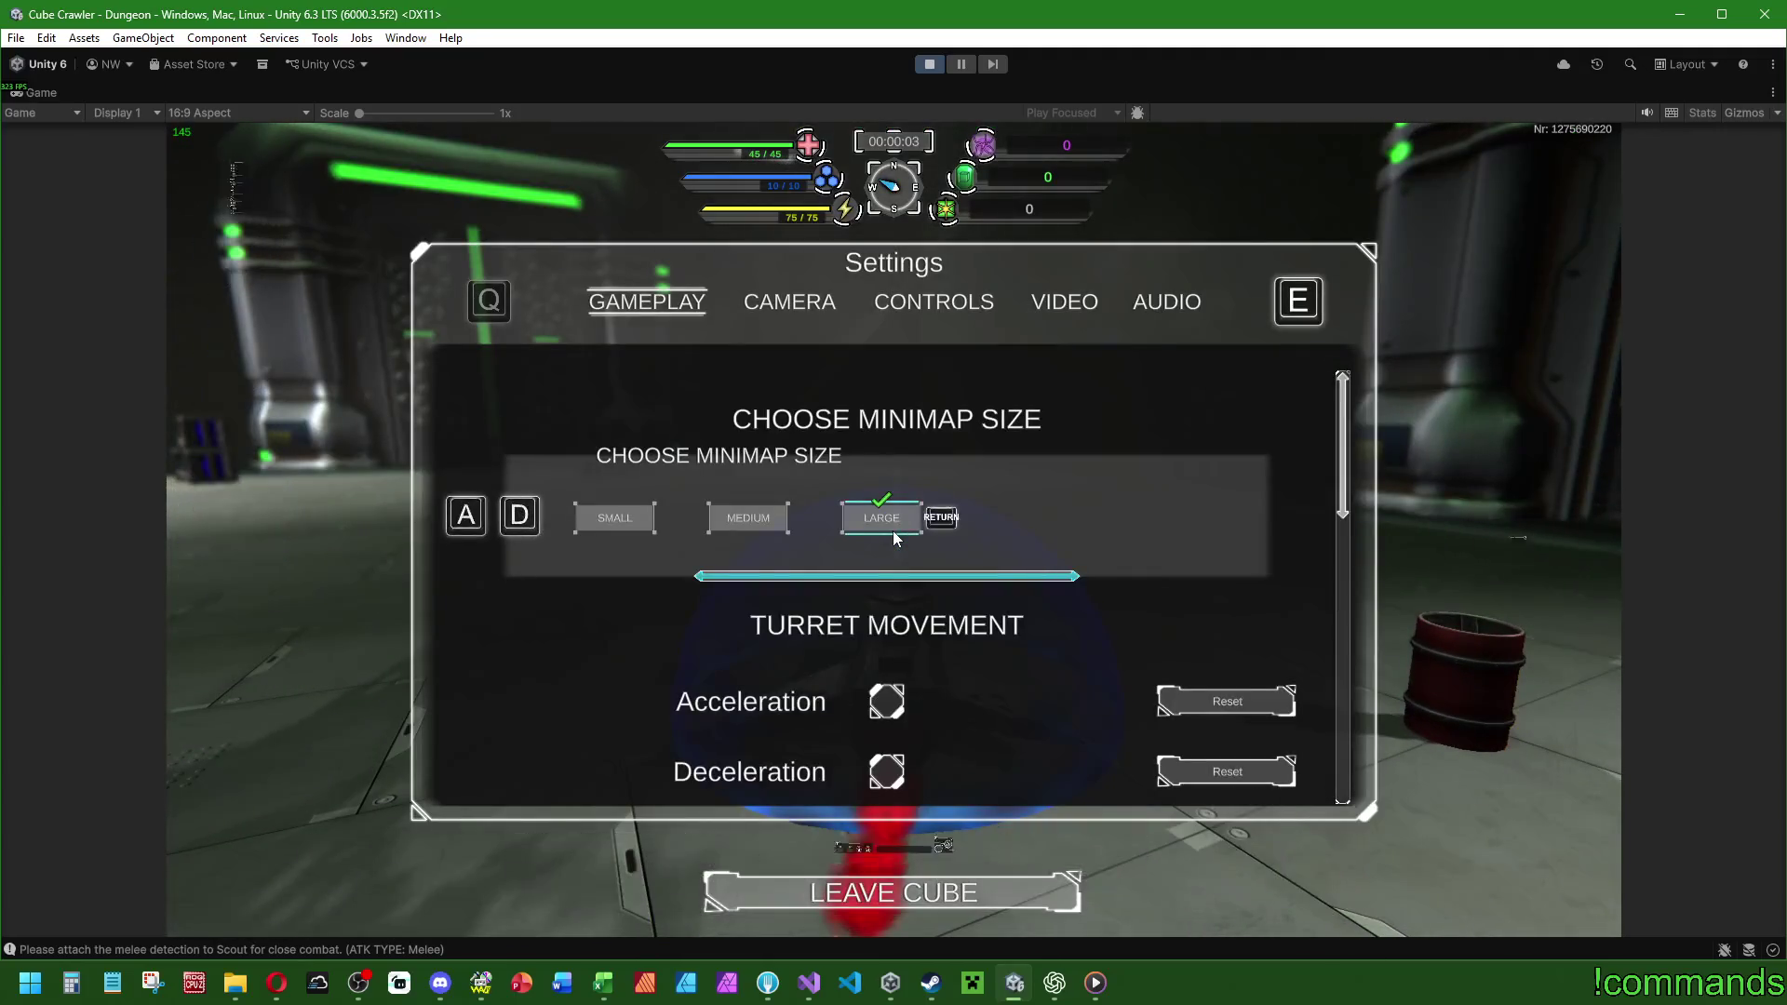
key(Escape)
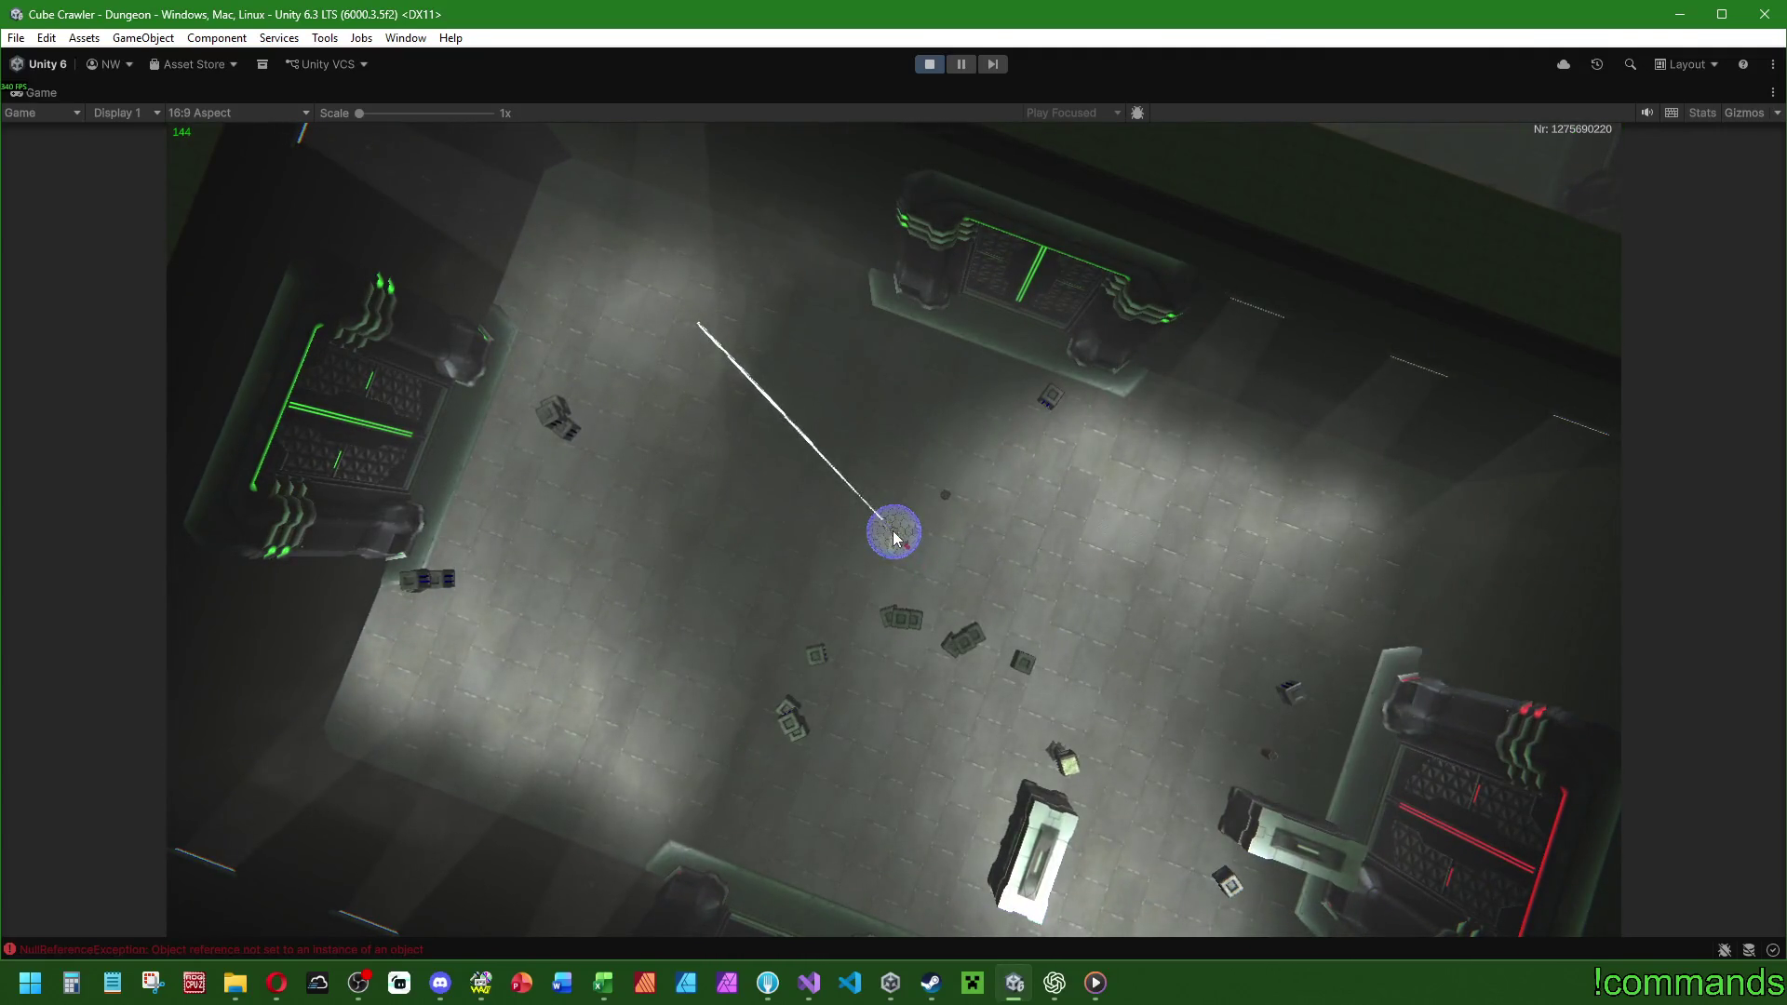
Restore the full editor layout around the game and stop play mode.
key(super)
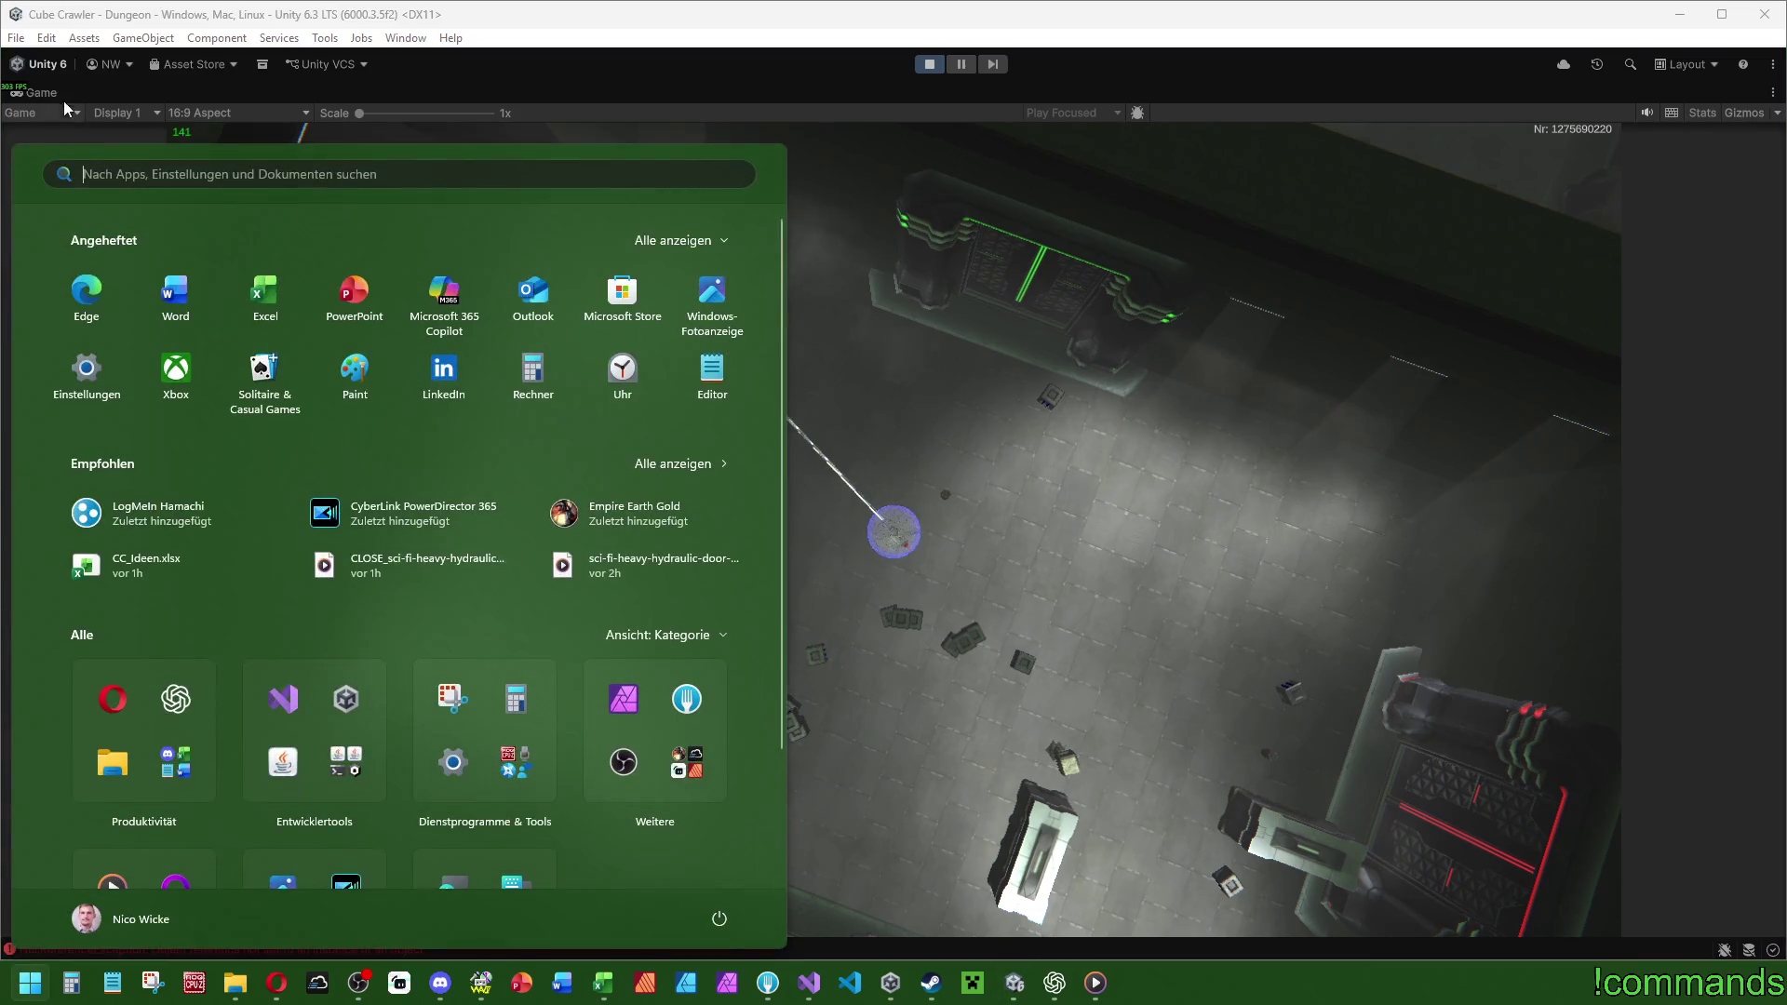
click(48, 97)
double_click(48, 97)
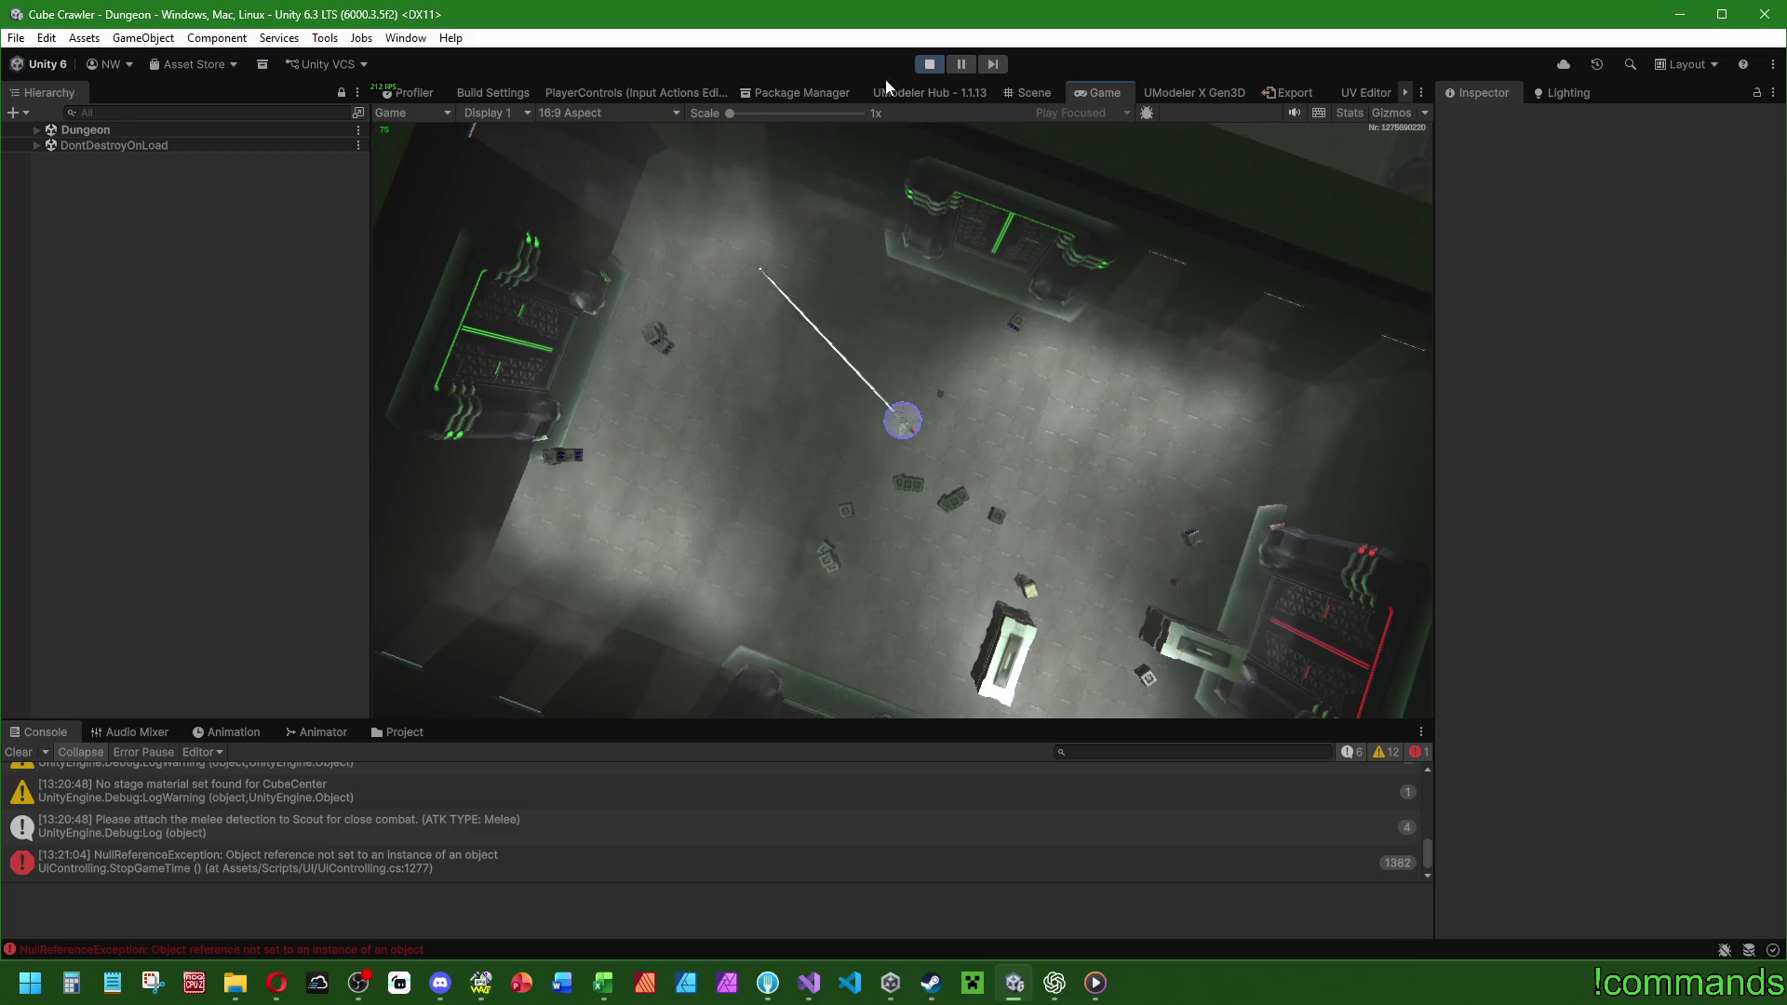
click(929, 63)
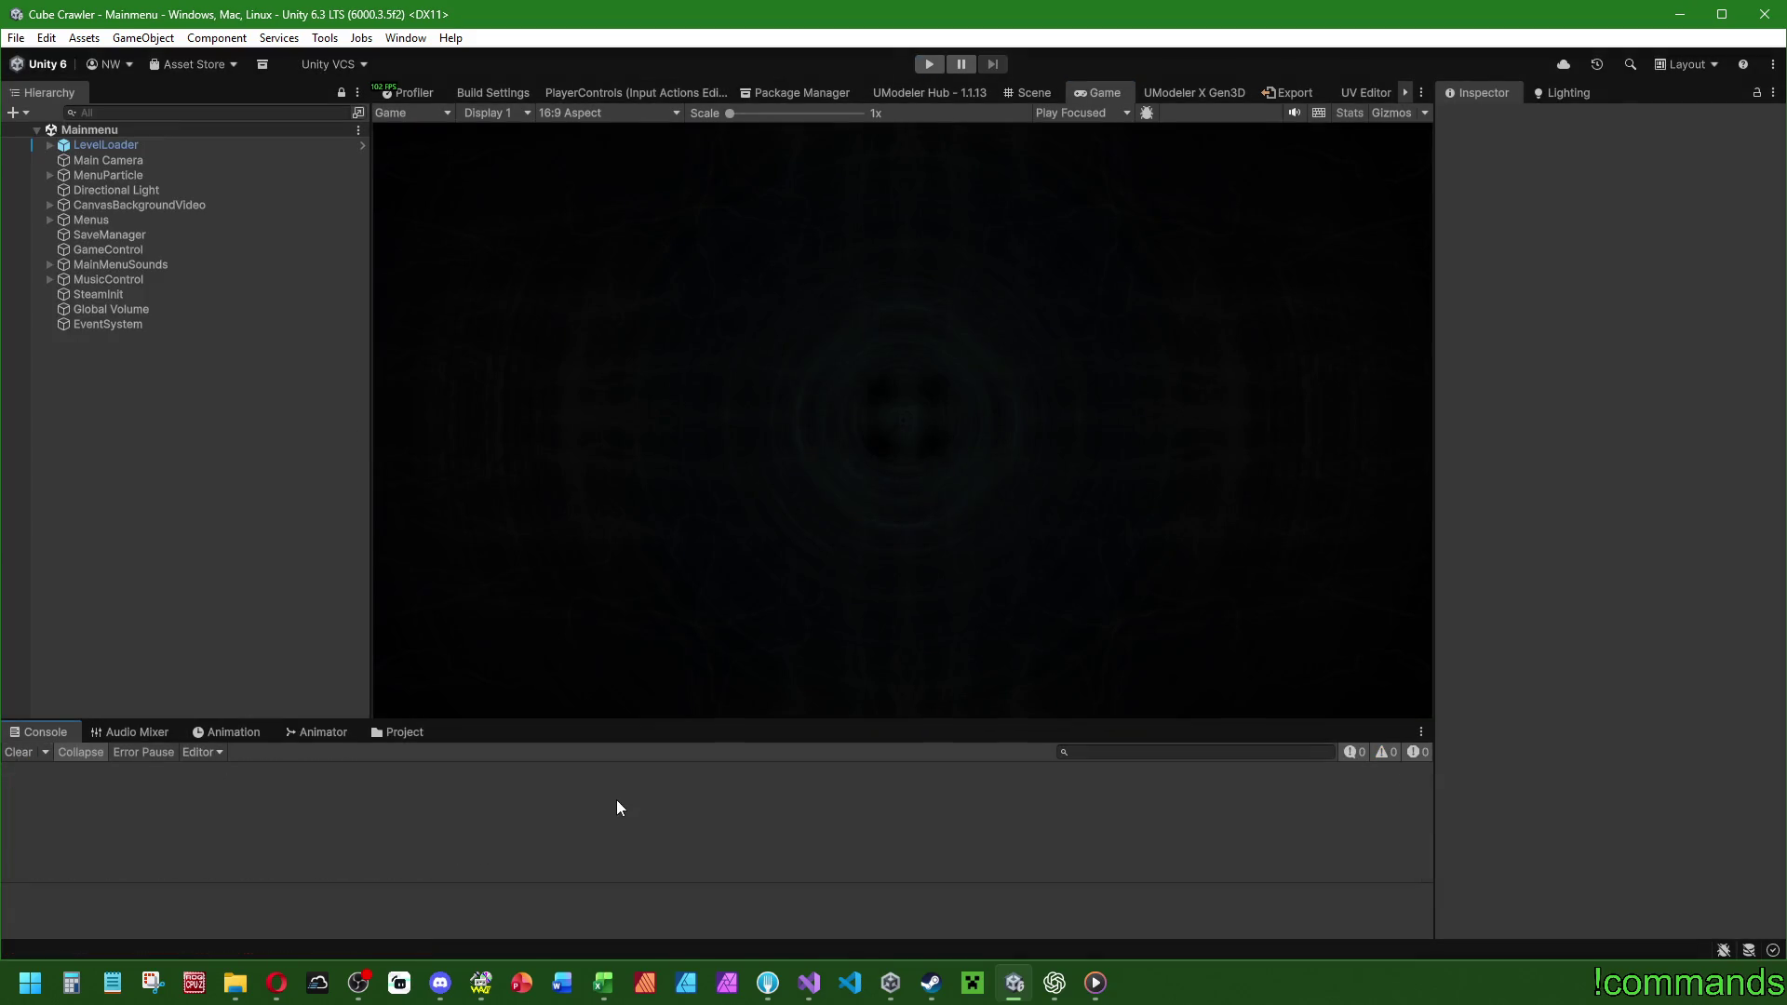
click(809, 983)
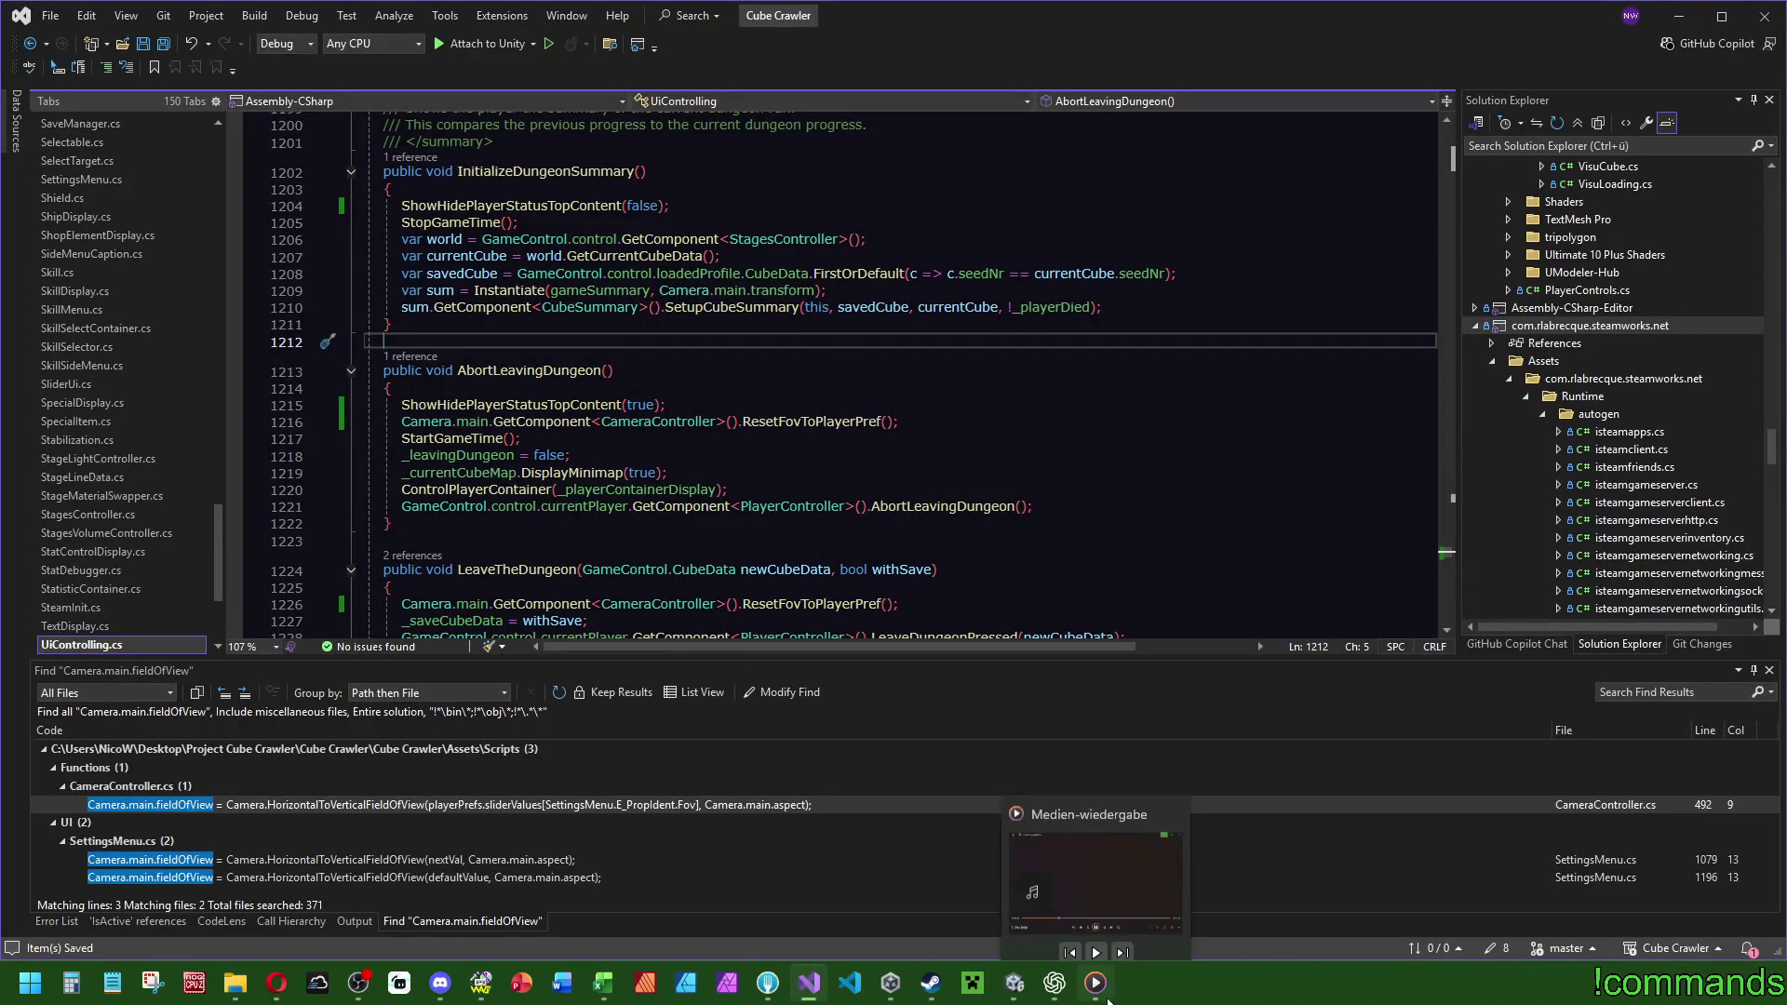
Inspect the StopGameTime call at line 1205 and its definition.
click(878, 368)
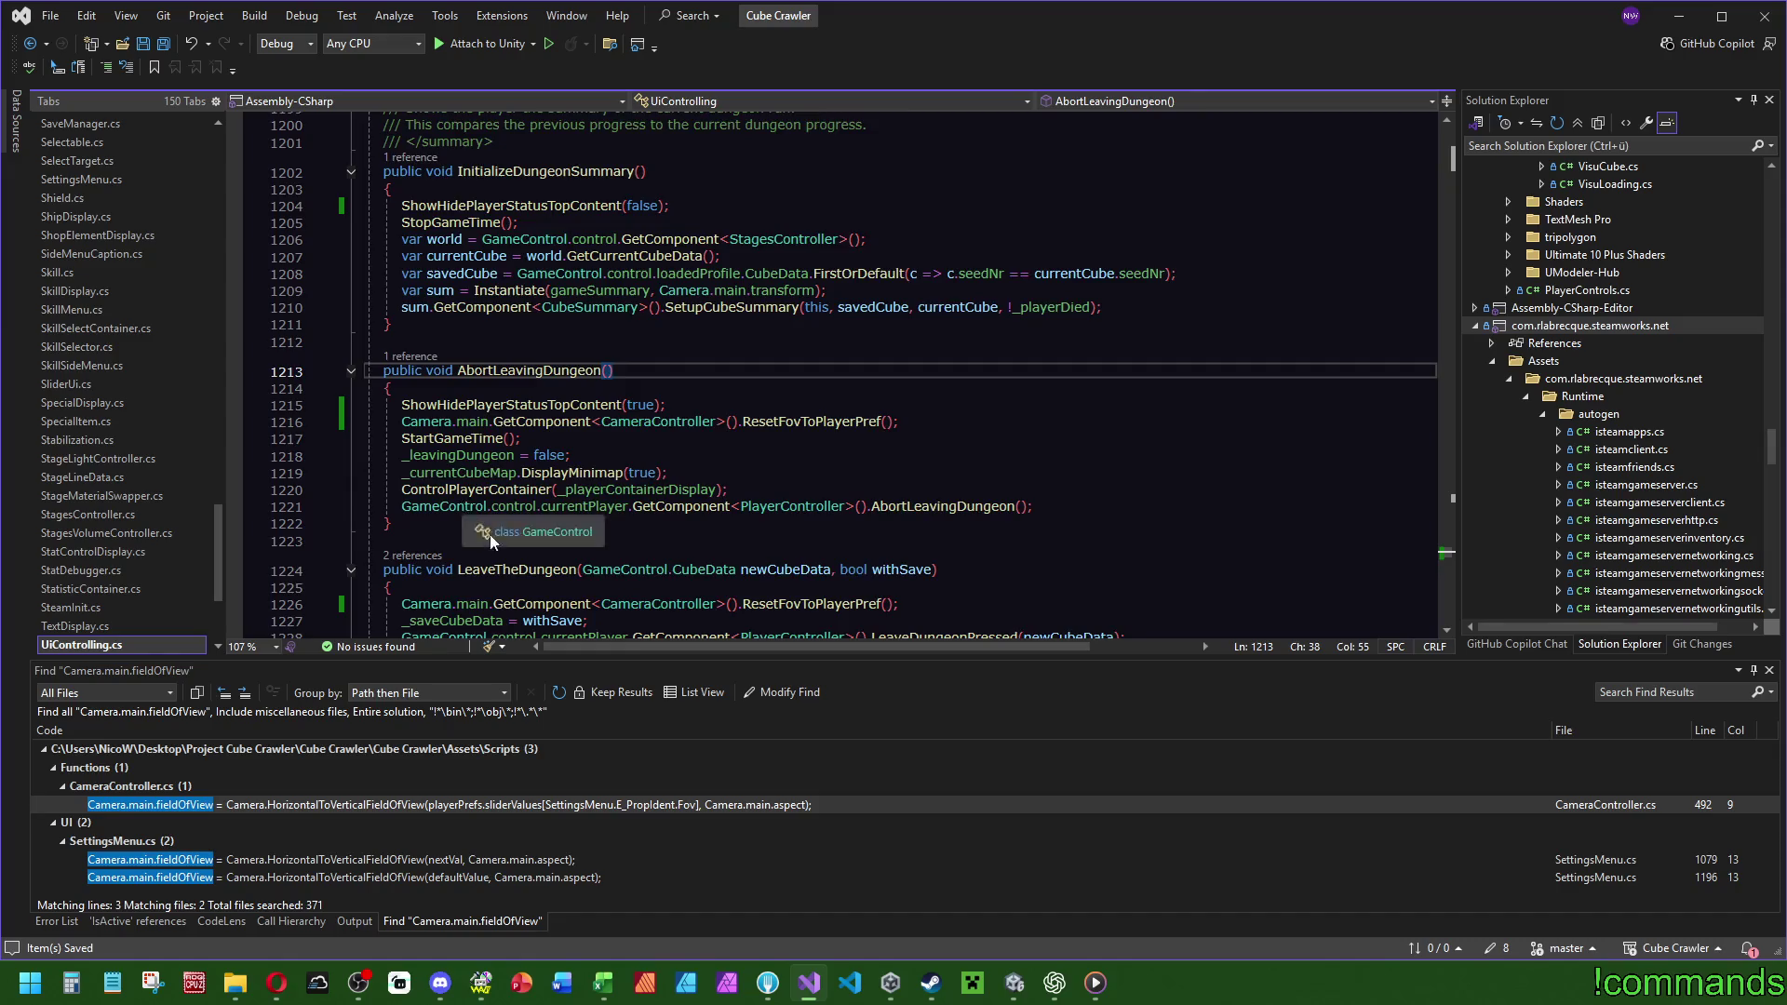
scroll(493, 531, down, 12)
scroll(604, 514, down, 4)
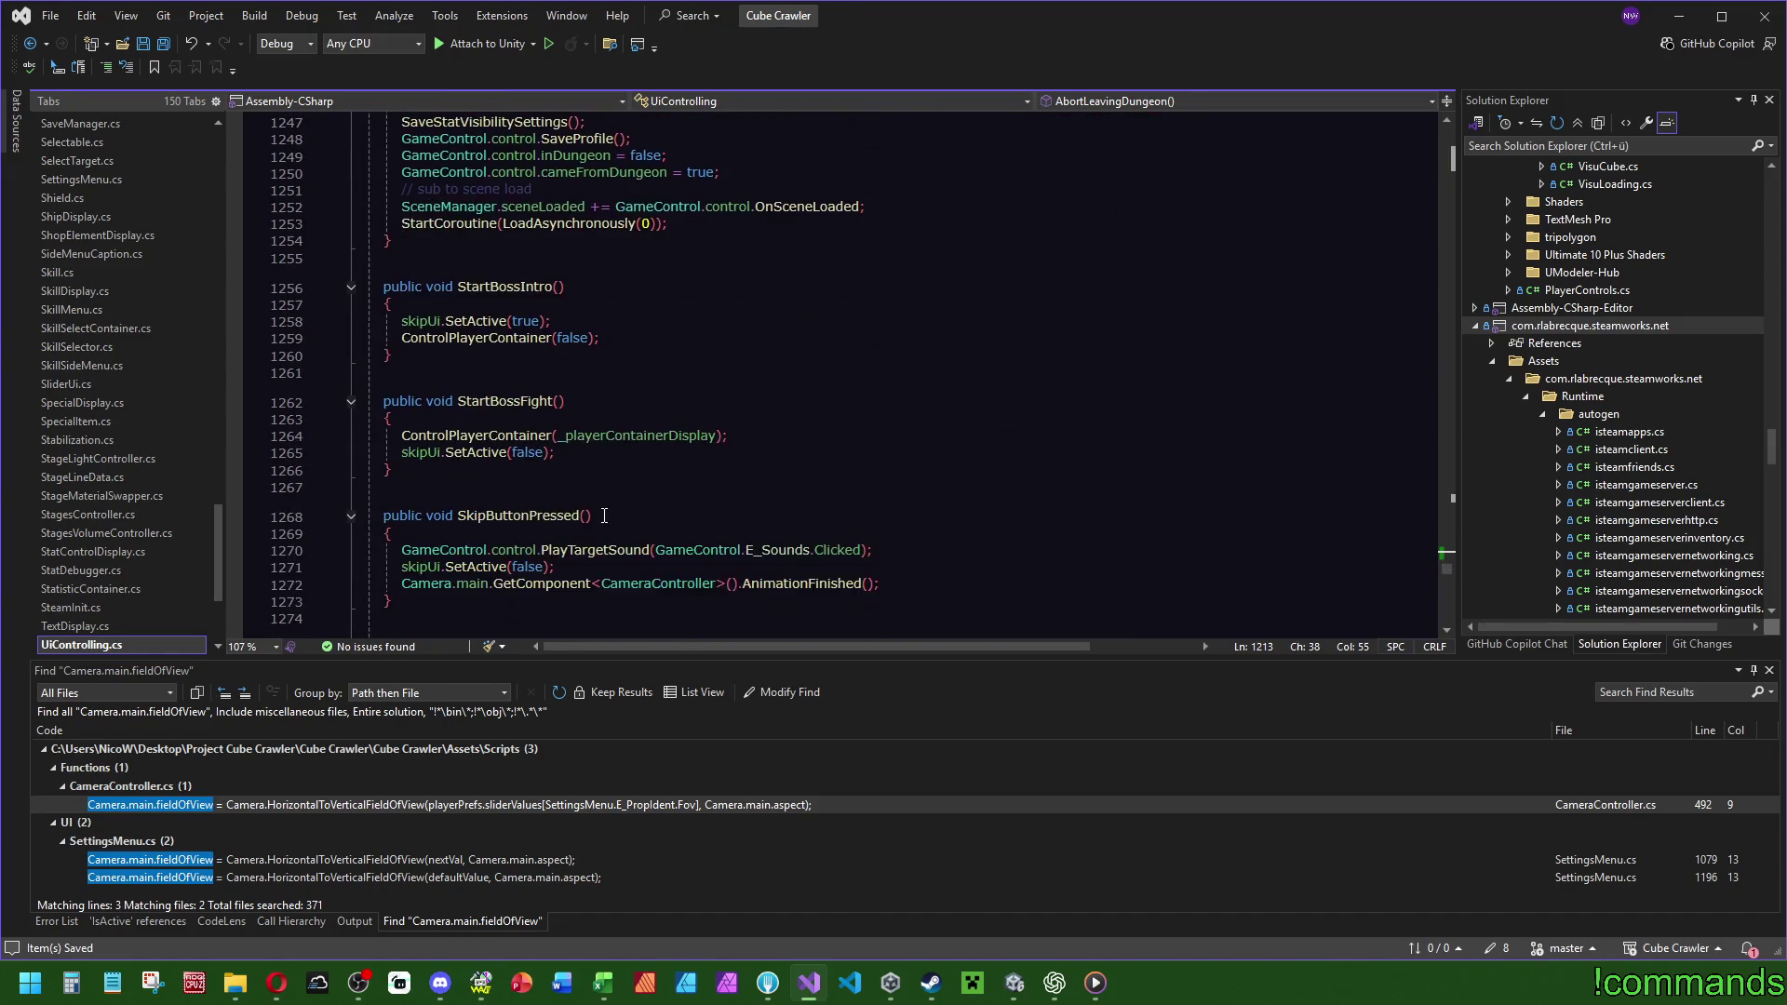
scroll(604, 514, down, 2)
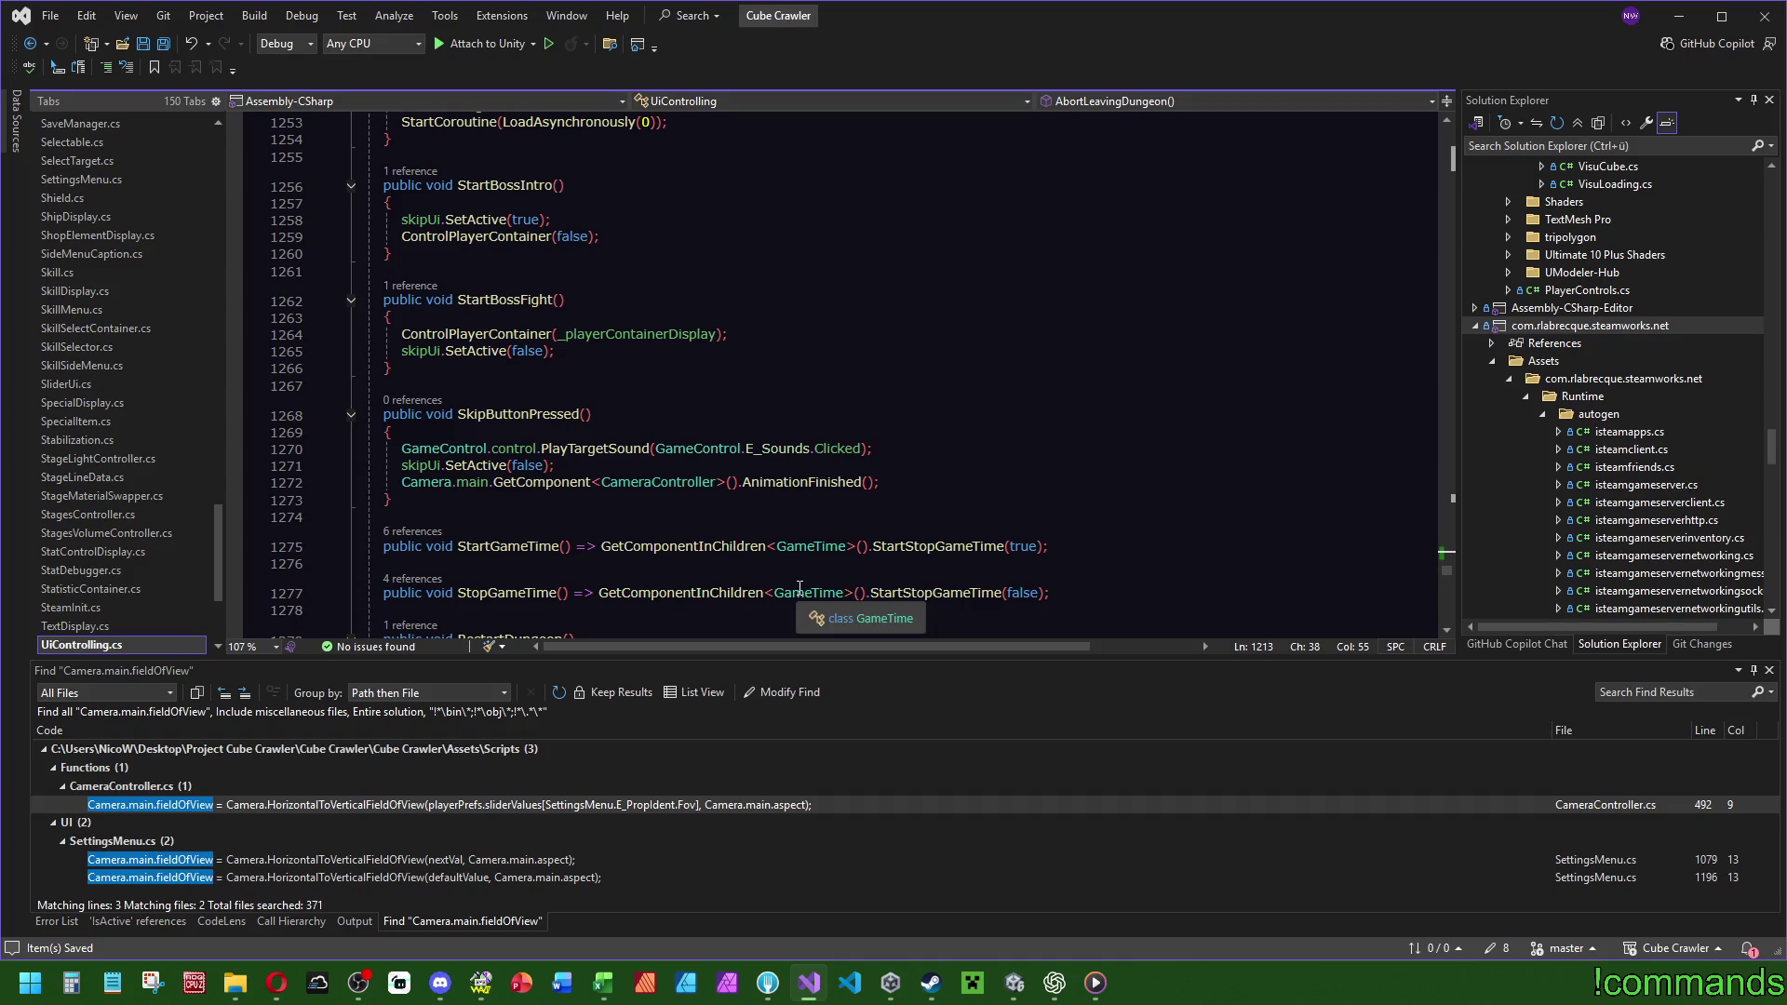
click(414, 581)
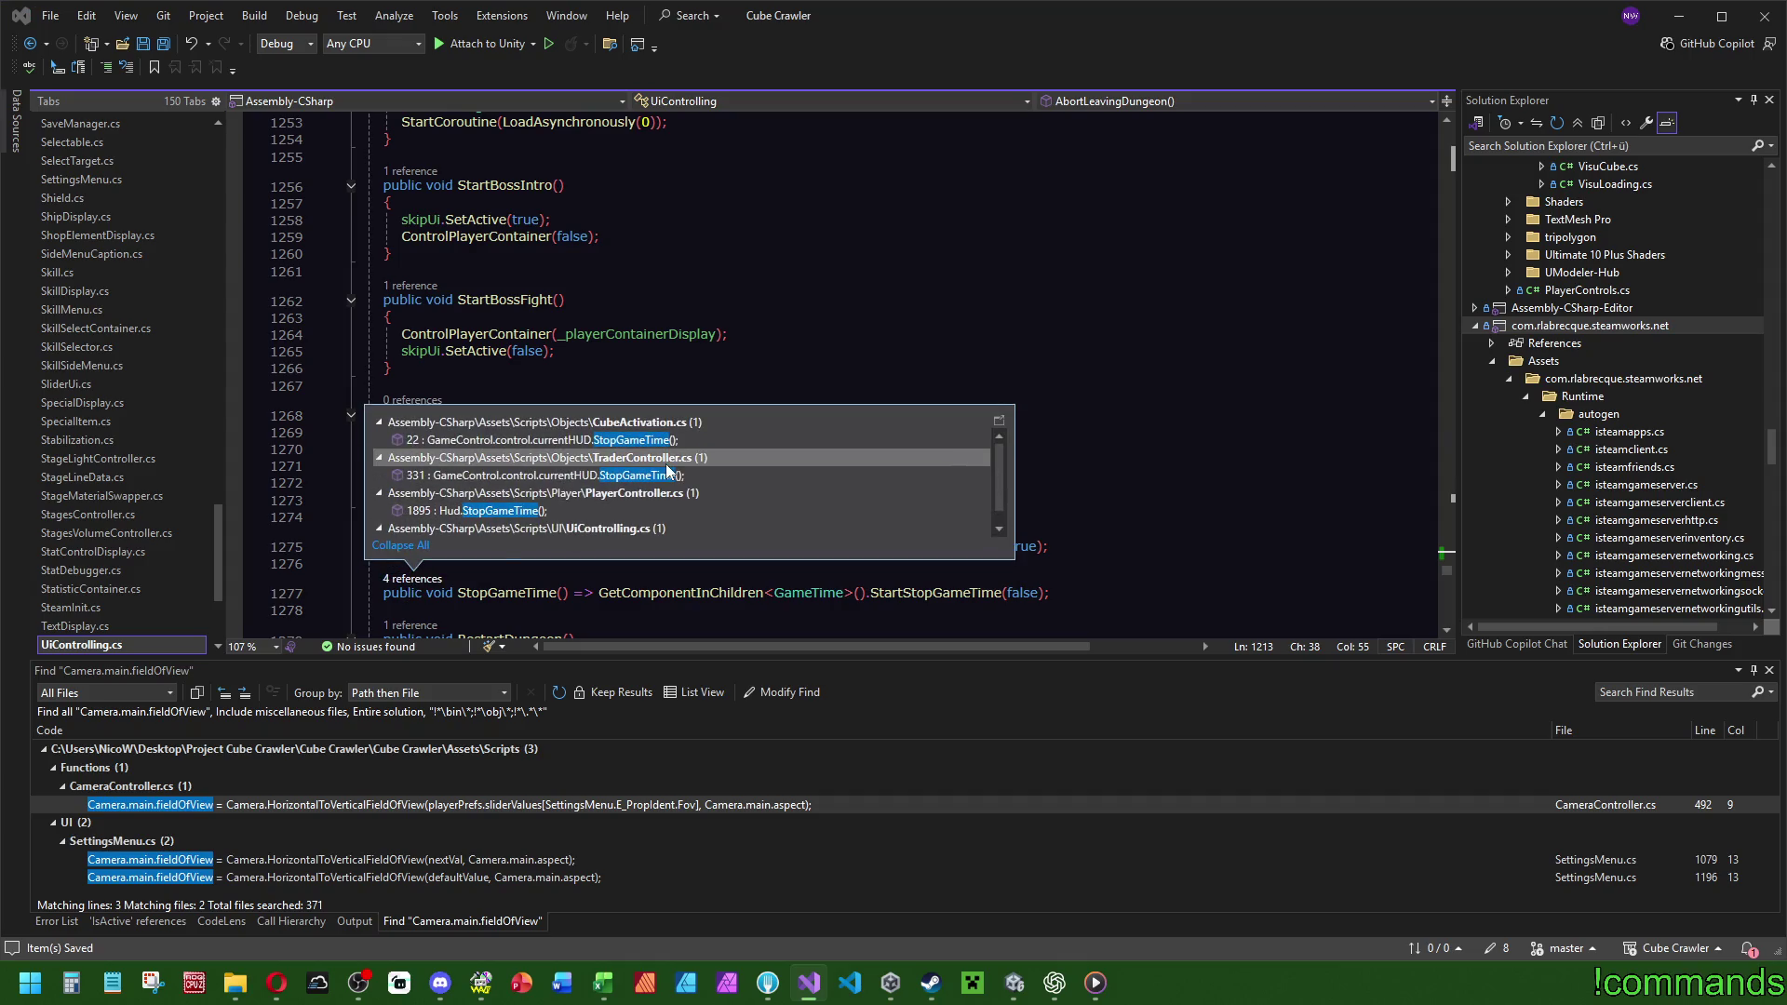
scroll(527, 531, down, 1)
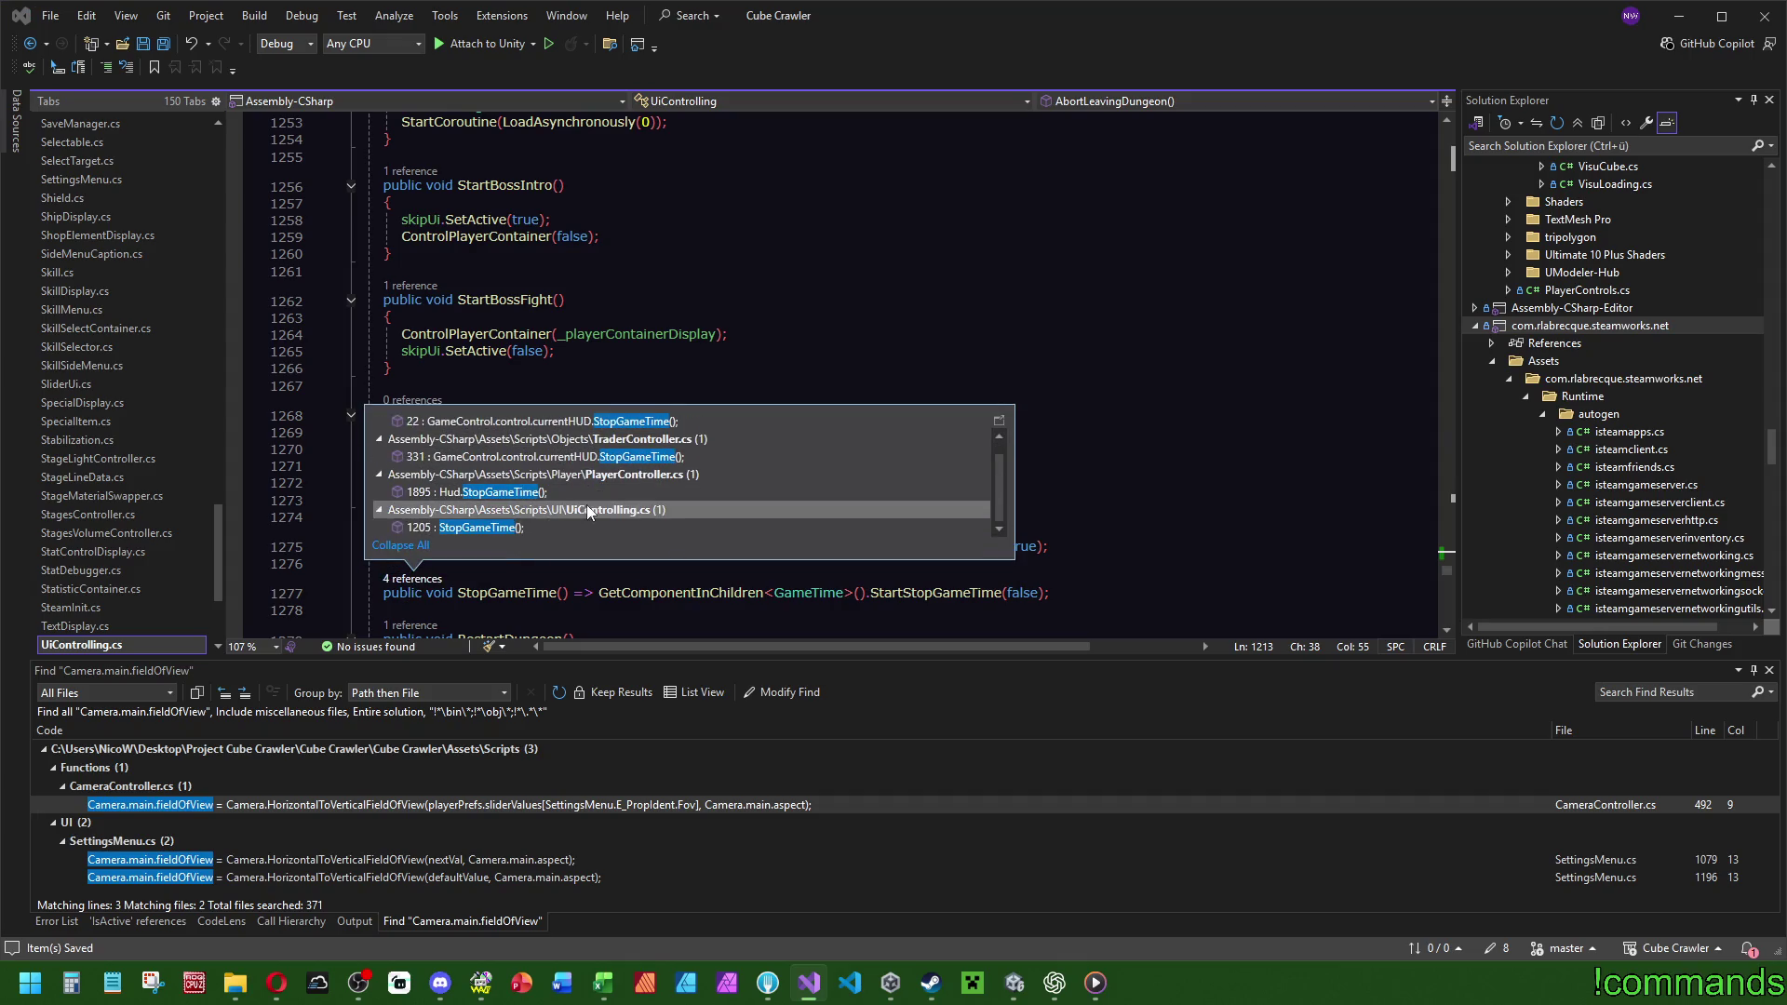
click(503, 528)
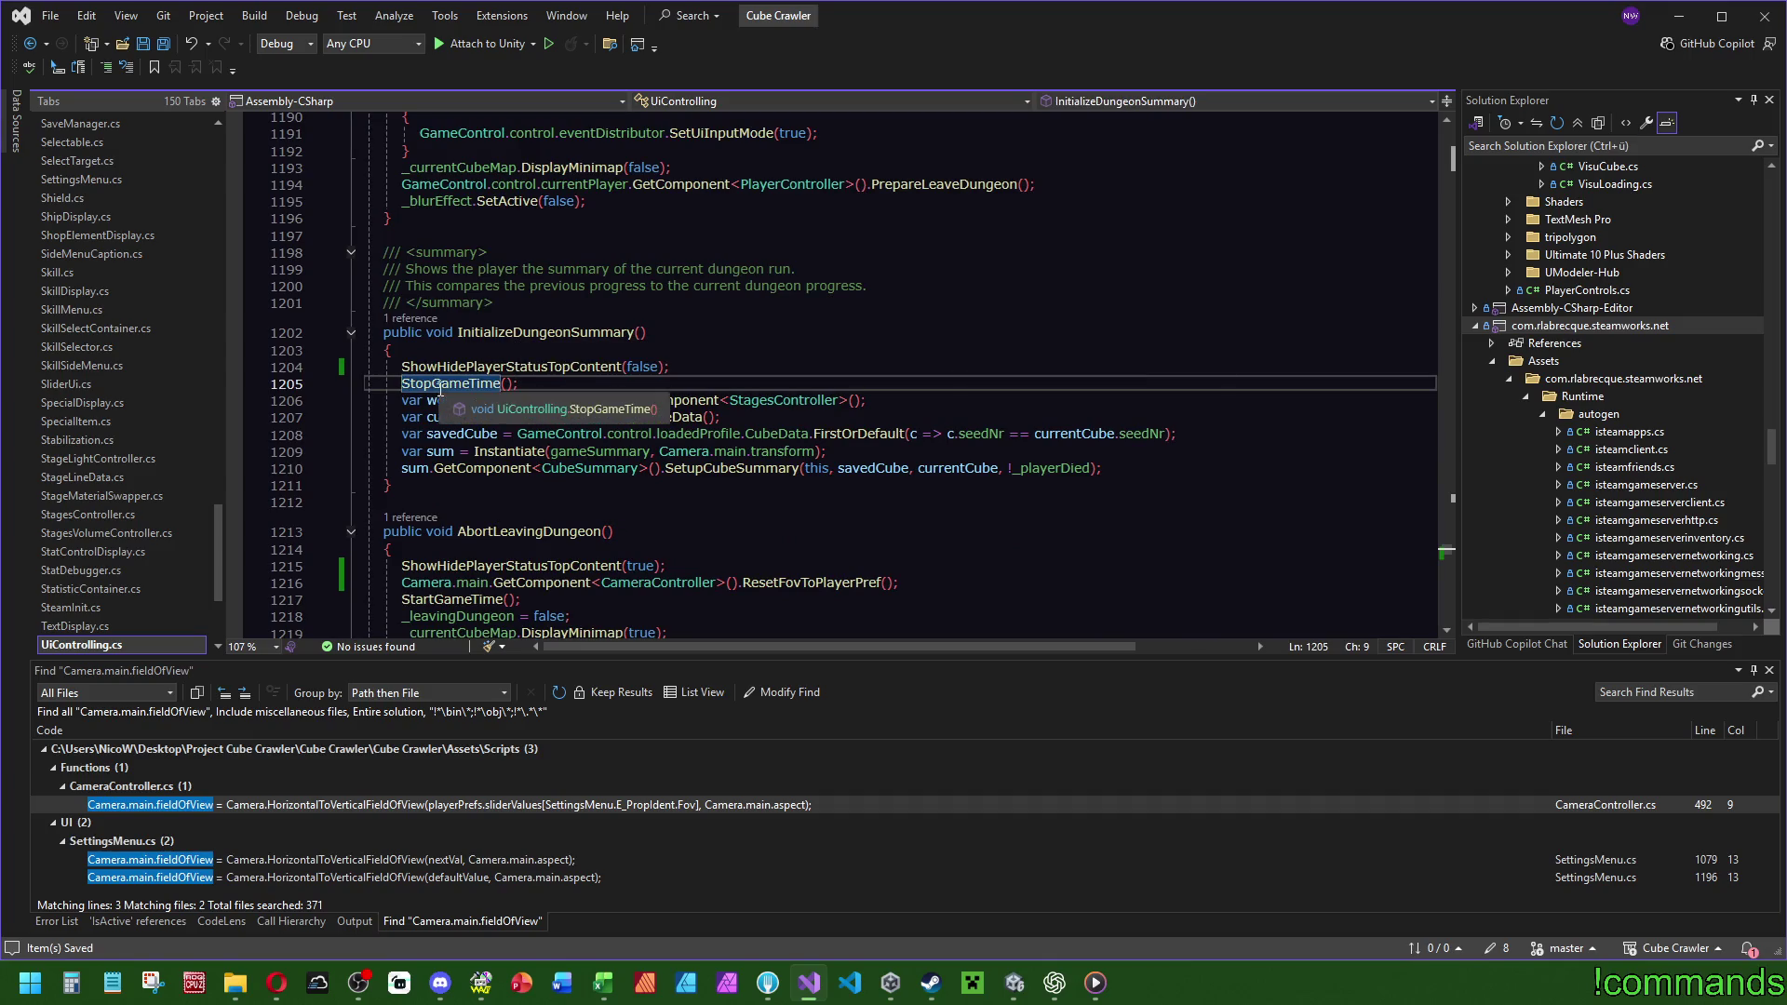
click(440, 389)
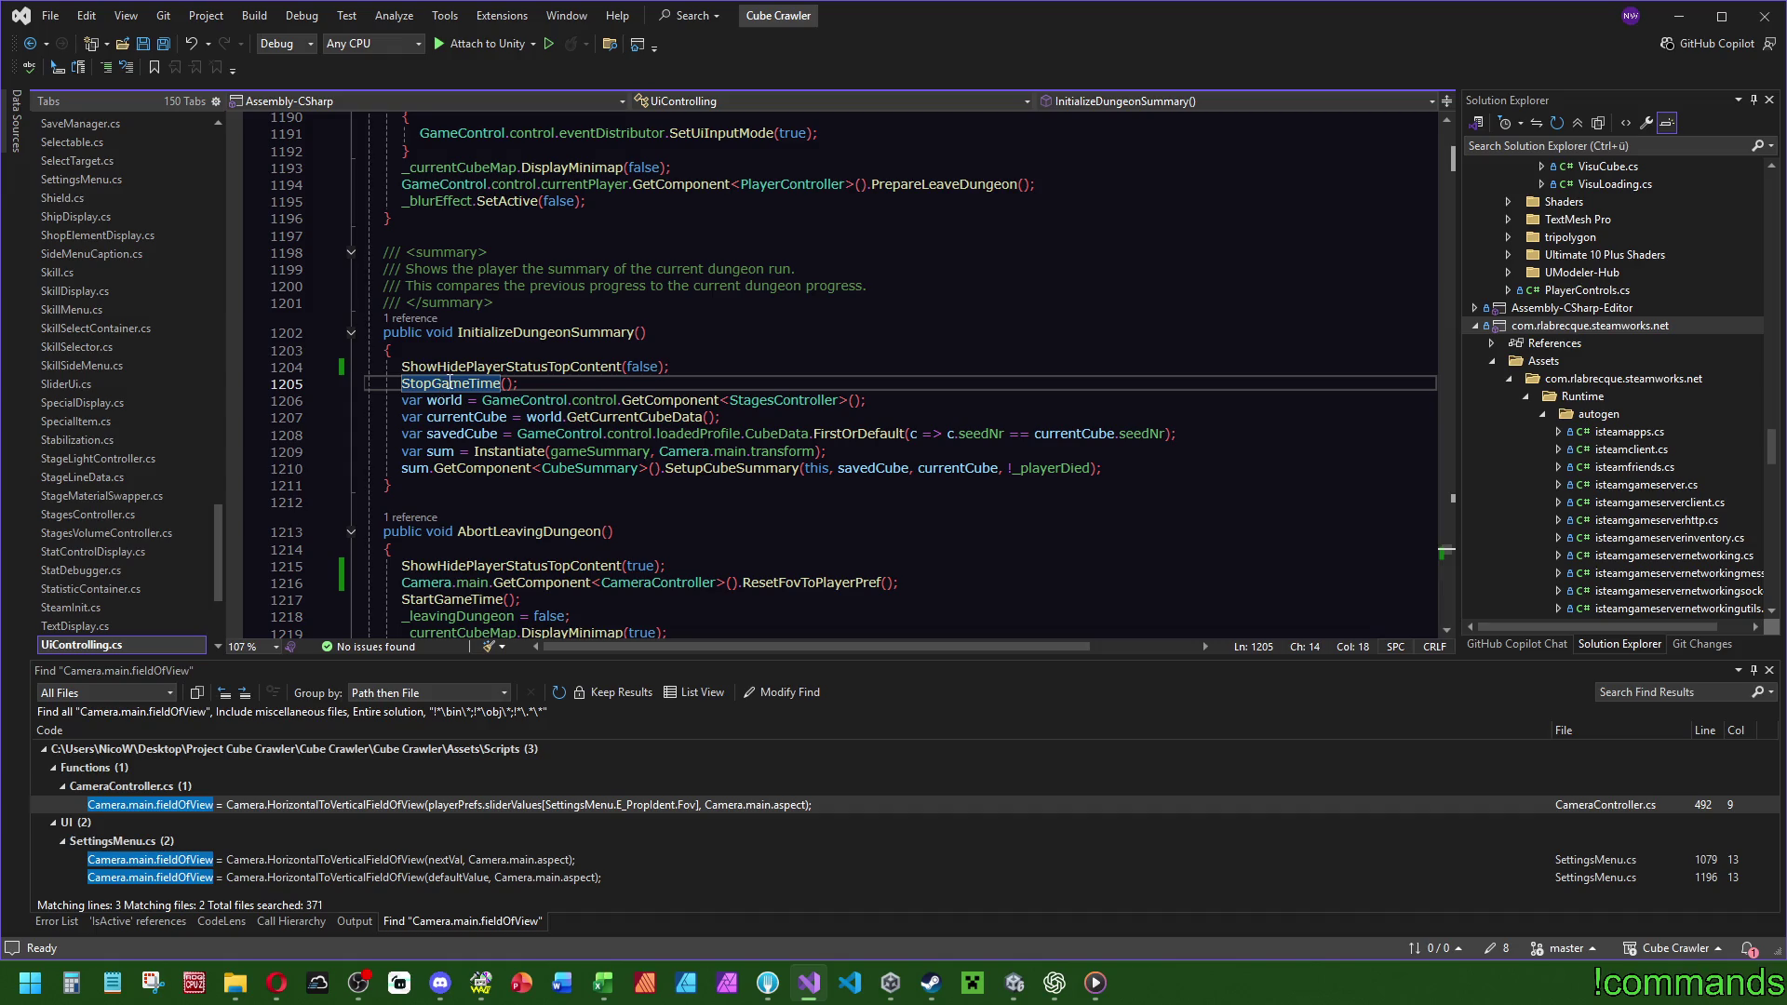
ctrl+click(438, 385)
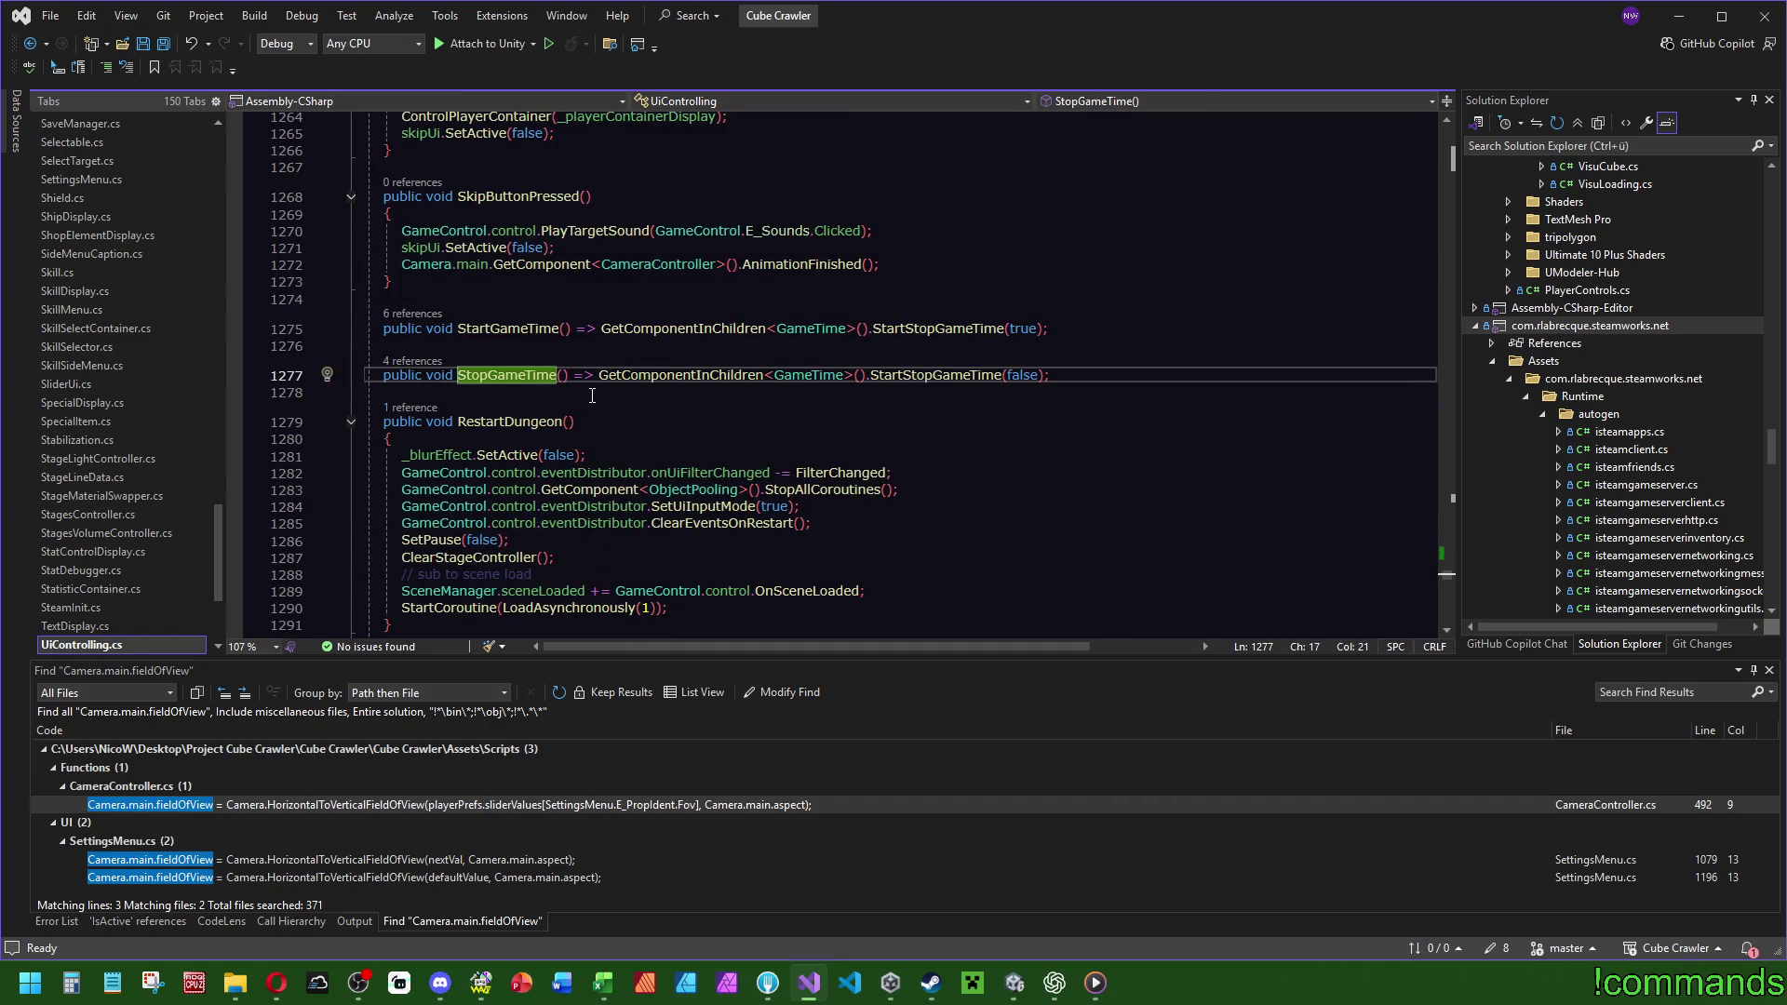
mouse_move(950, 371)
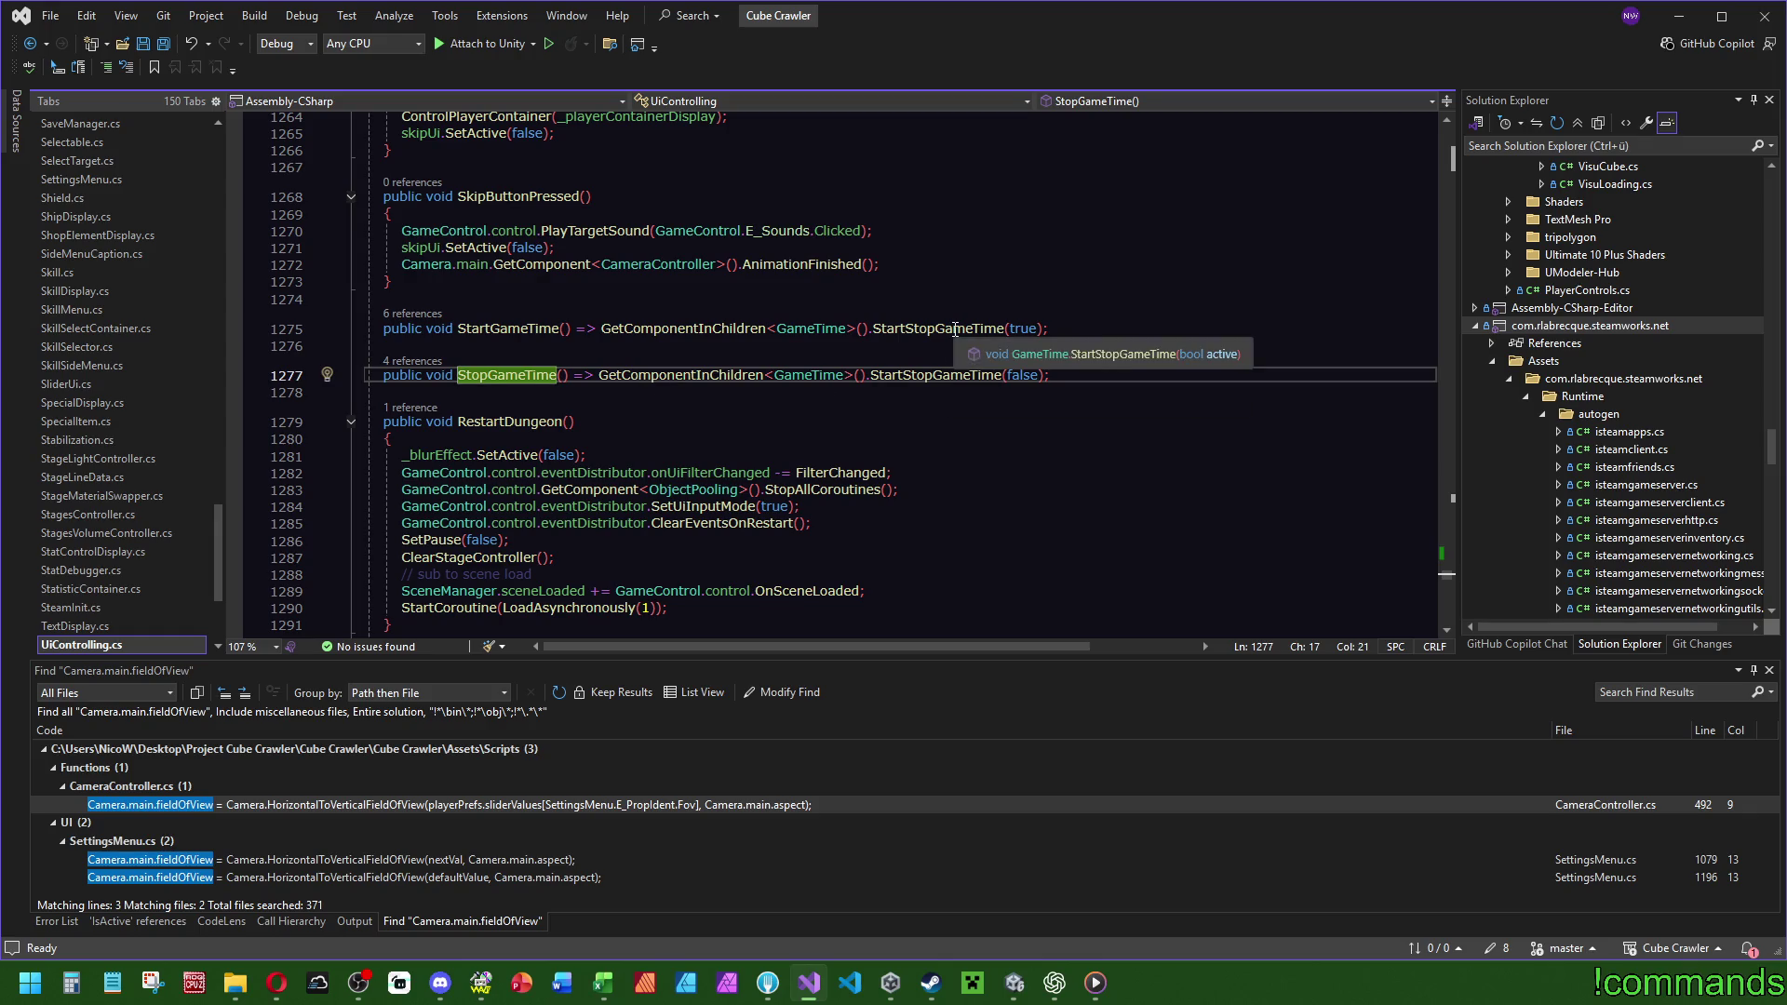
key(ctrl+minus)
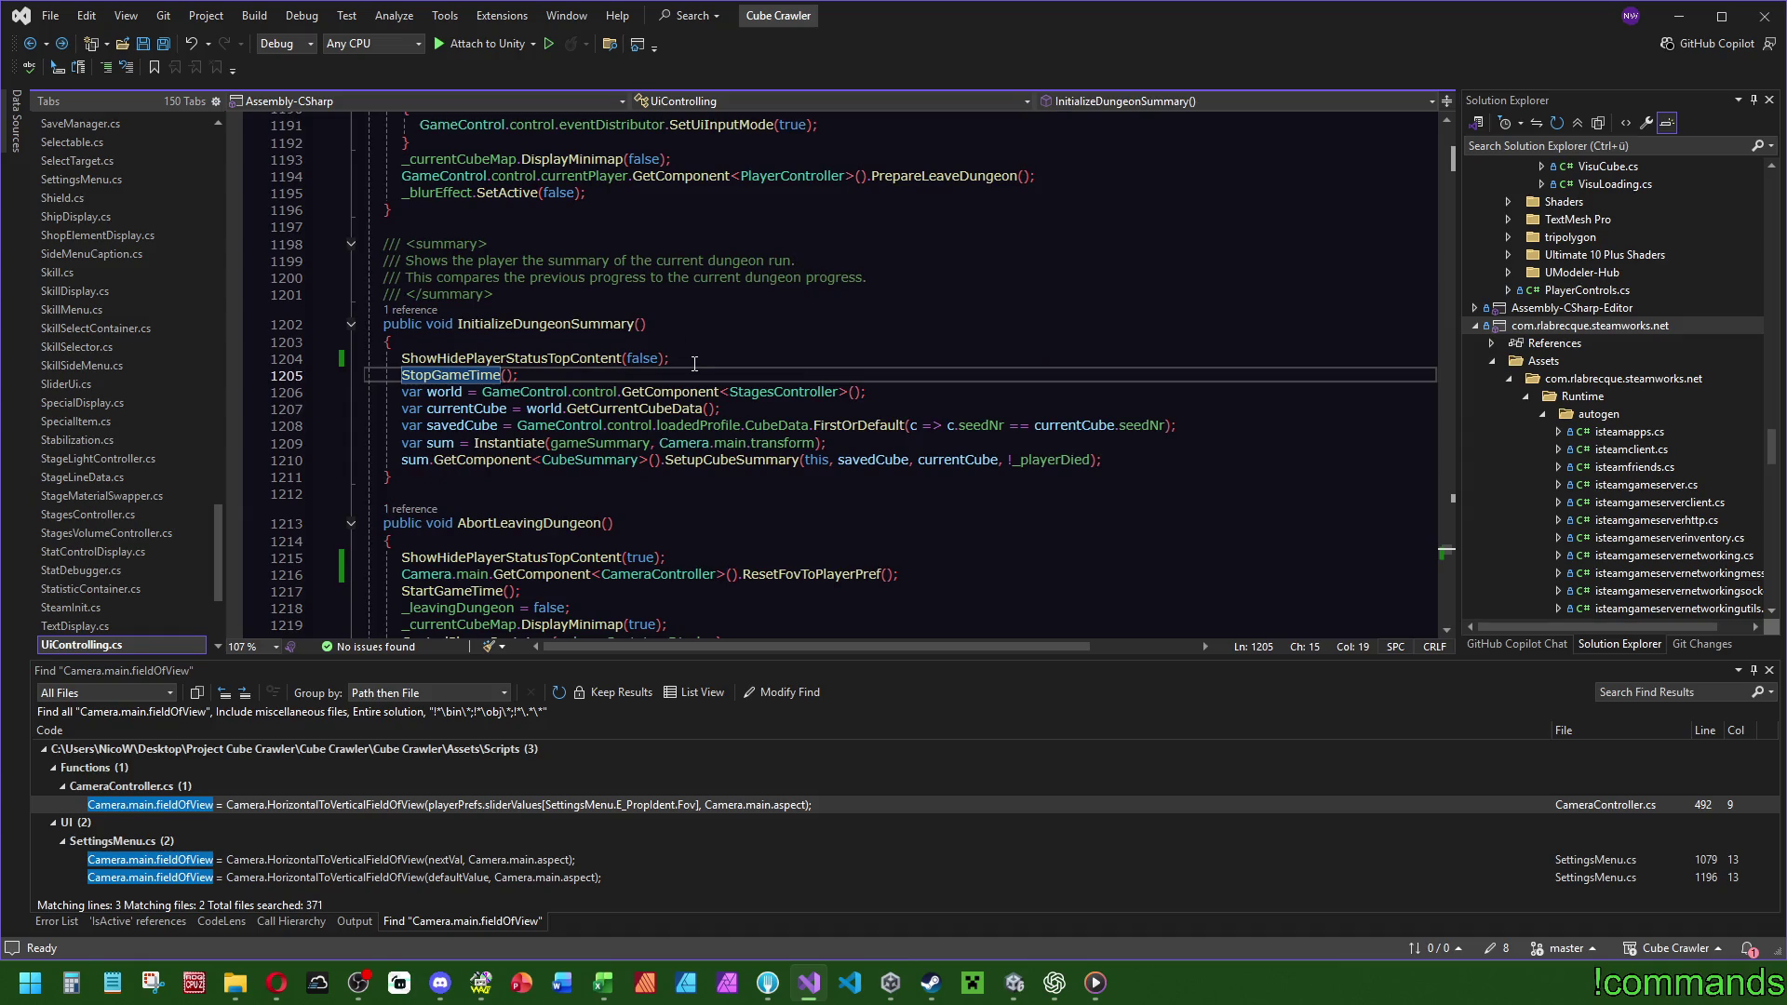
Move the ShowHidePlayerStatusTopContent(false) line after SetupCubeSummary and save UiControlling.cs.
click(698, 347)
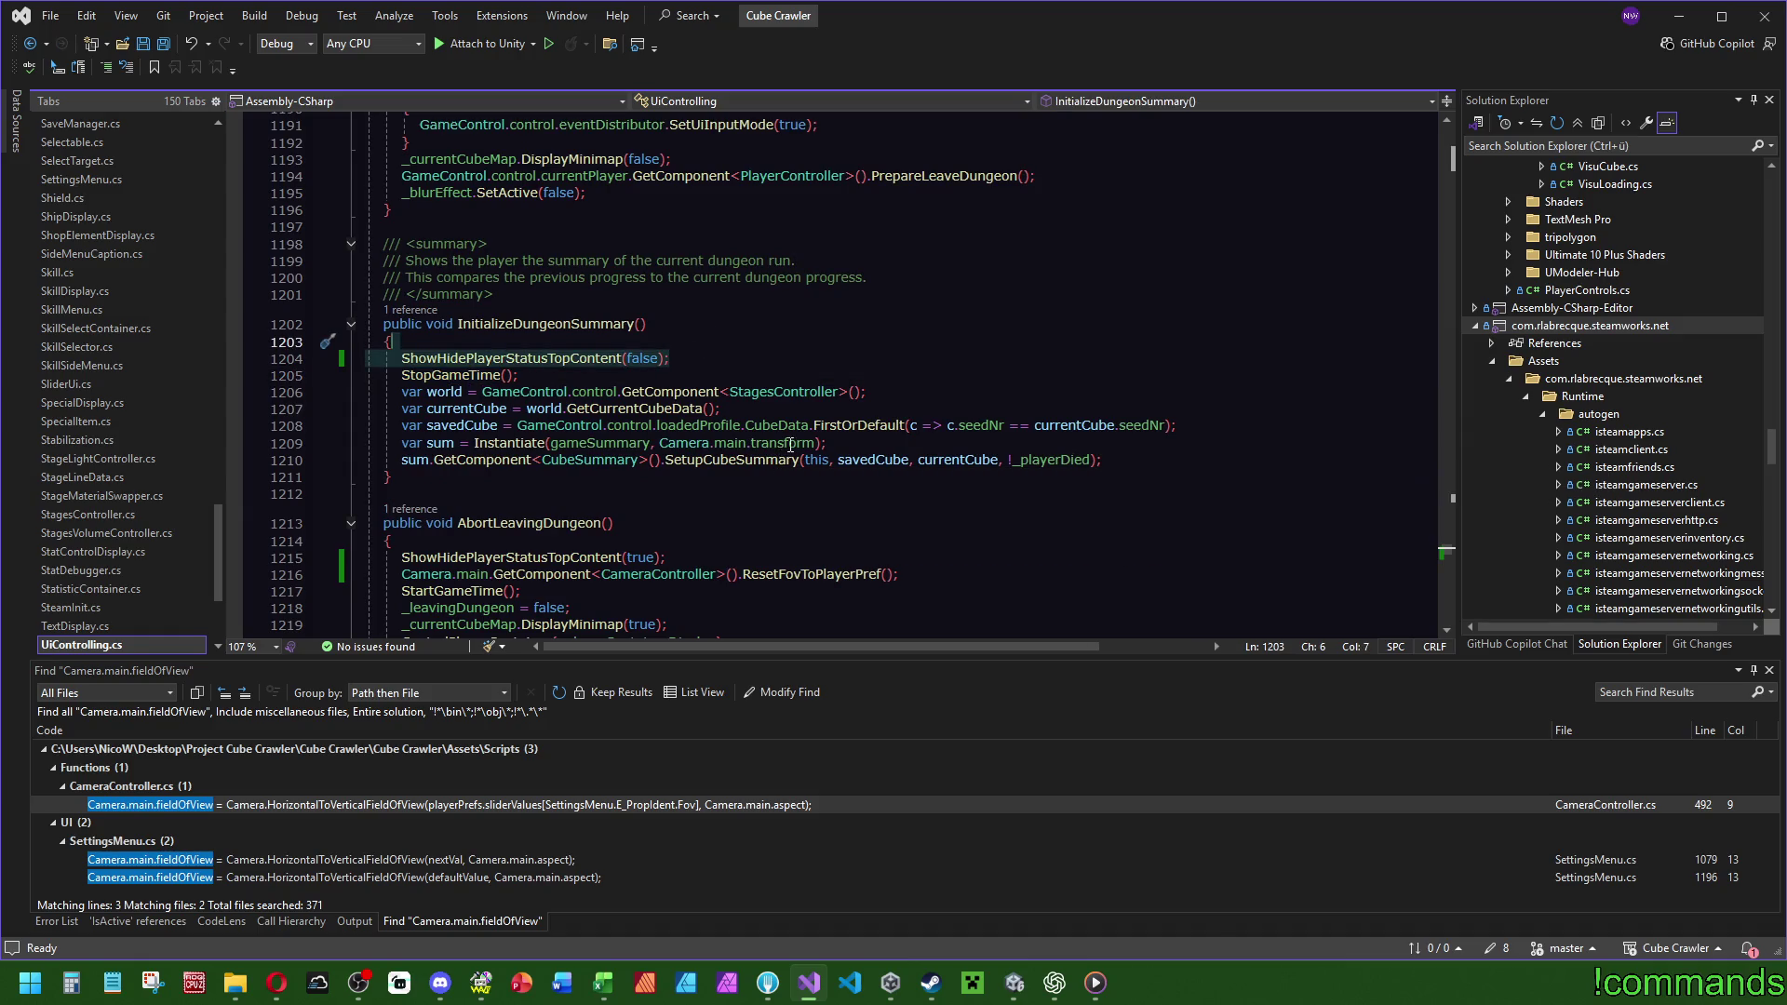
key(Delete)
click(1117, 446)
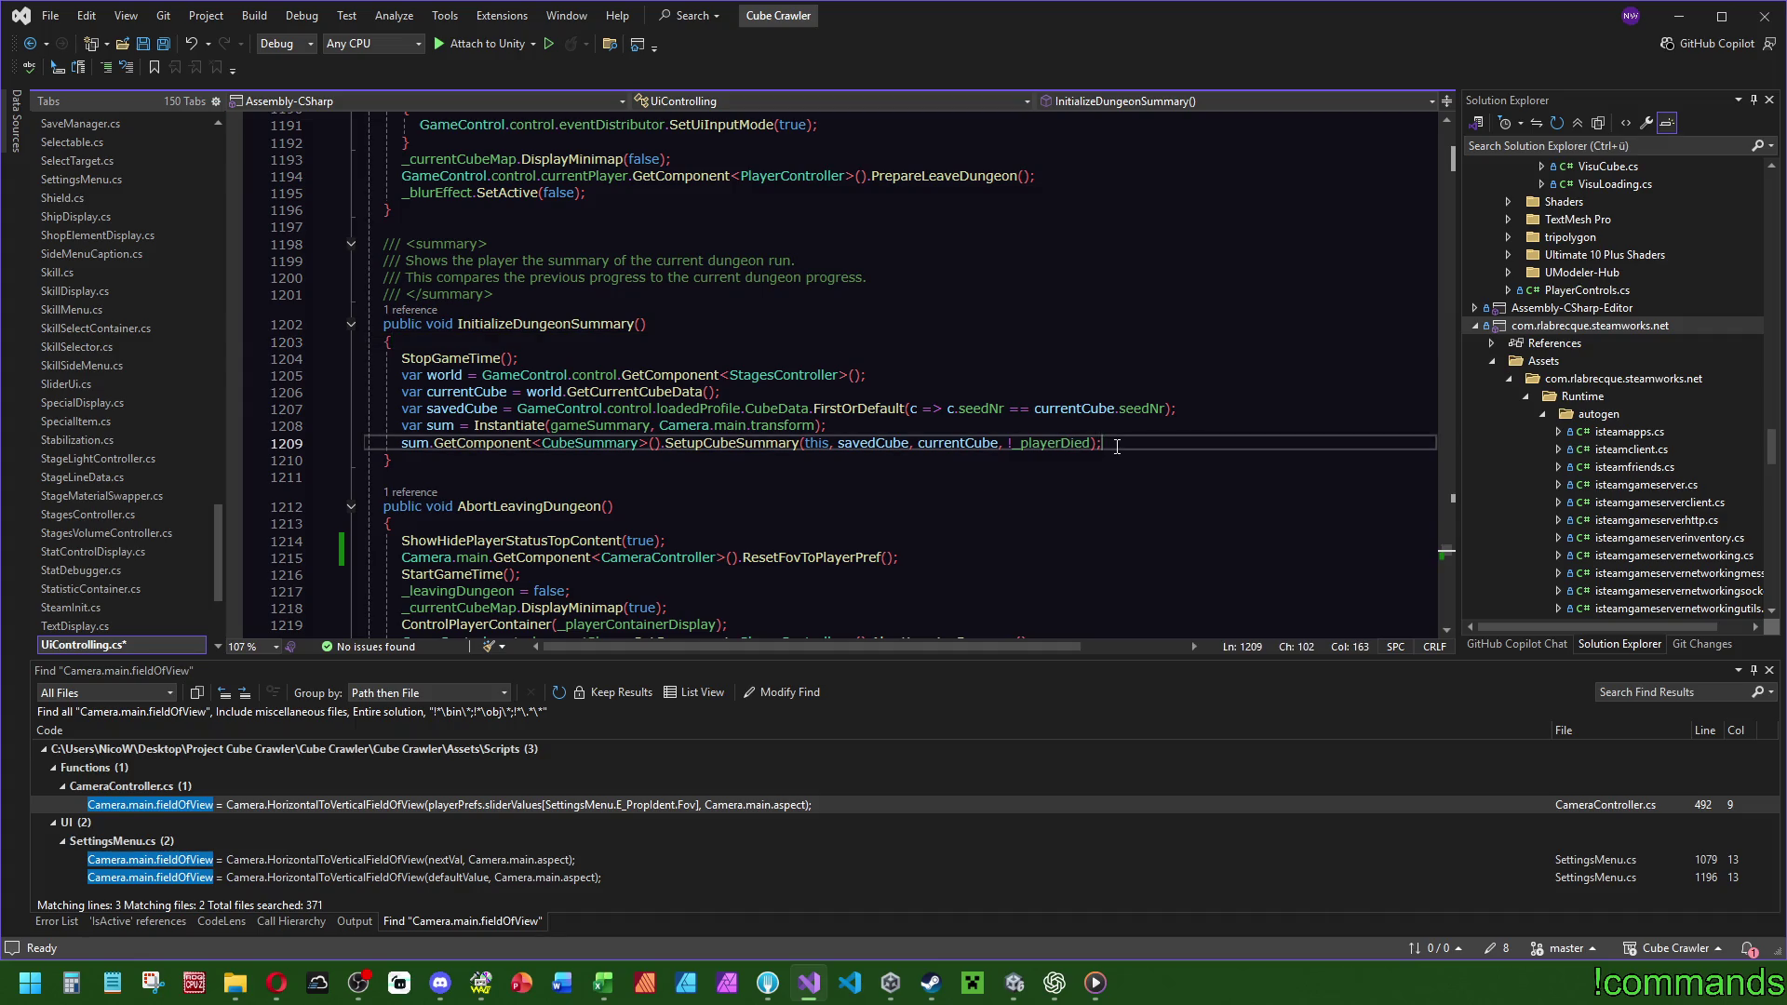
key(ctrl+z)
scroll(1070, 521, down, 4)
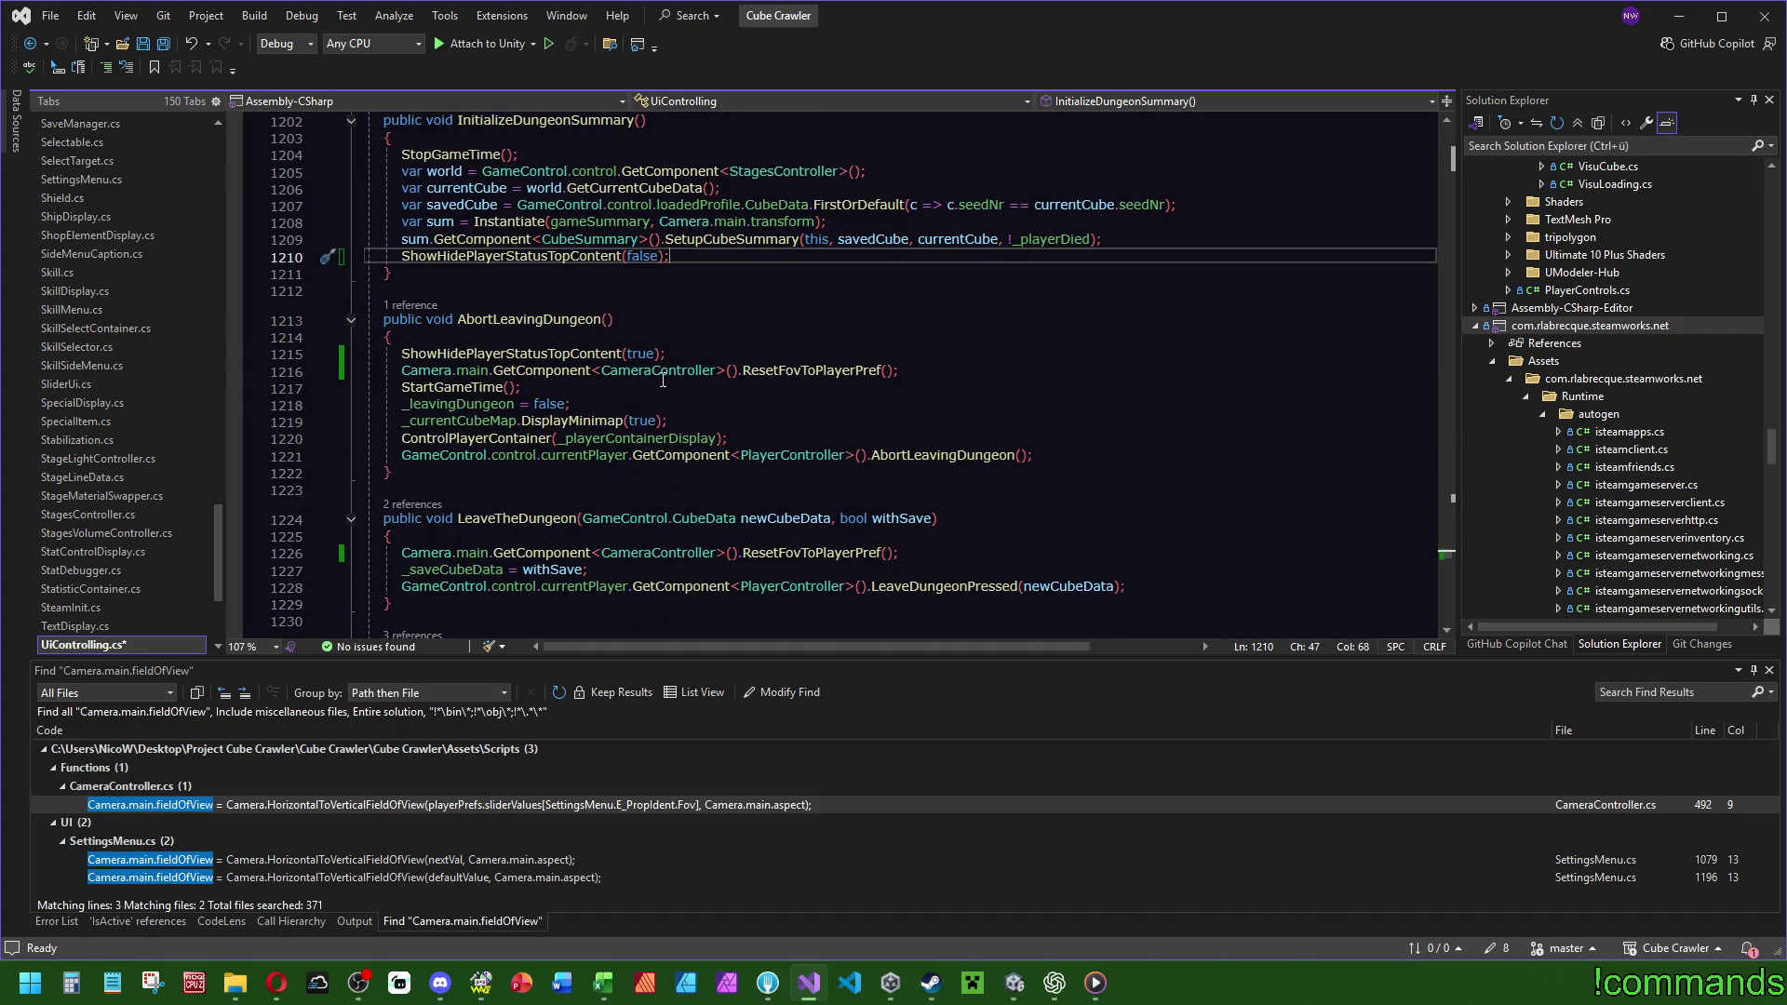
drag(694, 354, 697, 338)
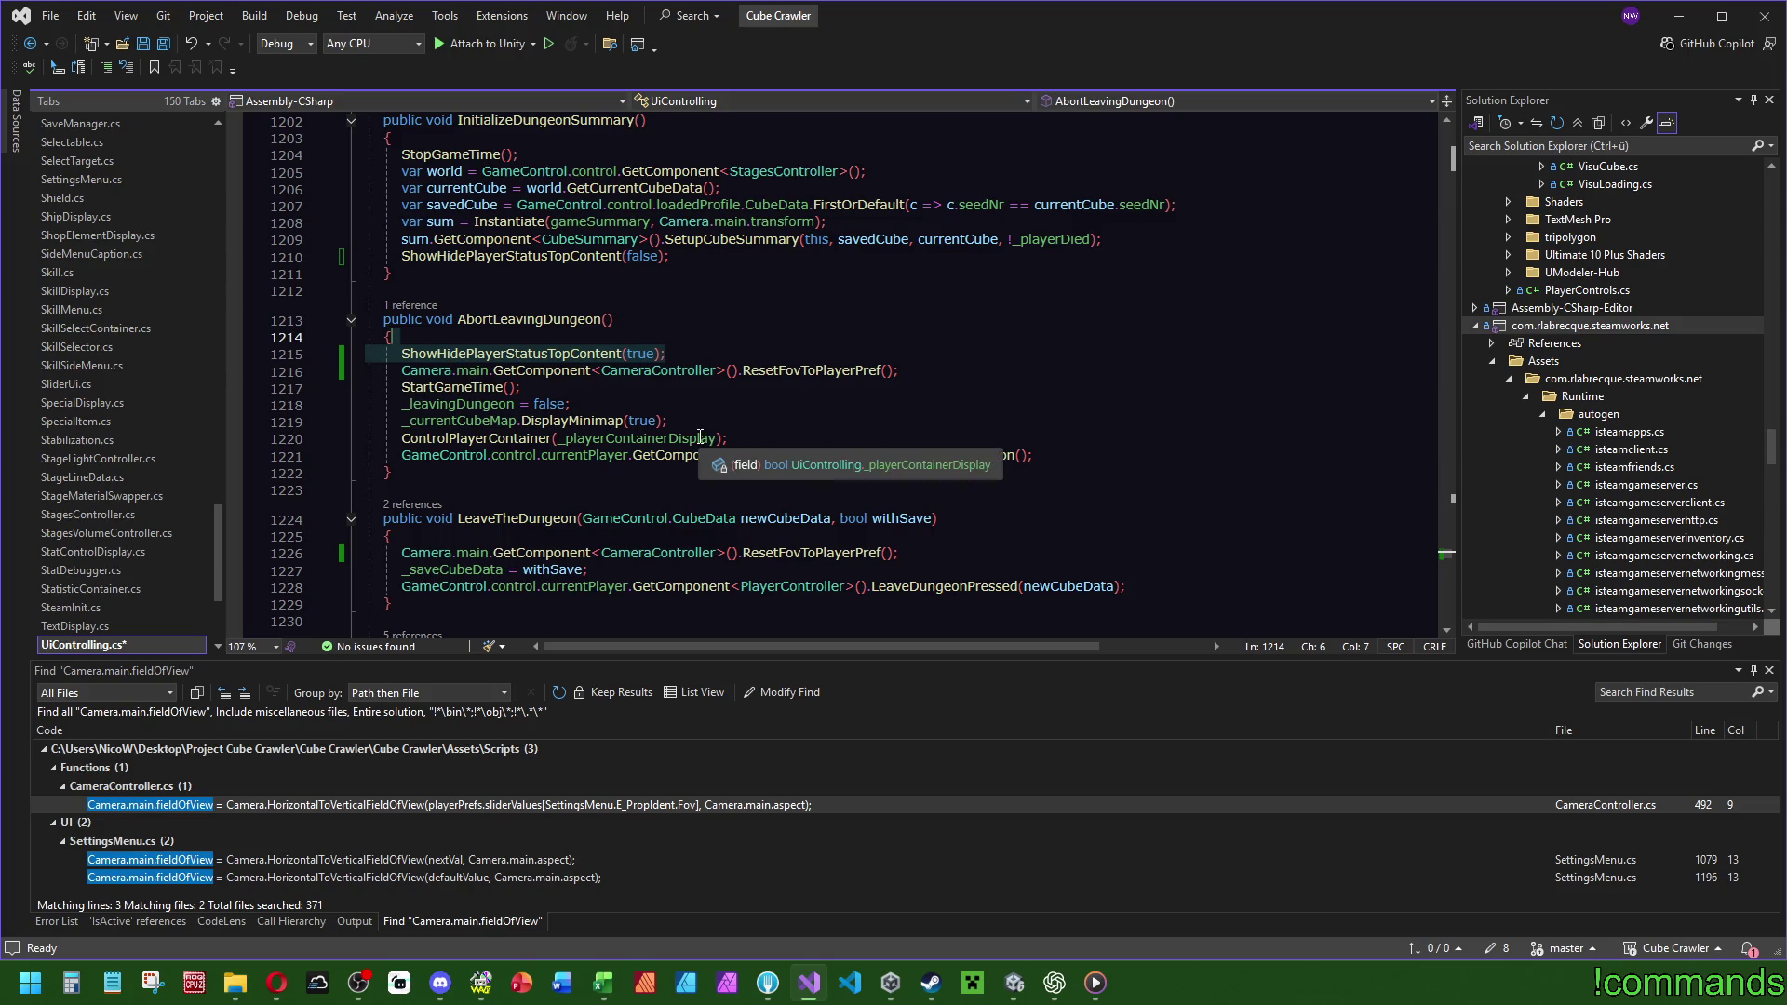
click(651, 319)
click(162, 45)
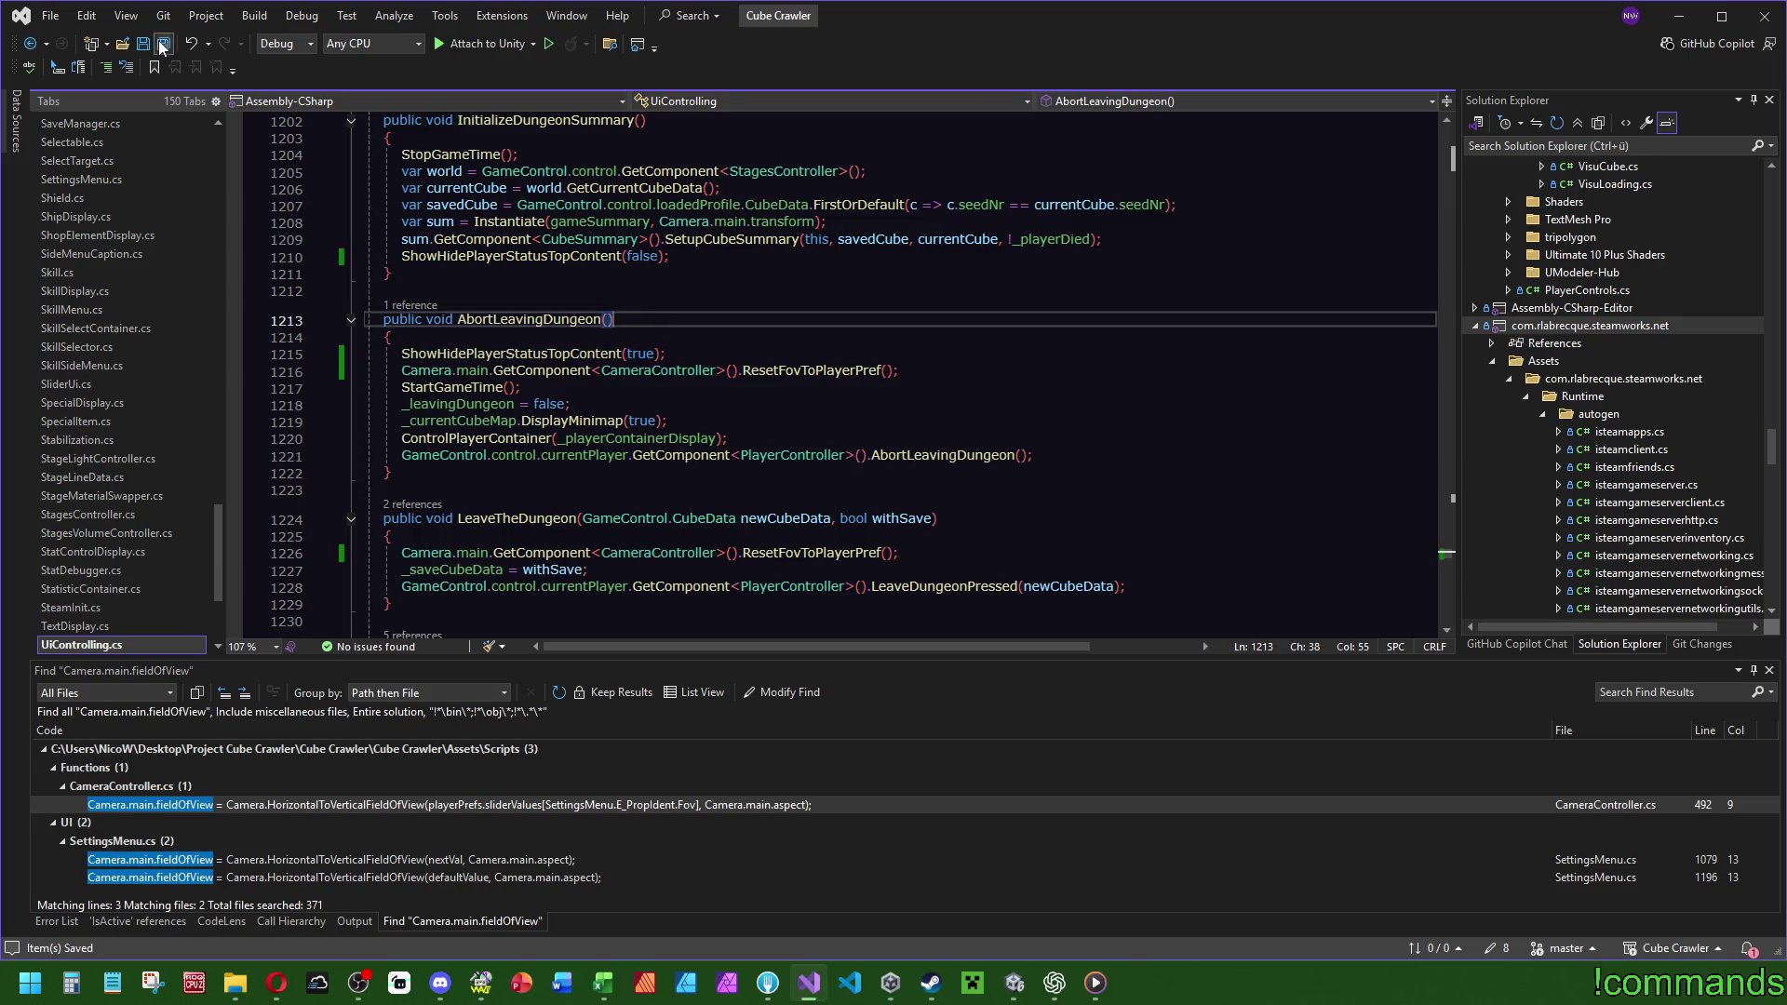
click(1016, 985)
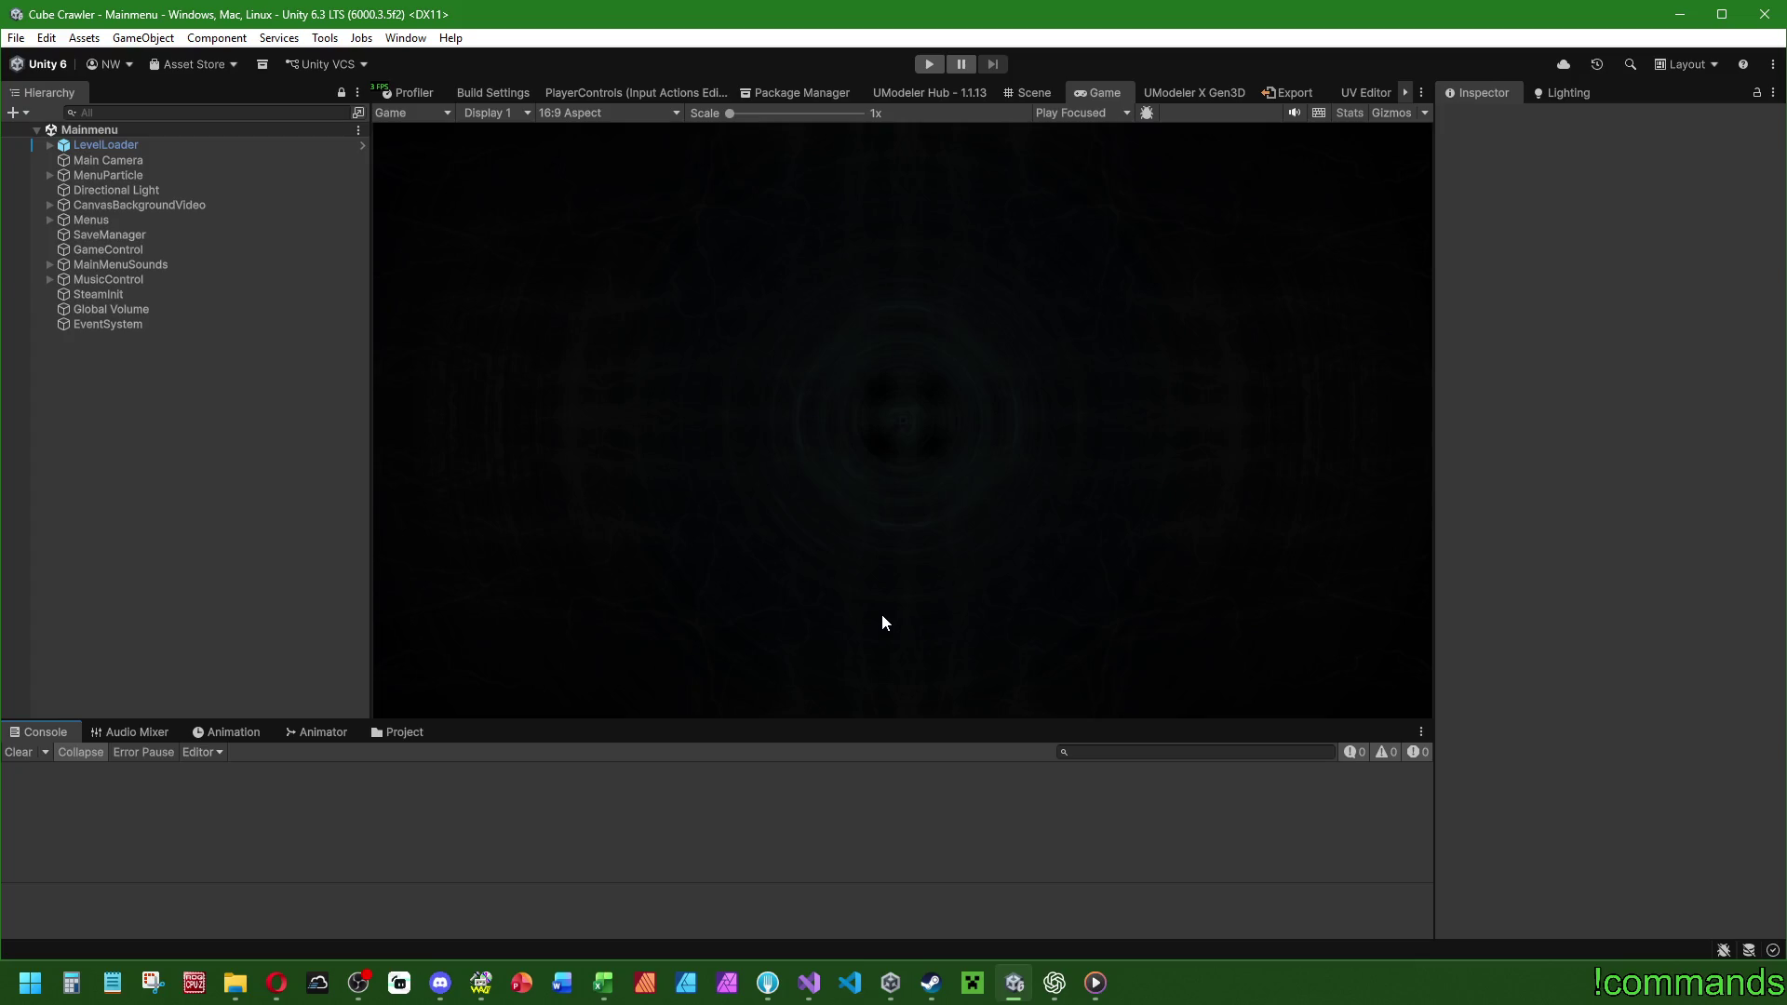
Enter play mode in a maximized Game view, start from the main menu and enter the cube.
click(928, 64)
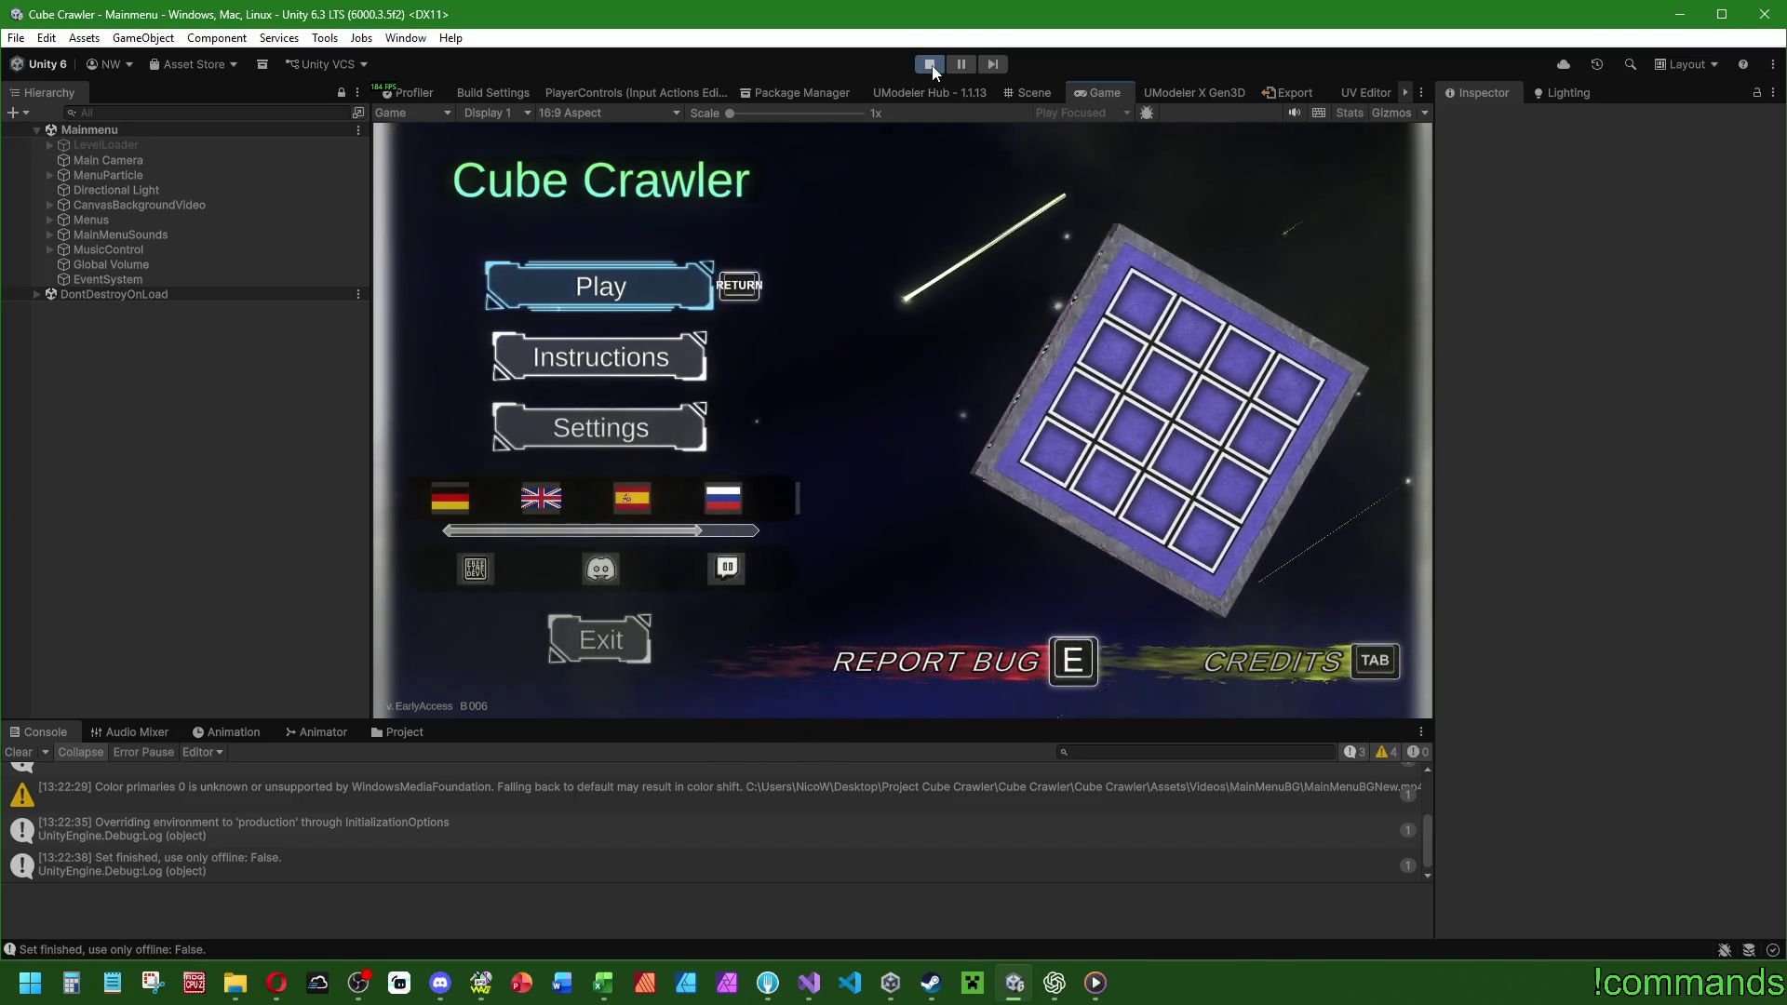
double_click(1102, 91)
key(Return)
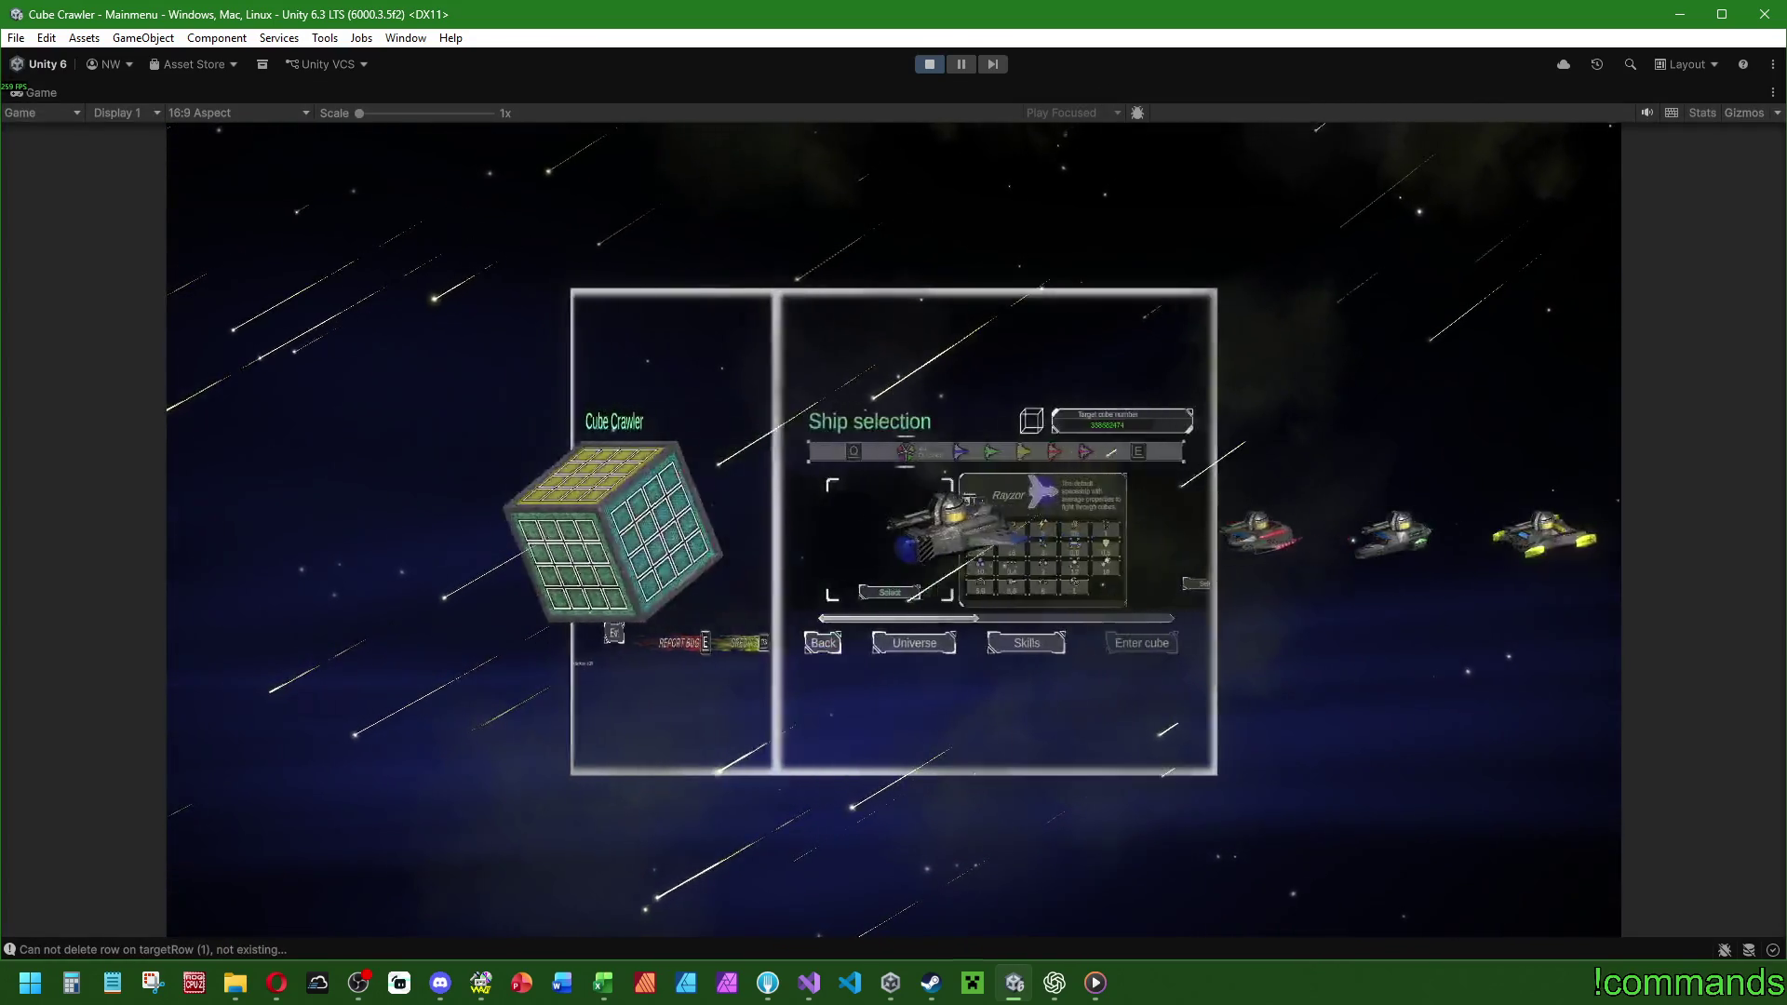
key(Return)
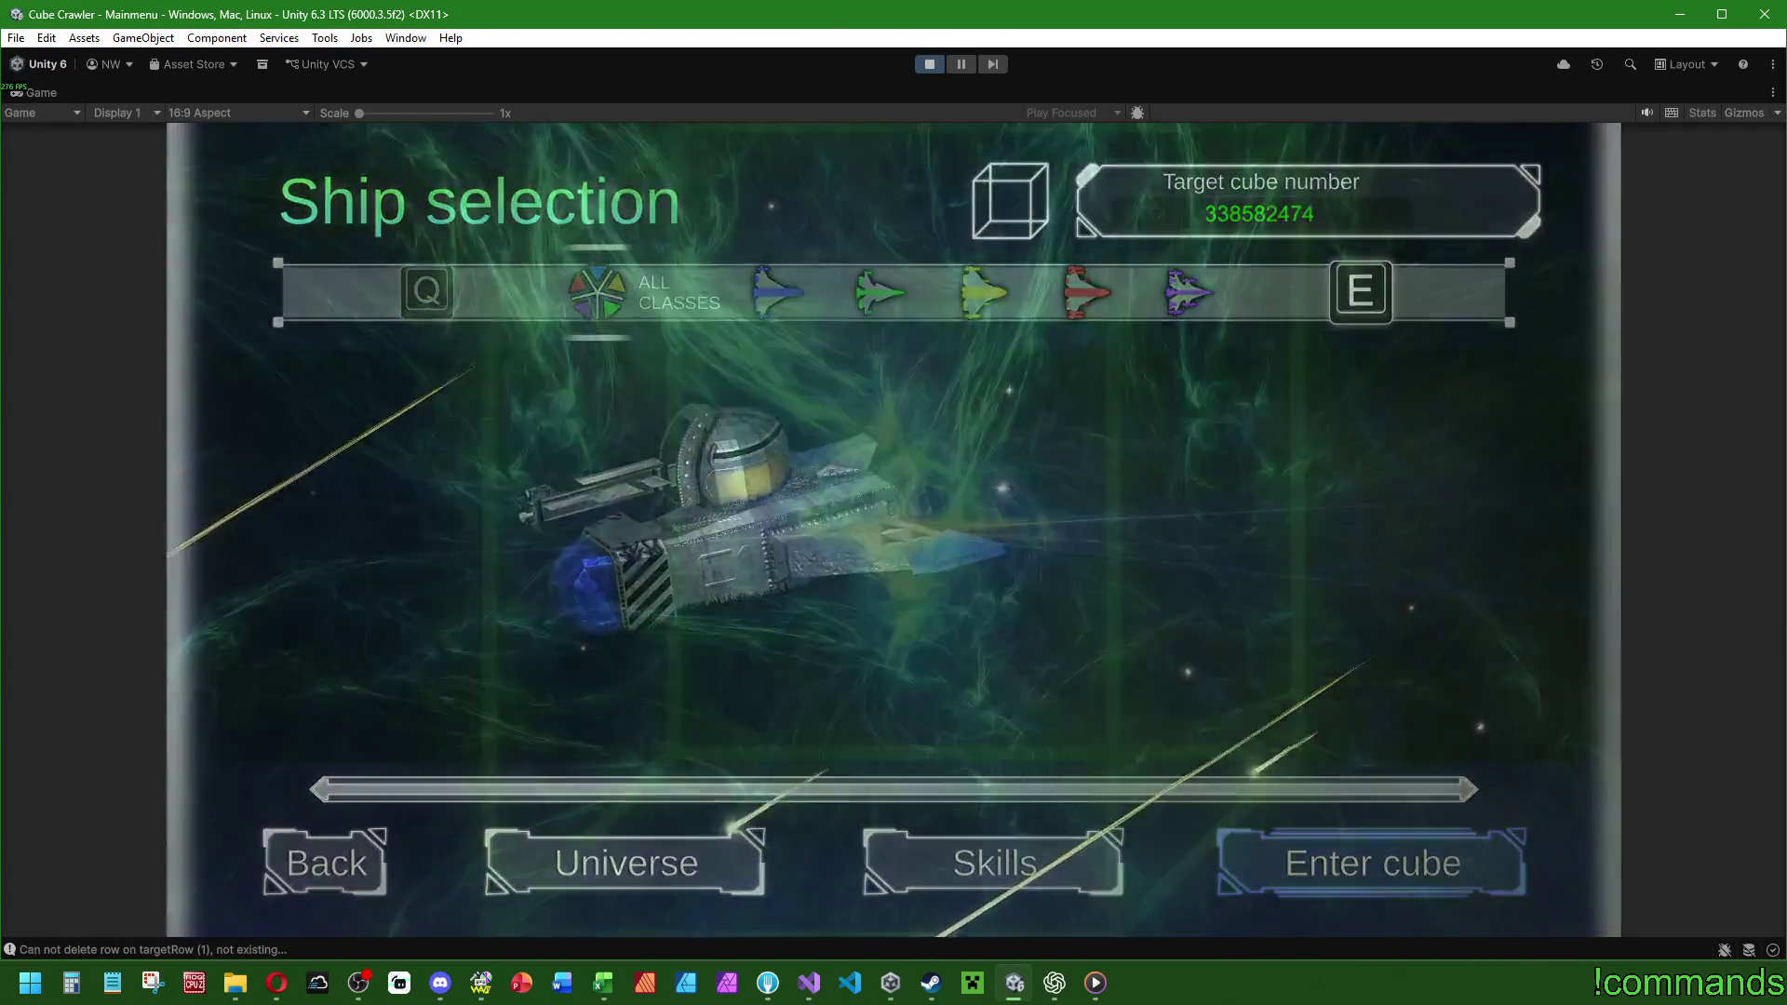
key(super)
key(Escape)
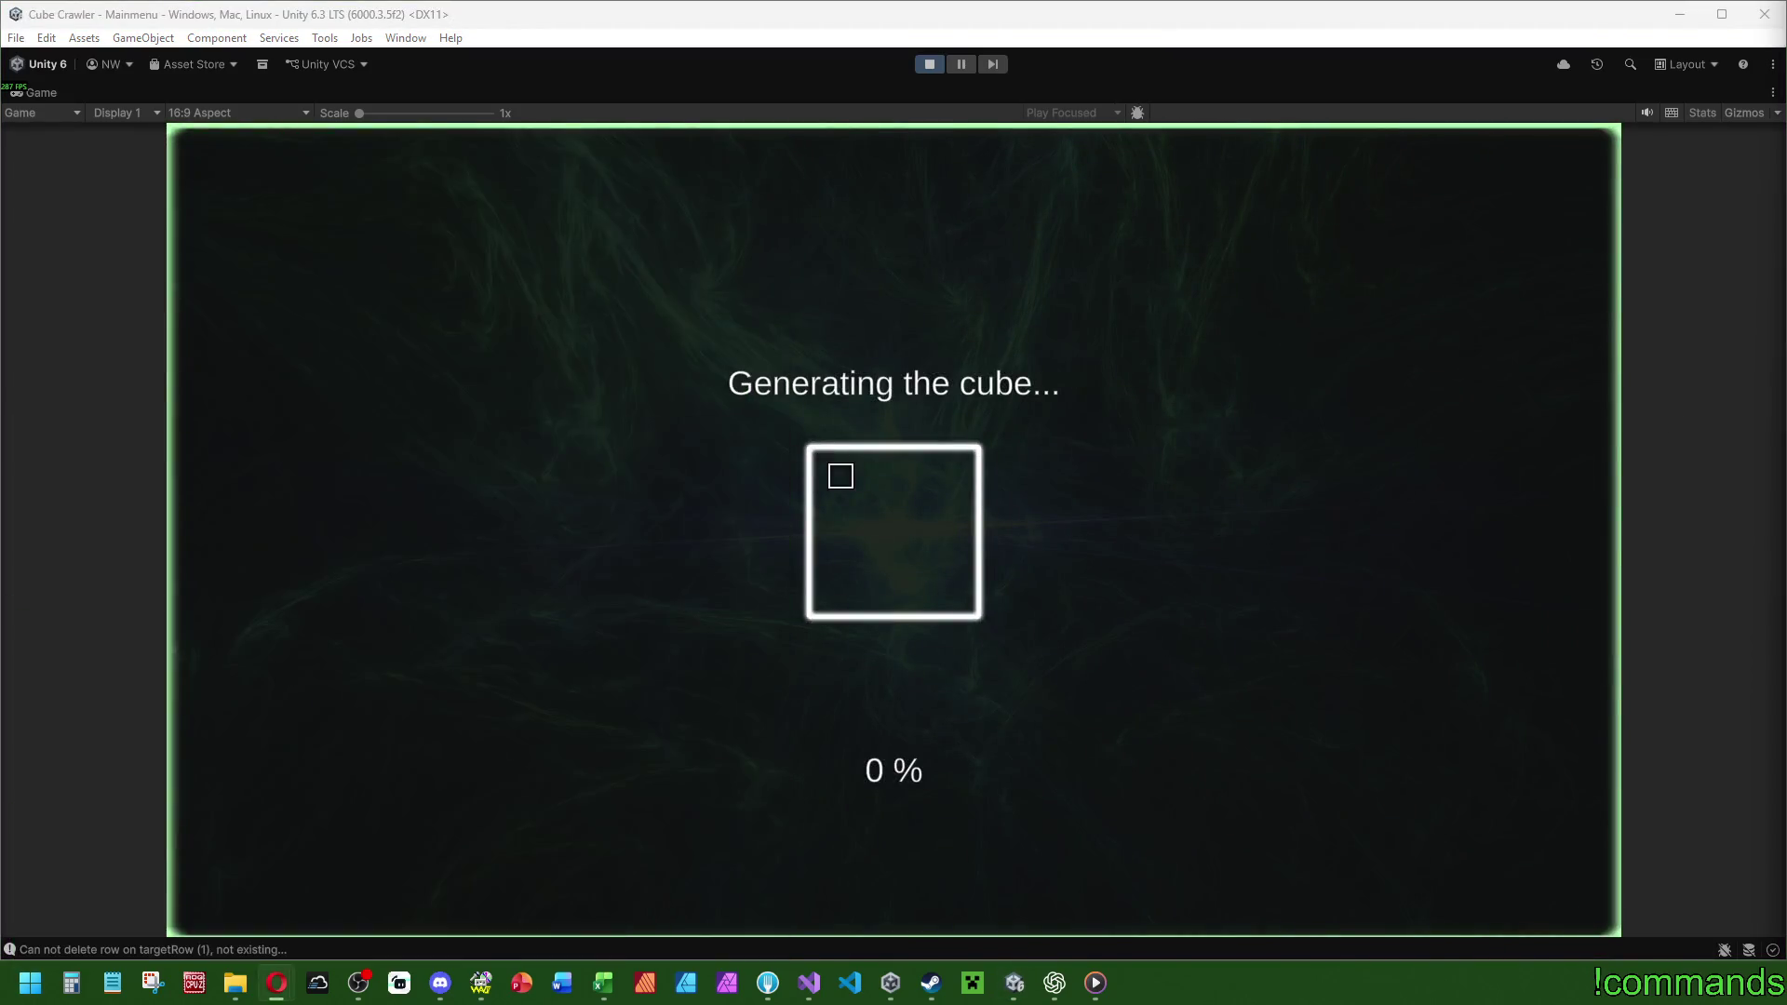
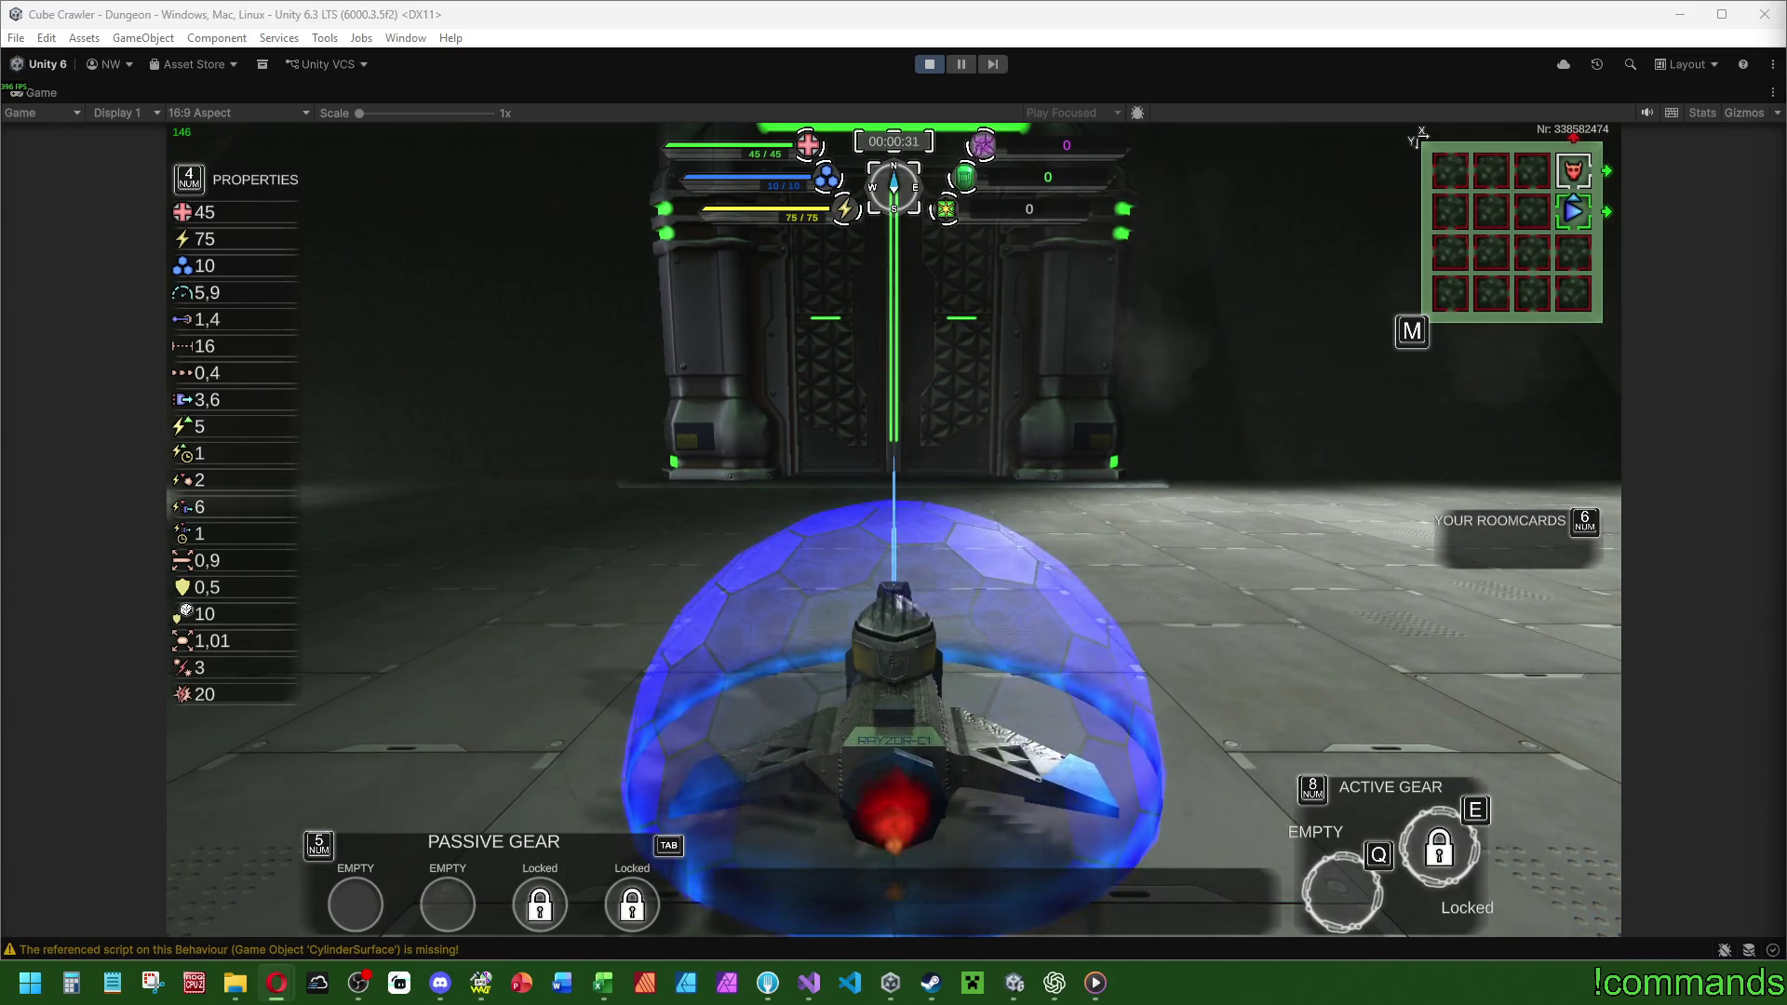
Steer the ship left and right around the room, then bring up the in-game Settings menu.
key(alt+Tab)
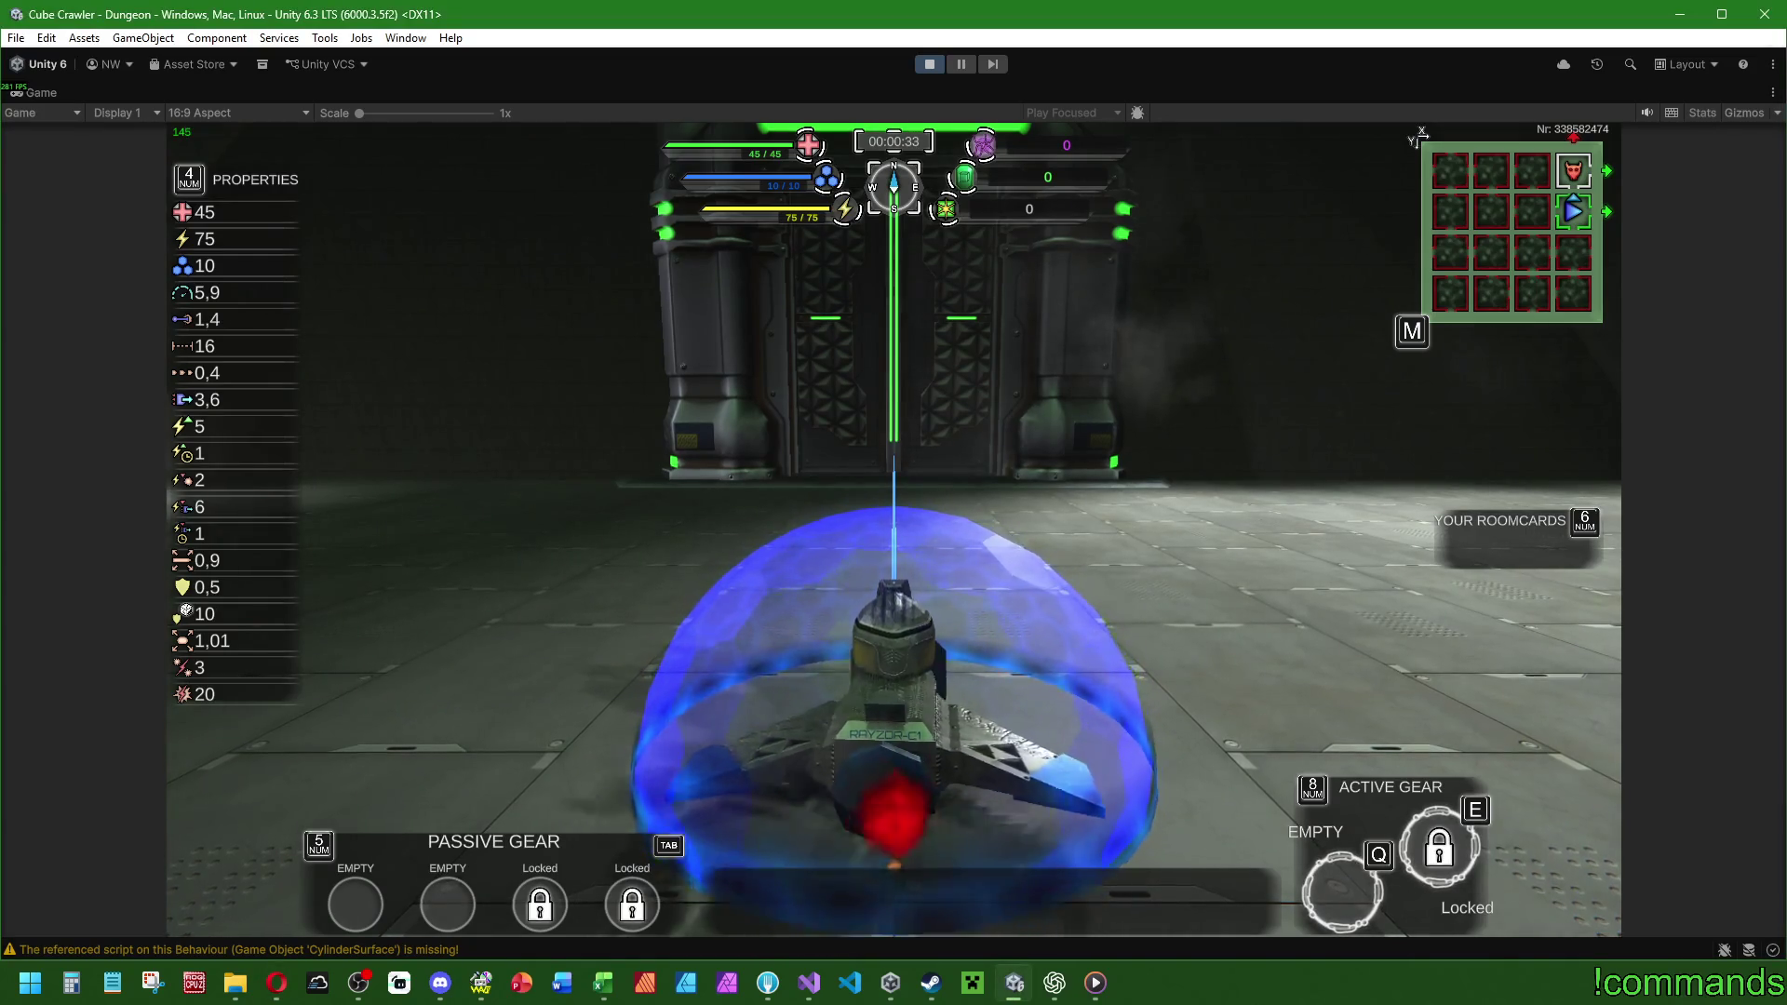
key(d)
key(a)
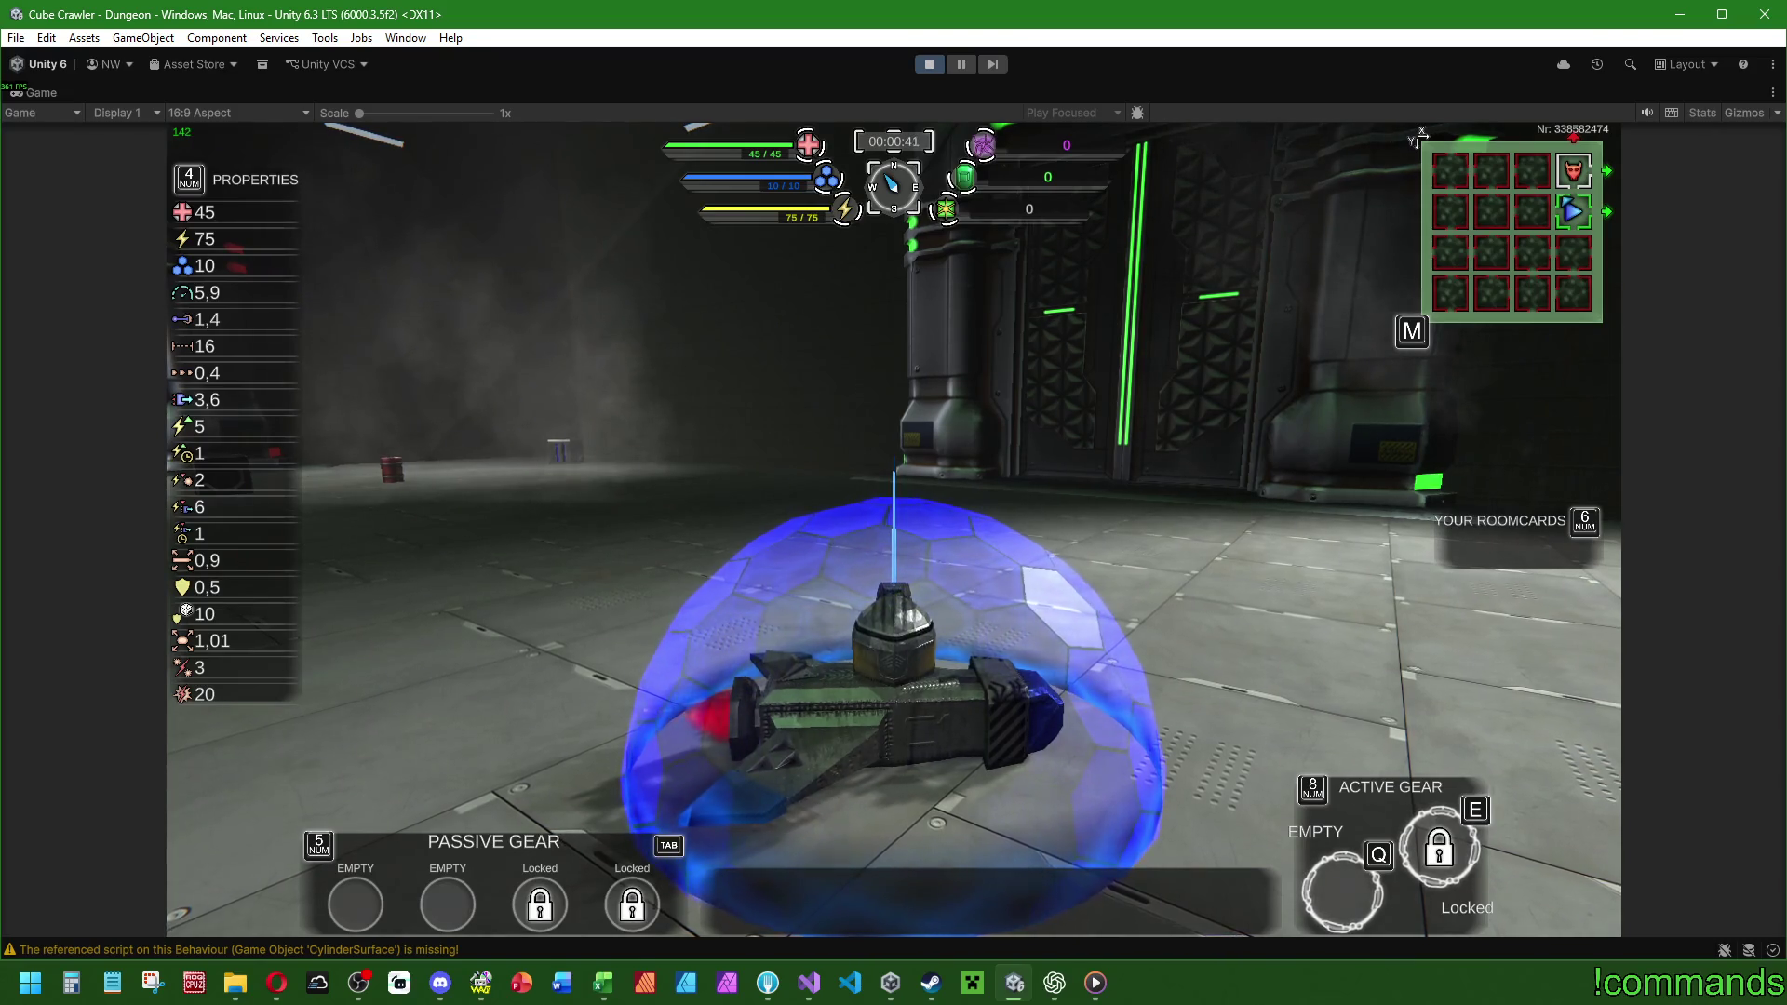
key(d)
key(d)
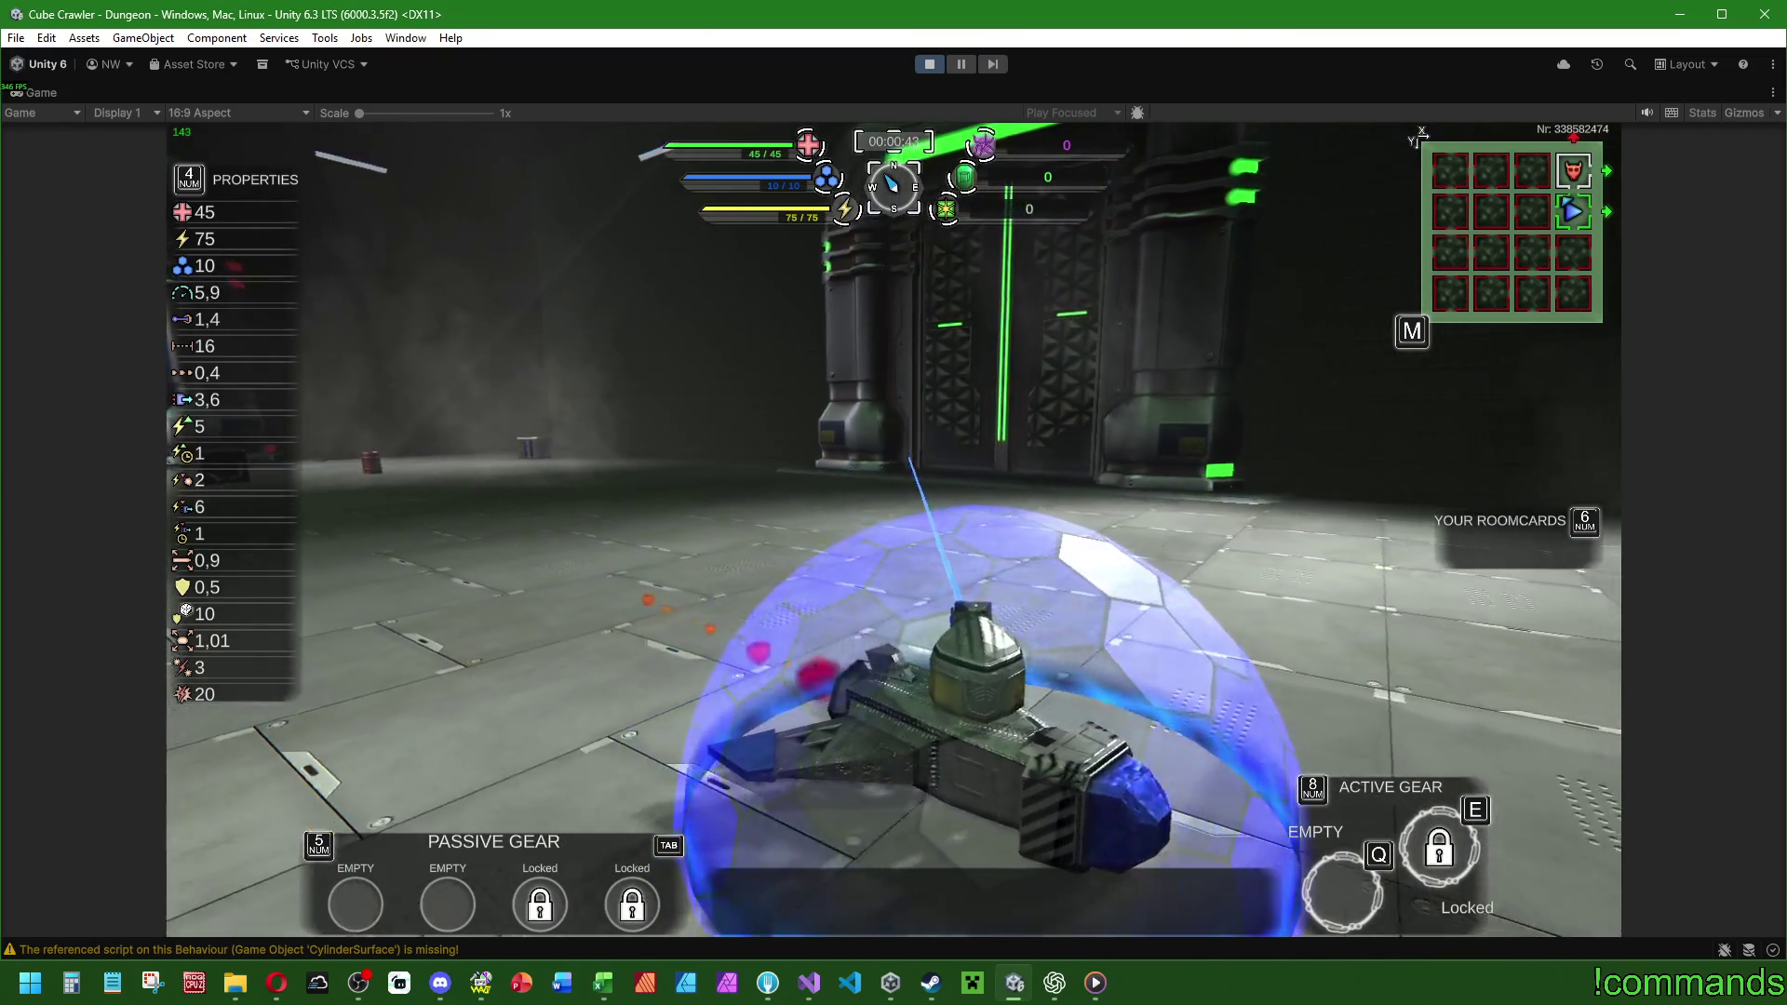
key(a)
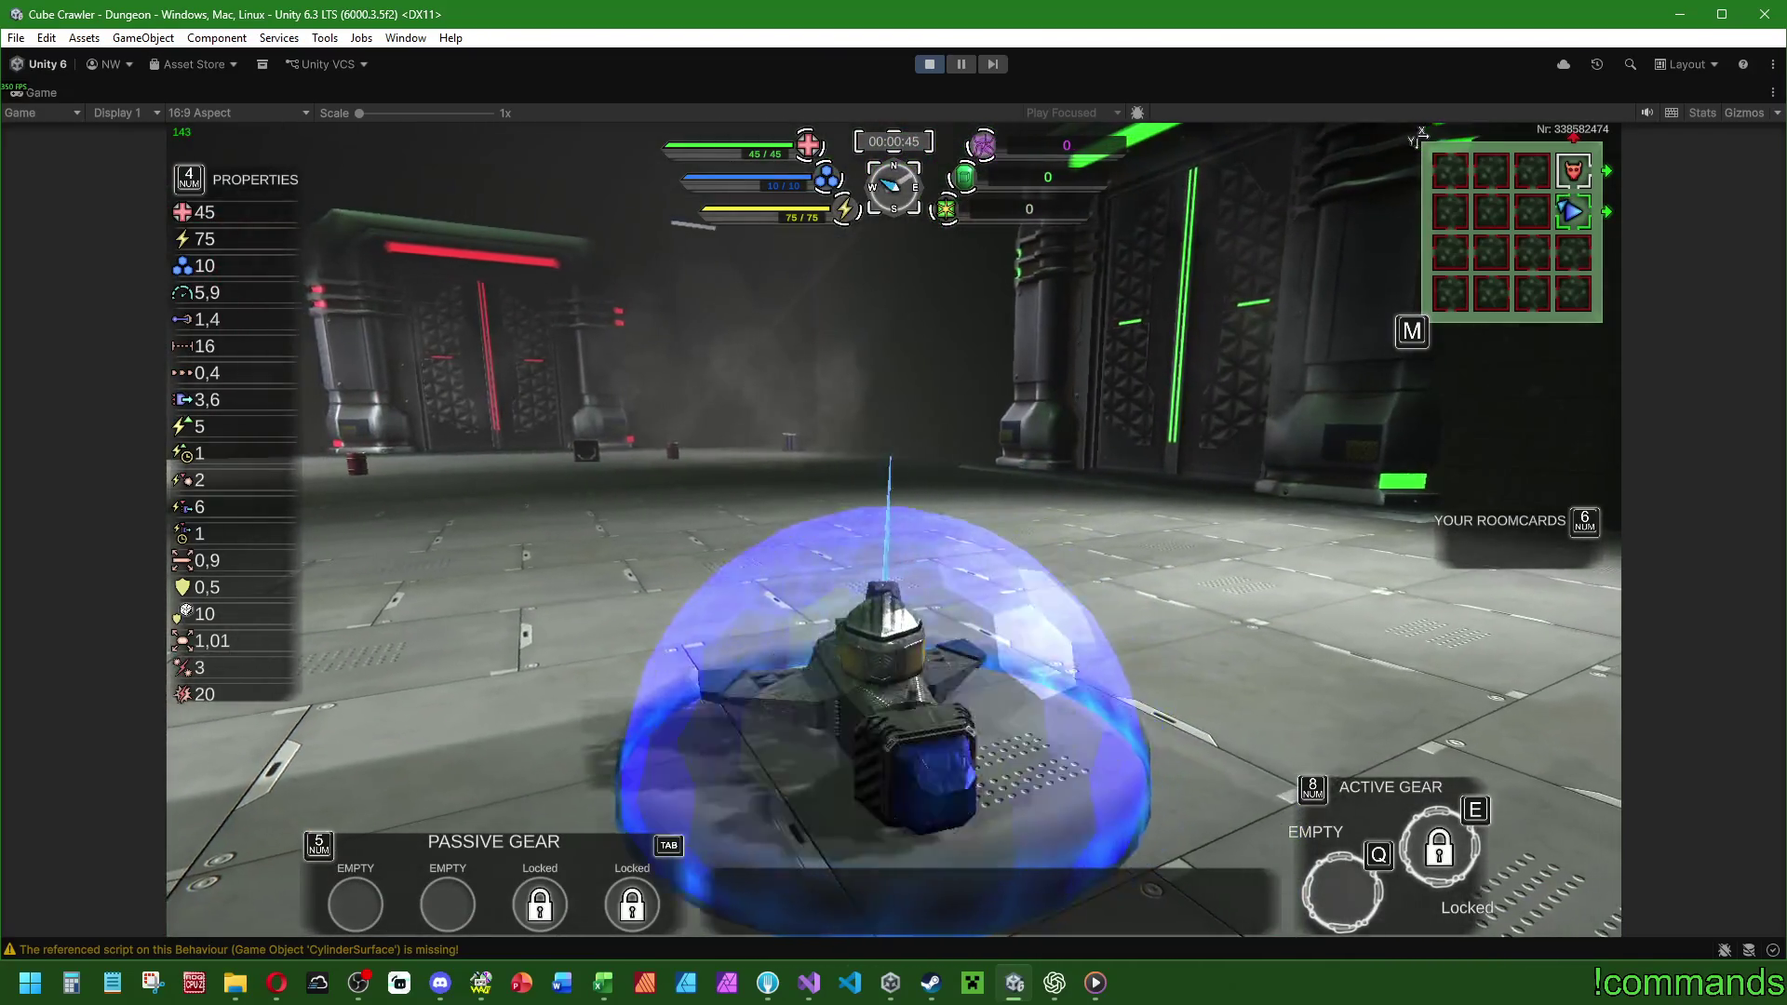
key(Escape)
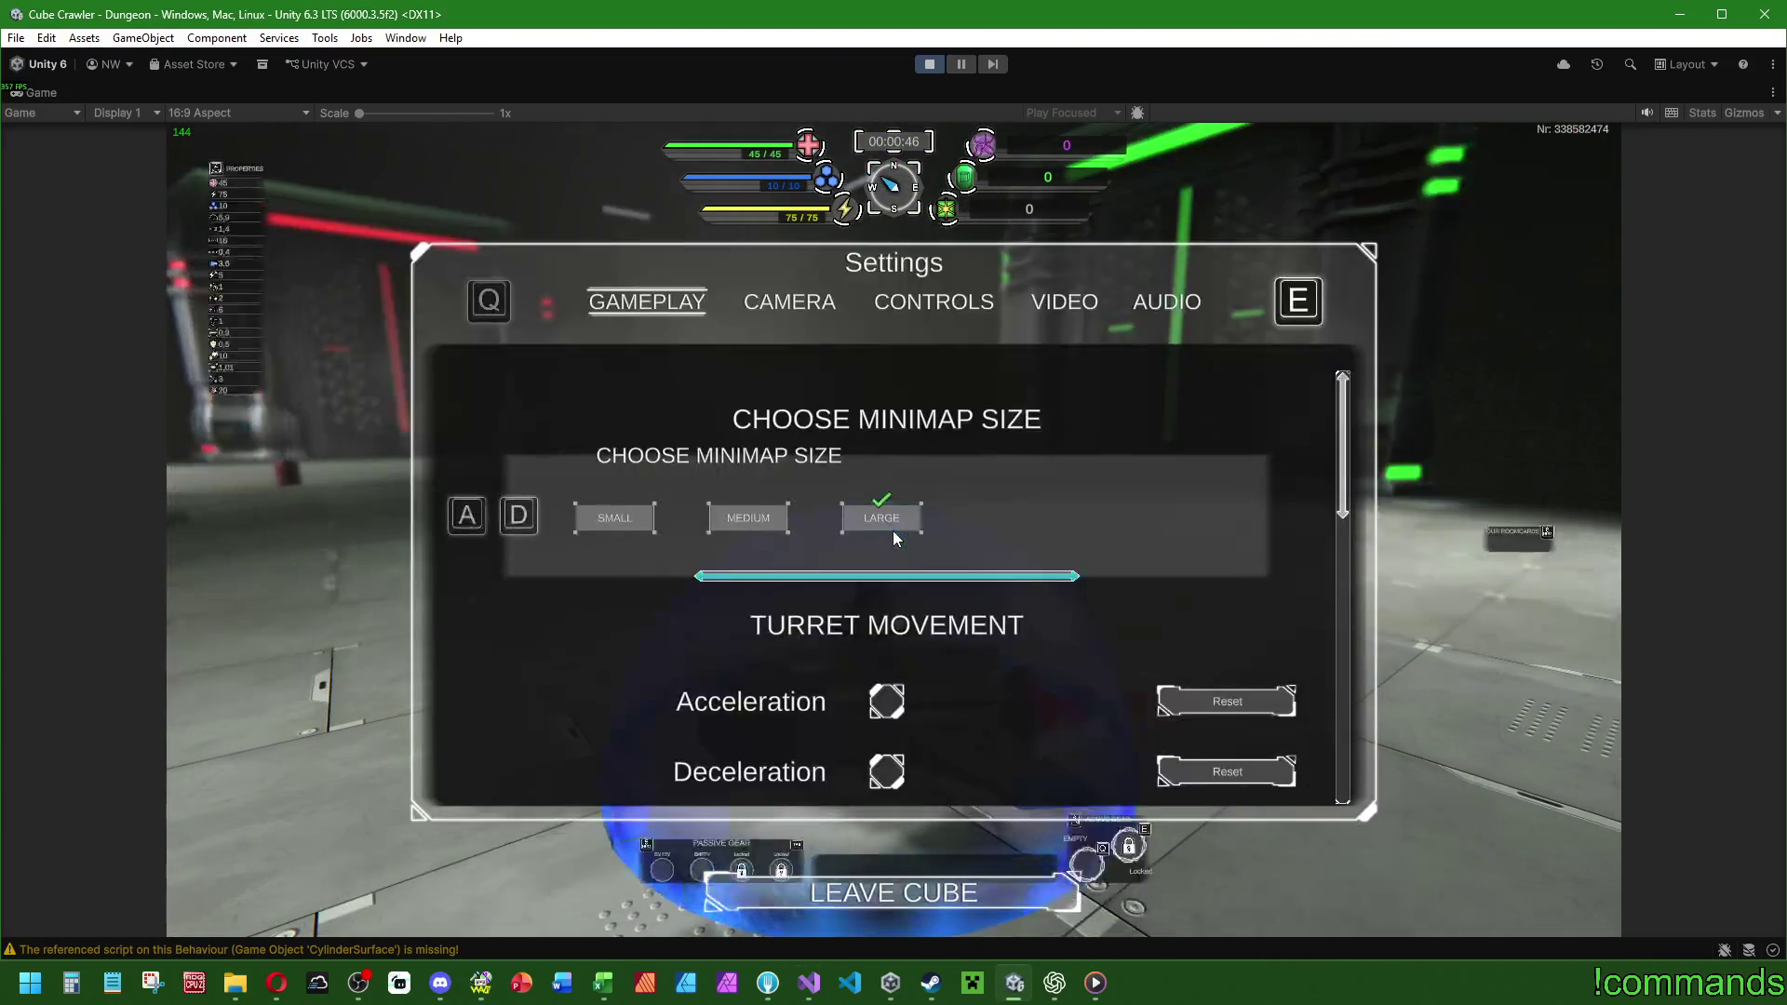
Trigger Leave Cube, abort it, reopen the summary screen and return to gameplay.
key(Return)
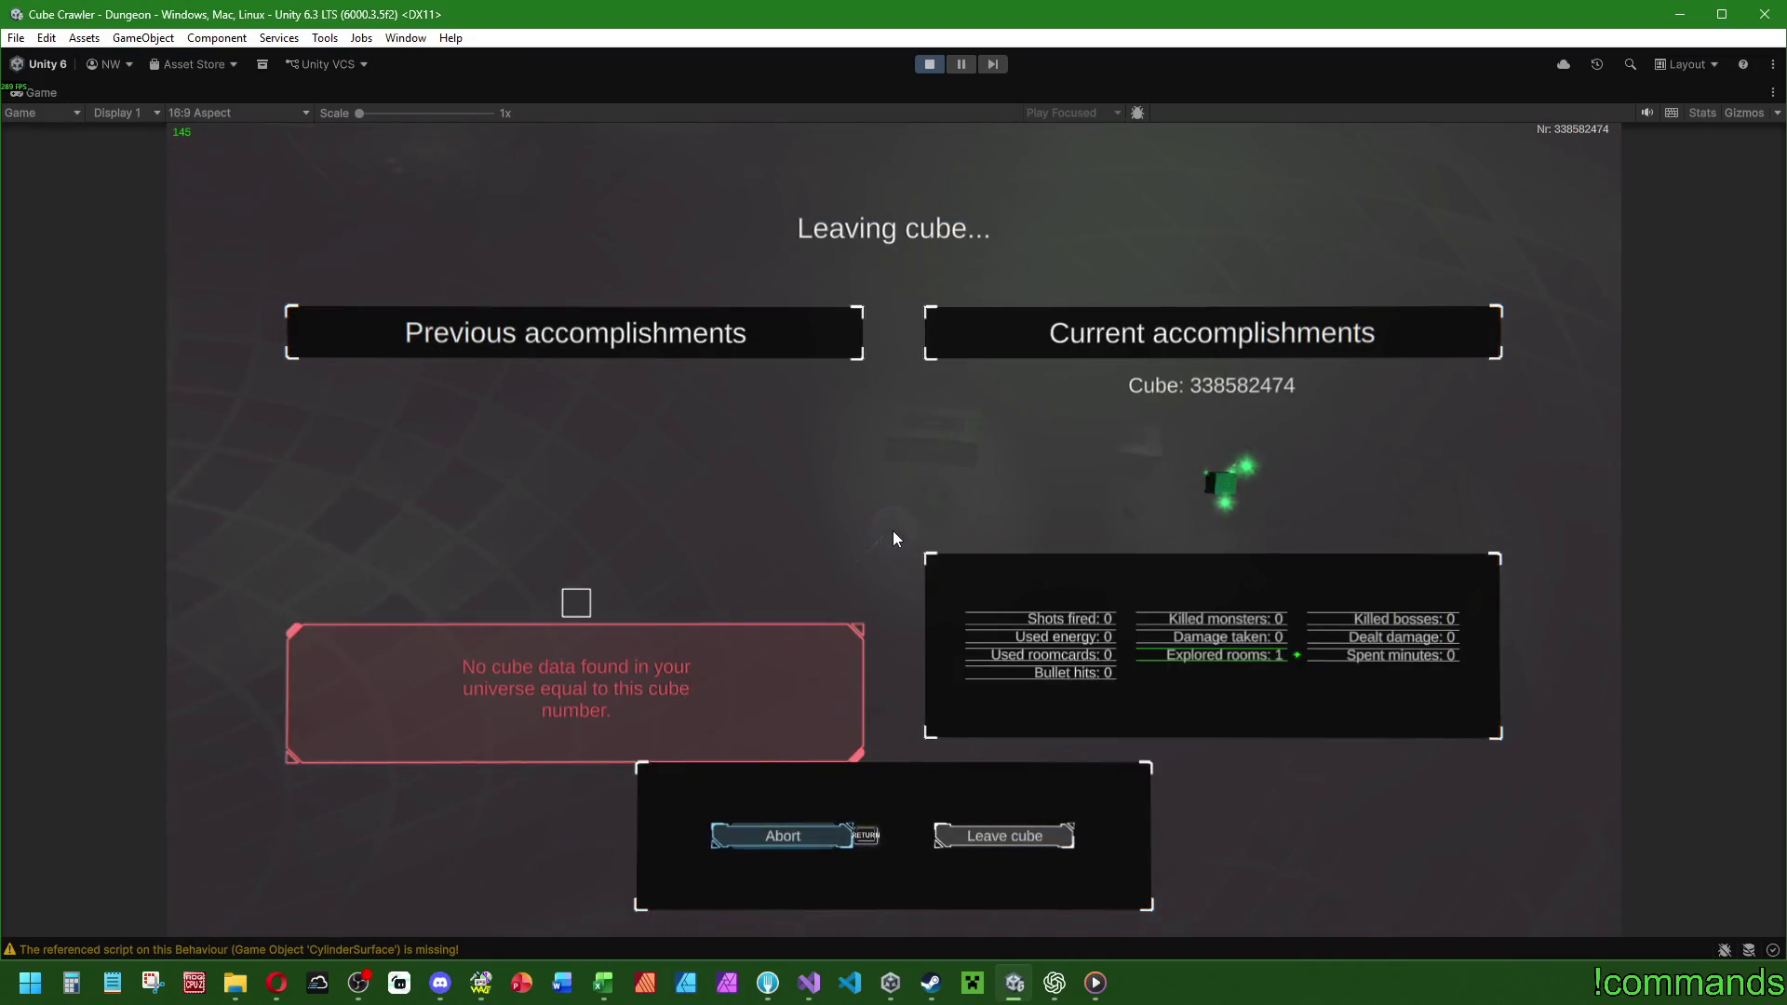
key(Return)
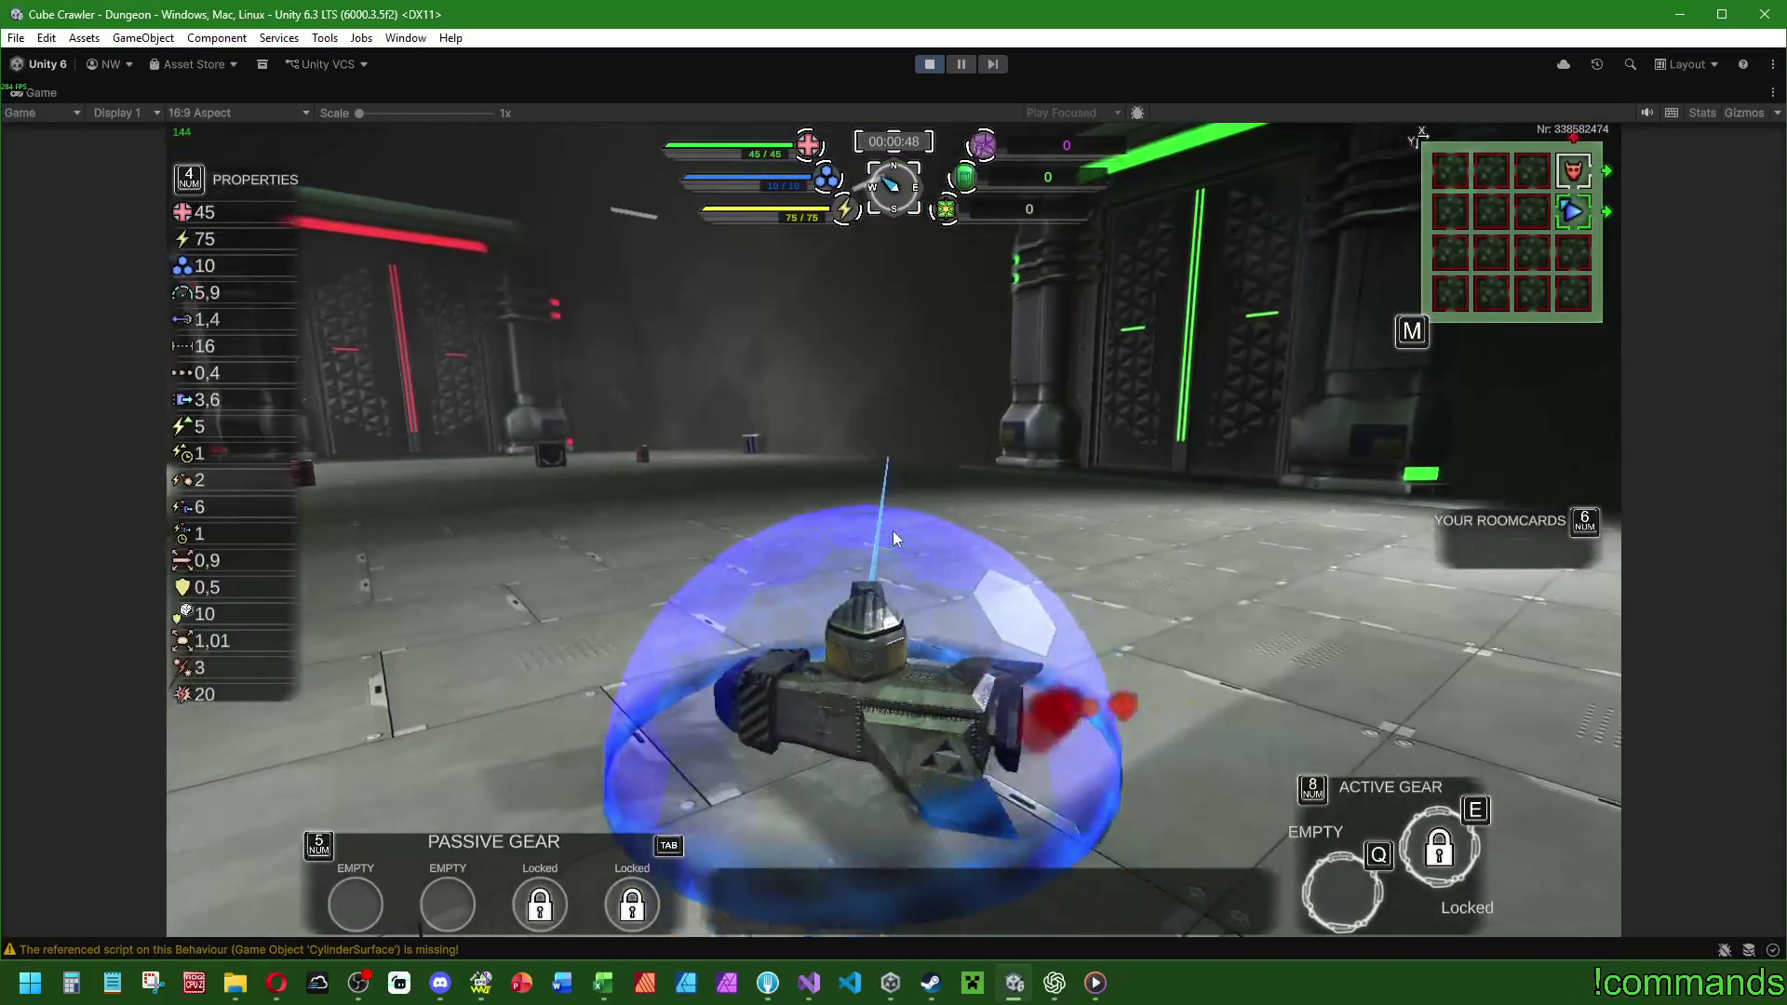
key(Escape)
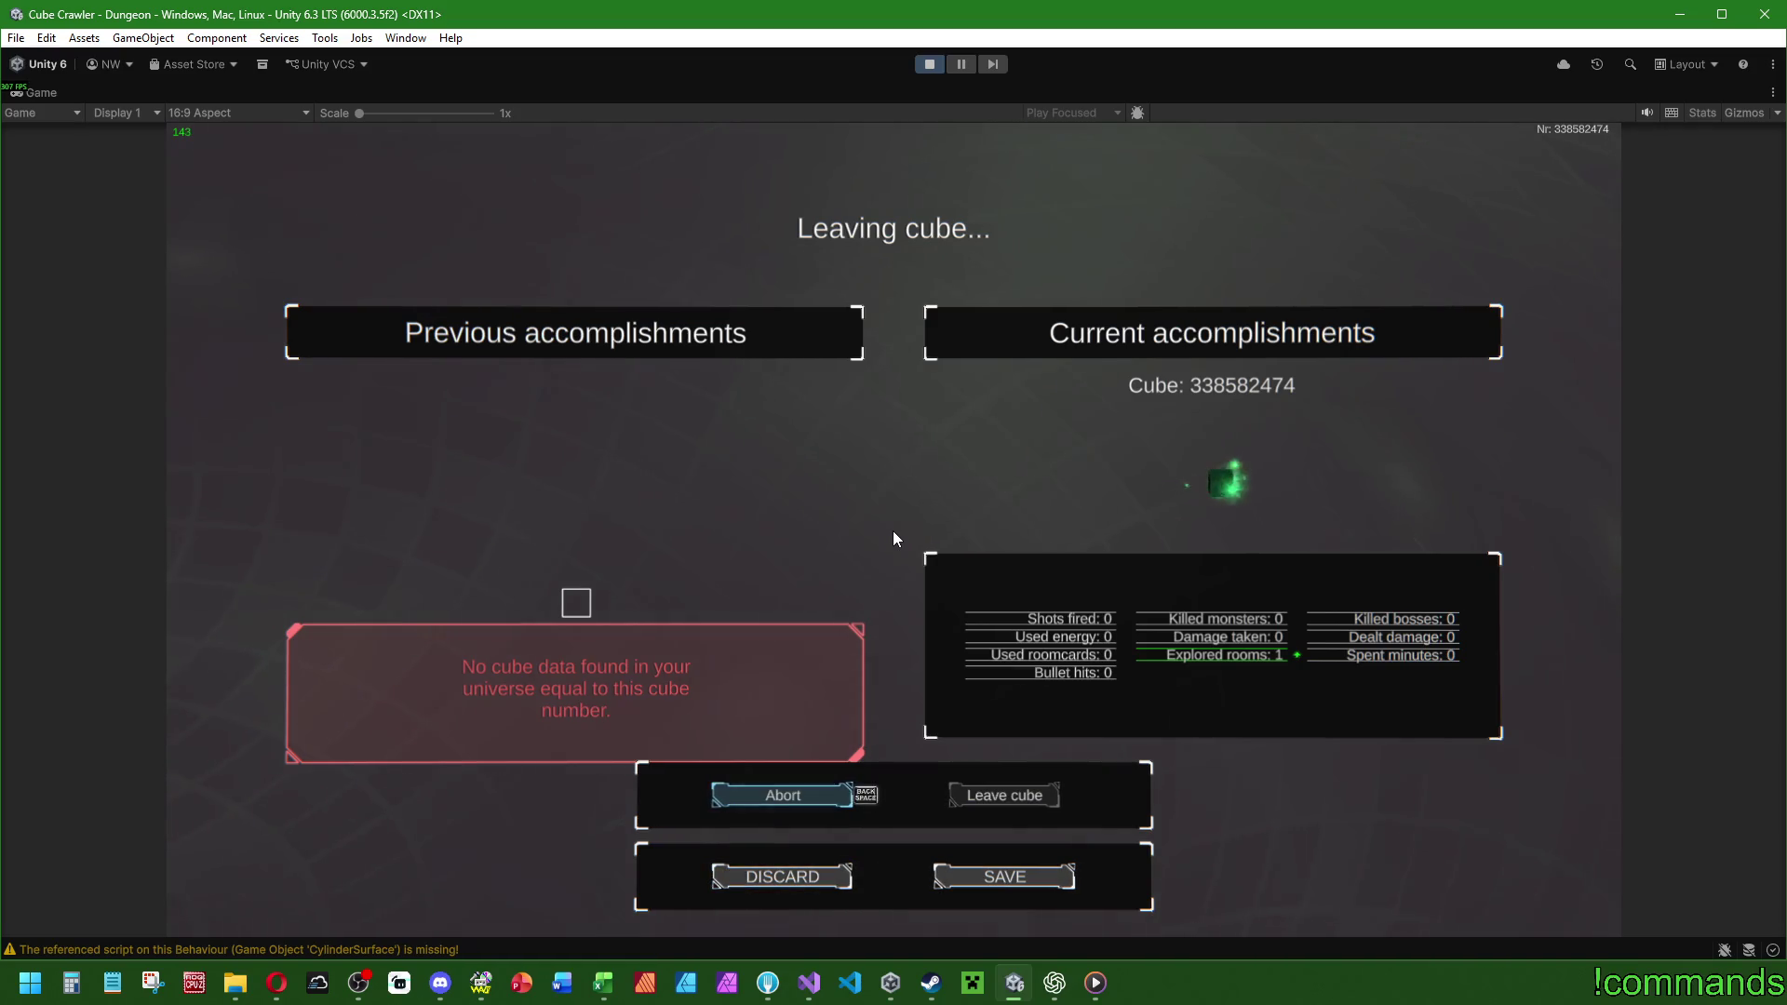
key(Return)
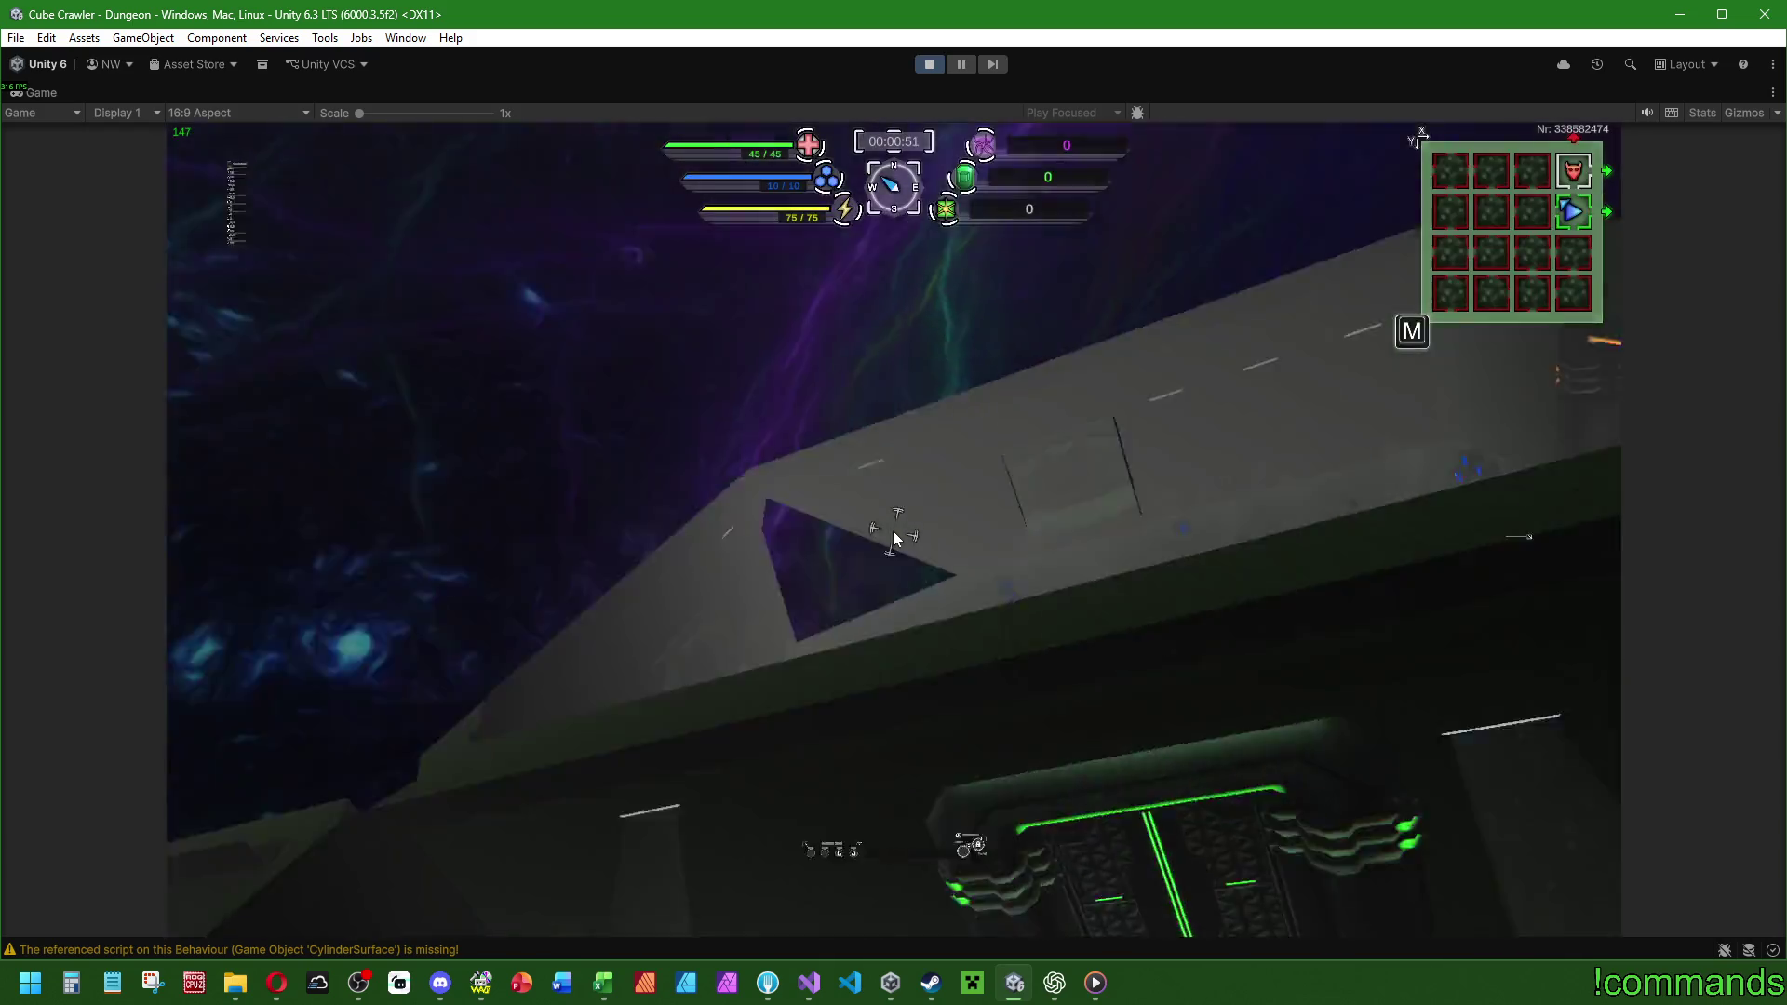
Reopen the leaving-cube summary, move focus to Abort, then confirm leaving the cube.
key(Escape)
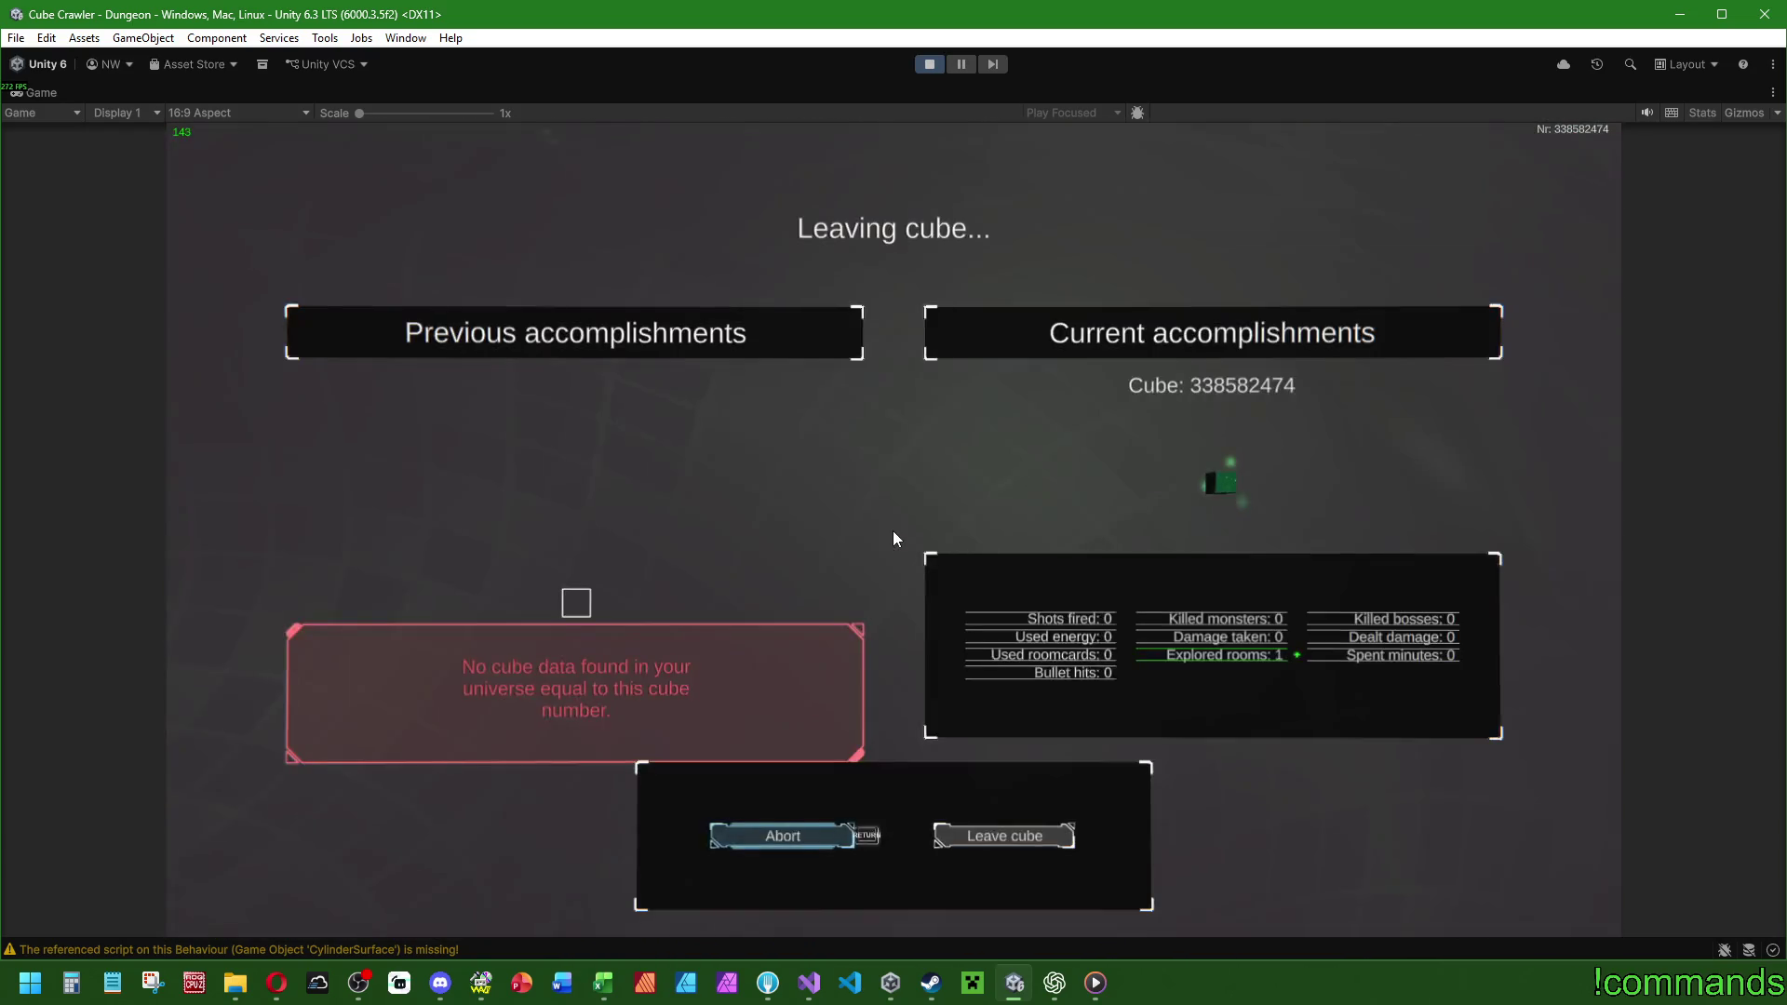
key(Left)
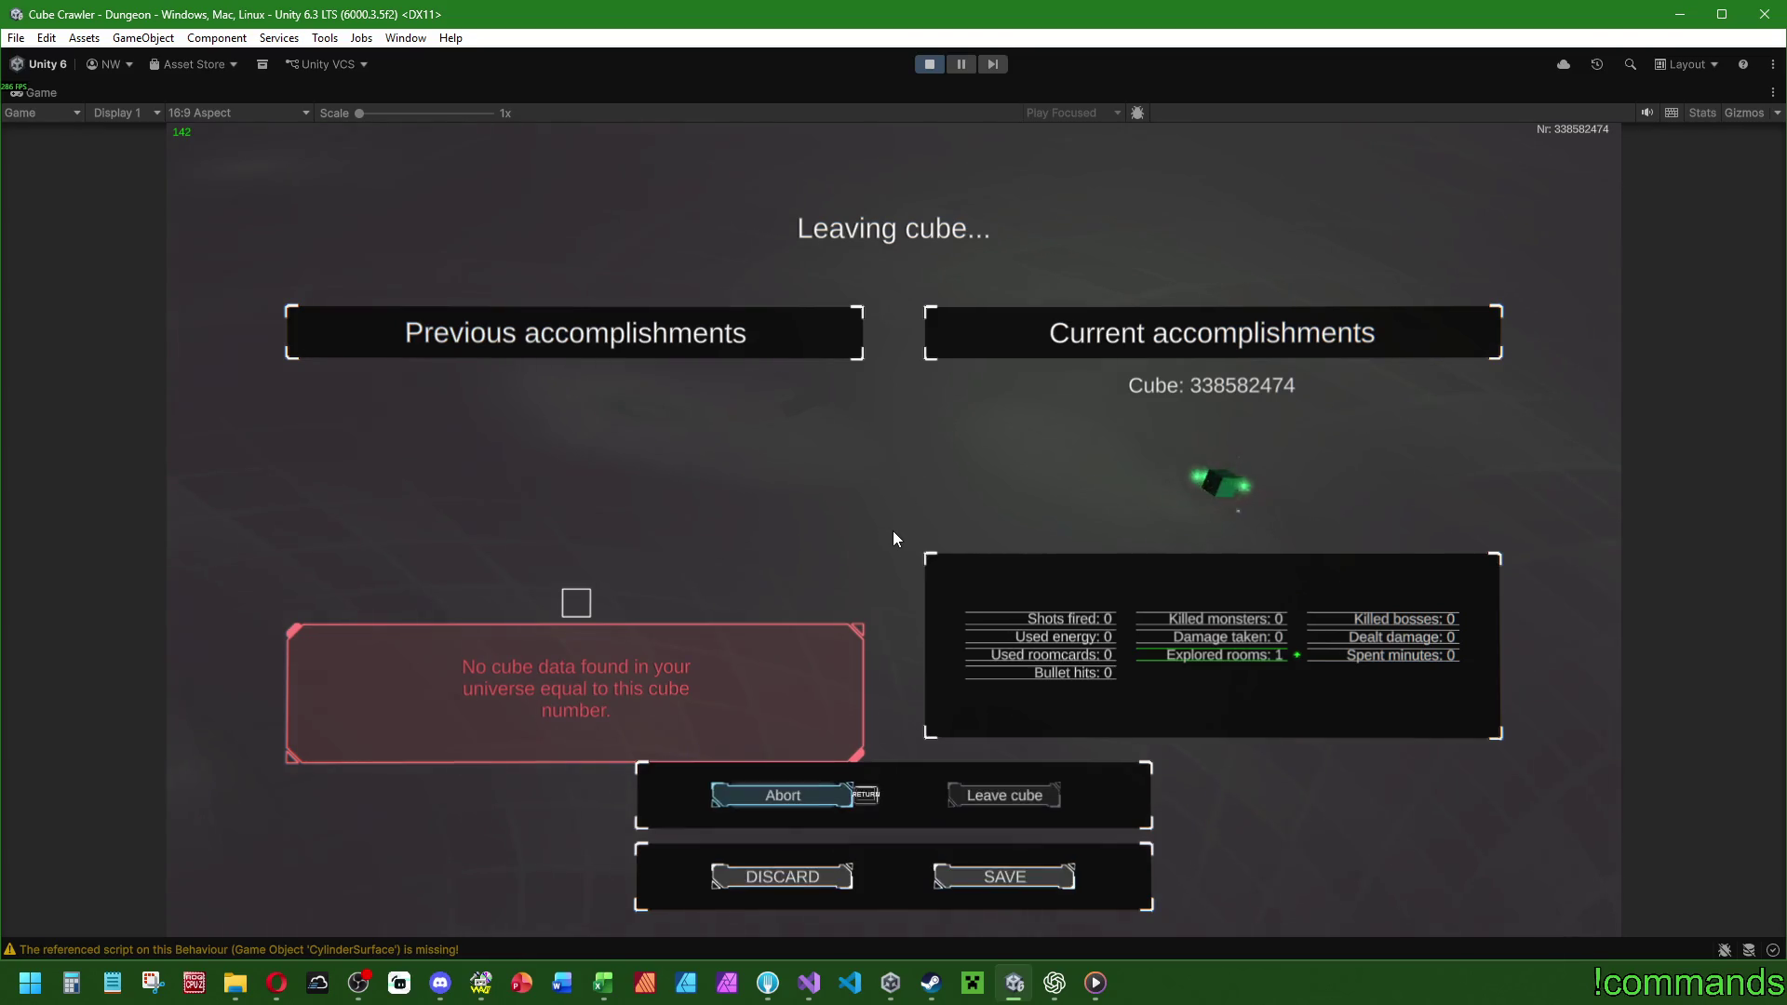
key(Return)
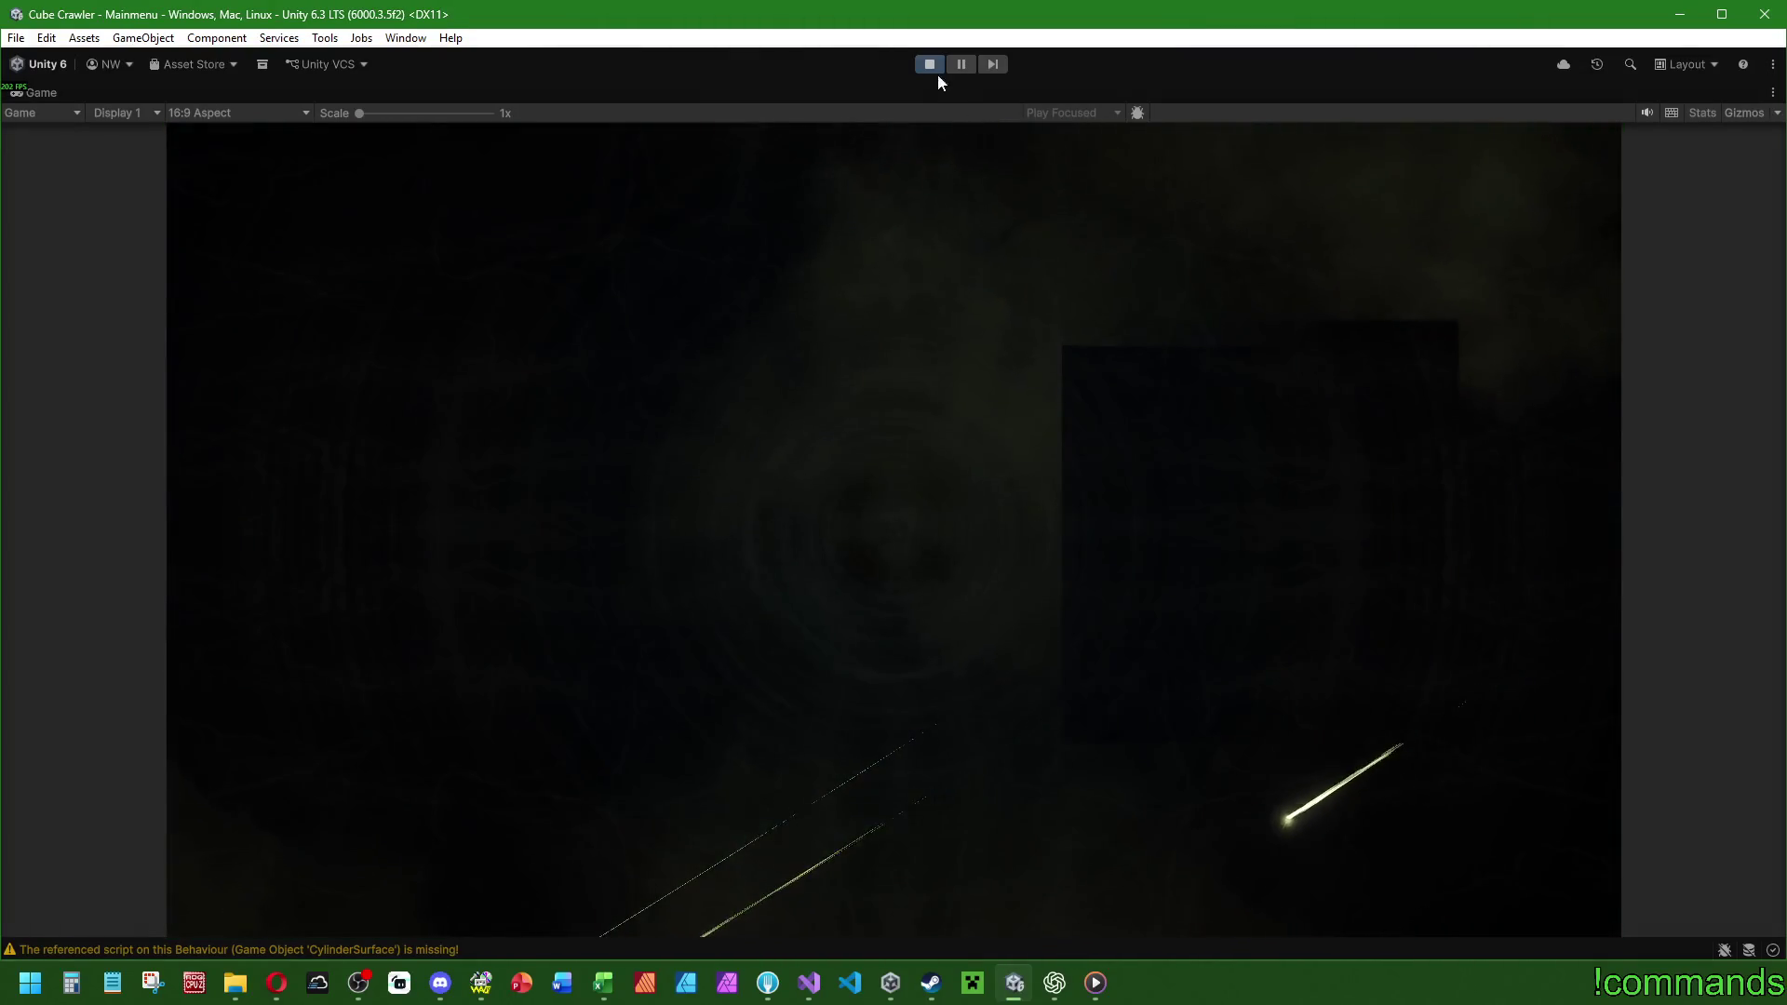
Stop play mode, clear the Console, and give bgNoData height 8 with a bottom-center anchor.
click(931, 64)
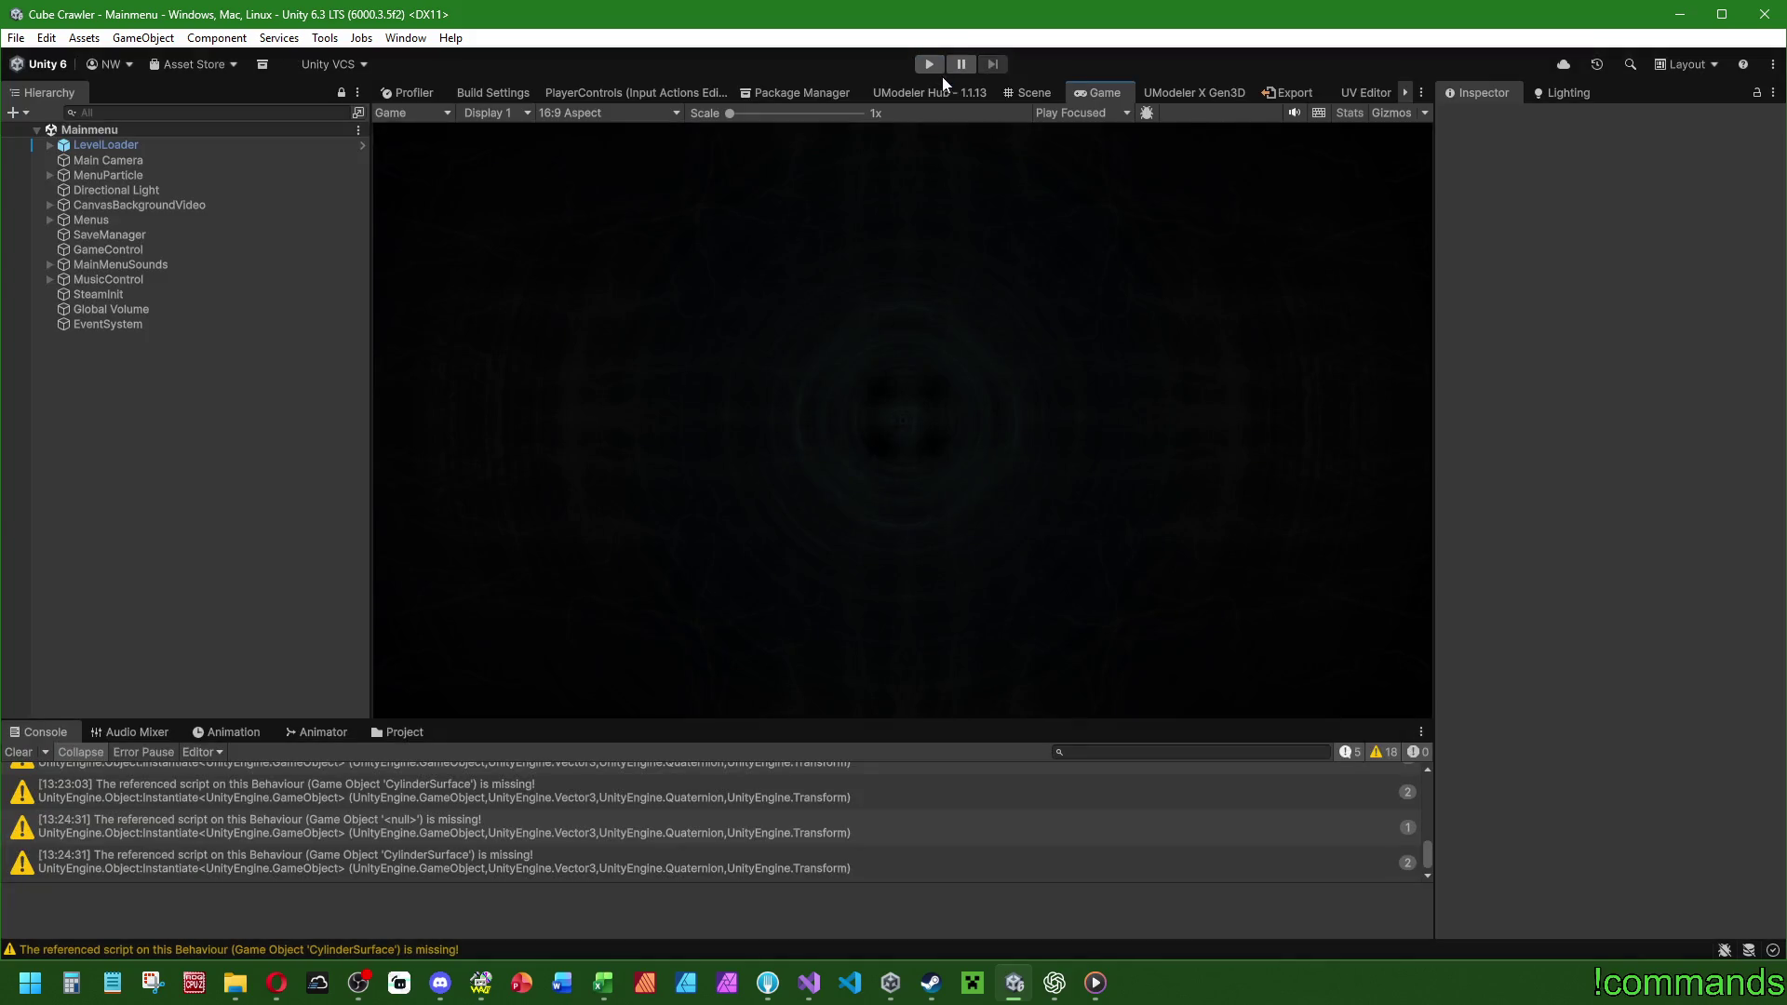
click(19, 752)
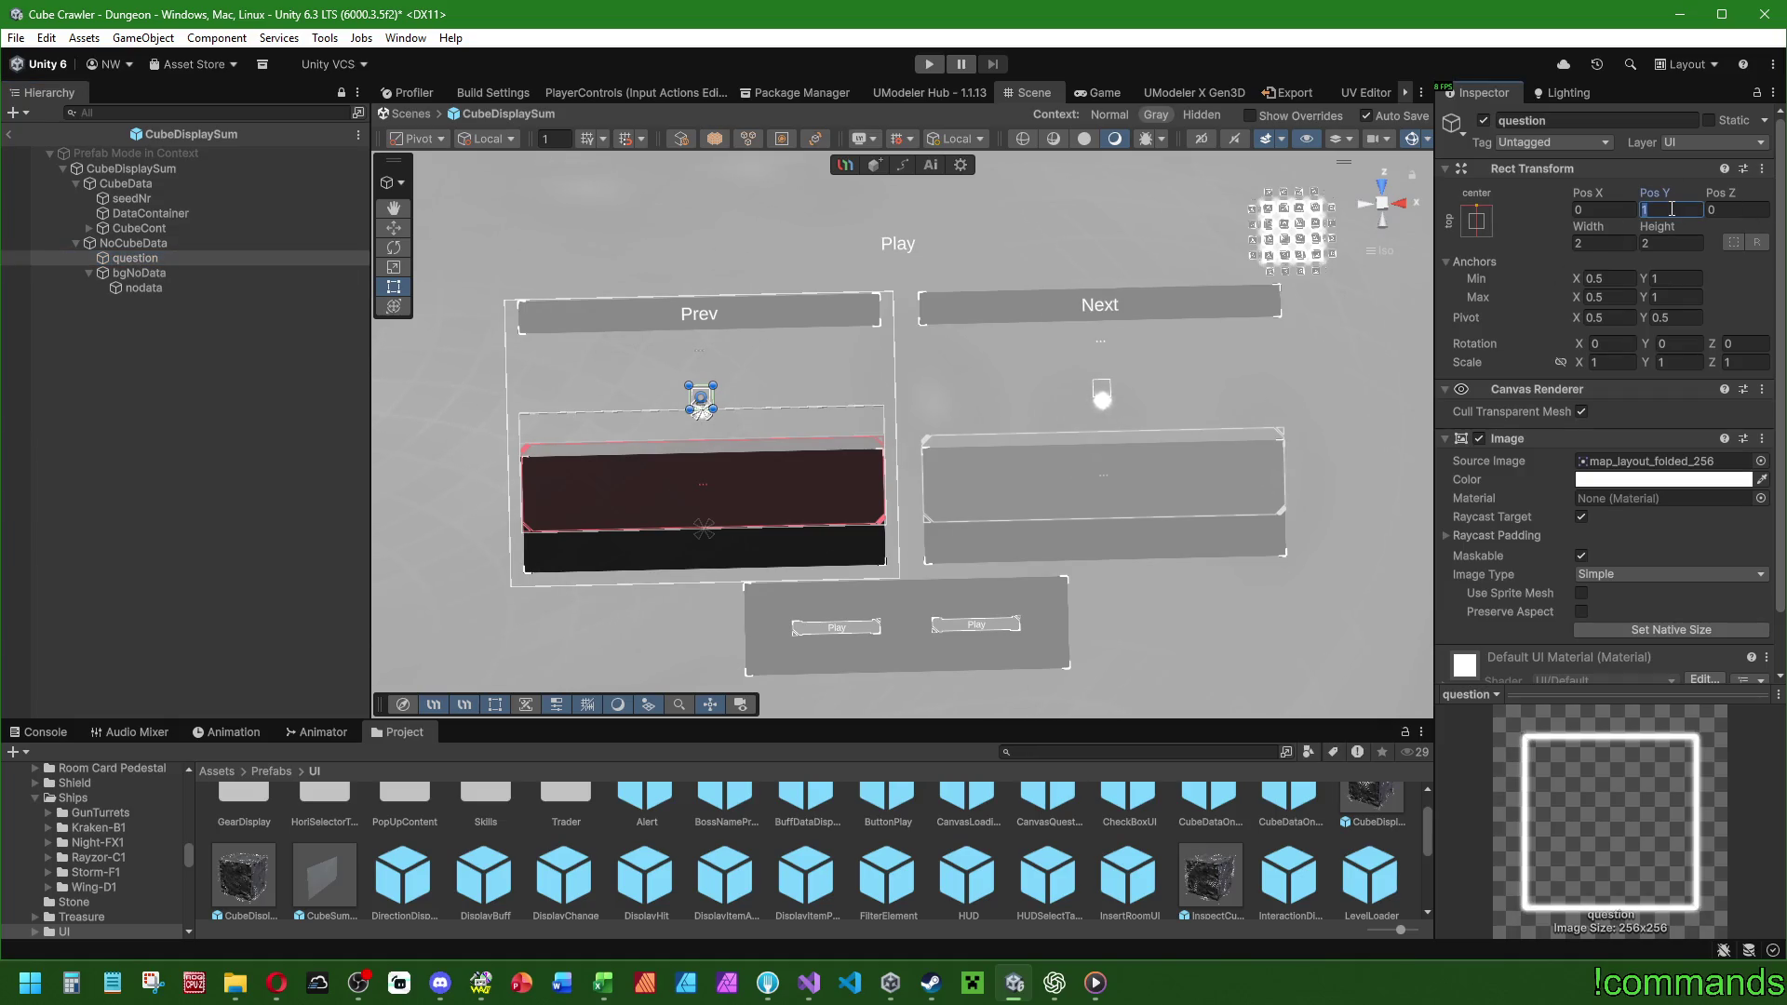
click(139, 276)
click(1670, 243)
text(8)
click(1476, 223)
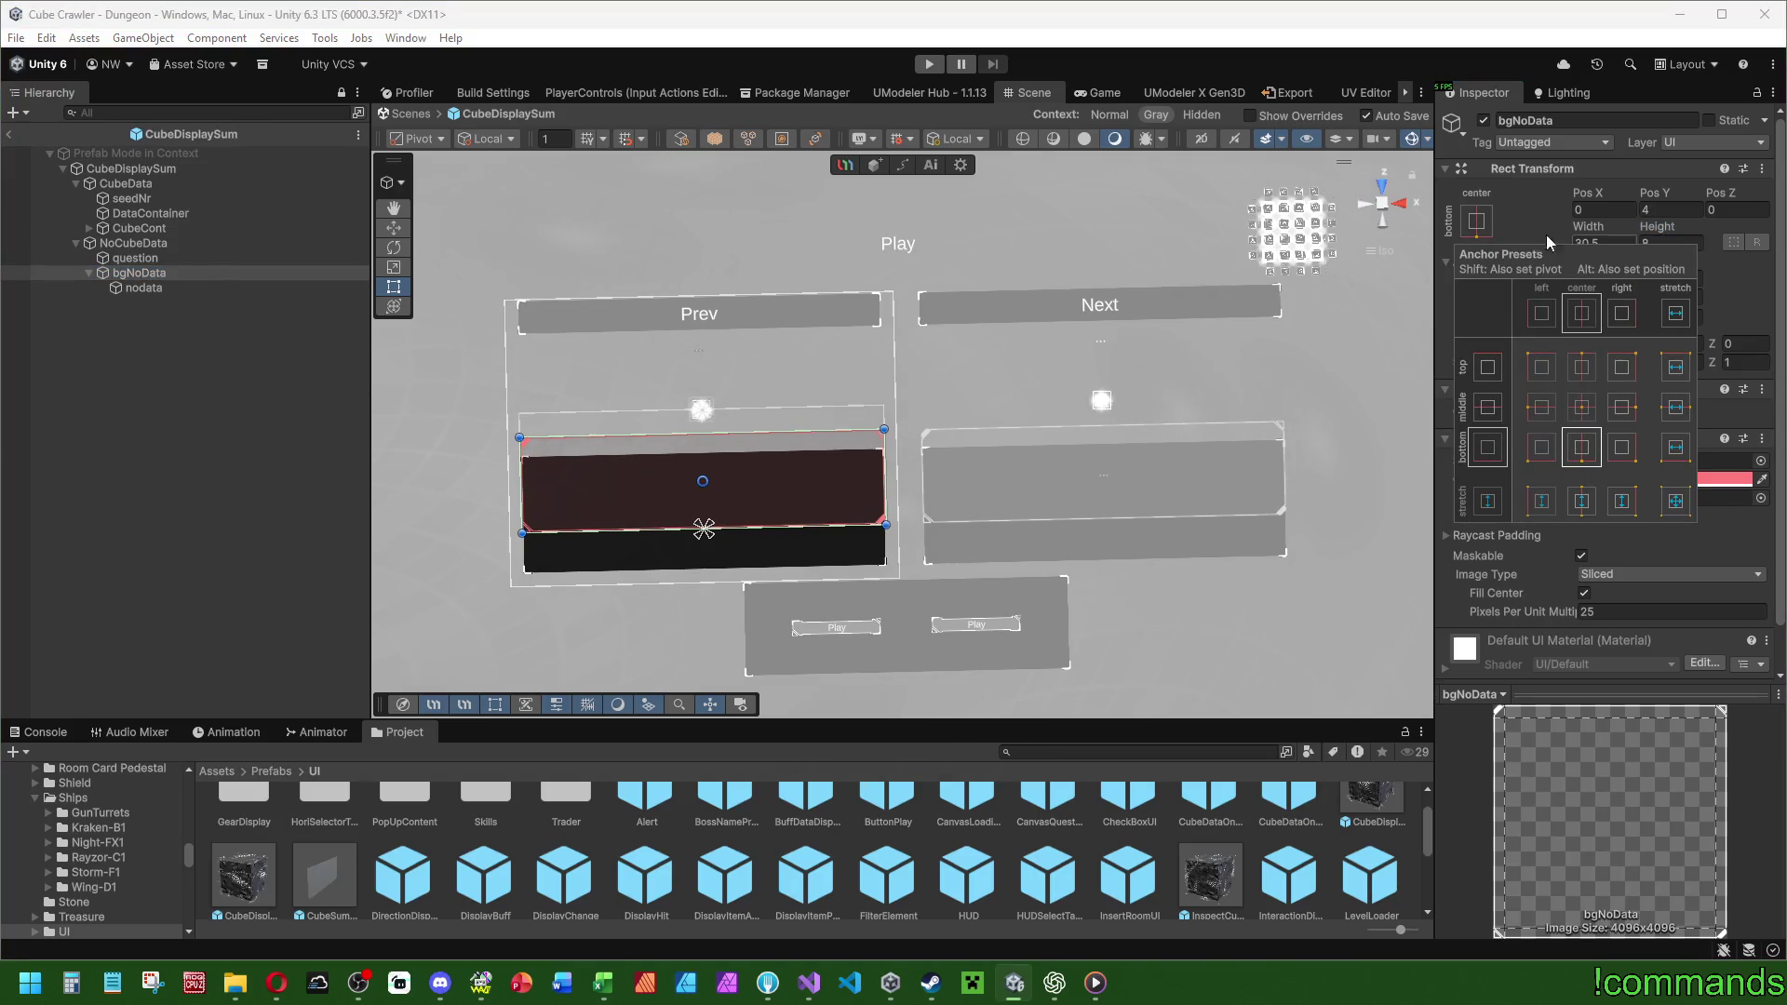
Stretch the nodata text to fill its parent with equal side insets and redden it.
click(140, 287)
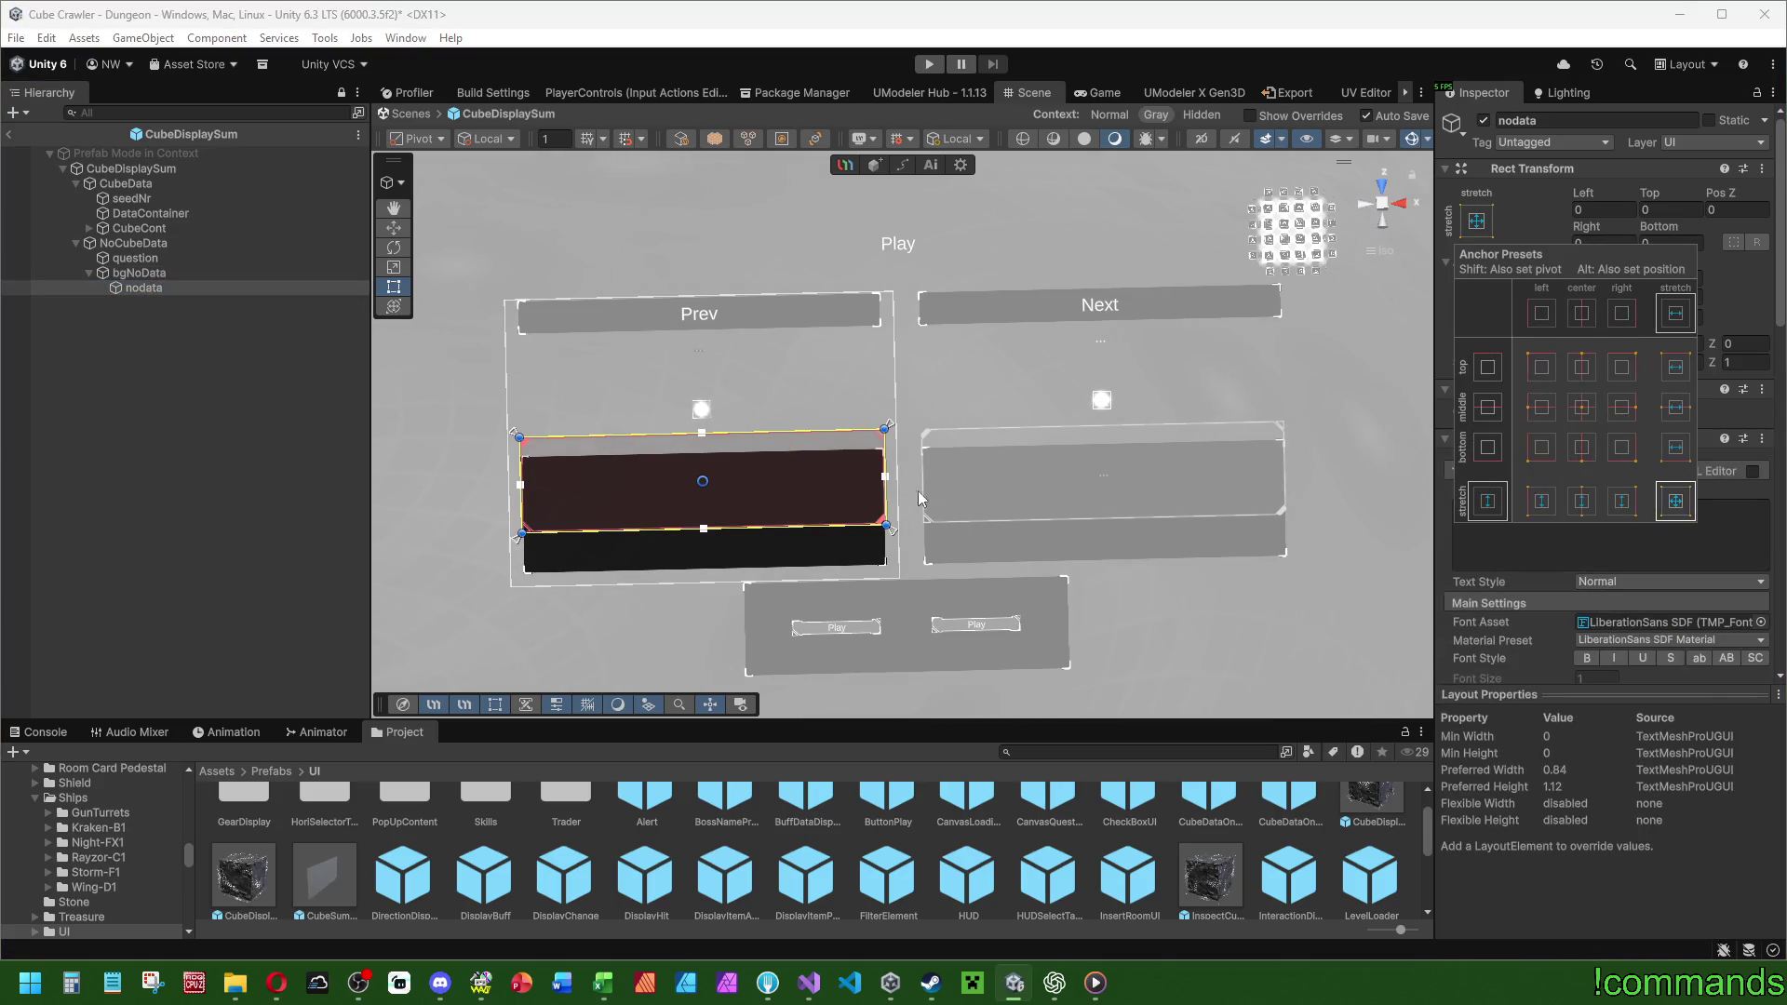
alt+click(1675, 501)
drag(879, 452, 862, 452)
scroll(1563, 480, down, 5)
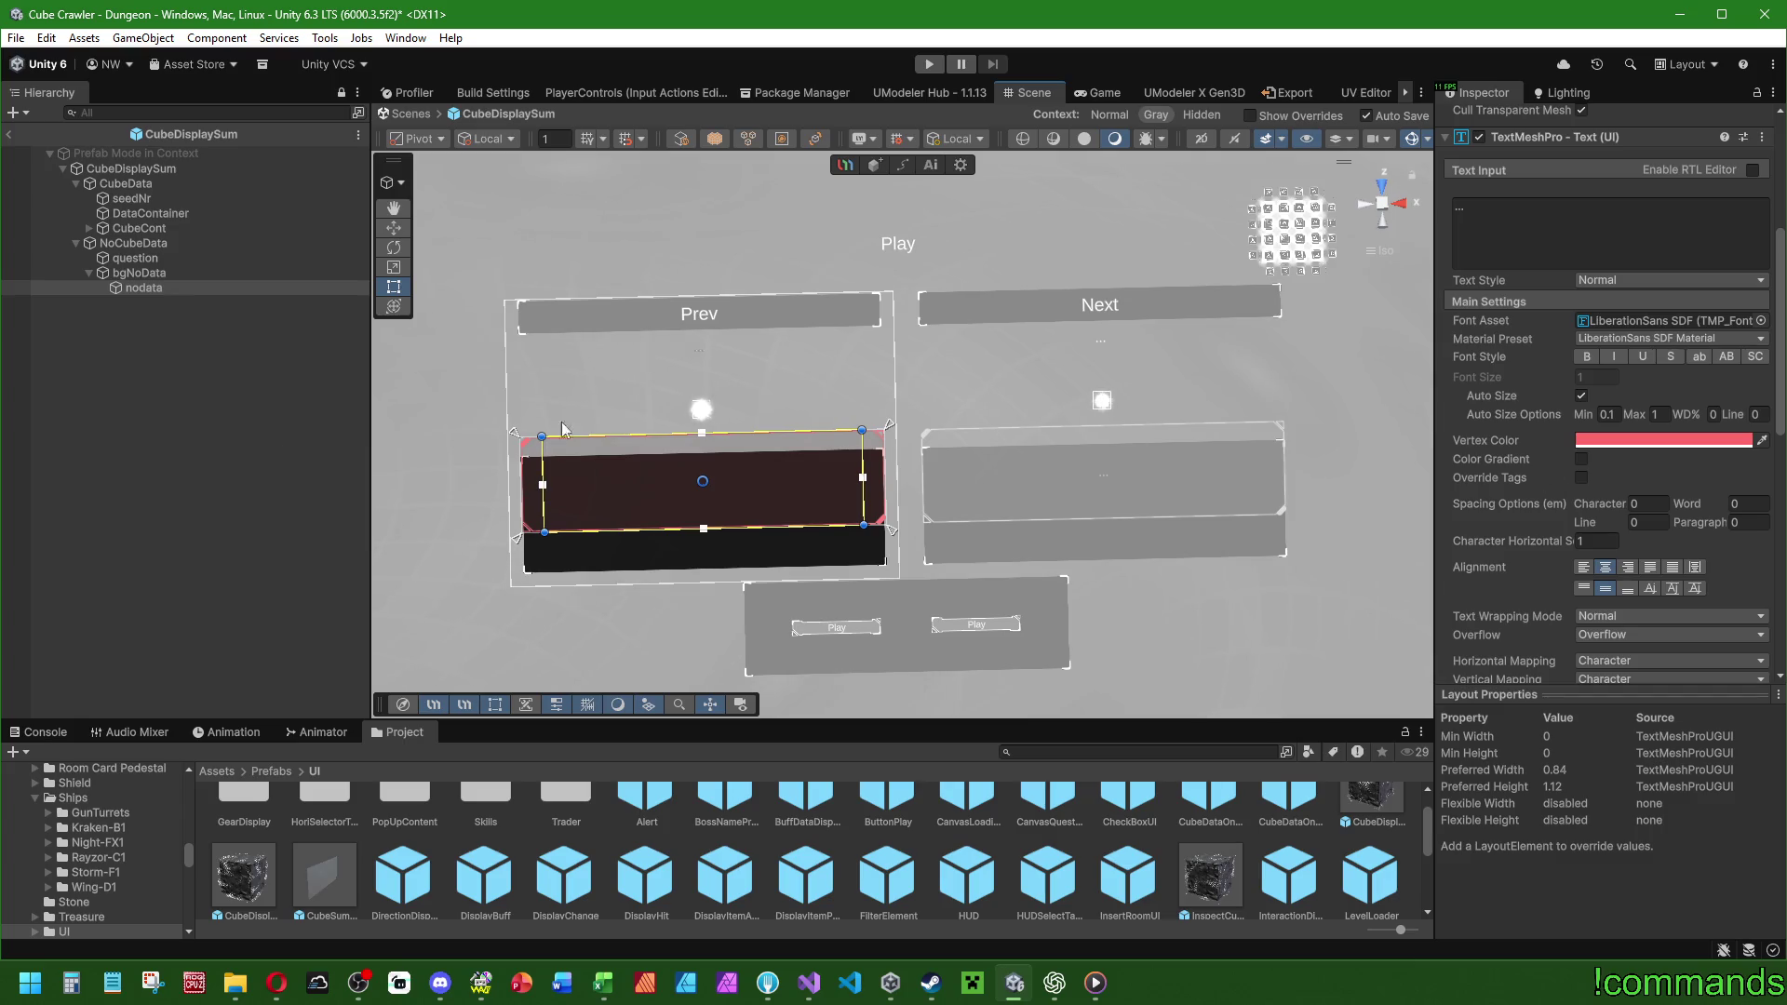
click(1609, 443)
click(1738, 537)
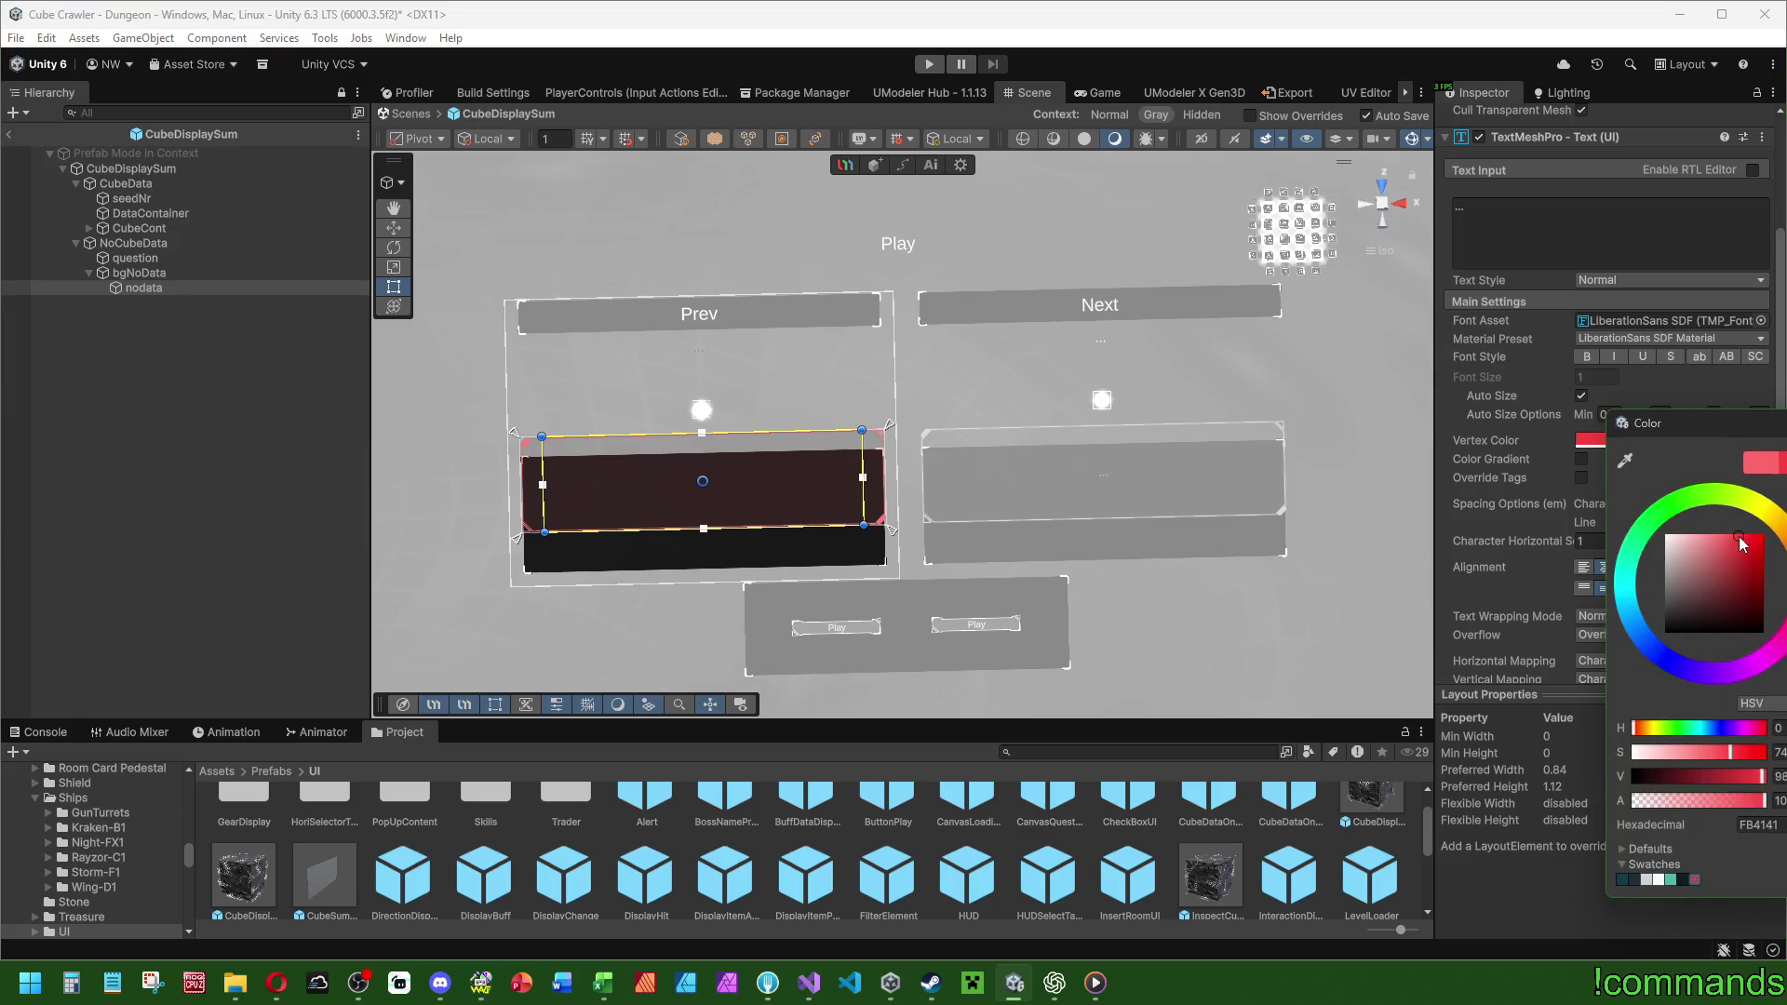
key(Escape)
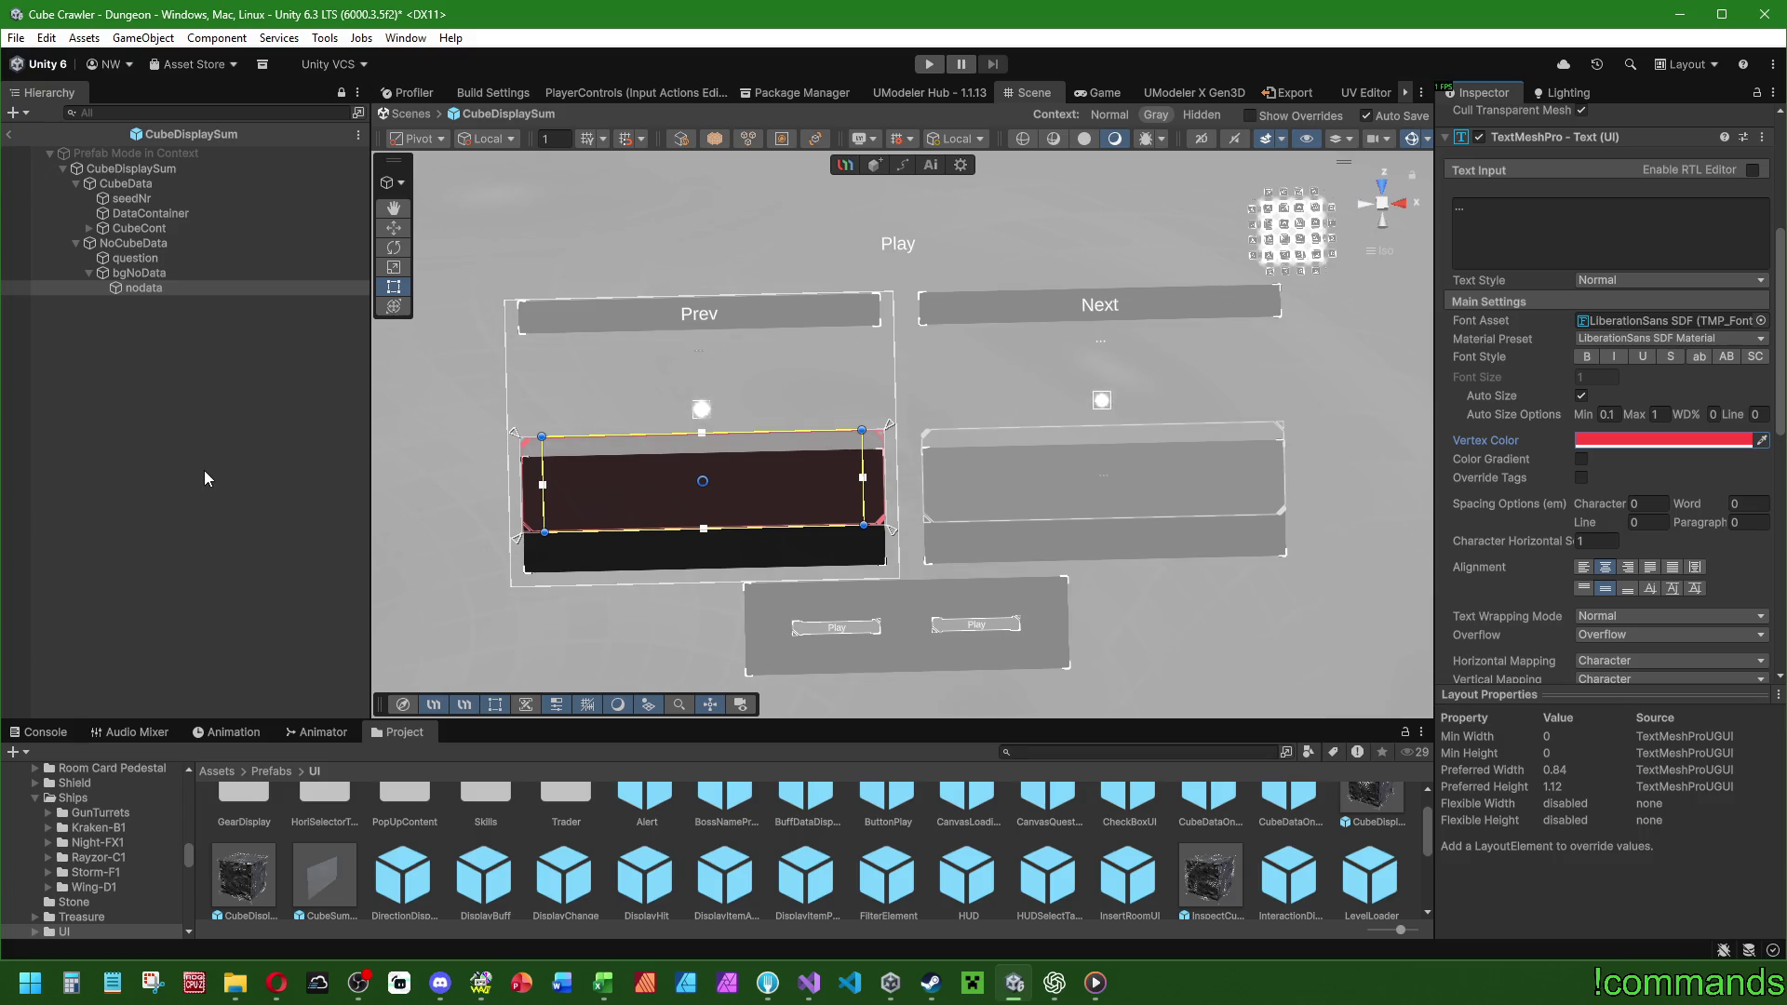
Set the bgNoData Image colour to a vivid red (FF3232).
click(190, 274)
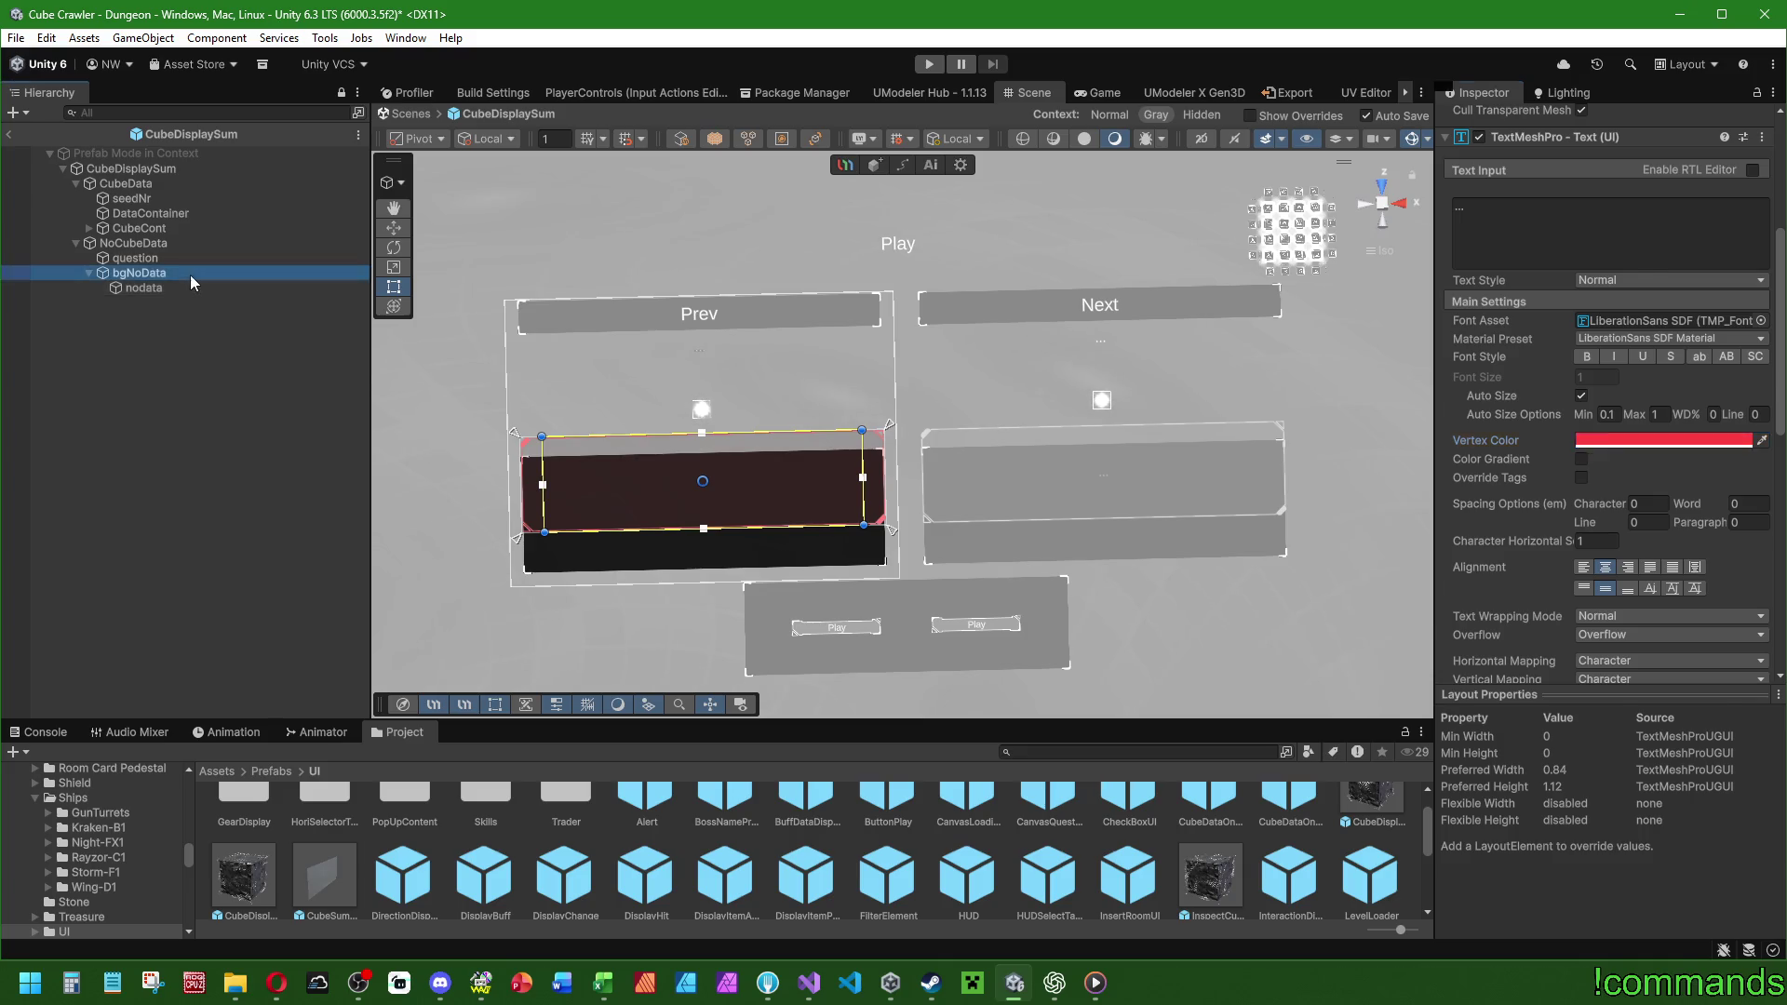
click(1657, 437)
key(f)
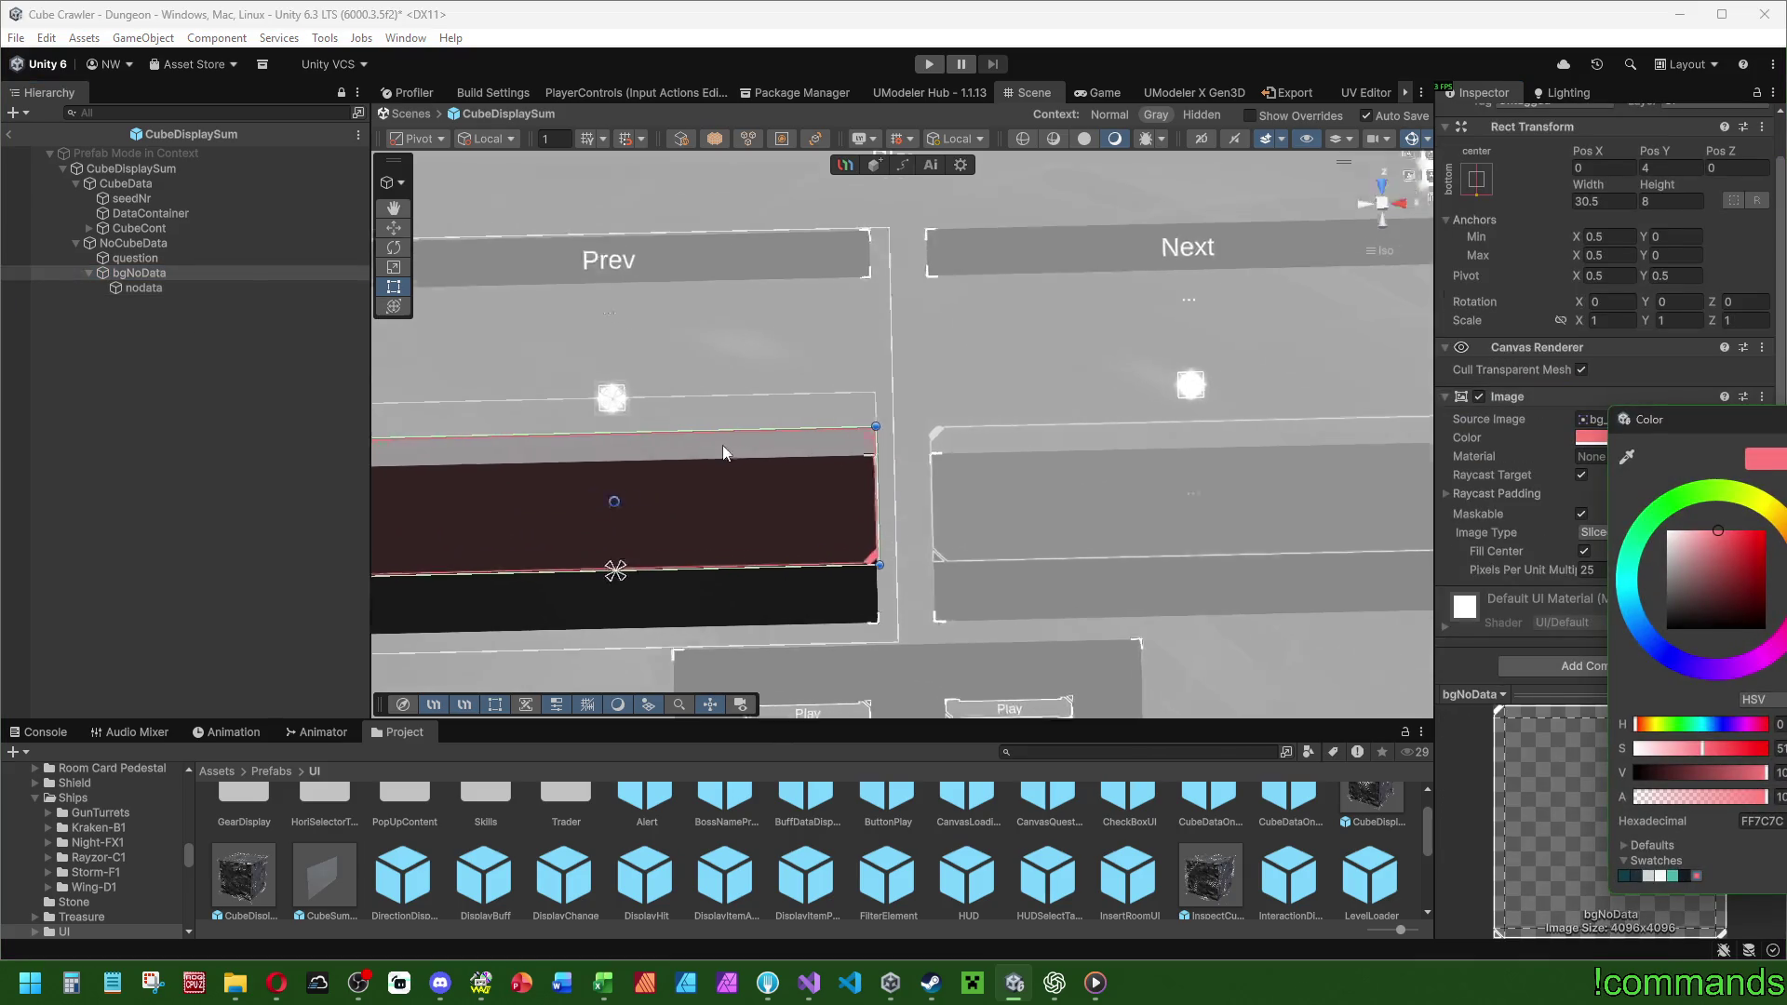
scroll(966, 437, down, 2)
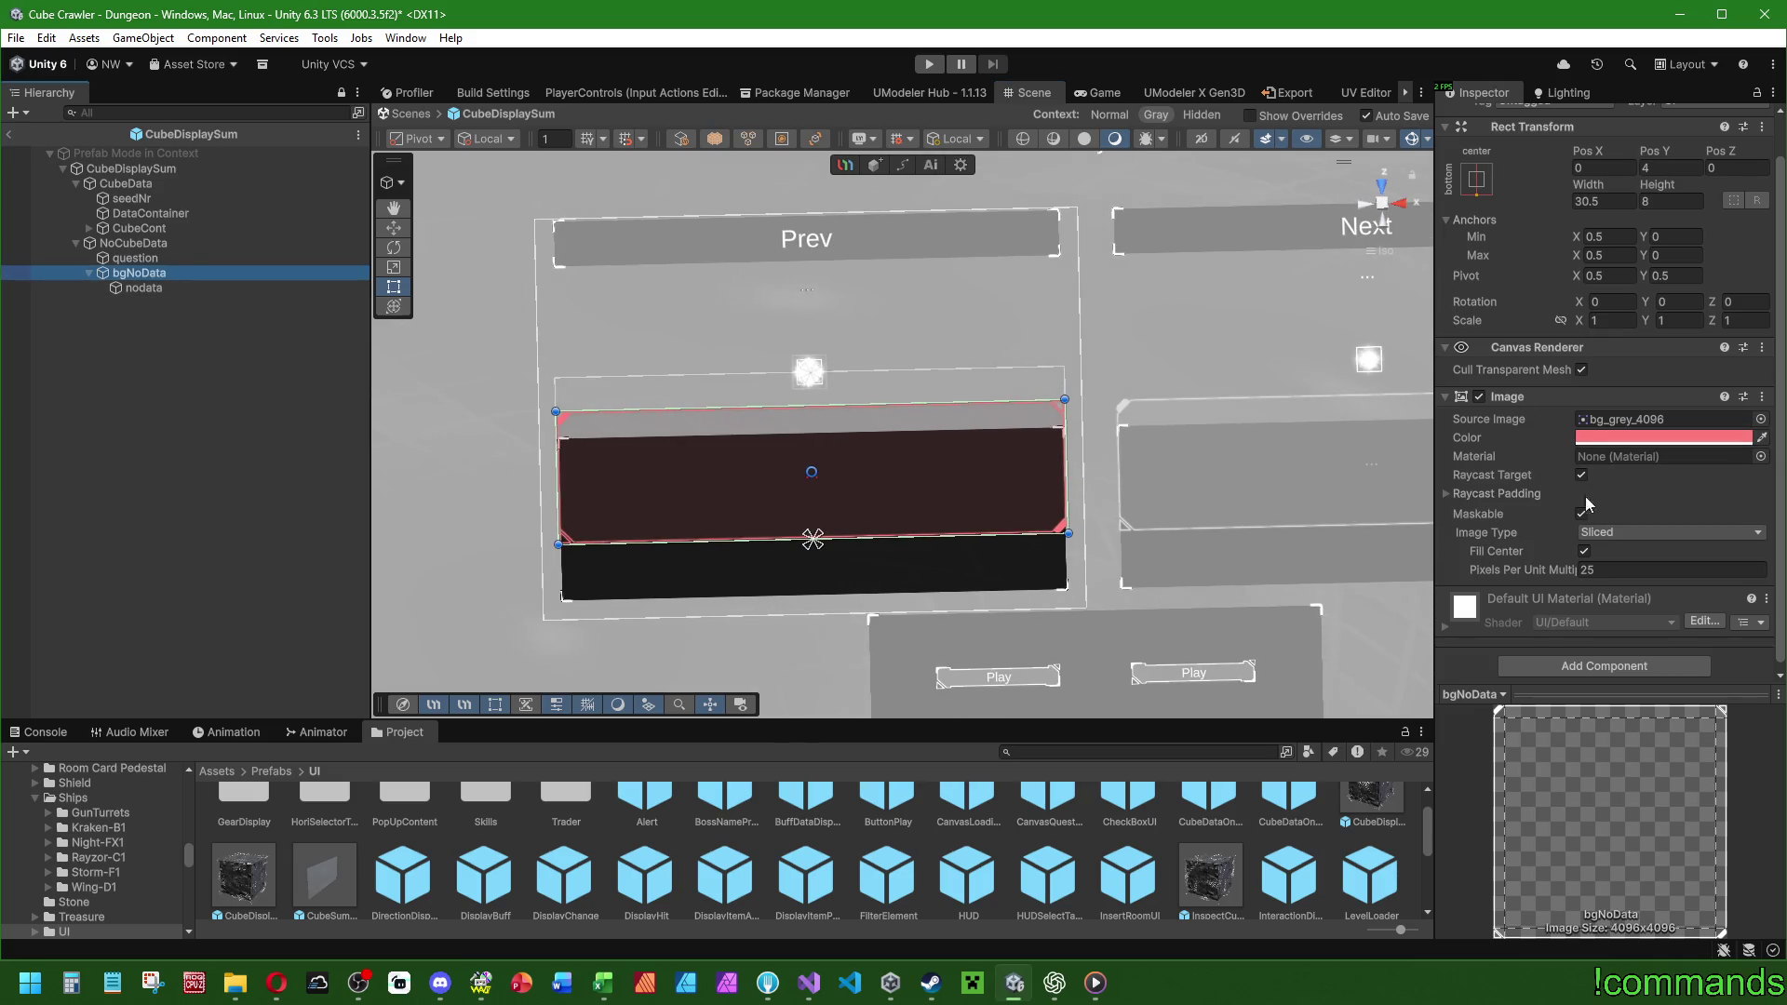
click(1657, 437)
scroll(958, 465, up, 3)
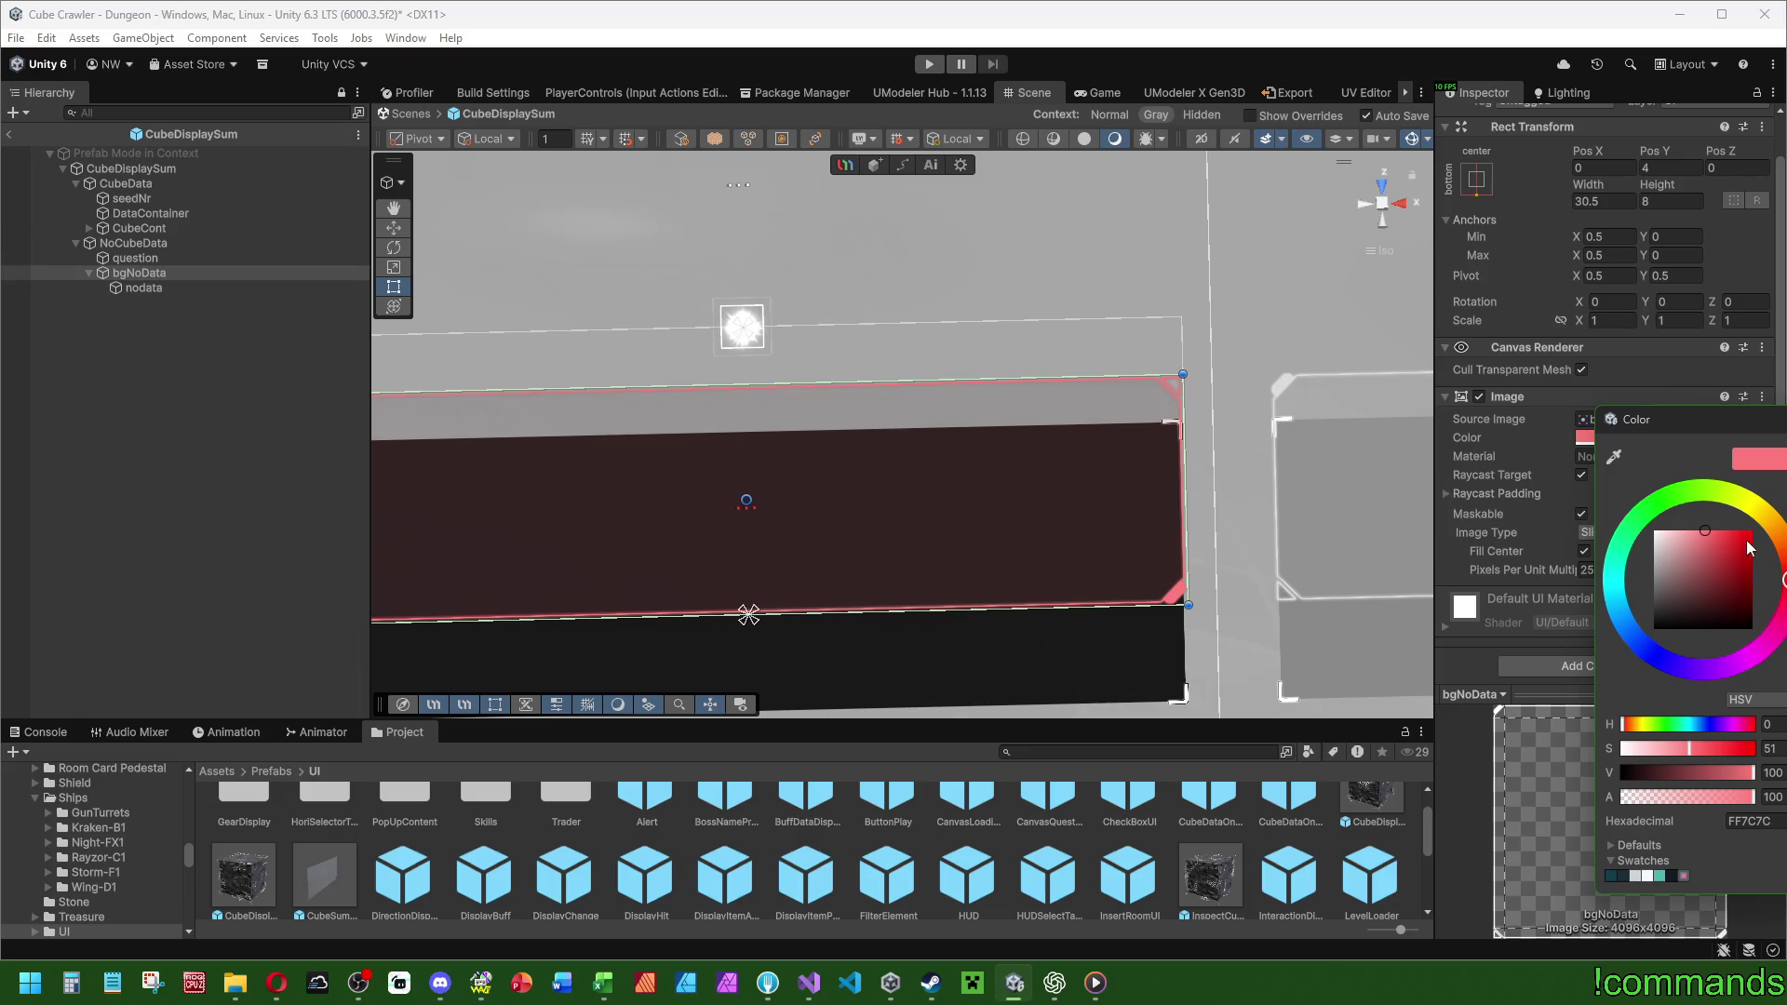
click(1750, 535)
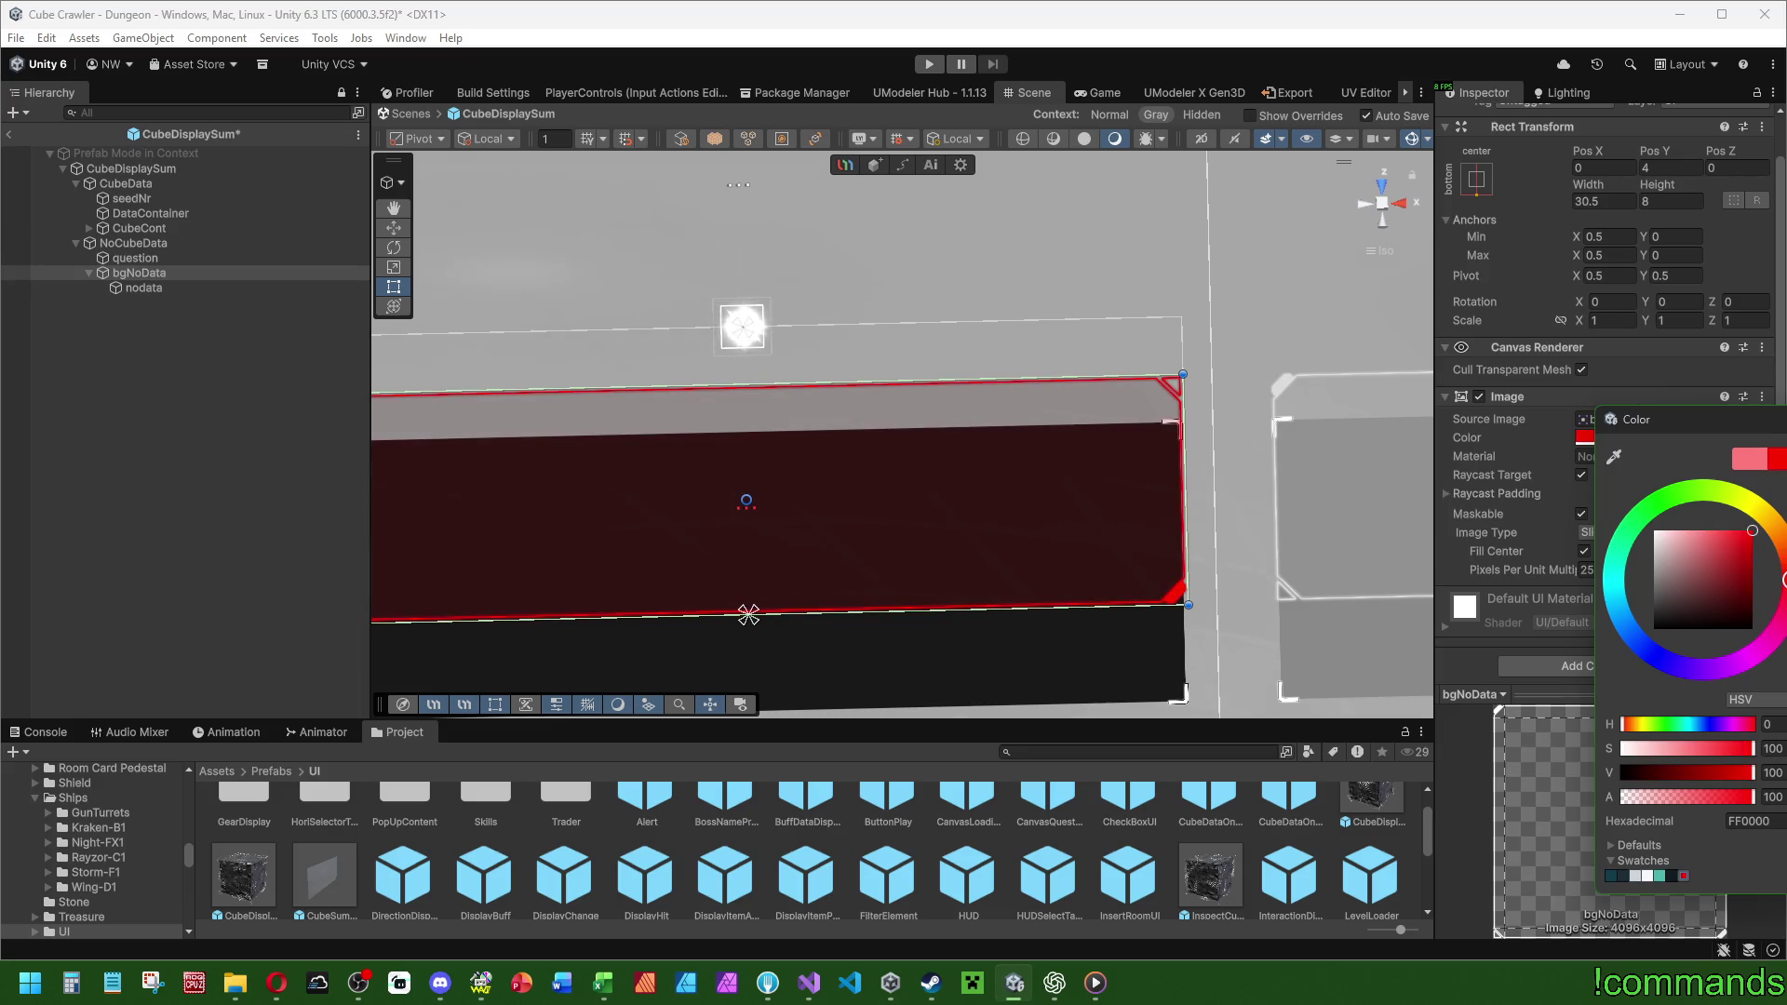
click(1737, 543)
drag(1738, 551, 1733, 530)
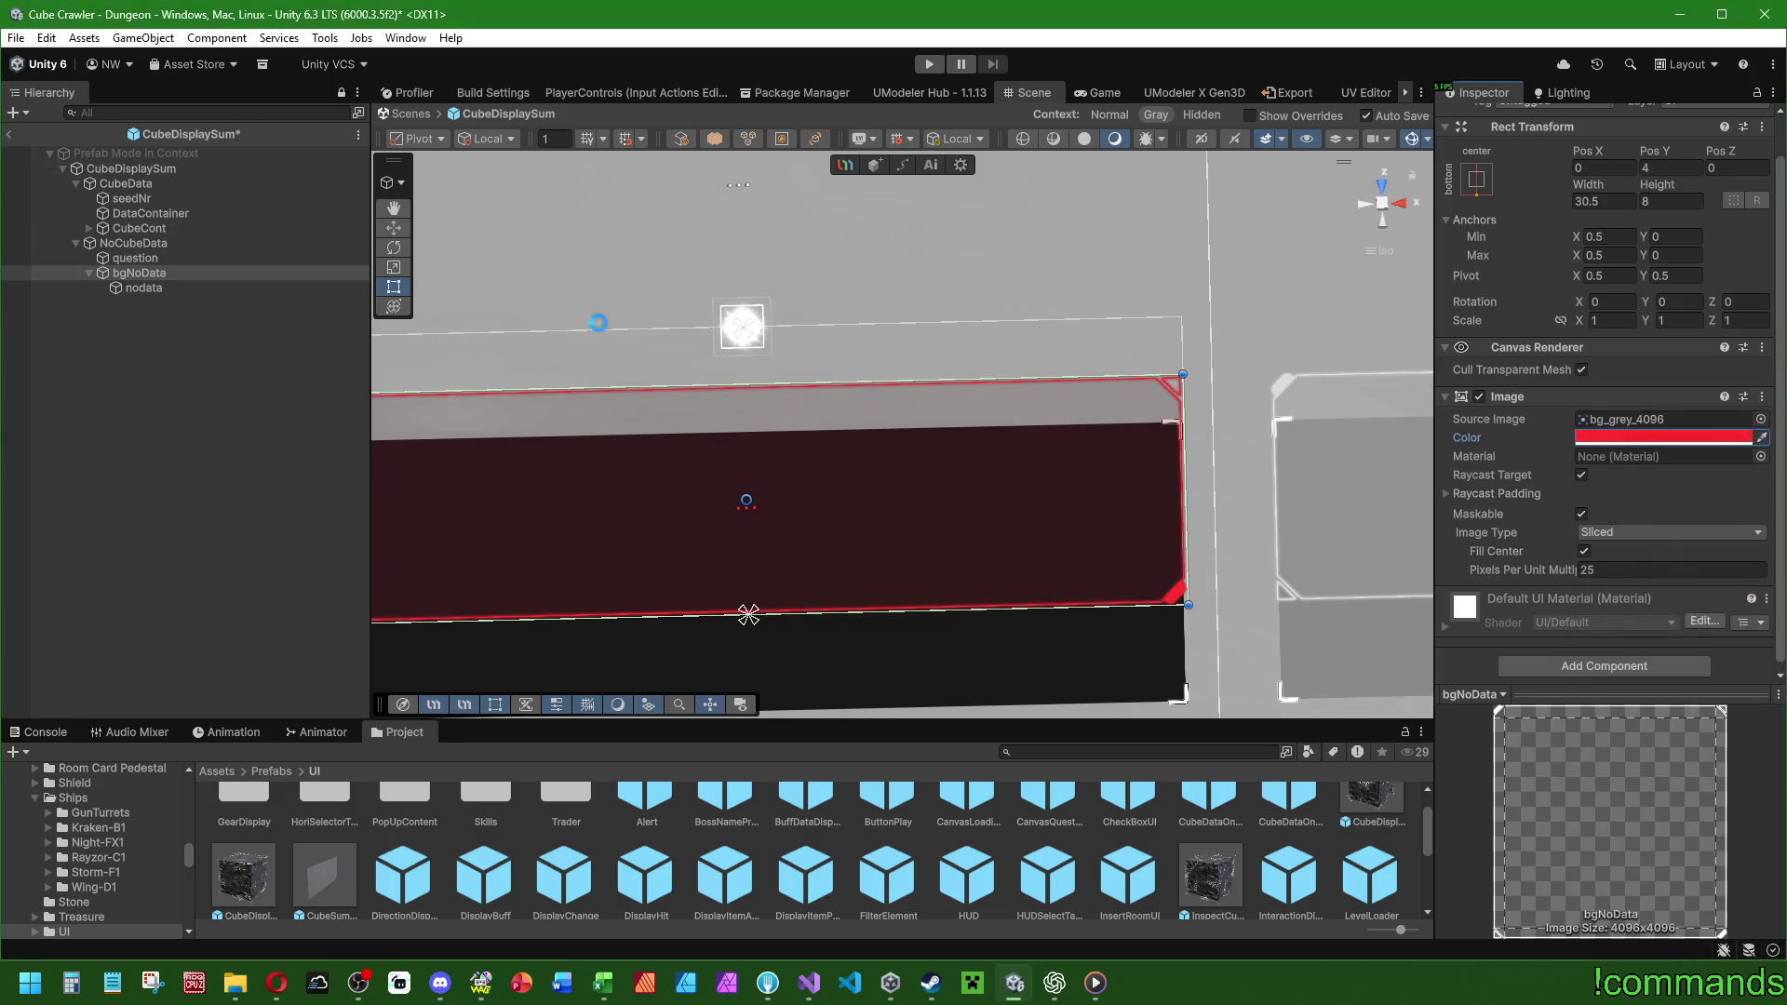
Lighten the nodata text's Vertex Color to pale pink (FFA3A3).
click(144, 287)
scroll(1578, 575, down, 5)
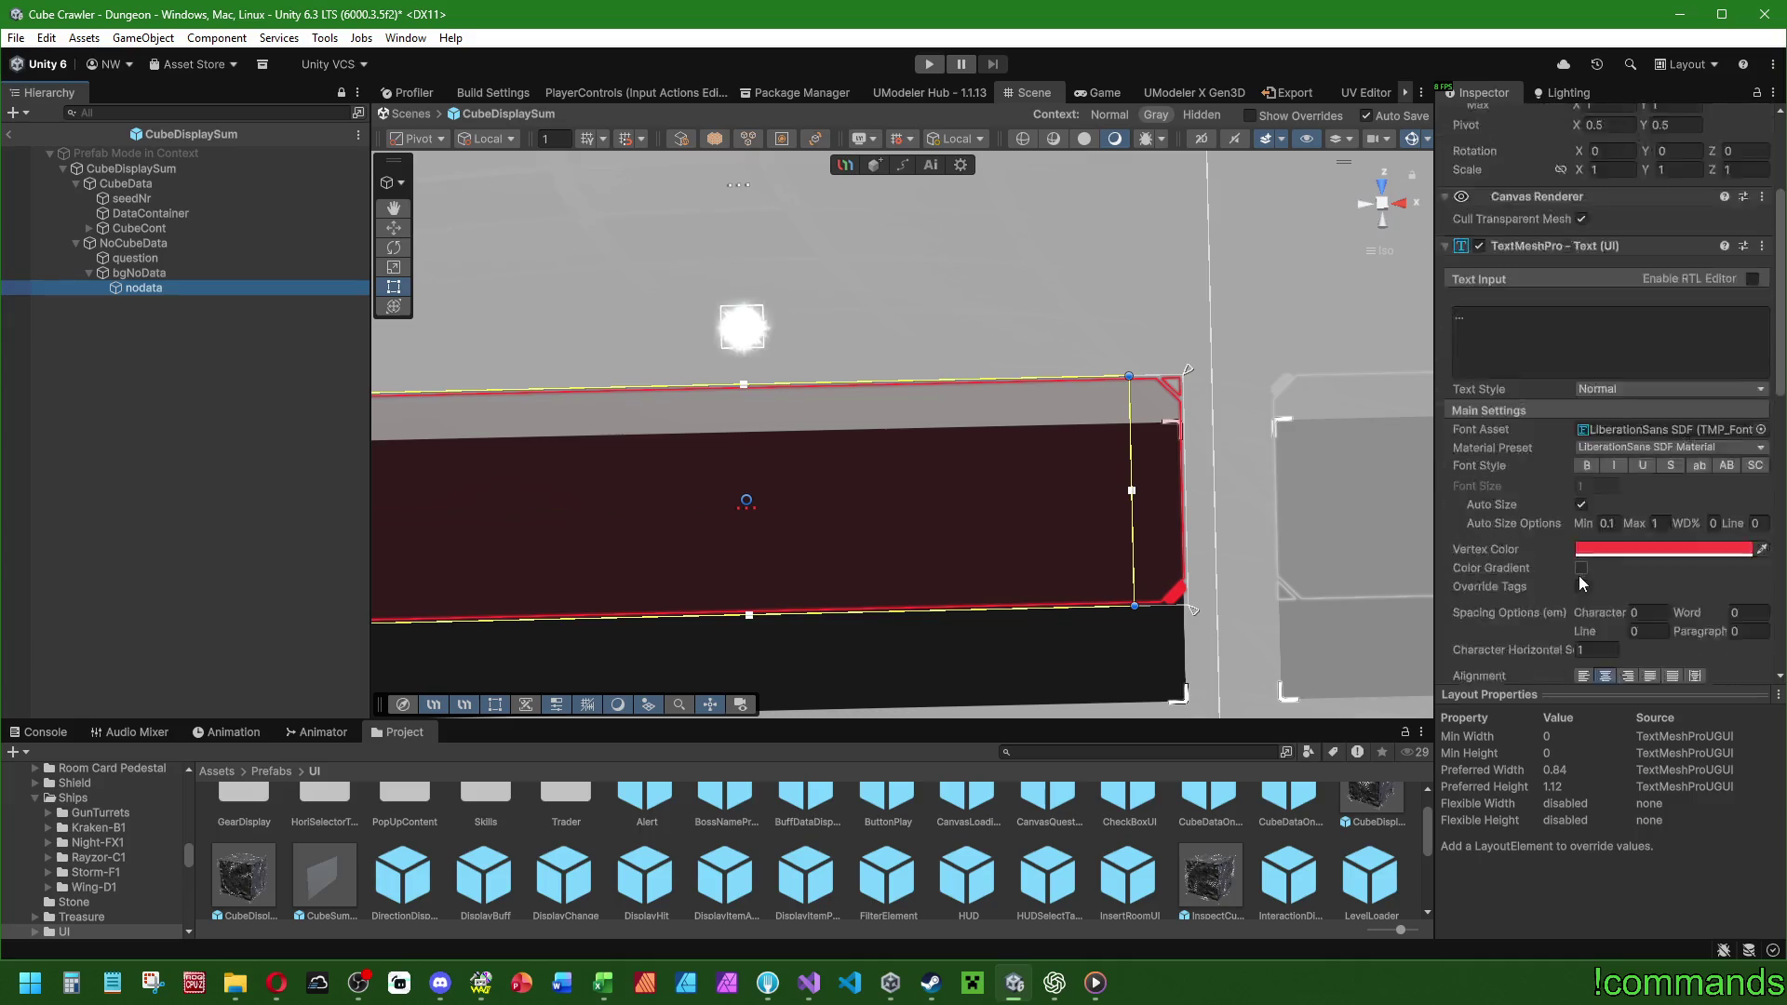
click(1592, 398)
drag(1724, 471, 1699, 423)
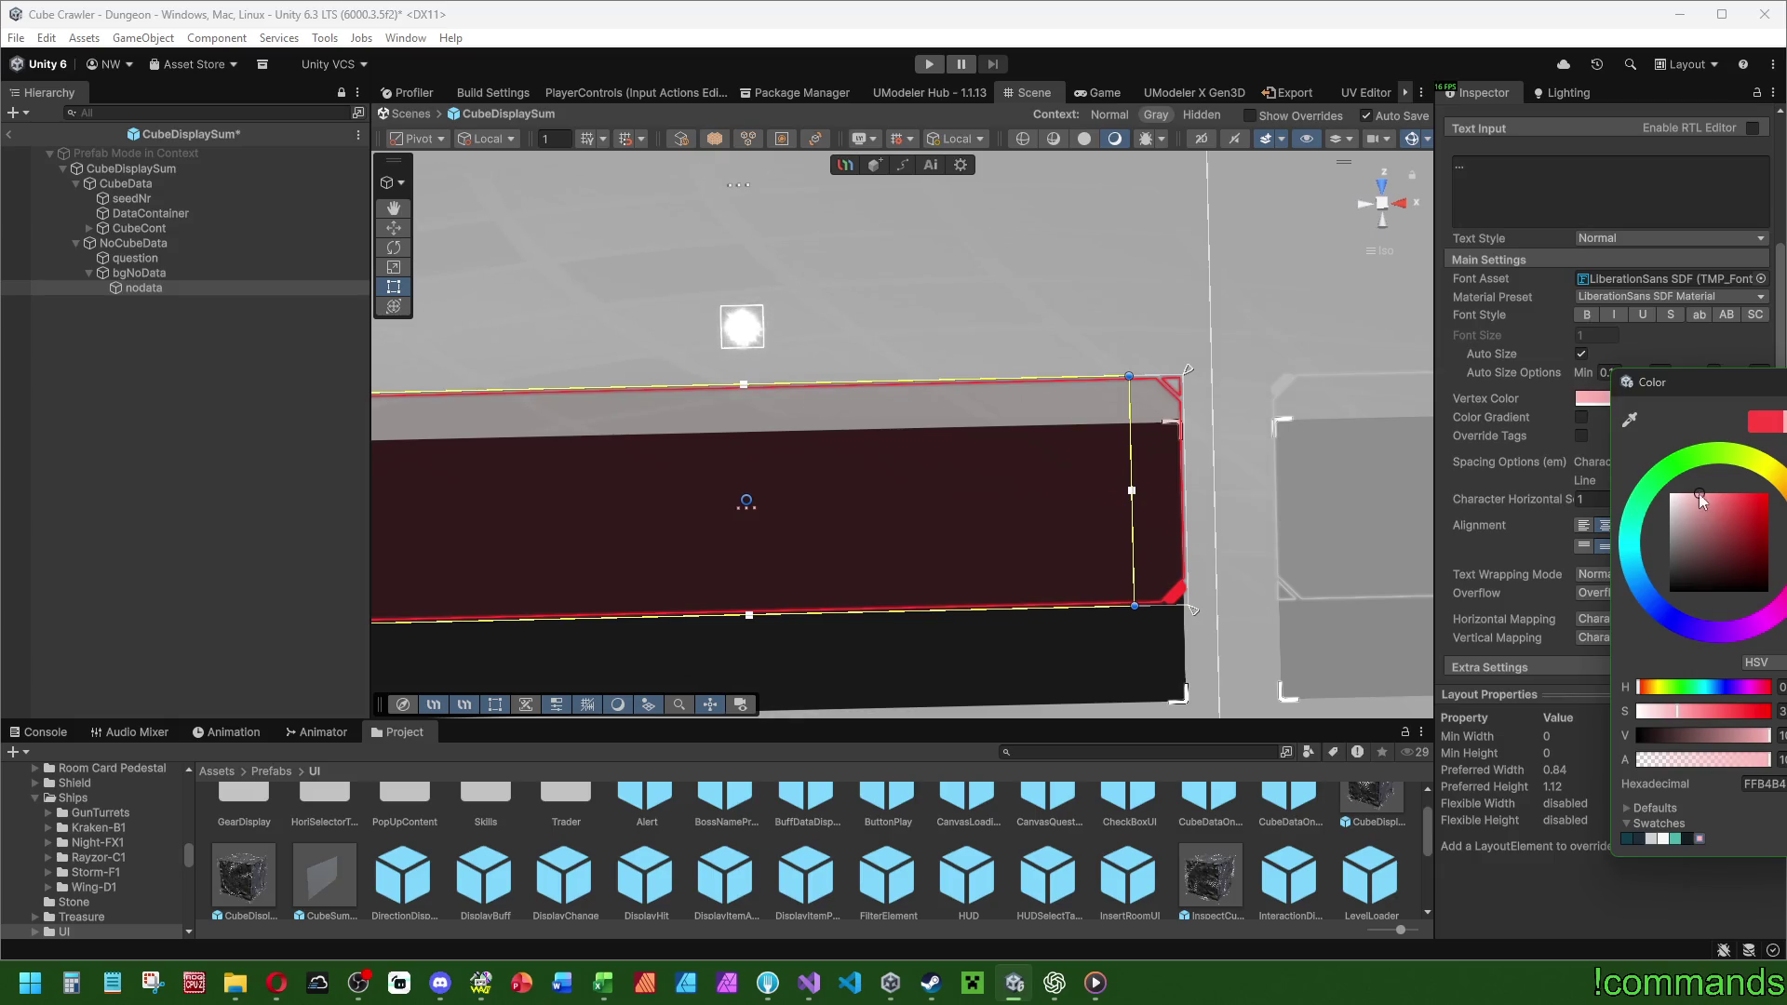
click(1044, 433)
scroll(1110, 460, down, 5)
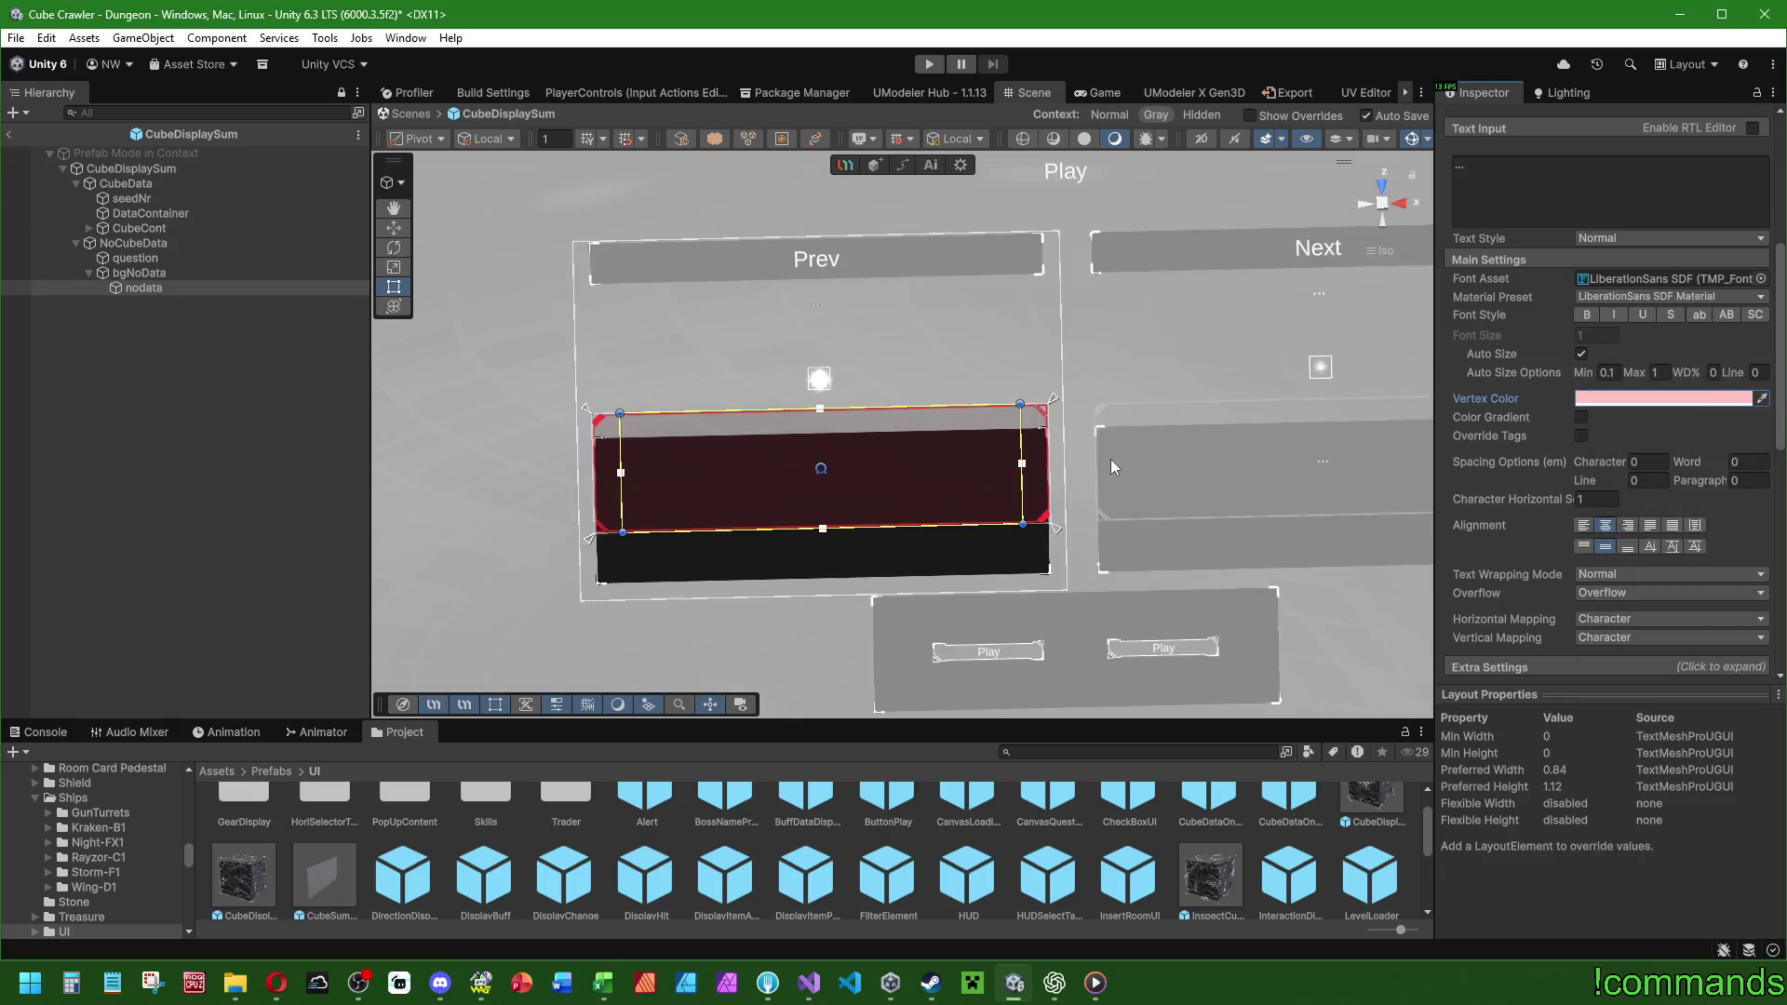
click(232, 471)
click(133, 243)
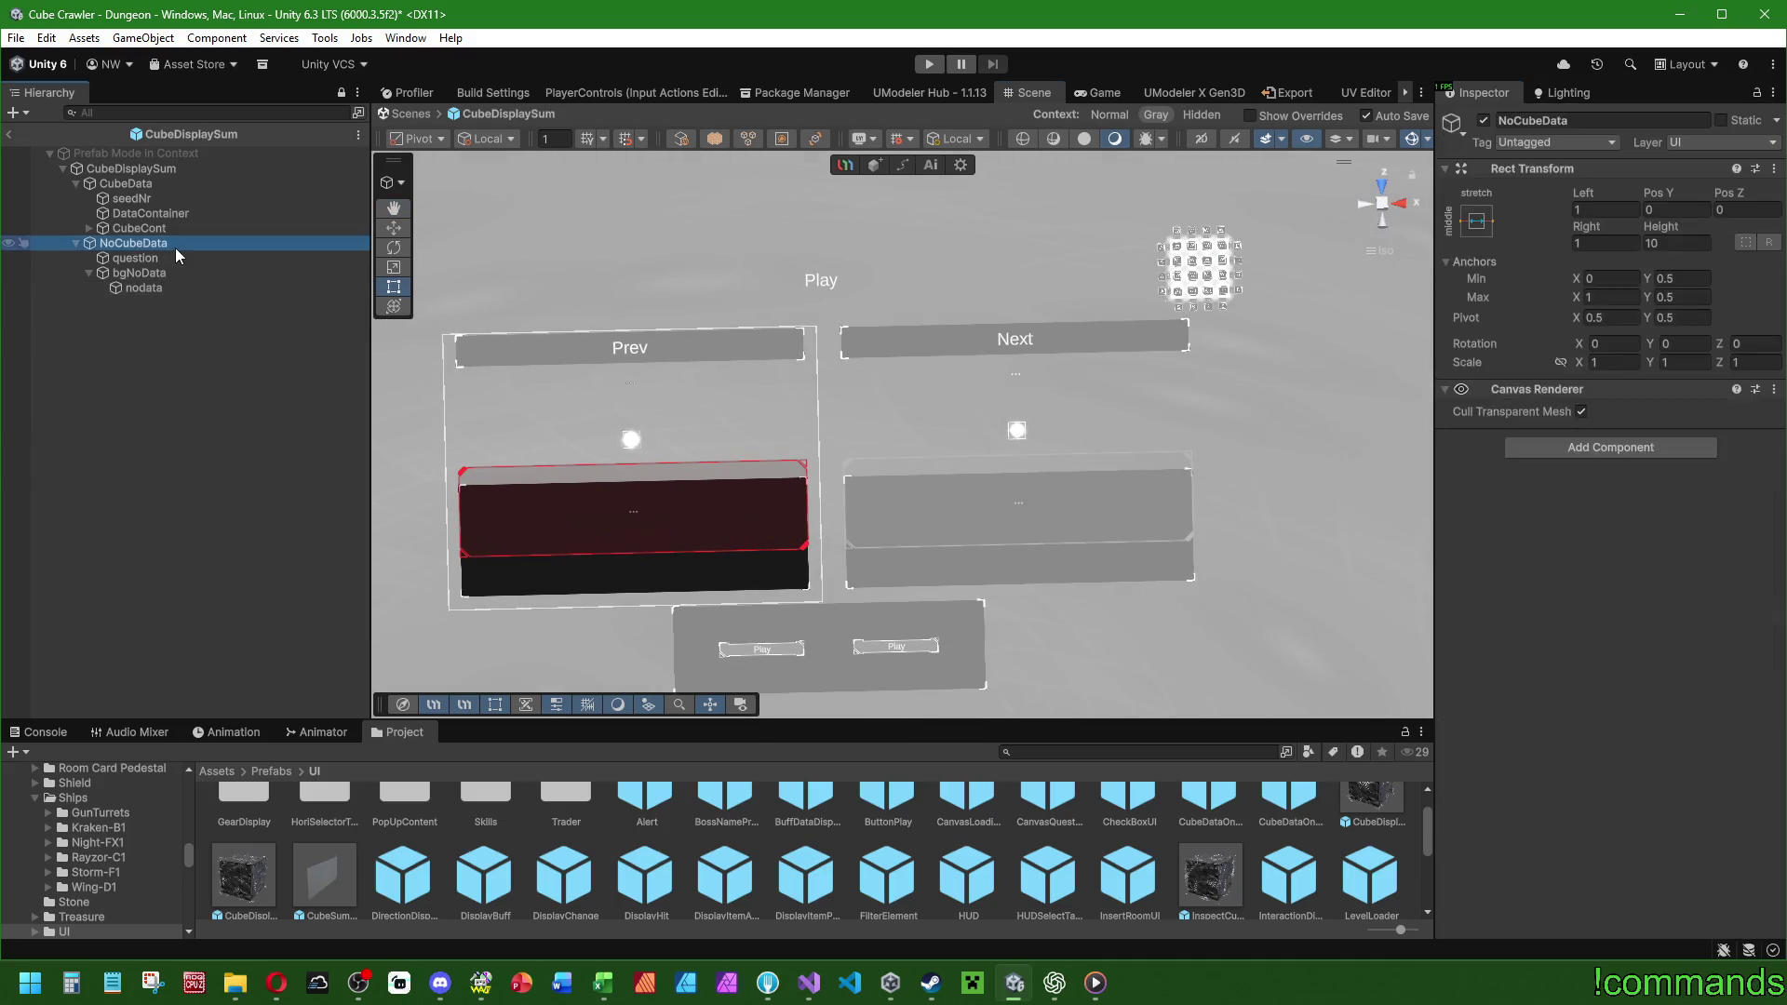
Deactivate the NoCubeData panel and exit Prefab Mode back to the Dungeon scene.
click(1482, 120)
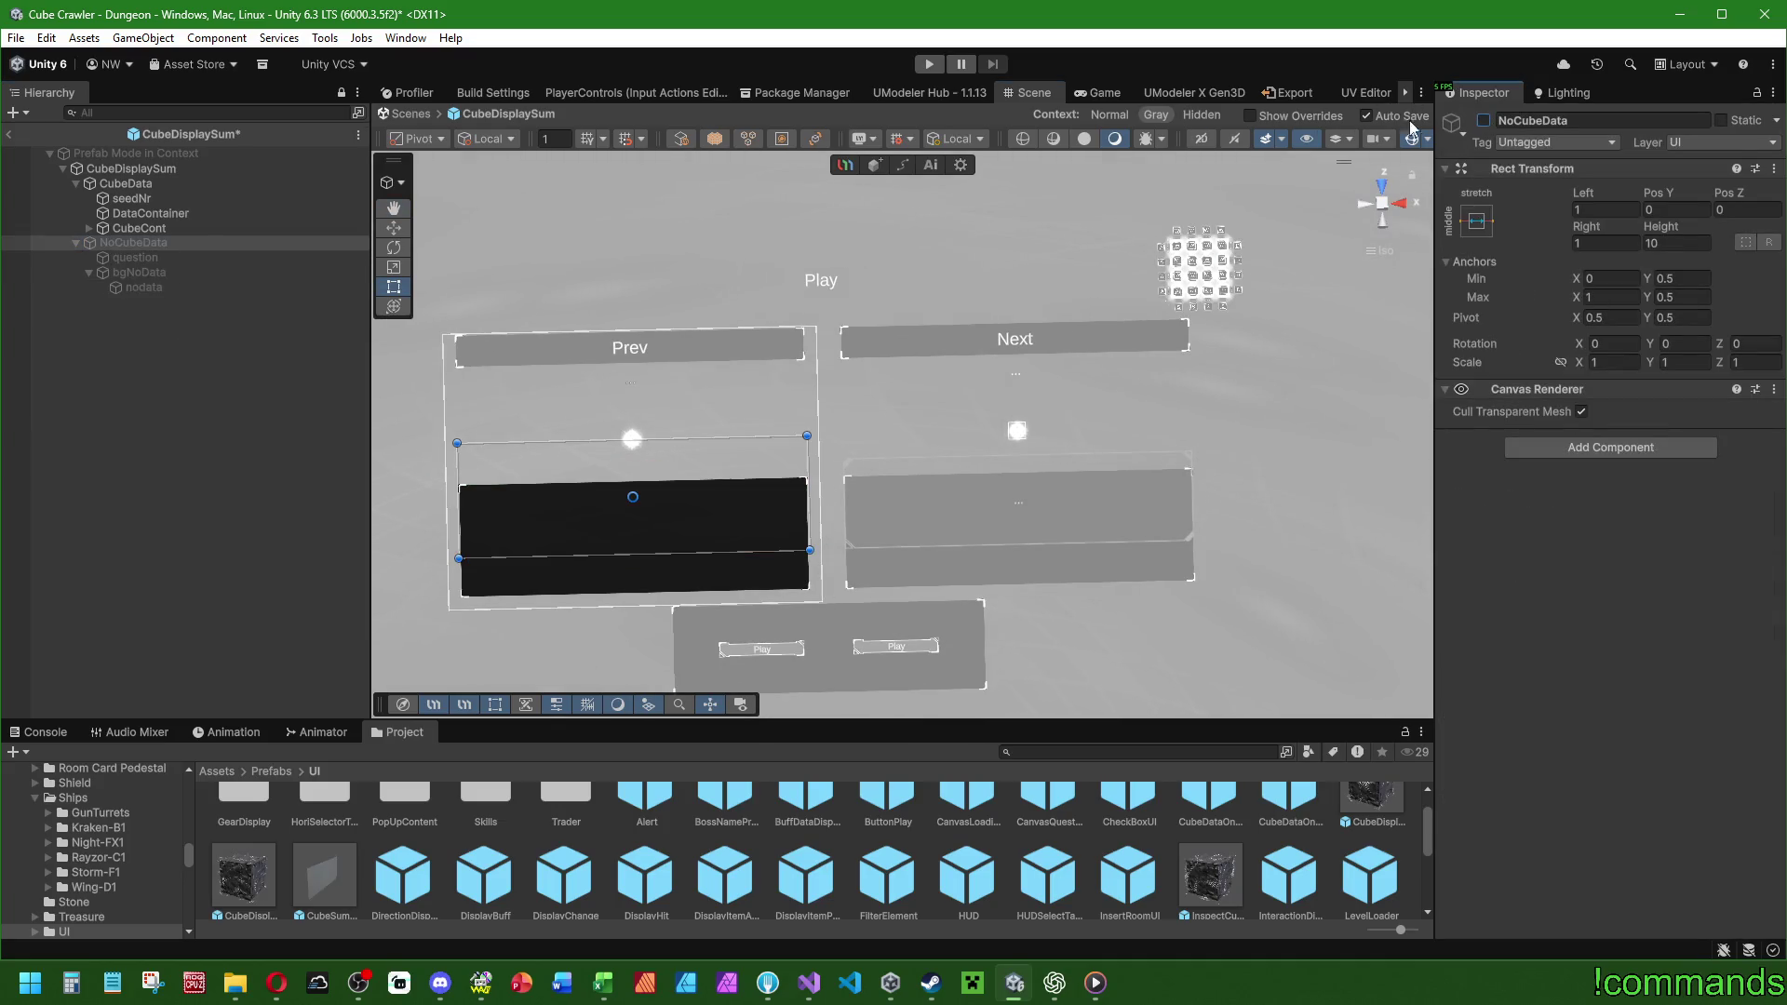
click(159, 410)
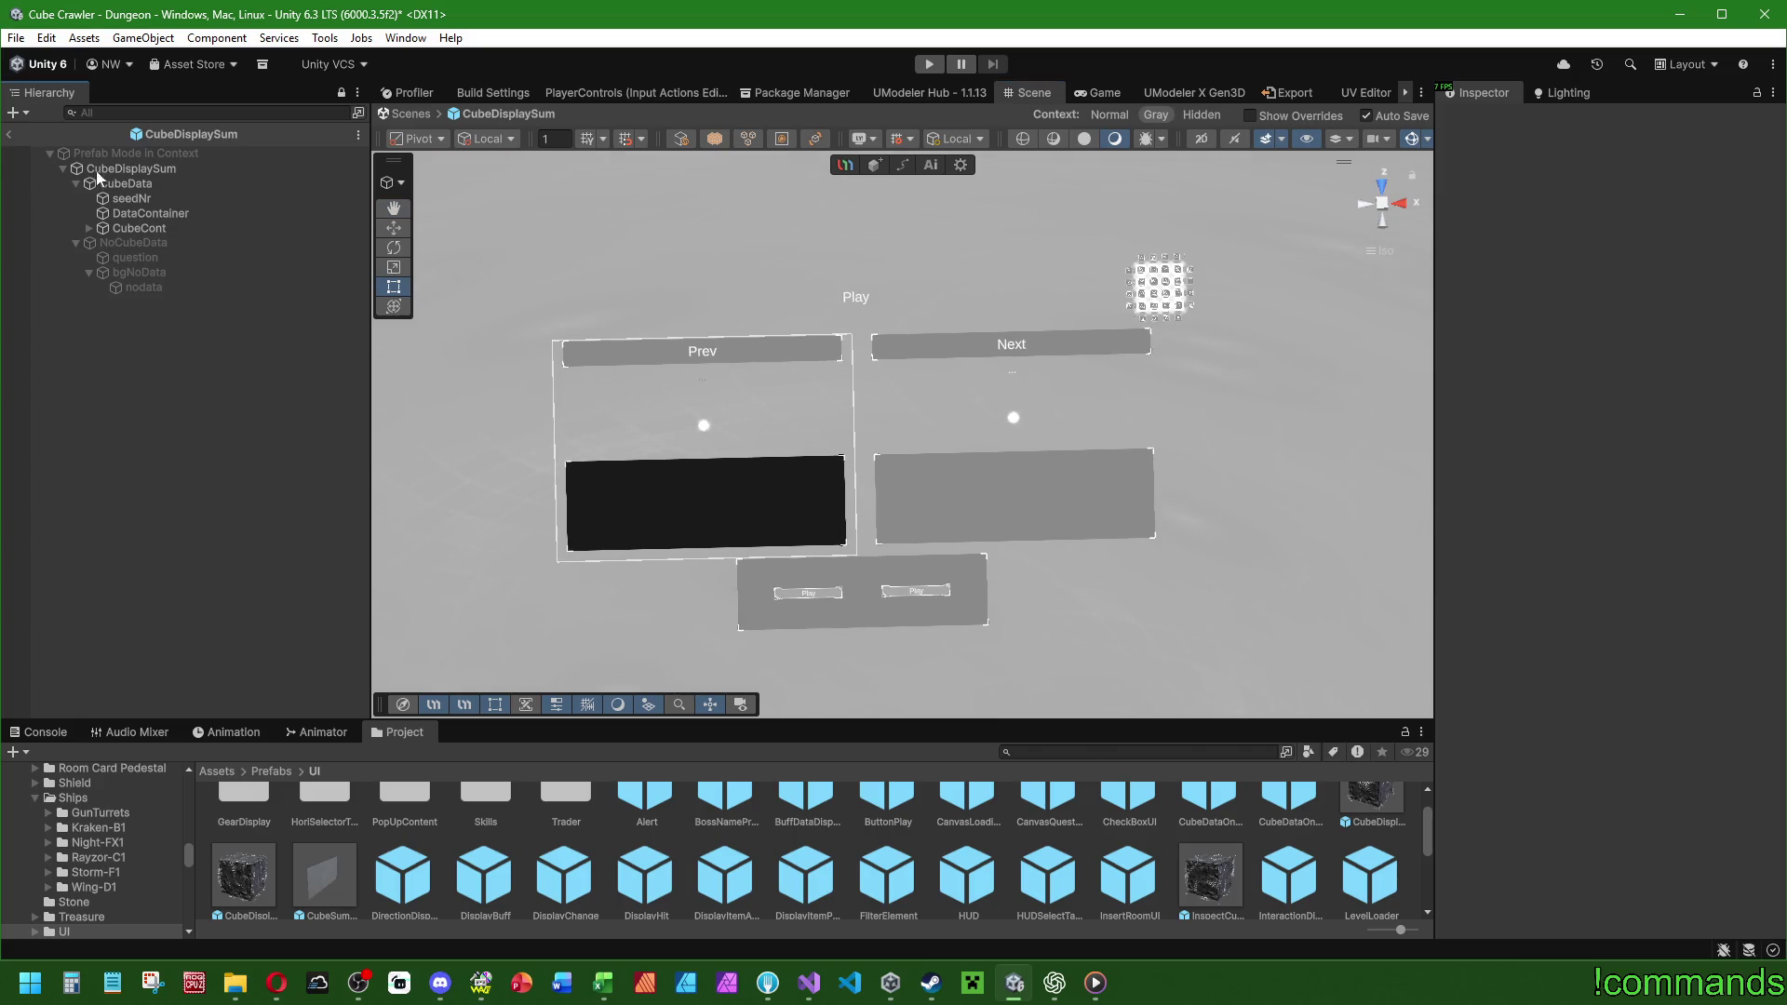
click(9, 134)
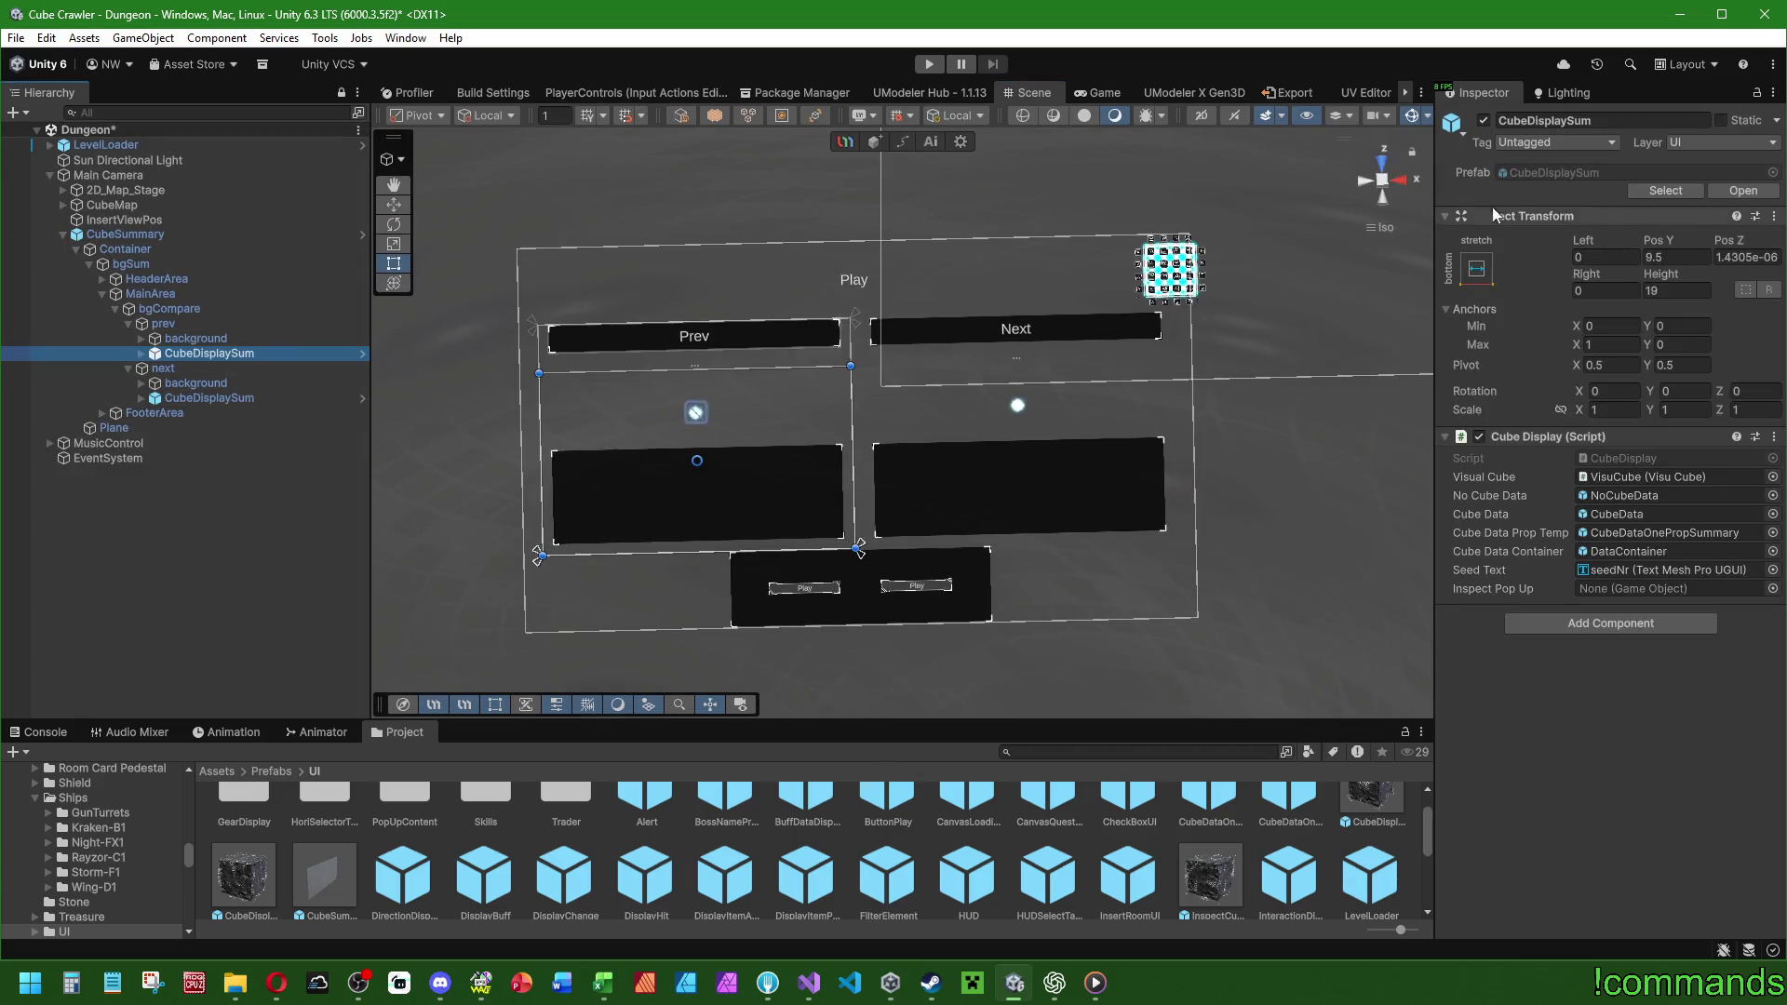
Select the CubeSummary canvas and check its prefab overrides.
click(202, 532)
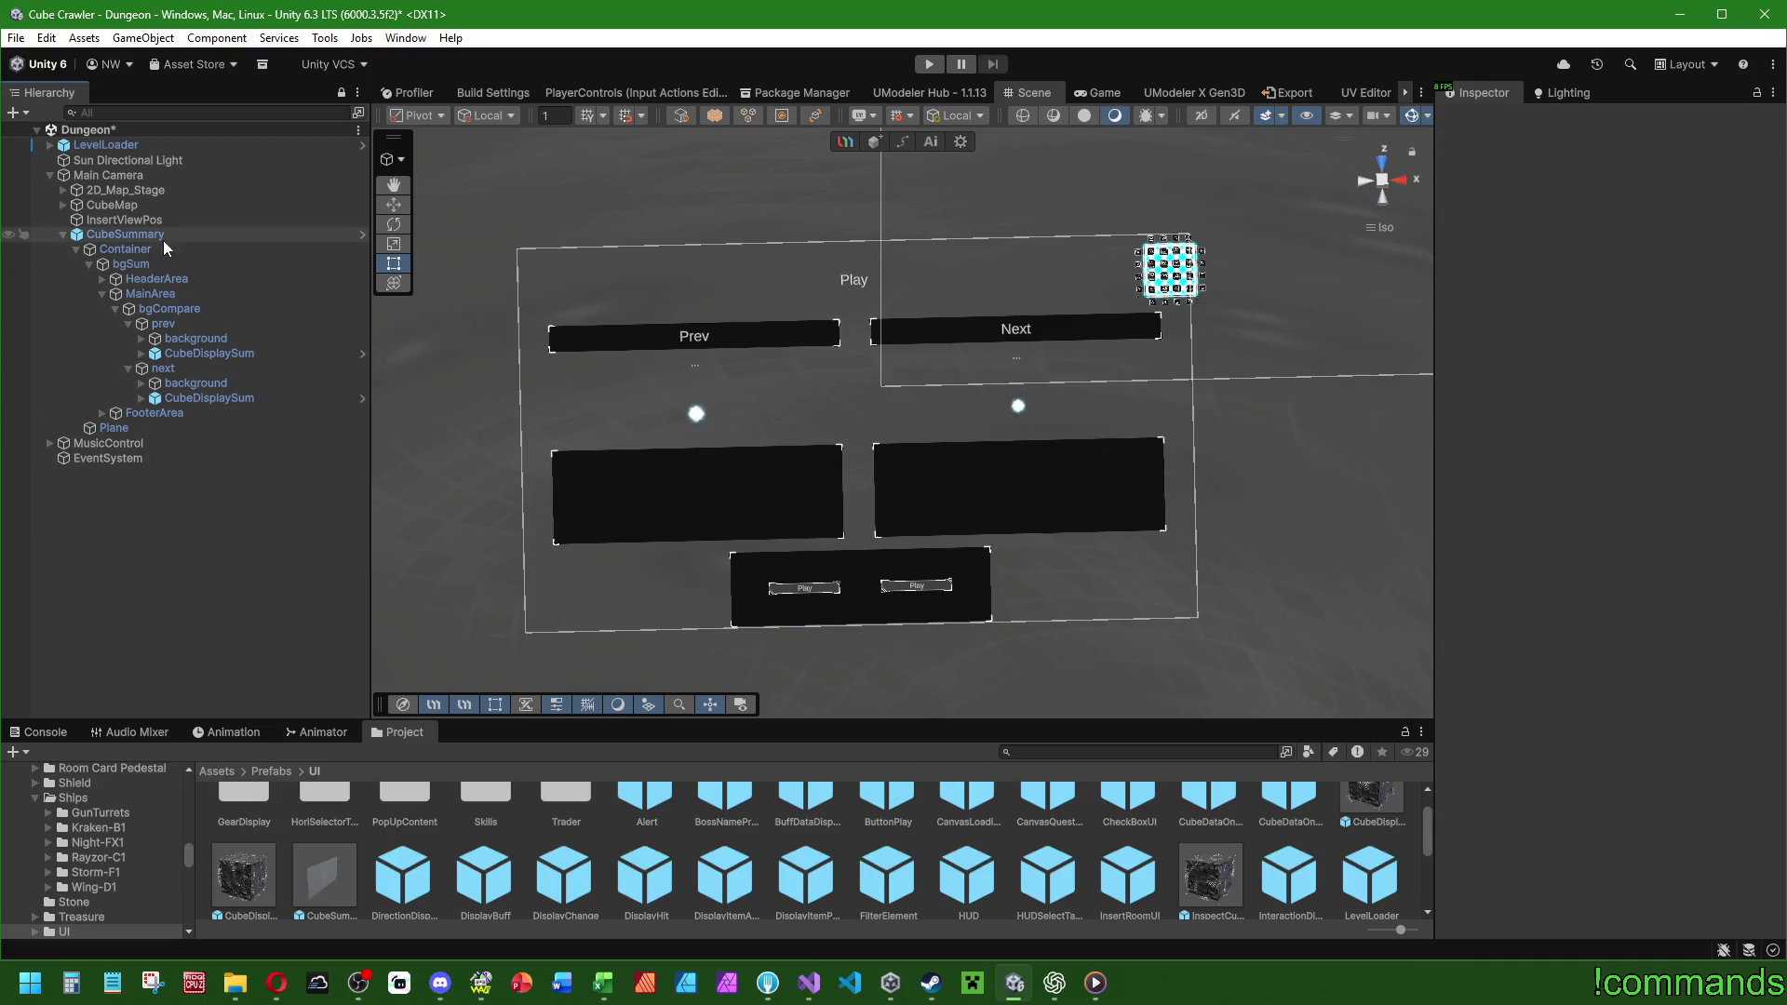
click(201, 337)
click(198, 354)
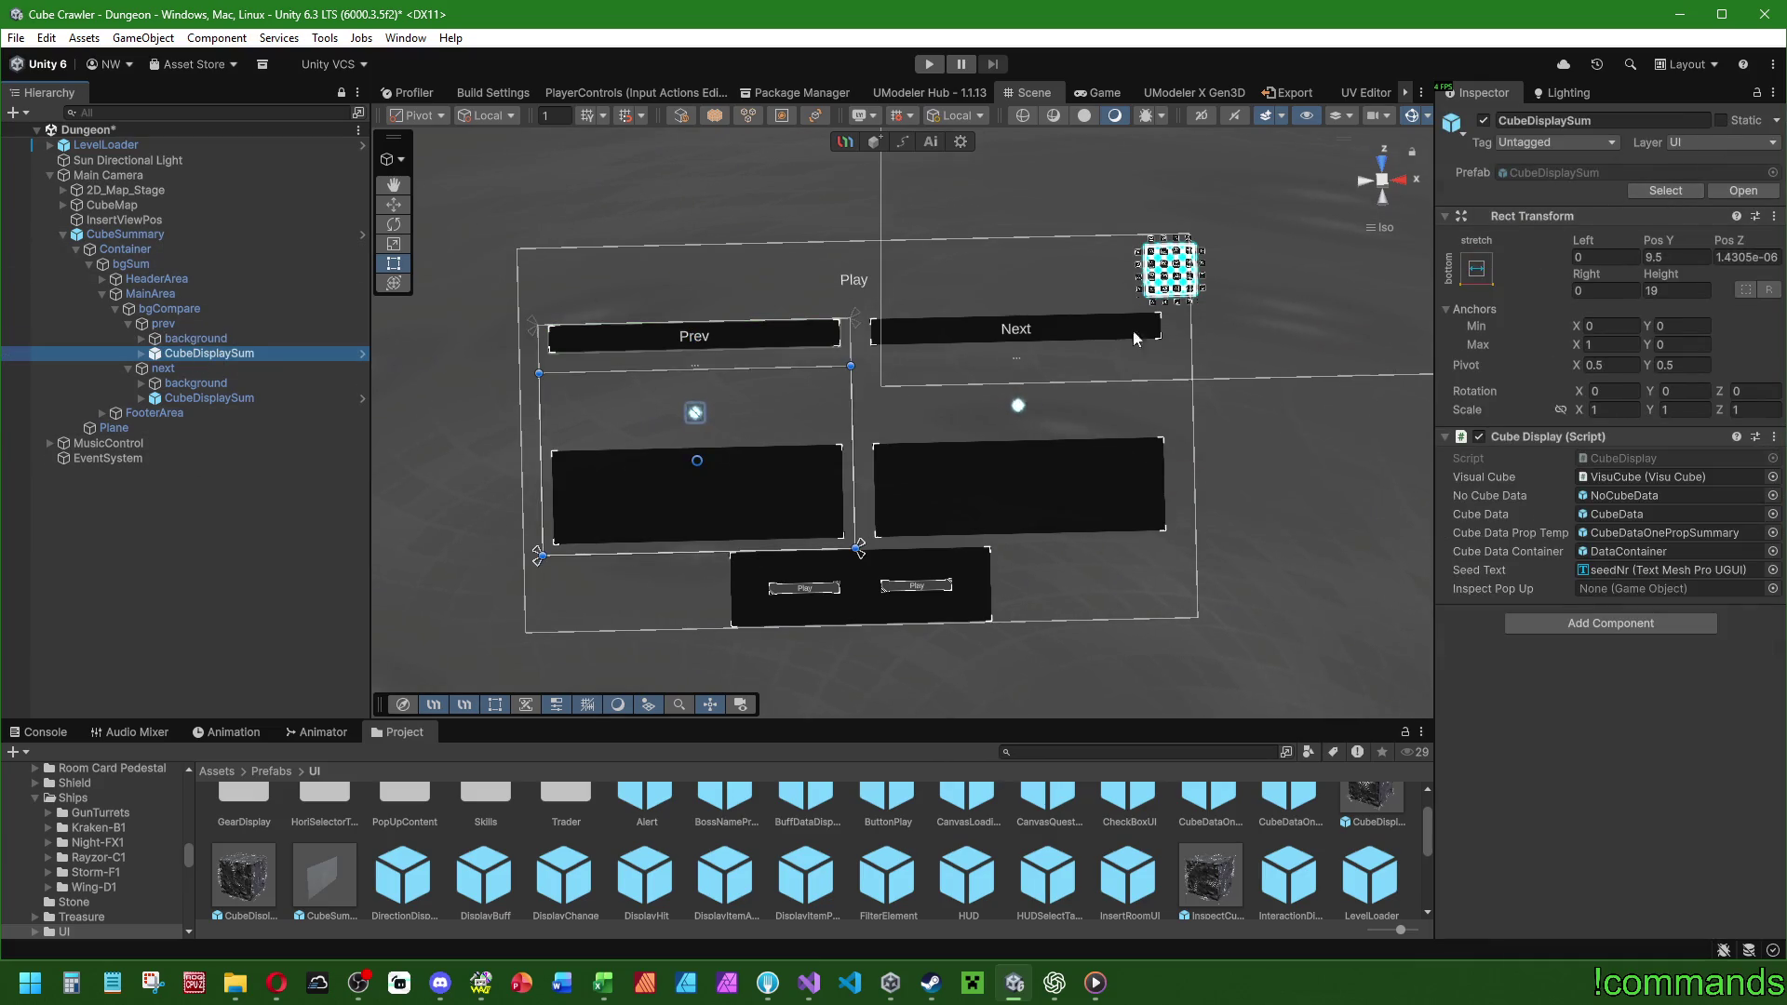
click(204, 501)
click(152, 236)
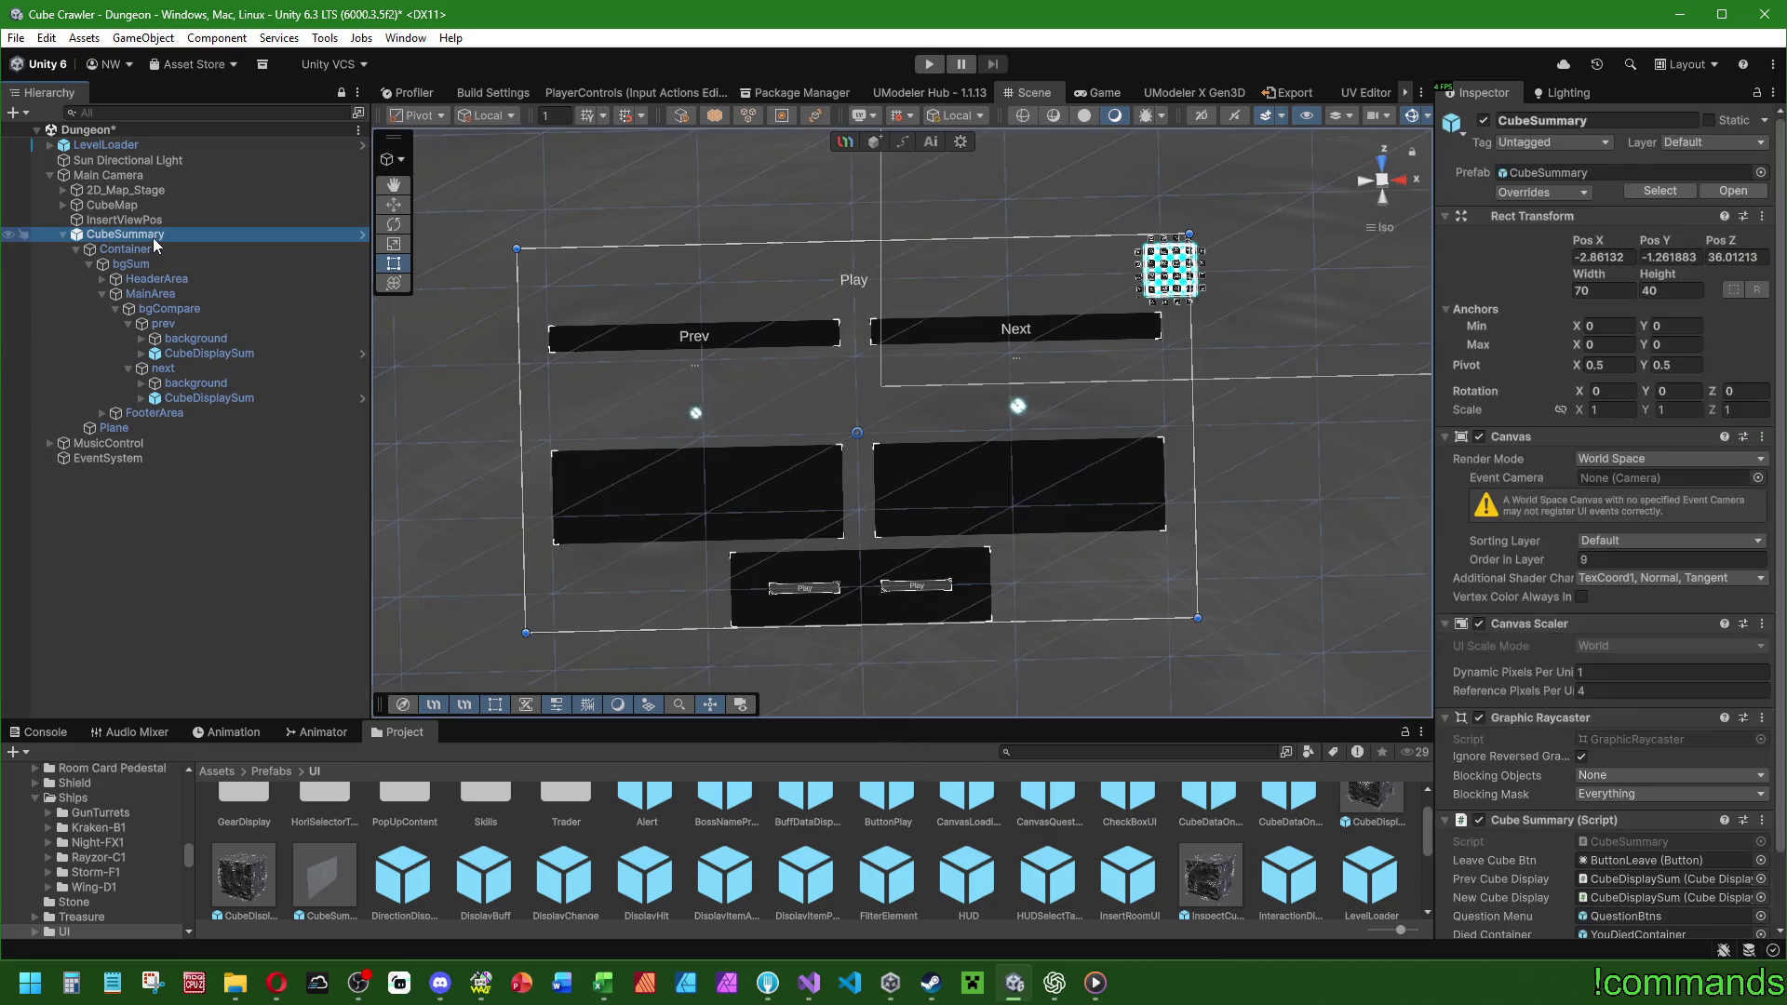
click(1542, 191)
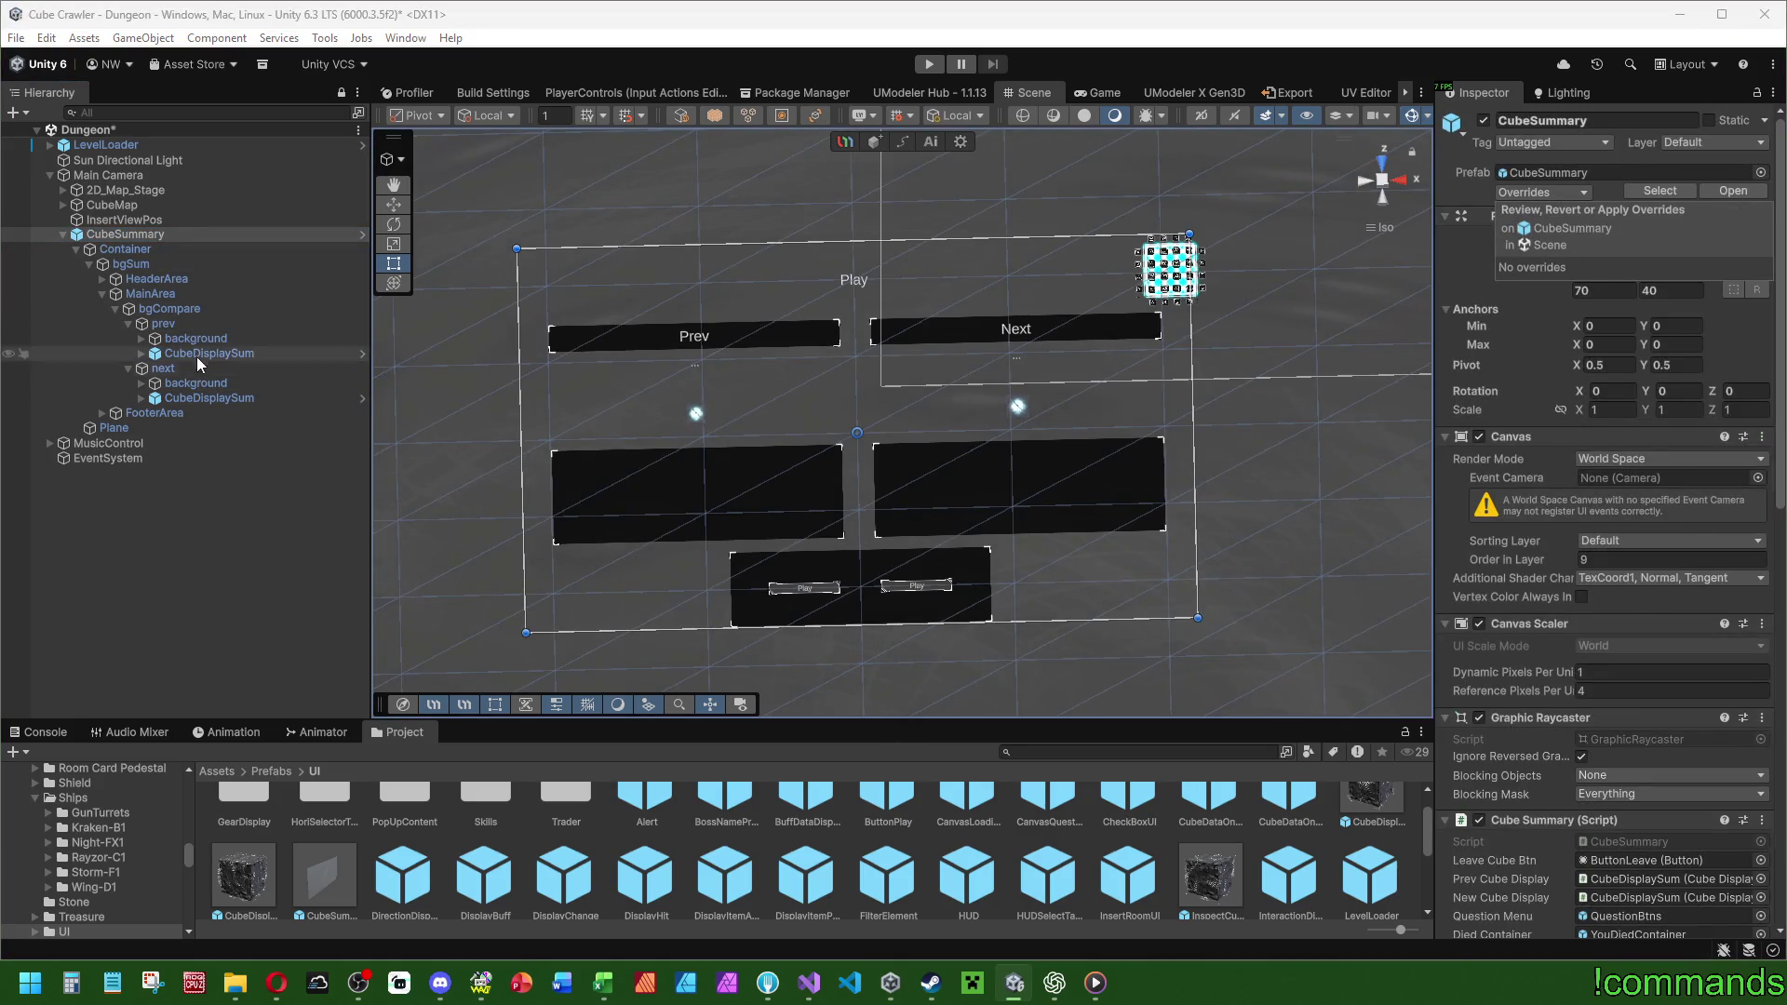
click(197, 354)
Reselect the CubeSummary canvas and collapse the prev and next panels in the Hierarchy.
click(142, 354)
click(142, 353)
click(171, 589)
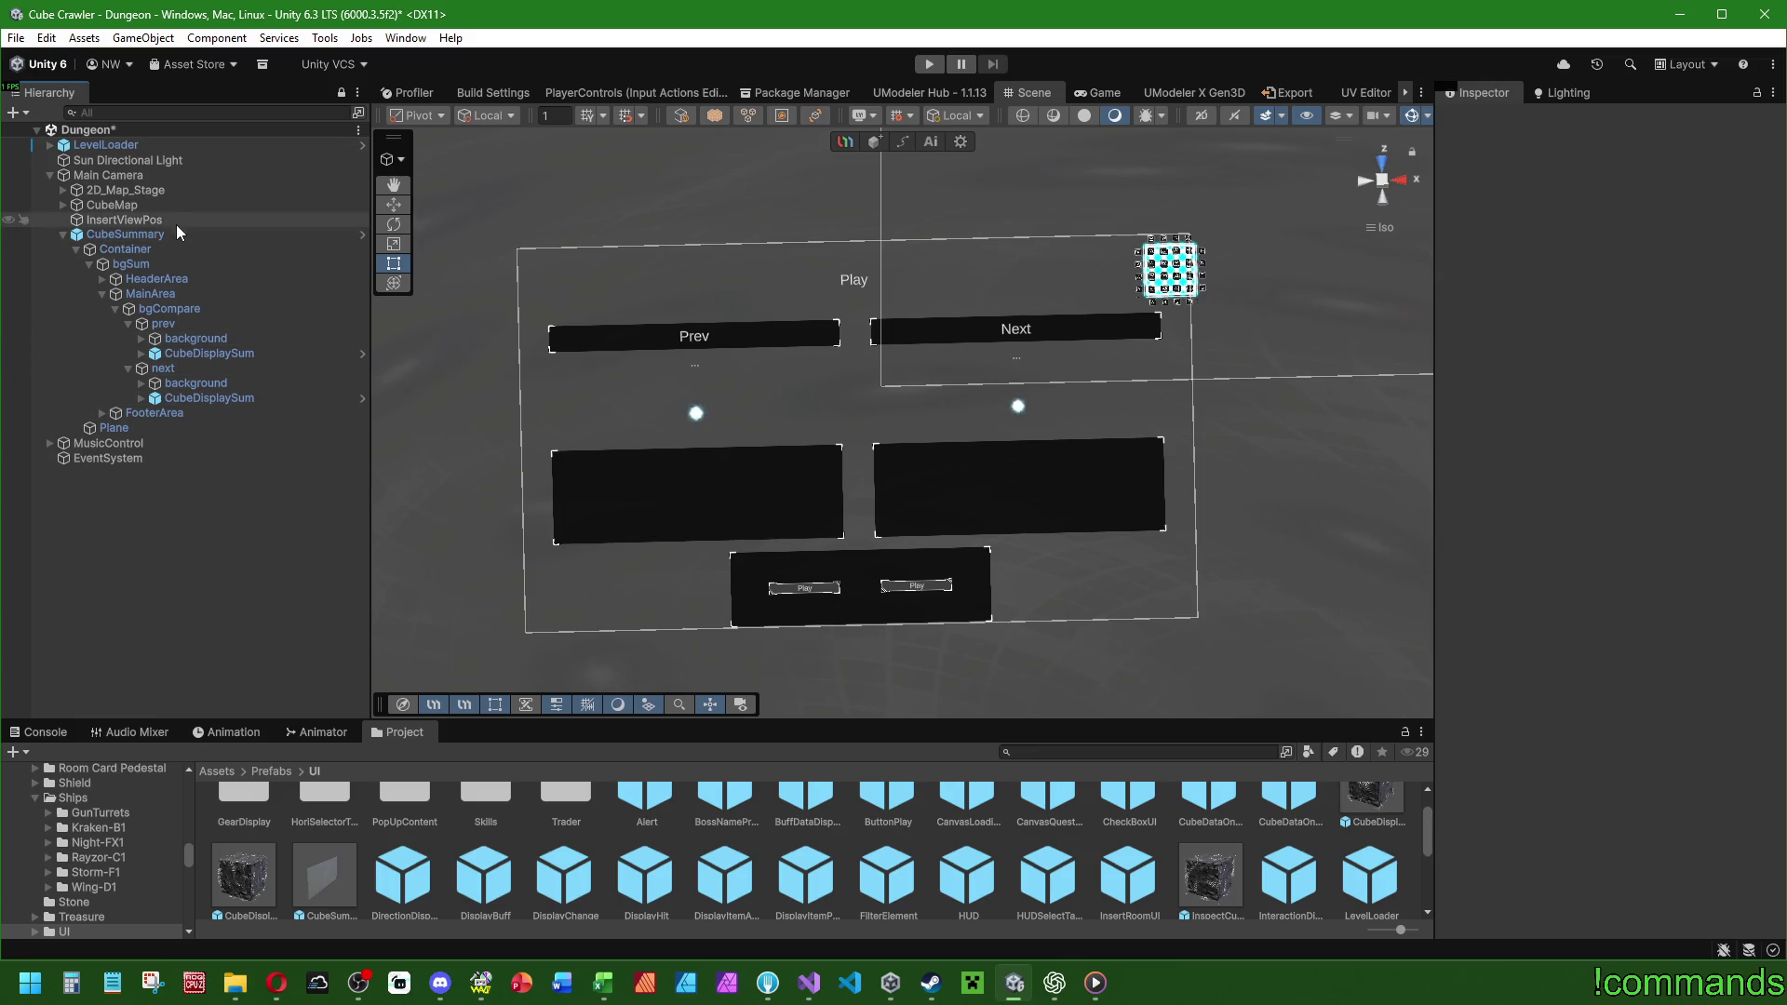
click(154, 233)
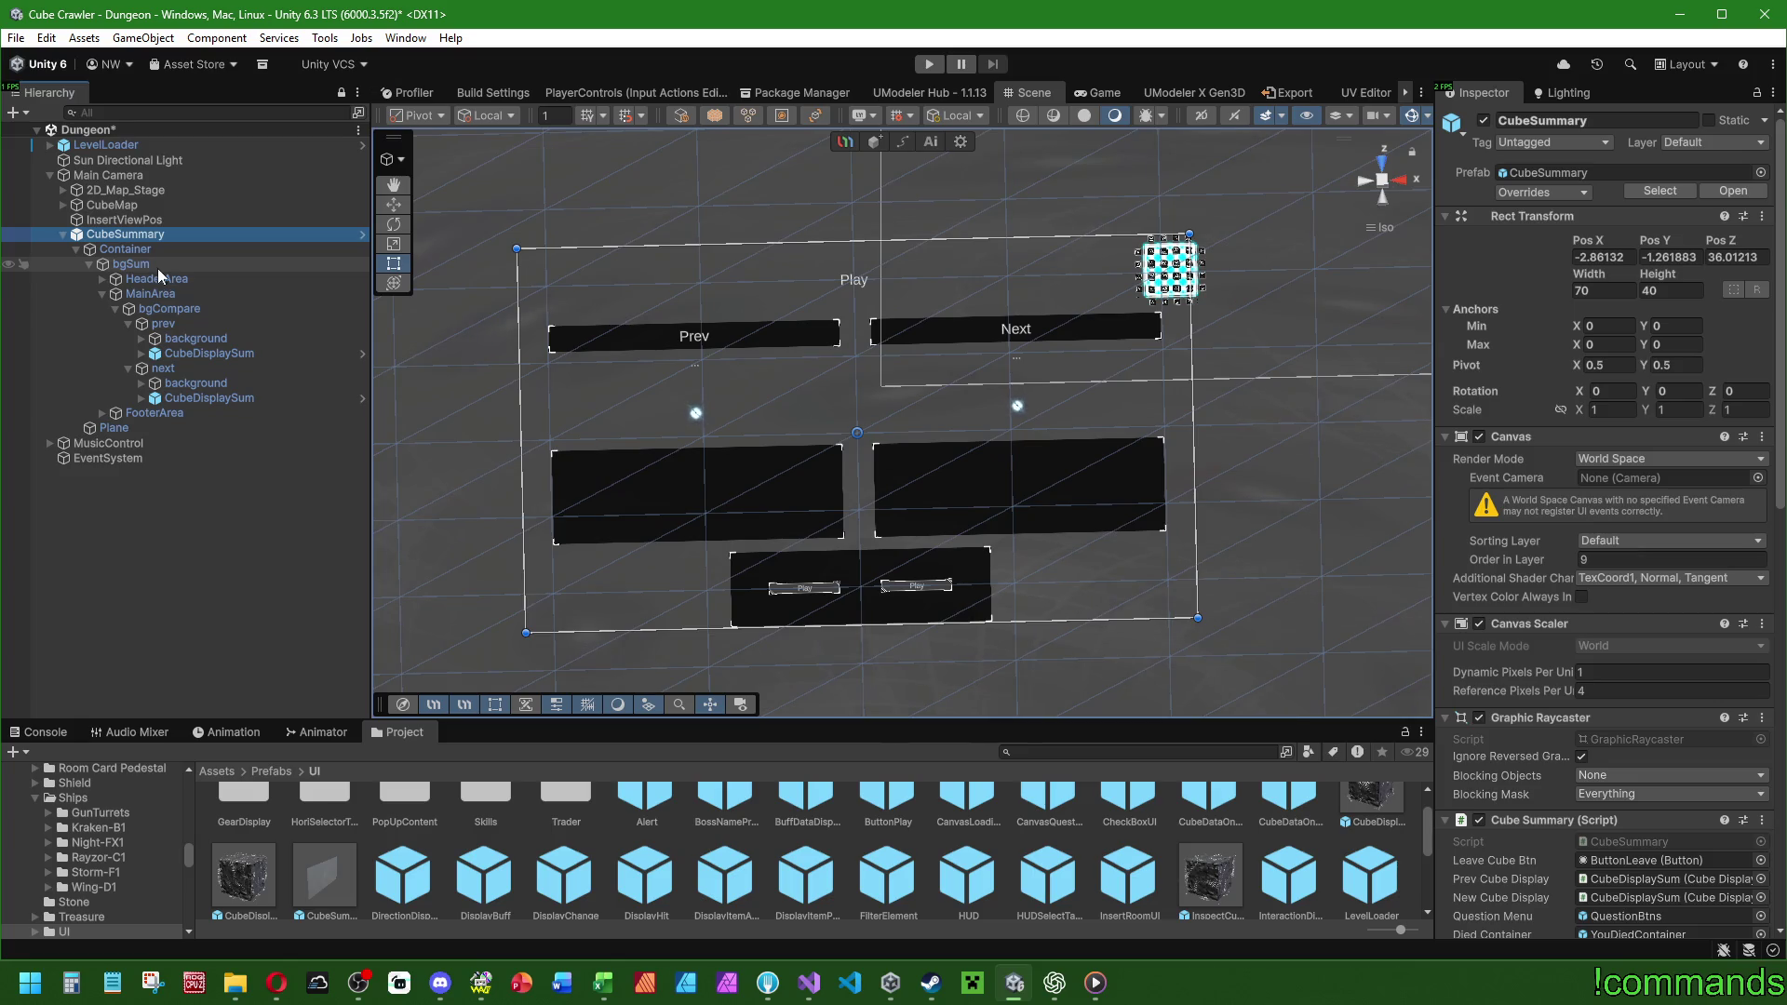
click(128, 324)
click(128, 337)
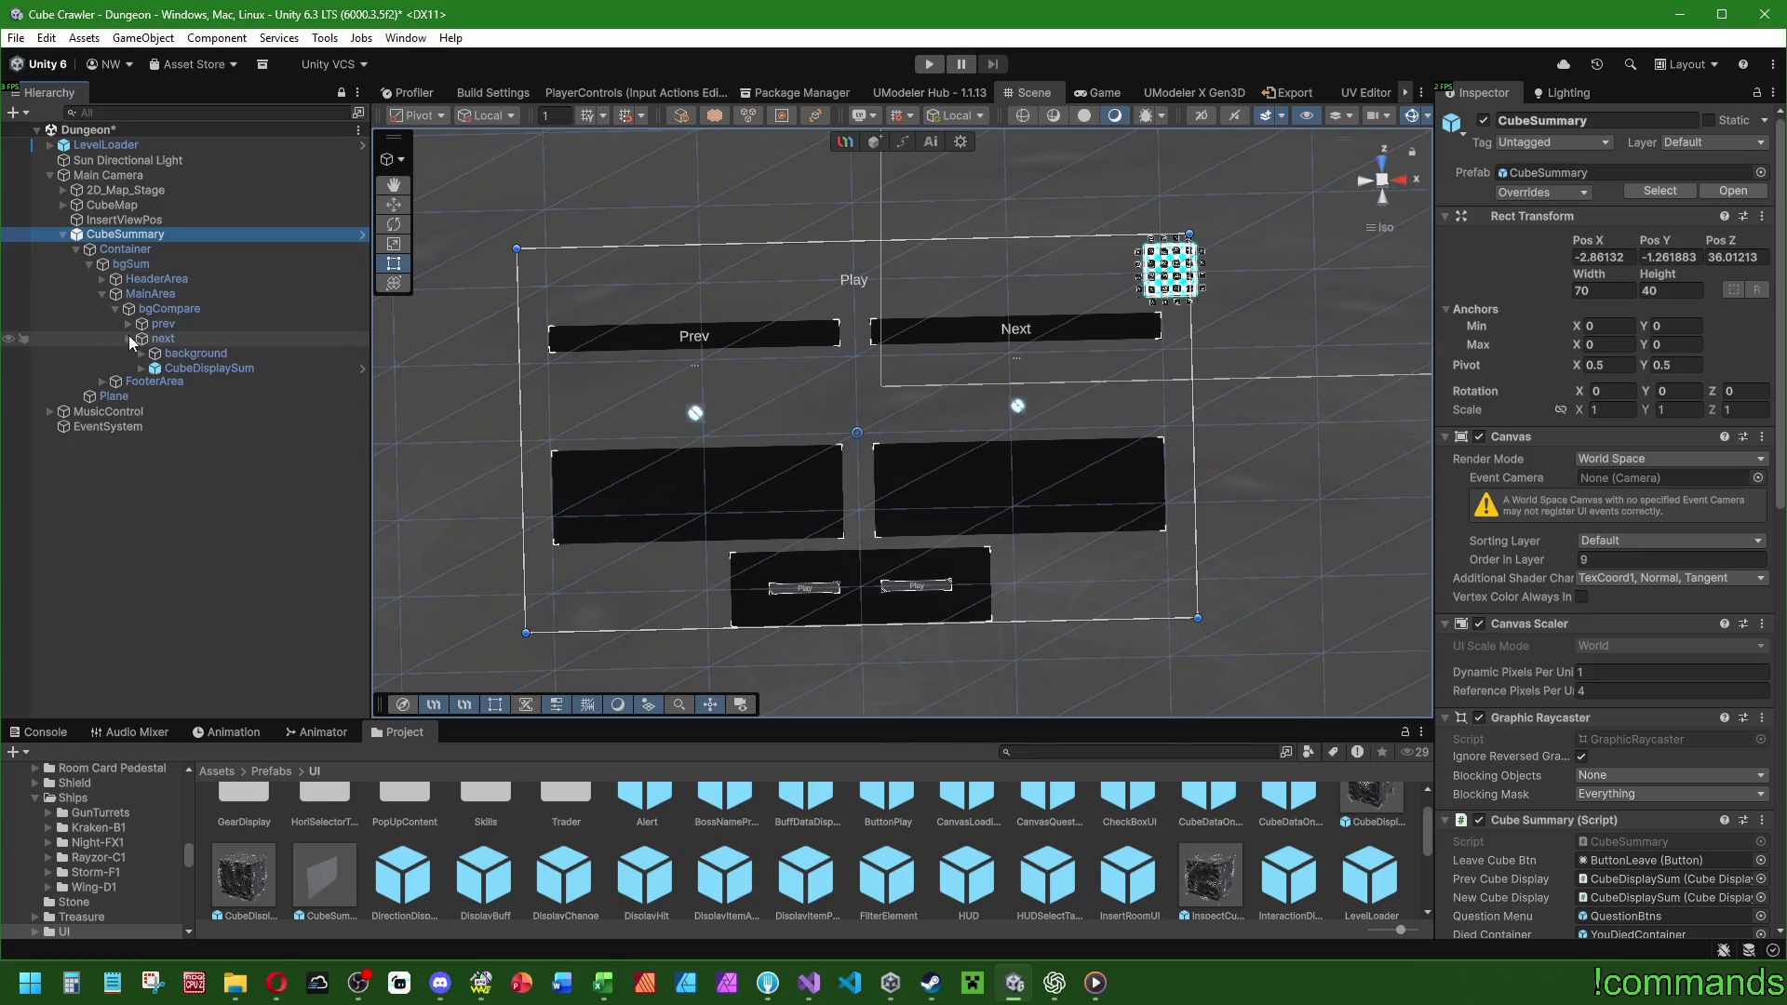
Duplicate the next panel and rename the copy to reward.
click(170, 337)
scroll(902, 478, up, 2)
key(ctrl+d)
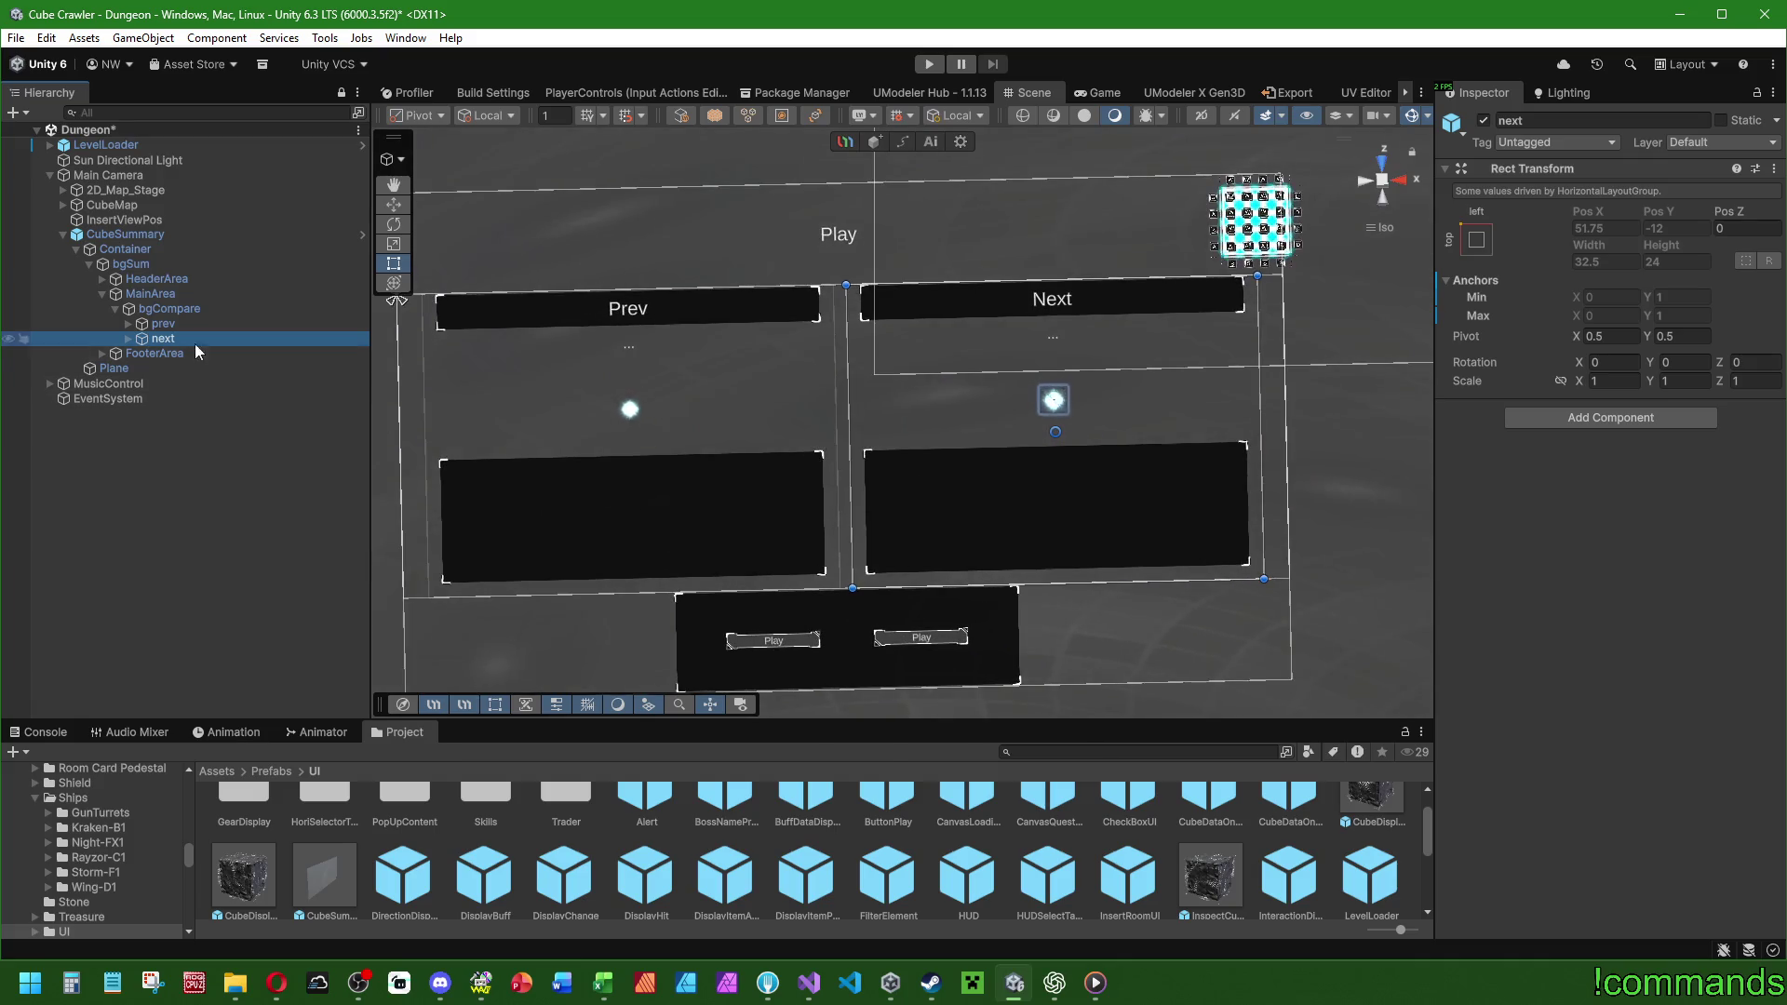
click(201, 352)
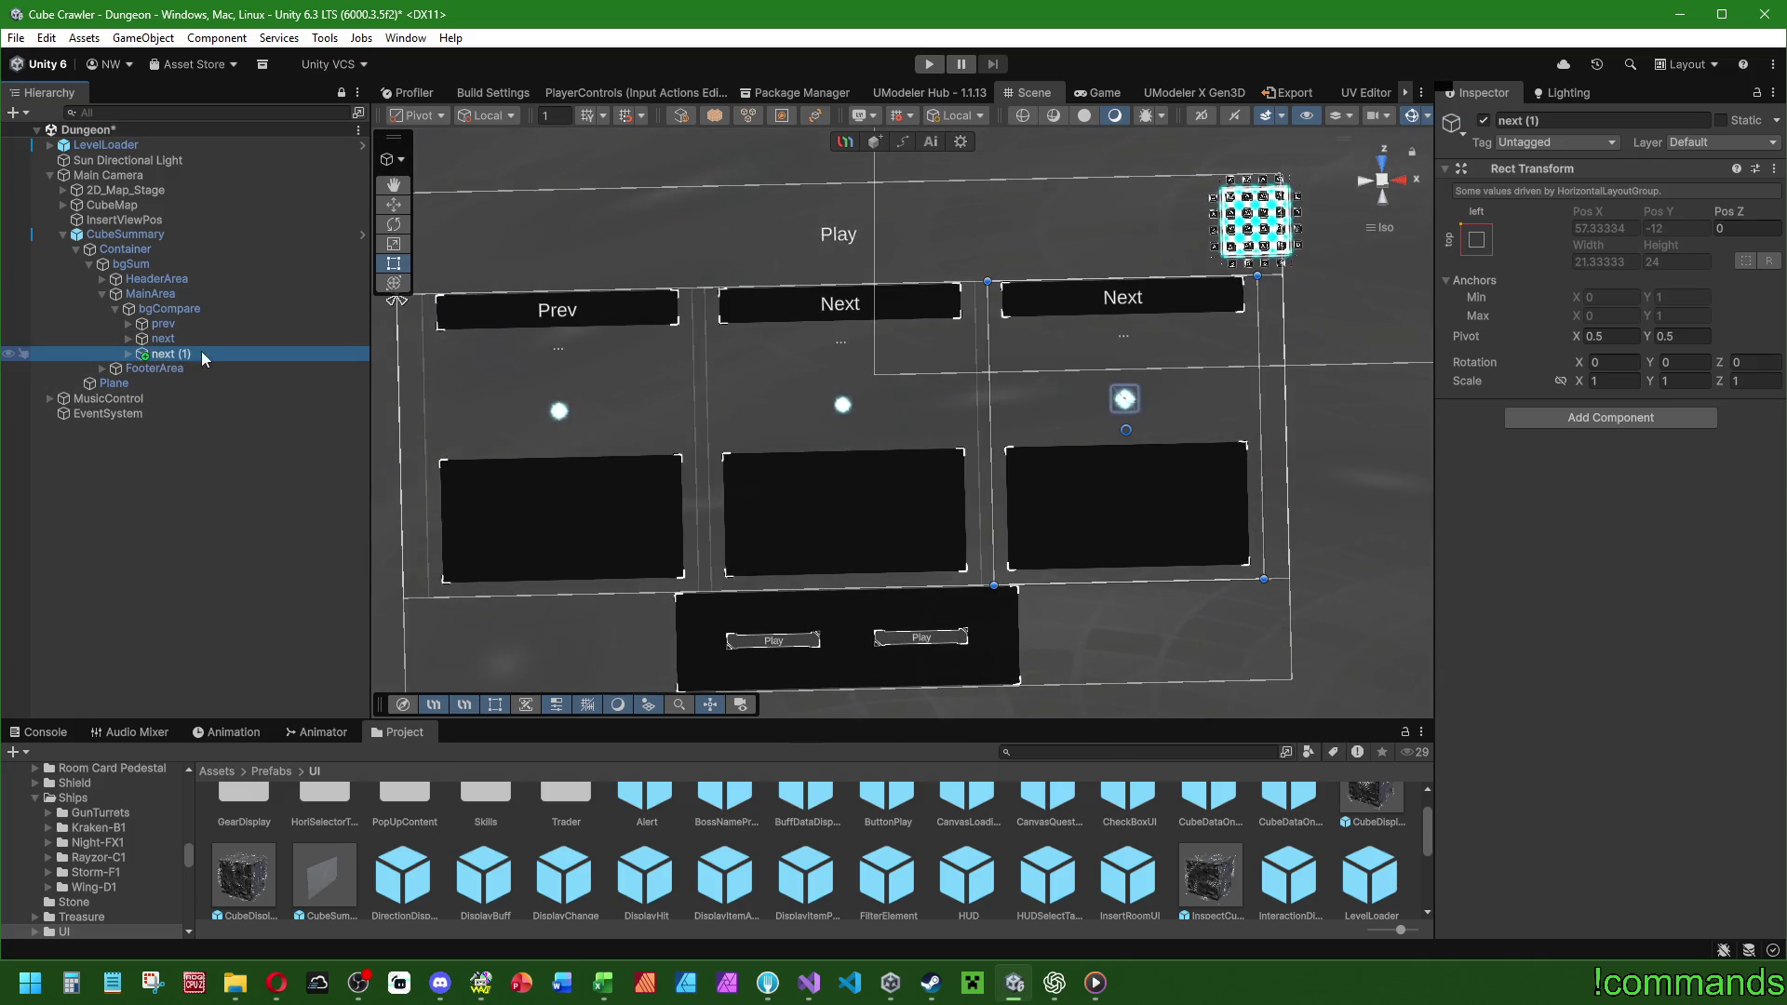
text(reward)
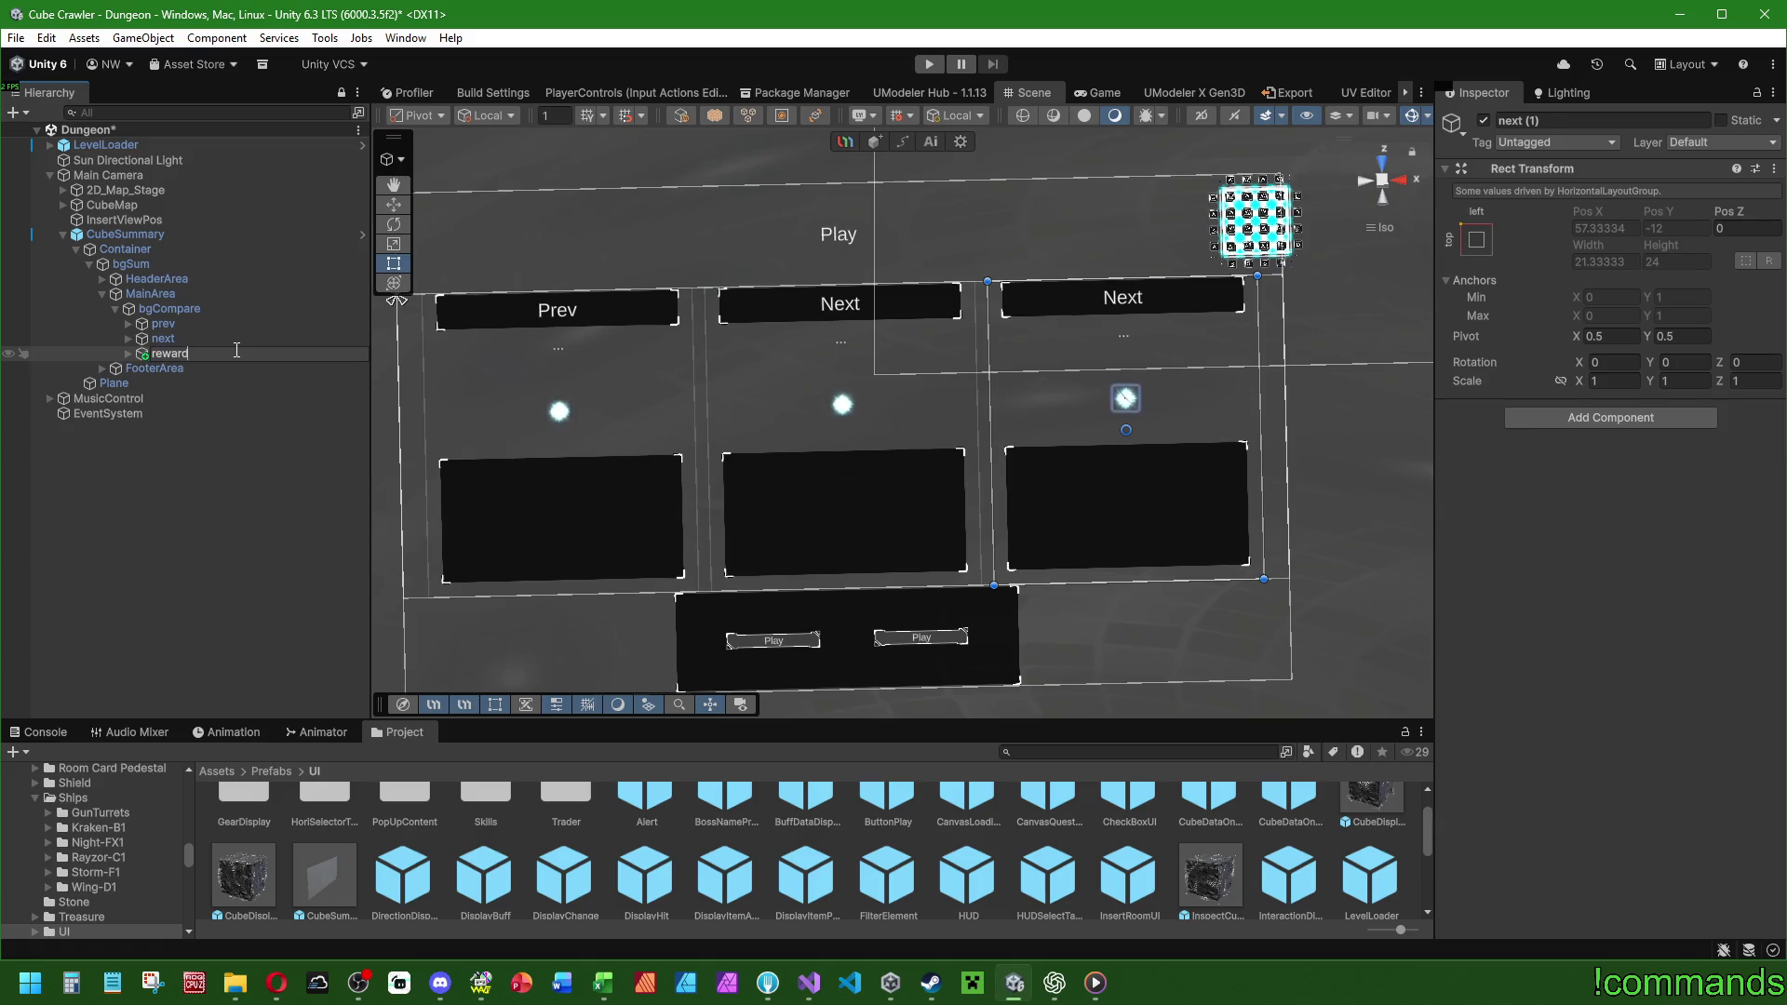
key(Return)
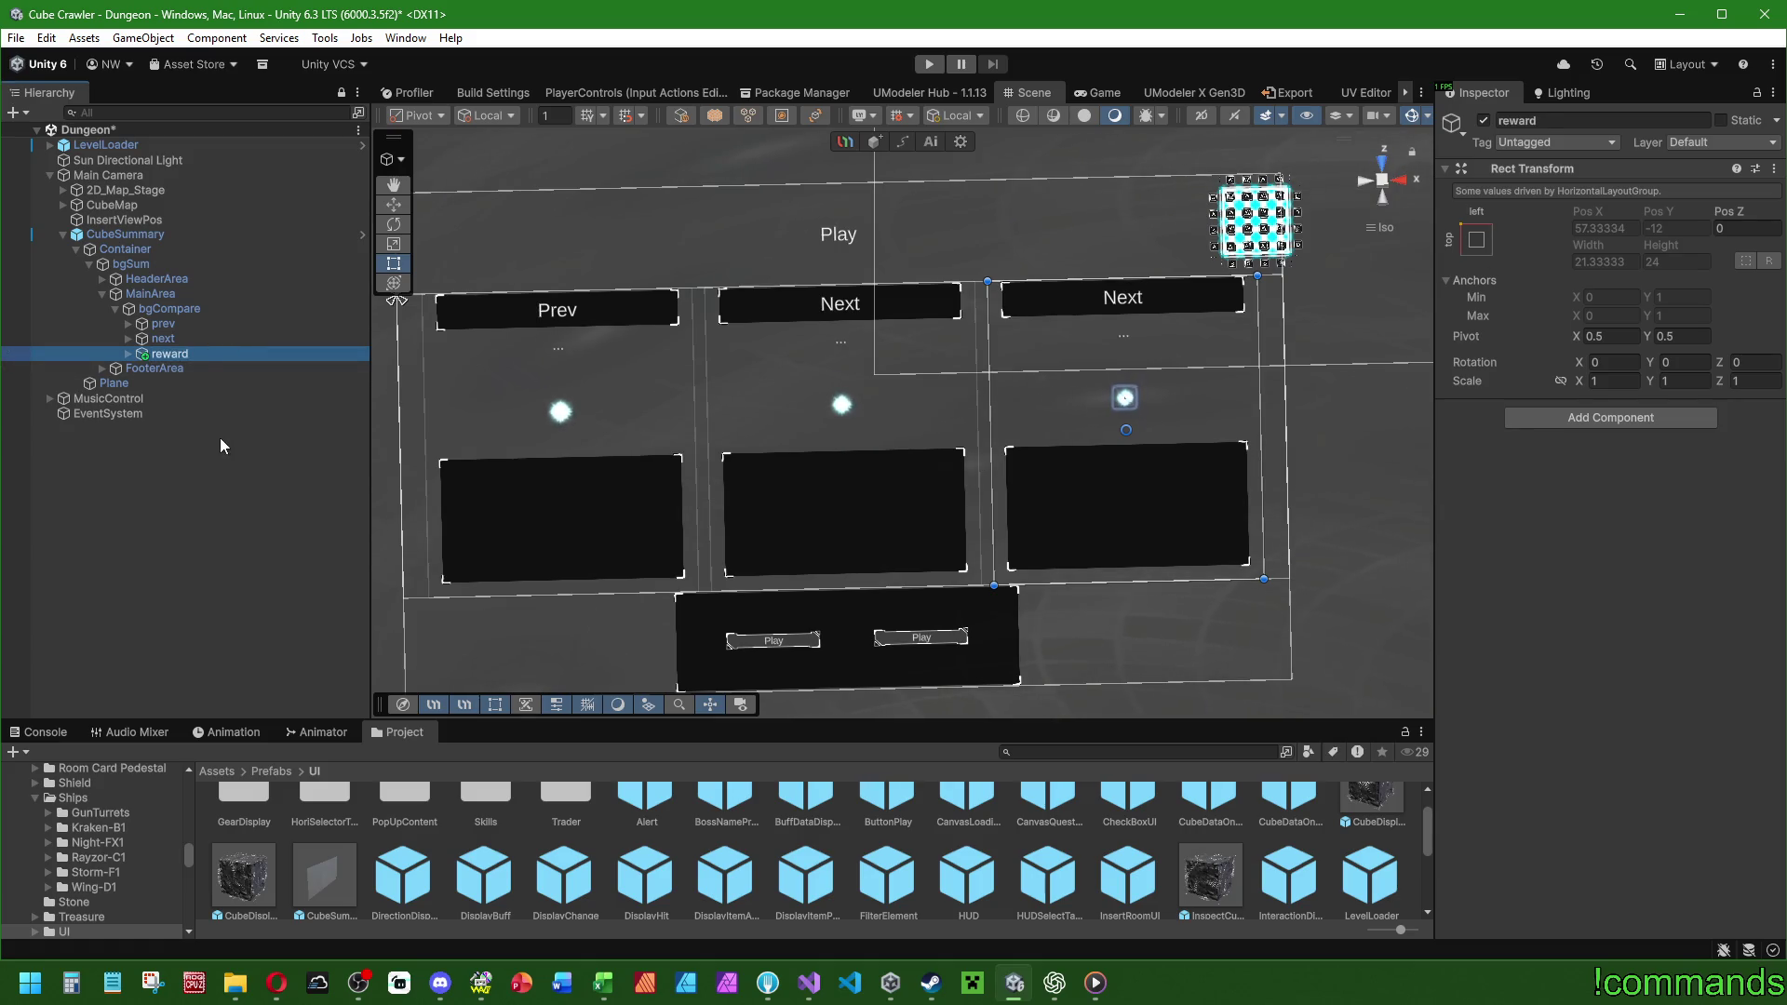
Change the reward panel's TitleText from Next to Reward.
click(127, 354)
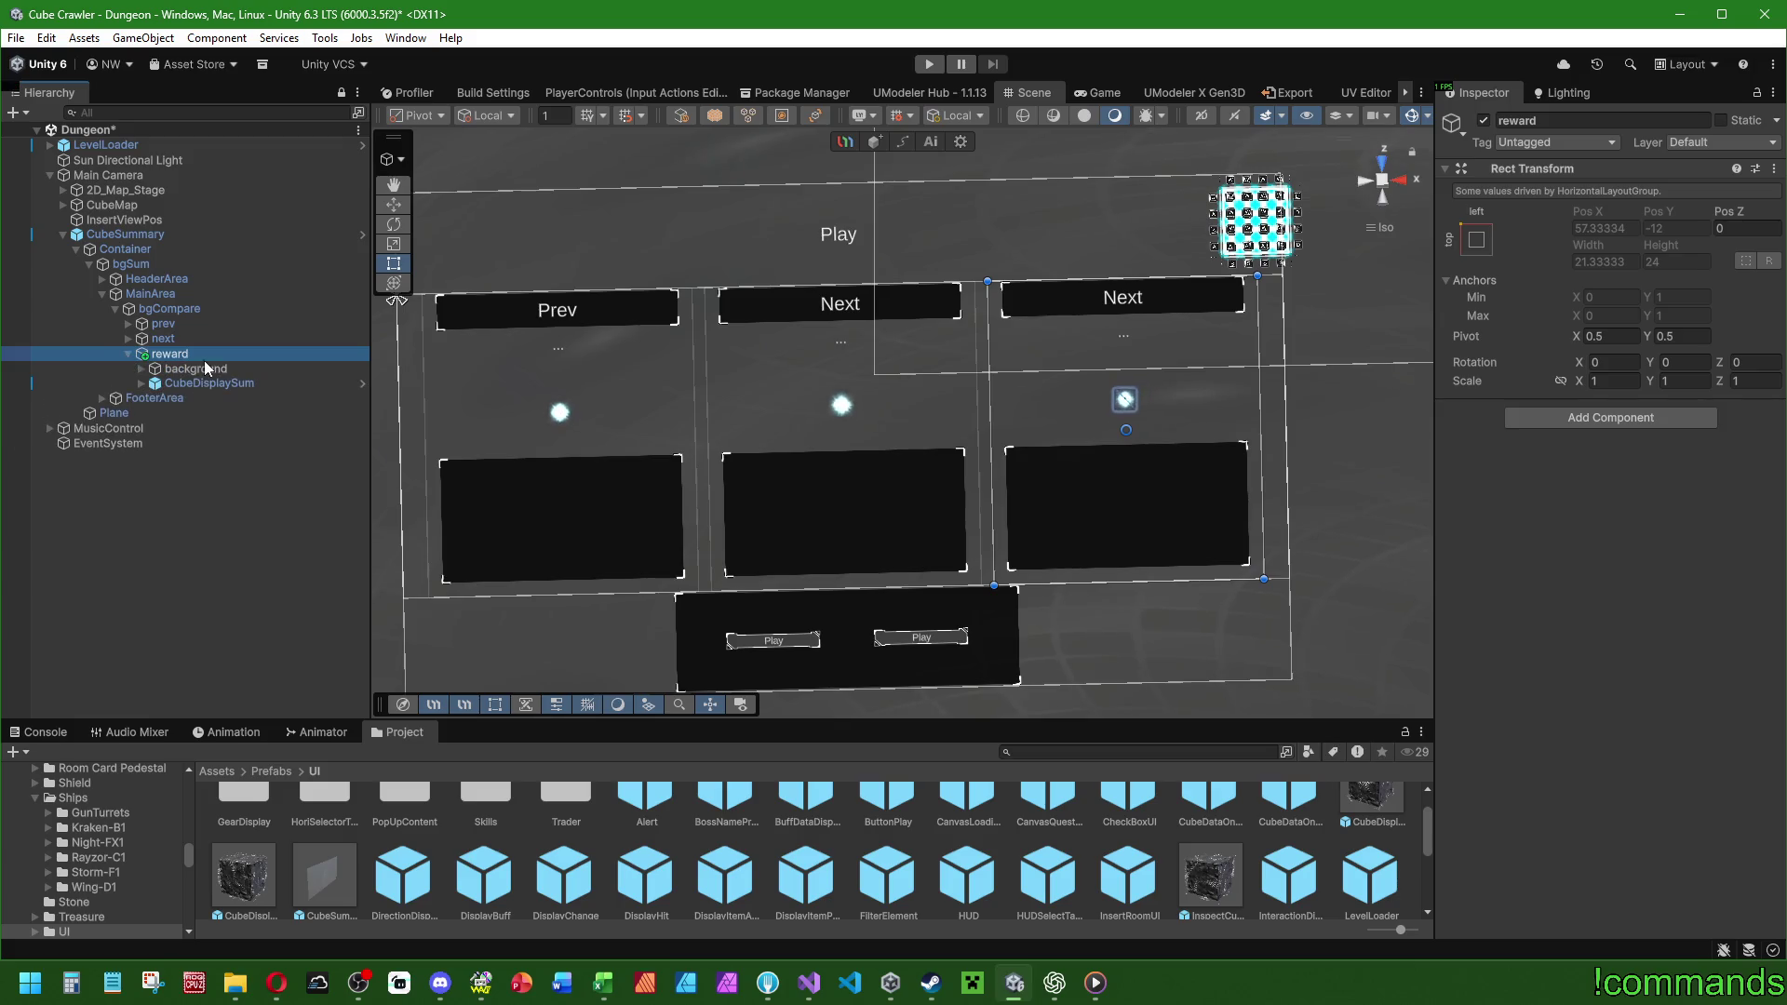
click(195, 368)
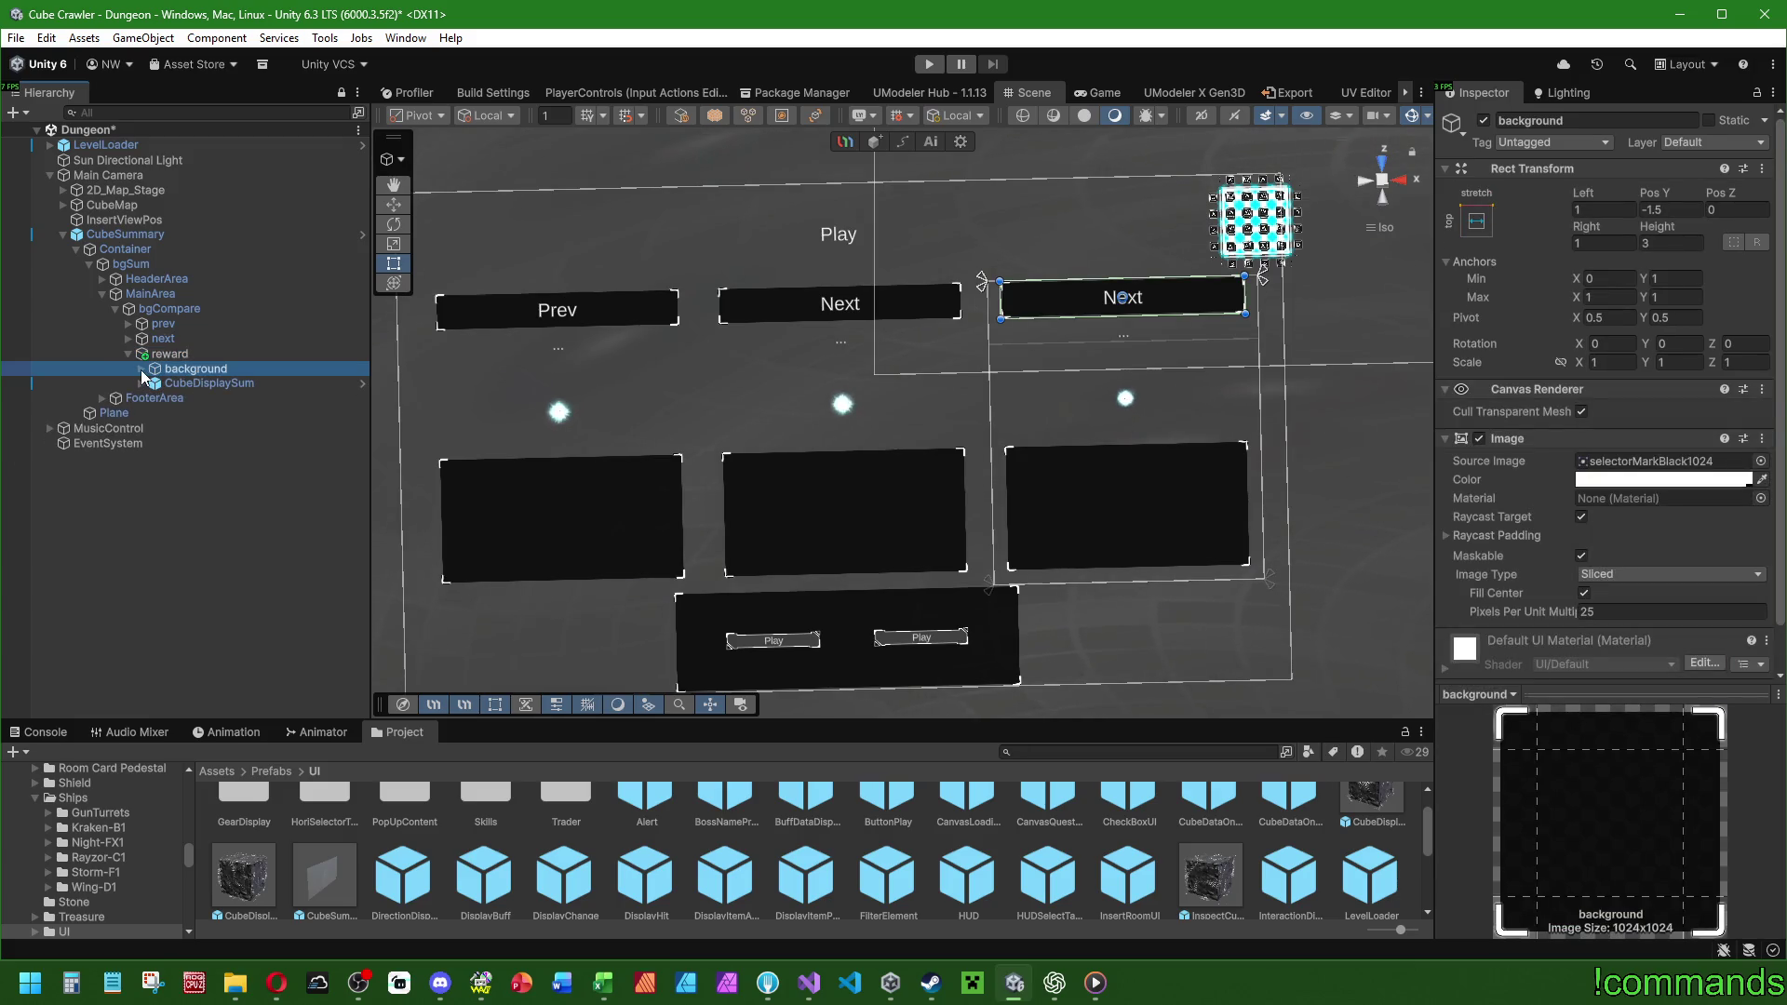
click(141, 369)
click(195, 383)
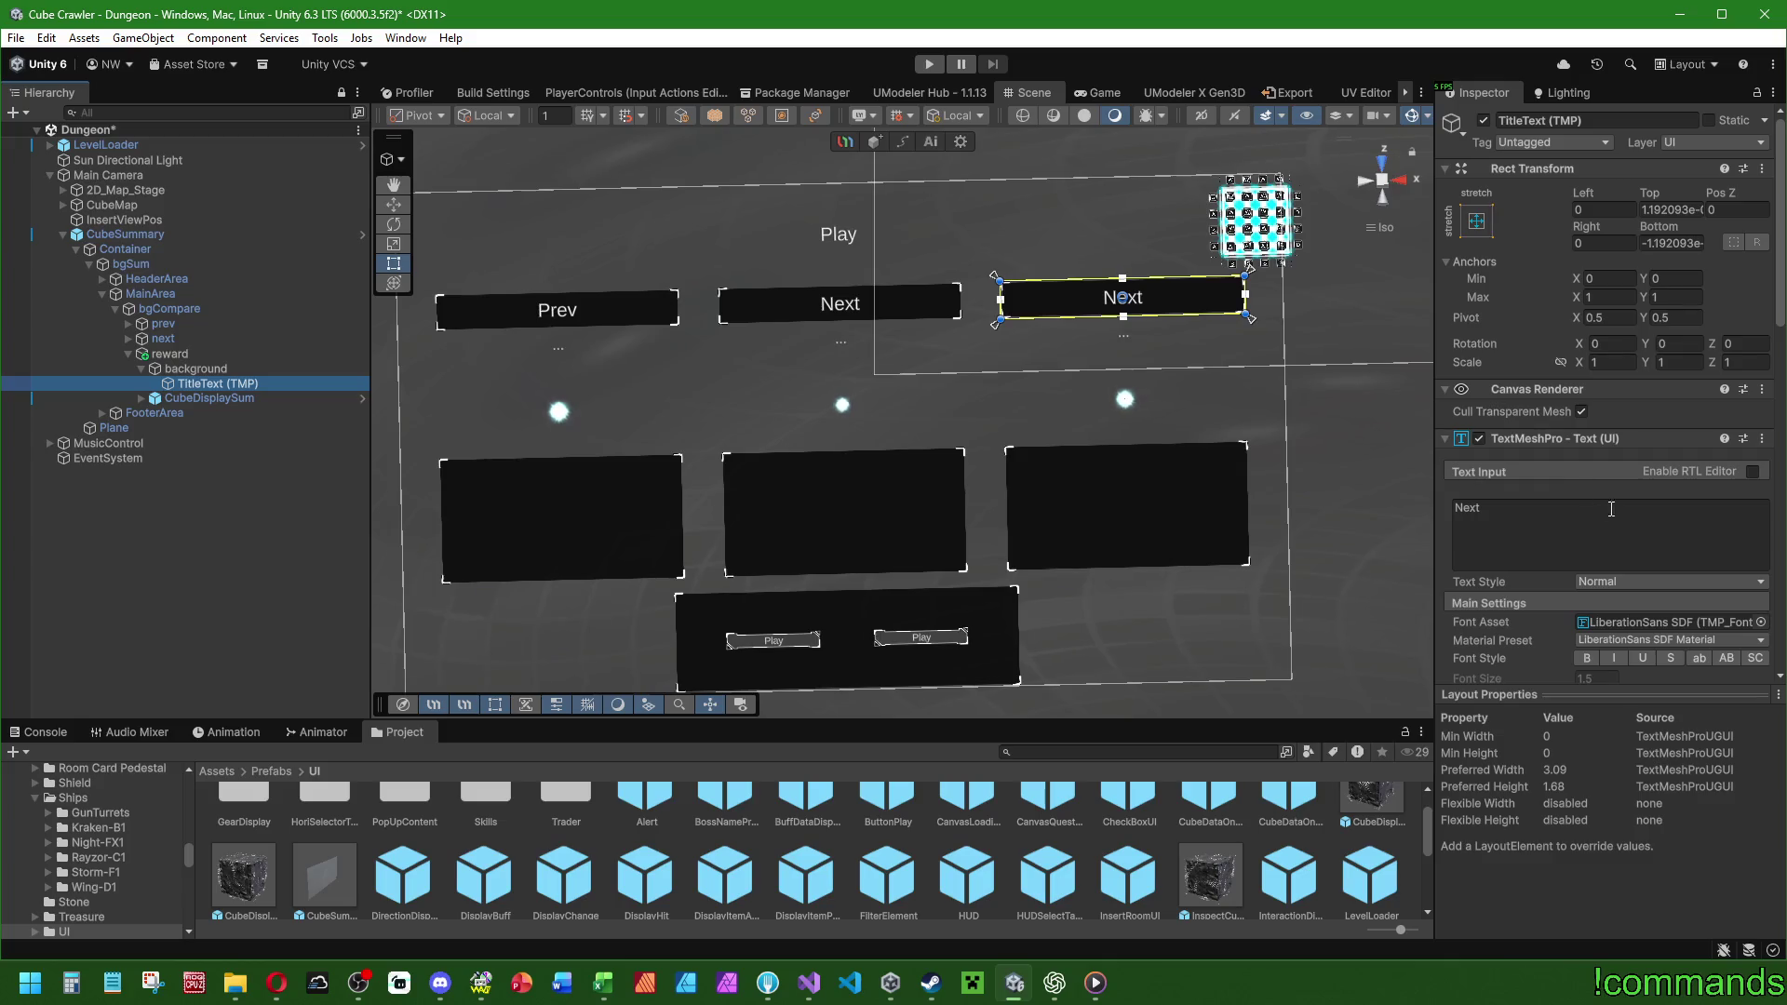
click(1522, 515)
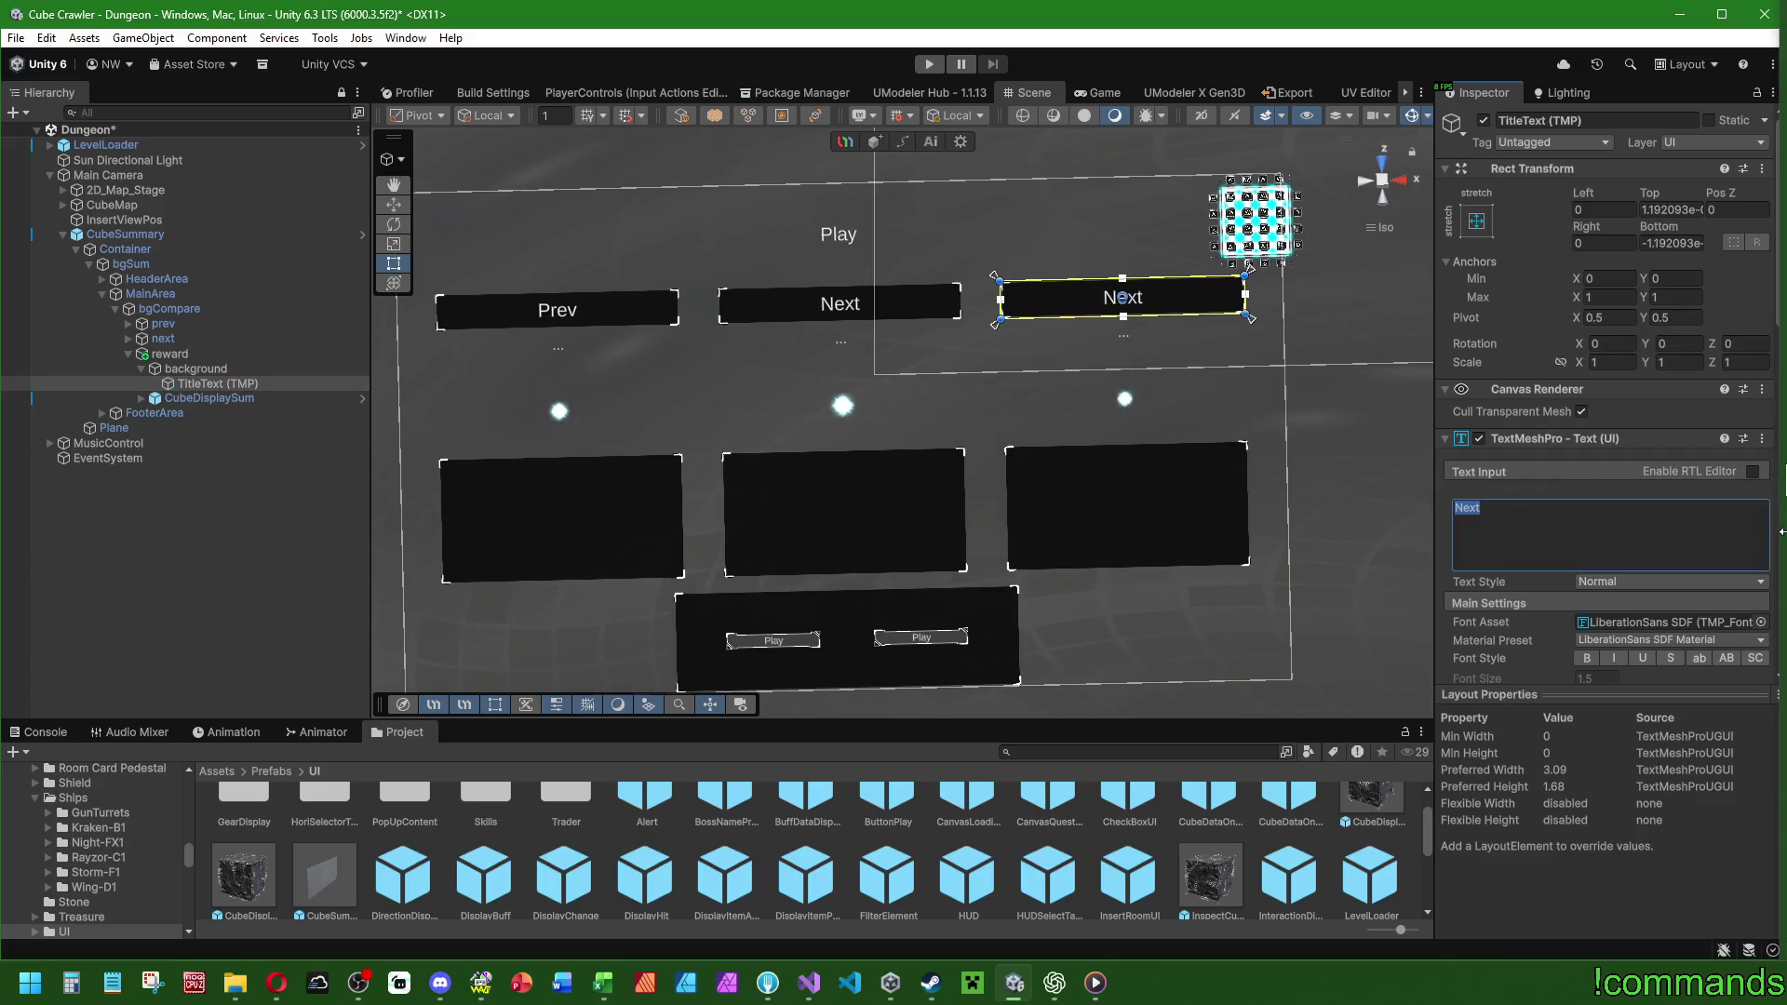
text(Reward)
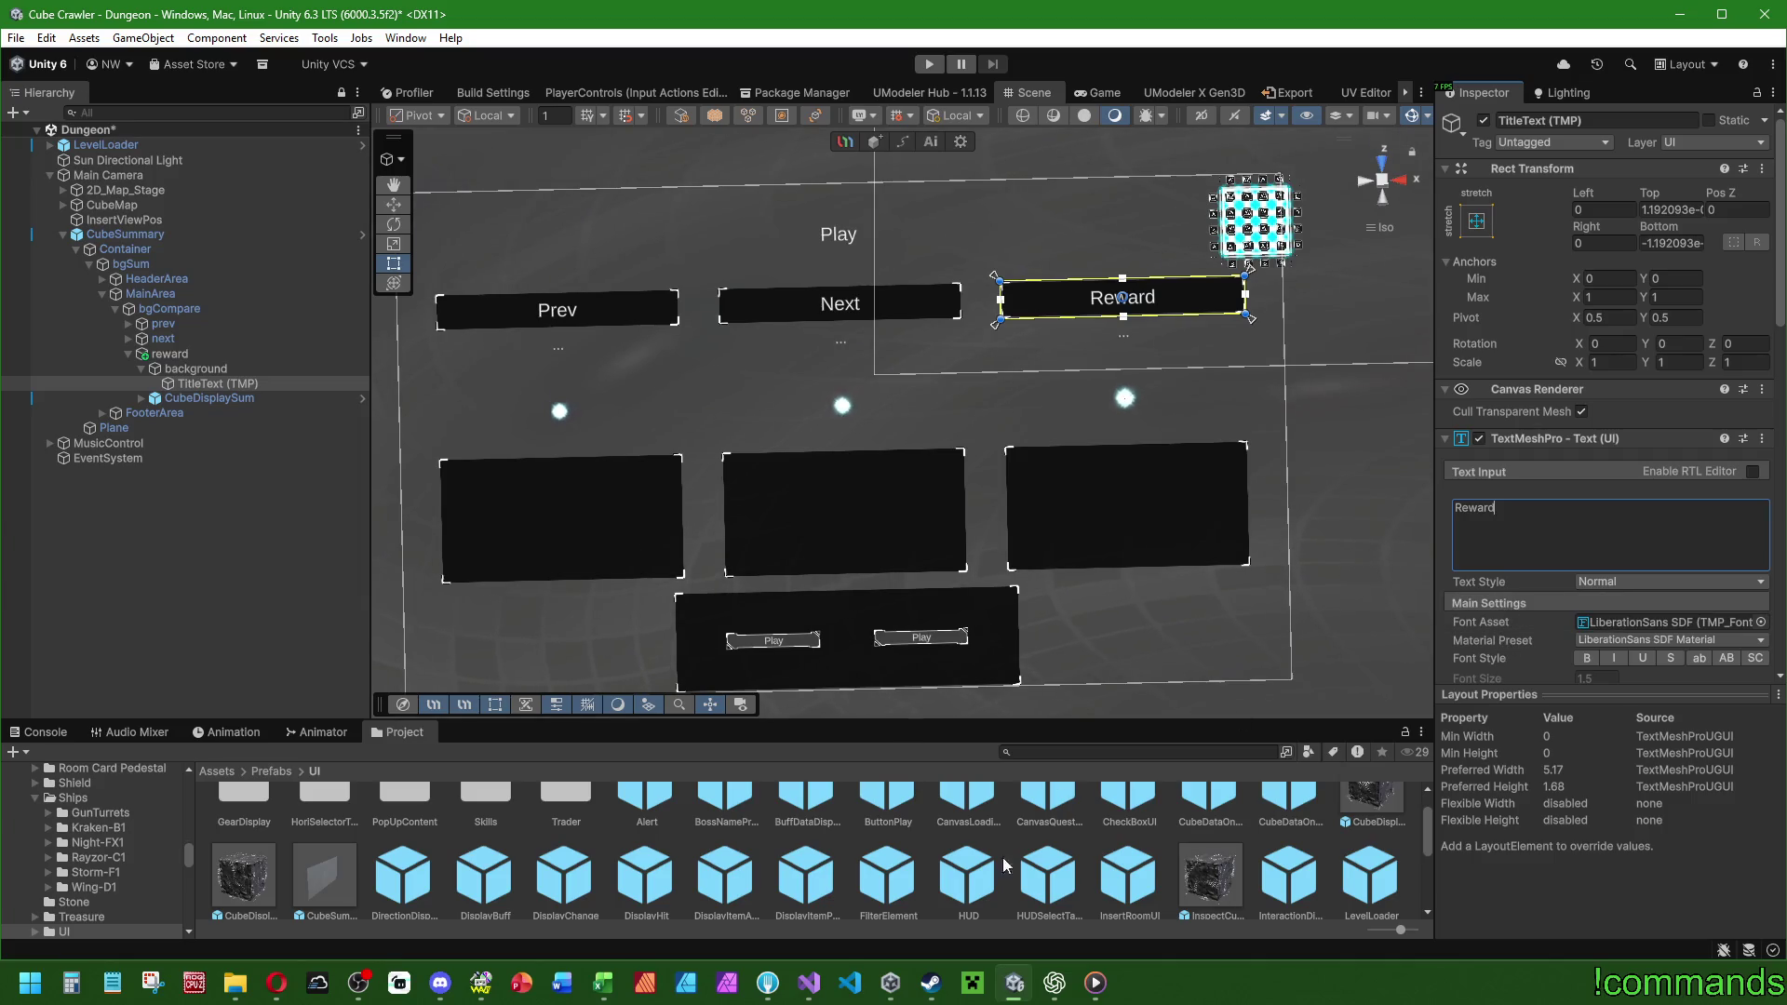
Switch to the ChatGPT conversation and scroll up through it.
click(1054, 983)
scroll(927, 693, up, 3)
scroll(751, 555, up, 2)
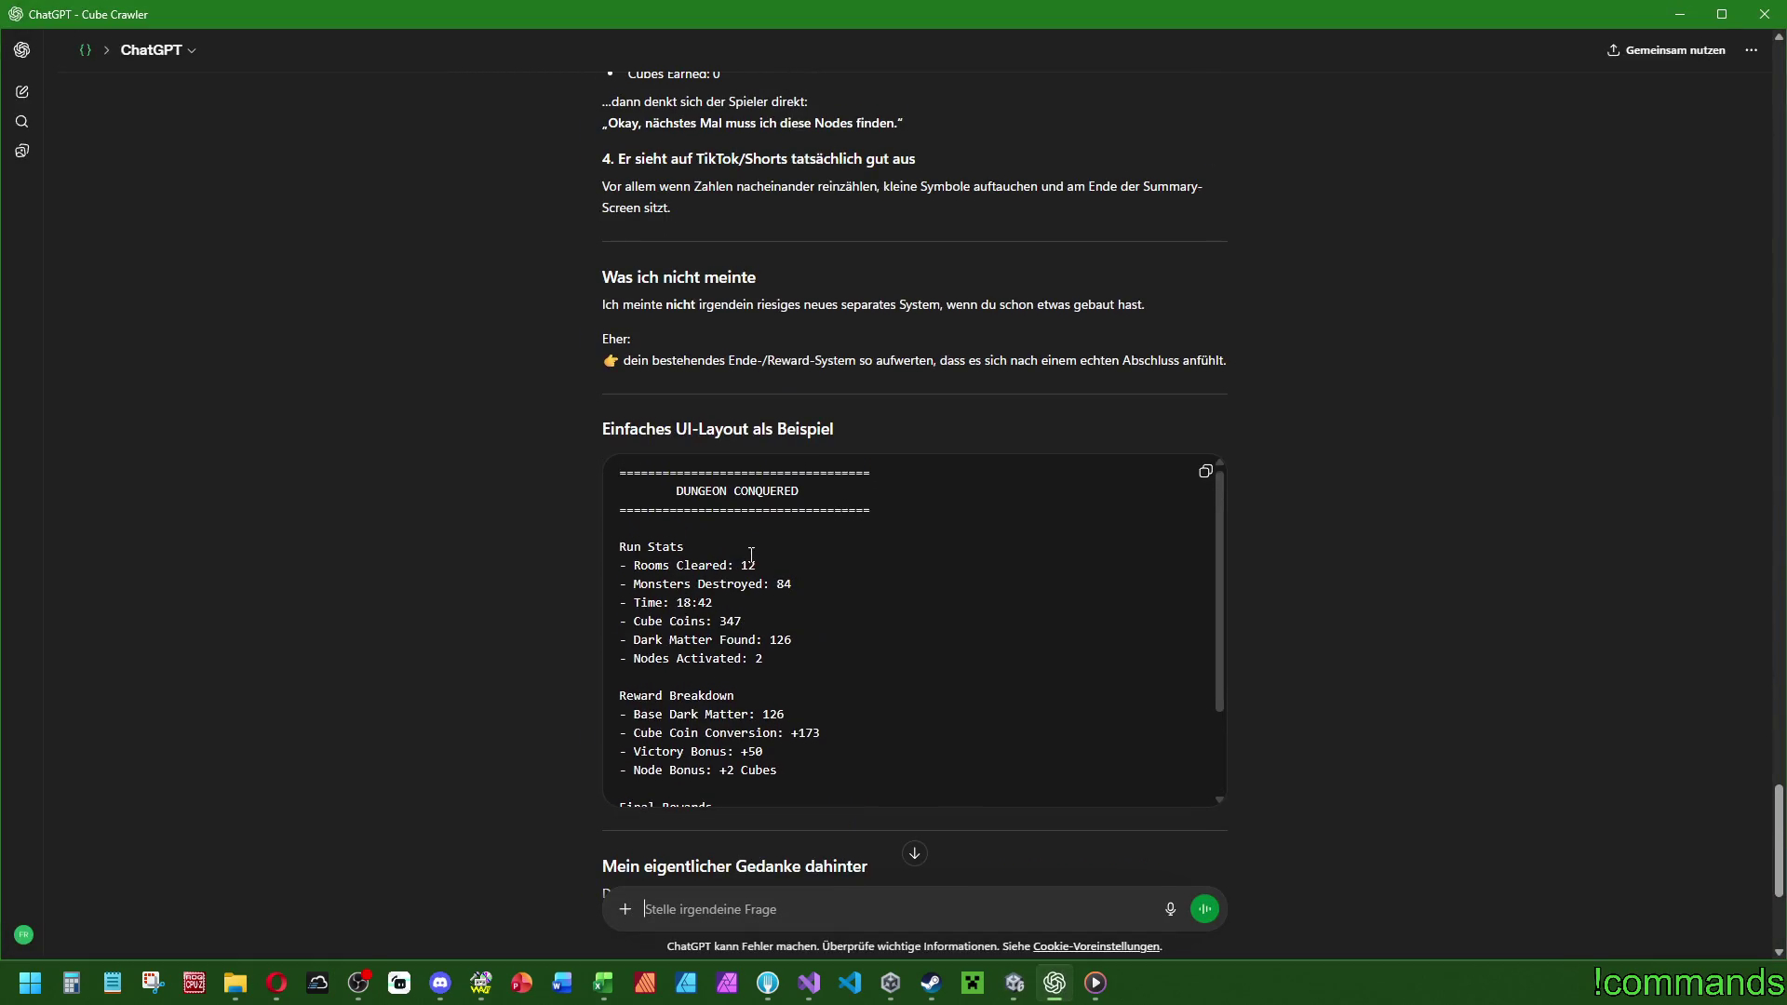
Scroll through ChatGPT's sample reward-screen layout, then return to the Unity editor.
scroll(937, 511, down, 2)
scroll(927, 505, down, 2)
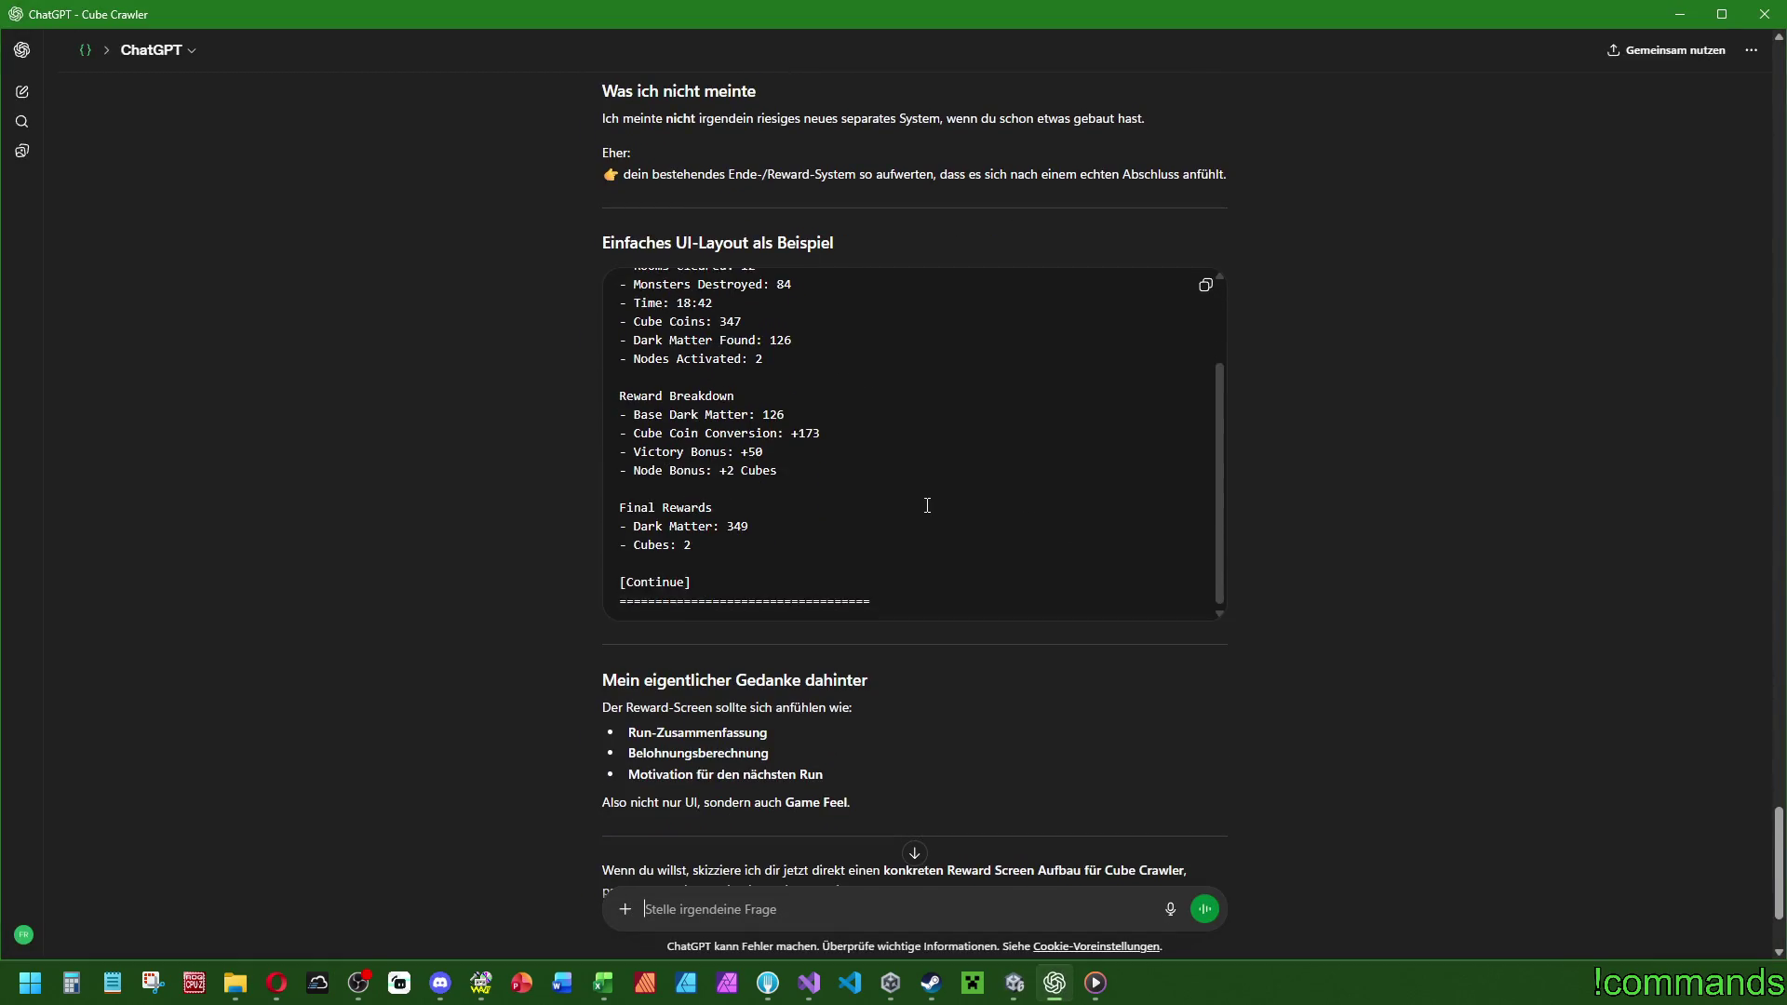
scroll(1007, 509, up, 3)
scroll(1370, 556, up, 20)
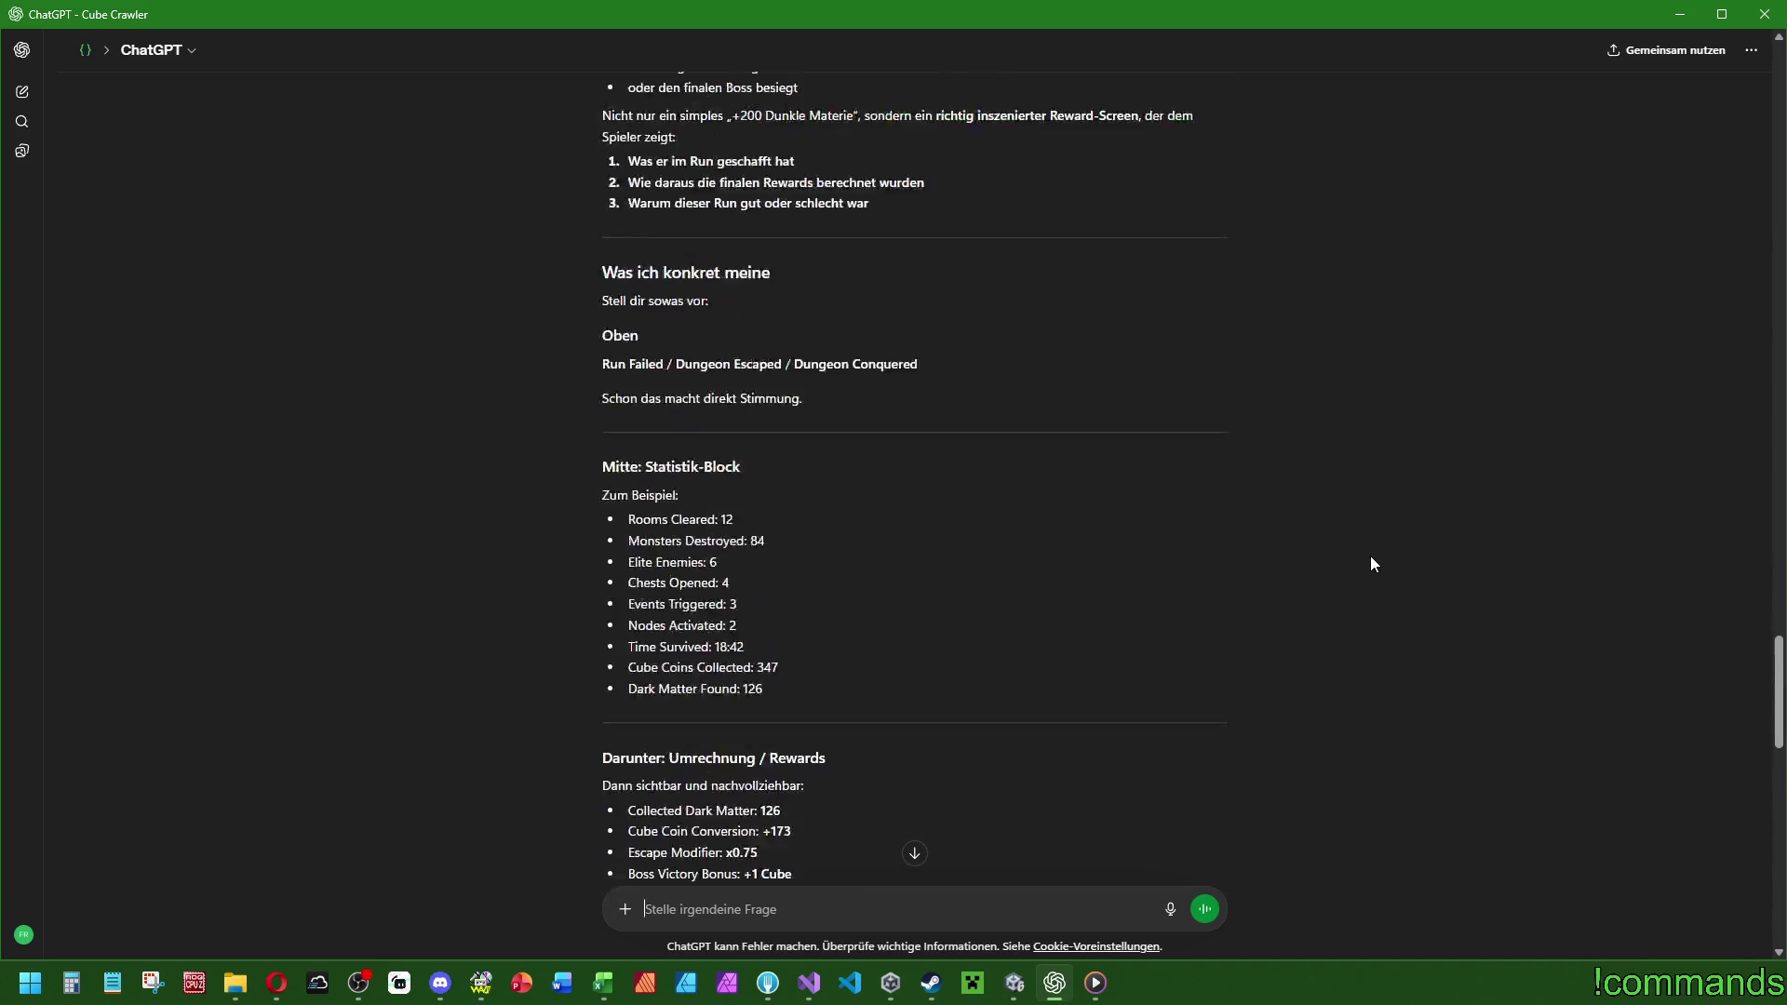
scroll(1308, 625, up, 4)
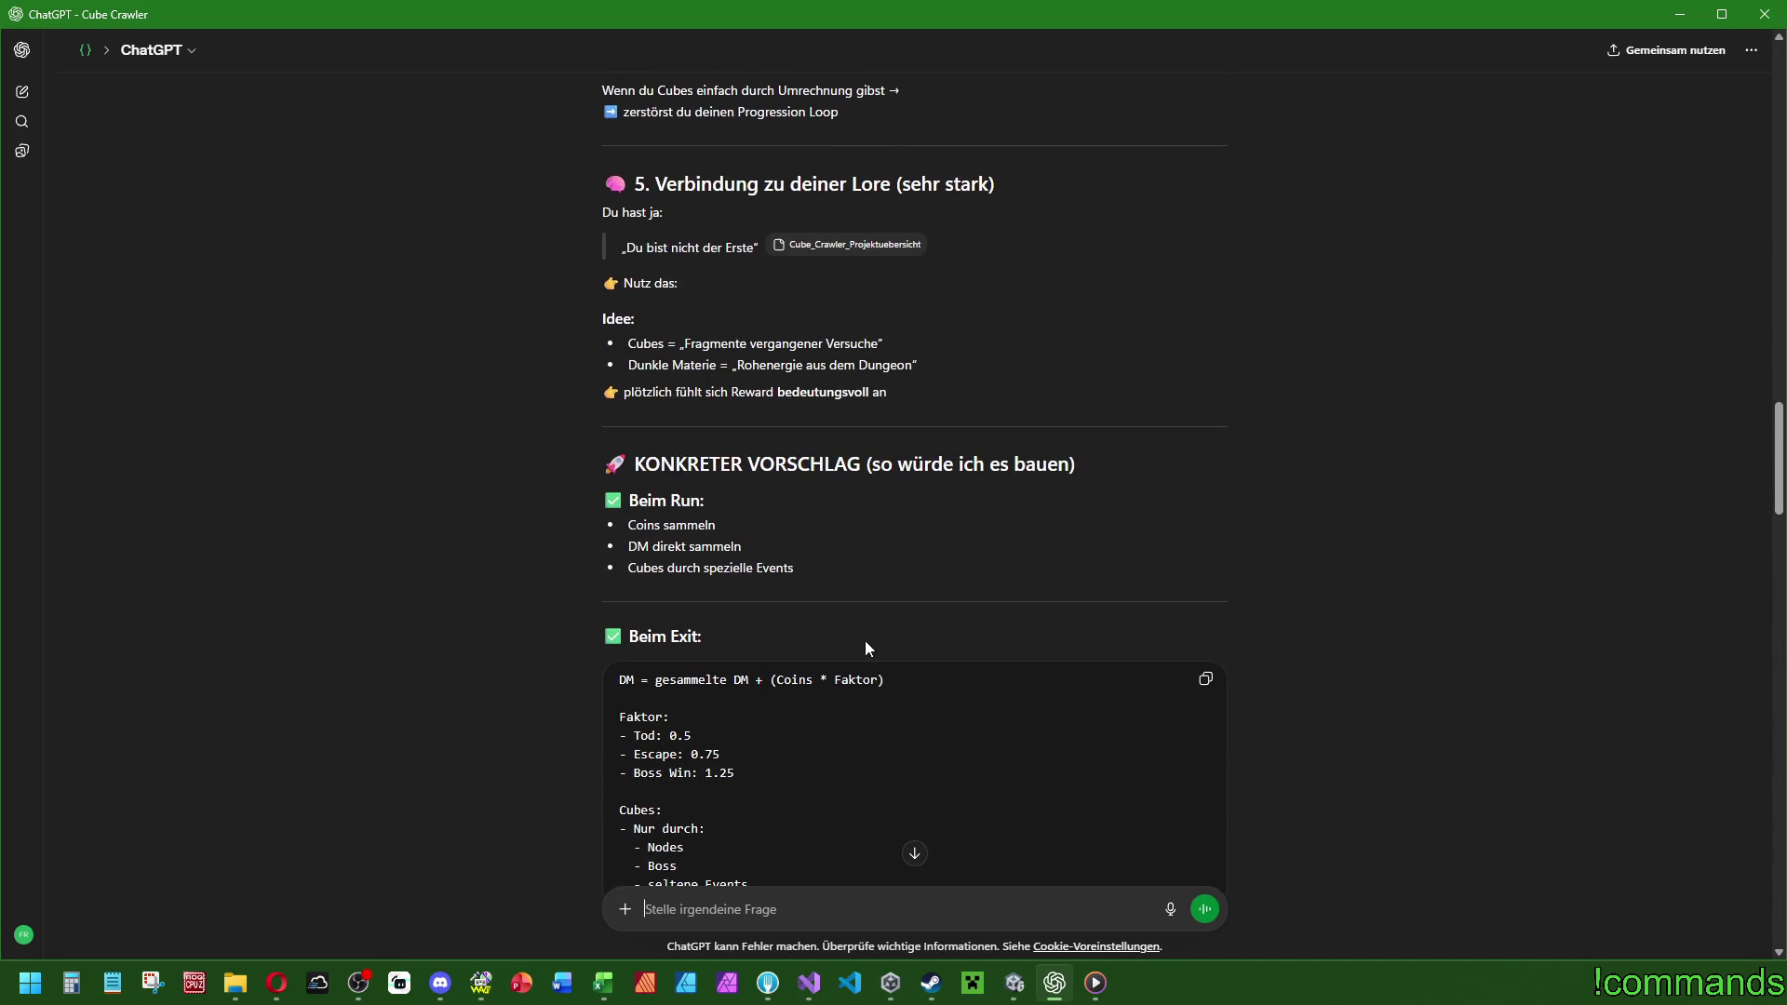
scroll(857, 633, down, 4)
scroll(884, 620, up, 14)
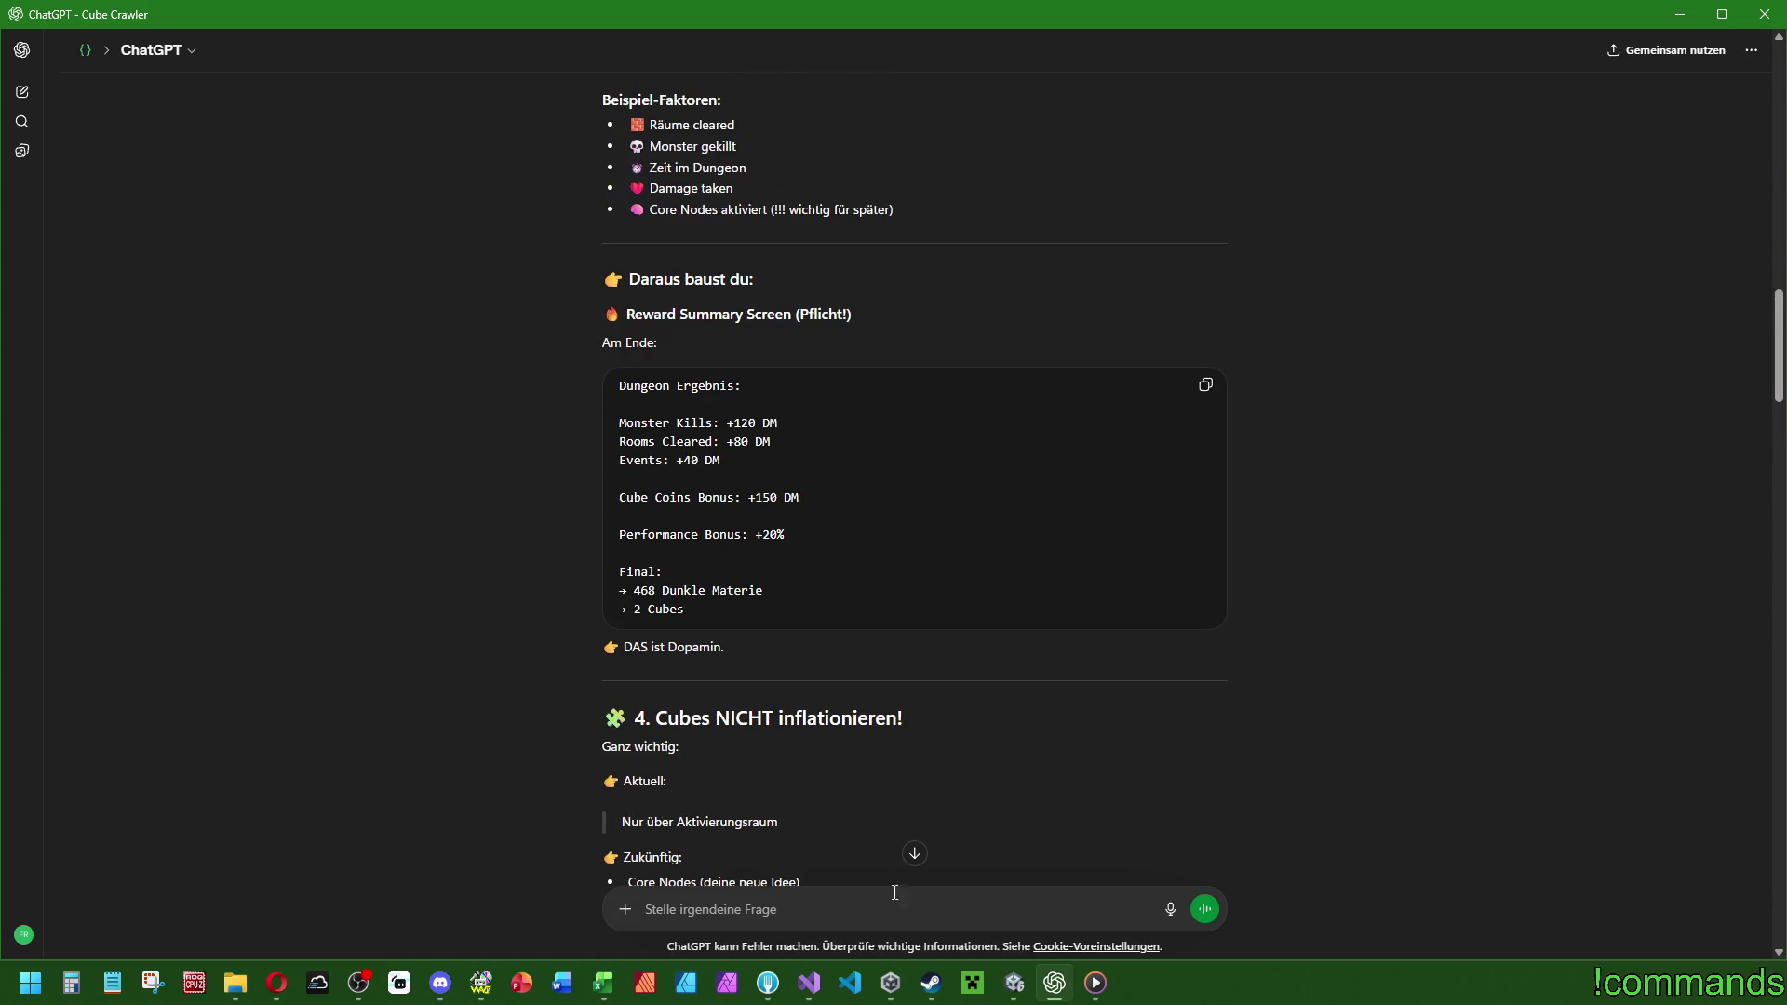
scroll(1132, 649, down, 20)
scroll(1132, 650, down, 15)
click(1014, 983)
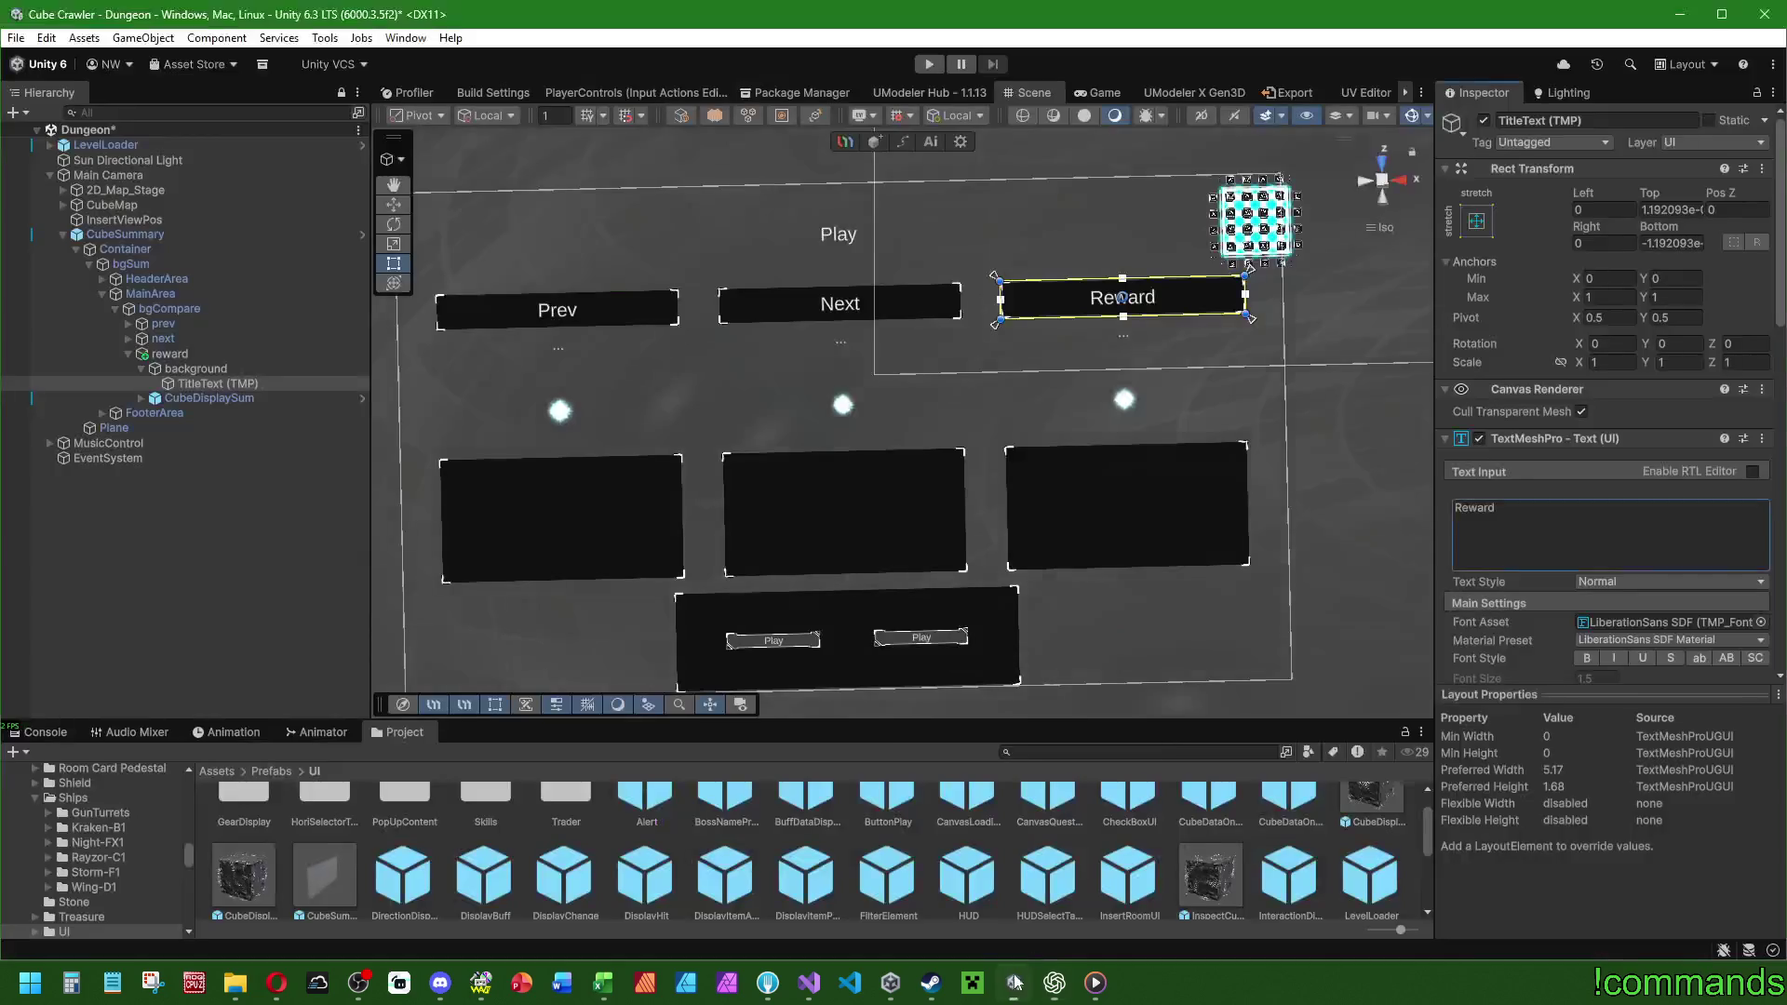
Set the Reward title's Load Language Key to reward_title.
scroll(1543, 594, down, 10)
click(1692, 483)
text(reward_title)
key(Return)
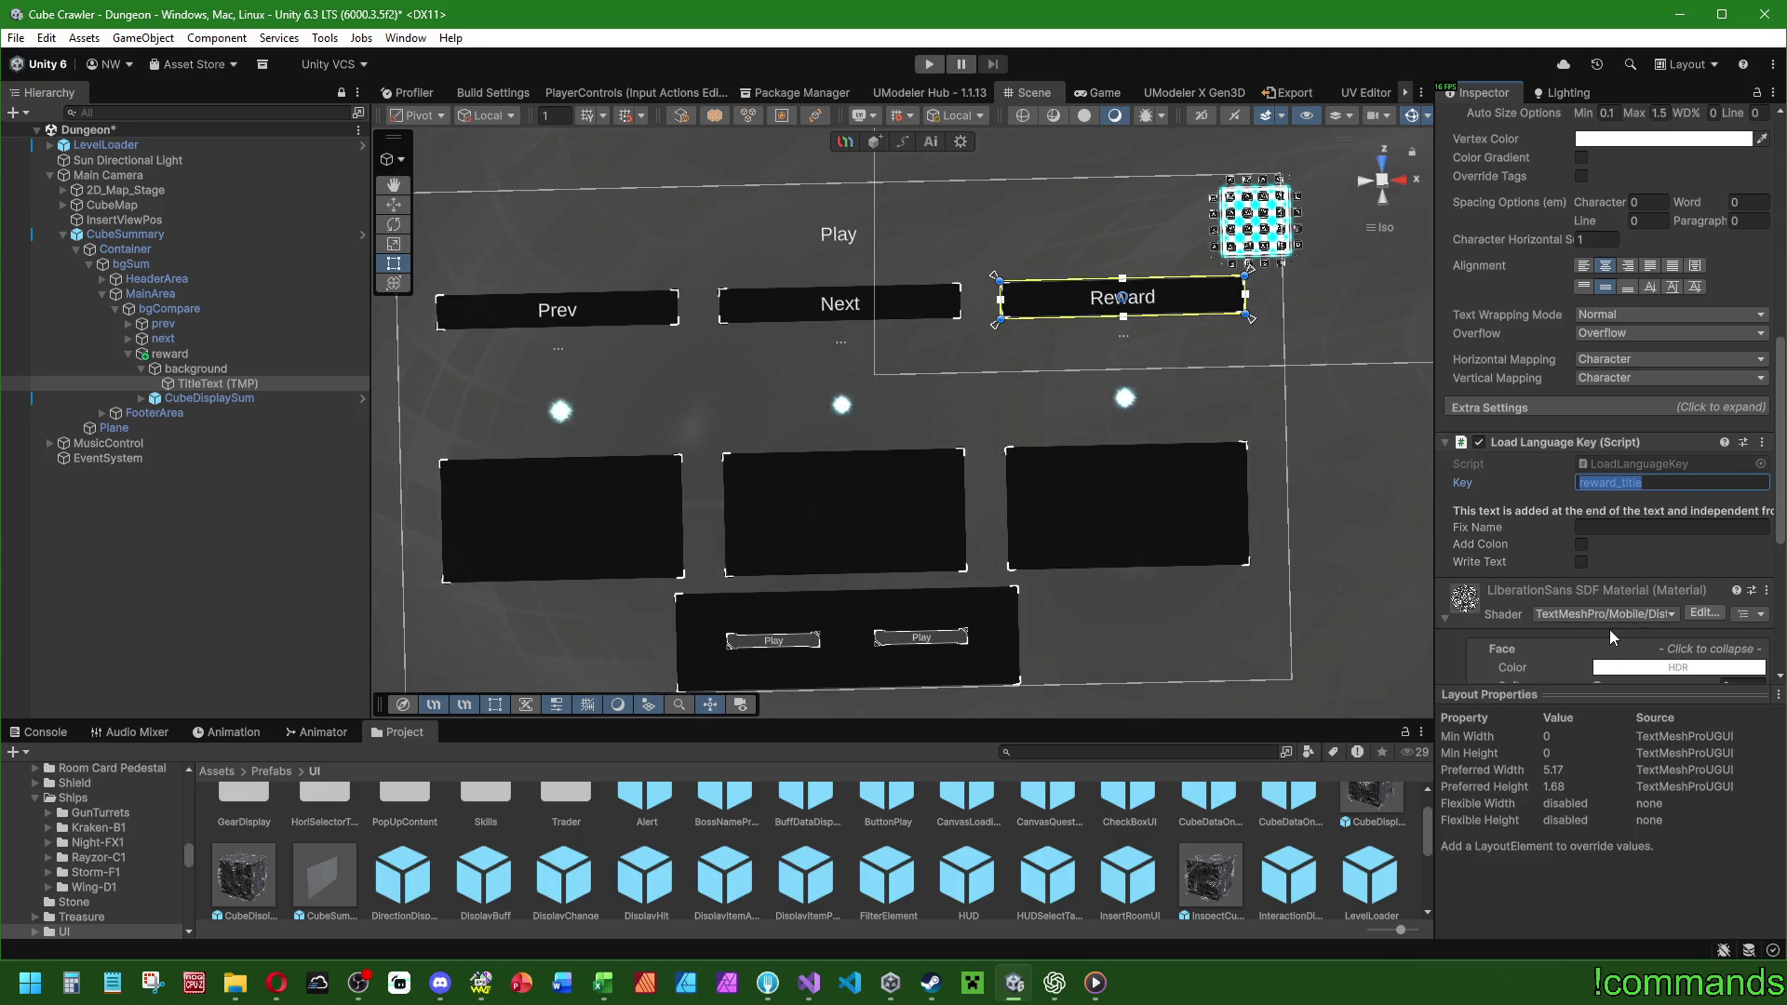
key(alt+Tab)
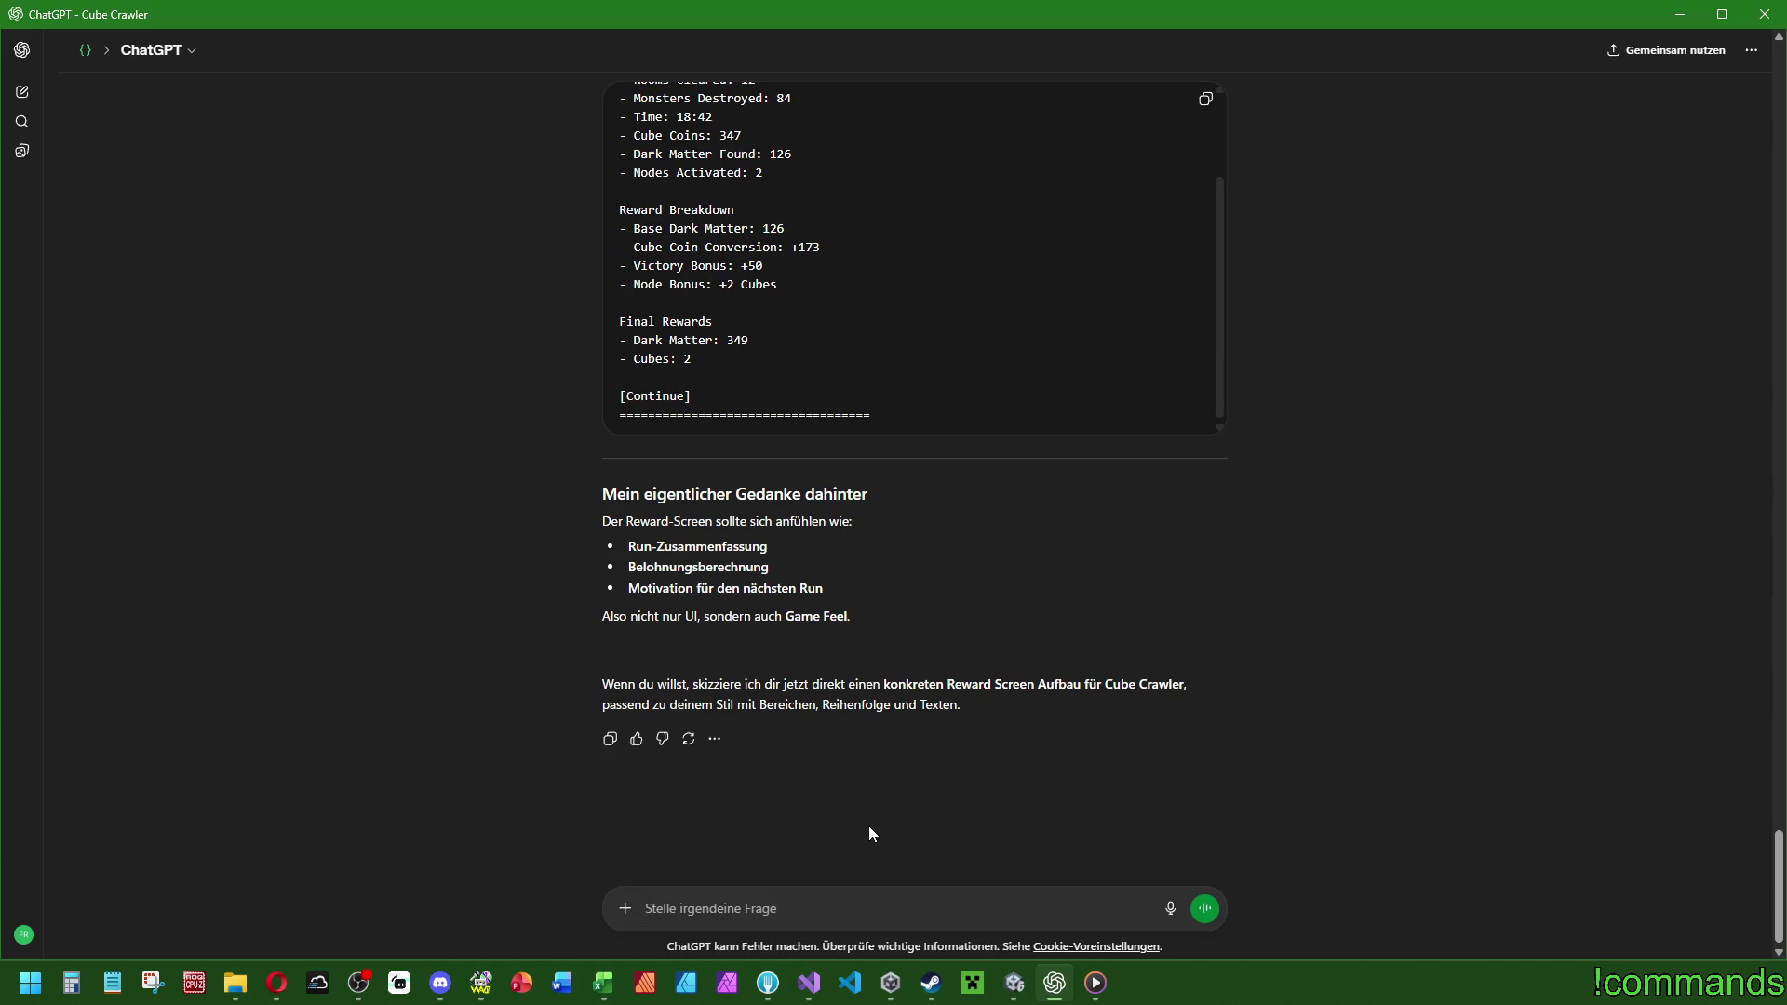
Ask ChatGPT whether the title should just be 'Belohnung', since 'Belohnungsberechnung' seems too long.
text(Was nehmen wir als)
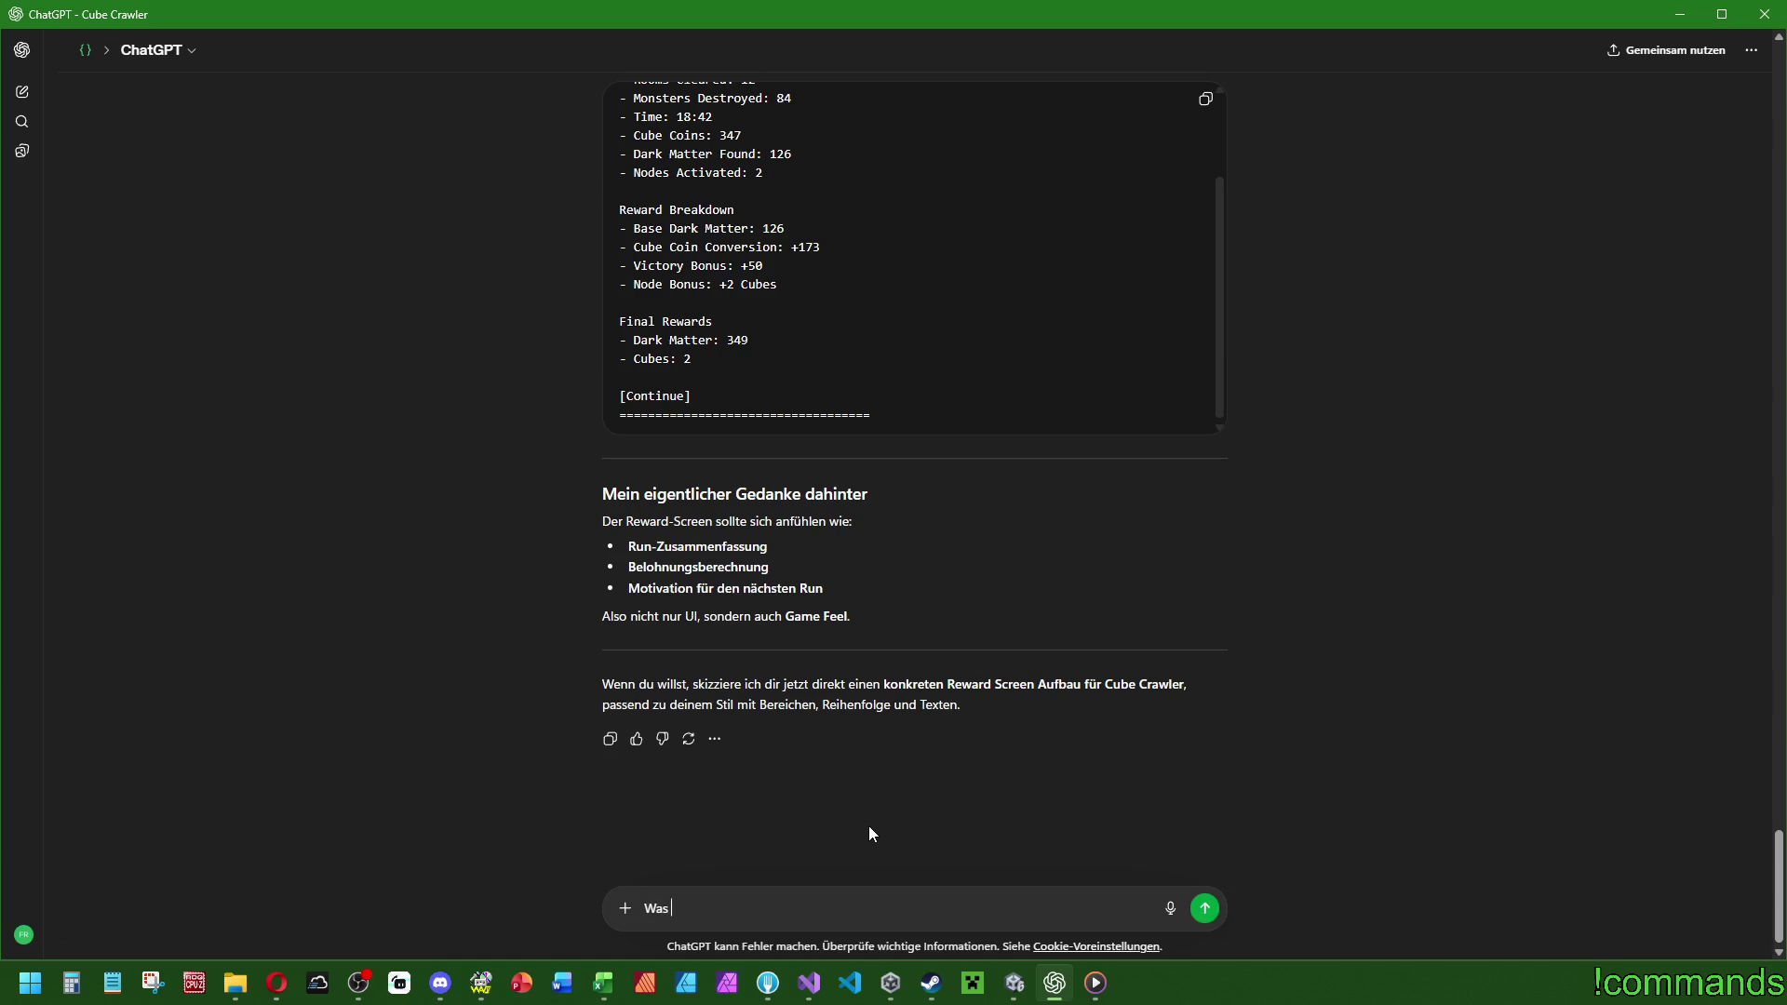
text( Titel?)
text( Belohnungs)
text(scree)
key(BackSpace)
key(BackSpace)
key(BackSpace)
key(BackSpace)
key(BackSpace)
key(BackSpace)
text(Einfach nur Belohnung oder? )
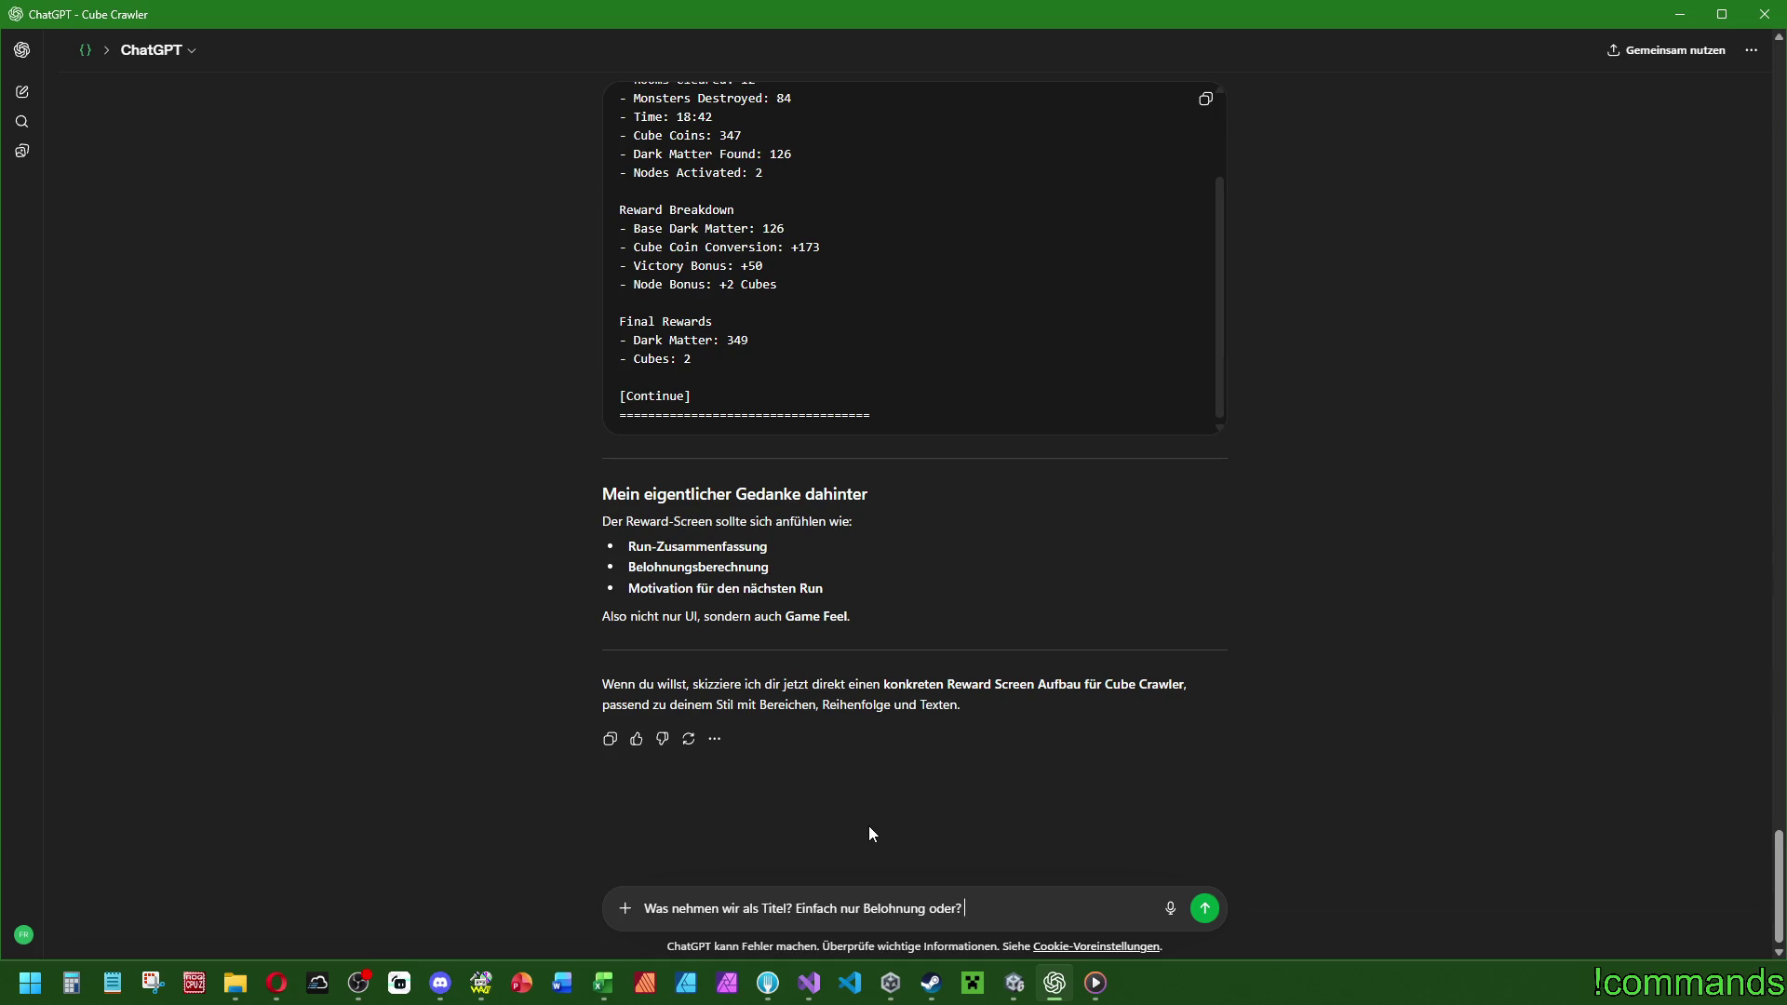
text(Beloh)
text(nungsberechnung ist)
text( wieder zu viel )
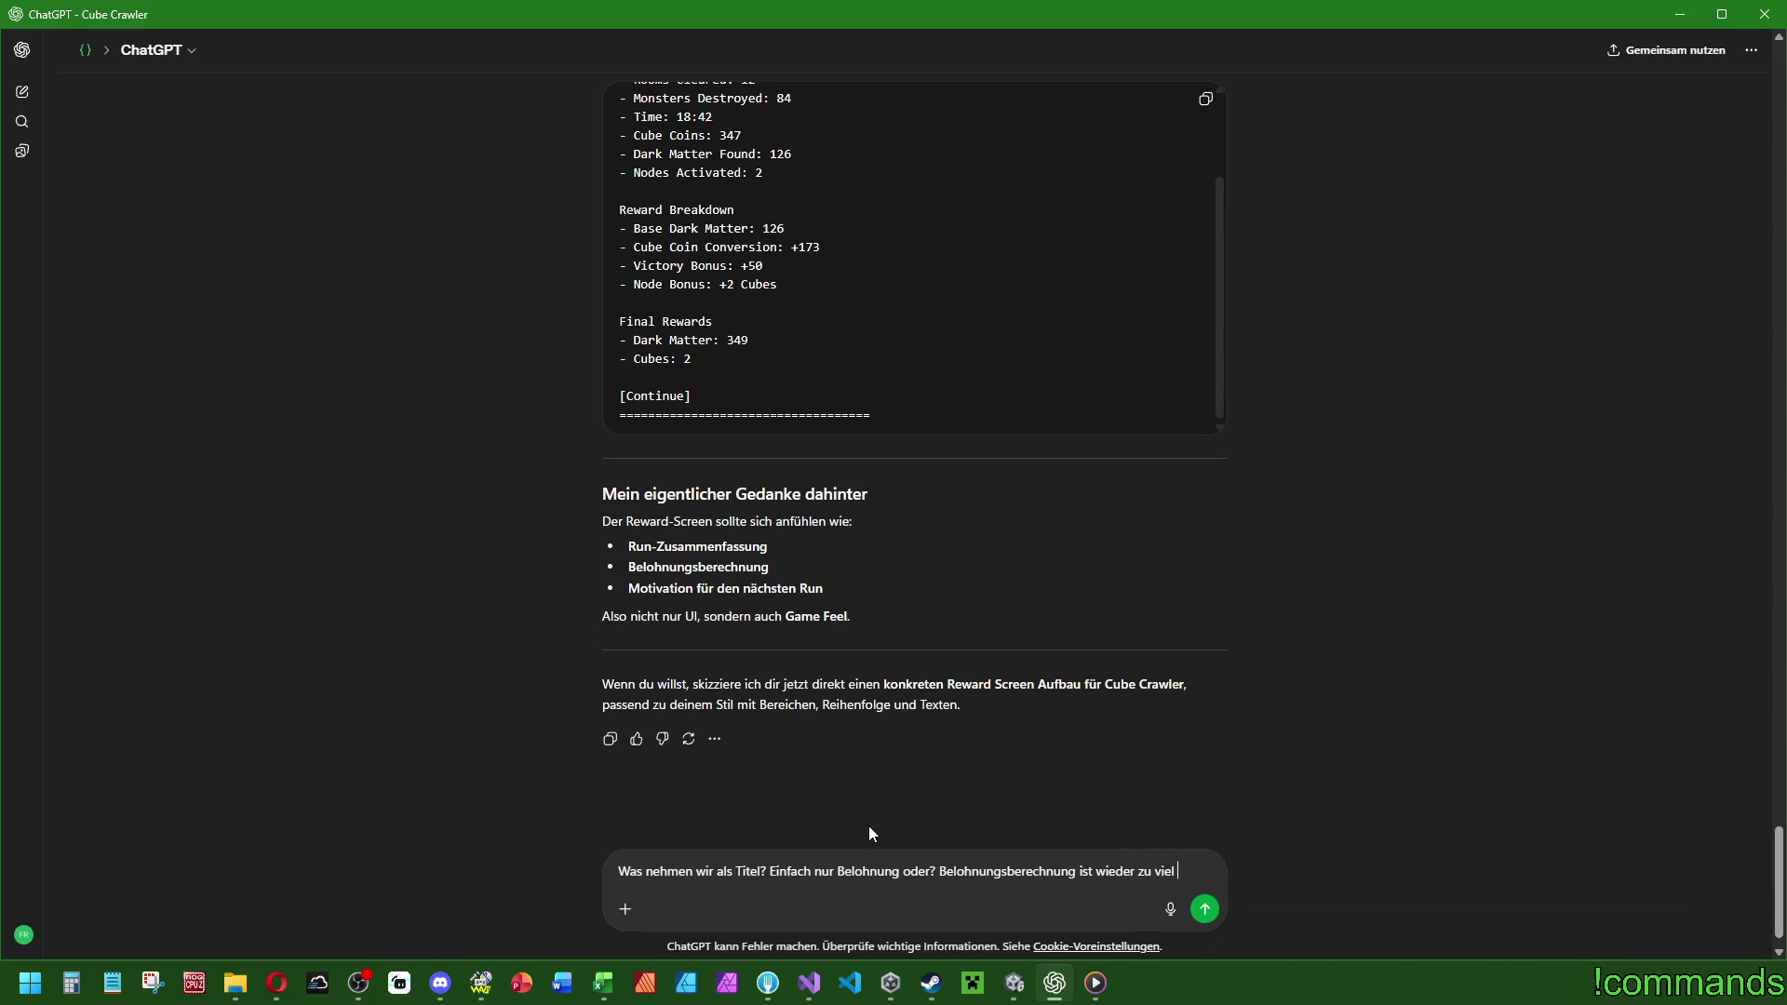
text(denke ich :D)
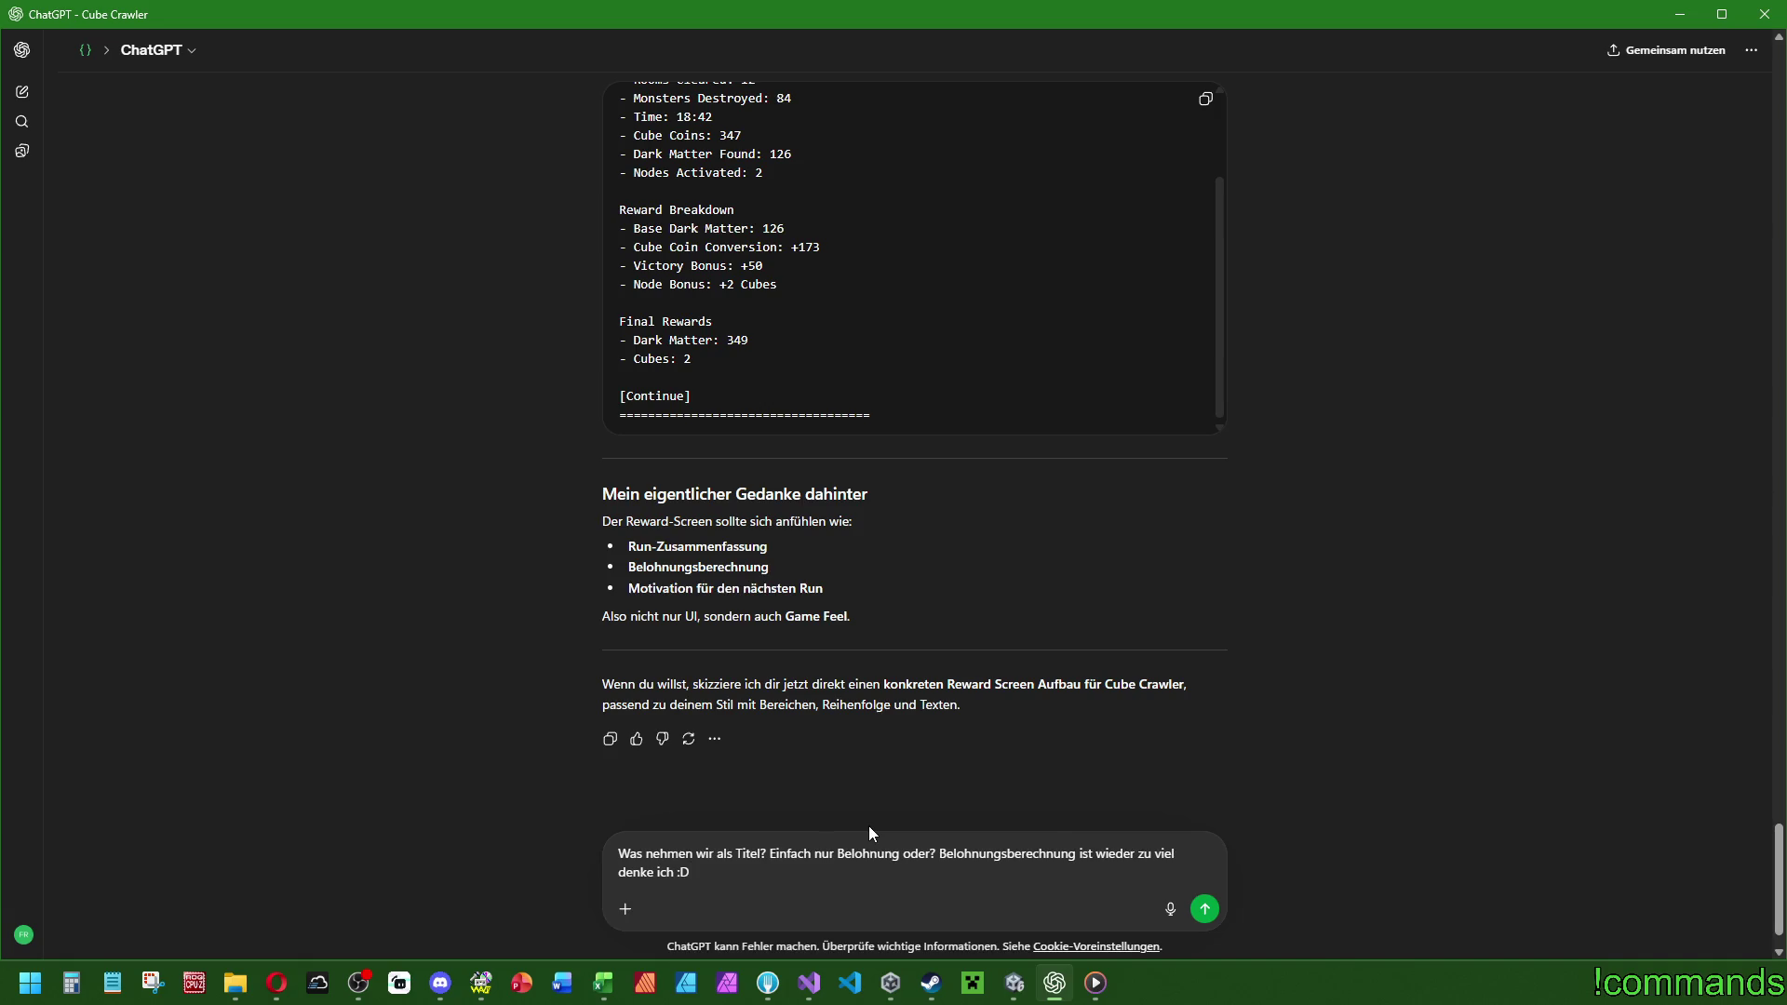
key(Return)
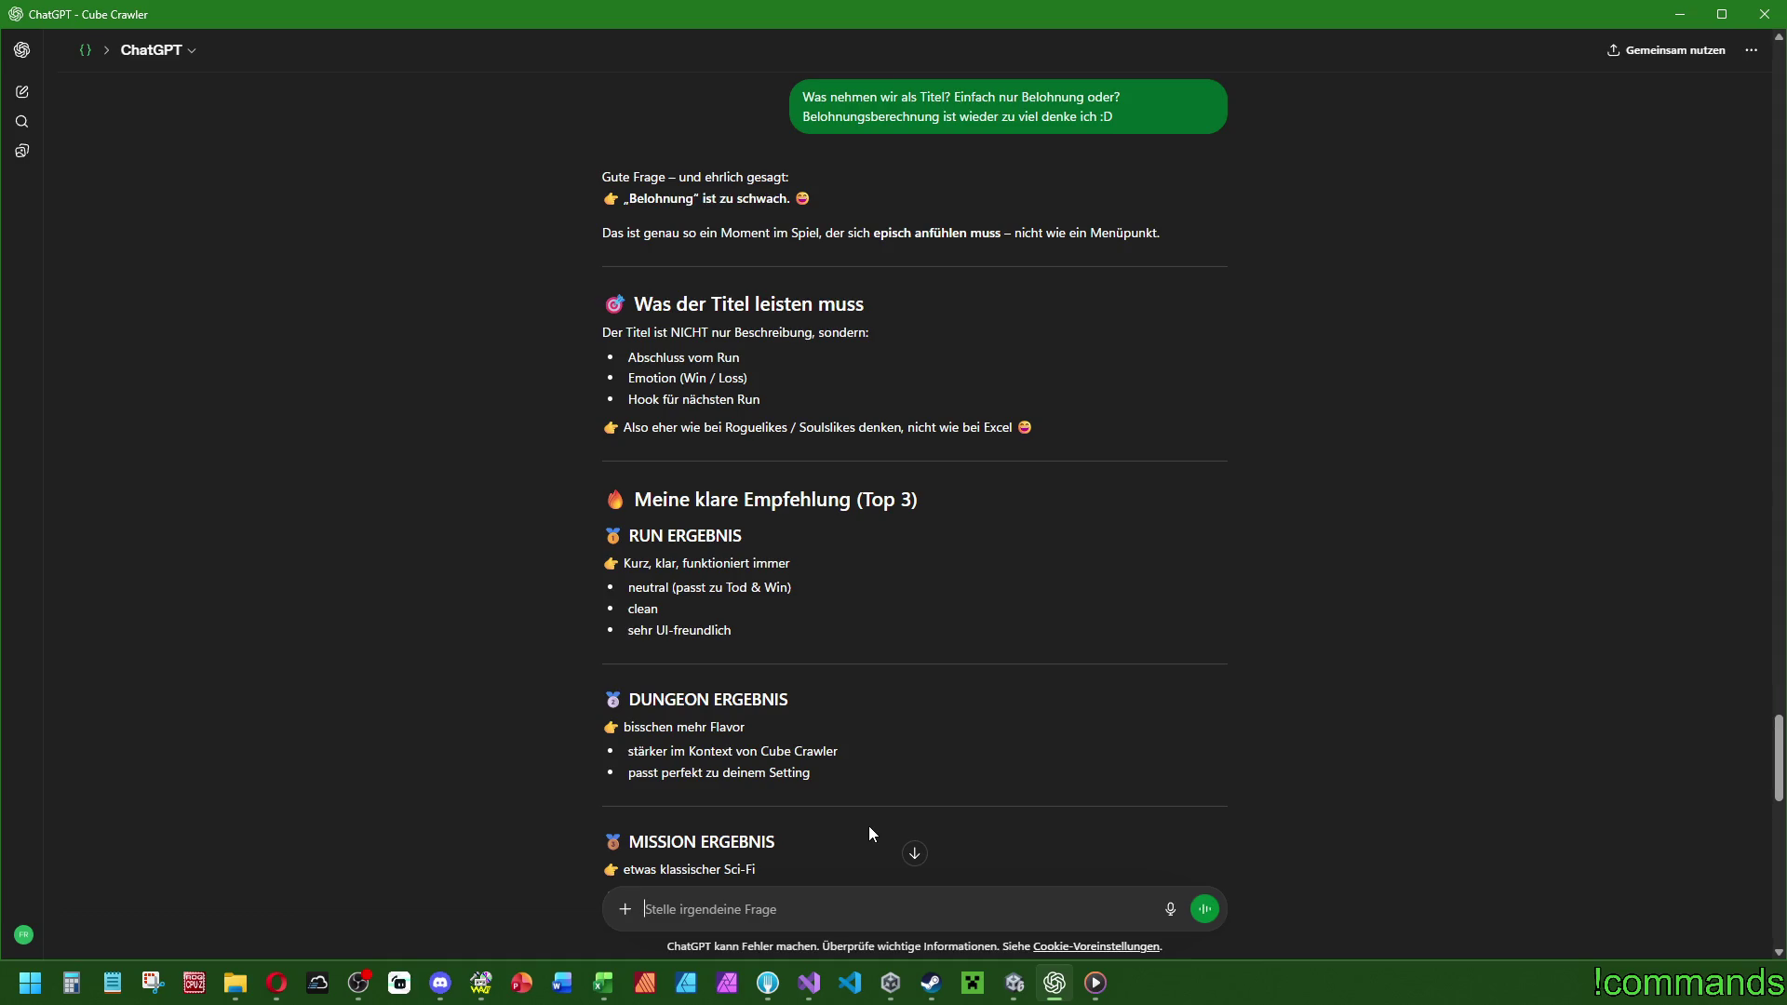
scroll(811, 613, down, 2)
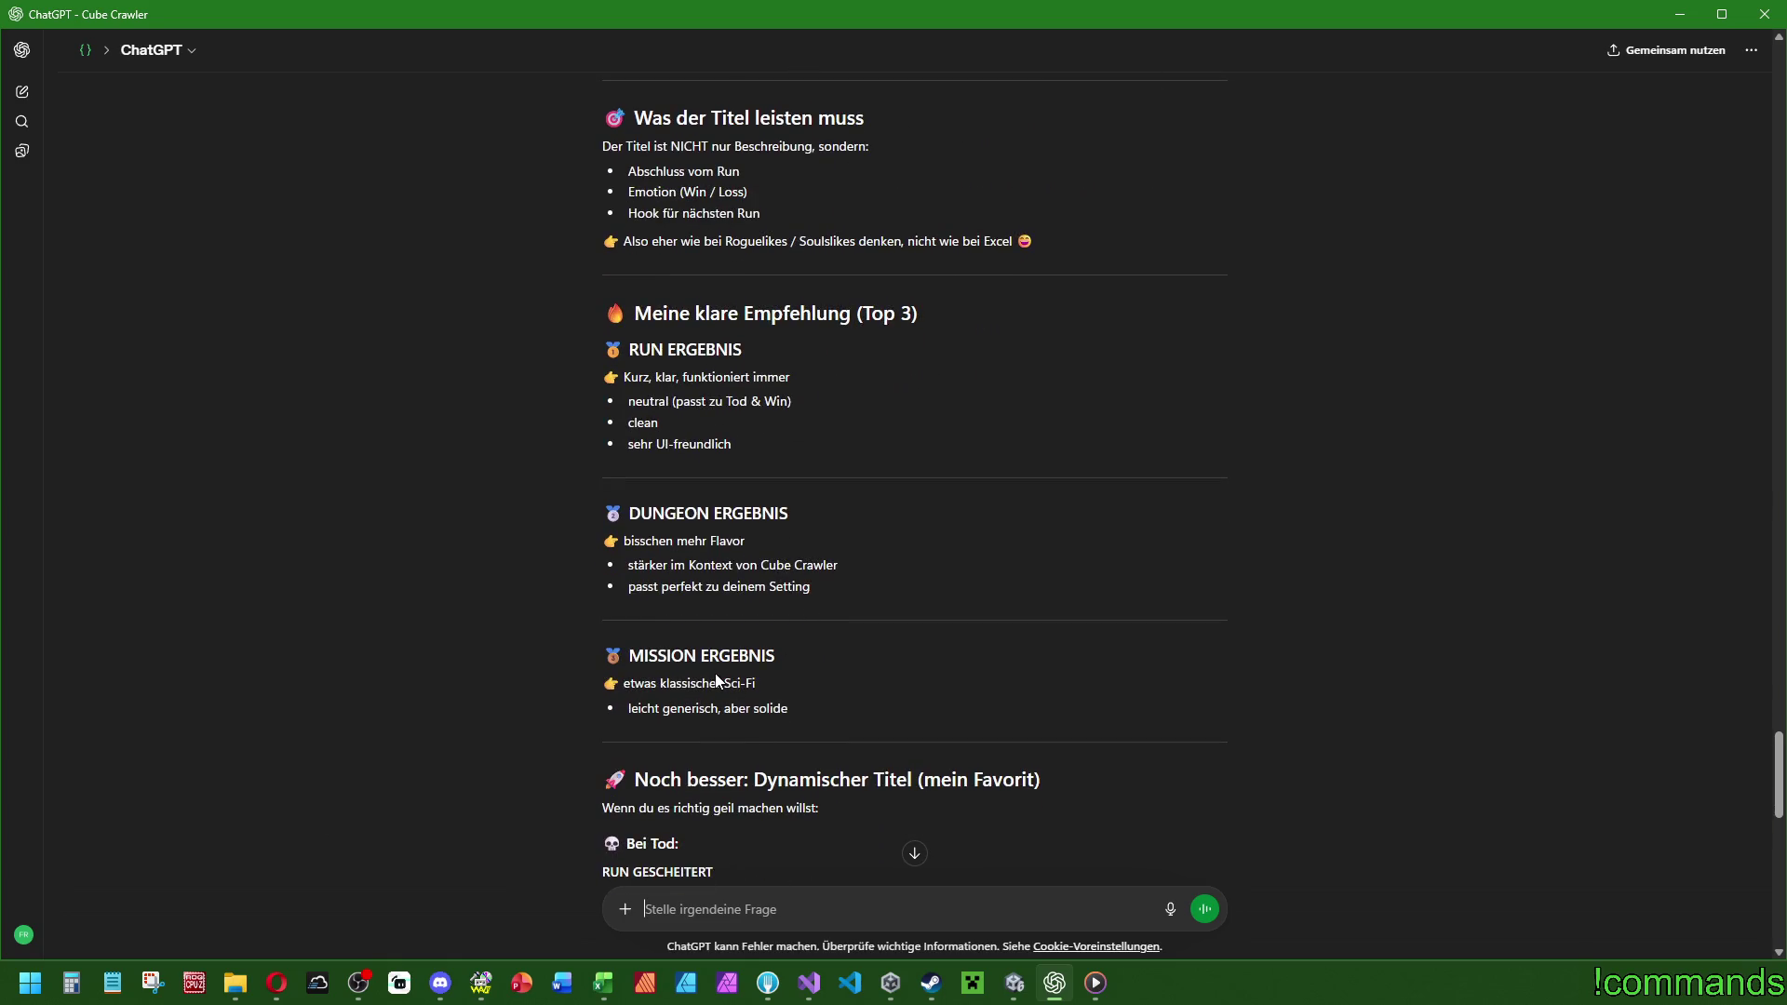
scroll(713, 672, down, 2)
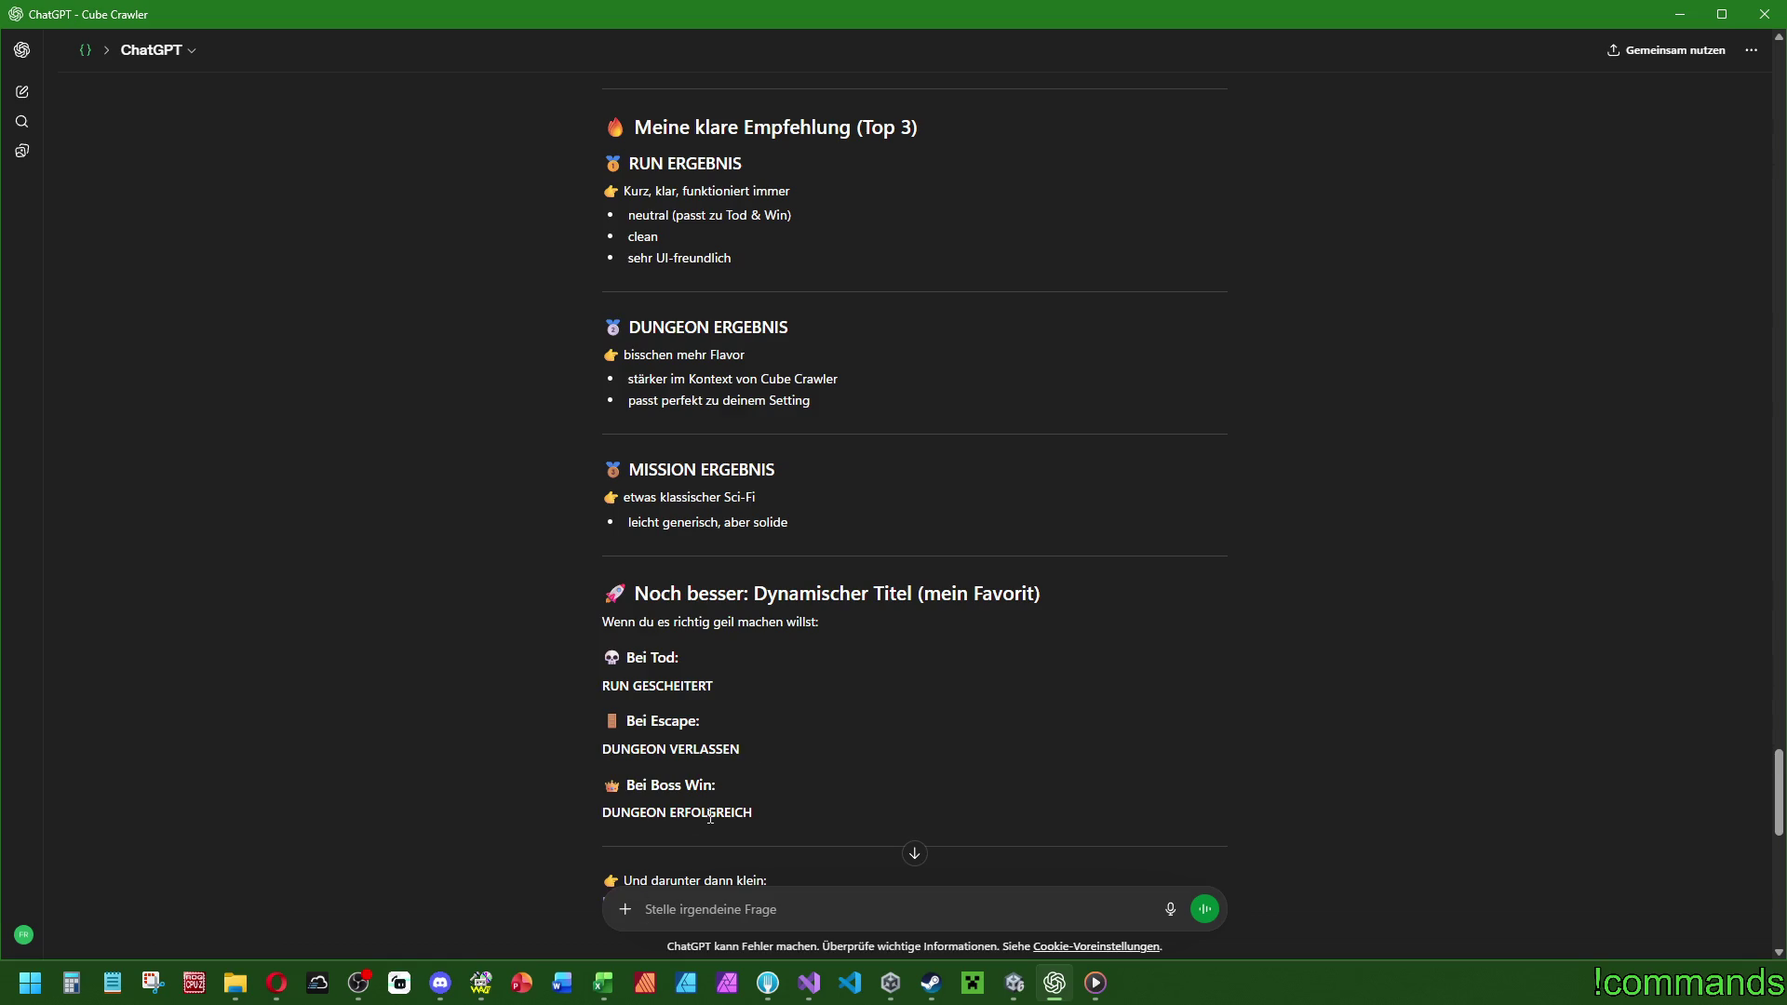
scroll(717, 809, down, 2)
mouse_move(745, 627)
mouse_down()
mouse_move(651, 471)
mouse_move(615, 496)
mouse_up()
click(673, 510)
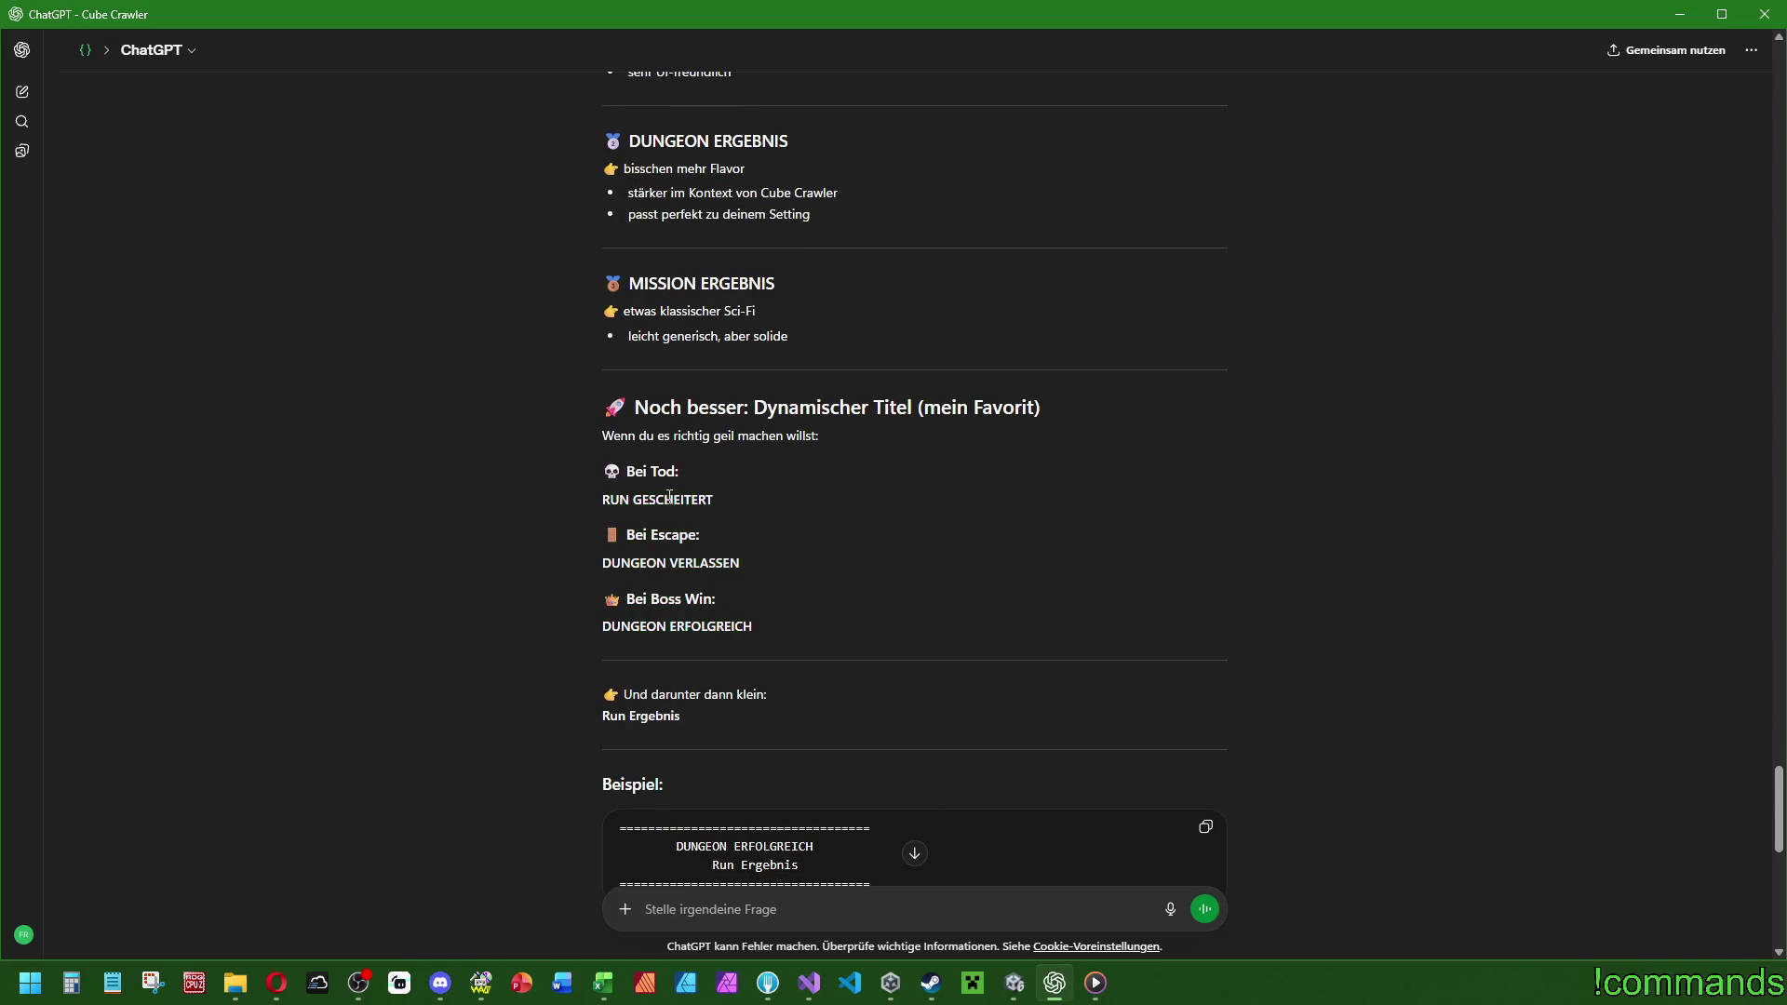
mouse_move(726, 633)
mouse_down()
mouse_move(604, 466)
mouse_move(714, 508)
mouse_up()
click(780, 544)
drag(722, 563, 611, 562)
drag(723, 626, 630, 625)
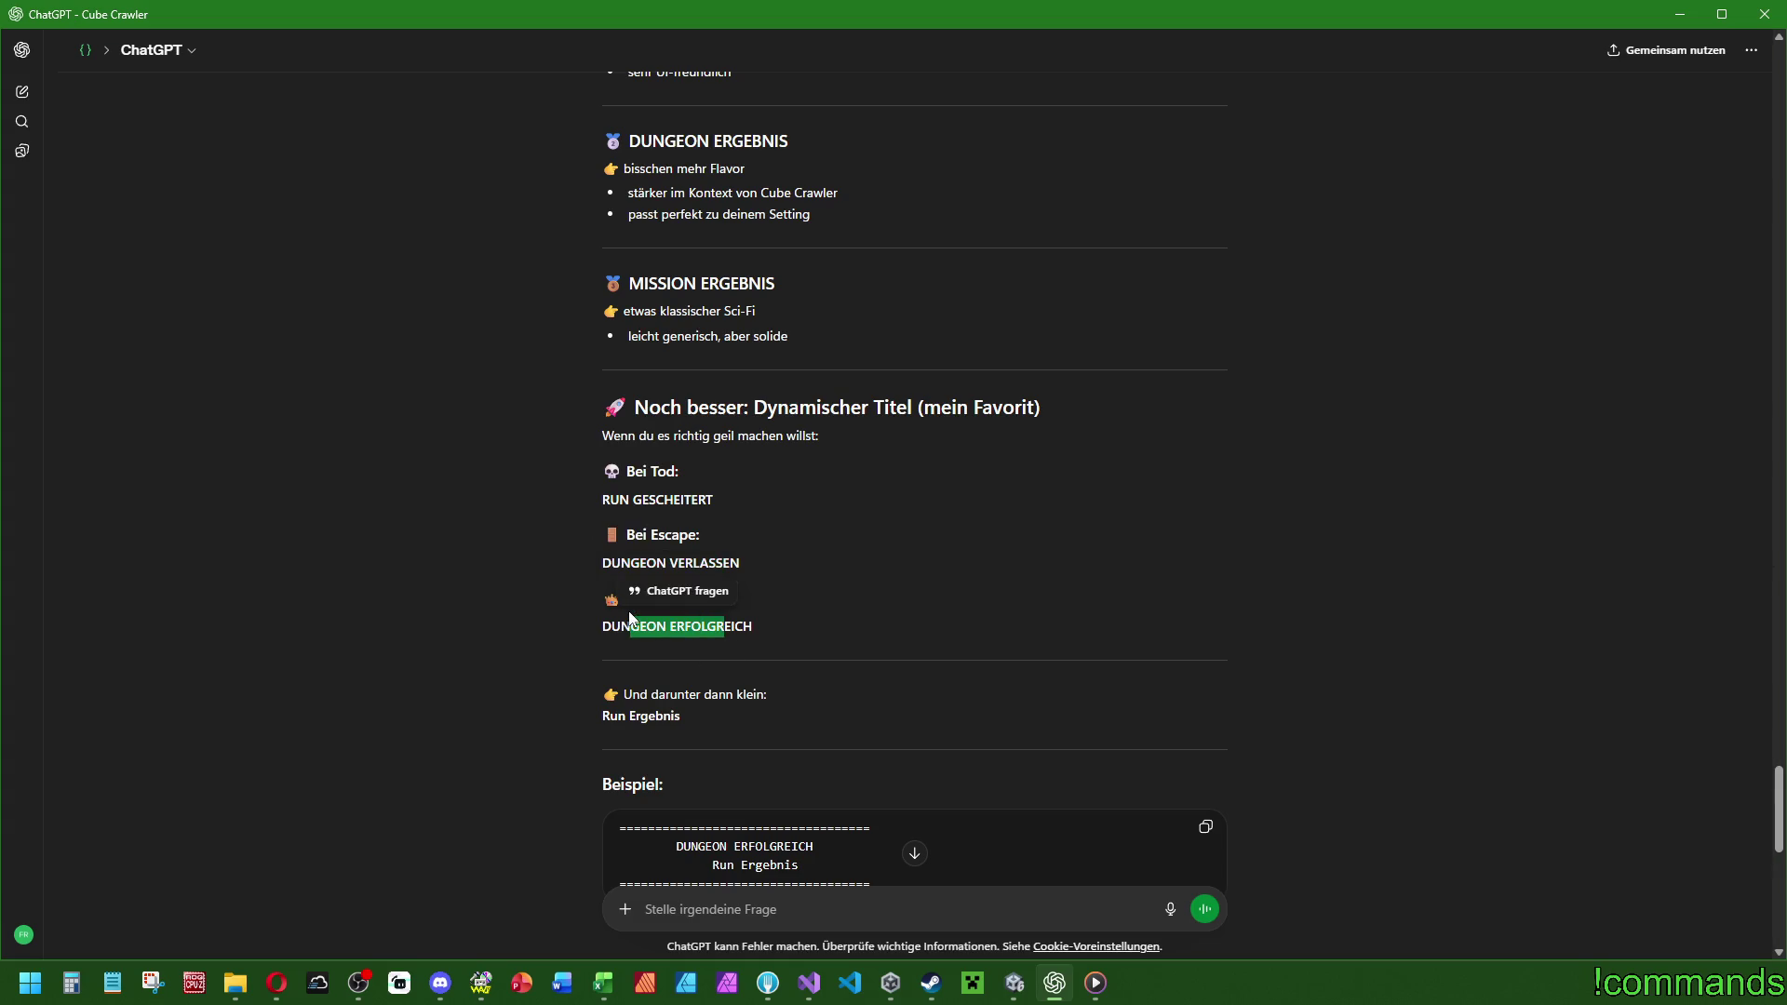
click(883, 615)
scroll(883, 614, down, 2)
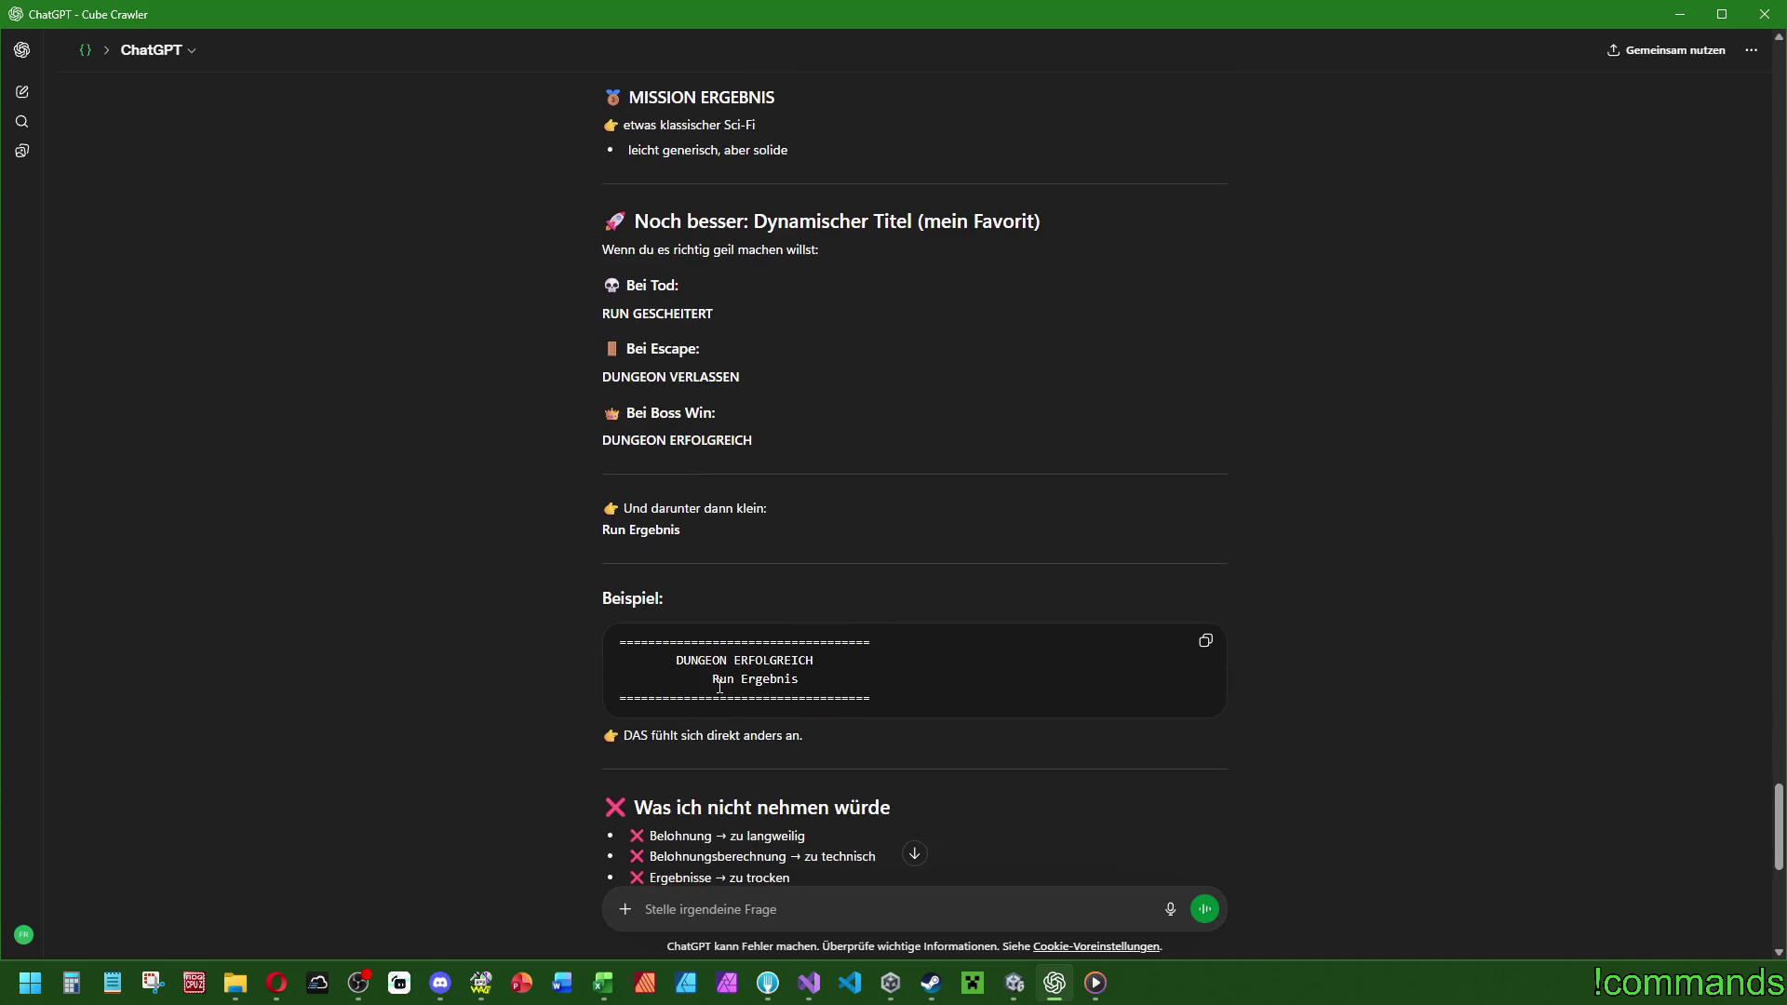
scroll(743, 626, up, 4)
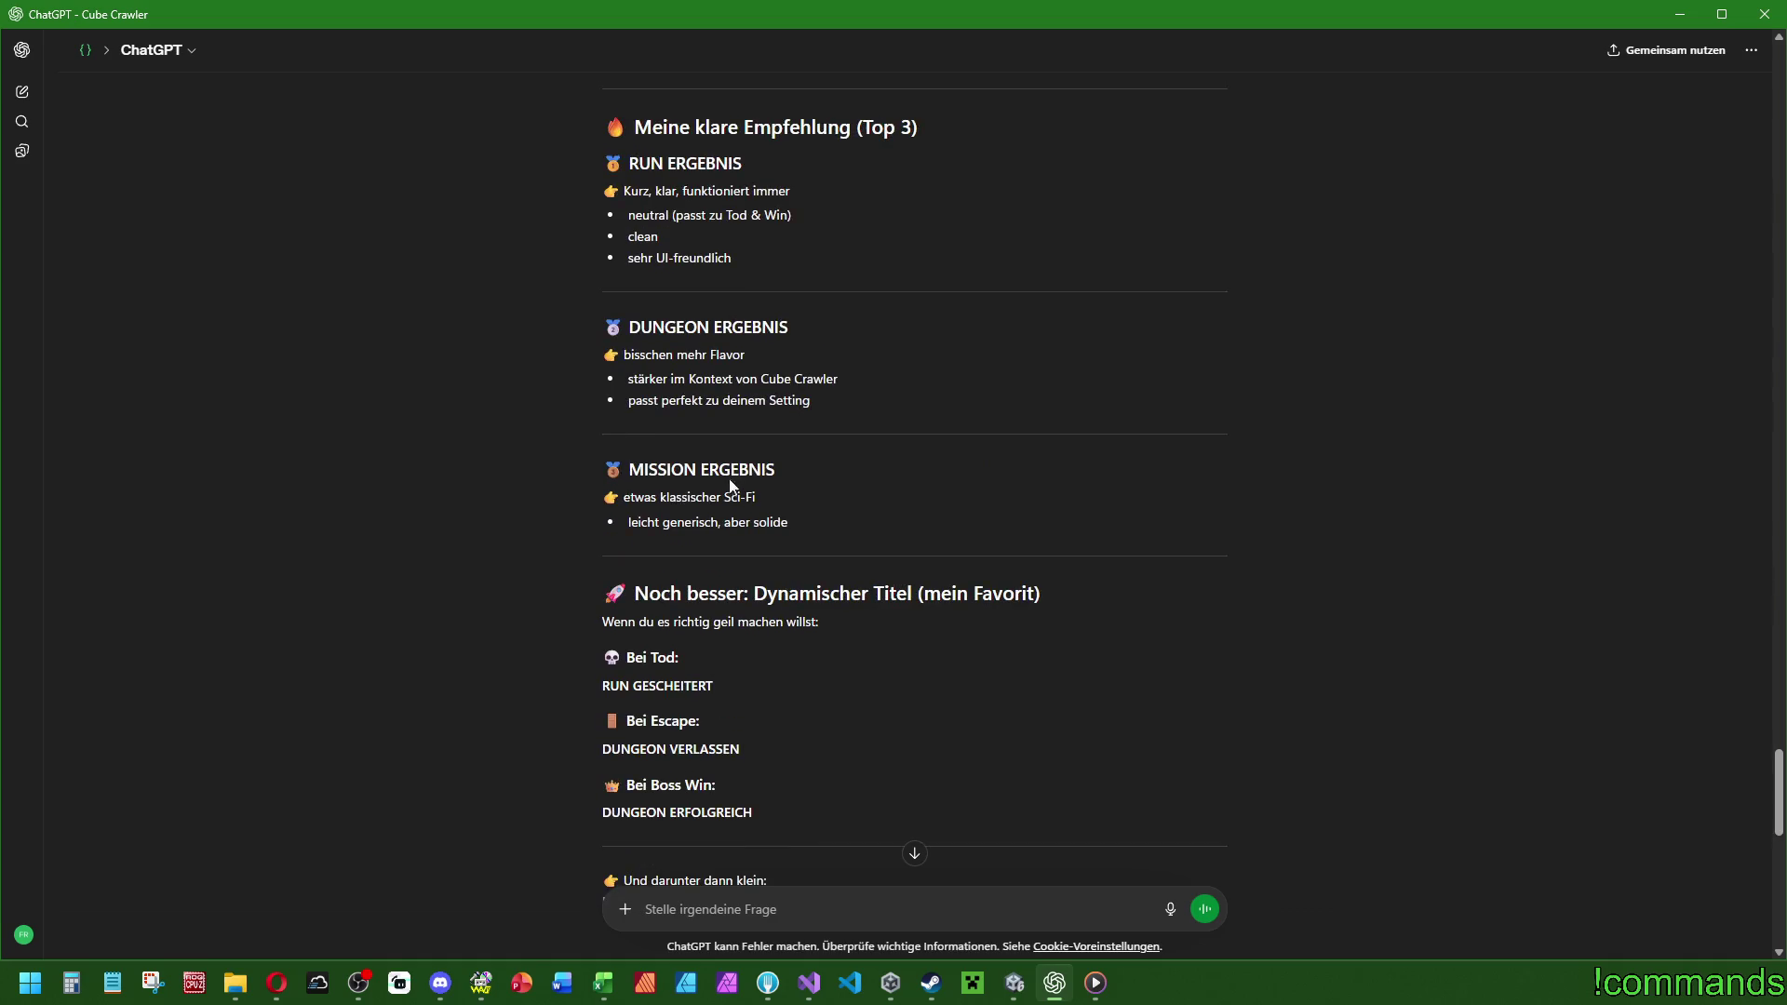
drag(774, 466, 630, 464)
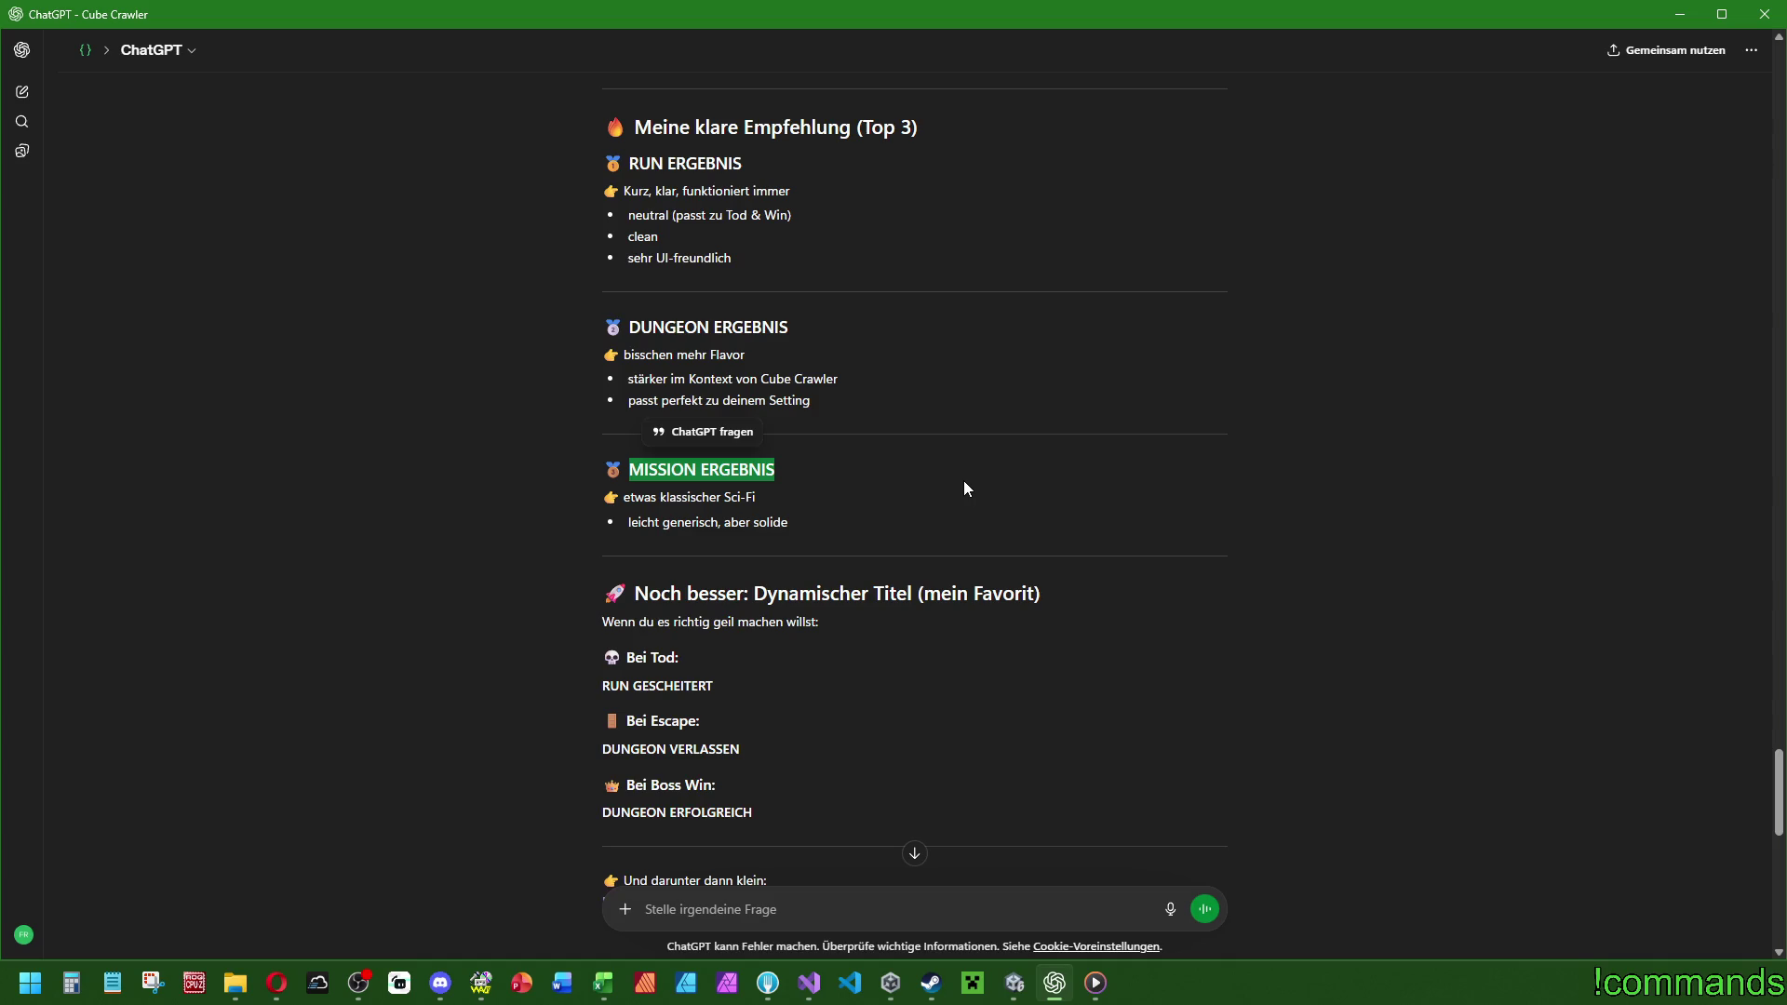
click(938, 493)
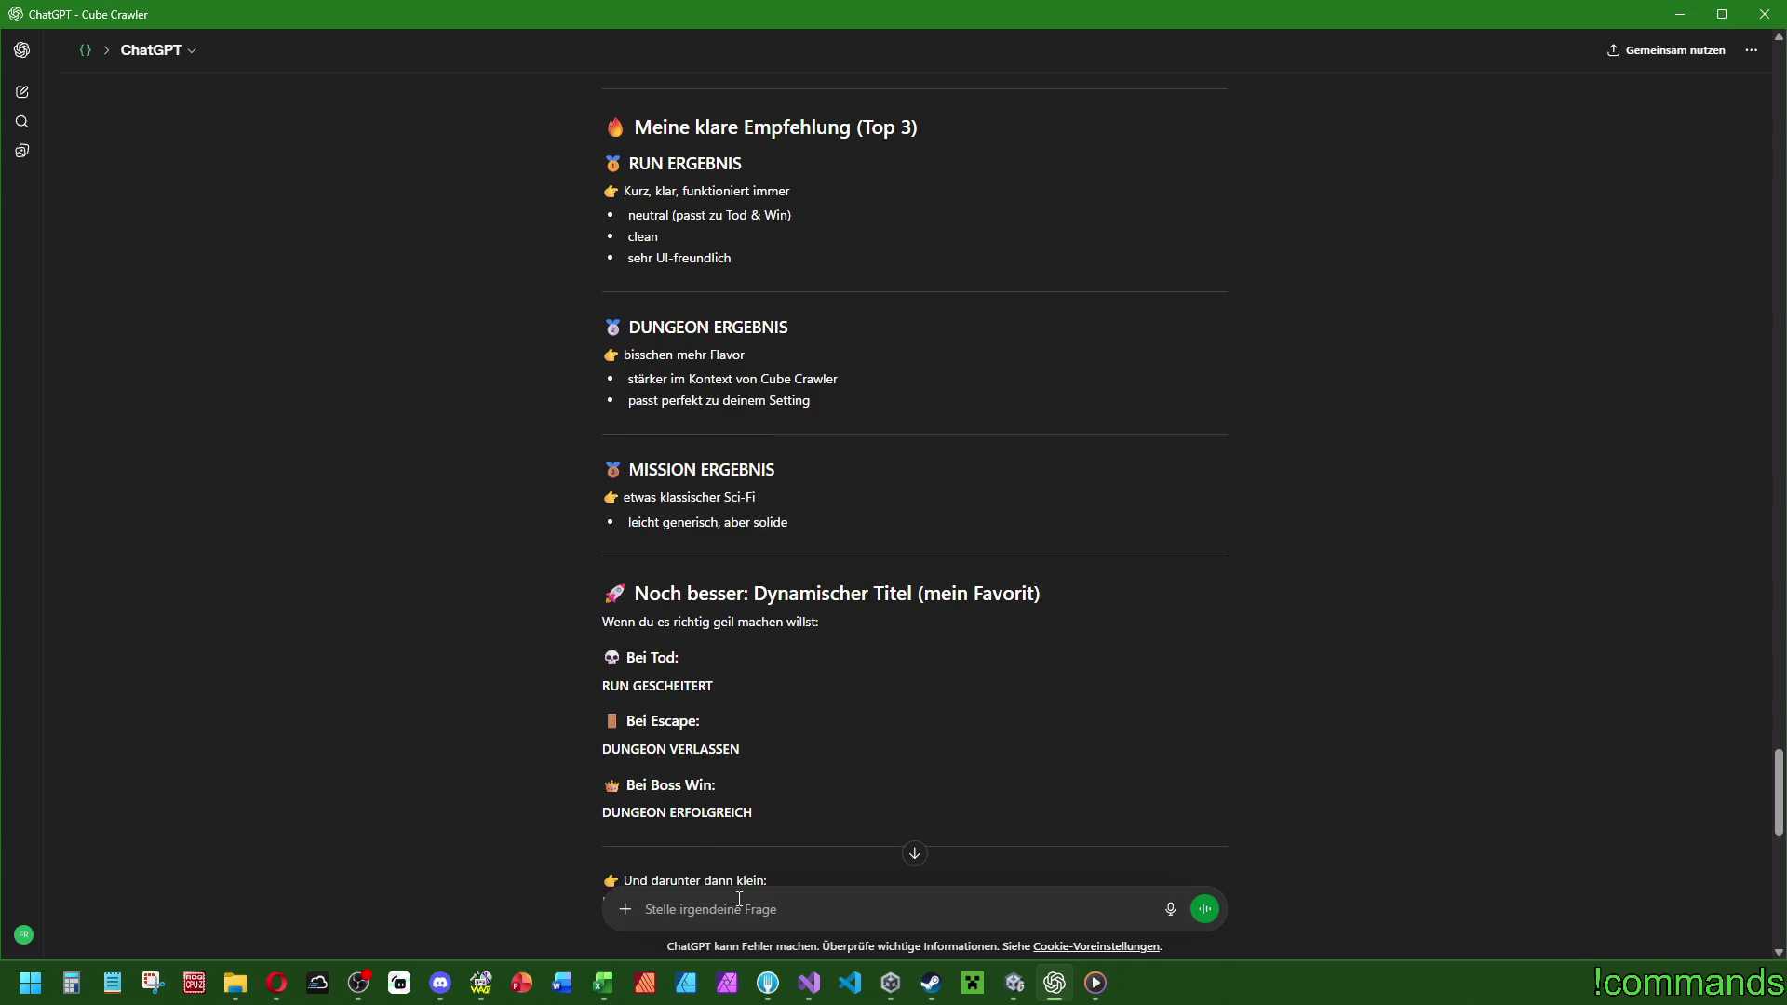
text(Okay also )
text(nehmen wir das )
text(hier)
Tell ChatGPT that the joined-up 'MISSIONSERGEBNIS' looks really bad in German.
text(MISSION ERGEBNIS)
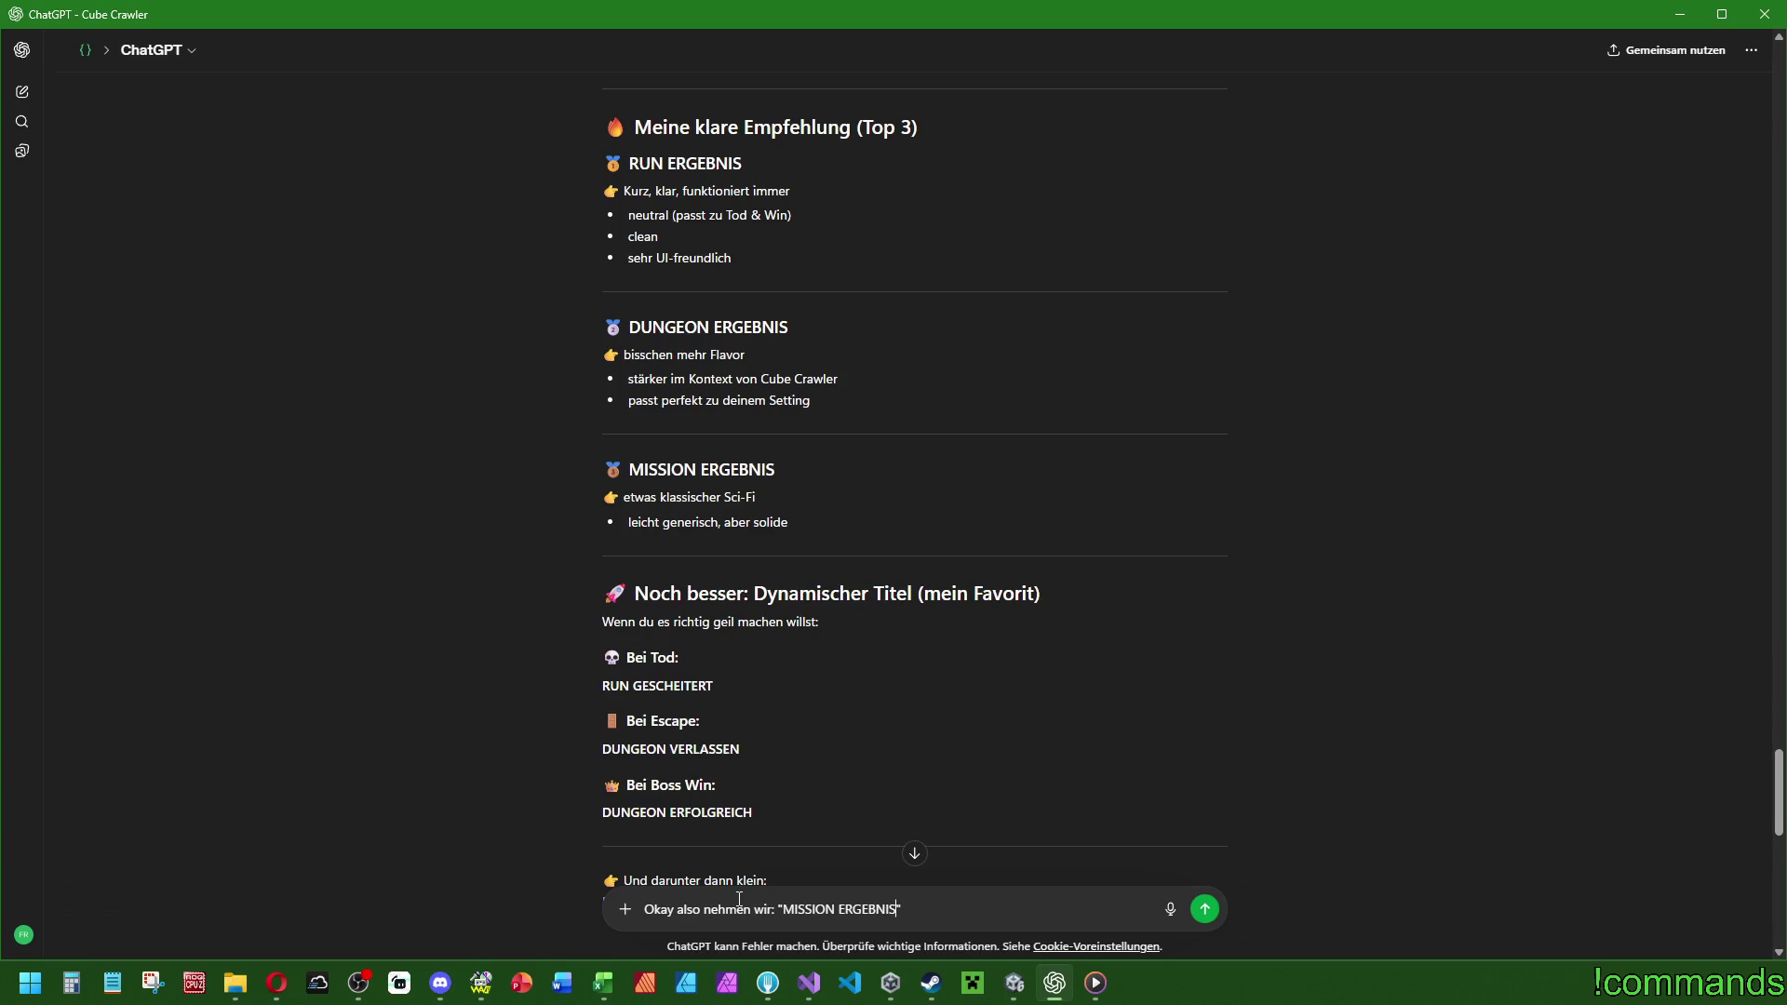
text(S)
key(Delete)
text(sieht im deu)
key(BackSpace)
key(BackSpace)
text(deutschneh)
text(zusammengeschrieben abe echt mies aus :D)
key(BackSpace)
key(BackSpace)
key(BackSpace)
text(.)
key(Return)
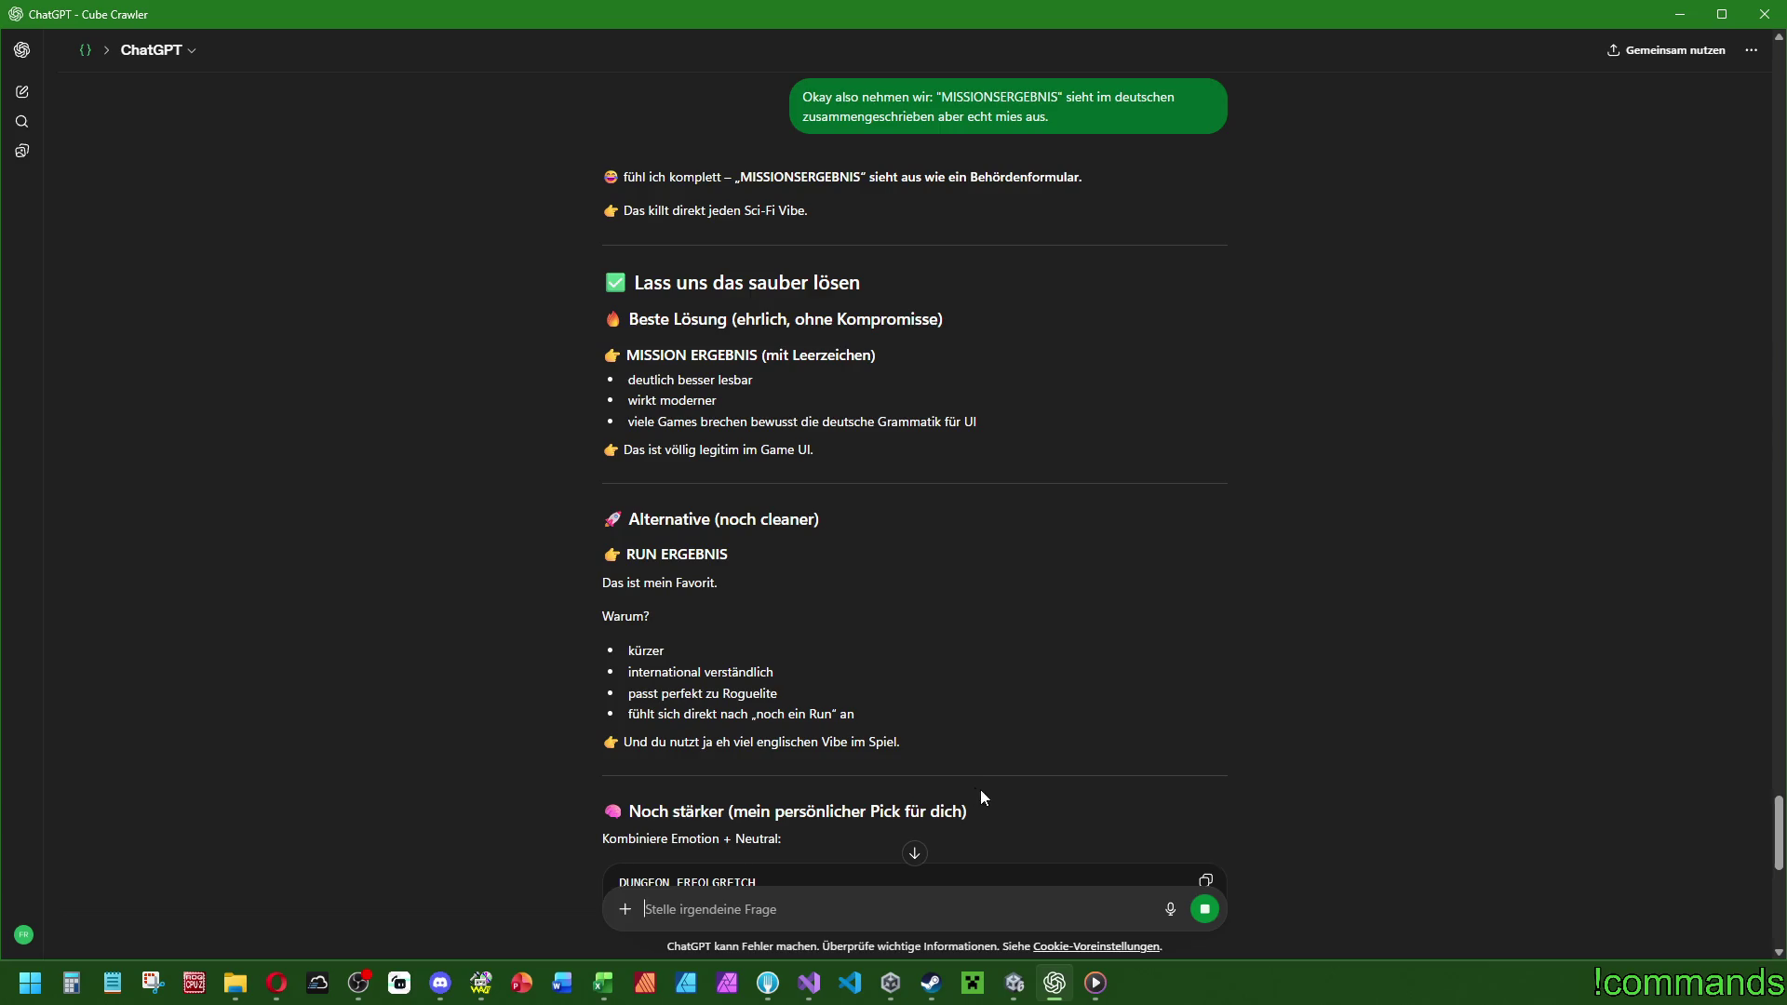
Read ChatGPT's reply recommending RUN ERGEBNIS, then return to the Unity editor.
scroll(999, 778, down, 2)
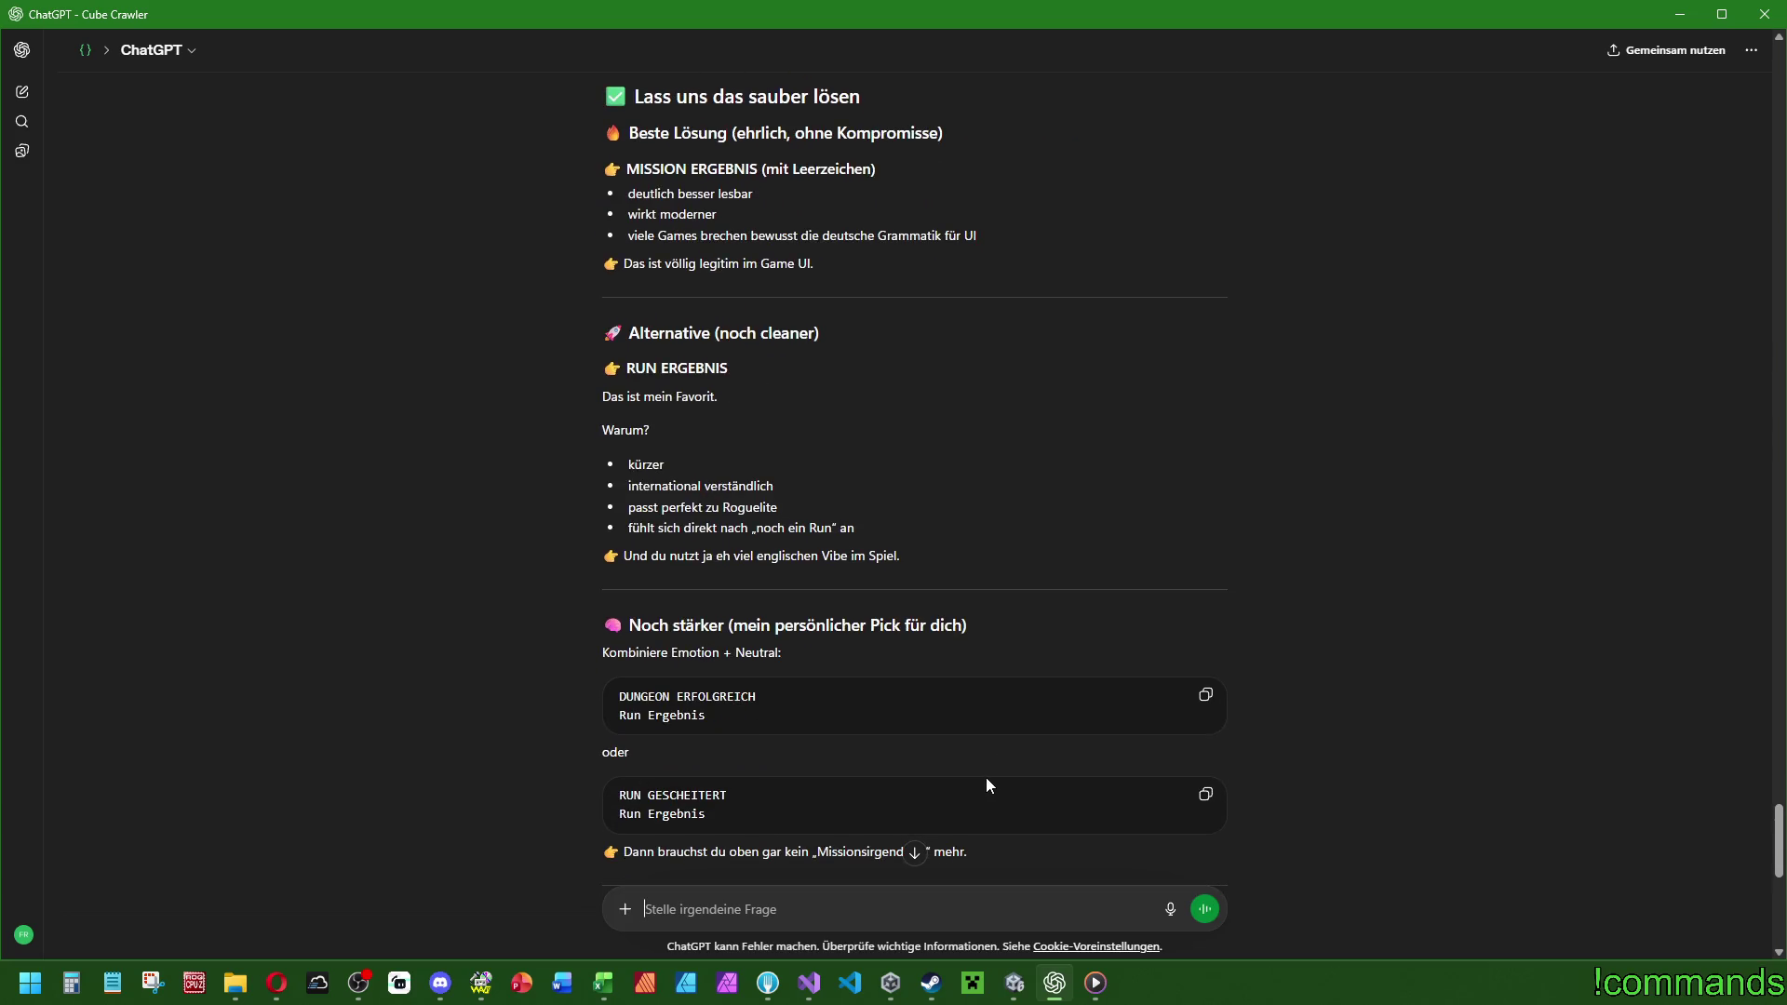
scroll(987, 782, down, 2)
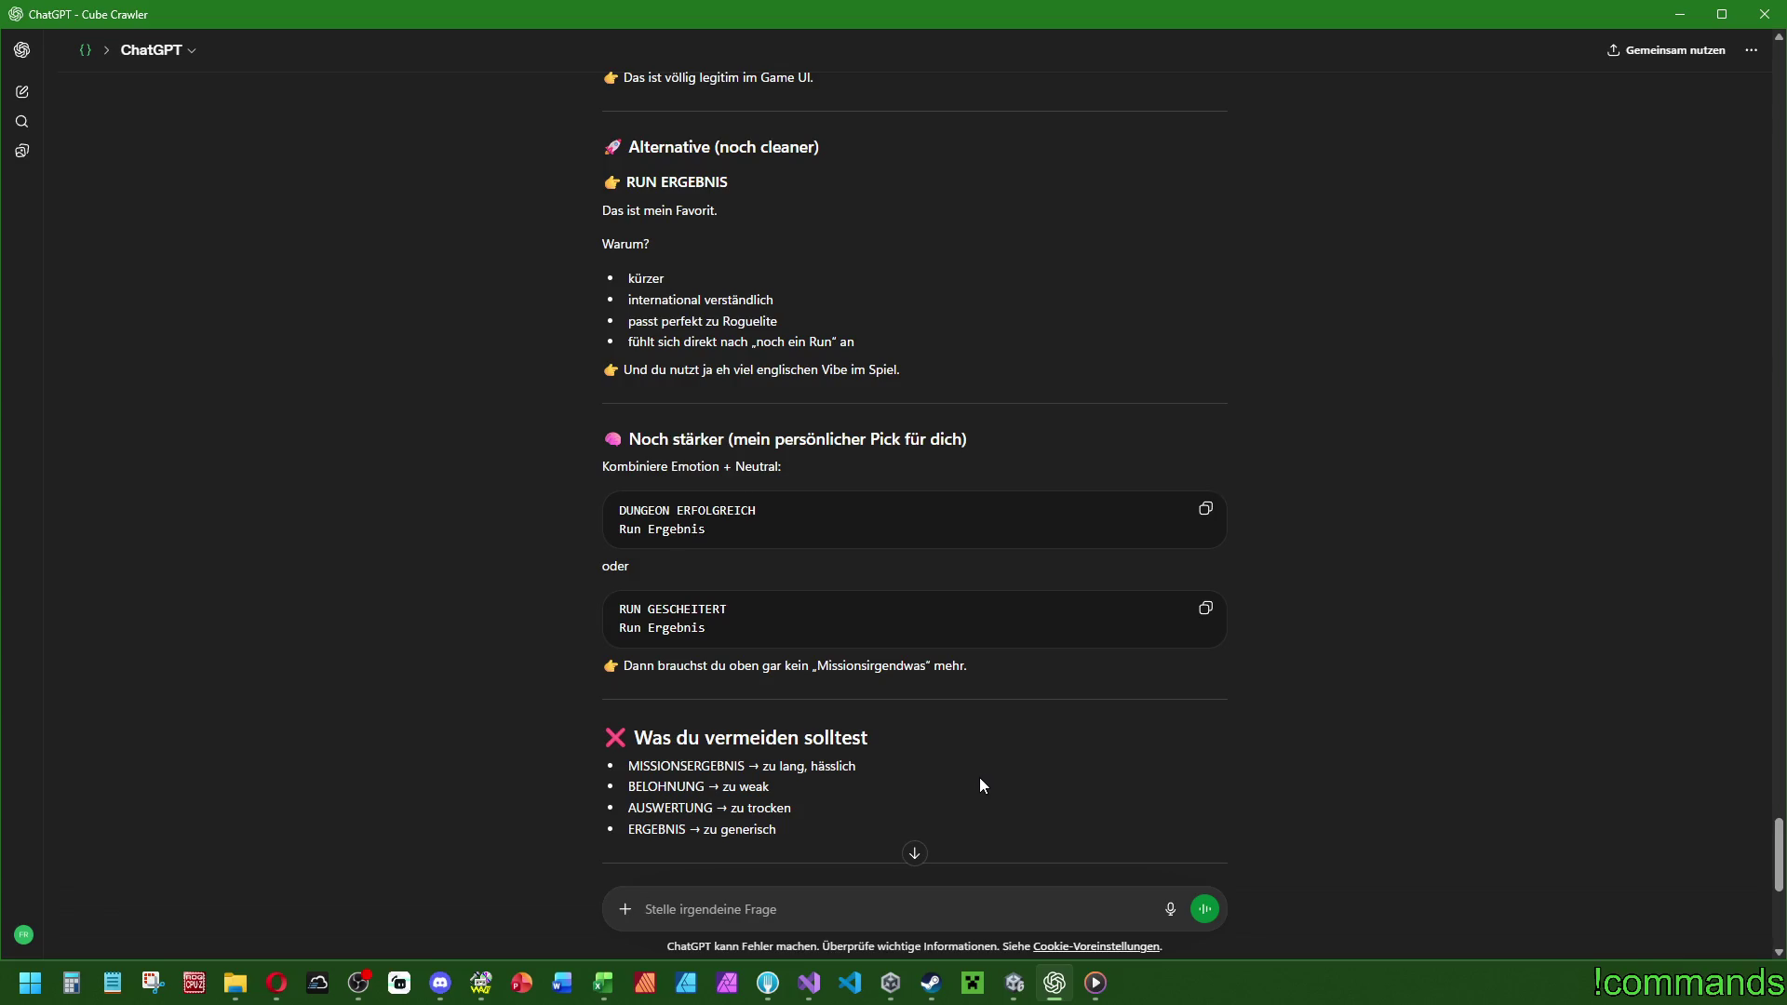
scroll(980, 782, down, 2)
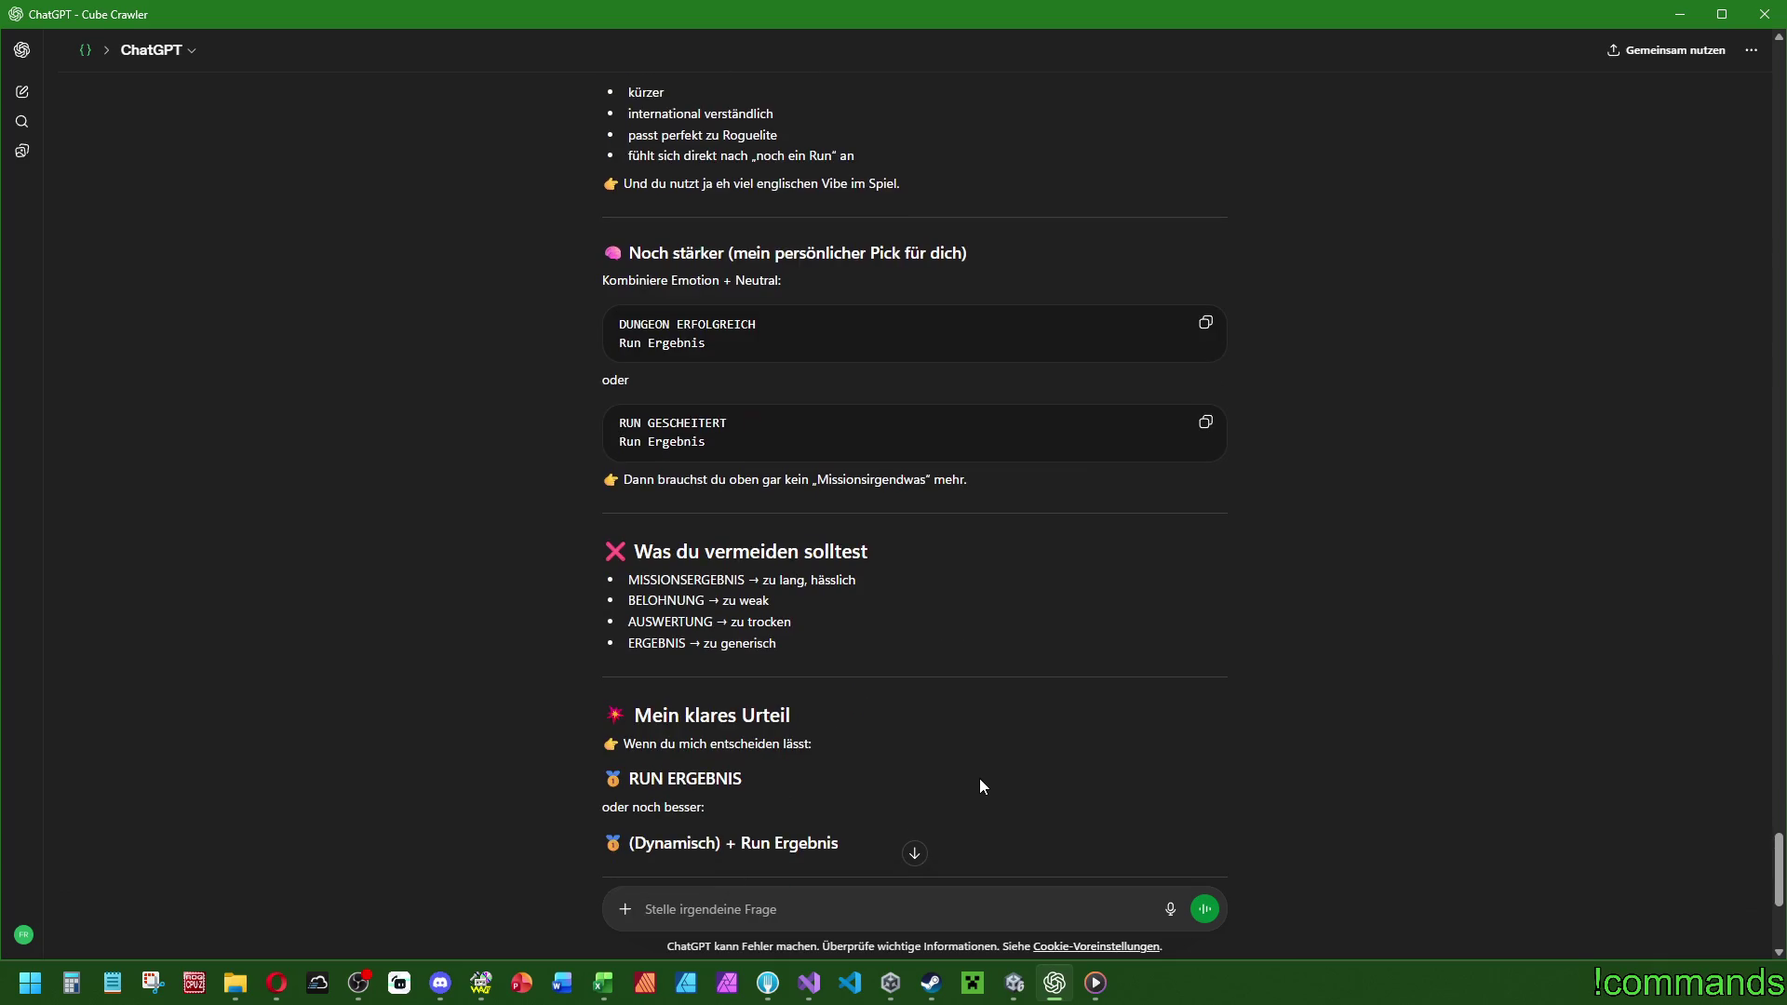
scroll(980, 786, down, 2)
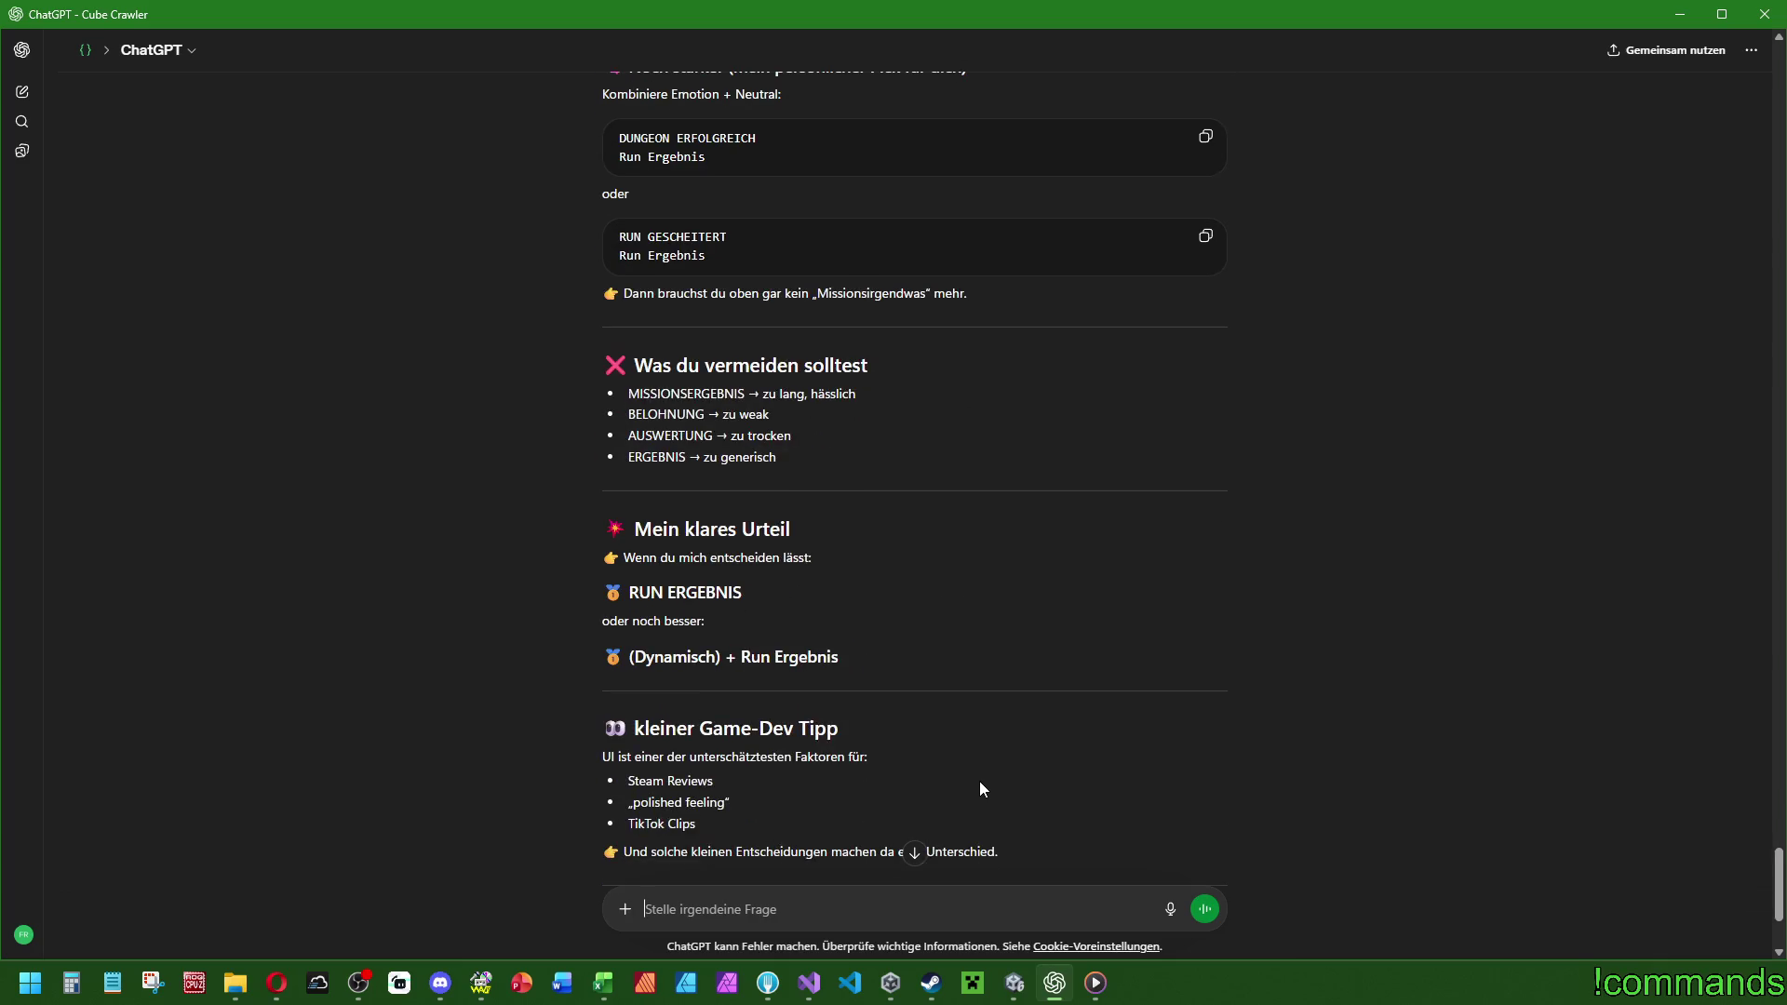
scroll(983, 780, down, 2)
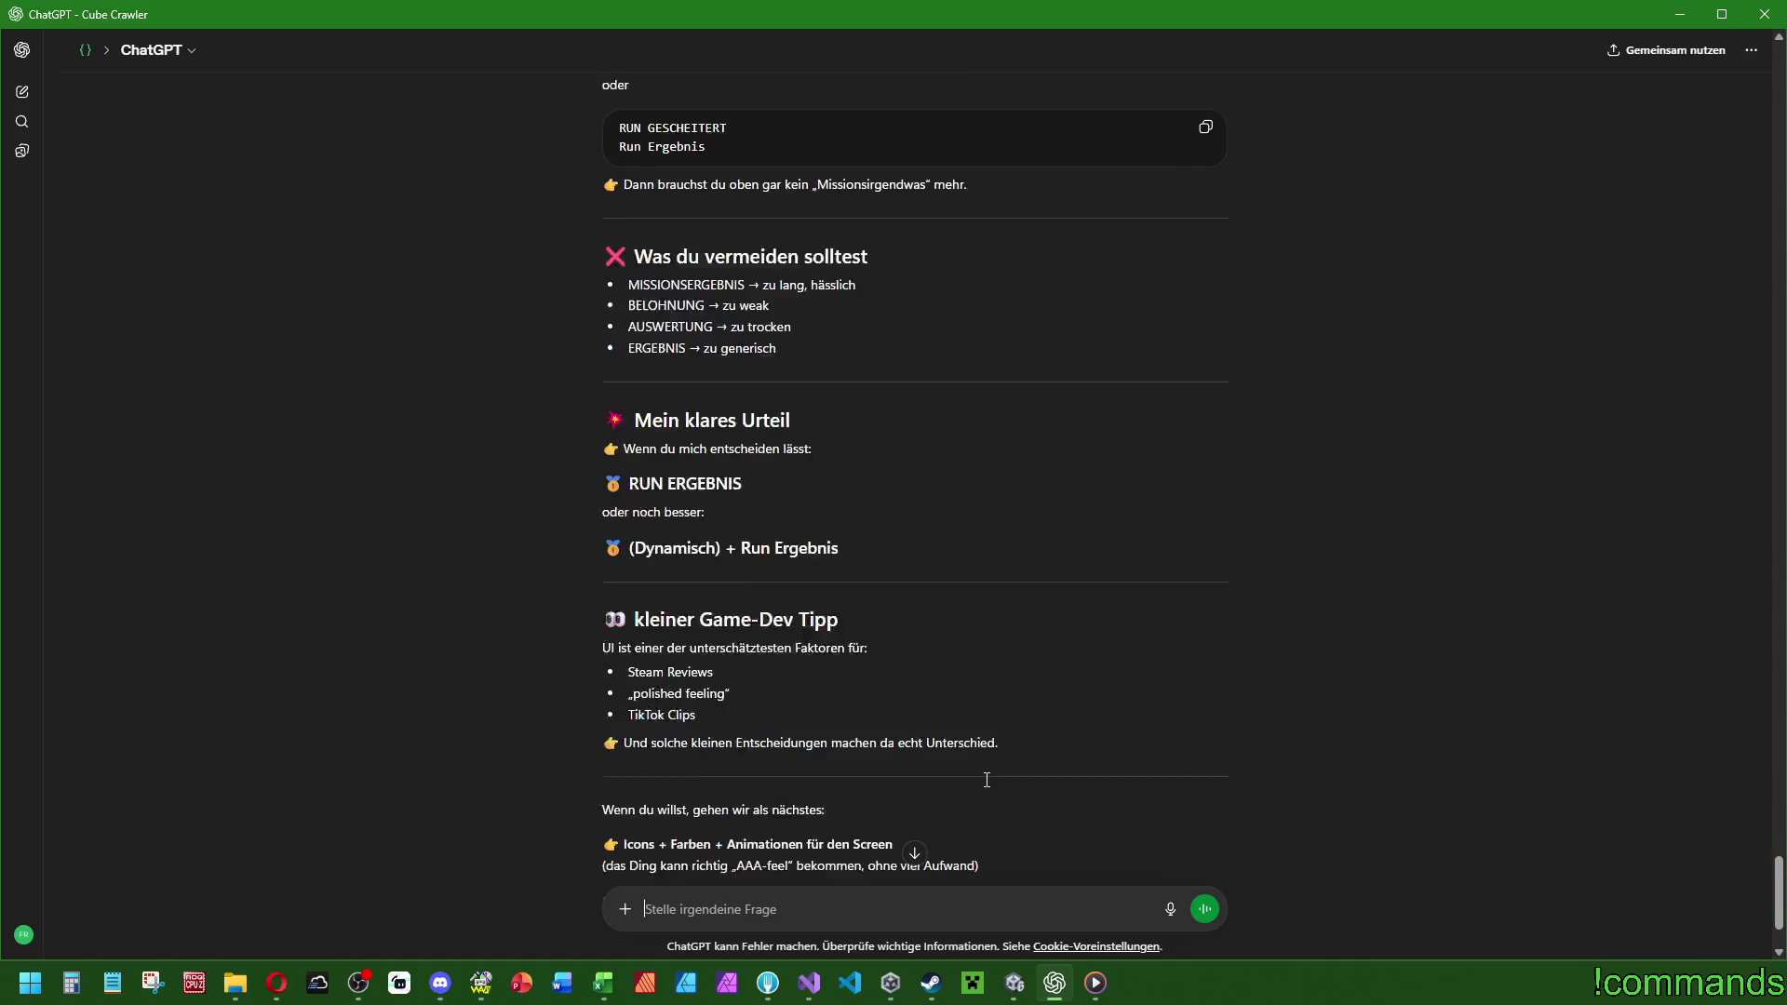
scroll(889, 619, down, 1)
drag(742, 324, 626, 324)
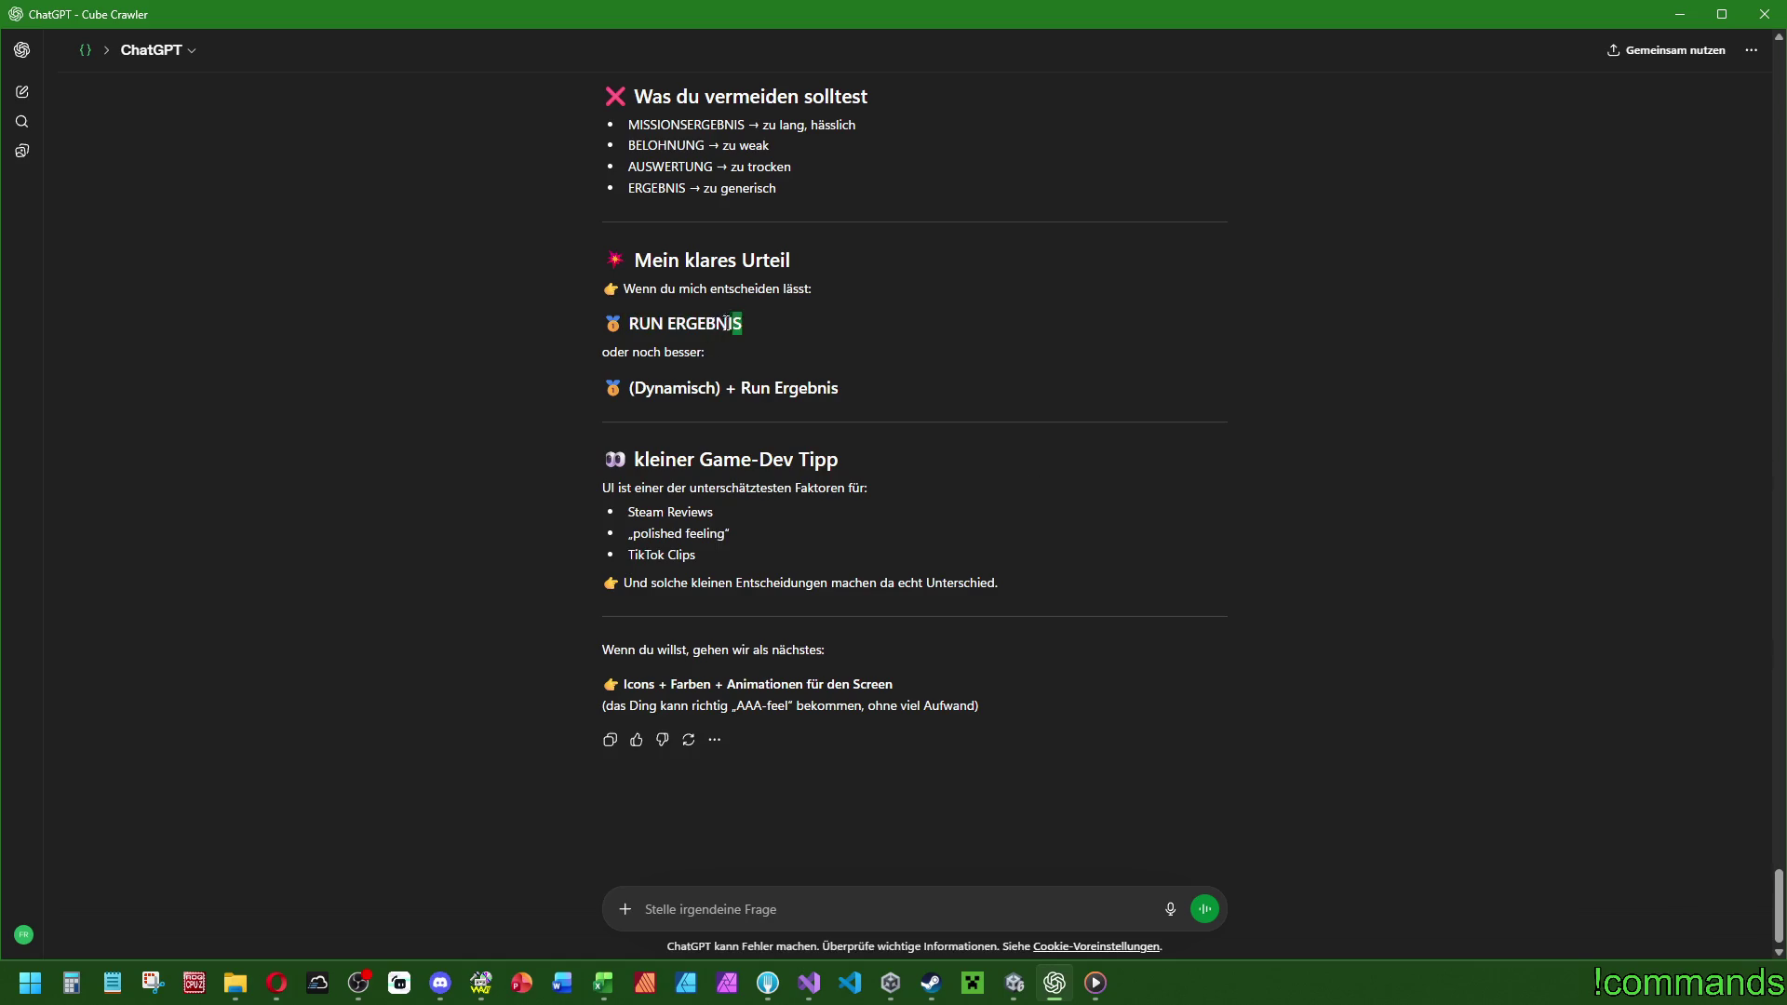
click(1015, 983)
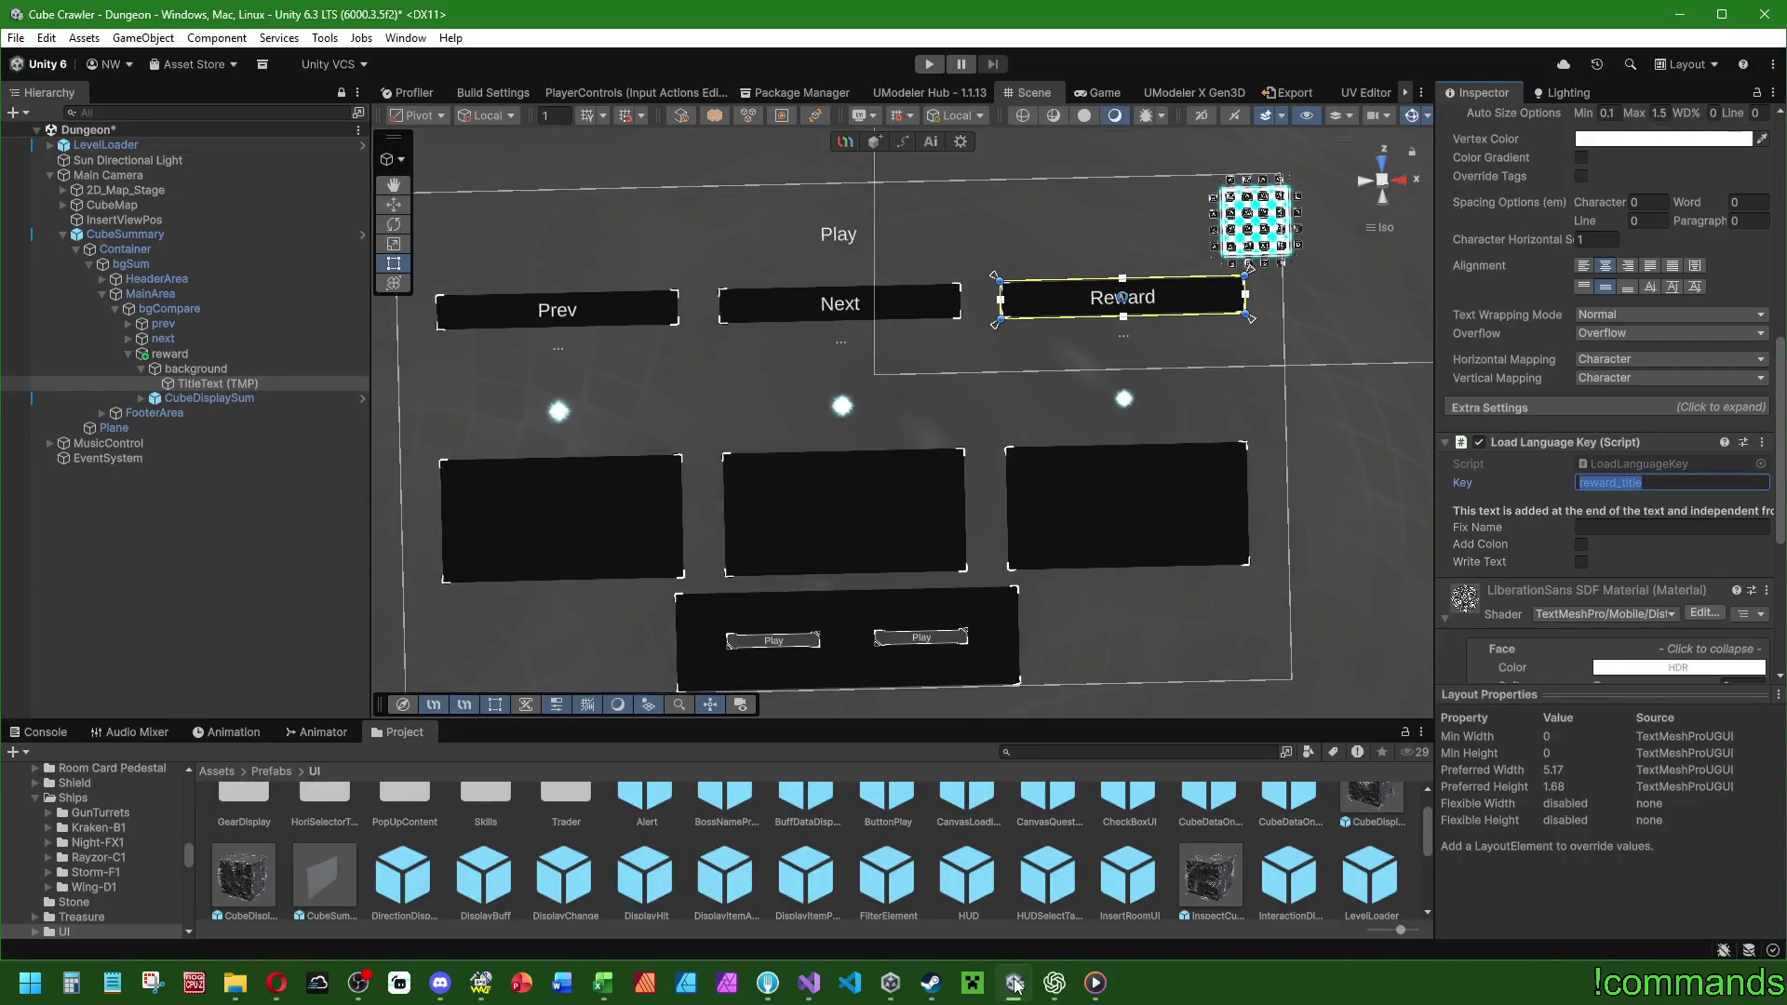
Ask ChatGPT to translate reward_title "RUN ERGEBNIS" into English, French, Spanish and Russian.
click(1015, 982)
click(766, 907)
text(""w)
key(BackSpace)
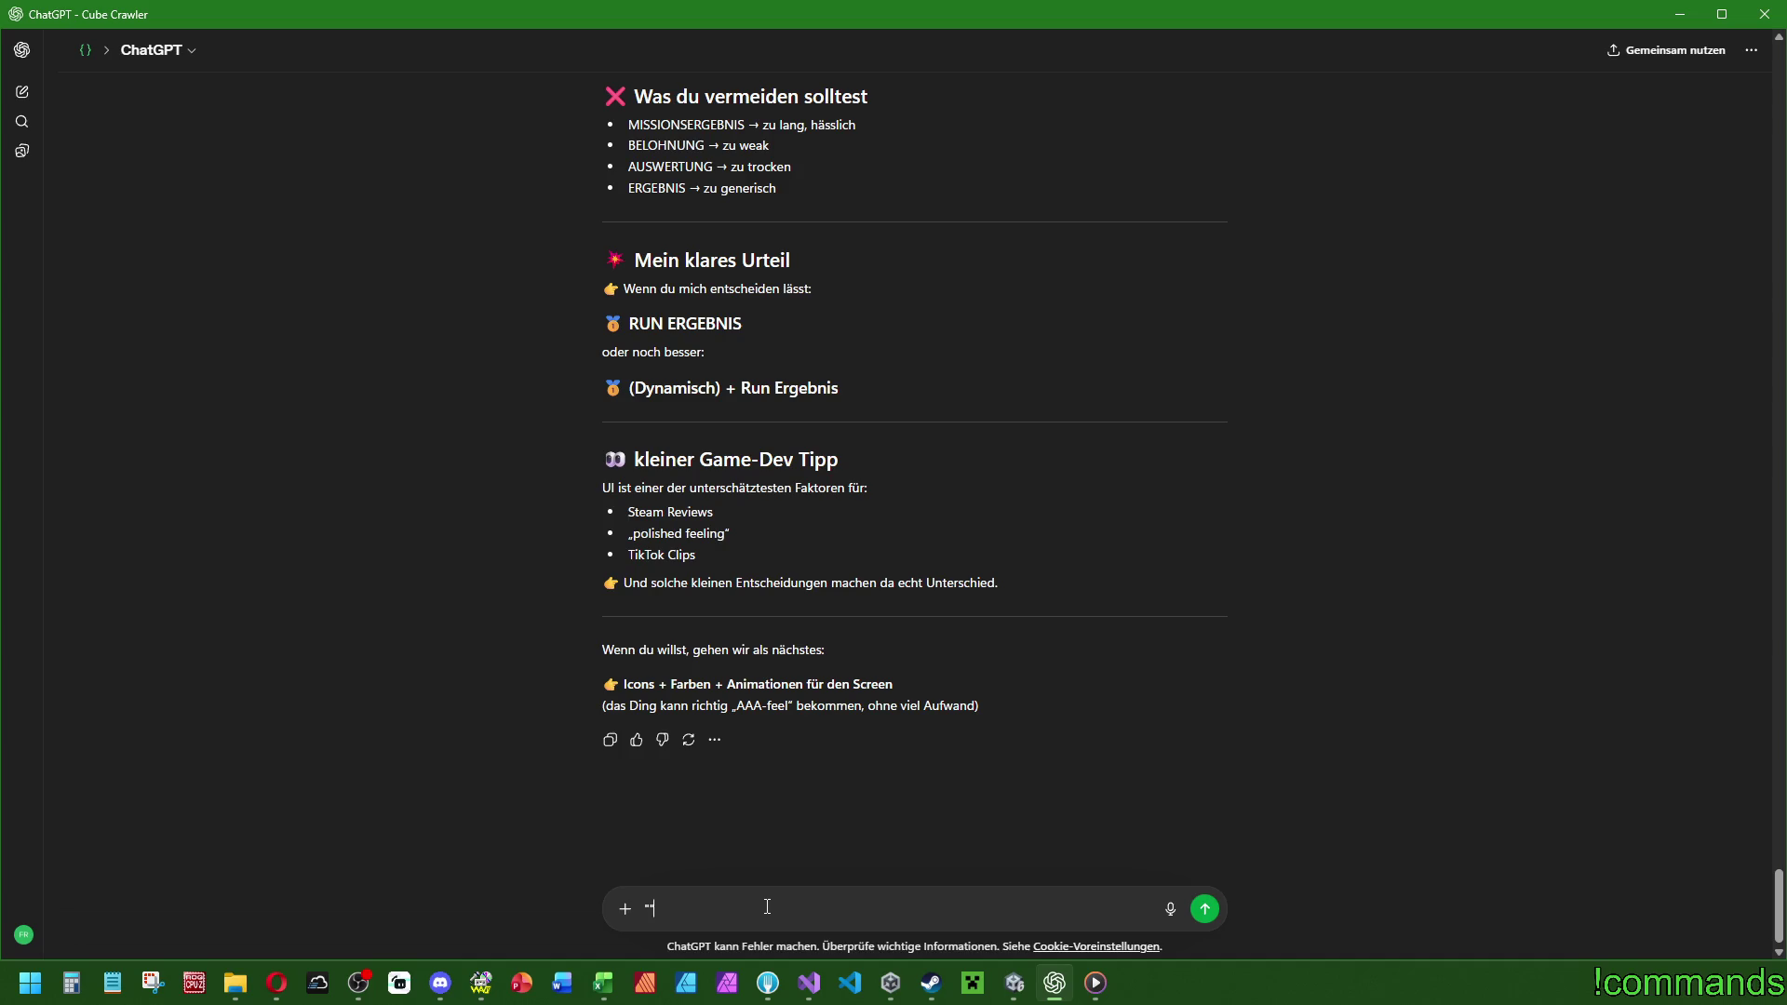
text(reward_ti)
text(tle)
text("RUN ERGEBNIS")
text(dann übersetze mi)
text(r das )
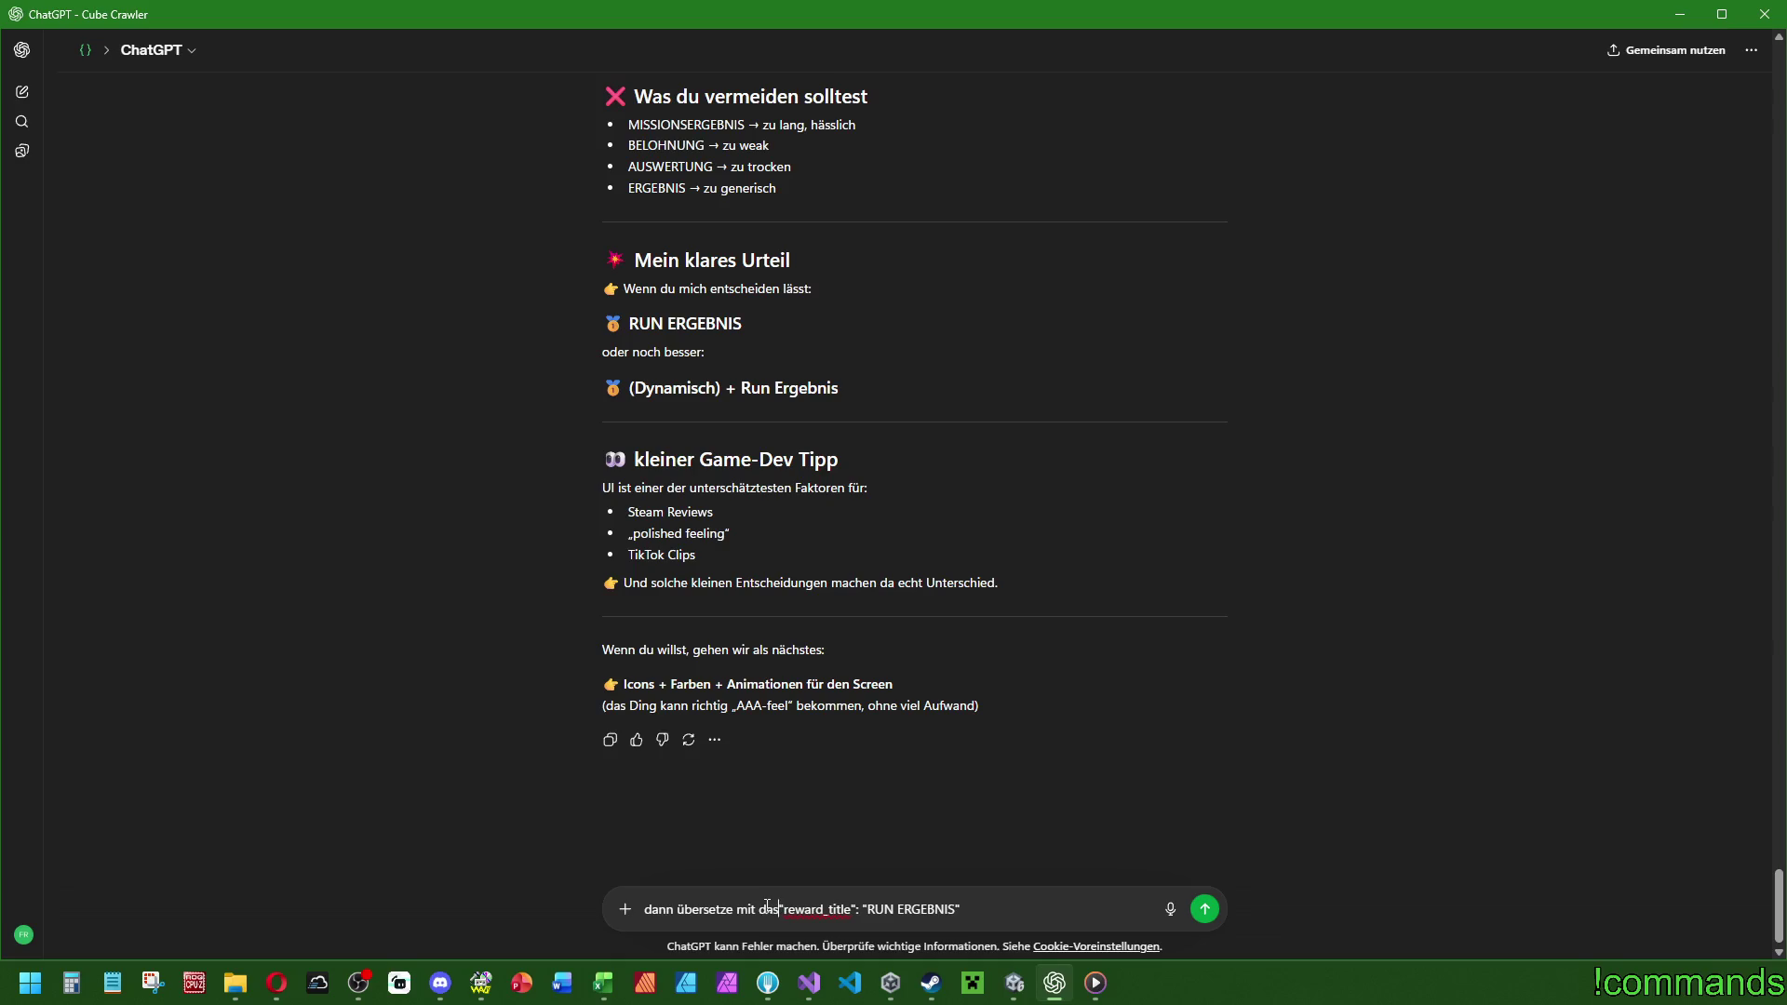
text(mal und denk dran)
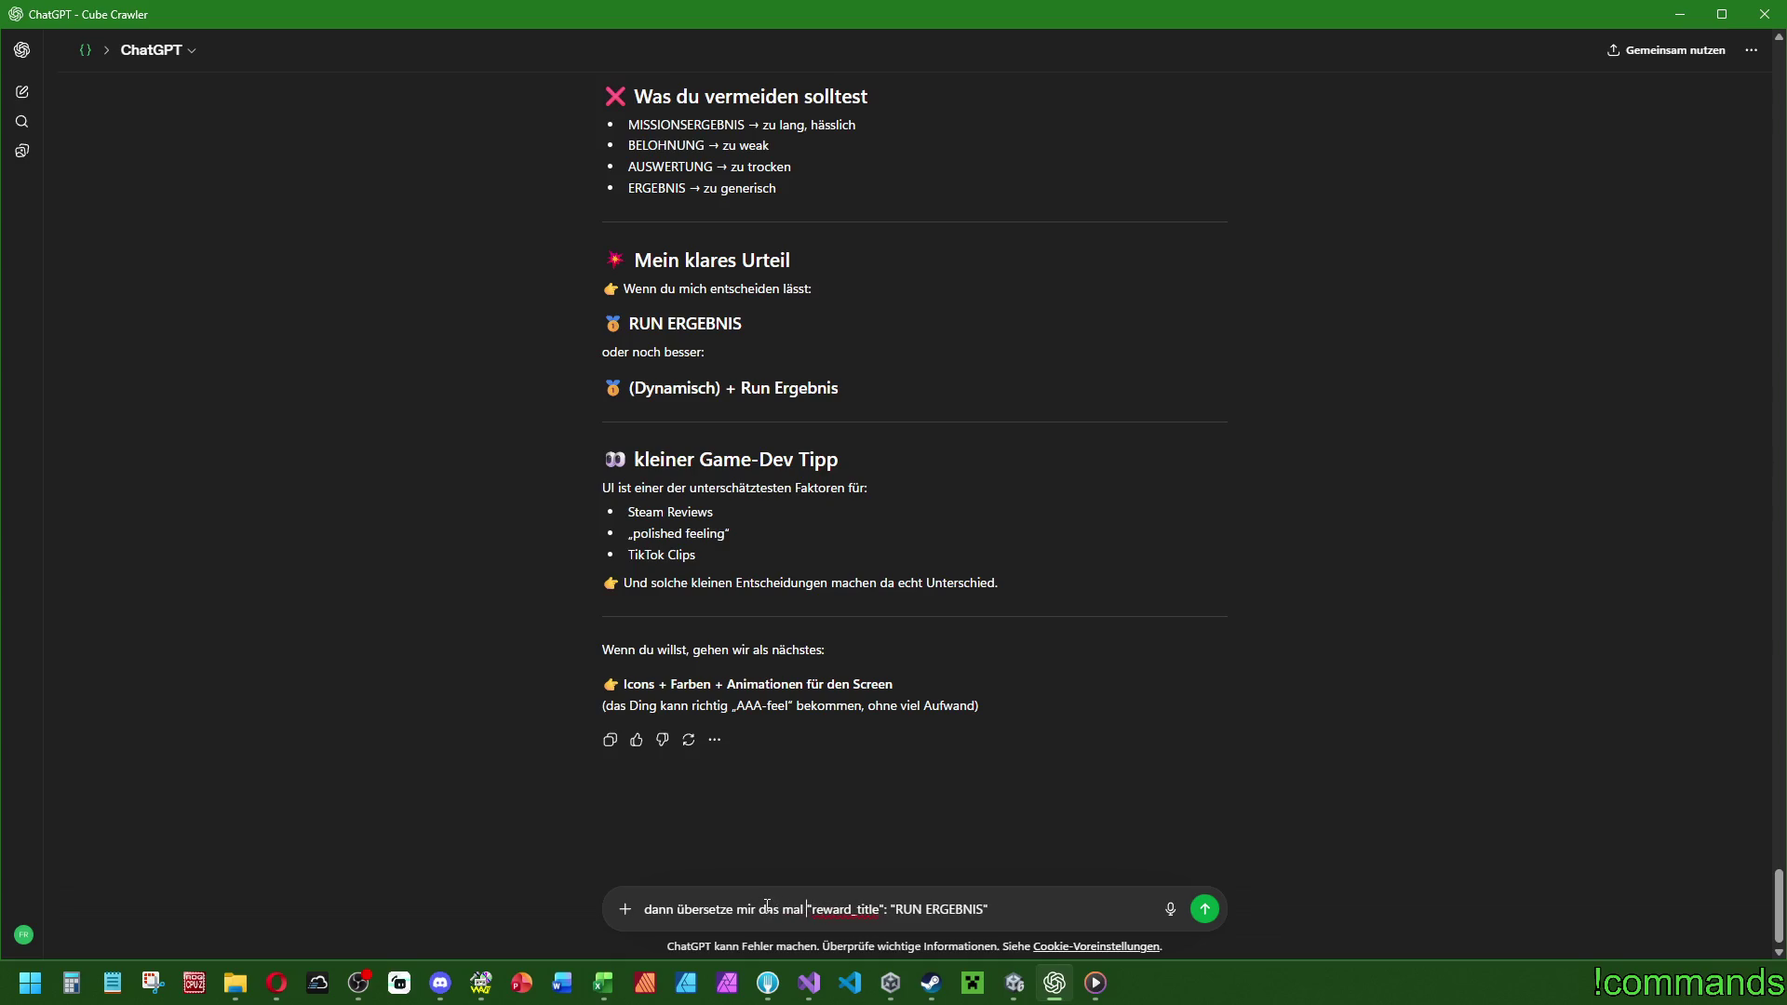
text(, wir sind bei C)
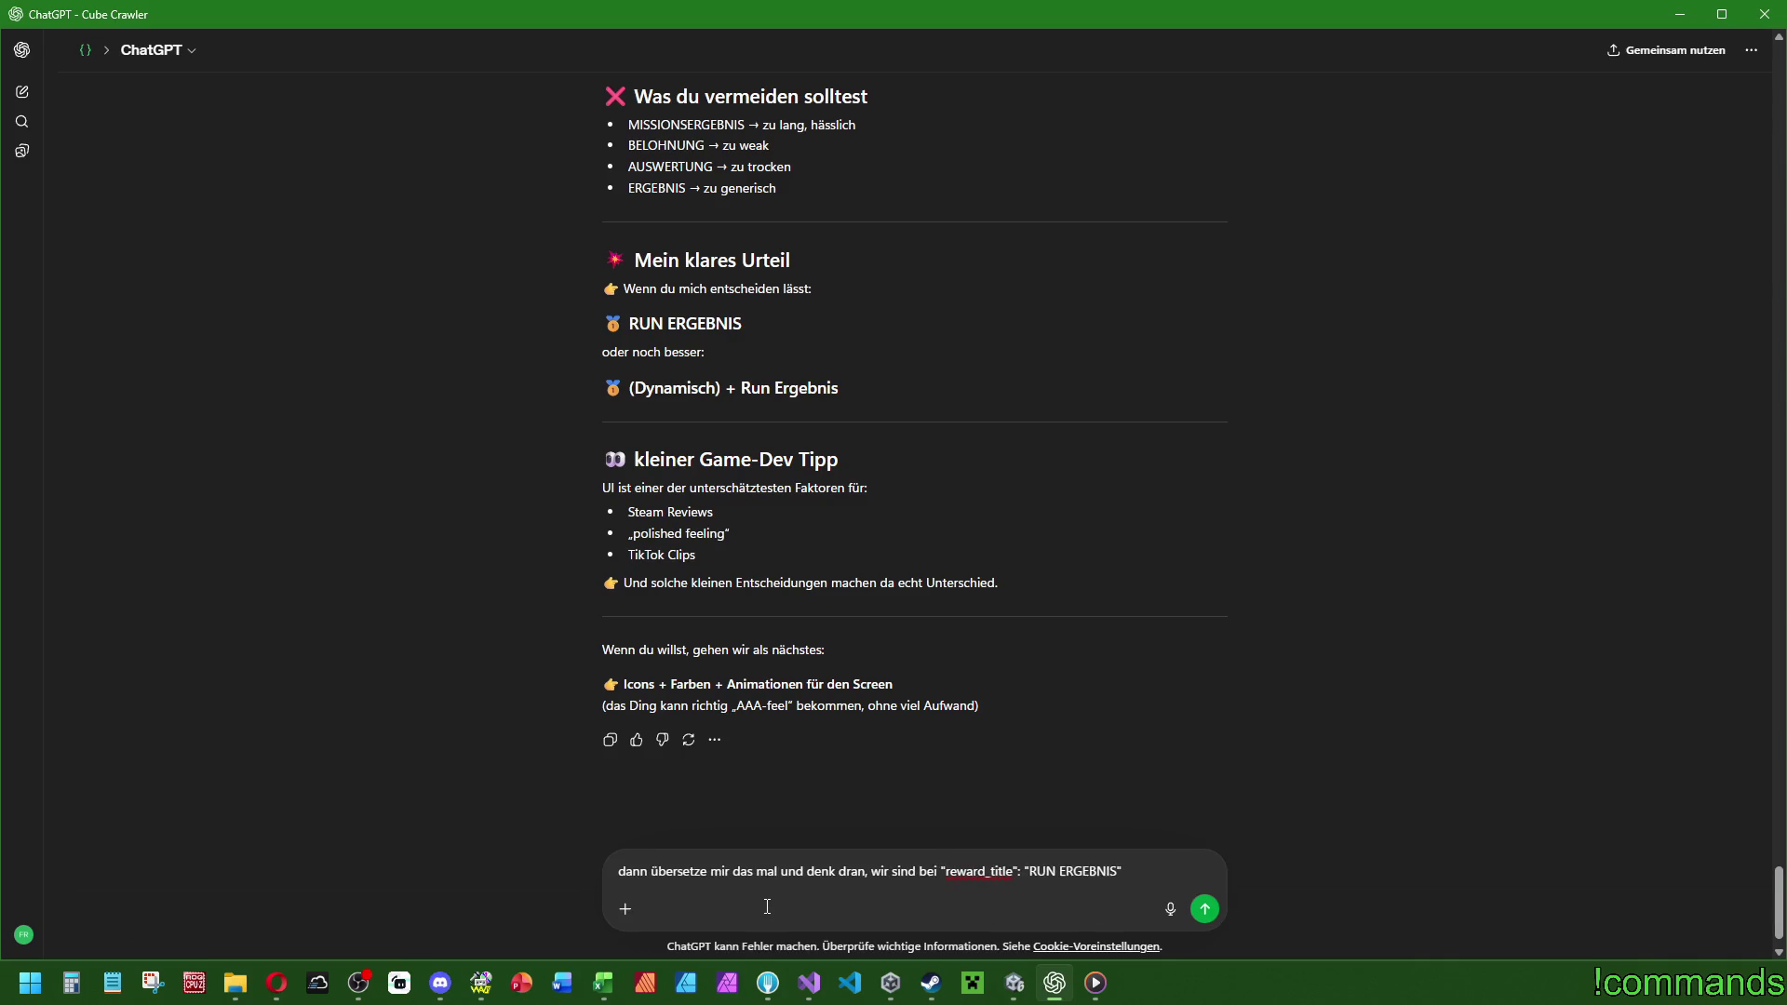
text(C)
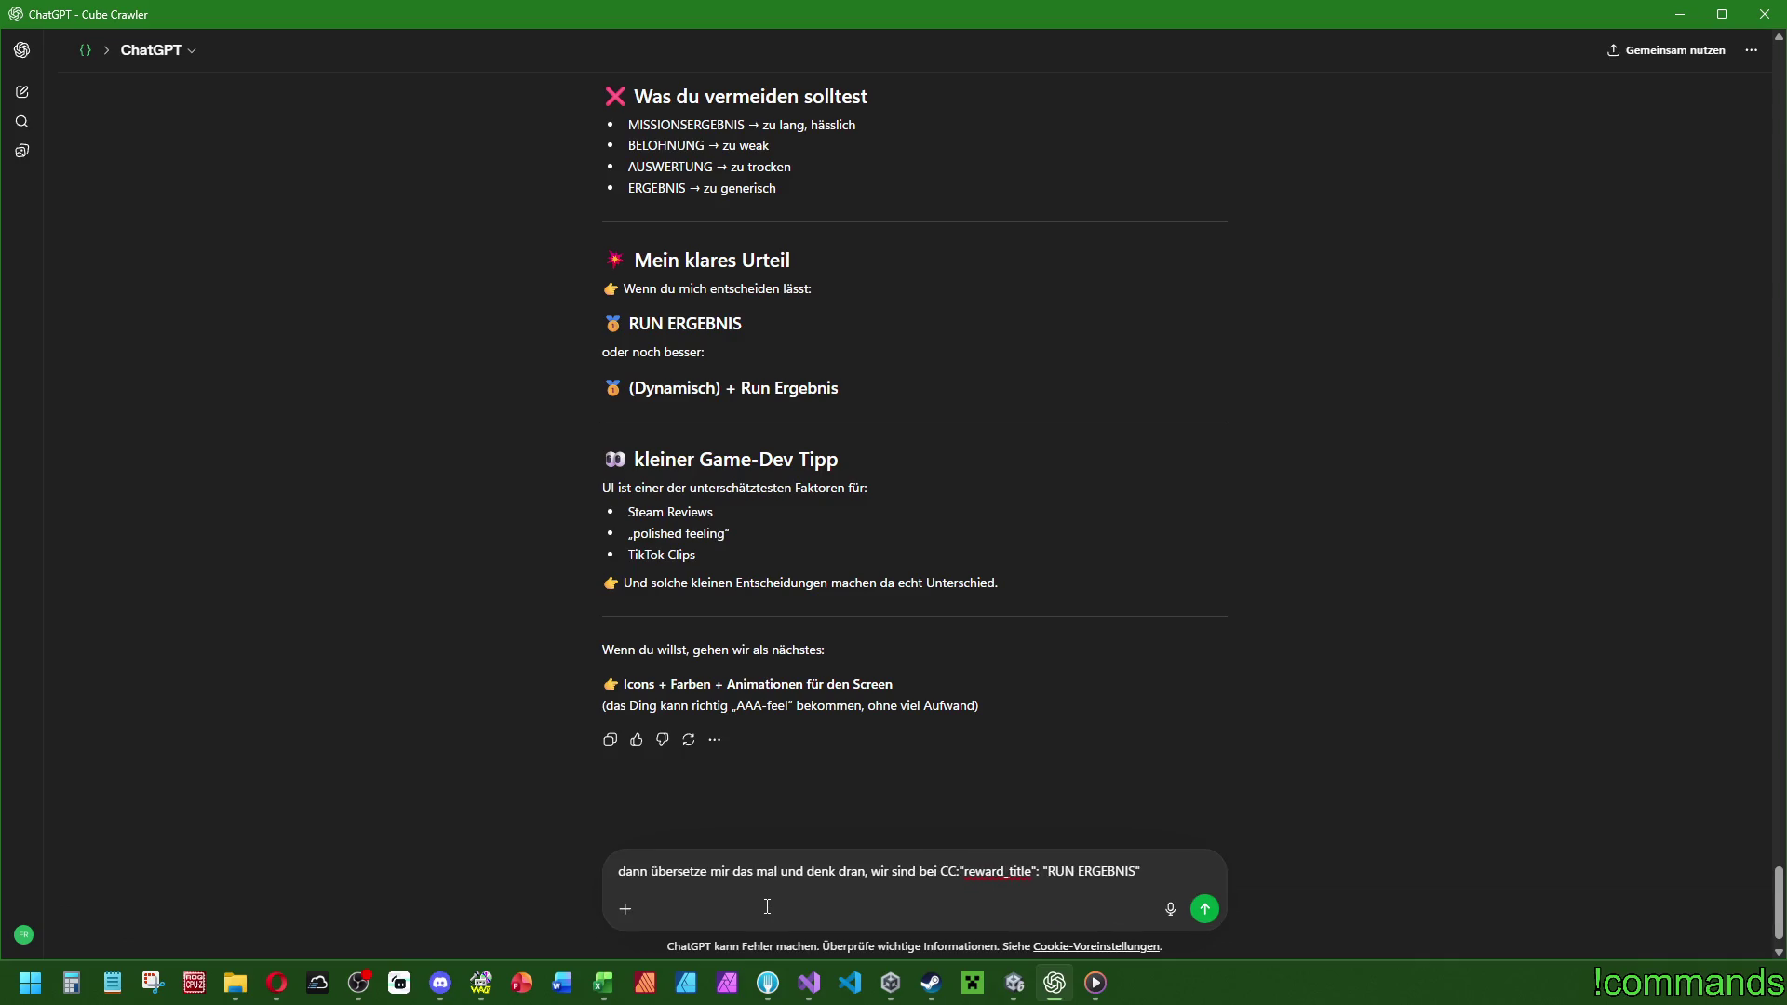
key(shift+Return)
key(shift+Return)
key(Return)
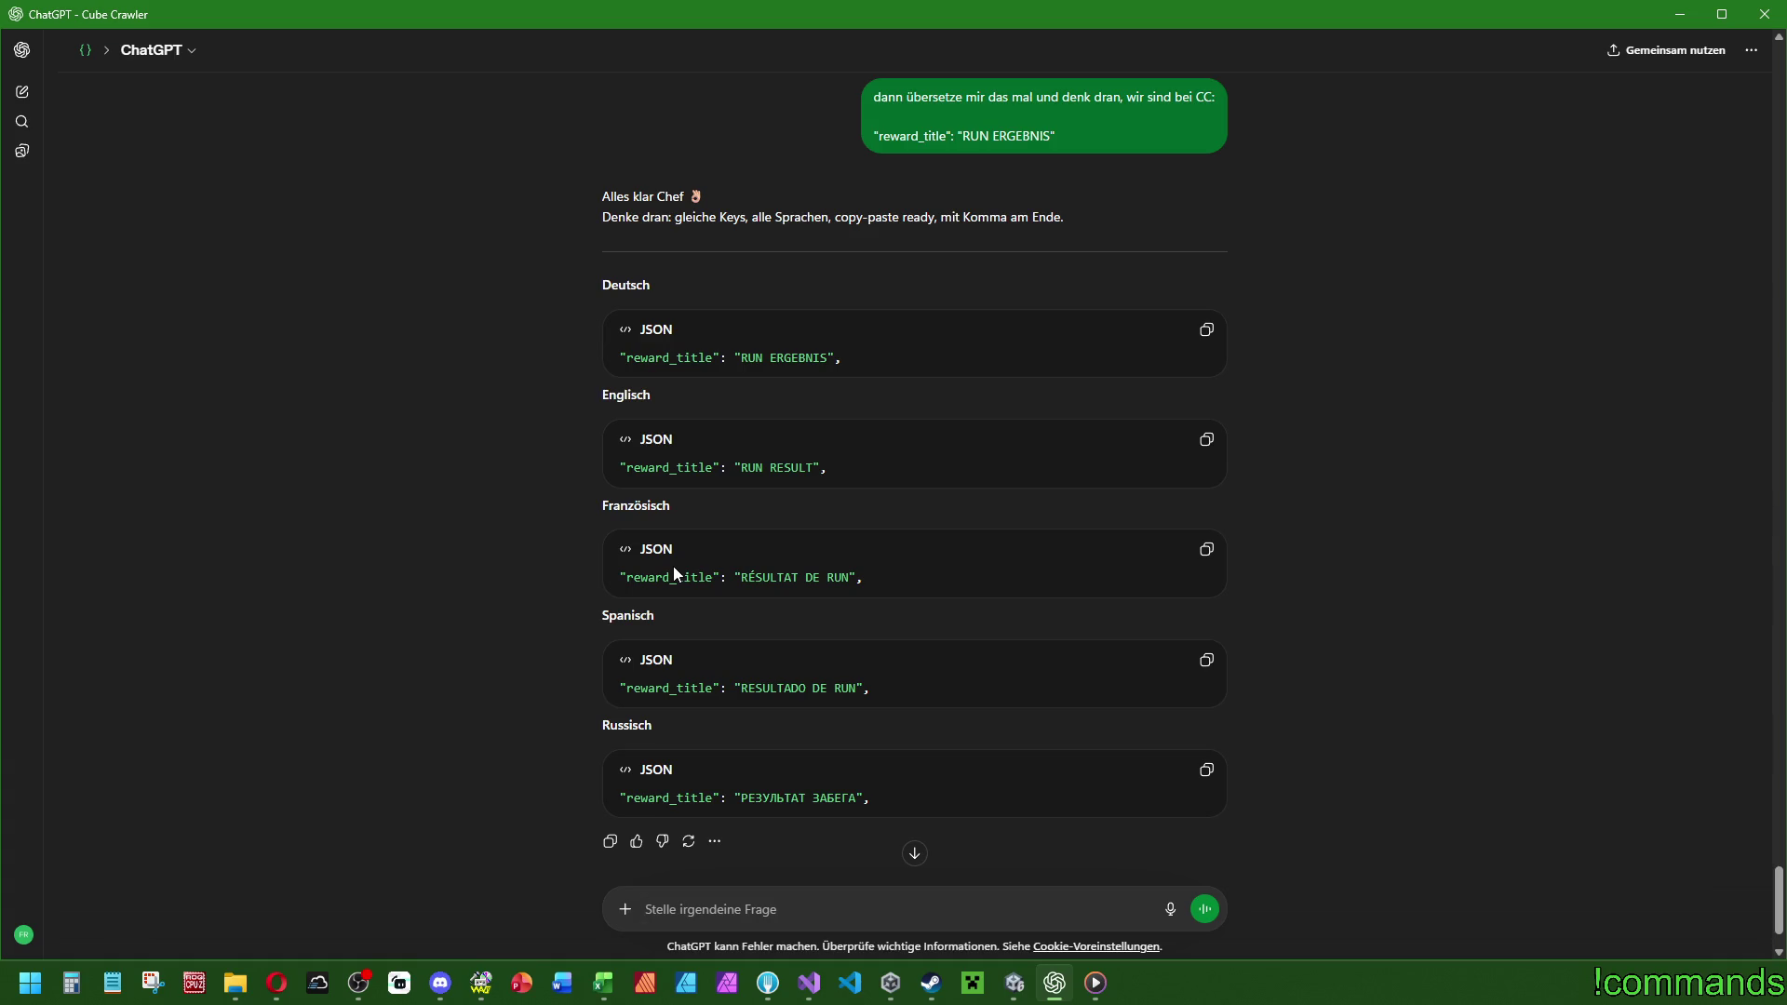
click(1680, 14)
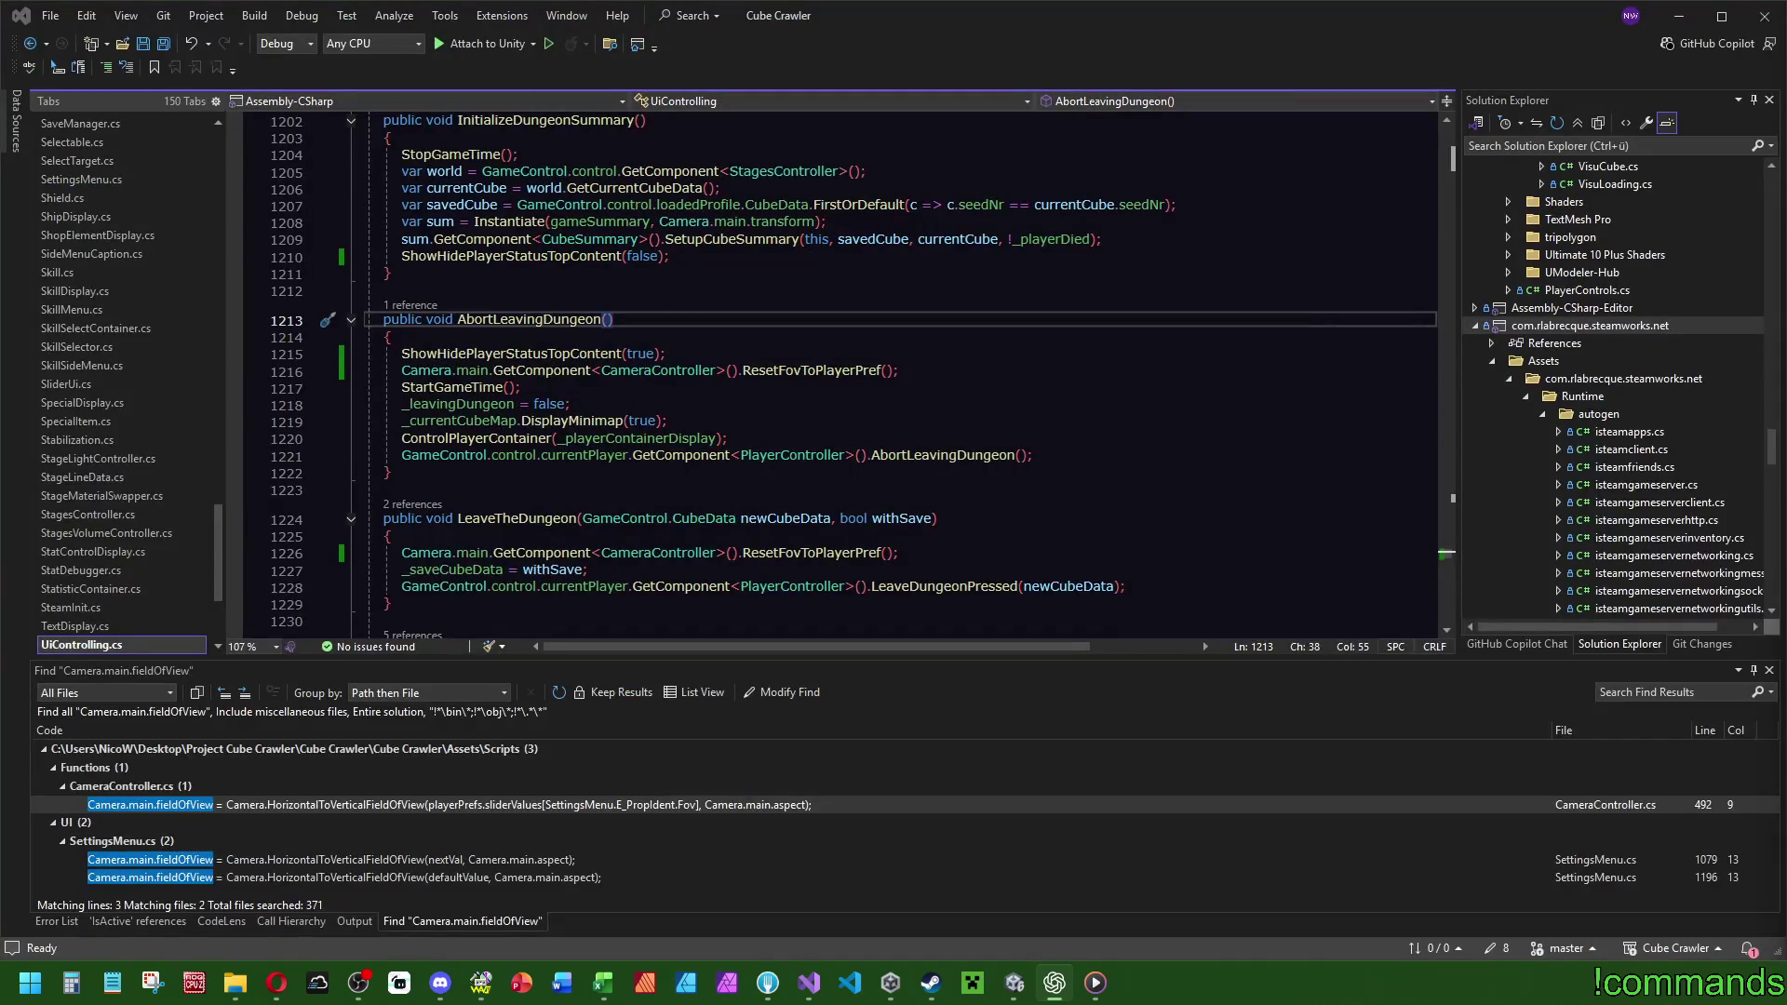
Add a "reward_title": "RUN RESULT" entry under // texts in Language_English.json.
scroll(116, 558, down, 4)
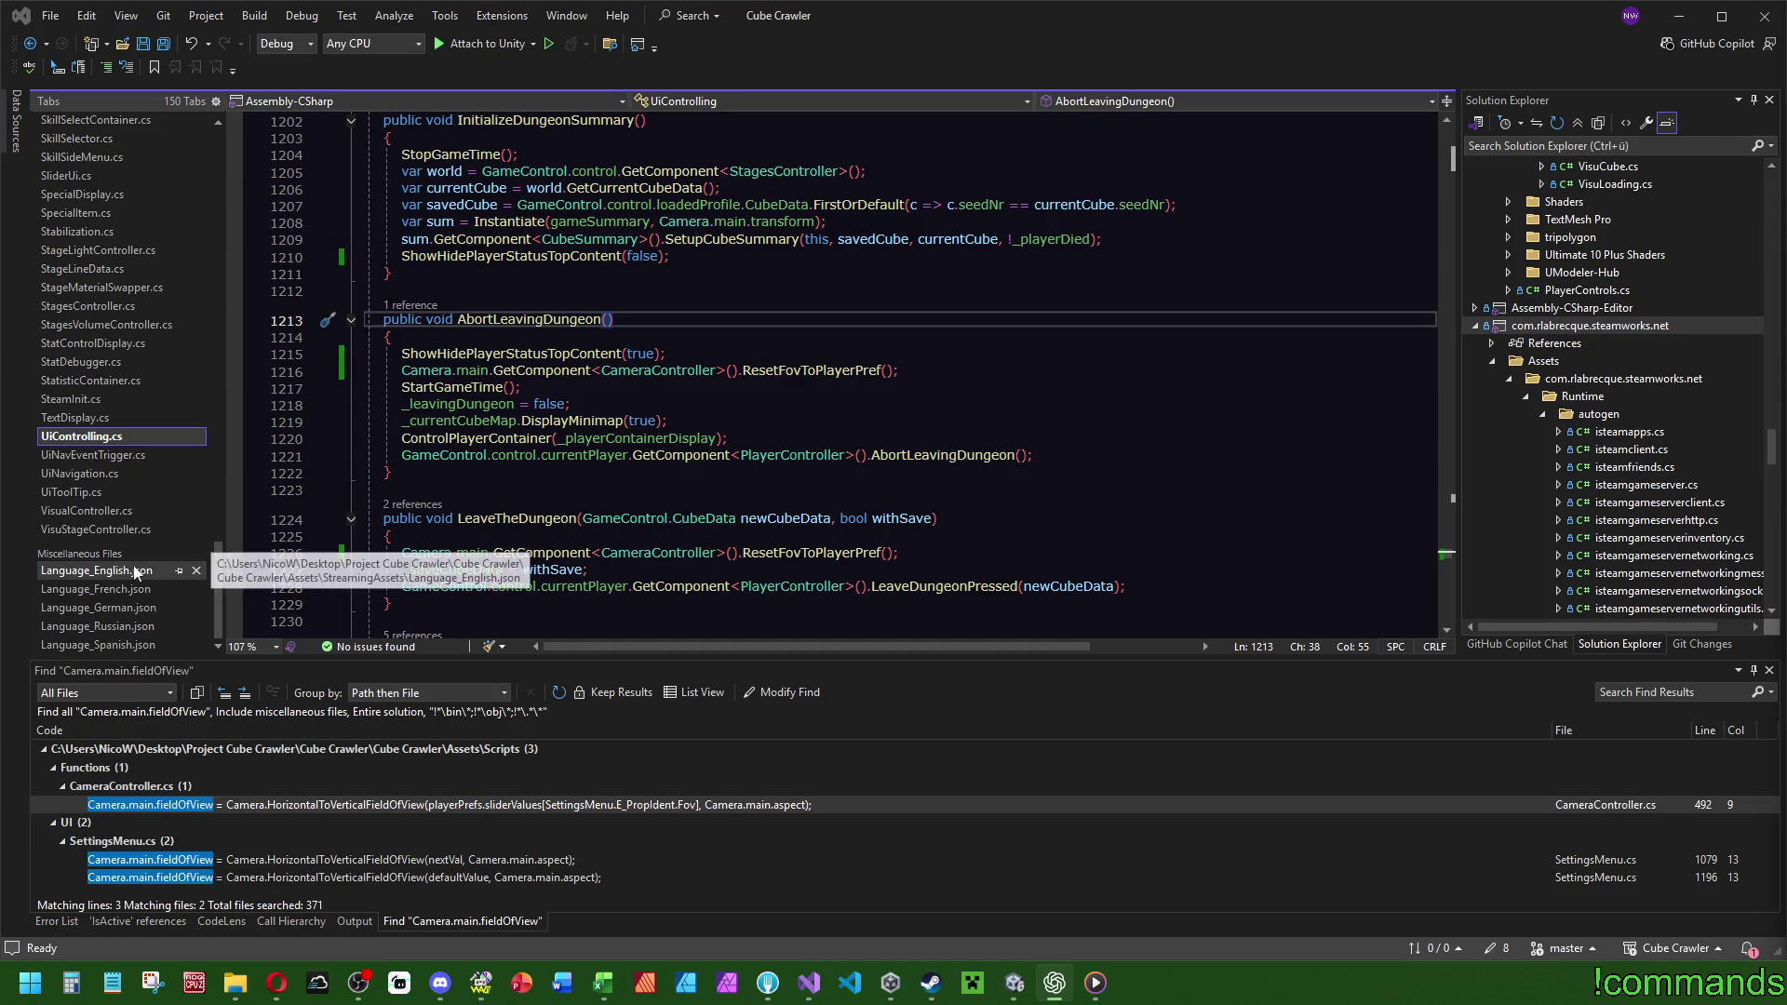
click(116, 571)
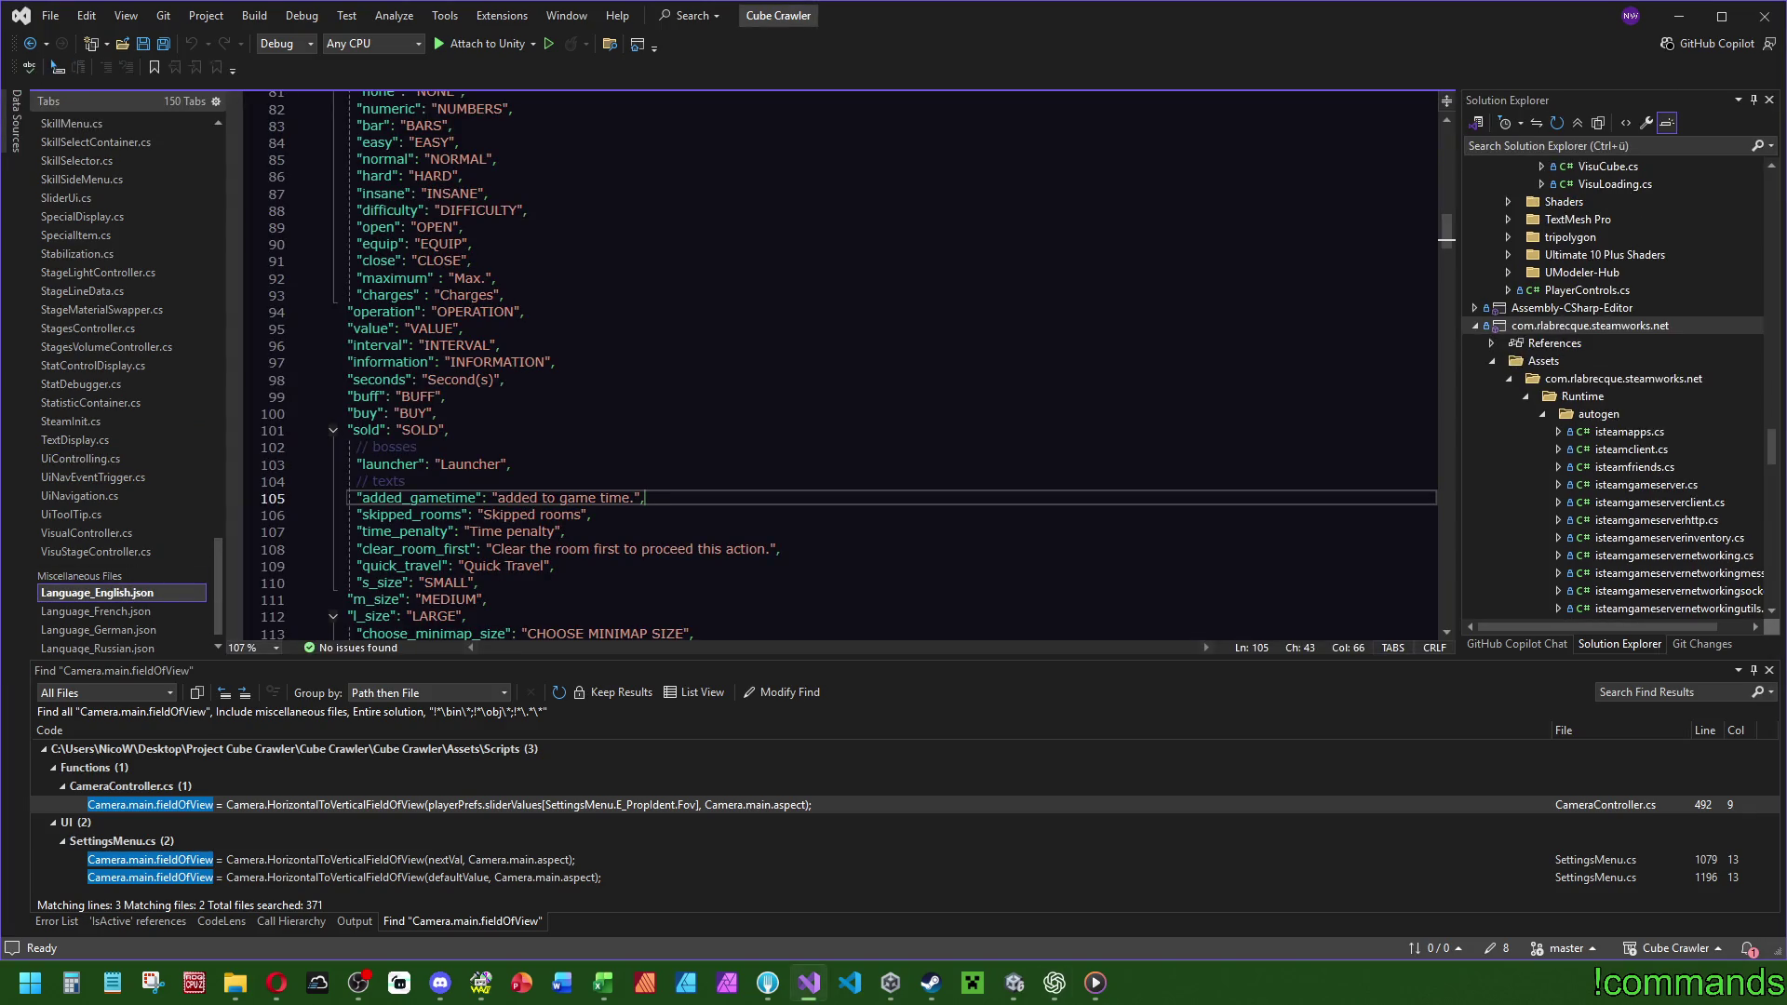
key(alt+space)
scroll(519, 458, down, 2)
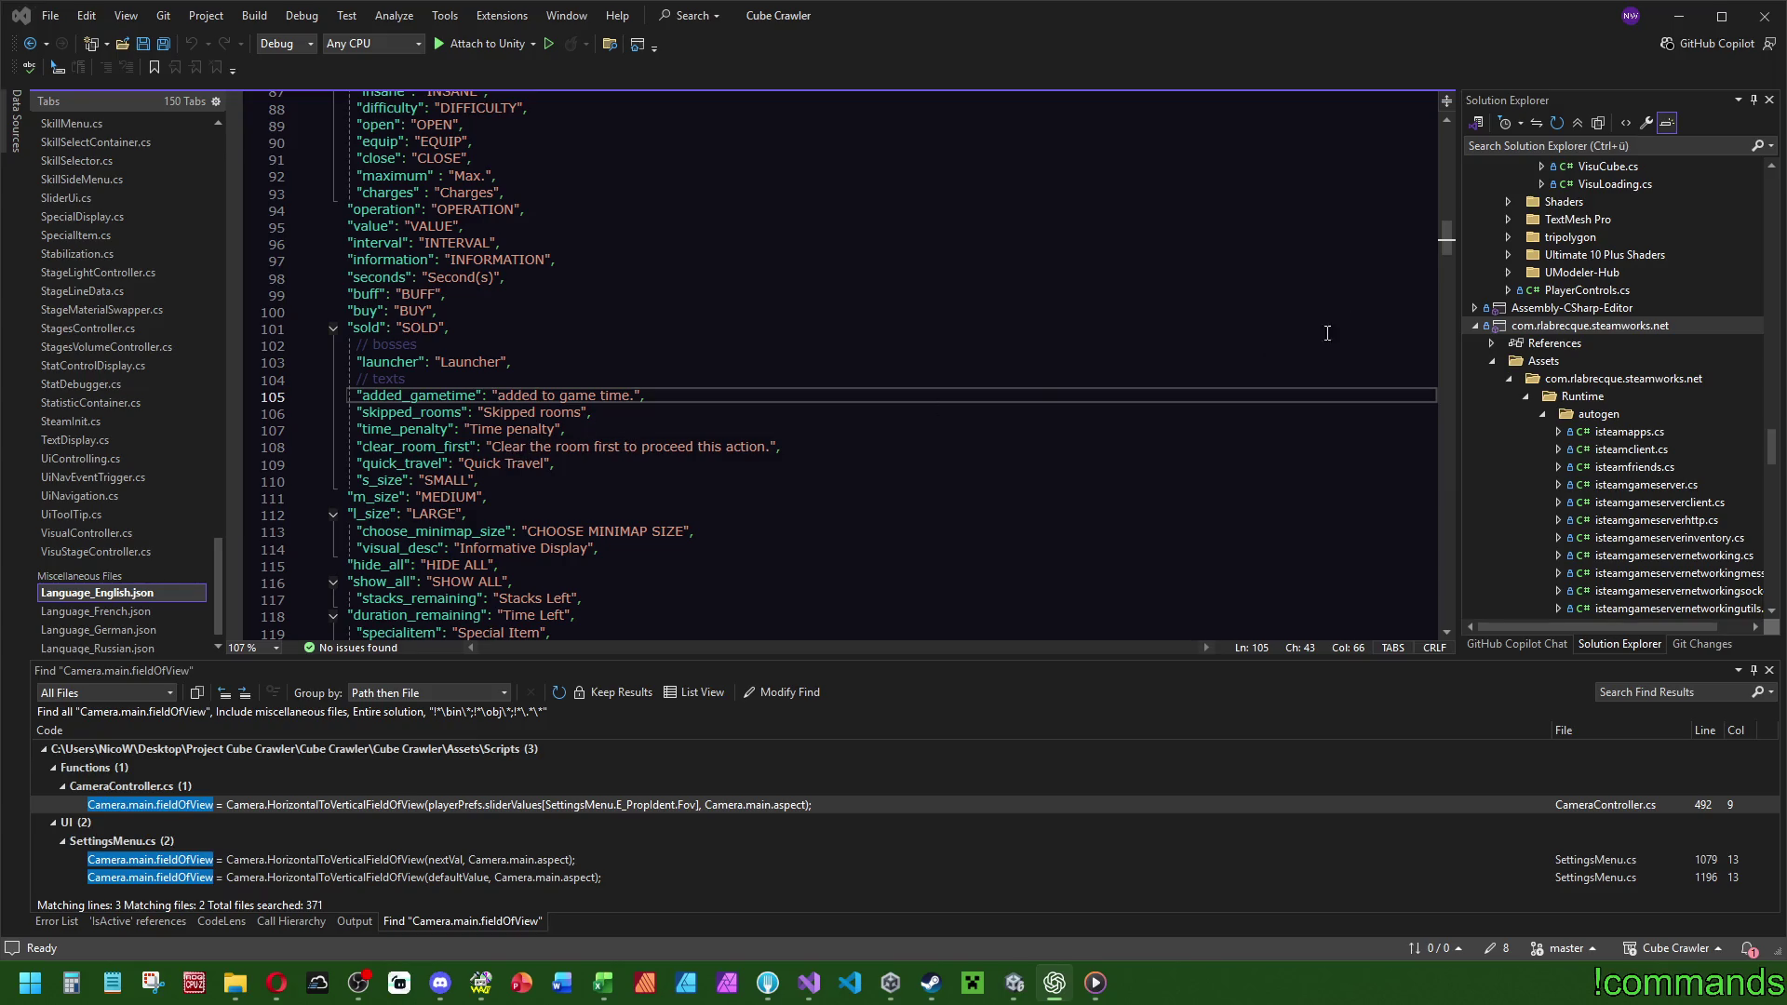
scroll(510, 411, down, 13)
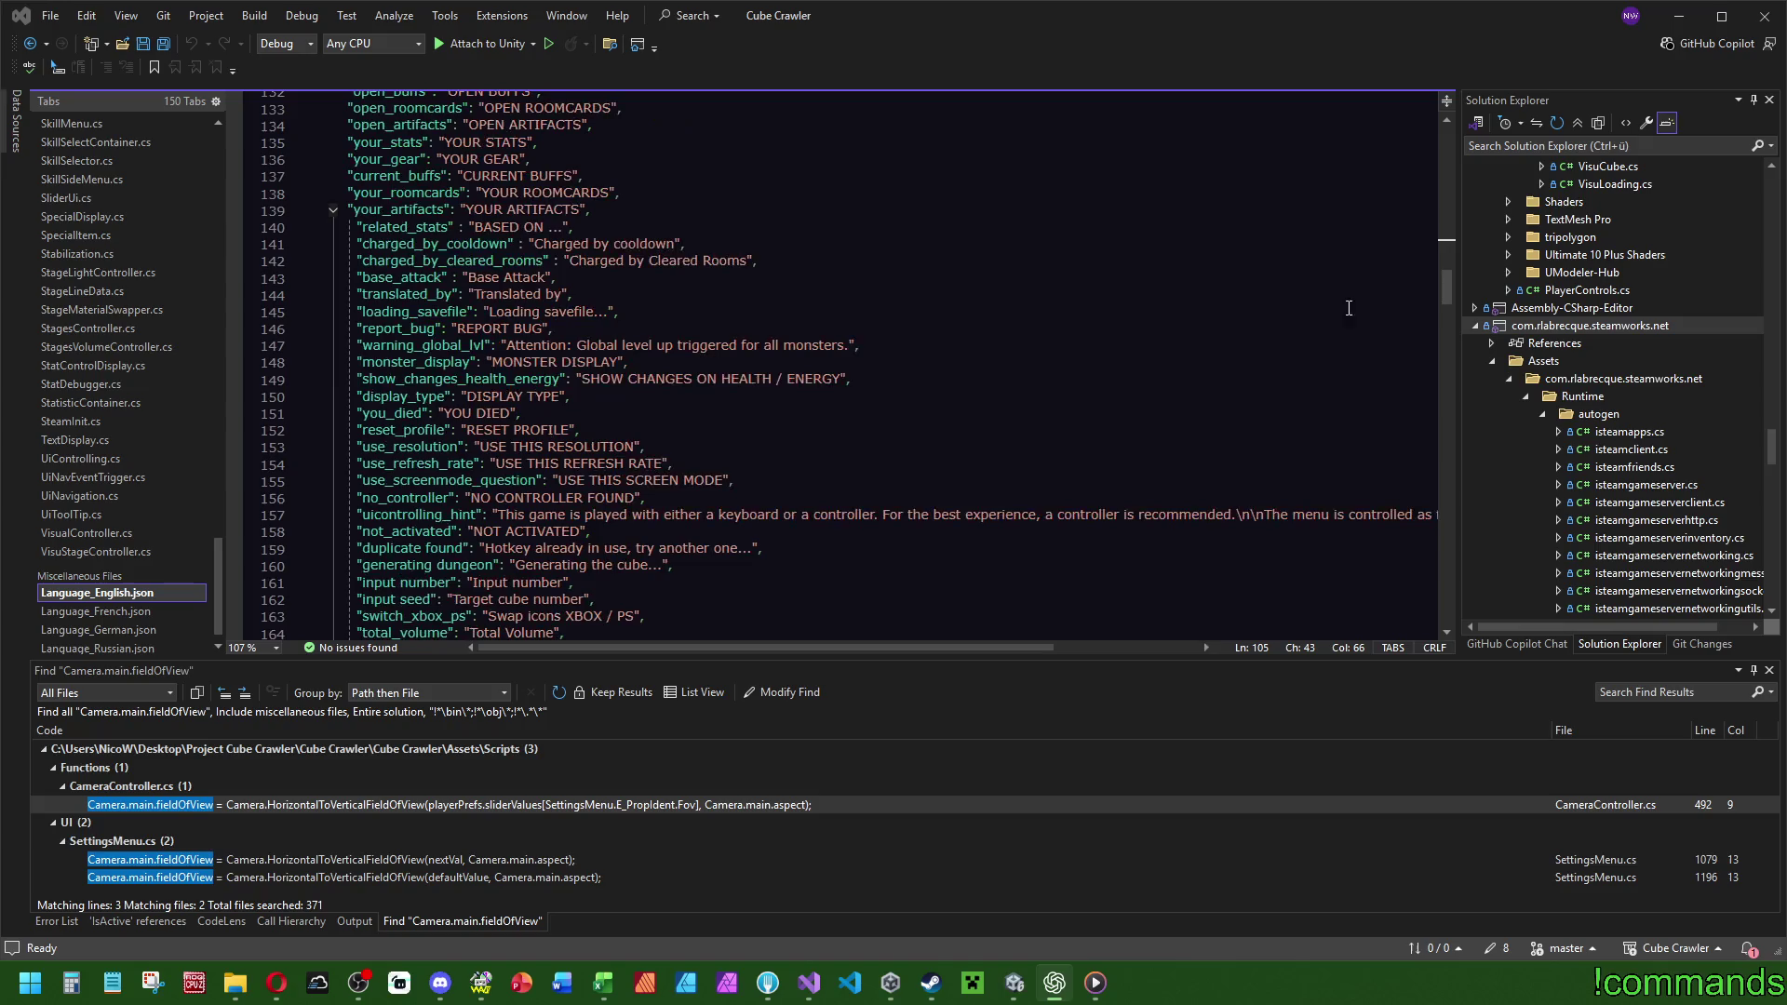
mouse_move(1444, 288)
mouse_down()
mouse_move(1459, 115)
mouse_move(1466, 249)
mouse_up()
click(561, 337)
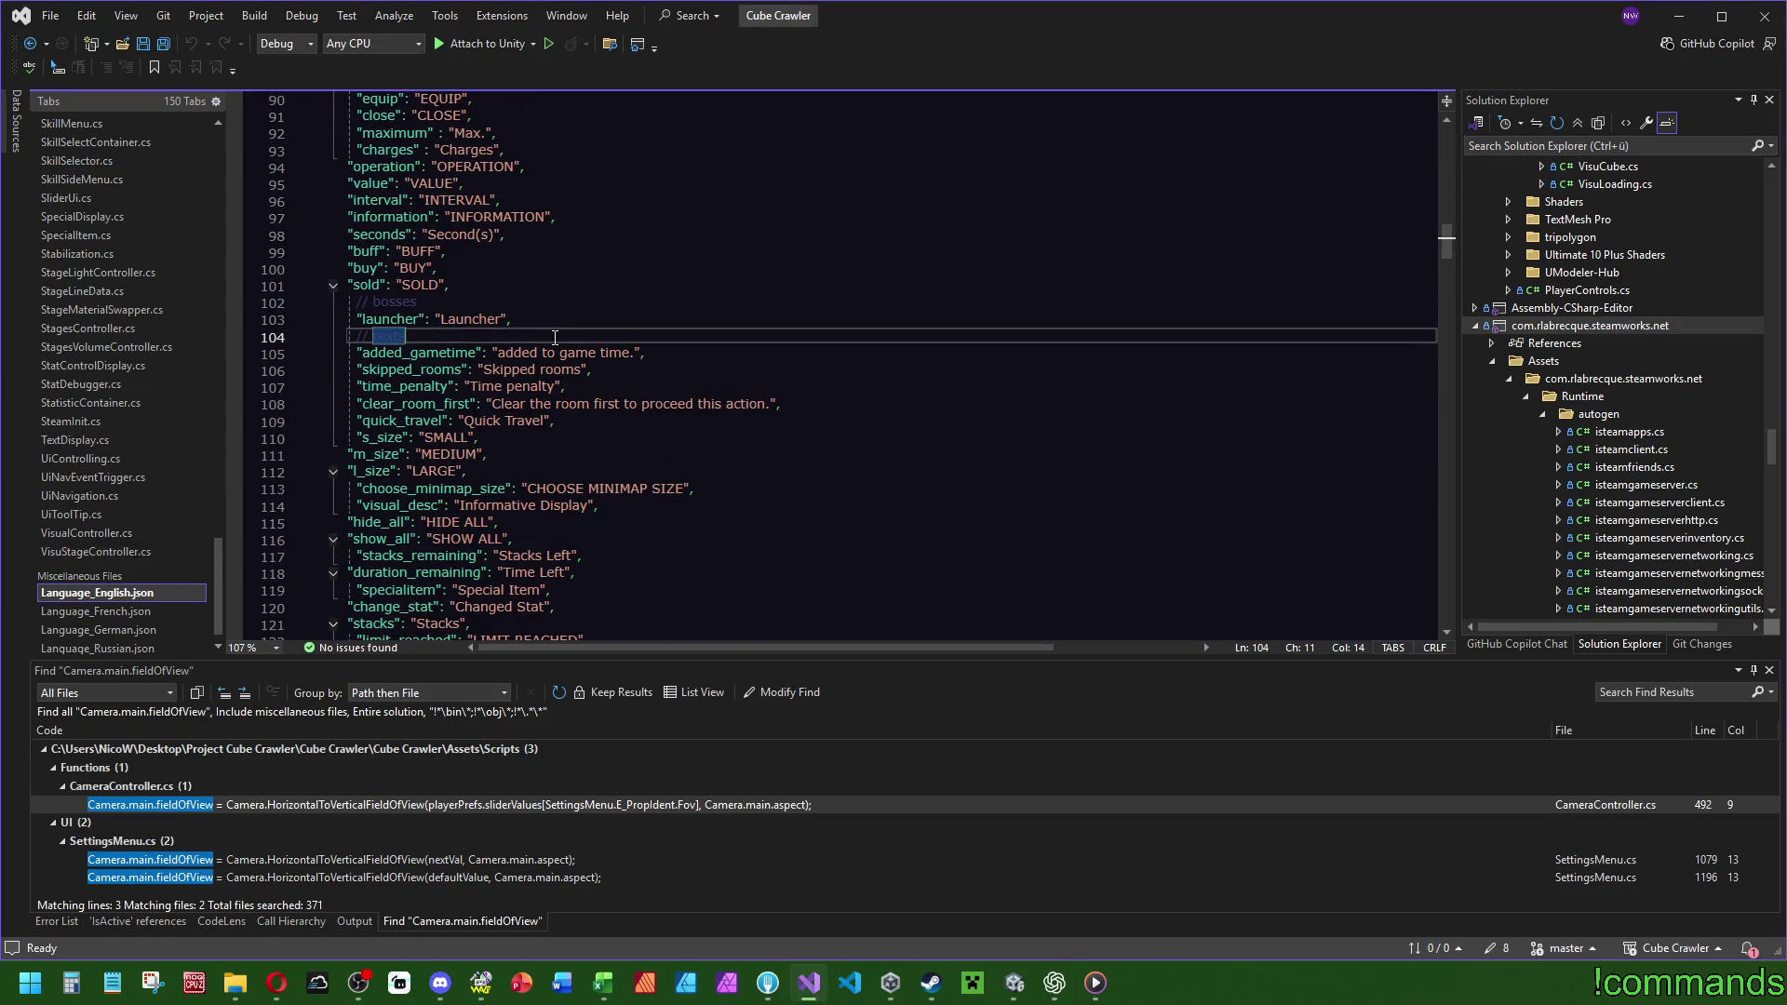
key(Delete)
key(ctrl+z)
key(ctrl+z)
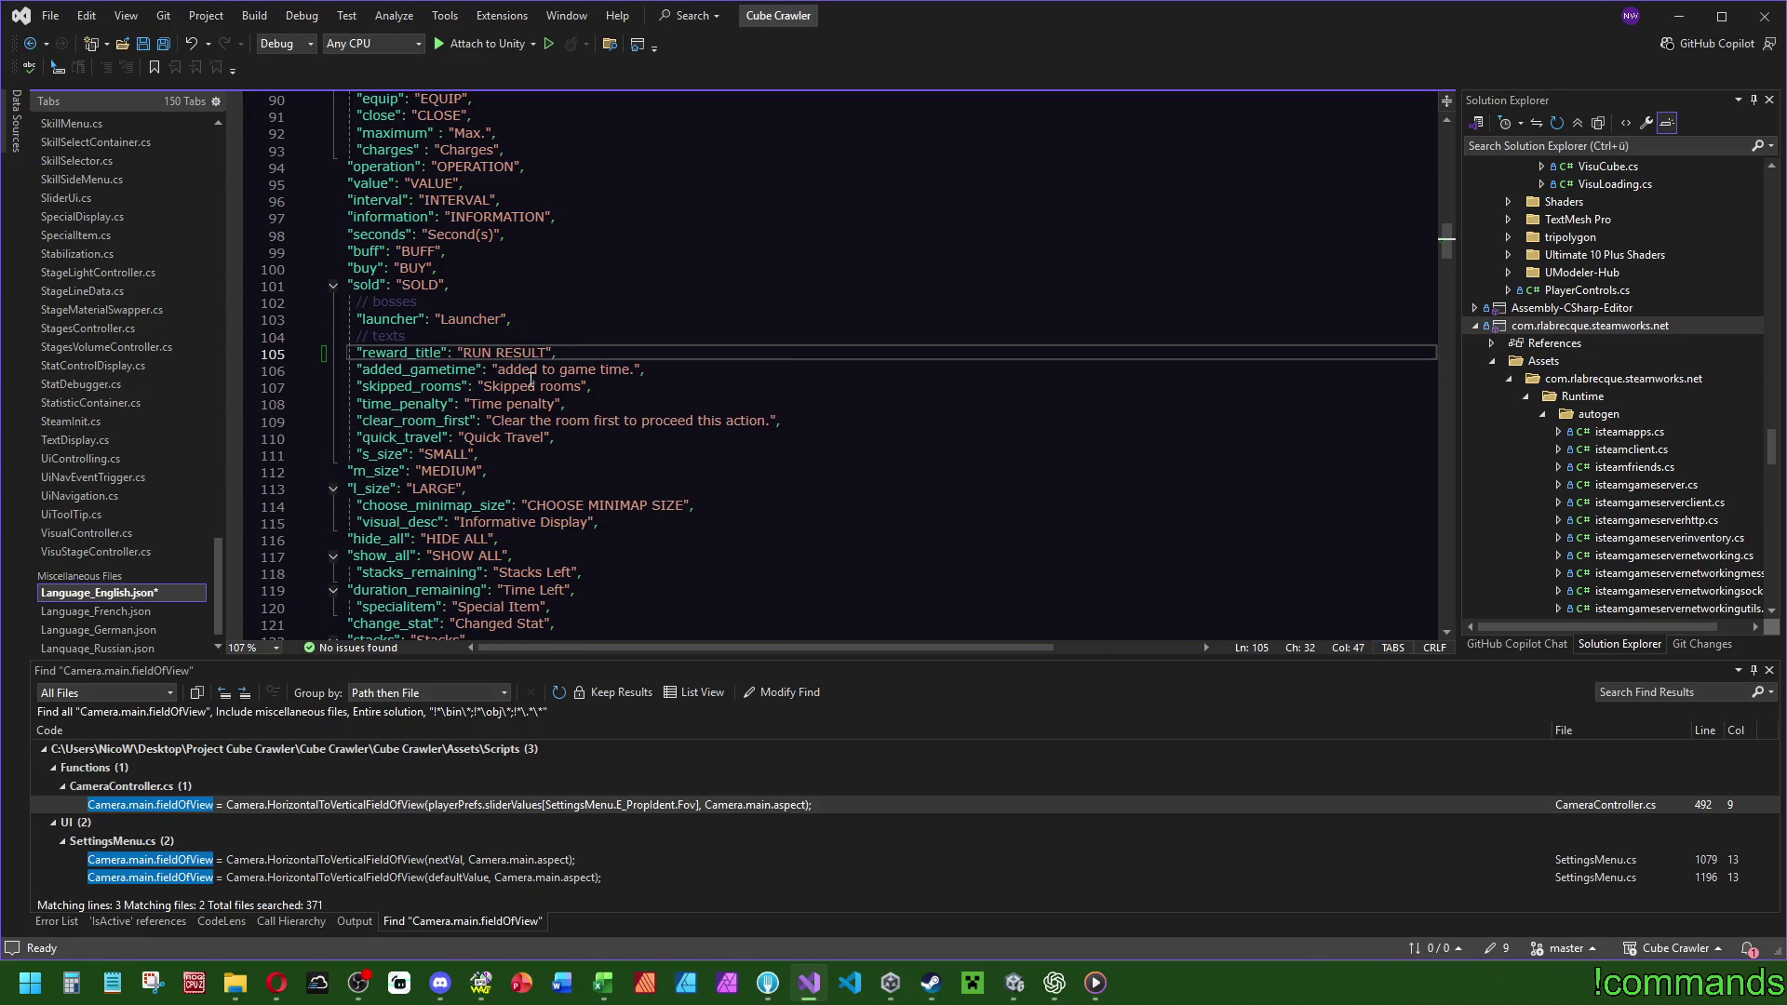
scroll(84, 573, down, 1)
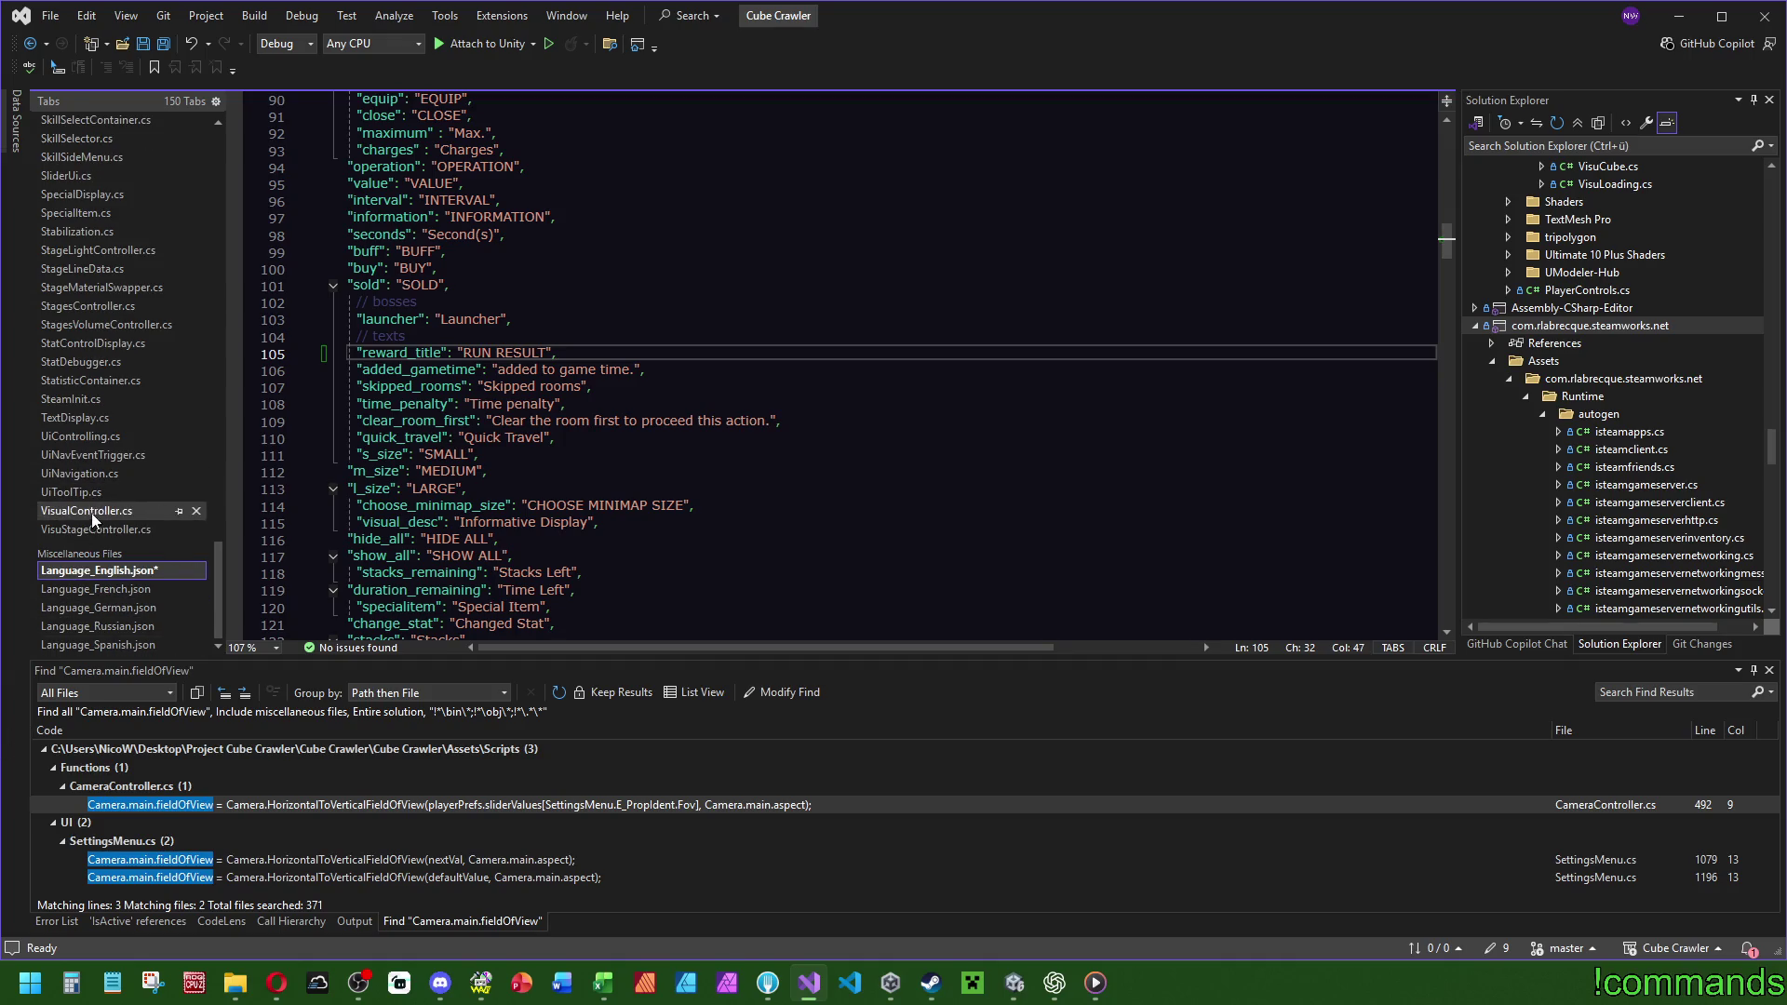
Add the French RÉSULTAT DE RUN and German RUN ERGEBNIS reward_title entries.
key(alt+space)
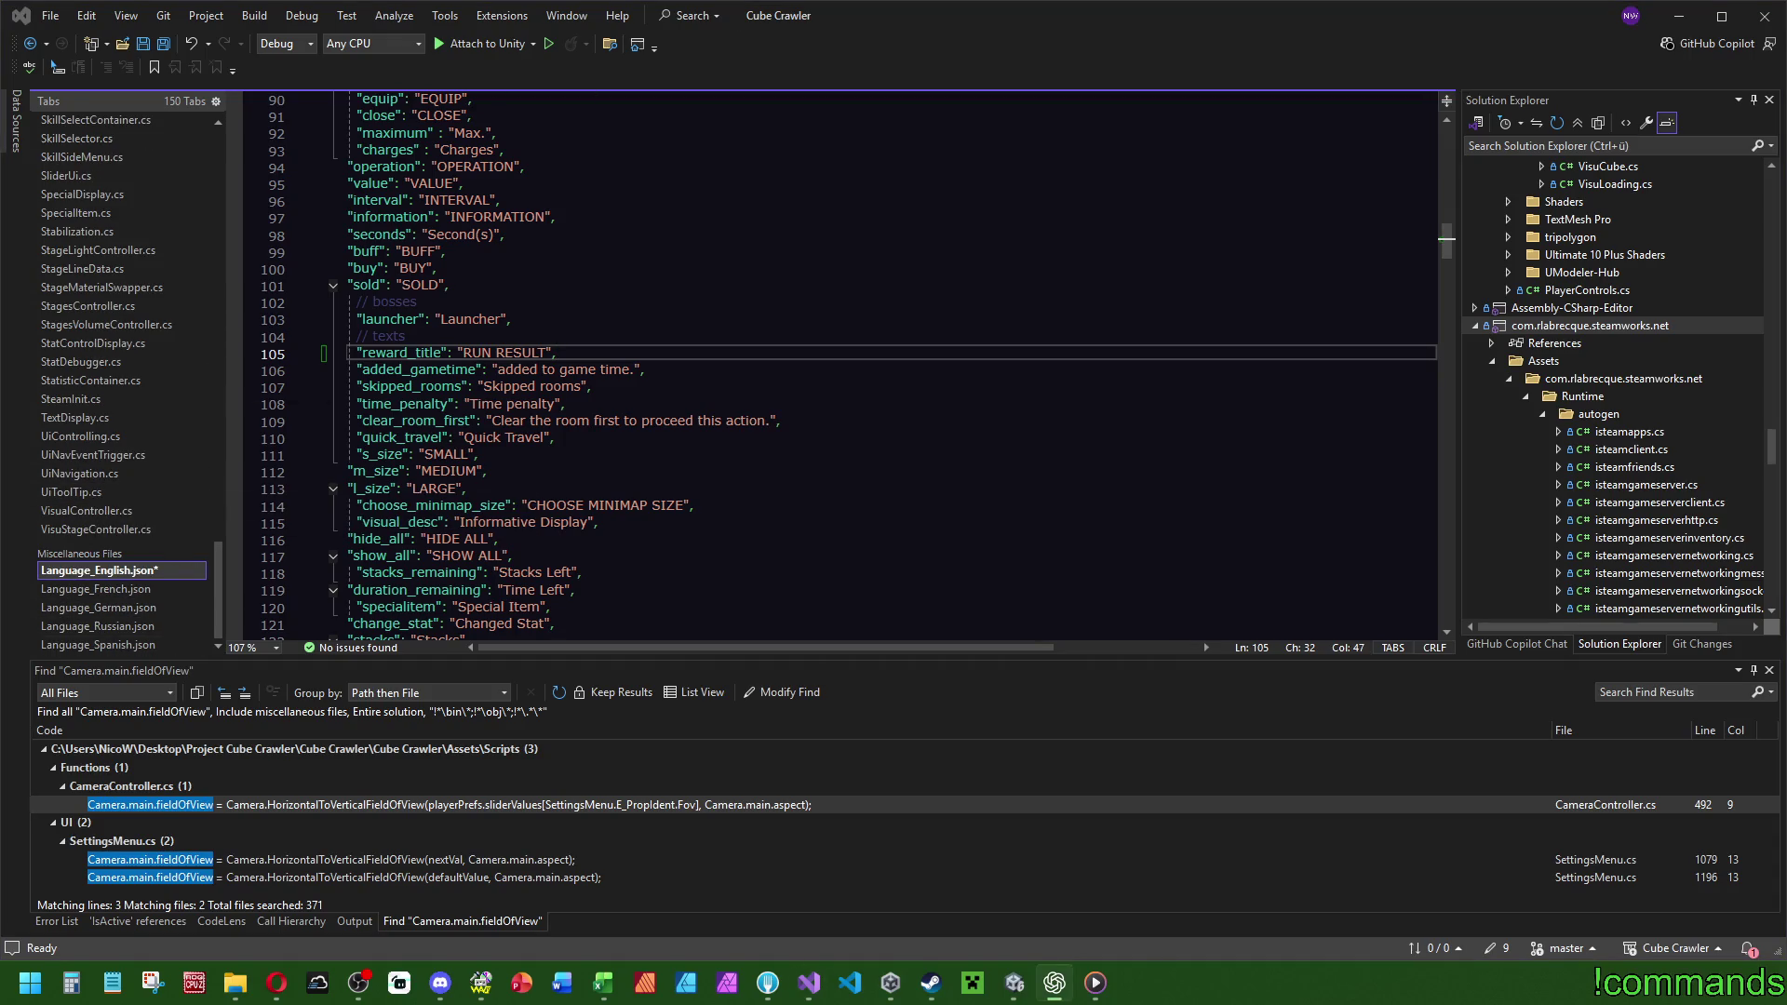
click(82, 594)
click(448, 282)
key(Return)
text("reward_title": "RÉSULTAT DE RUN",)
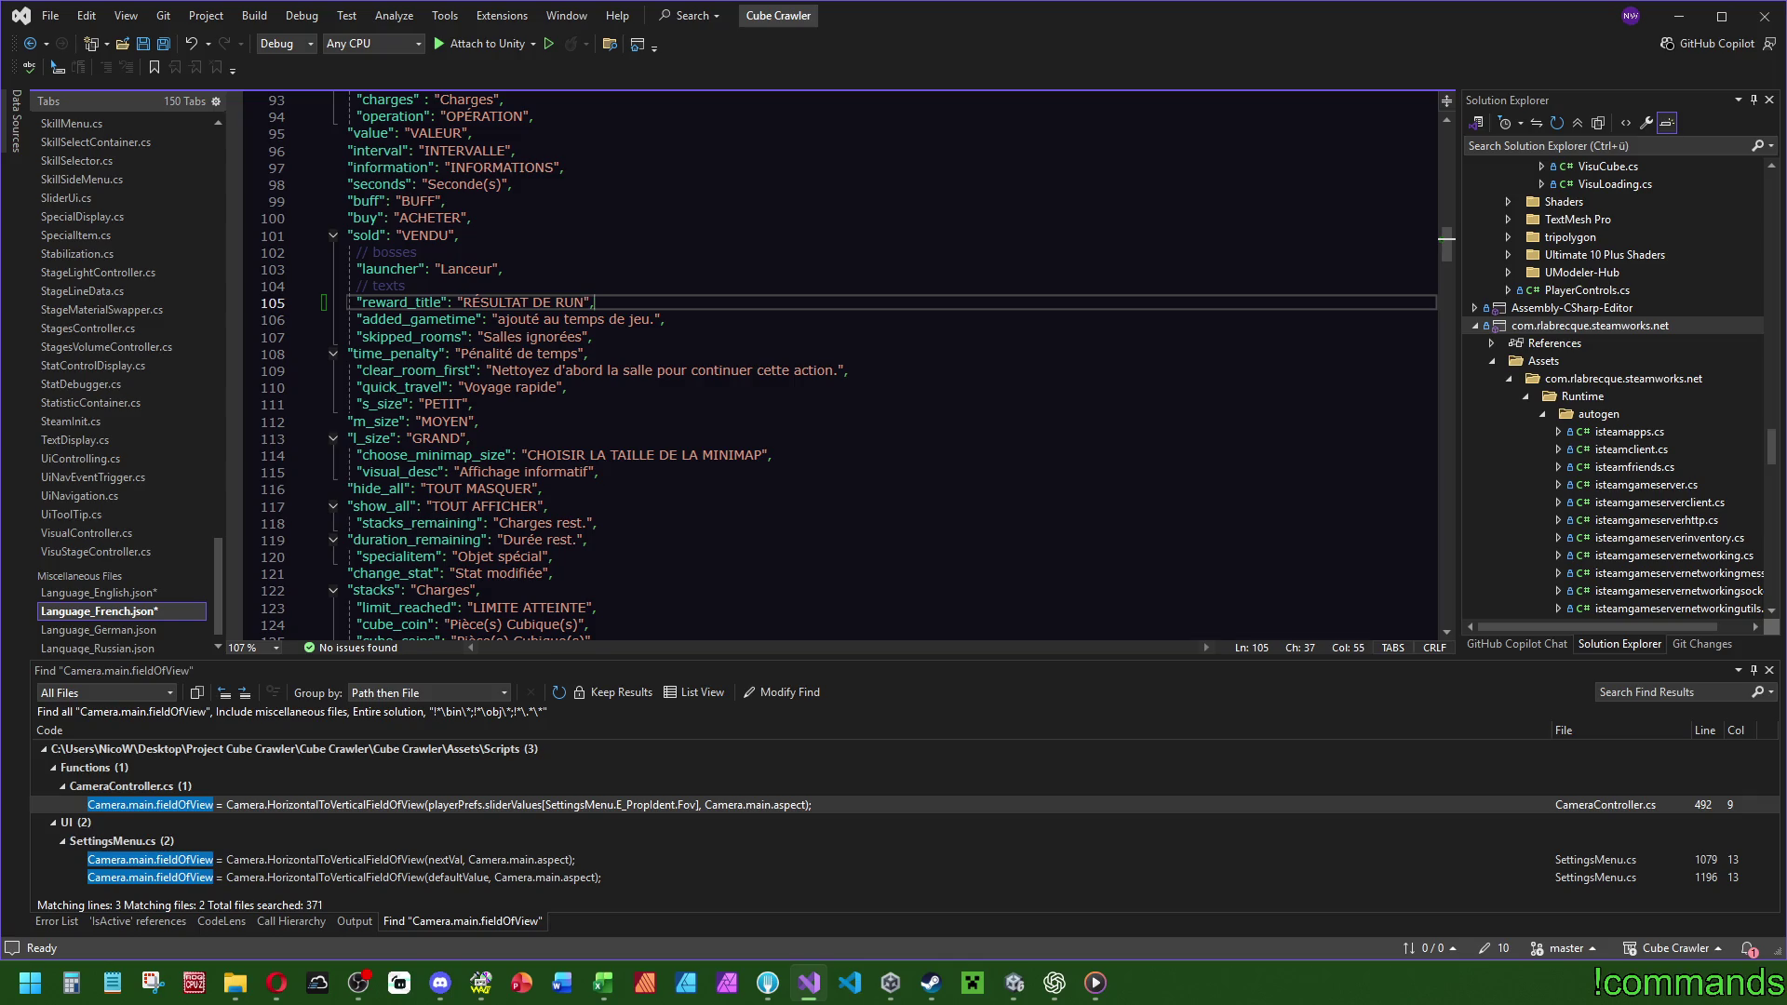
click(93, 630)
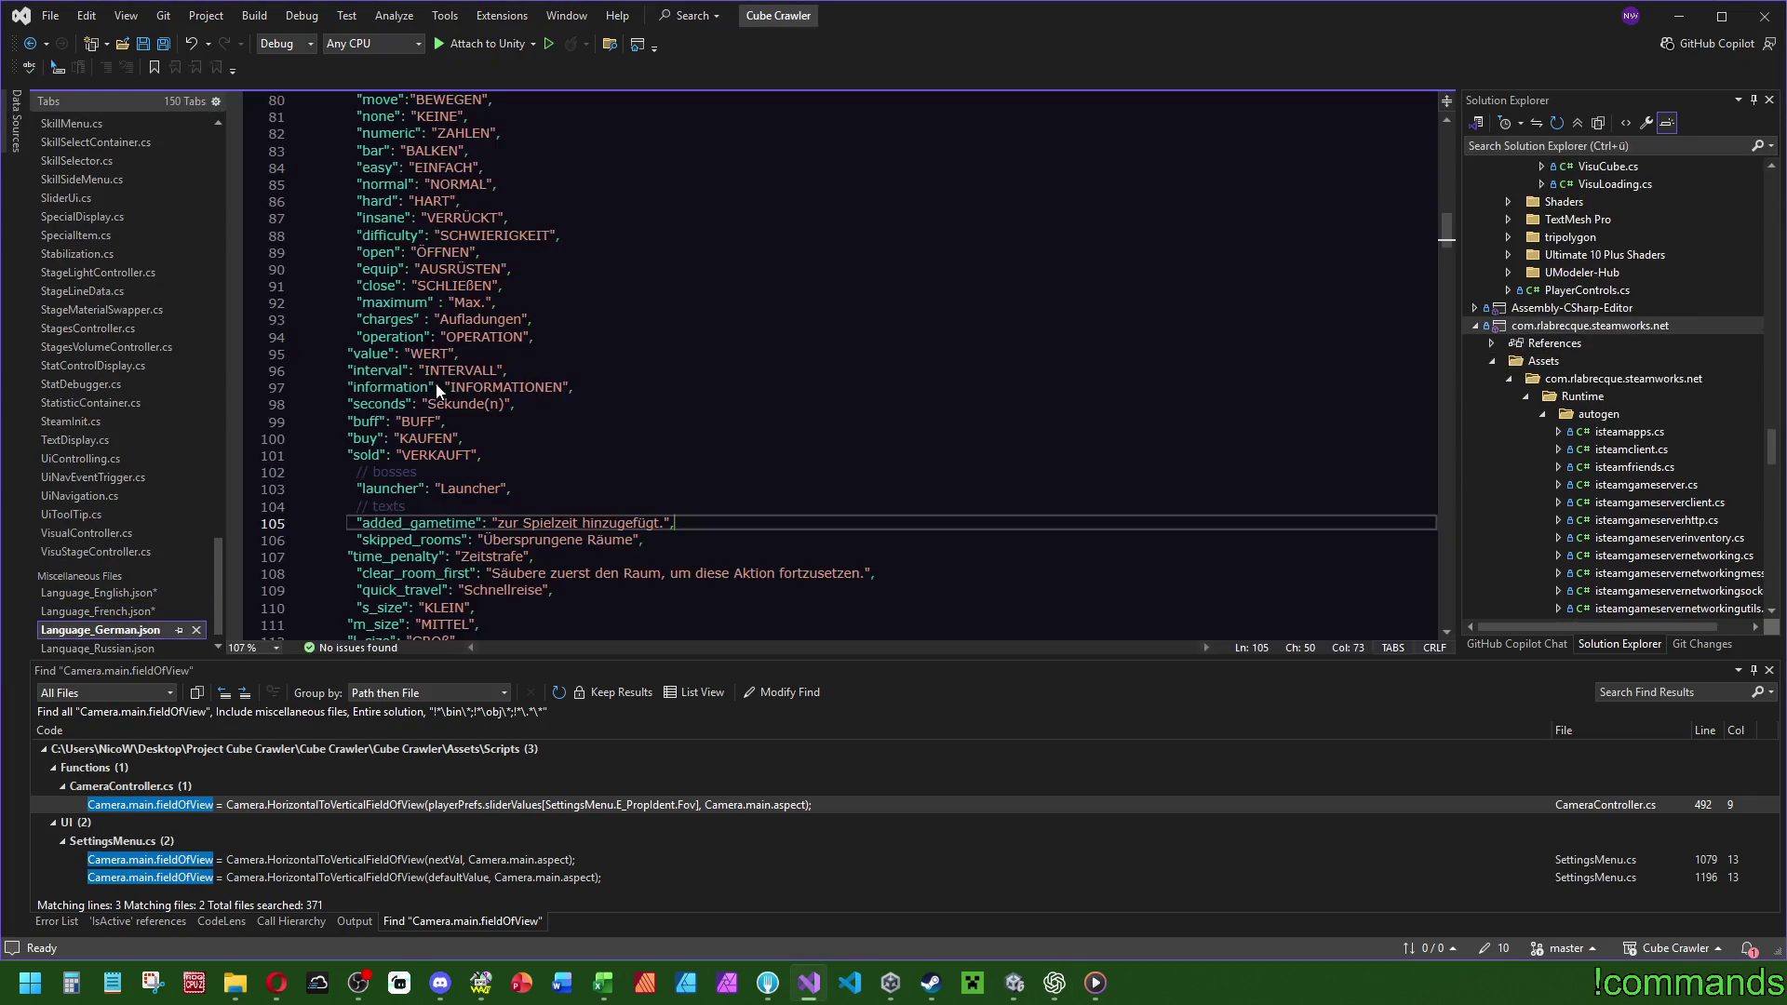
click(441, 504)
key(Return)
text("reward_title": "RUN ERGEBNIS",)
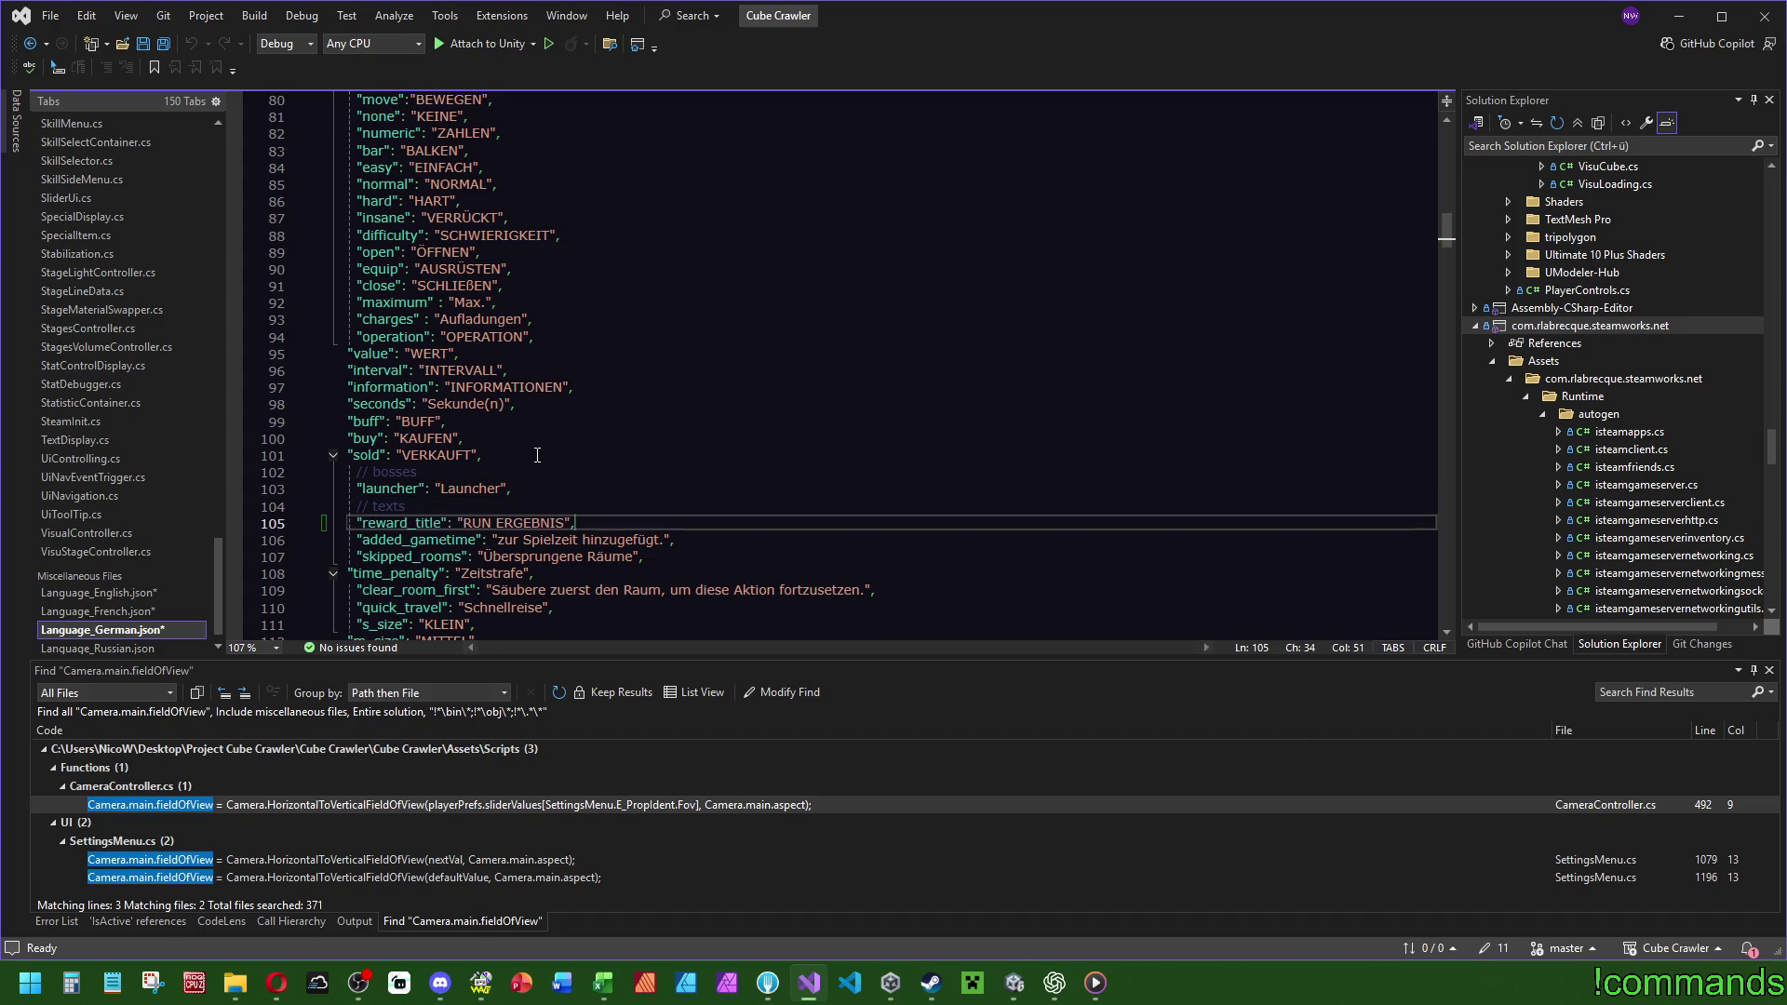
scroll(651, 438, down, 1)
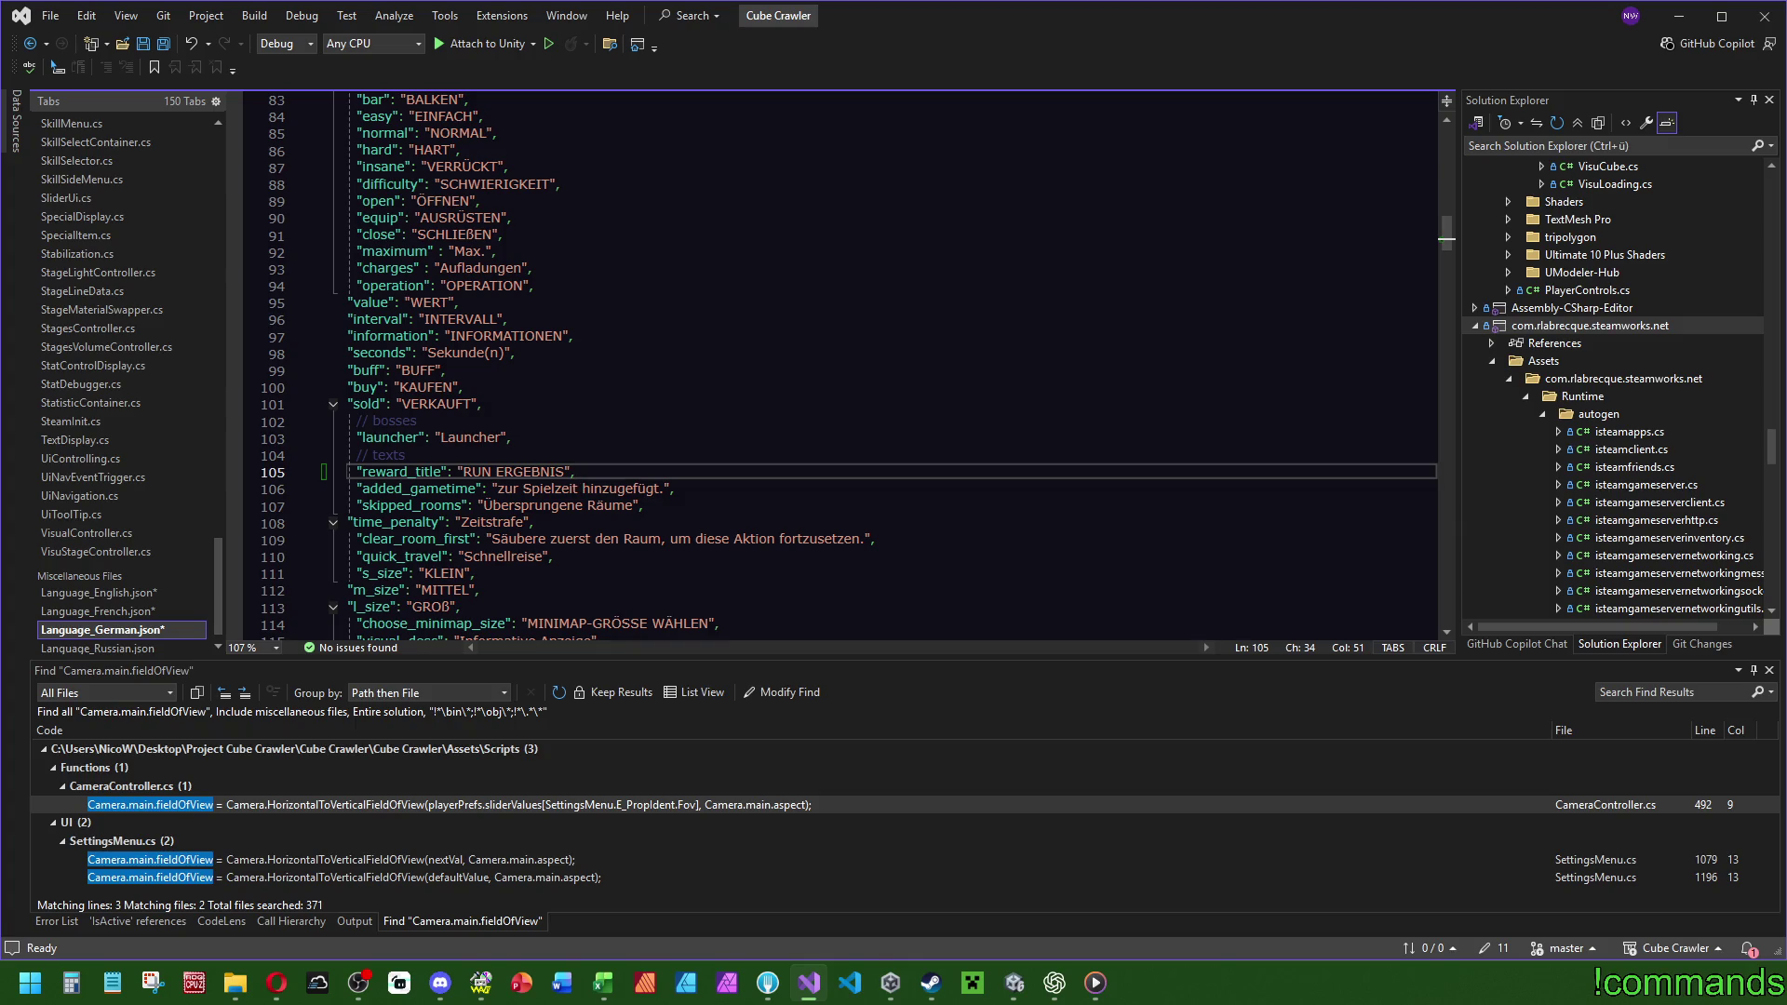
Add the Russian РЕЗУЛЬТАТ ЗАБЕГА and Spanish RESULTADO DE RUN reward_title entries.
click(98, 647)
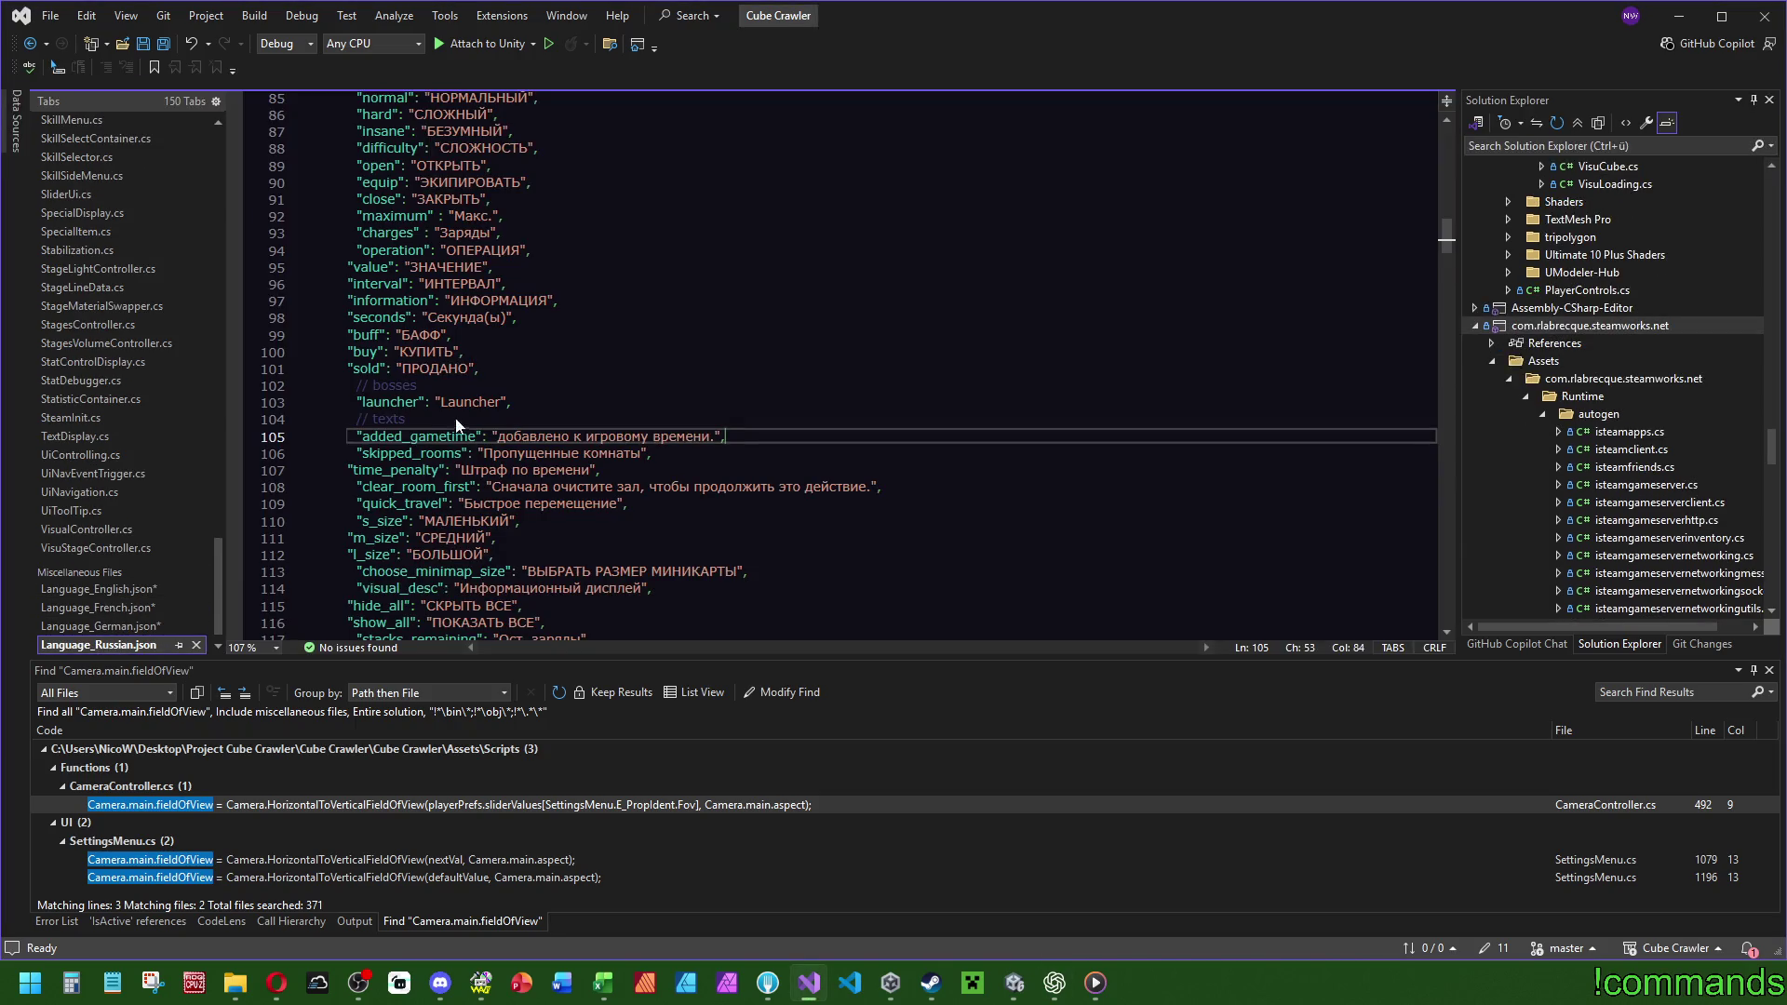
click(460, 410)
key(Return)
text("reward_title": "РЕЗУЛЬТАТ ЗАБЕГА",)
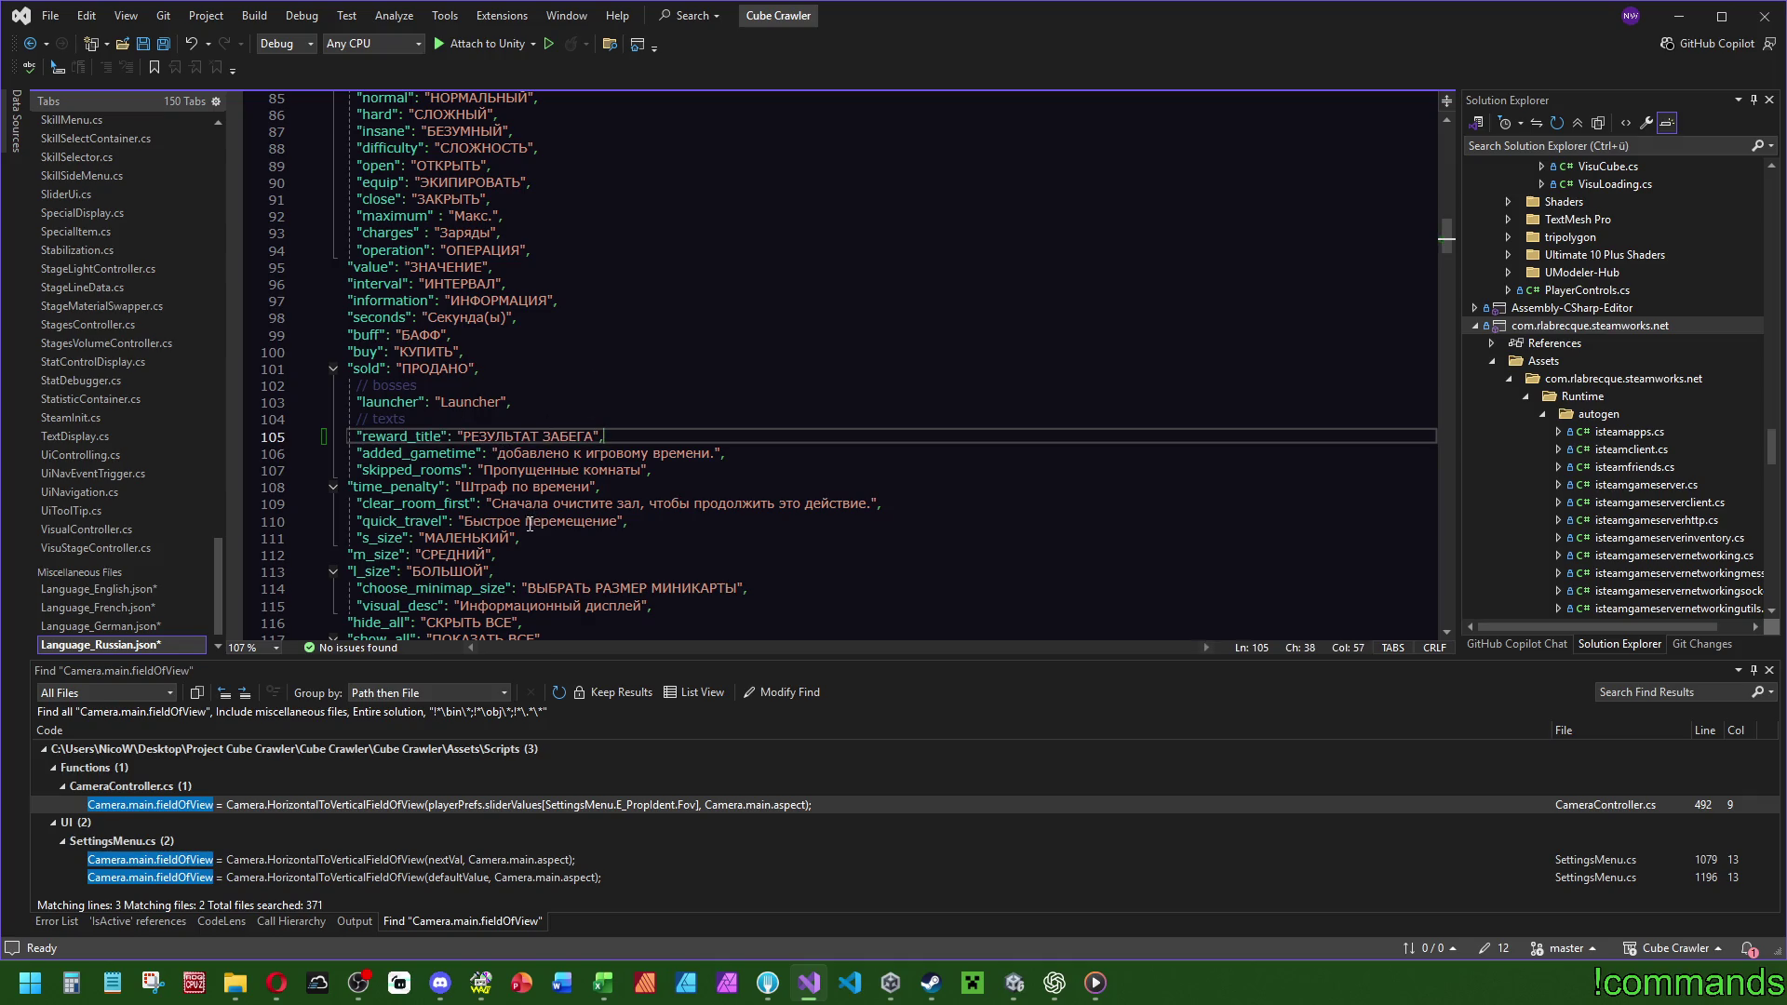
scroll(105, 533, down, 1)
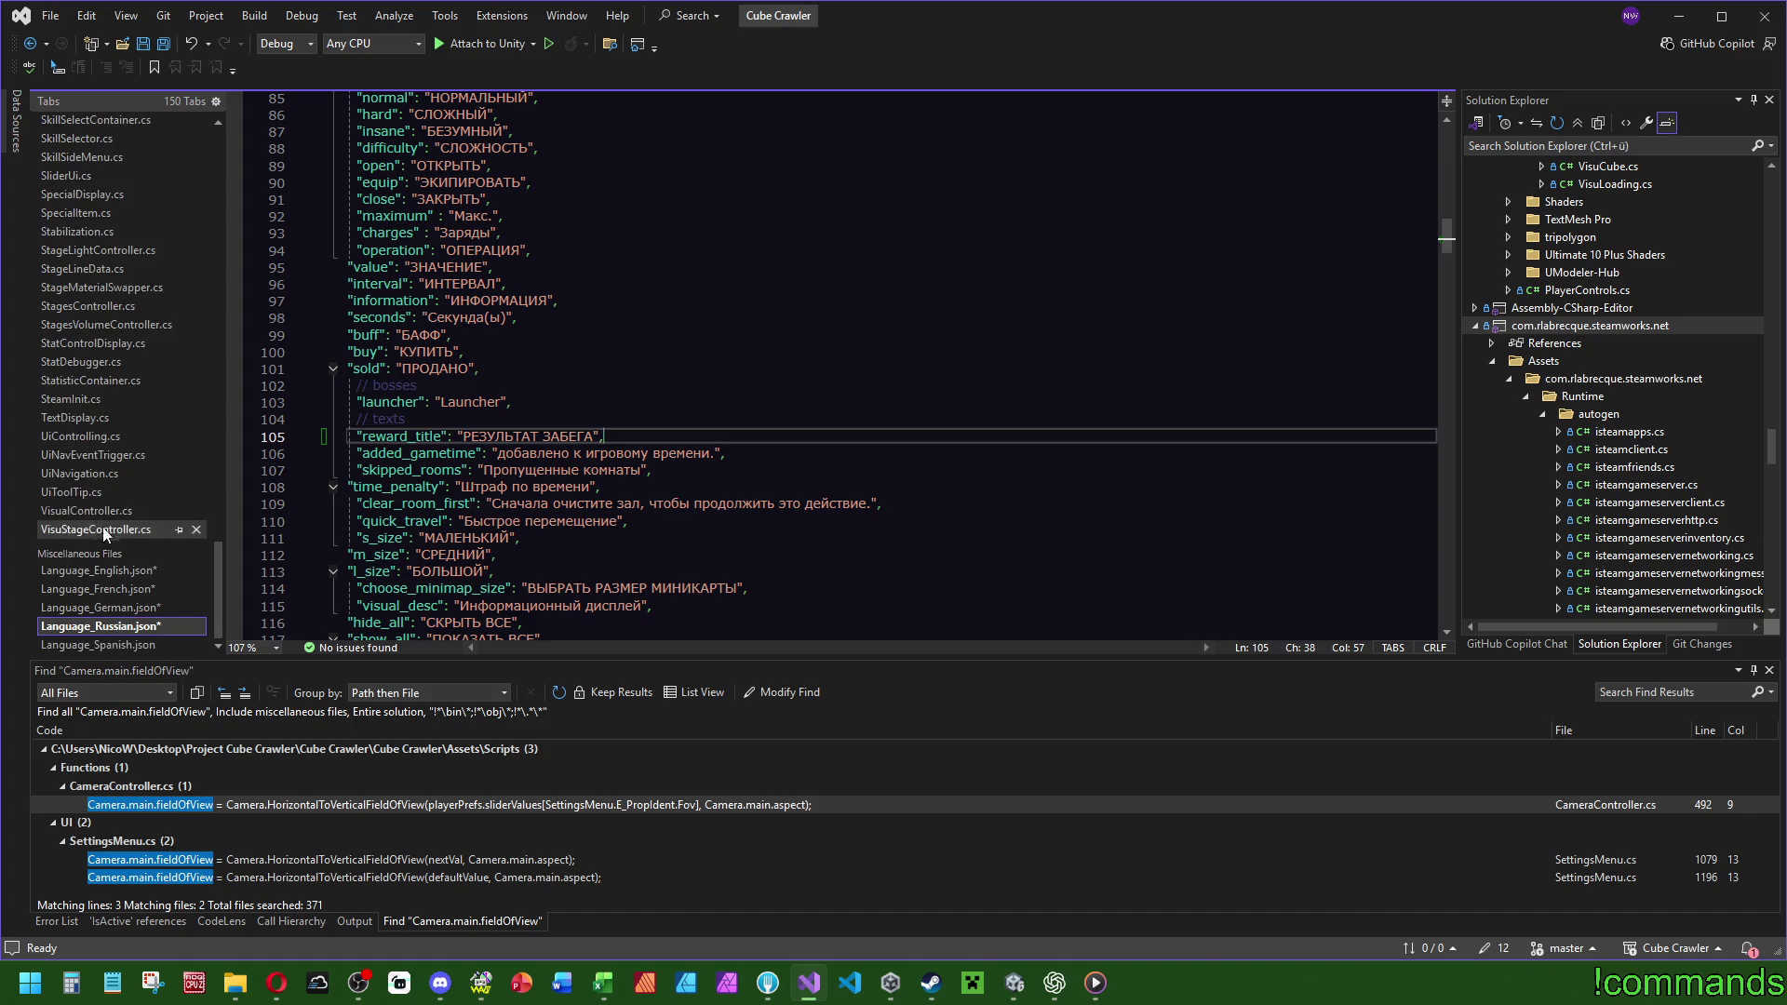
click(98, 644)
double_click(455, 268)
key(End)
key(Return)
text("reward_title": "RESULTADO DE RUN",)
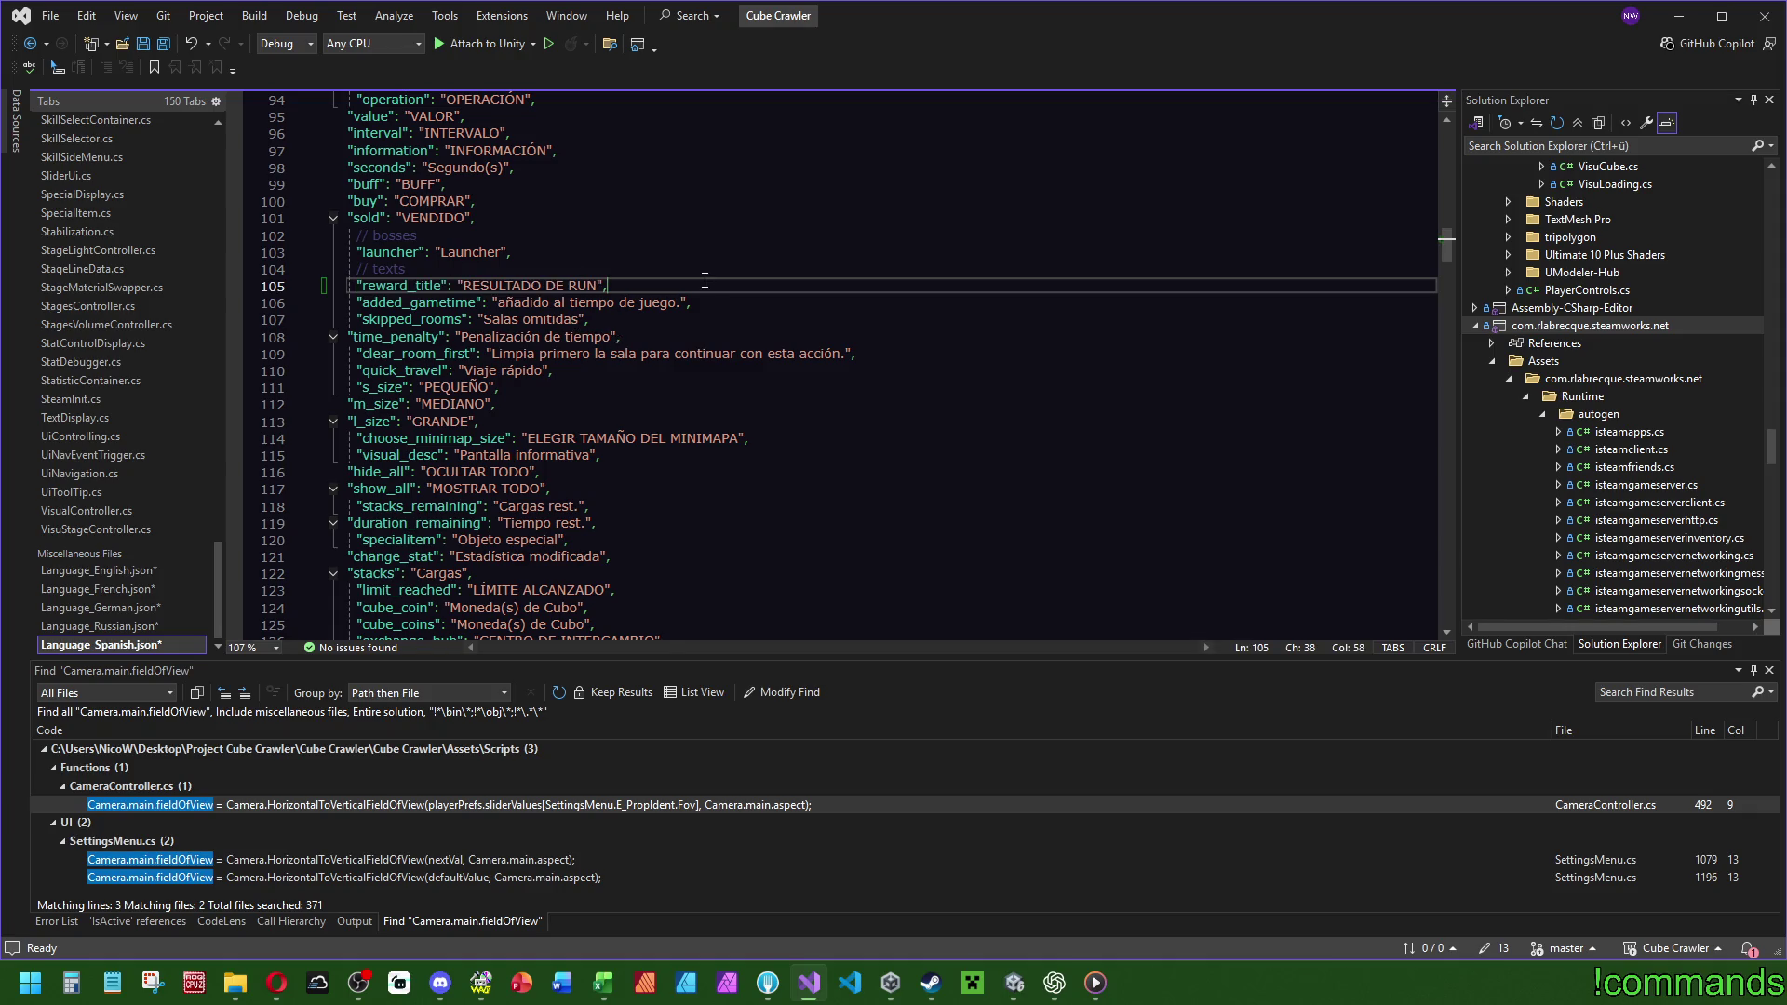
Save all the edited language files and return to Unity.
key(ctrl+shift+s)
click(389, 285)
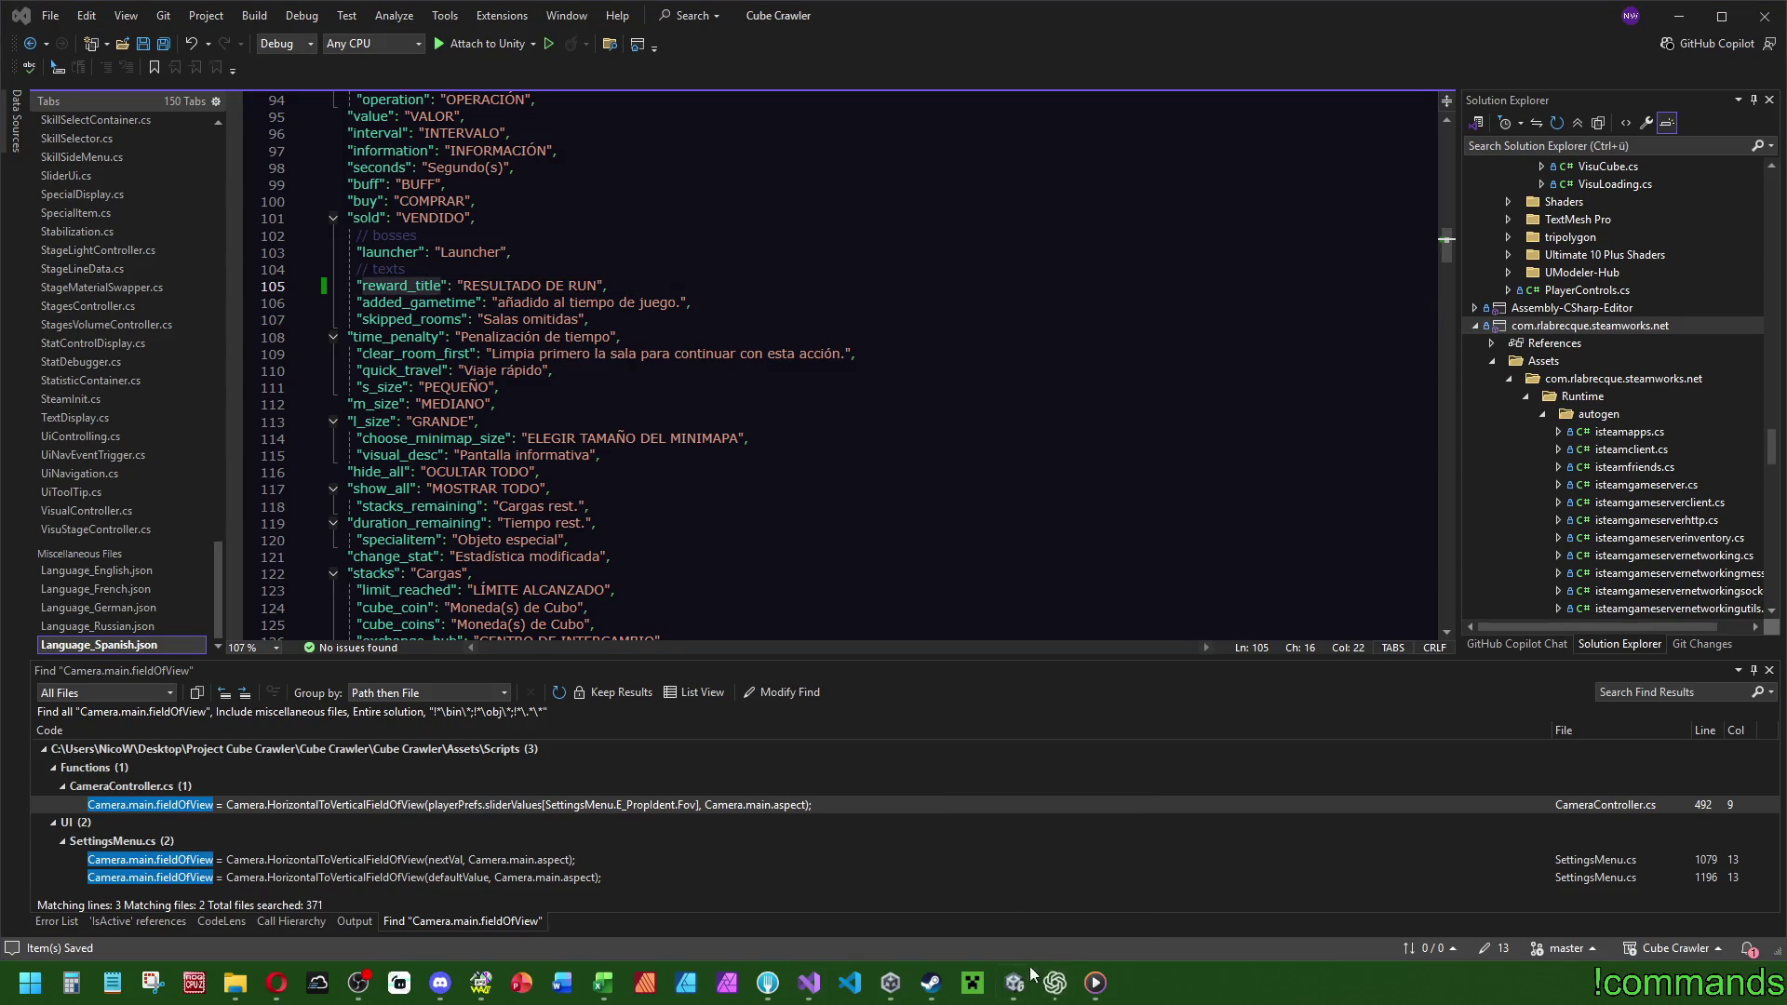
click(1014, 983)
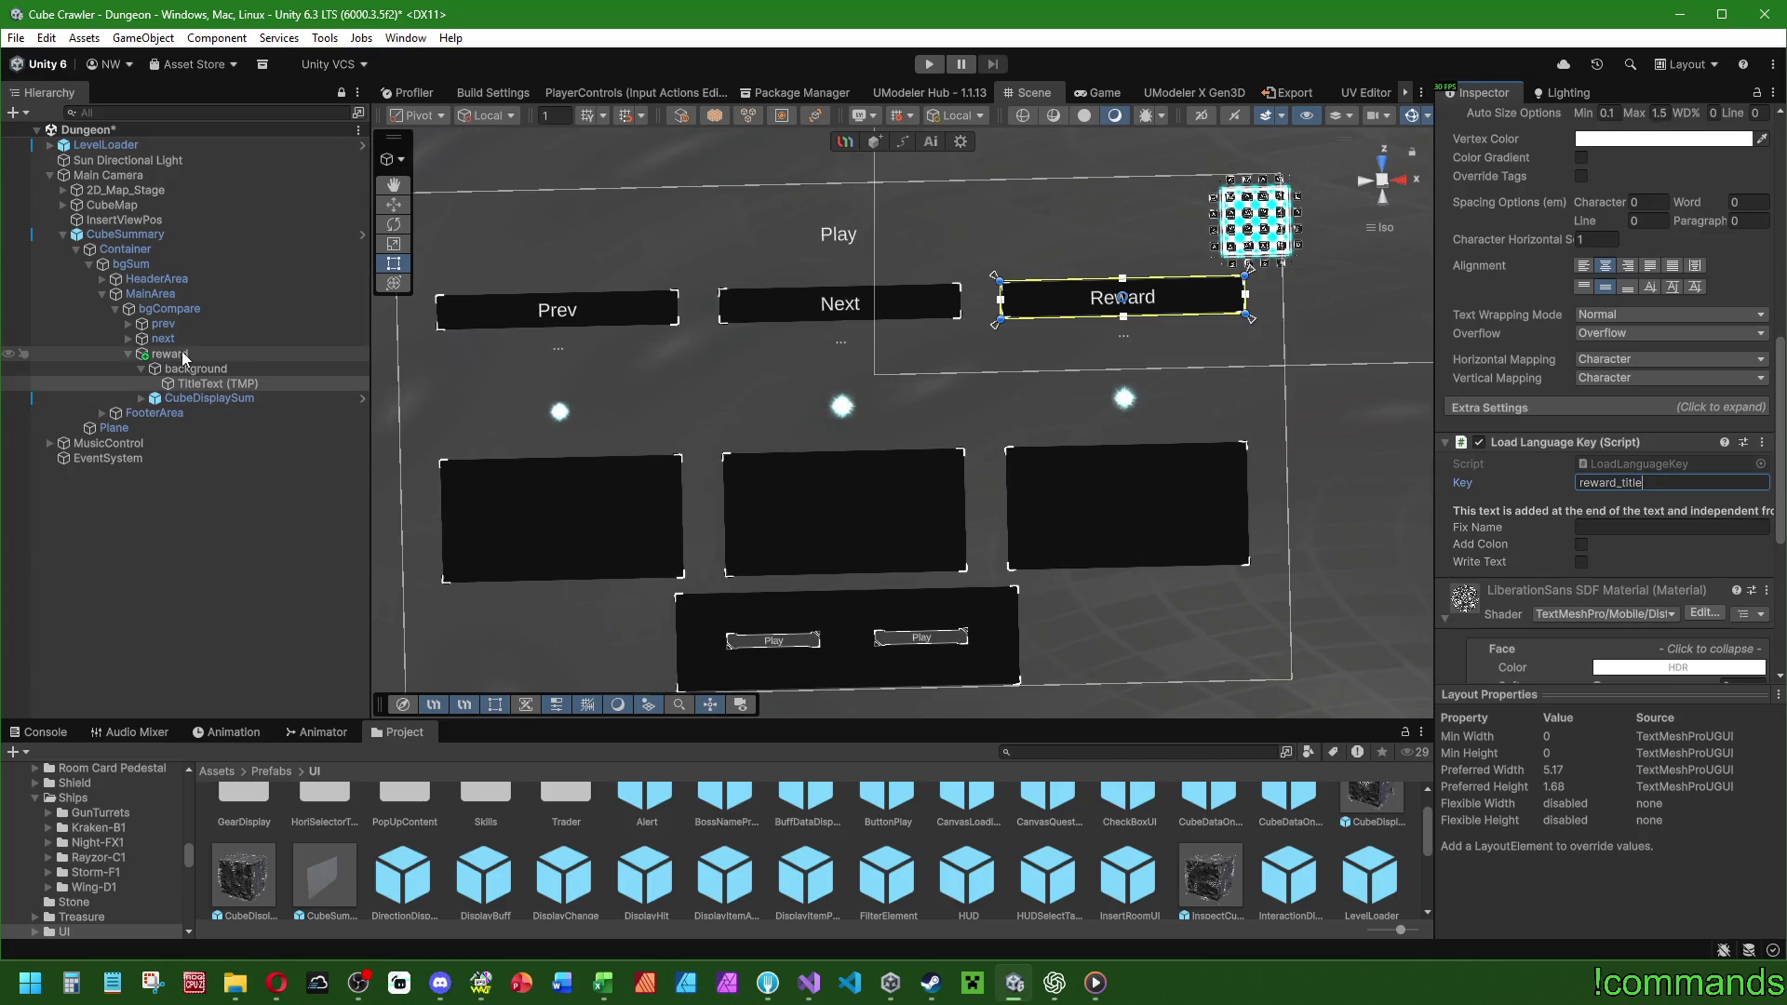
click(102, 278)
click(148, 293)
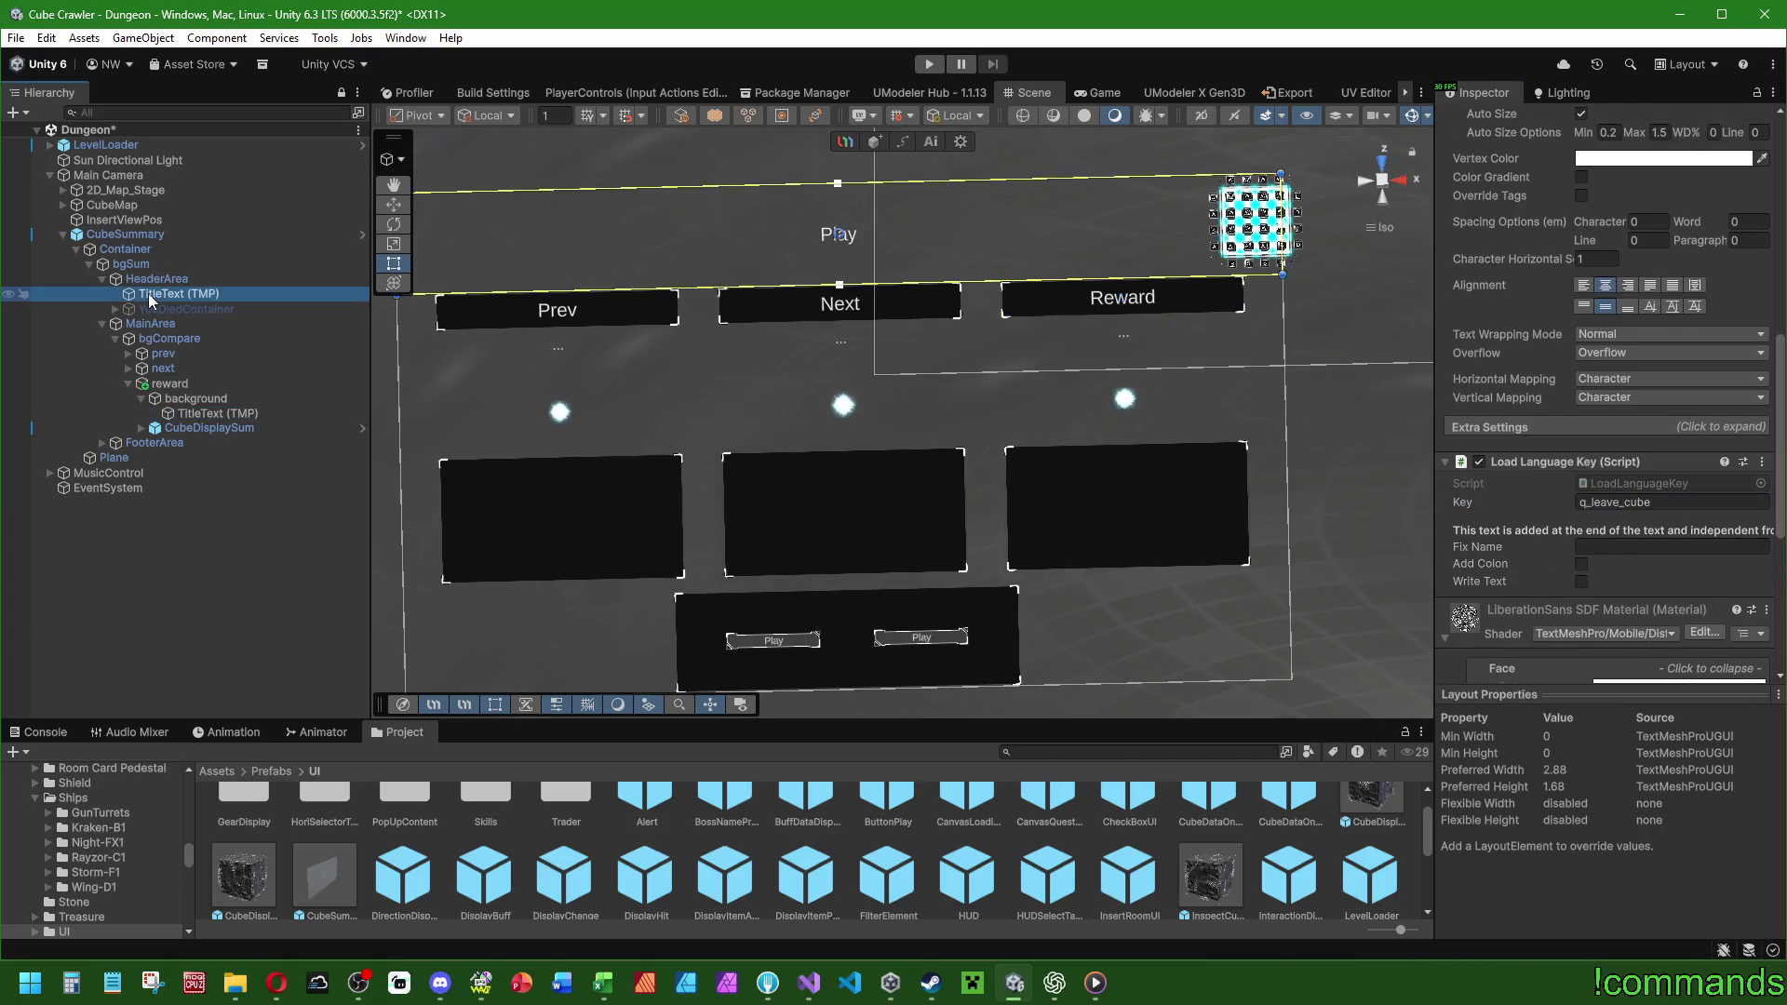
click(1582, 503)
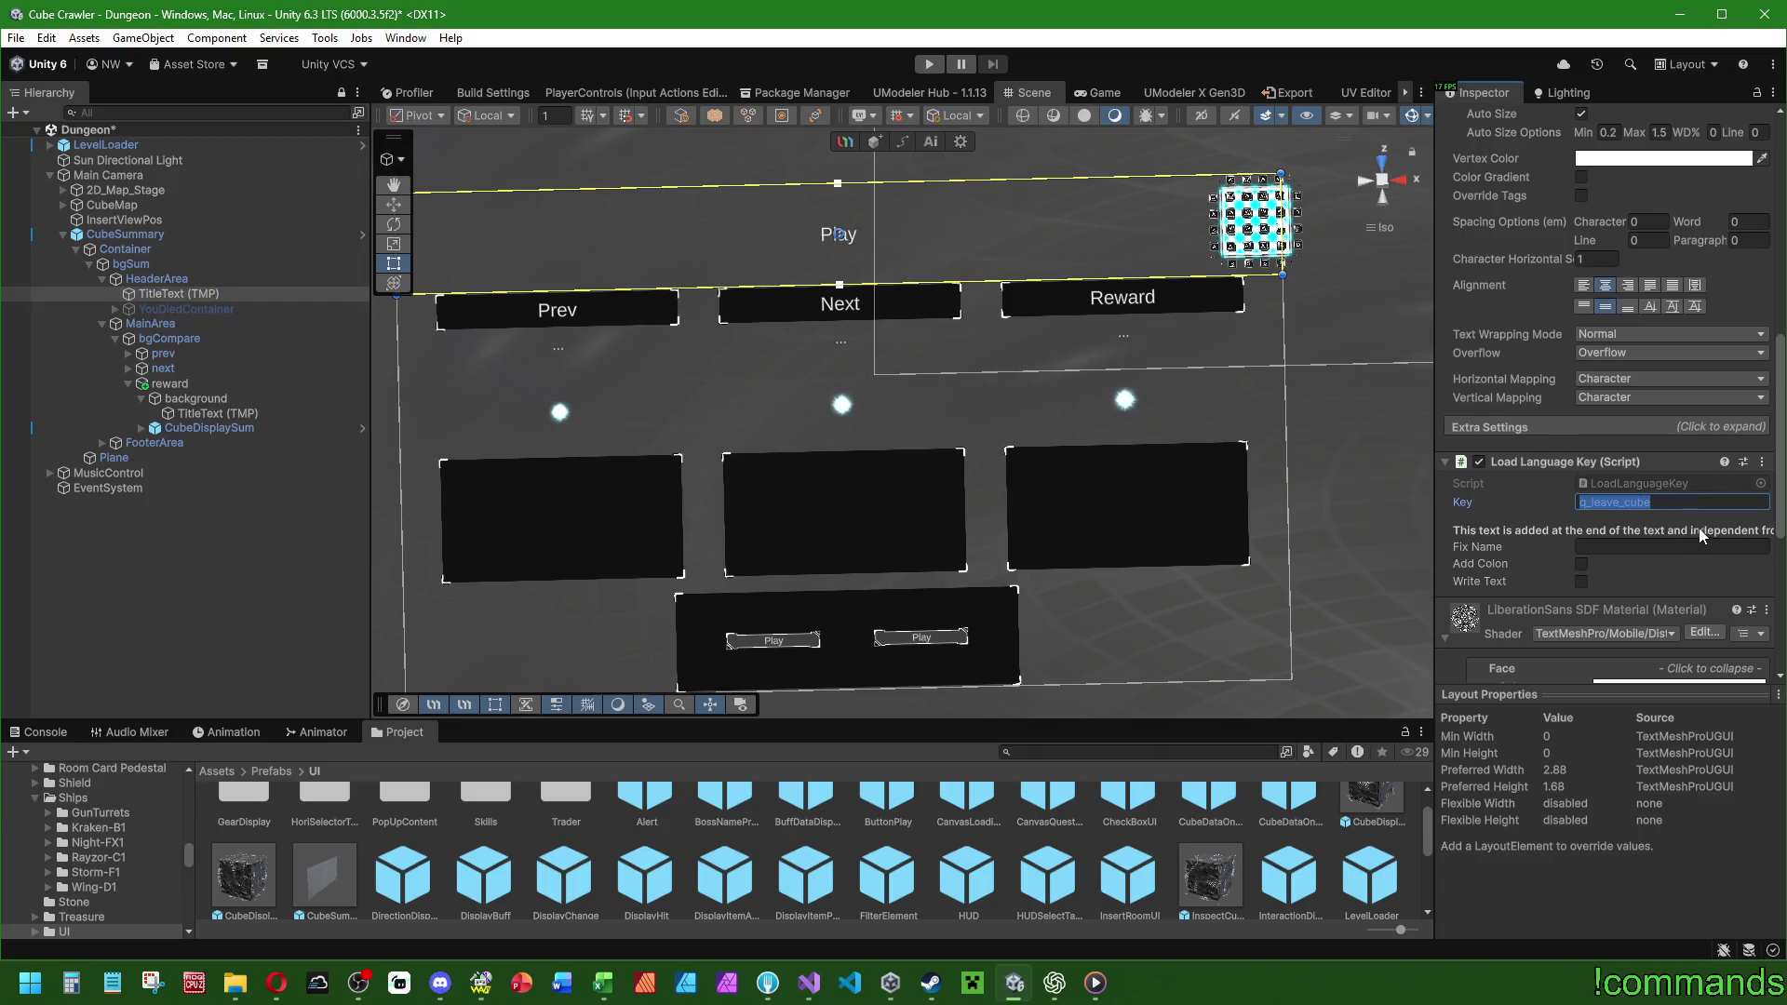
click(809, 982)
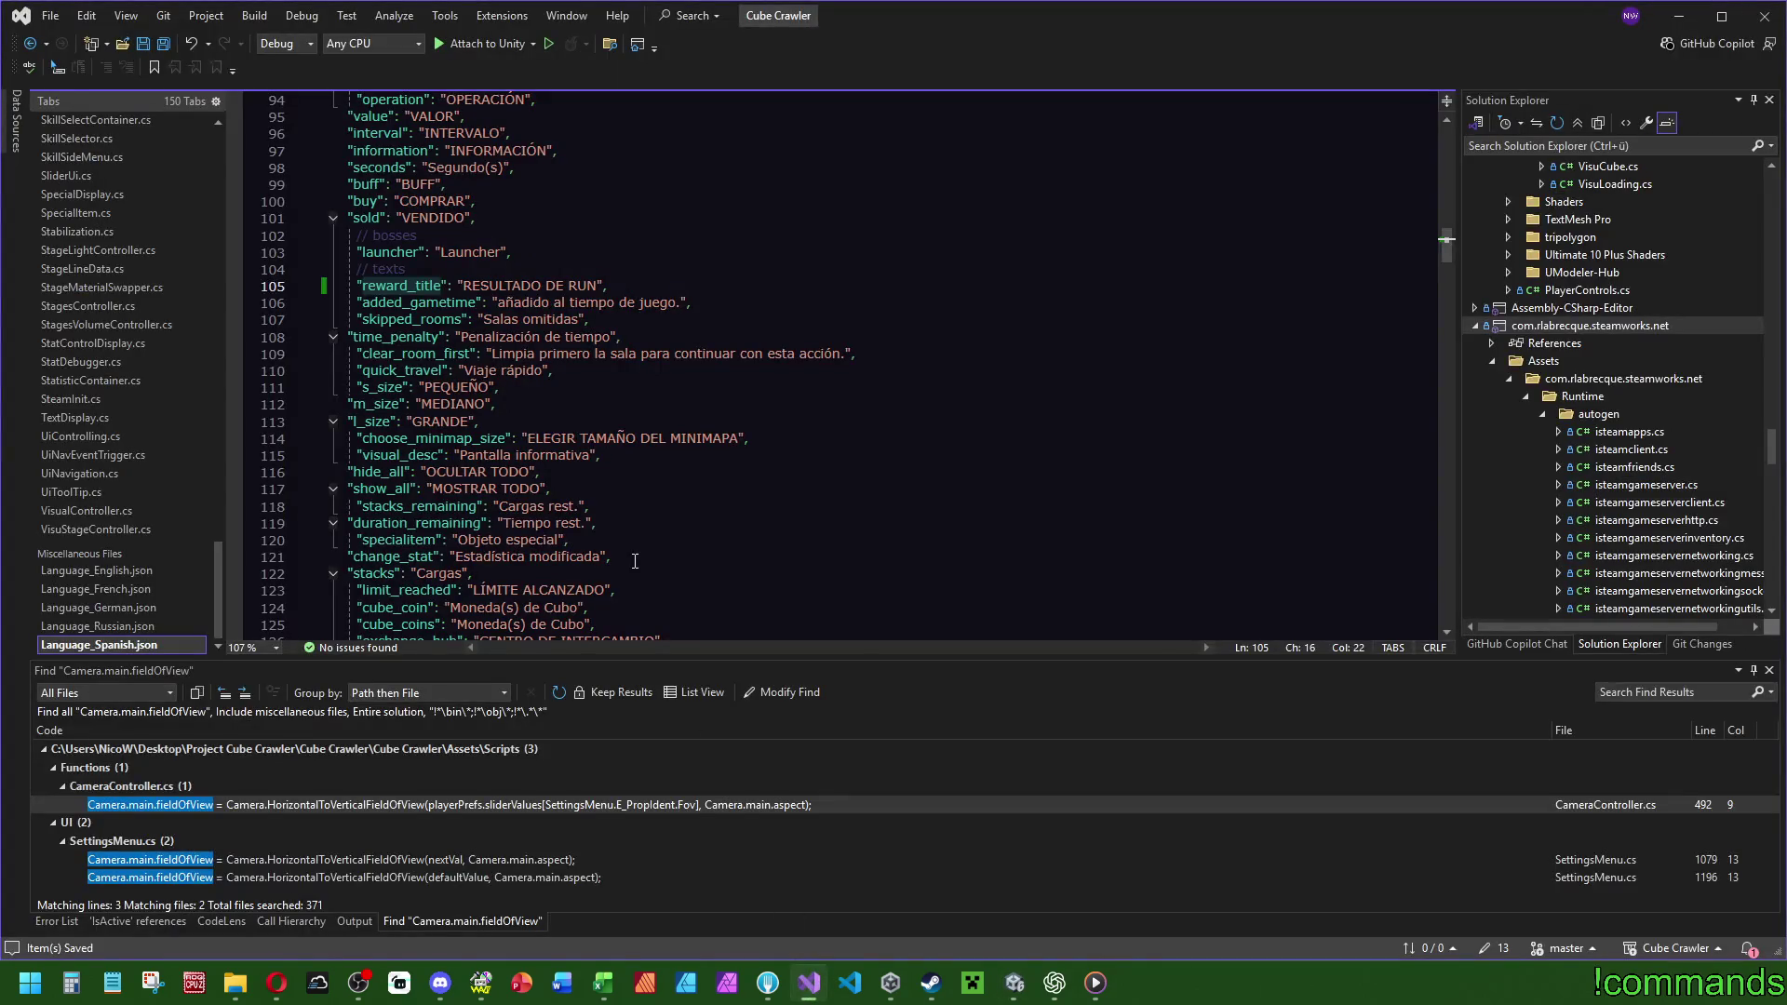
click(146, 570)
key(ctrl+f)
text(q_leave_cube)
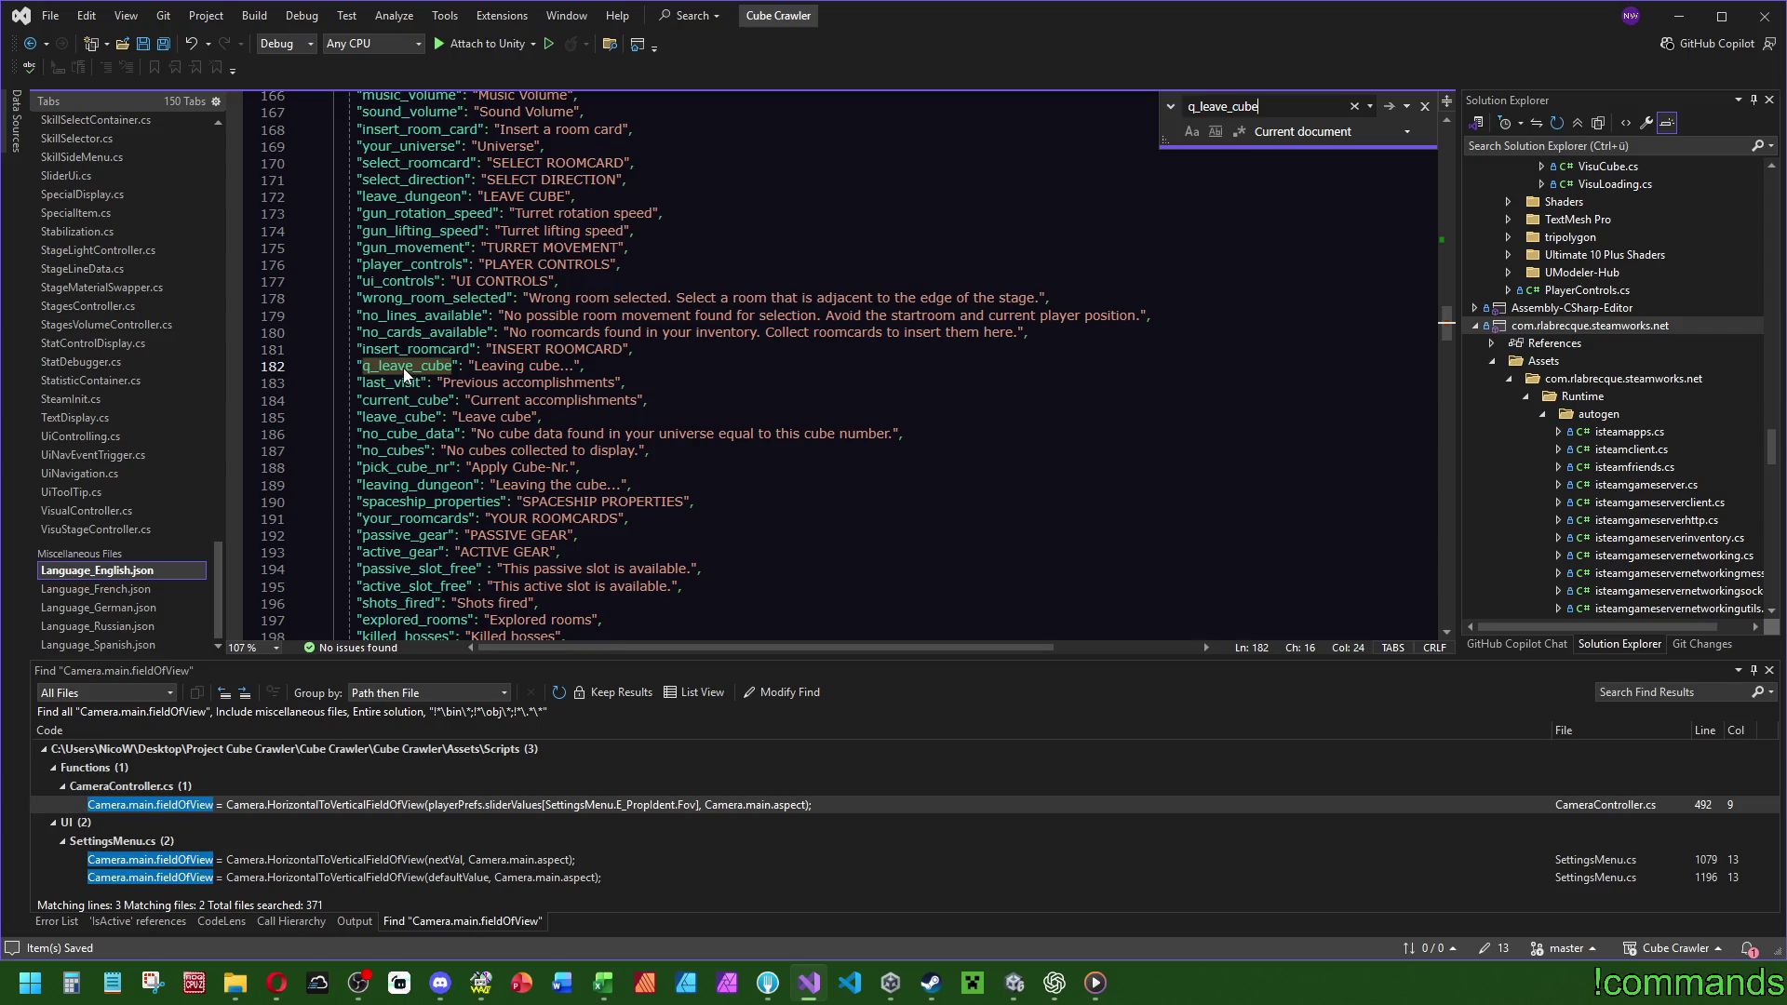
click(1014, 982)
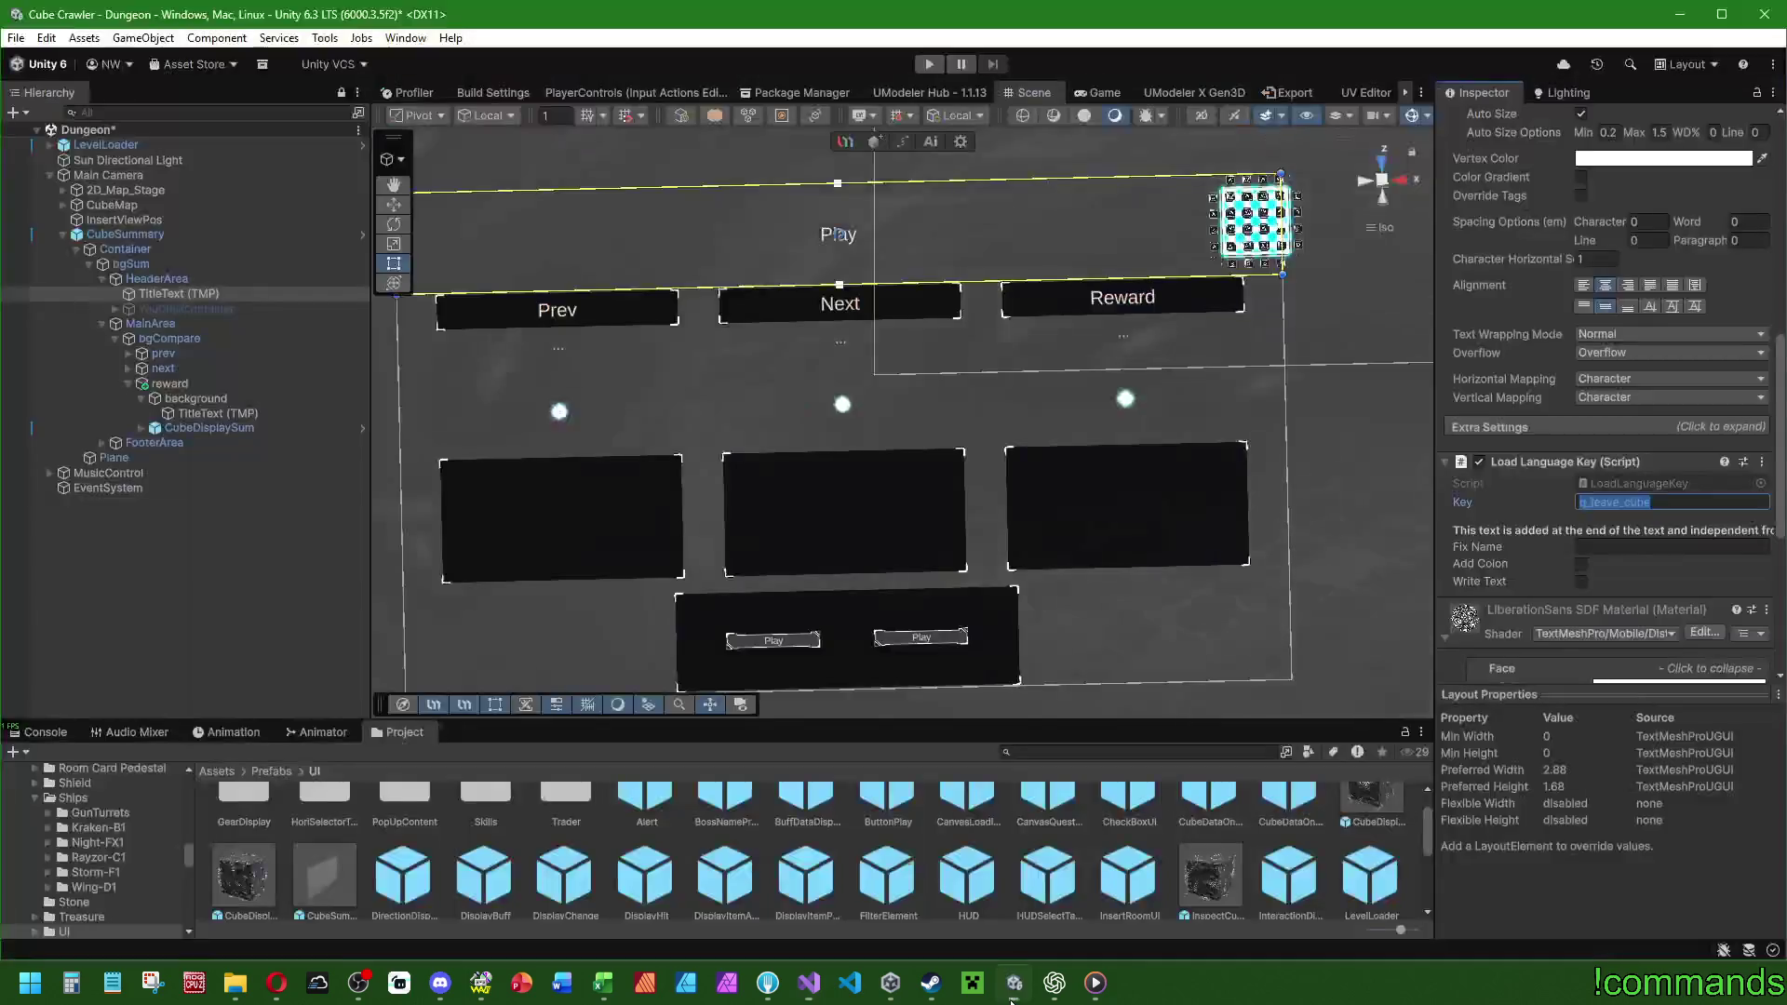
click(214, 309)
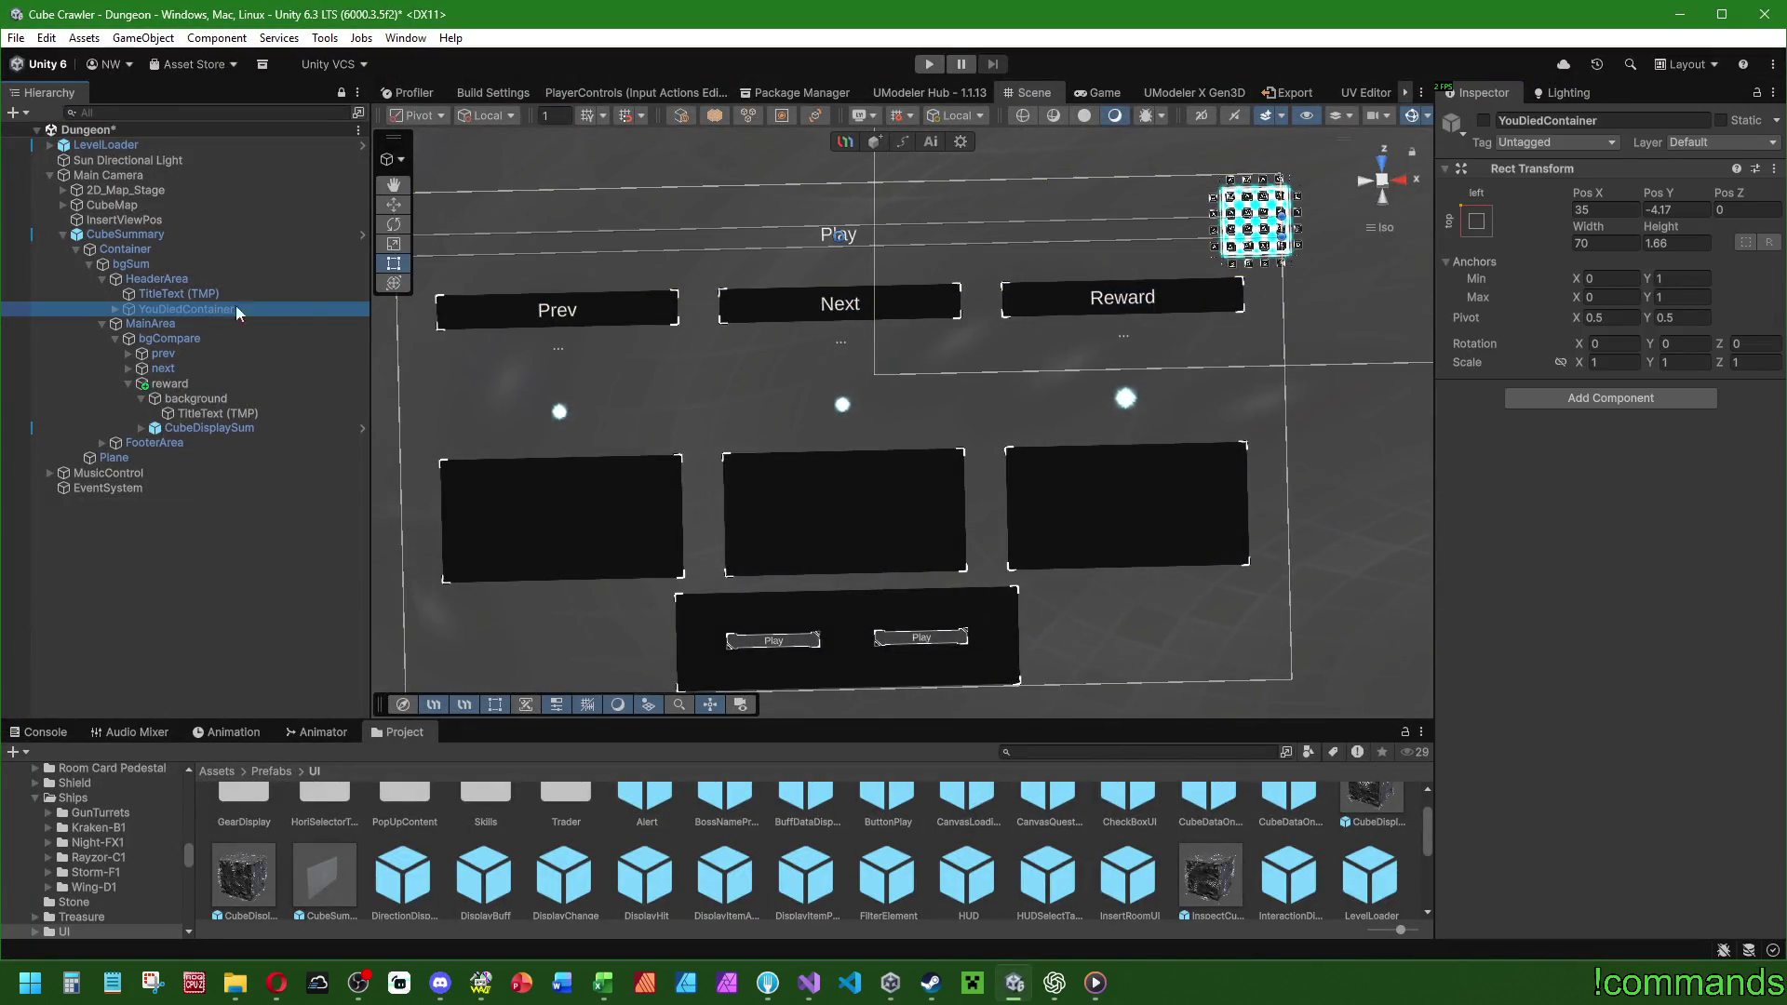
Duplicate YouDiedContainer and rename the copy YouWonContainer.
click(1483, 121)
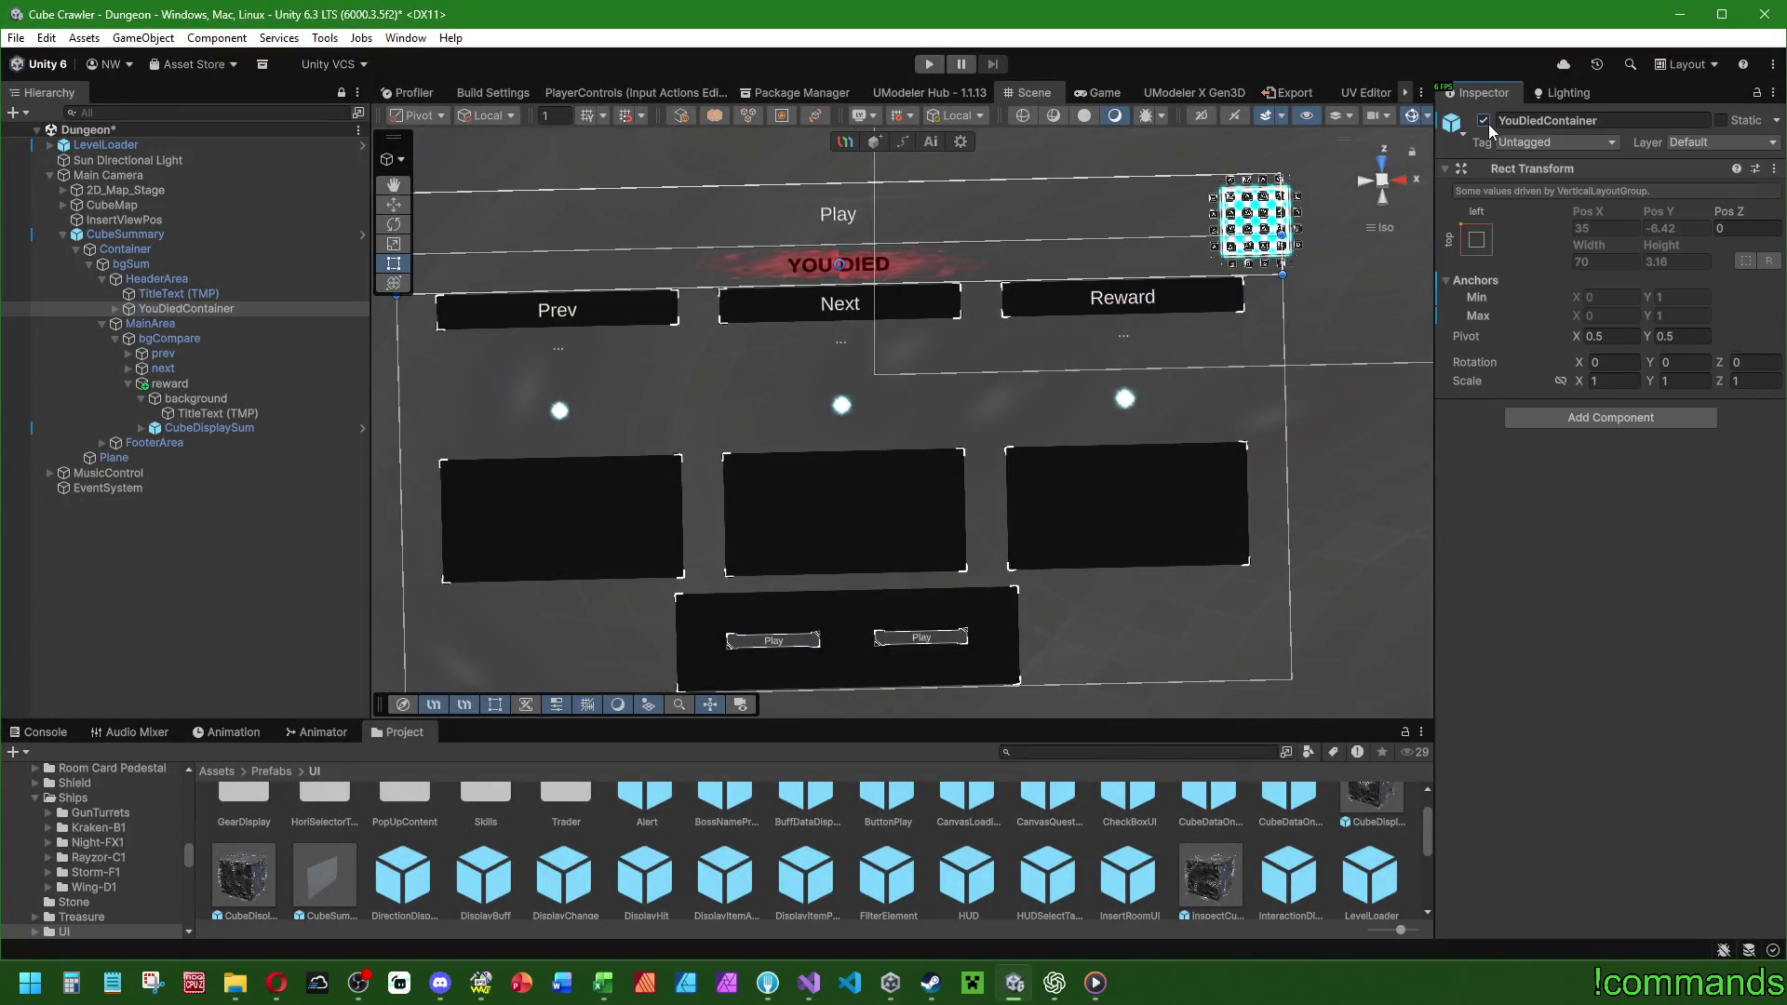
click(1484, 121)
key(ctrl+d)
key(Right)
key(BackSpace)
key(BackSpace)
key(BackSpace)
key(Left)
key(Left)
key(Left)
key(BackSpace)
key(BackSpace)
key(BackSpace)
text(Won)
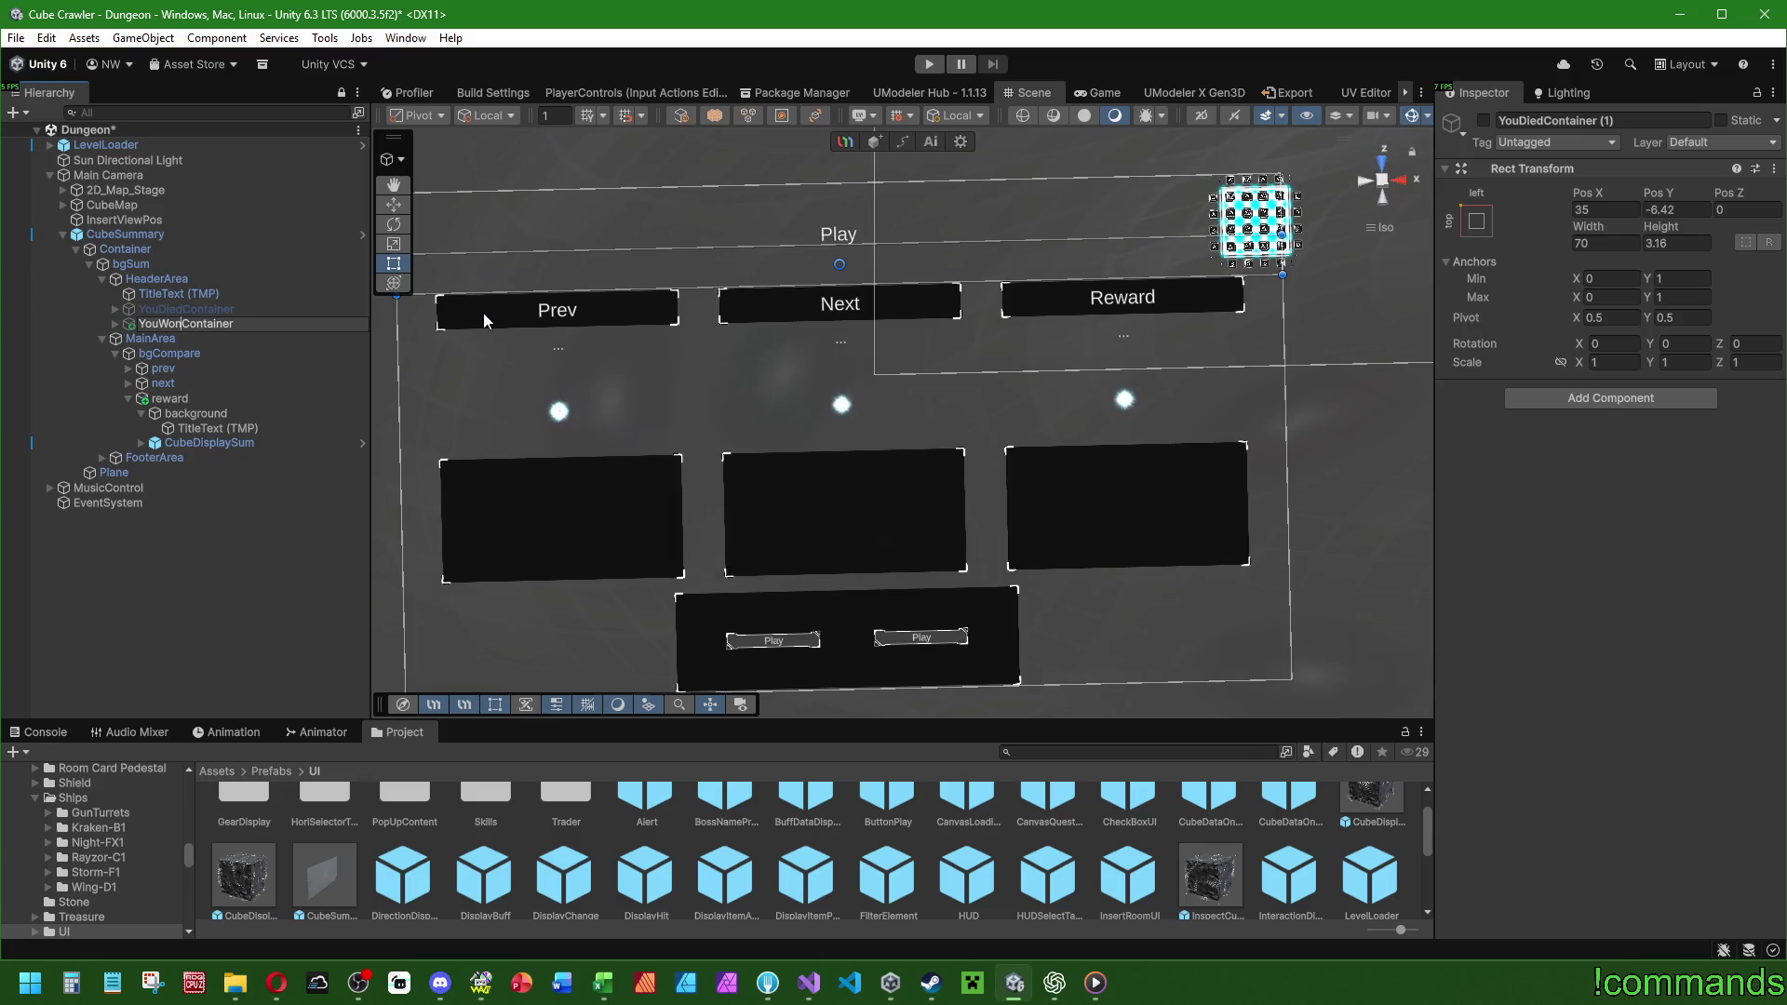
key(Return)
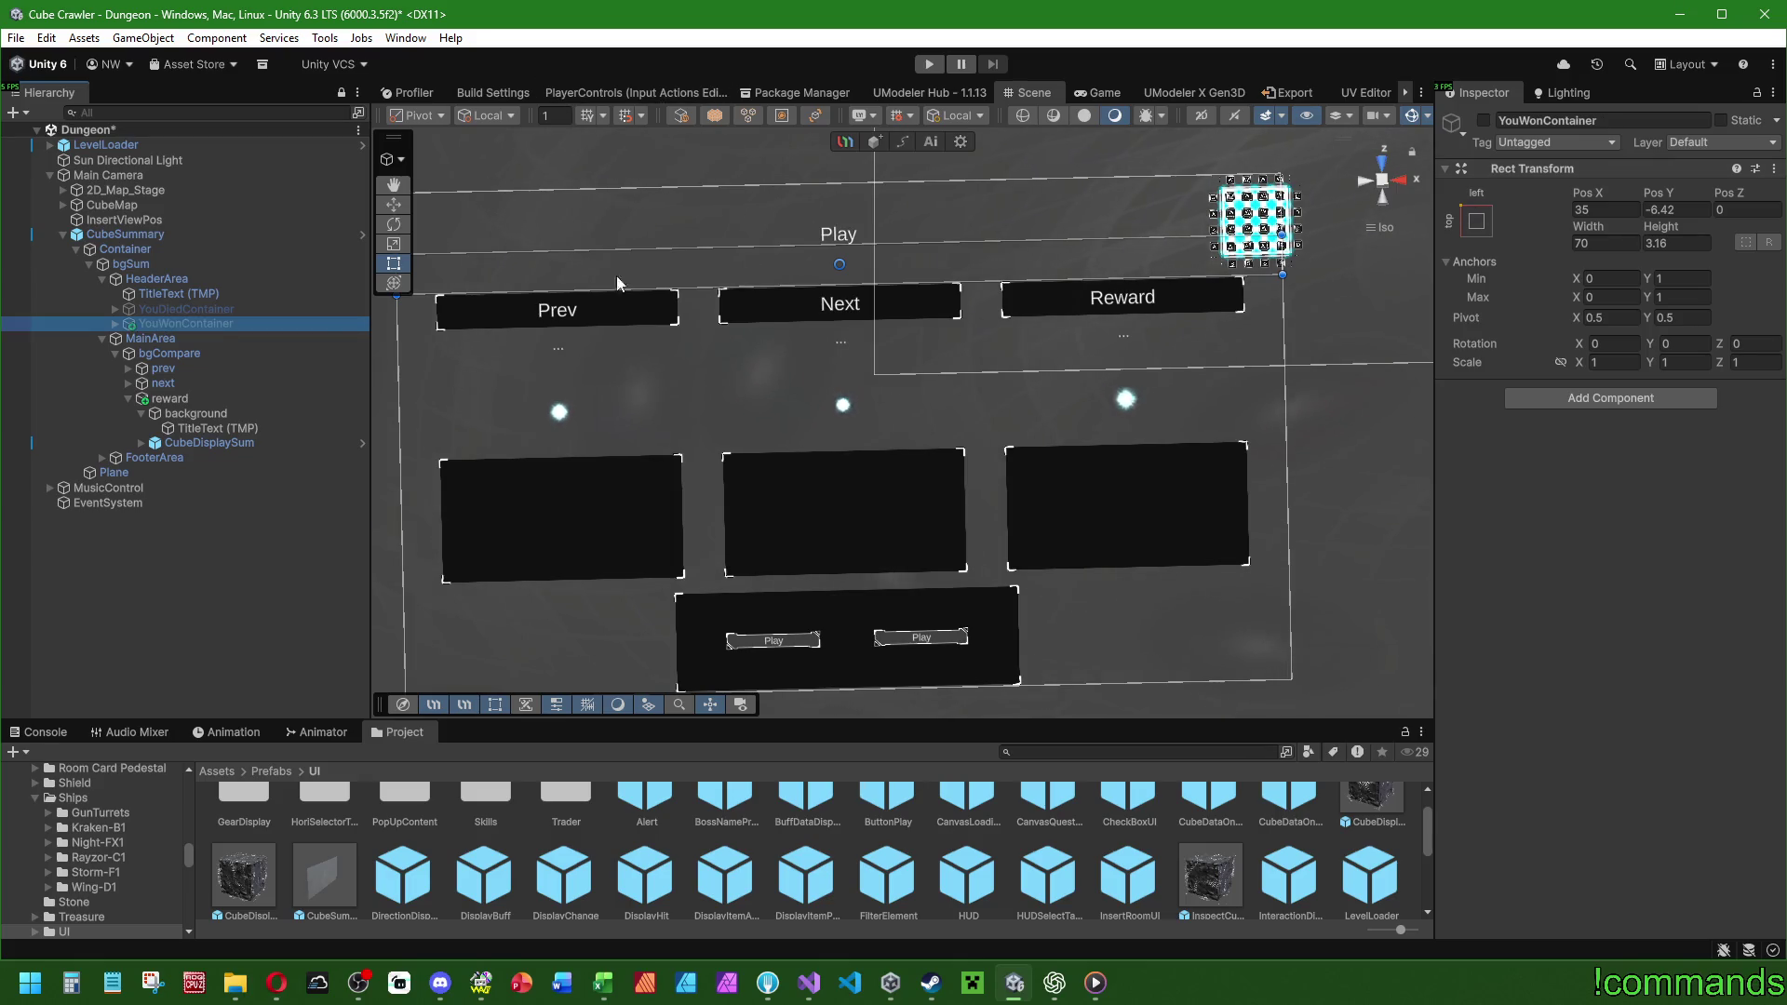
Show YouWonContainer and rename its highlights to Highlight and Highlight (1).
key(Right)
click(1482, 120)
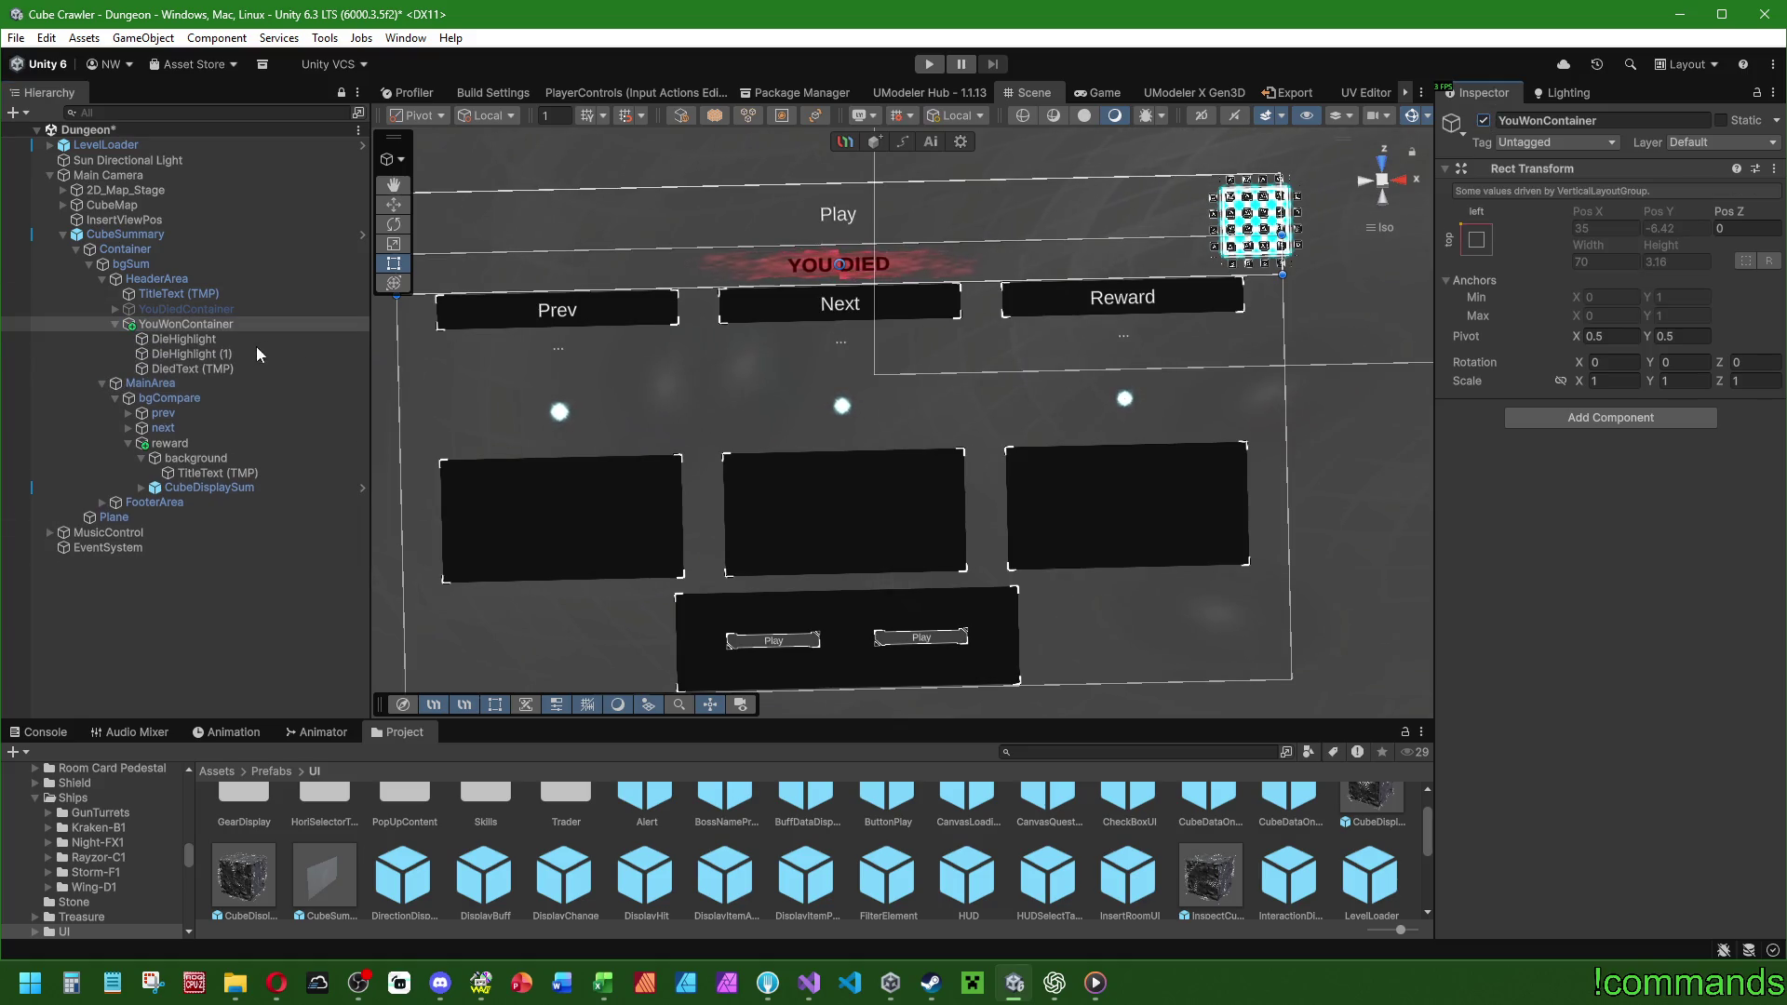
click(220, 339)
click(220, 338)
click(174, 339)
key(BackSpace)
key(BackSpace)
key(BackSpace)
click(185, 360)
click(175, 354)
click(175, 354)
key(BackSpace)
key(BackSpace)
key(BackSpace)
Rename the banner's DiedText (TMP) to WinText (TMP), then to Text (TMP).
click(171, 370)
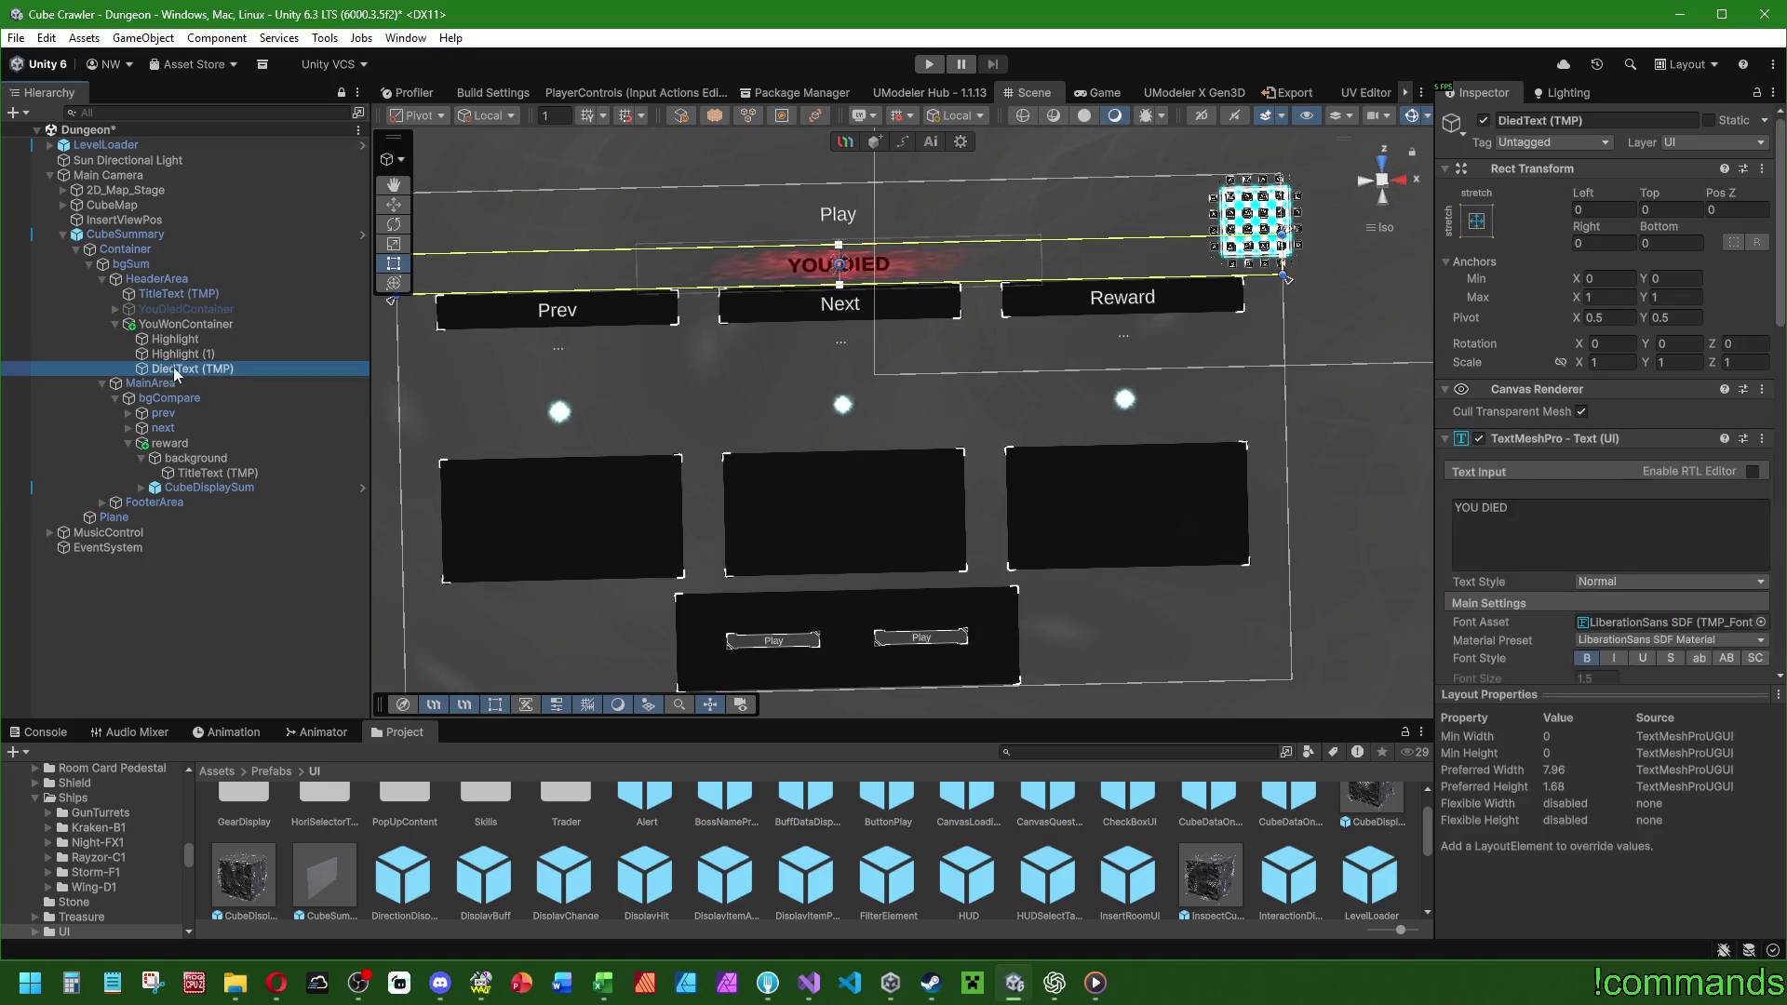
click(172, 370)
key(BackSpace)
key(BackSpace)
key(BackSpace)
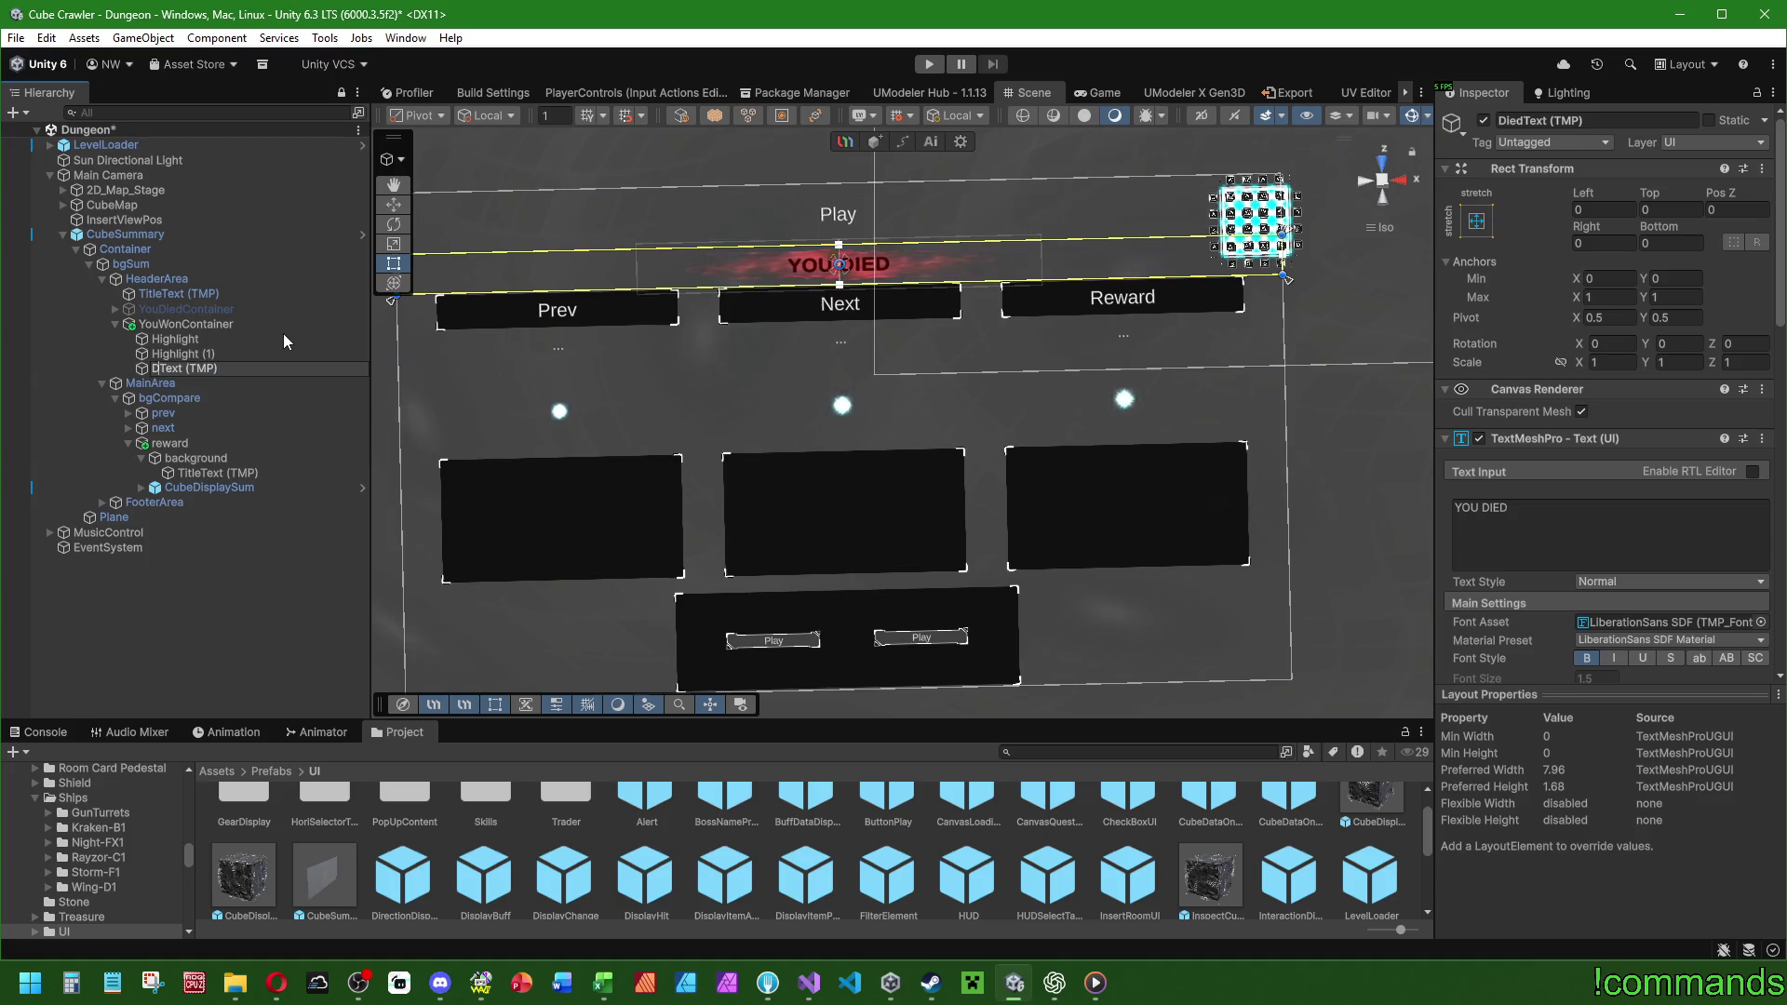
text(Win)
key(Return)
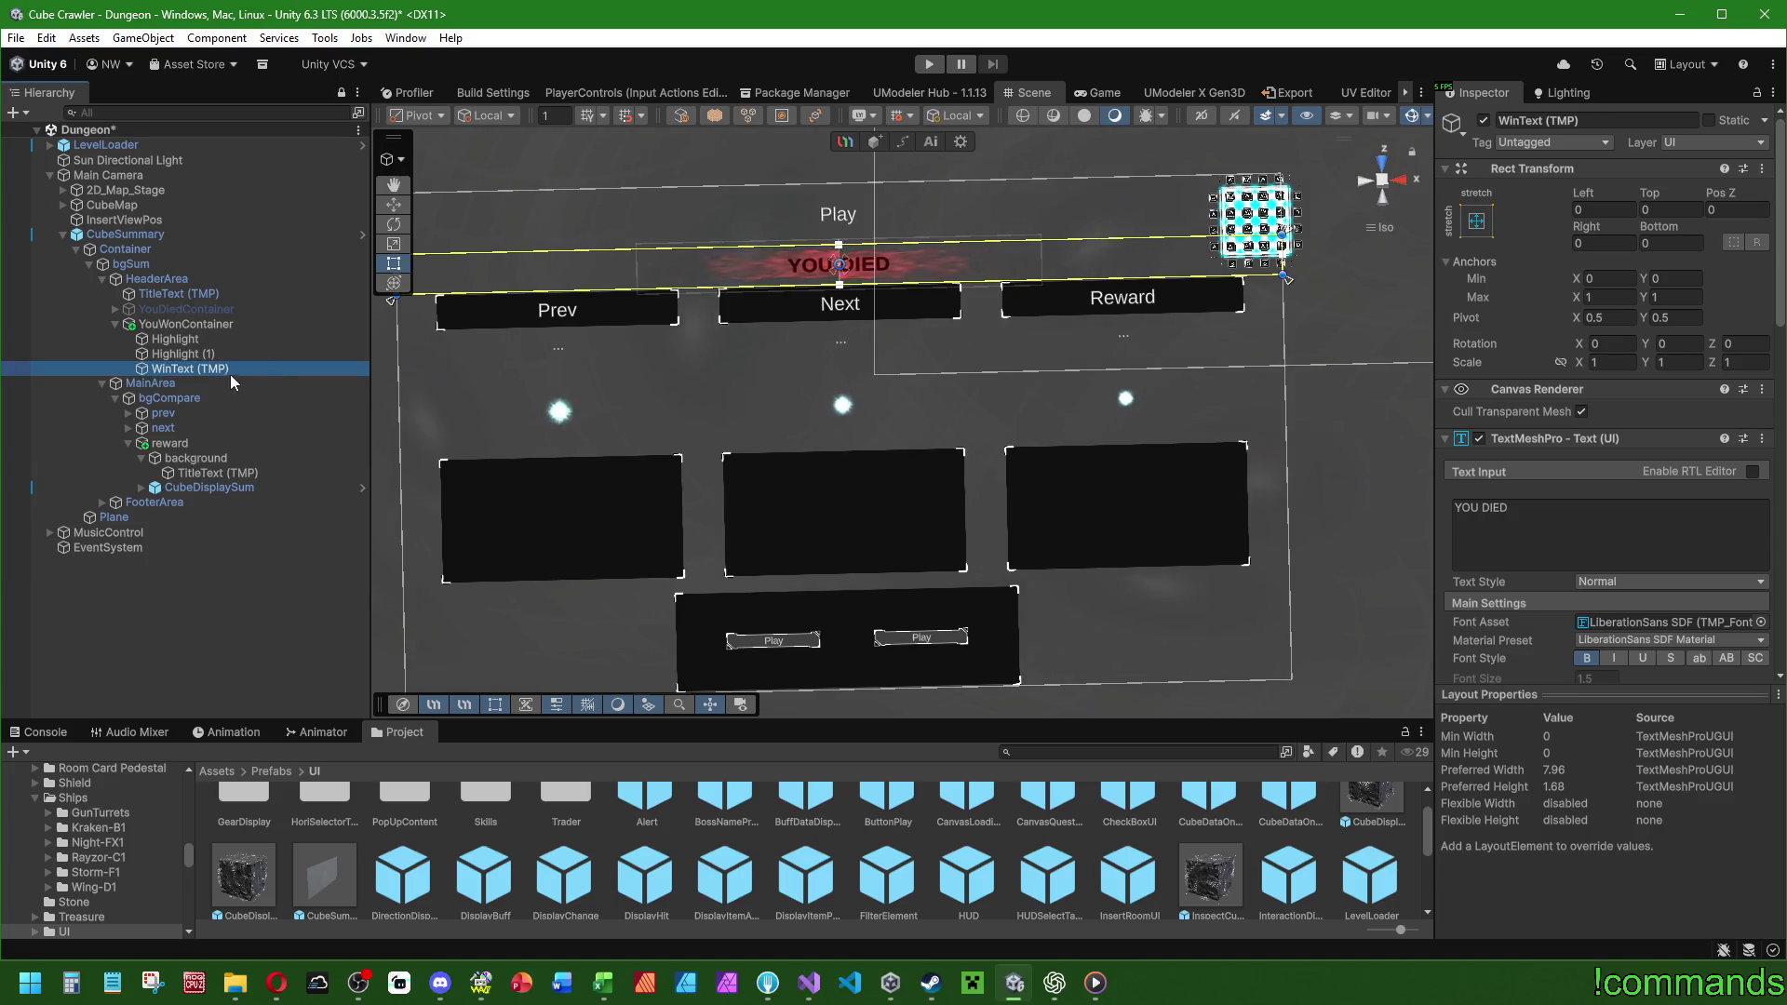
click(230, 372)
key(Home)
key(Delete)
key(Delete)
key(Delete)
key(Return)
click(214, 341)
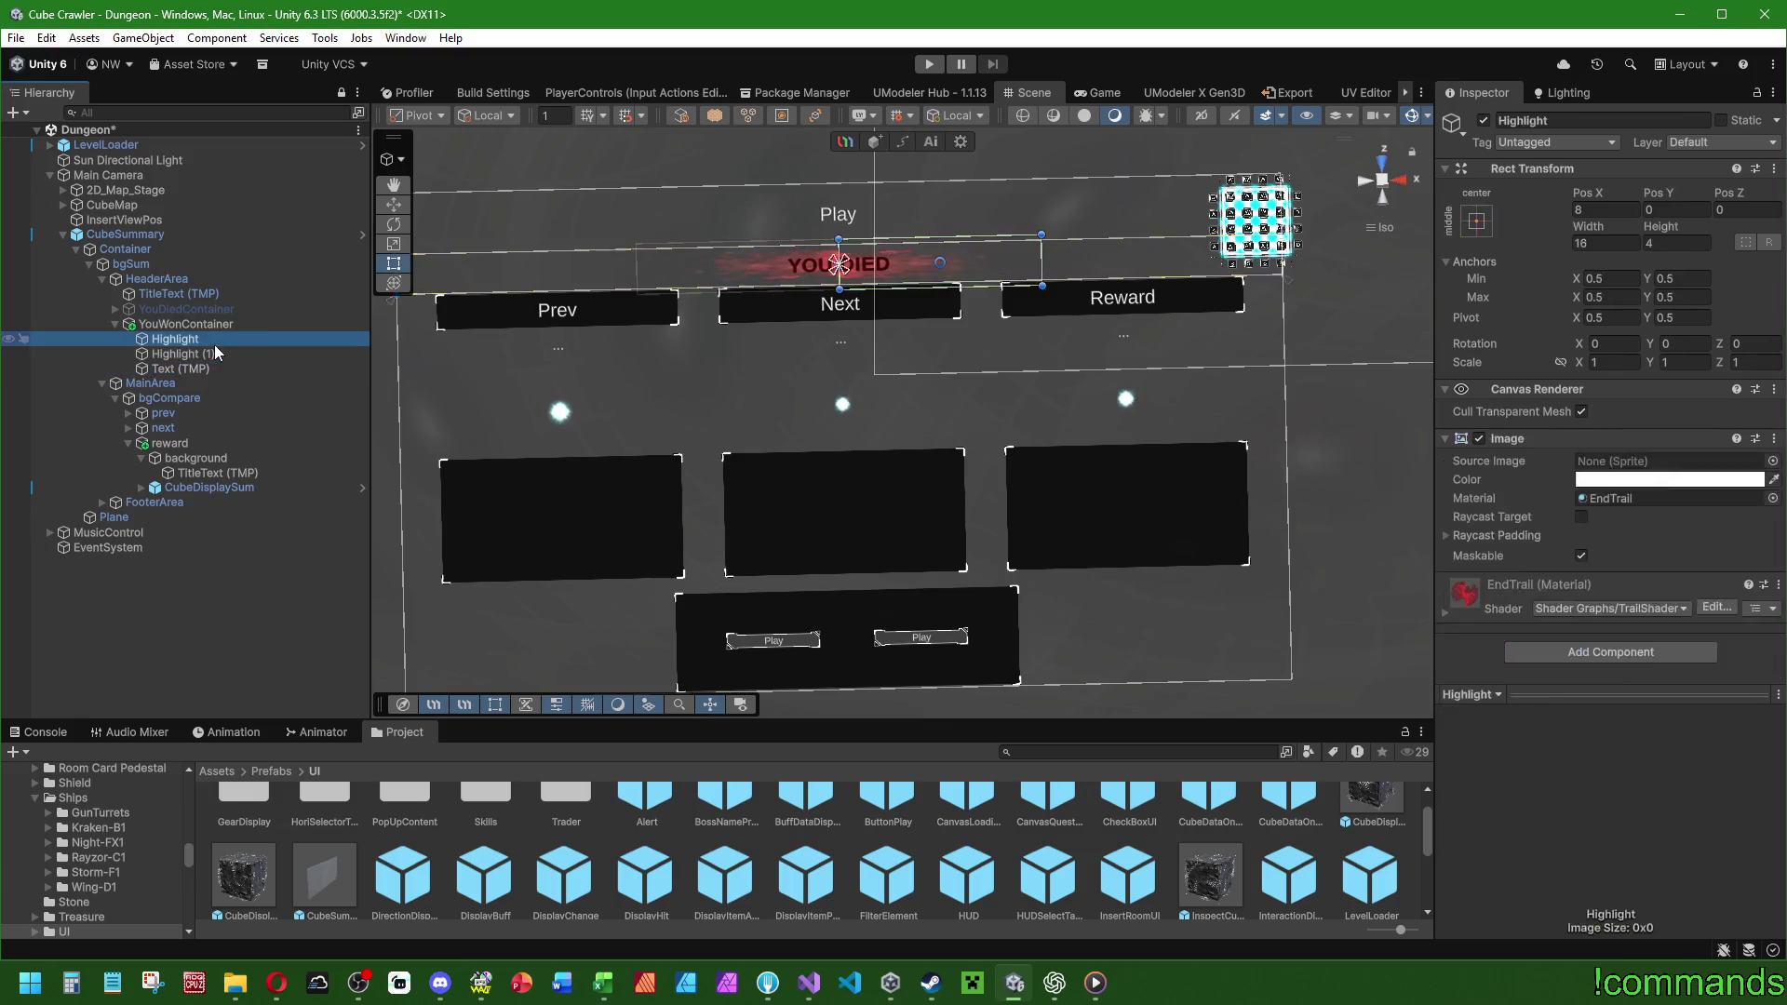
Assign the UpgradeTrail material to the YouWonContainer Highlight's Image.
drag(214, 340, 199, 315)
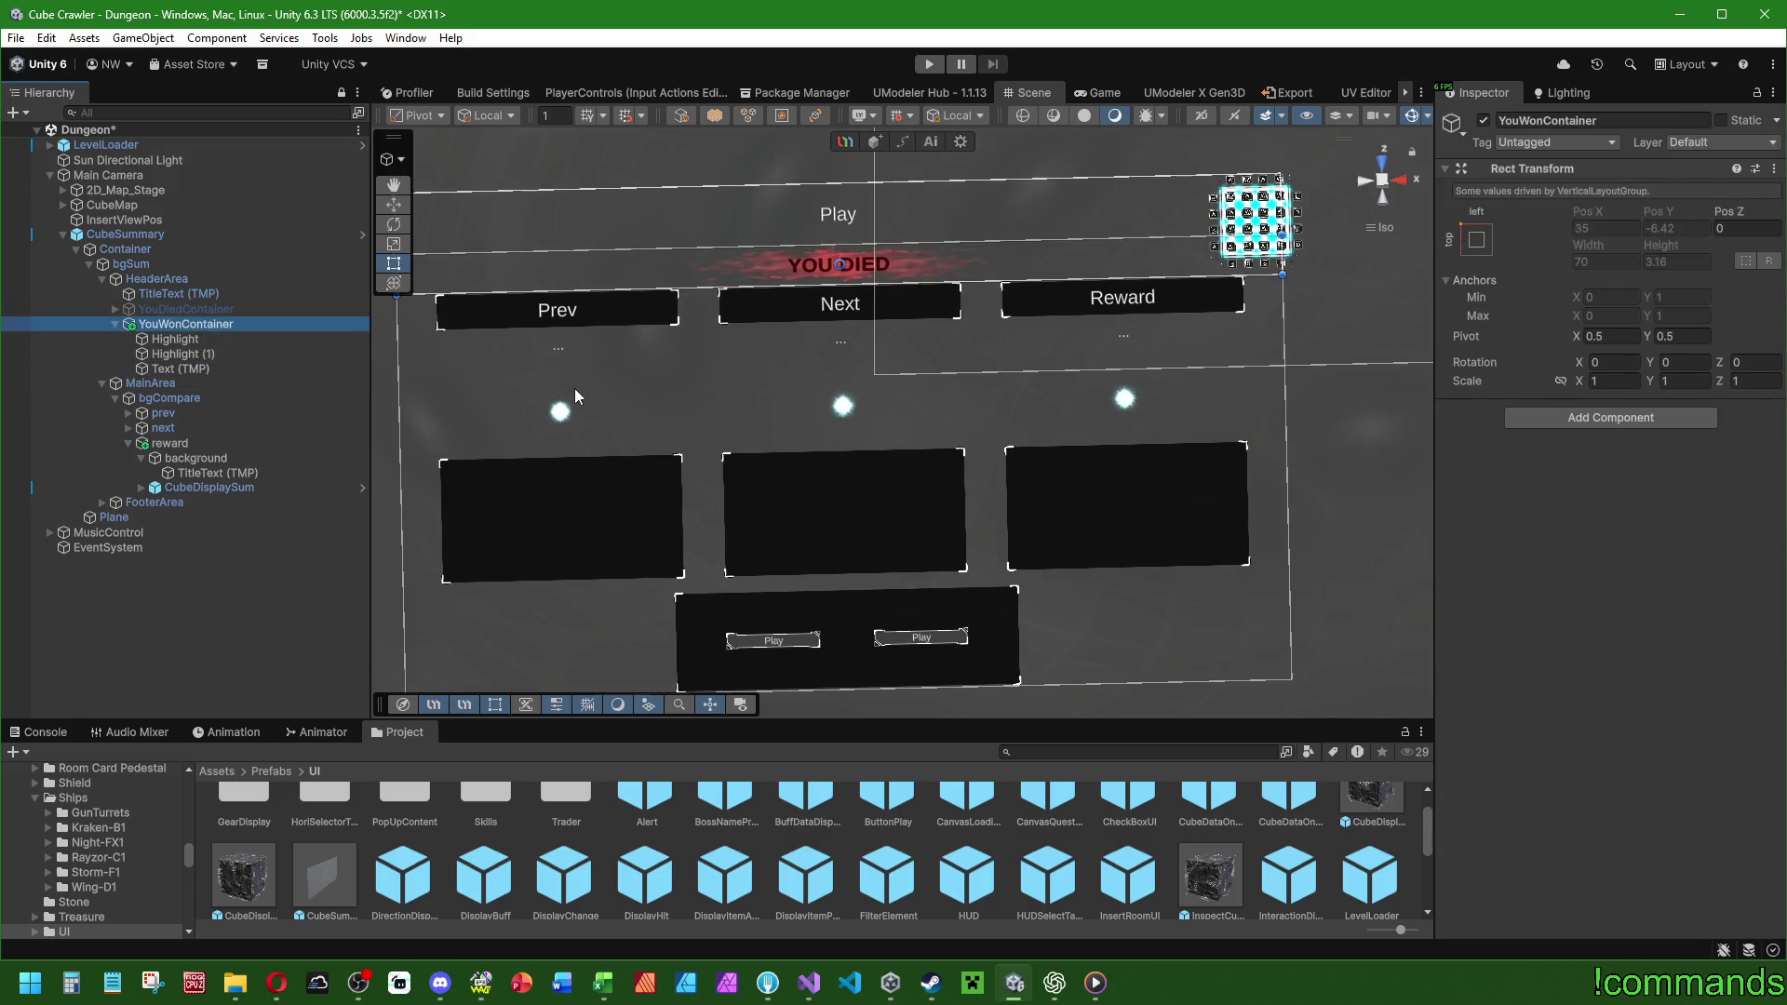
click(175, 339)
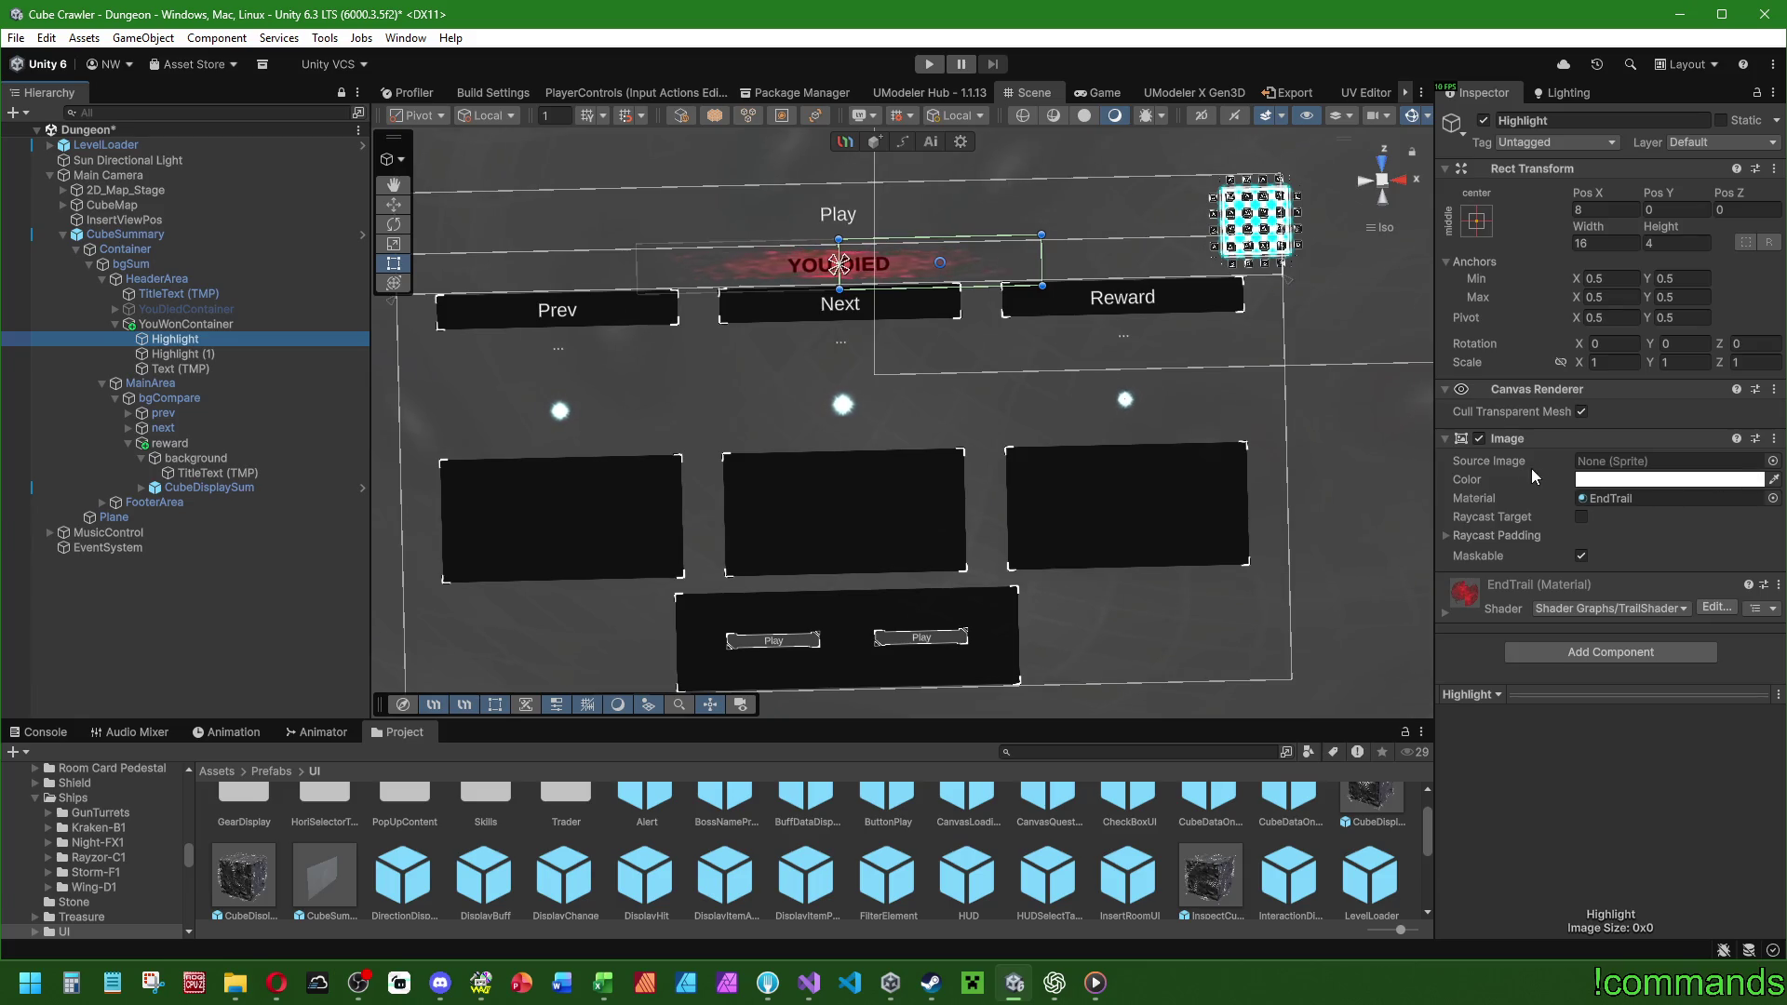
click(1609, 500)
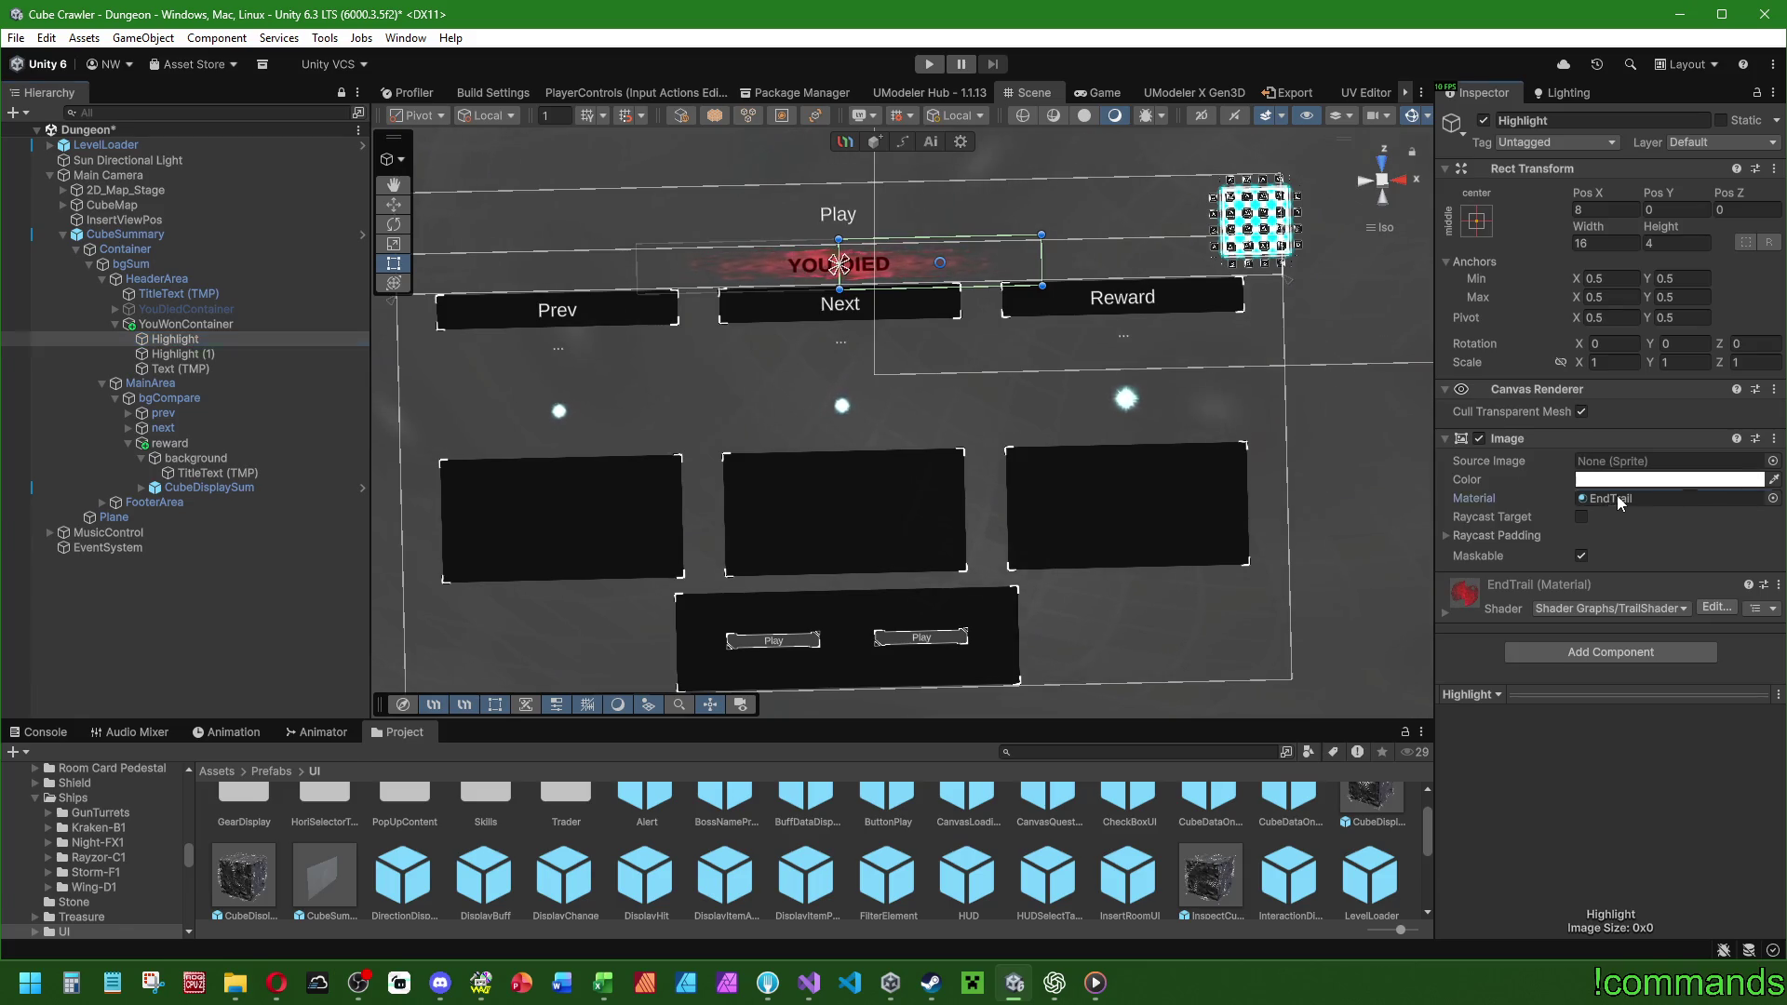
drag(1097, 826, 1665, 499)
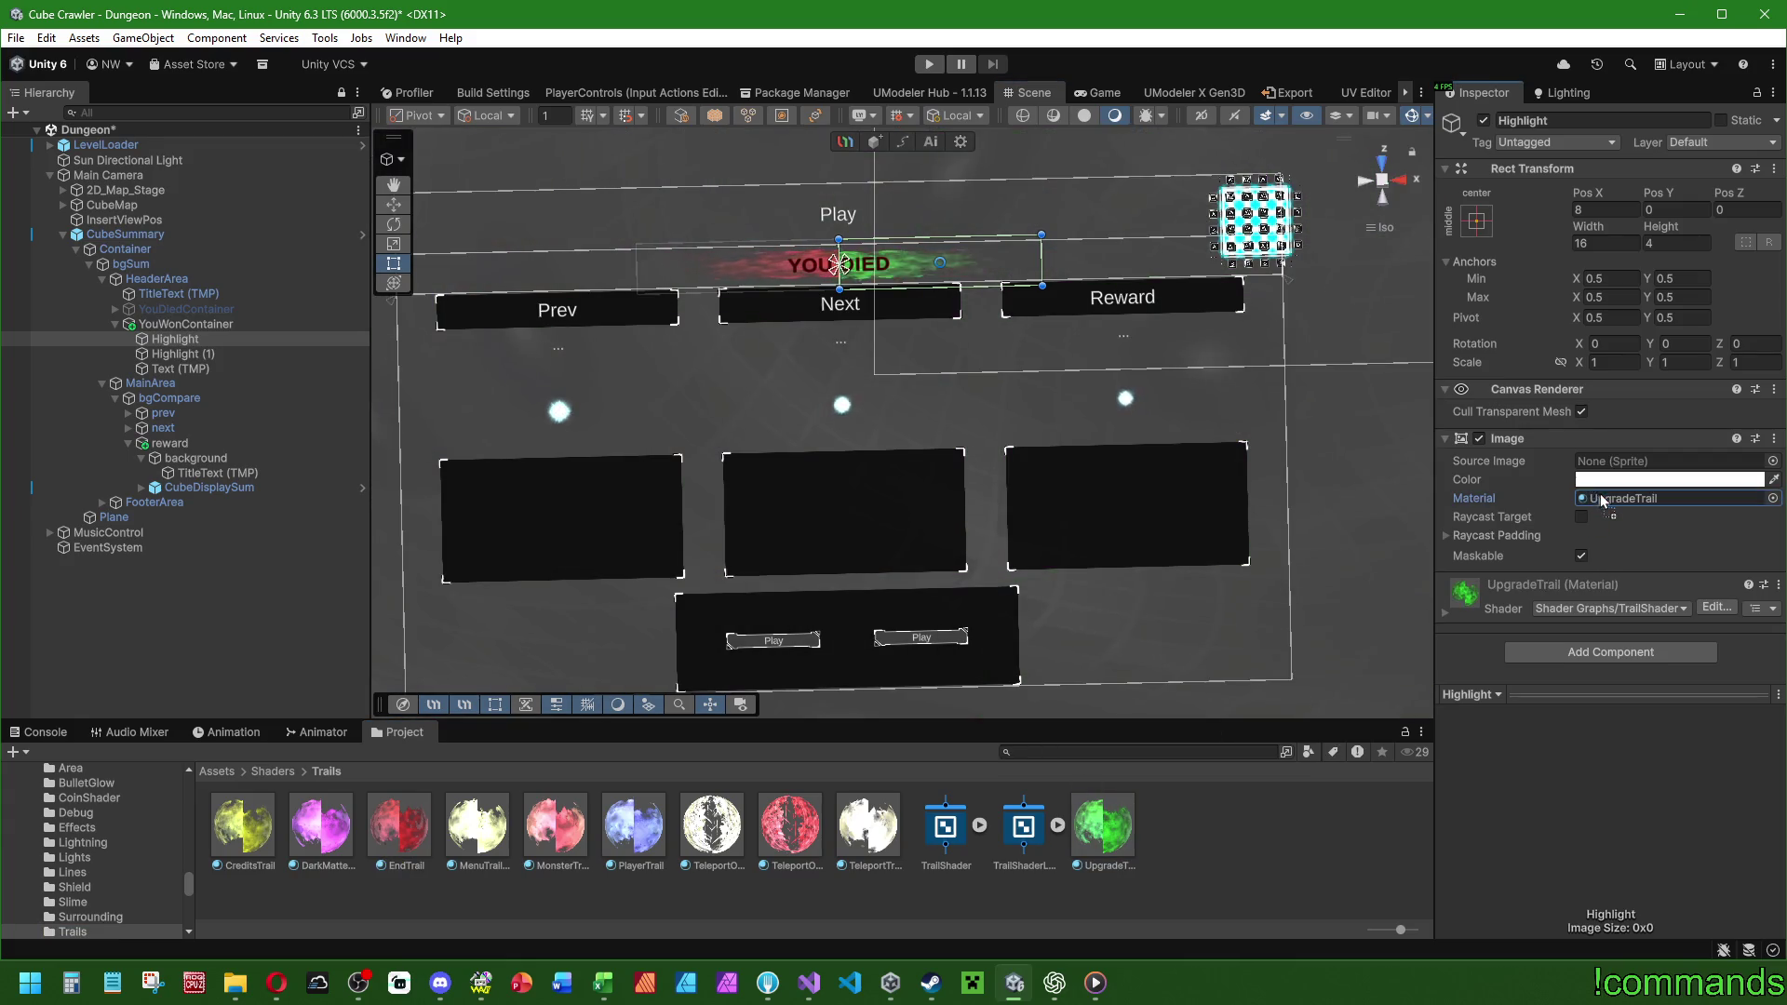
click(200, 355)
Start shifting the win banner text's Vertex Color from red toward dark green.
click(180, 369)
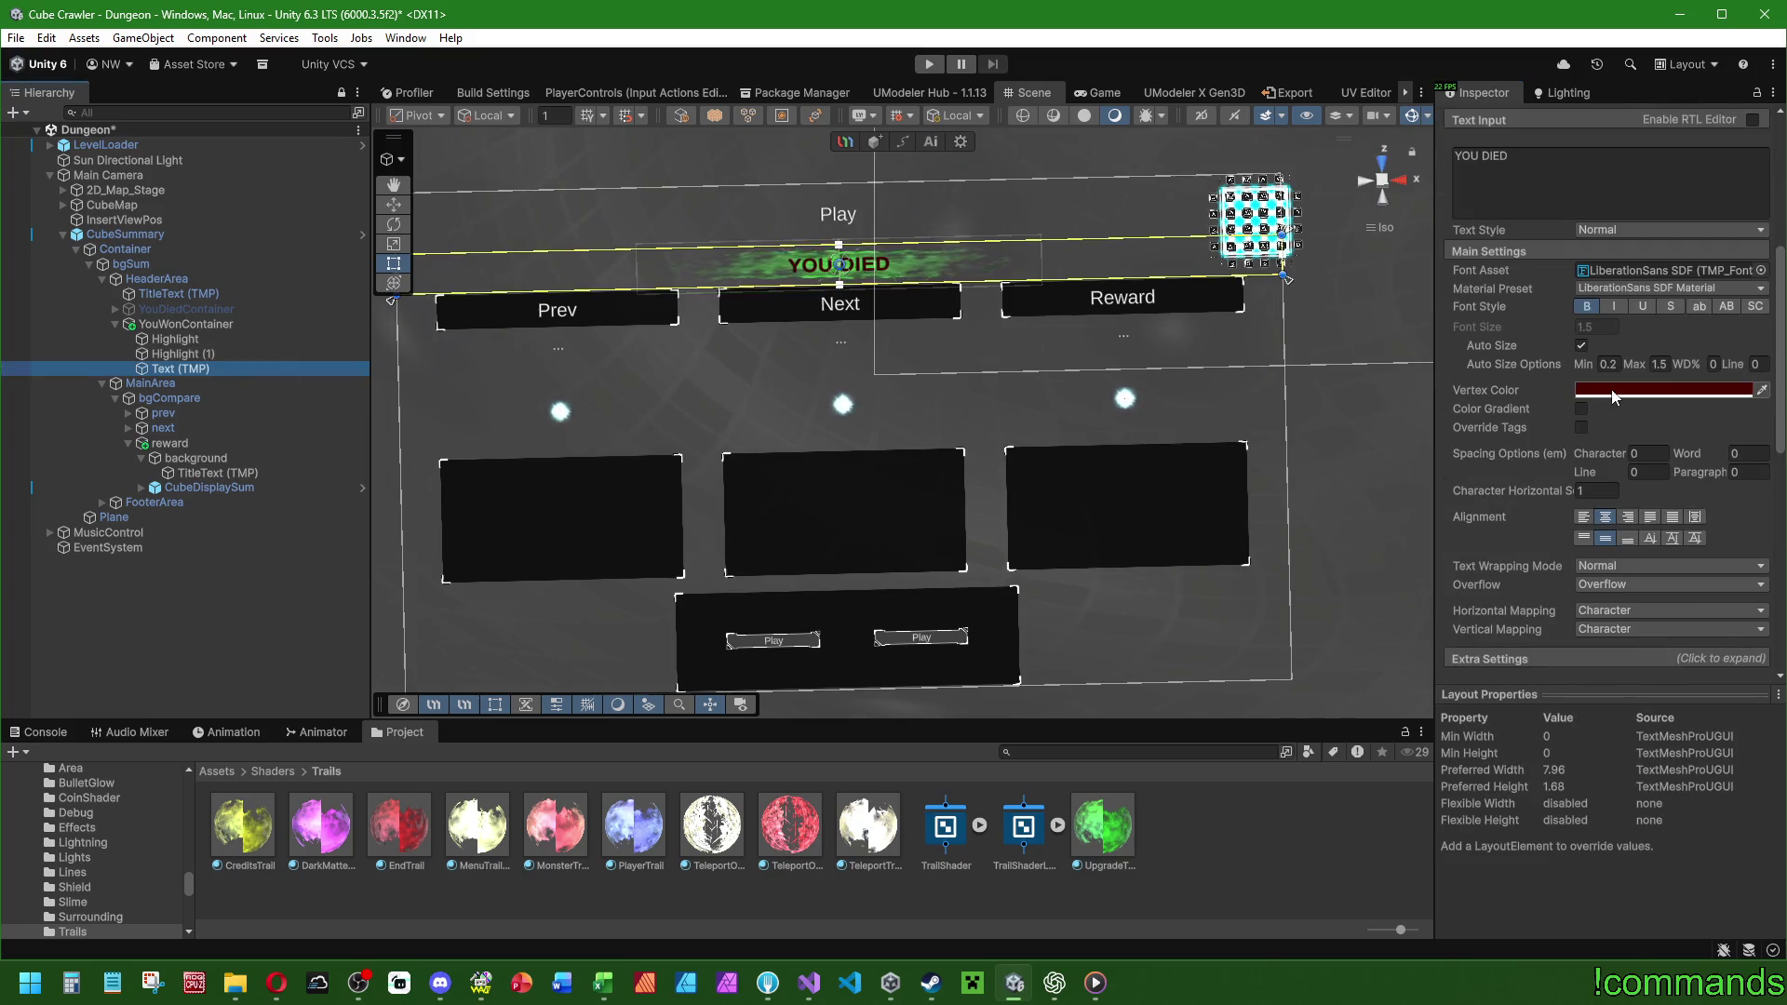
click(1663, 389)
click(1668, 462)
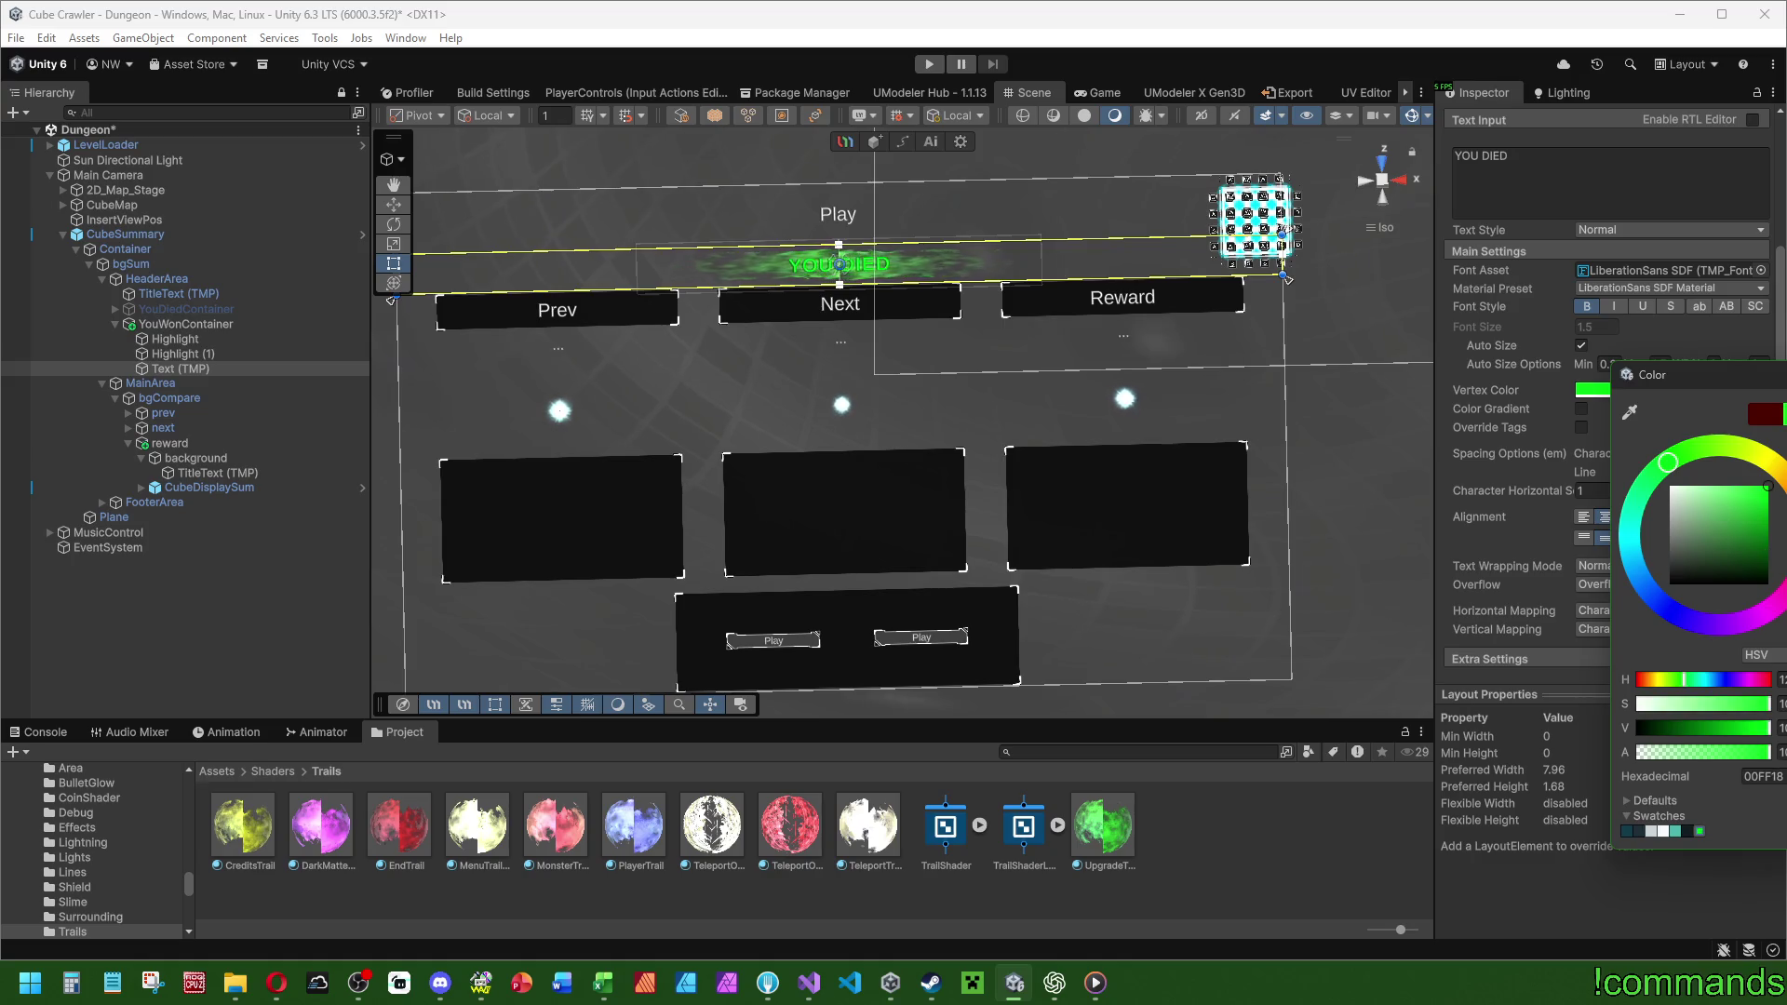
key(Escape)
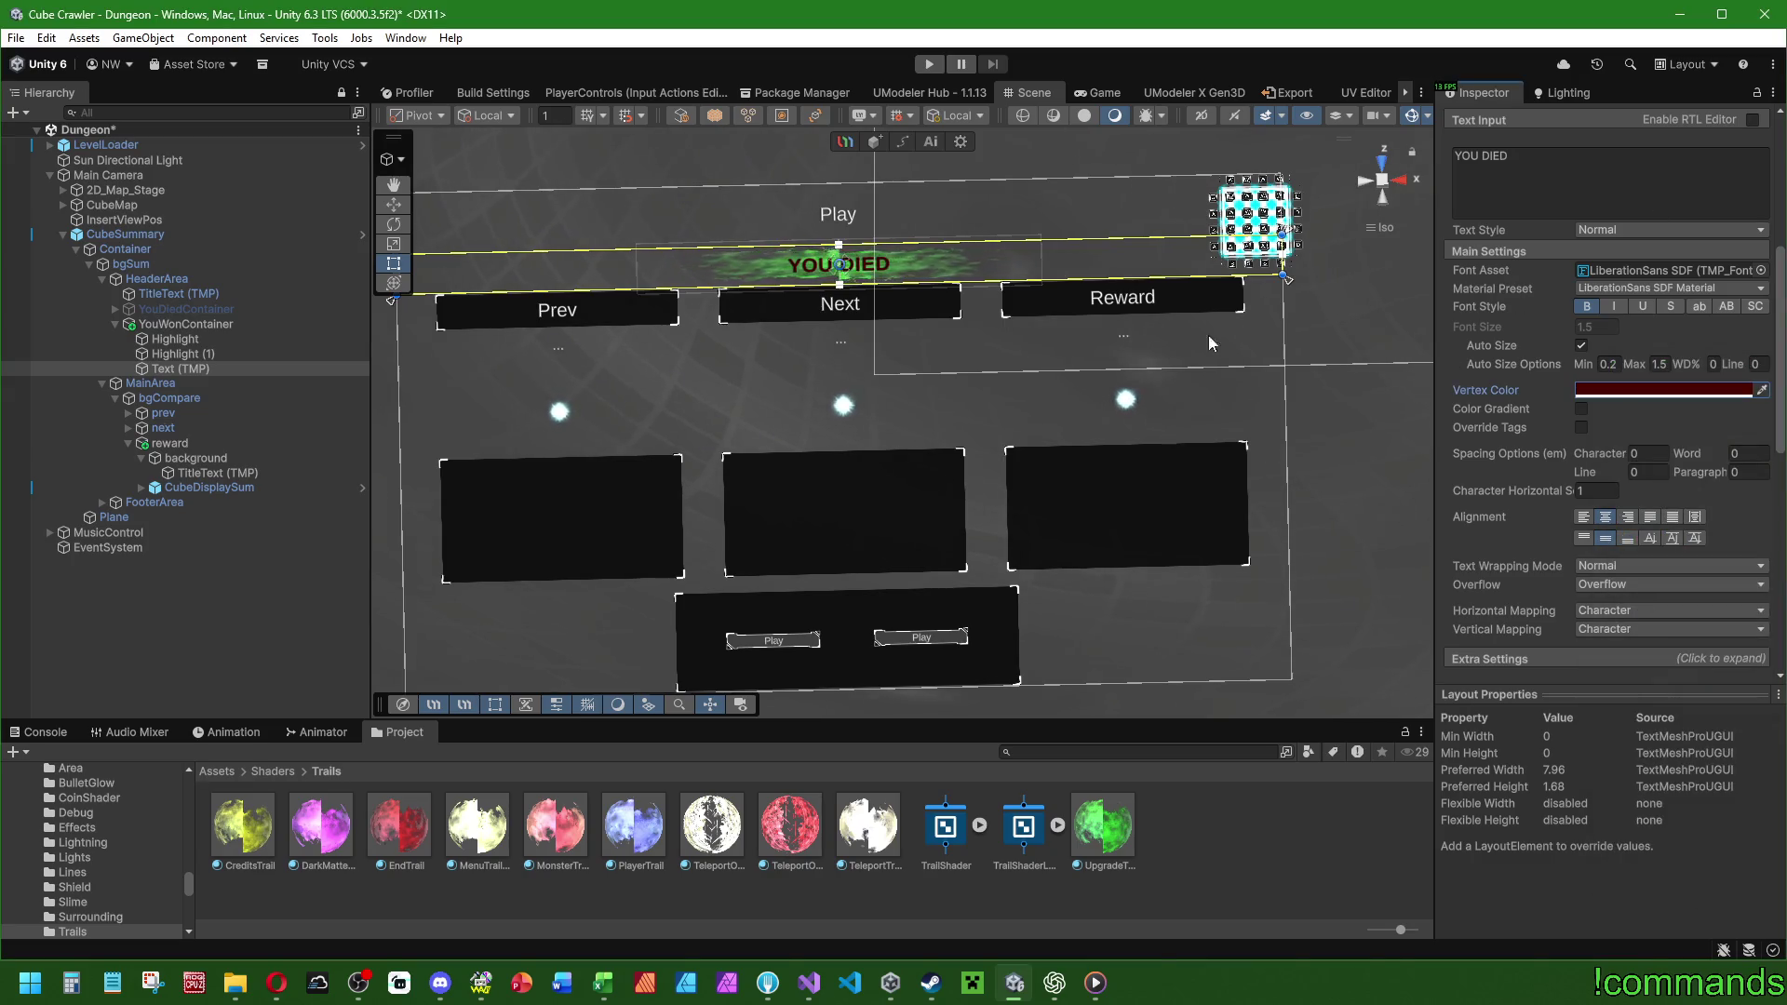
click(1620, 391)
click(1687, 458)
click(1773, 532)
drag(1773, 532, 1773, 544)
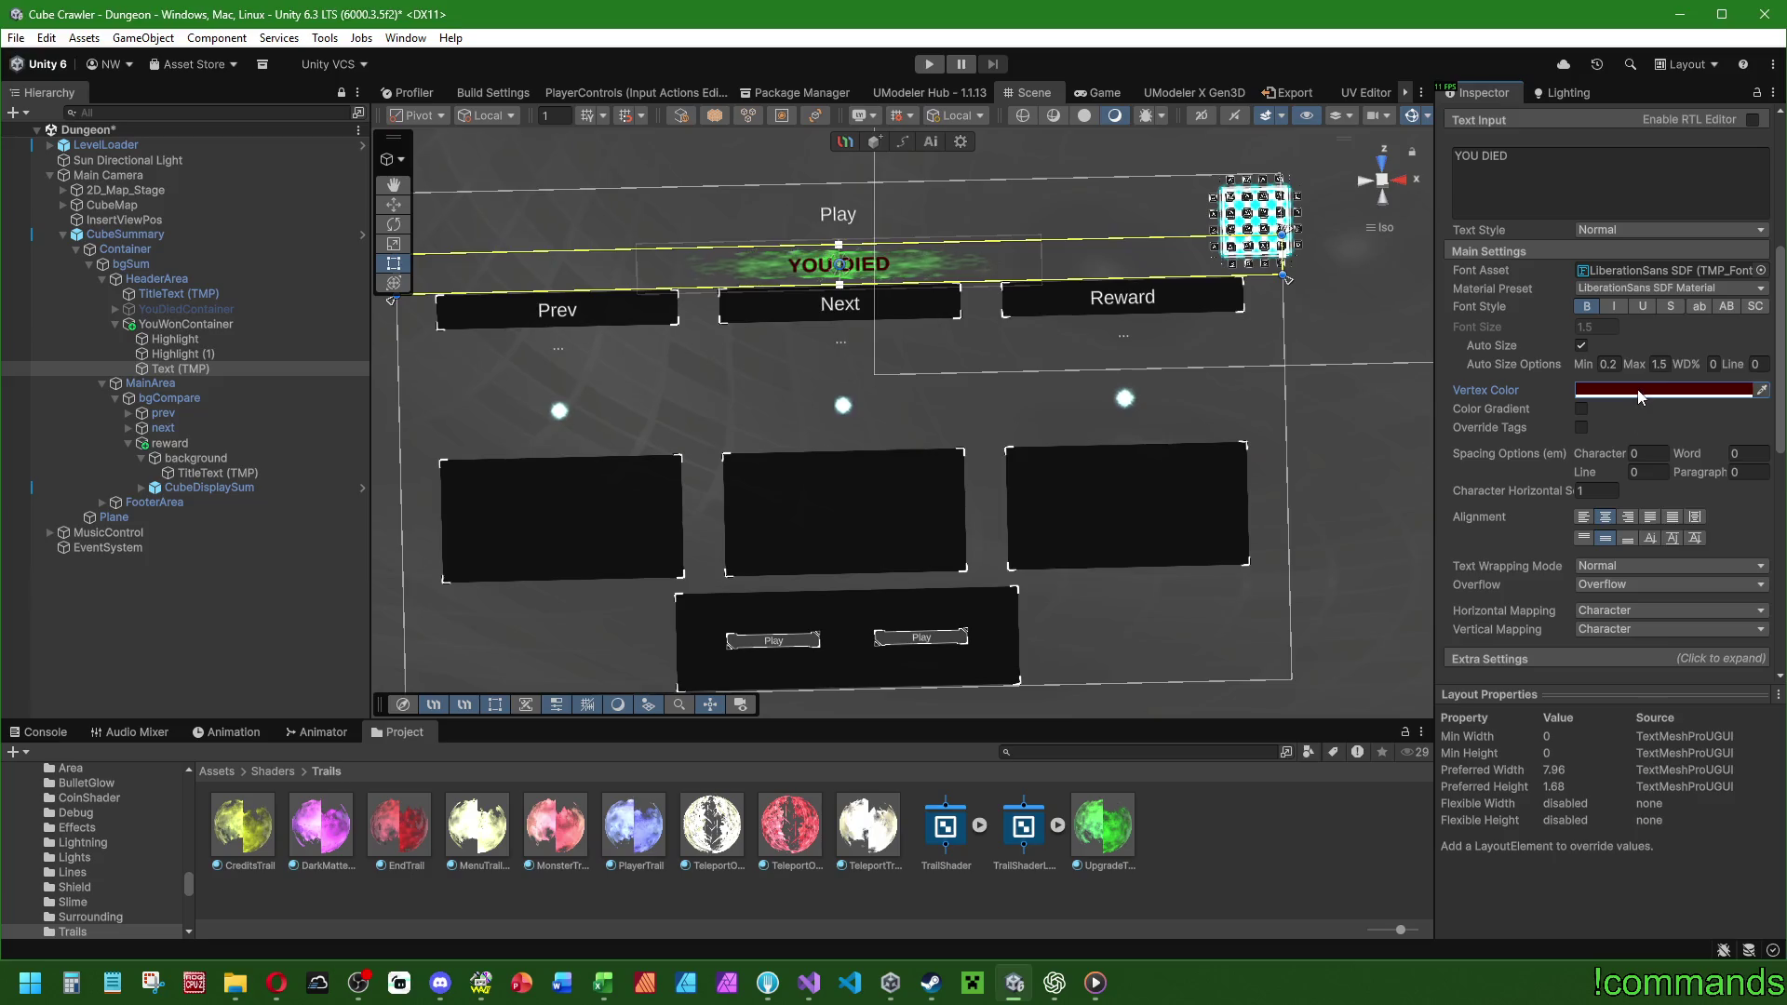
Fine-tune the text colour, trying yellow, and settle on dark green 004B04.
click(1704, 456)
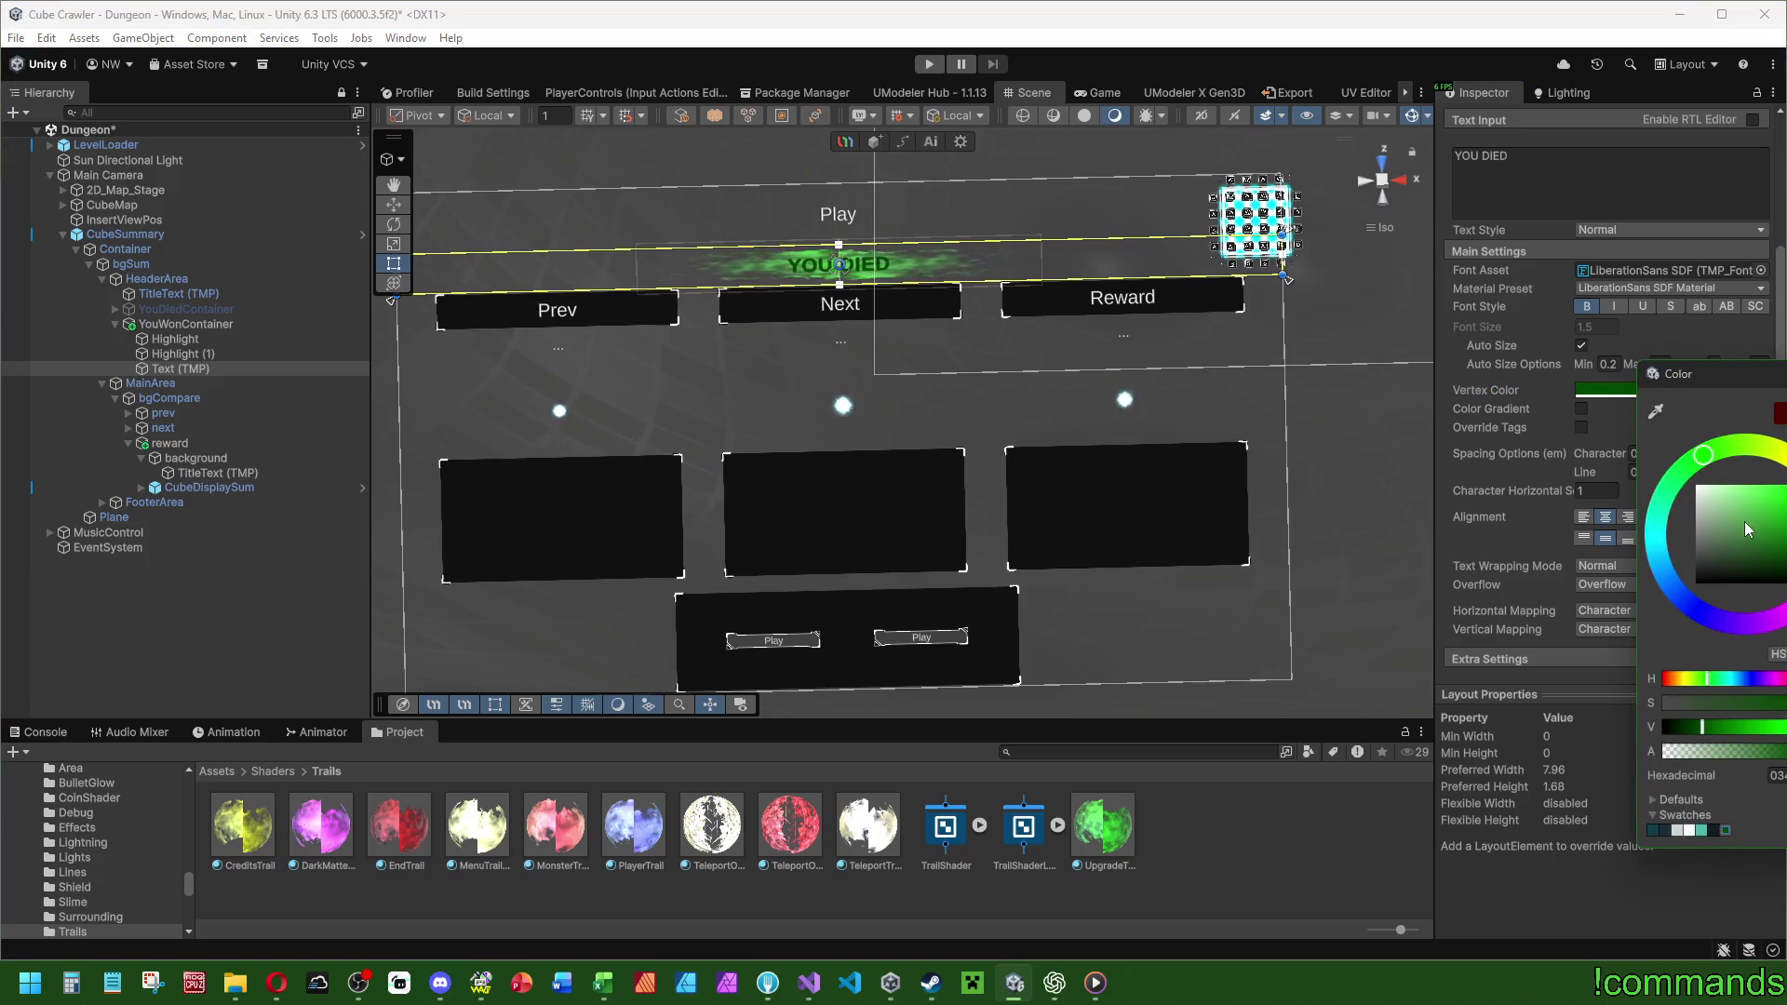
click(1779, 454)
mouse_move(1773, 541)
mouse_down()
mouse_move(1782, 489)
mouse_move(1675, 473)
mouse_move(1671, 582)
mouse_move(1655, 513)
mouse_move(1700, 456)
mouse_move(1739, 447)
mouse_up()
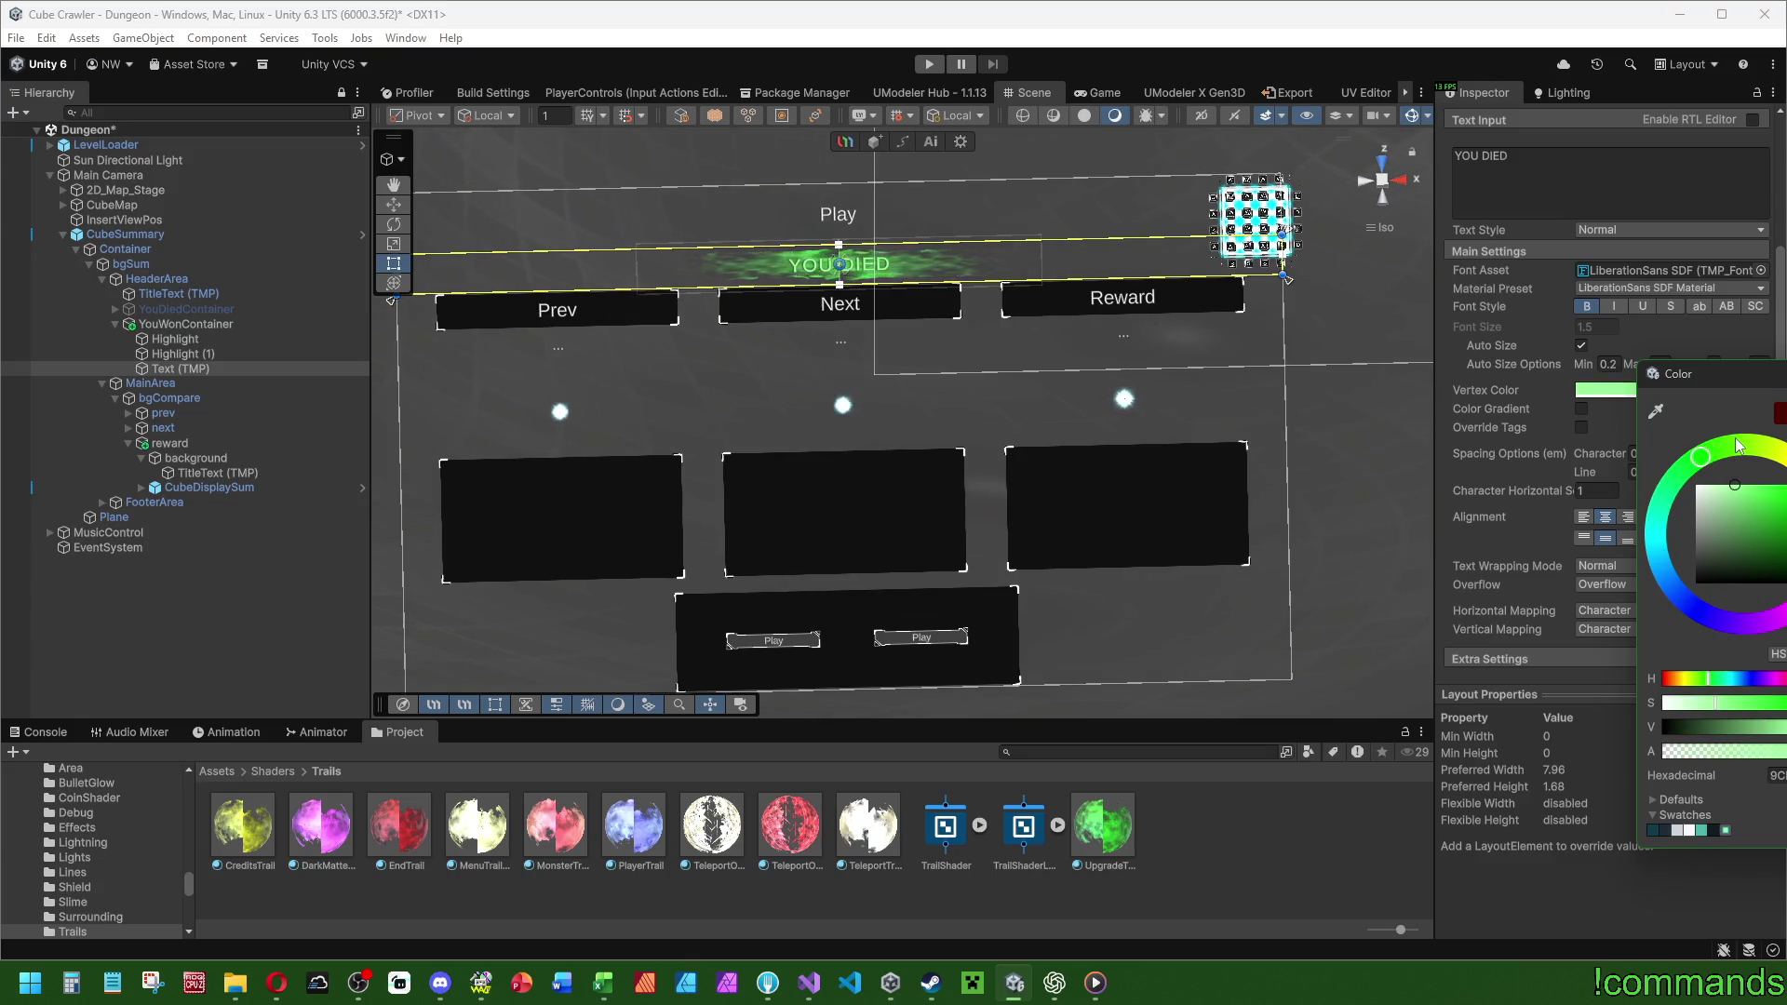
click(1694, 726)
drag(1694, 726, 1705, 725)
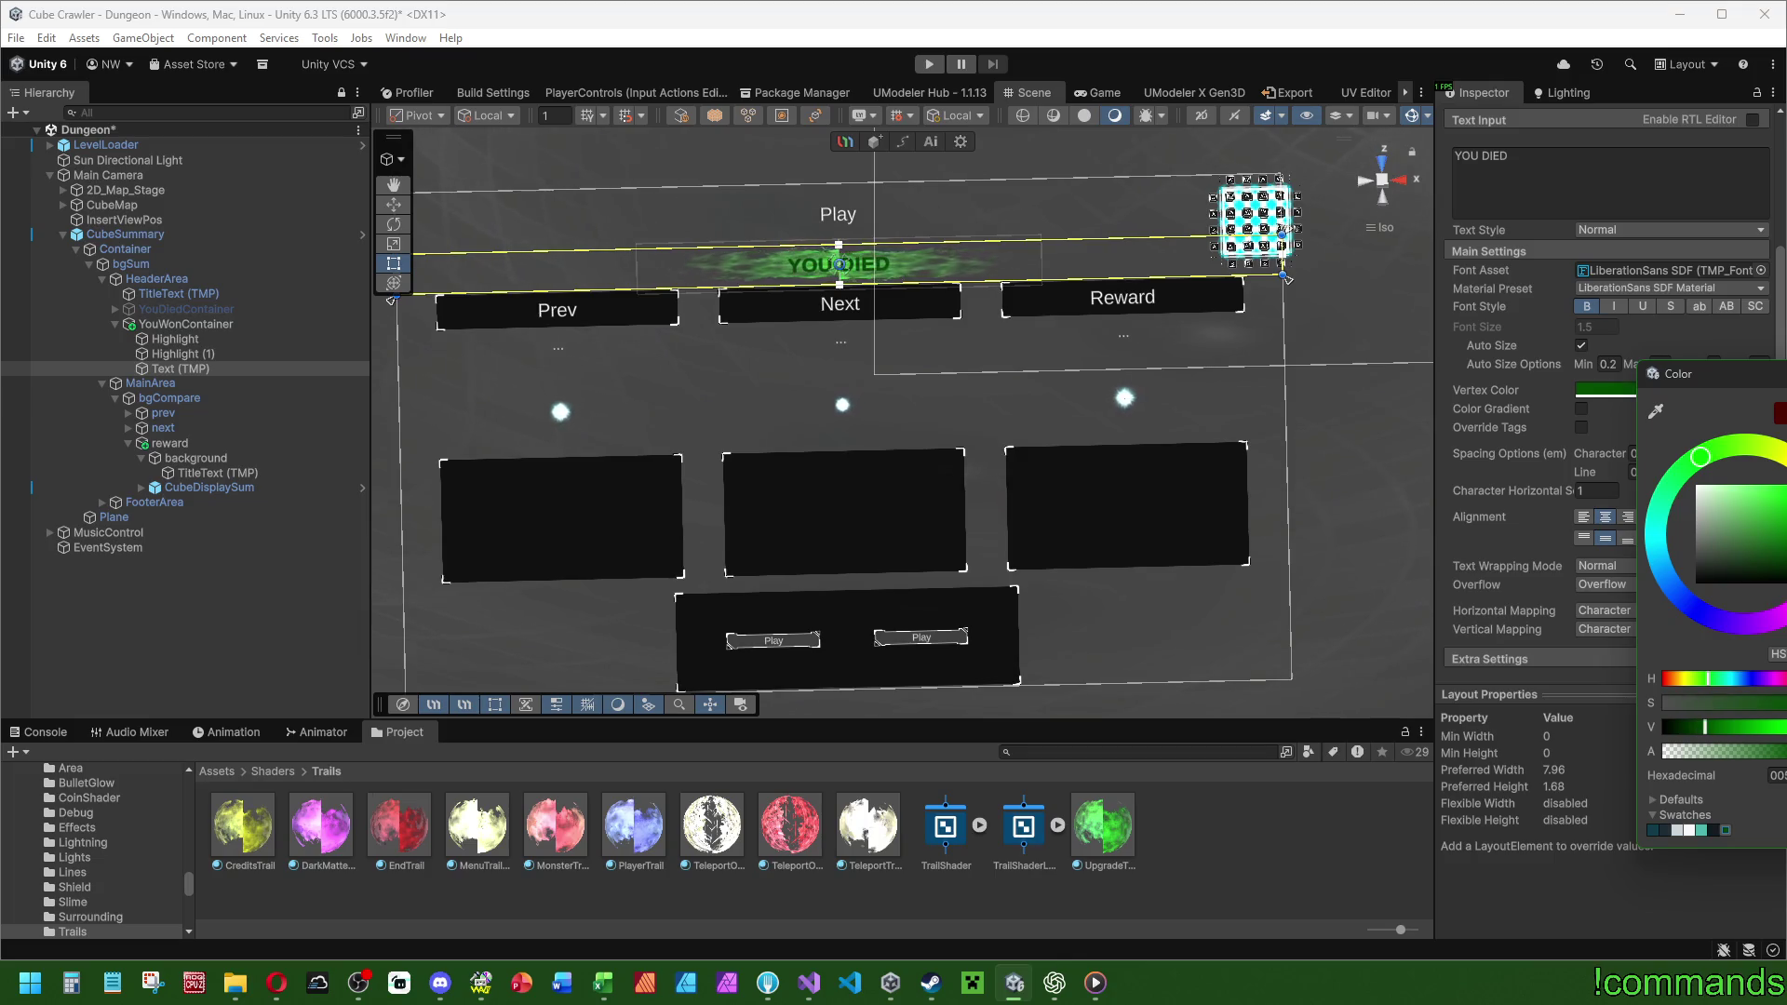
drag(1678, 373, 1632, 368)
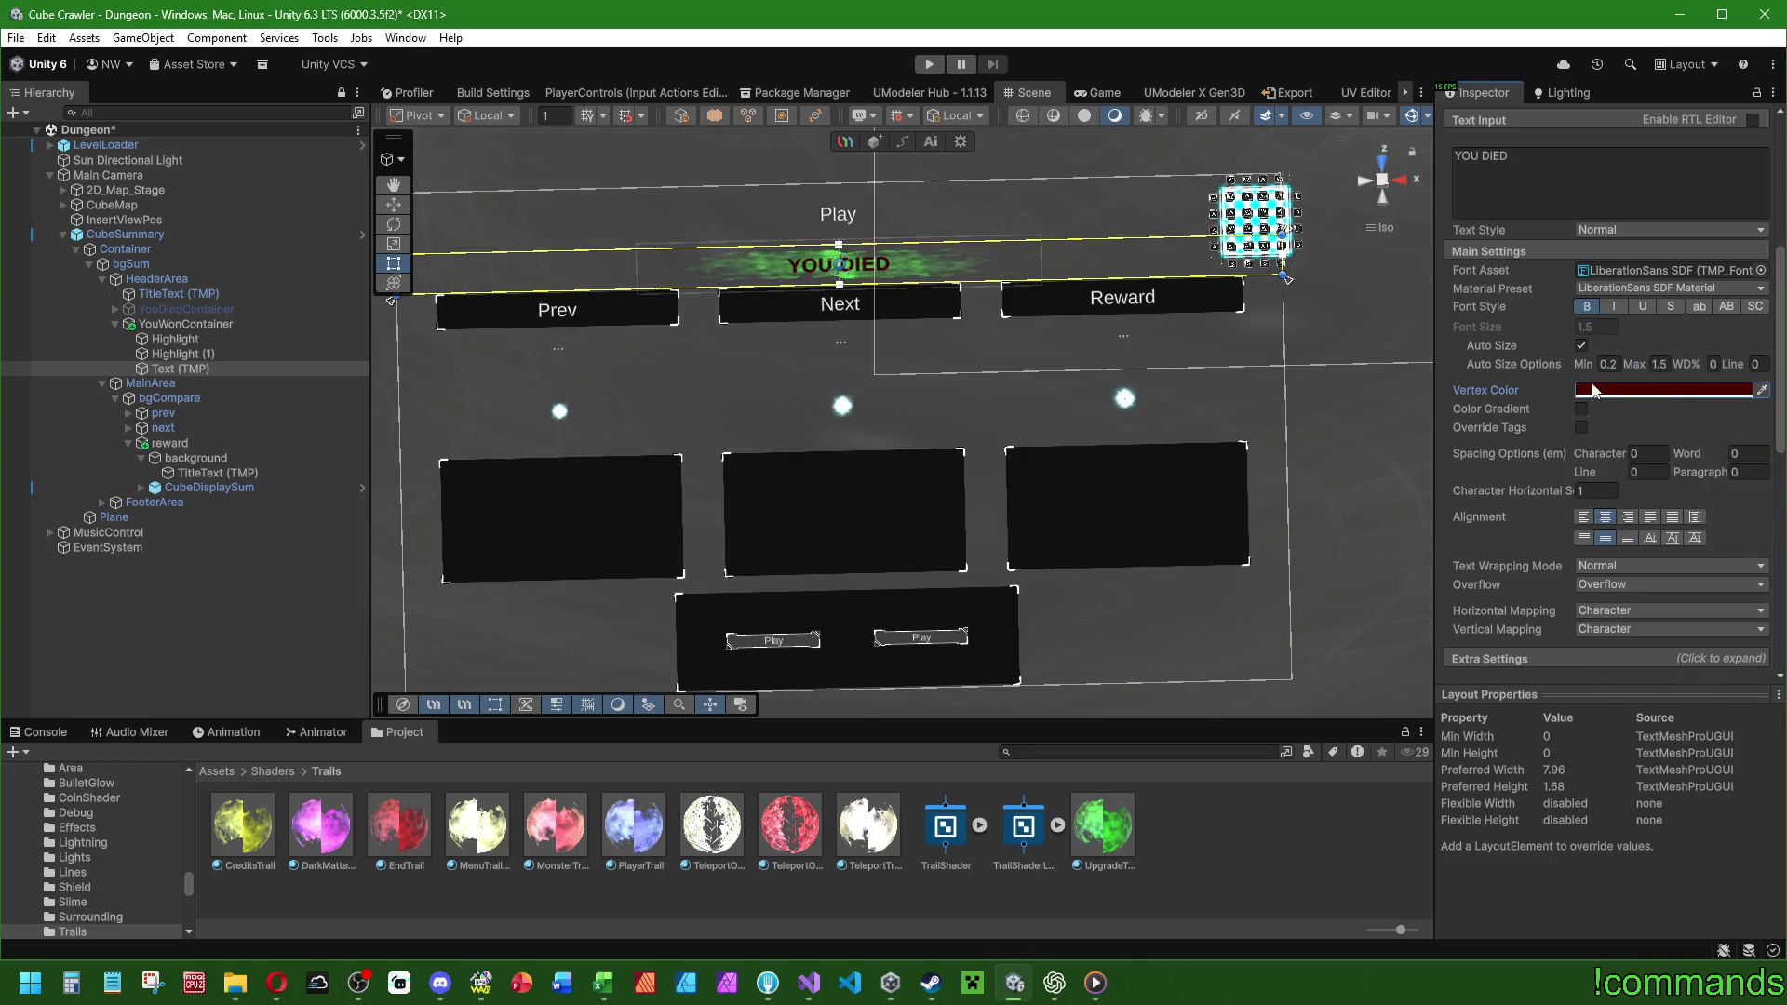
click(1666, 447)
click(1651, 453)
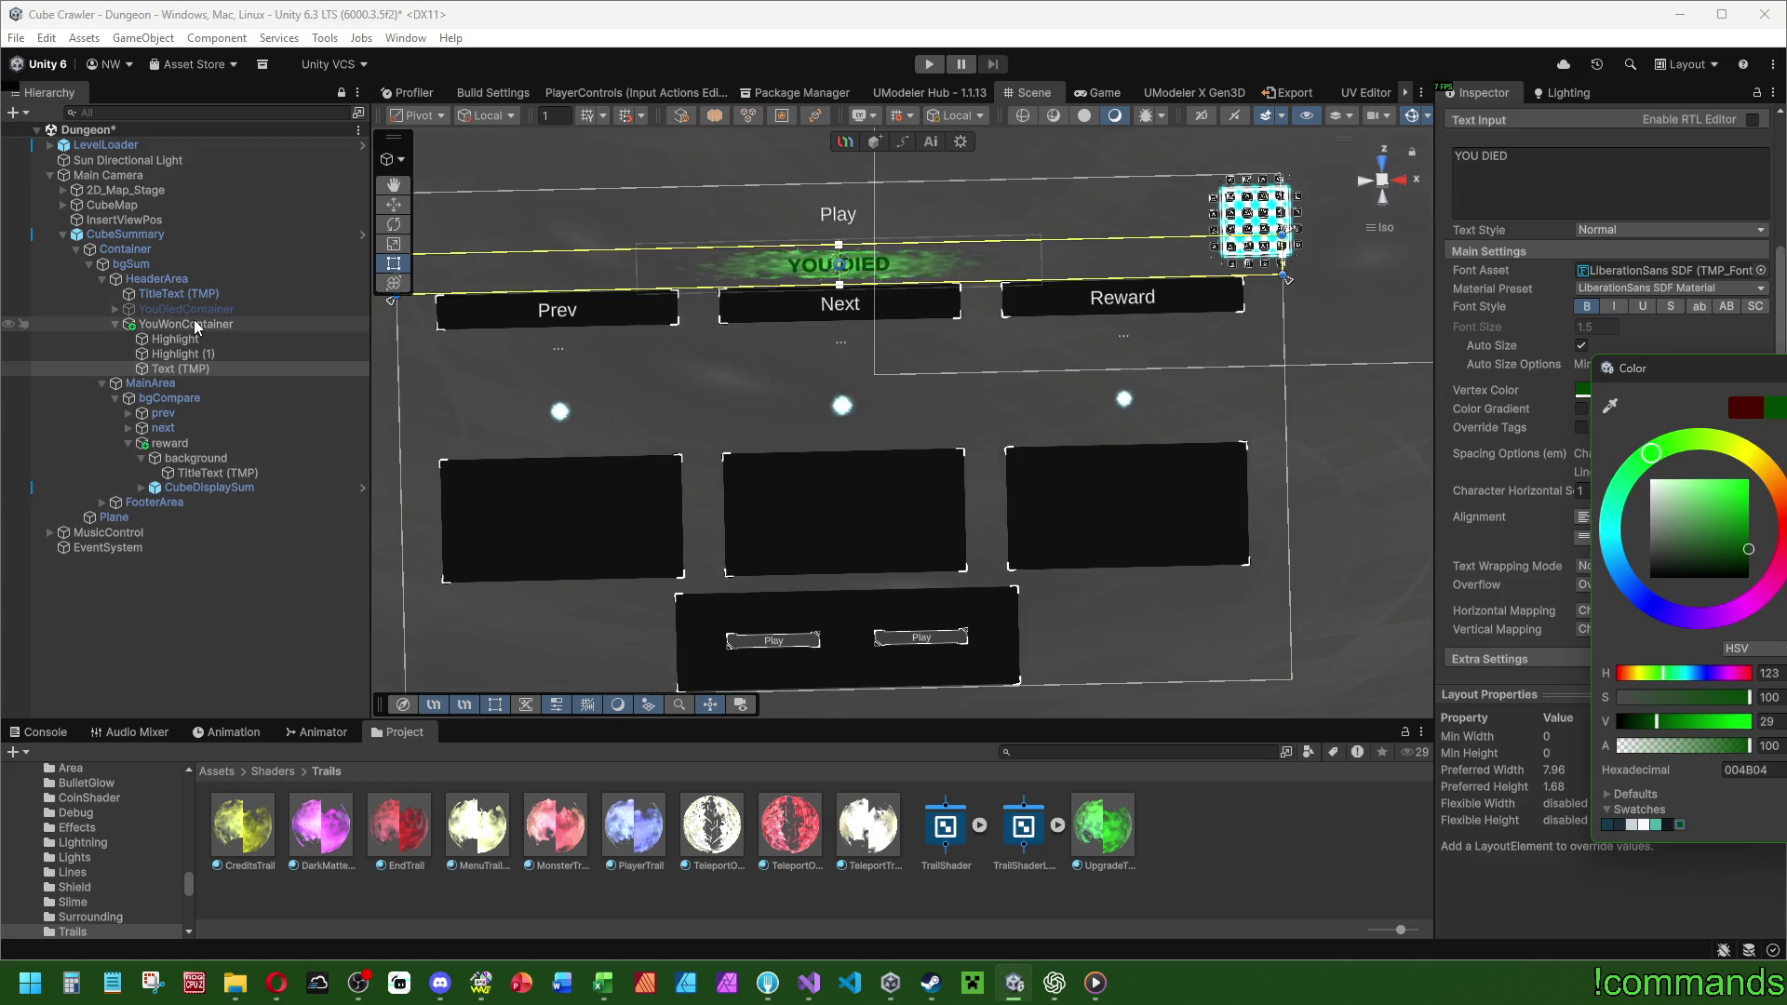
click(181, 368)
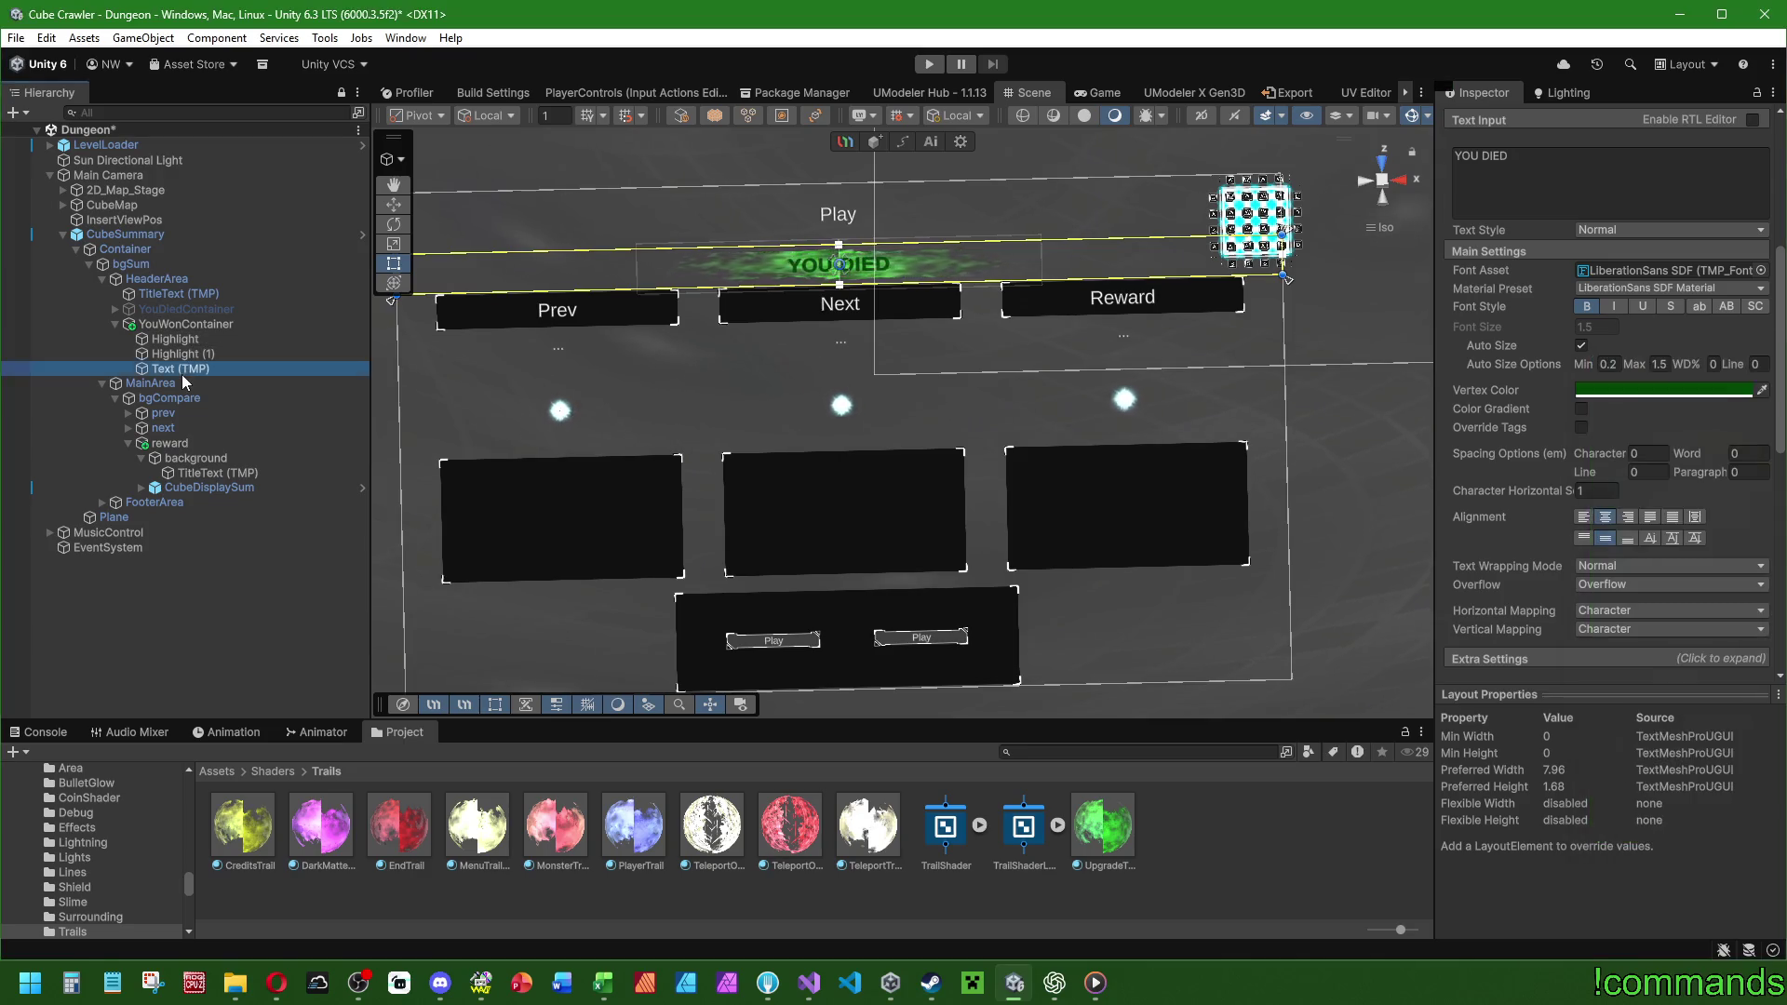
Replace the banner's Text Input with MISSION SUCCESSFUL, correcting the spelling.
click(1541, 171)
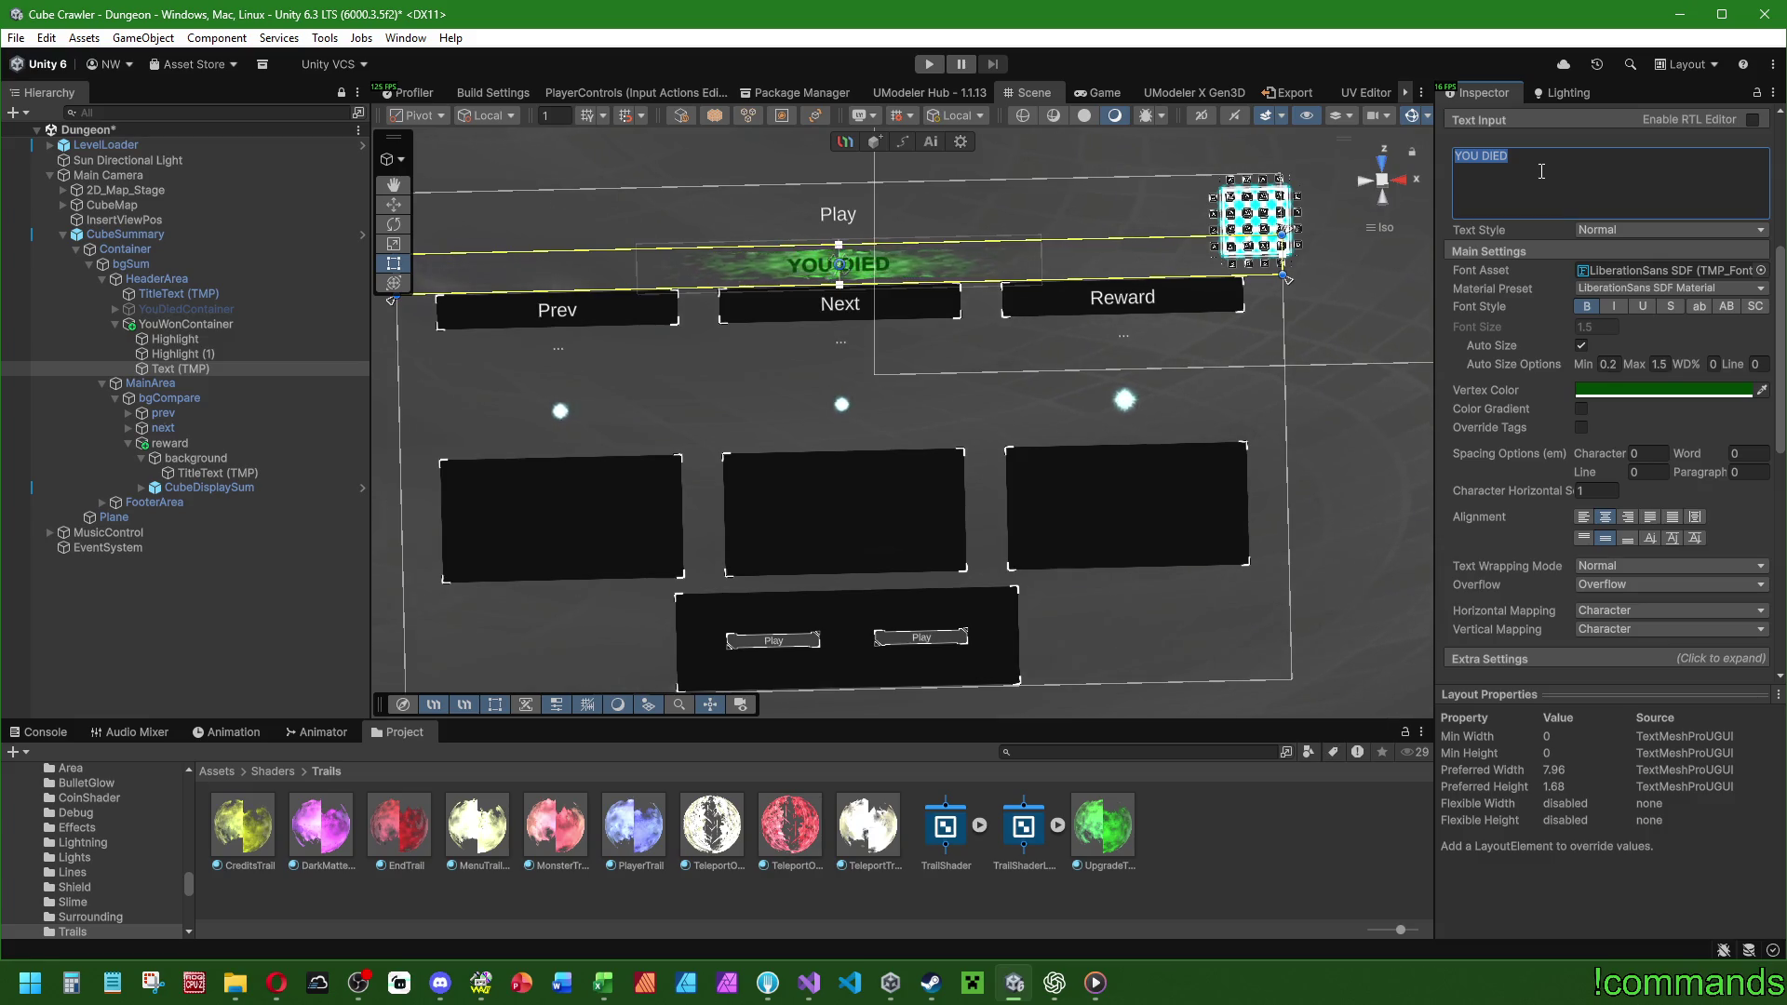
text(MISSION)
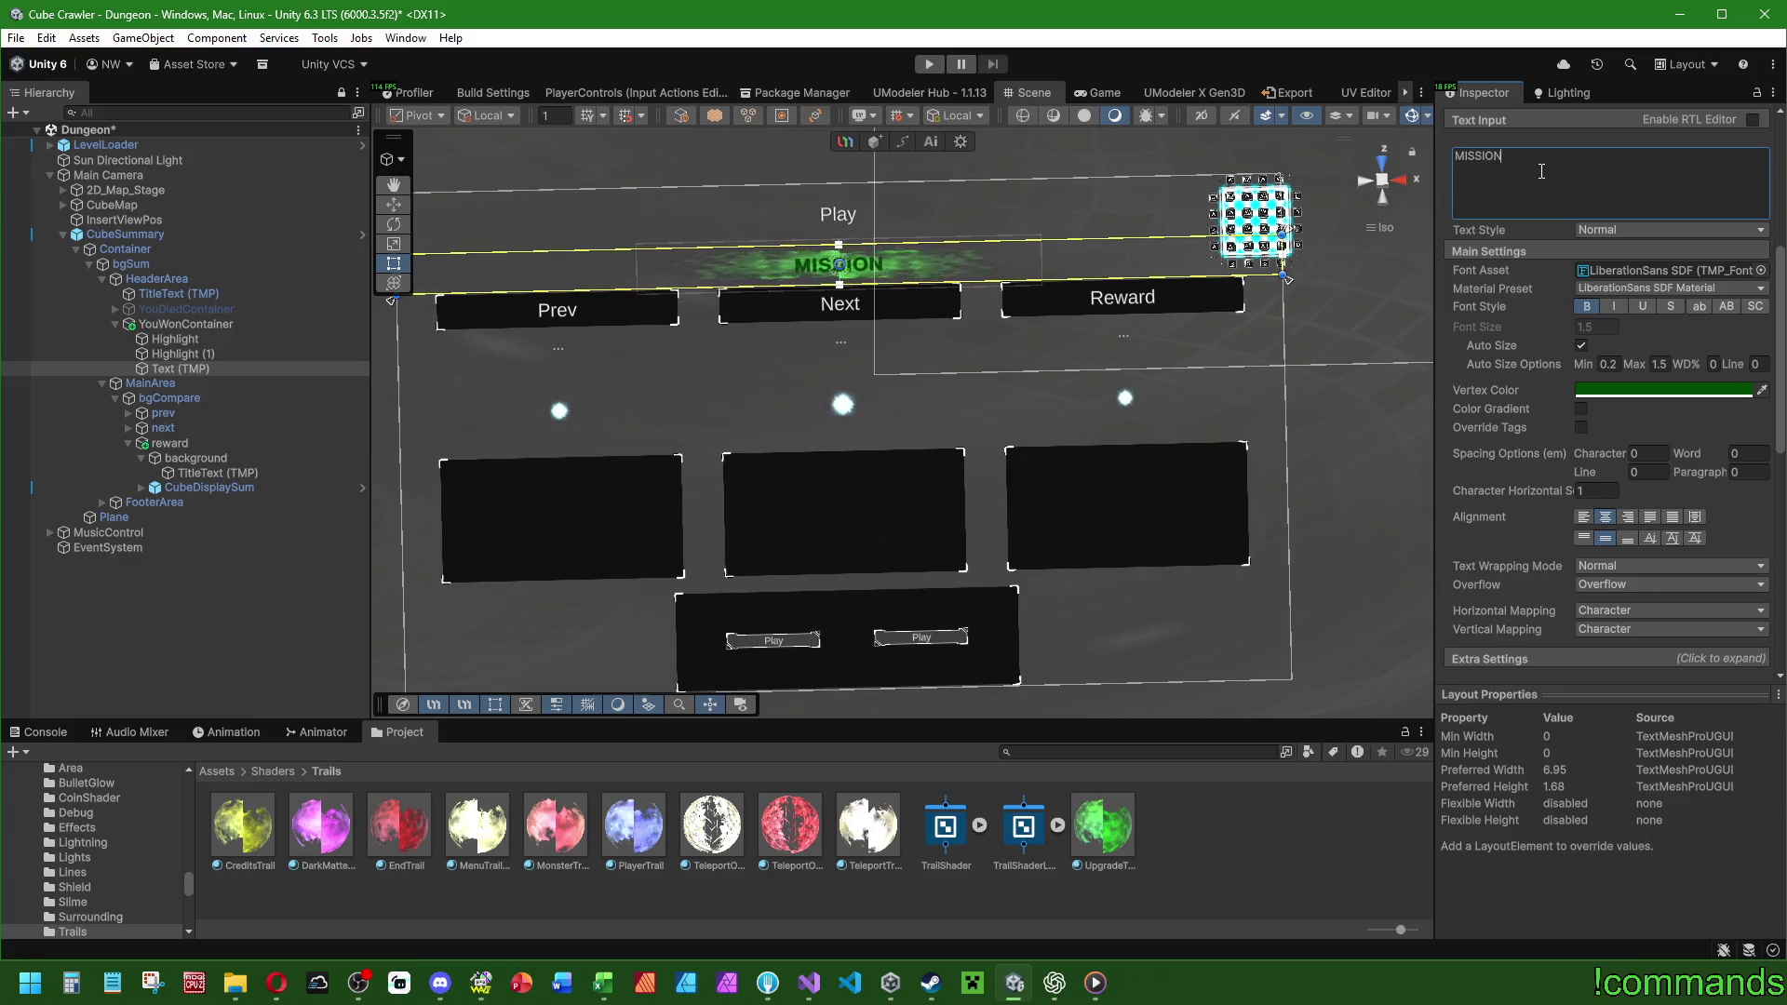
text( SUCCESS)
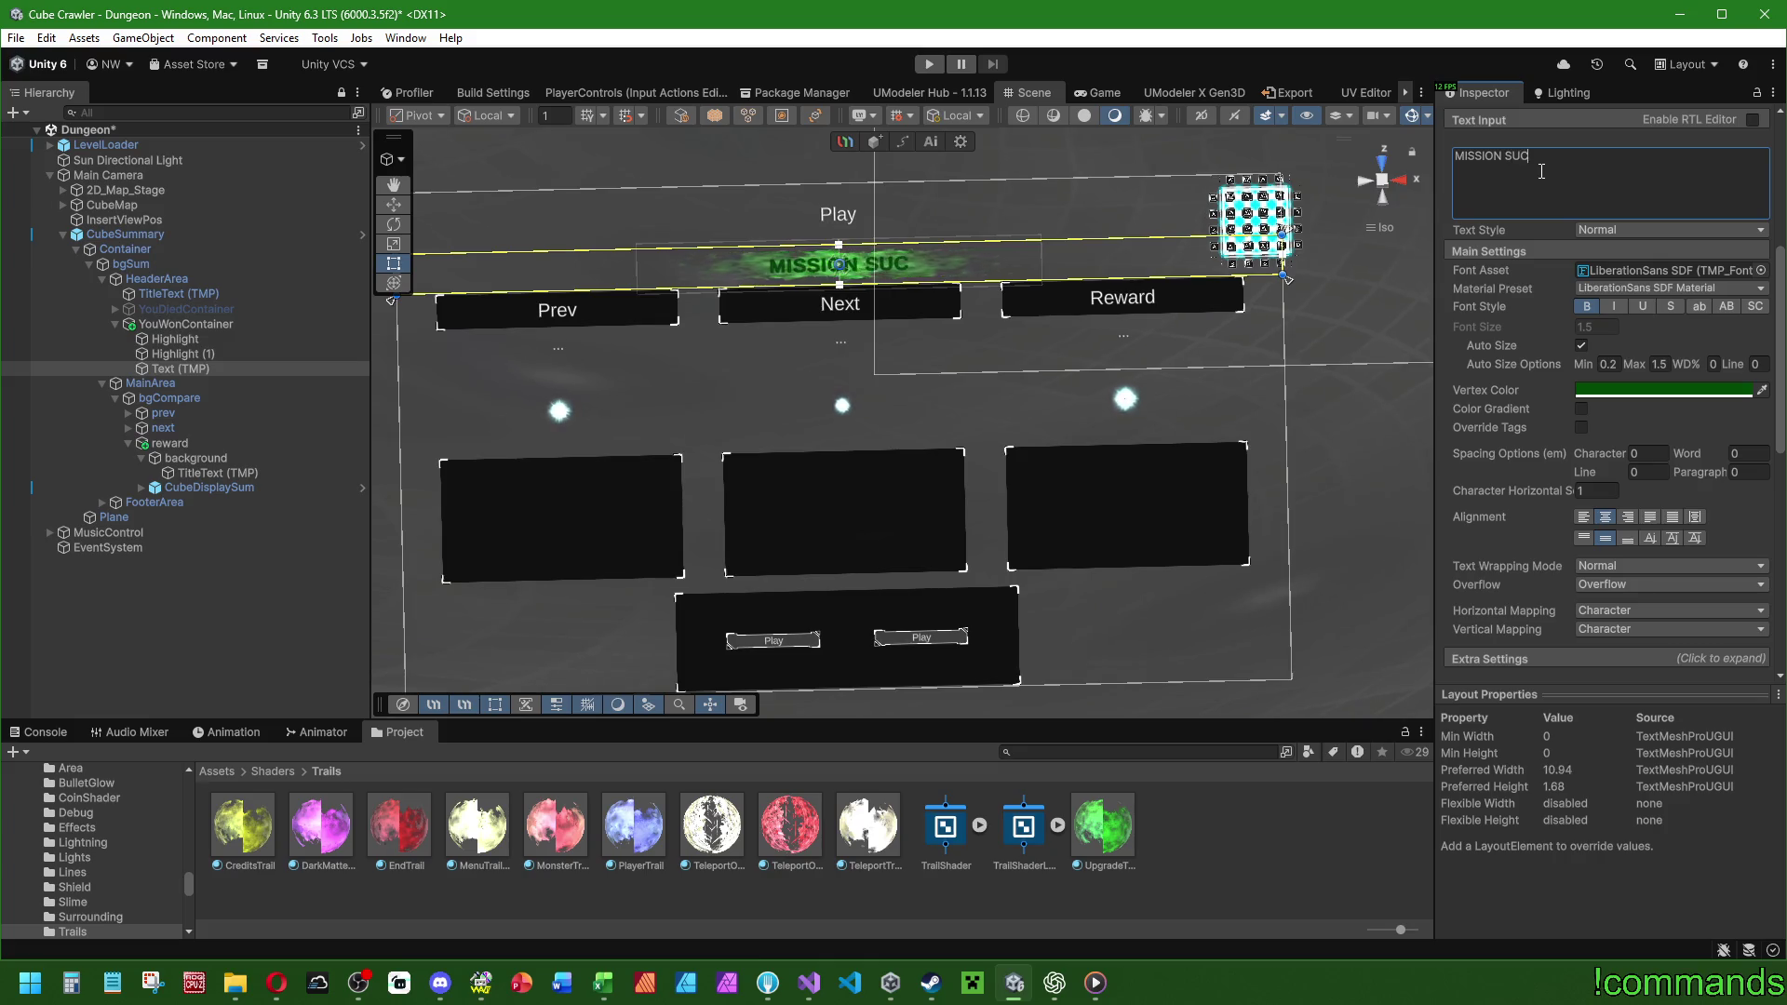
text(FUL)
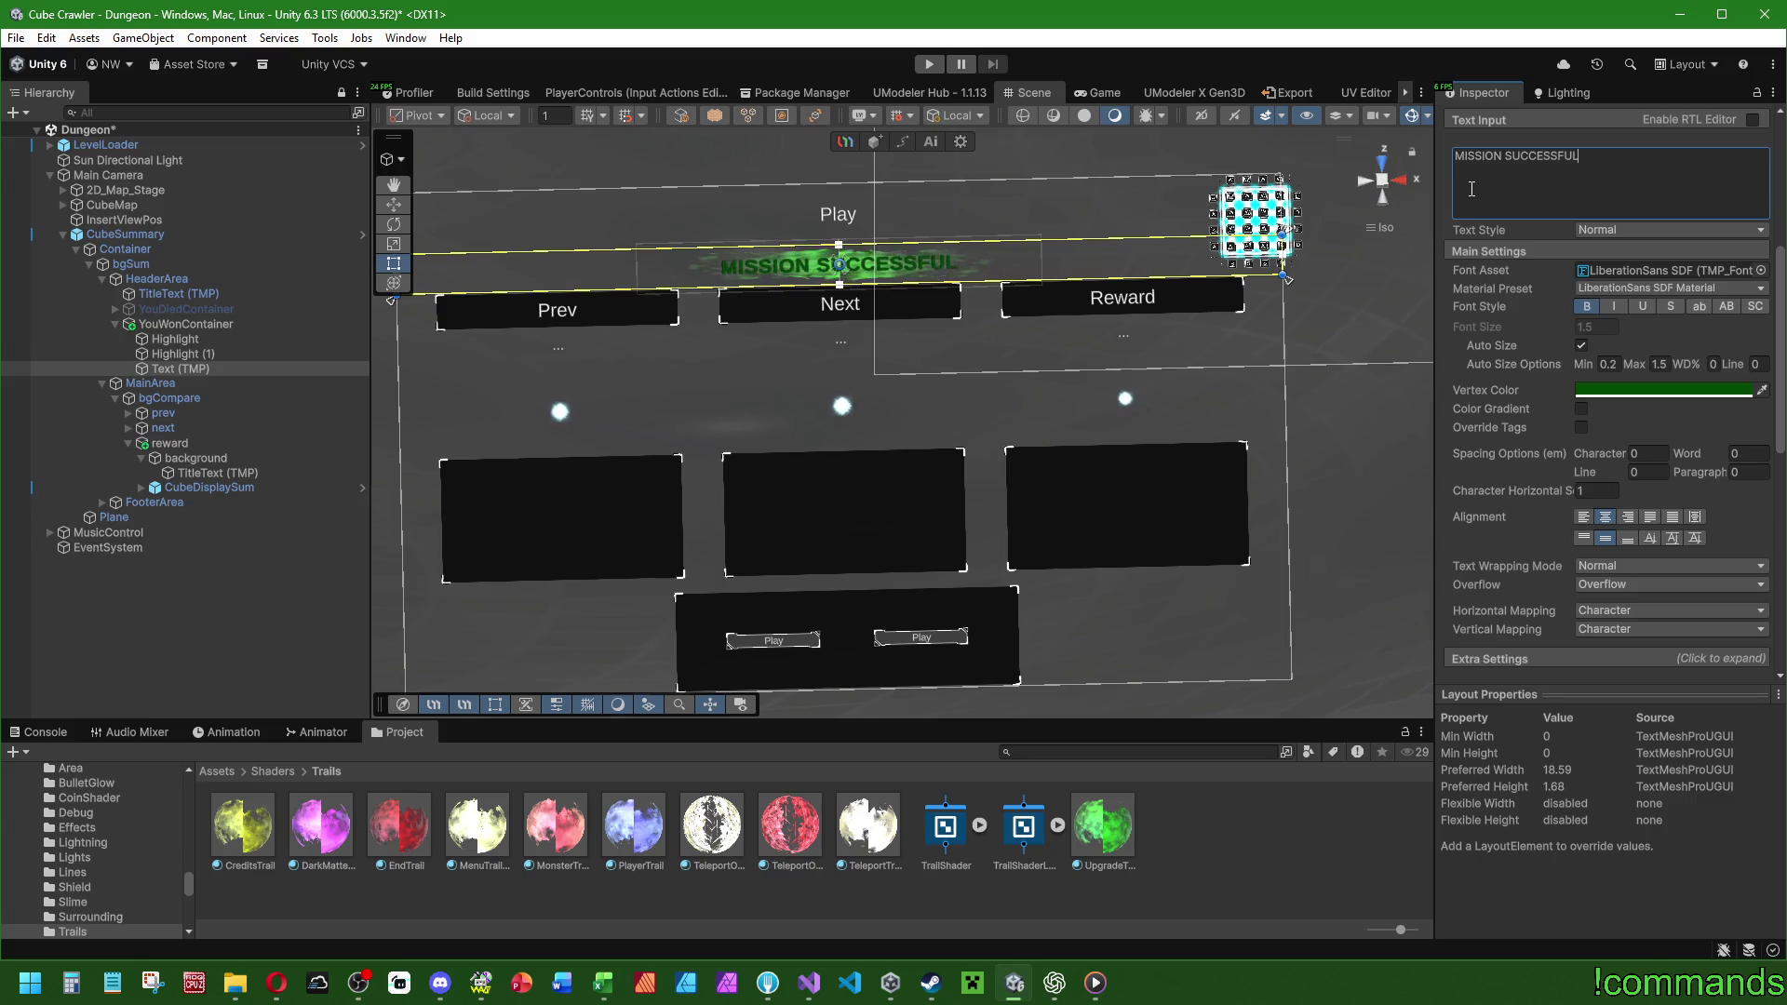
click(1518, 158)
key(BackSpace)
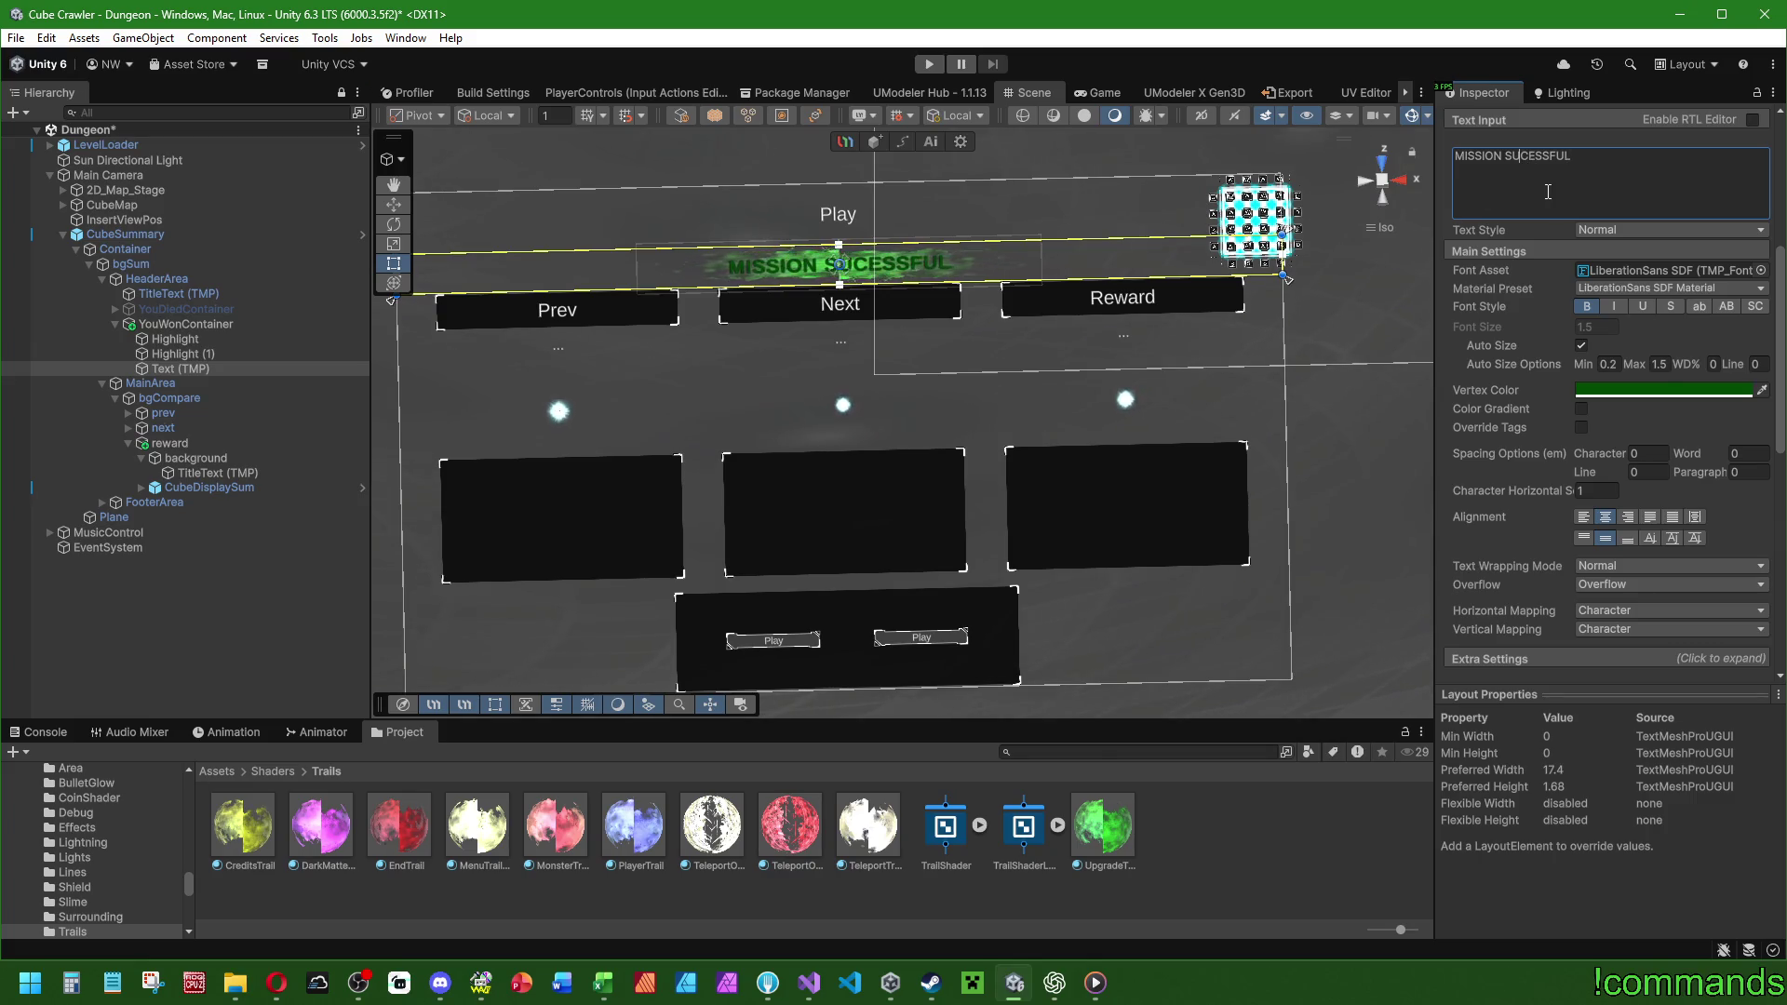
text(C)
key(BackSpace)
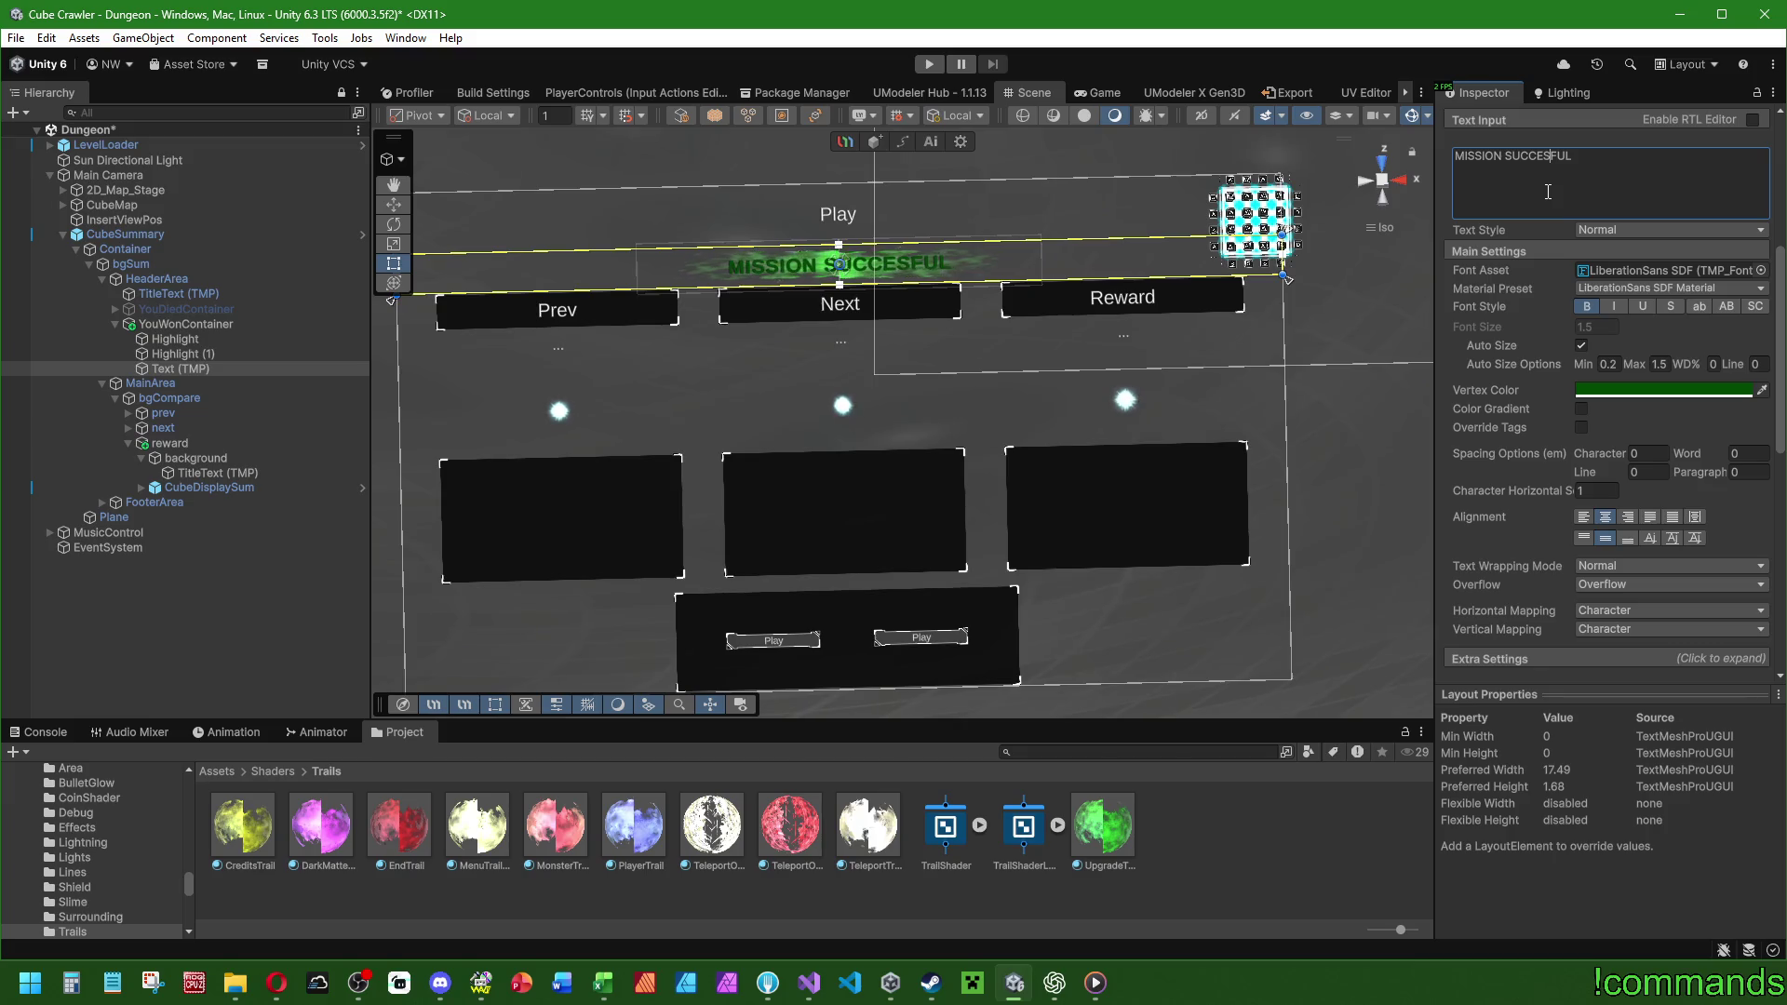
text(S)
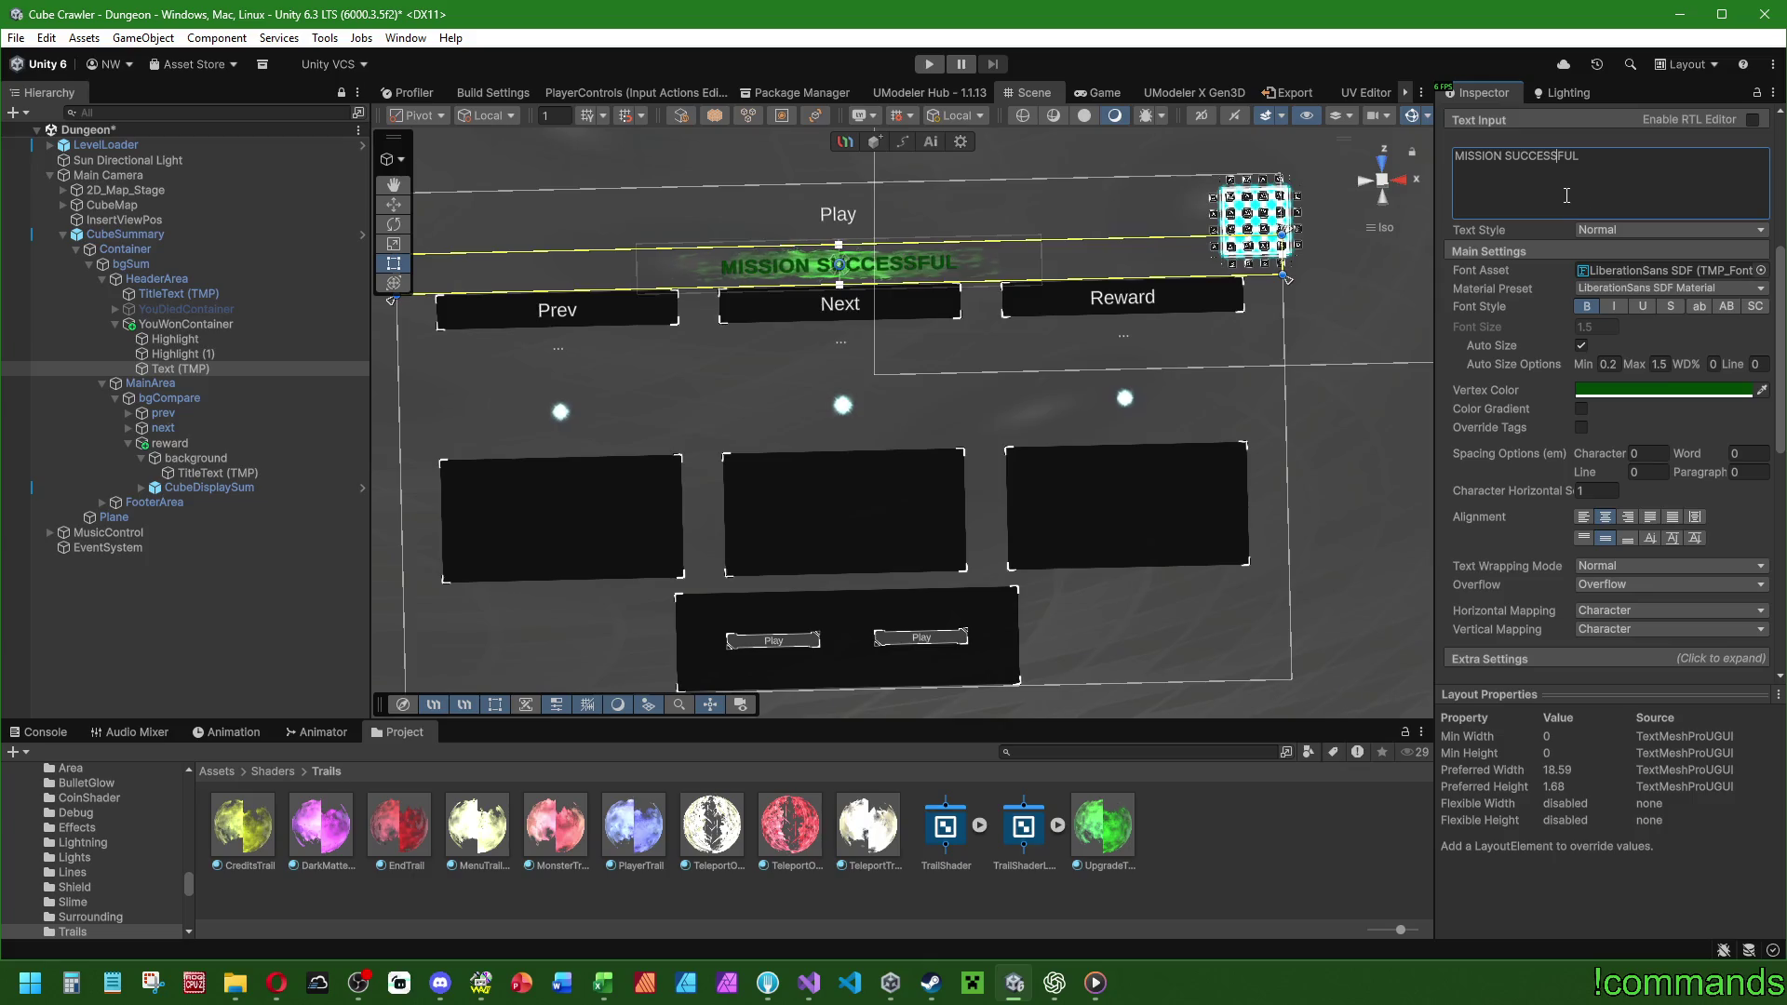
Briefly show the YOU DIED banner for comparison, then hide it and reselect the win text.
click(184, 309)
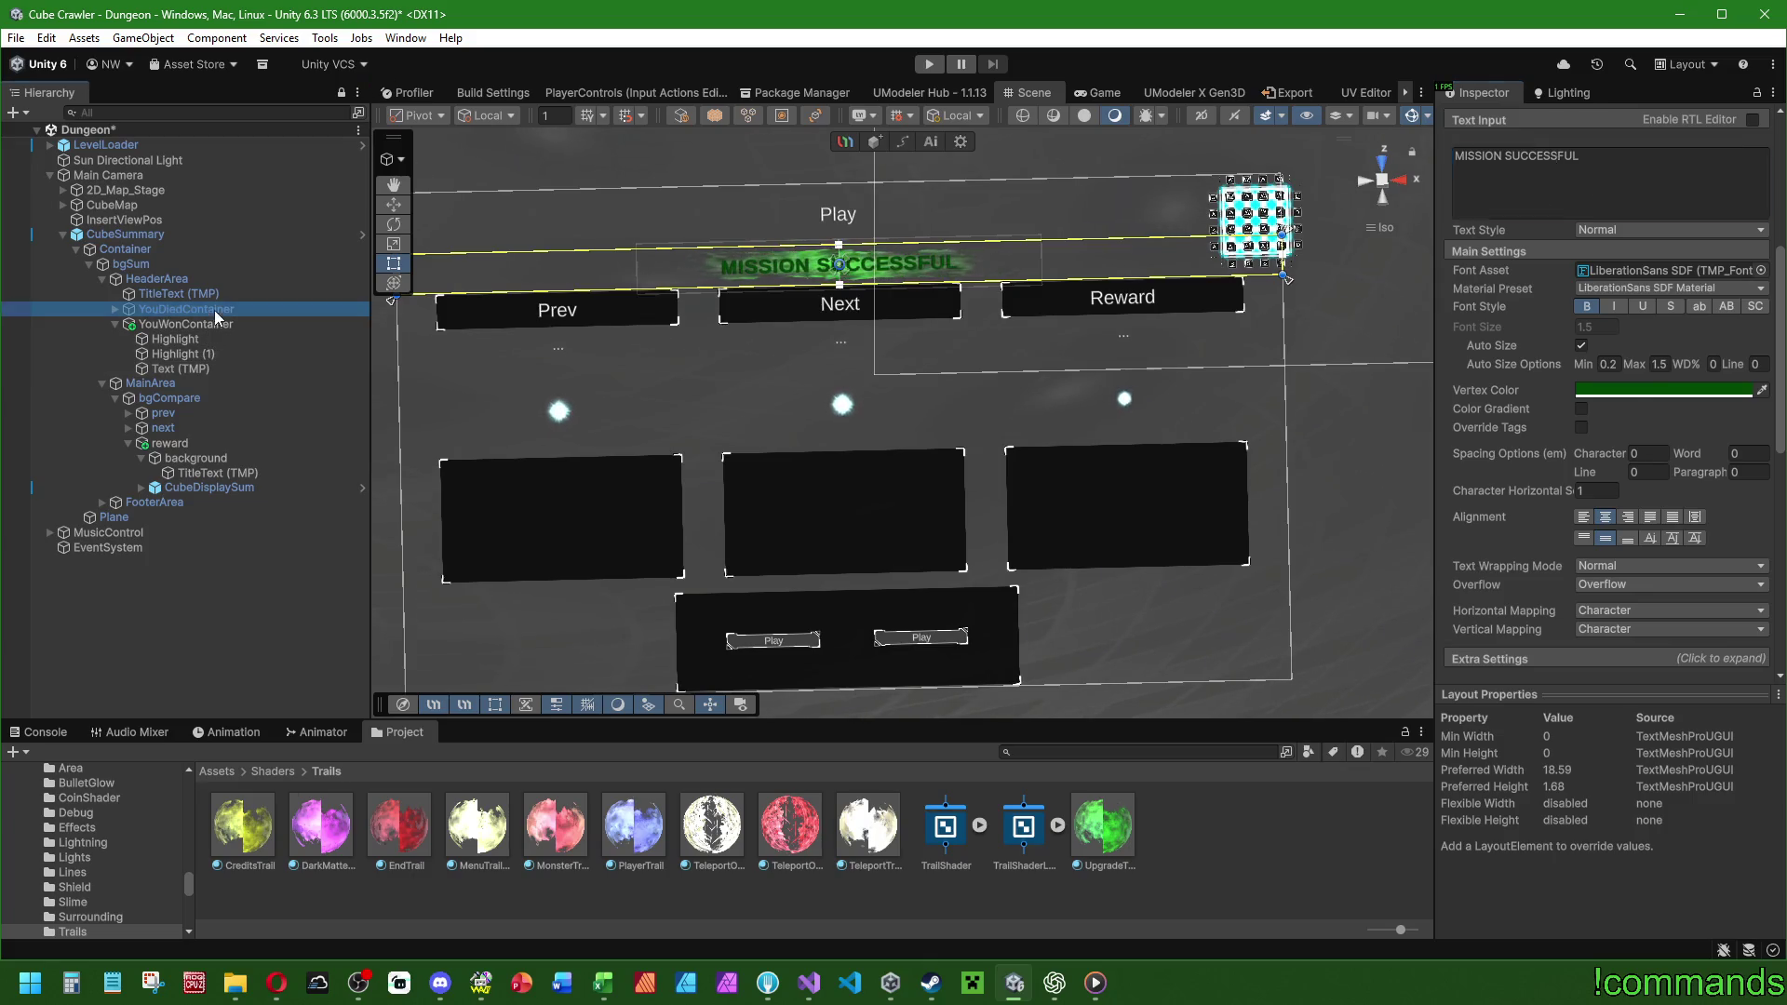
click(1484, 121)
click(1484, 121)
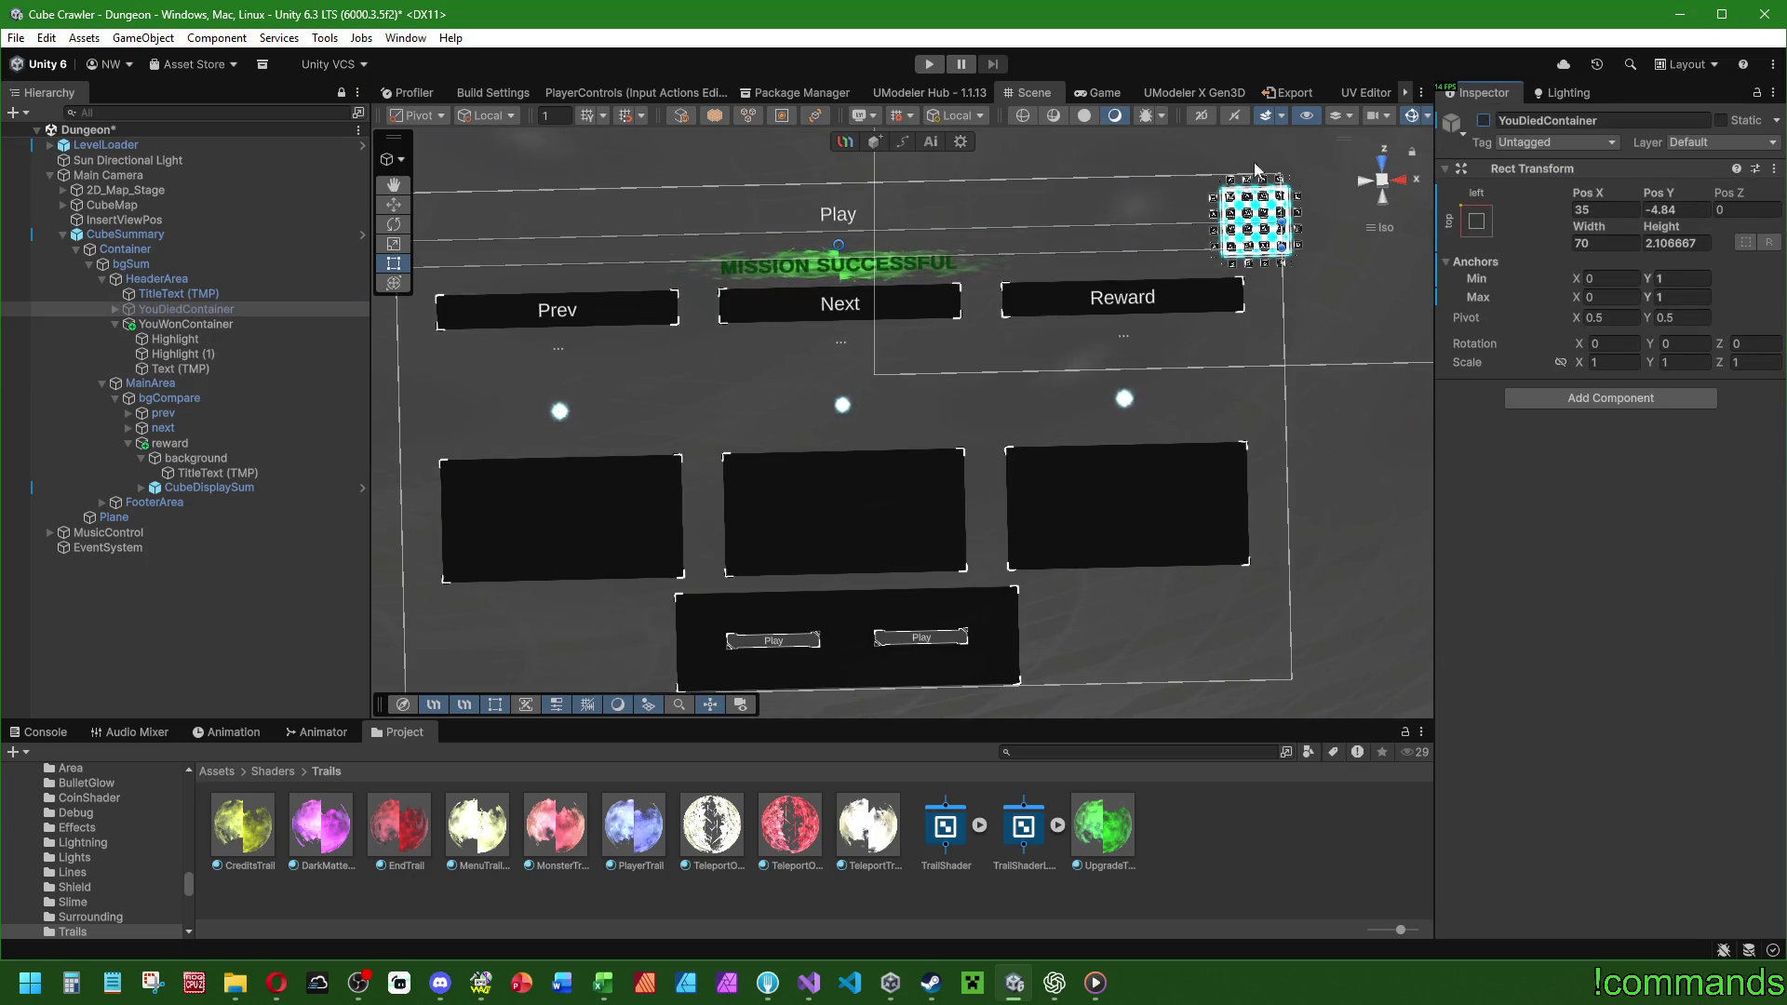
click(175, 322)
click(177, 368)
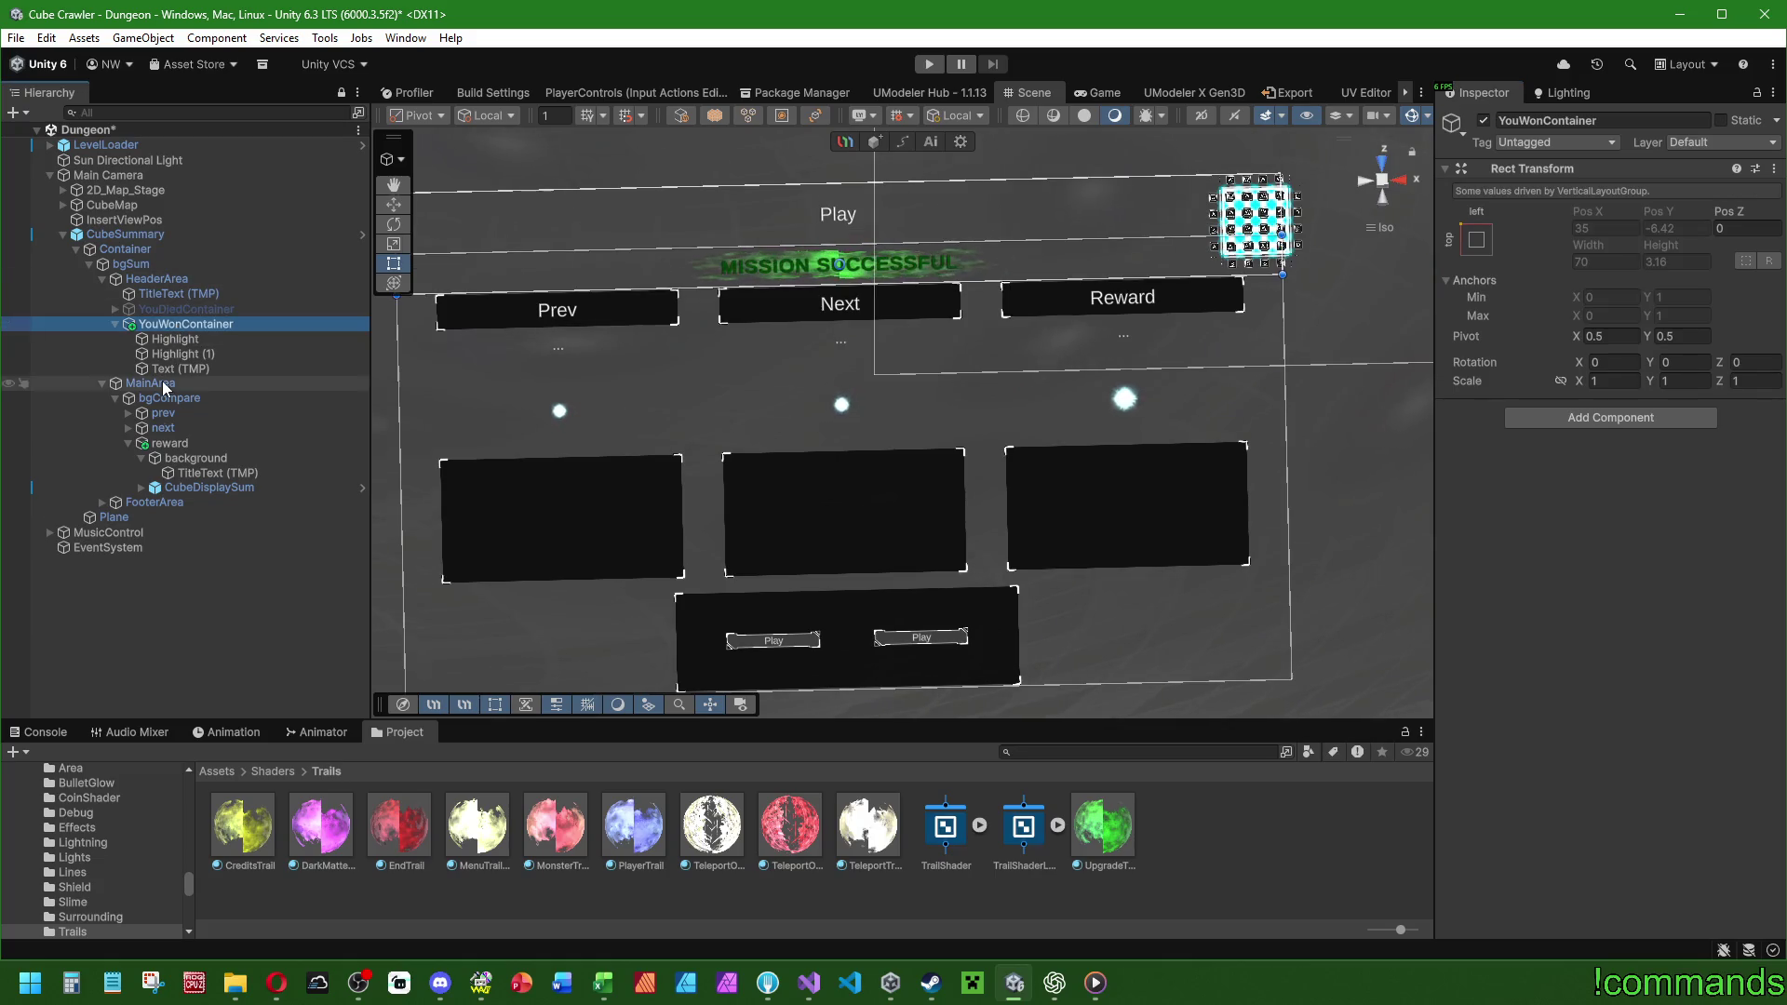
Replace the you_died Load Language Key with mission_successful on the win banner text.
scroll(1563, 537, down, 10)
scroll(1563, 537, down, 5)
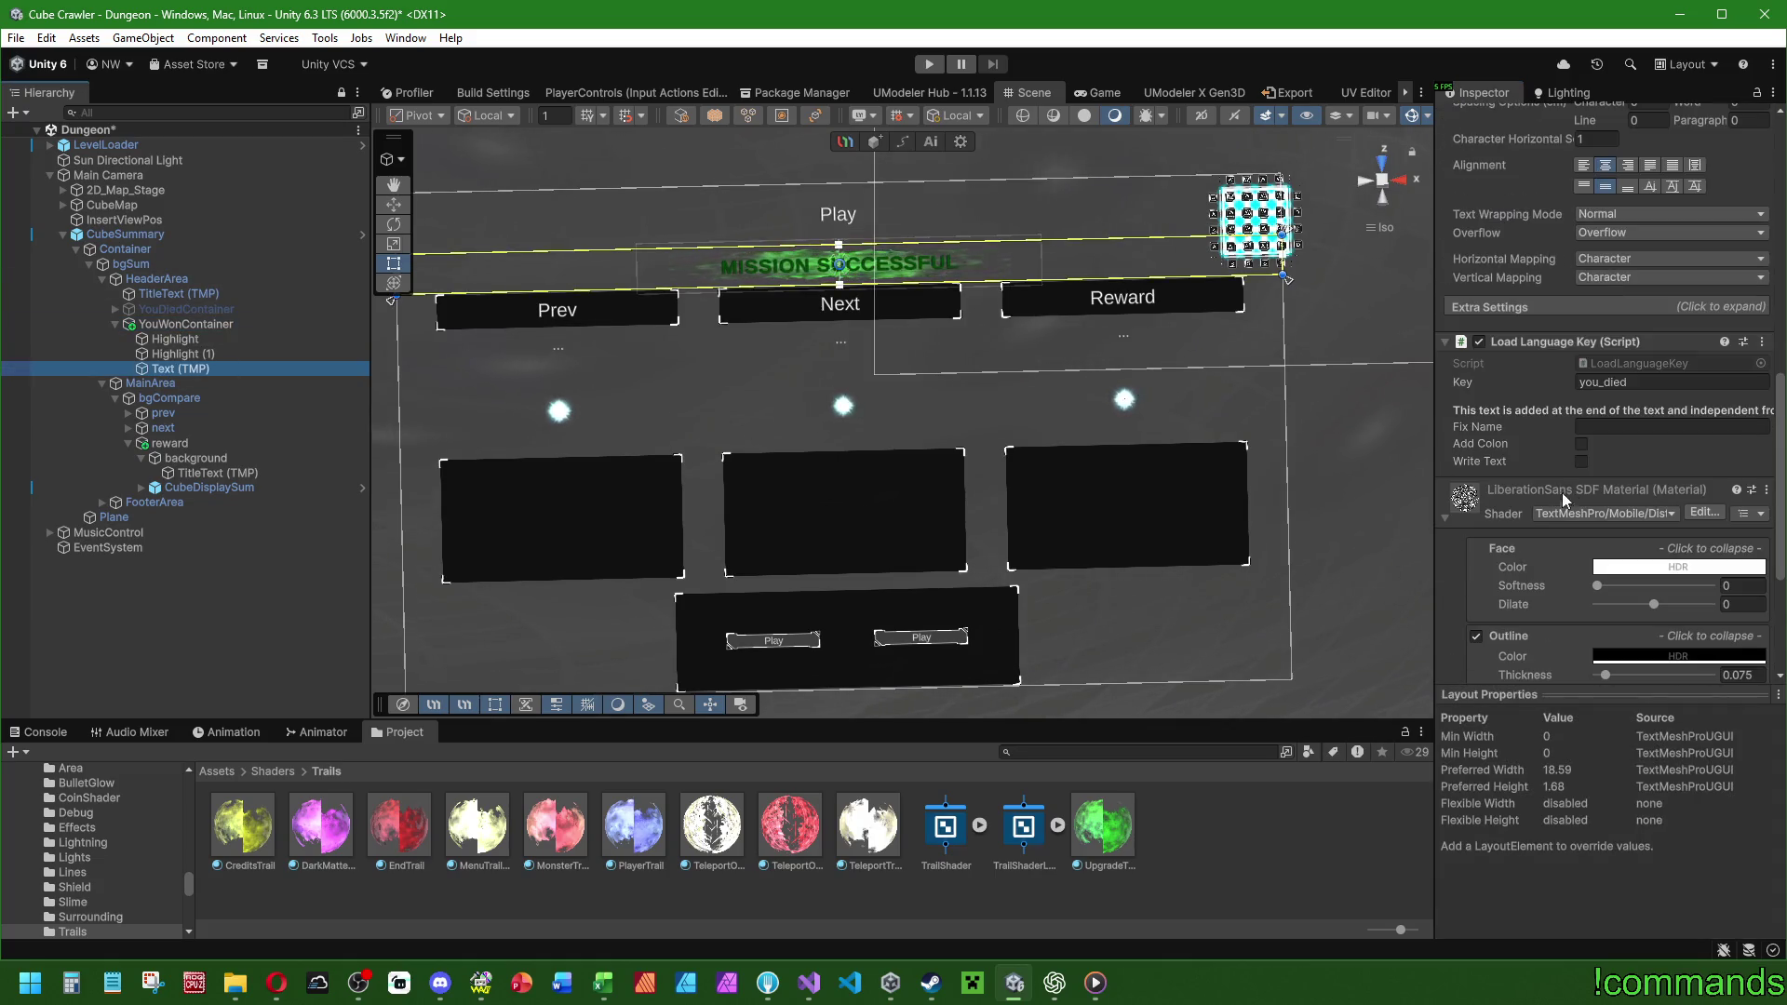
click(1655, 380)
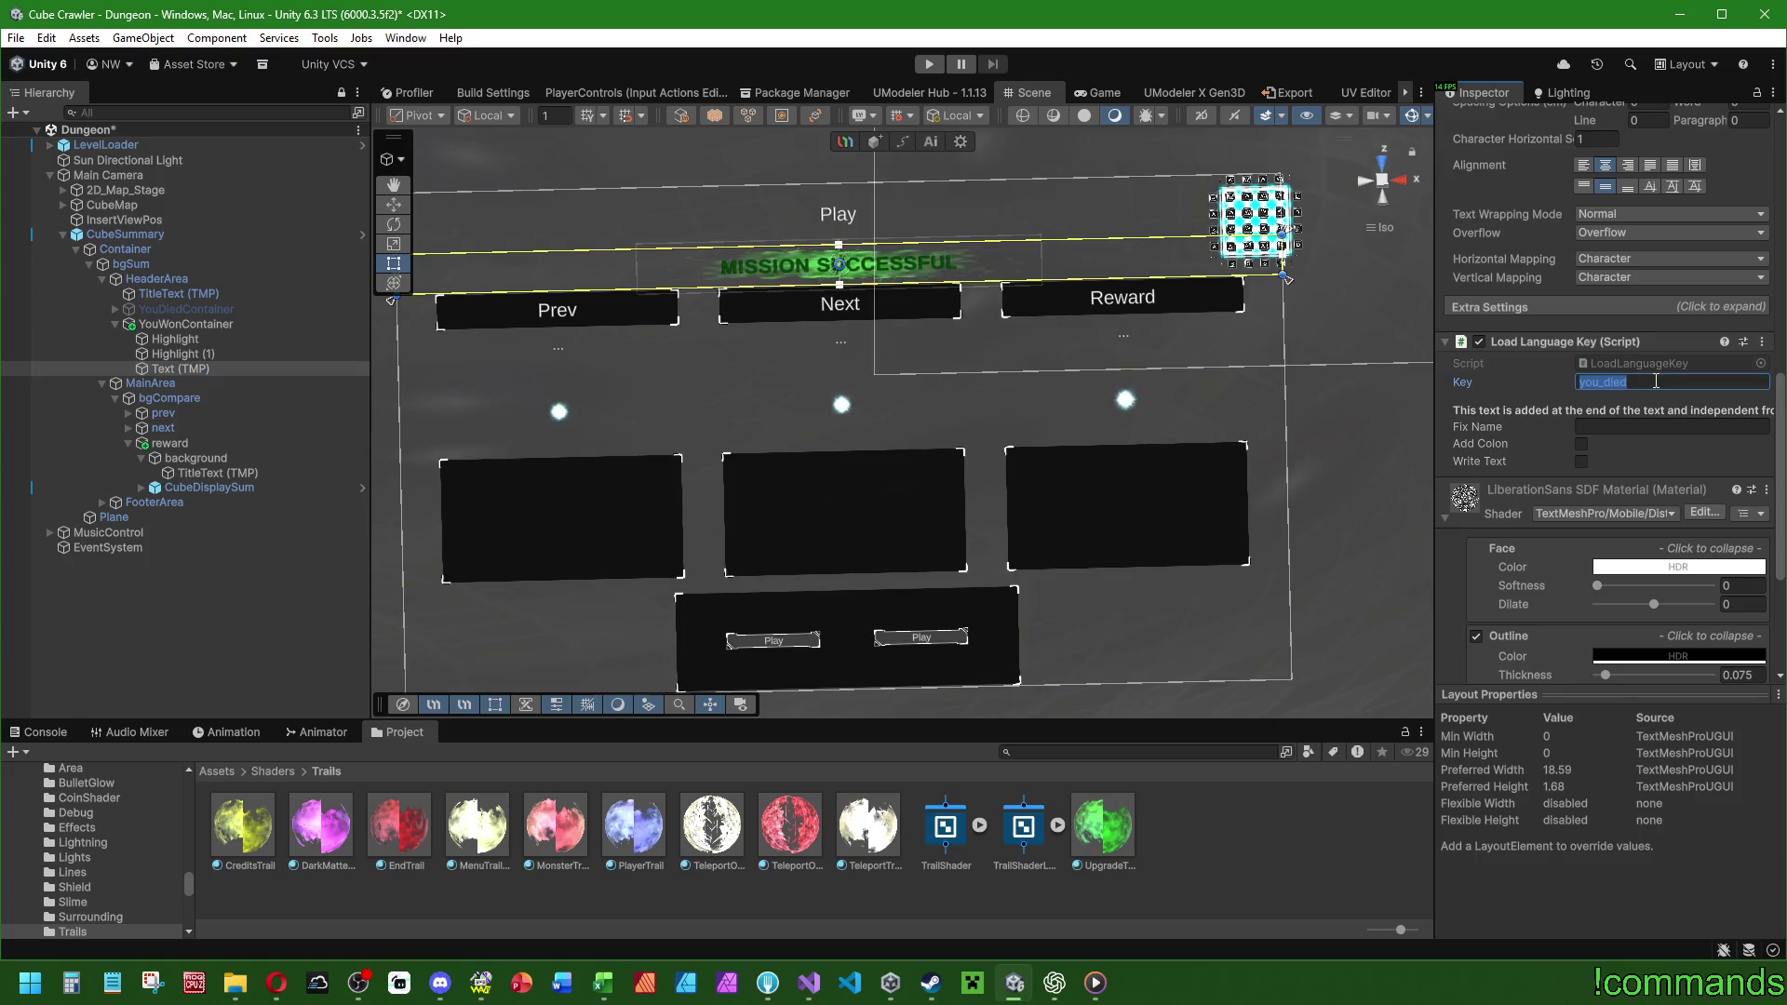
text(missi)
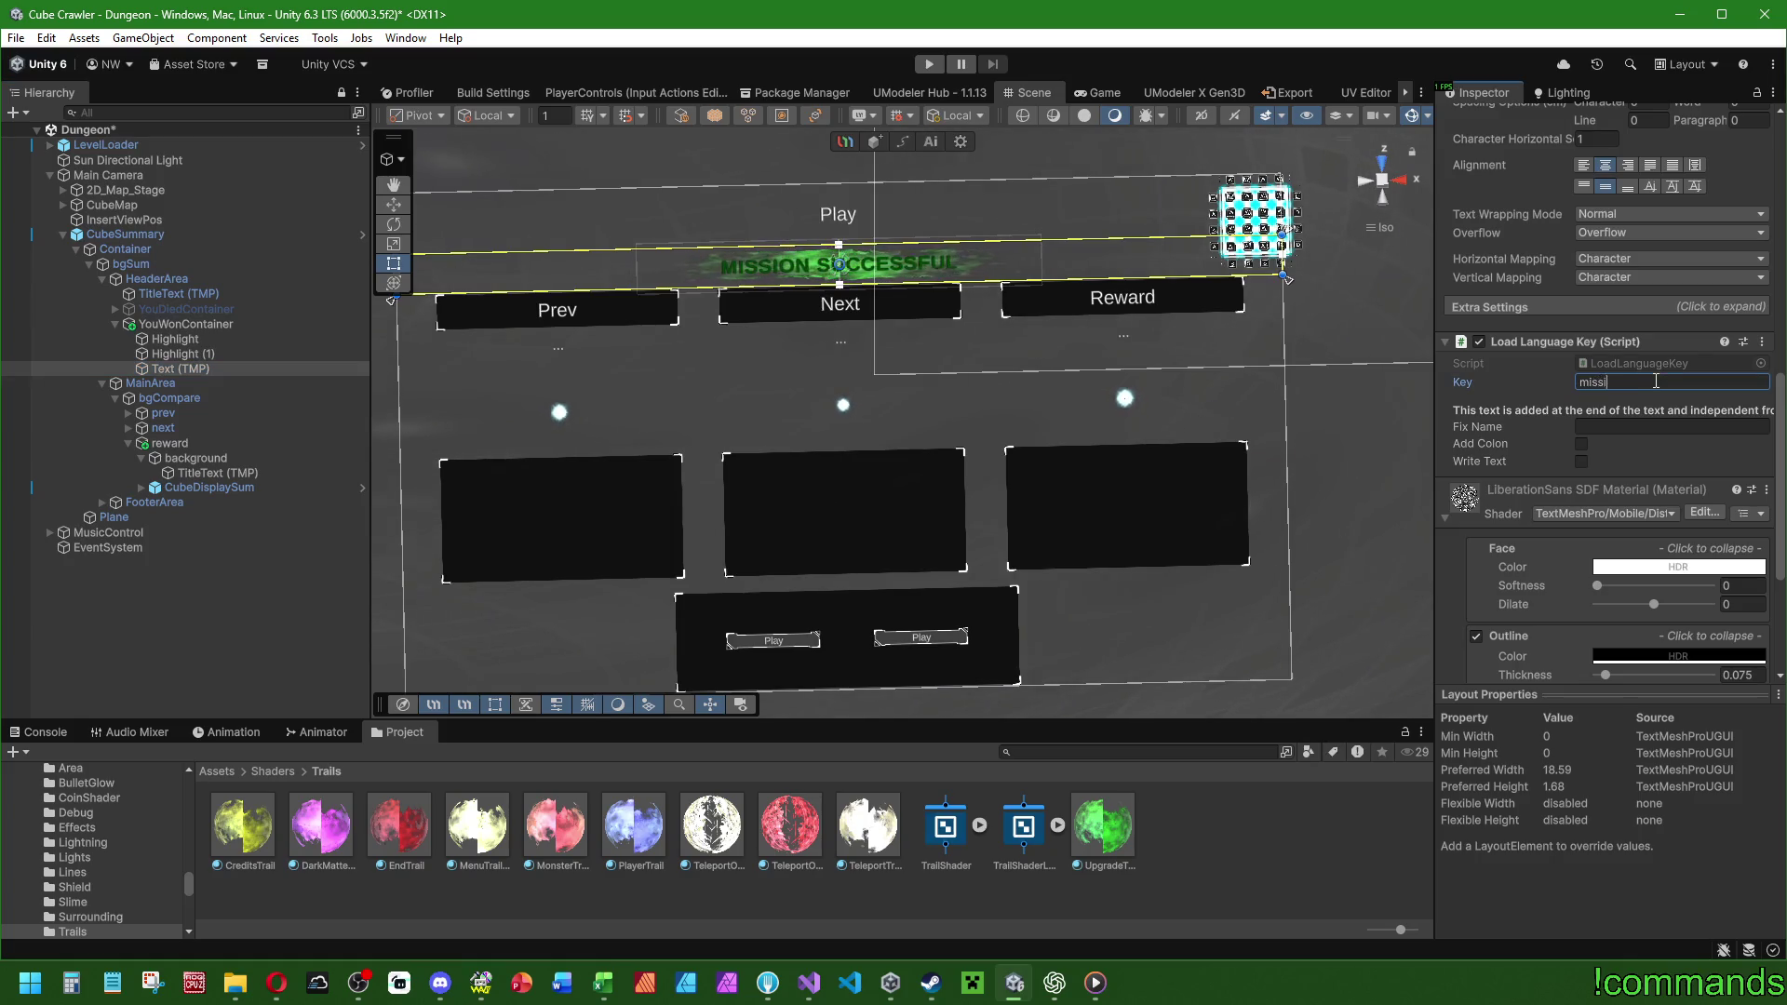
text(on_successful)
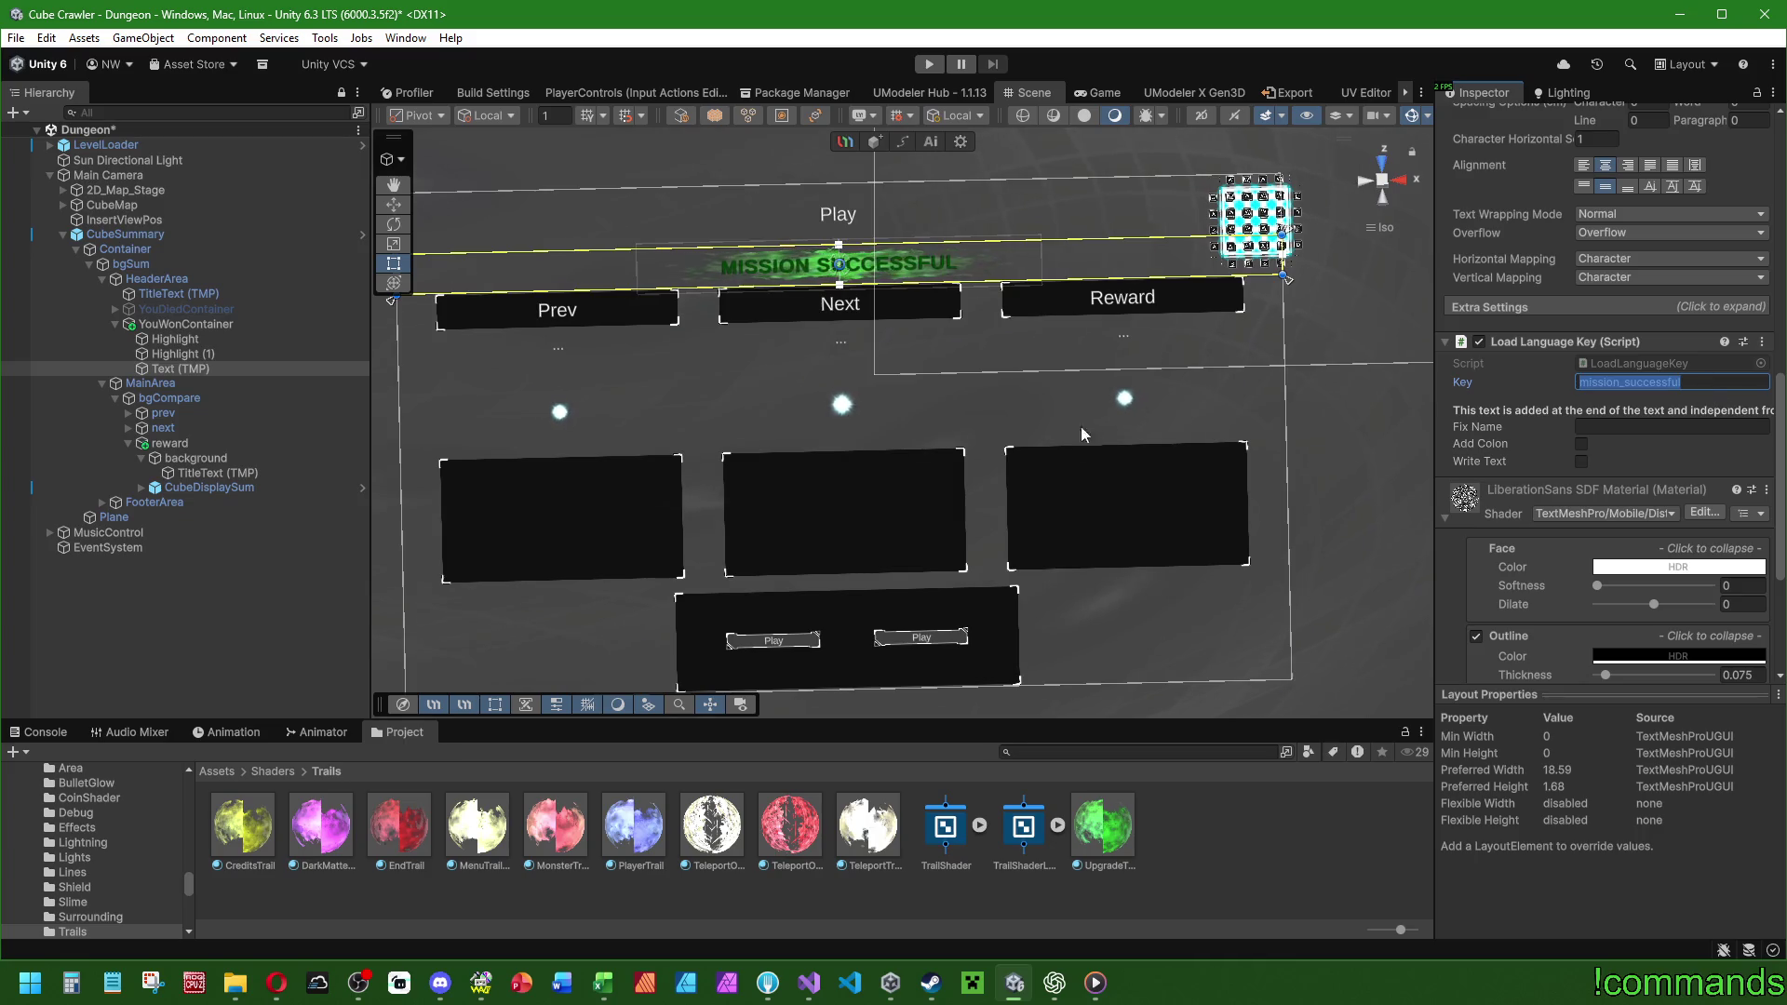
click(1055, 997)
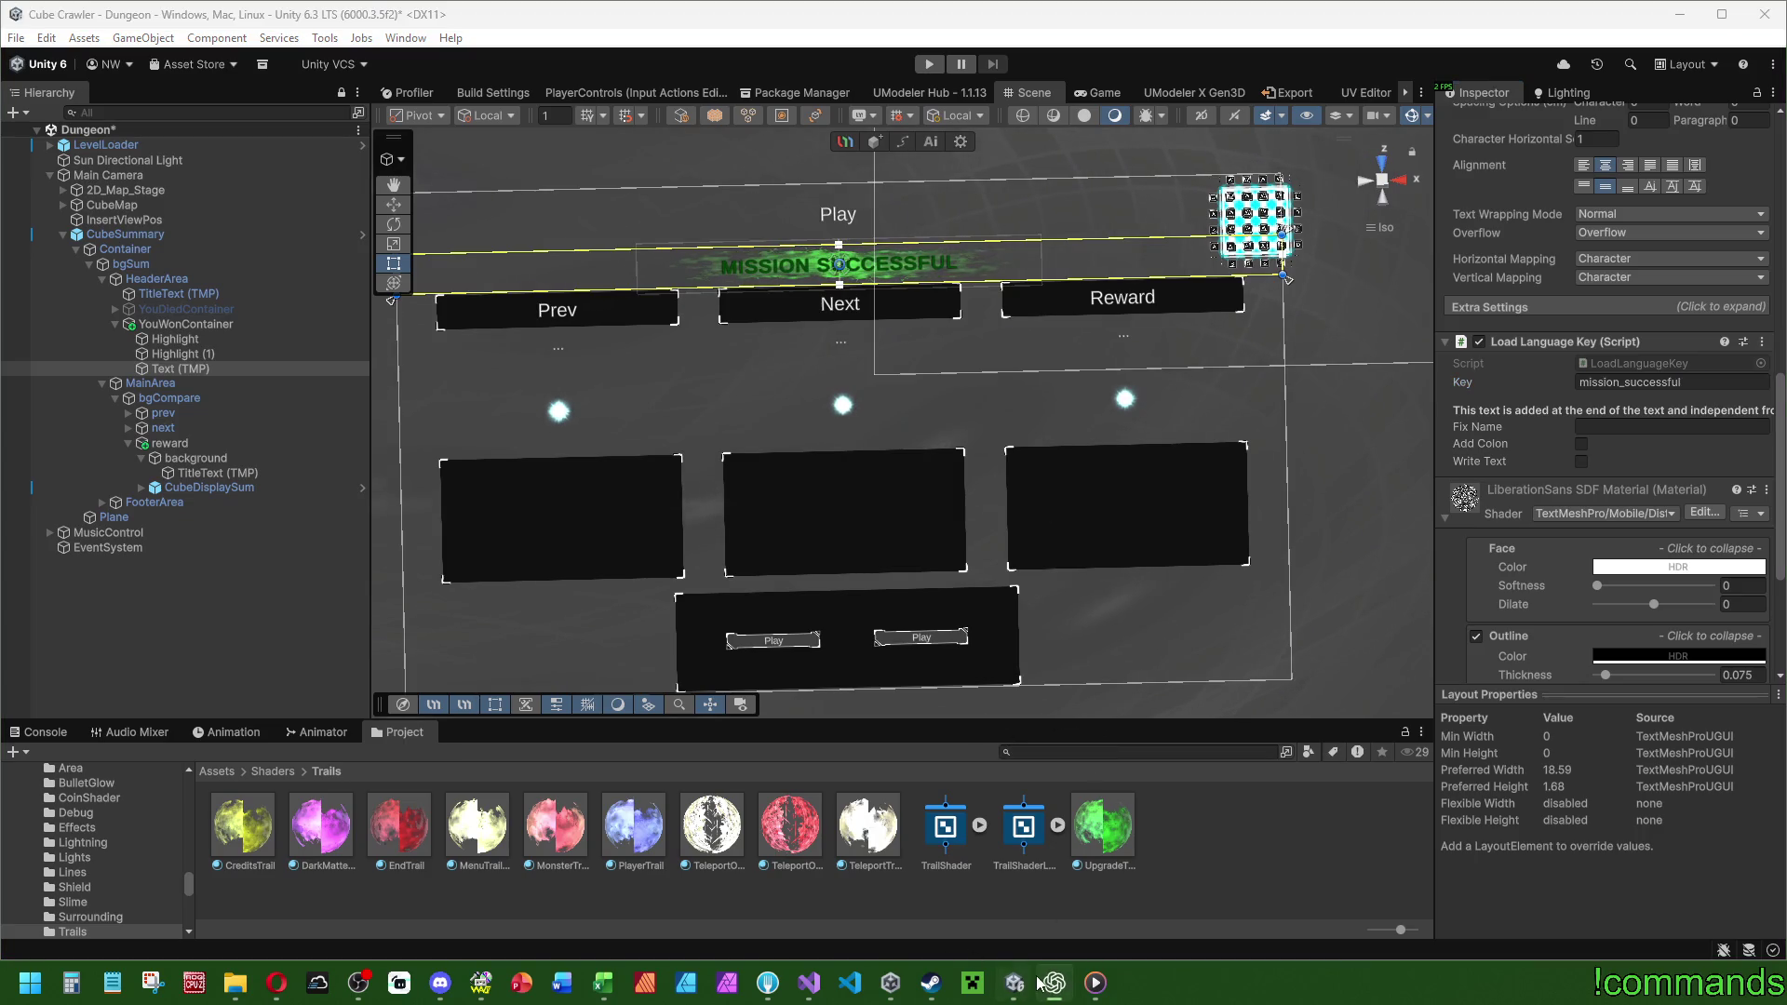
click(1055, 987)
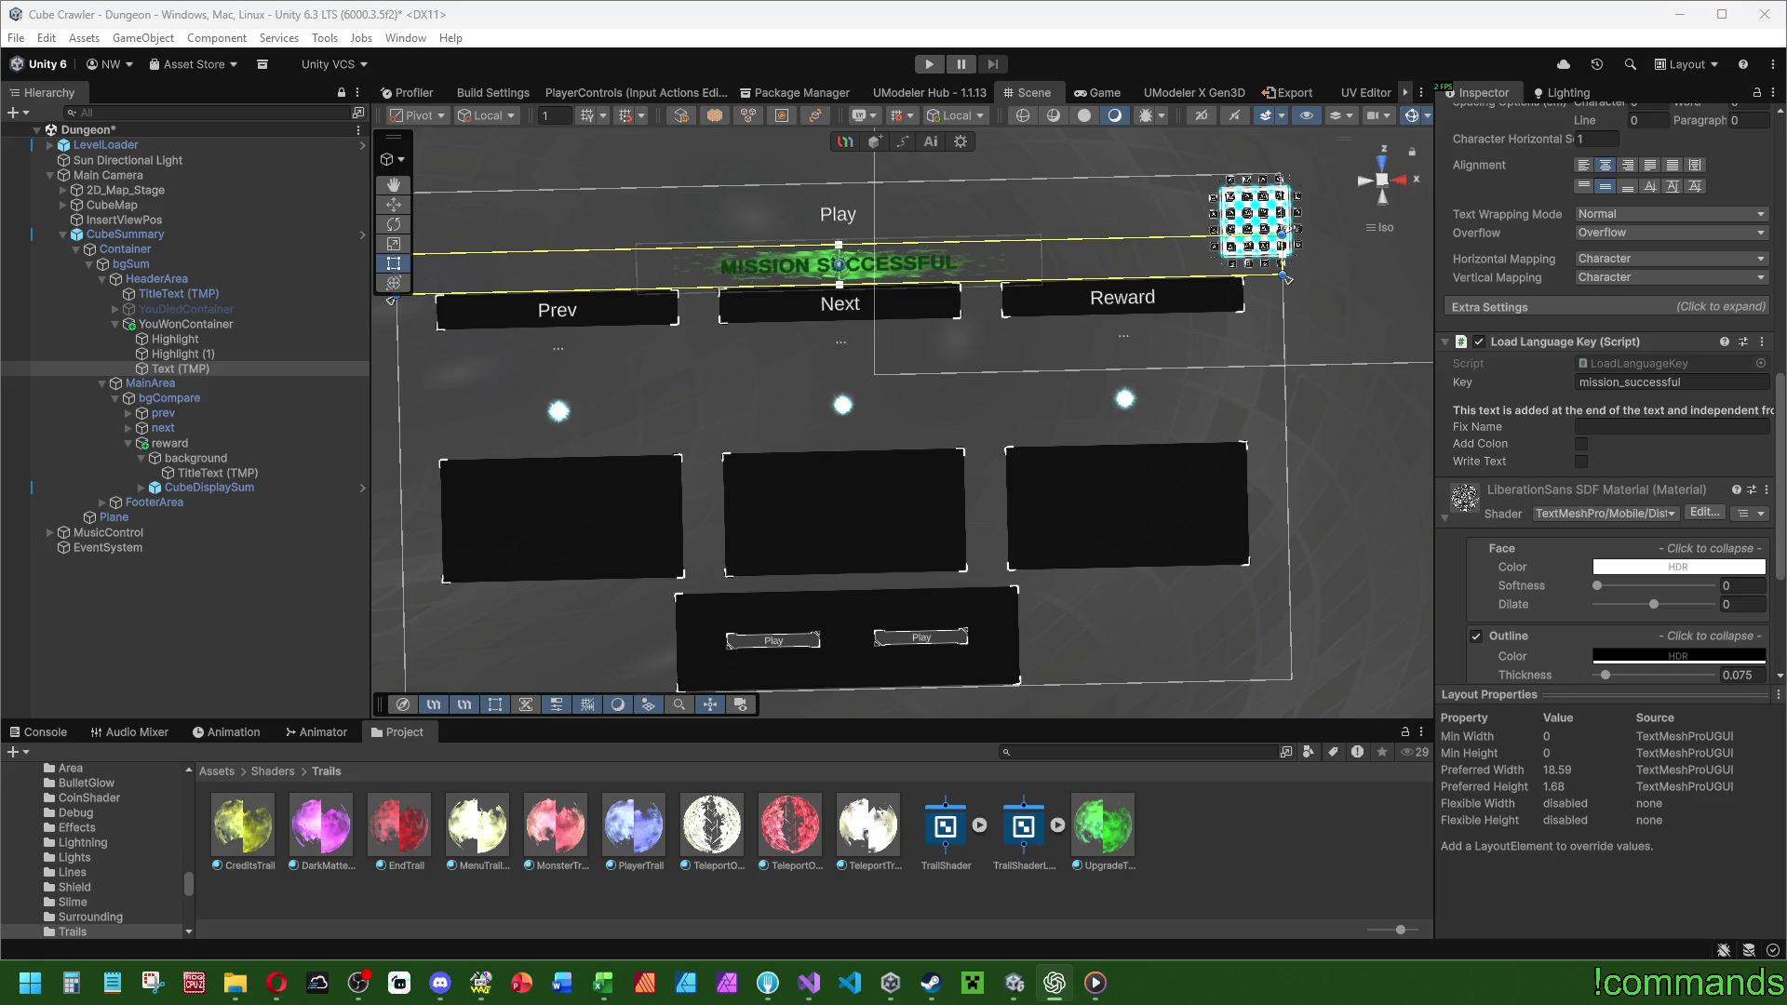
click(207, 322)
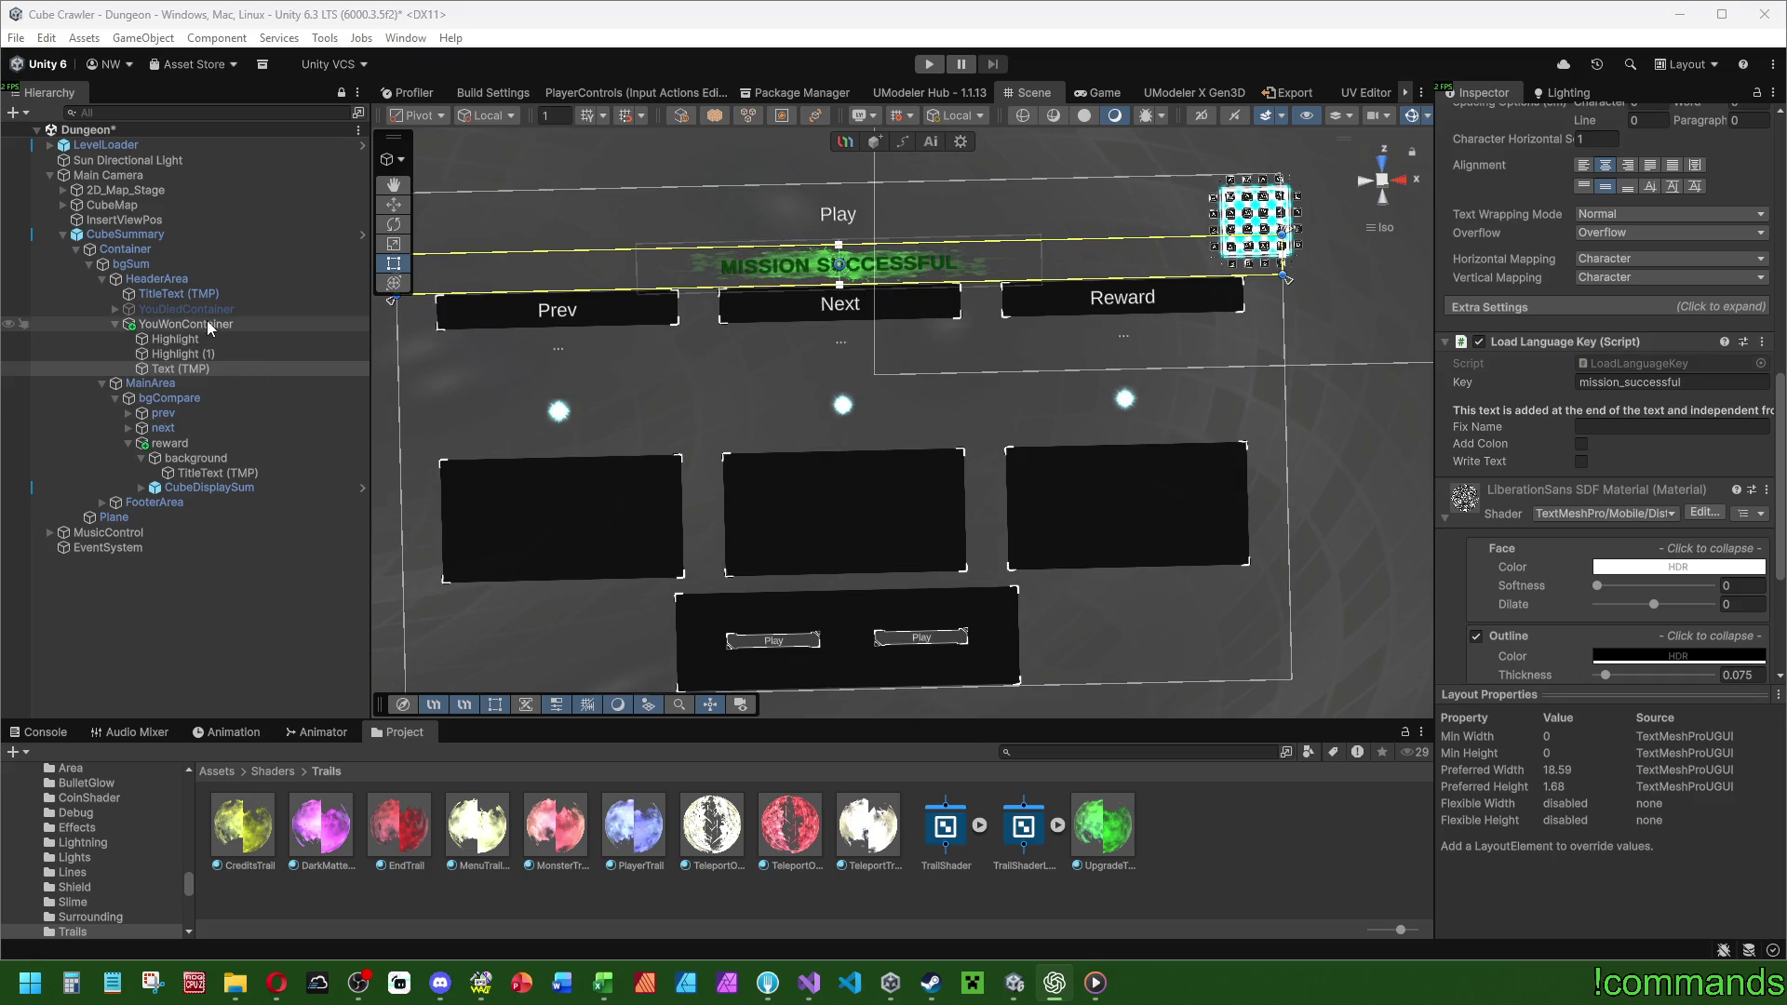
Switch off the YouWonContainer and YouDiedContainer banners.
click(1483, 120)
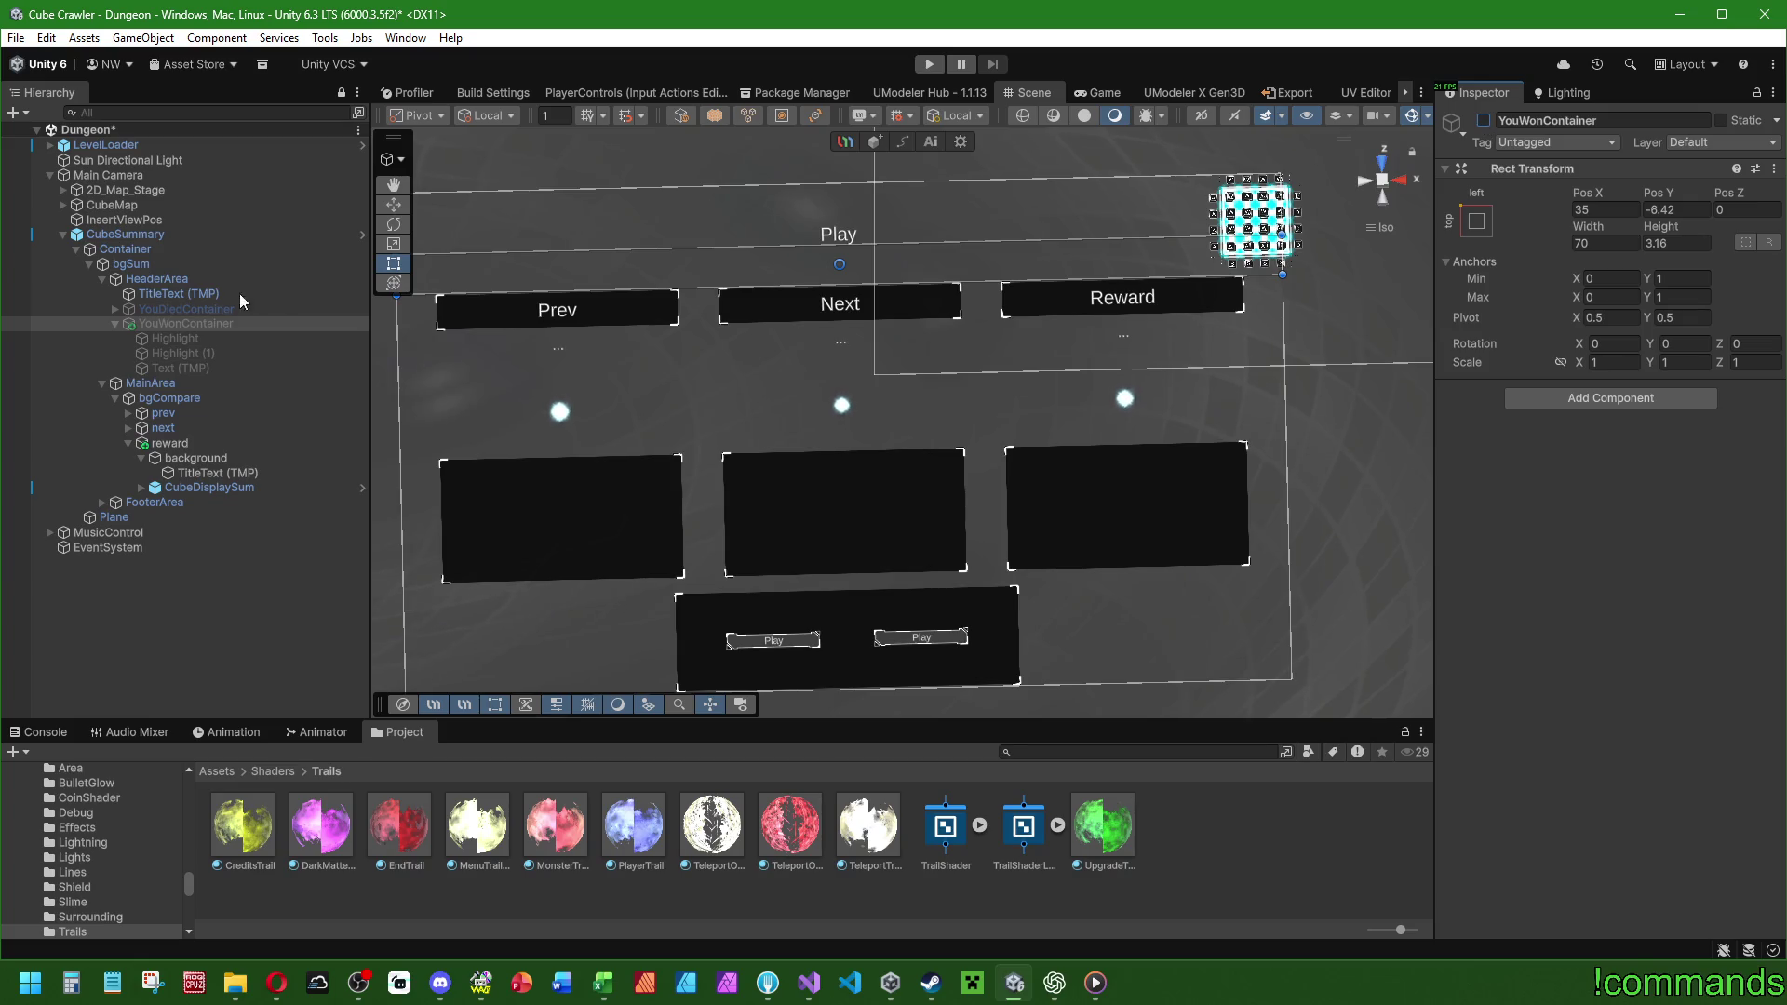
click(186, 308)
drag(671, 244, 672, 275)
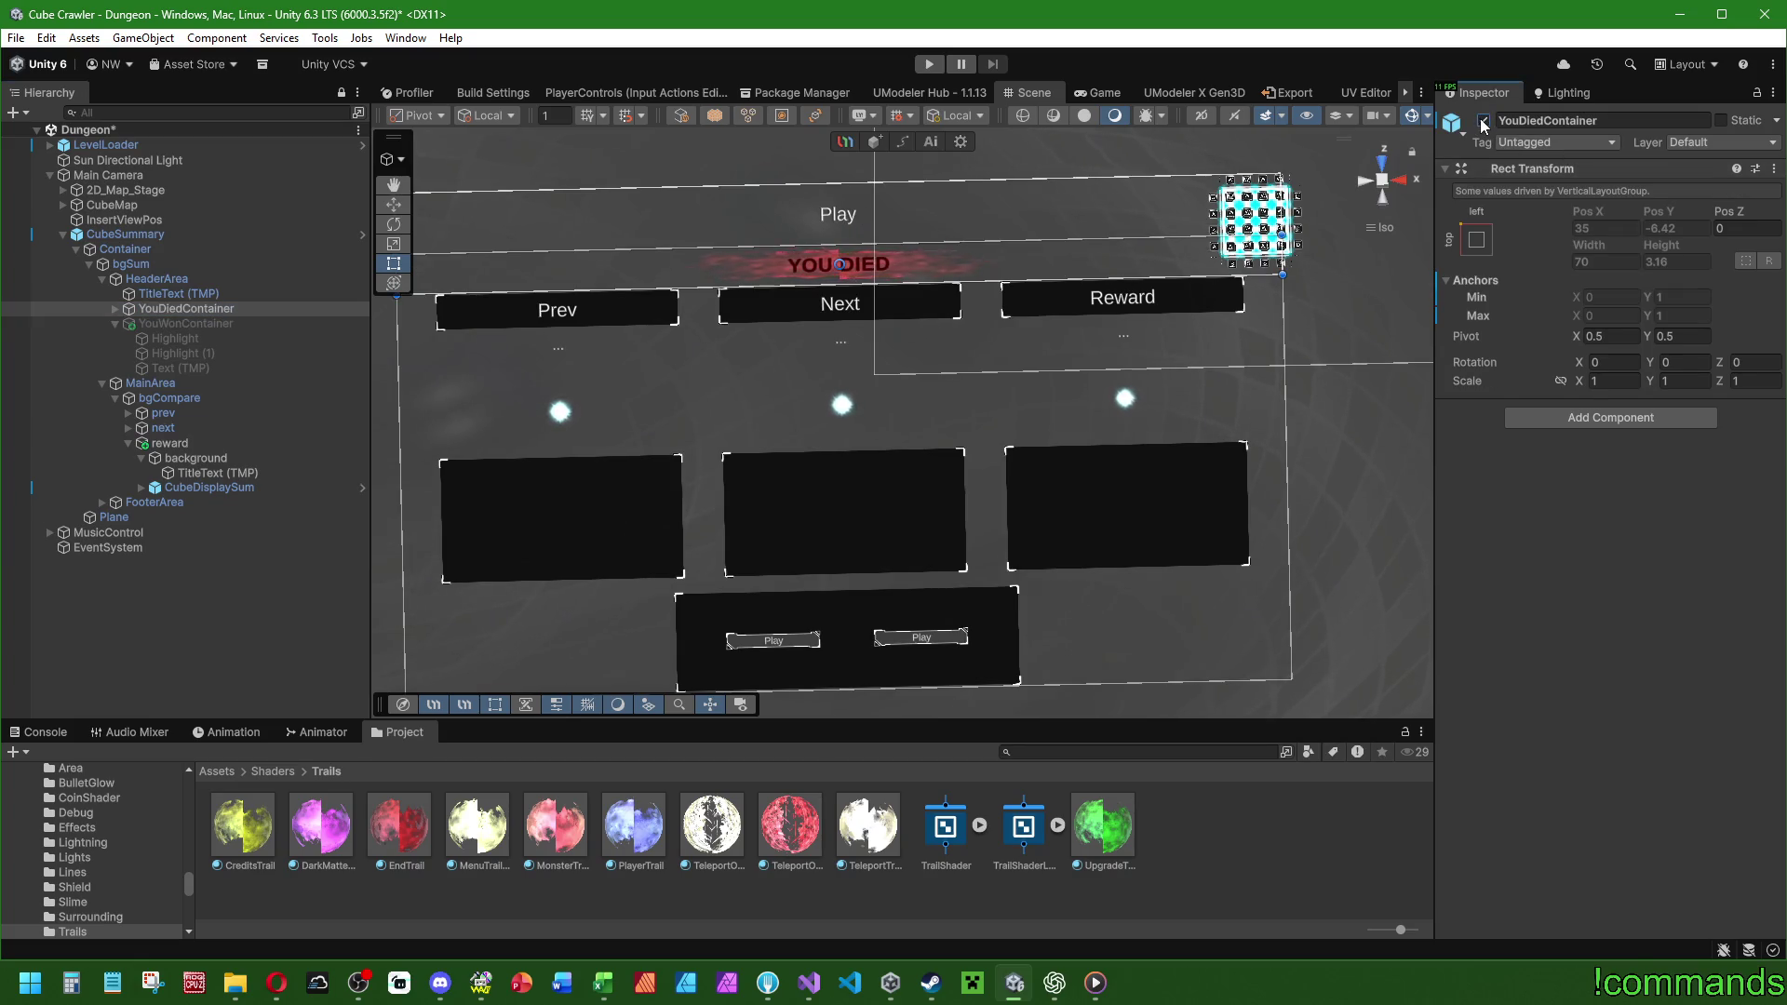
Apply all overrides to the CubeSummary prefab and open the CubeSummary script.
click(176, 234)
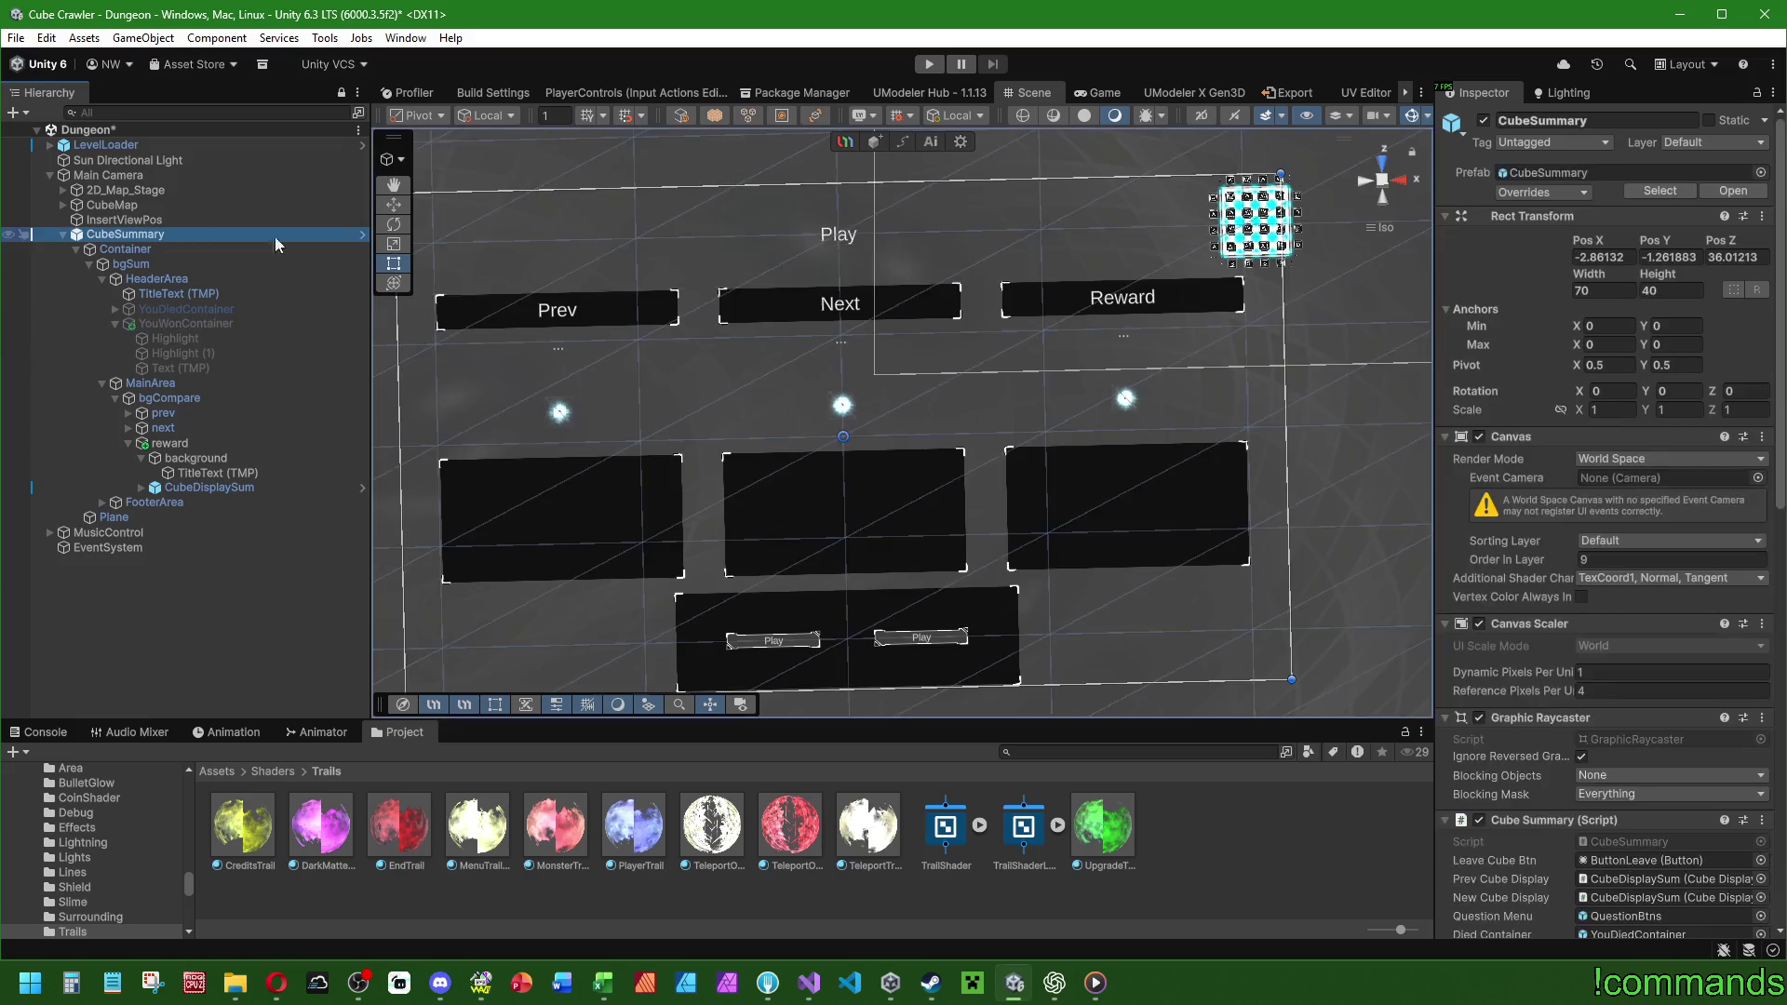
click(1571, 192)
click(1683, 474)
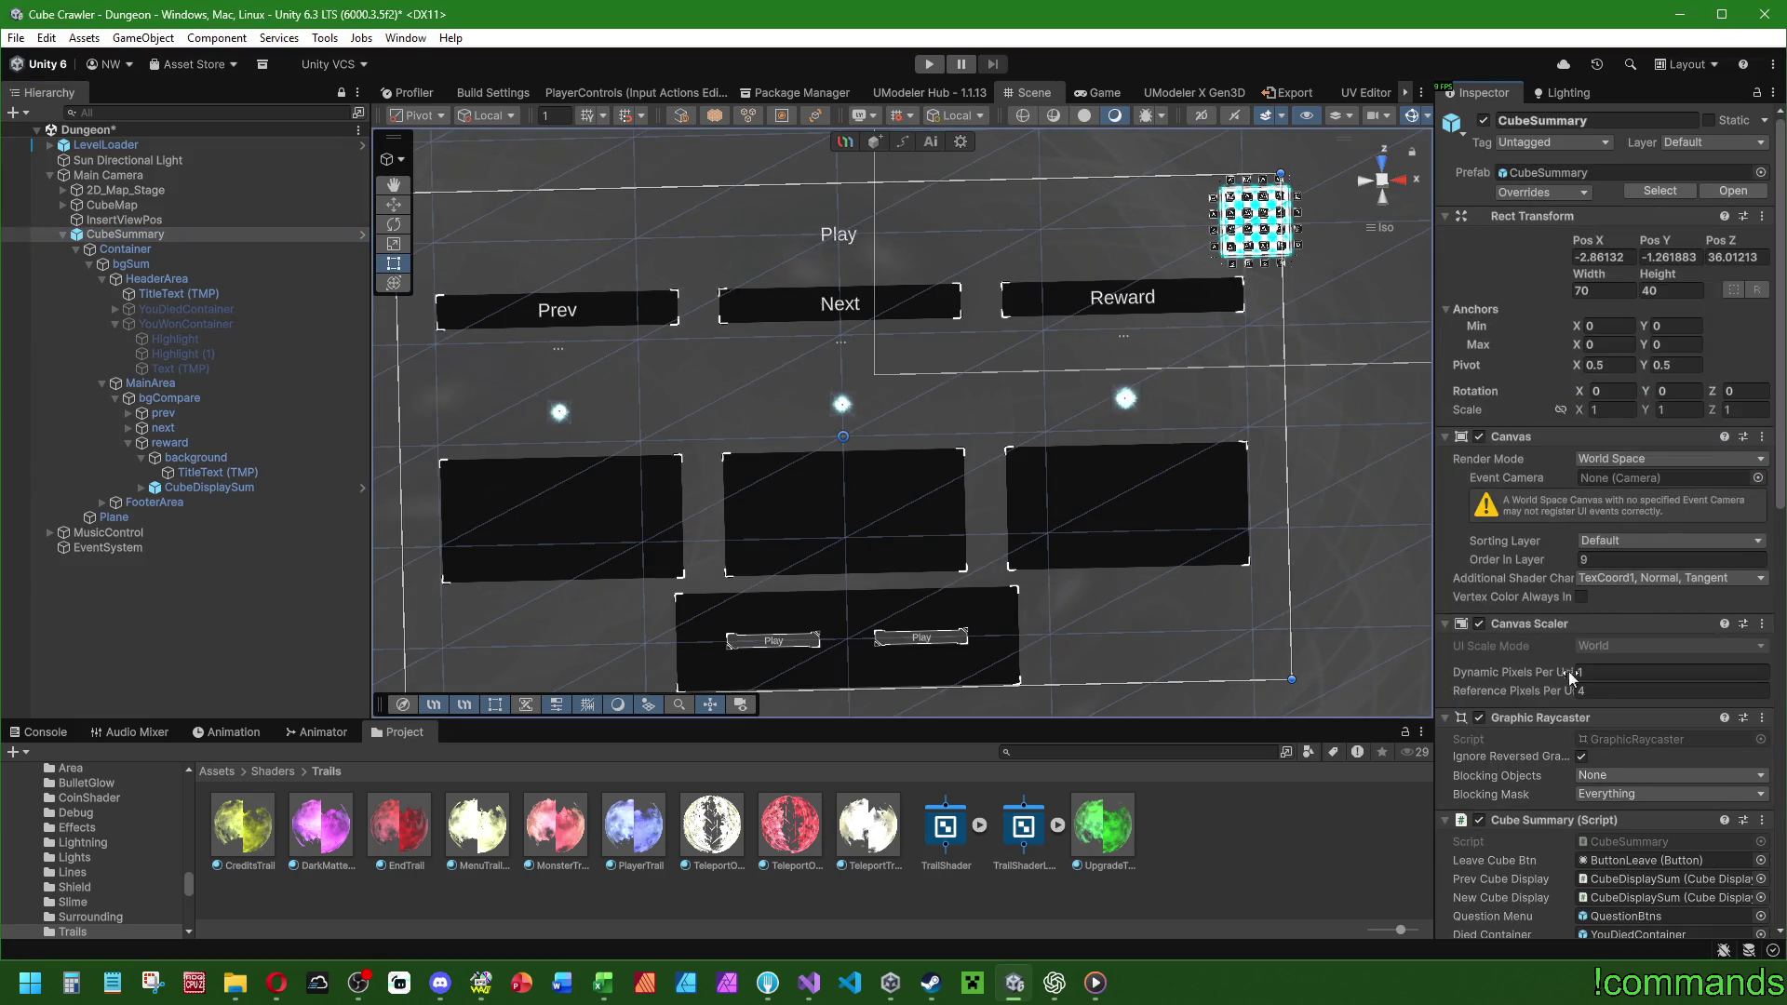
scroll(1517, 691, down, 3)
double_click(1611, 642)
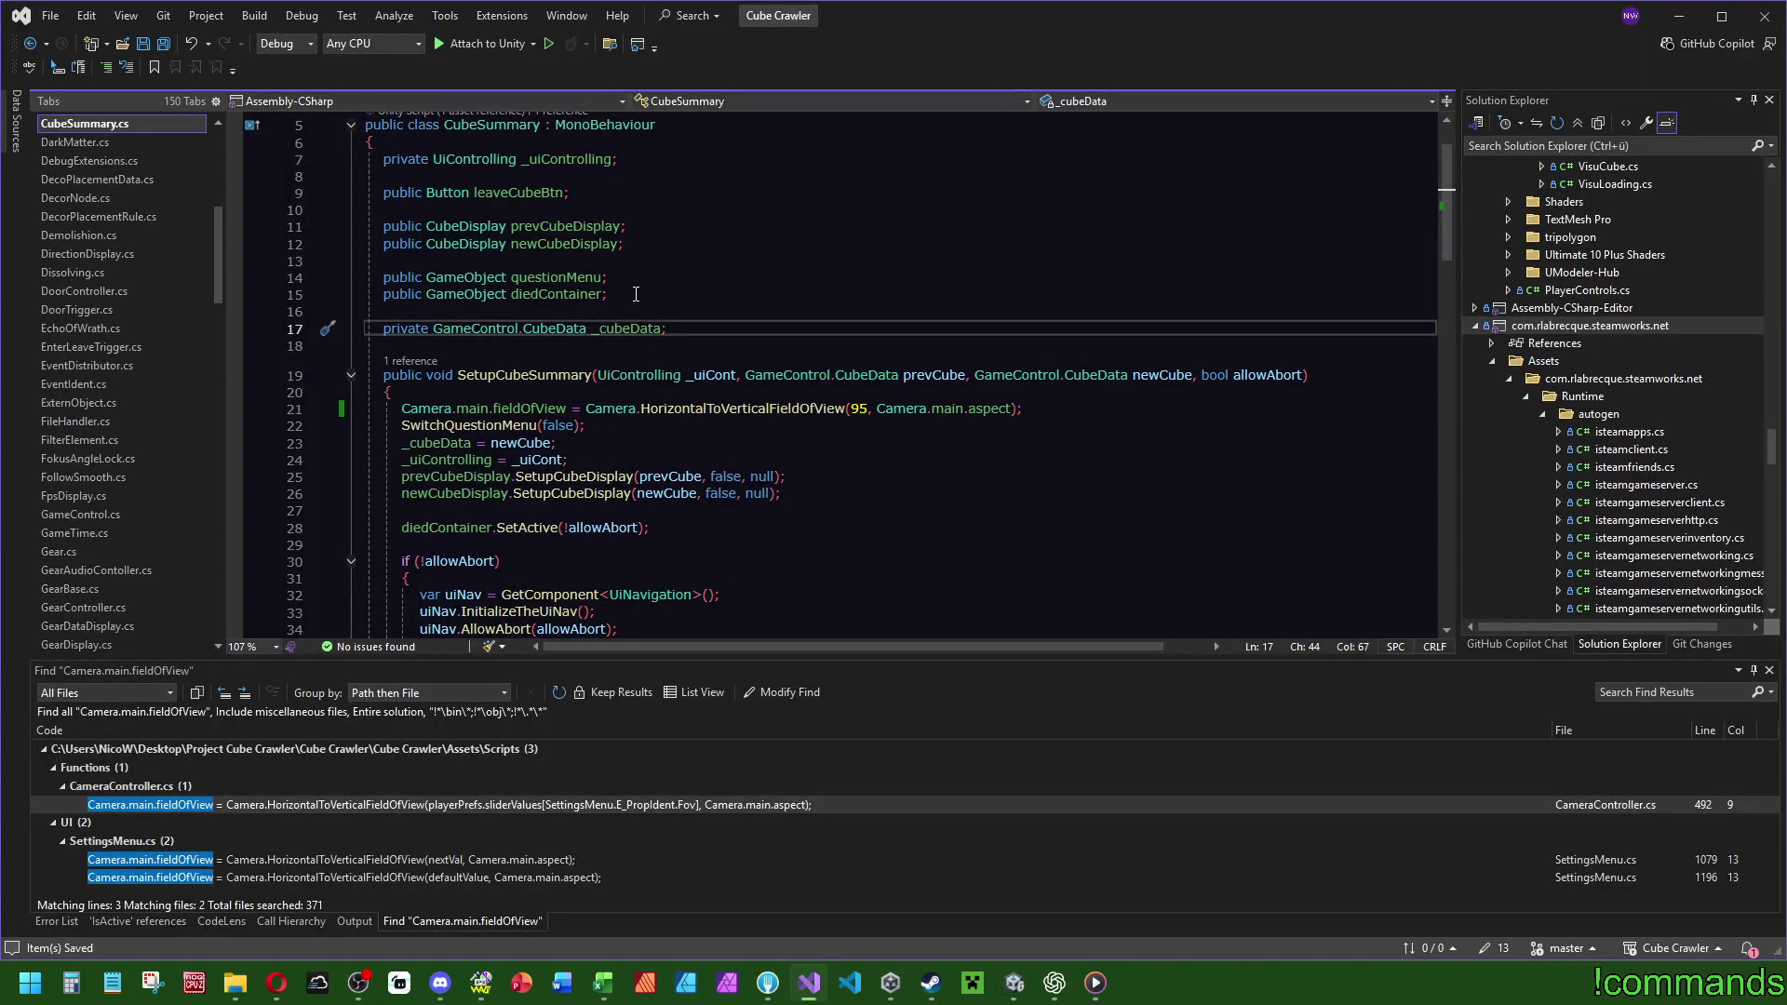
Duplicate the diedContainer field to declare a public GameObject winContainer.
click(636, 294)
key(ctrl+d)
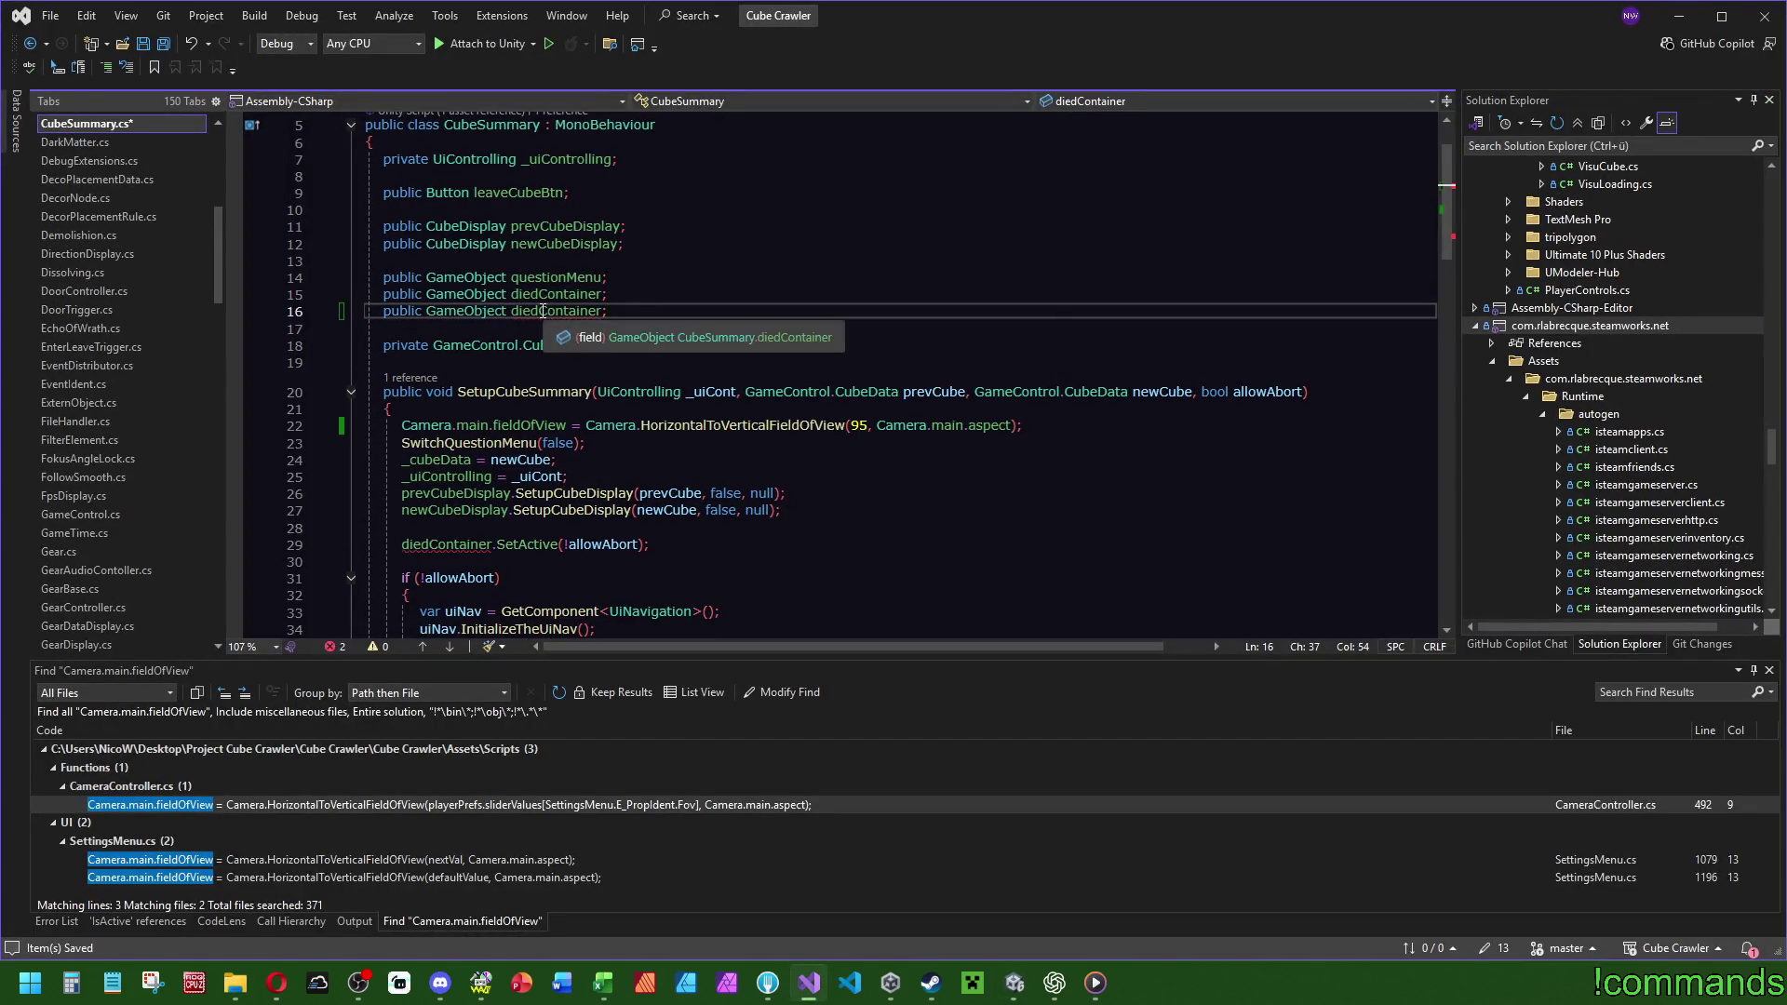
click(542, 311)
key(BackSpace)
key(BackSpace)
key(BackSpace)
text(win)
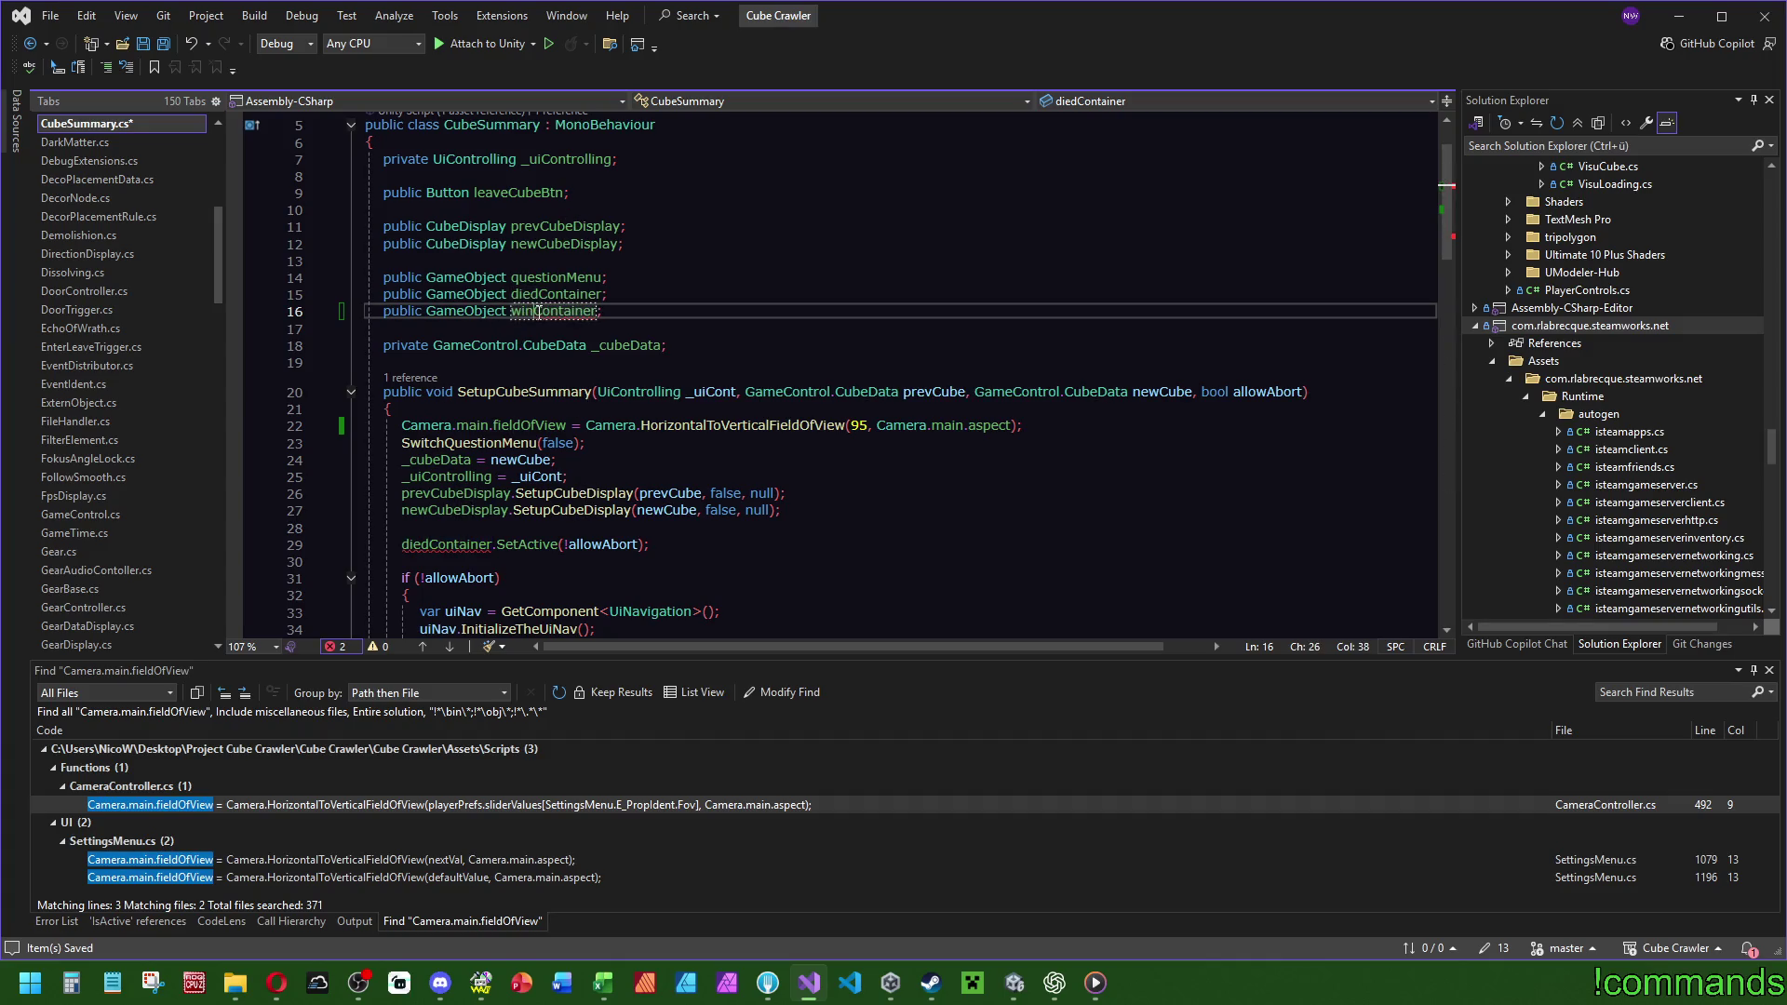
Follow SetupCubeSummary's reference to its call in UiControlling.cs.
double_click(551, 294)
key(ctrl+f)
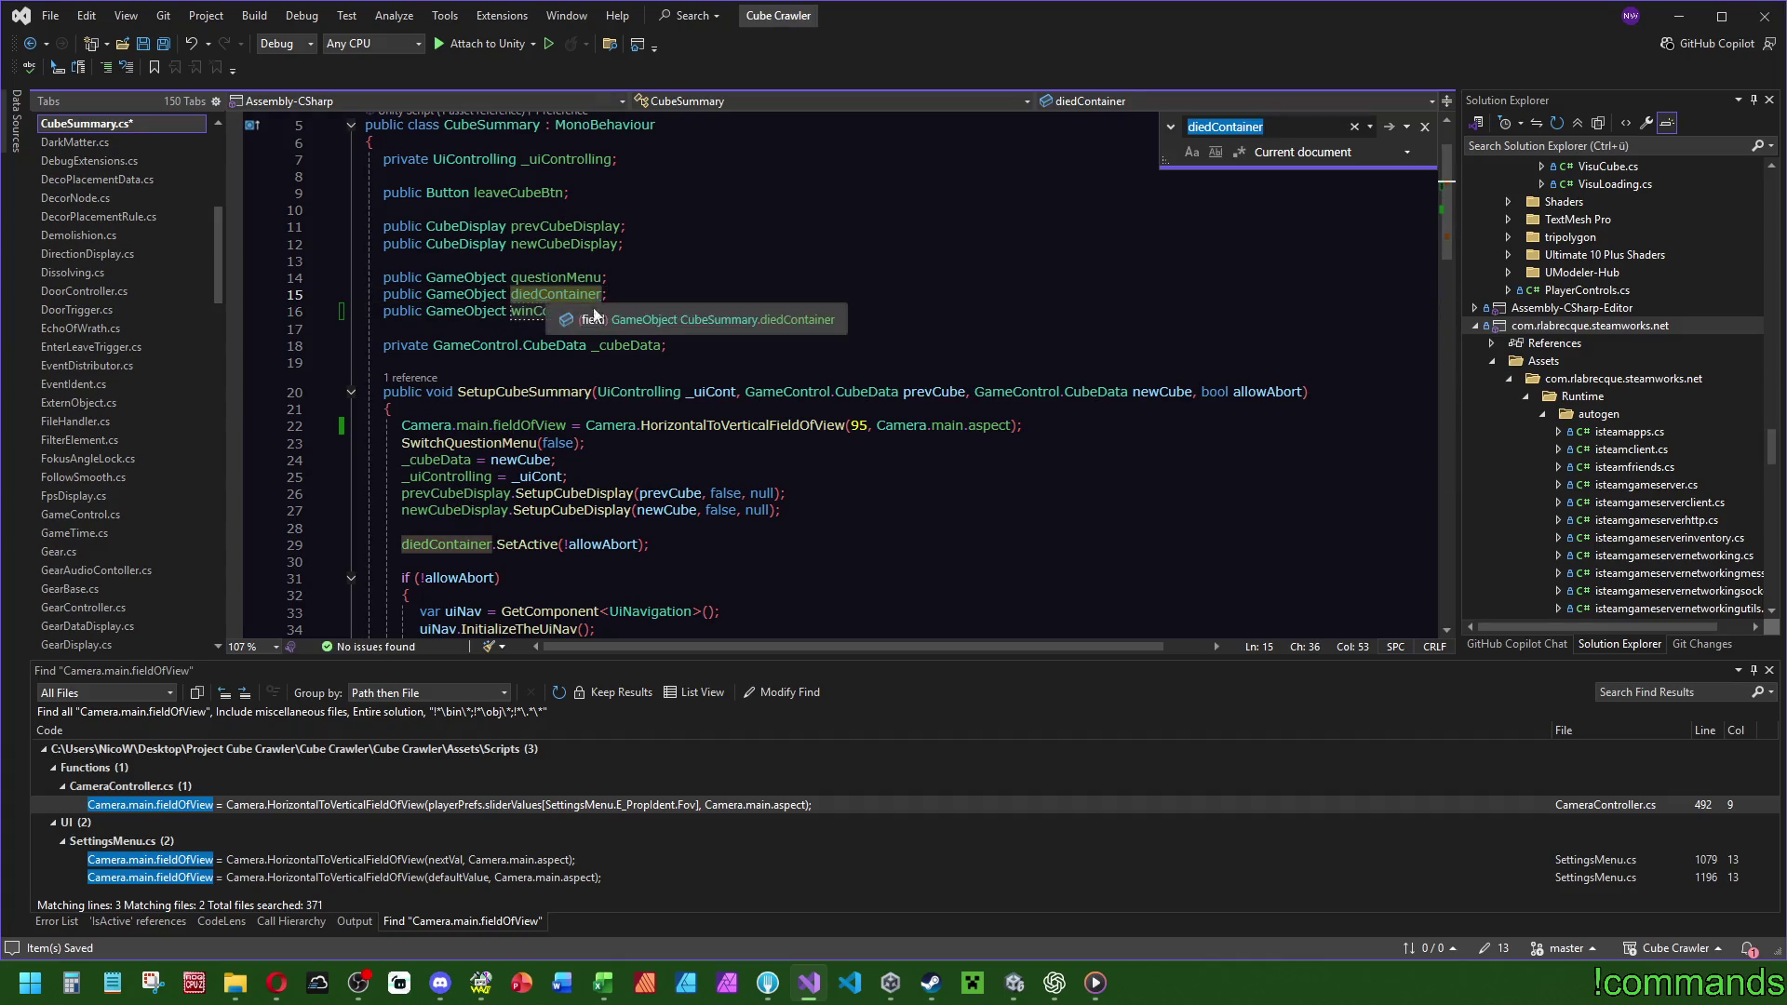
scroll(720, 314, down, 2)
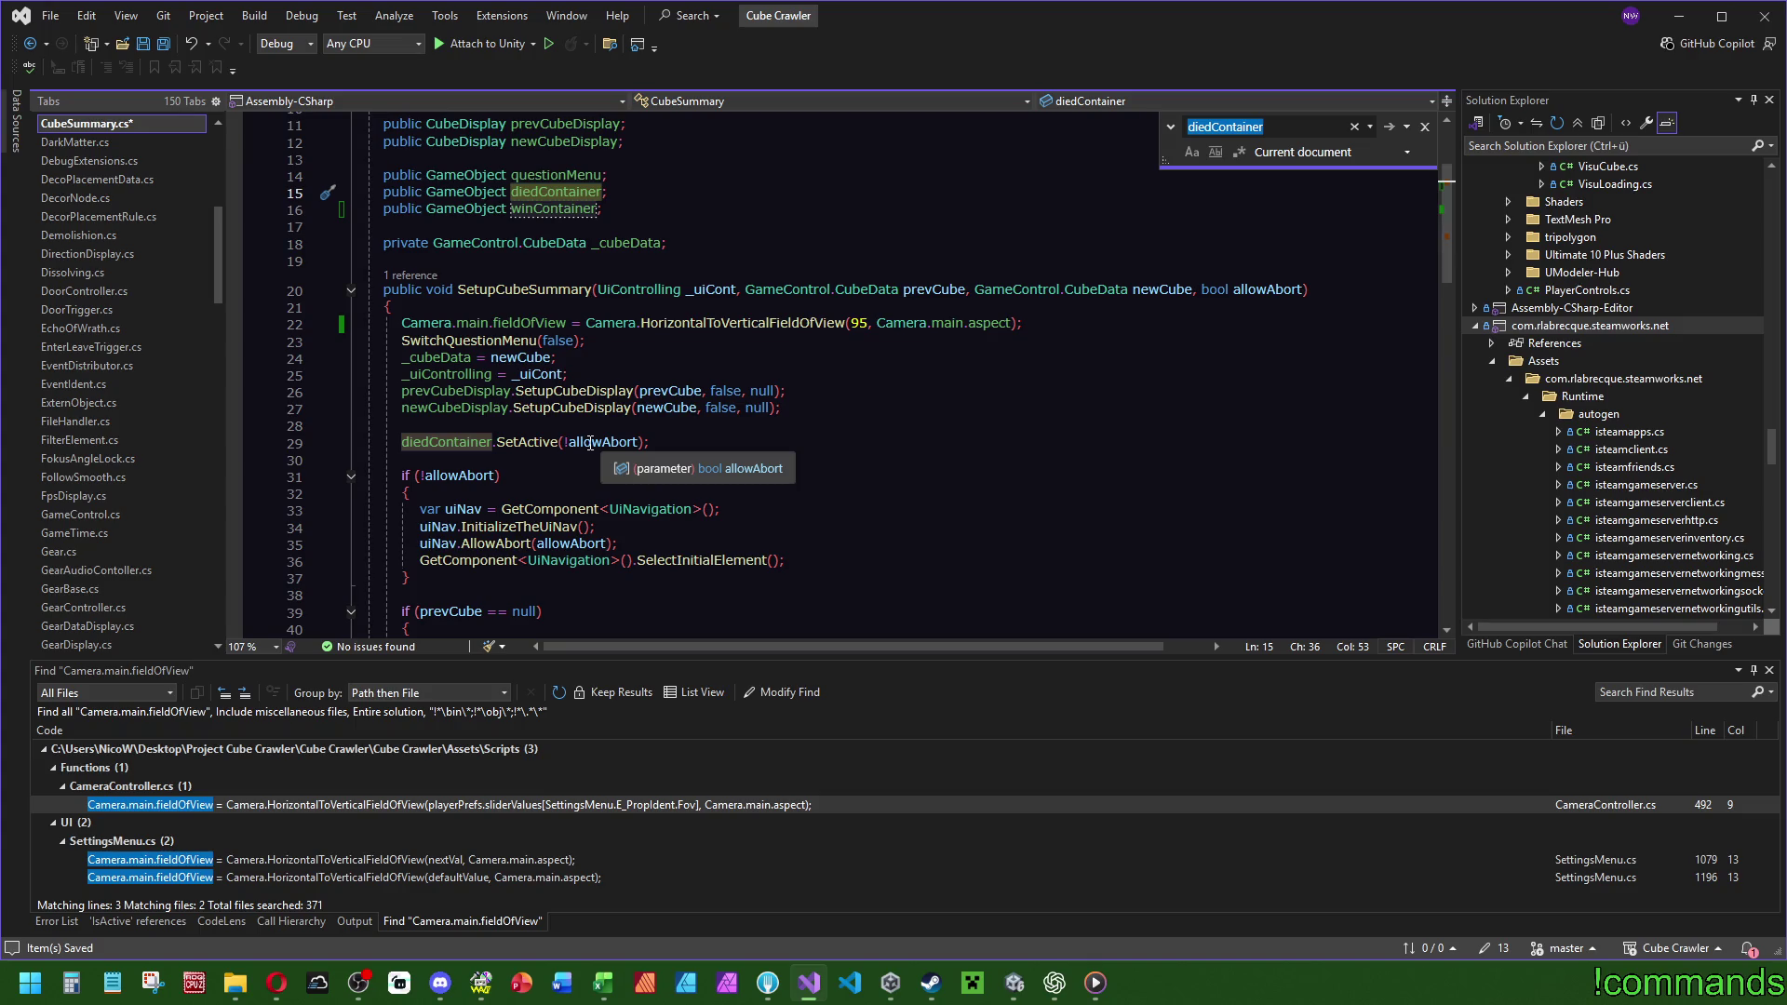
click(411, 276)
double_click(560, 225)
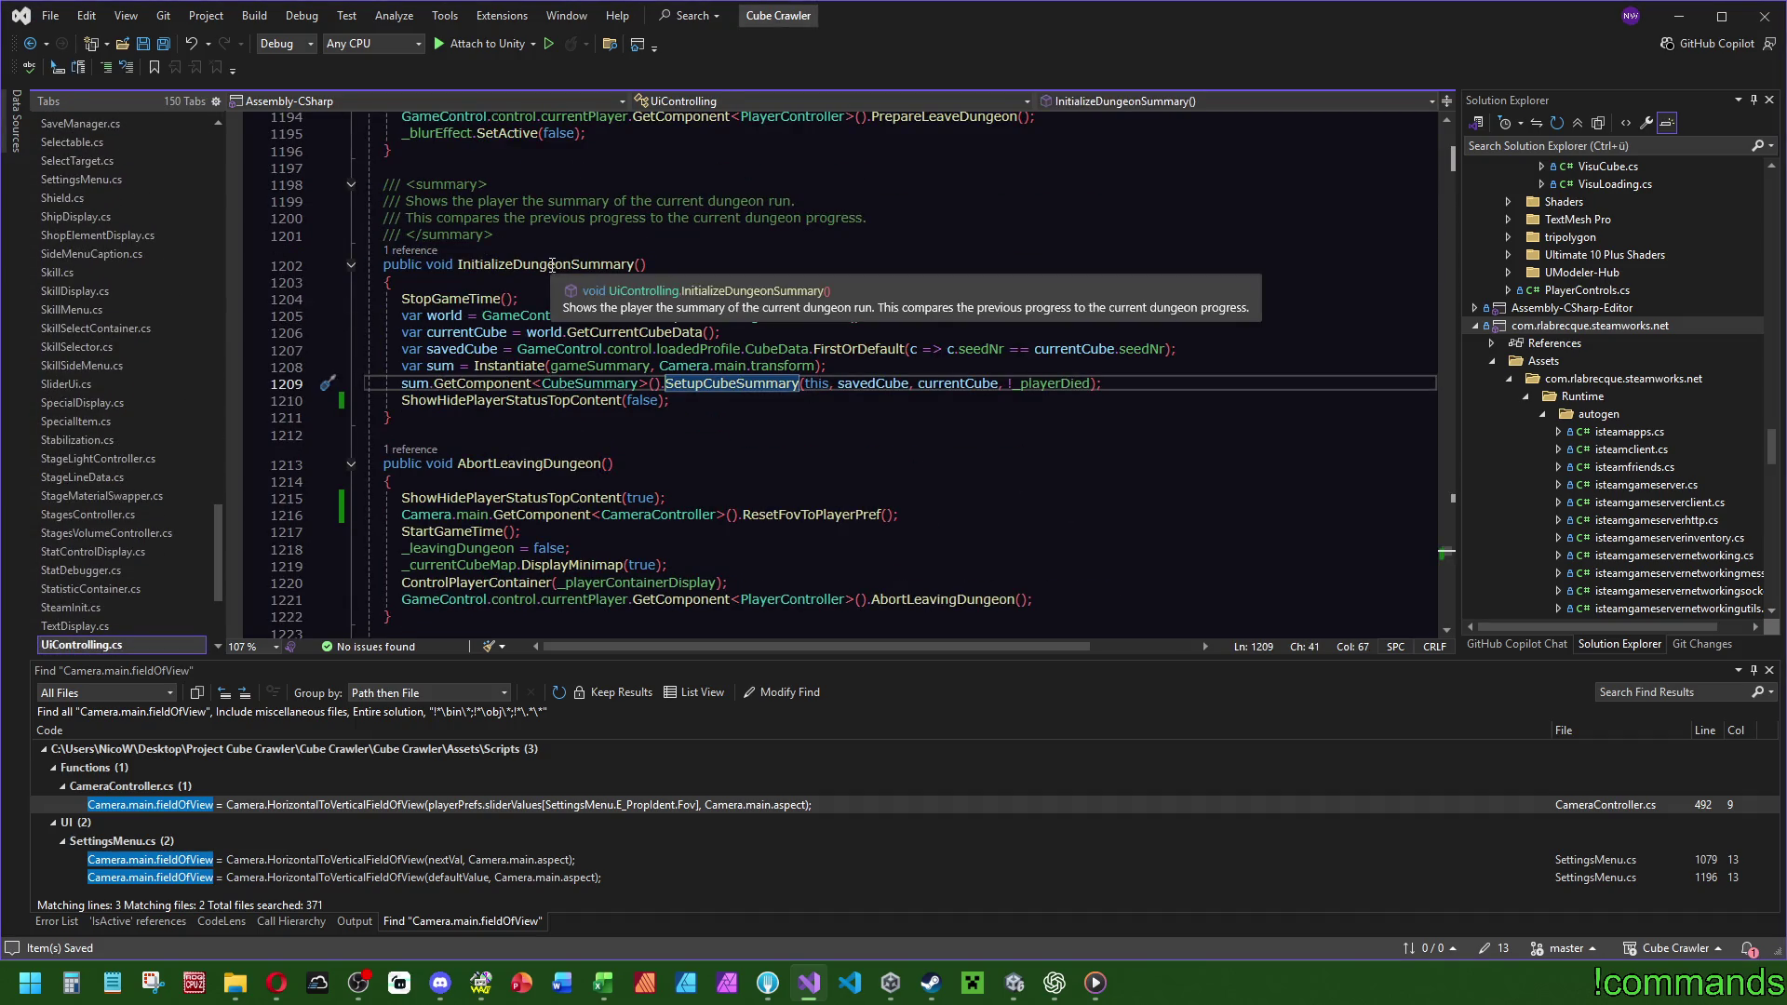
click(640, 266)
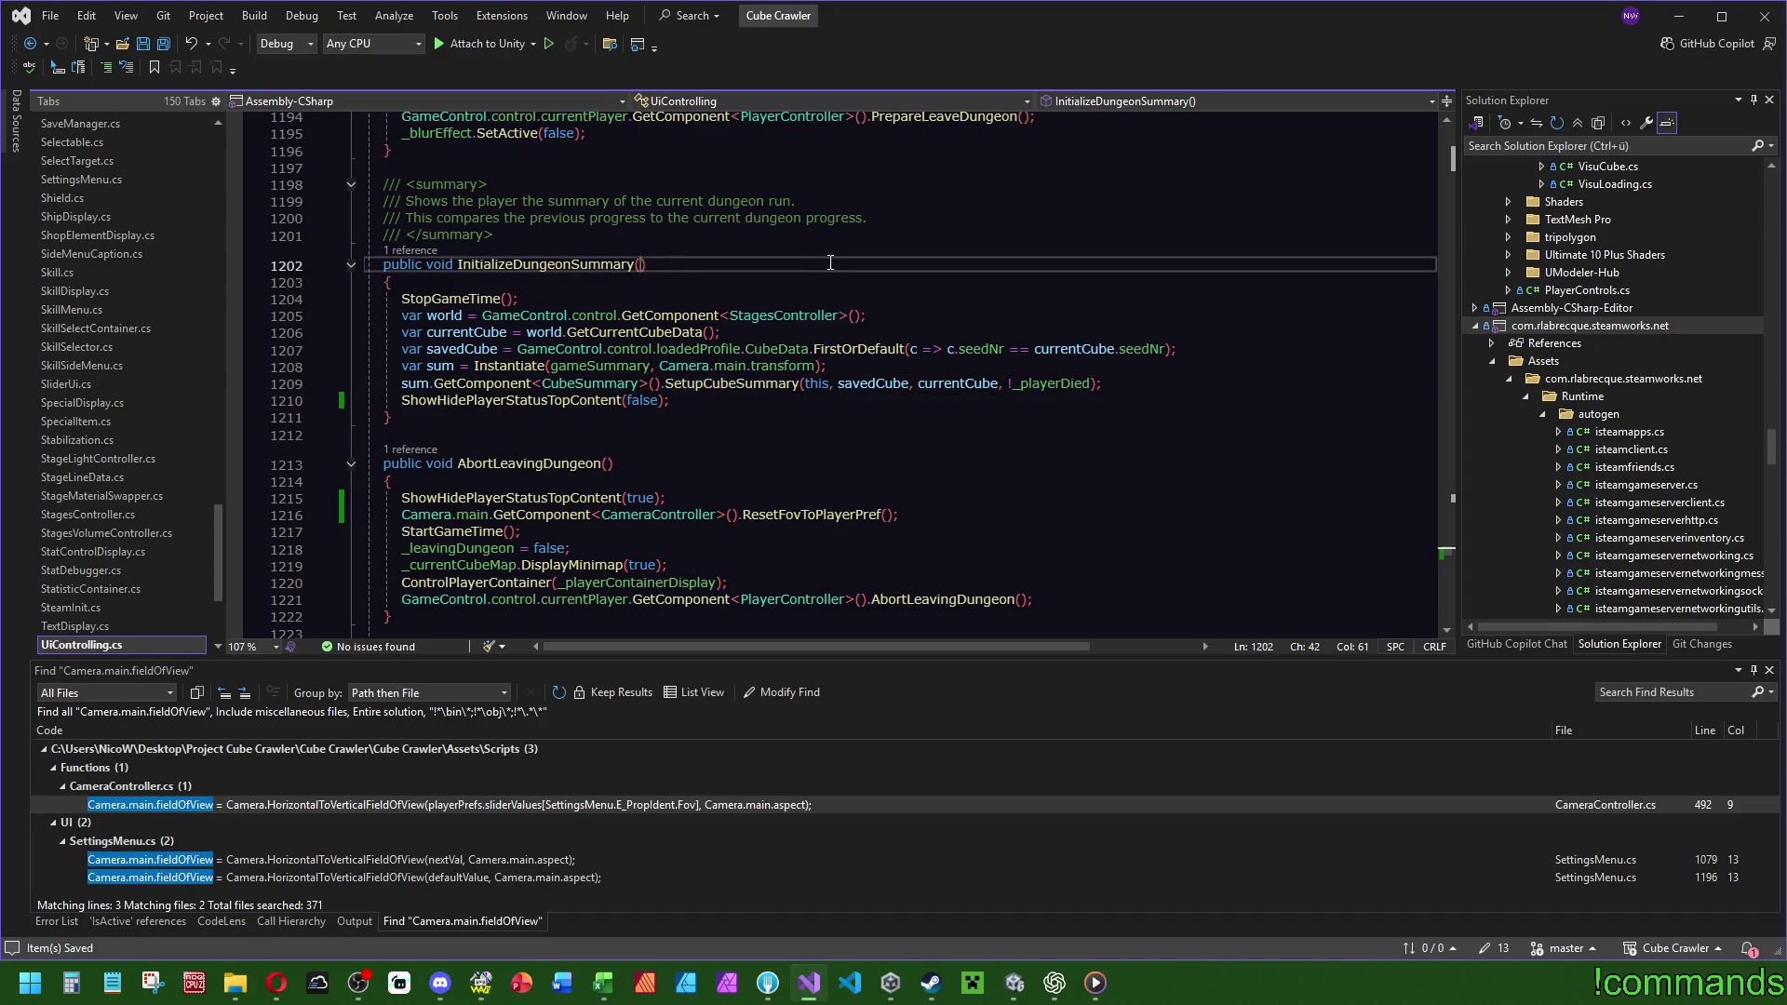
text(bool)
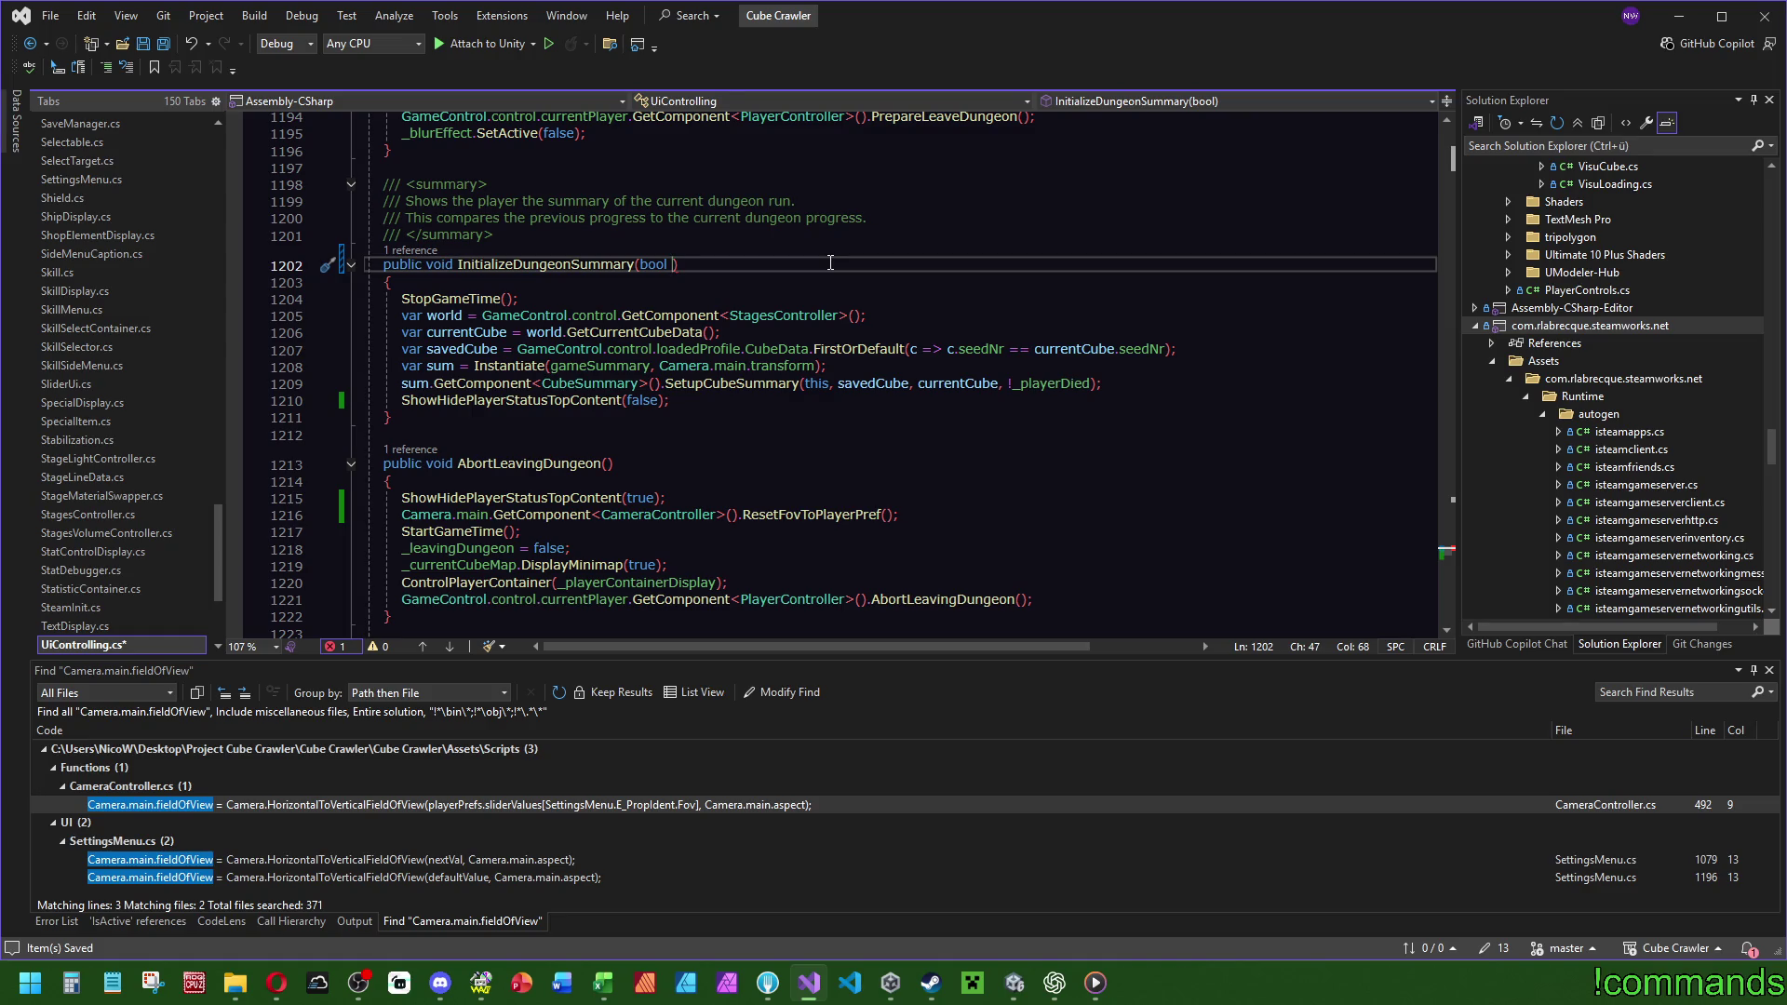
text(won)
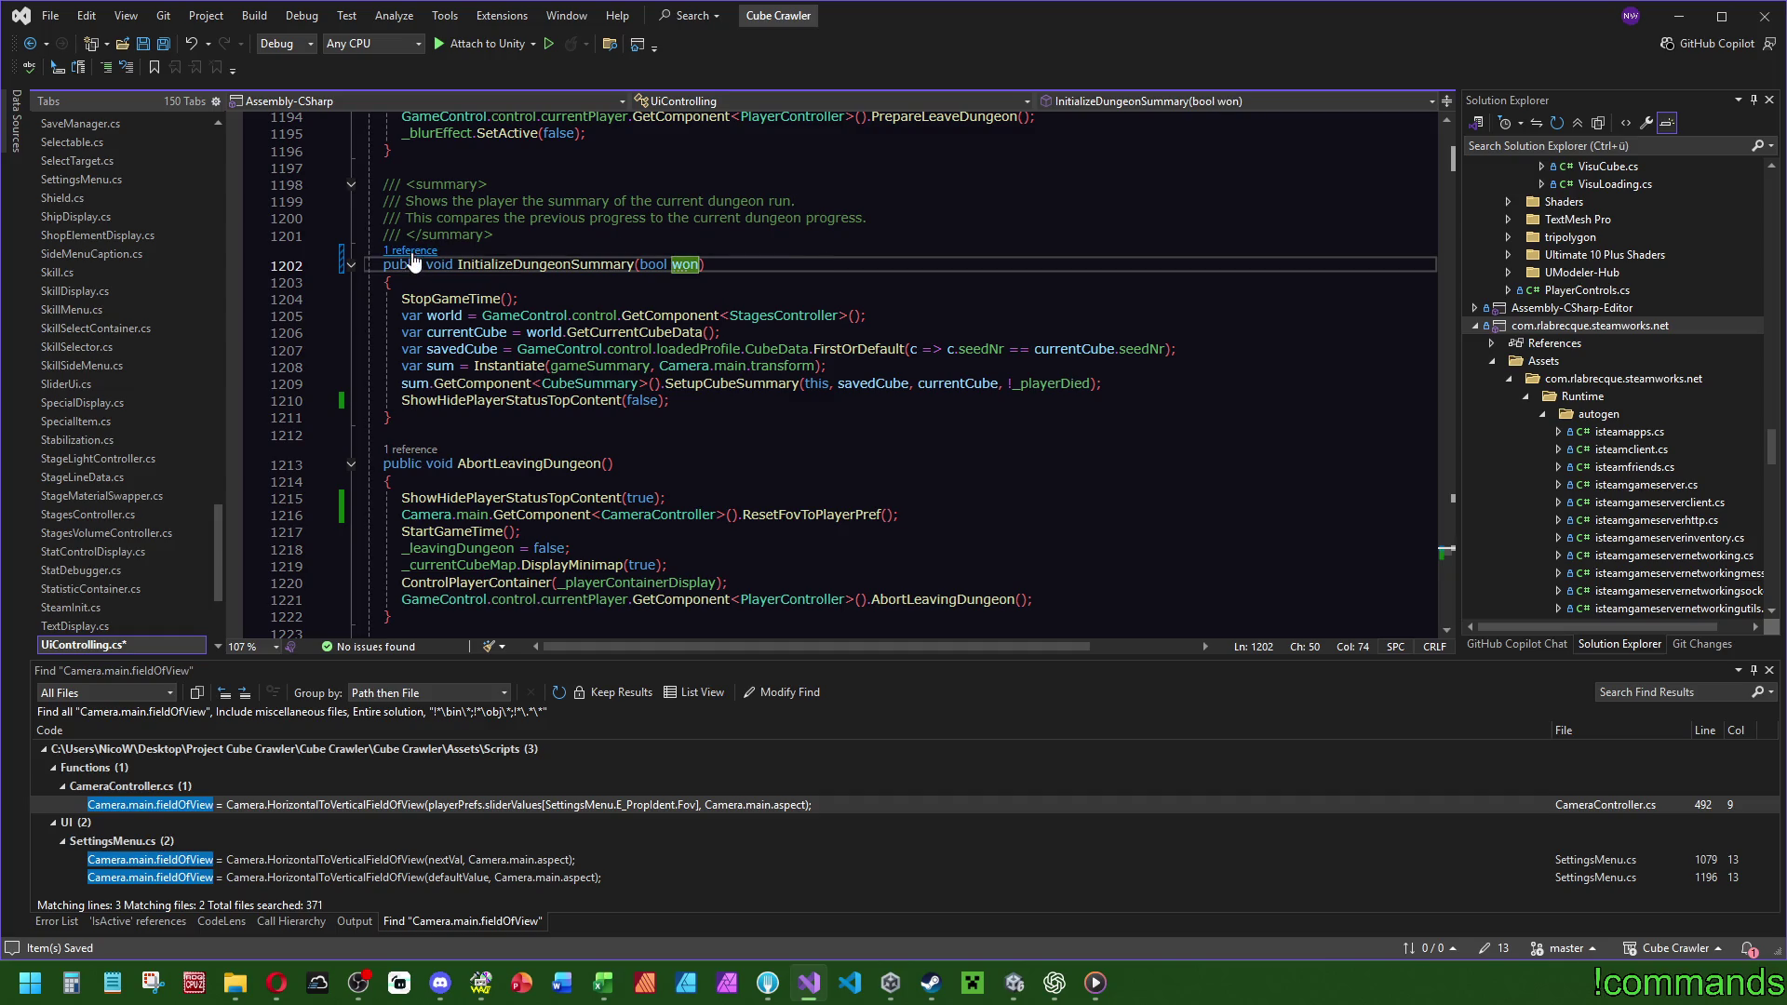
click(409, 251)
double_click(602, 201)
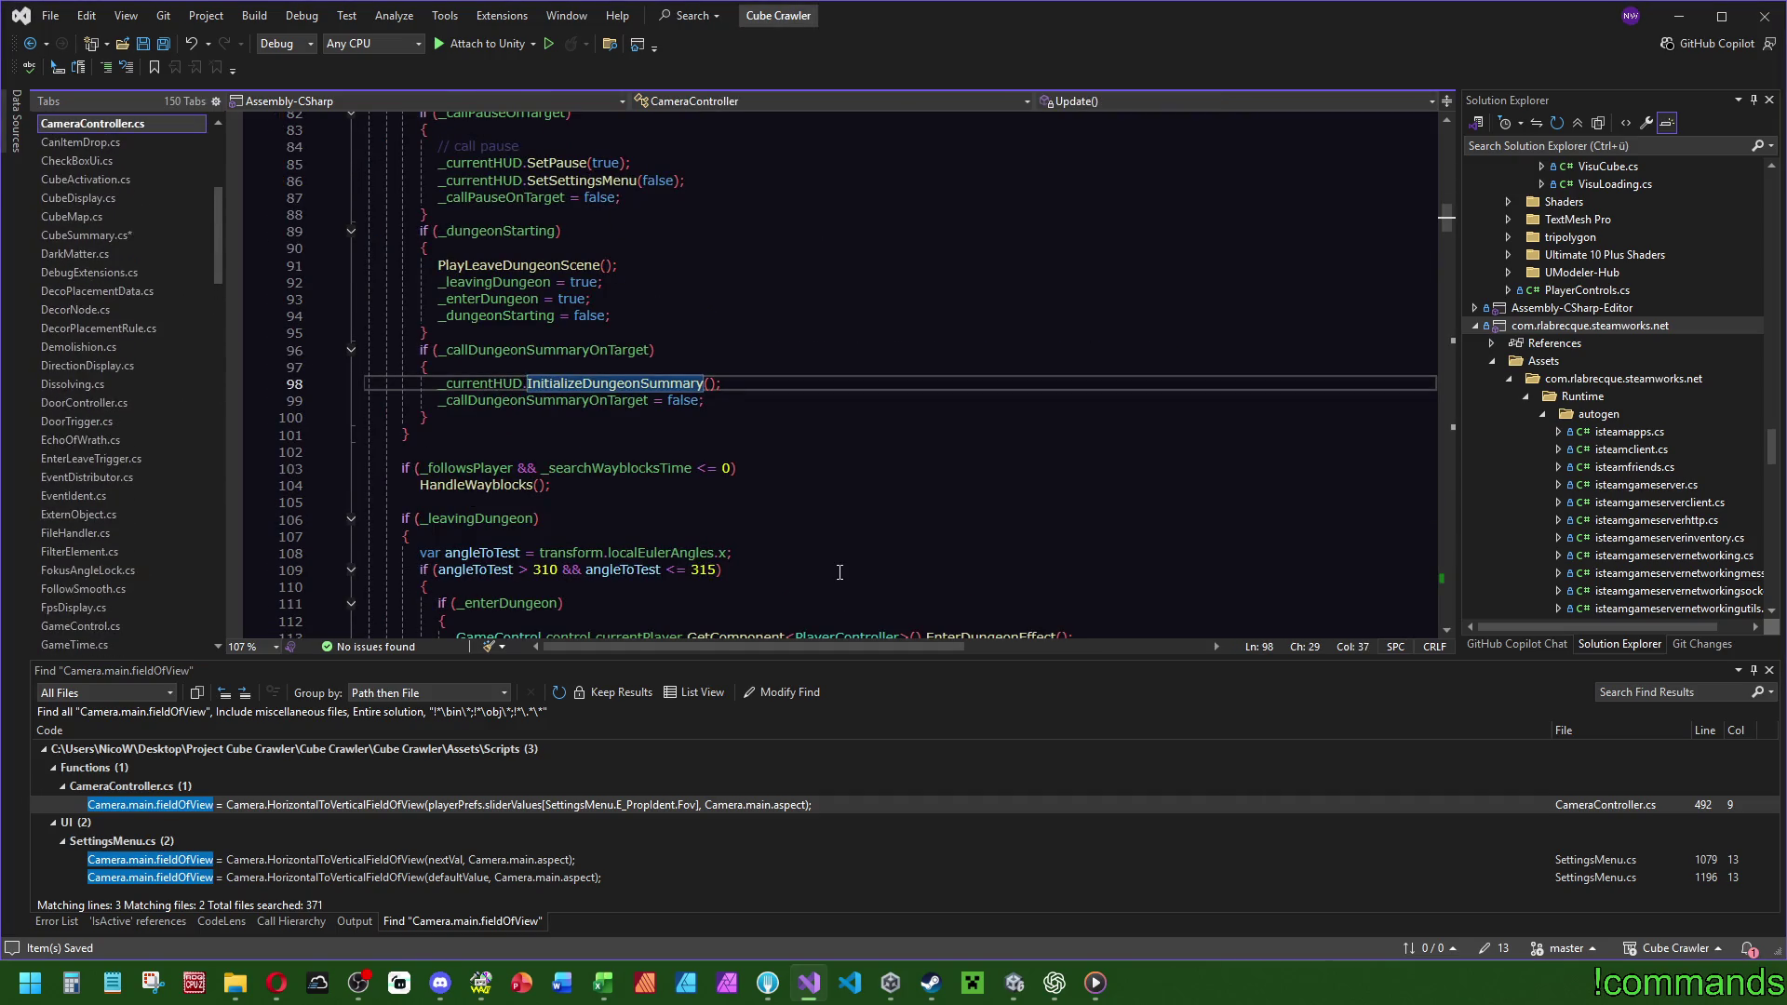
key(ctrl+minus)
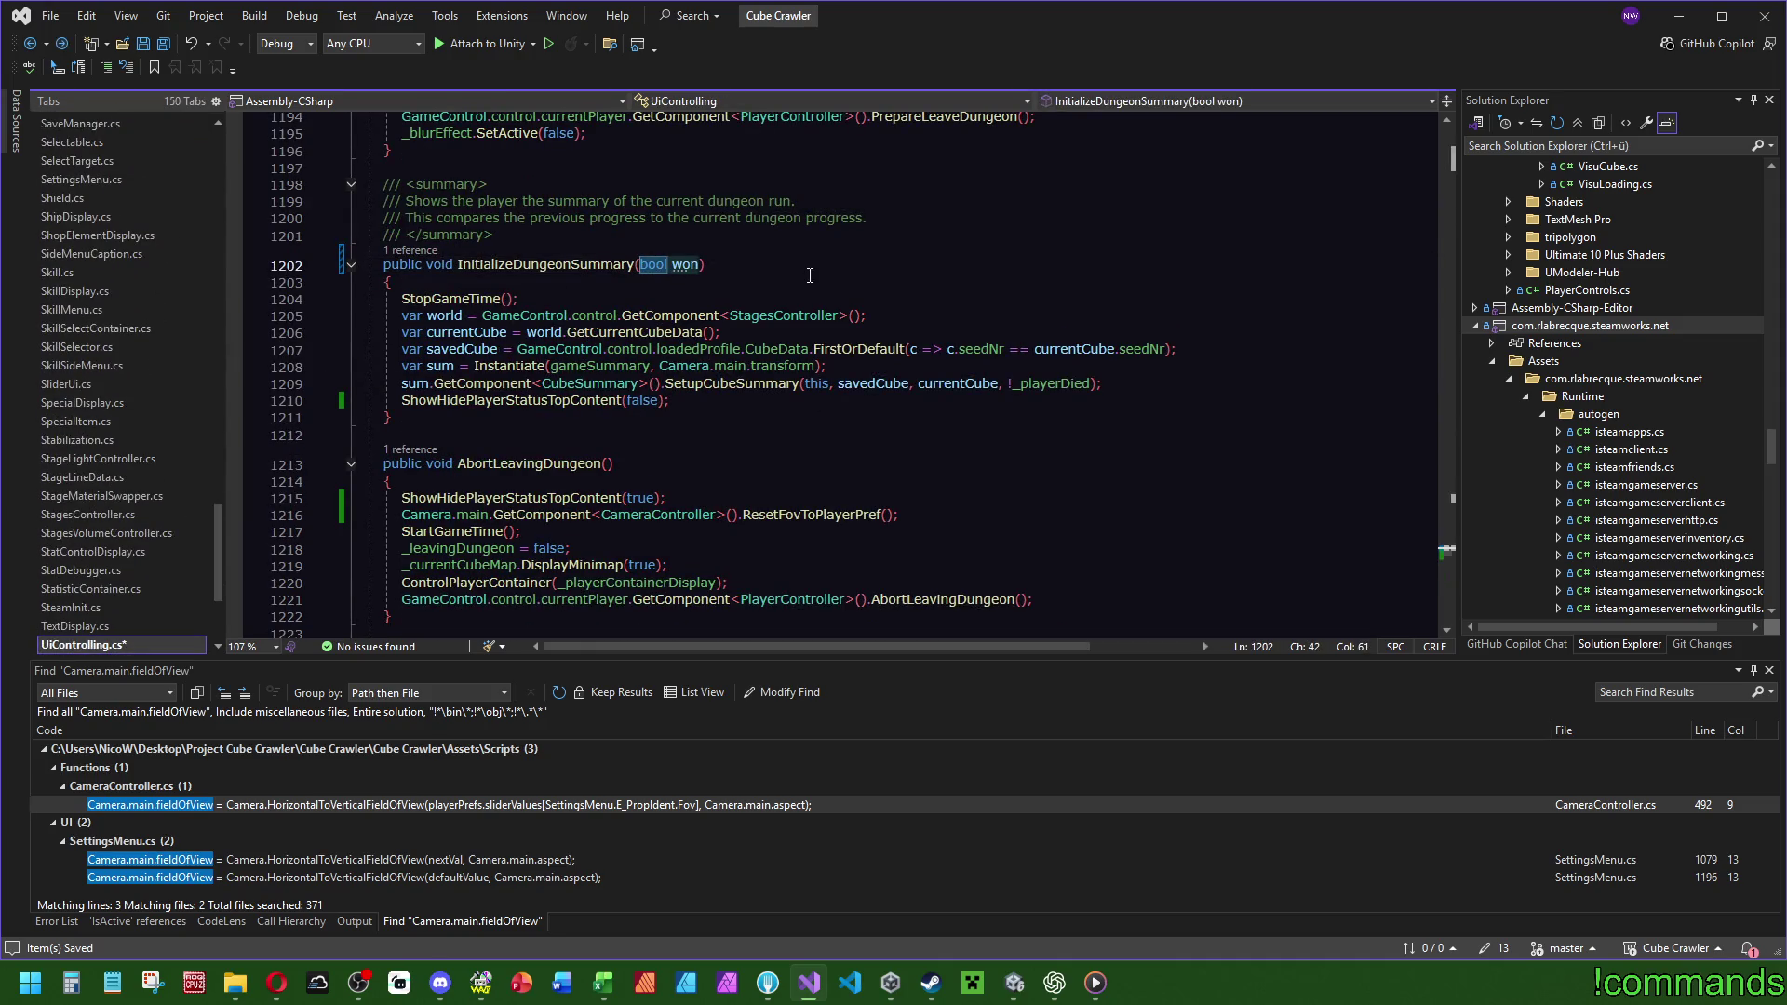
key(Delete)
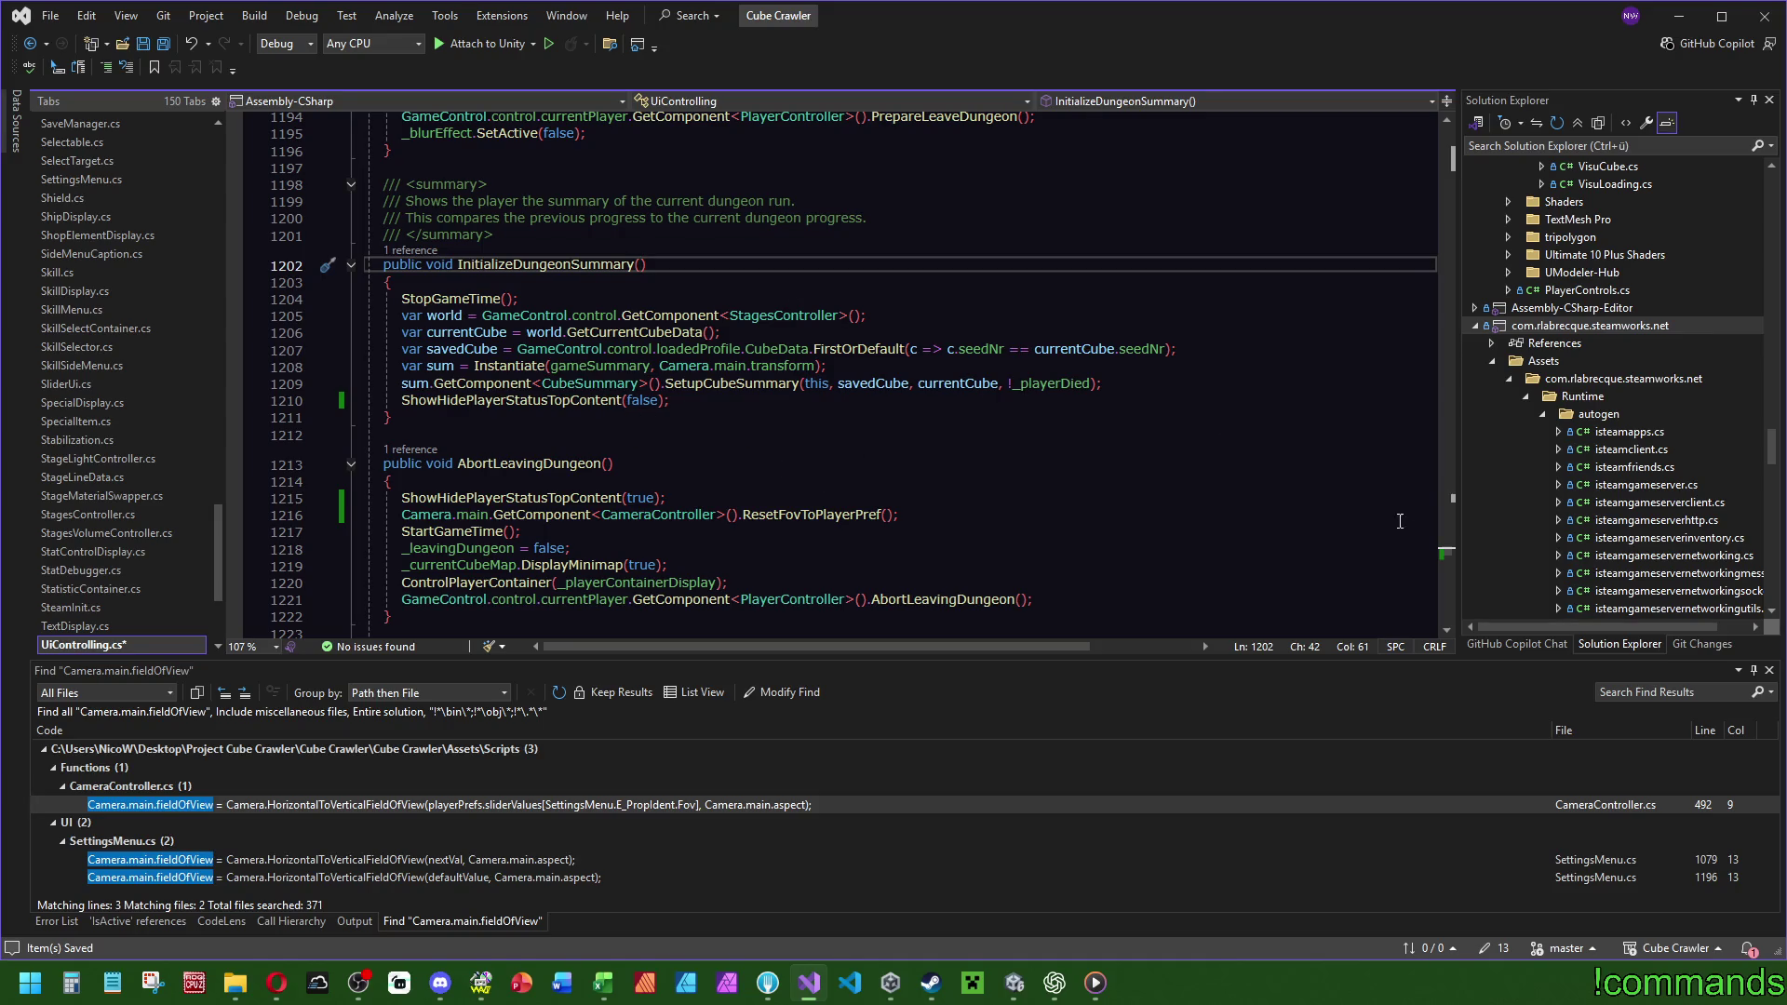
scroll(1447, 555, up, 10)
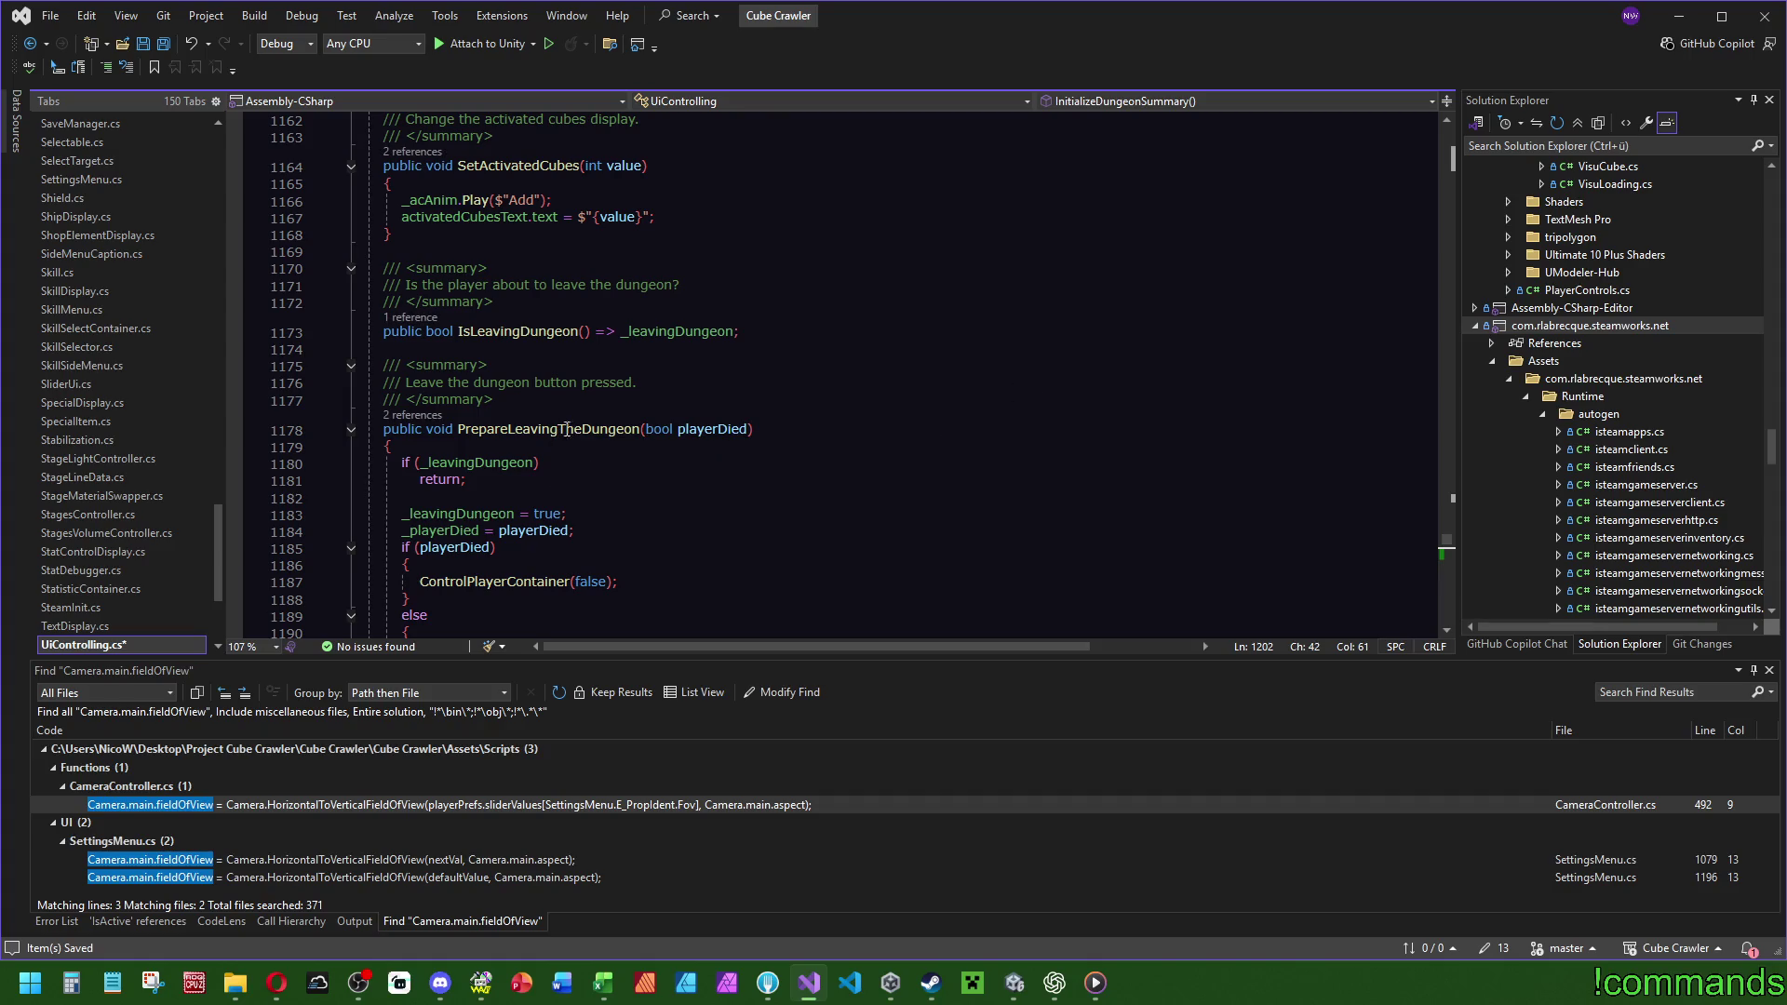
click(417, 415)
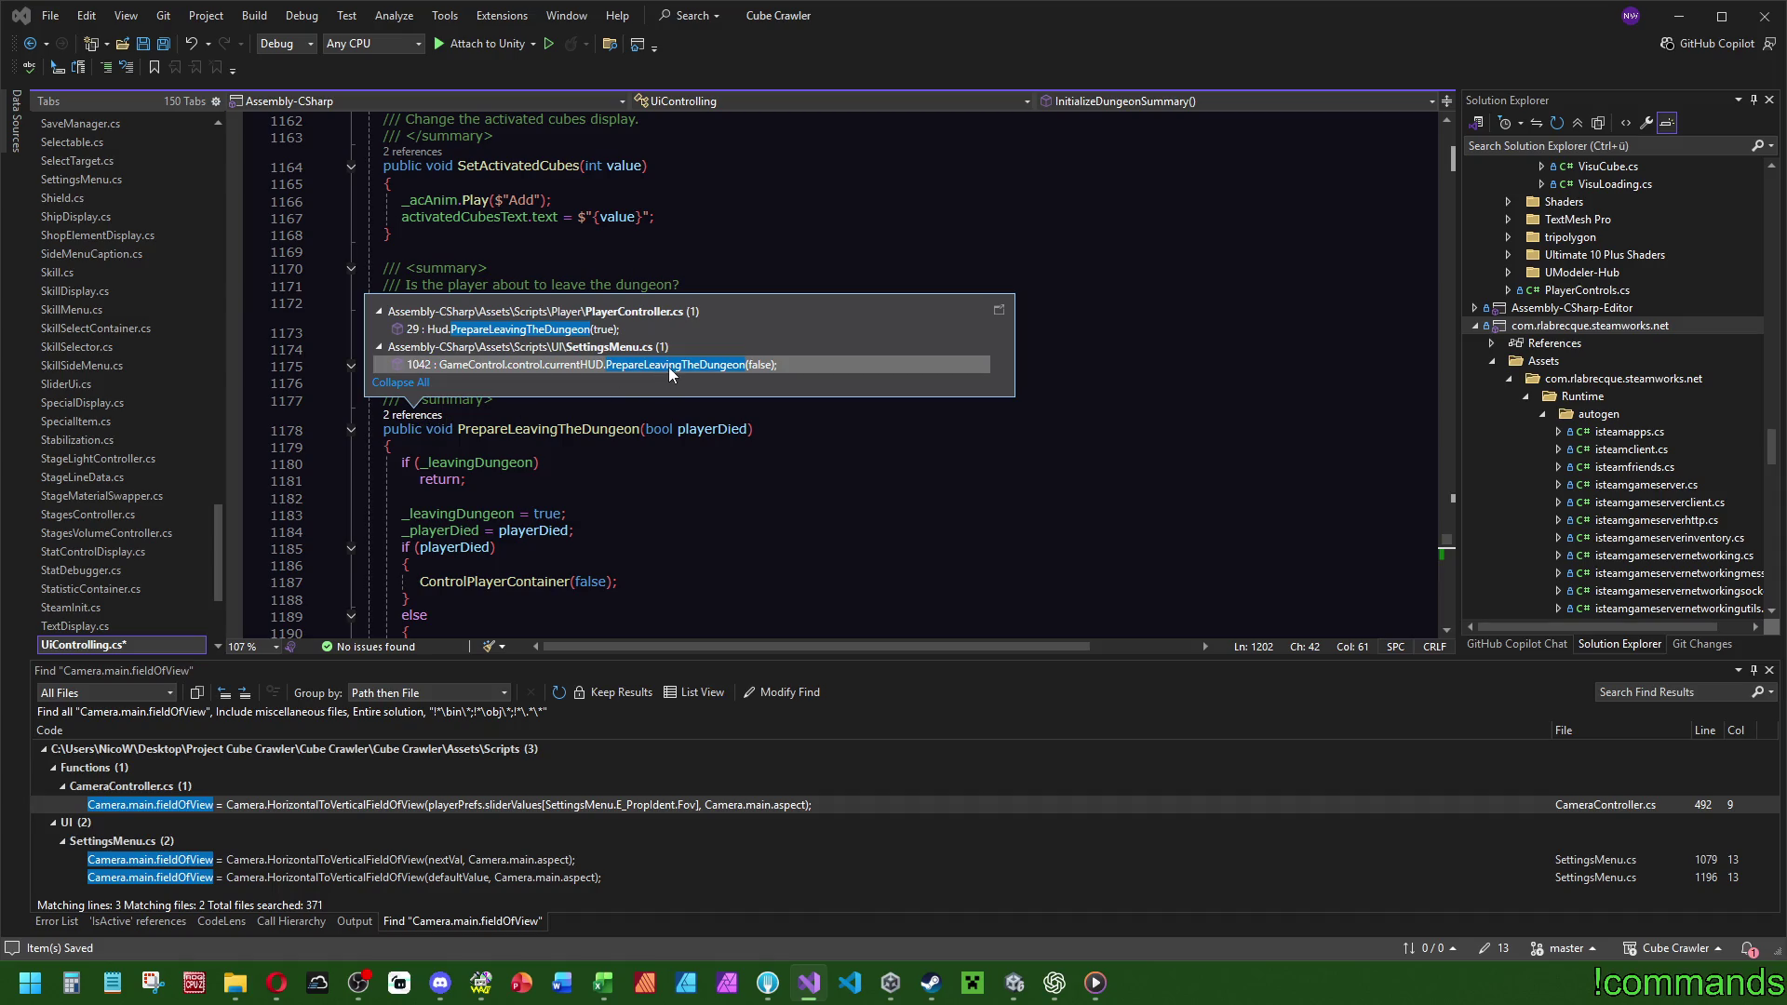
mouse_move(623, 333)
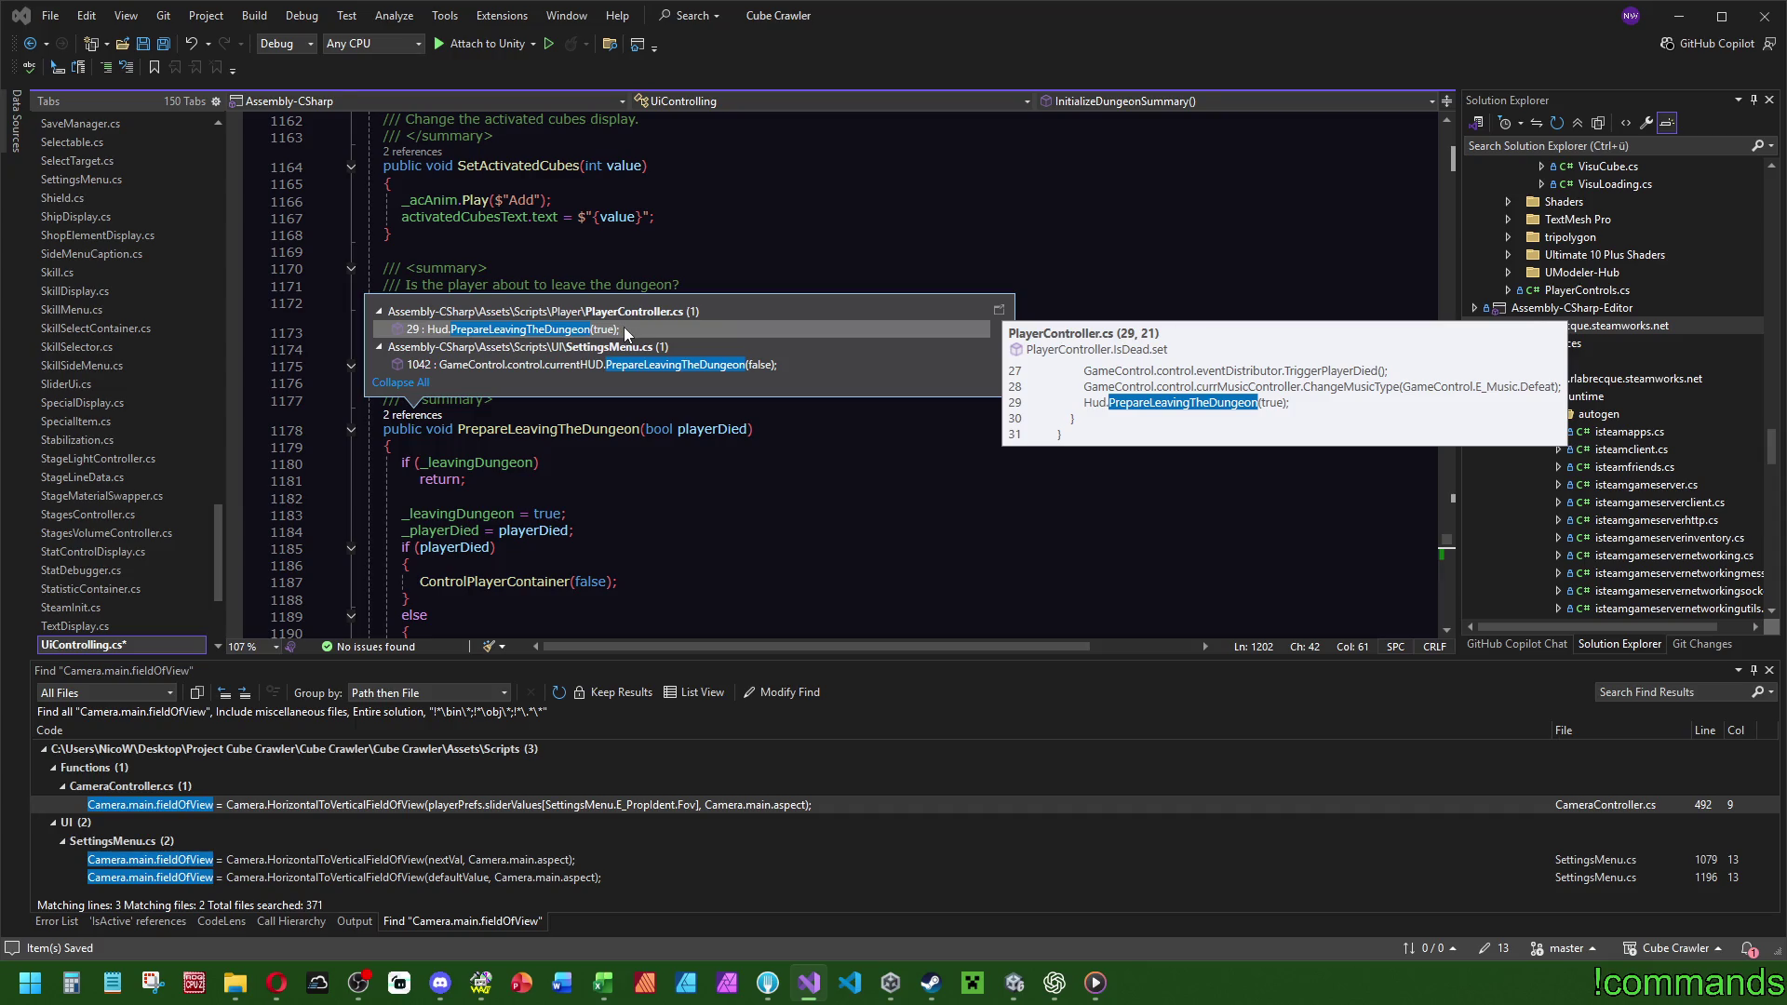
click(699, 246)
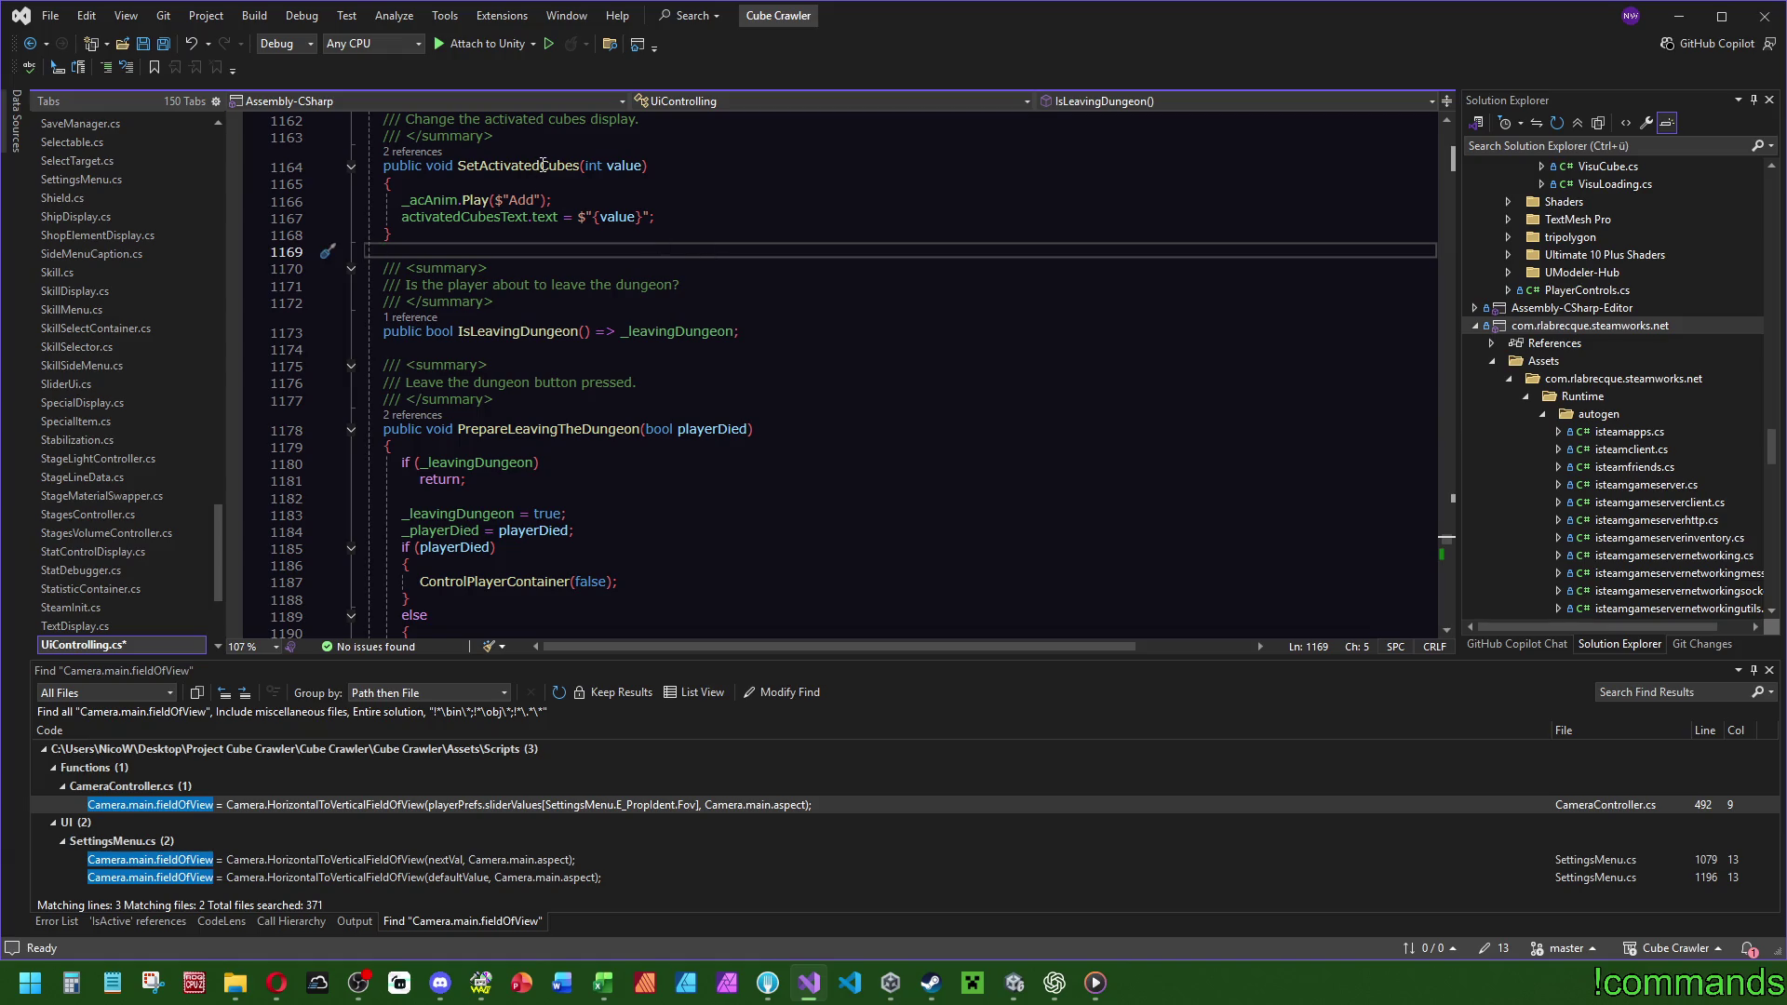
Add a one-line method public void DungeonWon() => _dungeonWon;.
scroll(538, 162, up, 2)
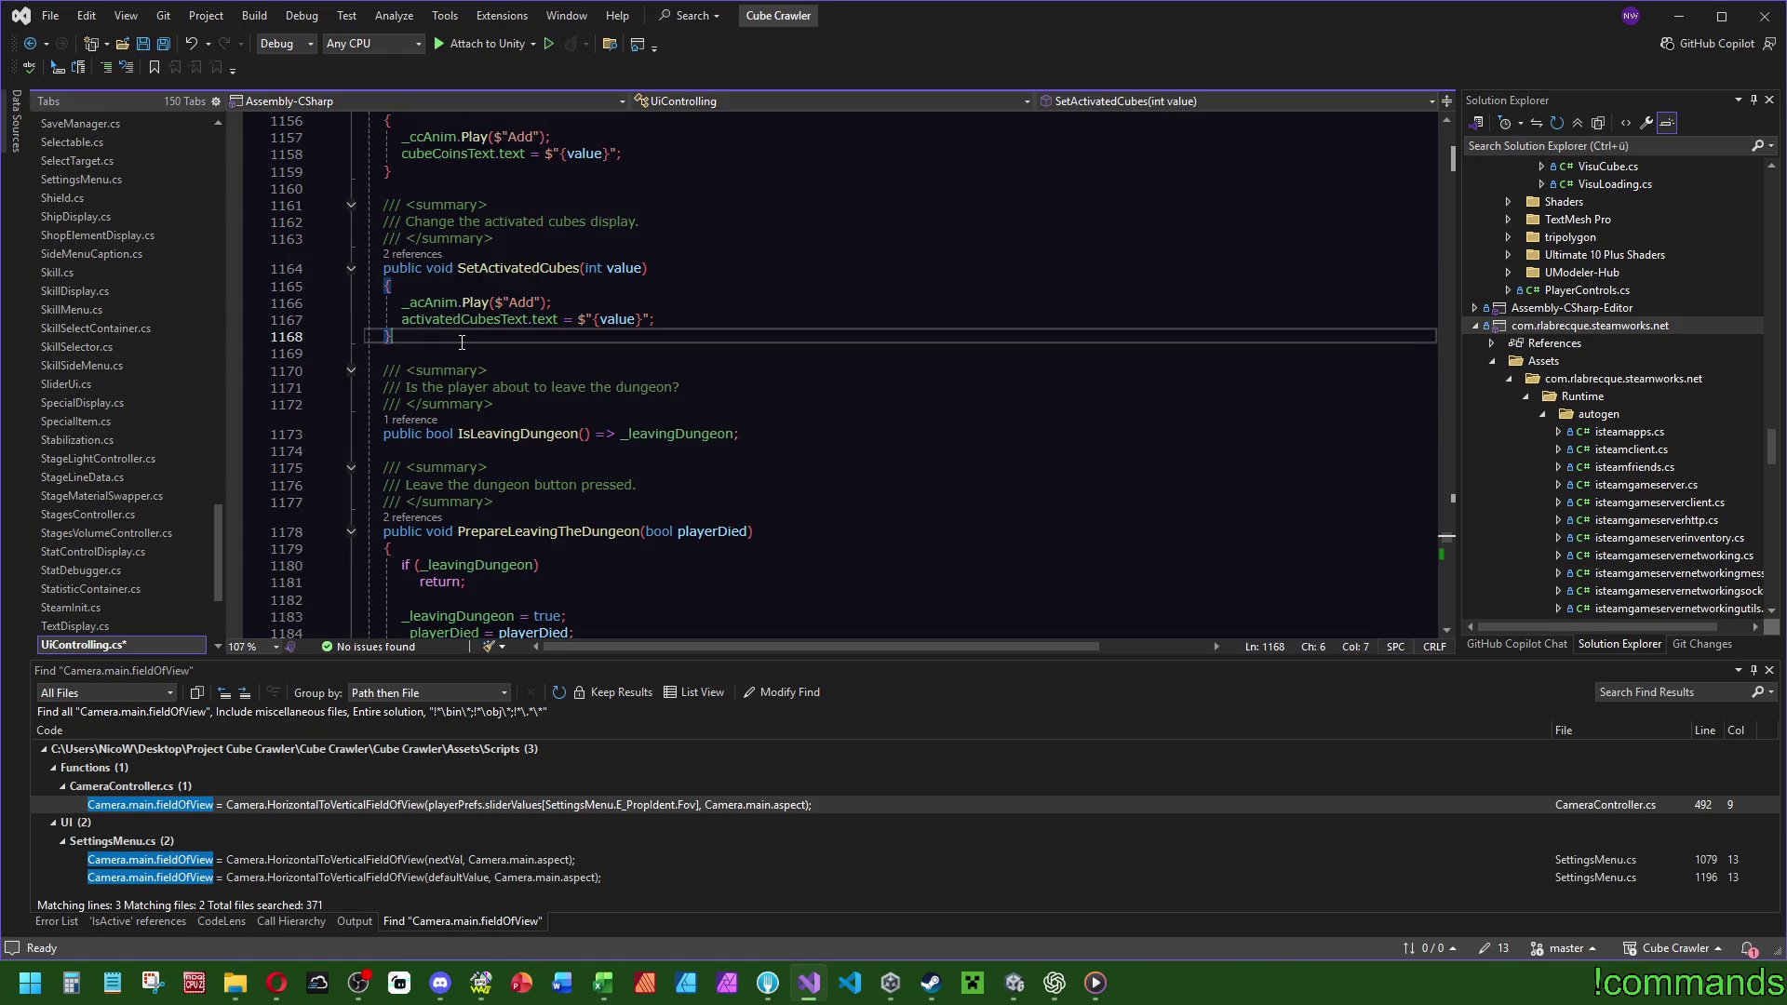
key(Return)
key(Return)
key(Up)
text(public void Dungeon)
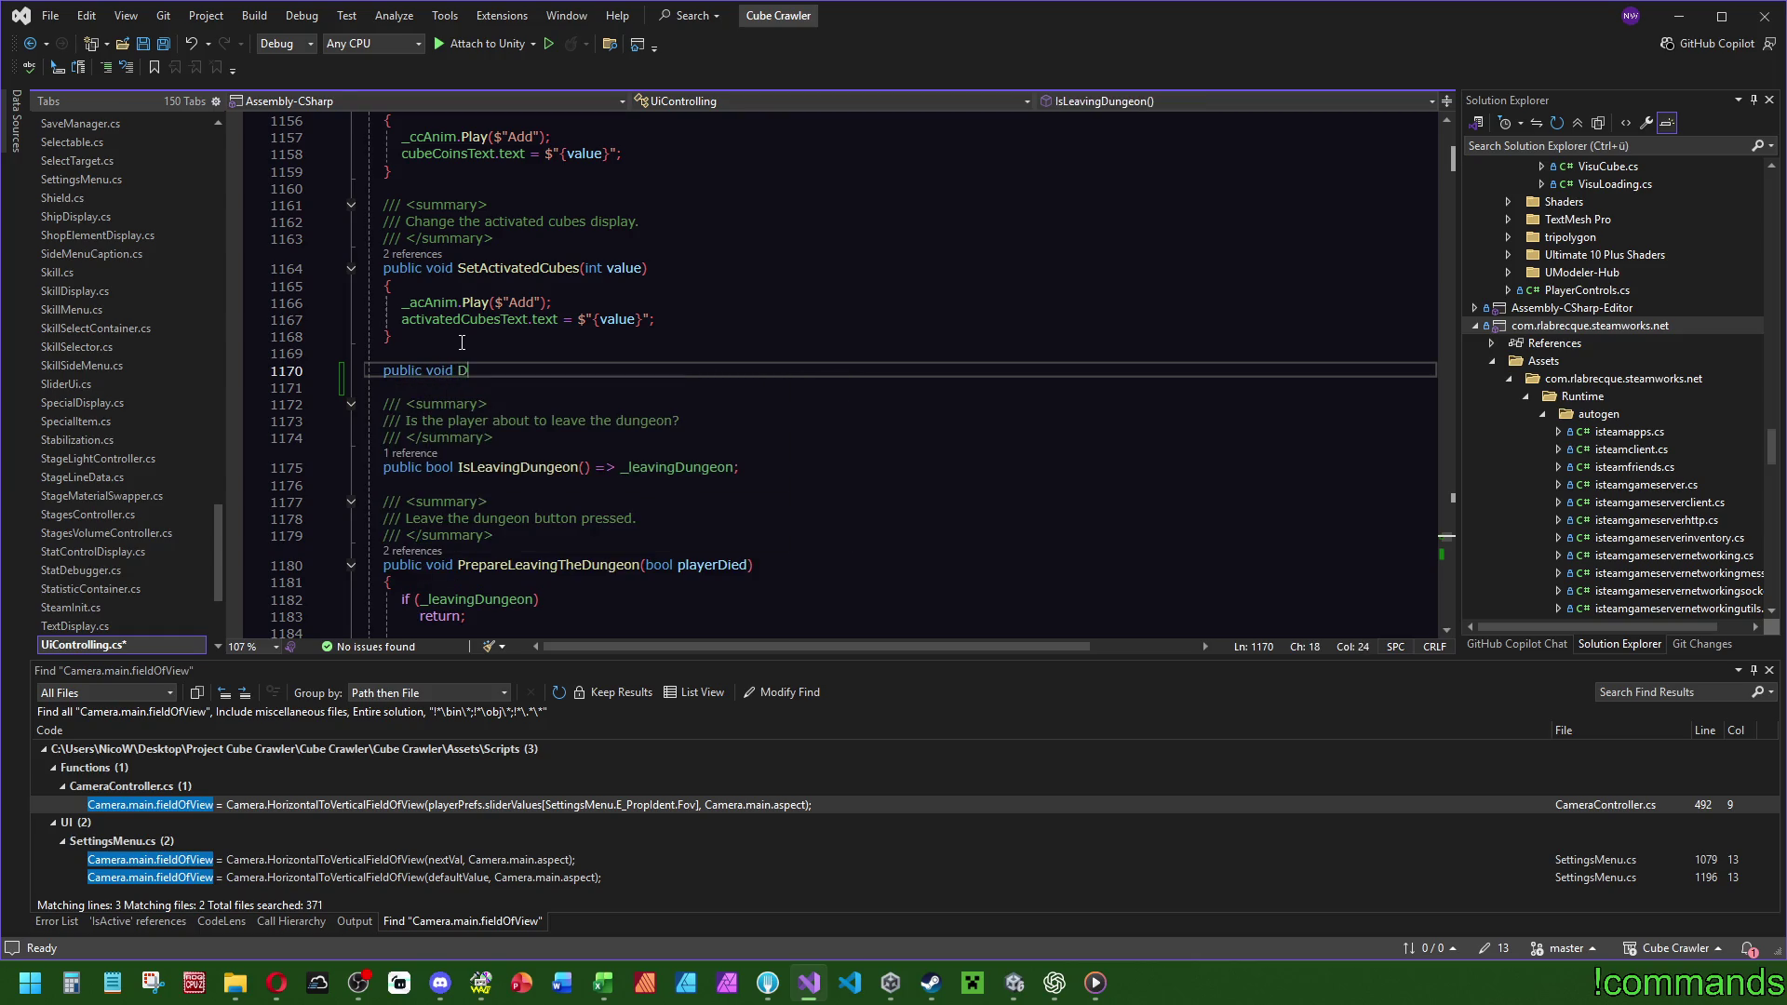
text(Won)
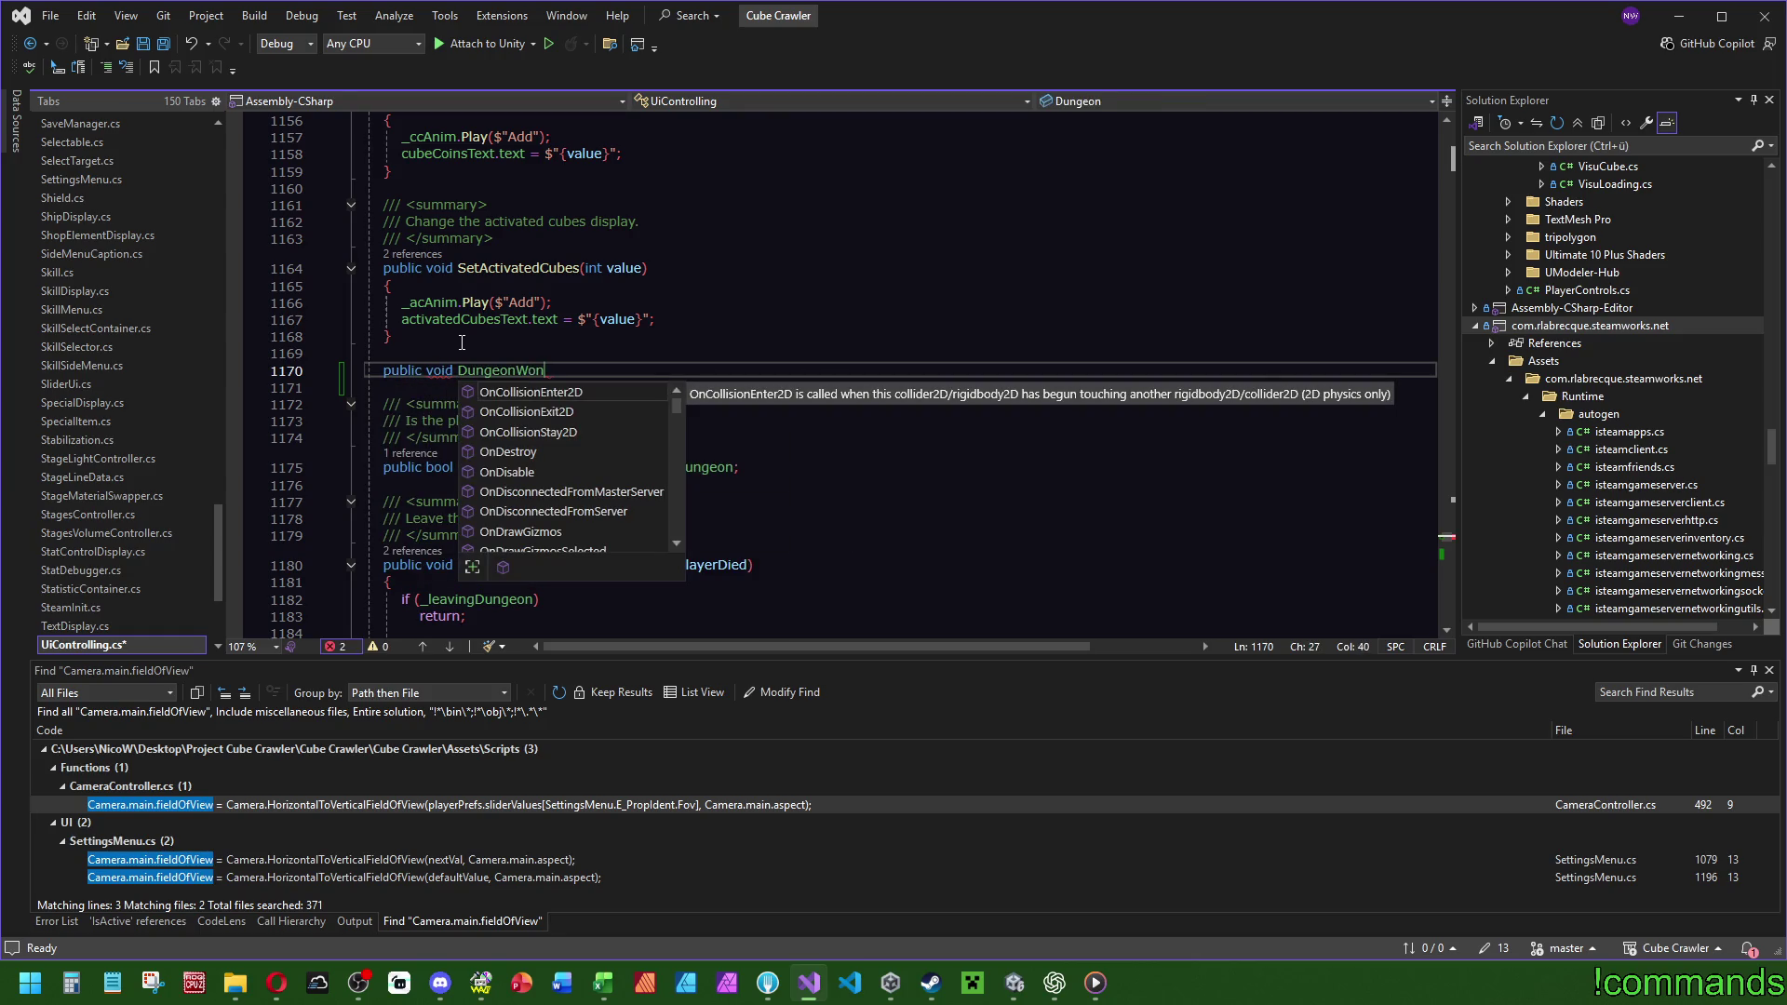
text(())
key(Return)
text({)
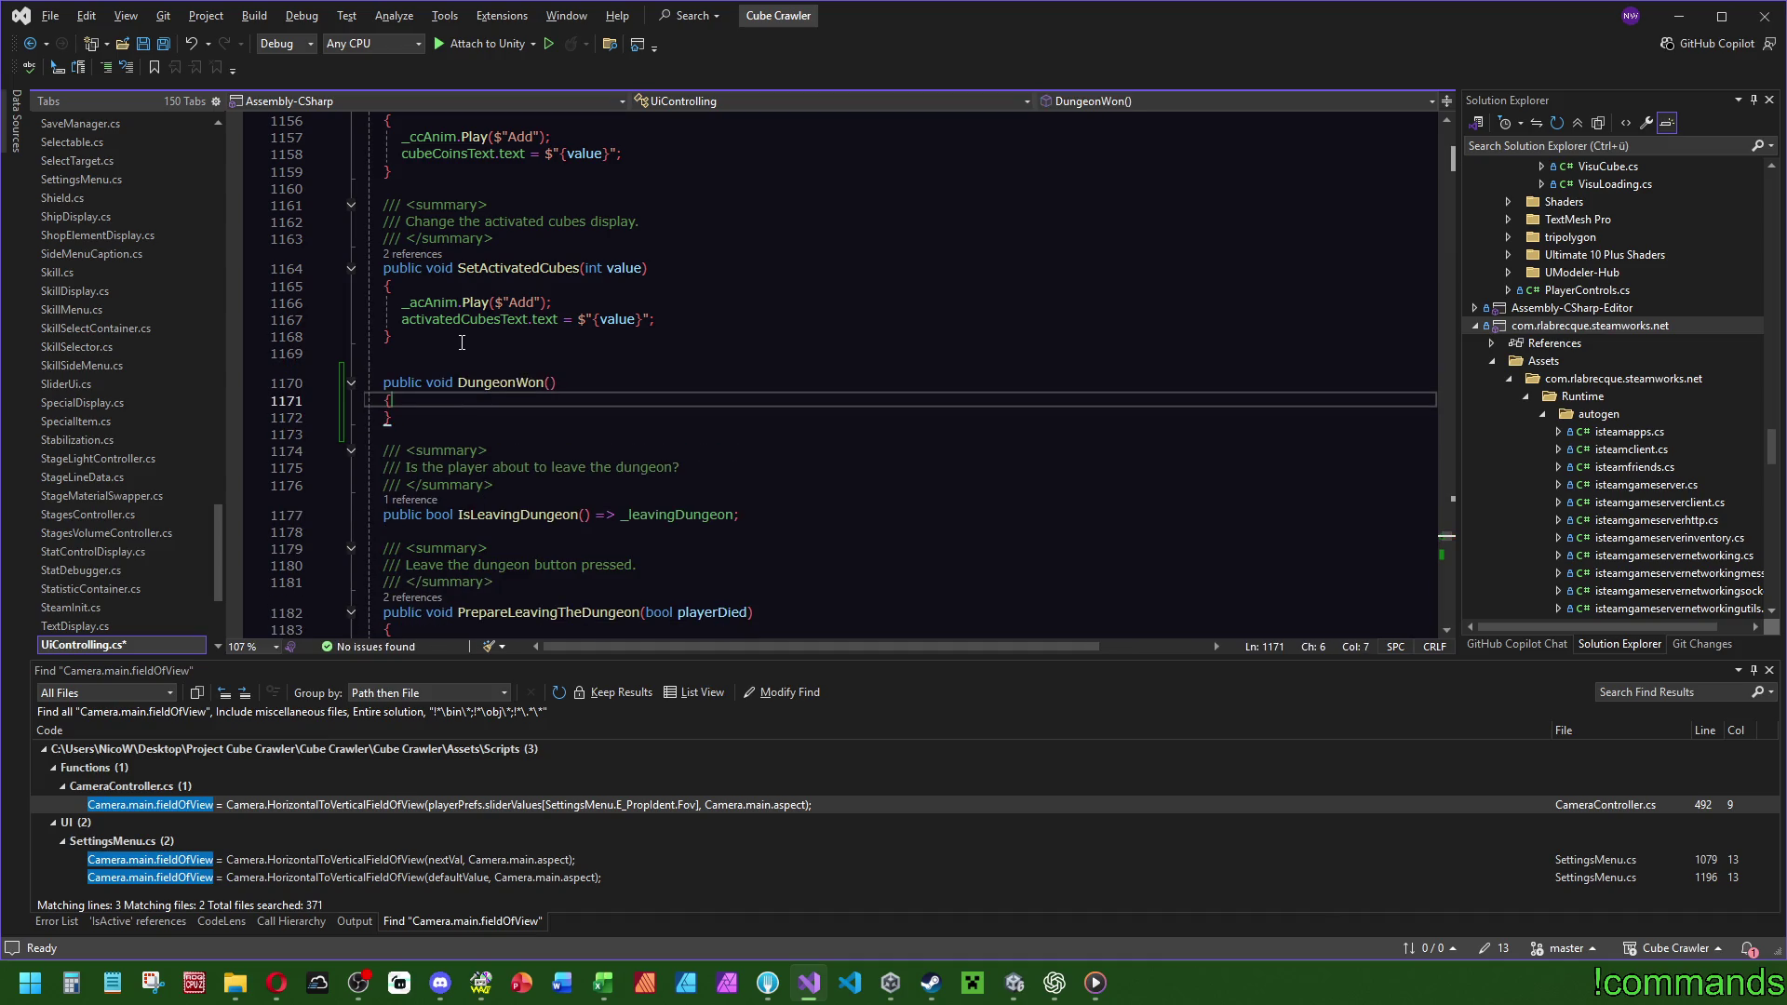
key(BackSpace)
key(BackSpace)
text(=> _dungeonWon;)
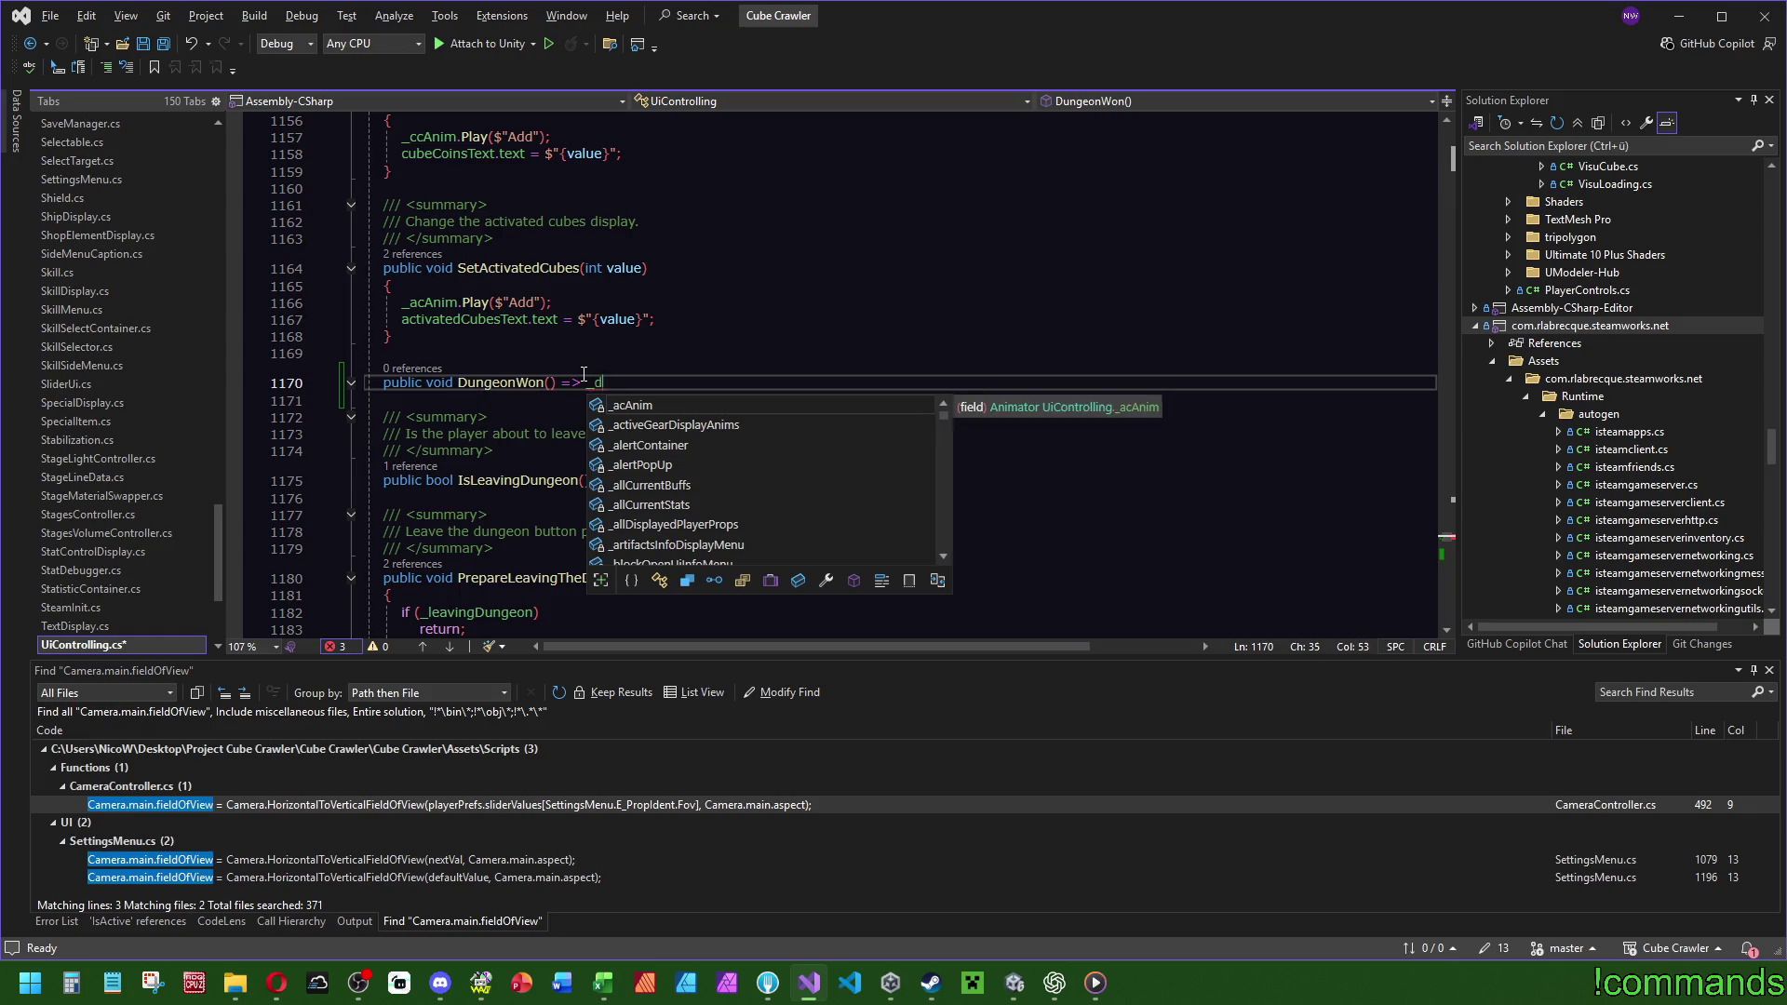
Document it with /// Flag the dungeon as won and rename it SetDungeonWon.
click(533, 357)
key(Return)
text(/// )
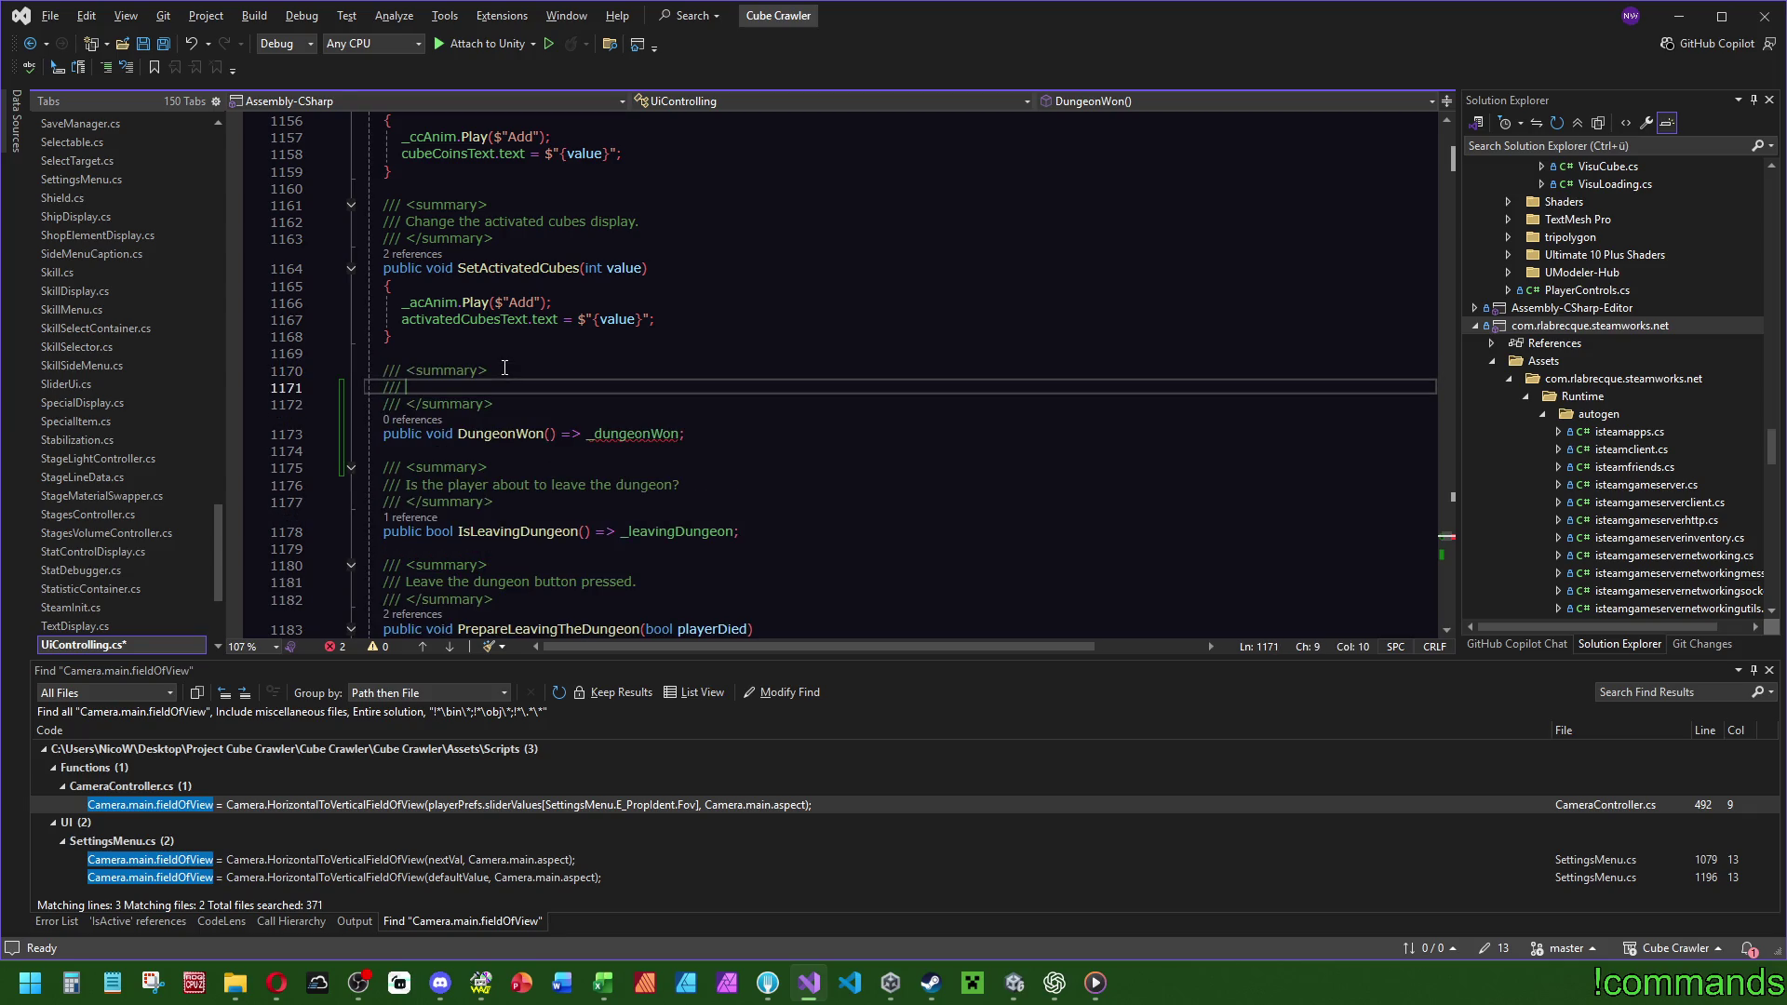
text(Flag the dungeon)
text( as won)
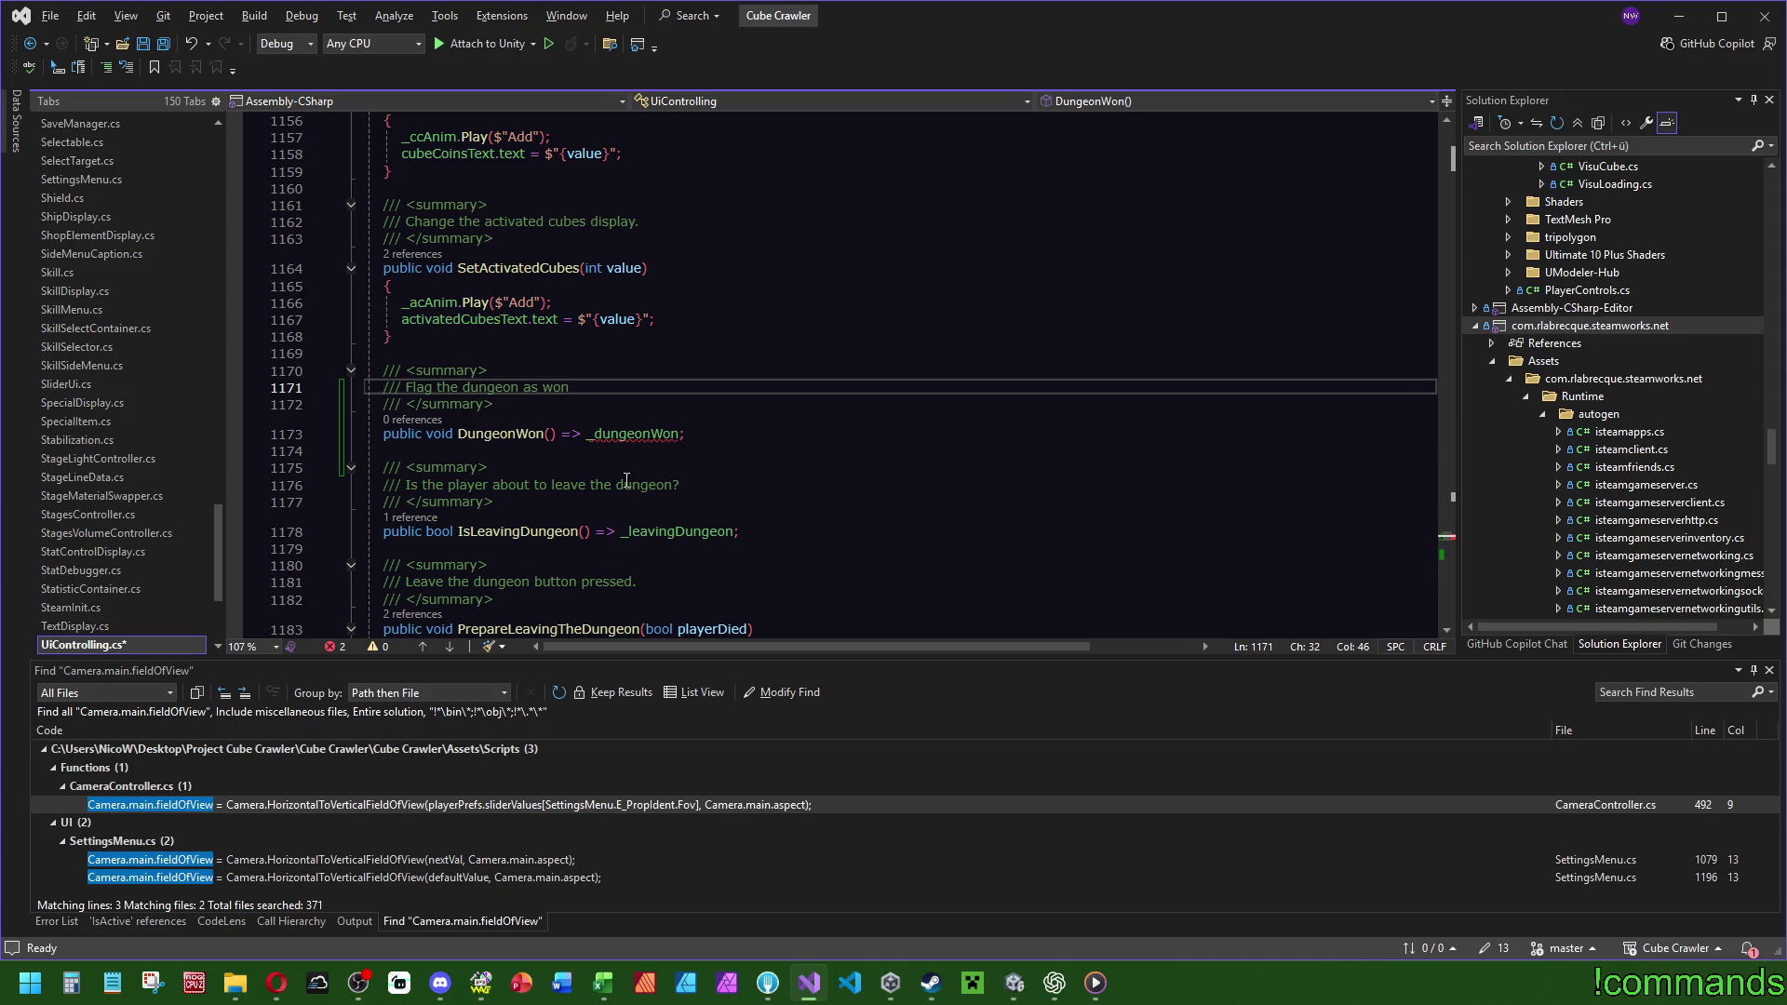
click(680, 434)
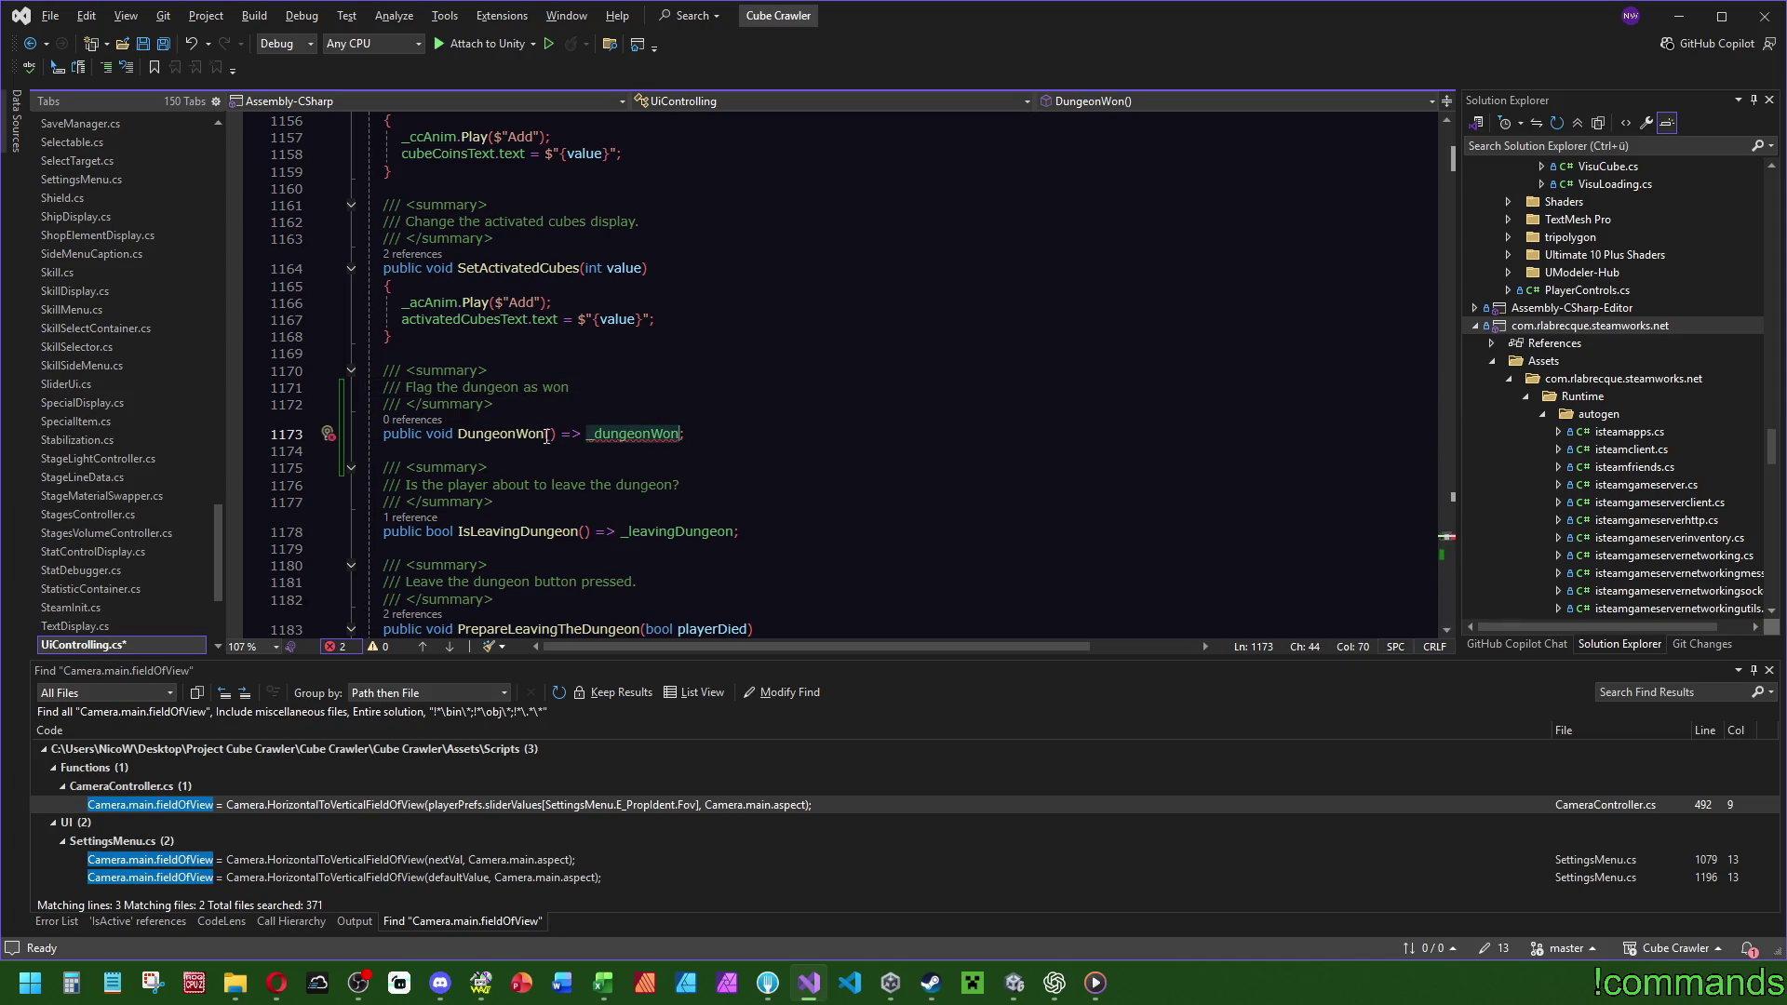
scroll(1449, 538, up, 4)
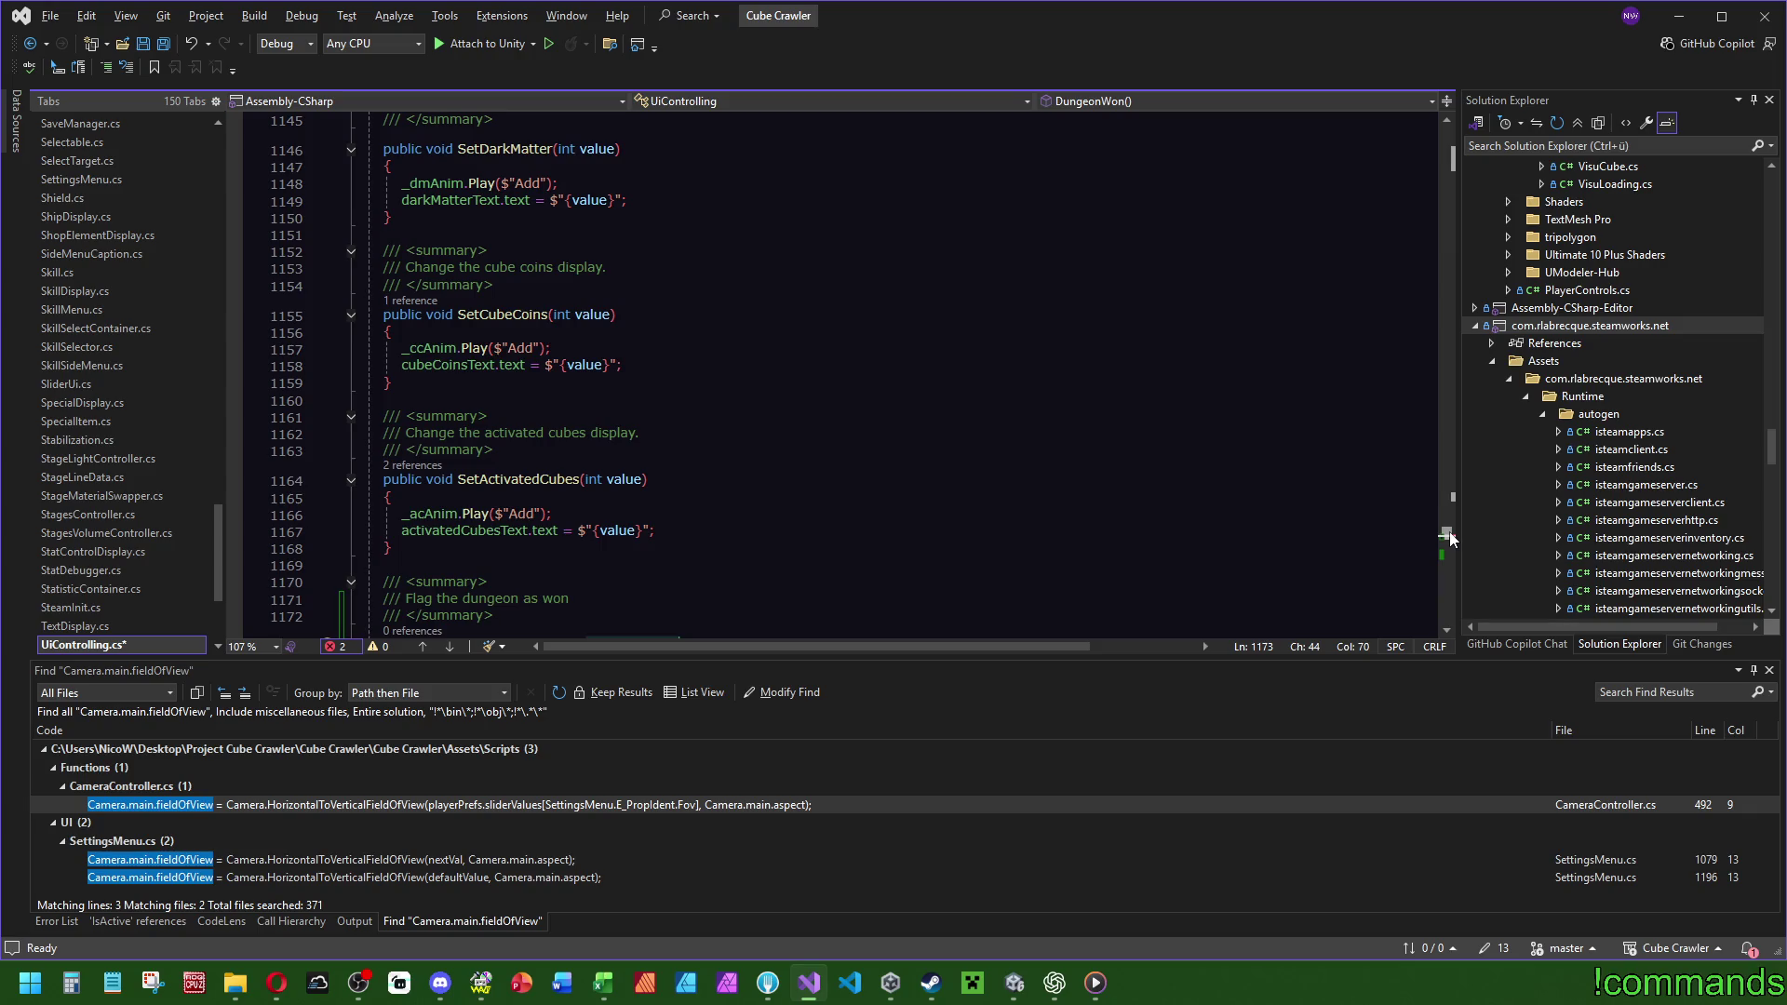
scroll(1449, 538, down, 3)
click(457, 497)
text(Set)
key(End)
key(Left)
scroll(997, 242, up, 20)
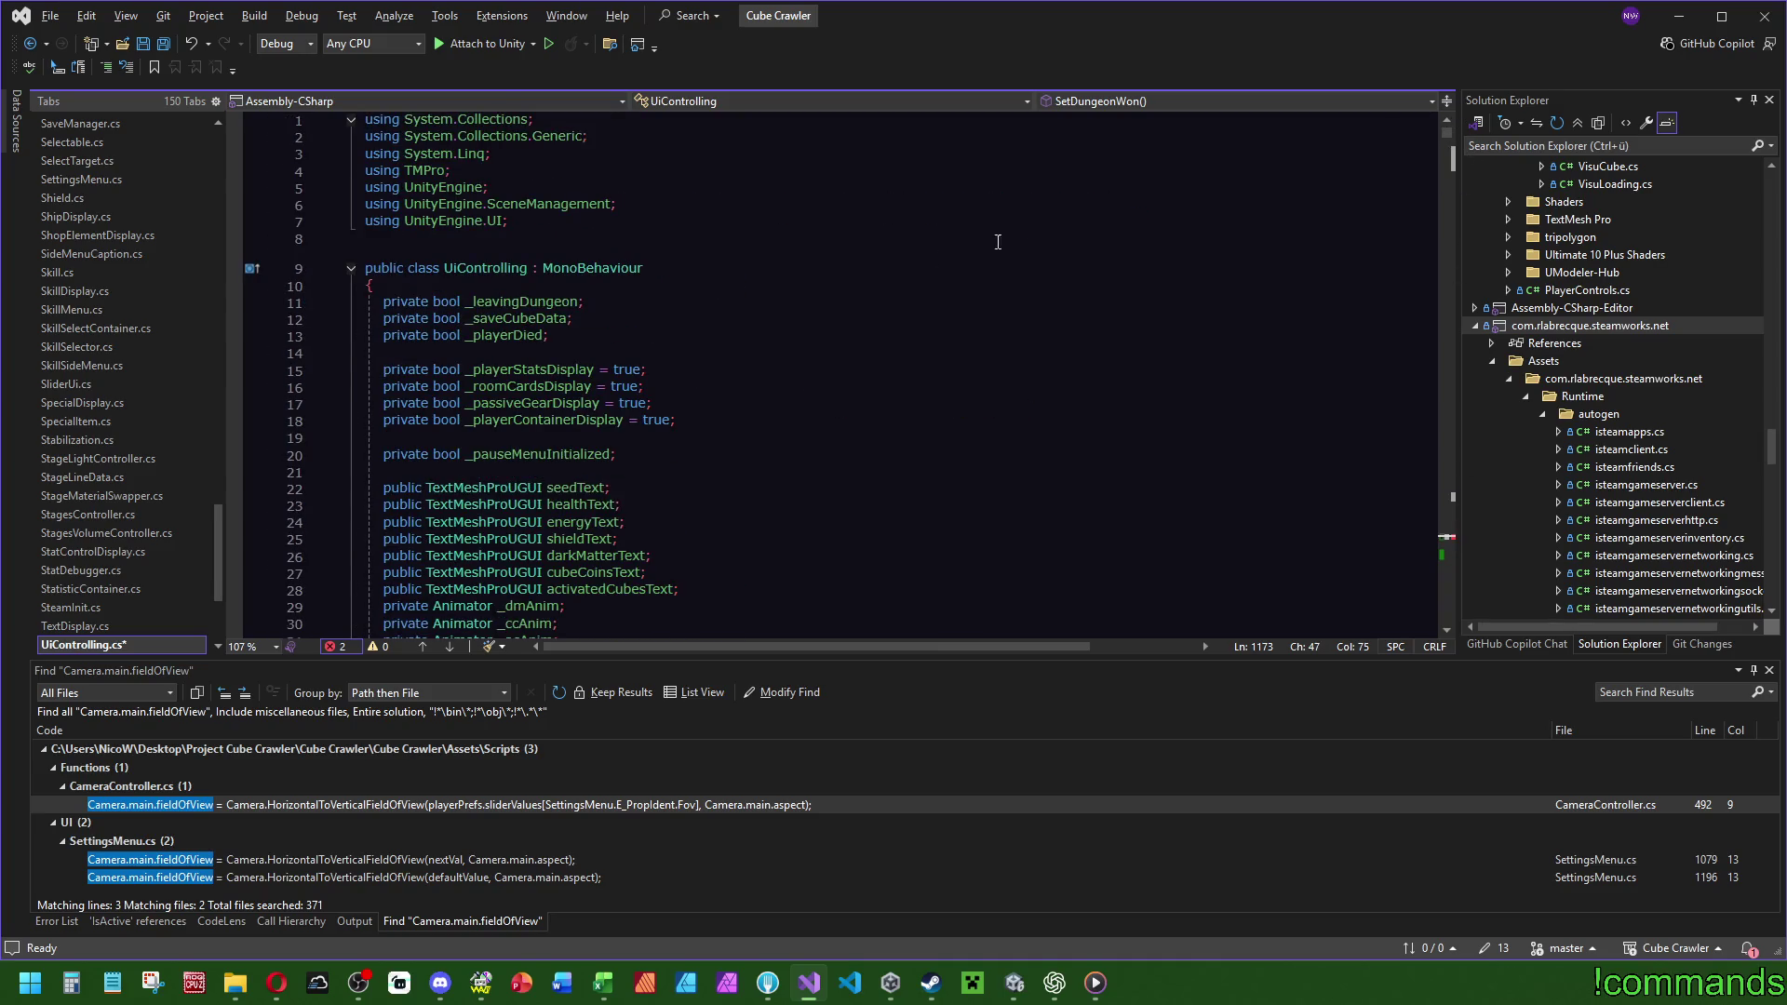
Duplicate the _playerDied field declaration and rename the copy to _playerWon.
click(734, 419)
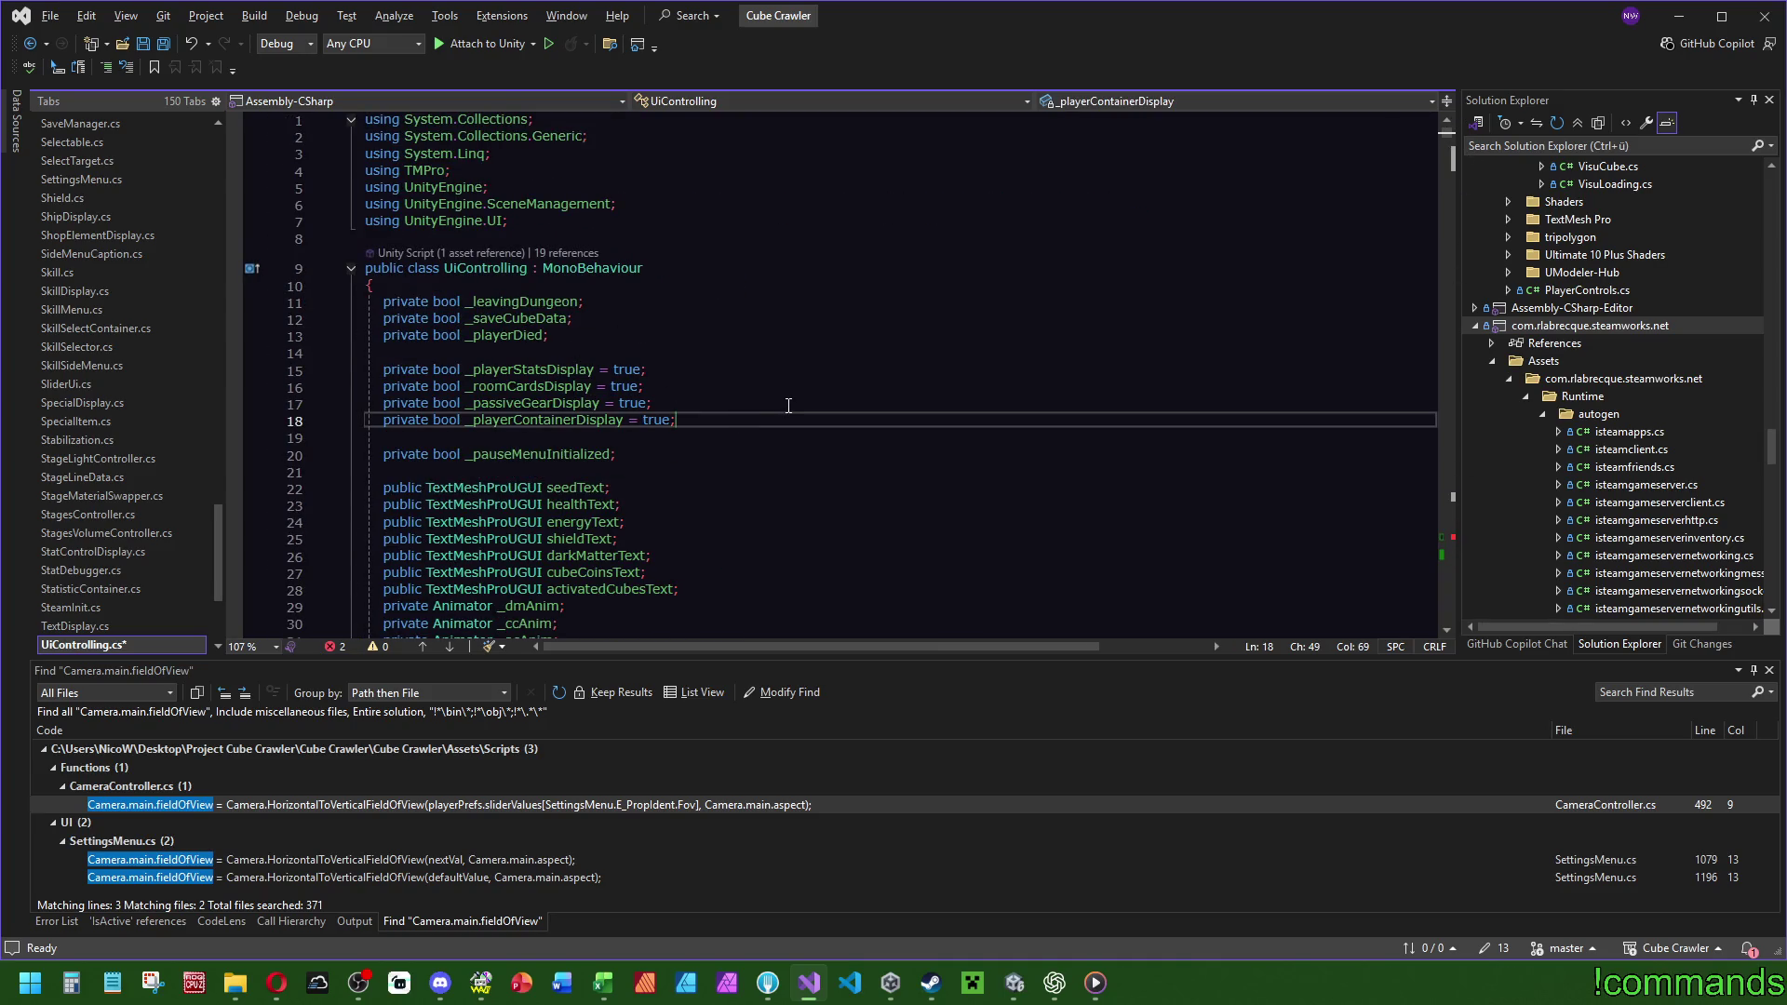
key(Up)
key(Up)
key(Up)
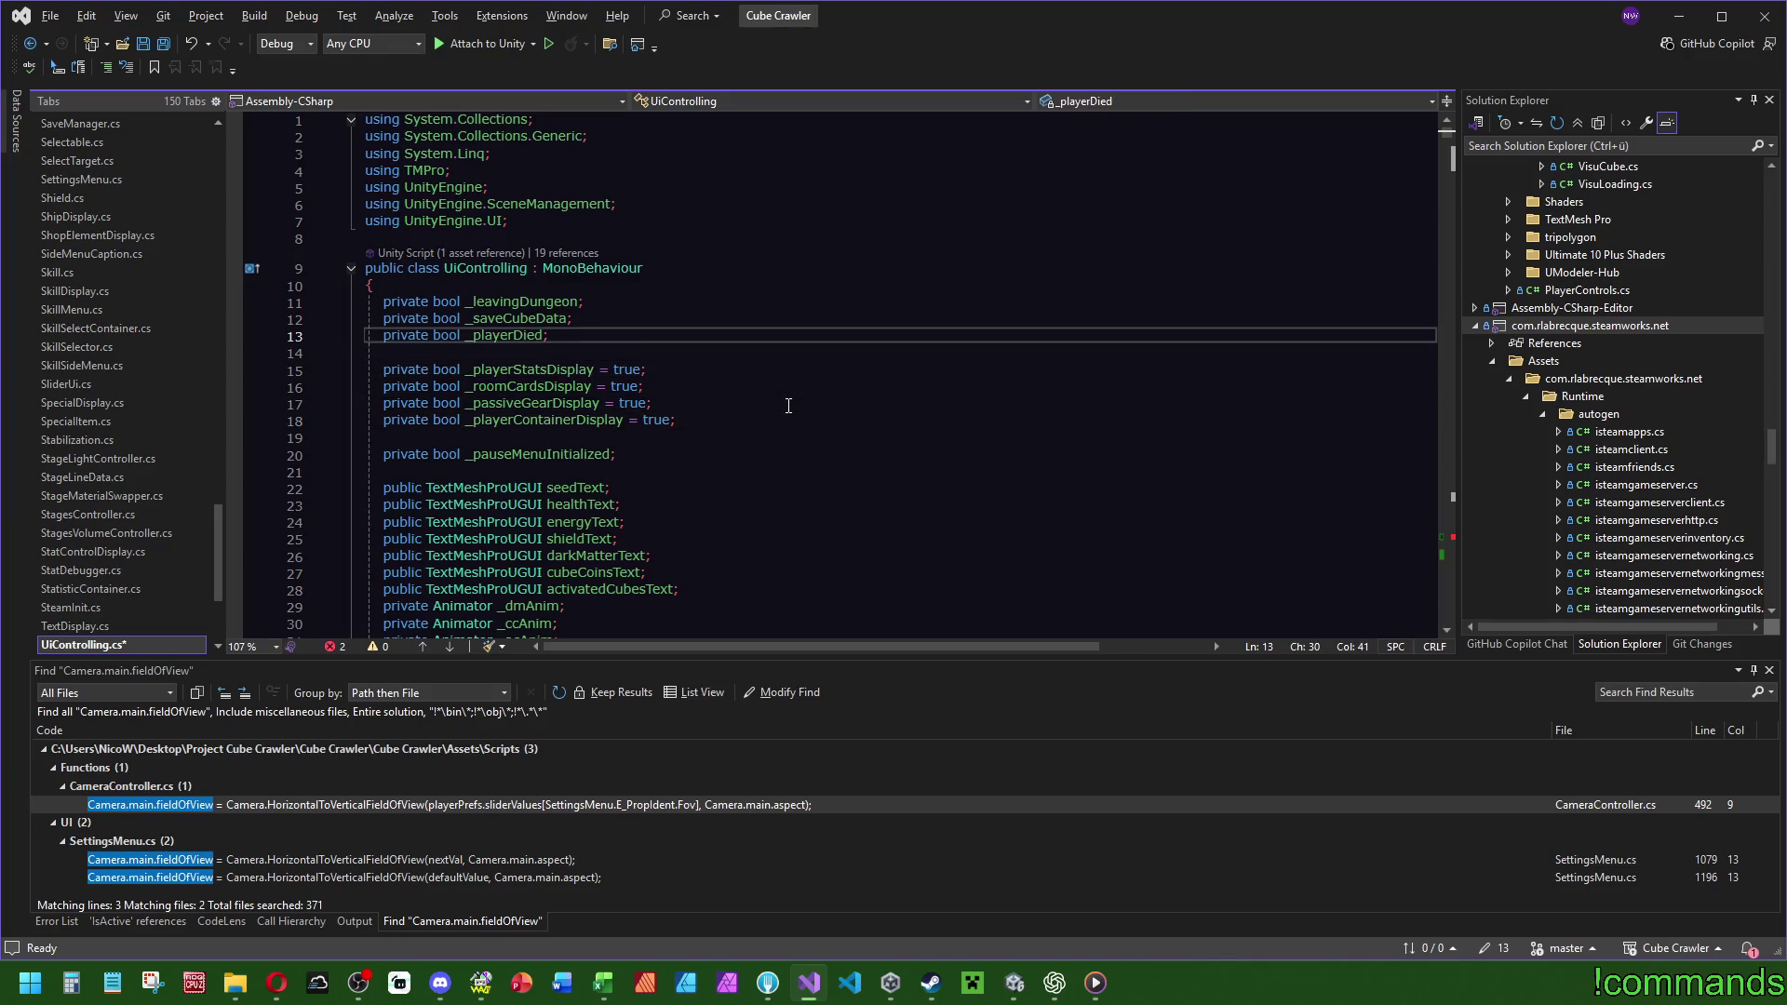
key(ctrl+d)
double_click(494, 354)
text(_)
text(dungeo)
key(BackSpace)
key(BackSpace)
key(BackSpace)
key(BackSpace)
text(playerWon;)
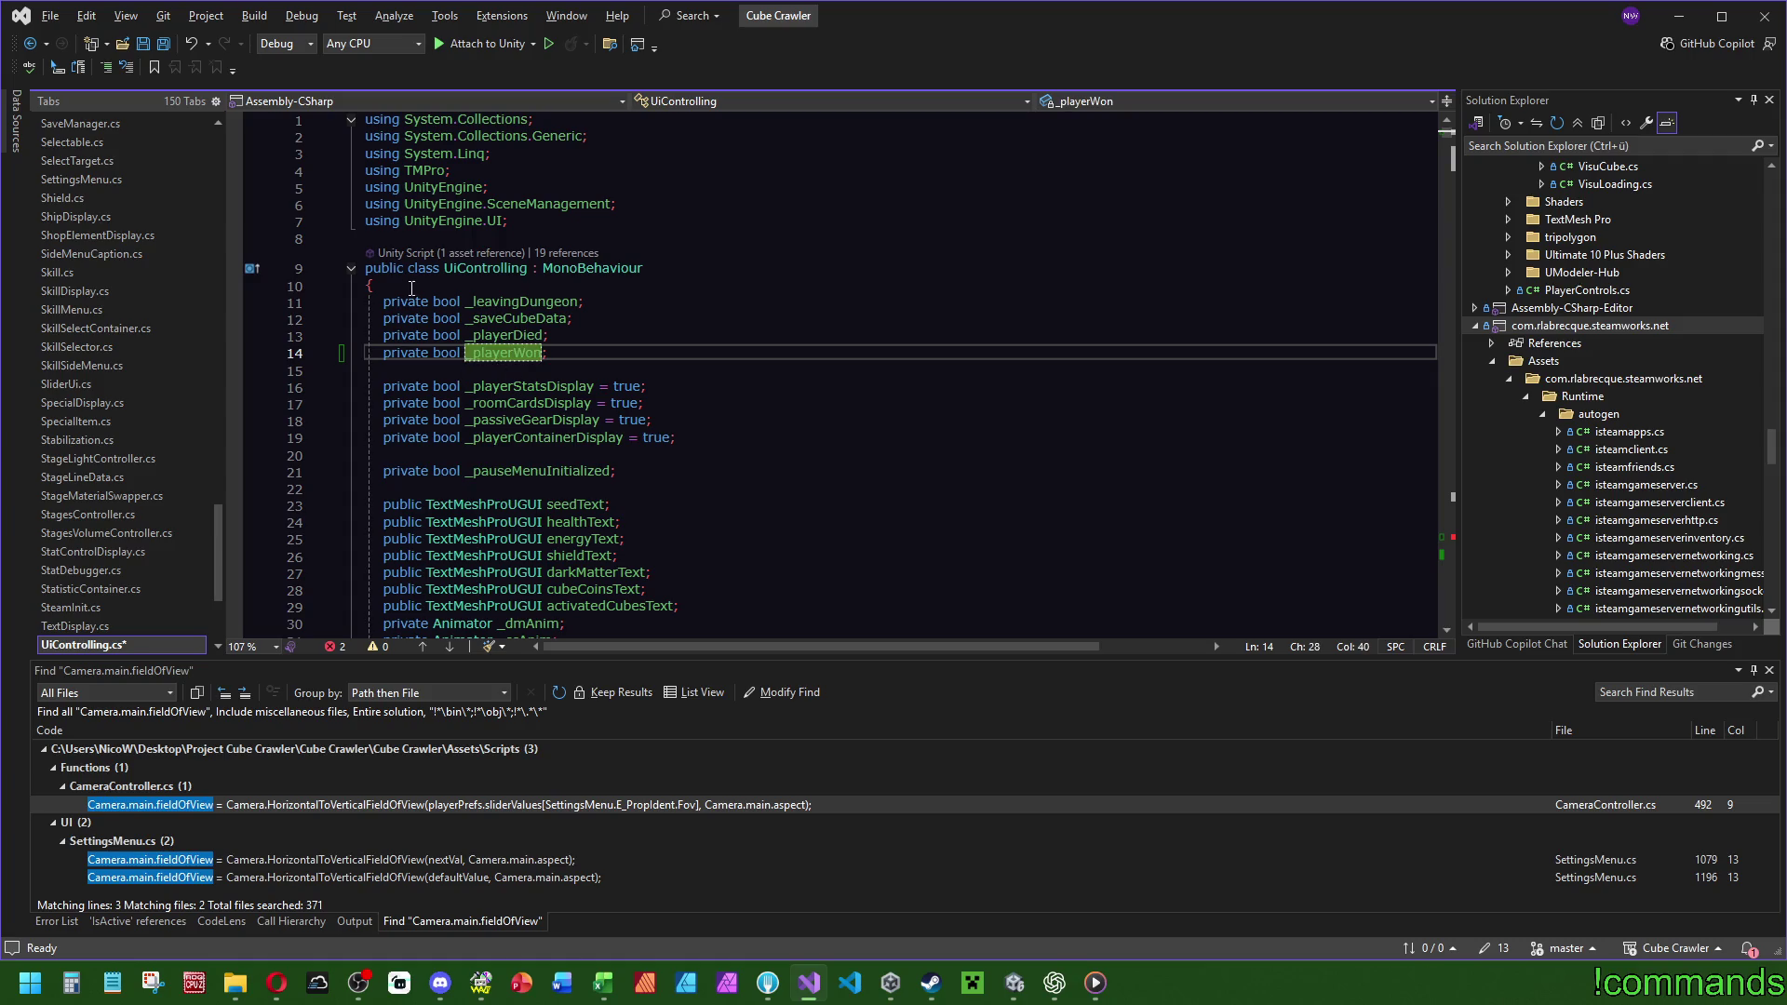
Make SetDungeonWon read '=> _playerWon = true;', then go to the SetupCubeSummary definition.
scroll(1450, 158, down, 20)
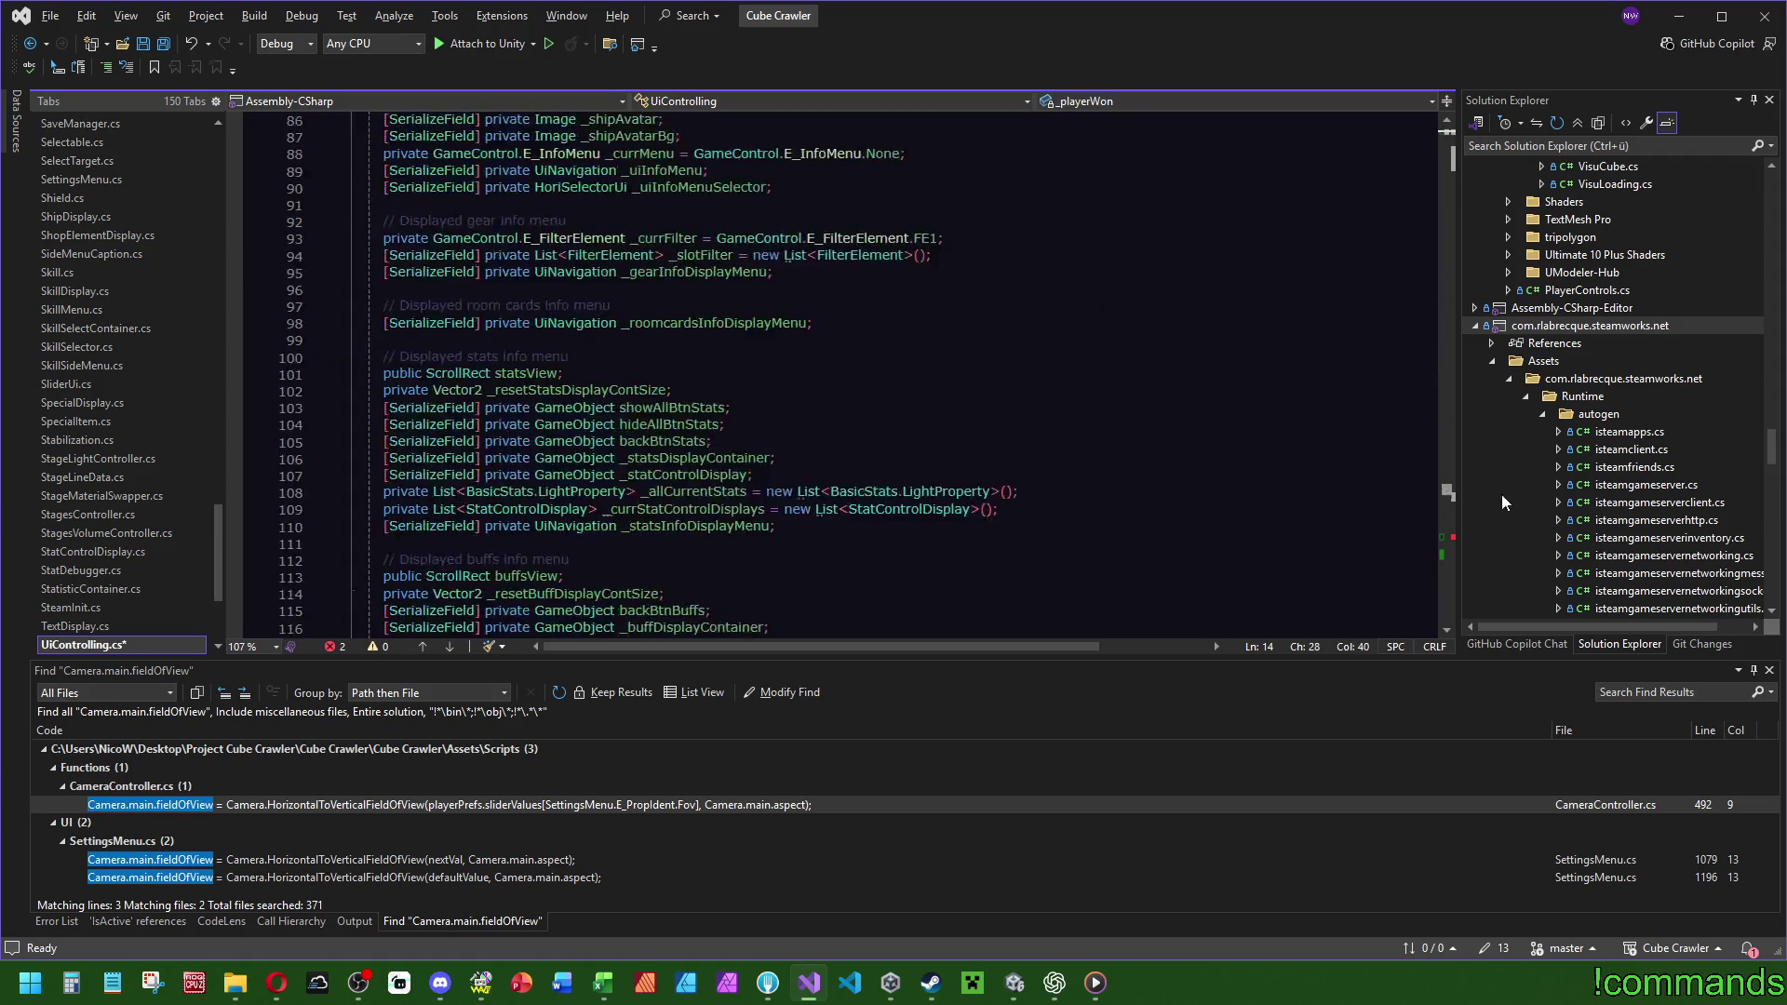
click(1448, 496)
click(689, 416)
click(685, 376)
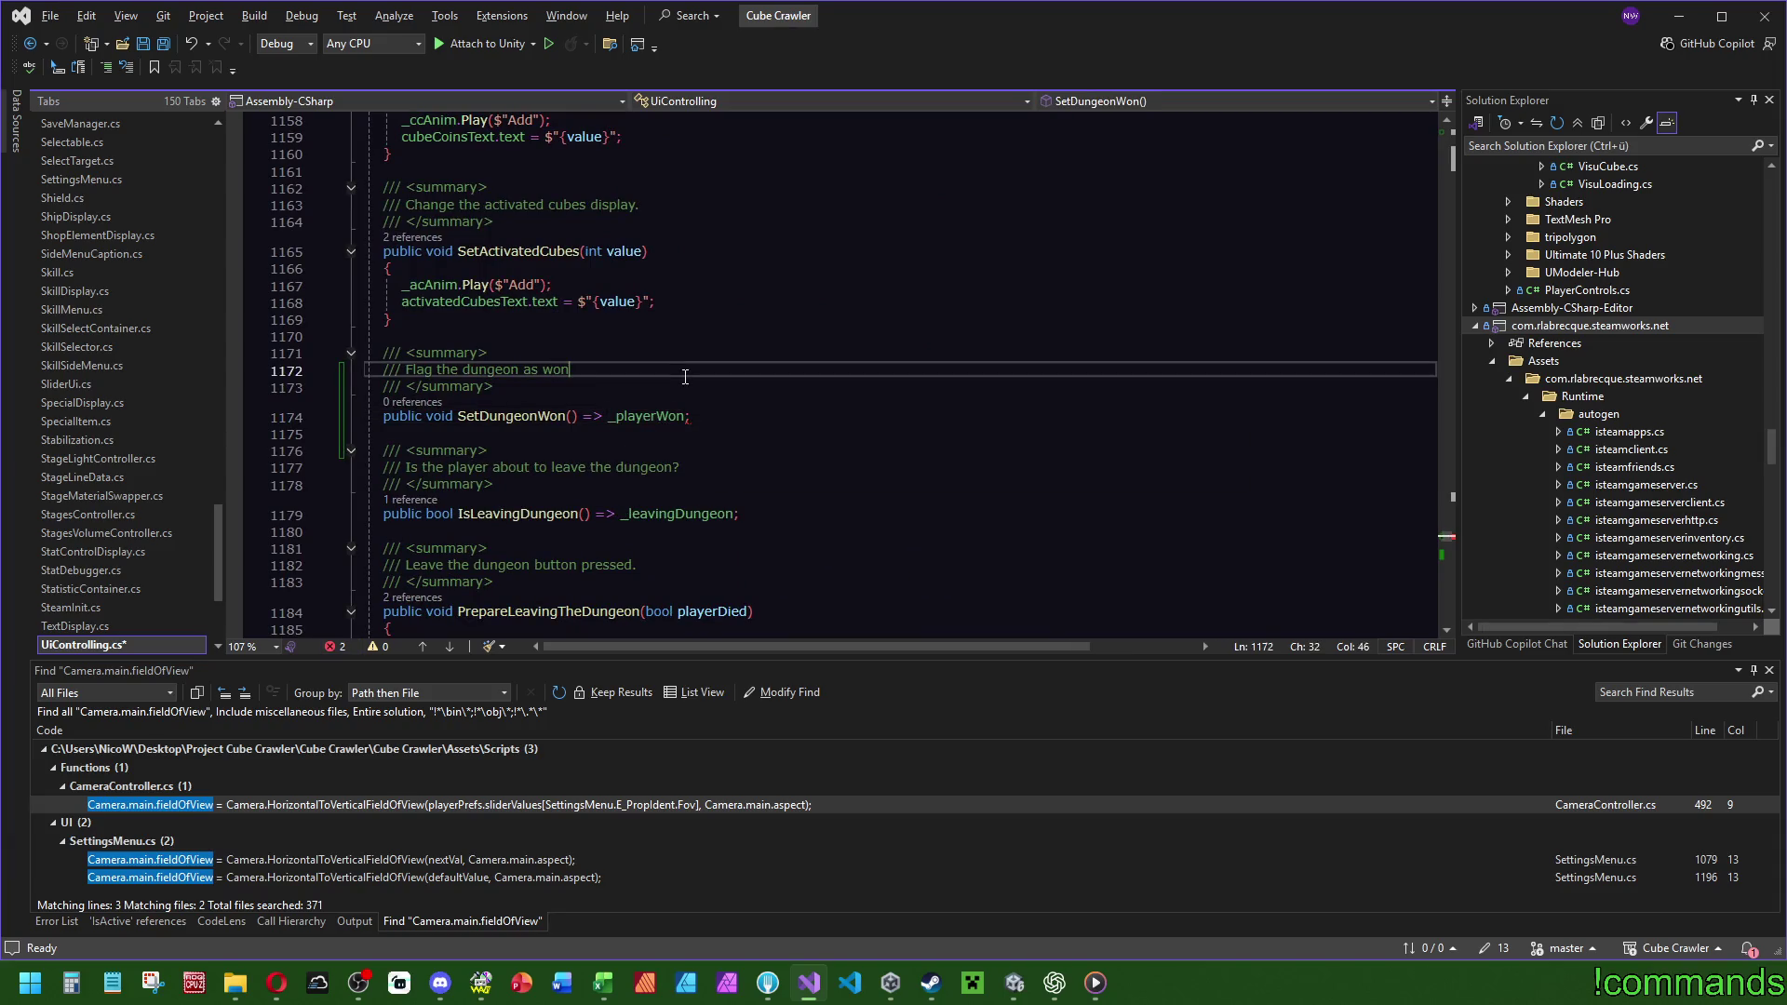
scroll(586, 447, down, 5)
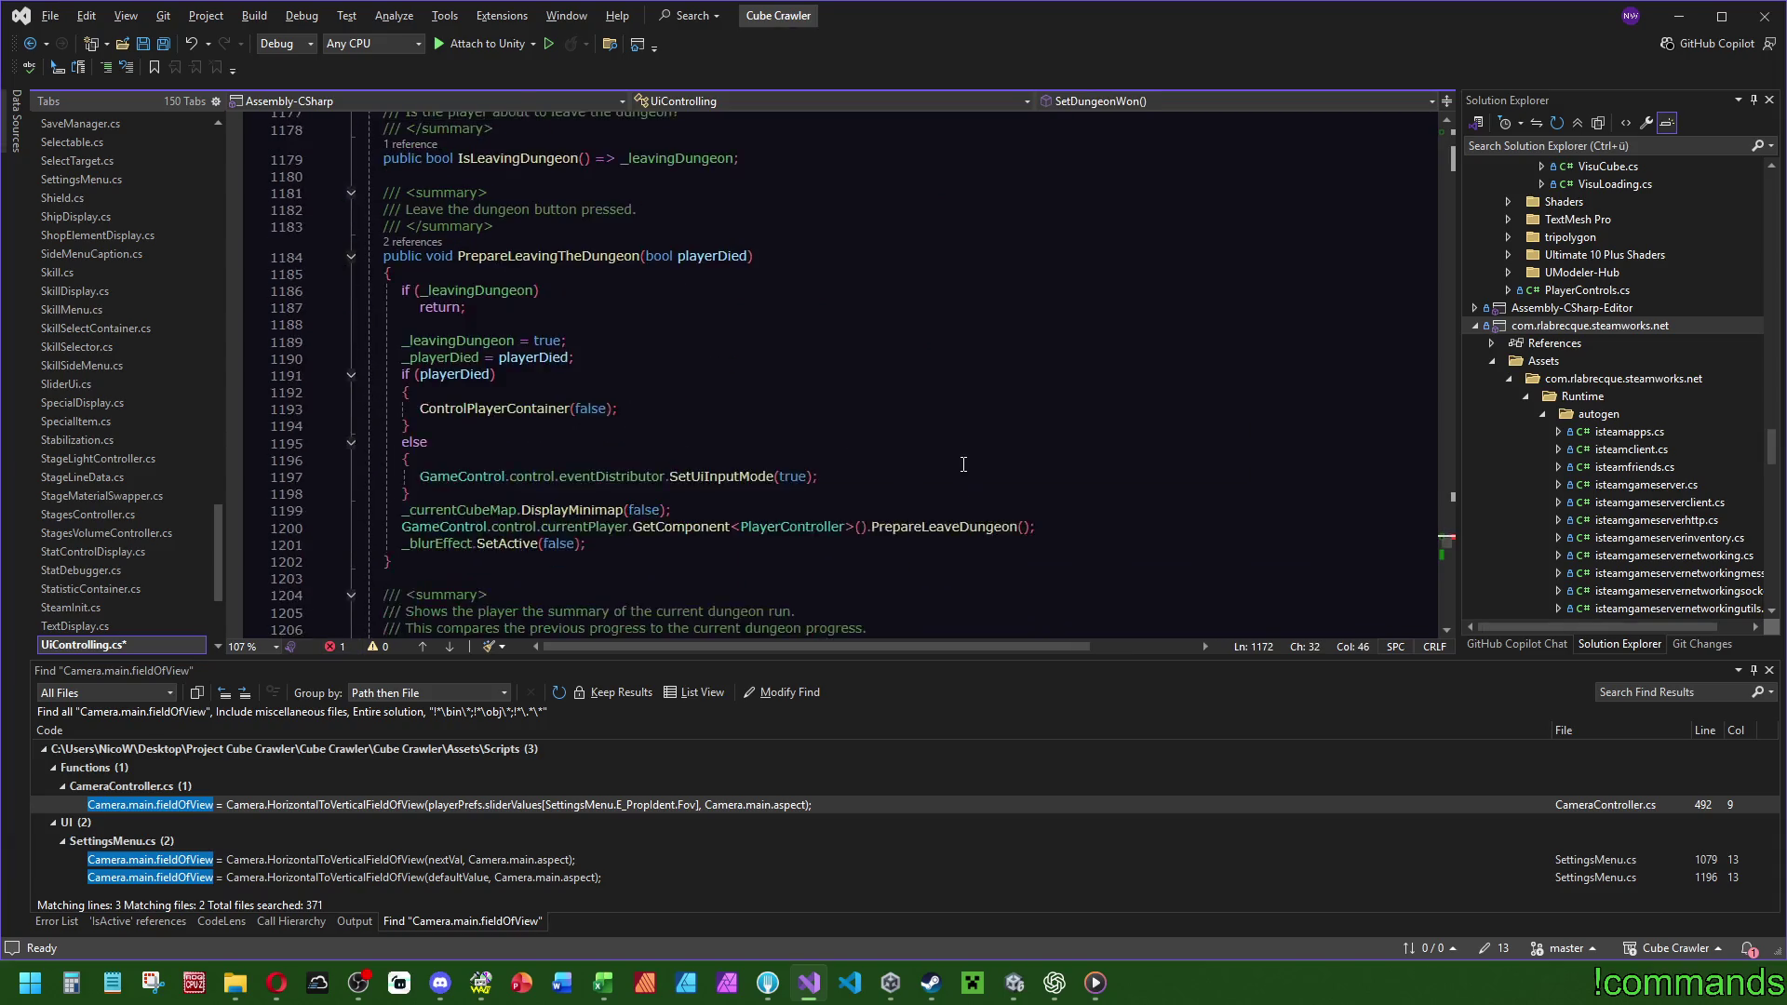
scroll(644, 314, up, 3)
click(685, 314)
text(= true)
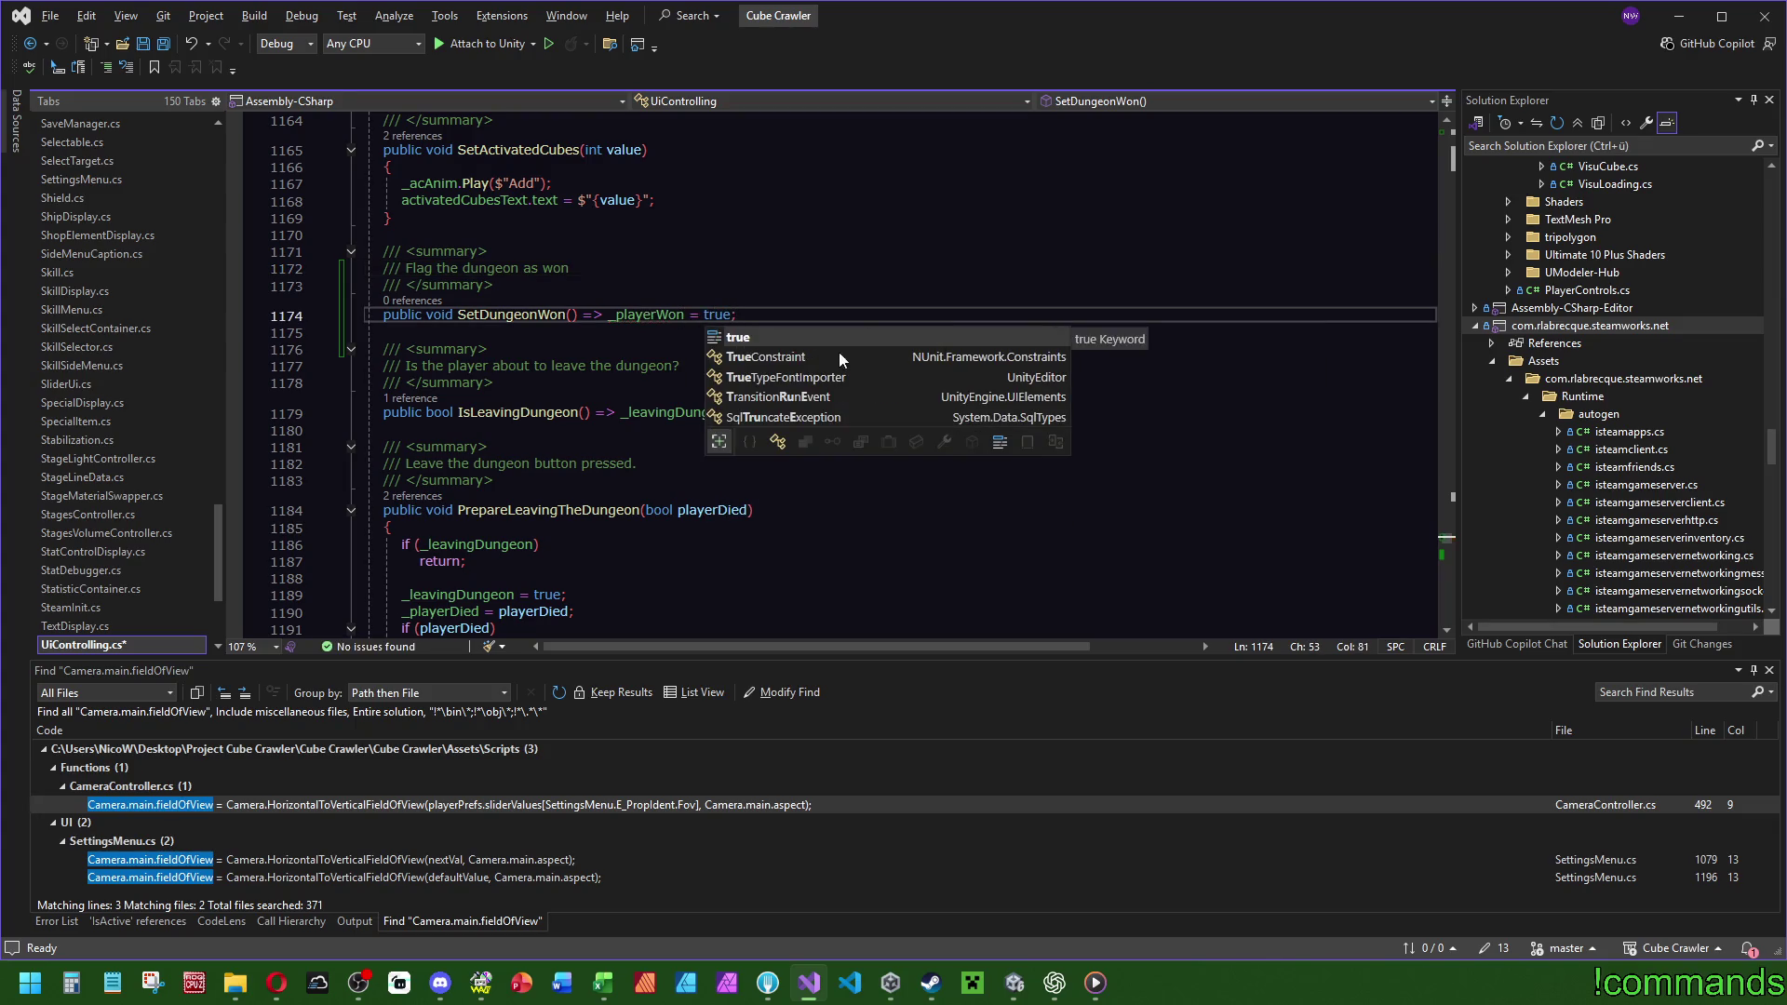
text(;)
key(Up)
scroll(1449, 559, down, 15)
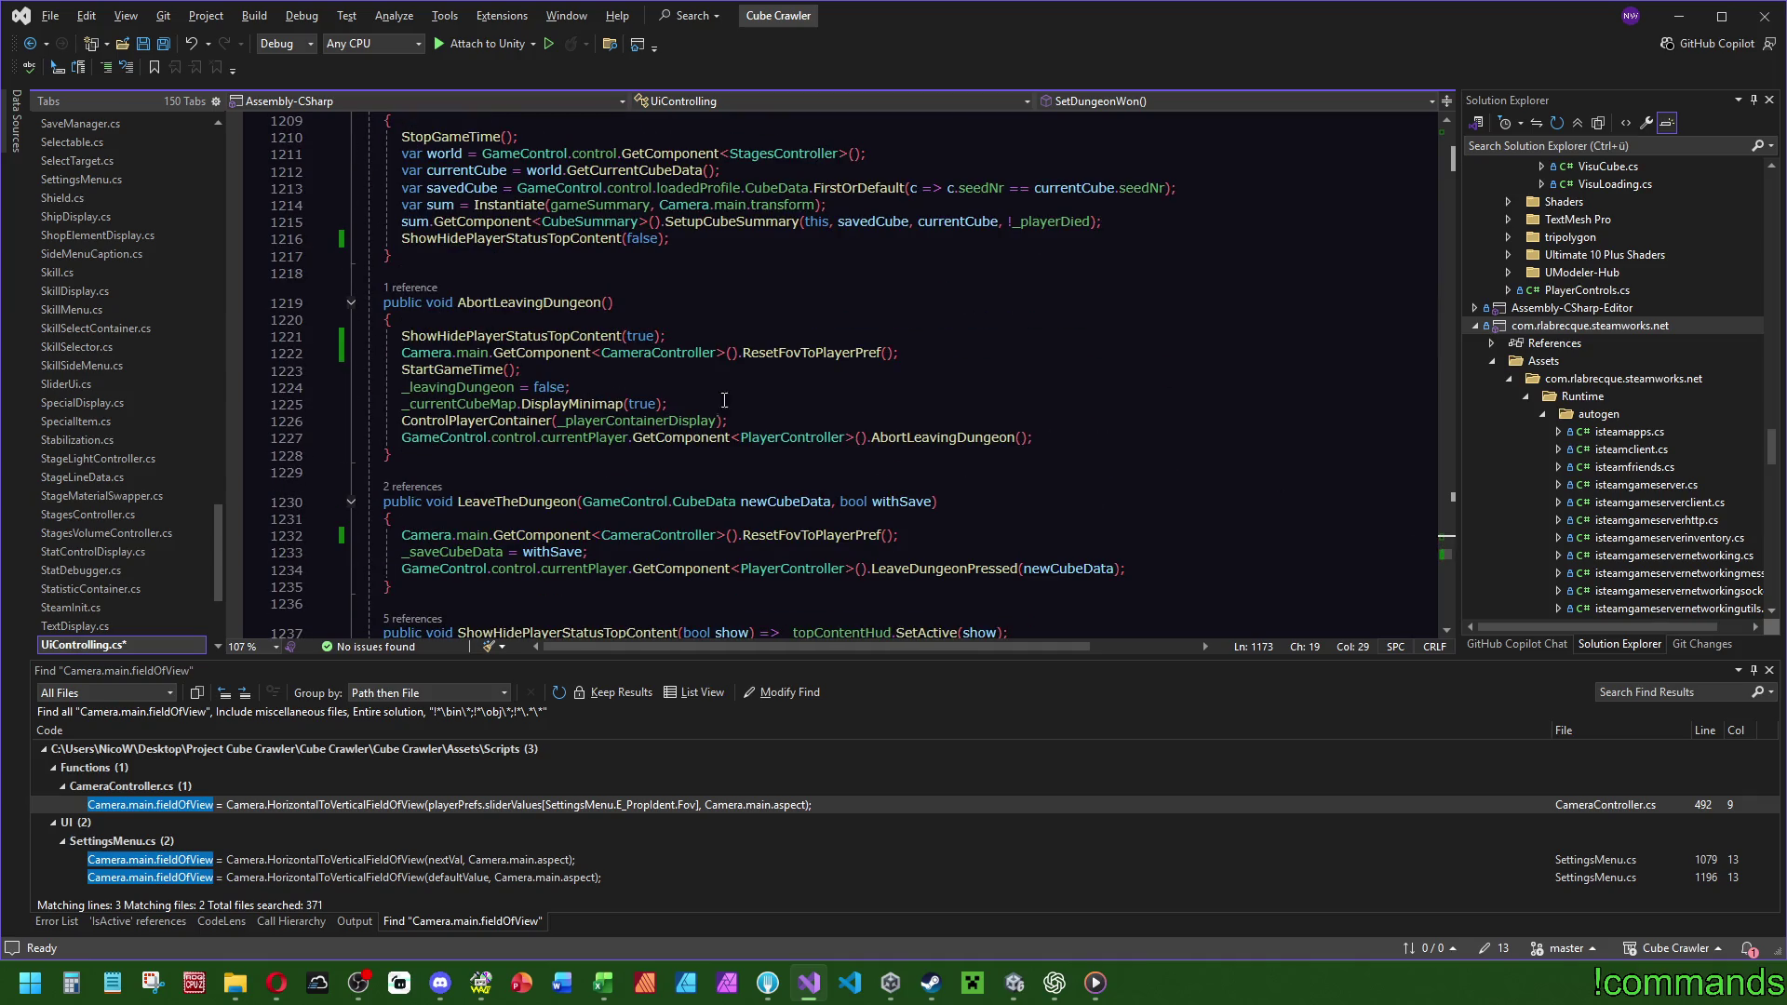
scroll(1249, 300, up, 4)
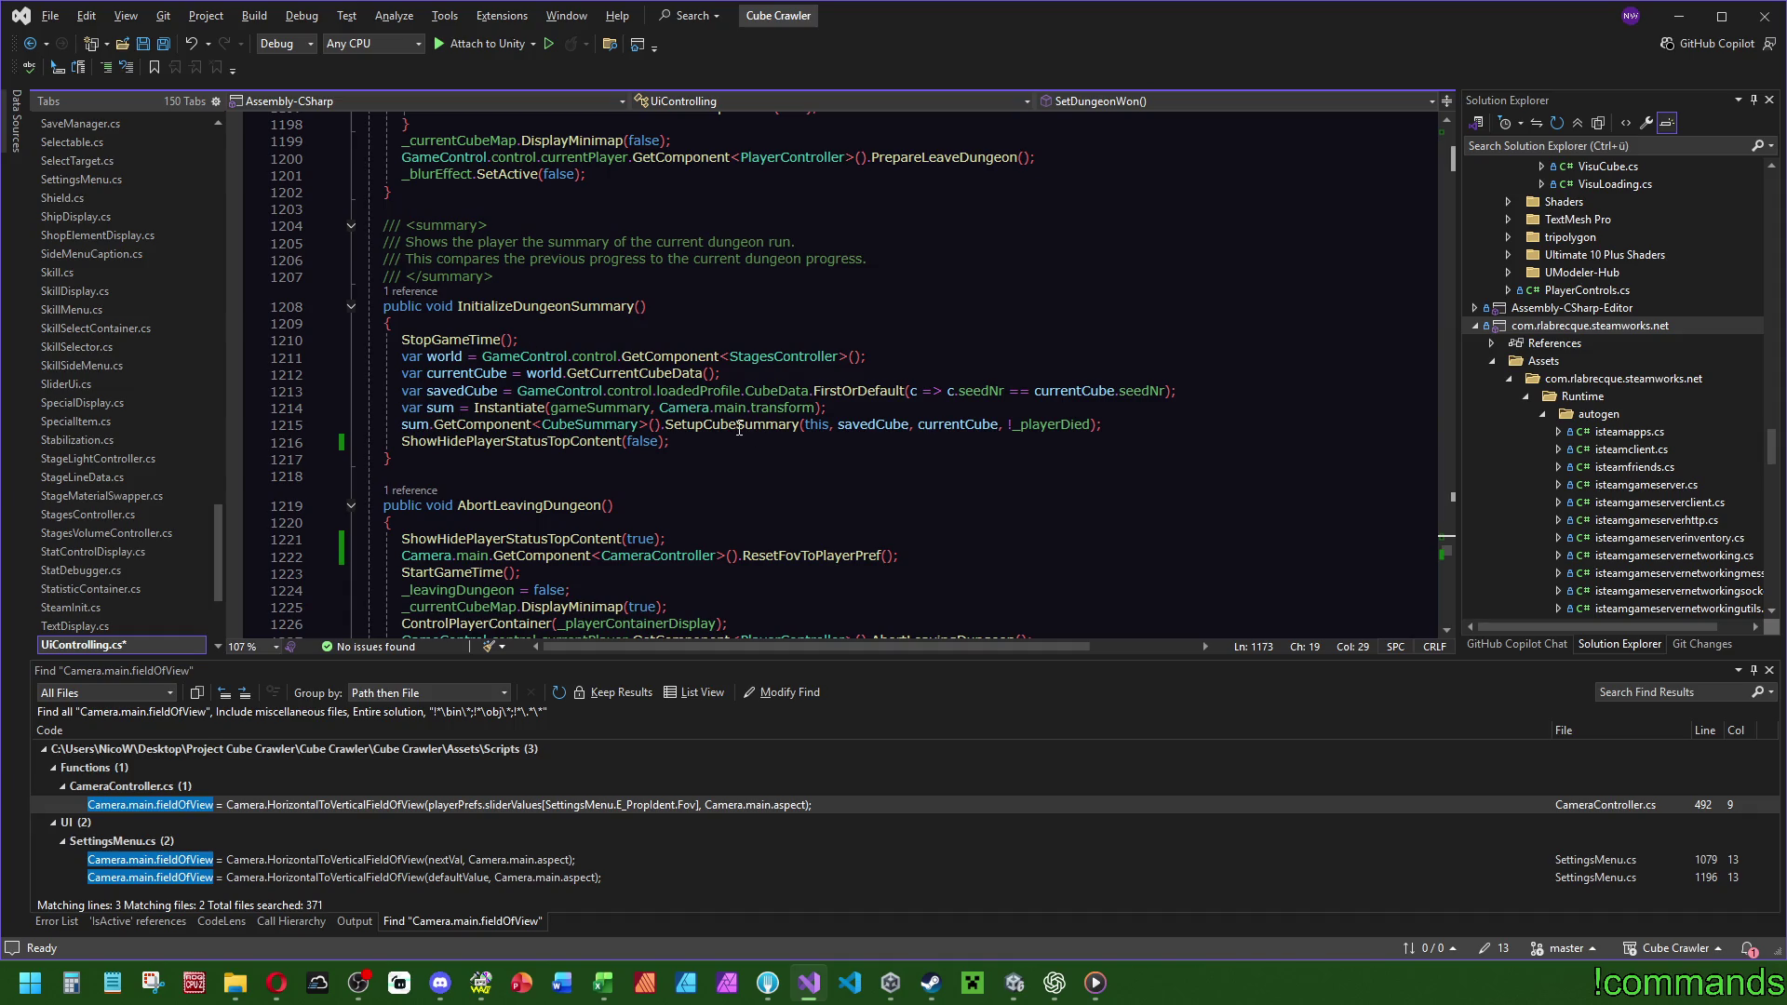
ctrl+click(739, 424)
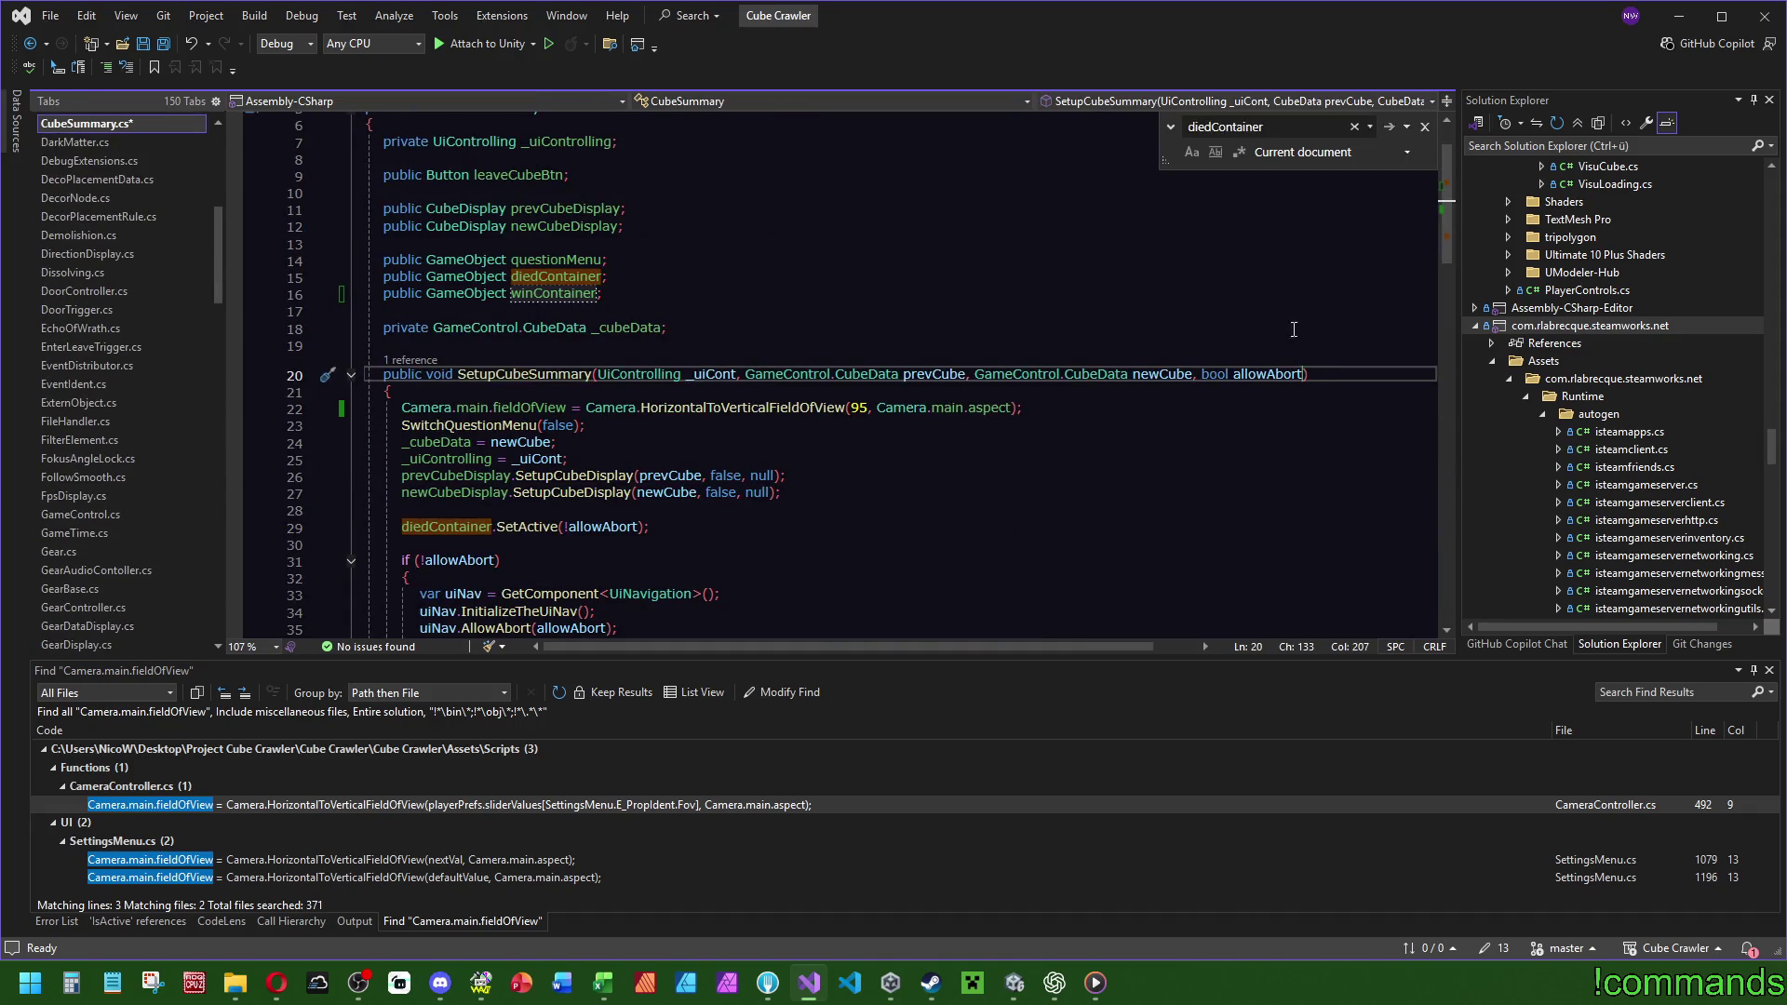
Add a 'bool won' parameter to SetupCubeSummary and pass _playerWon into it from InitializeDungeonSummary.
text(, bool won)
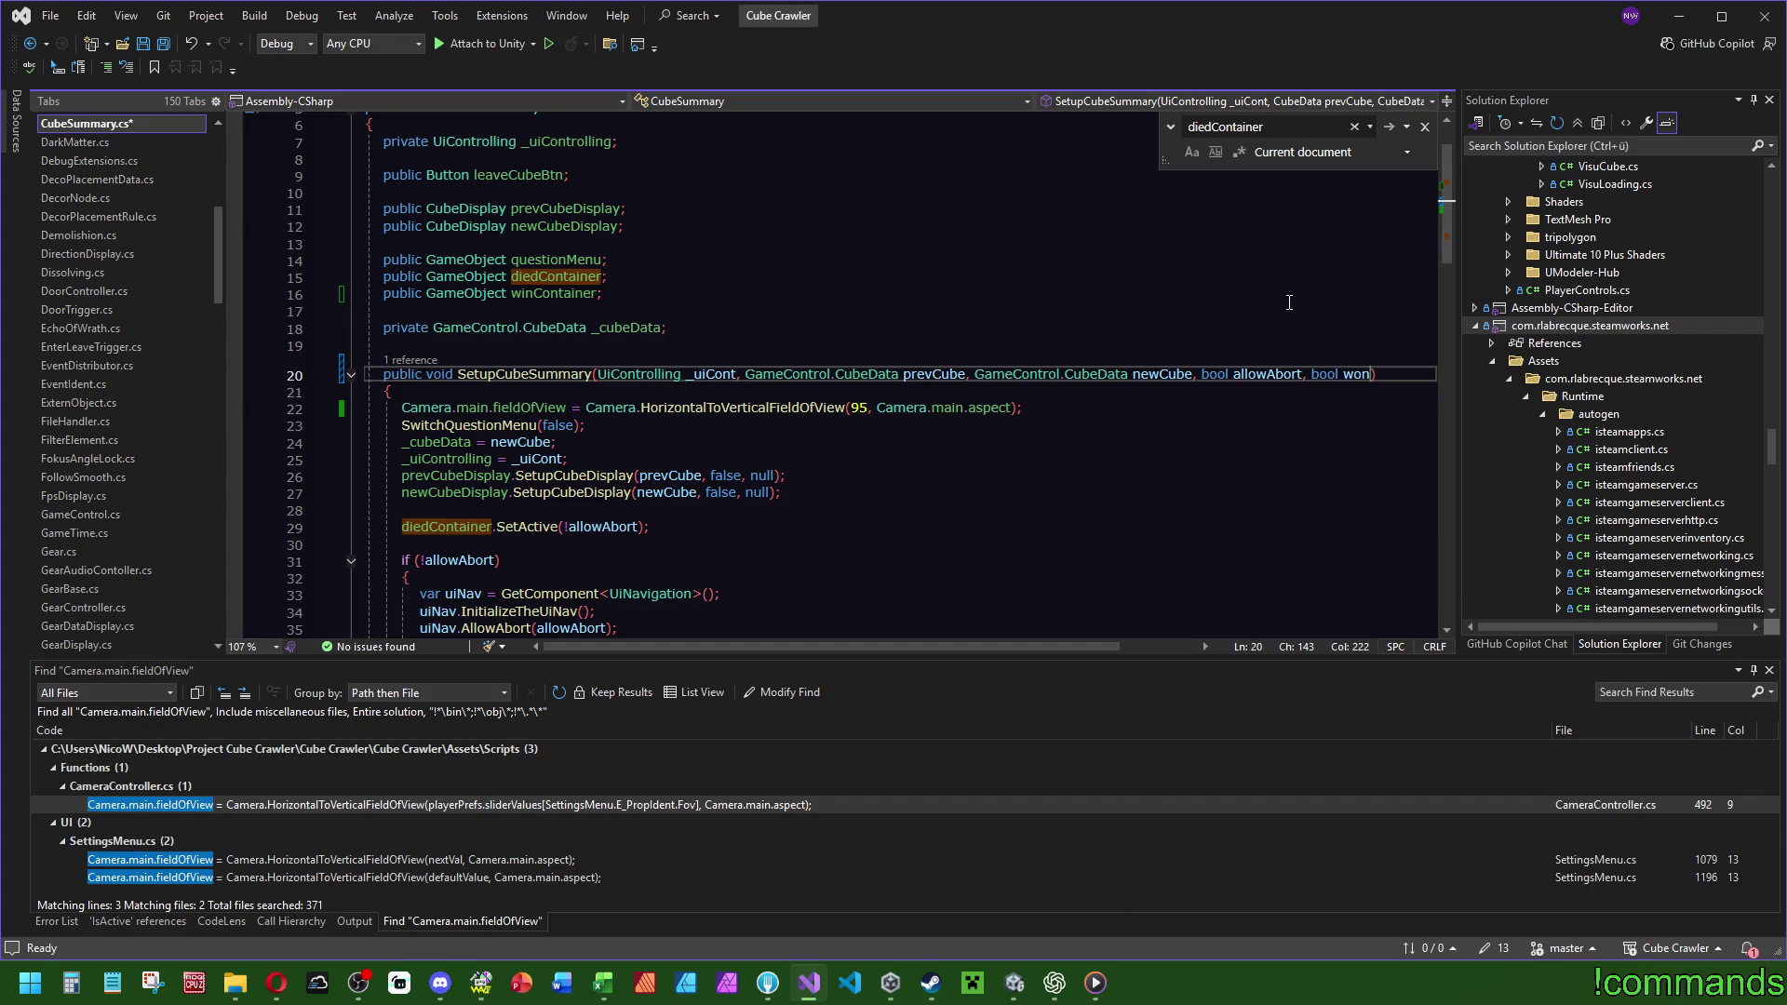
key(ctrl+minus)
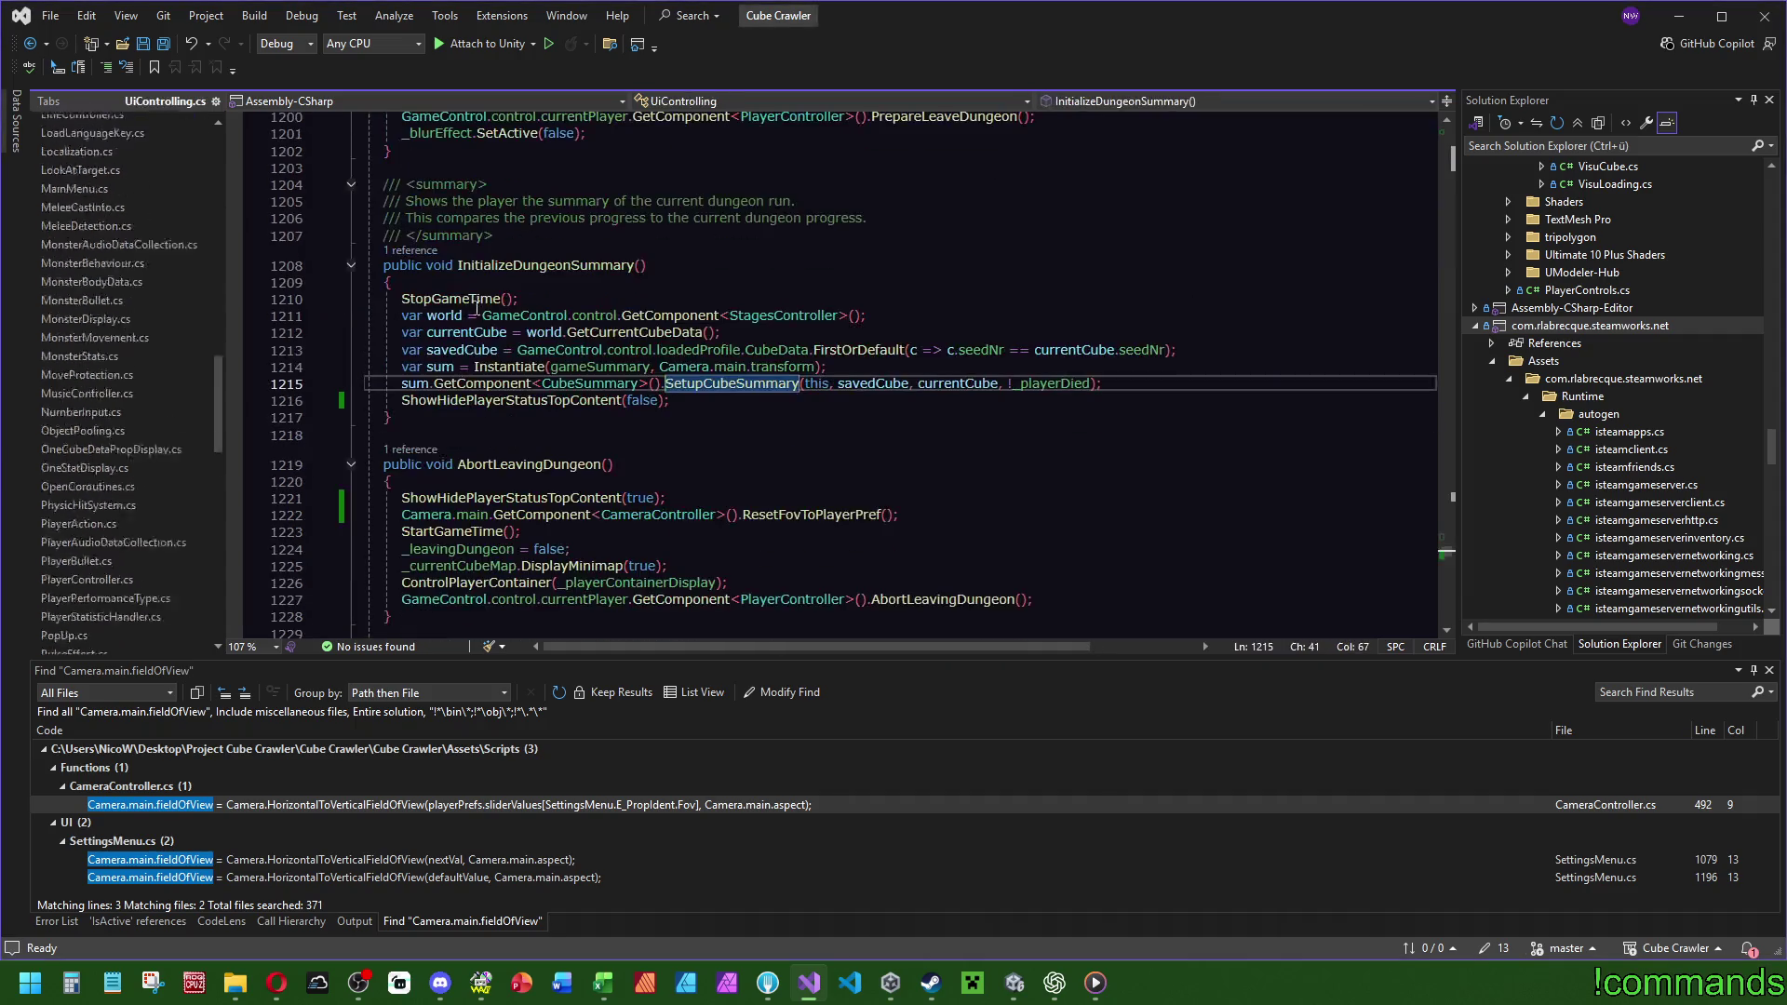
click(1105, 384)
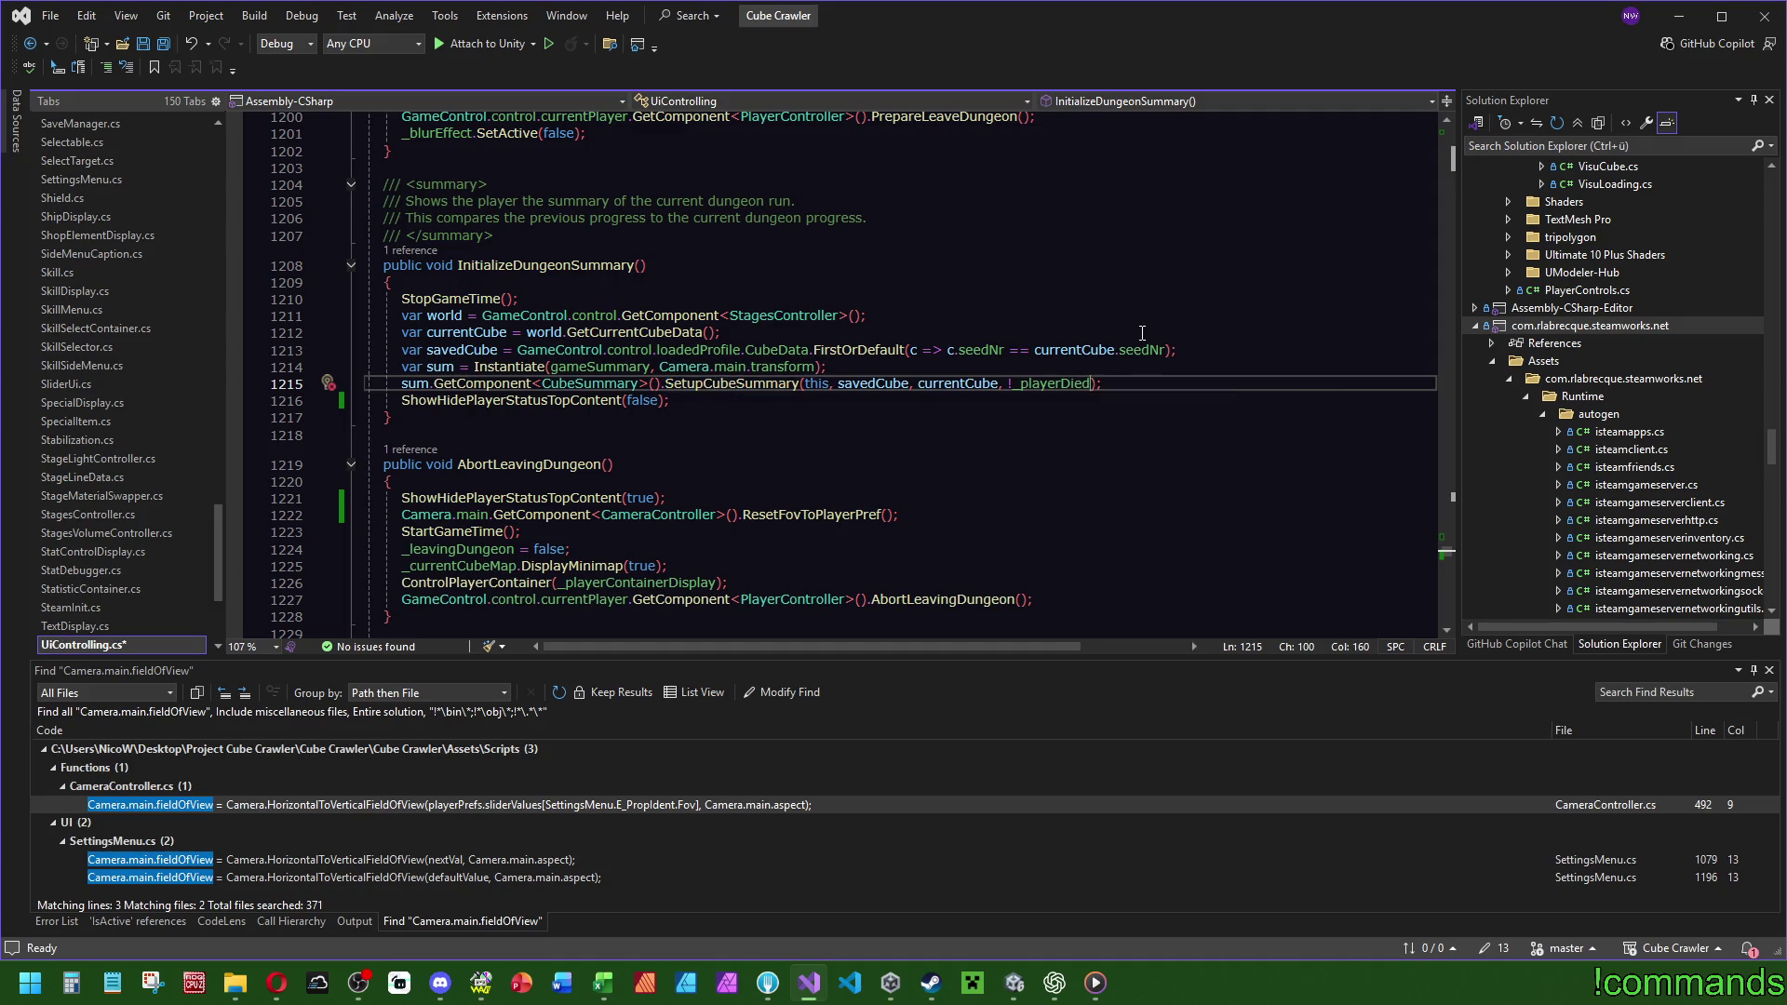
text(, )
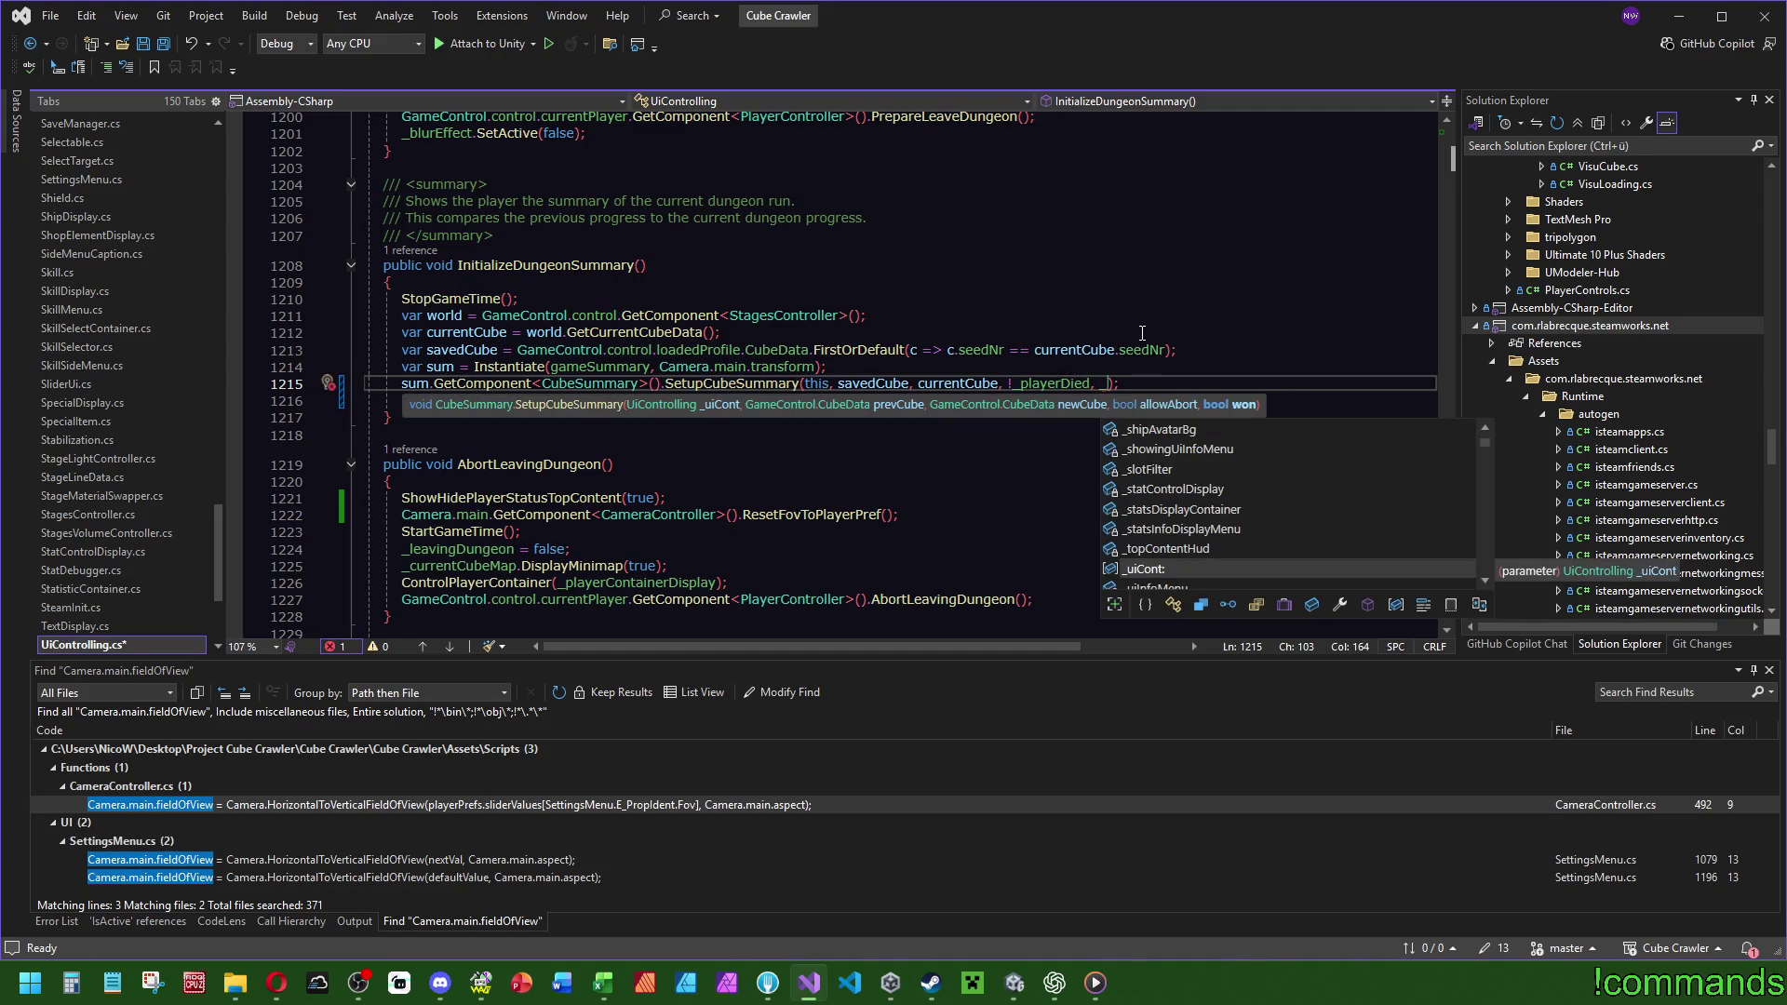
text(_play)
key(Down)
key(Down)
key(Down)
key(Tab)
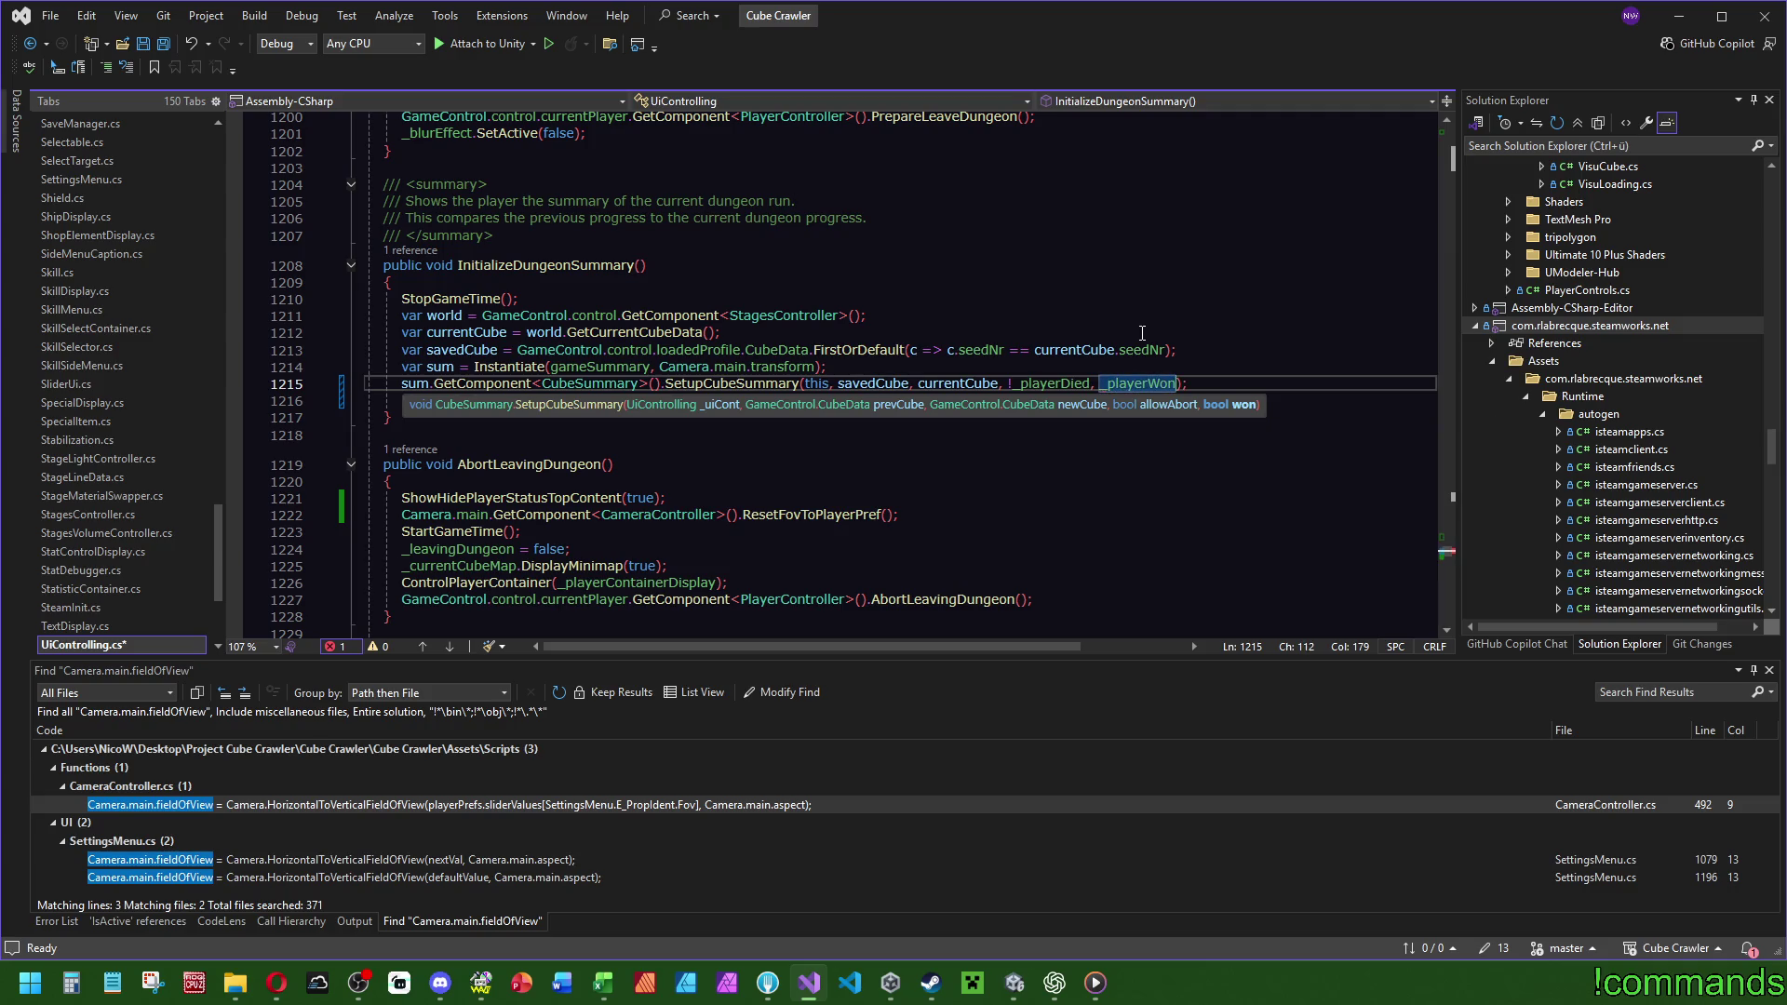
key(Up)
key(Up)
key(Up)
ctrl+click(742, 388)
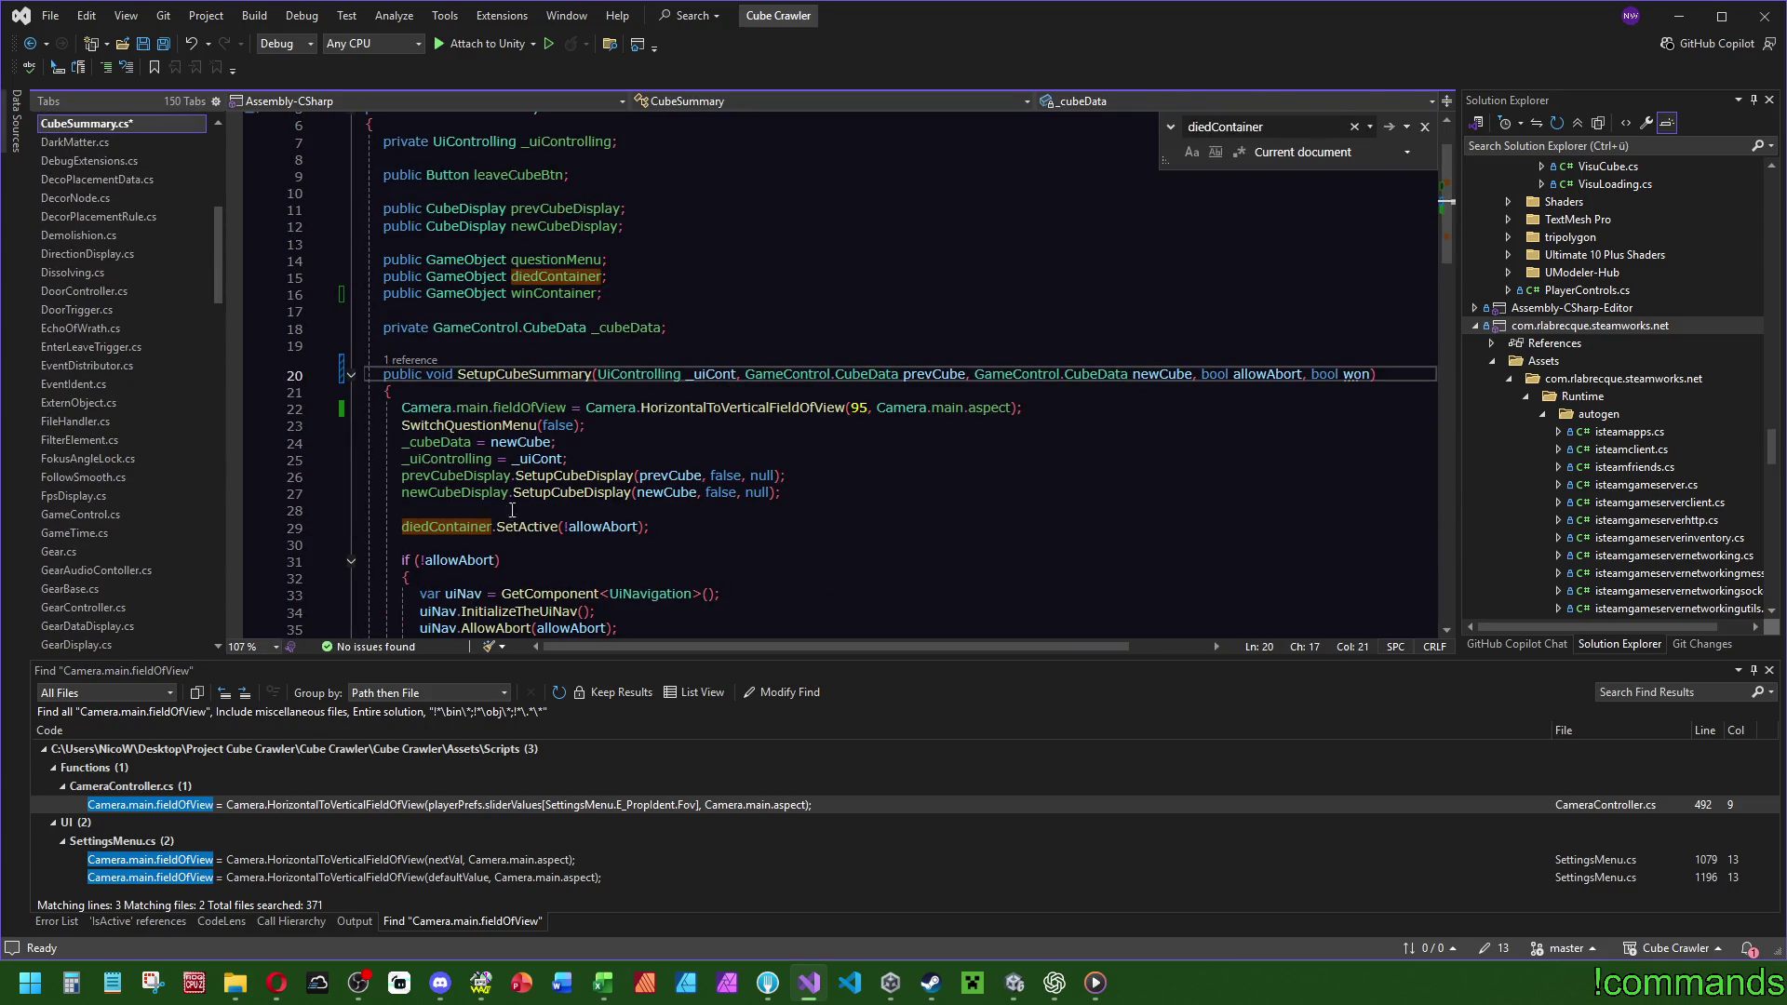
key(Down)
key(Down)
key(Down)
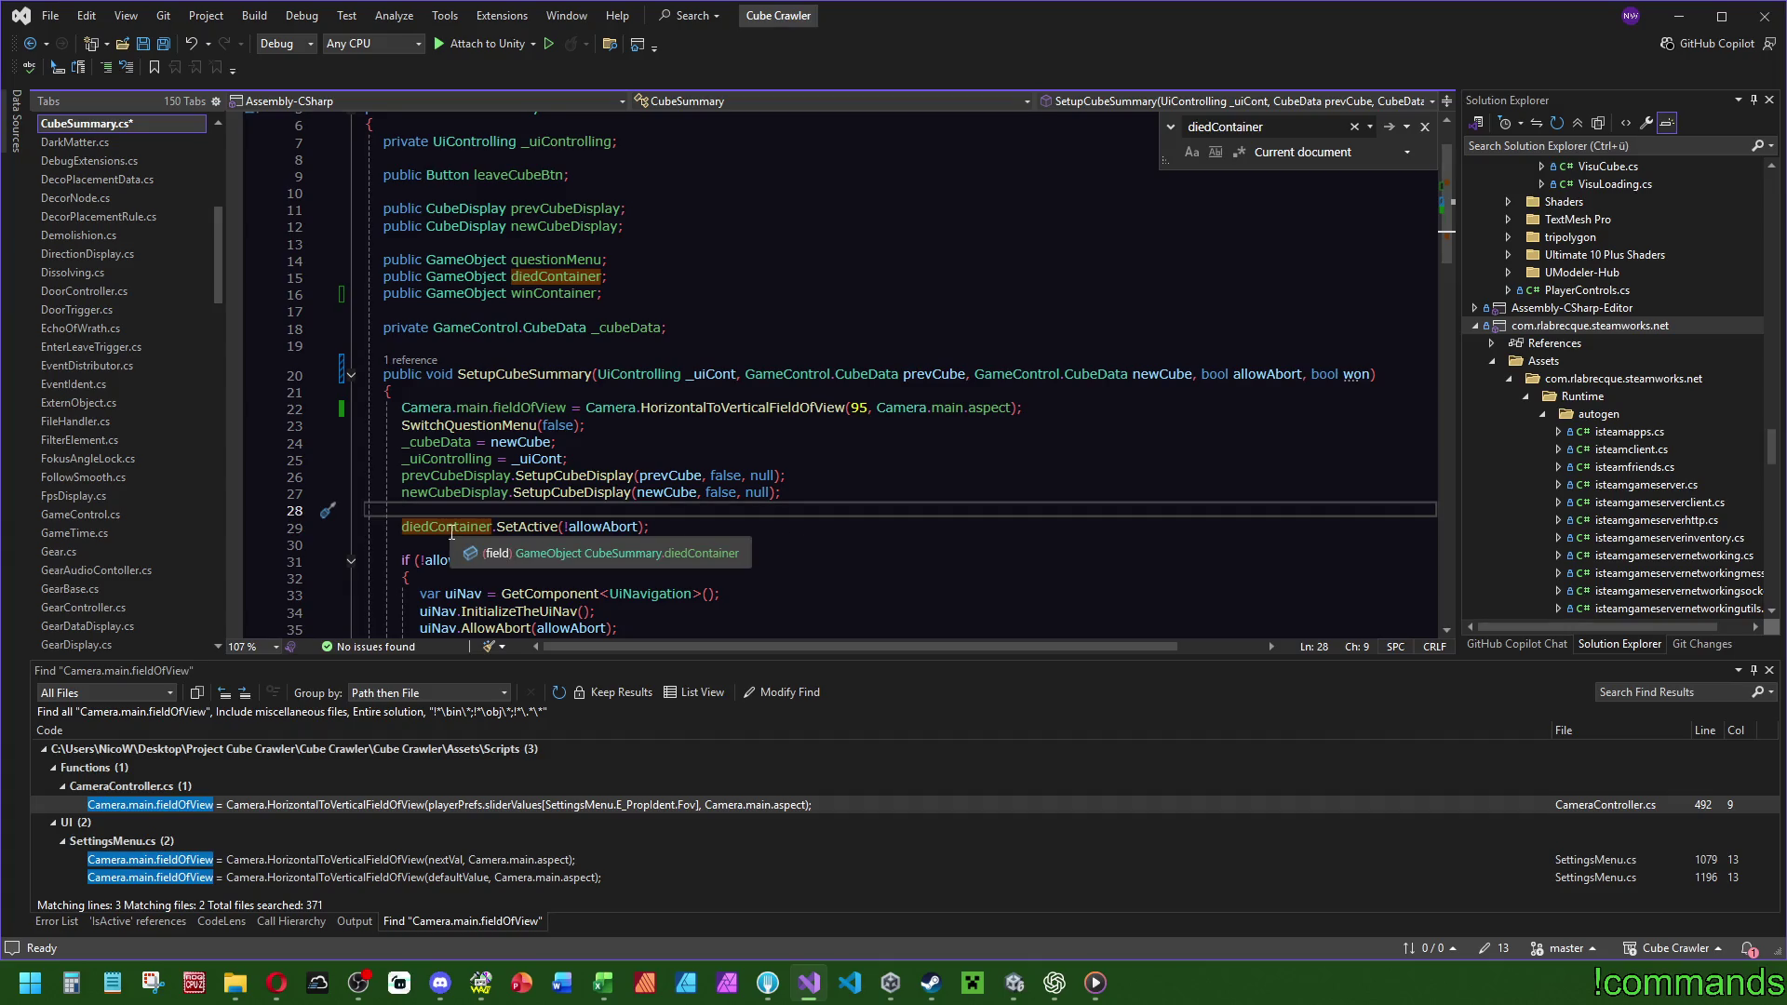
Add an if (allowAbort) block containing pasted copies of the diedContainer.SetActive line.
text(if ()
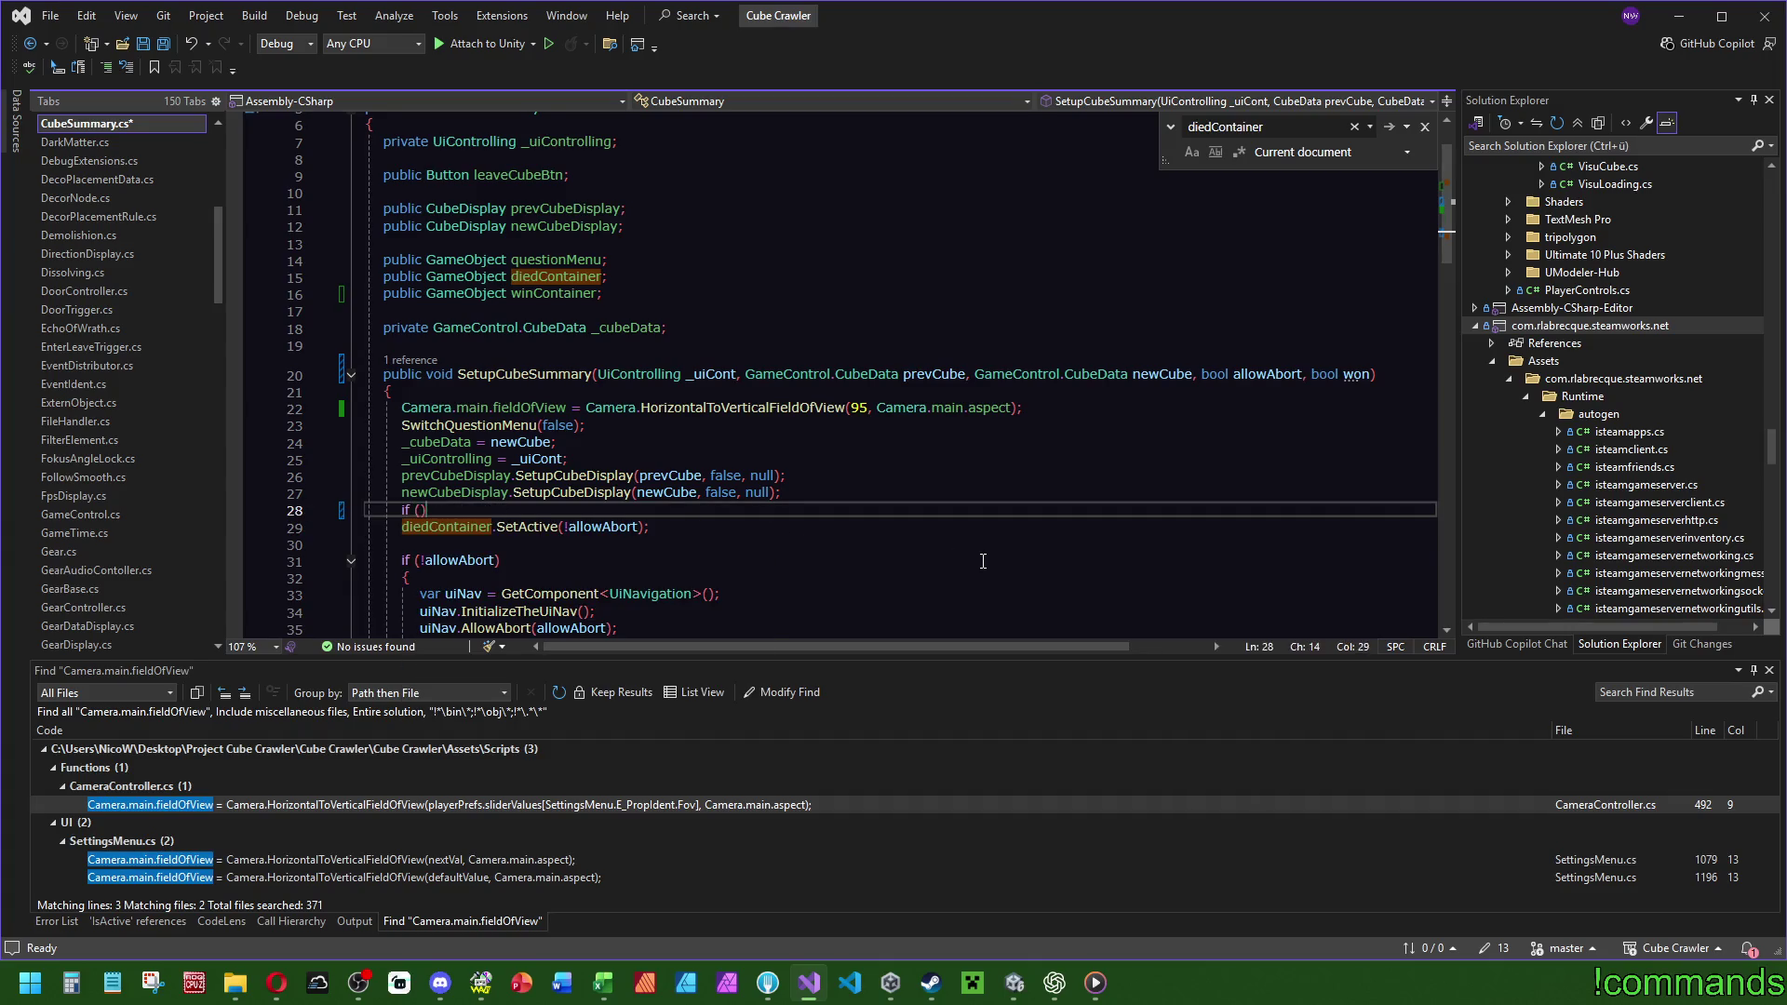
key(Tab)
key(Tab)
key(BackSpace)
text(allo)
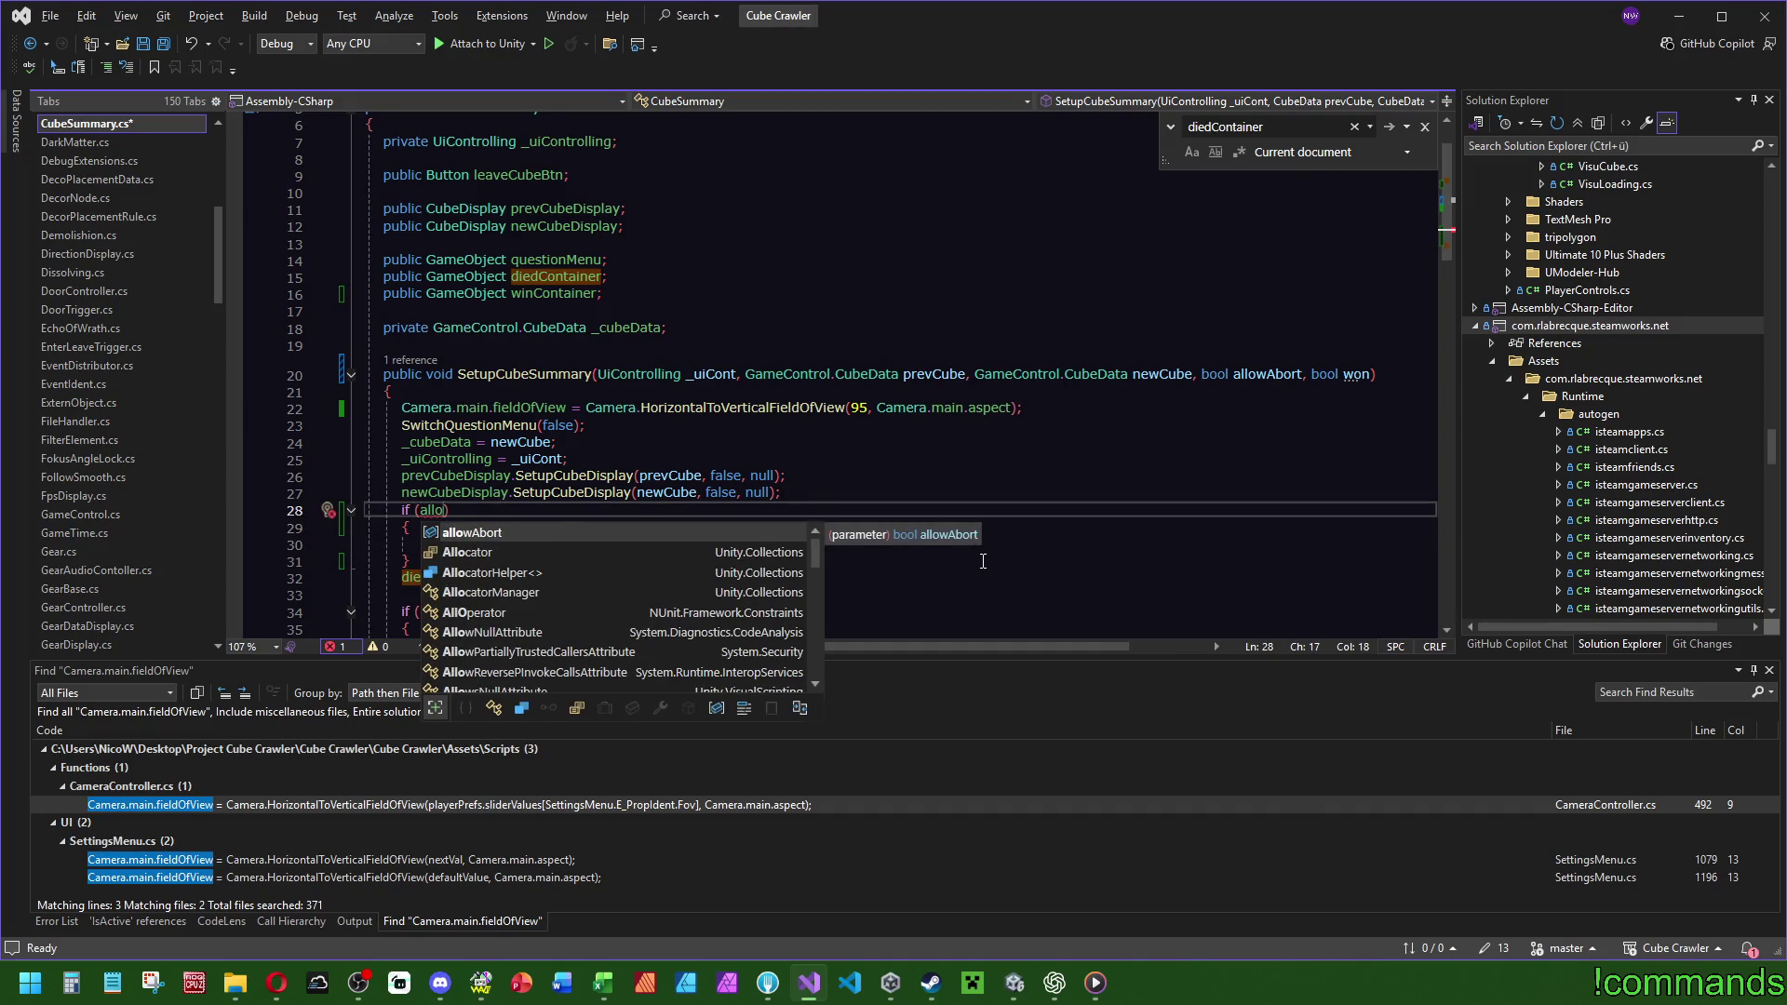
key(Tab)
click(657, 562)
key(Up)
text(diedContainer.SetActive(!allowAbort);)
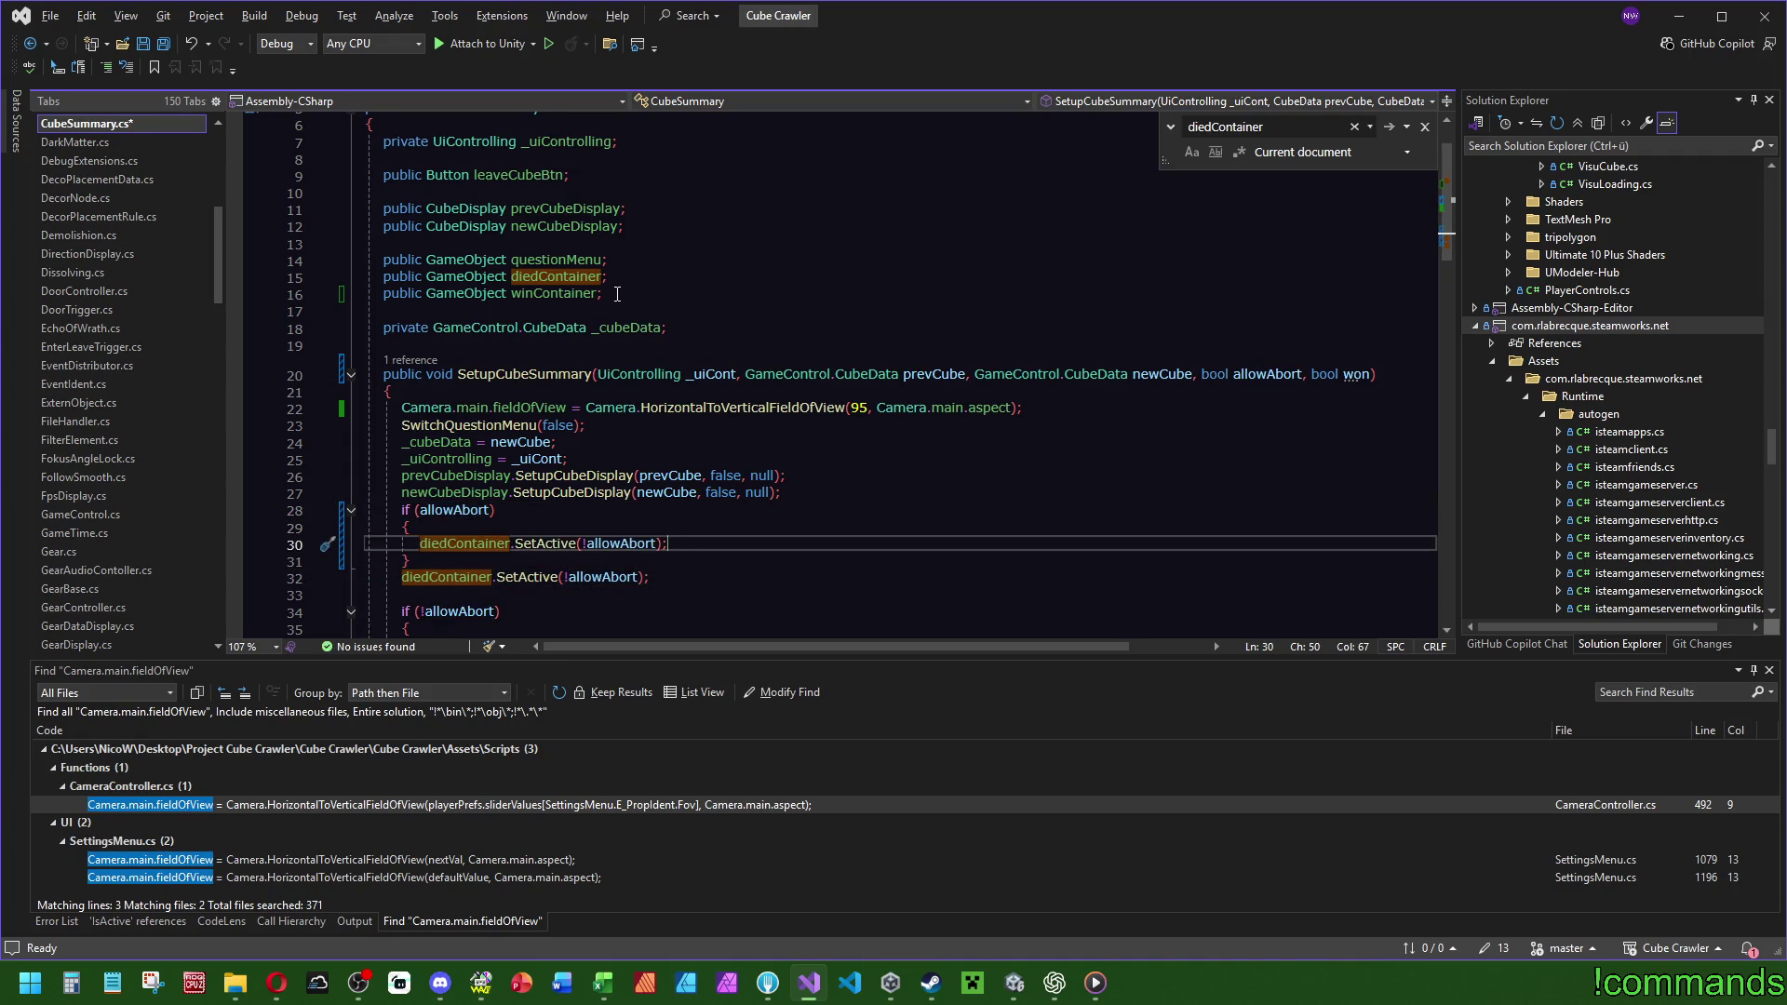
text(diedContainer.SetActive(!allowAbort);)
Turn the copies into winContainer.SetActive(false) and diedContainer.SetActive(false) inside the if block.
double_click(465, 561)
text(winContainer)
click(599, 545)
double_click(600, 545)
text(false)
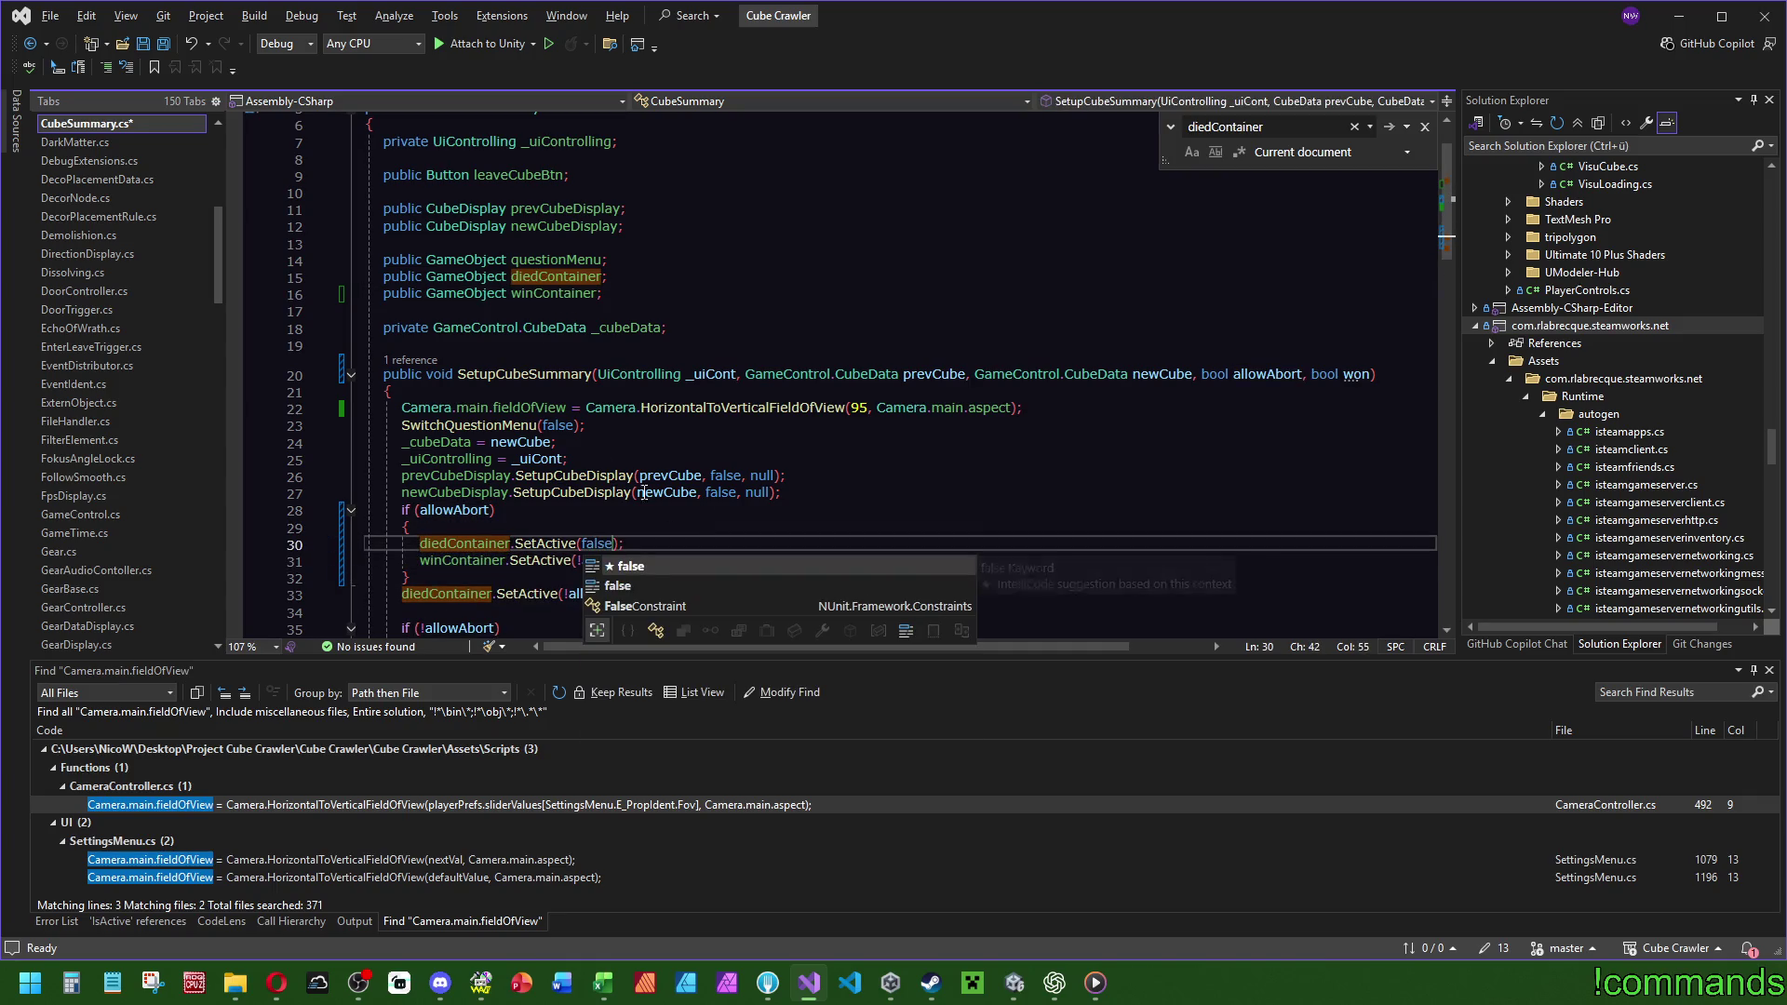
key(Escape)
double_click(600, 560)
text(false);)
Add an else branch after the if block and move the original diedContainer line into it.
click(592, 517)
click(460, 570)
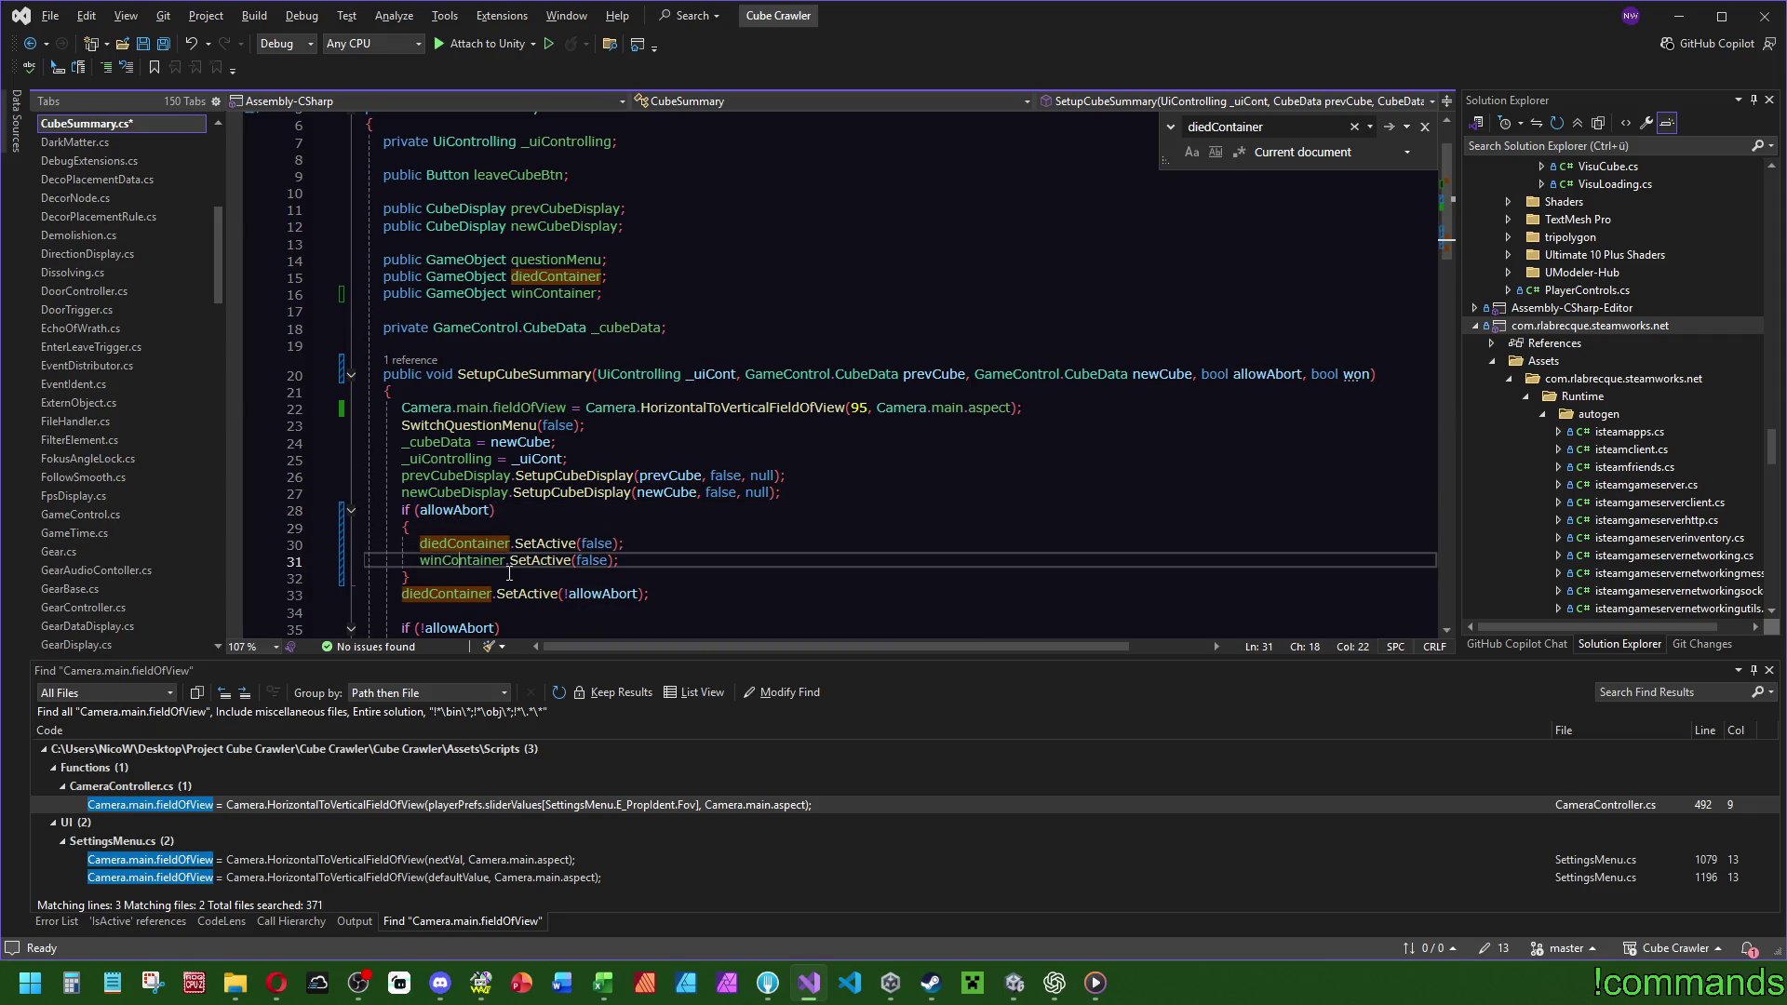
key(Return)
text(else)
key(Return)
text({)
key(Return)
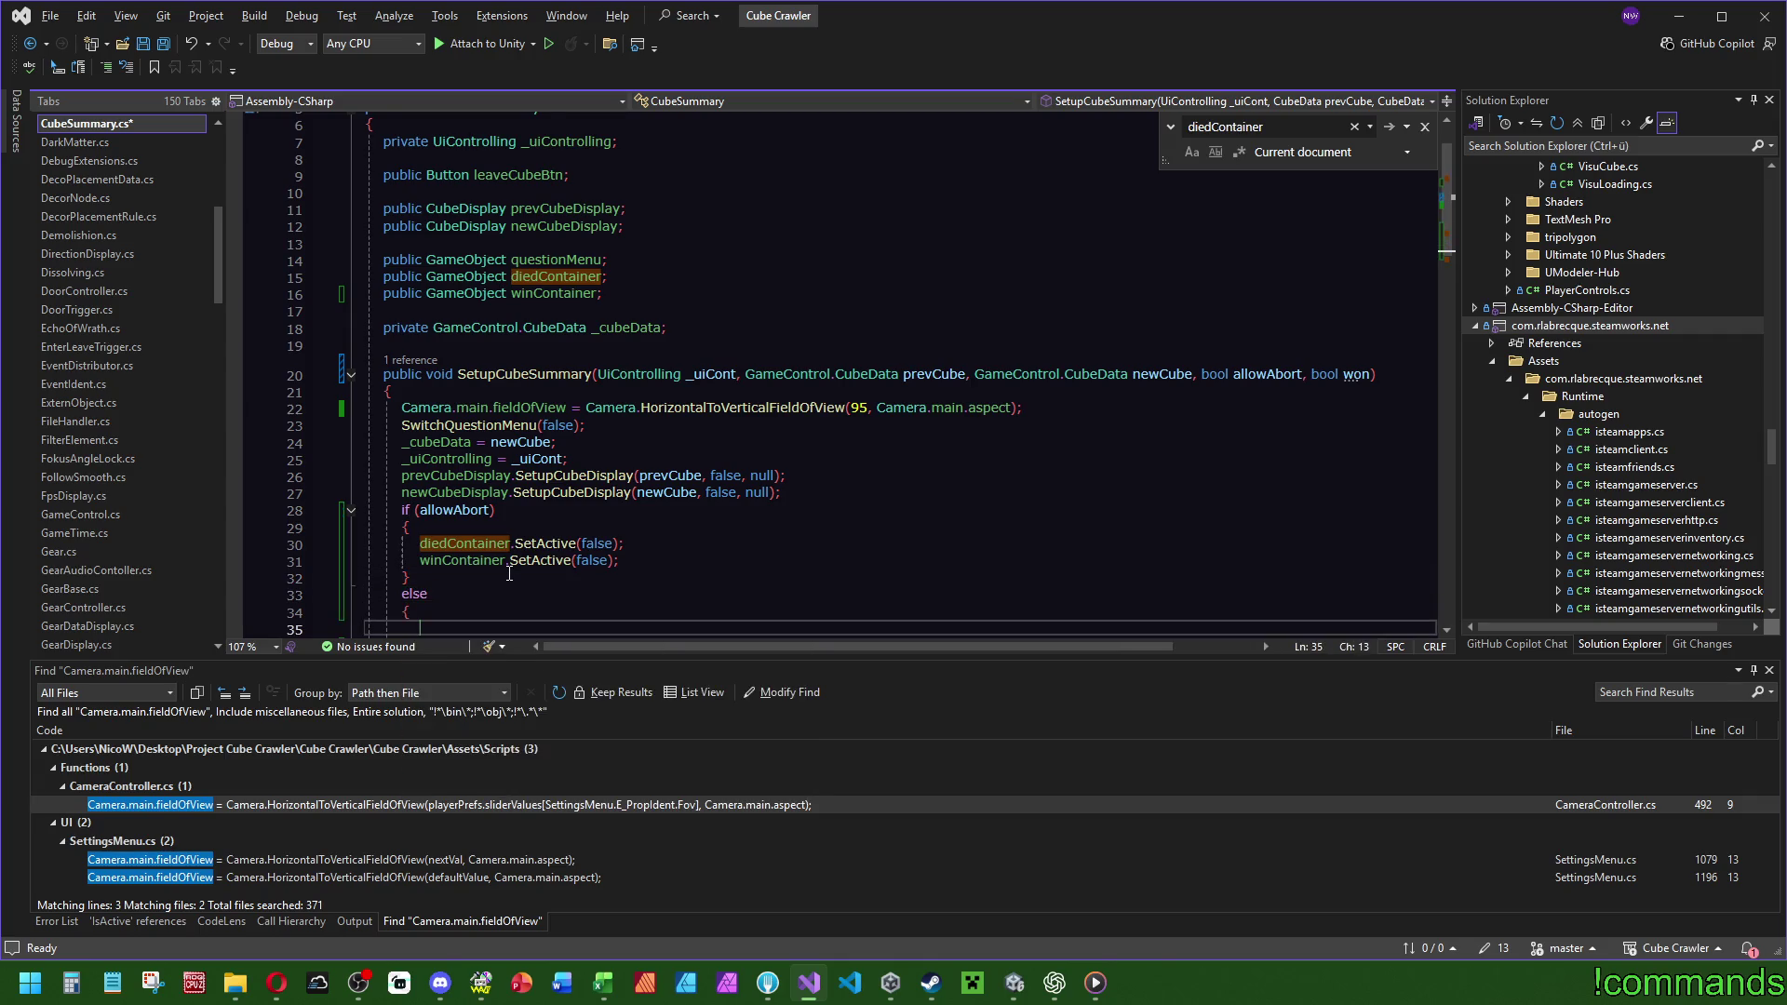
scroll(559, 540, down, 3)
drag(668, 510, 410, 476)
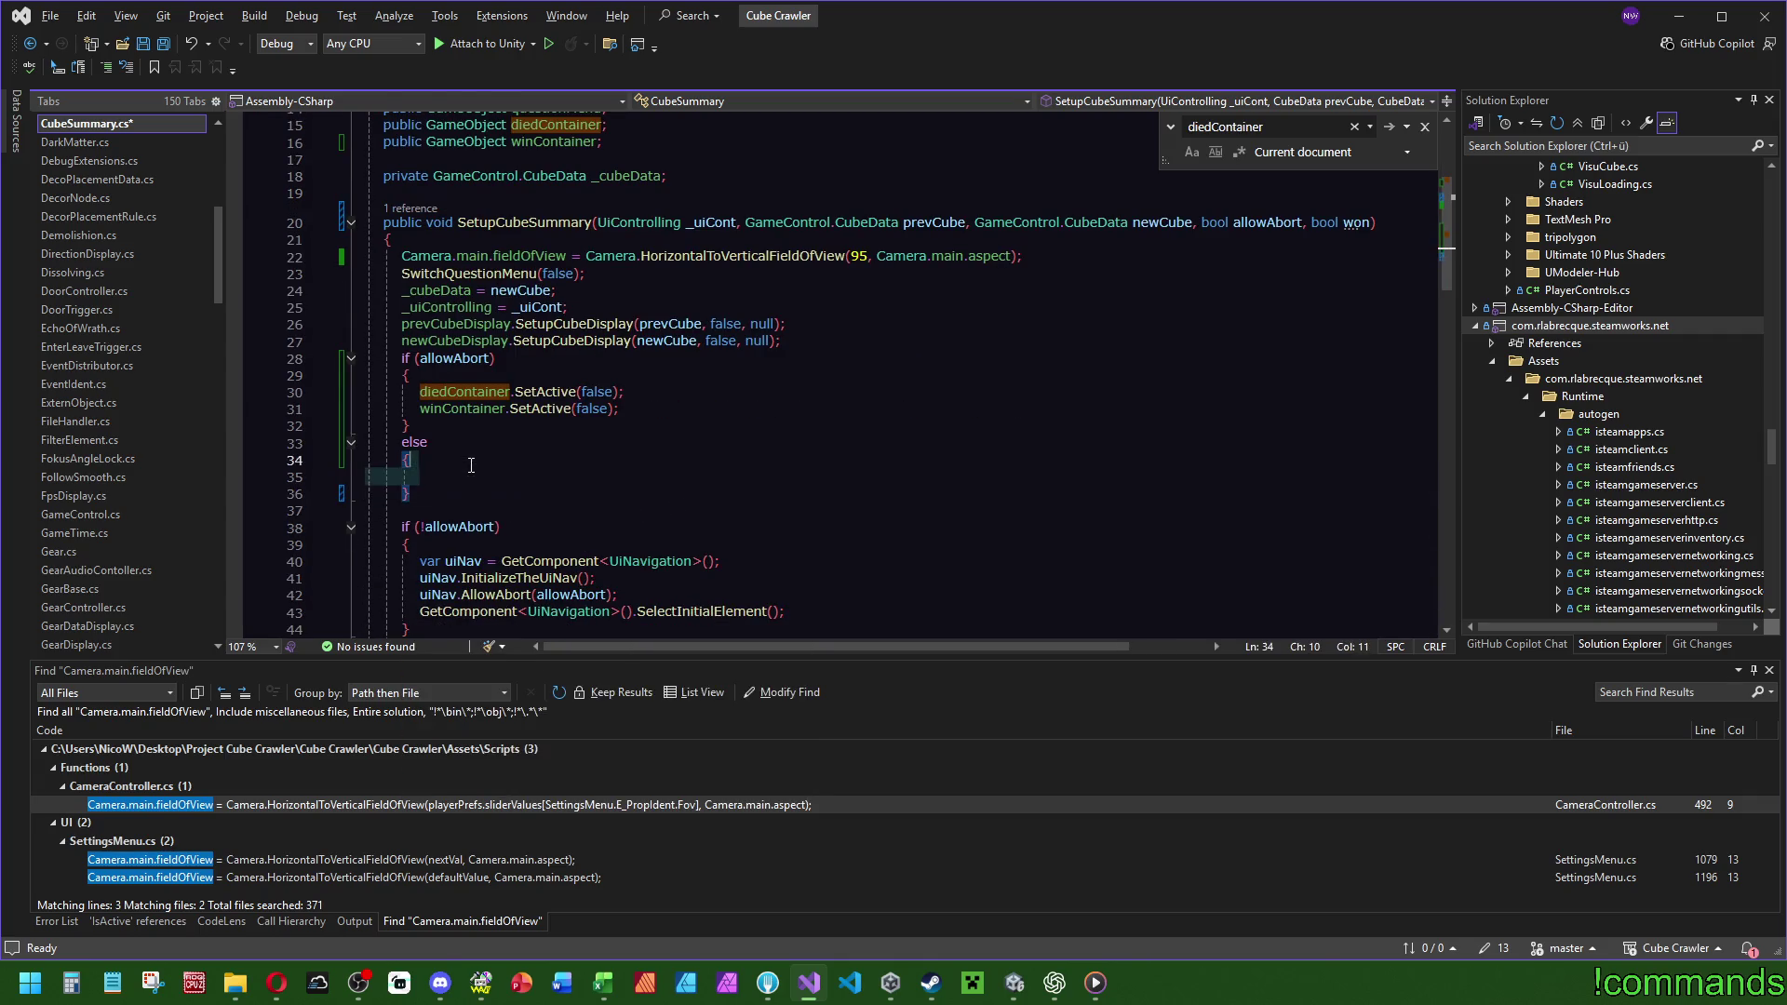
click(714, 427)
click(682, 460)
key(Escape)
Set the else lines to diedContainer.SetActive(!won) and winContainer.SetActive(won), then begin an allowAbort comment.
double_click(1354, 222)
key(ctrl+c)
double_click(622, 477)
key(ctrl+v)
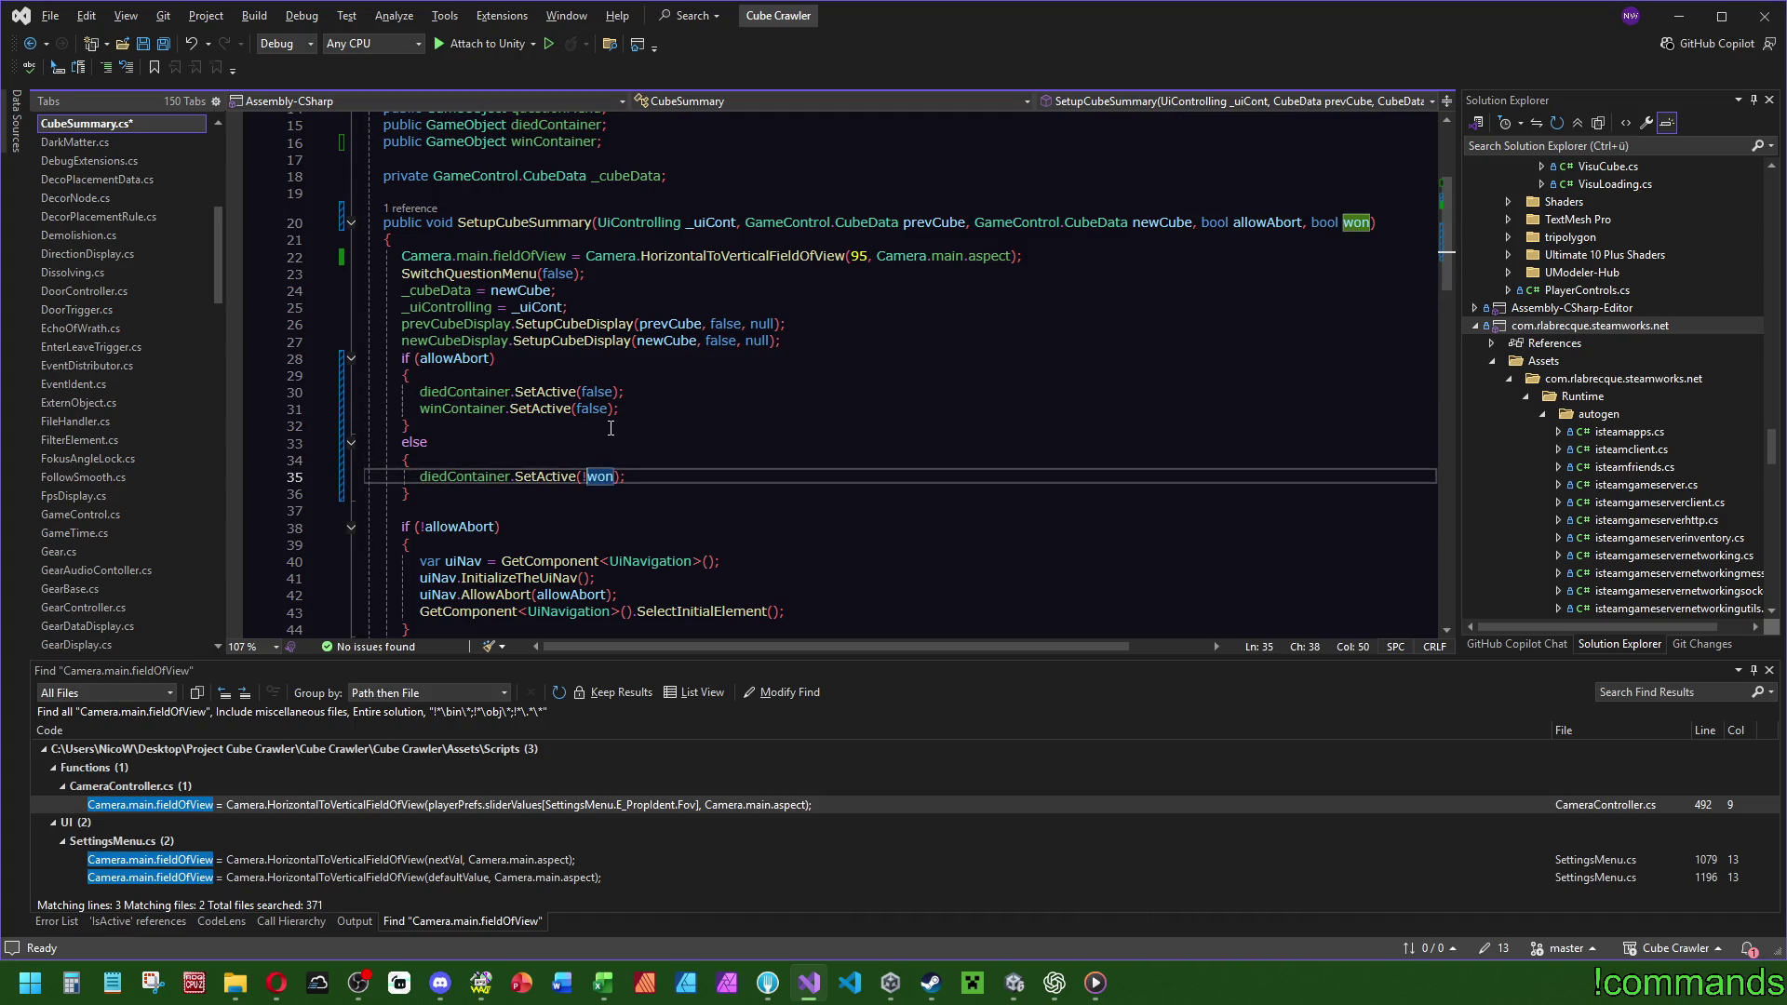
drag(623, 392, 619, 409)
key(ctrl+c)
click(625, 476)
key(ctrl+v)
double_click(595, 493)
text(won)
key(Up)
key(Up)
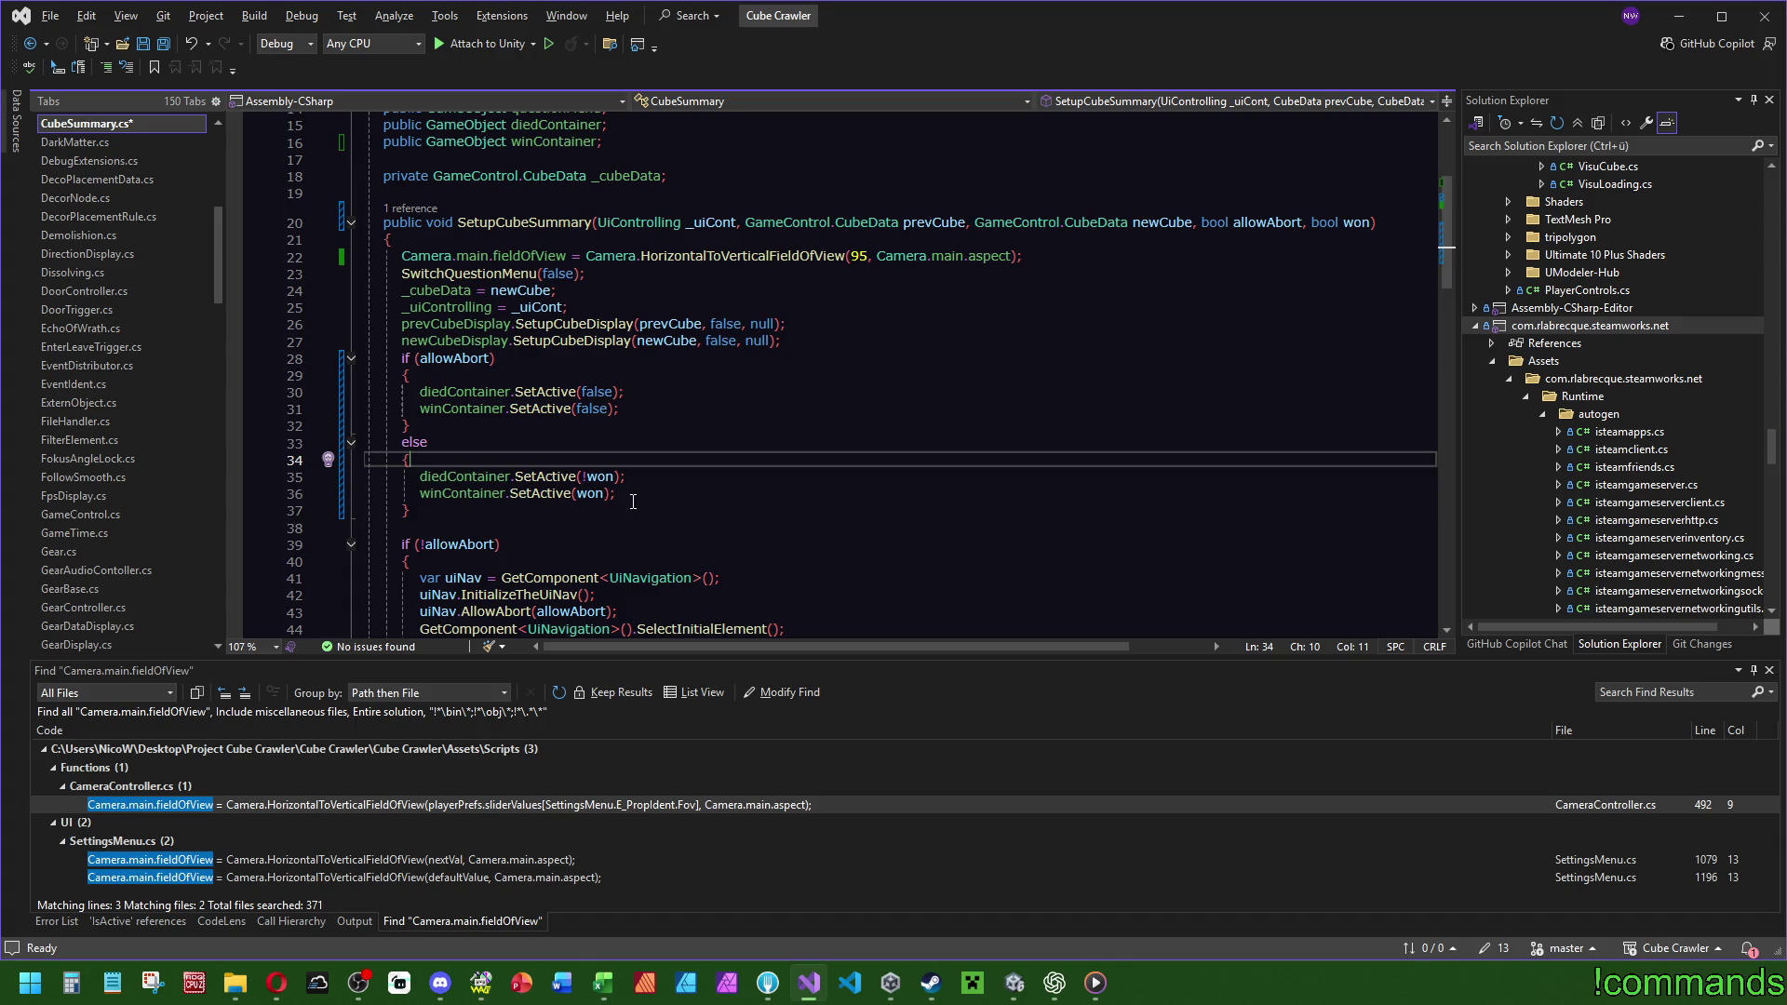
click(559, 360)
text(// )
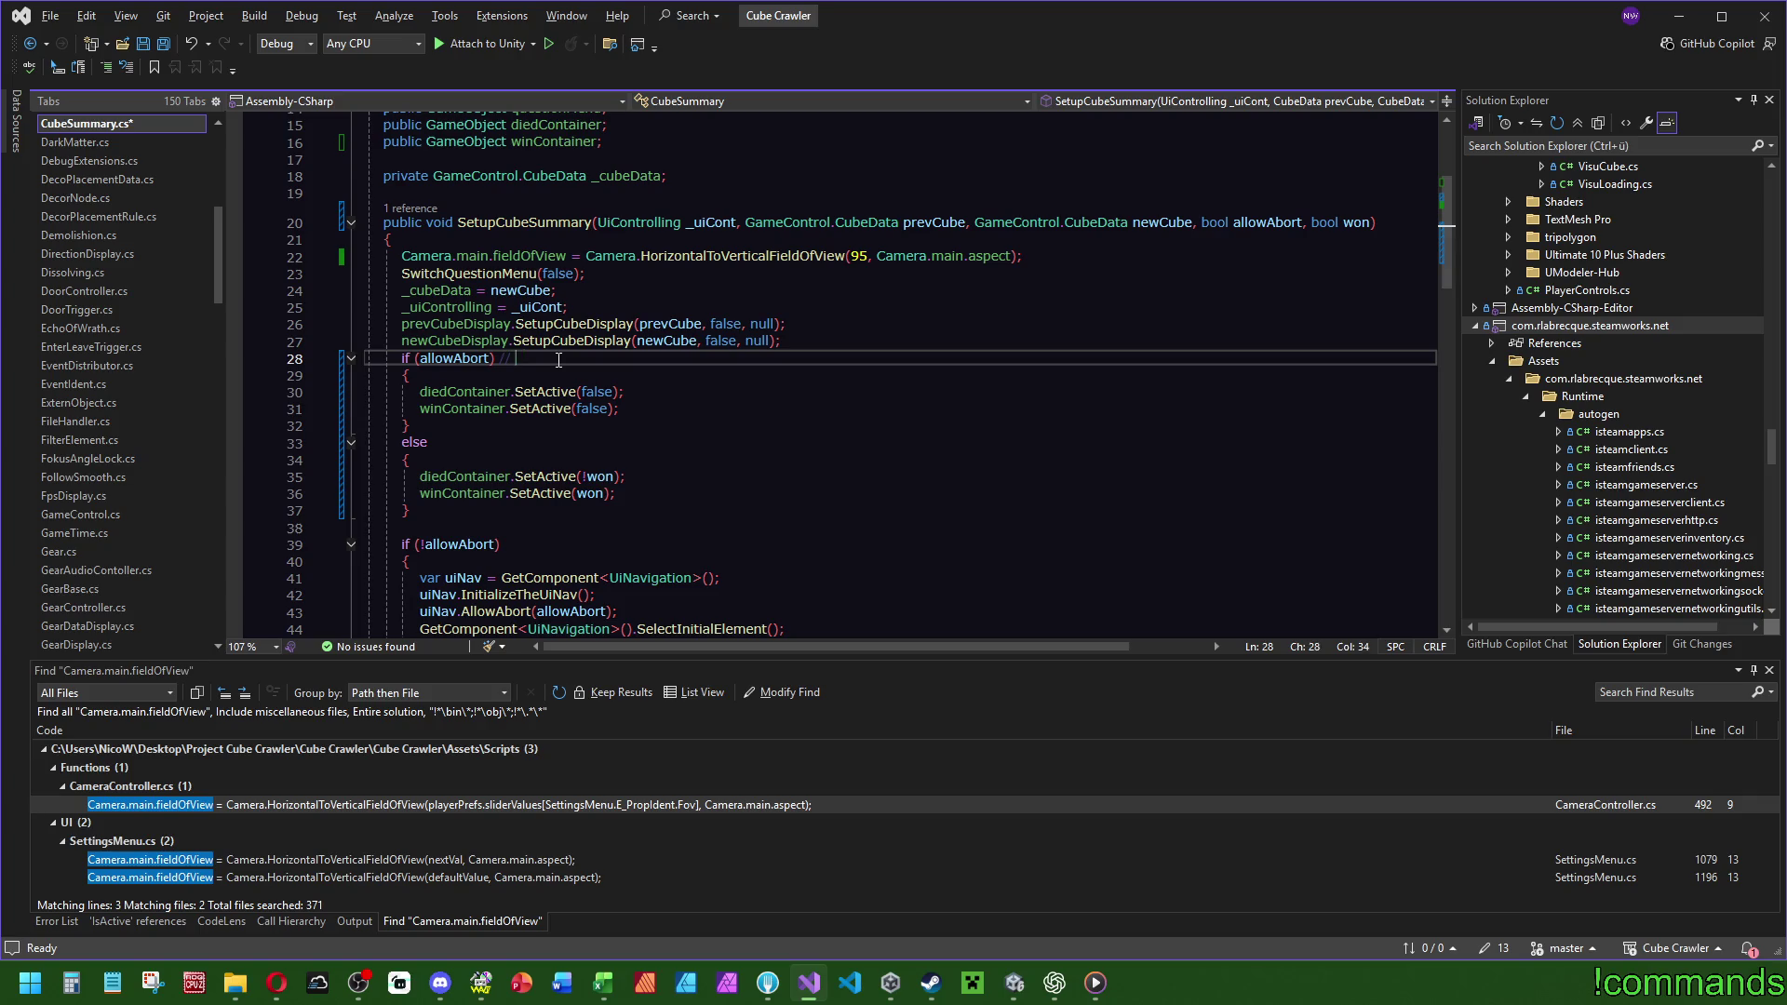
text(-> player want to lea)
text(ve dungeon without )
text(win or lose ->)
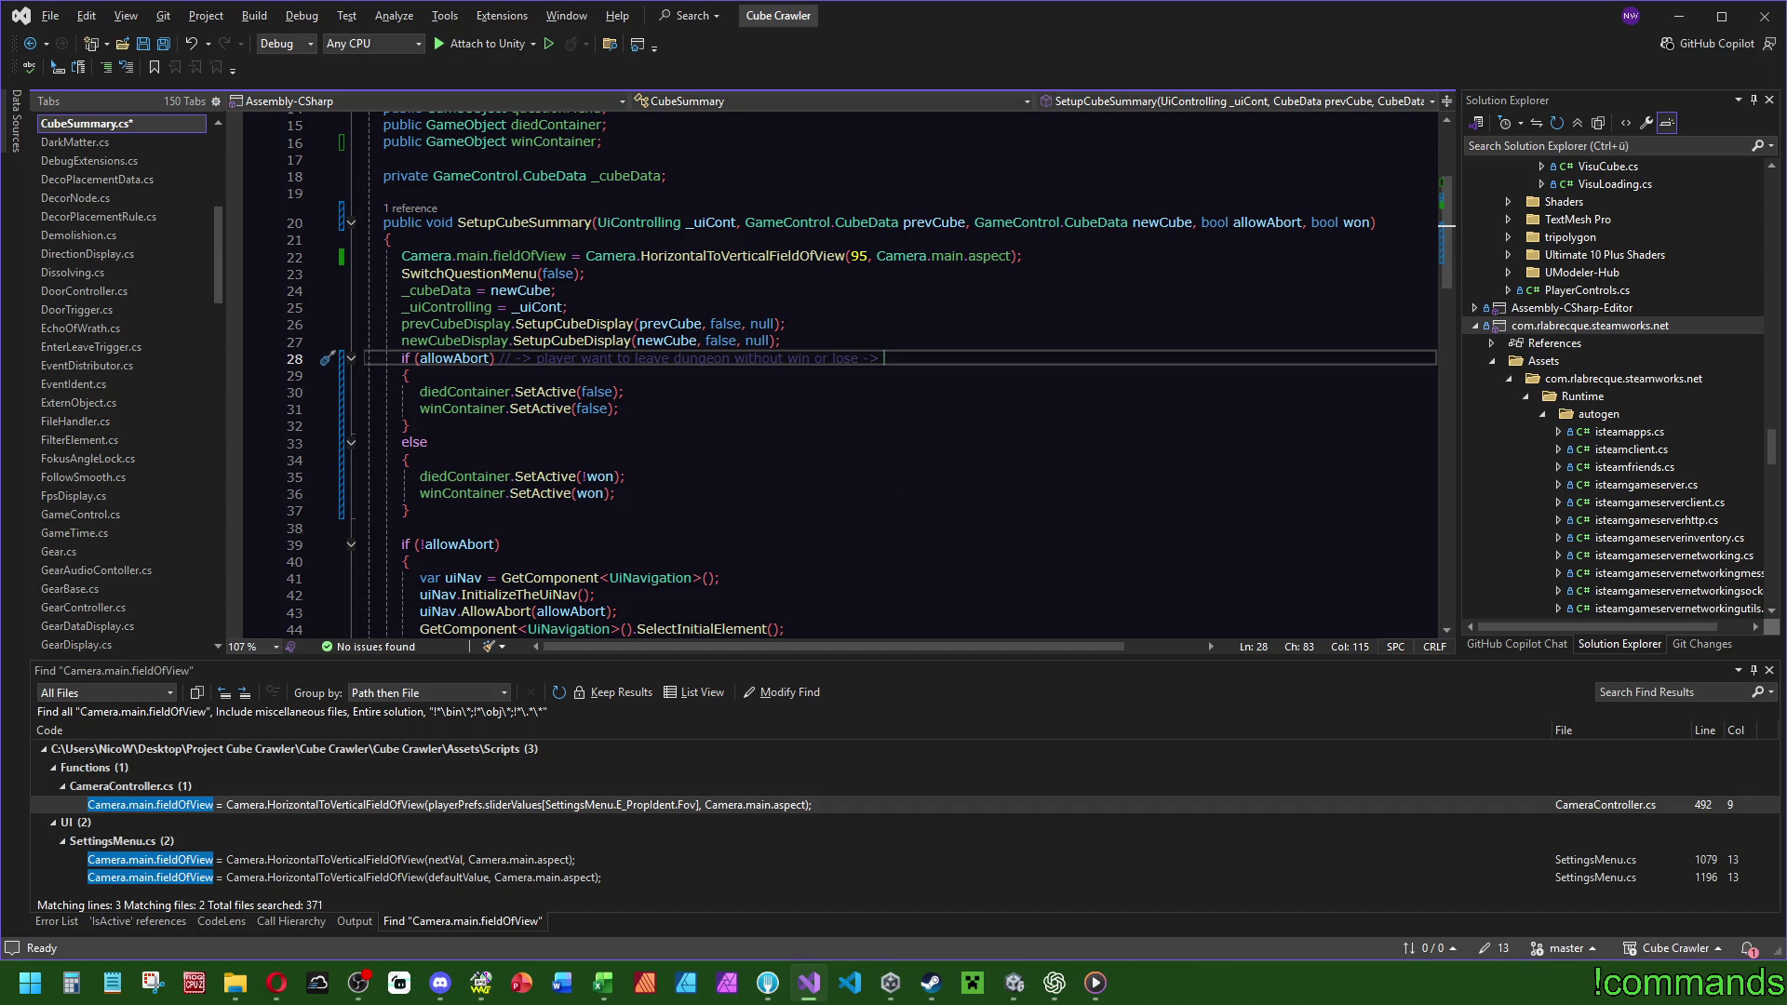
Finish the allowAbort comment with 'player want to escape' and save CubeSummary.cs.
key(alt+Tab)
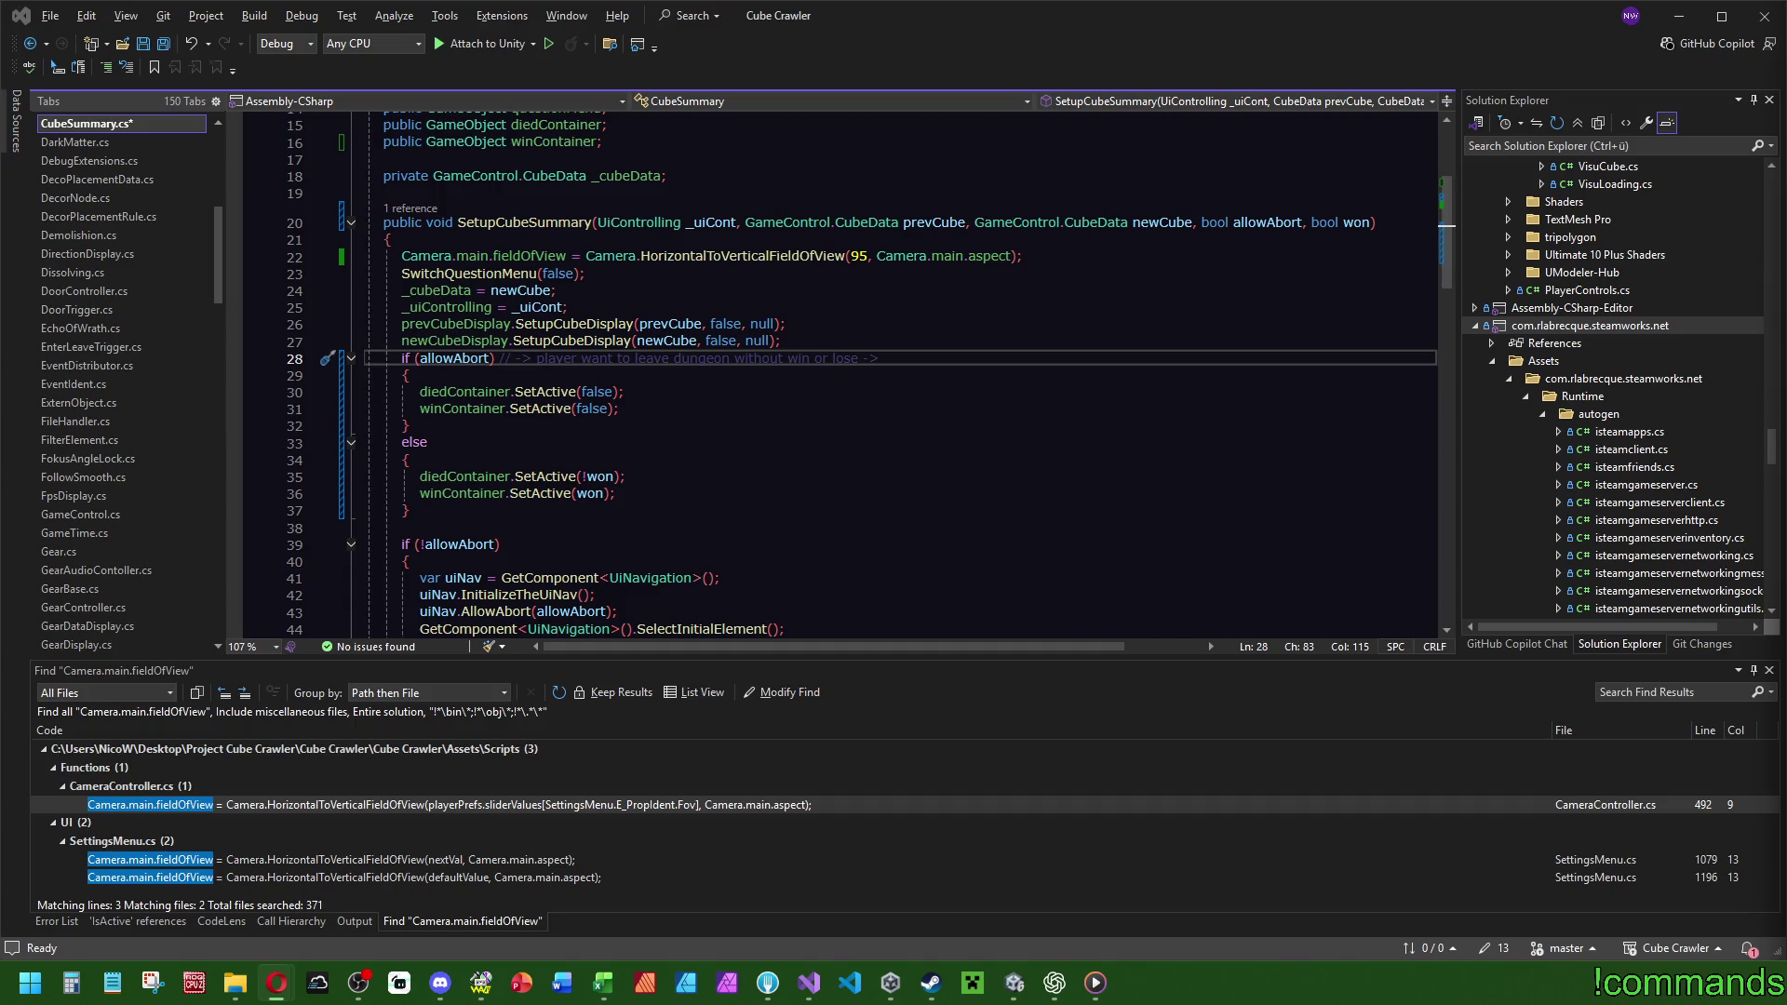
click(916, 361)
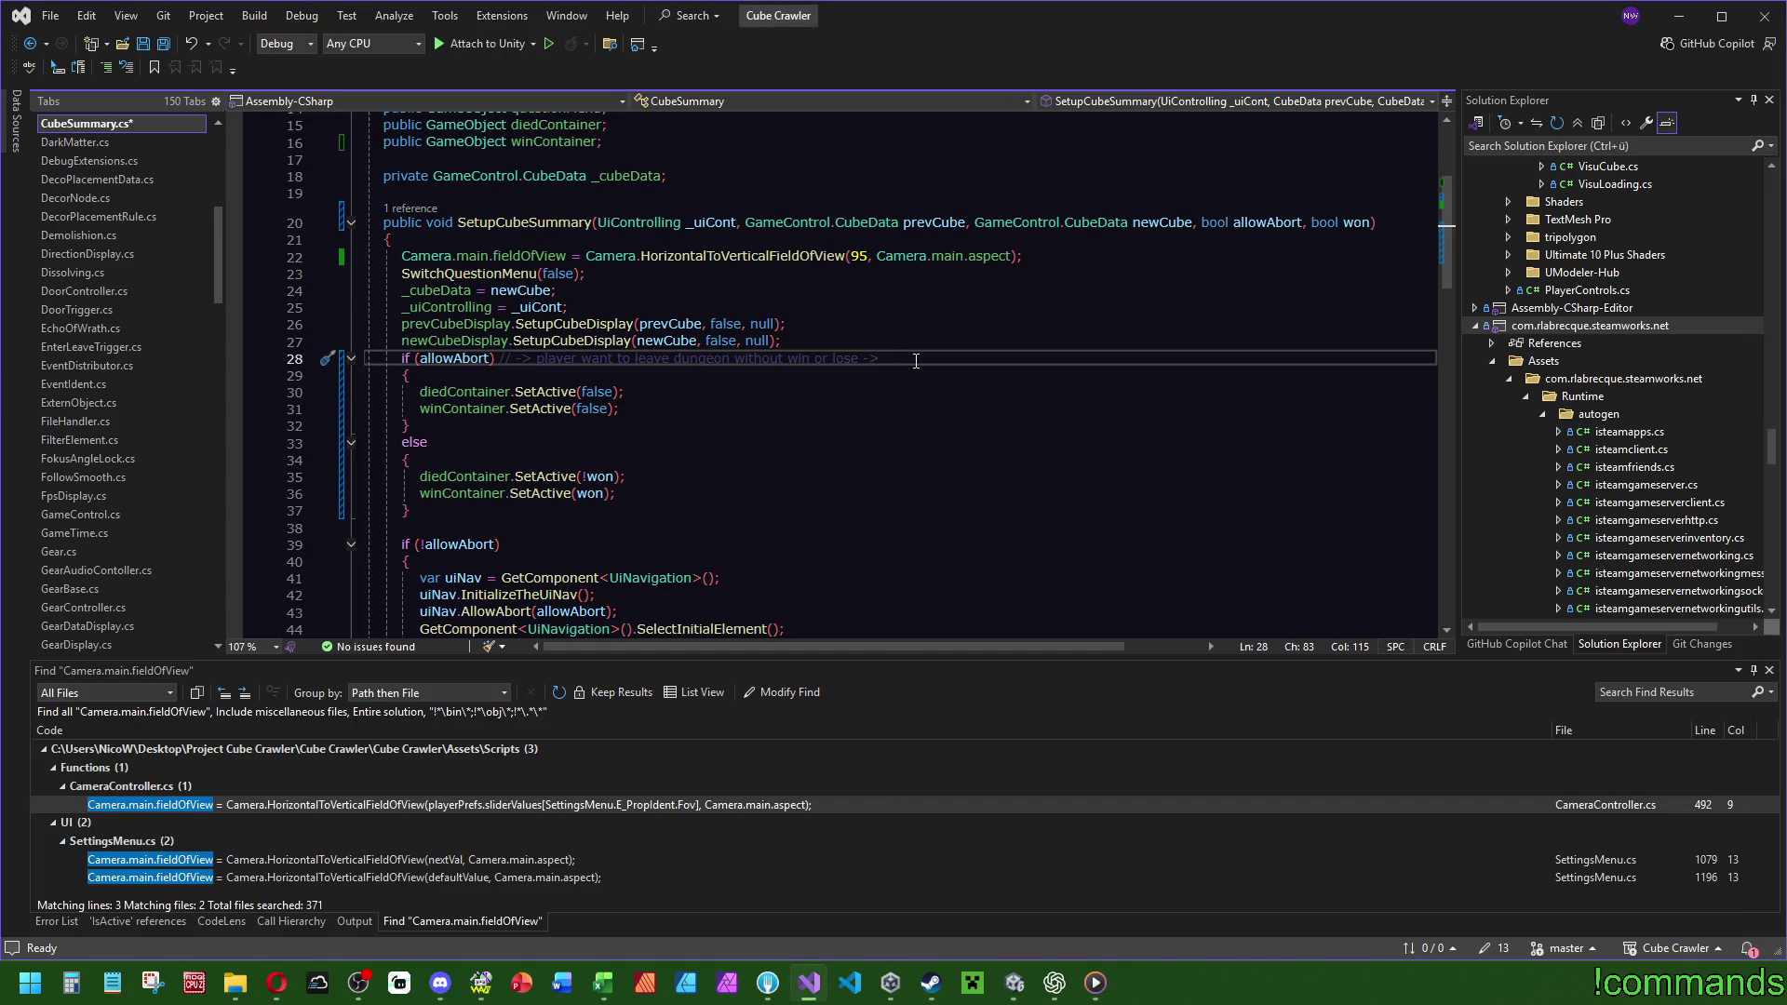
text( player want to )
text(escape)
key(ctrl+s)
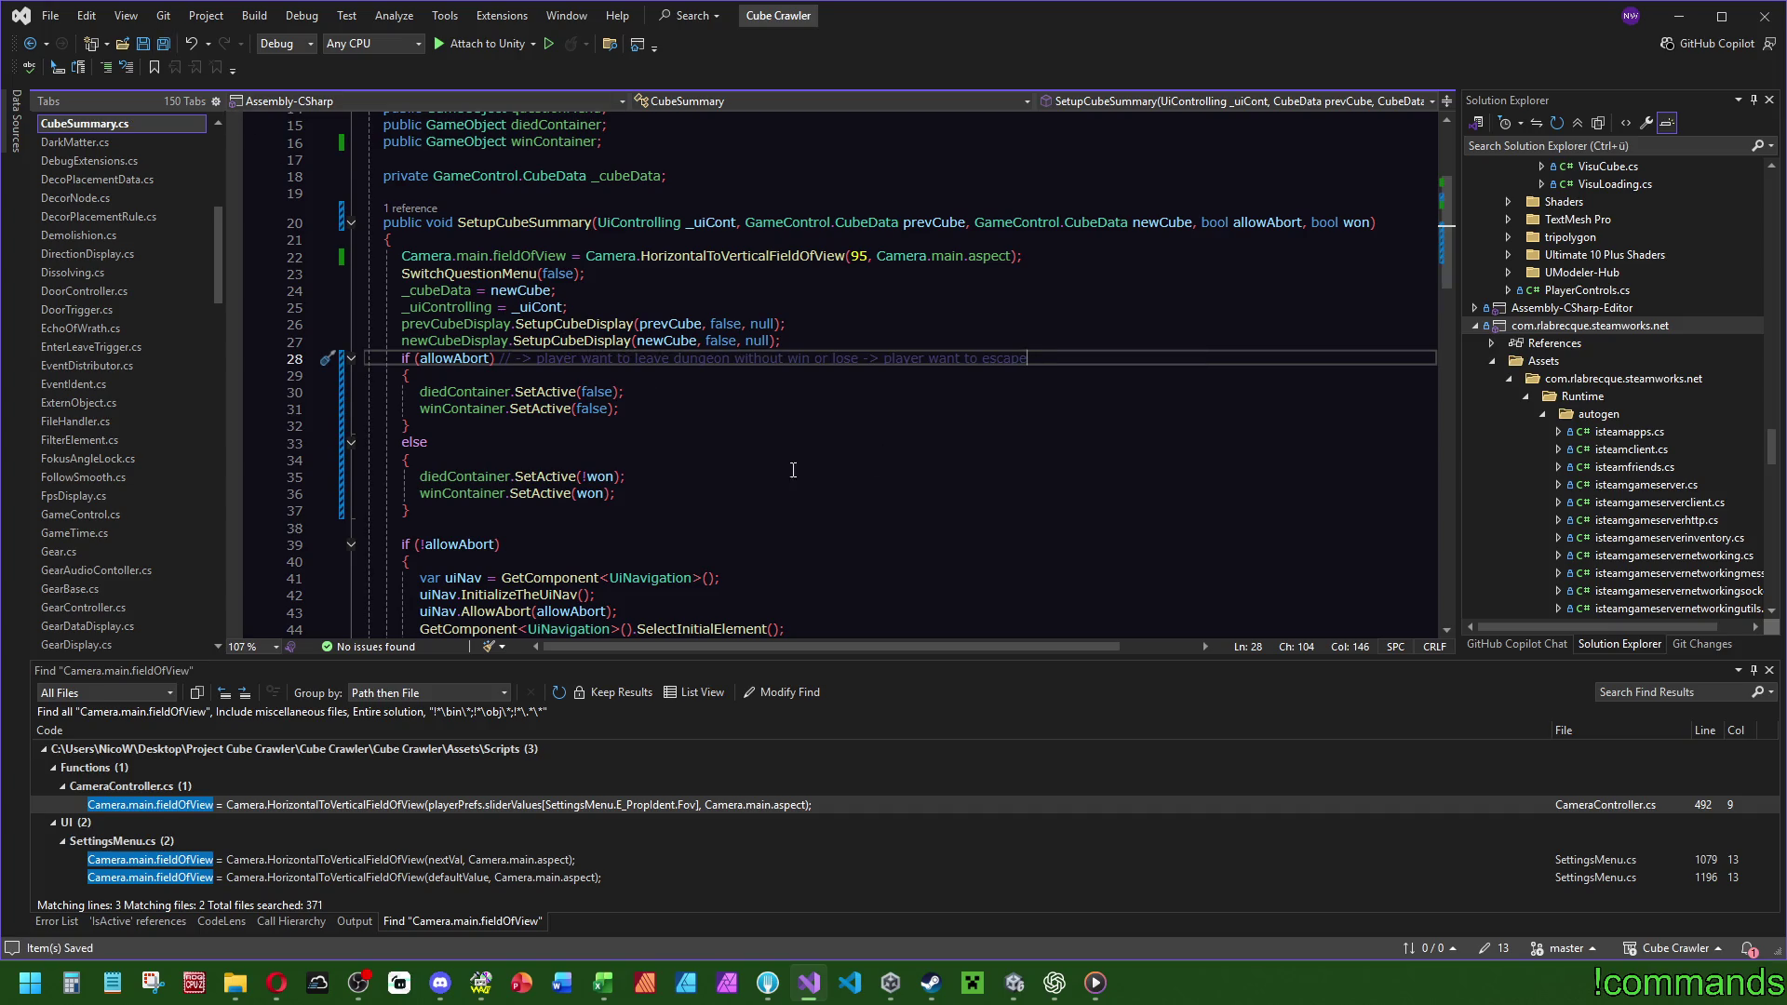
scroll(630, 459, up, 3)
click(615, 294)
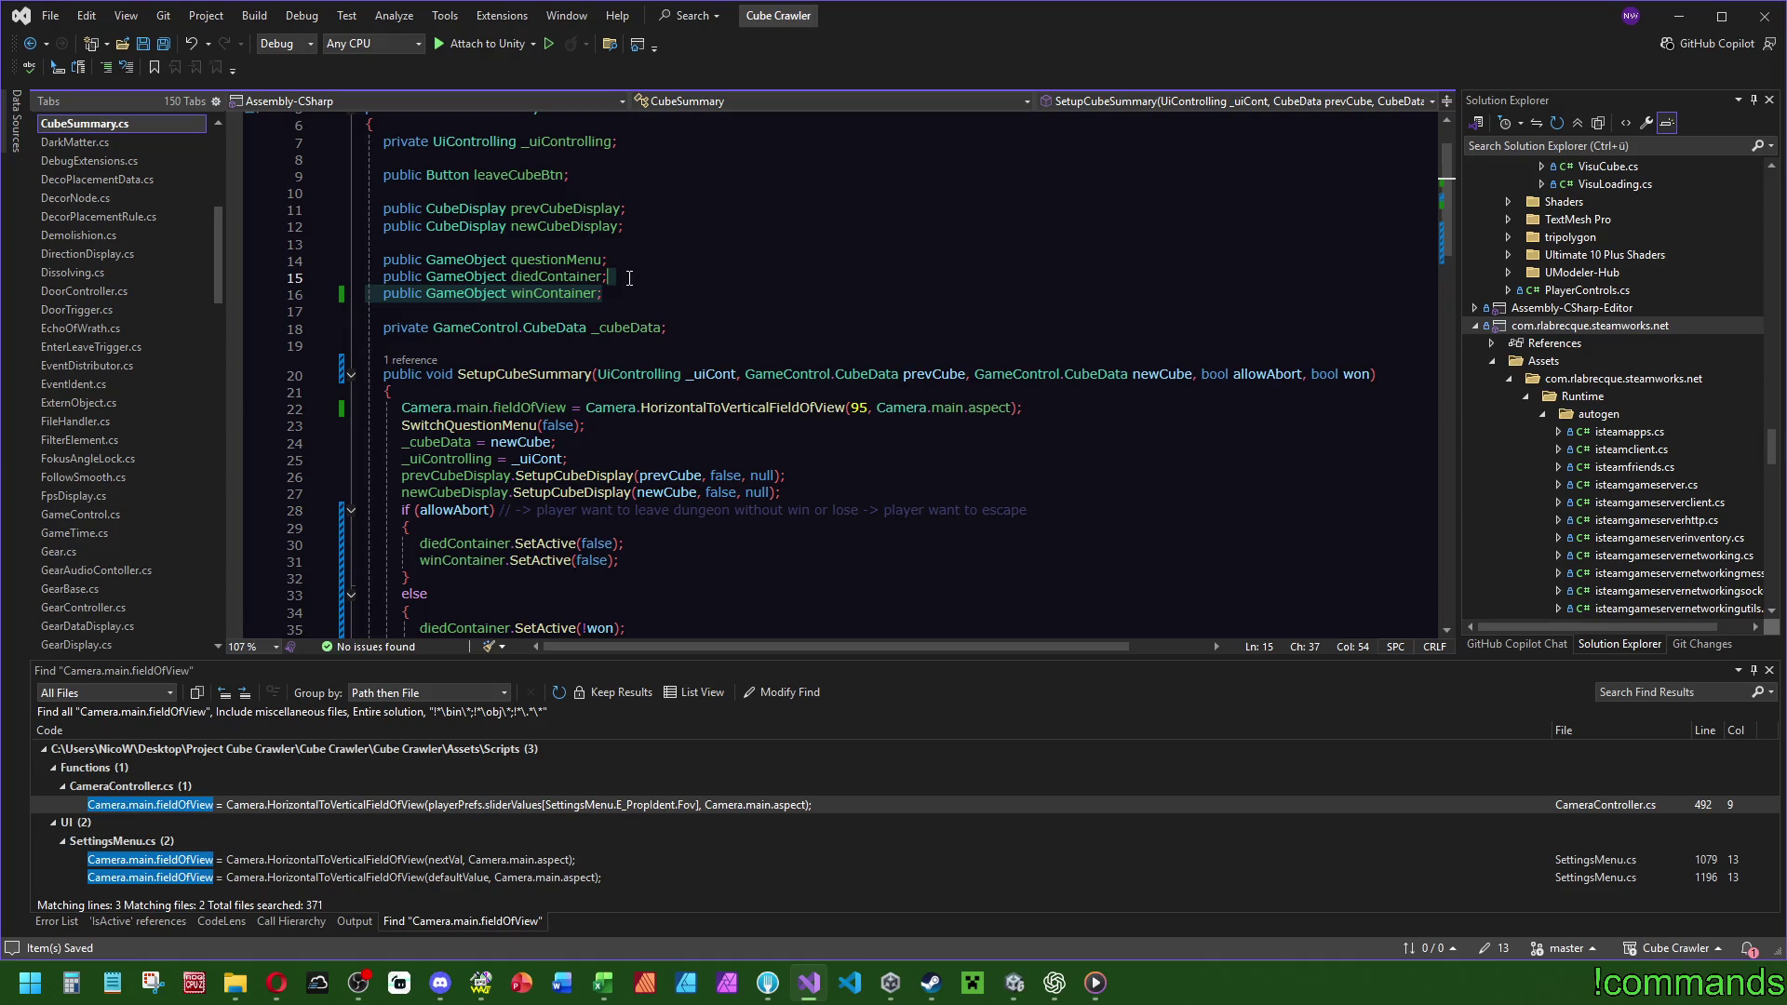
Duplicate the winContainer field and rename the copy to escapeContainer.
key(ctrl+d)
drag(510, 310, 531, 311)
text(es)
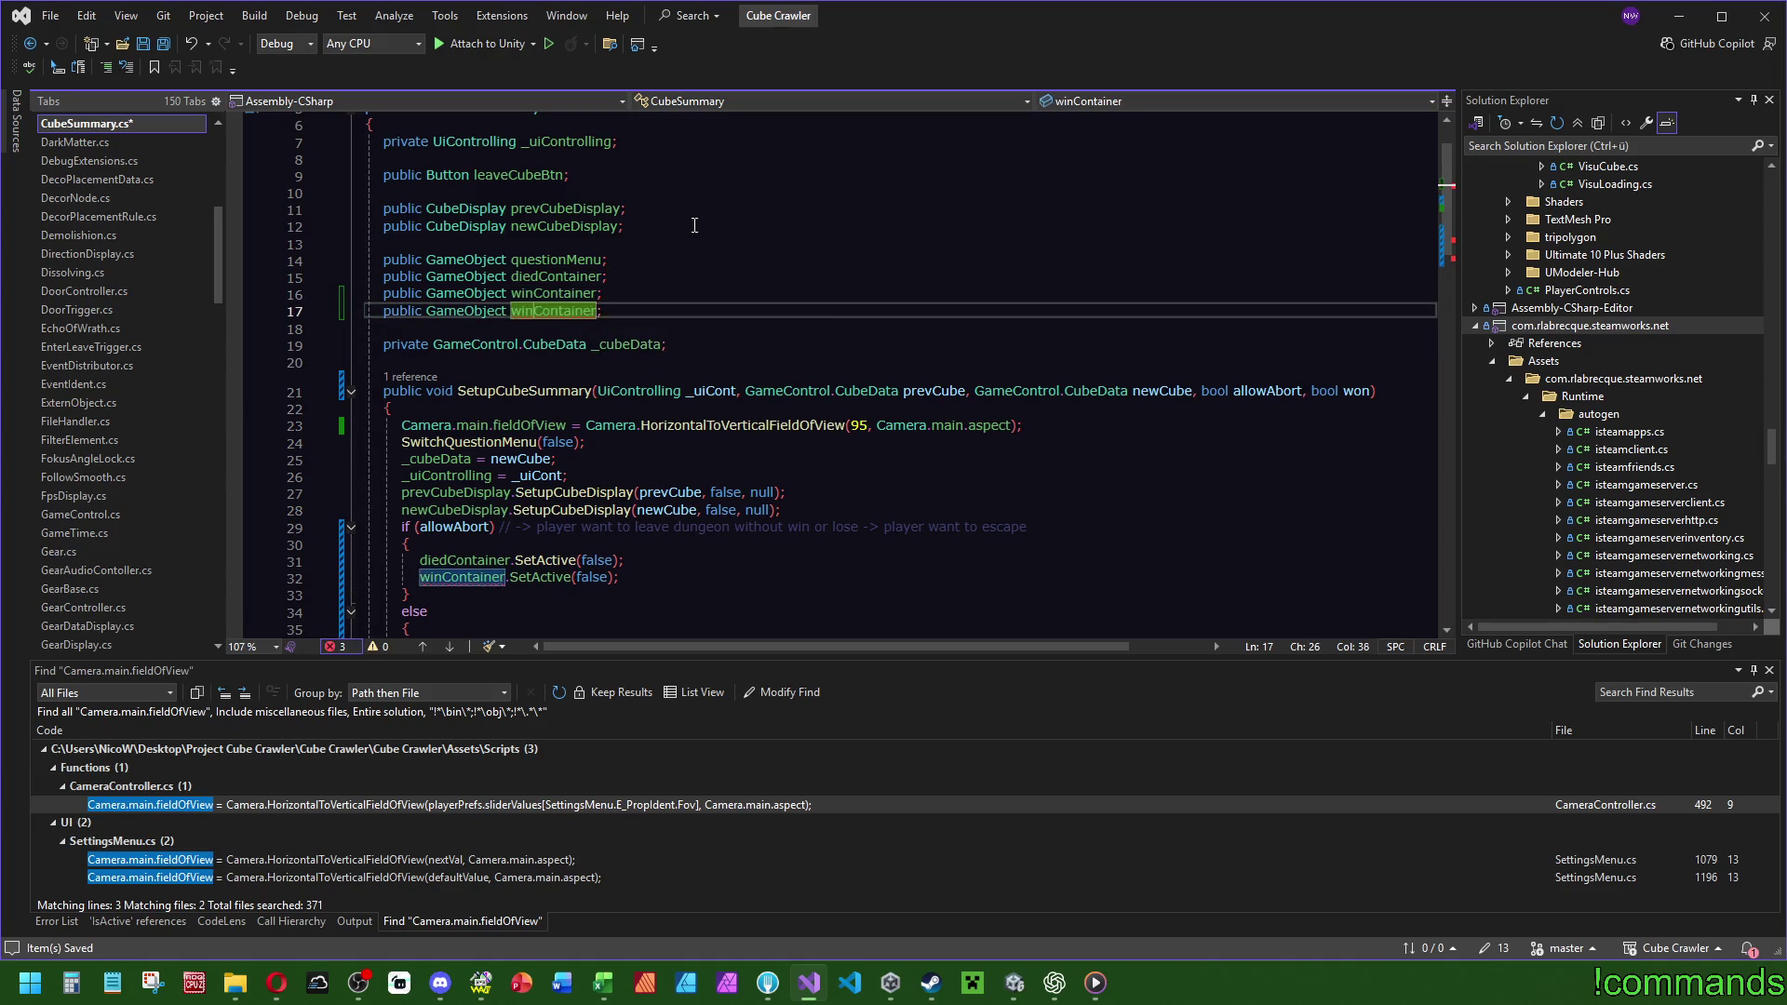
text(cape)
double_click(585, 311)
scroll(651, 446, down, 2)
Add escapeContainer.SetActive(true); to the allowAbort branch and save all files.
click(1027, 443)
key(Return)
text(escapeContainer.SetActive(false);)
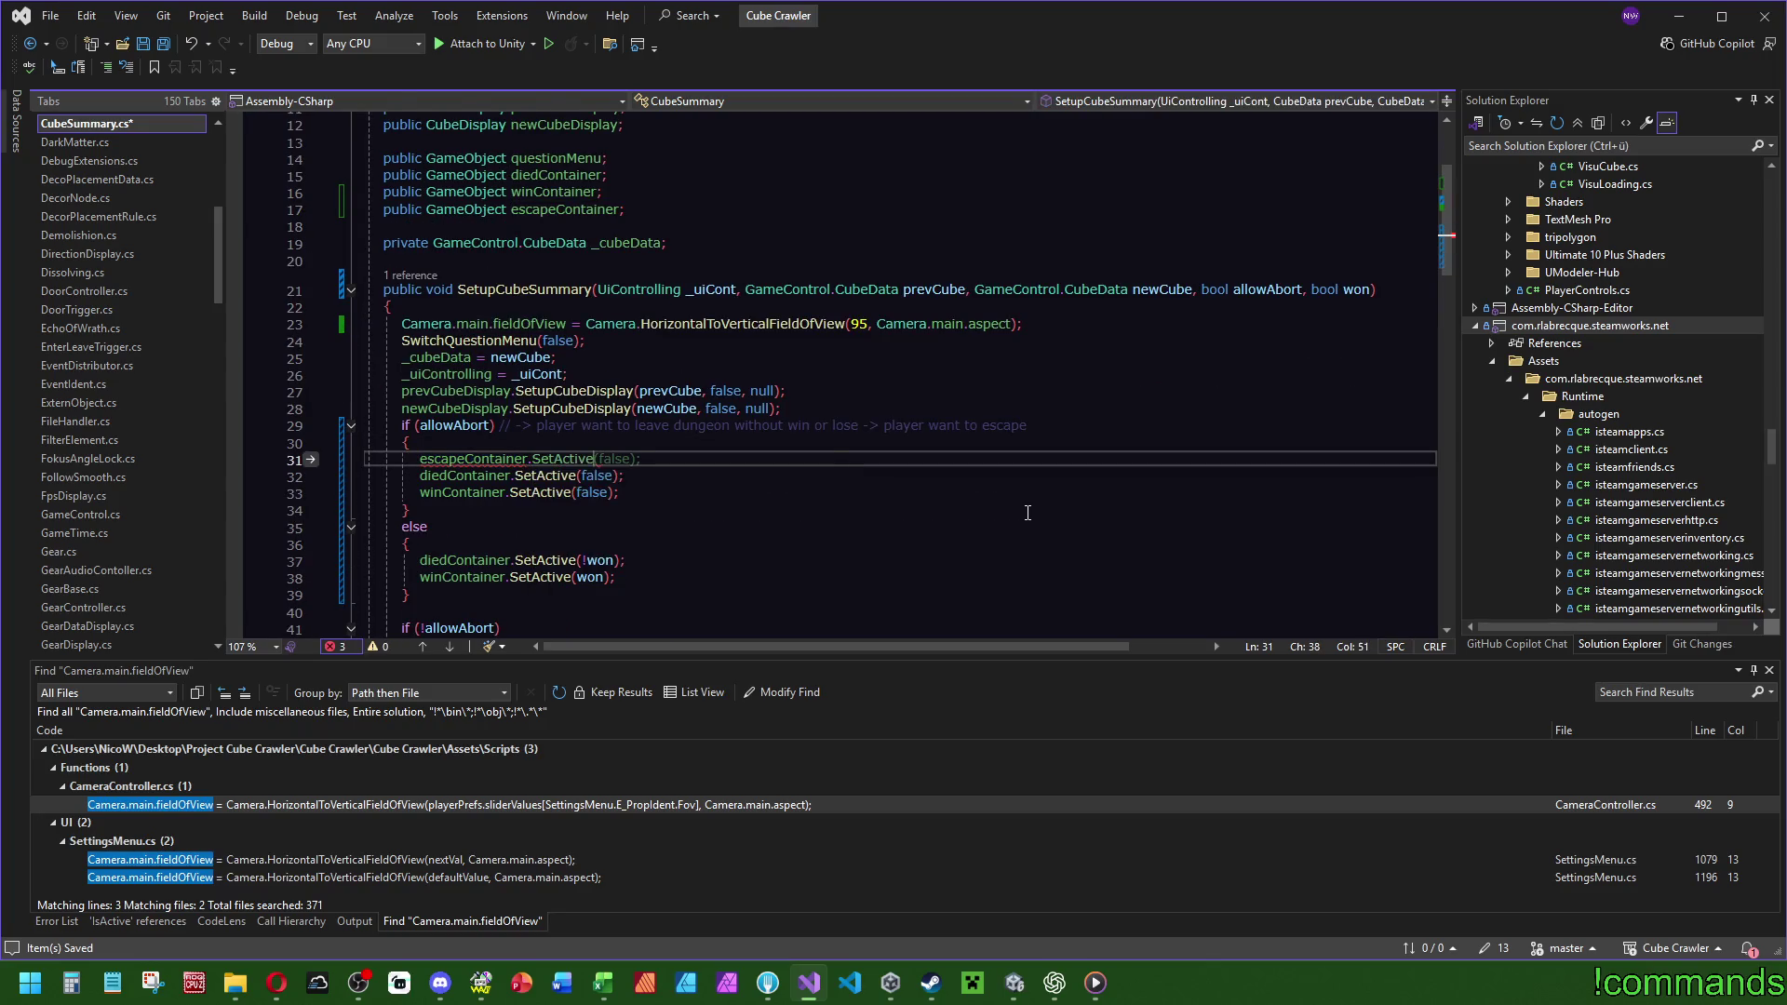
key(Left)
key(Left)
key(BackSpace)
key(BackSpace)
key(BackSpace)
text(true)
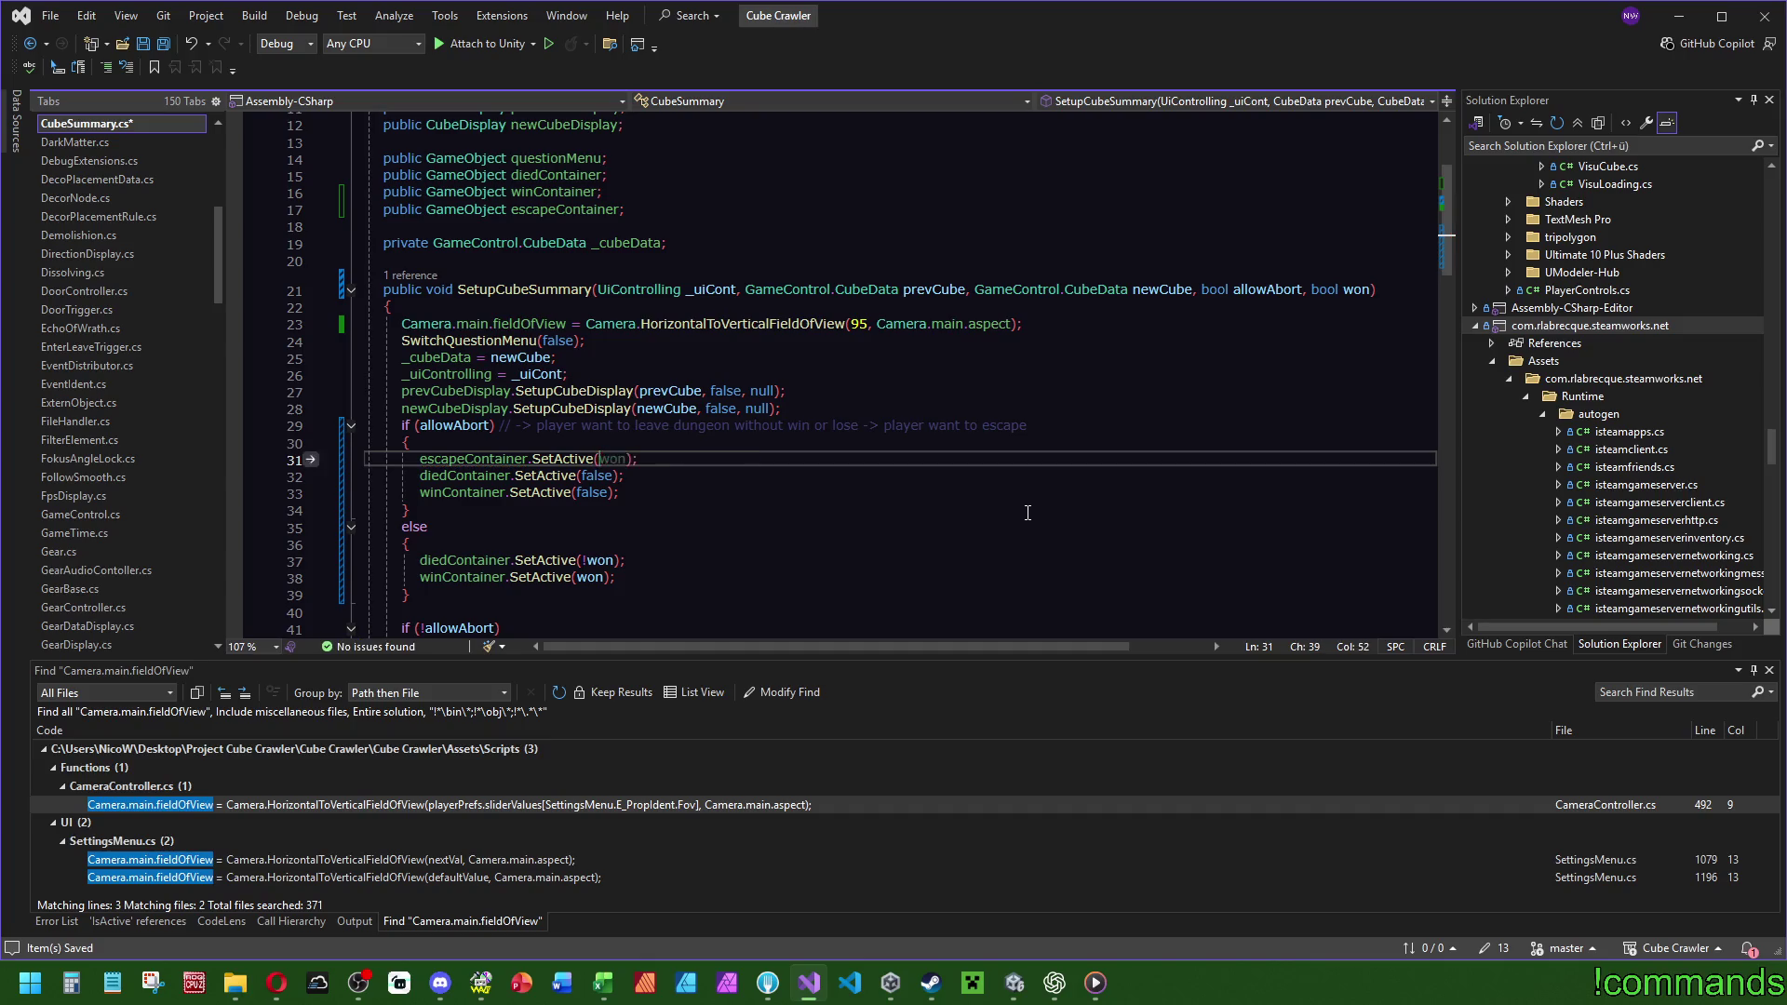
click(838, 391)
click(689, 243)
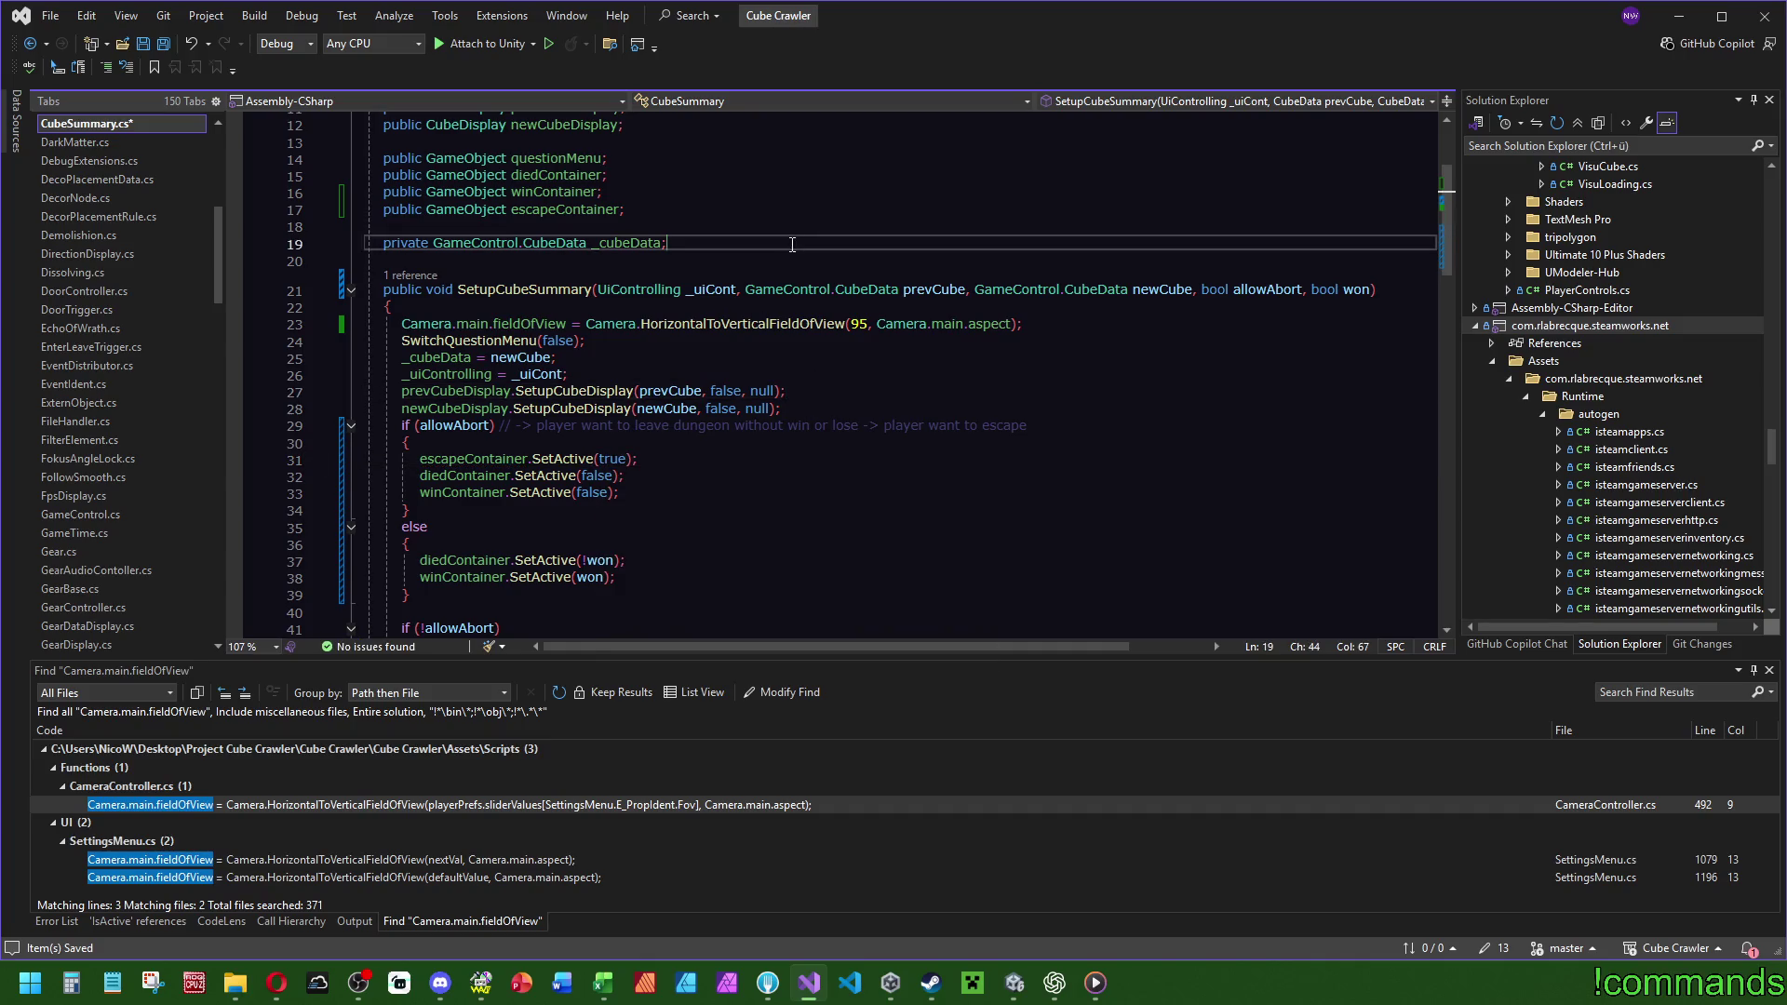
click(166, 48)
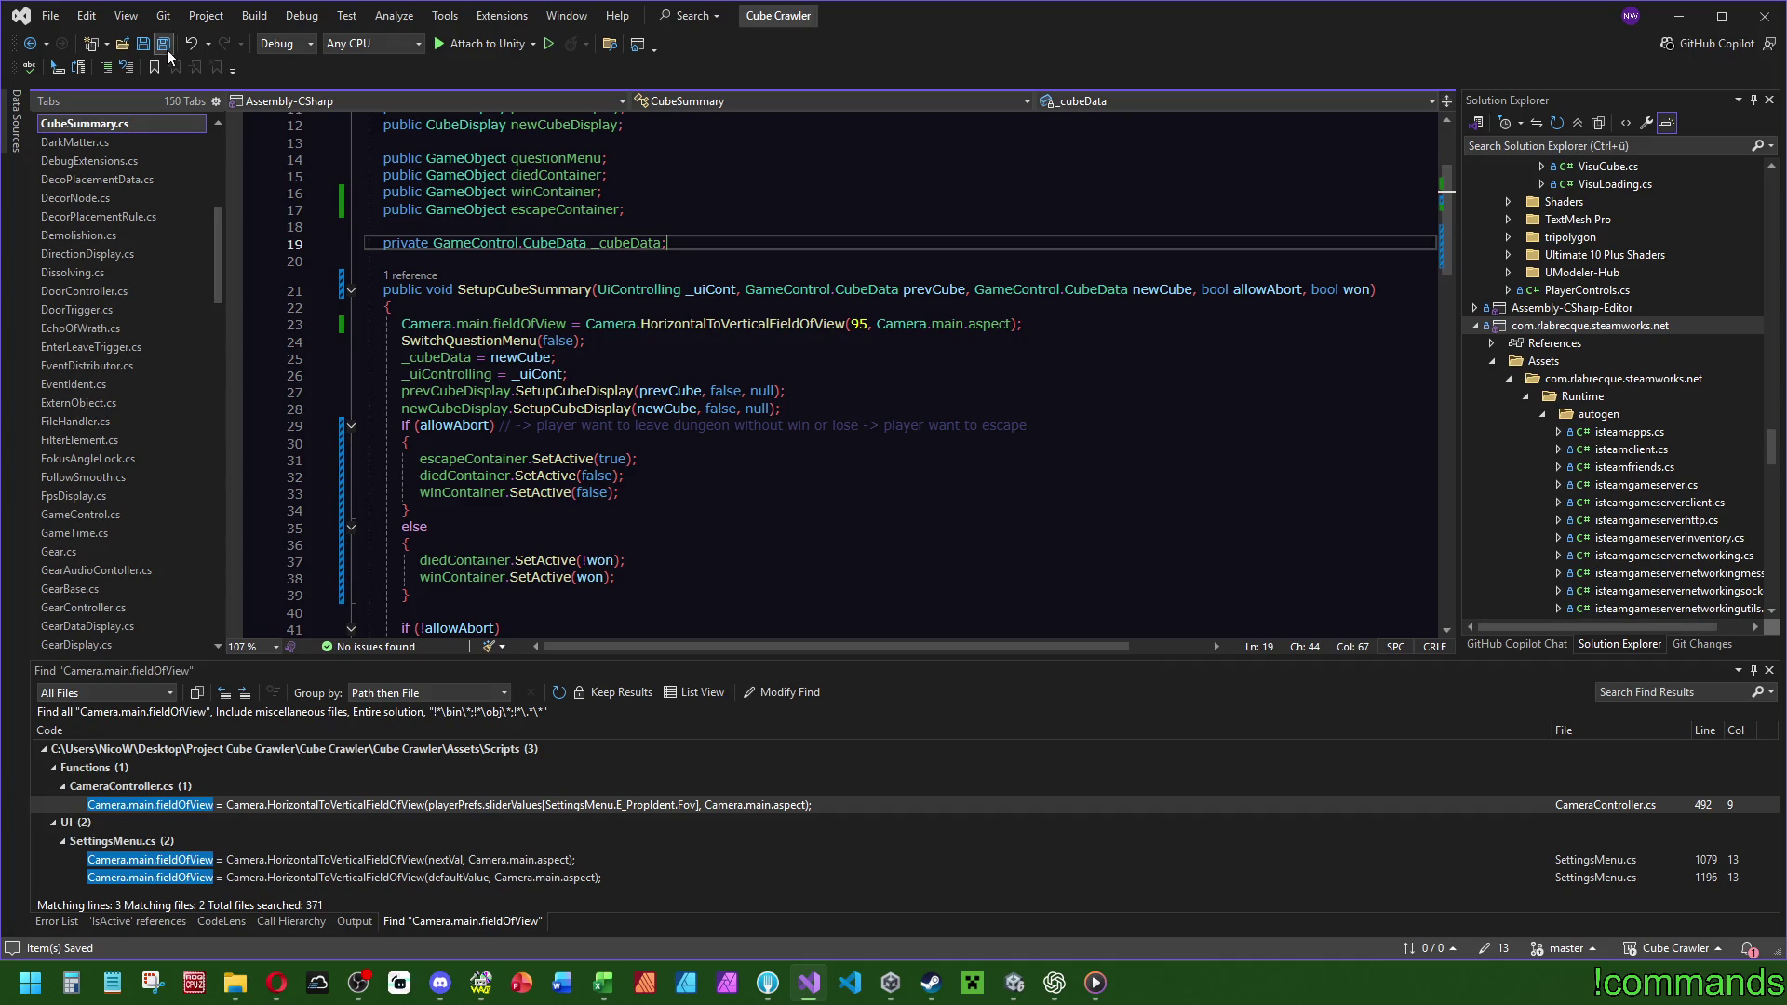
click(652, 545)
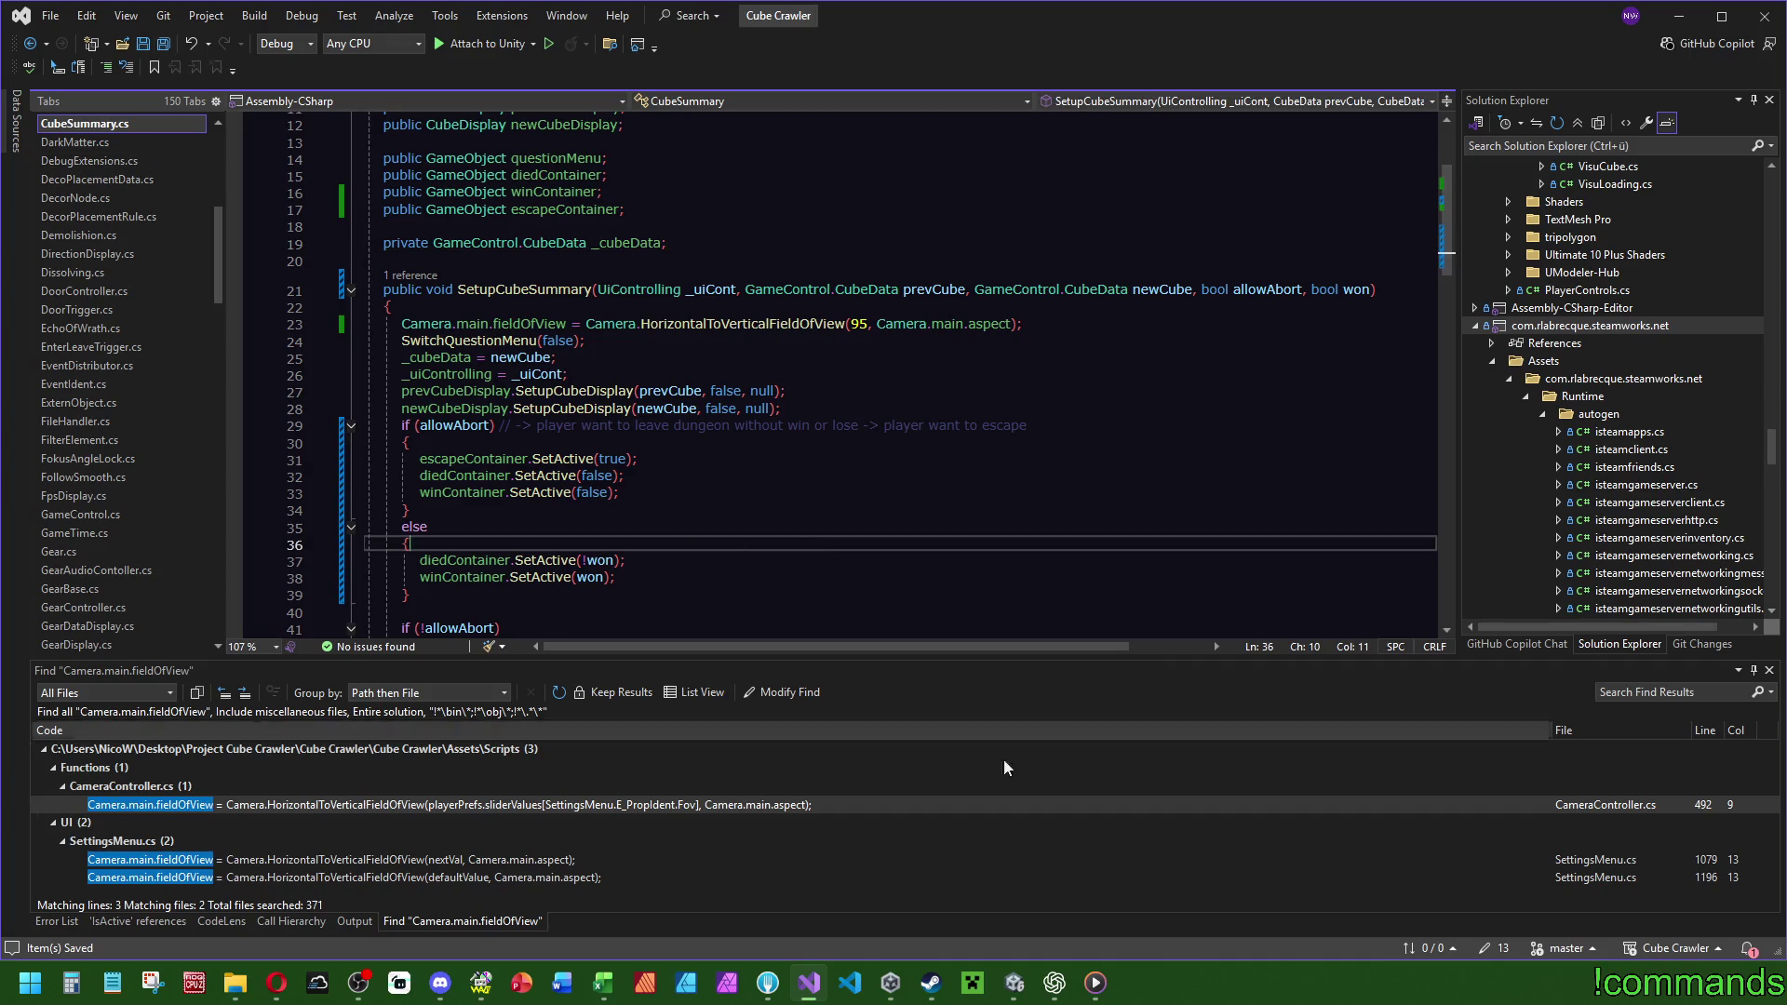
mouse_move(1015, 983)
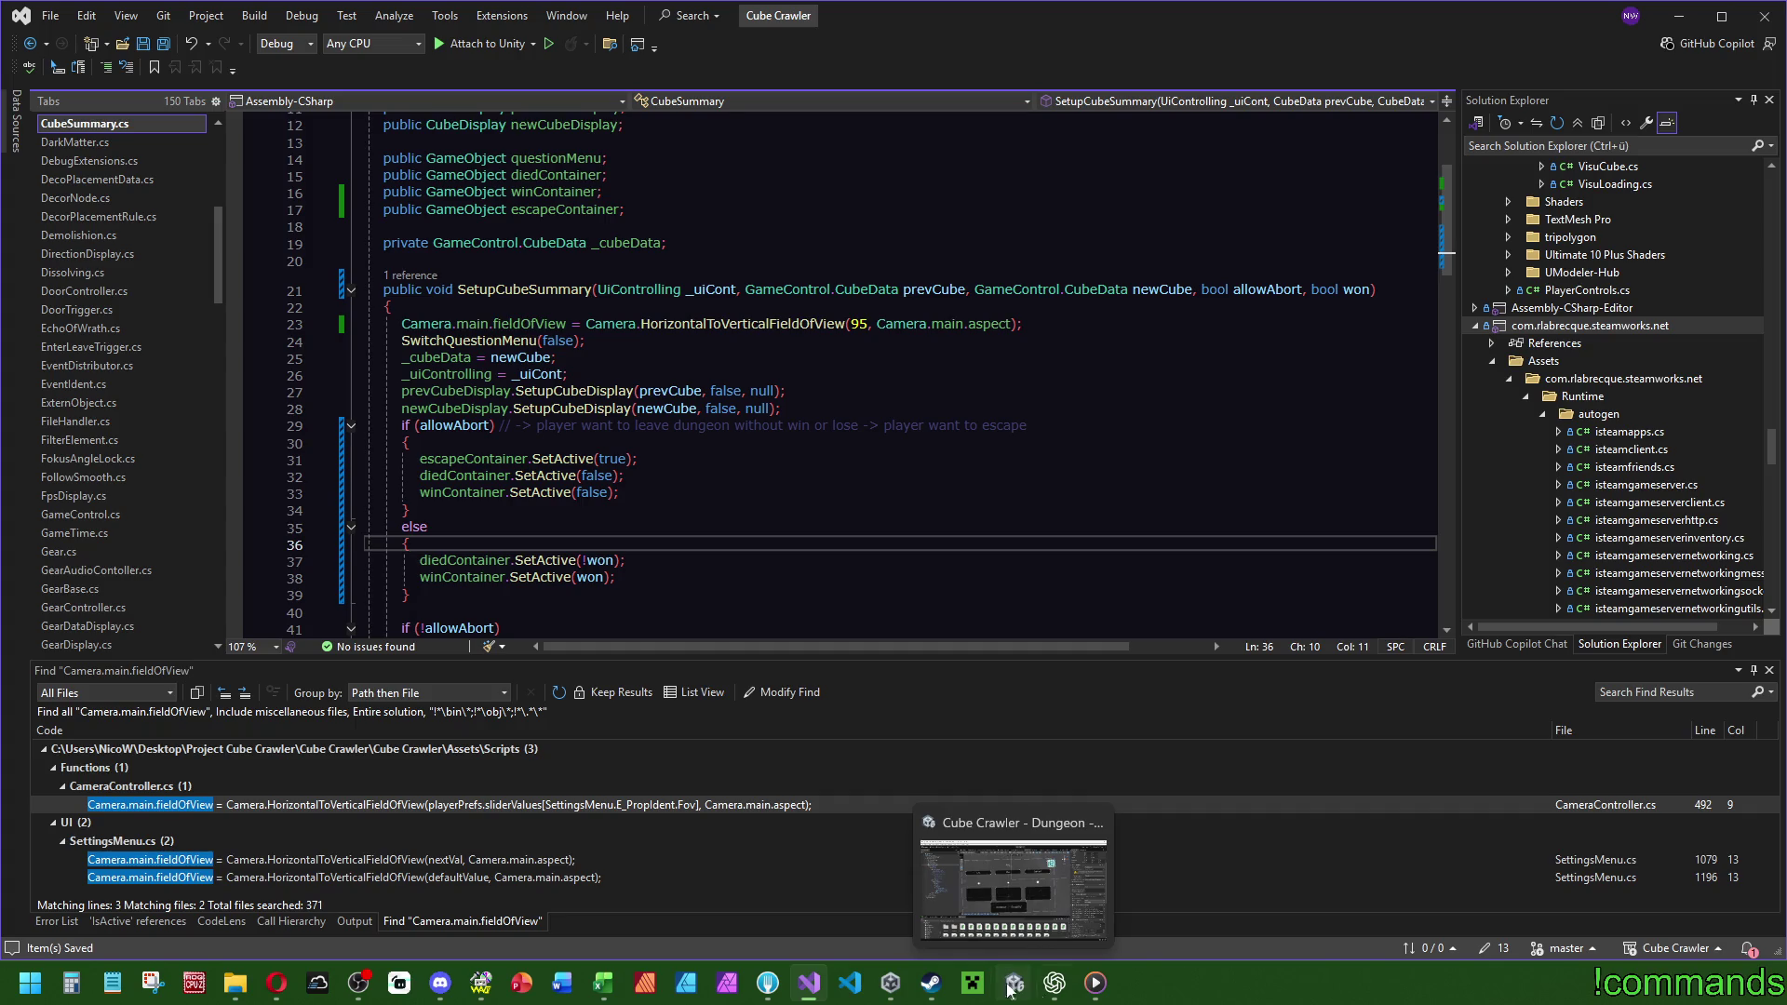
key(alt+Tab)
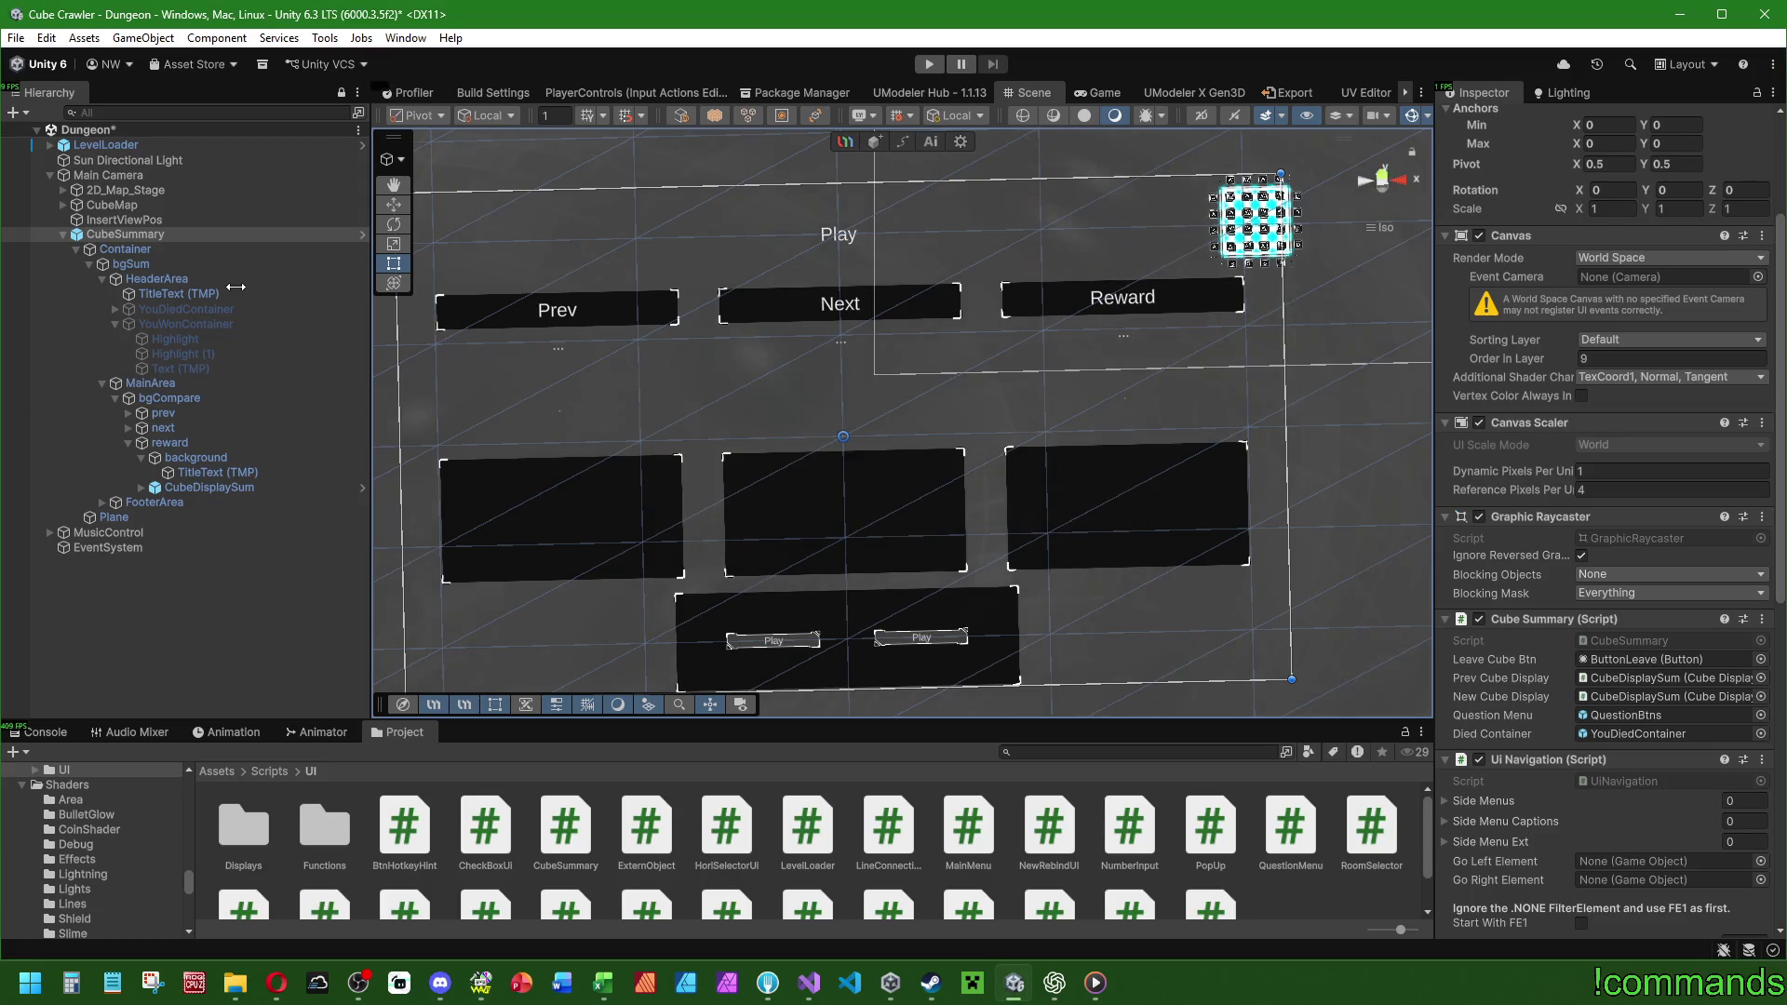
Duplicate YouWonContainer, rename the copy to EscapeContainer (1), expand it and make it active.
click(234, 331)
key(ctrl+d)
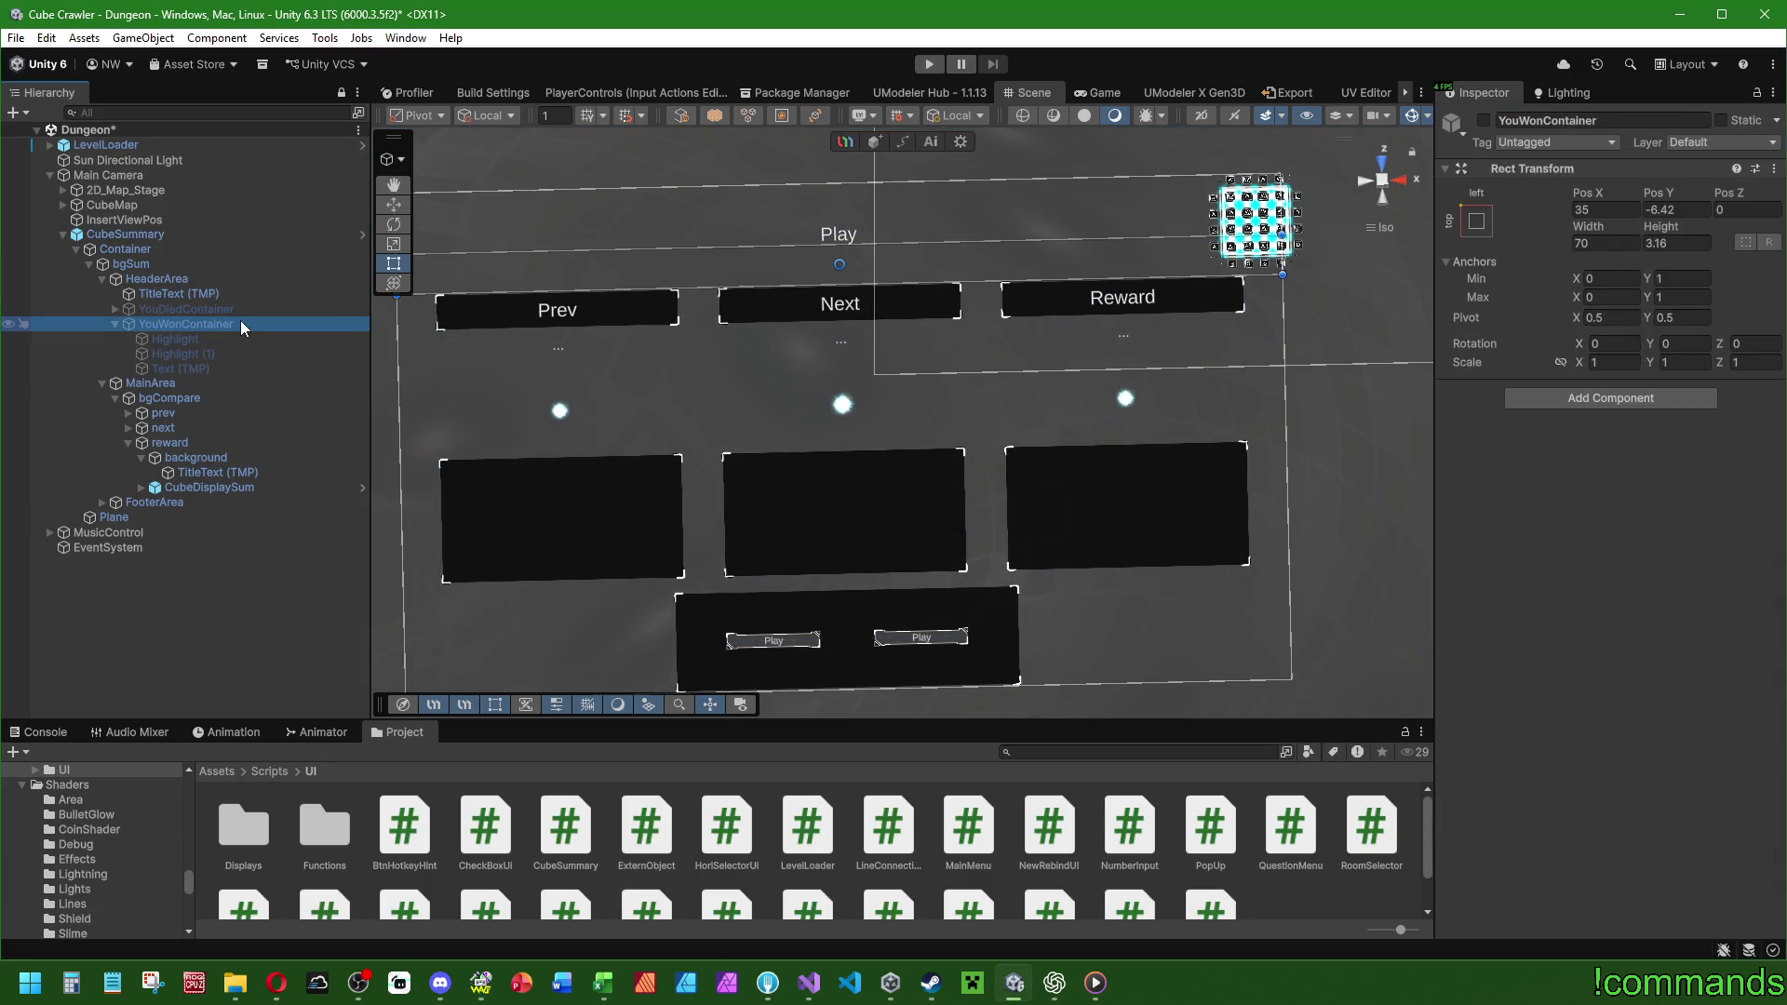
click(115, 324)
click(183, 341)
key(BackSpace)
key(BackSpace)
key(BackSpace)
text(Escape)
key(Home)
key(Delete)
key(Delete)
key(Delete)
key(Return)
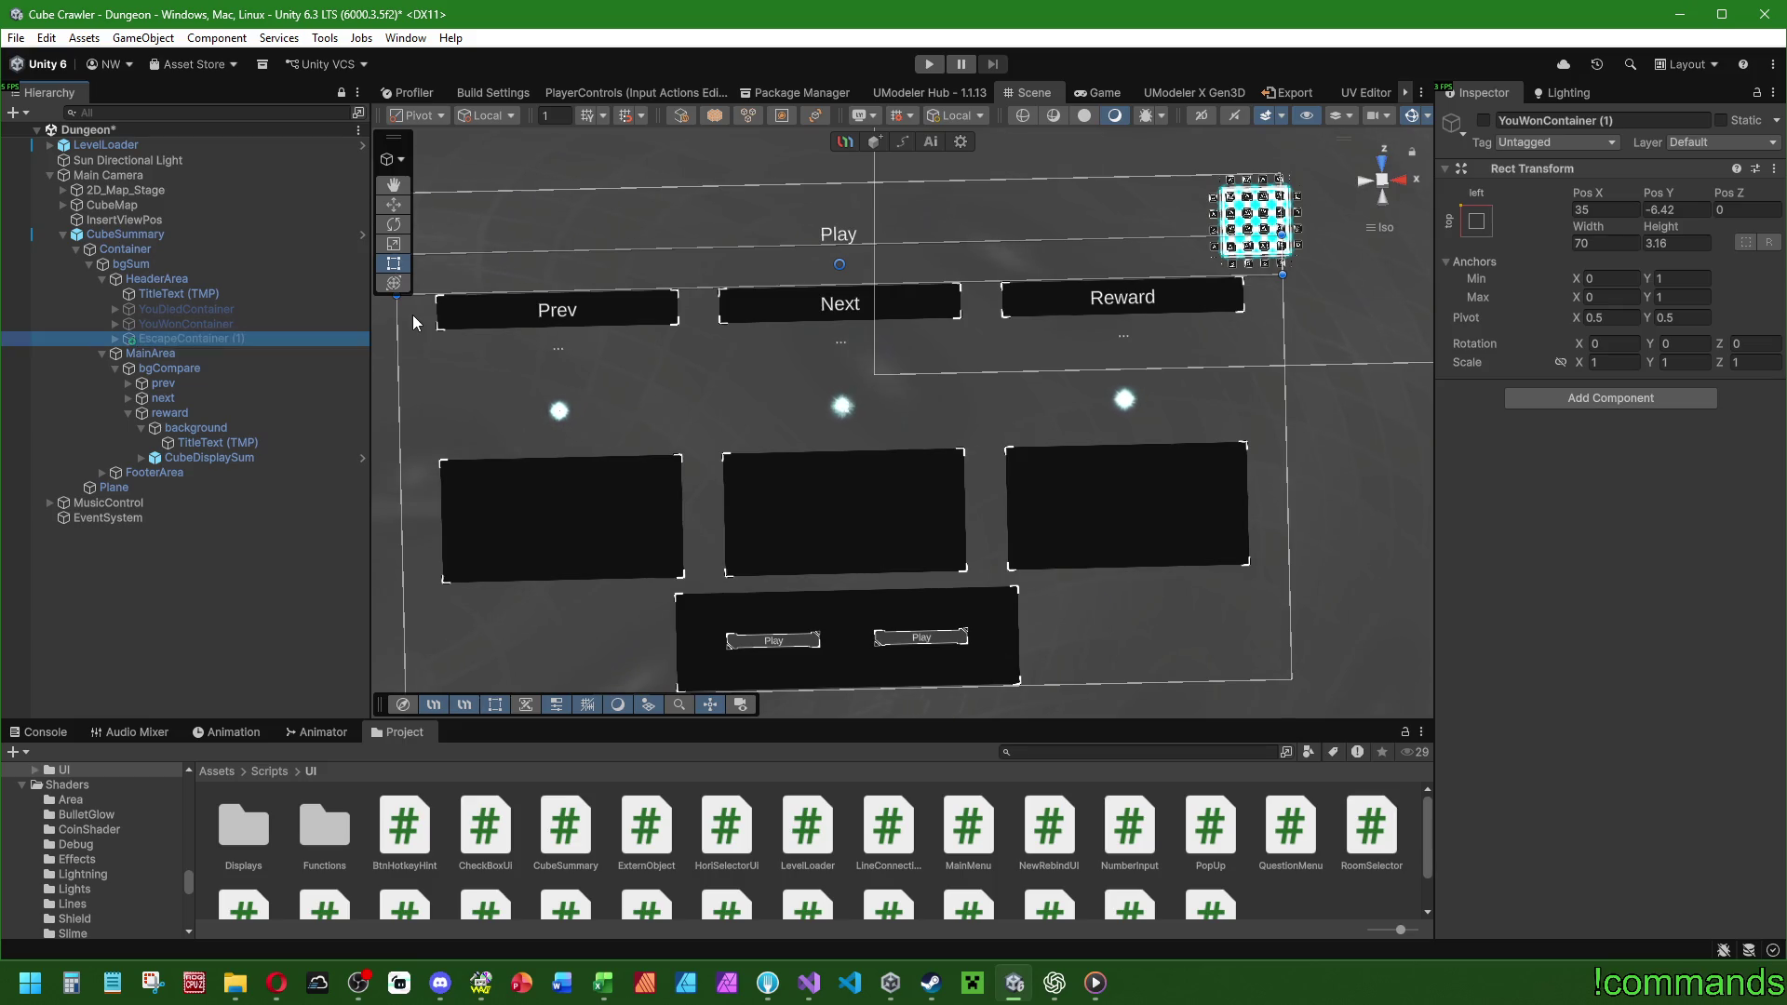
click(114, 339)
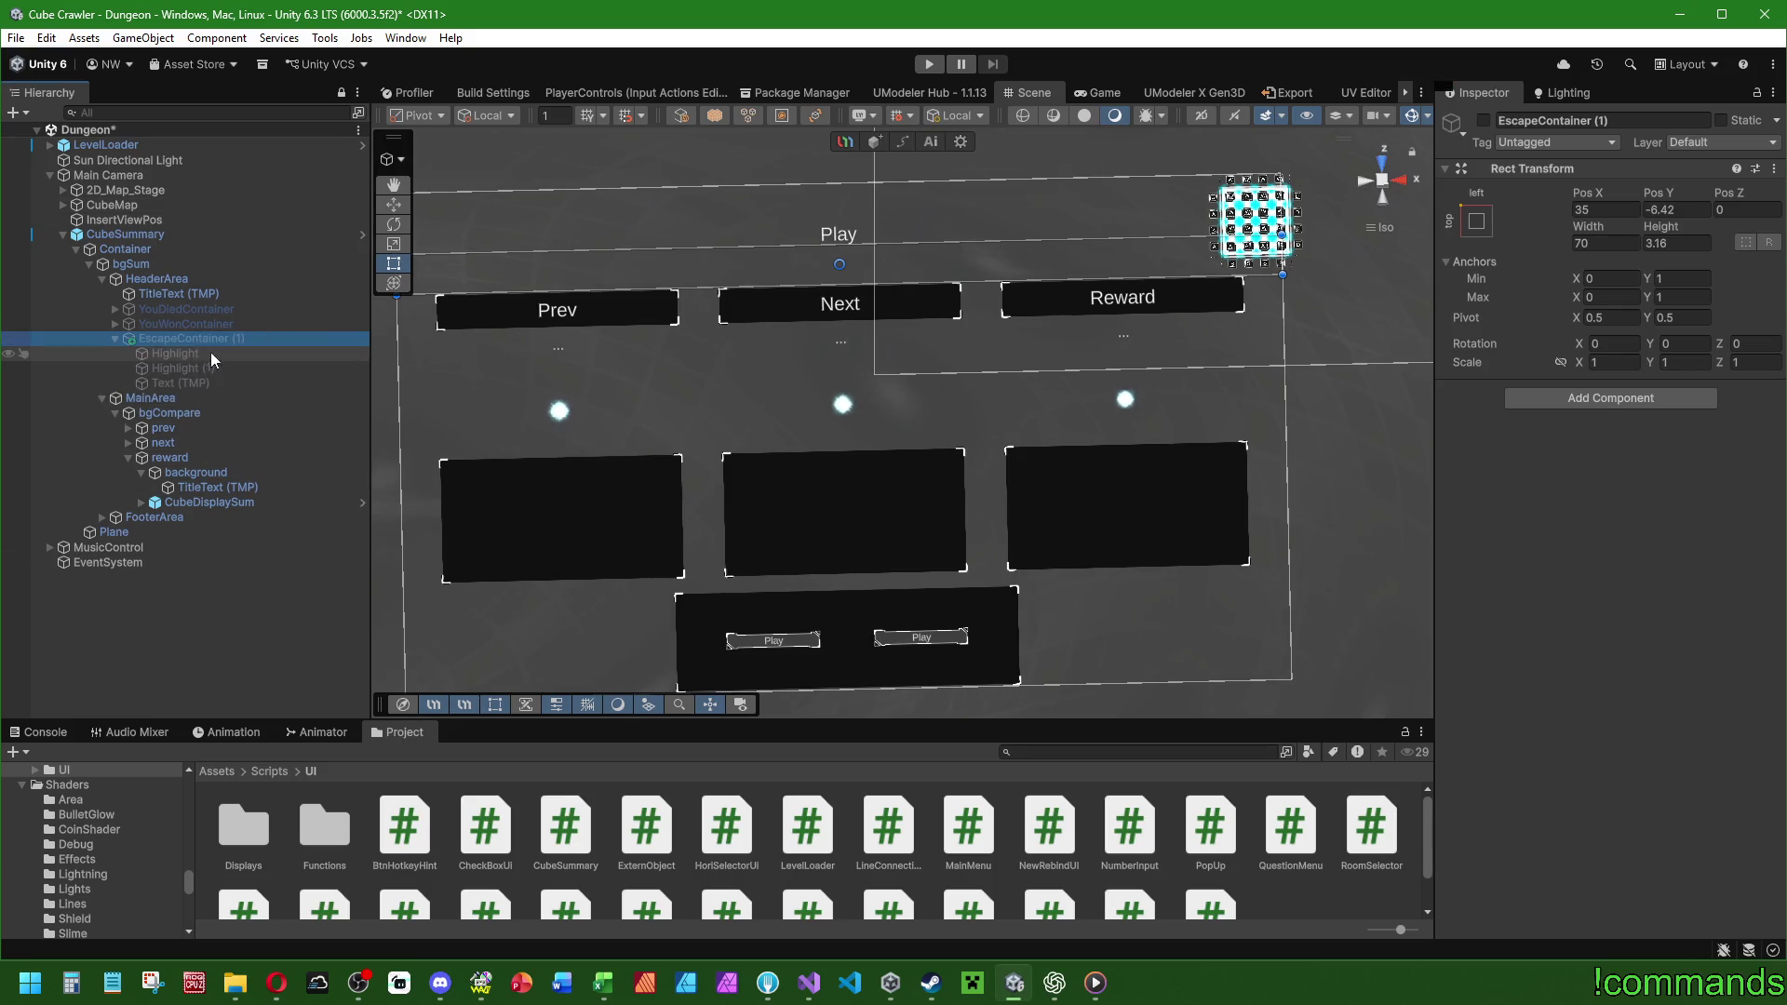
key(alt+shift+a)
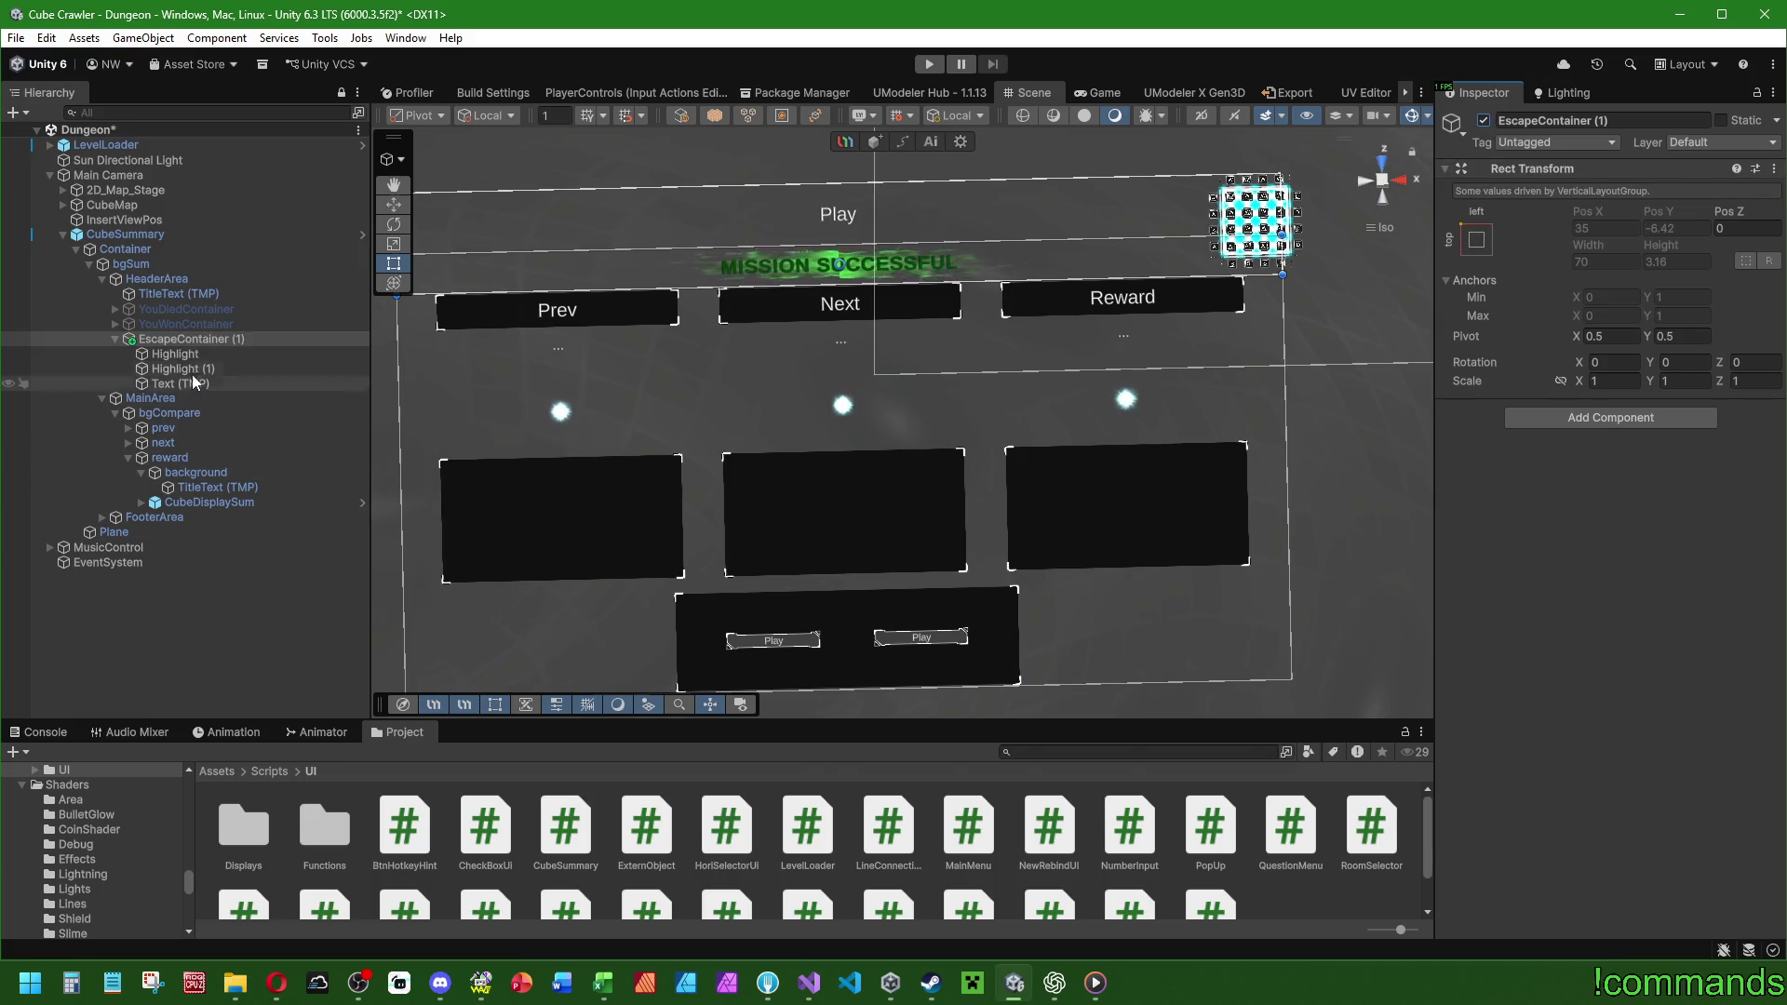
Set the Vertex Color of EscapeContainer (1)'s MISSION SUCCESSFUL Text (TMP) to yellow FFFB00.
click(176, 353)
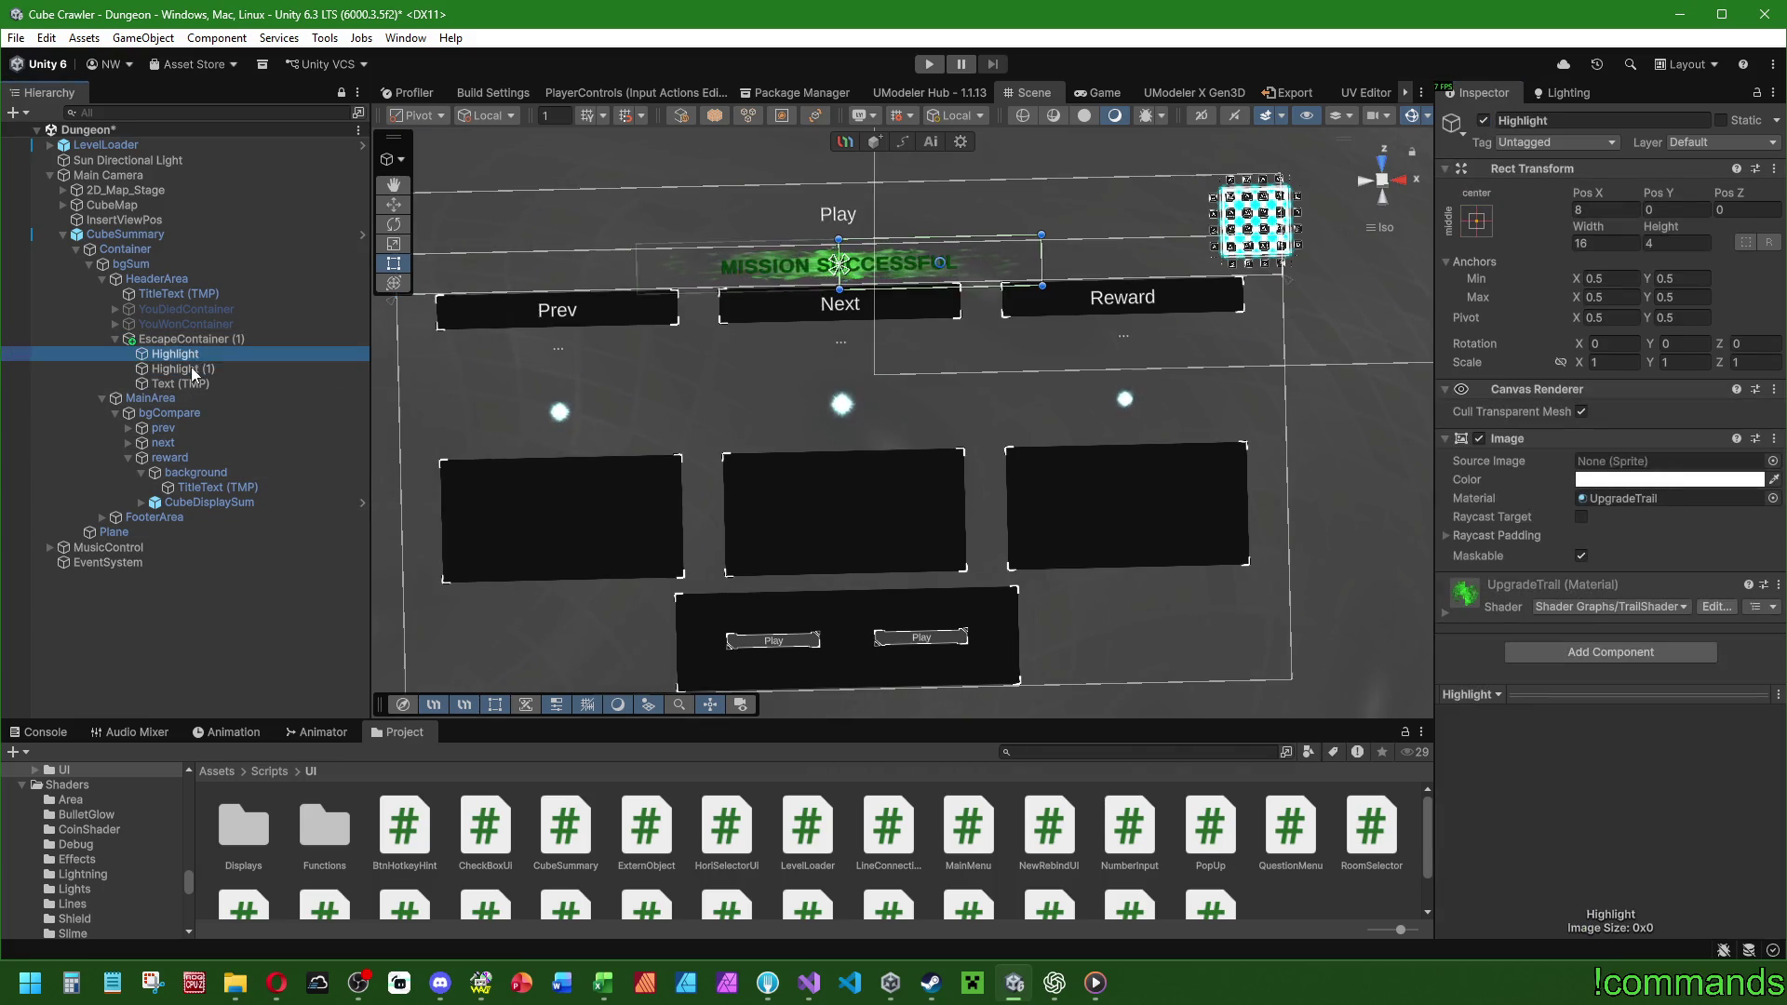
shift+click(177, 369)
click(1628, 498)
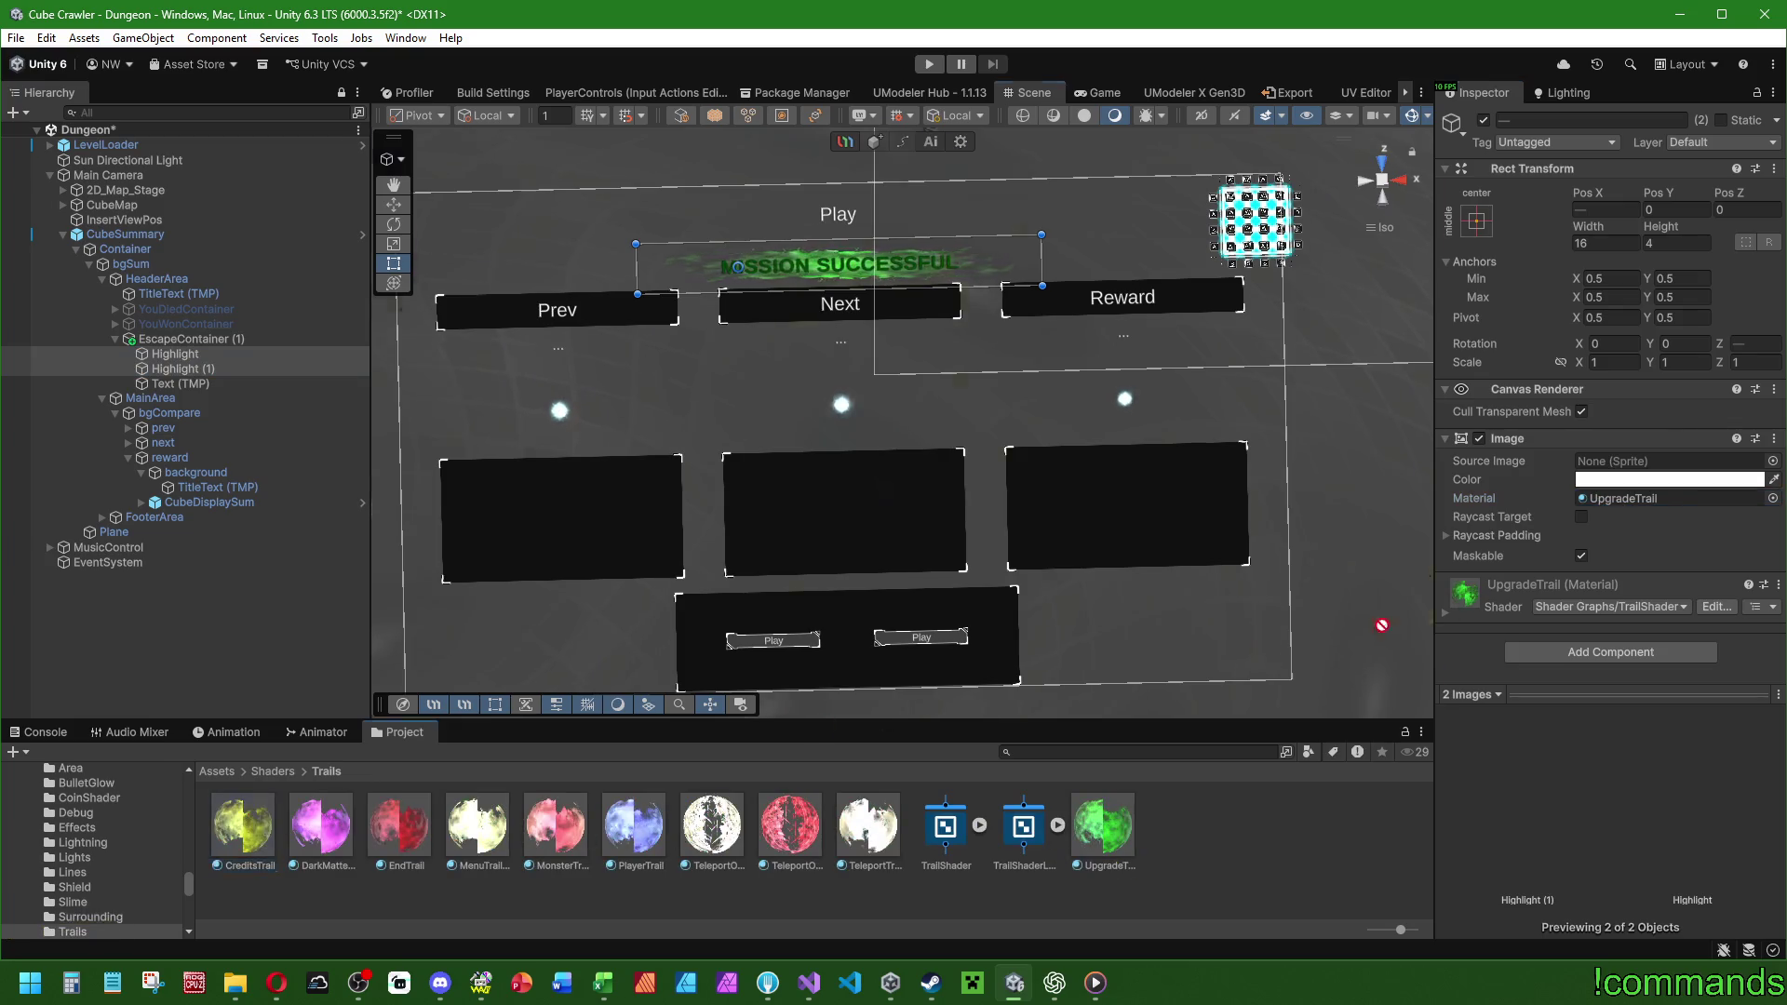
click(172, 383)
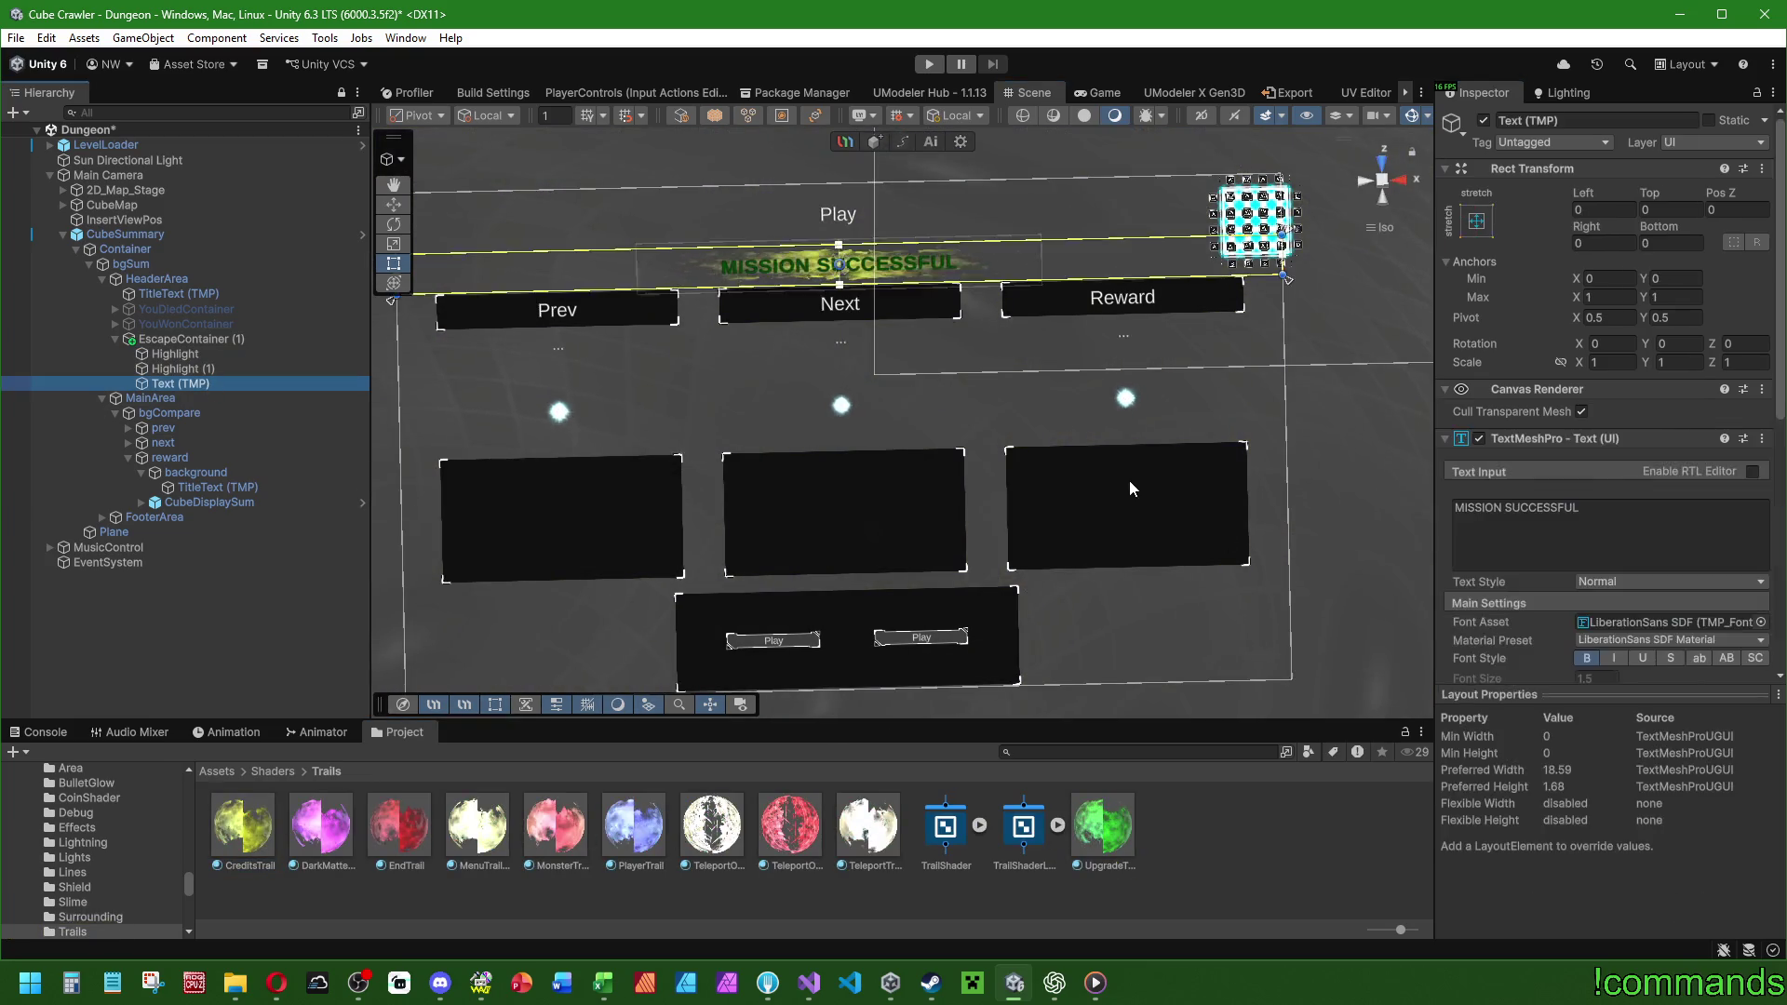
scroll(1600, 558, down, 5)
click(1585, 540)
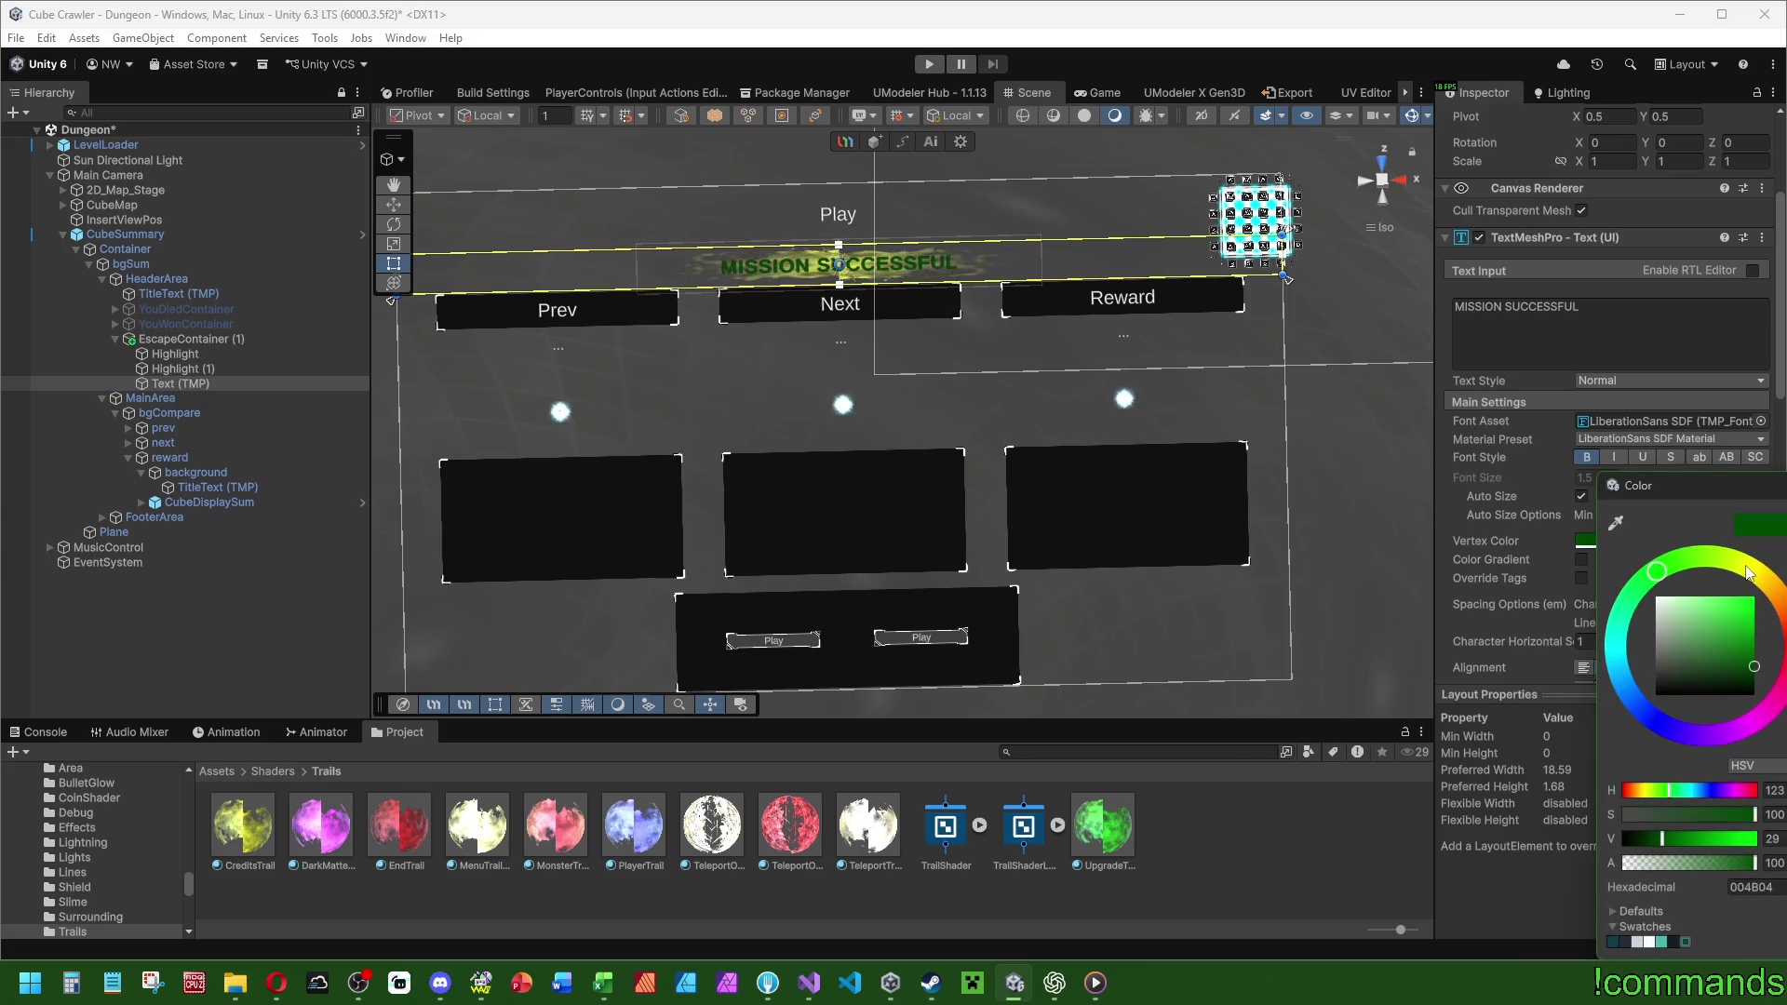
click(1747, 573)
drag(1749, 572, 1752, 568)
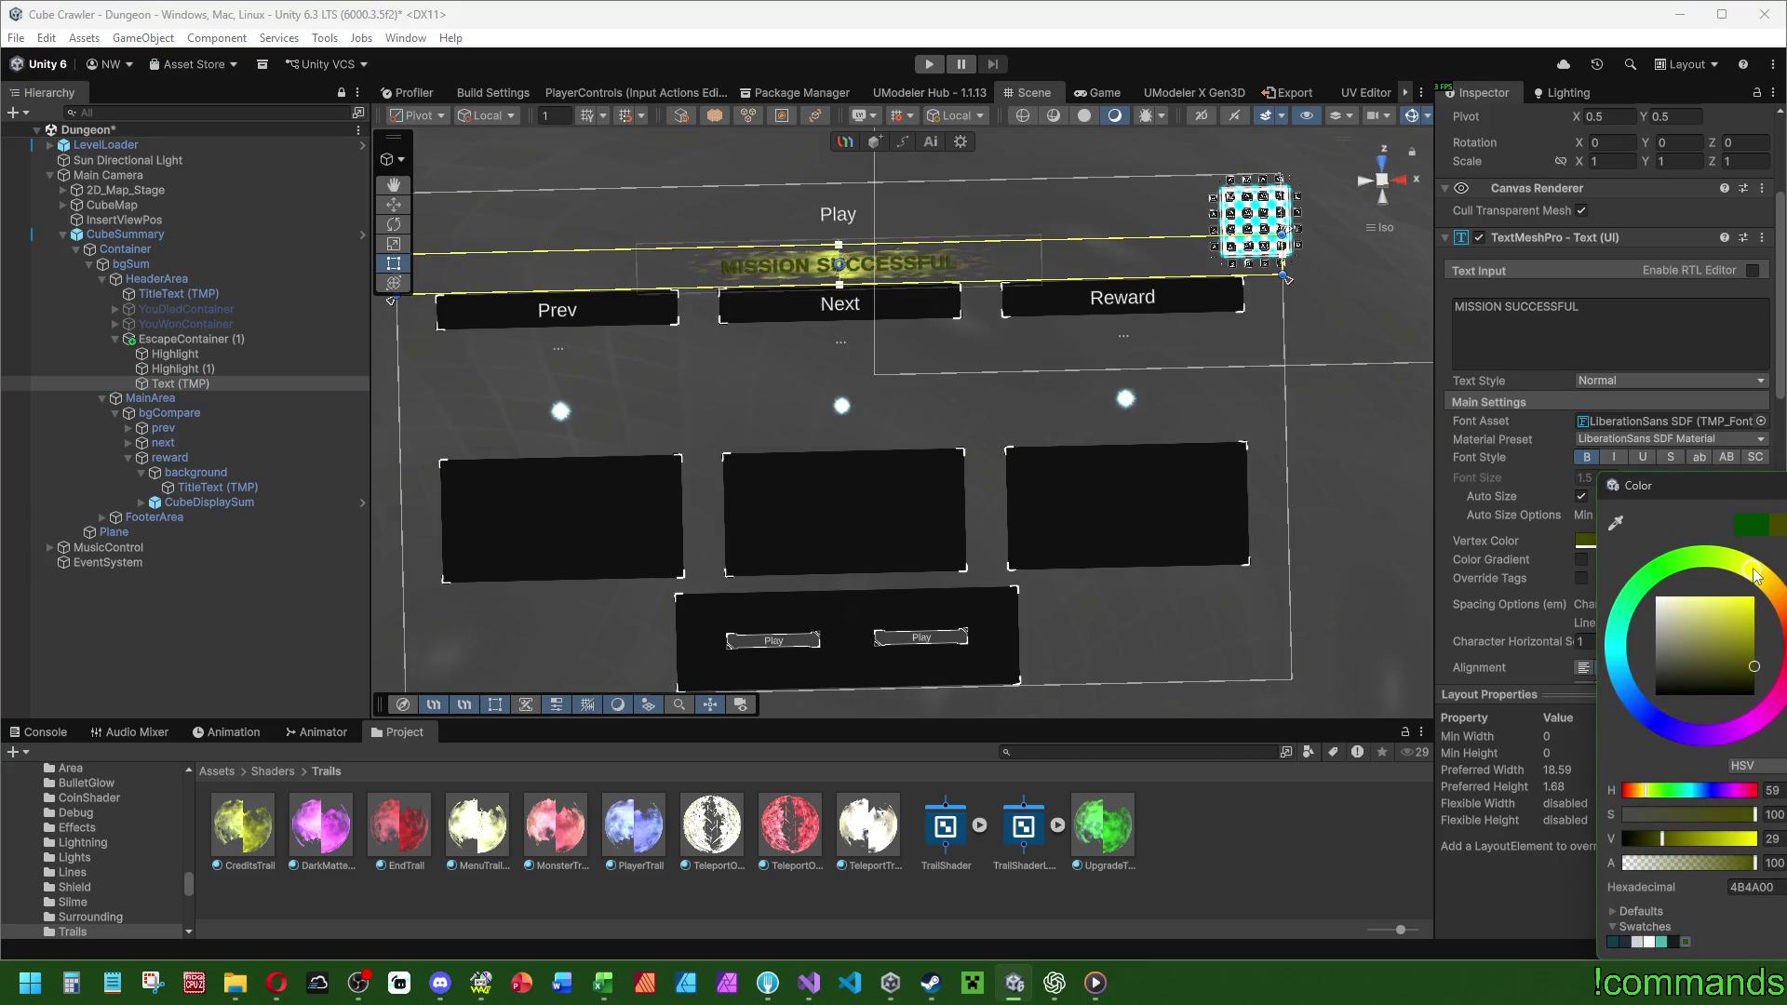
drag(1707, 630, 1755, 596)
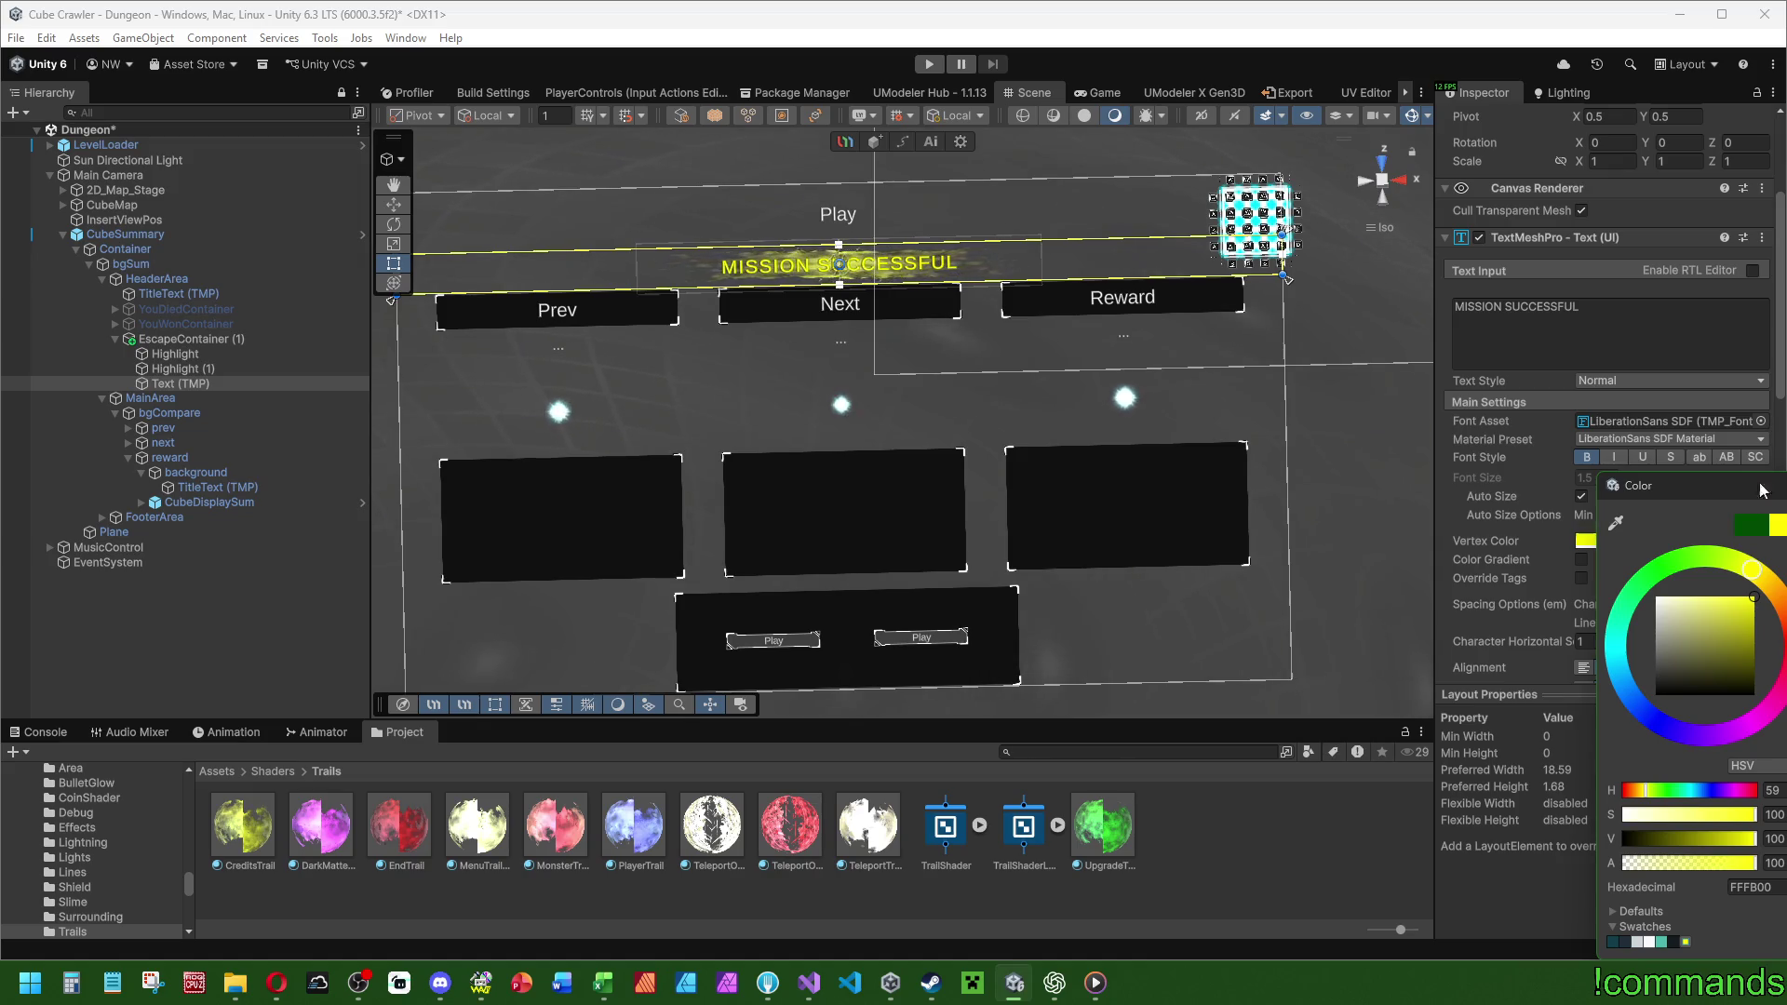
scroll(876, 416, up, 5)
scroll(979, 387, up, 3)
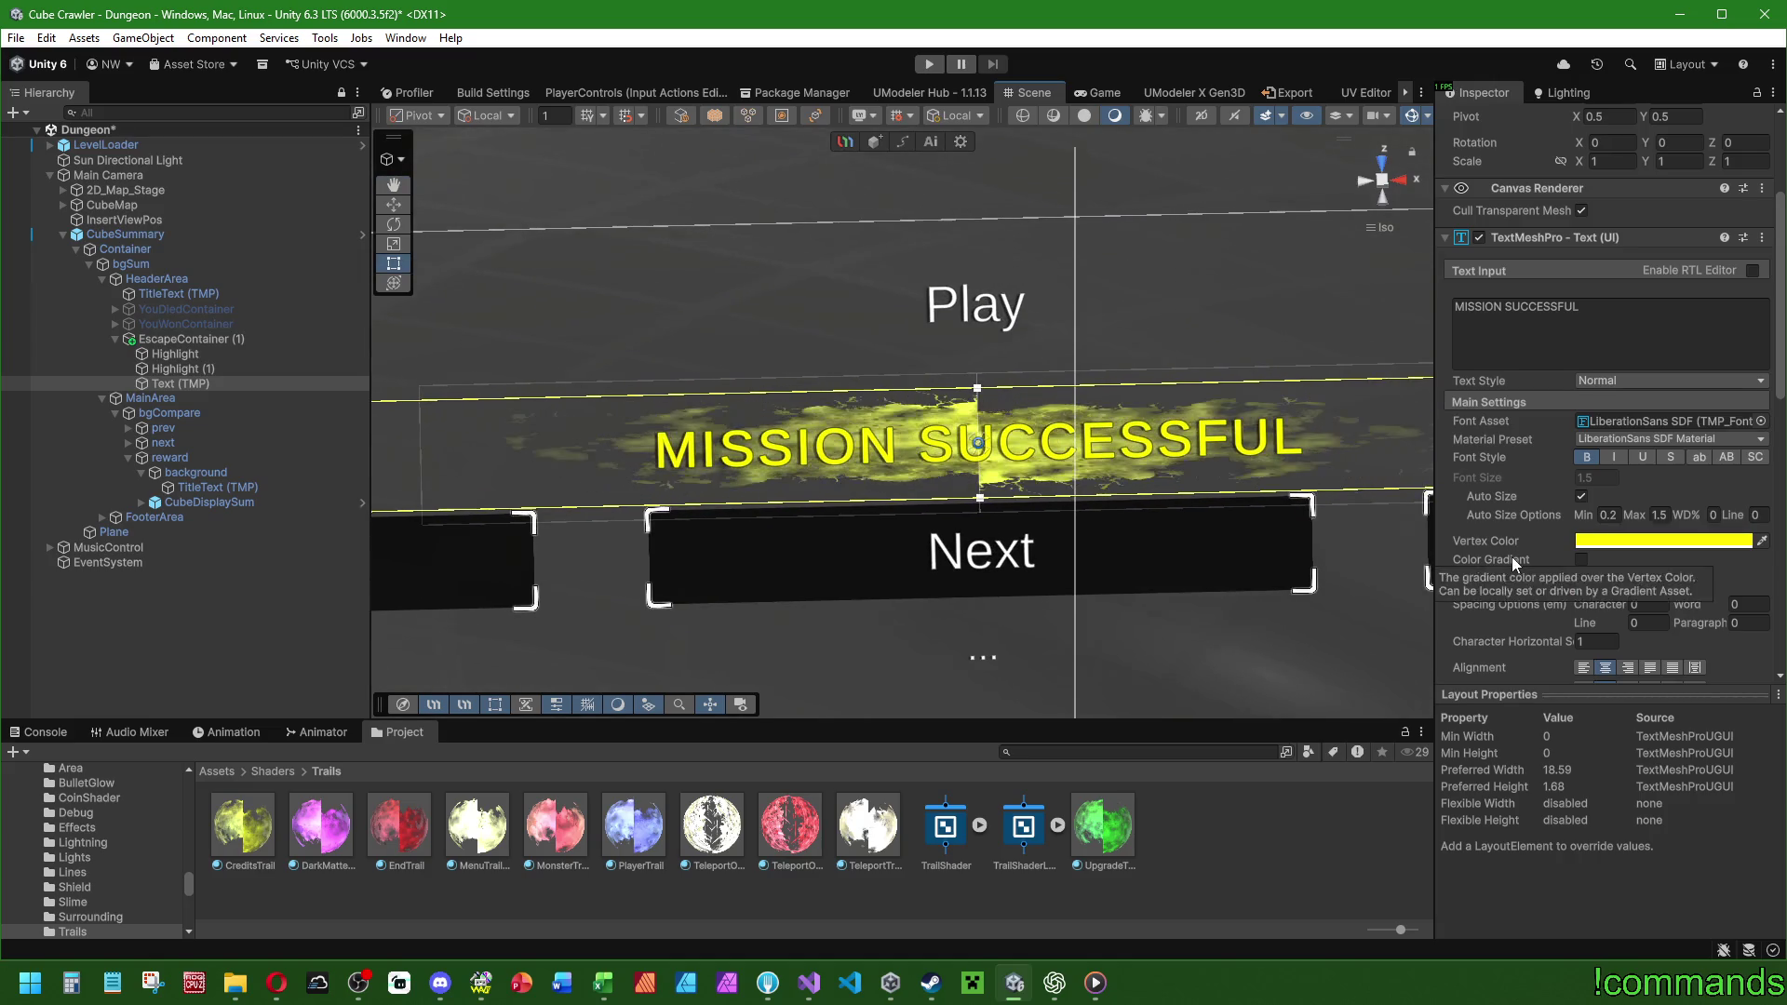
scroll(1511, 557, down, 5)
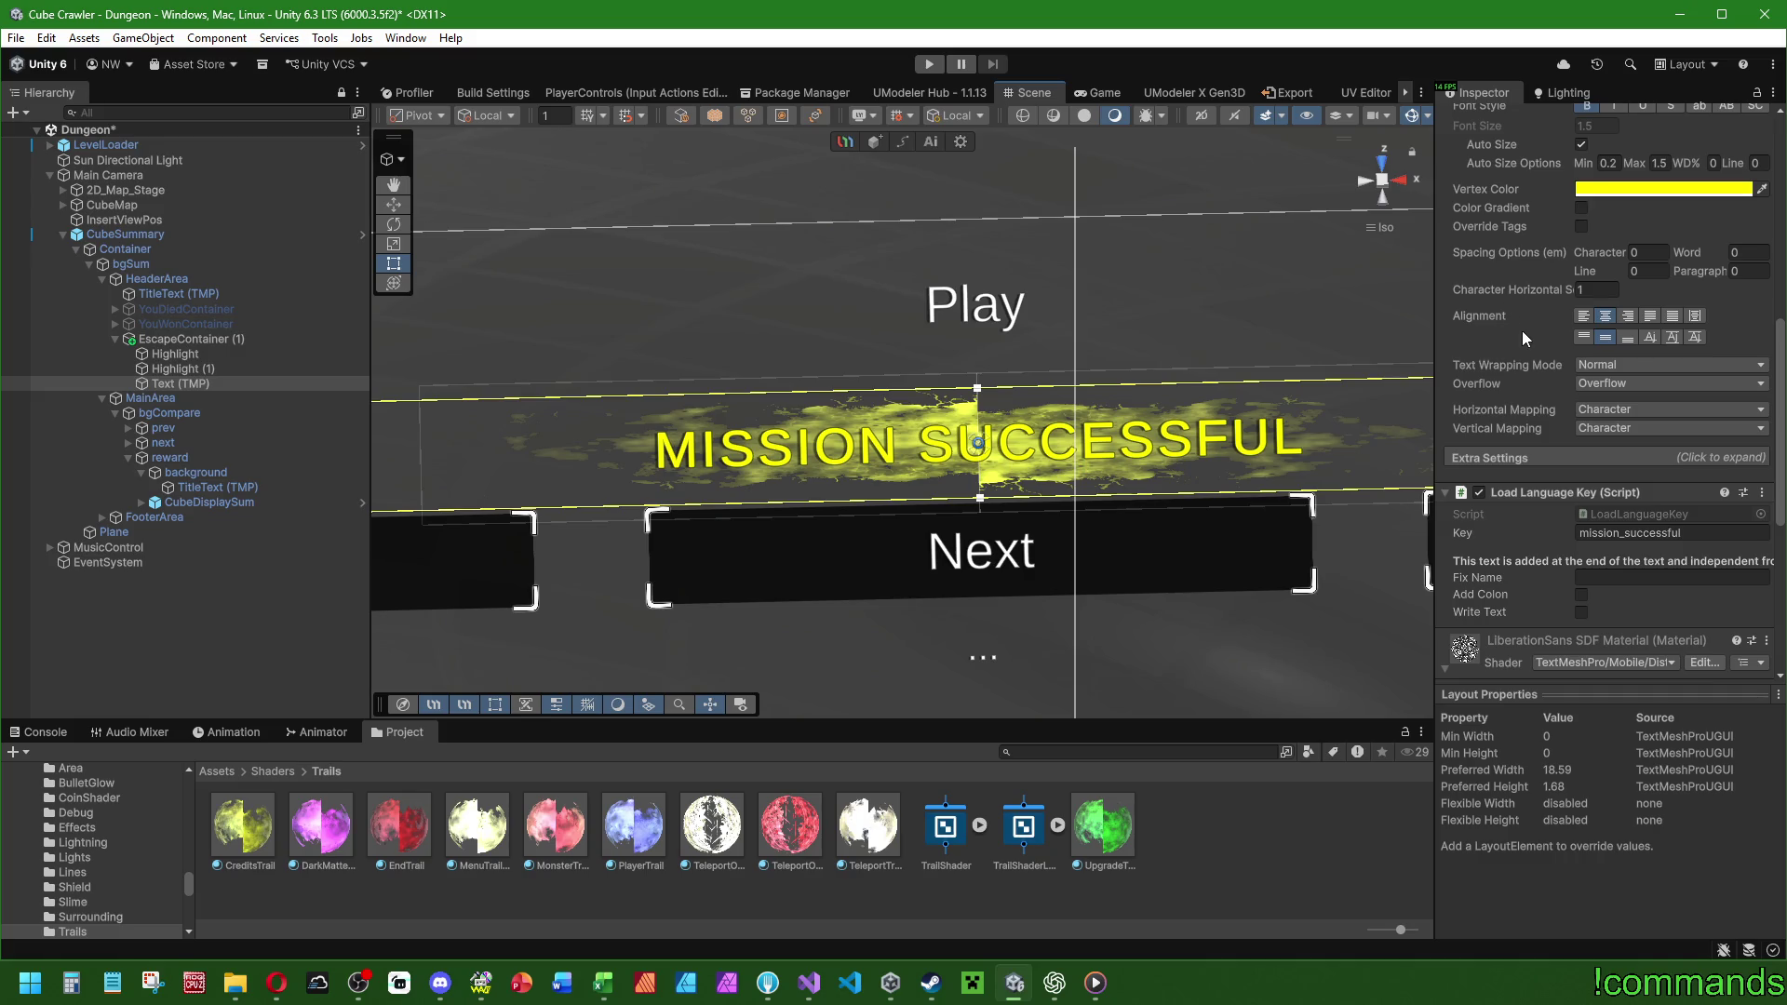
scroll(1517, 337, down, 4)
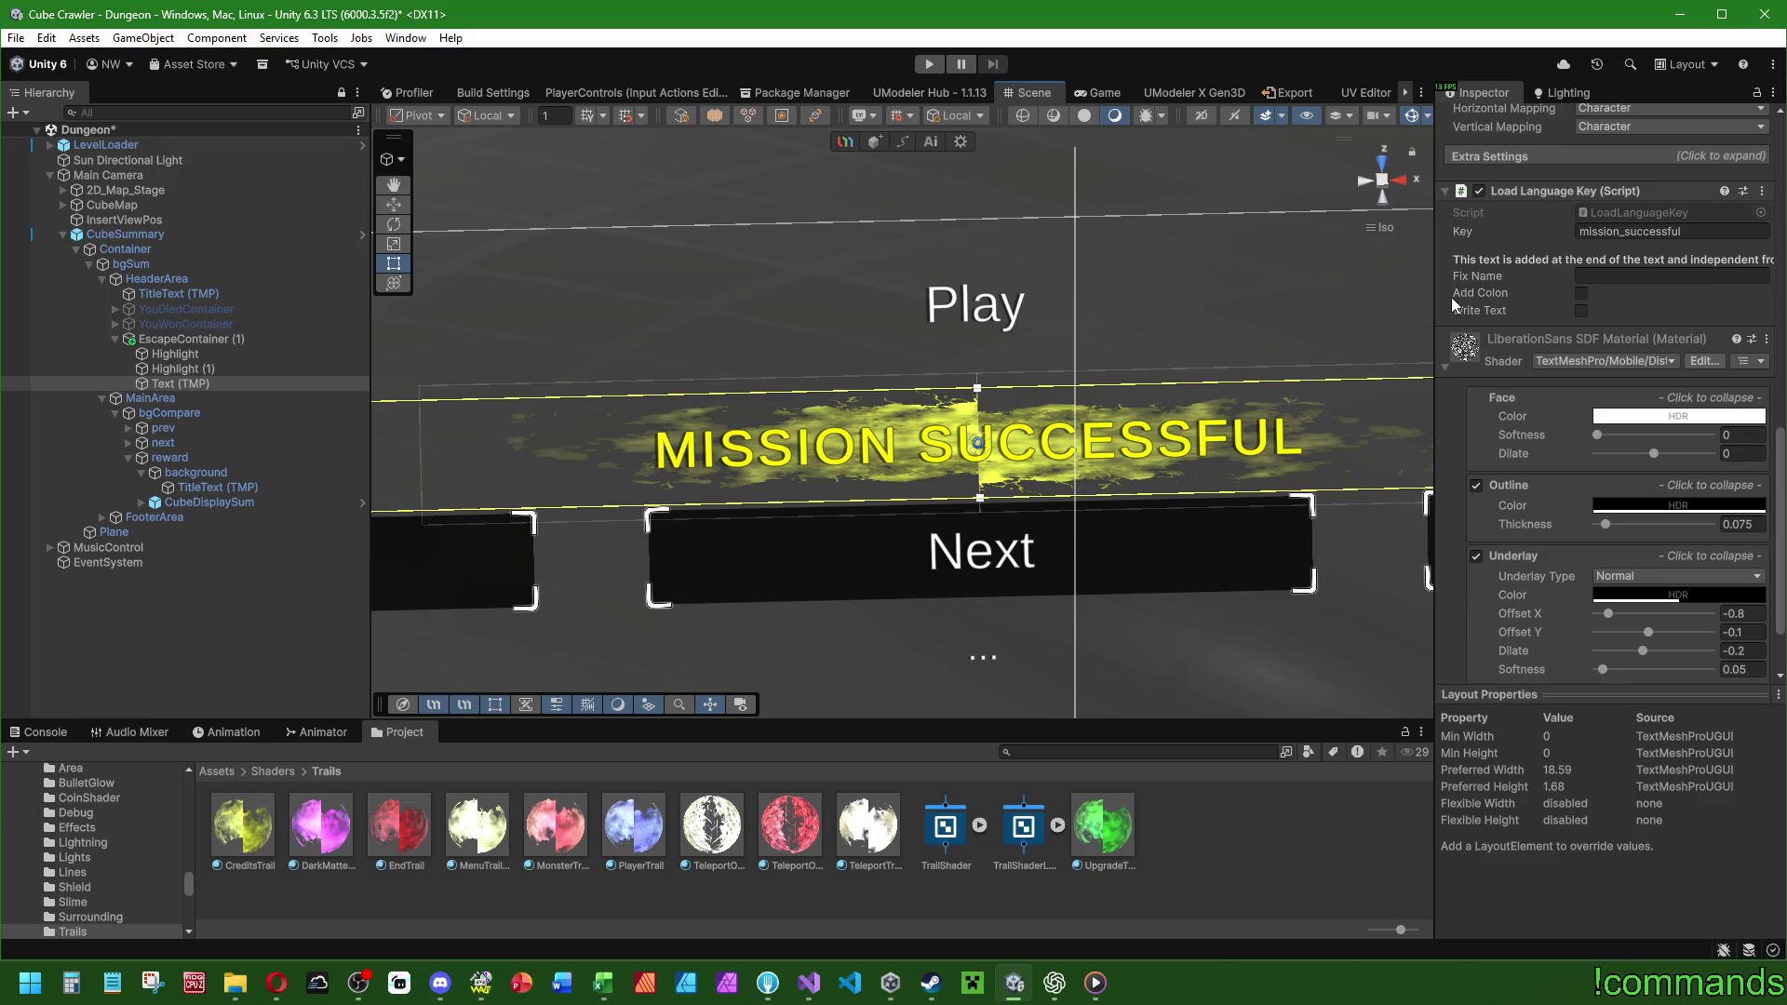